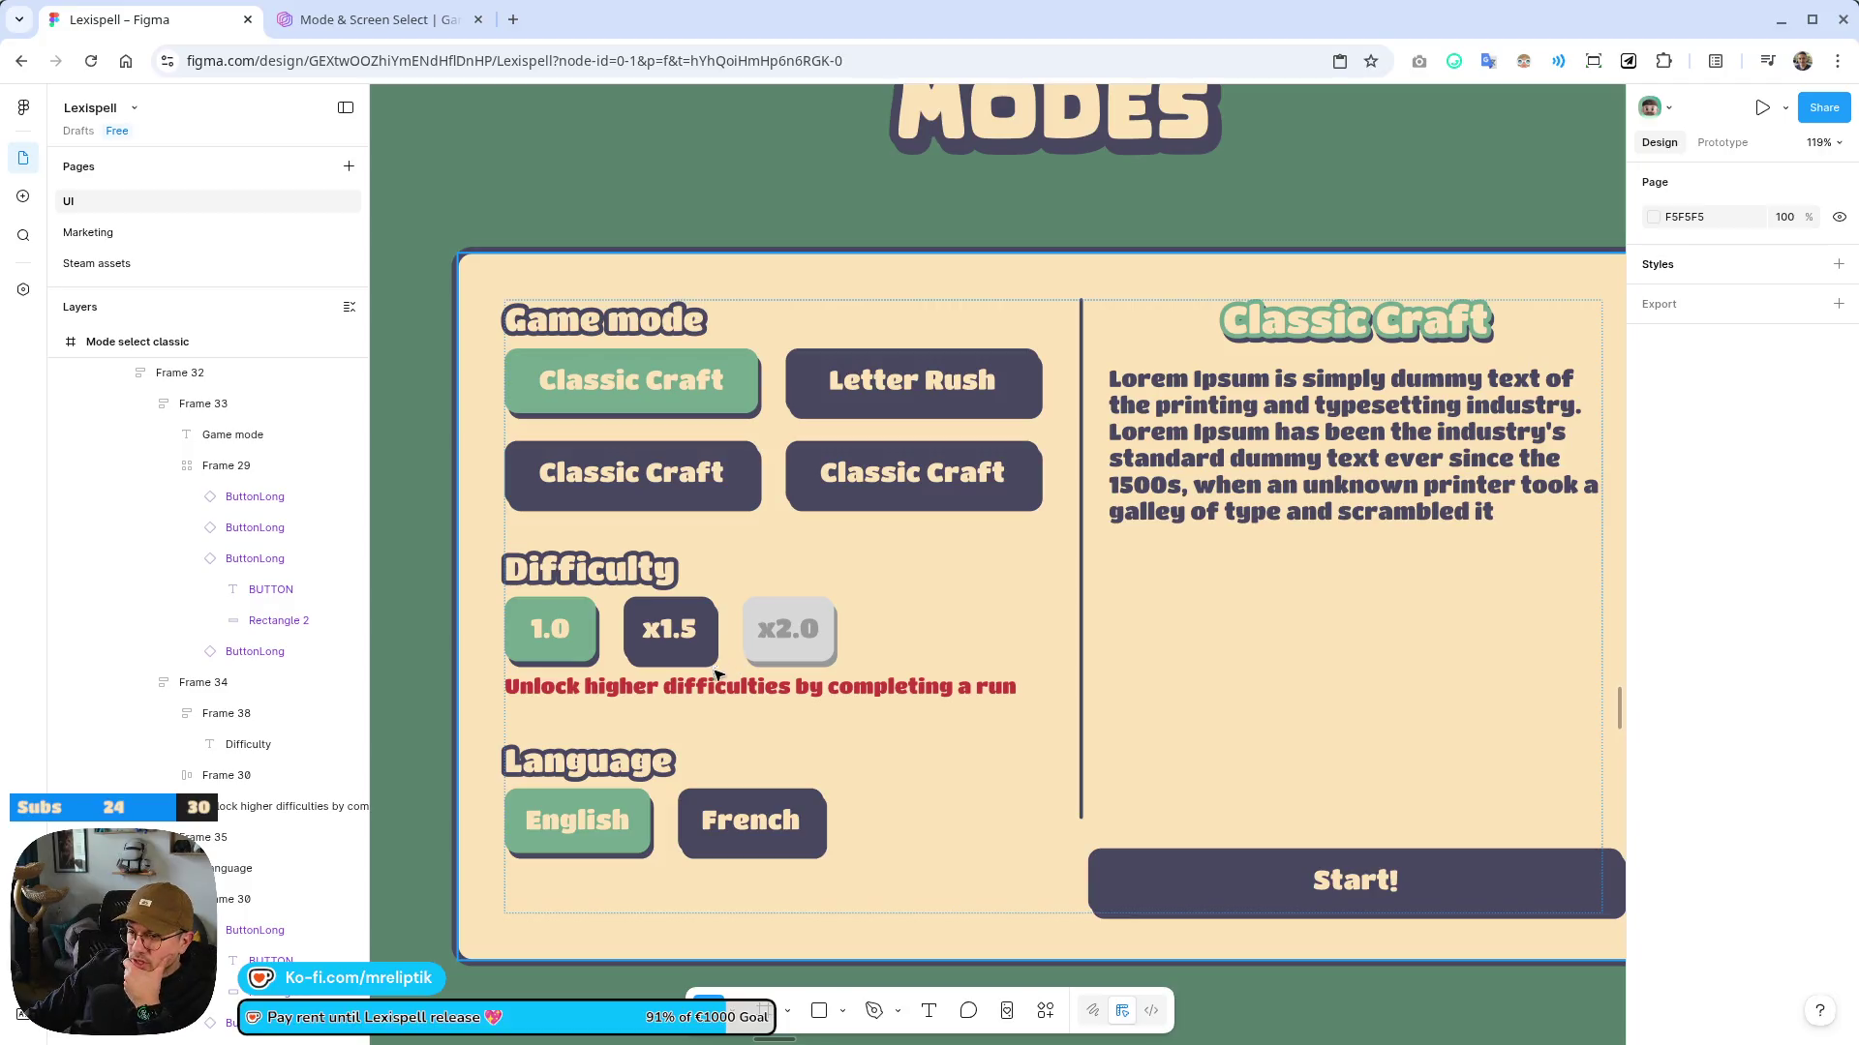
Step: Inspect the mode-select panel's x2.0 difficulty button, unlock text and Language group
left_click(678, 659)
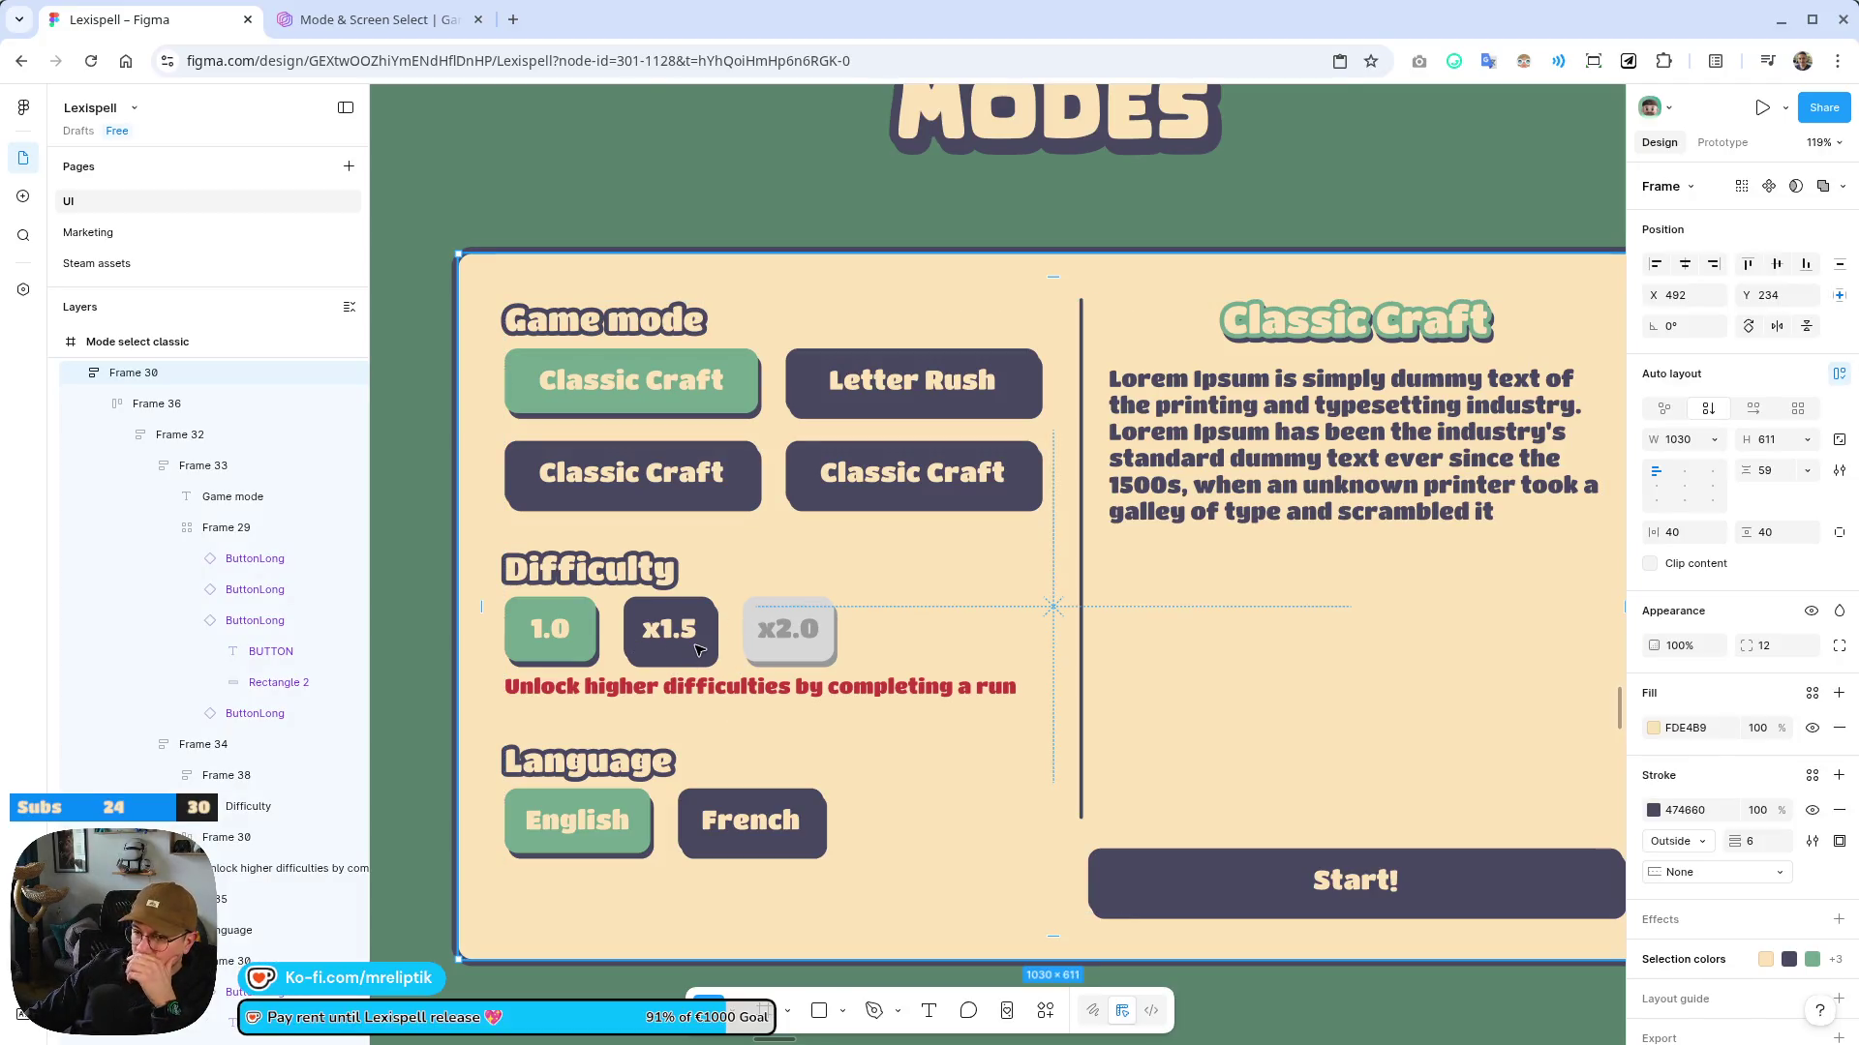
double_click(698, 650)
double_click(687, 639)
double_click(780, 651)
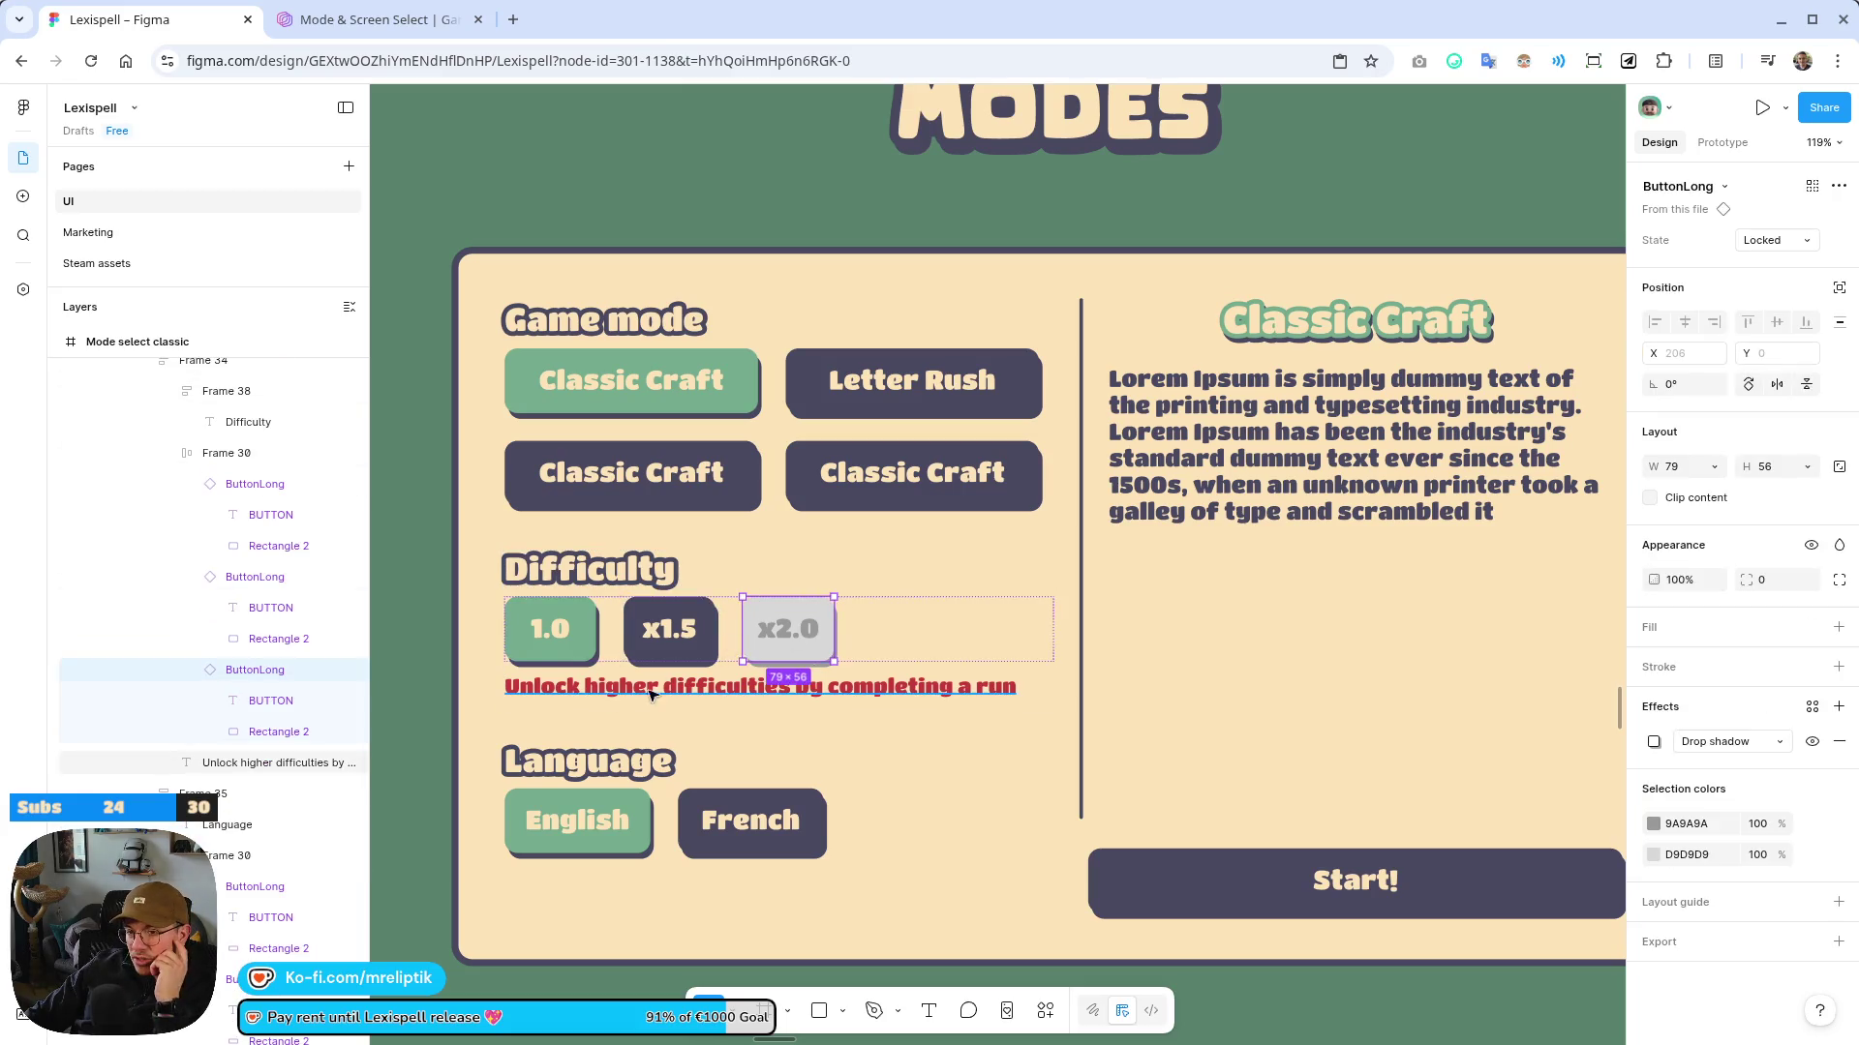
left_click(678, 695)
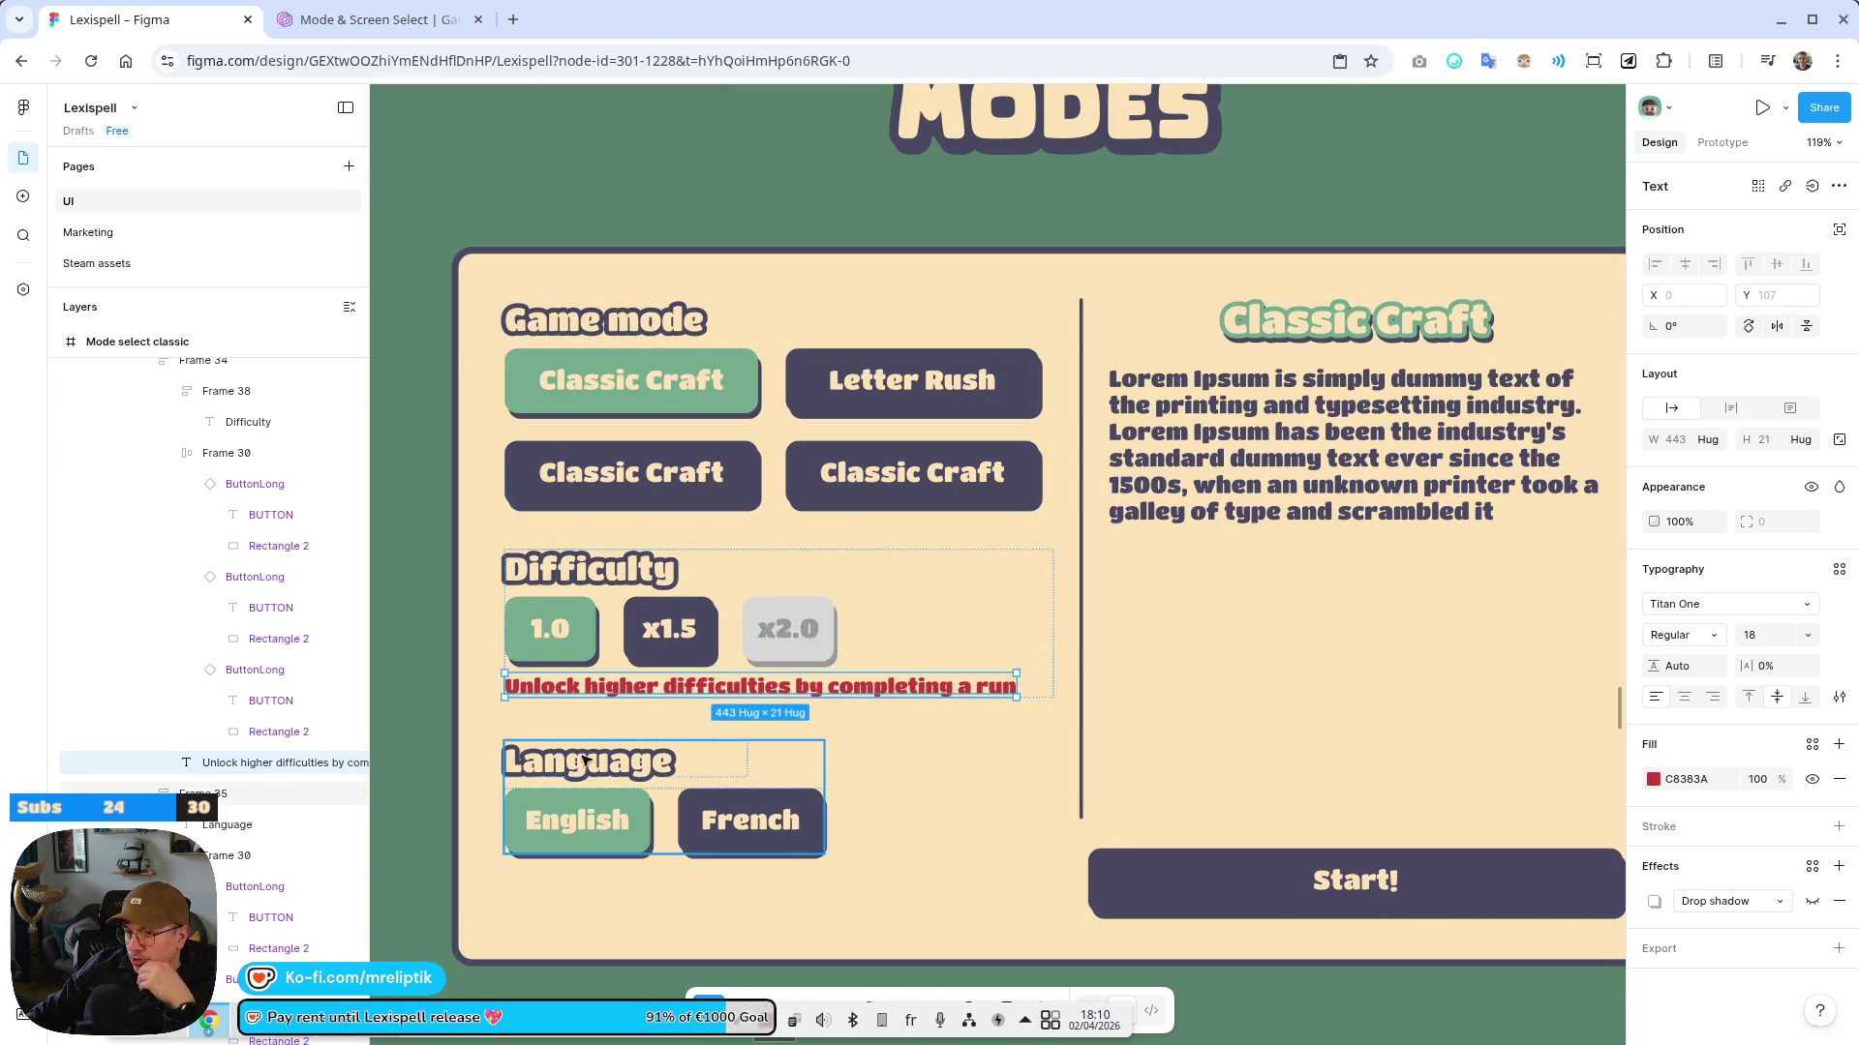
left_click(506, 769)
scroll(506, 769, "down", 4)
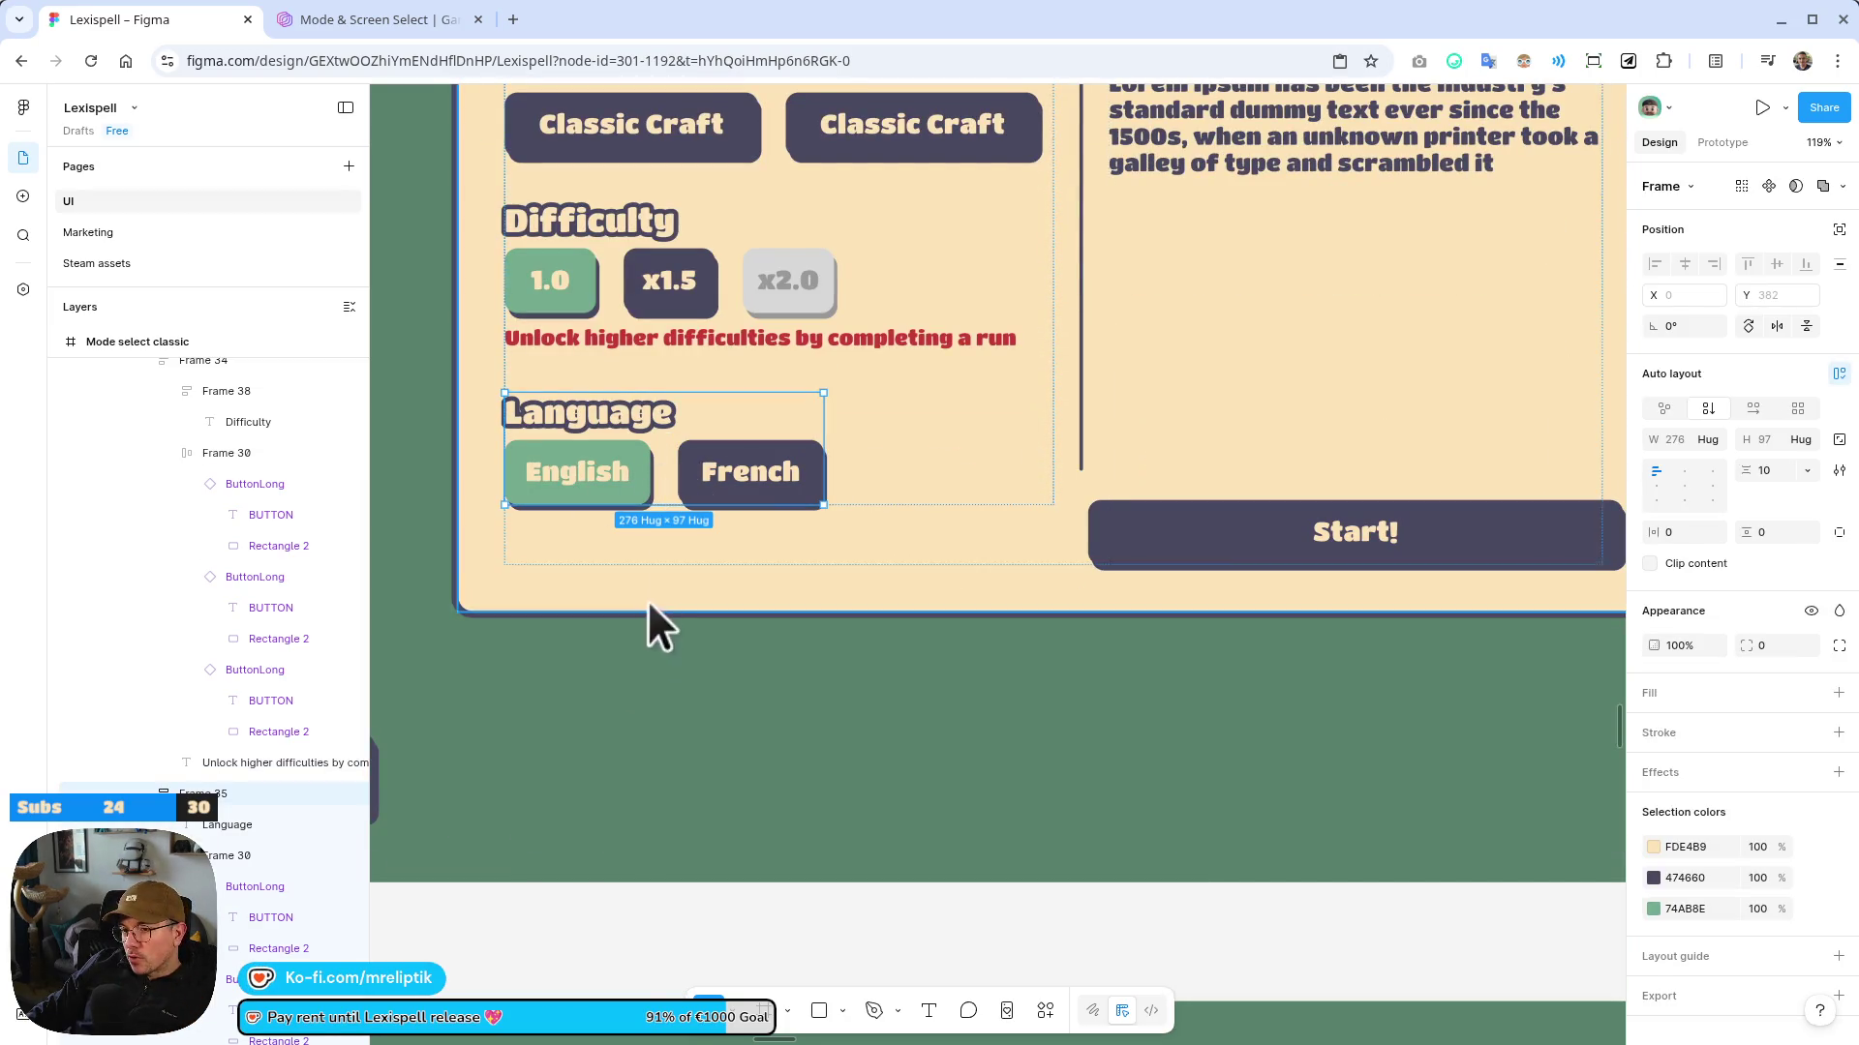
scroll(700, 621, "up", 3)
scroll(672, 736, "down", 3)
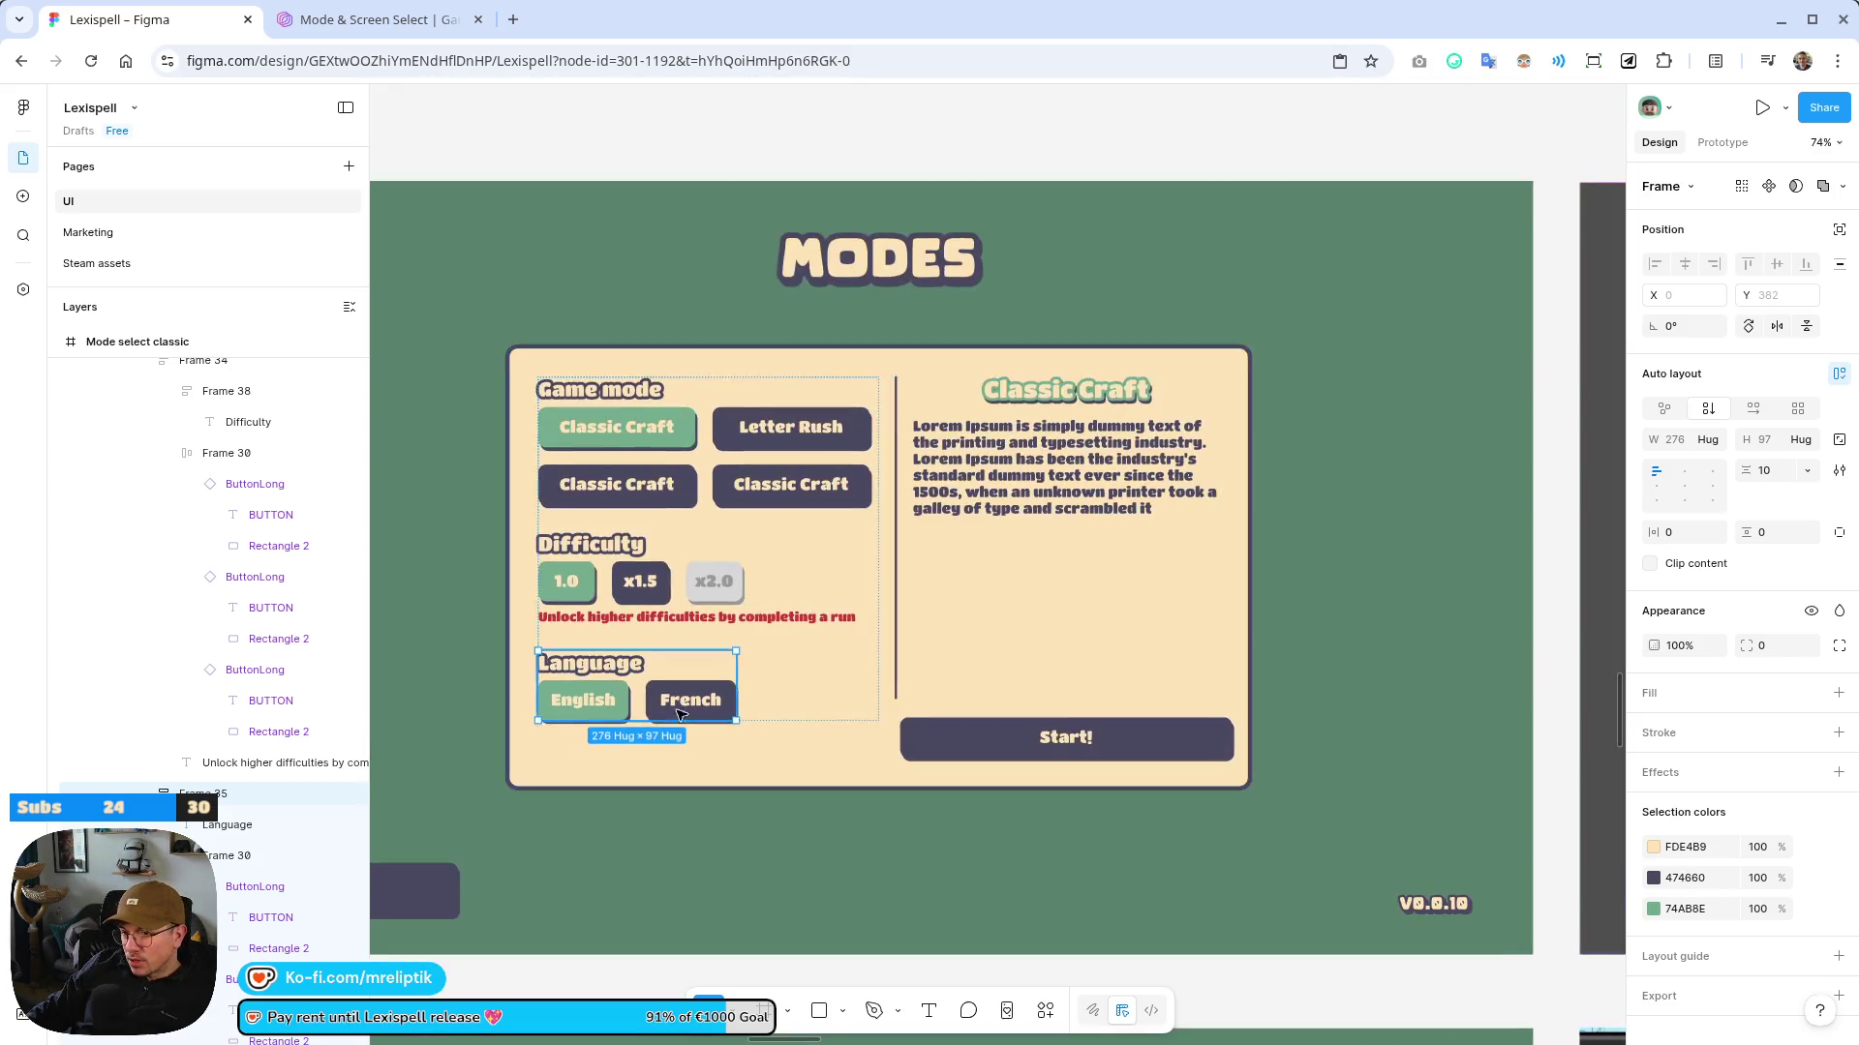
key("Escape")
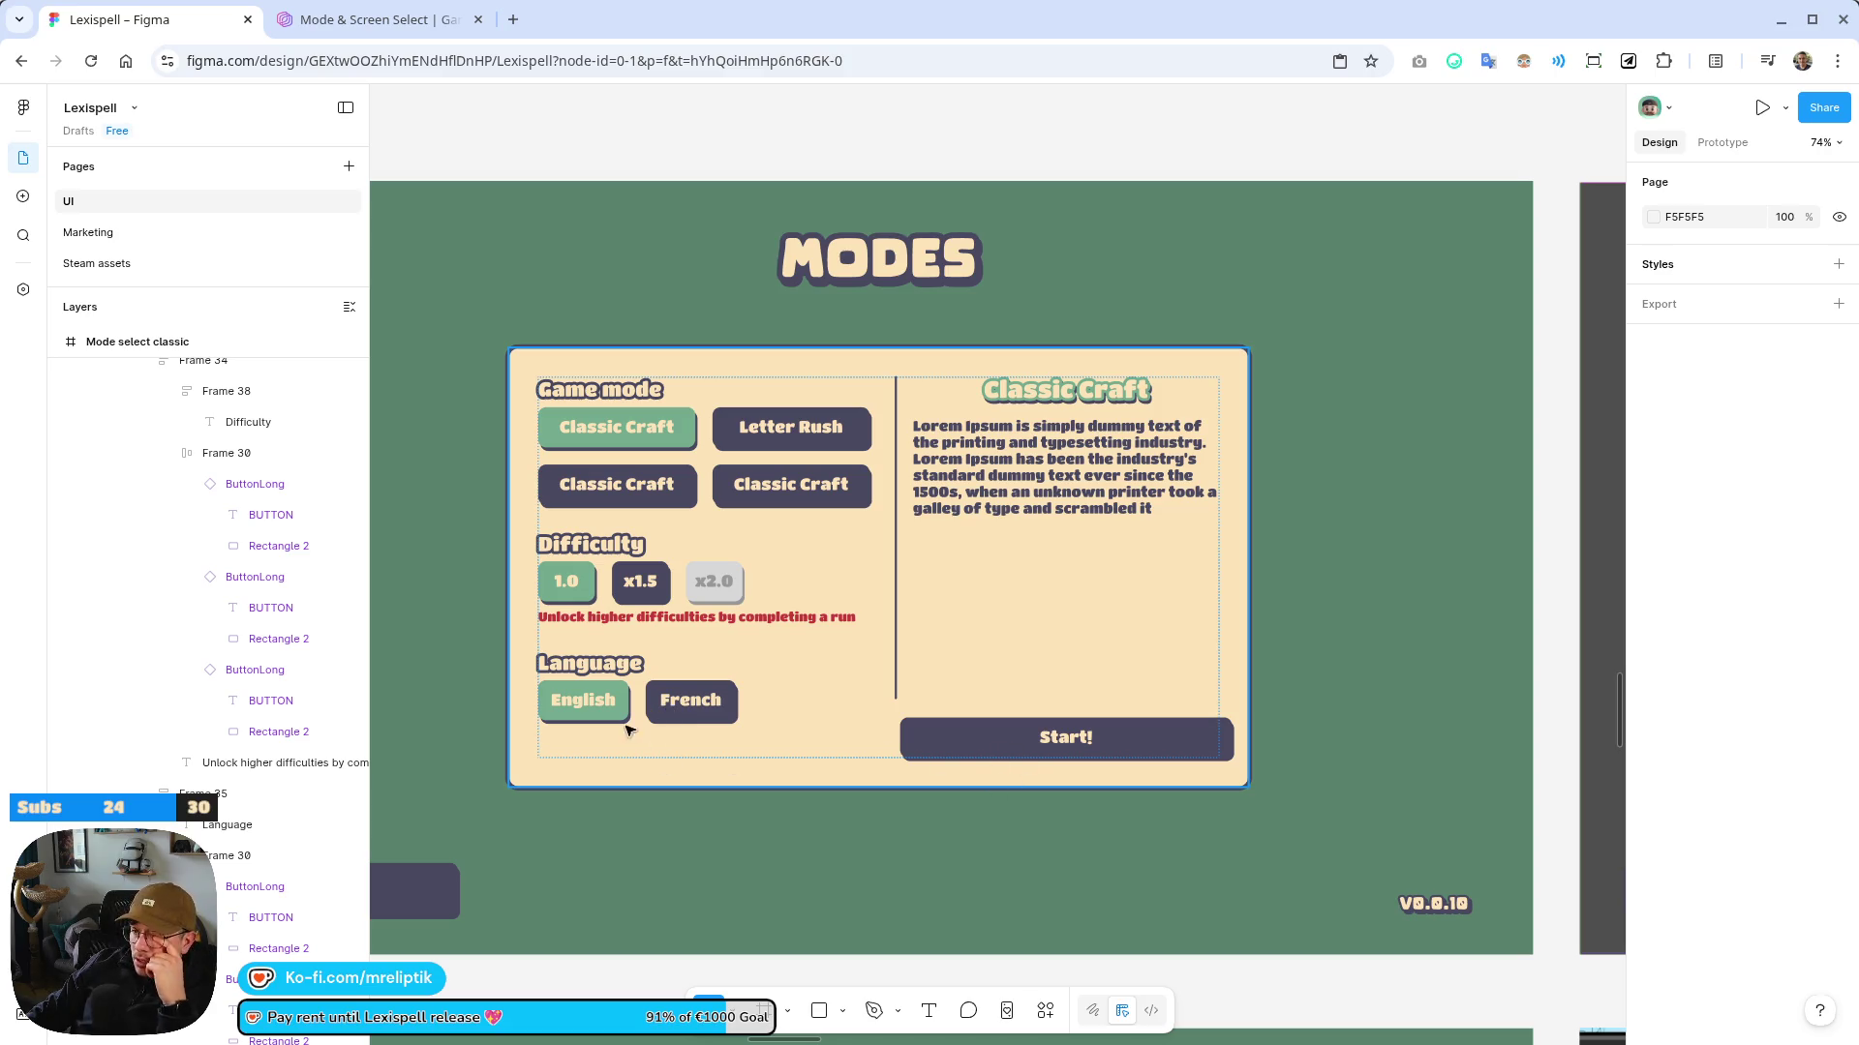
Step: Change the lower-left and lower-right Classic Craft button labels to 'Mode 3' and 'Mode 4'
left_click(592, 486)
double_click(610, 488)
double_click(625, 489)
double_click(634, 489)
double_click(631, 486)
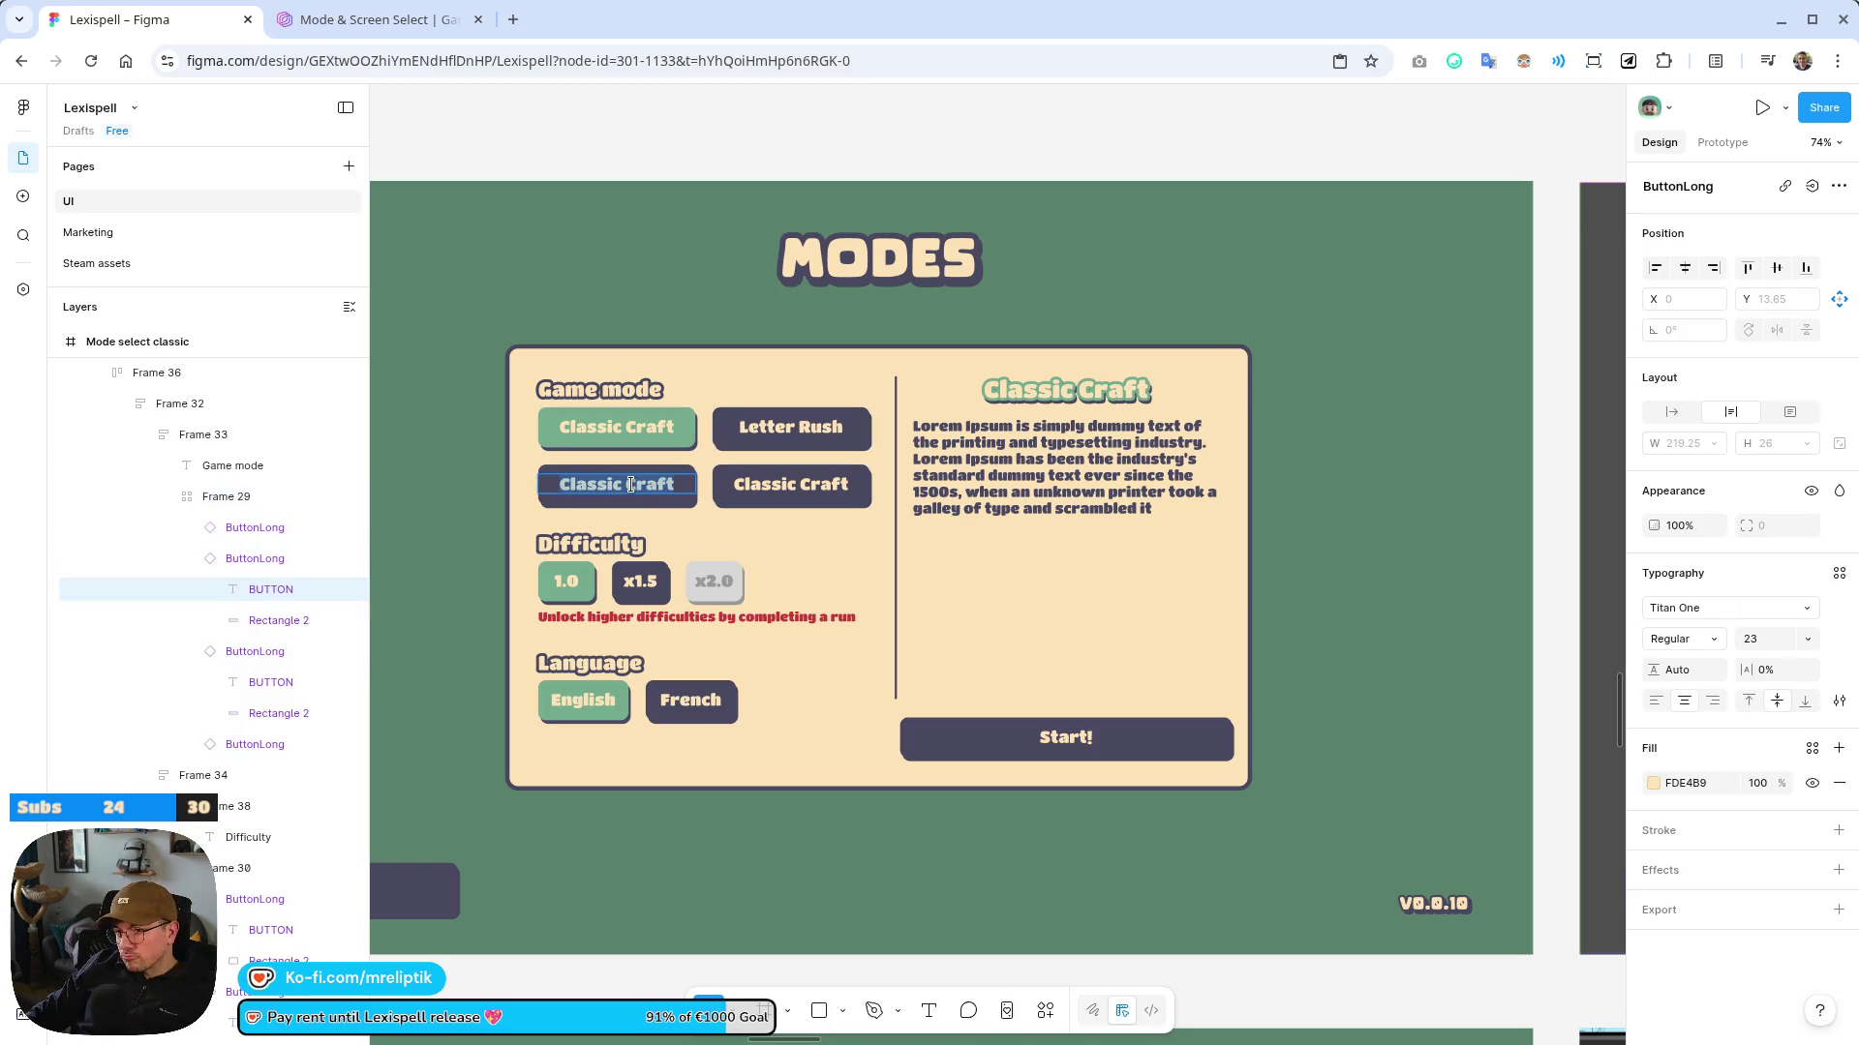
type("Mode 3")
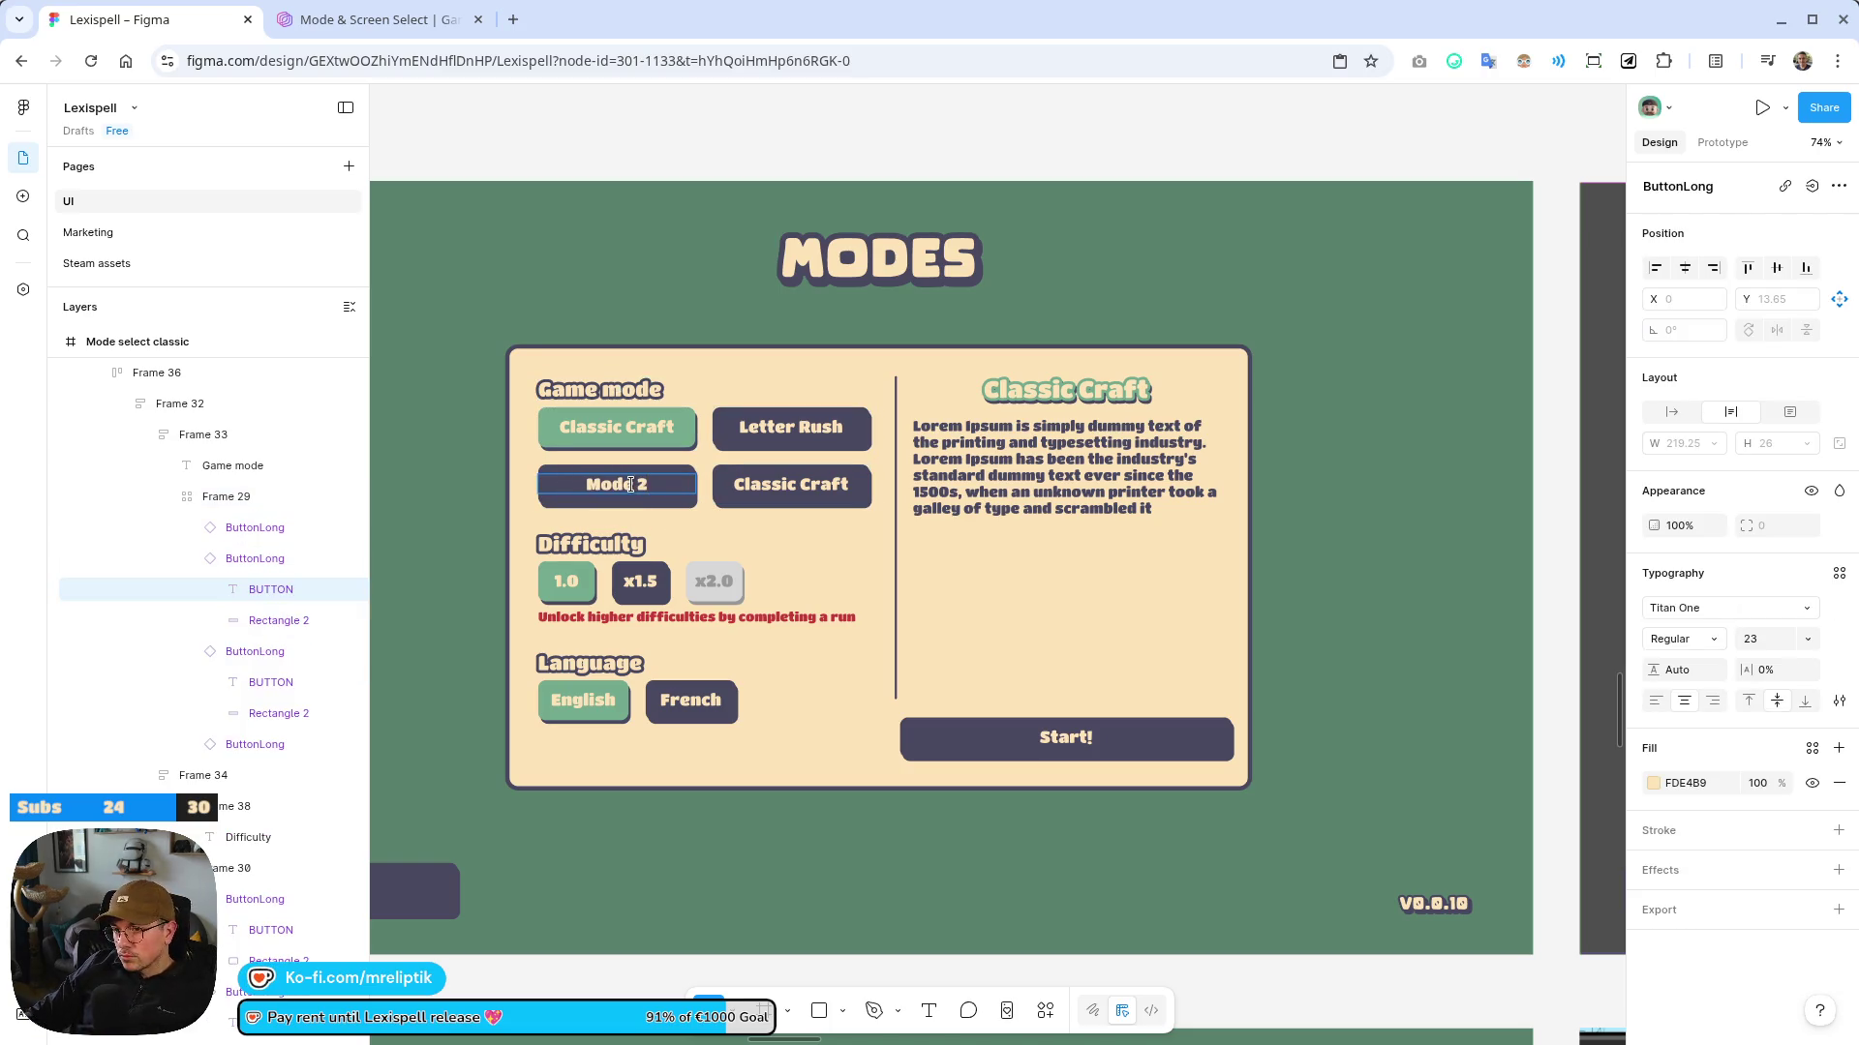
double_click(824, 485)
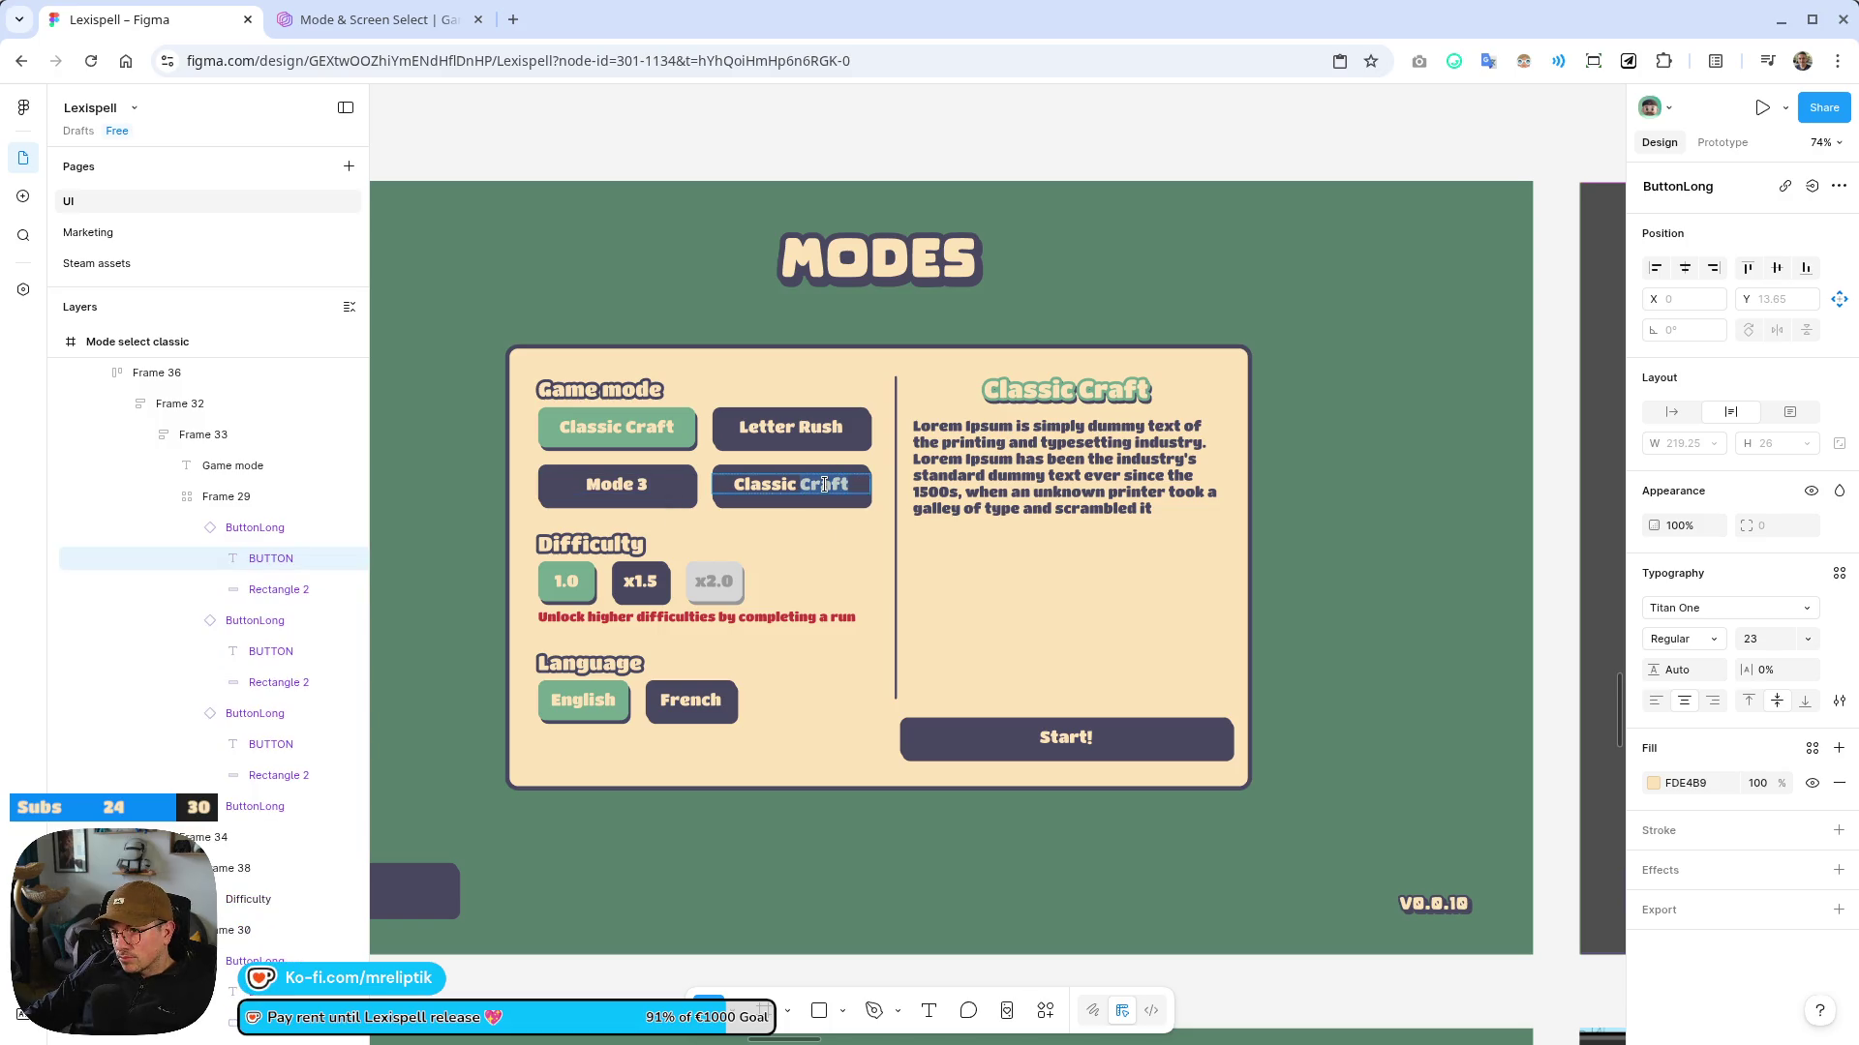
type("Mode 4")
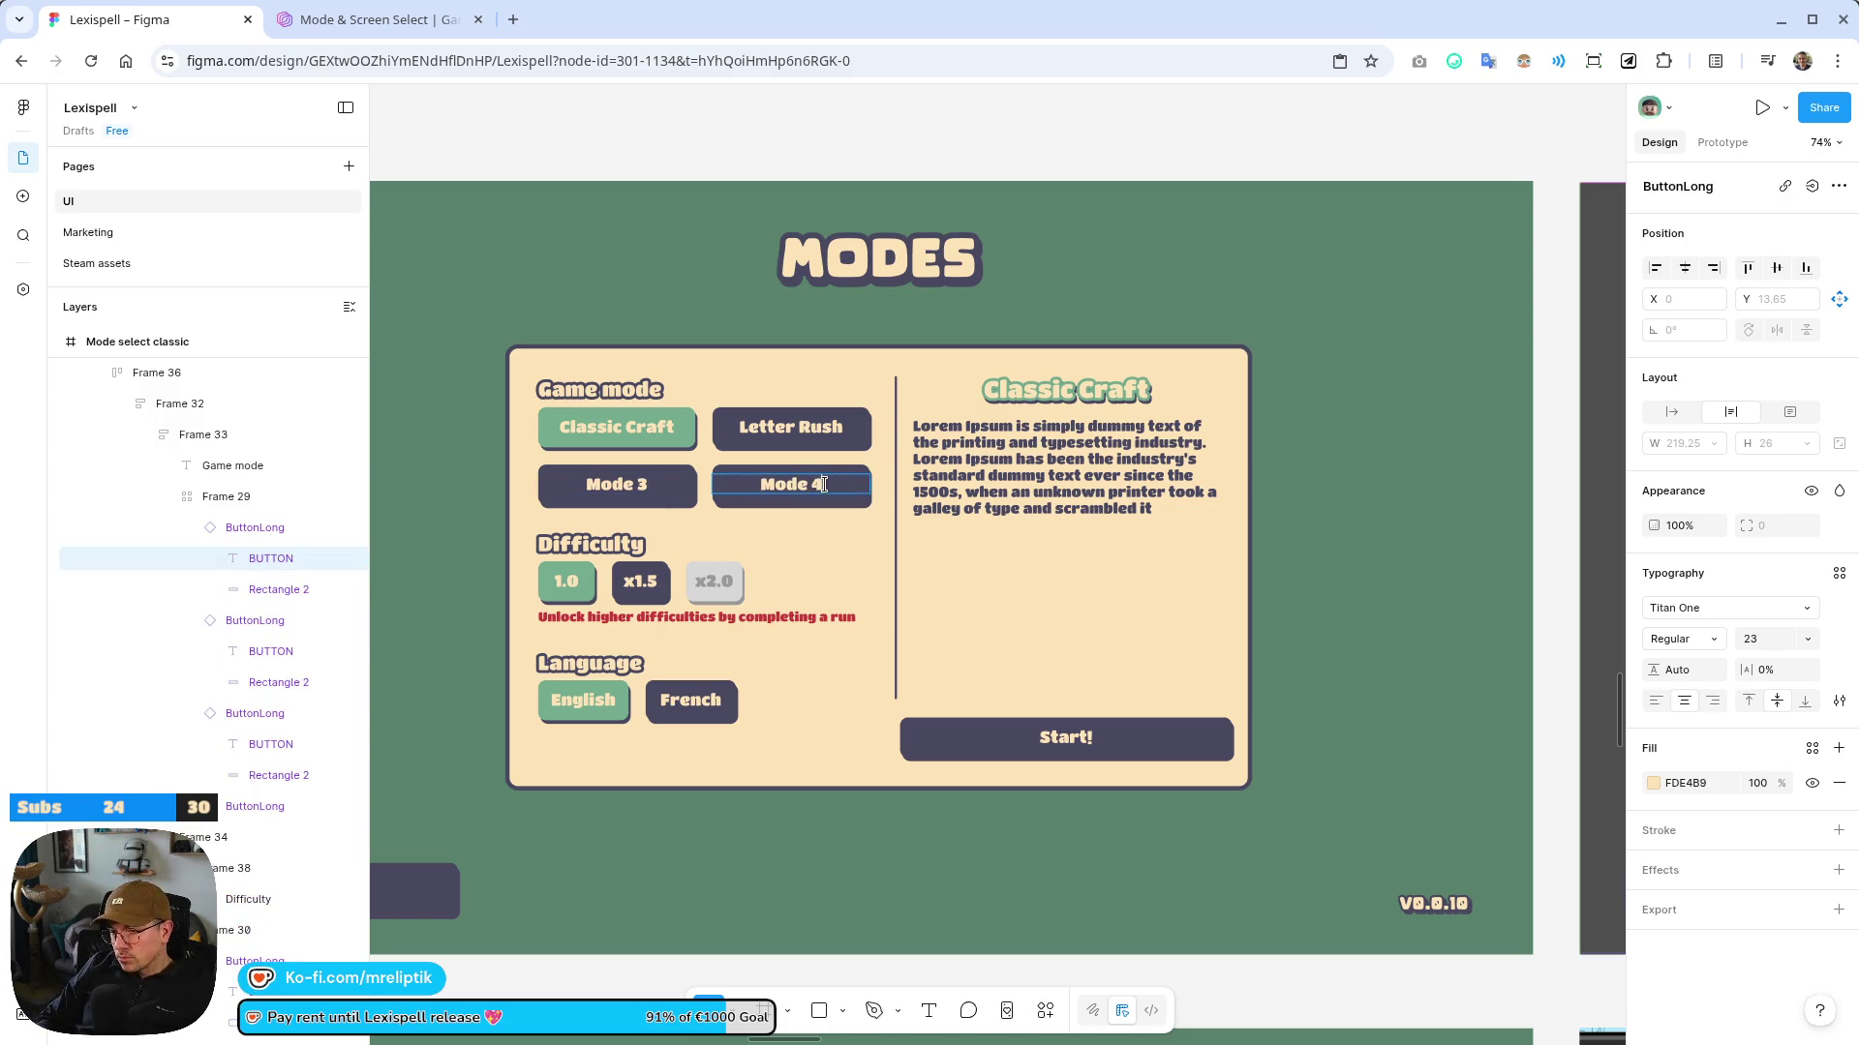
left_click(1034, 598)
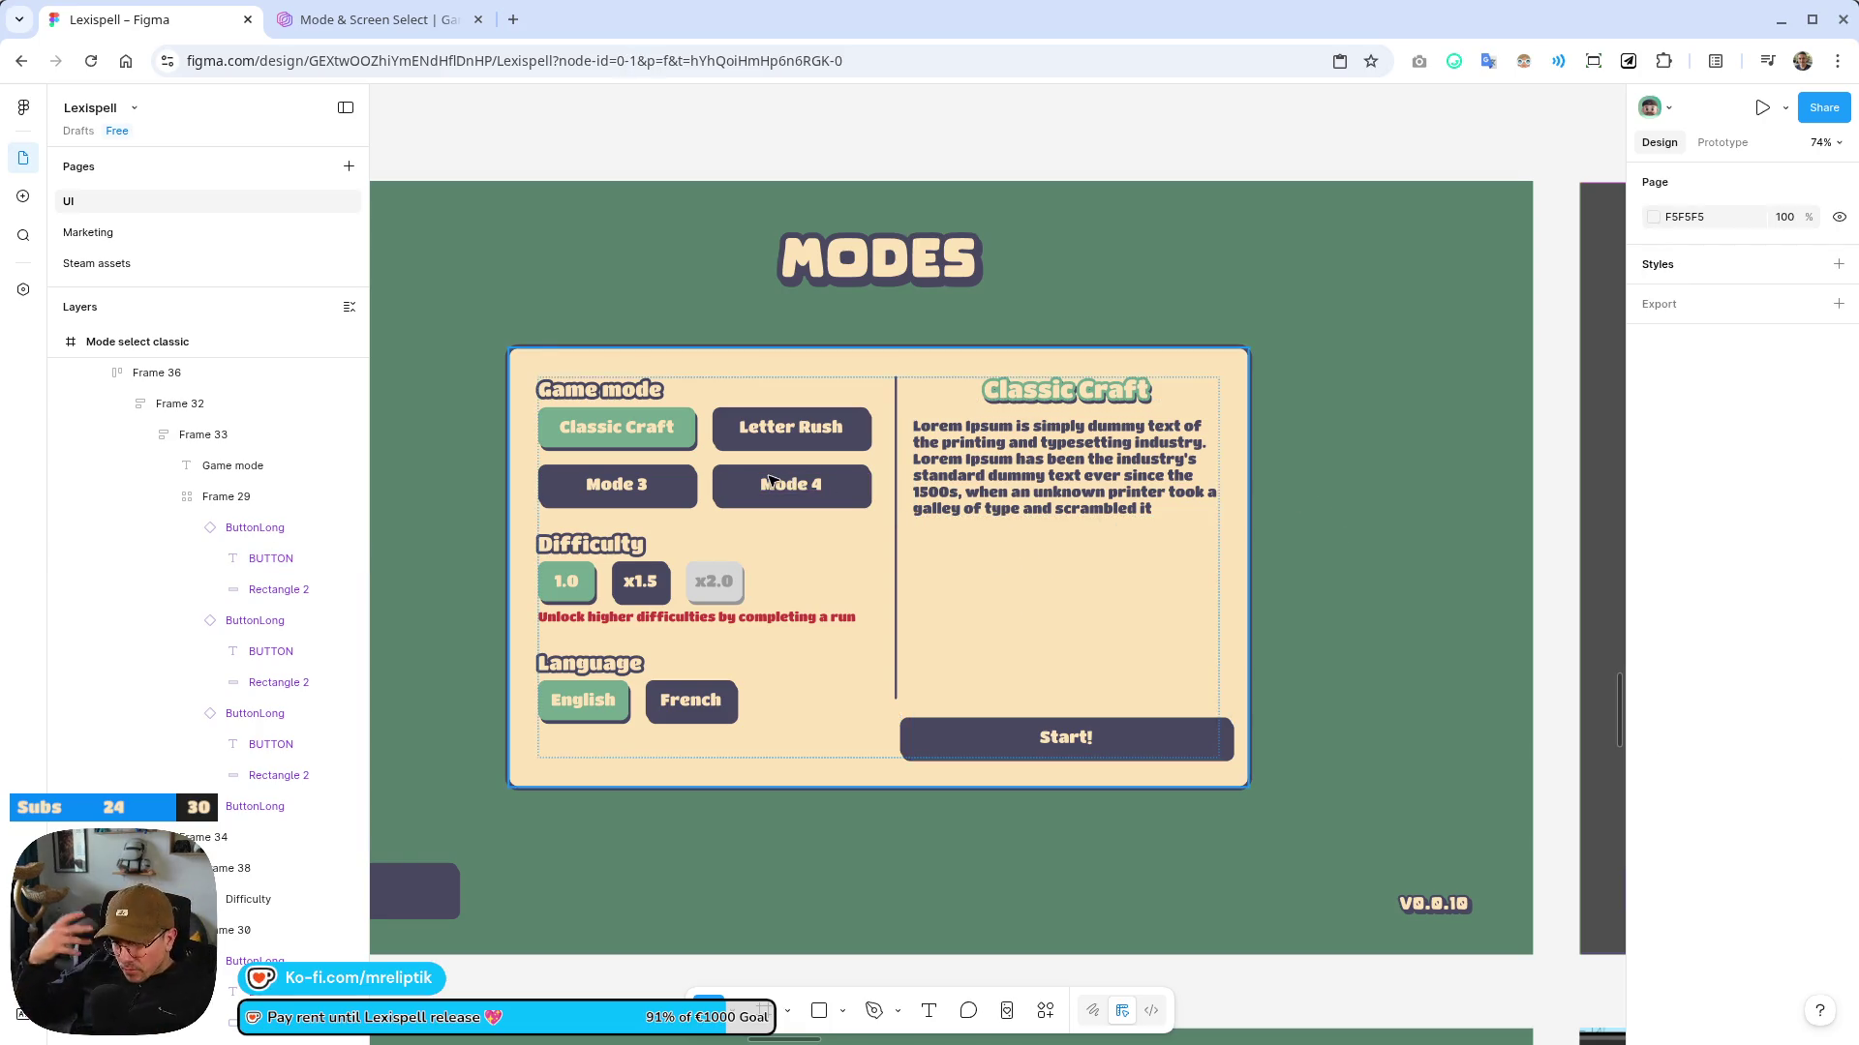
scroll(810, 508, "down", 2, "ctrl")
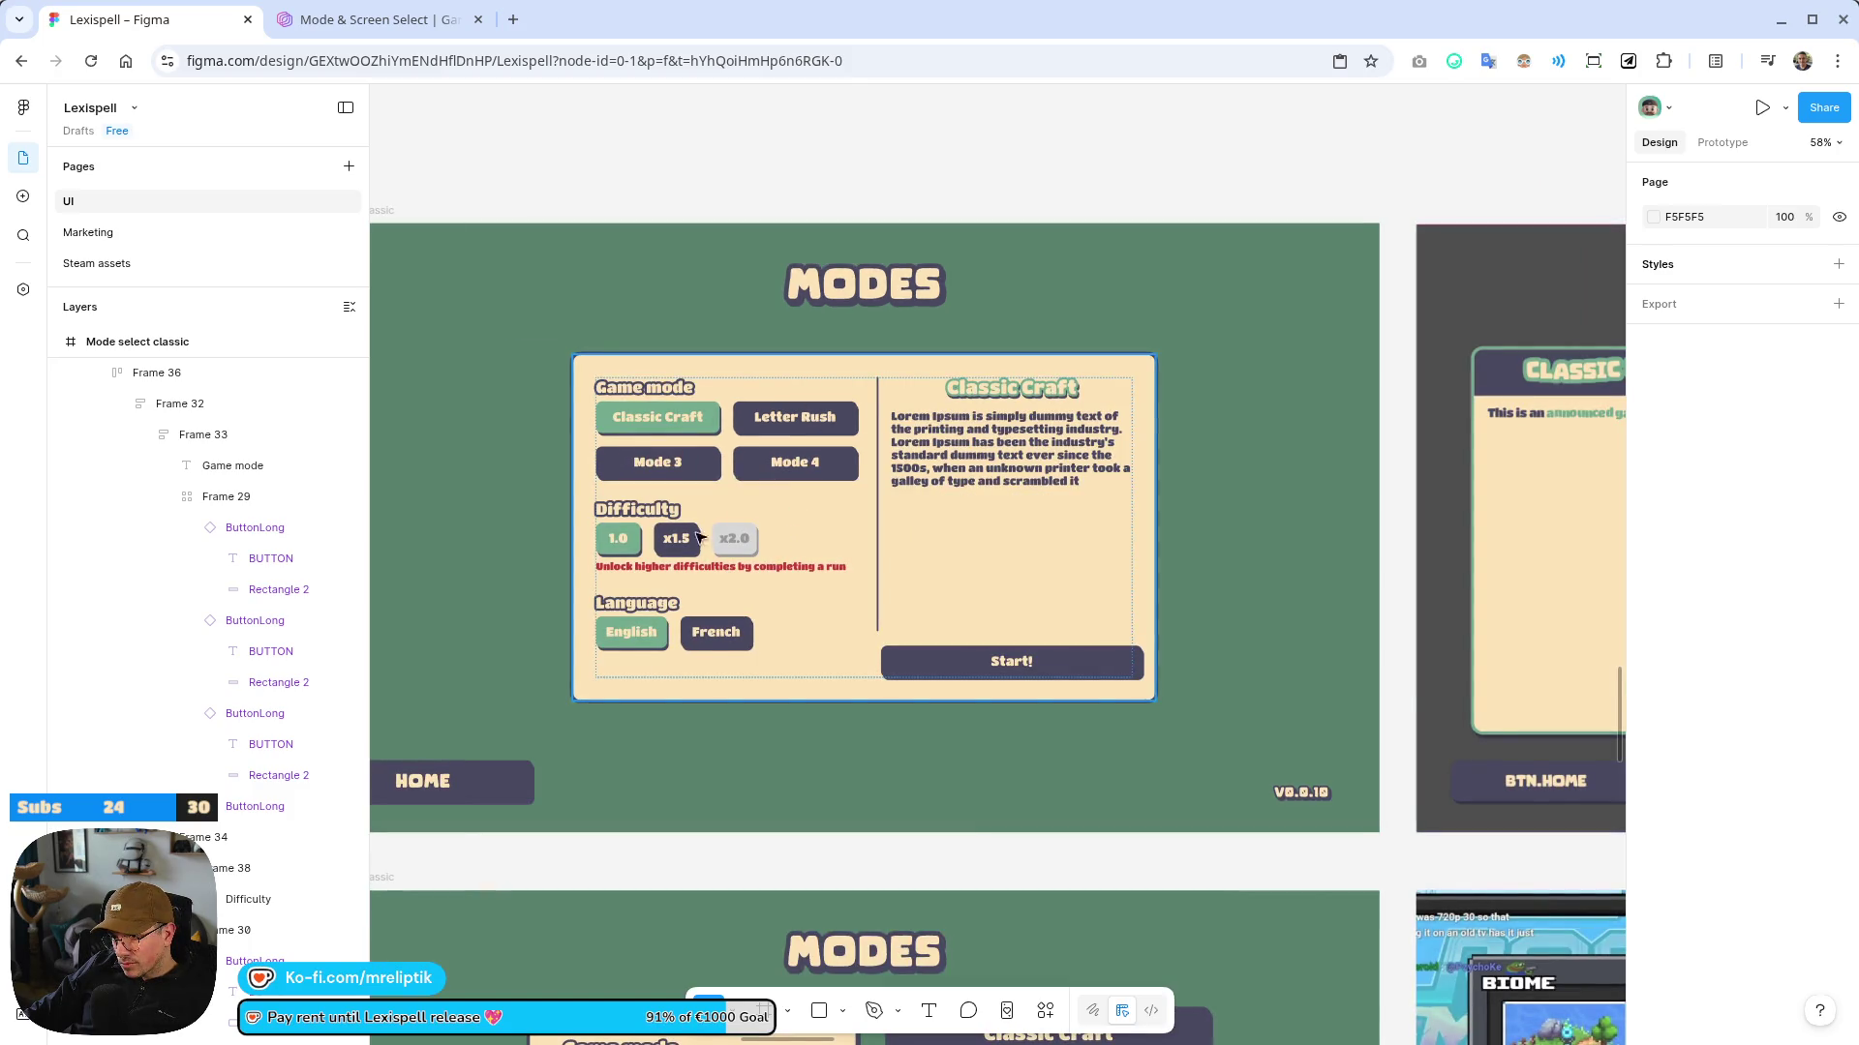
Step: Paste a copy of the Difficulty group into the right Classic Craft column above Start!
left_click(668, 521)
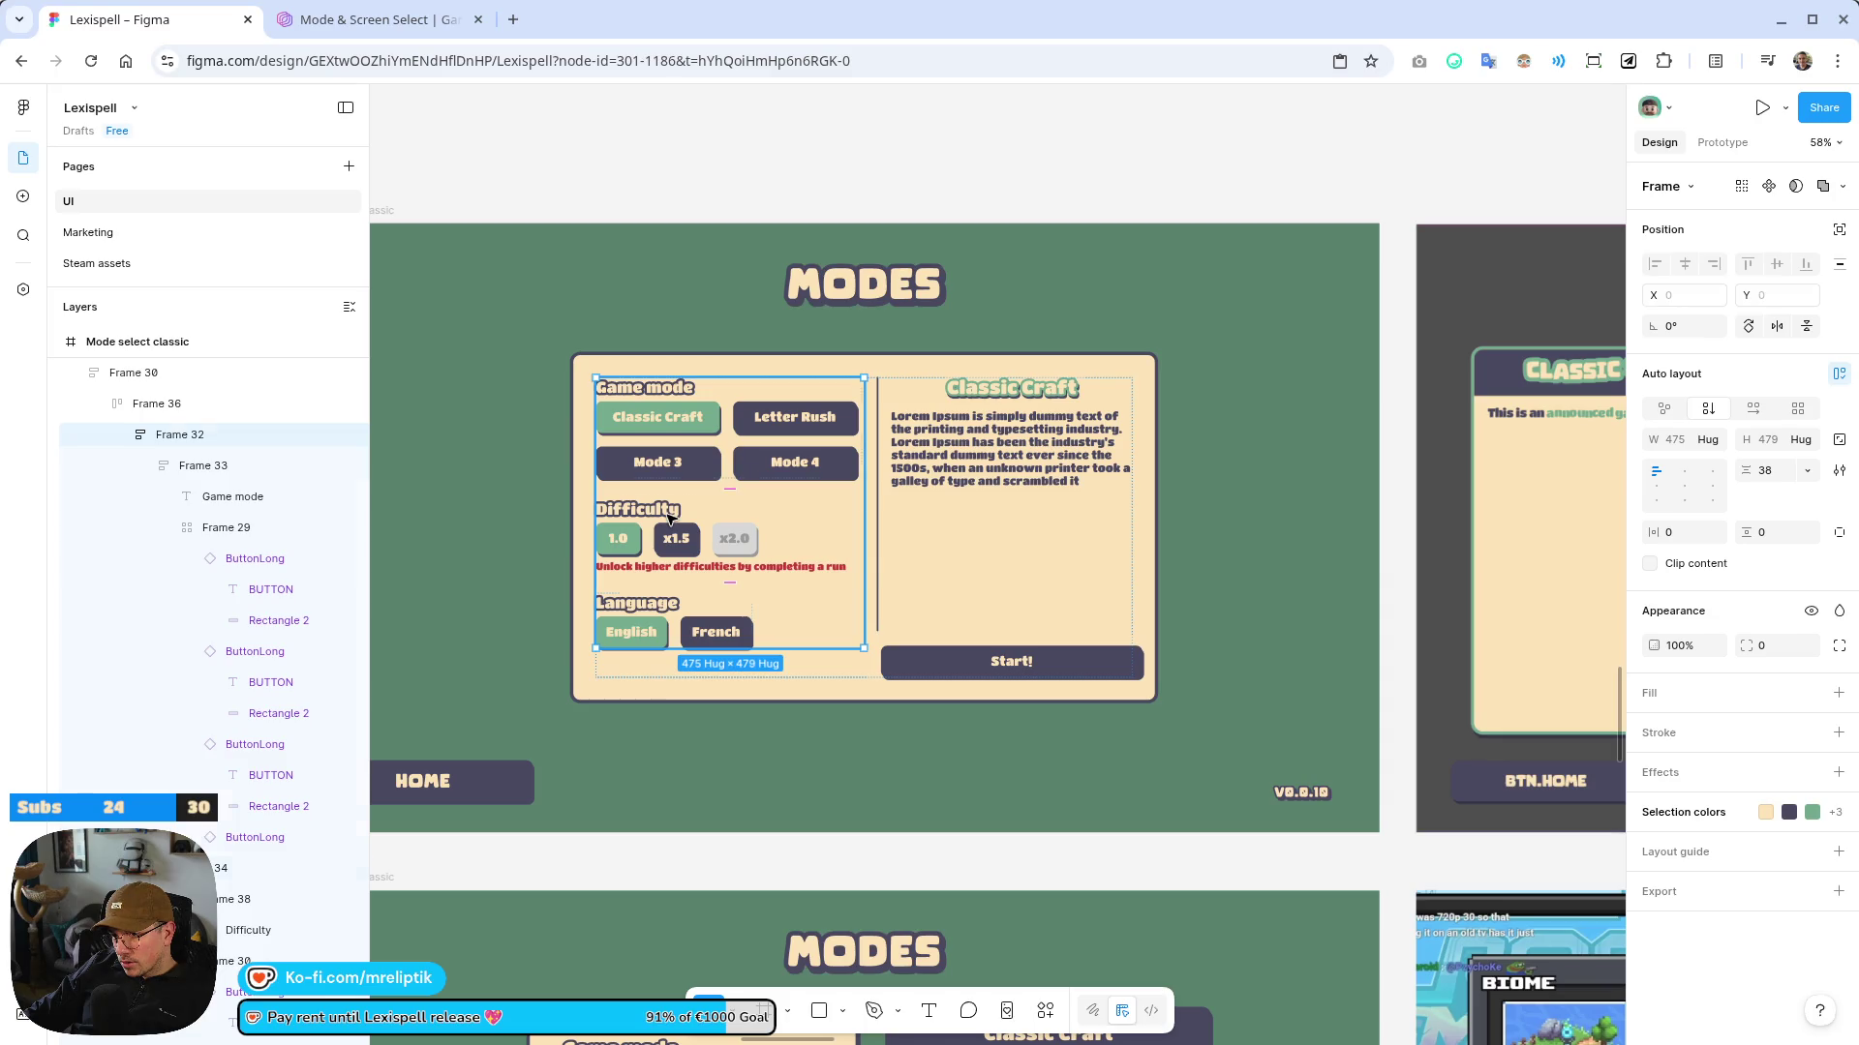
left_click(669, 522)
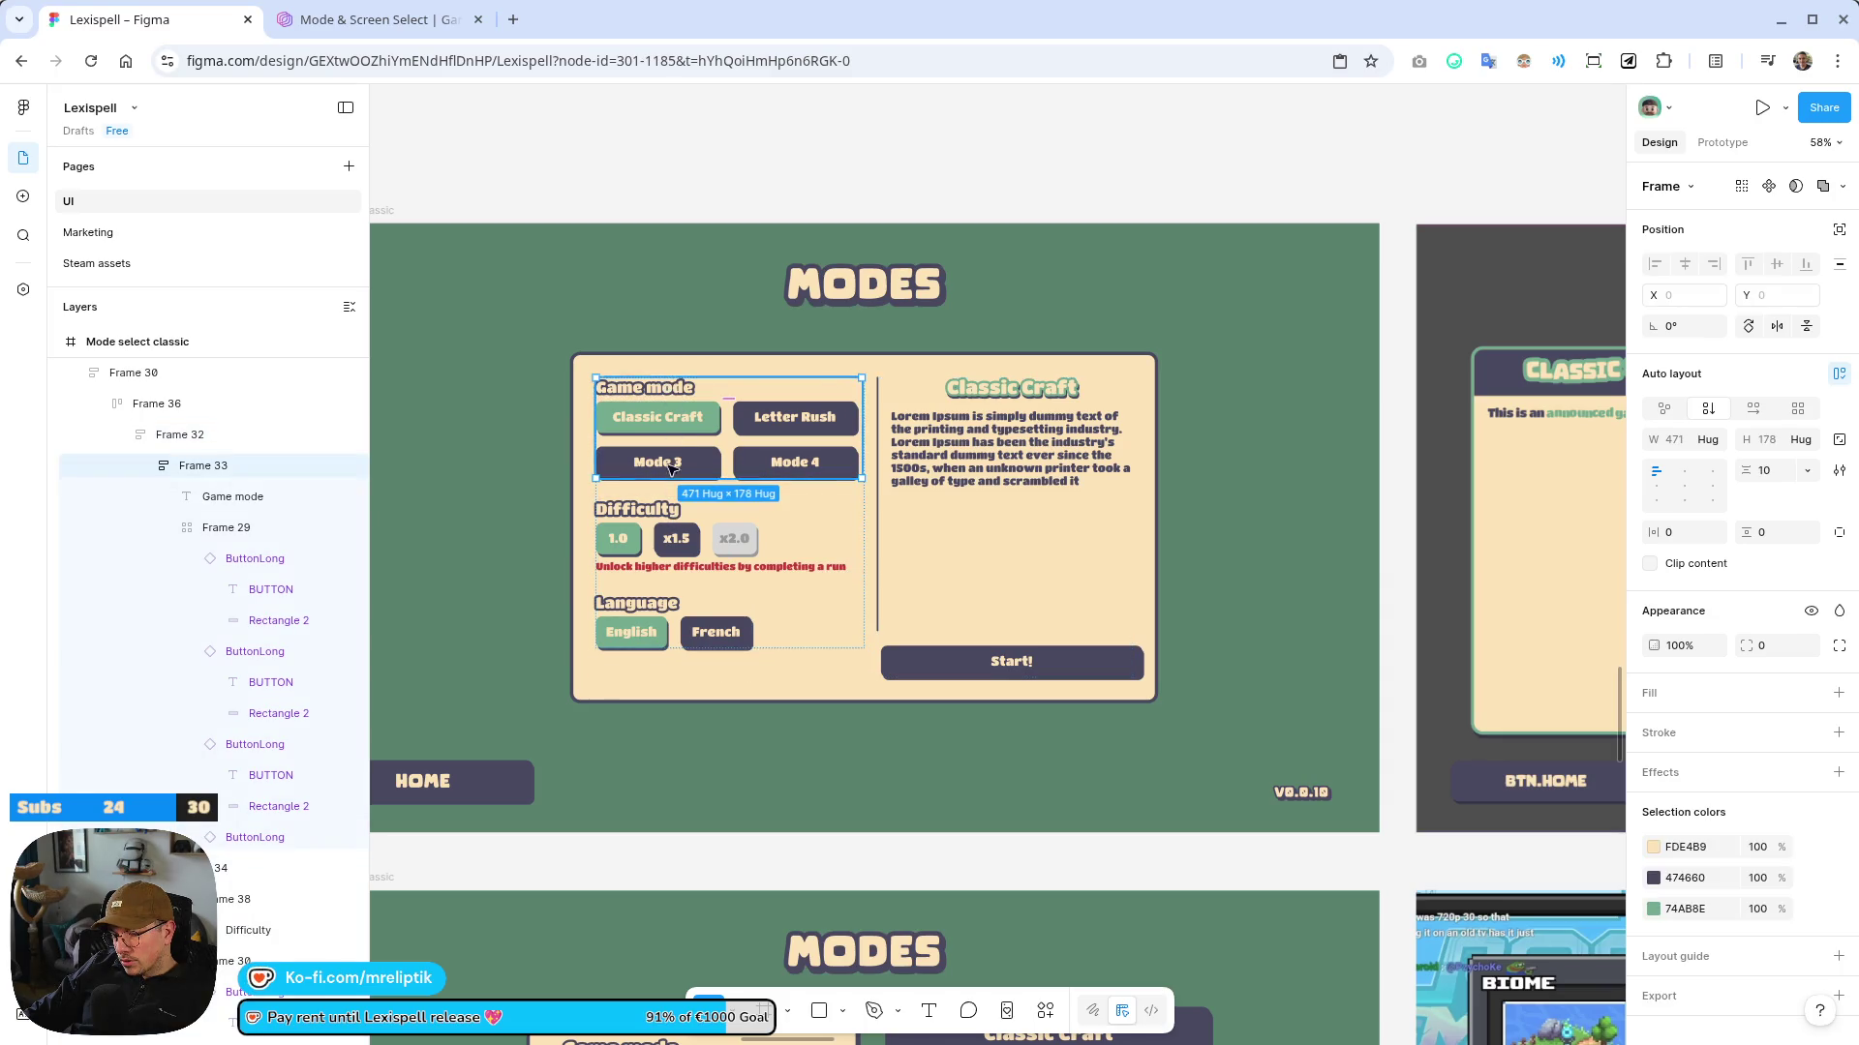
left_click(978, 476)
left_click(968, 503)
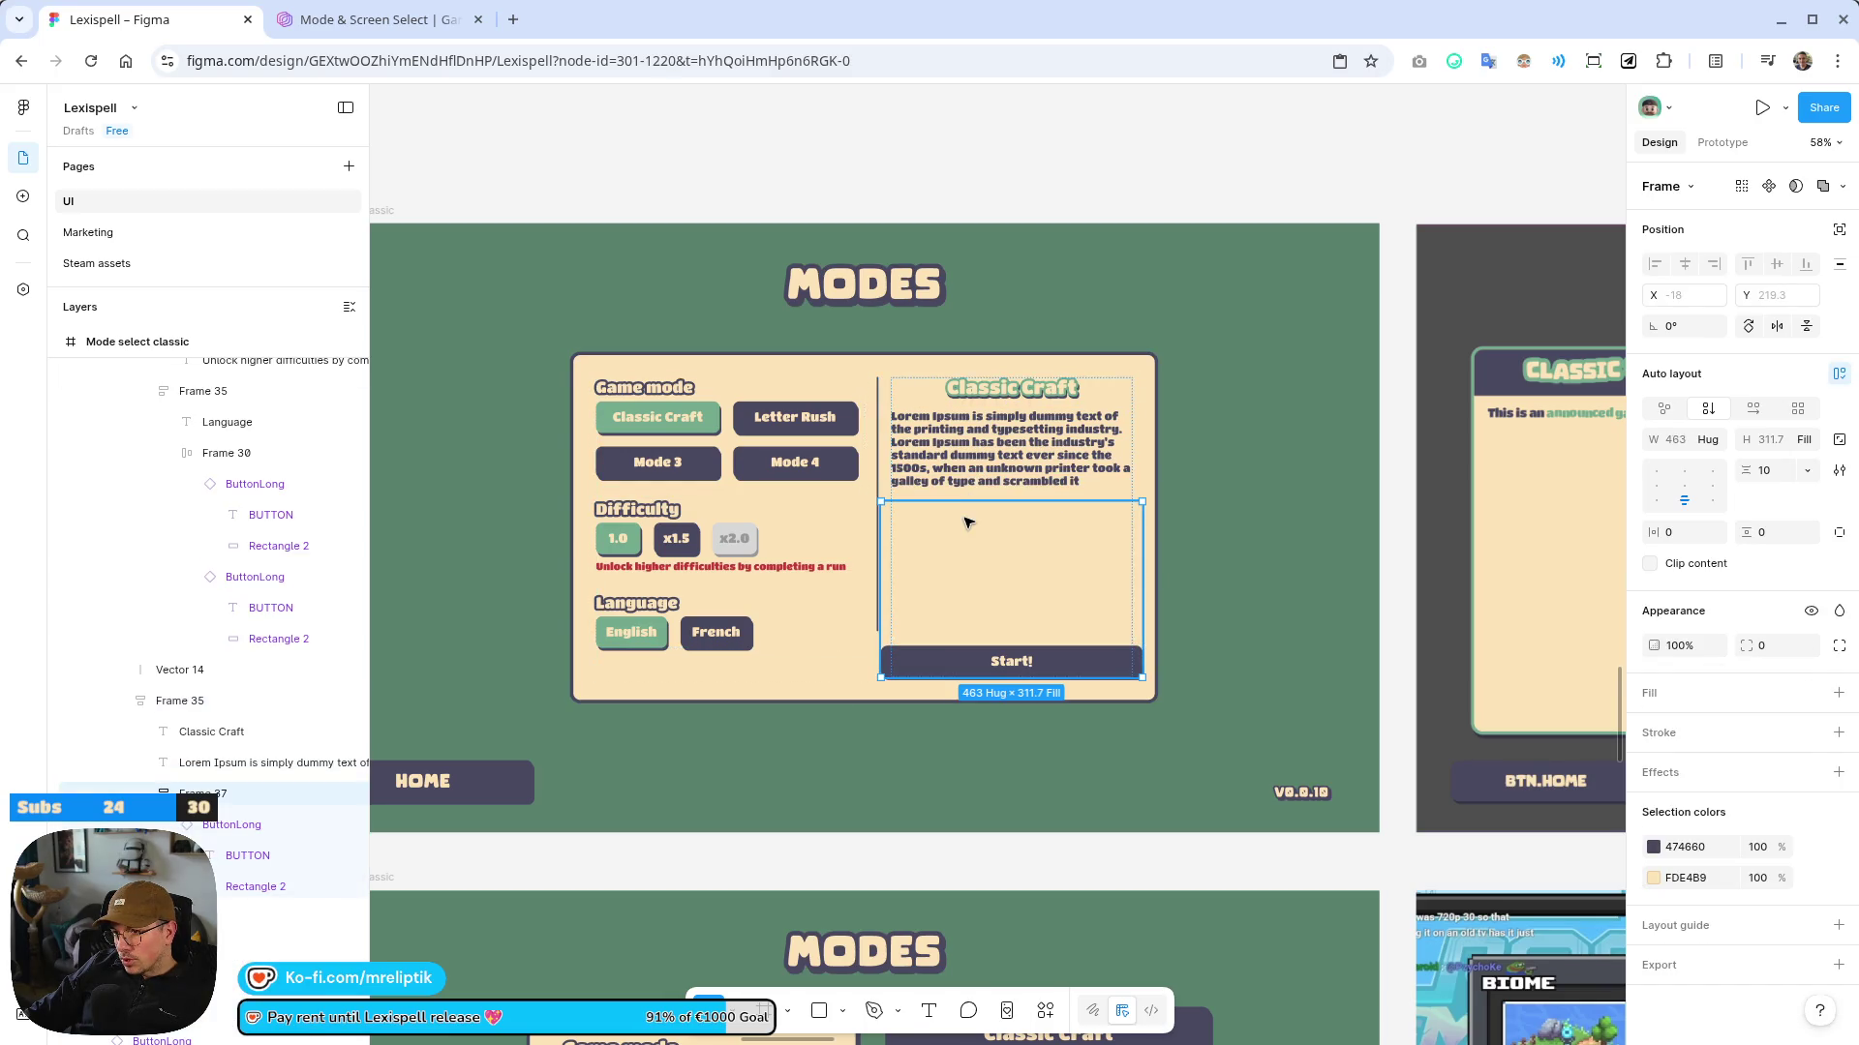
left_click(192, 700)
key("ctrl+v")
left_click_drag(193, 917, 205, 774)
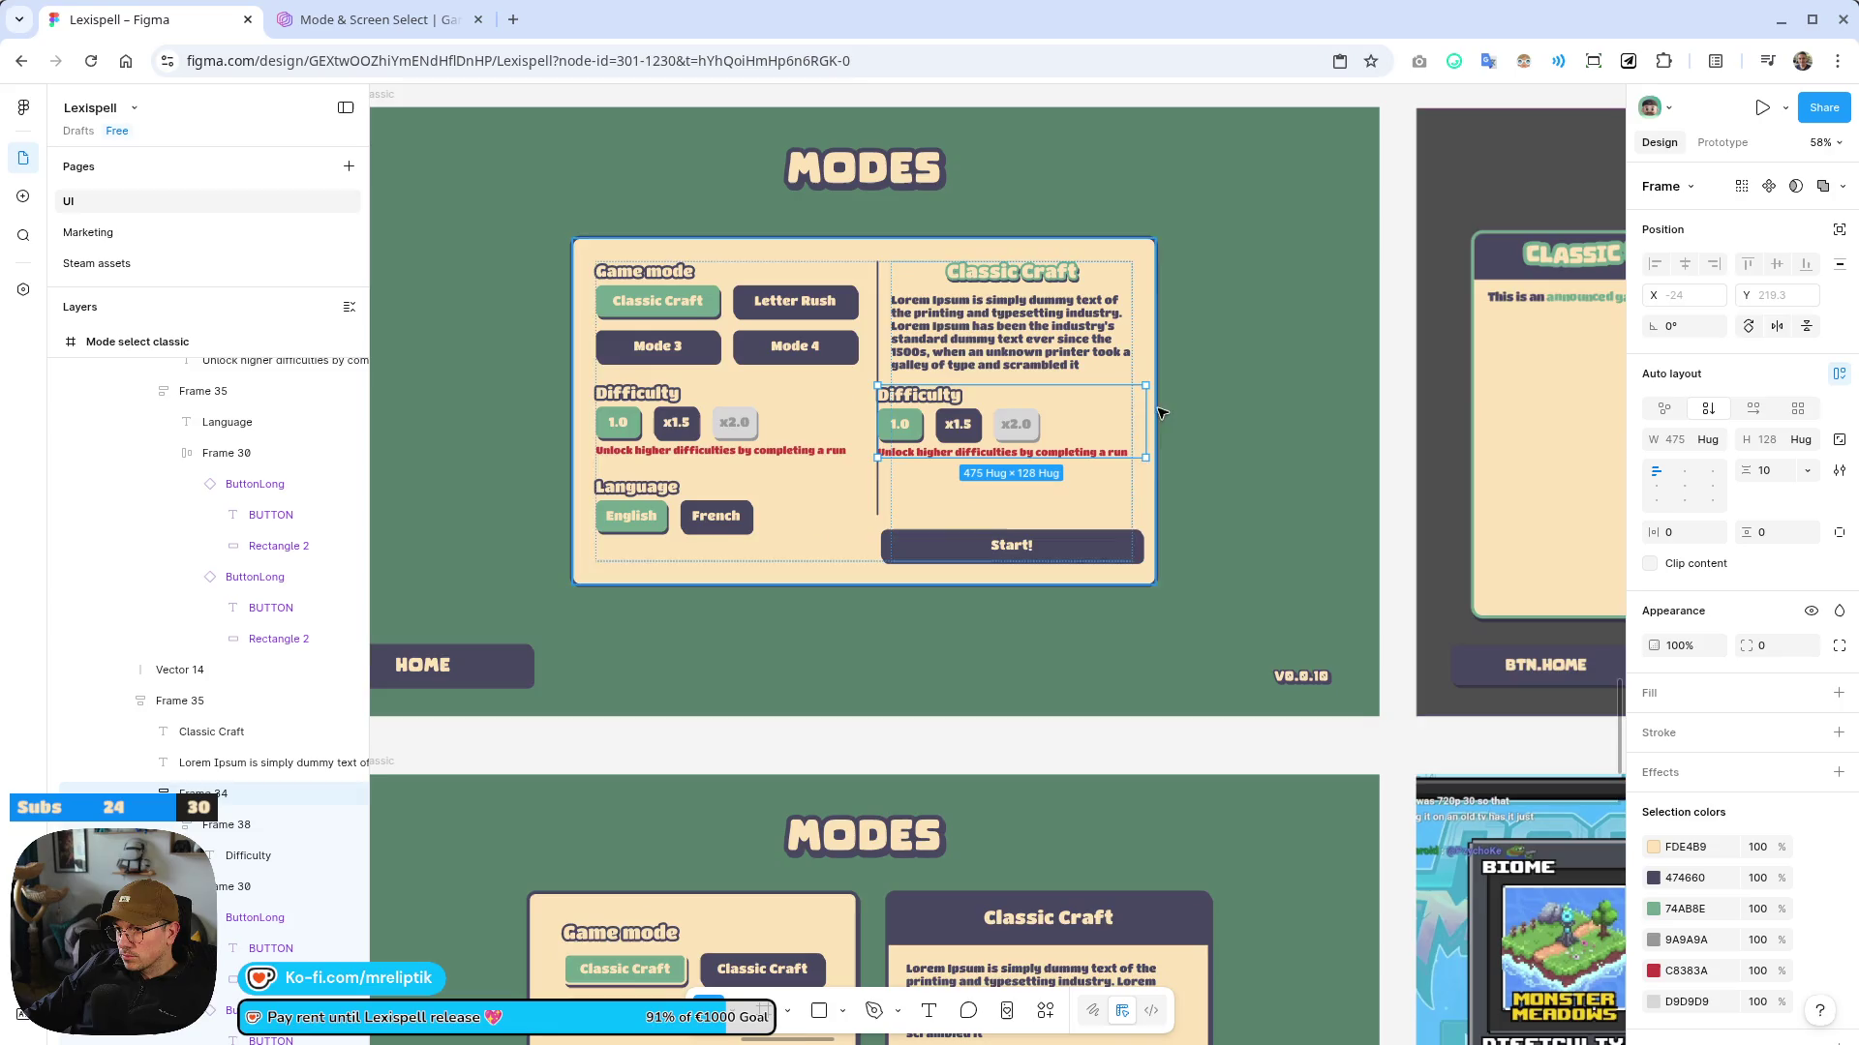
Step: Set the copied Difficulty group's width and height to Fill container
scroll(678, 668, "right", 2)
left_click(194, 701)
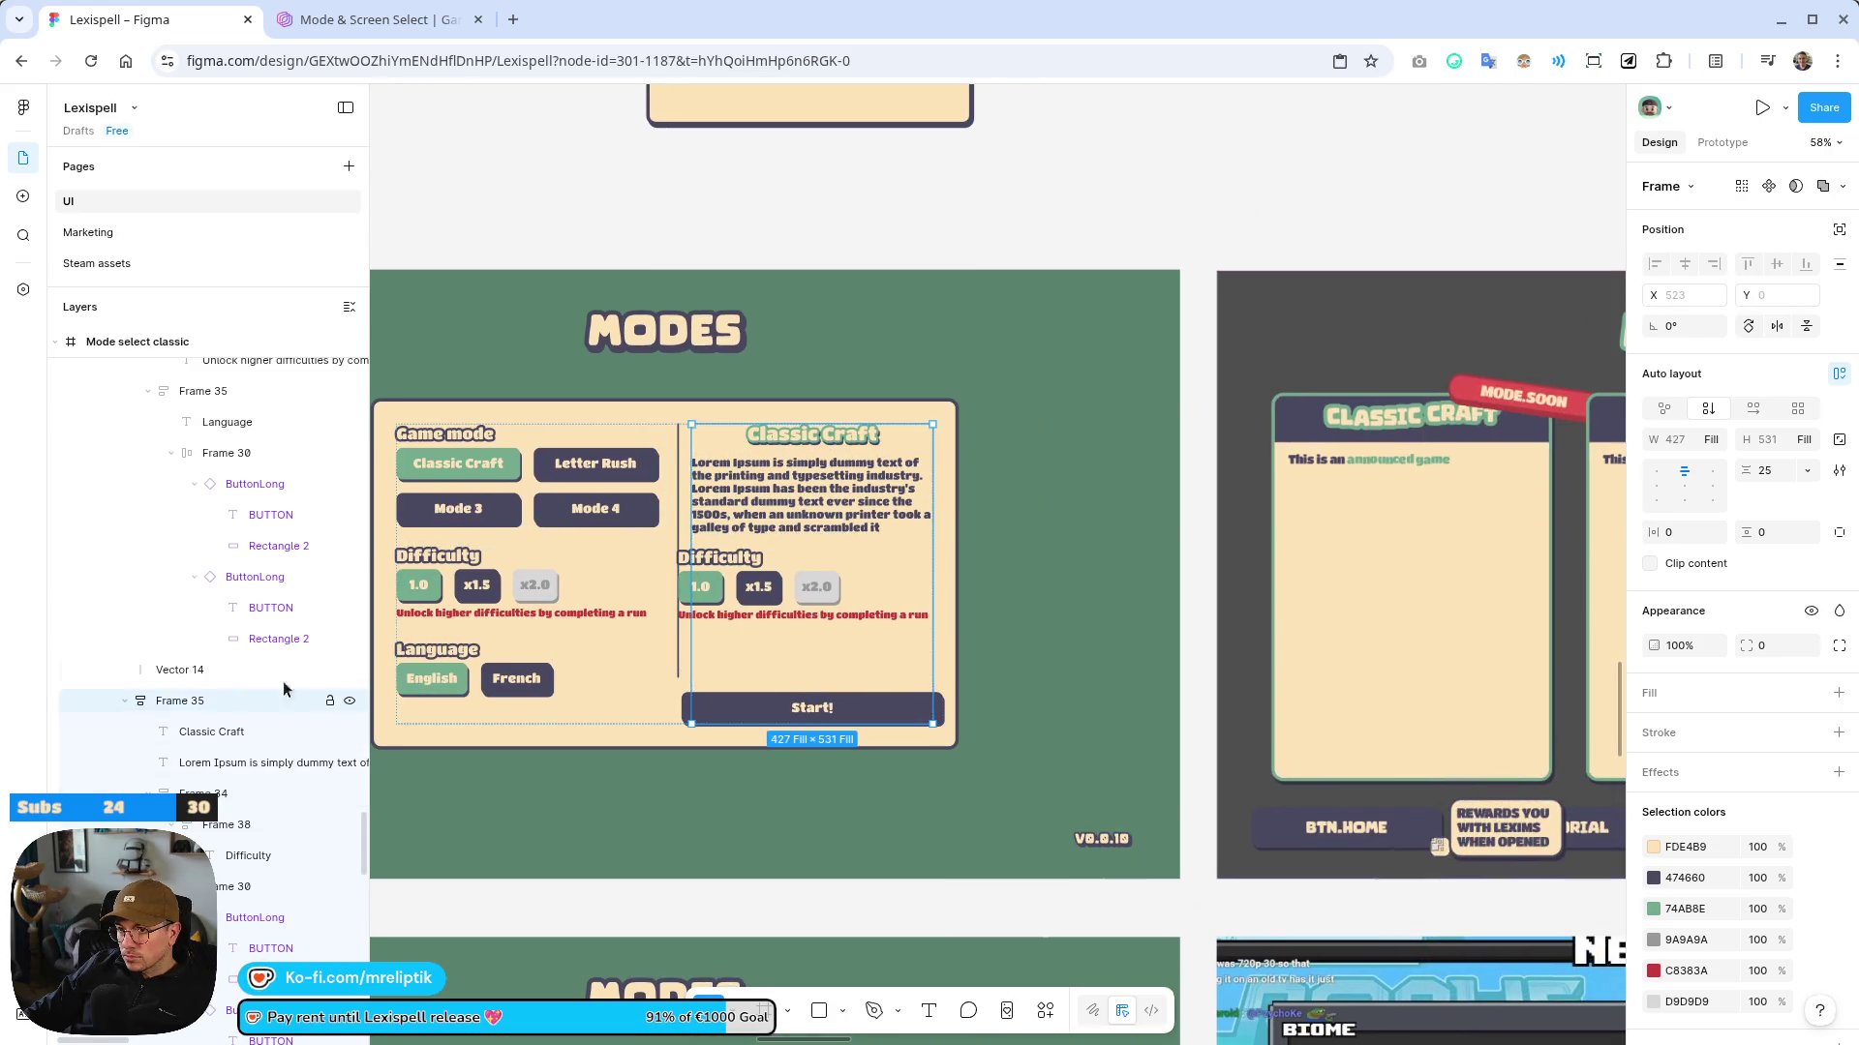
scroll(739, 589, "up", 3)
scroll(236, 874, "down", 3)
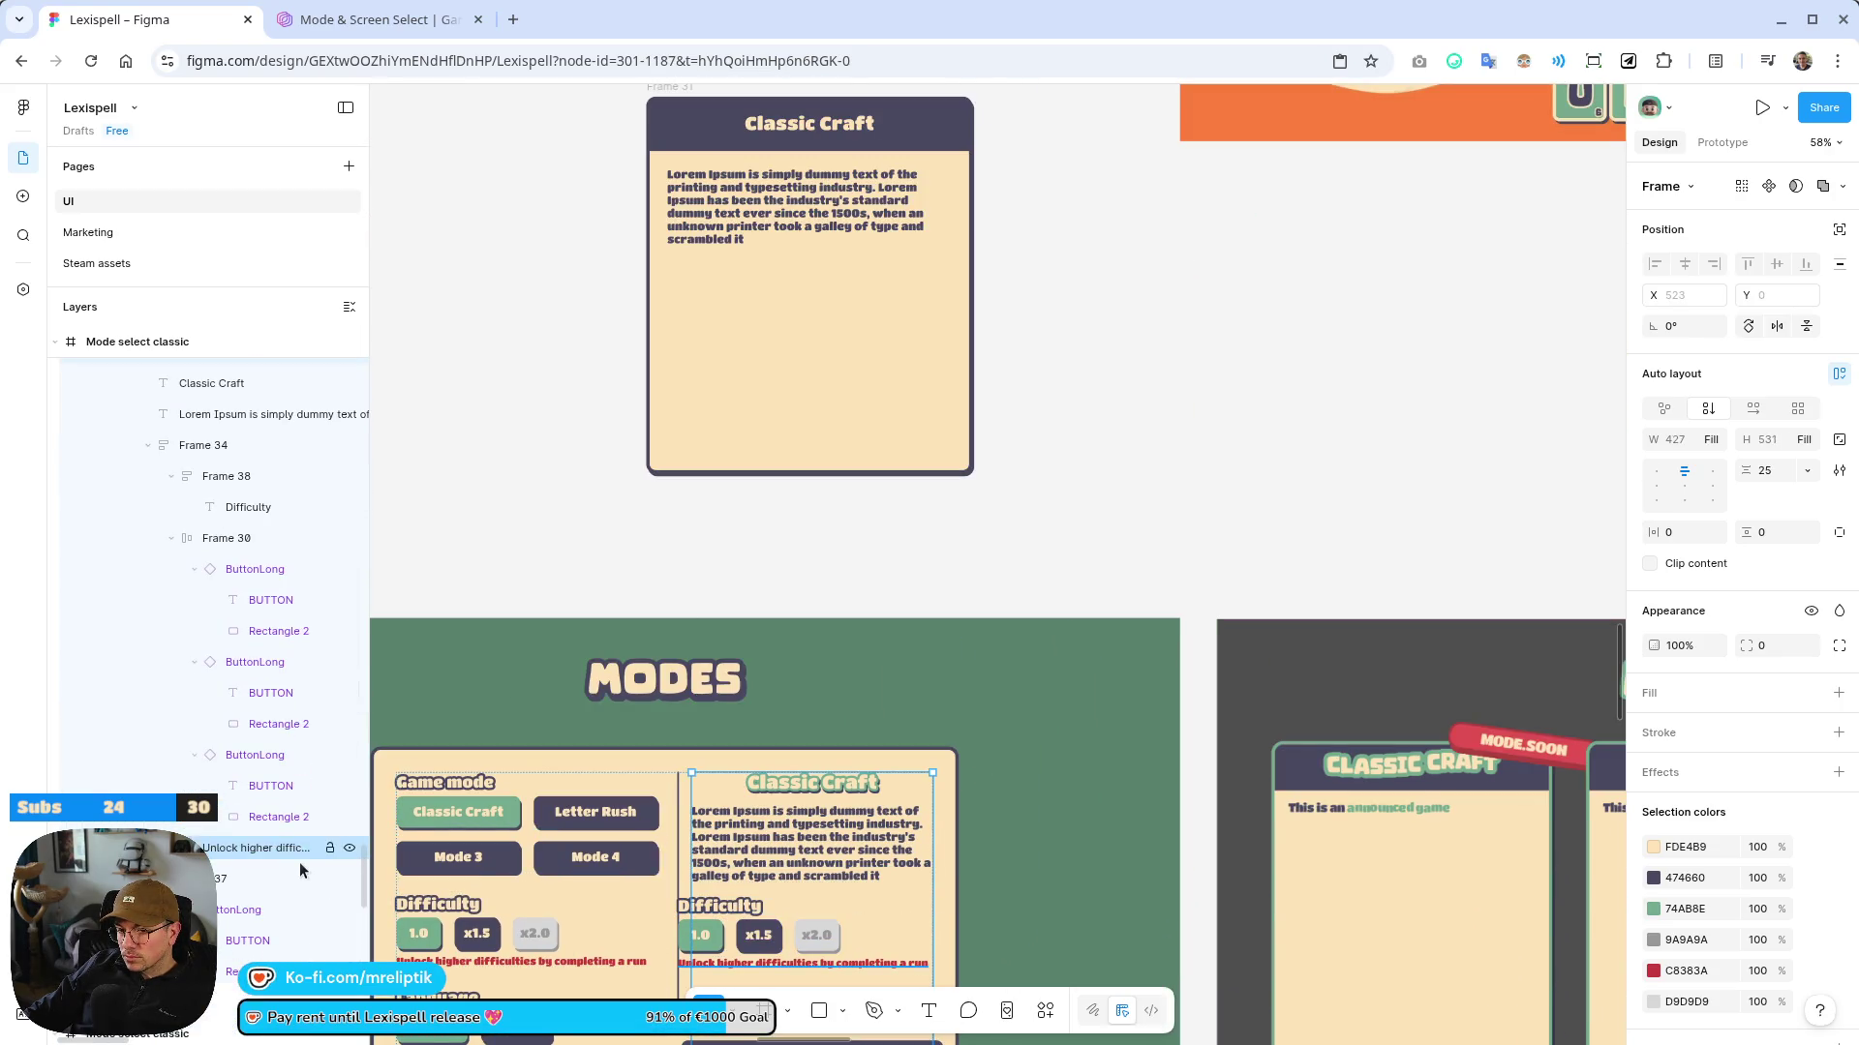
scroll(729, 905, "down", 3)
scroll(737, 554, "up", 5)
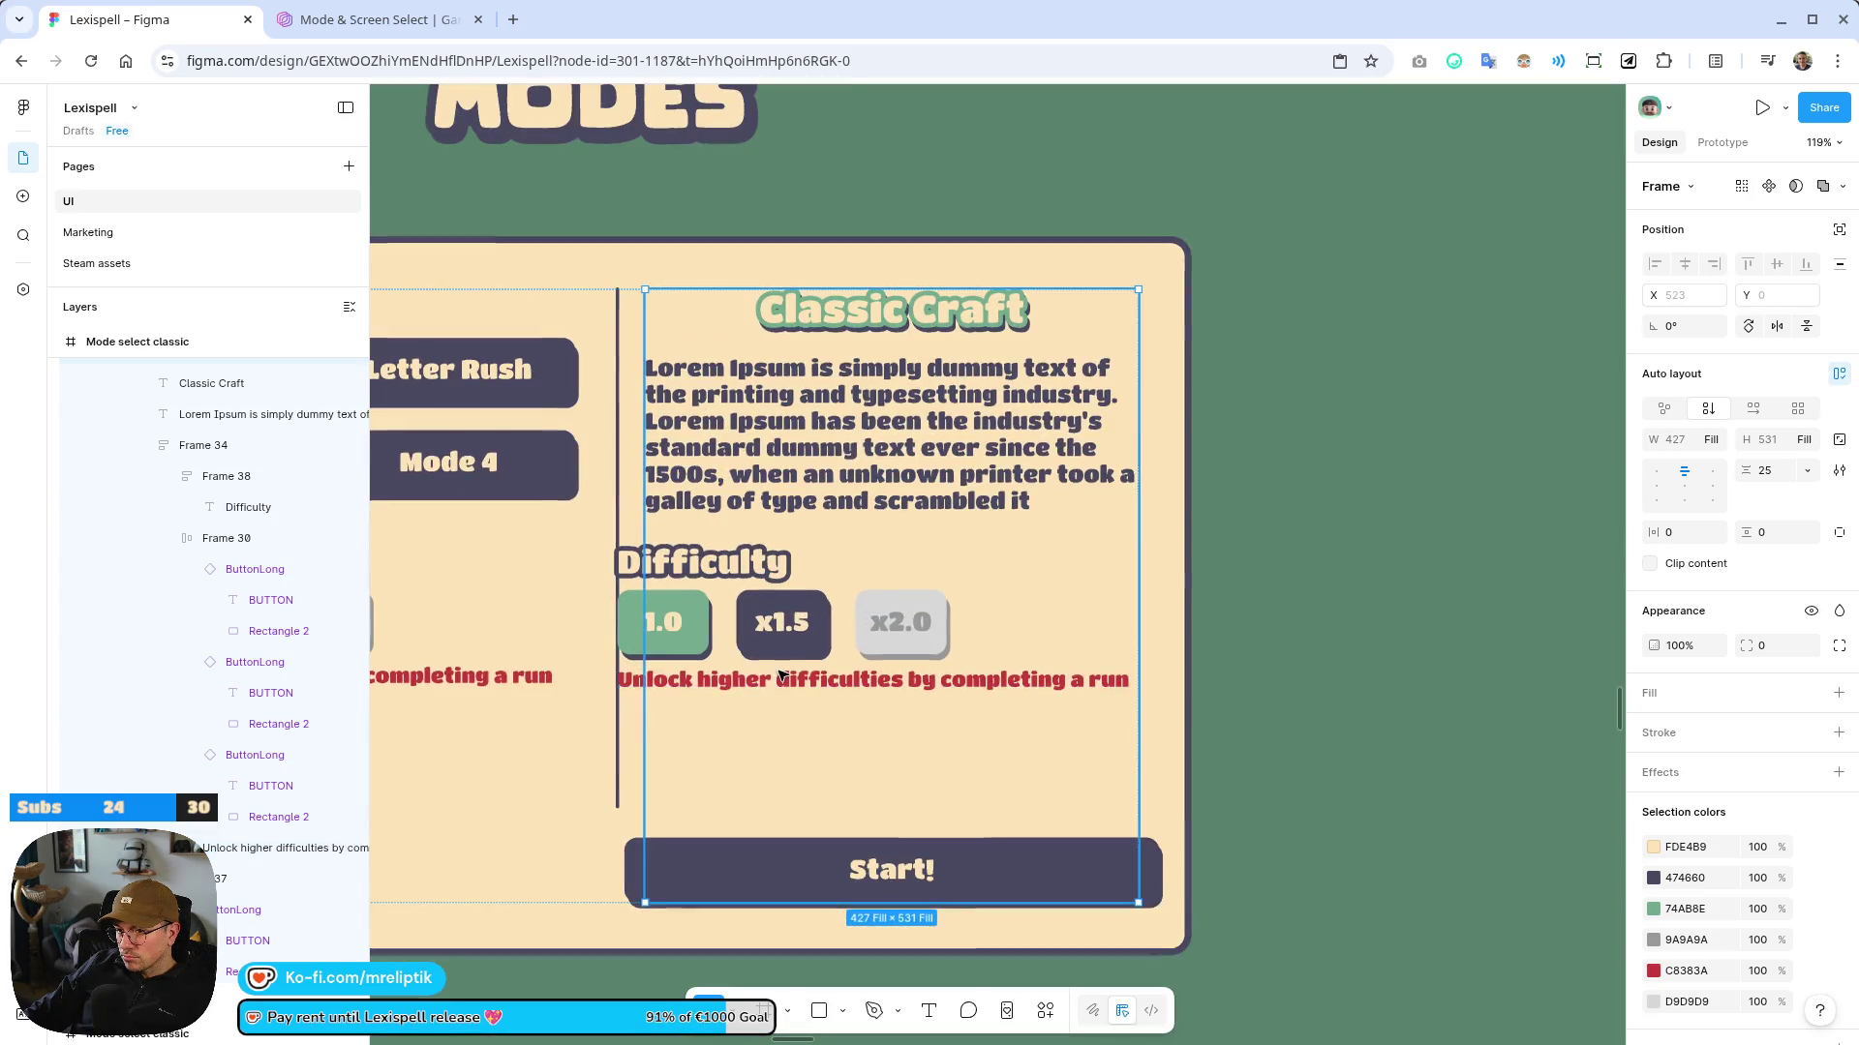
left_click(747, 683)
left_click_drag(1167, 621, 1139, 620)
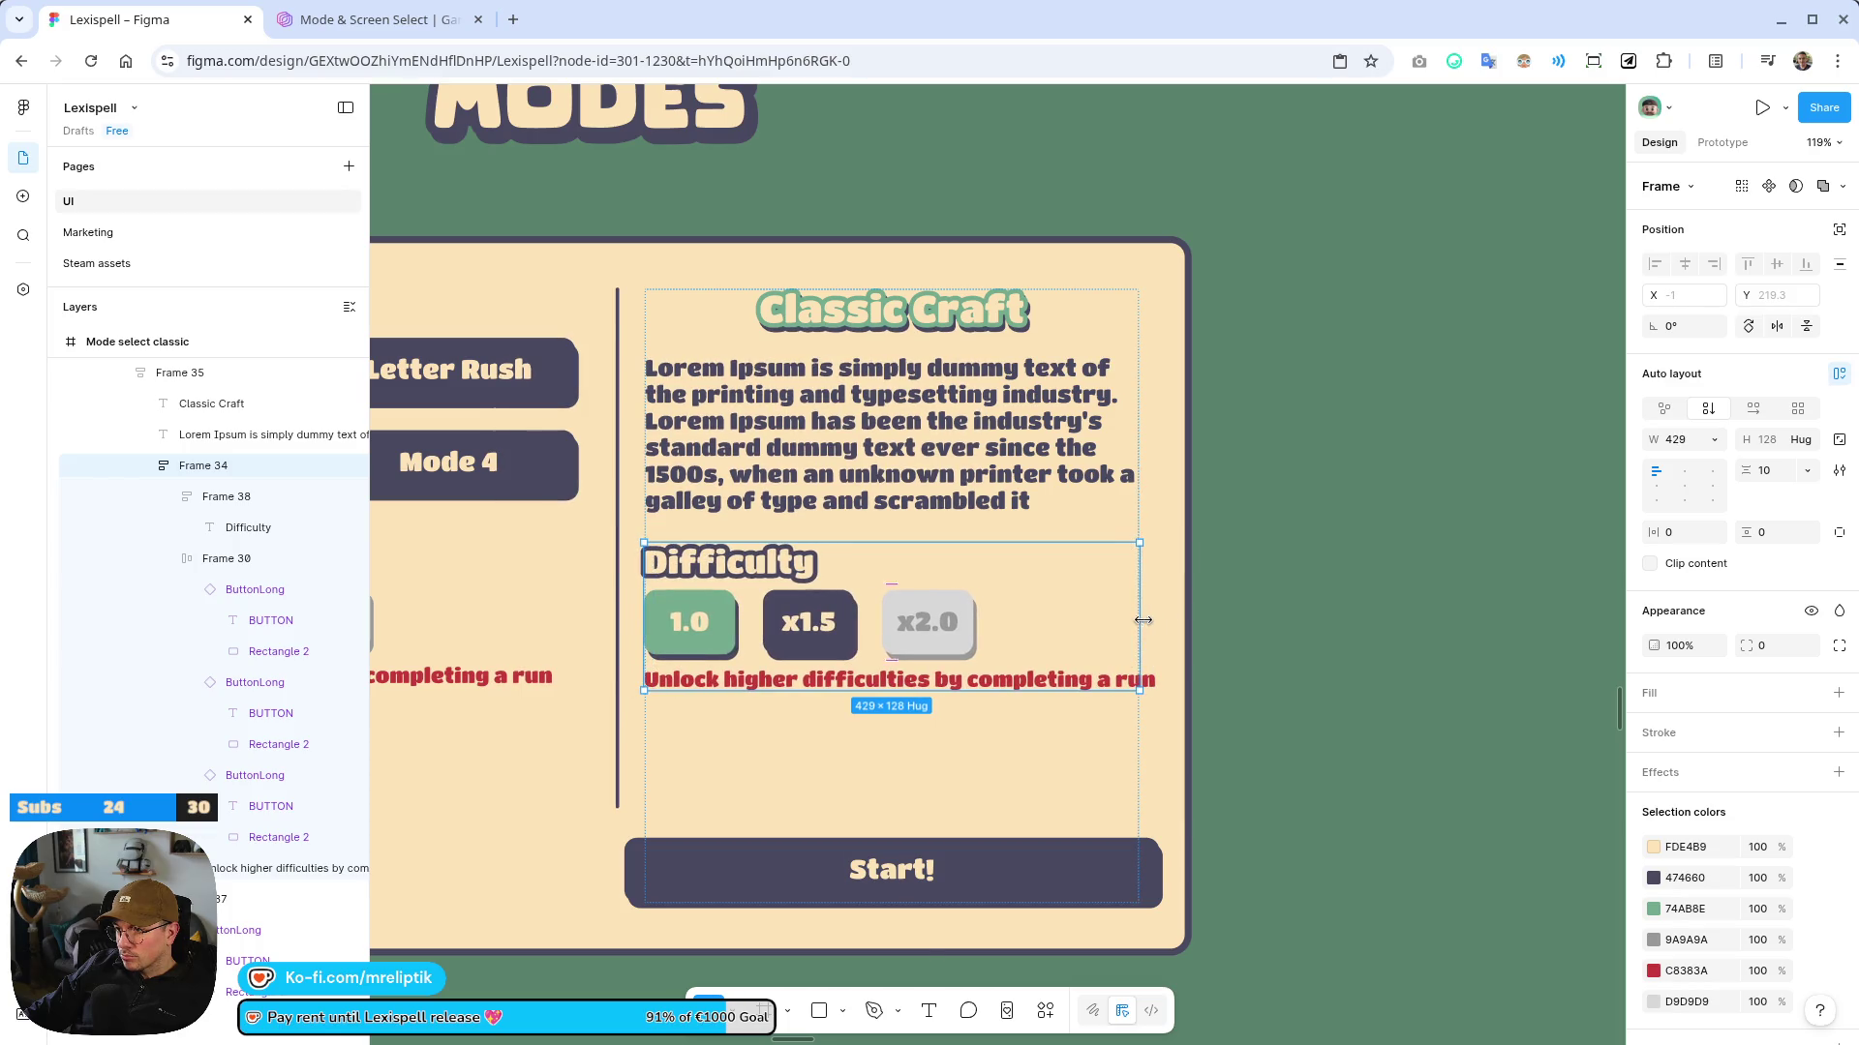
left_click(1800, 439)
left_click(1798, 465)
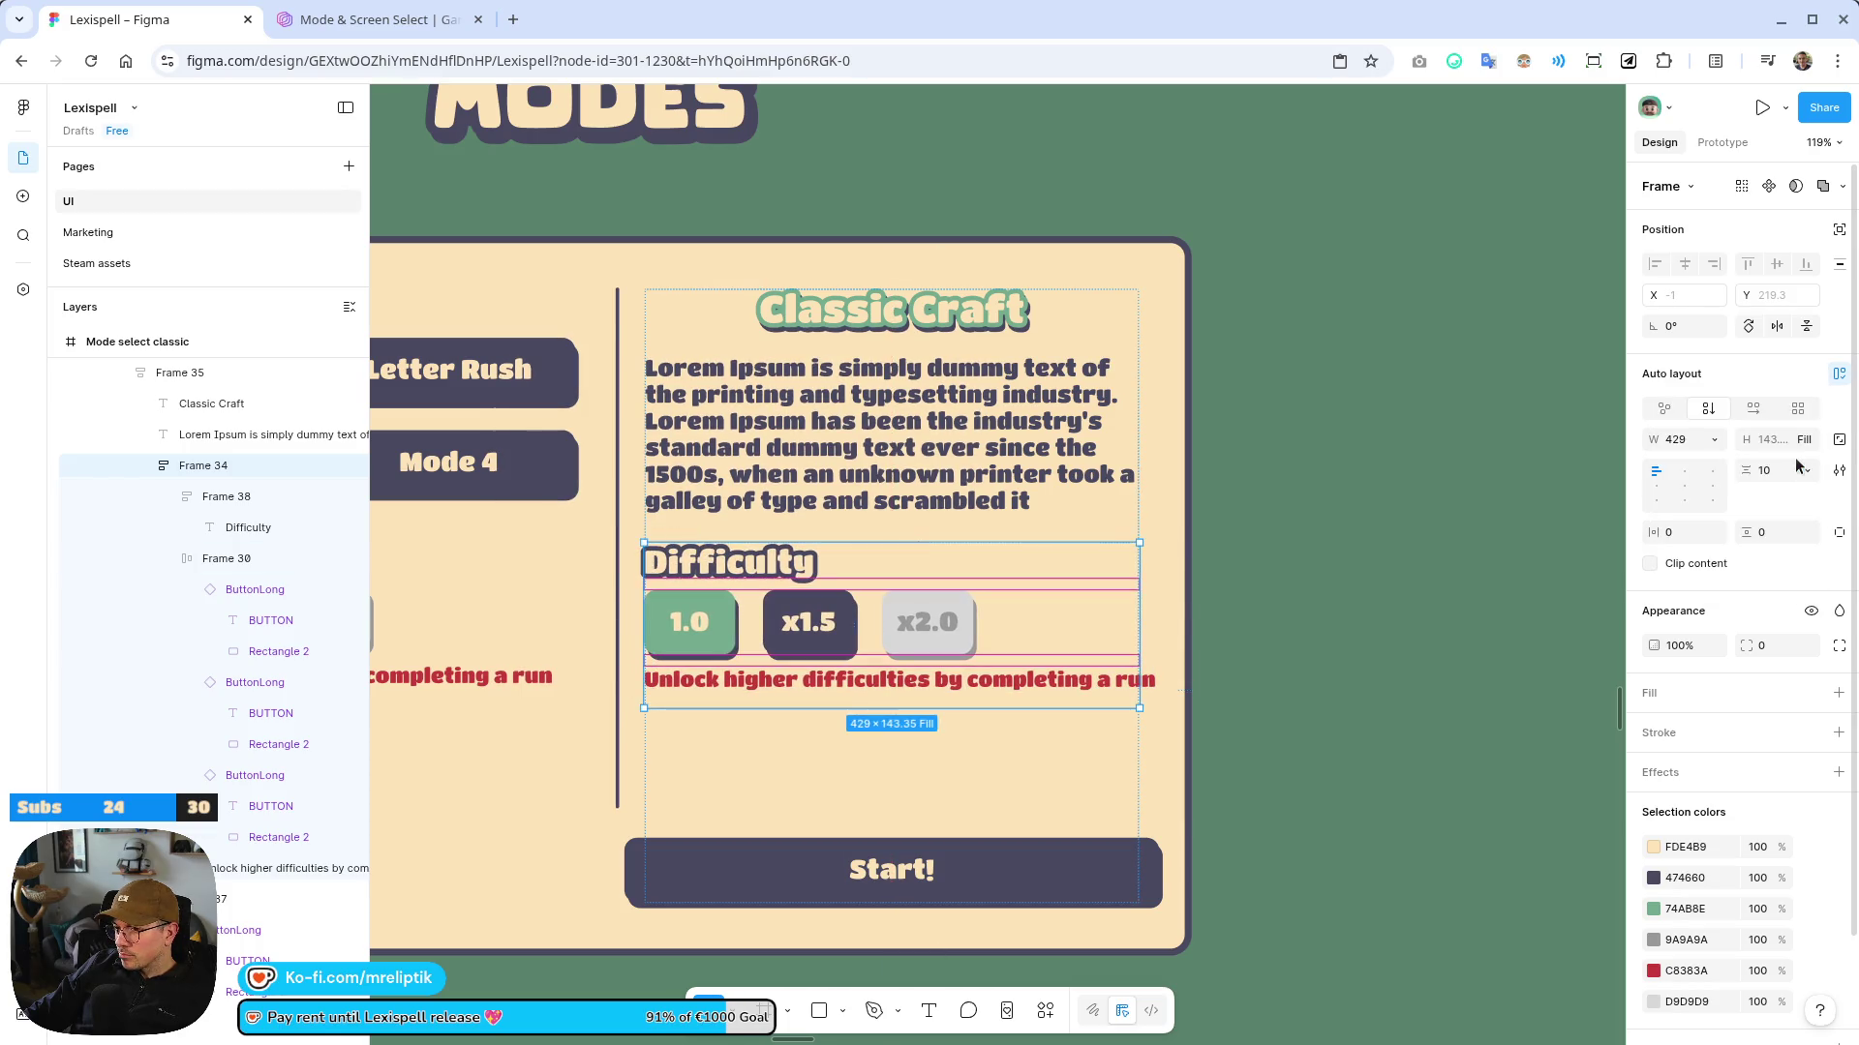
left_click(1714, 439)
left_click(1645, 482)
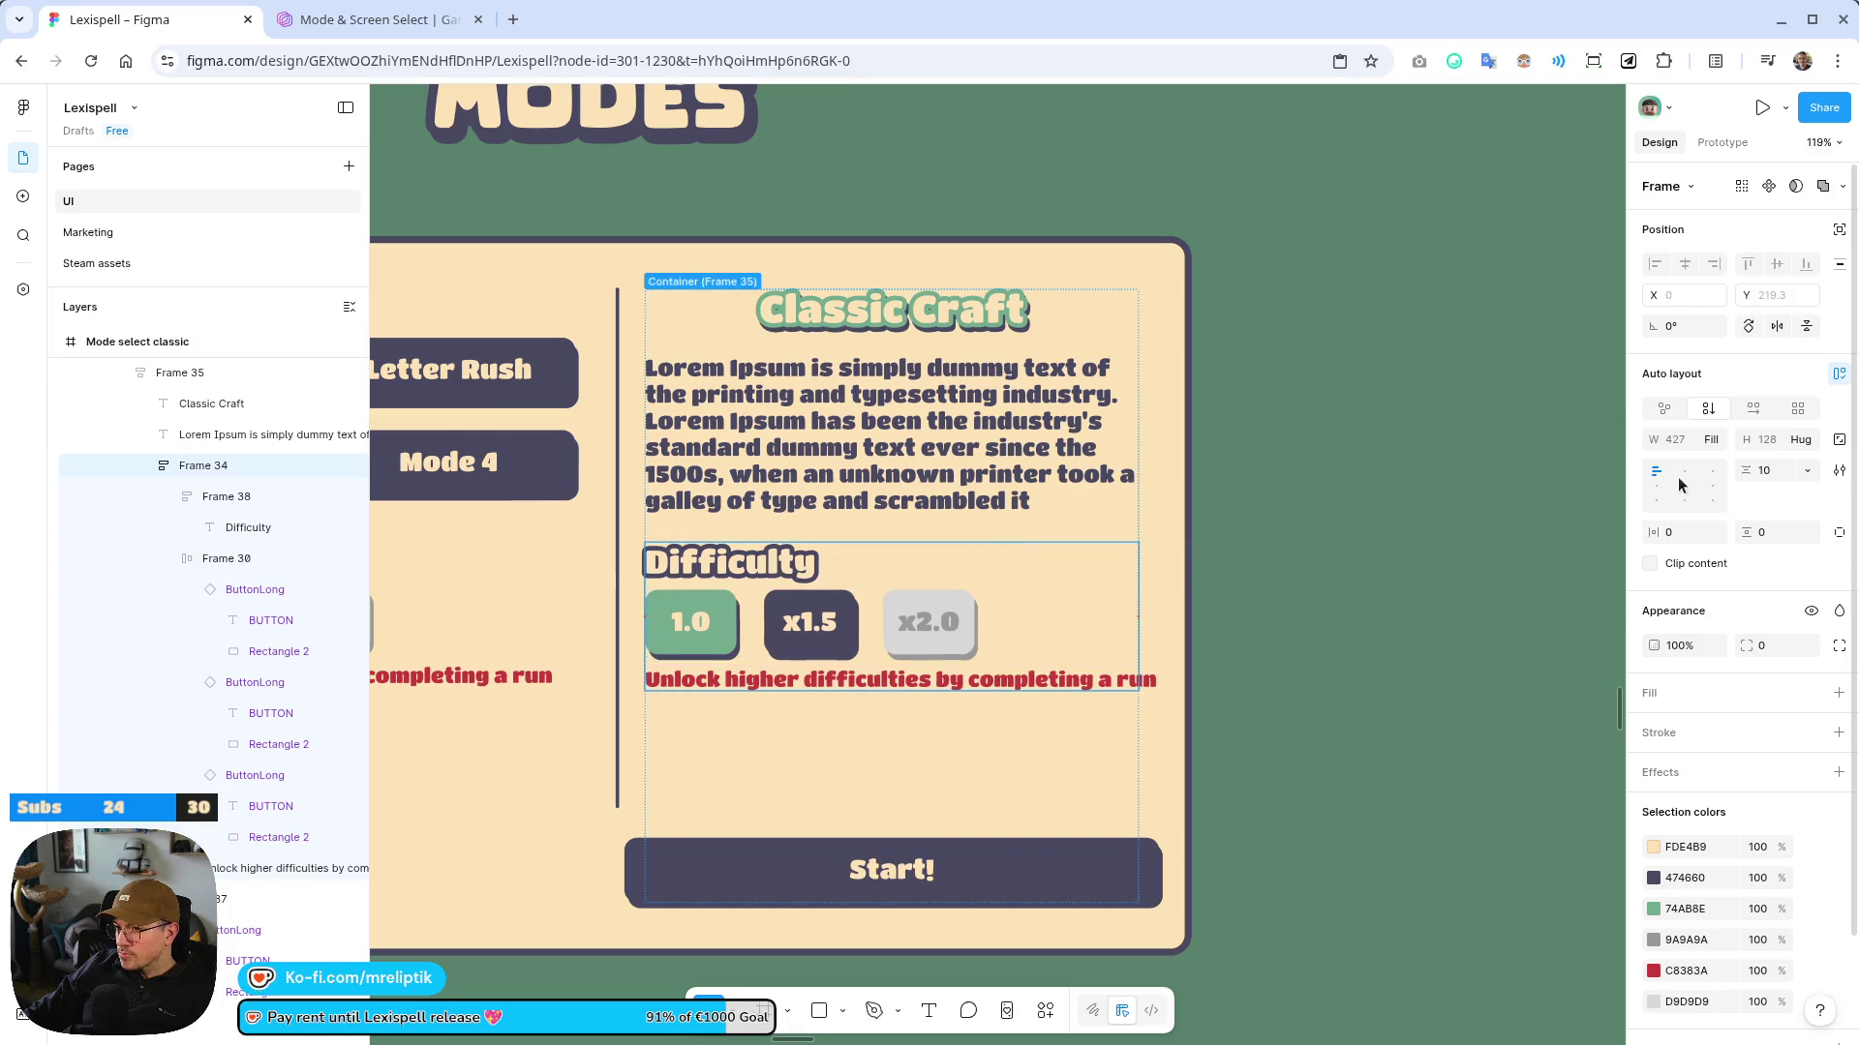
Step: Make the unlock higher difficulties text fill the column width so it wraps
left_click(939, 690)
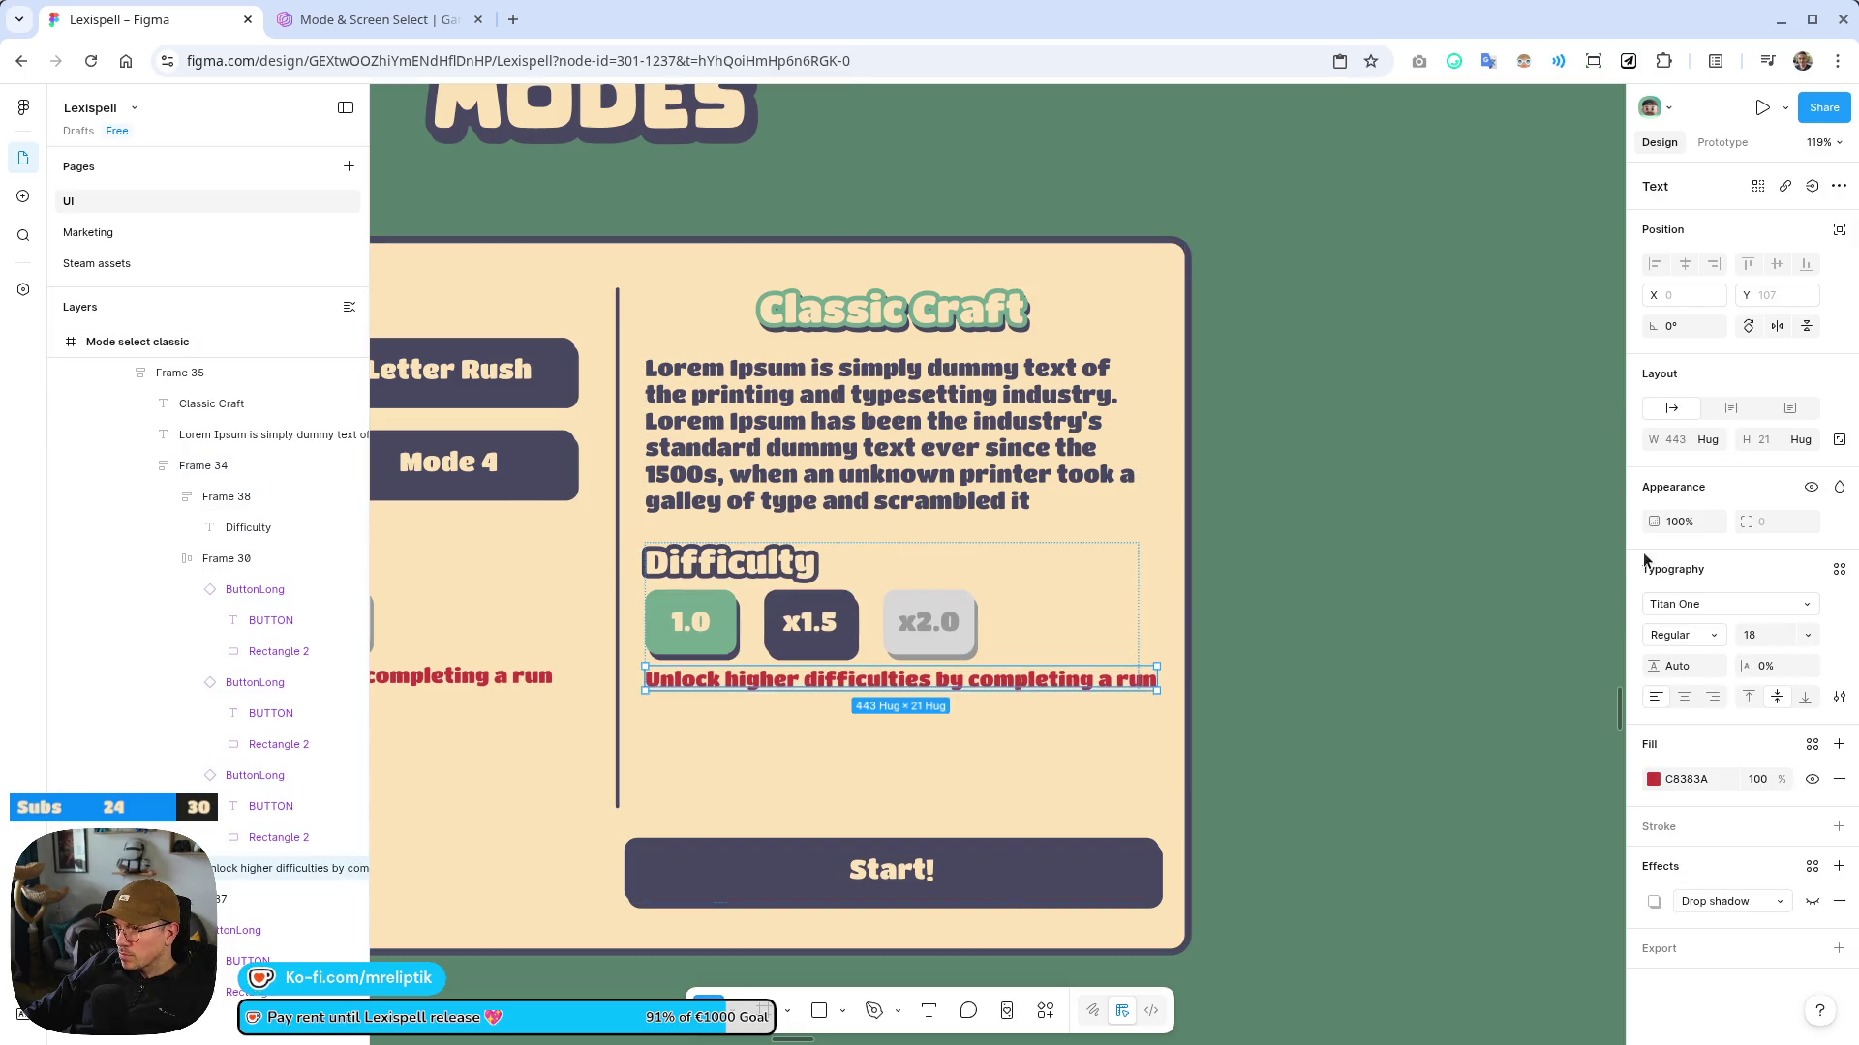
left_click(1714, 442)
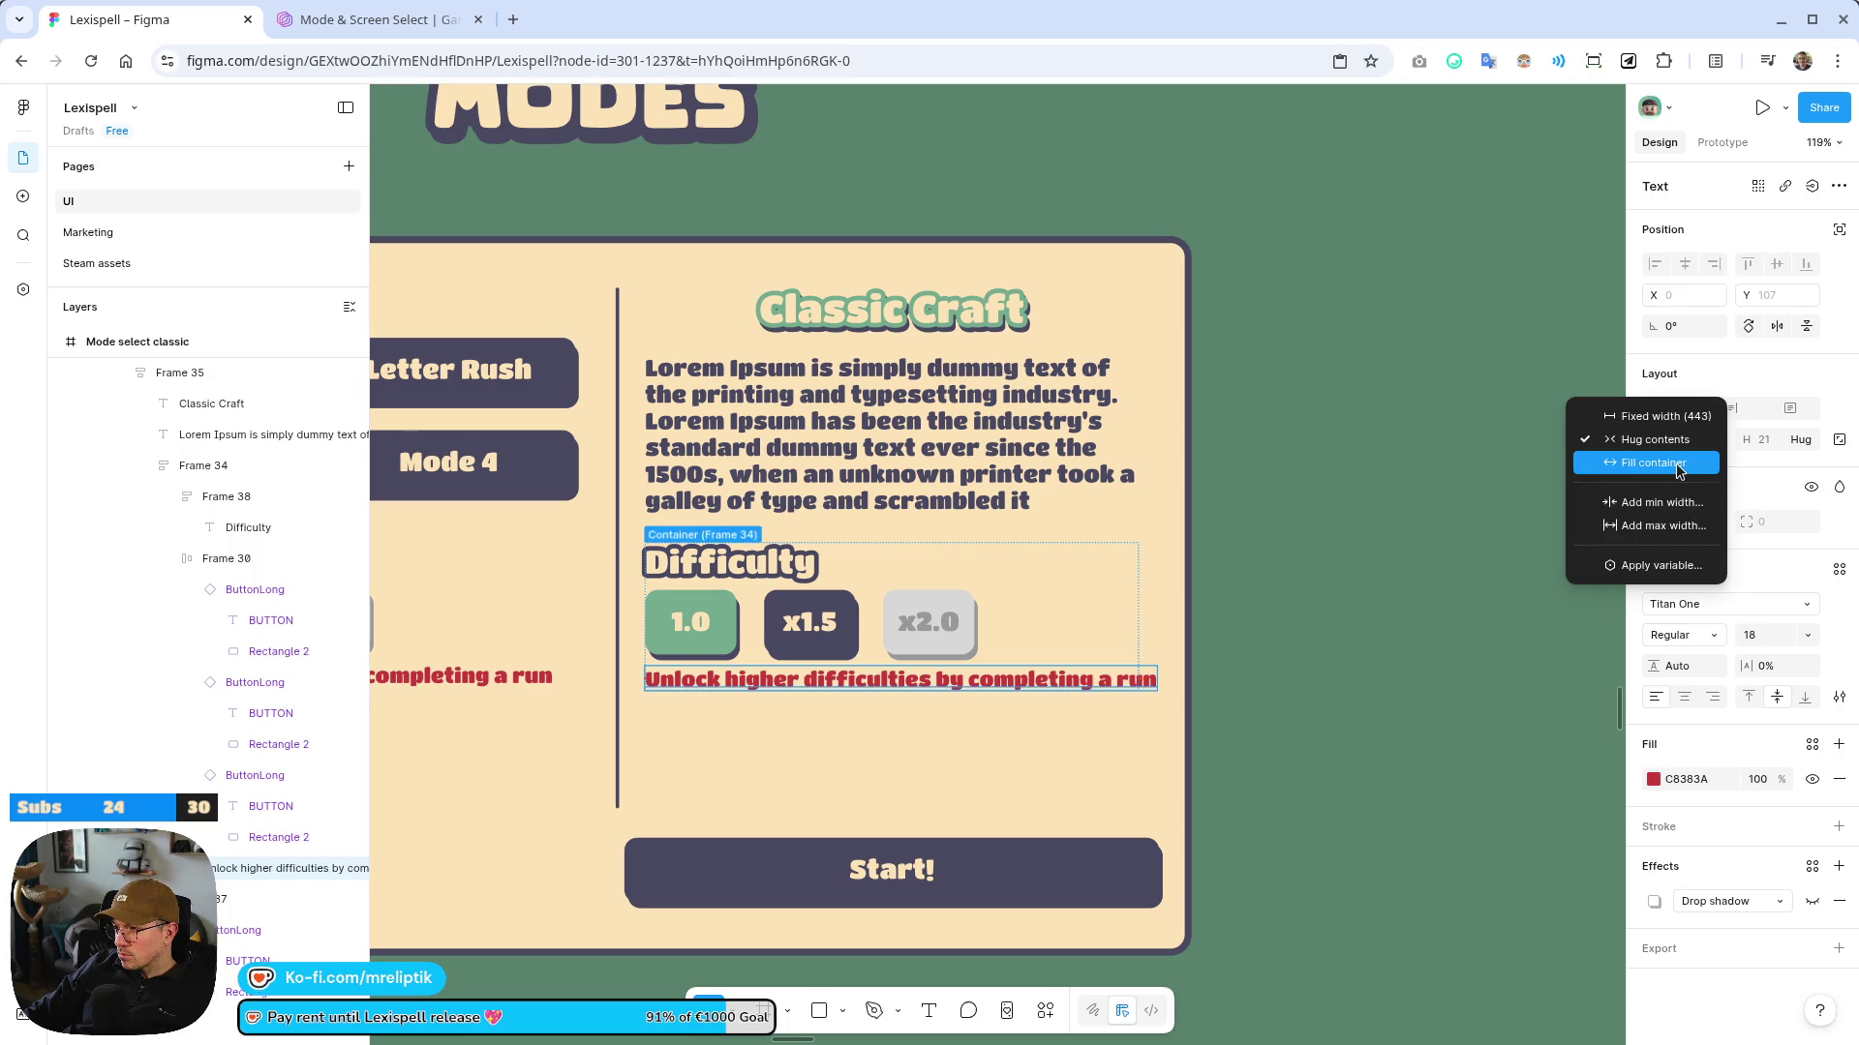
left_click(1675, 463)
left_click(1327, 610)
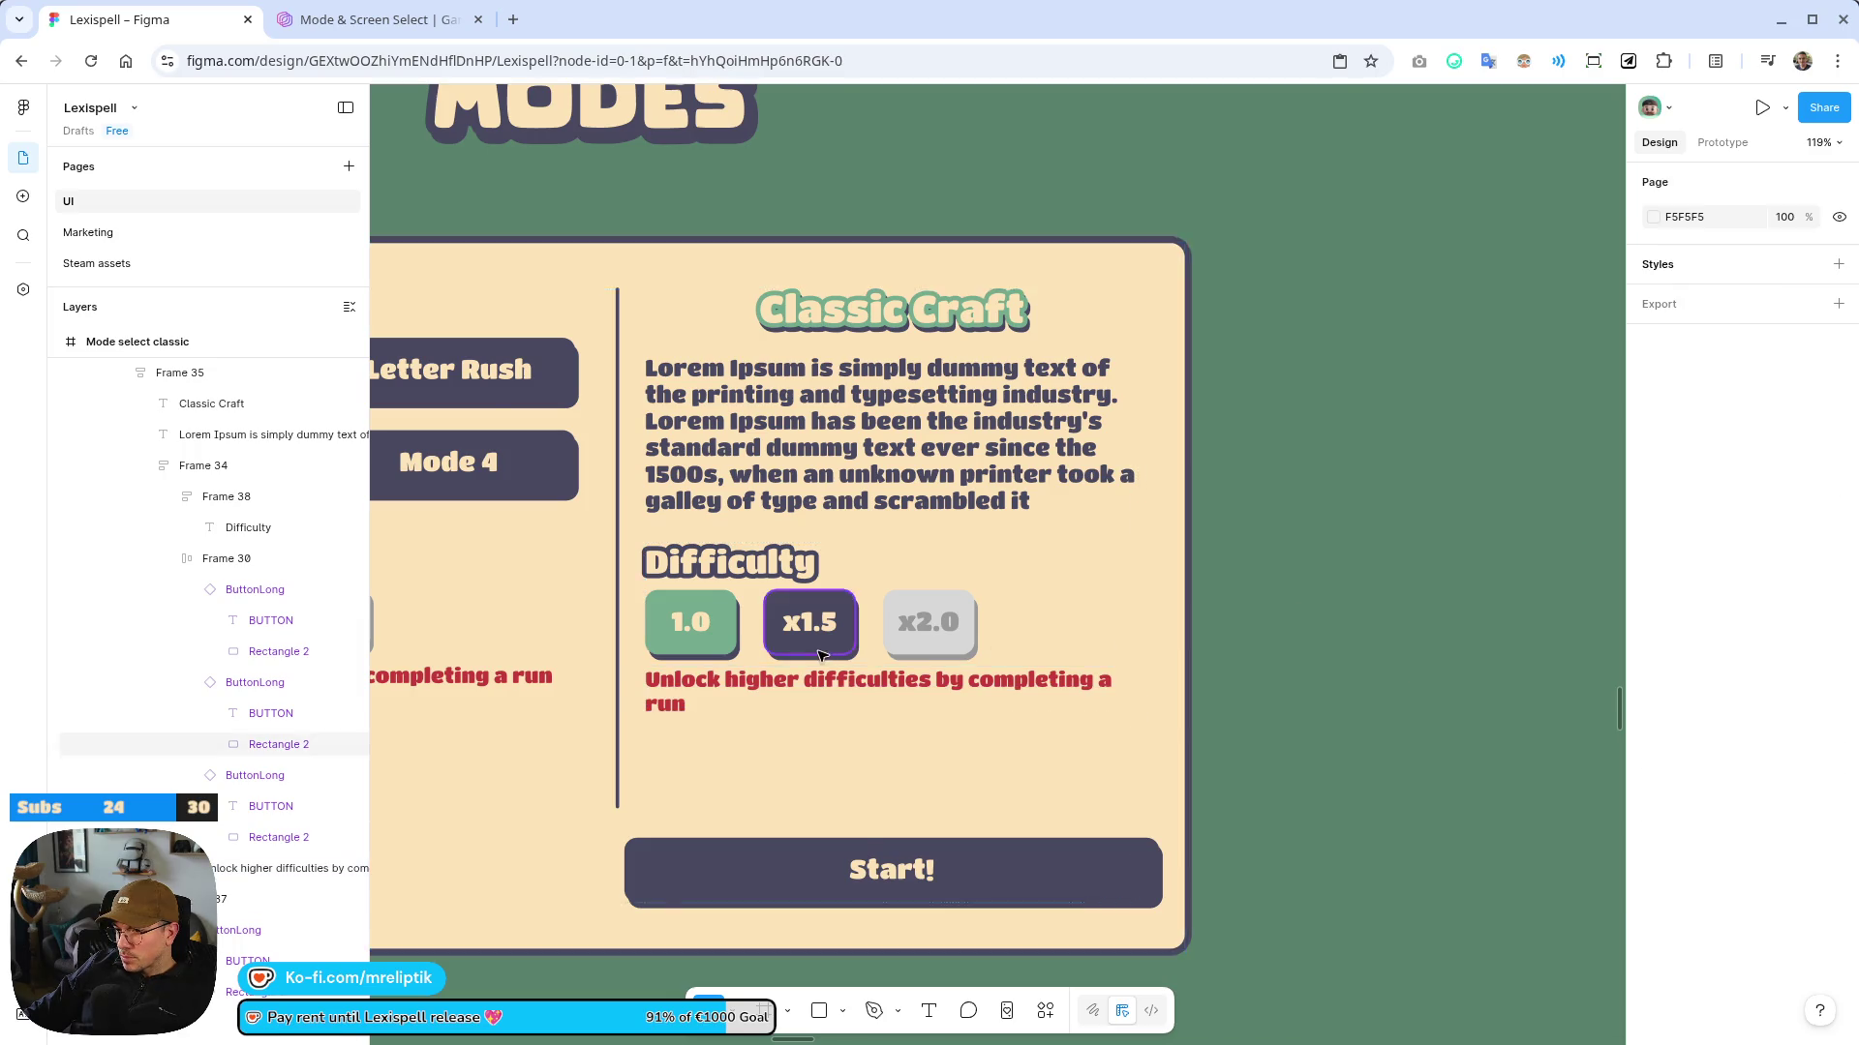
scroll(868, 668, "down", 5)
scroll(756, 595, "up", 5)
left_click(795, 612)
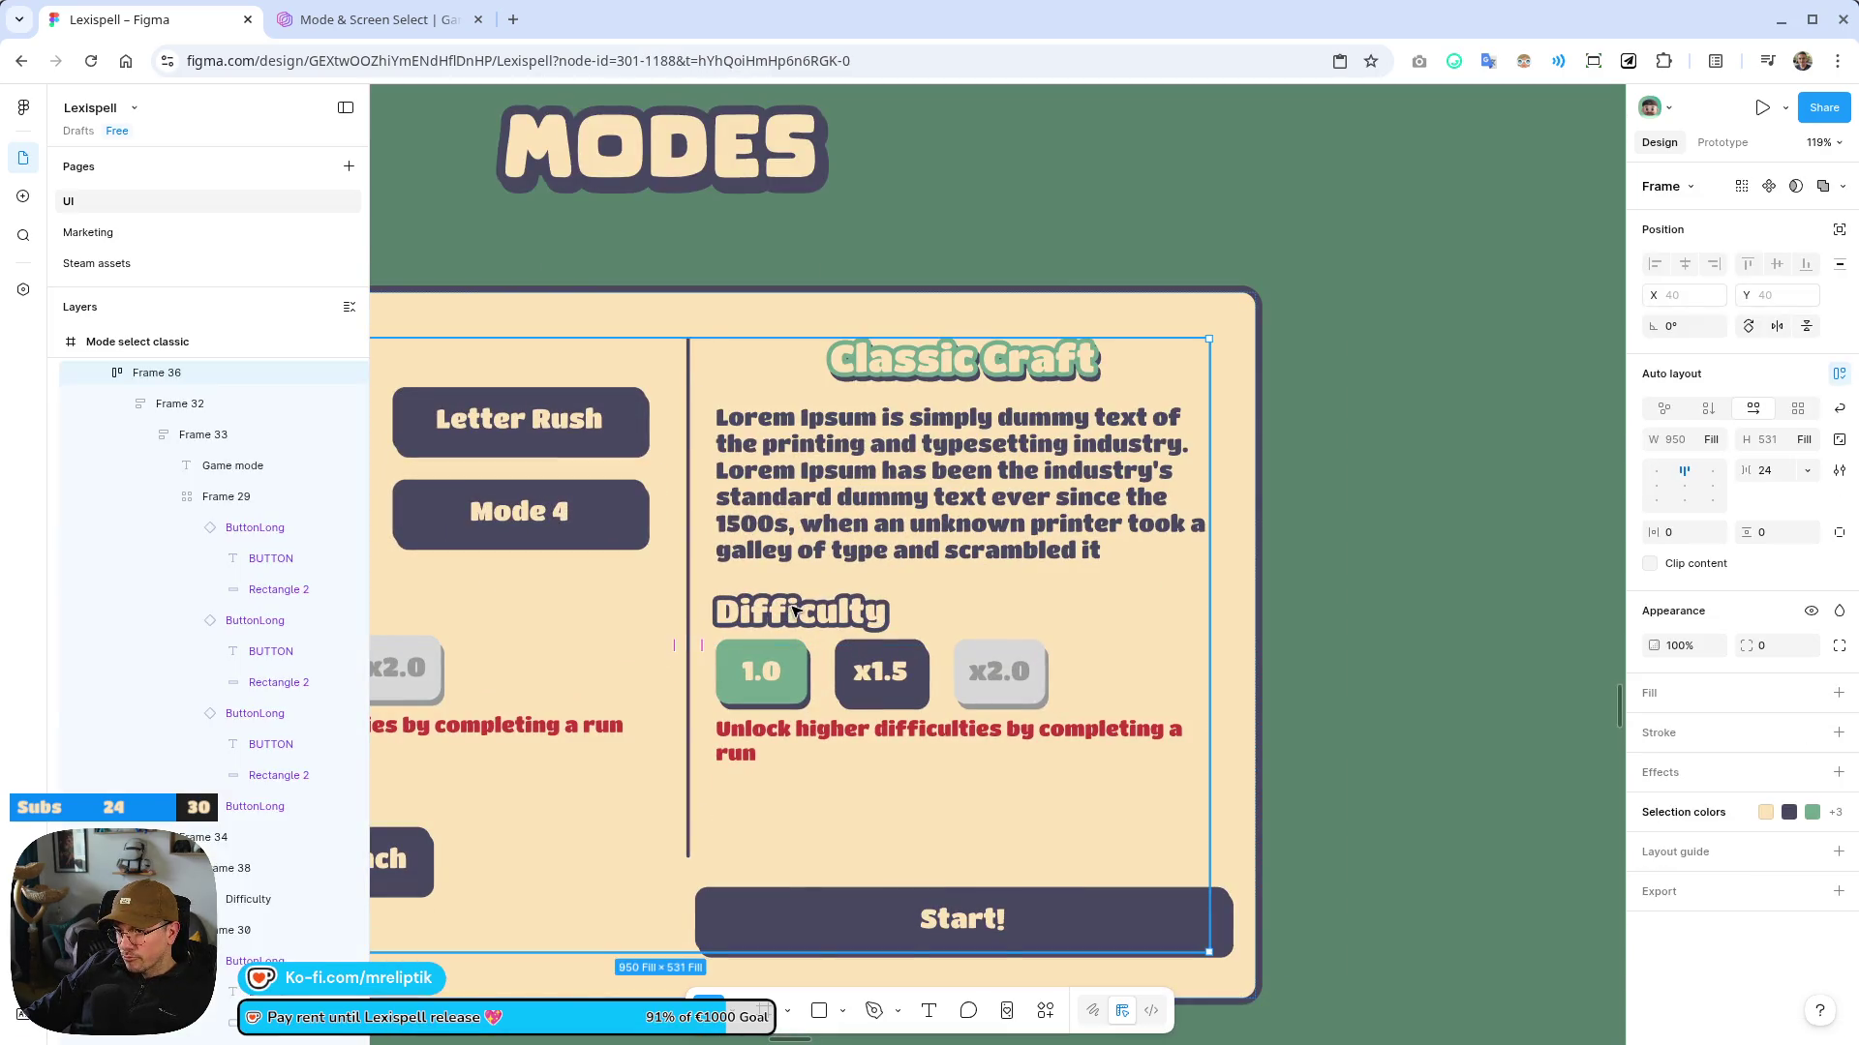
Step: Rename the copied heading to 'Special settings' and widen it to fit on one line
double_click(794, 612)
double_click(795, 611)
double_click(795, 612)
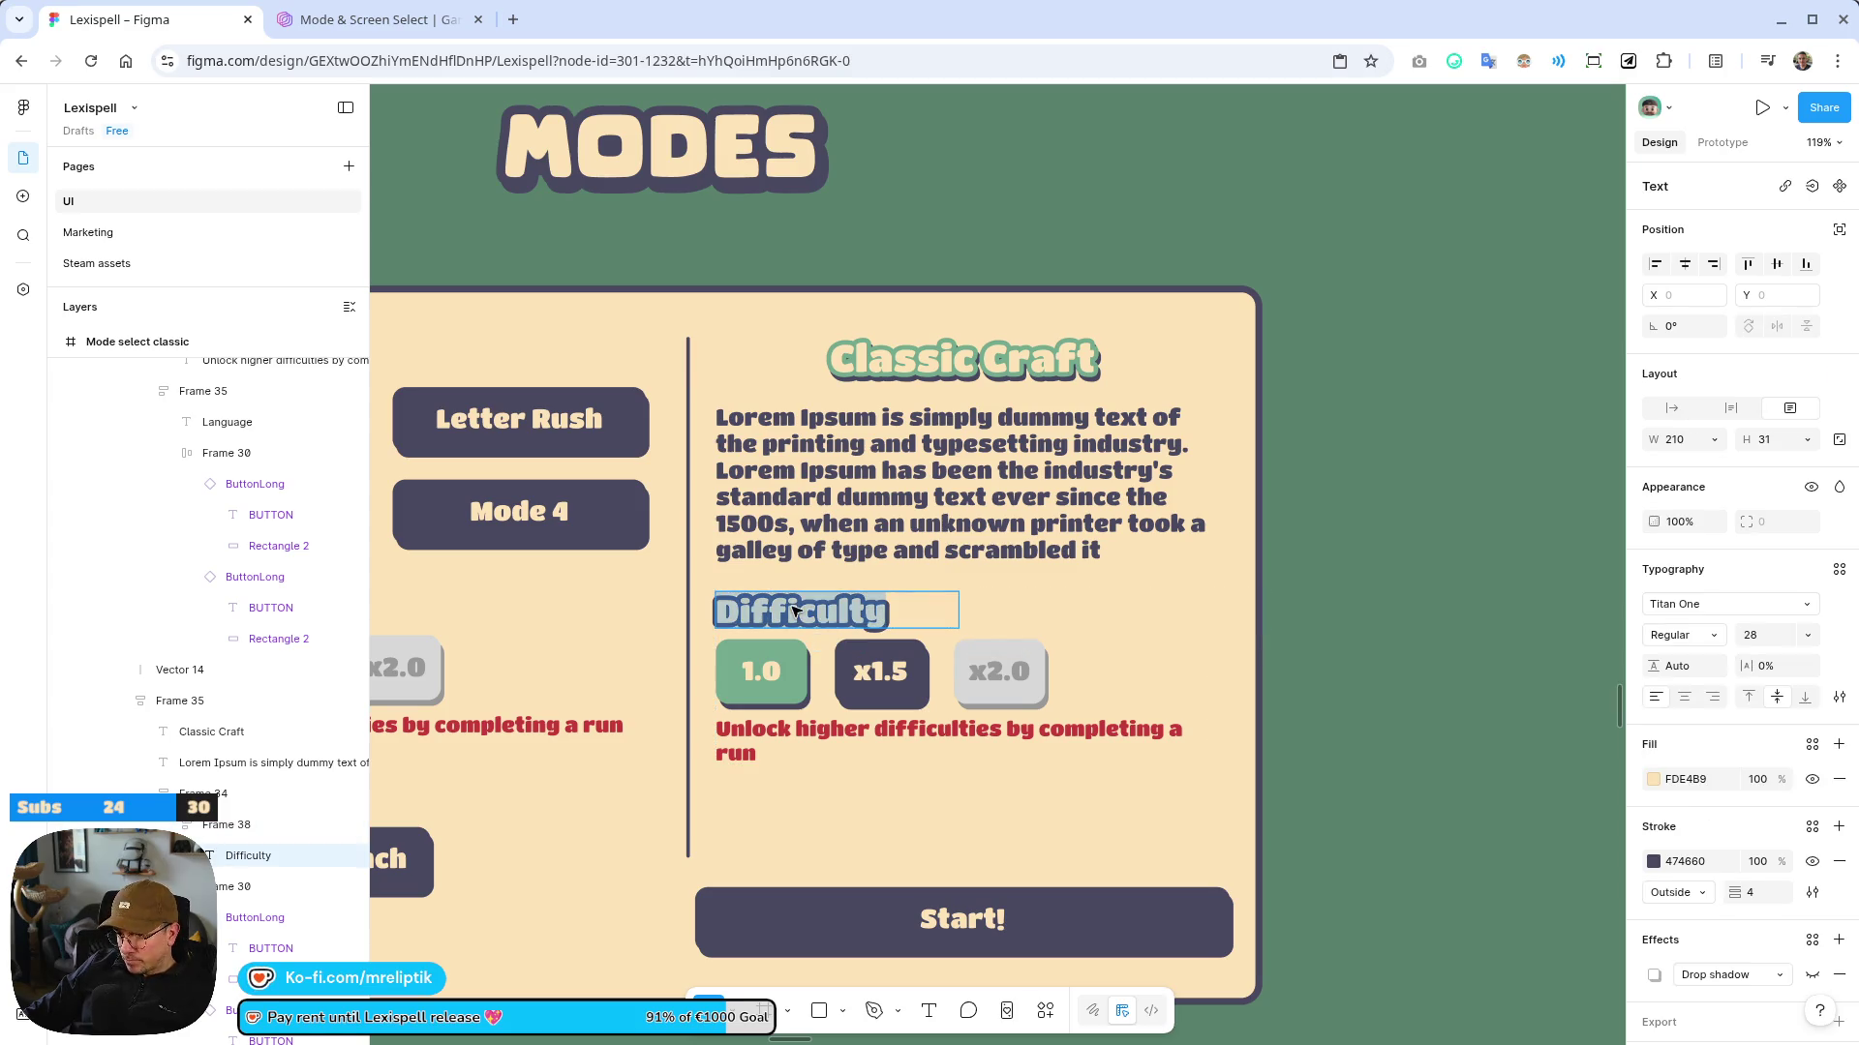
type("SP")
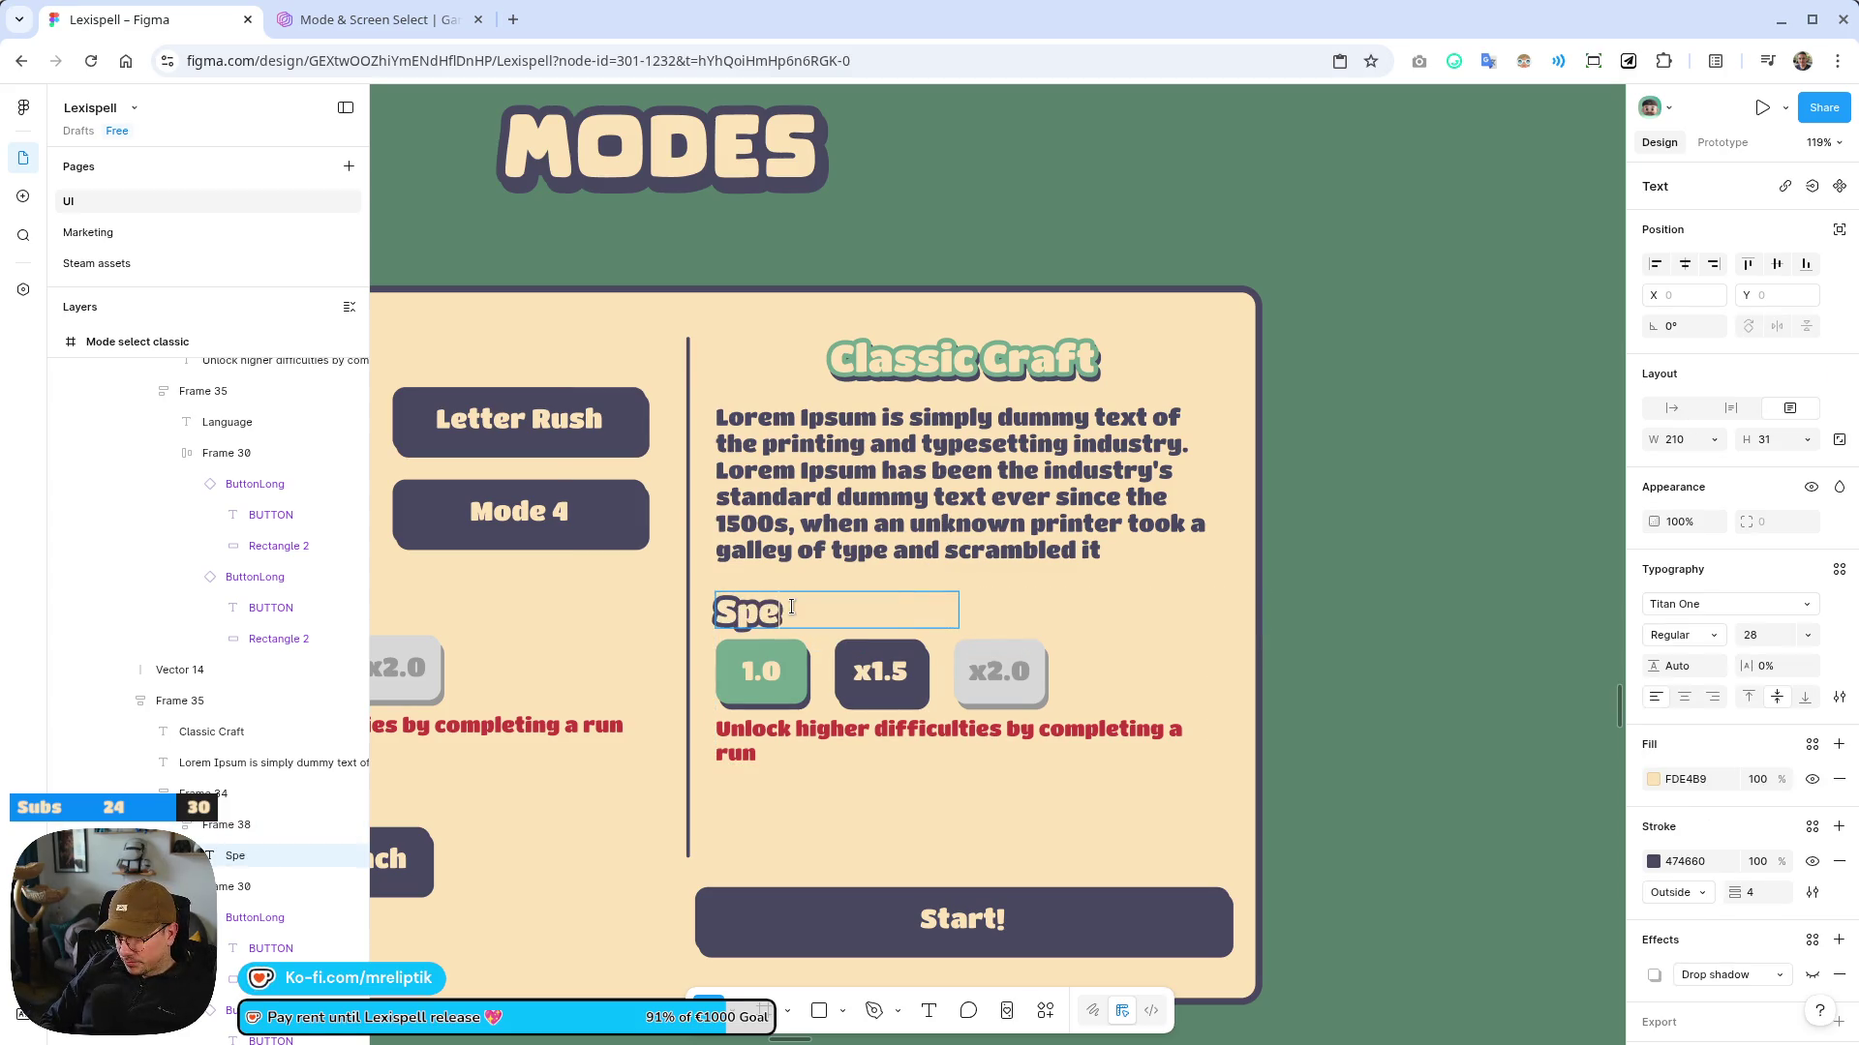
type(" settings")
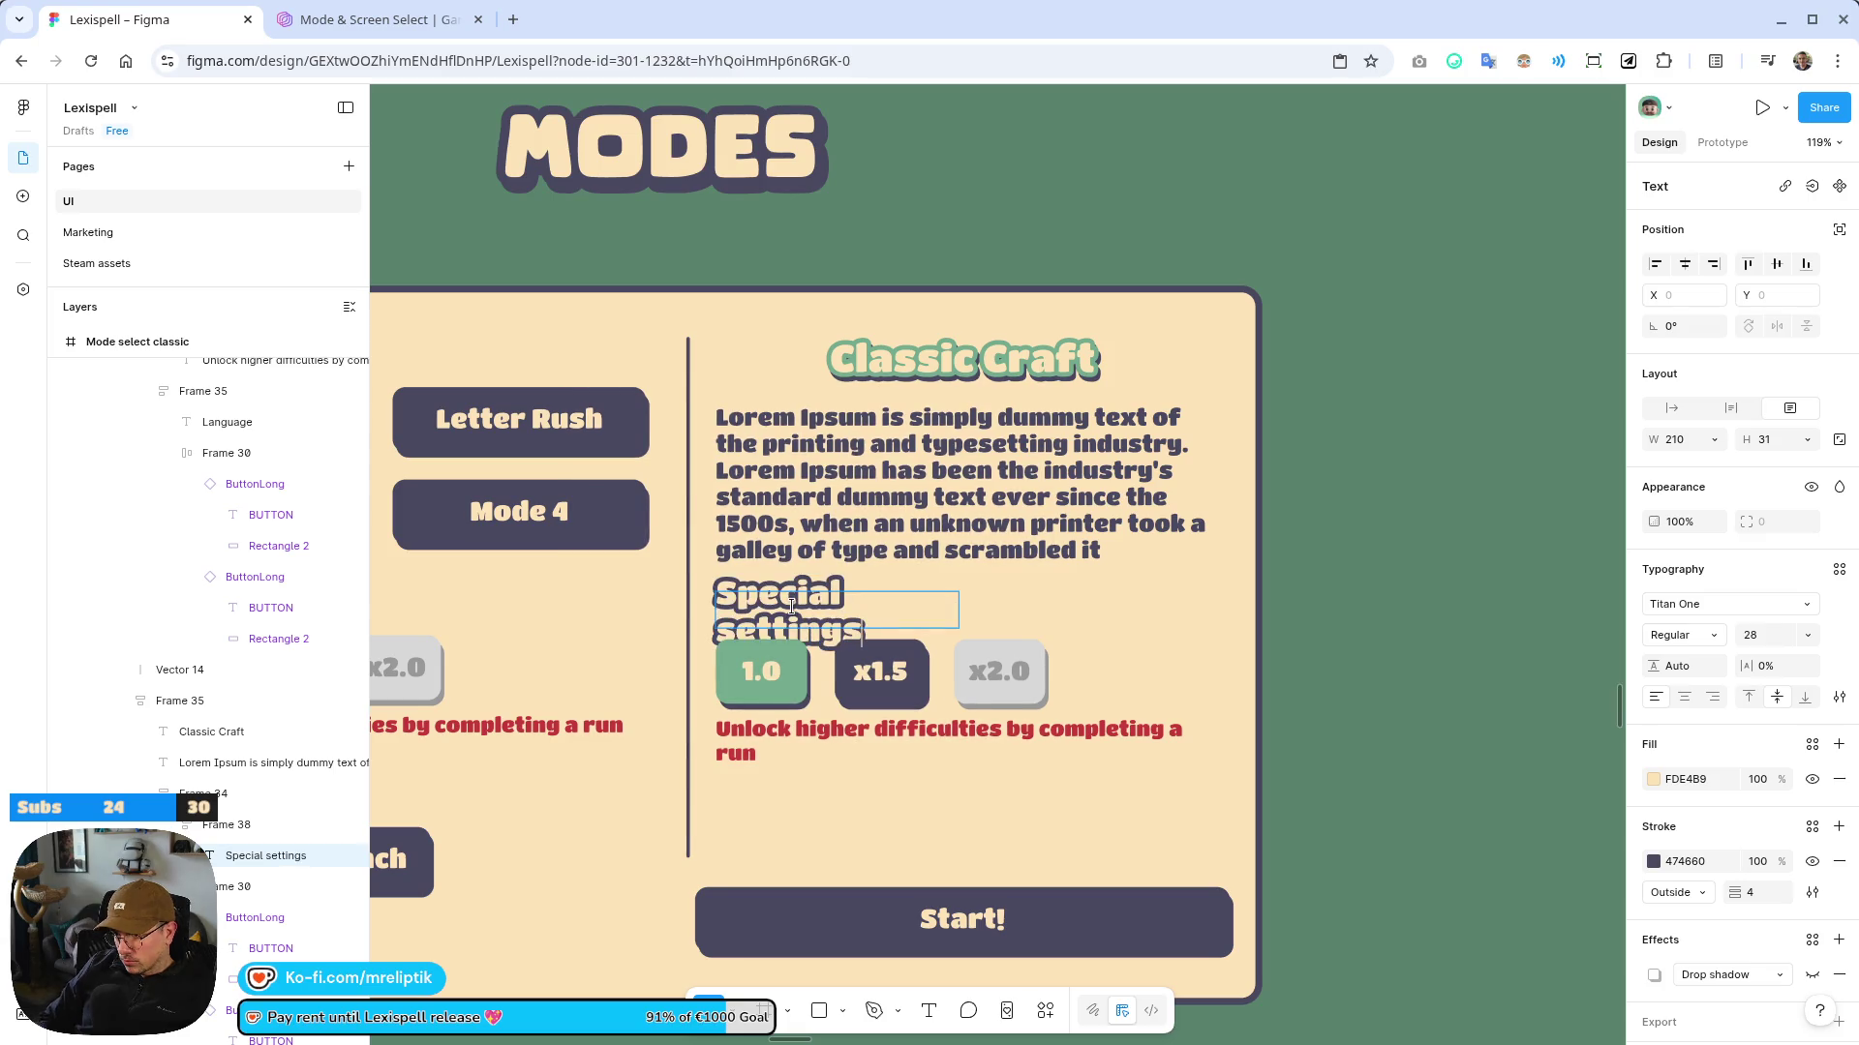
key("Escape")
left_click_drag(958, 610, 1004, 612)
Step: Inspect the Special settings group's spacing and its difficulty buttons row
left_click(803, 677)
scroll(803, 678, "down", 3)
scroll(802, 677, "up", 5)
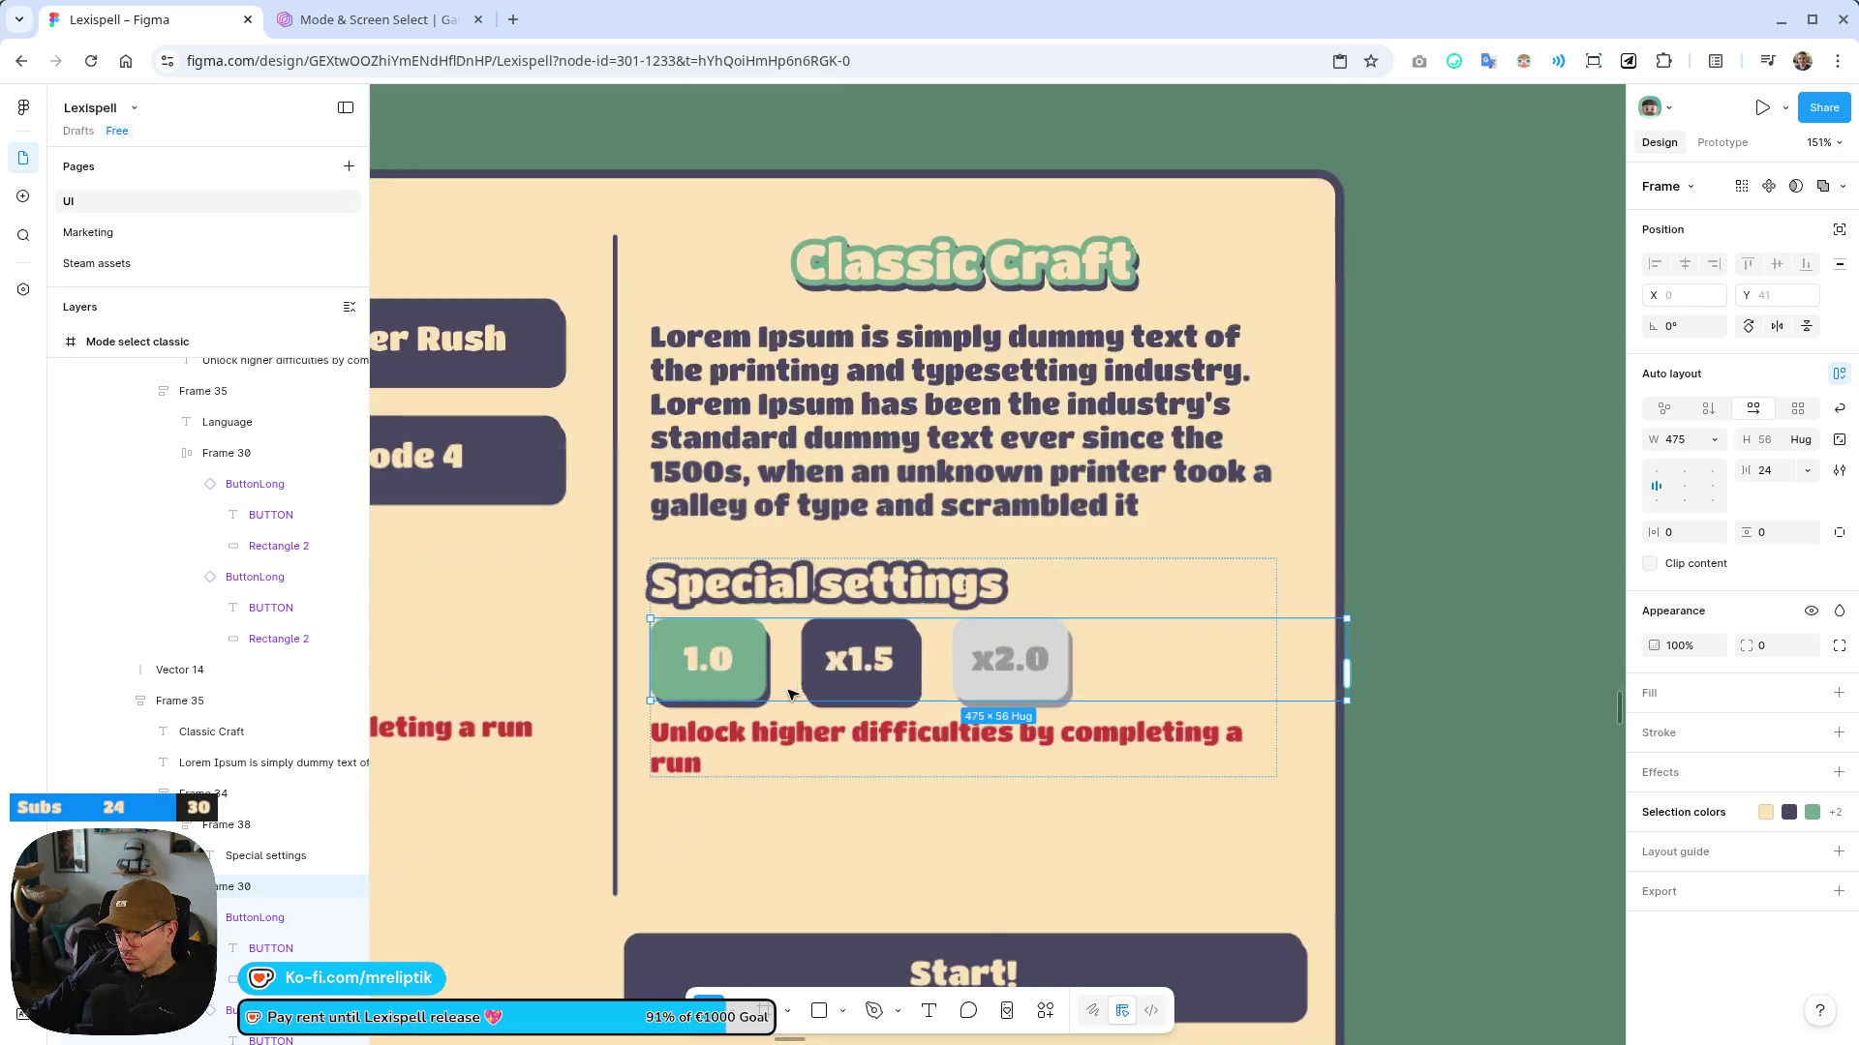
left_click(947, 616)
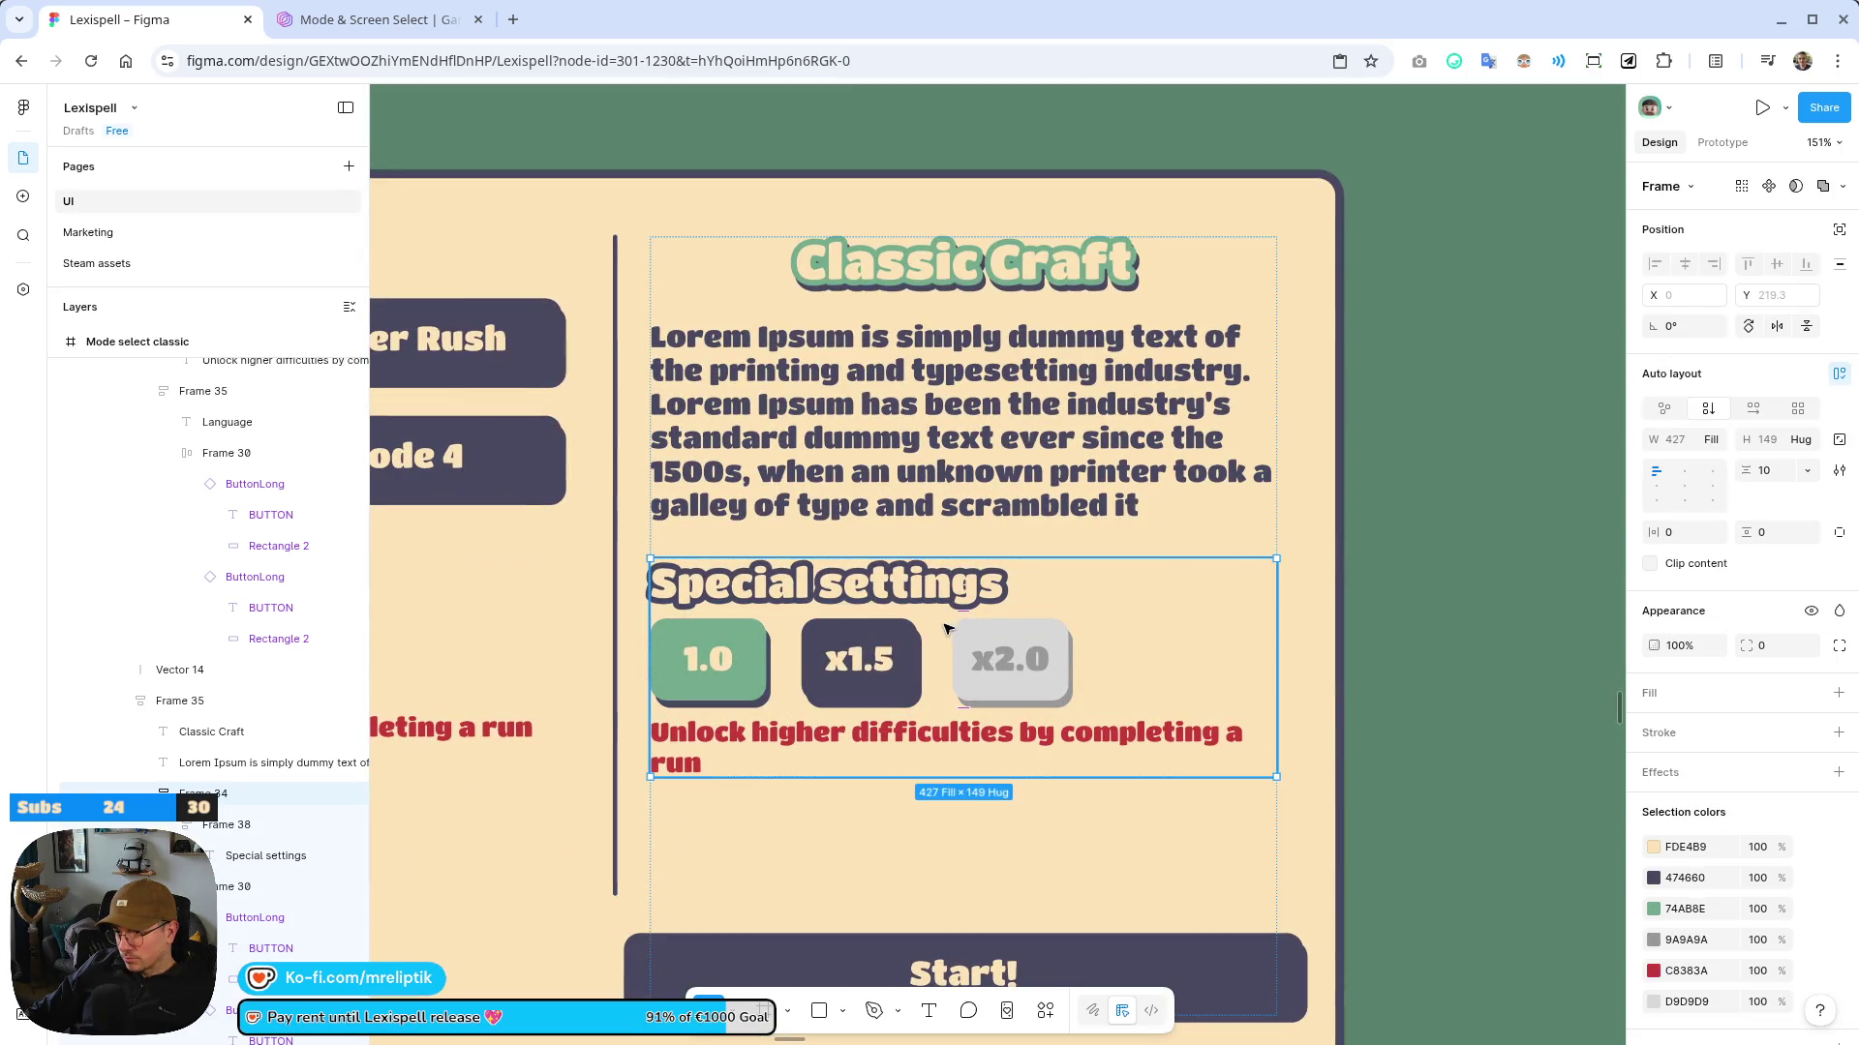
left_click(948, 618)
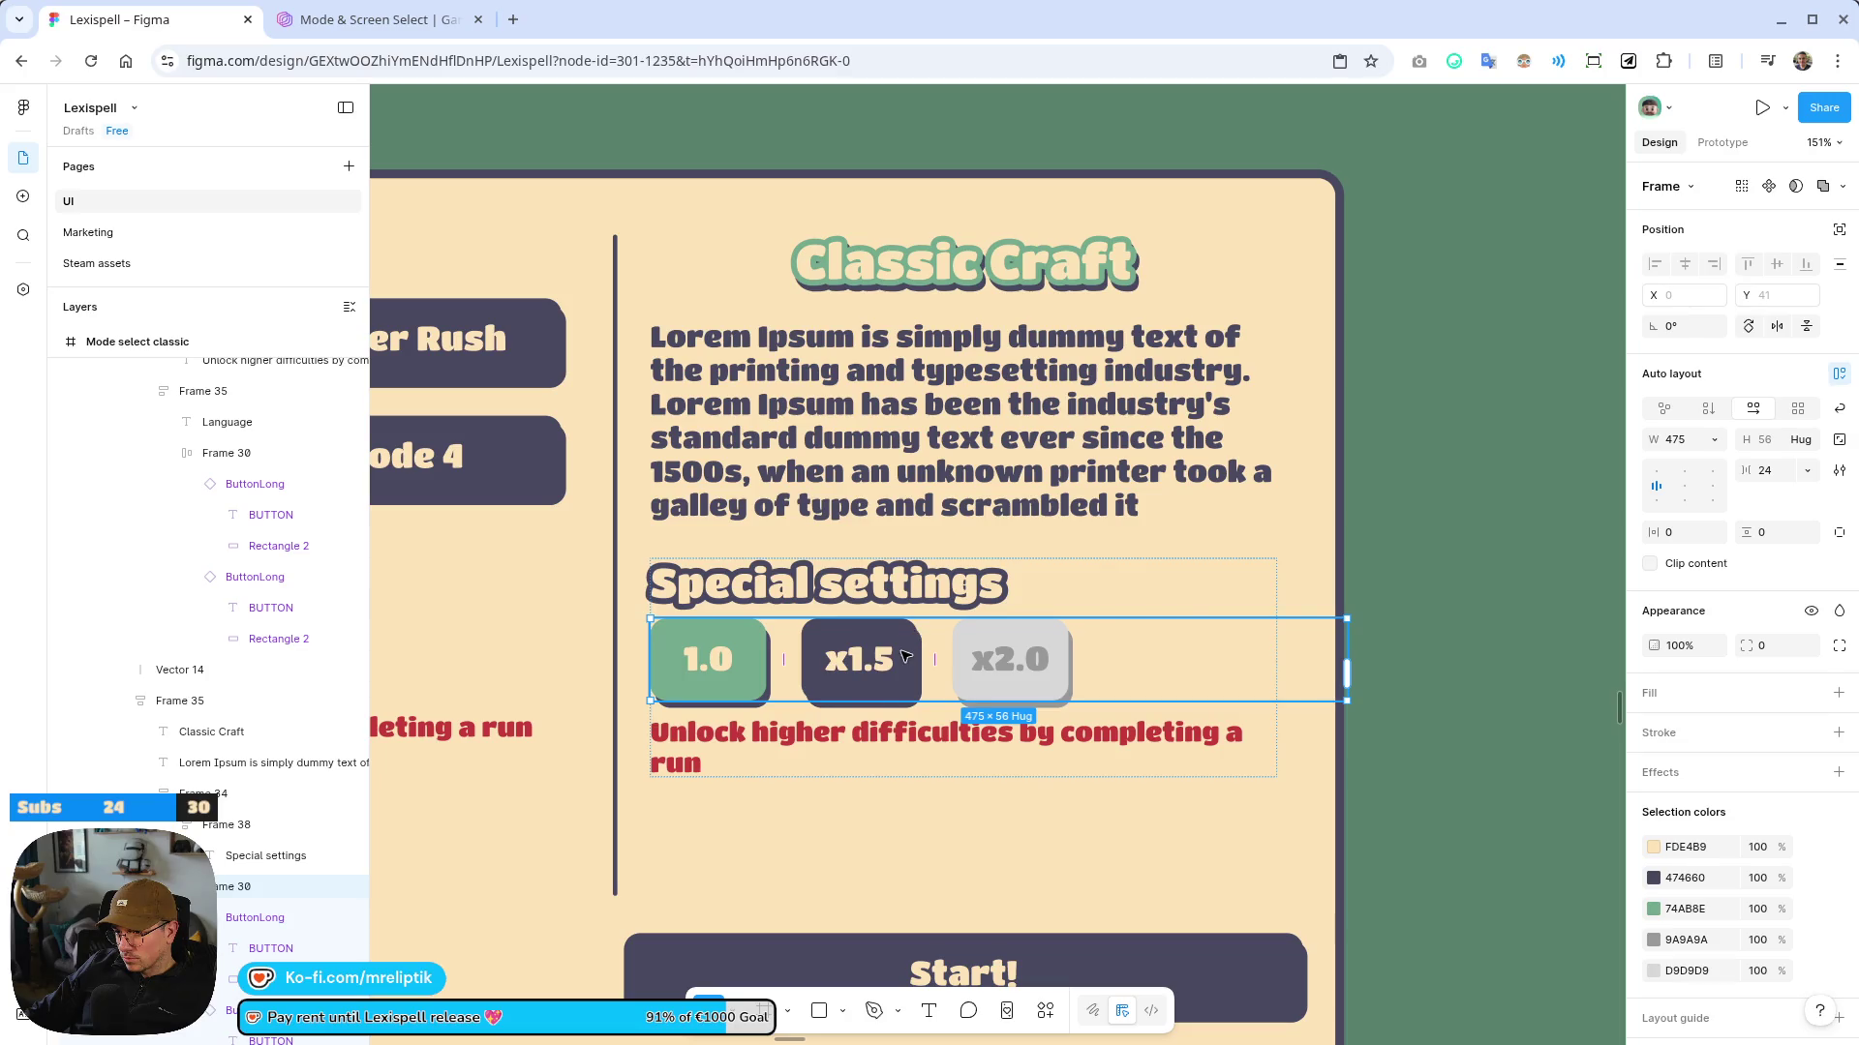
double_click(921, 623)
left_click(942, 672)
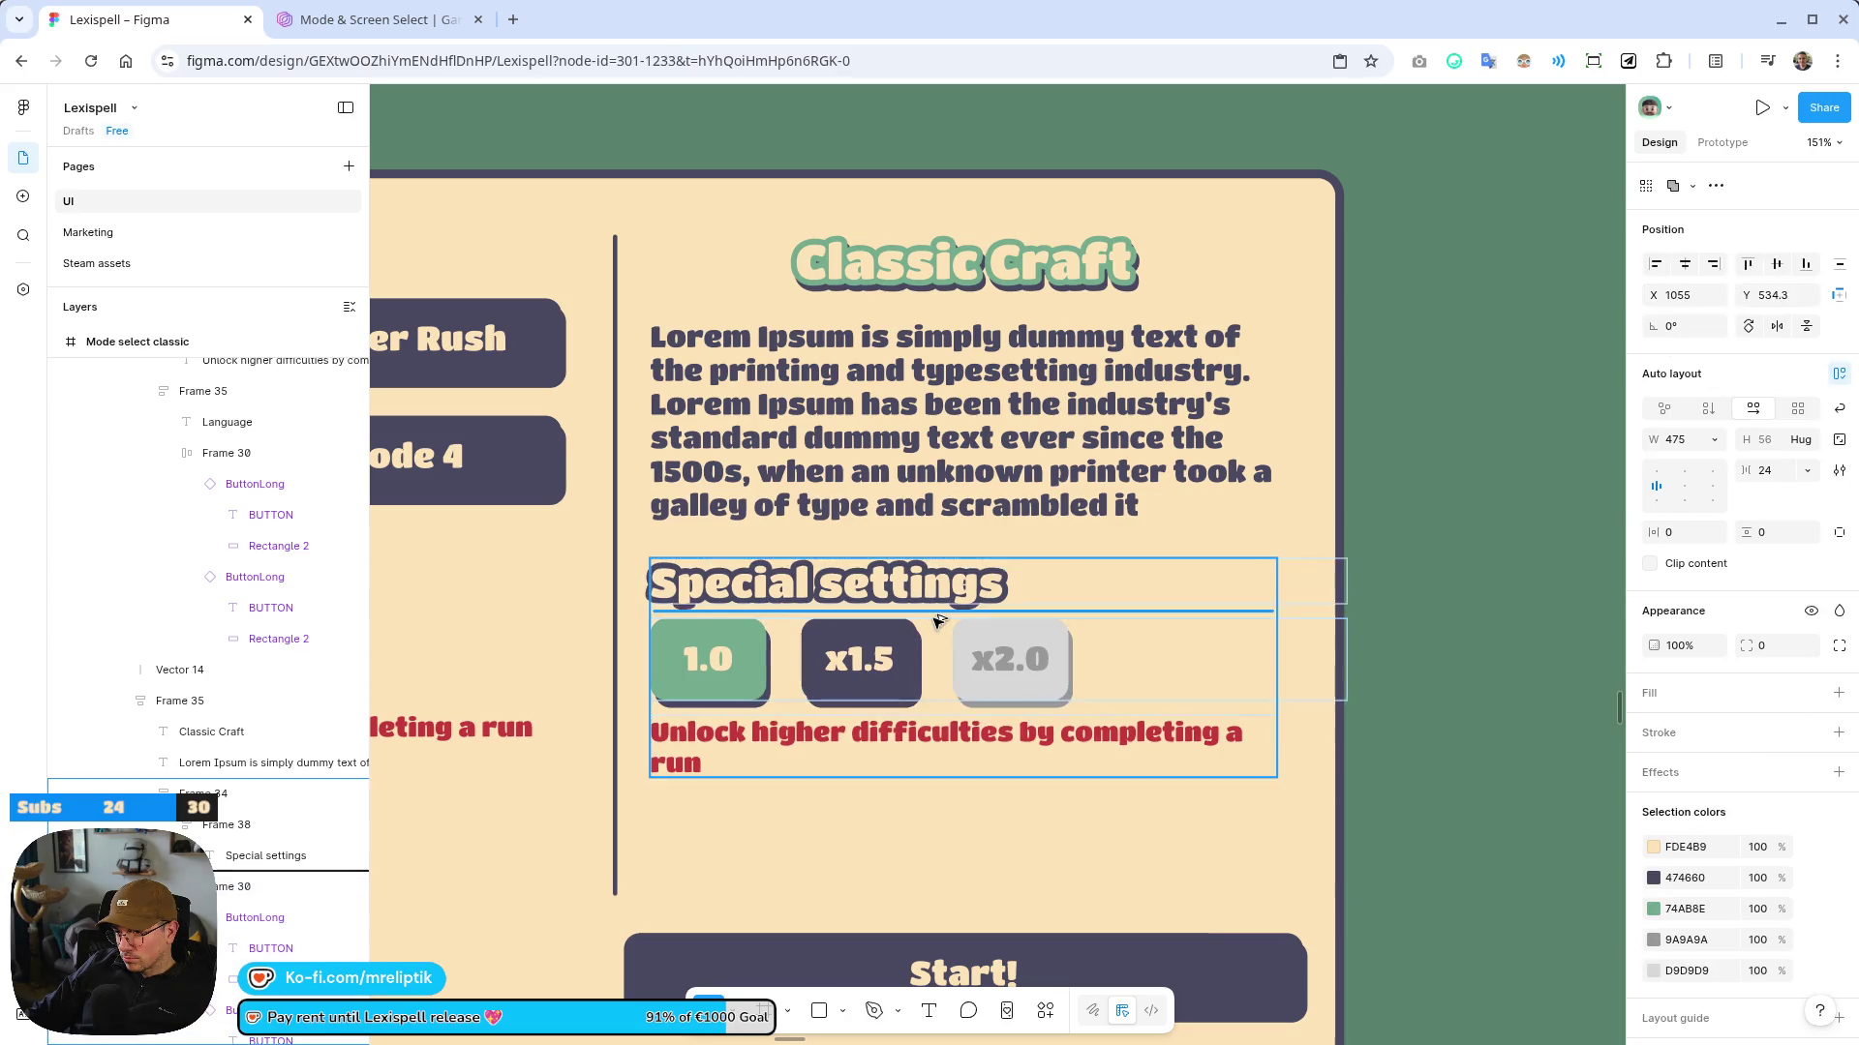
key("ctrl+d")
key("ctrl+z")
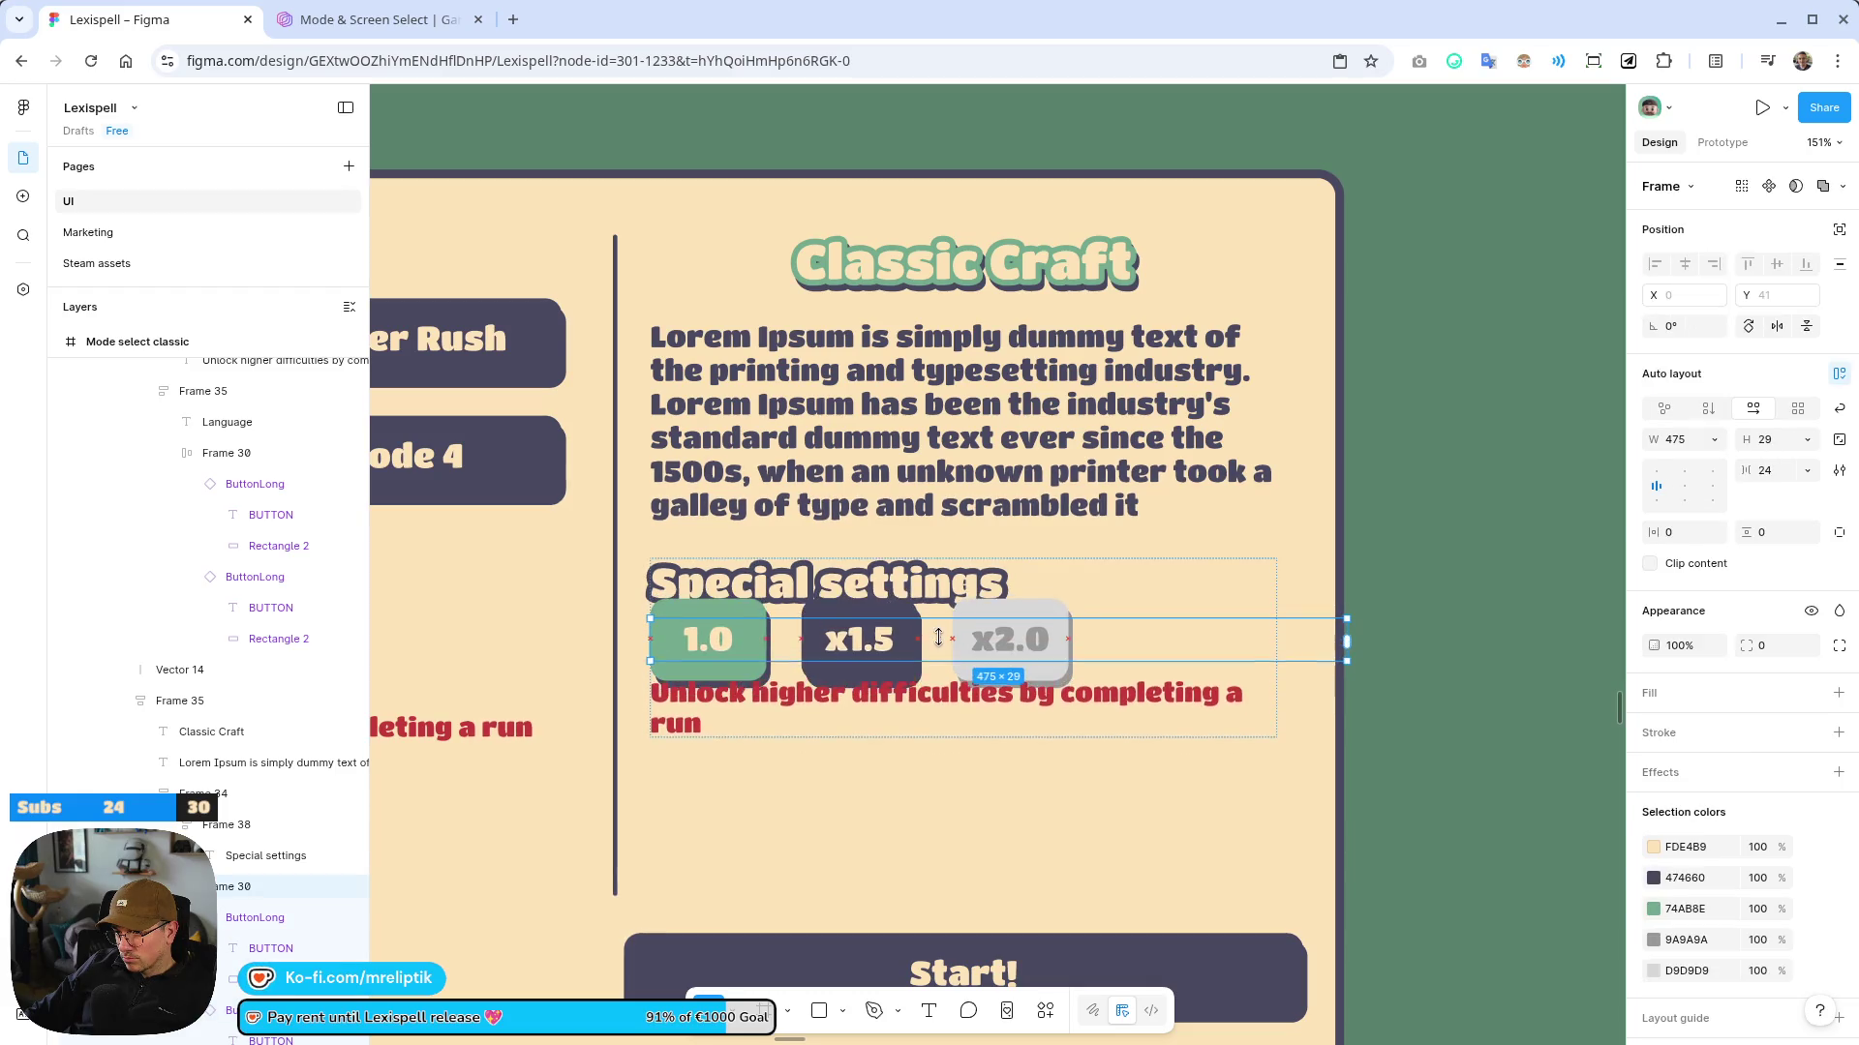
Step: Shorten the 1.0, x1.5 and x2.0 buttons from 56 to 39 tall
left_click(893, 635)
left_click(711, 646, "shift")
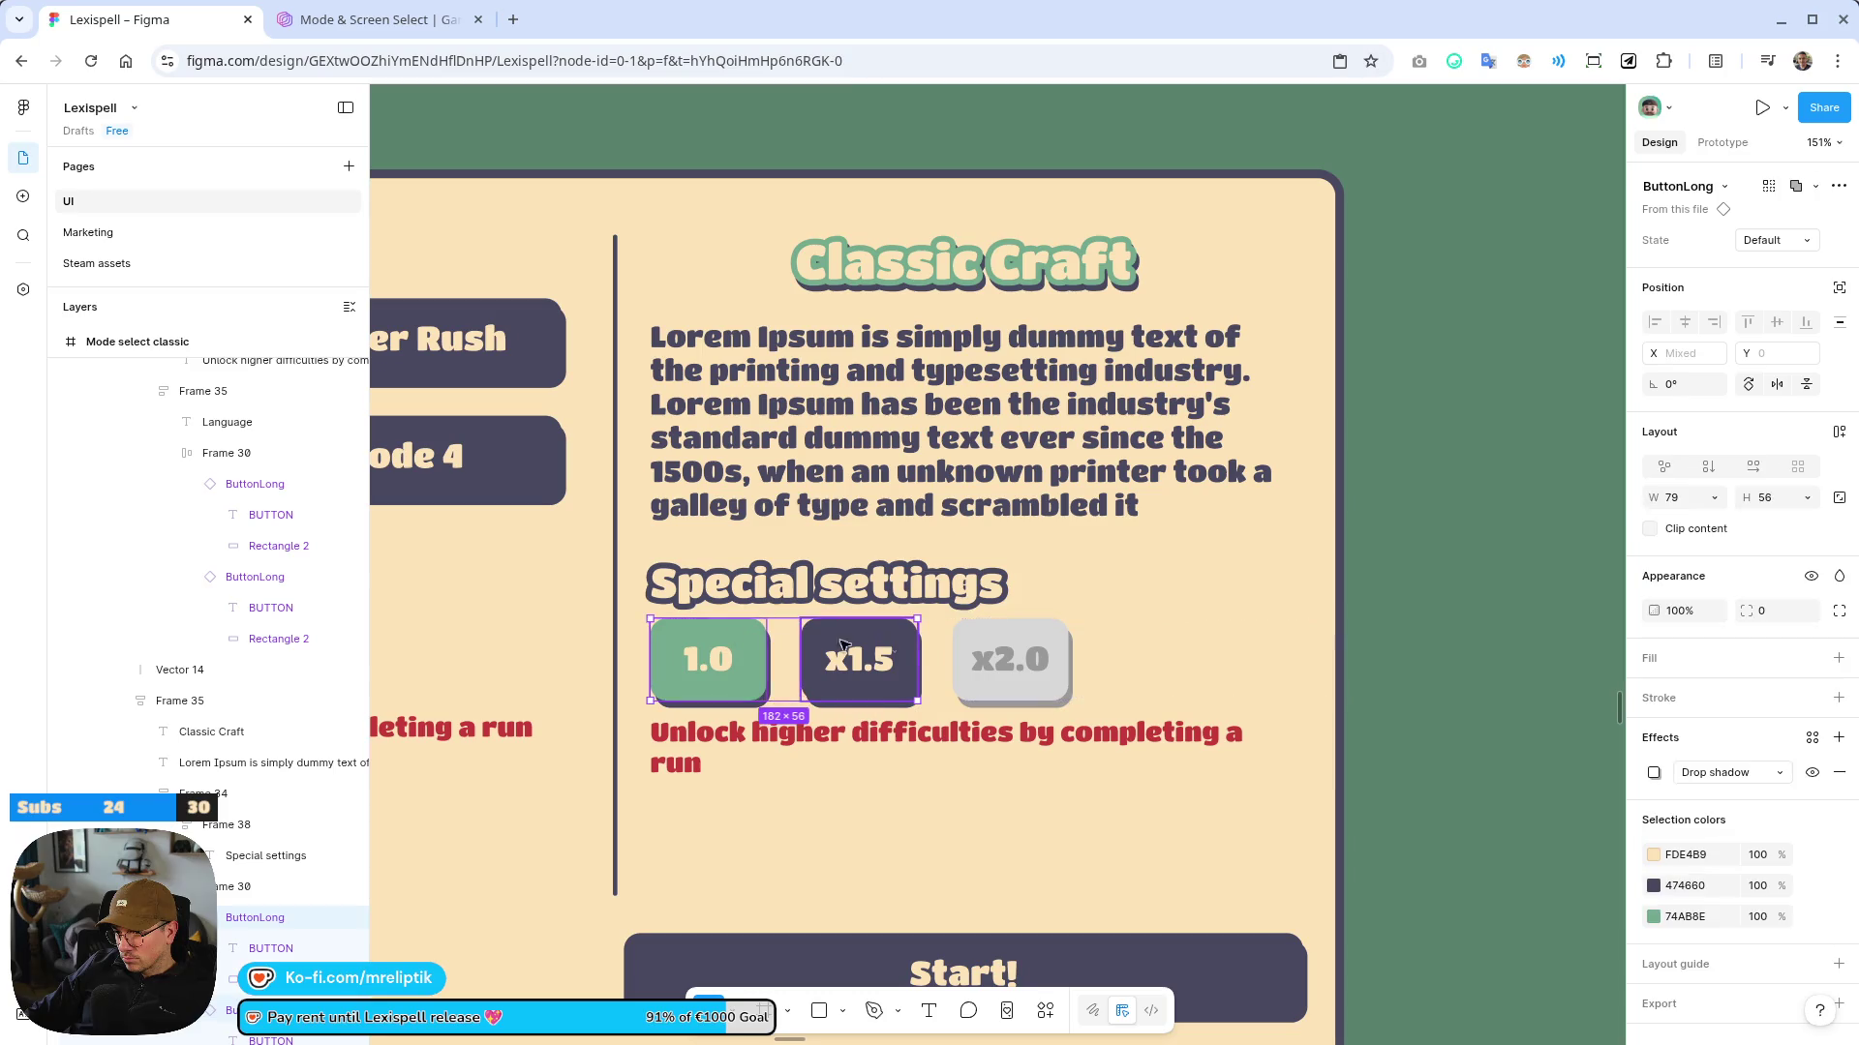
left_click(1028, 641, "shift")
left_click_drag(931, 700, 932, 631)
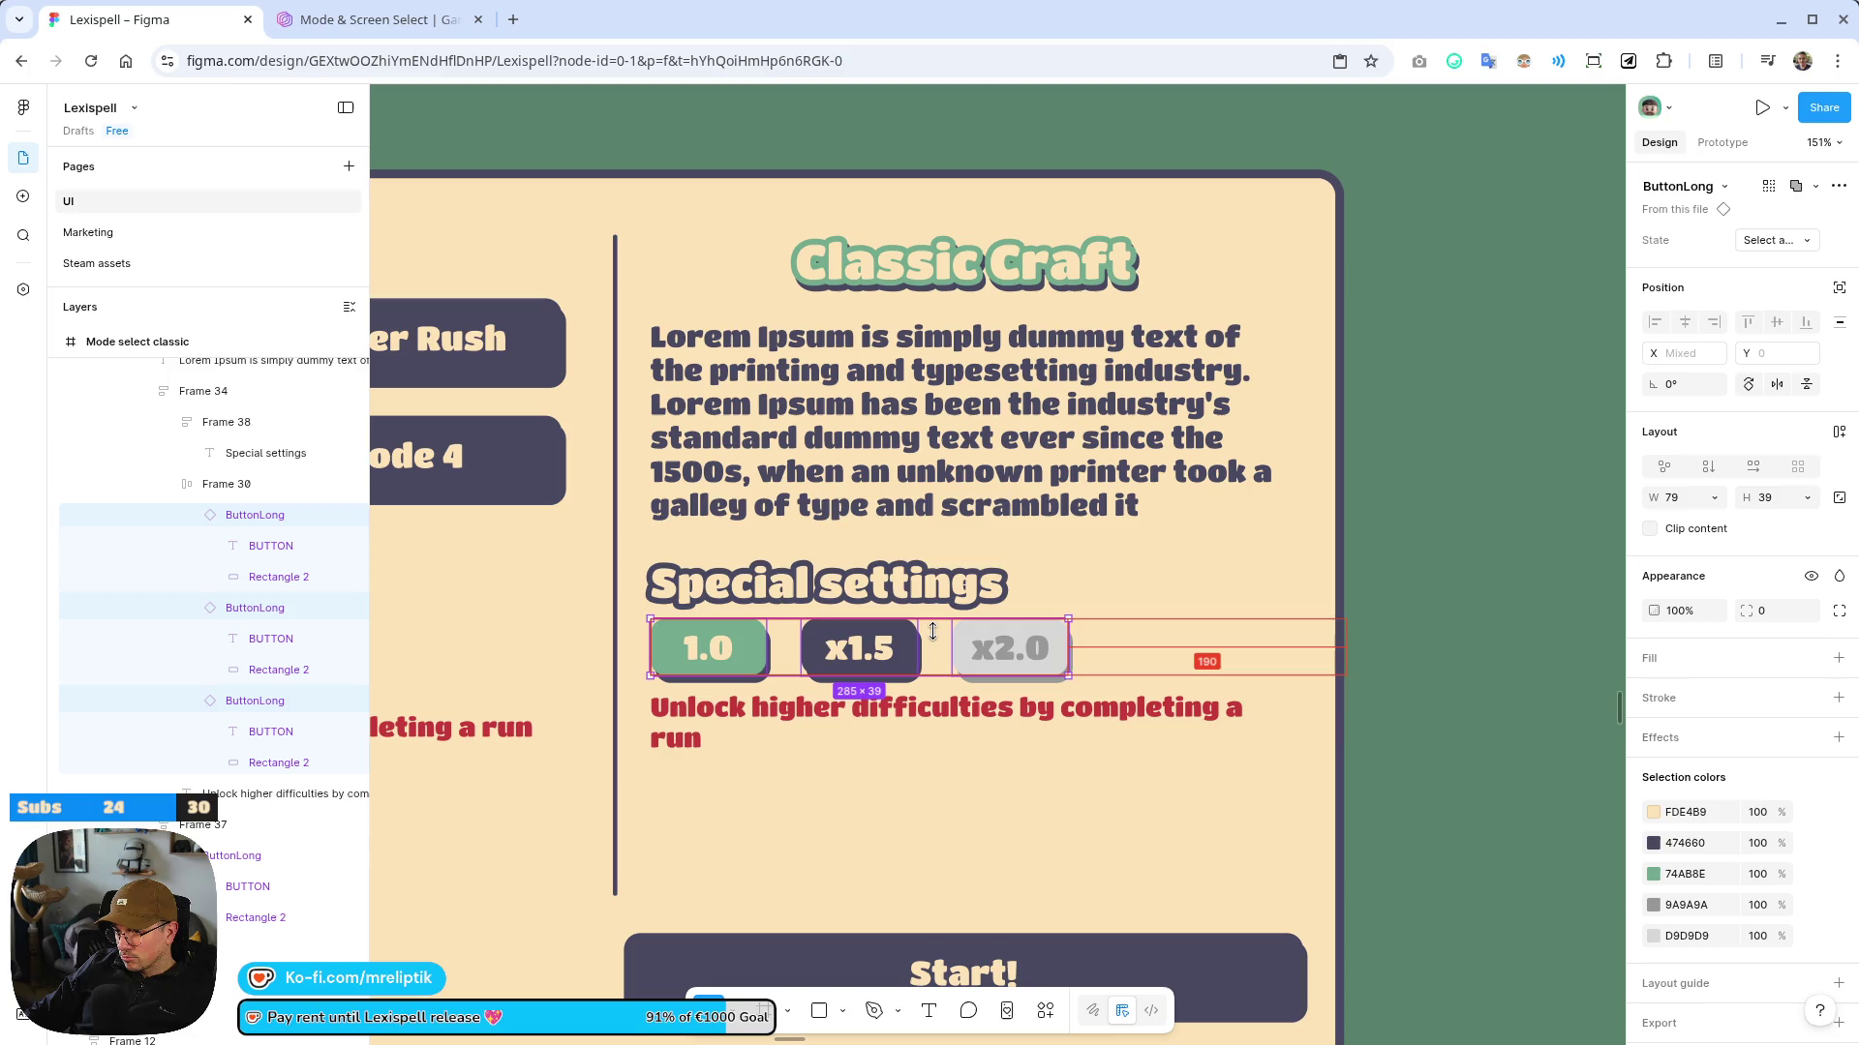
key("Escape")
scroll(799, 628, "down", 5)
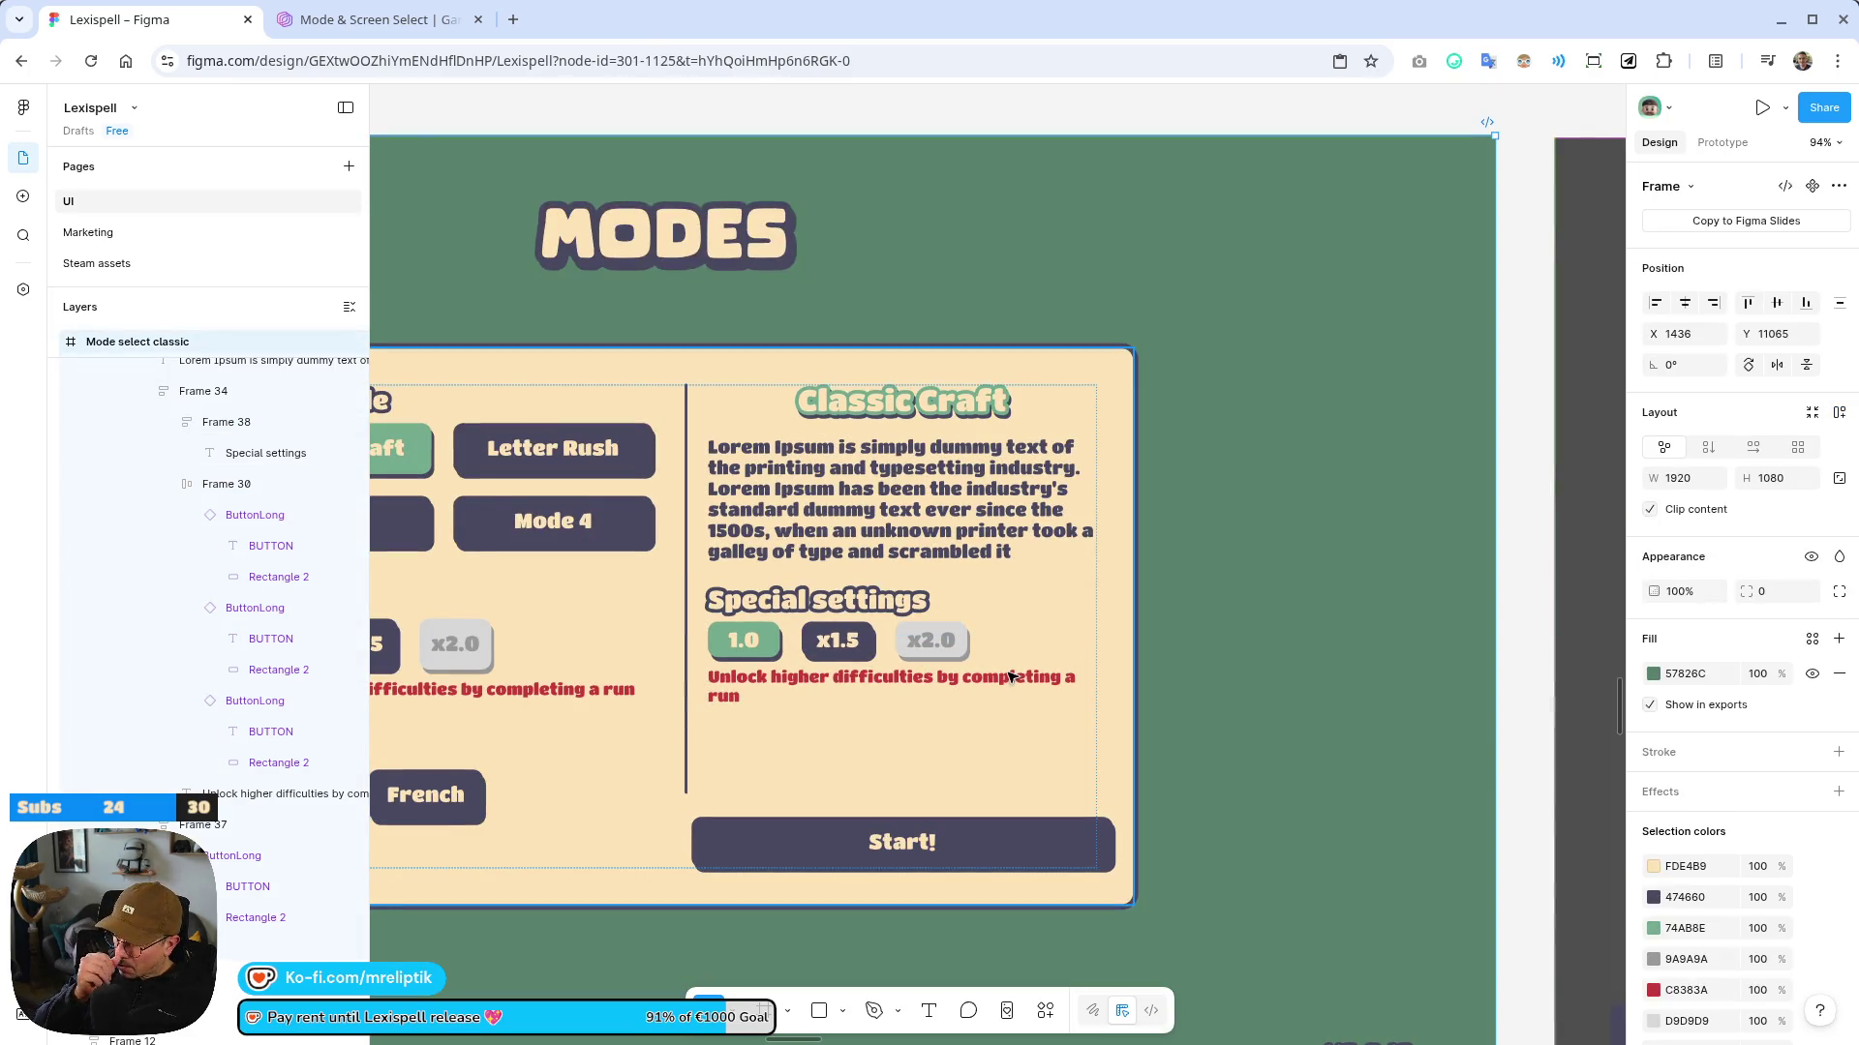
Step: Select the difficulty buttons row inside the Classic Craft column
scroll(798, 649, "up", 3)
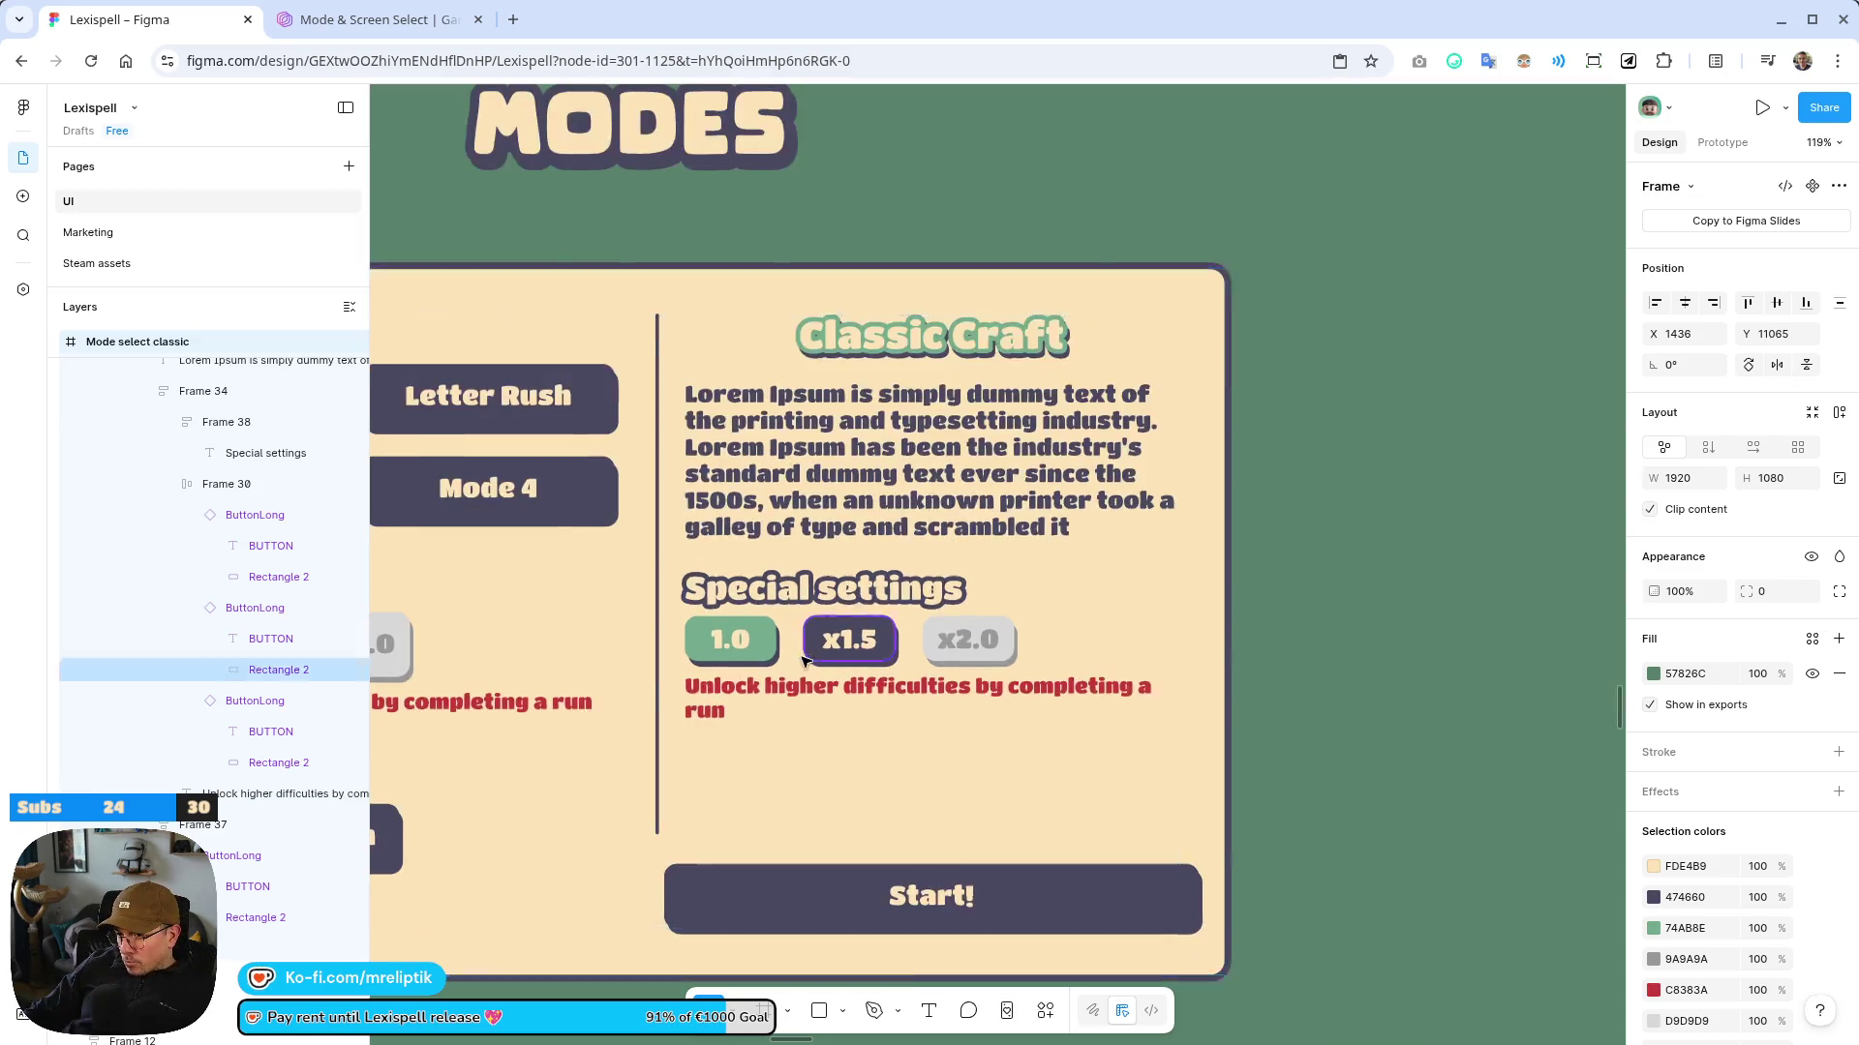
scroll(802, 658, "up", 3)
left_click(712, 645)
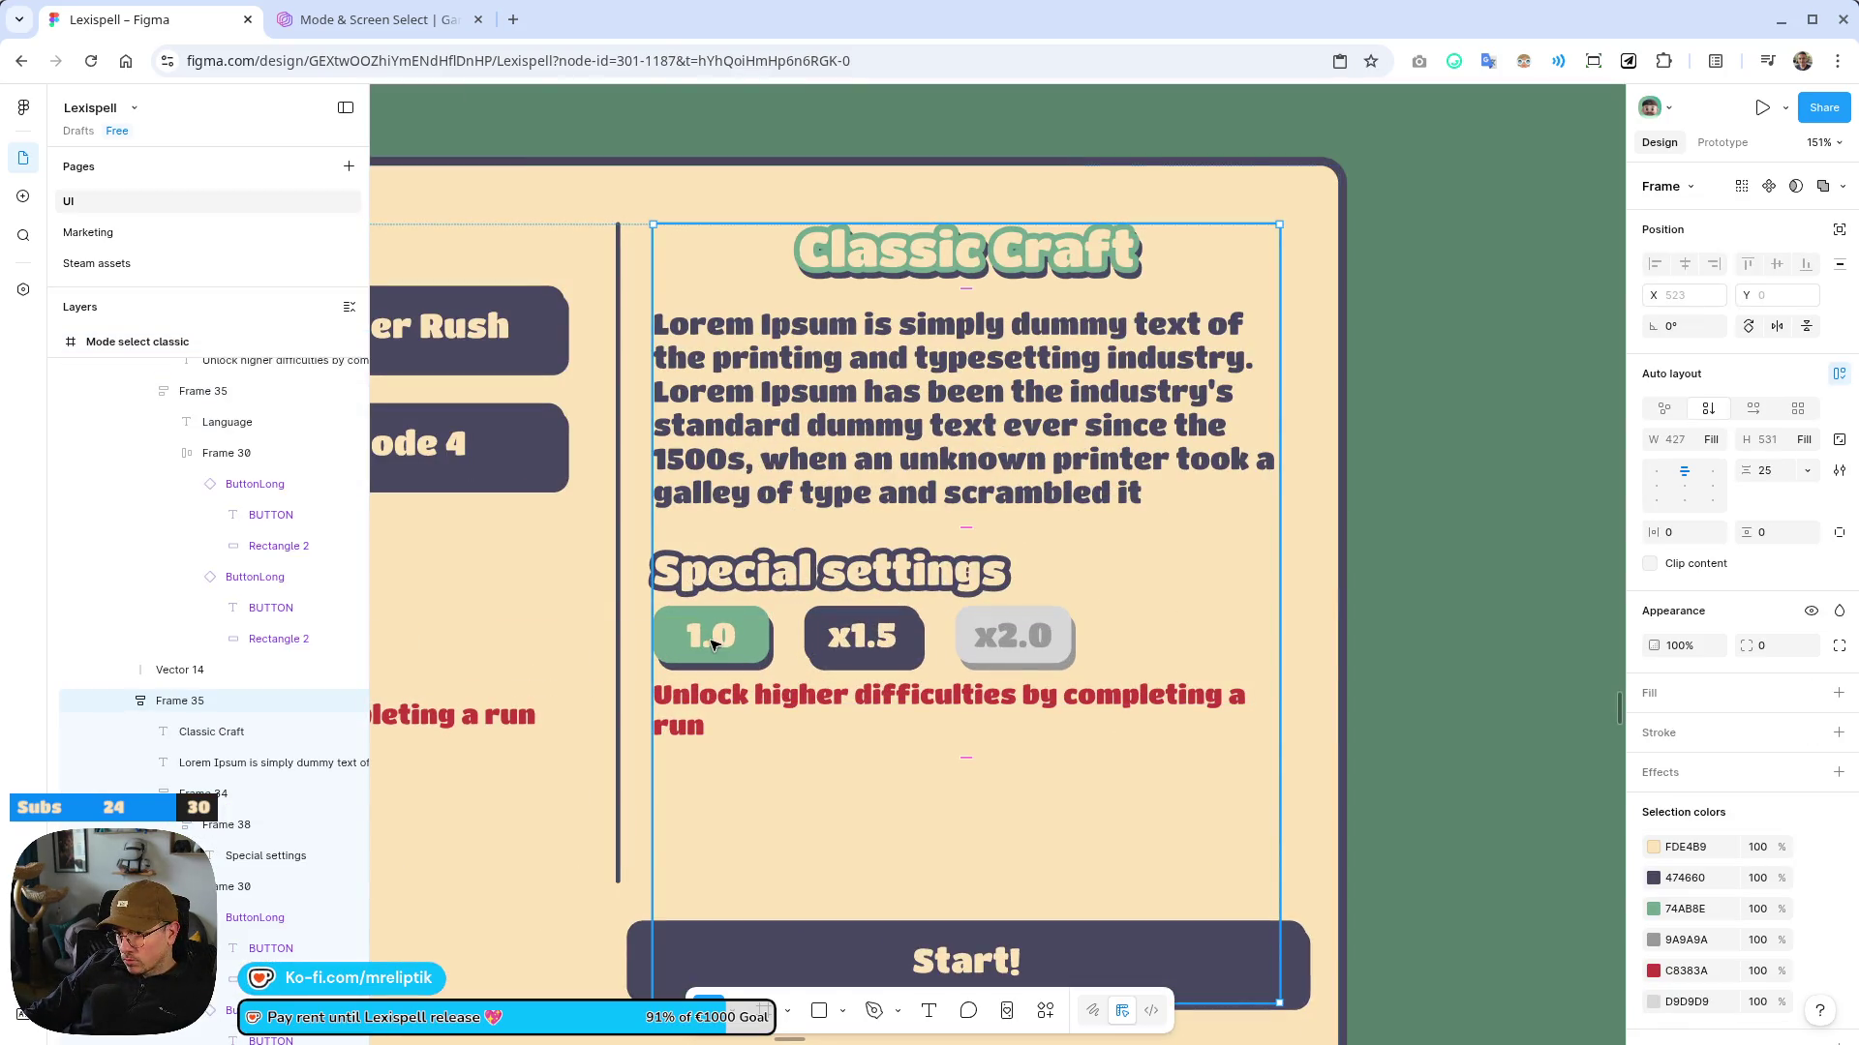
double_click(712, 646)
scroll(712, 646, "down", 5)
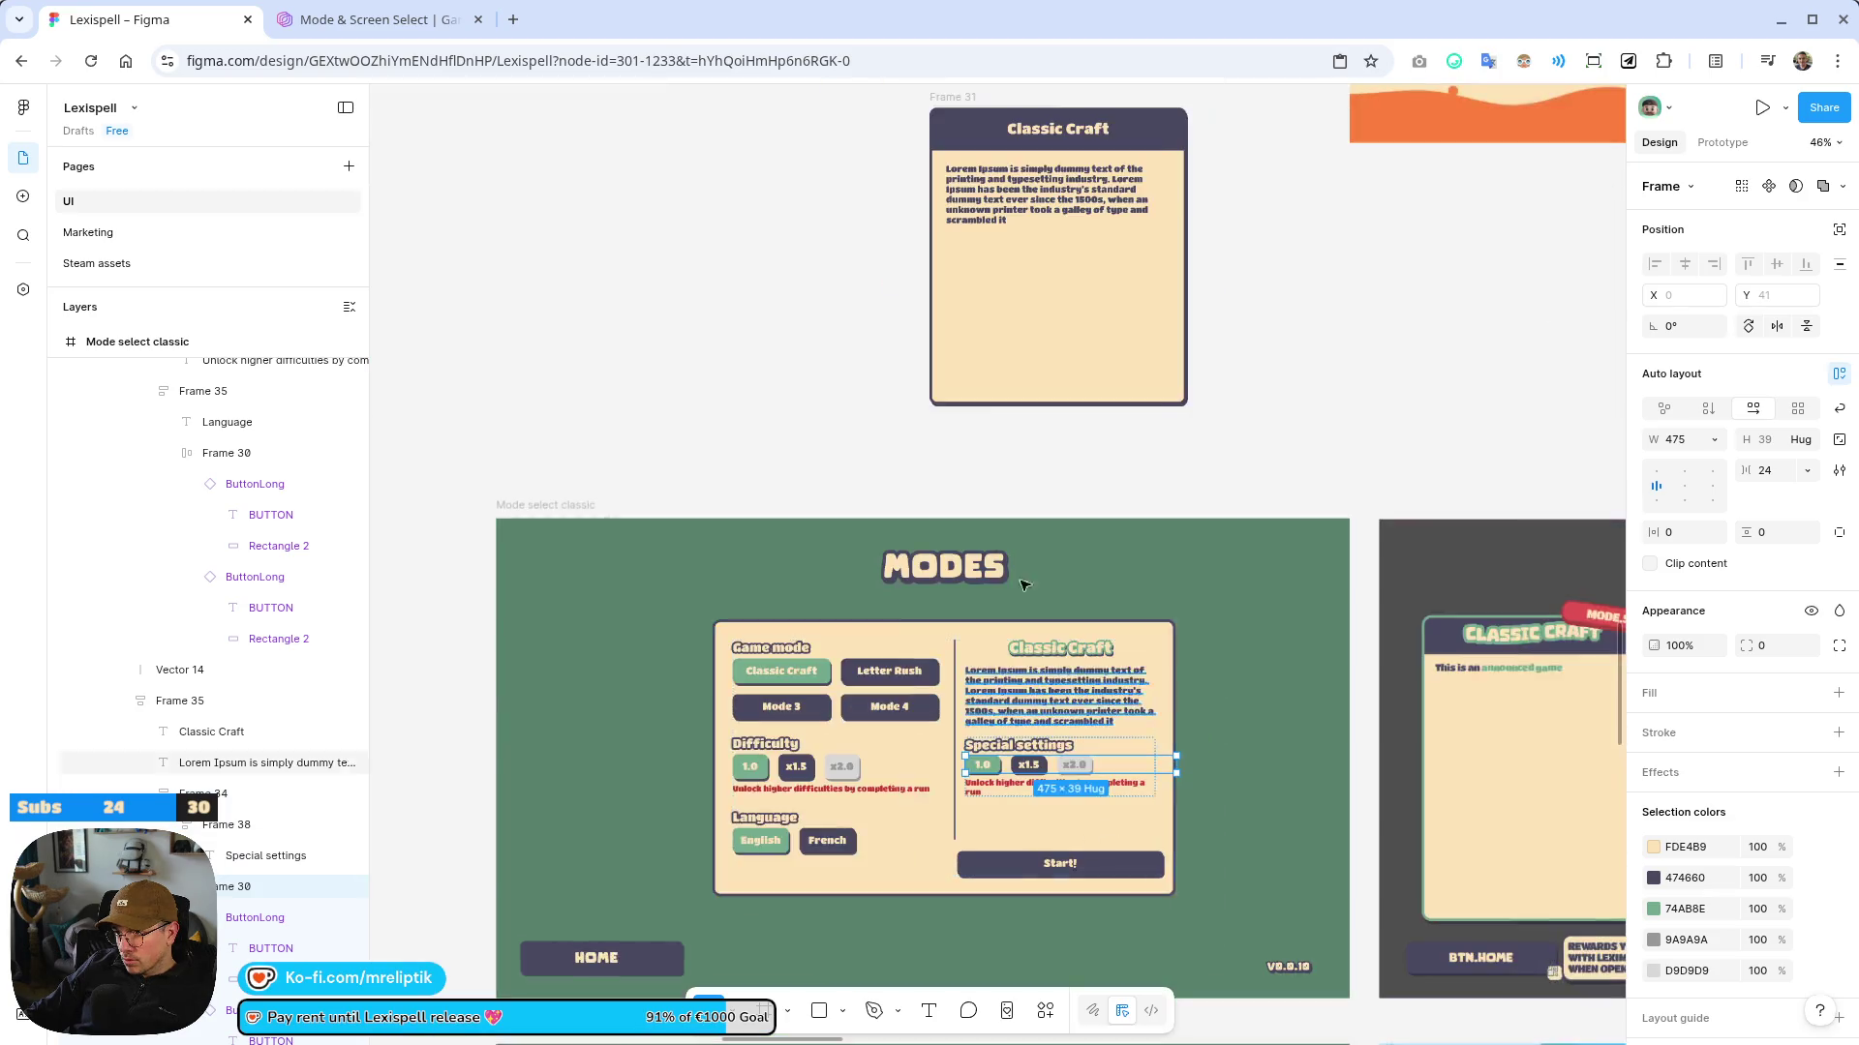
scroll(900, 397, "up", 3)
scroll(1046, 755, "down", 5)
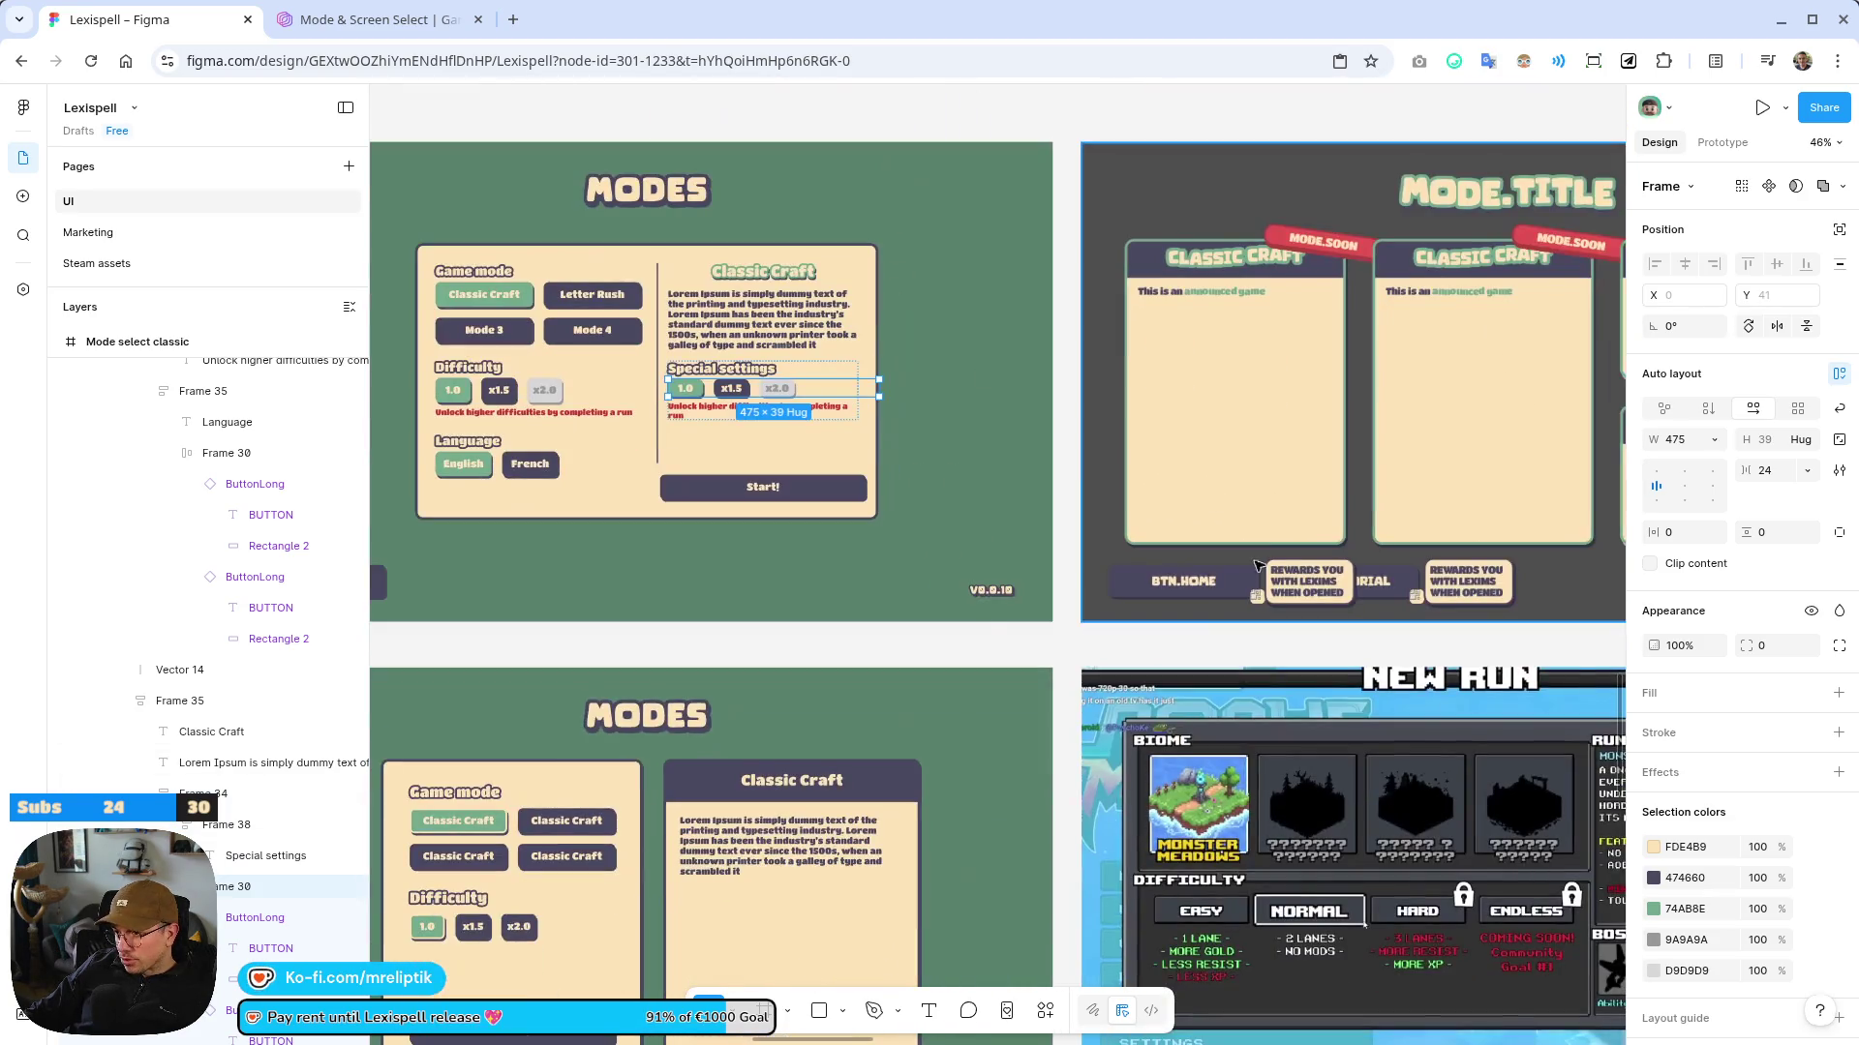
scroll(933, 623, "up", 4)
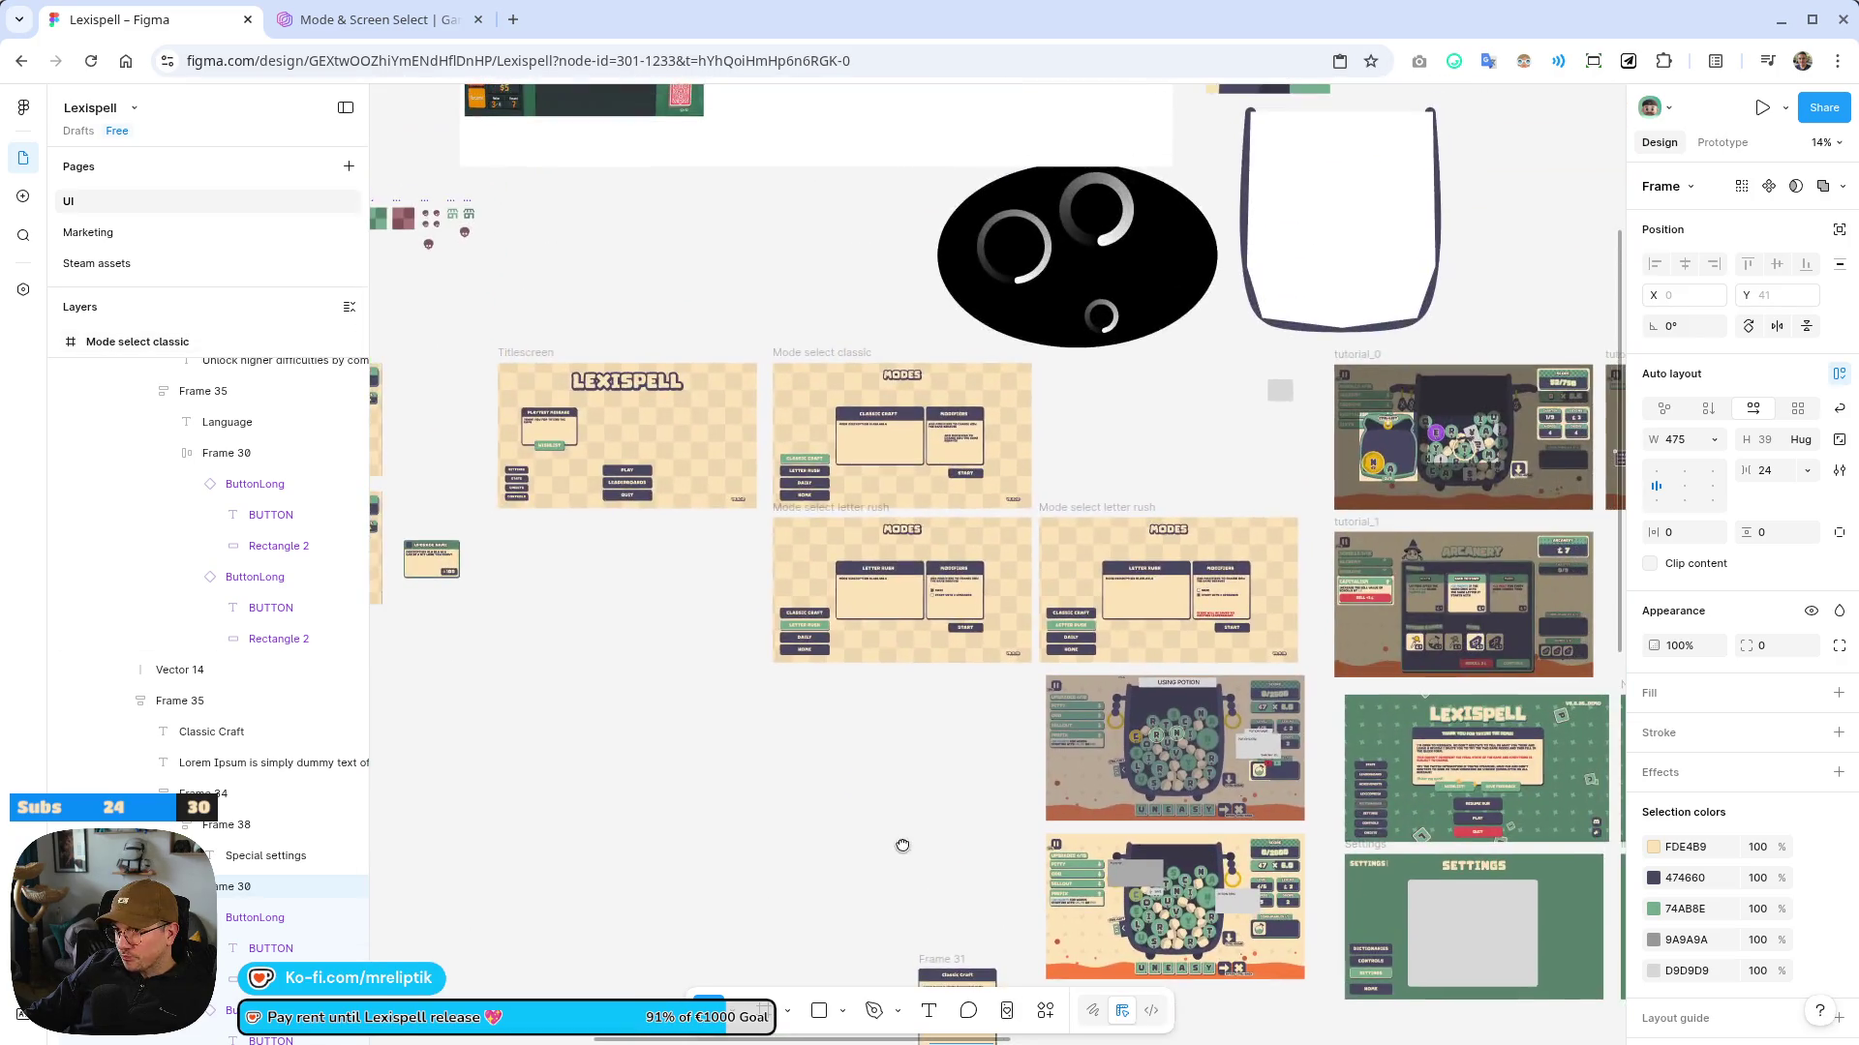
scroll(963, 664, "up", 3)
scroll(963, 664, "up", 3)
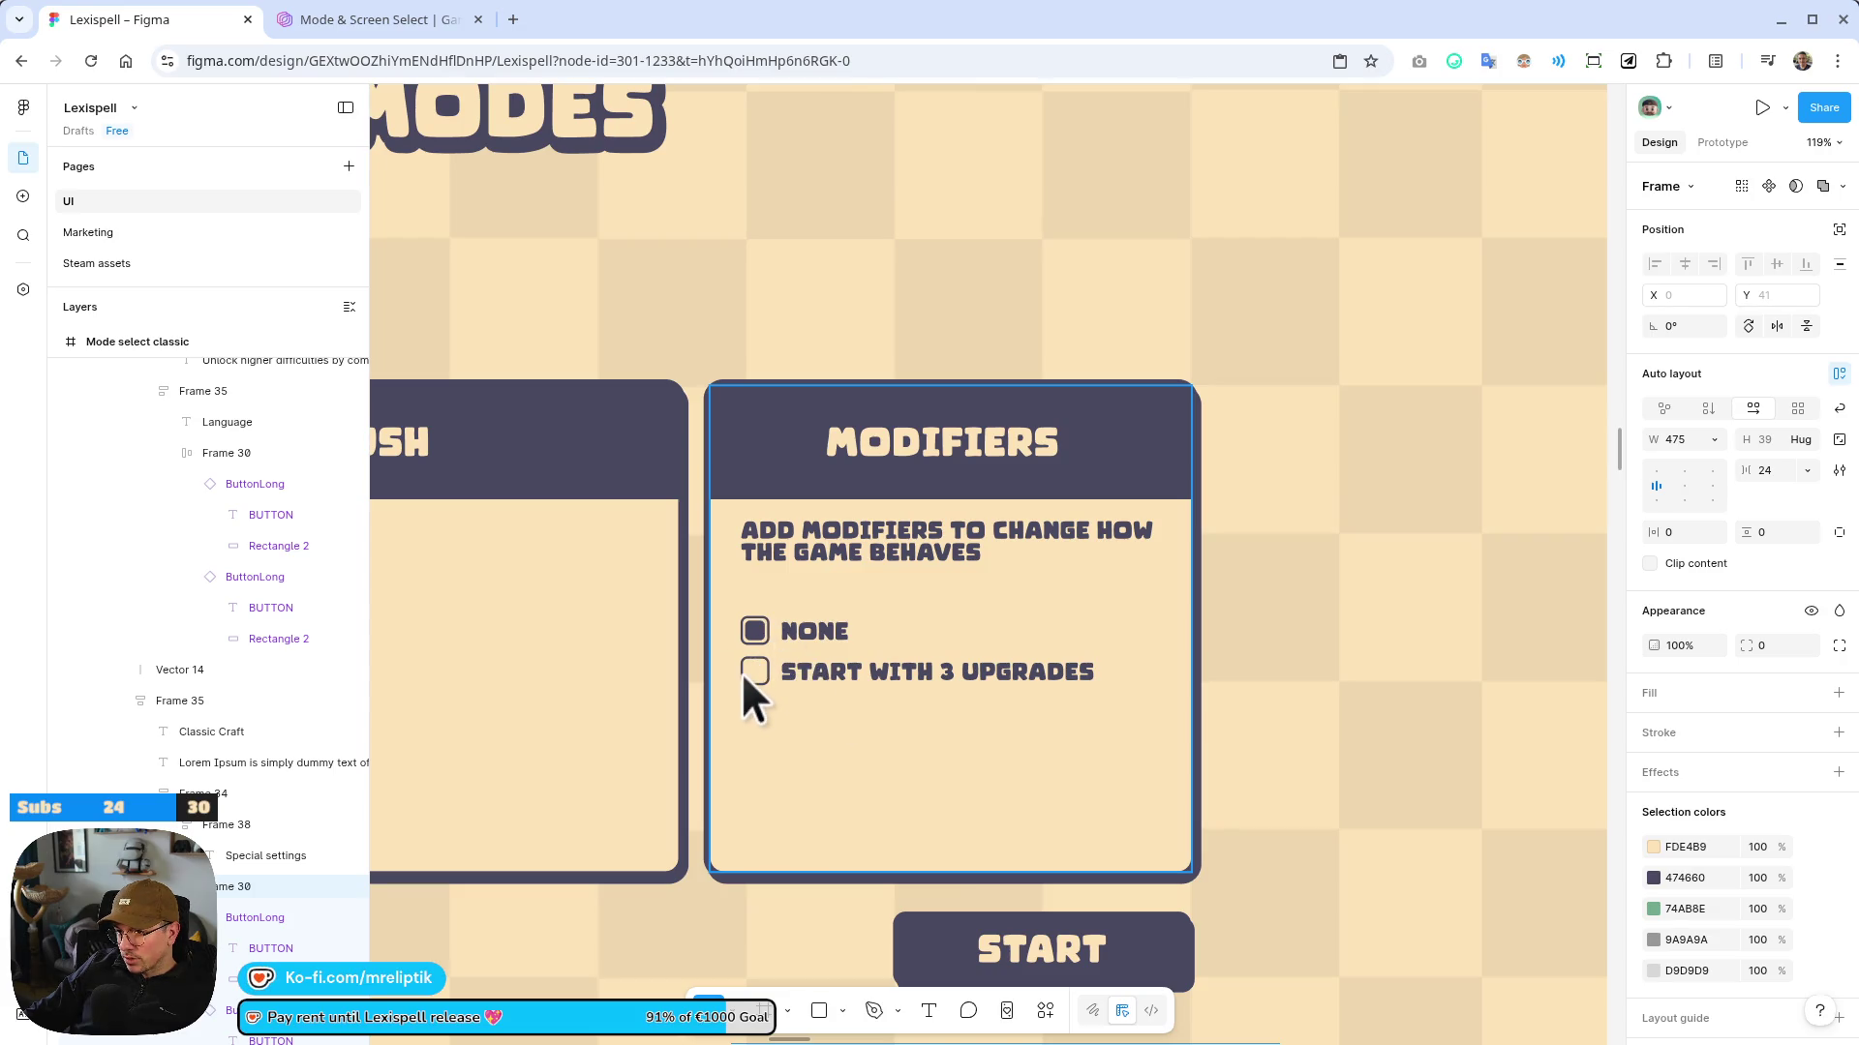
Step: Select the Start with 3 upgrades checkbox and its label in the letter rush Modifiers panel
left_click(754, 650)
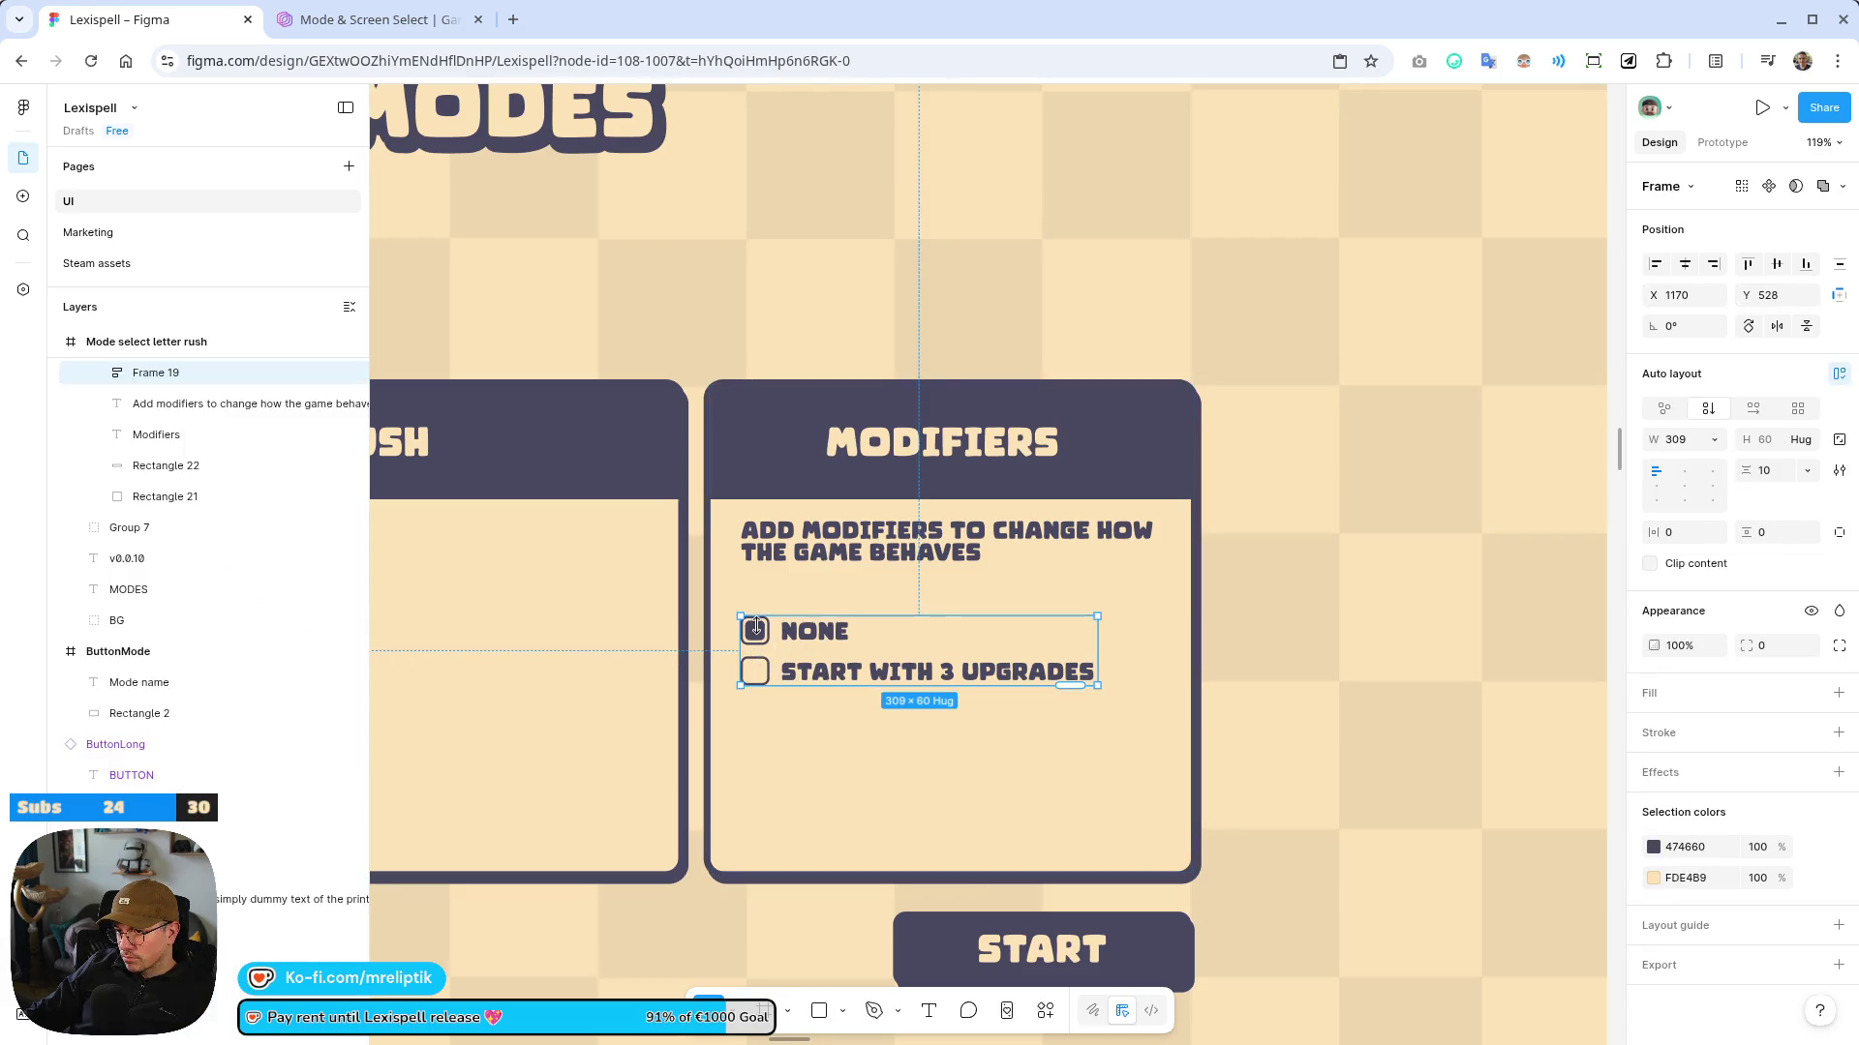
double_click(756, 627)
left_click(760, 674)
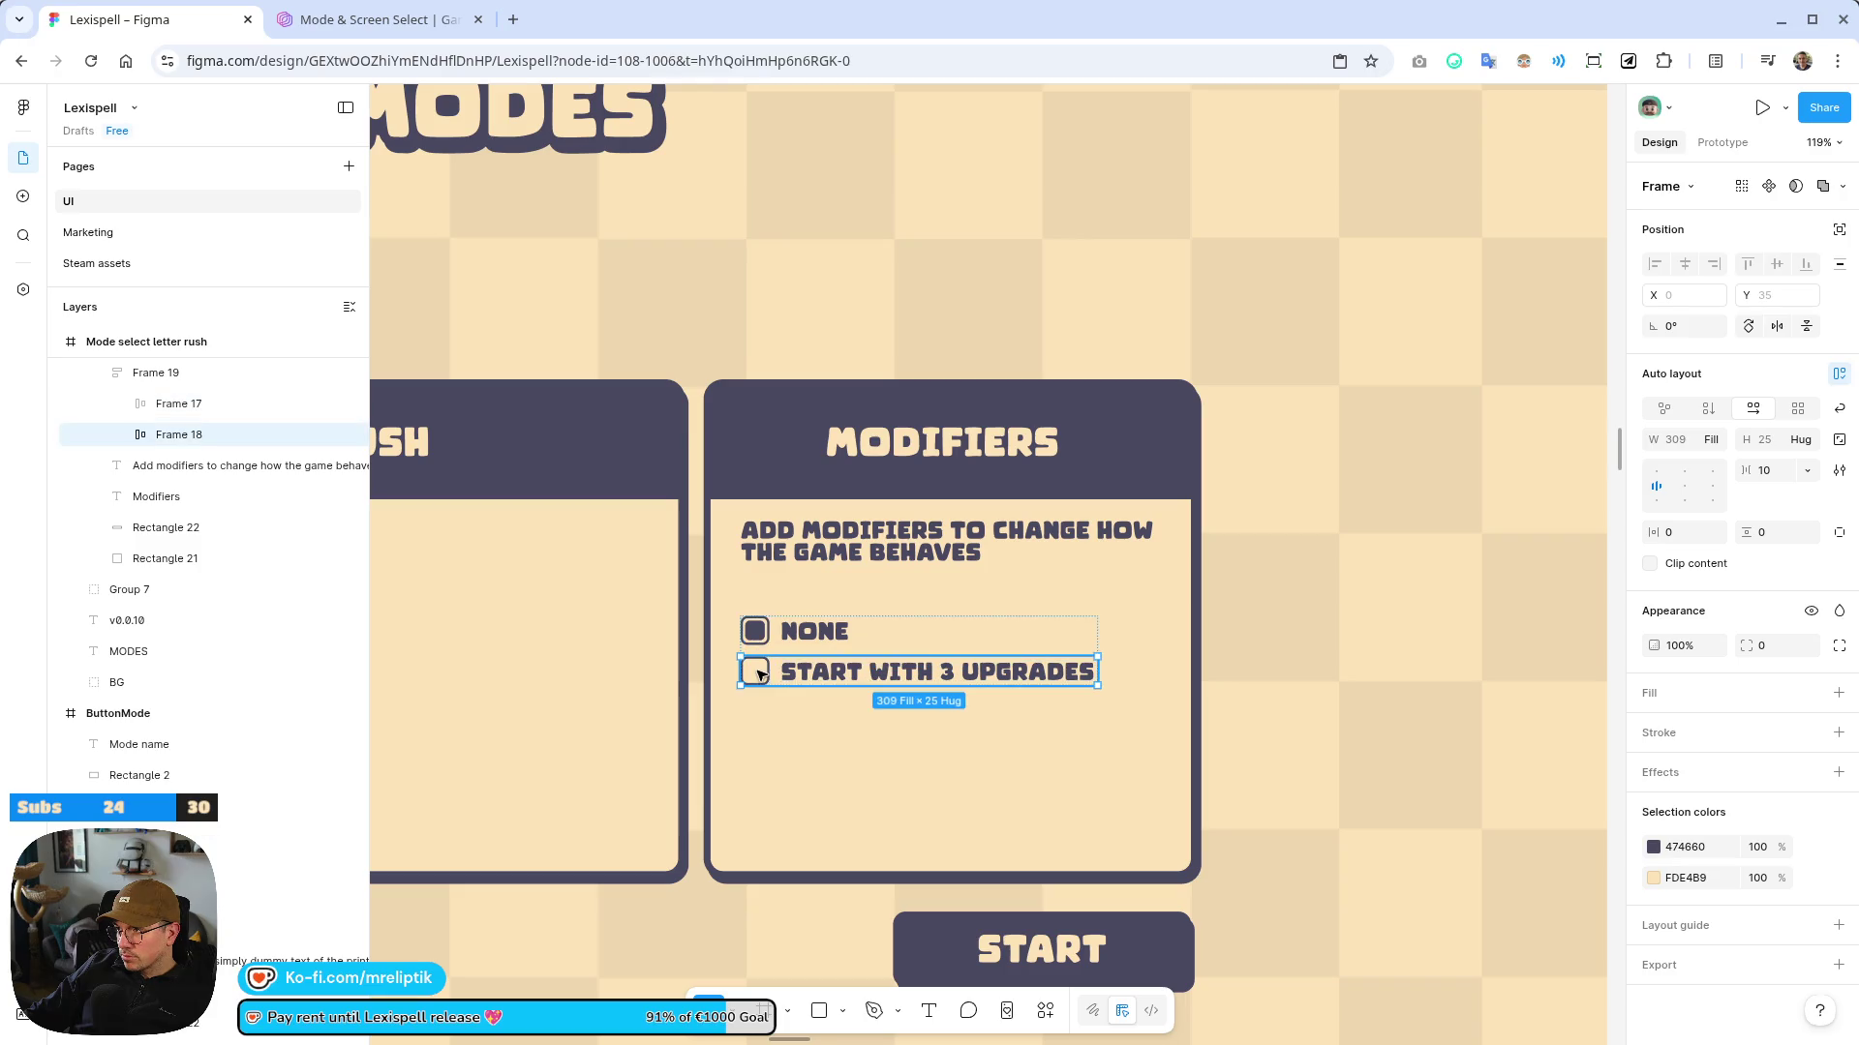
double_click(761, 674)
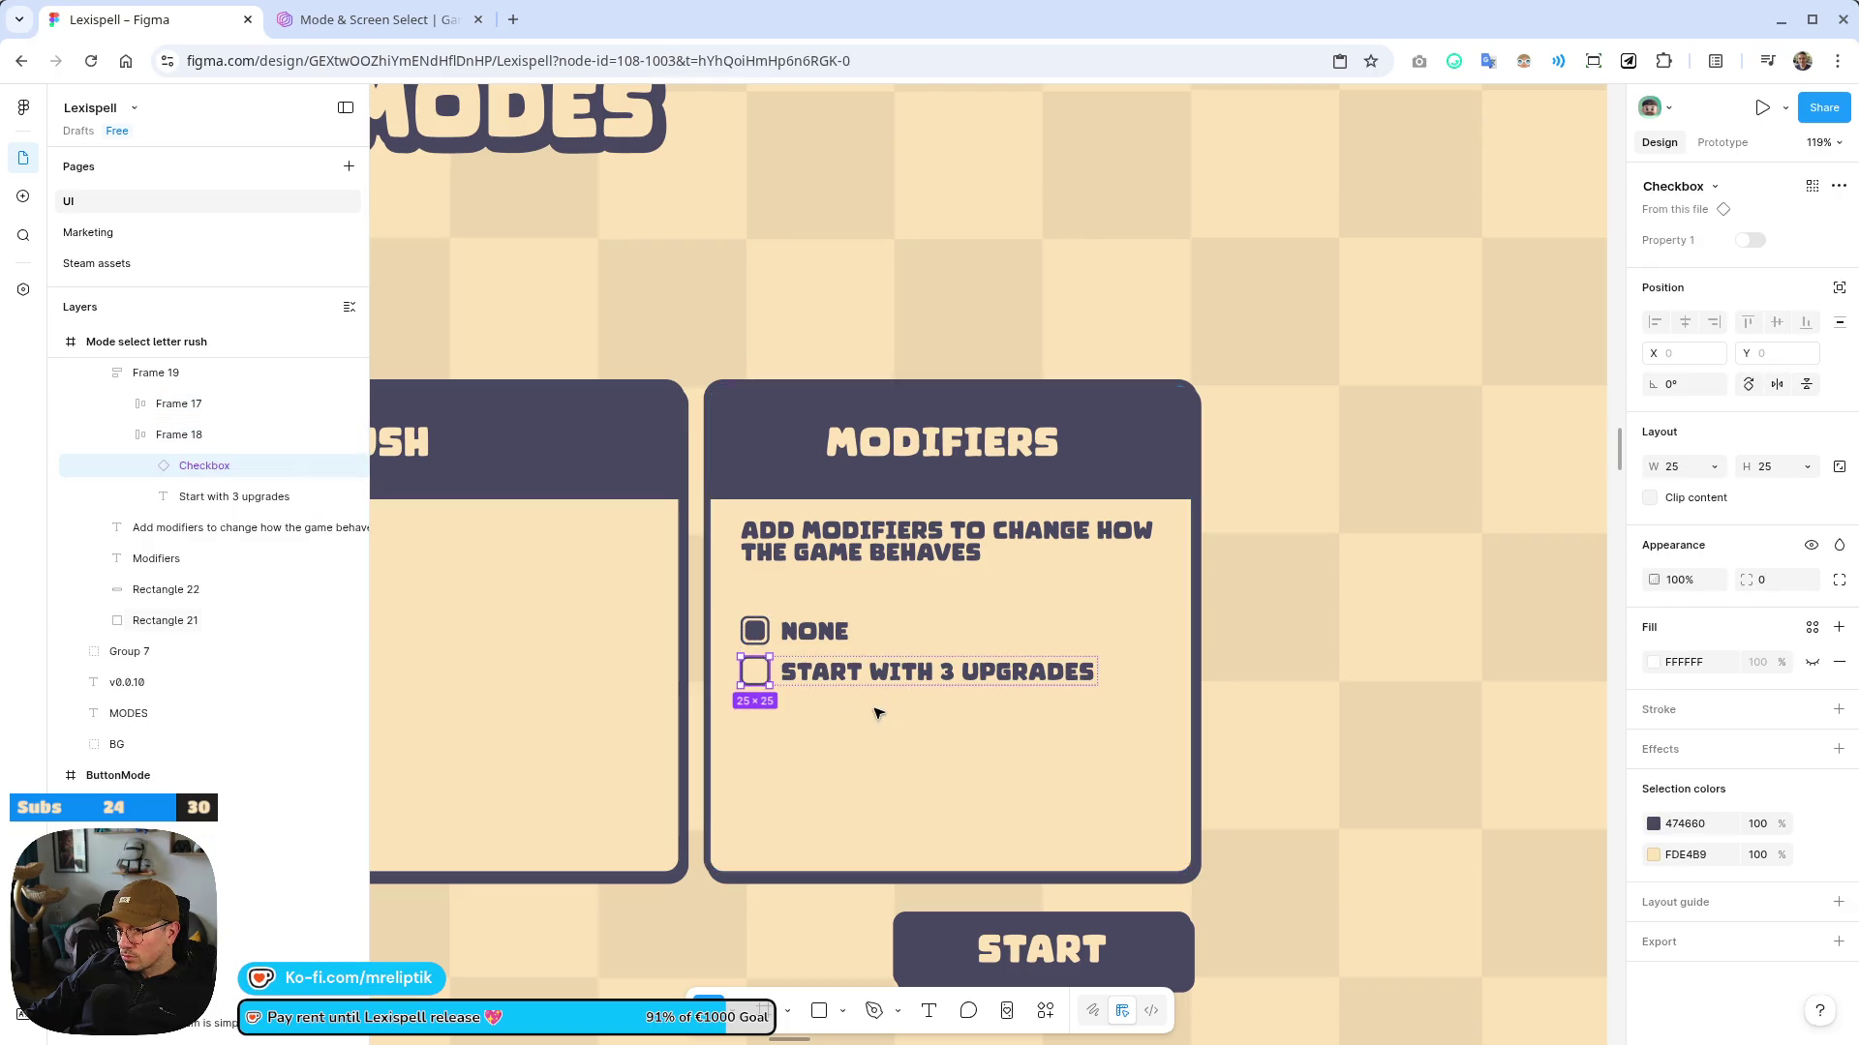
scroll(776, 508, "down", 6)
scroll(776, 526, "up", 4)
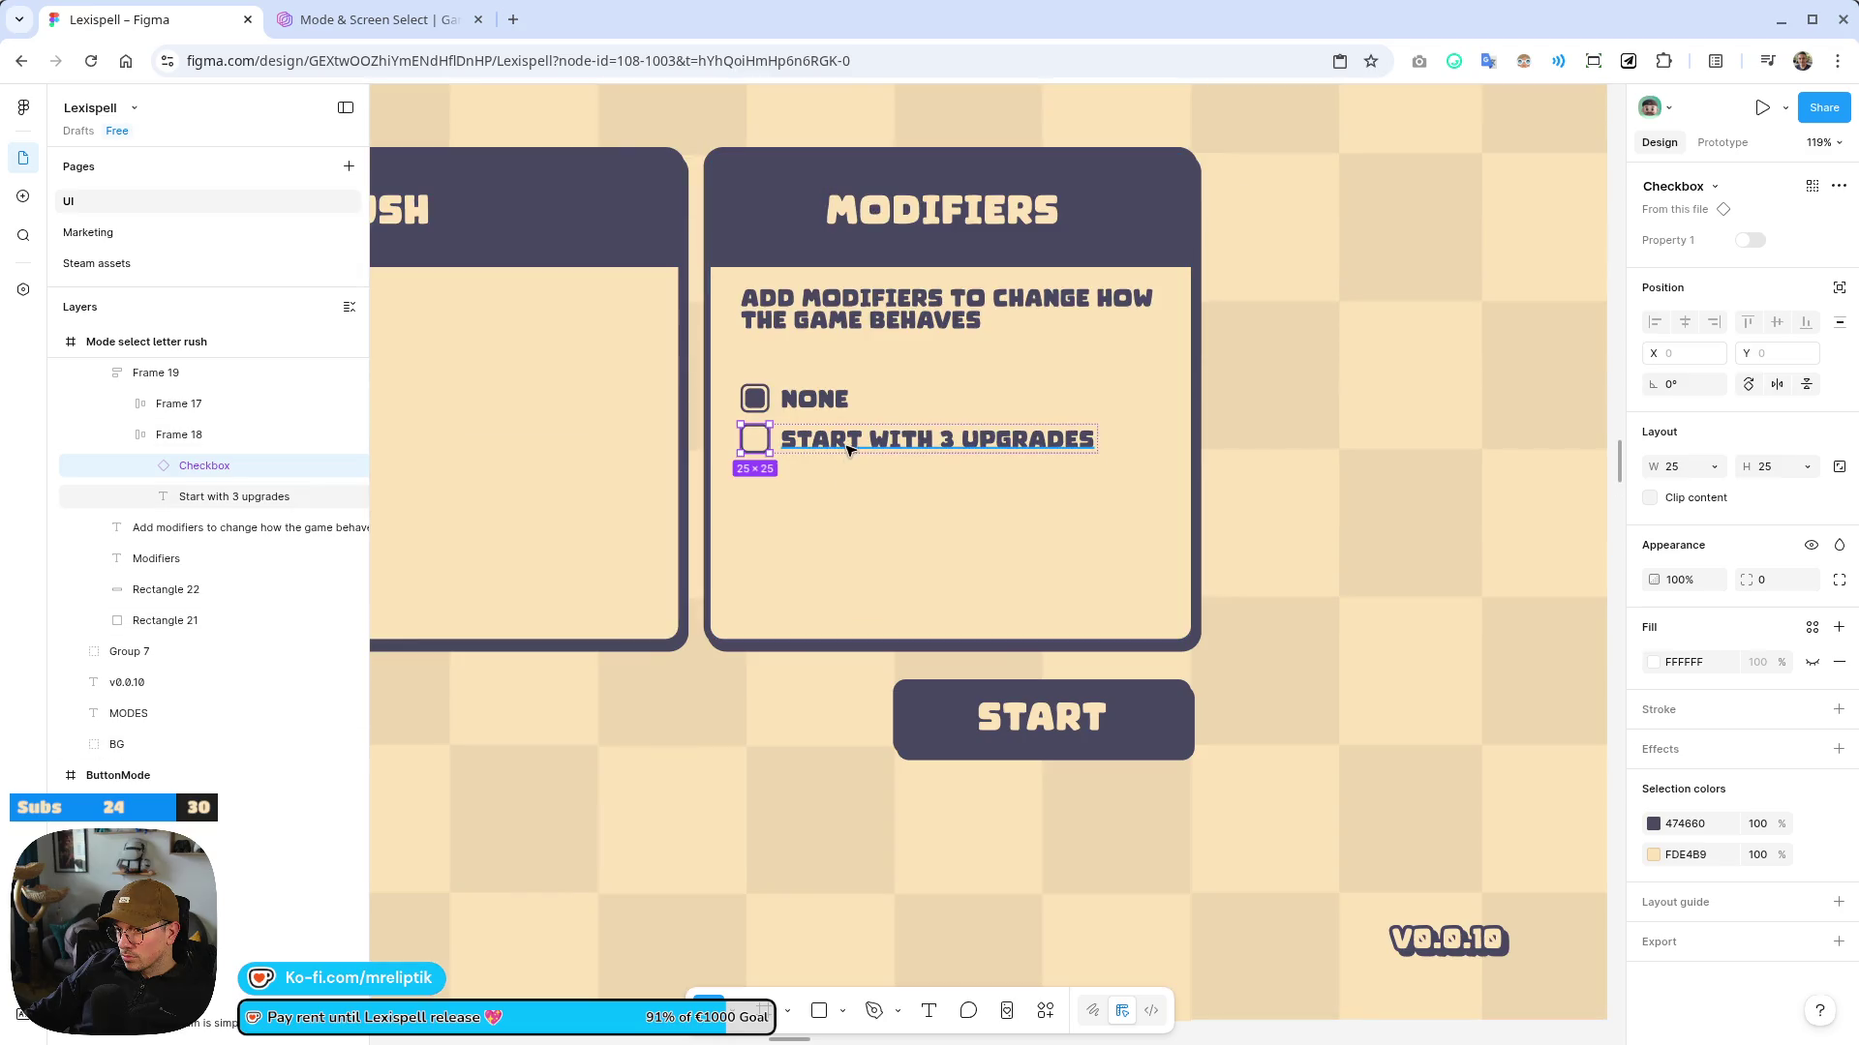
left_click(786, 439, "shift")
Step: Paste the checkbox and label into the Classic Craft difficulty buttons row (Frame 30)
scroll(772, 438, "down", 10, "ctrl")
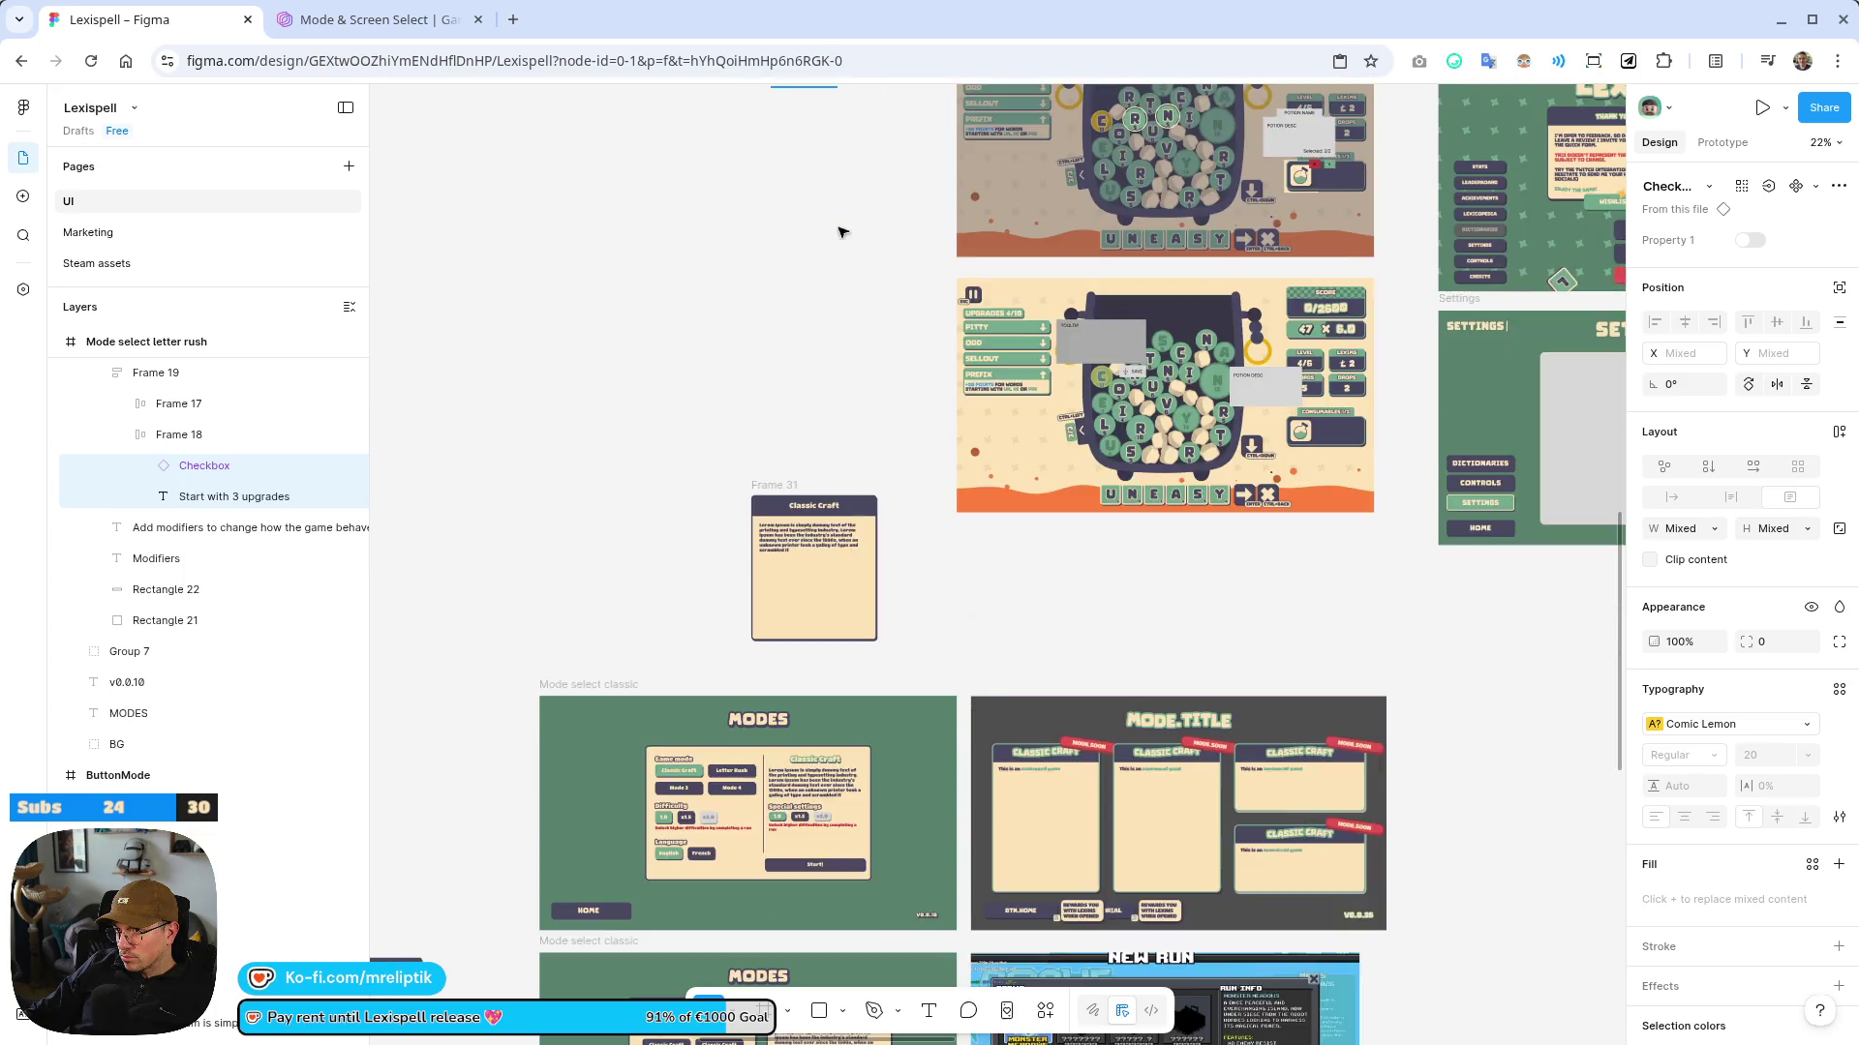
scroll(852, 678, "up", 5)
scroll(904, 799, "up", 6, "ctrl")
scroll(904, 800, "up", 4, "ctrl")
scroll(890, 484, "down", 5)
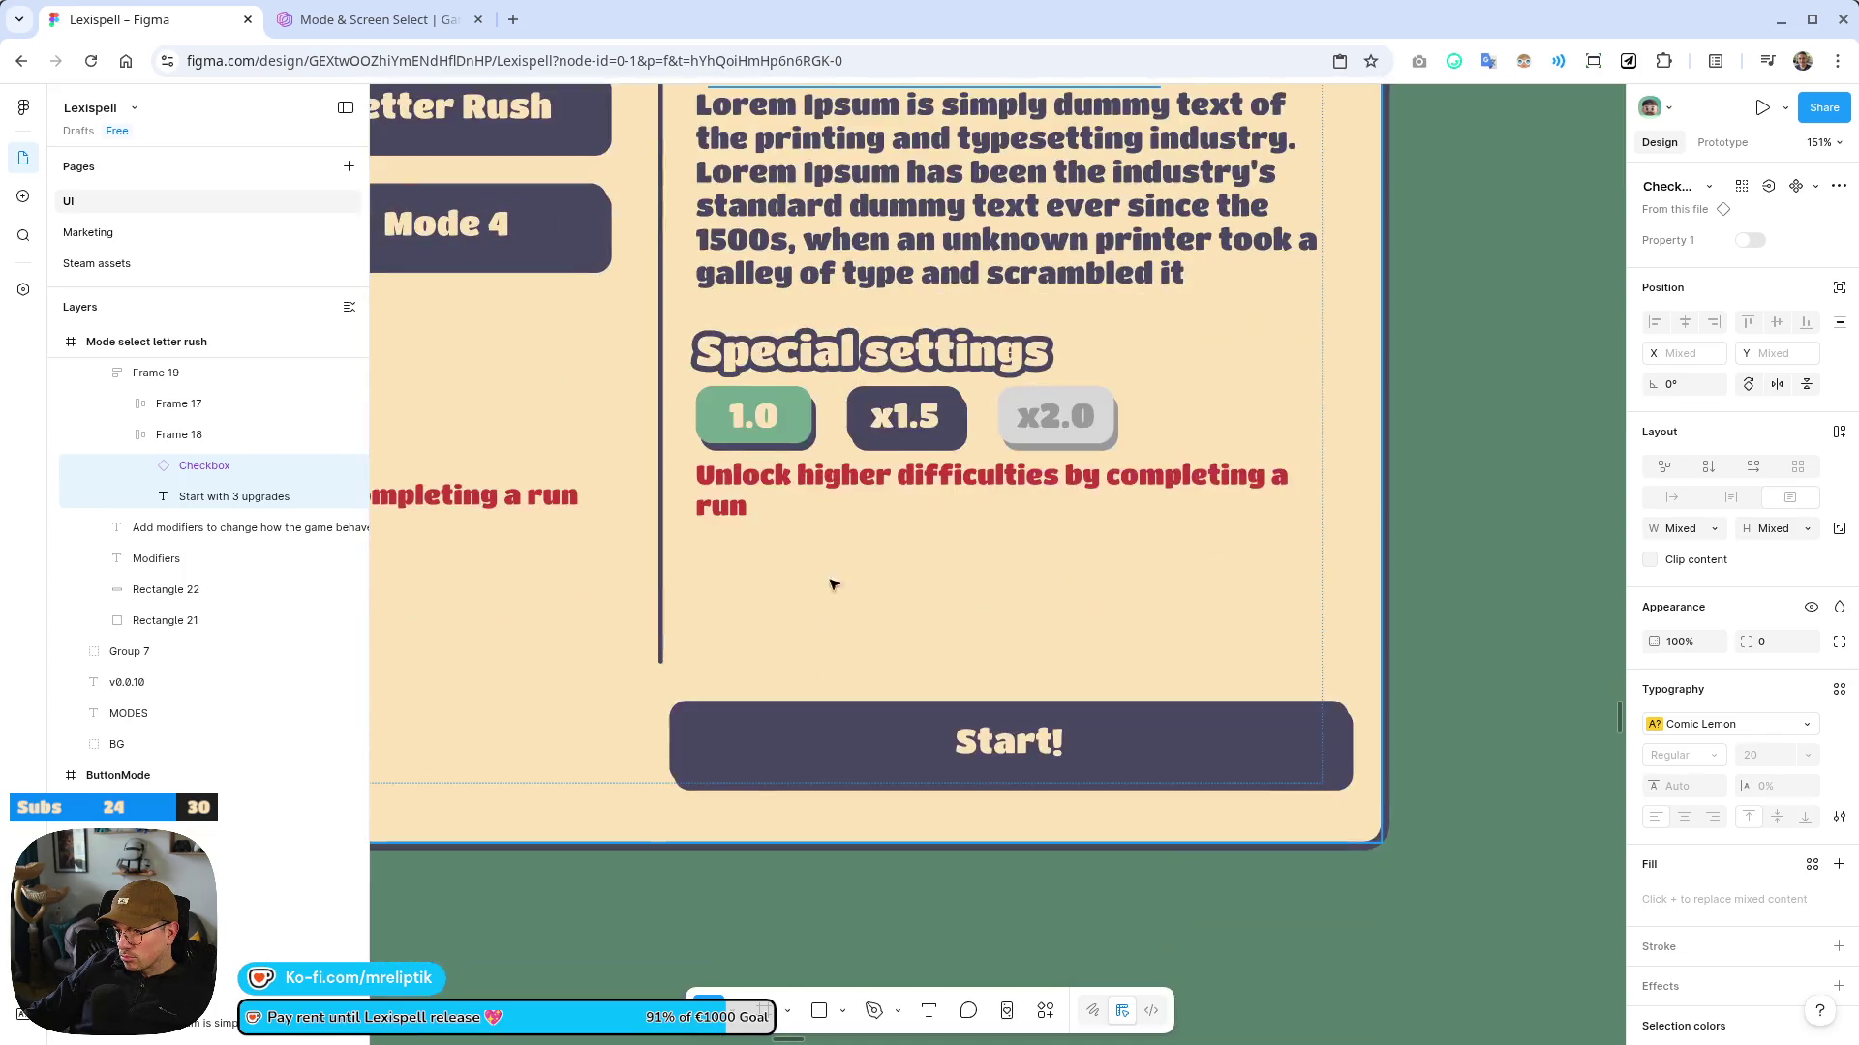
left_click(889, 358)
left_click(889, 359)
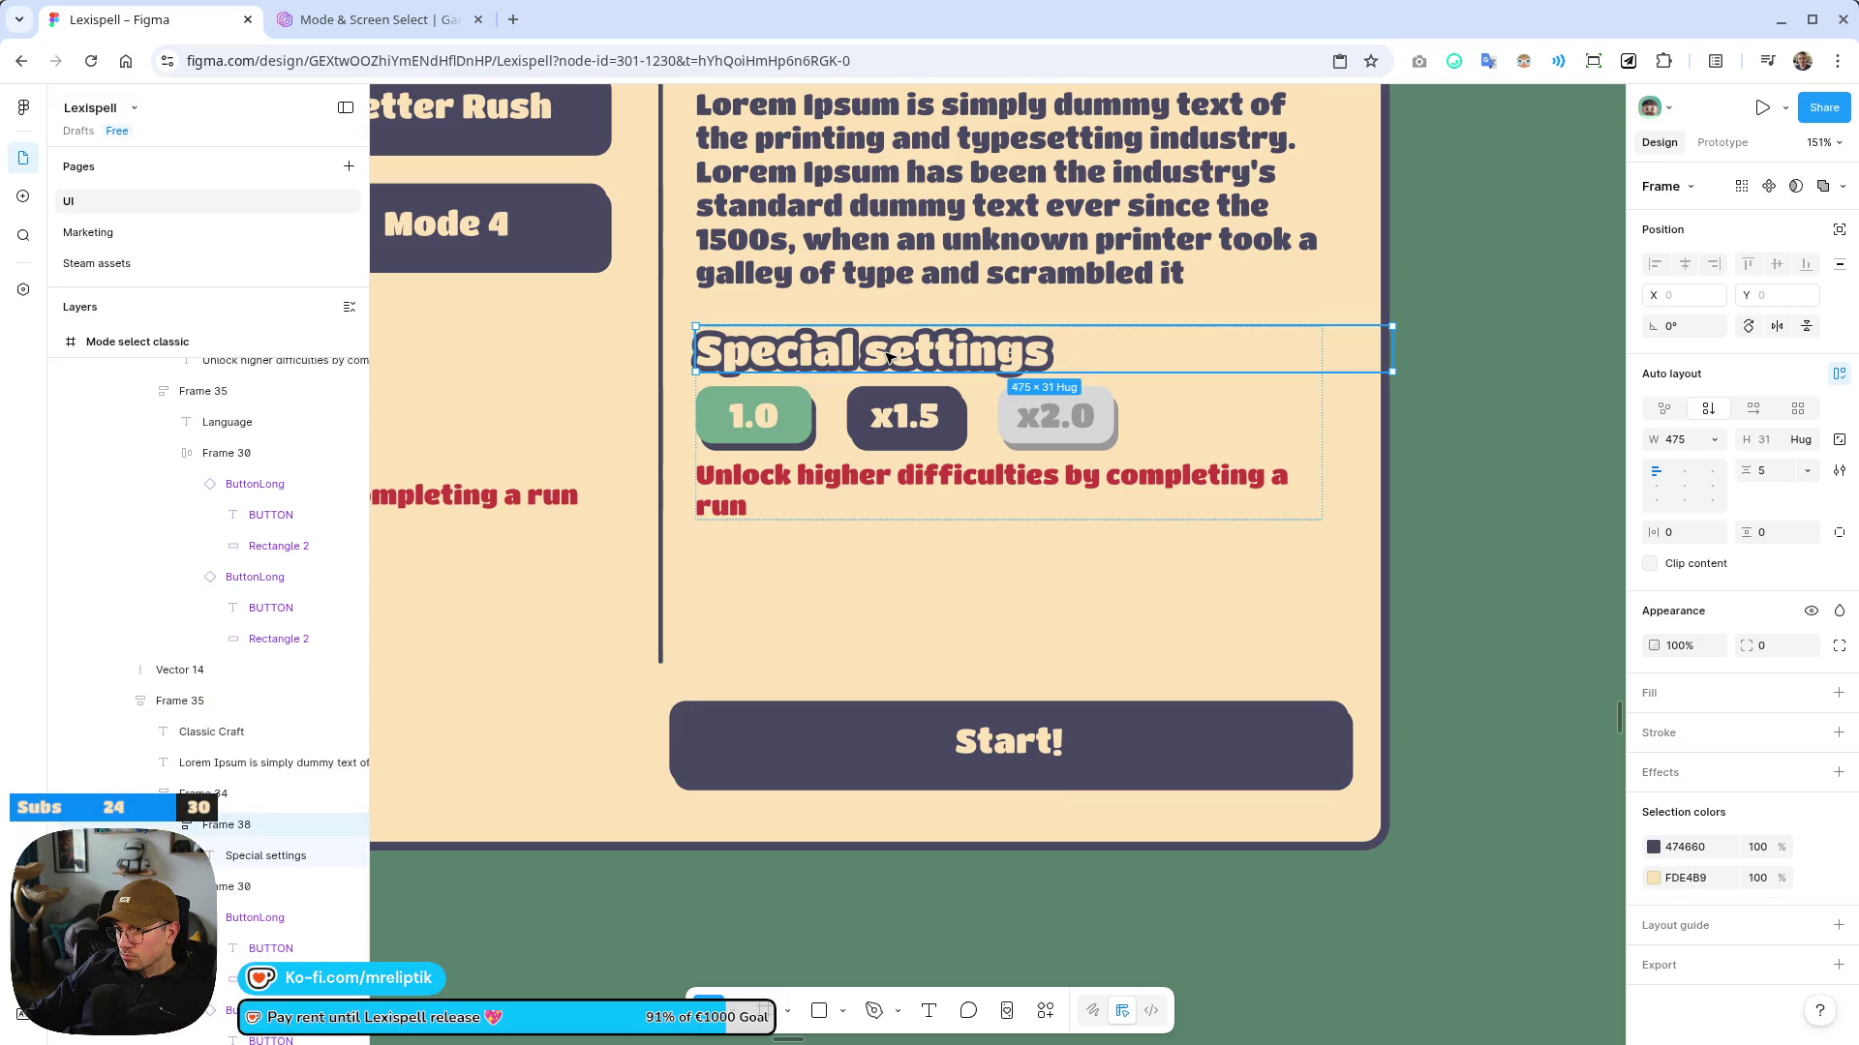
left_click(881, 387)
key("ctrl+v")
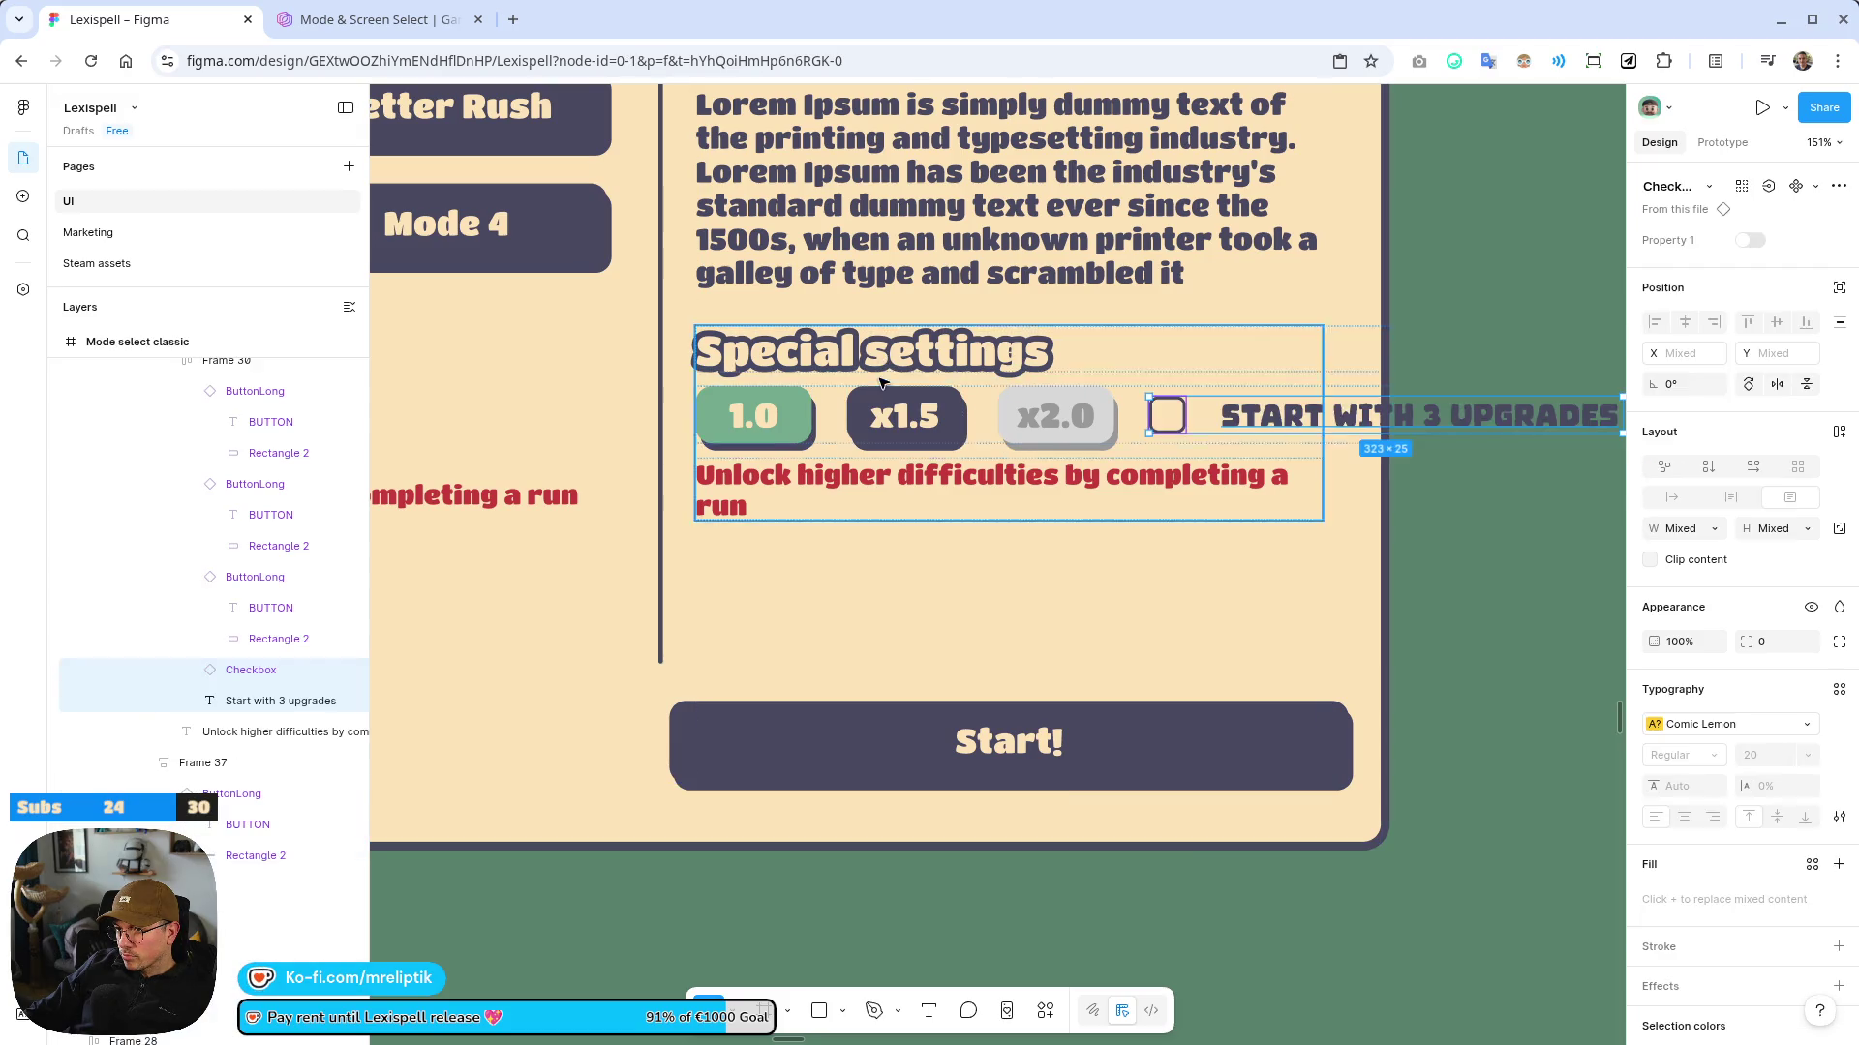
Step: Move the checkbox ahead of the buttons, stack the row vertically, and delete the three difficulty buttons
mouse_move(1108, 423)
left_mouse_down()
mouse_move(721, 383)
mouse_move(721, 411)
left_mouse_up()
scroll(968, 484, "up", 2)
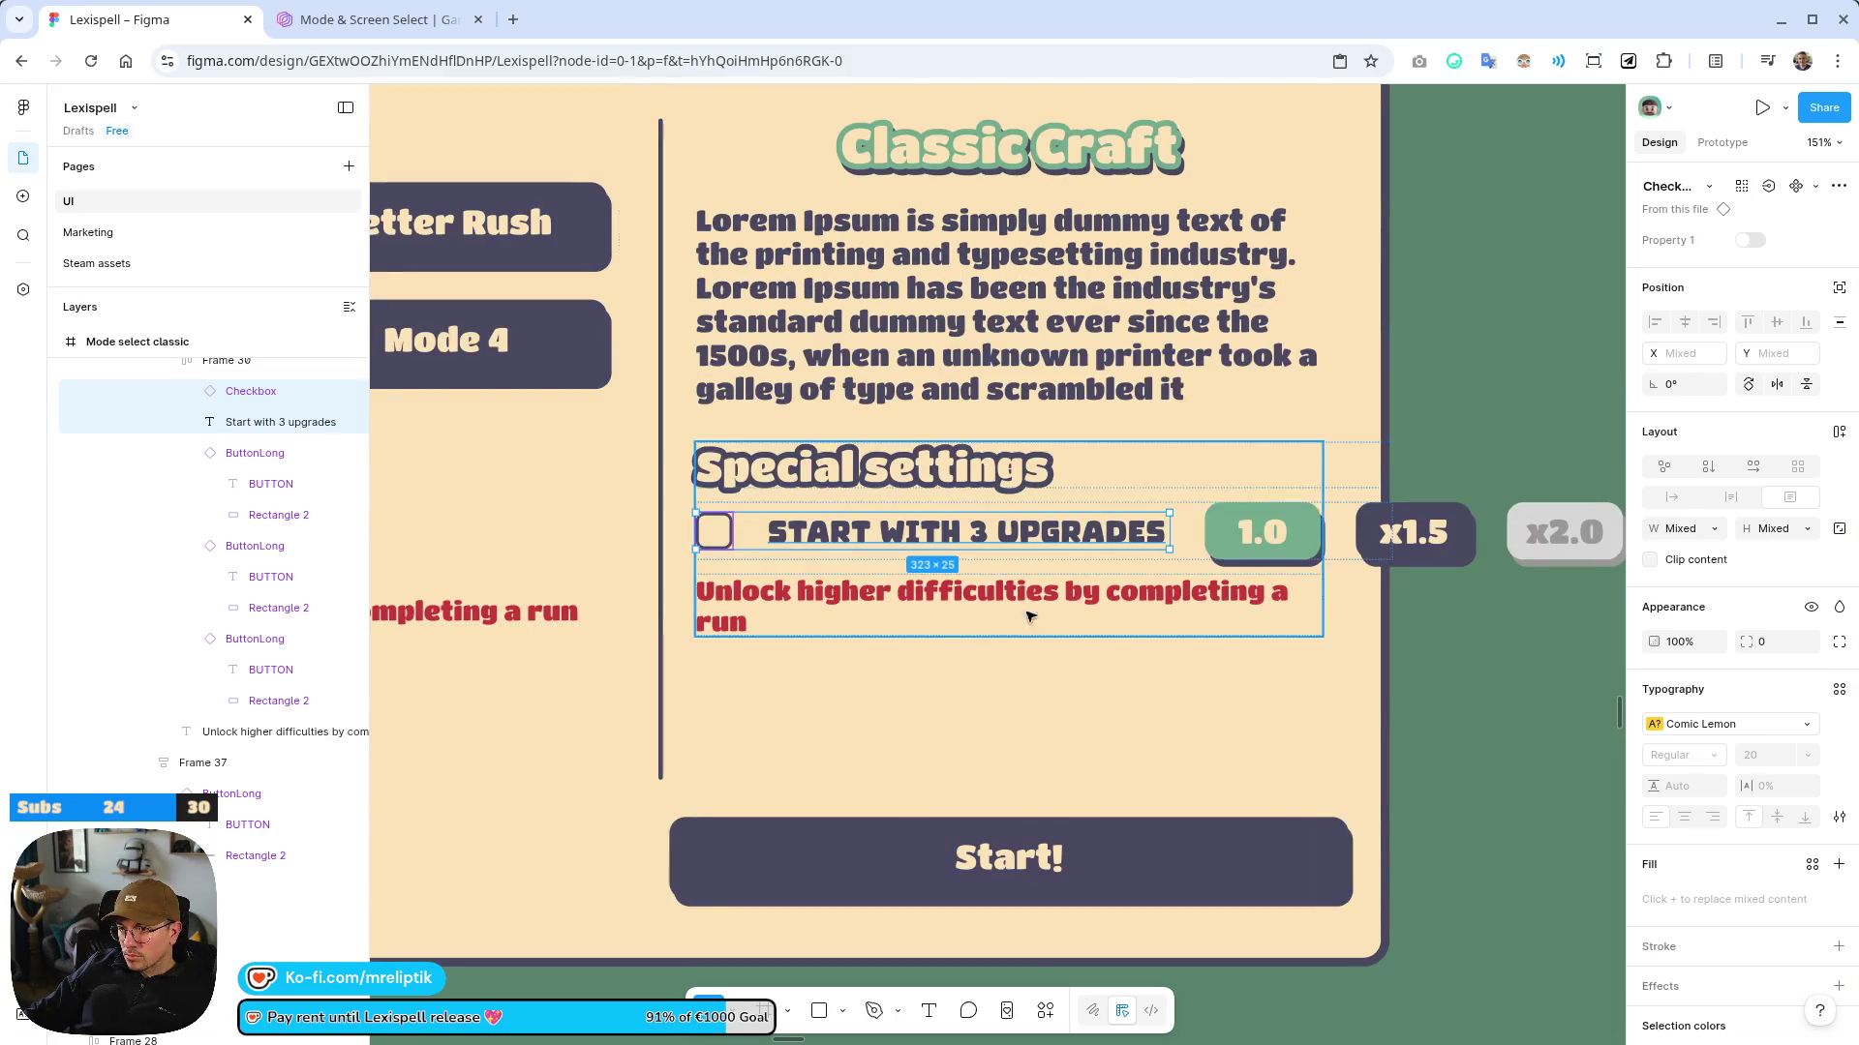
scroll(281, 513, "up", 2)
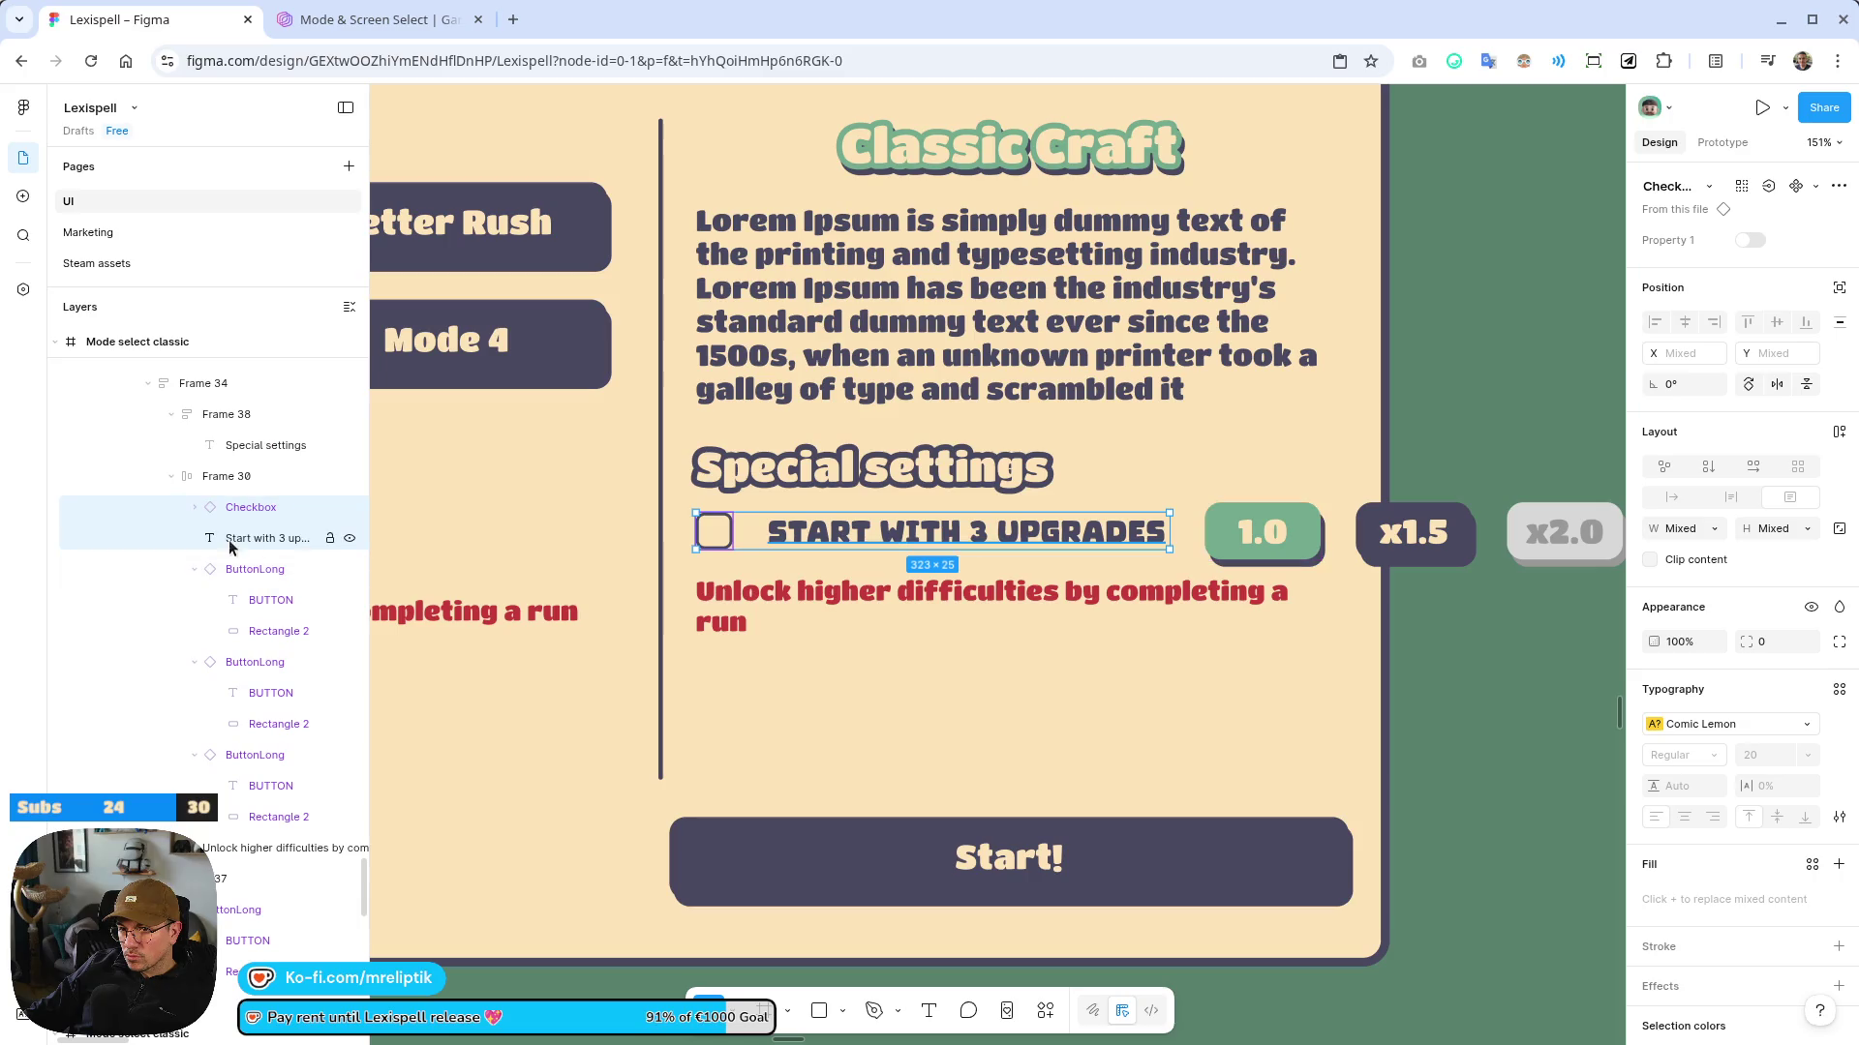
left_click(234, 467)
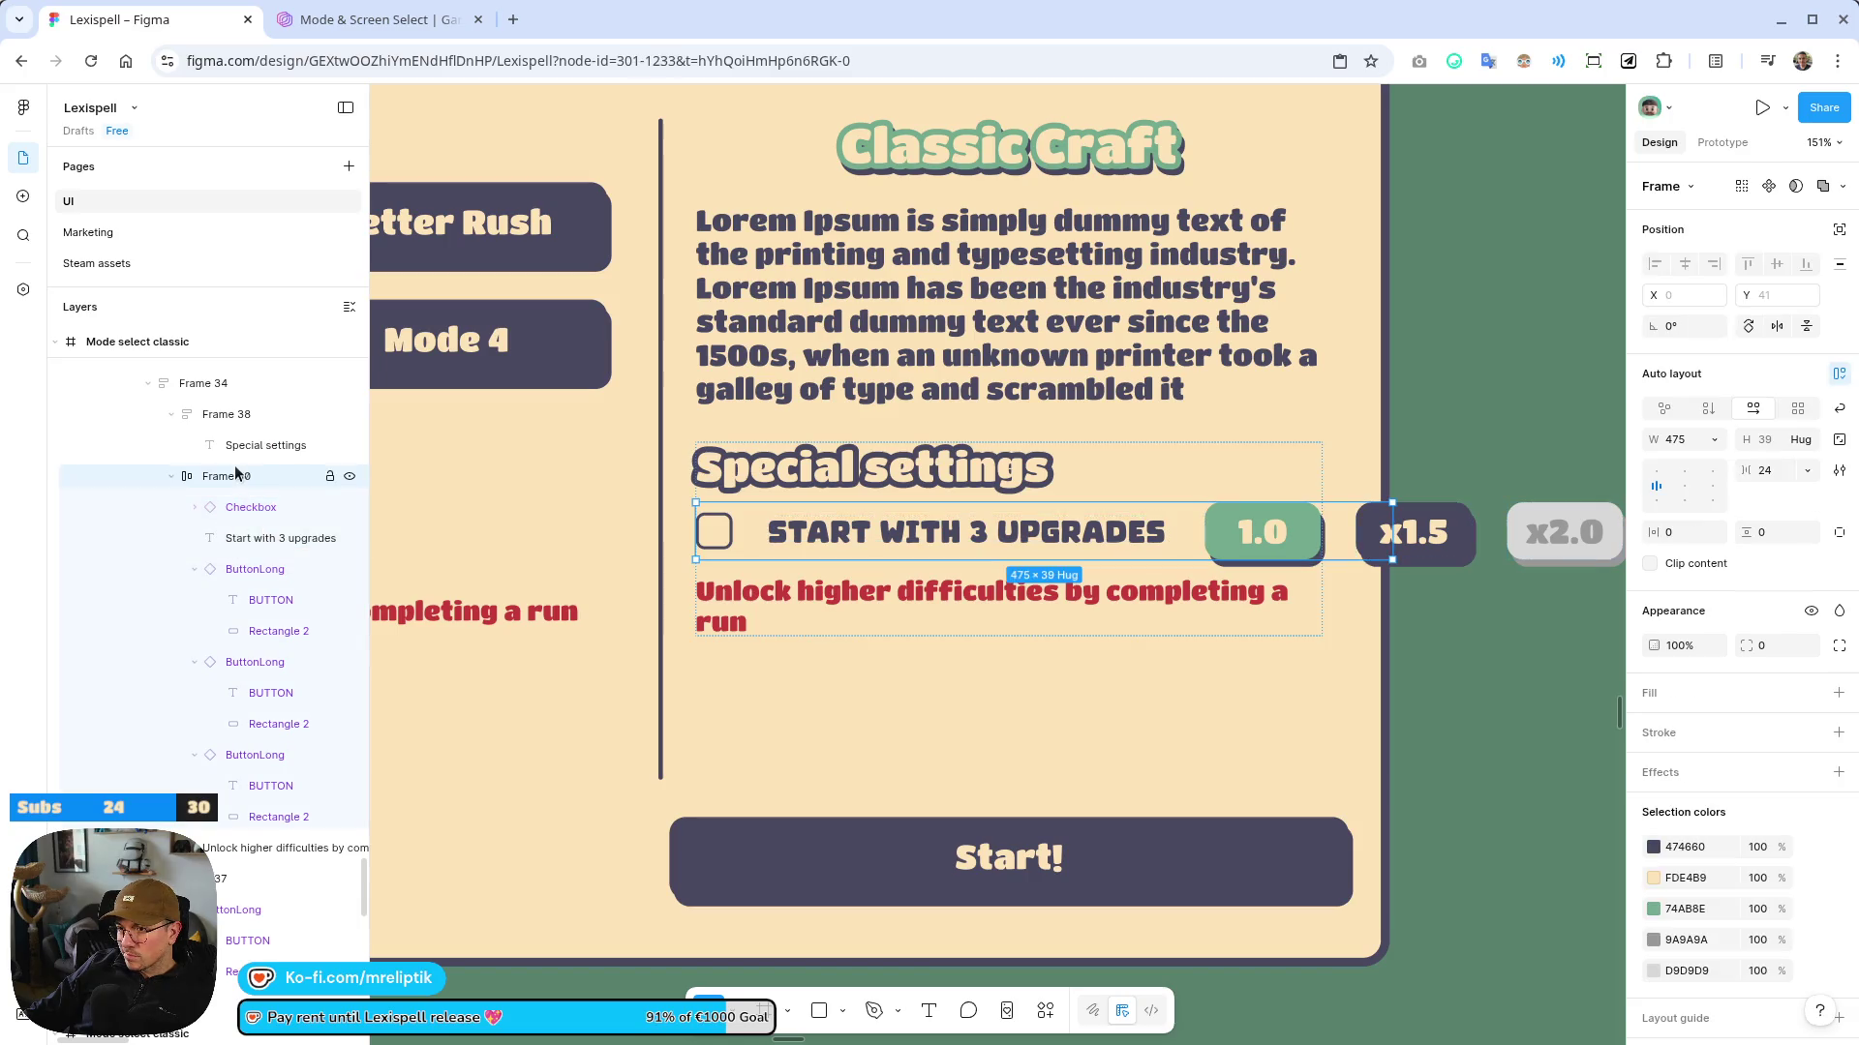
left_click(1708, 408)
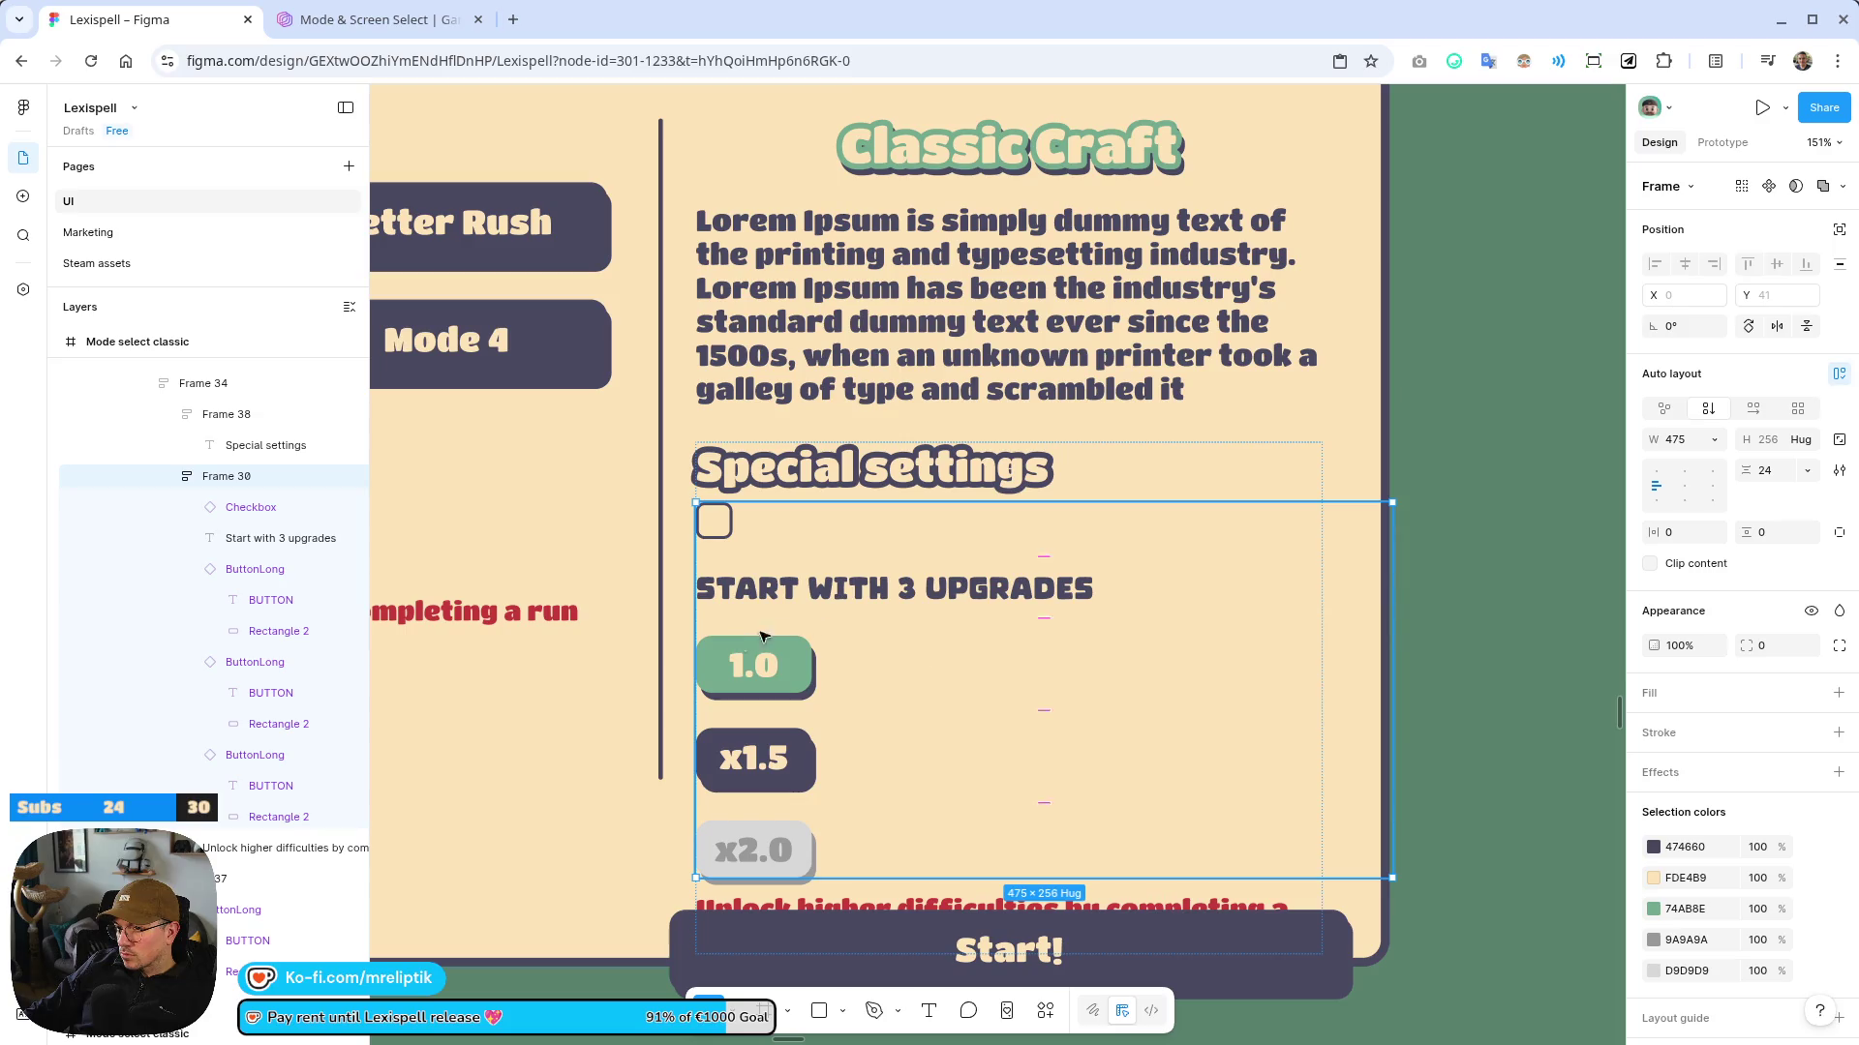
left_click(721, 654)
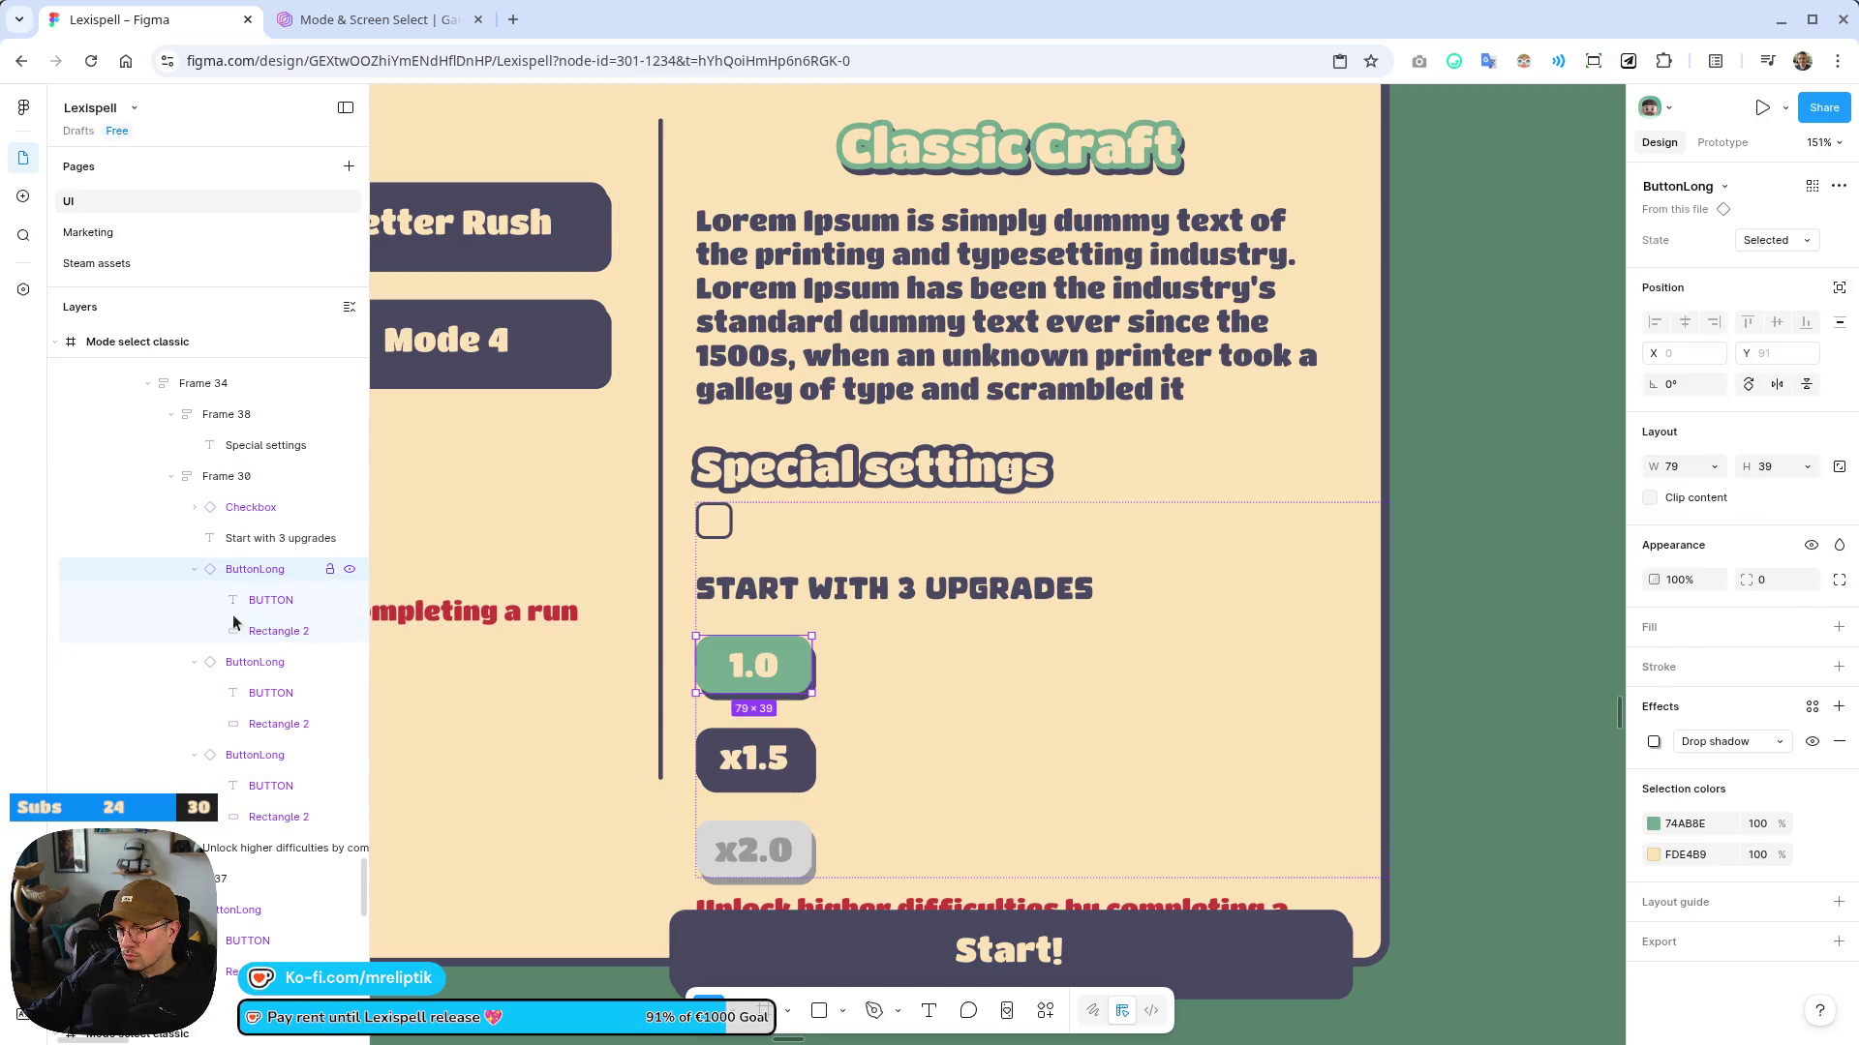
left_click(258, 817, "shift")
key("Delete")
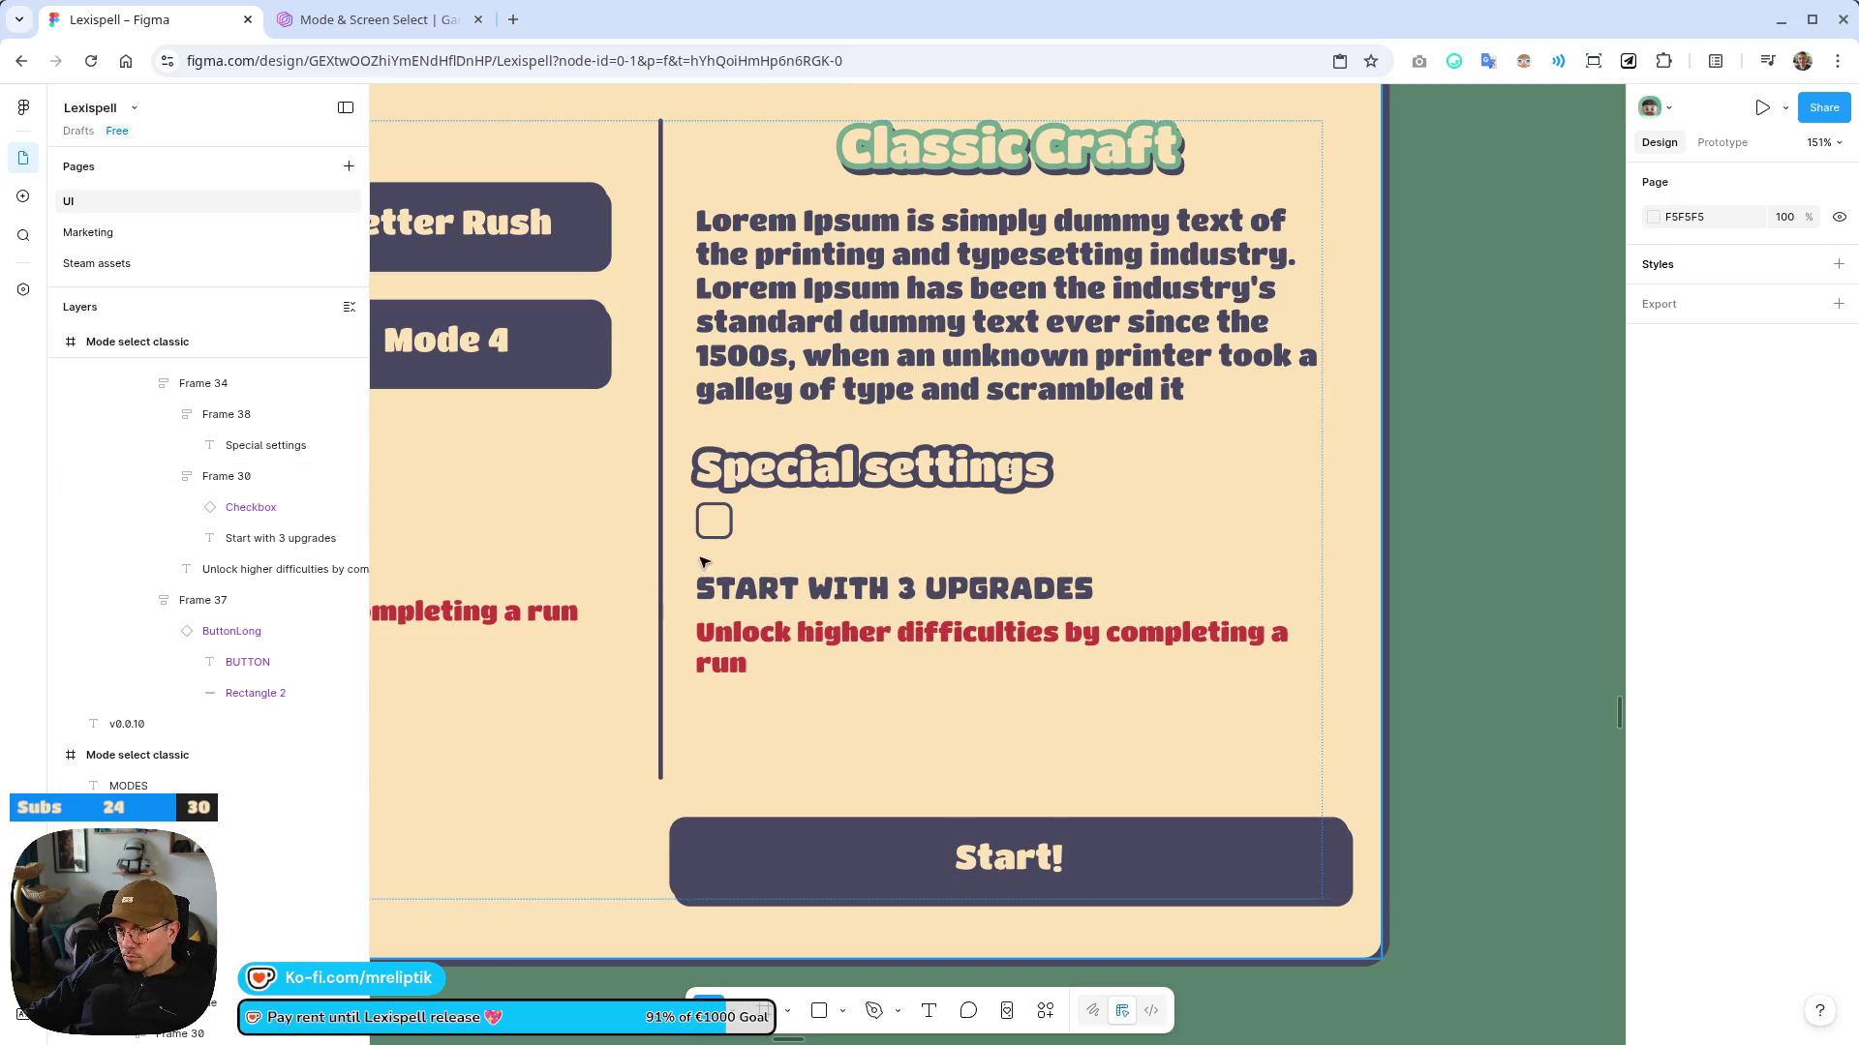
Step: Lay the checkbox beside the START WITH 3 UPGRADES label horizontally with a 10 gap
left_click(740, 535)
left_click(730, 522)
left_click(731, 523)
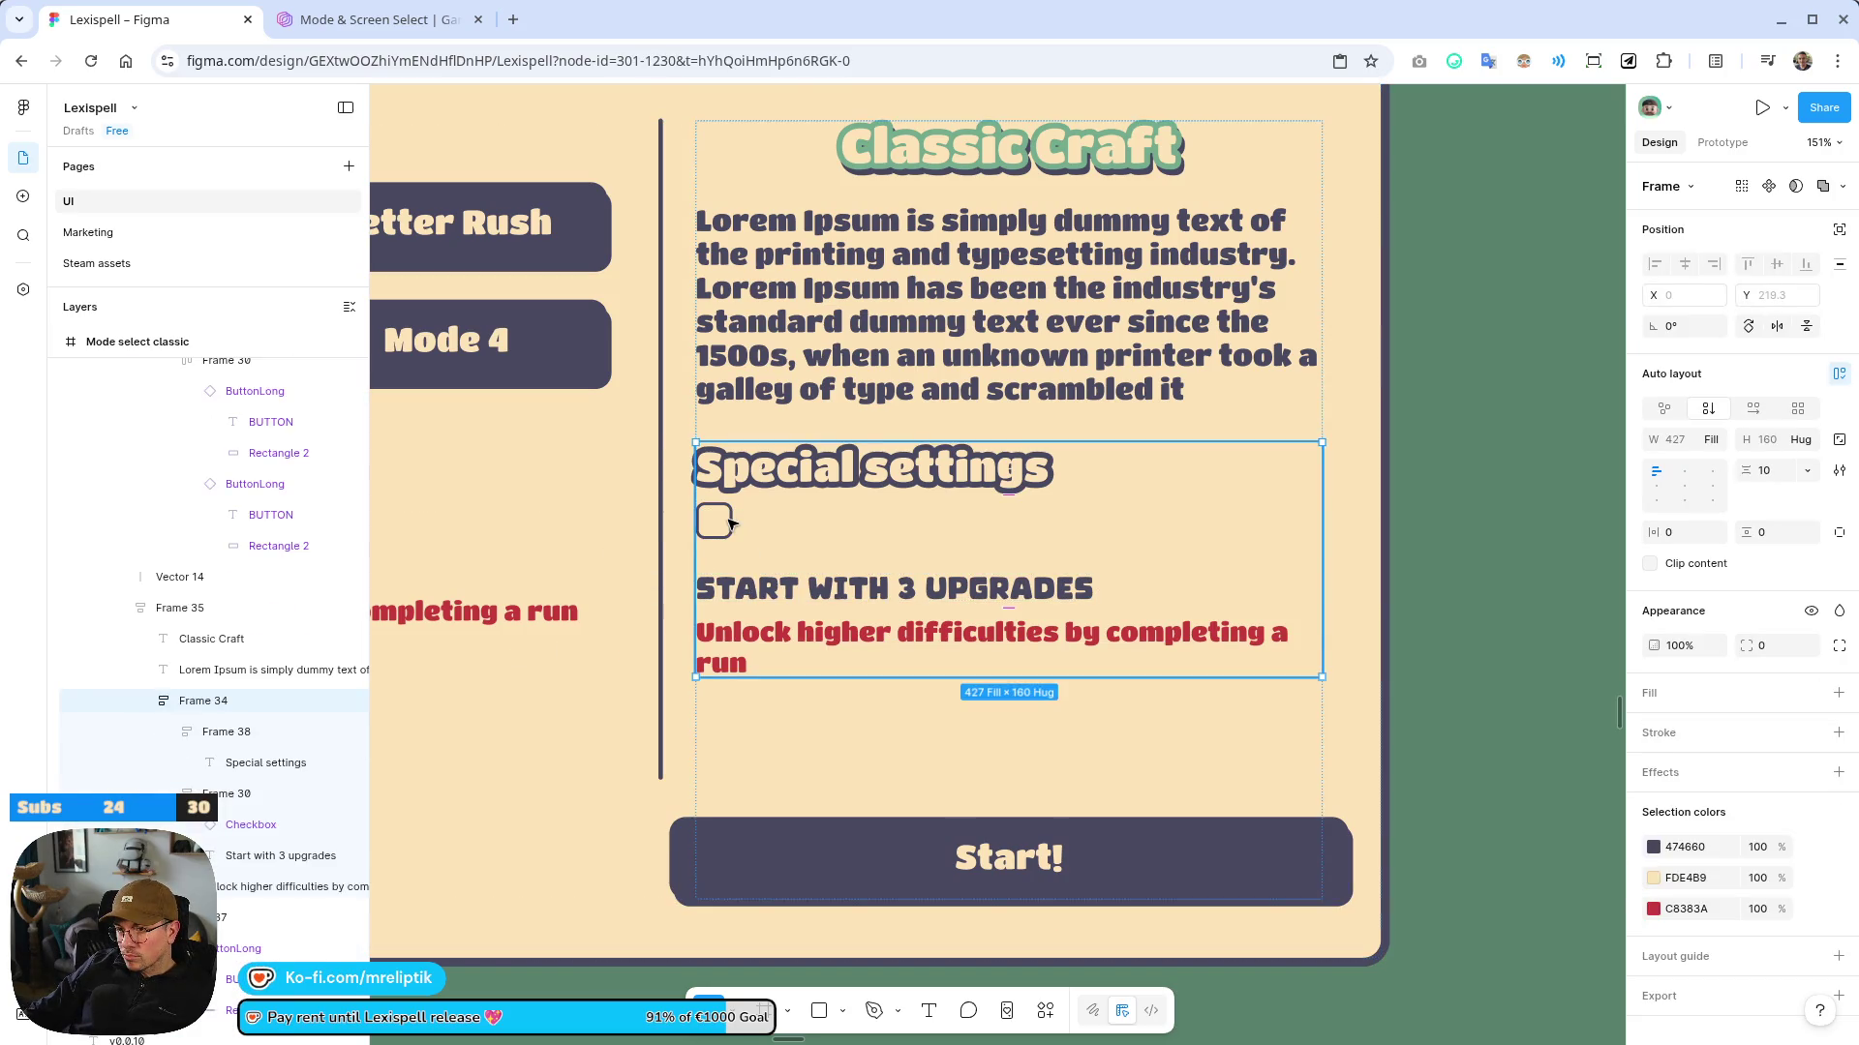
left_click(731, 522)
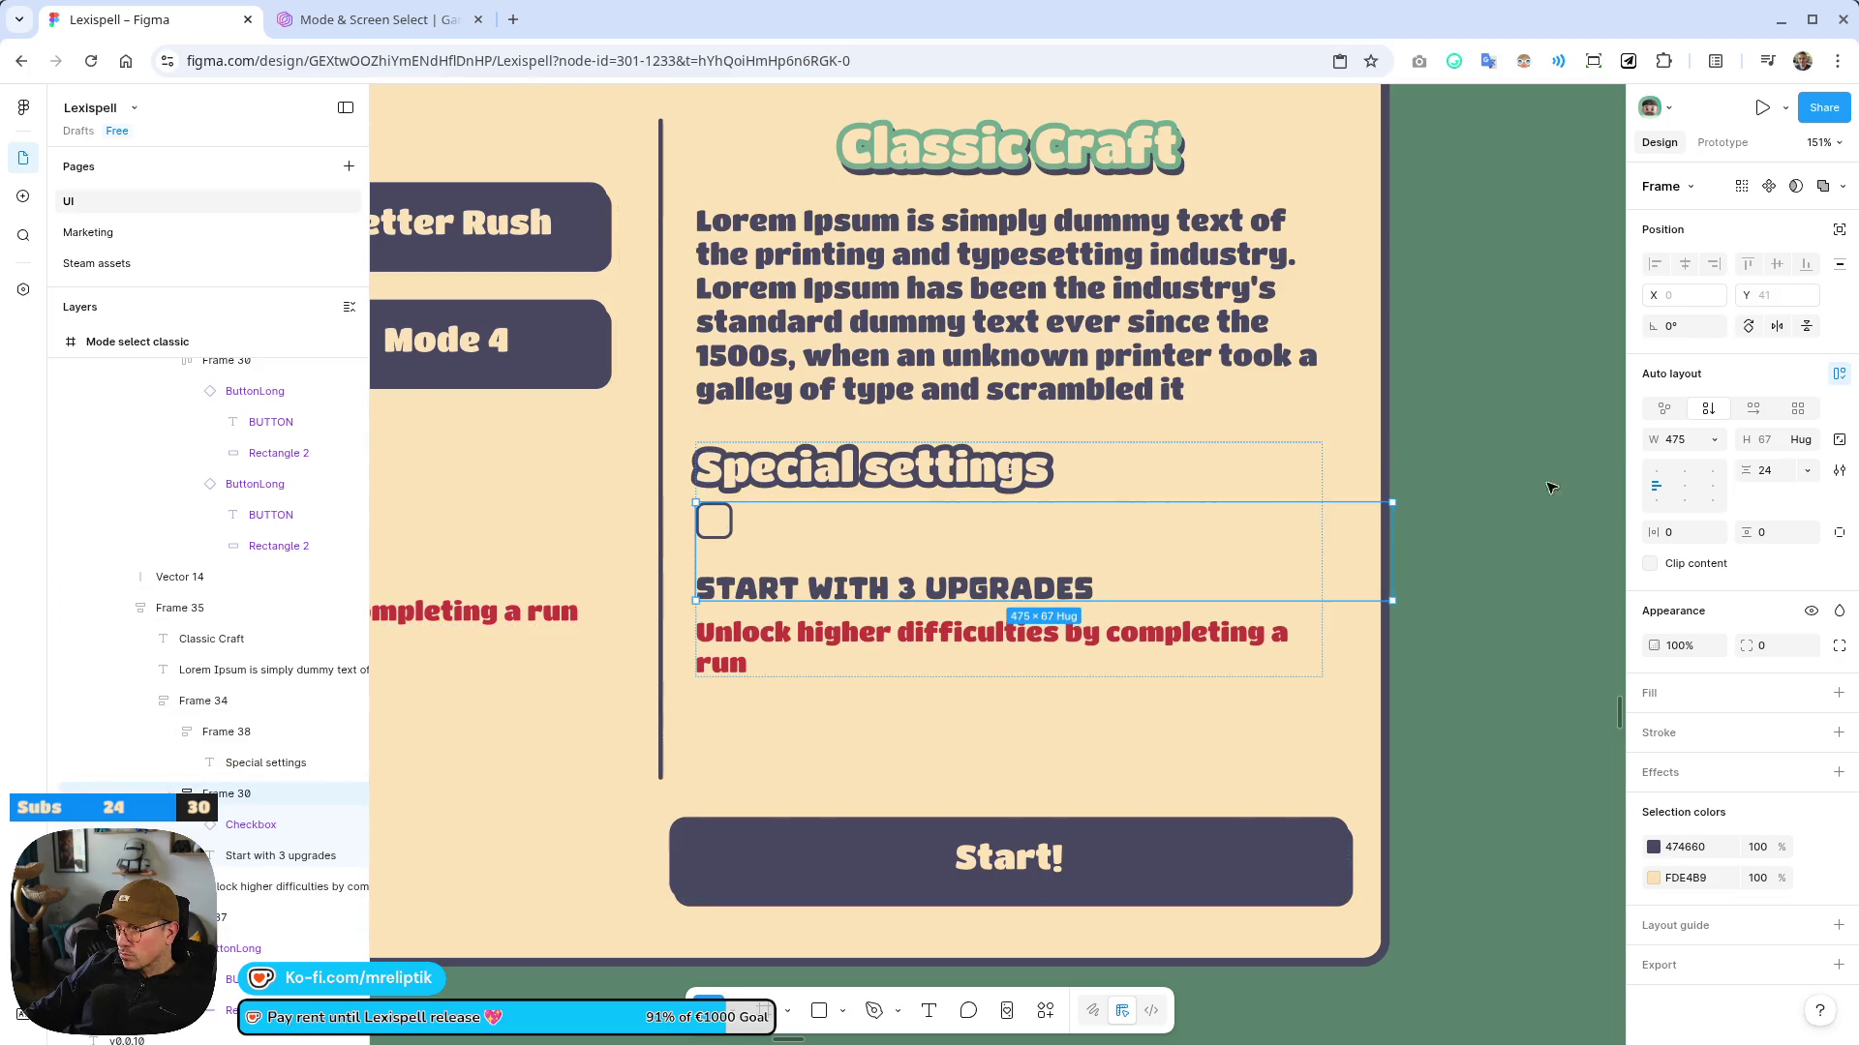
left_click(1757, 412)
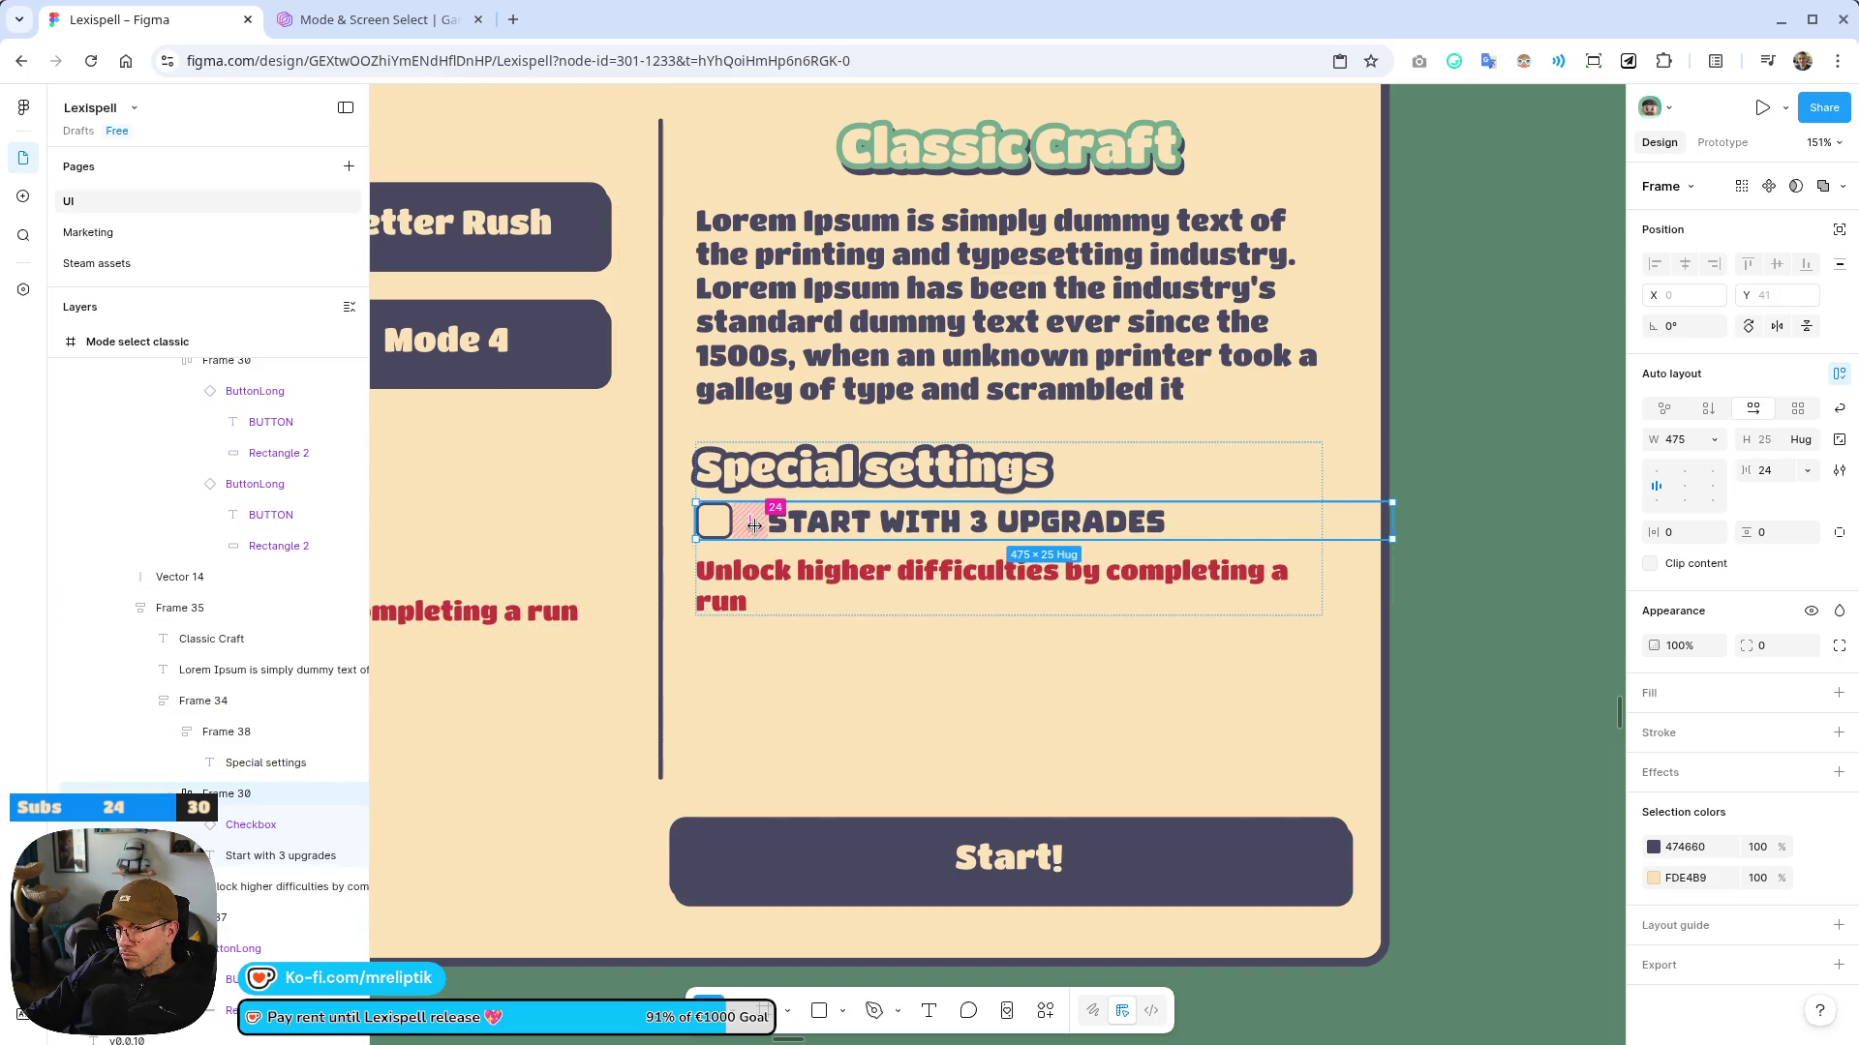
left_click_drag(754, 525, 745, 530)
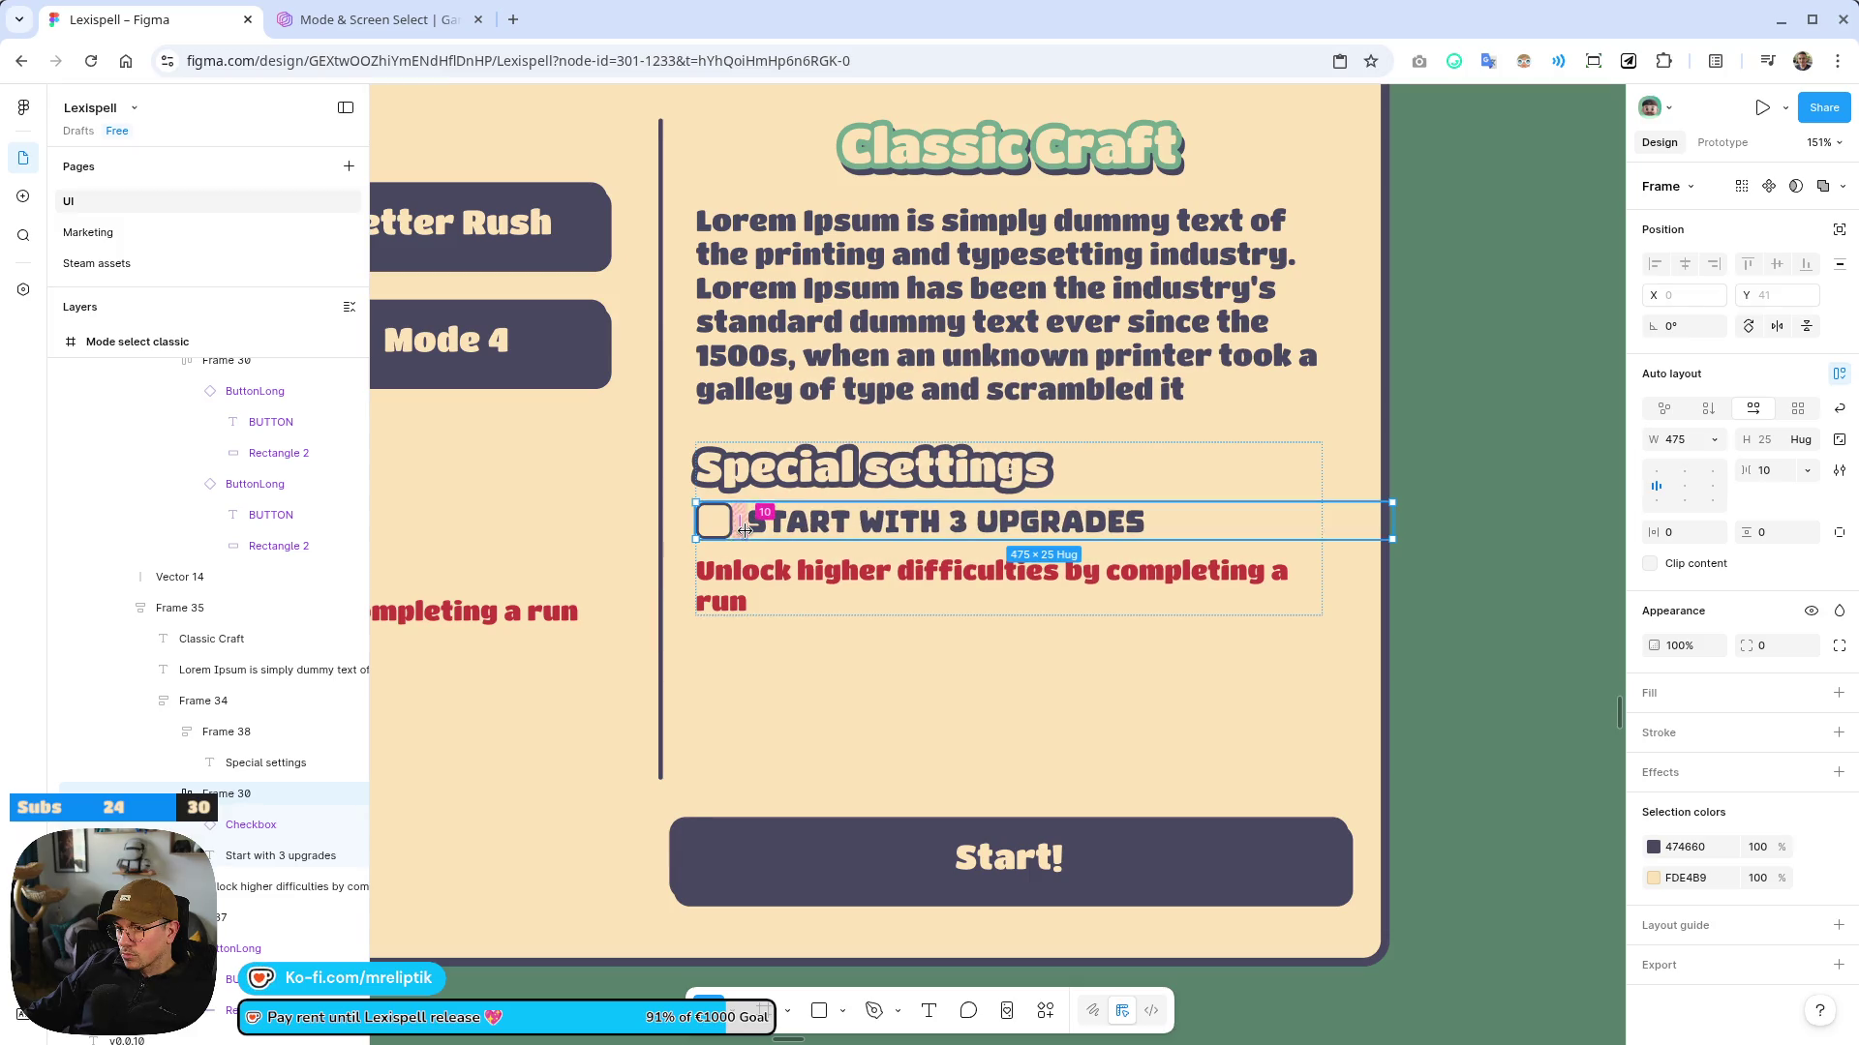
Step: Set the Special settings block's vertical spacing between rows to 16
scroll(745, 530, "down", 3)
left_click(852, 489)
scroll(901, 526, "up", 5)
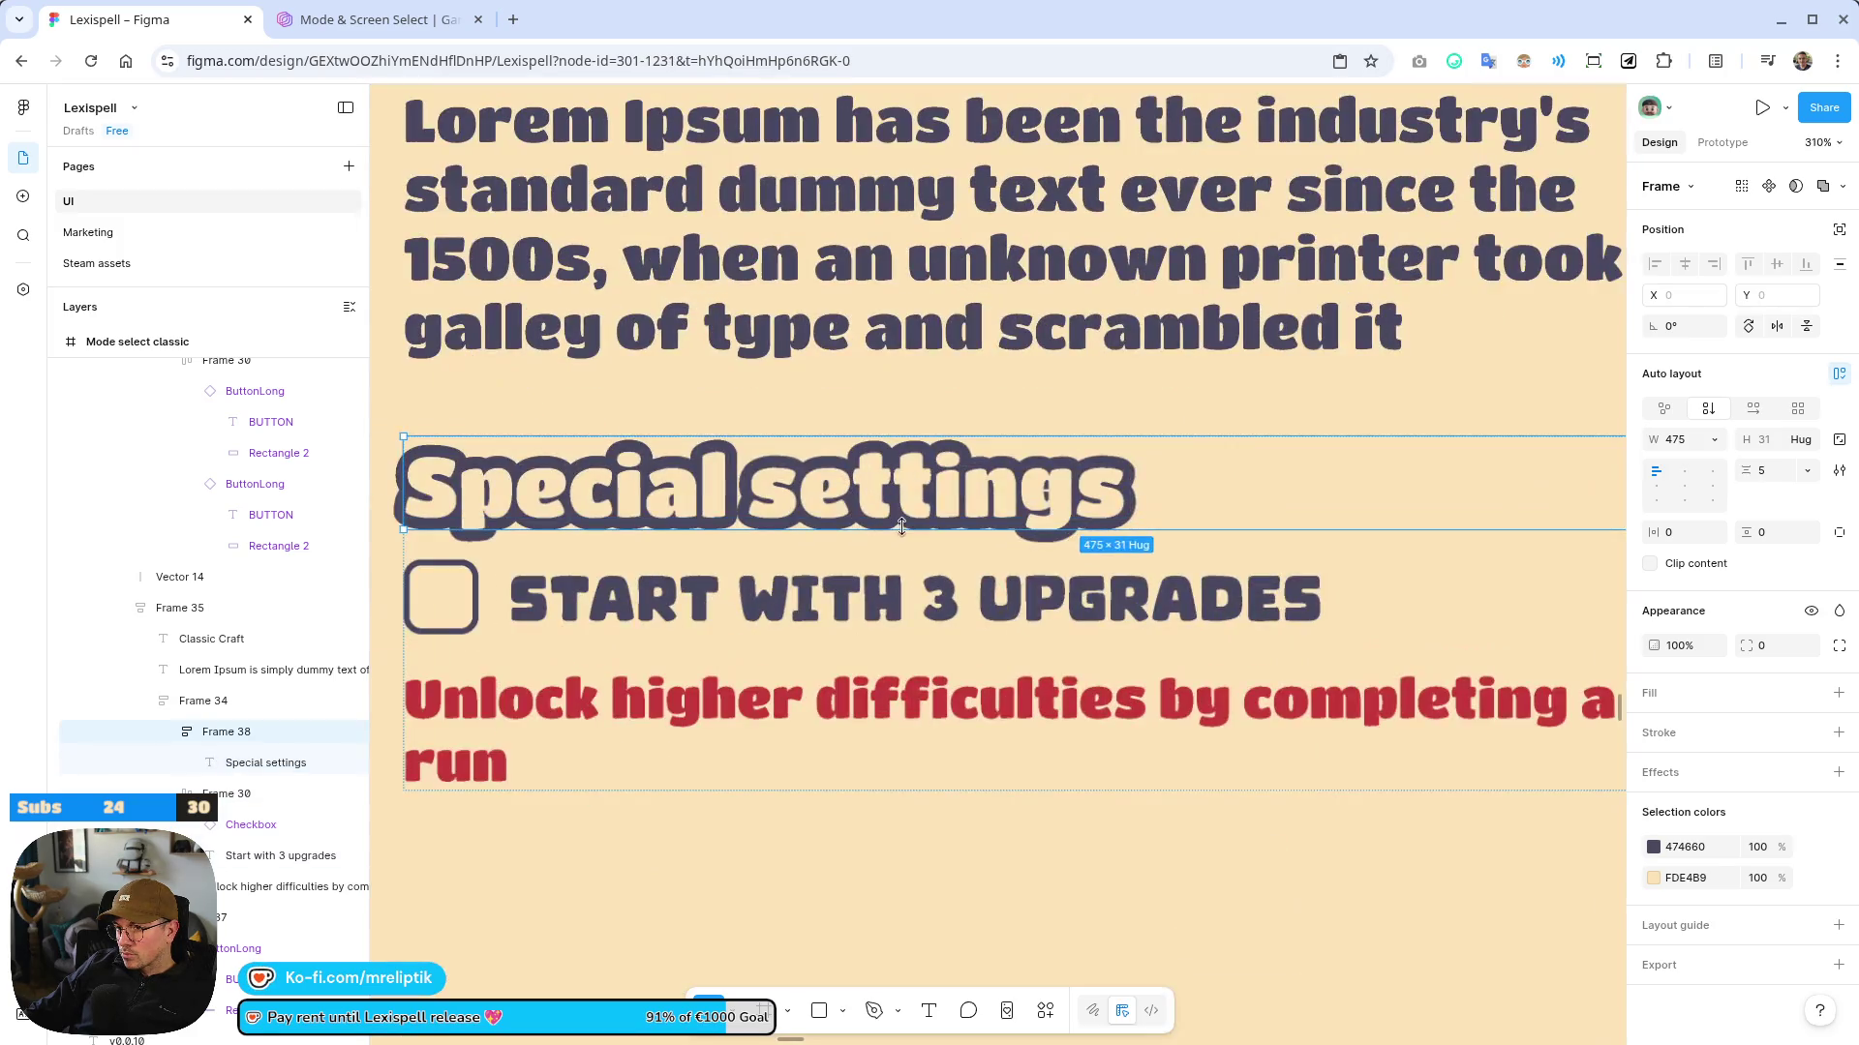
left_click(1071, 542)
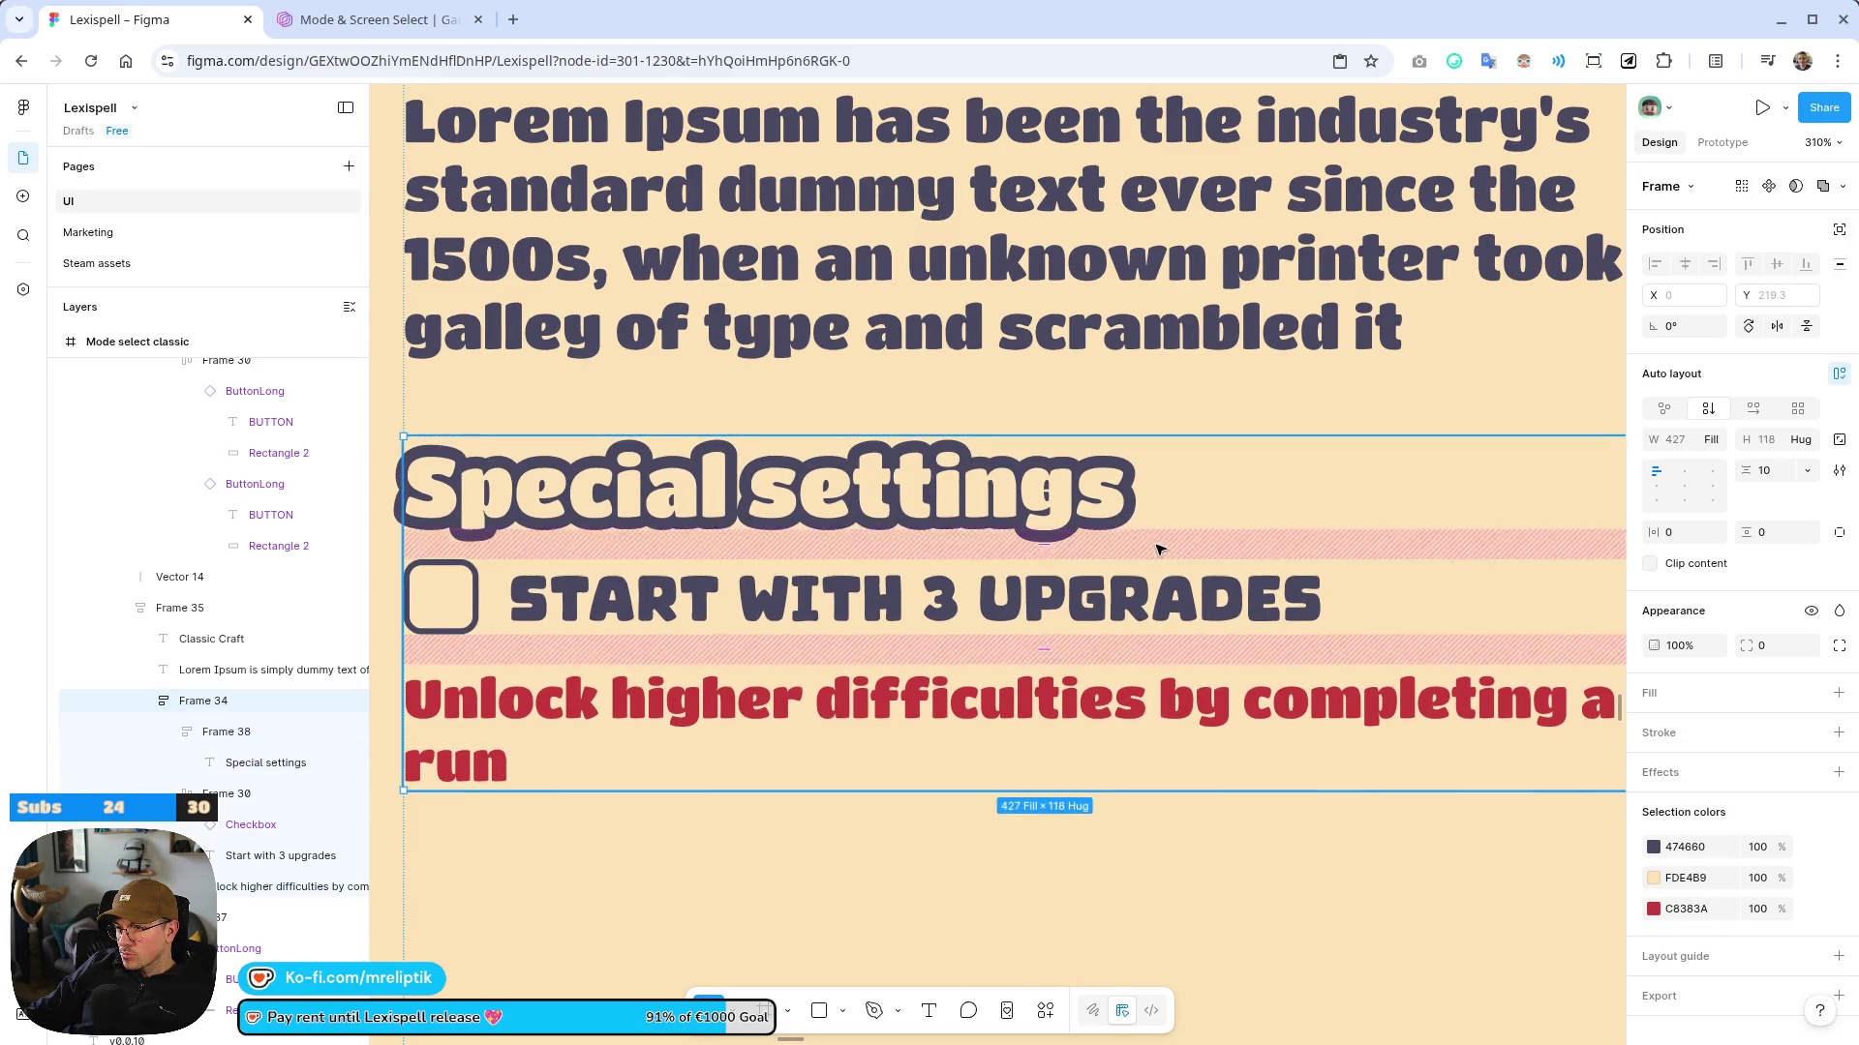
left_click(1125, 550)
left_click_drag(1043, 550, 1042, 557)
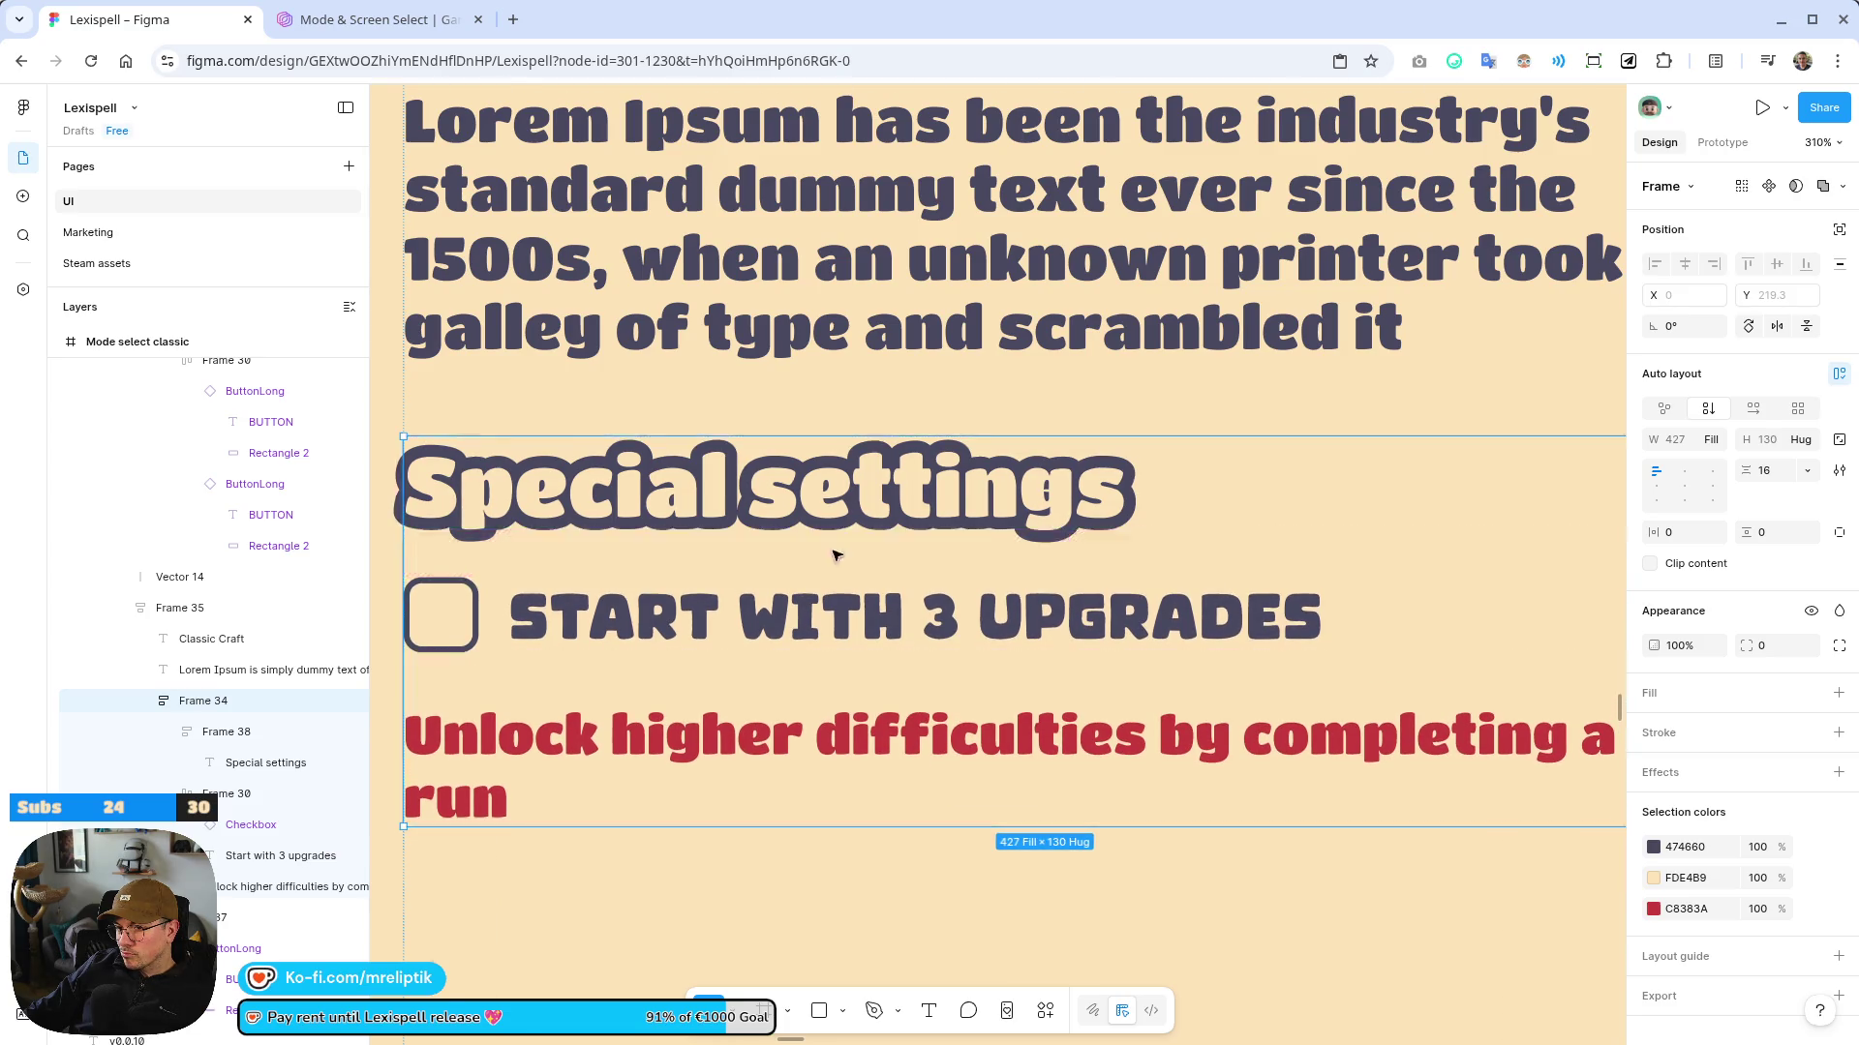
scroll(838, 552, "down", 5)
scroll(828, 569, "up", 1)
scroll(892, 751, "down", 2)
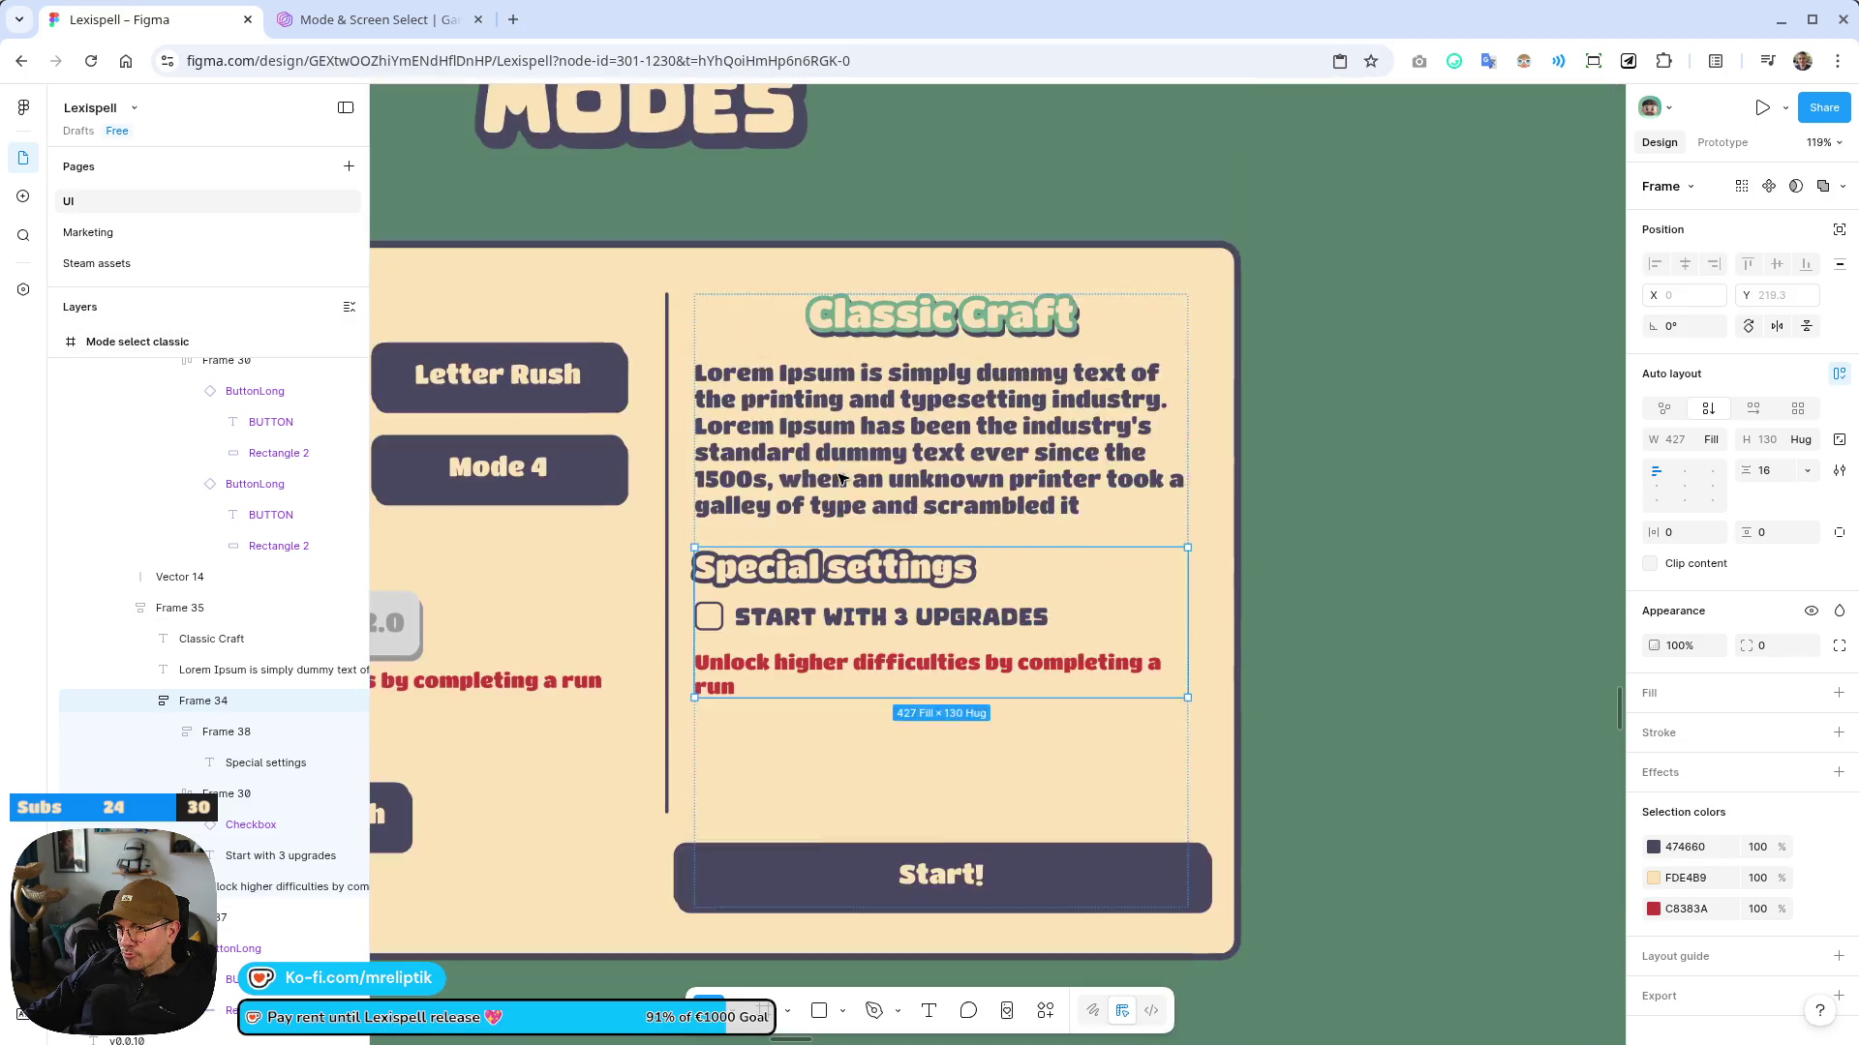
Step: Move the unlock text above the checkbox row and rewrite it as 'Select stuff blabla bli, bloo bloo bloo'
left_click(805, 671)
left_click_drag(798, 654, 789, 618)
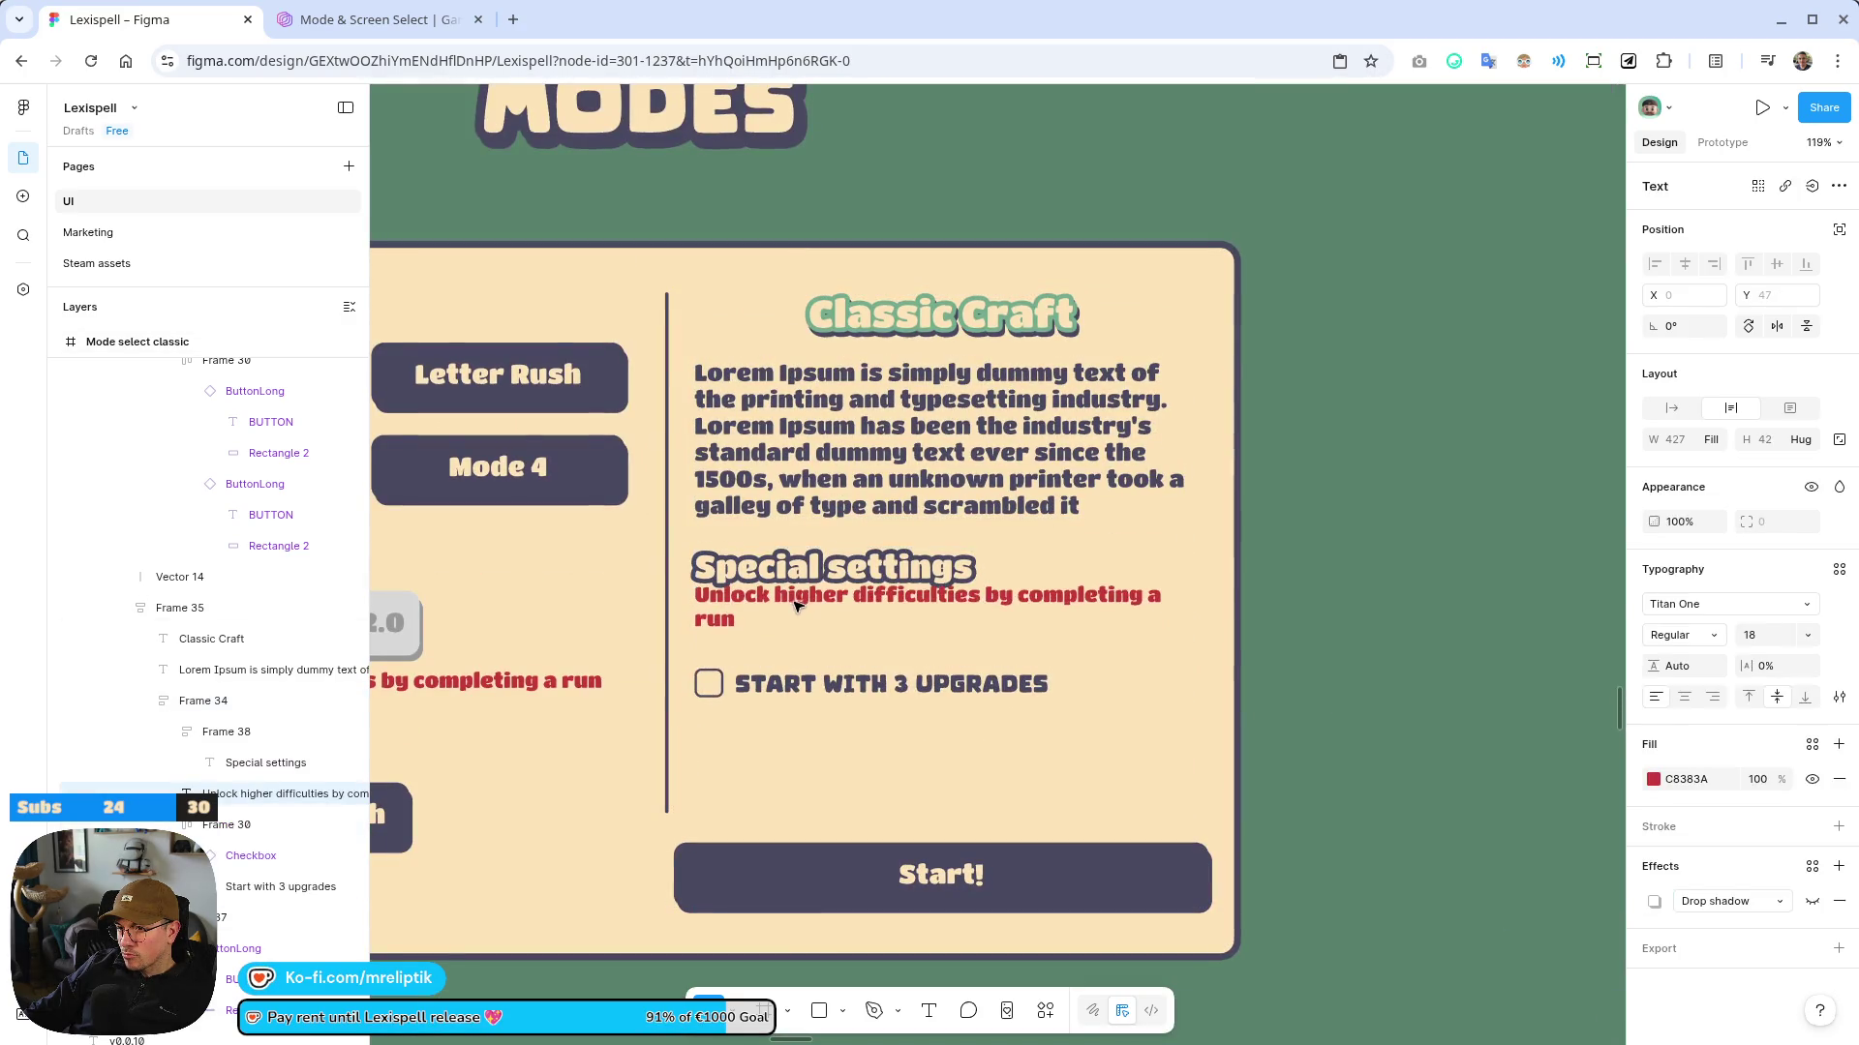
double_click(788, 620)
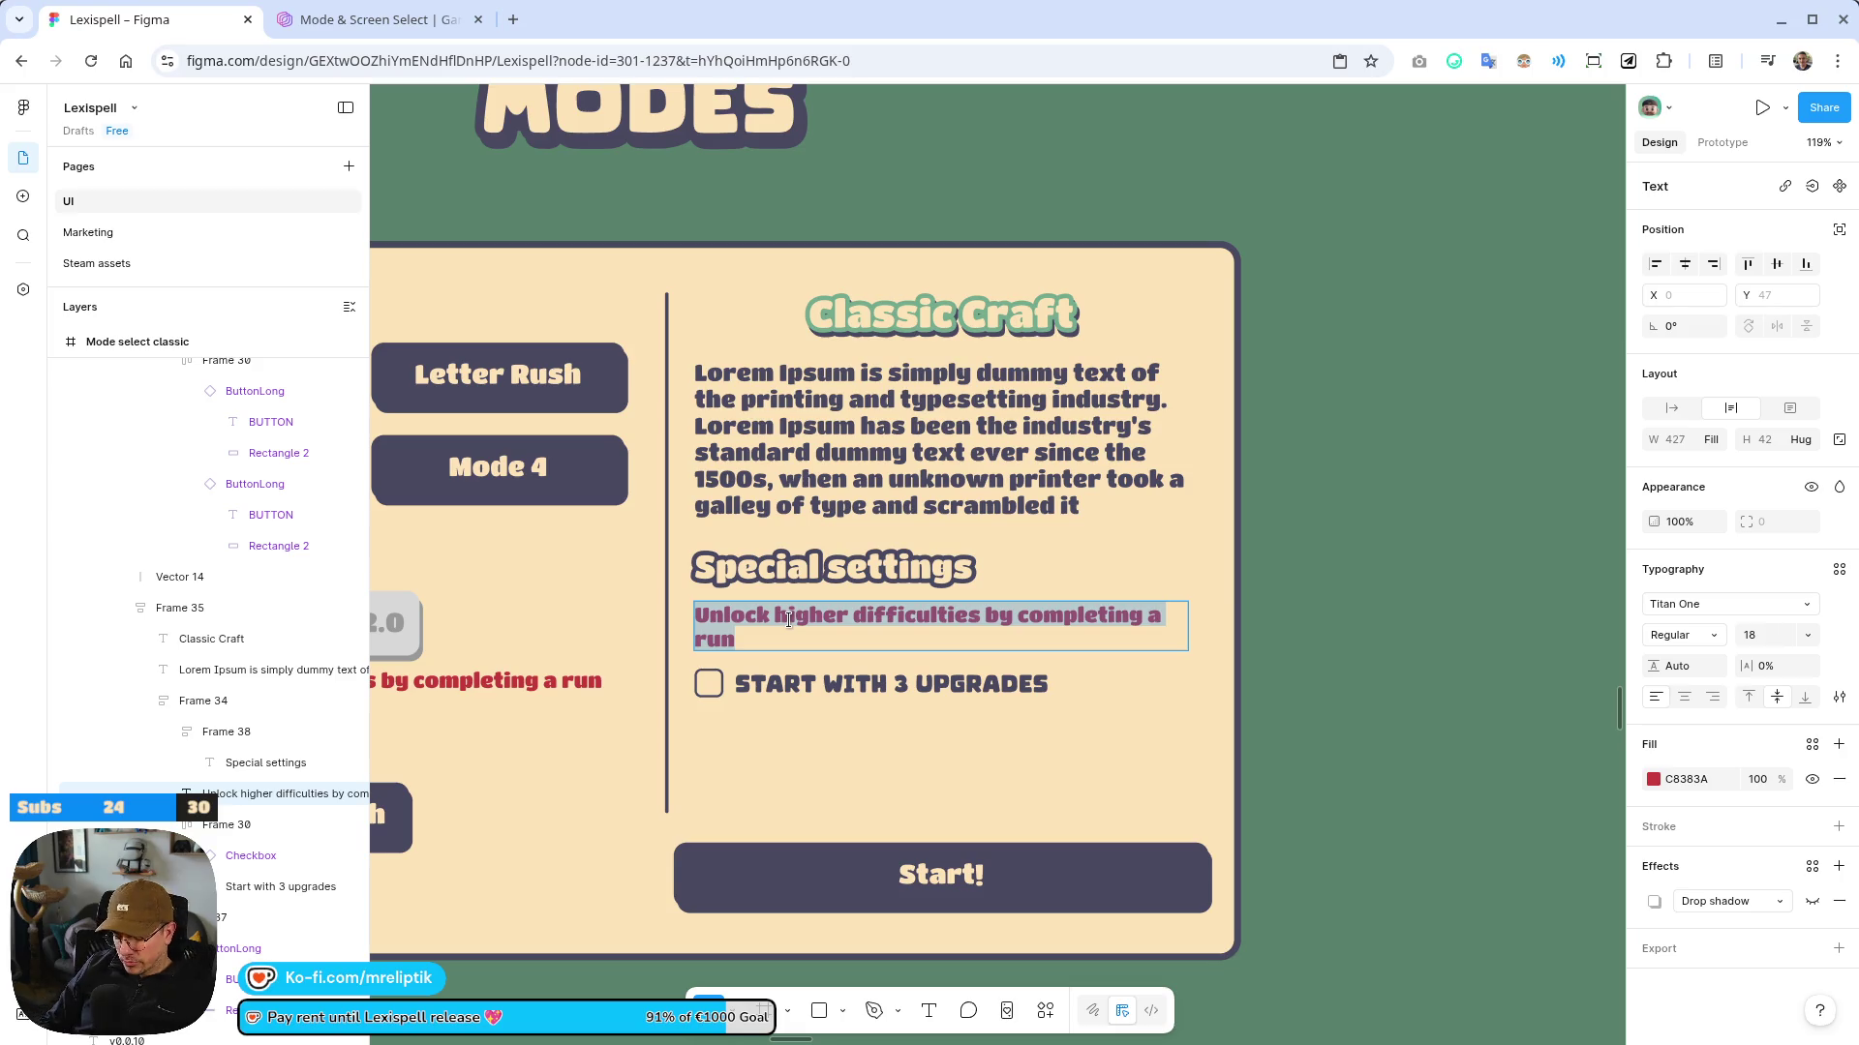
type("s")
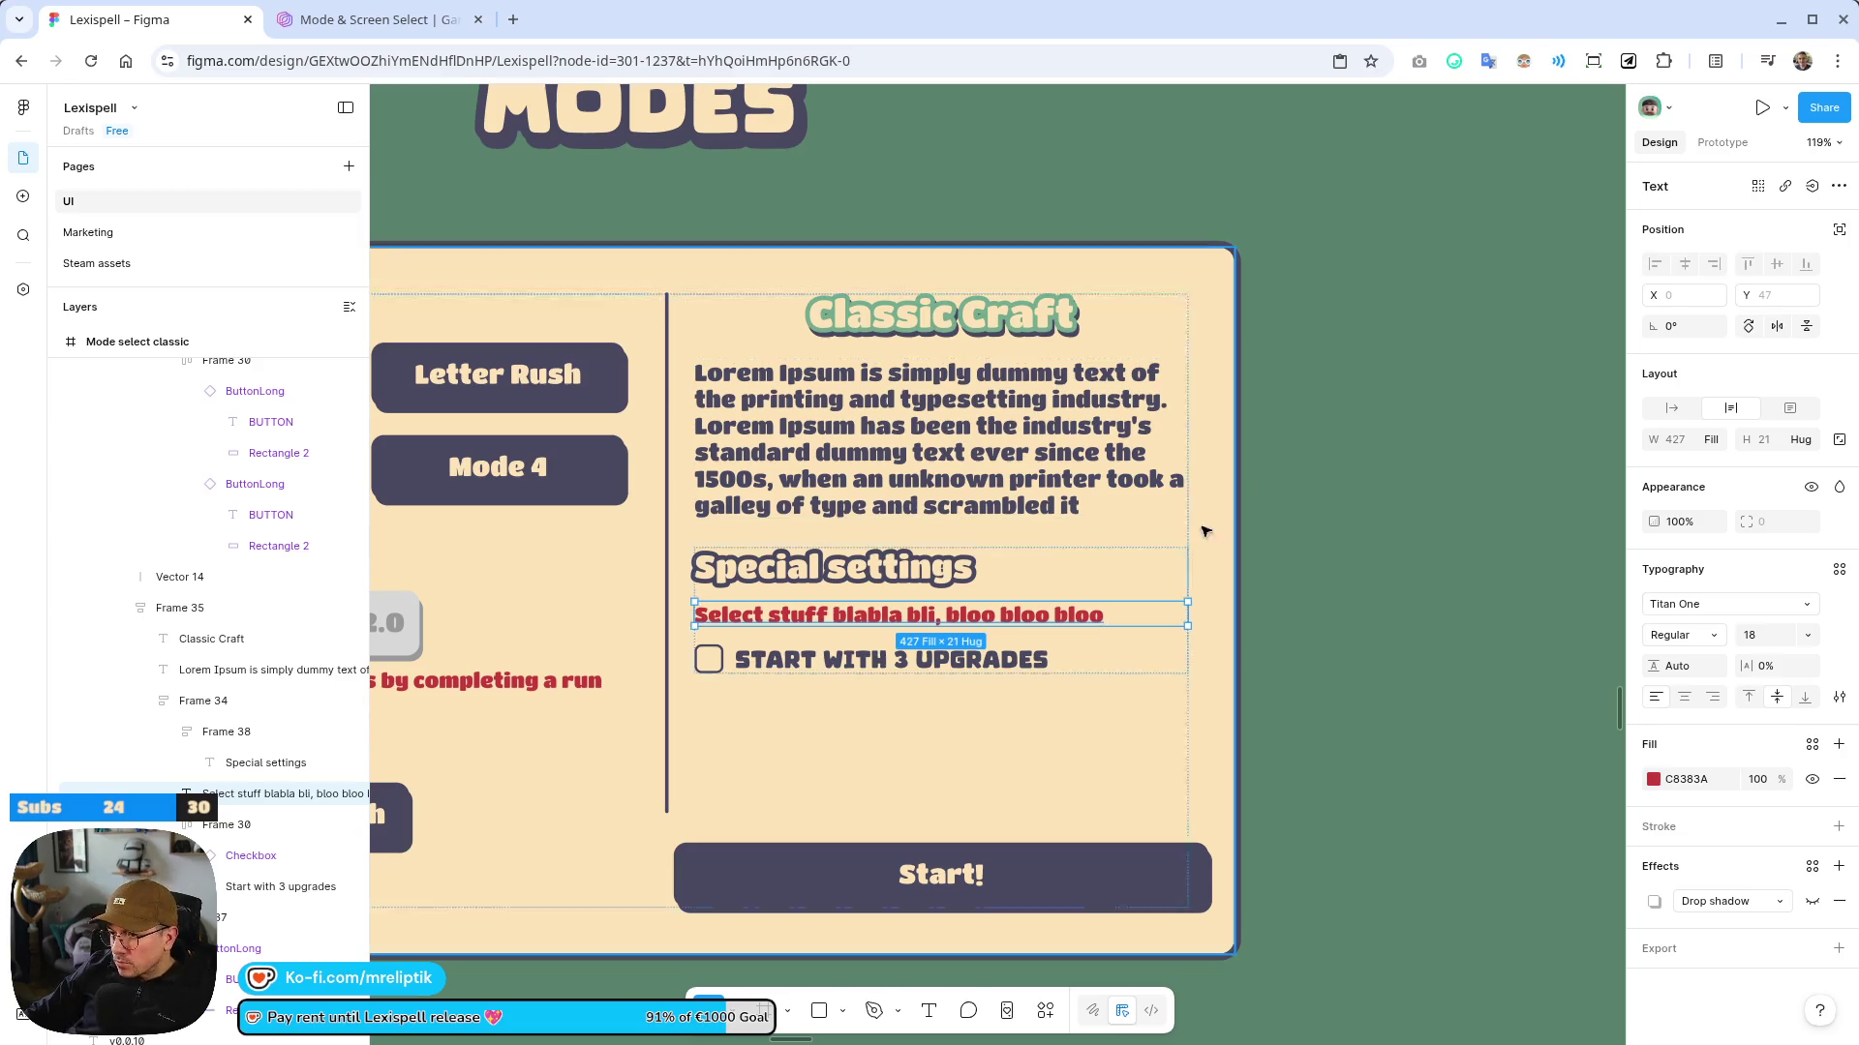
left_click(794, 670)
Step: Copy the hint line below the checkbox row and move the upper hint into the Special settings group
double_click(794, 668)
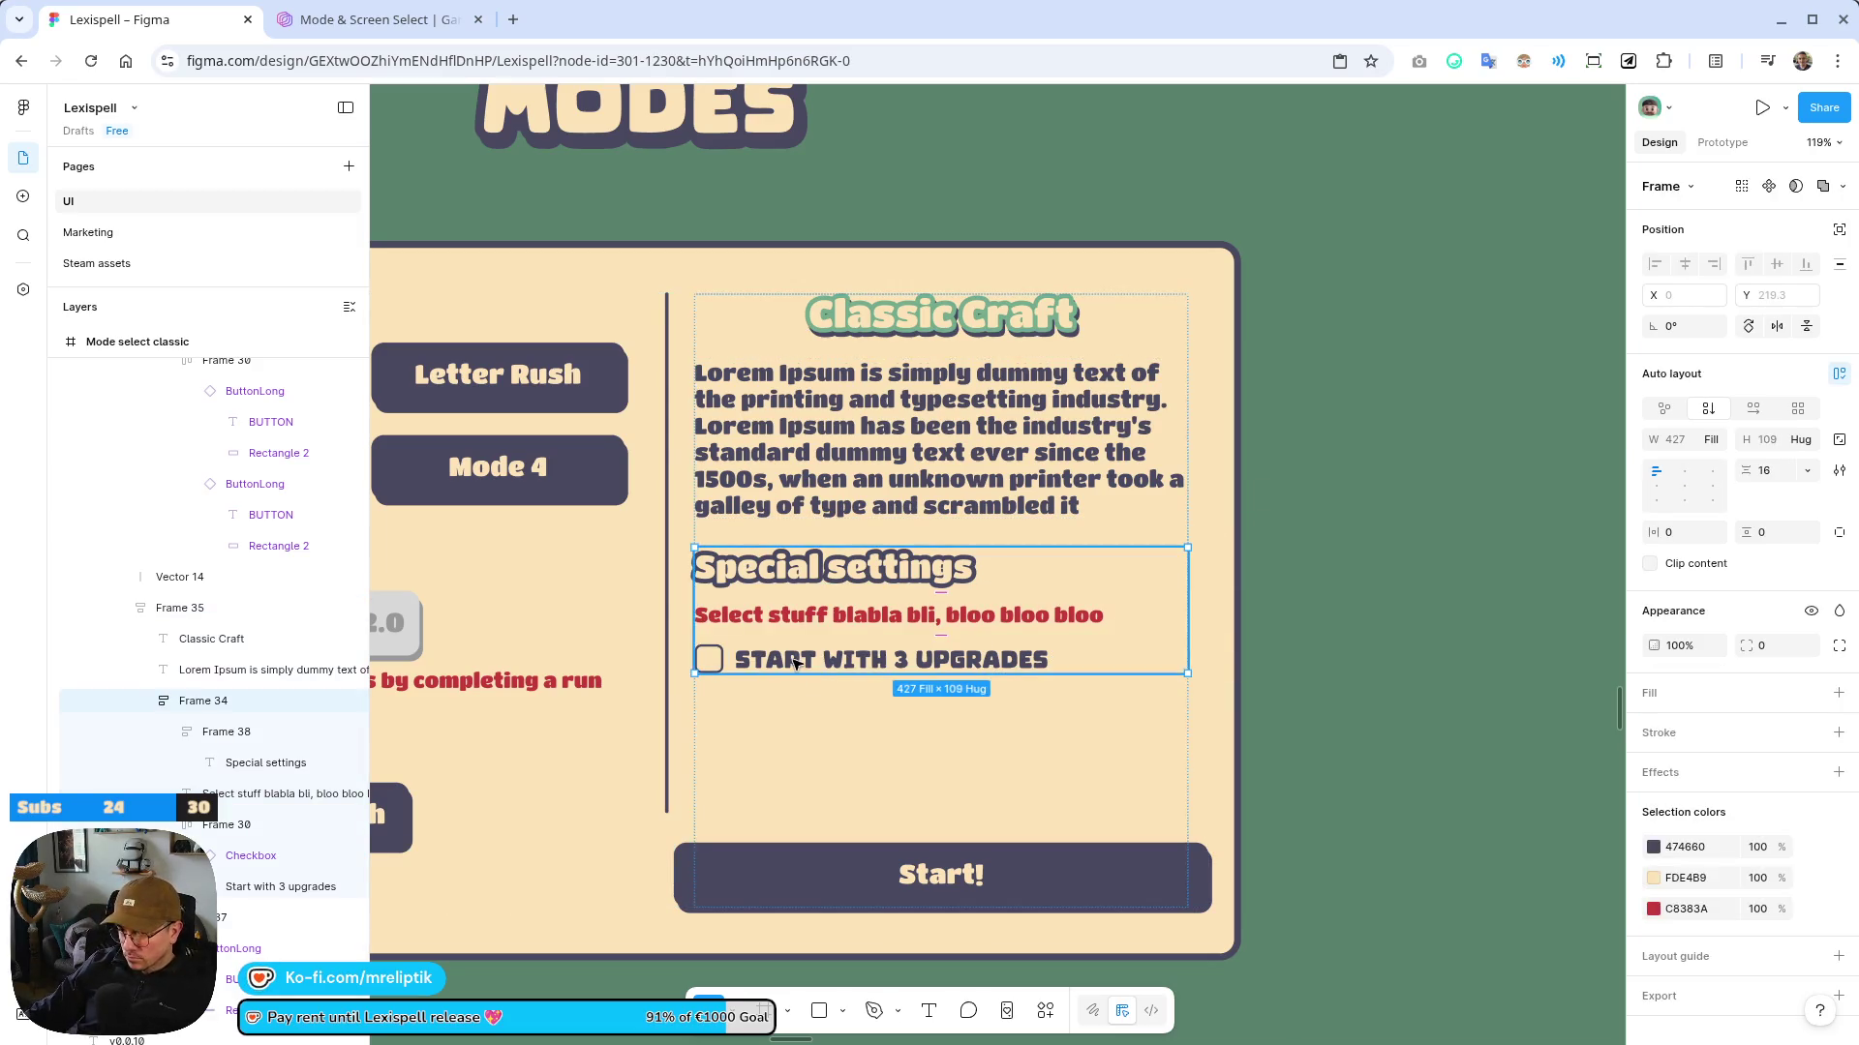
double_click(794, 668)
double_click(794, 666)
left_click(809, 619)
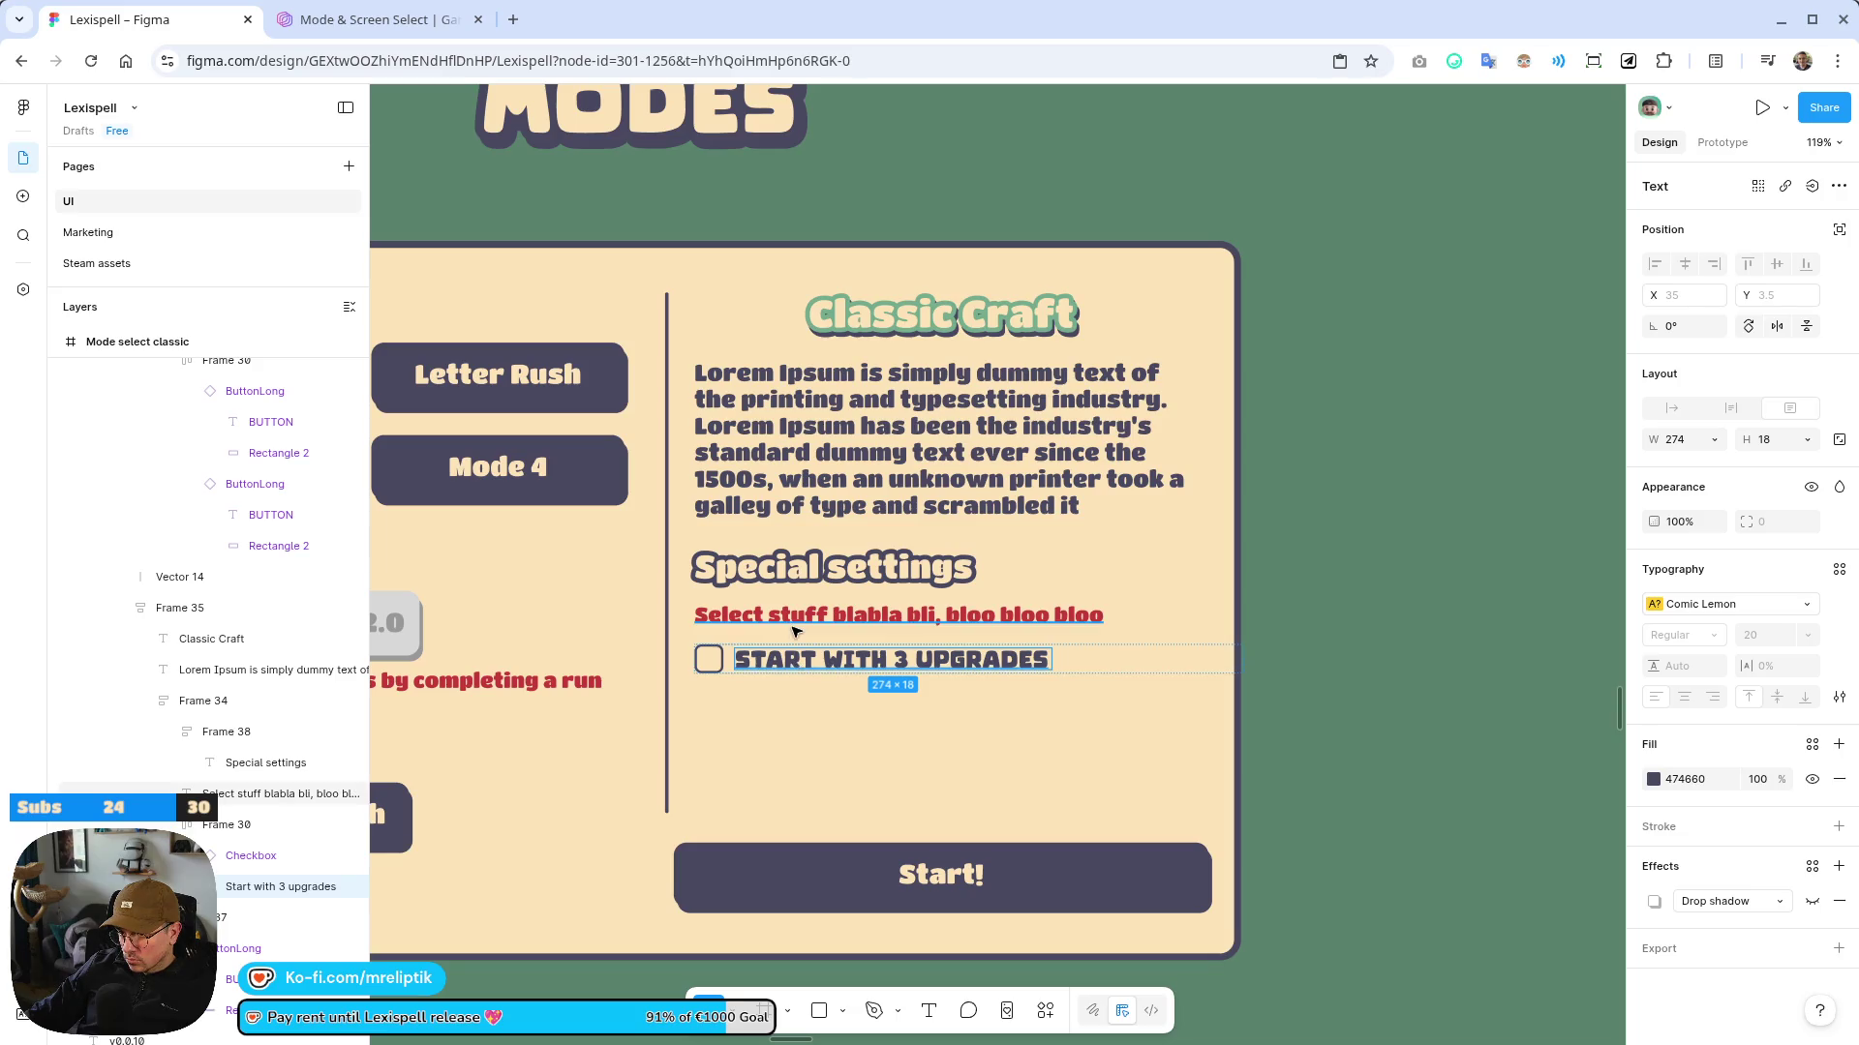
mouse_move(809, 619)
left_mouse_down()
mouse_move(825, 724)
mouse_move(842, 619)
mouse_move(821, 707)
left_mouse_up()
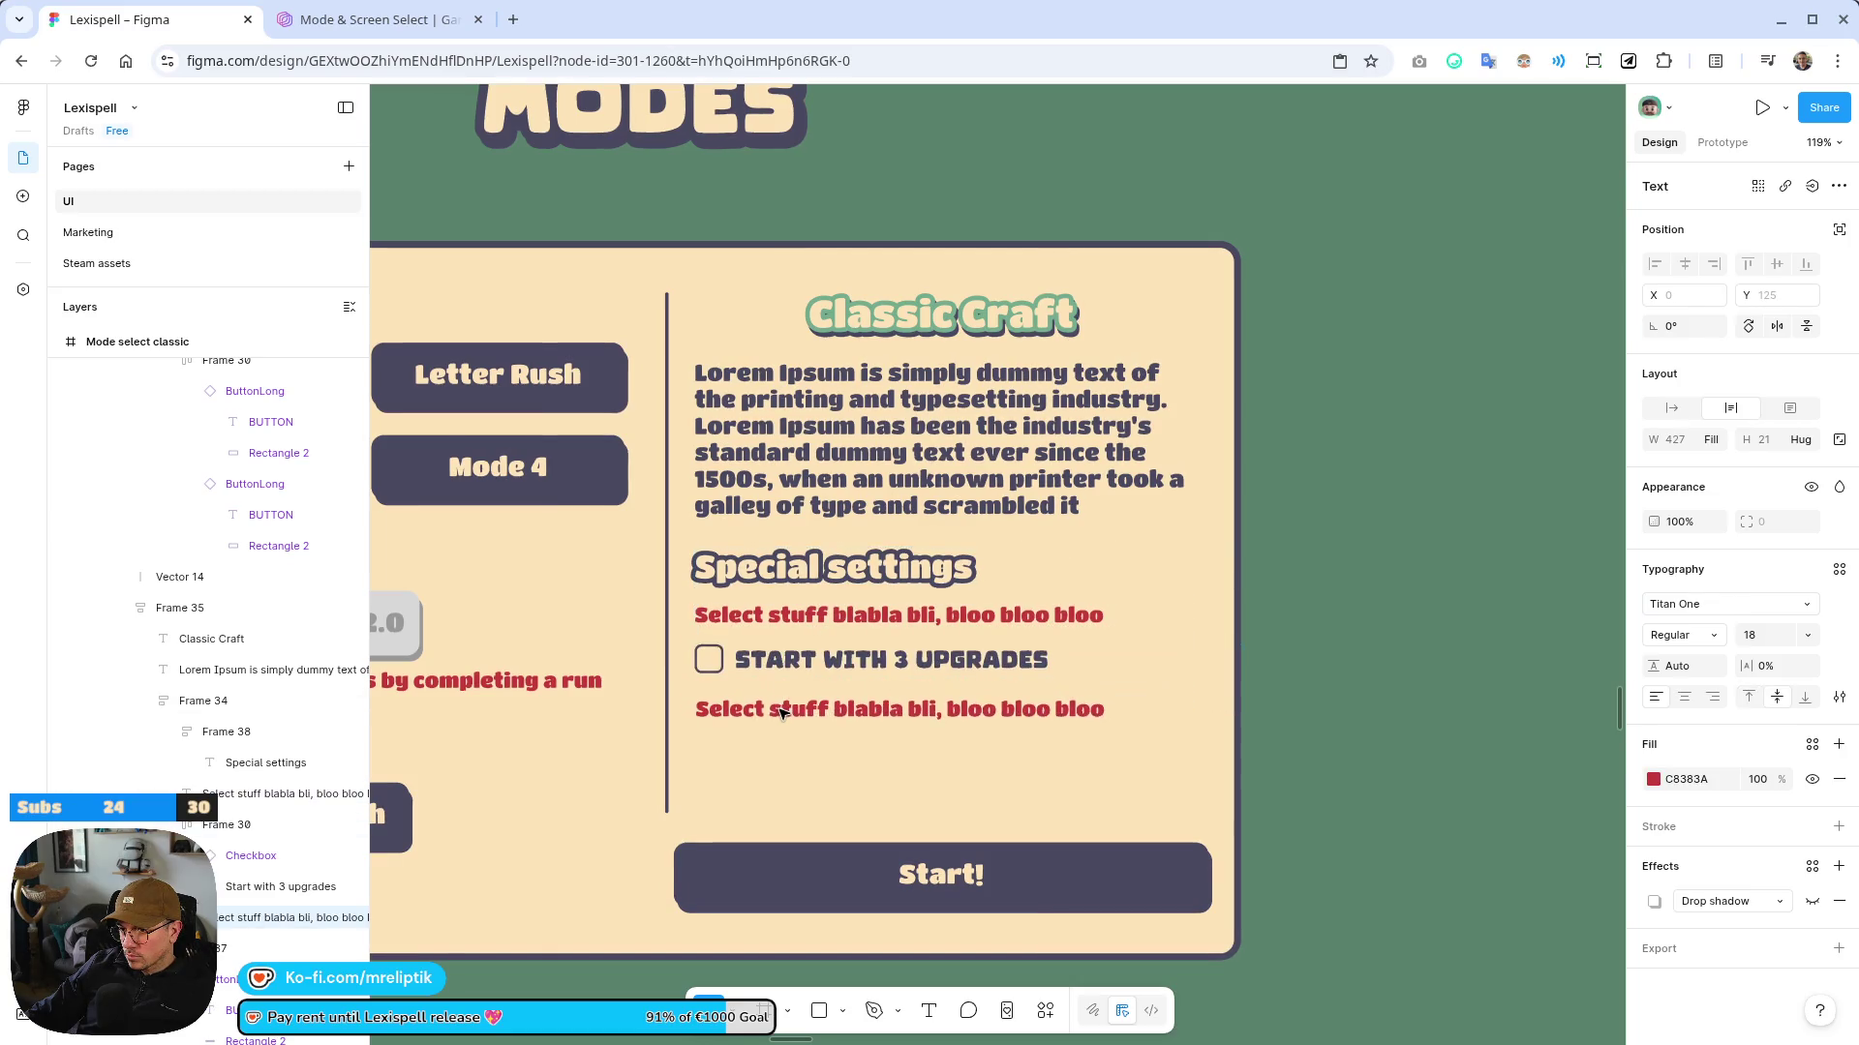
left_click(786, 614)
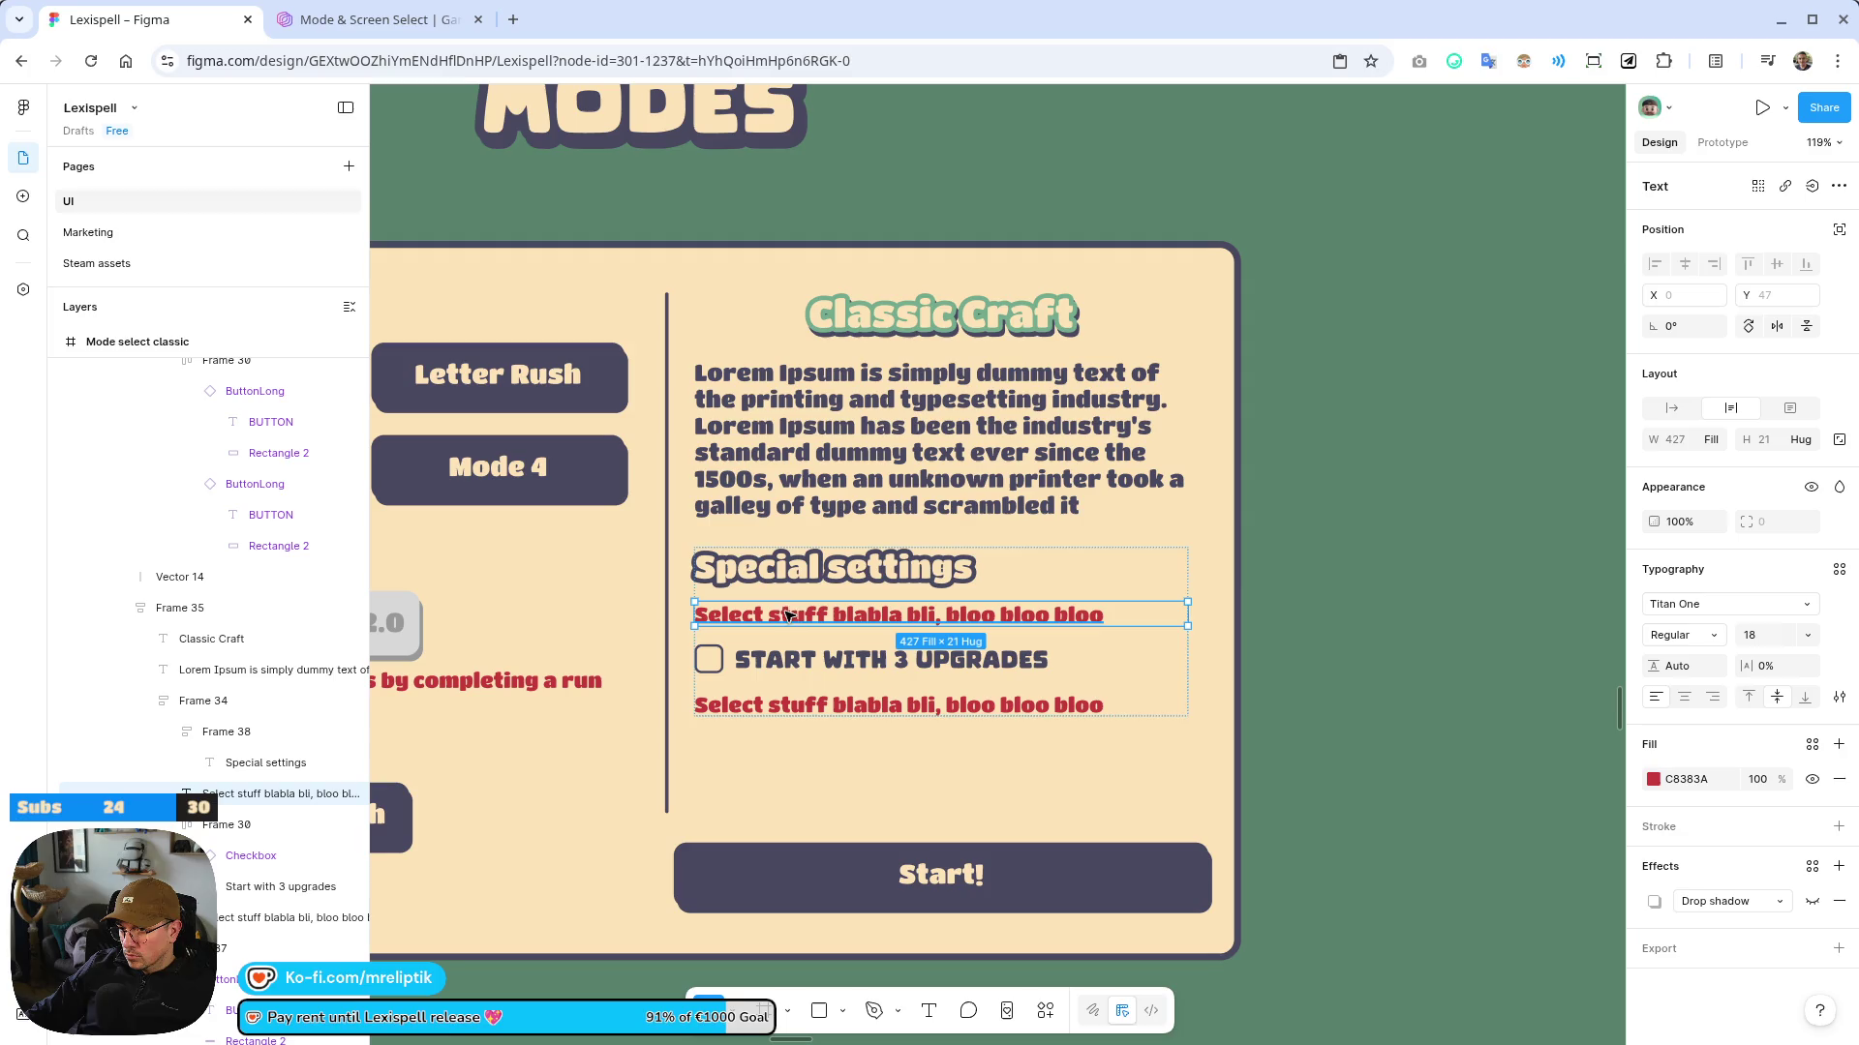
left_click(290, 733, "shift")
left_click_drag(231, 802, 257, 765)
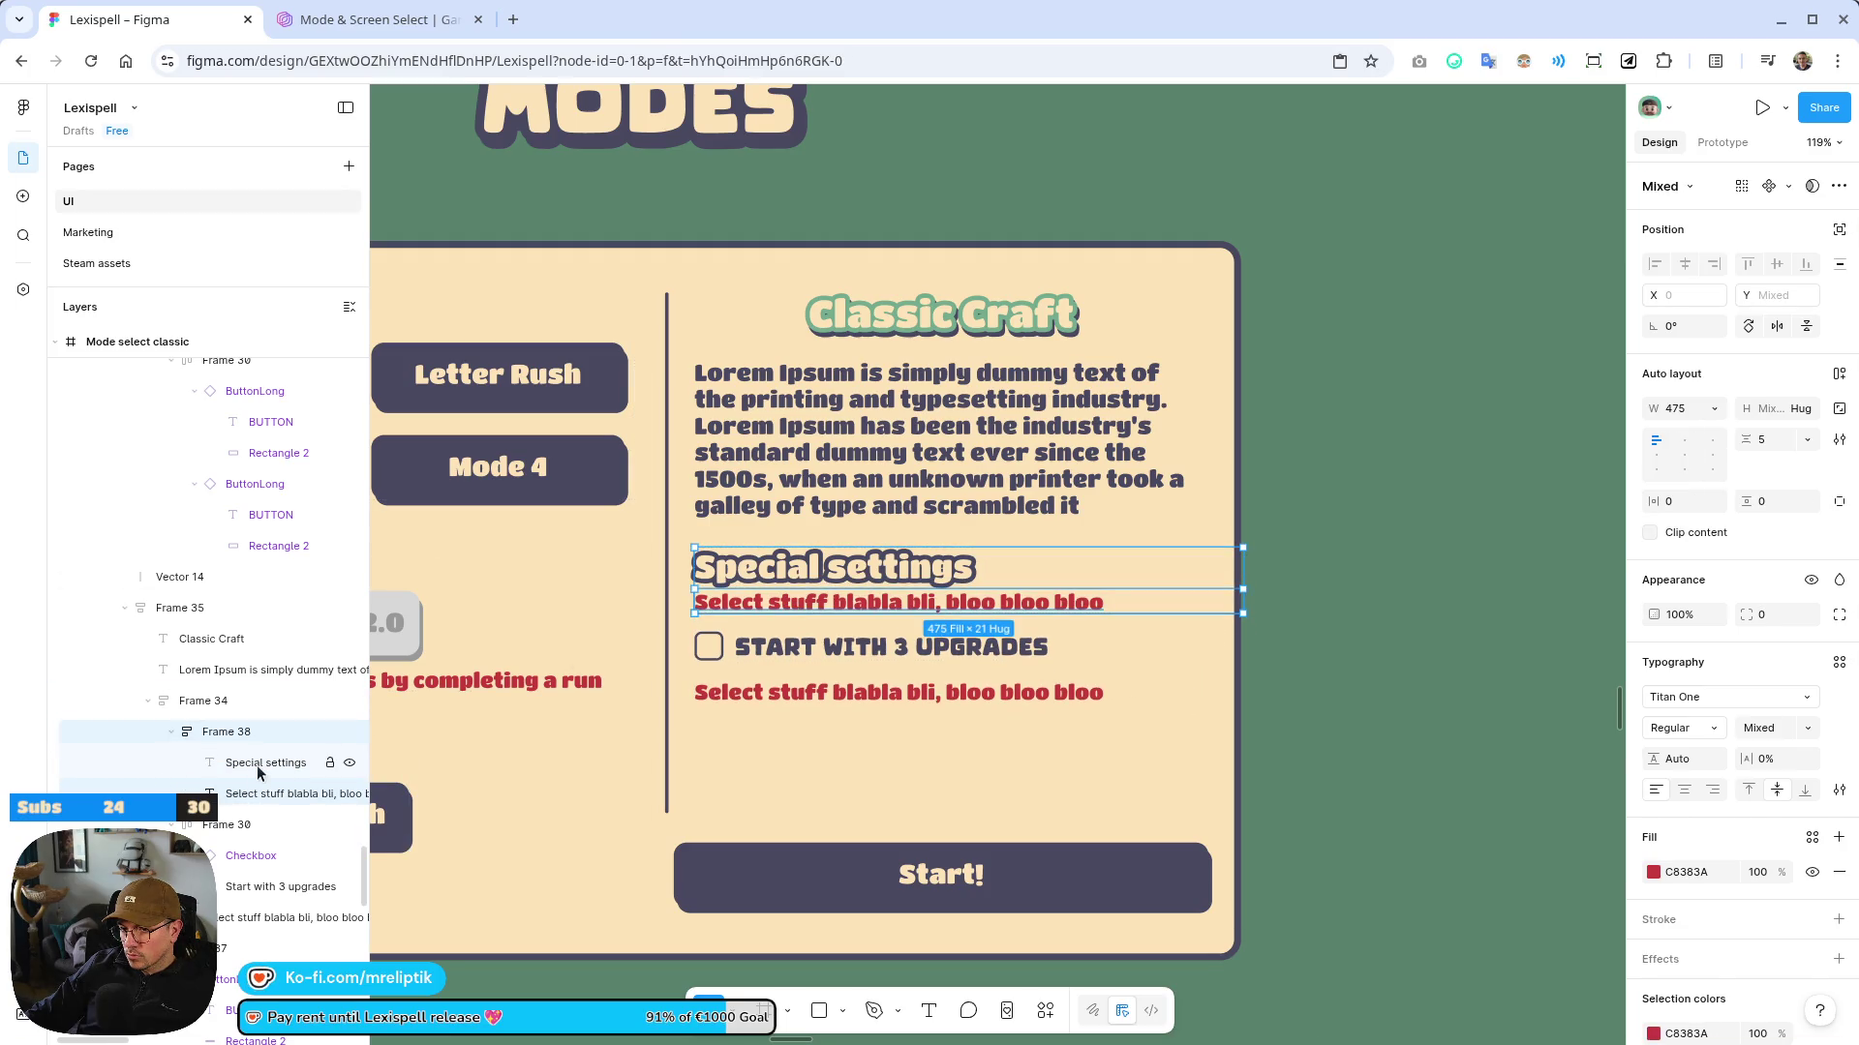
Step: Set a 7 gap between the Special settings heading and its description
left_click(244, 761)
left_click(245, 795)
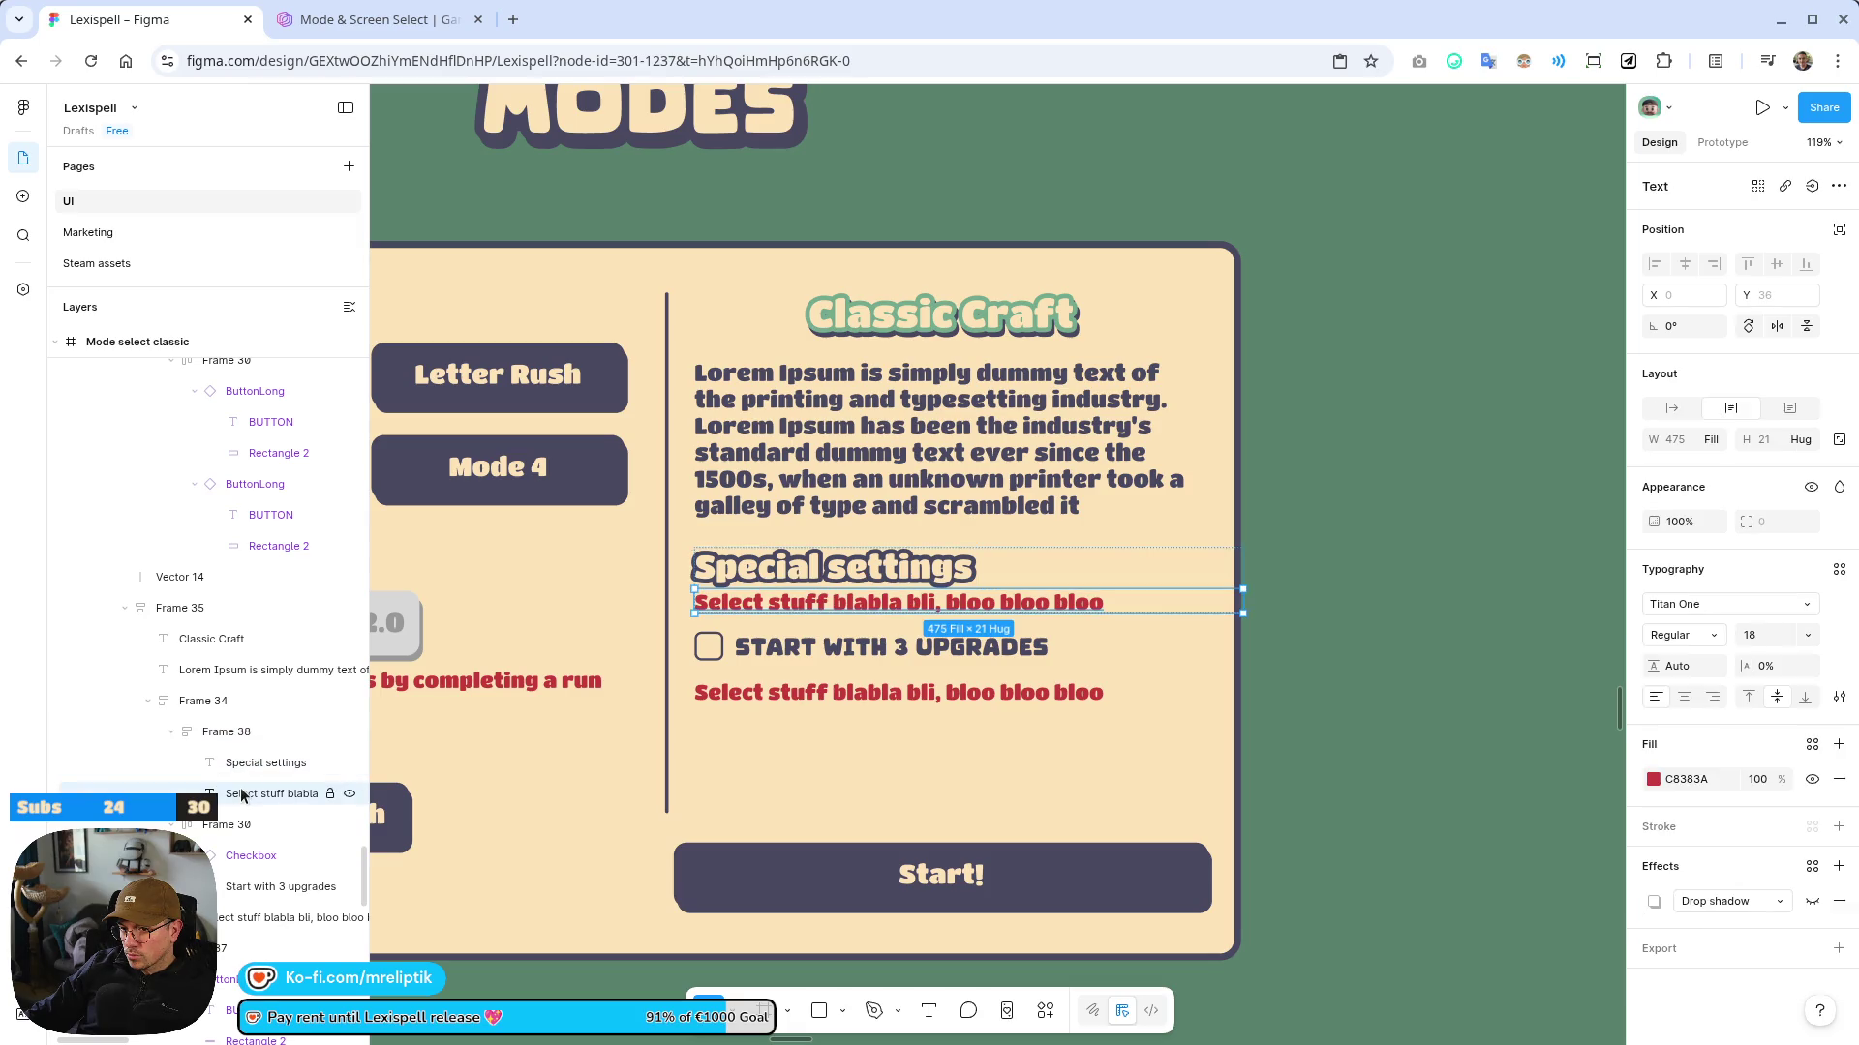
key("Escape")
scroll(936, 589, "up", 5)
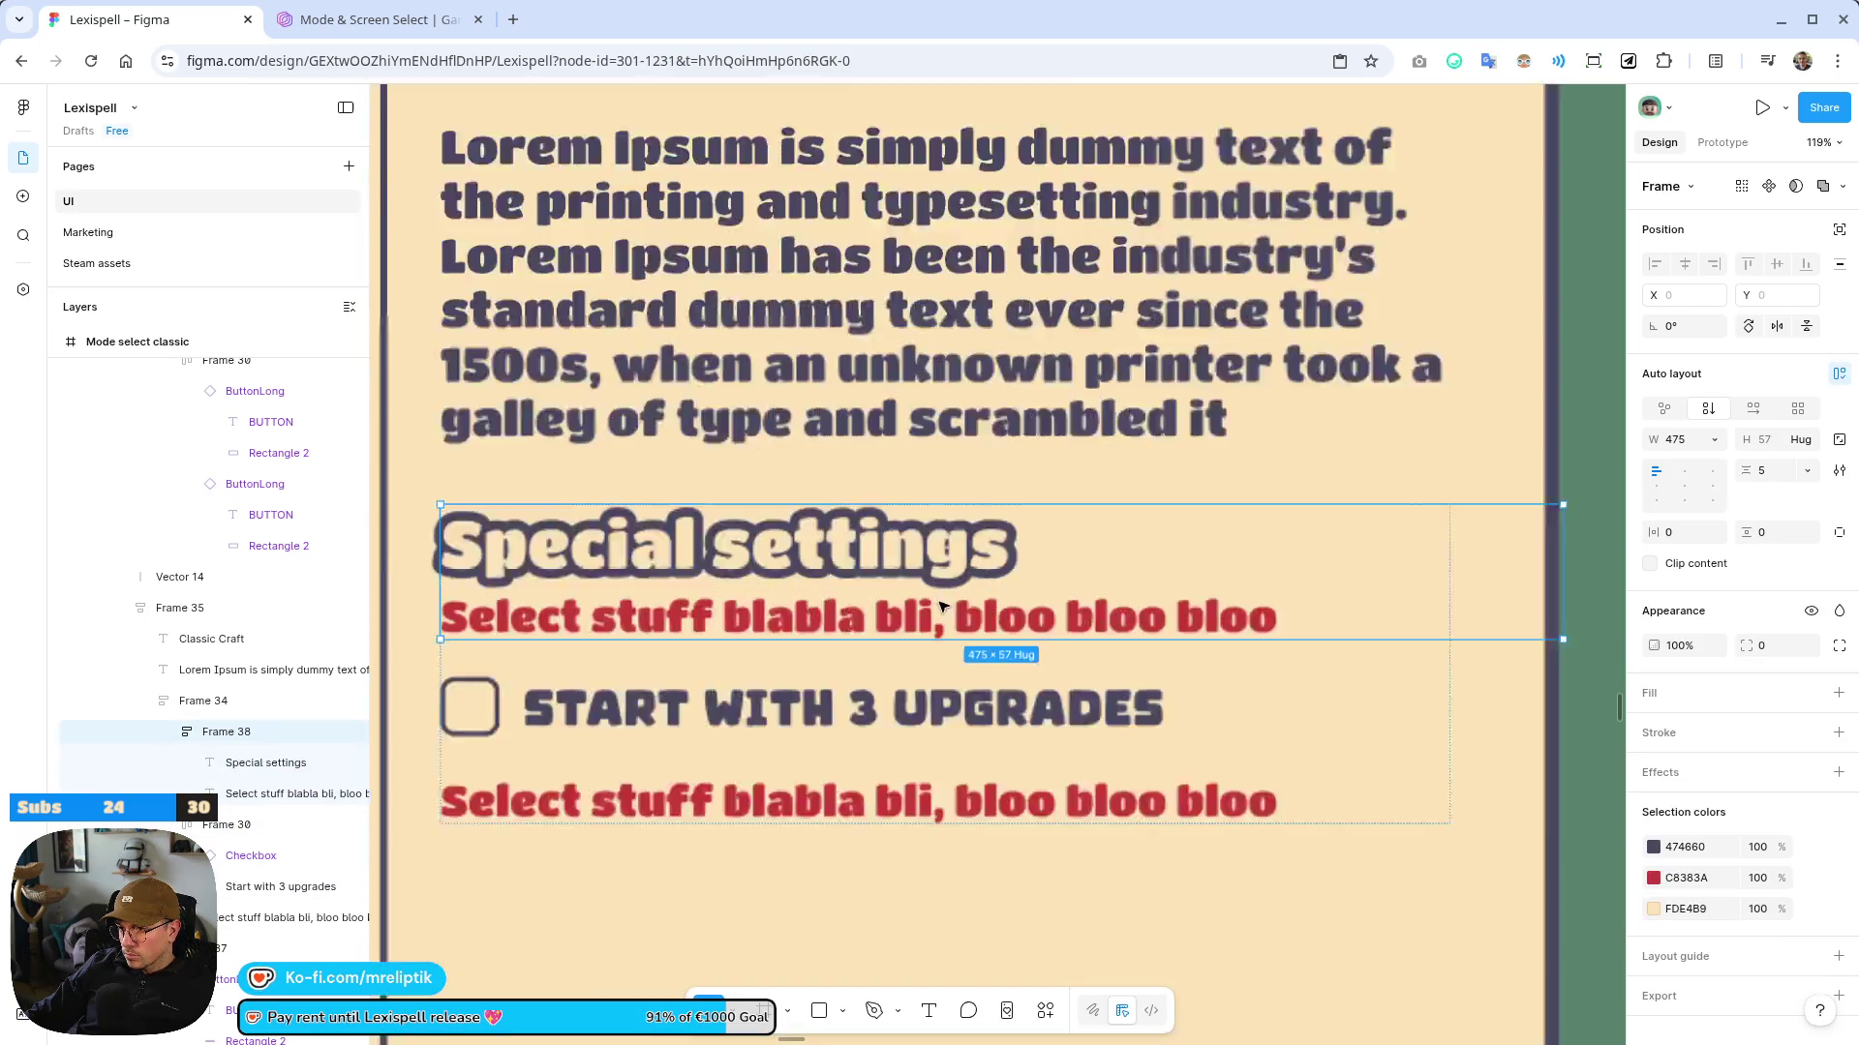
left_click_drag(1009, 581, 1009, 589)
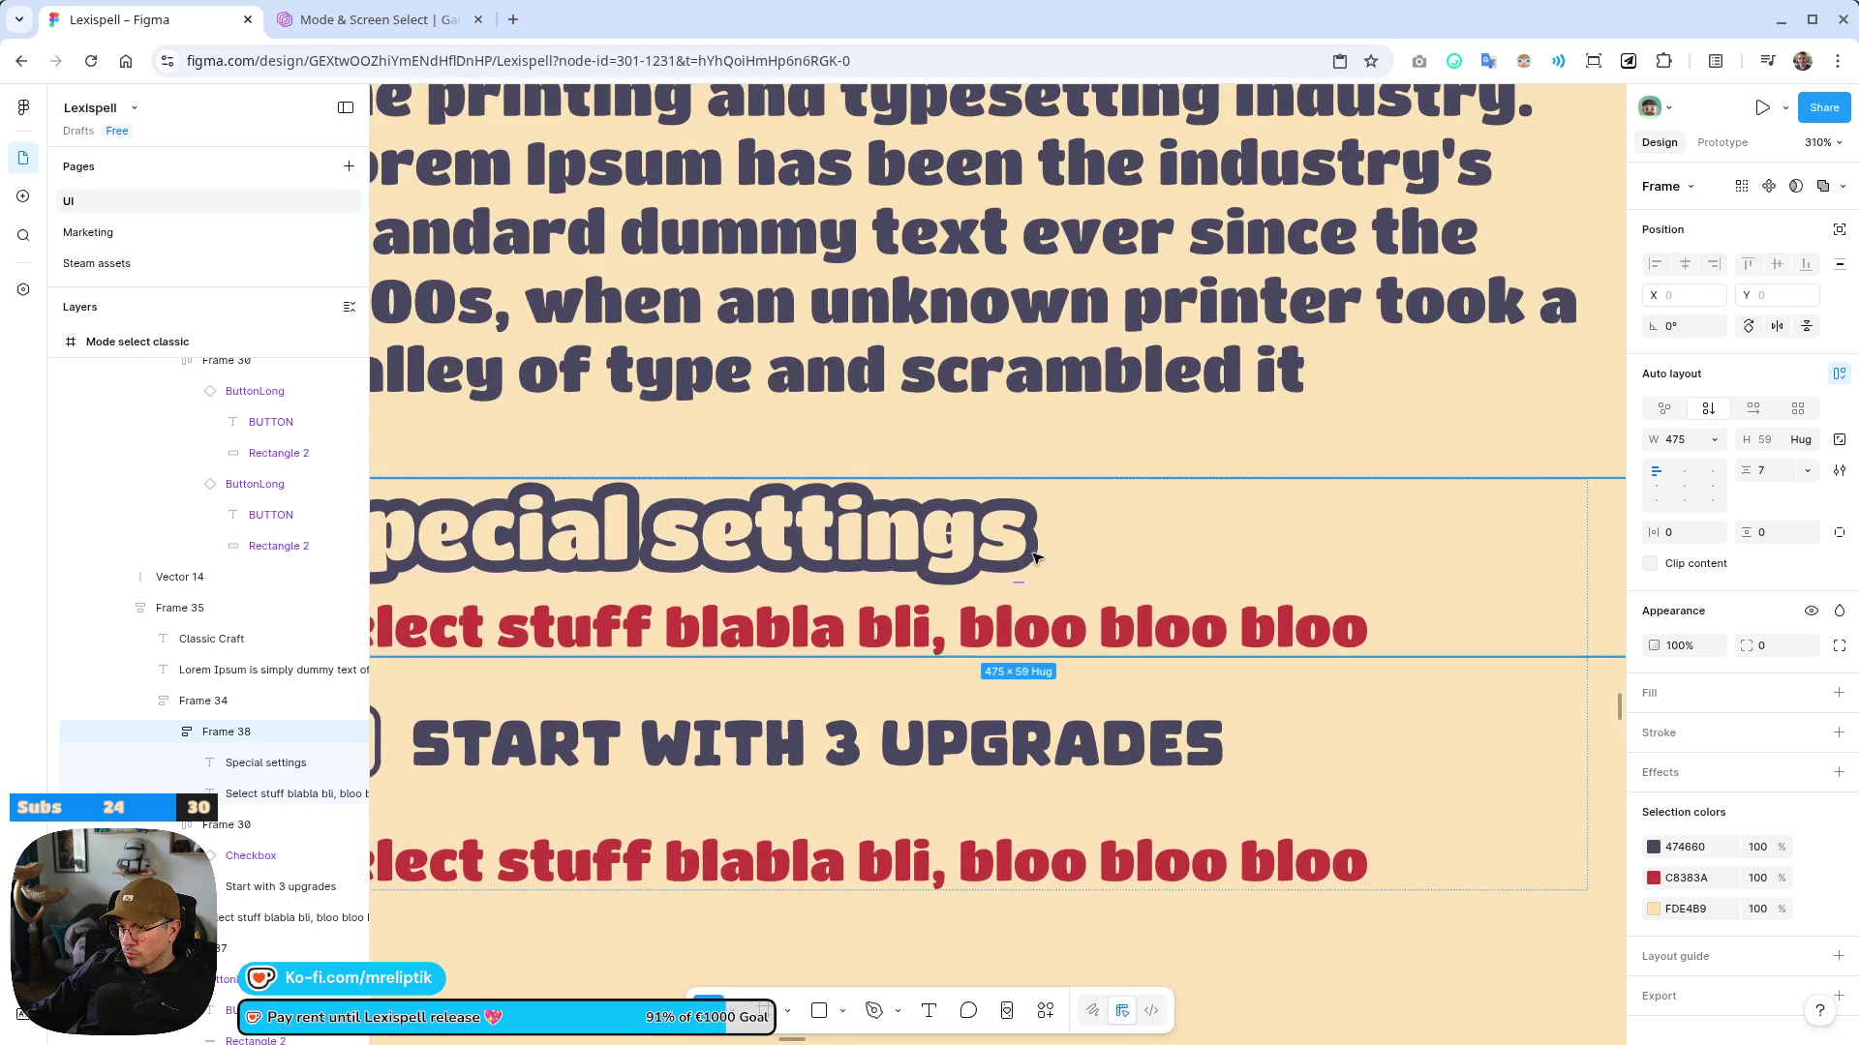
Step: Make the settings block taller and set the lower description's height to Fill container
key("Escape")
scroll(899, 821, "down", 3)
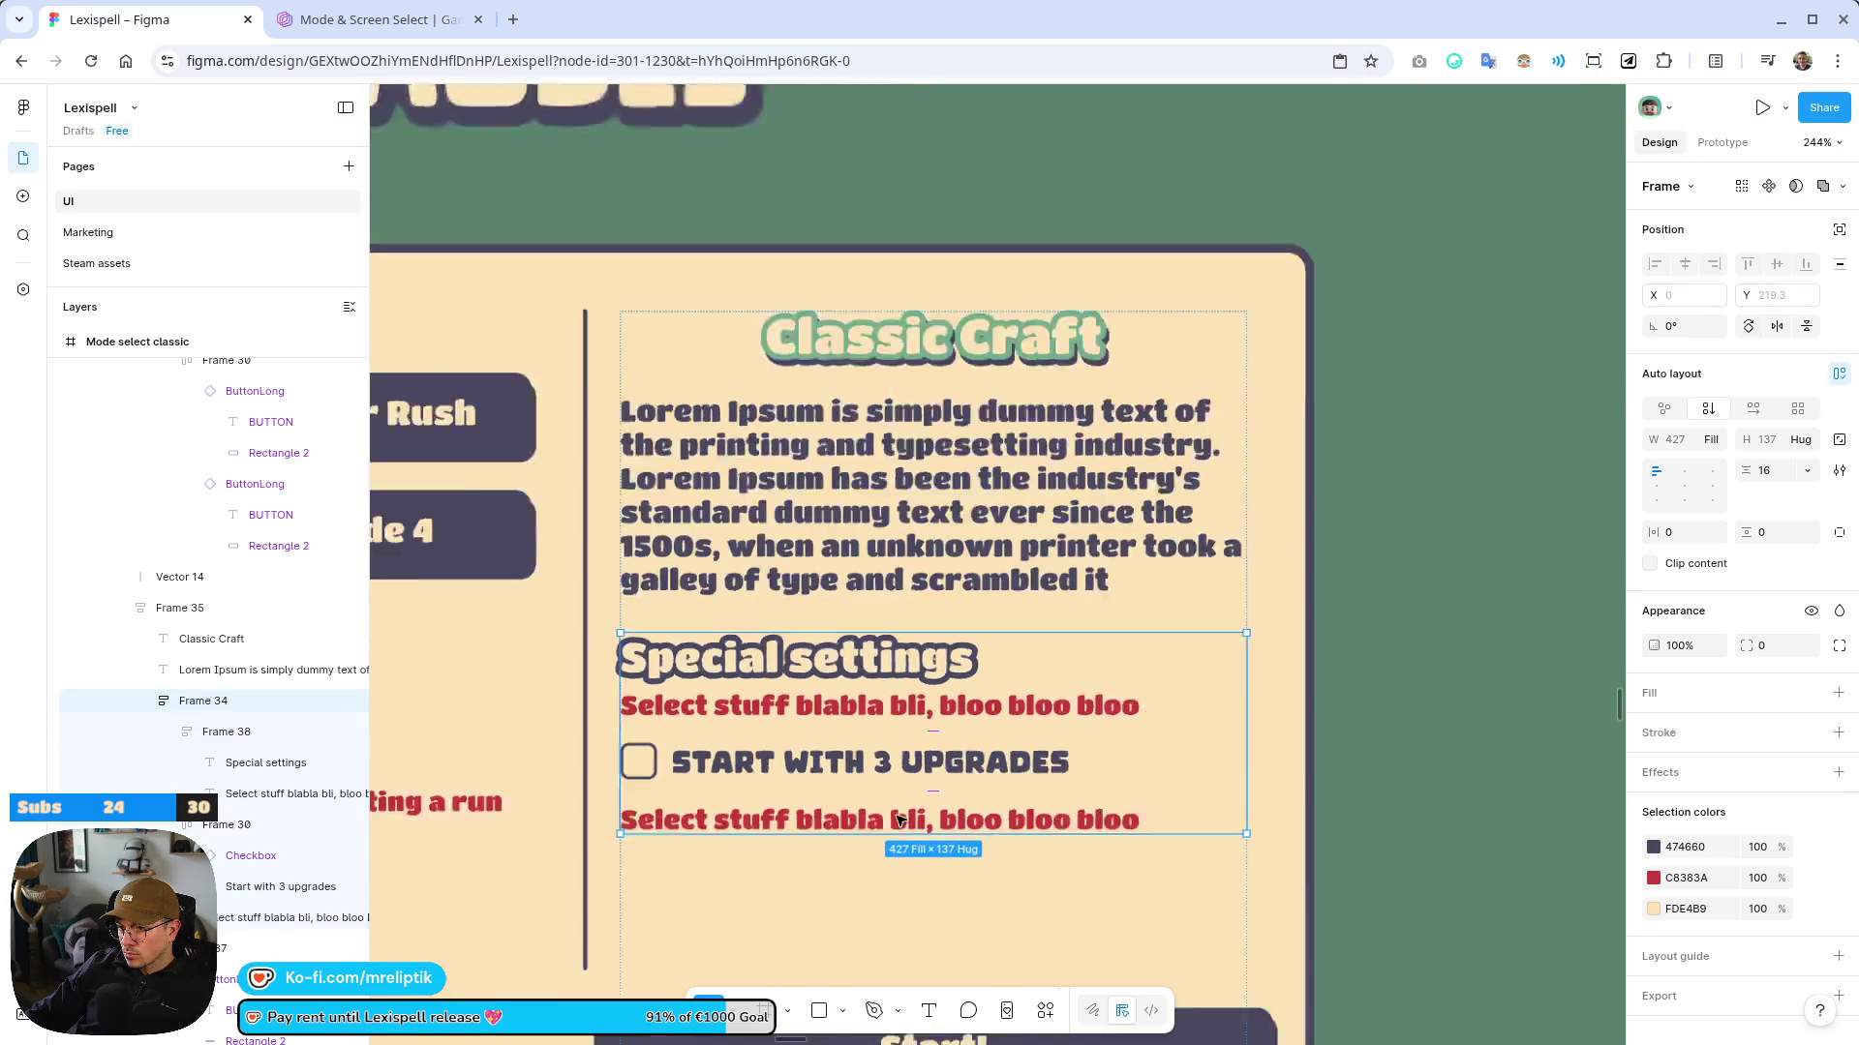
scroll(899, 821, "down", 5)
left_click_drag(903, 838, 903, 889)
double_click(883, 819)
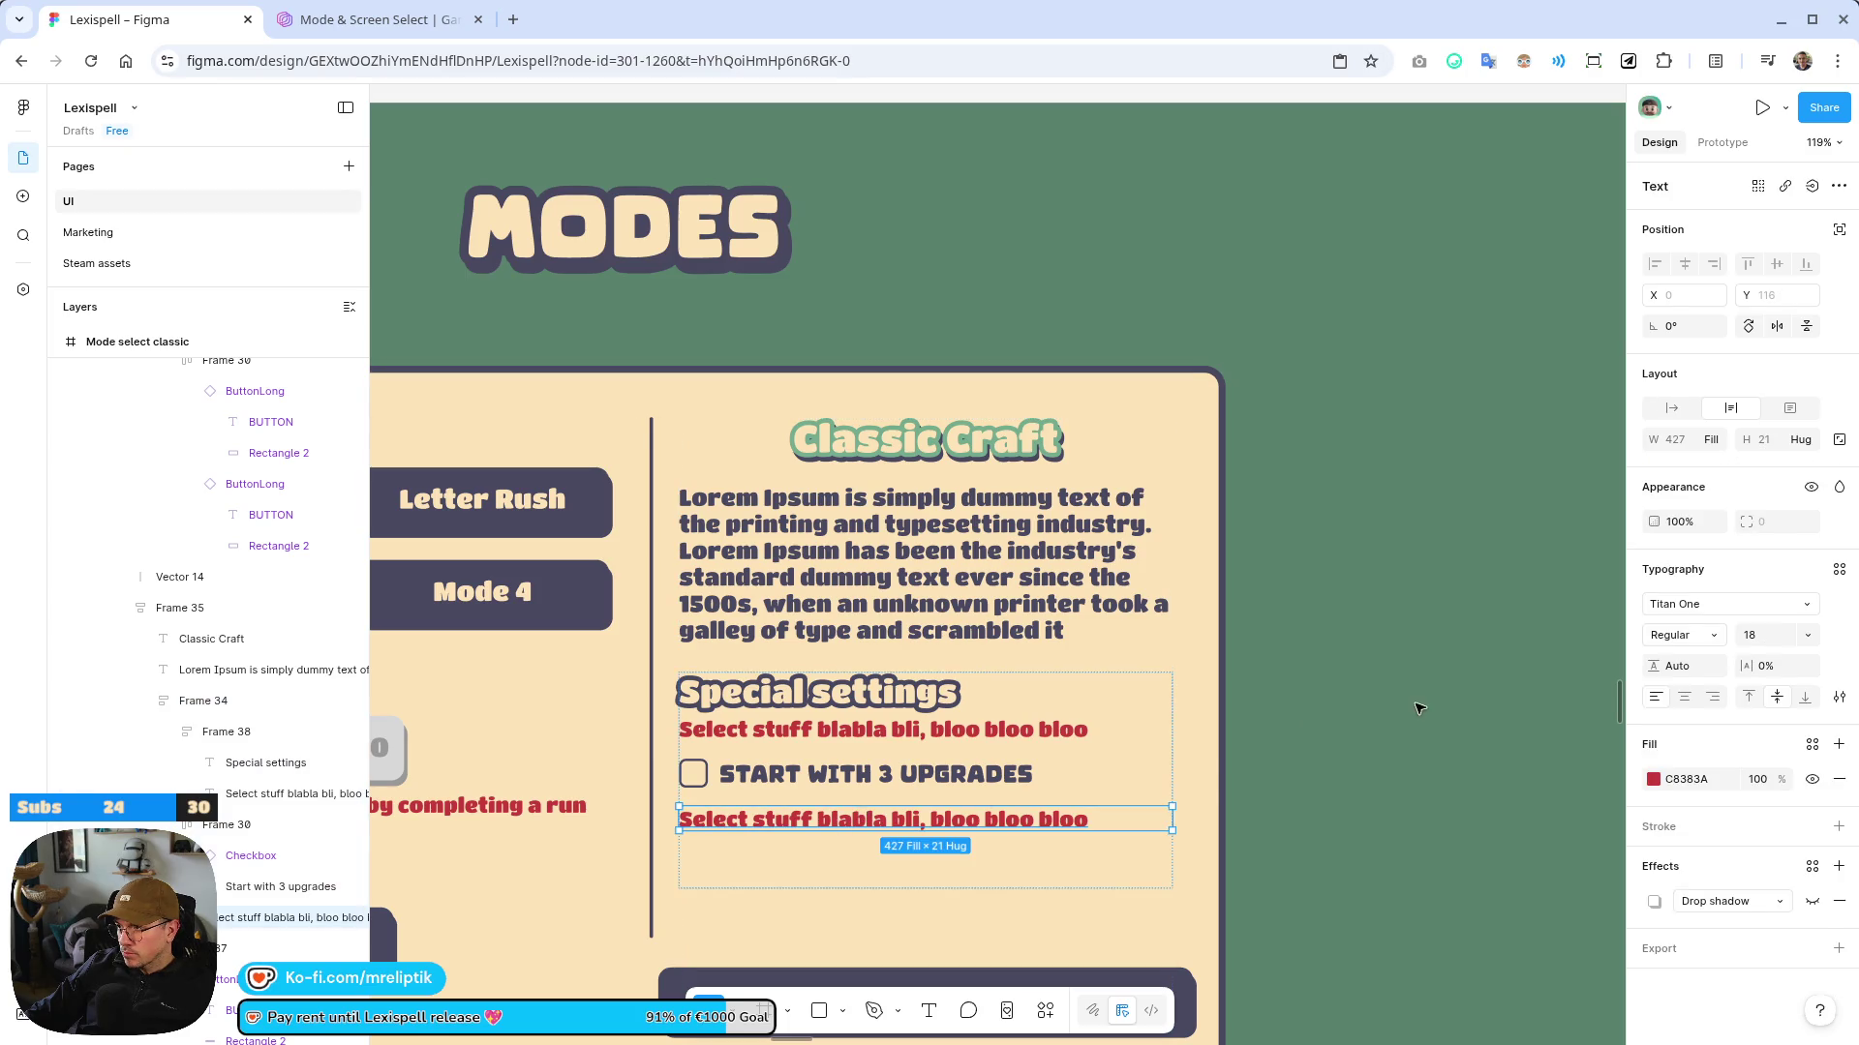
left_click(1808, 442)
left_click(1756, 457)
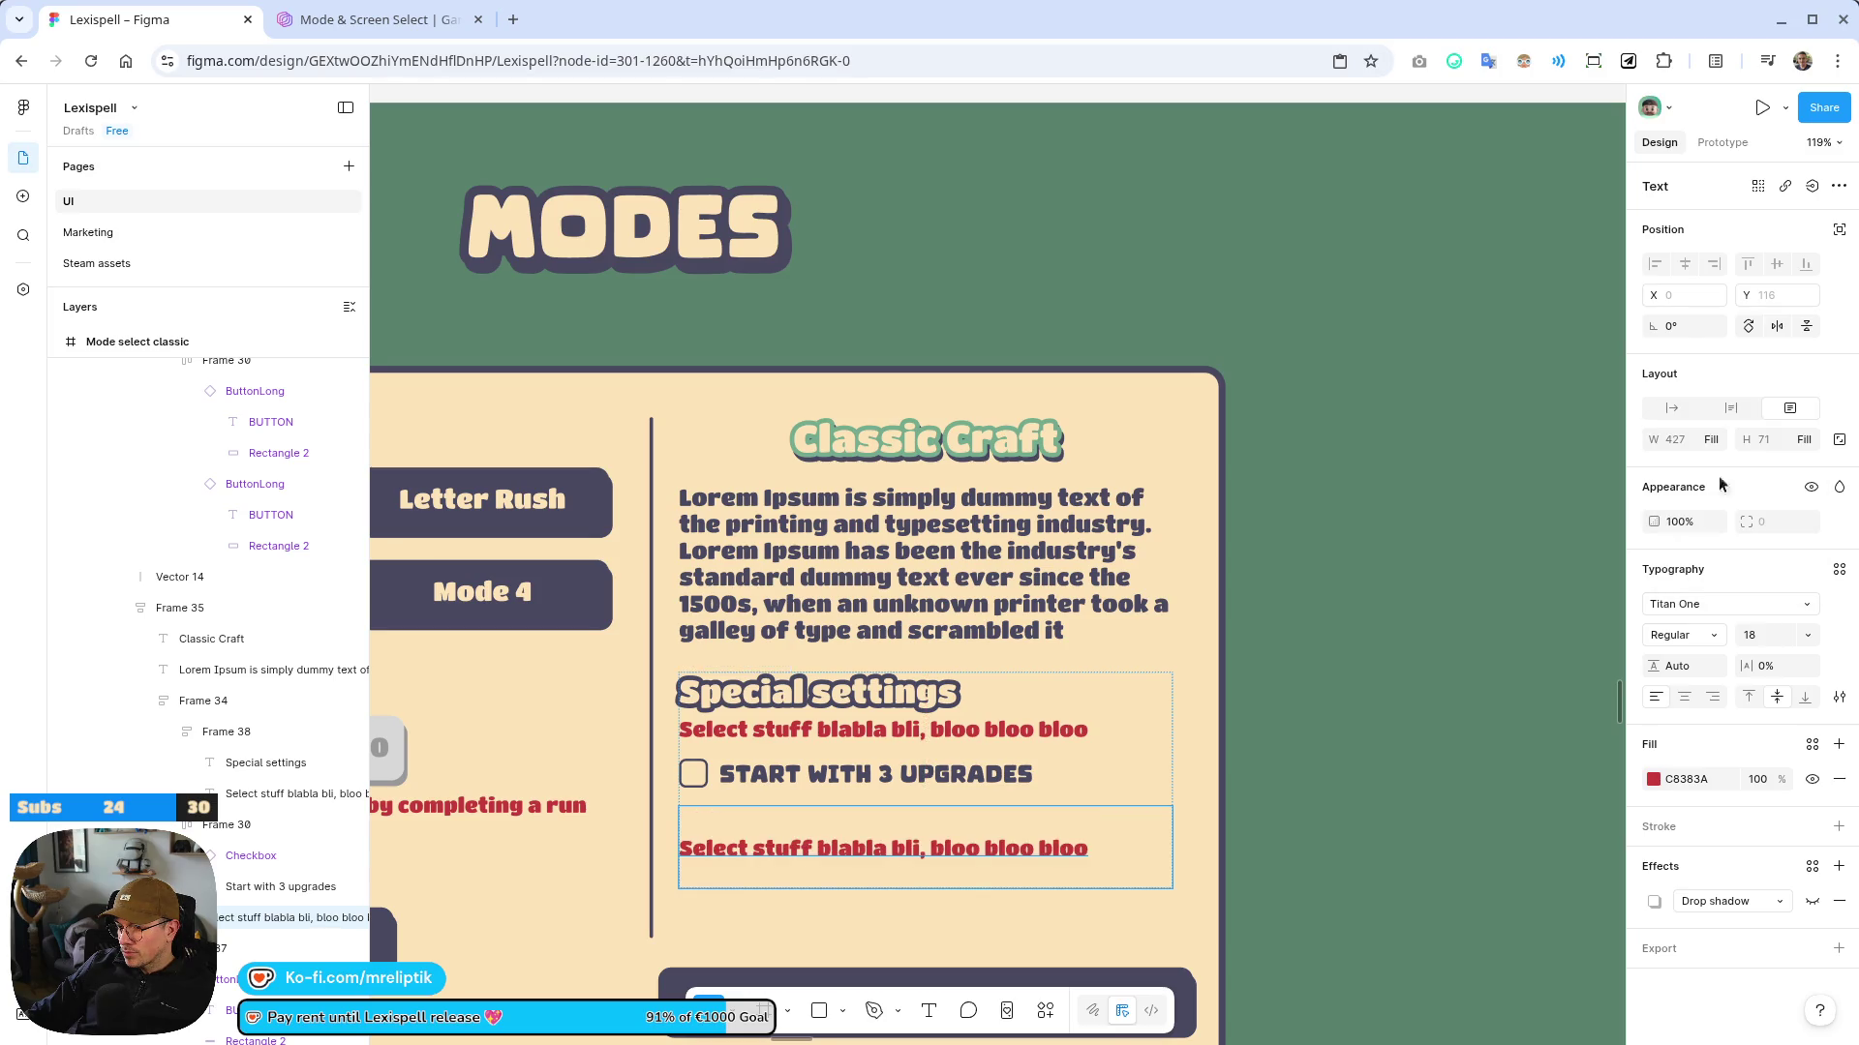
left_click_drag(919, 887, 920, 848)
key("ctrl+z")
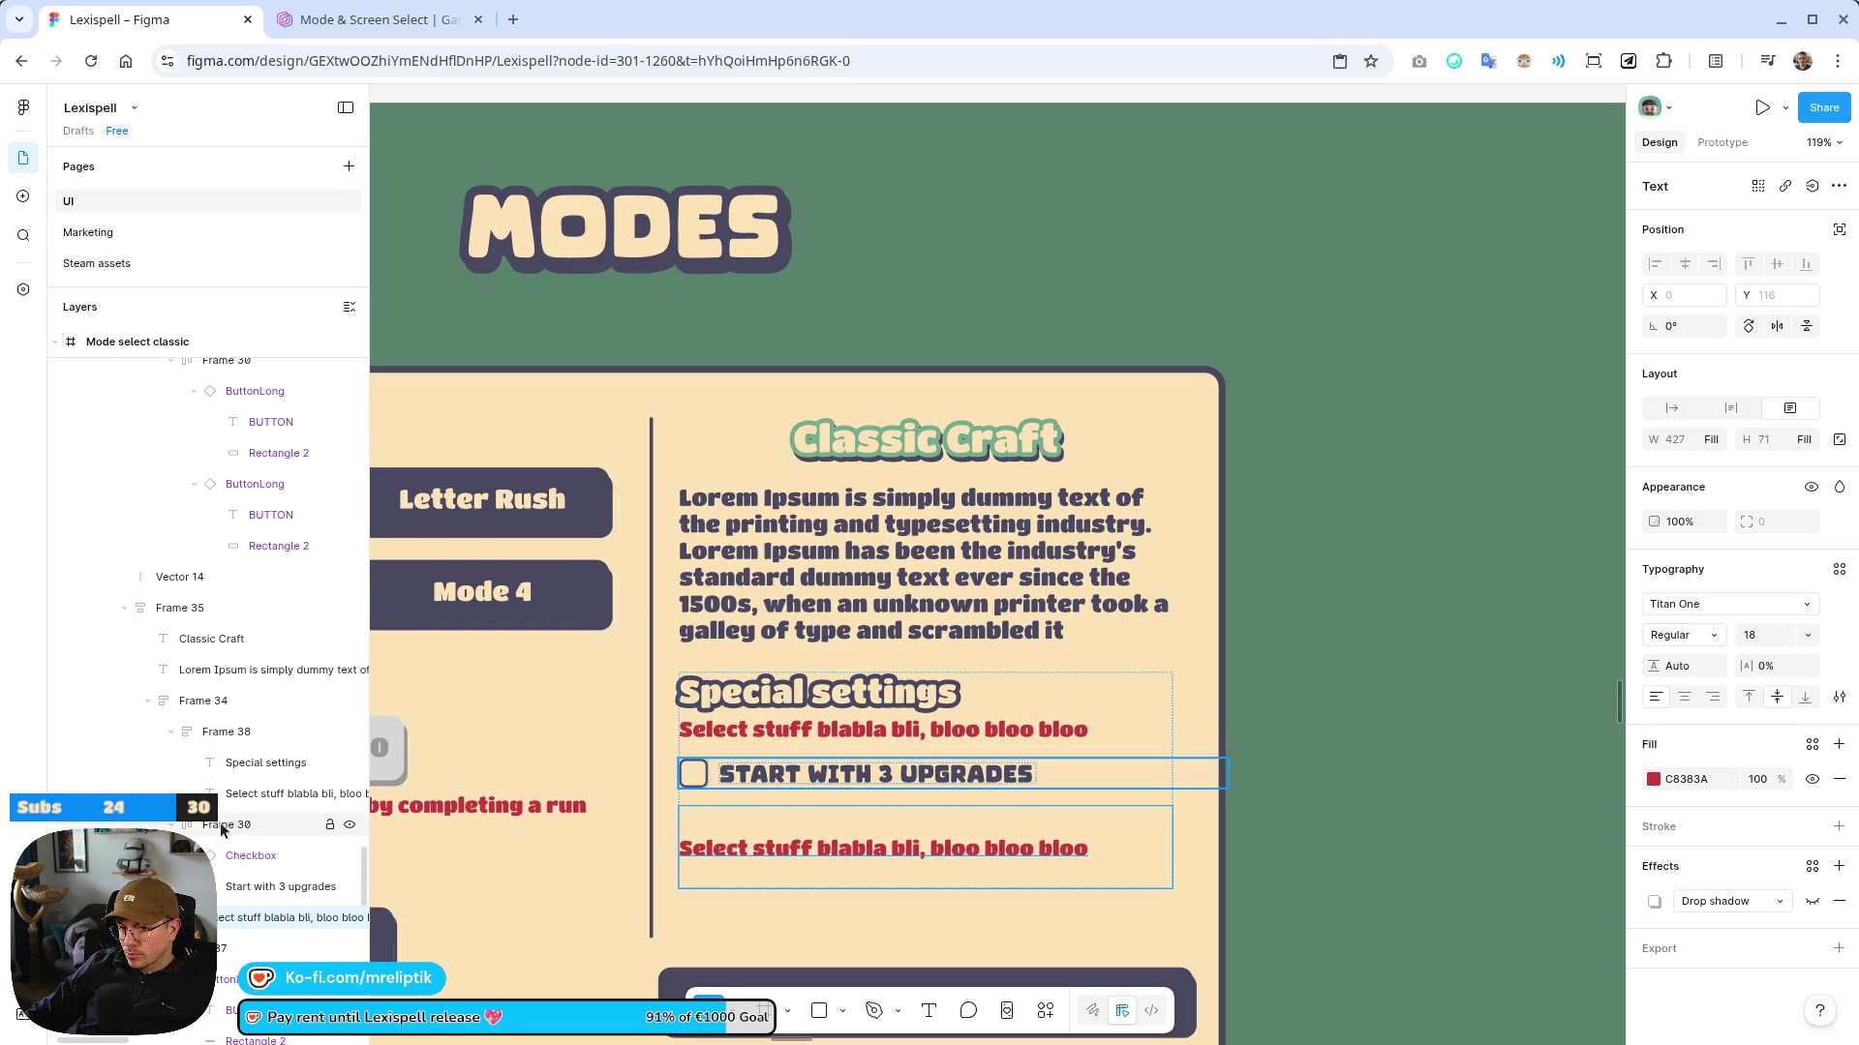
Step: Select the upper description text under Special settings and bring up its colour options
left_click(207, 761)
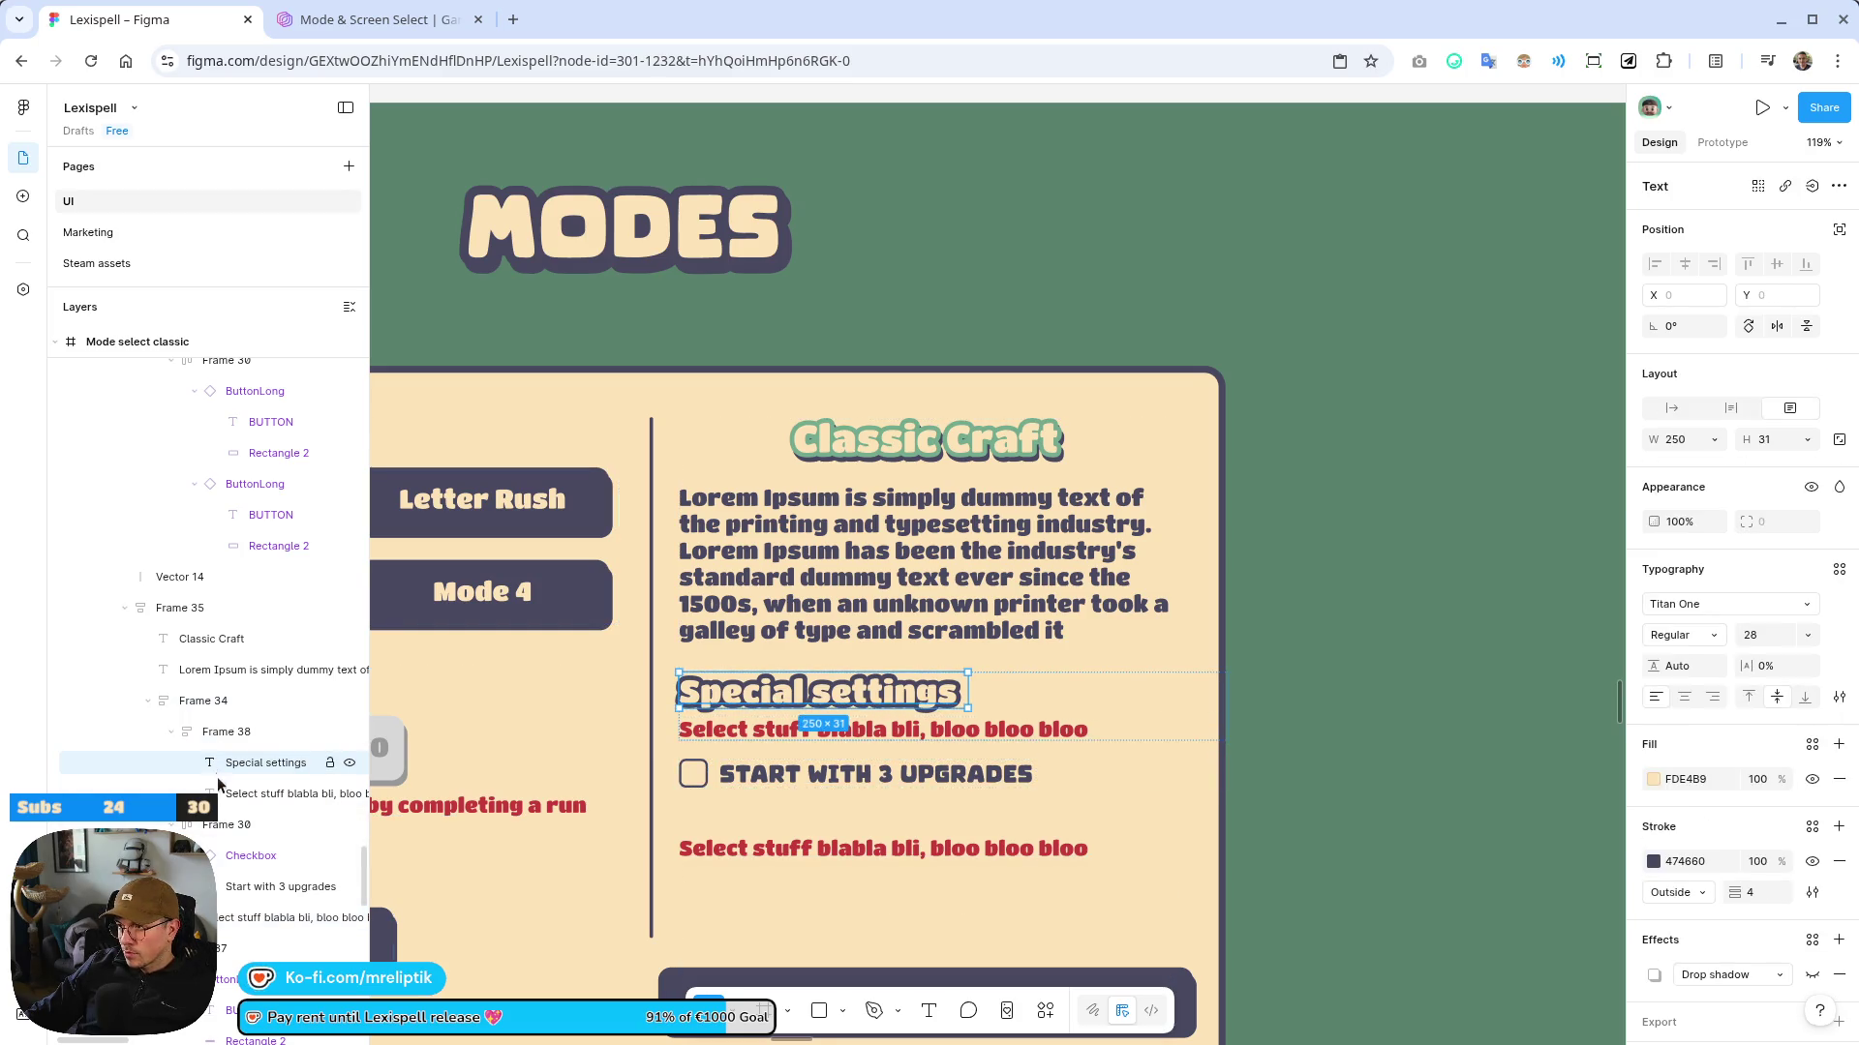
left_click(1146, 746)
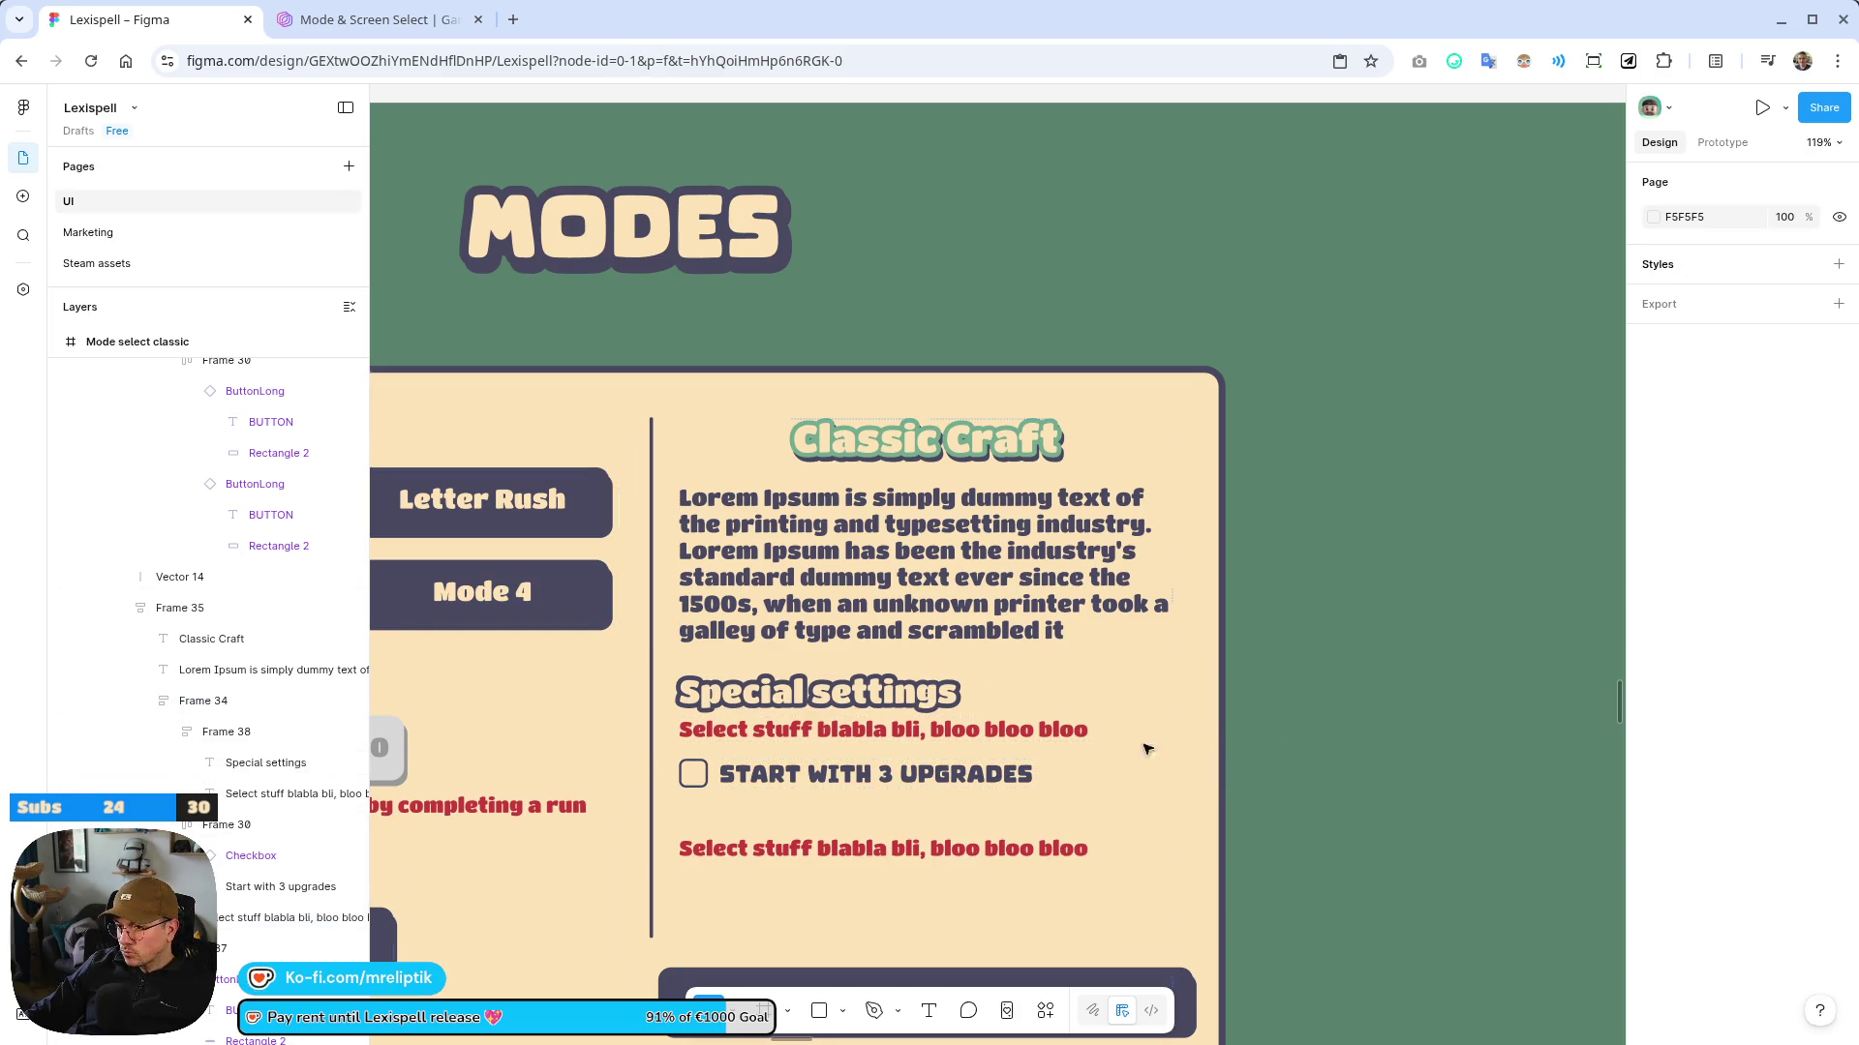
left_click(811, 745)
double_click(812, 742)
double_click(813, 740)
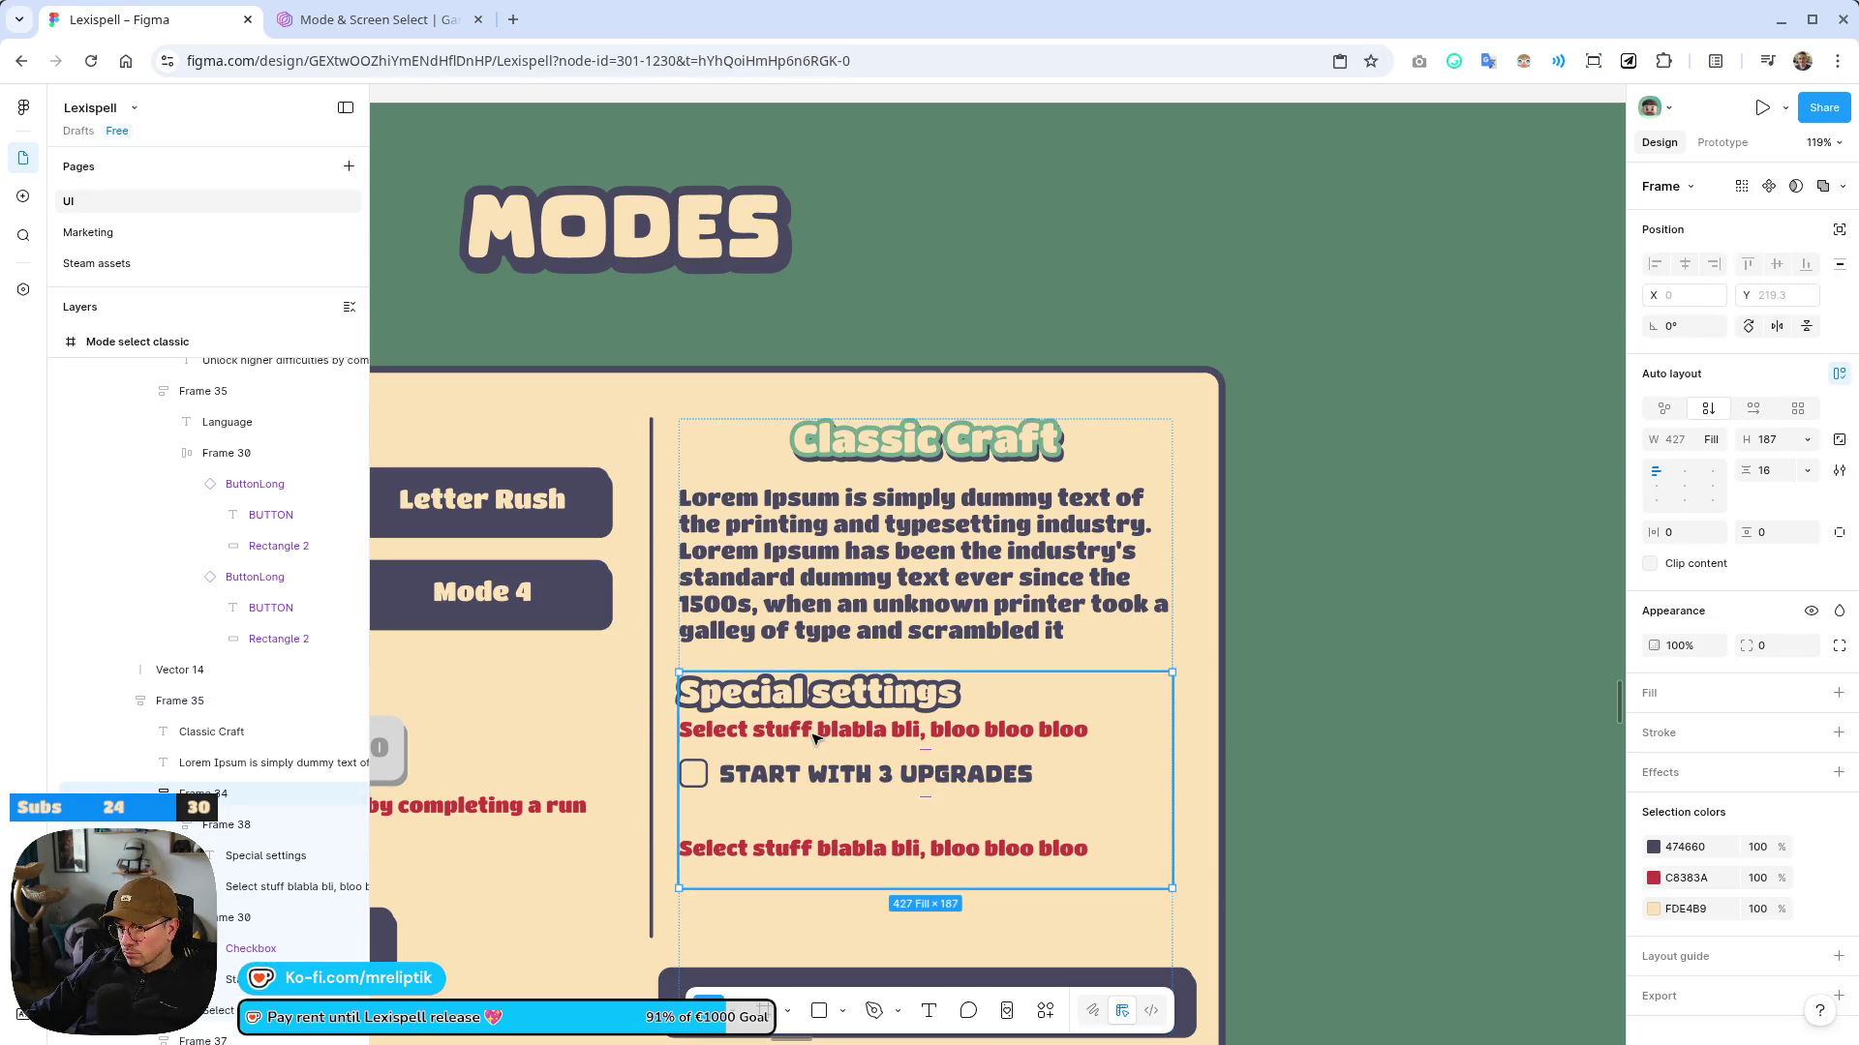
double_click(813, 740)
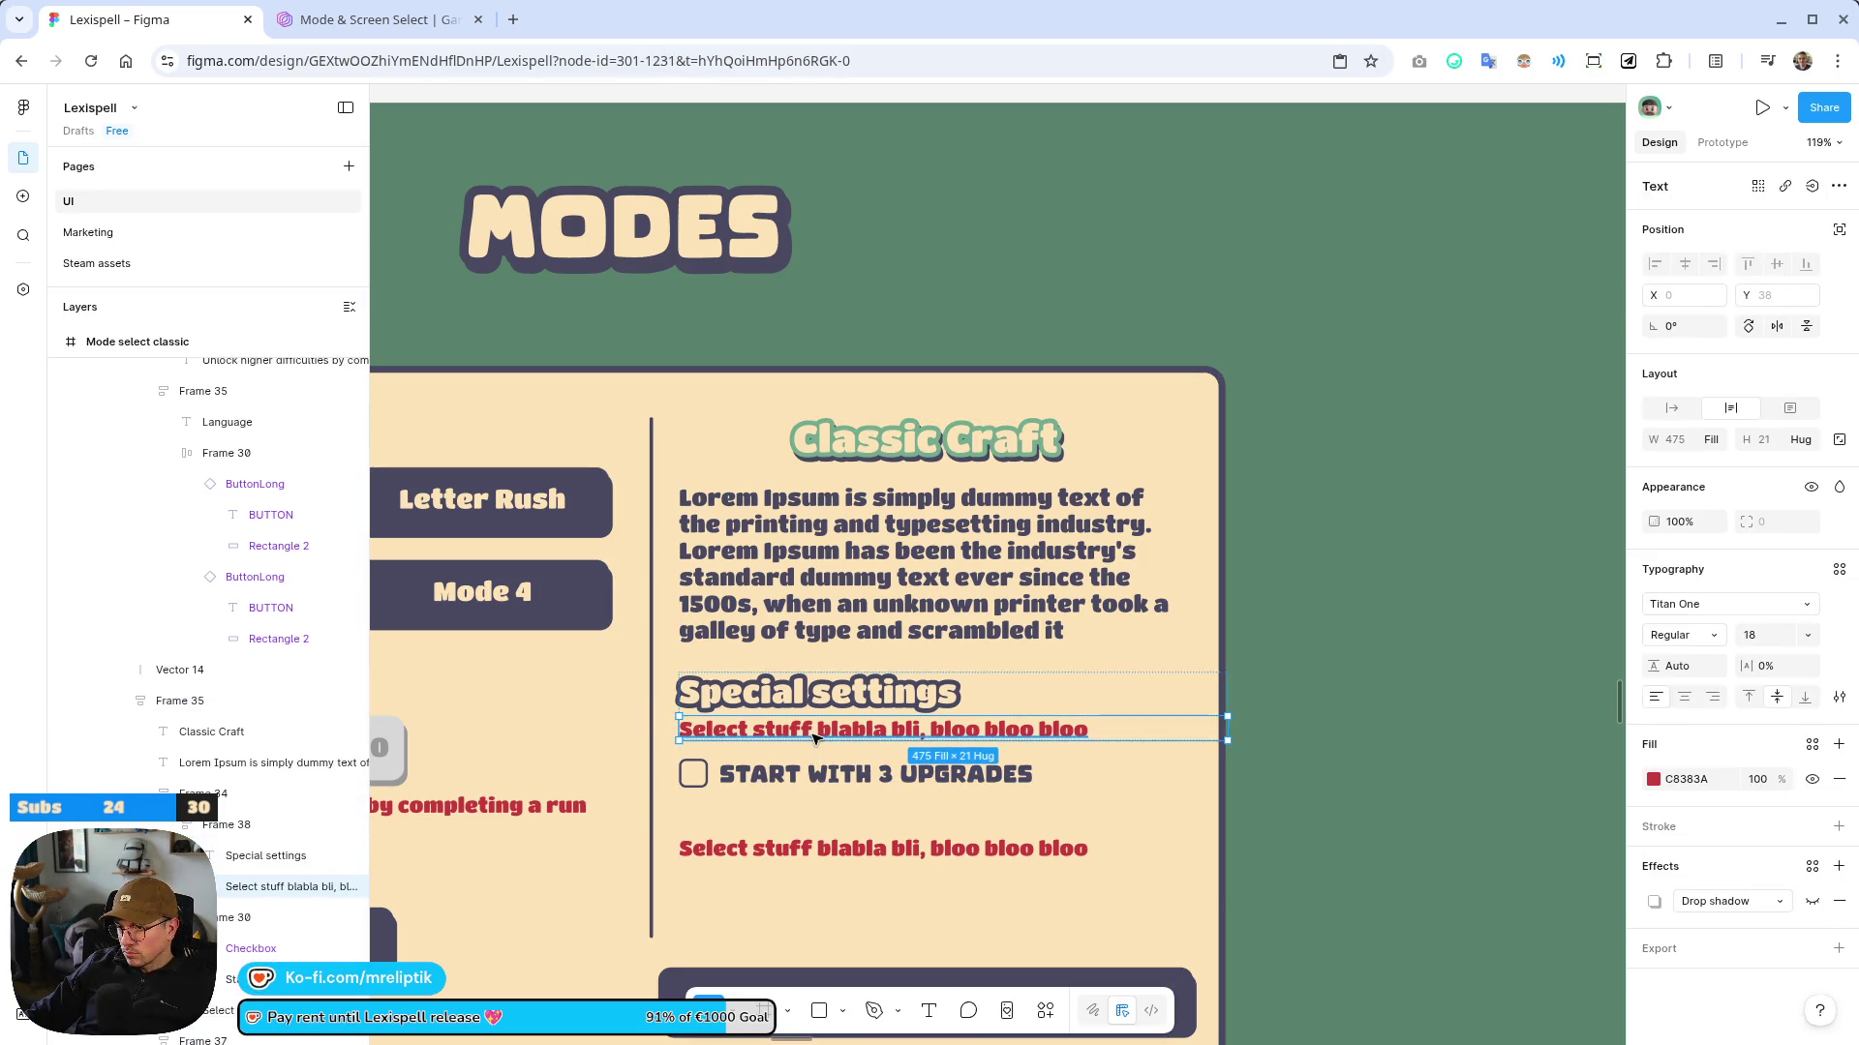
left_click(1652, 779)
Step: Recolour the upper description text dark navy 474660
left_click(1417, 982)
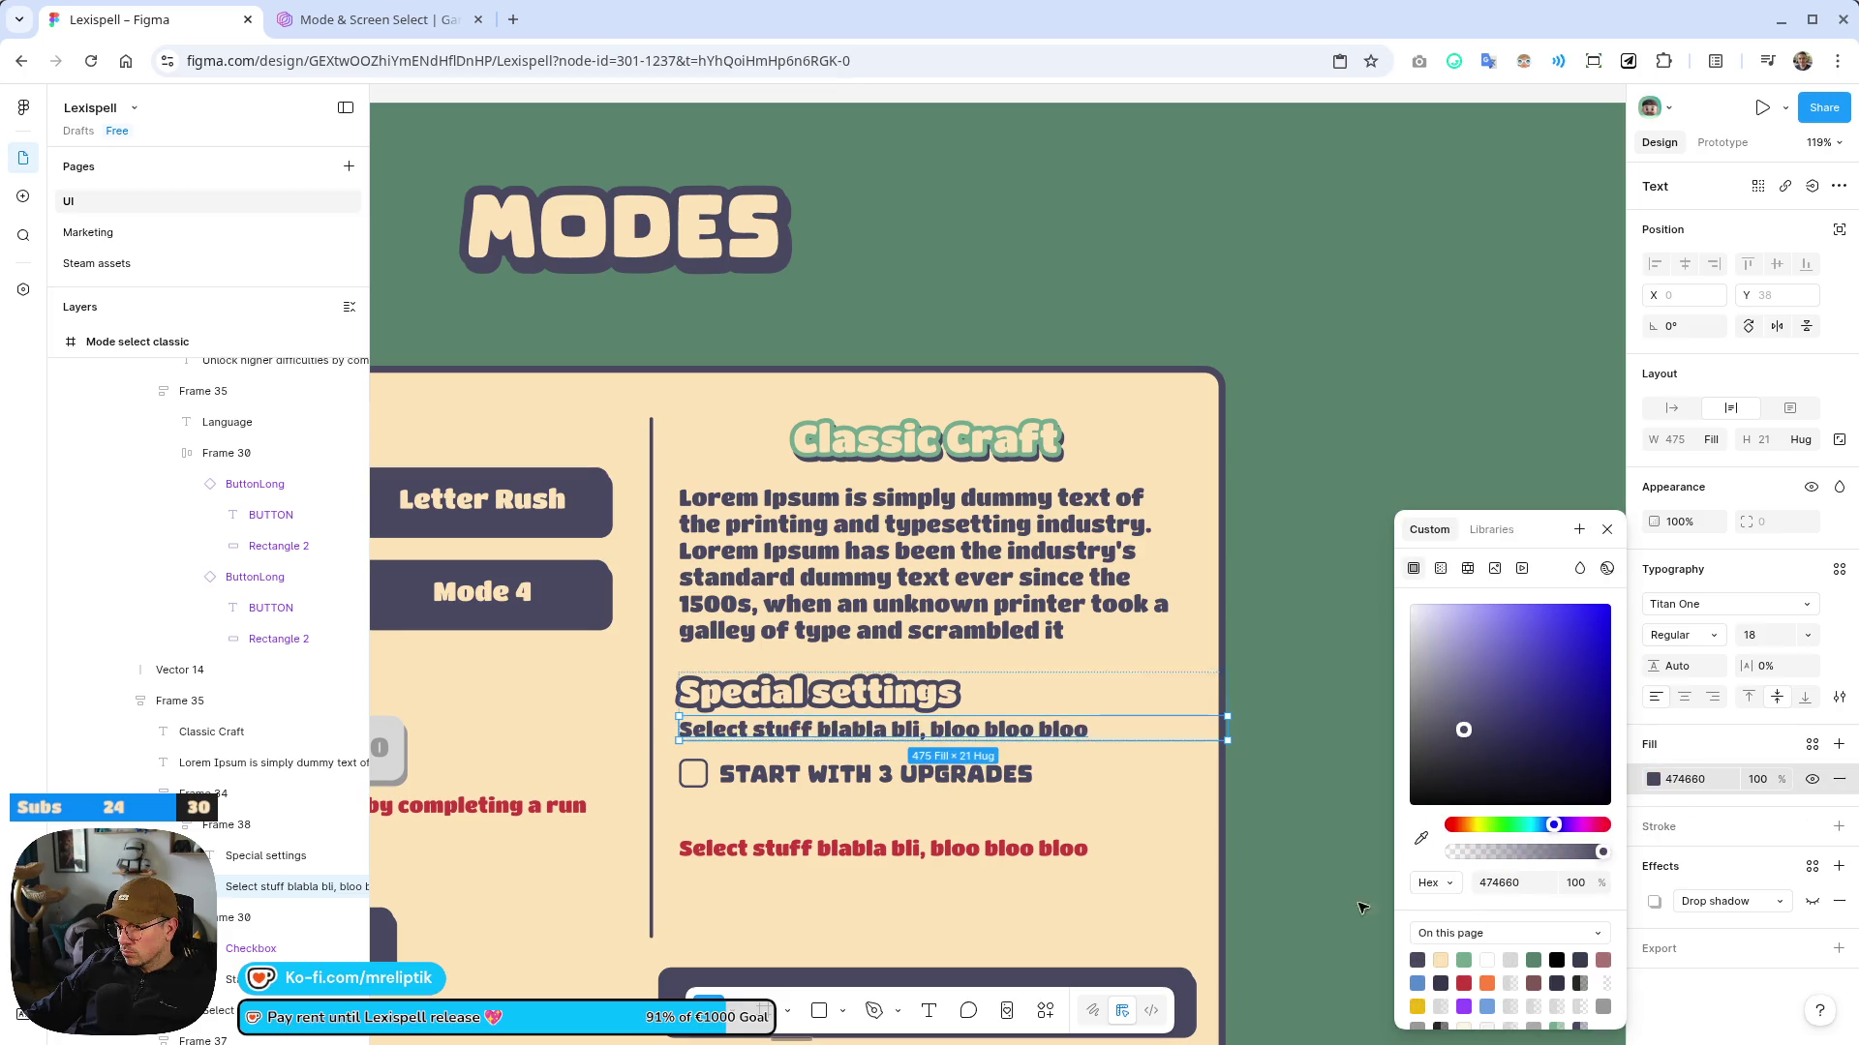
left_click(1288, 543)
scroll(765, 724, "down", 5)
scroll(765, 724, "up", 3)
scroll(765, 724, "up", 5)
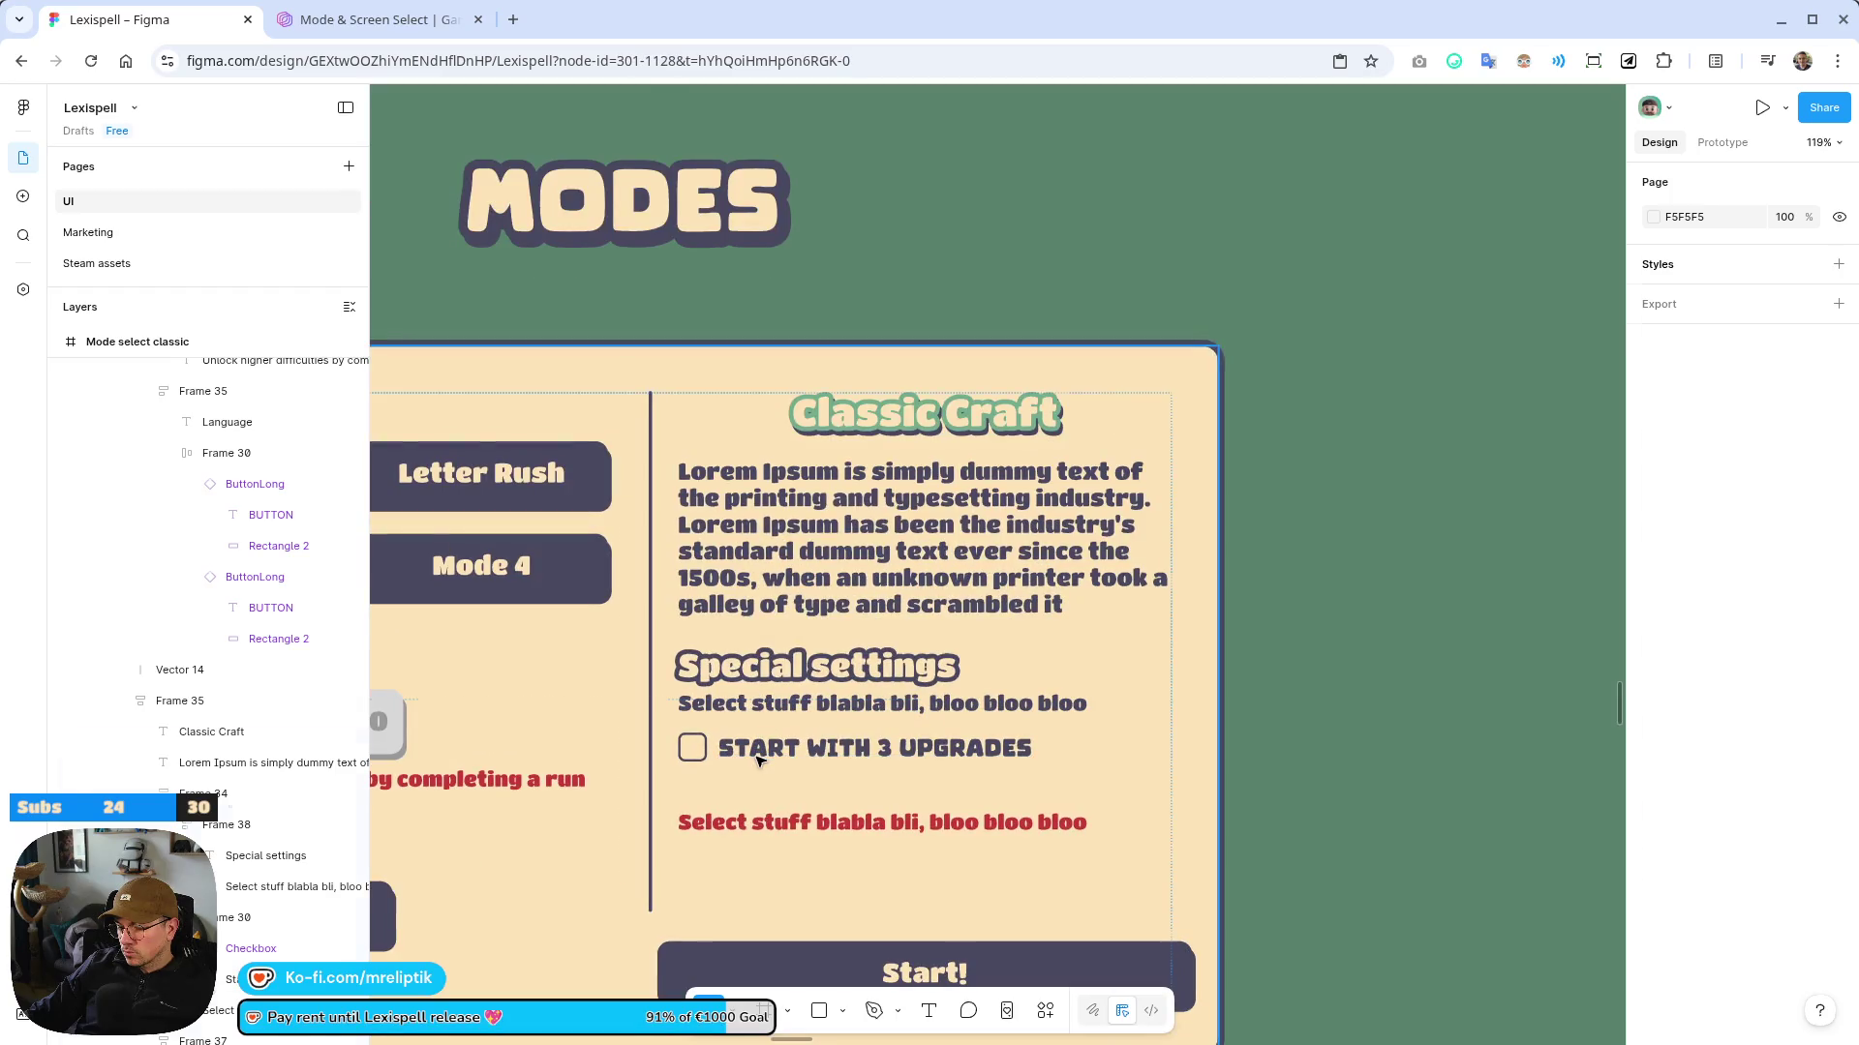
Step: Duplicate the START WITH 3 UPGRADES checkbox row and reduce the settings frame spacing to 6
left_click(759, 754)
left_click(760, 755)
left_click(760, 754)
key("ctrl+d")
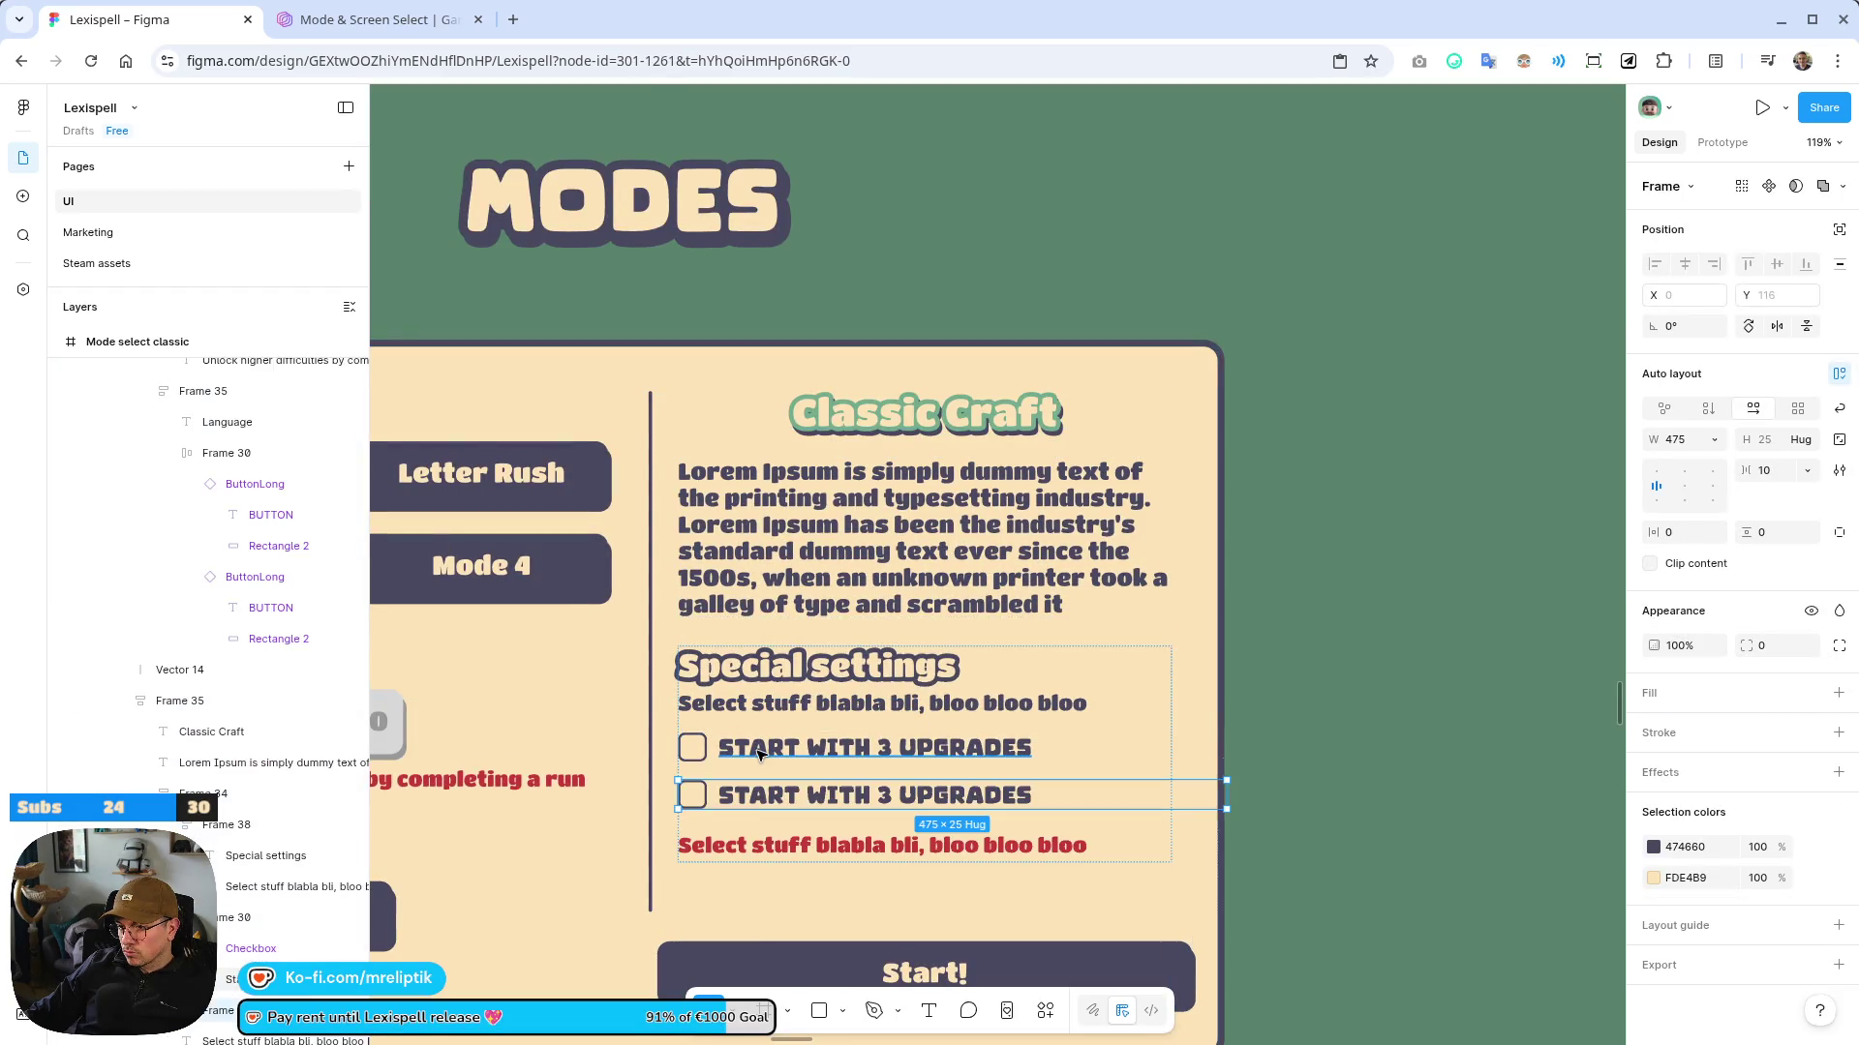
scroll(809, 765, "up", 5)
left_click(958, 786)
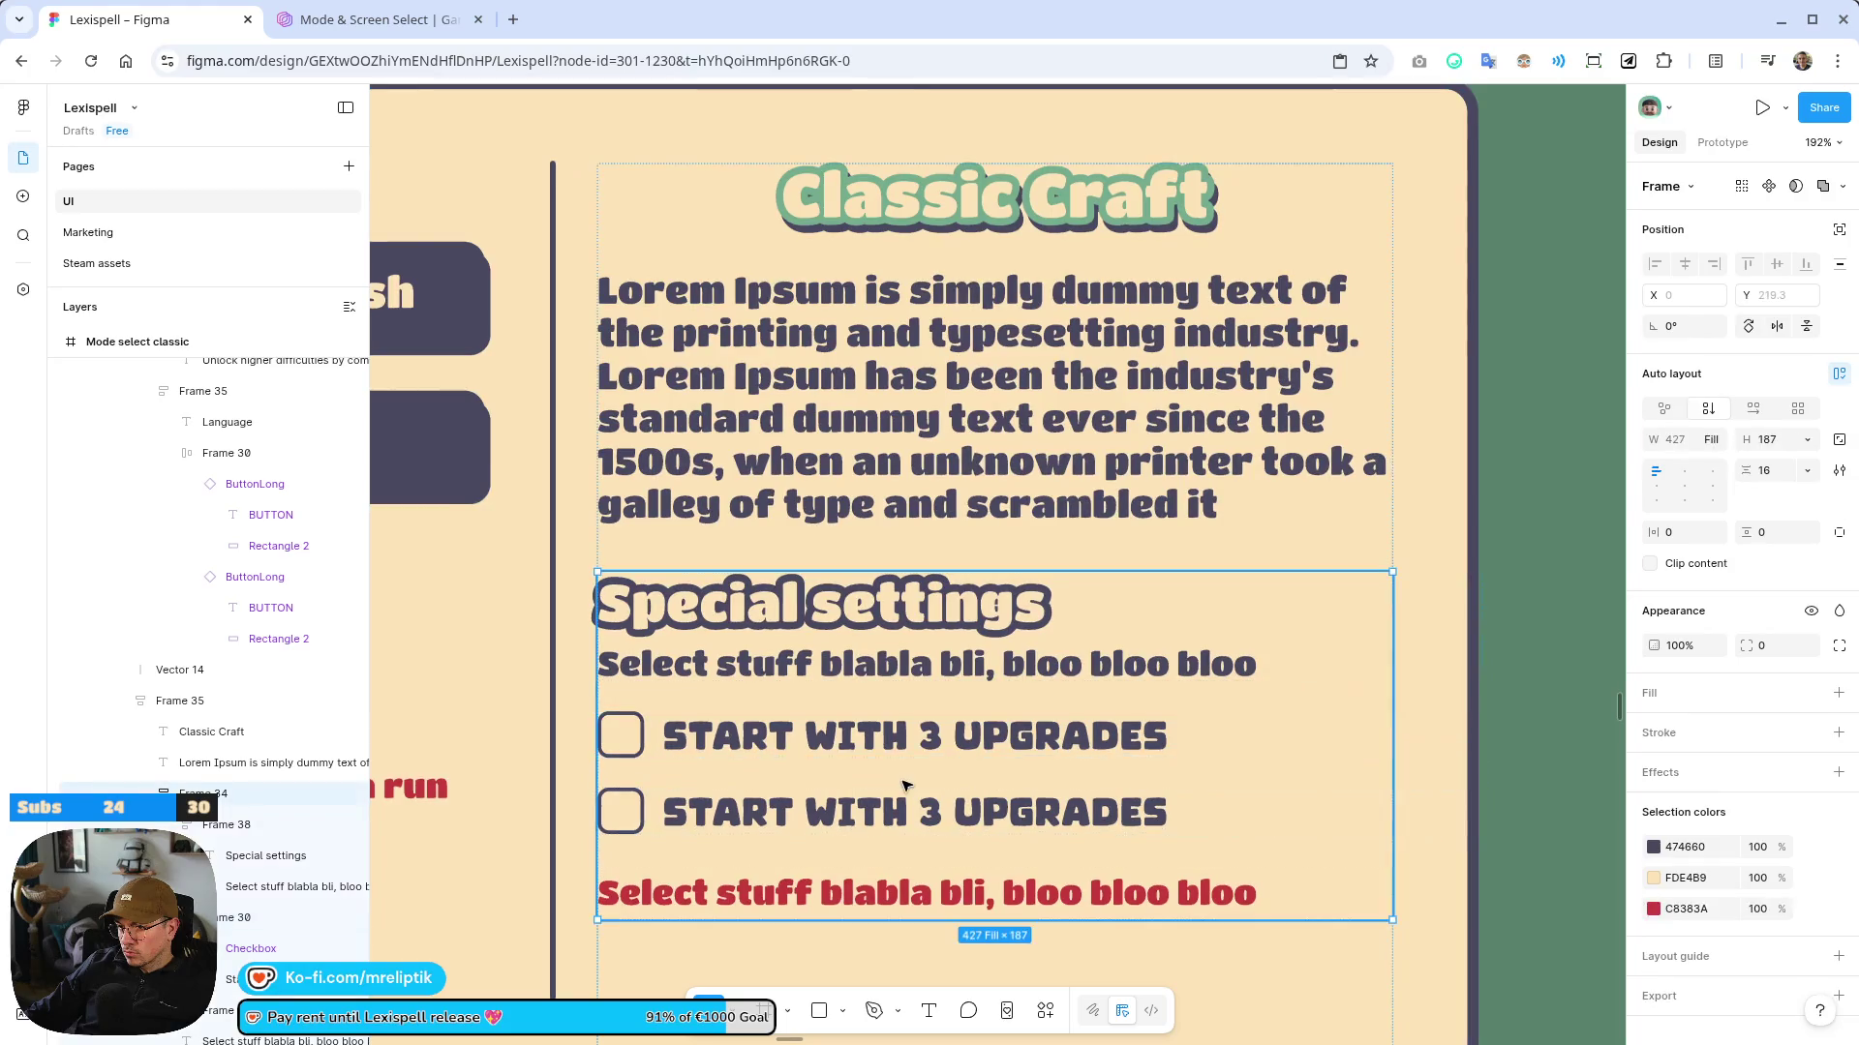
left_click_drag(994, 766, 994, 745)
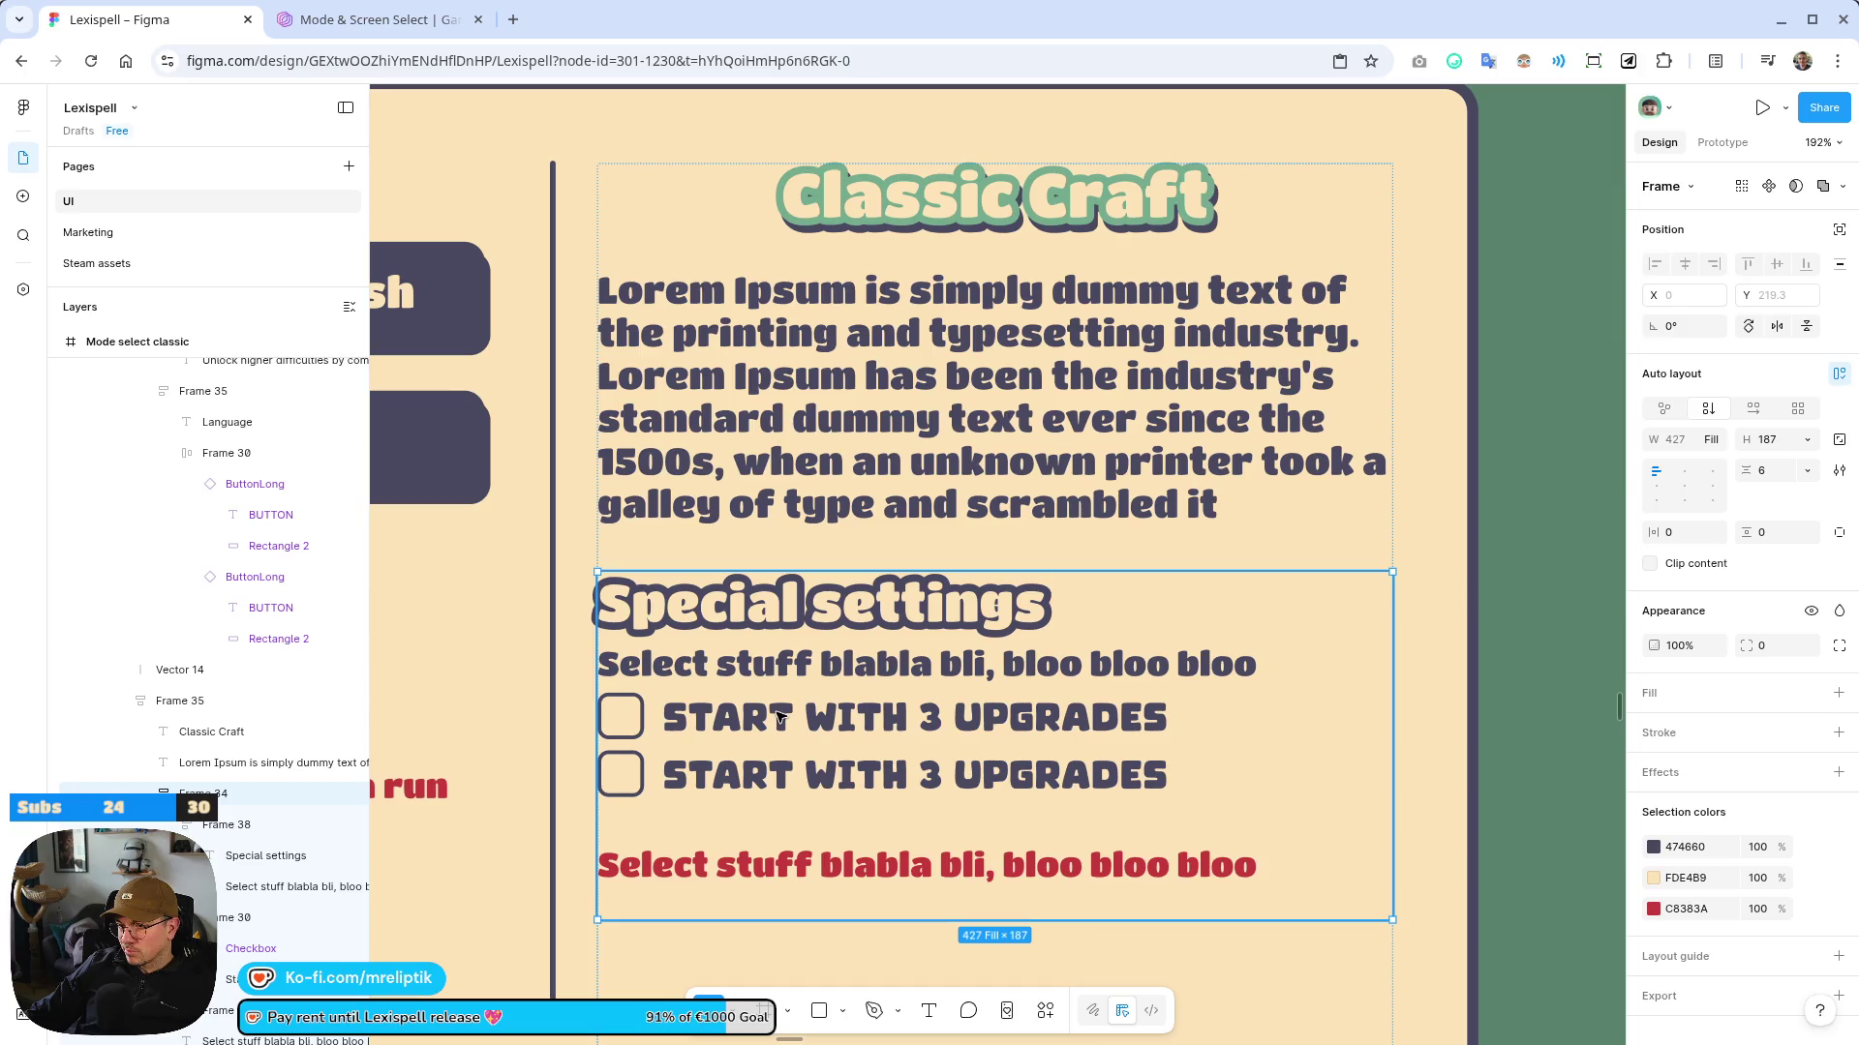
Step: Wrap both checkbox rows in their own auto-layout frame
left_click(731, 723)
left_click(726, 762, "shift")
key("shift+a")
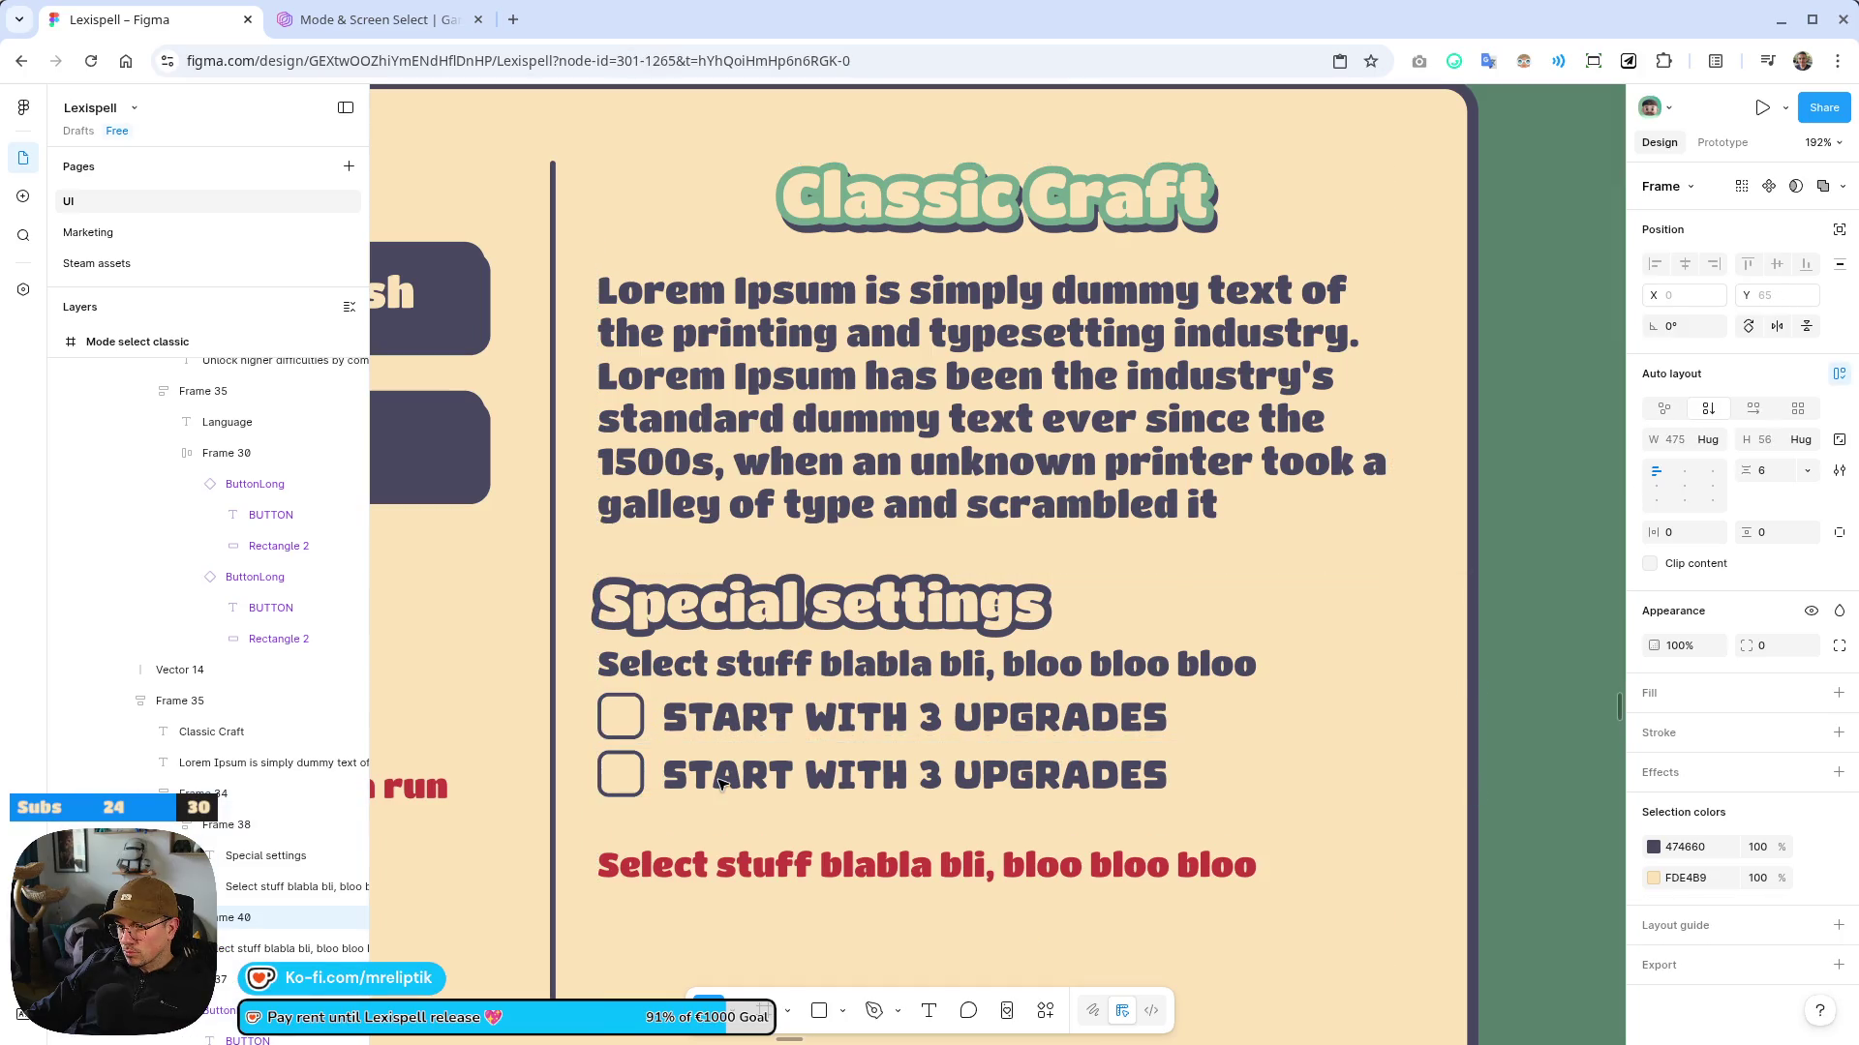
Step: Set the Special settings frame's gap to 15
left_click(1021, 678)
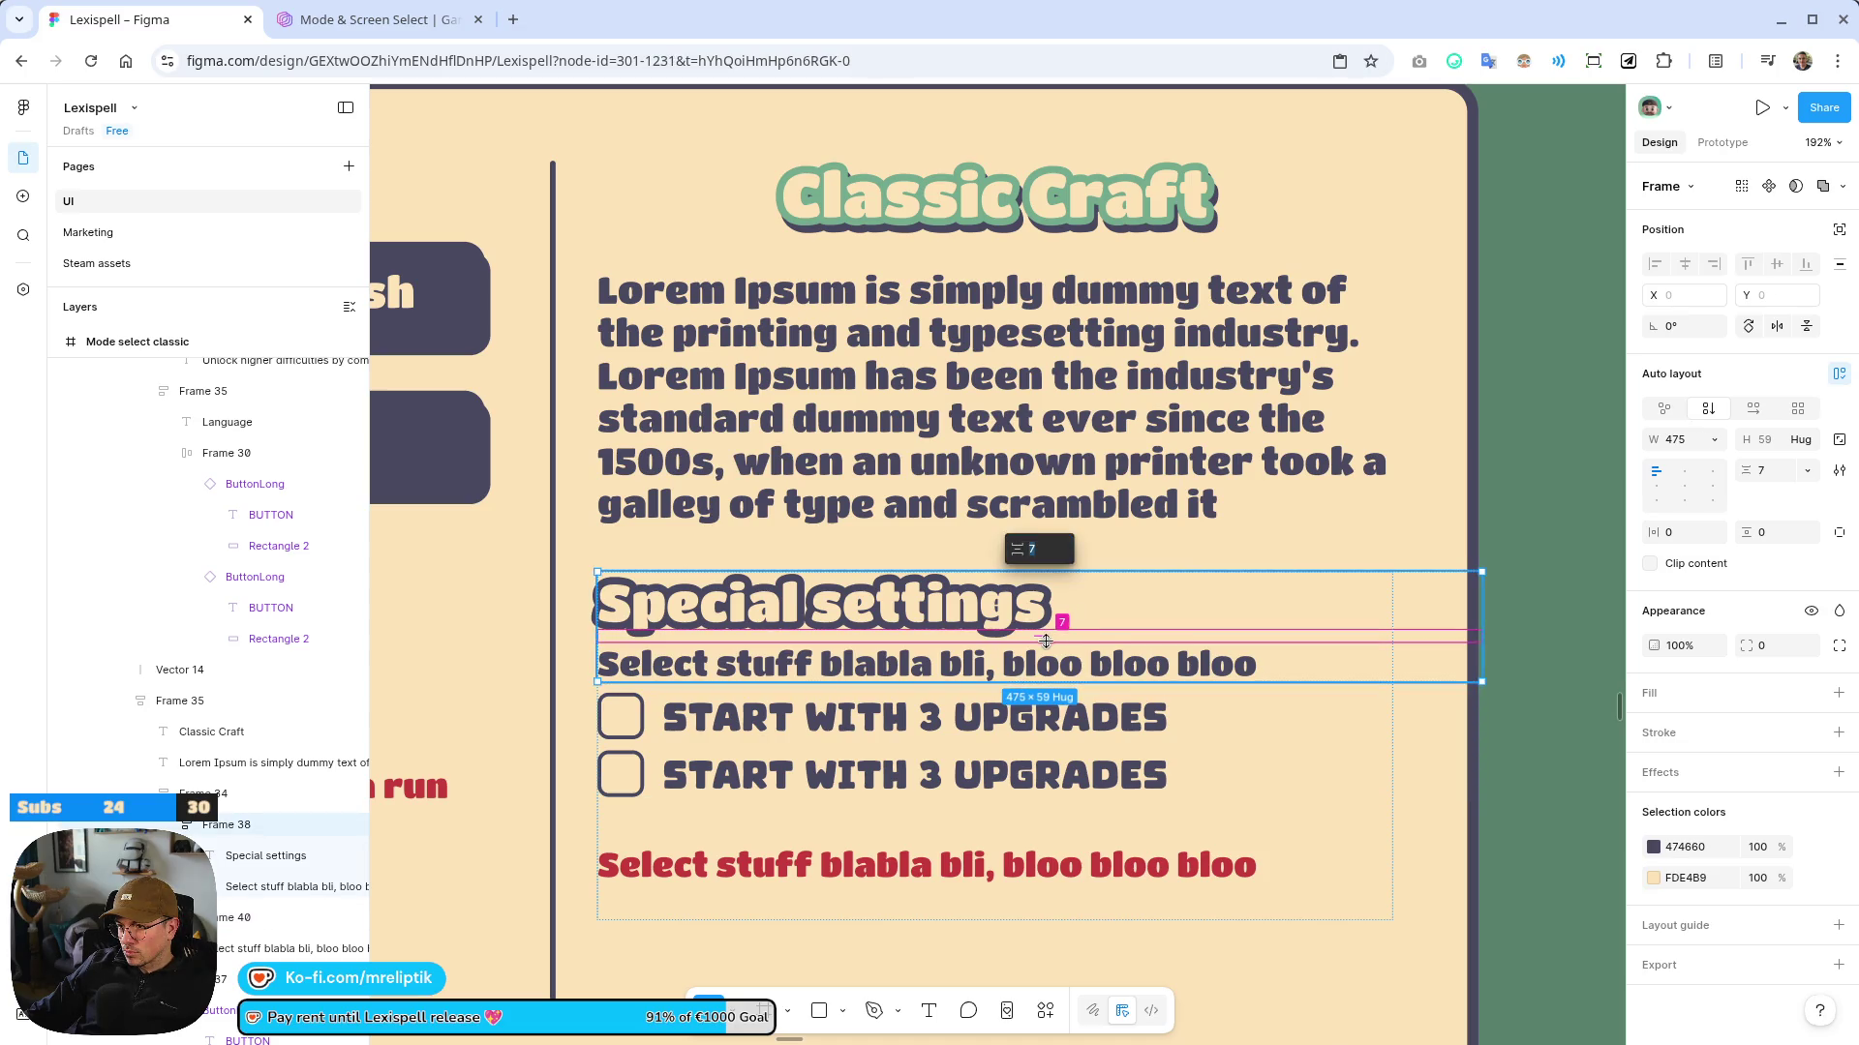
left_click(271, 796)
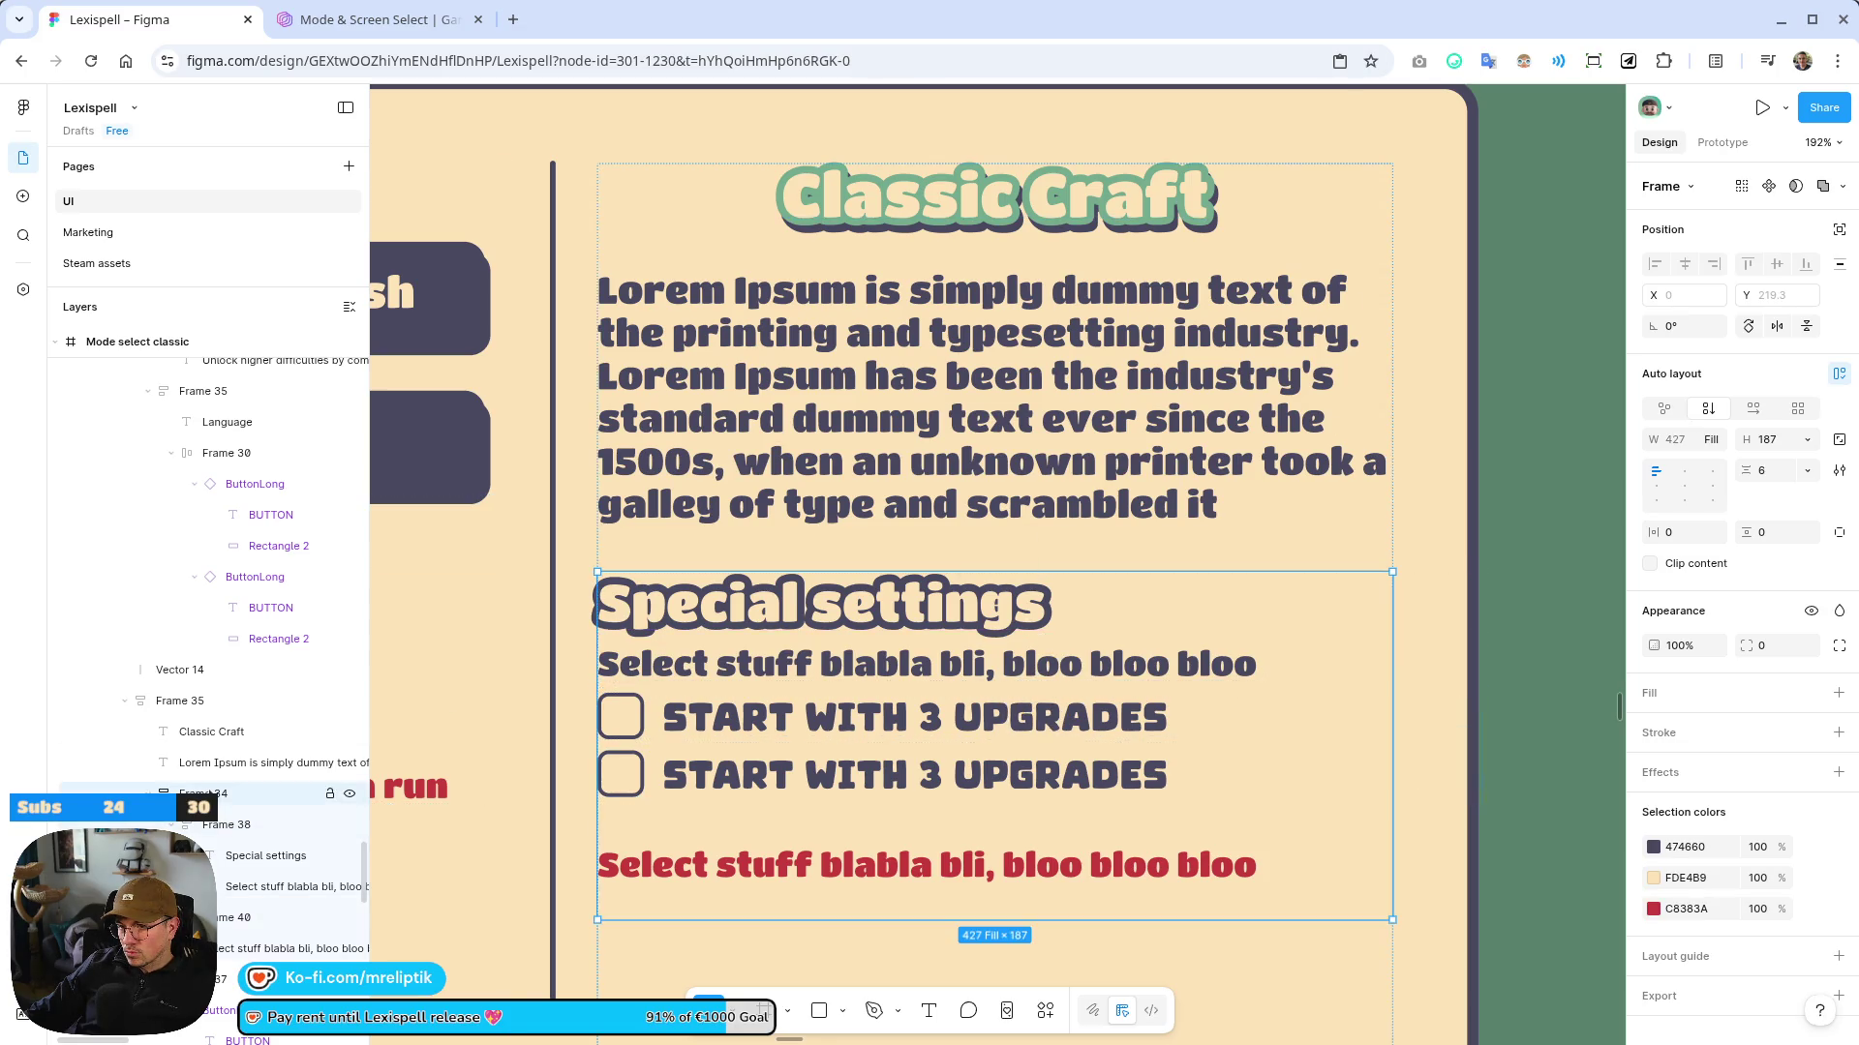
left_click(1789, 470)
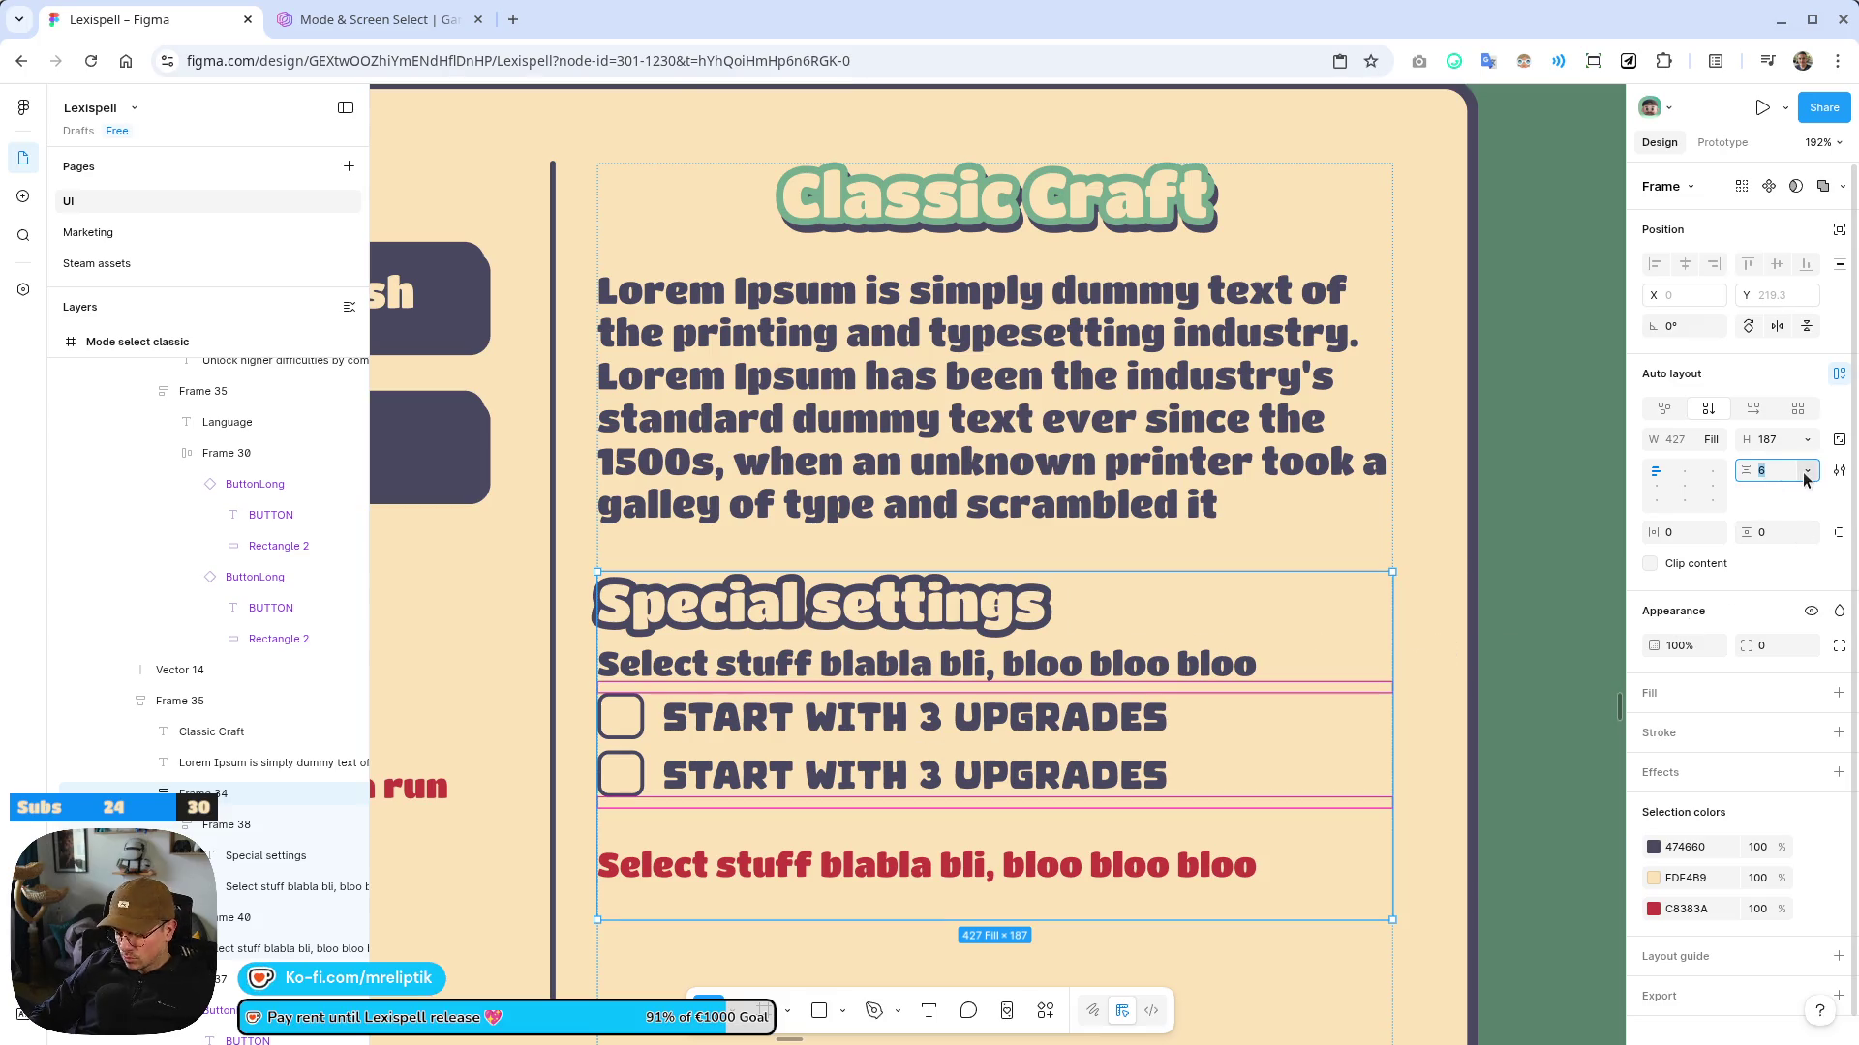
type("10")
key("Return")
left_click(1807, 474)
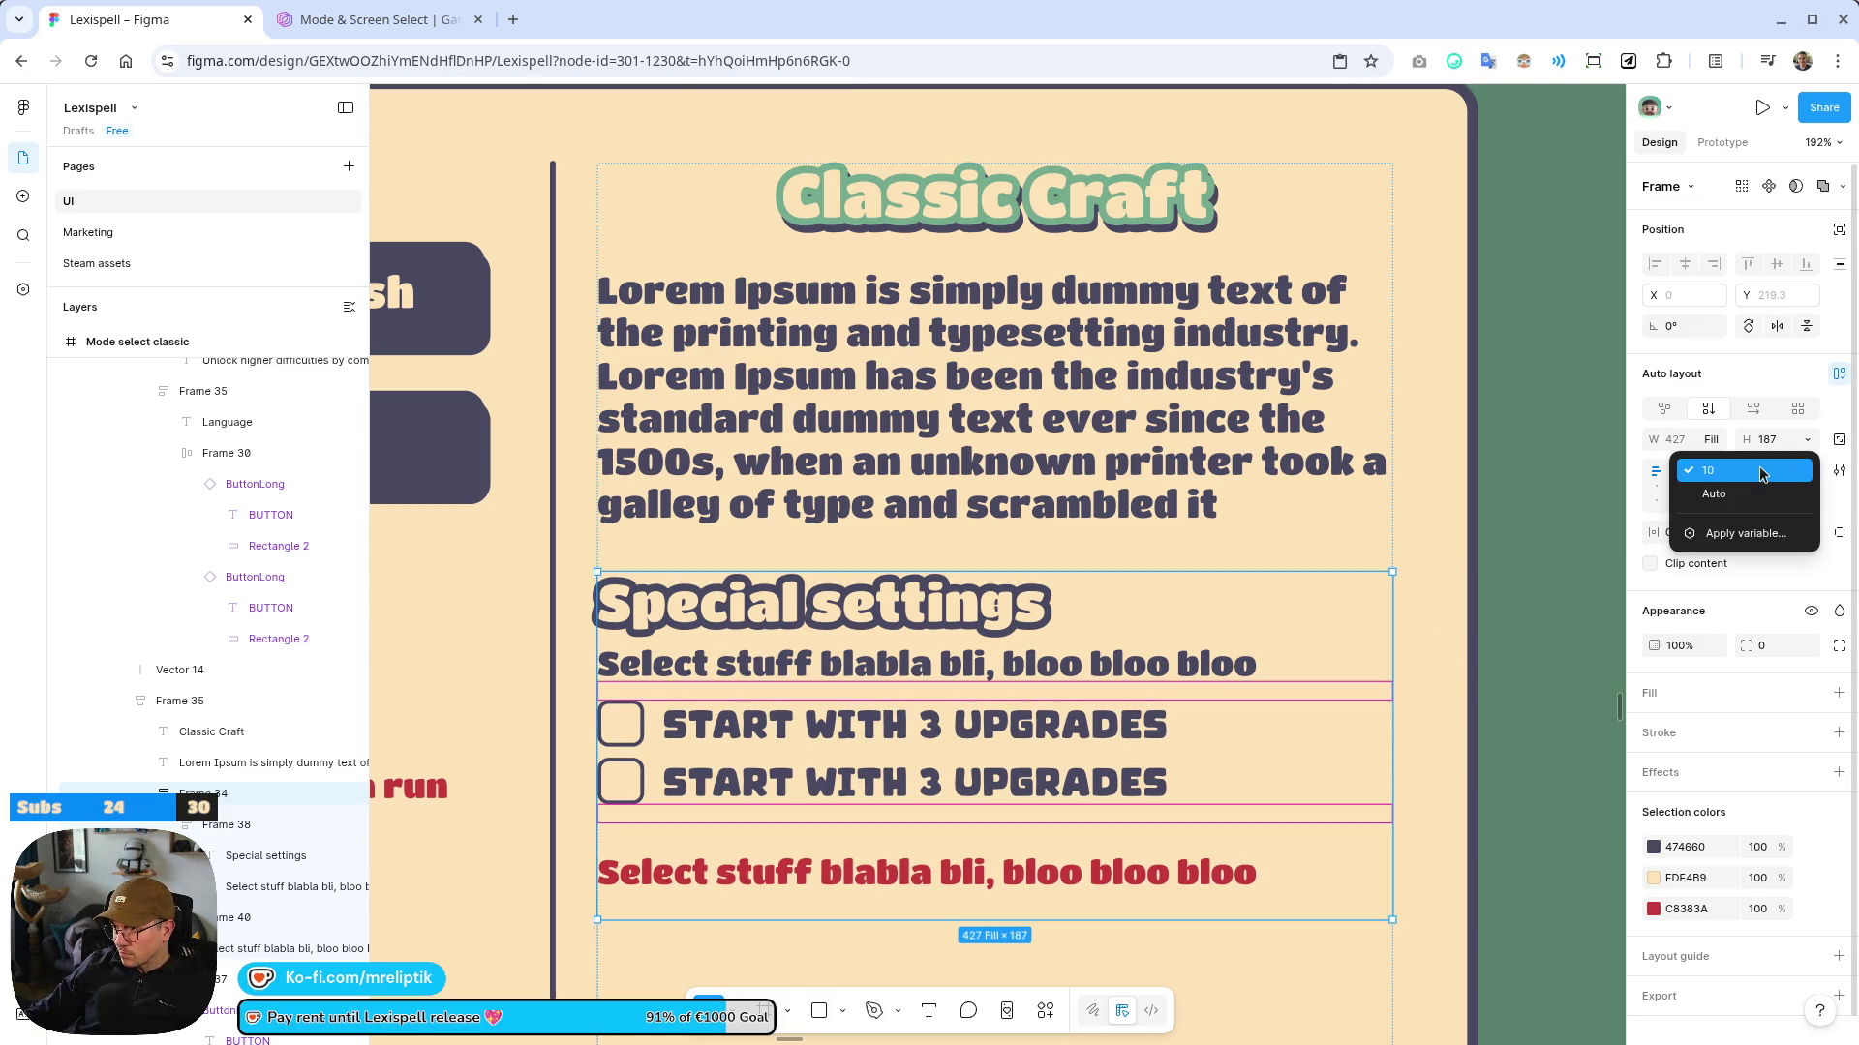
left_click(1760, 474)
type("15")
key("Return")
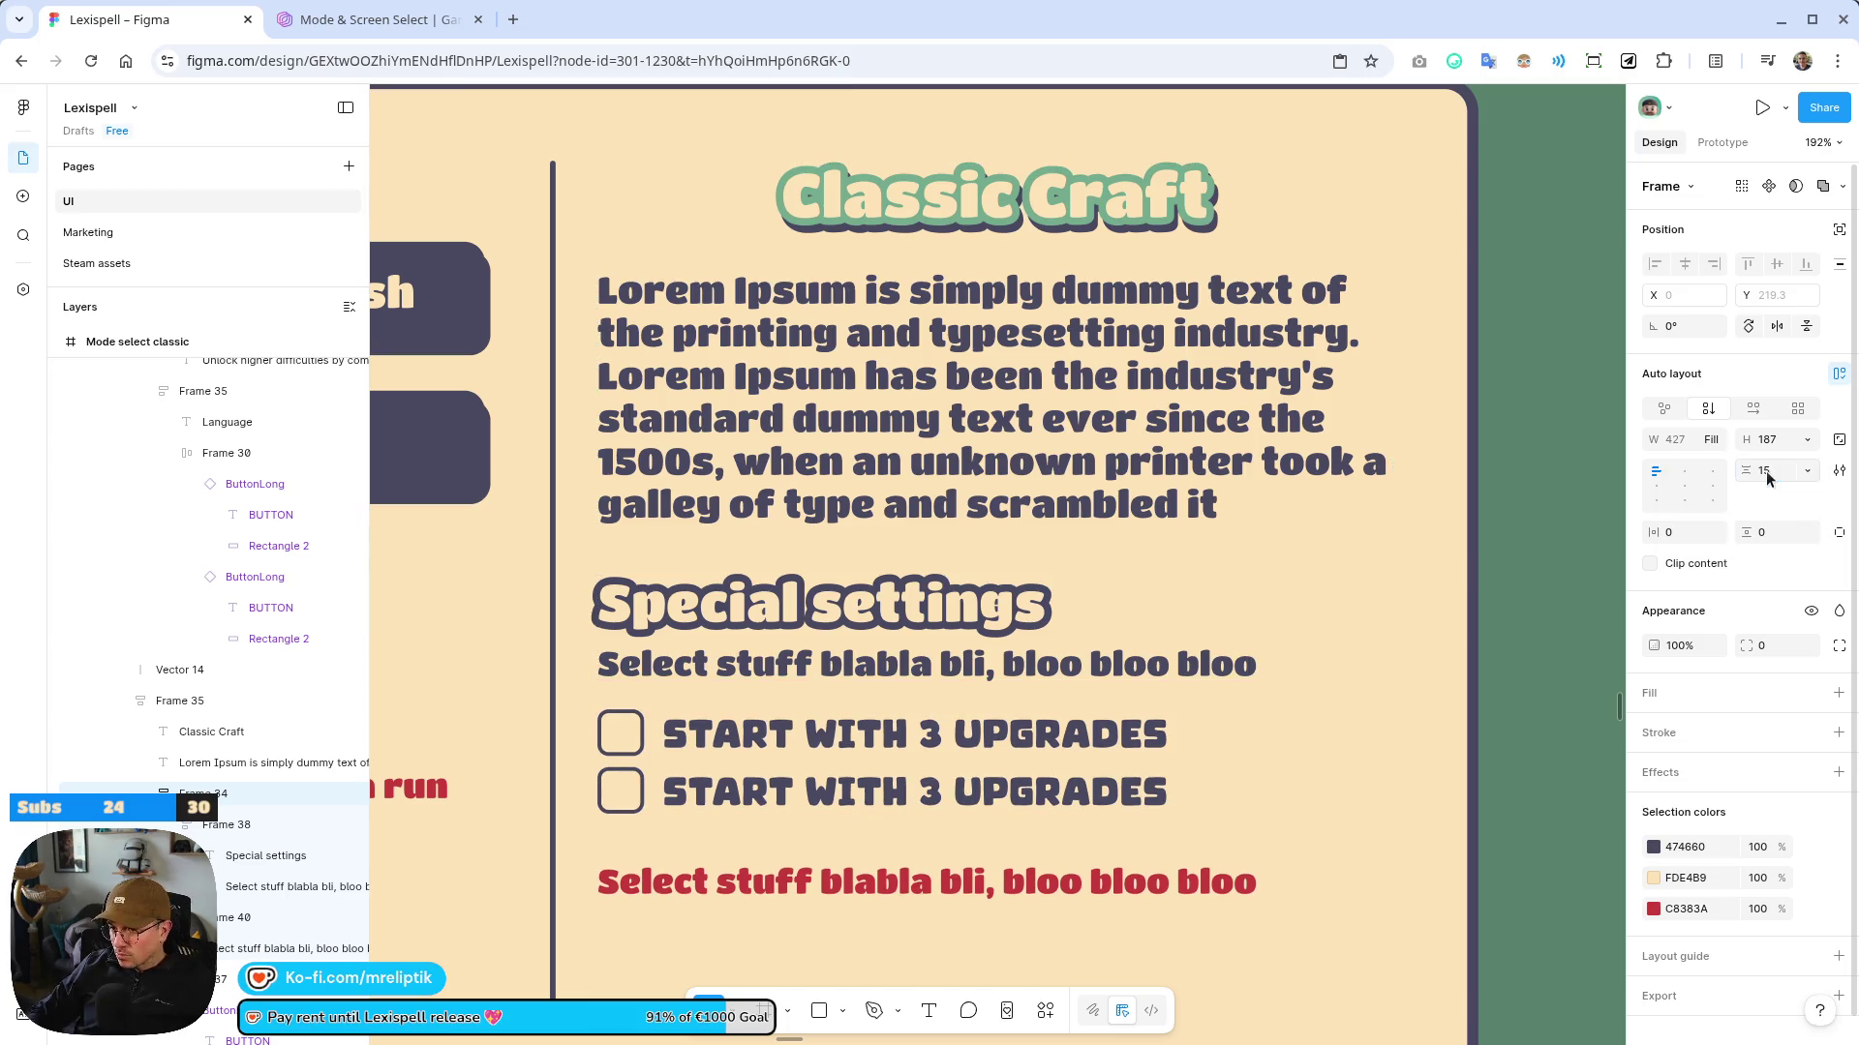
Step: Duplicate the last checkbox row to add a third START WITH 3 UPGRADES row
scroll(816, 684, "down", 5)
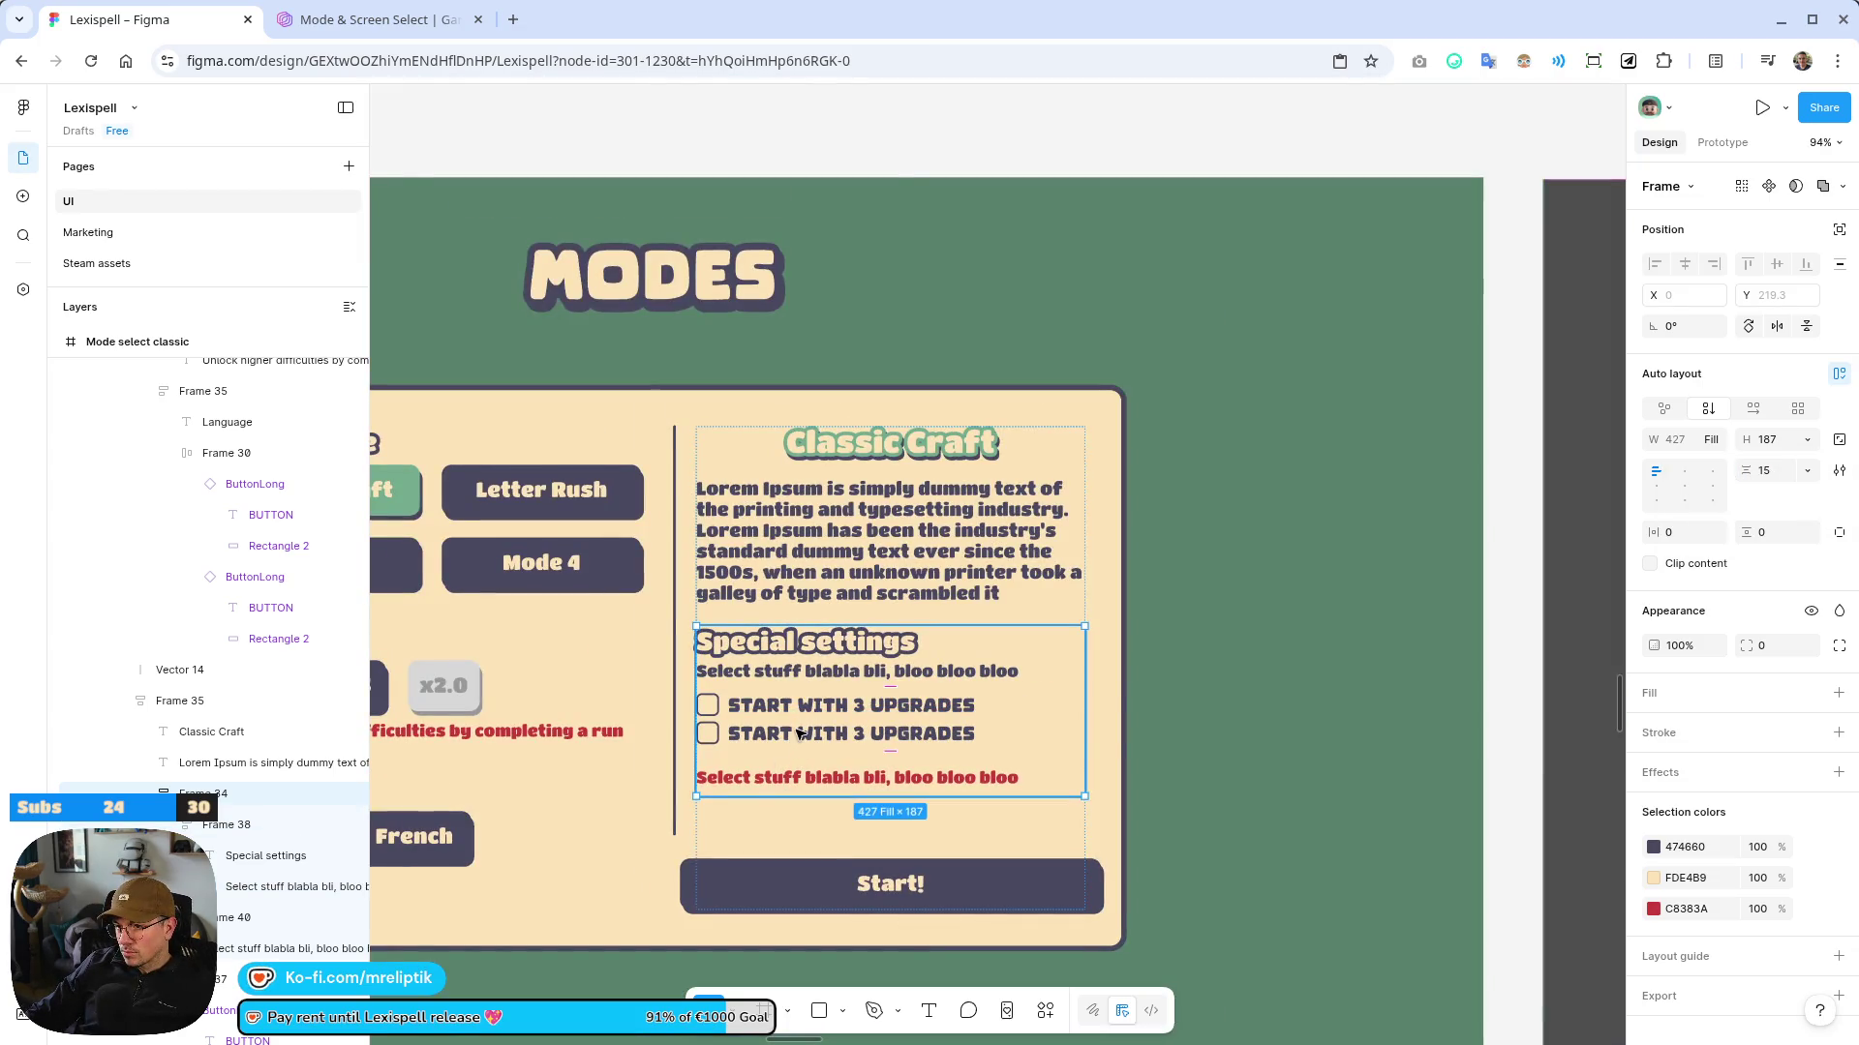
left_click(804, 733)
key("shift+Return")
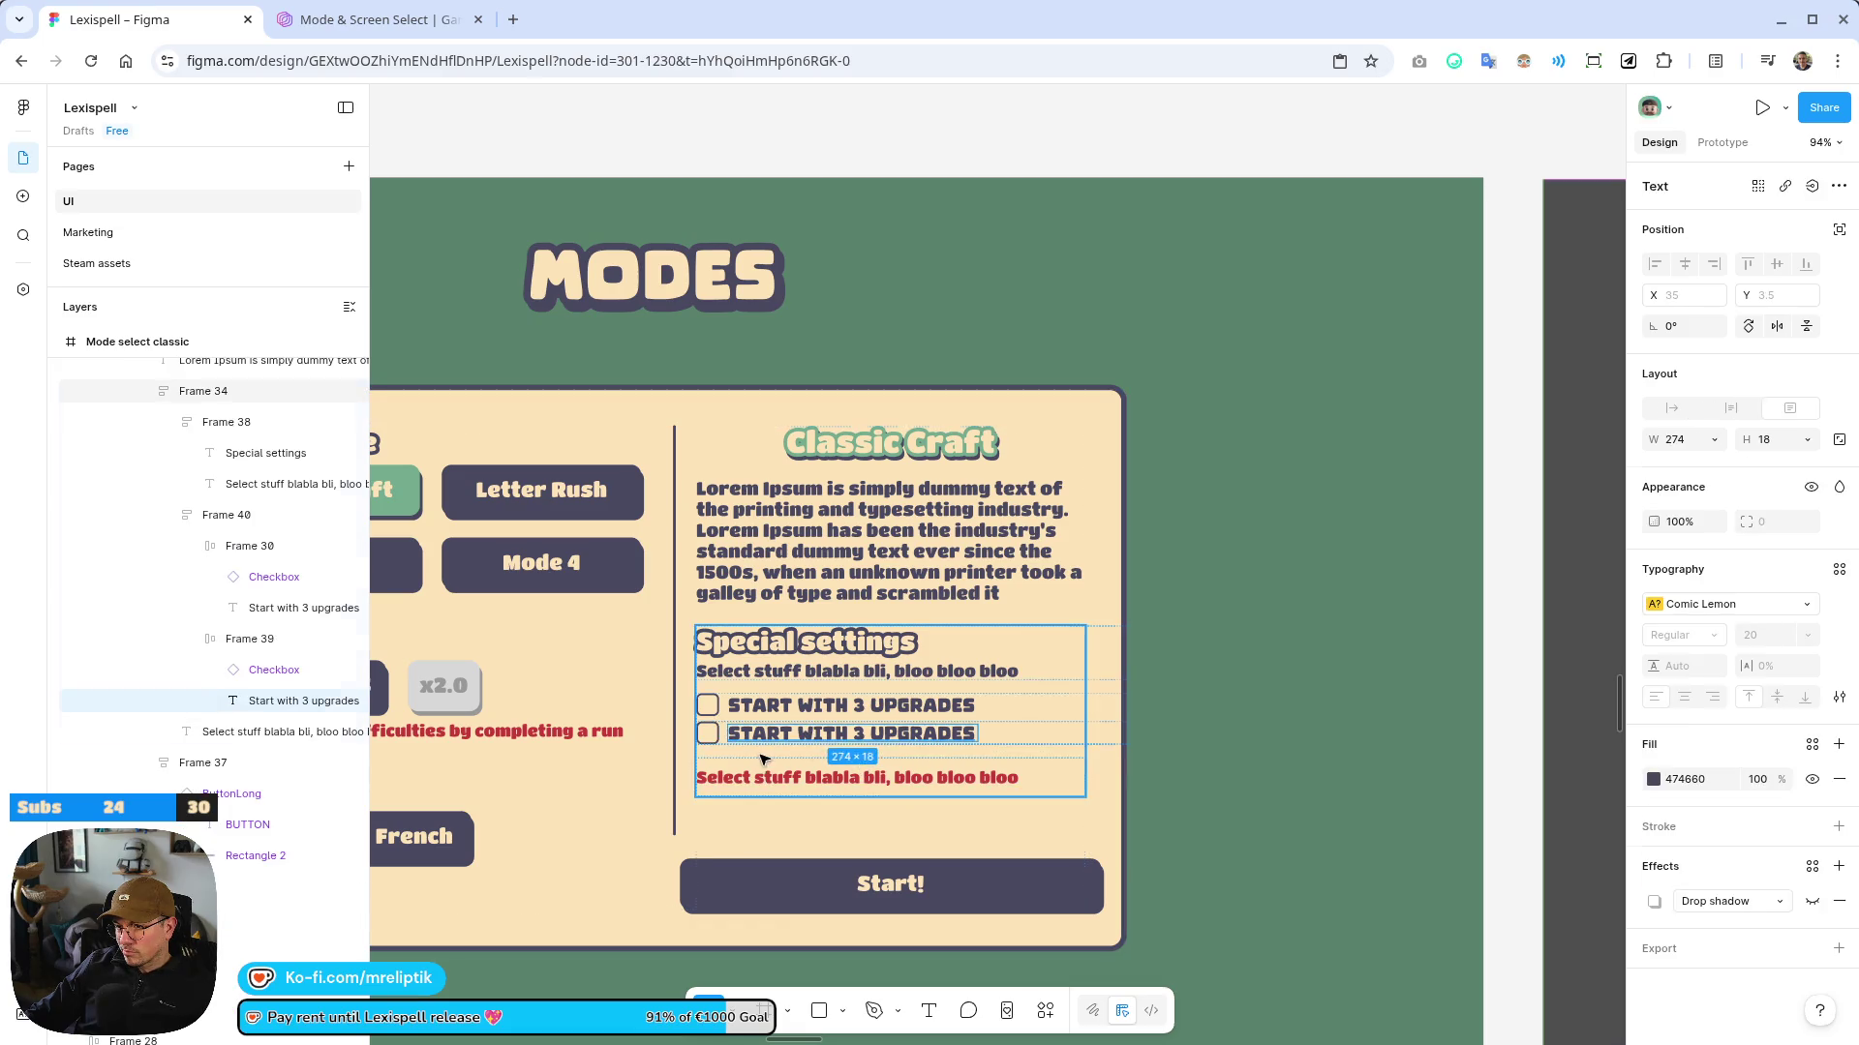
left_click(762, 736)
key("ctrl+d")
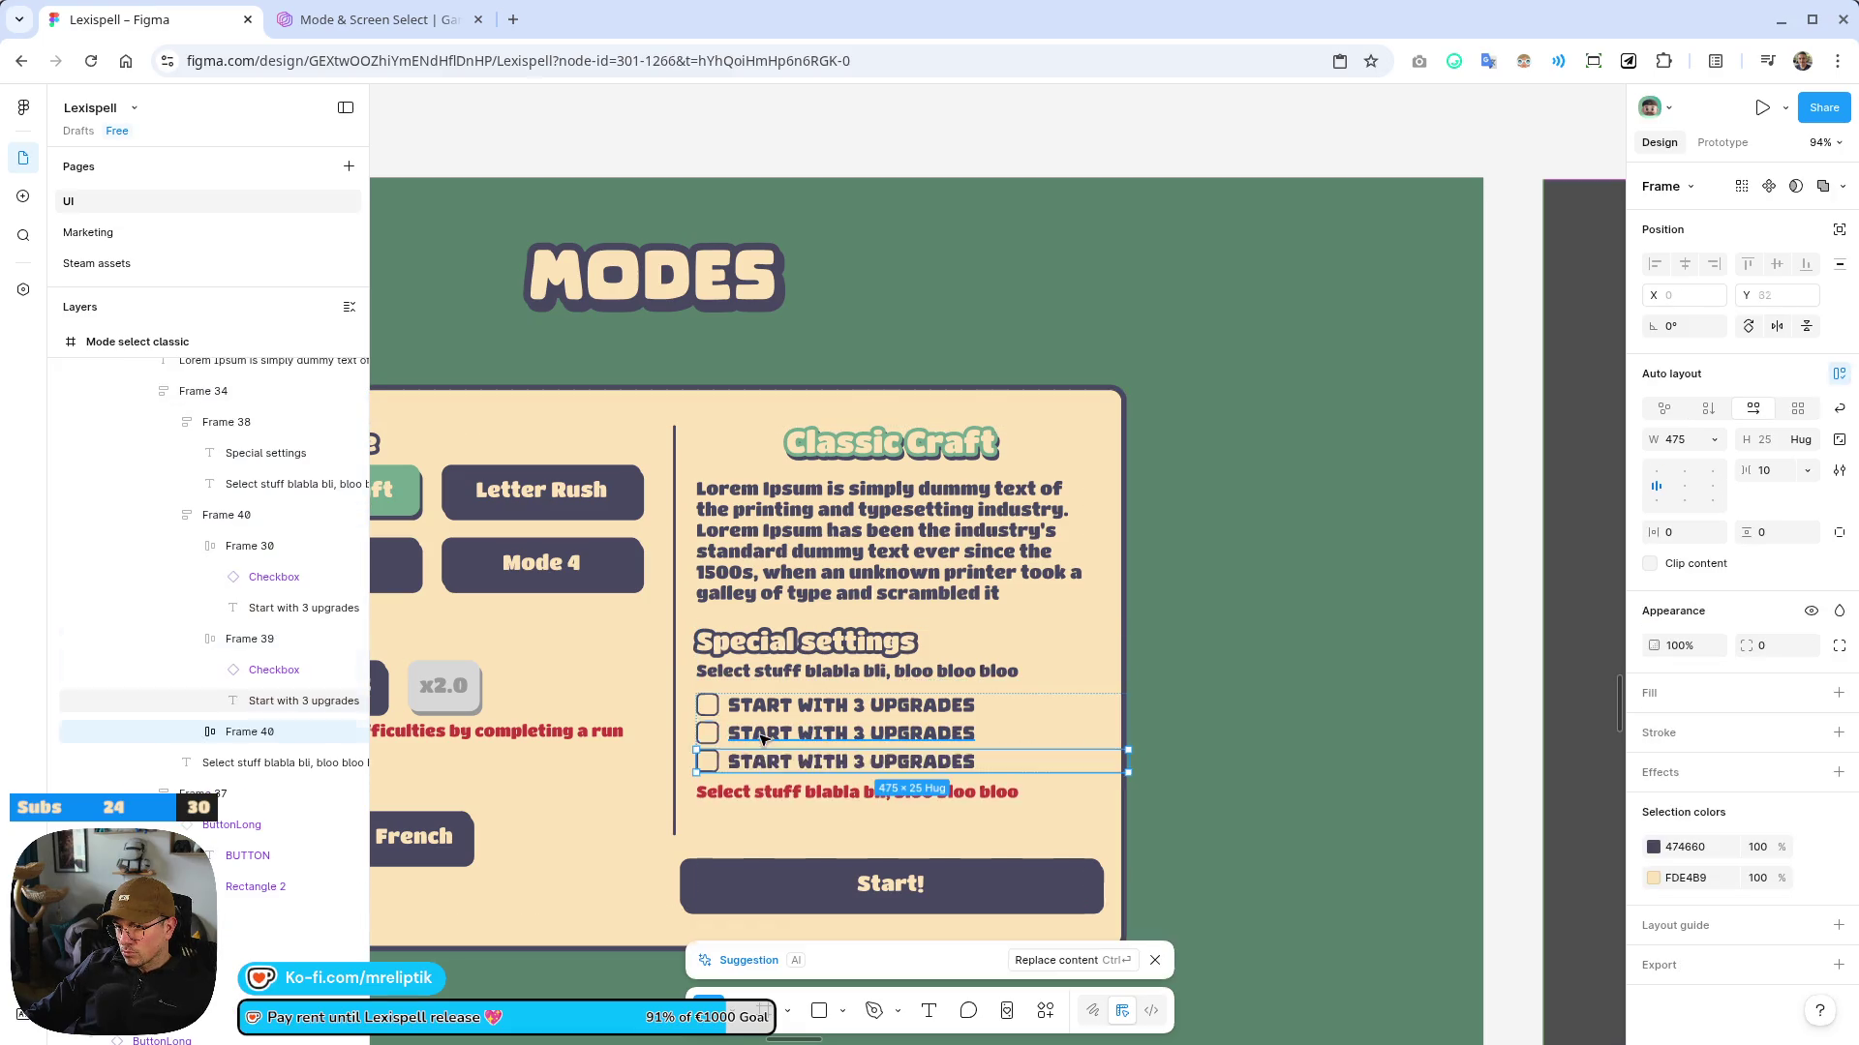
scroll(762, 741, "up", 3)
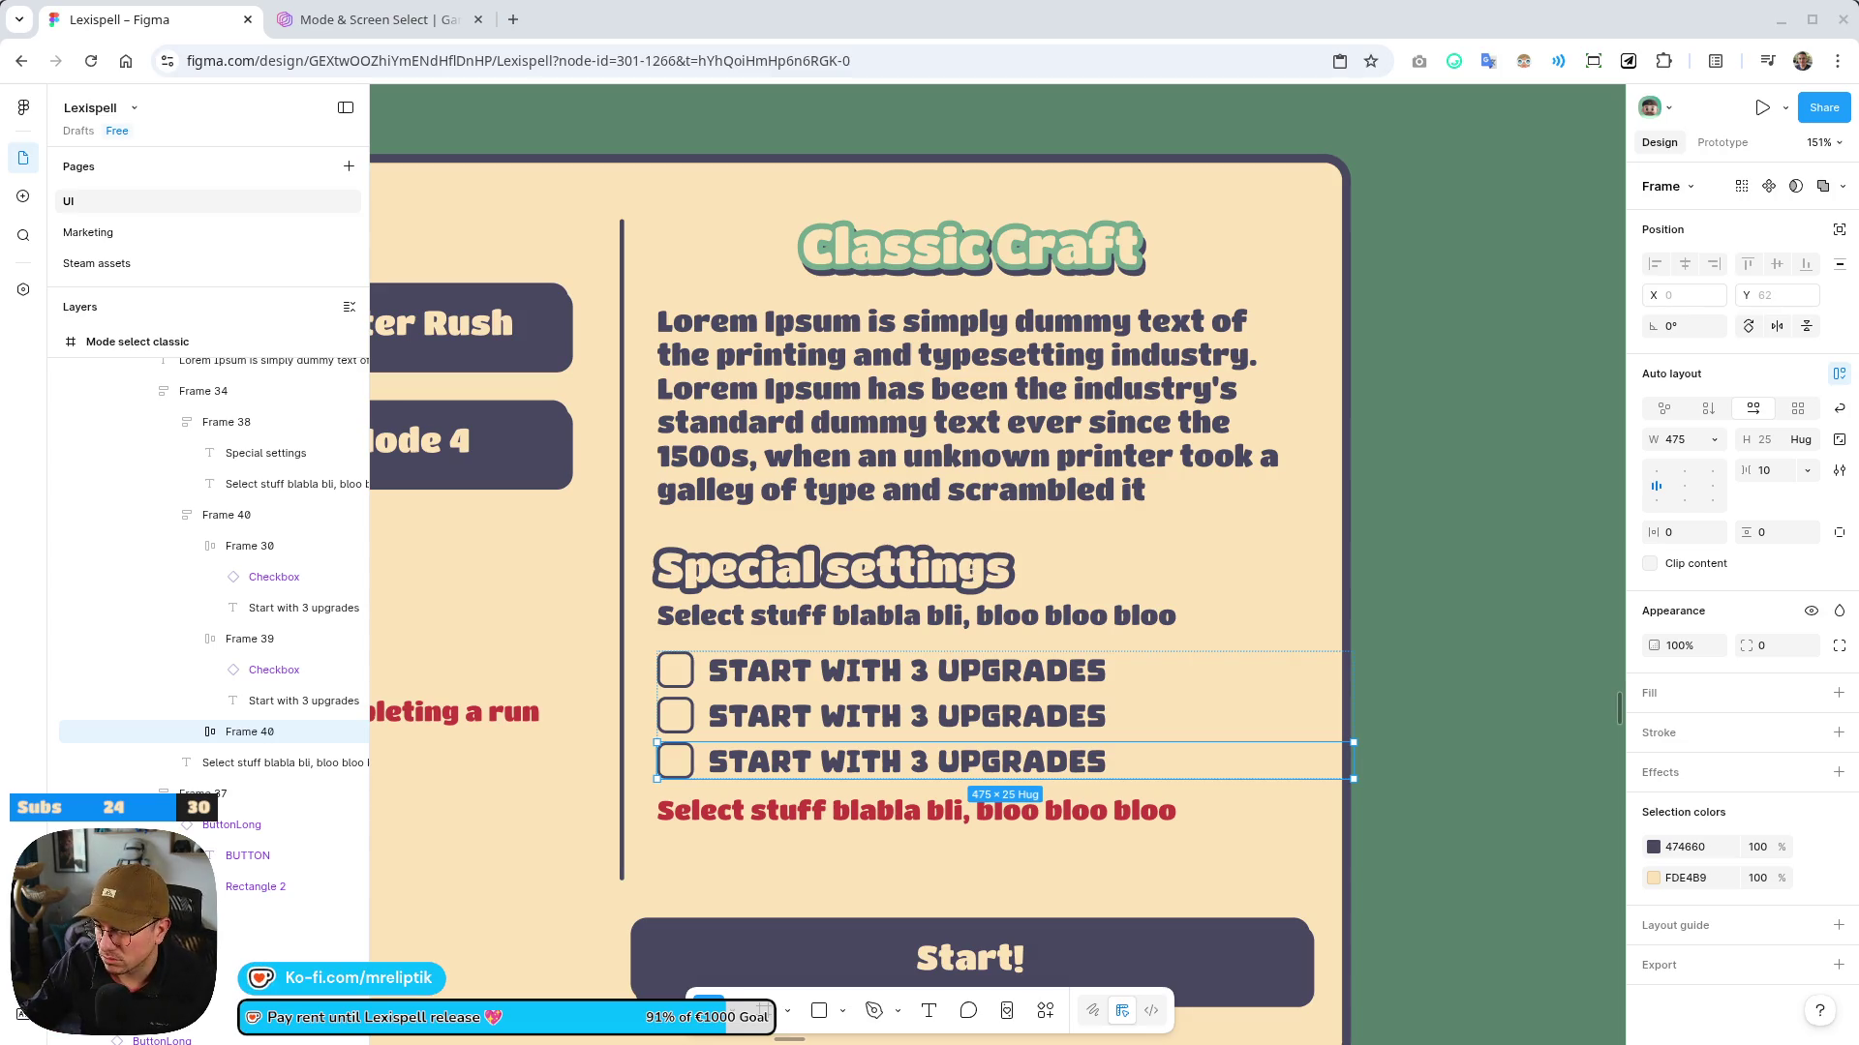
Step: Narrow the Special settings heading group and the checkbox stack to fit the panel width
left_click(1323, 620)
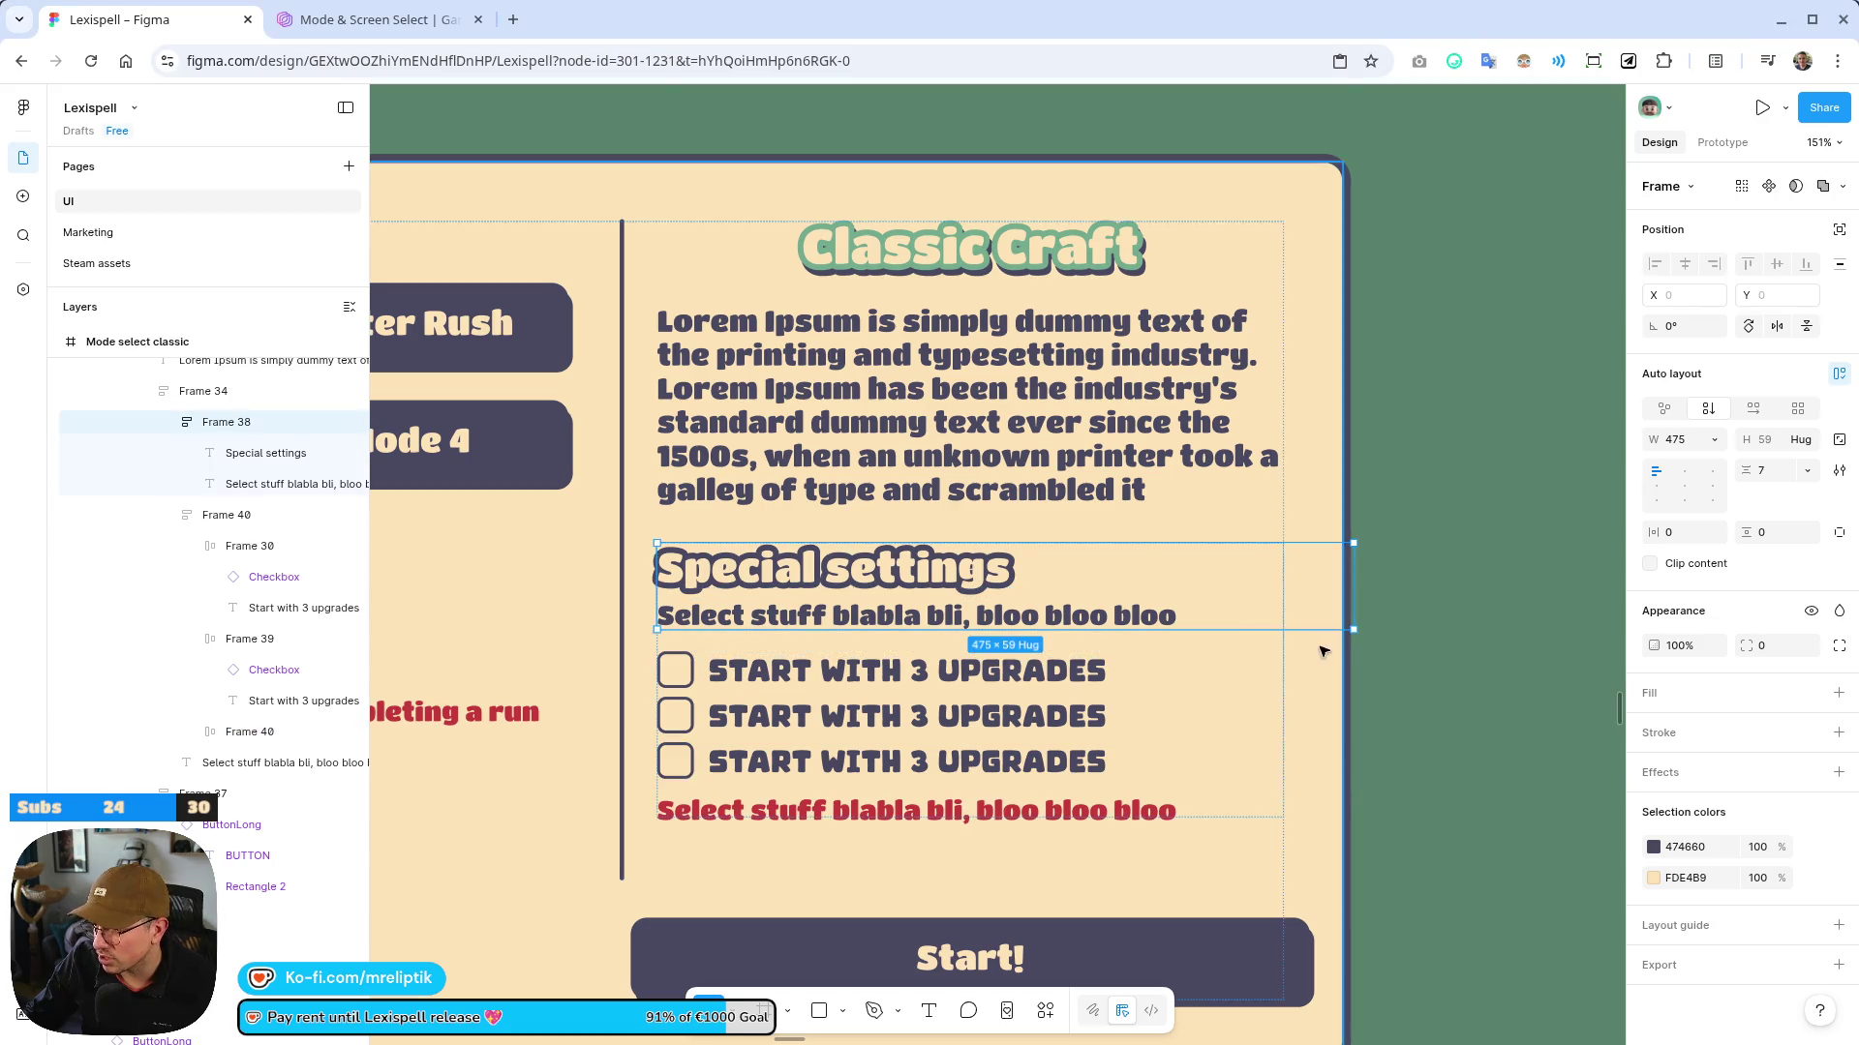
left_click_drag(1353, 592, 1274, 593)
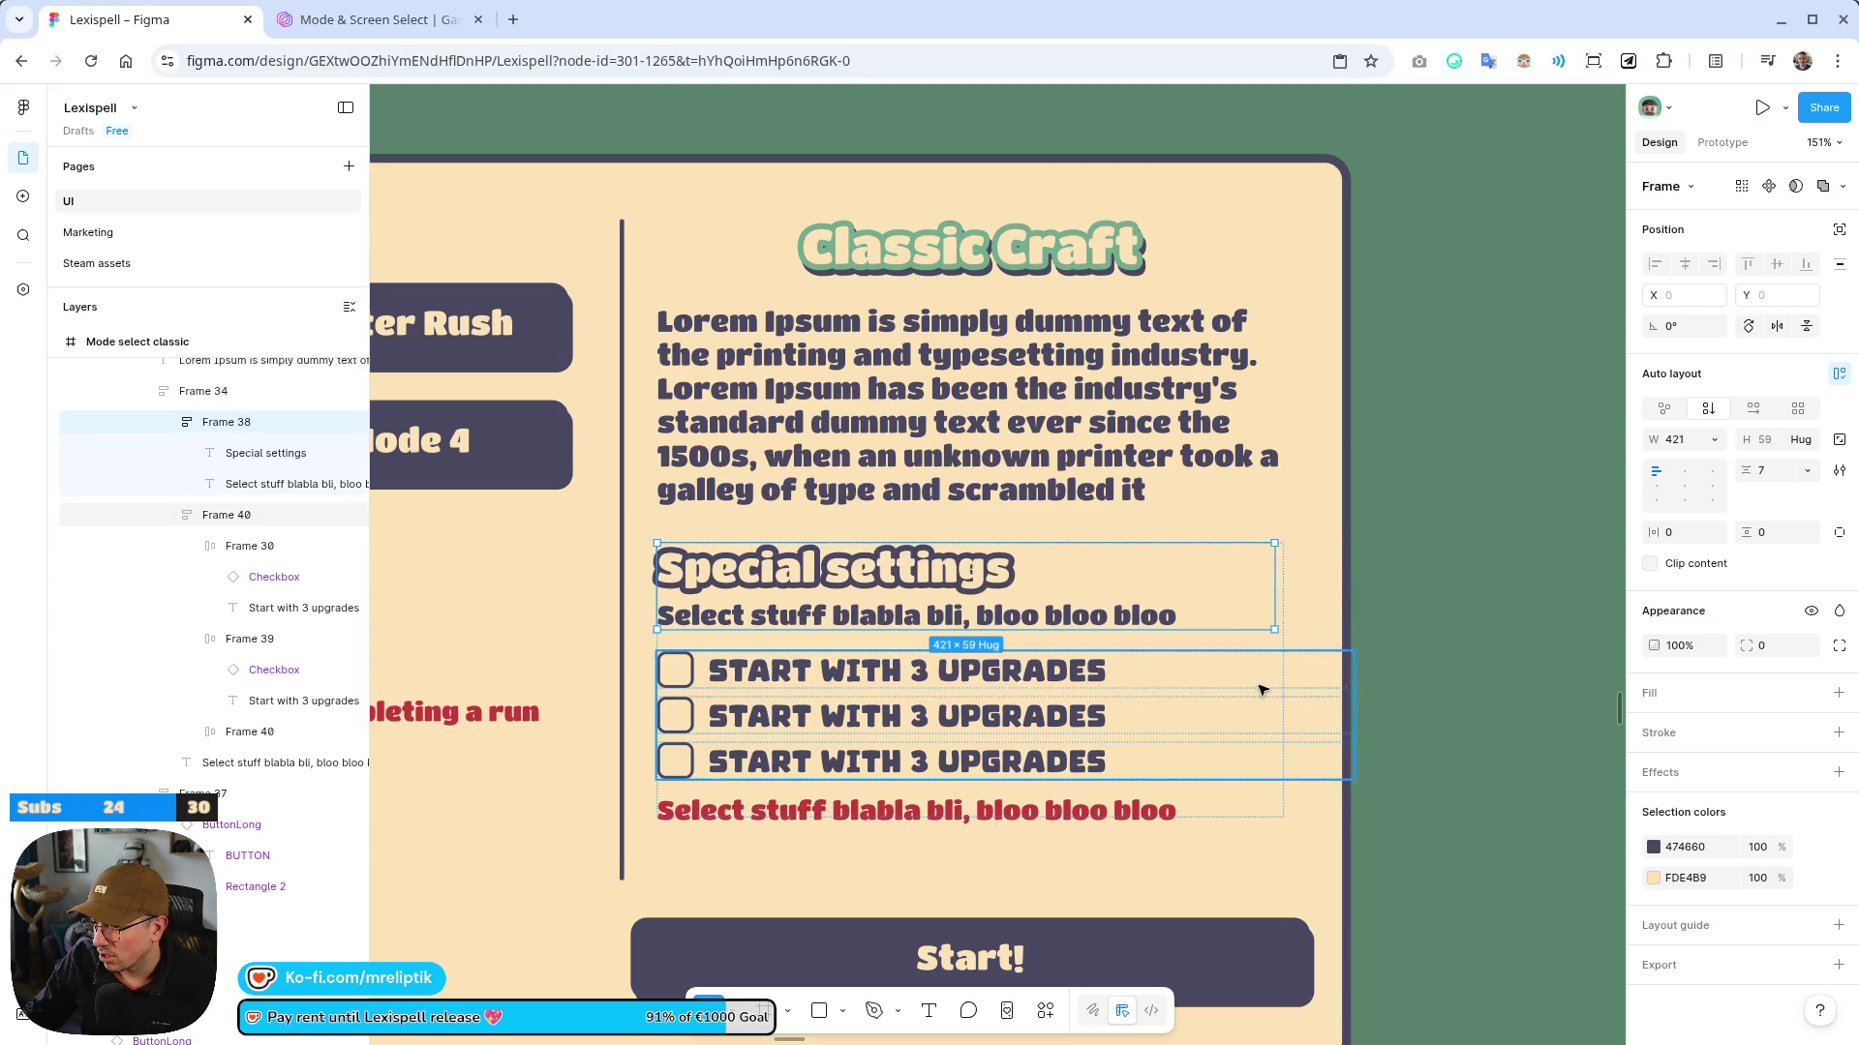
left_click(1261, 689)
left_click_drag(1354, 684, 1282, 685)
Step: Set all three checkbox rows' width to Hug contents, making each 309 wide
left_click(1352, 685)
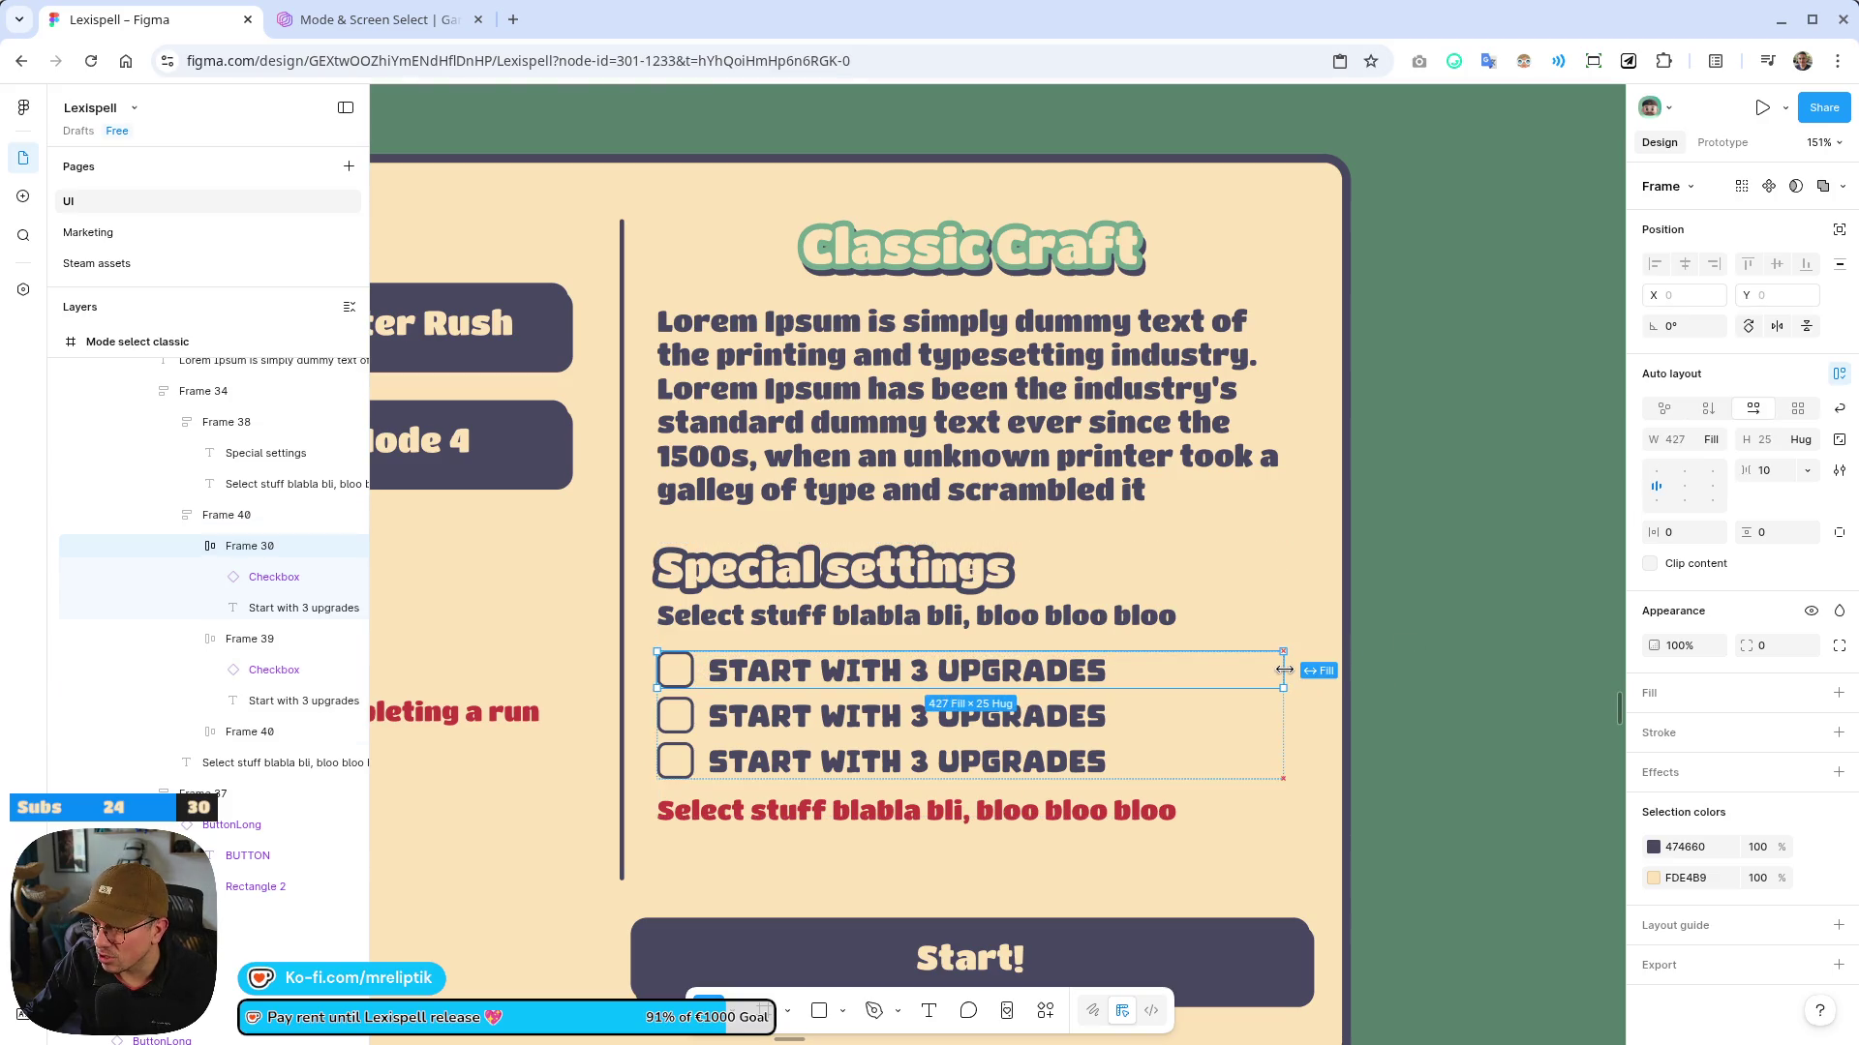
left_click(228, 637)
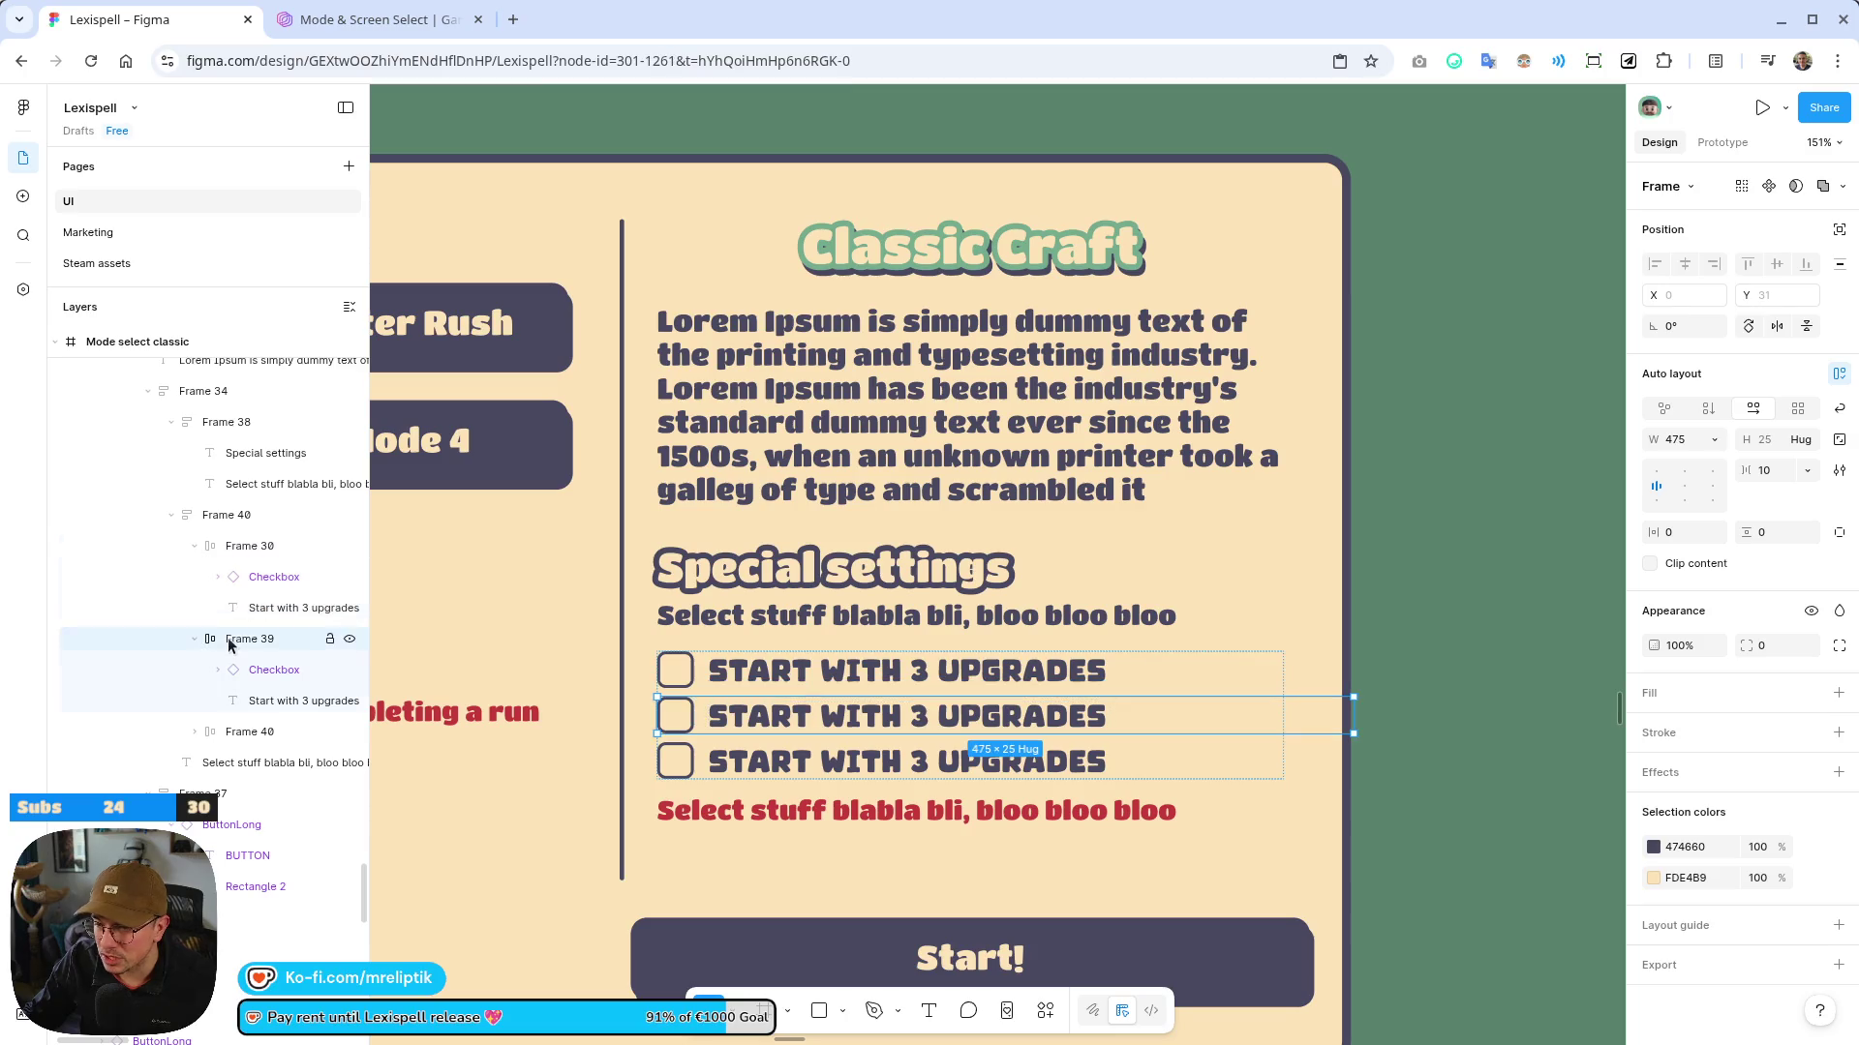
left_click(250, 546, "shift")
left_click(250, 732, "shift")
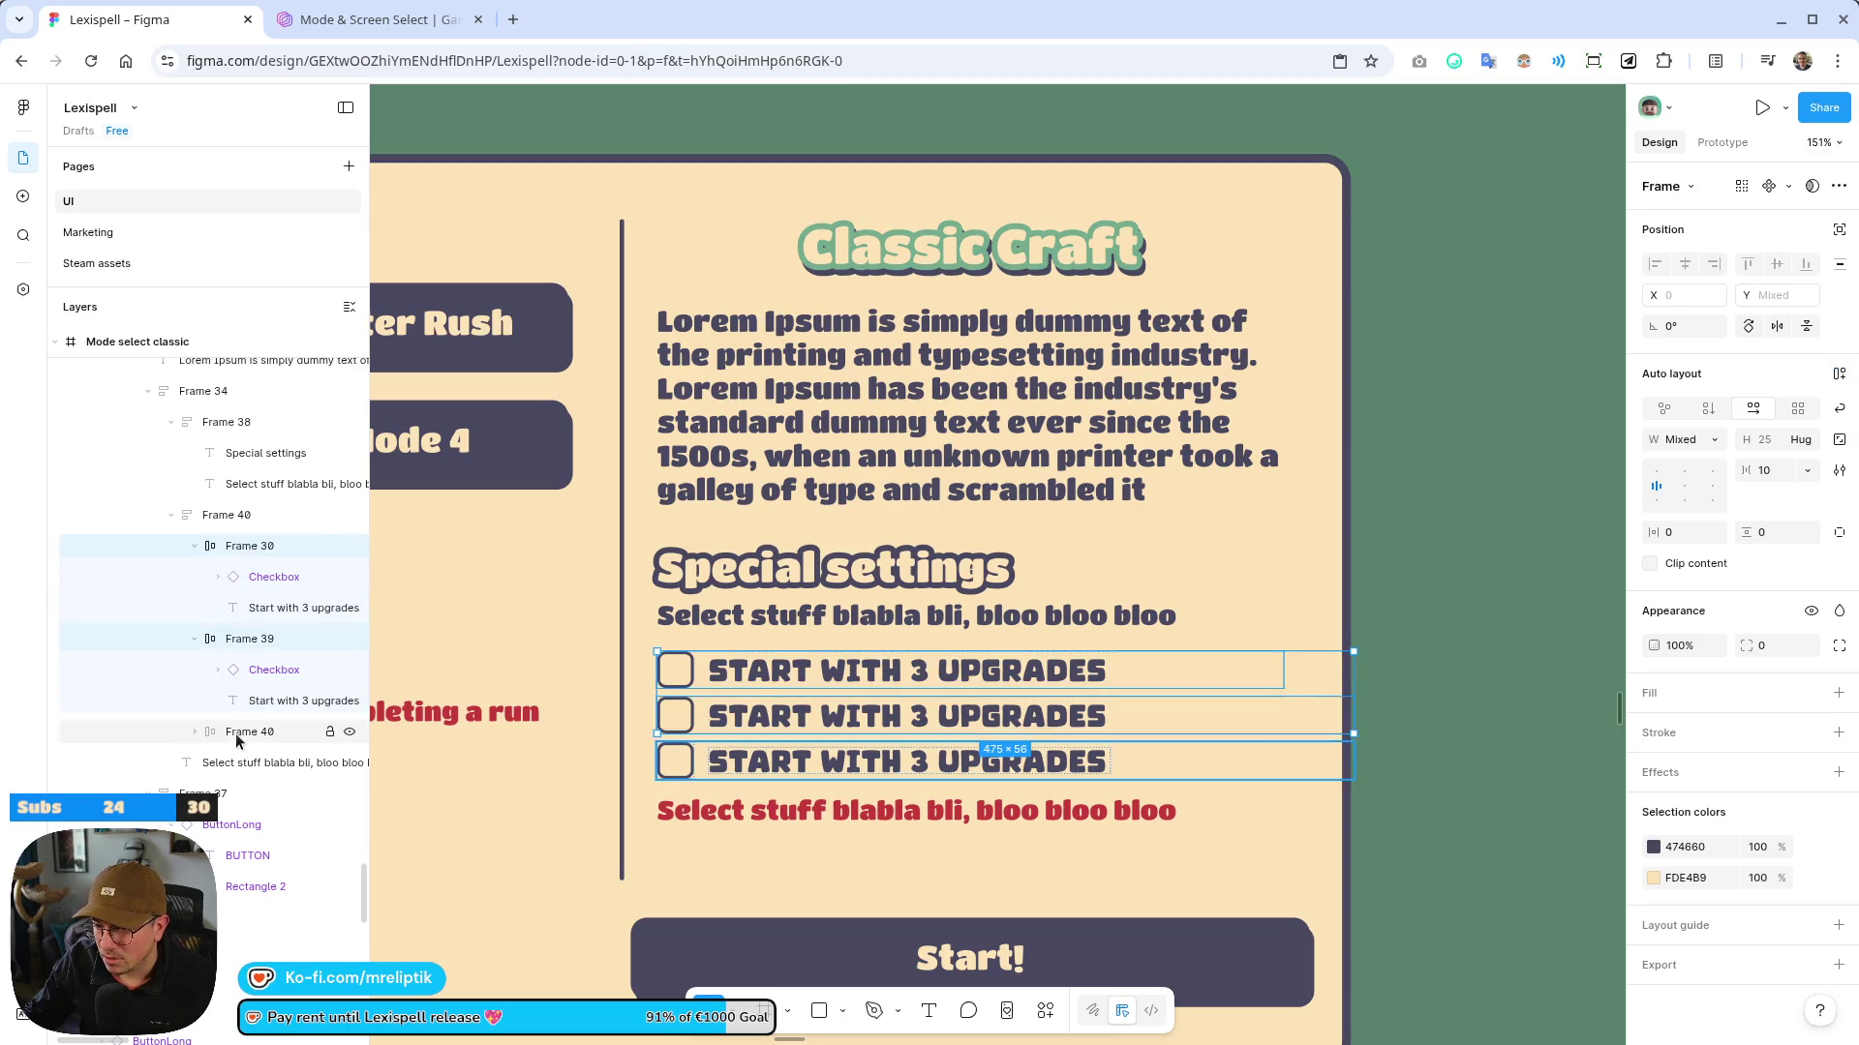
left_click(1801, 439)
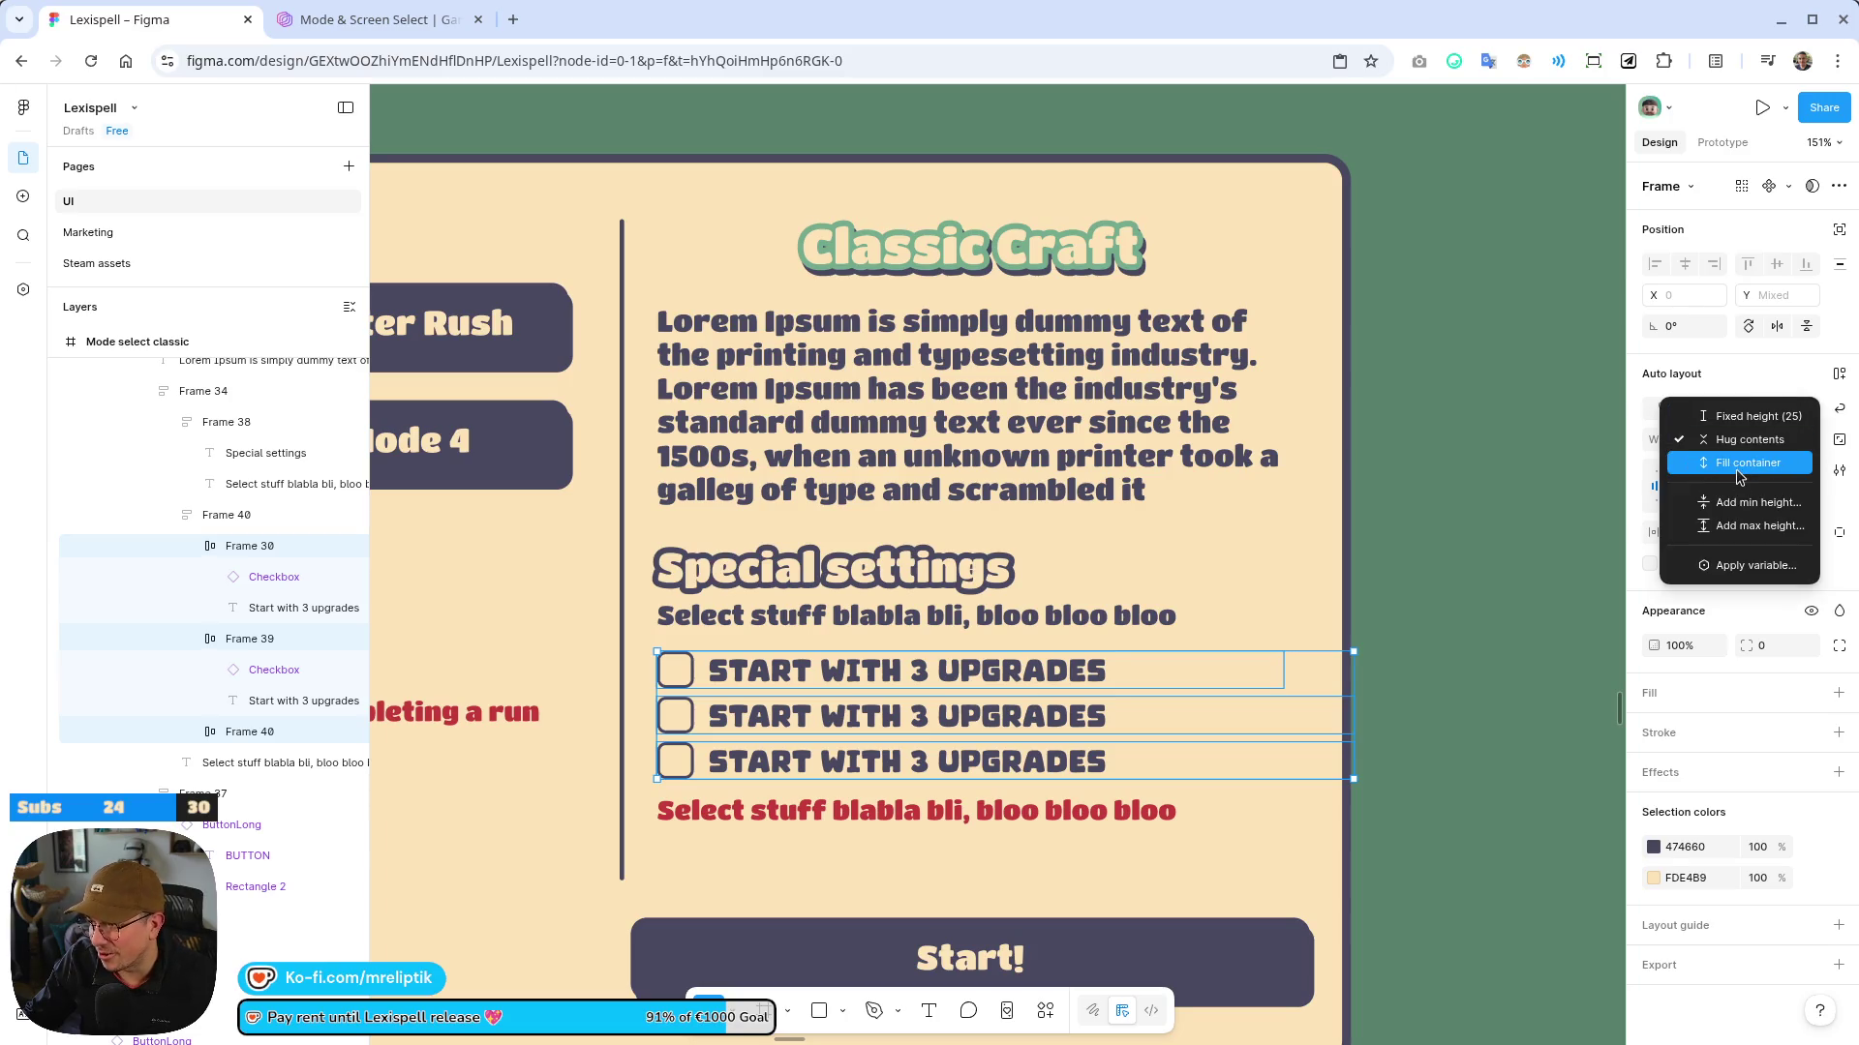
left_click(1629, 470)
left_click(1705, 440)
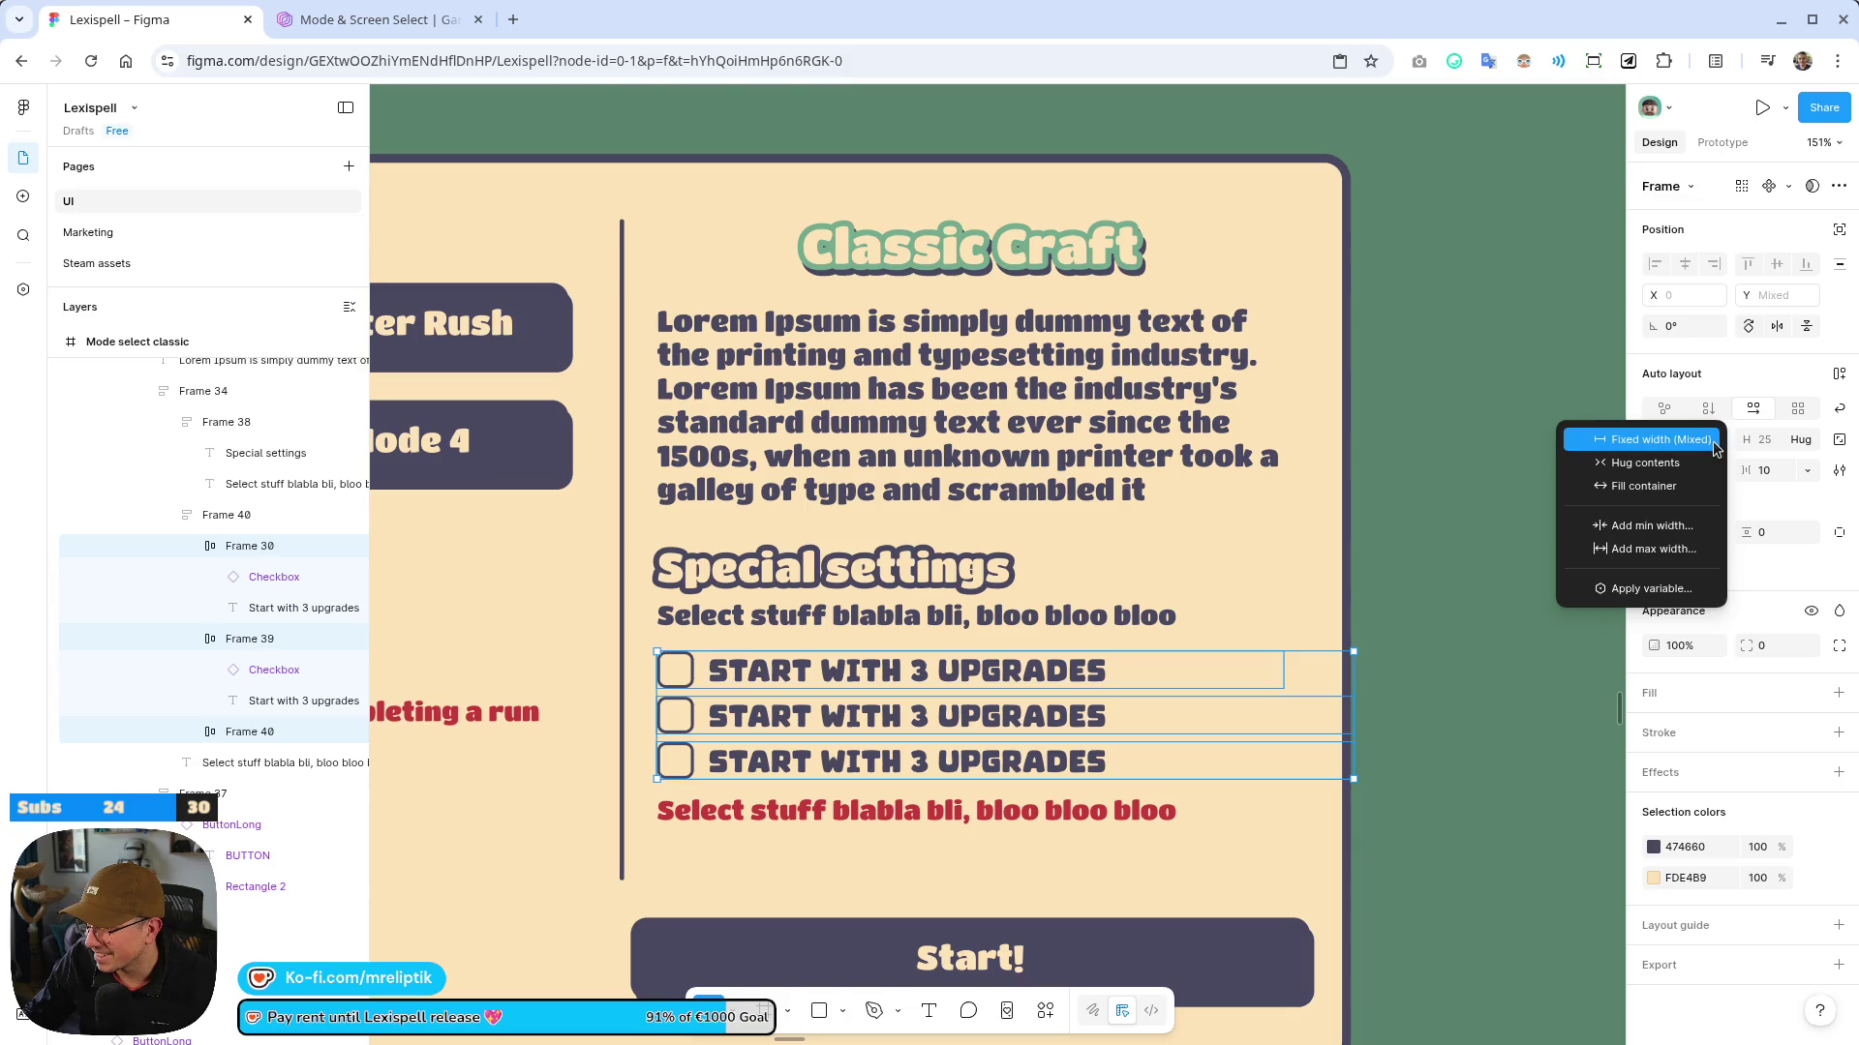
left_click(1680, 473)
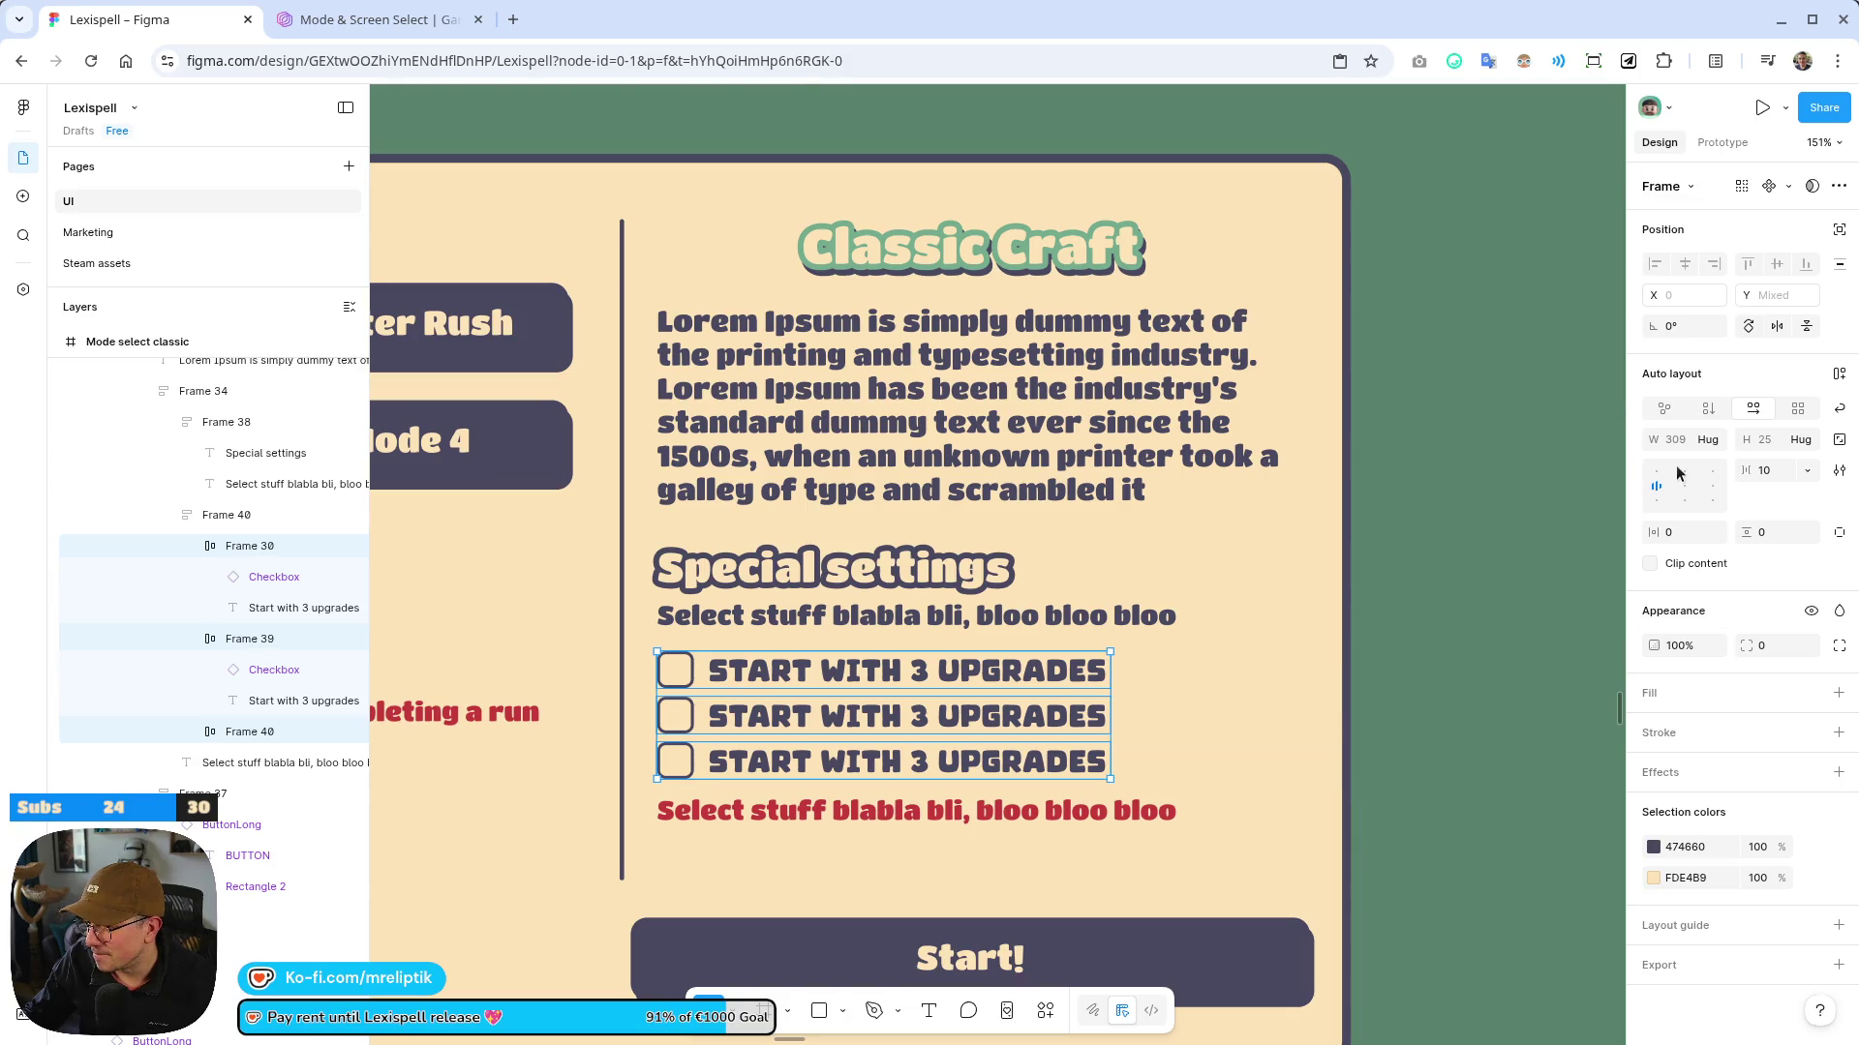
left_click(1440, 483)
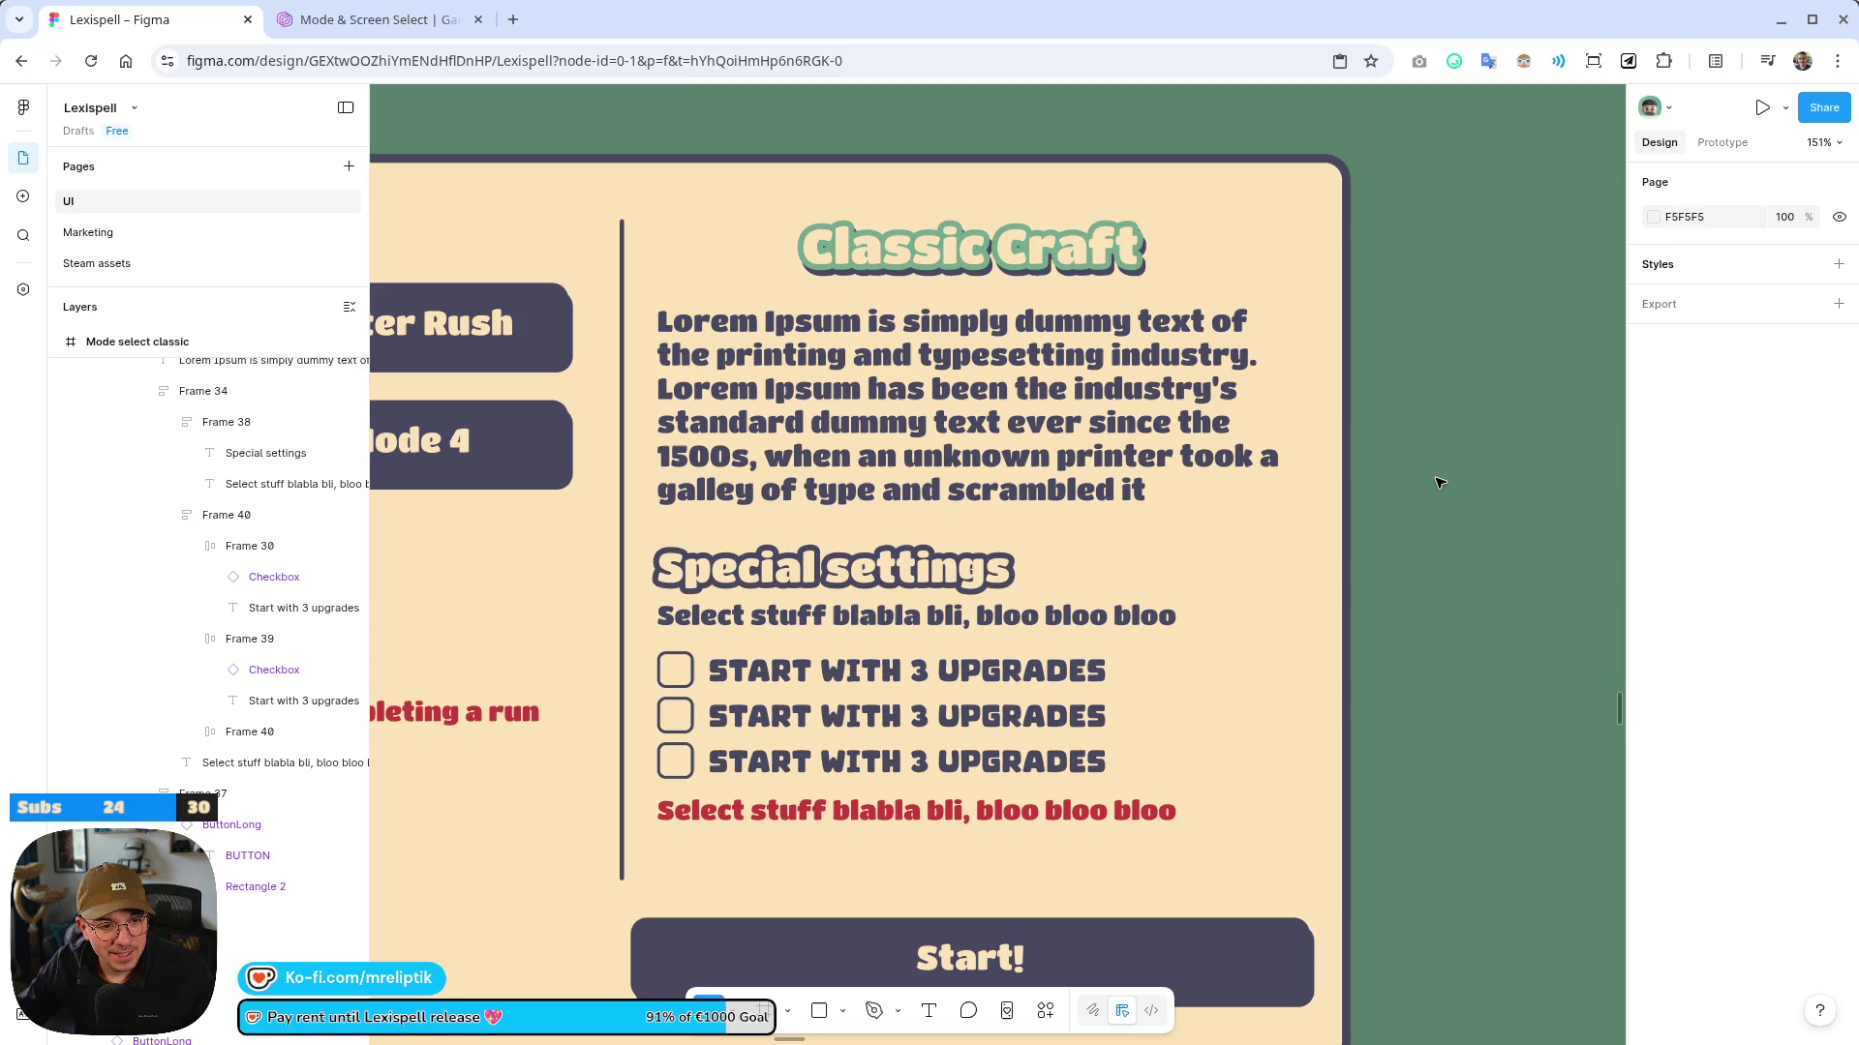
Step: Set the frame holding the Start button to Fill container width
scroll(590, 604, "down", 2)
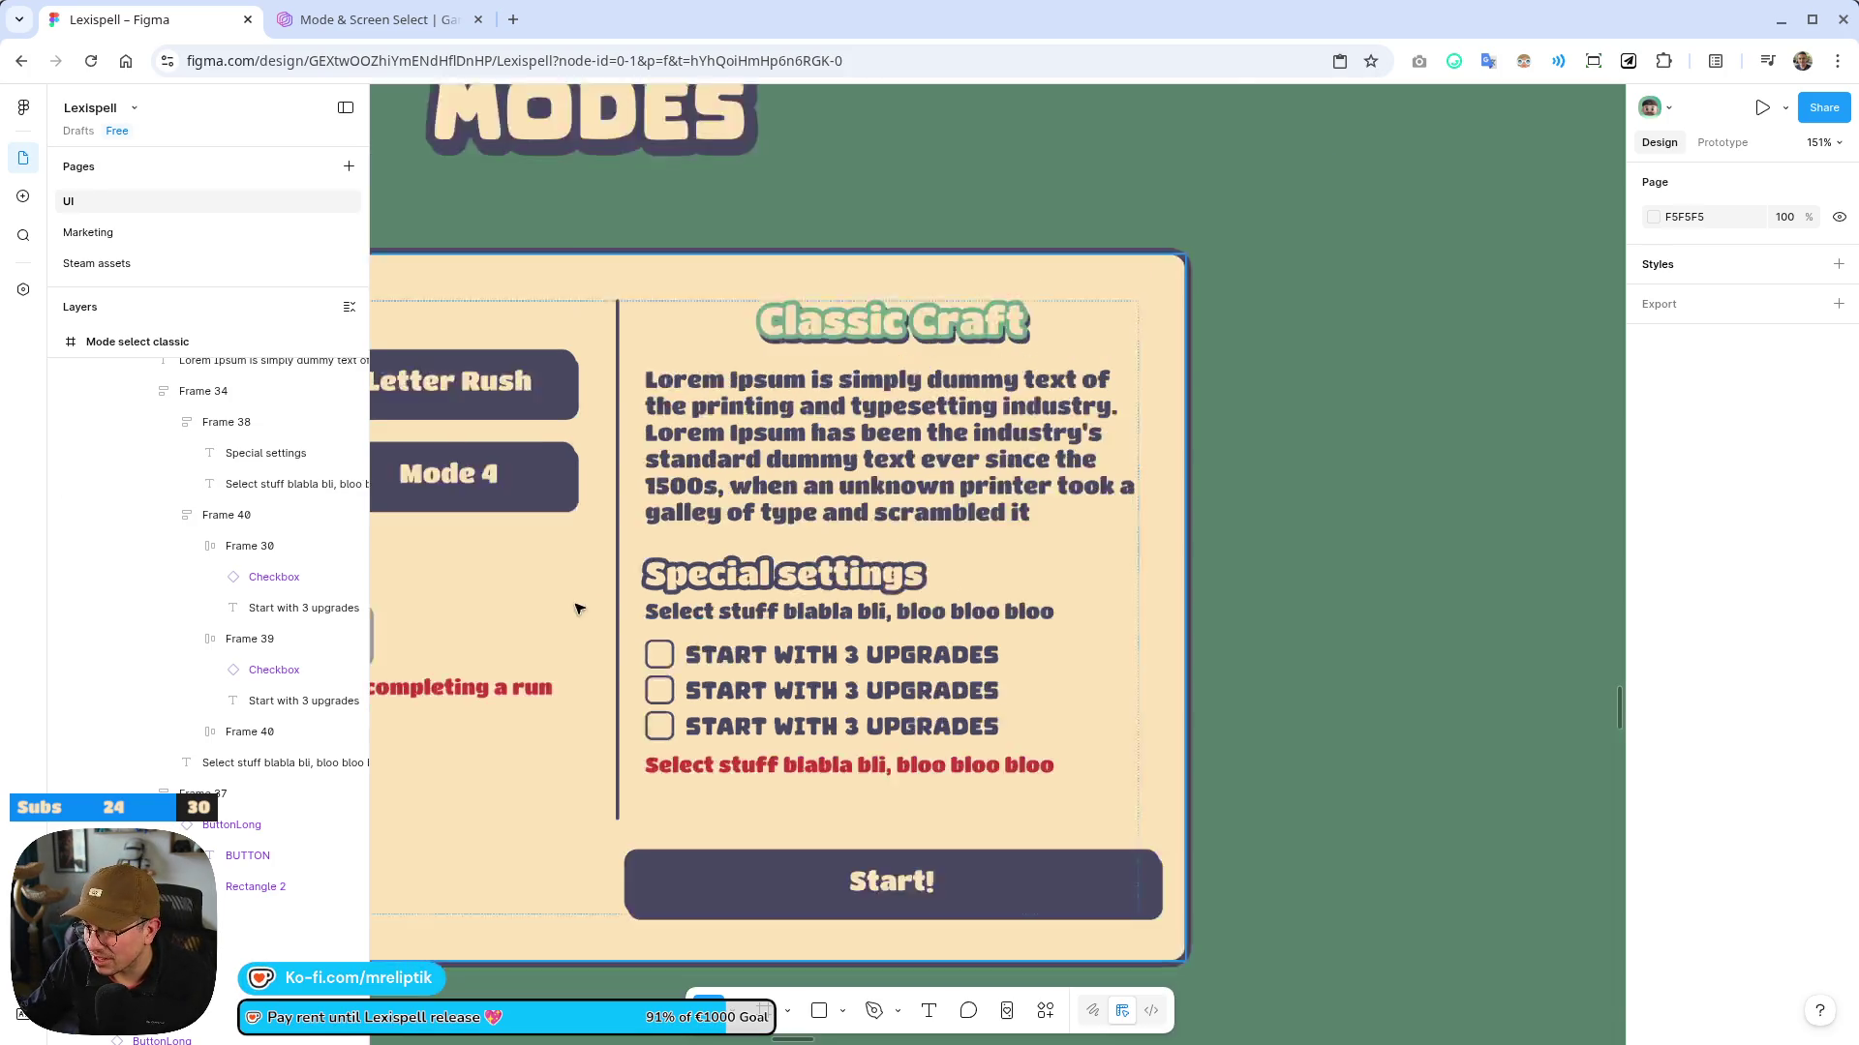
scroll(589, 604, "down", 2)
scroll(738, 666, "up", 4)
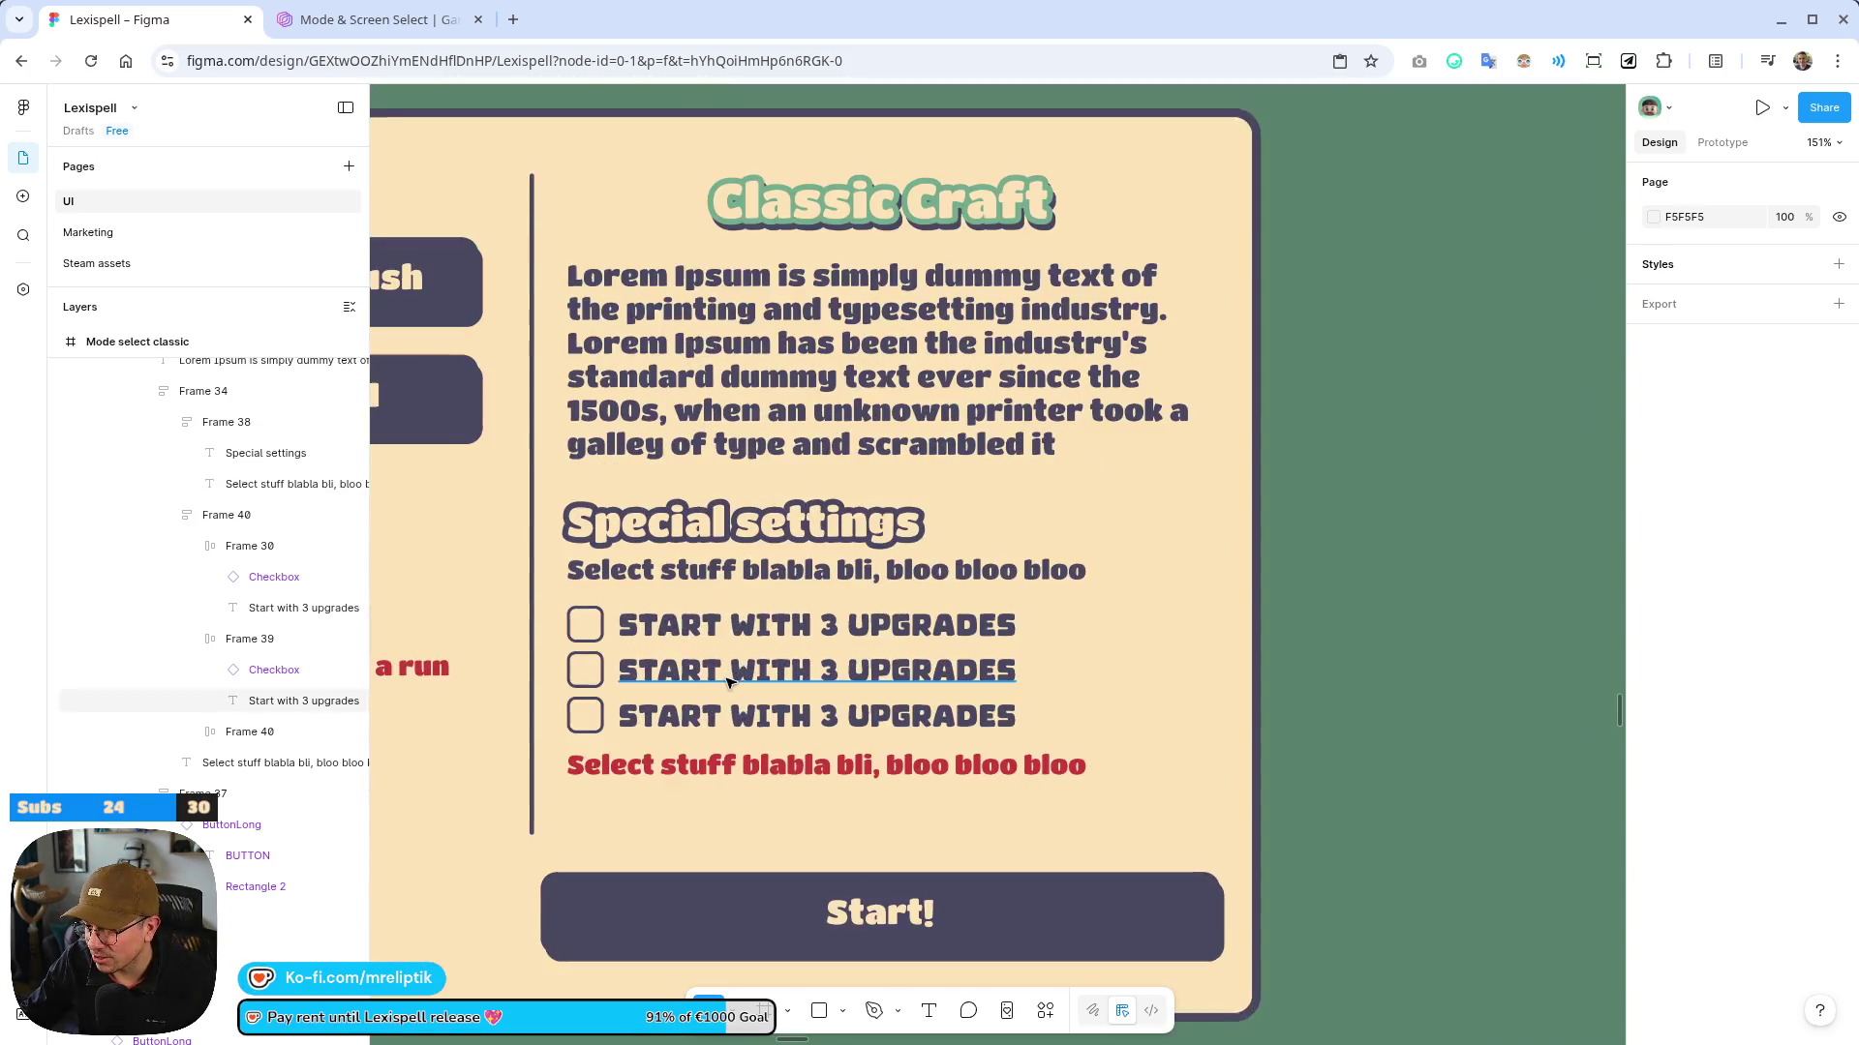
left_click(752, 747)
scroll(869, 674, "down", 3)
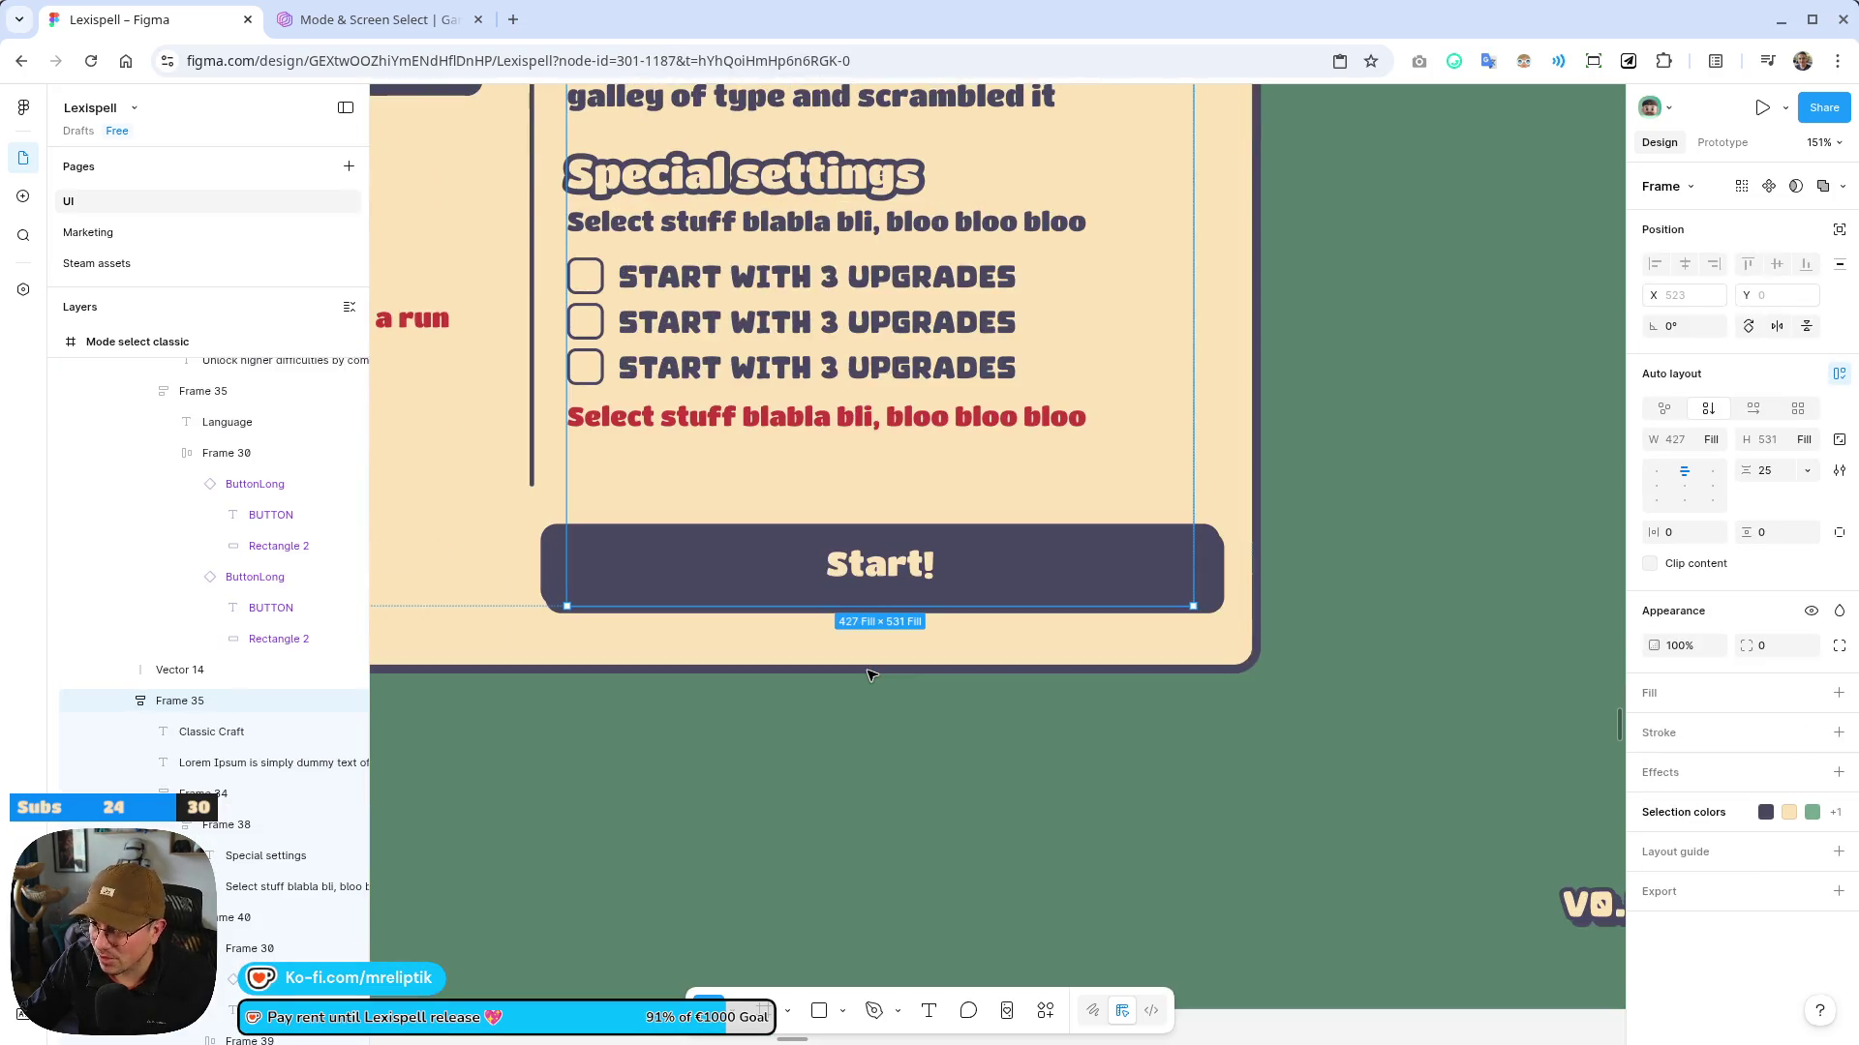
scroll(870, 674, "down", 4)
left_click(1162, 539)
left_click(1051, 593)
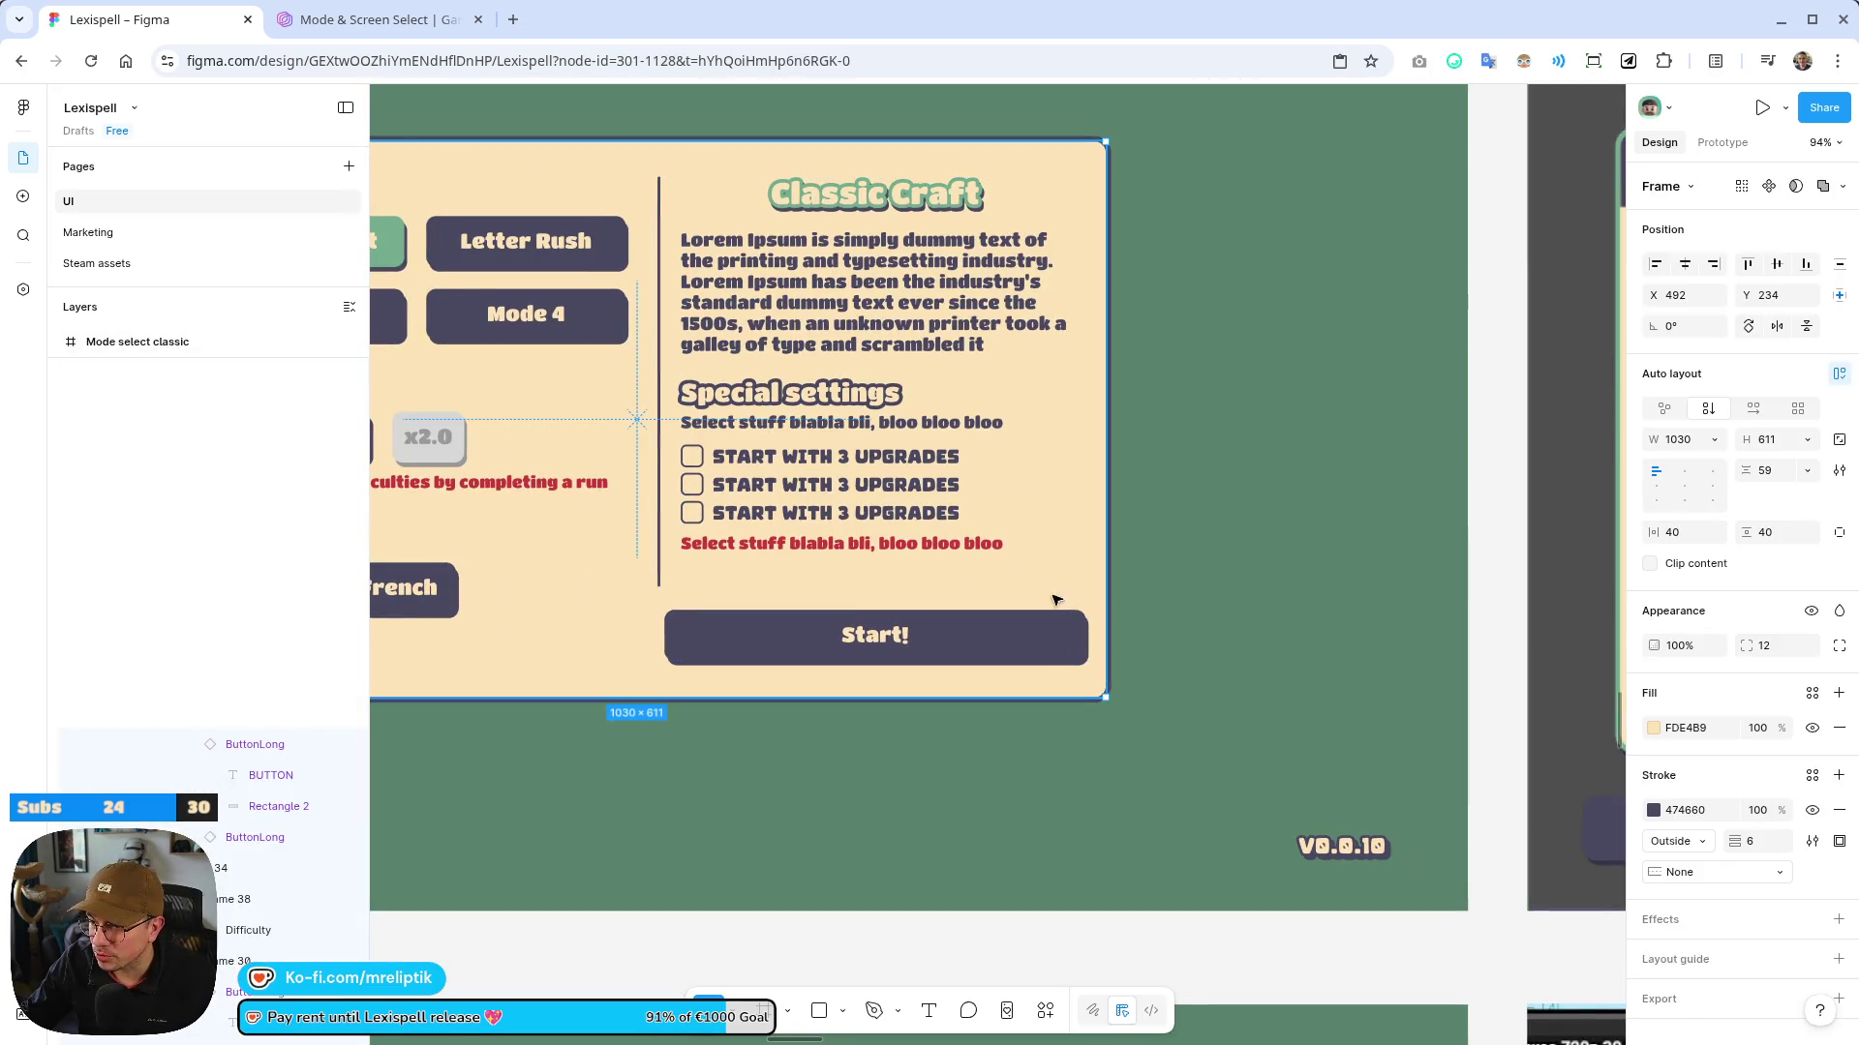
left_click(1050, 592)
left_click(1065, 640)
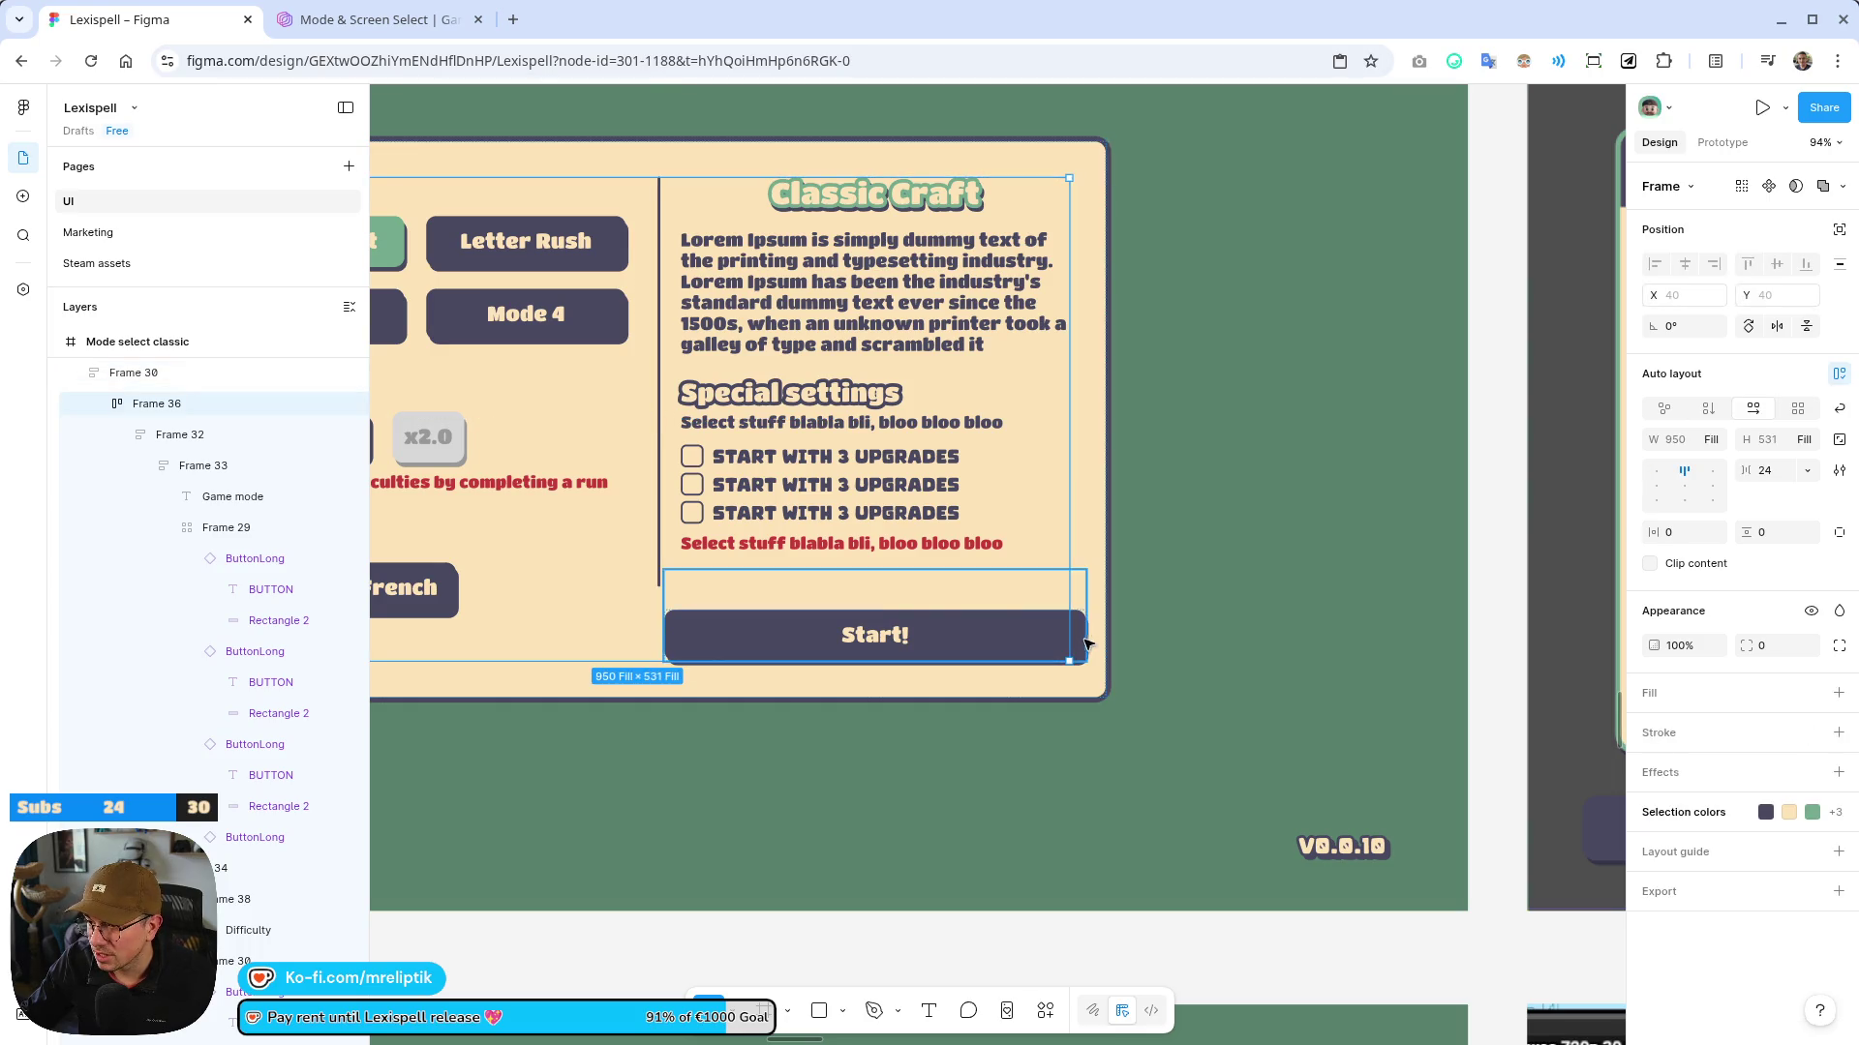
left_click(923, 636)
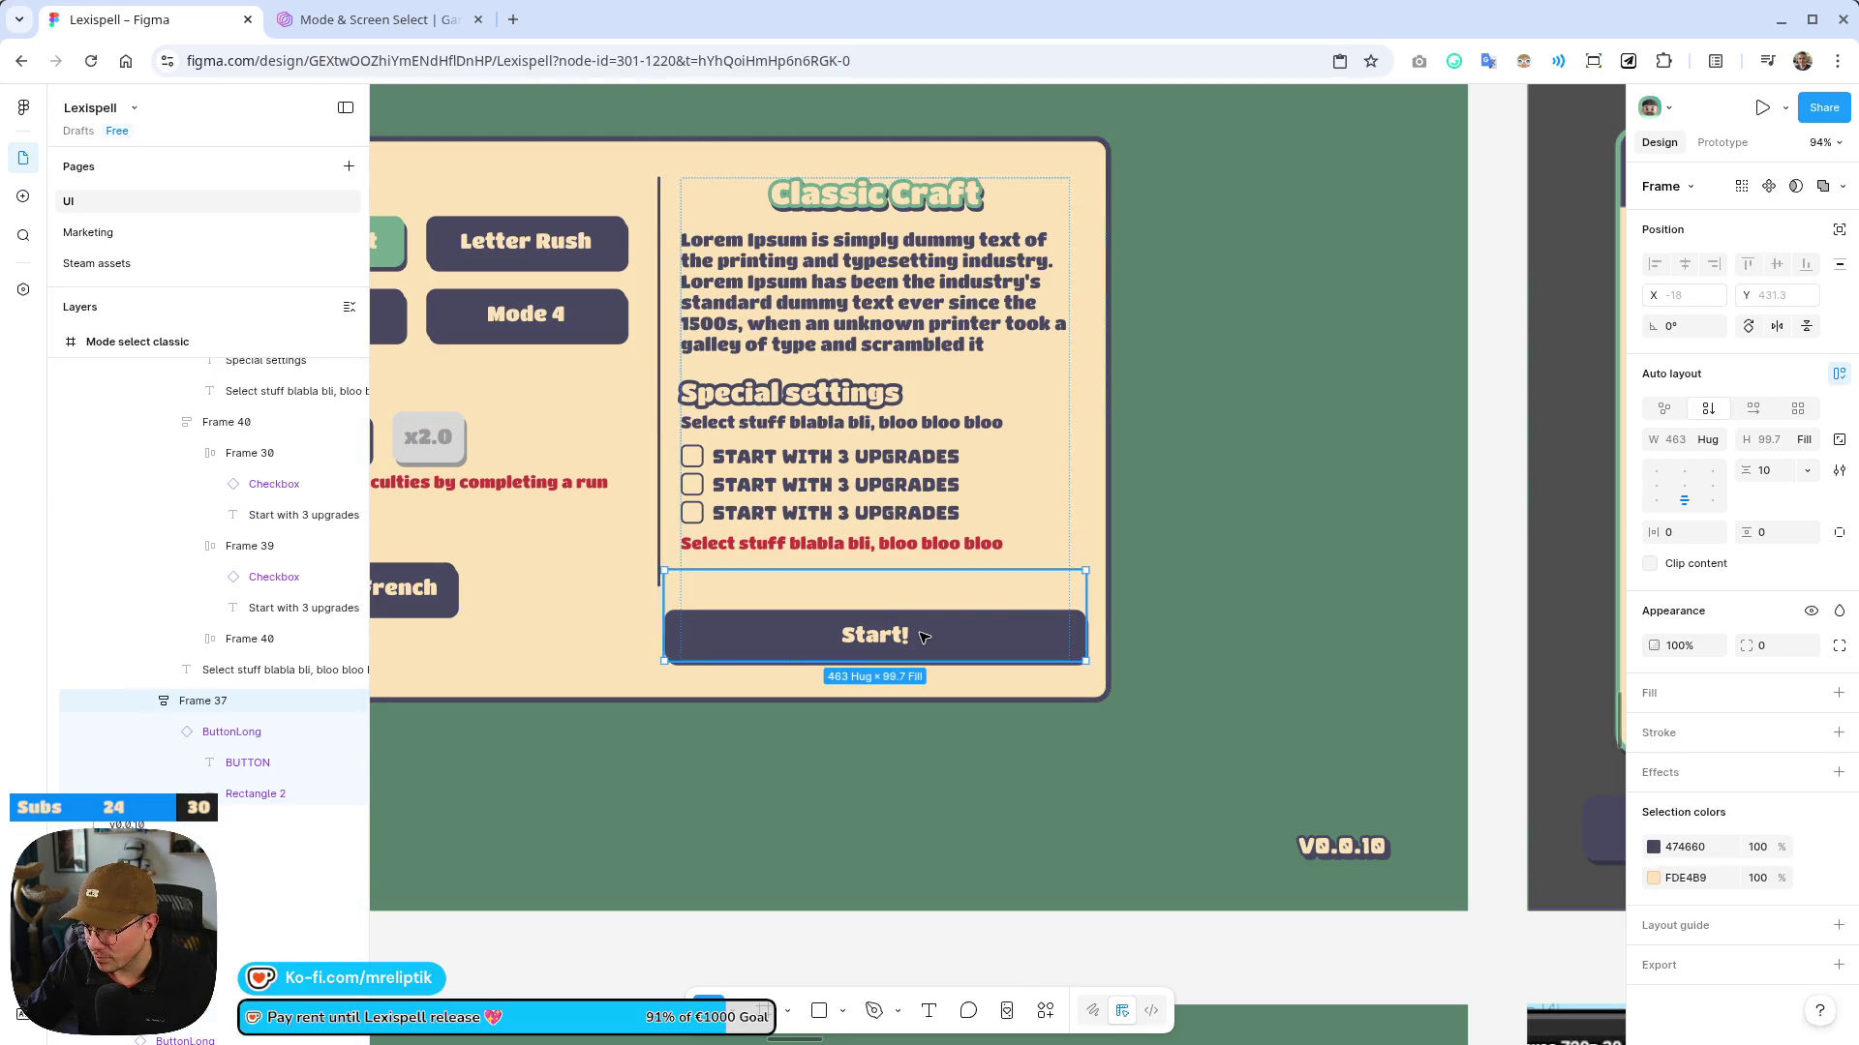
left_click(1707, 439)
left_click(1694, 467)
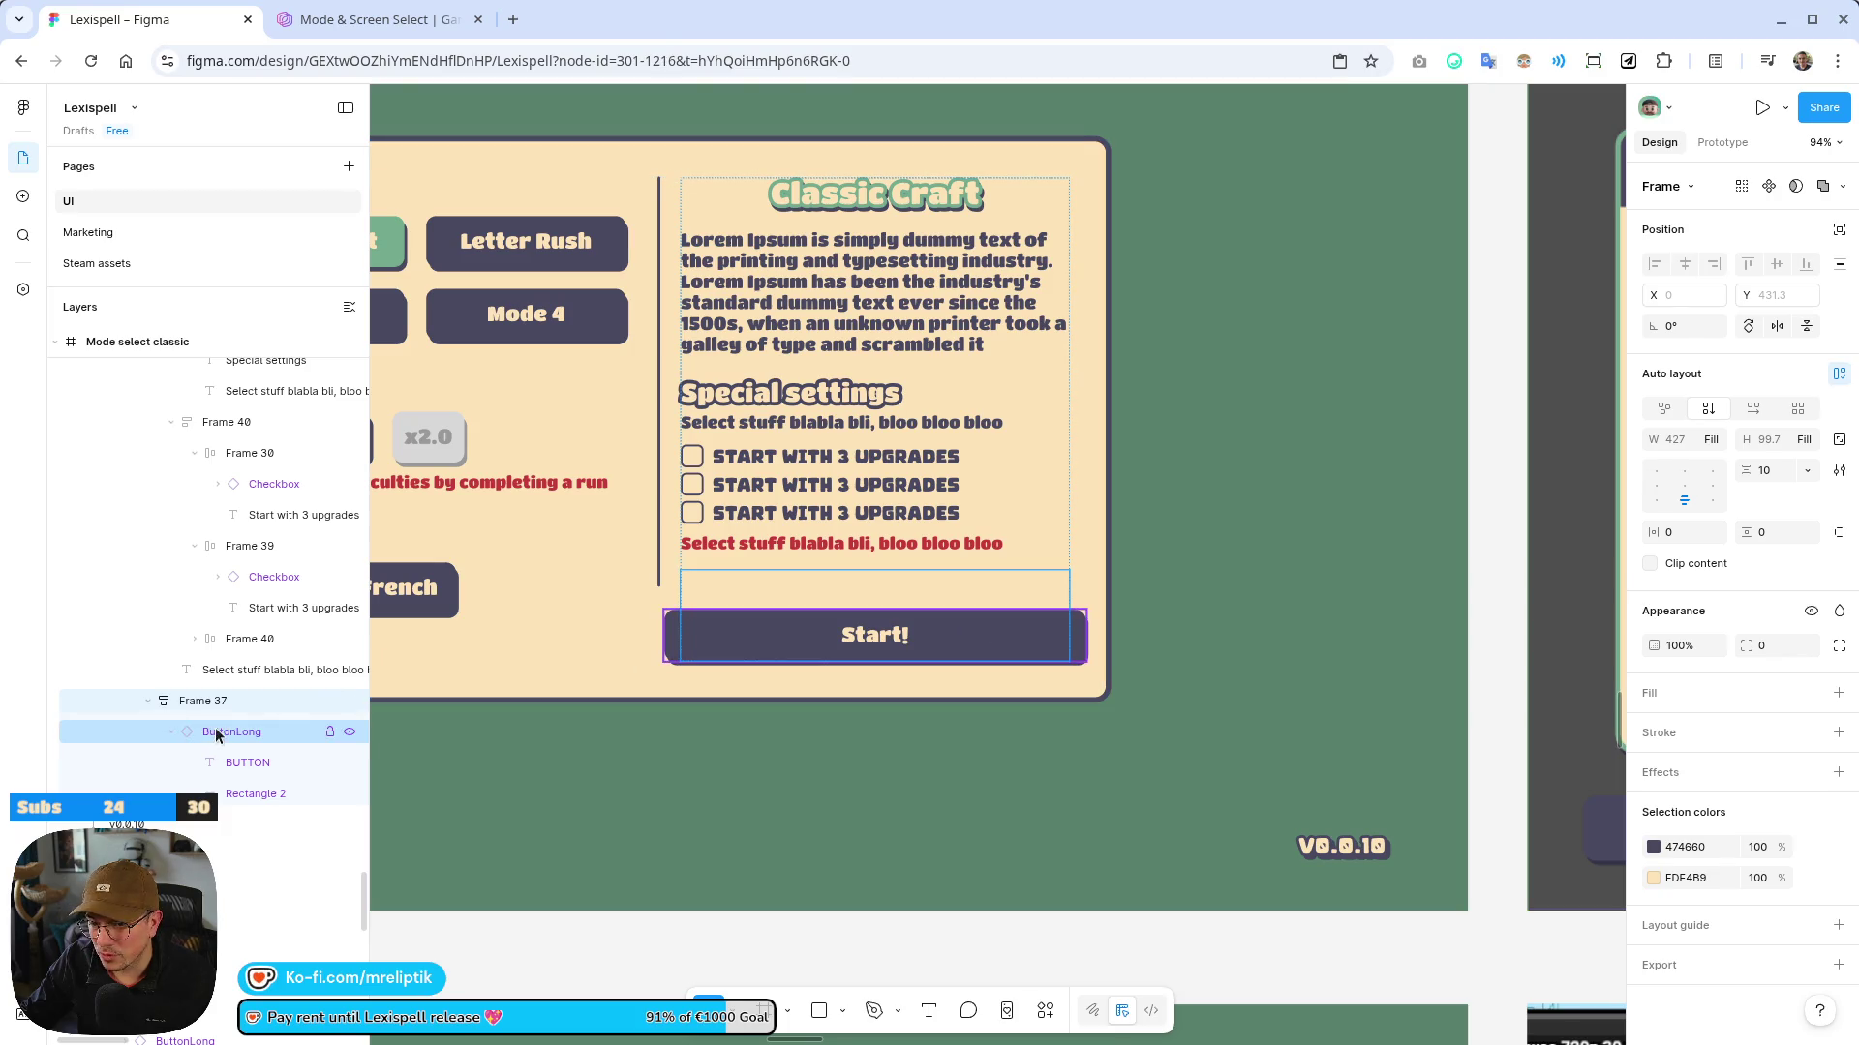
Step: Set the Start! button's width to Fill container, making it 427 wide
left_click(221, 732)
left_click(1714, 466)
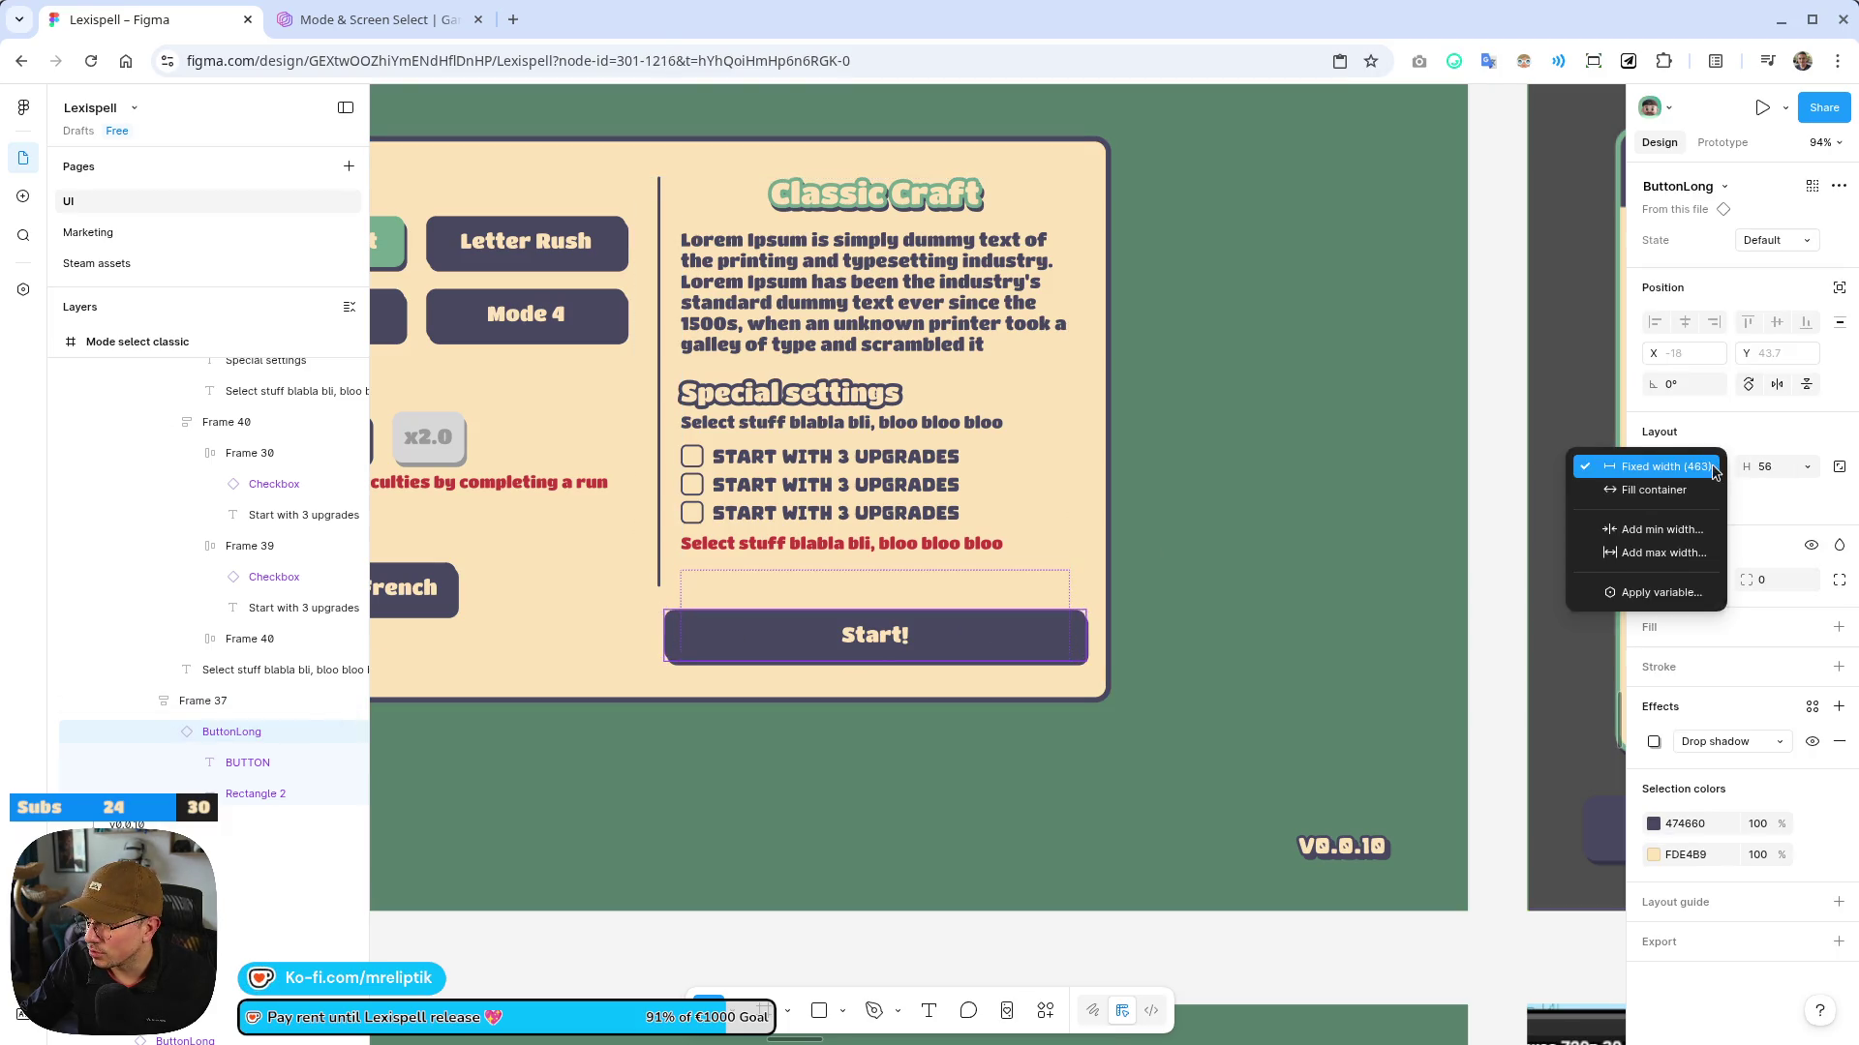
left_click(1667, 492)
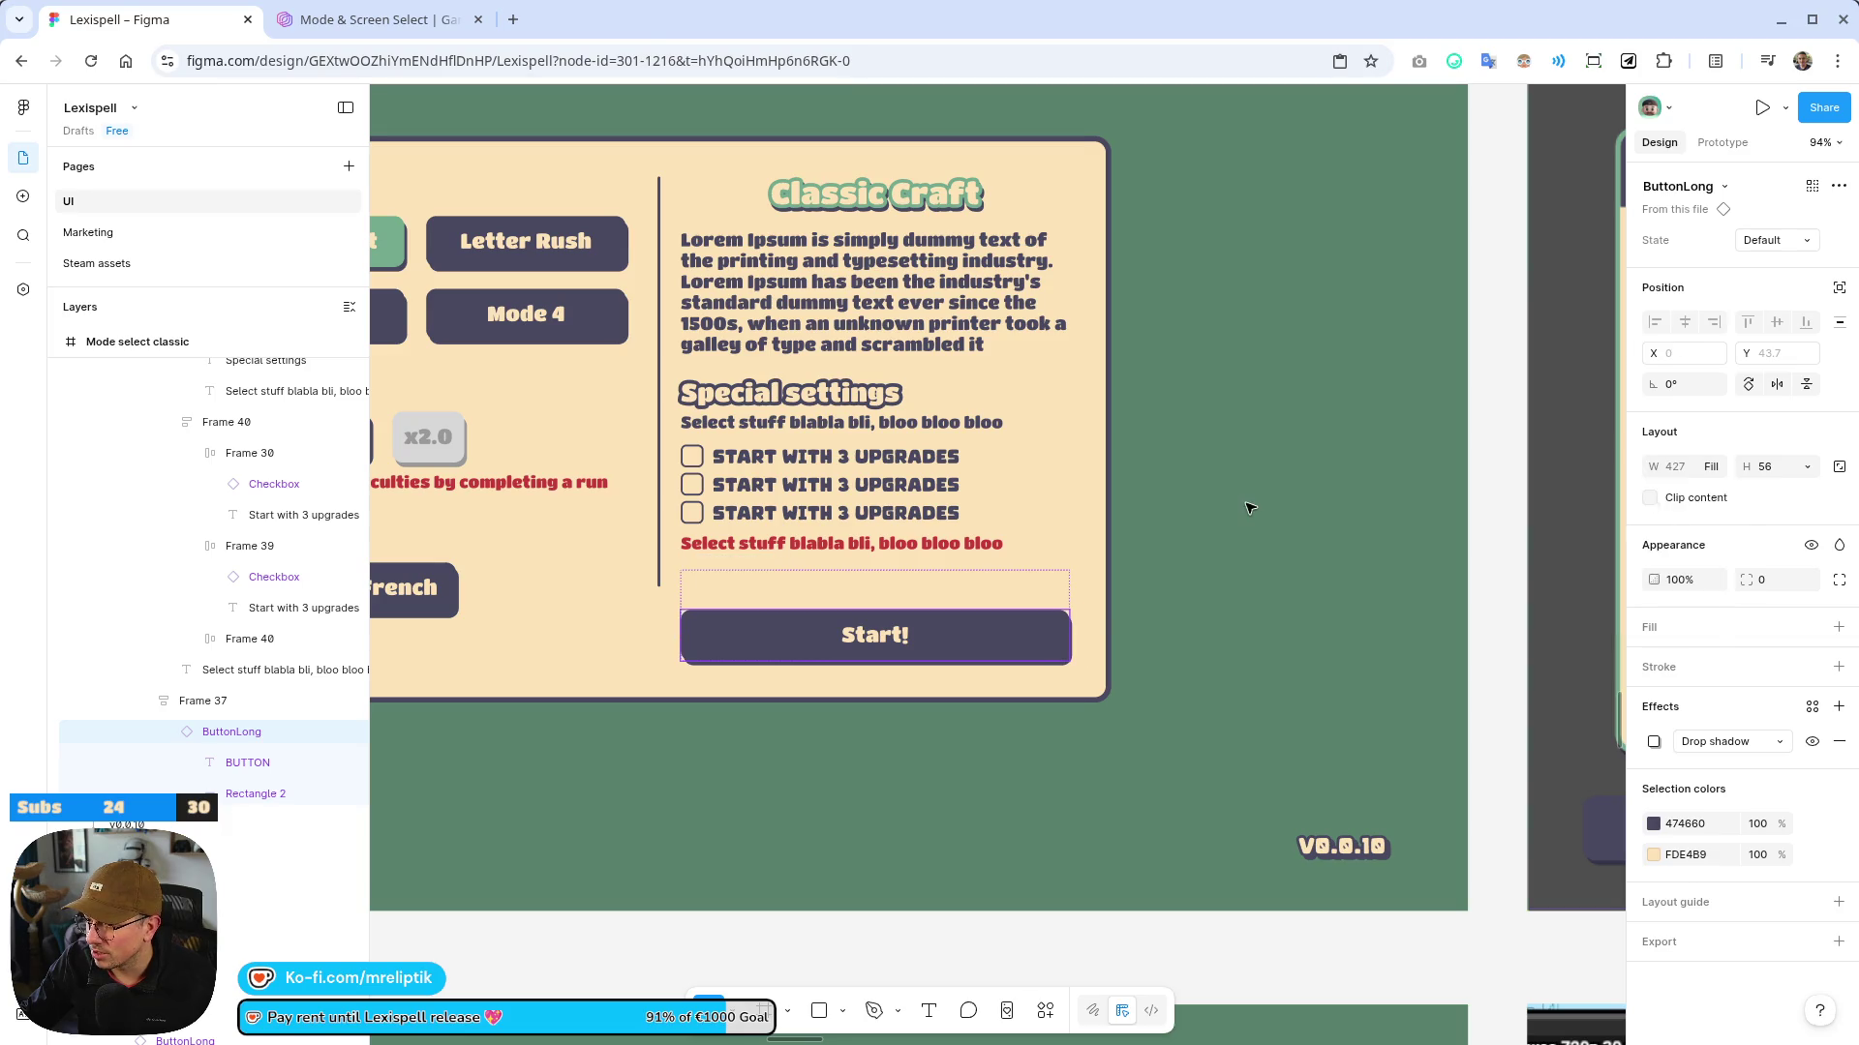
left_click(1249, 513)
scroll(853, 524, "down", 2, "ctrl")
scroll(775, 484, "down", 3)
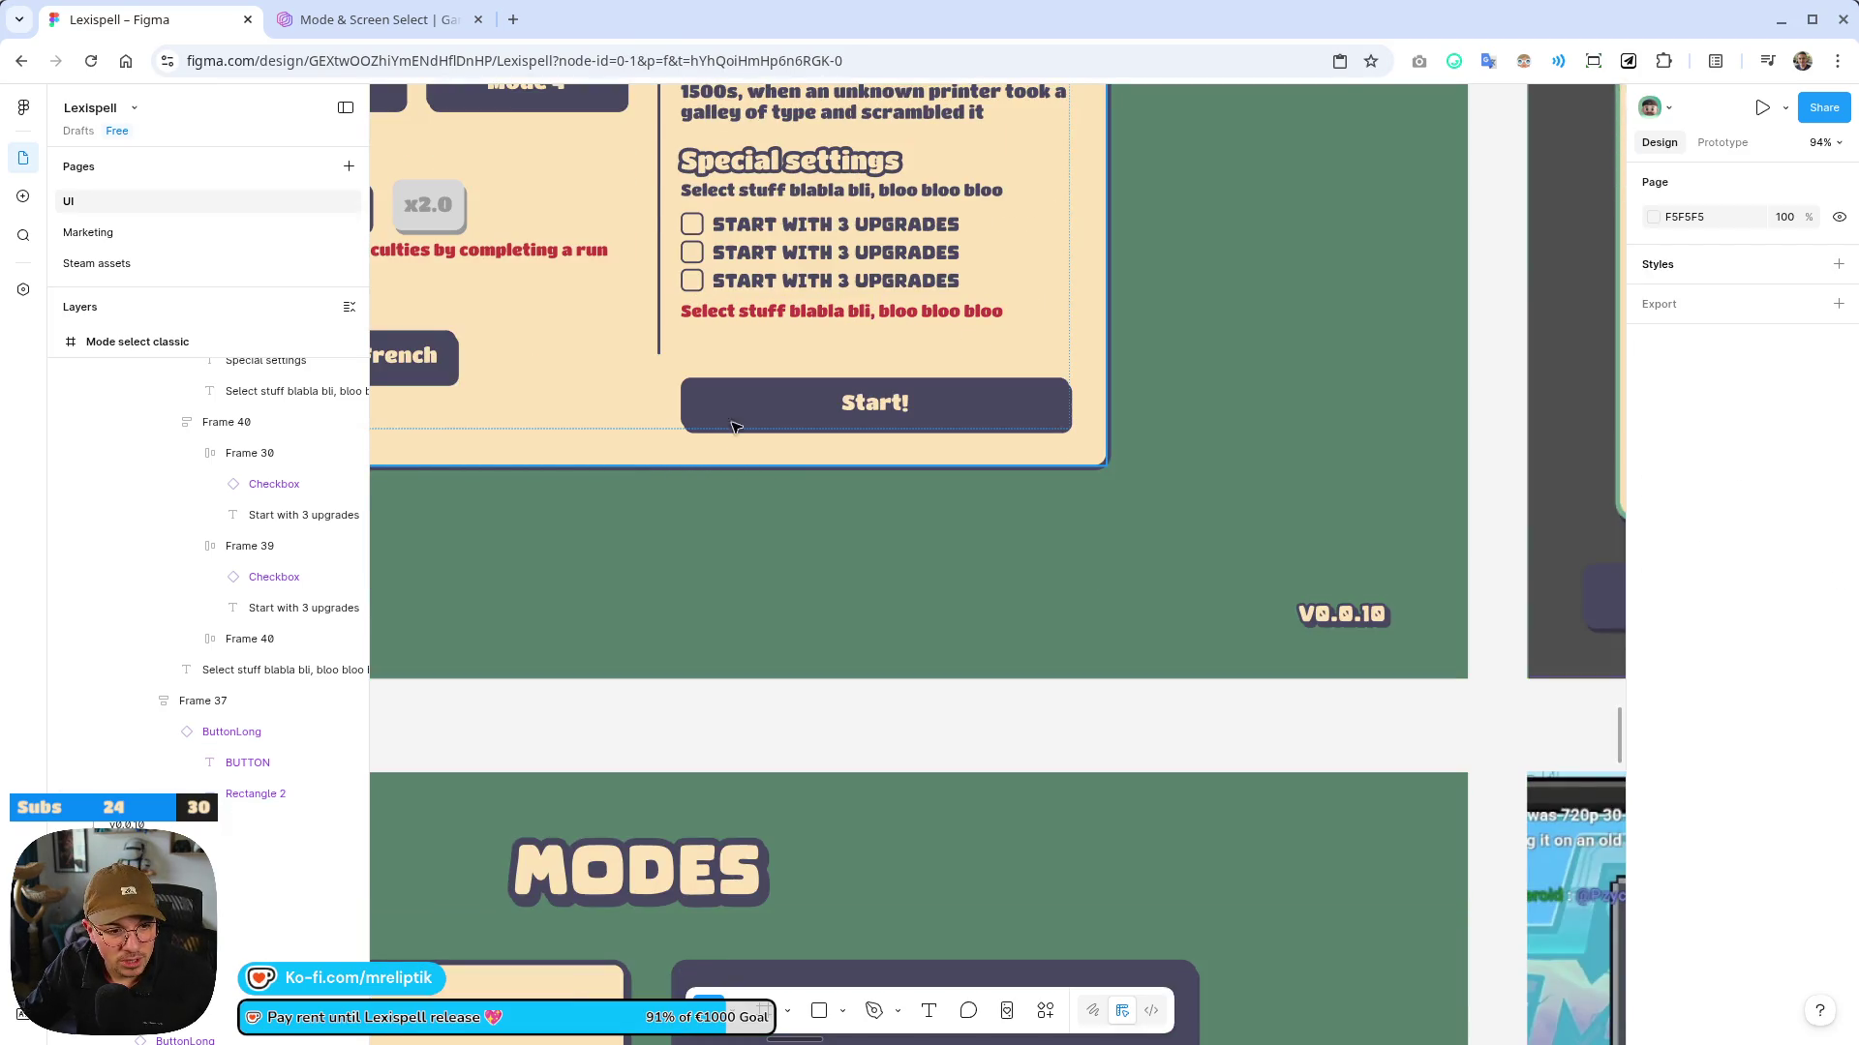
scroll(736, 465, "up", 1)
scroll(736, 520, "up", 3)
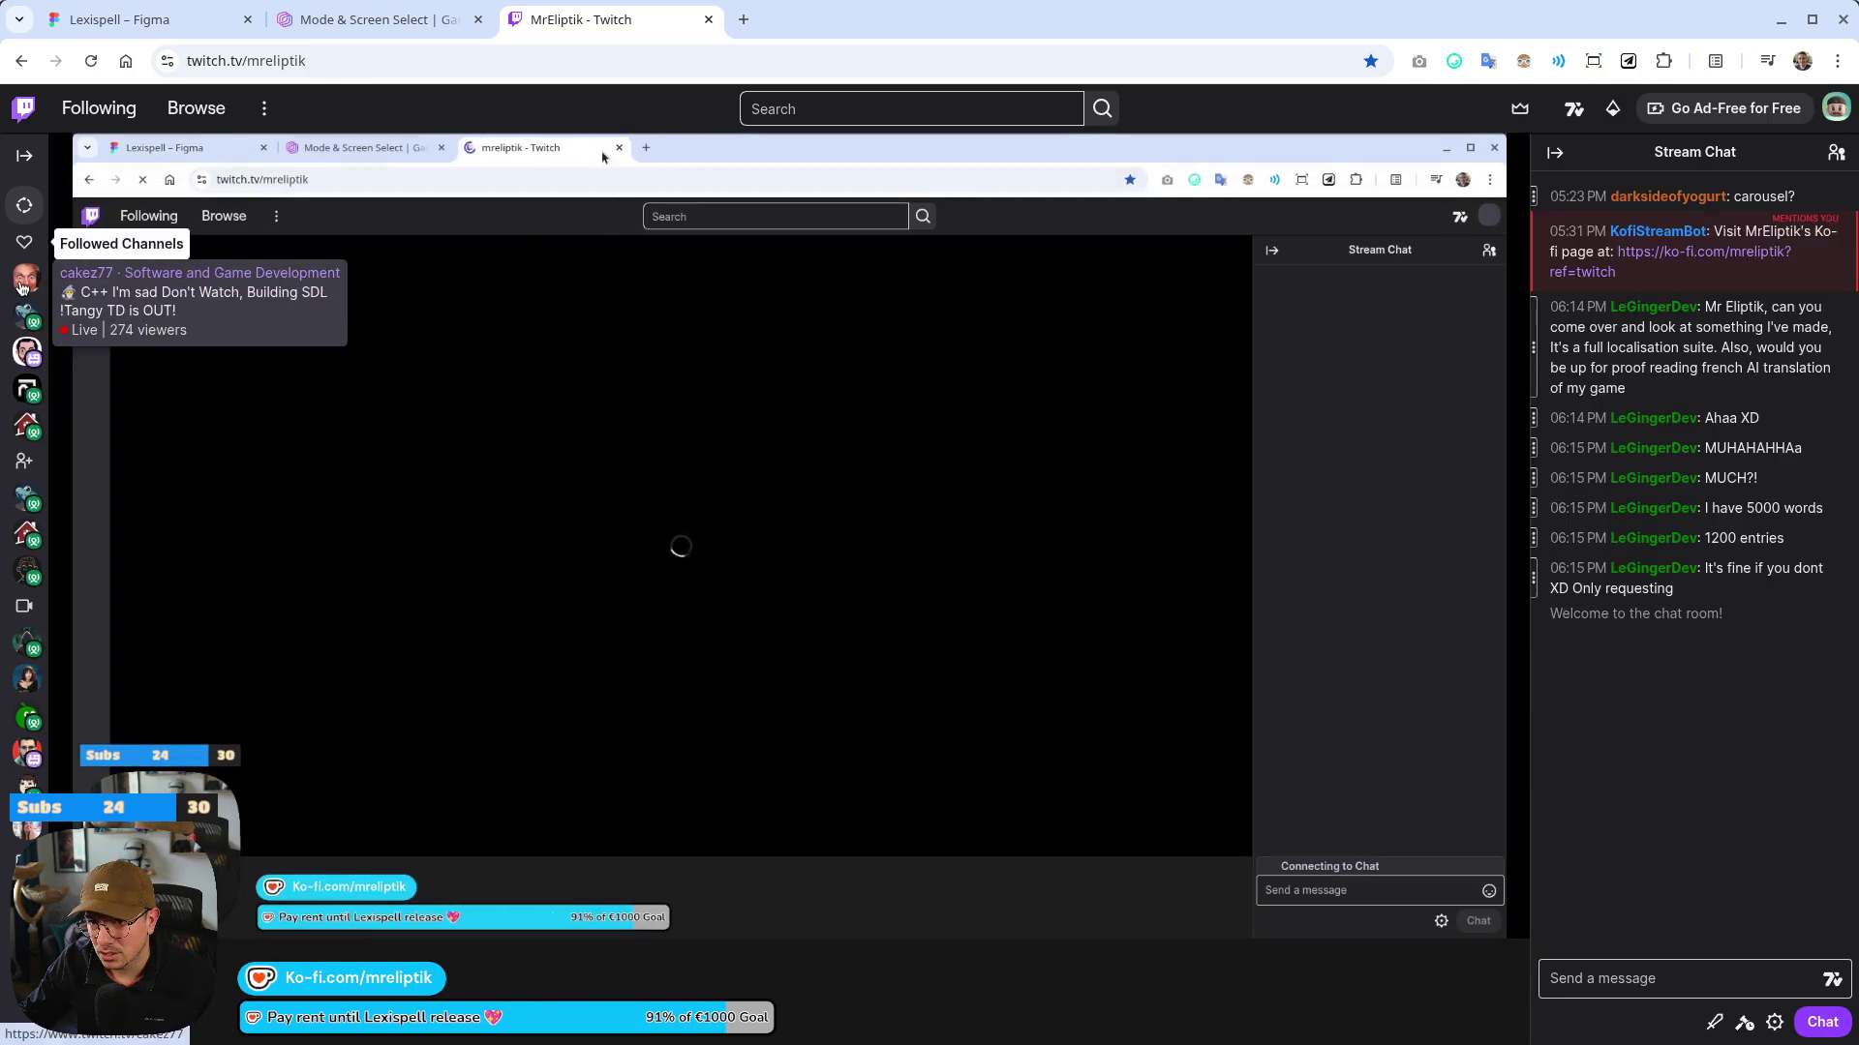
Step: Switch to the localisation-tool developer's stream from the followed channels
mouse_move(17, 497)
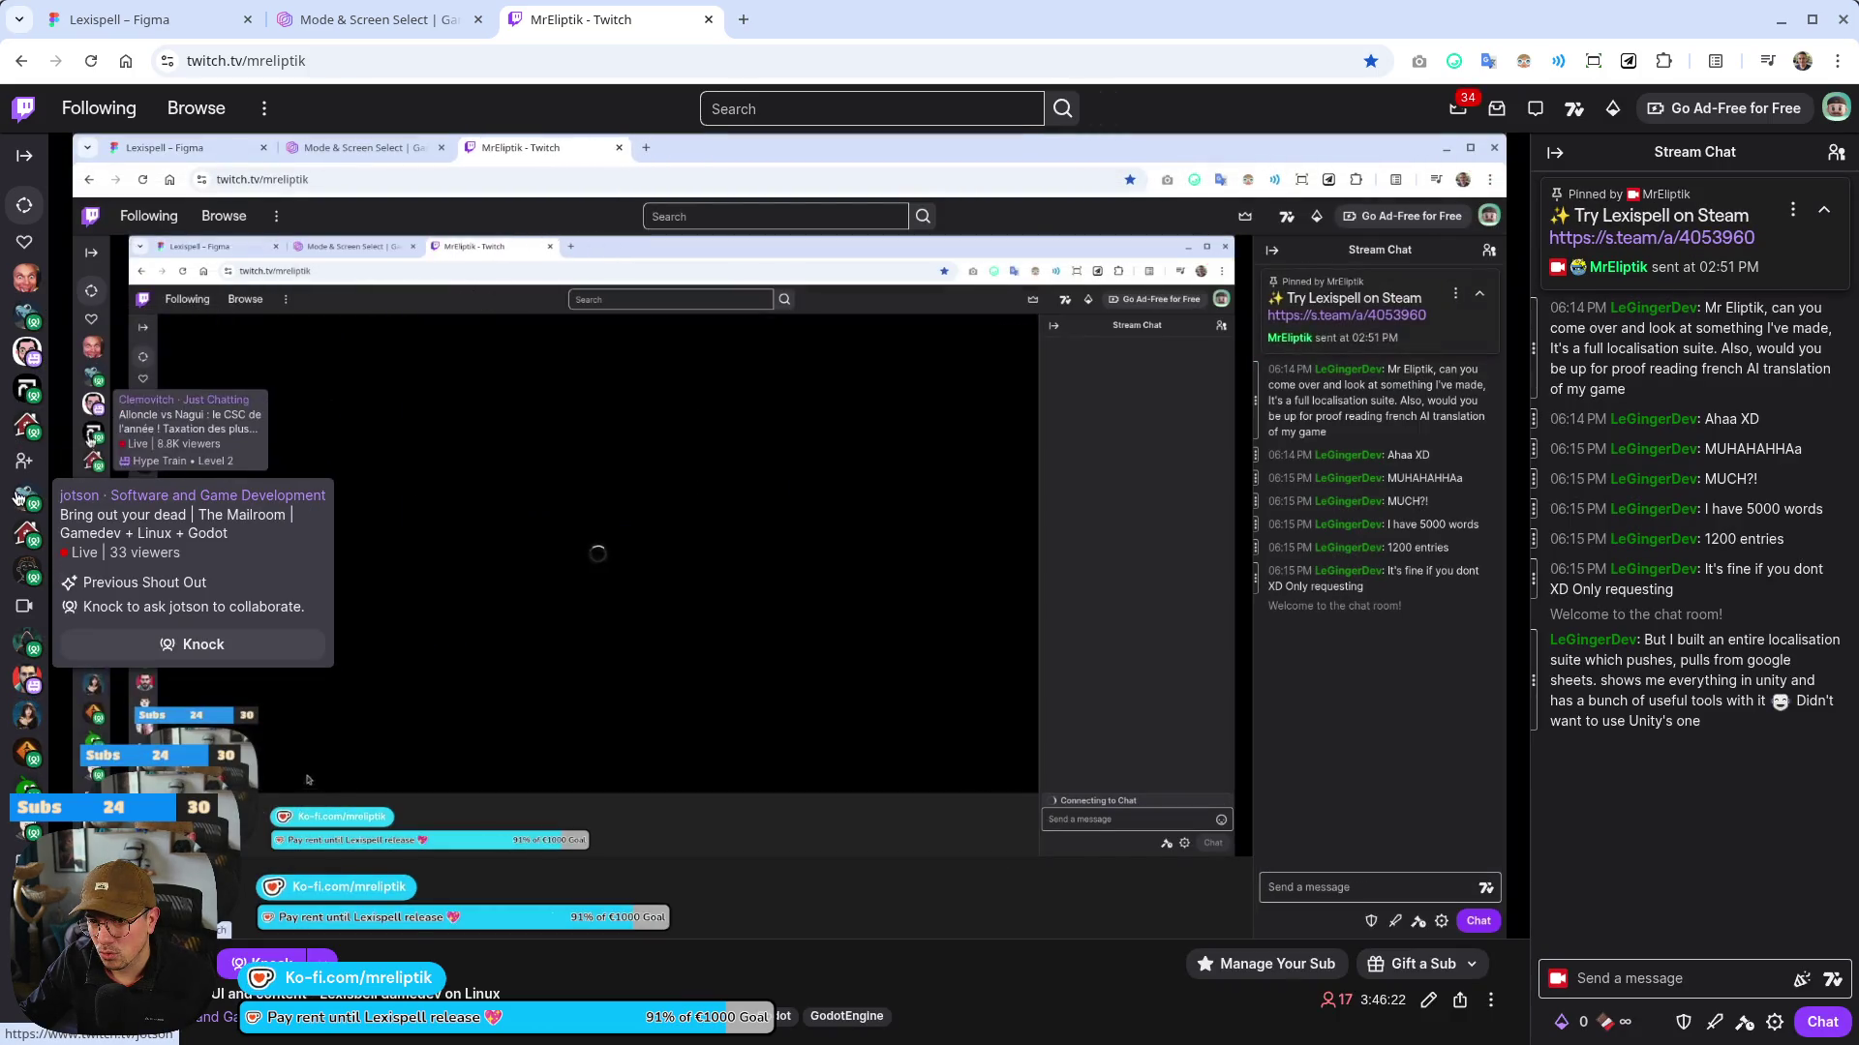
left_click(26, 533)
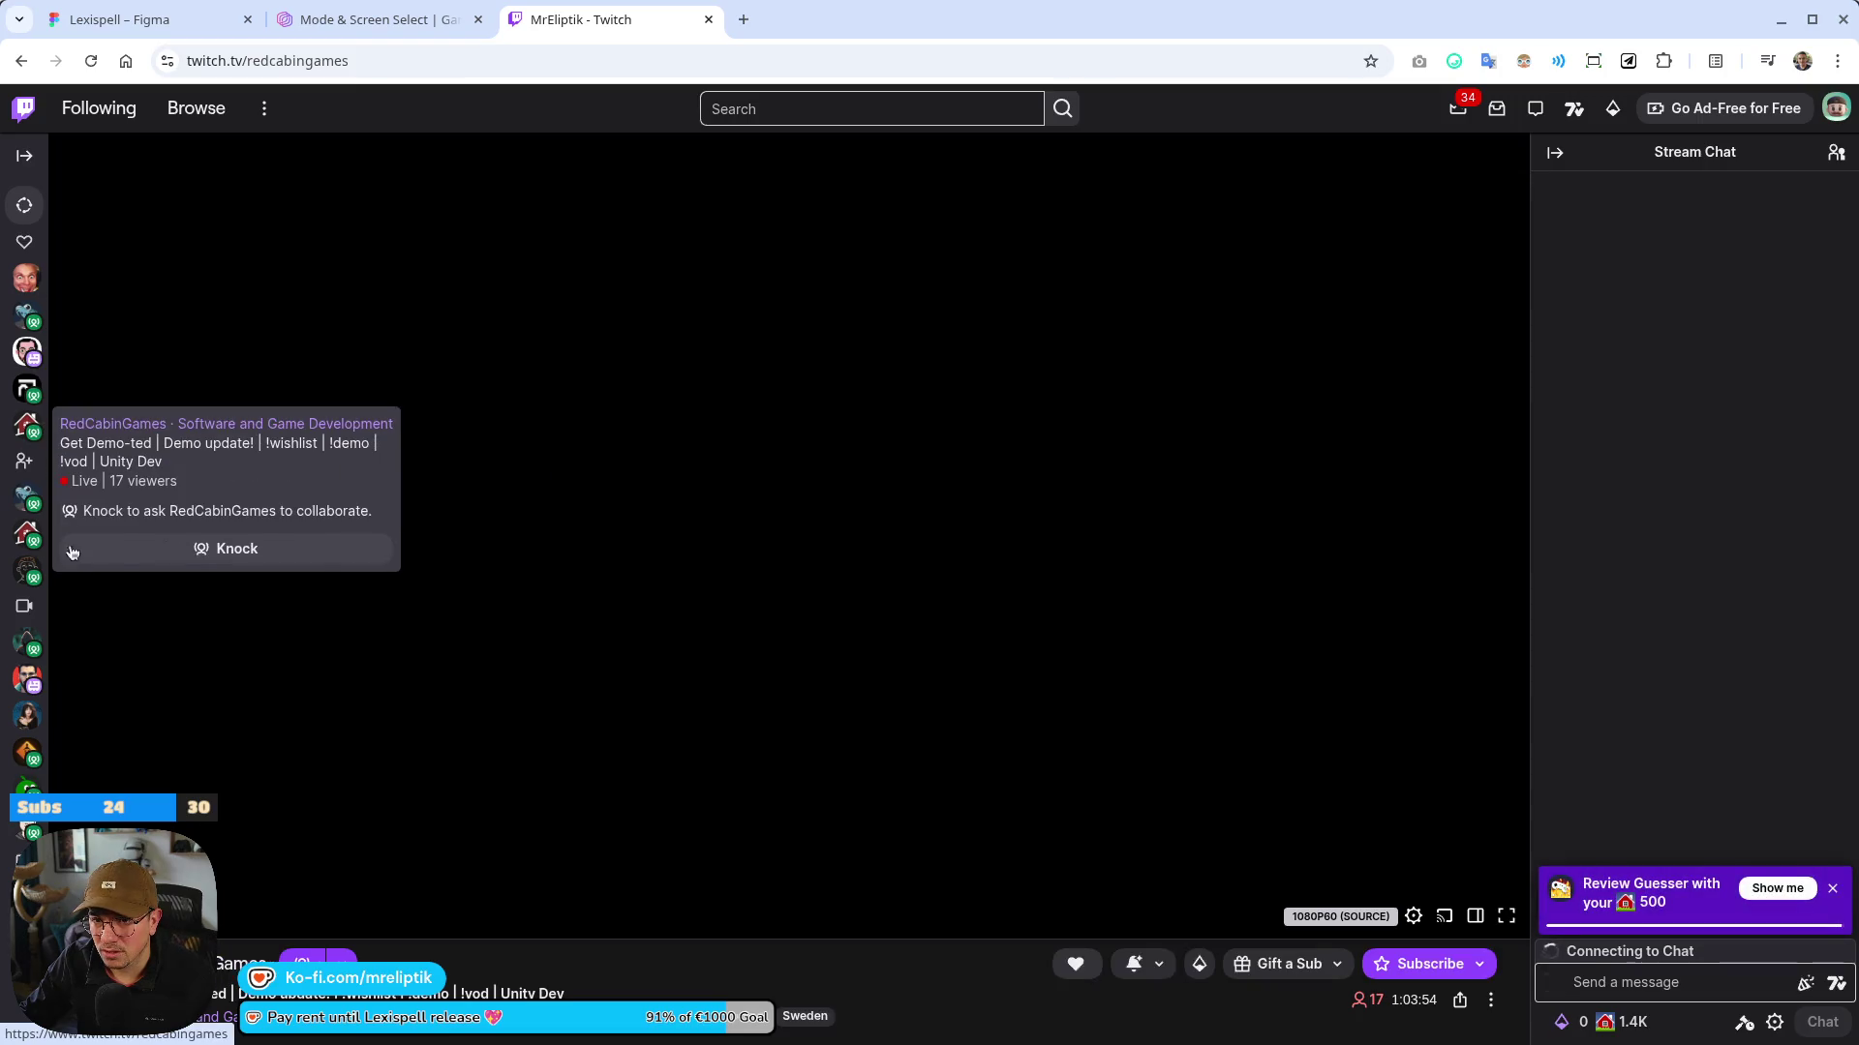
left_click(27, 422)
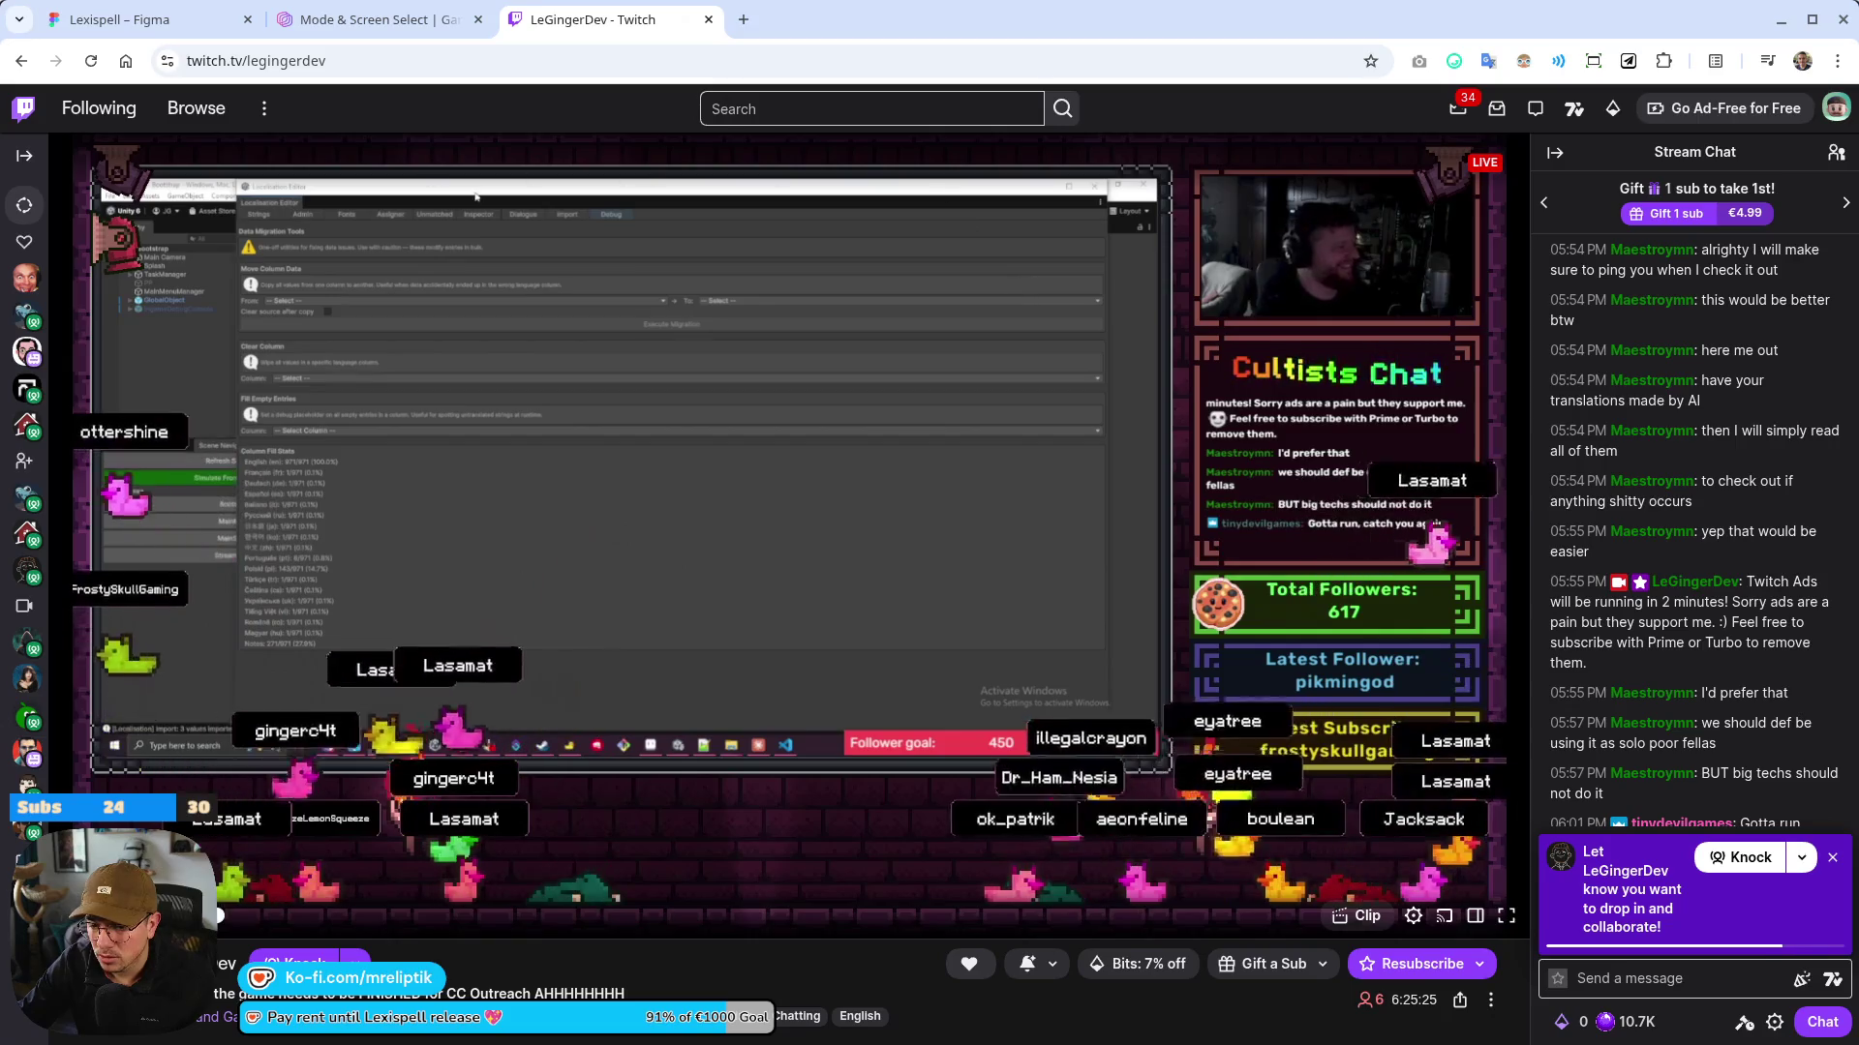
Step: Dismiss the collaboration prompt and raise the stream's volume
scroll(391, 612, "up", 5)
scroll(389, 611, "up", 1)
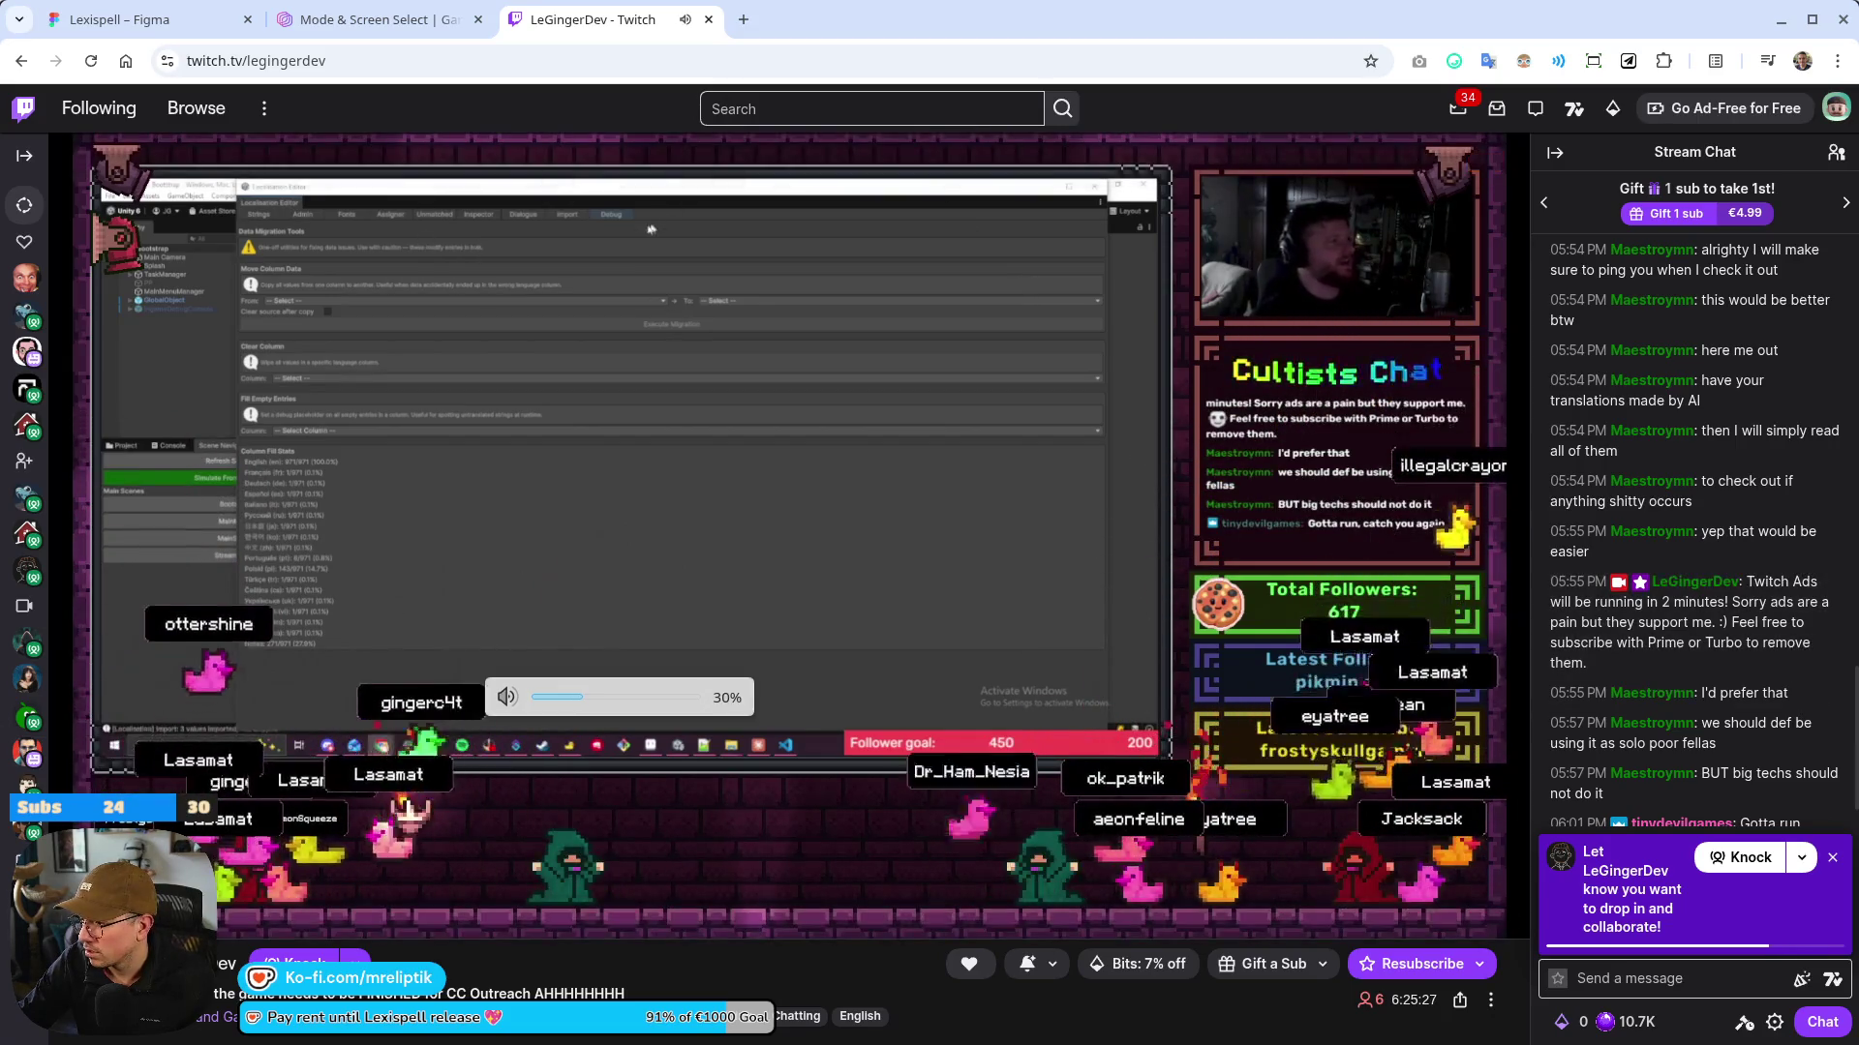
left_click(1826, 867)
scroll(789, 542, "up", 1)
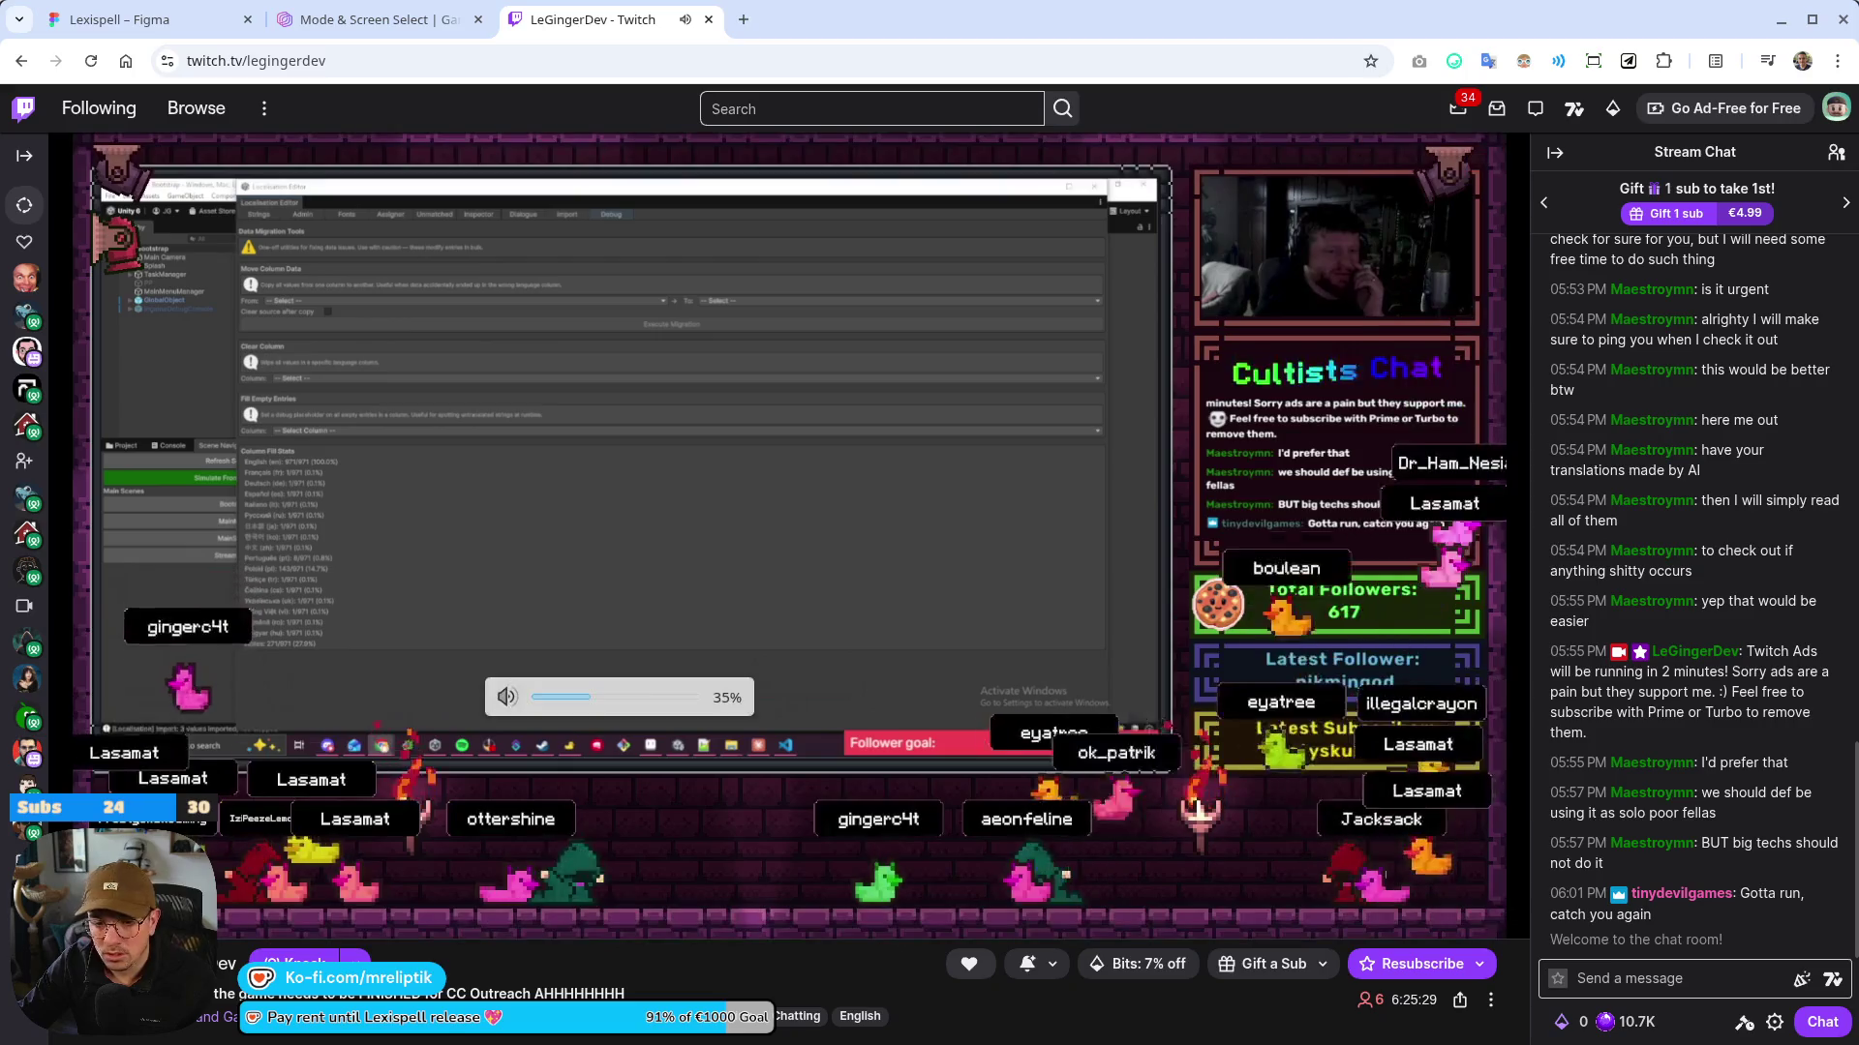
scroll(789, 542, "up", 2)
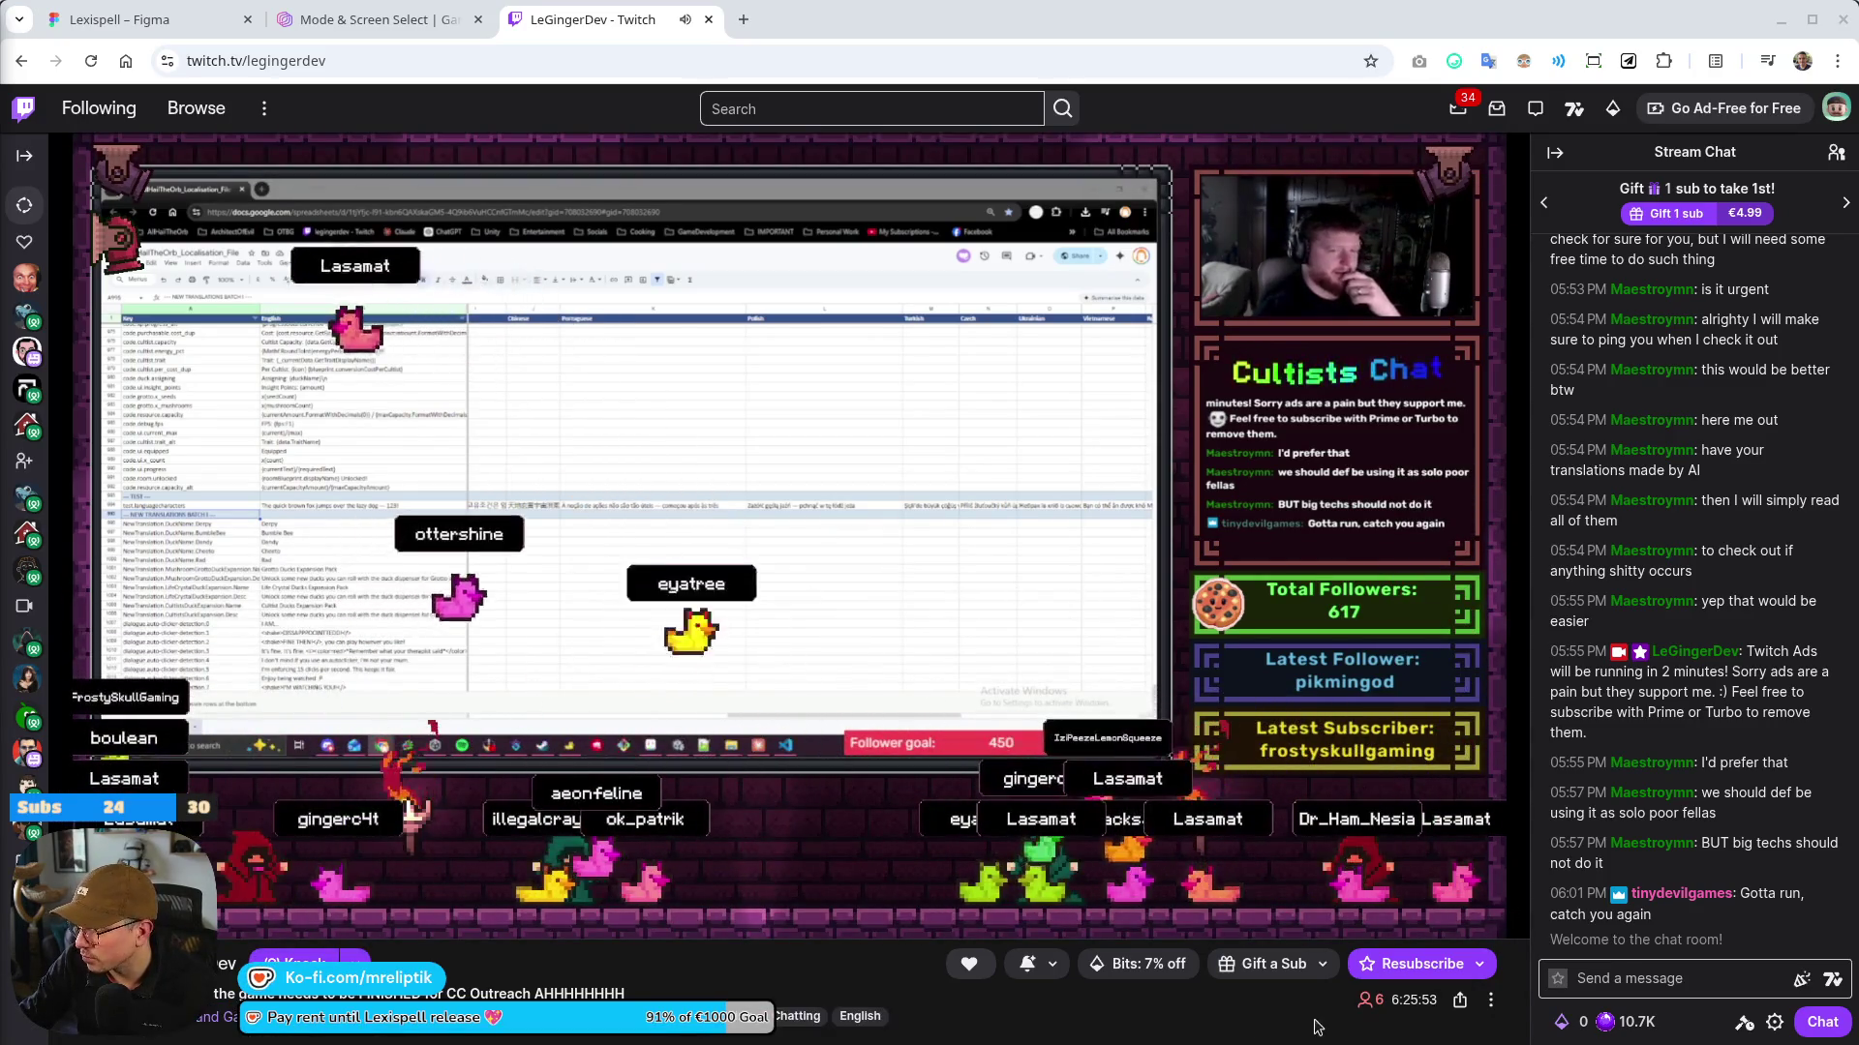
mouse_move(155, 1038)
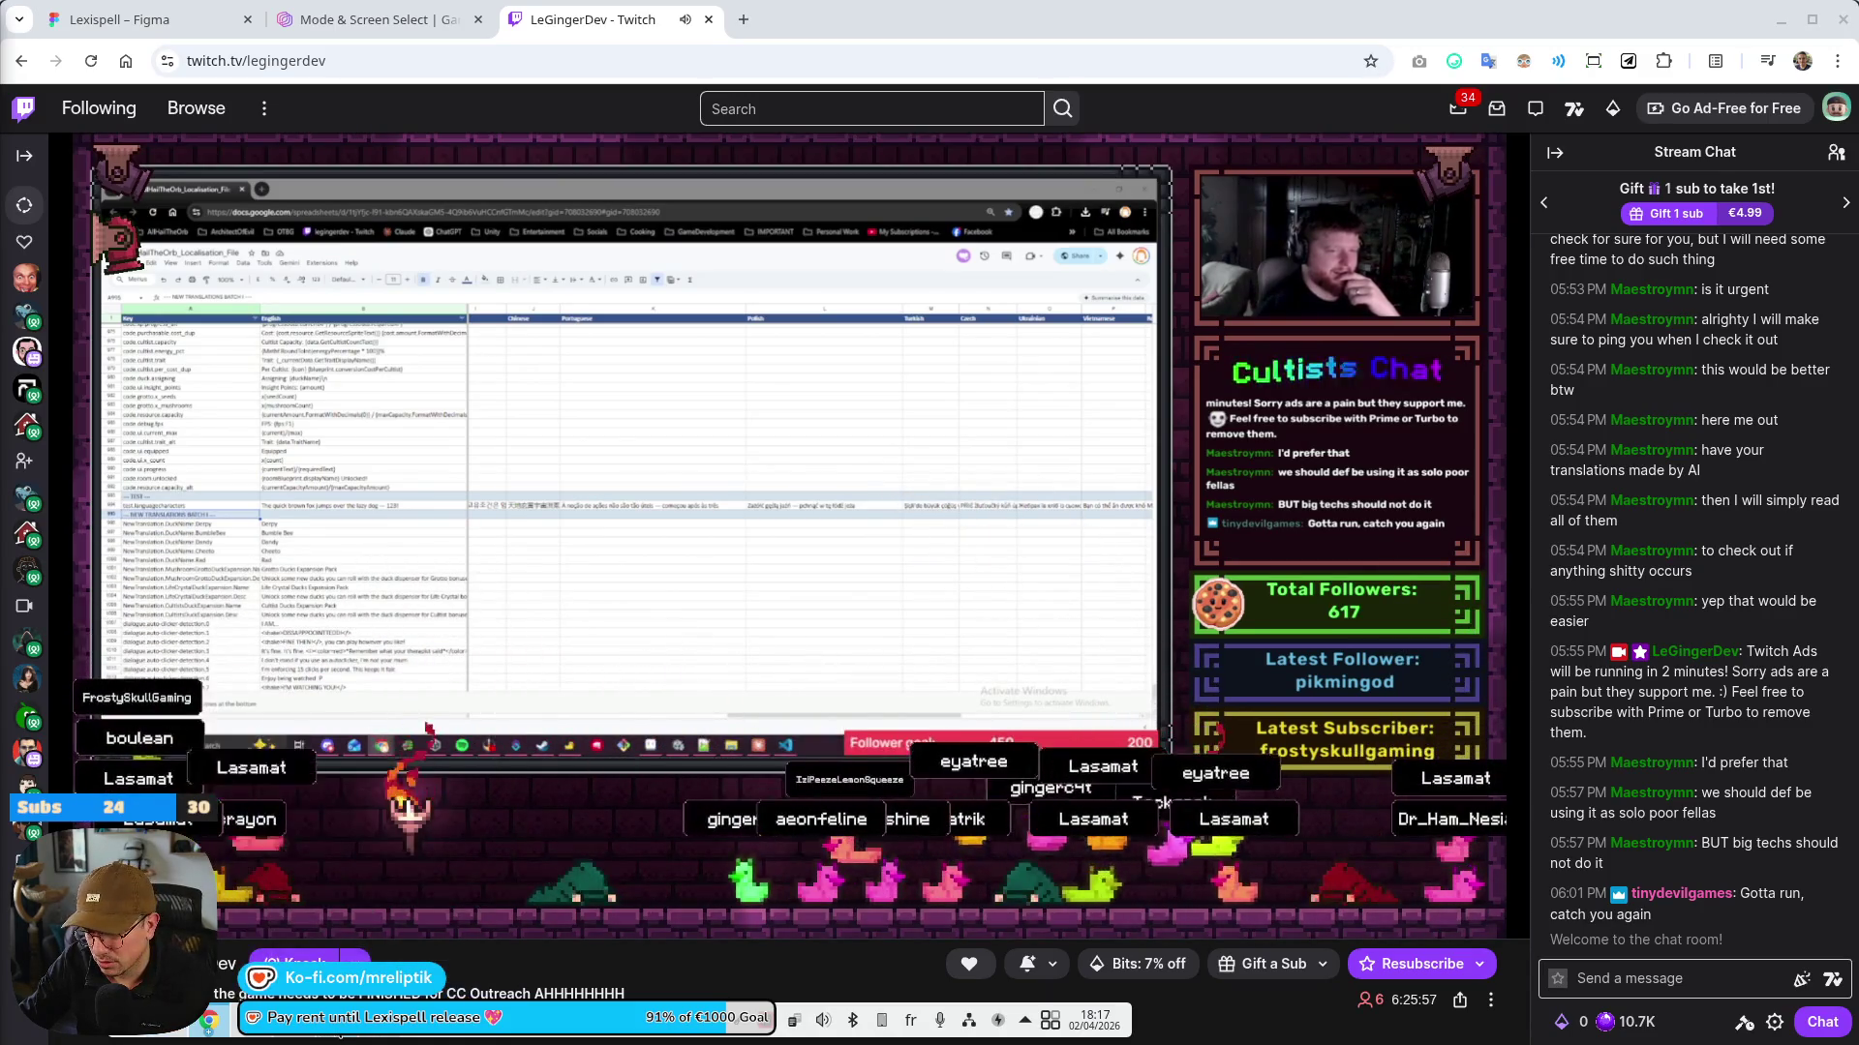
Step: Close the fountain search in Lexispell_localization and scroll down to the CONSUMABLE rows
left_click(288, 910)
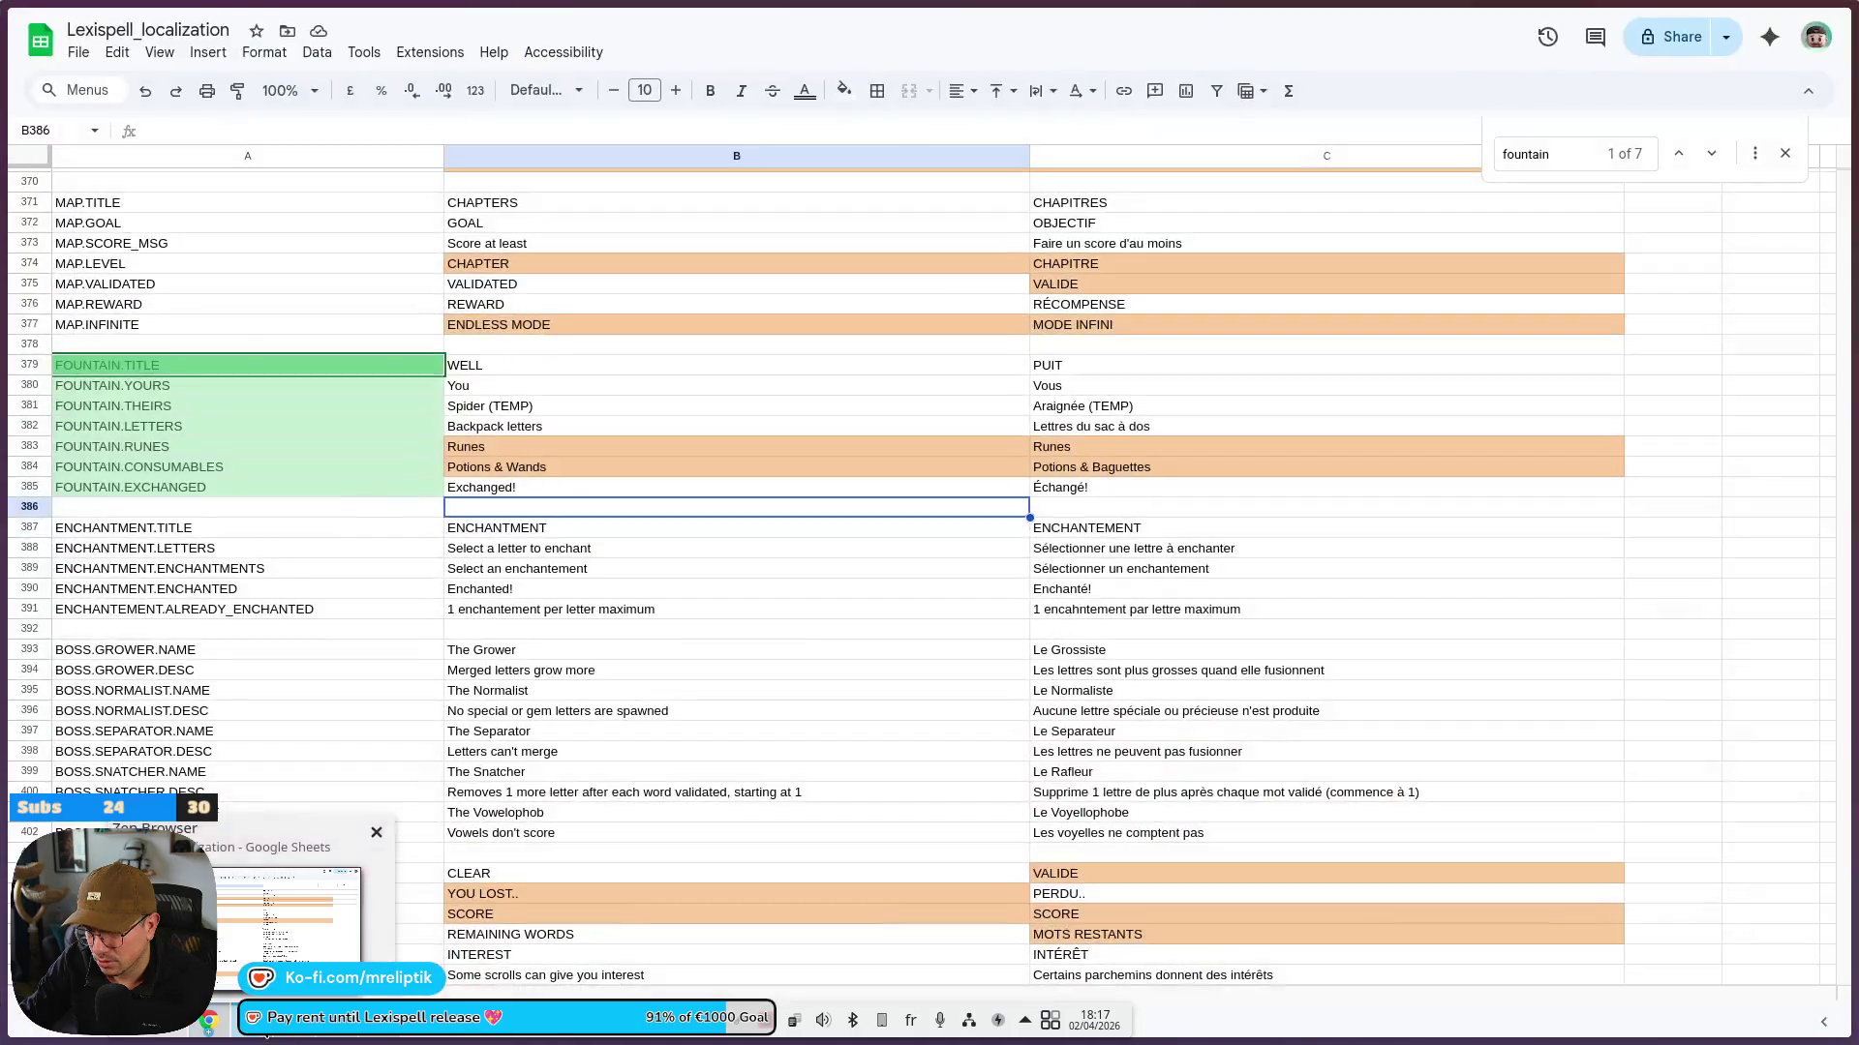
scroll(344, 513, "up", 3)
scroll(344, 513, "down", 10)
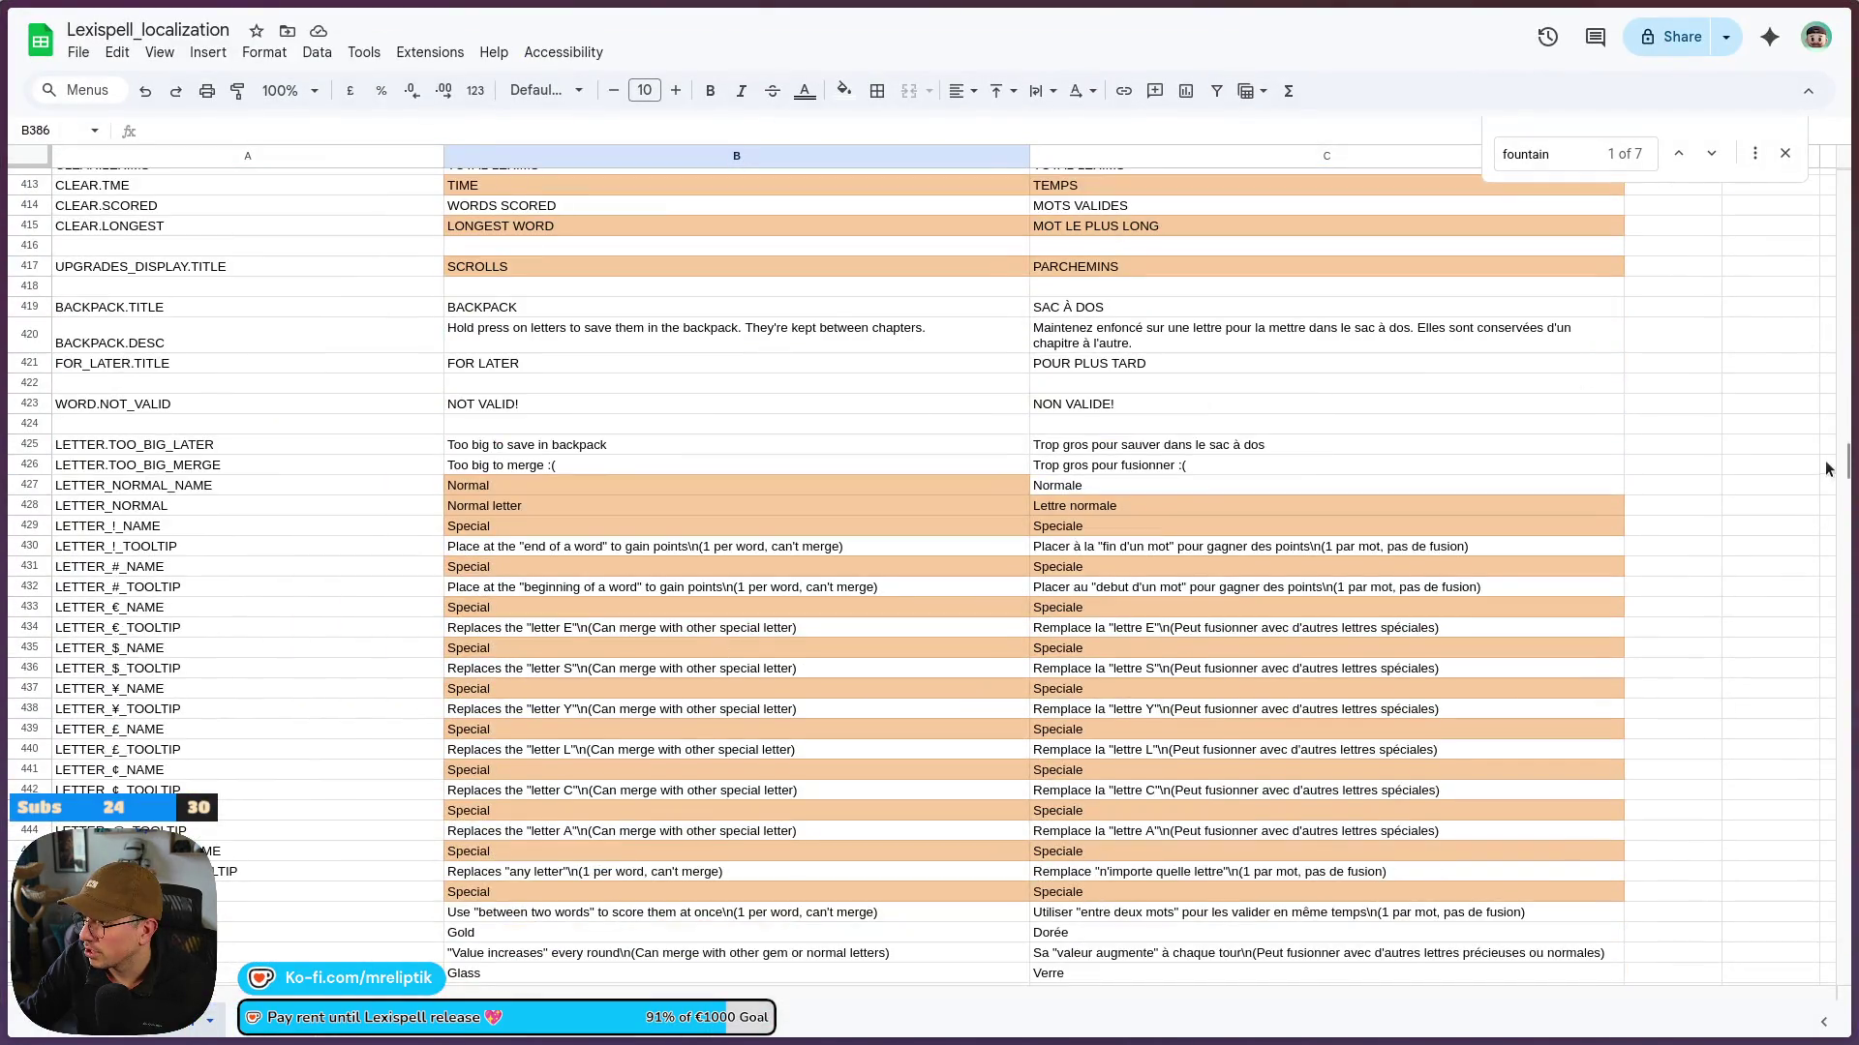
scroll(1559, 434, "down", 8)
left_click(1786, 154)
scroll(1155, 597, "down", 15)
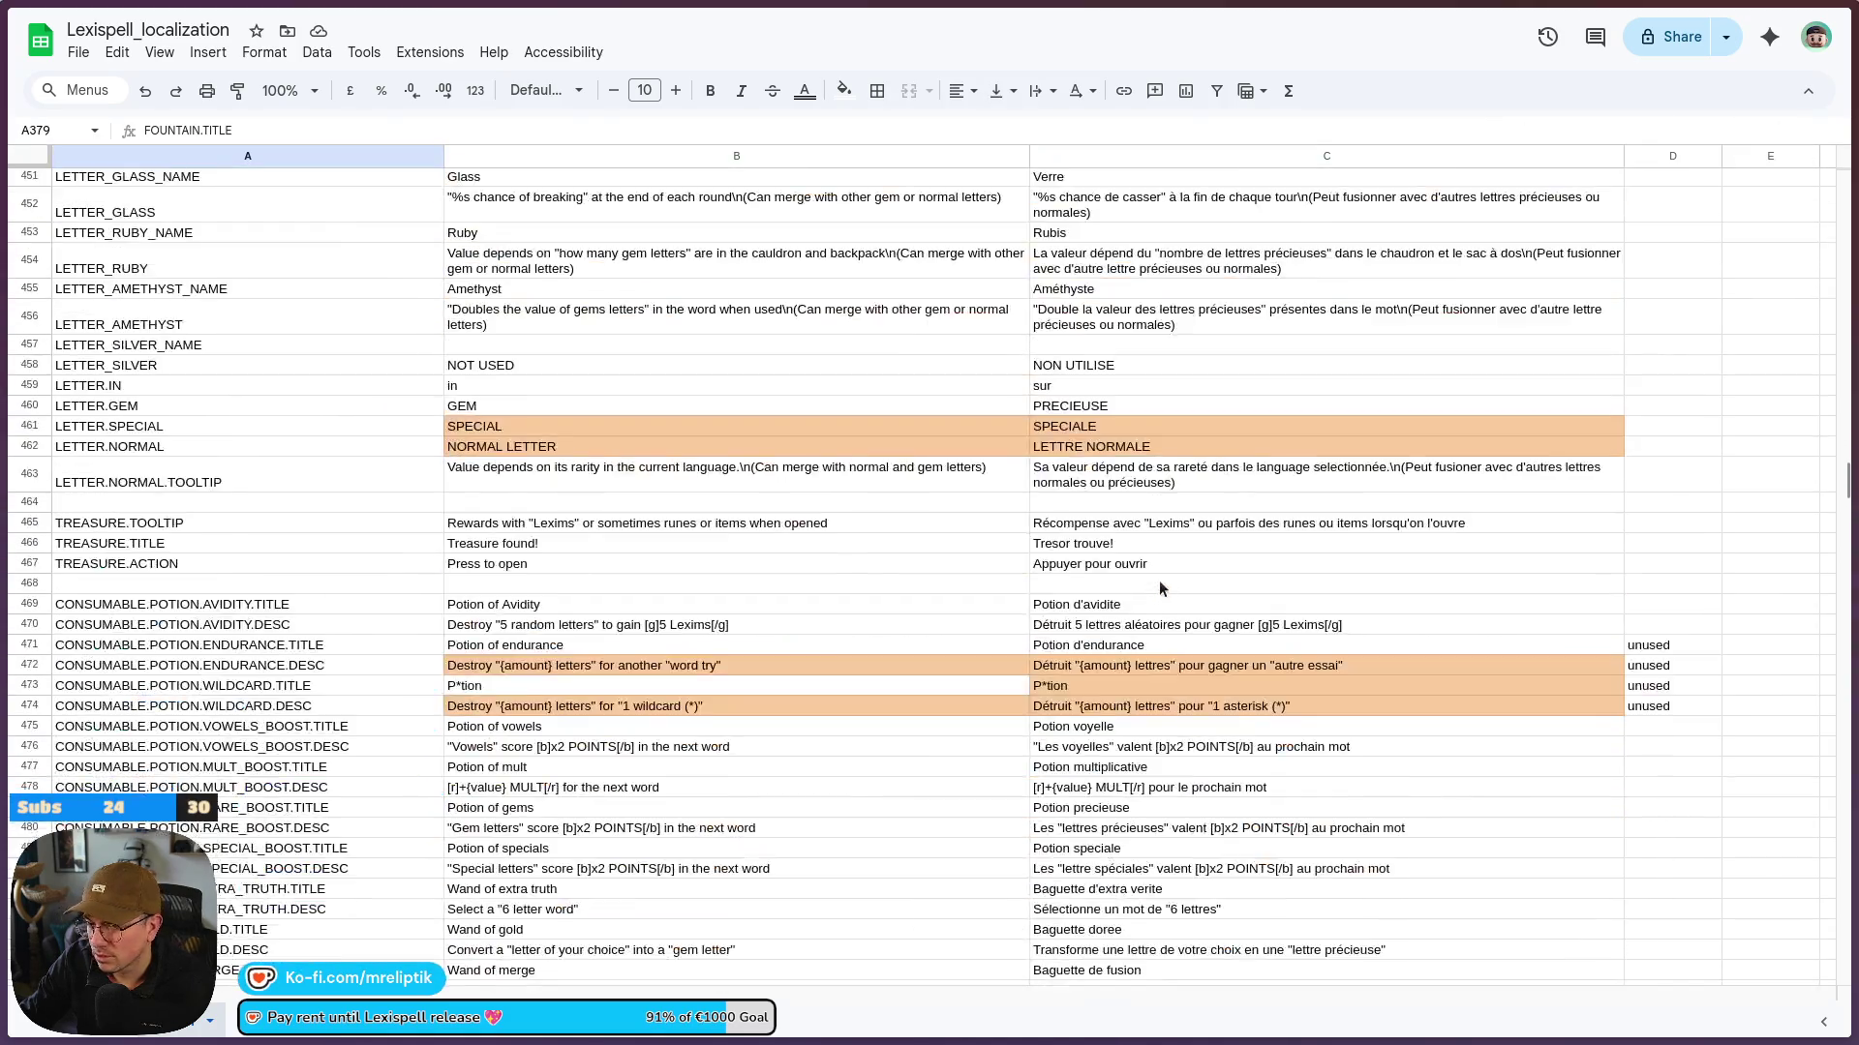
Step: Briefly check the Godot project, then return to the live stream
left_click(317, 1036)
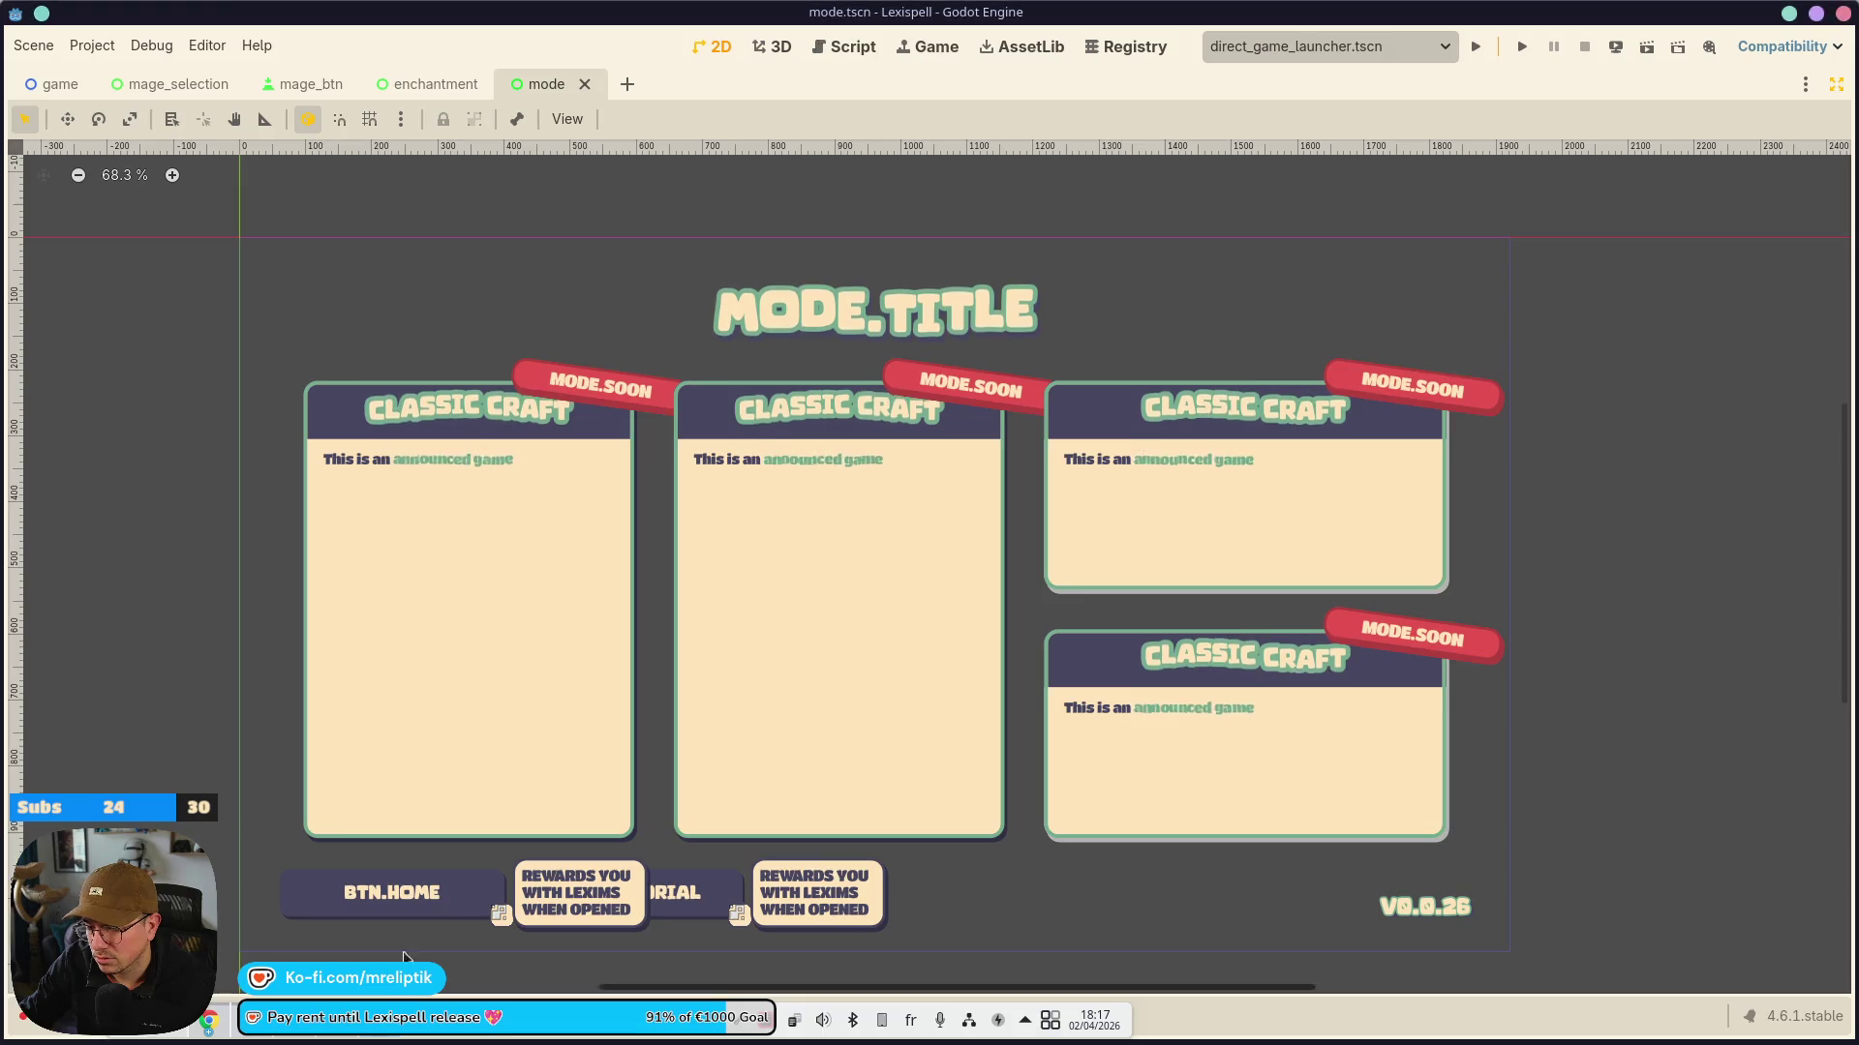
scroll(353, 1033, "down", 2)
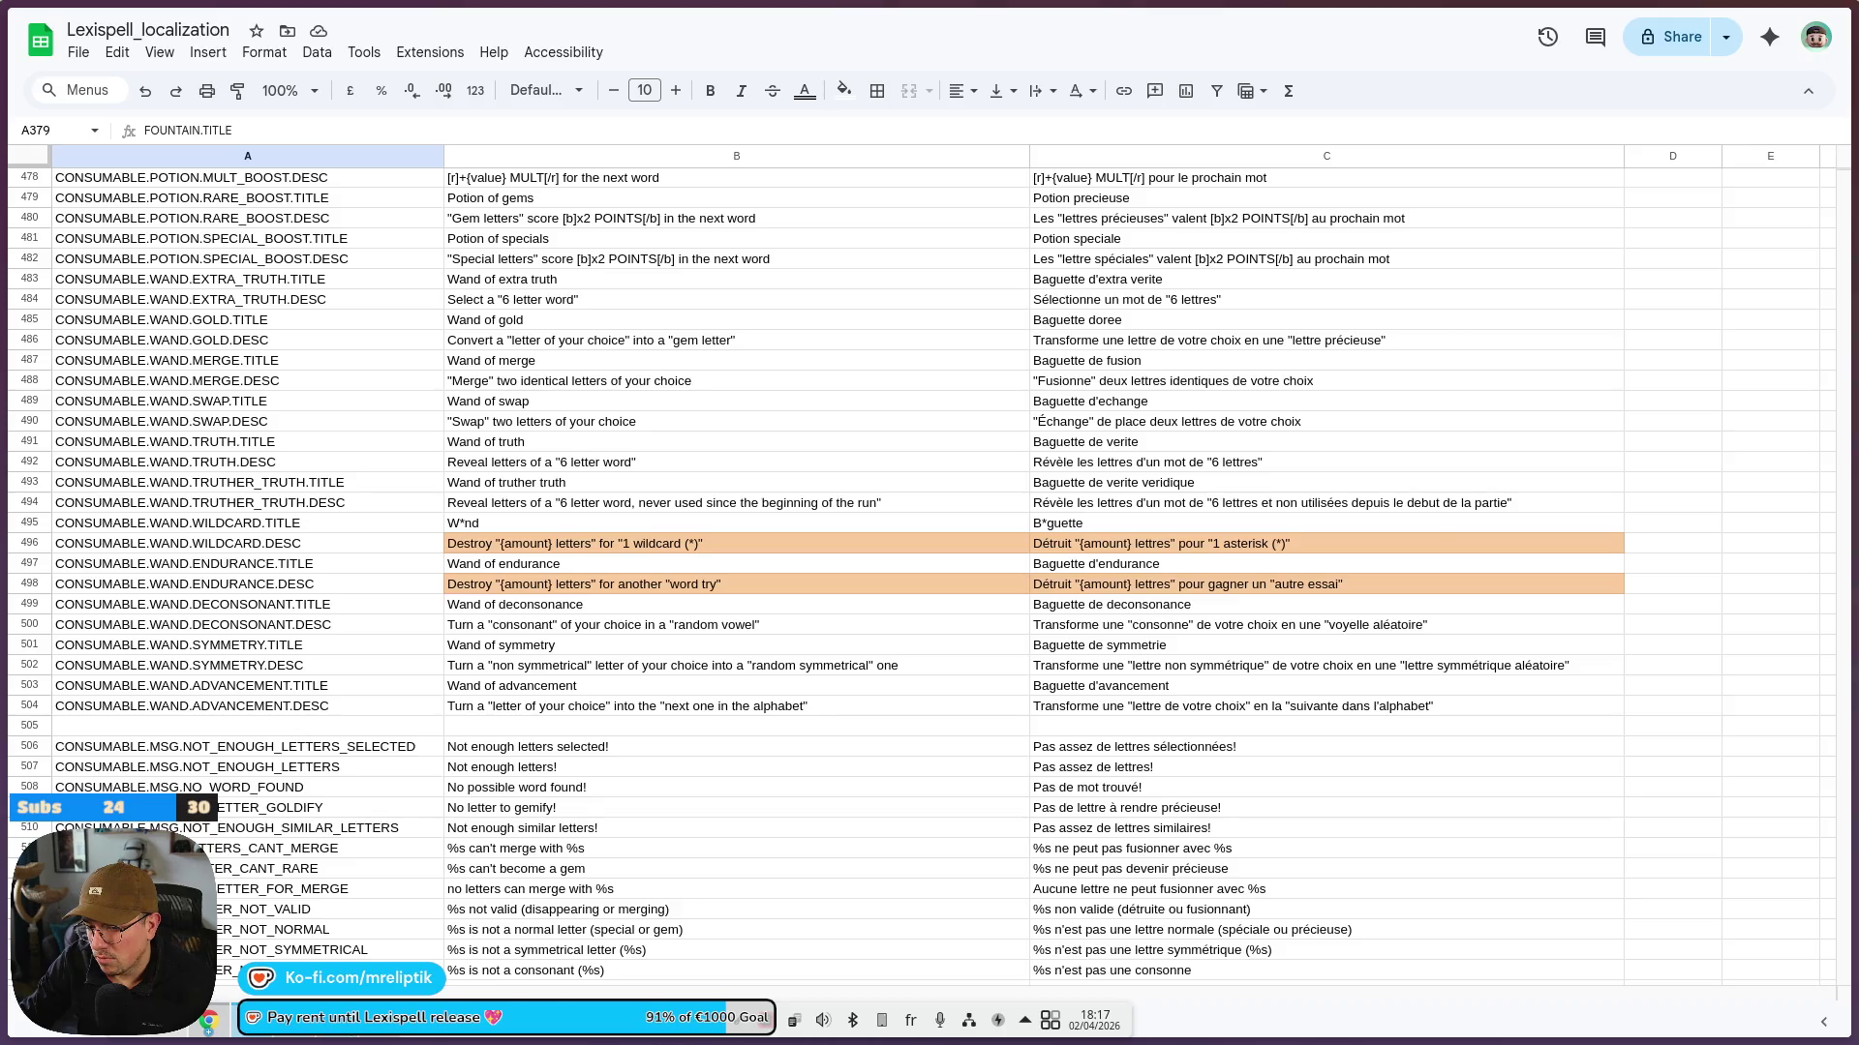
left_click(207, 1024)
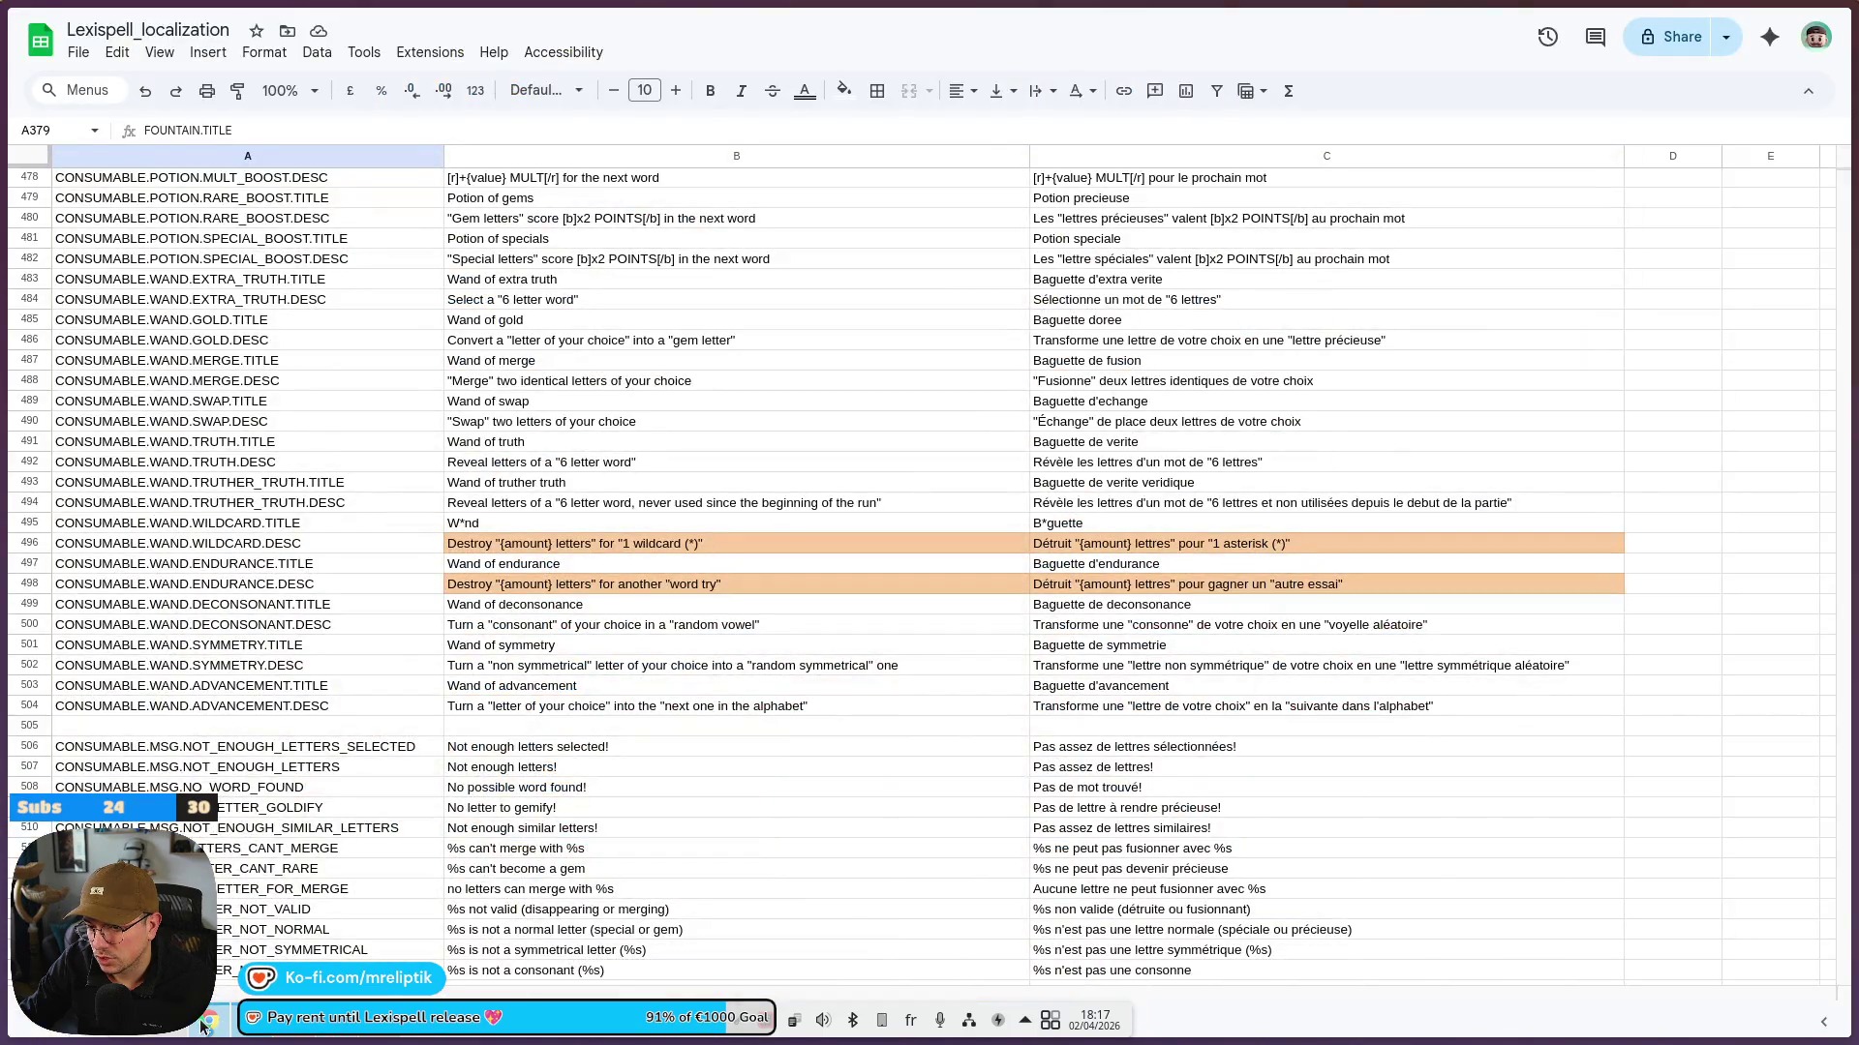
left_click(818, 874)
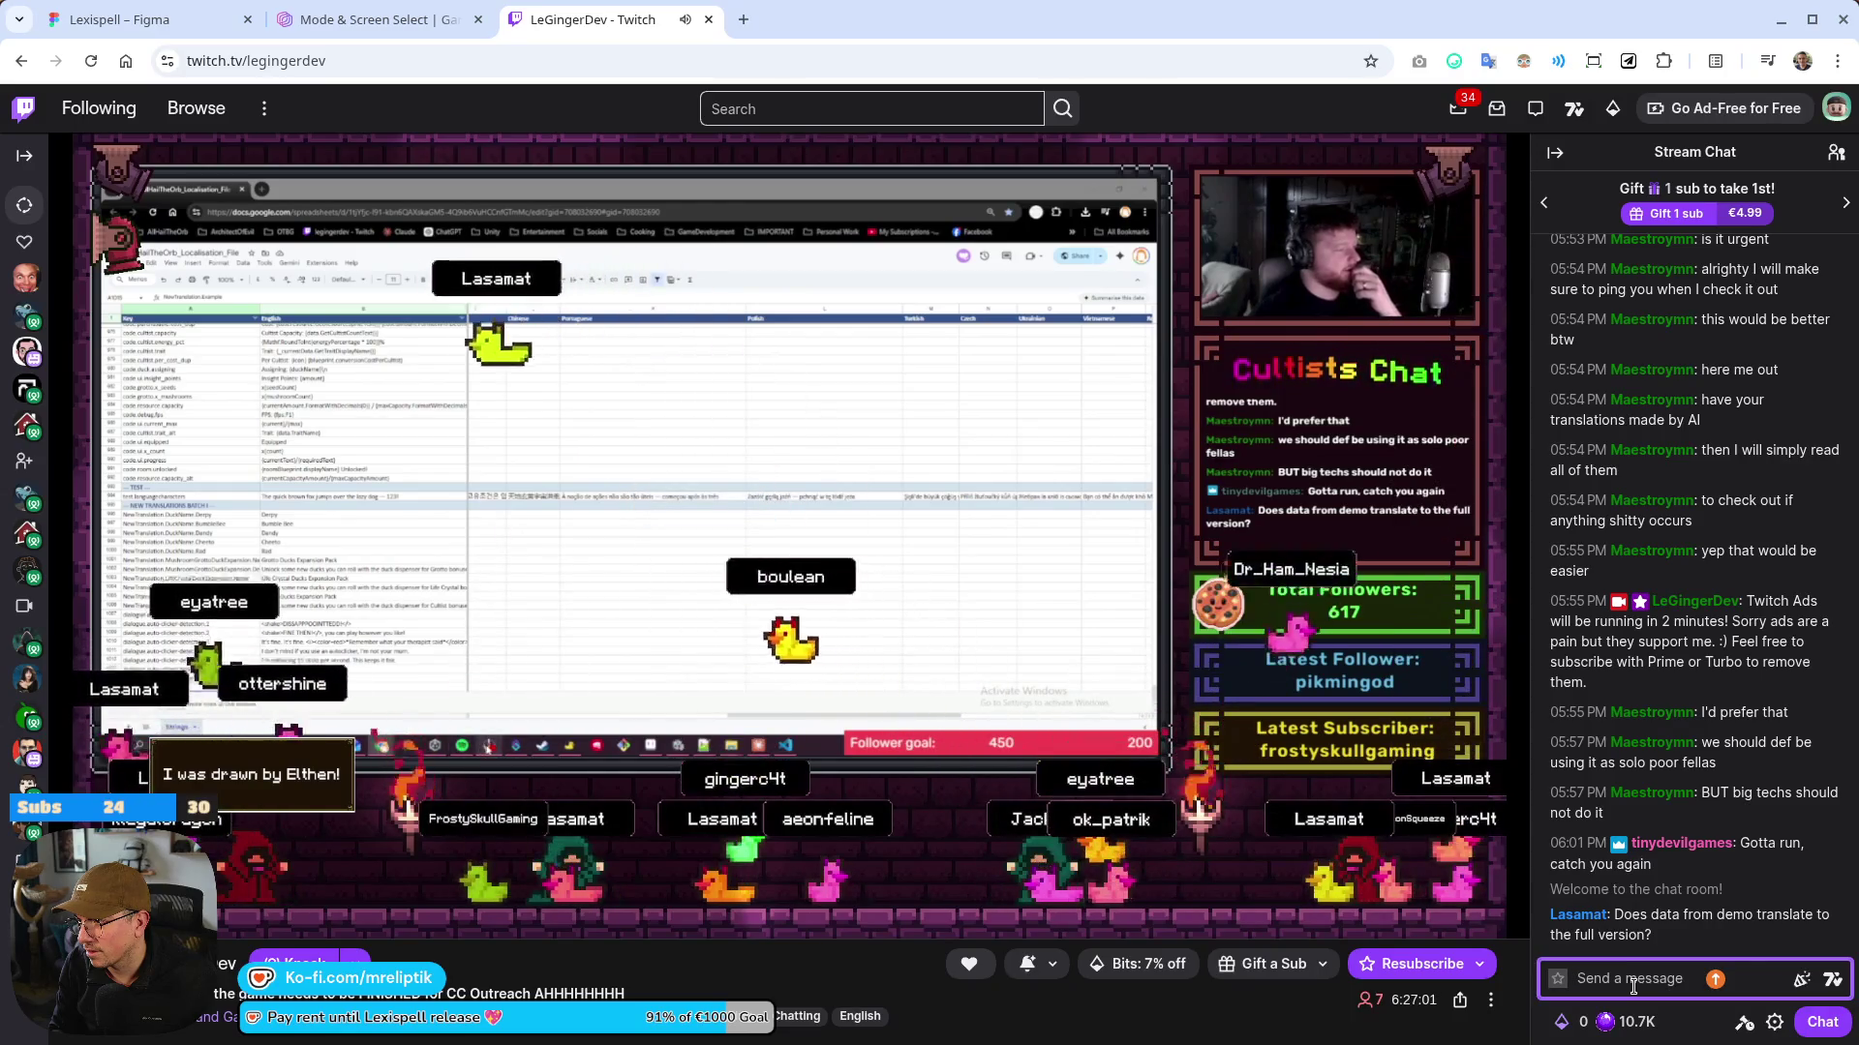
Step: Send chat messages praising push-to-gsheet and noting it's slightly painful to add new entries
type("You don't her")
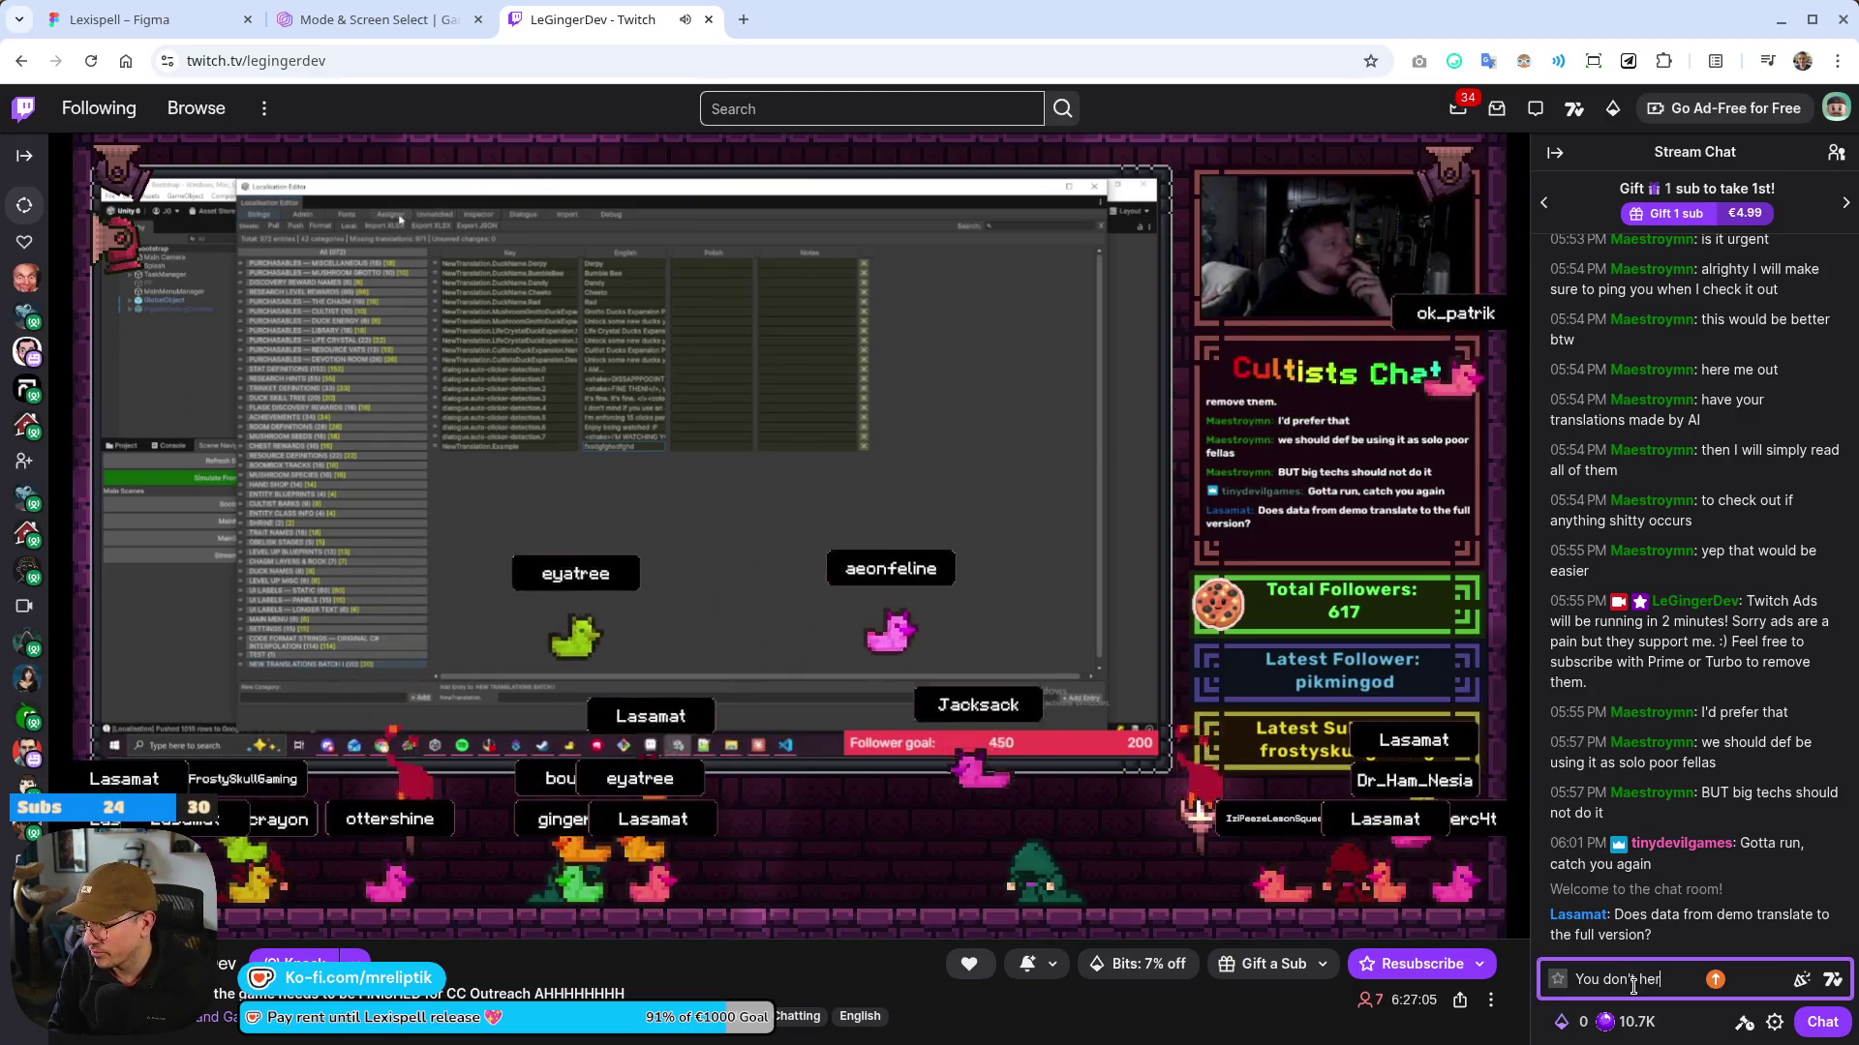
type("me rig")
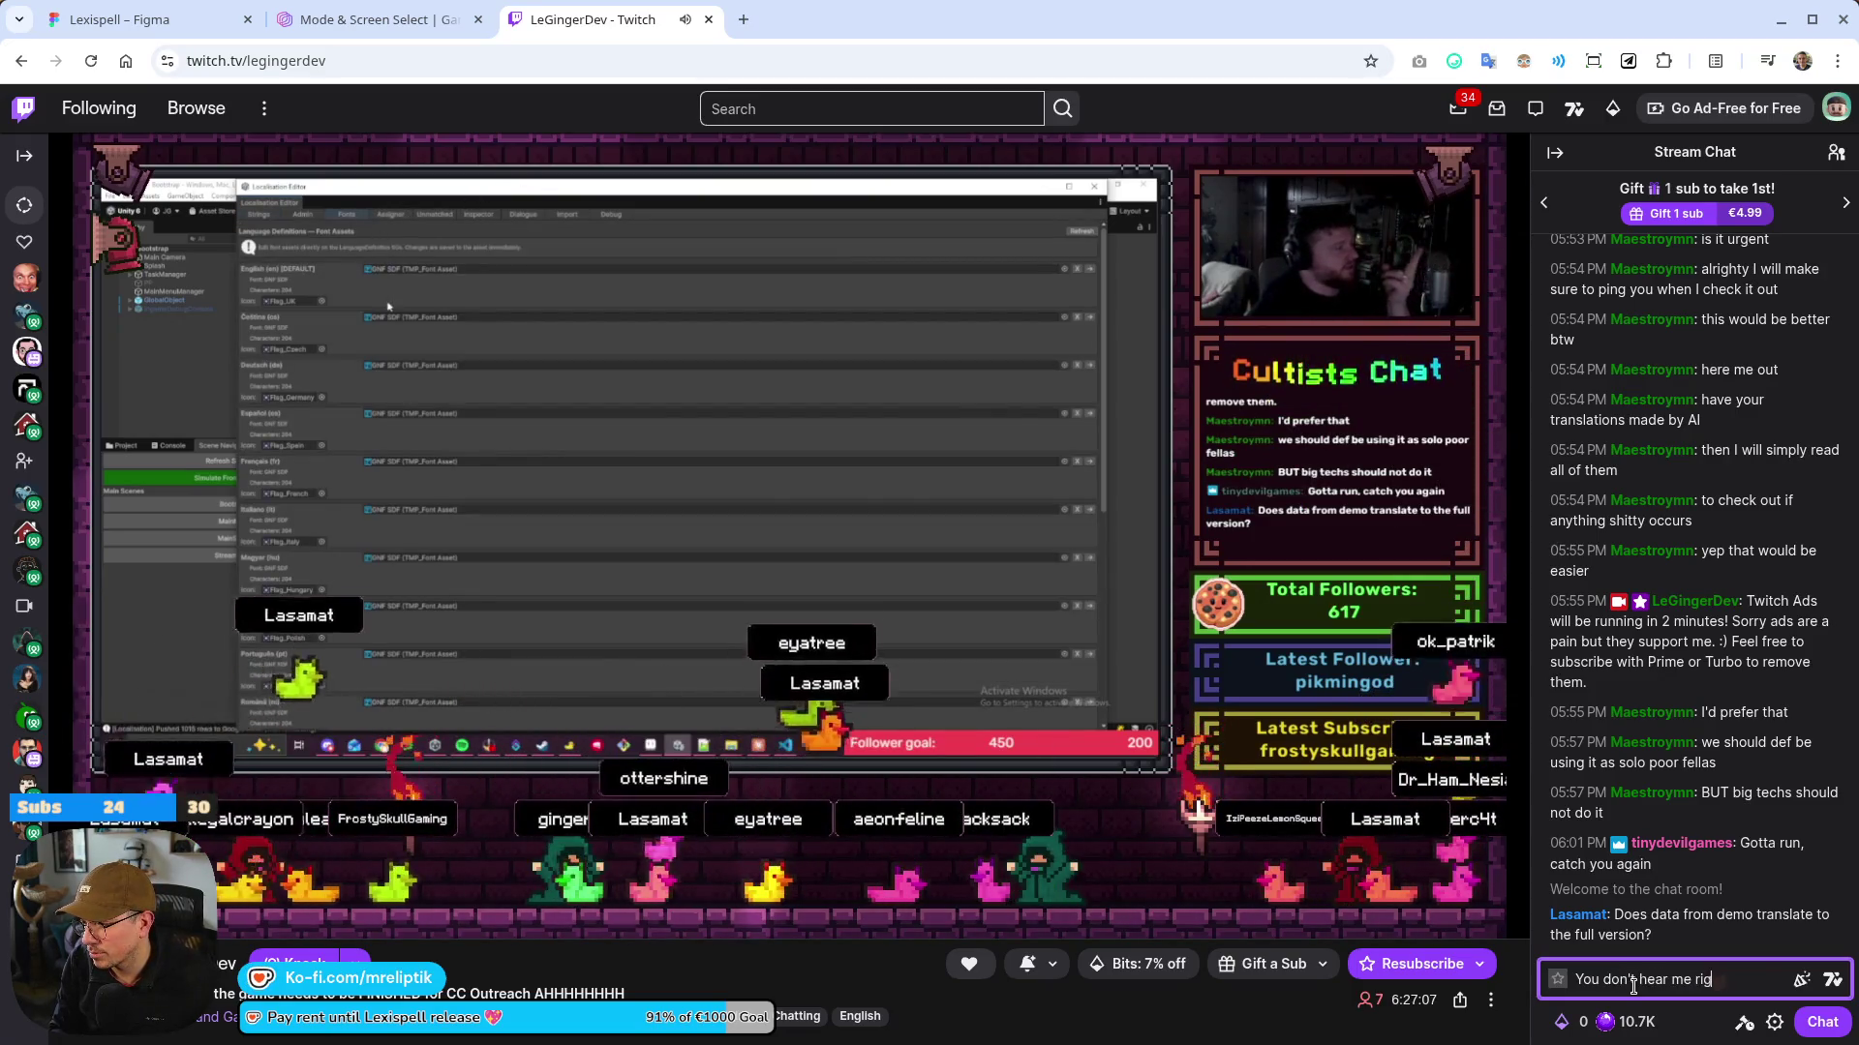
type(" type here?")
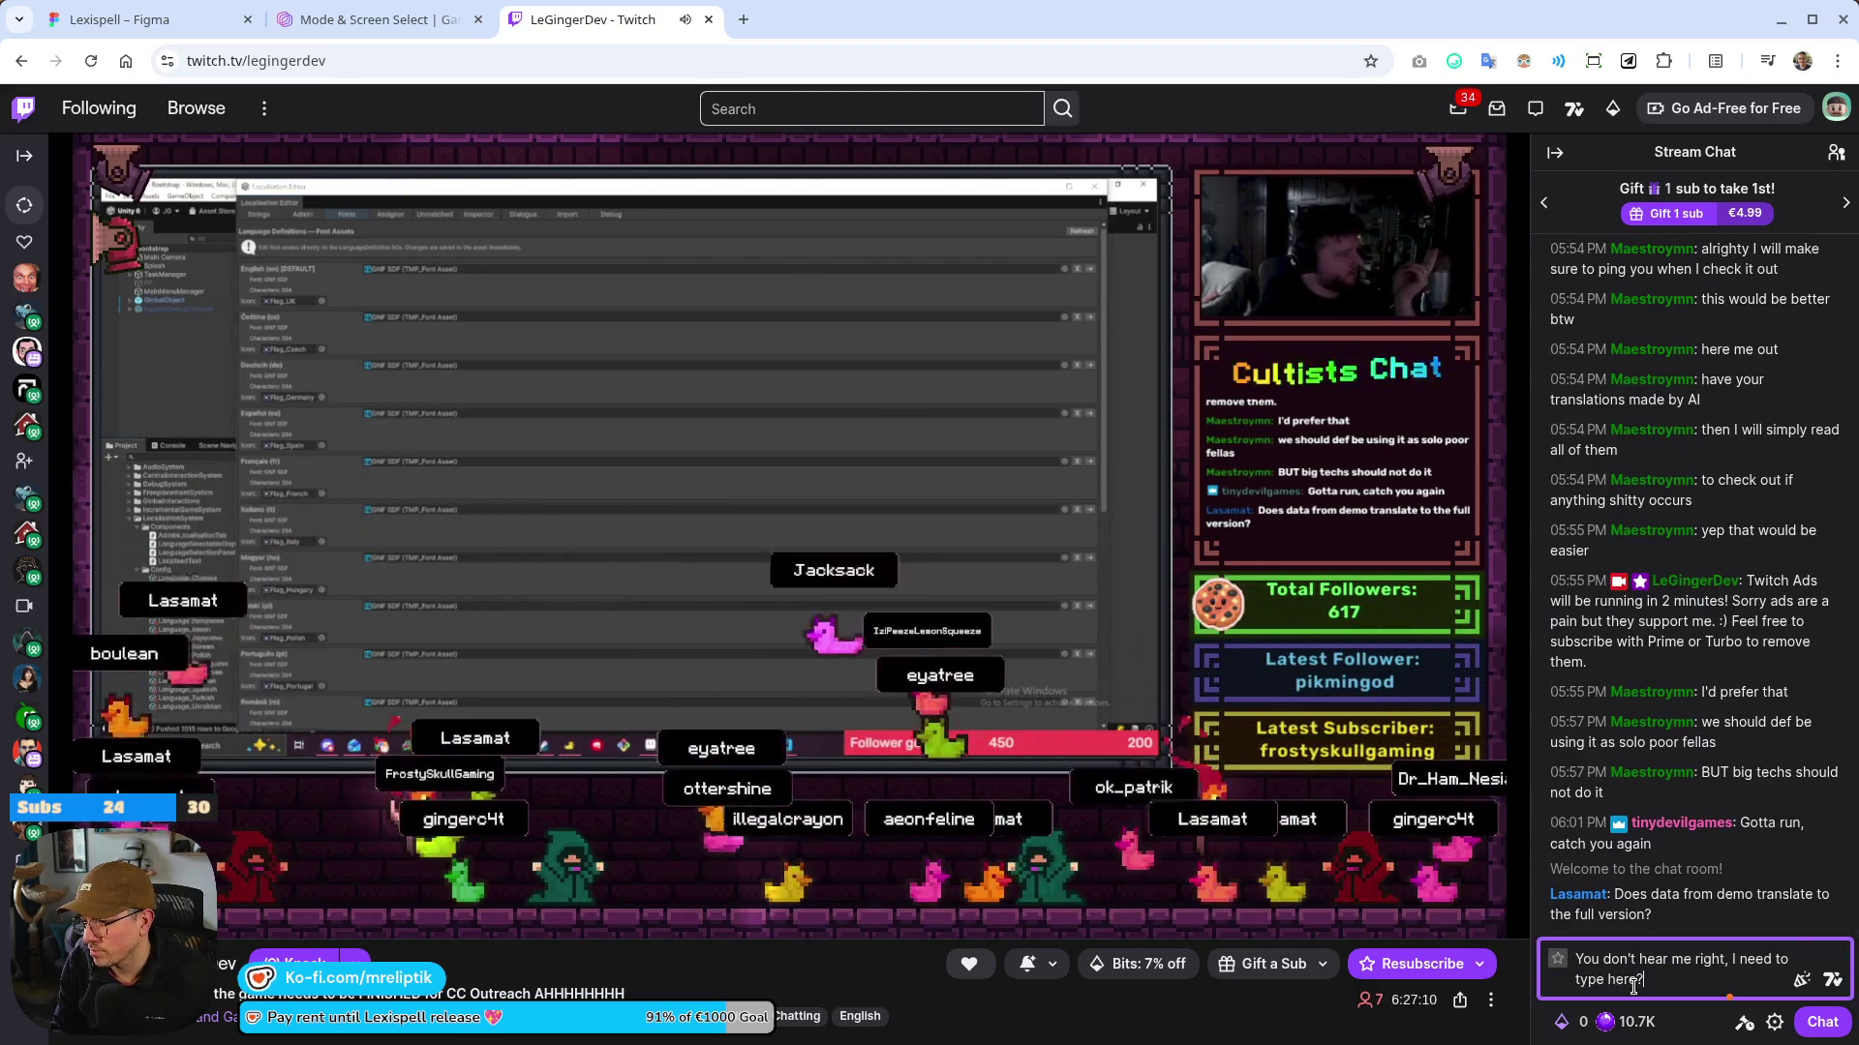
key("Return")
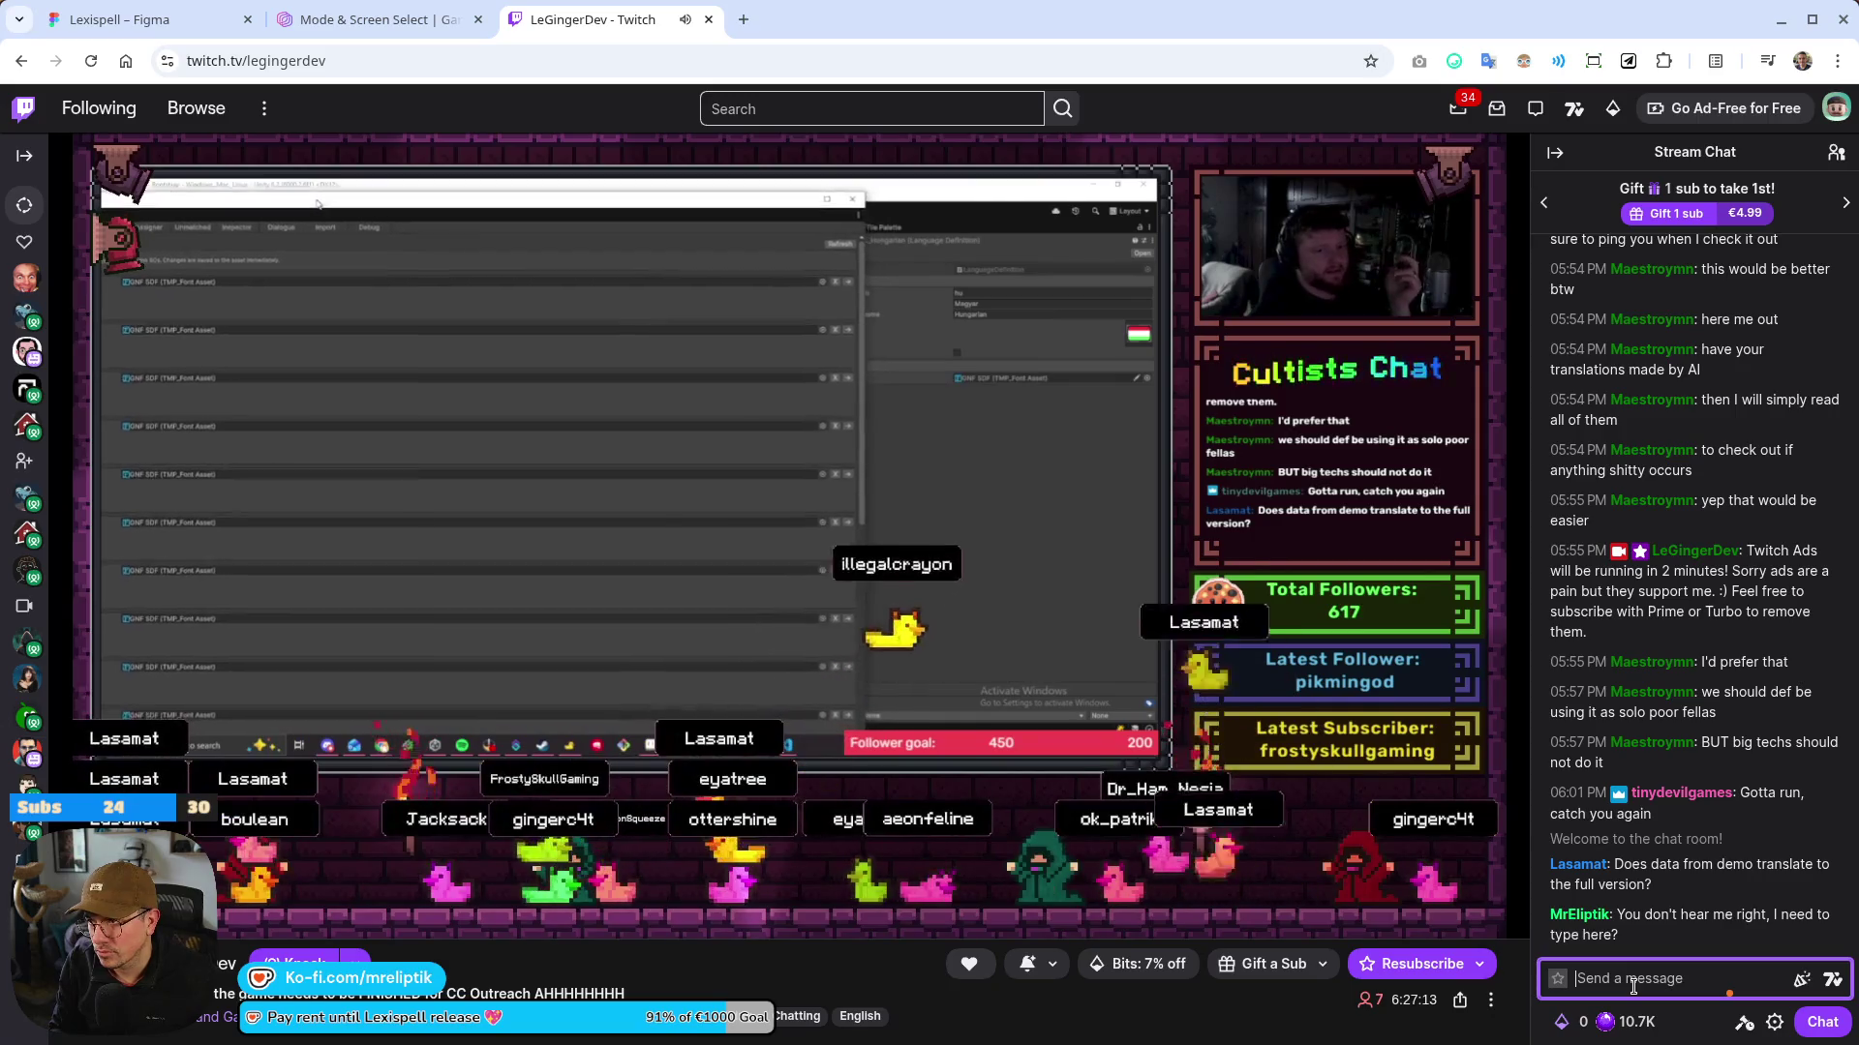
type("The fact you ca")
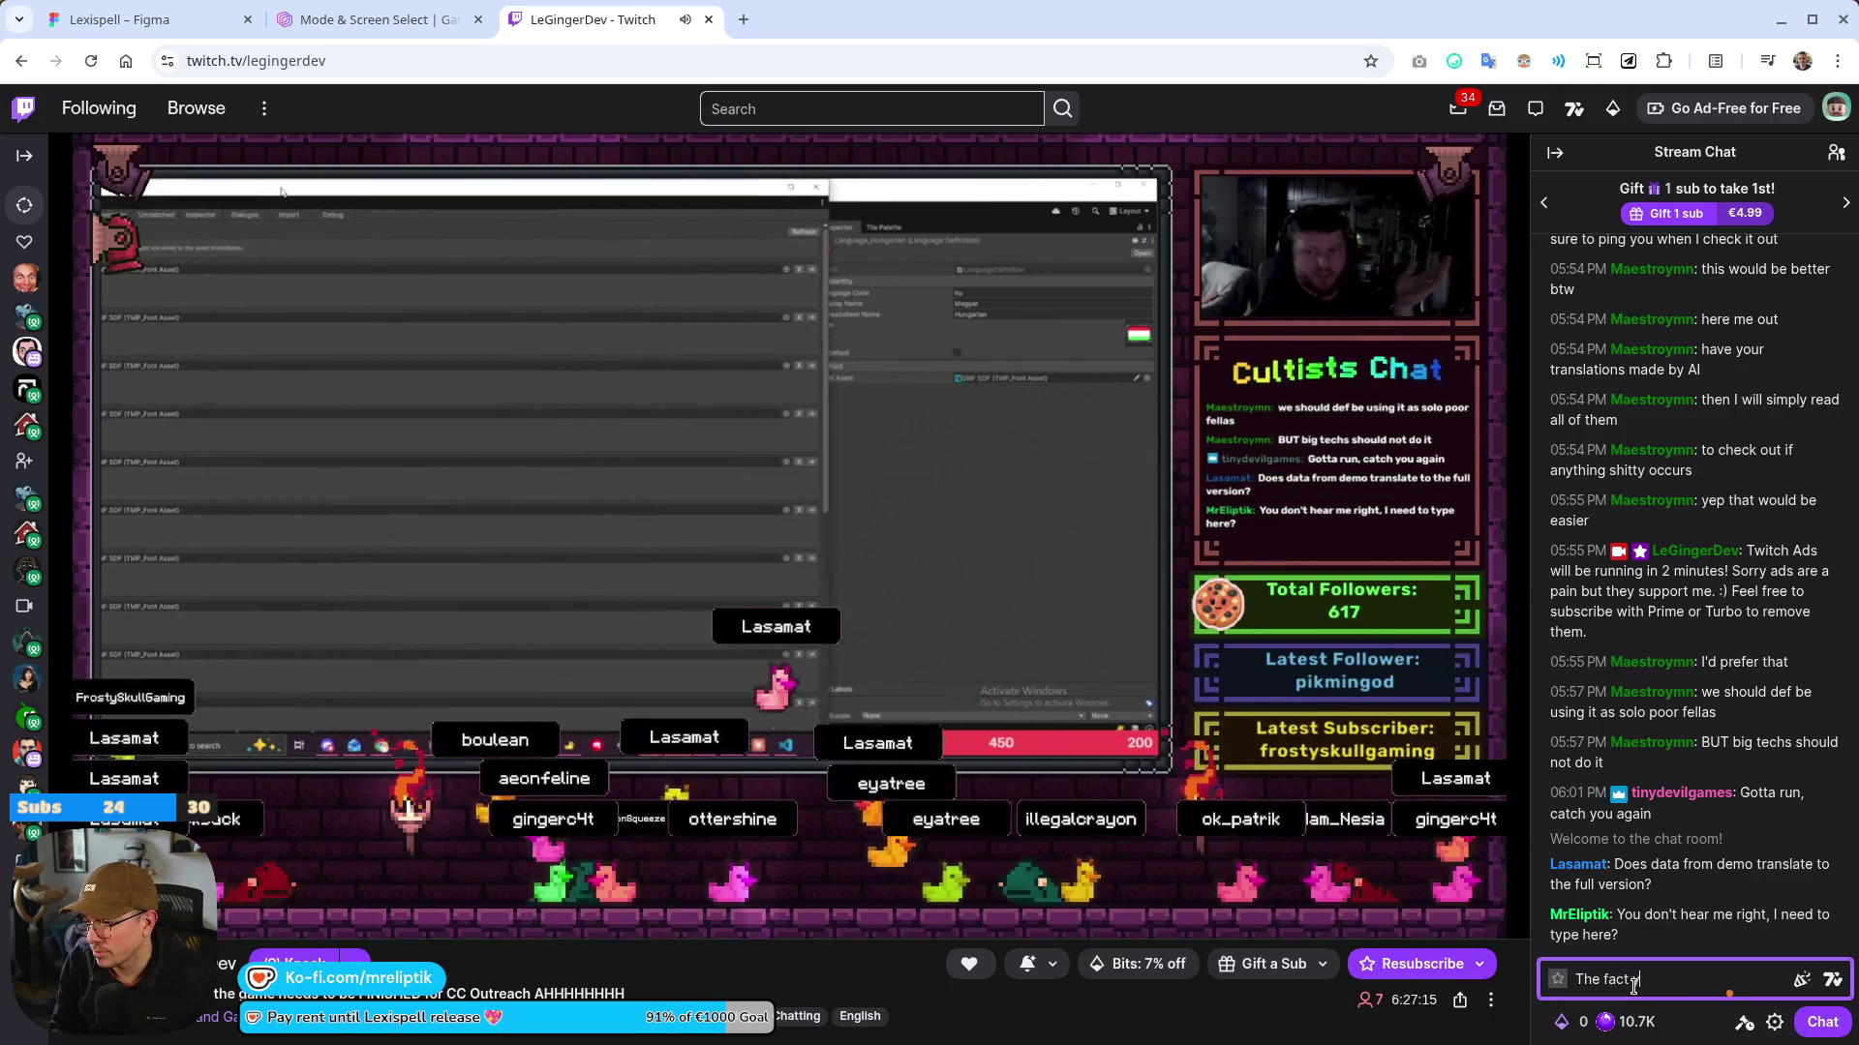
type("n push to gs")
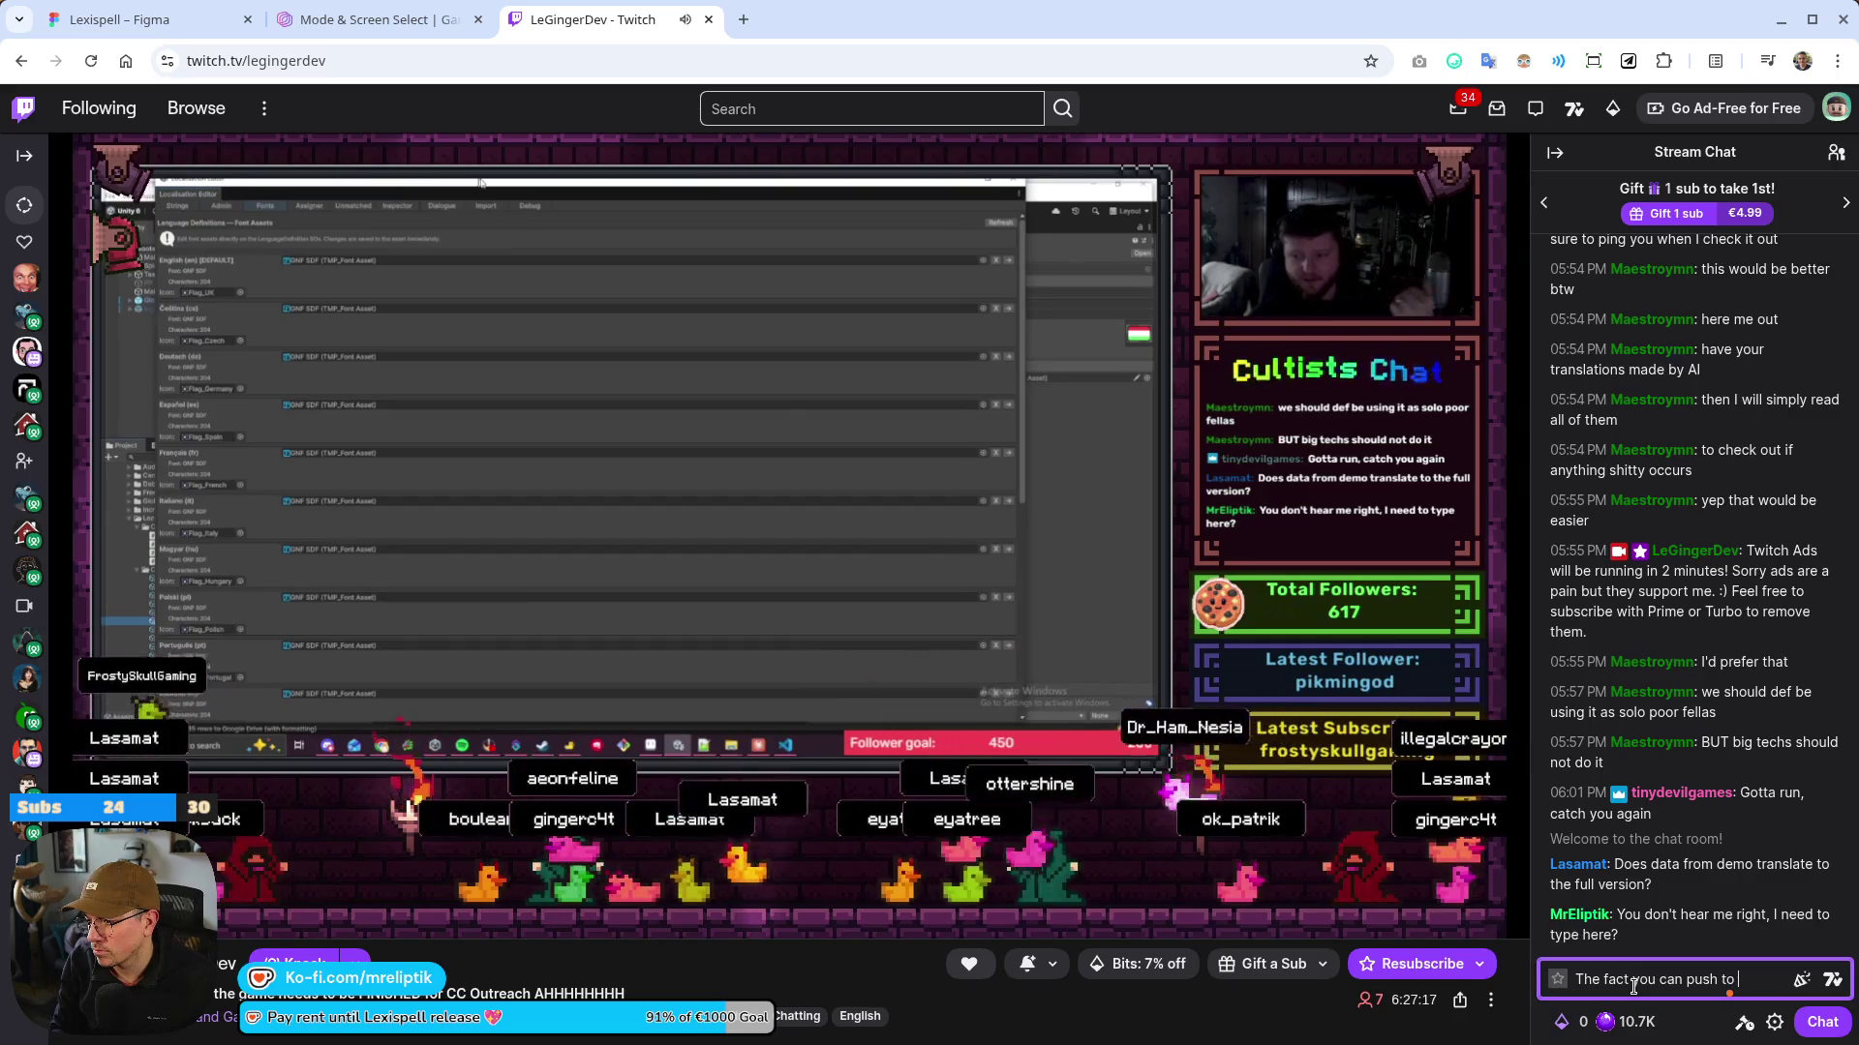
type("heet is awes")
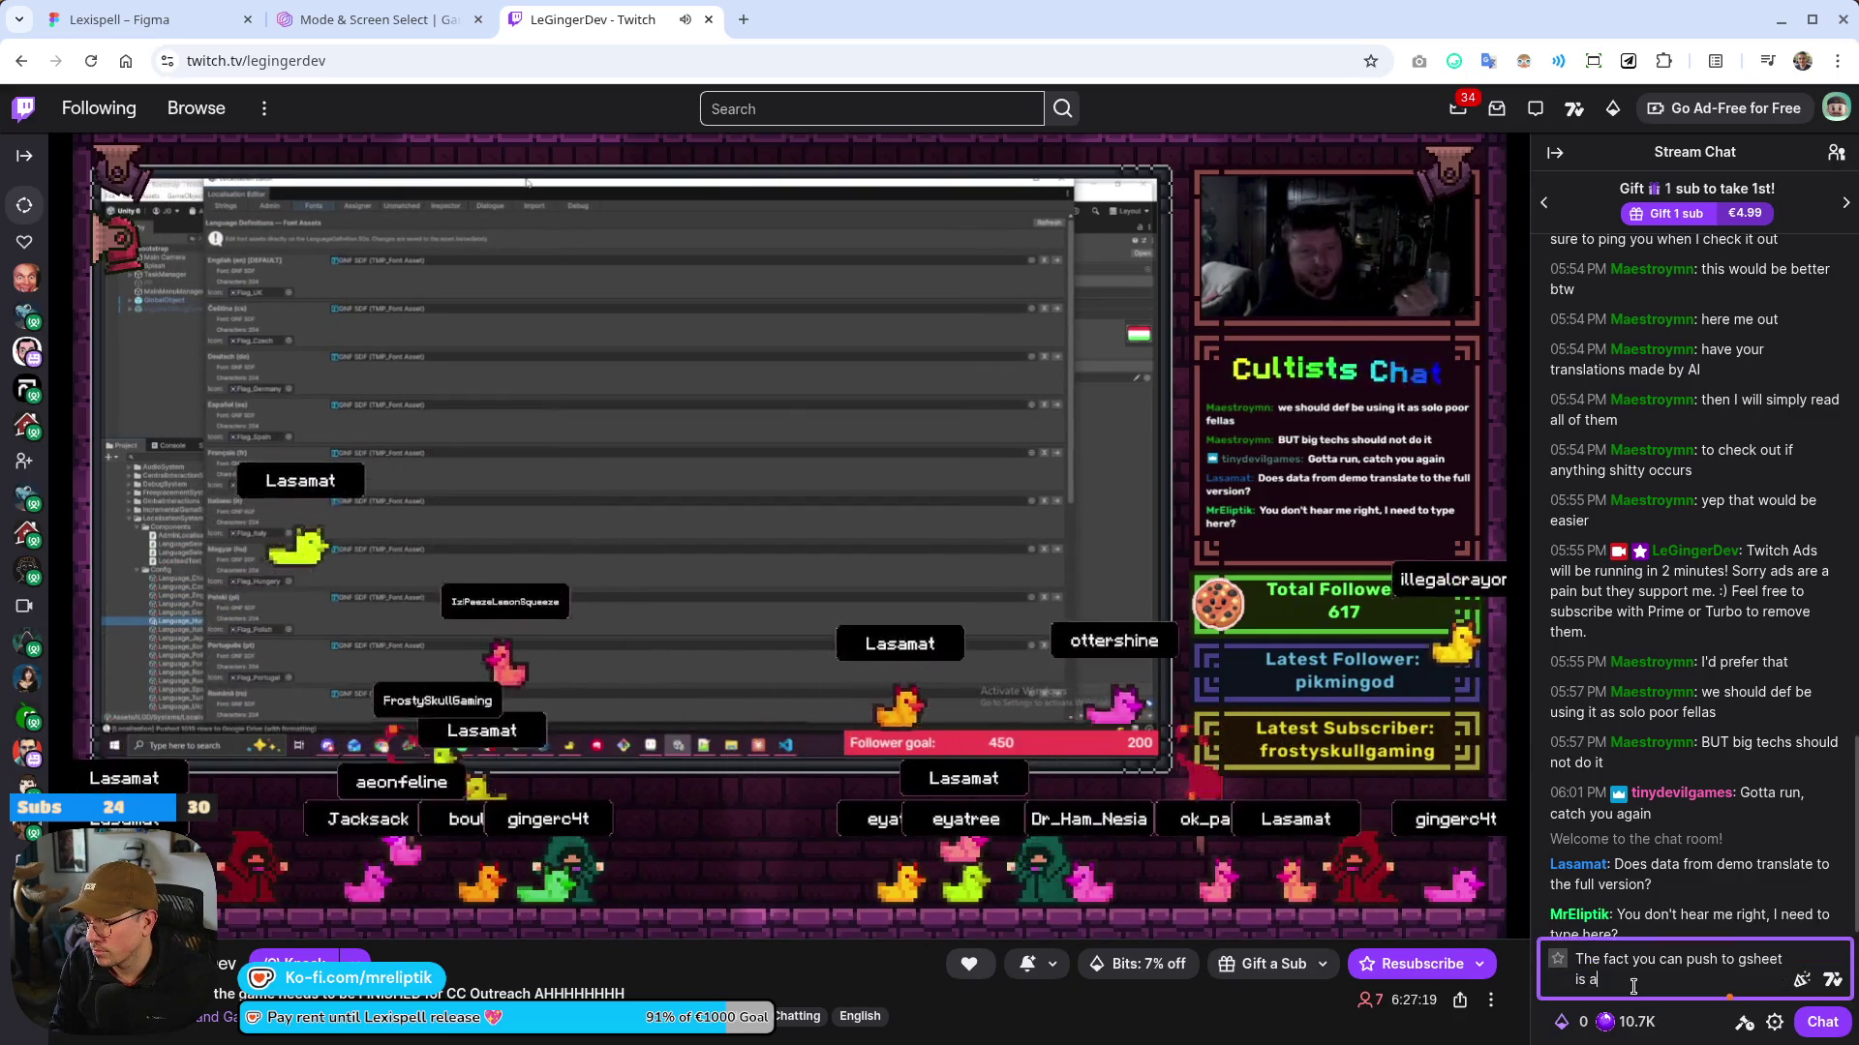
type("ome")
key("Return")
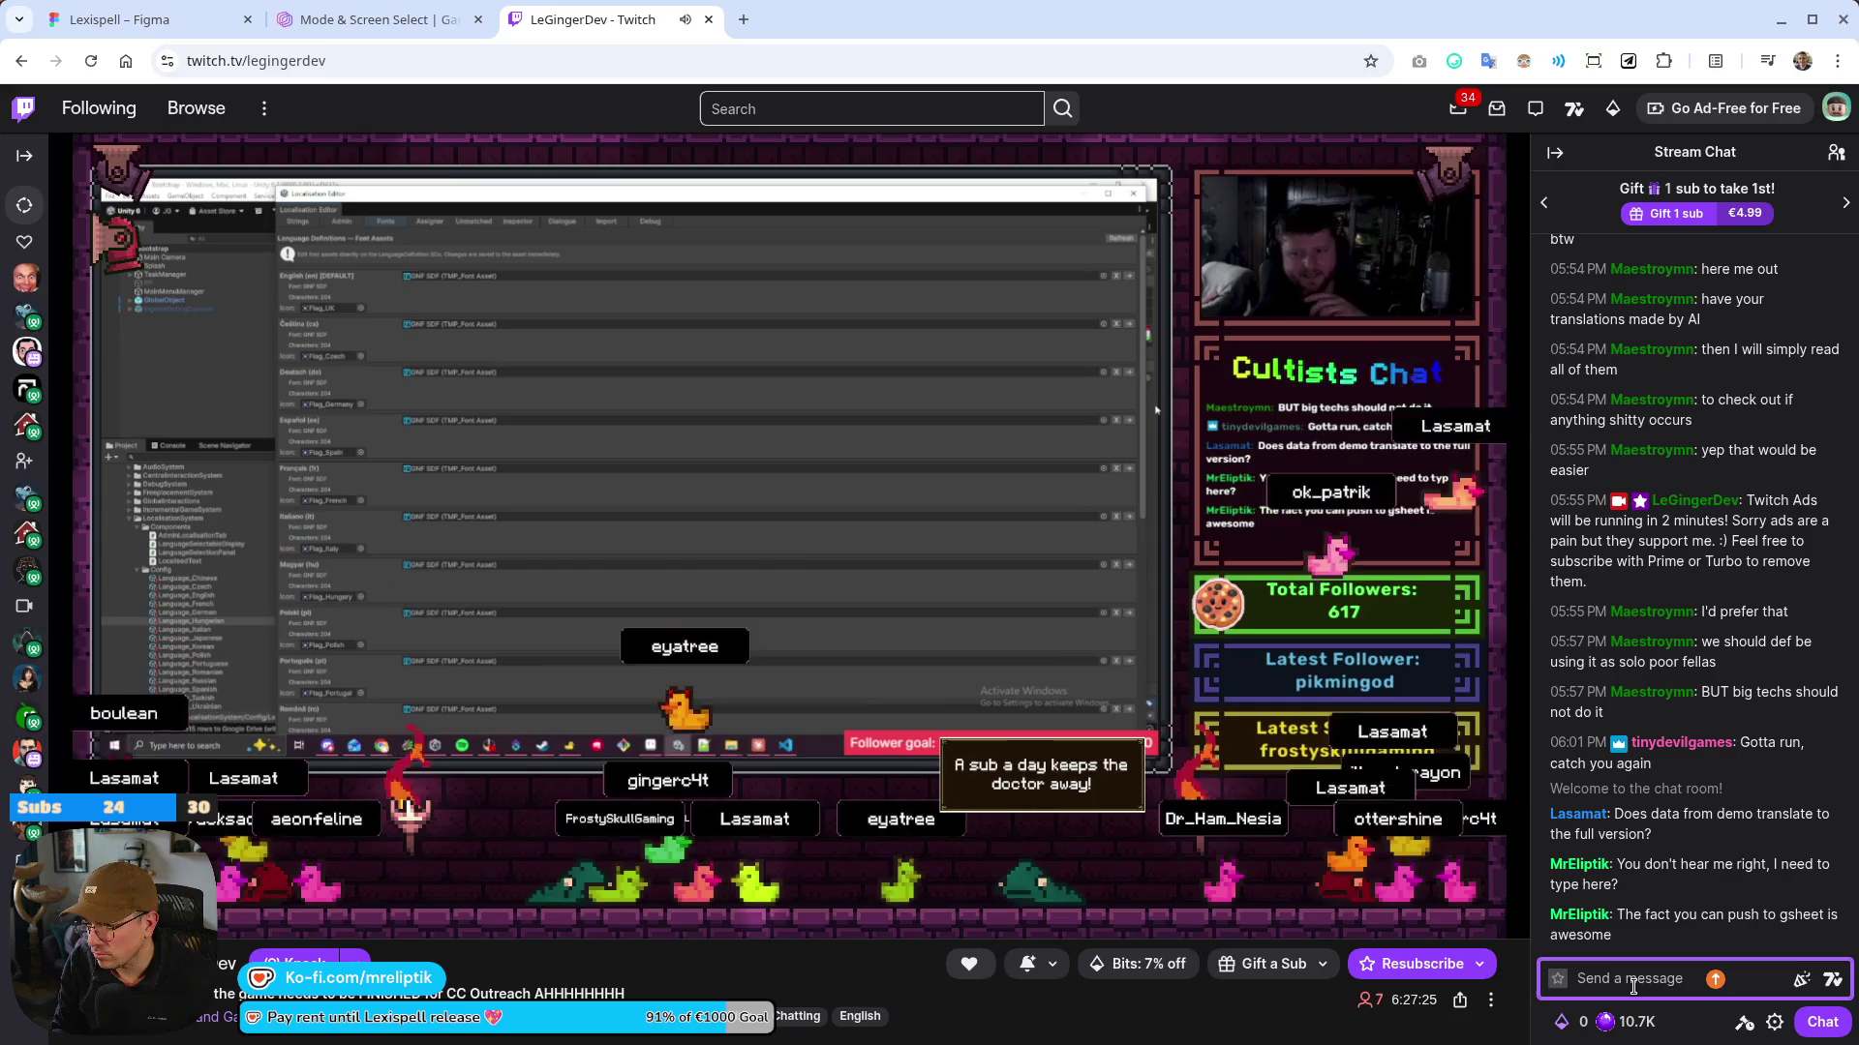
type("tly painful t")
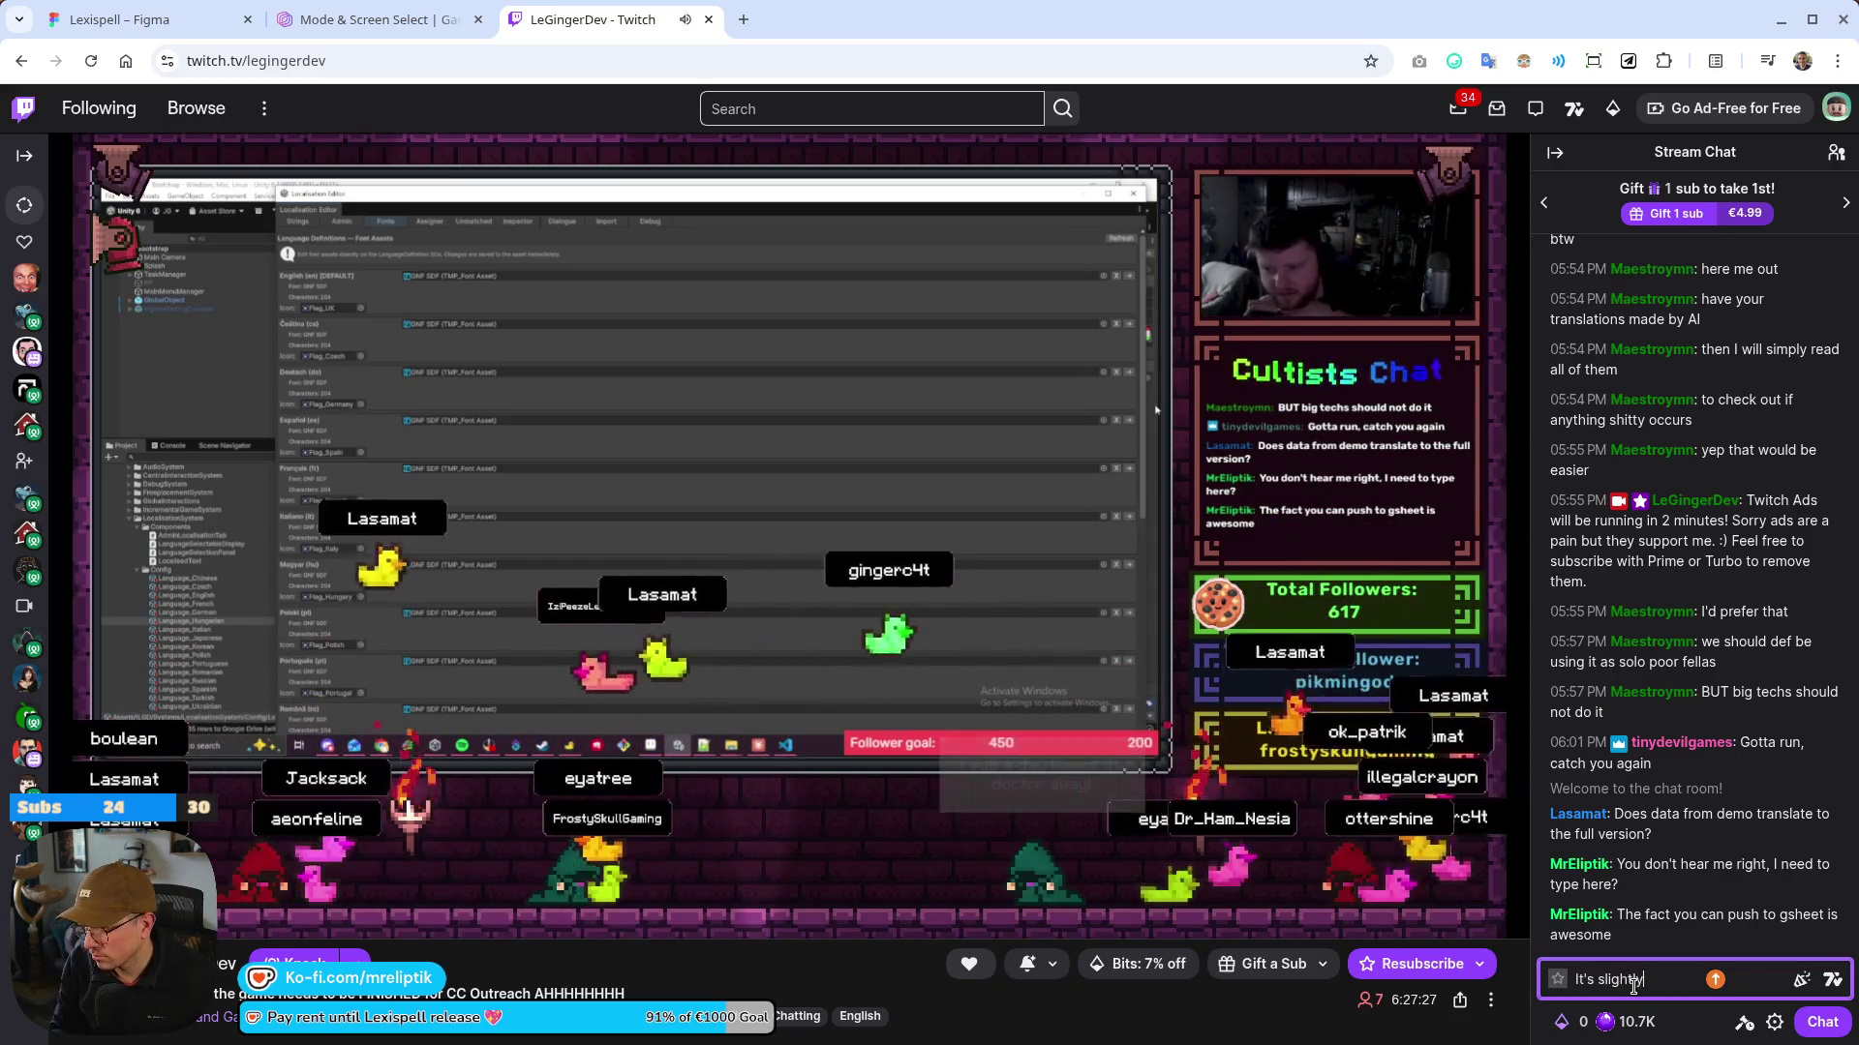
type("o jump over to gs")
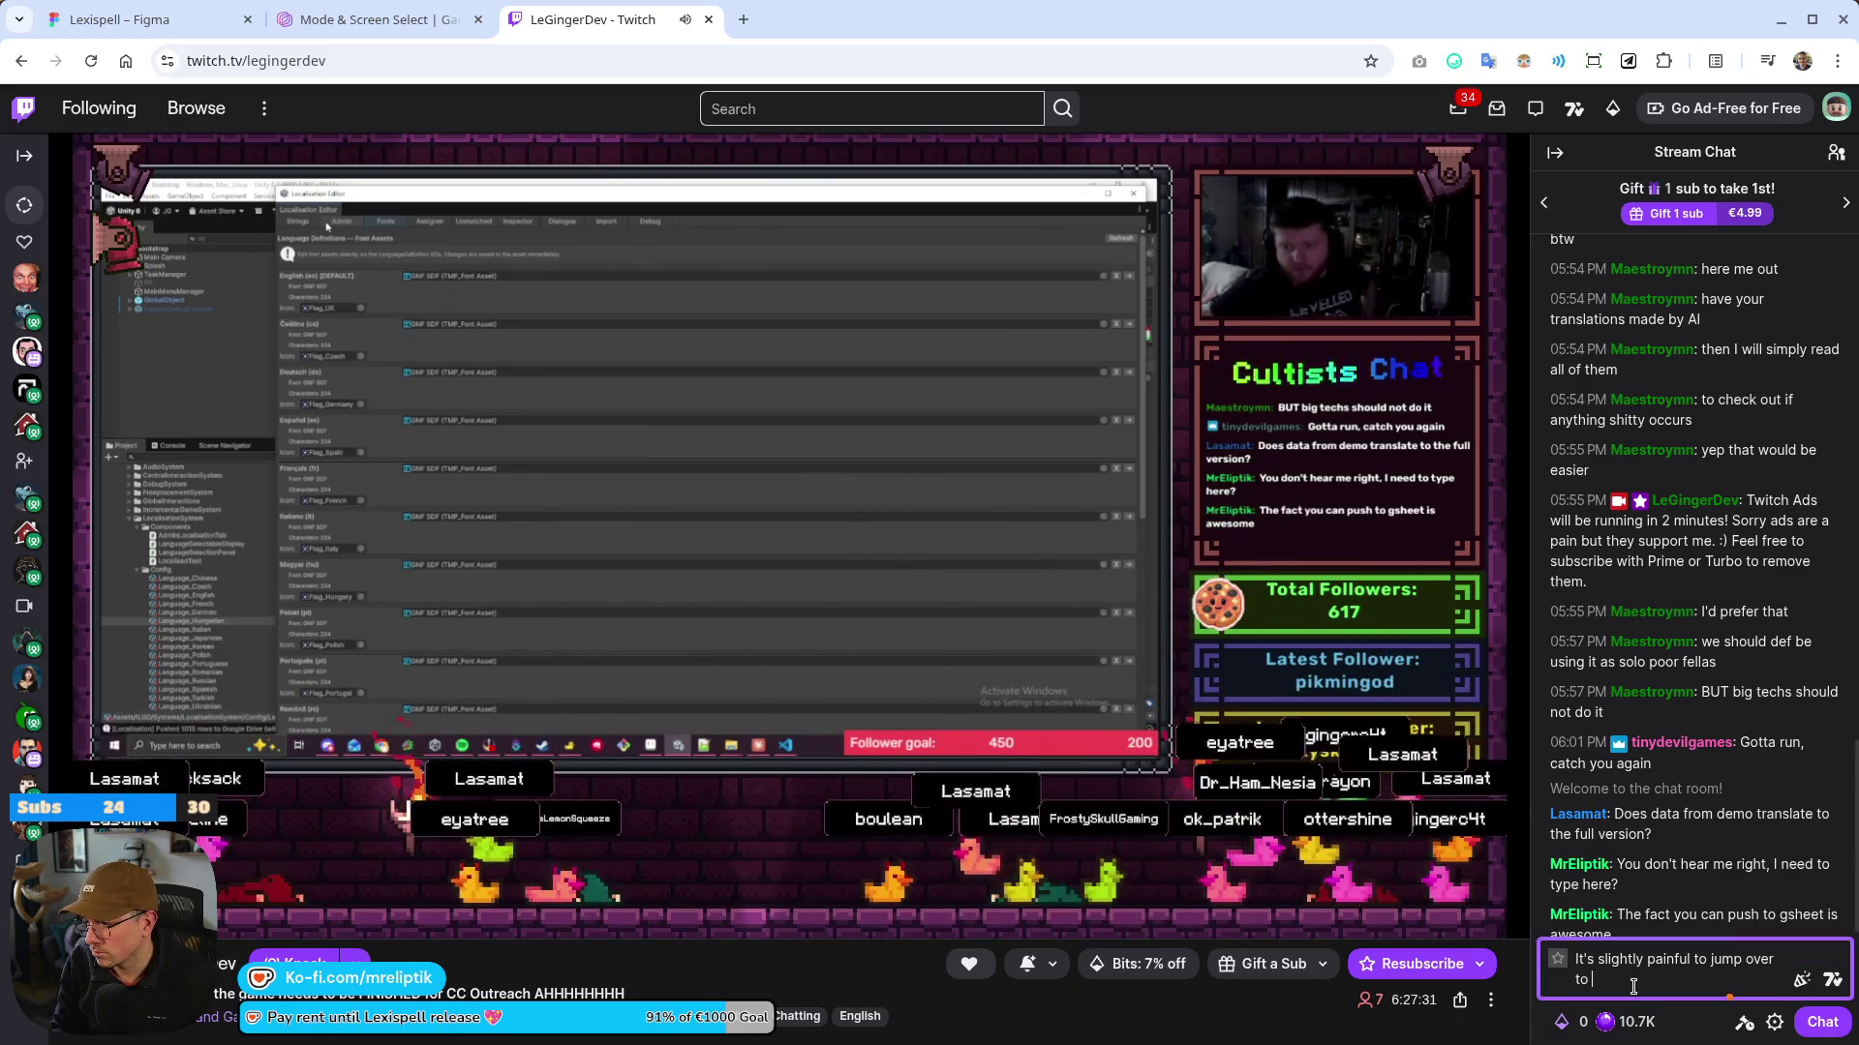
type("heet everytime ")
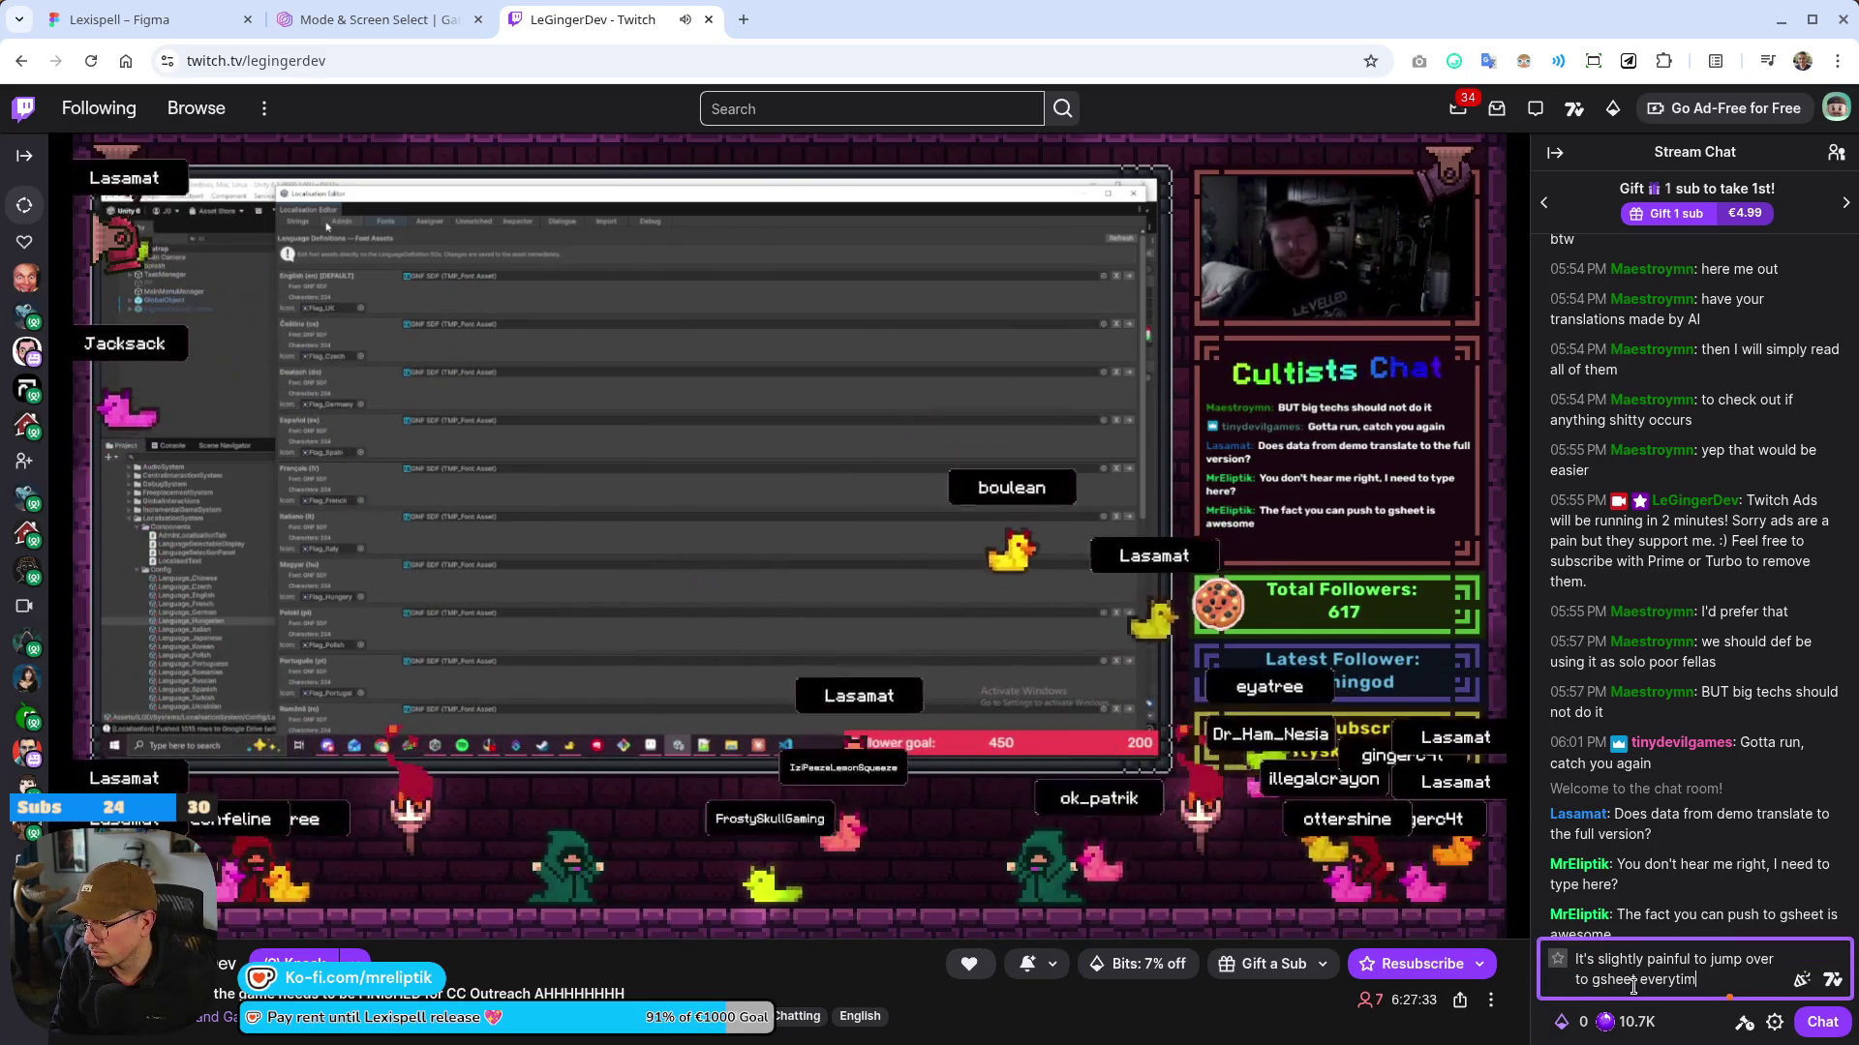
type("to add a new entr")
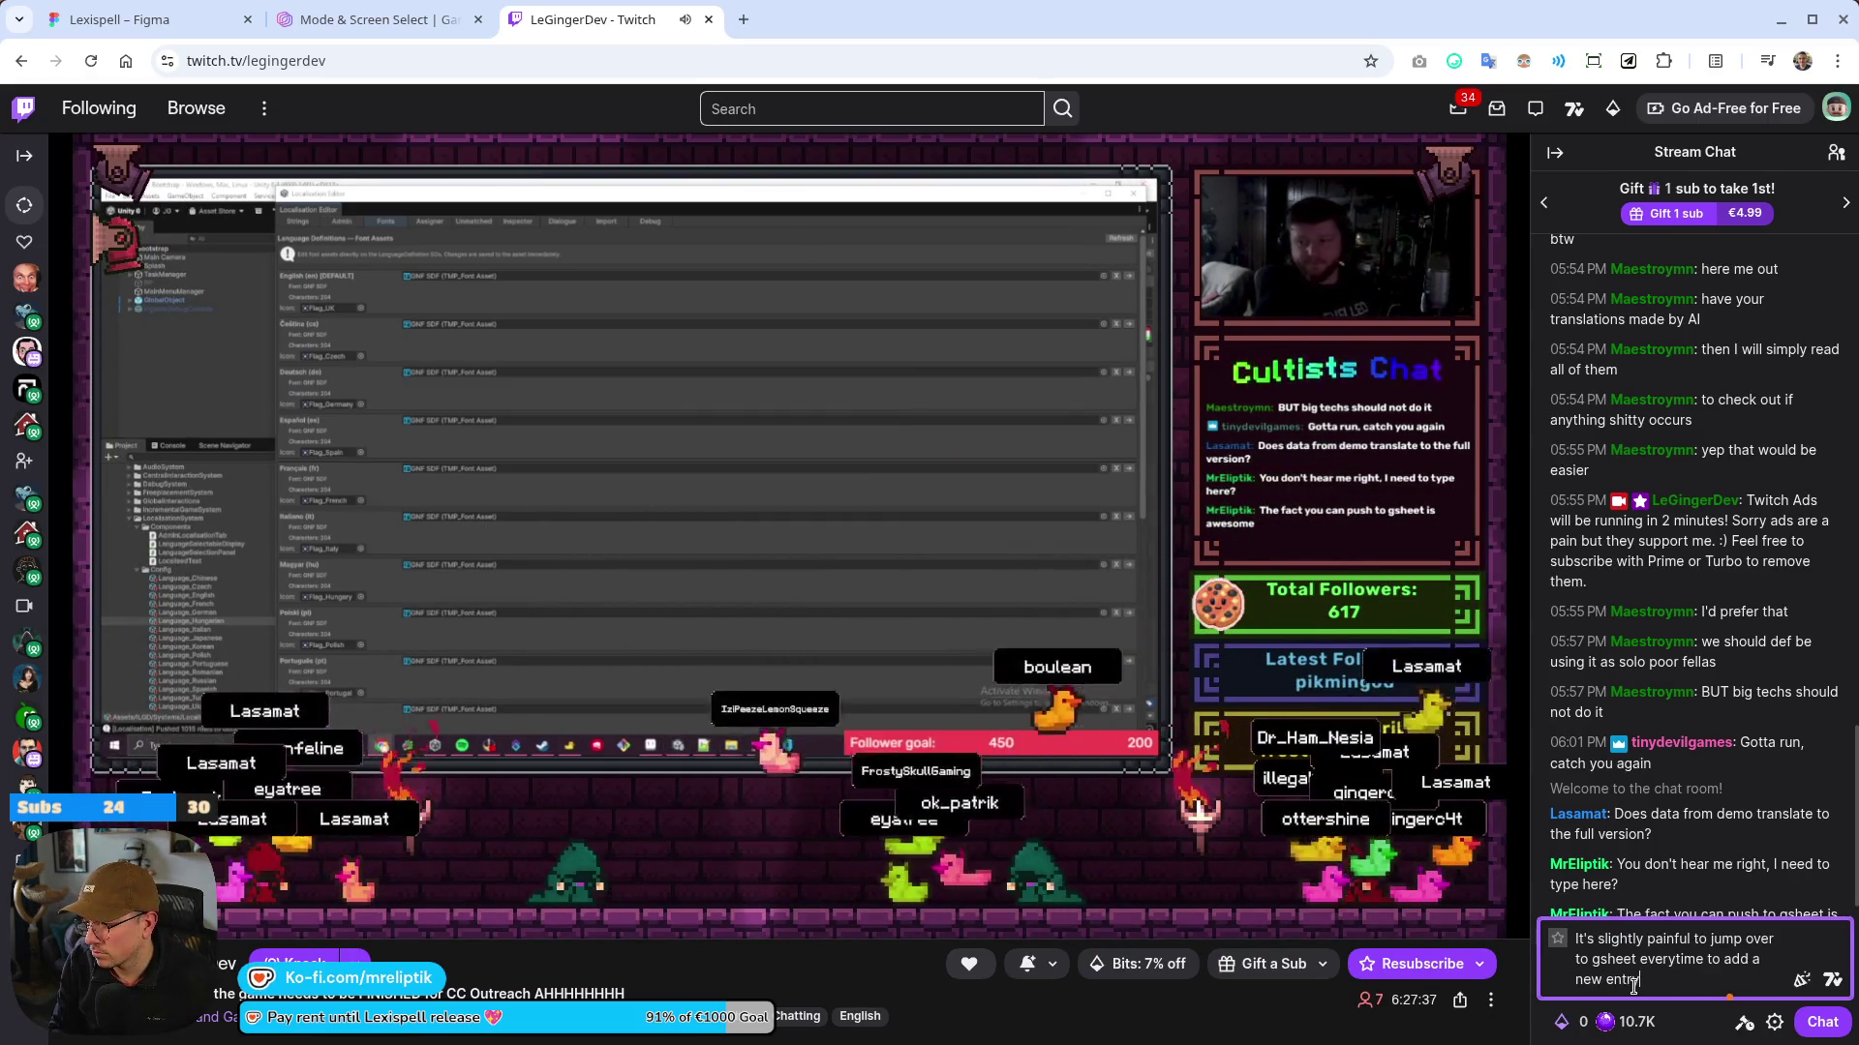
type("y")
key("Return")
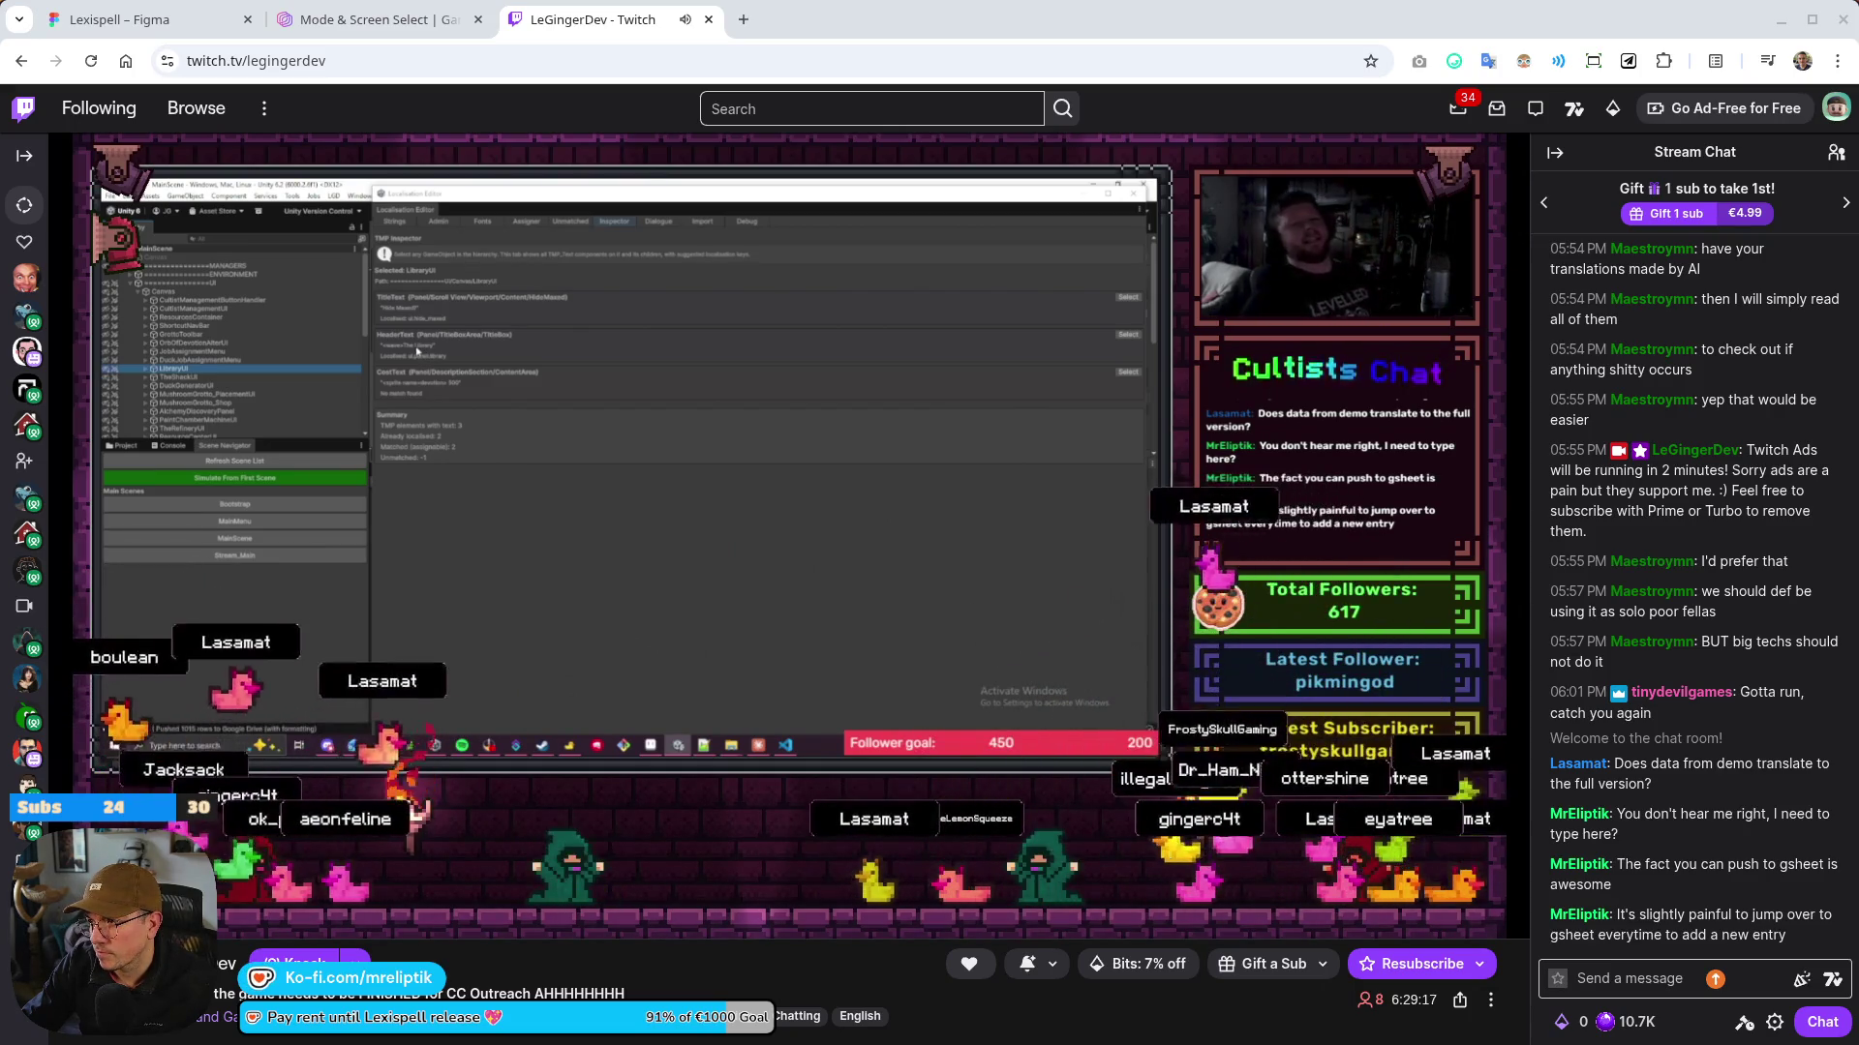
Step: Post 'Cool stuff' and 'gg' in the stream chat
left_click(1603, 966)
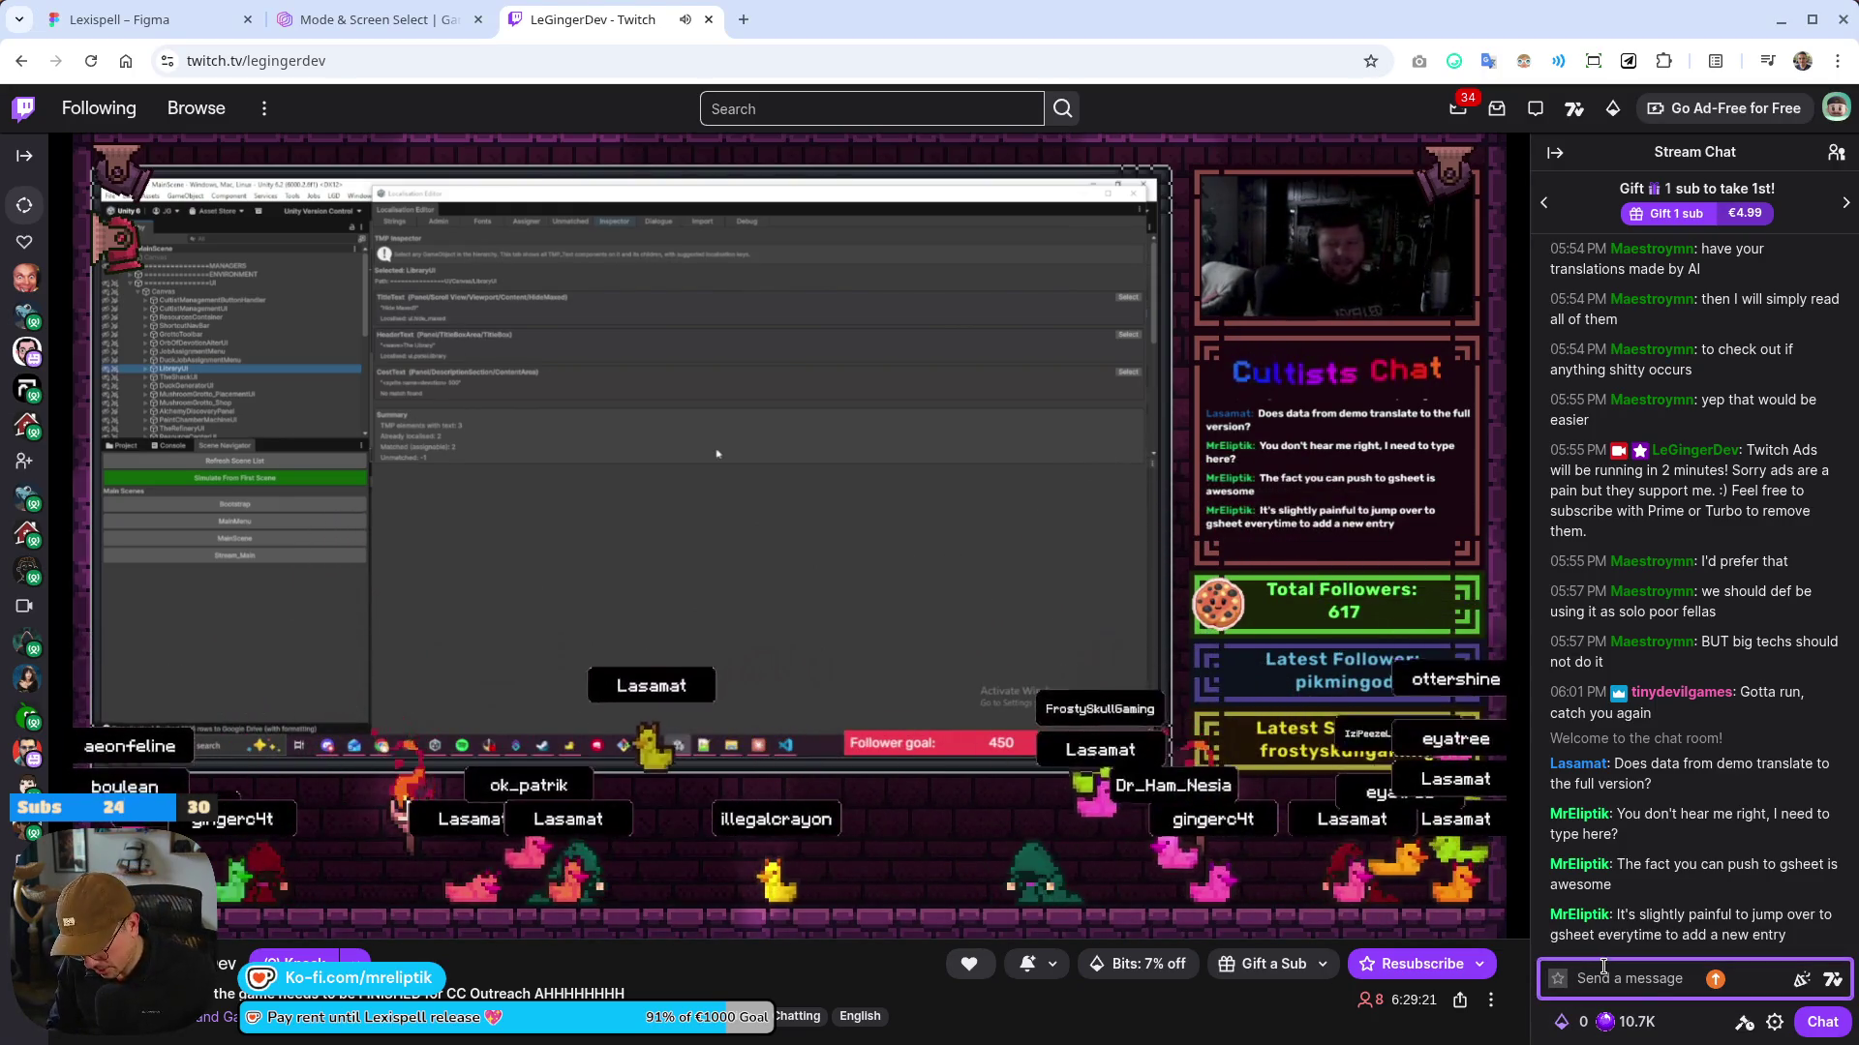
type("Cool stuf")
key("Return")
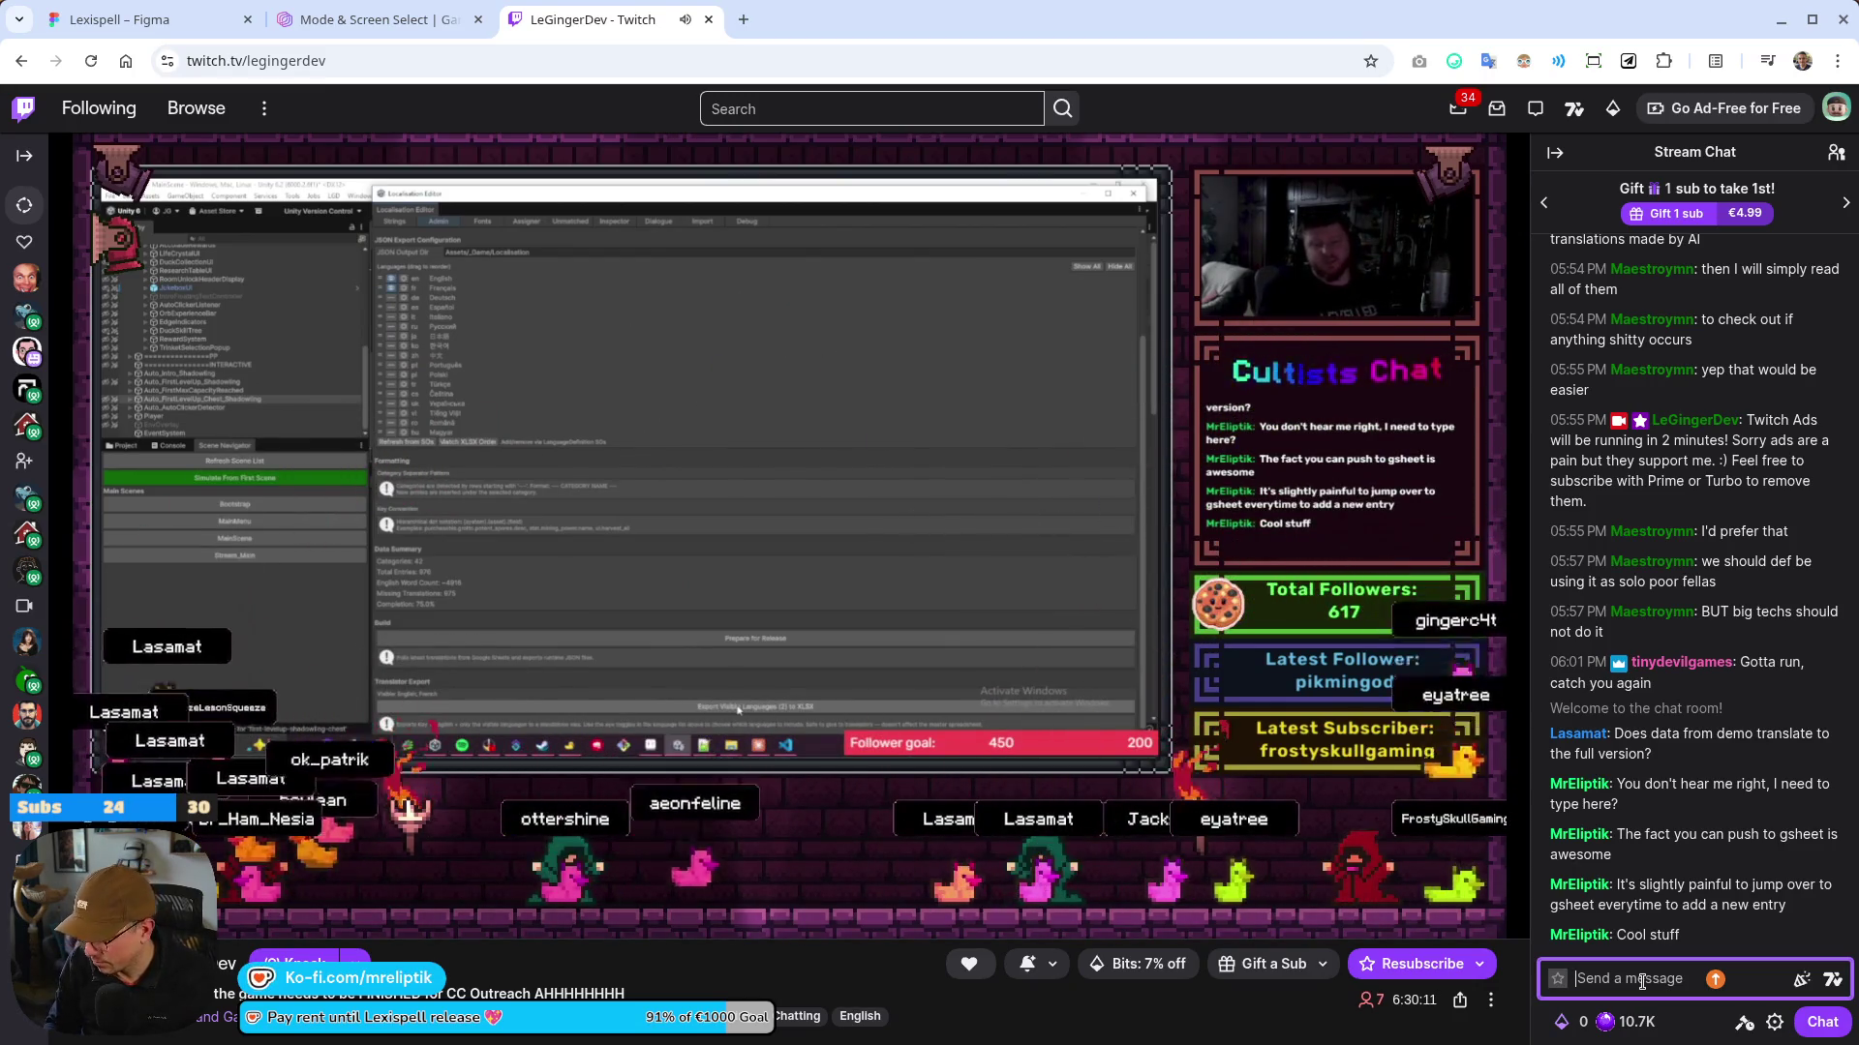
type("g")
key("Return")
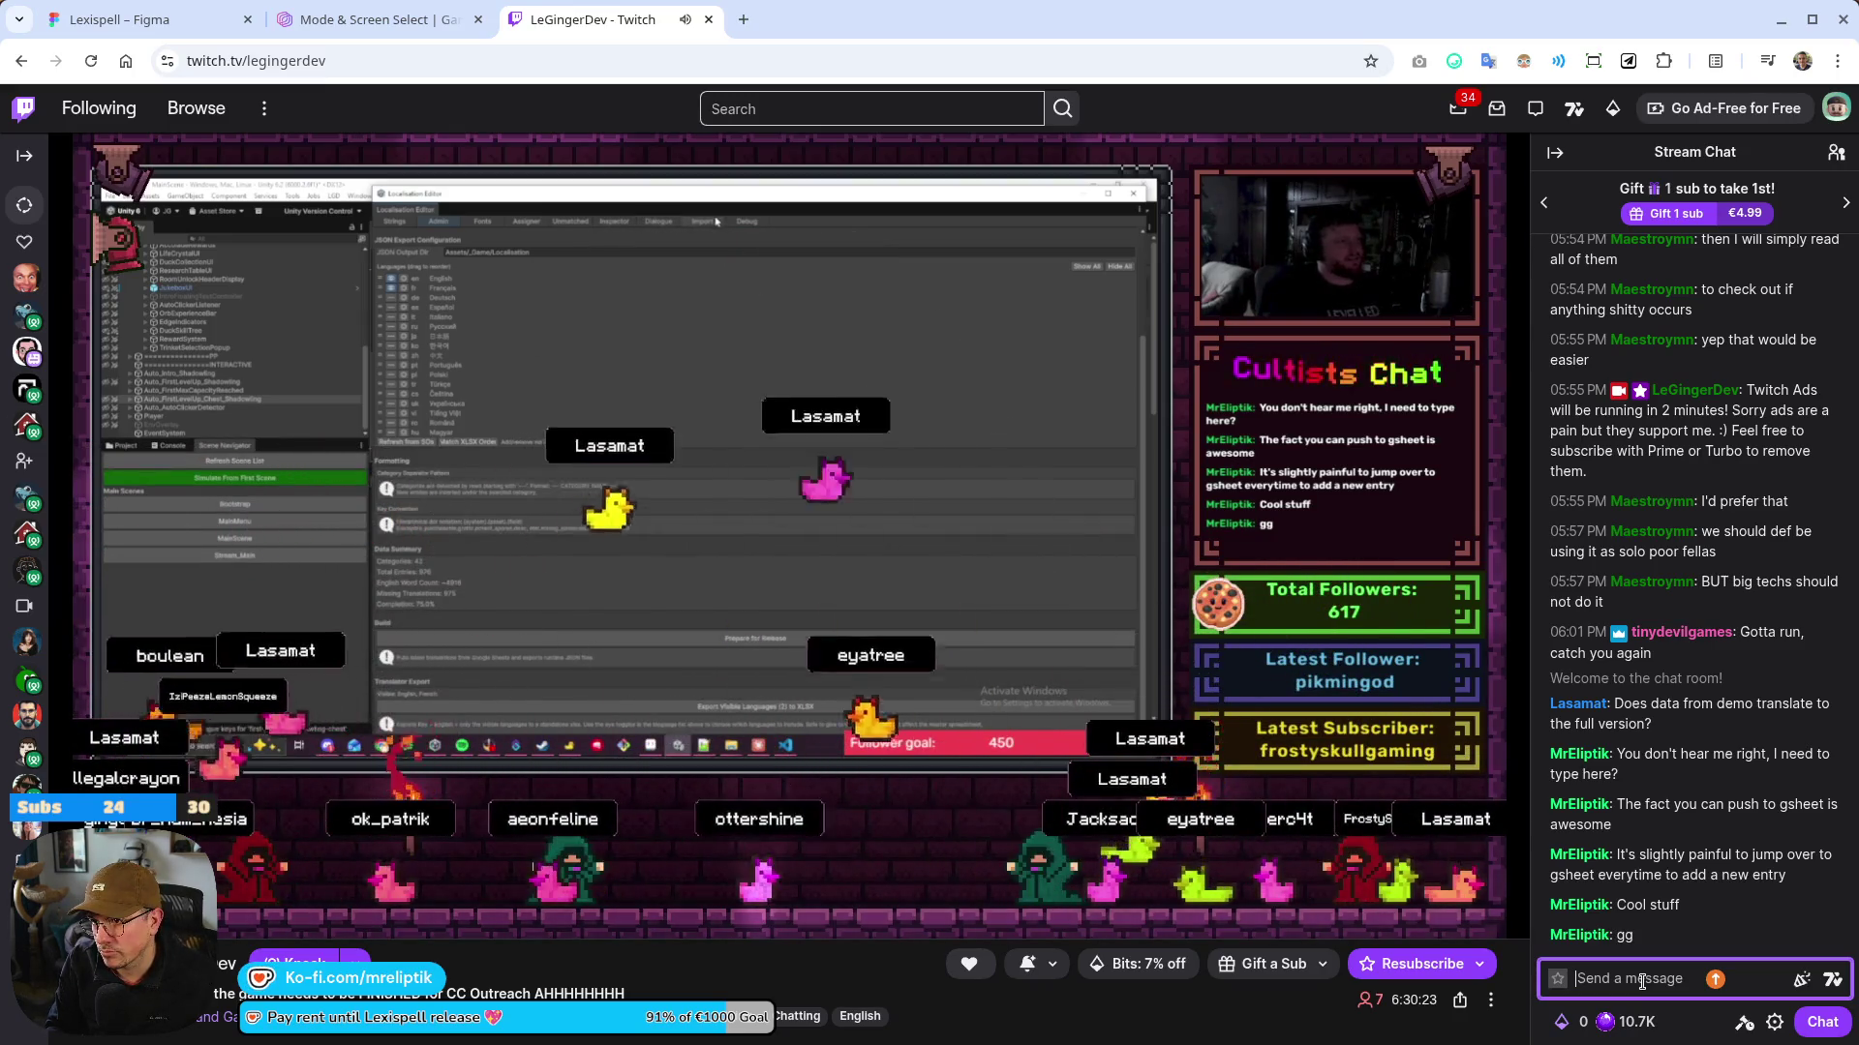
Step: Ask whether the gsheet goes for proofreading, then reply you probably won't do the entirety
type("You'll send")
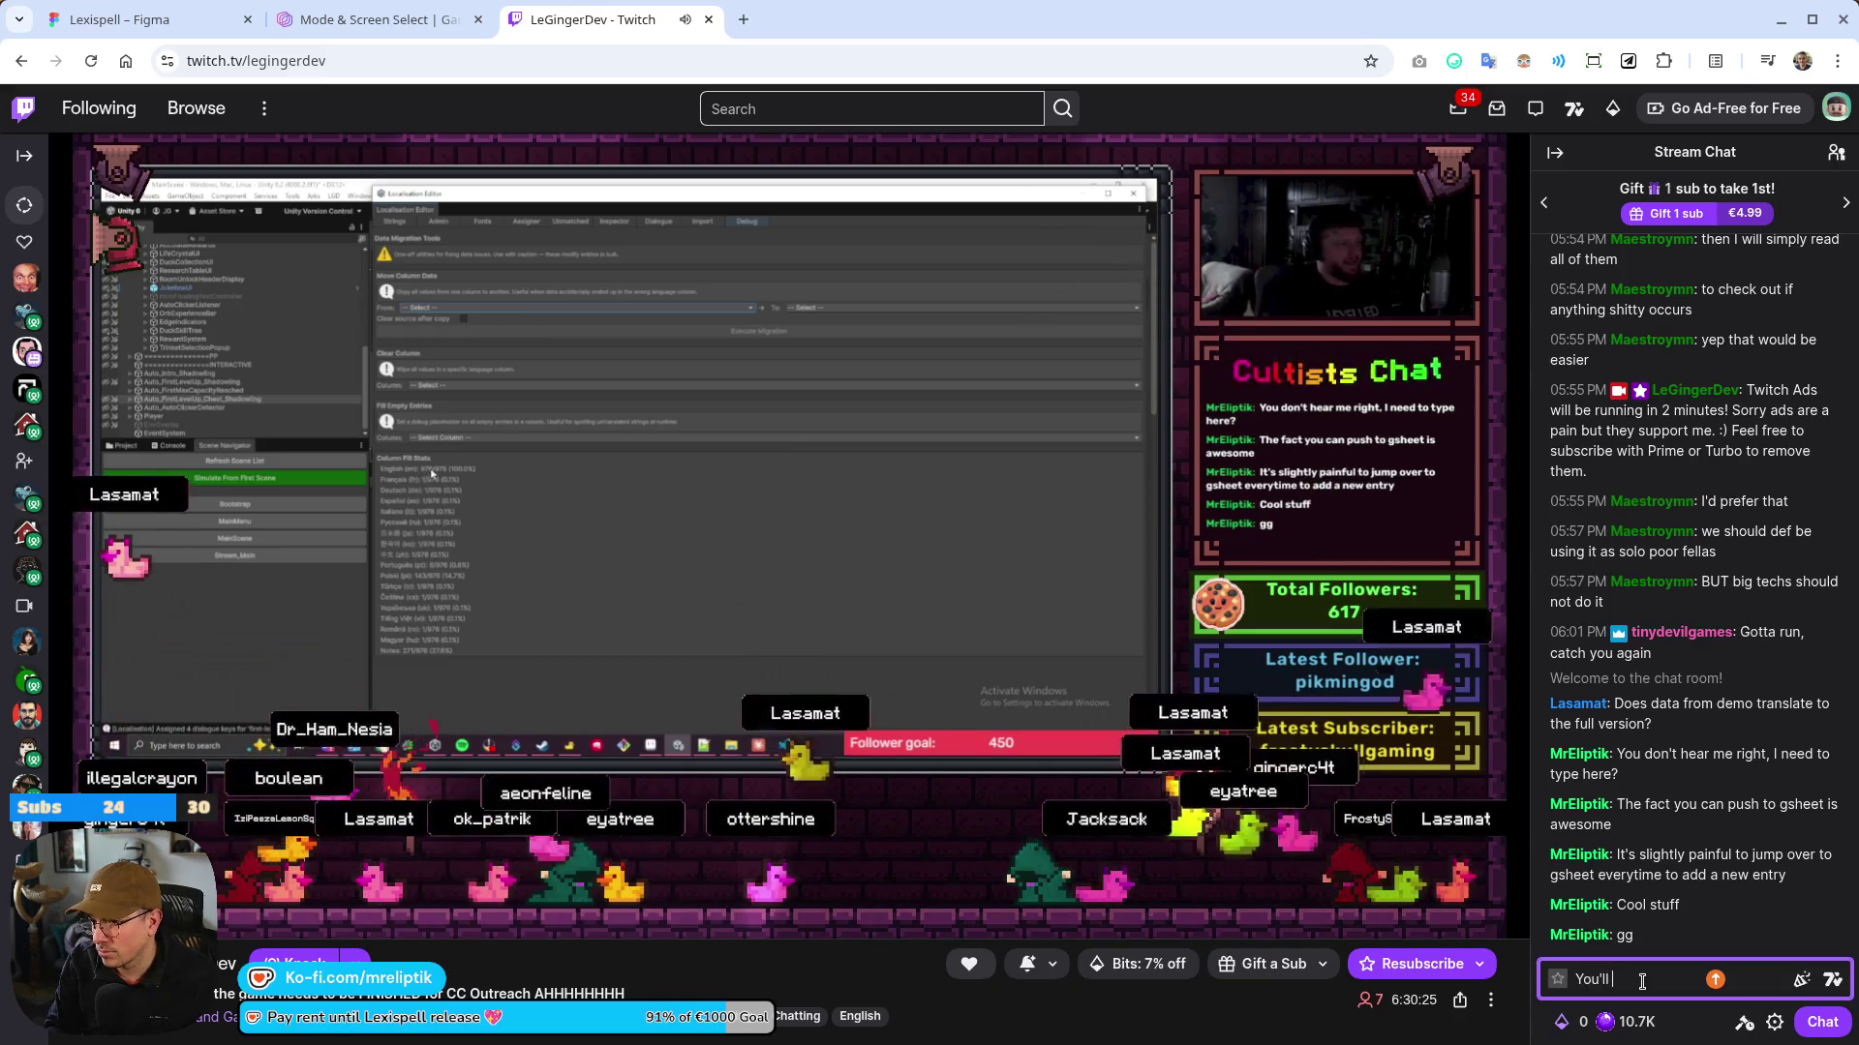
type(" the")
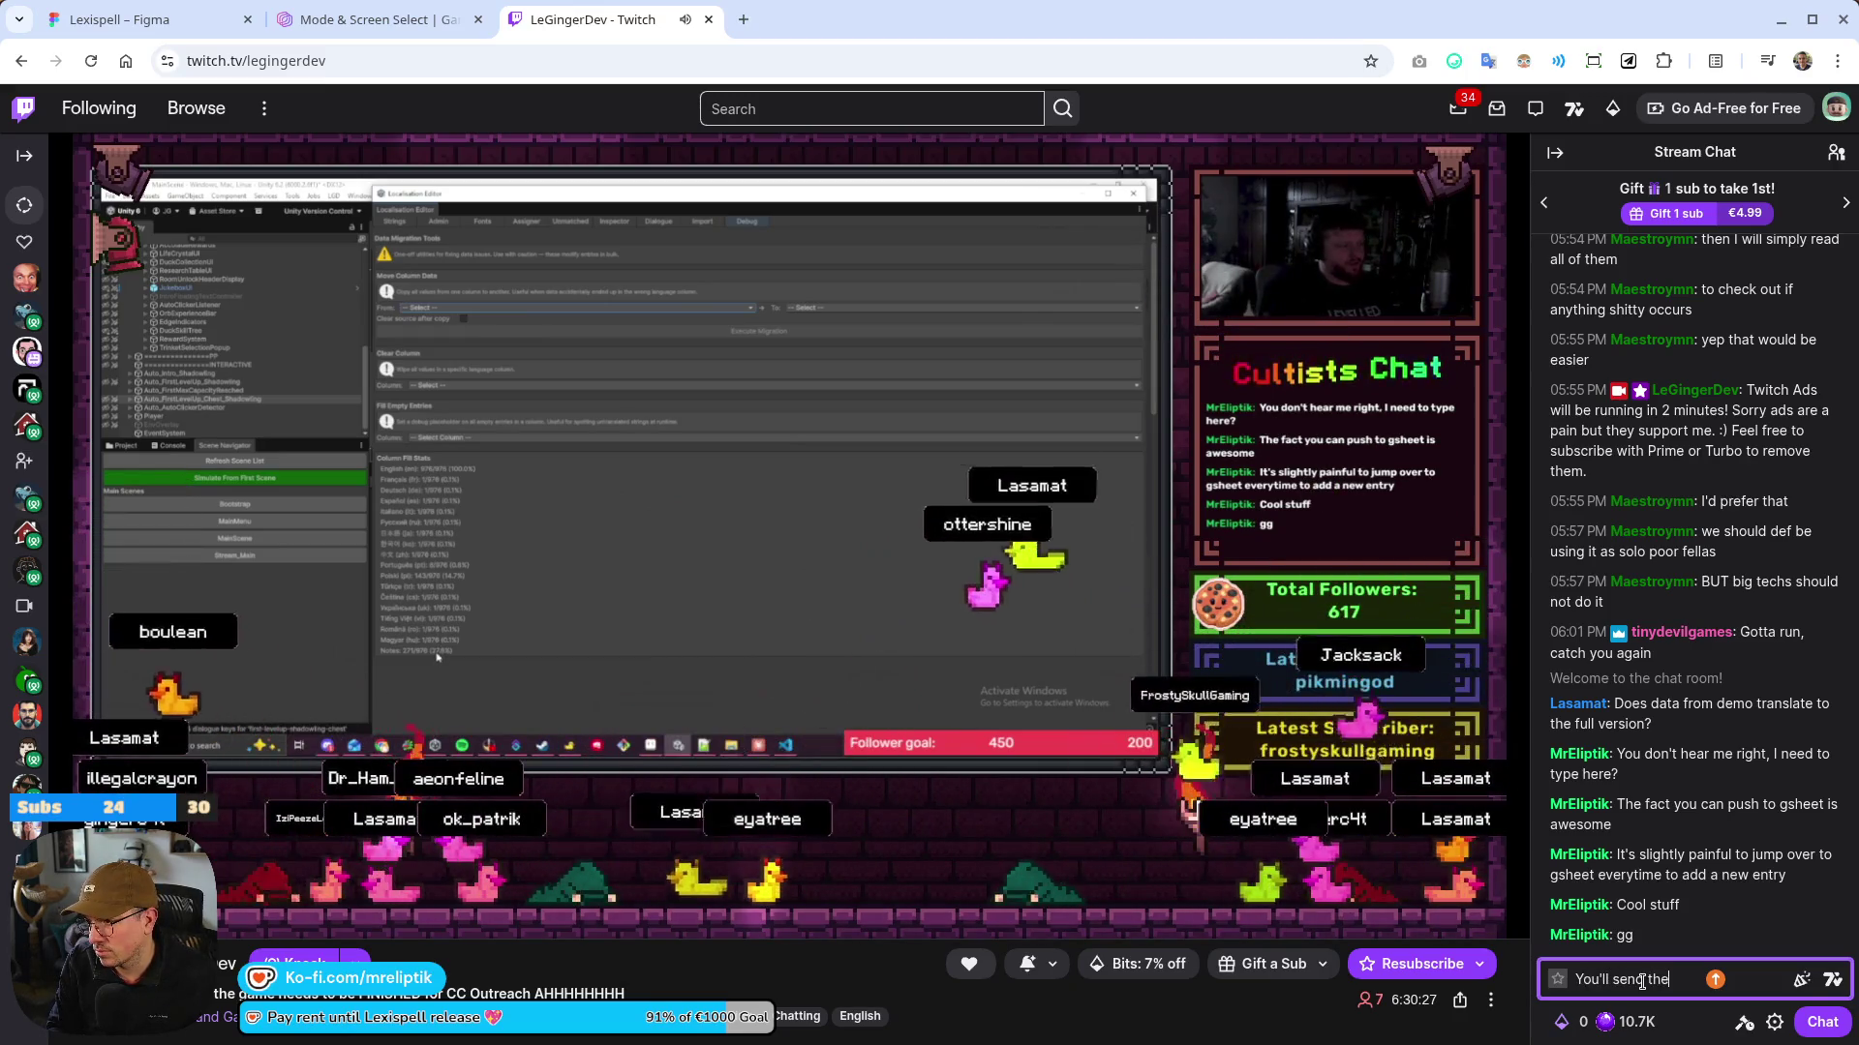
key("ctrl+a")
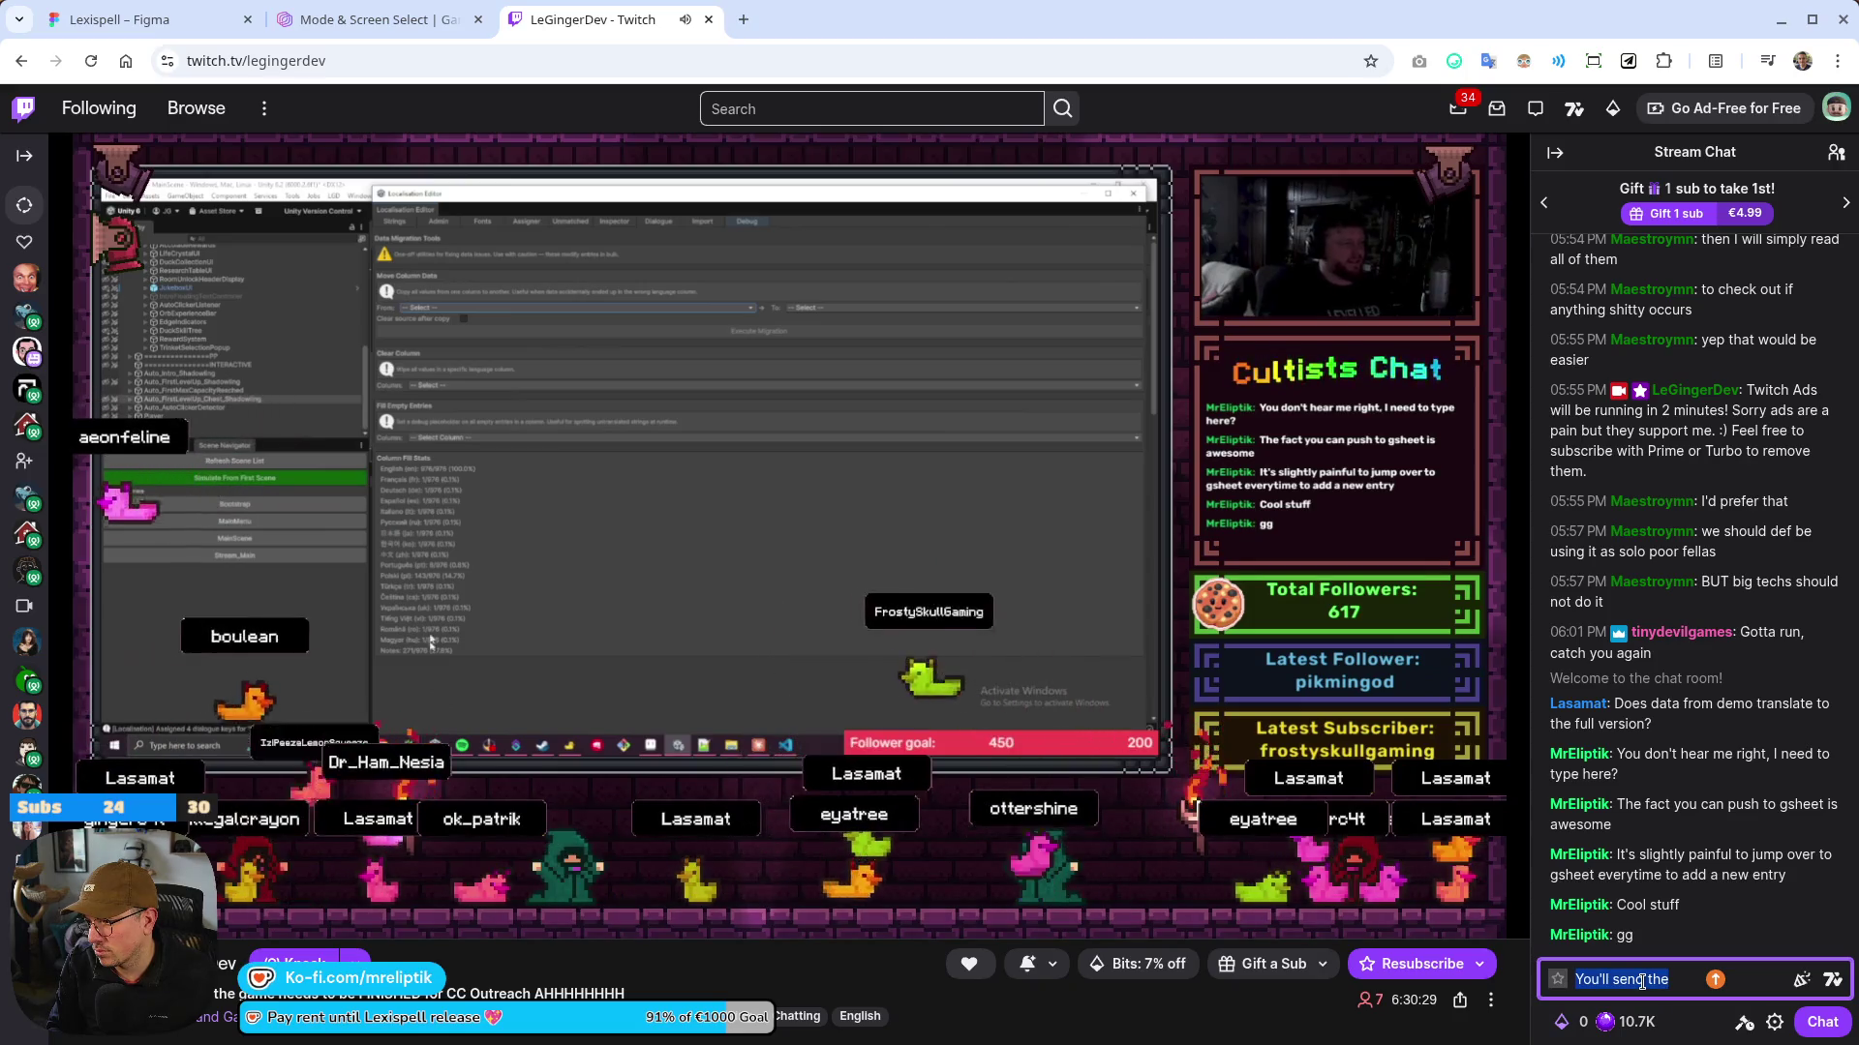
type("How do you wa")
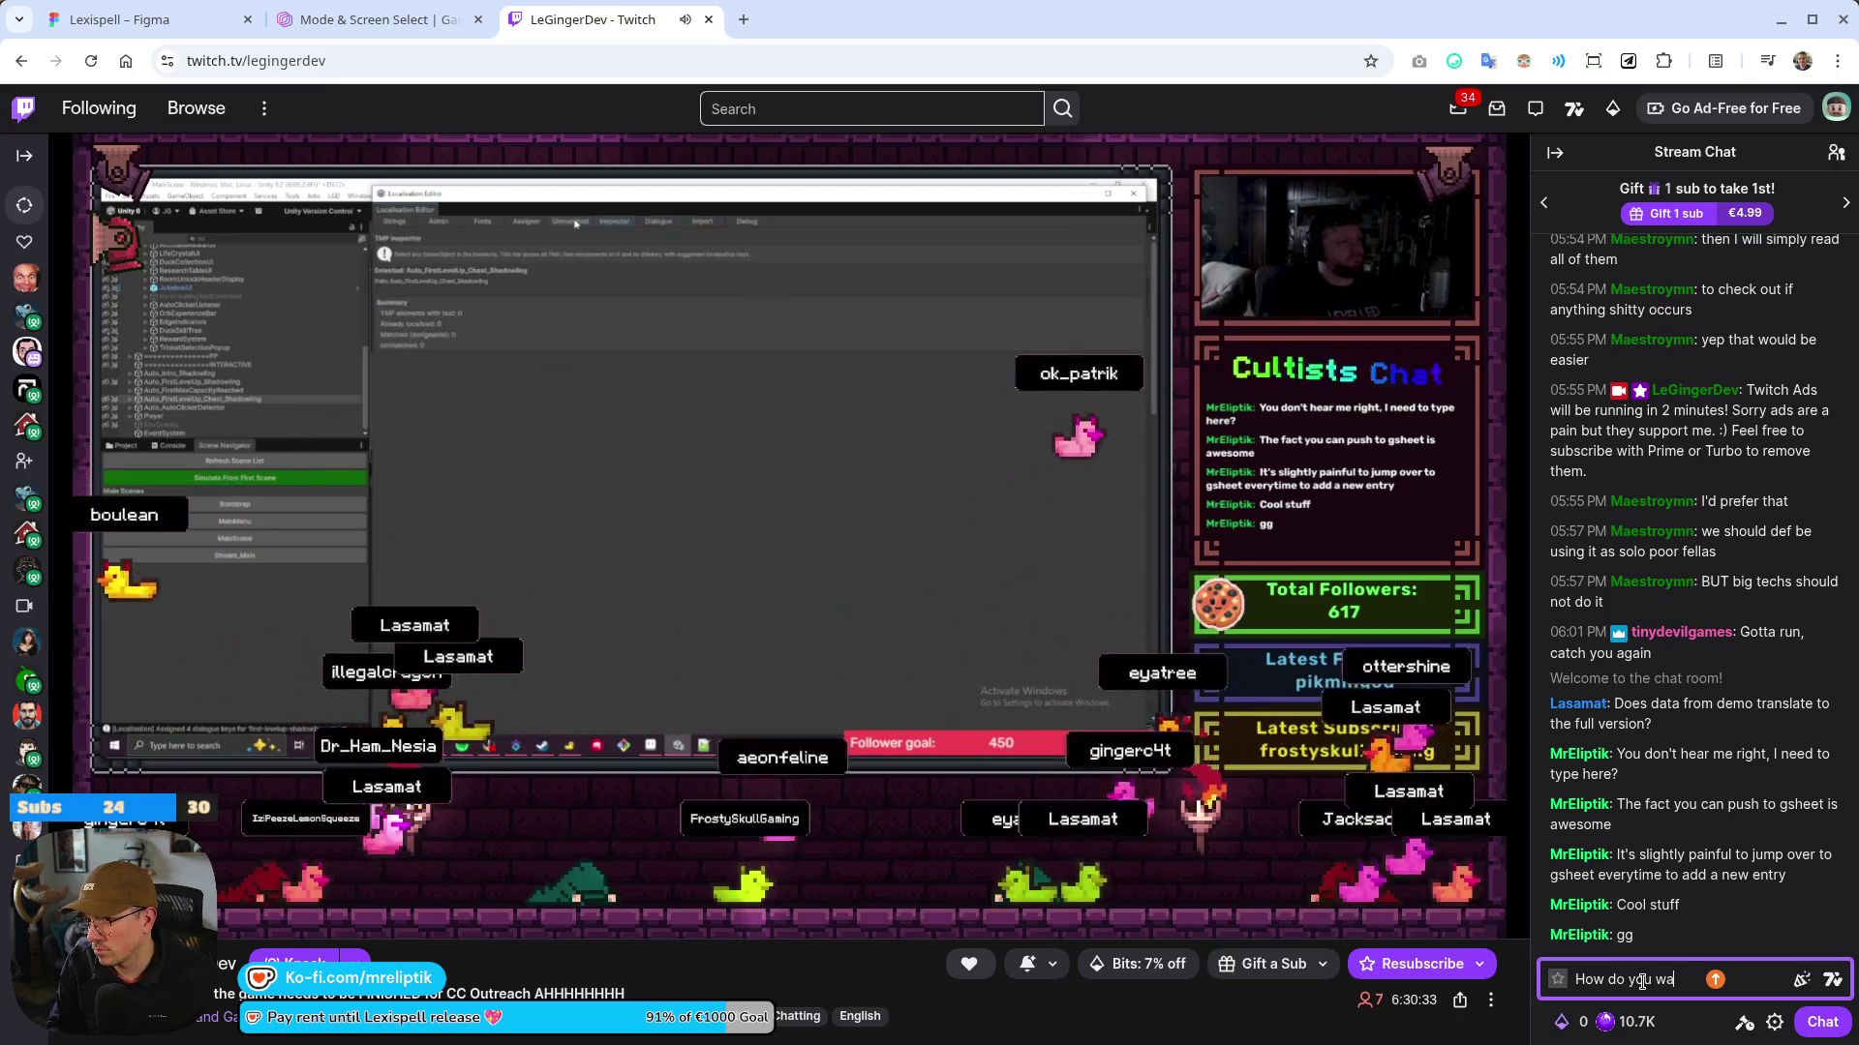
type("nt to")
key("ctrl+a")
key("BackSpace")
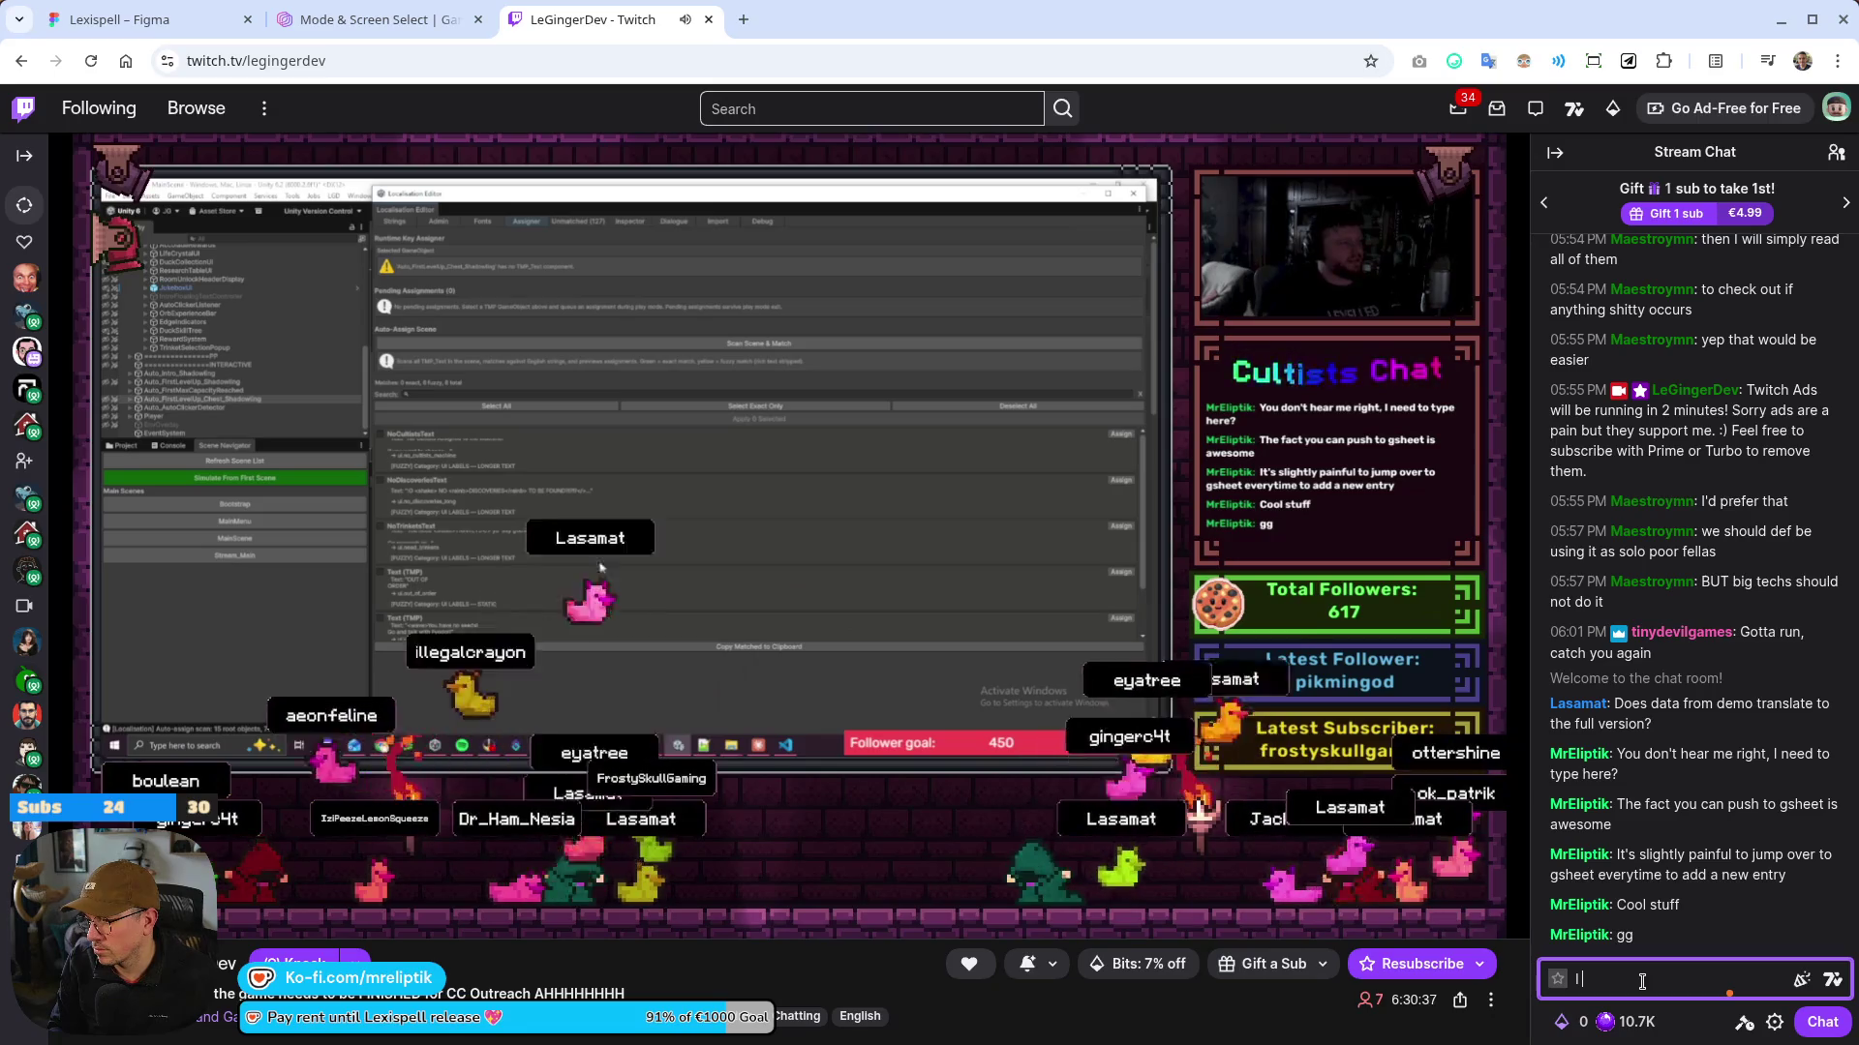
key("BackSpace")
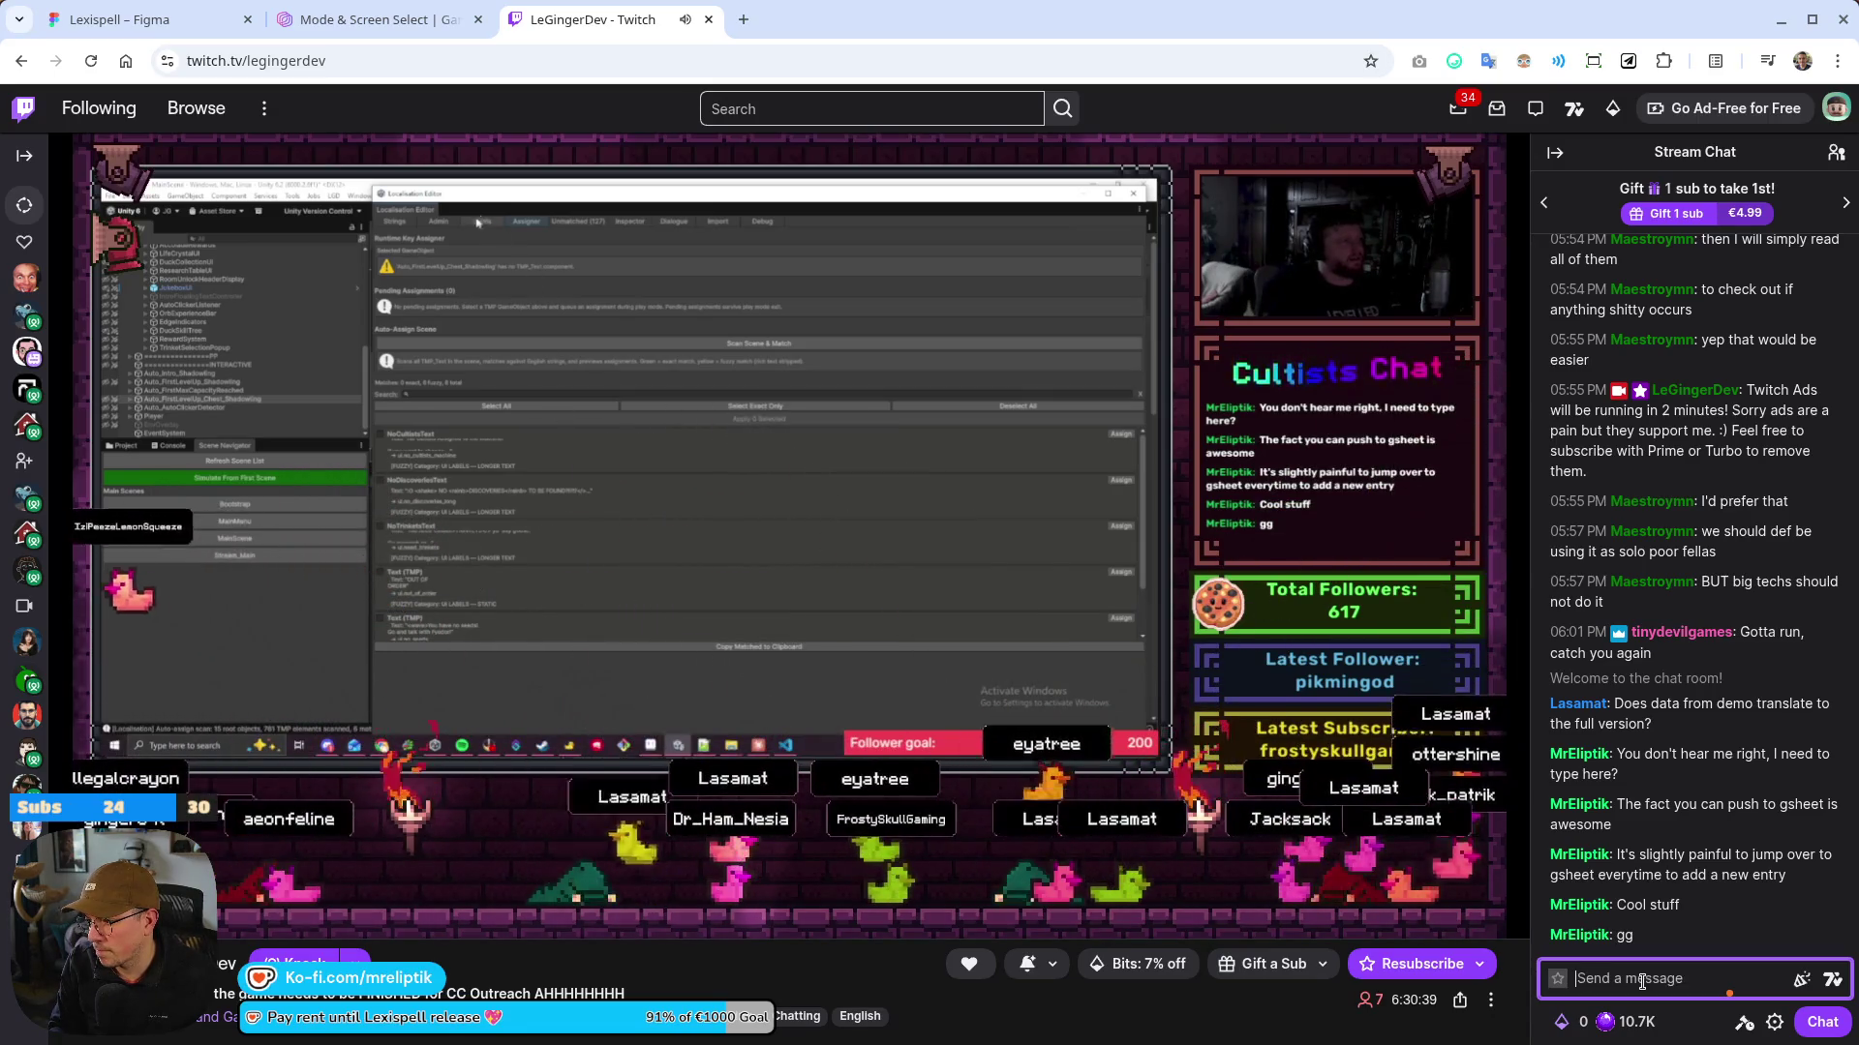
type("yo")
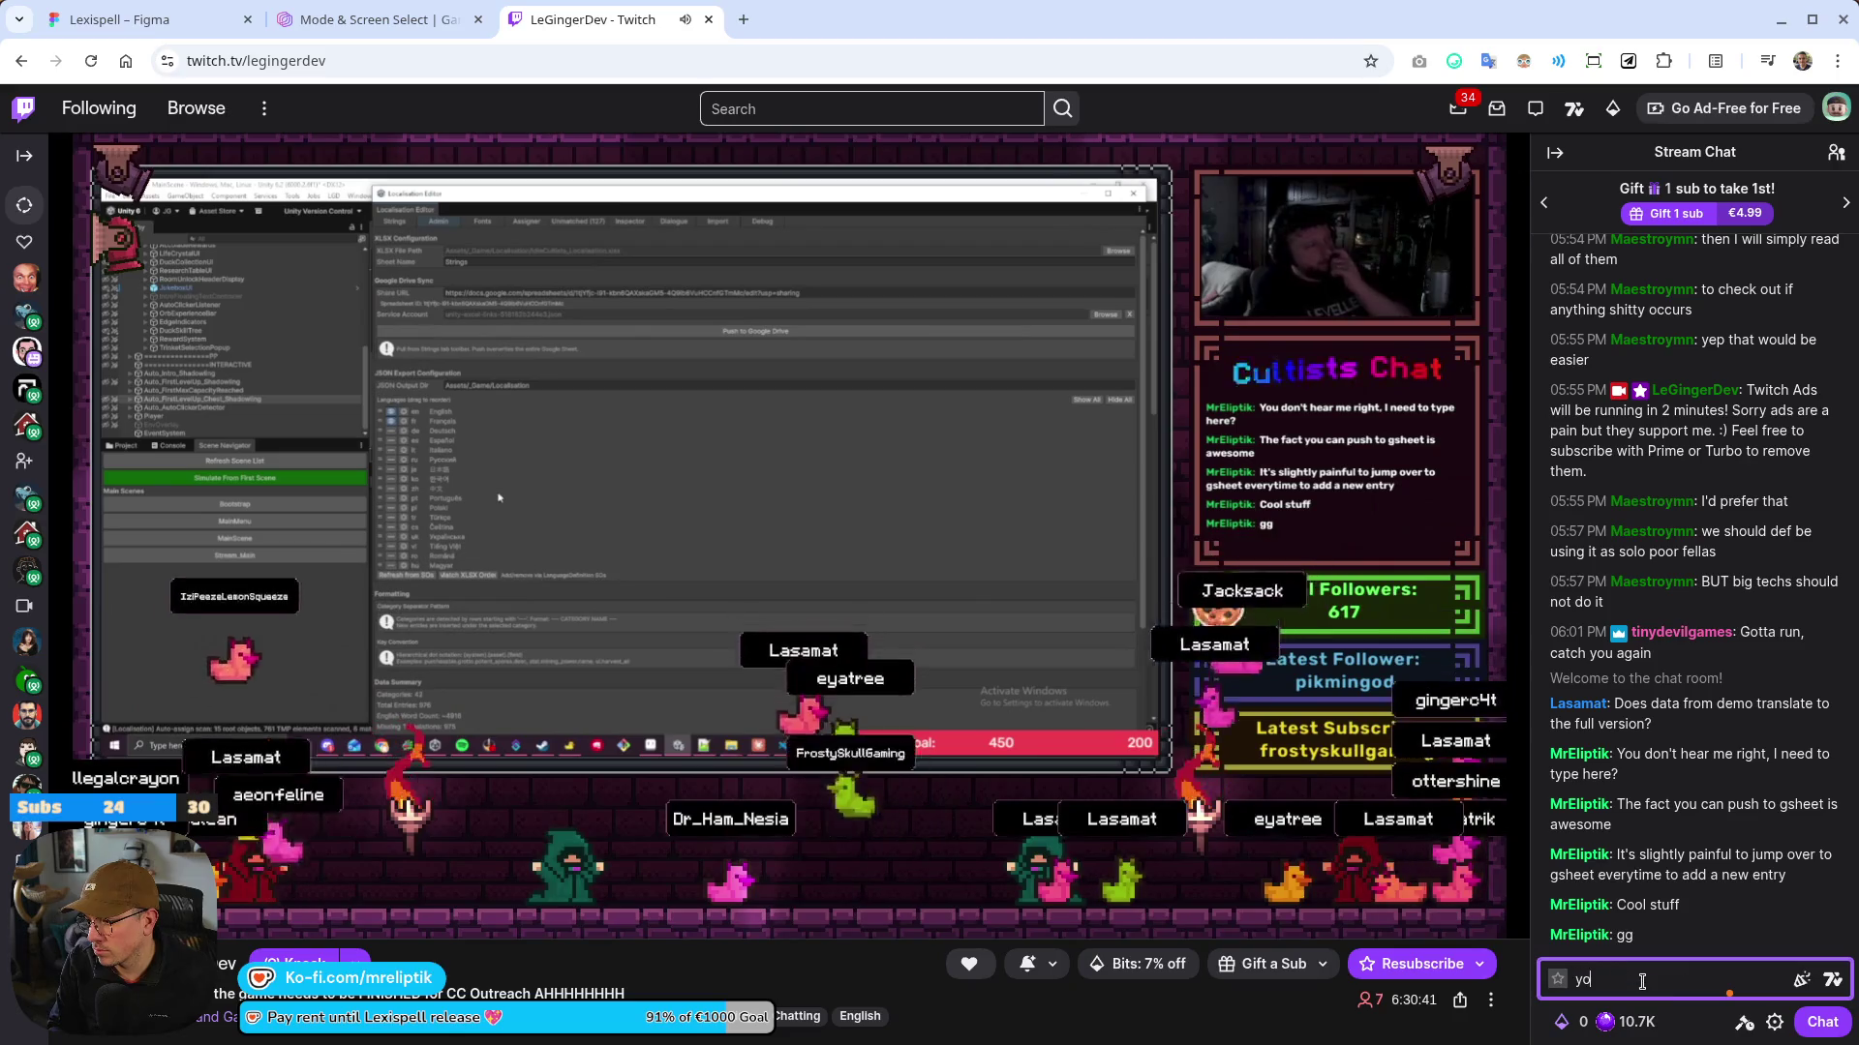
type("u'll send the gsheet")
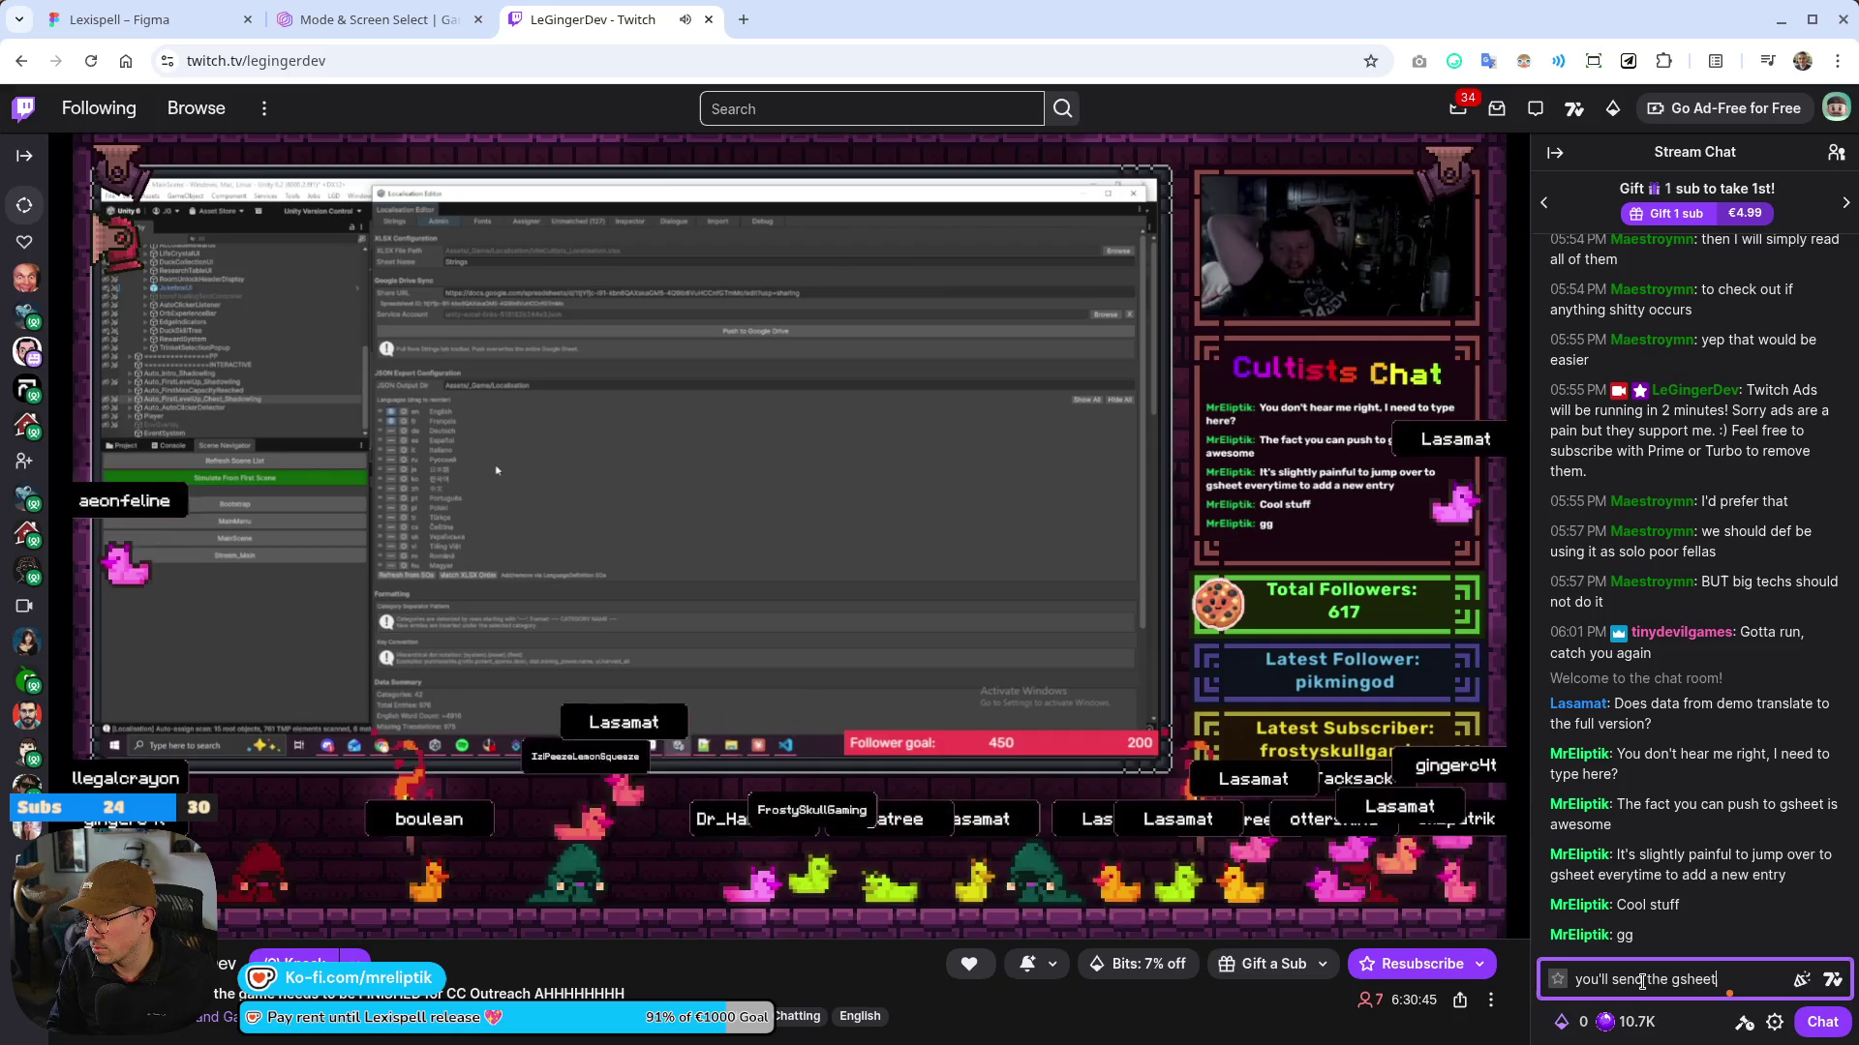
type(" for ")
type("prod")
type("f")
key("Return")
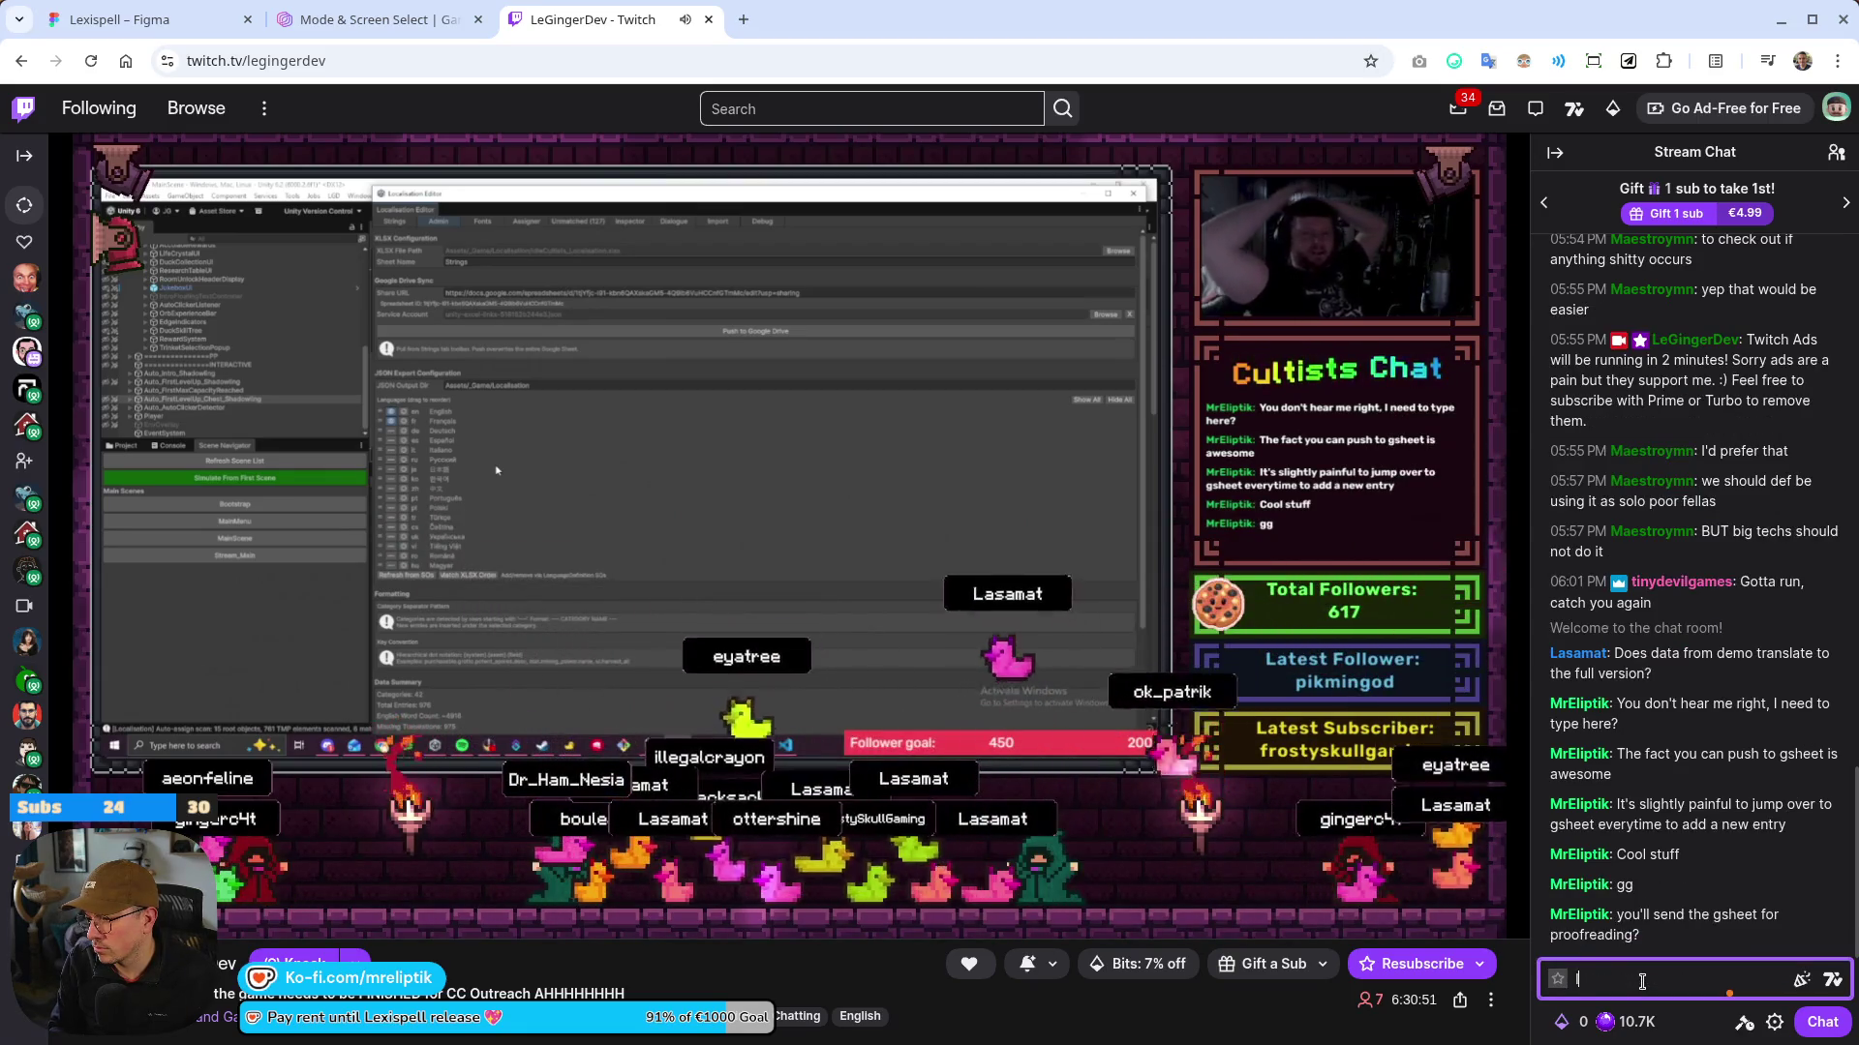
type("probably won't")
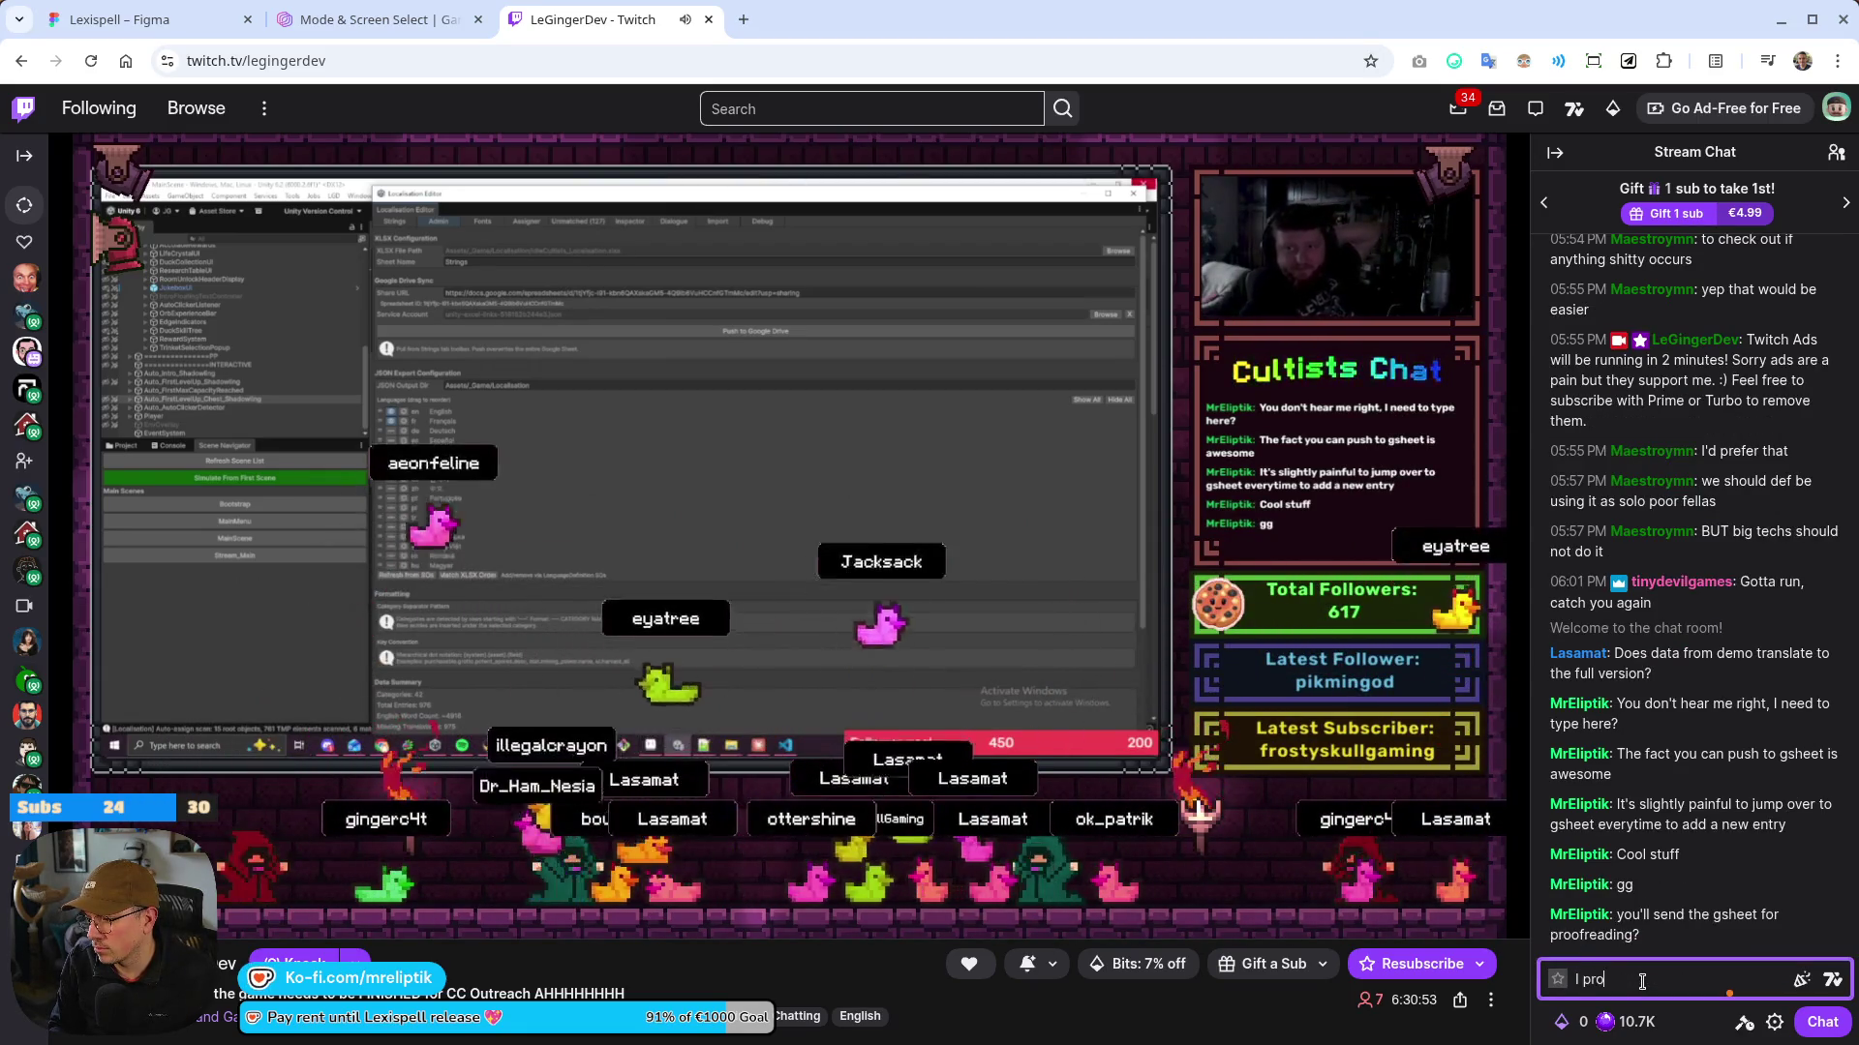
type(" do the entirety")
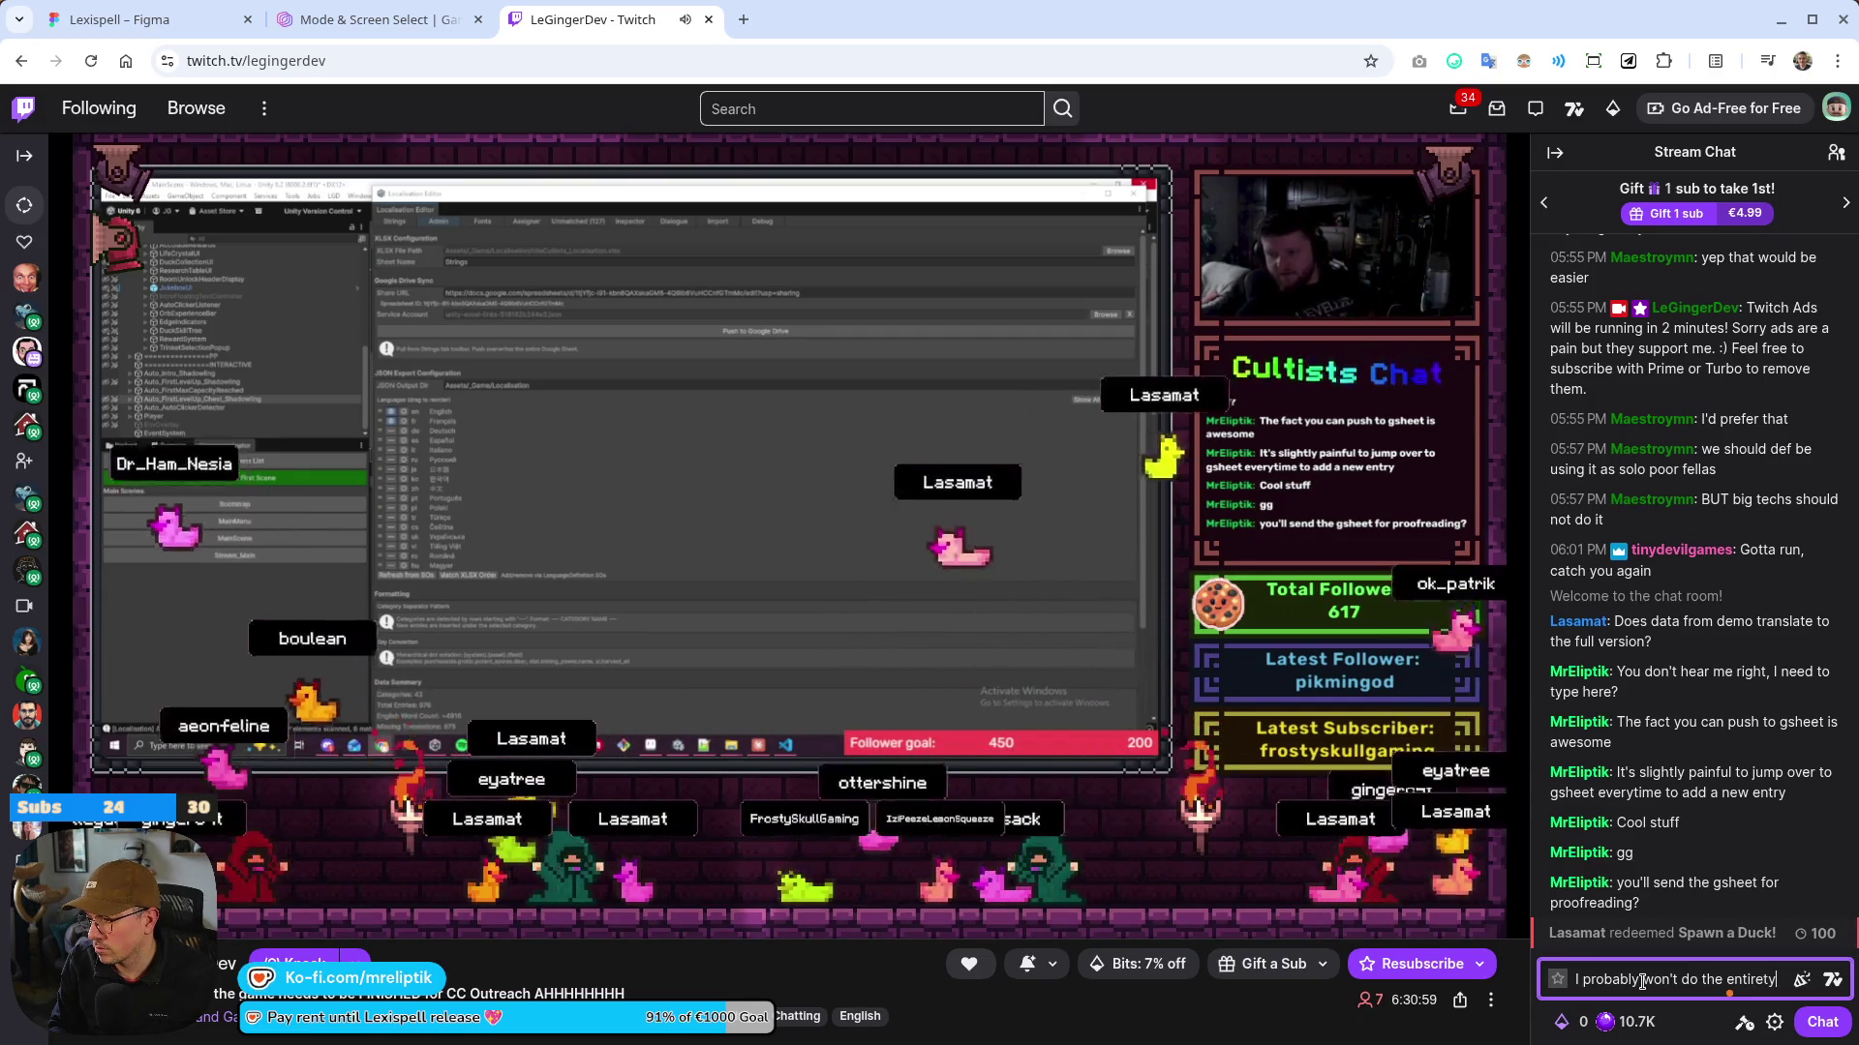
type(", I just have too much stu")
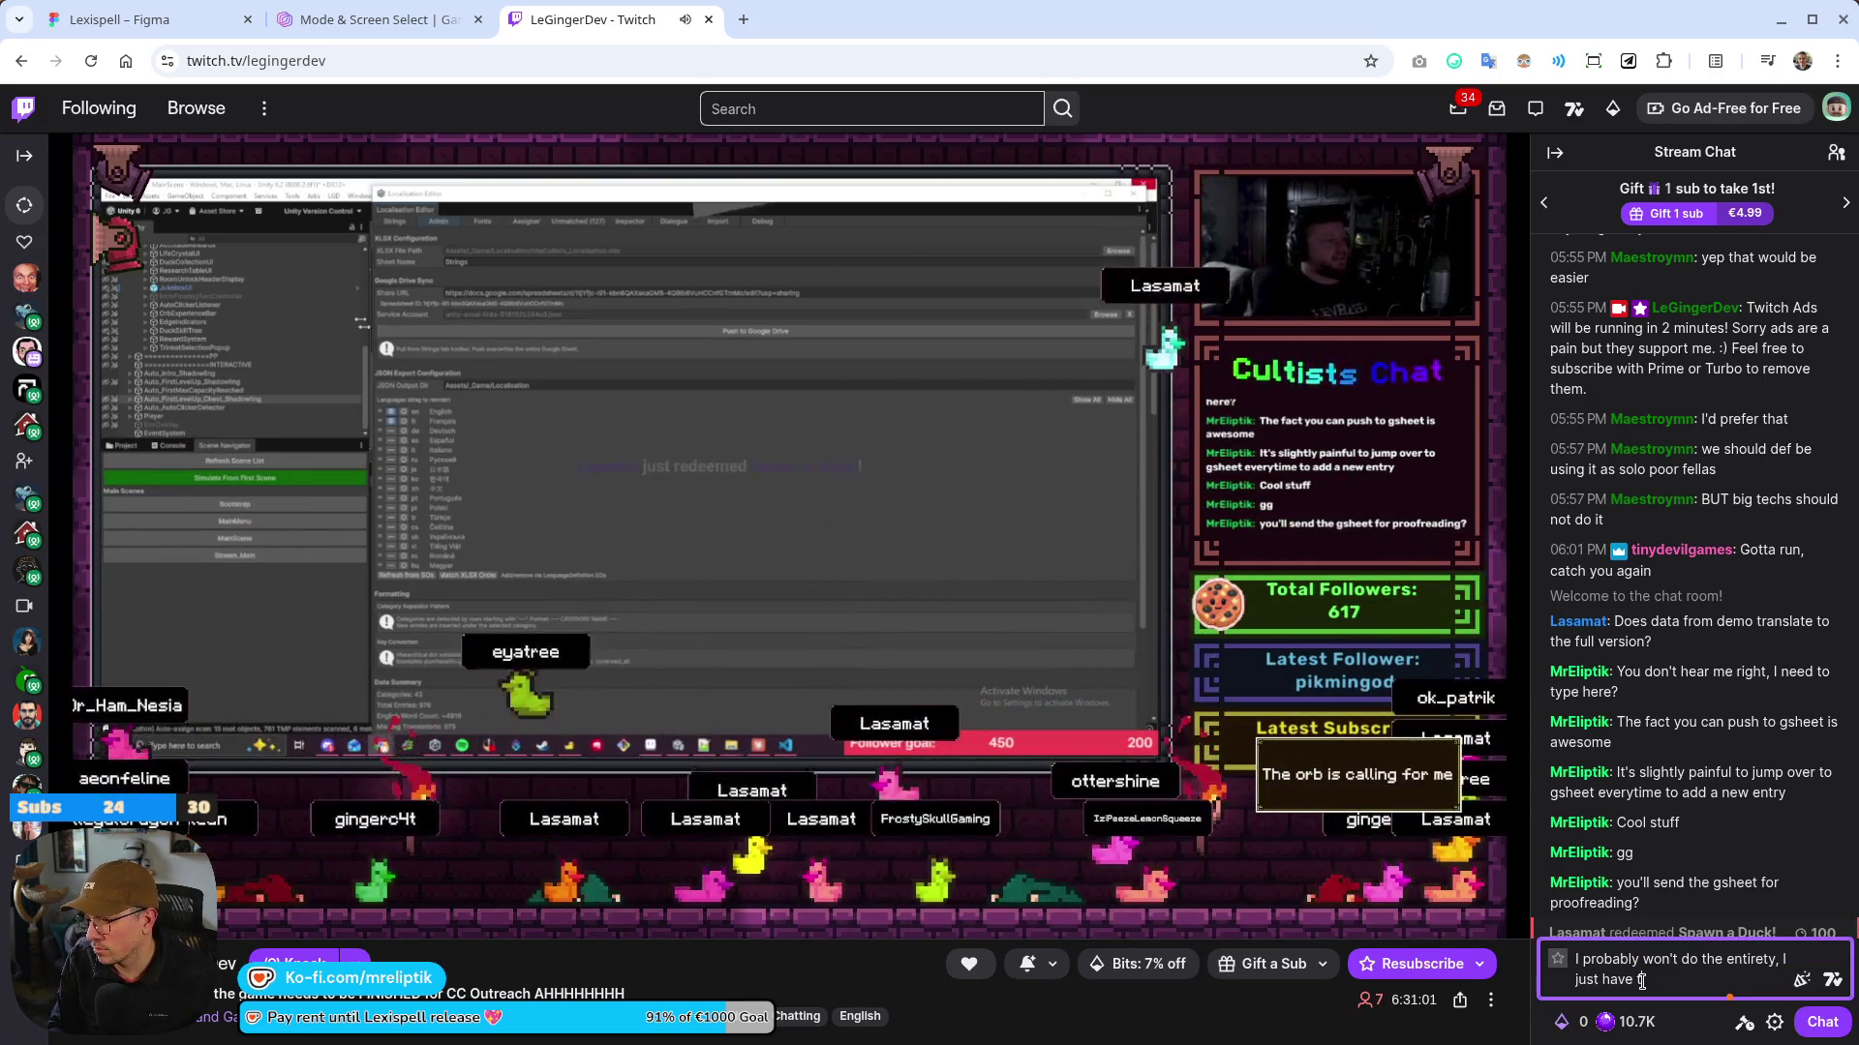
type("ff to do rn")
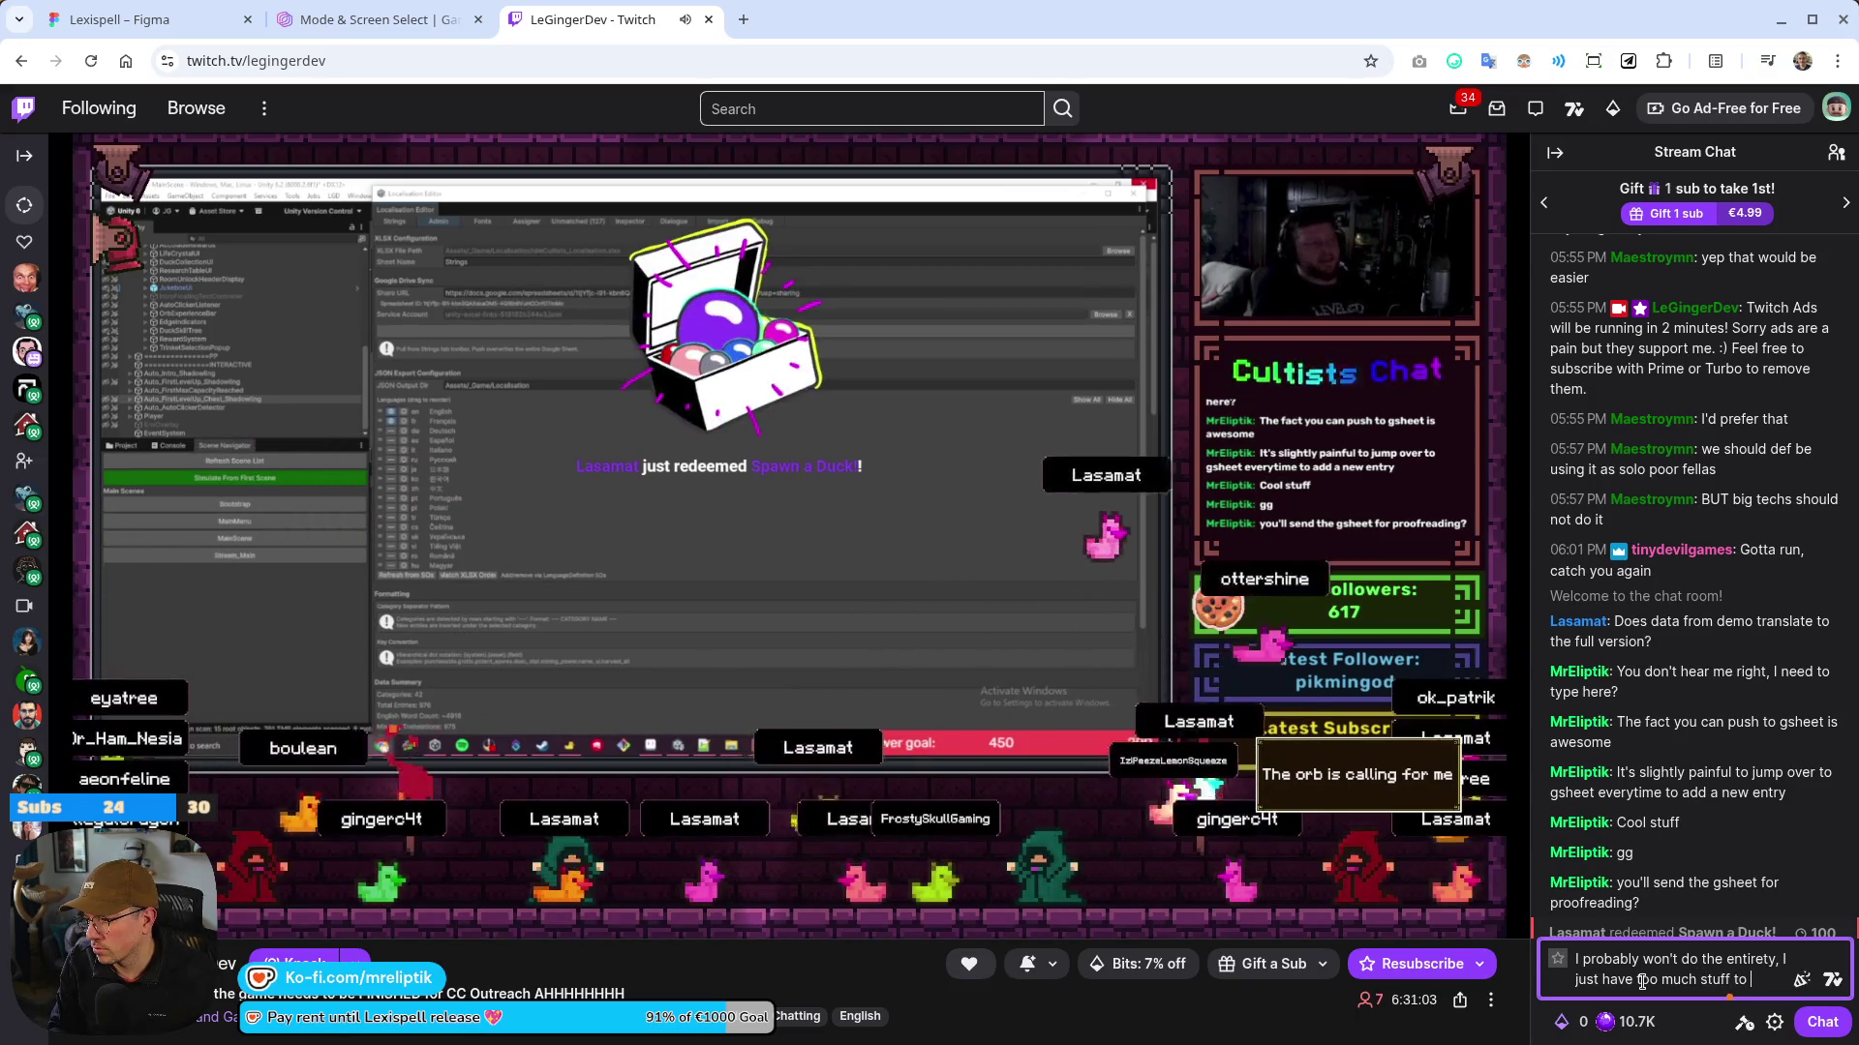
key("Return")
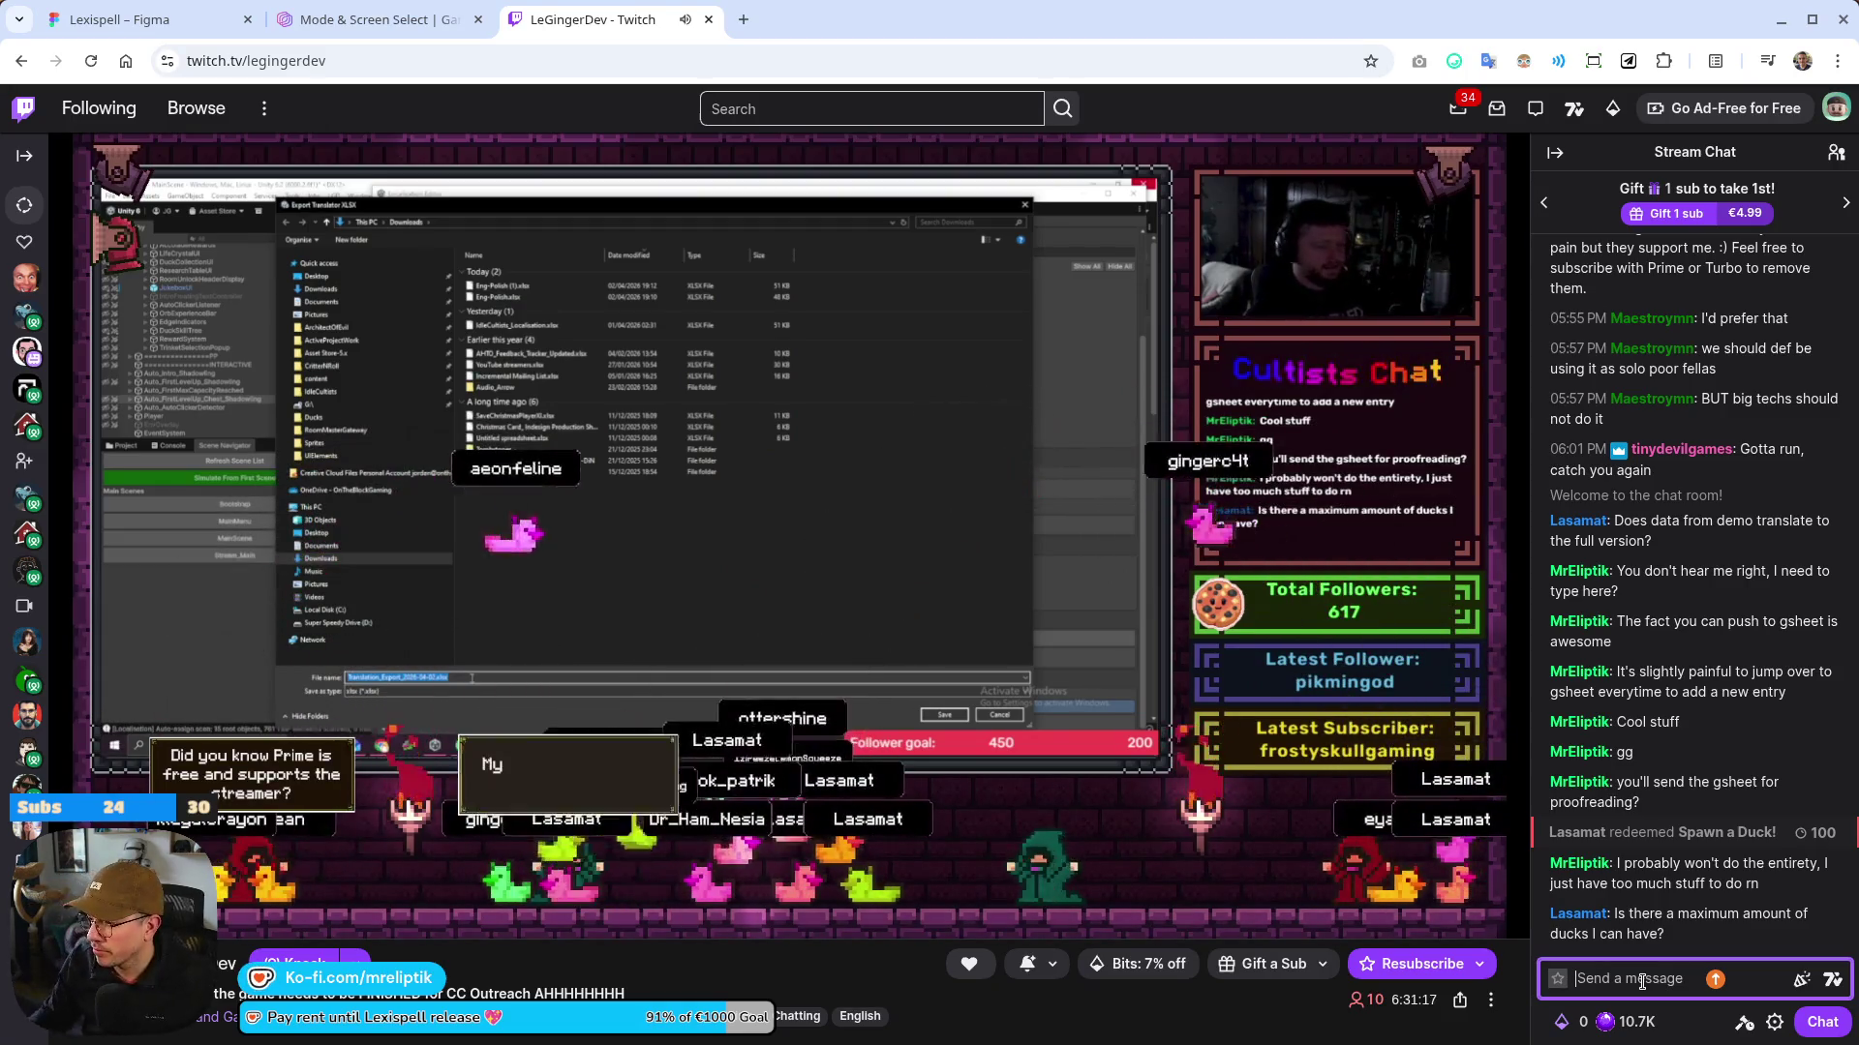
Step: Ask in chat whether direct access to the gsheet is given
type("hoh")
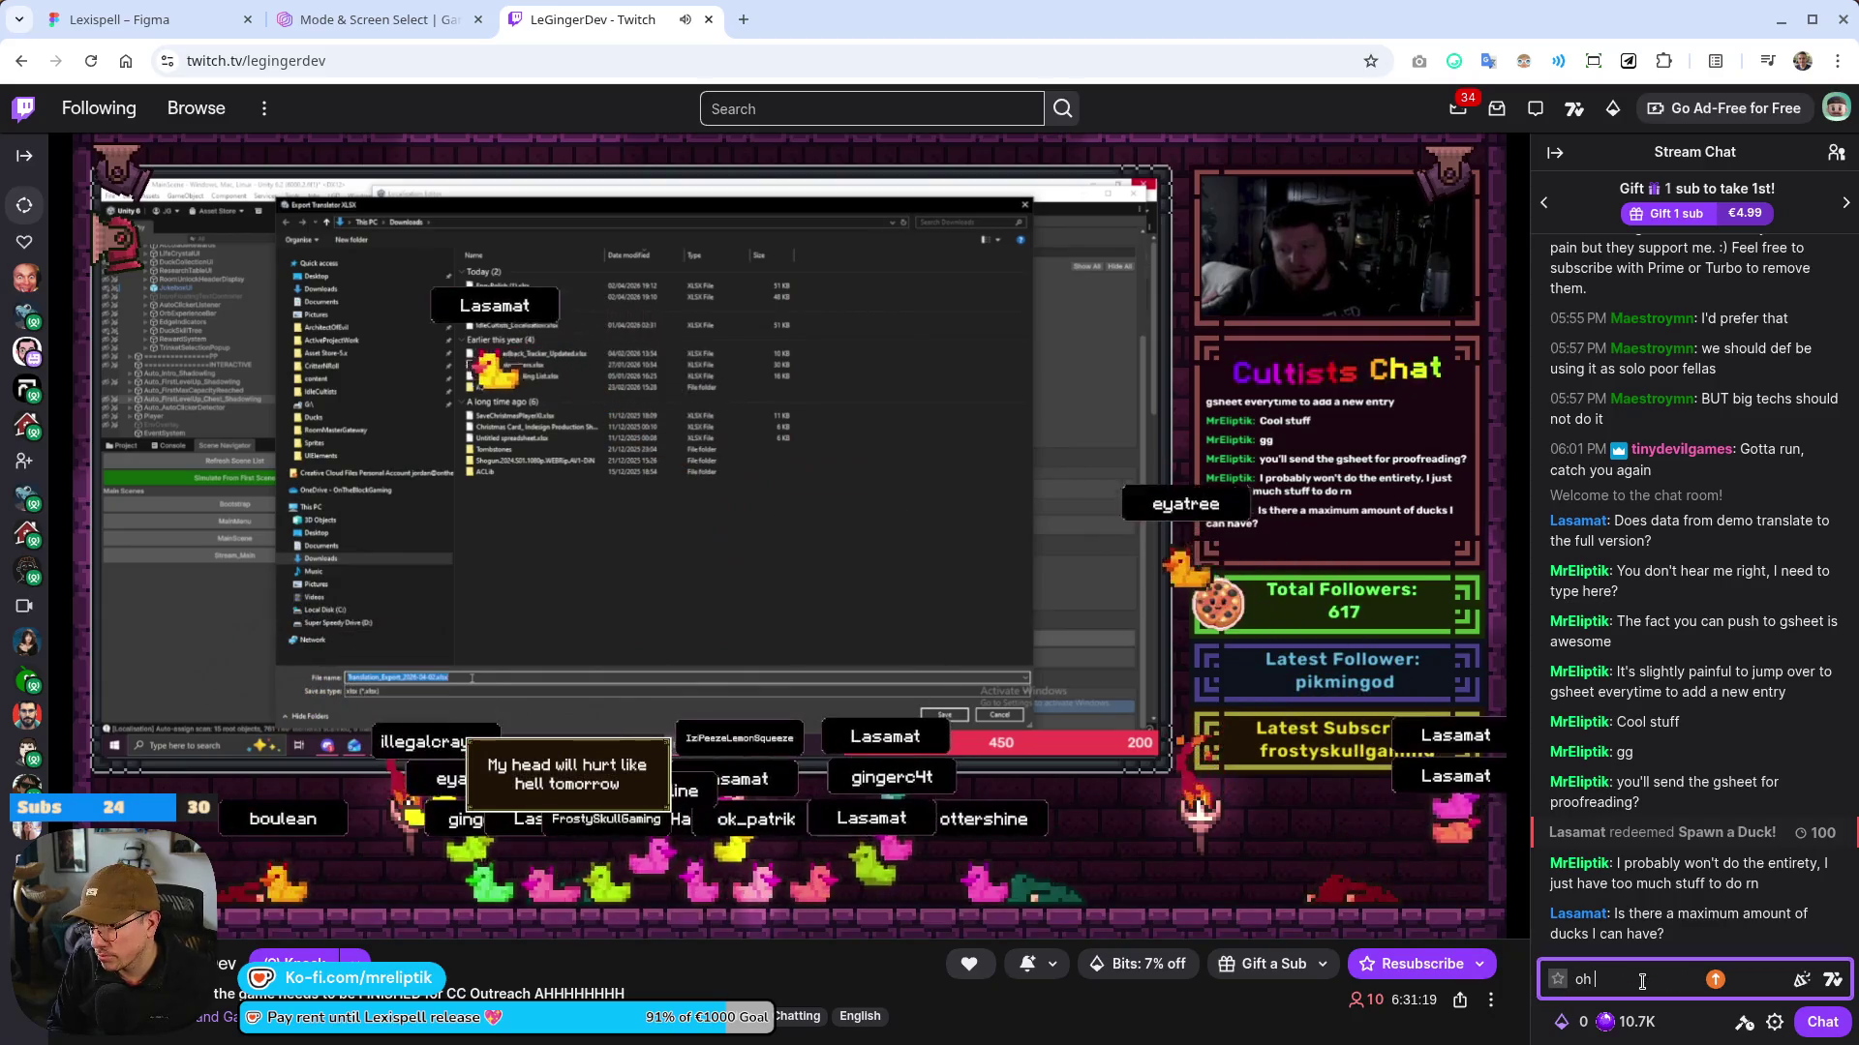
key("BackSpace")
key("BackSpace")
type("you don't give acess directl")
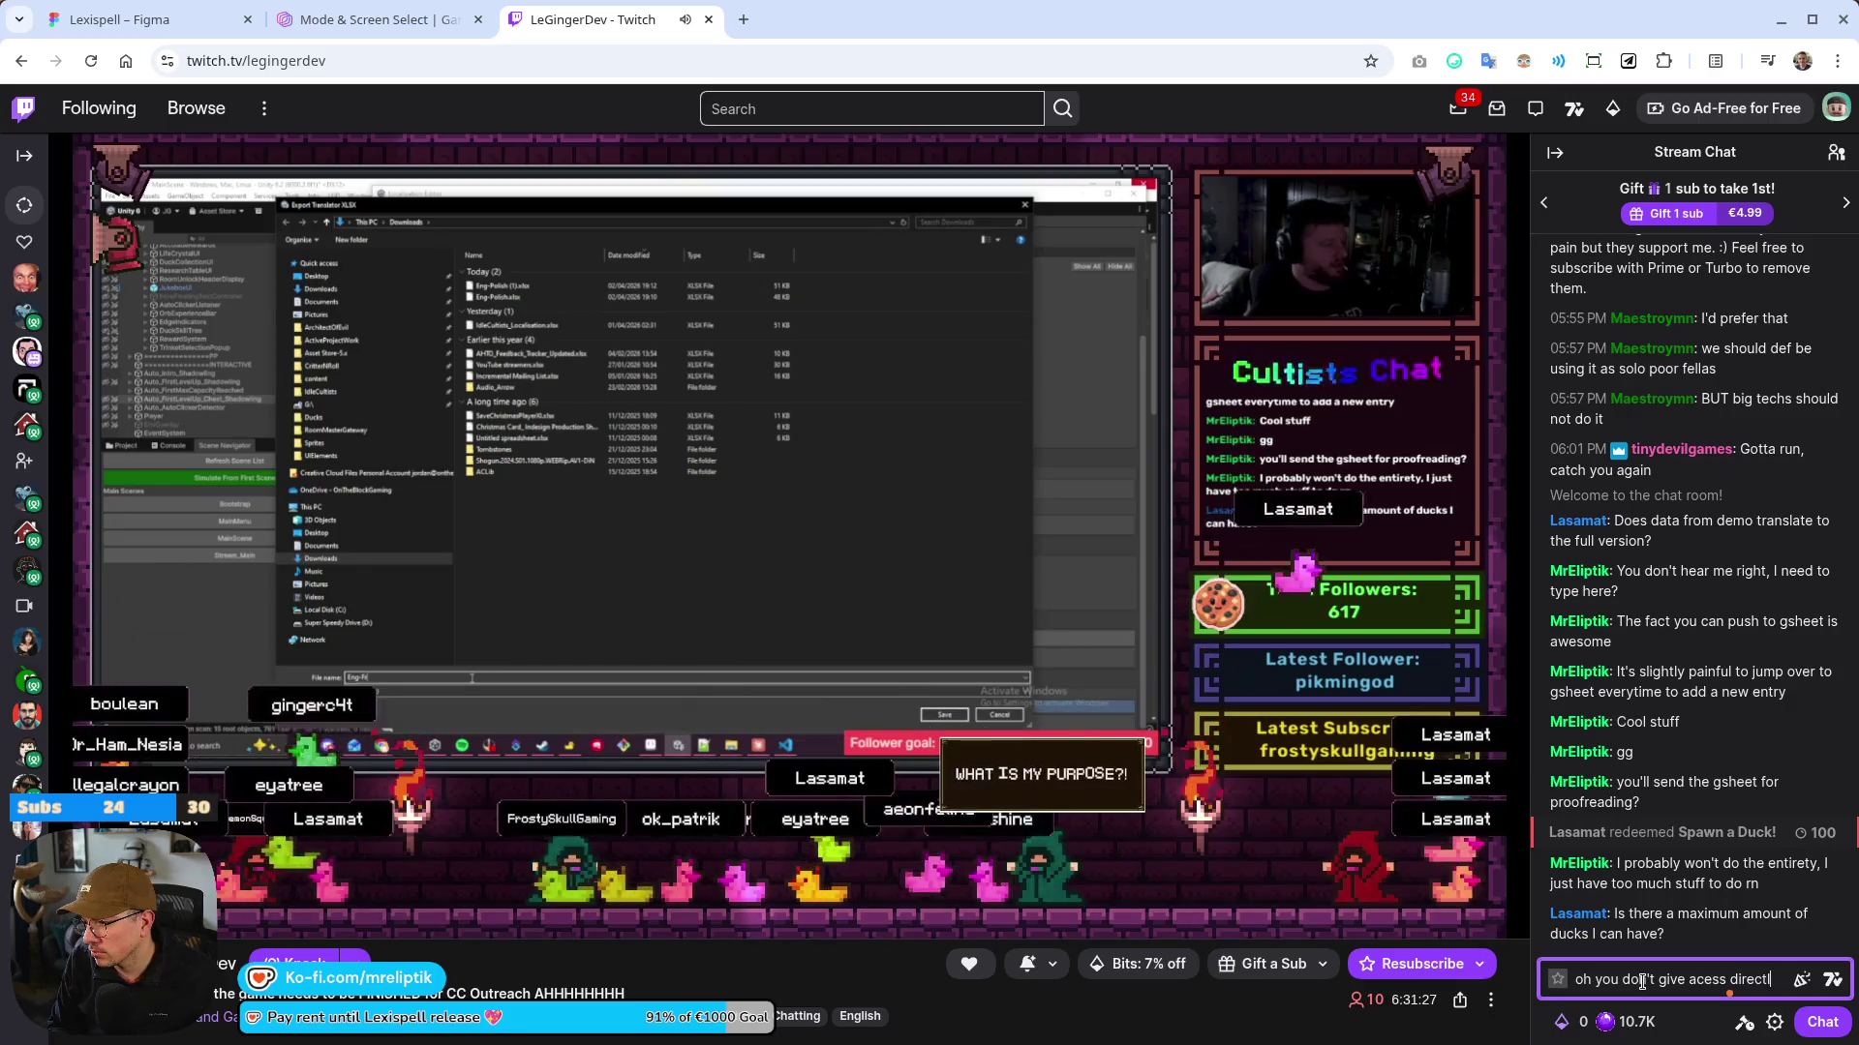
type("y in gsheet")
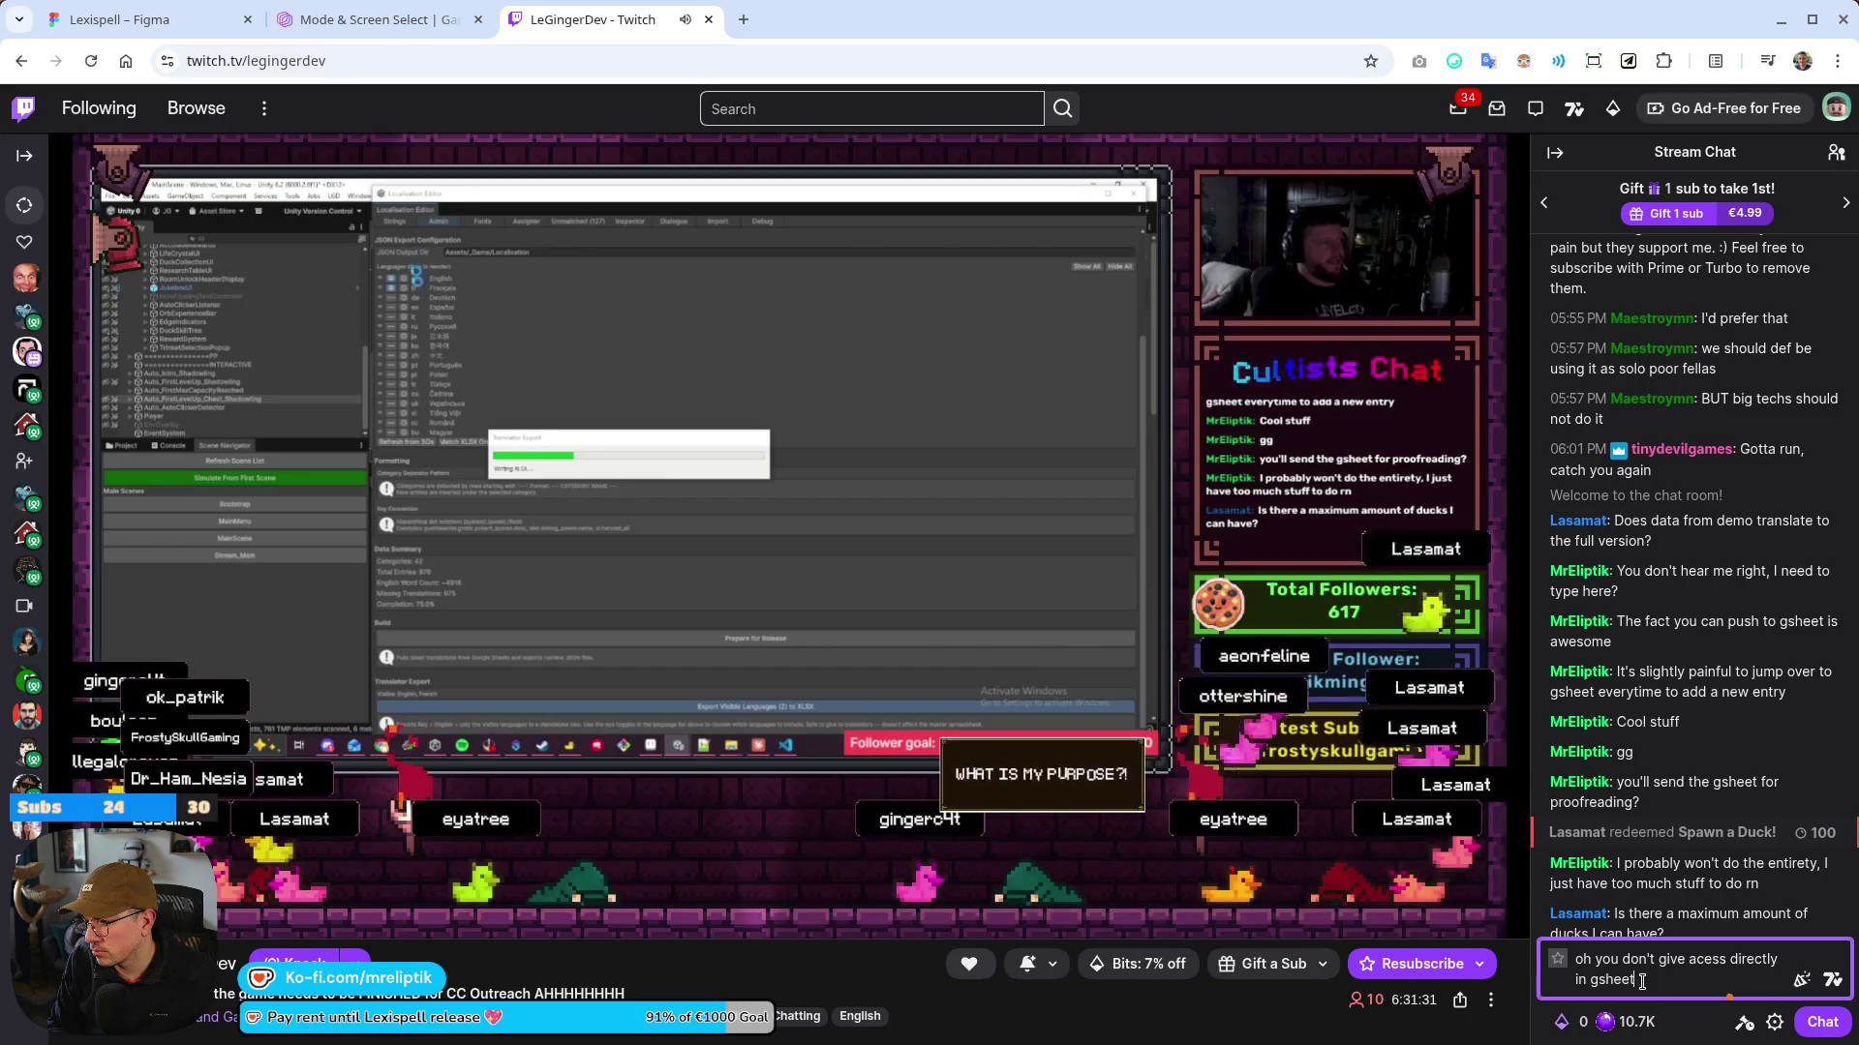
type("?")
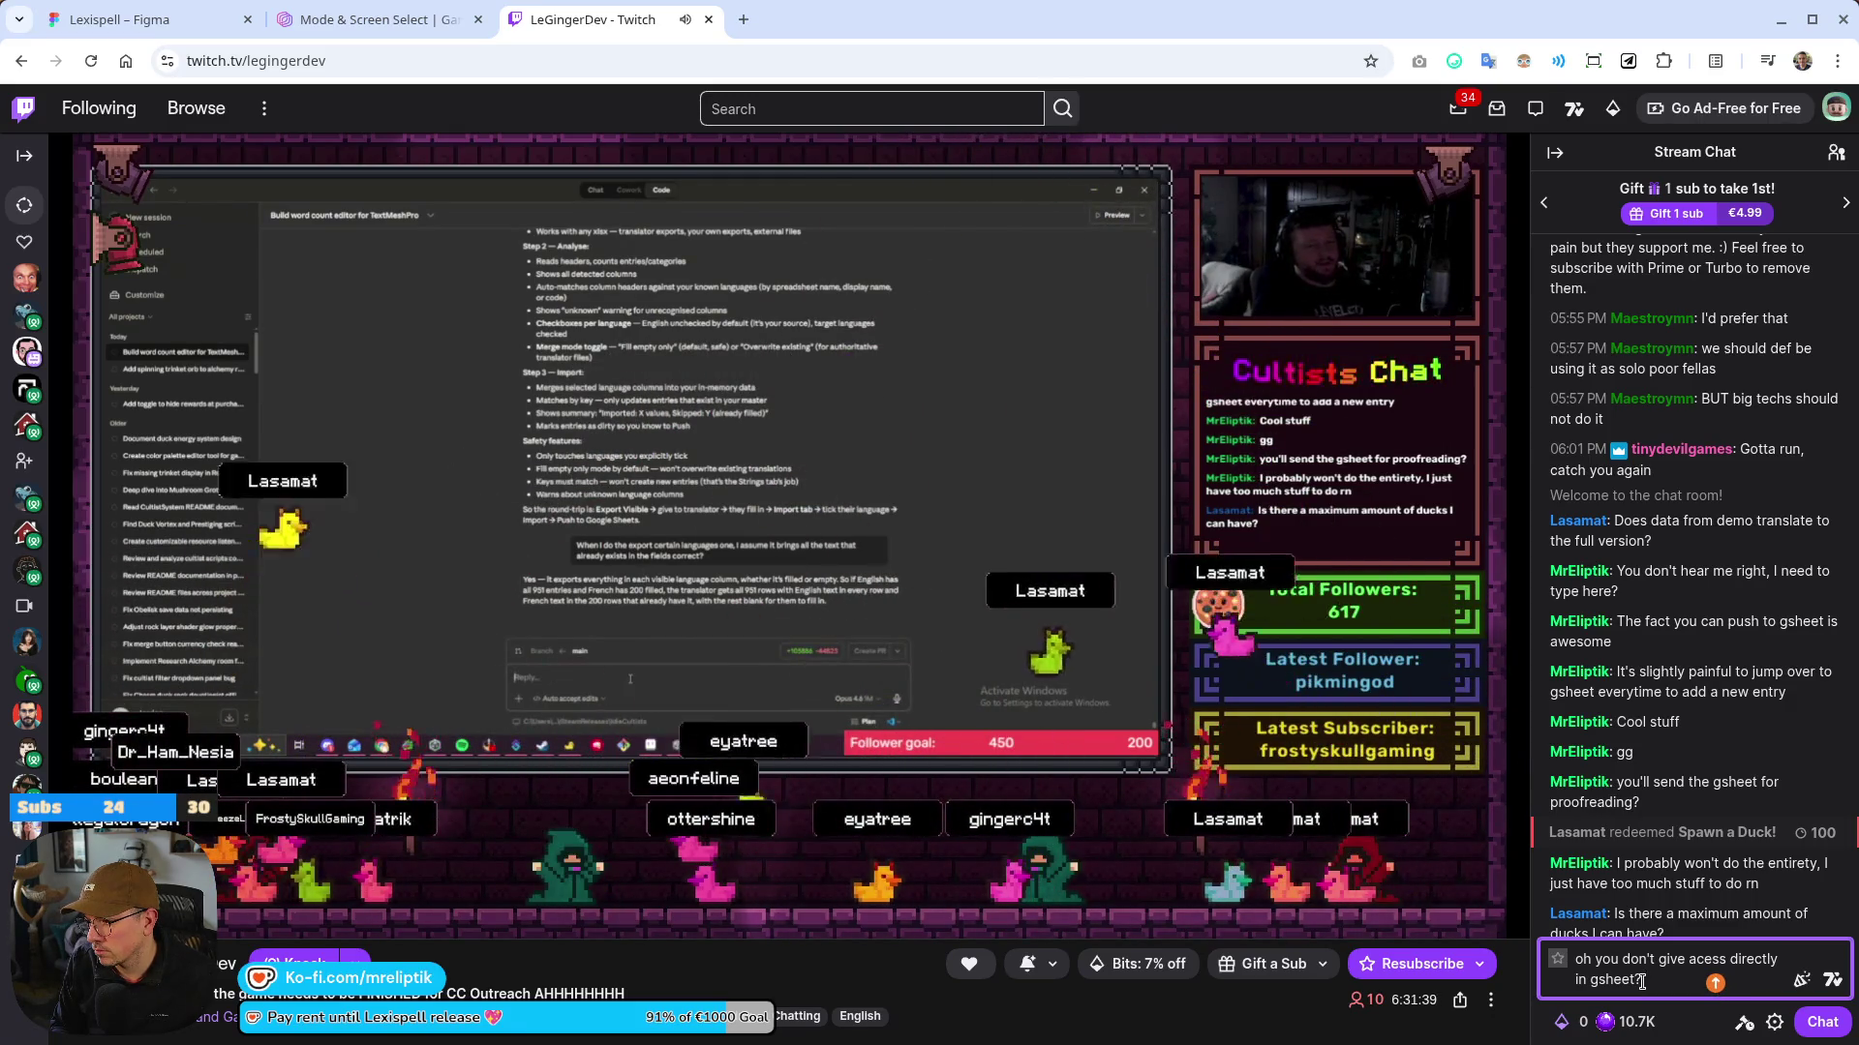
key("Return")
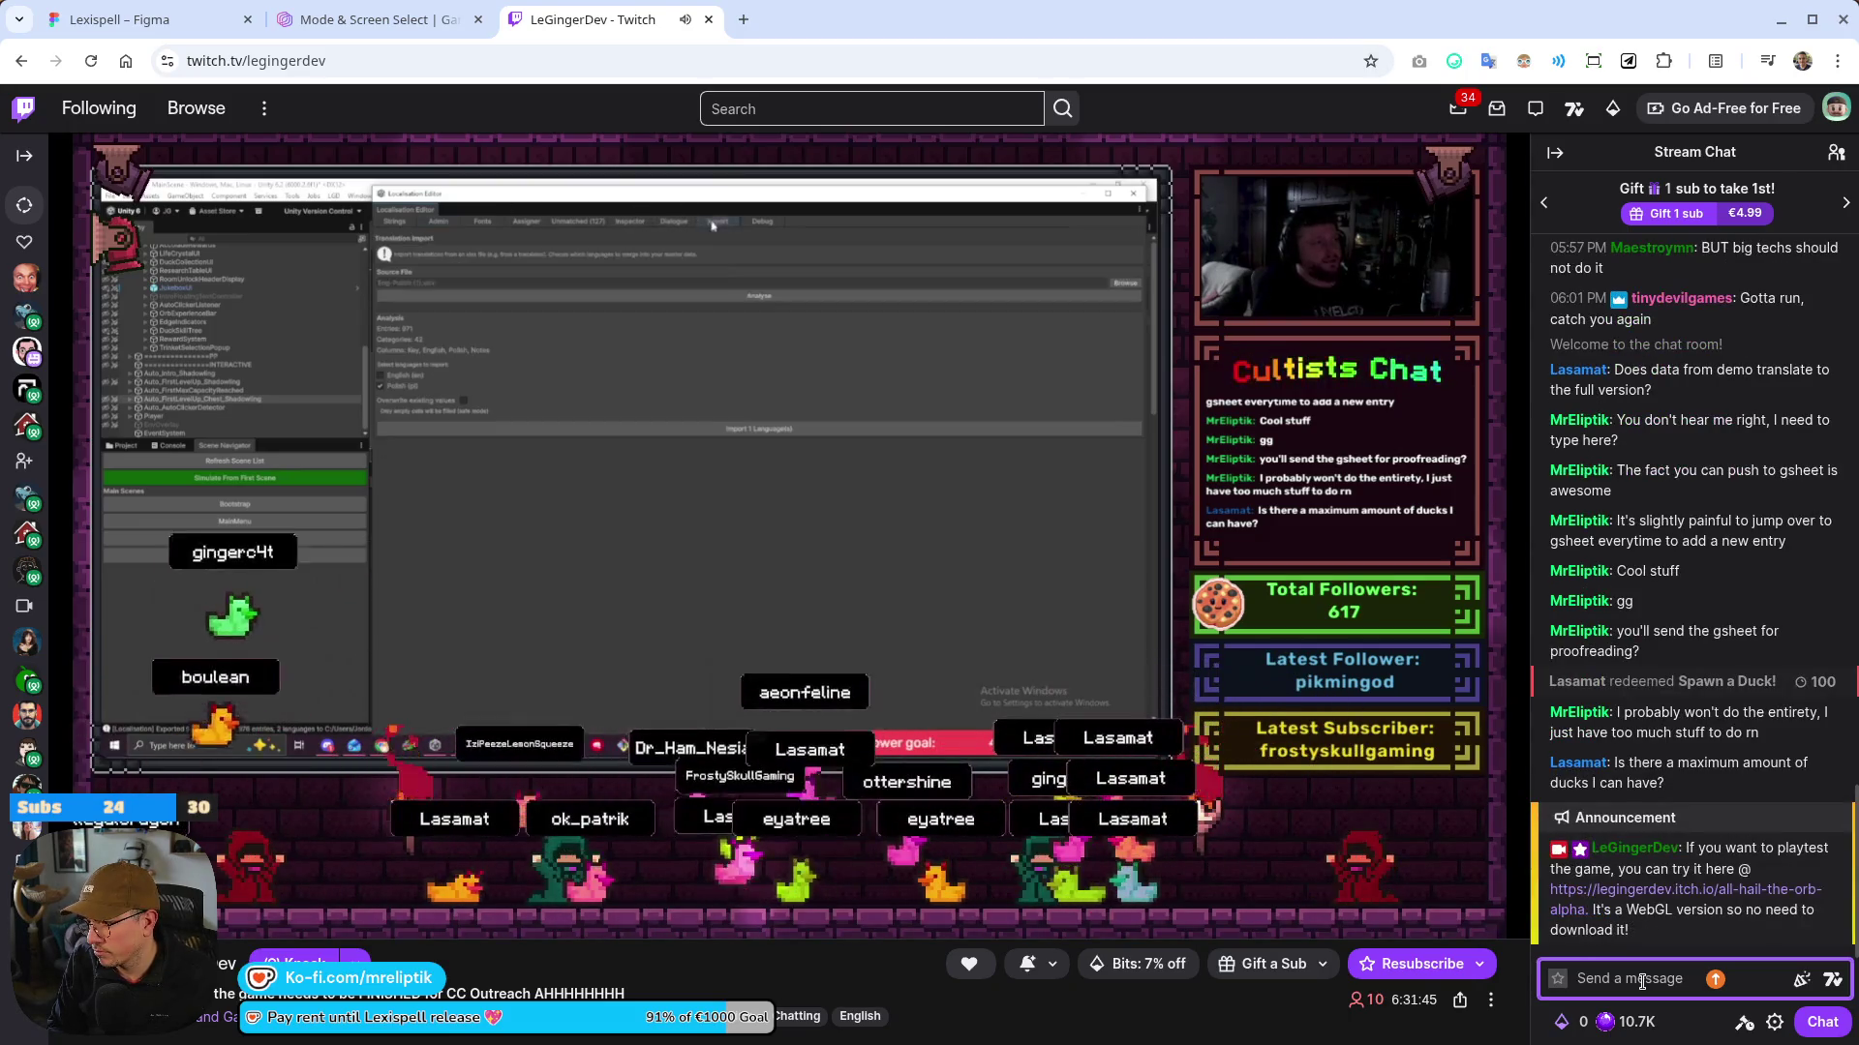
type("baa")
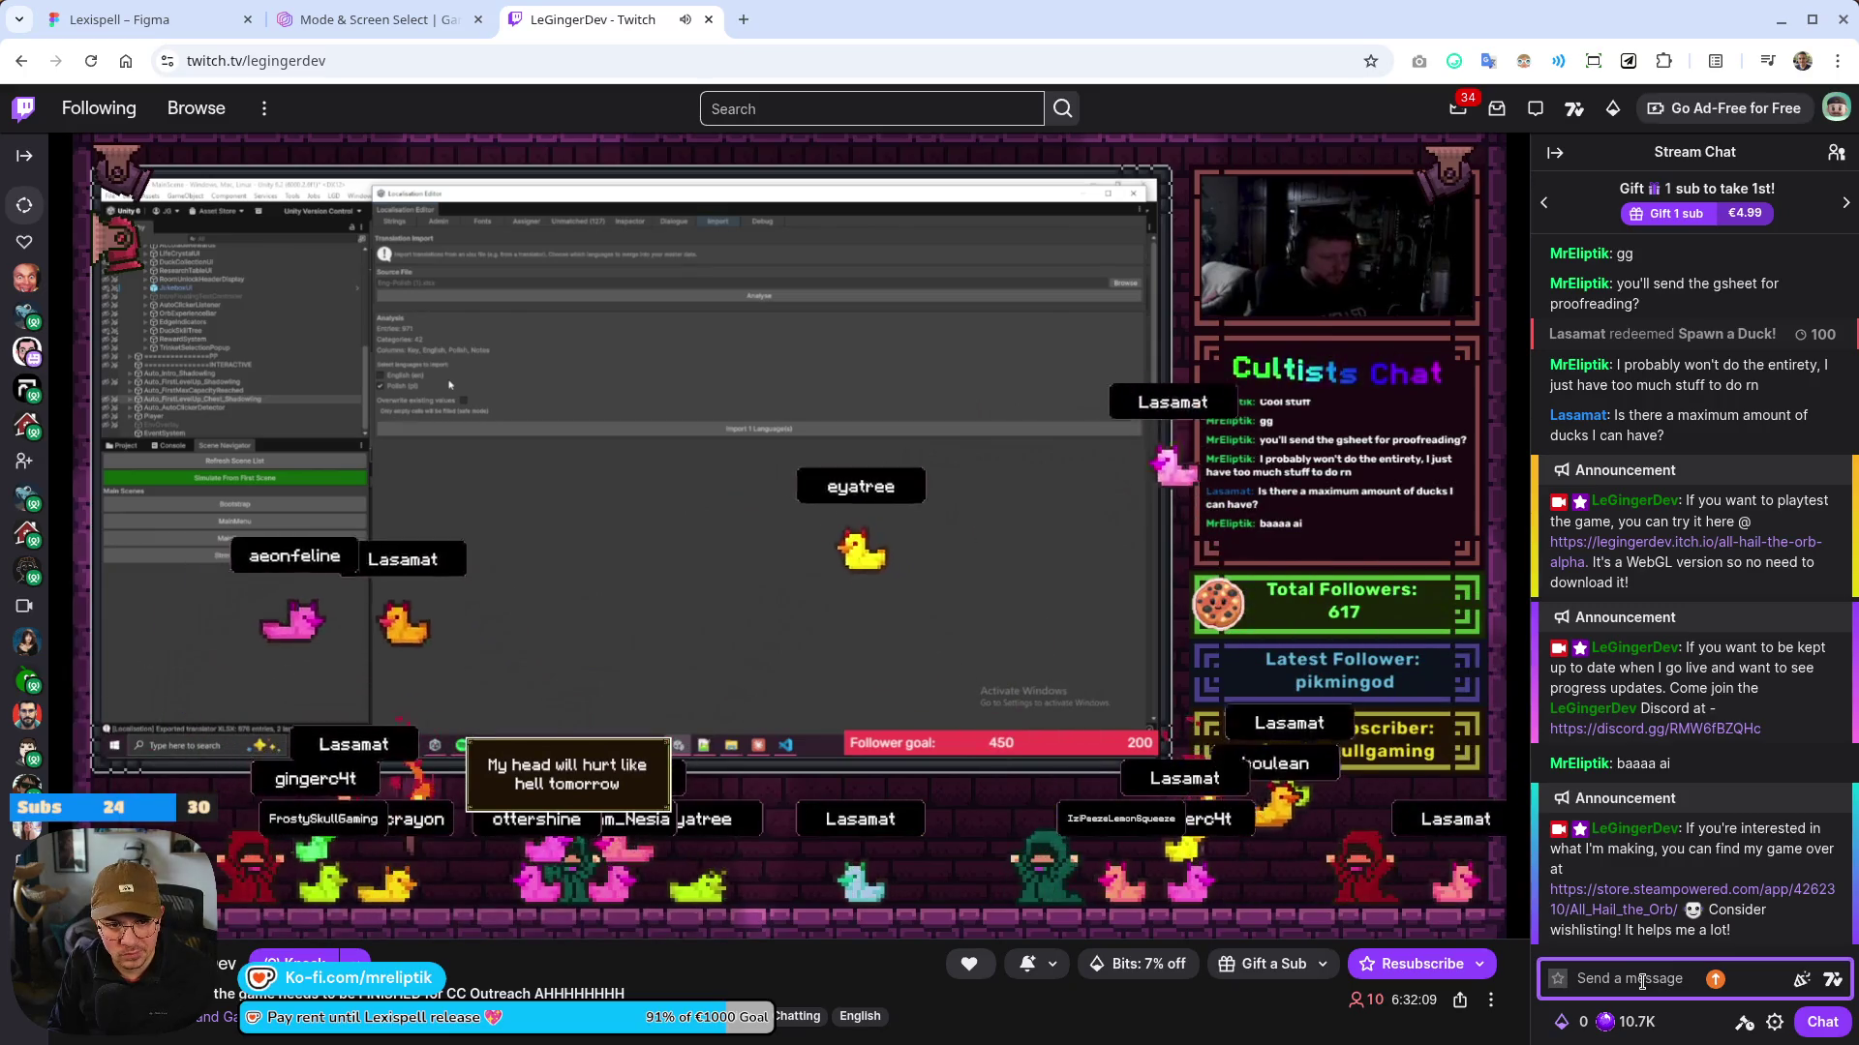
Step: Send 'alright going back to work, dm me for the localization stuff', then close the Twitch stream
type("alirght going")
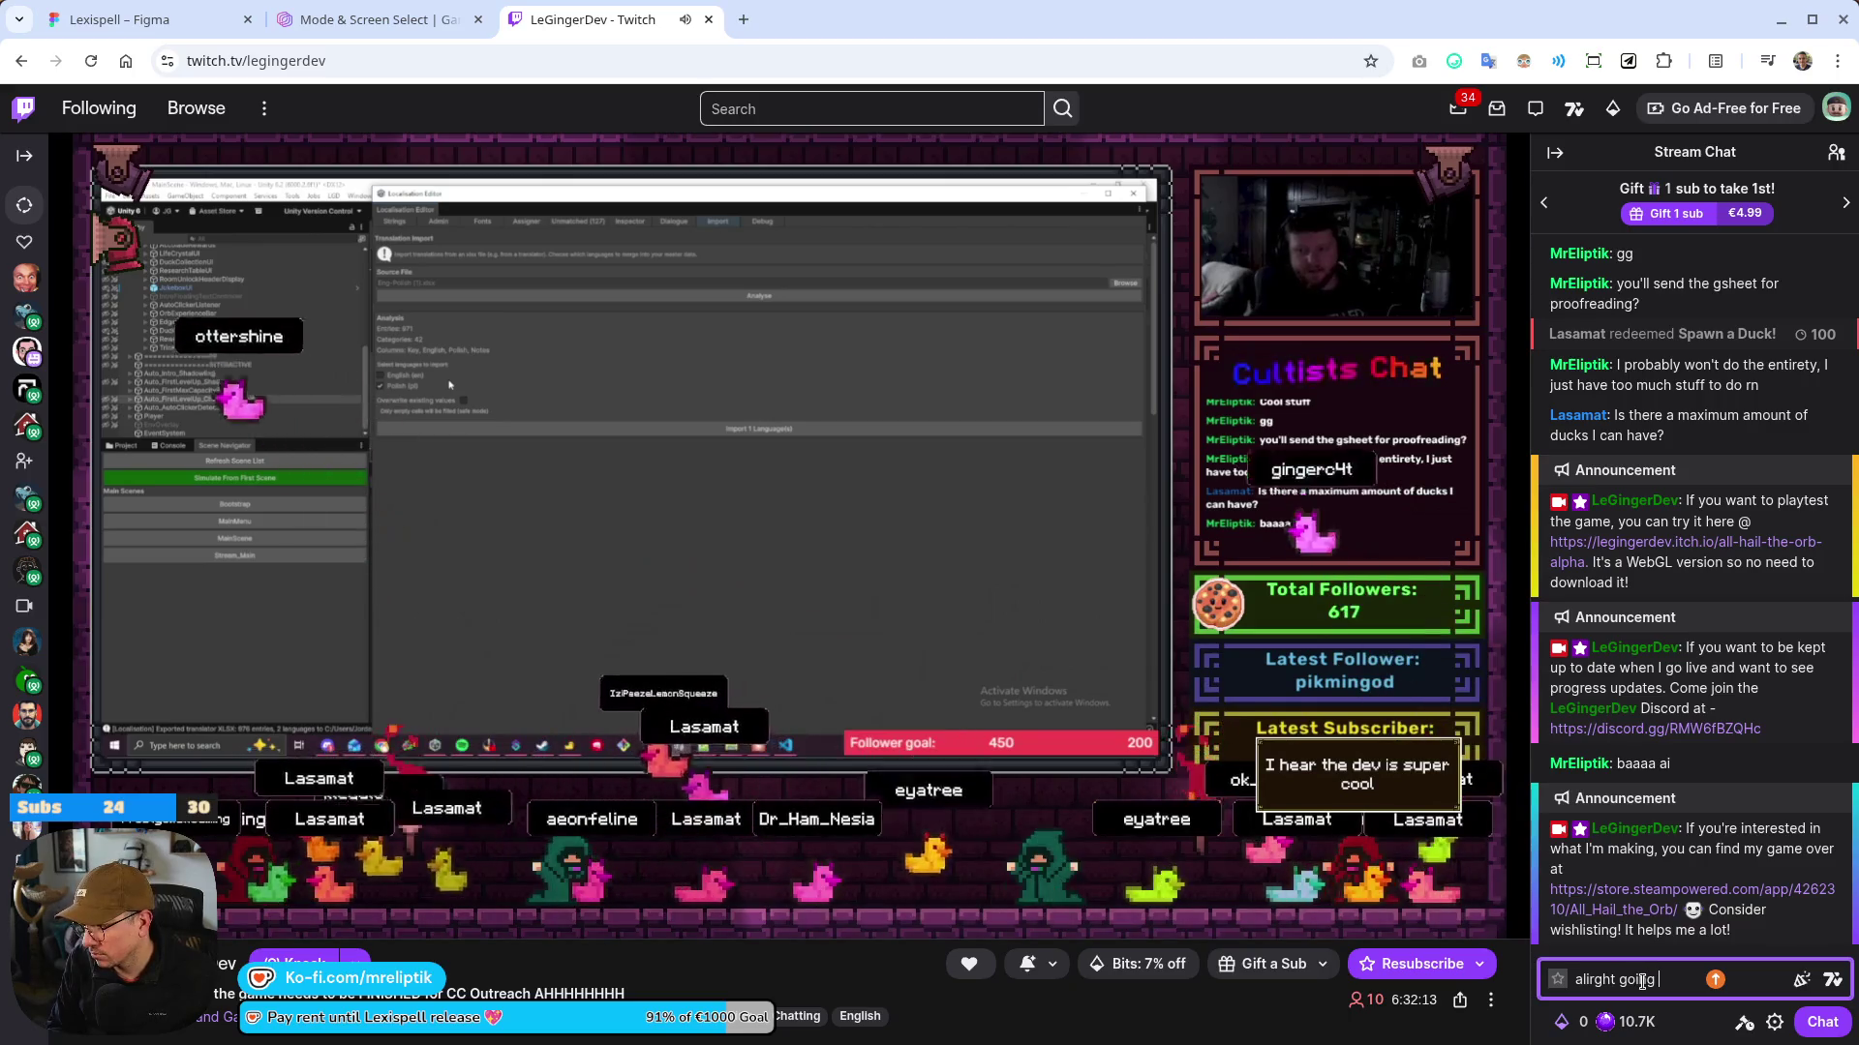
type("back to work")
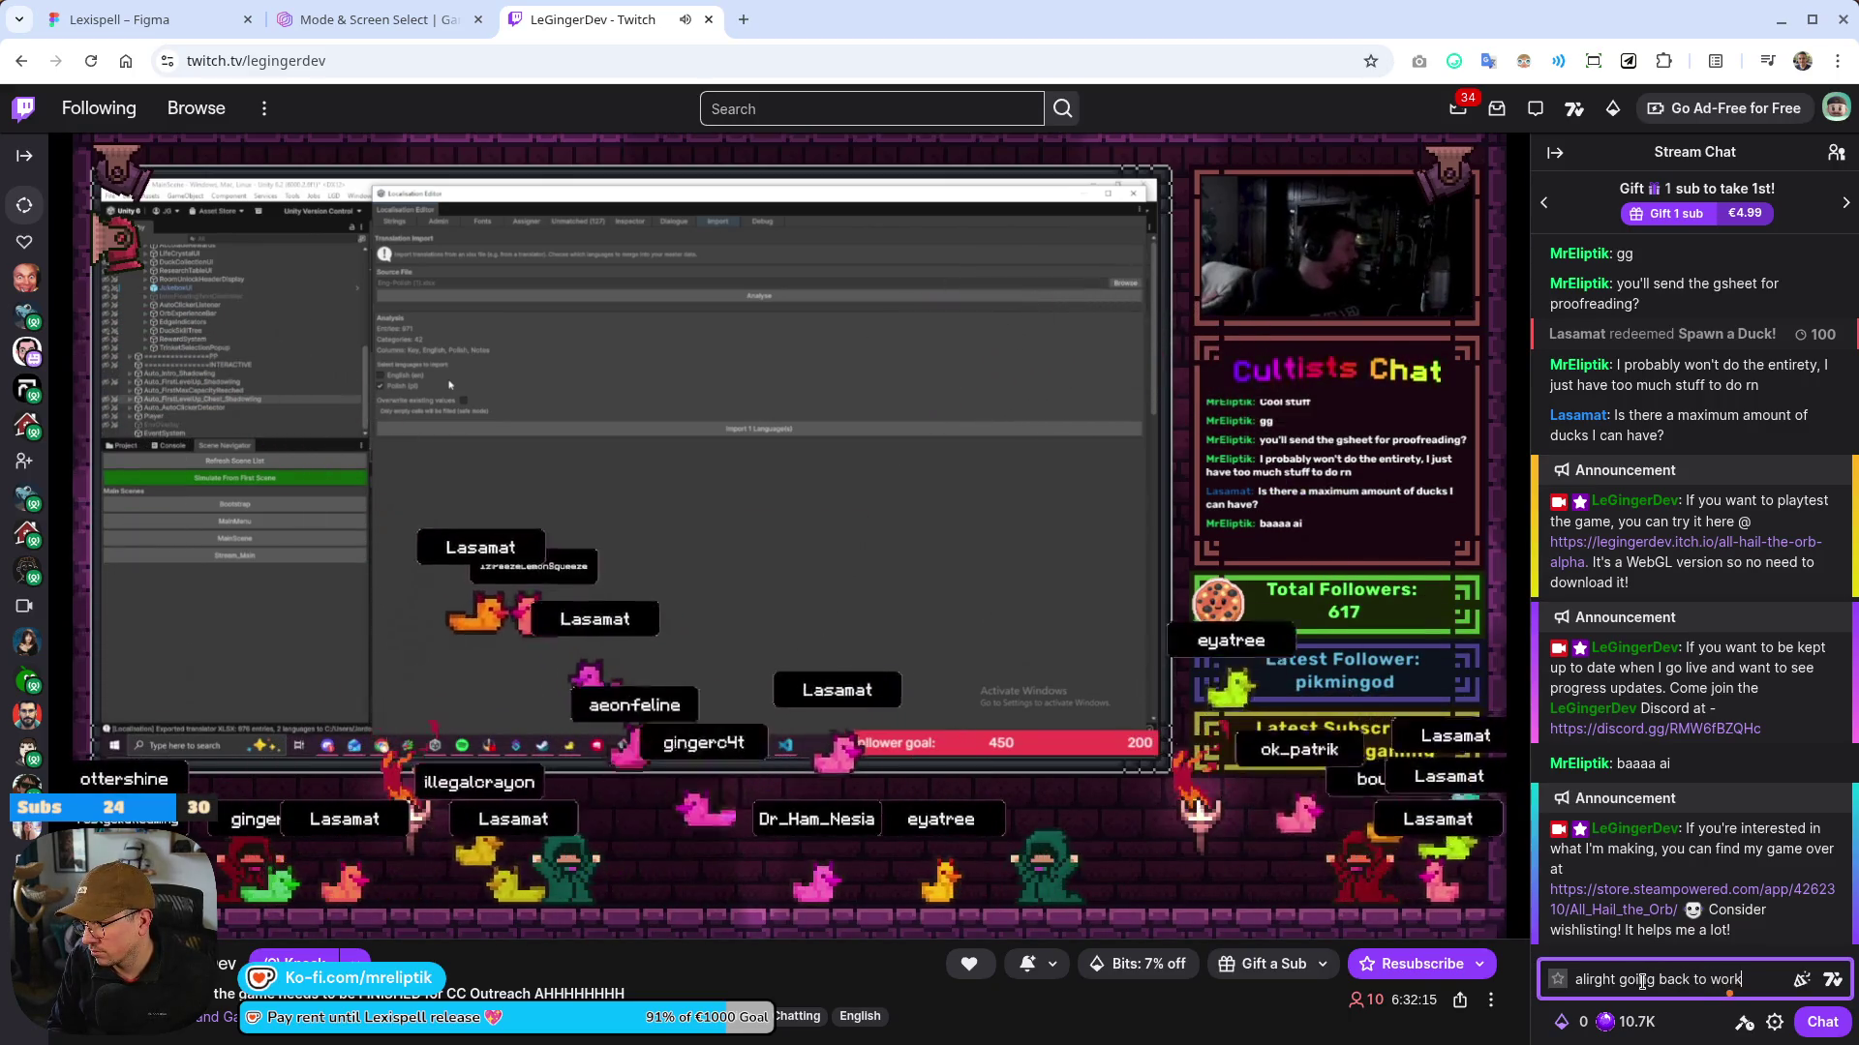
type(", dm me for ")
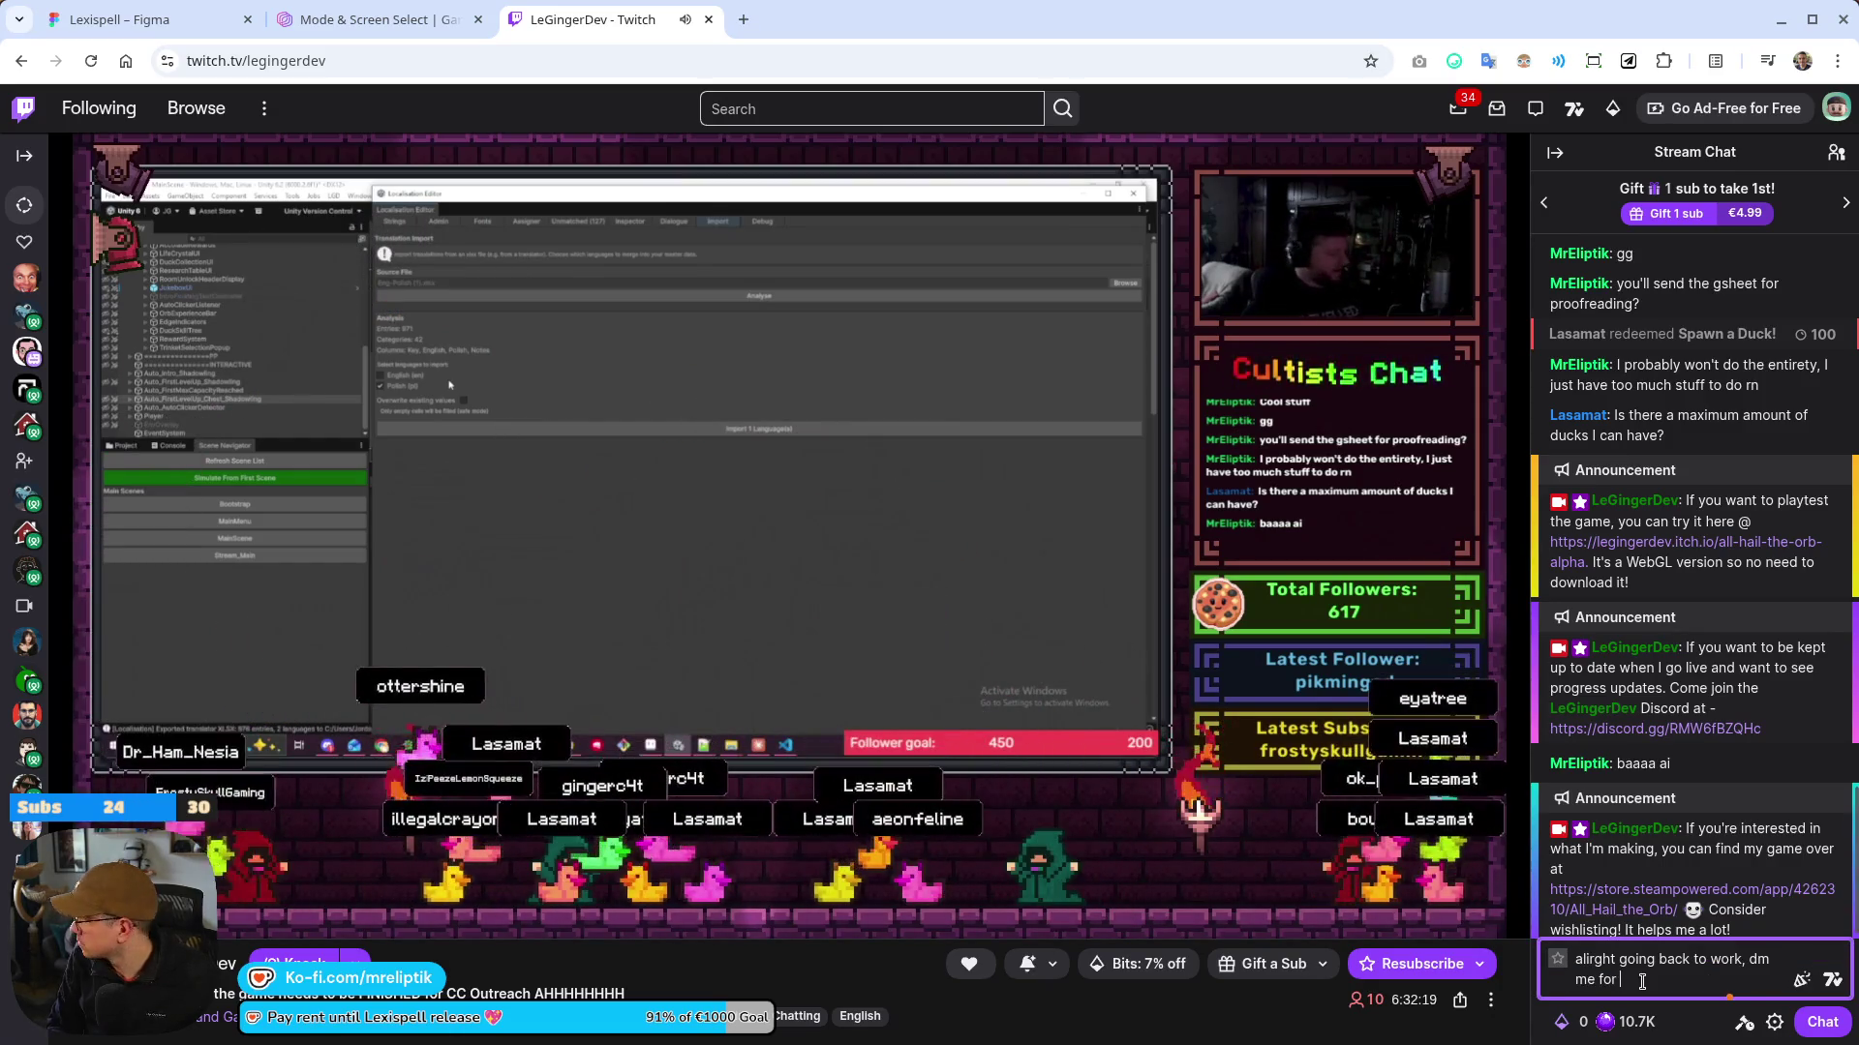
type("the localization stu")
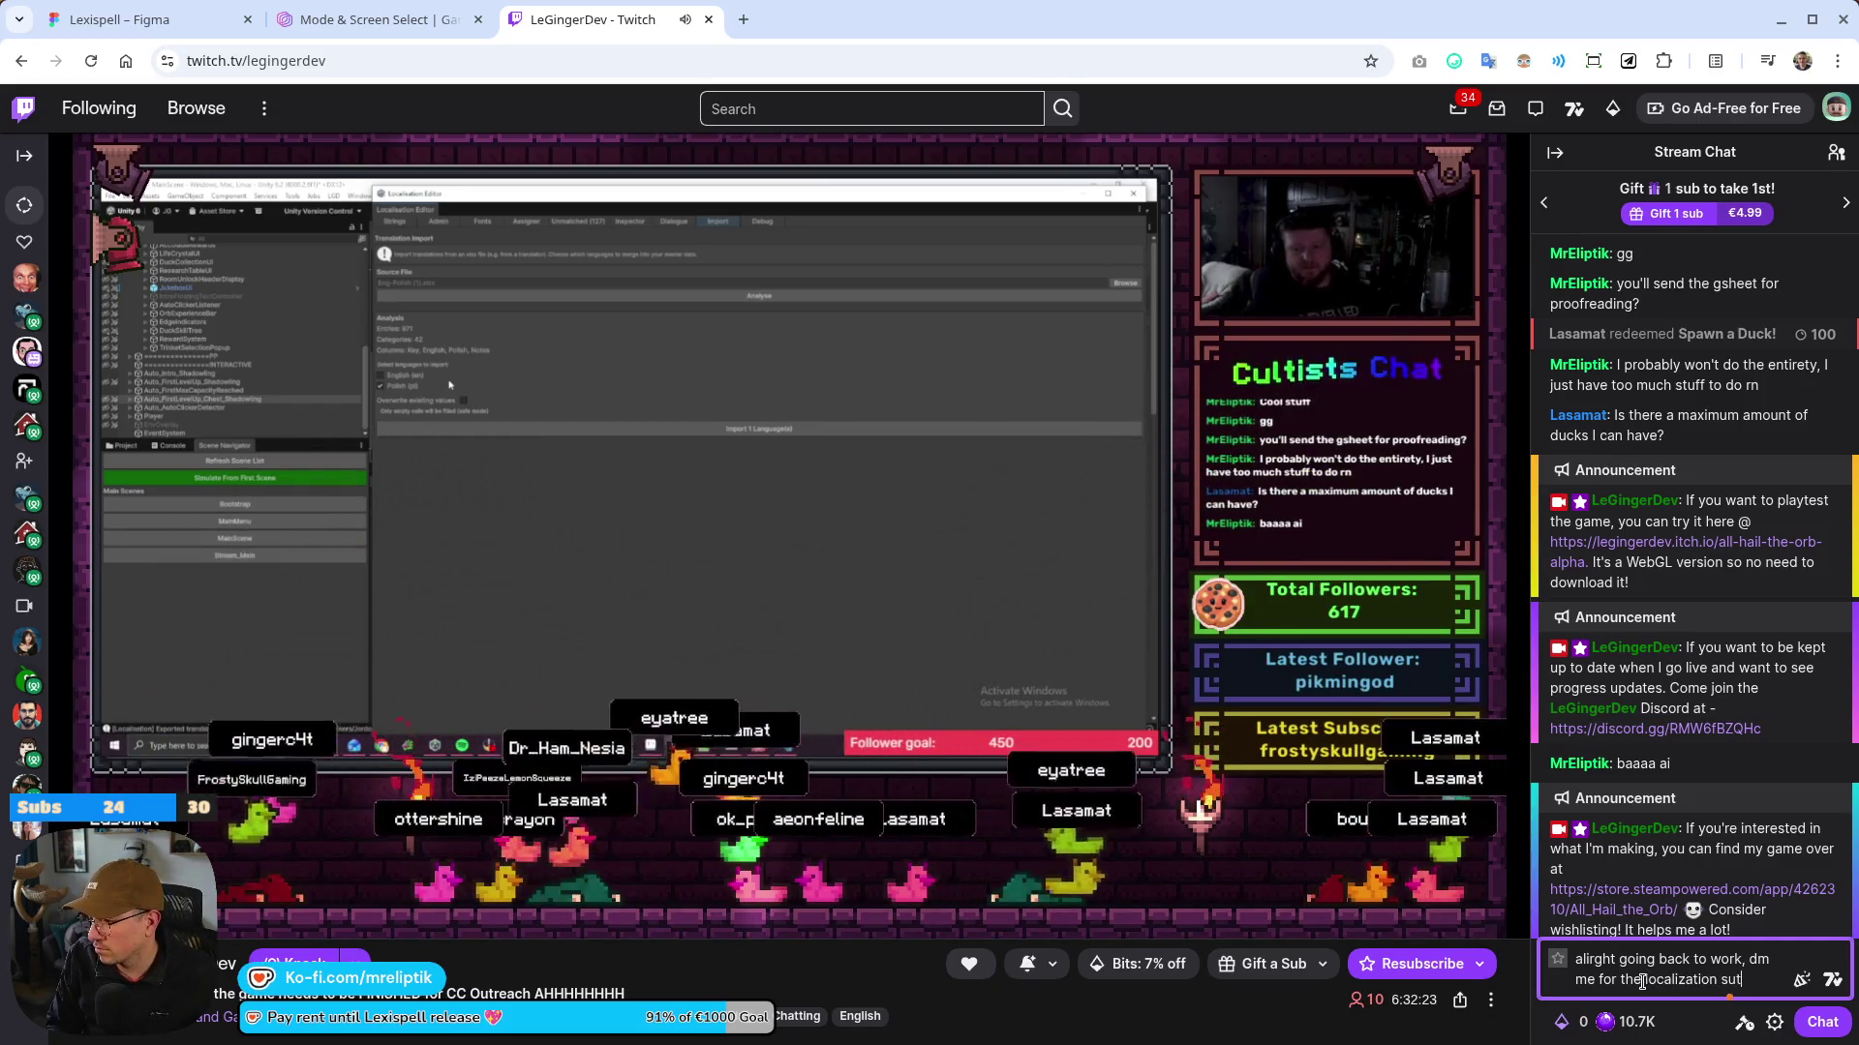
type("f")
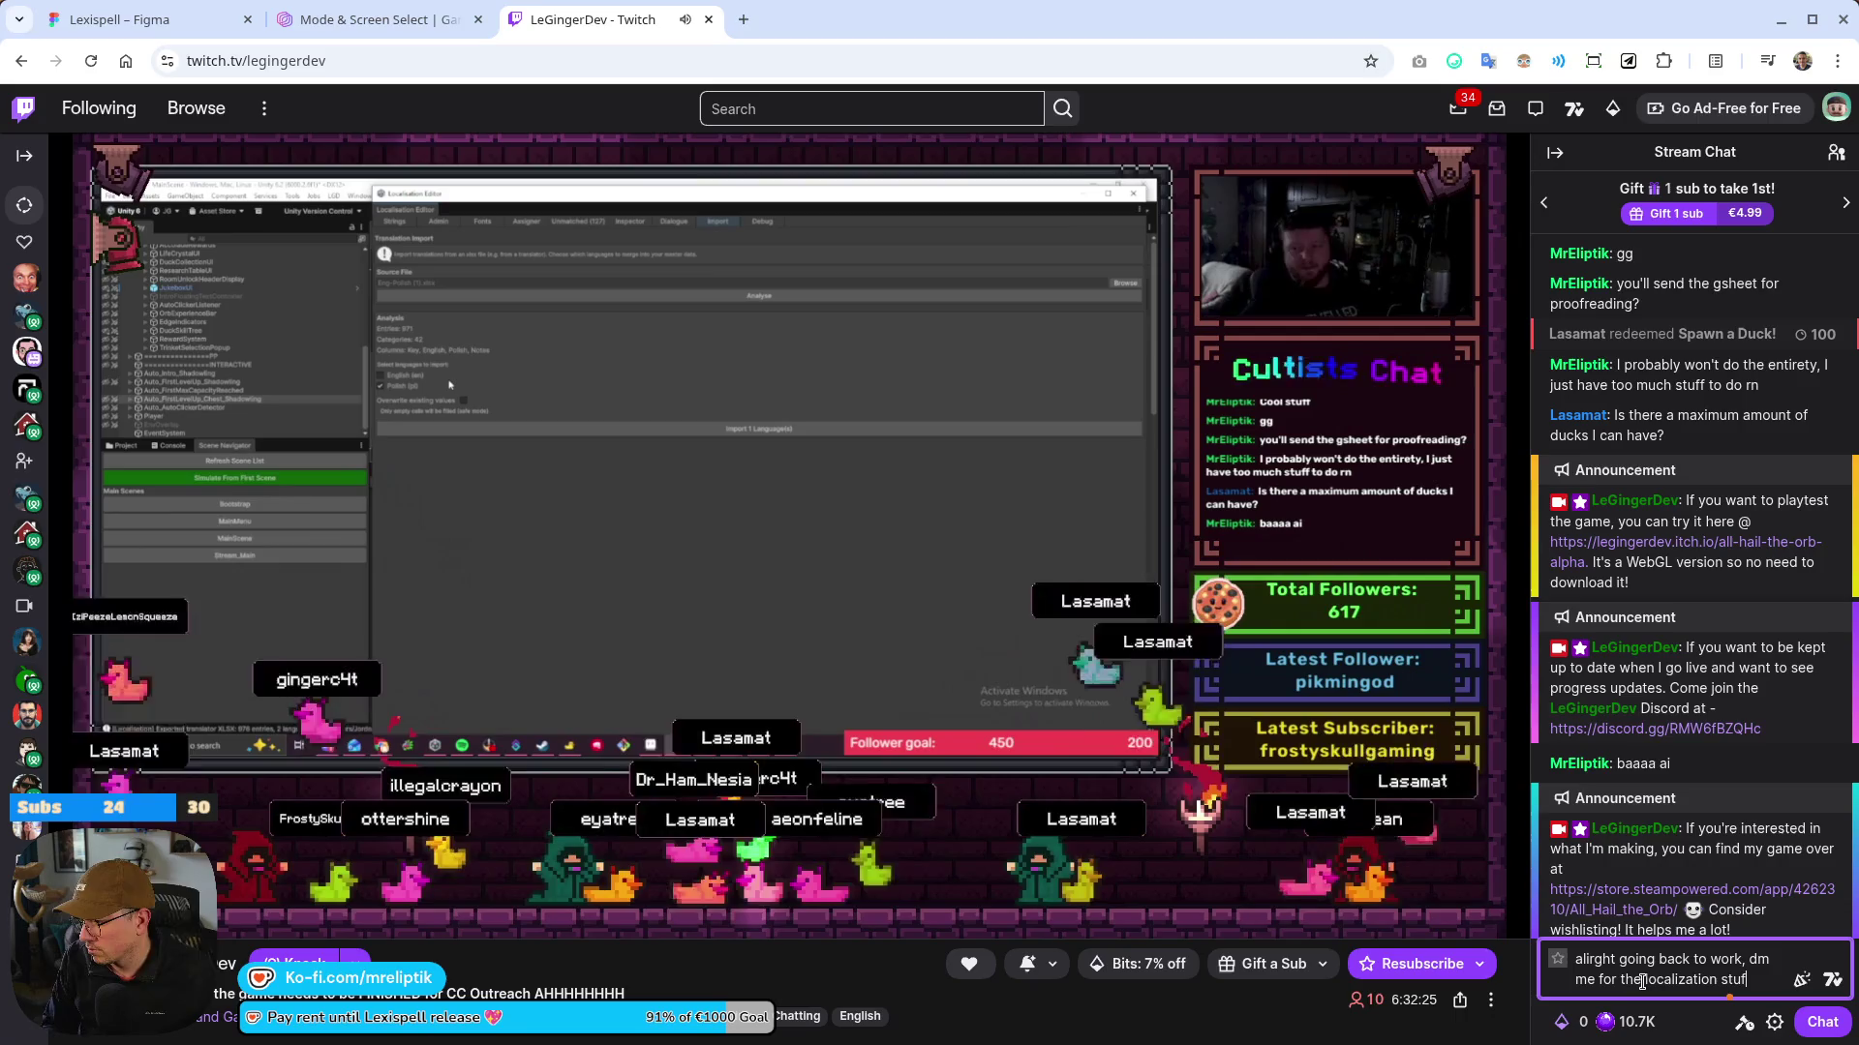
type("f")
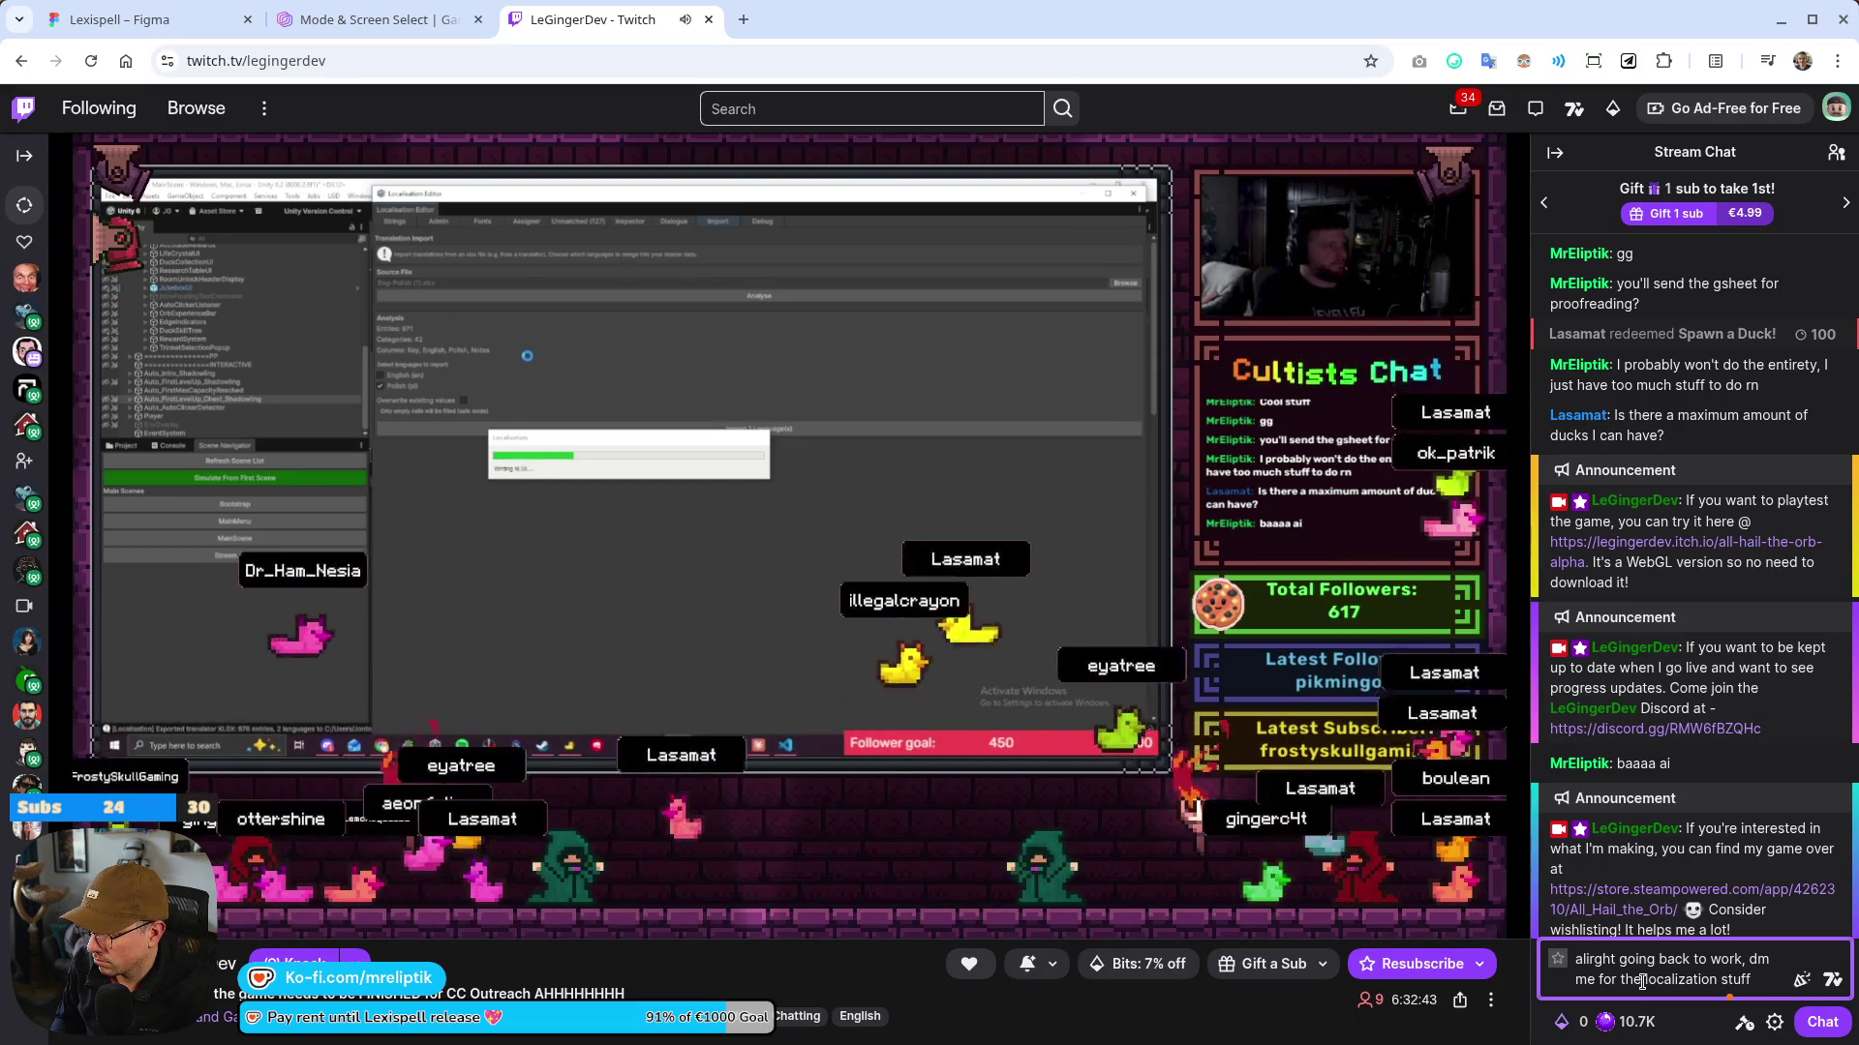
key("Return")
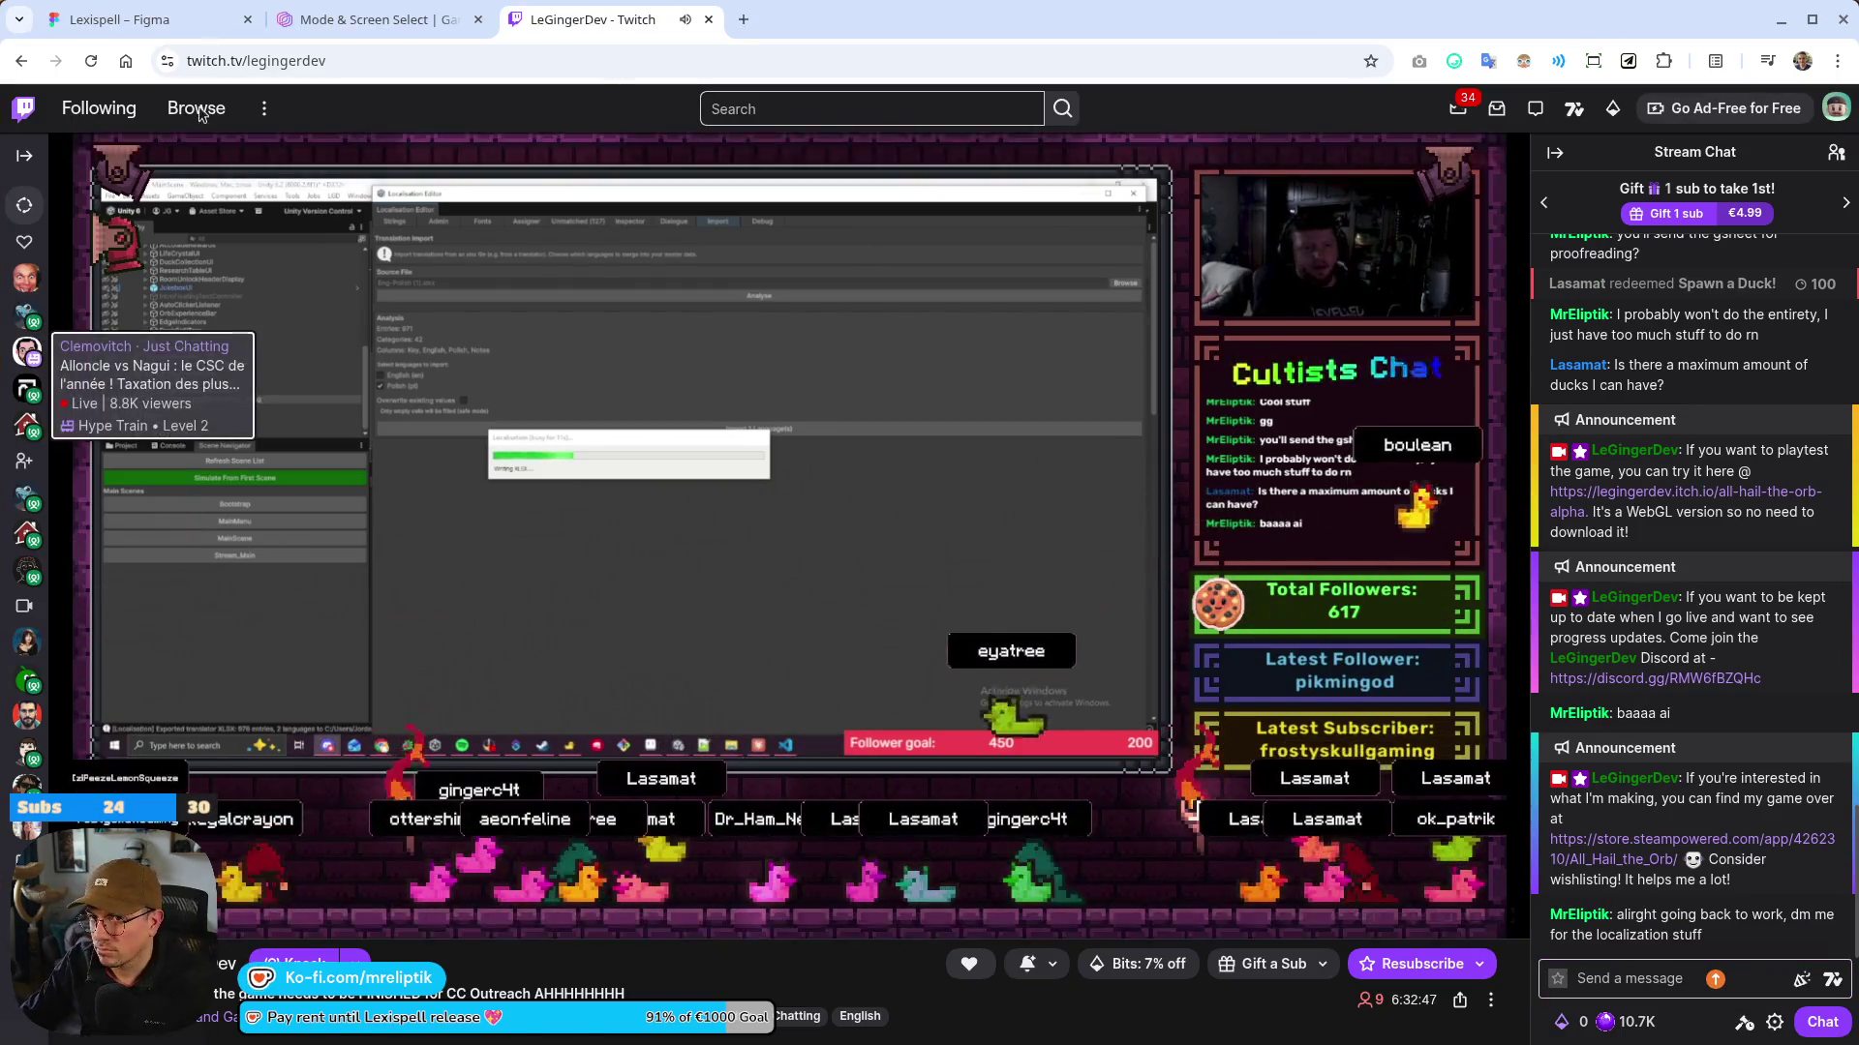
key("ctrl+shift+Tab")
scroll(520, 116, "down", 20)
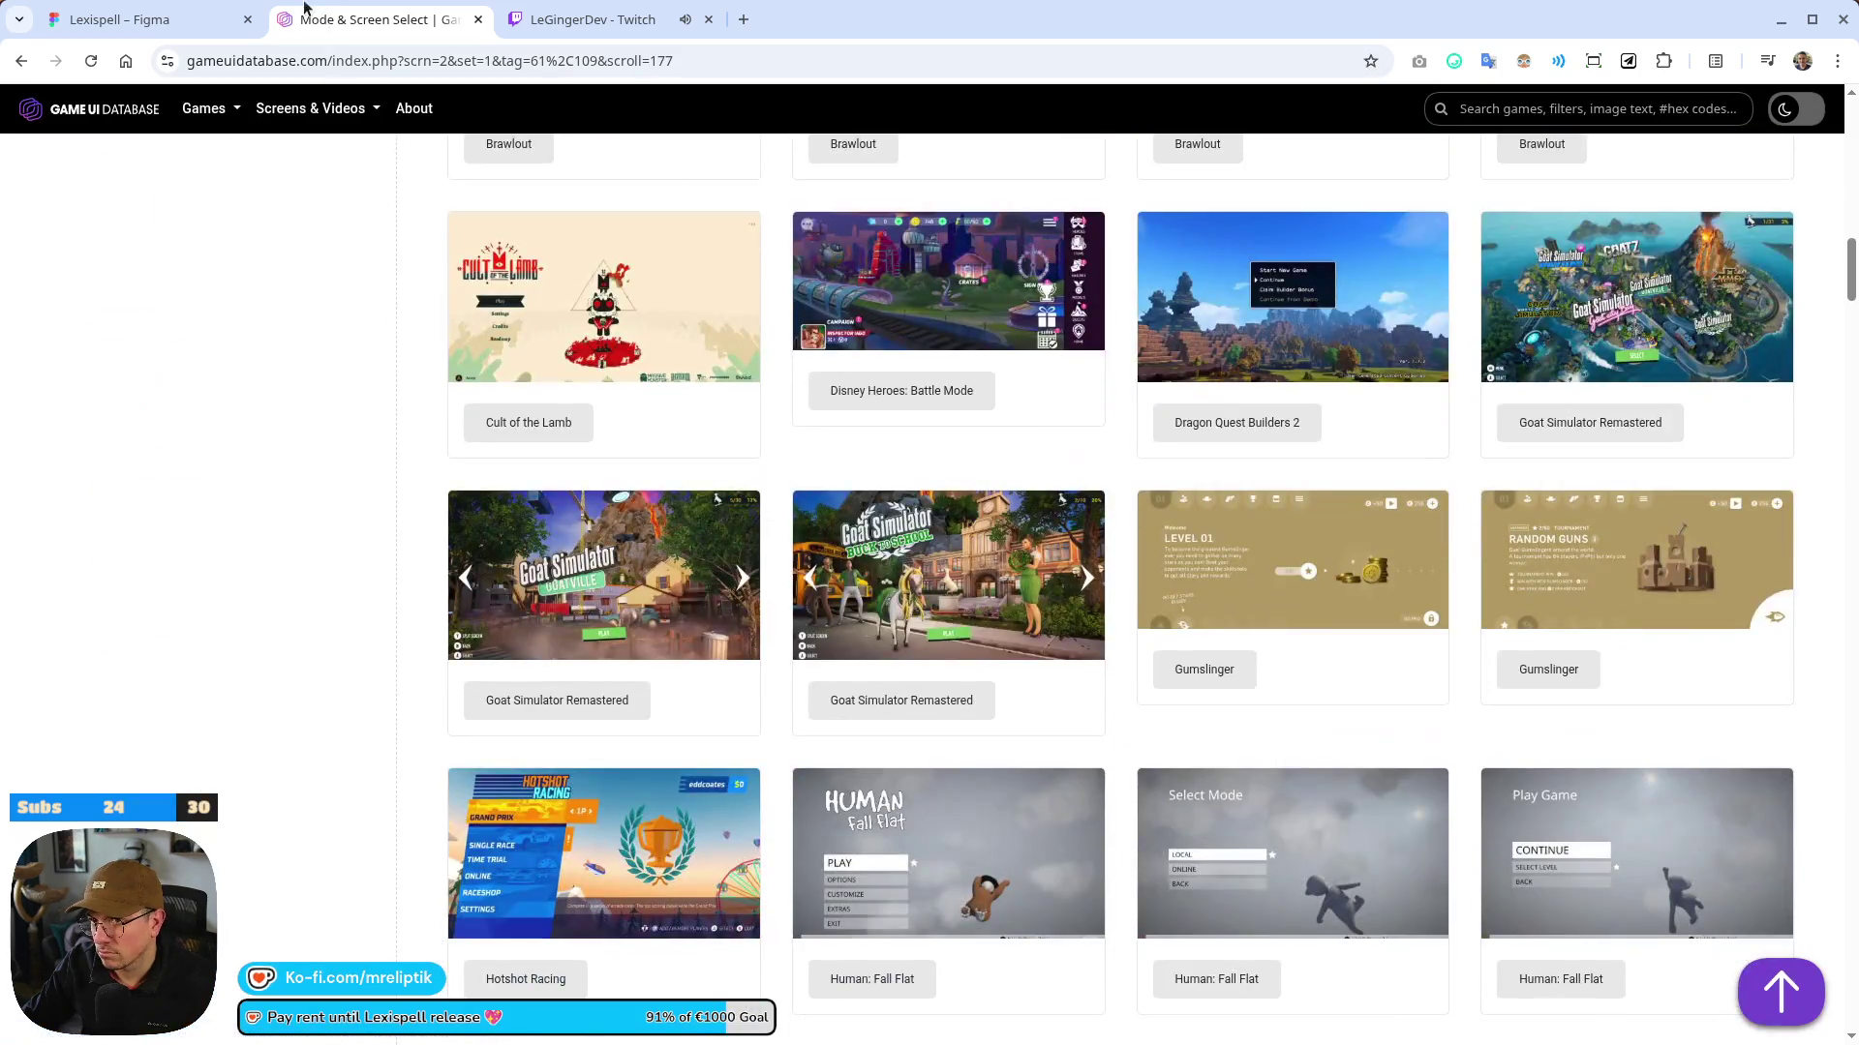
mouse_move(593, 19)
left_mouse_down()
mouse_move(70, 26)
mouse_move(134, 19)
left_mouse_up()
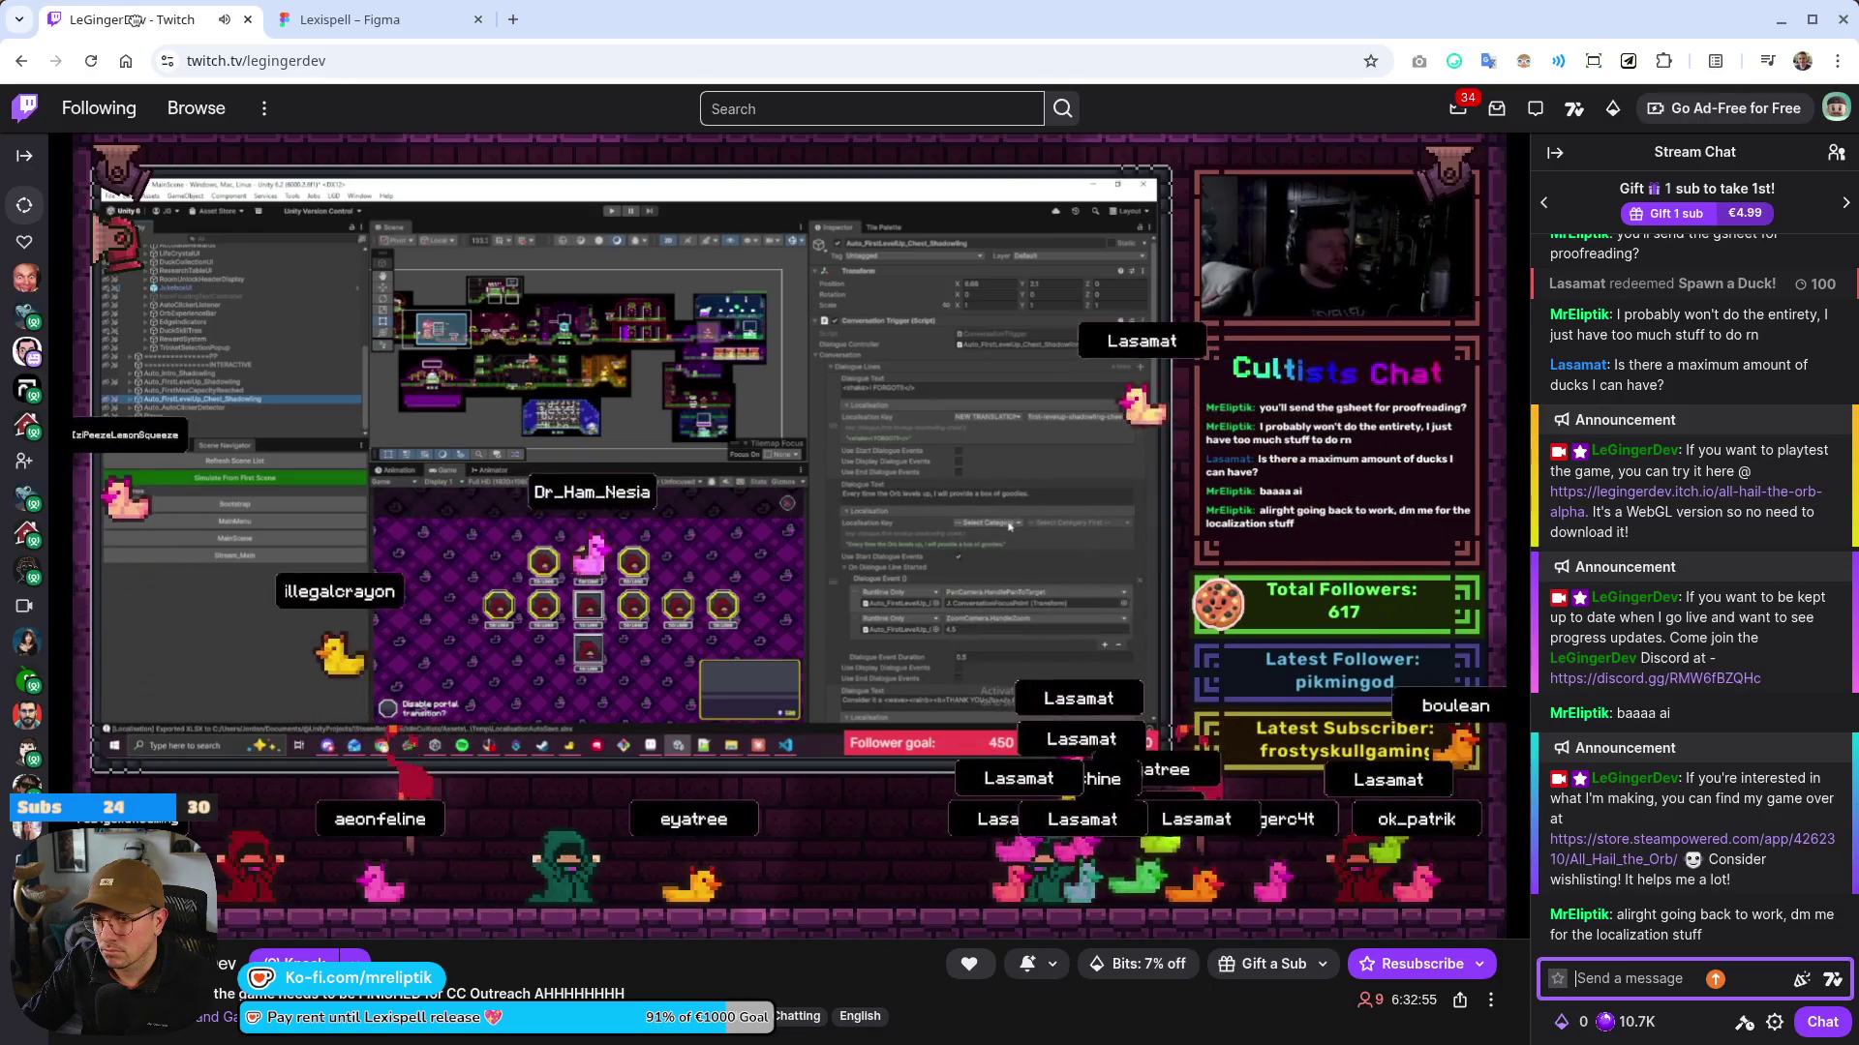
left_click(248, 19)
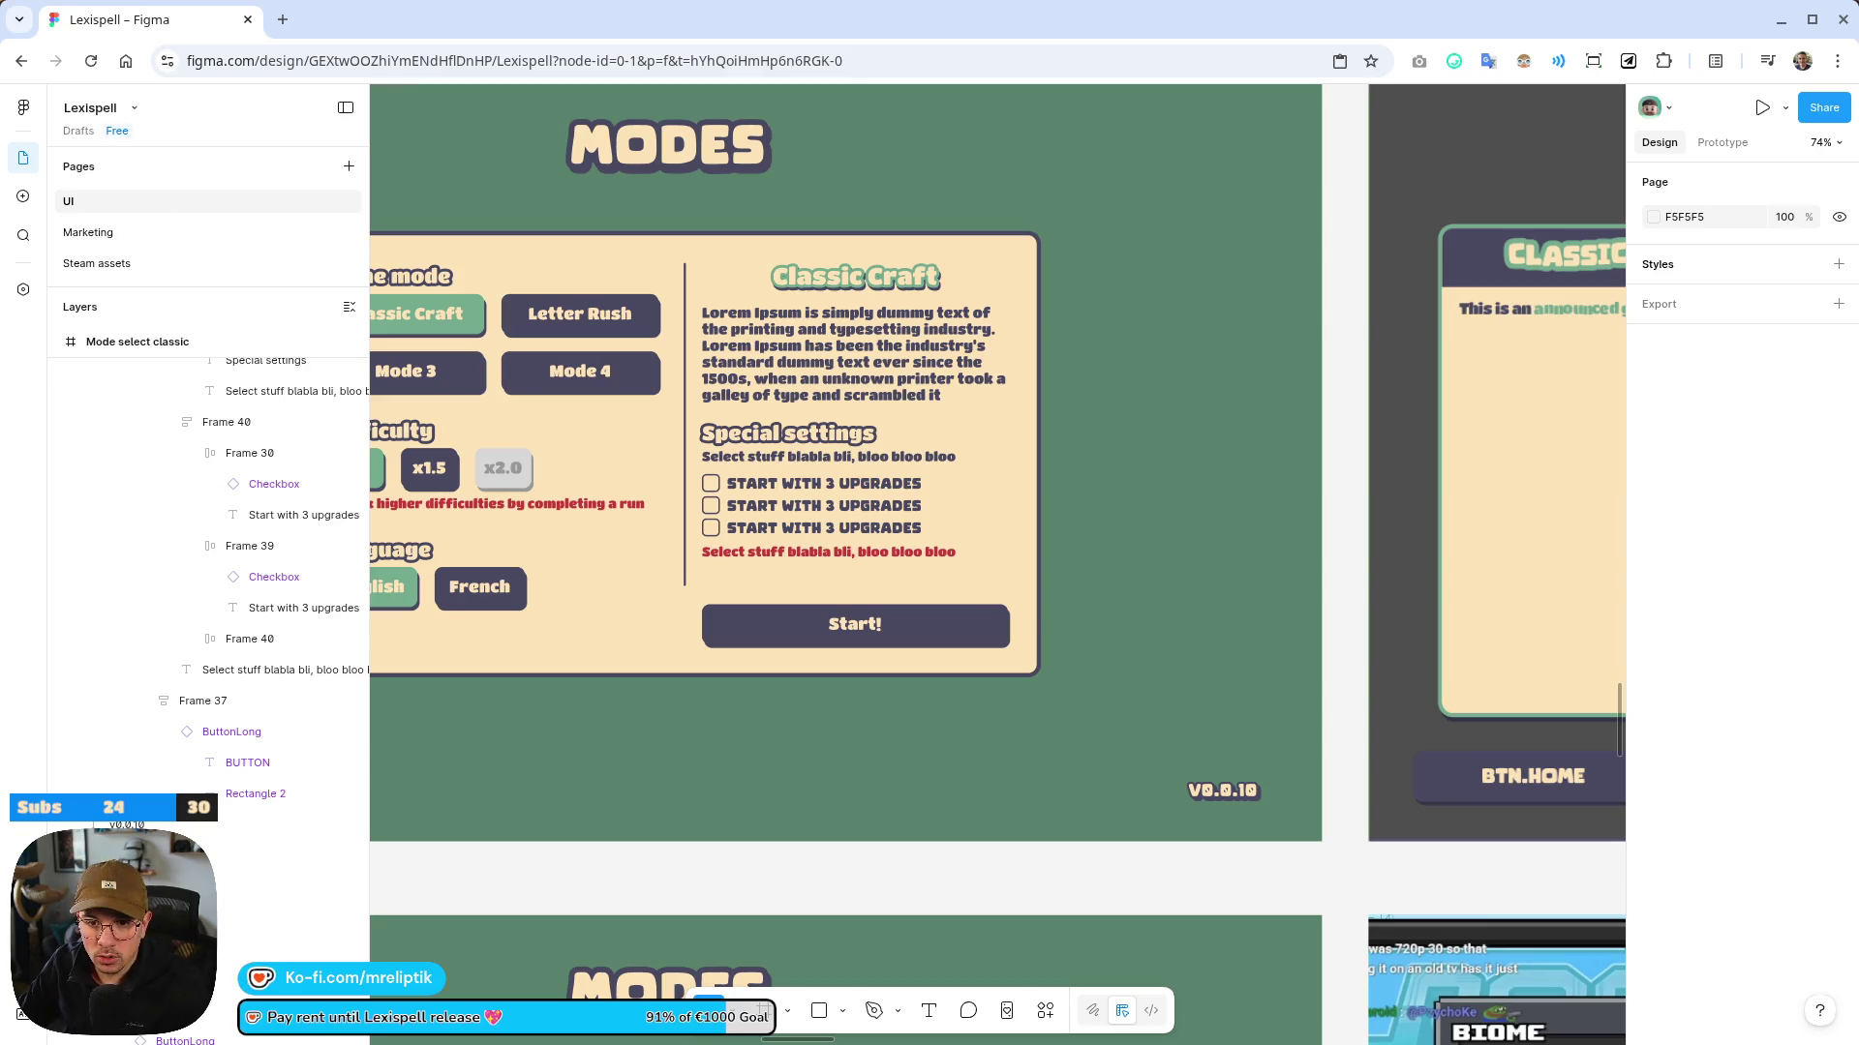
Step: Turn down the system volume and narrow the layers panel to give the canvas more room
key("XF86AudioLowerVolume")
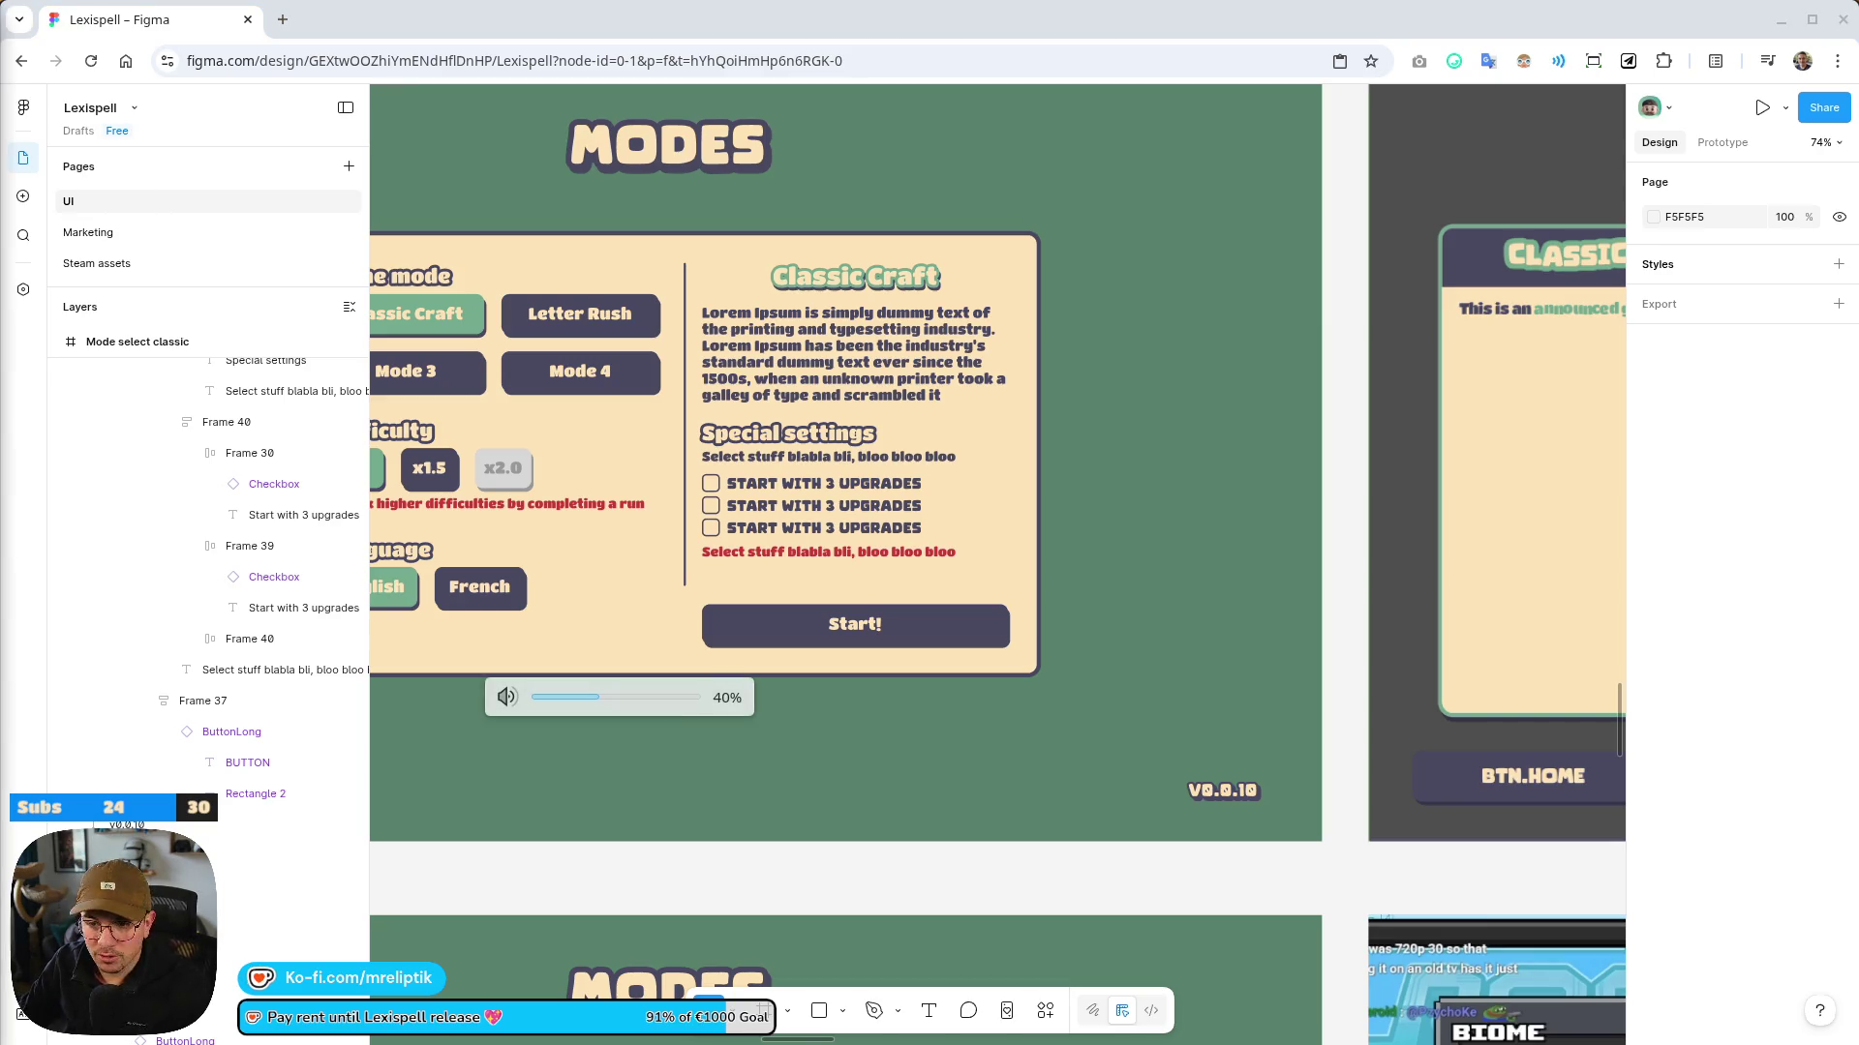
mouse_move(367, 175)
left_mouse_down()
mouse_move(261, 198)
mouse_move(303, 203)
left_mouse_up()
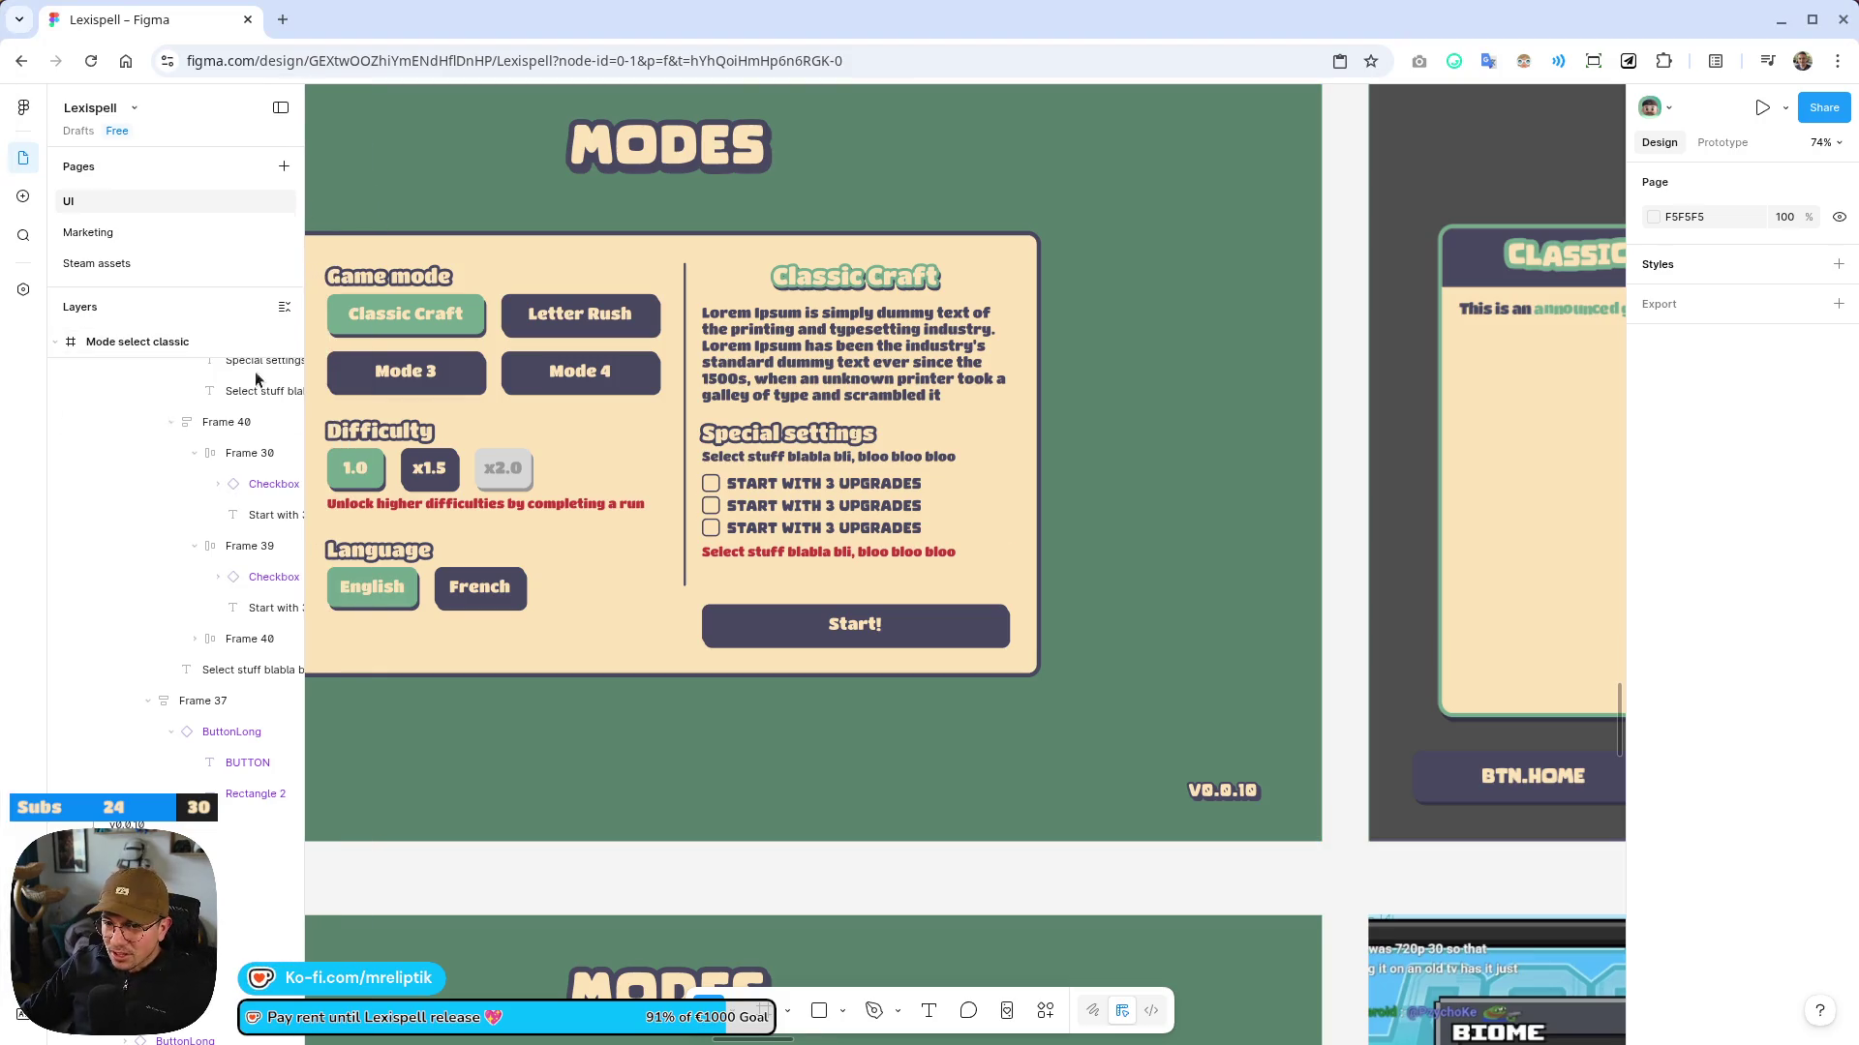
scroll(717, 581, "up", 1)
scroll(717, 581, "down", 3)
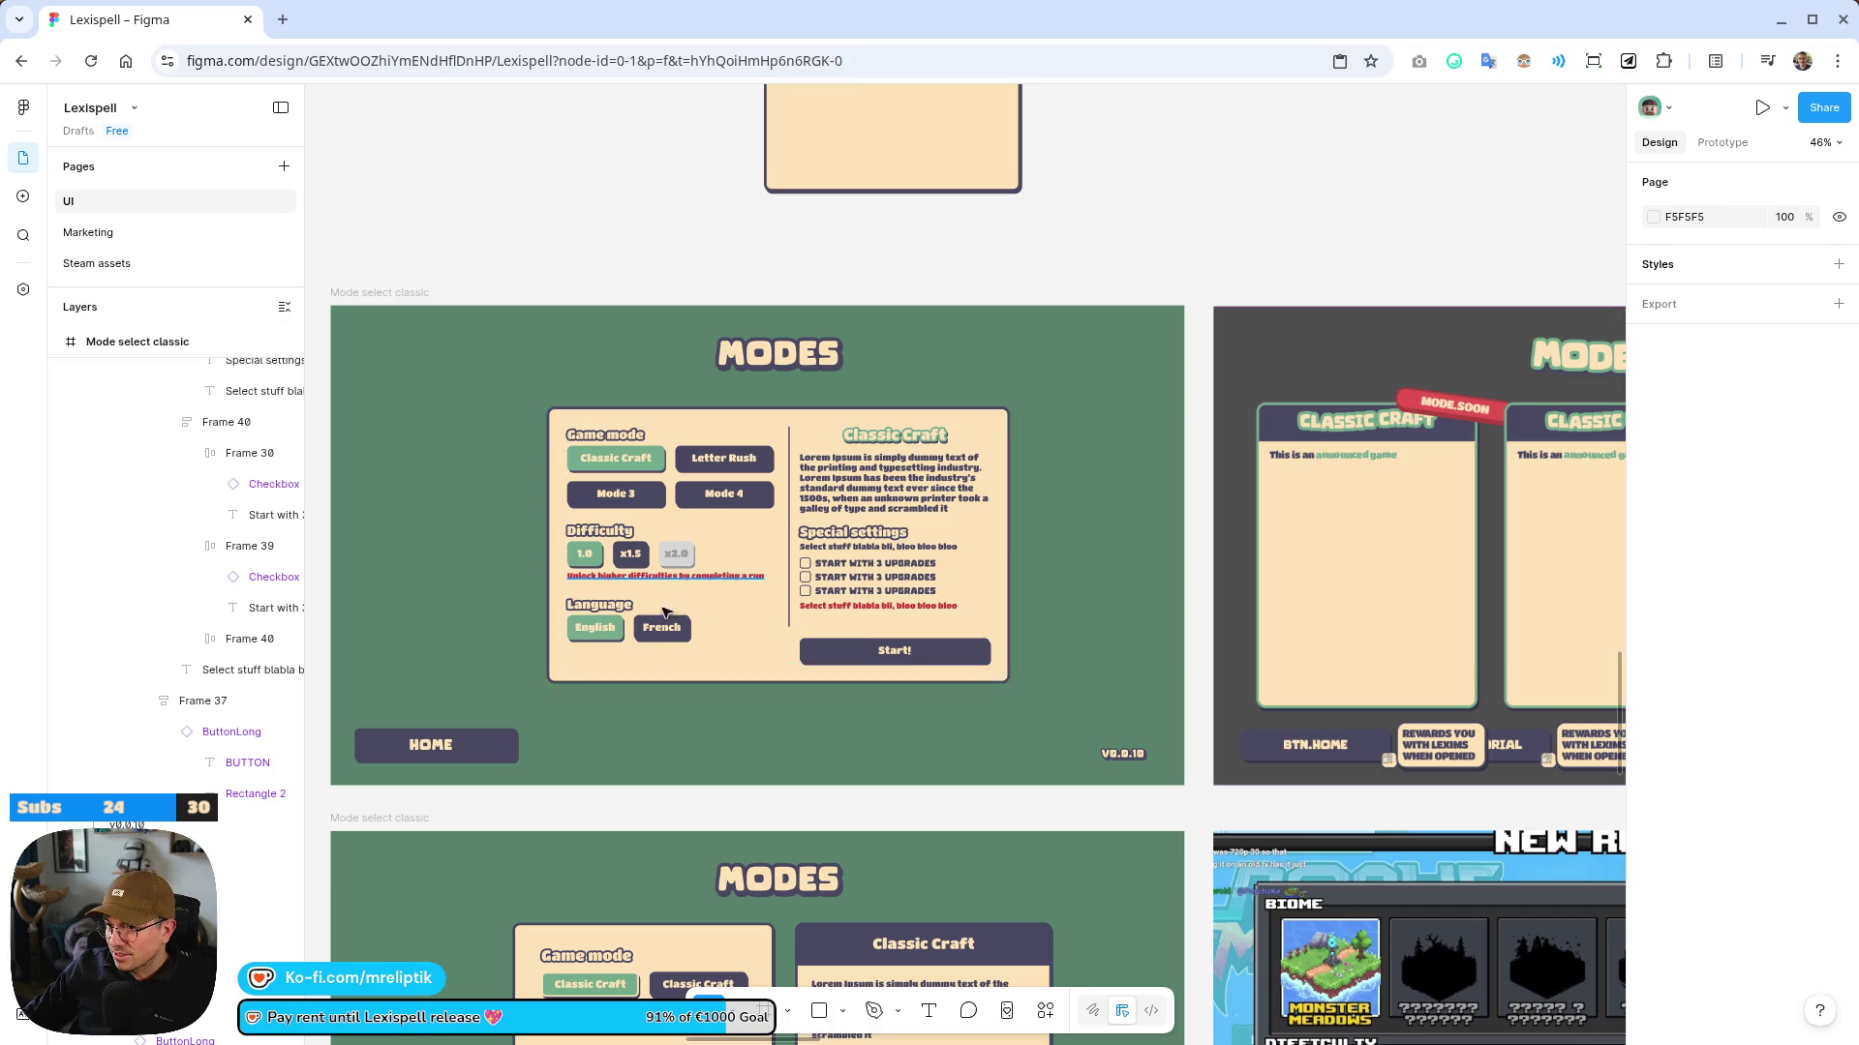
Step: Zoom to the Lexispell mode panel and select Frame 30 on the canvas
scroll(794, 586, "down", 1)
scroll(794, 586, "right", 1)
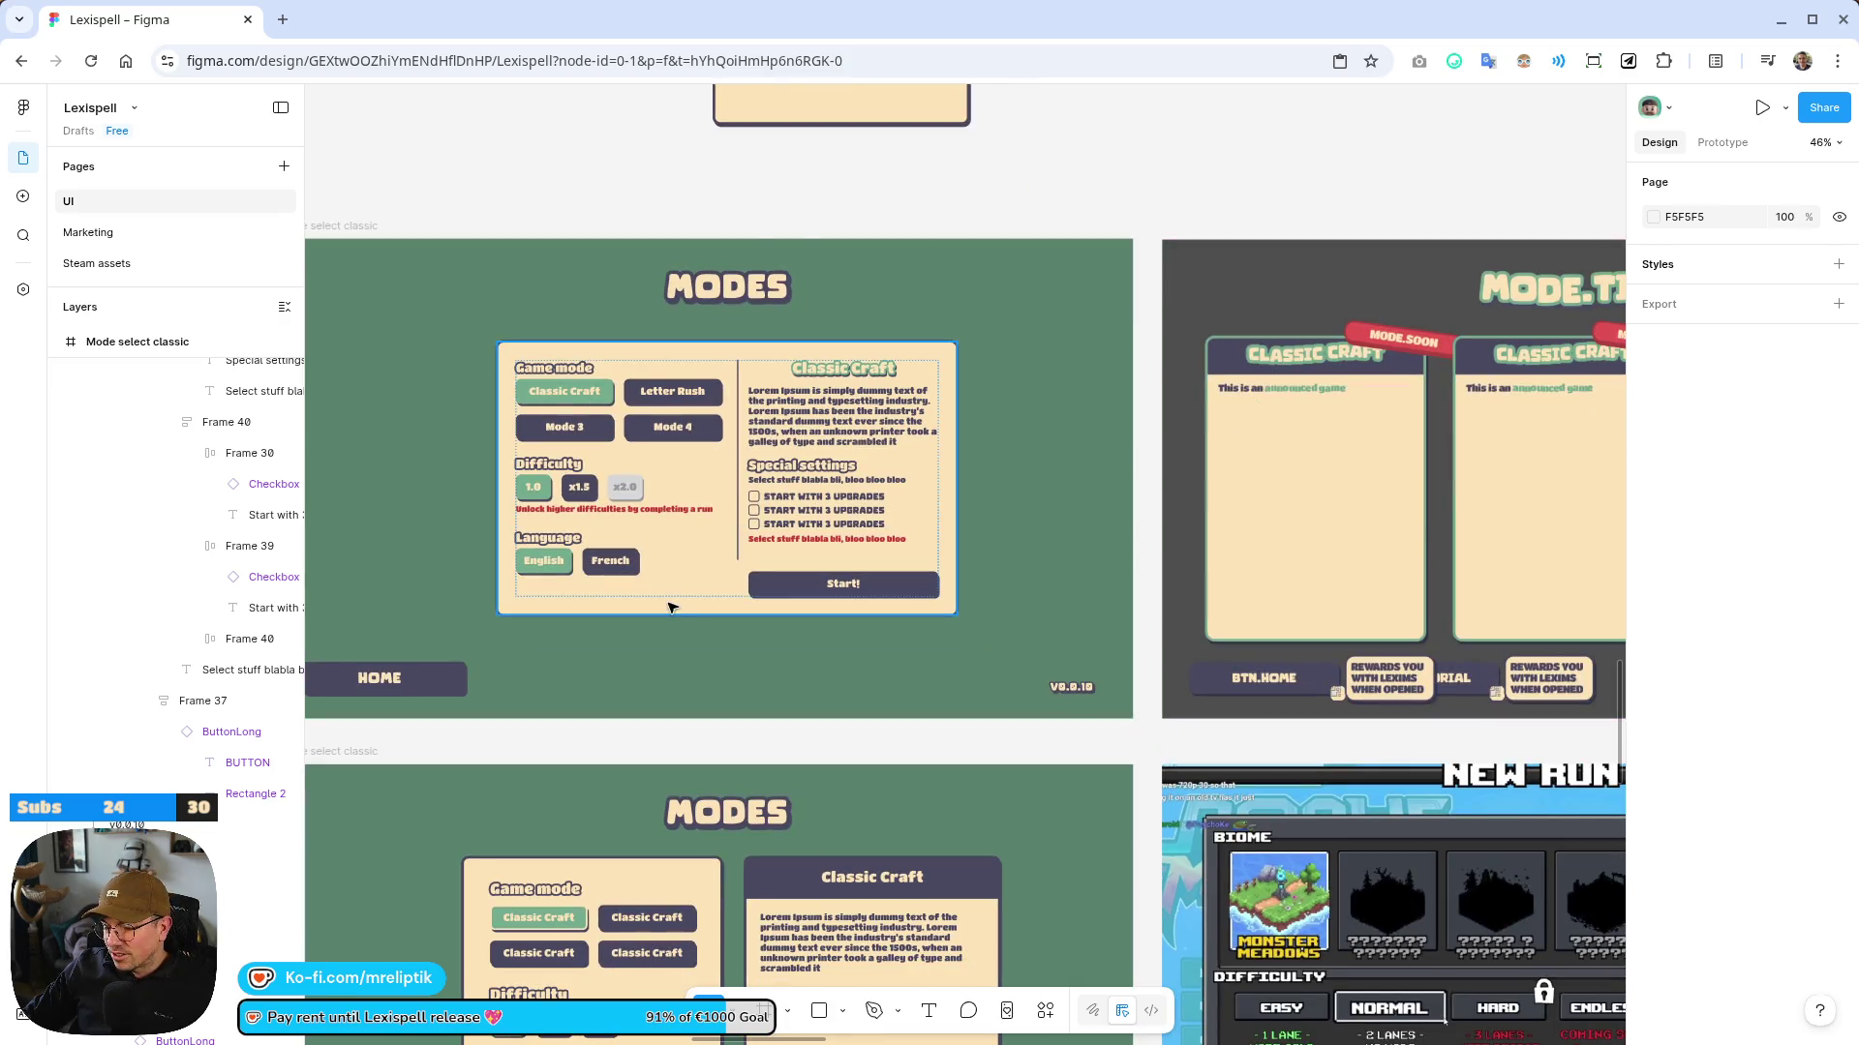
scroll(739, 464, "down", 3)
scroll(739, 478, "up", 3)
scroll(738, 478, "up", 3, "ctrl")
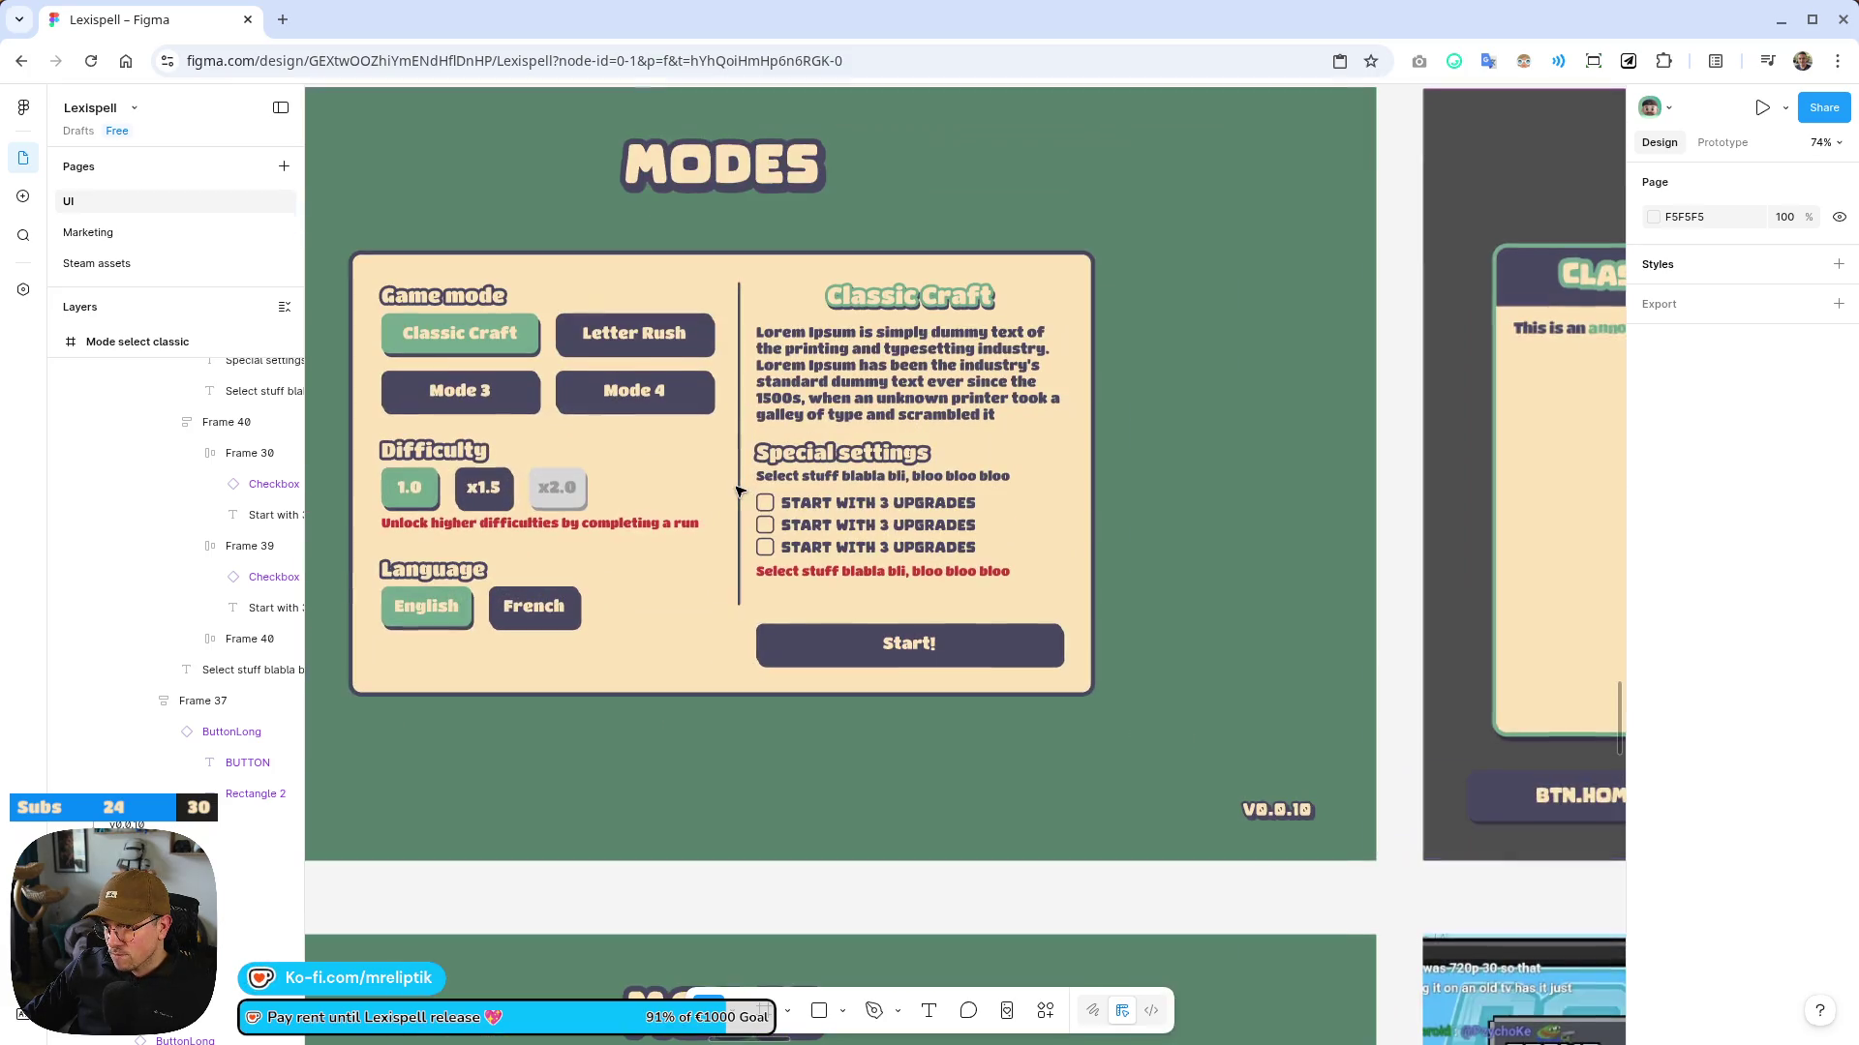
scroll(695, 600, "up", 1)
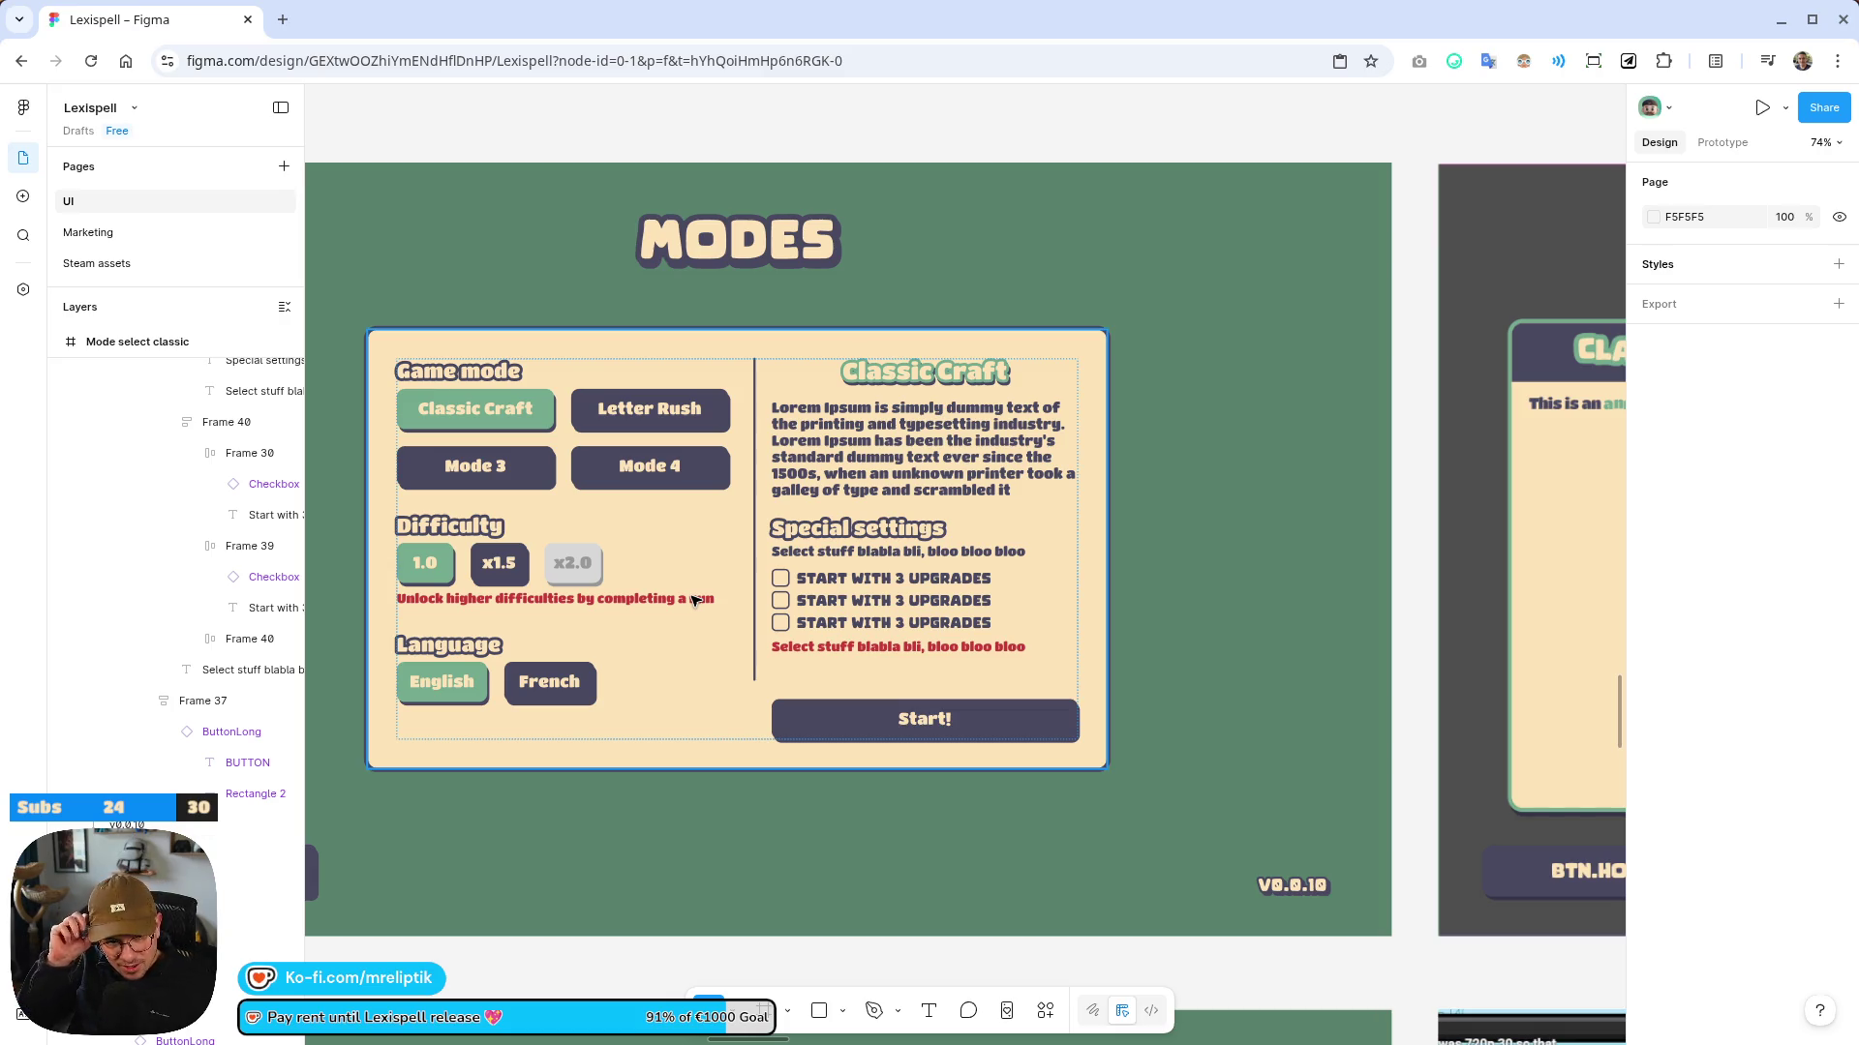
scroll(677, 545, "down", 3)
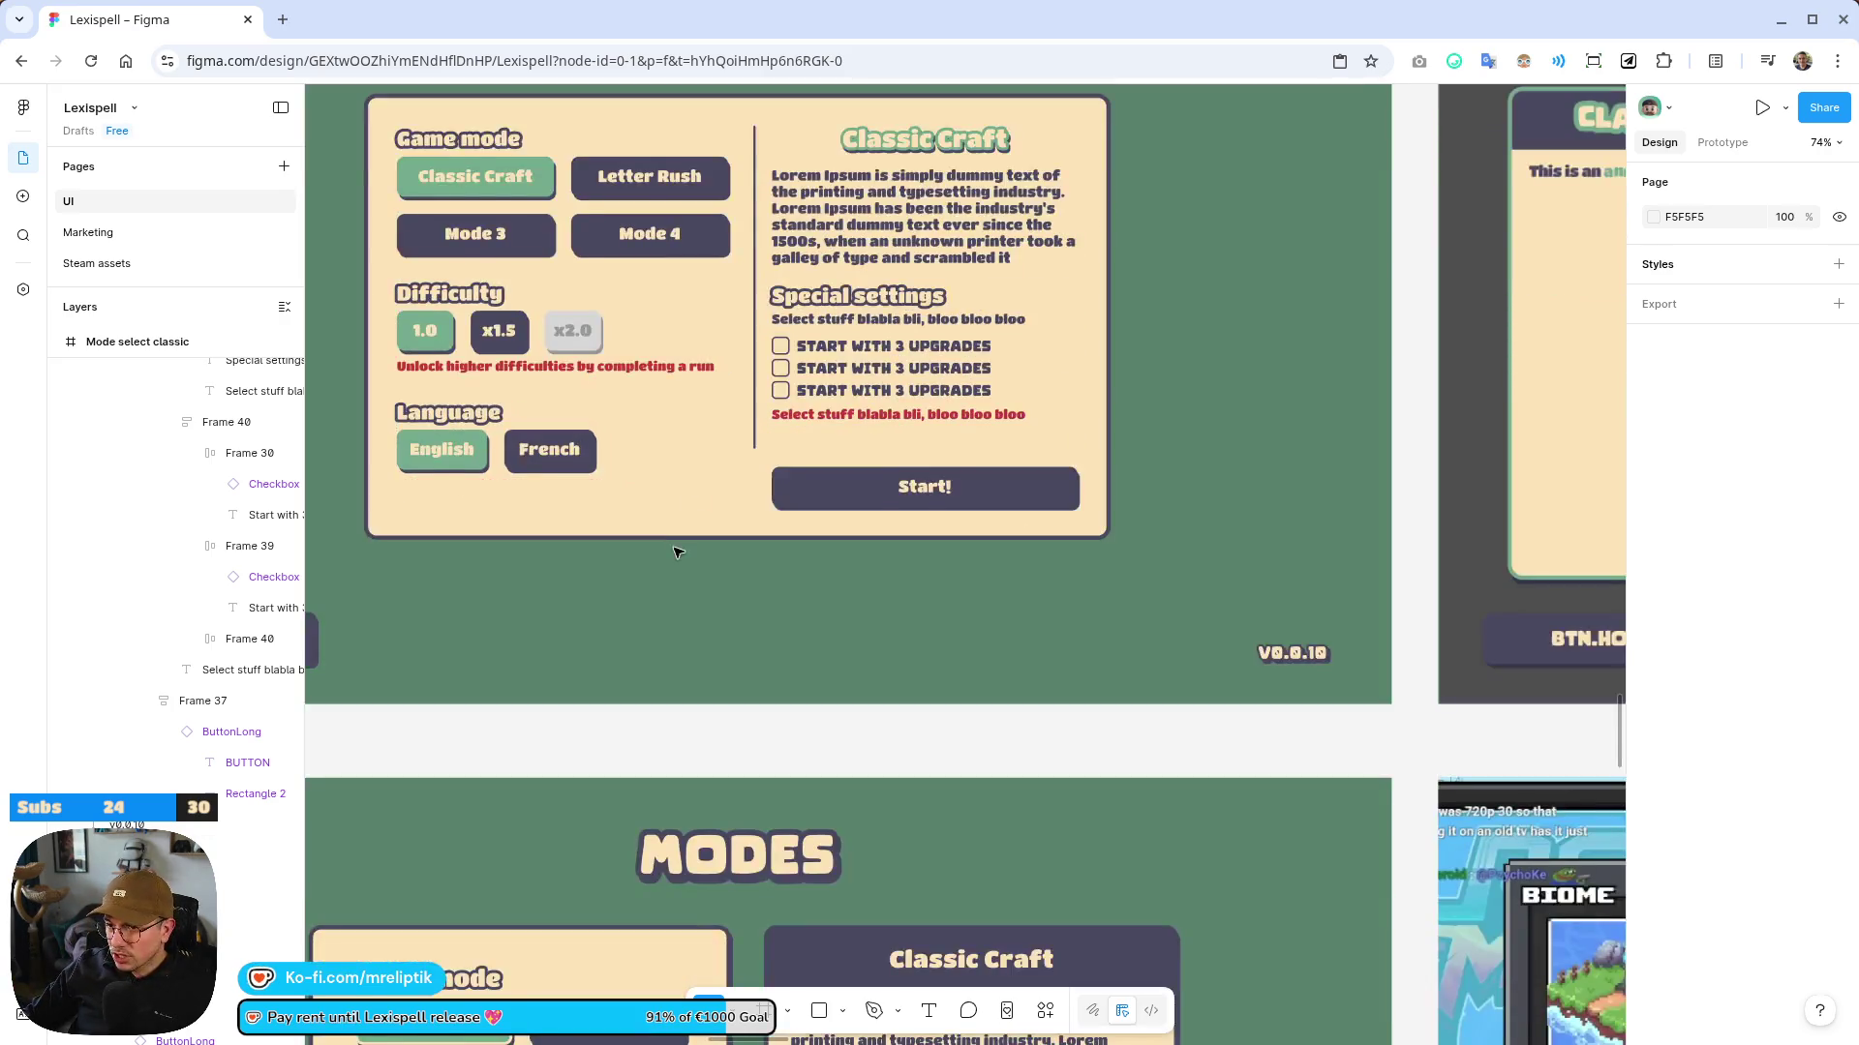
scroll(726, 542, "up", 3)
scroll(871, 581, "down", 2, "ctrl")
scroll(949, 607, "up", 1)
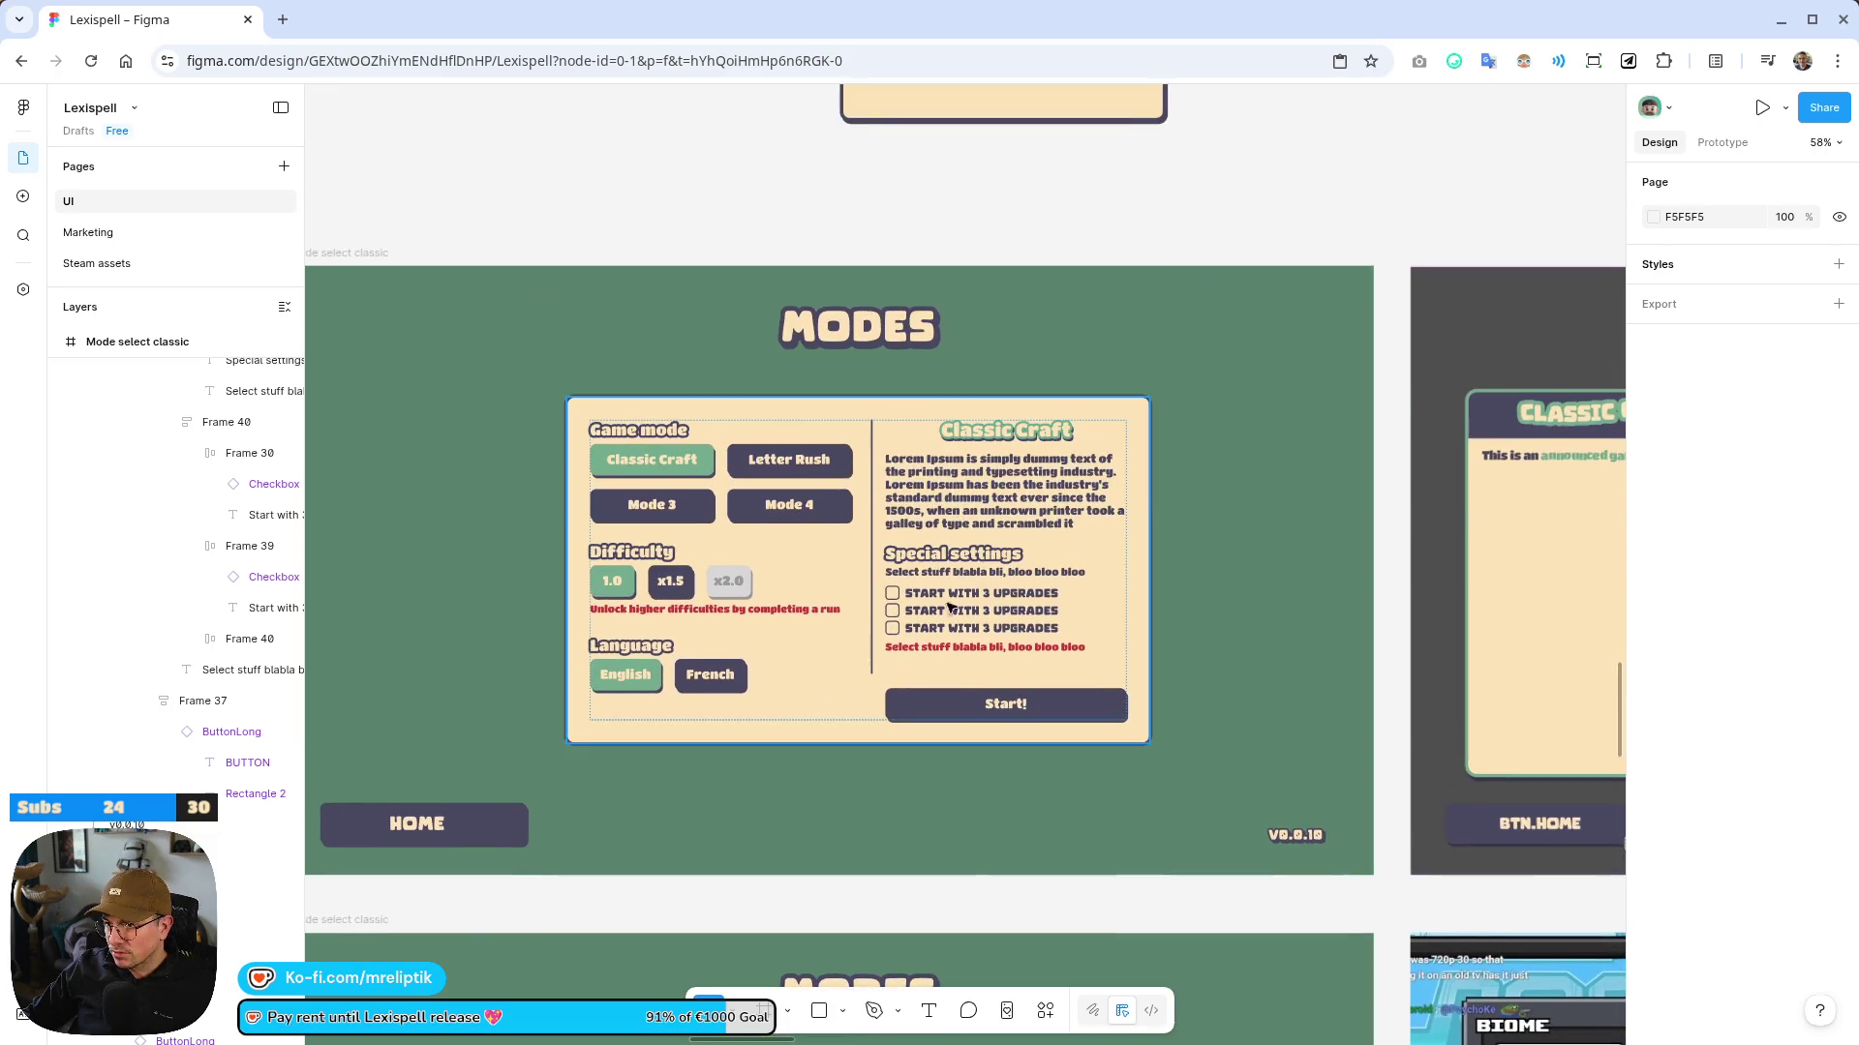
left_click(1149, 506)
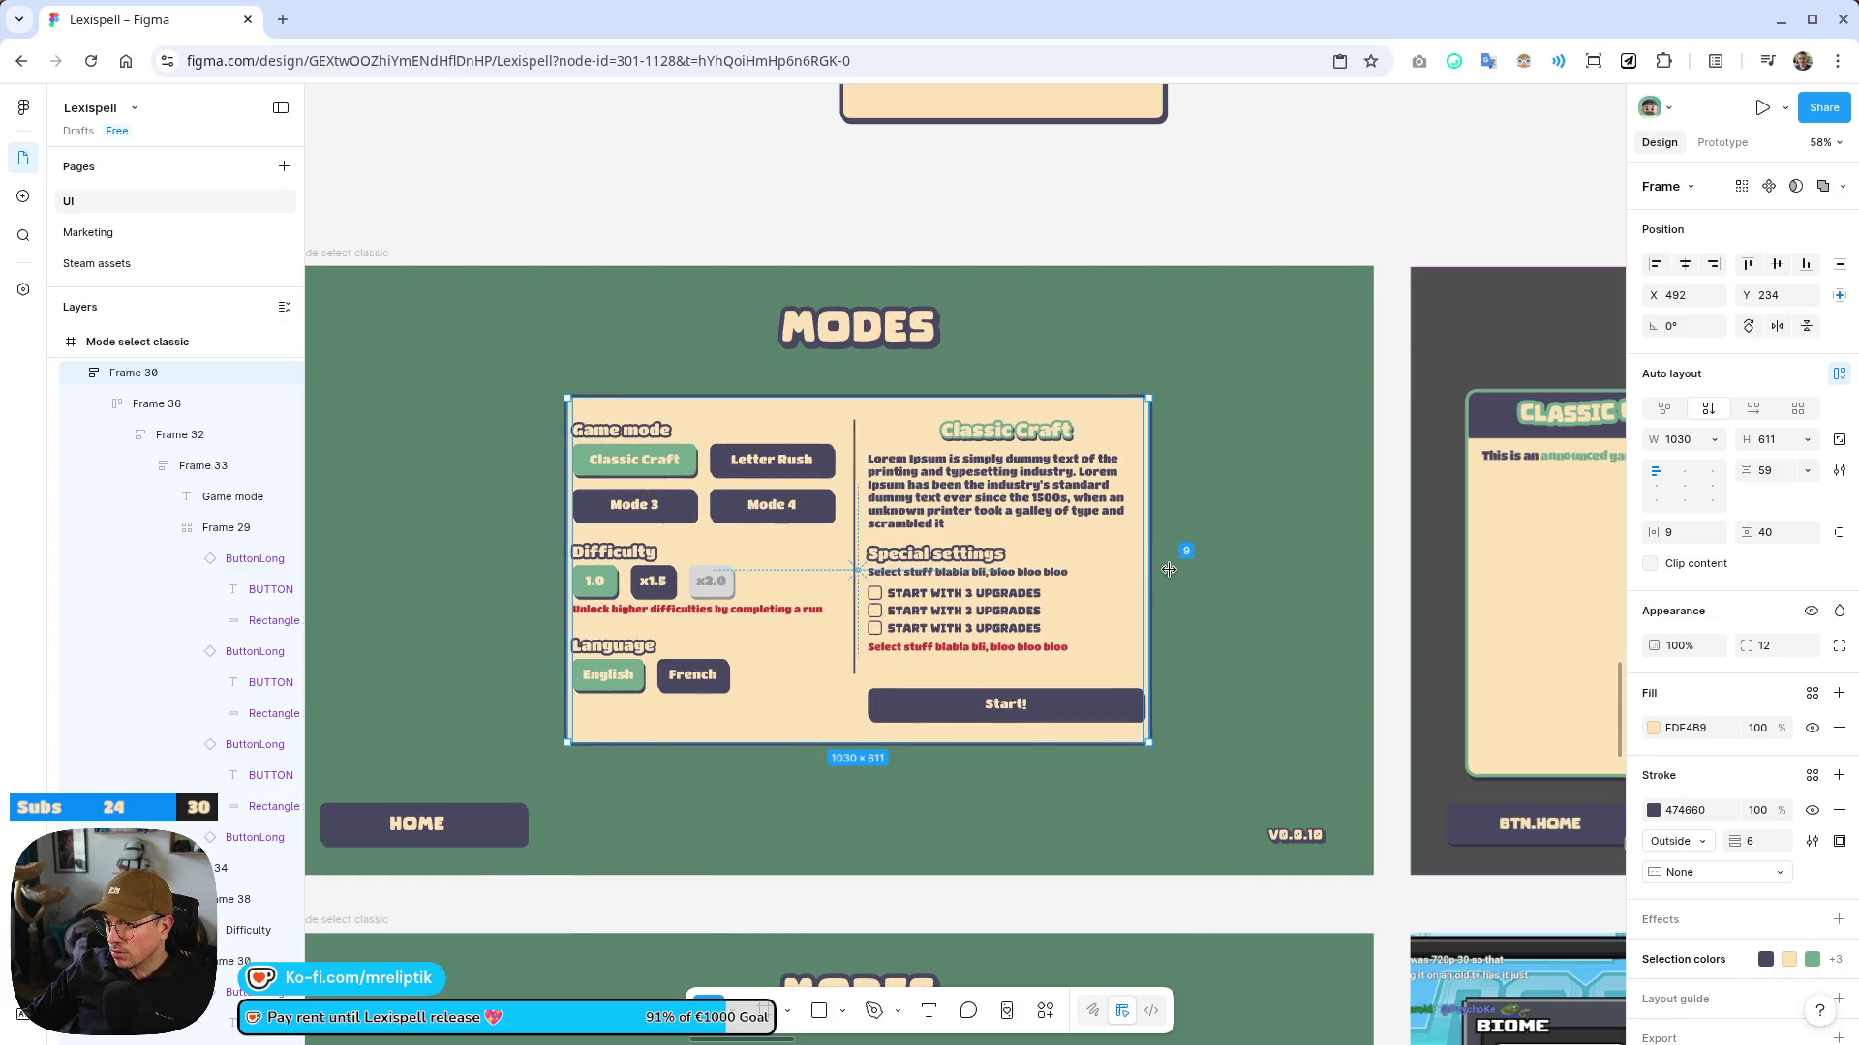
Step: Set Frame 30's height to Hug contents, undo the trial widening, and deselect
double_click(787, 398)
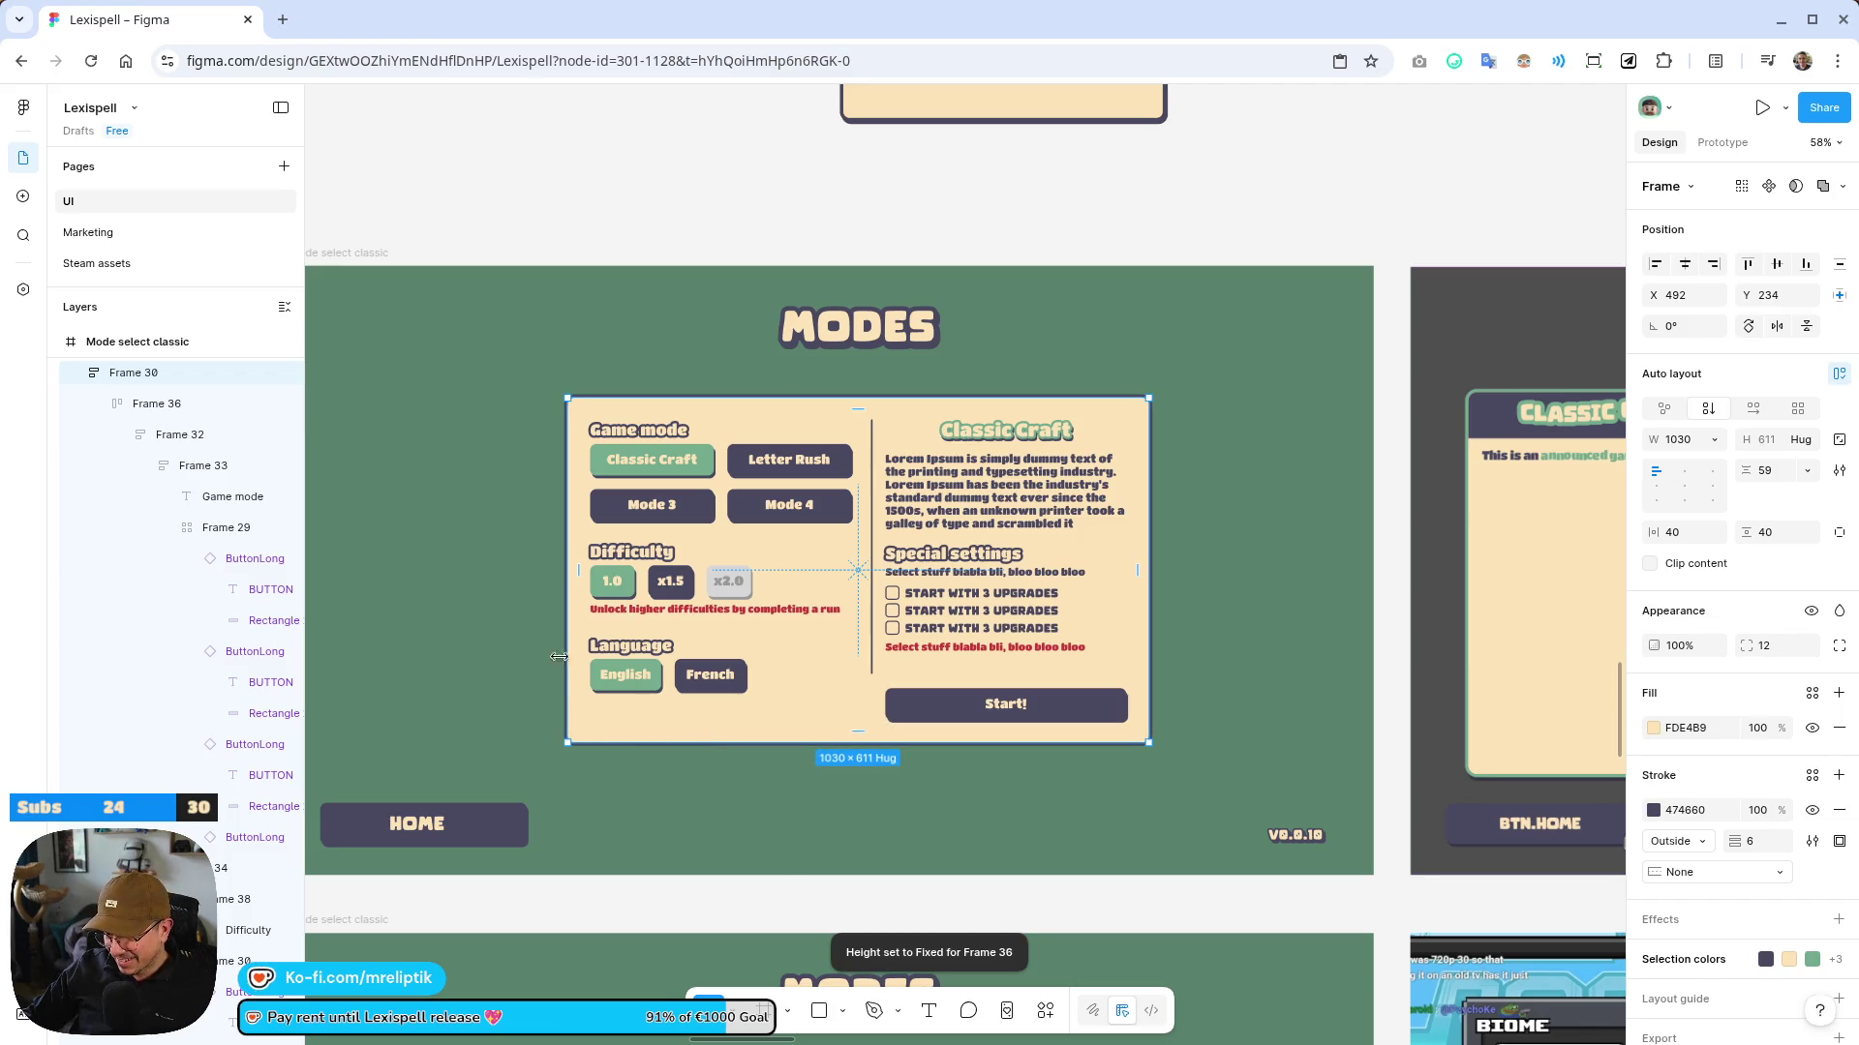
mouse_move(560, 619)
left_mouse_down()
mouse_move(526, 615)
mouse_move(567, 616)
left_mouse_up()
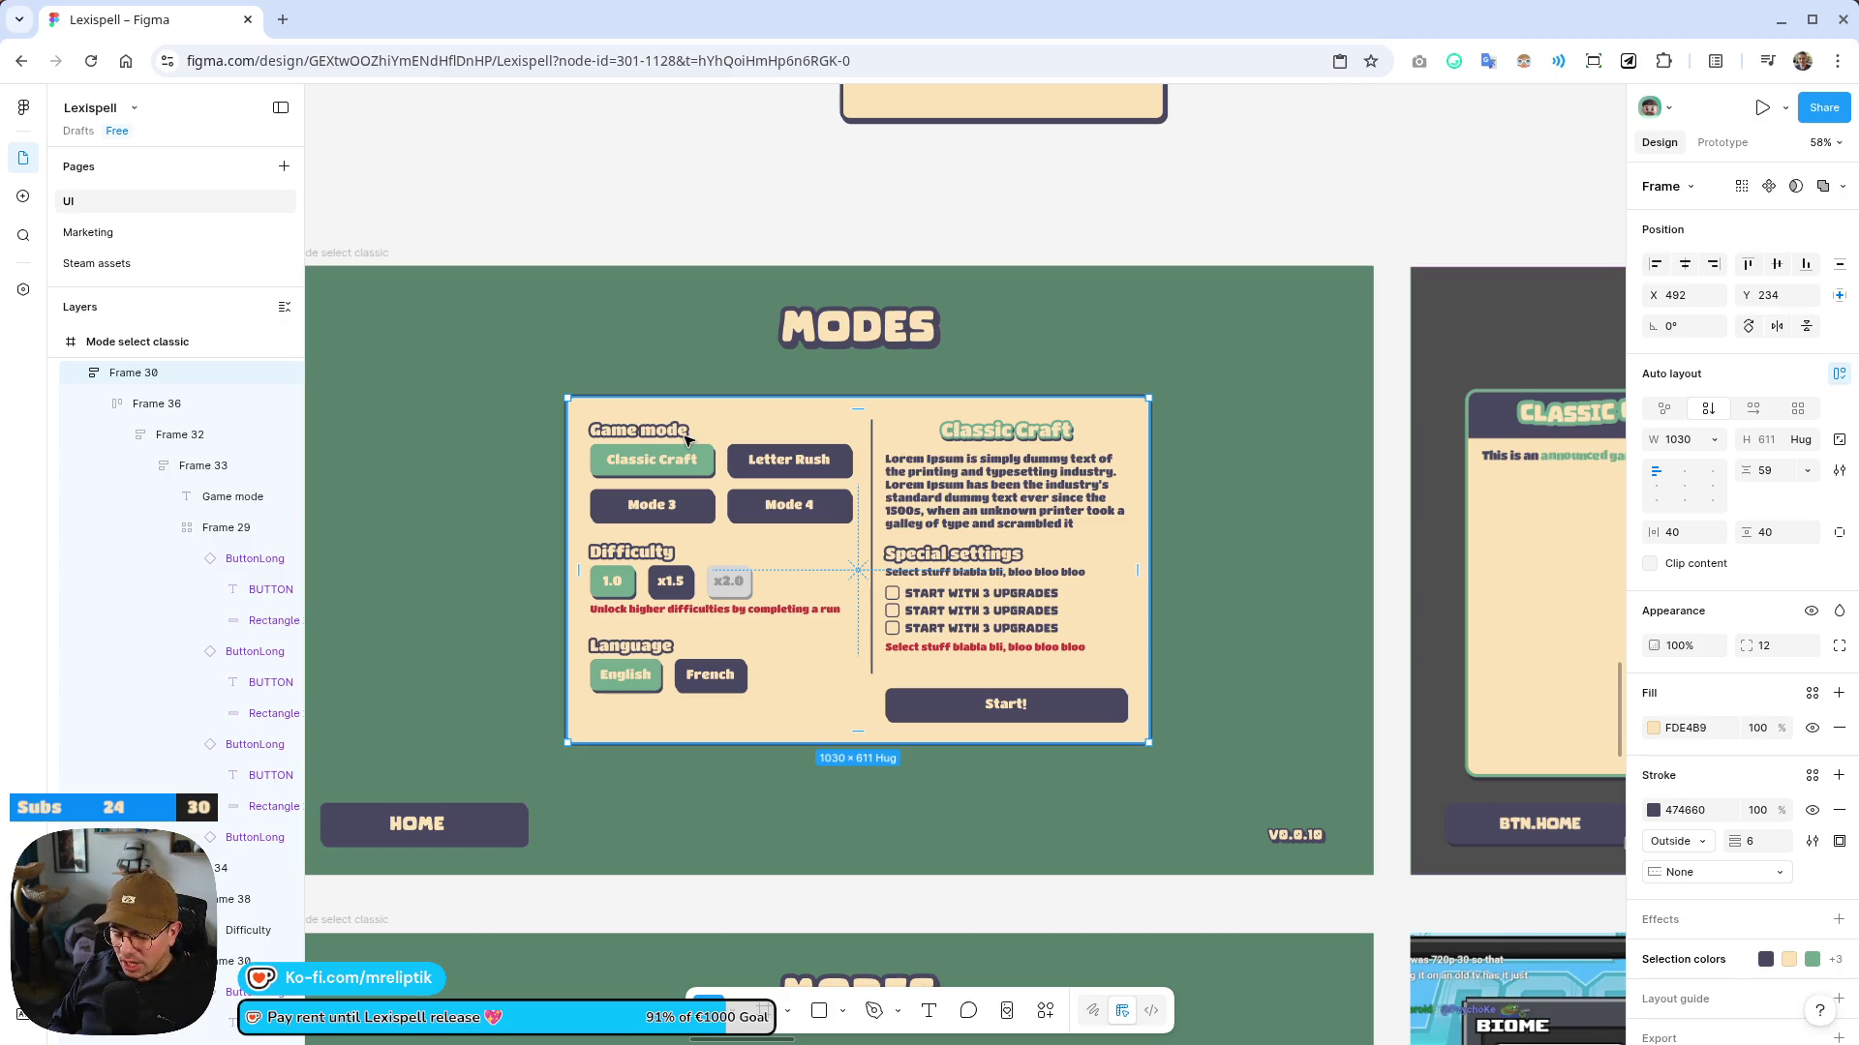
key("Escape")
scroll(731, 455, "down", 3)
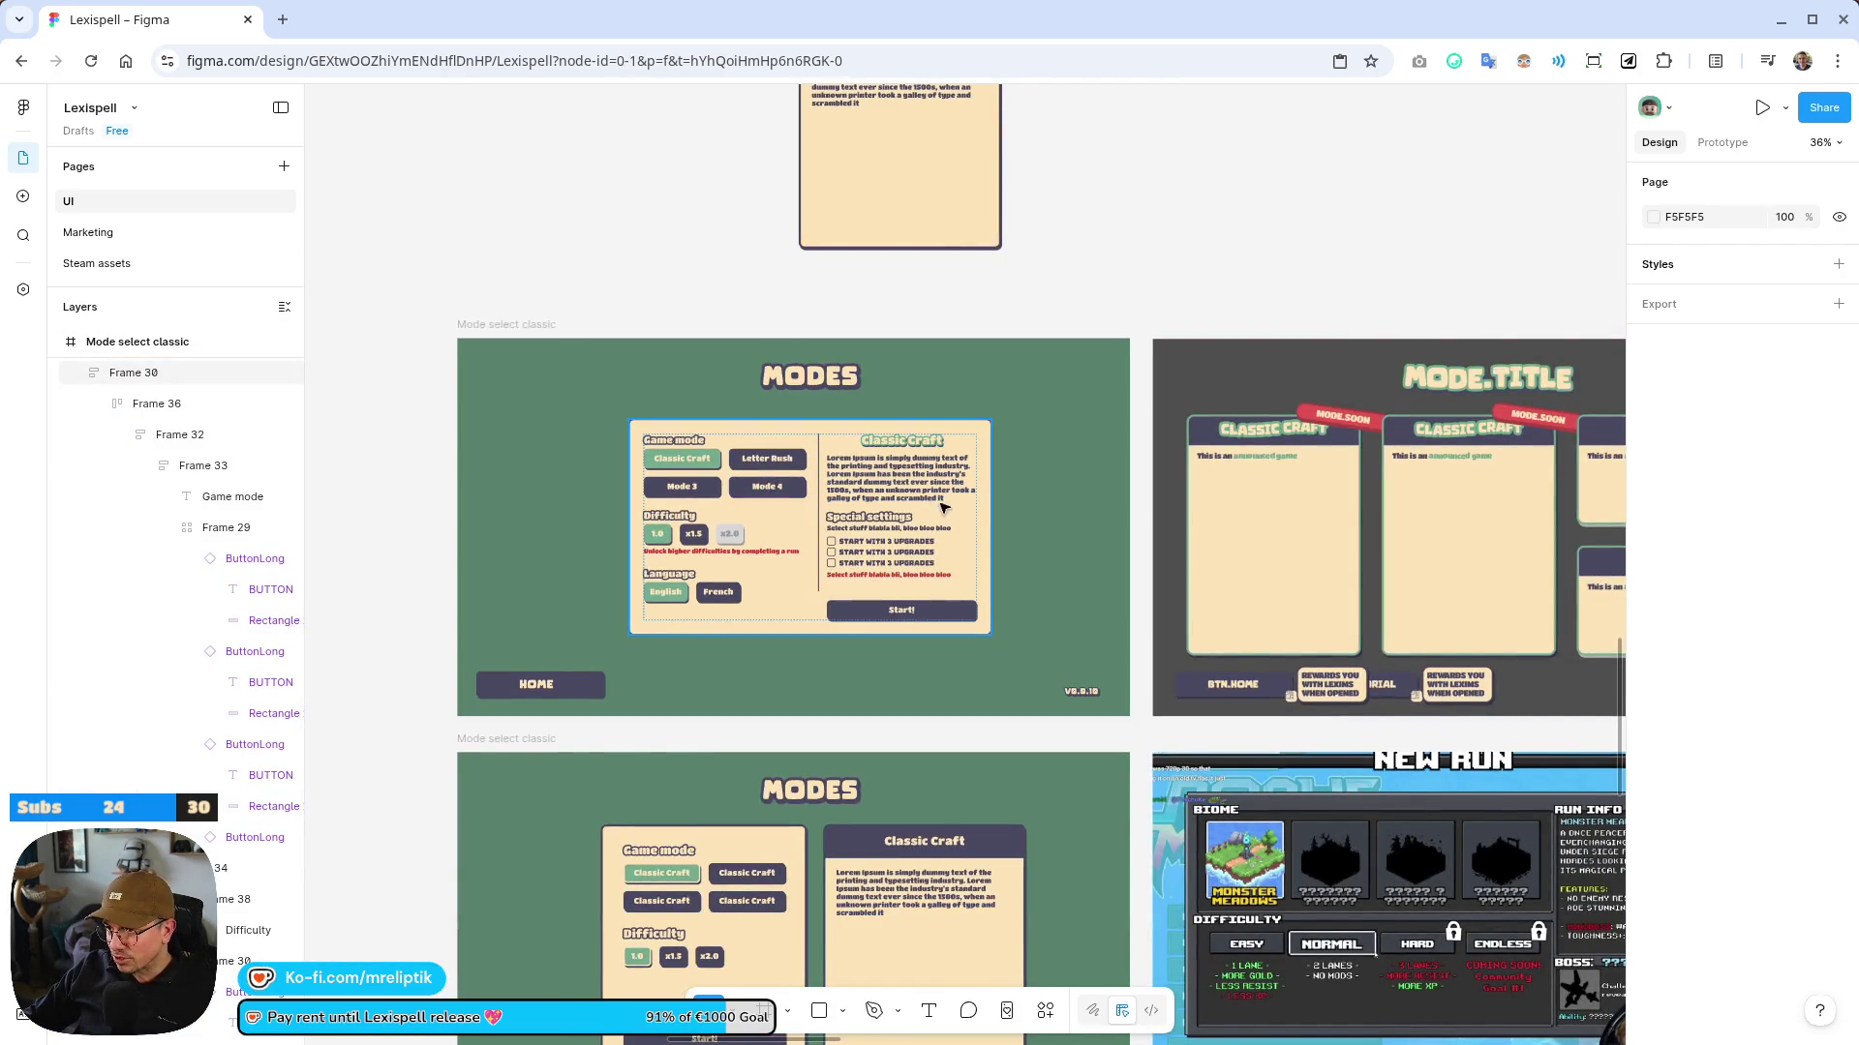
left_click(990, 471)
left_click(920, 290)
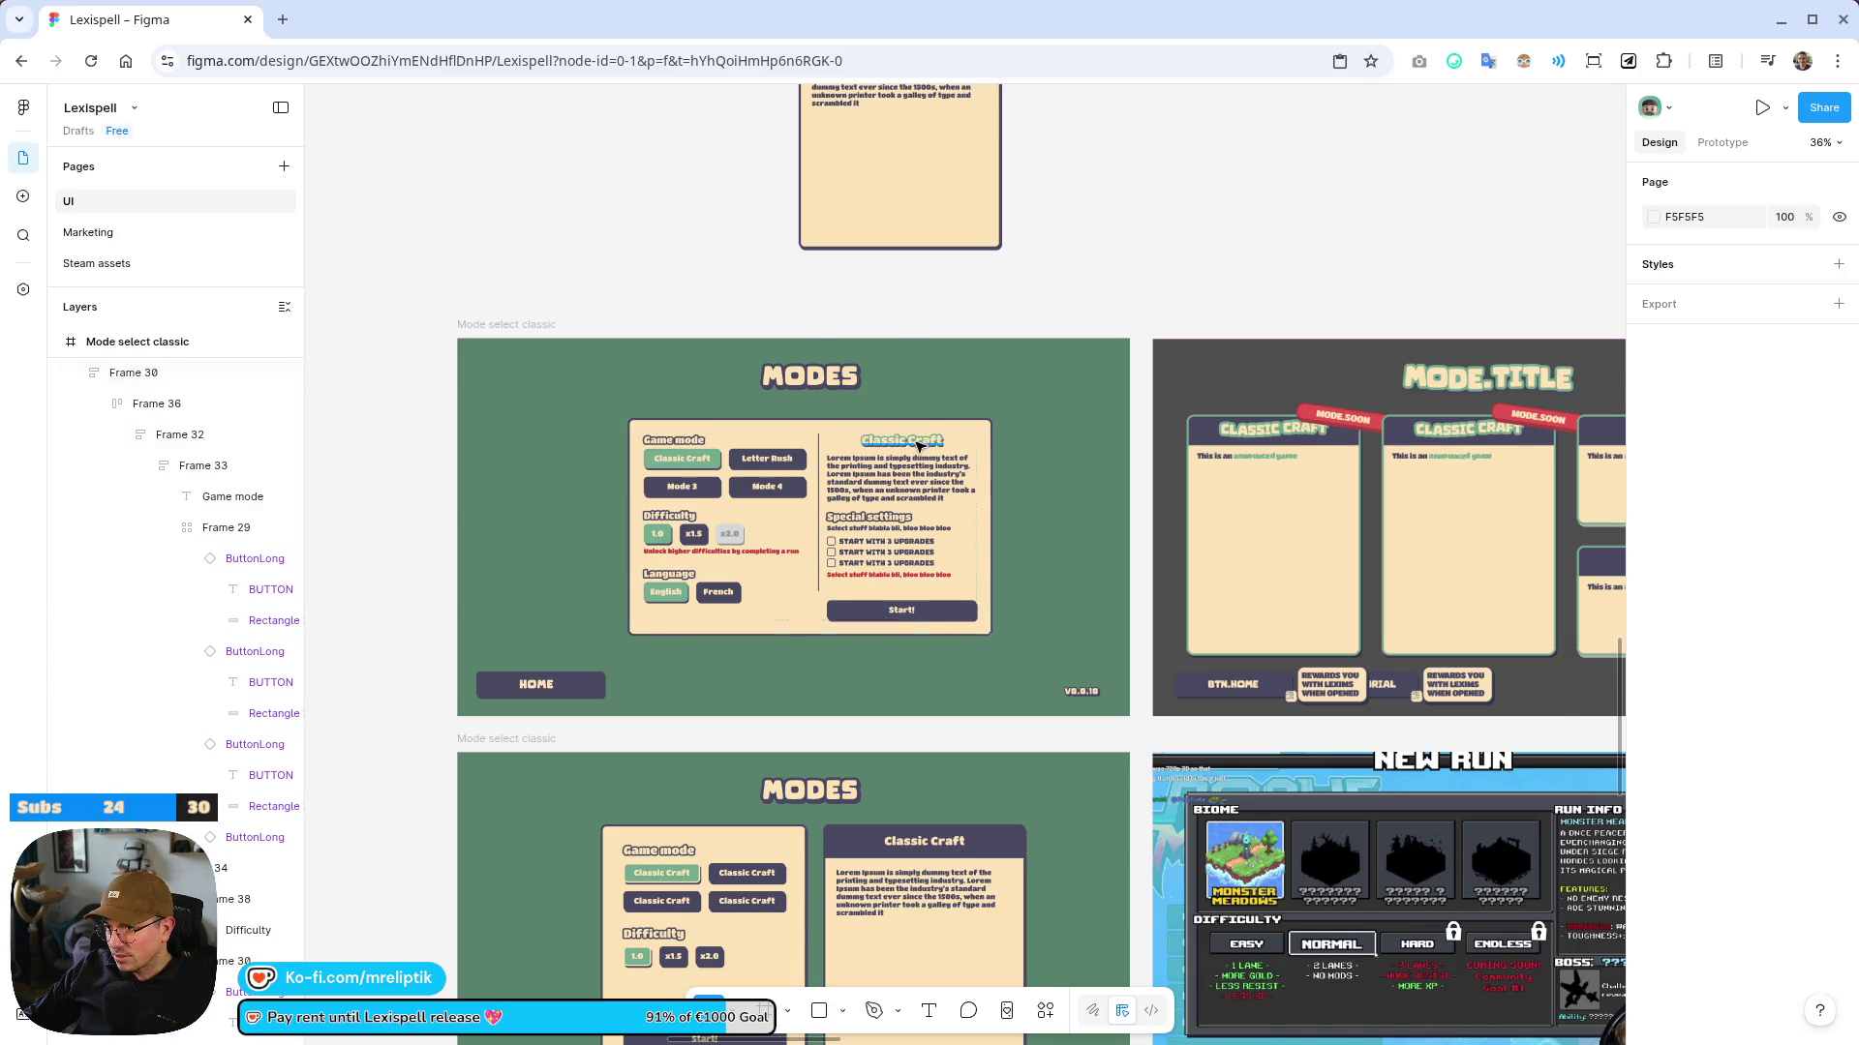
scroll(914, 462, "up", 2)
scroll(872, 494, "up", 3)
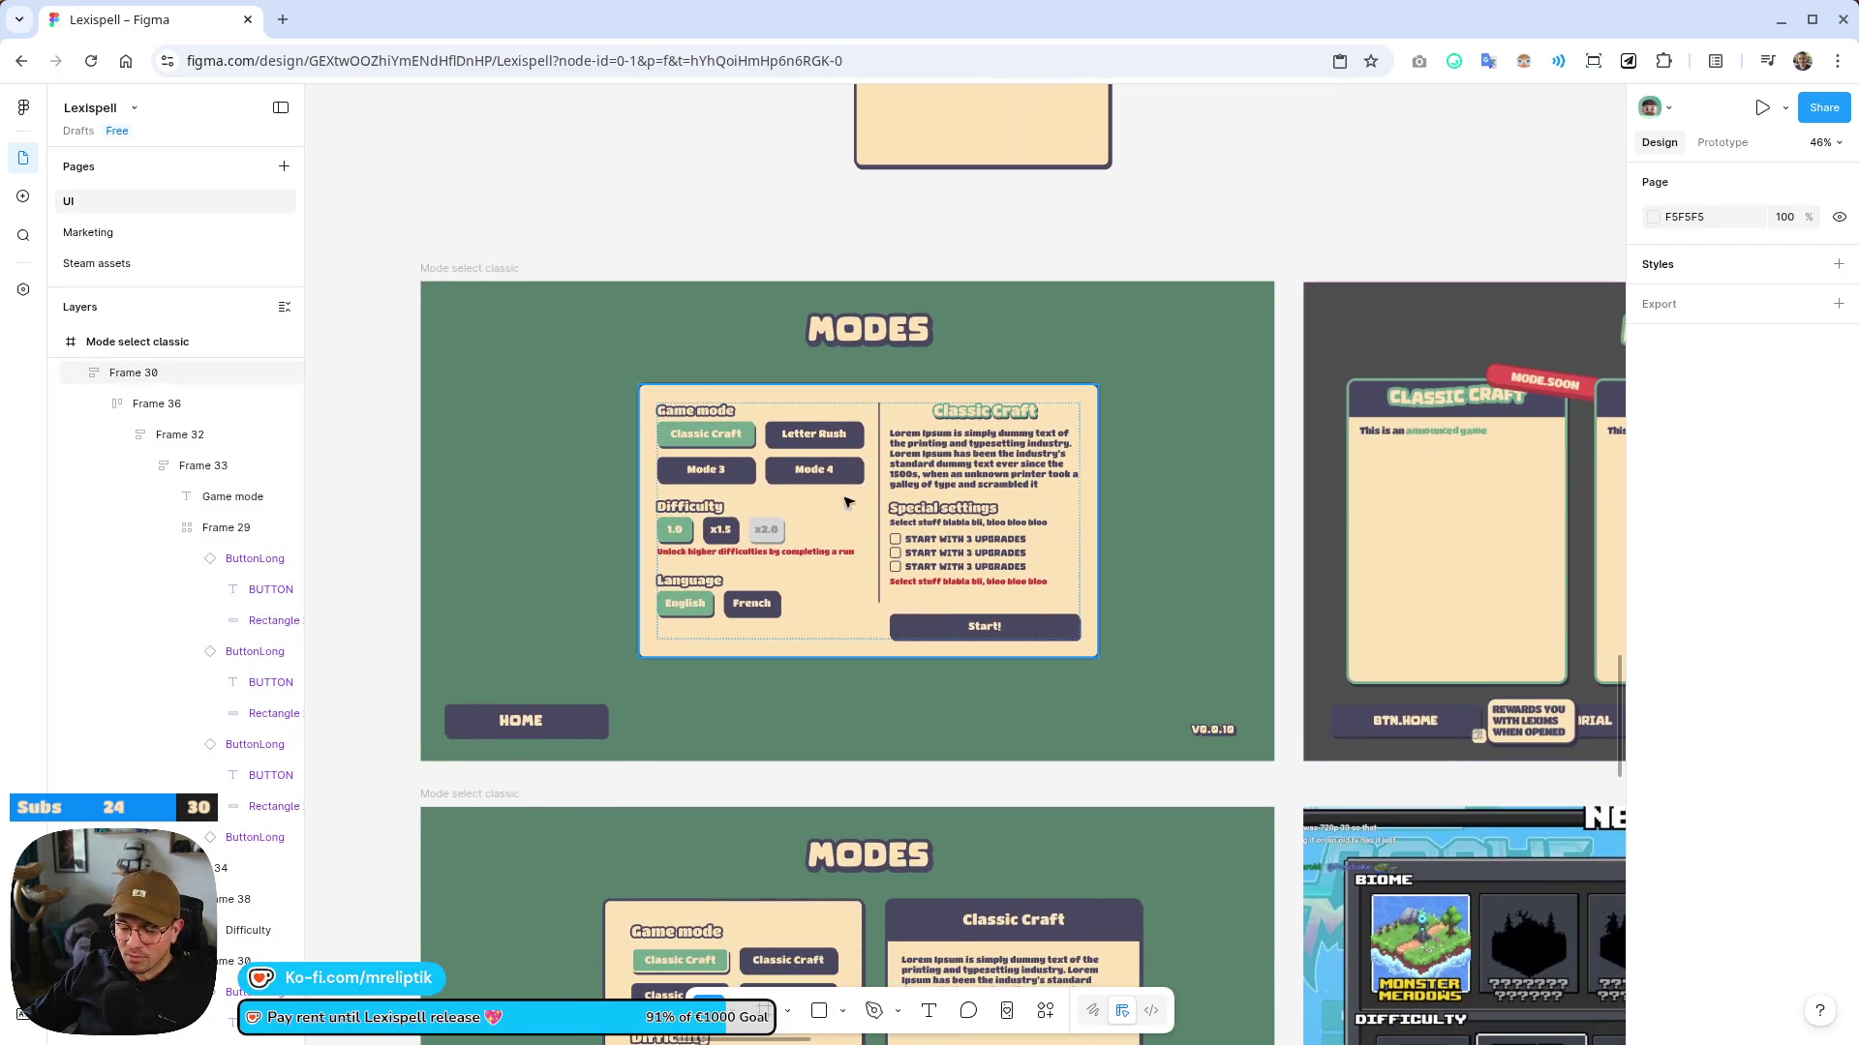
scroll(813, 523, "up", 2)
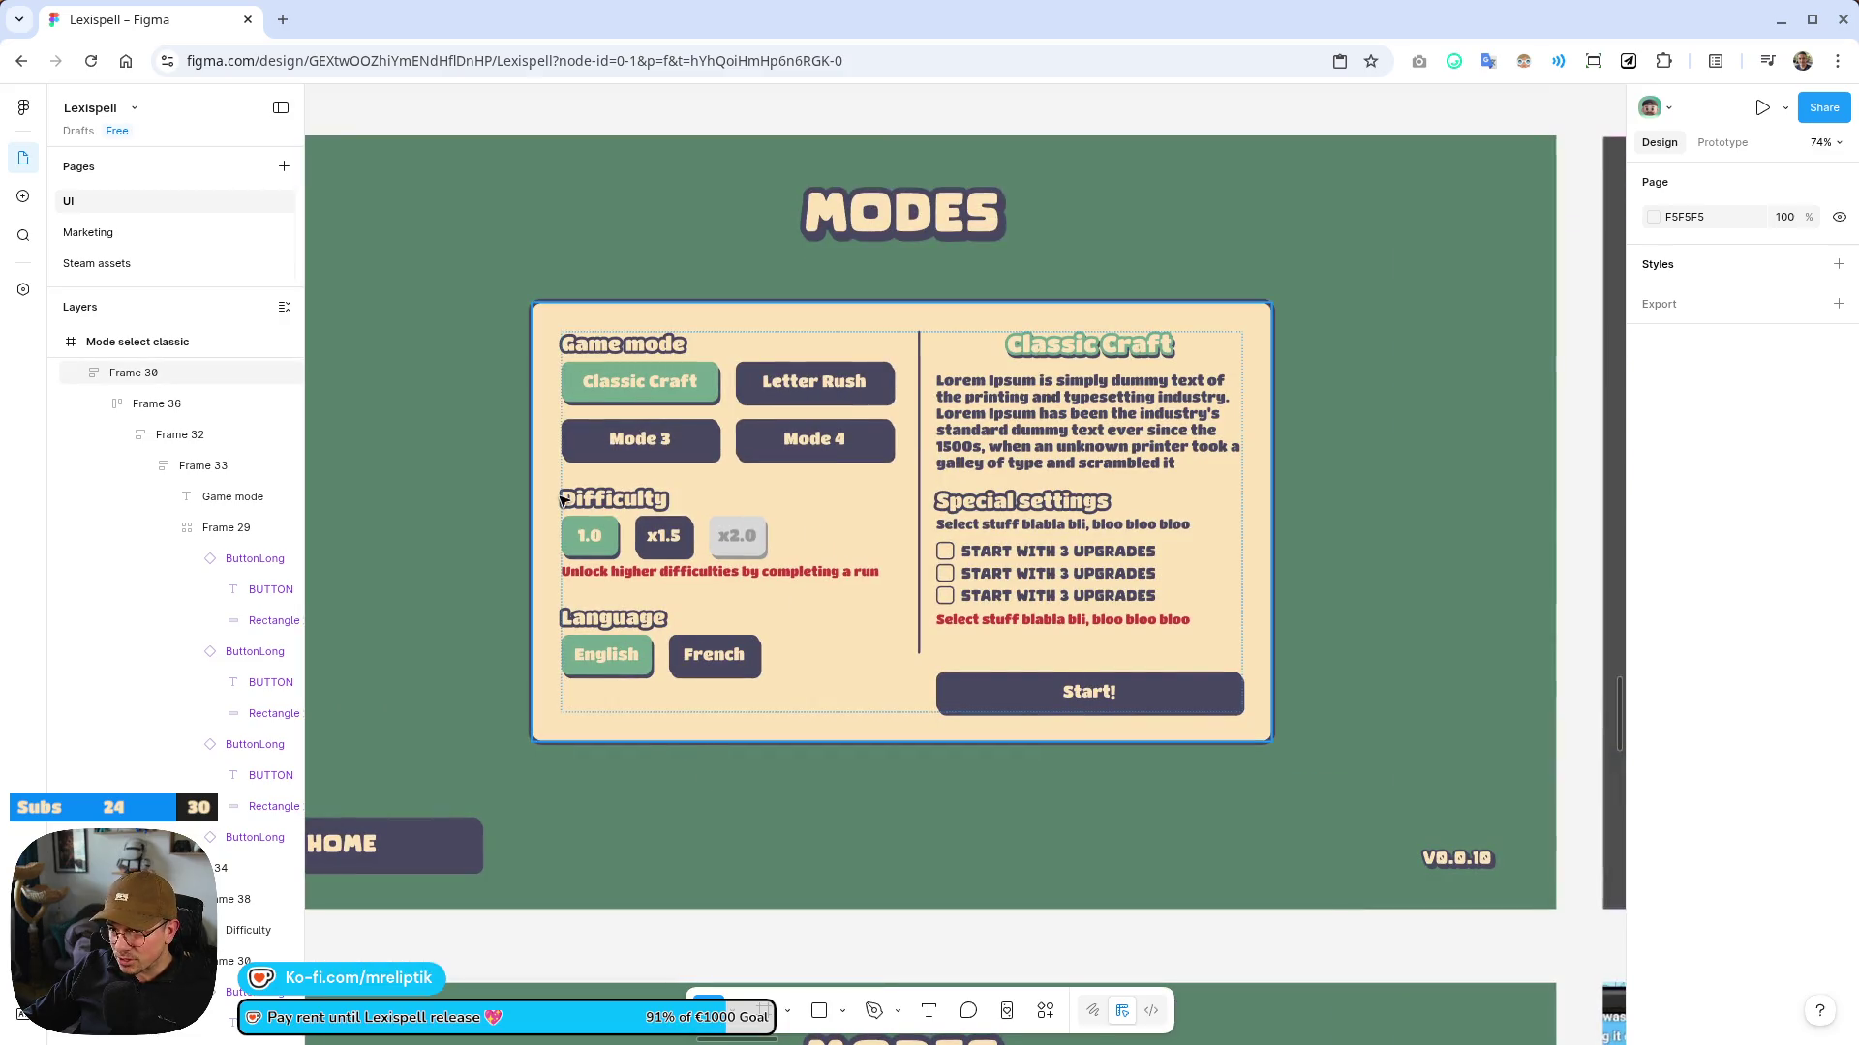
left_click(543, 442)
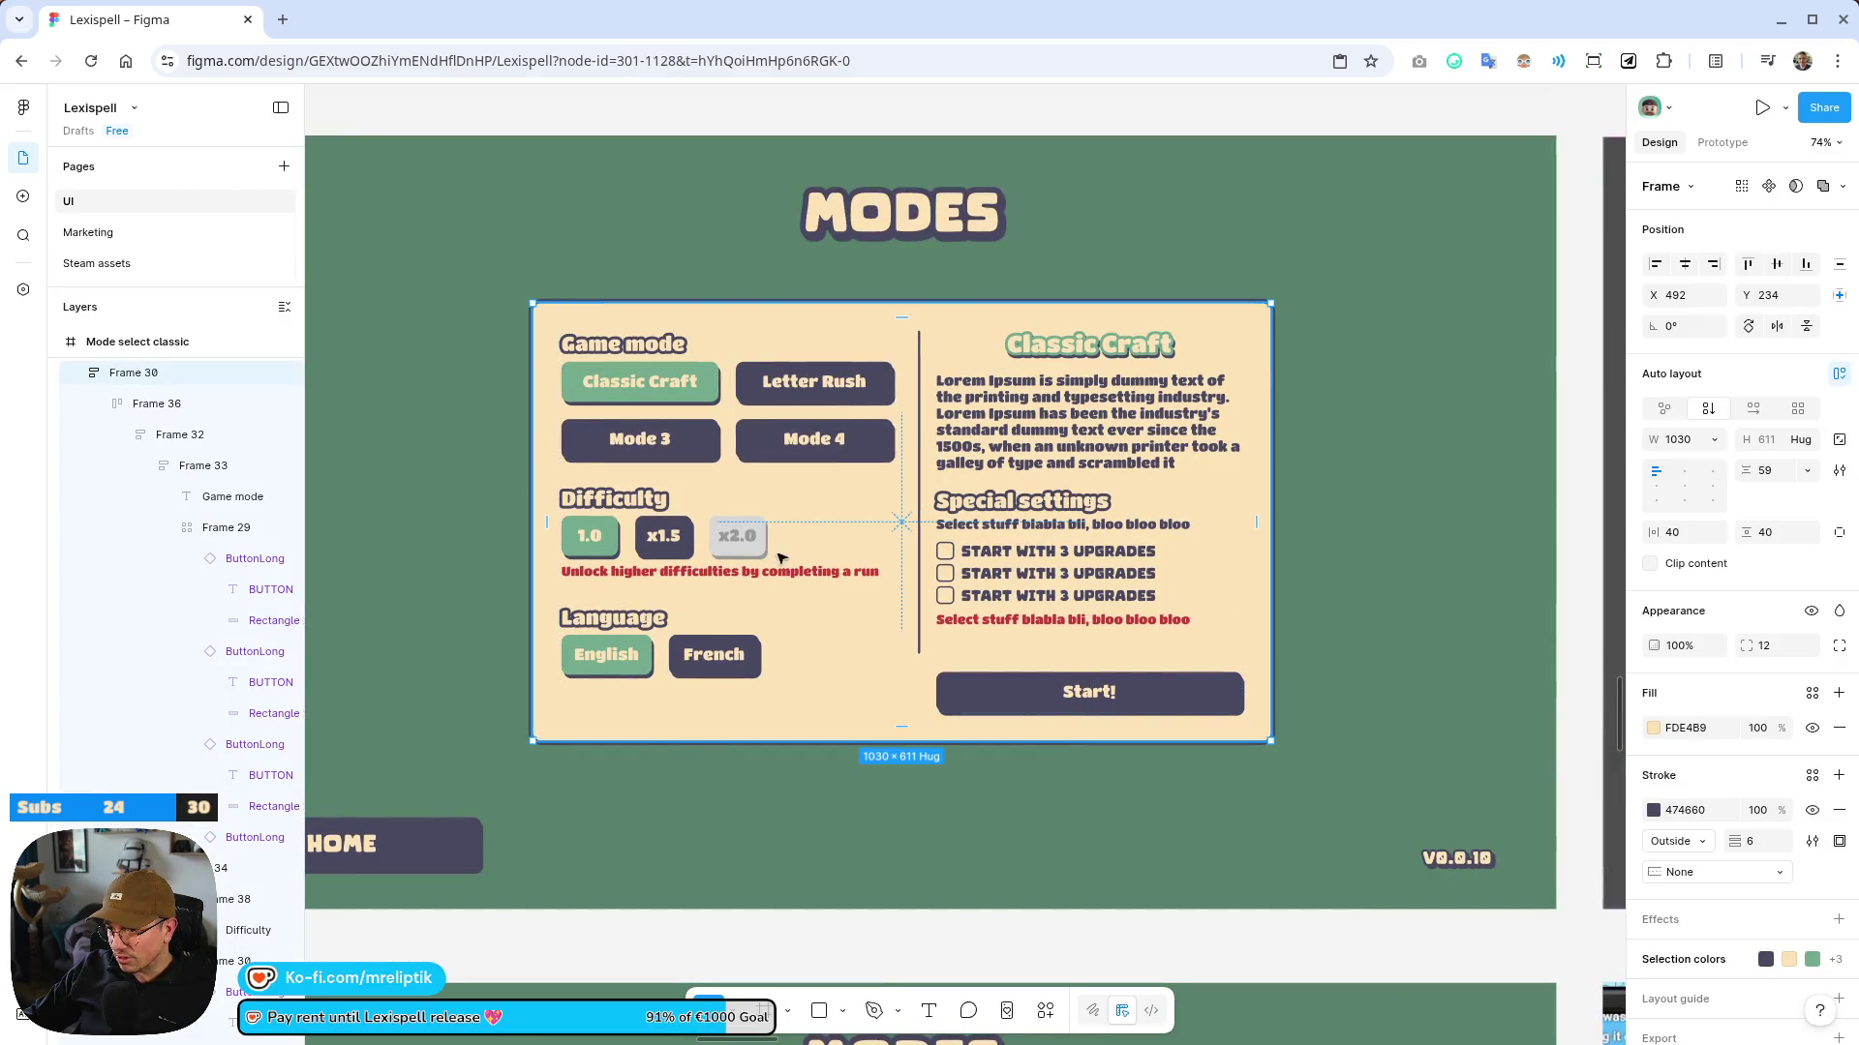
scroll(671, 552, "down", 4)
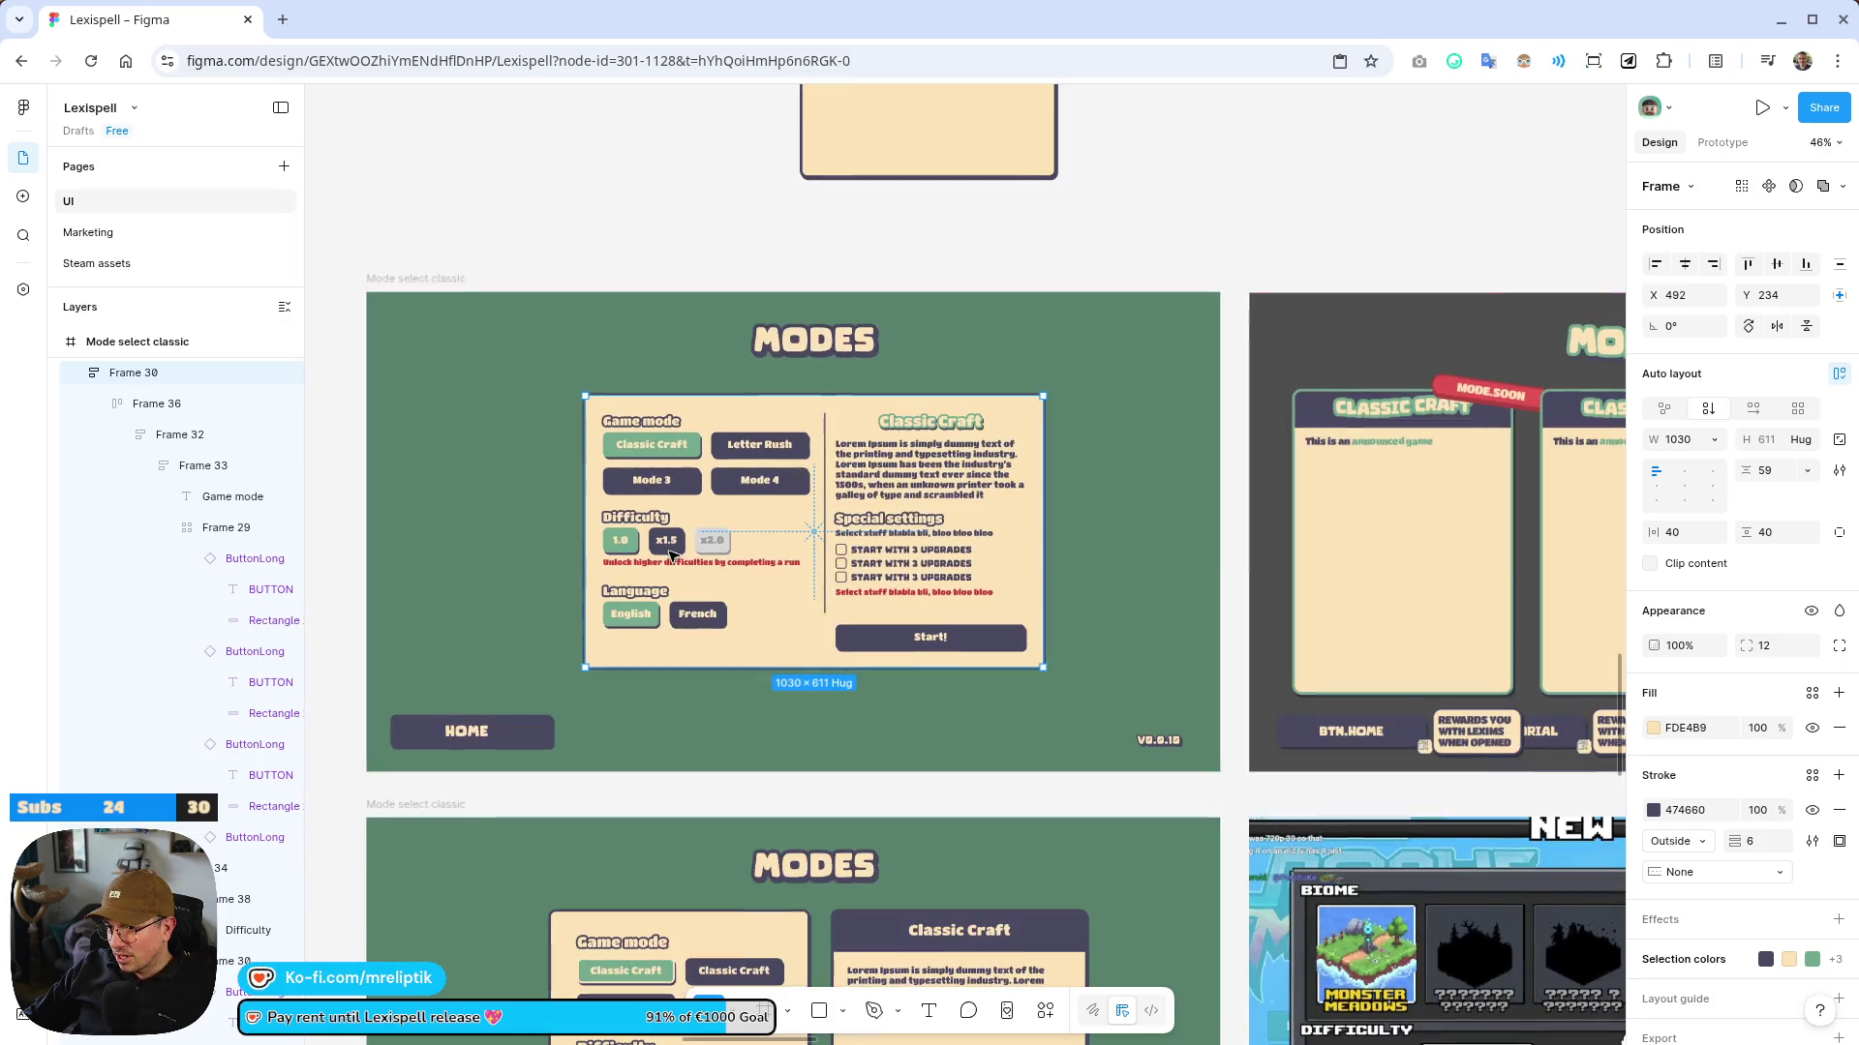
left_click(740, 242)
scroll(892, 600, "up", 5)
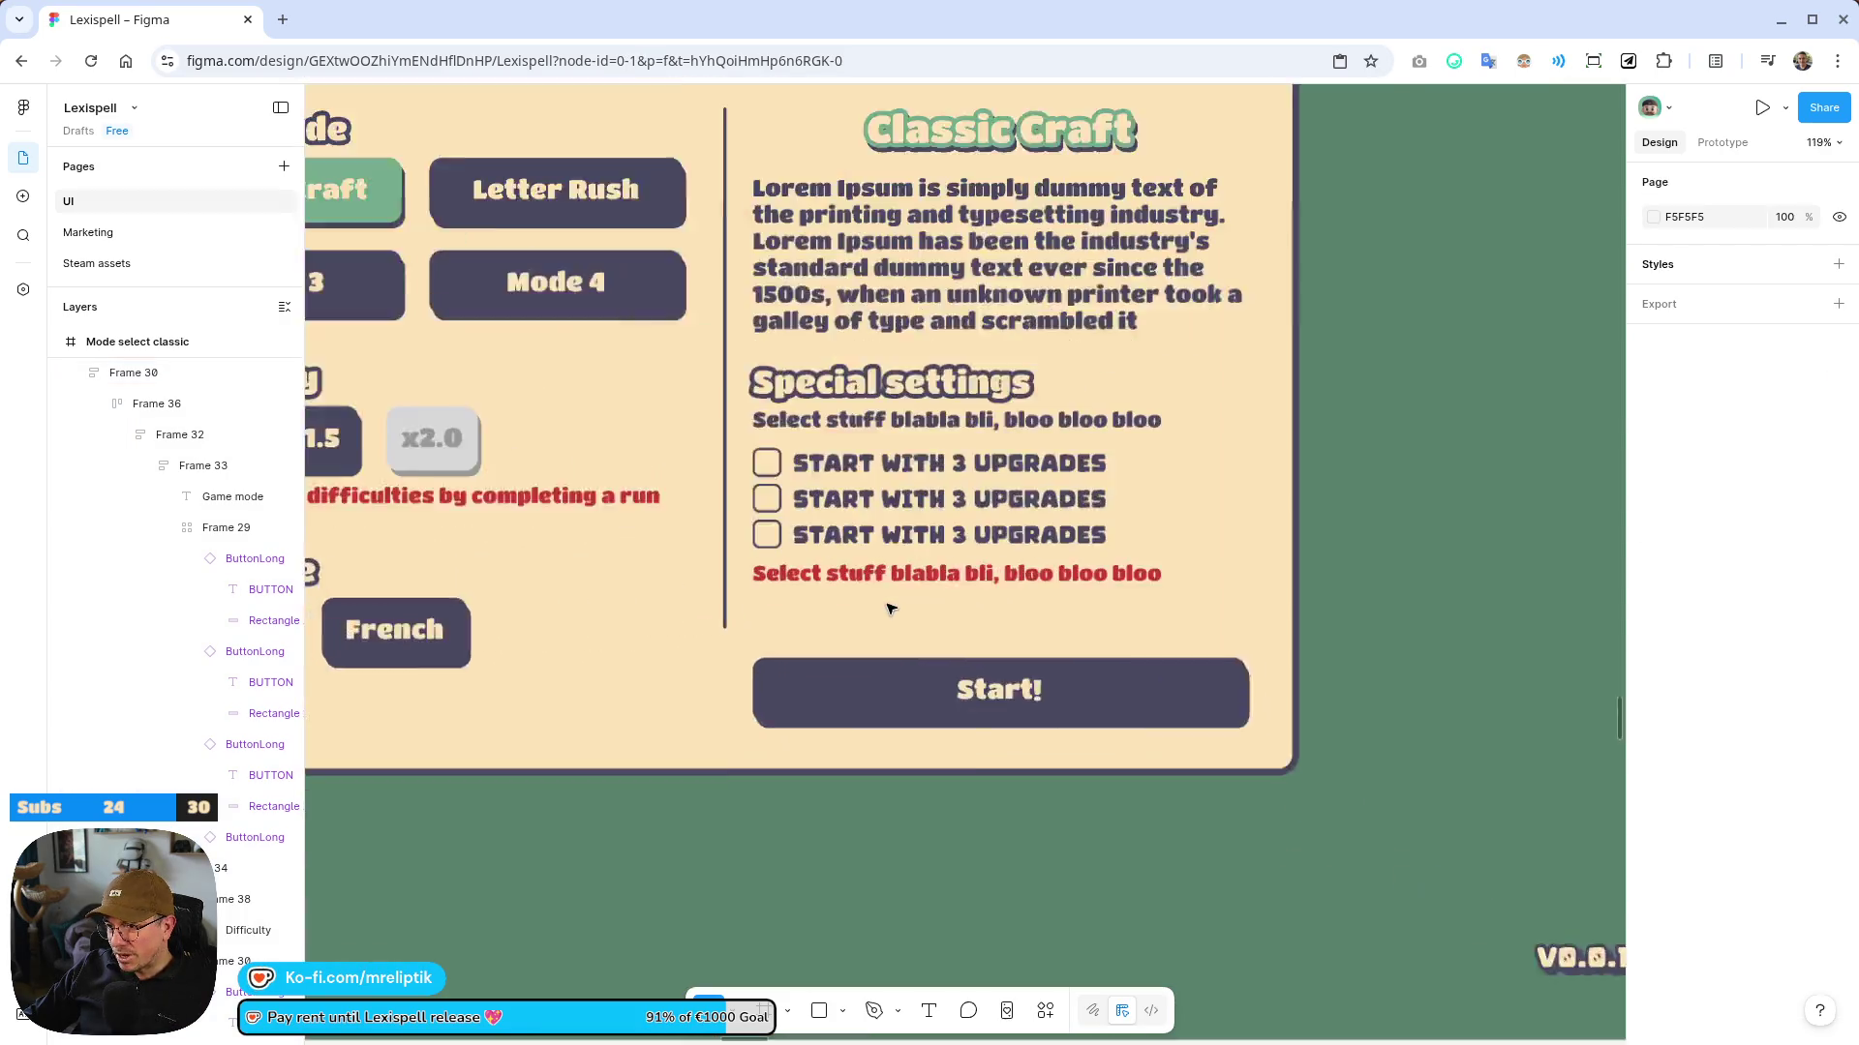
double_click(884, 431)
Step: Set the gap between the three Special settings checkbox rows to 4
left_click(884, 431)
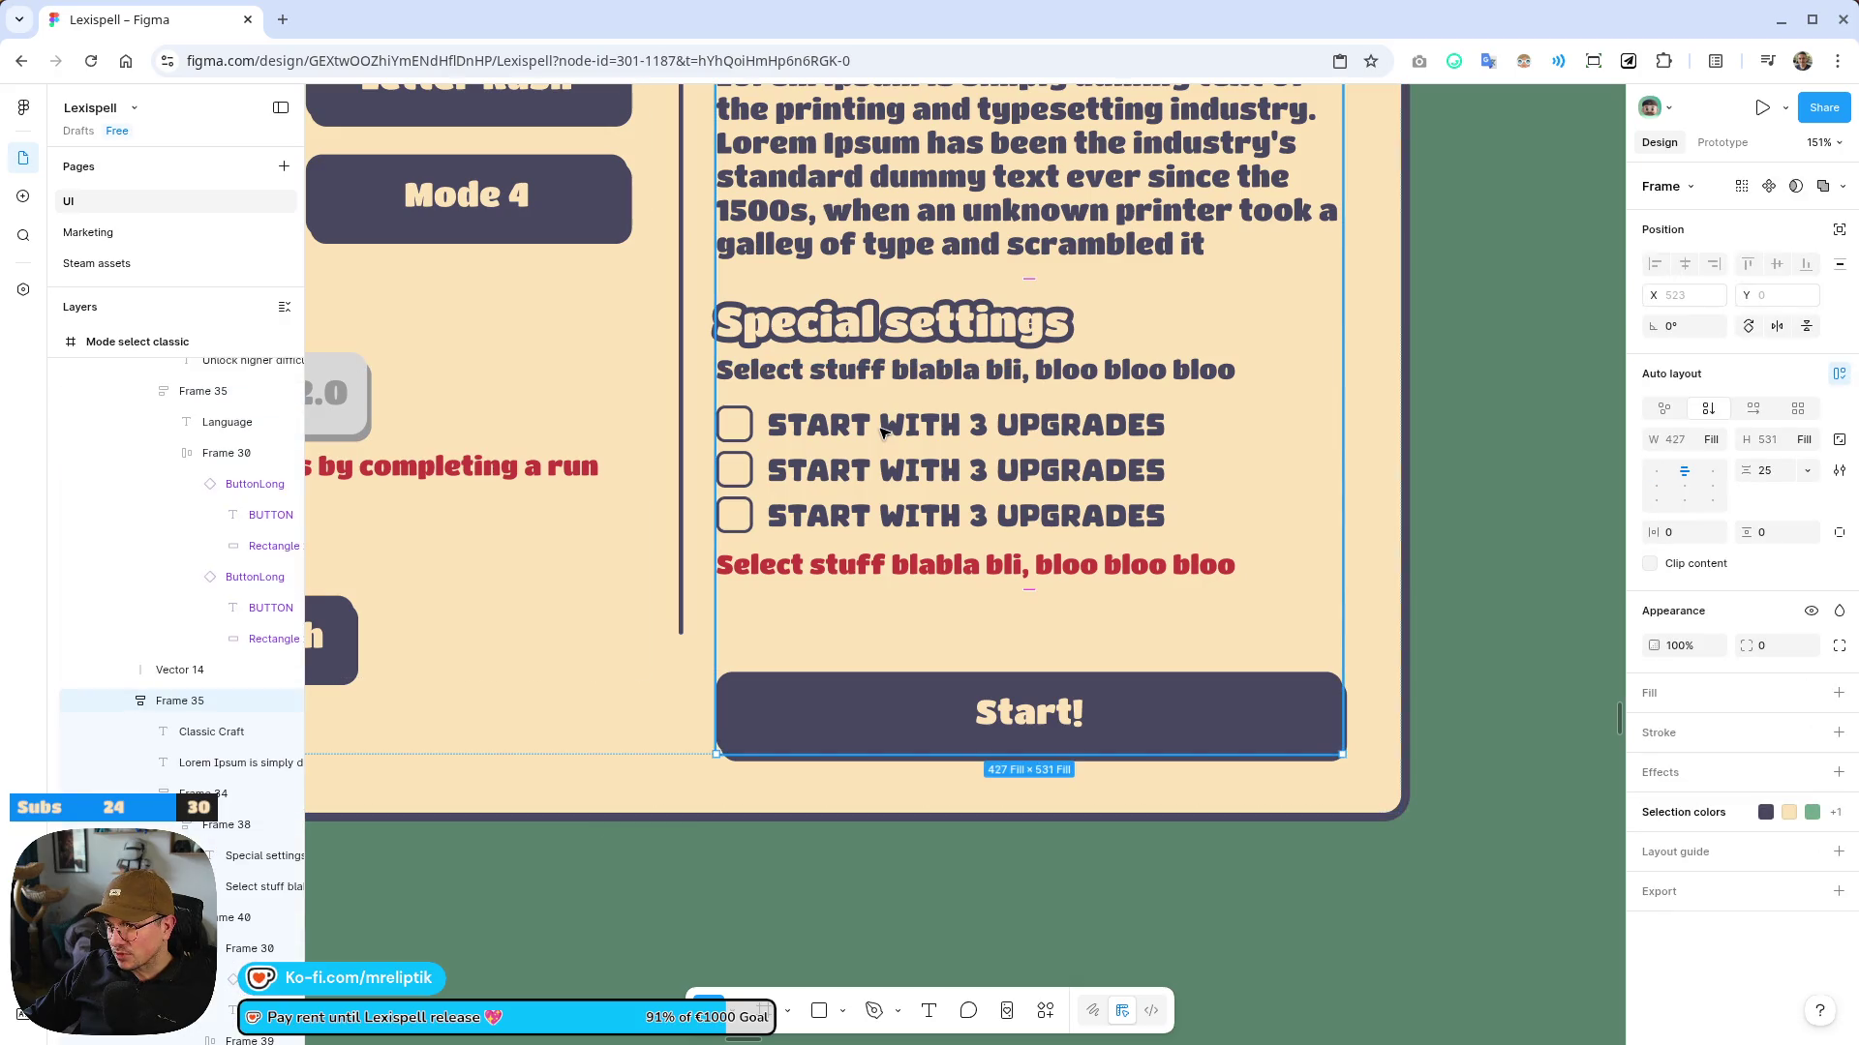
left_click(883, 431)
left_click(883, 431)
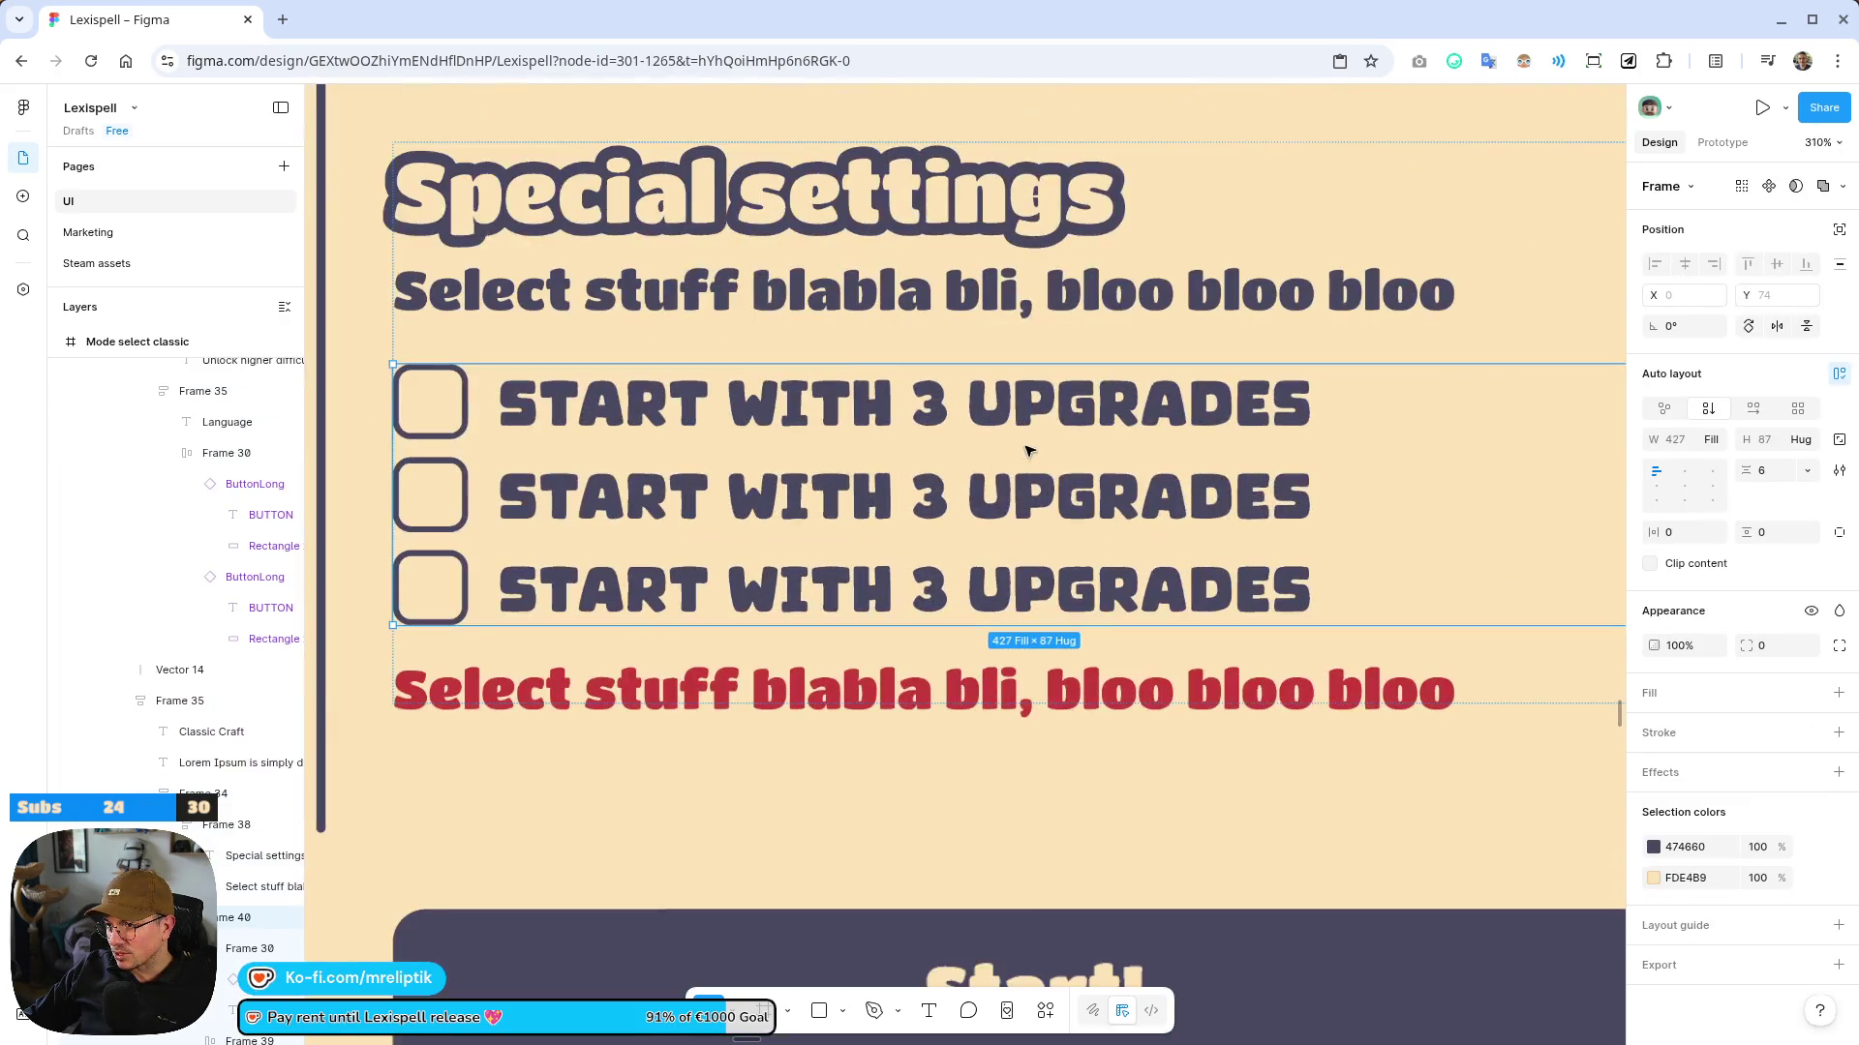
scroll(1032, 451, "up", 3)
left_click(1771, 472)
type("4")
key("Return")
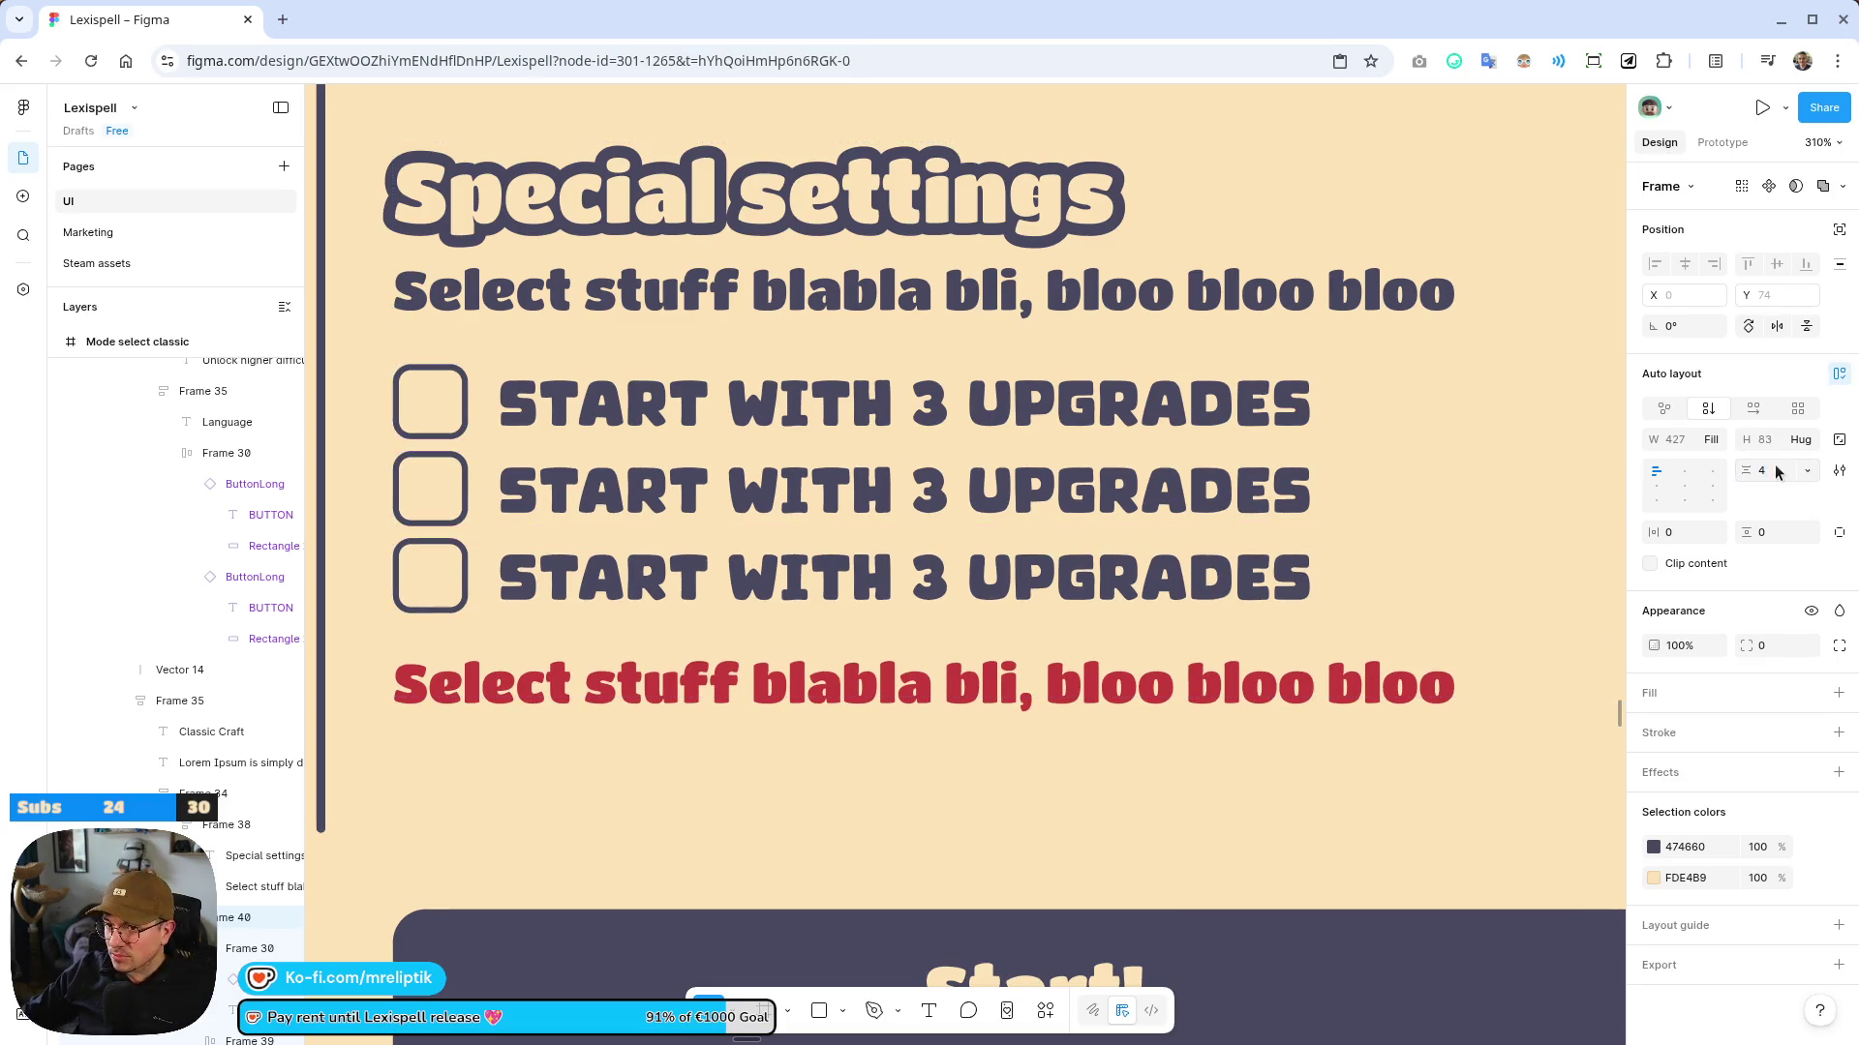
scroll(891, 538, "down", 10)
Step: Raise the Classic Craft right column's item spacing from 25 to 29
key("Escape")
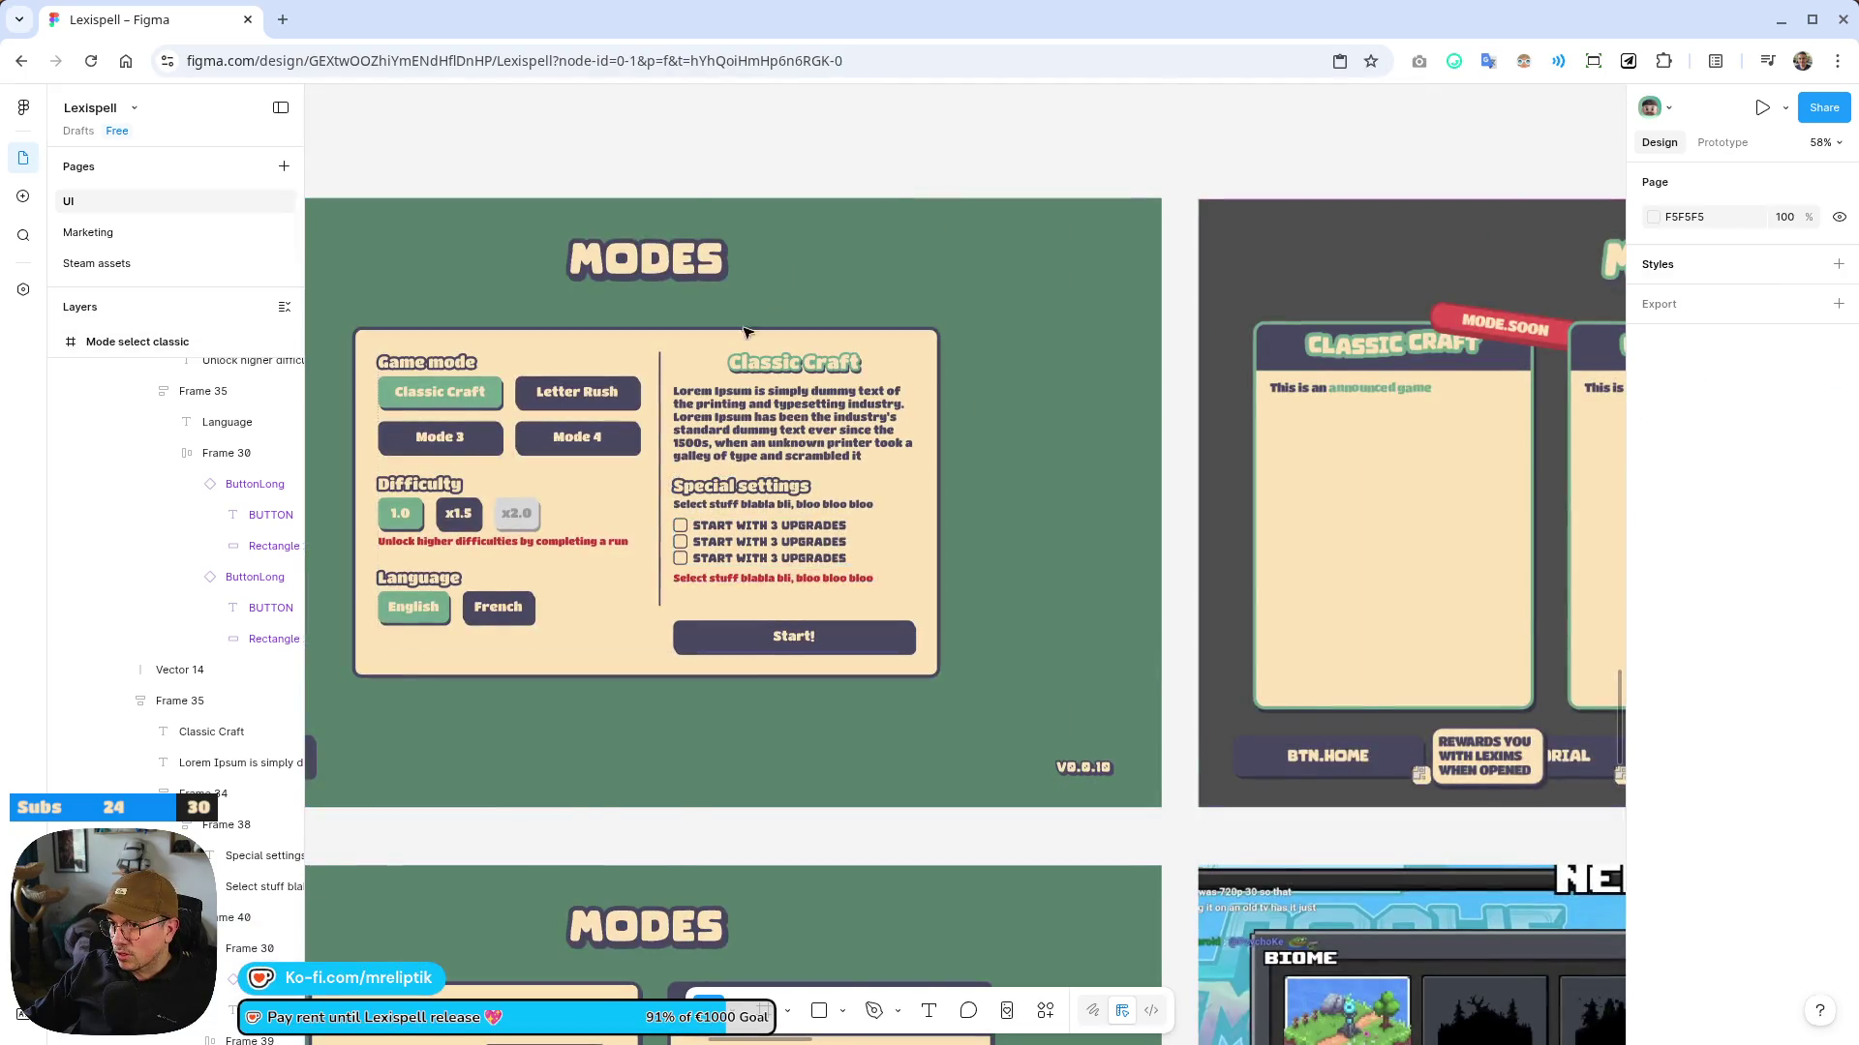
scroll(775, 315, "left", 5)
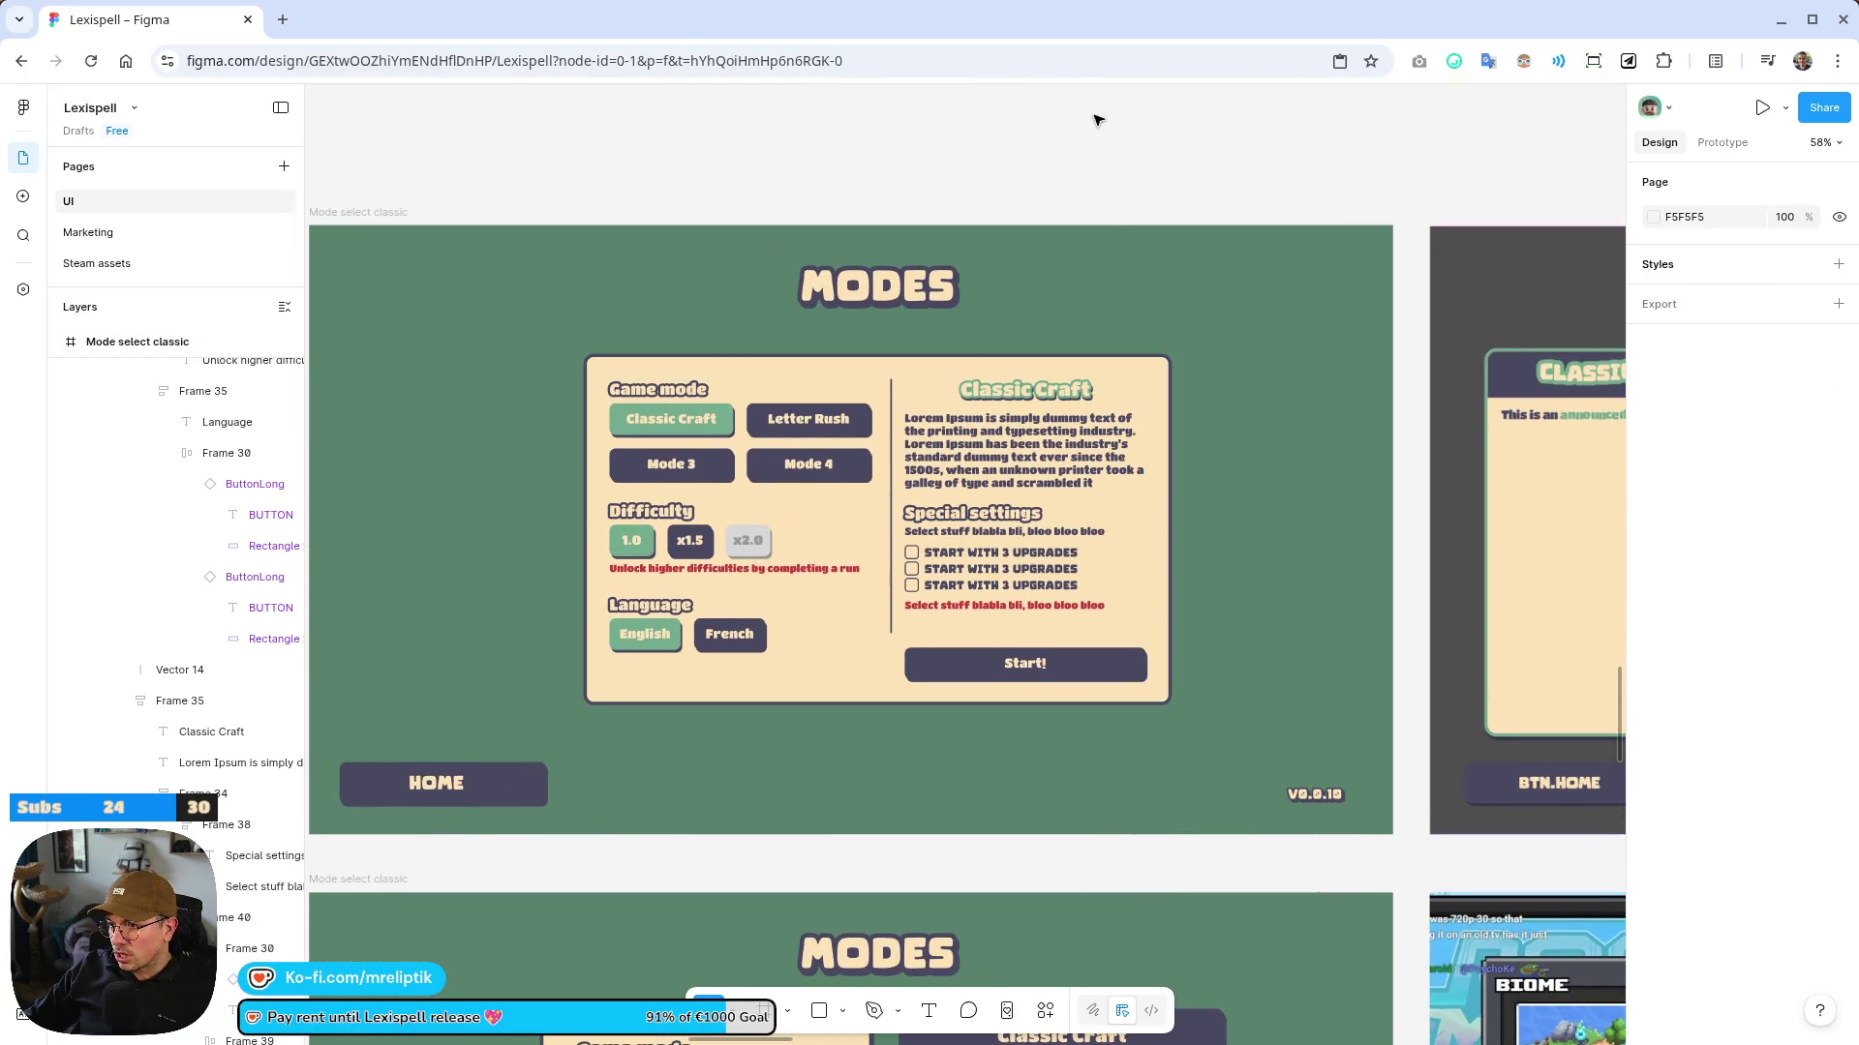
double_click(956, 518)
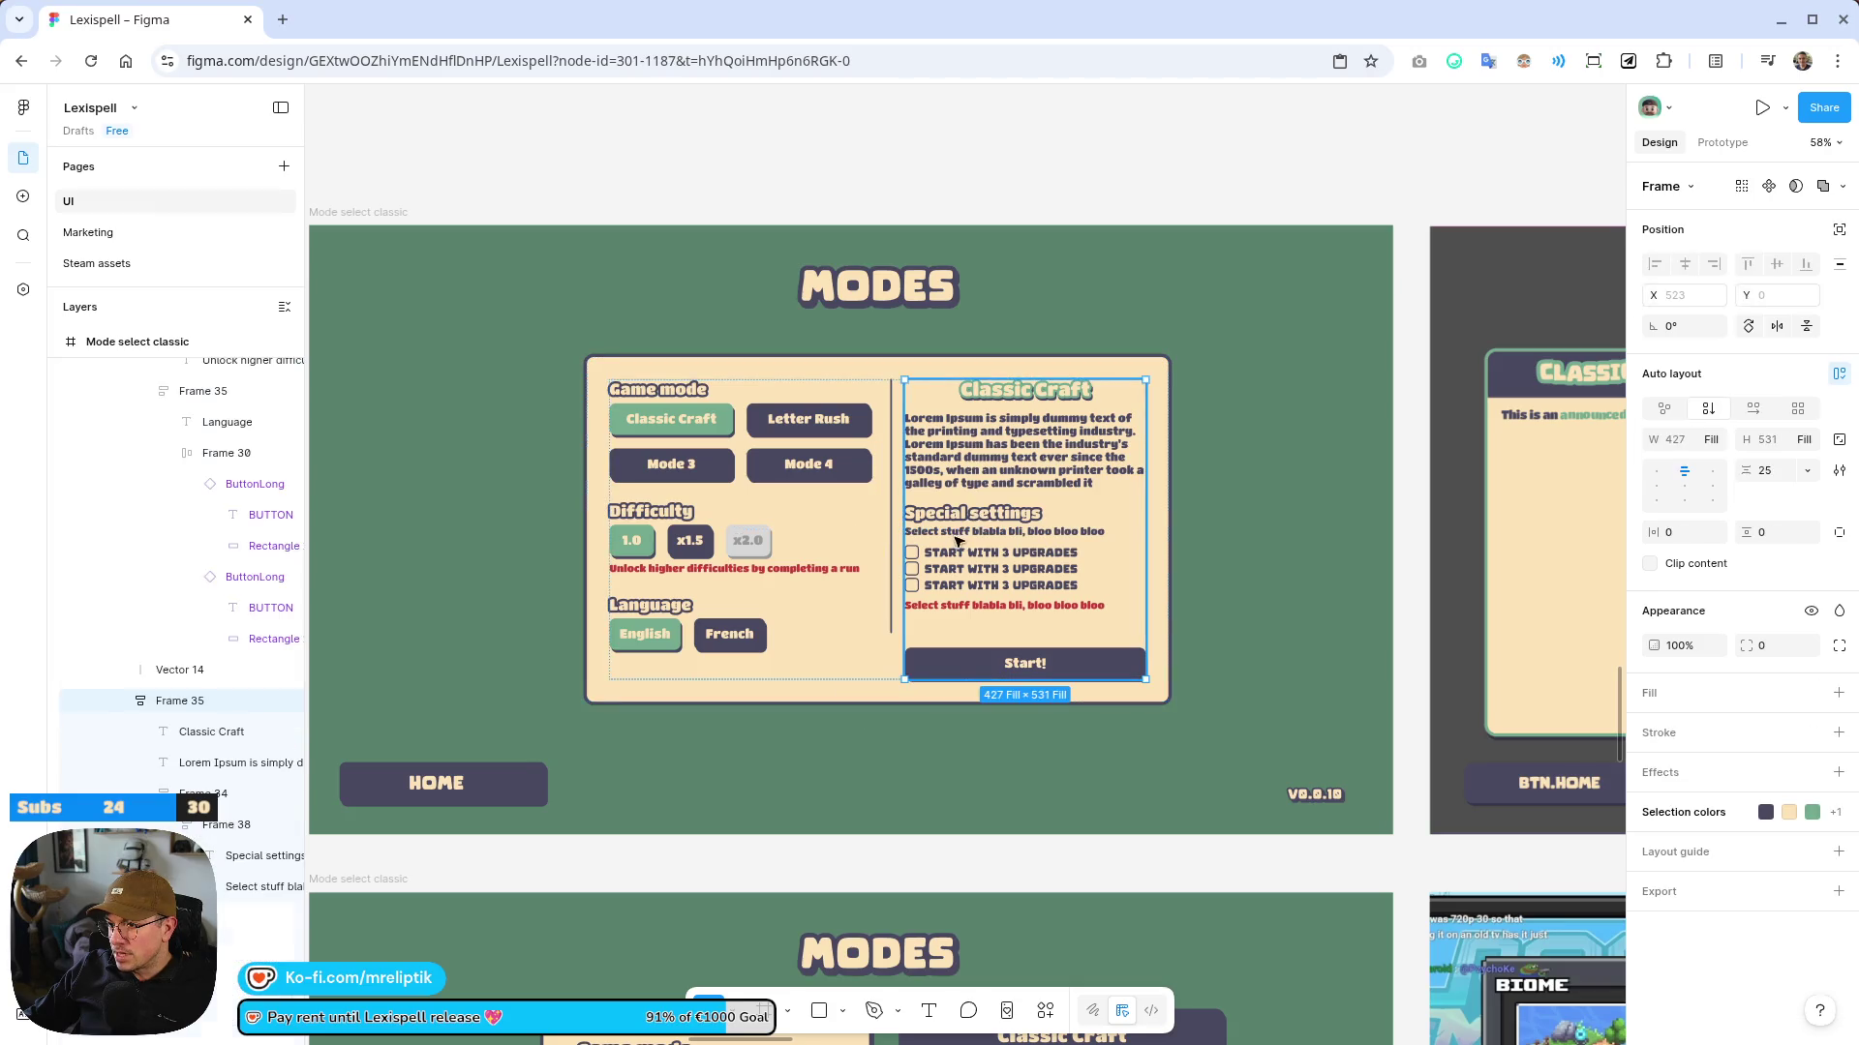
scroll(971, 513, "up", 5)
scroll(1084, 469, "down", 3)
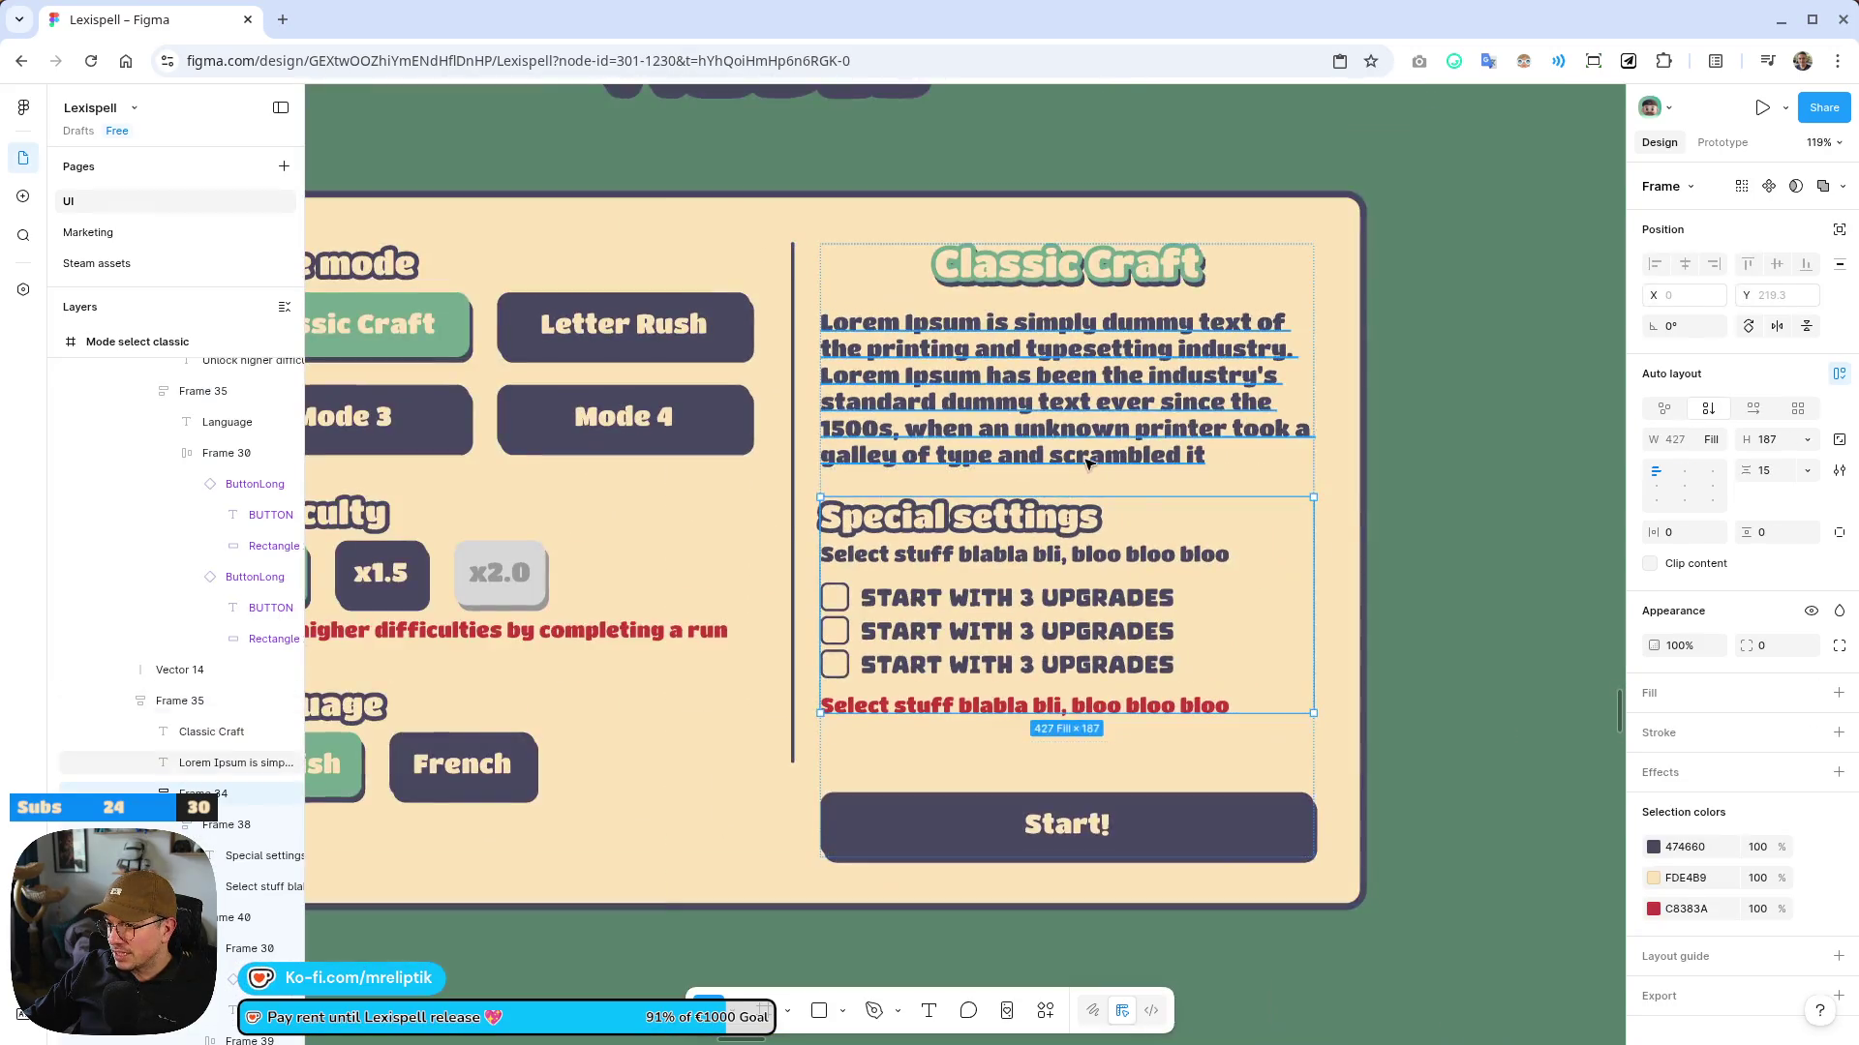
left_click(1081, 463)
left_click(1082, 474)
left_click_drag(1075, 488, 1076, 492)
key("Escape")
scroll(960, 273, "down", 5)
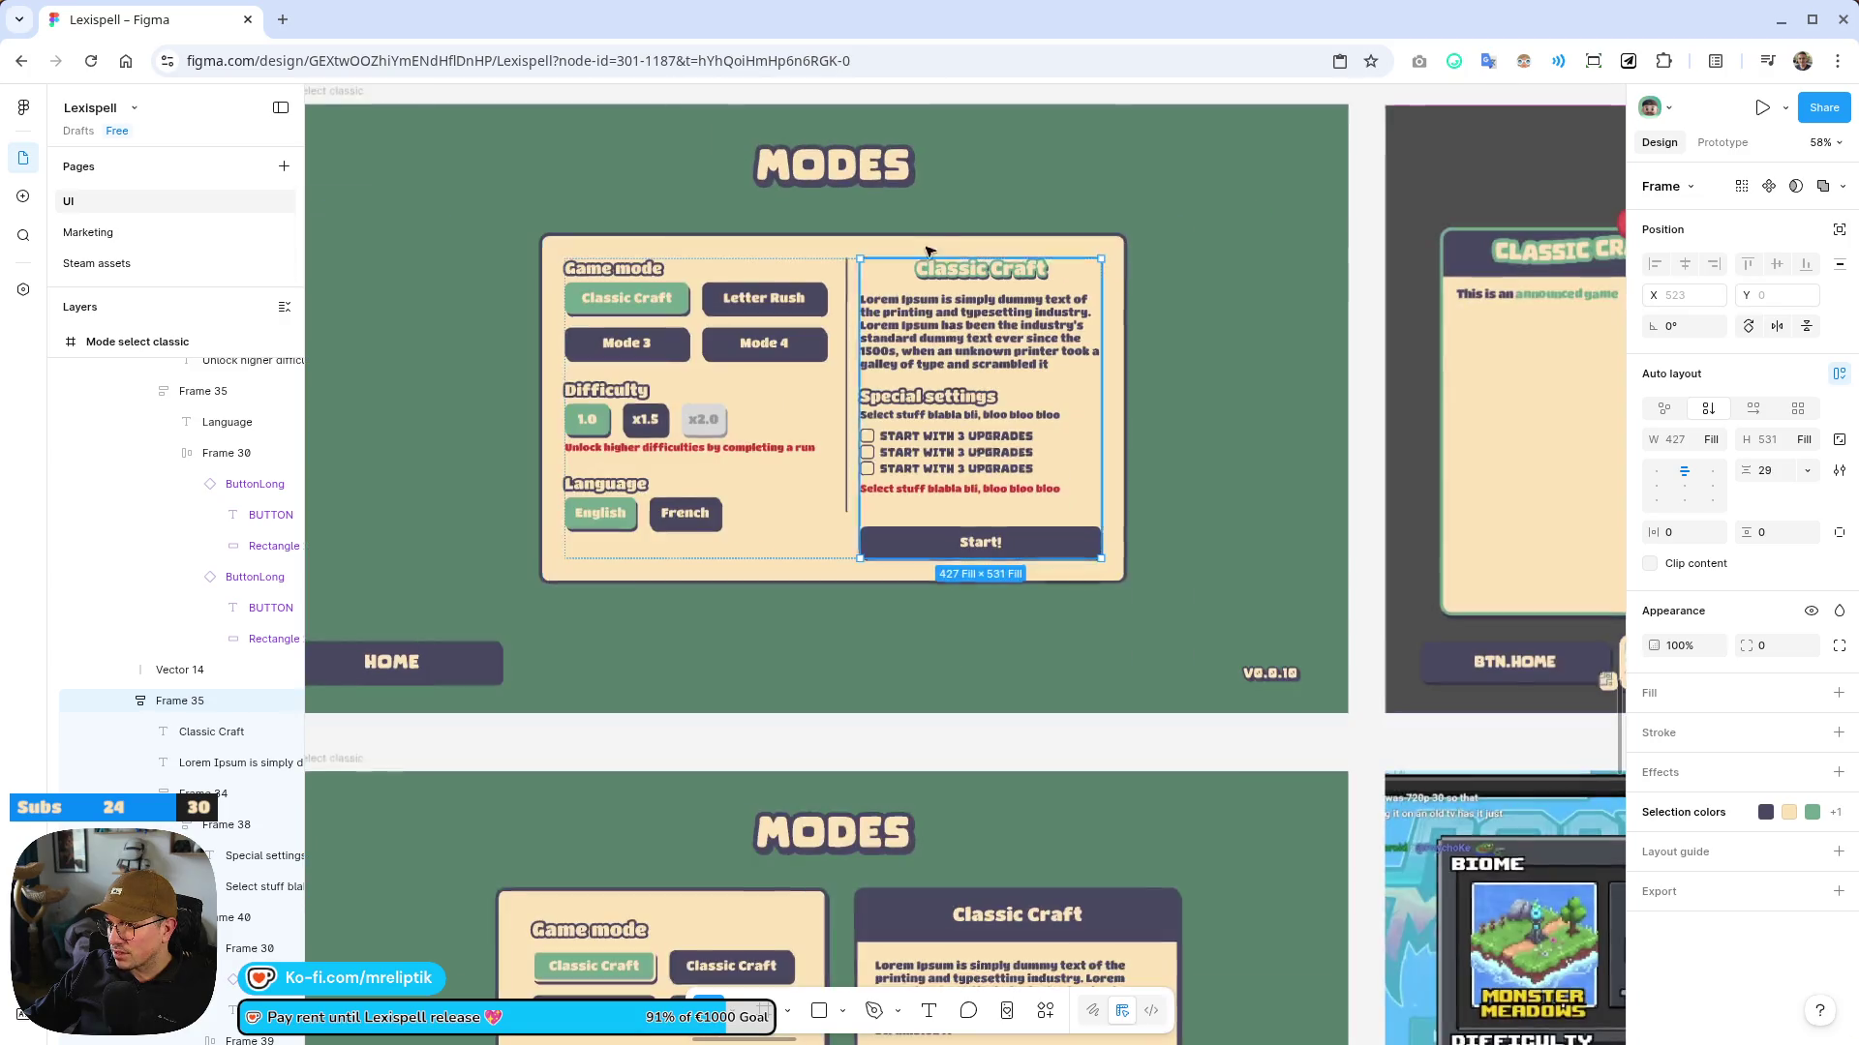
scroll(1005, 185, "down", 2)
scroll(1026, 435, "up", 2)
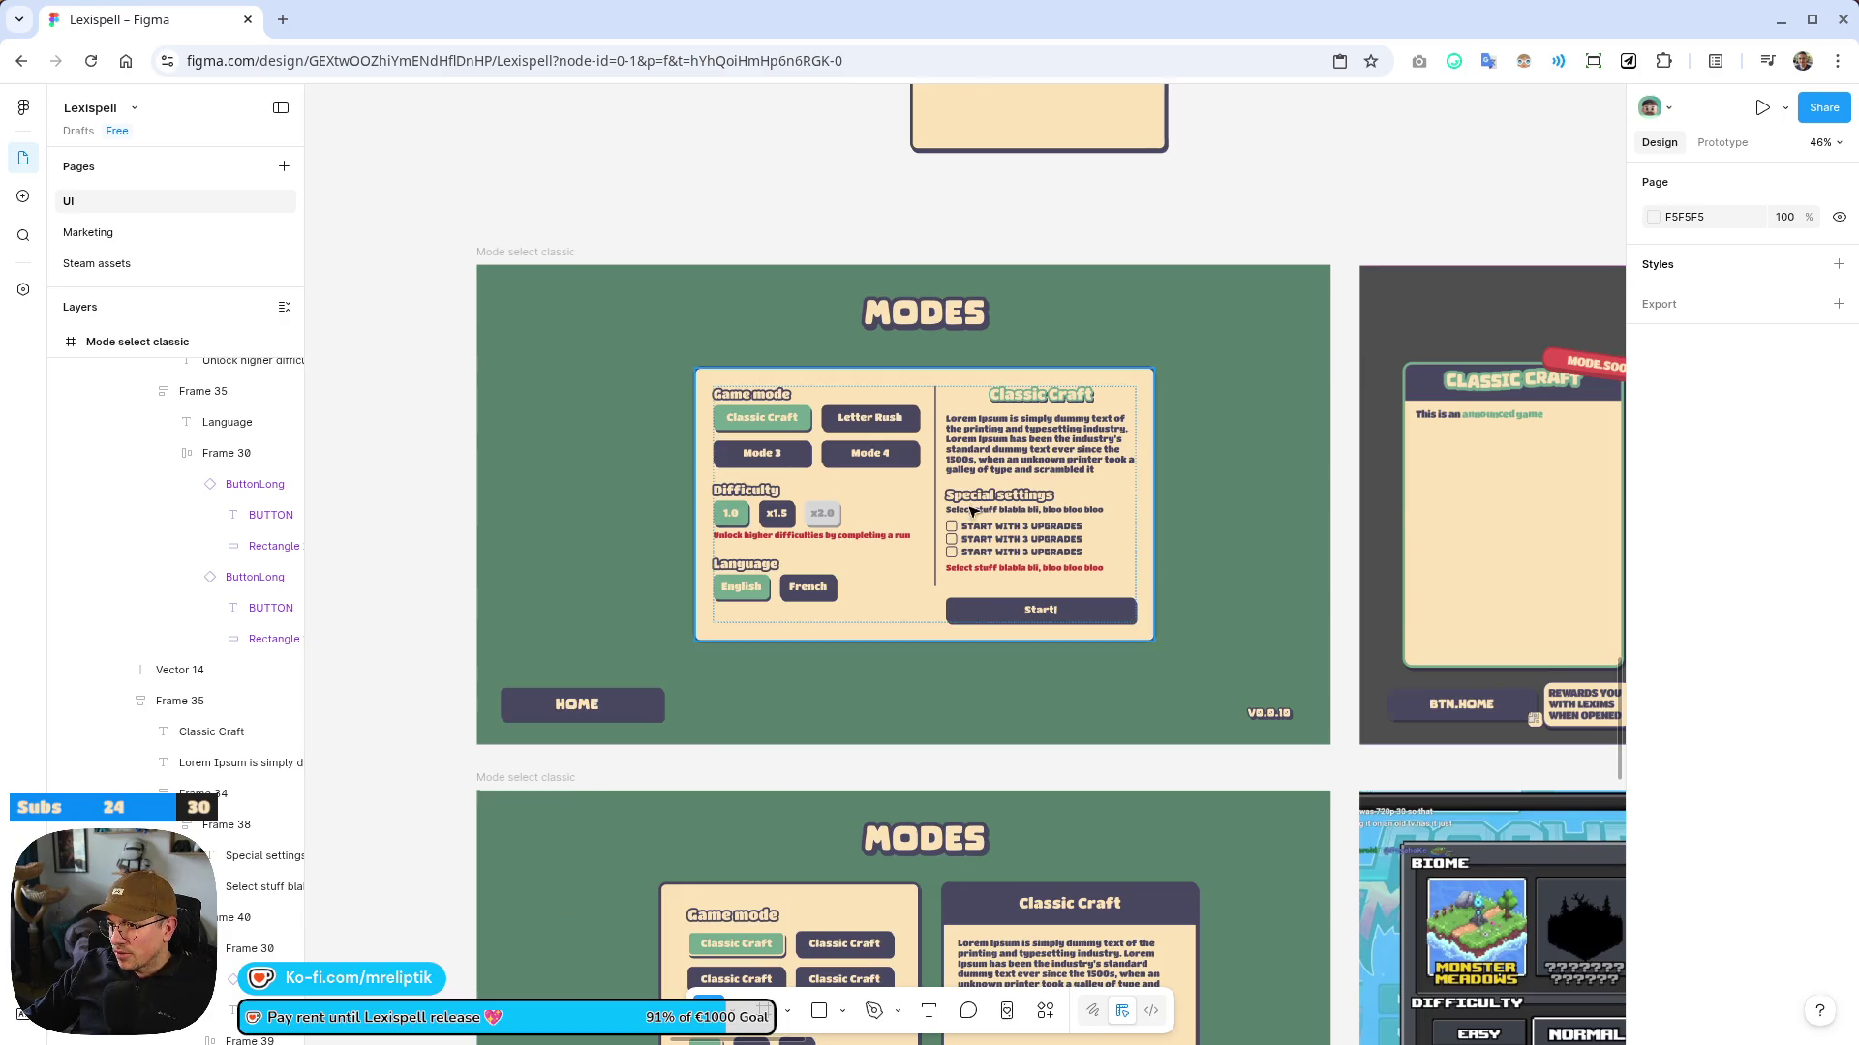
scroll(1045, 697, "up", 3)
left_click(1048, 699)
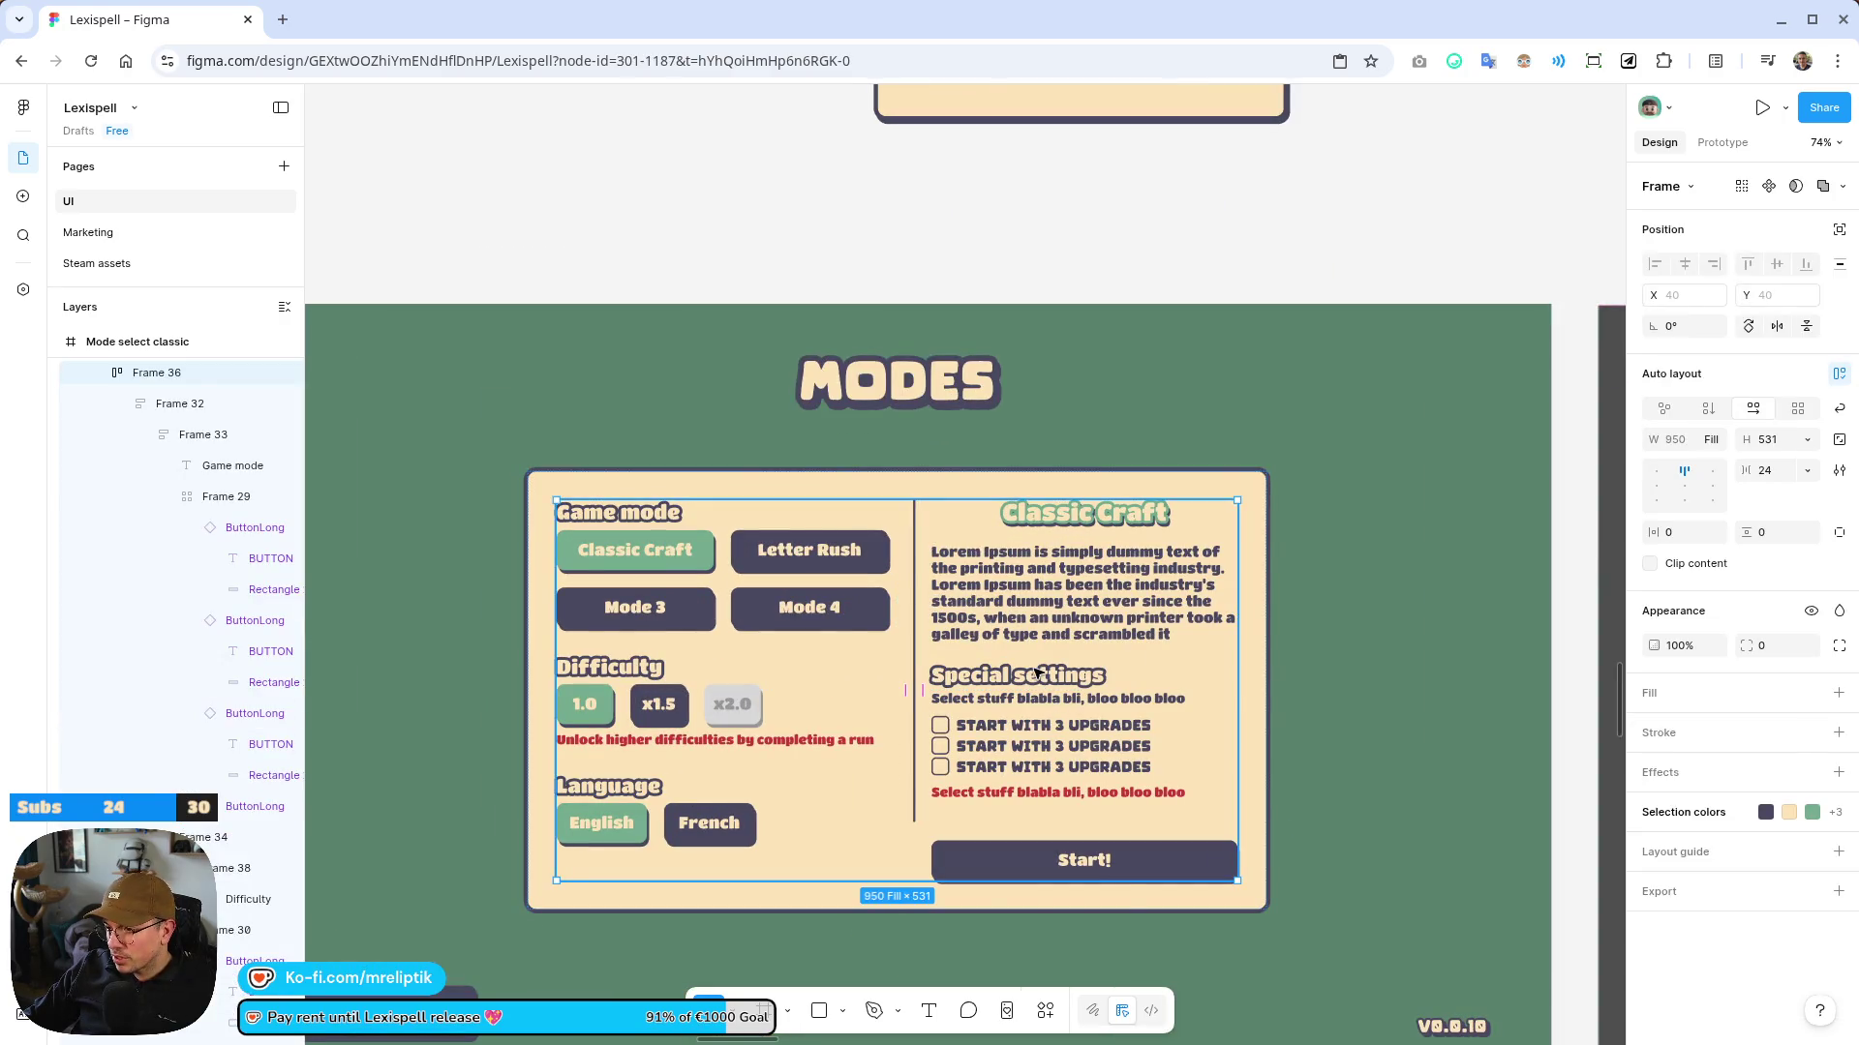
double_click(1038, 674)
double_click(1038, 674)
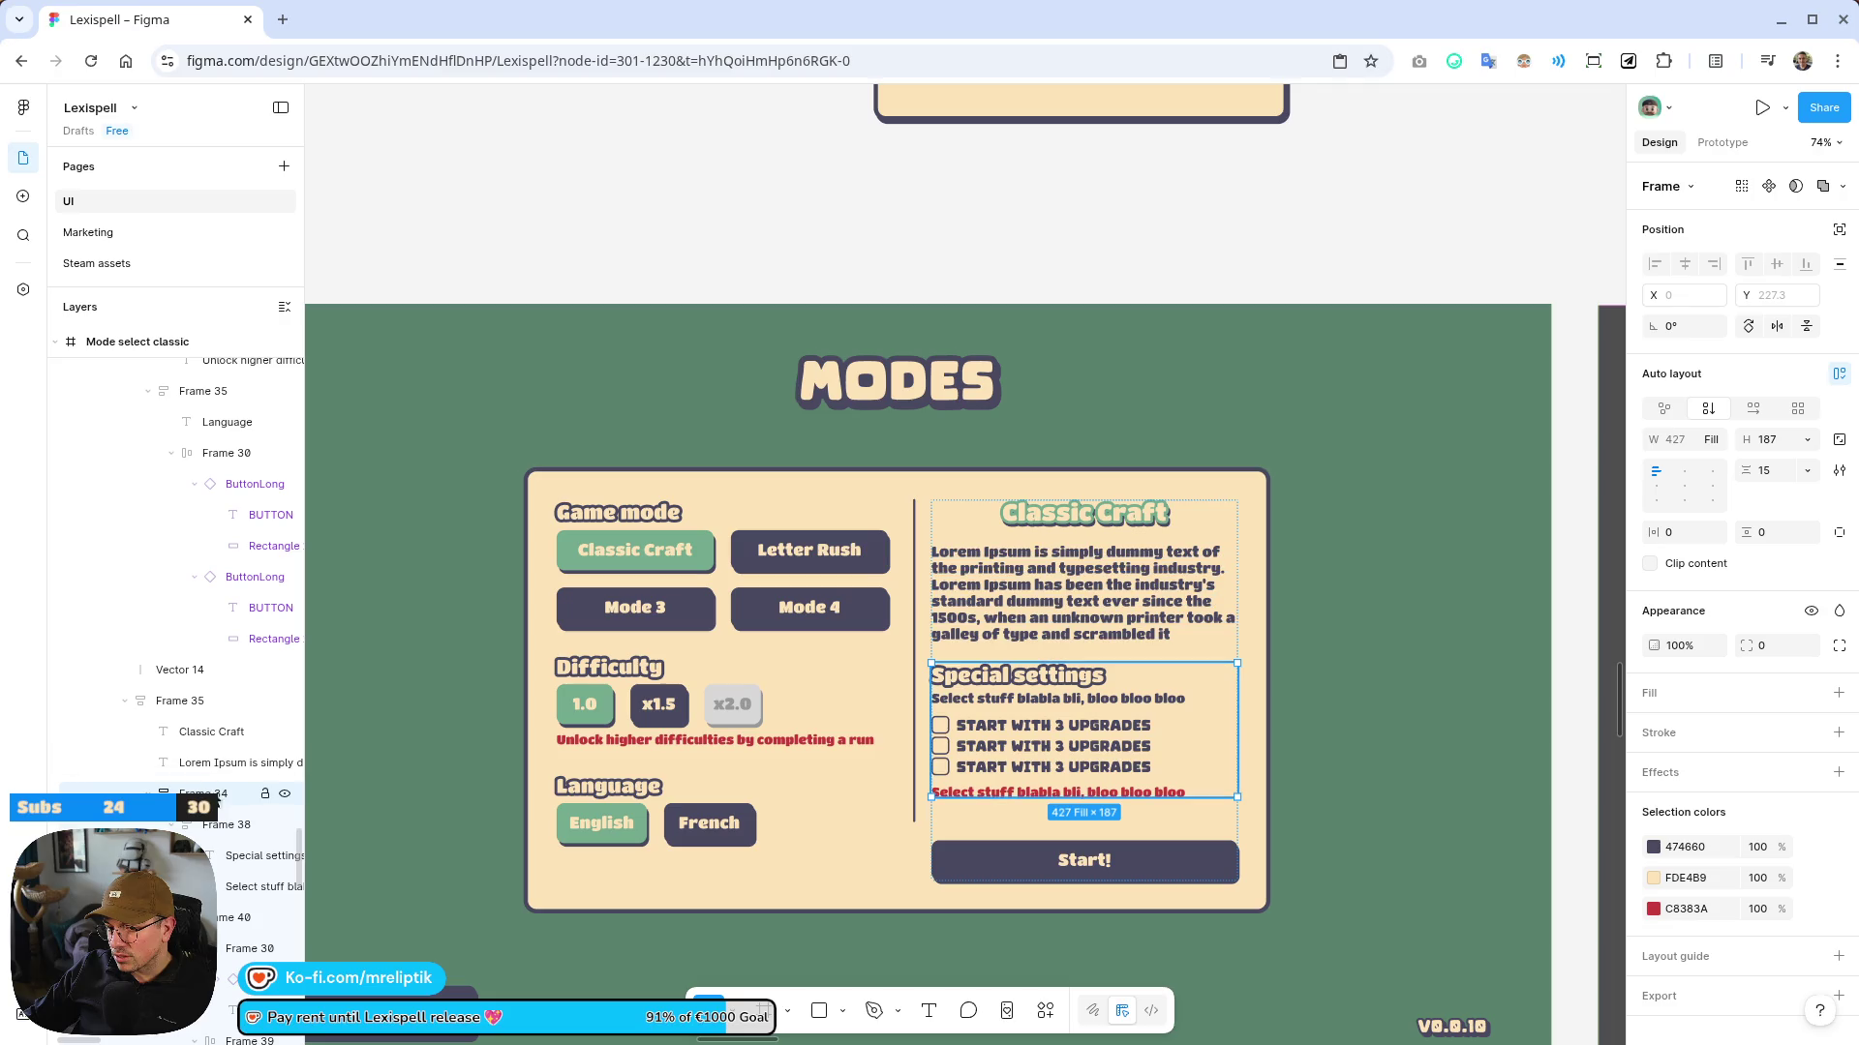
left_click(282, 795)
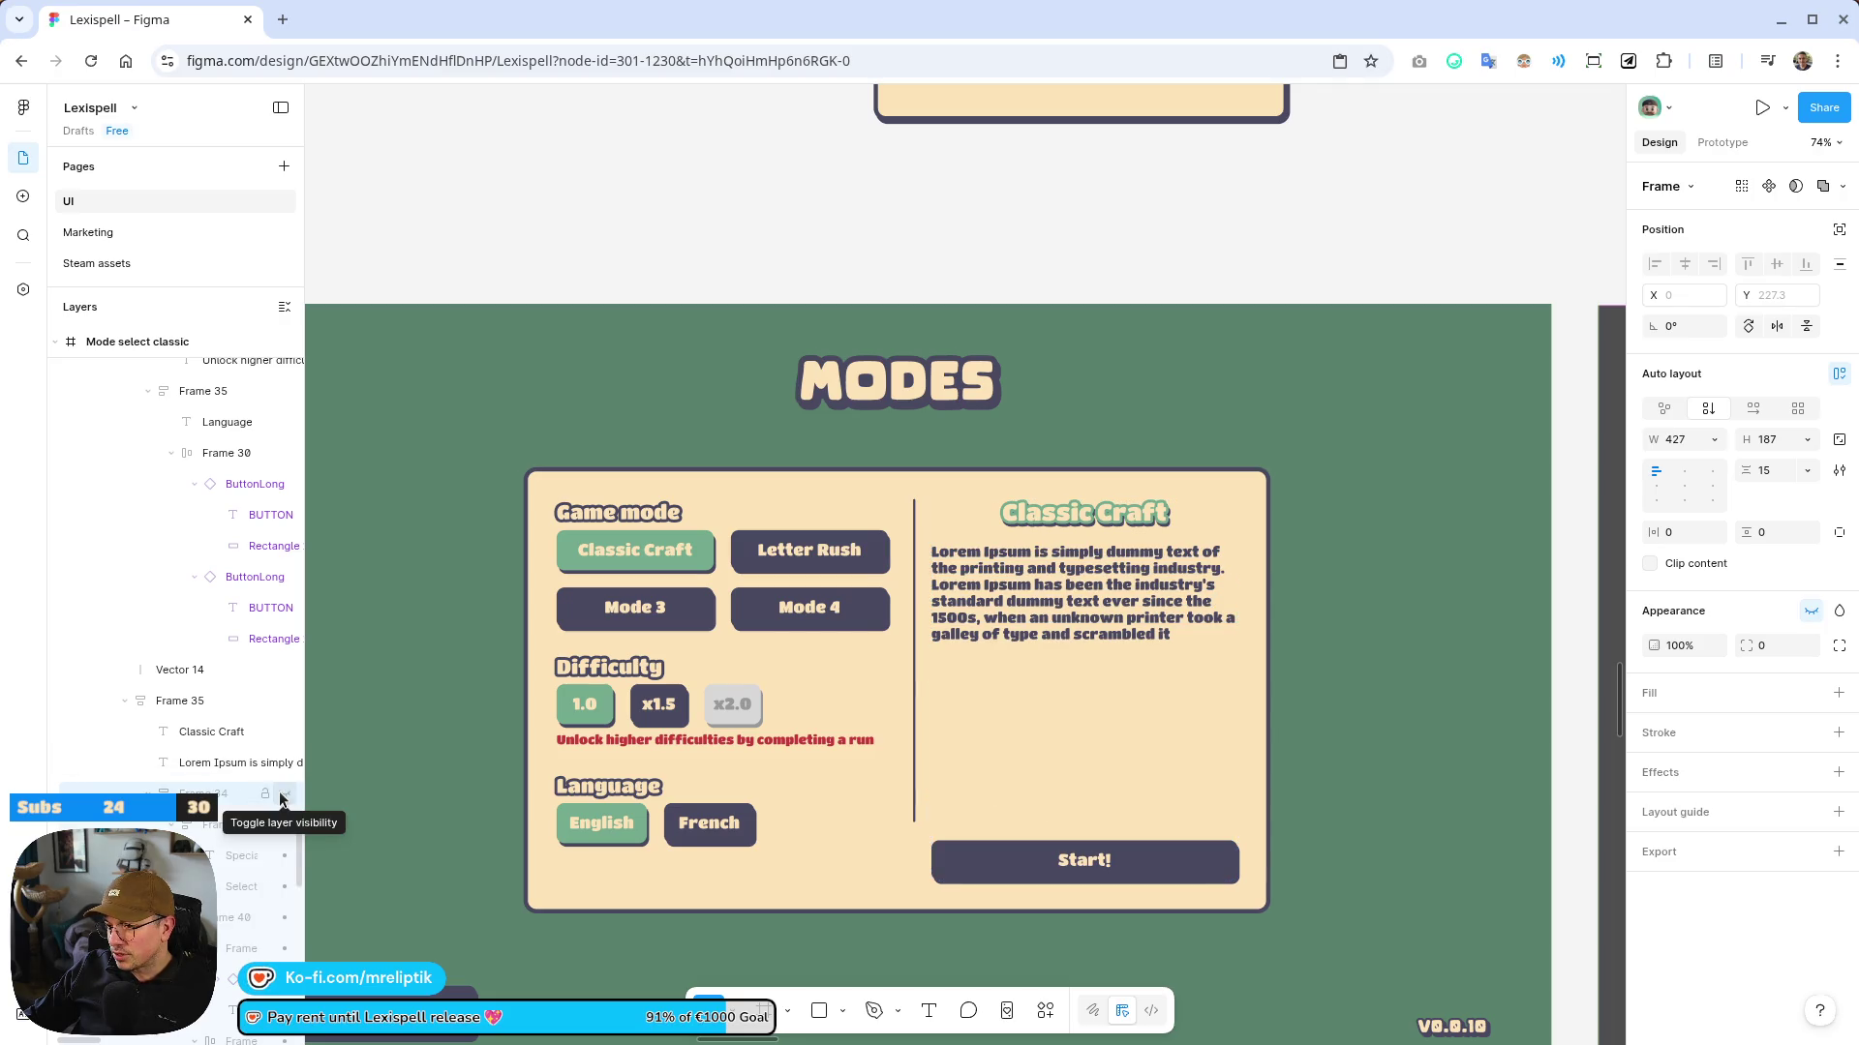
left_click(279, 794)
left_click(280, 793)
left_click(279, 794)
left_click(280, 794)
left_click(280, 793)
left_click(279, 794)
left_click(280, 793)
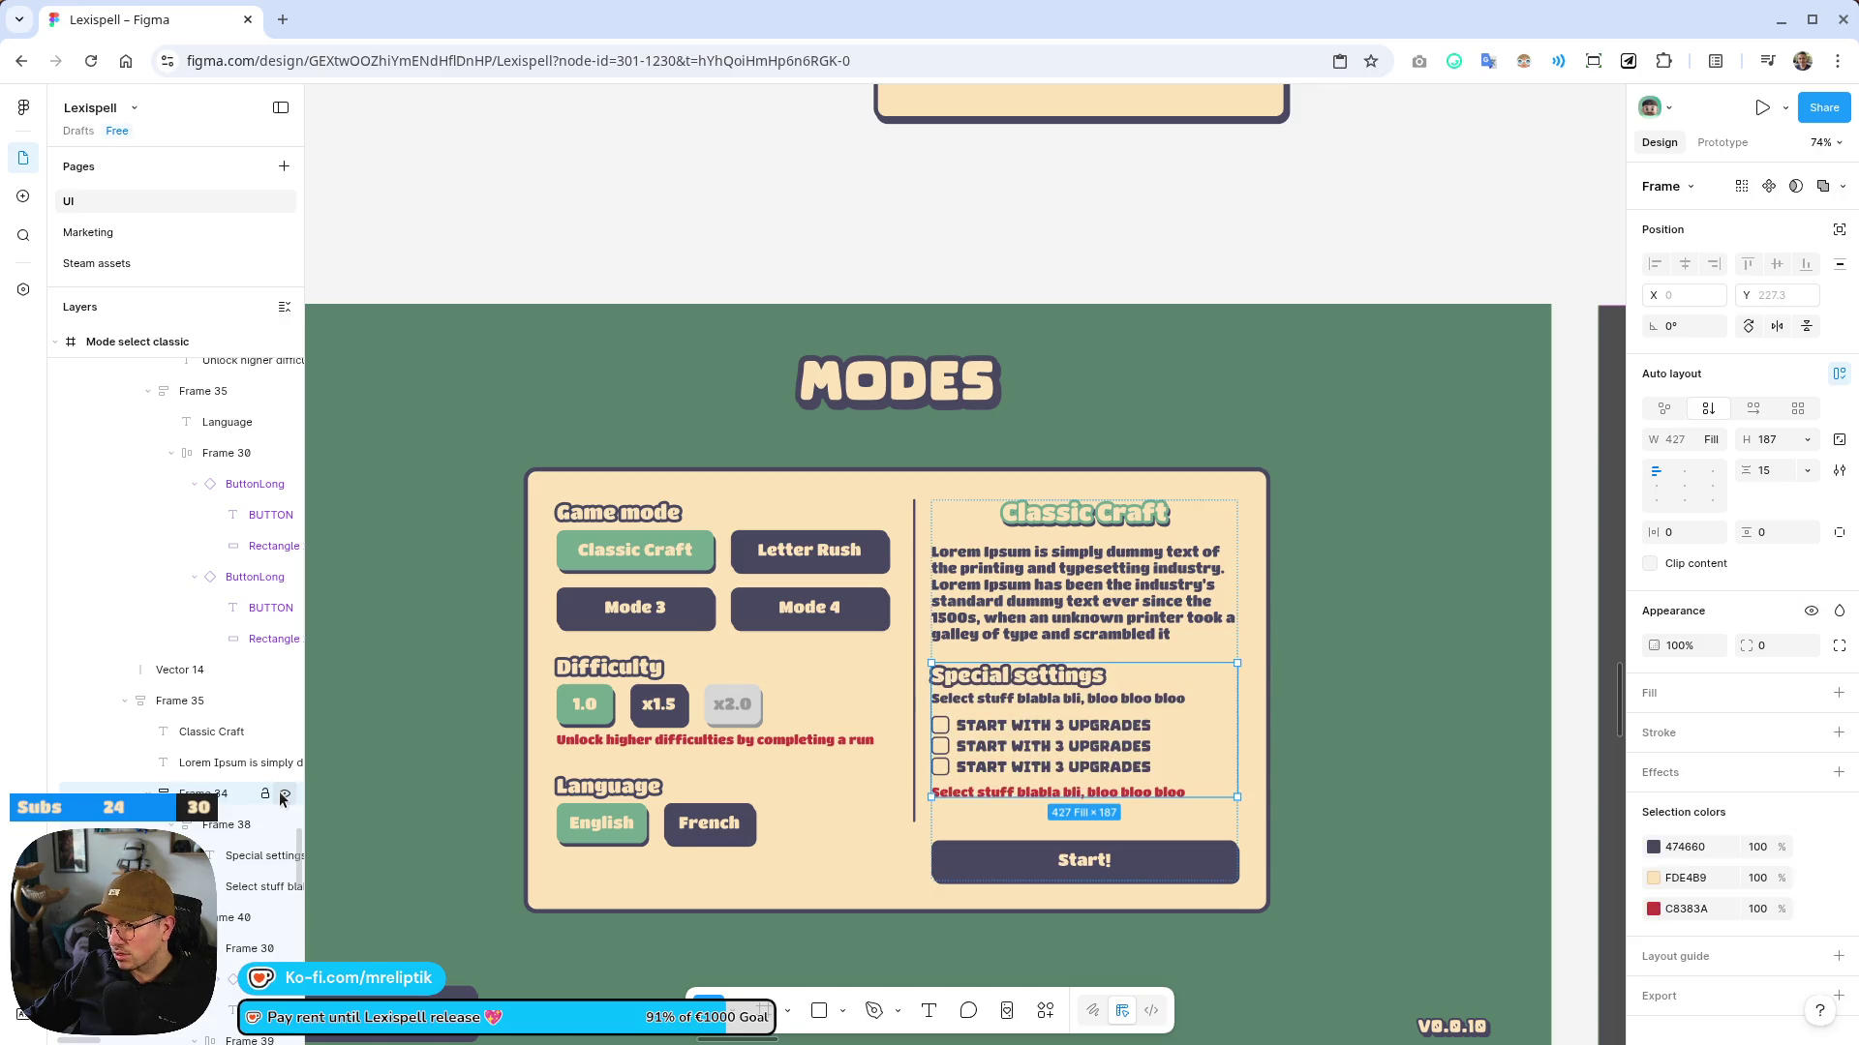
left_click(280, 794)
left_click(279, 794)
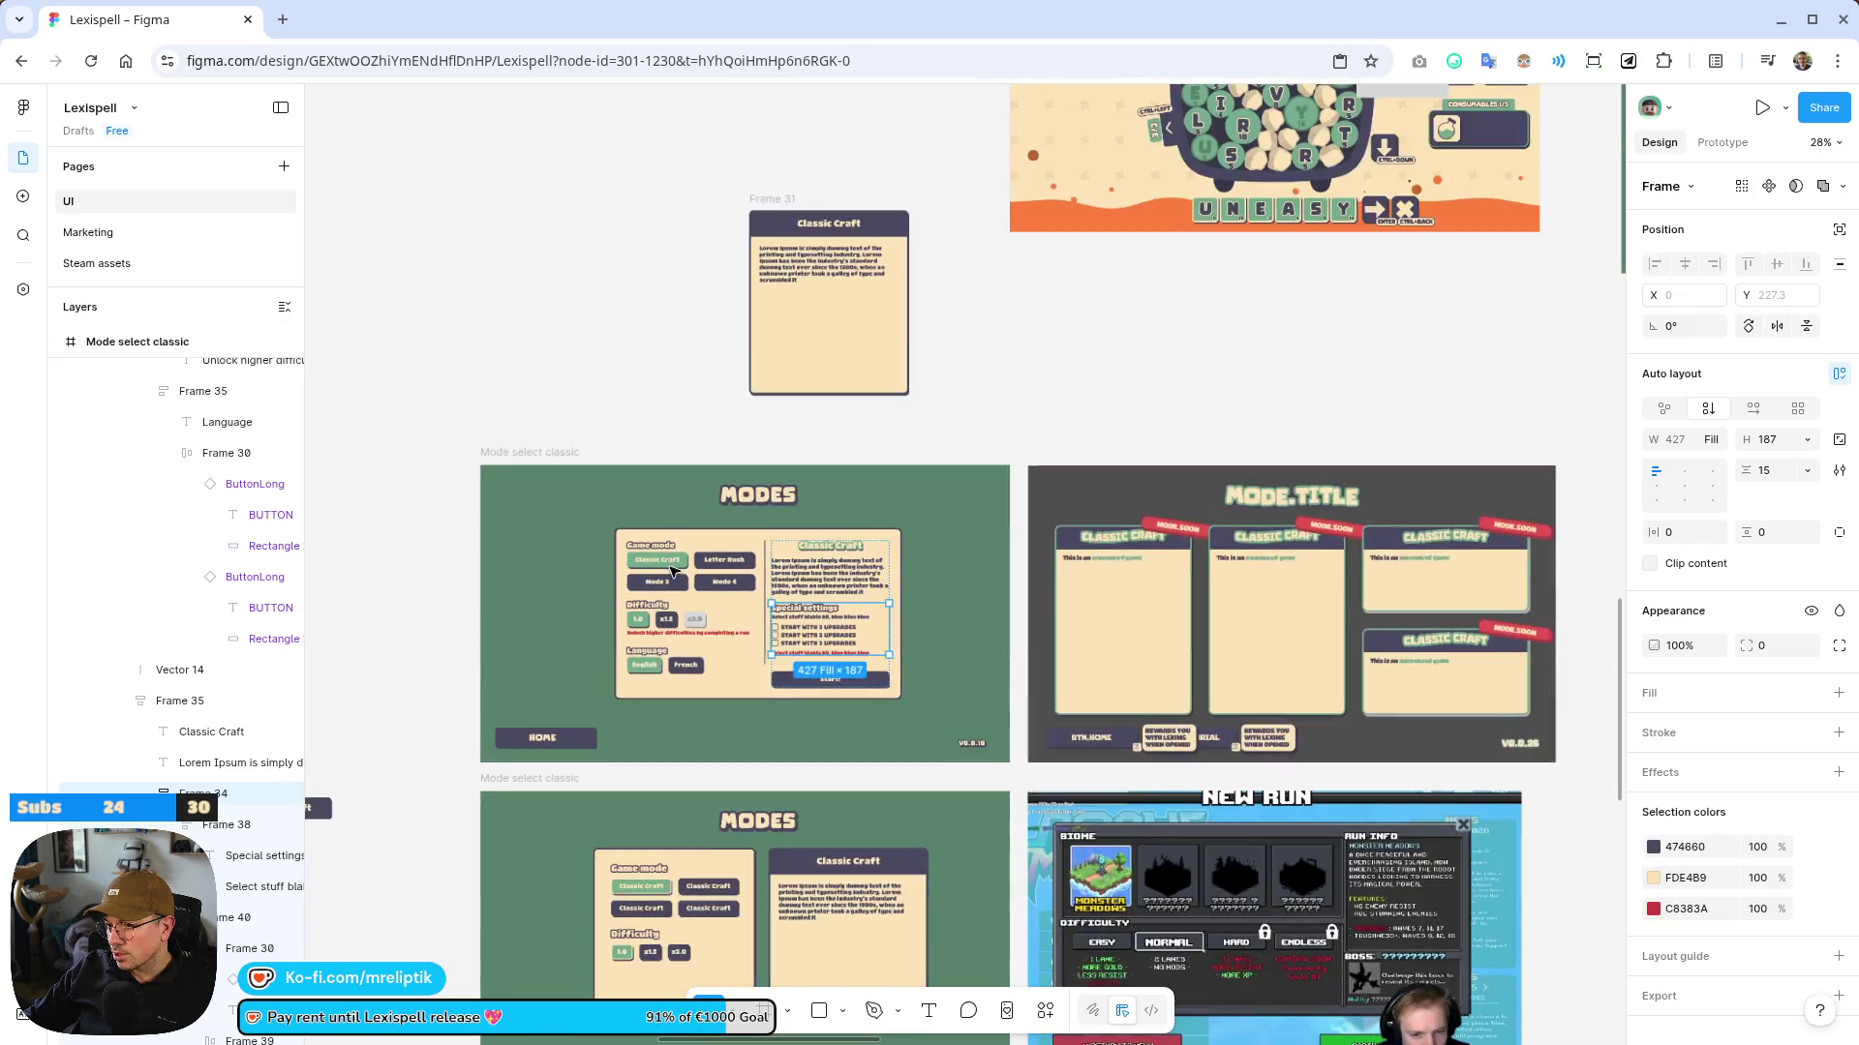
scroll(315, 779, "down", 5)
scroll(729, 599, "up", 3)
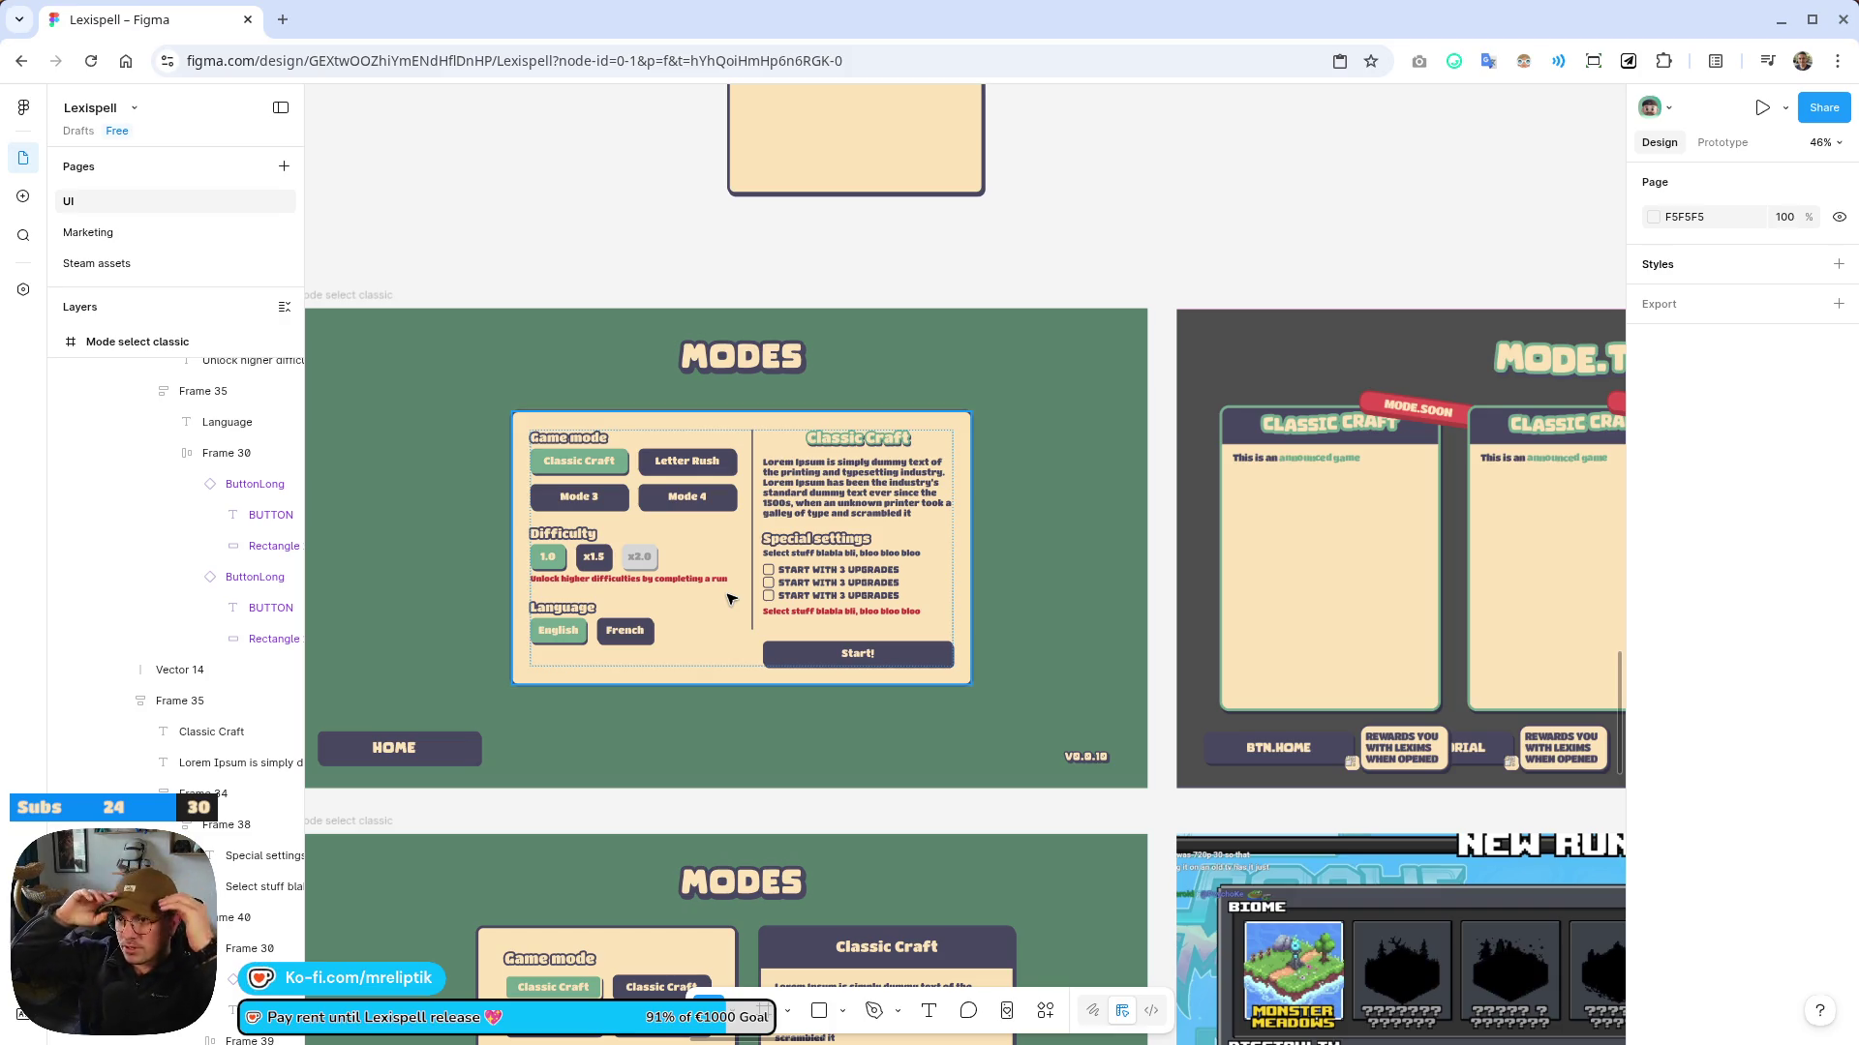
left_click(624, 630)
scroll(538, 391, "up", 2)
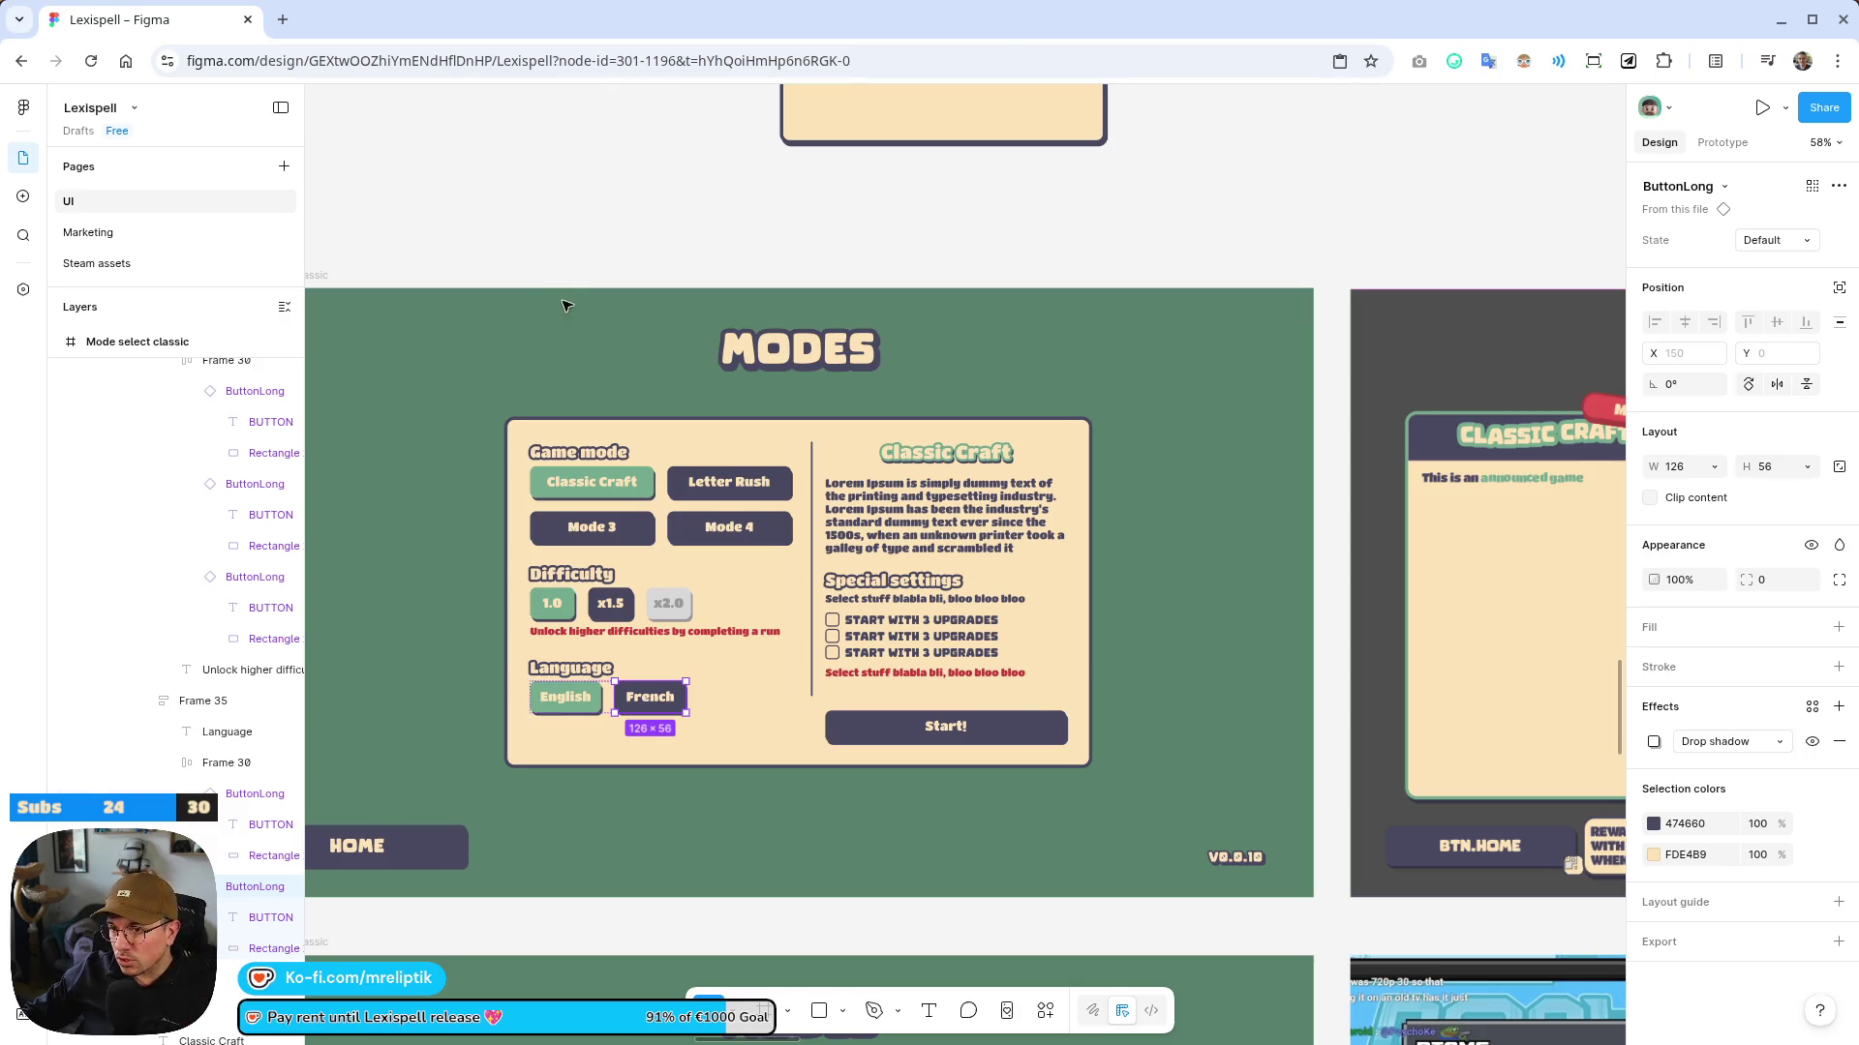
left_click(610, 241)
scroll(852, 494, "left", 3)
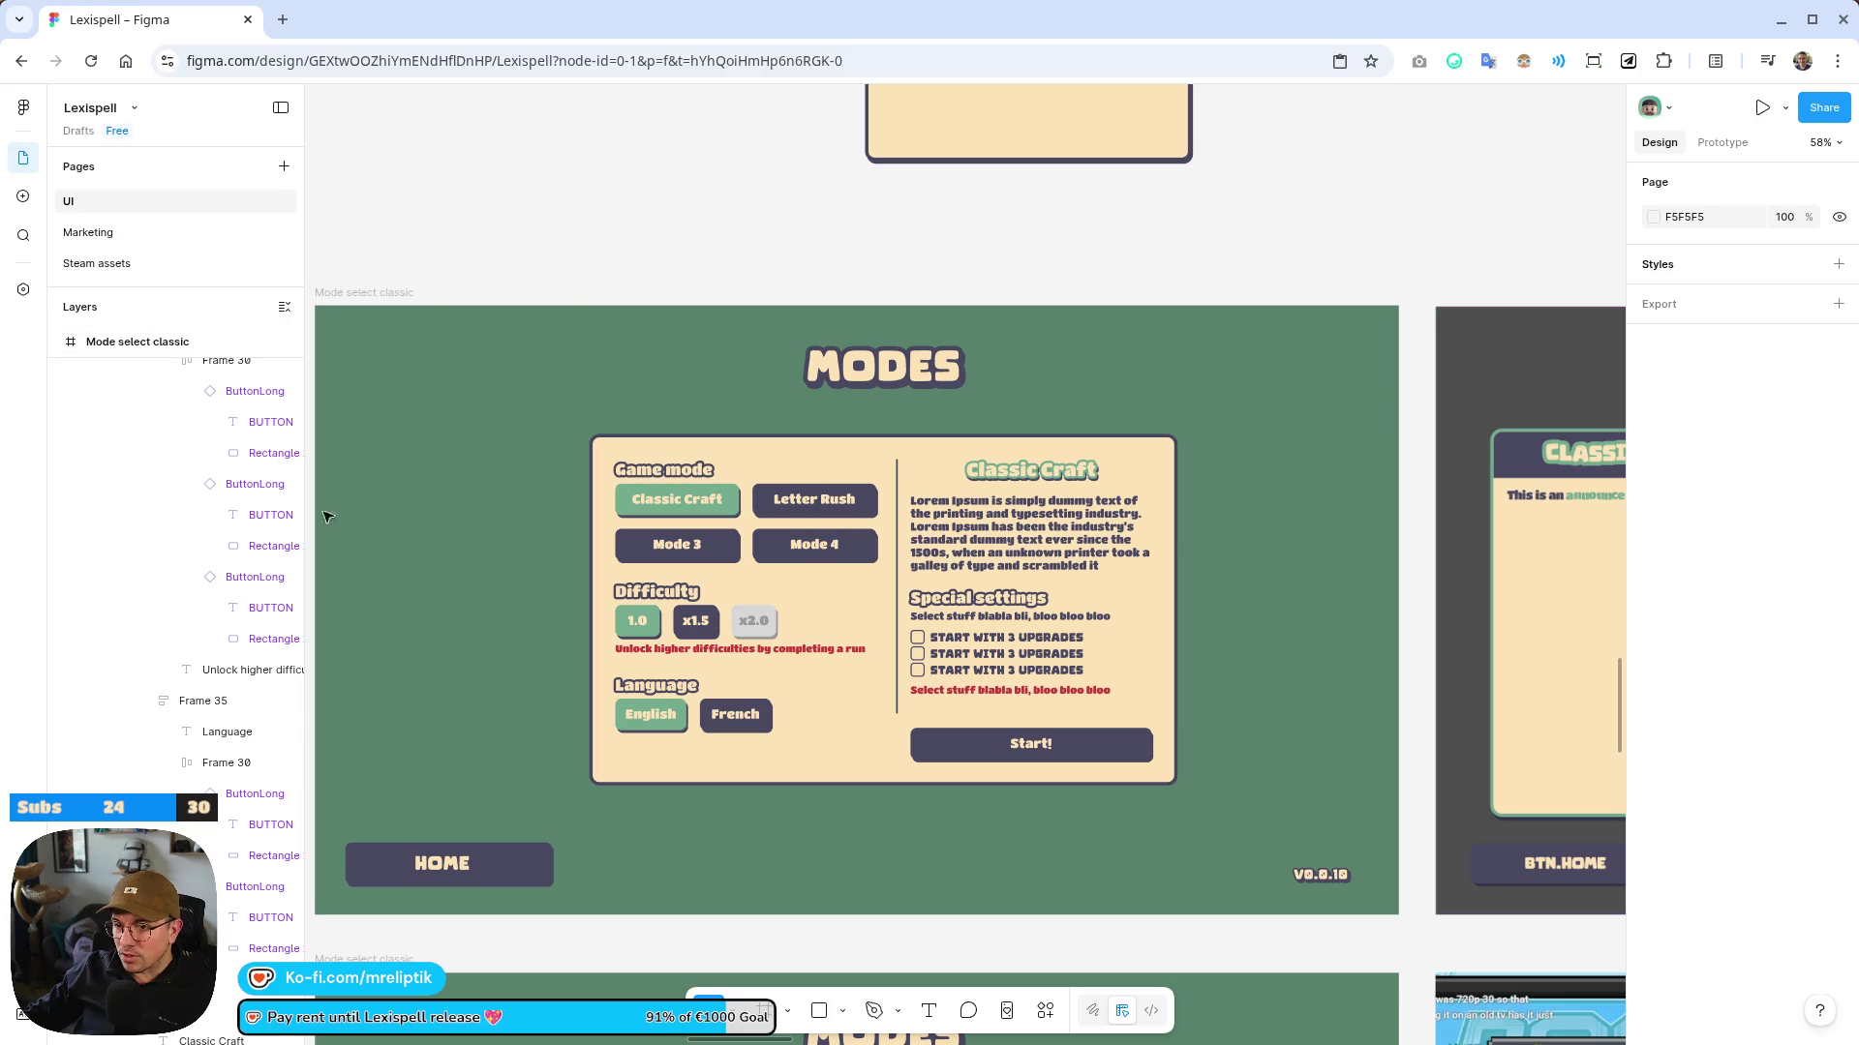
scroll(225, 767, "up", 5)
scroll(774, 290, "down", 1)
scroll(890, 280, "left", 2)
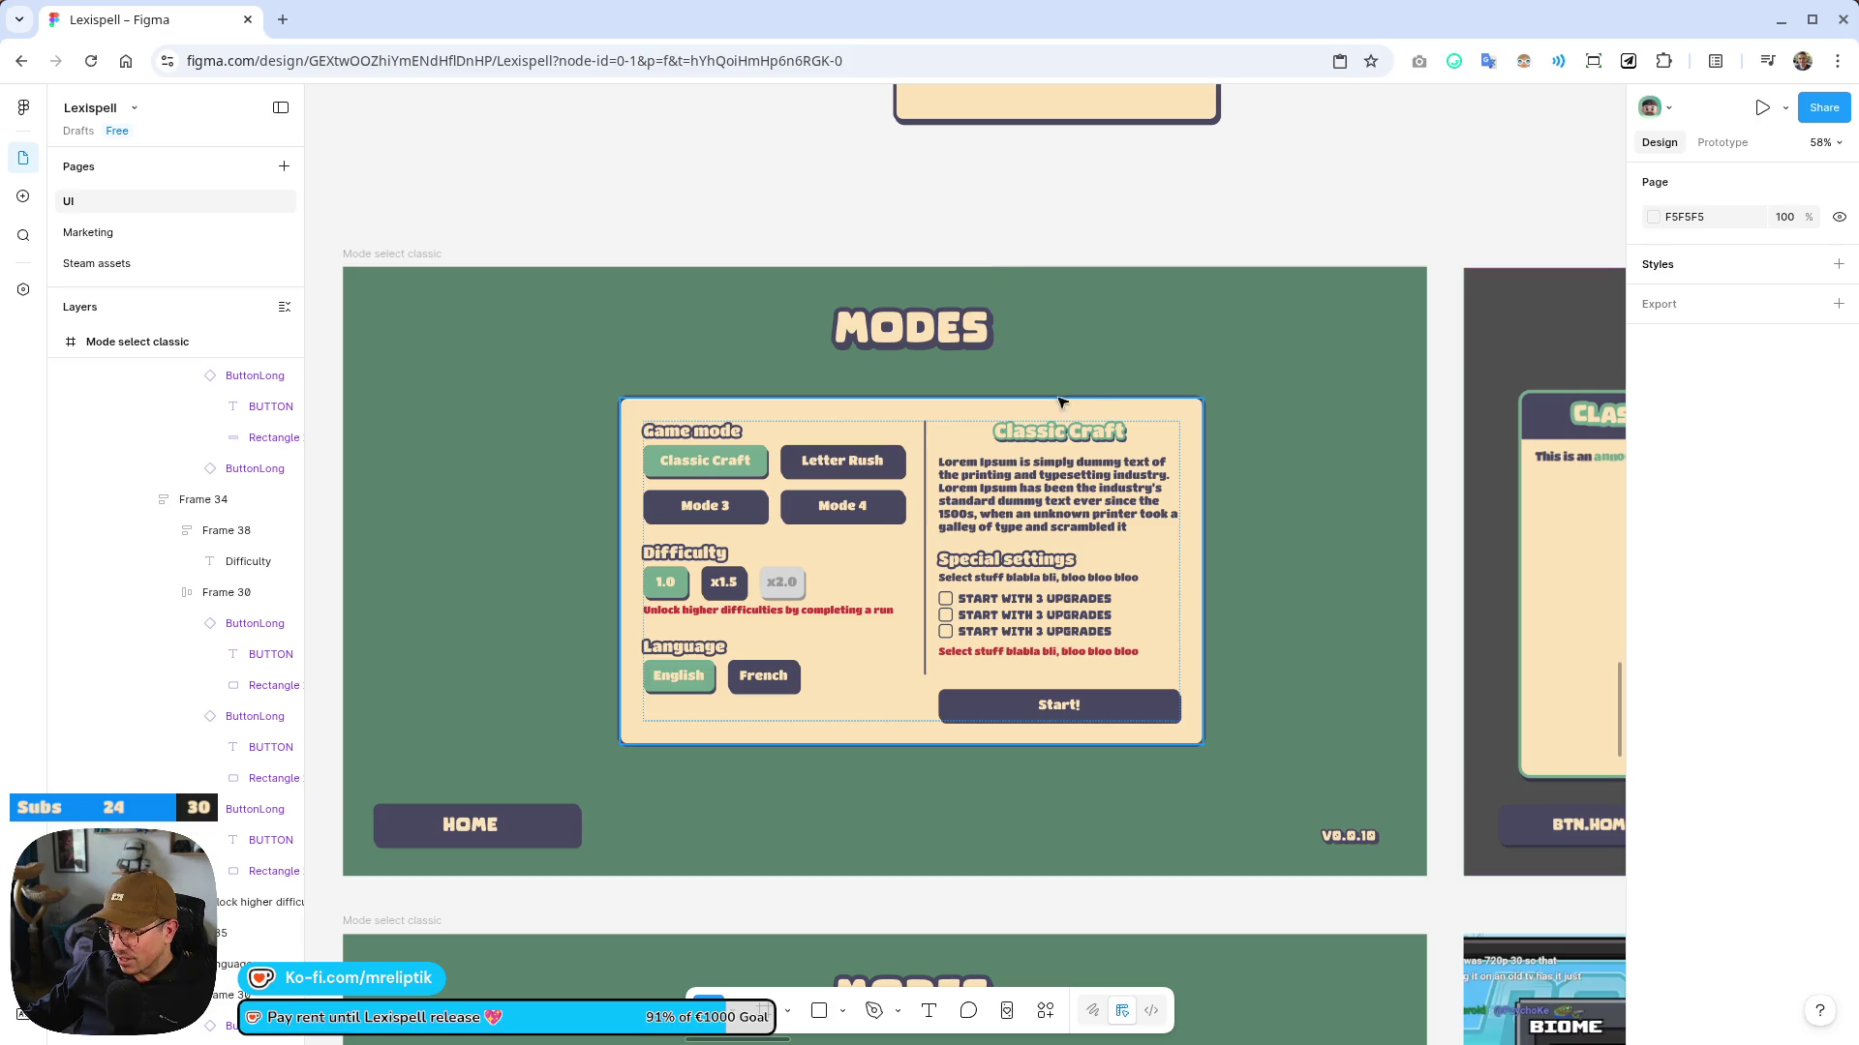
scroll(914, 226, "left", 2)
key("XF86AudioLowerVolume")
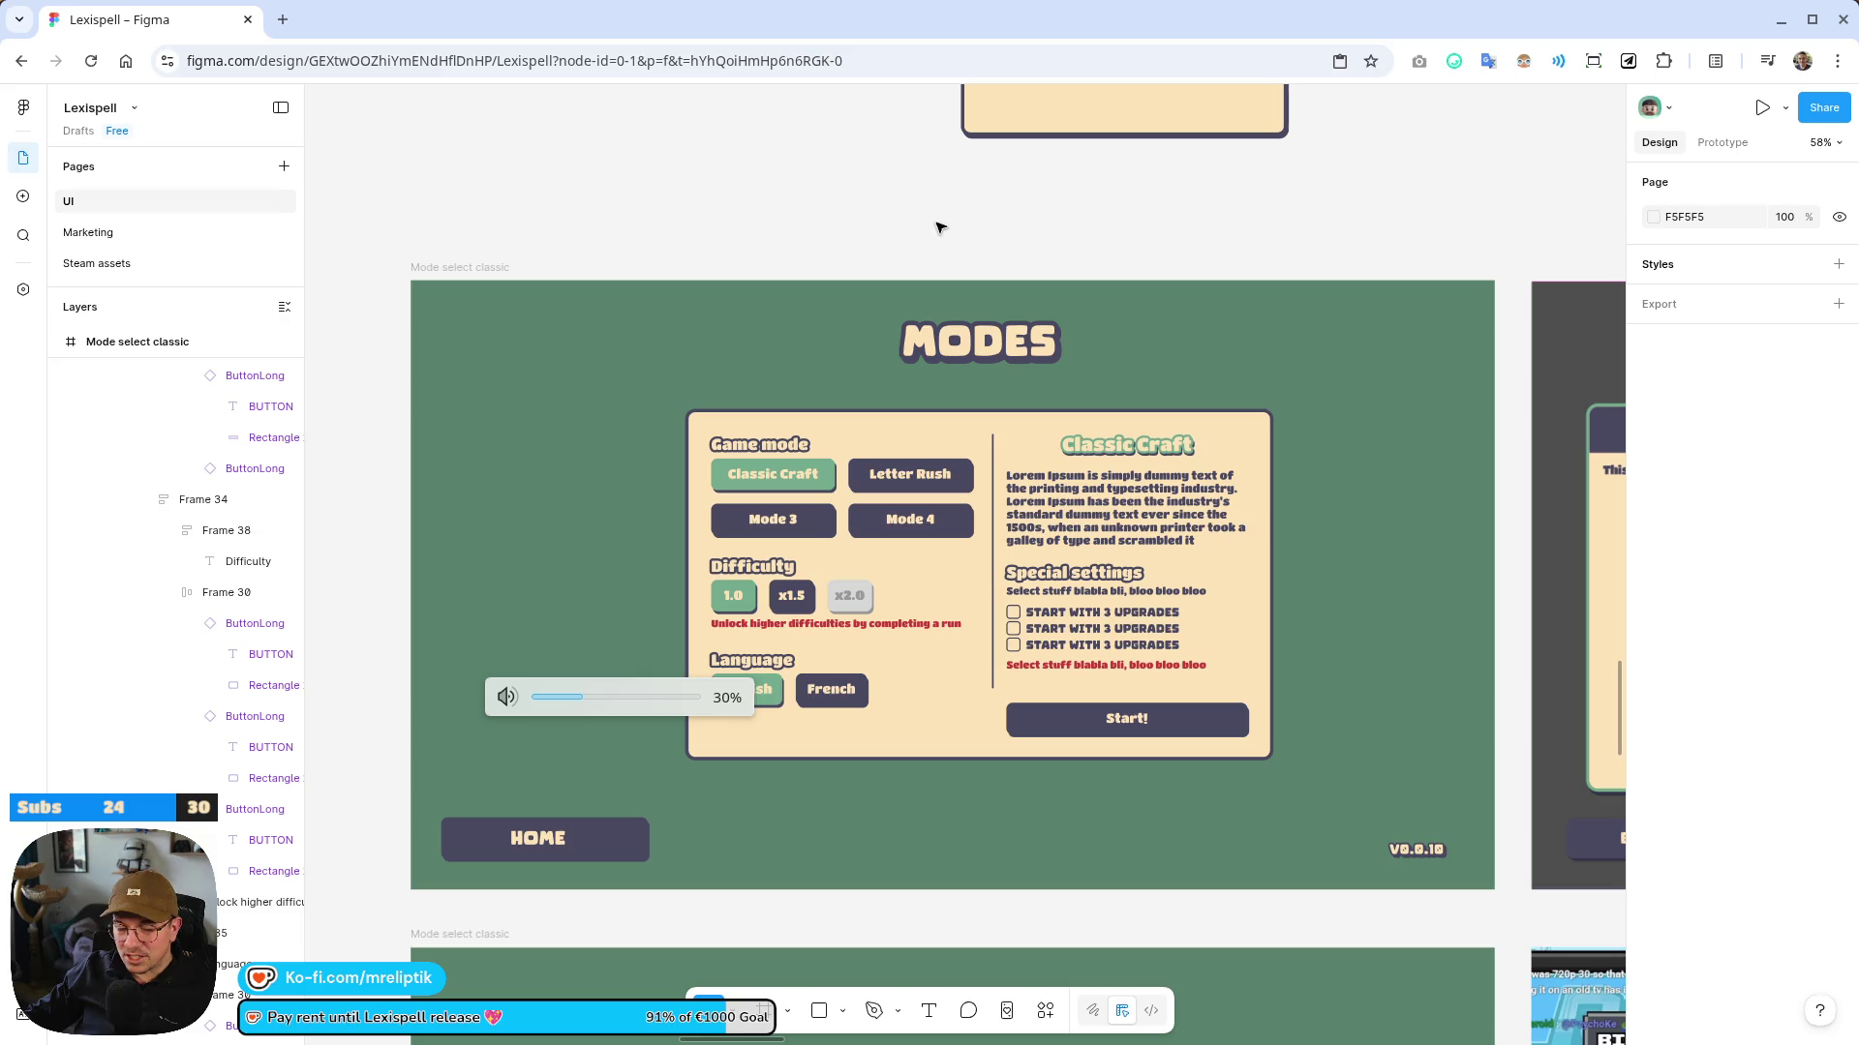
scroll(971, 238, "down", 2)
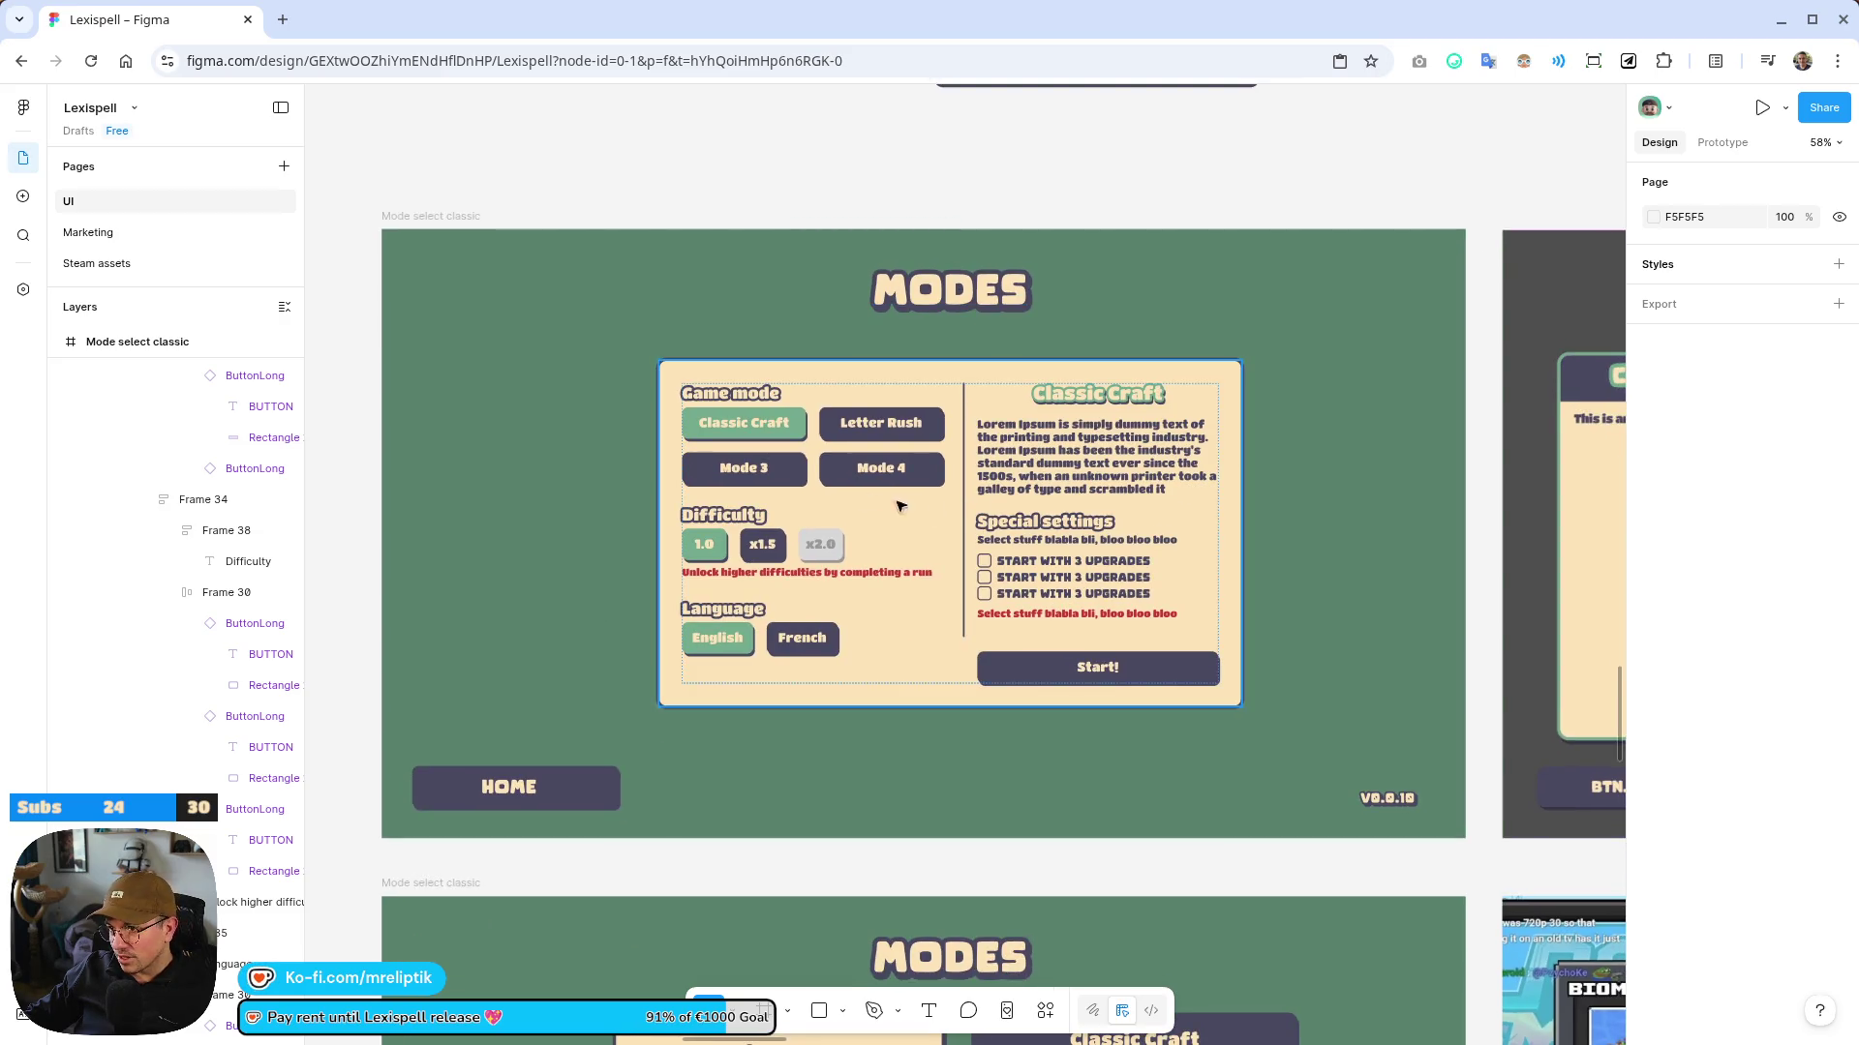
scroll(956, 548, "down", 2)
scroll(957, 548, "up", 1)
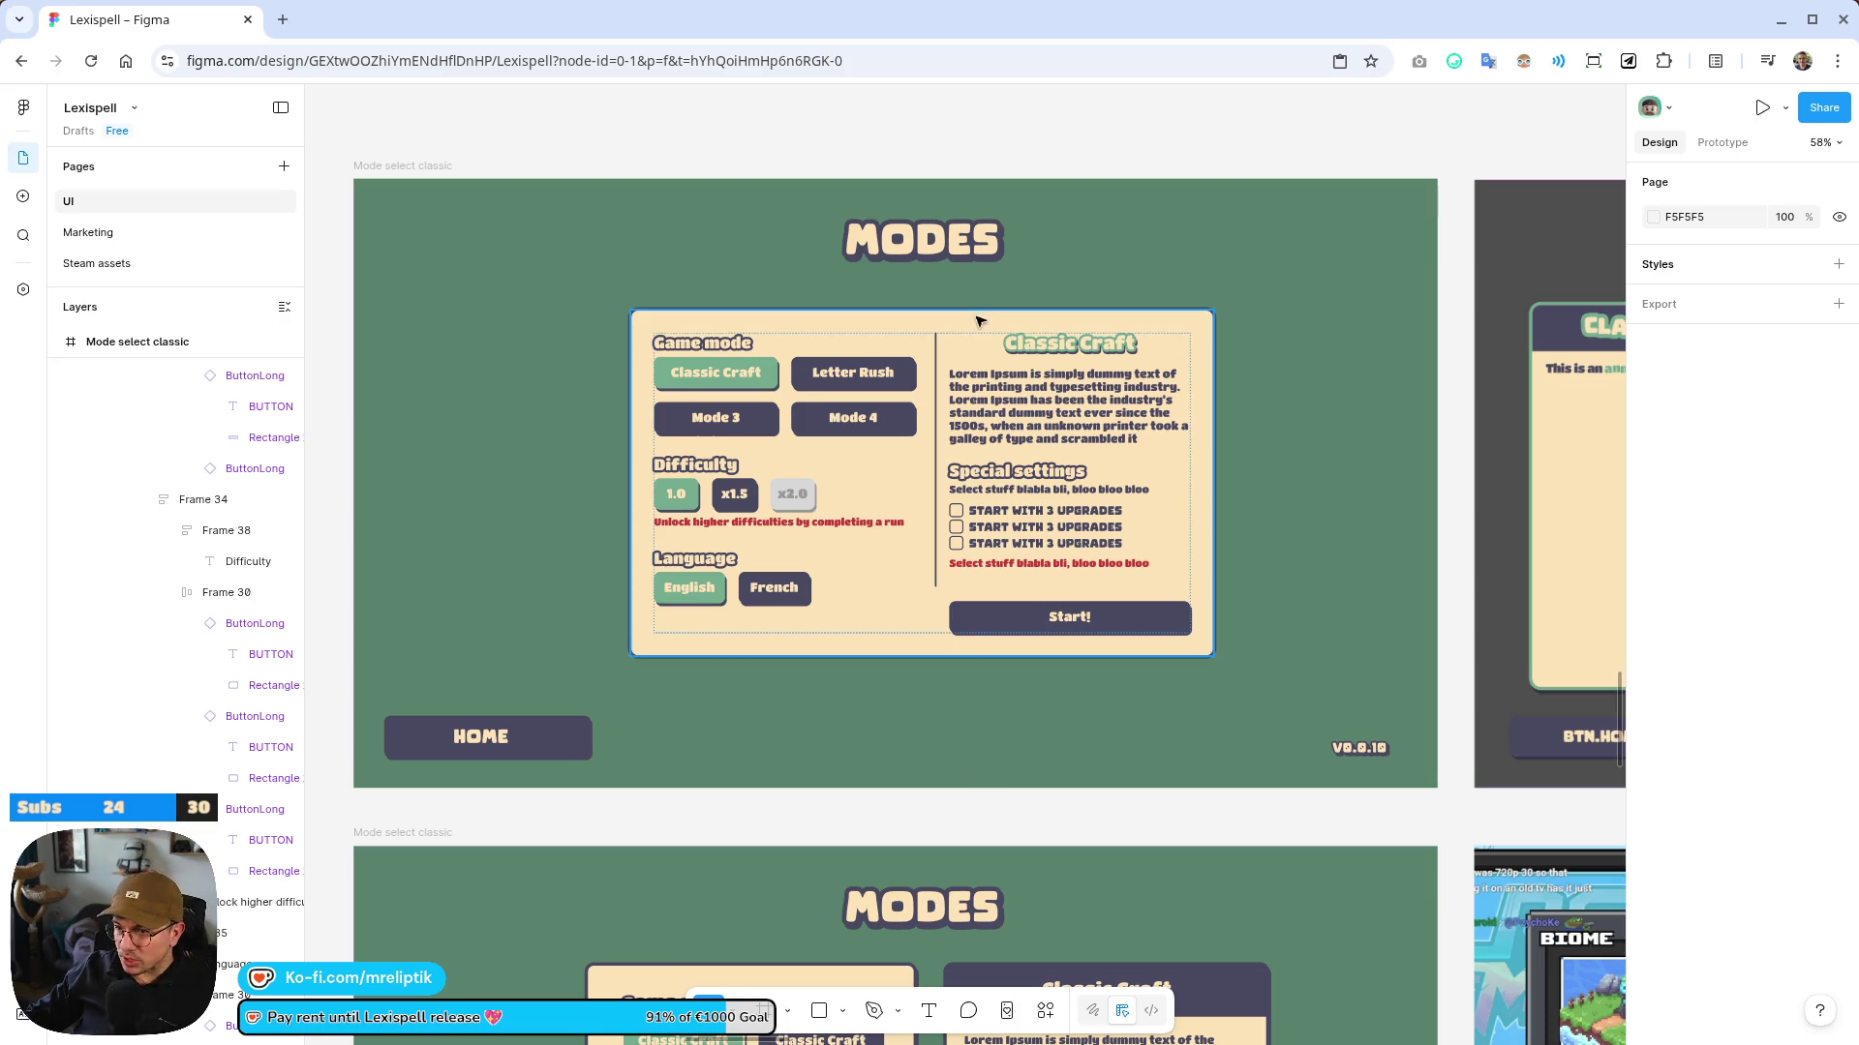
scroll(920, 585, "up", 2)
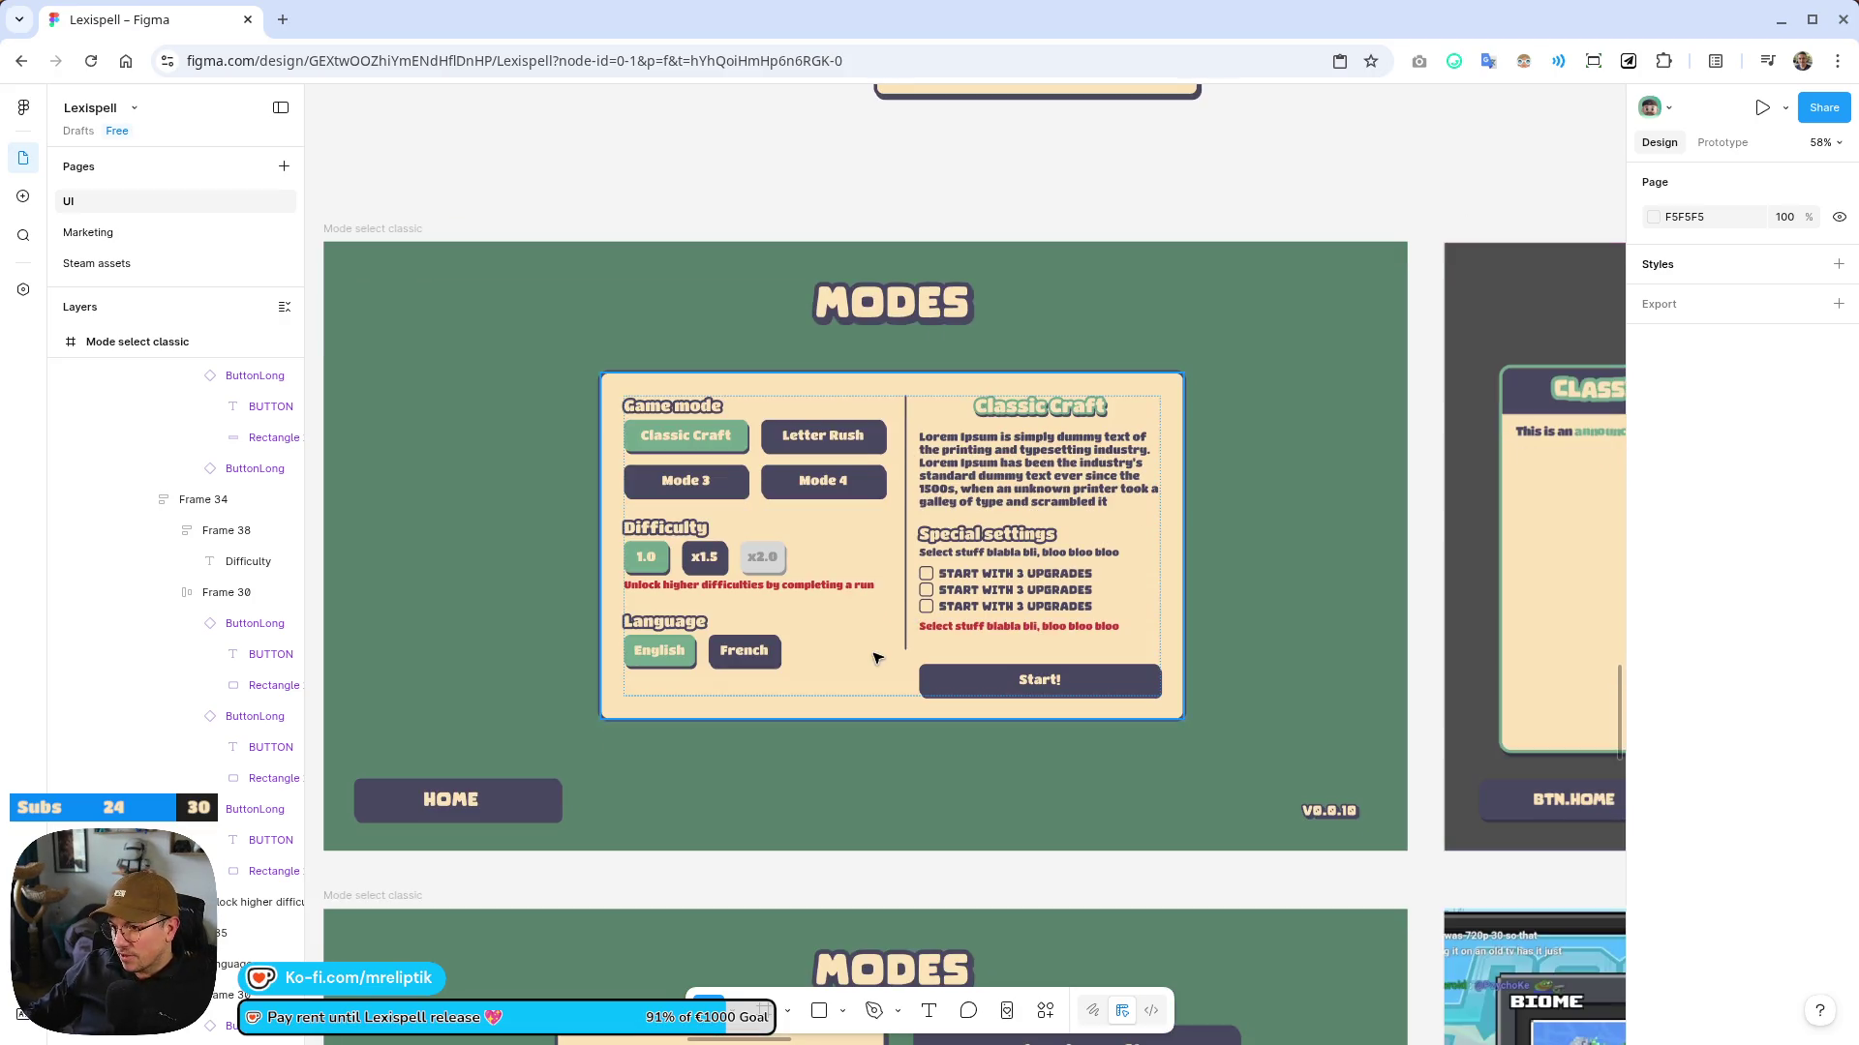
left_click(973, 668)
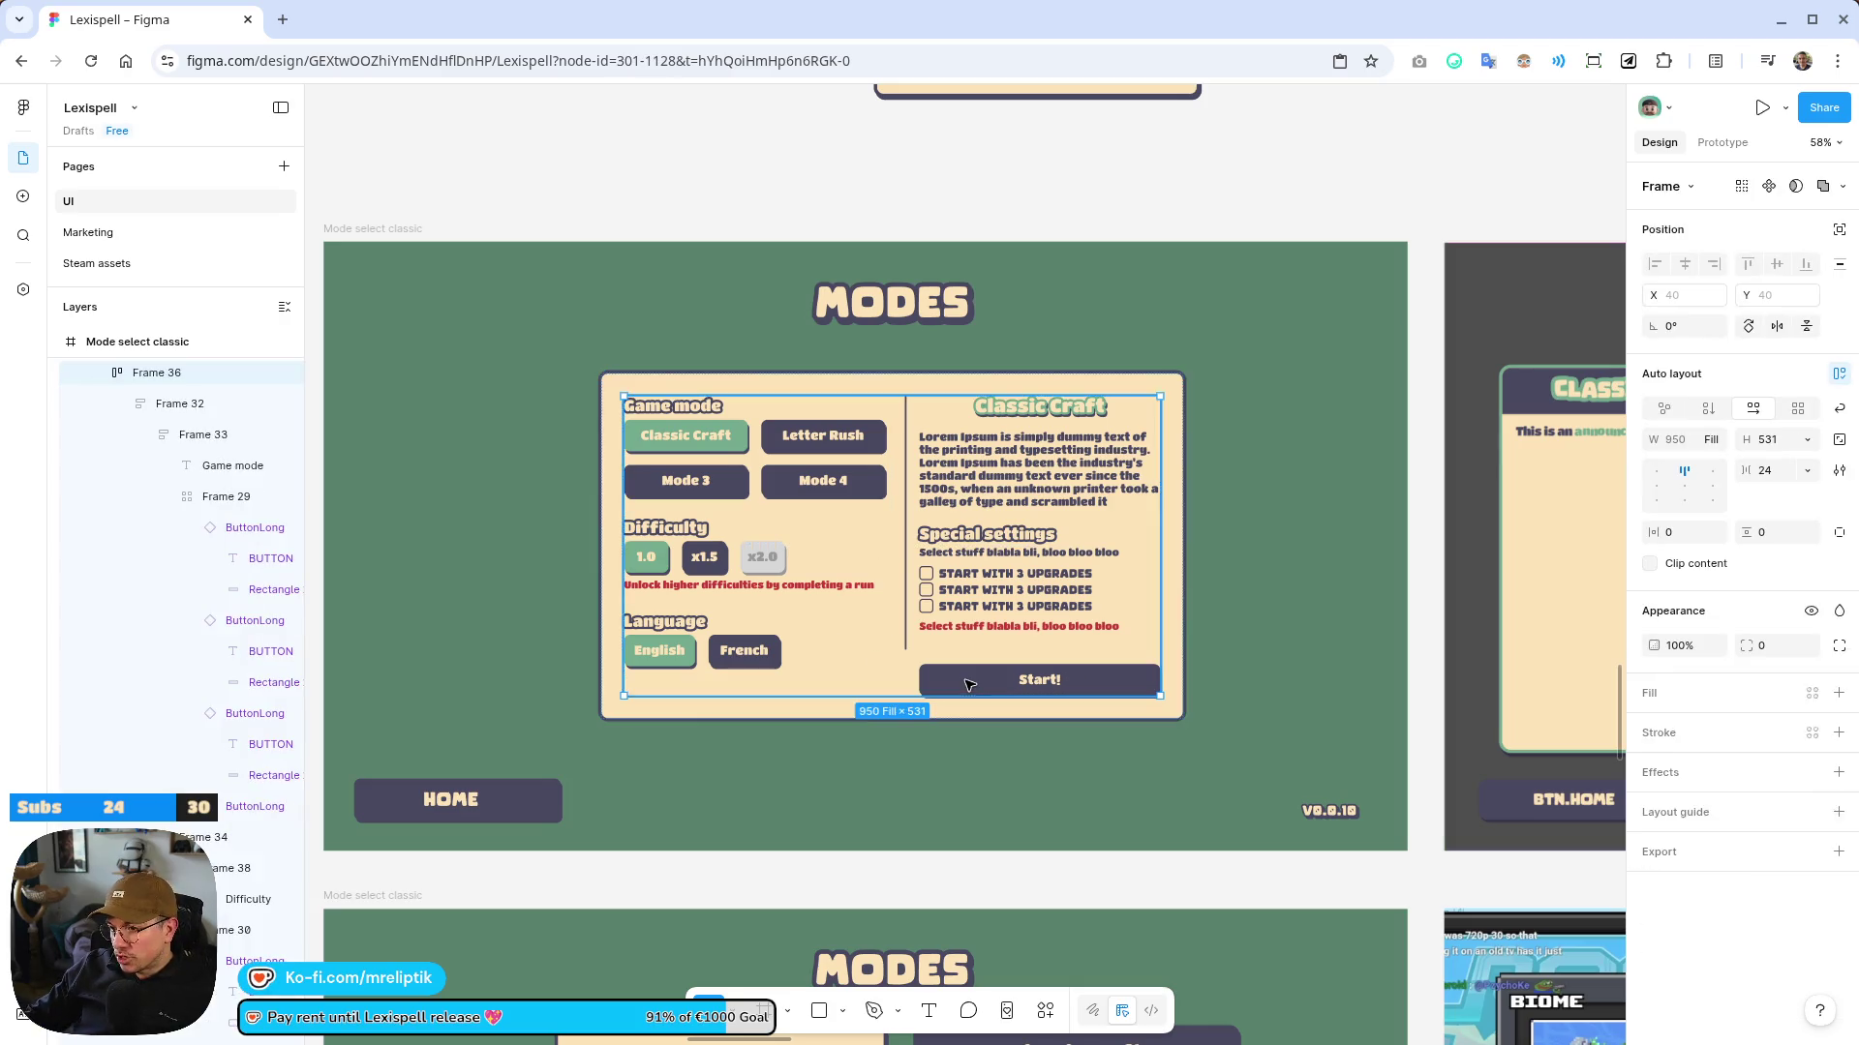
Step: Drag Frame 36's bottom edge down so it measures 950 × 589 instead of 531 tall
scroll(903, 672, "up", 5)
left_click_drag(902, 672, 902, 699)
scroll(773, 626, "down", 7)
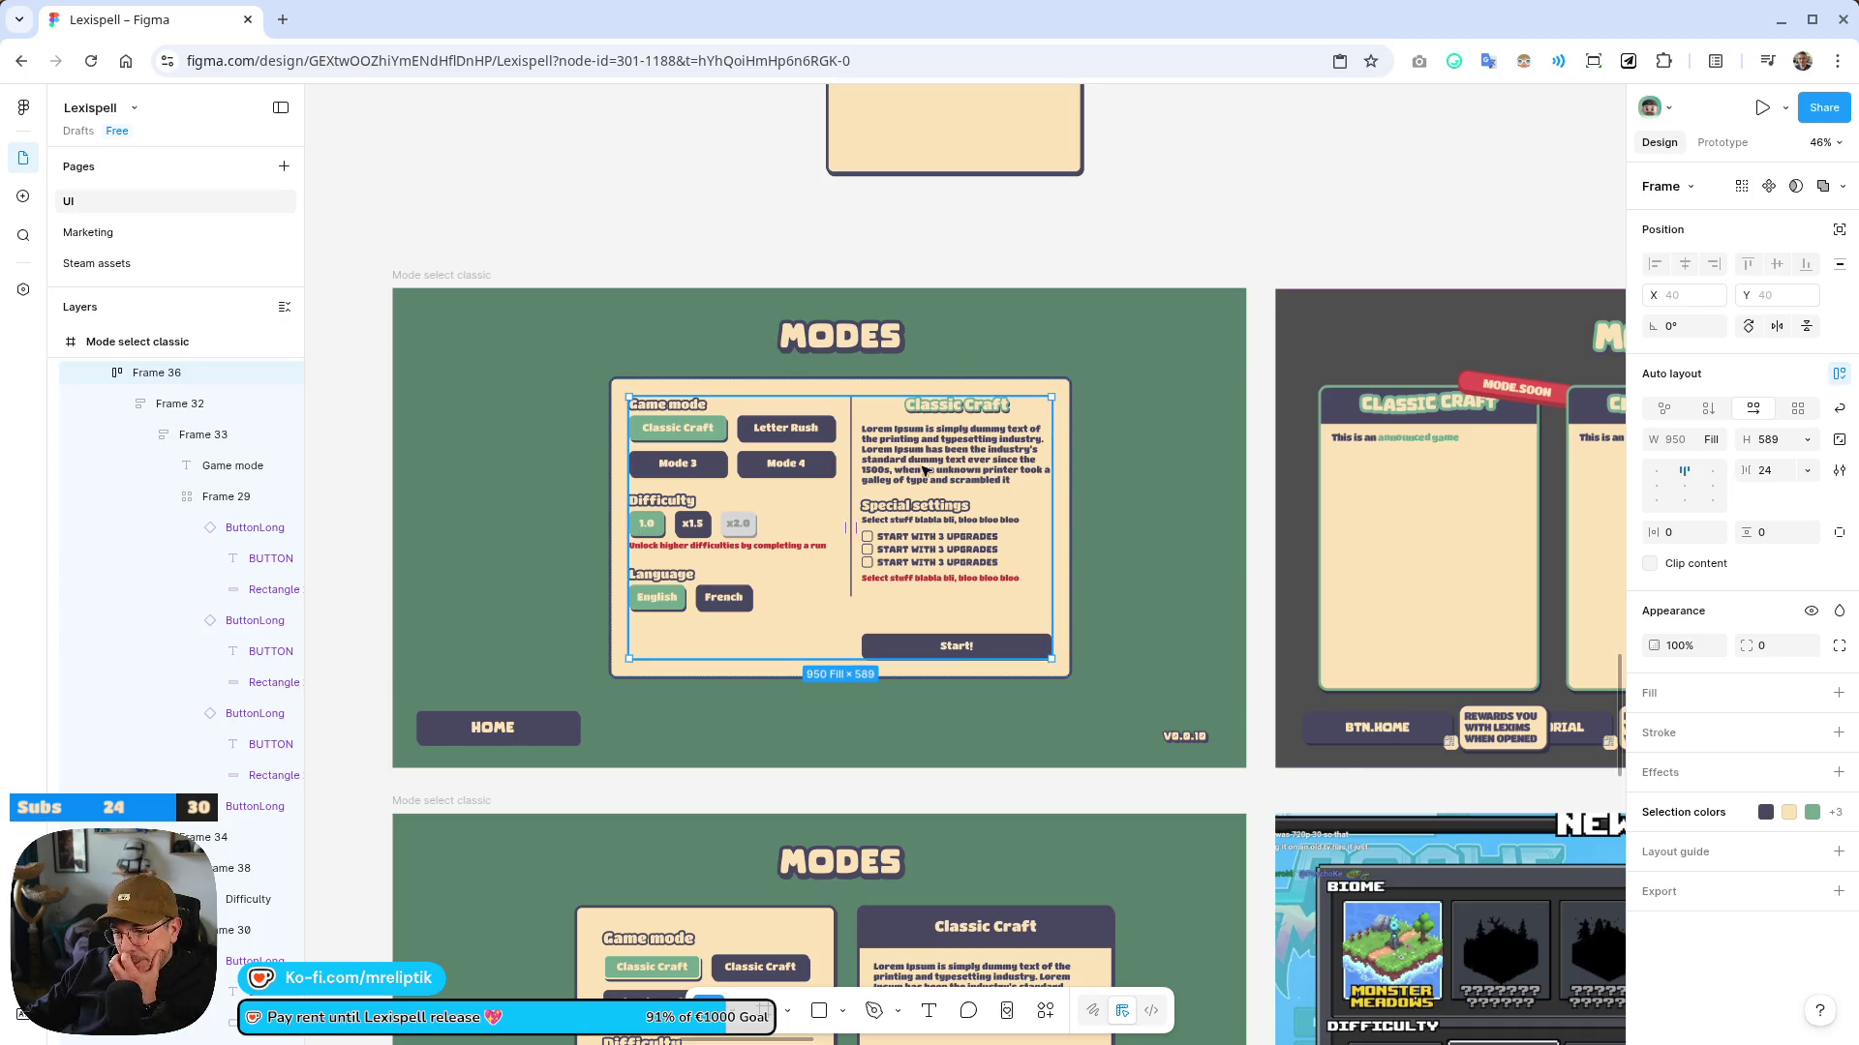
scroll(834, 556, "down", 5)
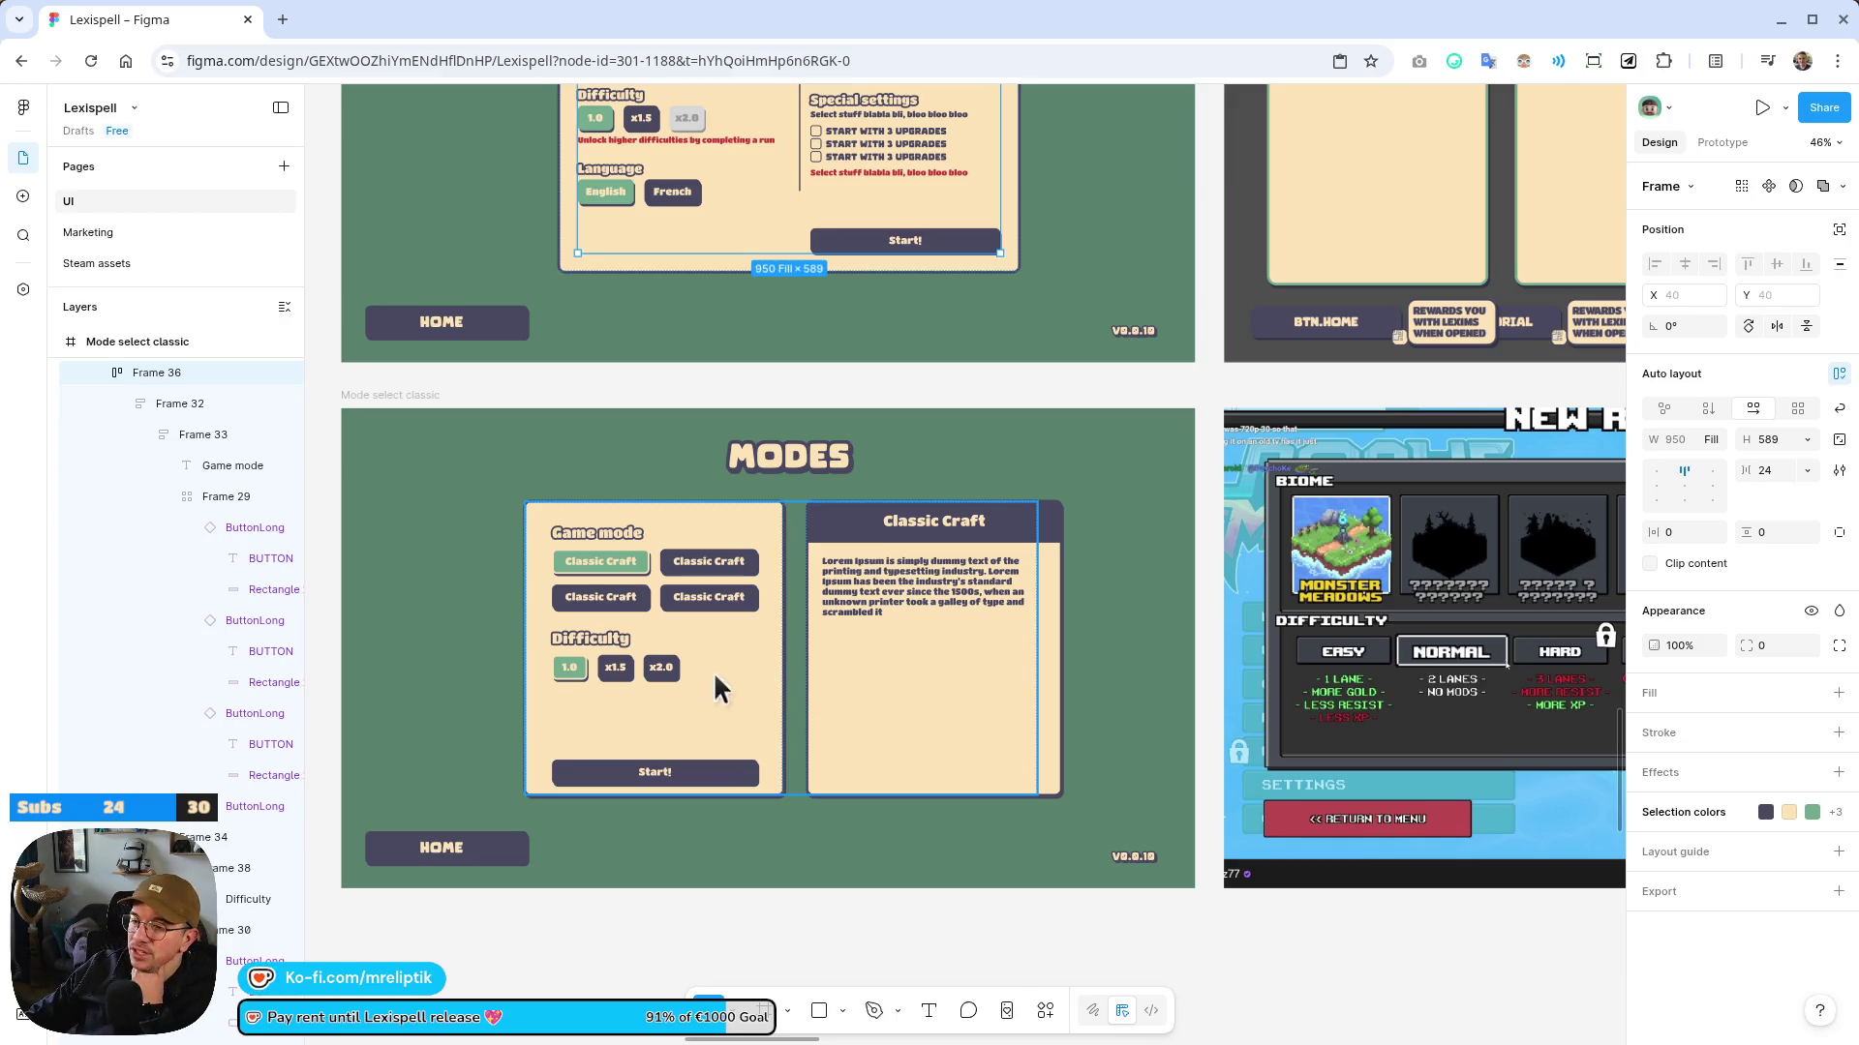
scroll(739, 714, "up", 5)
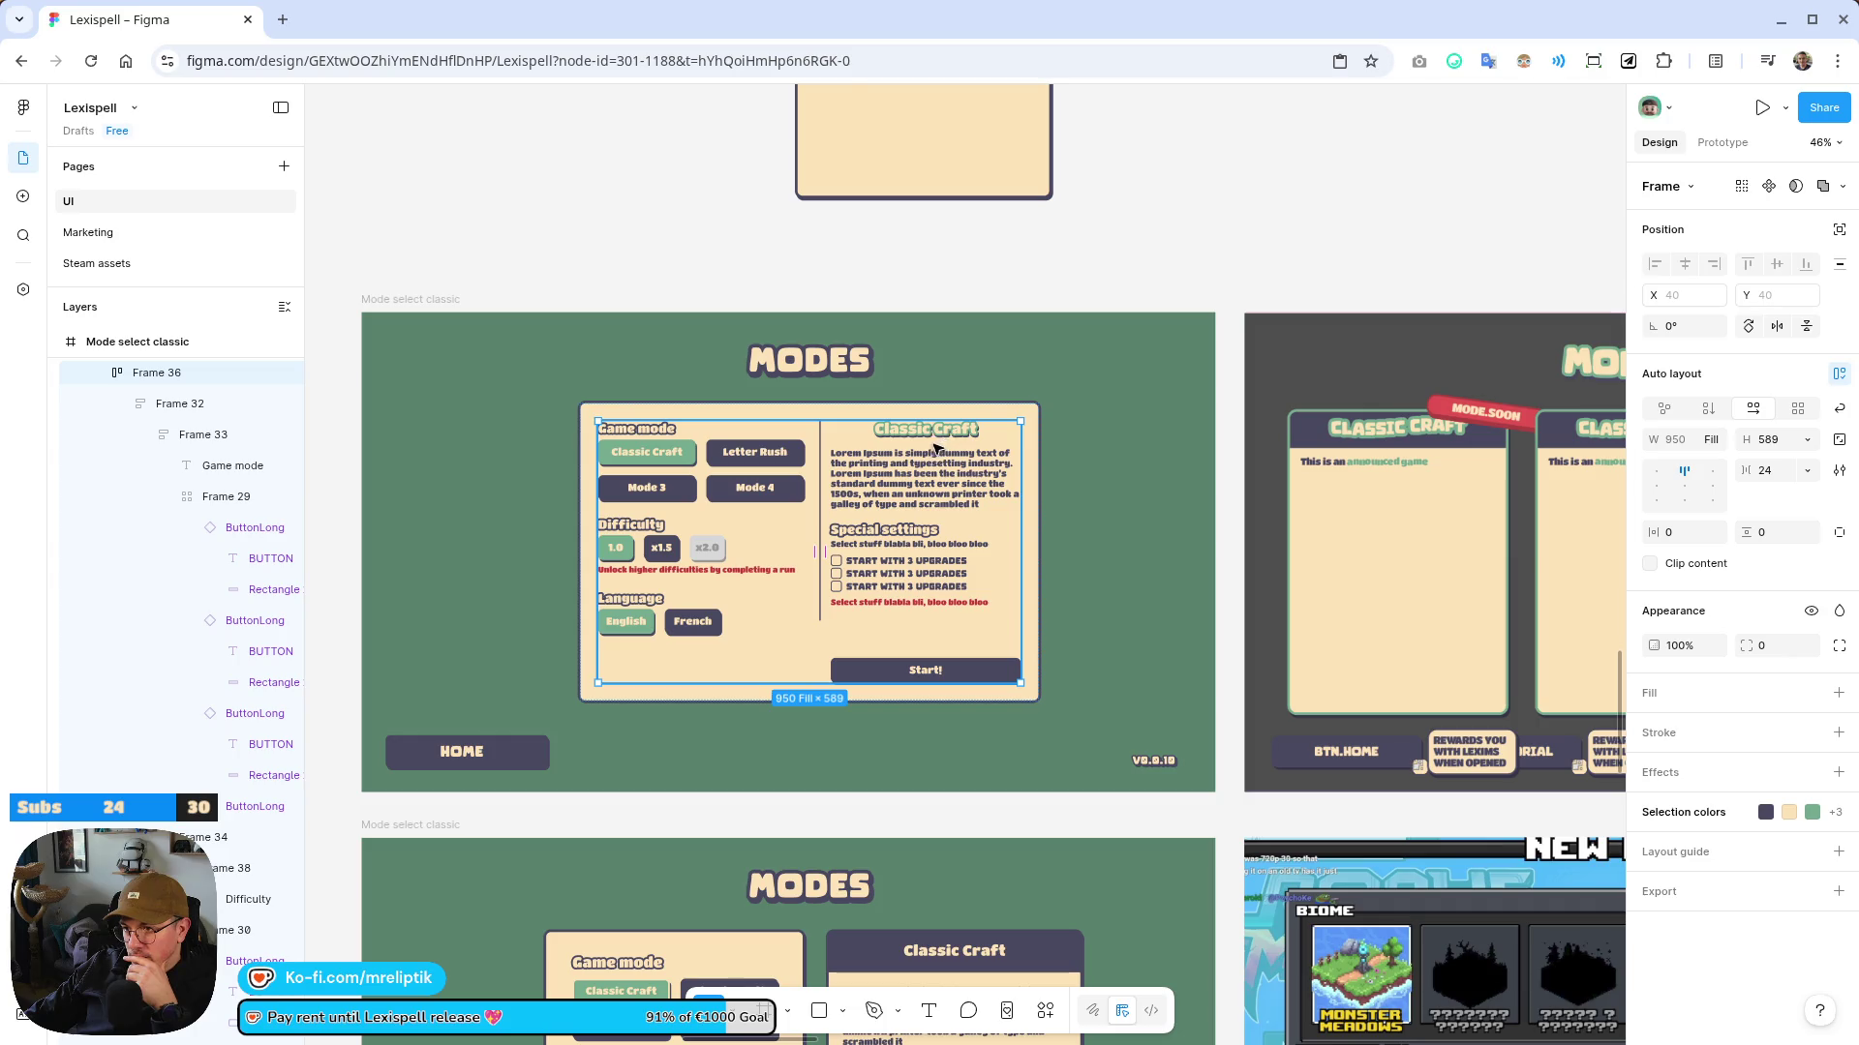
left_click(943, 471)
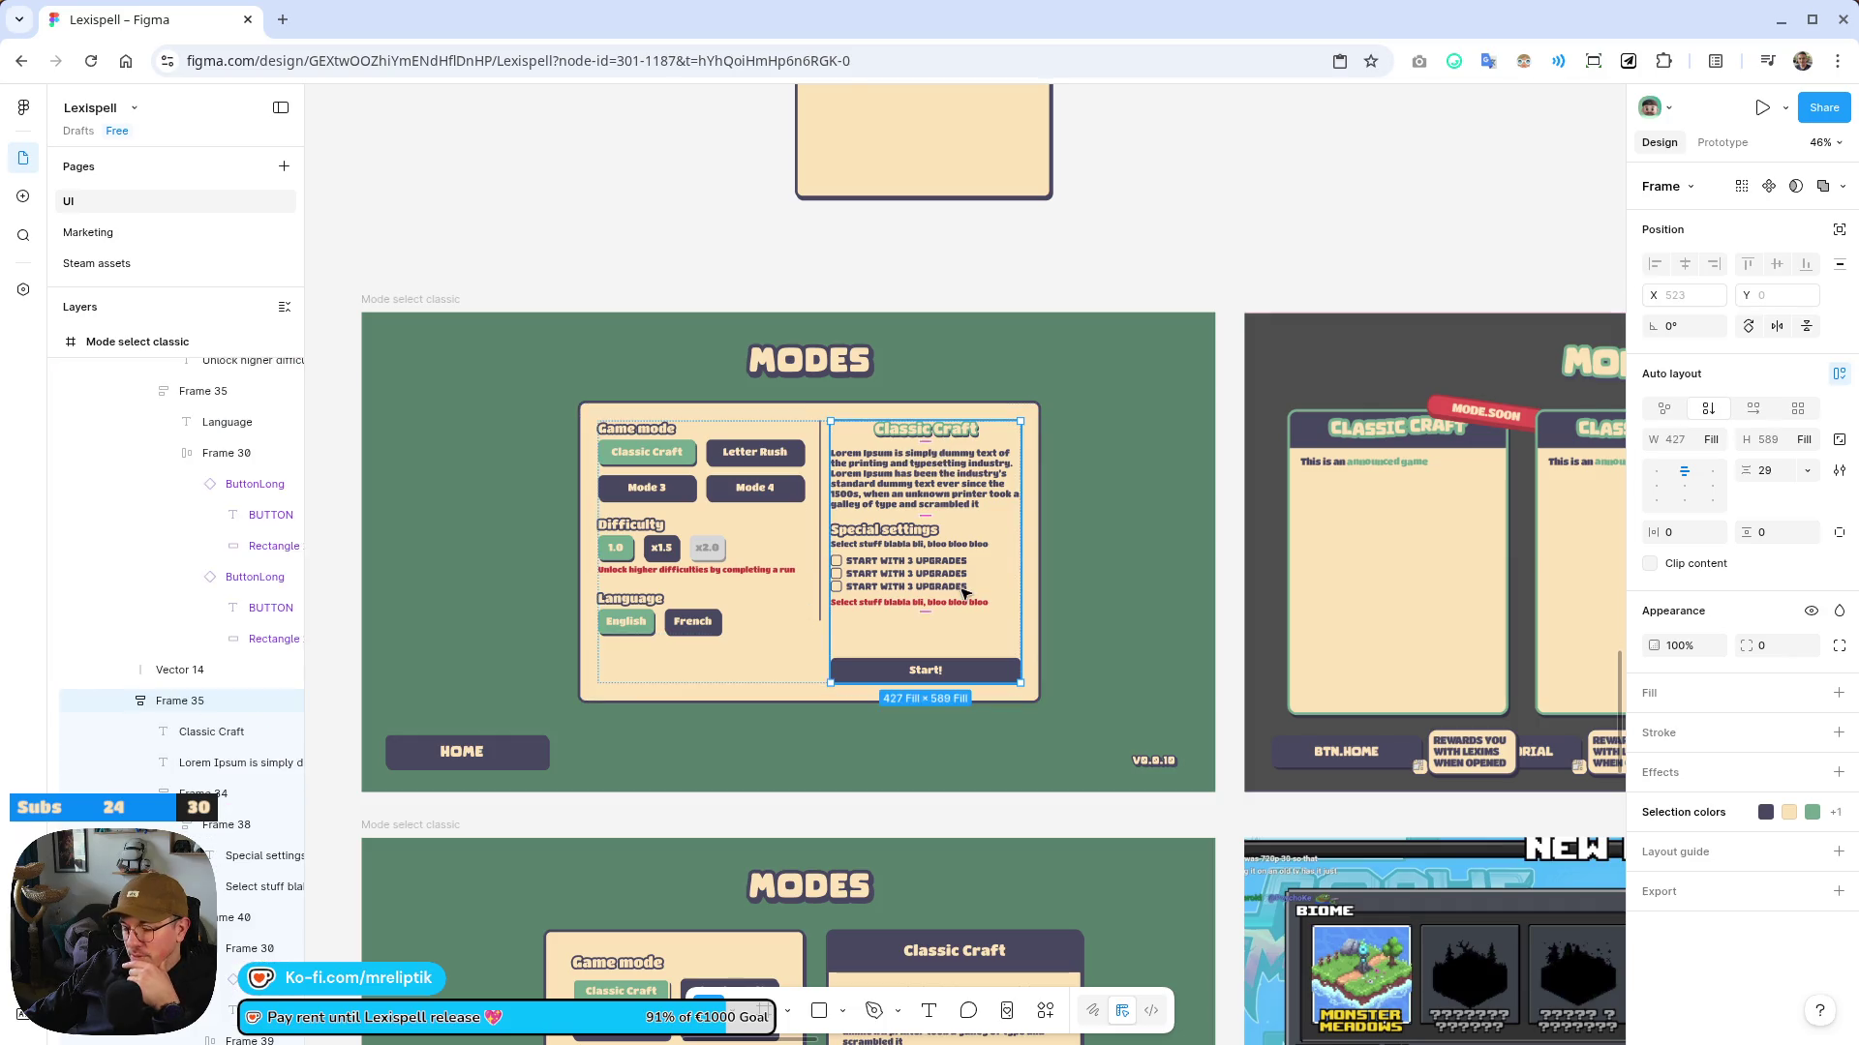
Step: Hide and re-show the Special settings group (Frame 34), then deselect
left_click(915, 545)
left_click(284, 796)
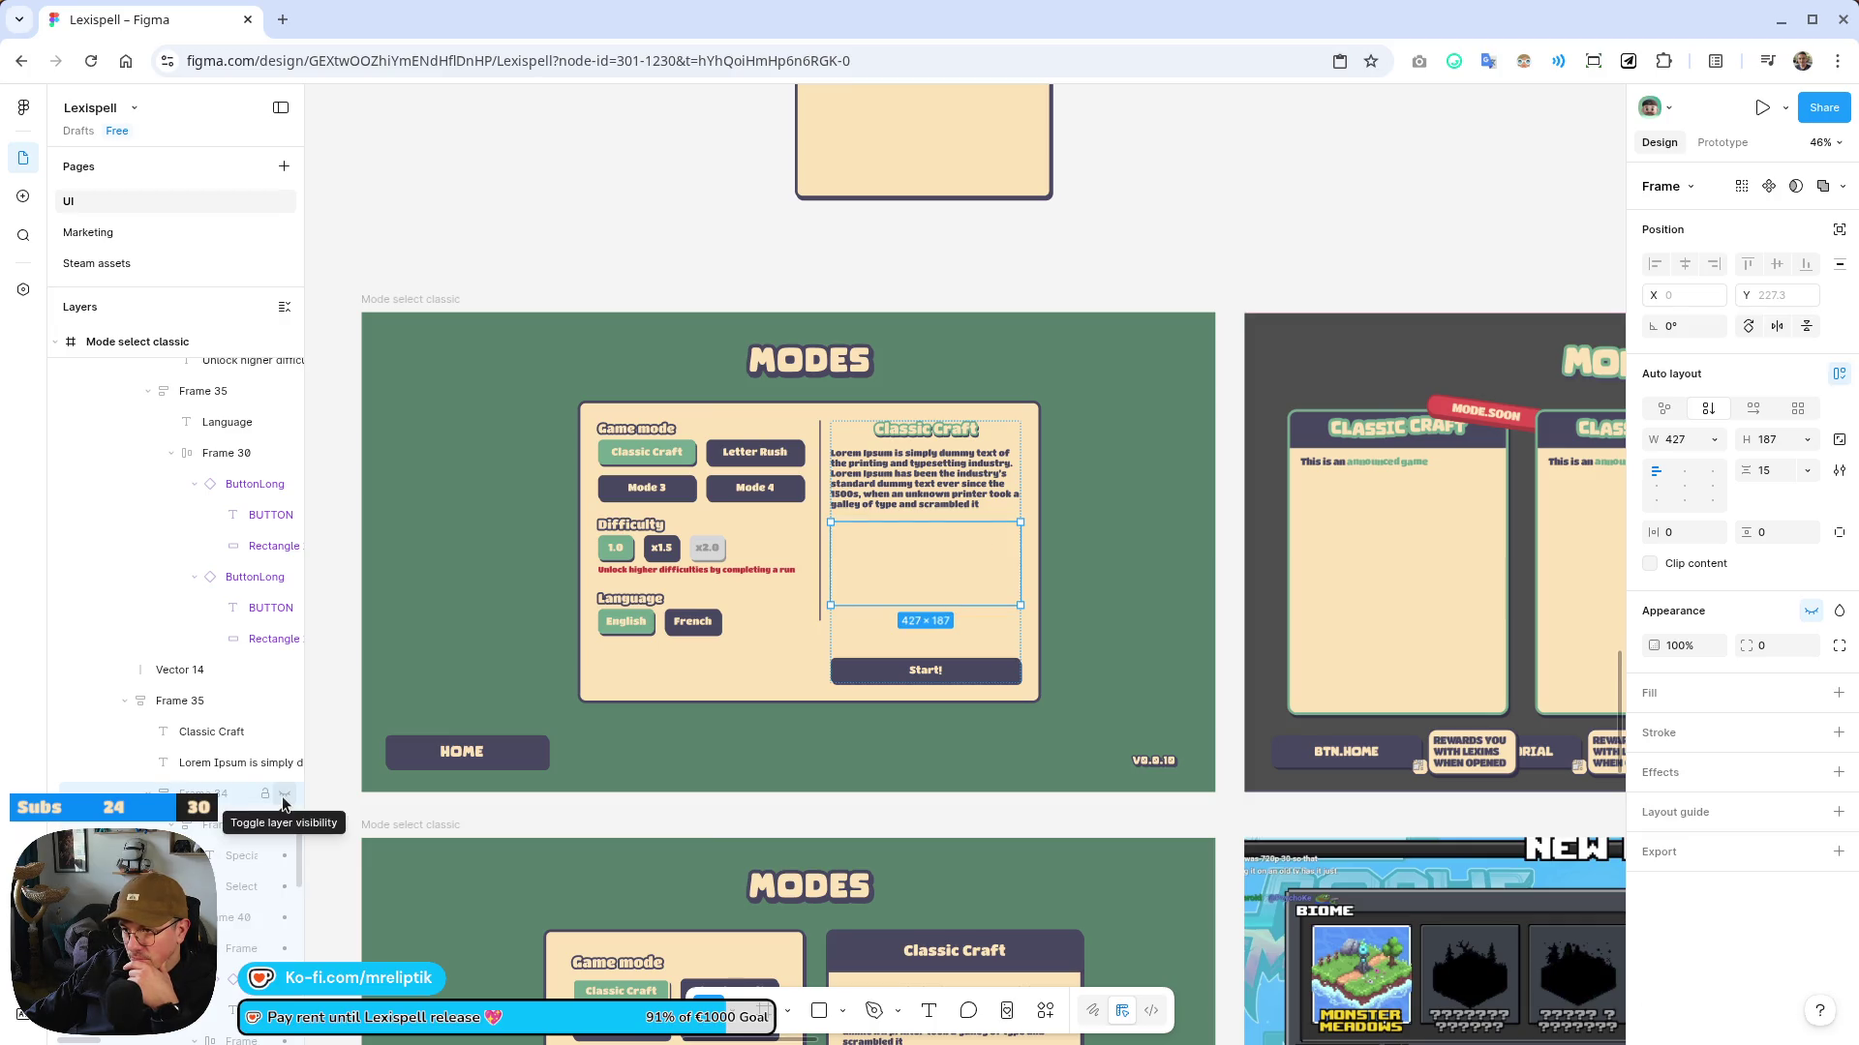
left_click(284, 795)
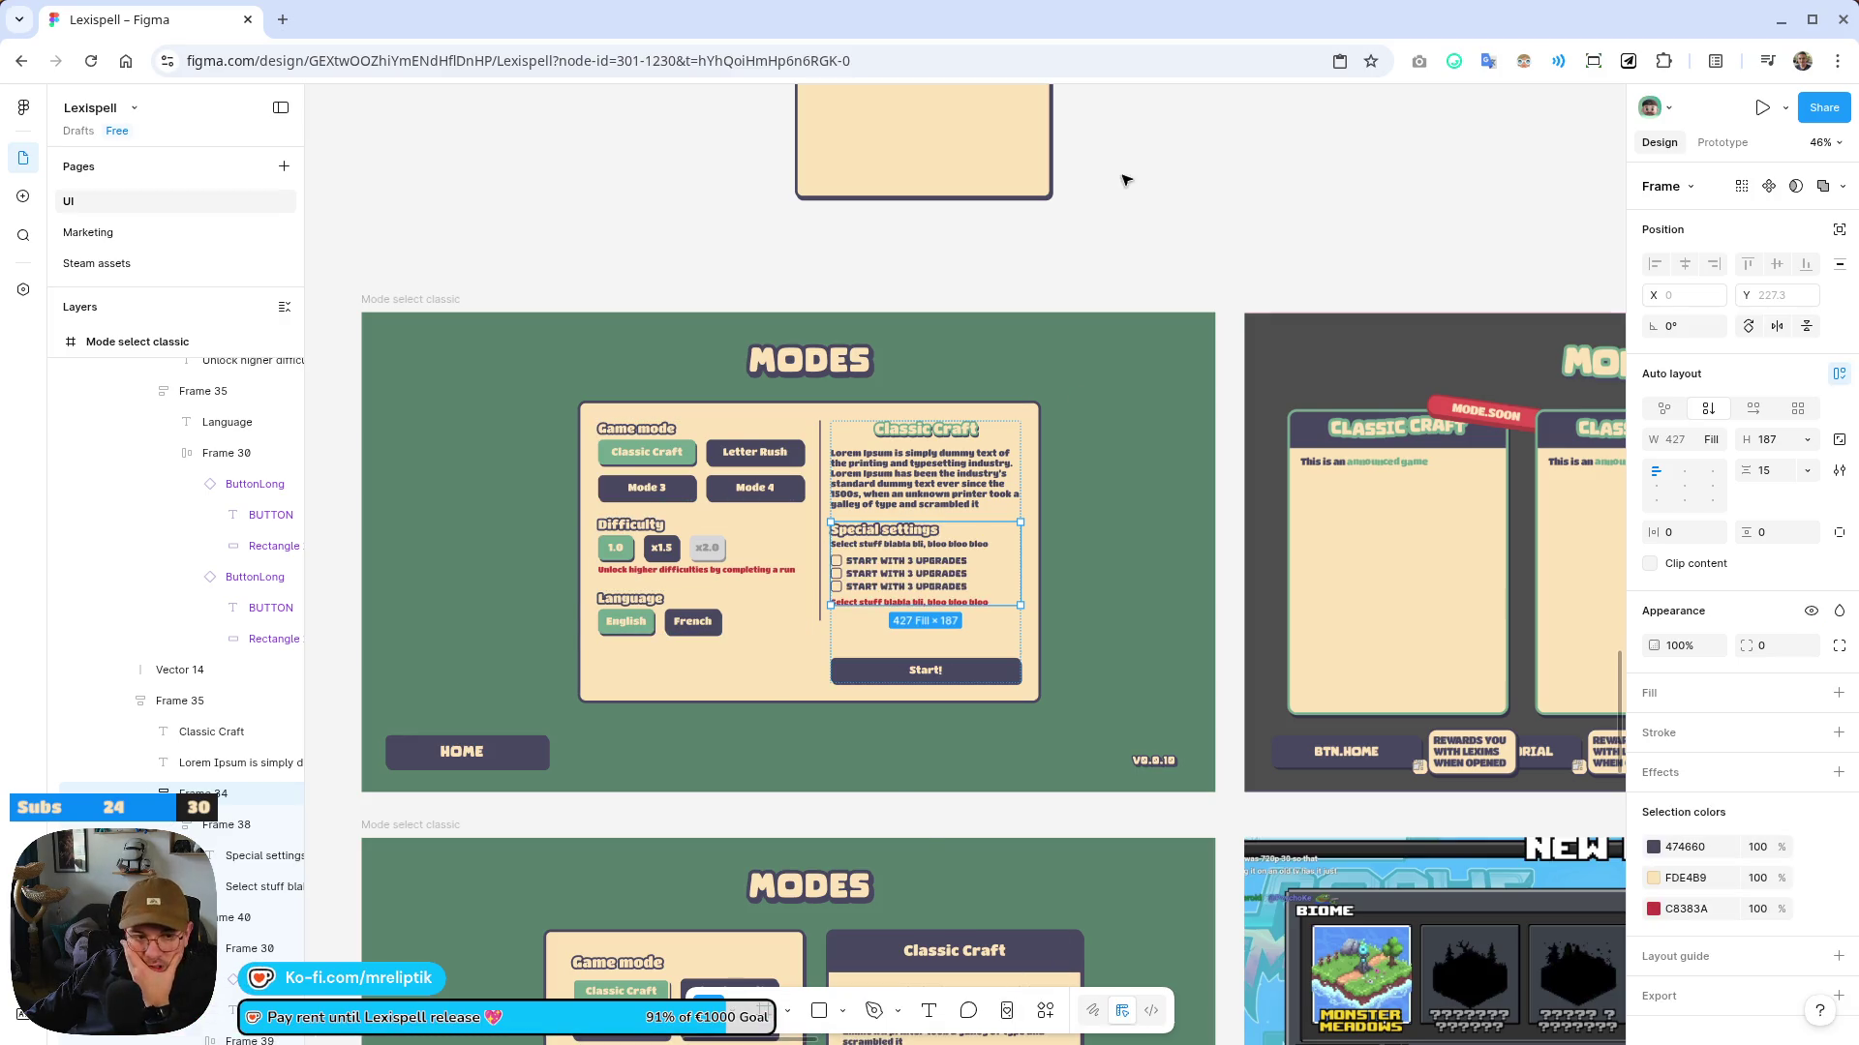
left_click(634, 199)
Step: Delete the leftover Frame 31 card above the modes screen
scroll(876, 513, "down", 5)
scroll(876, 513, "up", 4)
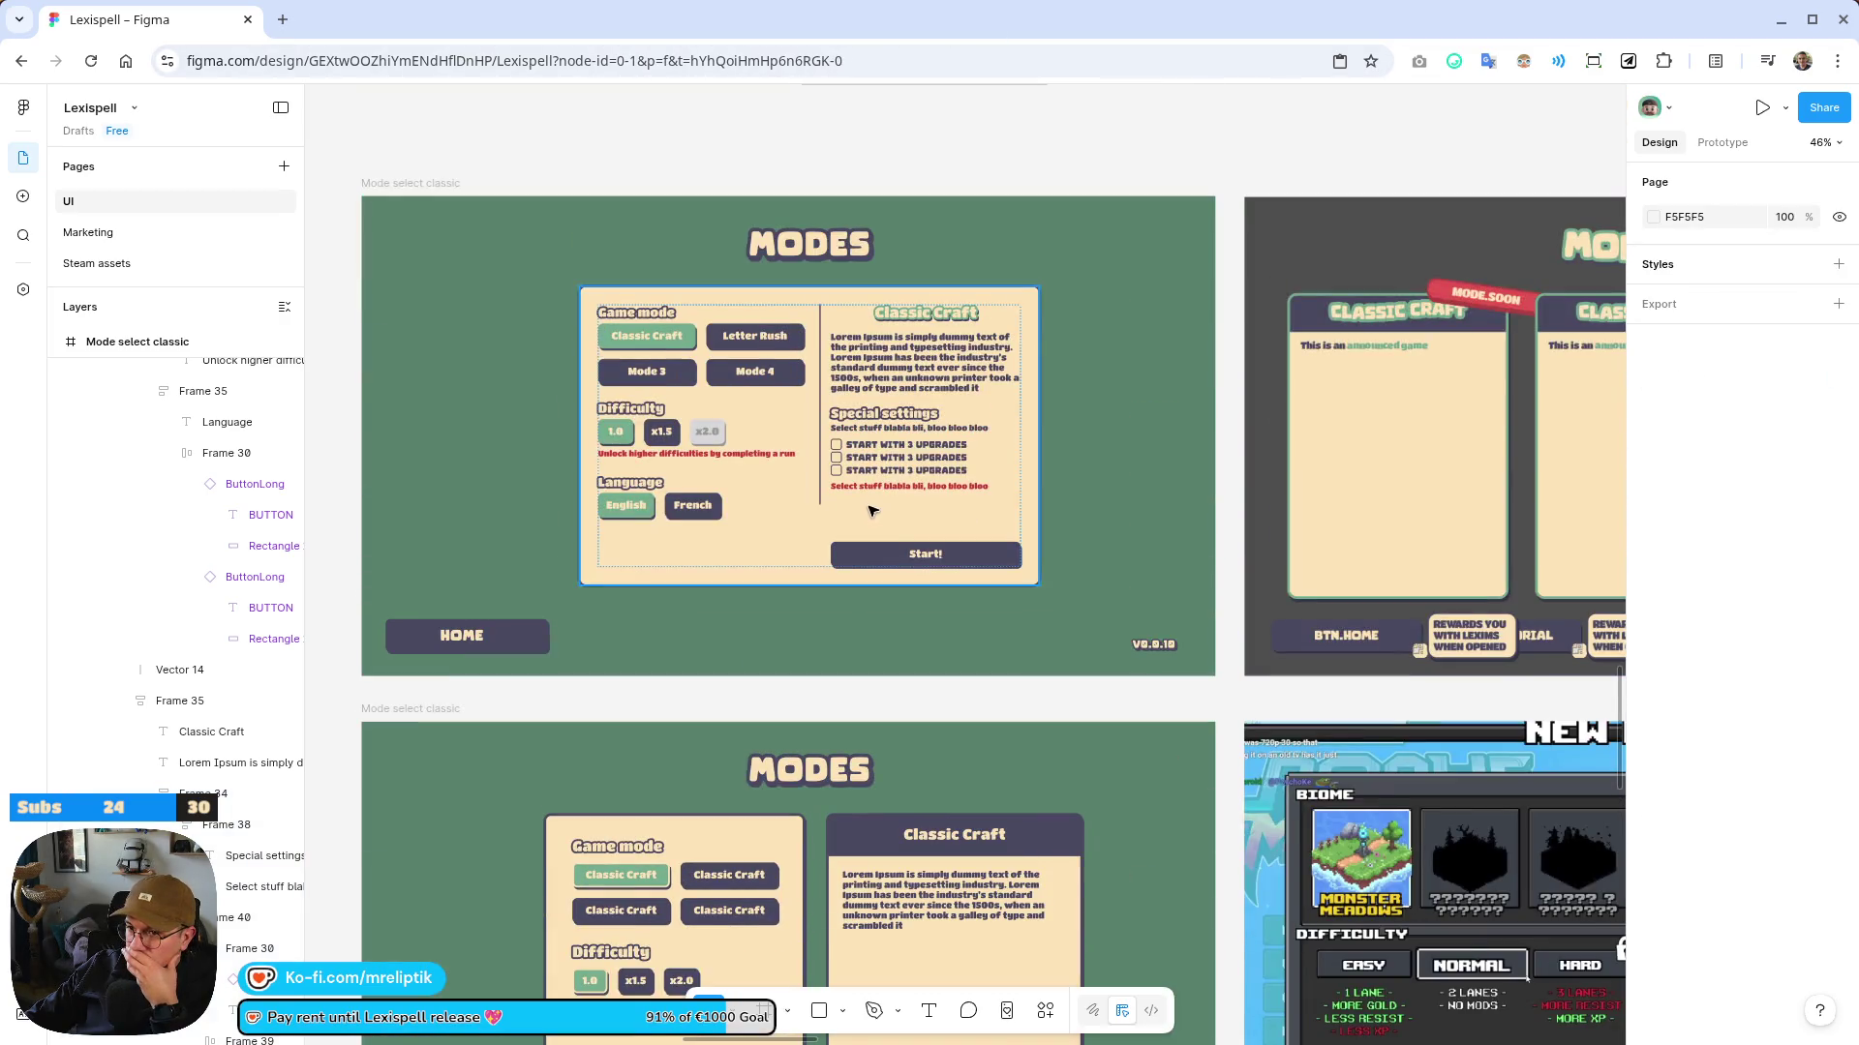
mouse_move(880, 250)
left_mouse_down()
mouse_move(977, 761)
mouse_move(970, 669)
left_mouse_up()
left_click(920, 201)
key("Delete")
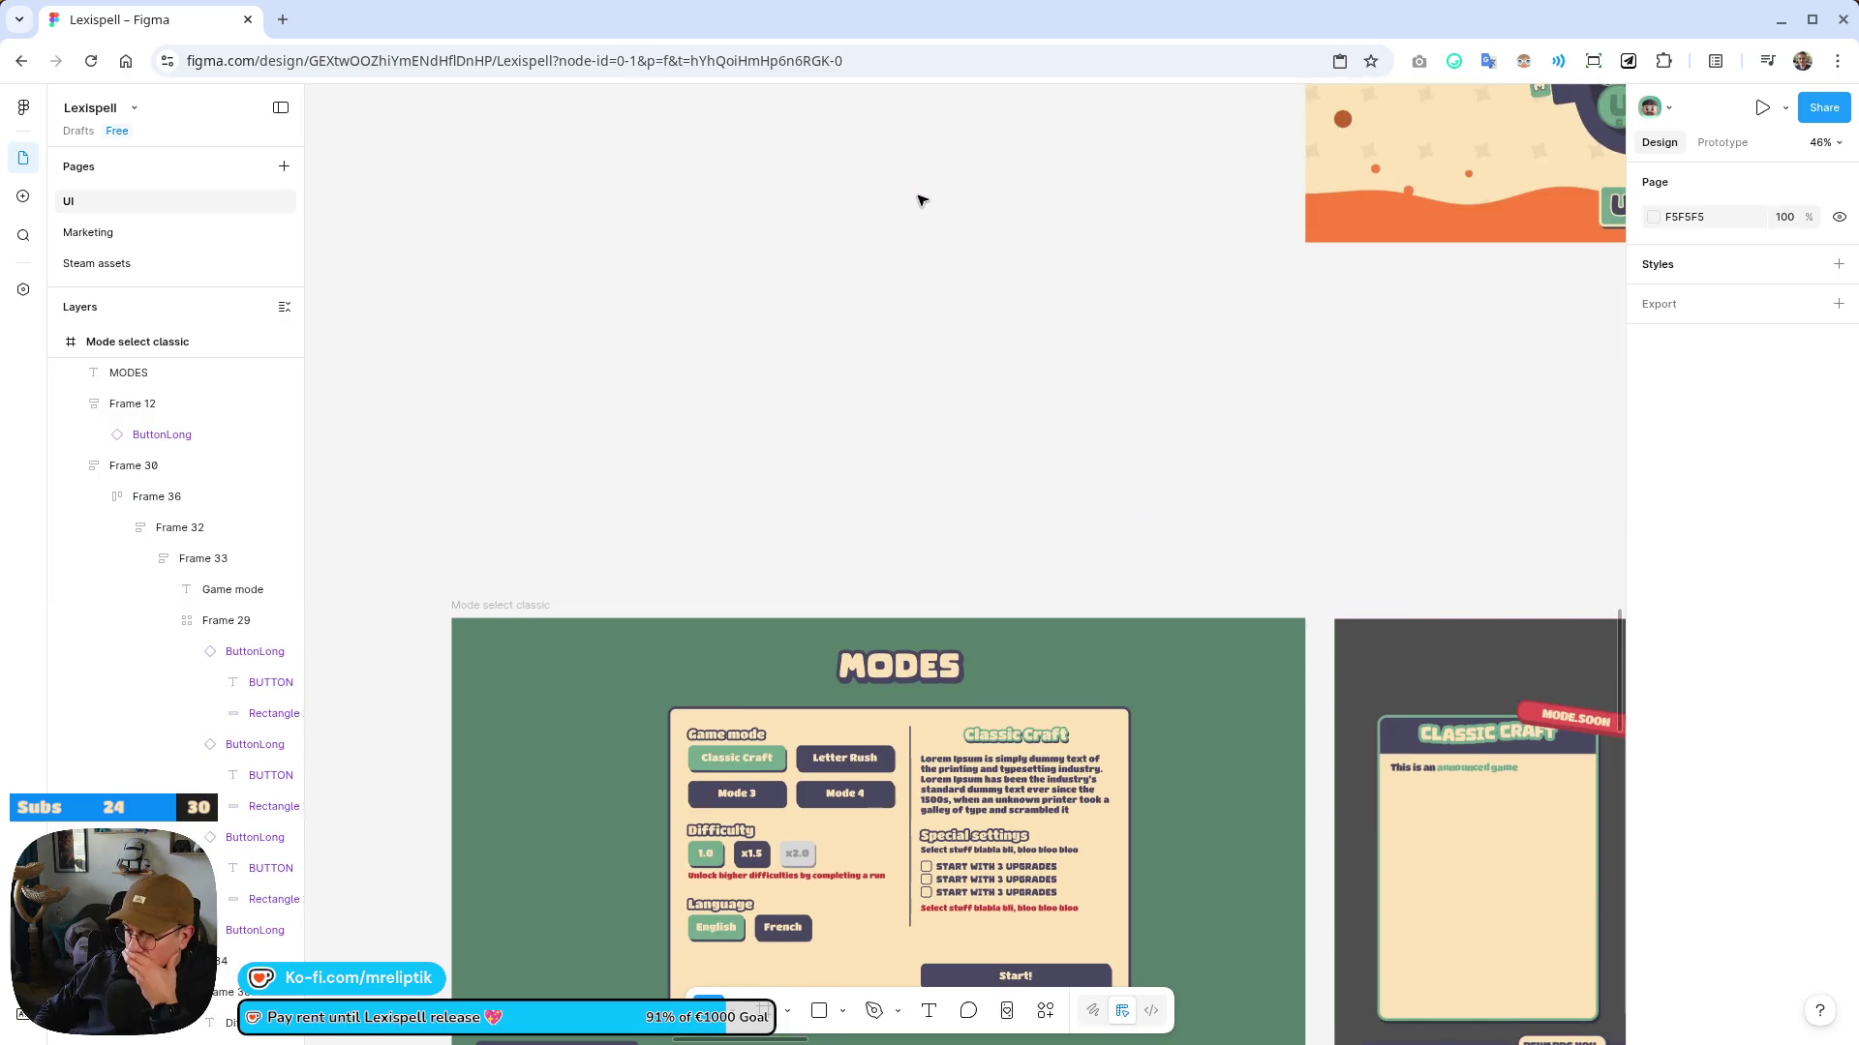
scroll(833, 194, "down", 4)
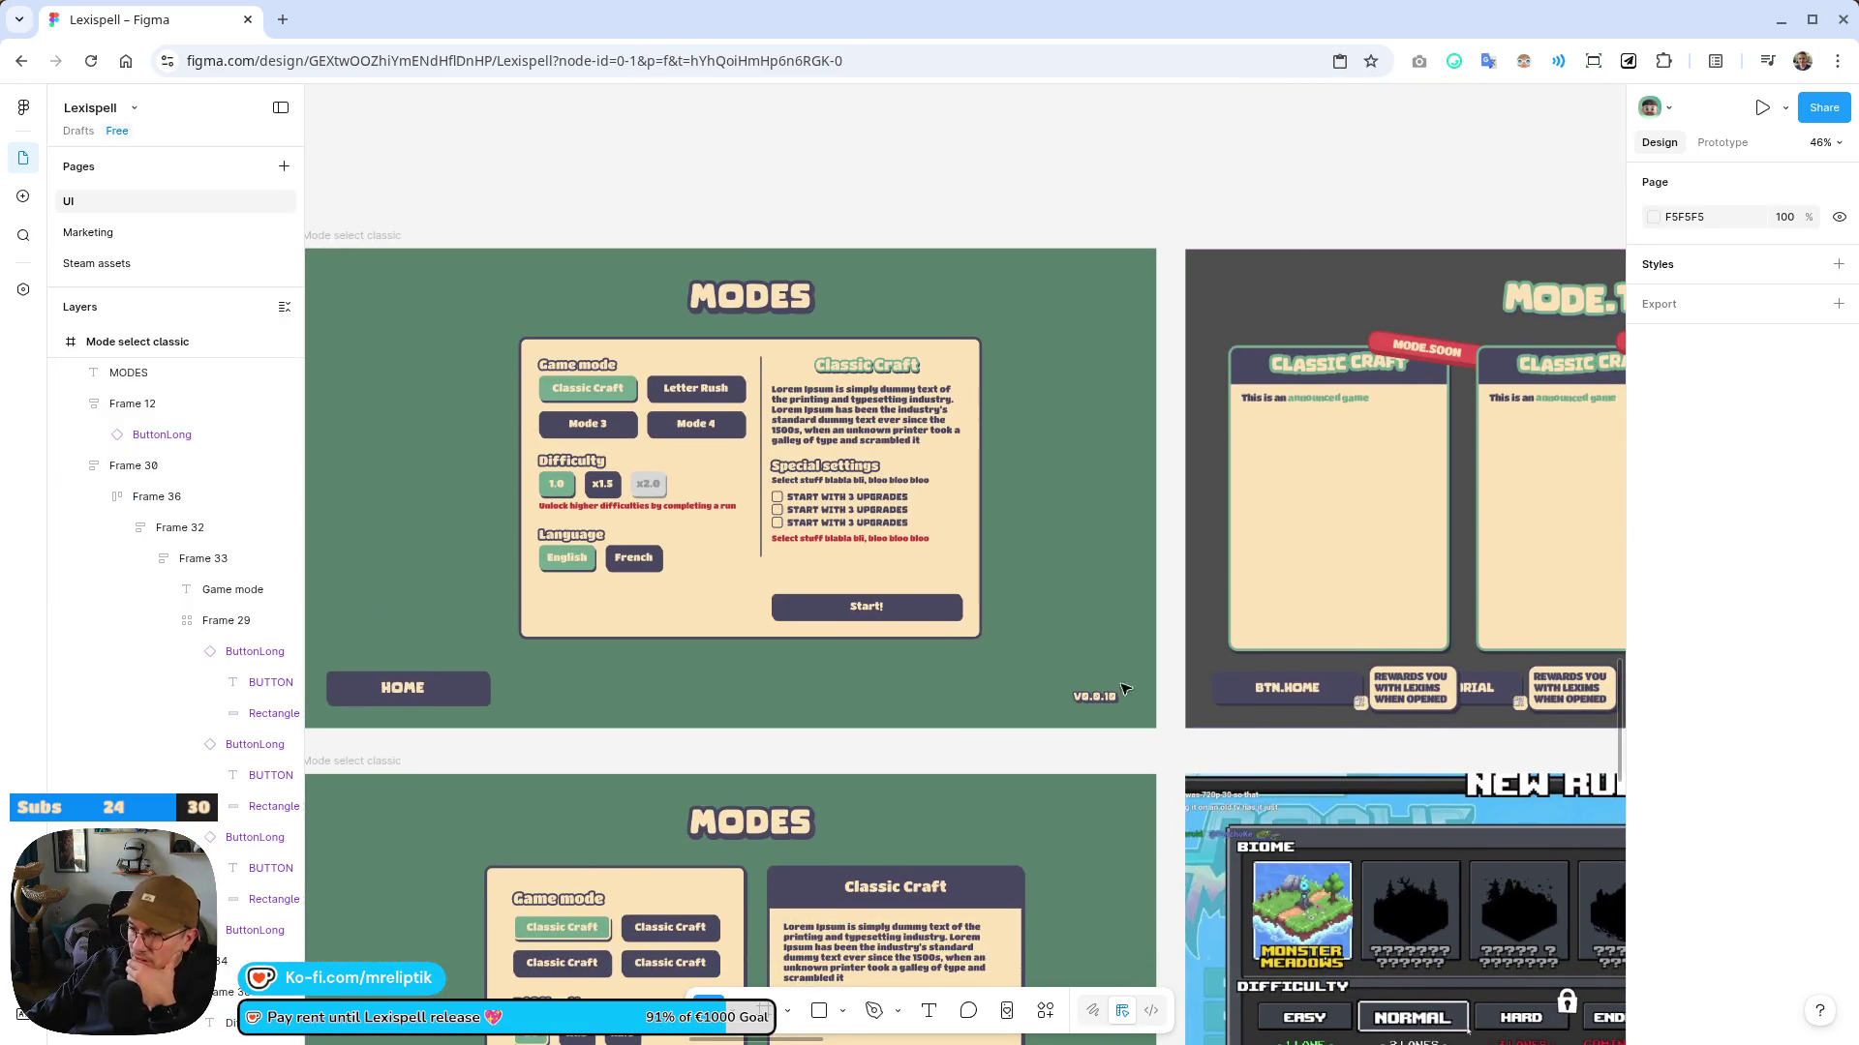
mouse_move(1072, 809)
left_mouse_down()
mouse_move(740, 707)
mouse_move(707, 424)
left_mouse_up()
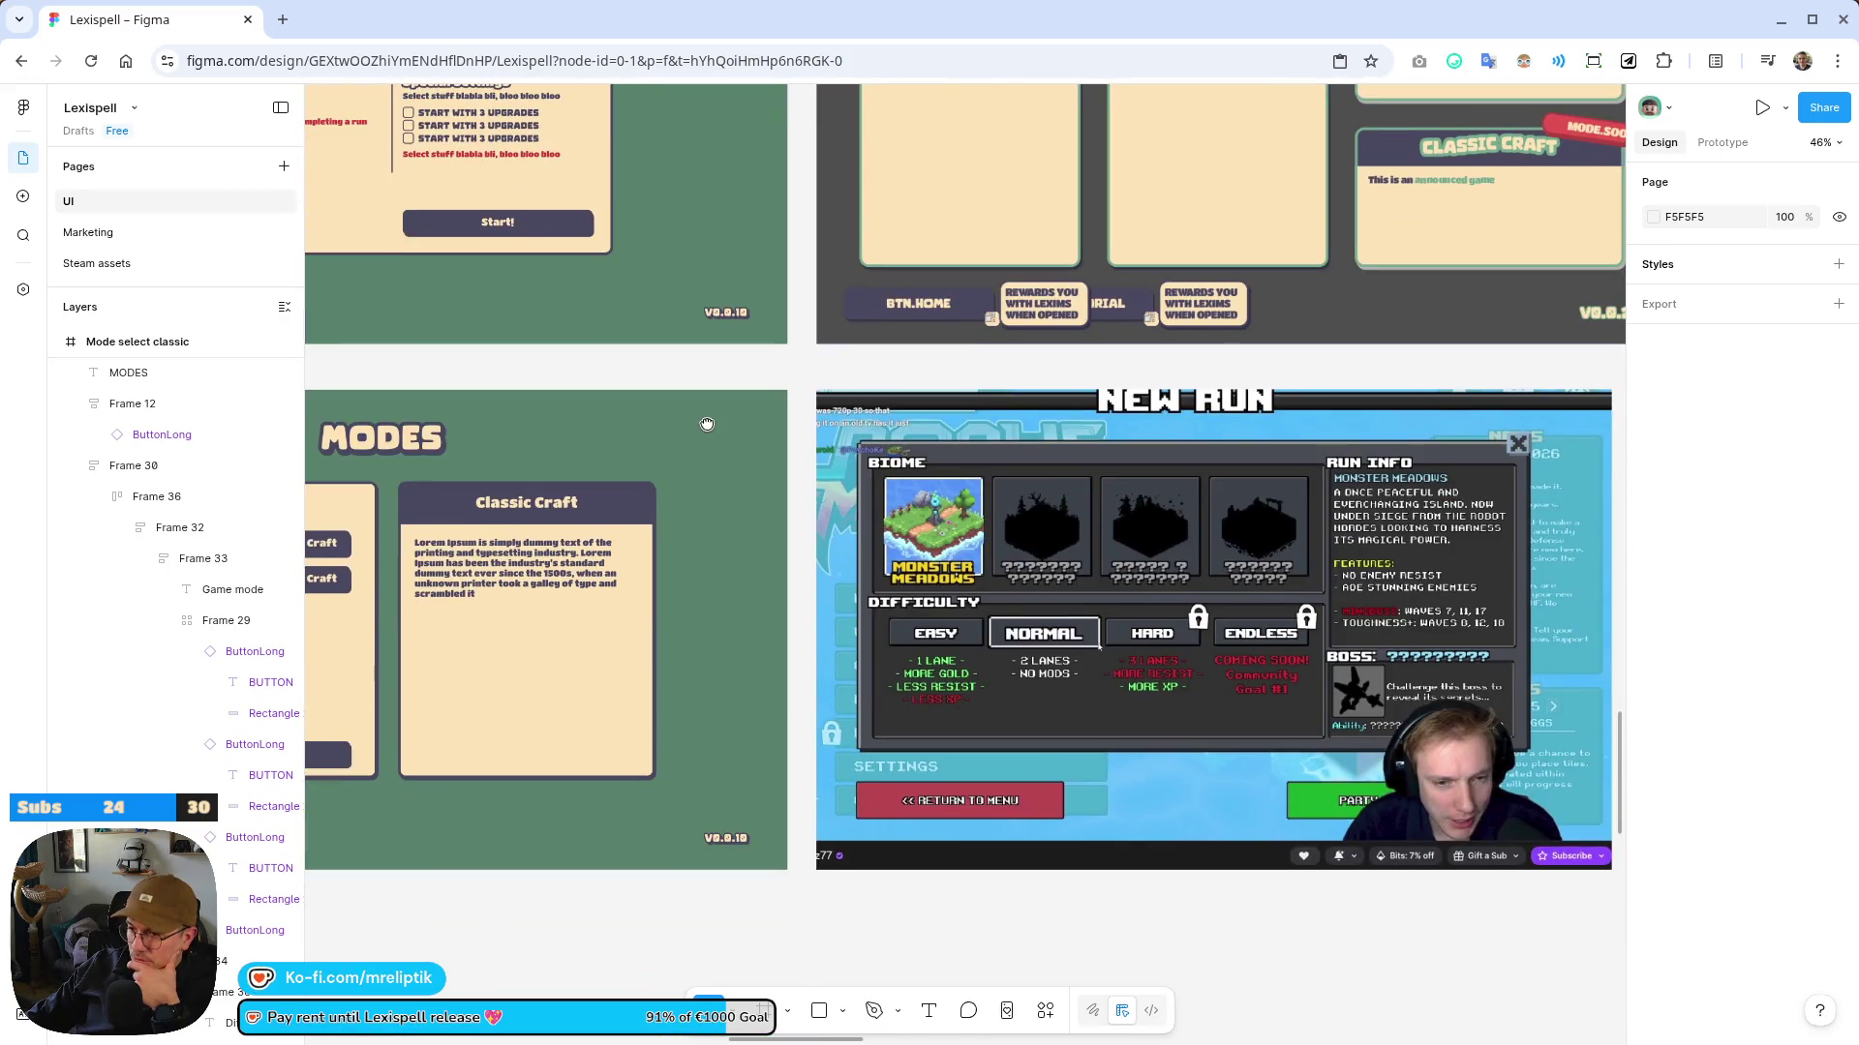
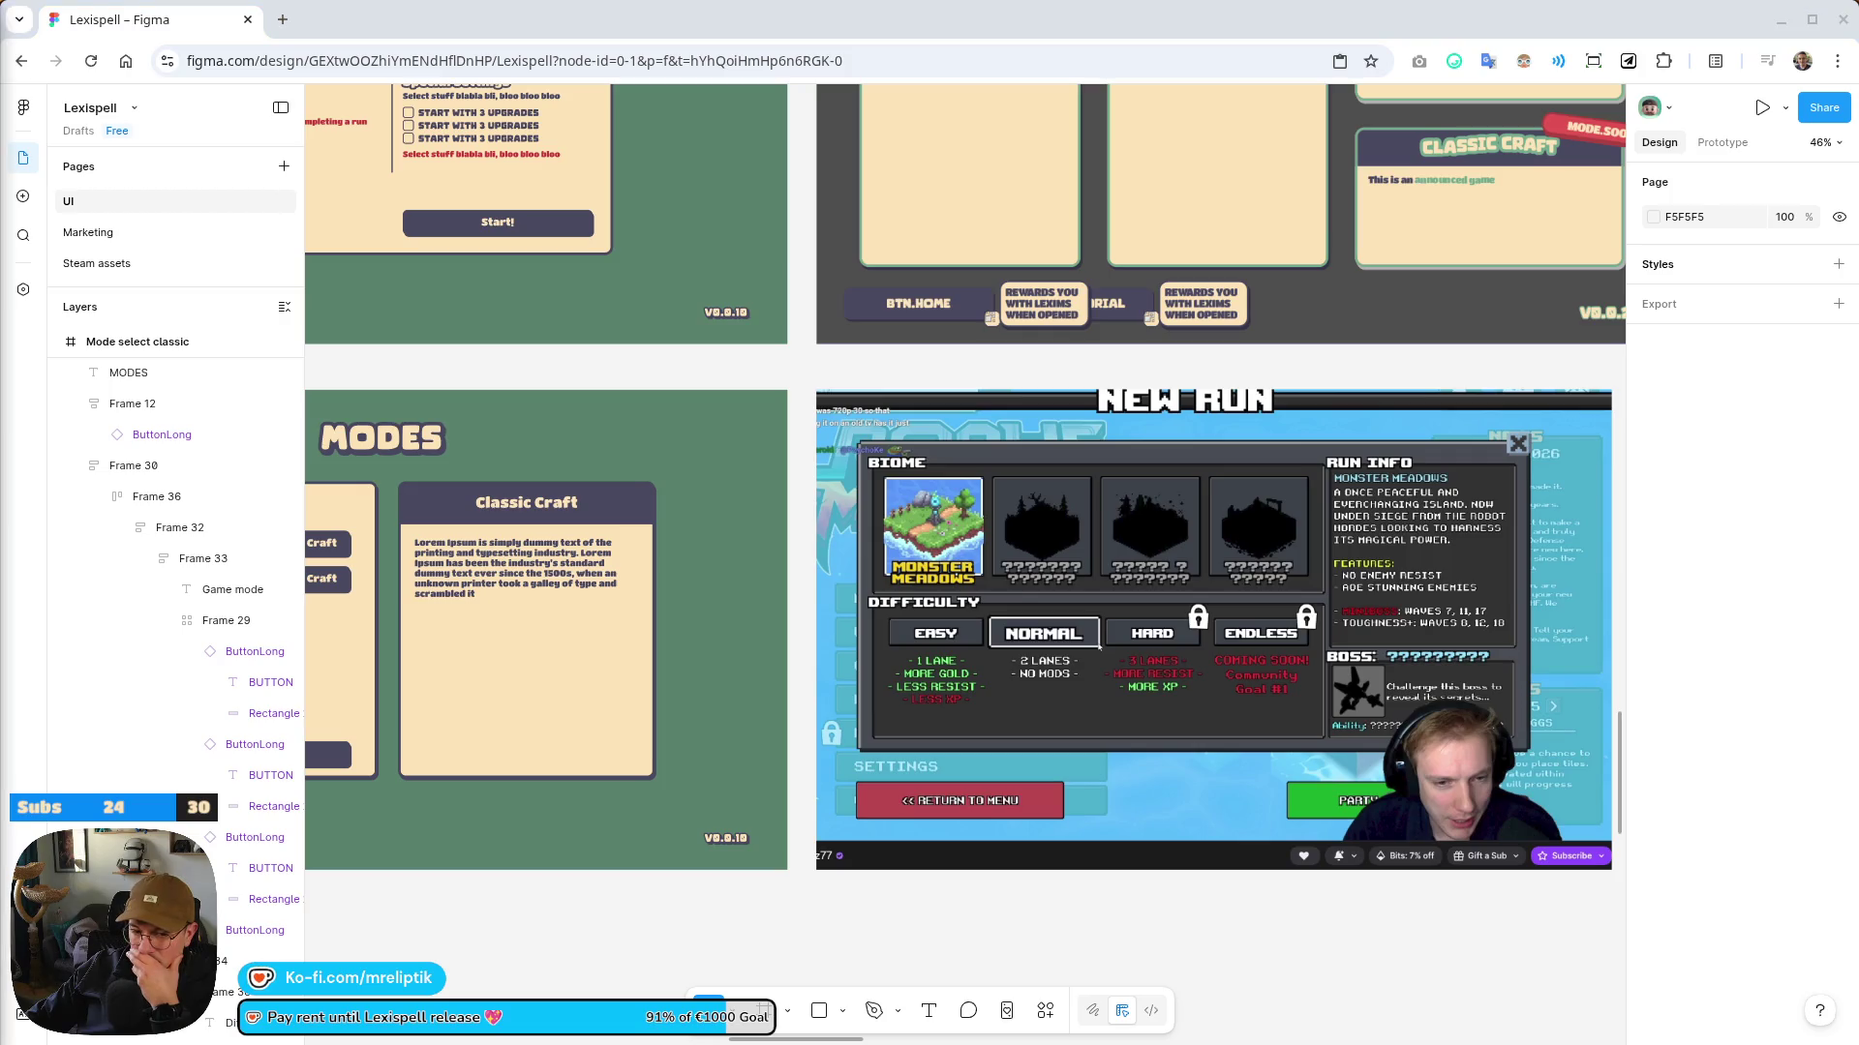
Step: Delete the lower duplicate Mode select classic frame and select the remaining one
scroll(937, 719, "up", 4)
scroll(937, 719, "left", 5)
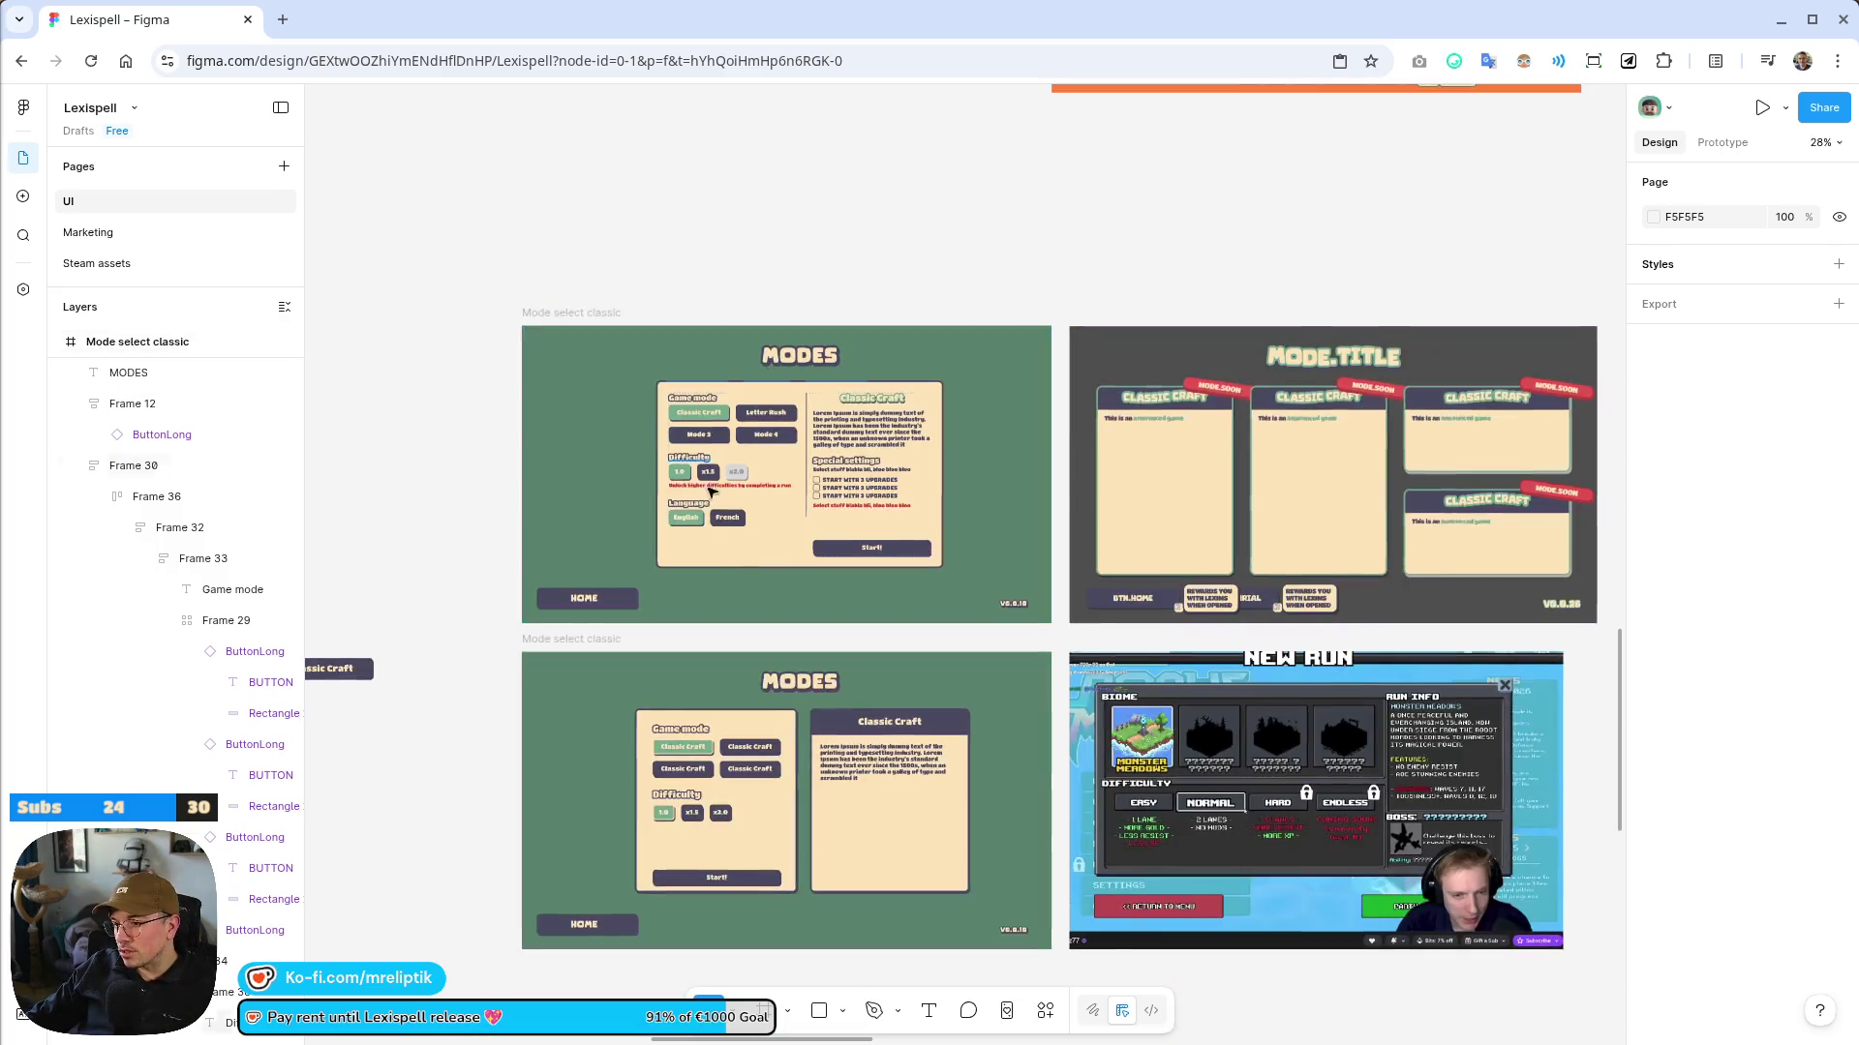
scroll(607, 484, "down", 5, "ctrl")
left_click(593, 640)
key("Delete")
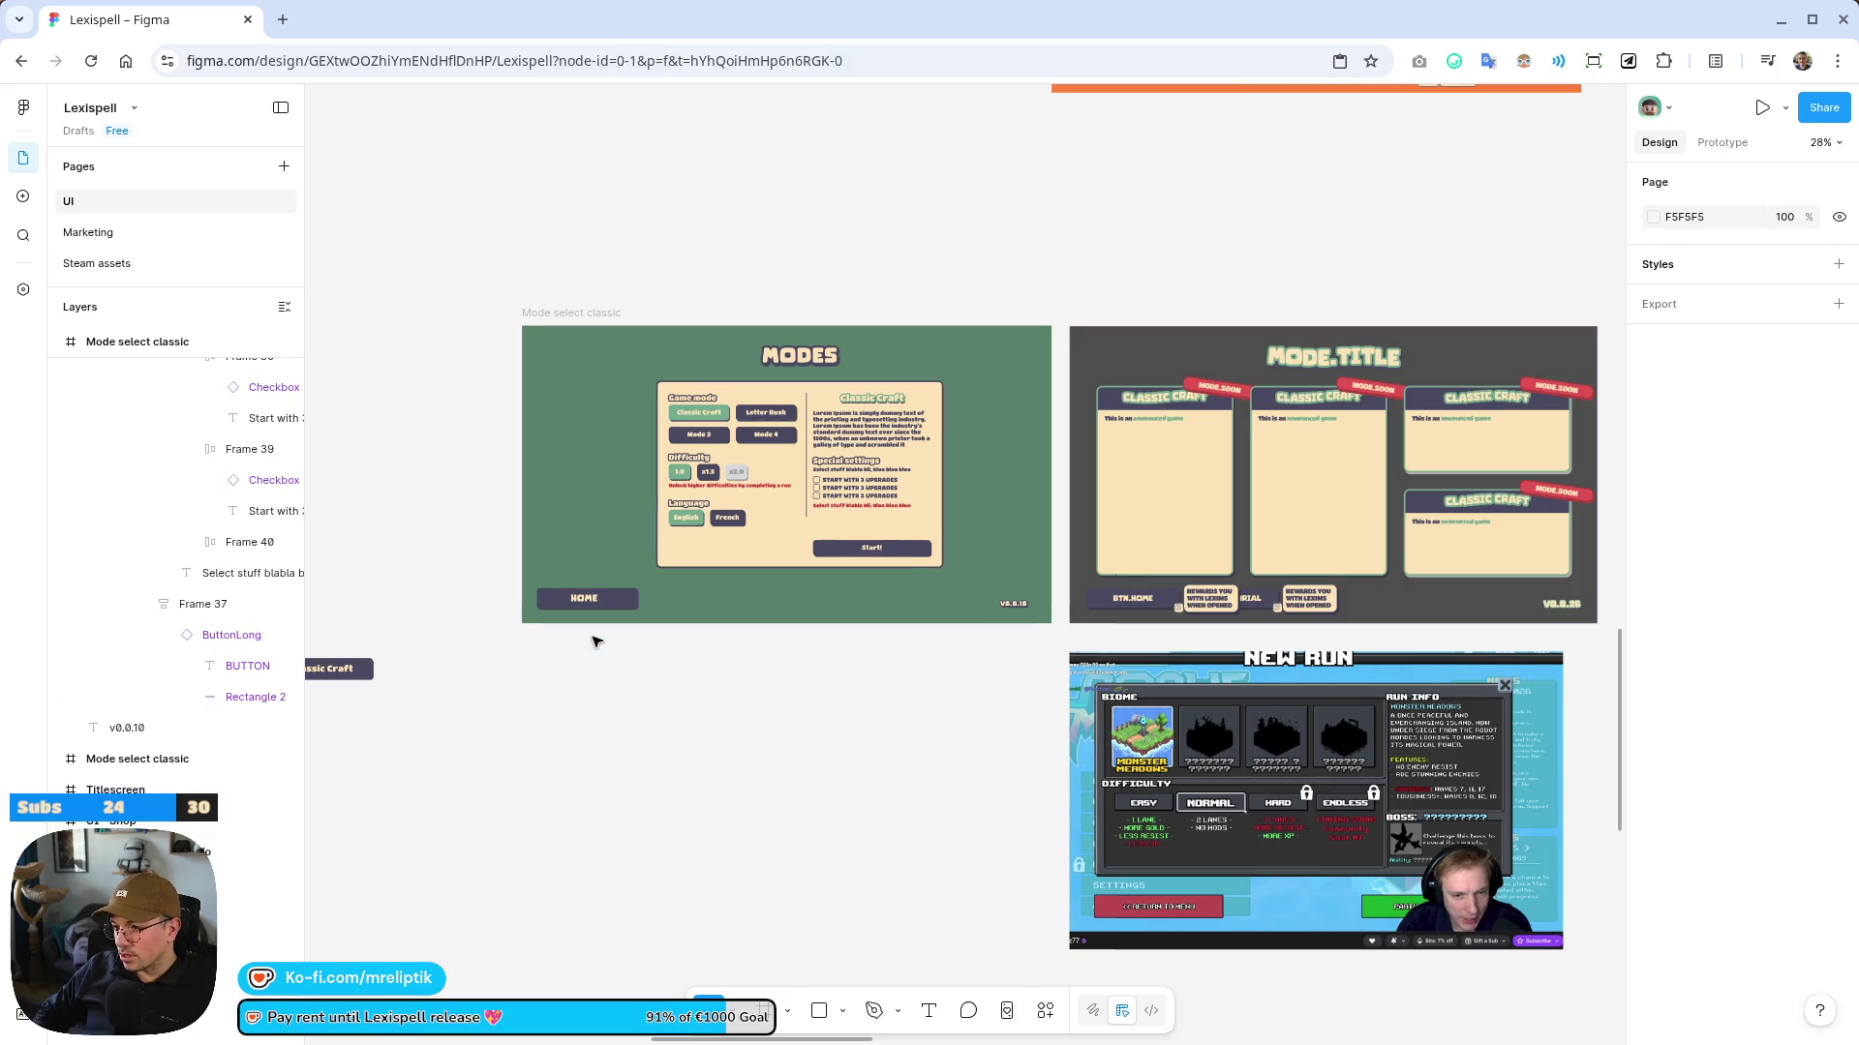
scroll(593, 643, "down", 2)
left_click(579, 228)
key("Escape")
left_click(585, 338)
Step: Alt-drag the MODES frame to place a copy below the original
left_click_drag(585, 339, 585, 702, "alt")
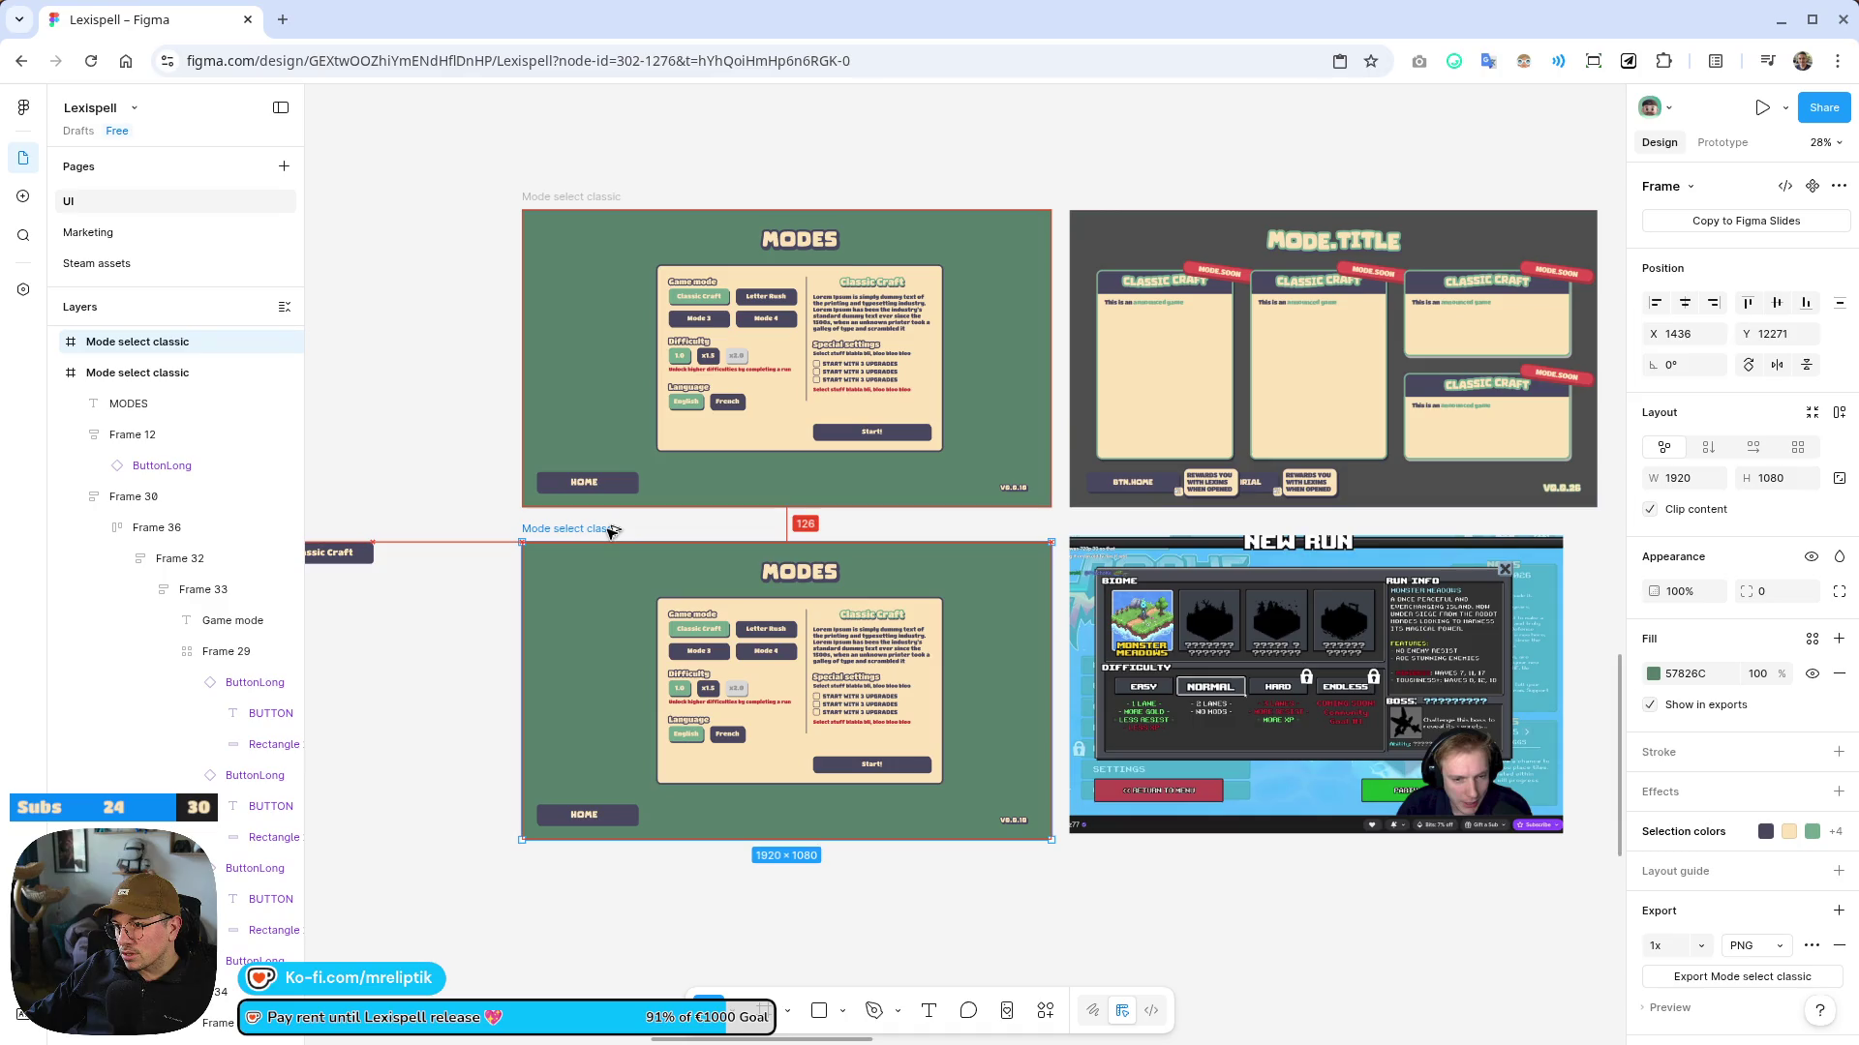
scroll(775, 500, "up", 5, "ctrl")
scroll(775, 500, "down", 5, "ctrl")
Step: Try widening the copy's mode panel on both sides, then undo it
left_click(770, 492)
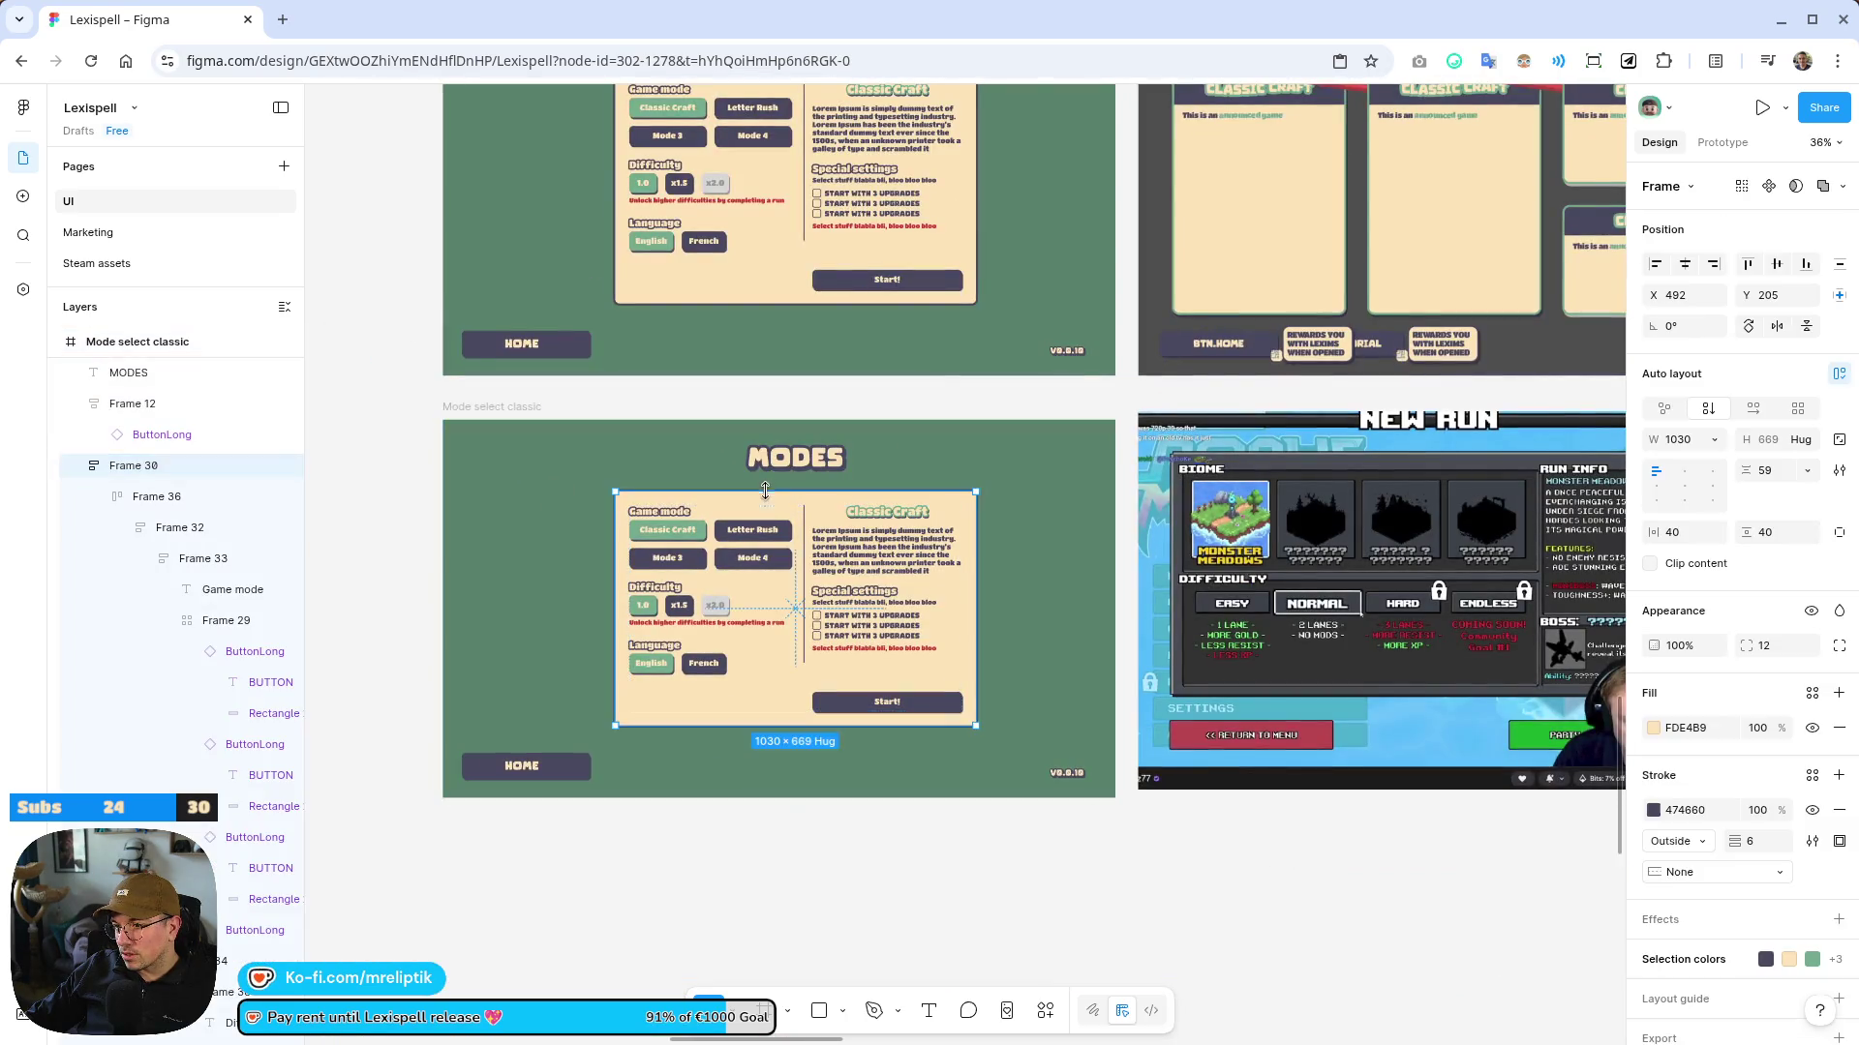
scroll(697, 493, "up", 6, "ctrl")
left_click_drag(448, 690, 332, 689, "alt")
scroll(779, 629, "down", 3, "ctrl")
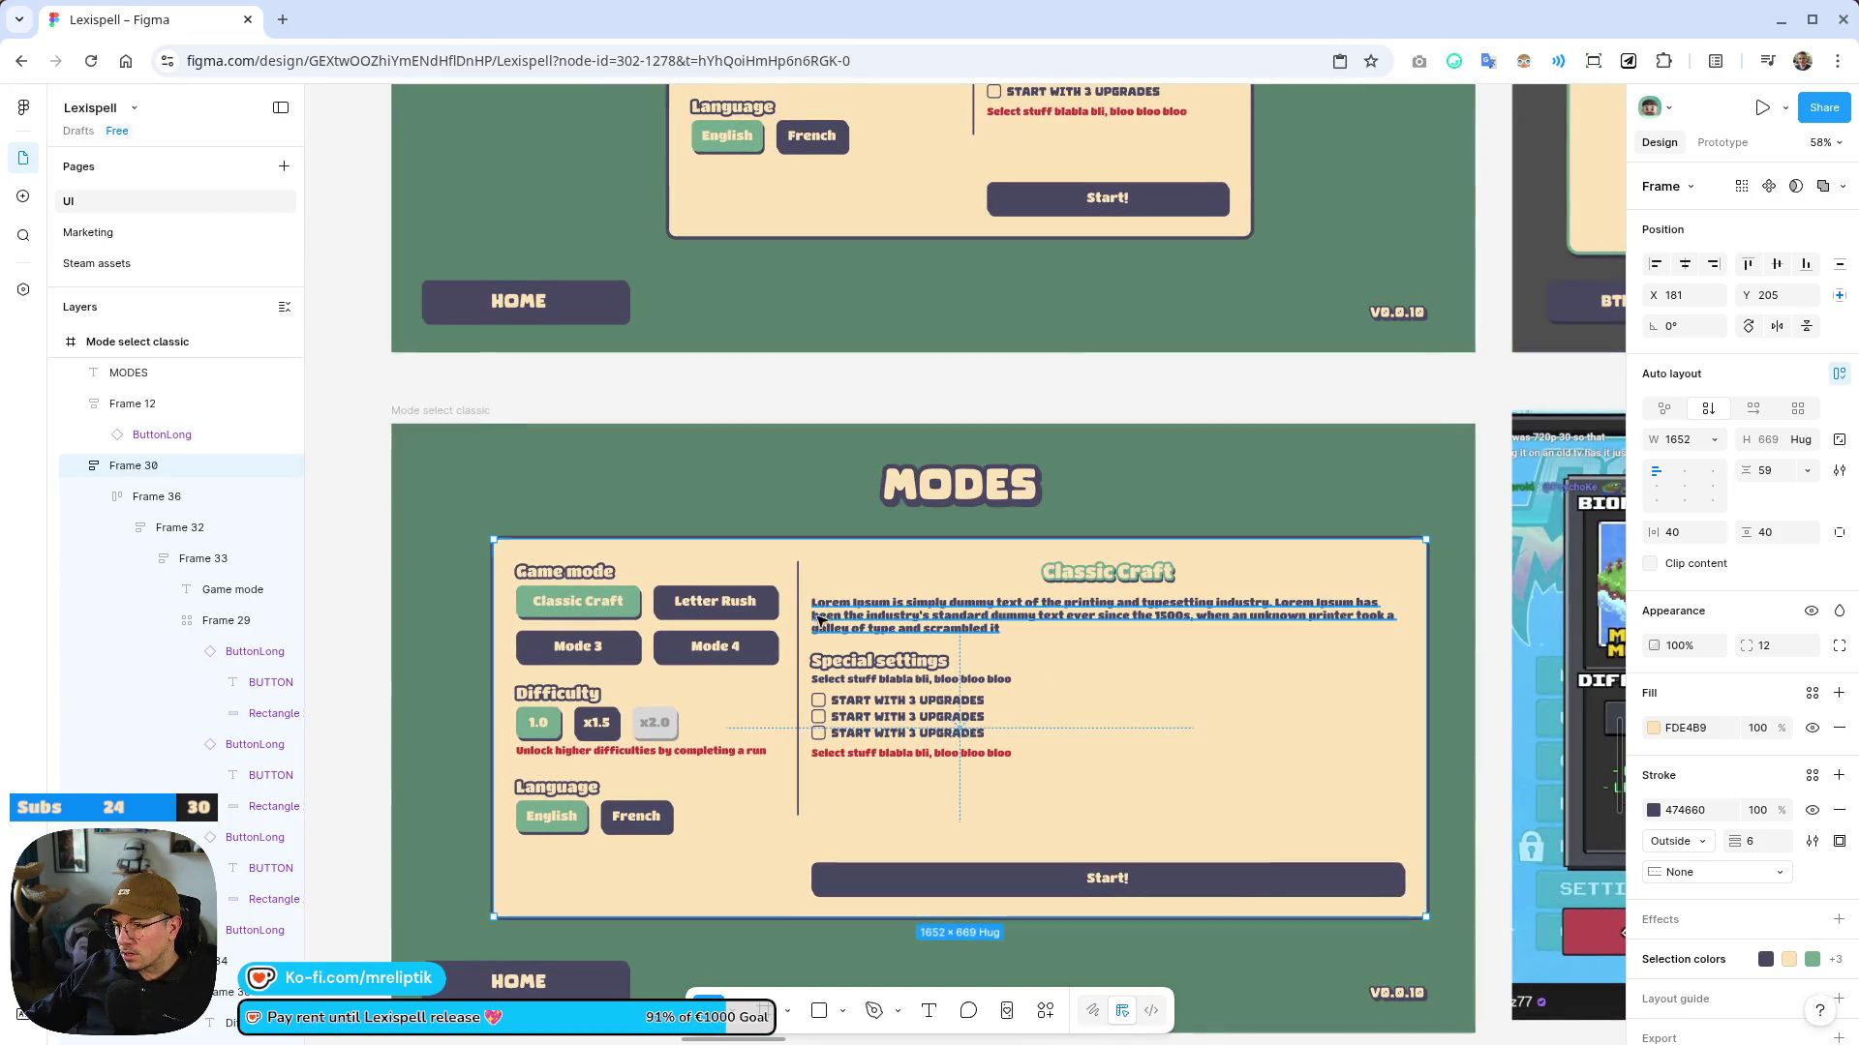
key("ctrl+z")
scroll(1046, 695, "up", 4, "ctrl")
Step: Stretch the copy's Classic Craft button to about 129 px tall
left_click(823, 566)
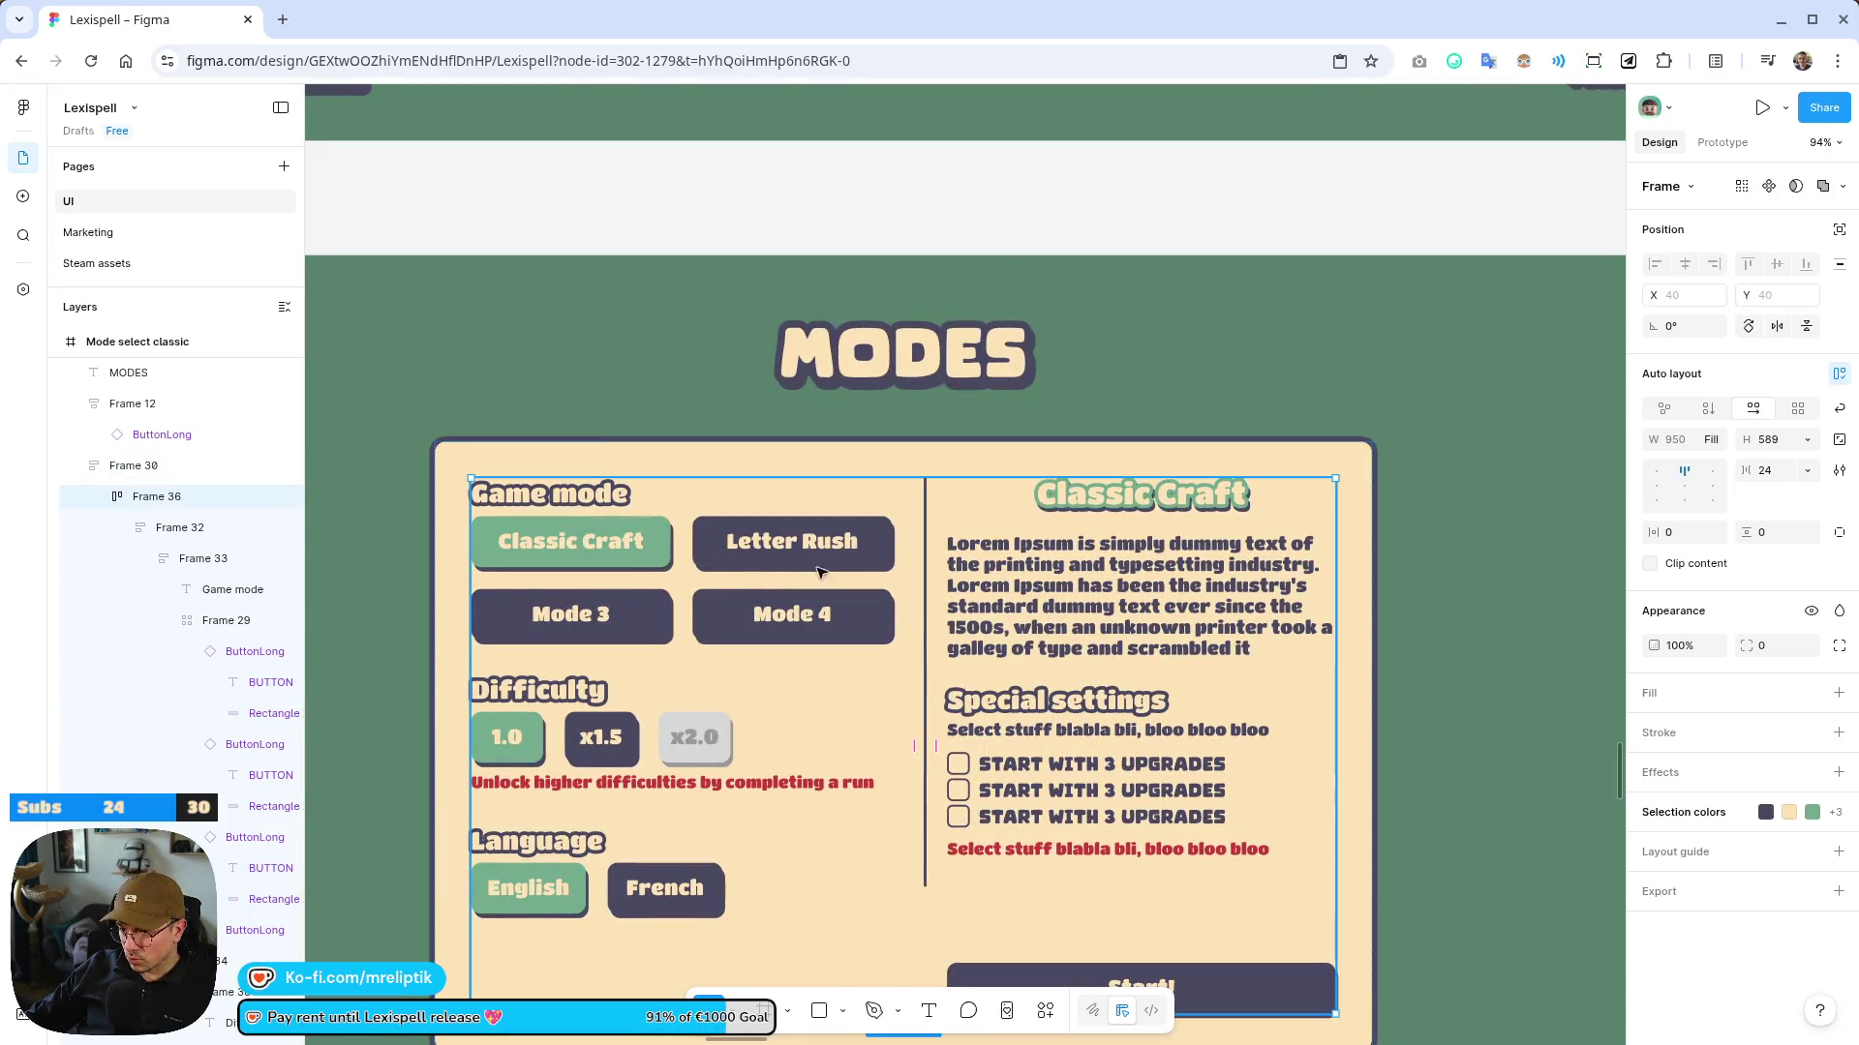
left_click(825, 563)
left_click(738, 562)
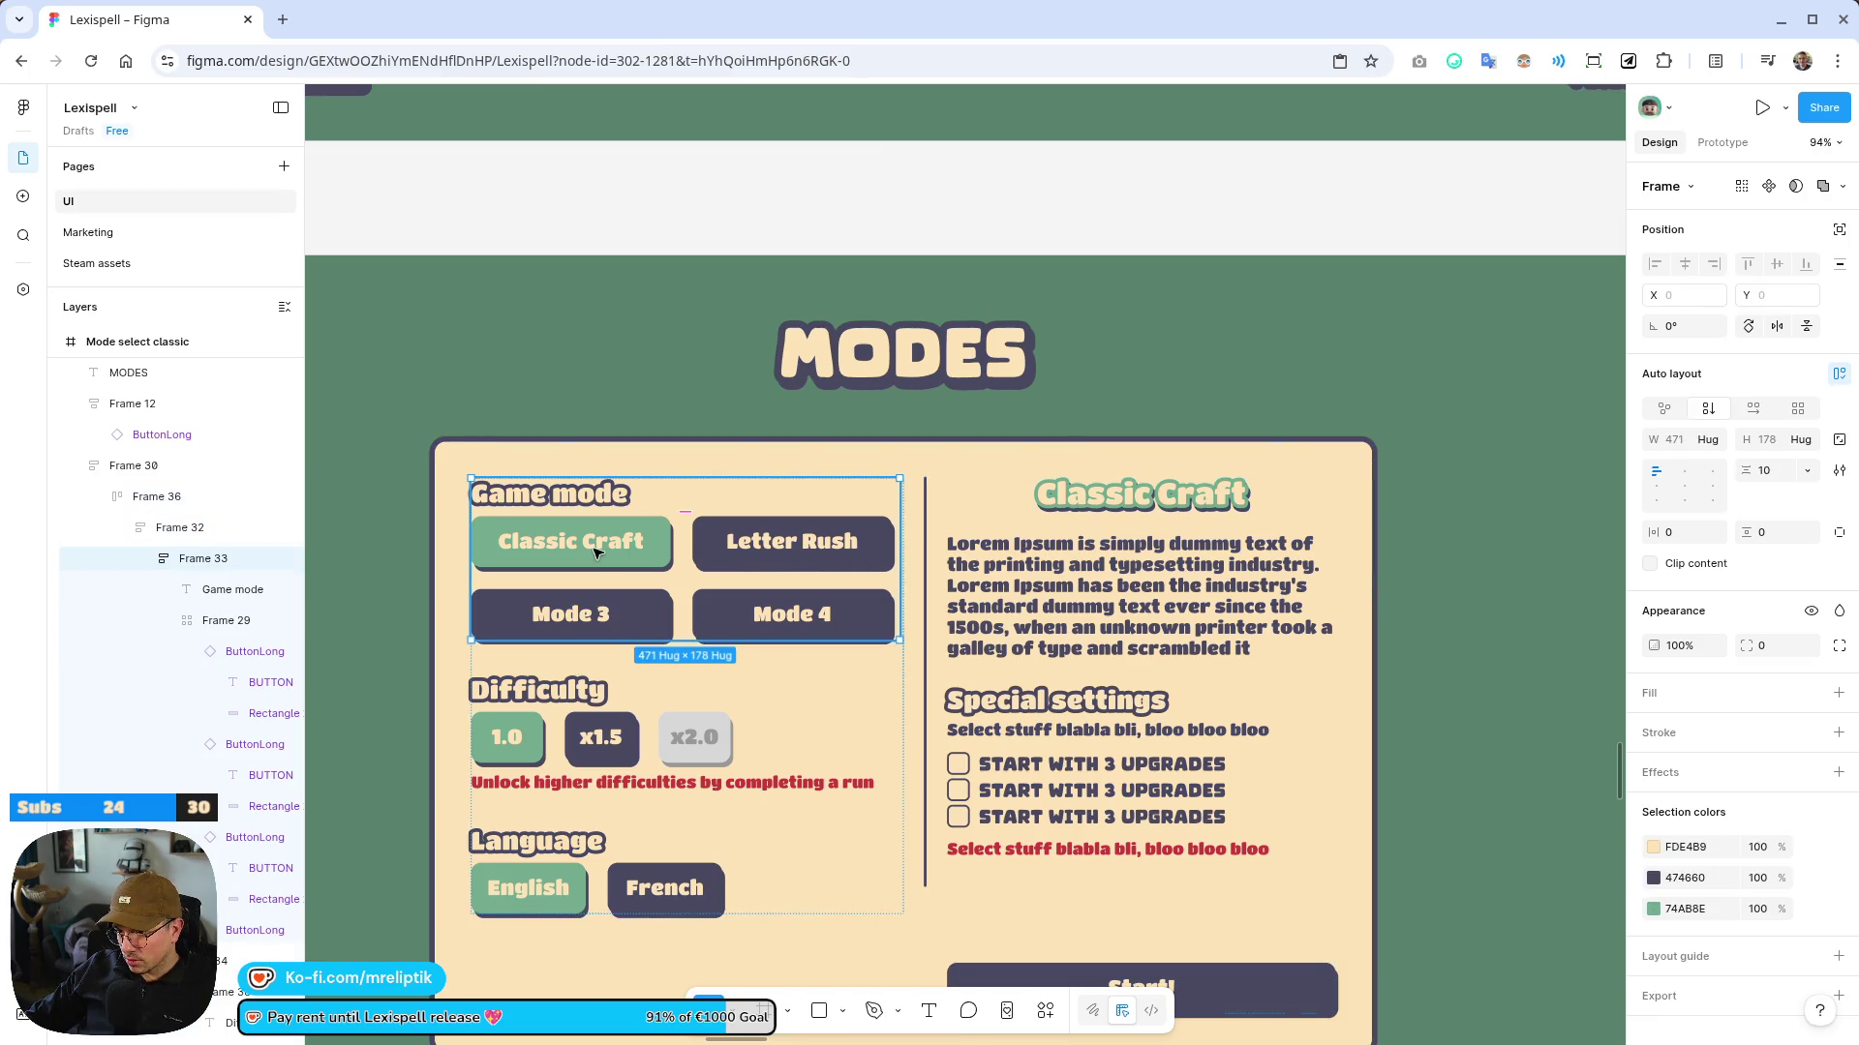
left_click(597, 553)
scroll(597, 553, "up", 5, "ctrl")
left_click(536, 575)
mouse_move(536, 575)
left_mouse_down()
mouse_move(539, 747)
mouse_move(545, 709)
left_mouse_up()
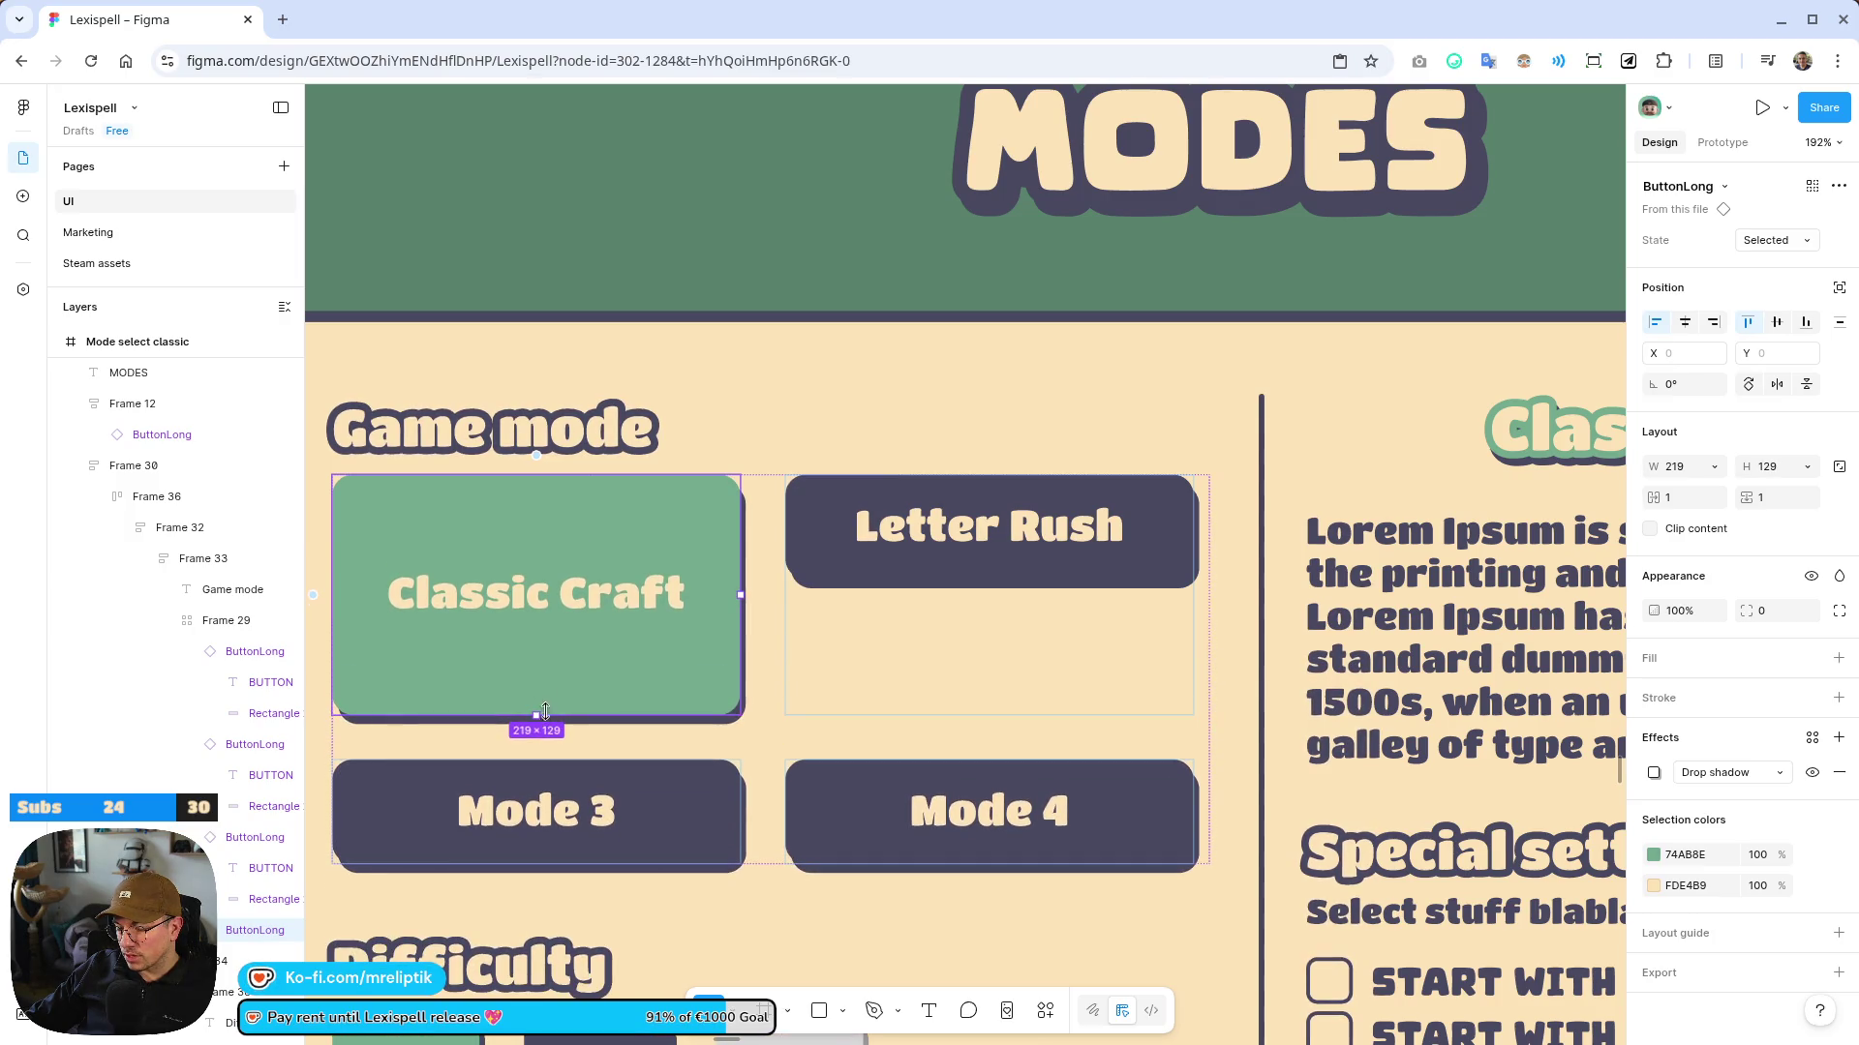
Step: Delete the Letter Rush, Mode 3 and Mode 4 buttons
scroll(518, 644, "down", 3, "ctrl")
left_click(804, 586)
left_click(792, 759, "shift")
left_click(539, 760, "shift")
key("Delete")
Step: Delete the leftover Letter Rush button inside the 2×2 grid
left_click(812, 584)
double_click(811, 584)
double_click(811, 584)
double_click(811, 584)
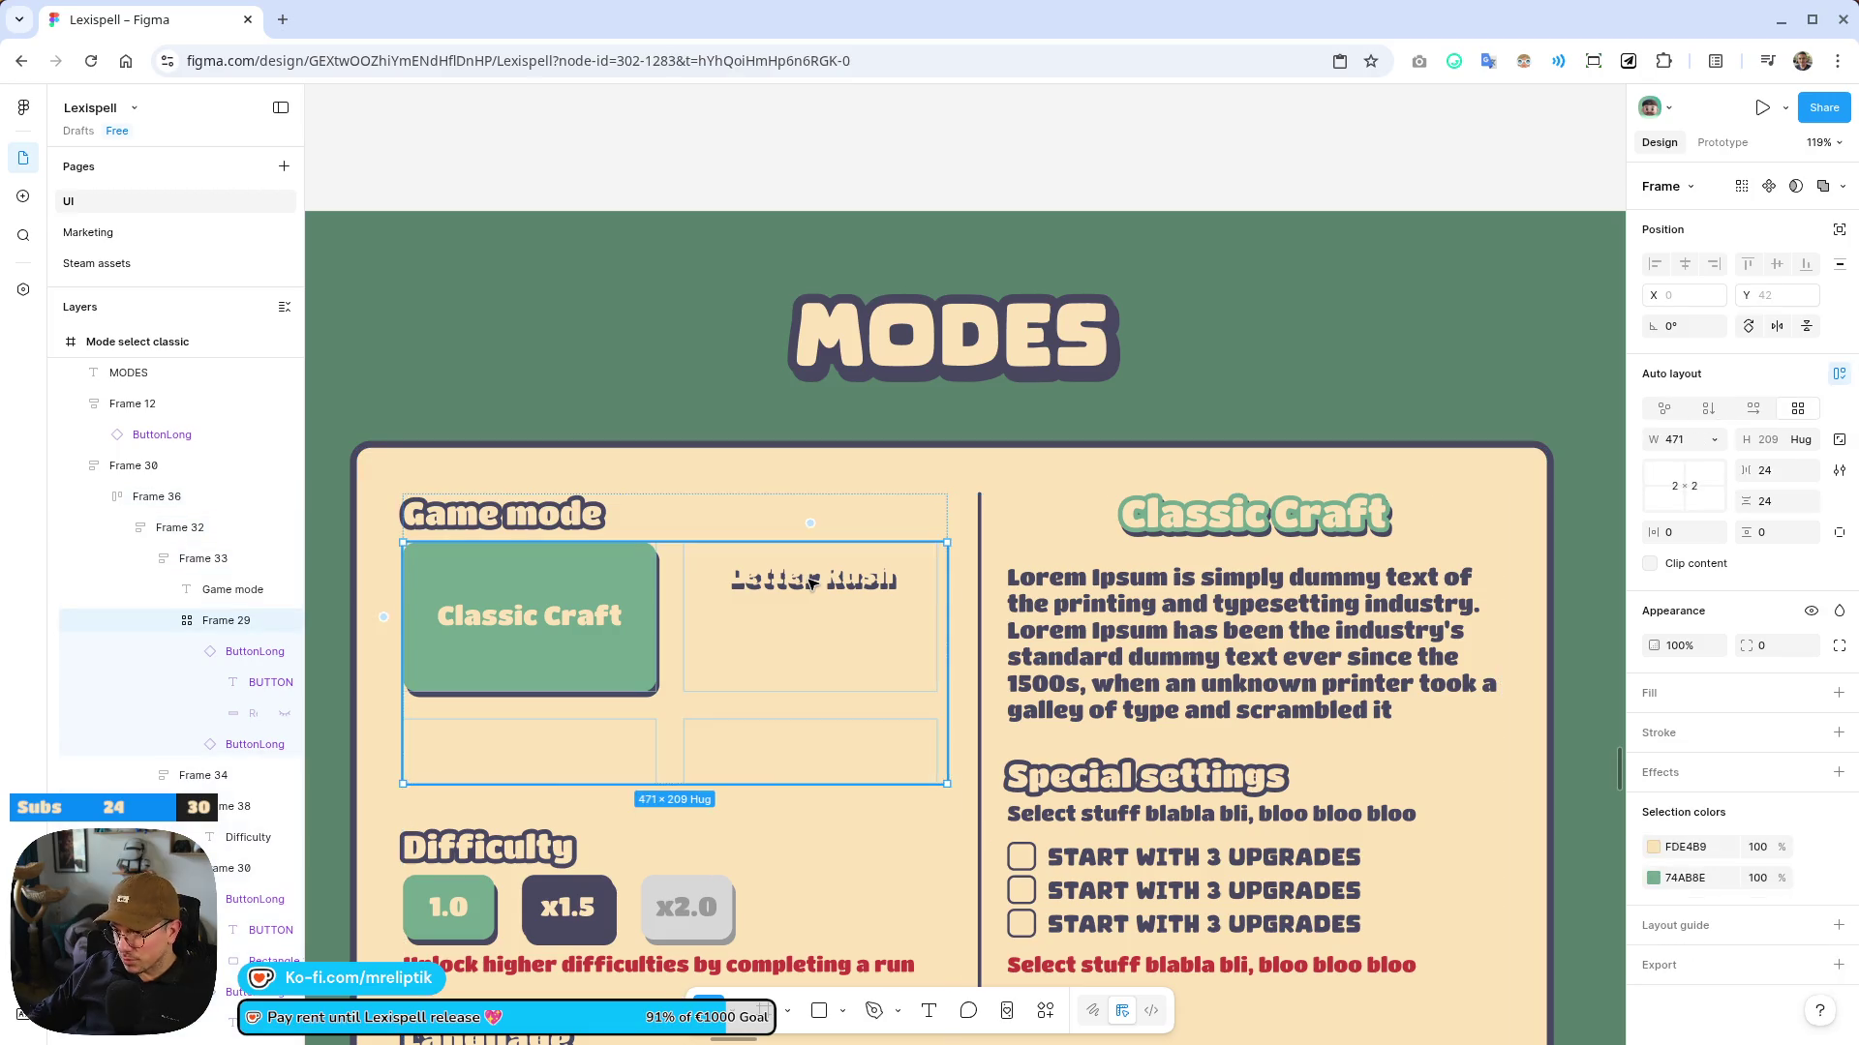
double_click(811, 584)
key("Delete")
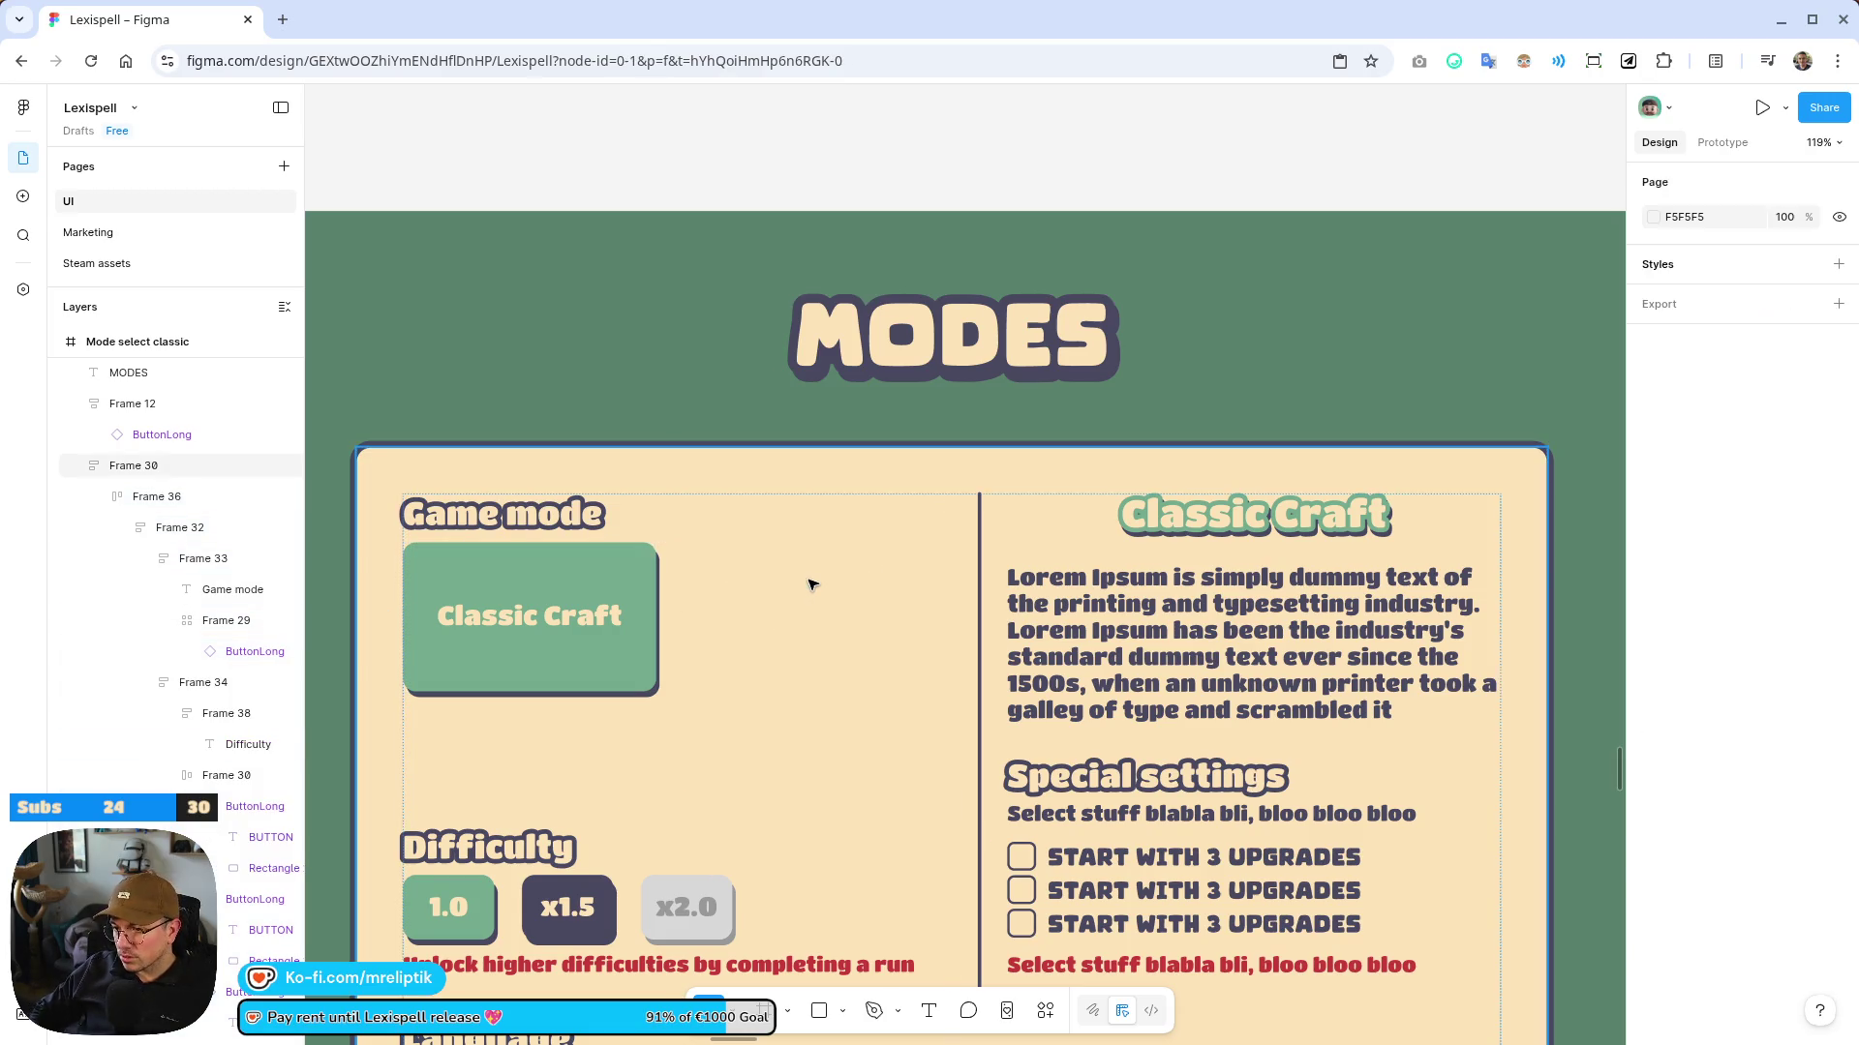
Step: Duplicate the Classic Craft button to fill the 2×2 grid
left_click(810, 585)
double_click(590, 658)
double_click(590, 658)
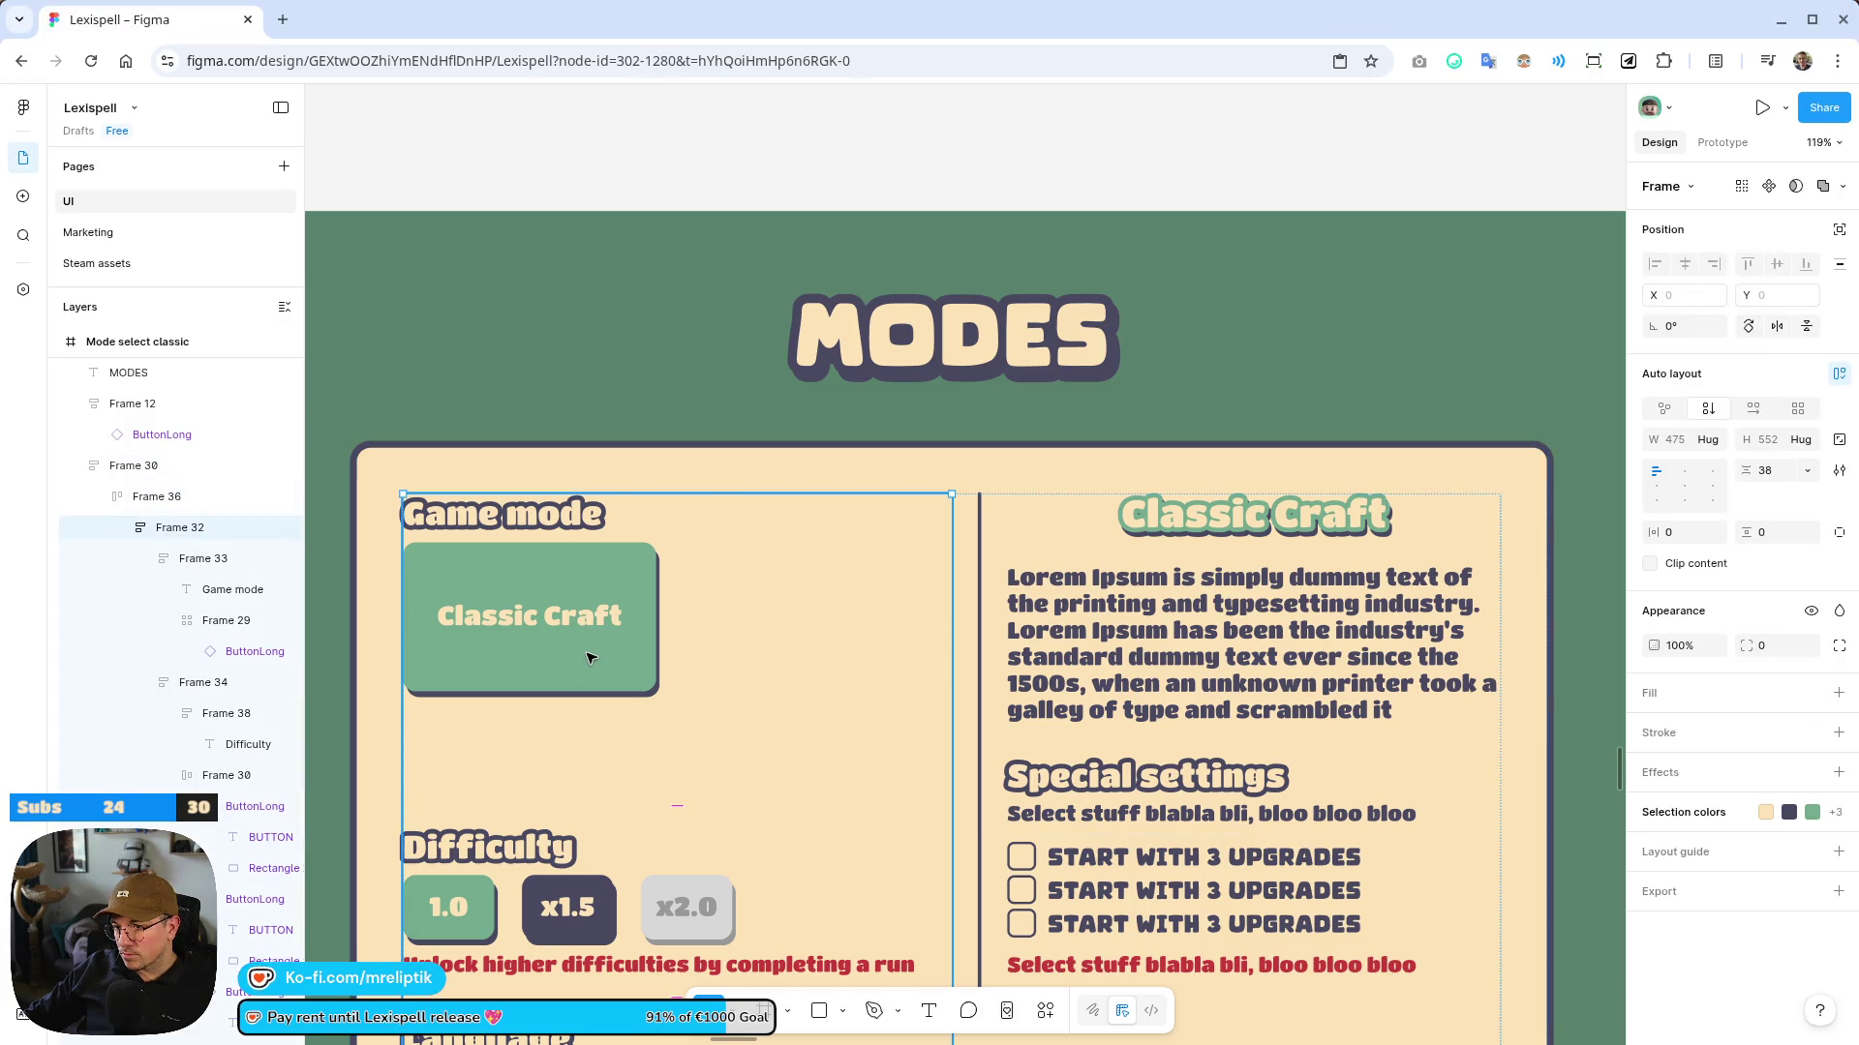
double_click(591, 659)
left_click(590, 658)
key("ctrl+d")
key("ctrl+d")
key("ctrl+d")
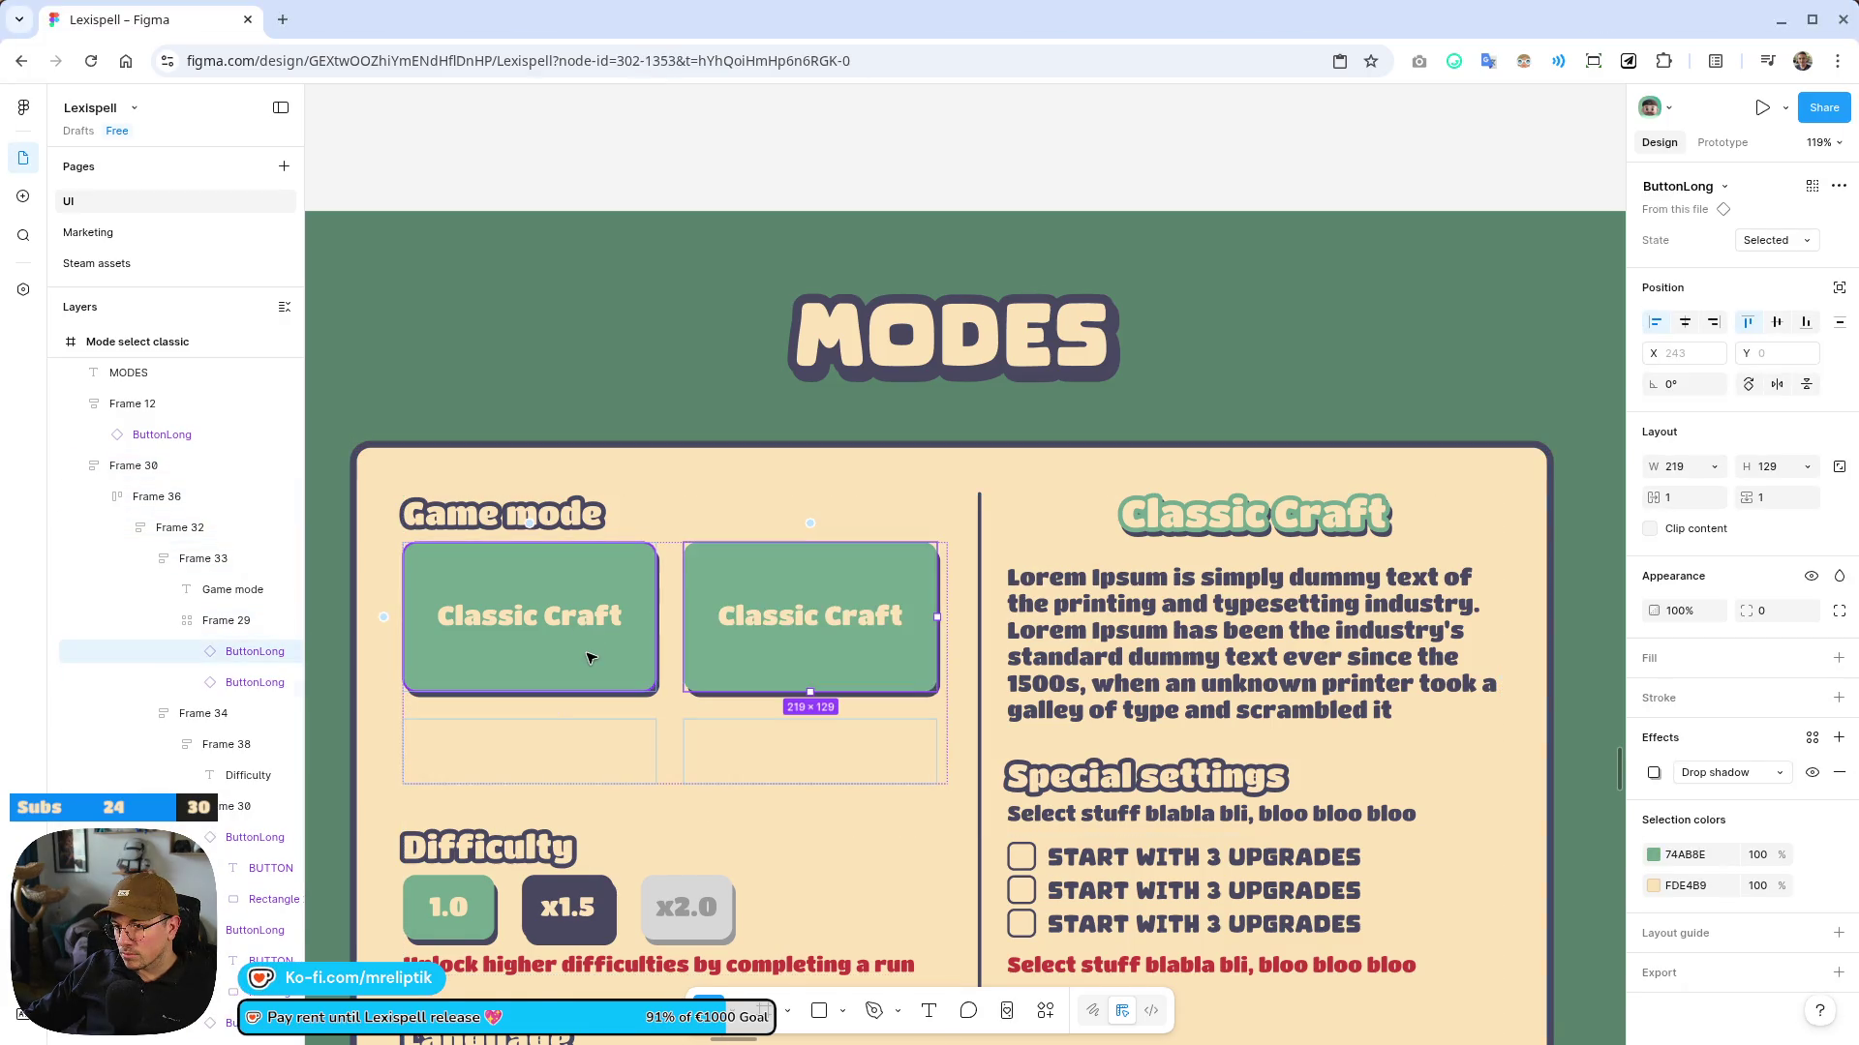
scroll(664, 522, "down", 3)
scroll(664, 523, "down", 5)
Step: Make the mode panel taller to fit the larger grid
left_click(692, 695)
scroll(692, 695, "up", 2)
mouse_move(692, 706)
left_mouse_down()
mouse_move(695, 737)
mouse_move(697, 721)
left_mouse_up()
scroll(701, 681, "down", 3)
left_click(713, 829)
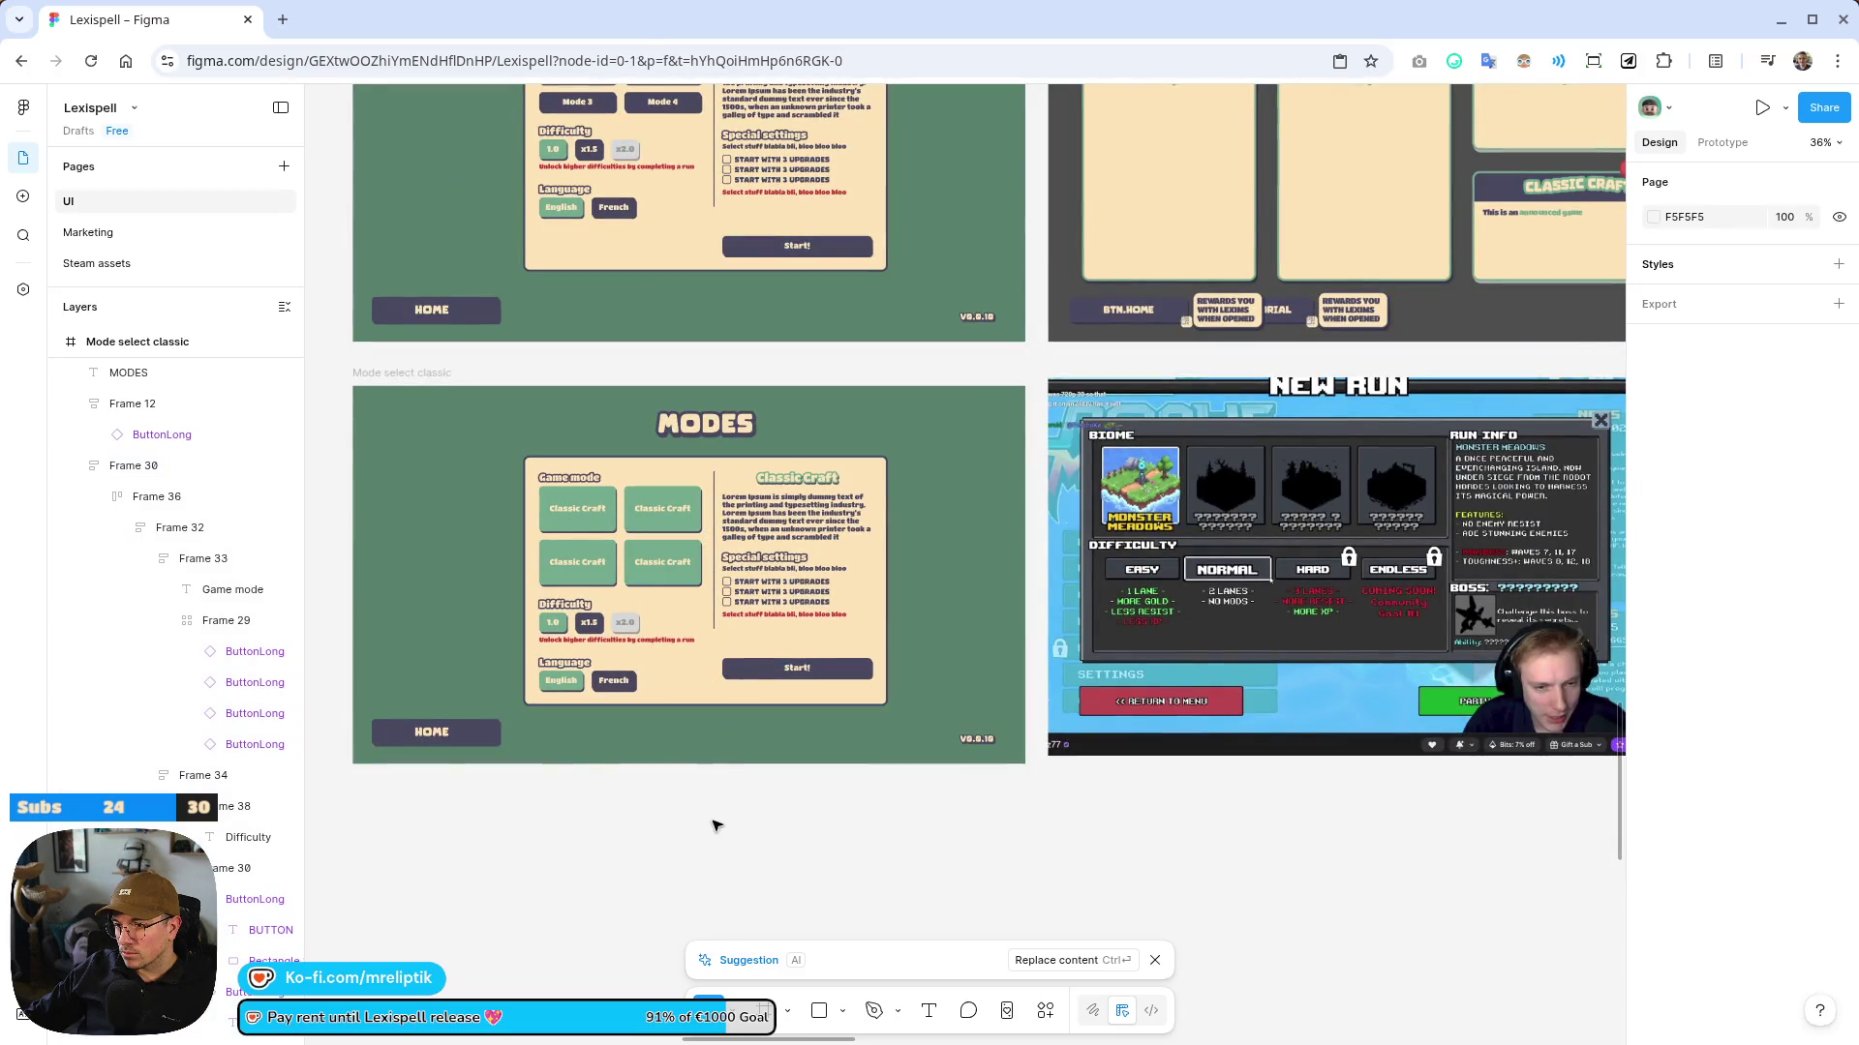
scroll(638, 581, "up", 2)
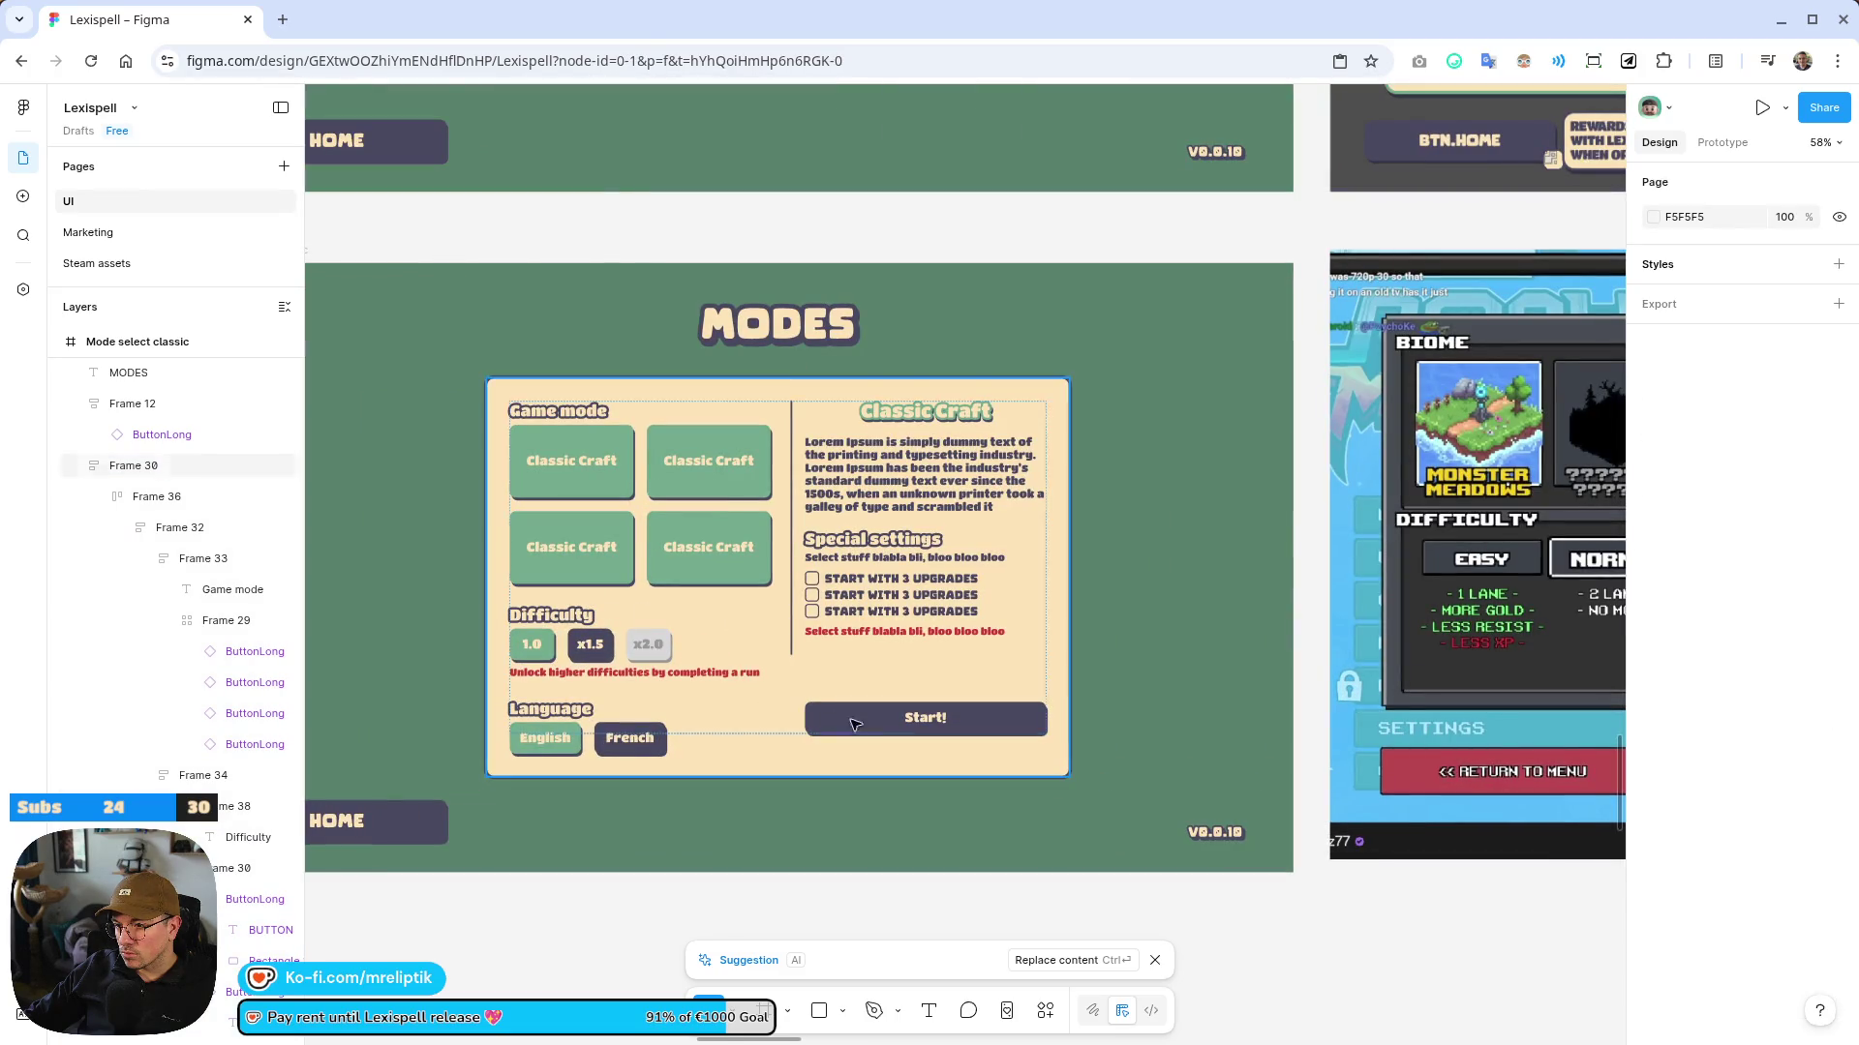
Step: Extend the panel's inner content frame down to about 639 px tall
left_click(576, 707)
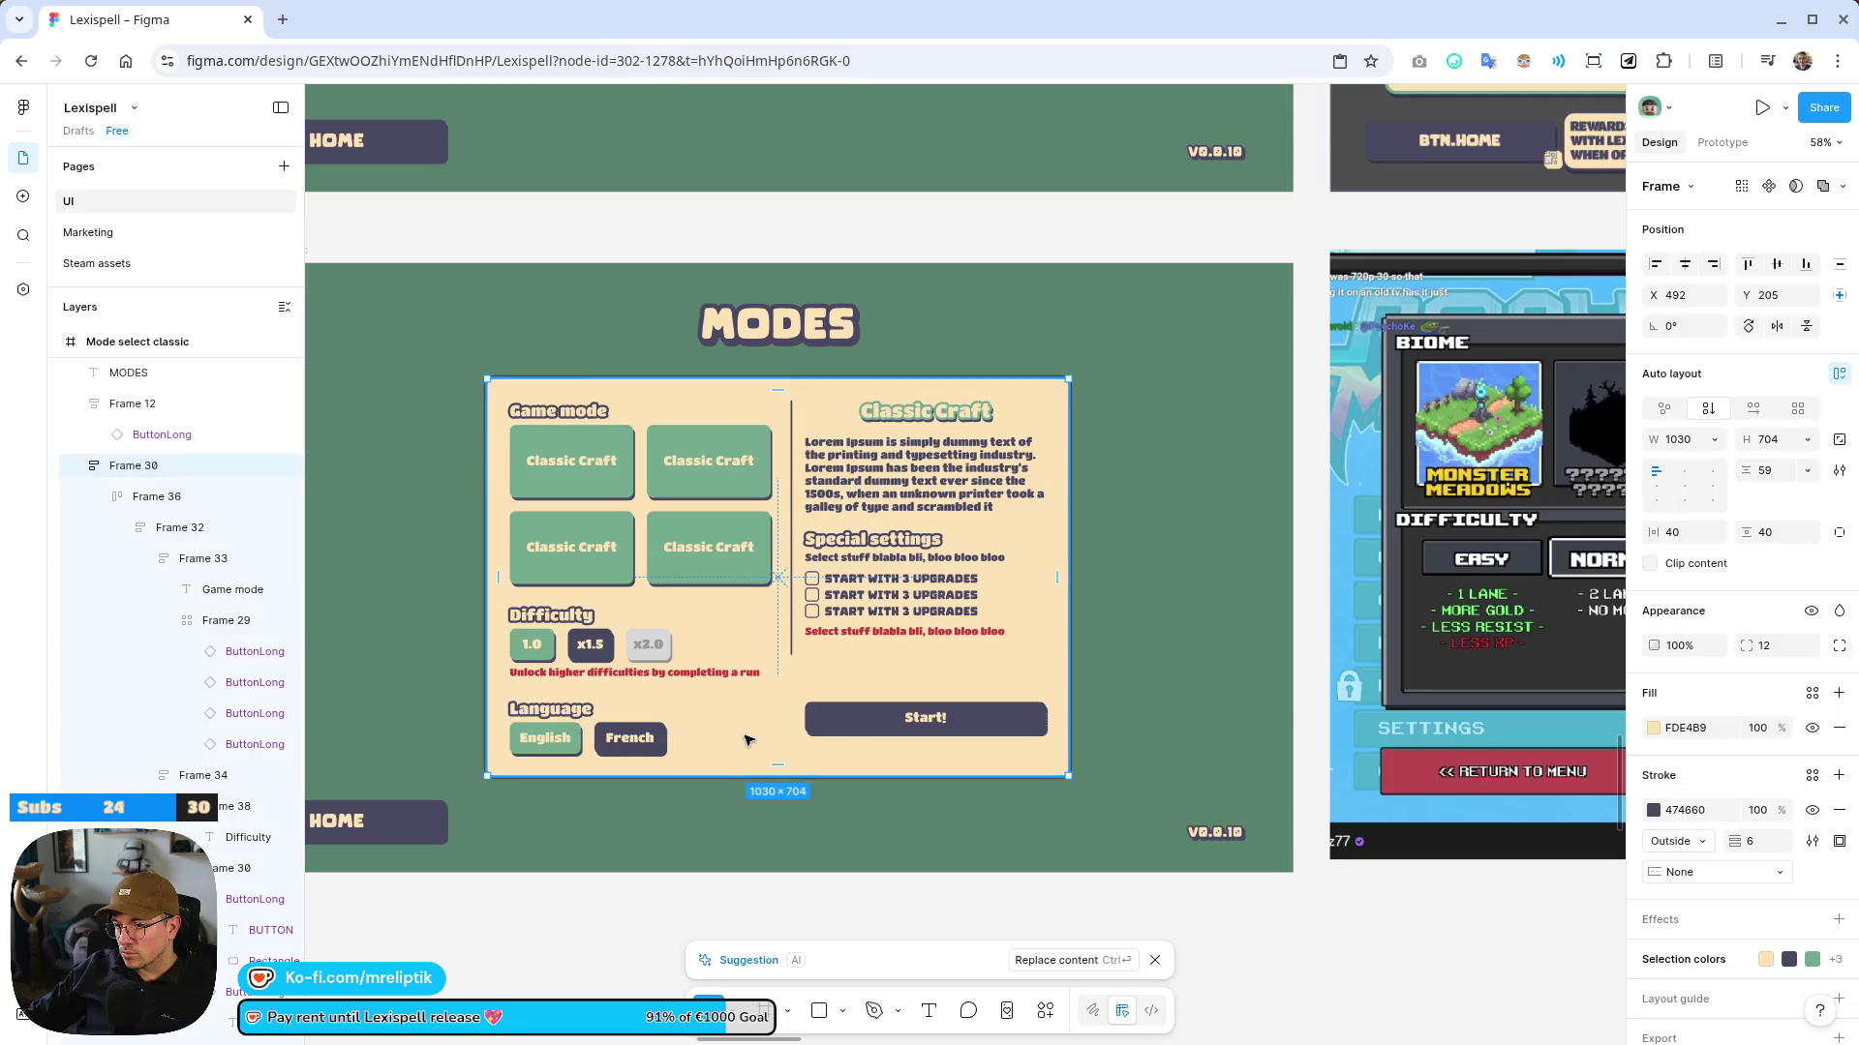
left_click(263, 557)
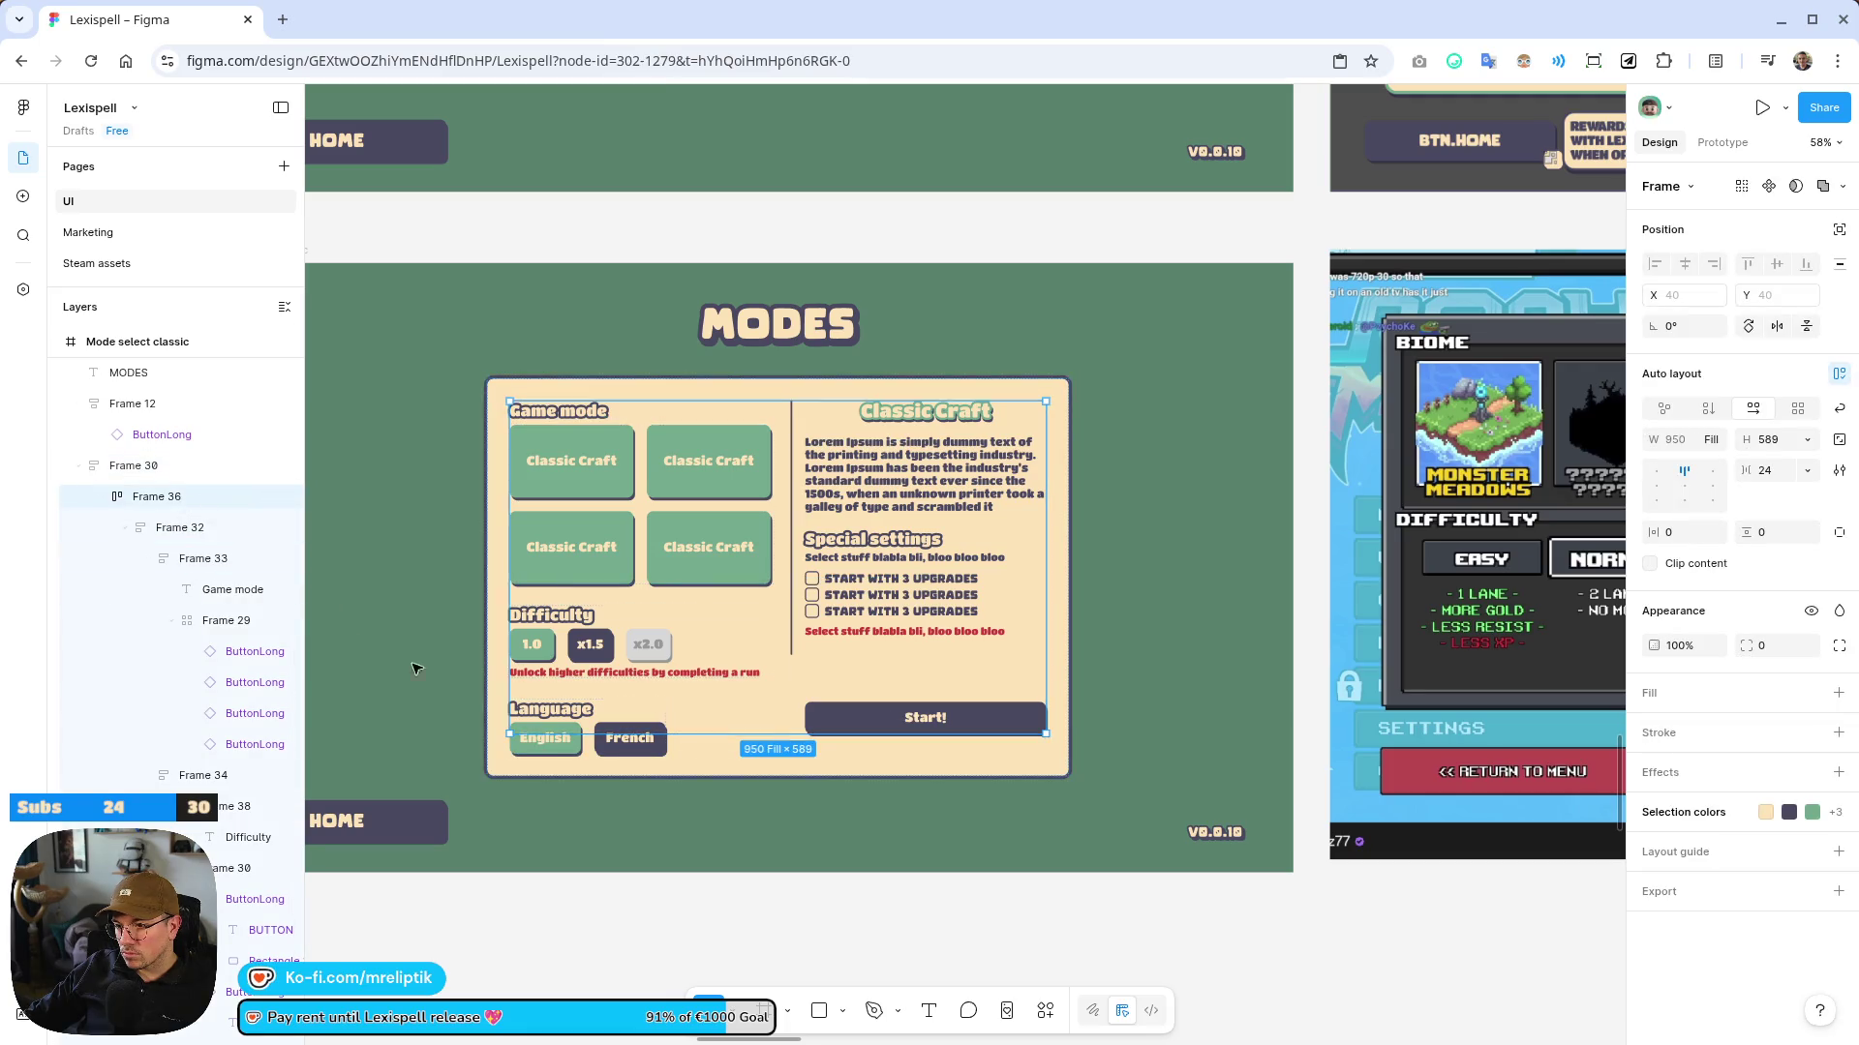
left_click_drag(766, 736, 766, 751)
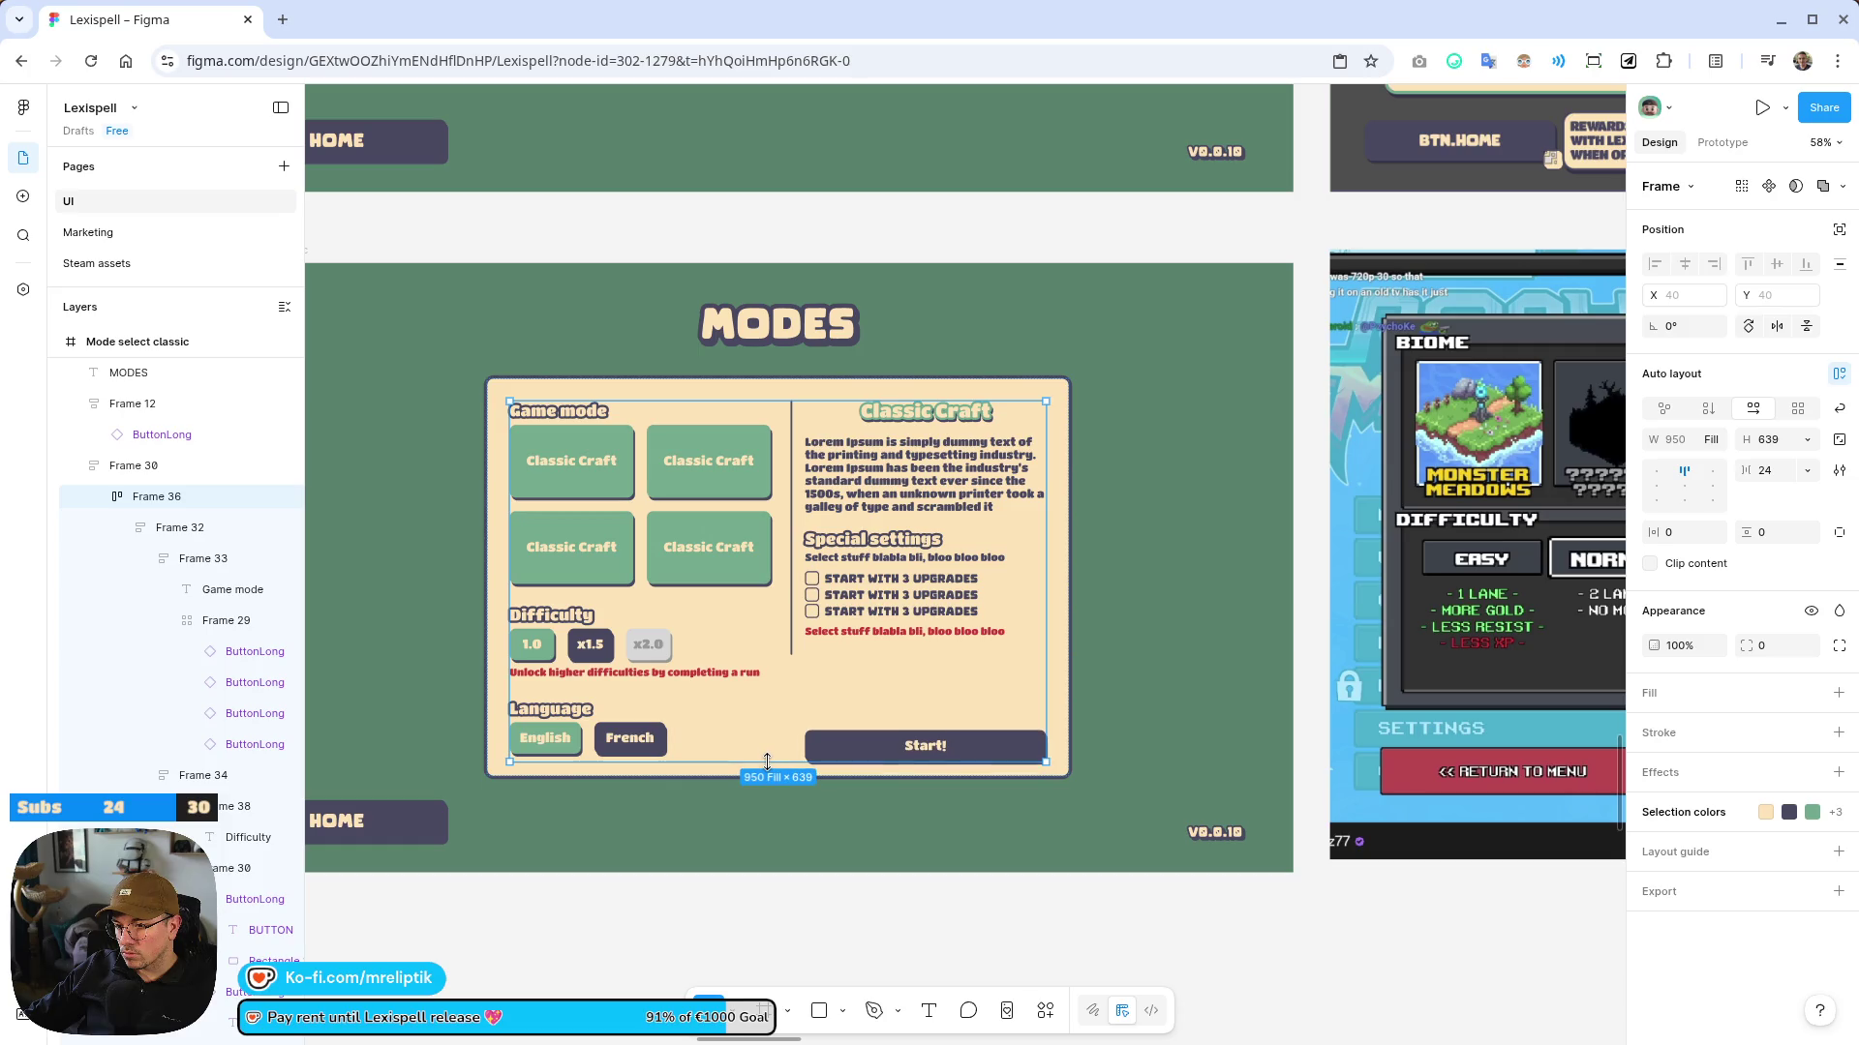
left_click(759, 846)
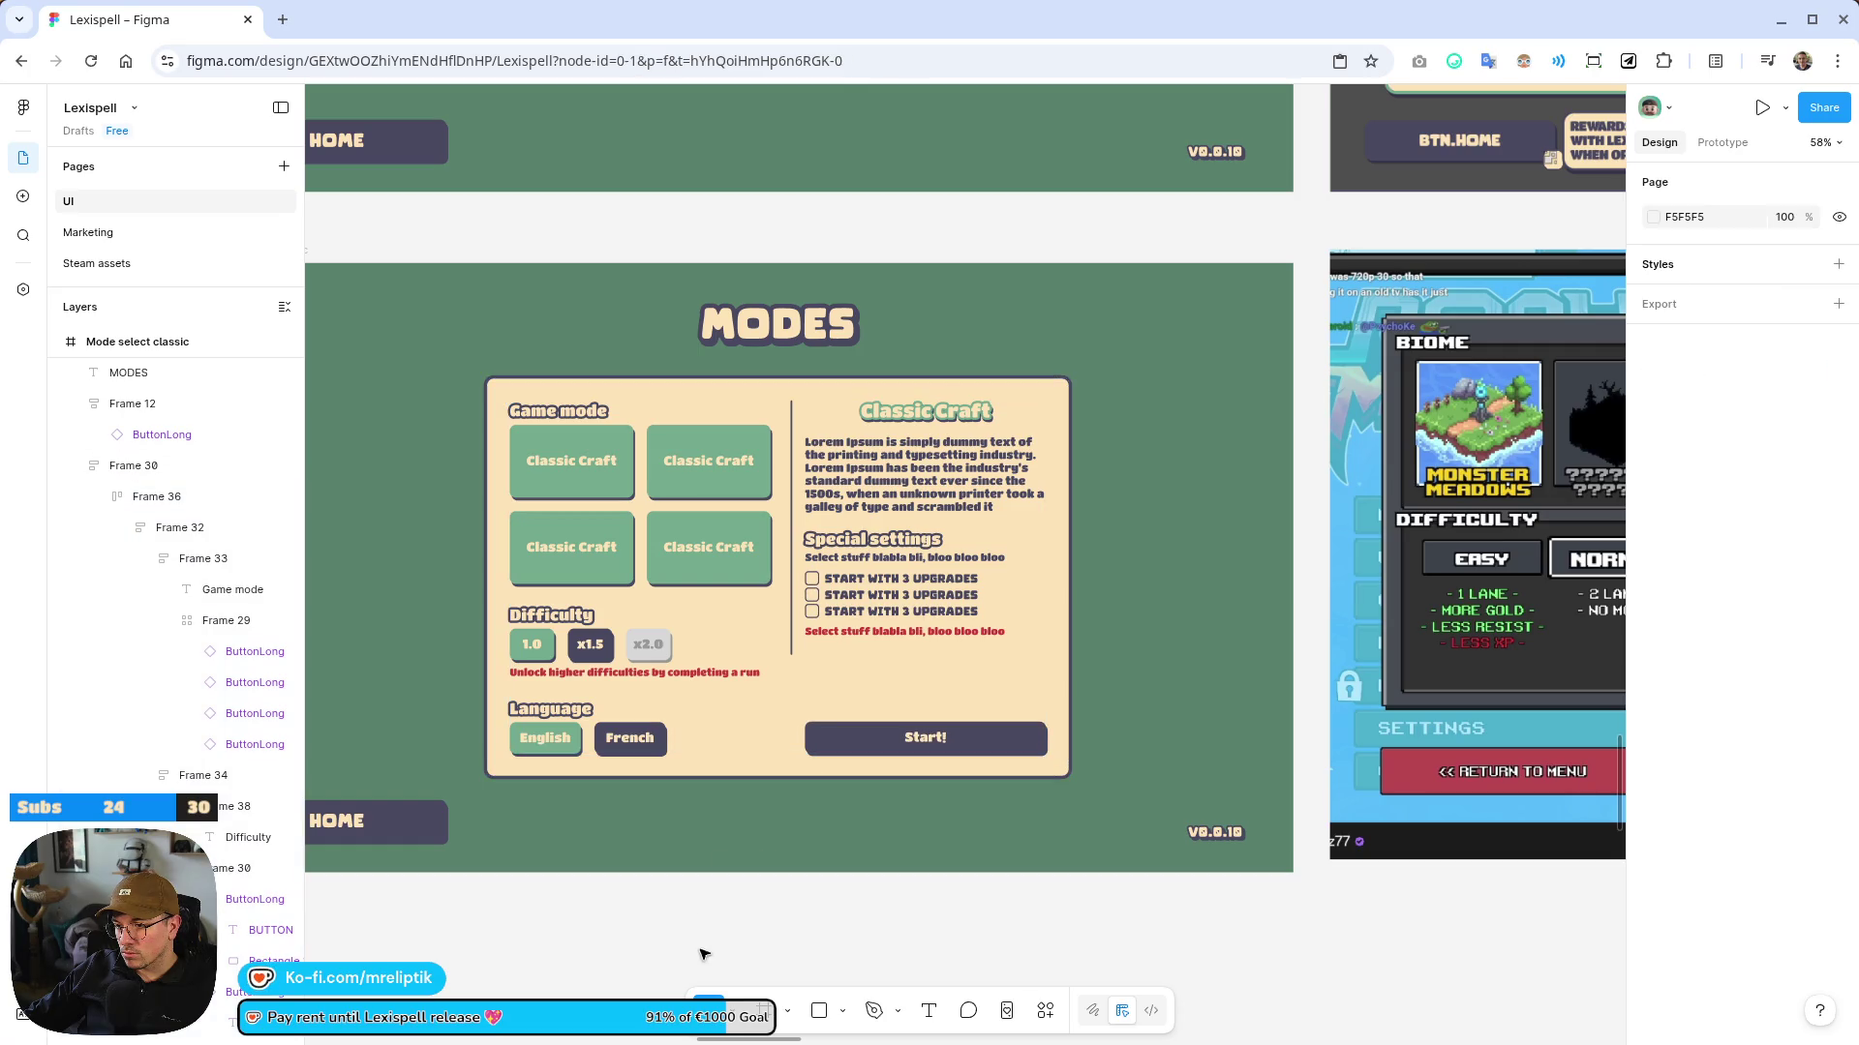
scroll(585, 474, "up", 5)
left_click(571, 472)
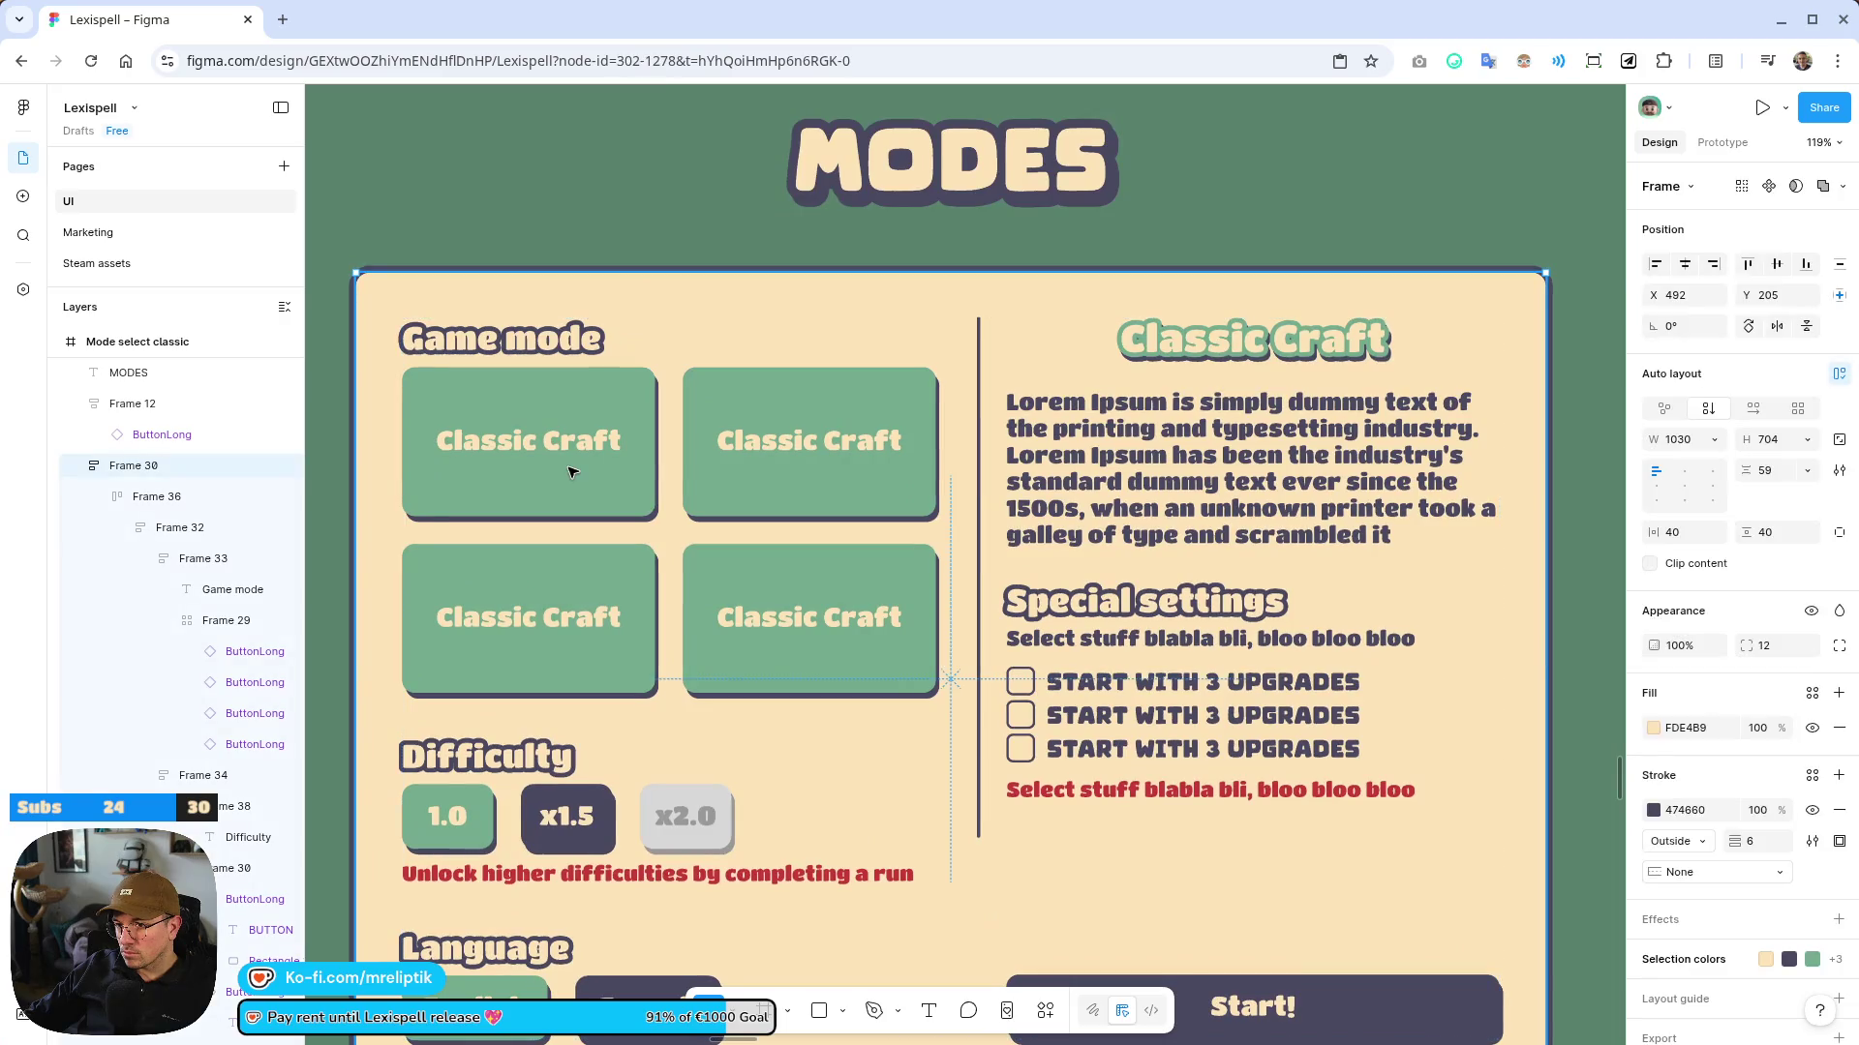
Step: Set all four grid buttons to Locked, then switch them to Hover
left_click(755, 457)
left_click(814, 442)
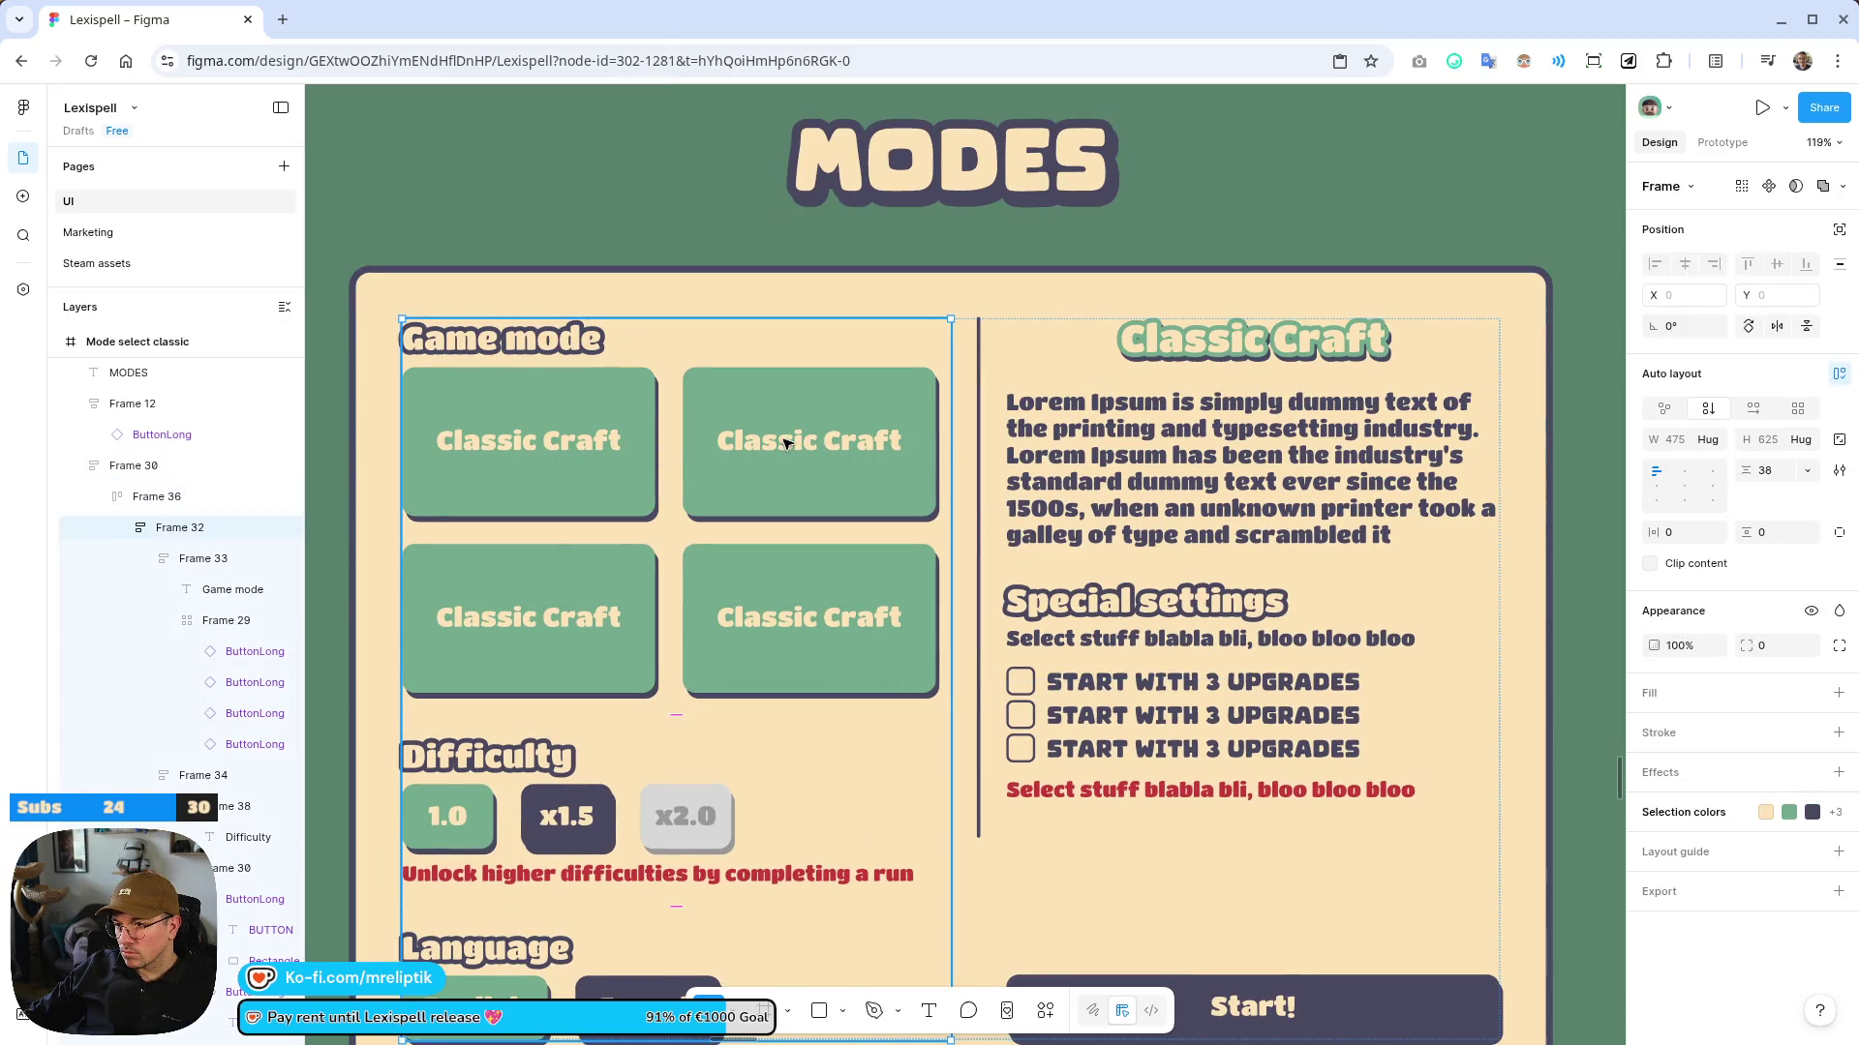
double_click(786, 443)
key("ctrl+a")
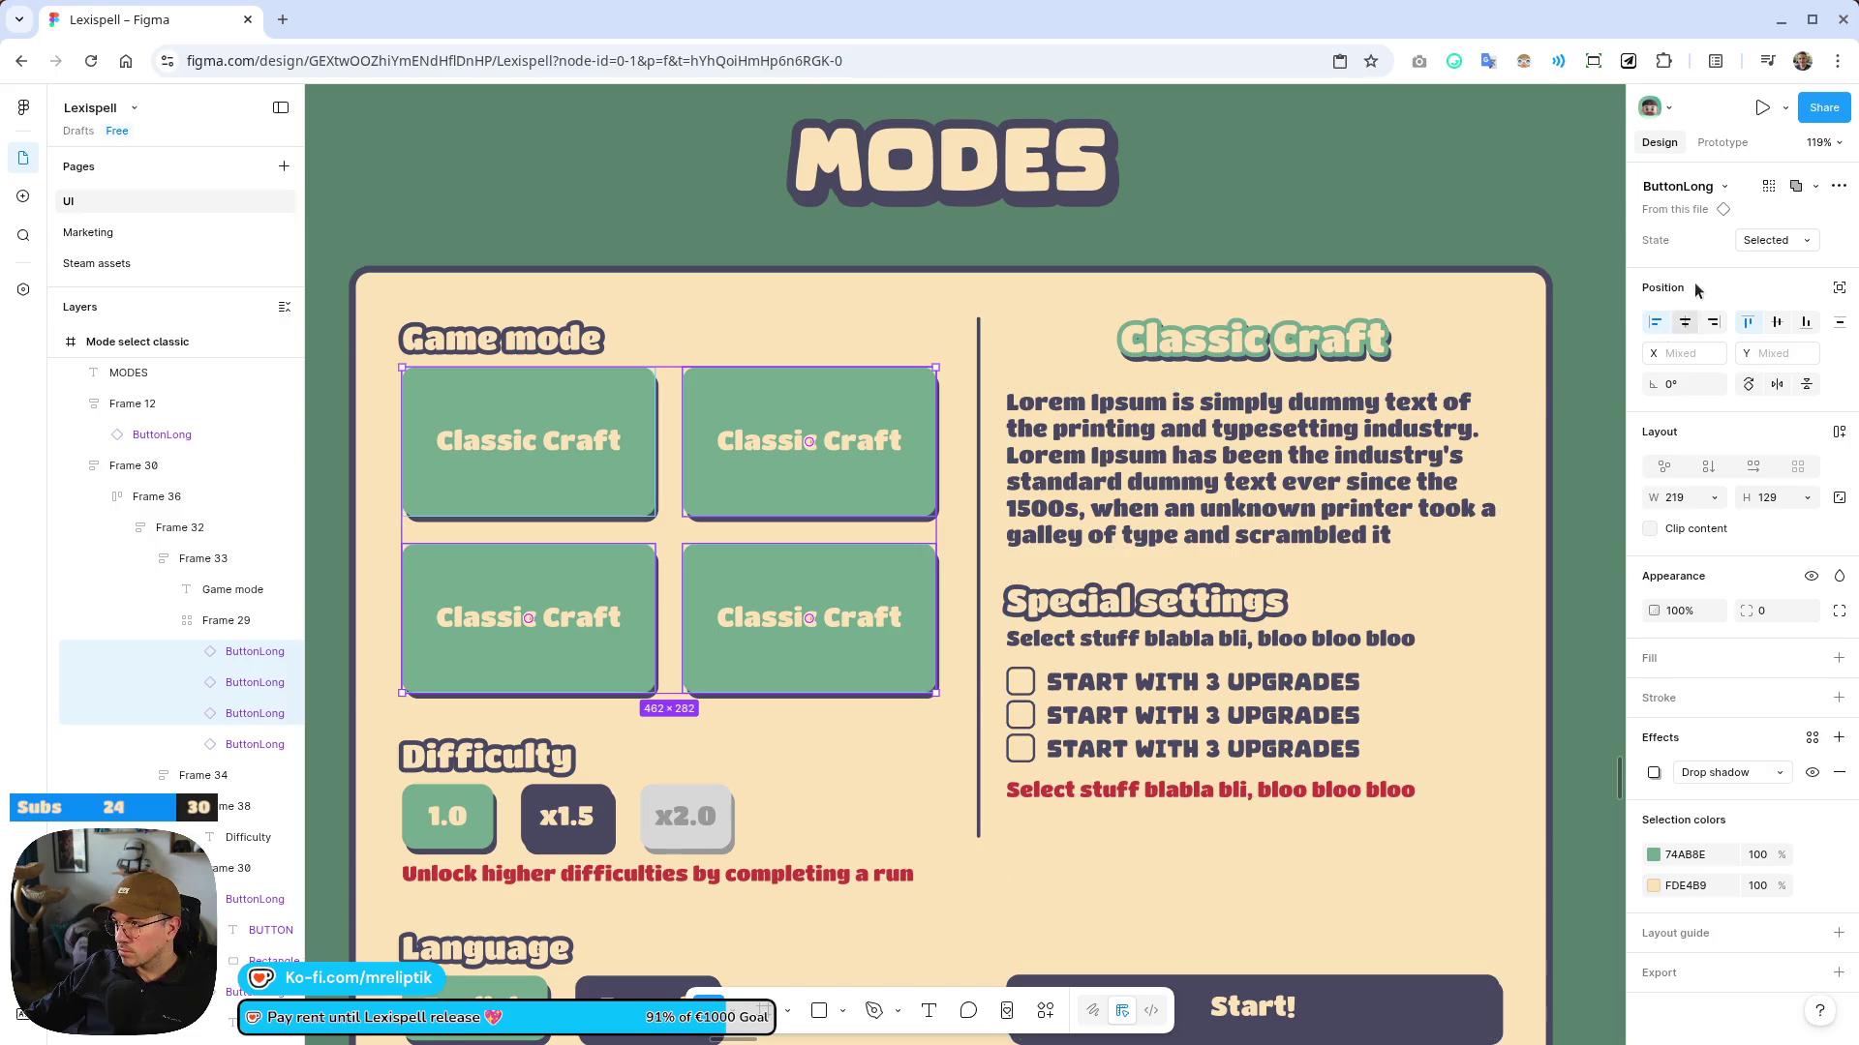
left_click(1764, 242)
left_click(1777, 265)
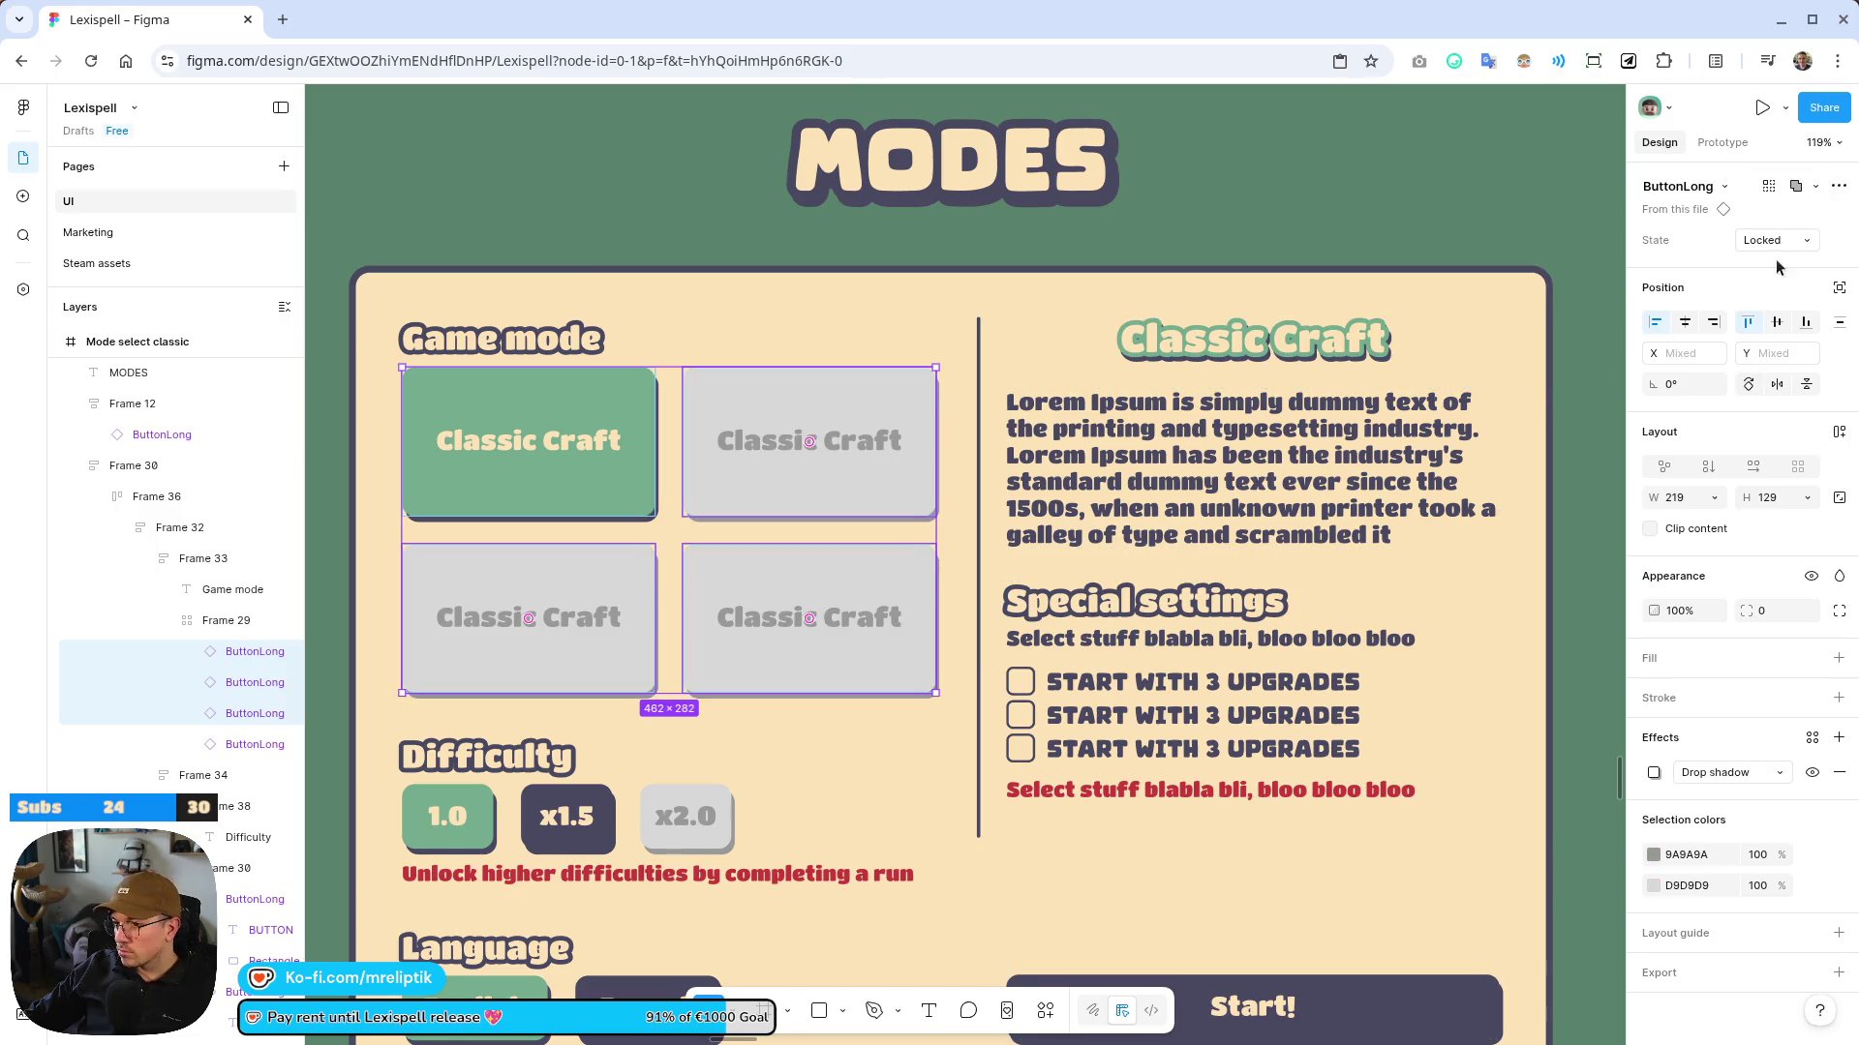
left_click(1759, 241)
left_click(1779, 194)
Step: Set the two bottom buttons to the Locked state
double_click(734, 635)
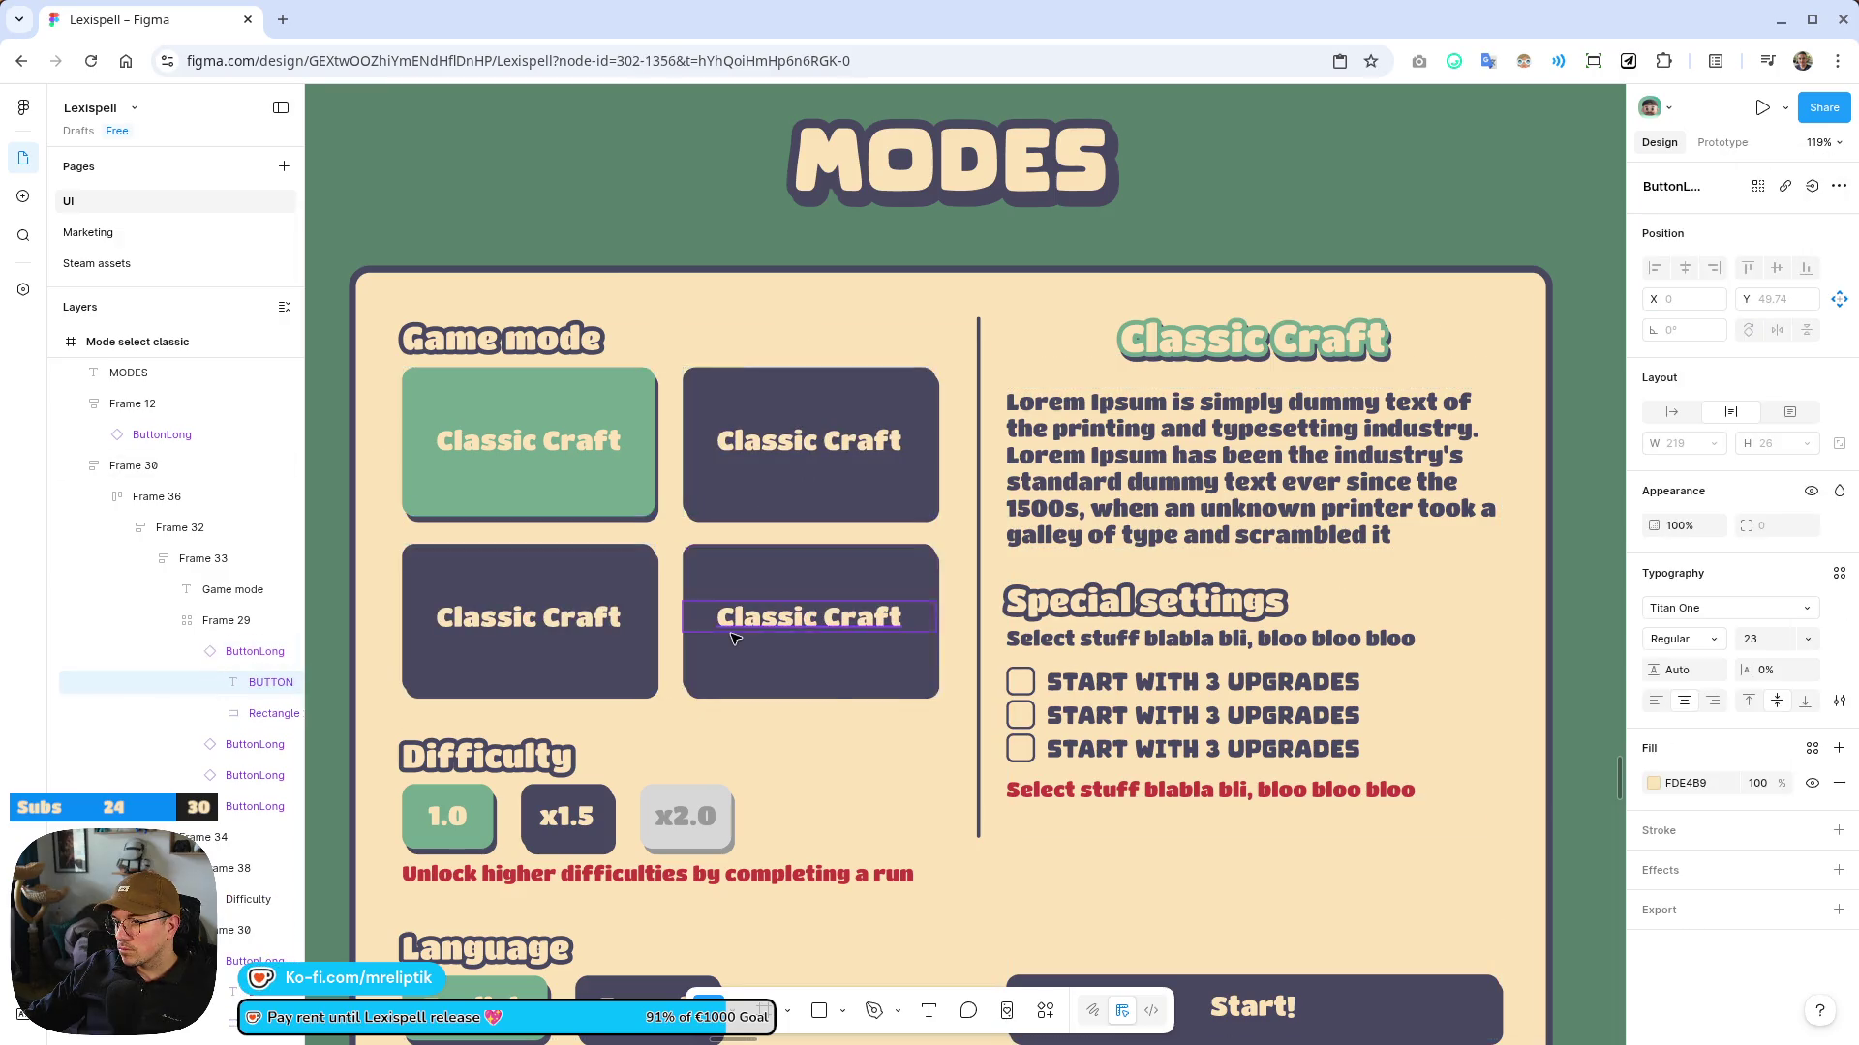
left_click(600, 668)
left_click(804, 668, "shift")
left_click(1760, 239)
left_click(1772, 309)
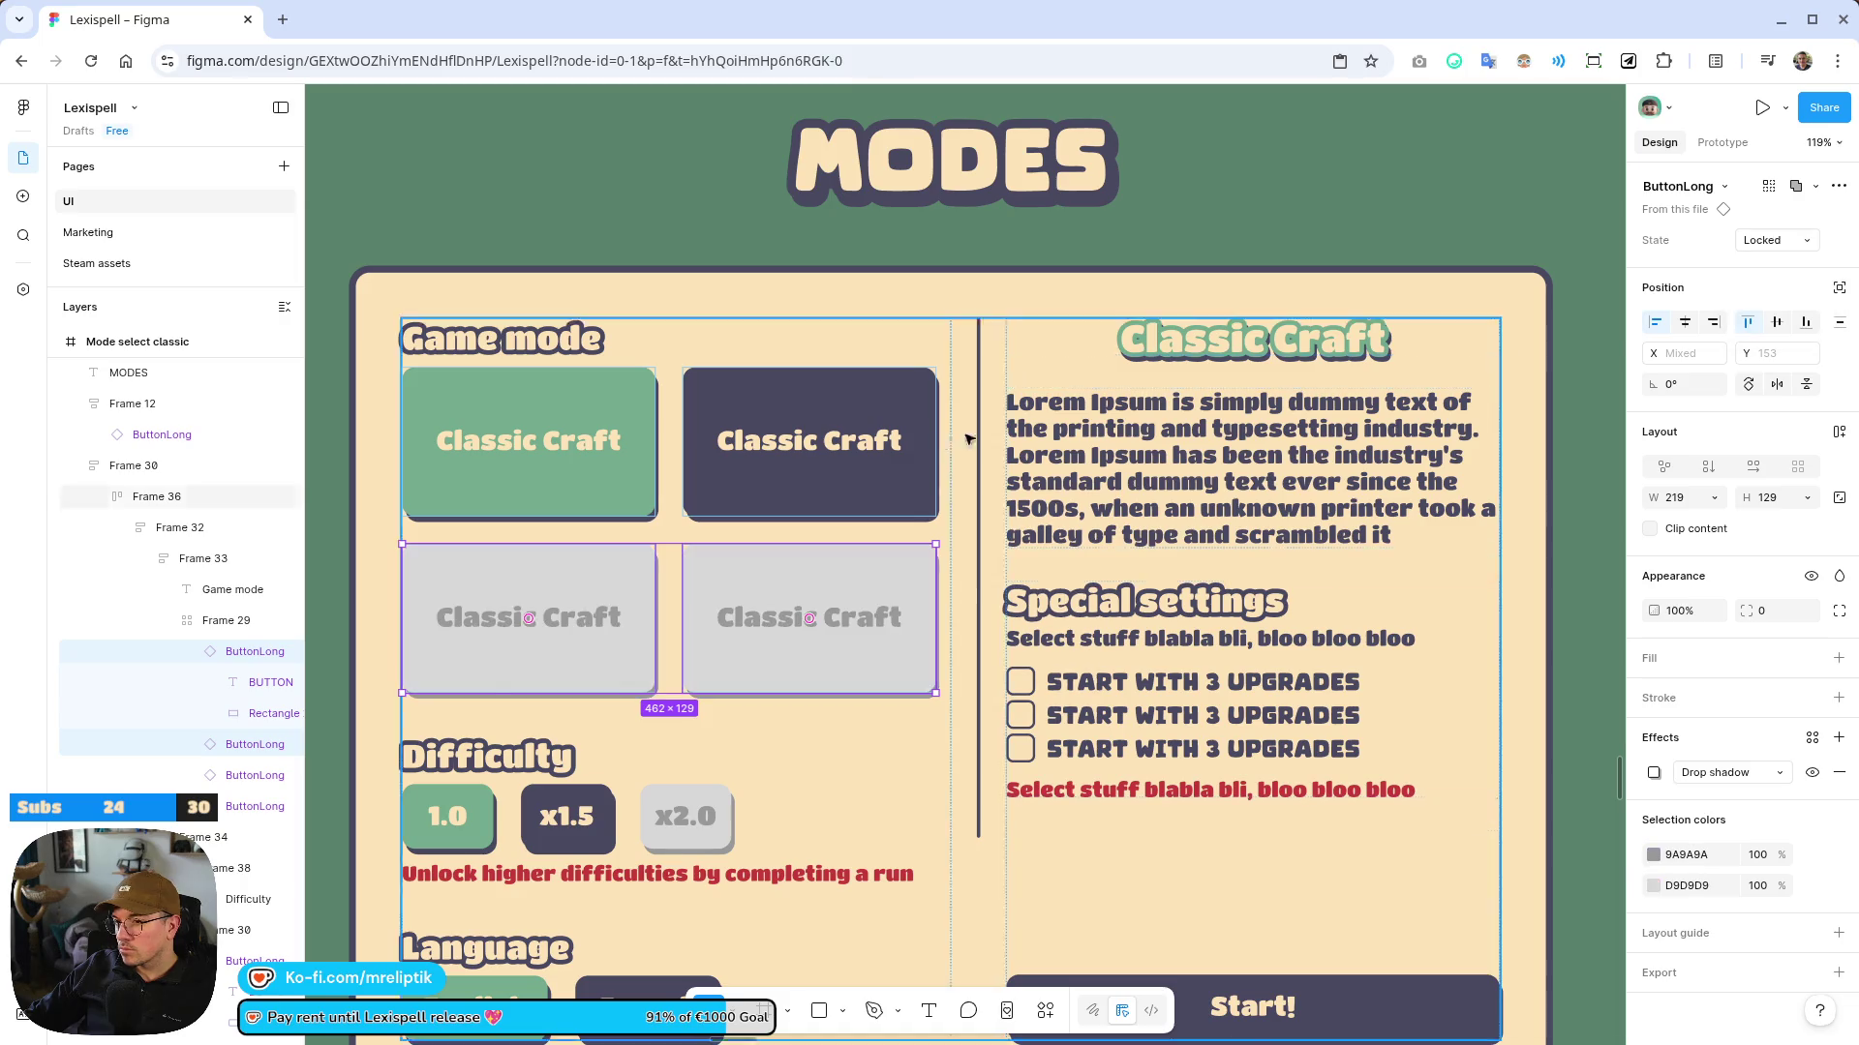
Step: Relabel the top-right button 'Letter Rush'
double_click(762, 448)
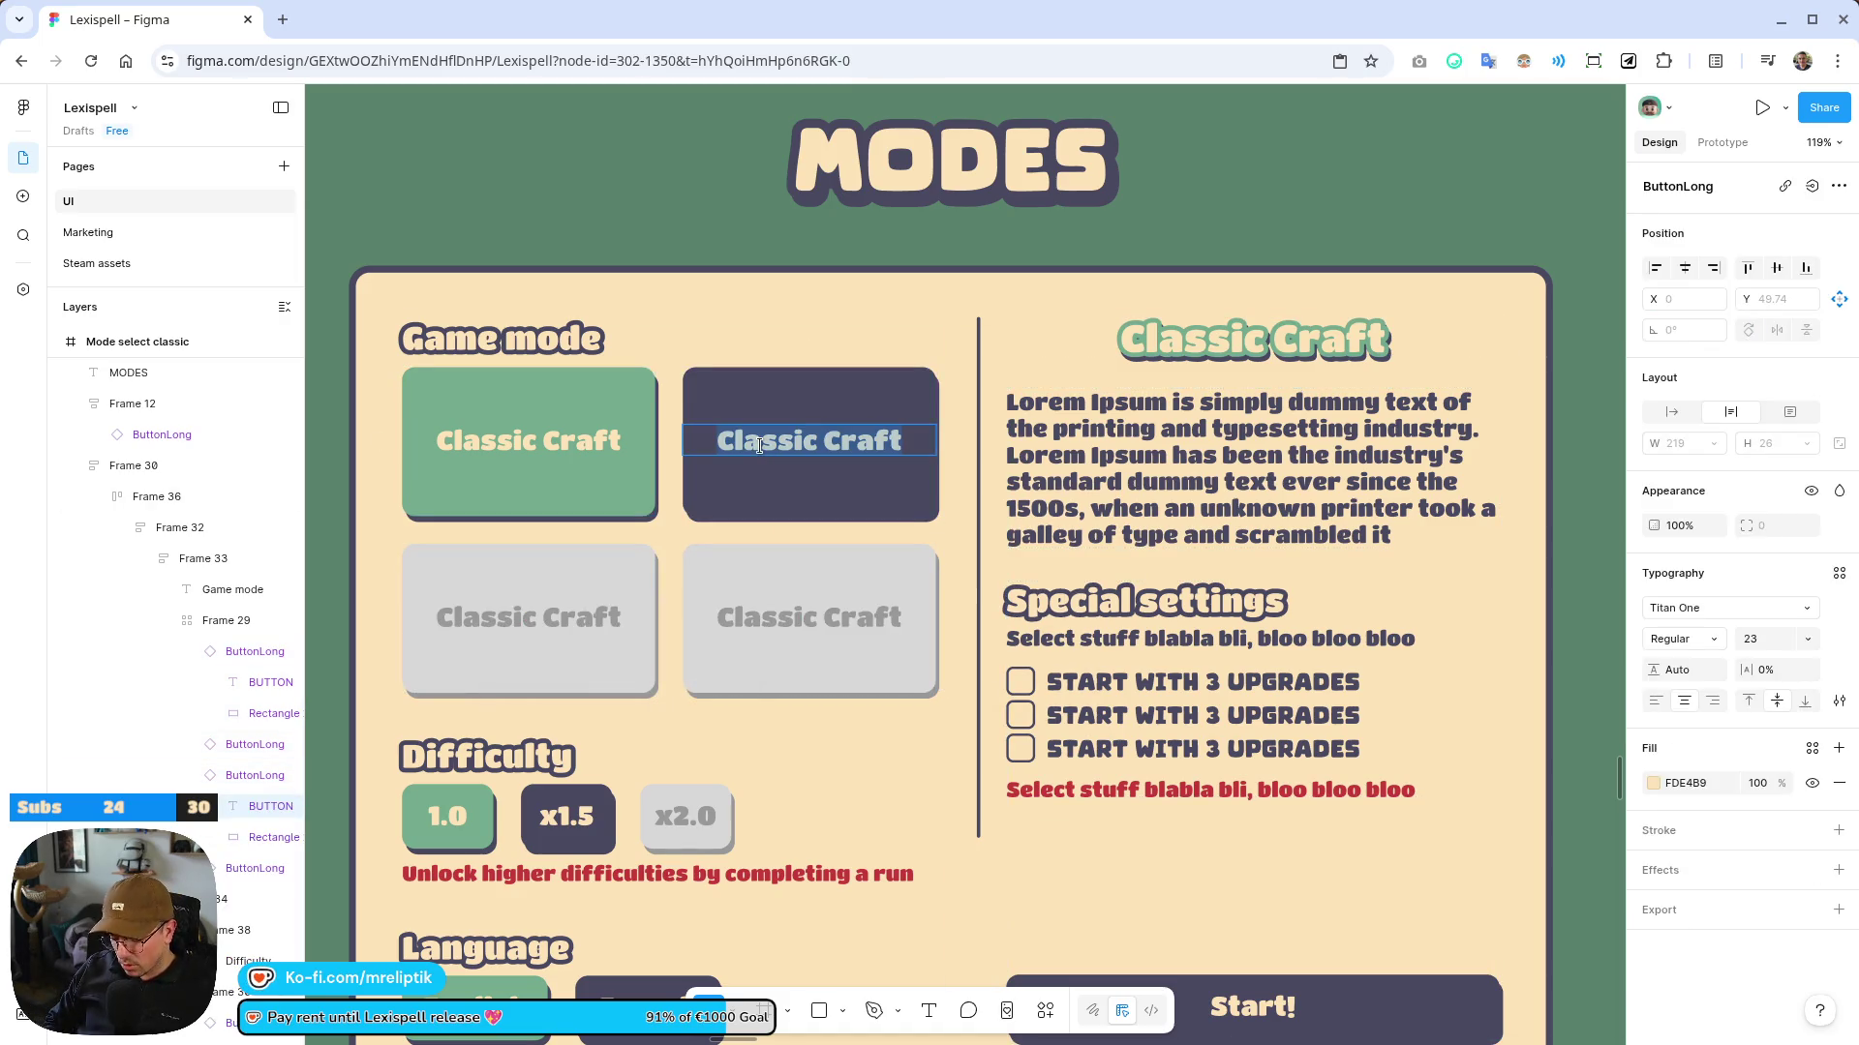
type("Letter Rush")
key("Return")
key("BackSpace")
Step: Relabel the bottom-left button 'Mode 3'
left_click(503, 620)
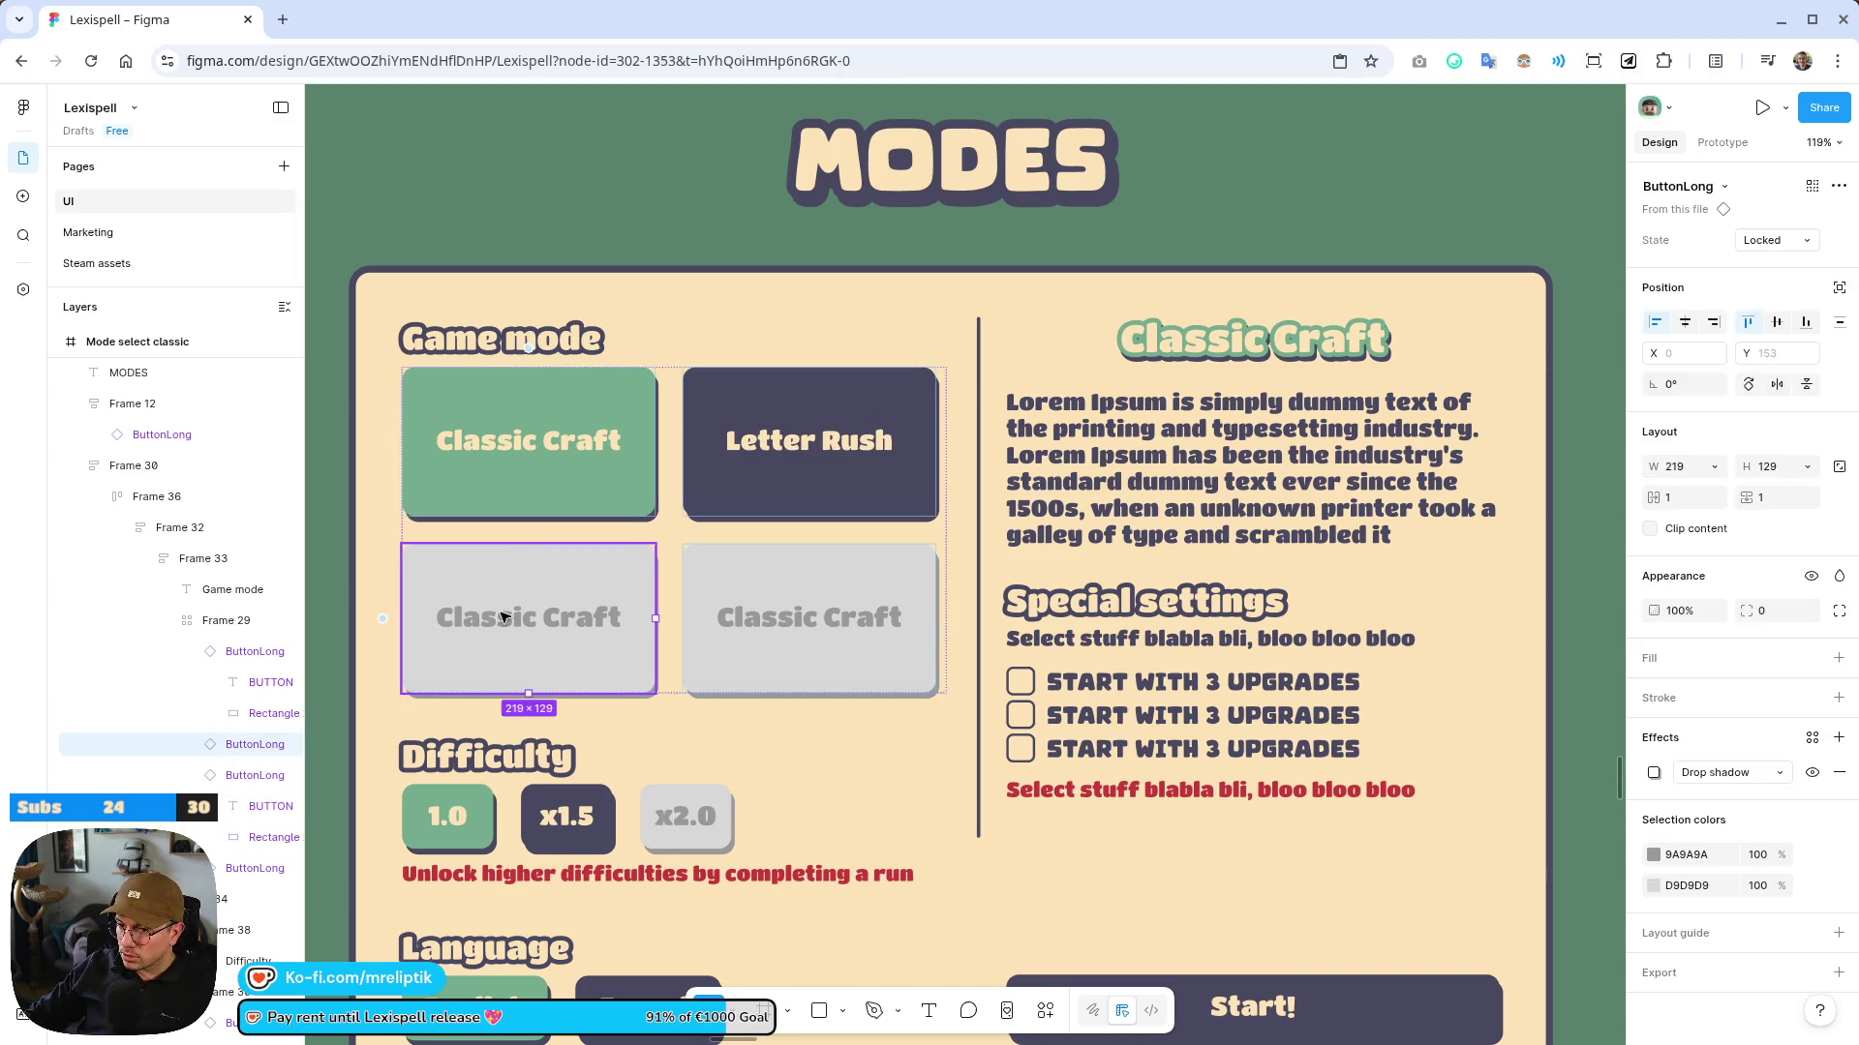
left_click(503, 620)
double_click(503, 620)
type("Mode 1")
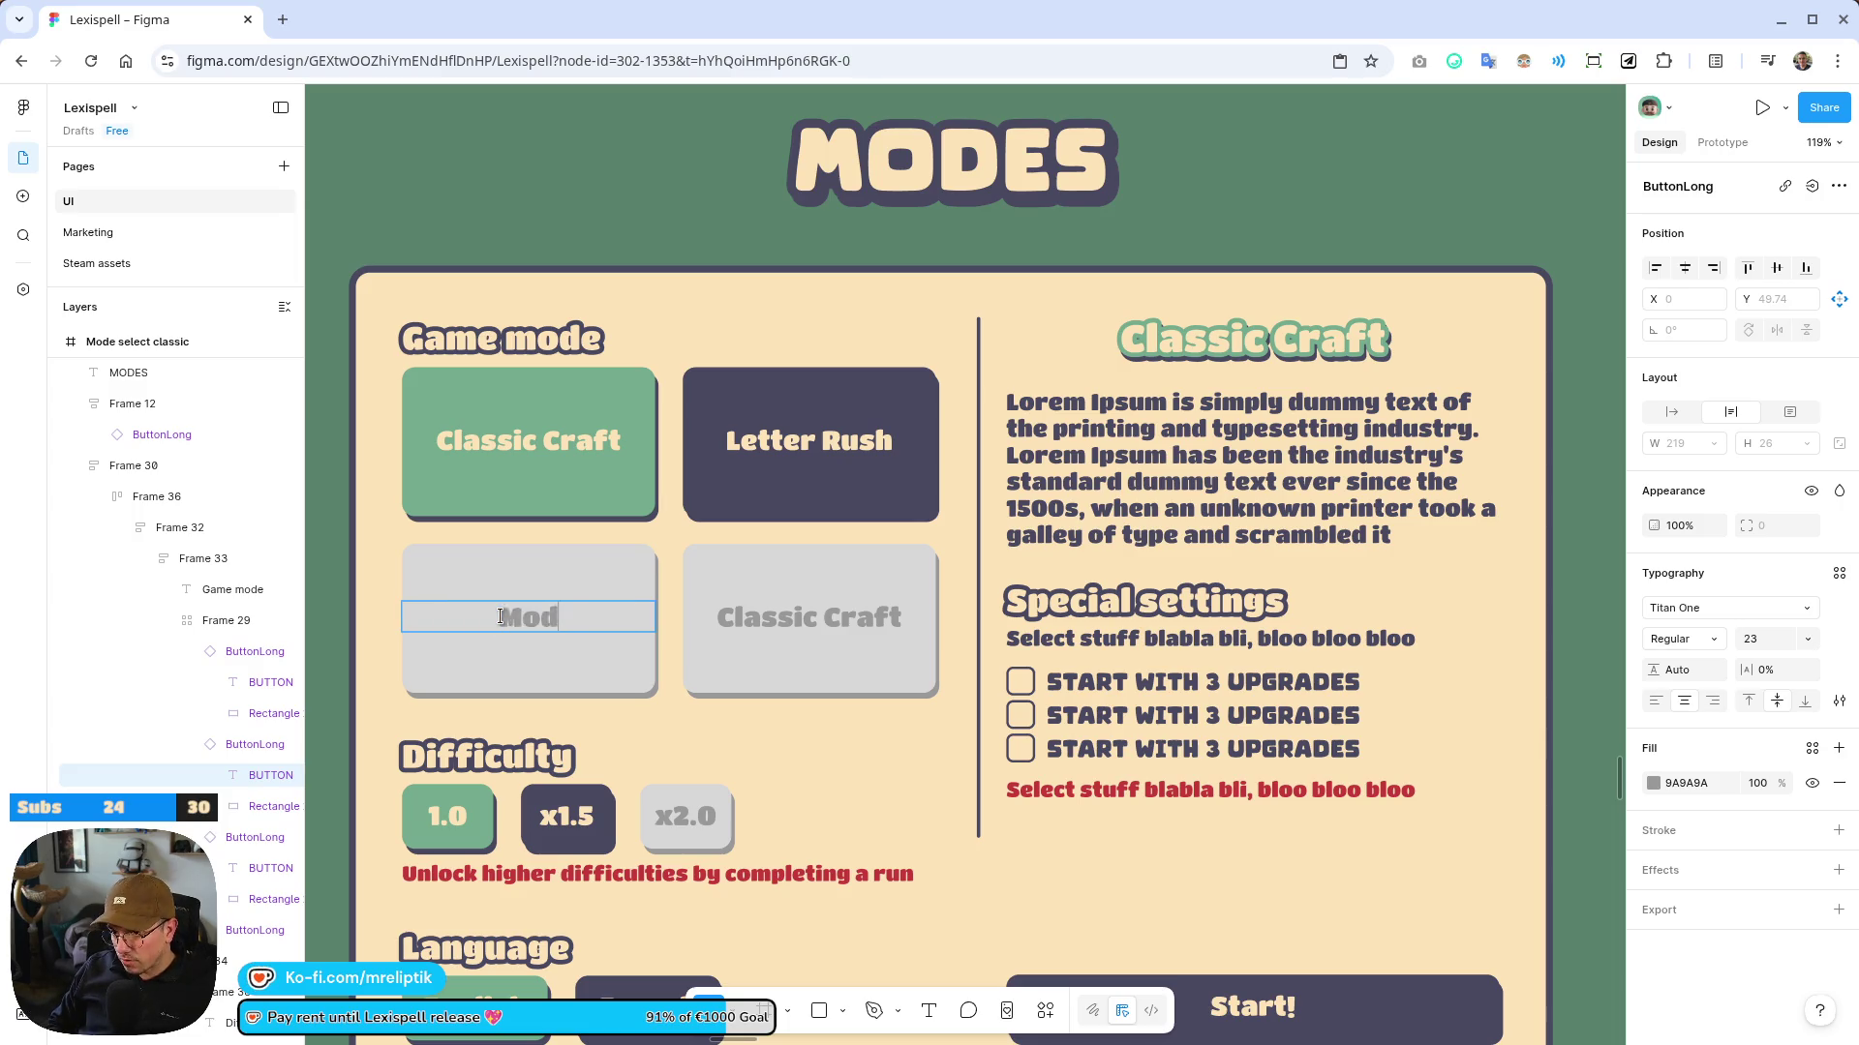
key("BackSpace")
type("23")
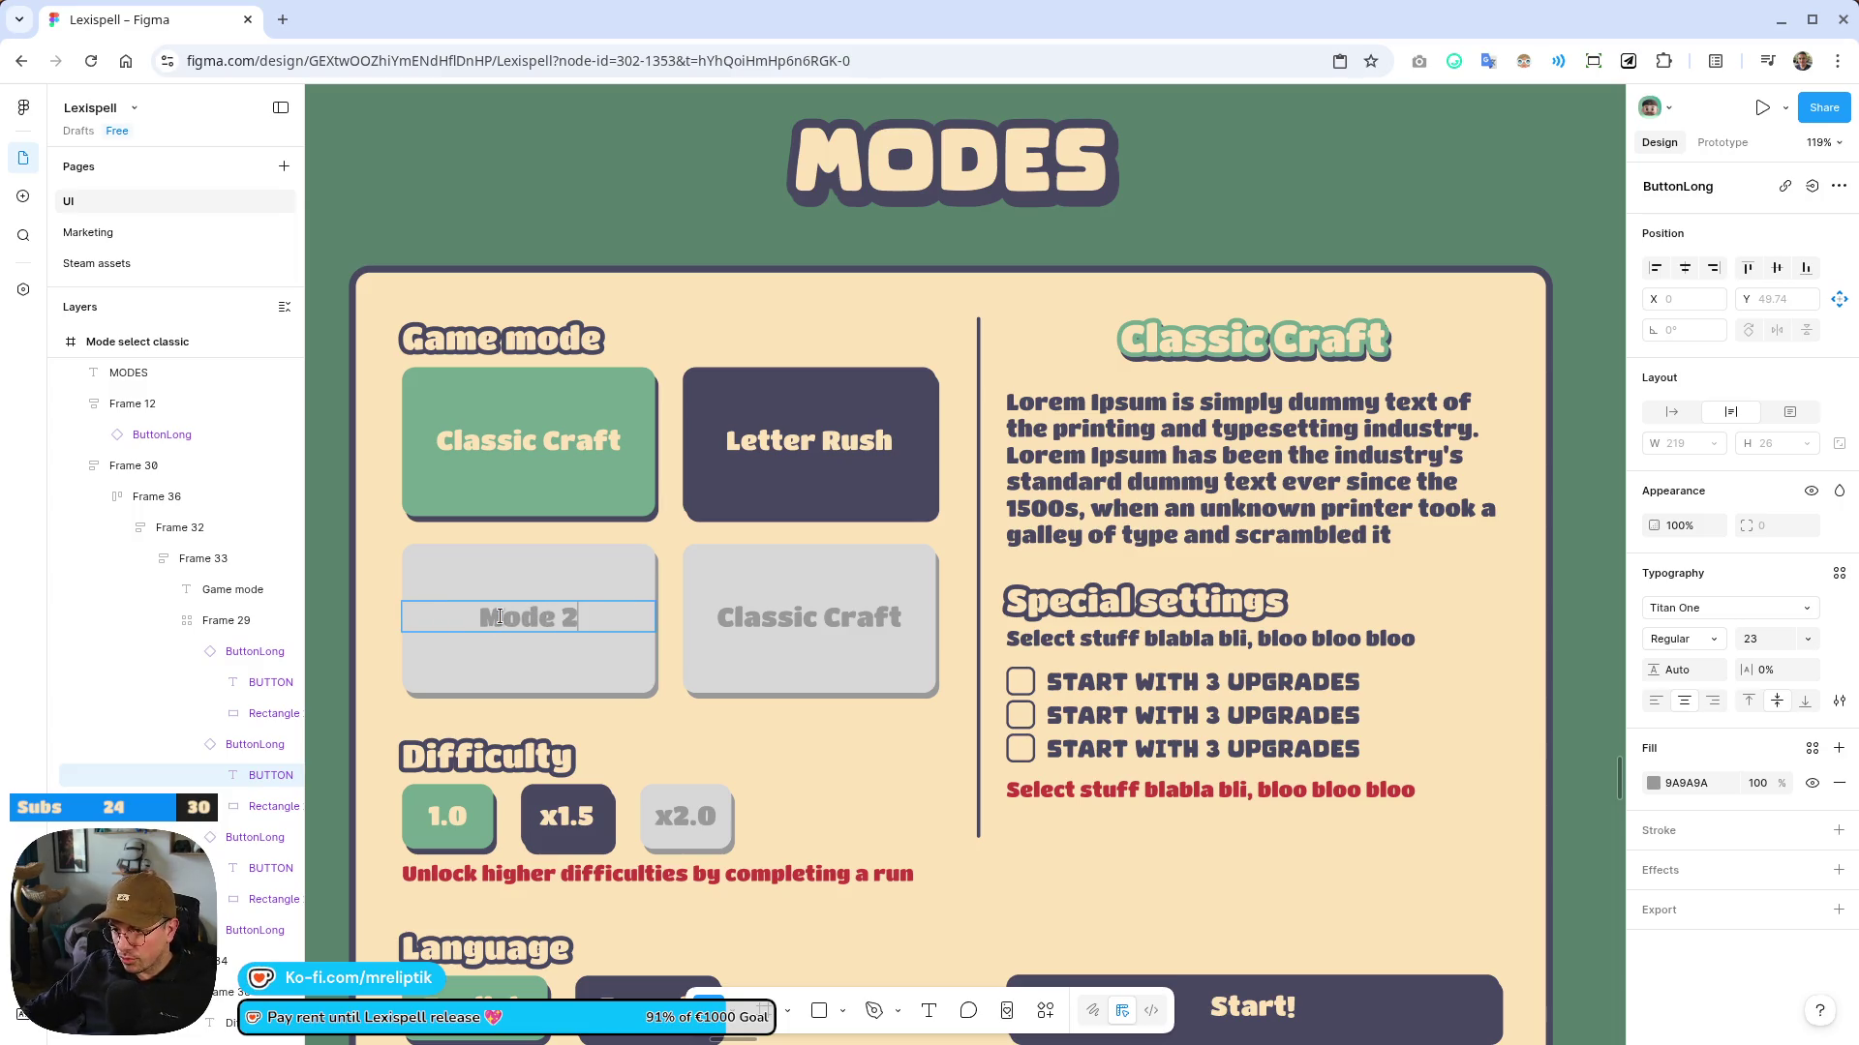
key("Left")
key("BackSpace")
Step: Relabel the bottom-right button 'Mode 4' and view both MODES screens
double_click(758, 617)
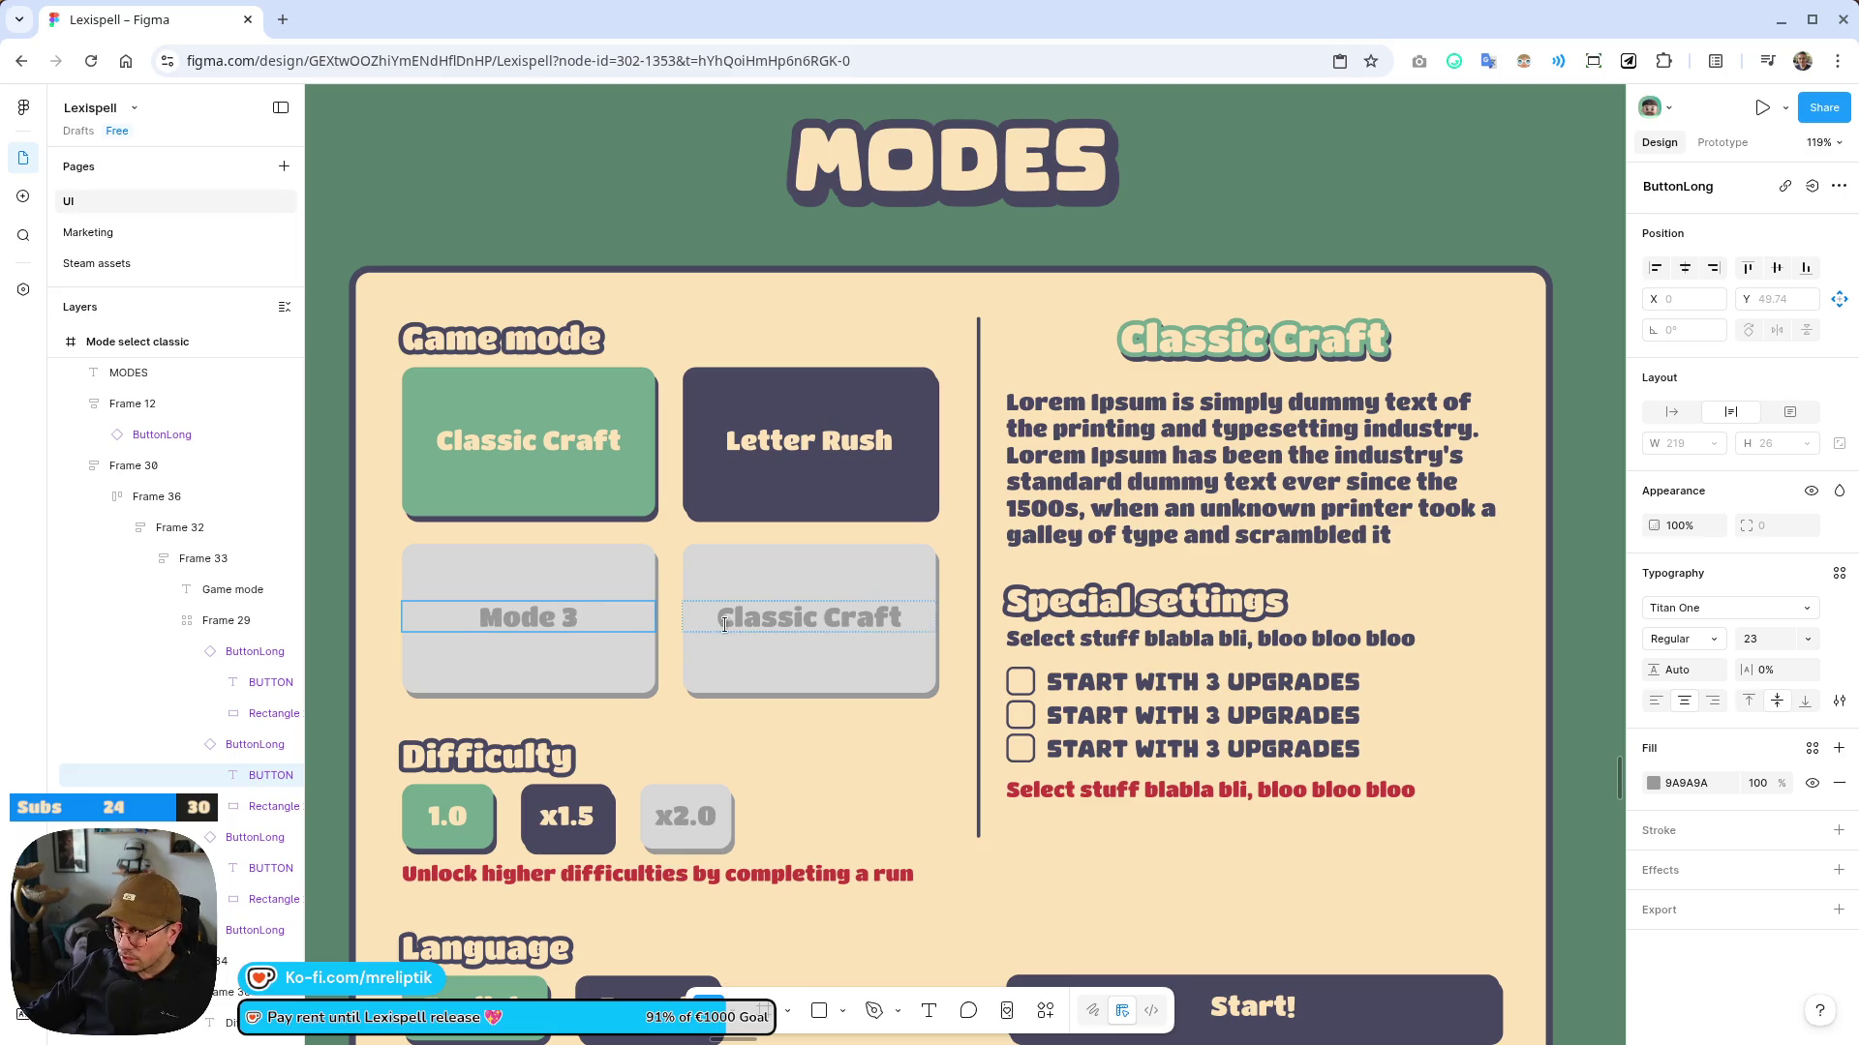
key("ctrl+a")
type("Mode")
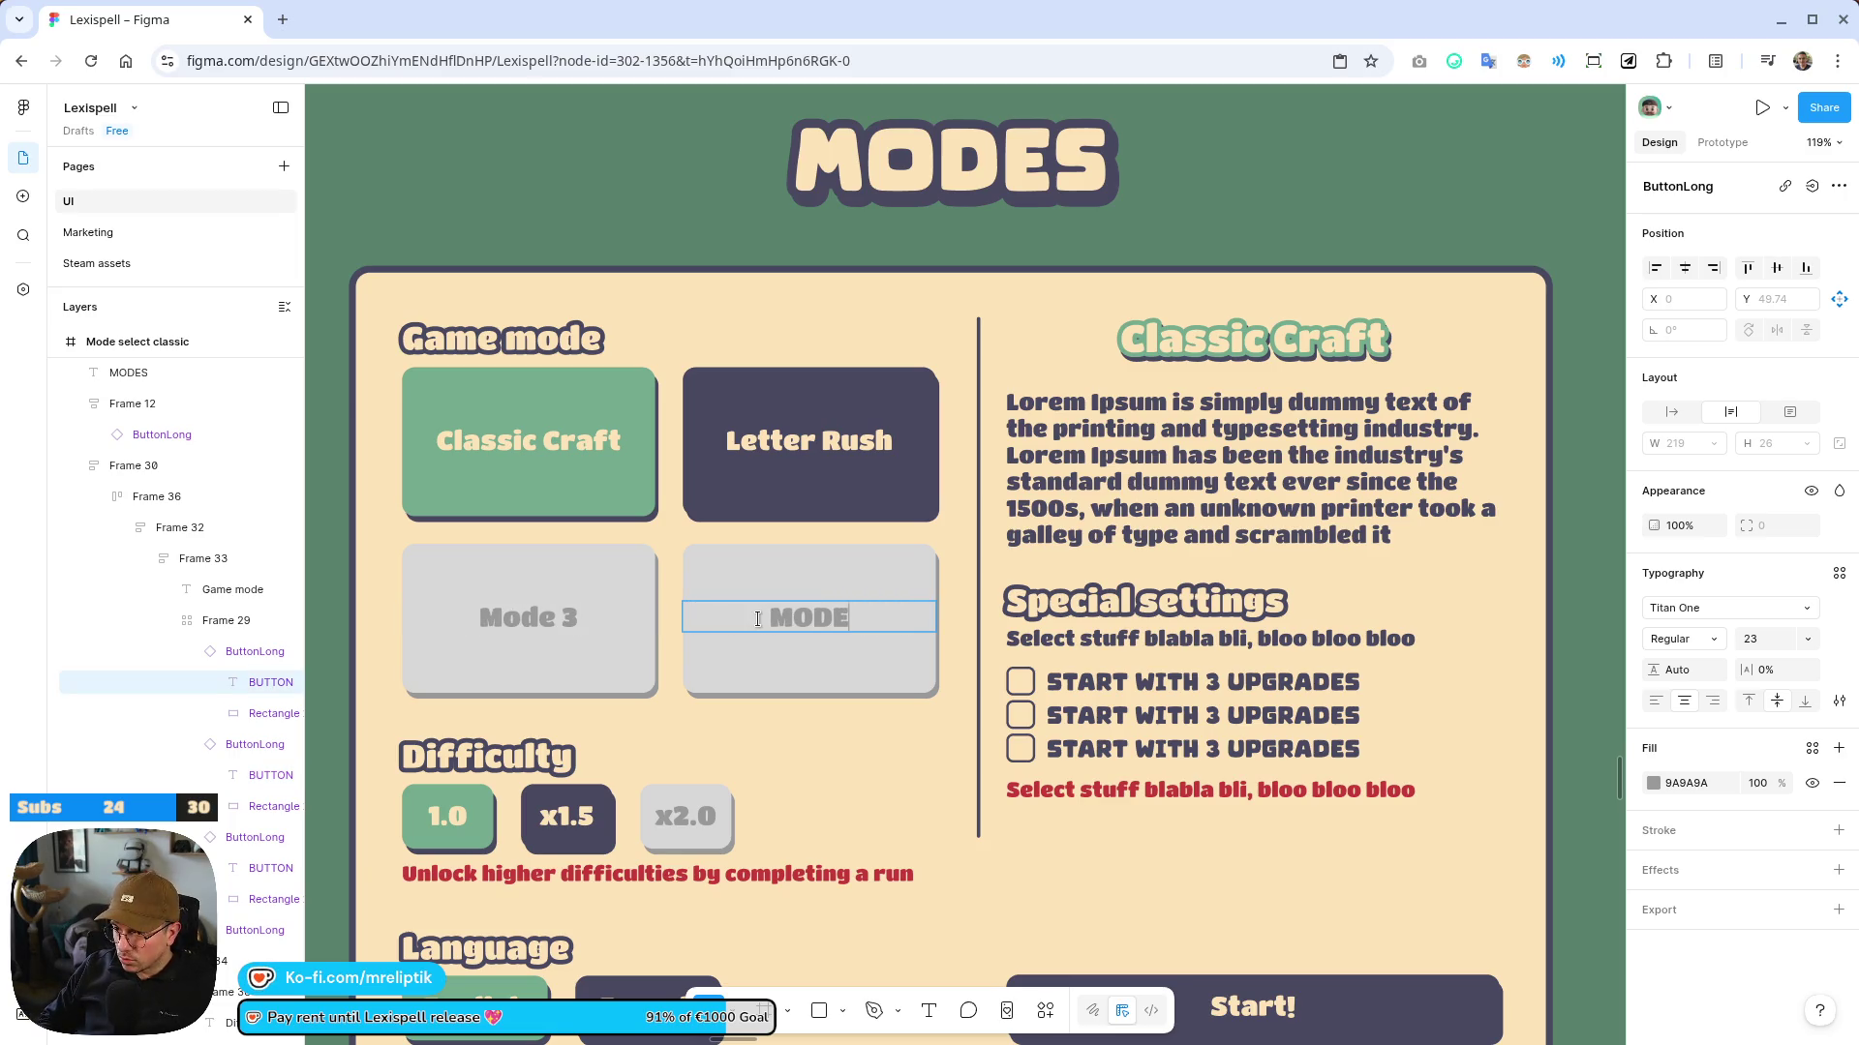
type(" 4")
scroll(758, 617, "down", 5, "ctrl")
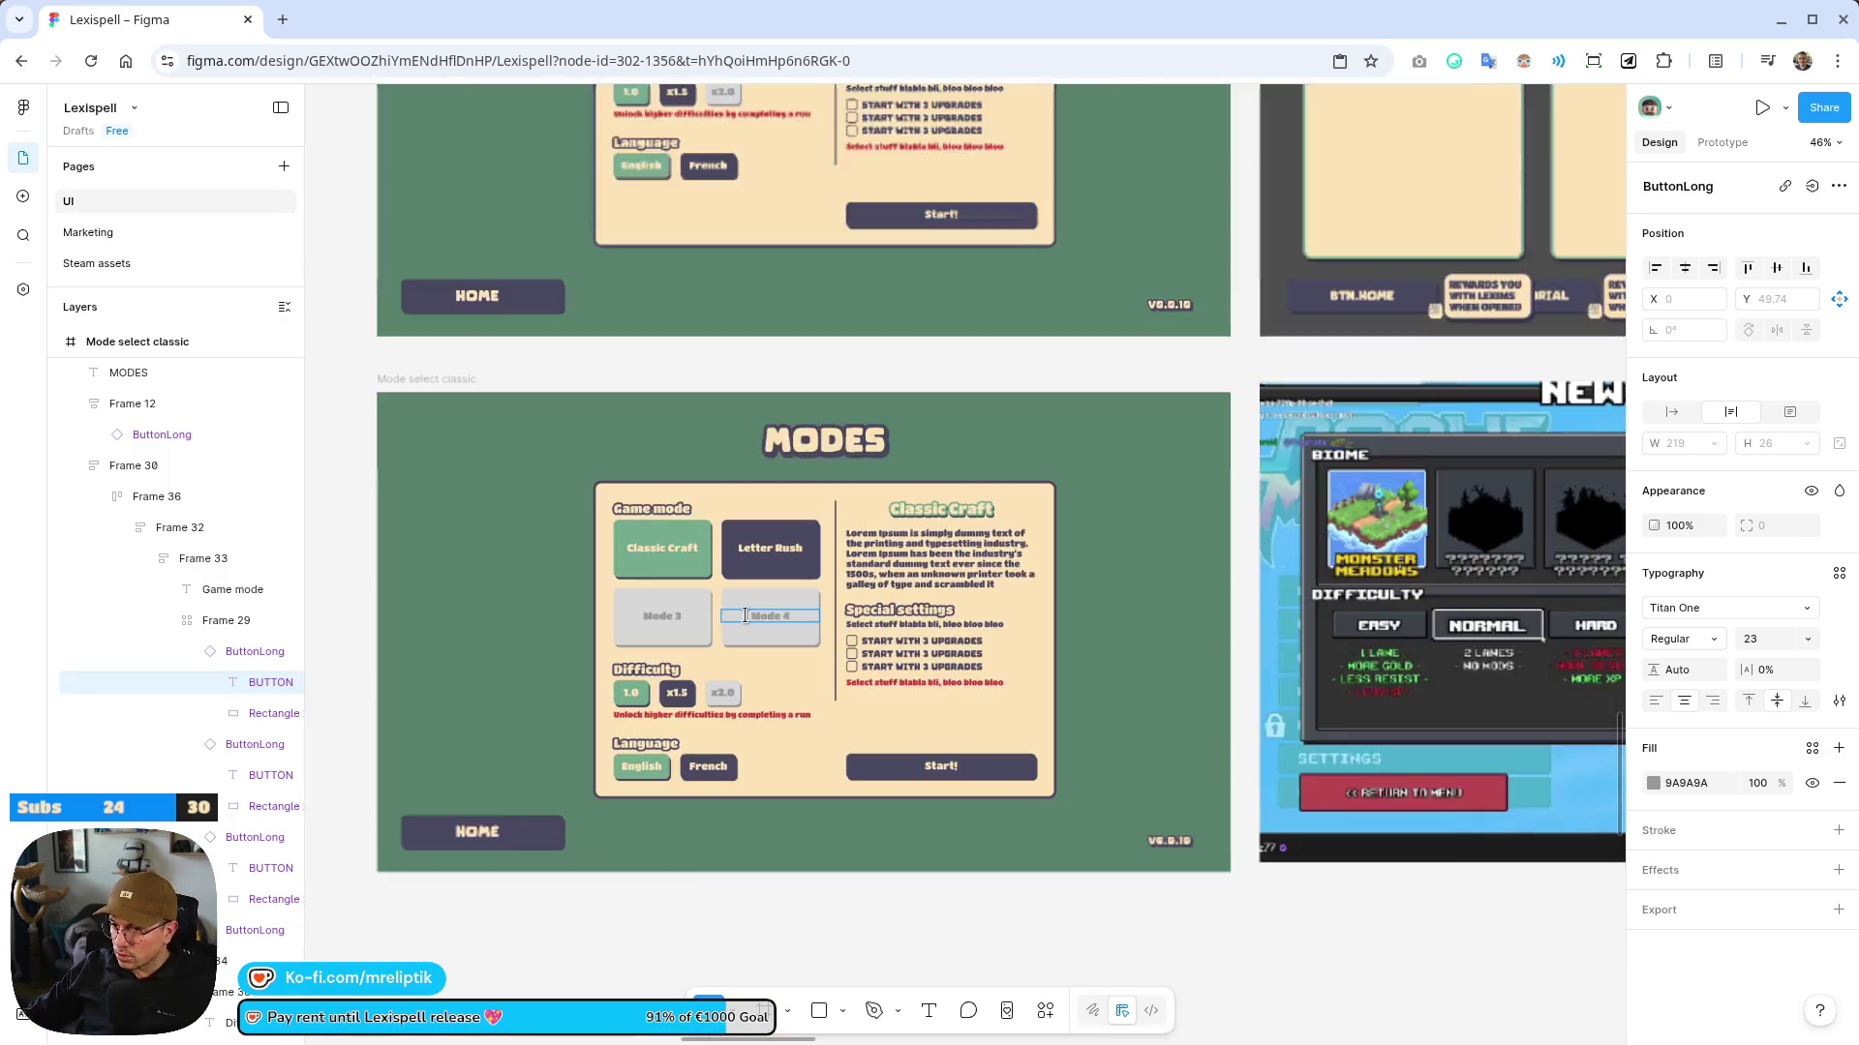
scroll(535, 855, "down", 3)
left_click_drag(809, 627, 752, 818)
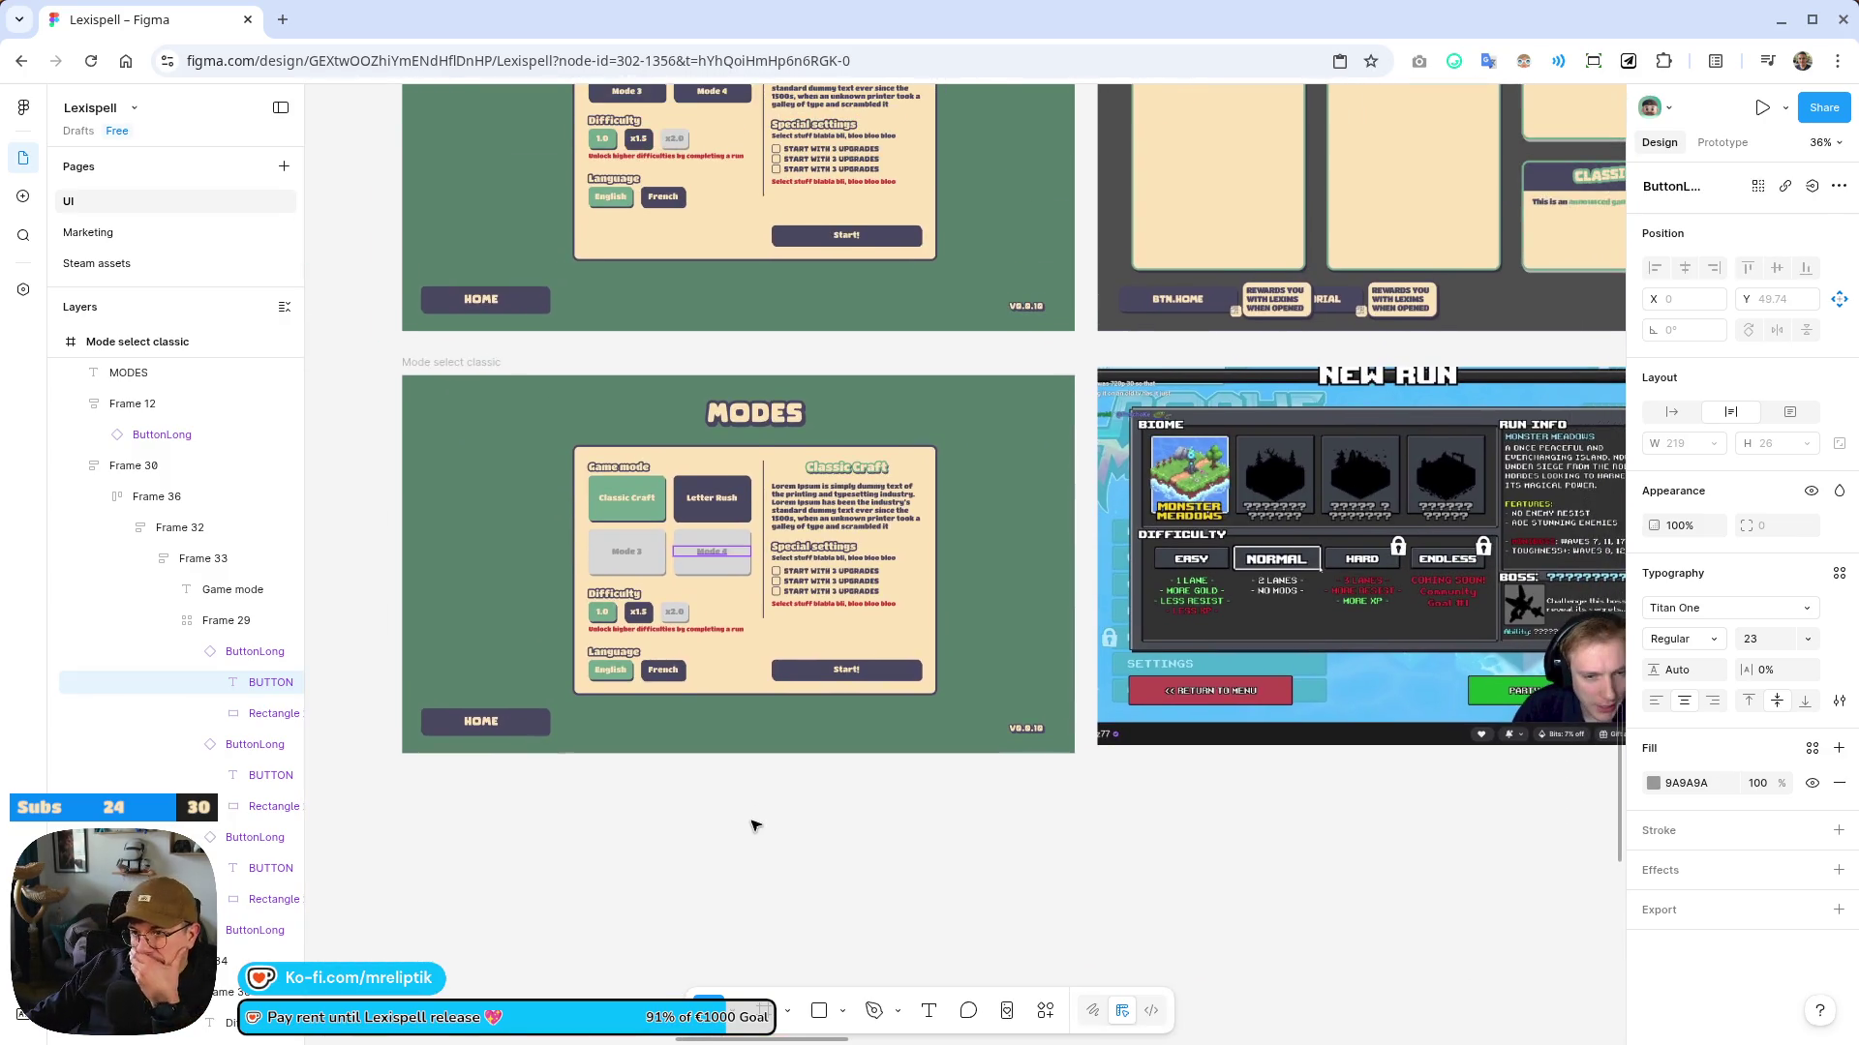
left_click(753, 818)
scroll(656, 854, "up", 5)
left_click_drag(656, 854, 670, 673)
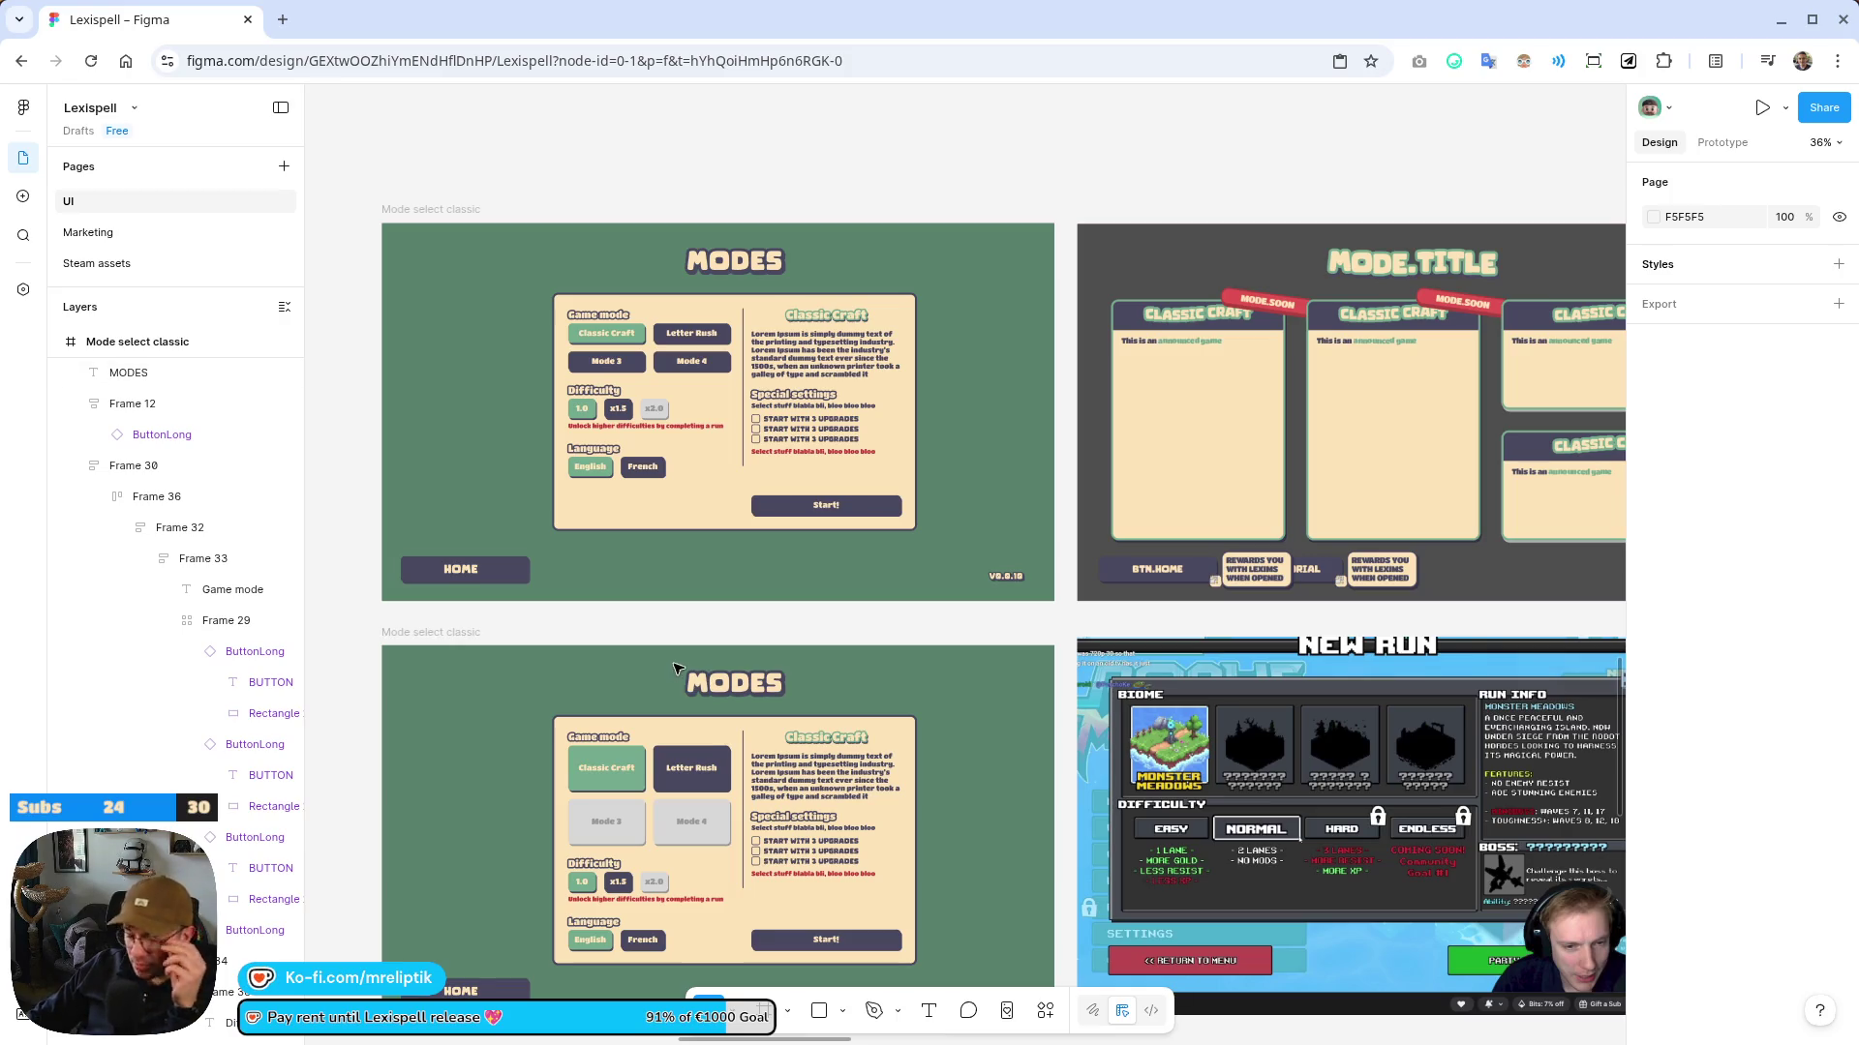
Step: Select the lower screen's Classic Craft button and add, then remove, a drop shadow
scroll(615, 755, "up", 5)
double_click(610, 755)
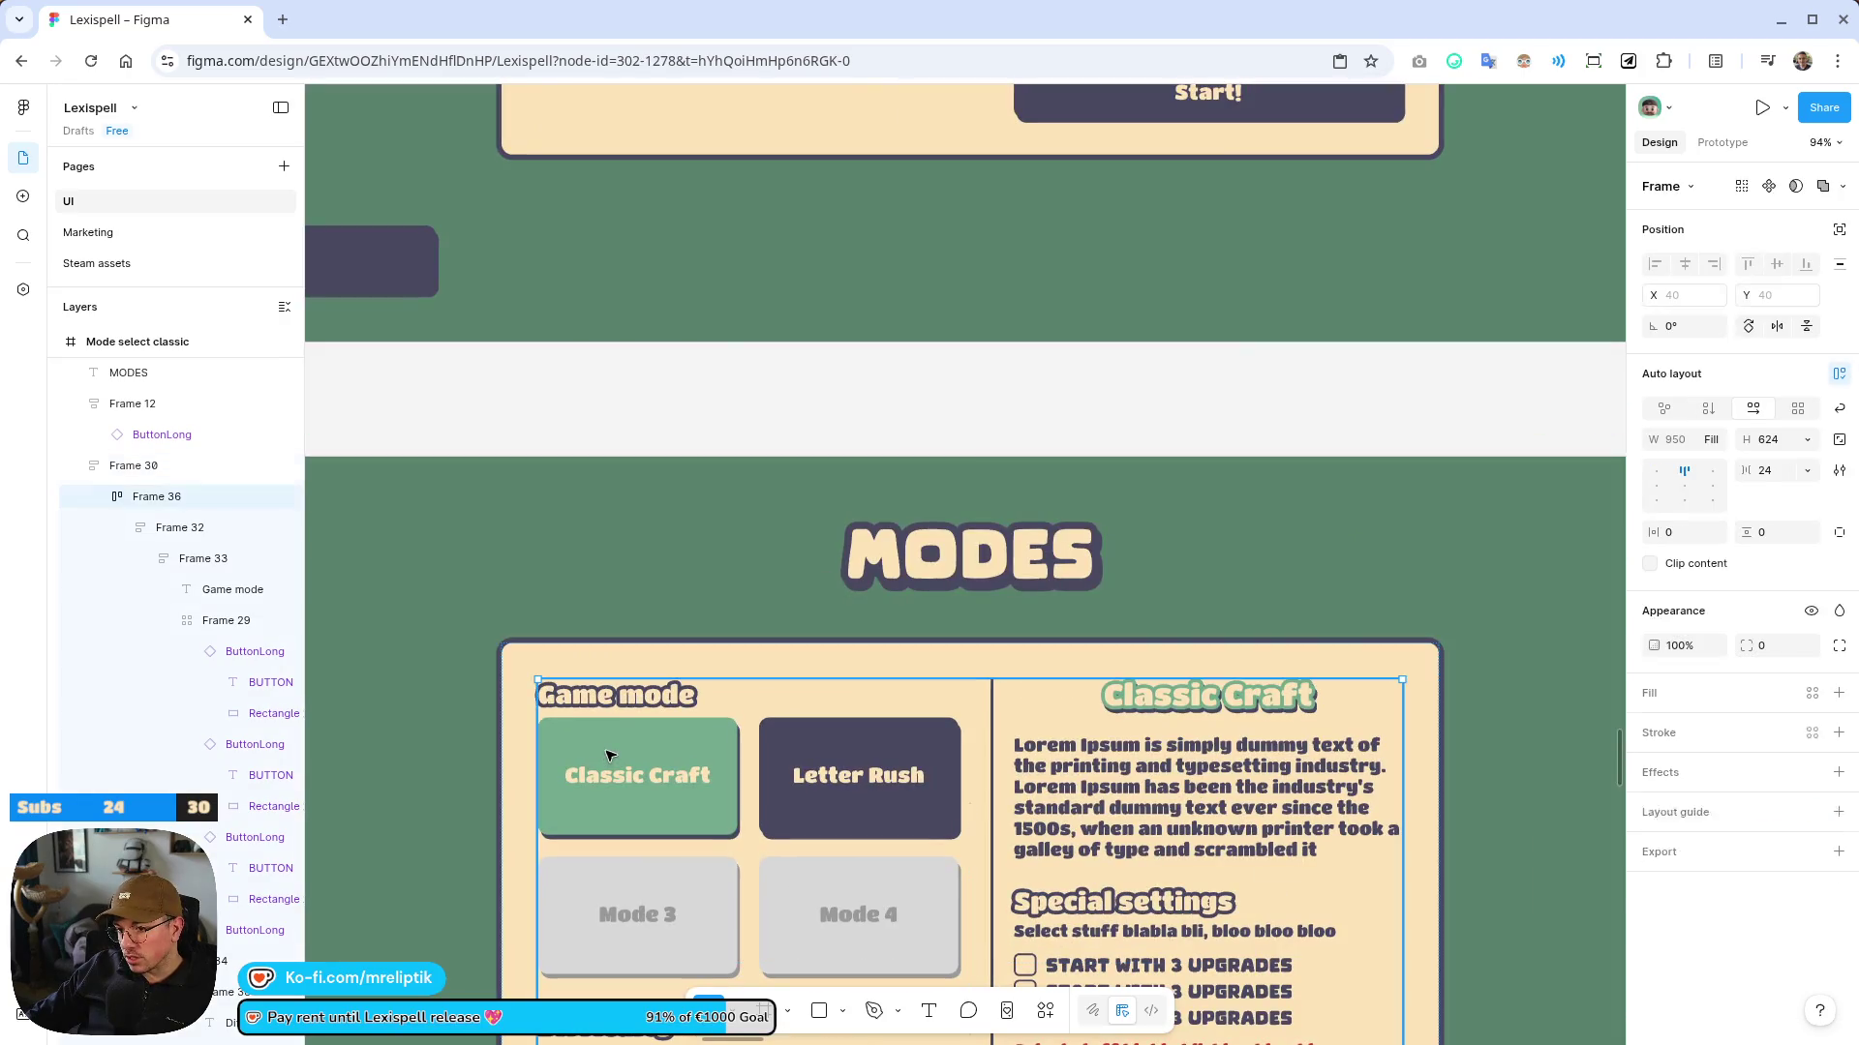
left_click(608, 755)
scroll(723, 747, "up", 2)
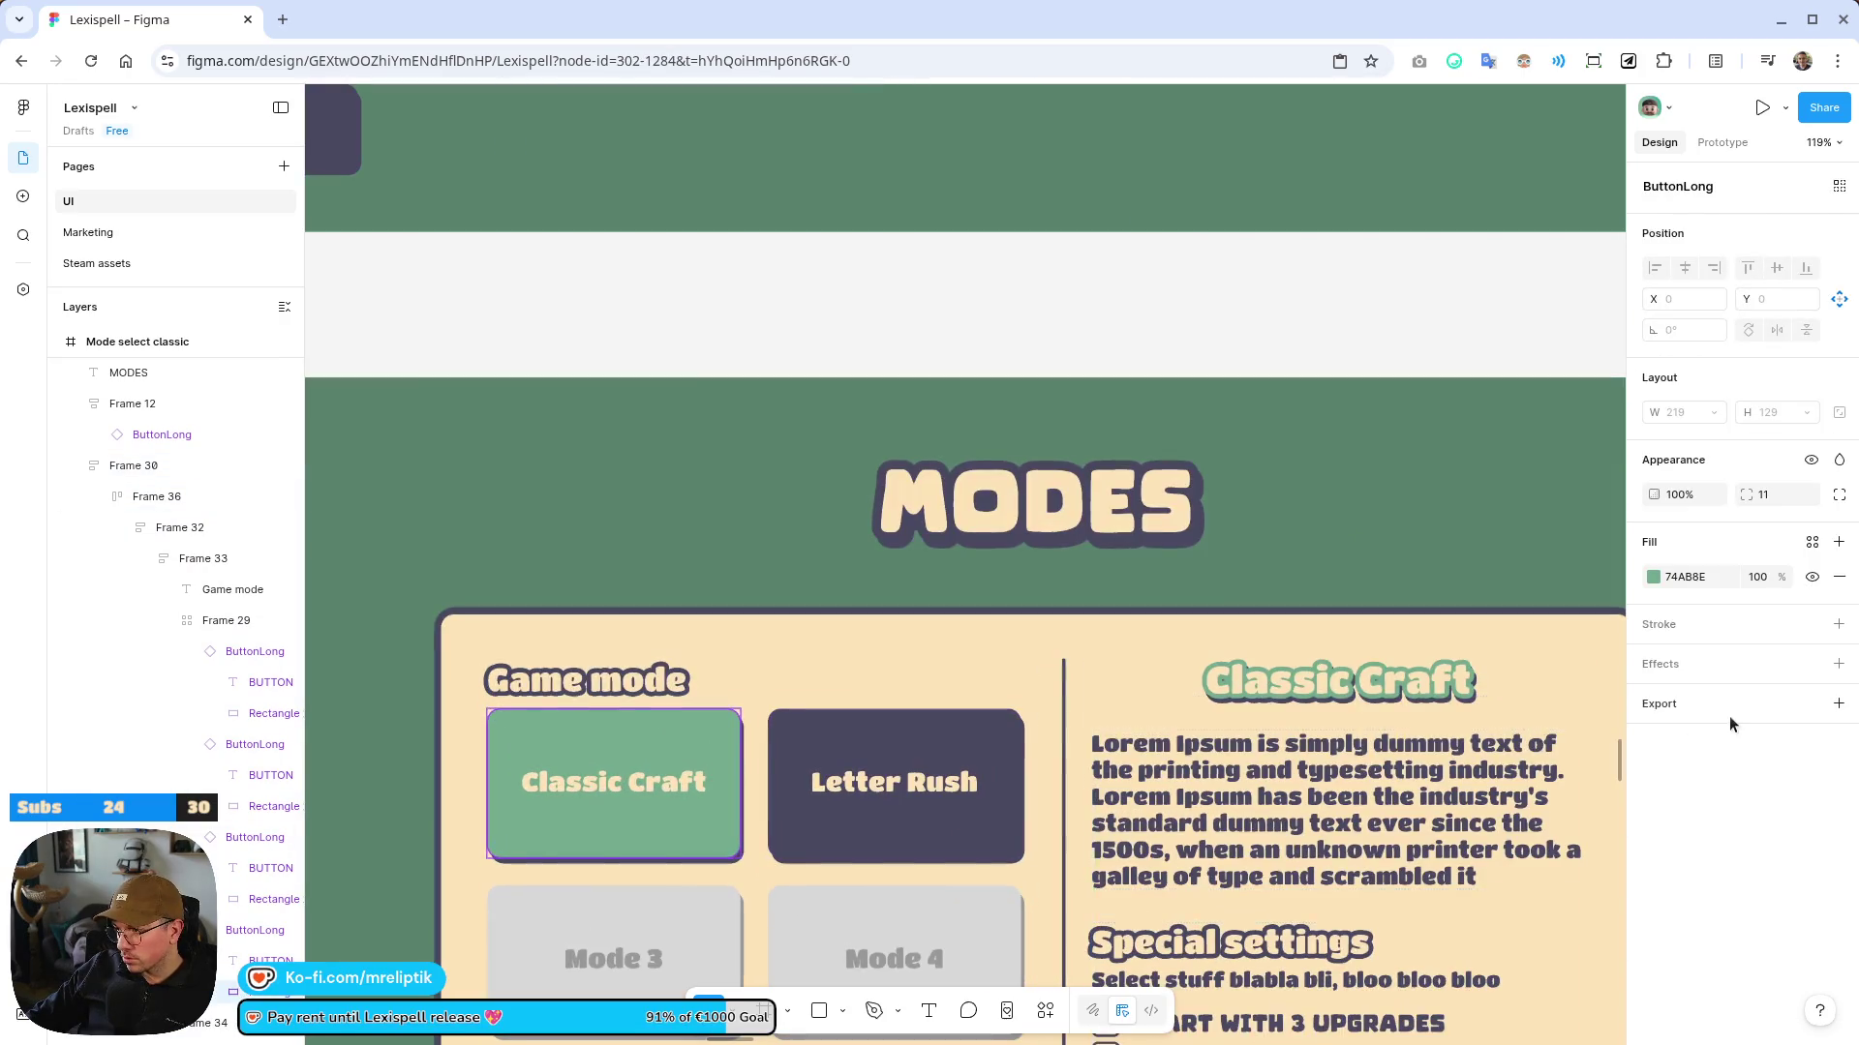
left_click(1661, 678)
left_click(1839, 698)
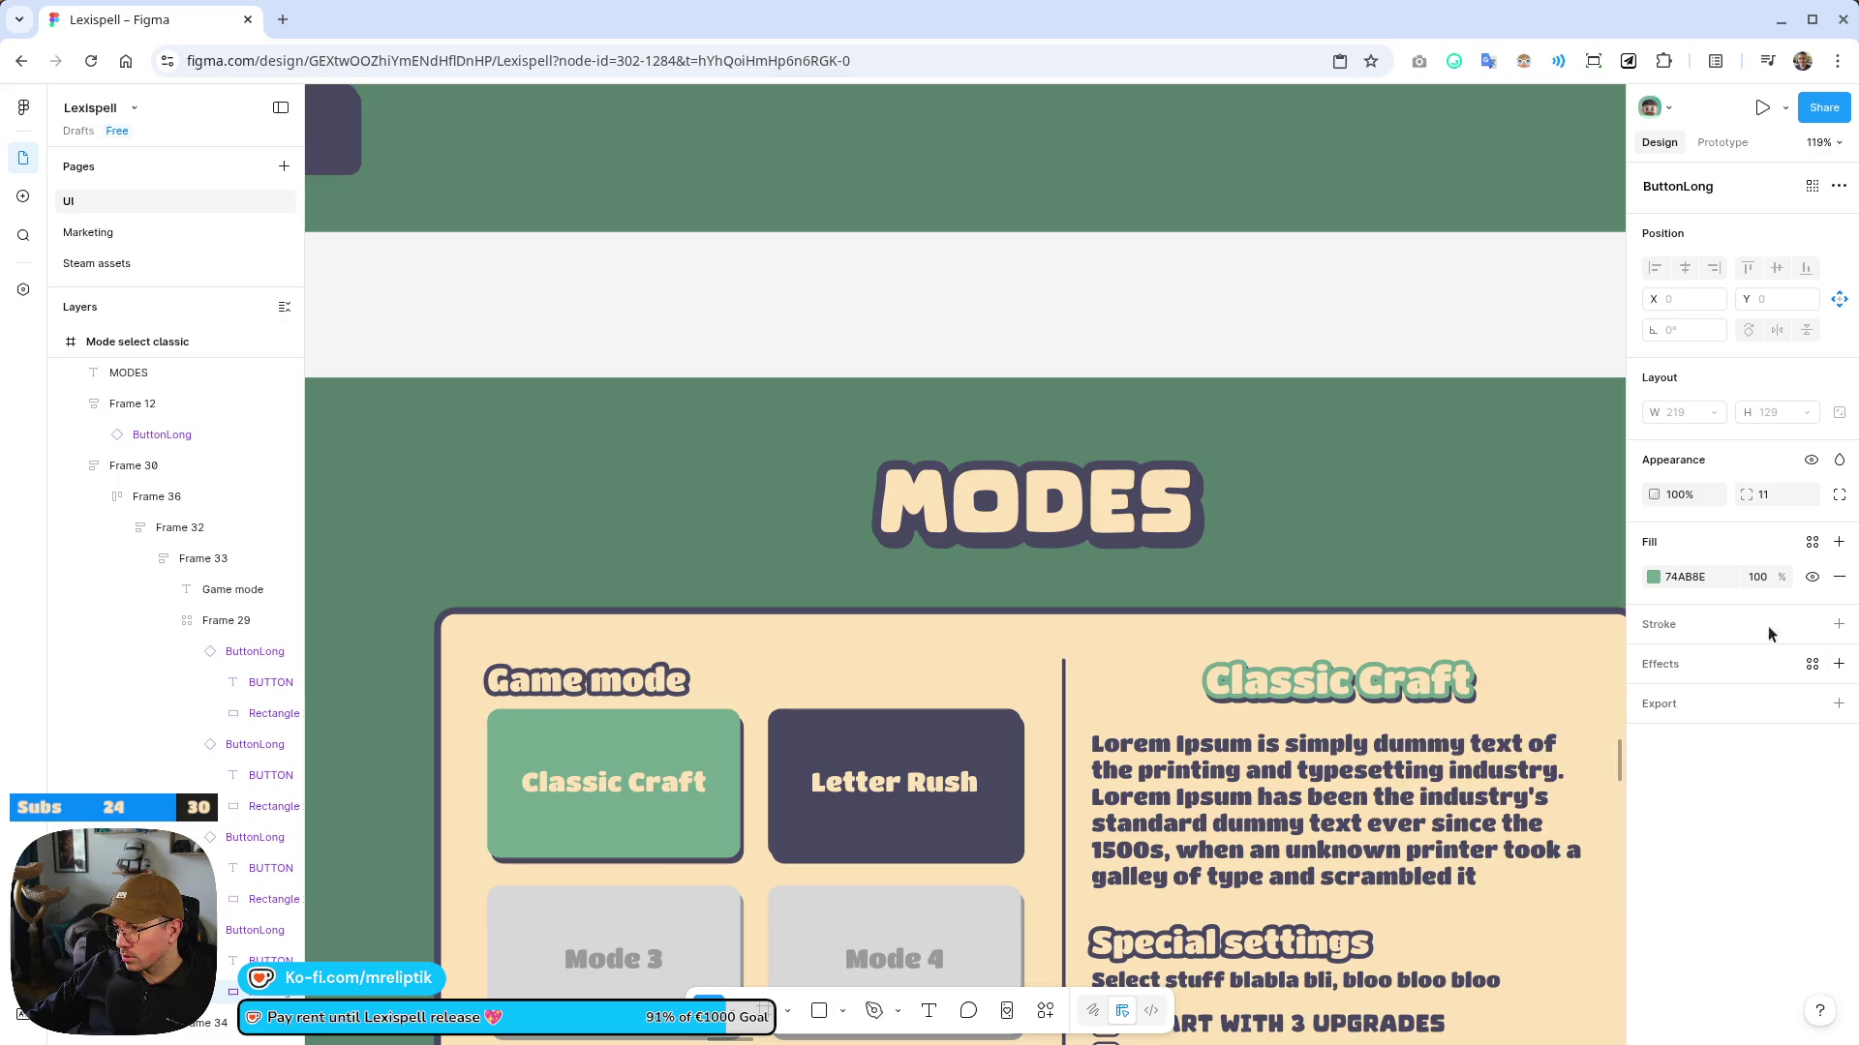
Step: Add a new centred Pattern fill to the button at about 72% opacity
left_click(1838, 542)
left_click(1650, 578)
left_click(1650, 578)
left_click(1468, 569)
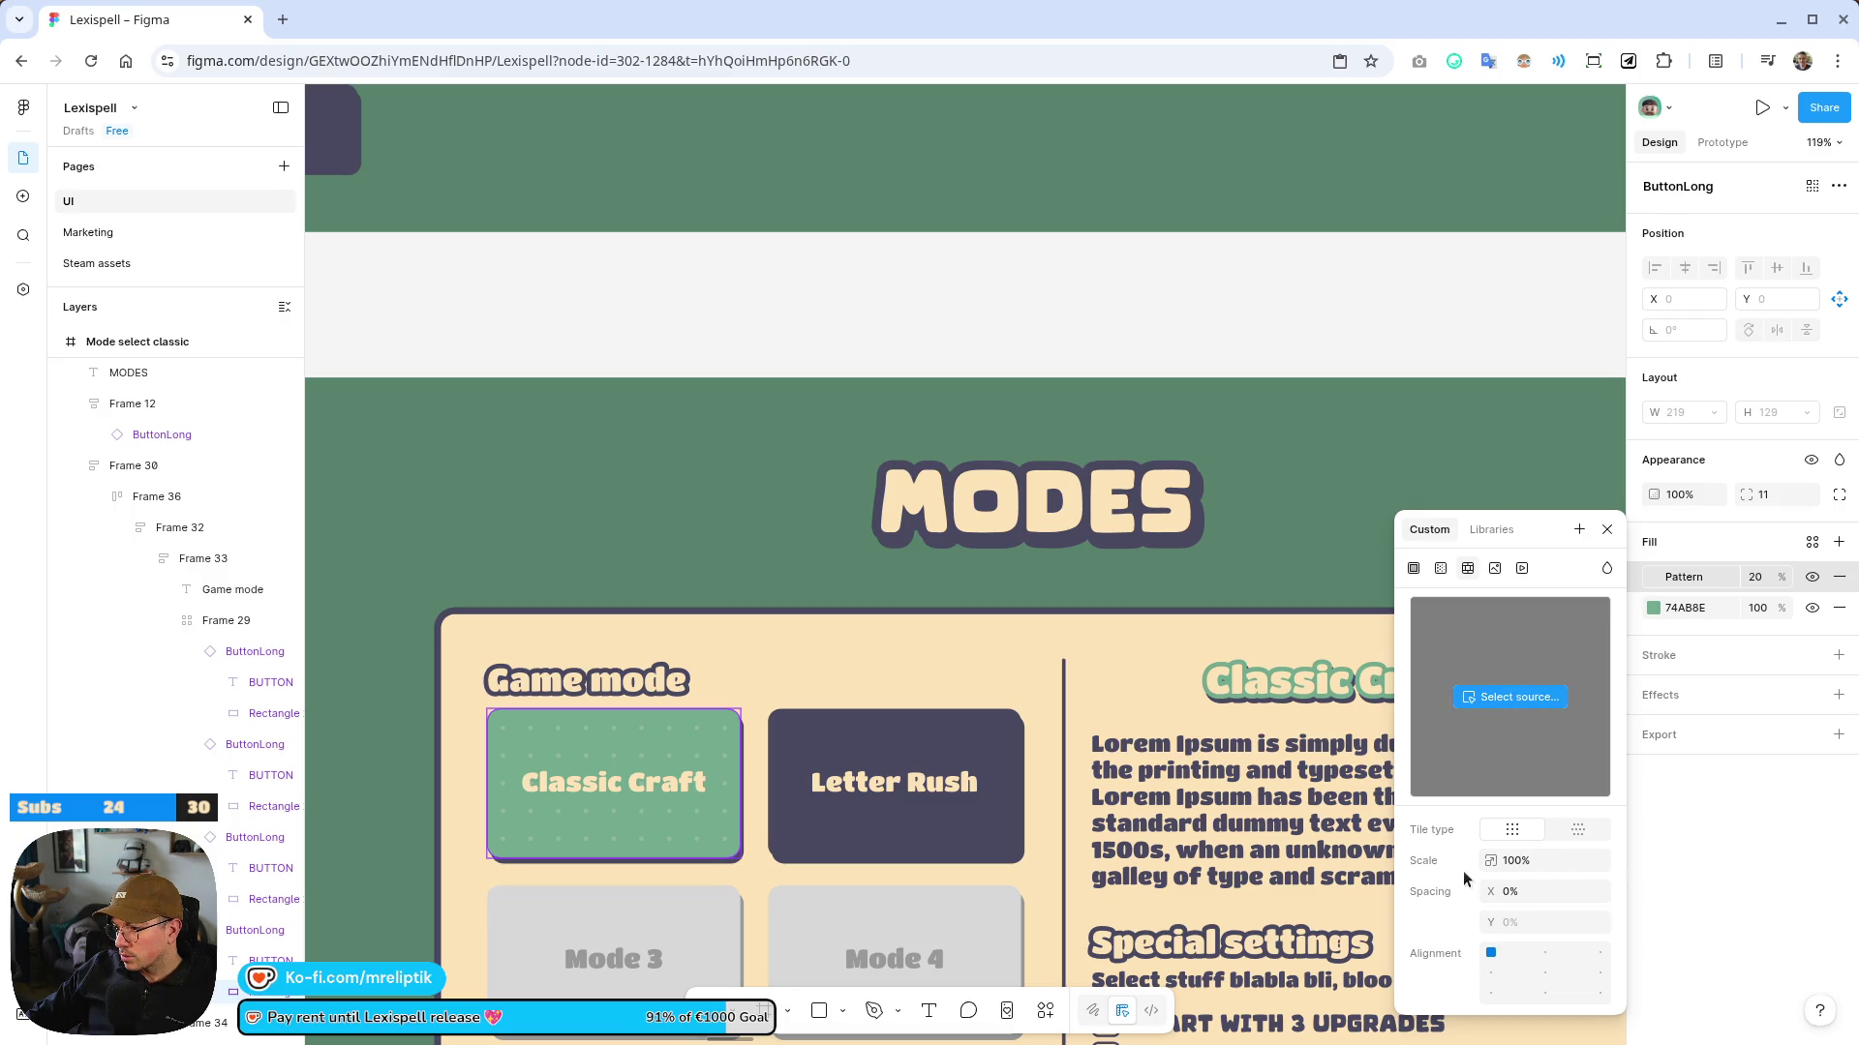
left_click(1545, 973)
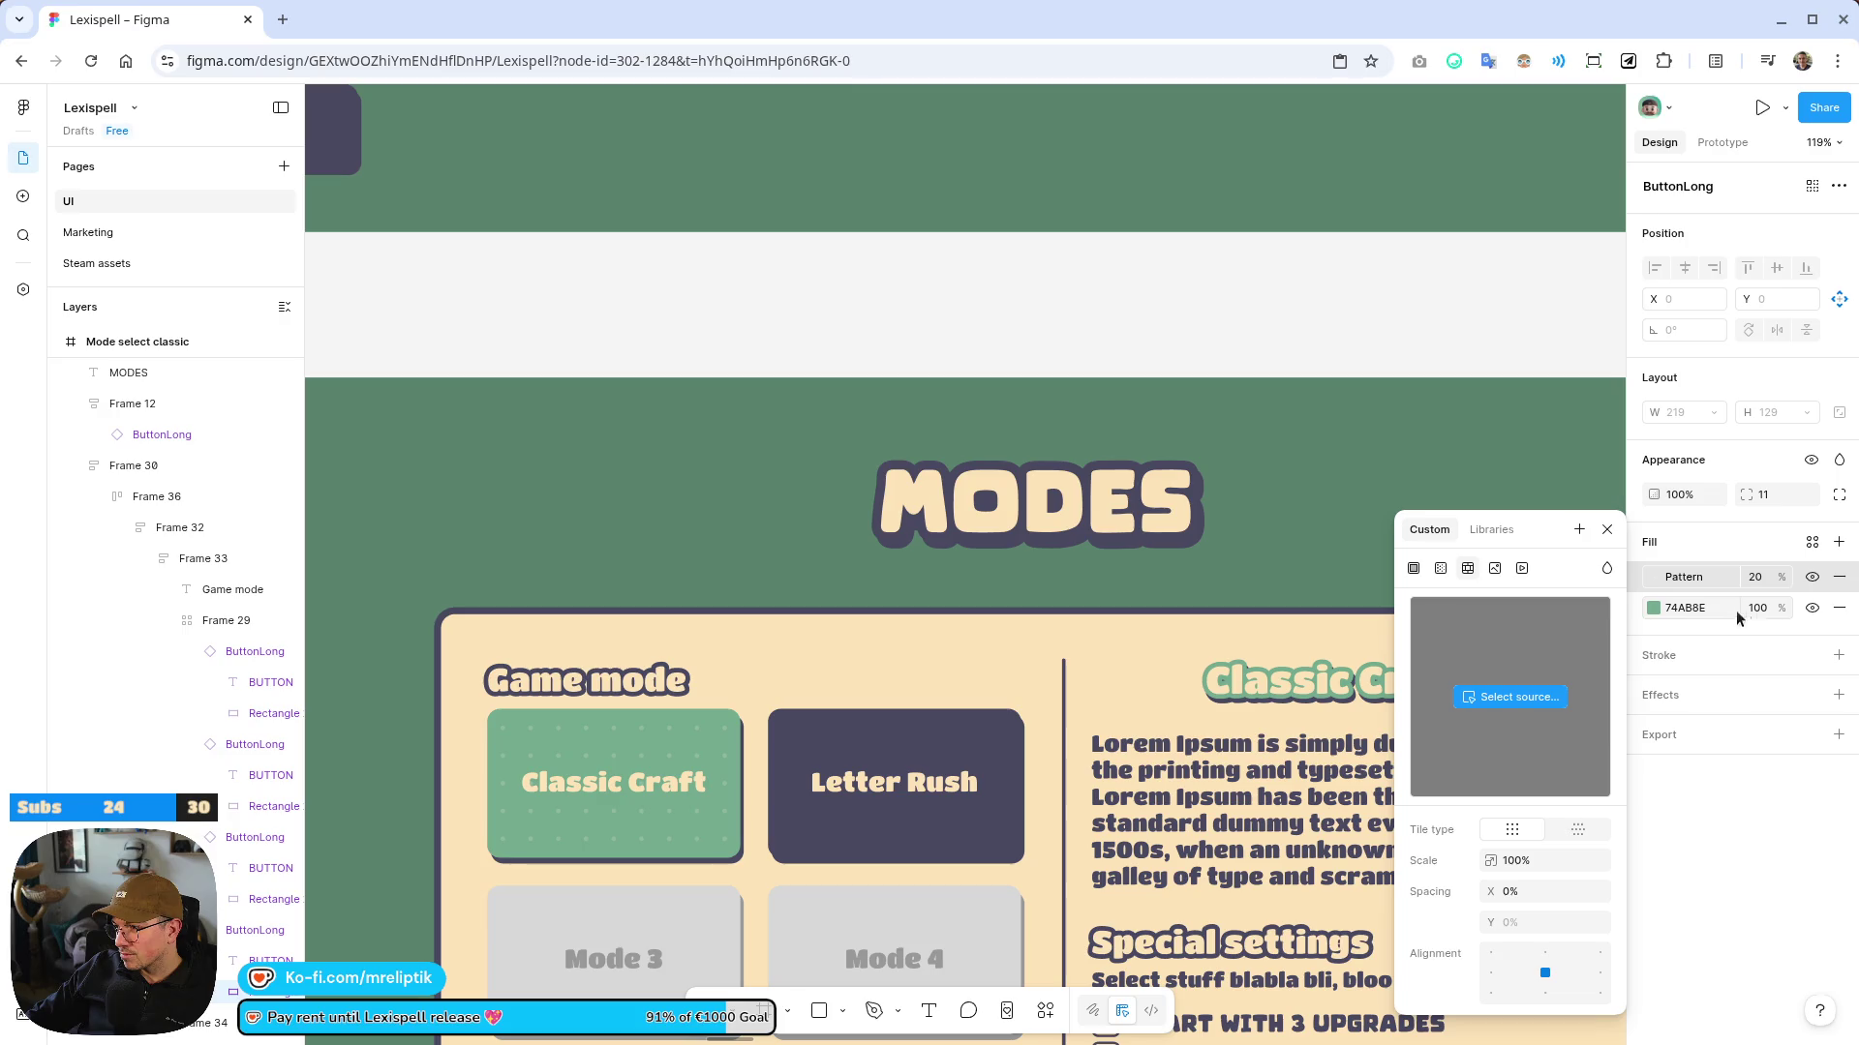
mouse_move(1776, 579)
left_mouse_down()
mouse_move(1839, 579)
mouse_move(28, 583)
left_mouse_up()
scroll(799, 499, "up", 2)
scroll(800, 499, "down", 10)
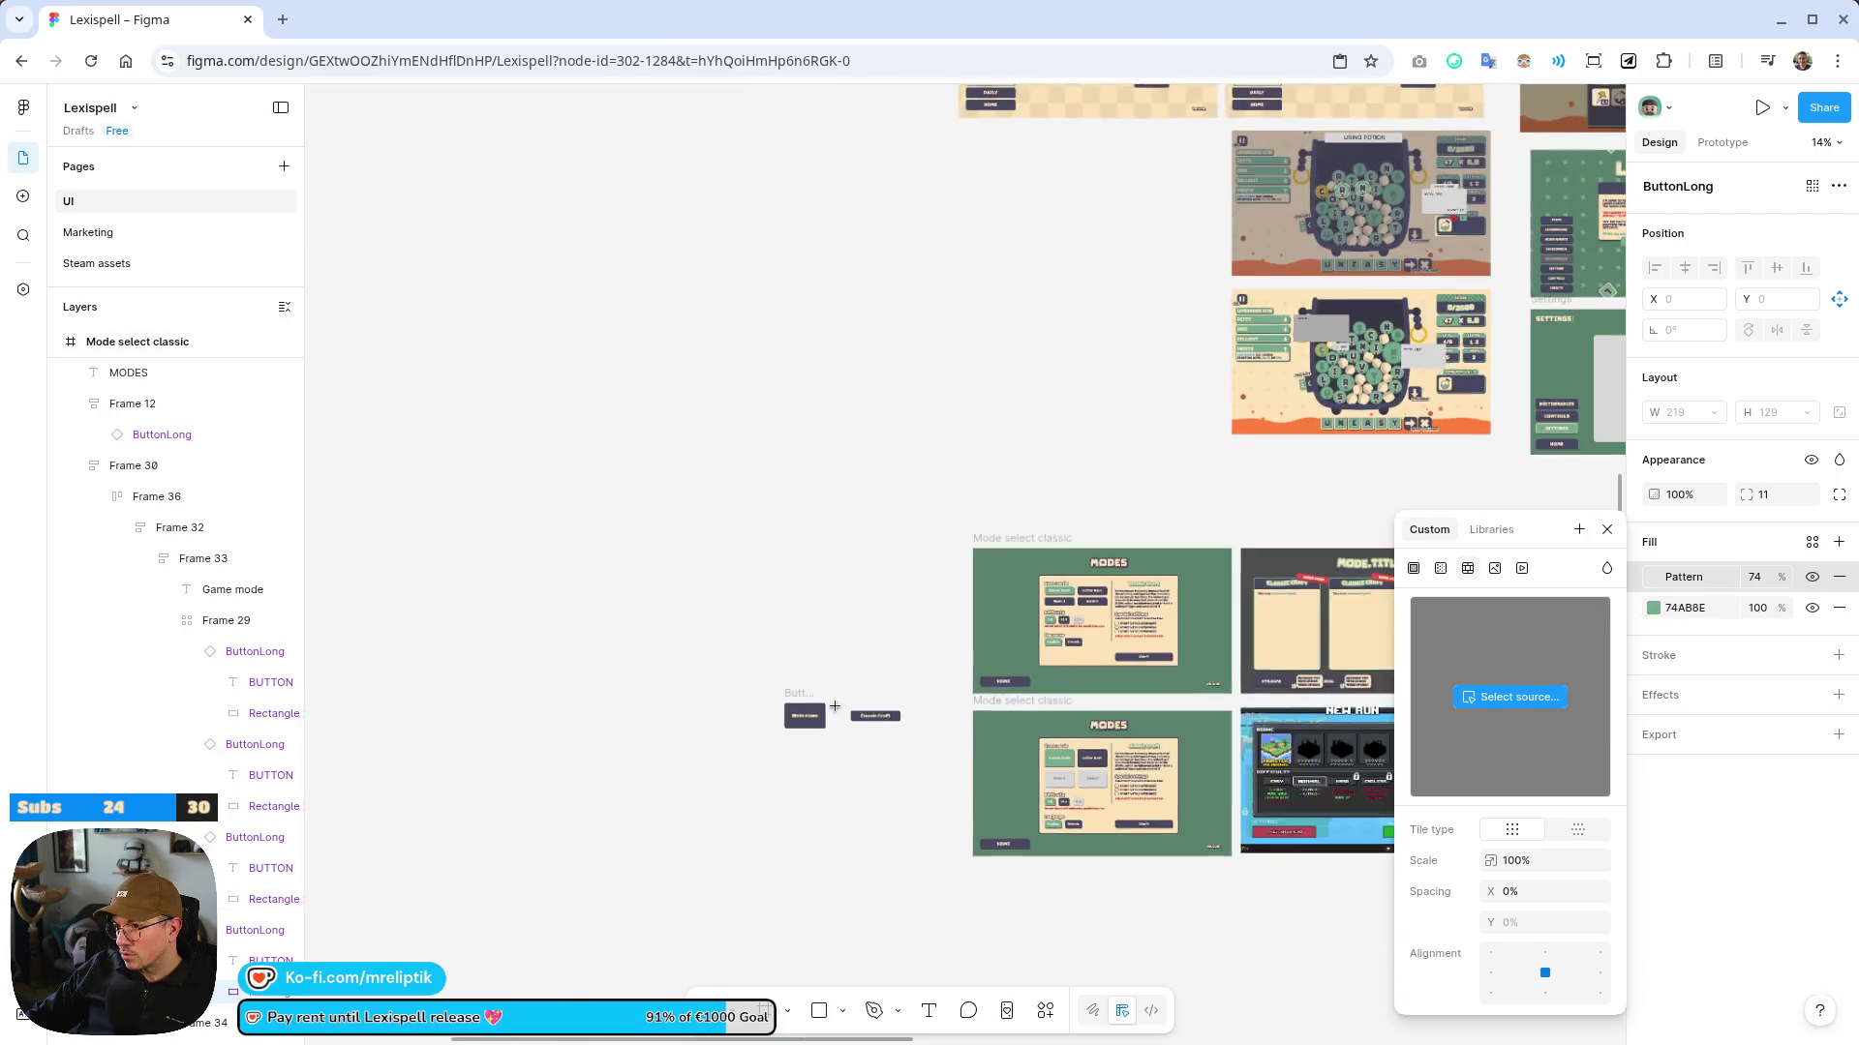
scroll(587, 706, "up", 10)
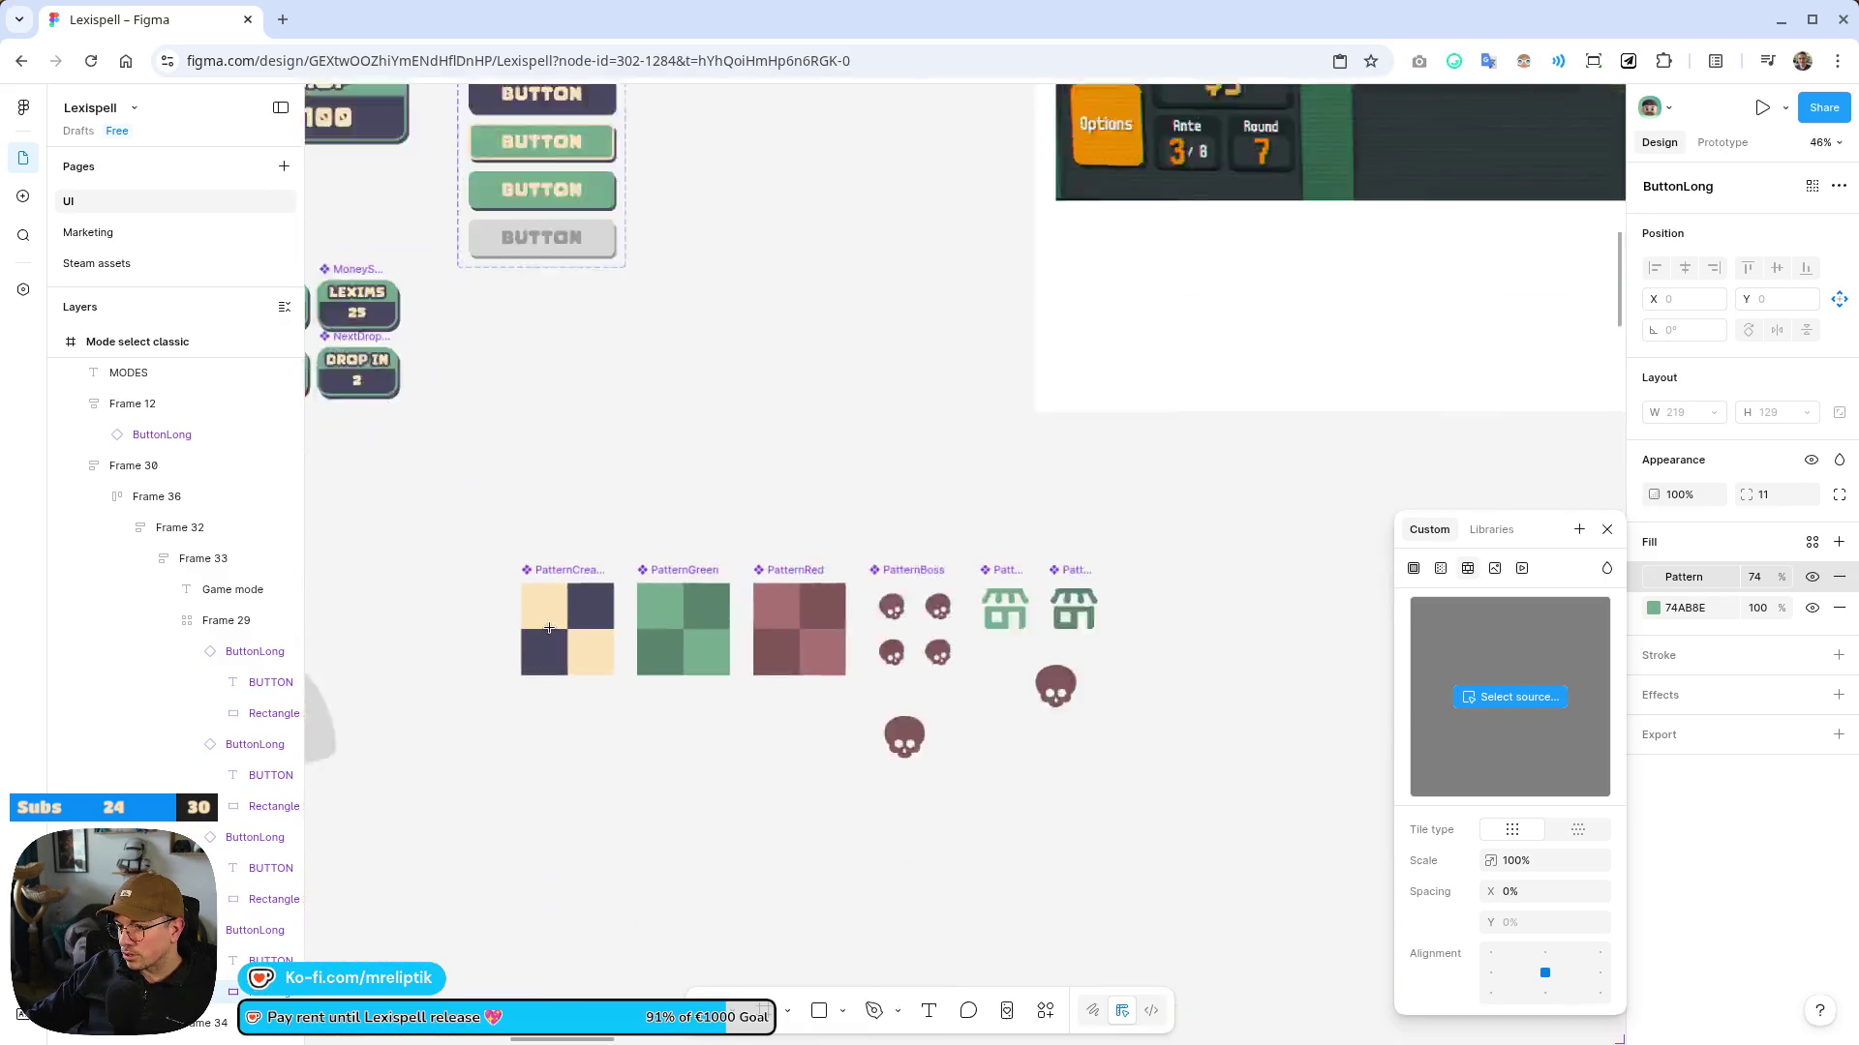
Step: Use PatternGreen as the pattern fill's source
left_click(1561, 699)
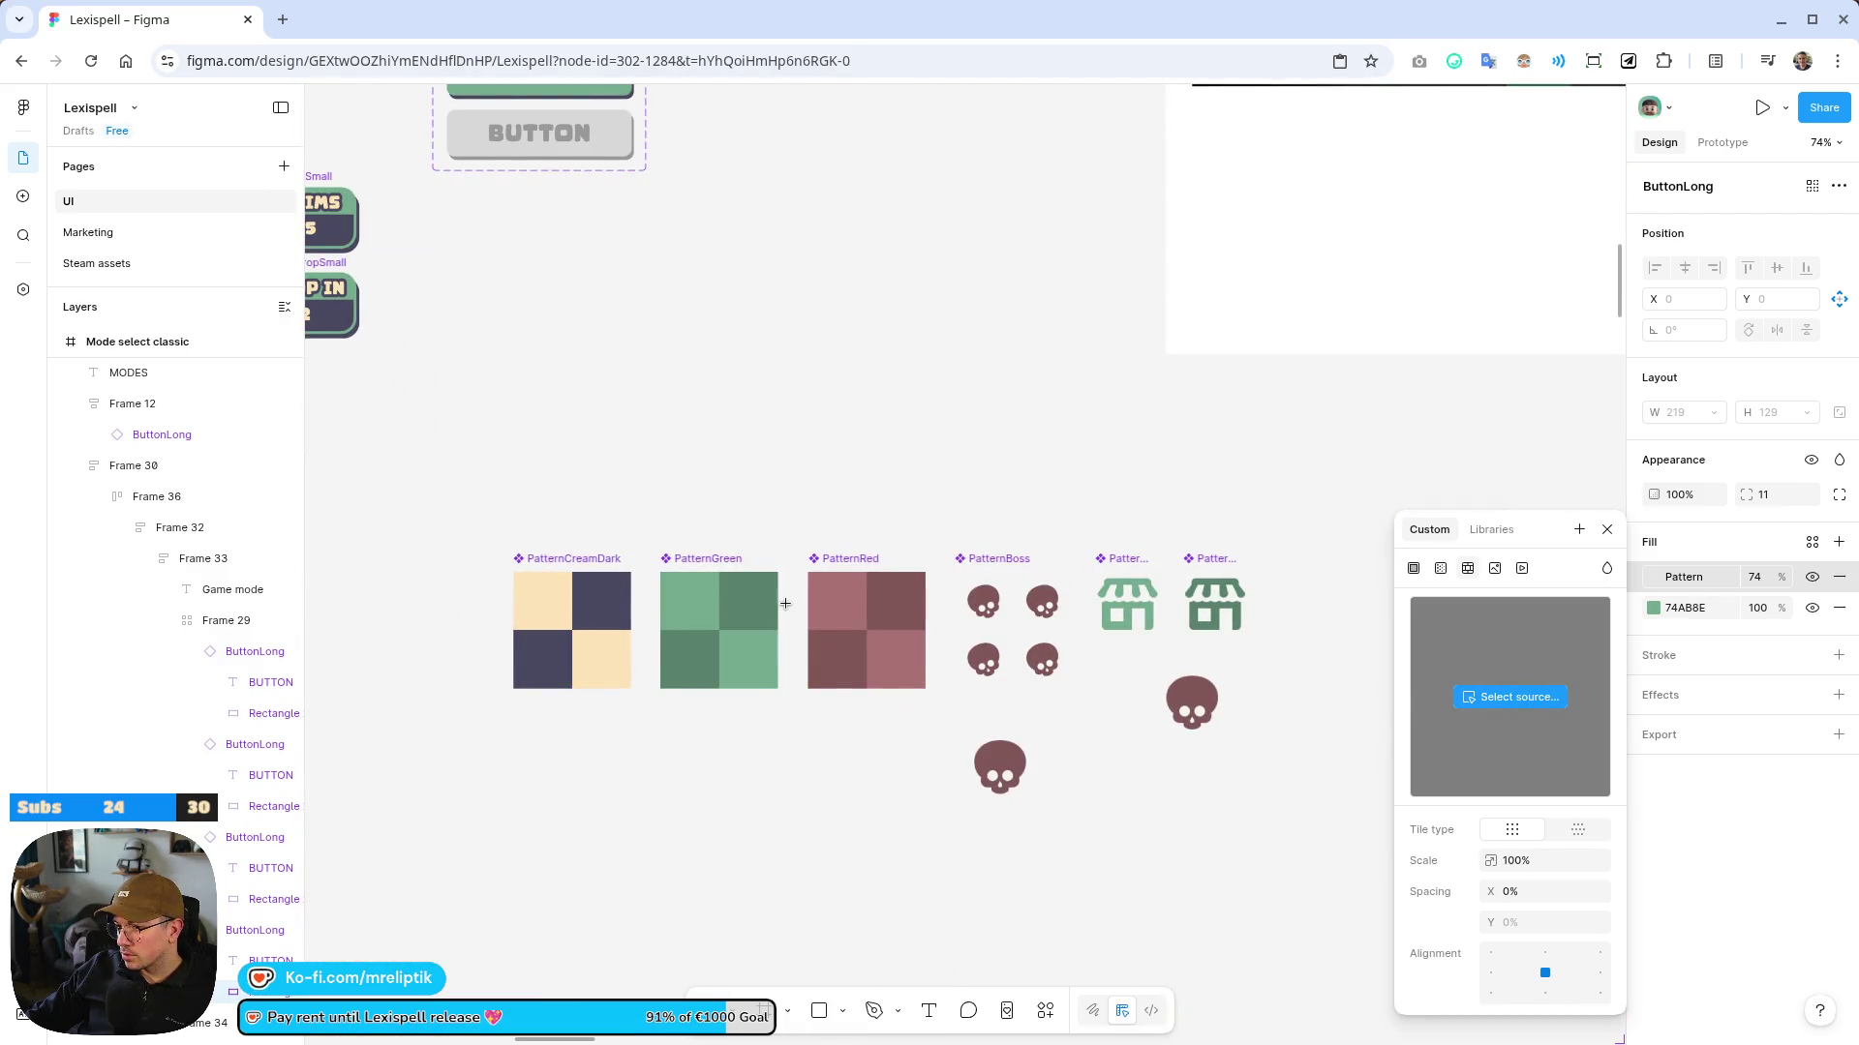
left_click(729, 559)
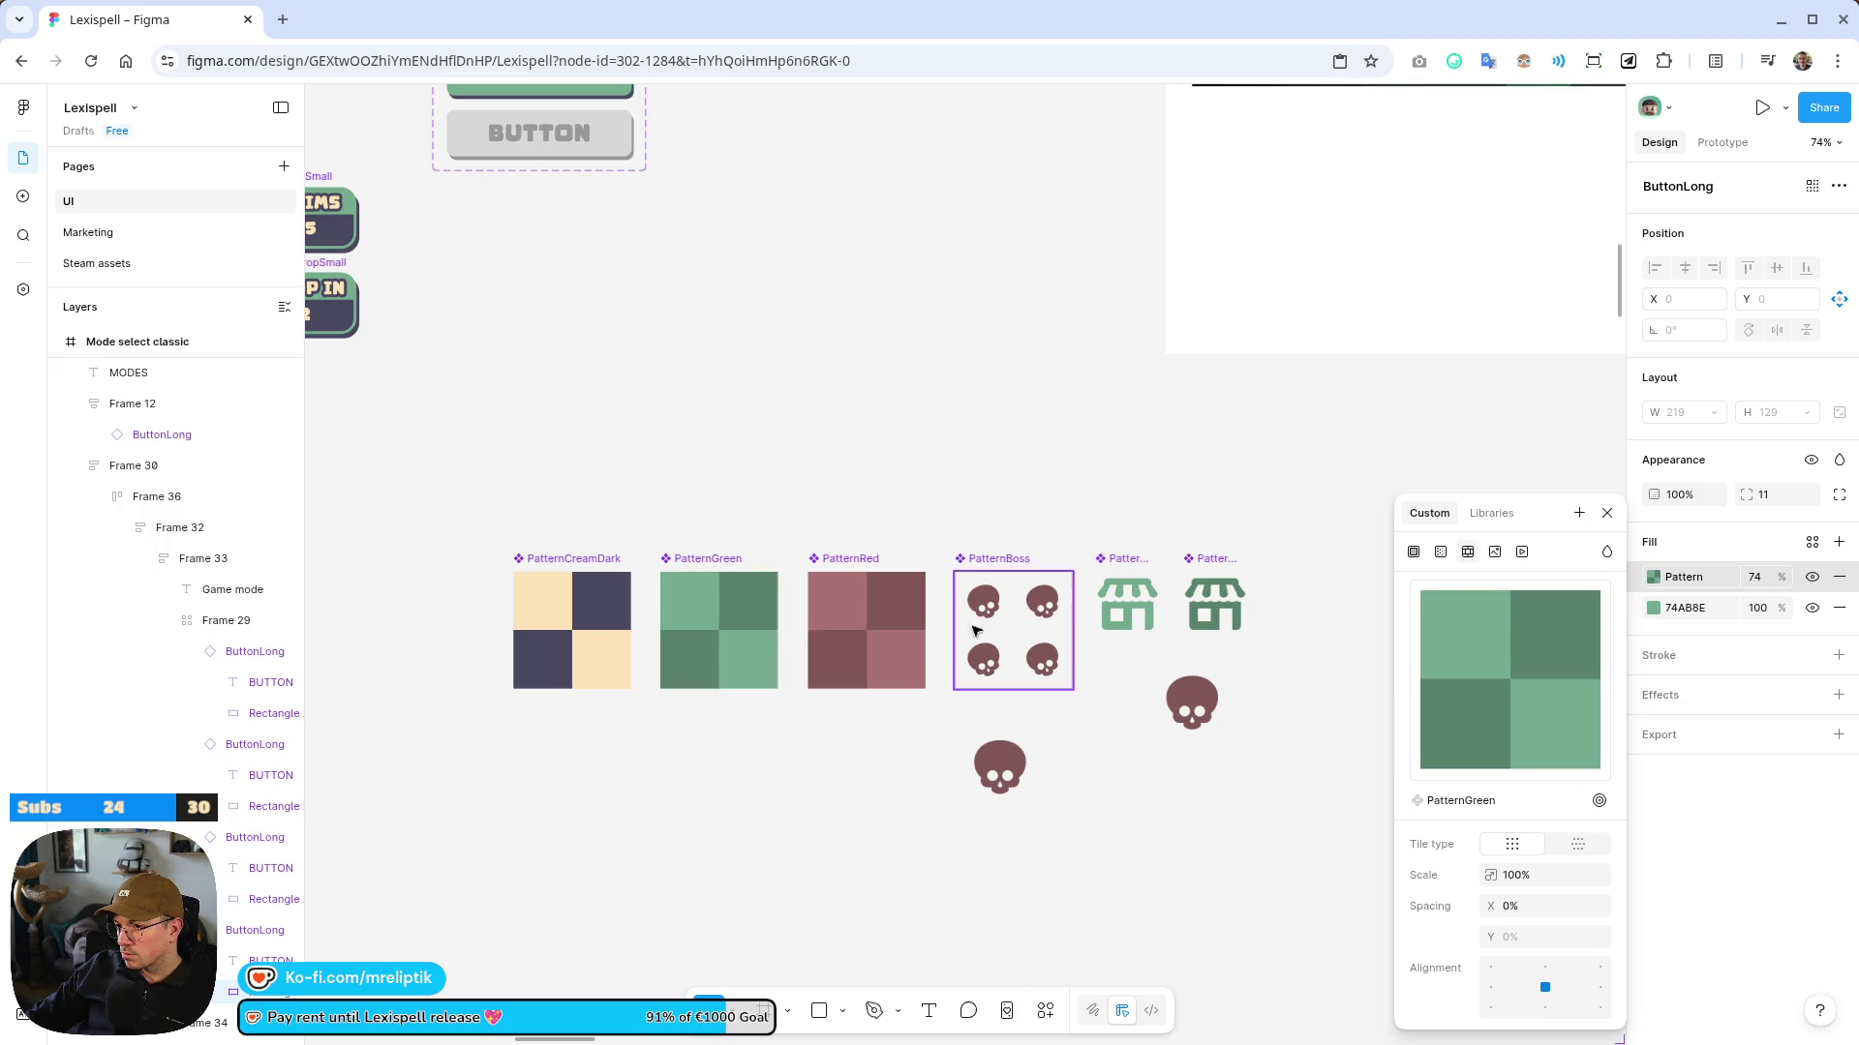
scroll(729, 559, "down", 8)
scroll(1002, 731, "up", 5)
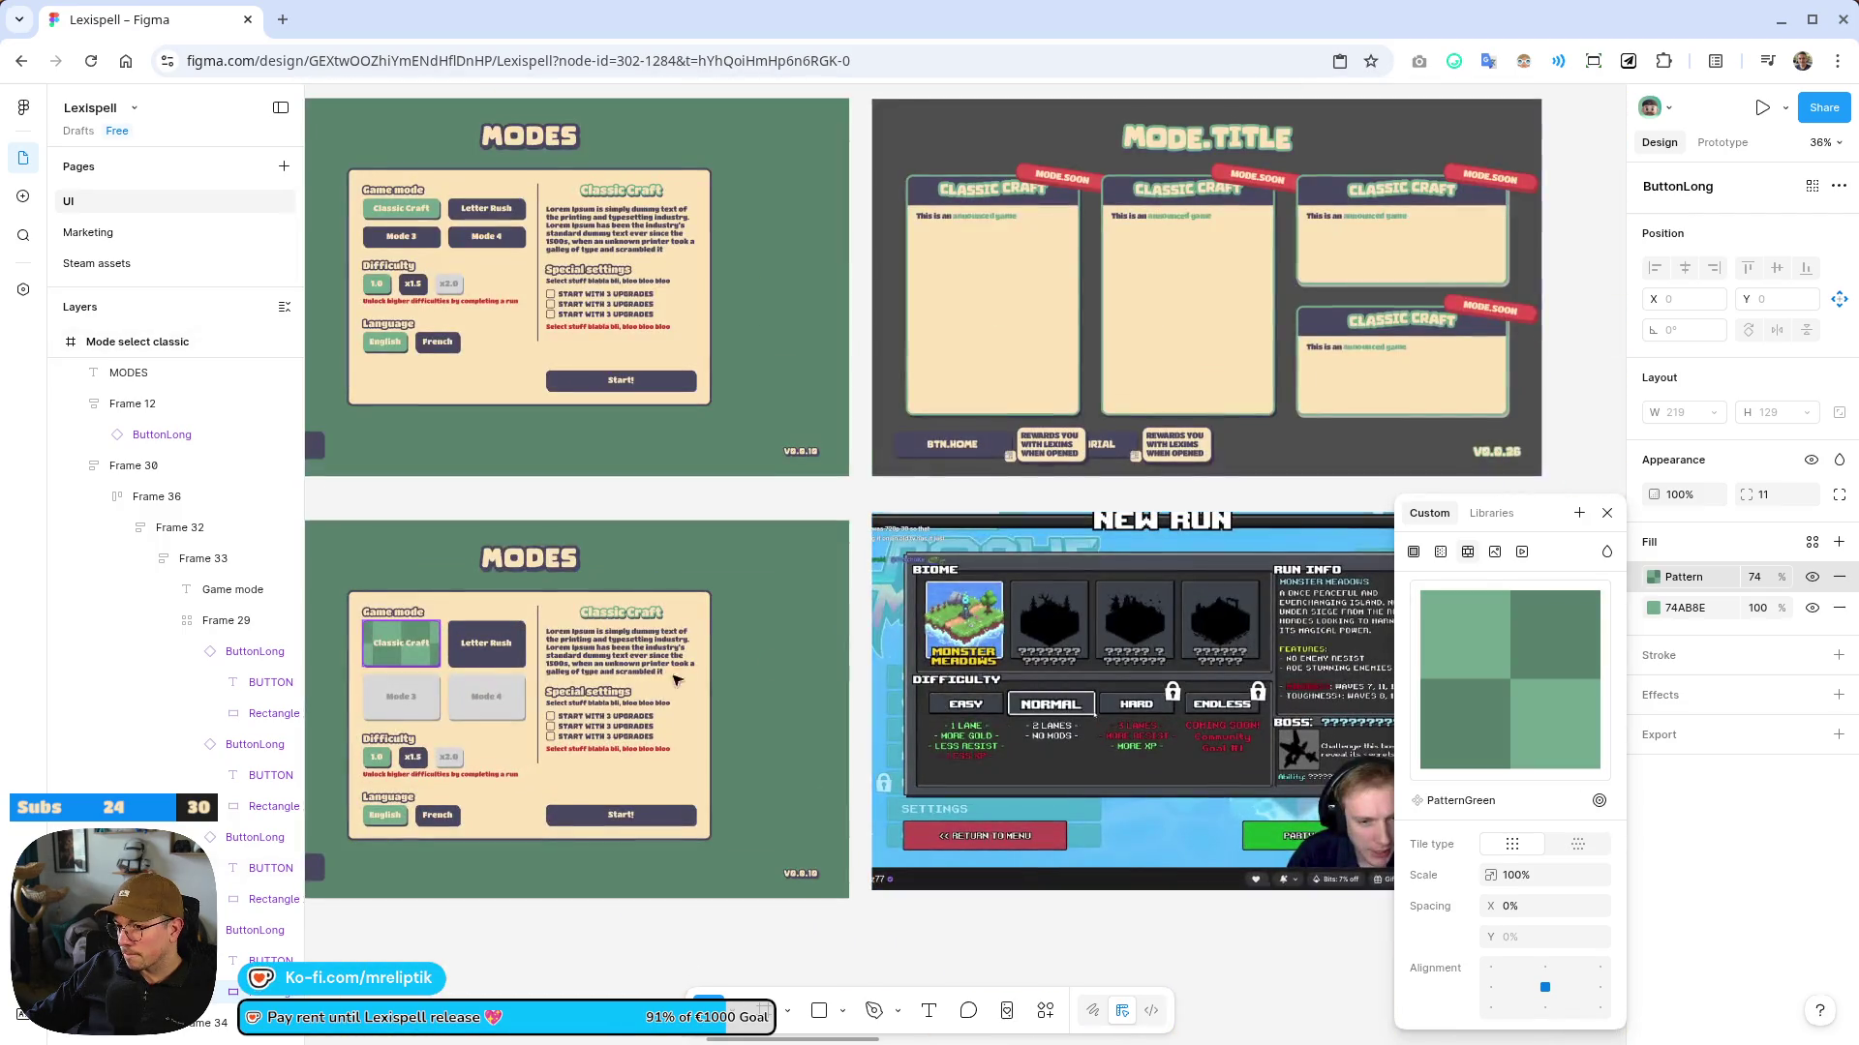
scroll(736, 678, "up", 8)
scroll(737, 716, "up", 3)
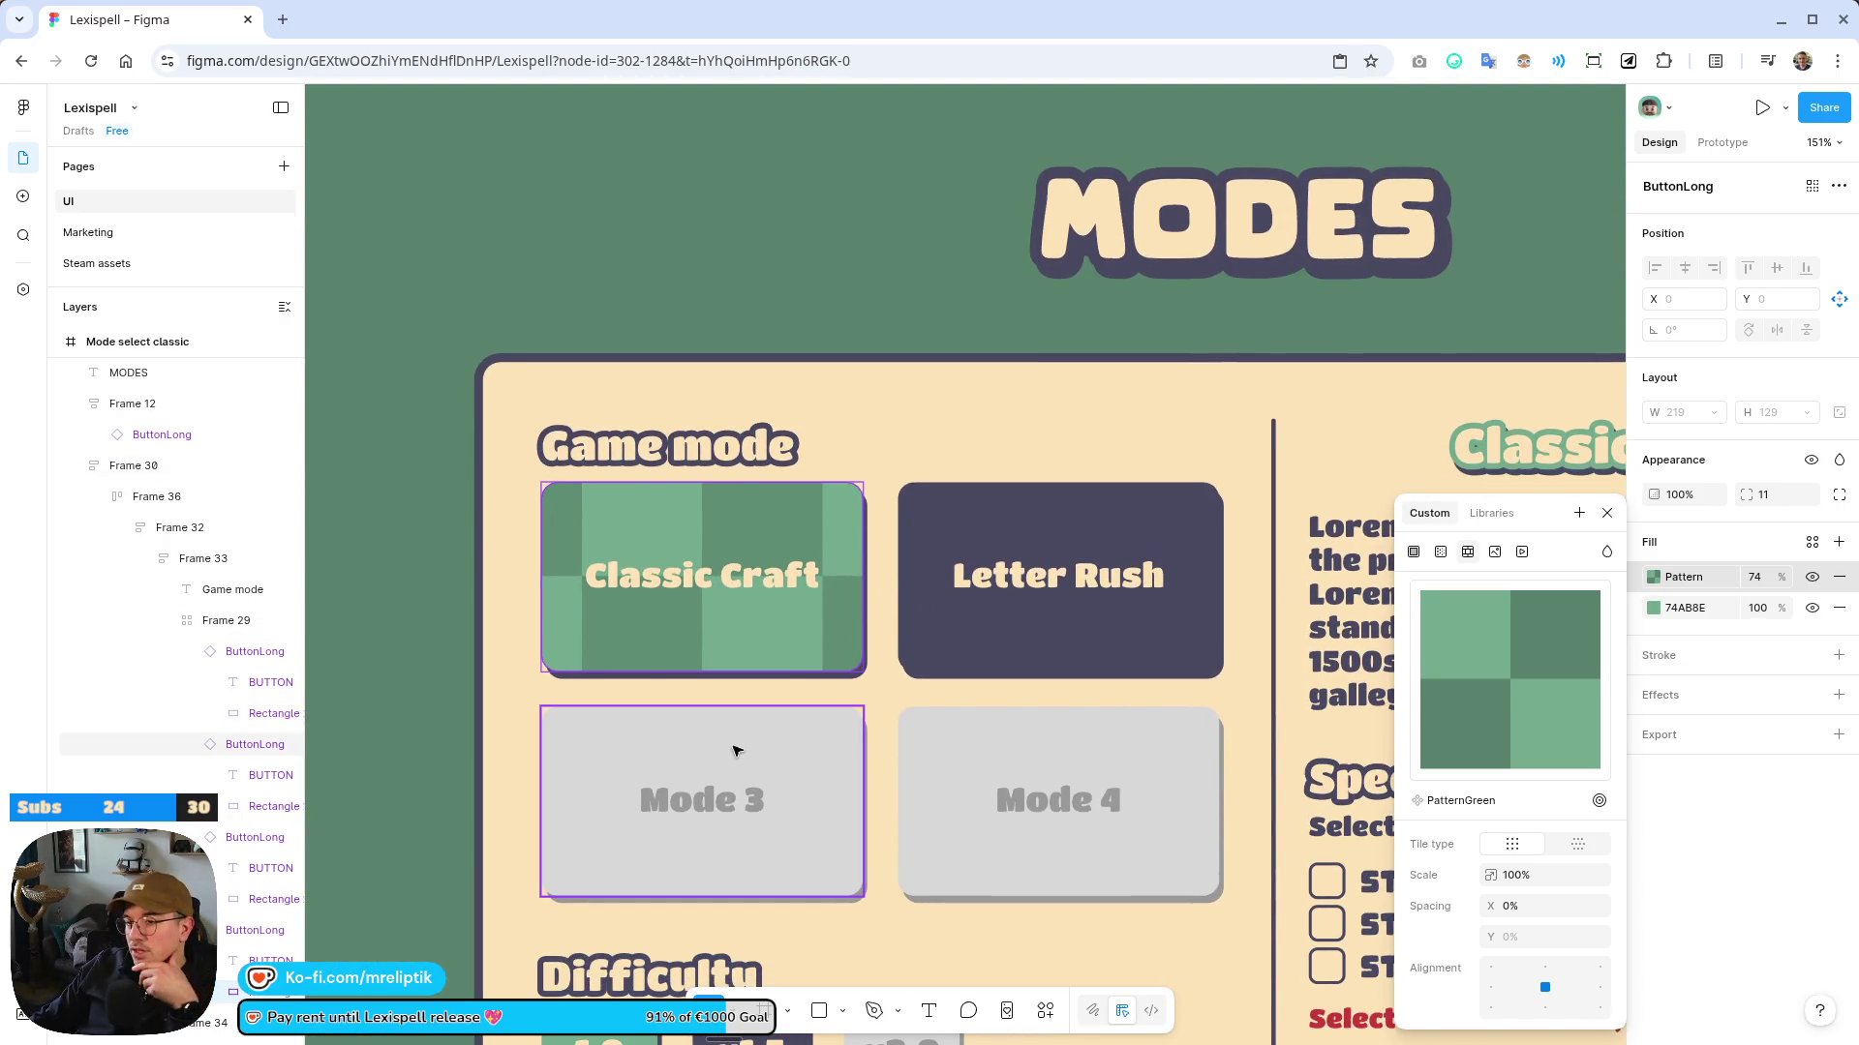
Step: Remove the button's solid 74AB8E fill
double_click(711, 576)
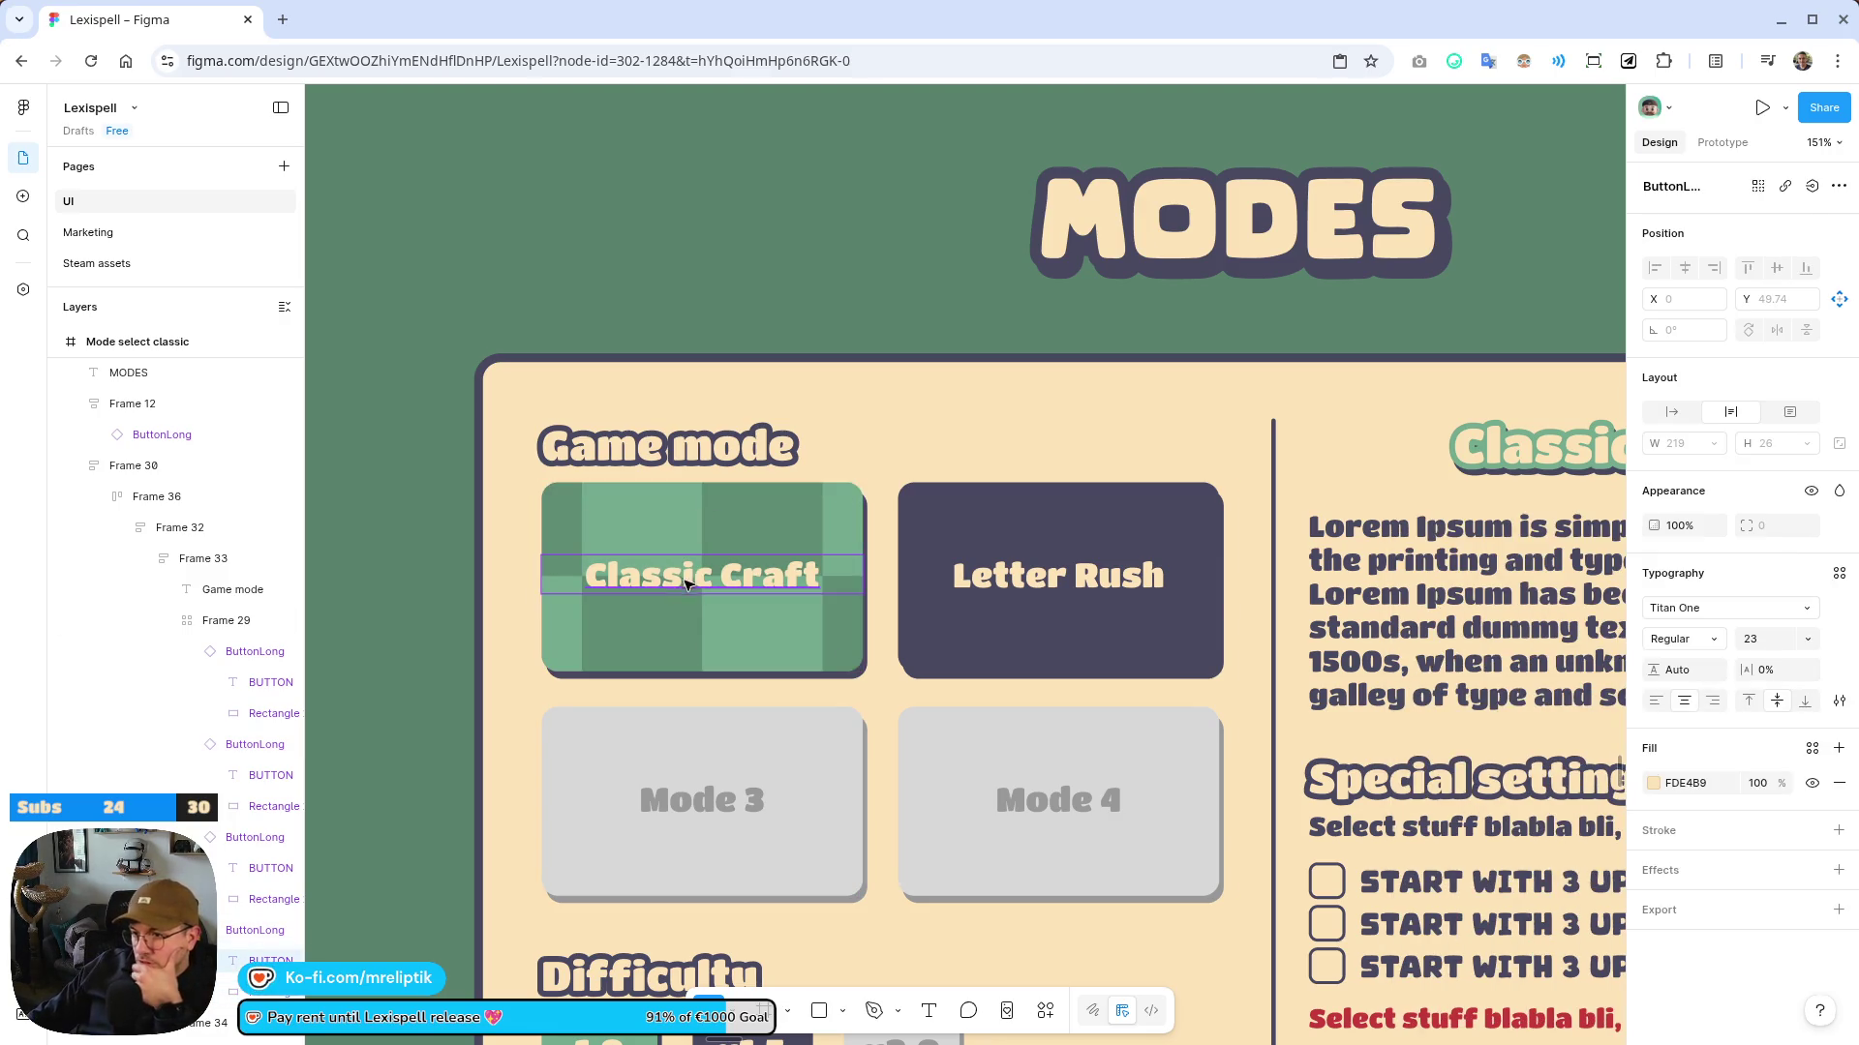
key("Escape")
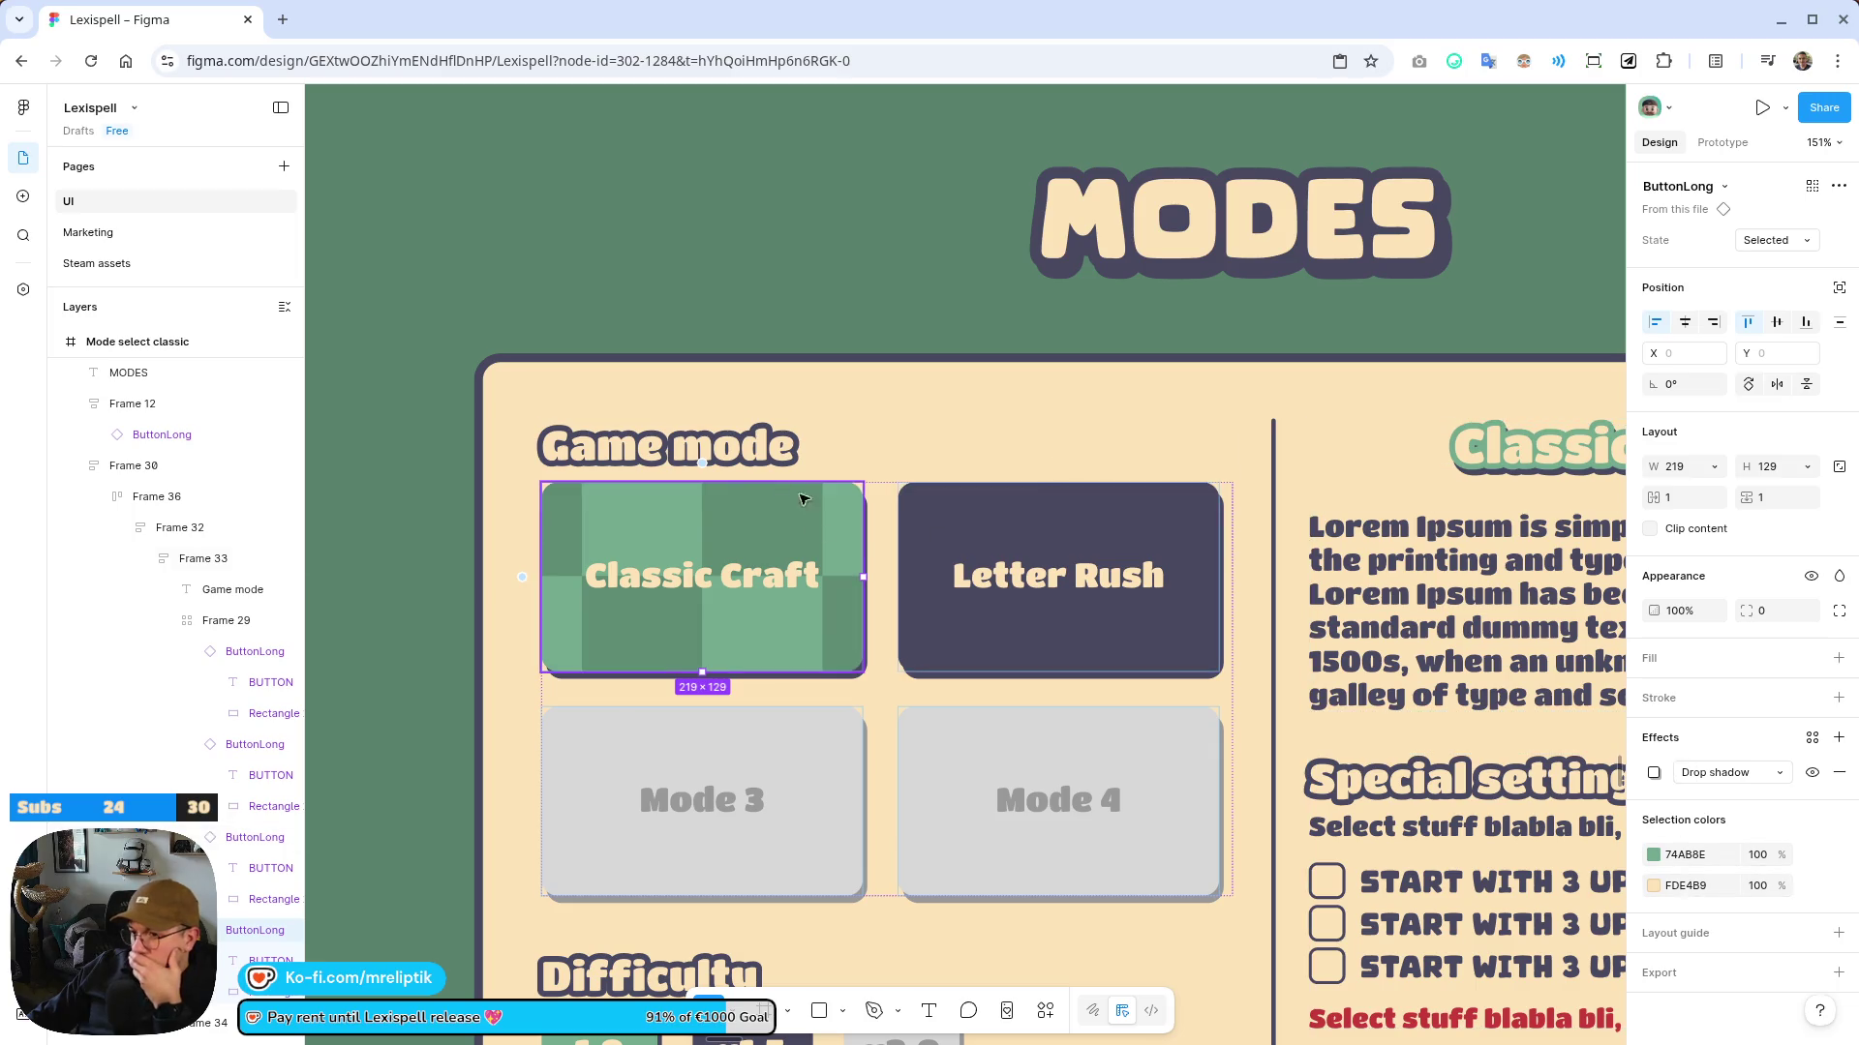
double_click(705, 519)
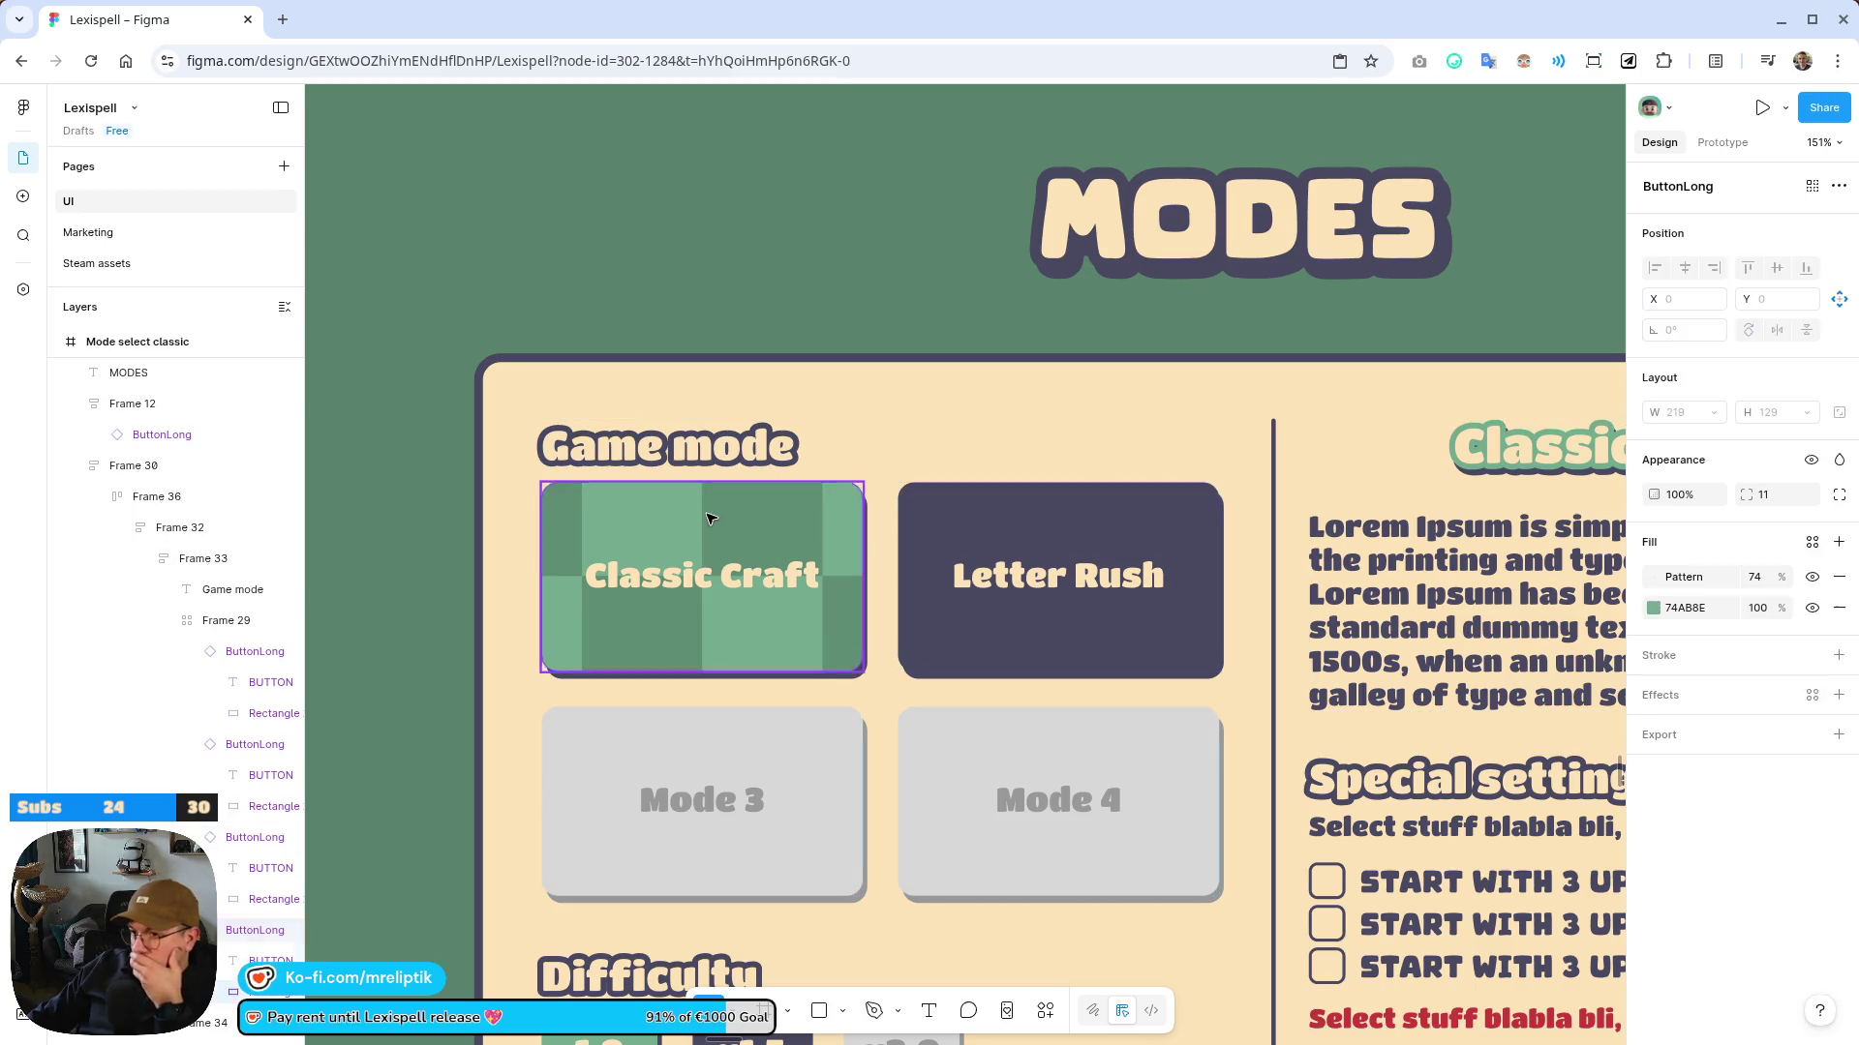
left_click(1838, 607)
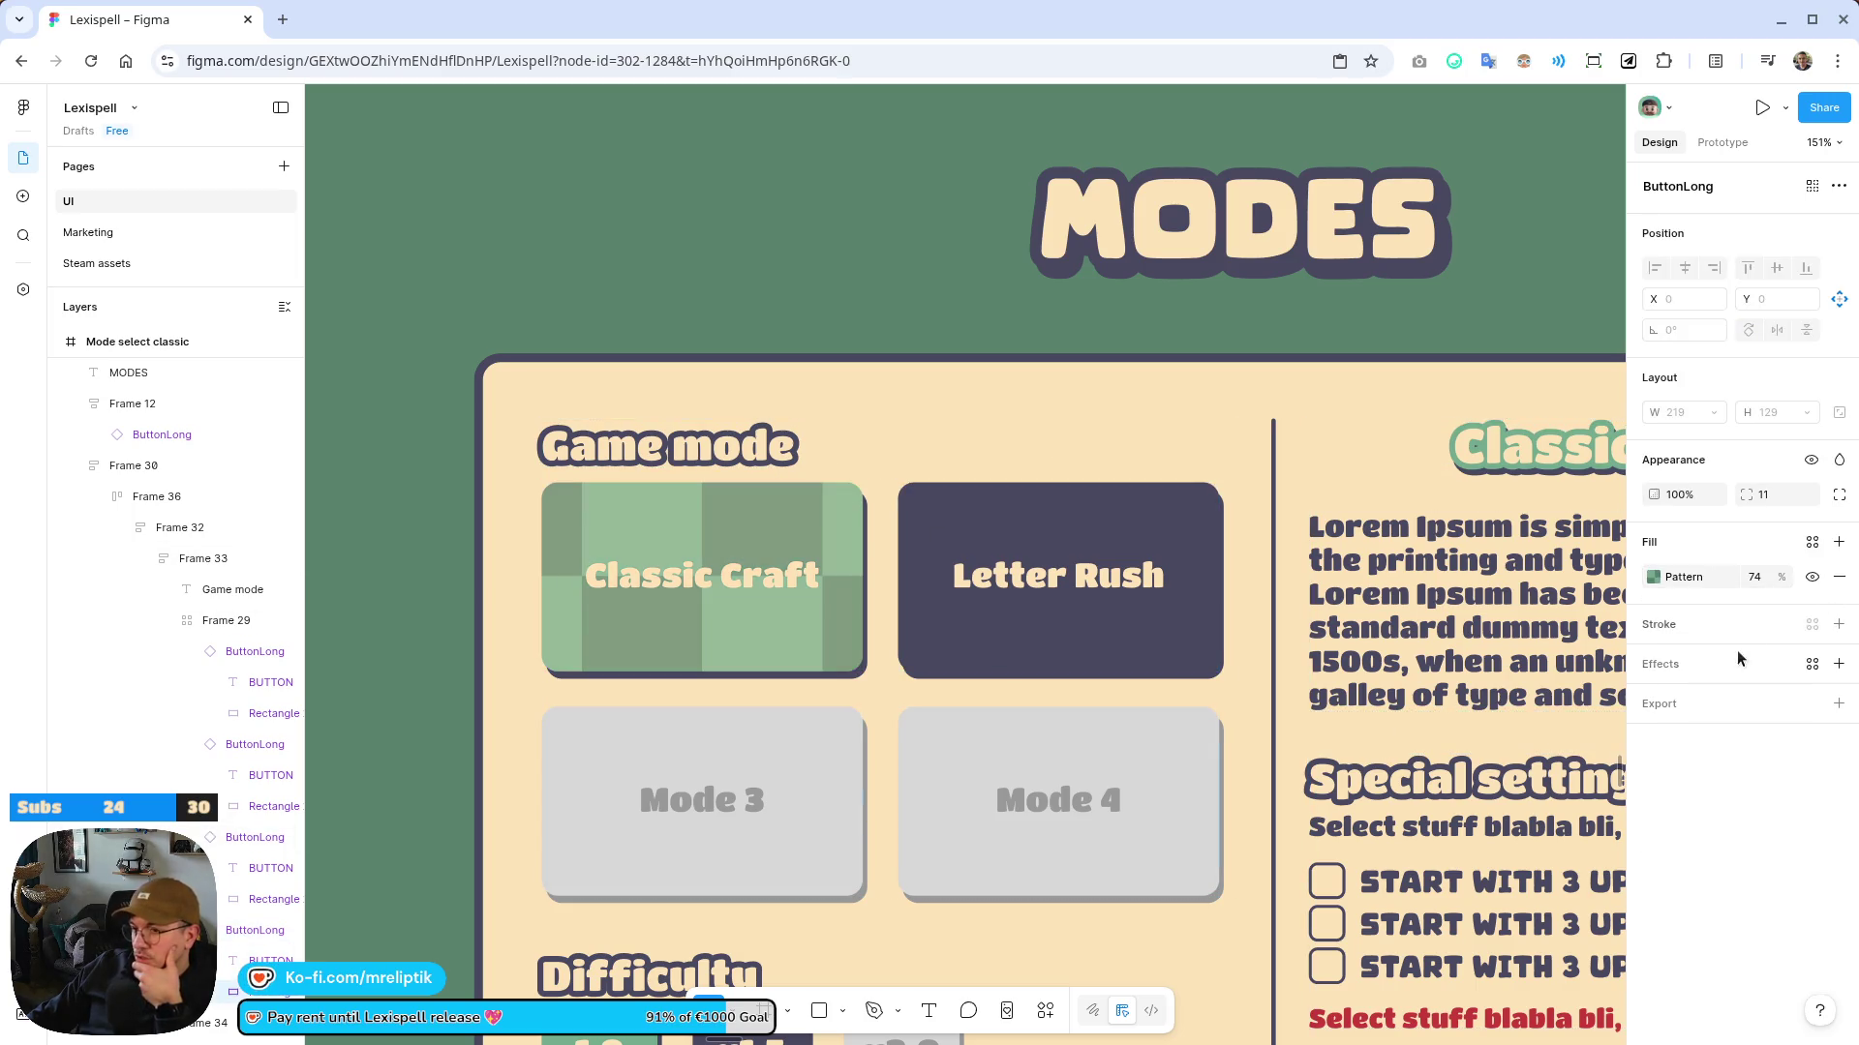
Step: Set the pattern fill to 100% opacity and 47% scale, adjusting its tiling
left_click(1684, 579)
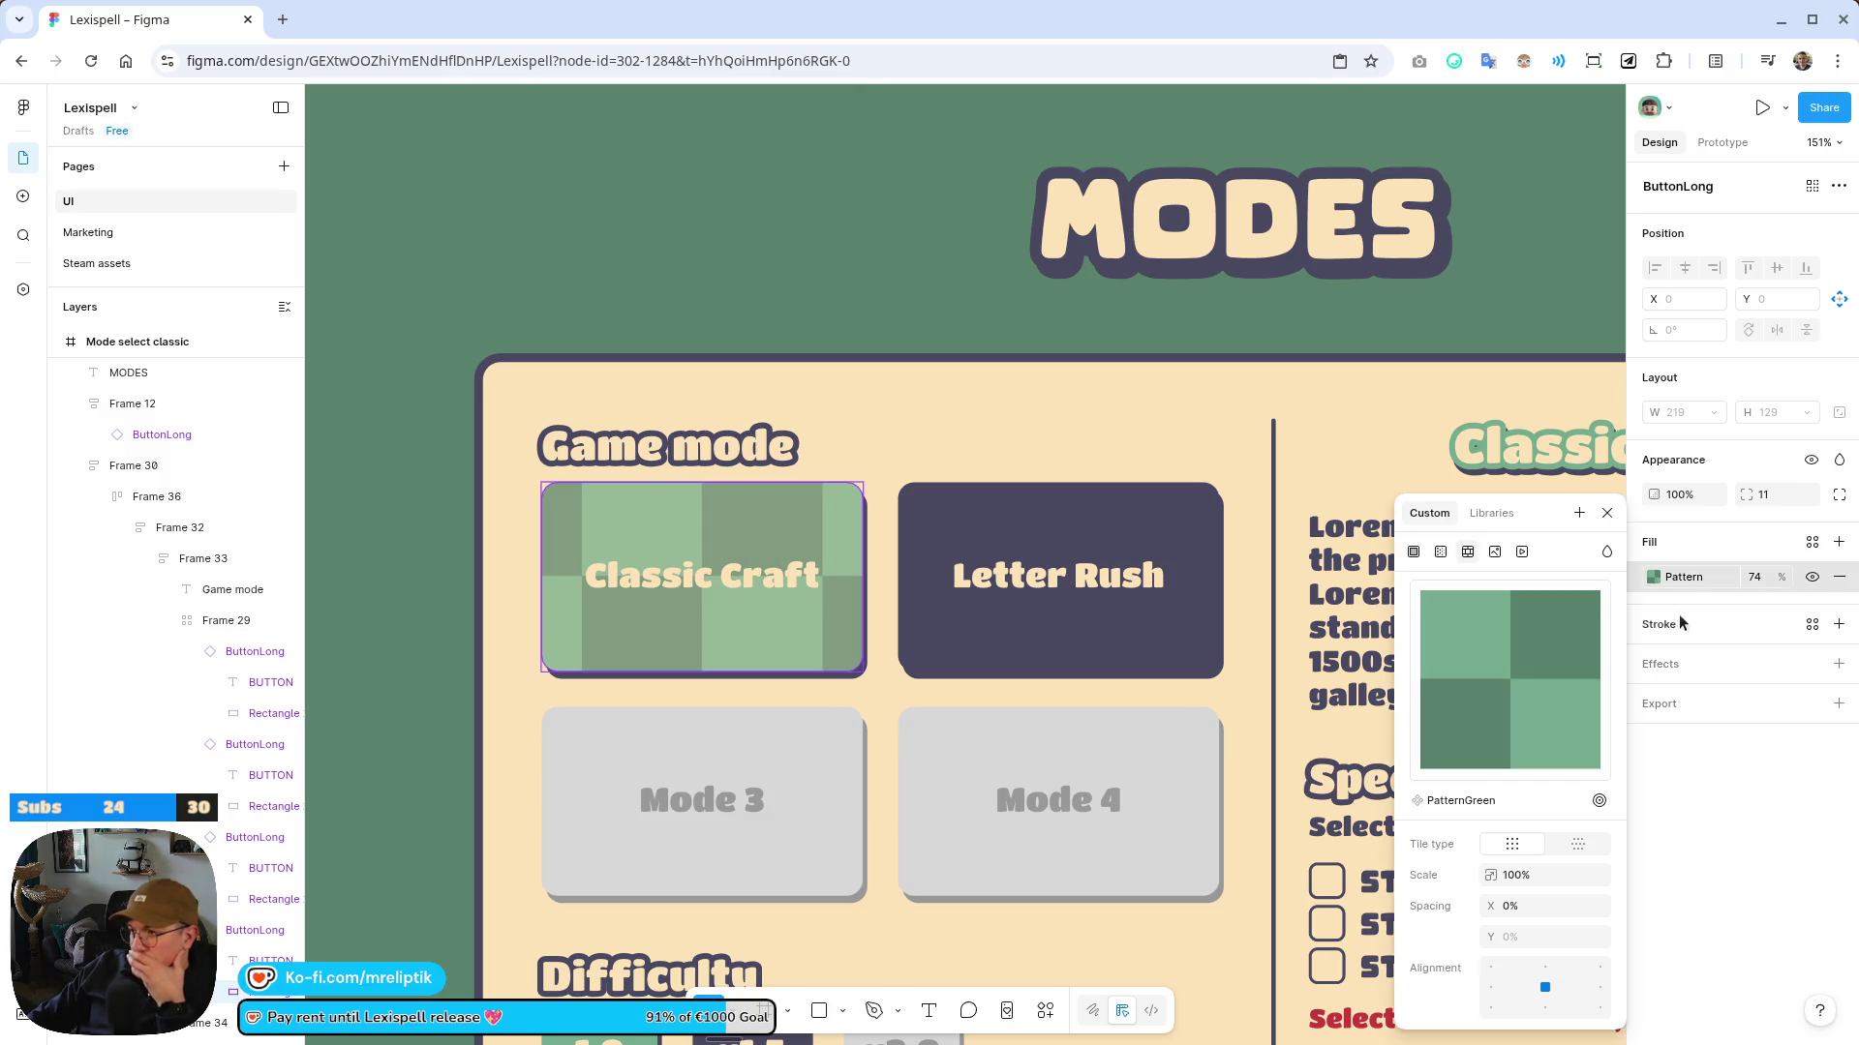
left_click_drag(1784, 586, 1809, 586)
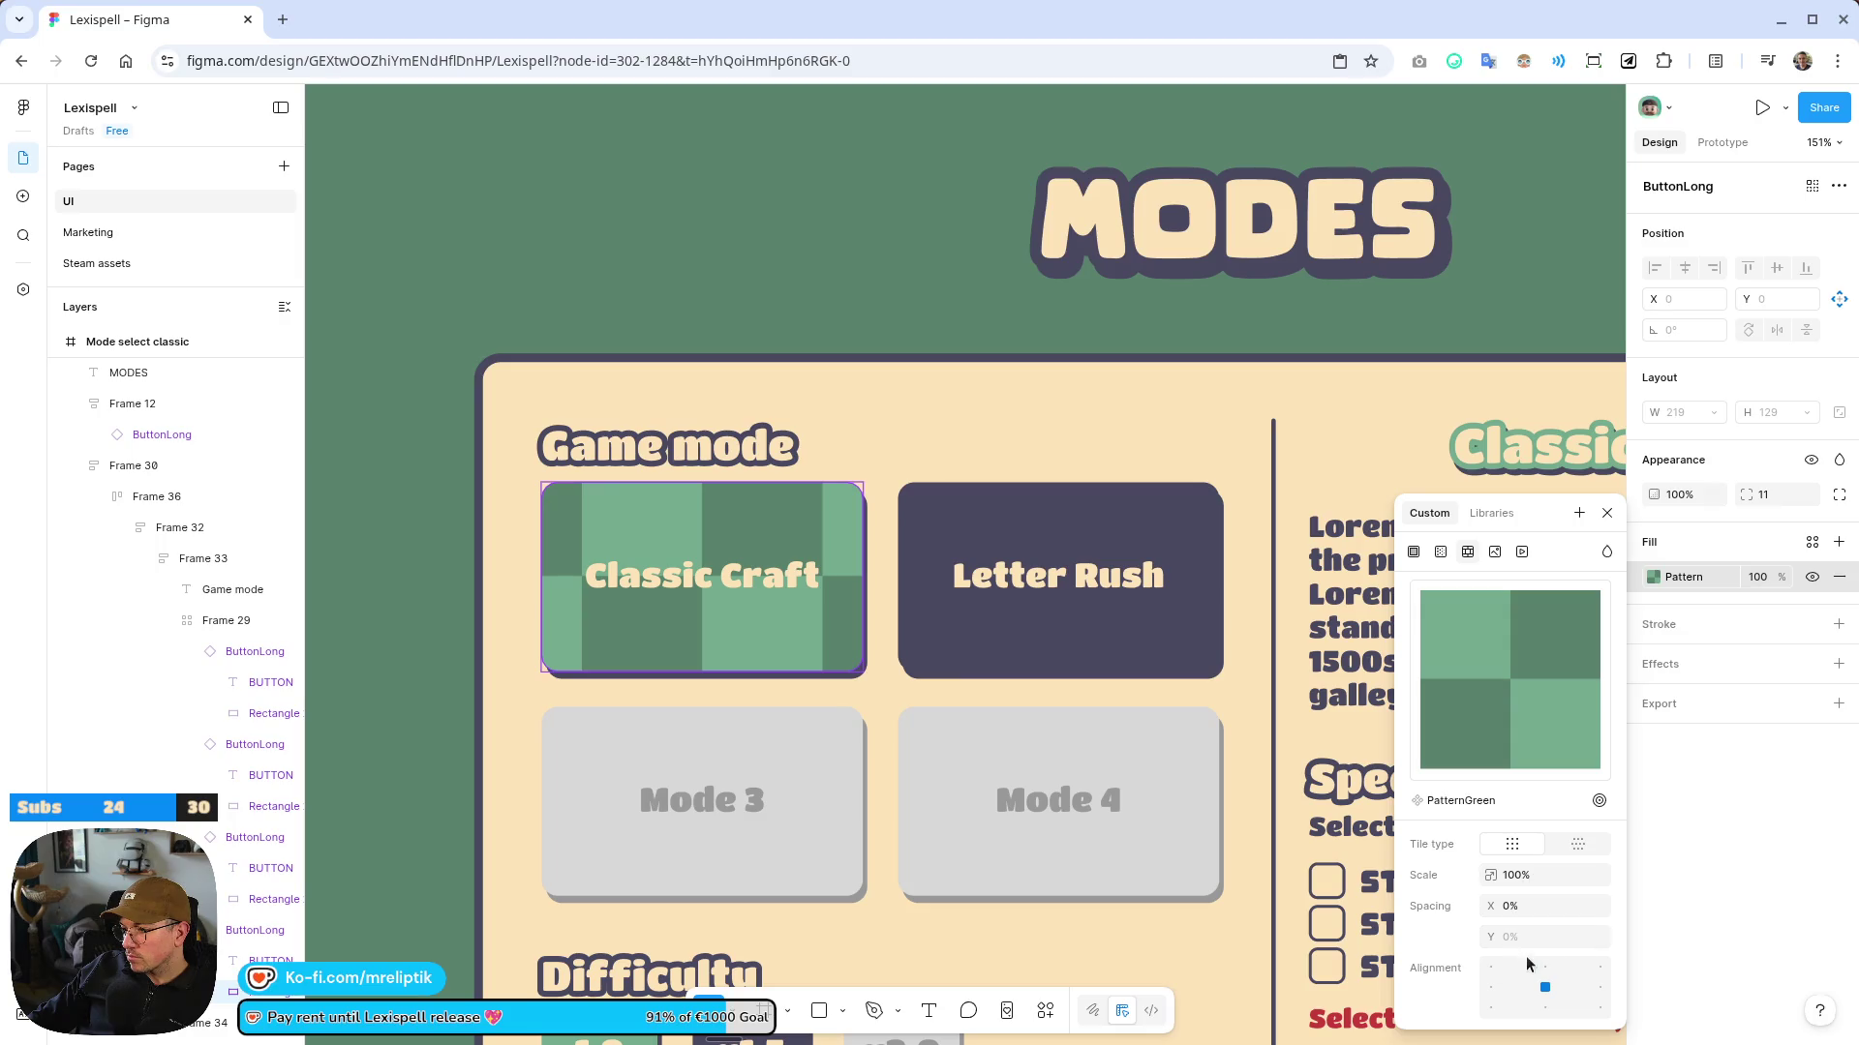
mouse_move(1528, 894)
left_mouse_down()
mouse_move(1382, 894)
mouse_move(1397, 894)
left_mouse_up()
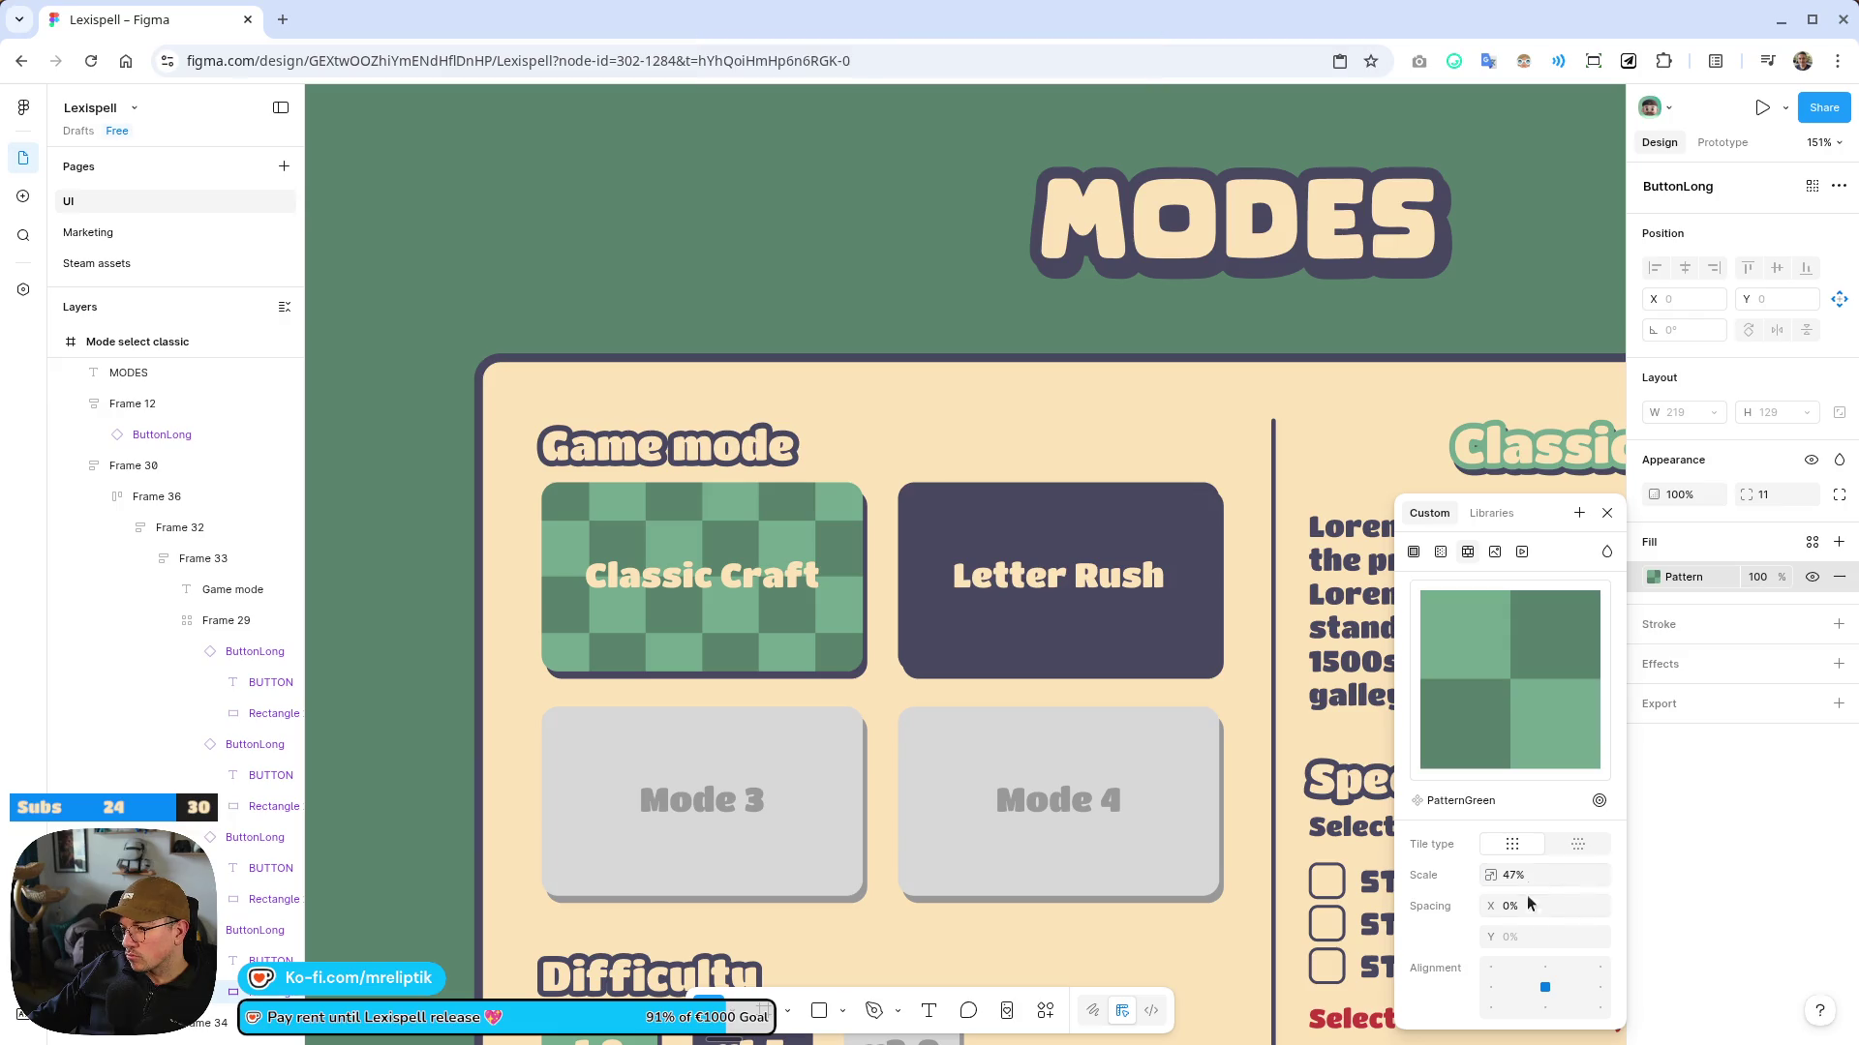
left_click(1572, 842)
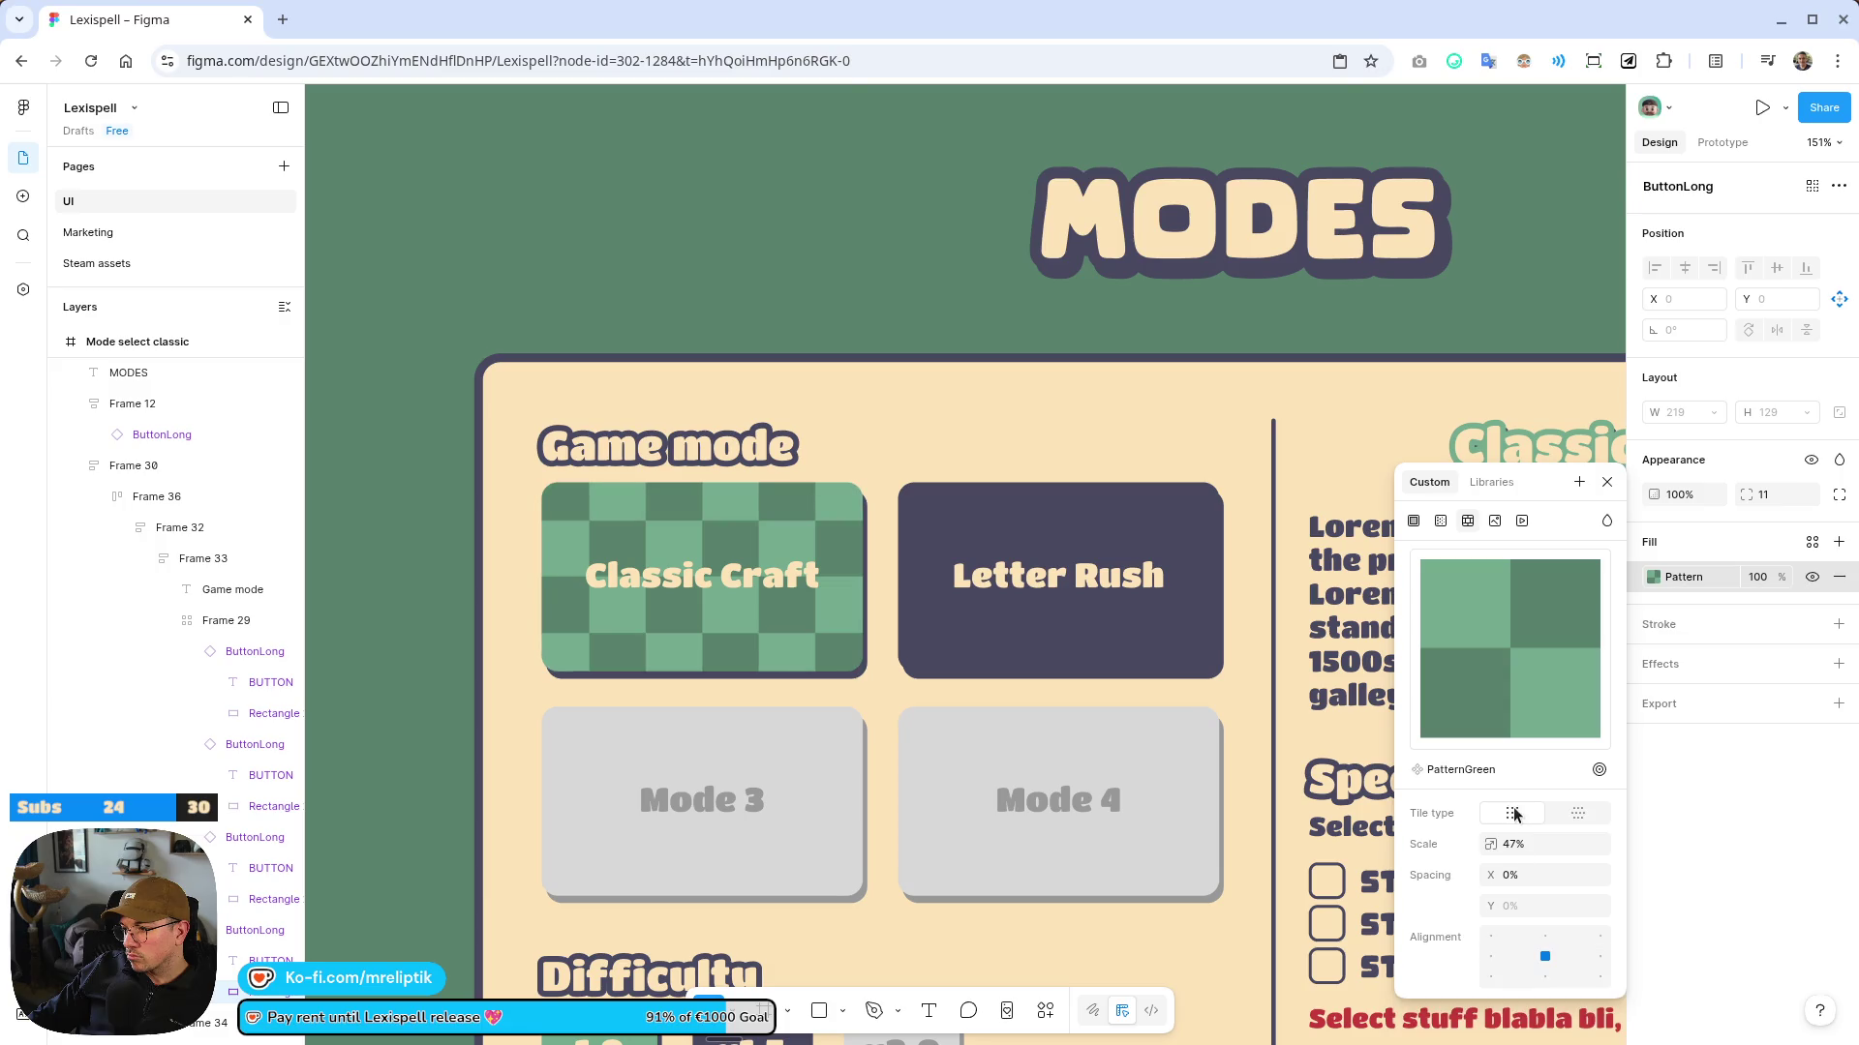
left_click(726, 261)
left_click(653, 581)
scroll(658, 586, "up", 5)
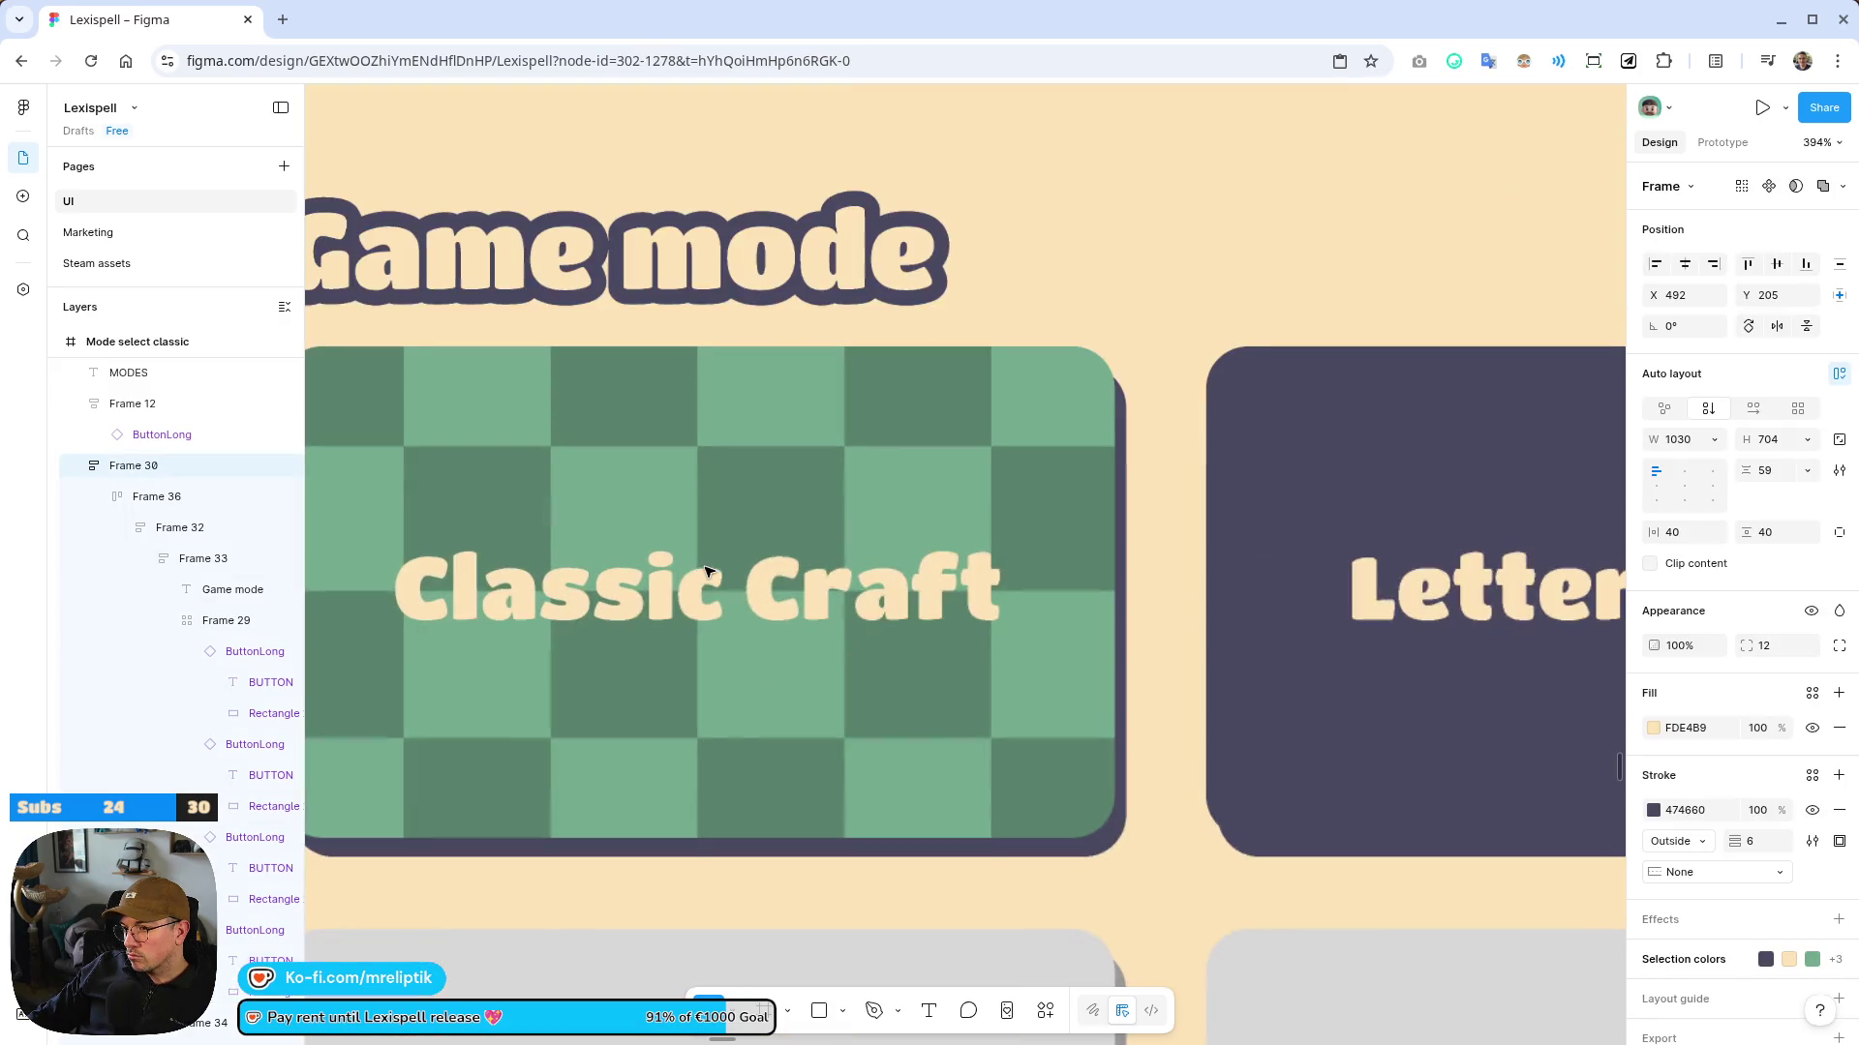
Step: Add a fully opaque drop shadow with blur 0 to the Classic Craft label
double_click(664, 595)
double_click(664, 596)
double_click(664, 595)
double_click(664, 595)
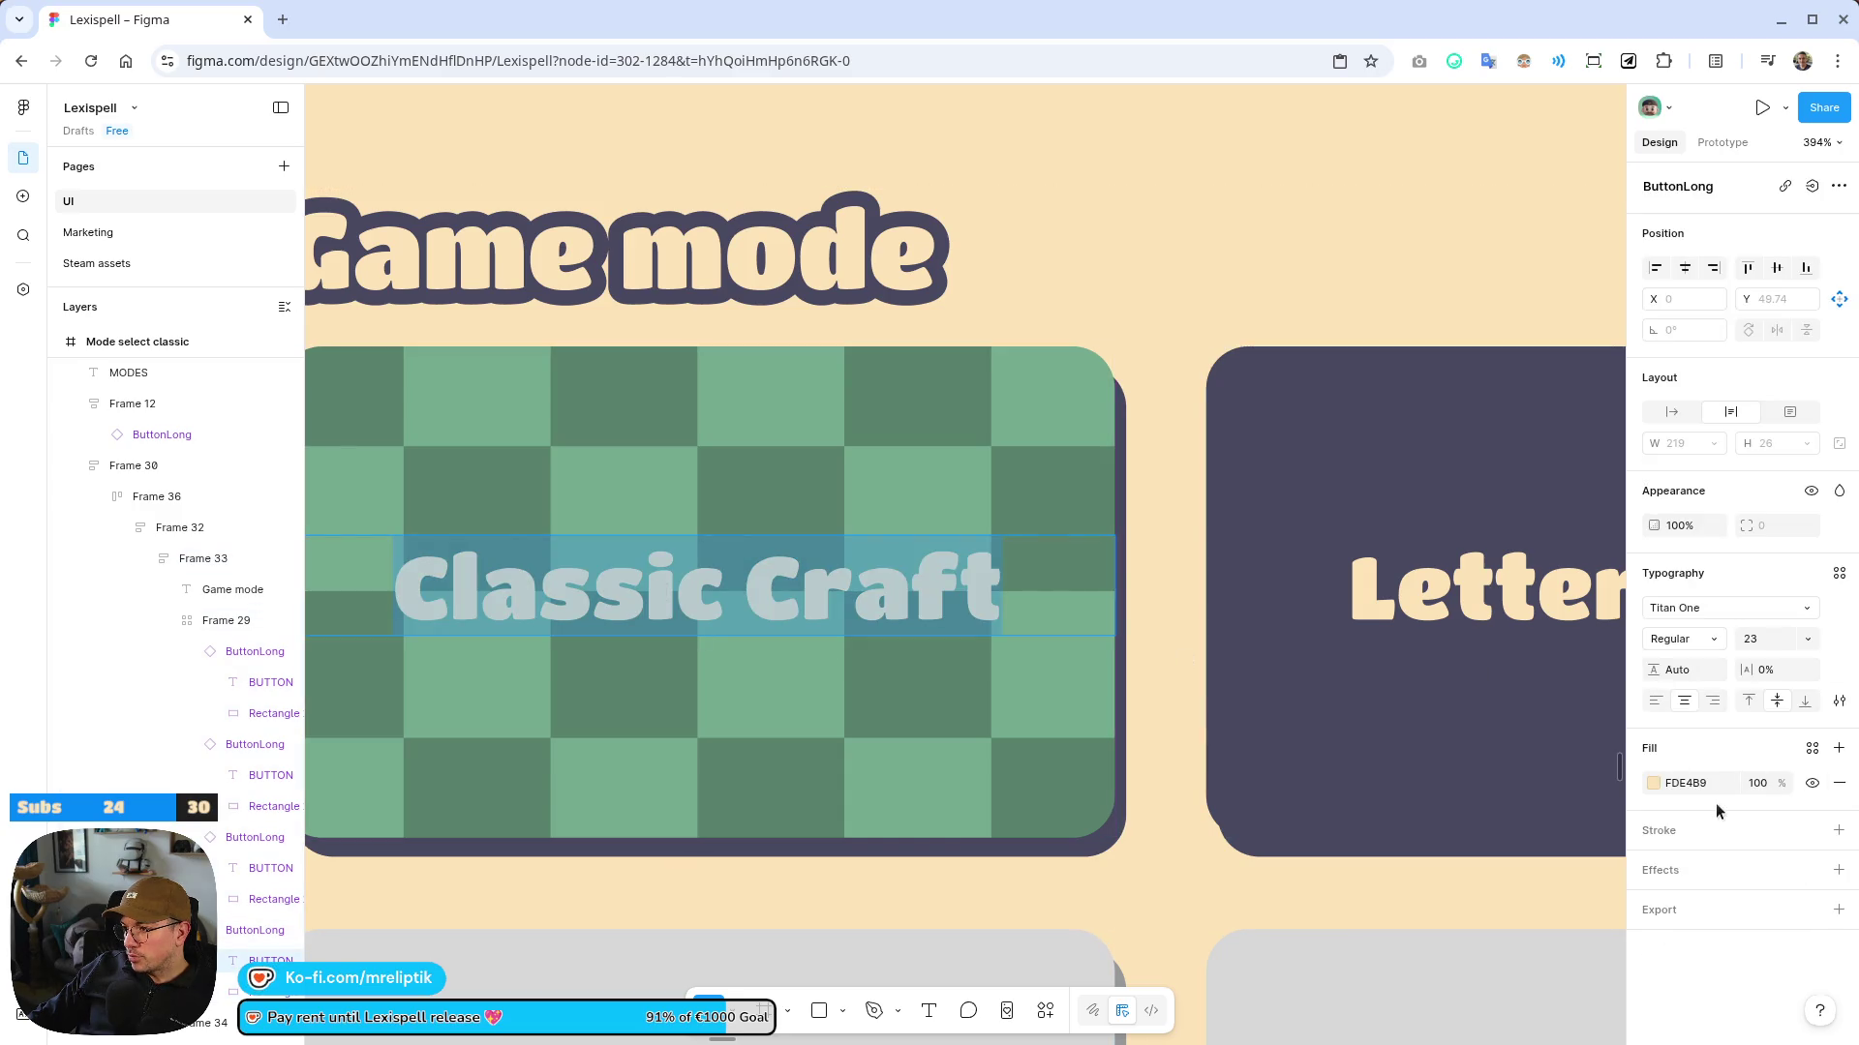
left_click(1669, 873)
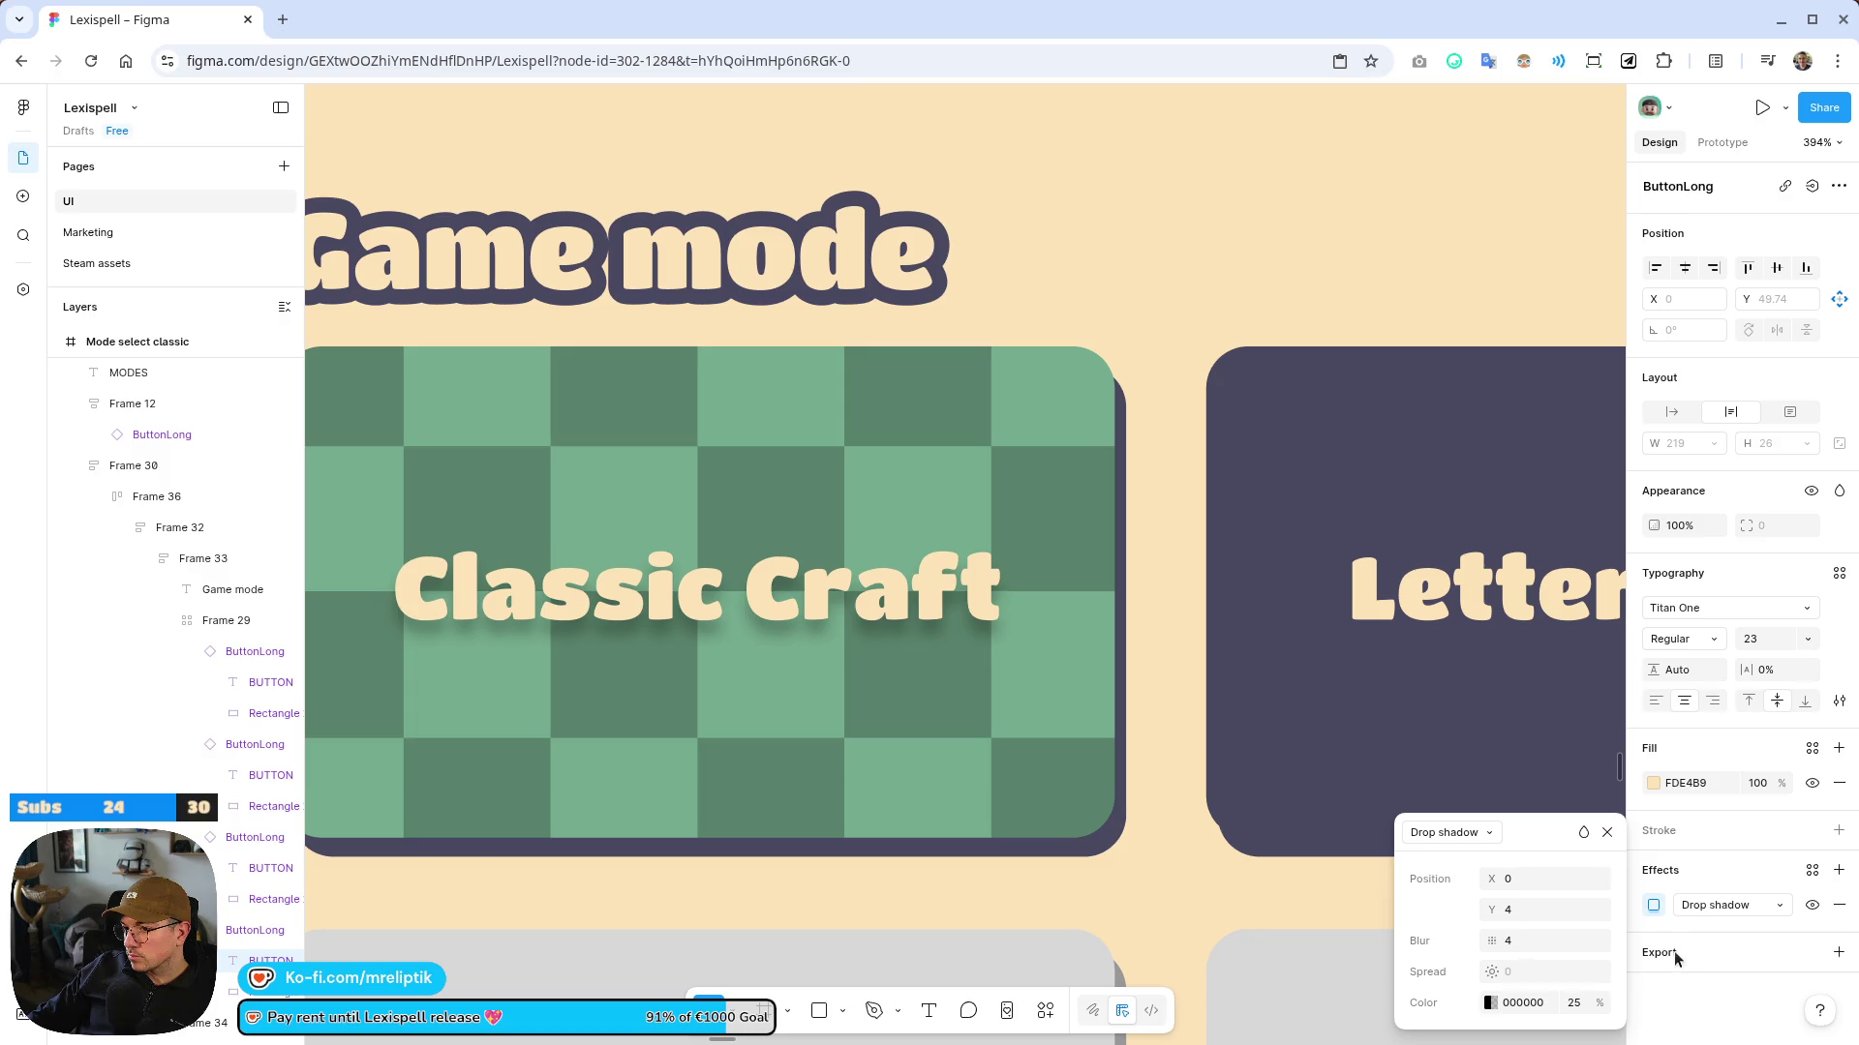
left_click_drag(1575, 1006, 1394, 1016)
left_click_drag(1492, 941, 1273, 942)
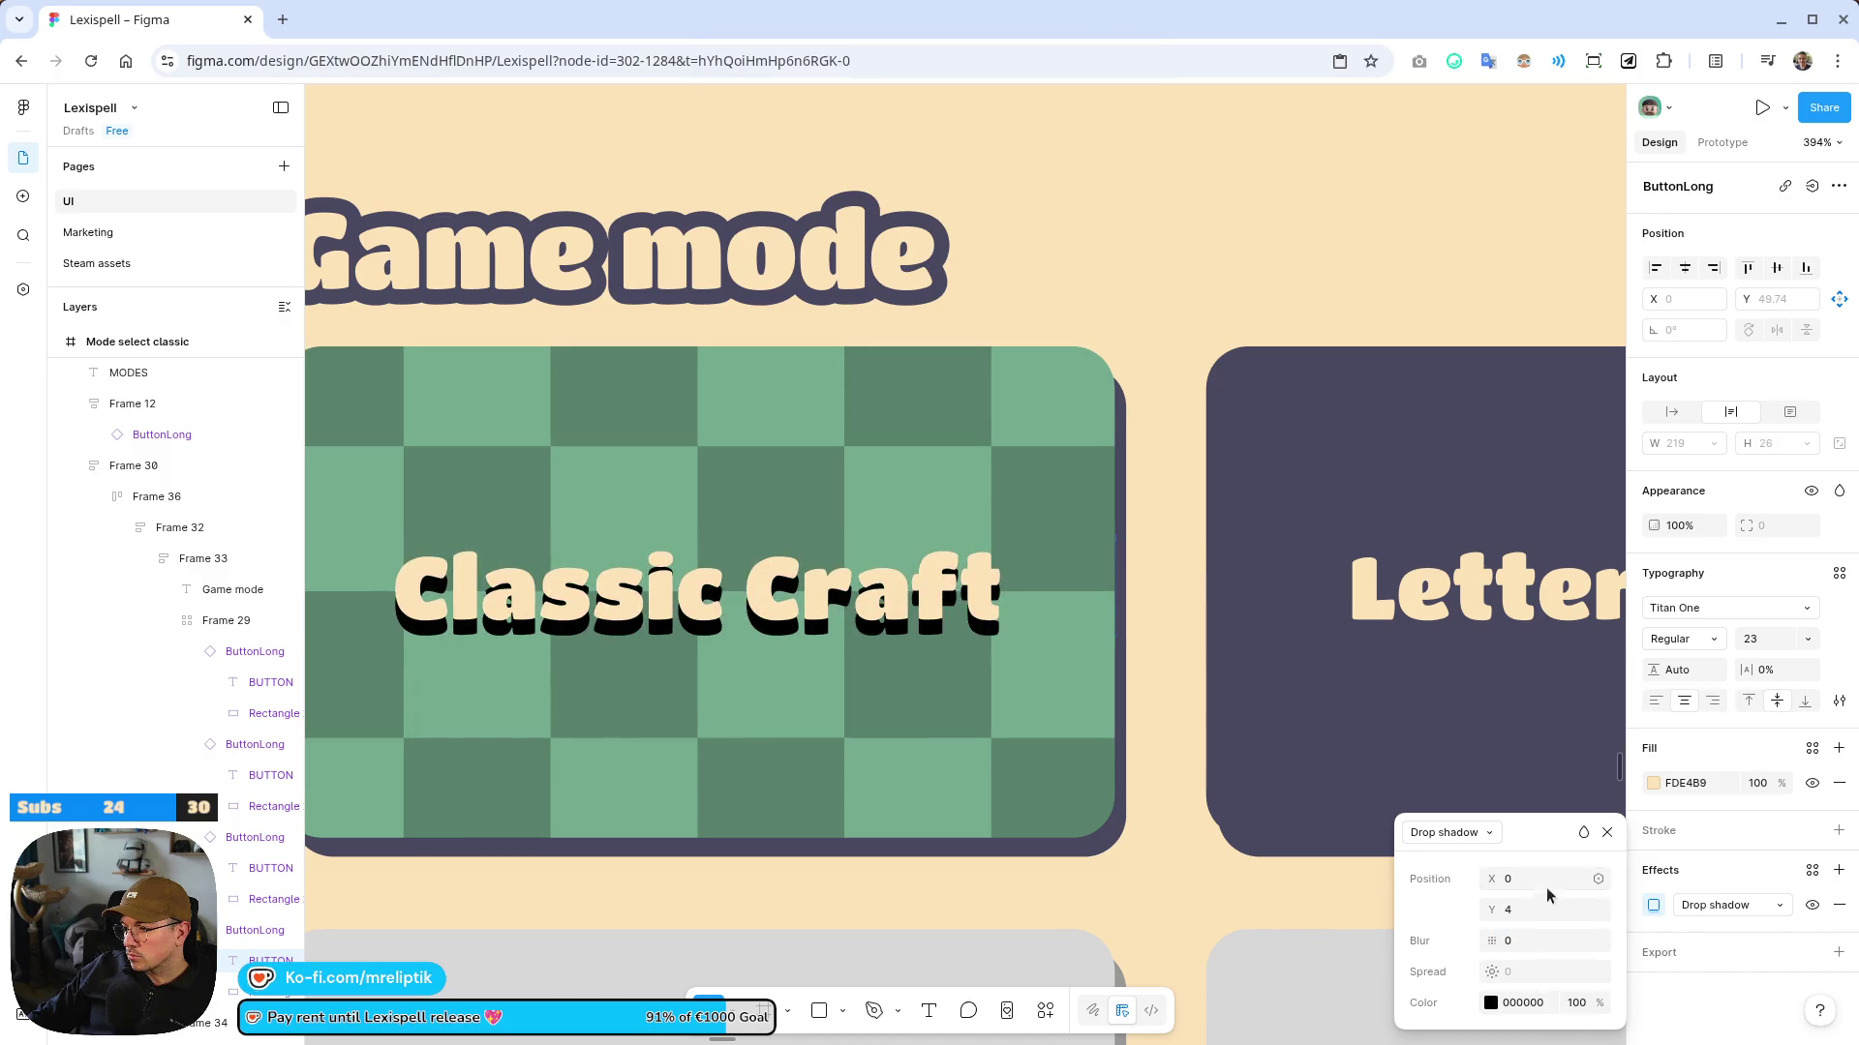
Step: Set the shadow offset to 2 by 2 and its colour to 474660
key("BackSpace")
type("2")
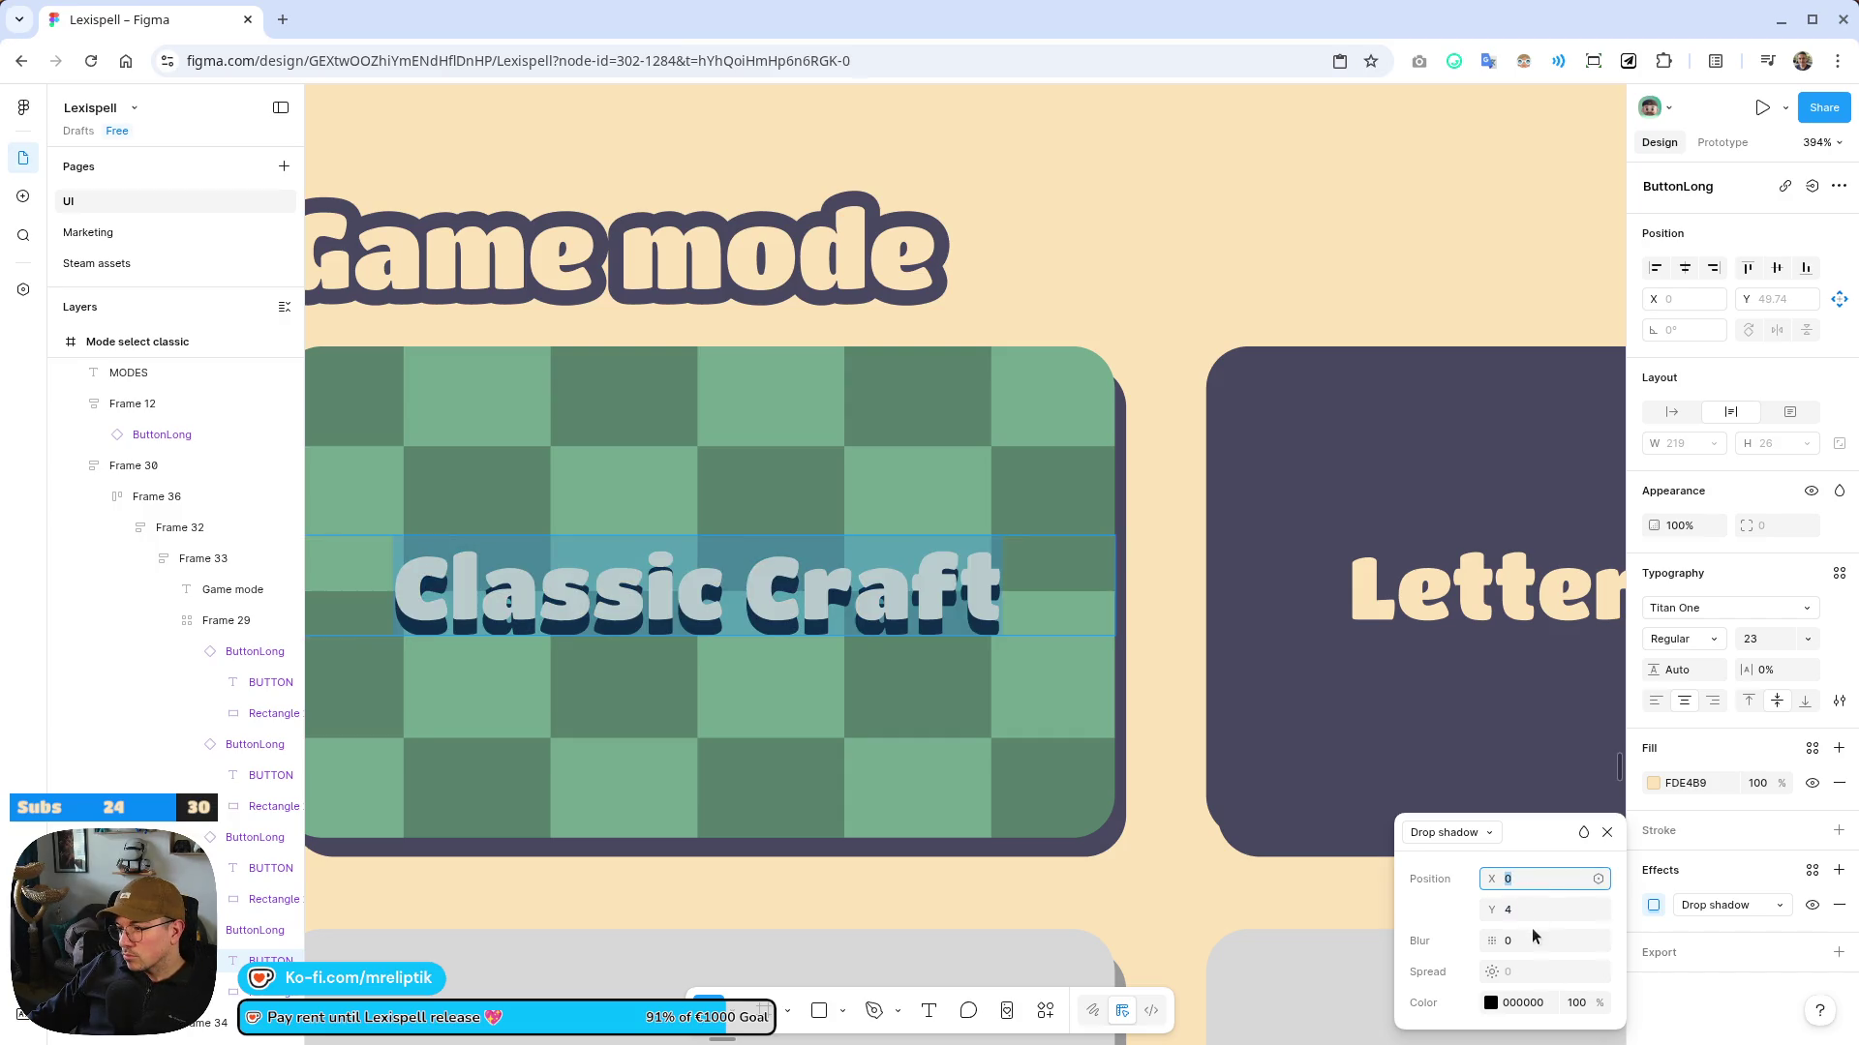
left_click(1530, 915)
type("2")
key("Return")
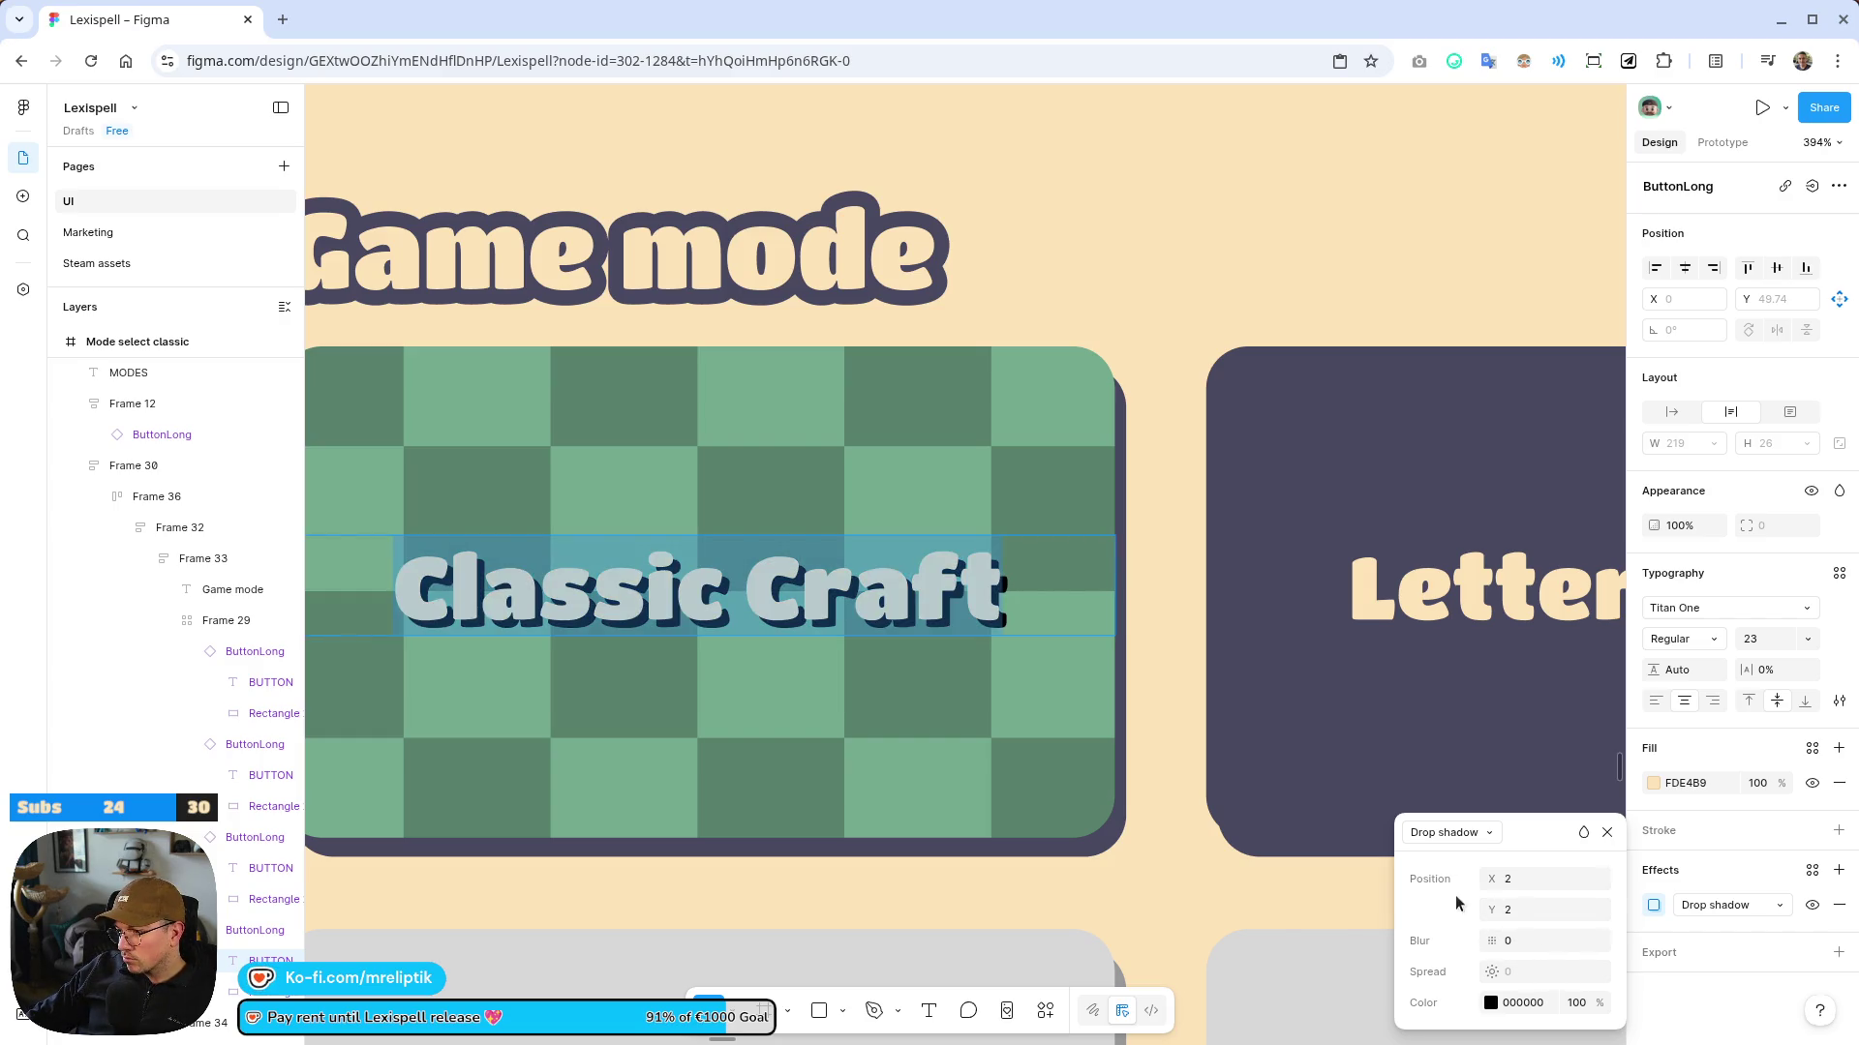
left_click(1491, 1002)
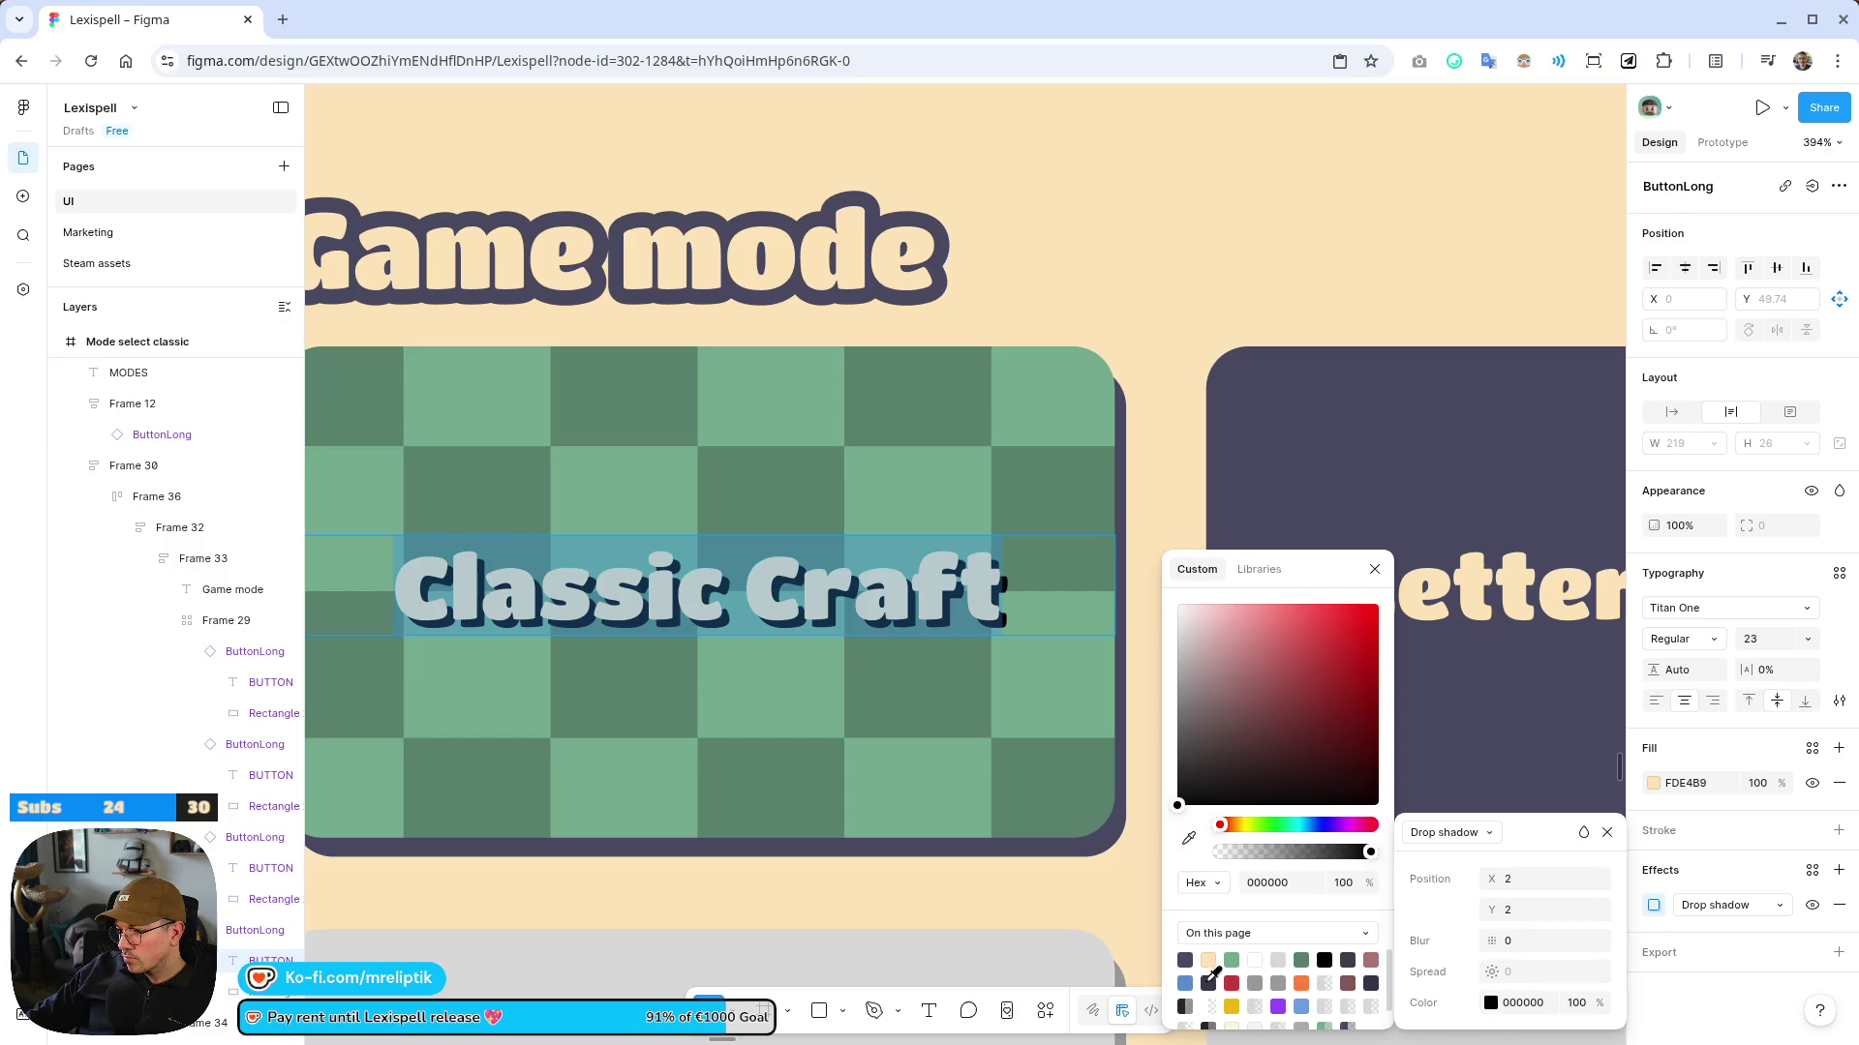
left_click(1185, 959)
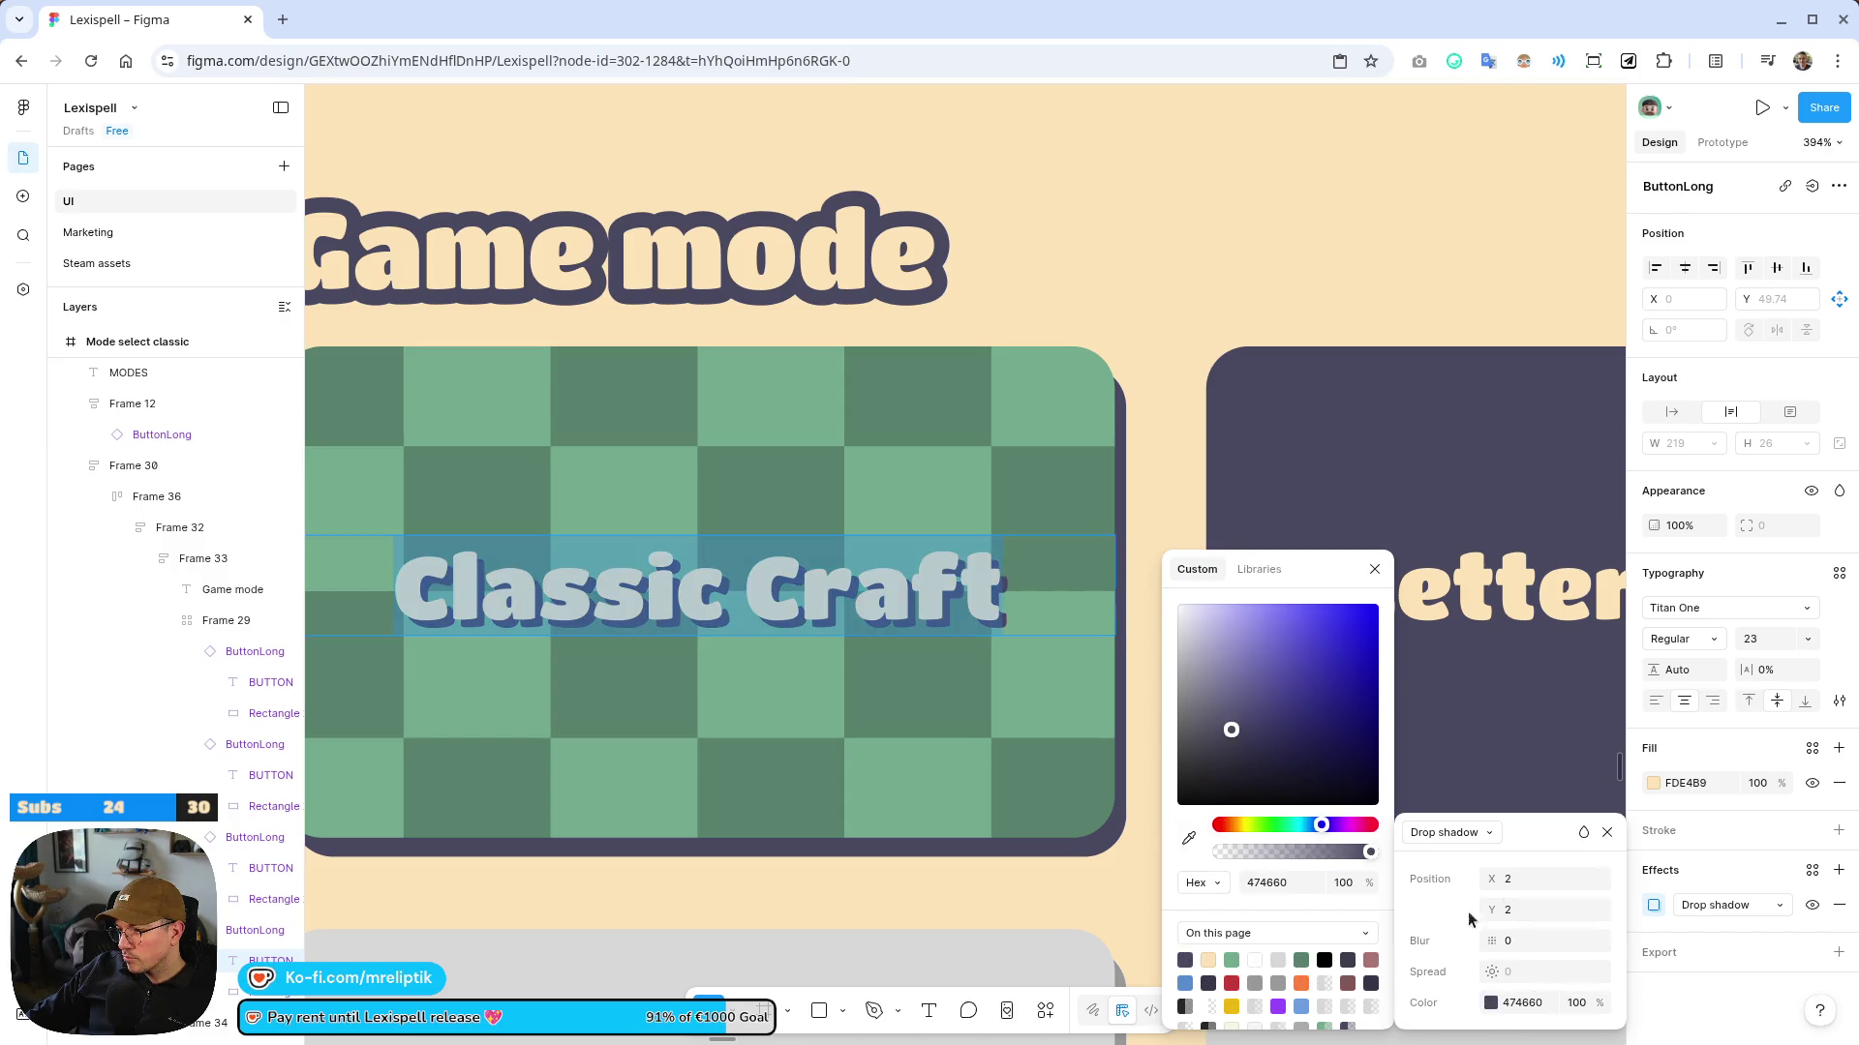
Step: Try a 1 by 1 shadow offset instead
left_click(1518, 885)
type("1")
left_click(1519, 903)
type("1")
key("Return")
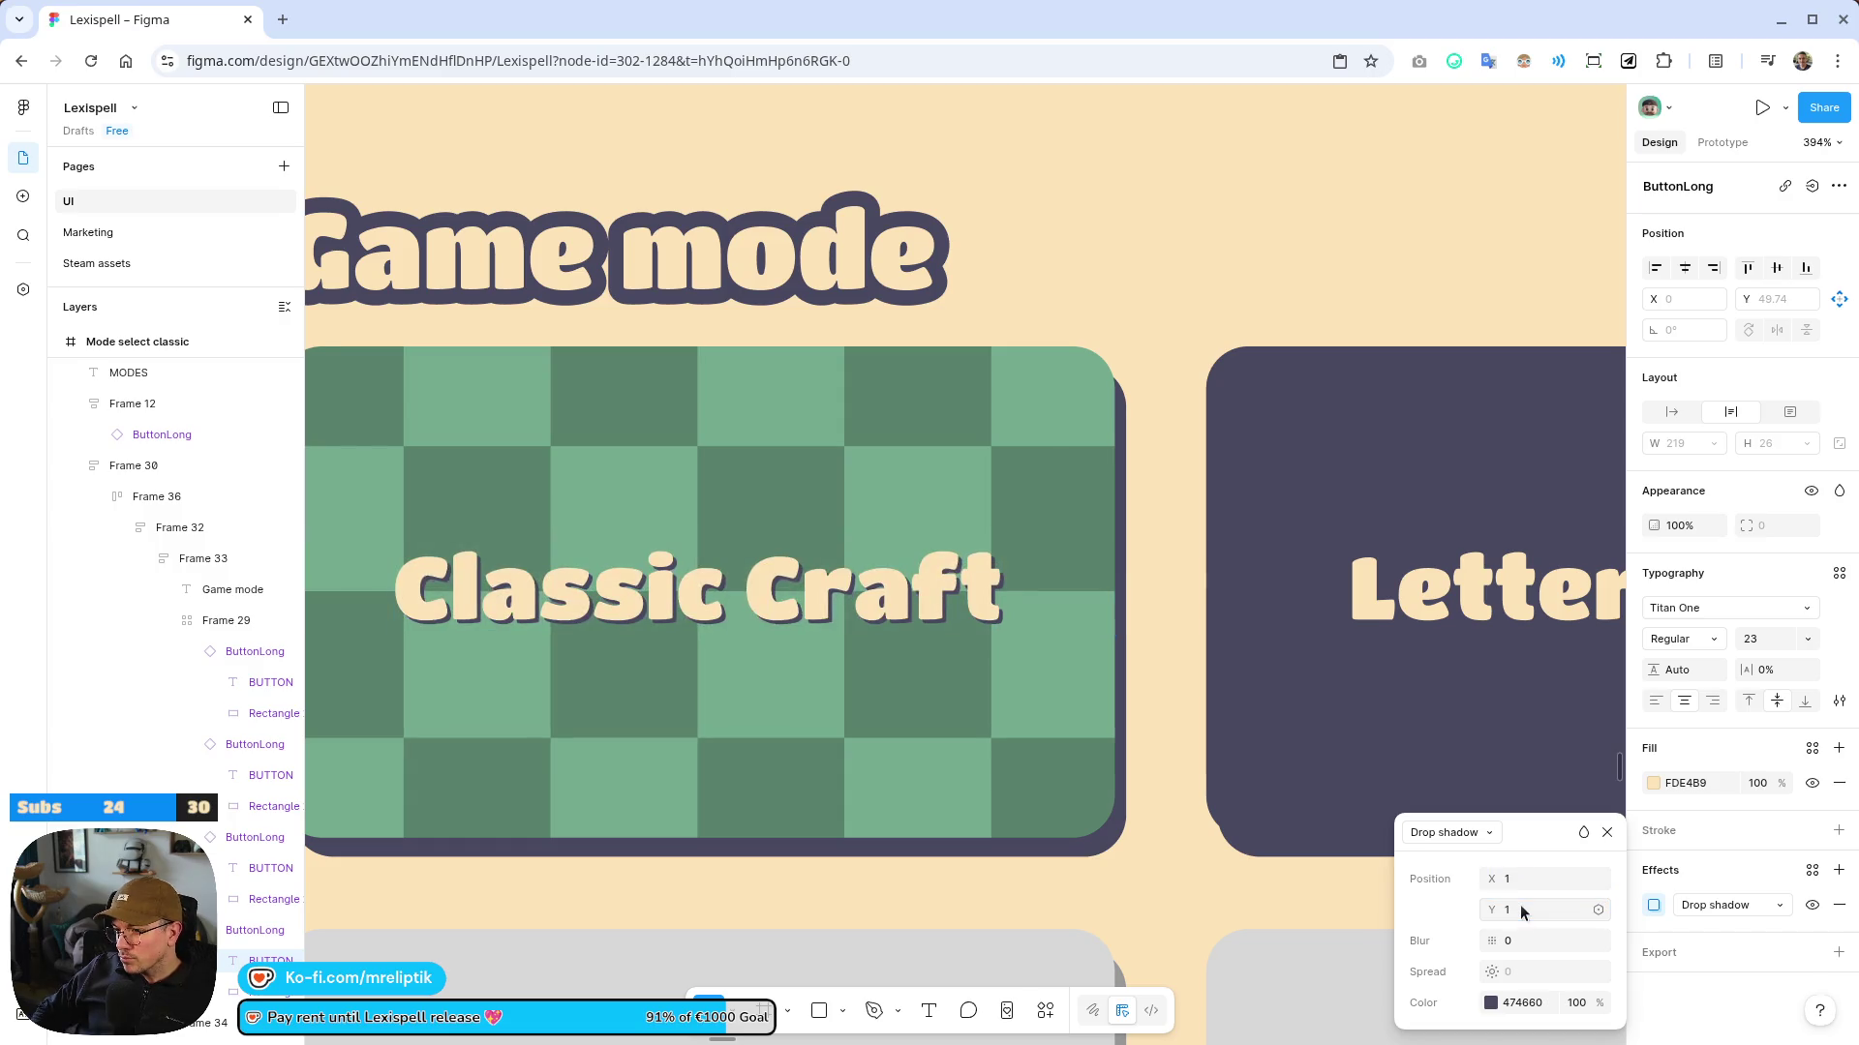
Step: Return the shadow offsets to 2 by 2, briefly retrying 1 horizontally
key("ctrl+a")
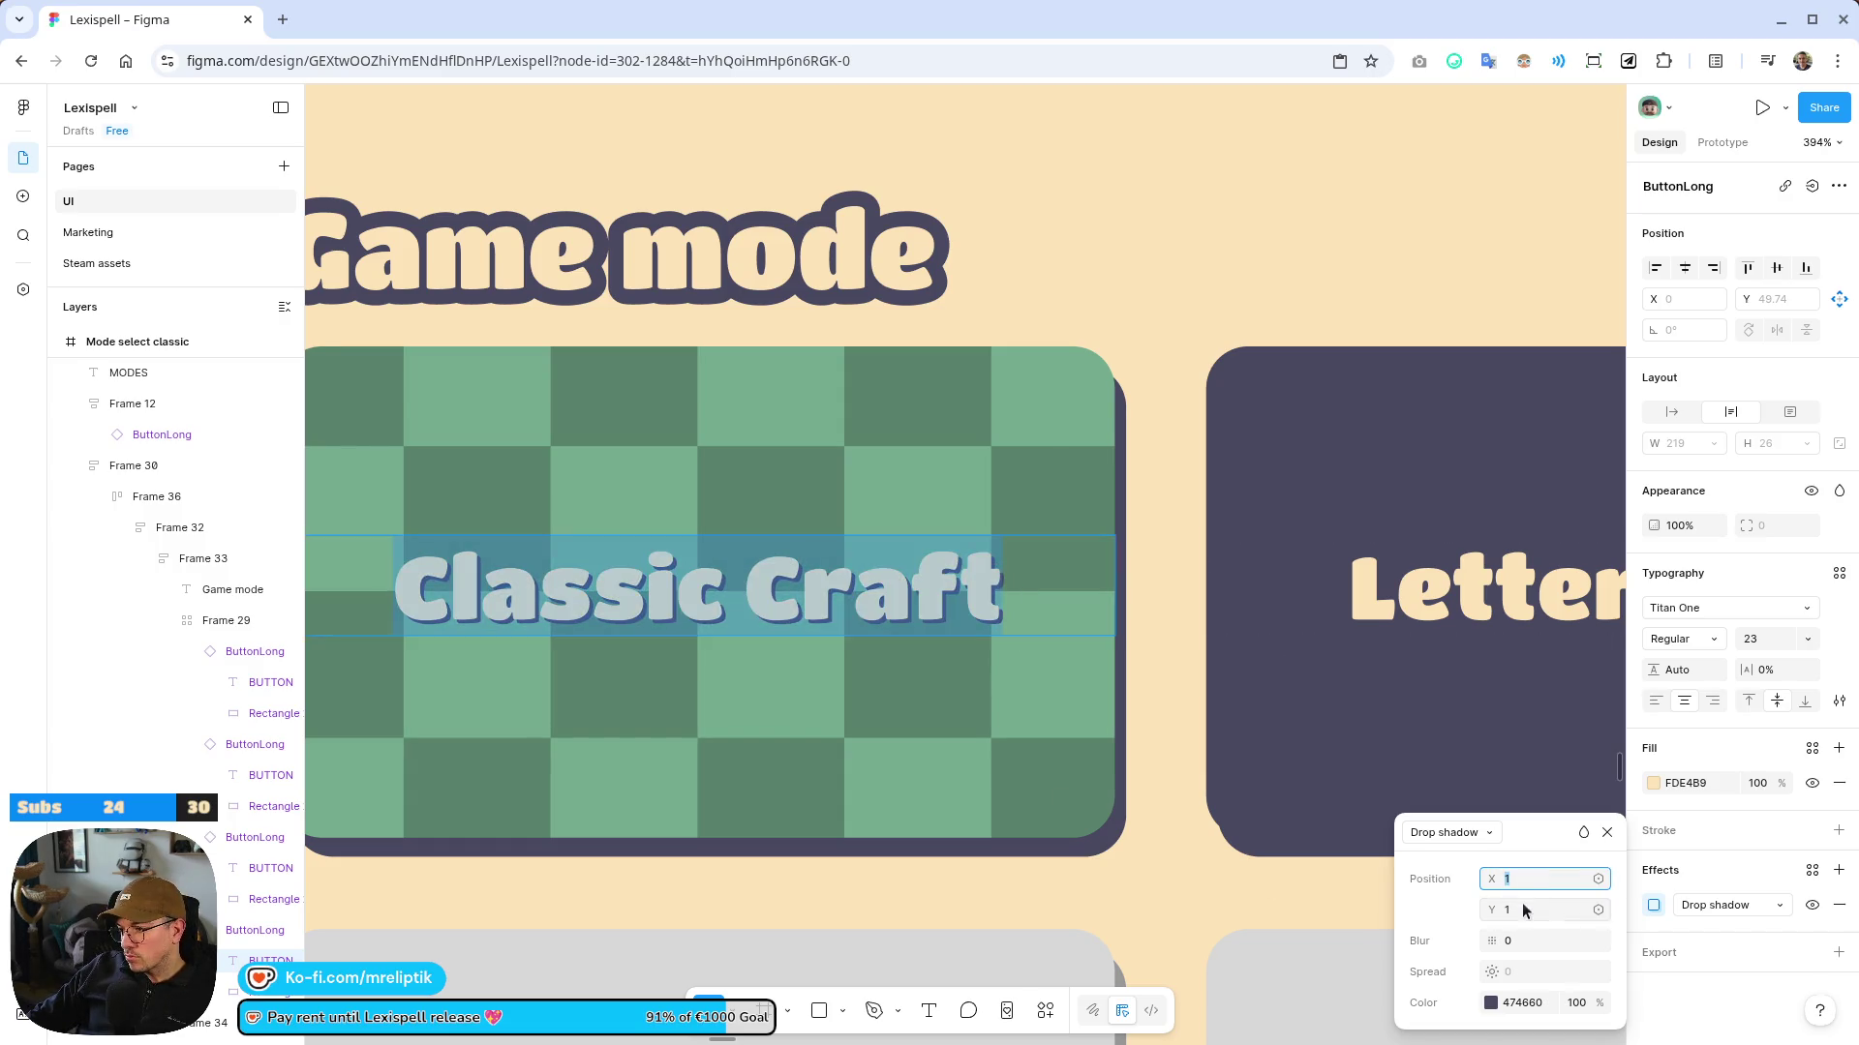
type("2")
key("Return")
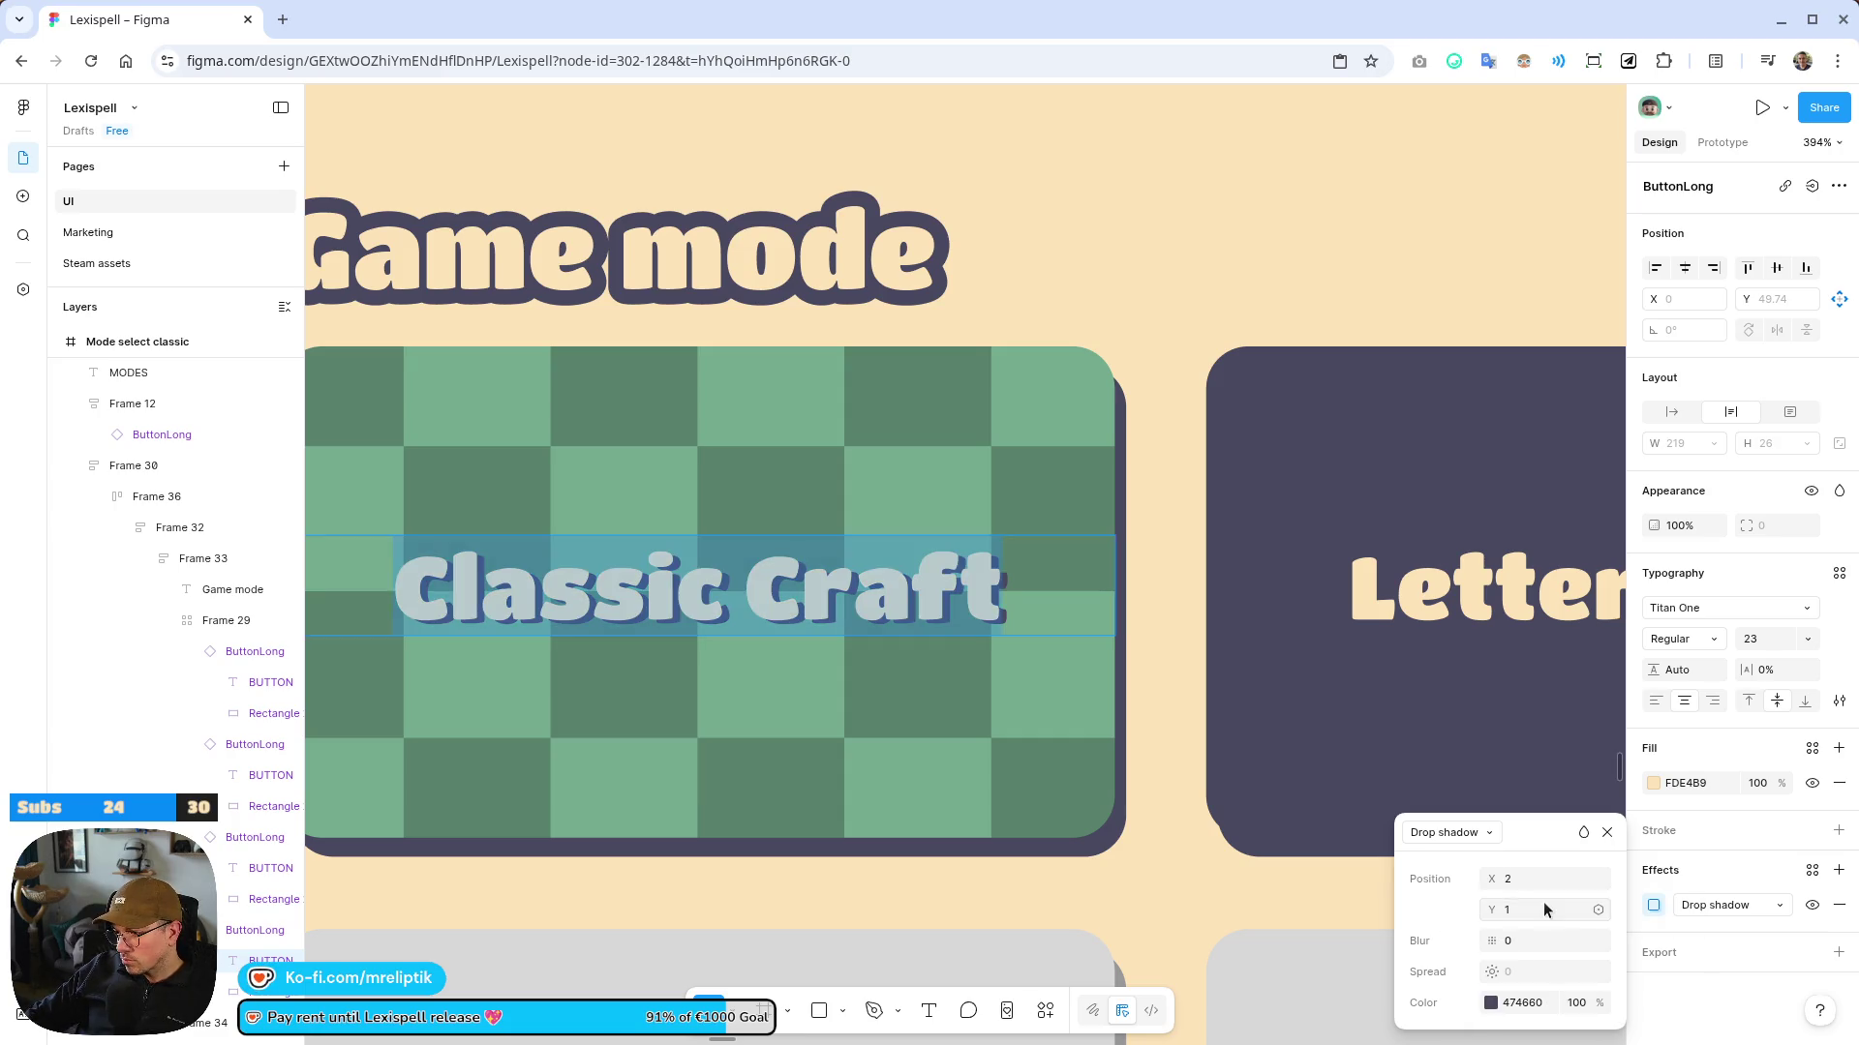
type("2")
key("Return")
left_click(1535, 883)
type("1")
key("Return")
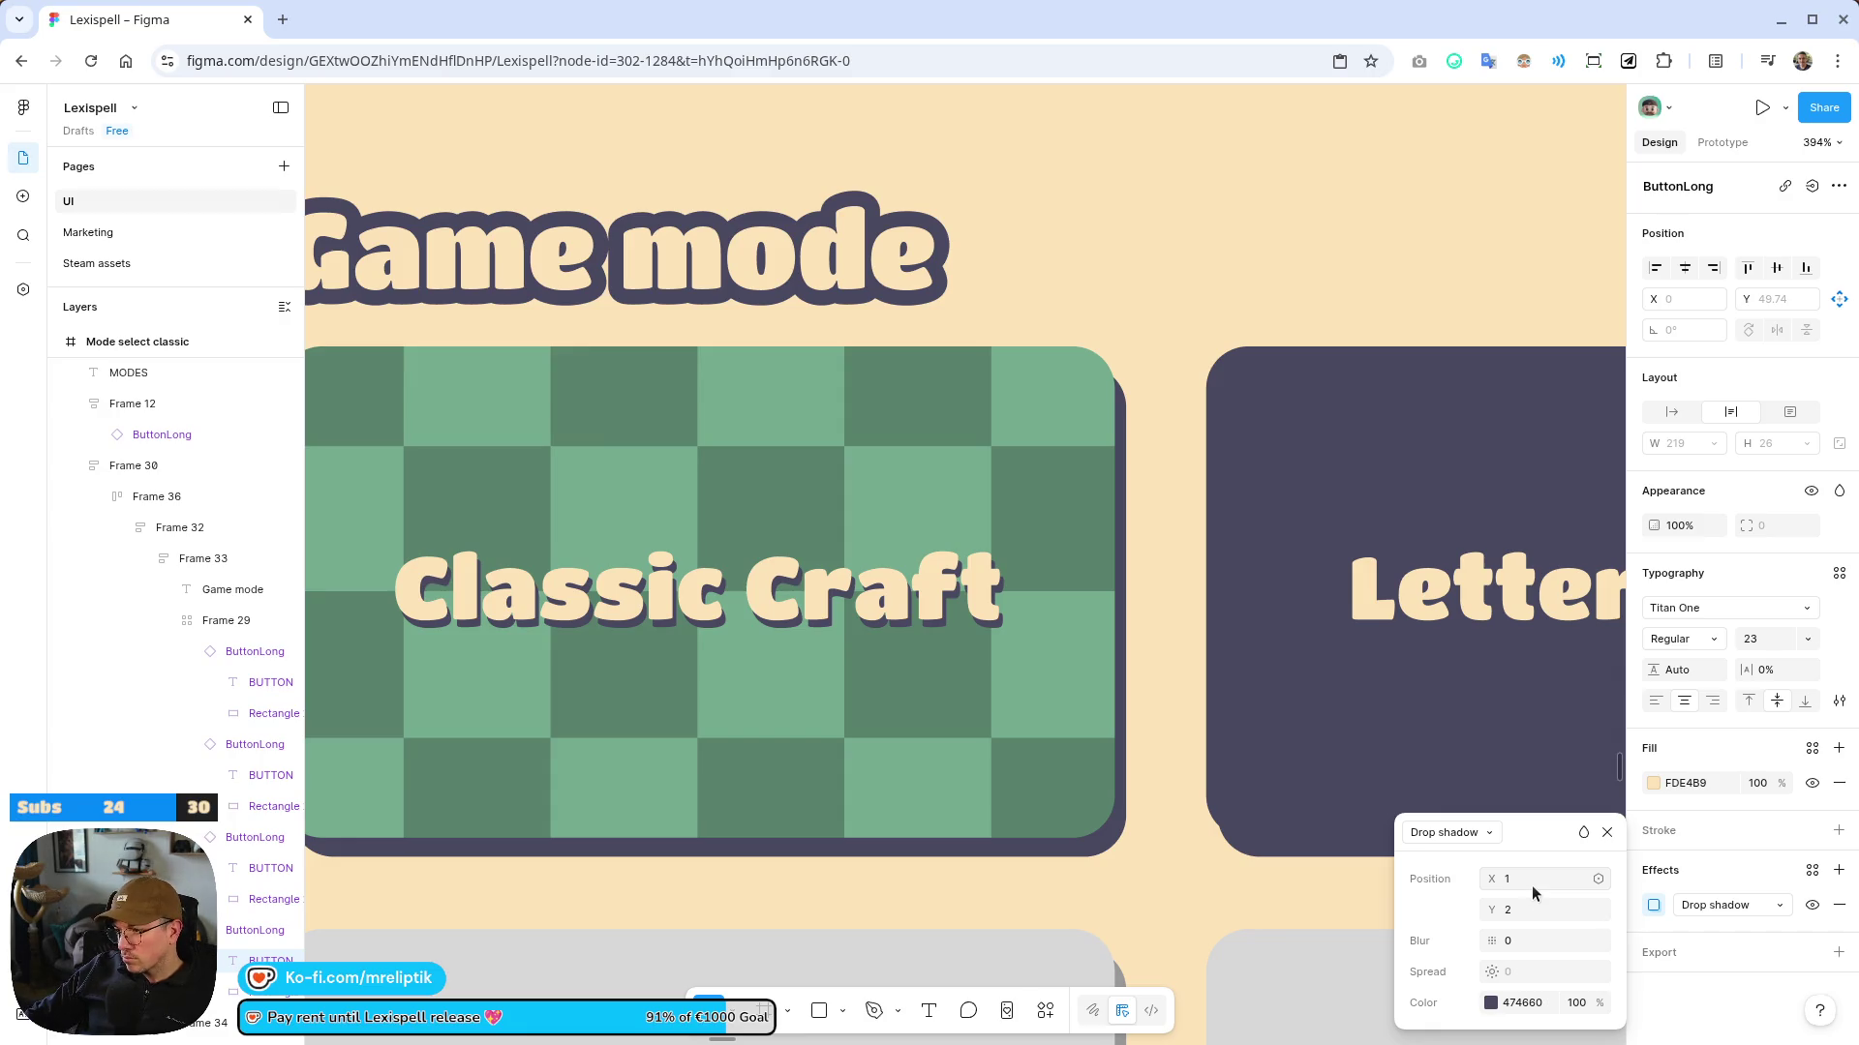
left_click(1535, 910)
left_click(1529, 876)
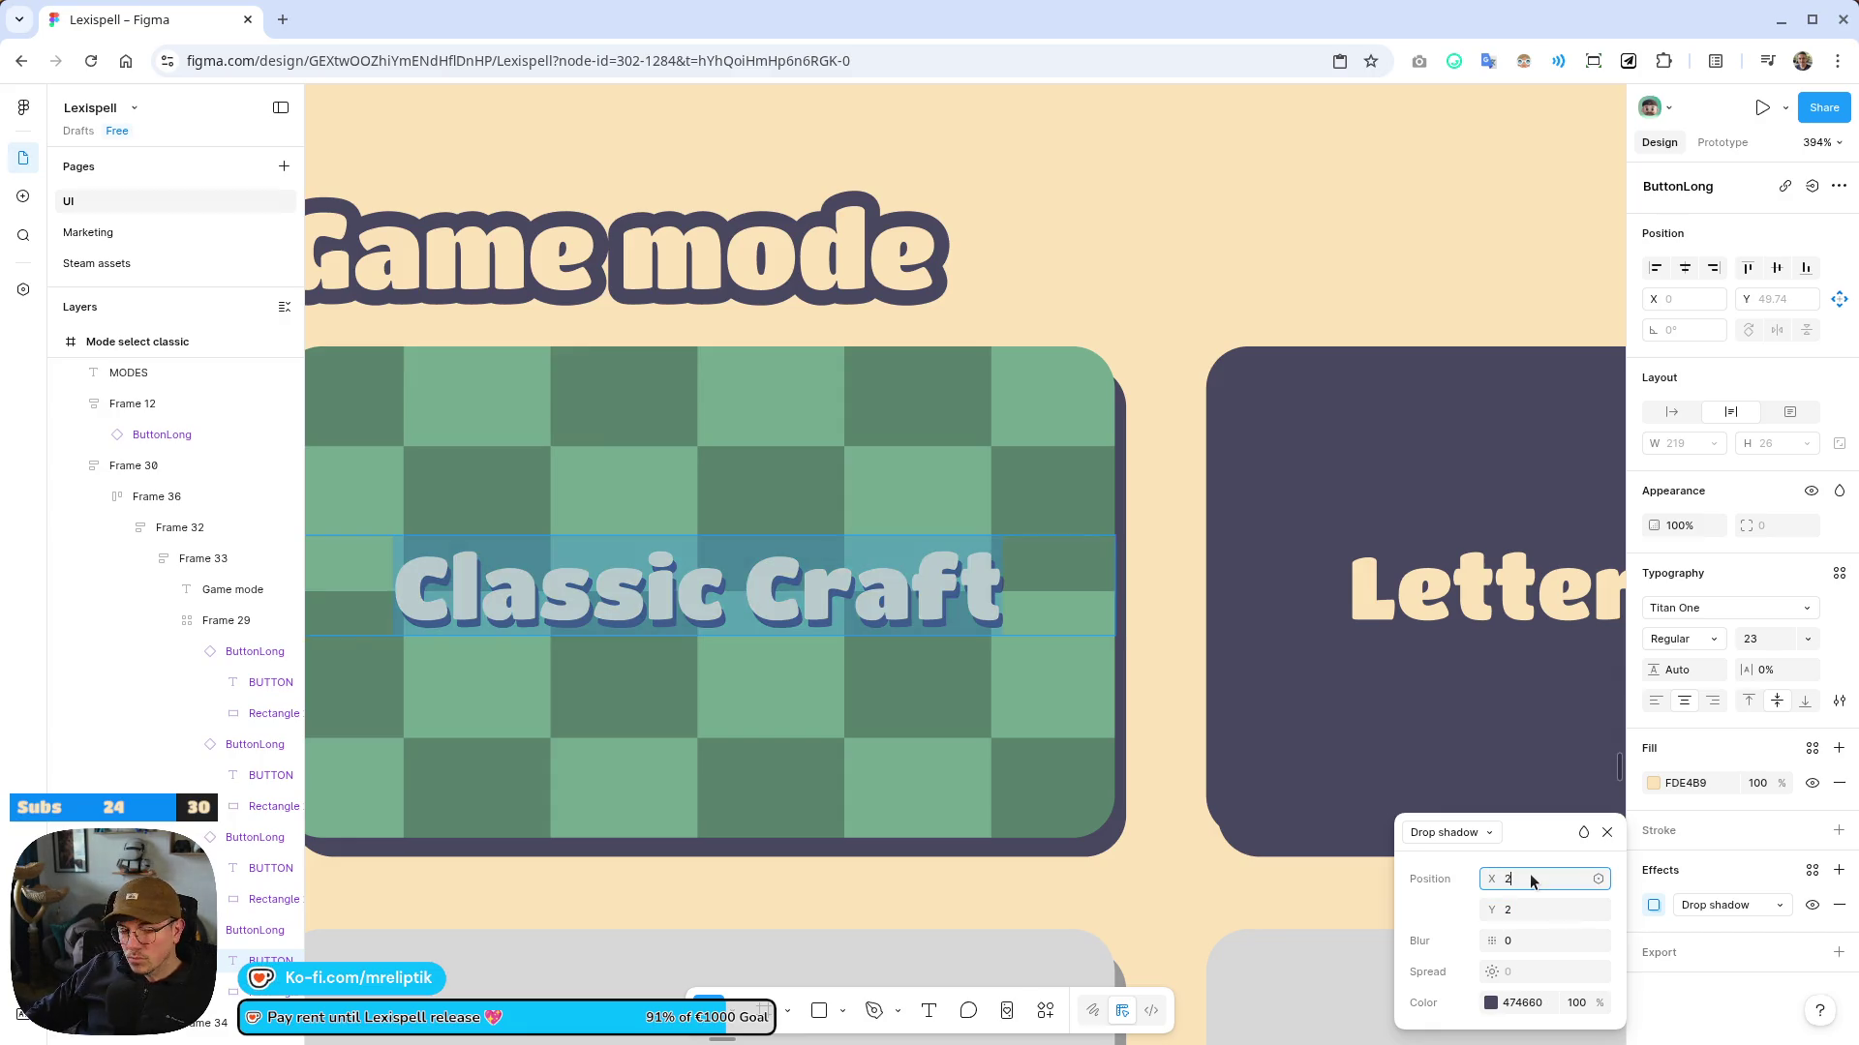
type("2")
key("Return")
Step: Deselect the label and zoom out to view the MODES frames beside the NEW RUN screenshot
scroll(620, 581, "down", 3)
scroll(677, 191, "down", 3)
key("Escape")
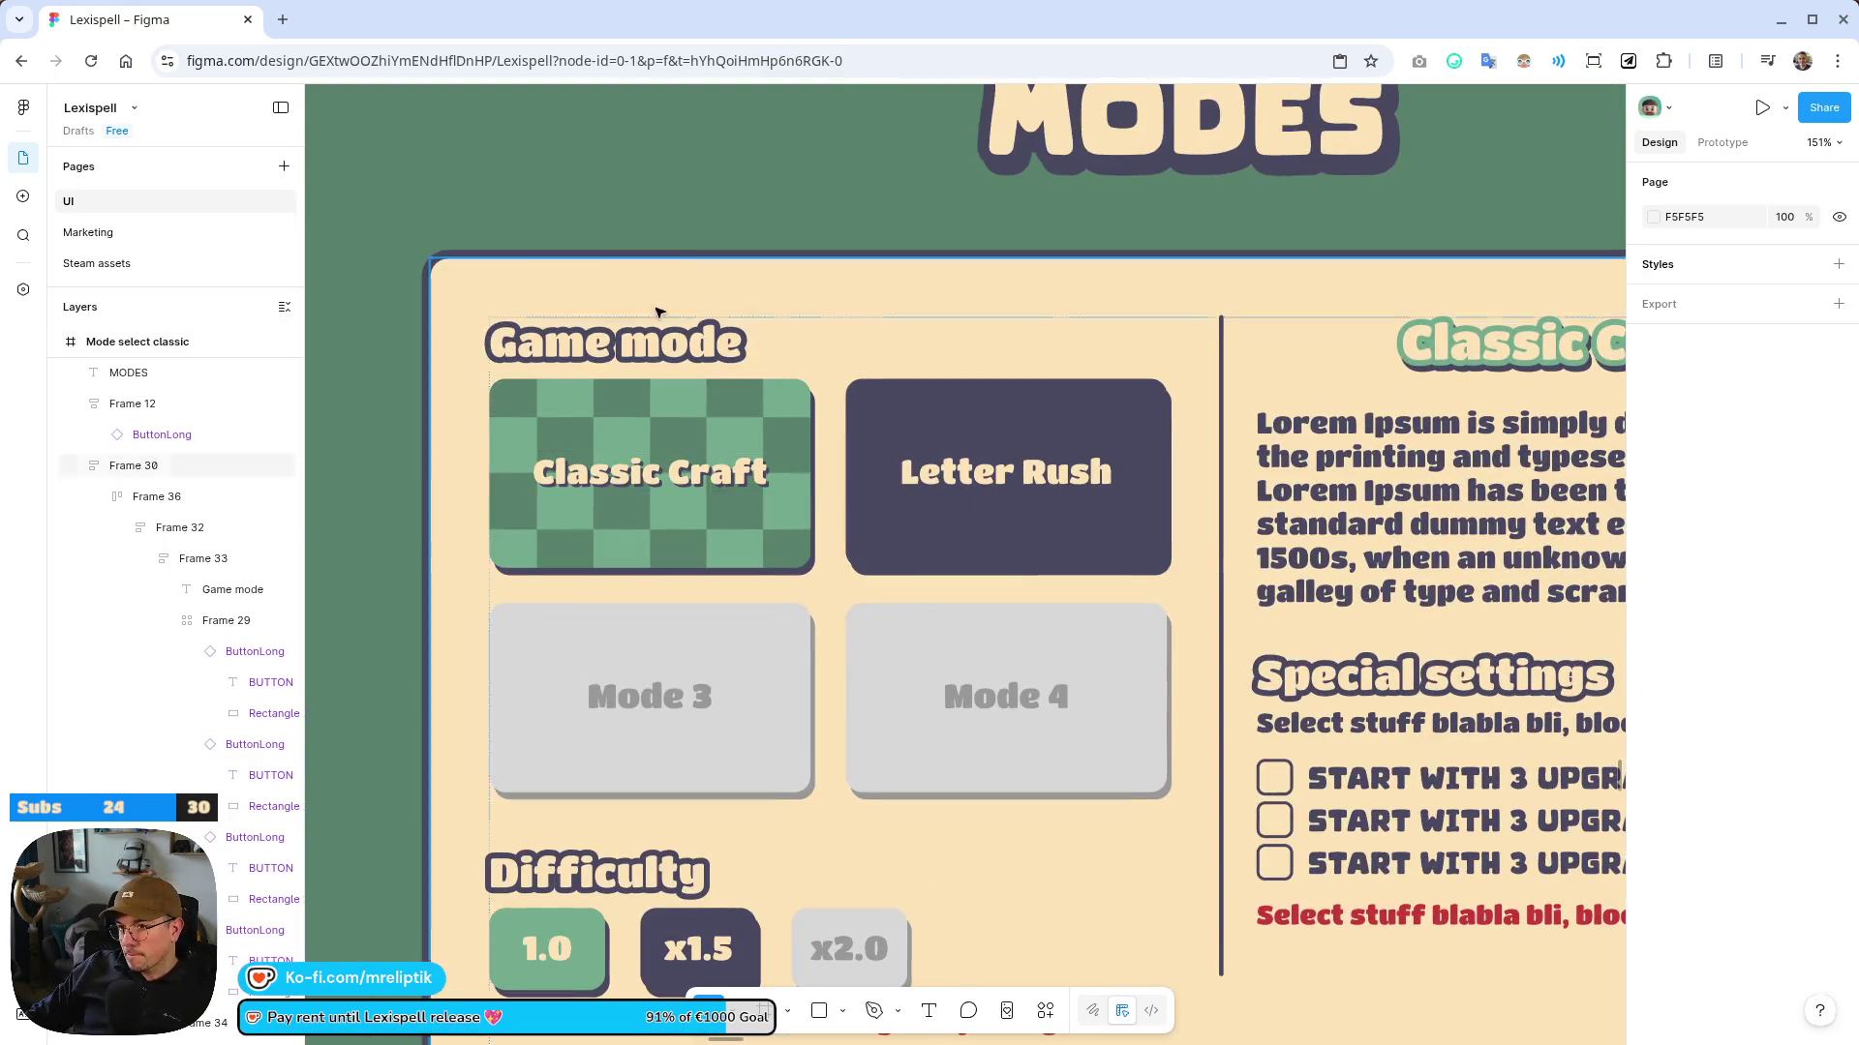
scroll(639, 455, "down", 2)
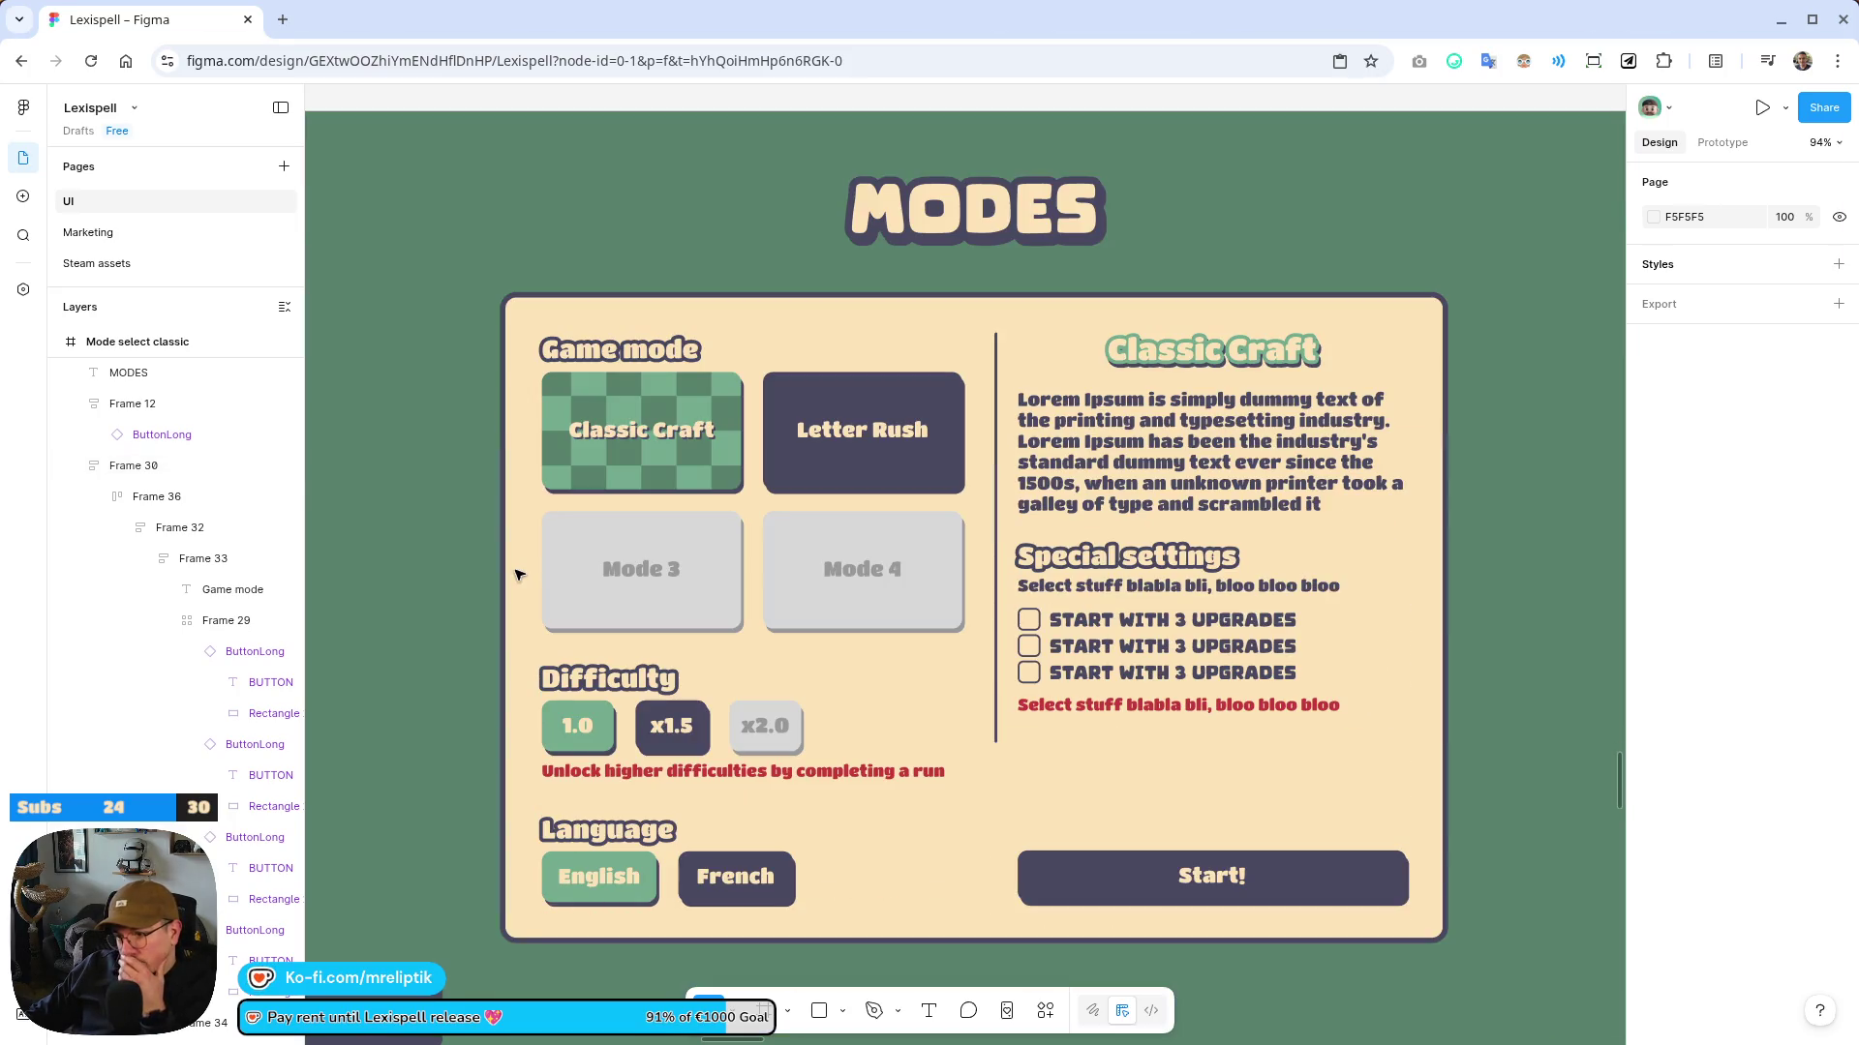
scroll(531, 552, "down", 5)
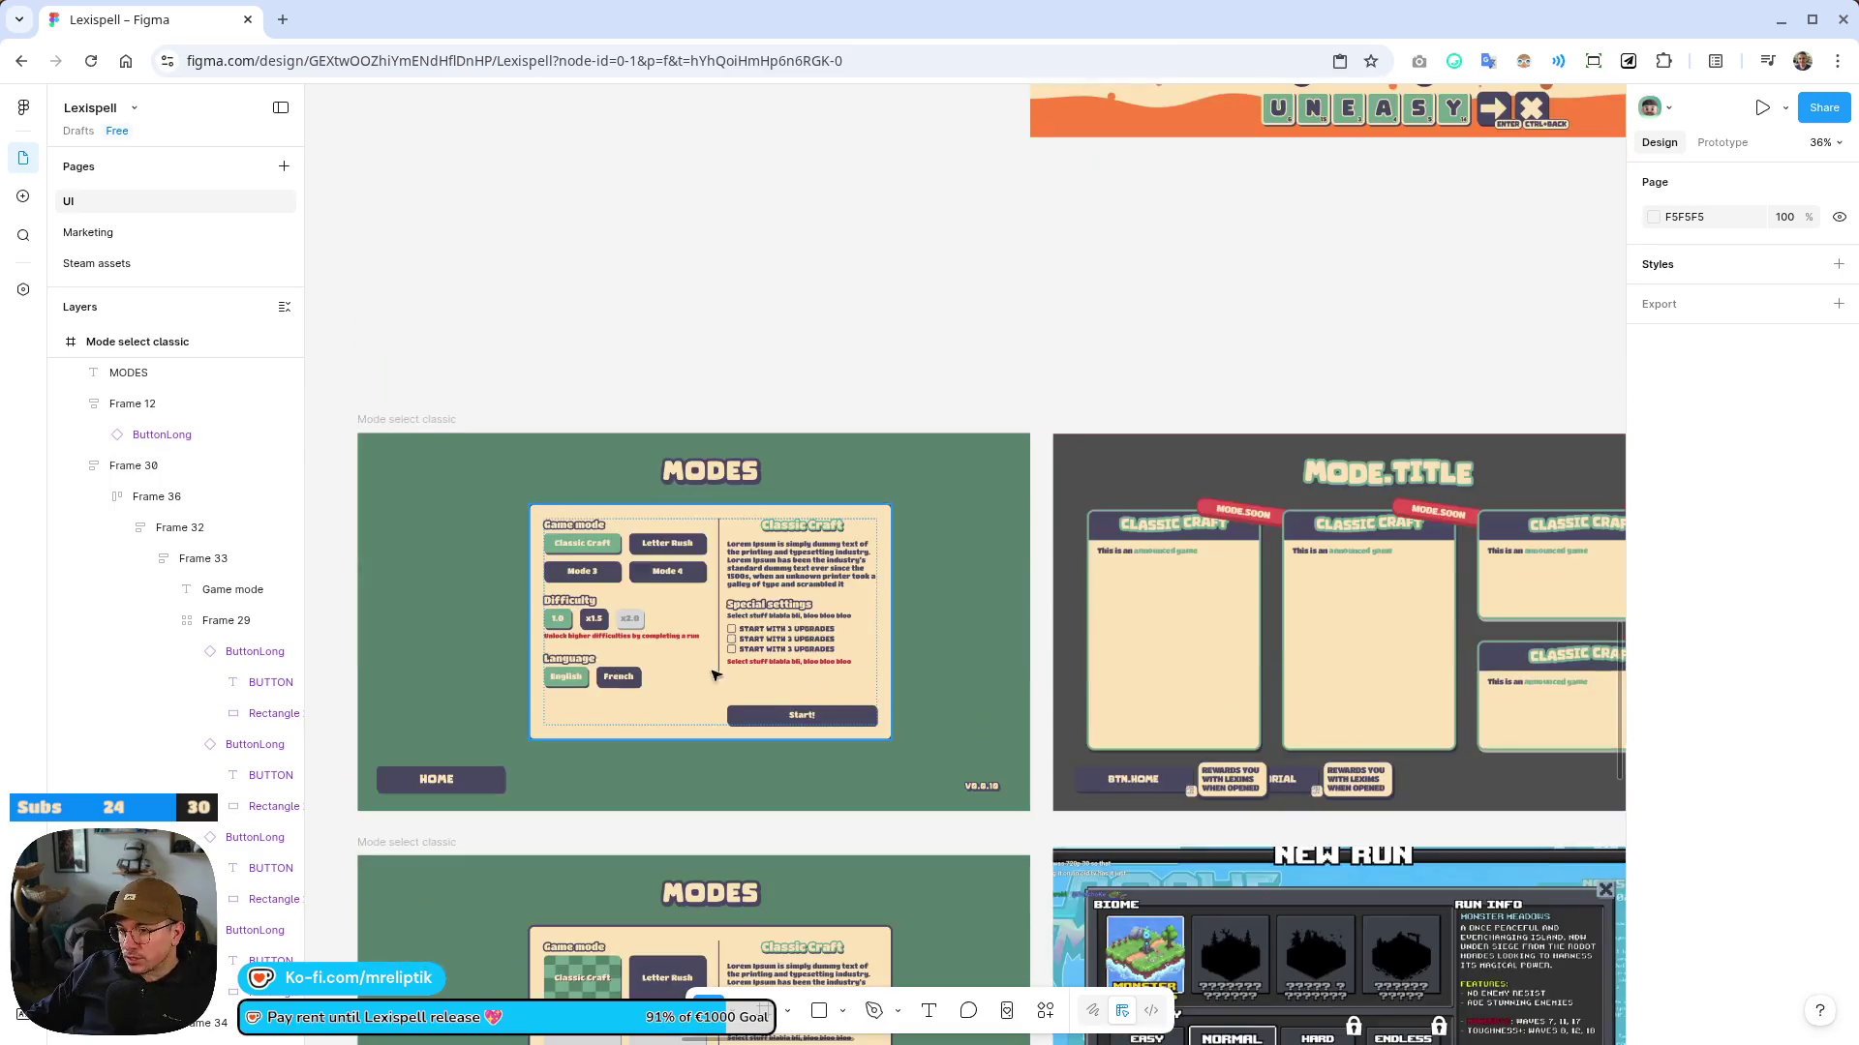
scroll(721, 676, "down", 6)
scroll(699, 568, "up", 3)
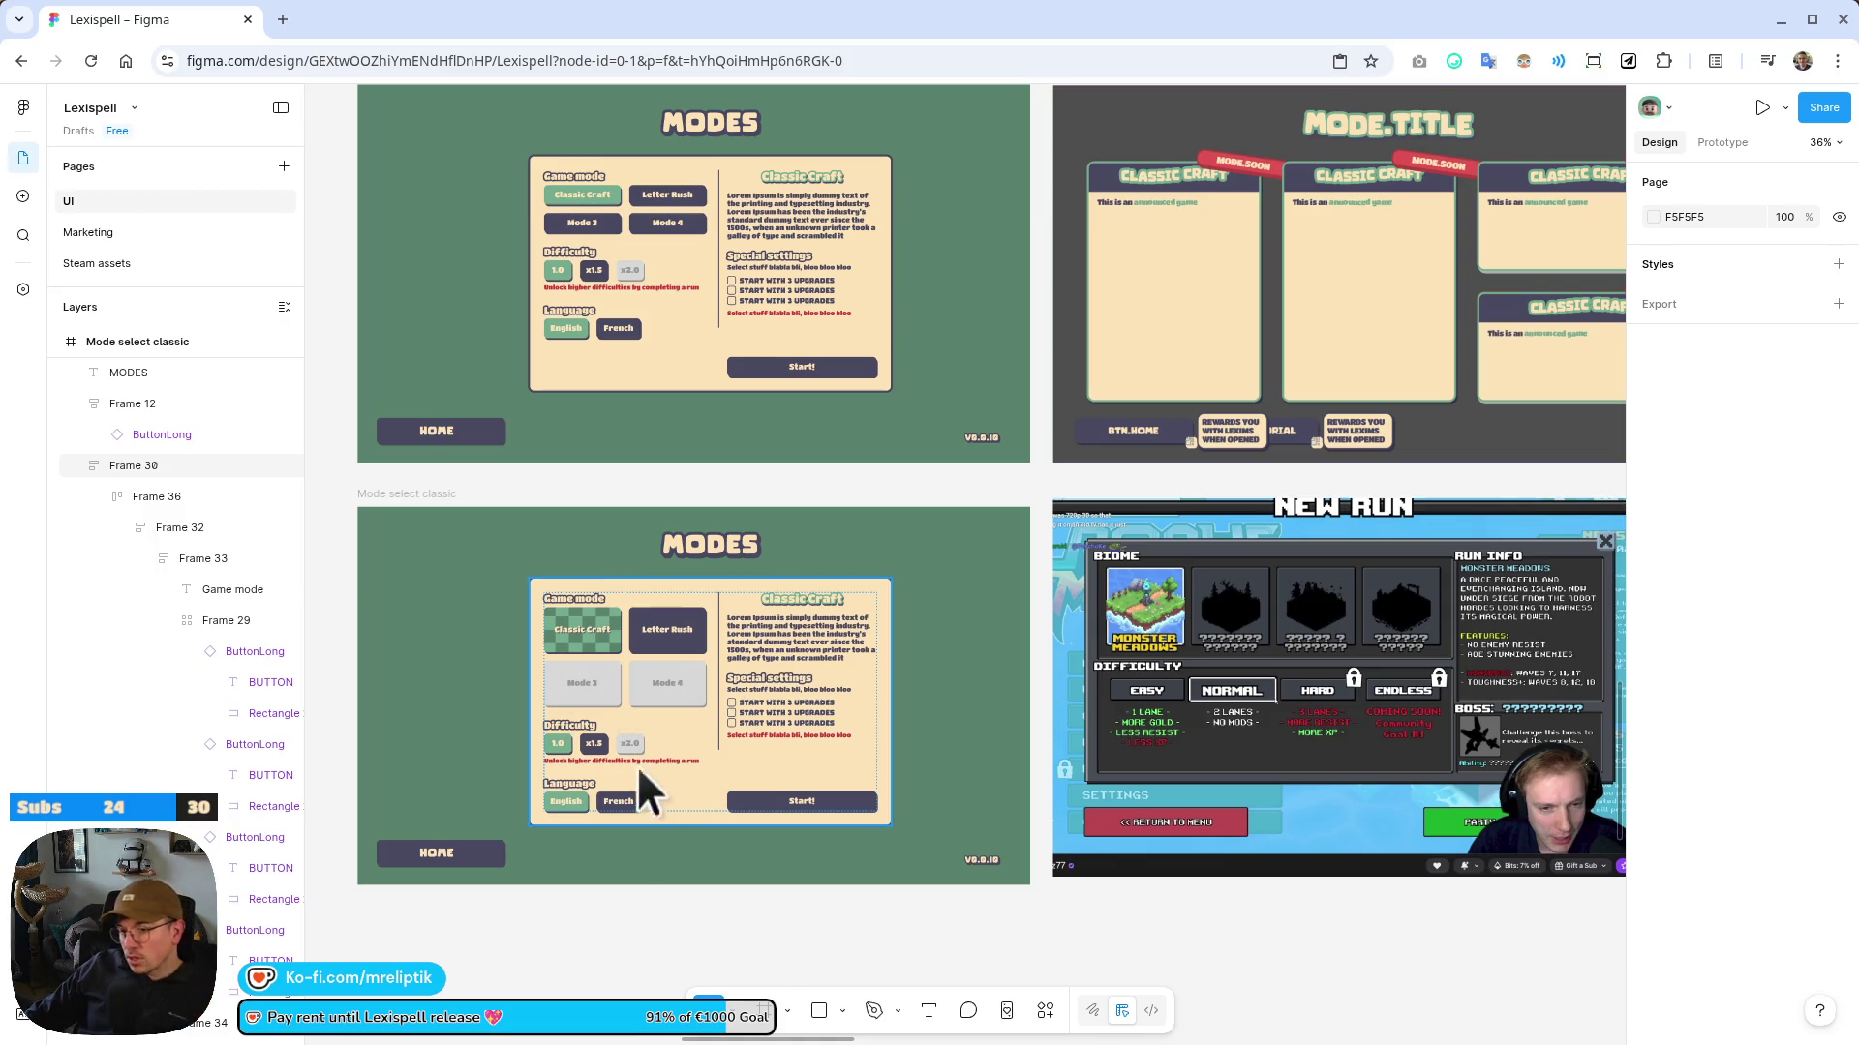
scroll(583, 750, "up", 10)
Step: Make the 1.0, x1.5 and x2.0 difficulty buttons shorter
left_click(571, 743)
scroll(571, 742, "down", 1)
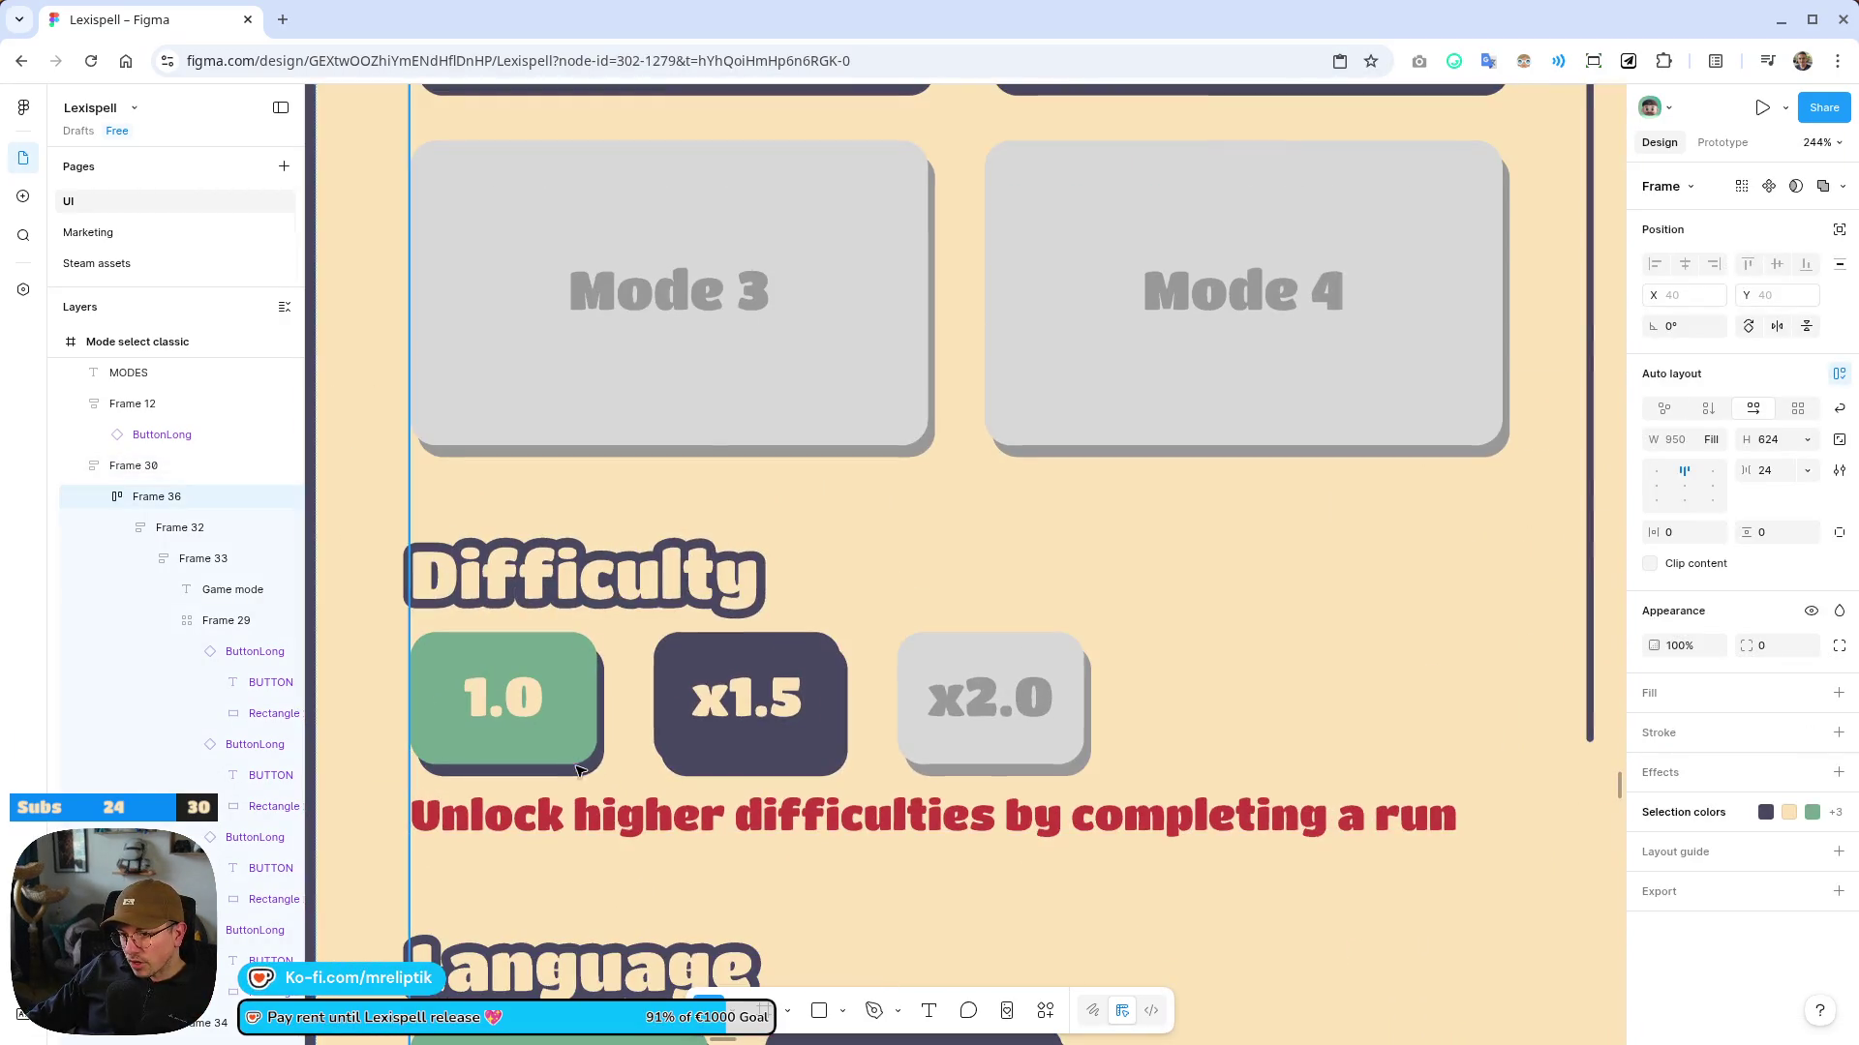
left_click(571, 745)
key("Tab")
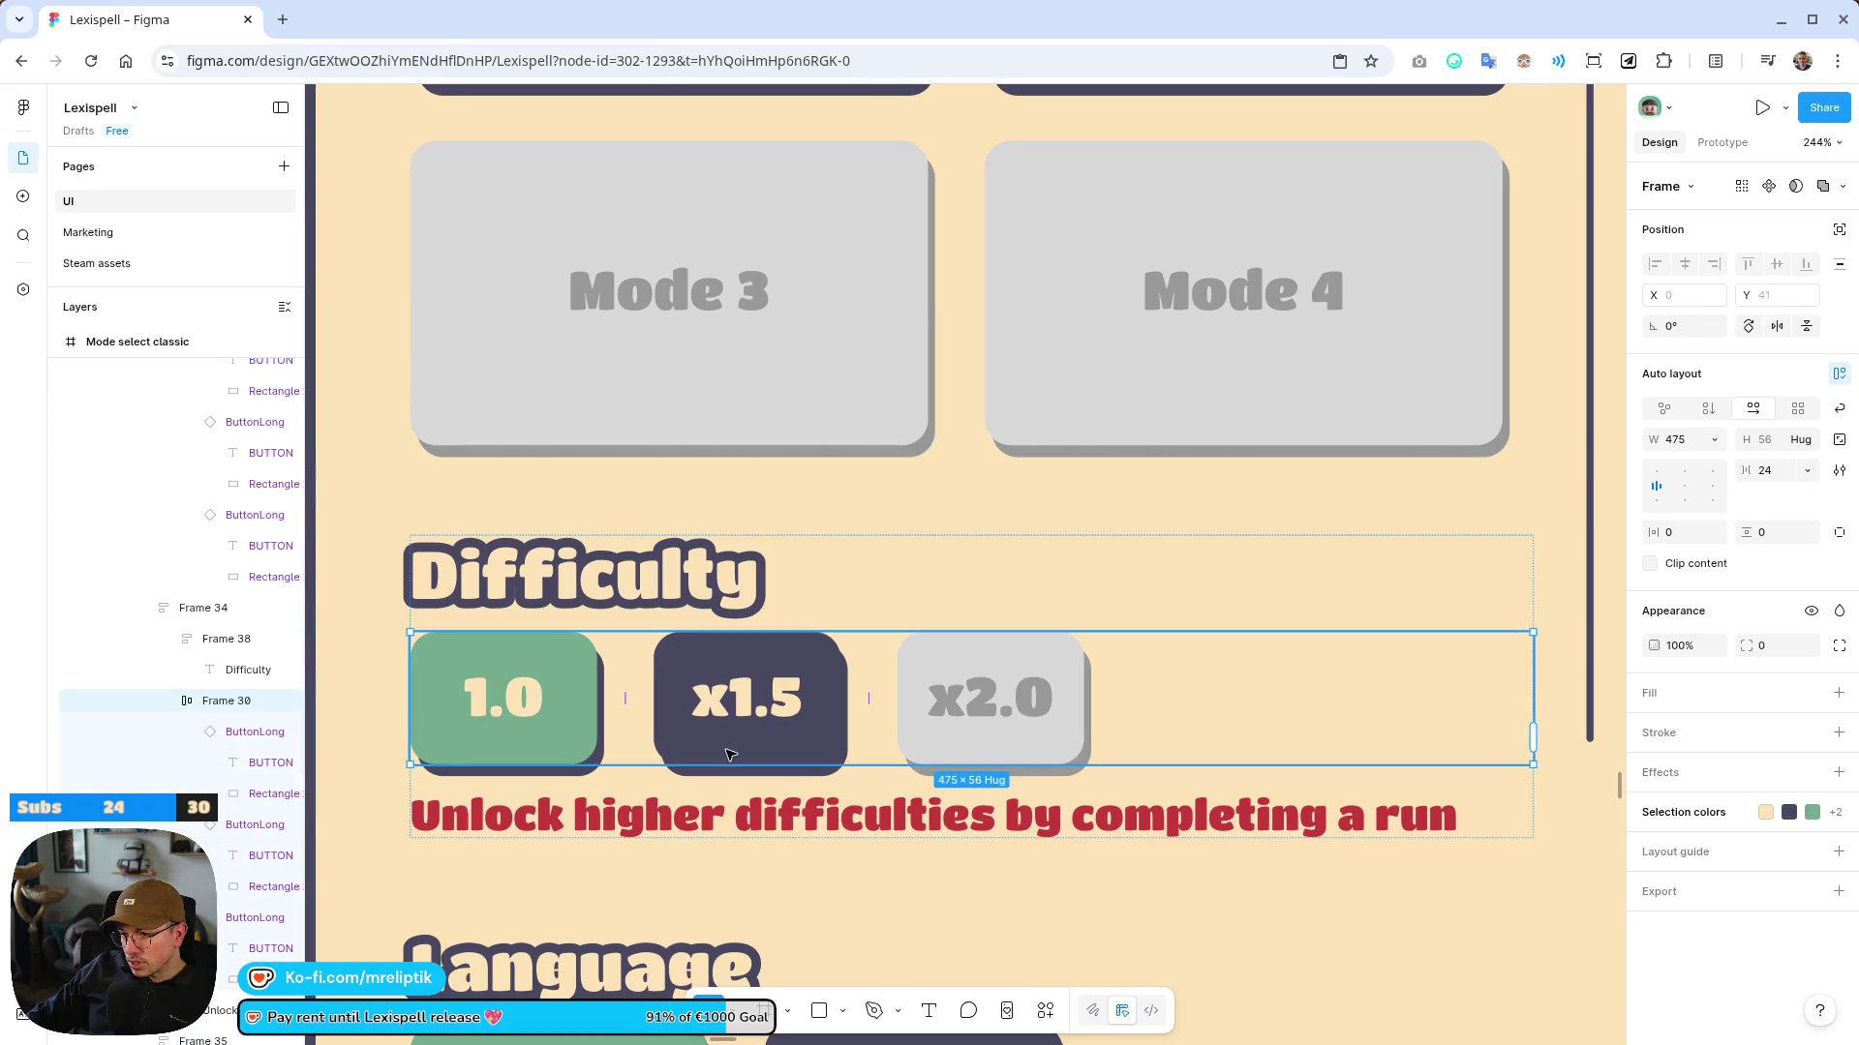
left_click(571, 762, "shift")
left_click(947, 748, "shift")
left_click_drag(746, 764, 753, 741)
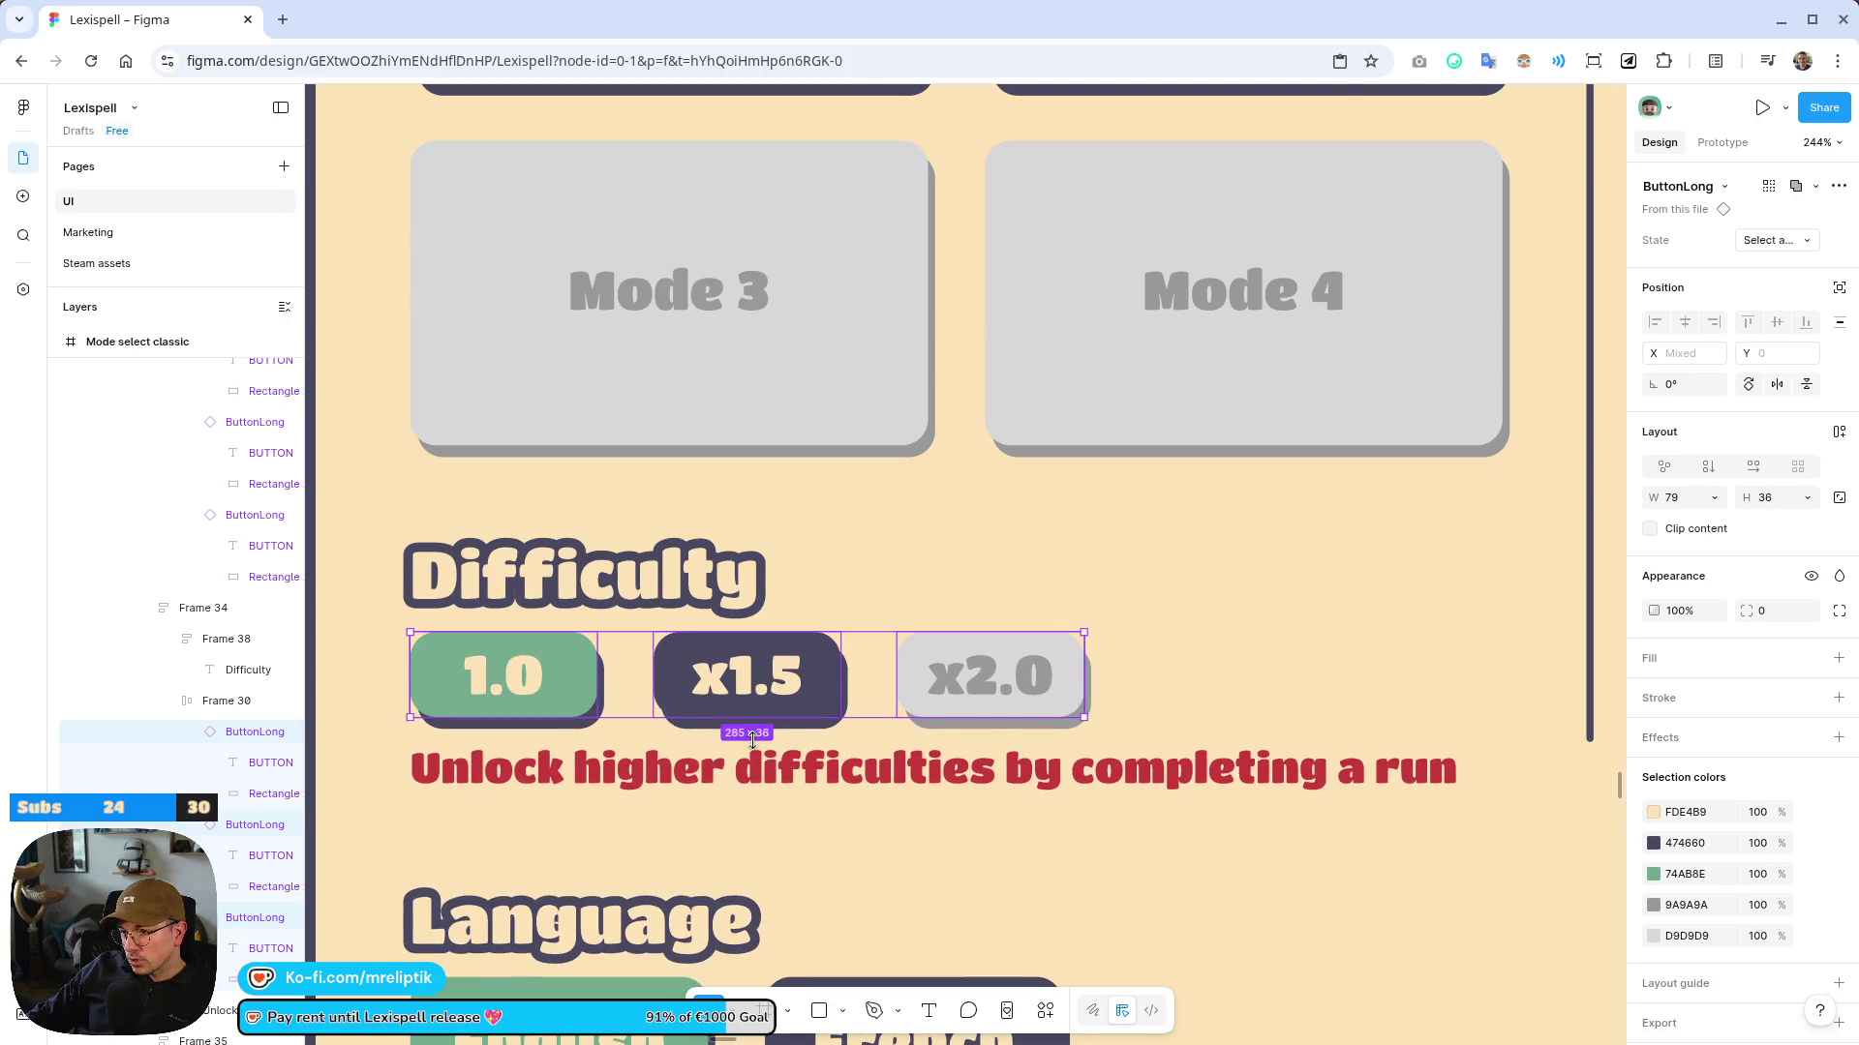
Step: Set a 12 gap between the Game mode, Difficulty and Language sections
key("Escape")
key("shift+1")
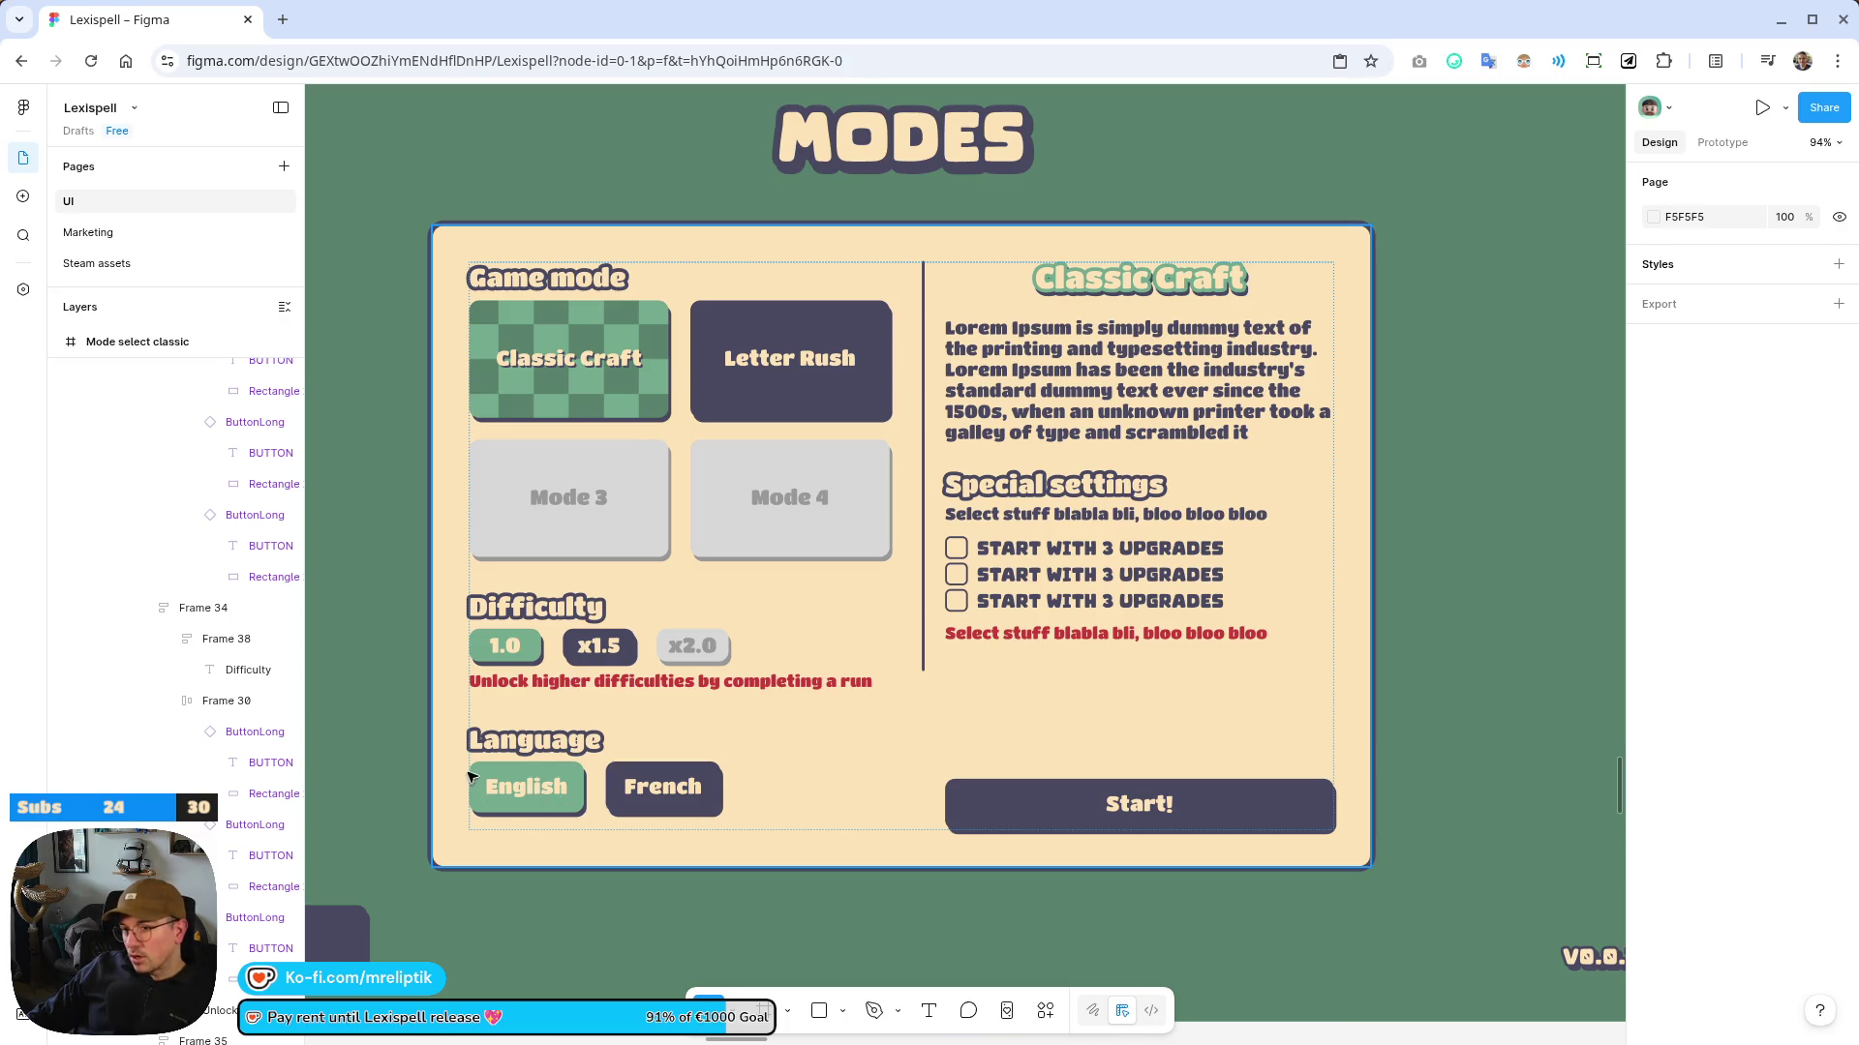
left_click(525, 618)
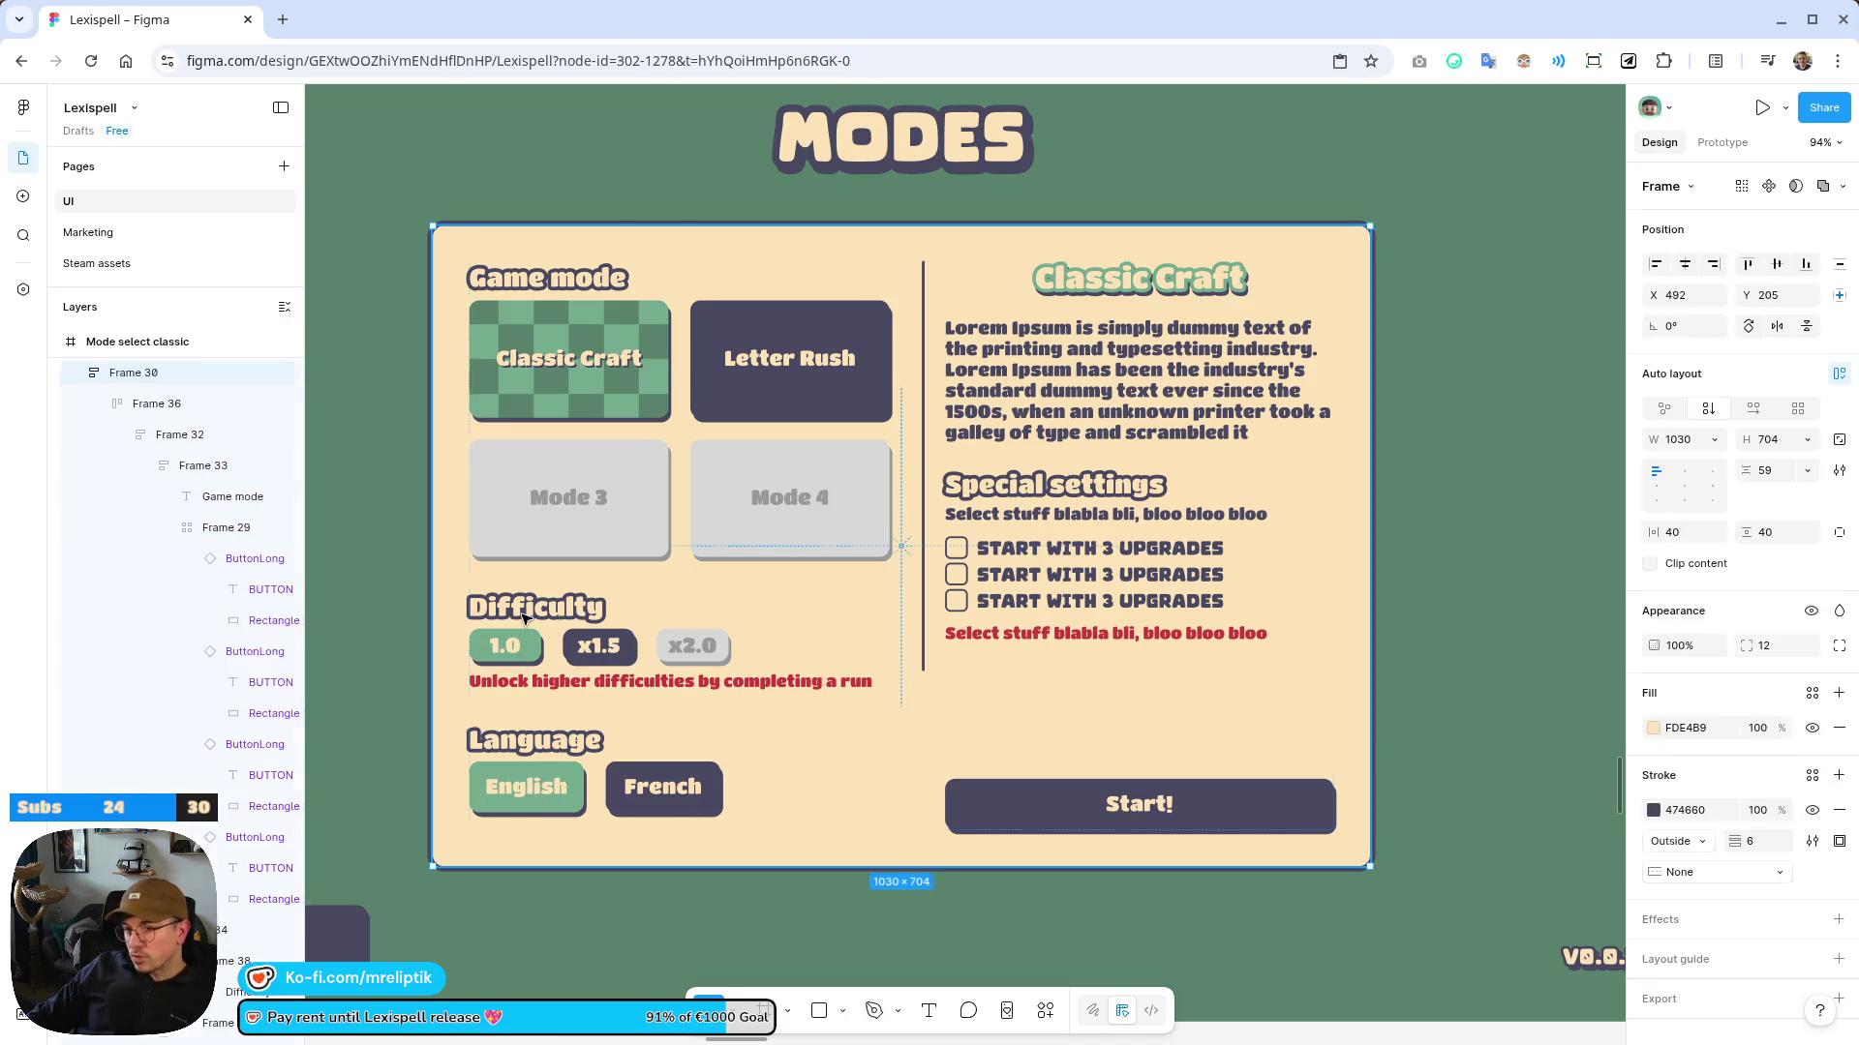
left_click(535, 282)
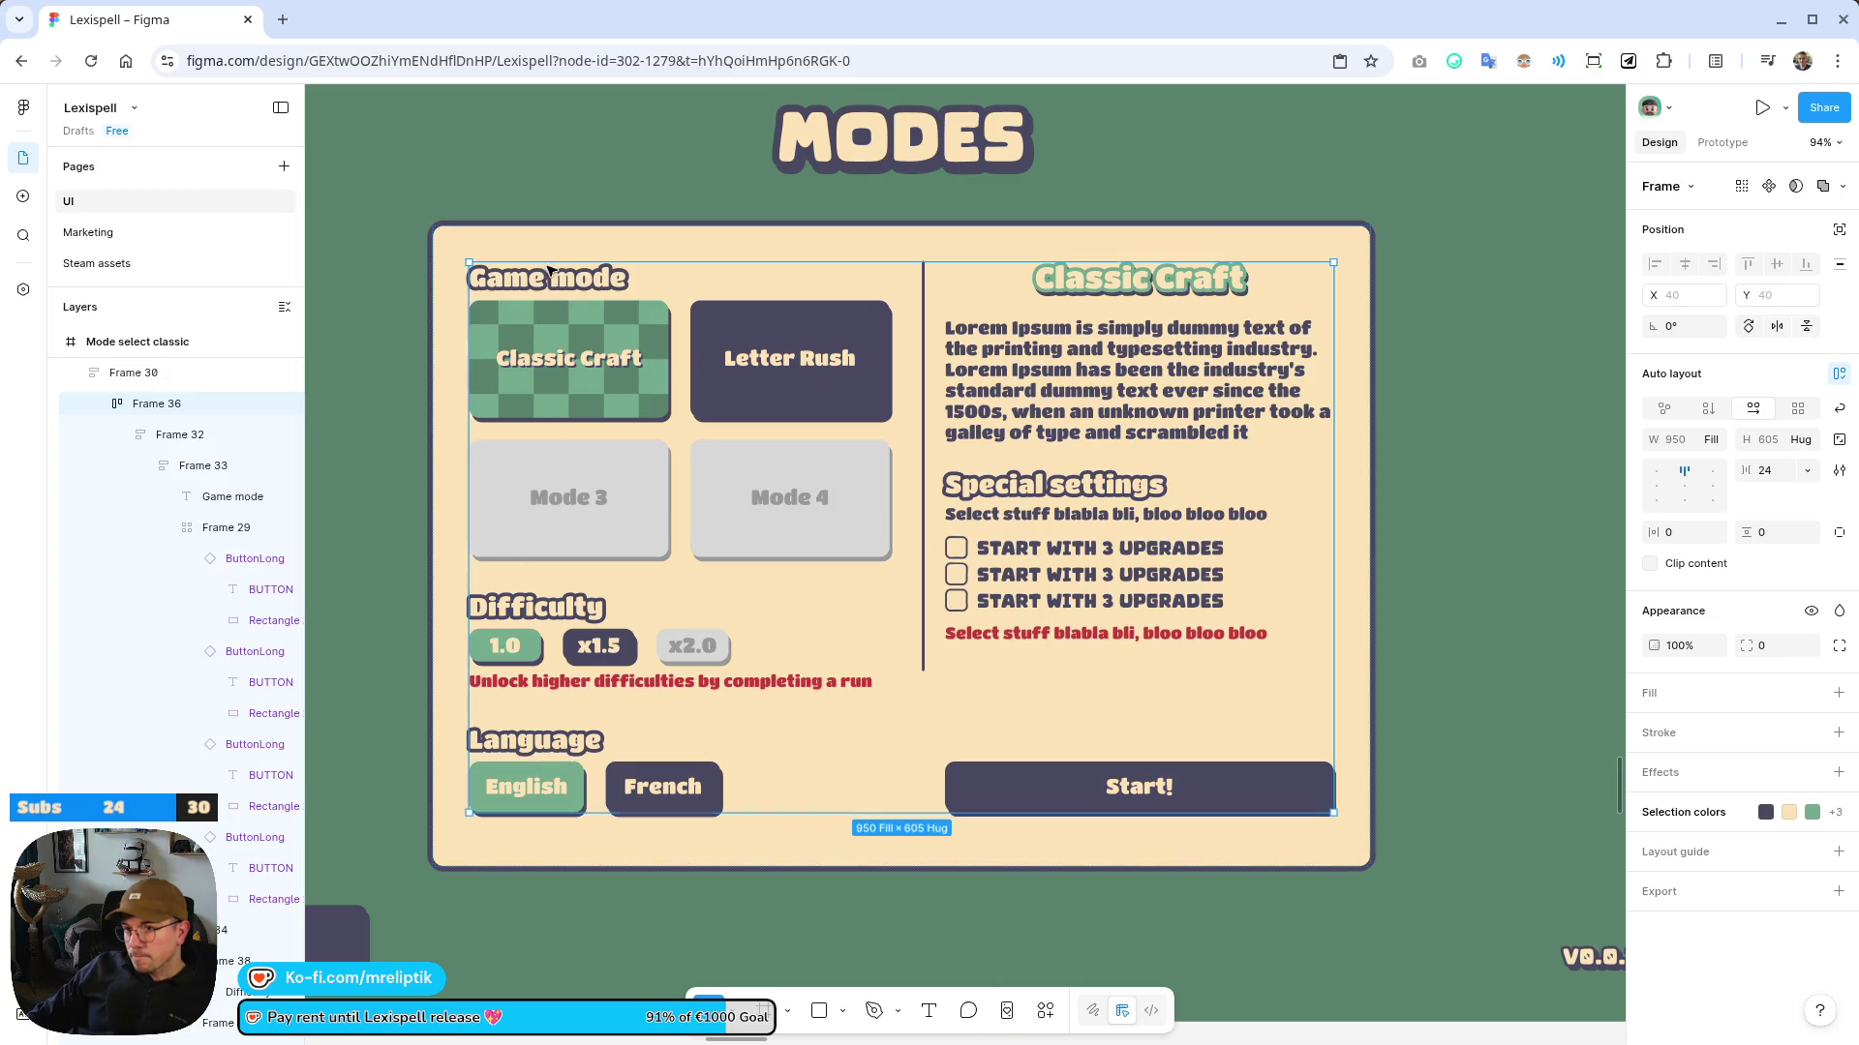
left_click(534, 283)
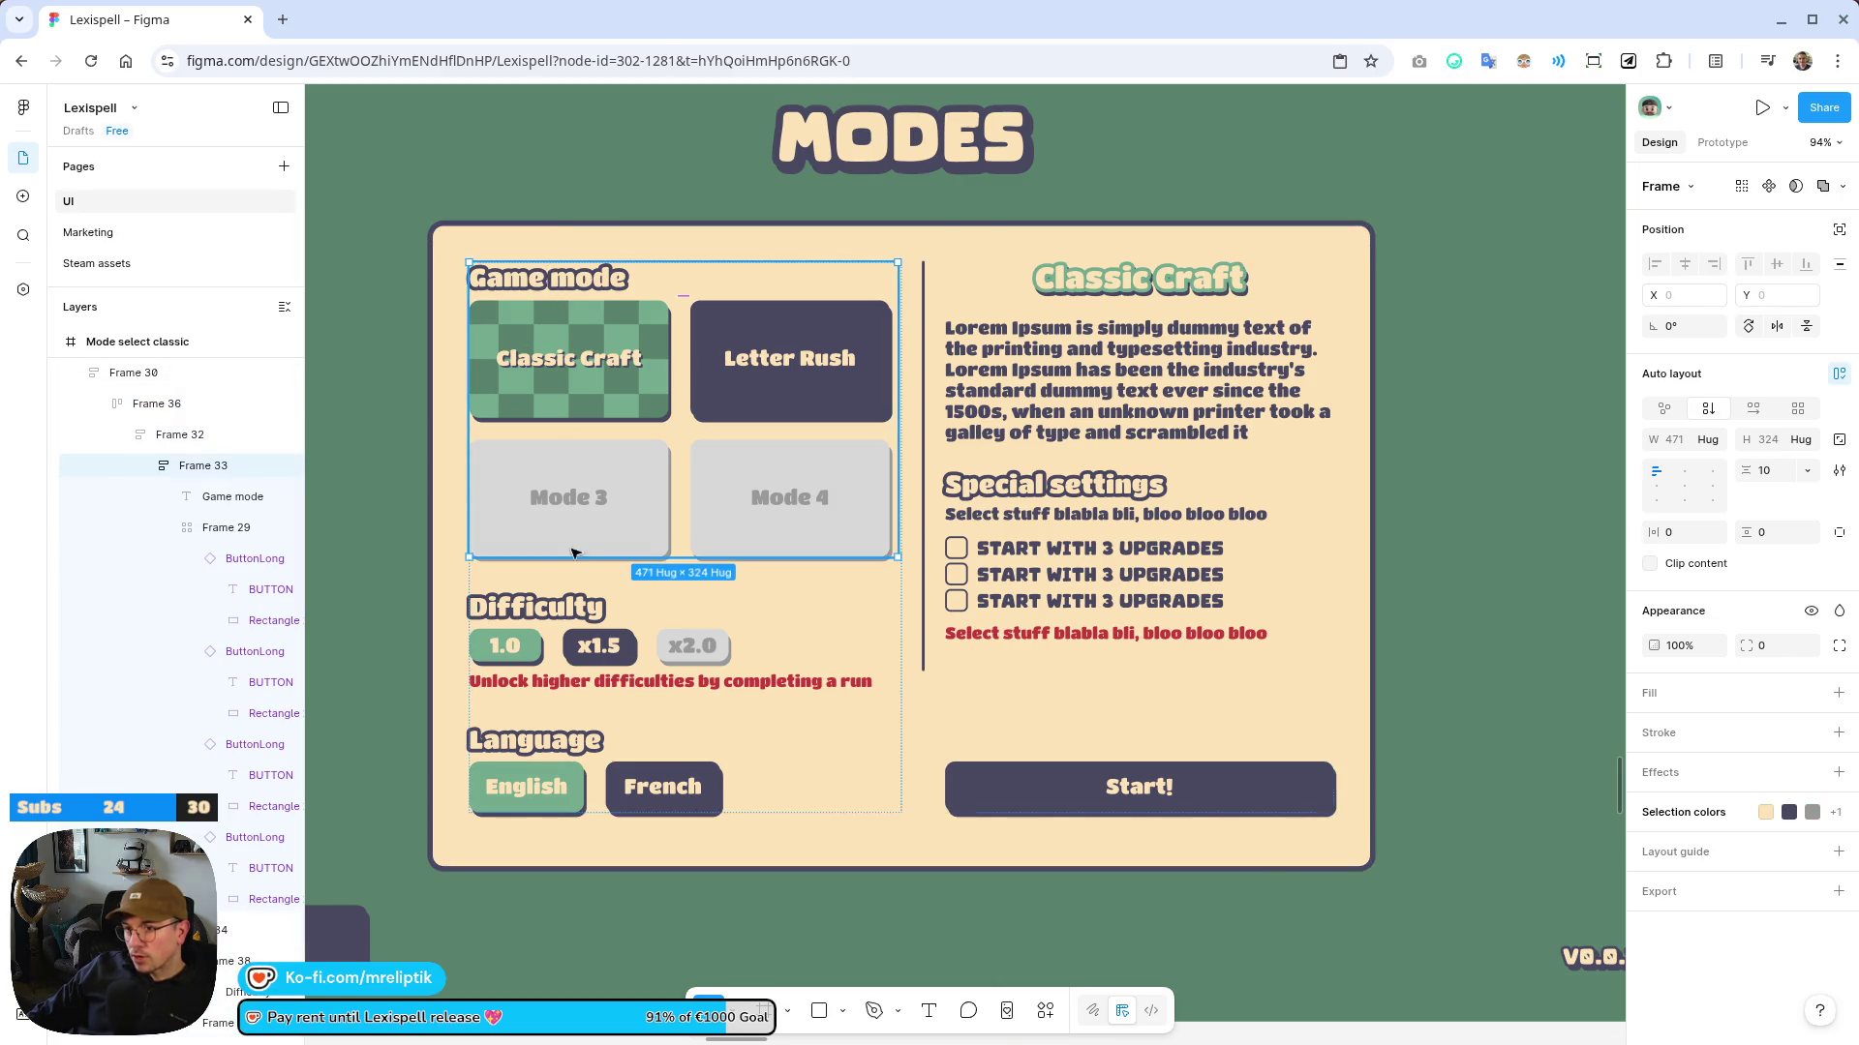
key("Return")
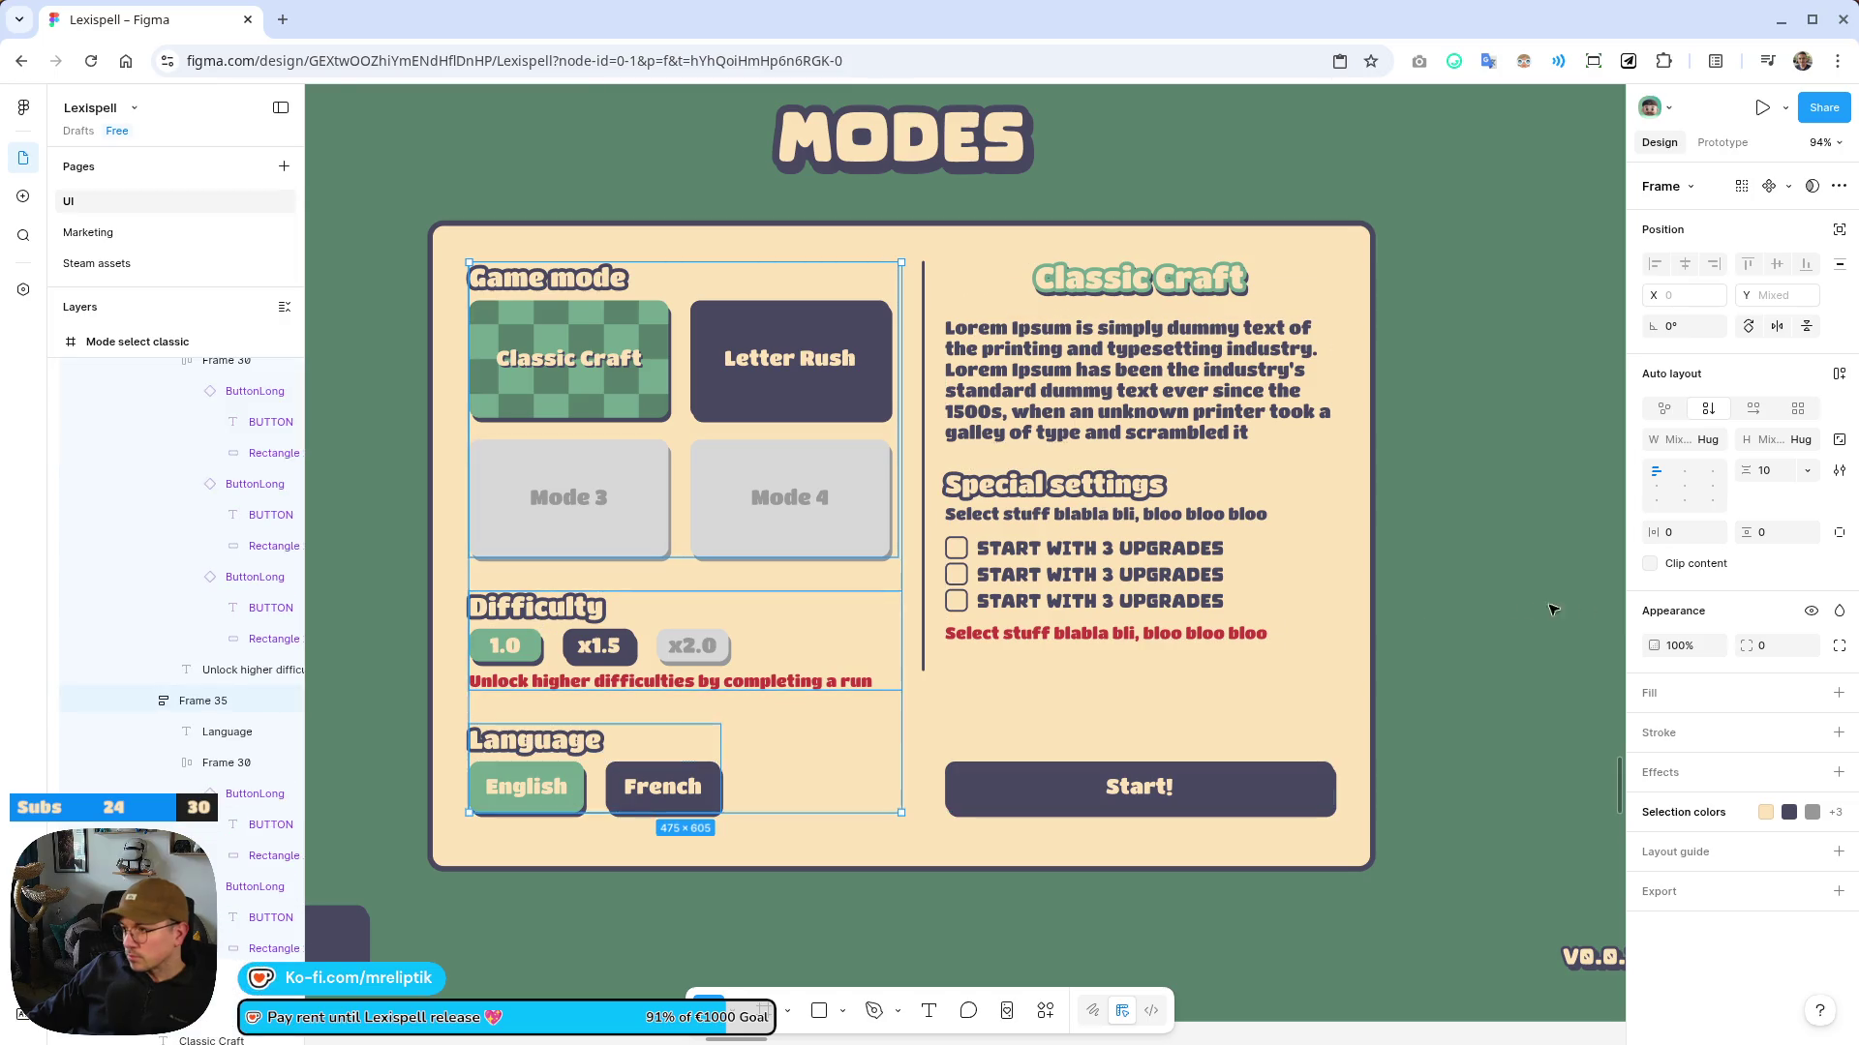
left_click(1773, 474)
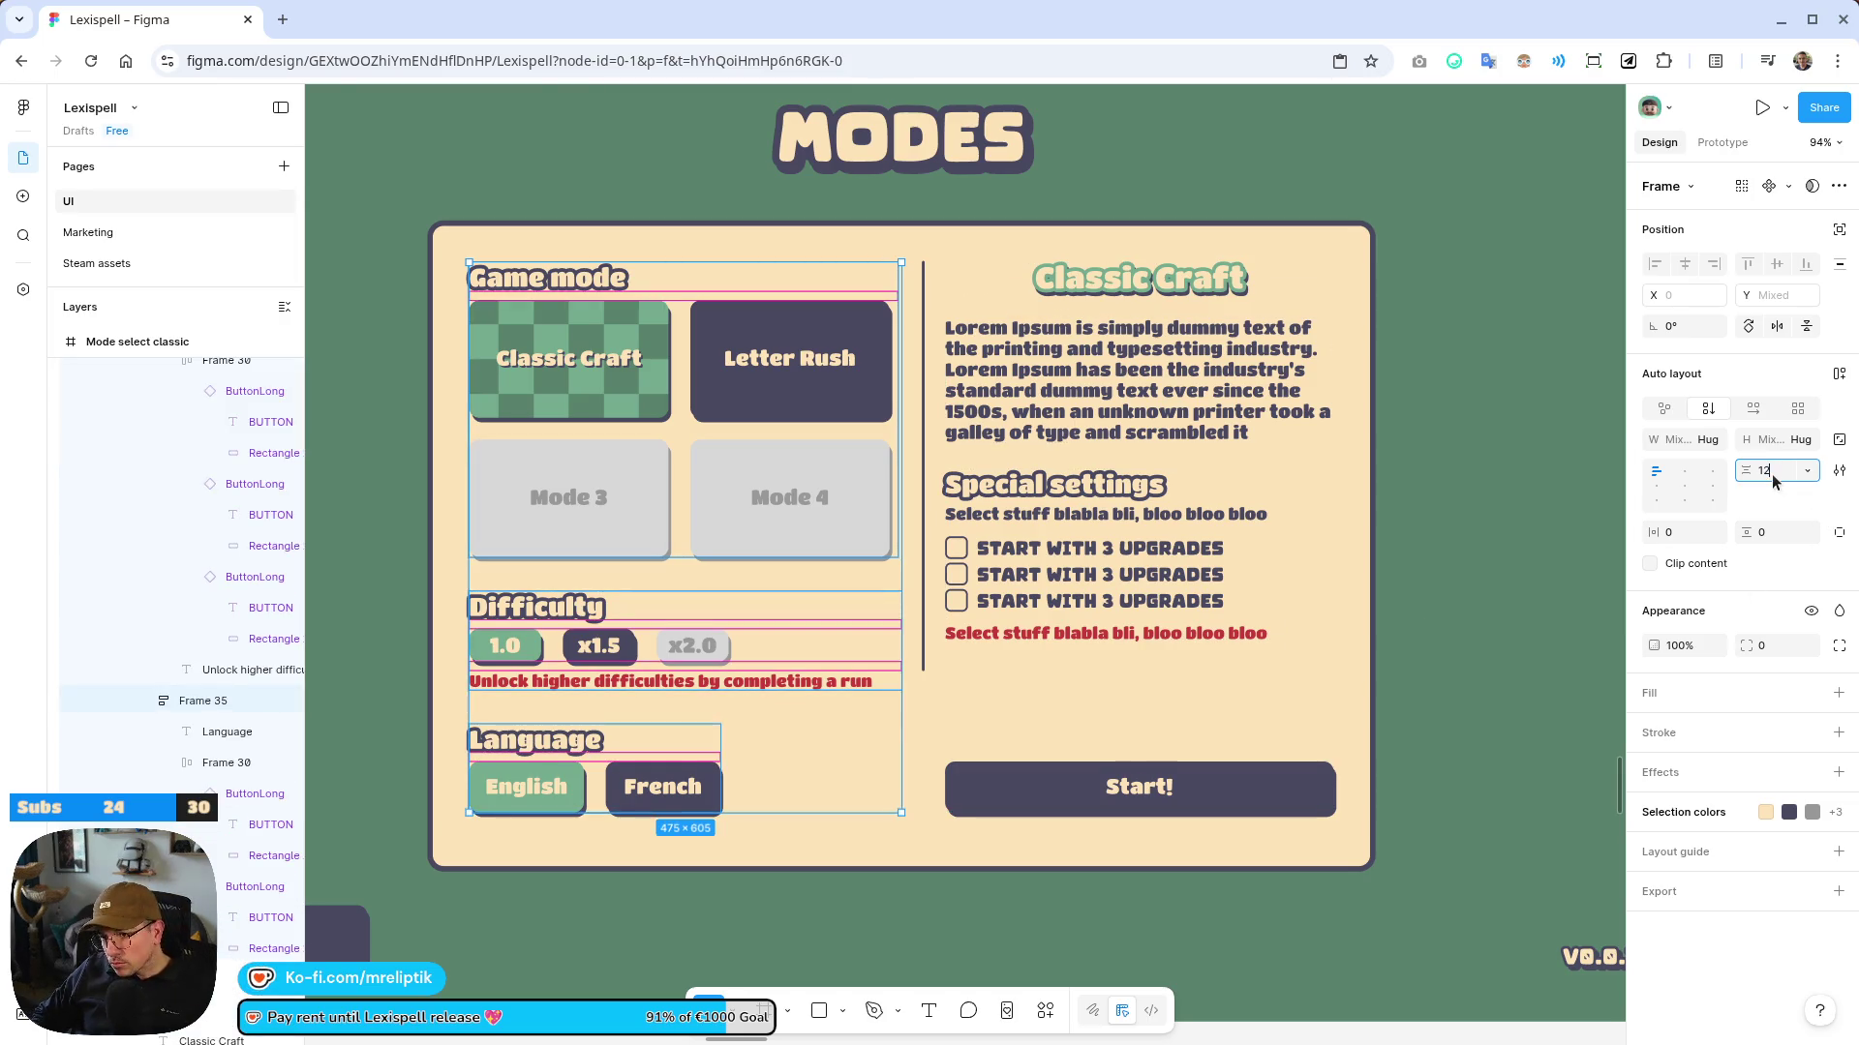
key("Return")
scroll(900, 440, "down", 5)
left_click(785, 834)
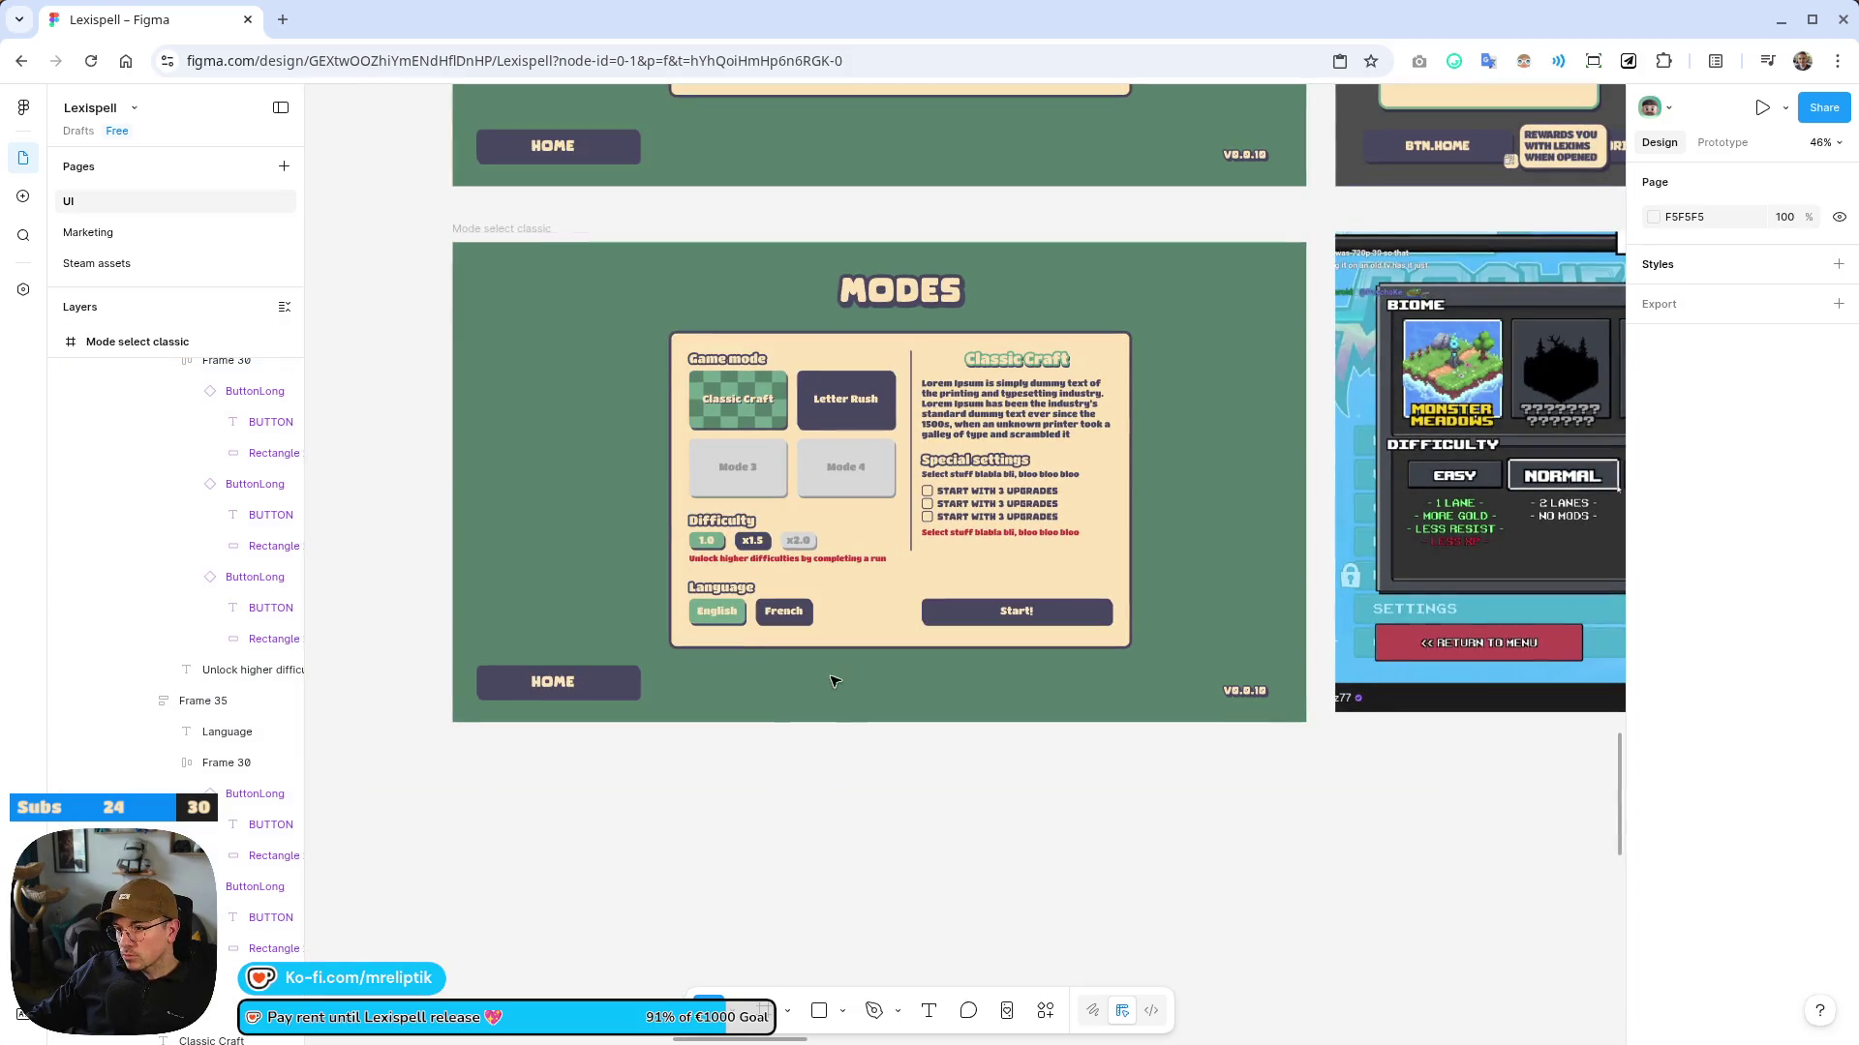
scroll(817, 469, "up", 5)
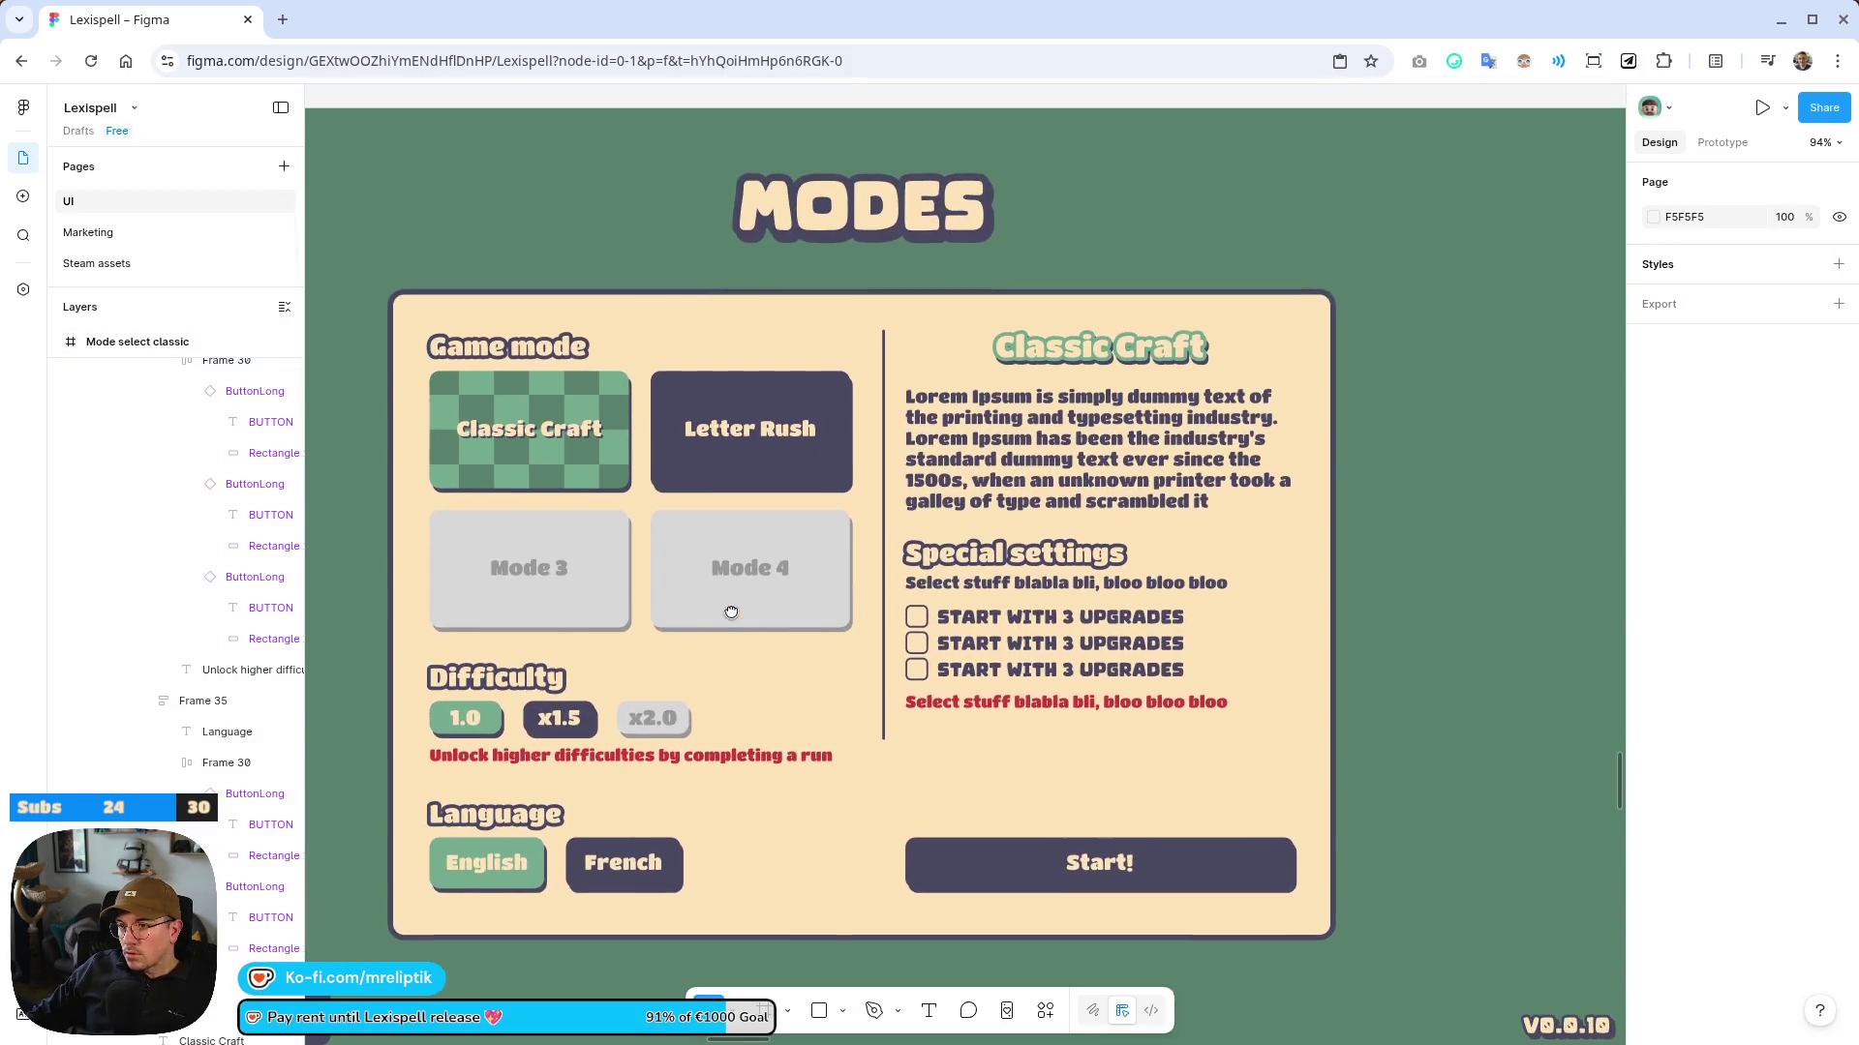
left_click(811, 579)
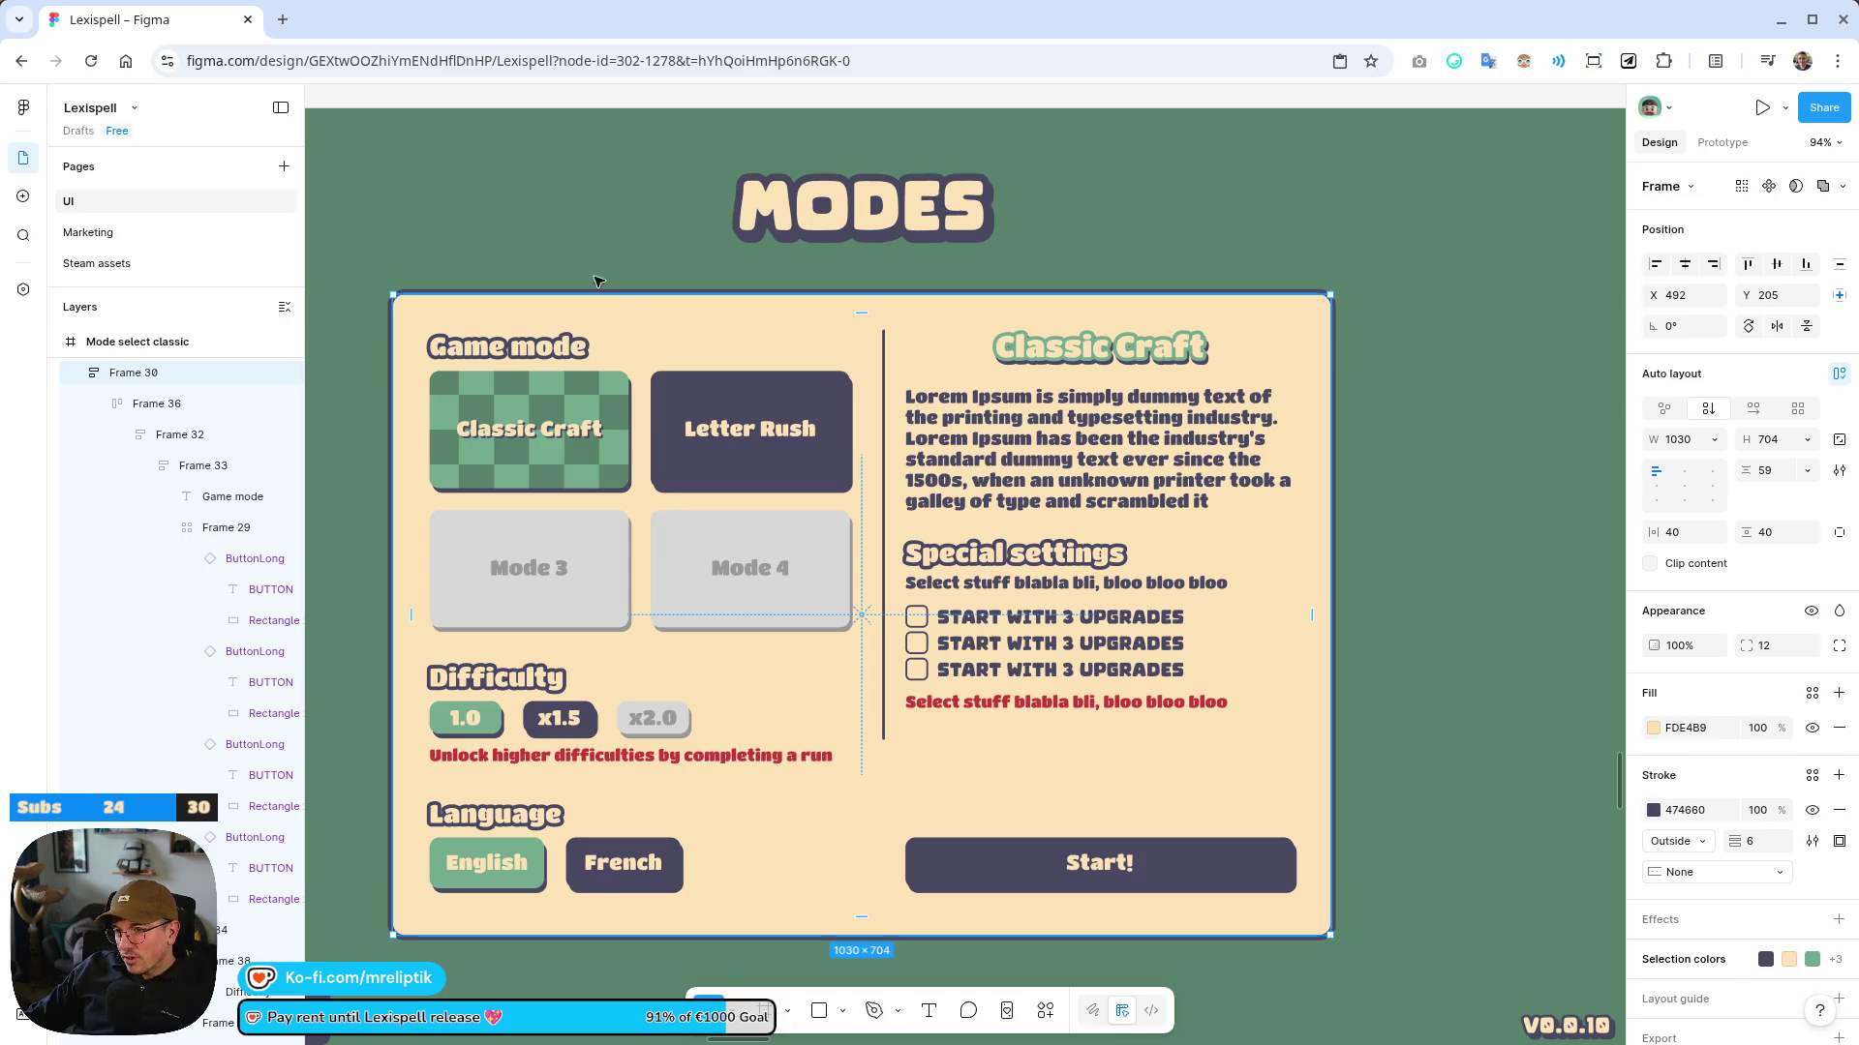
Step: Navigate the canvas to the skull pattern assets and the single skull image
scroll(856, 559, "up", 4)
scroll(855, 560, "left", 3)
scroll(855, 560, "down", 10)
scroll(913, 672, "up", 3)
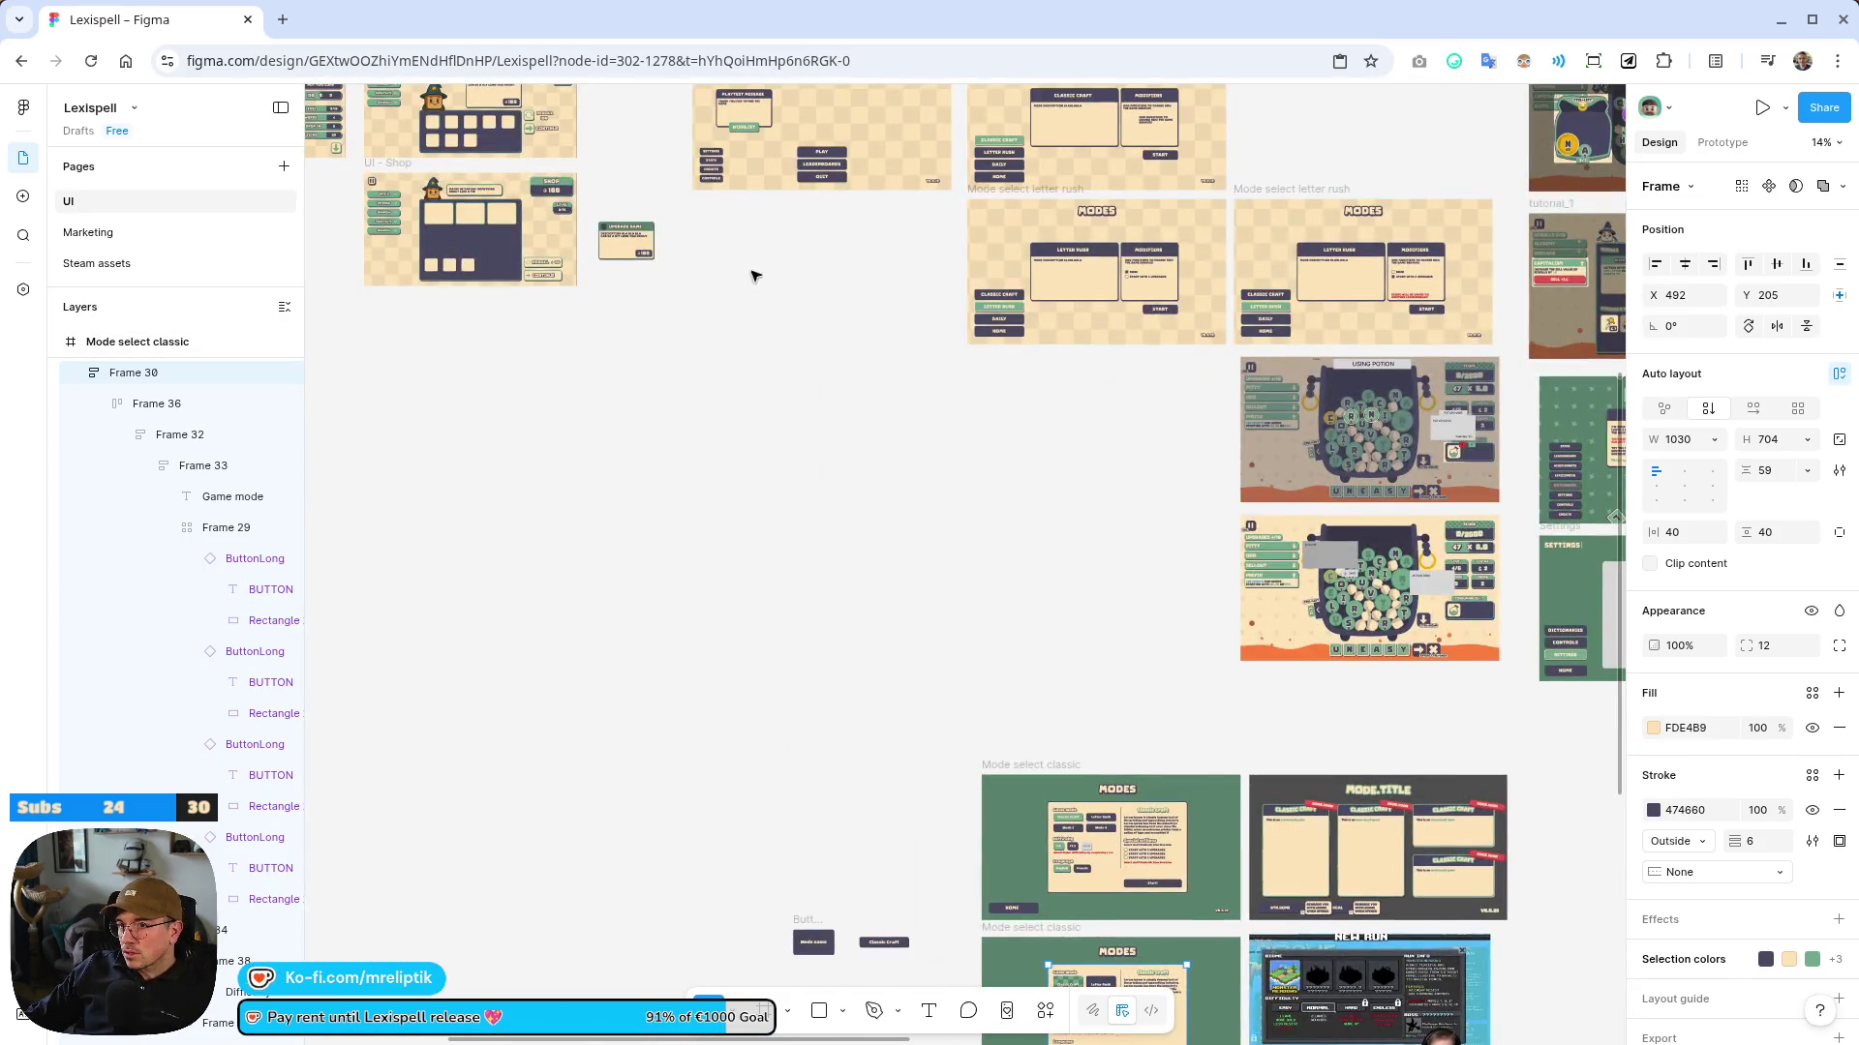
scroll(665, 390, "up", 10)
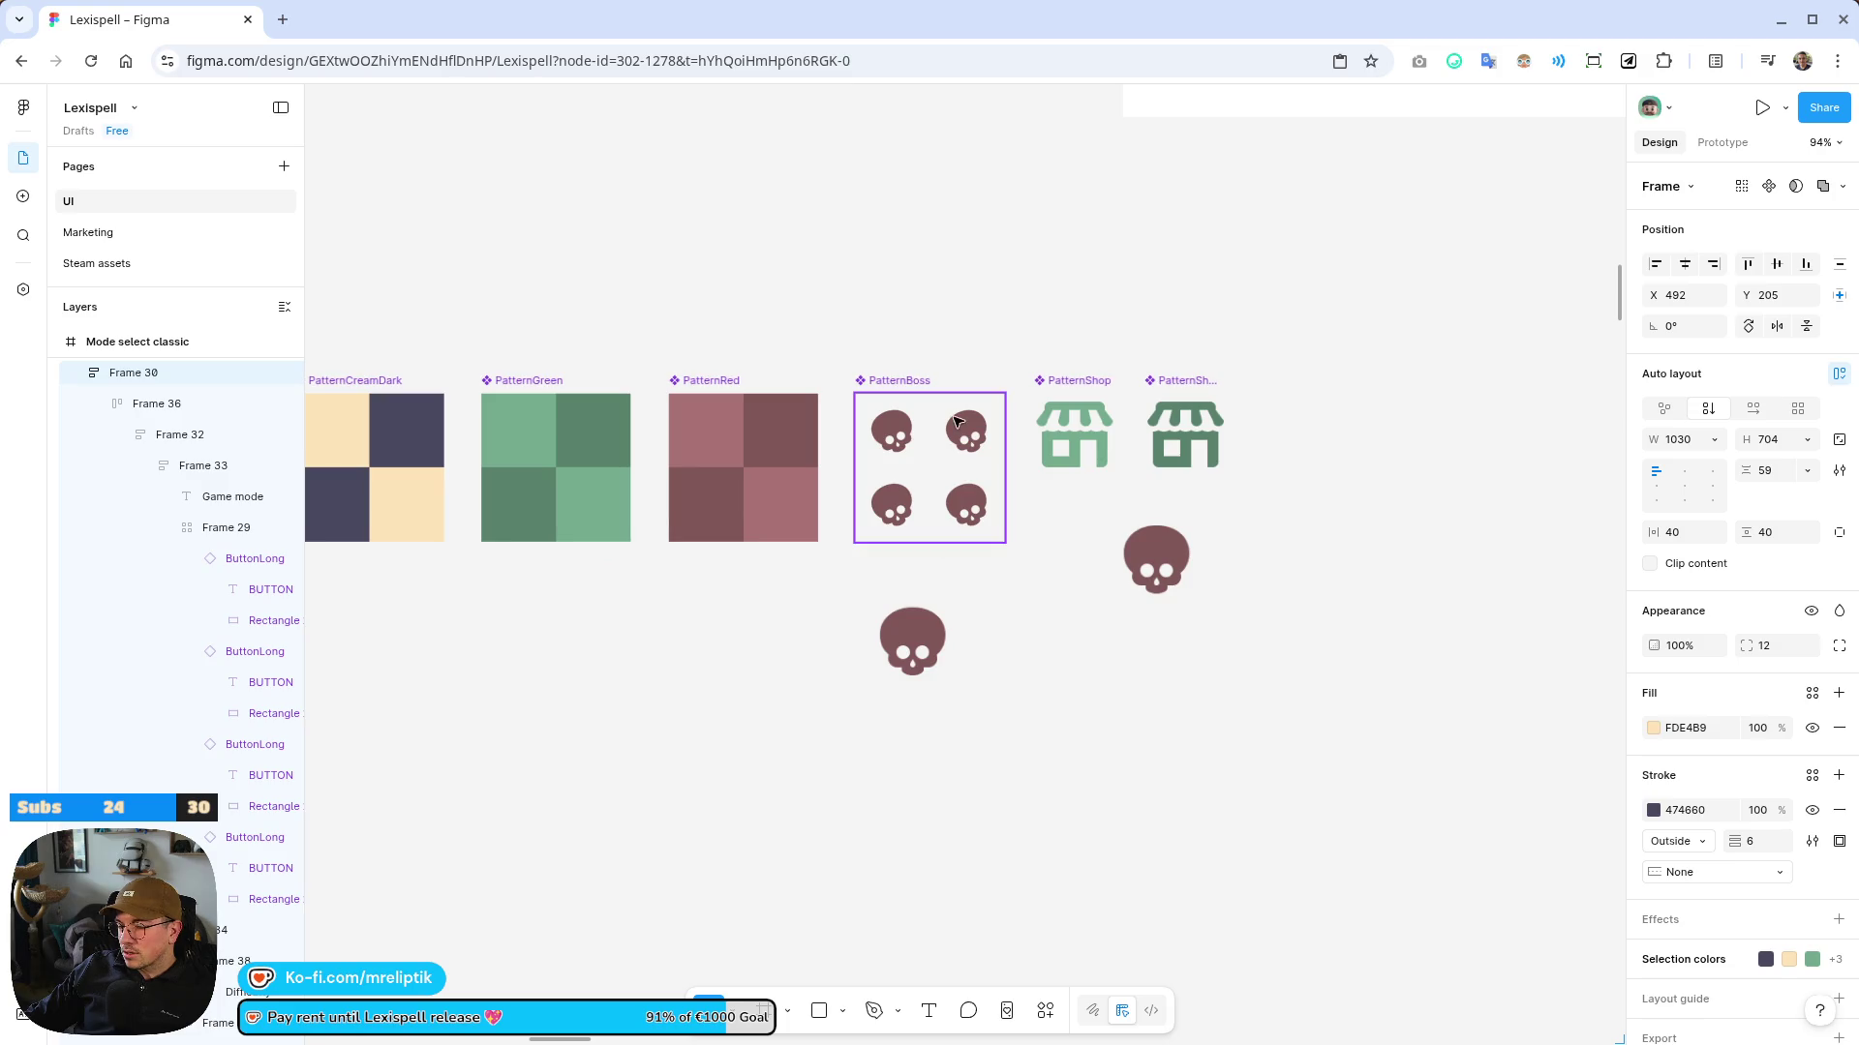
mouse_move(920, 376)
left_mouse_down()
mouse_move(922, 782)
mouse_move(922, 722)
left_mouse_up()
scroll(840, 786, "down", 3)
scroll(839, 786, "up", 4)
left_click(728, 426)
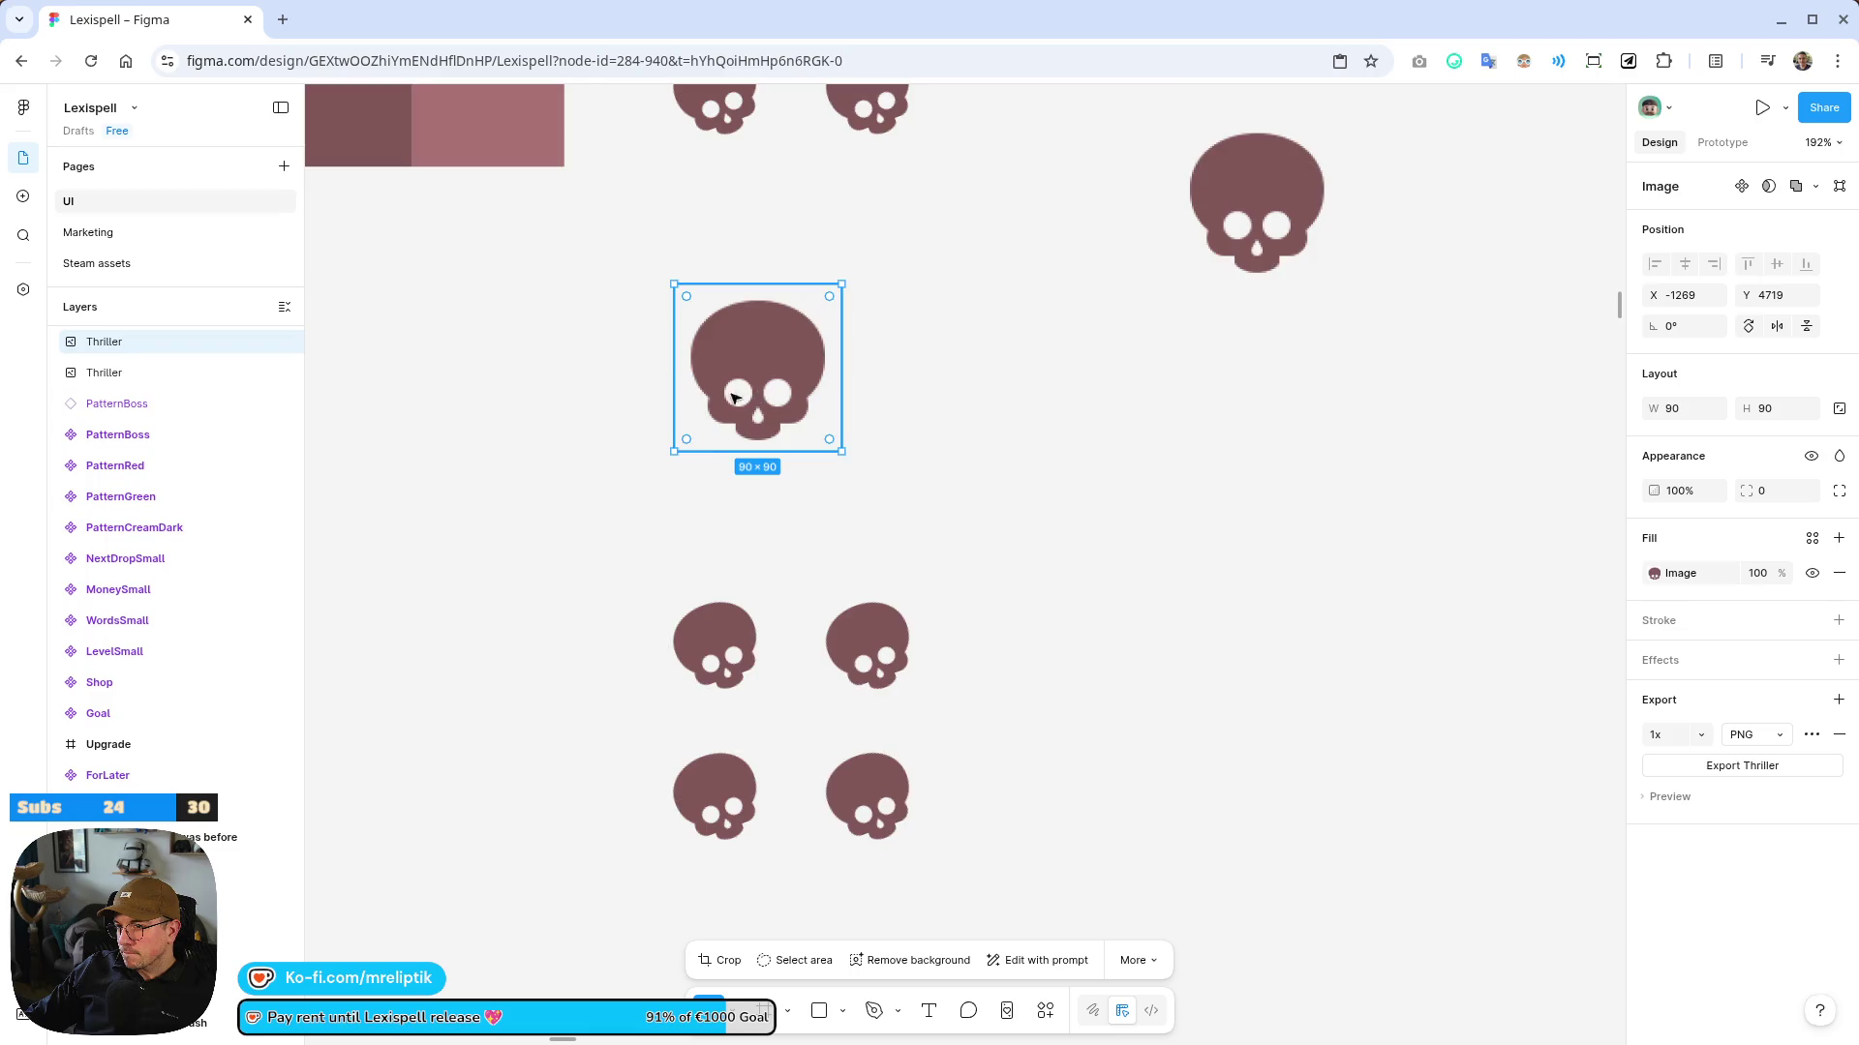
left_click(961, 455)
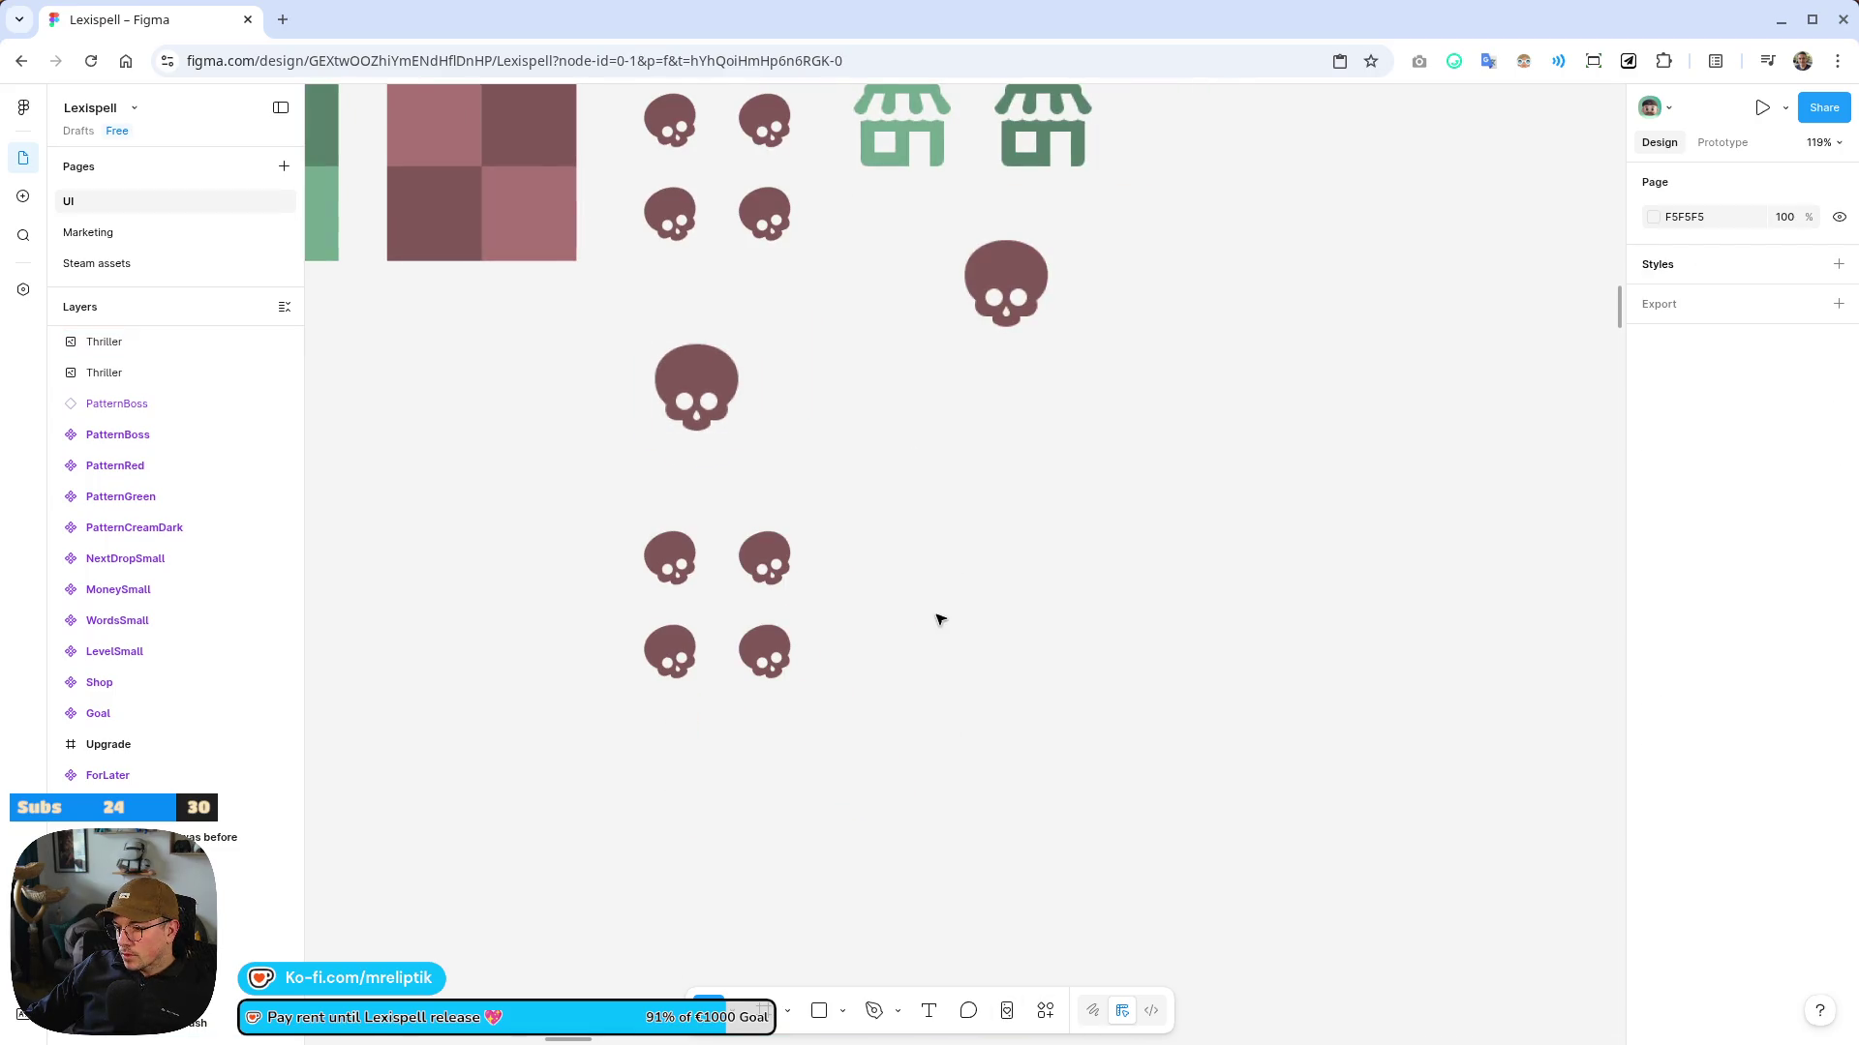
Step: Bring up the canvas context menu to reach the plugin options
key("alt+space")
key("Escape")
right_click(927, 584)
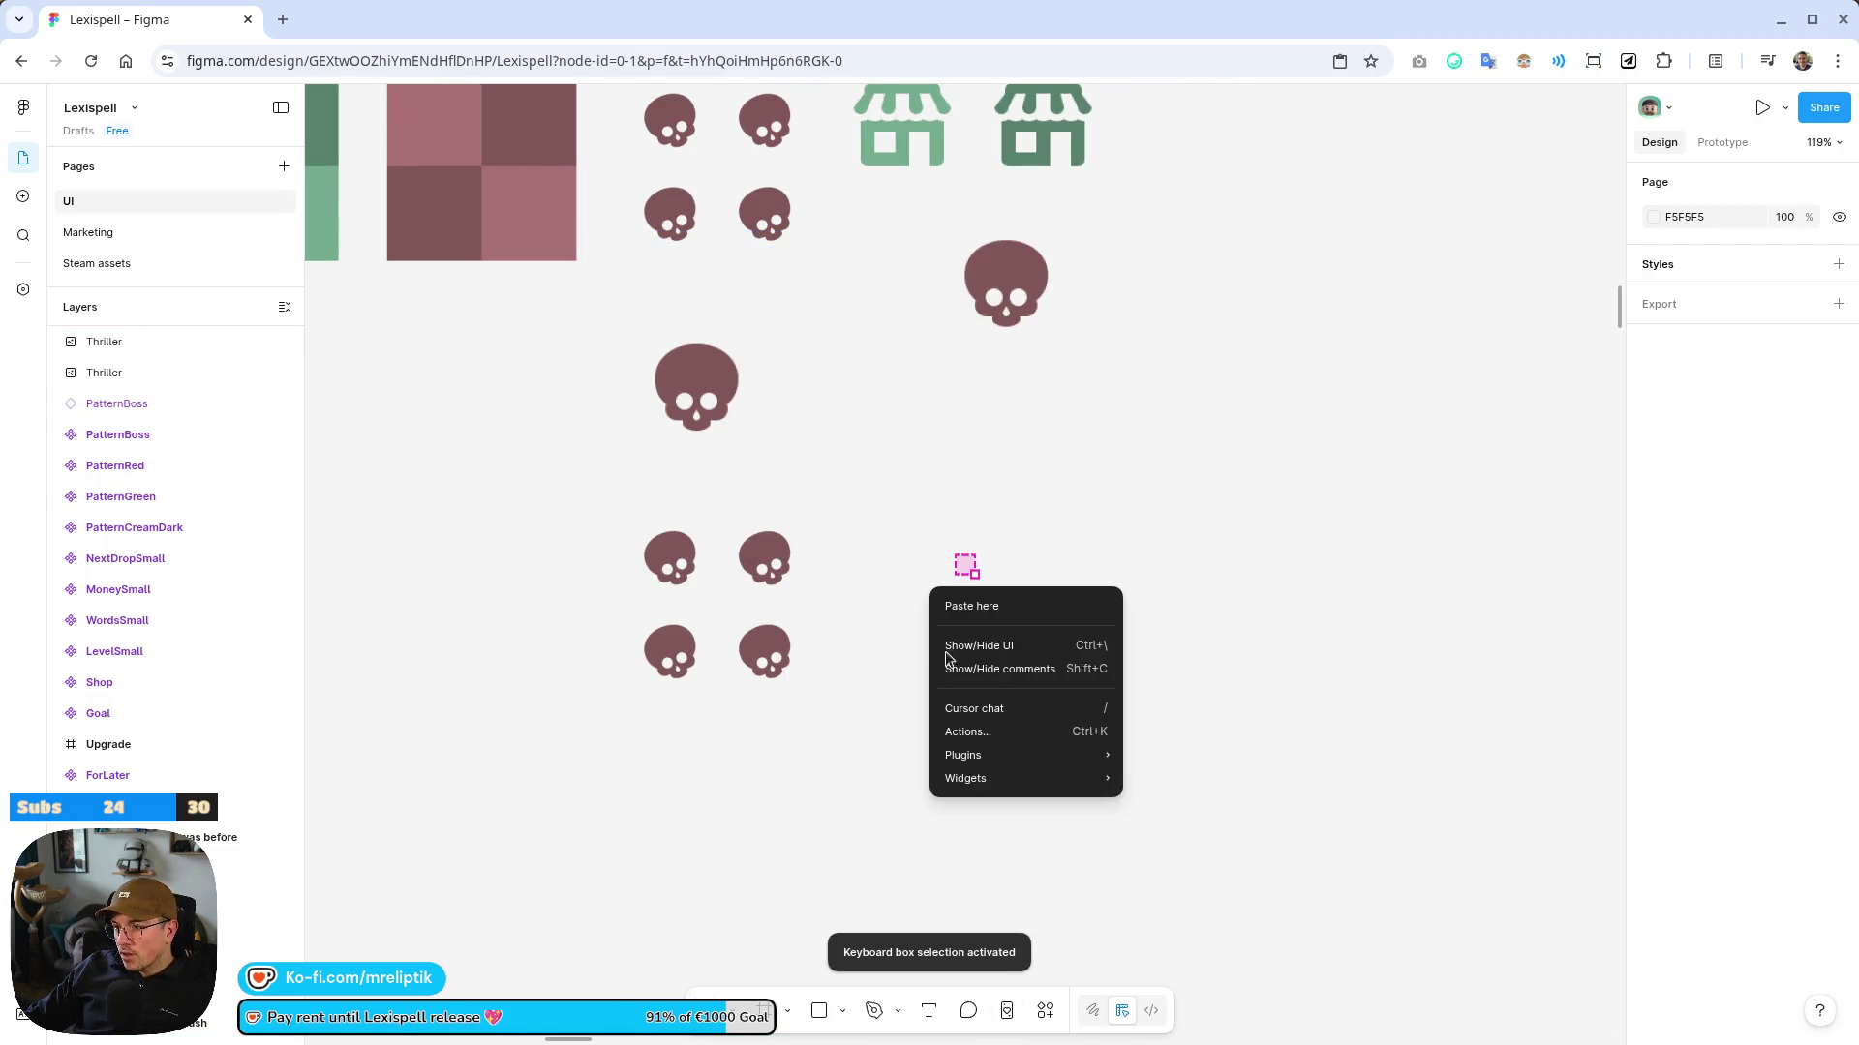
left_click(1078, 524)
right_click(945, 679)
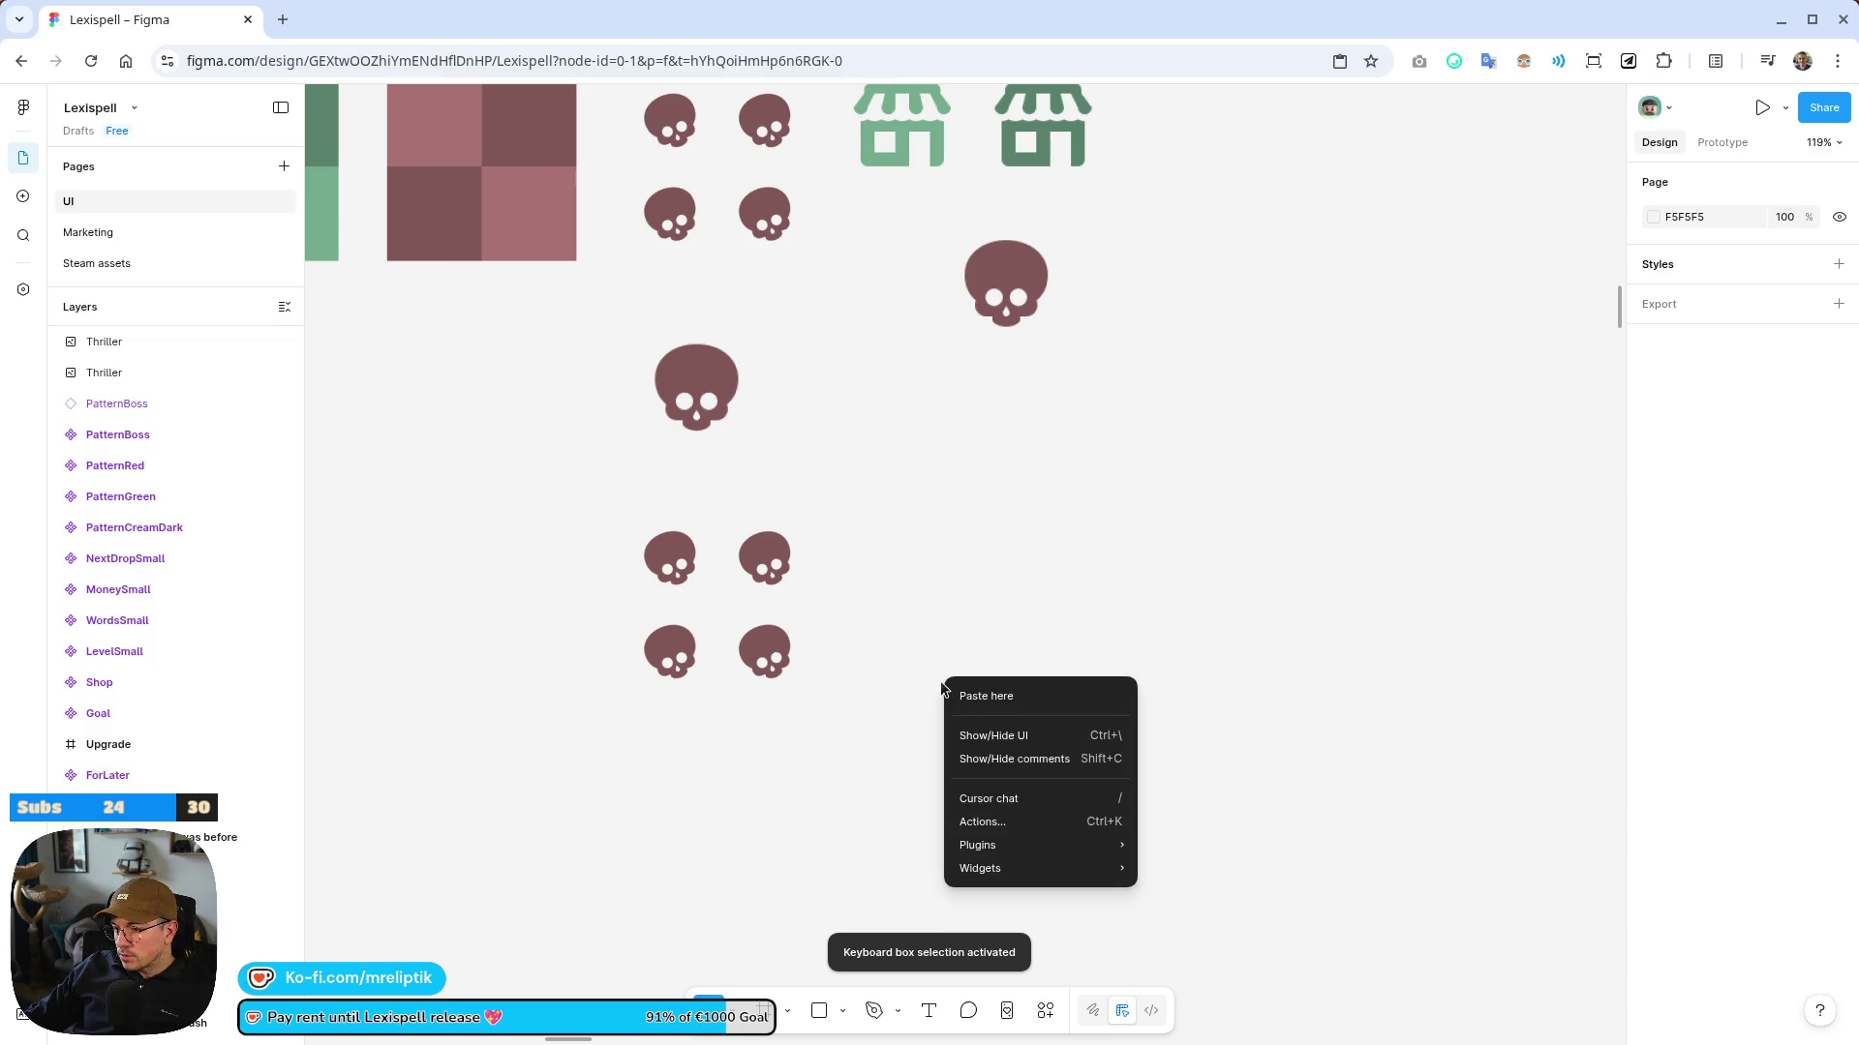
Step: Find and run the Icons8 plugin
mouse_move(1028, 844)
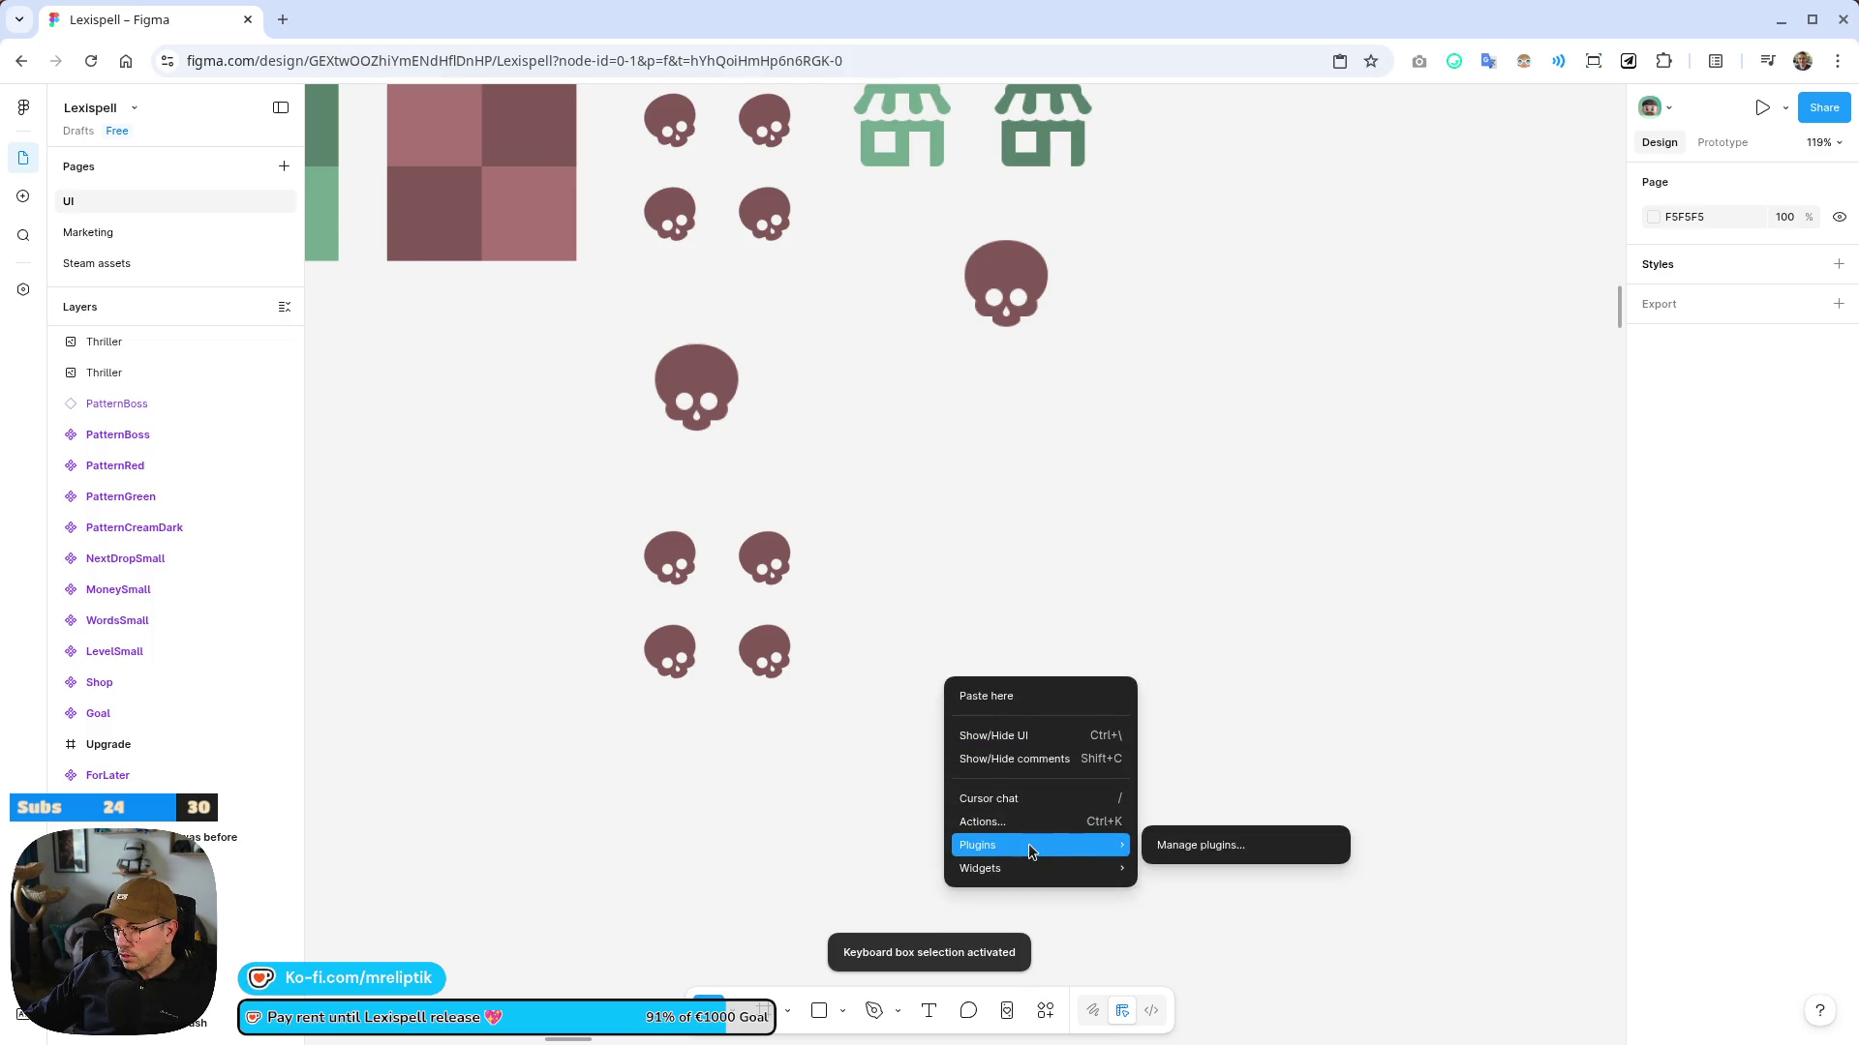
left_click(1198, 845)
type("Icons")
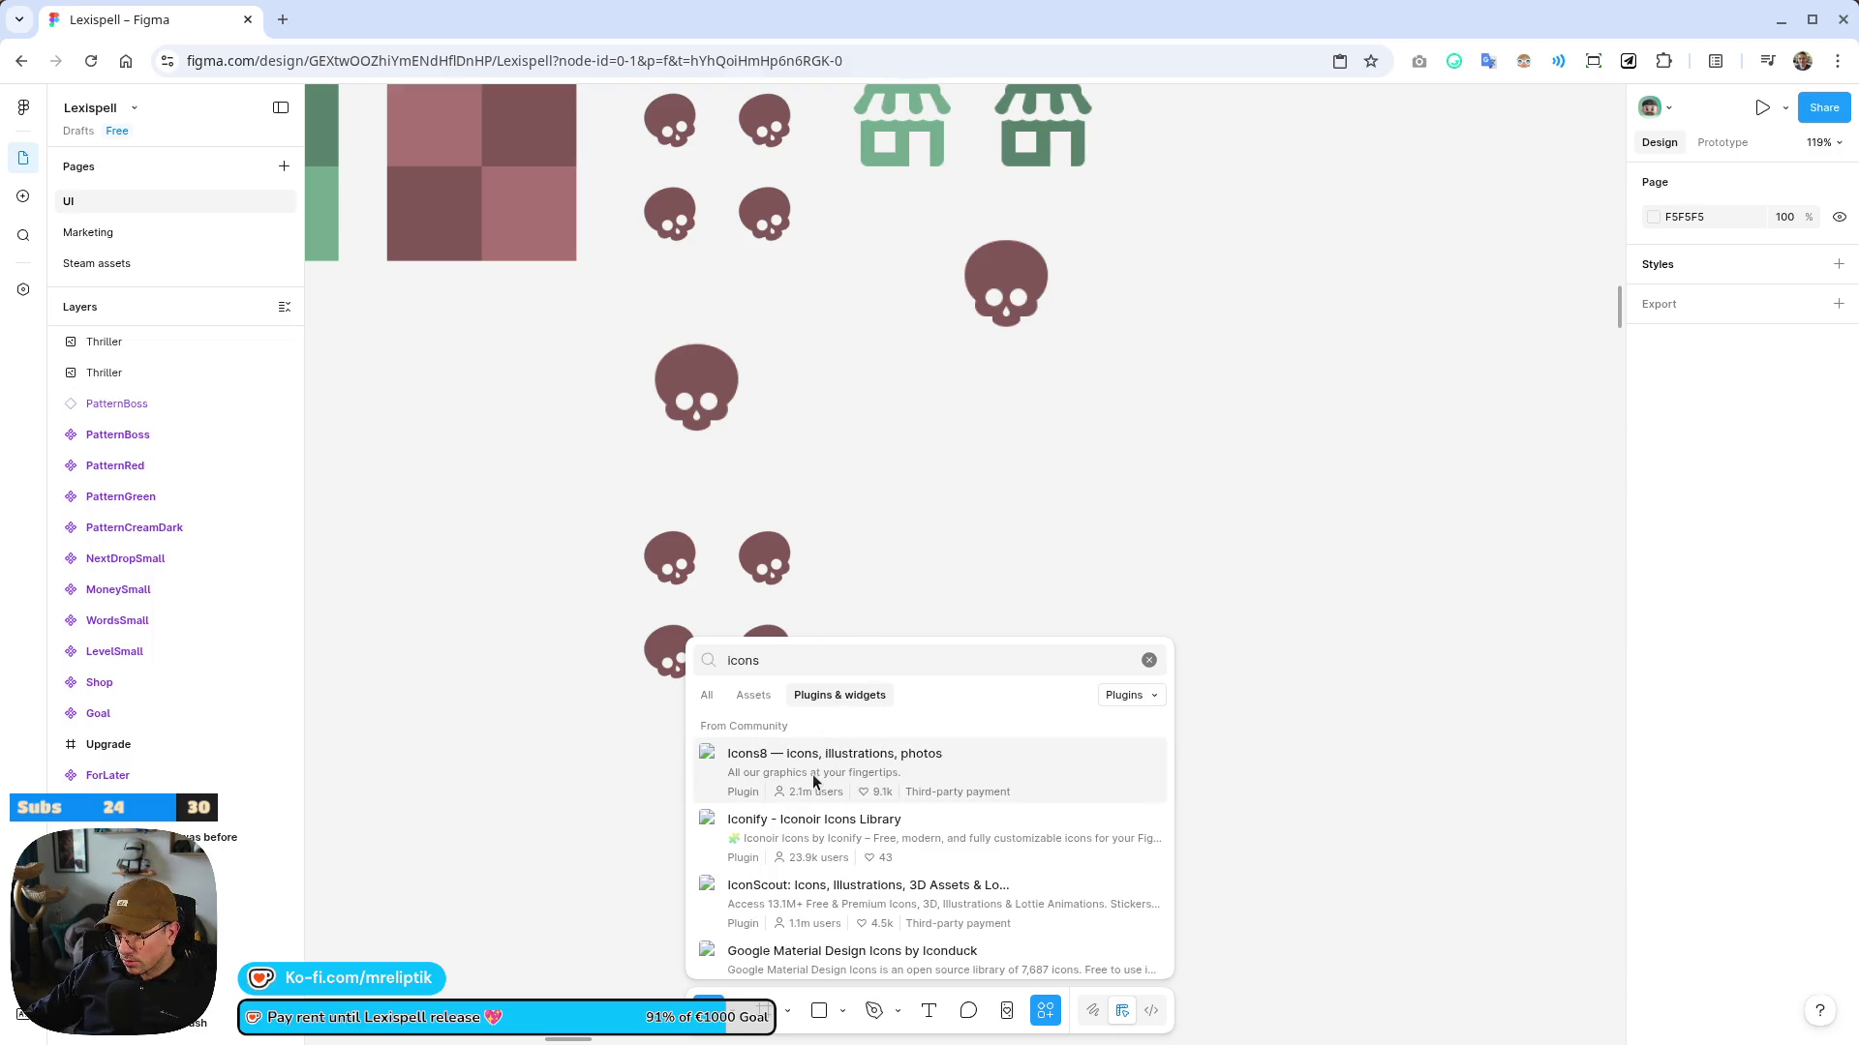
left_click(811, 774)
left_click(1134, 959)
type("chronomete")
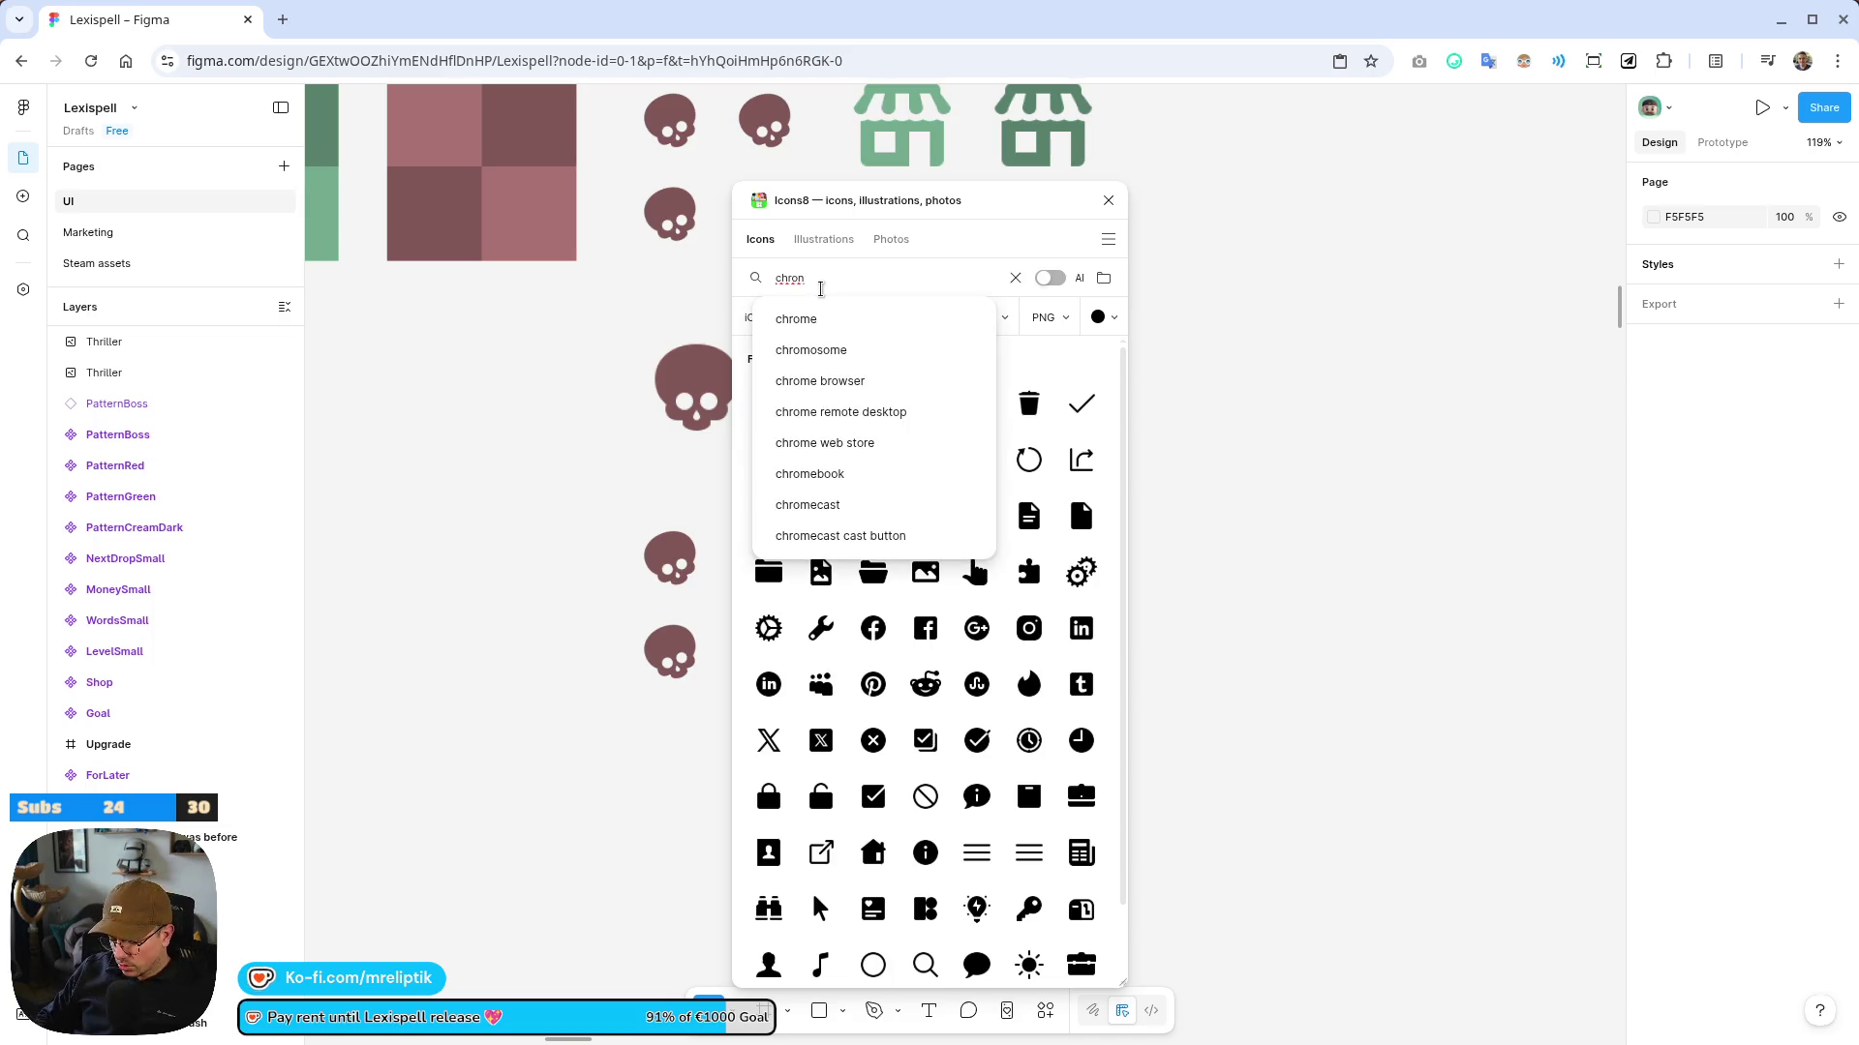
Step: Search 'stopwatch' in the Apple SF Black Filled style and insert the first icon
type("r")
key("Return")
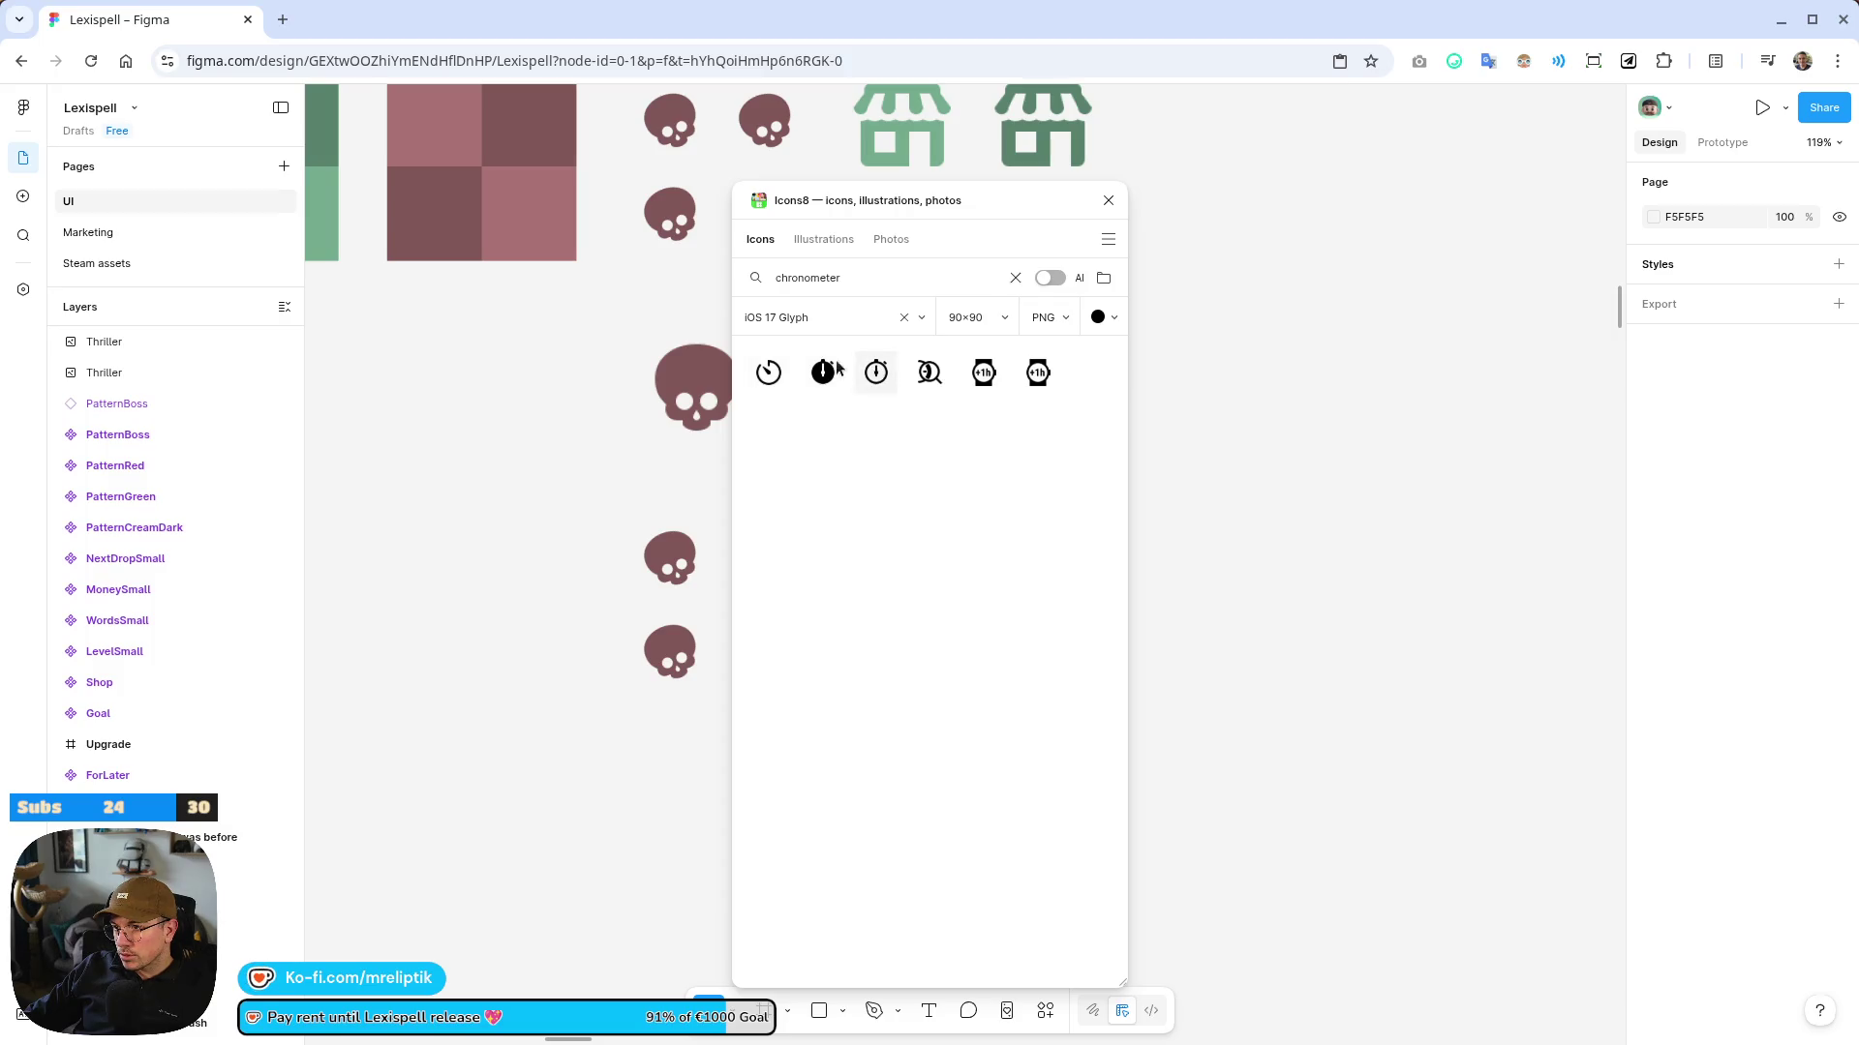
double_click(867, 271)
type("stopwatch")
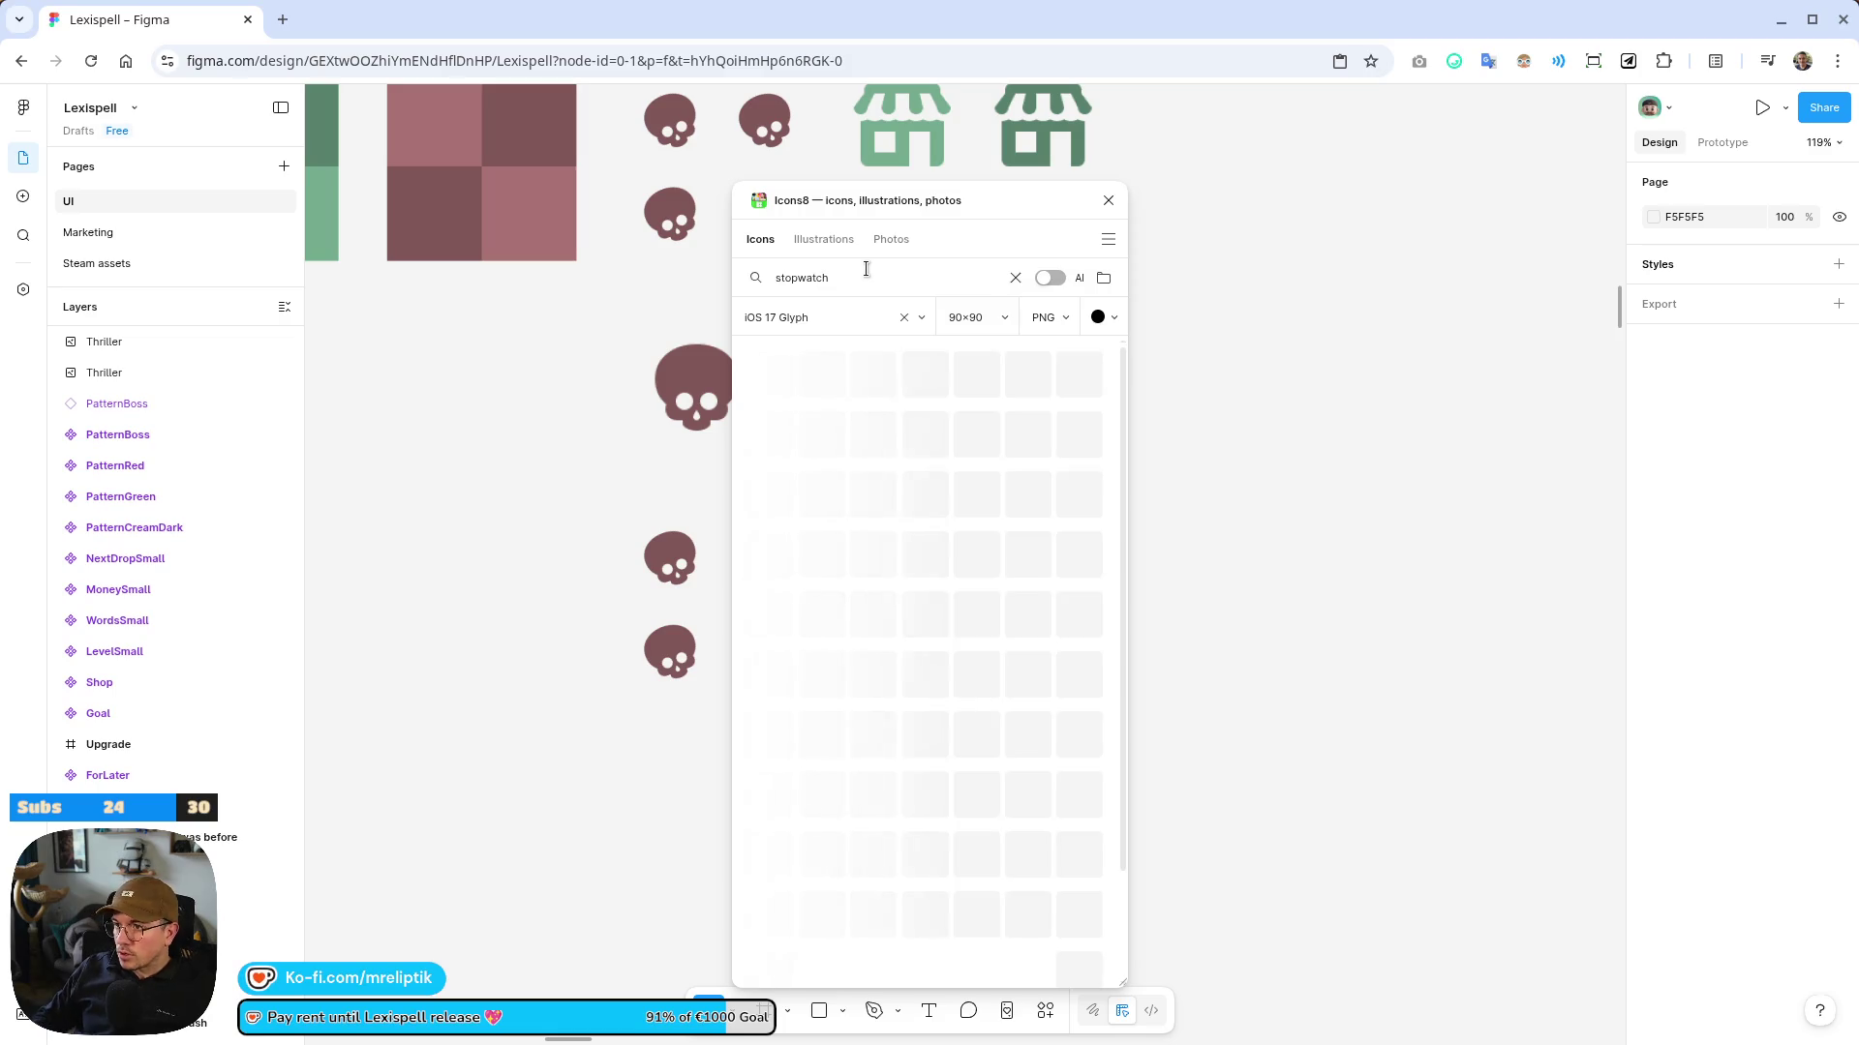
left_click(899, 316)
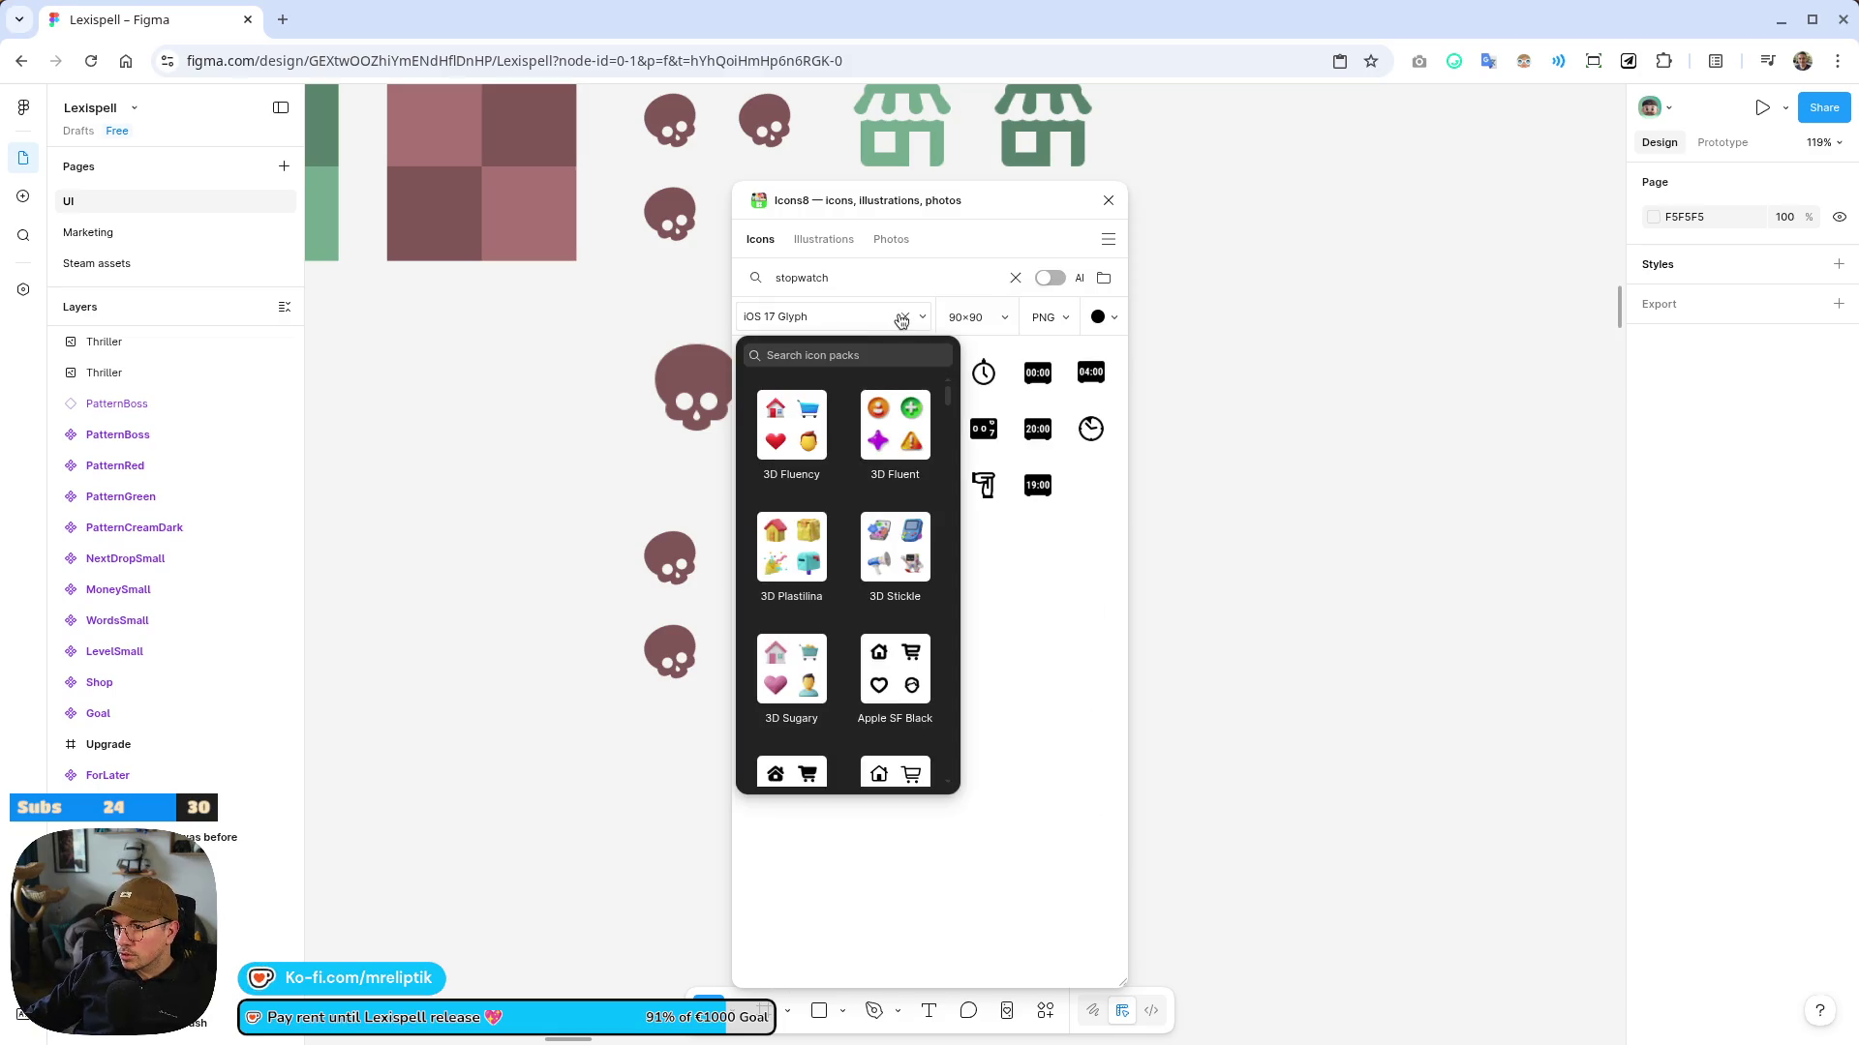
left_click(922, 317)
left_click(922, 318)
scroll(888, 647, "down", 3)
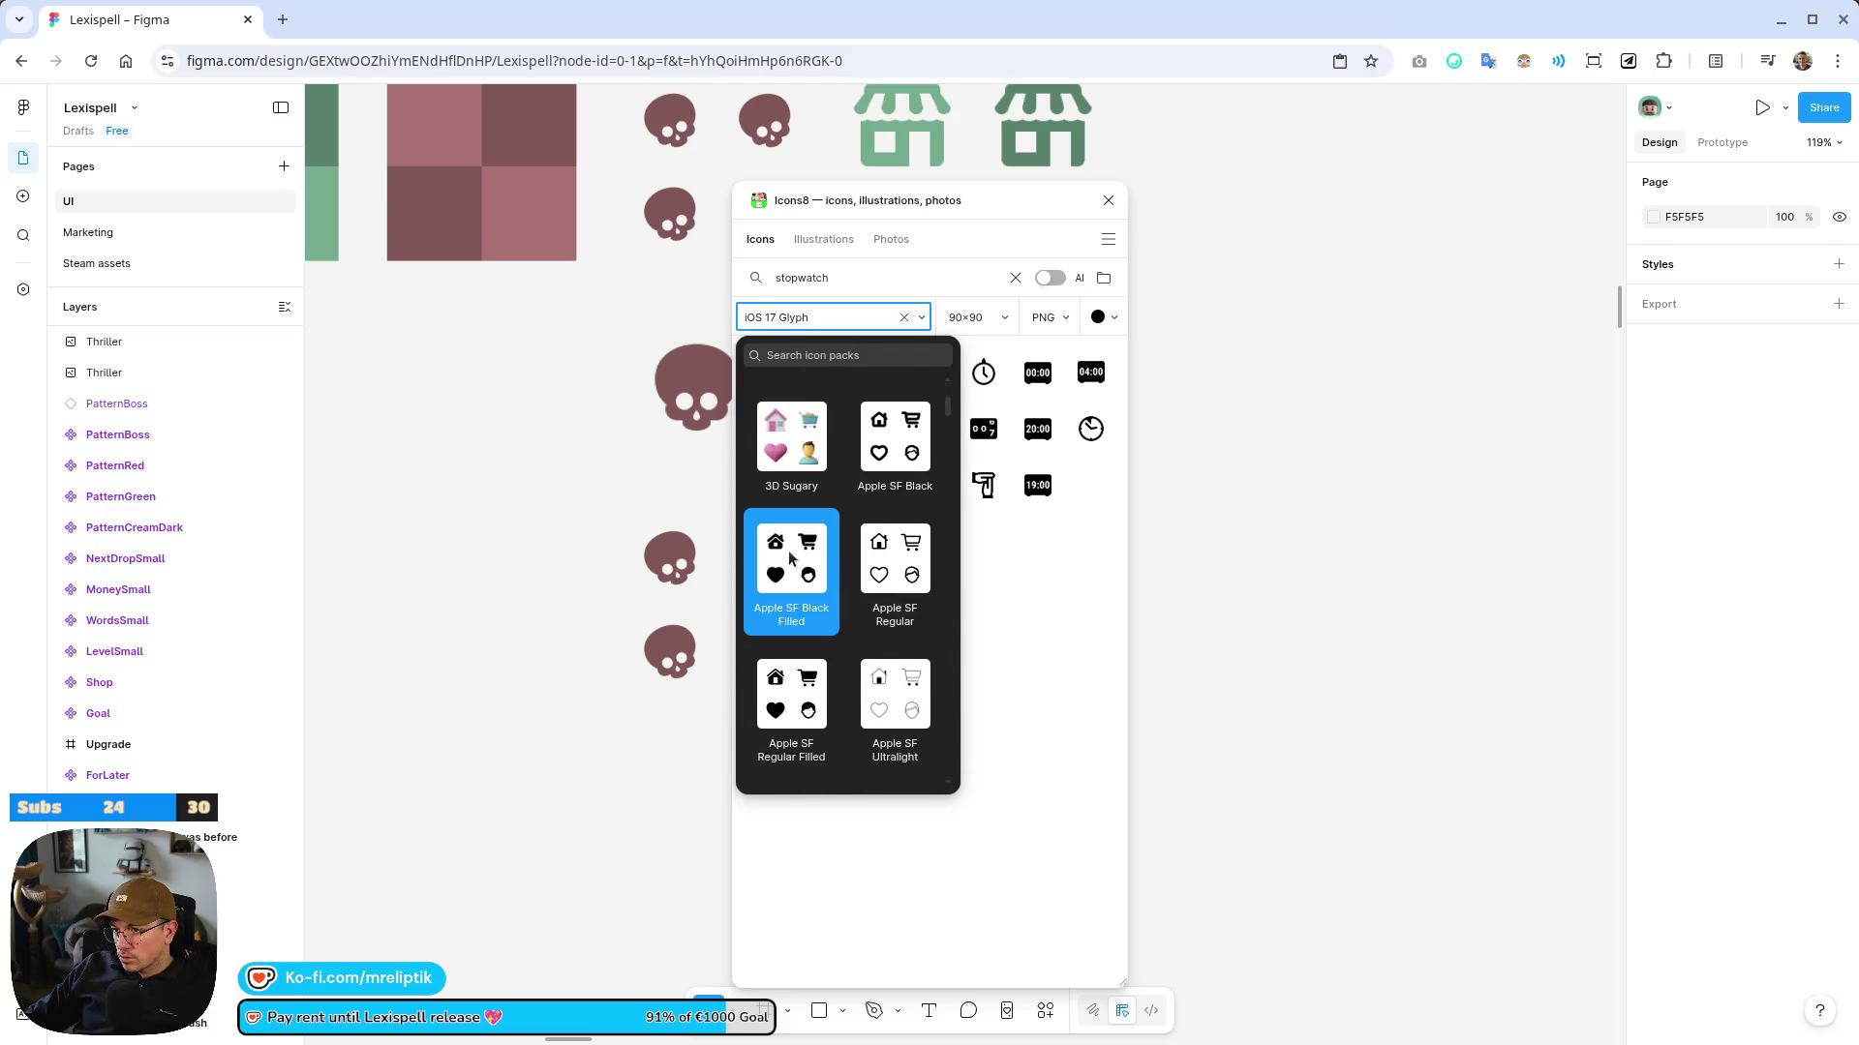
left_click(789, 558)
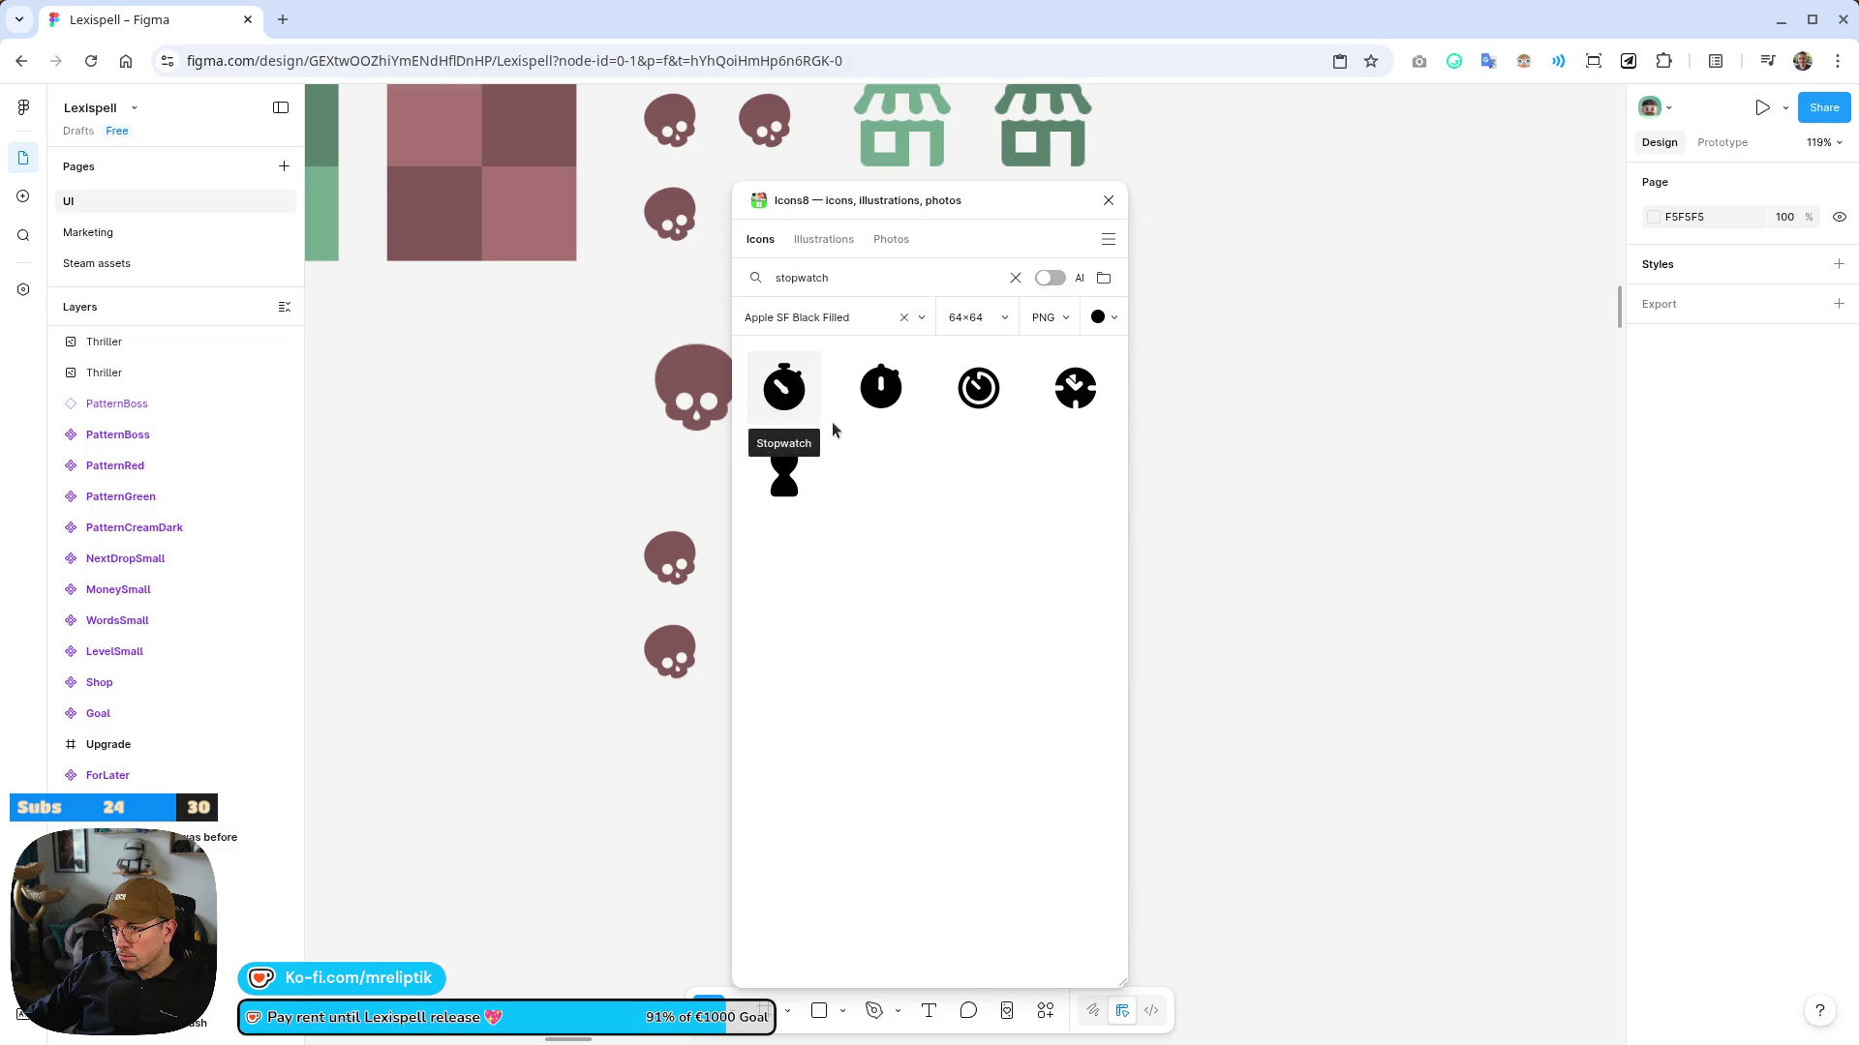
left_click(784, 389)
Step: Insert the stopwatch again coloured #74AB8E, copied from the PatternGreen tile
left_click(1103, 317)
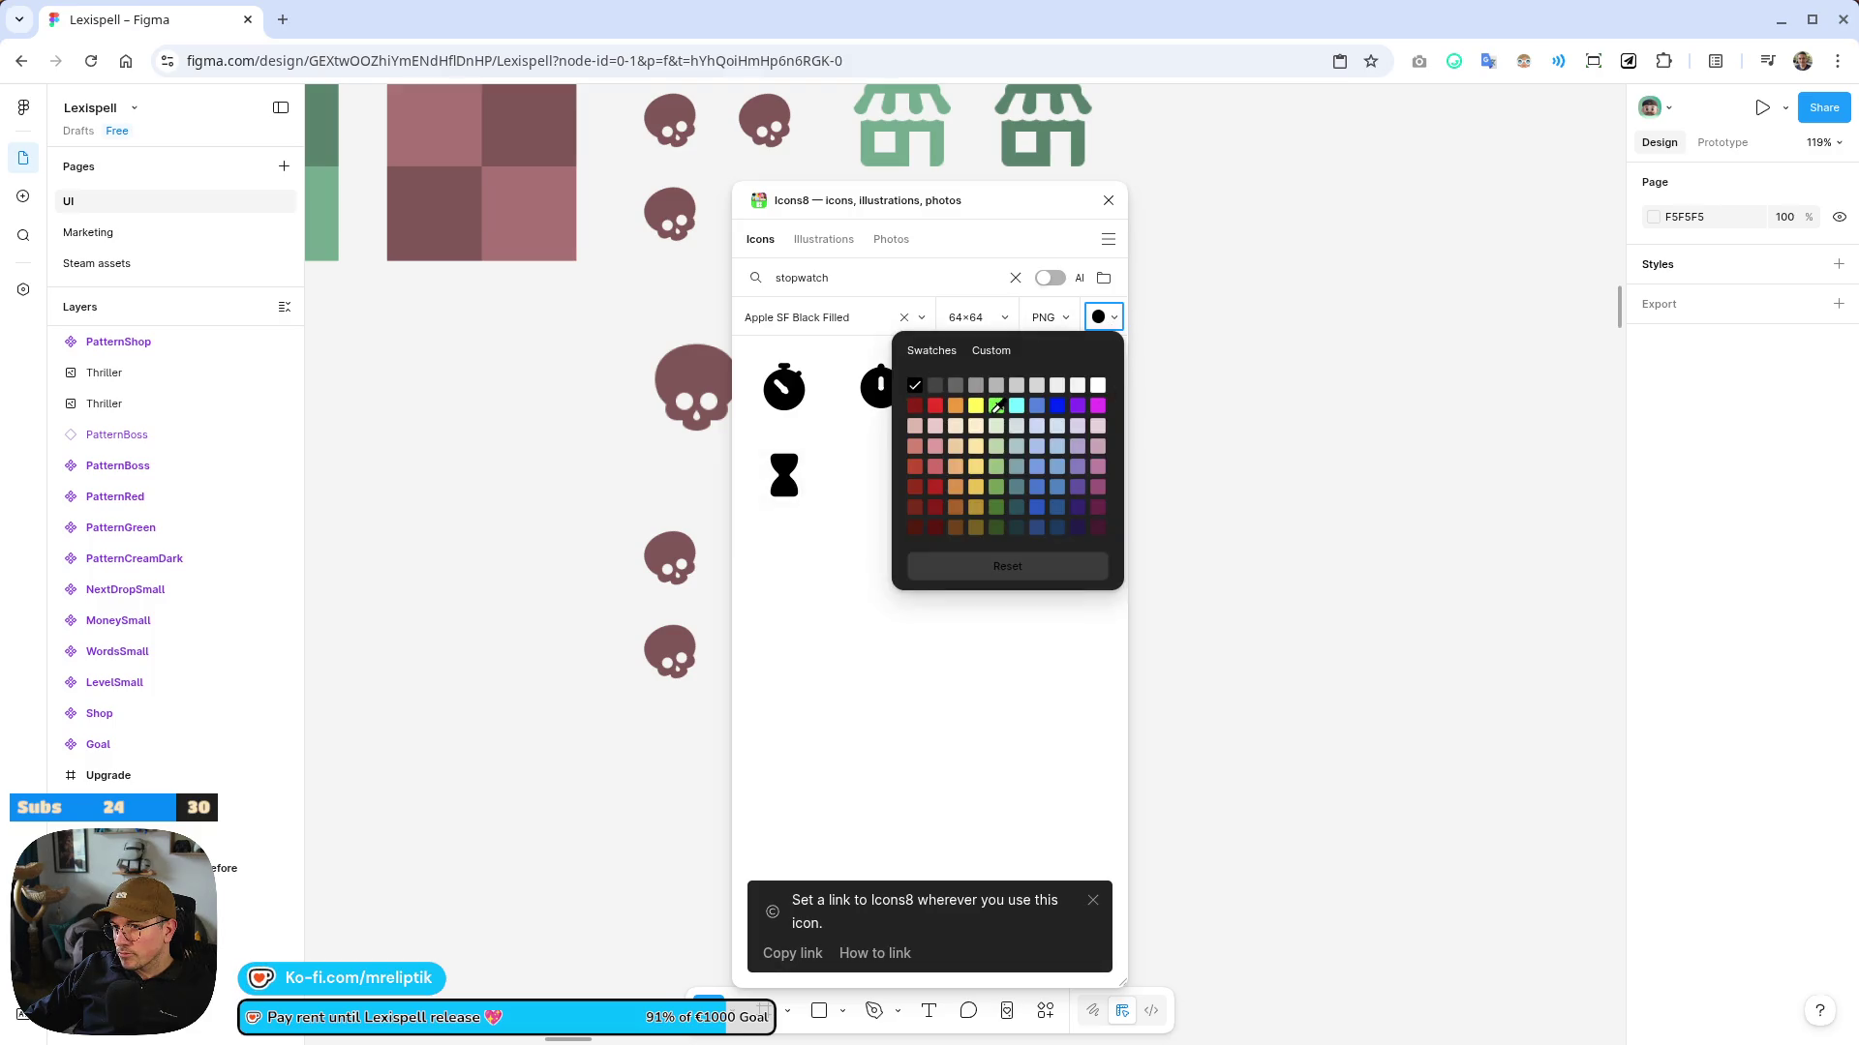
key("ctrl+minus")
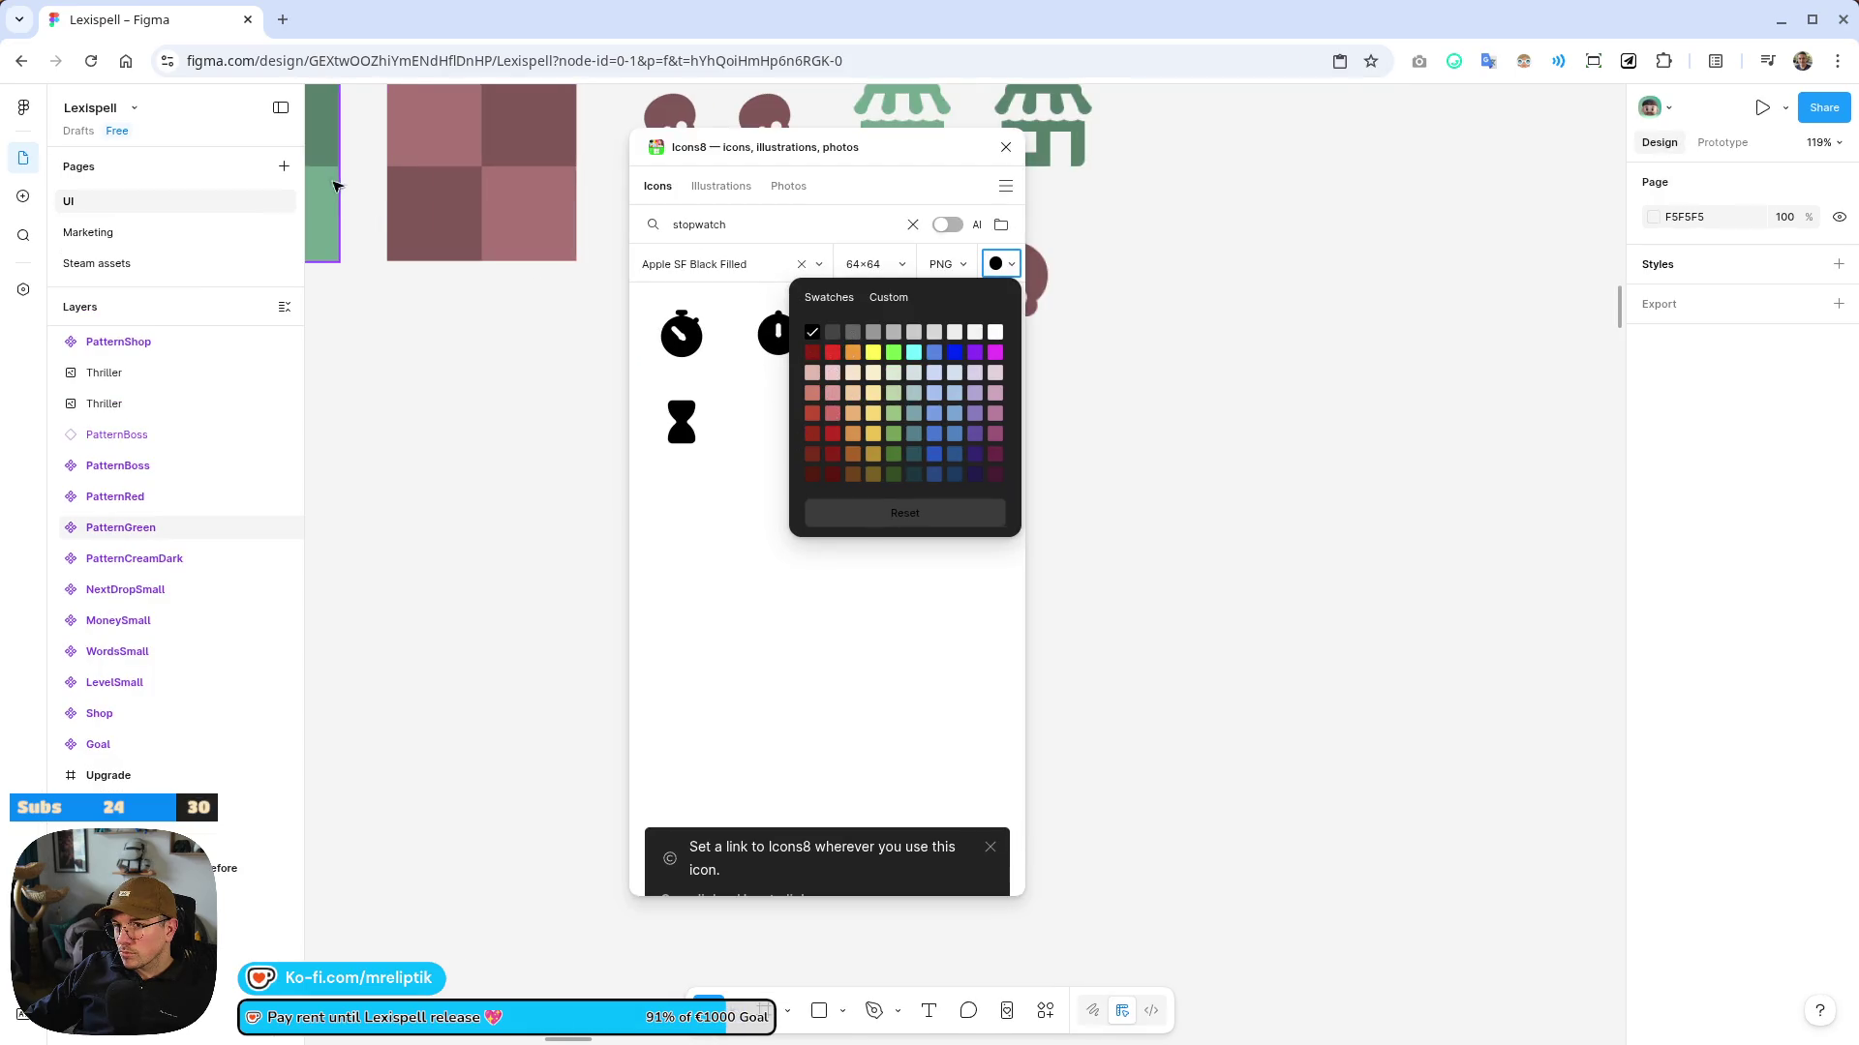
left_click(889, 297)
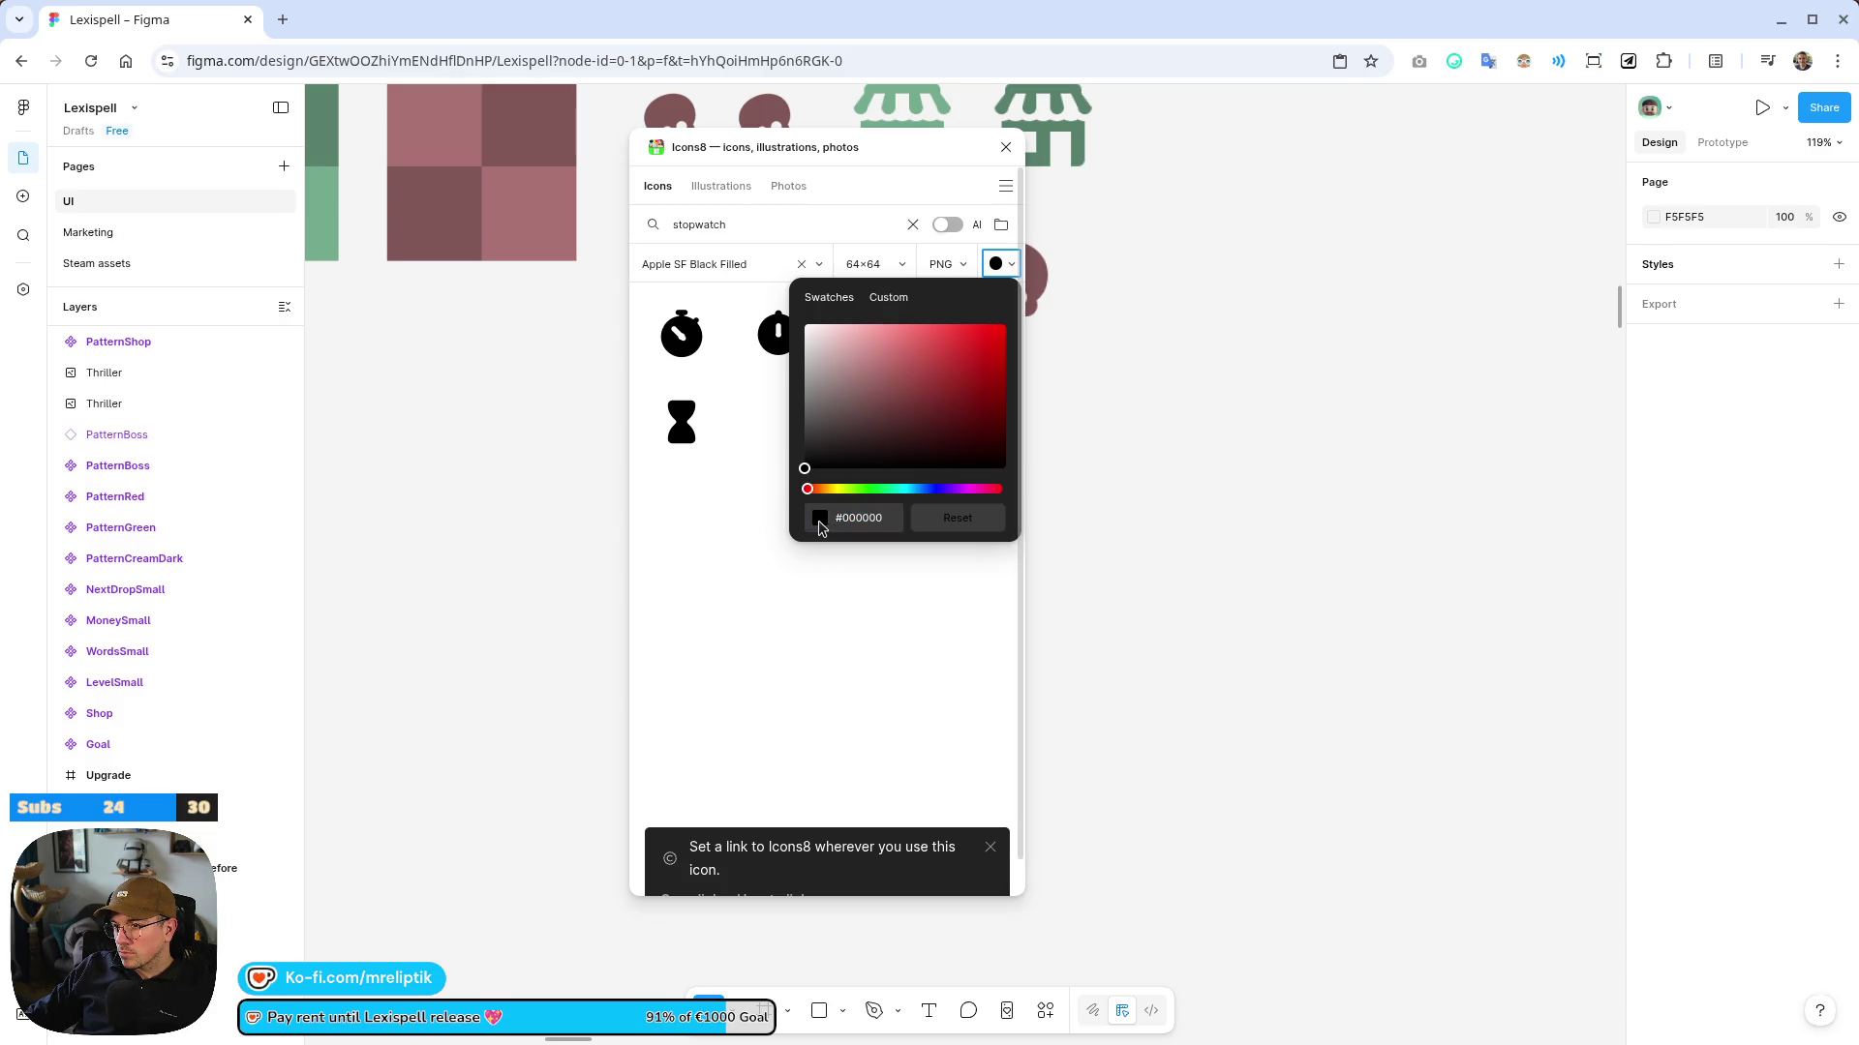
left_click(329, 126)
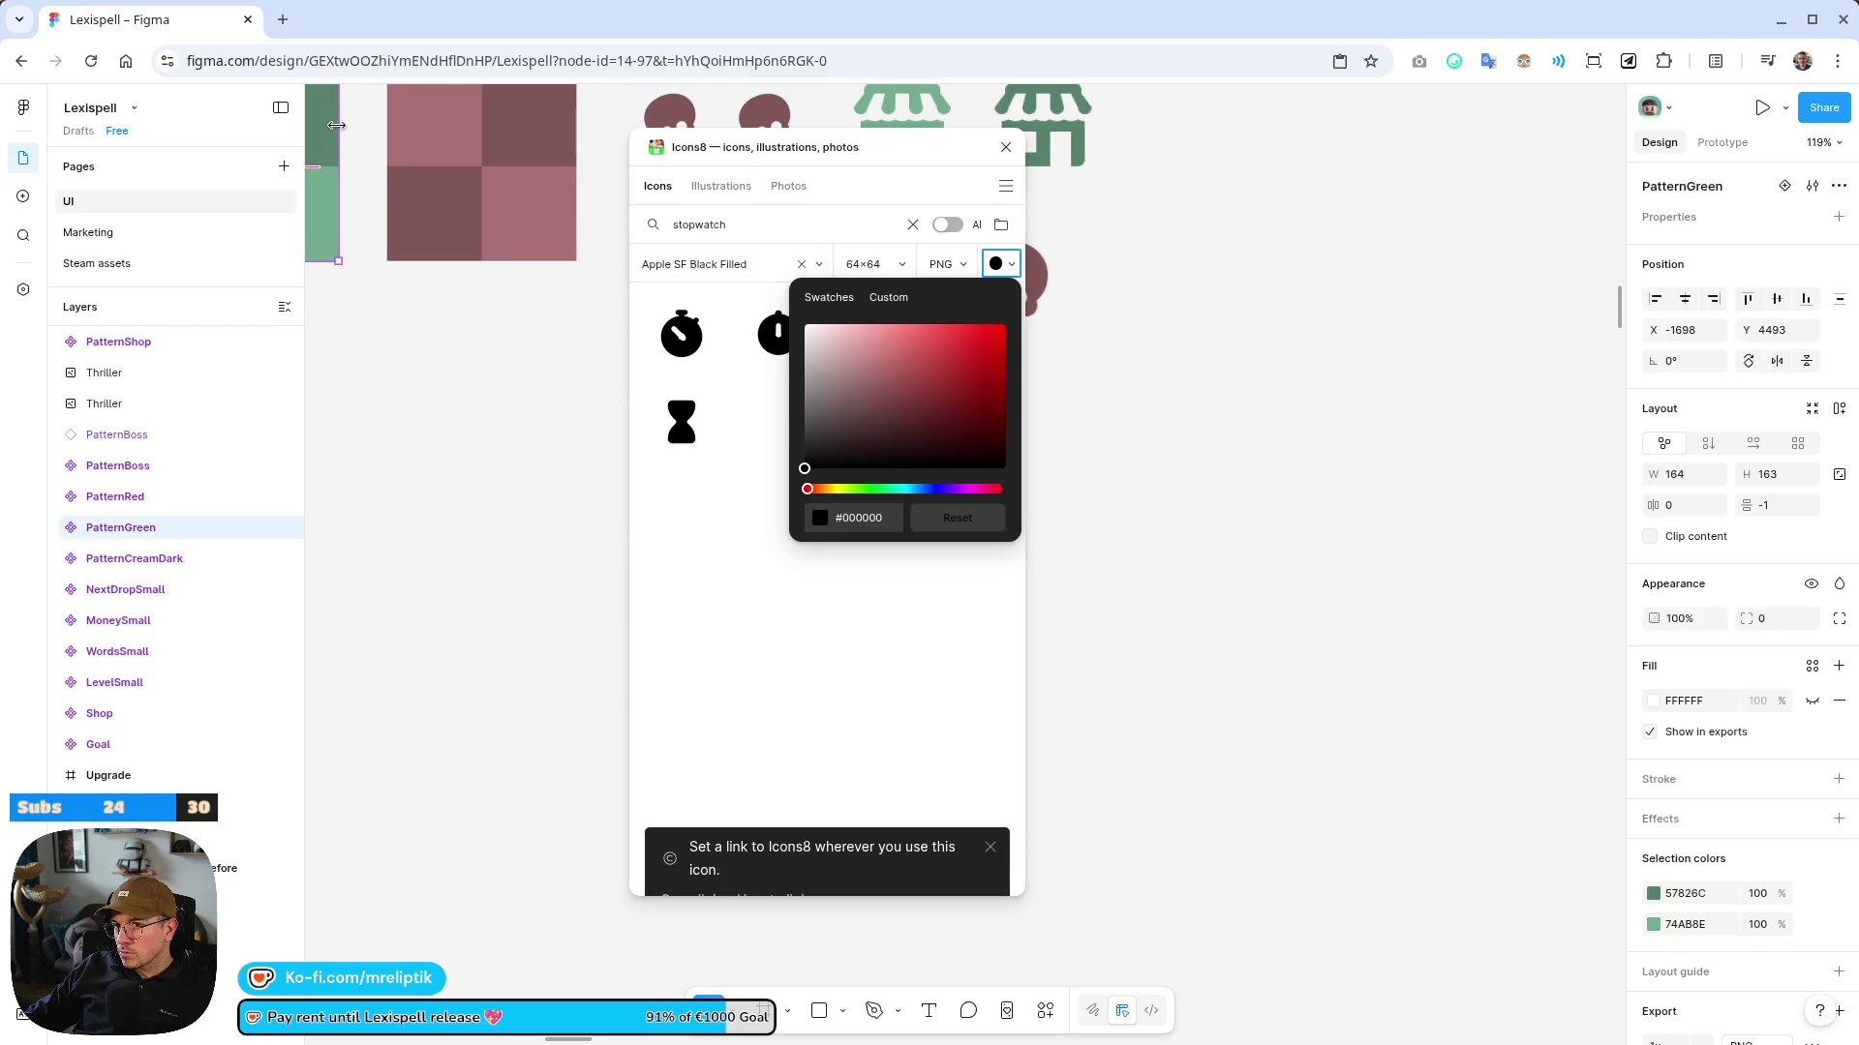
left_click(1685, 924)
key("ctrl+c")
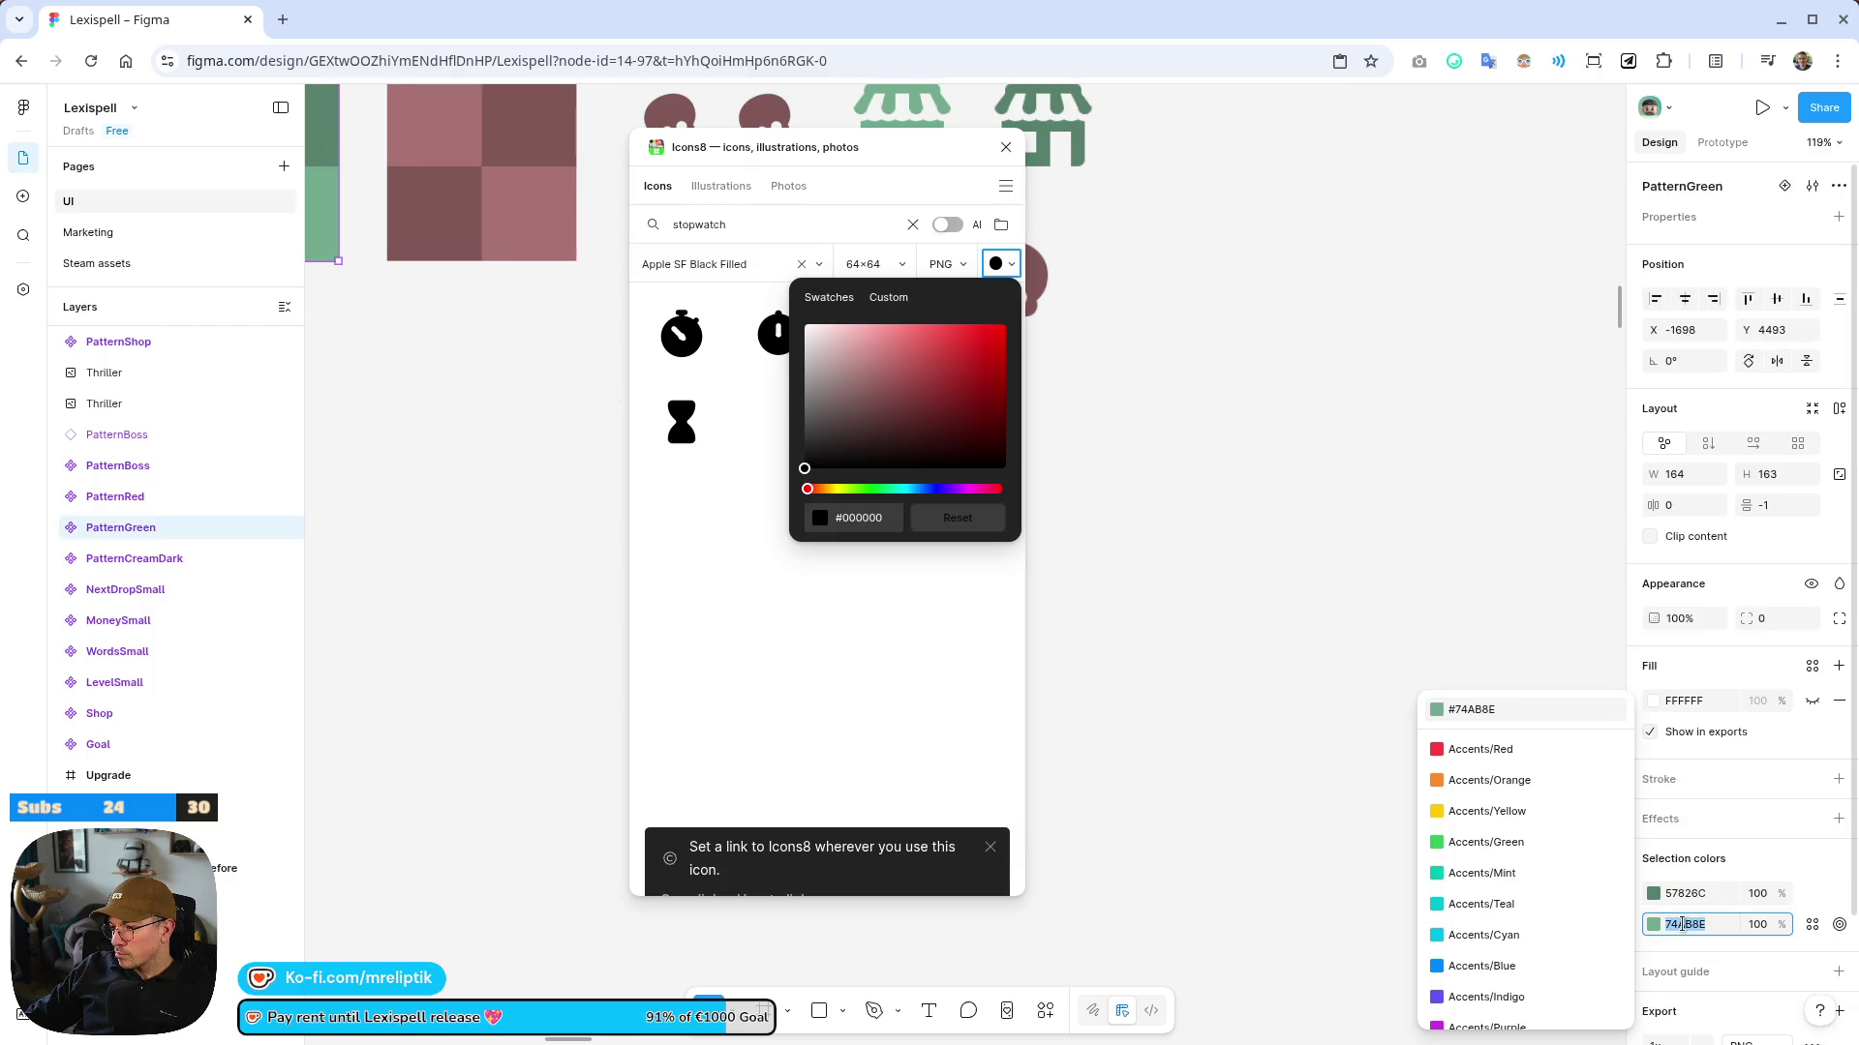
left_click(860, 518)
key("ctrl+v")
key("Return")
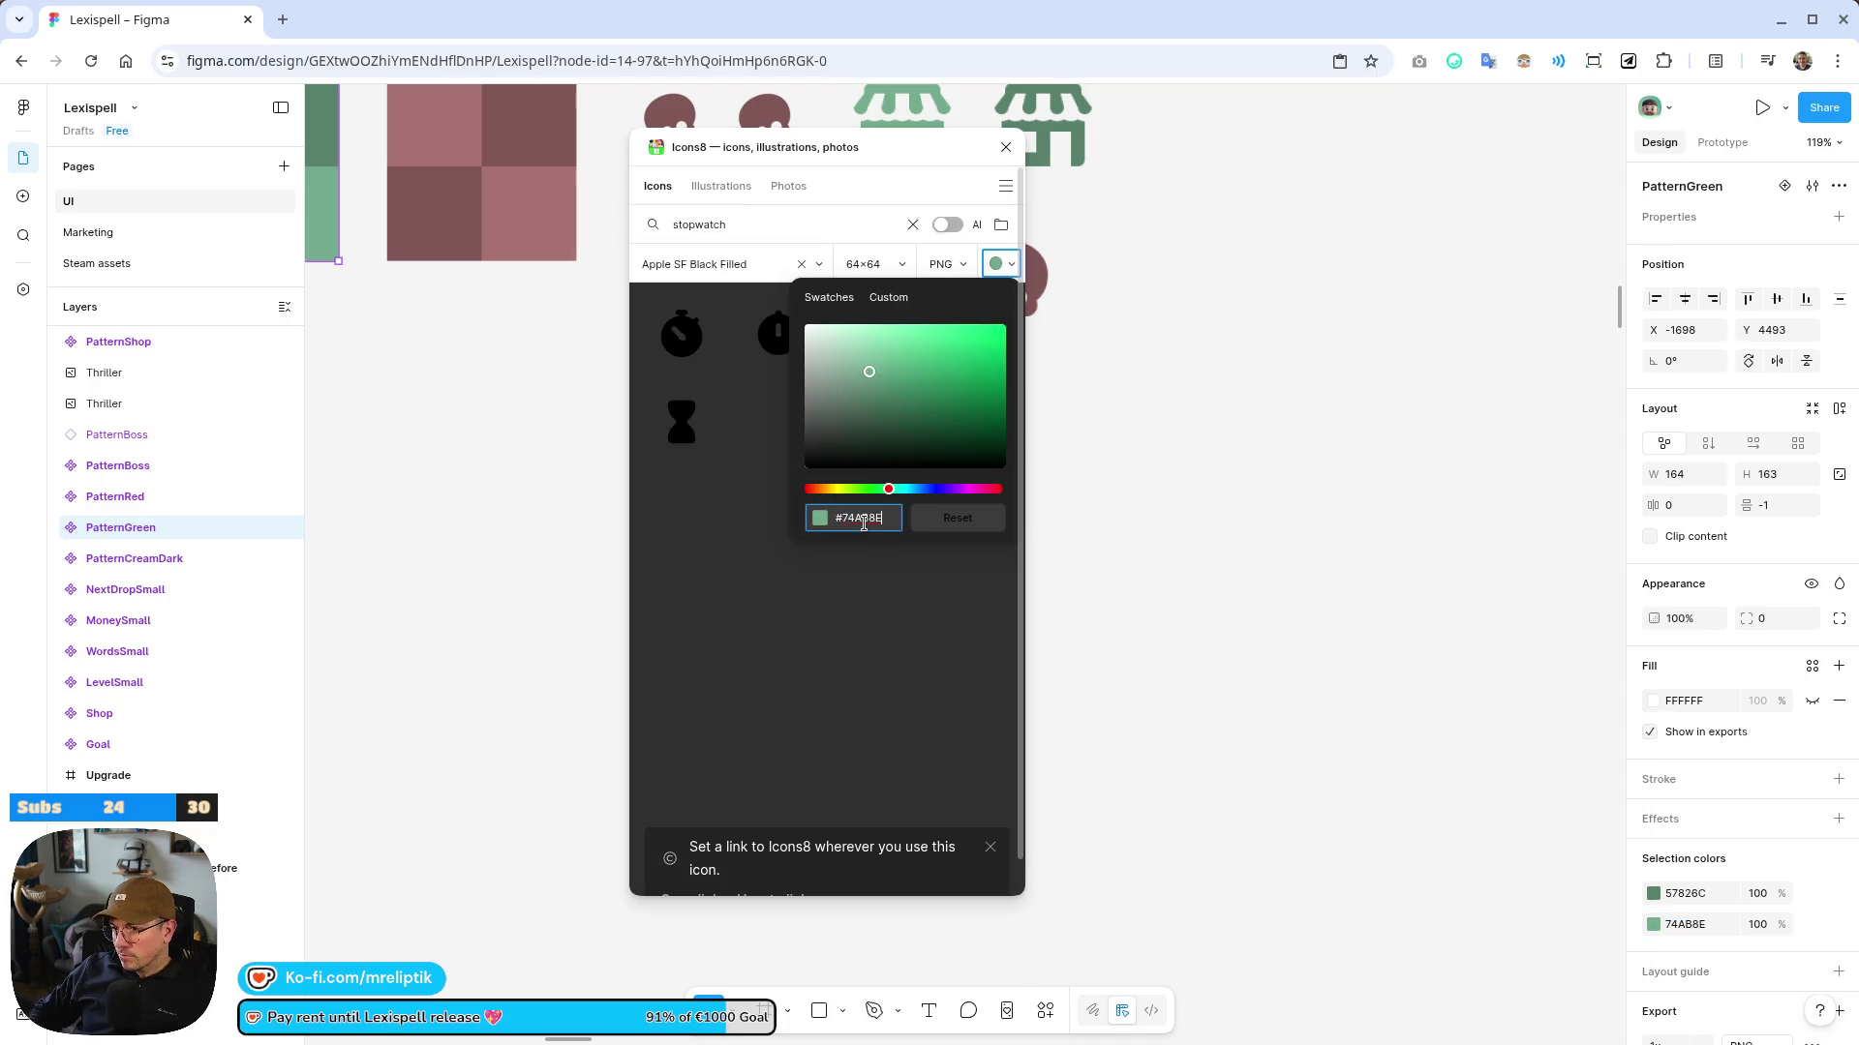
left_click(752, 561)
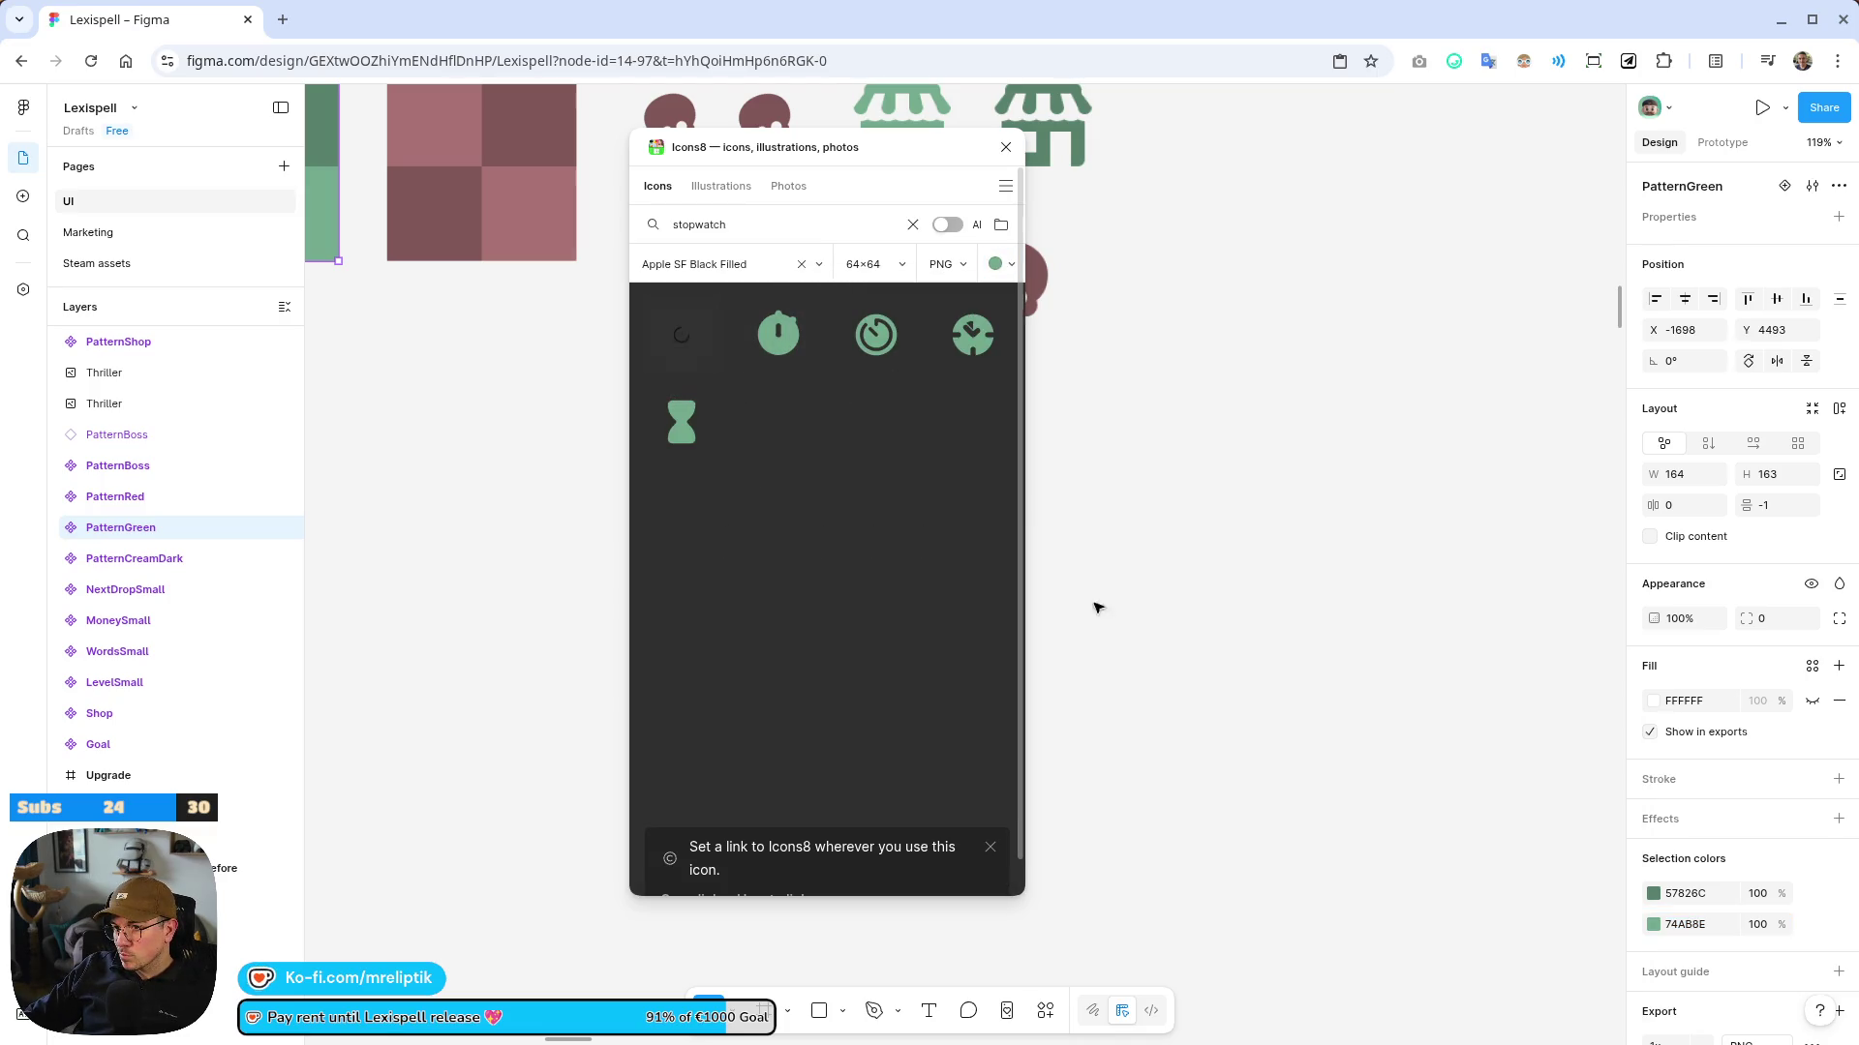
Step: Close the Icons8 plugin and move the green stopwatch off to the right
left_click(1215, 605)
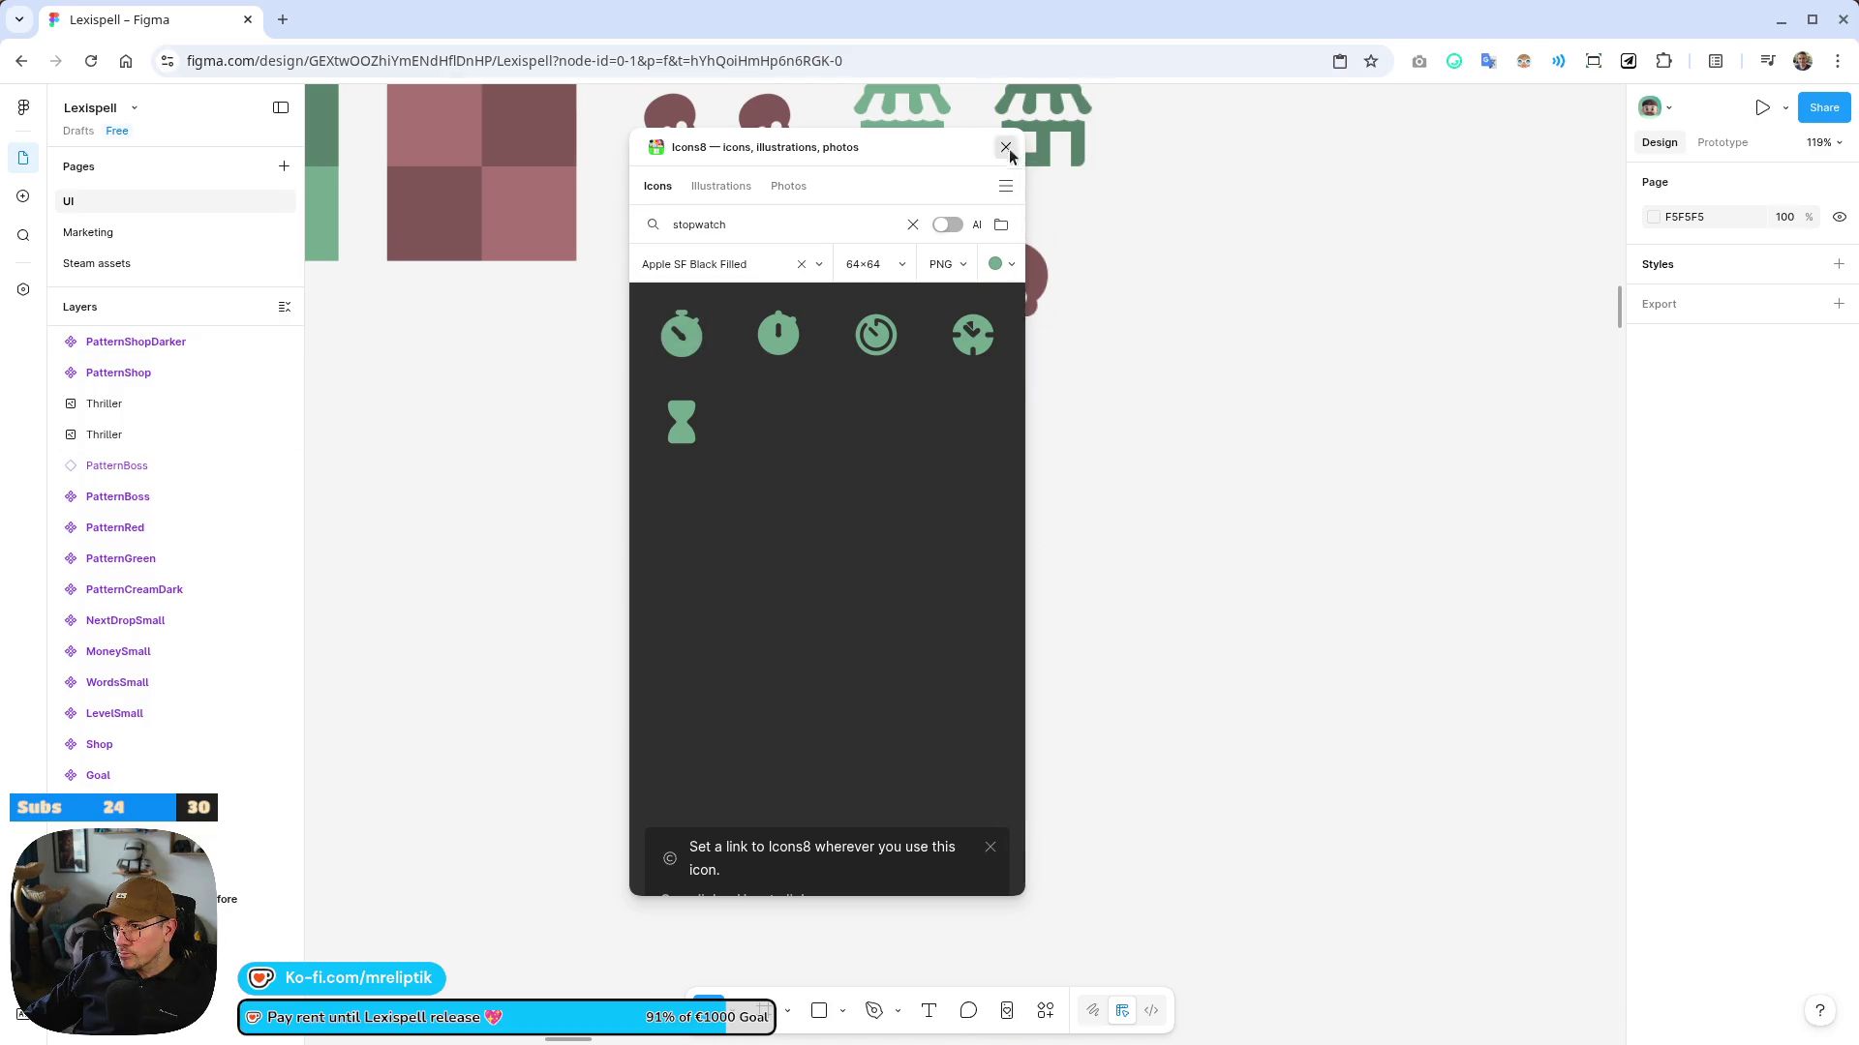
left_click(1006, 148)
left_click(963, 561)
mouse_move(962, 562)
left_mouse_down()
mouse_move(901, 562)
mouse_move(1087, 561)
left_mouse_up()
Step: Delete the black stopwatch and select the PatternBoss component
left_click(963, 567)
key("Delete")
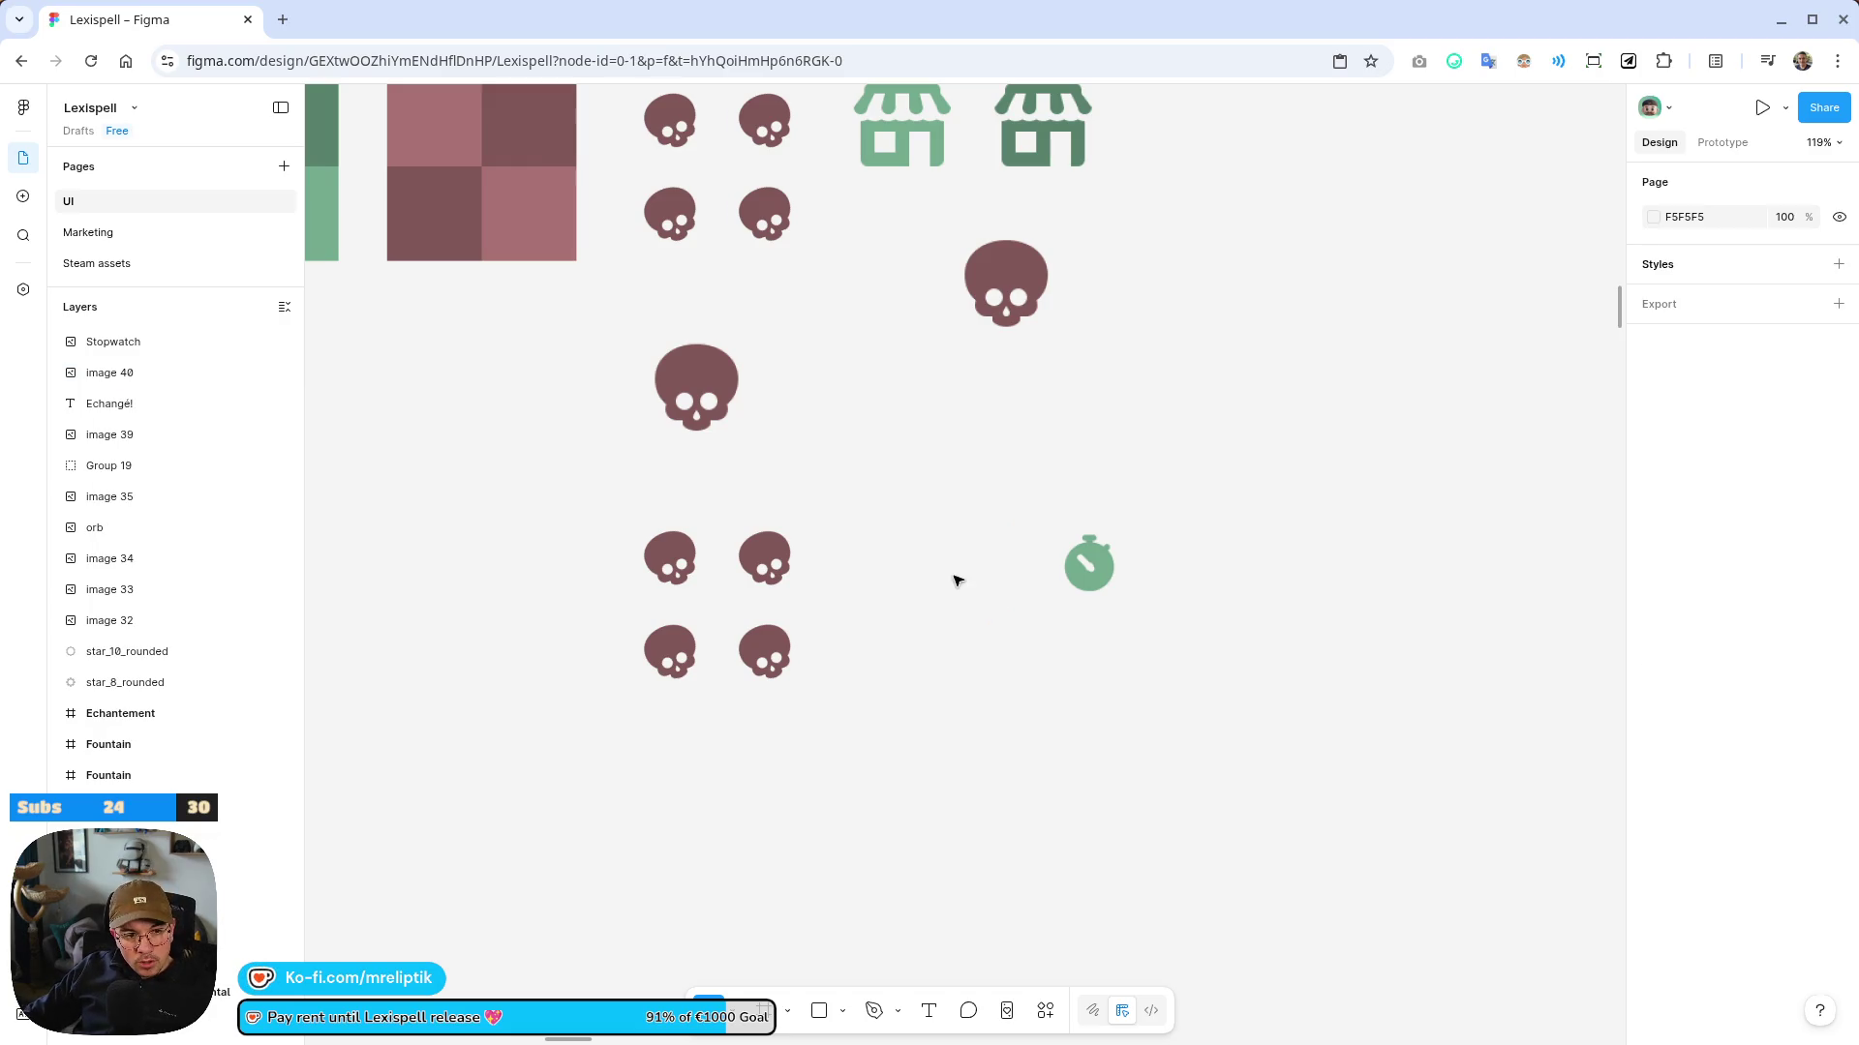
scroll(999, 594, "up", 3)
left_click(672, 571)
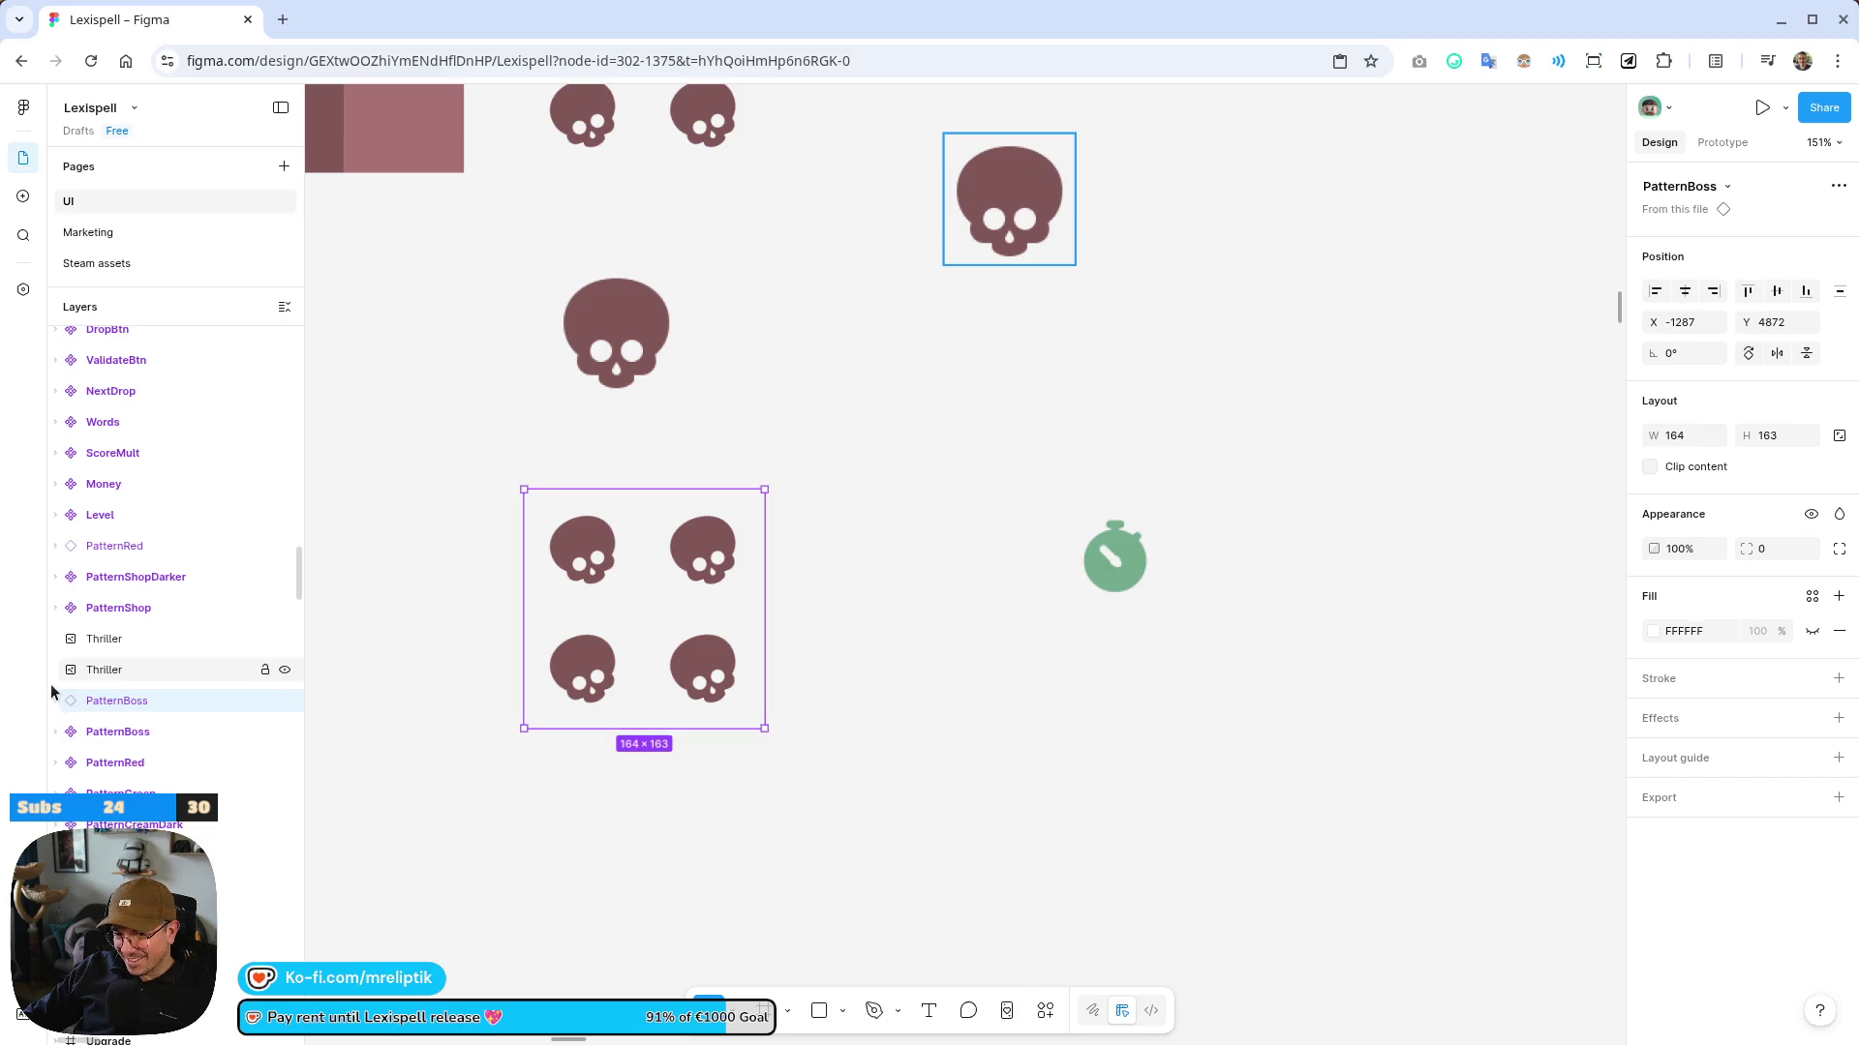
left_click(117, 731)
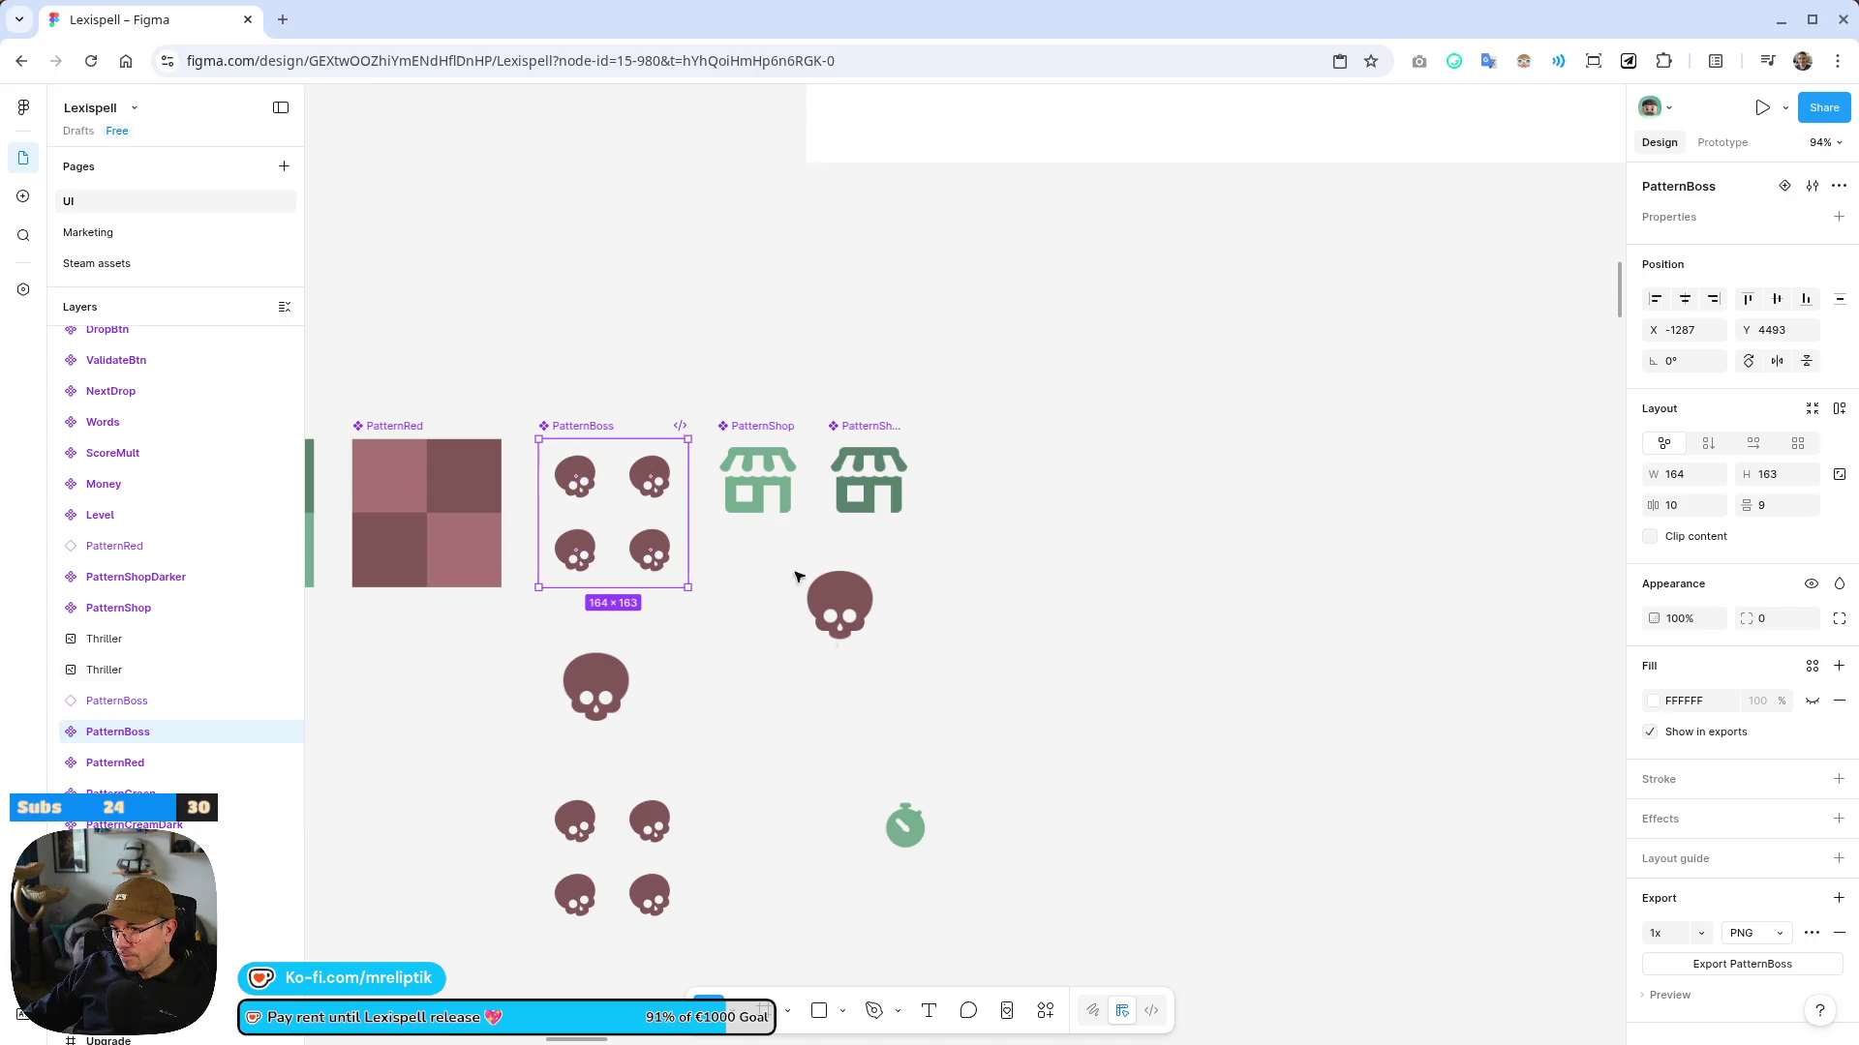
Step: Duplicate PatternBoss below, detach the copy, and delete the leftover instance
mouse_move(580, 428)
left_mouse_down()
mouse_move(820, 724)
mouse_move(753, 703)
left_mouse_up()
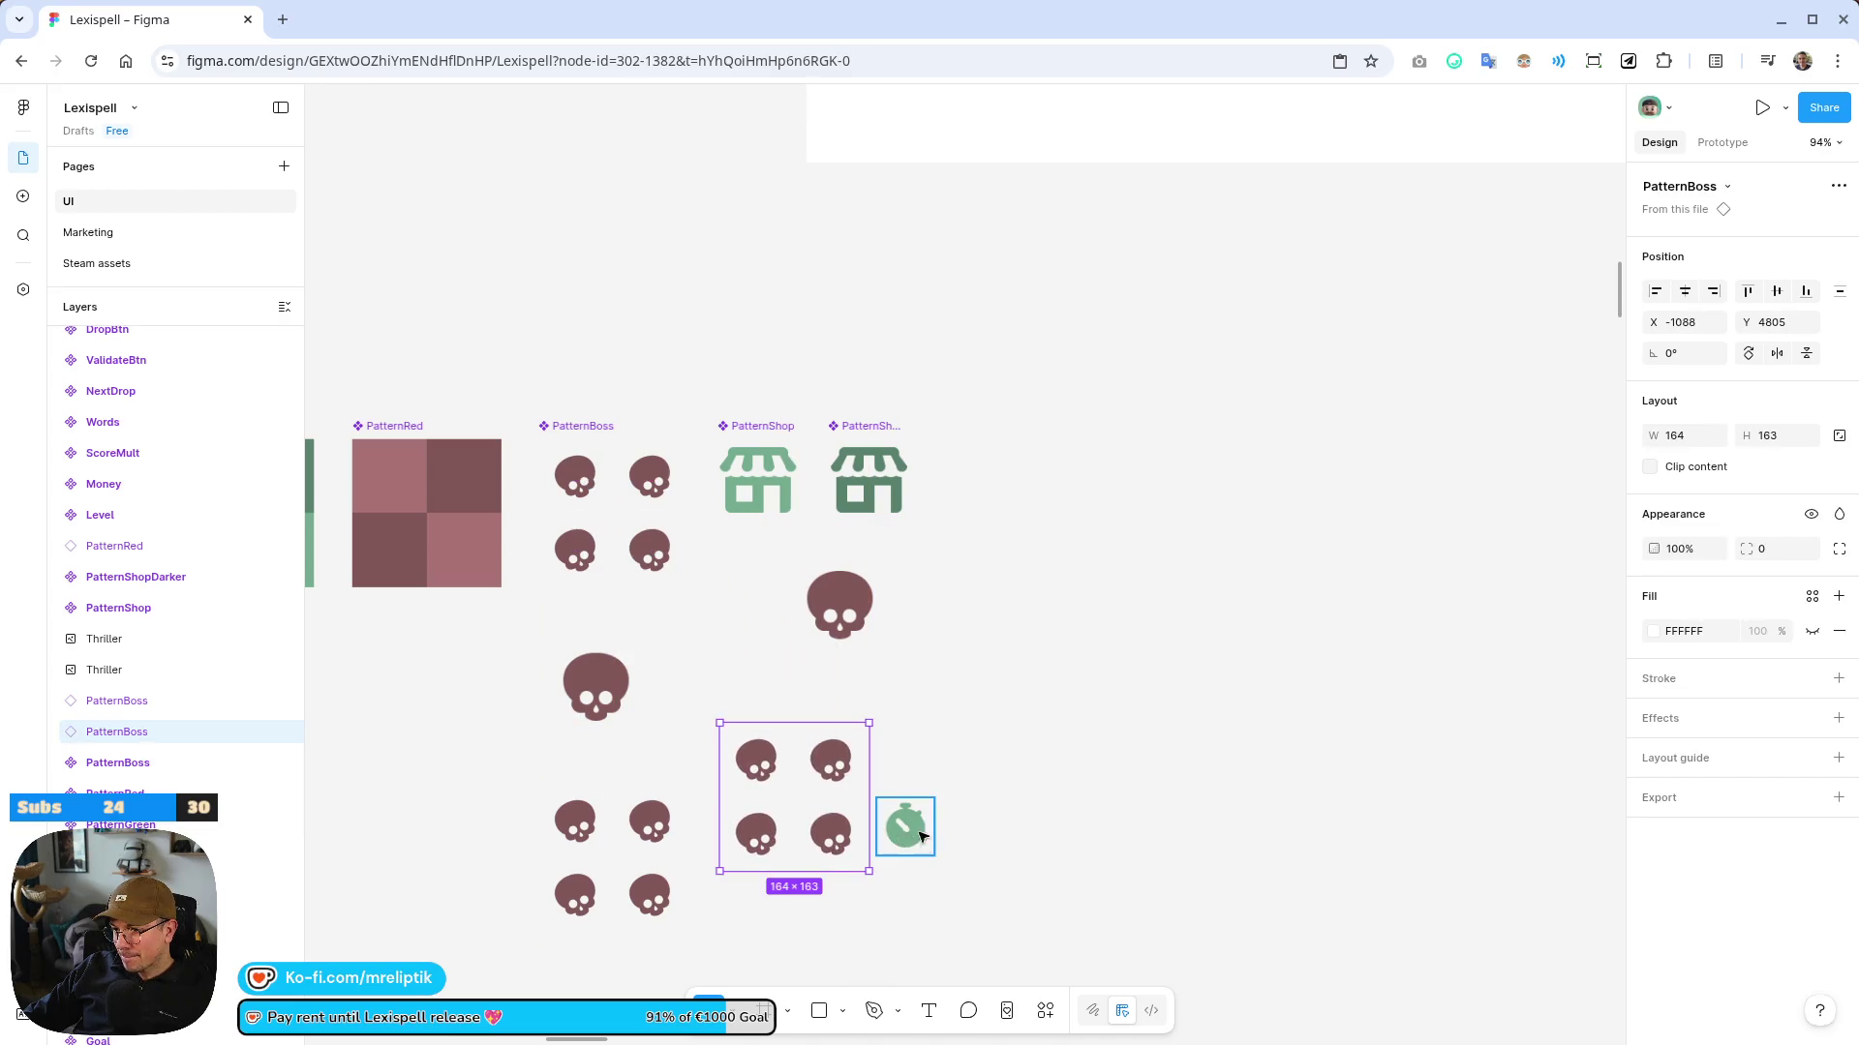
left_click_drag(902, 824, 1070, 795)
left_click(784, 789)
right_click(786, 789)
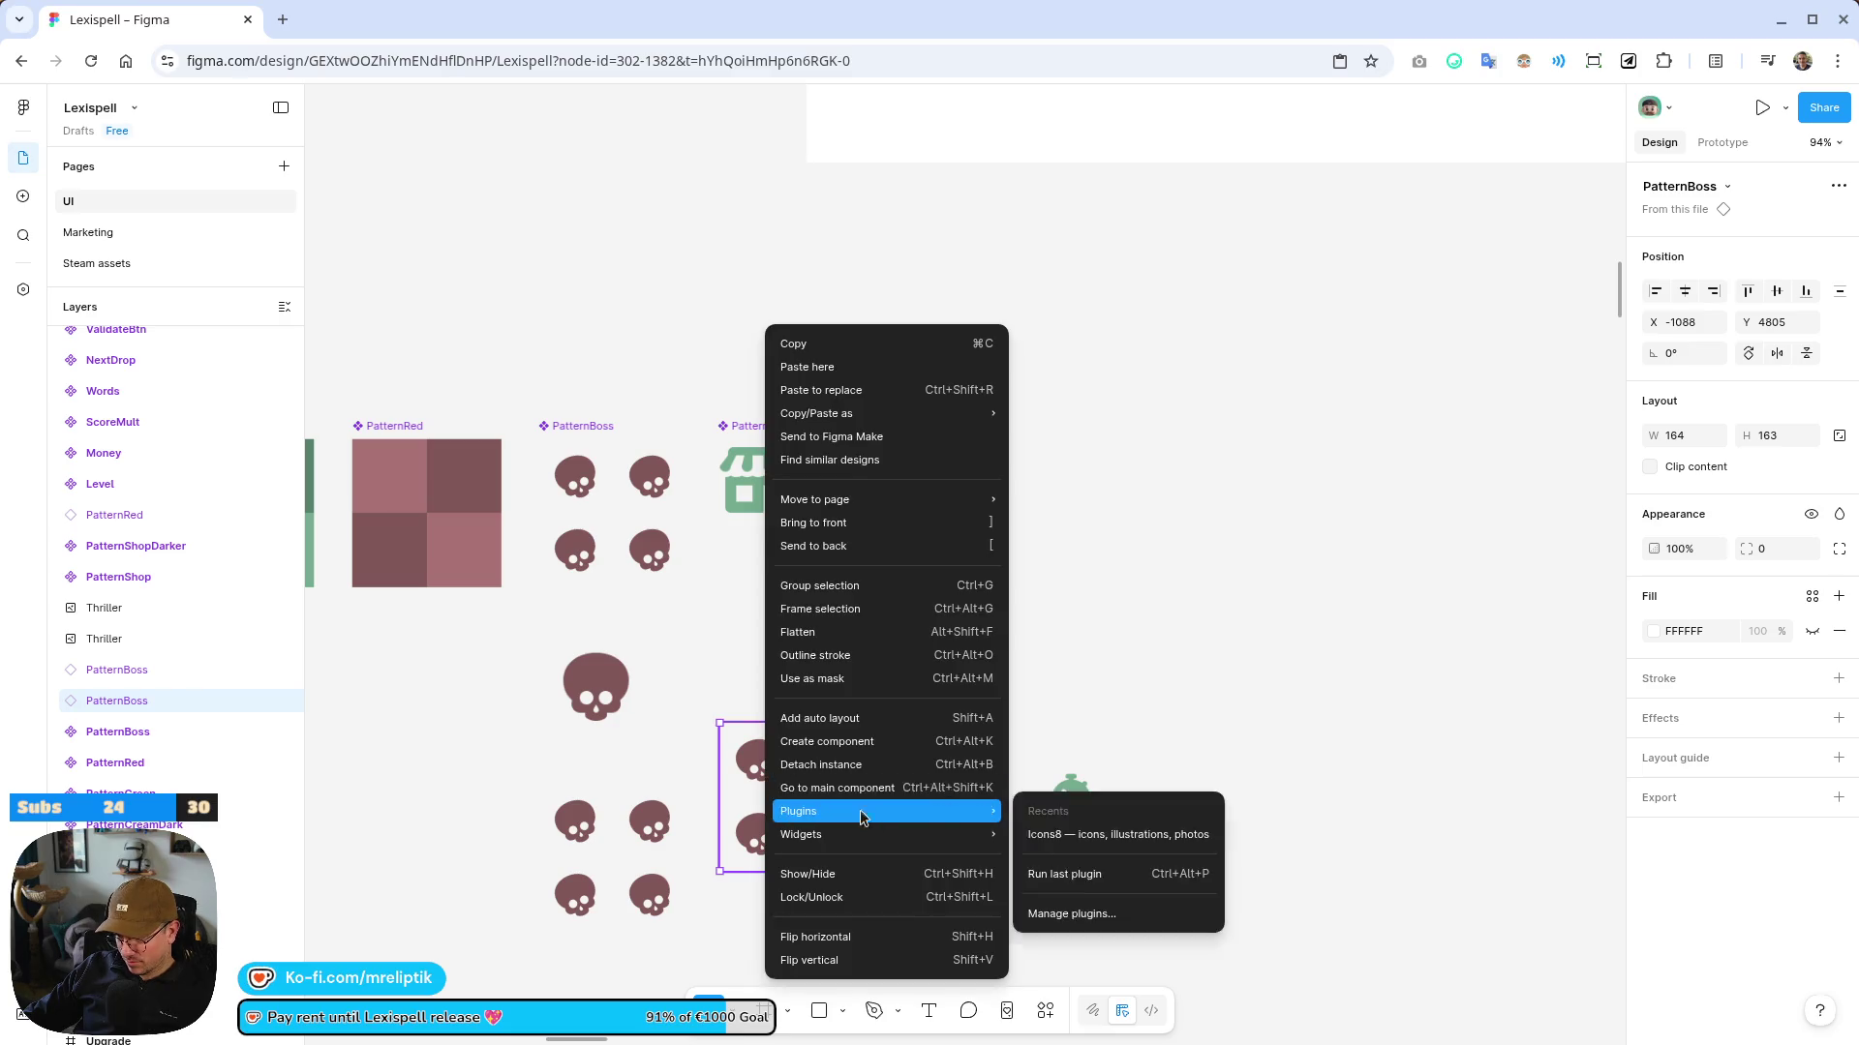
left_click(821, 765)
left_click(575, 857)
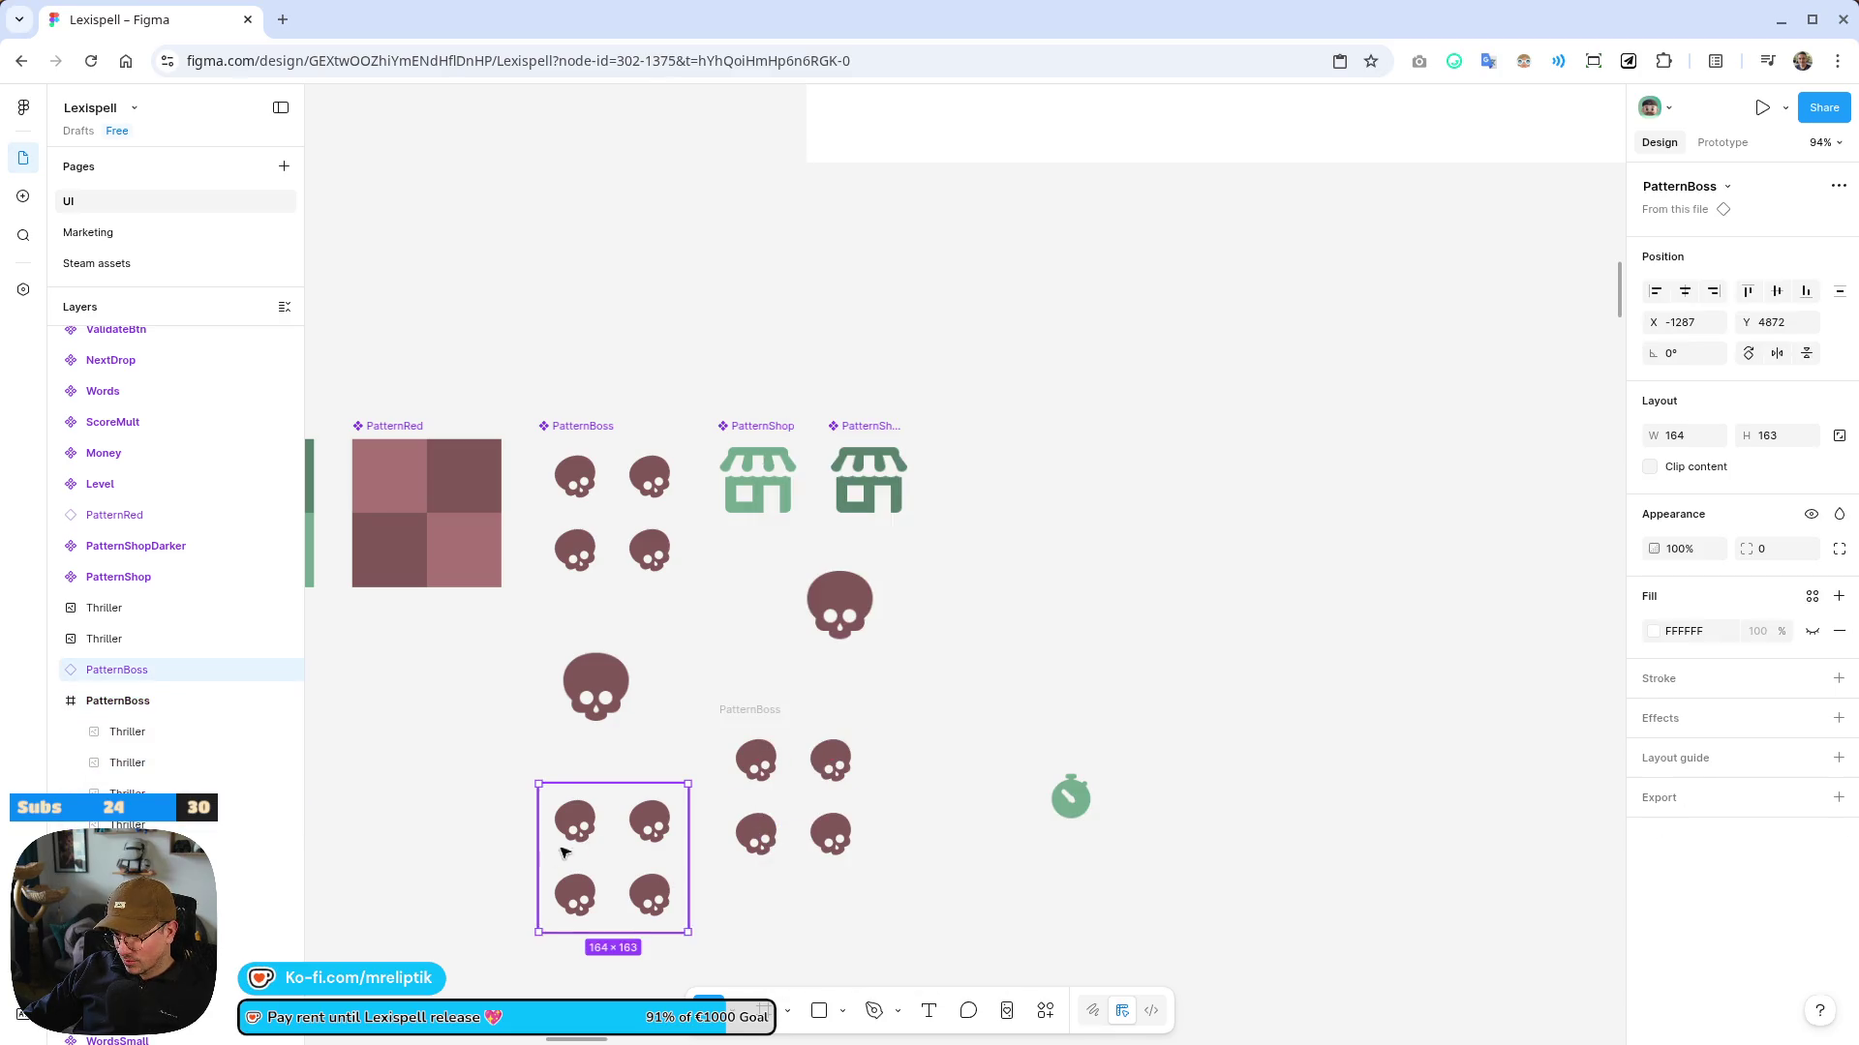
key("Delete")
Step: Place the green stopwatch into the copied tile in place of the skulls
left_click(1050, 691)
mouse_move(1051, 691)
left_mouse_down()
mouse_move(745, 649)
mouse_move(777, 678)
left_mouse_up()
scroll(777, 682, "up", 4)
key("Delete")
left_click(733, 592)
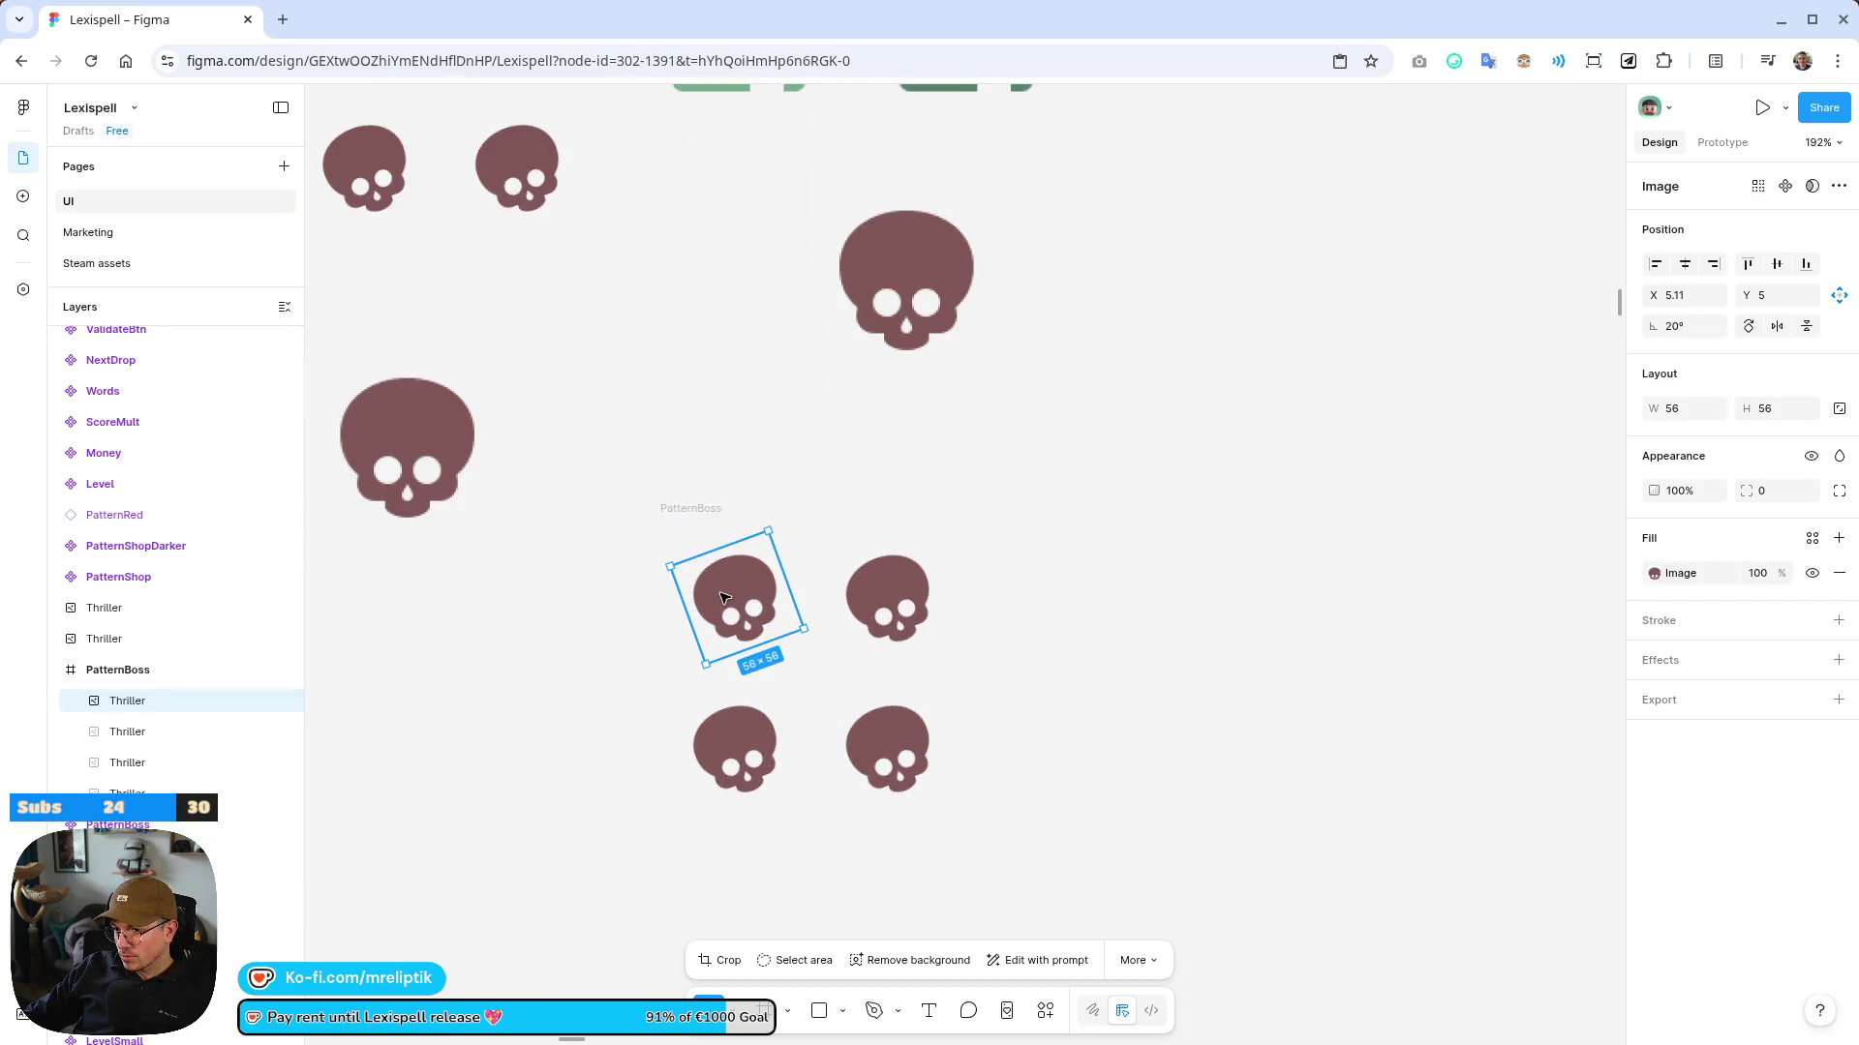
left_click(1714, 575)
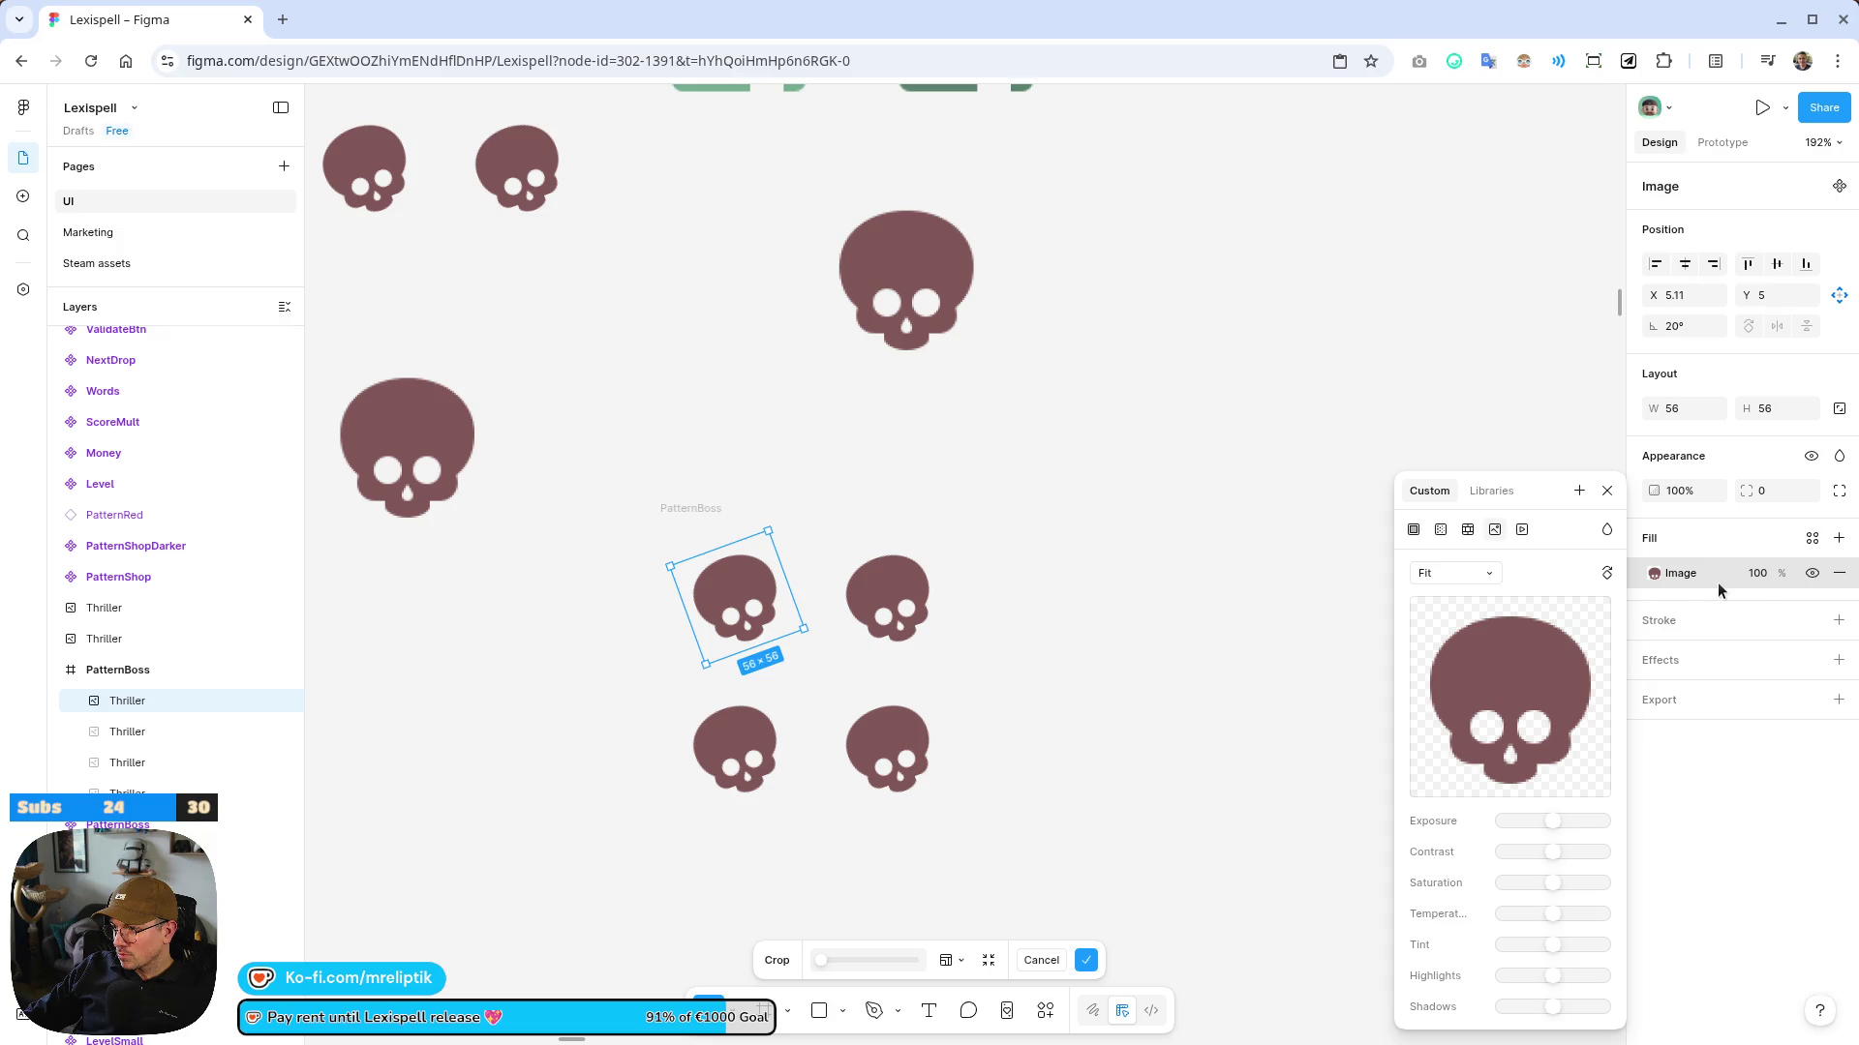
key("Escape")
key("ctrl+z")
key("ctrl+shift+z")
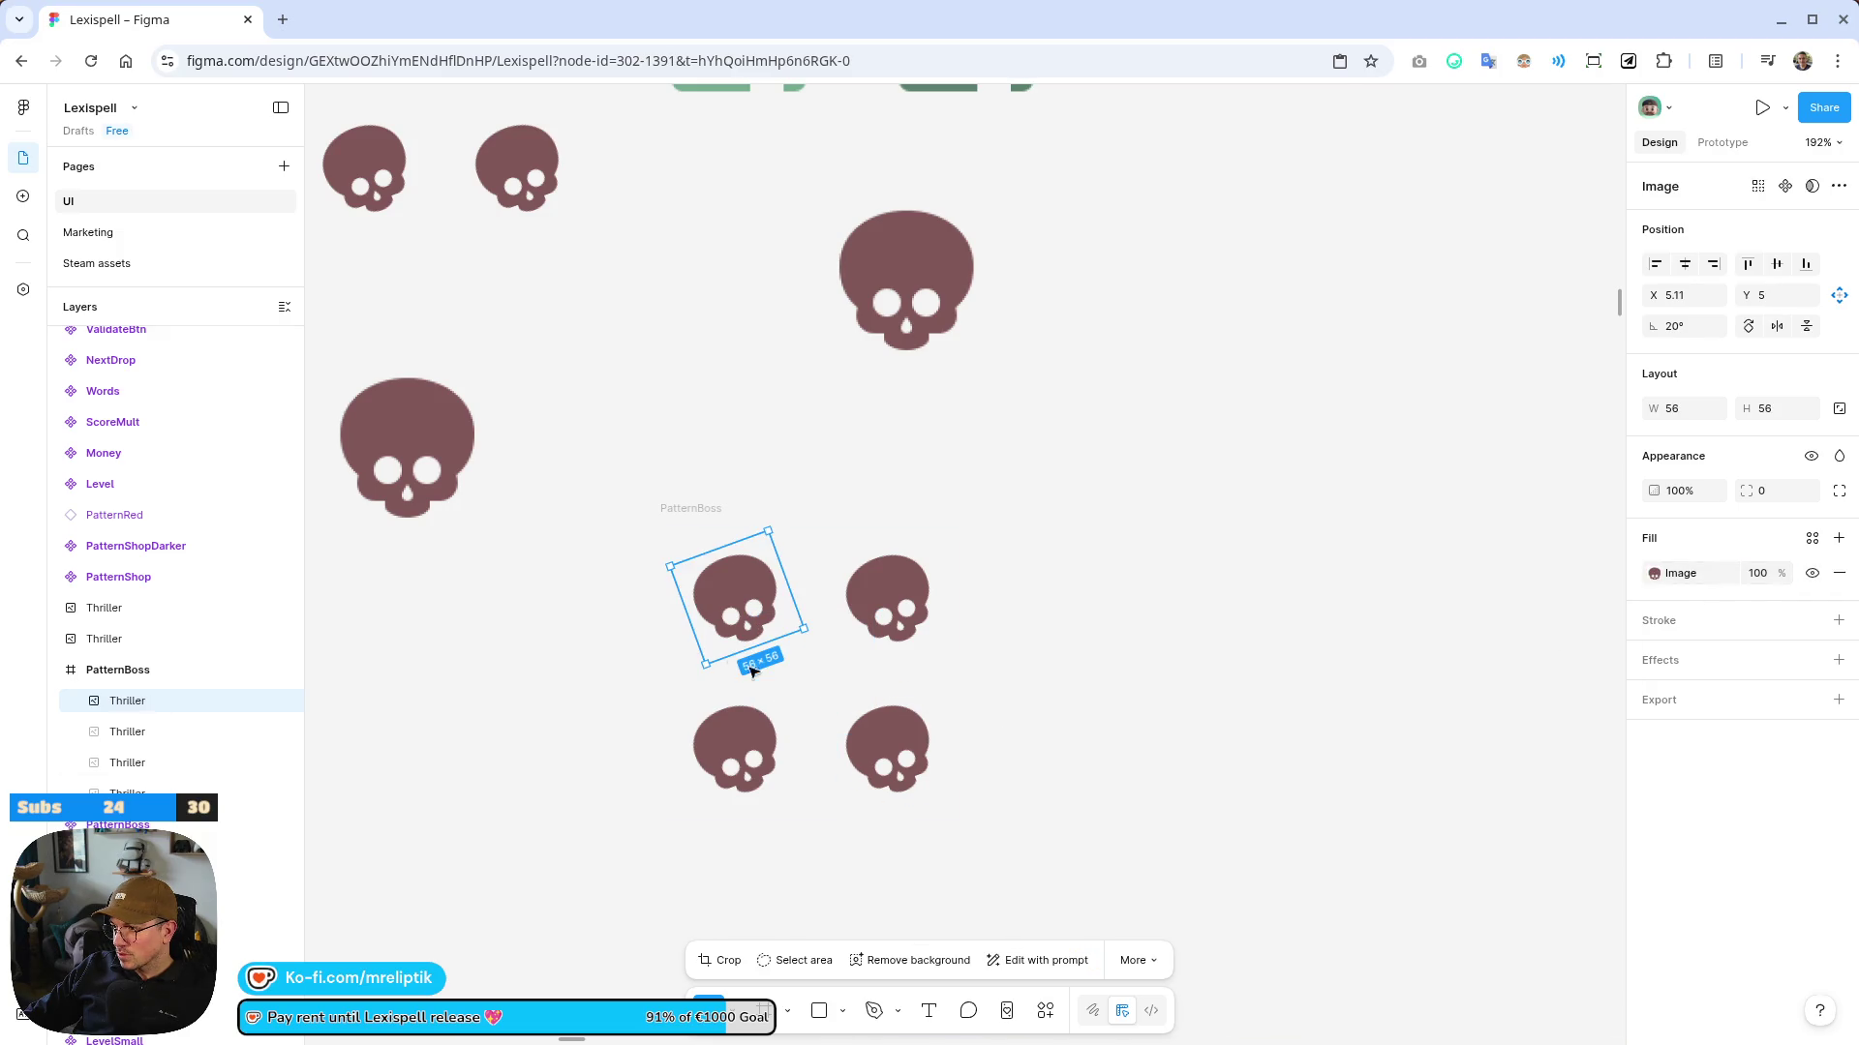
key("ctrl+z")
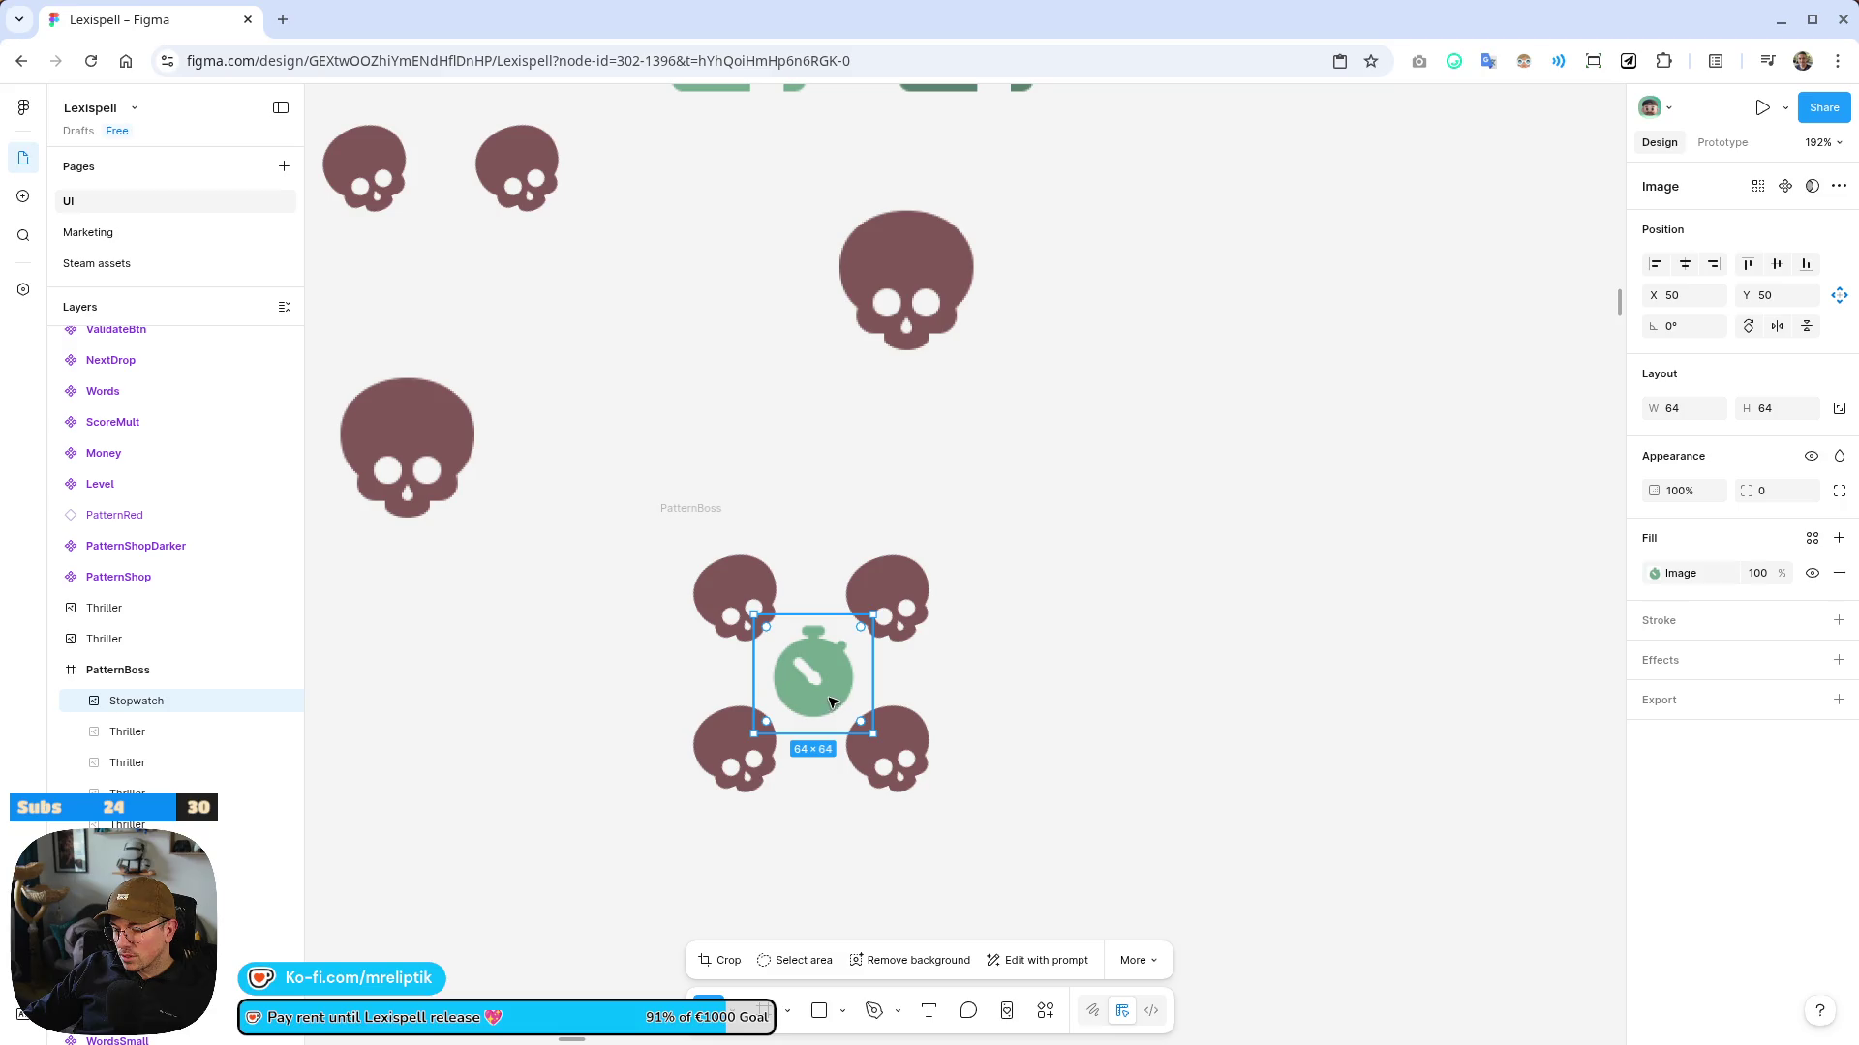
mouse_move(818, 675)
left_mouse_down()
mouse_move(731, 603)
mouse_move(913, 601)
mouse_move(886, 608)
mouse_move(888, 749)
mouse_move(739, 758)
left_mouse_up()
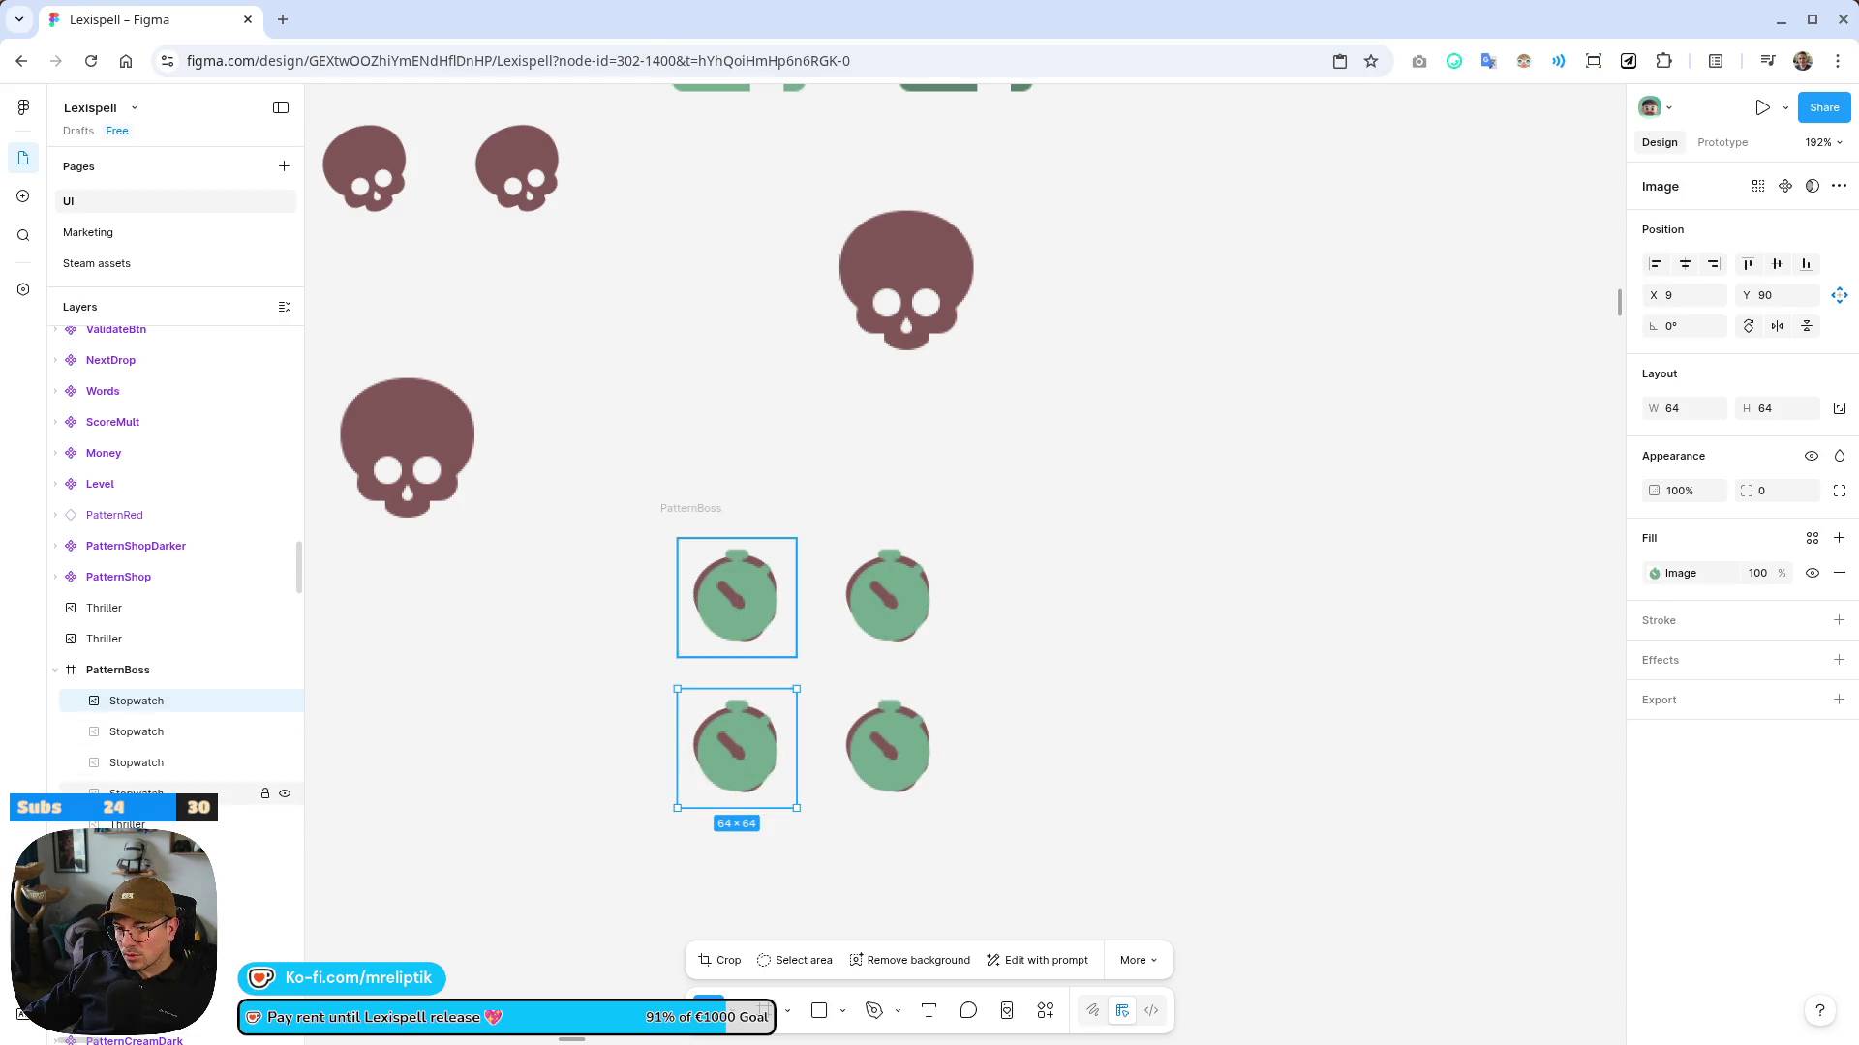
Step: Remove the 20° tilt from the four stopwatches and rename the frame PatternChrono
left_click(145, 910, "shift")
key("ctrl+z")
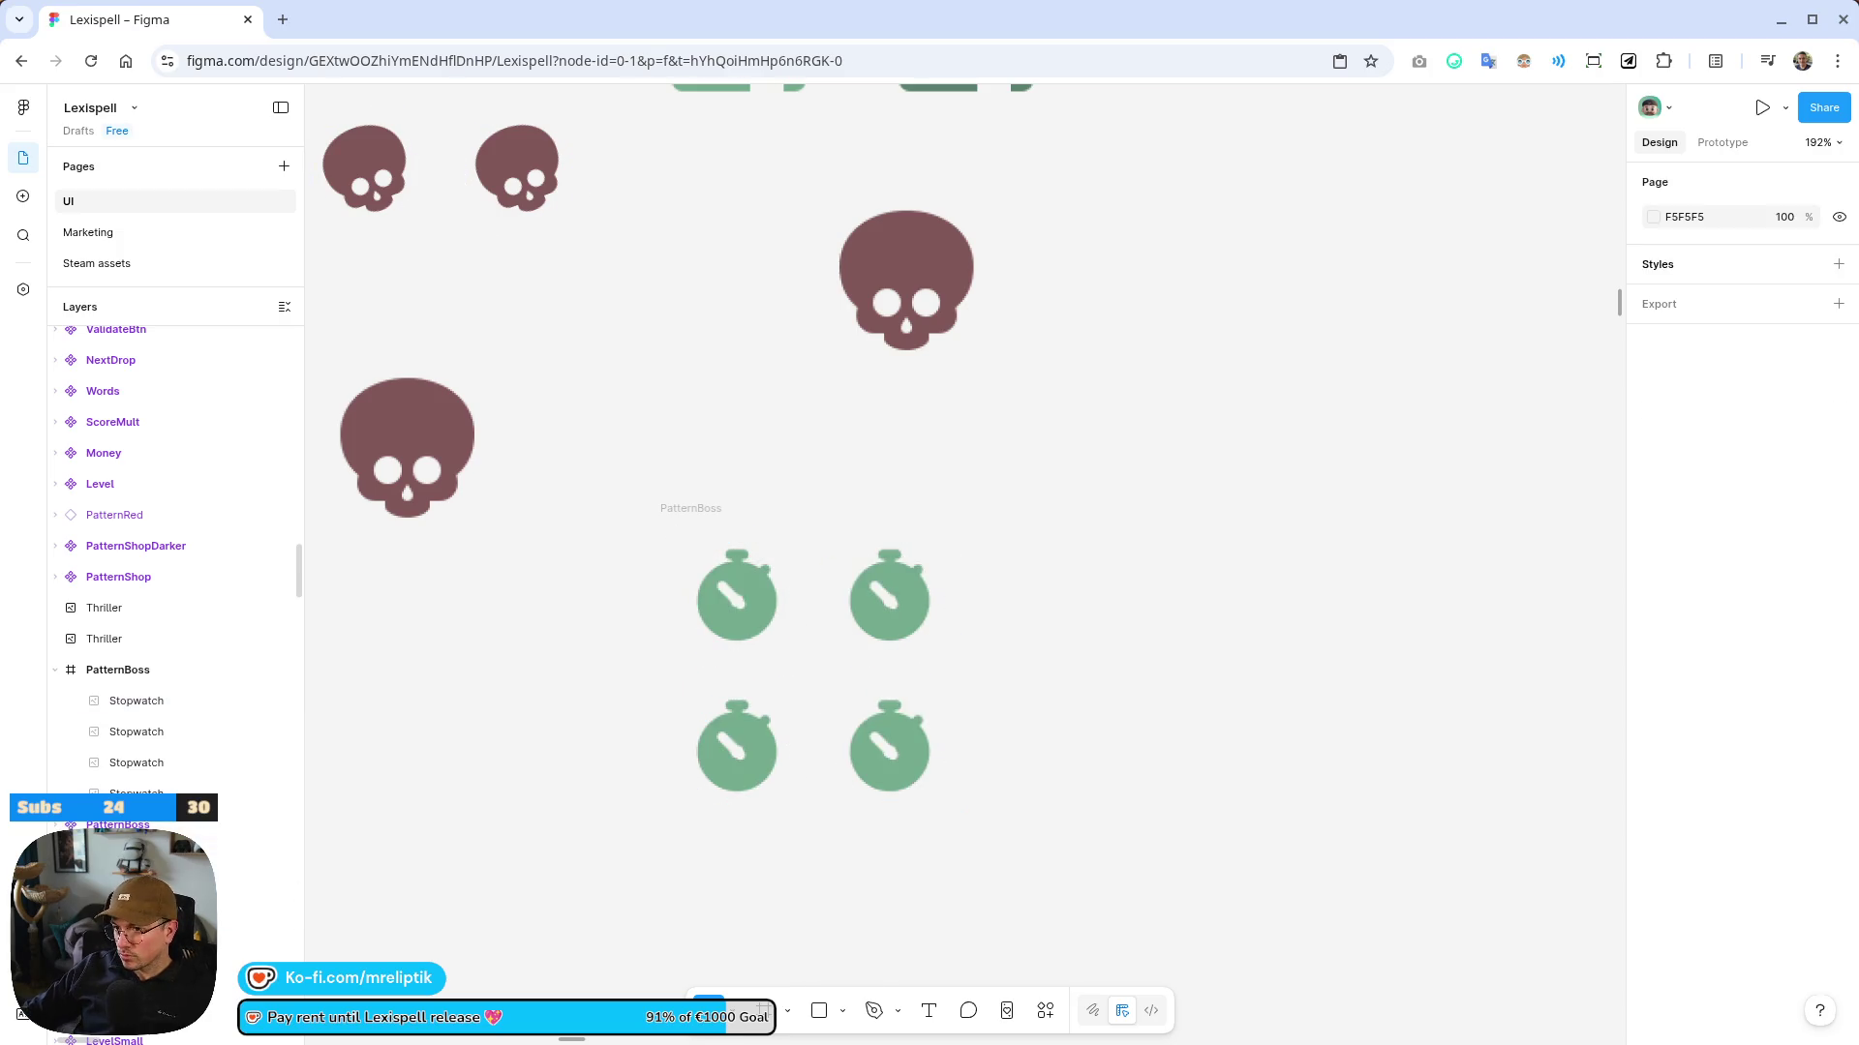
double_click(718, 508)
key("Return")
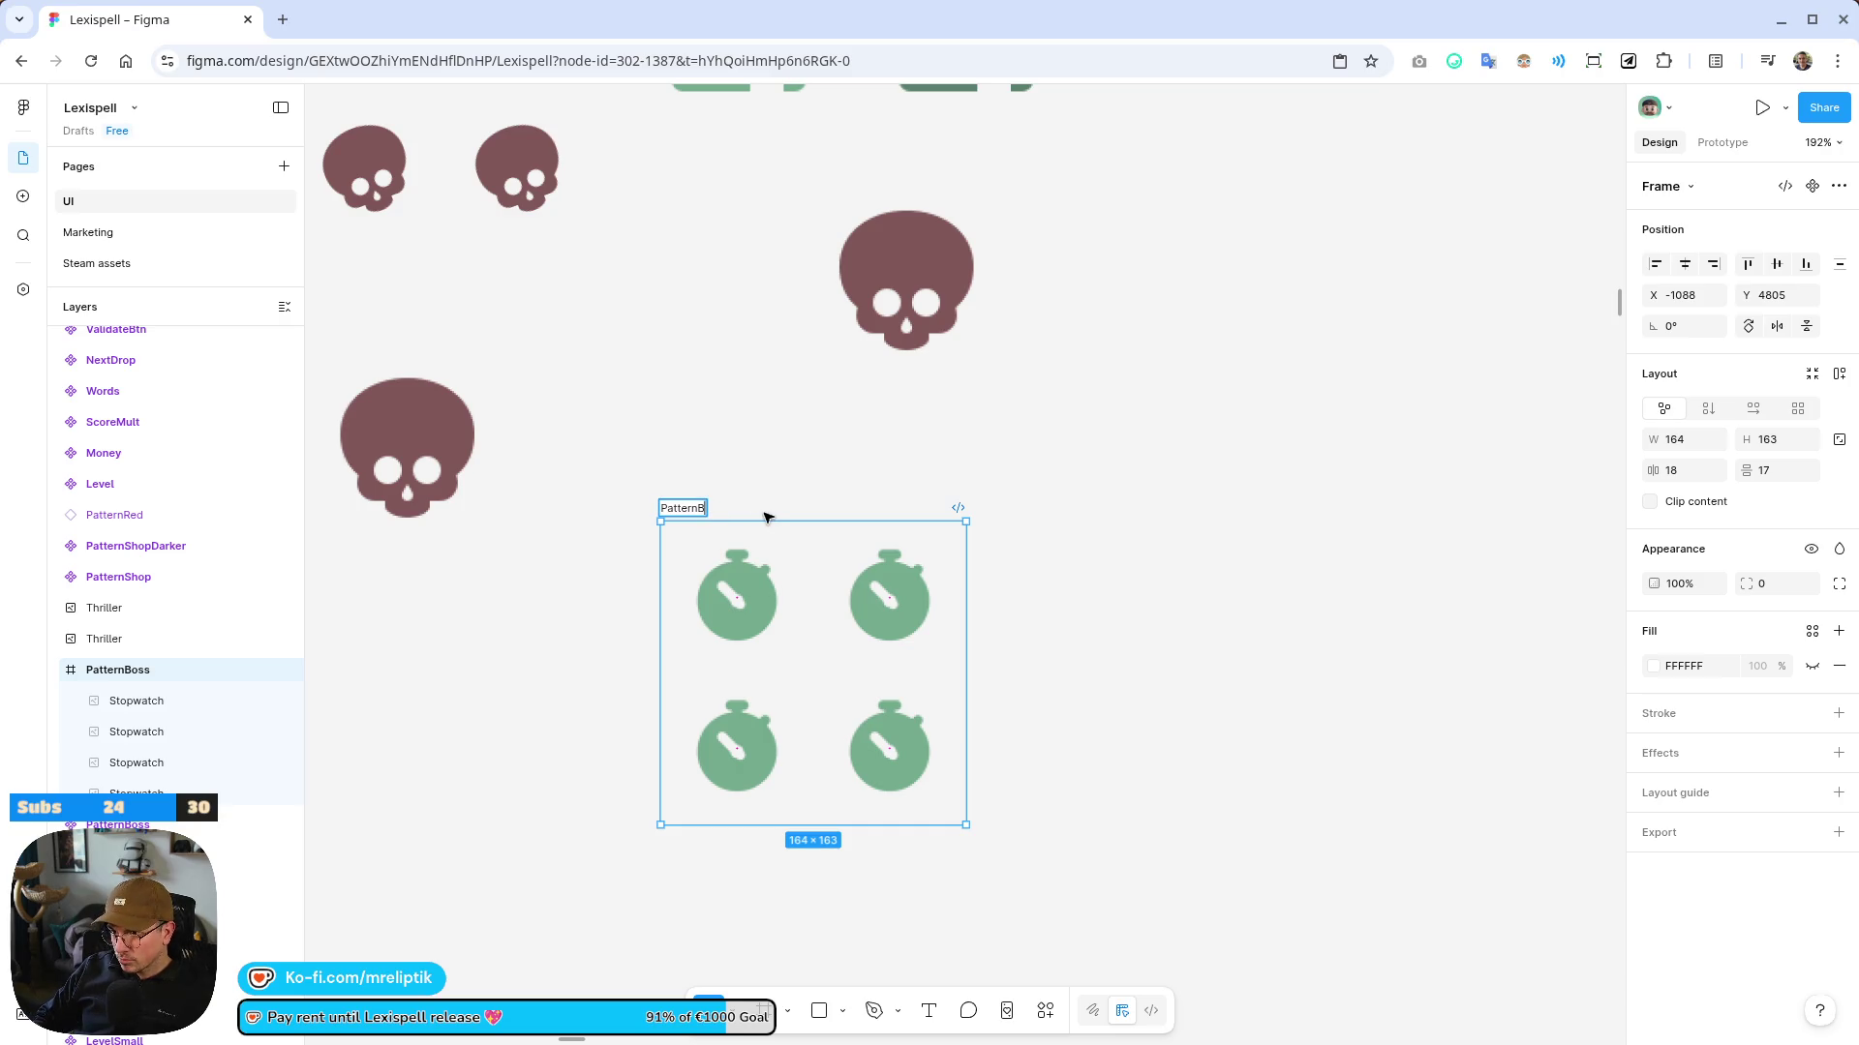
type("Chrono")
key("Return")
scroll(767, 517, "down", 10)
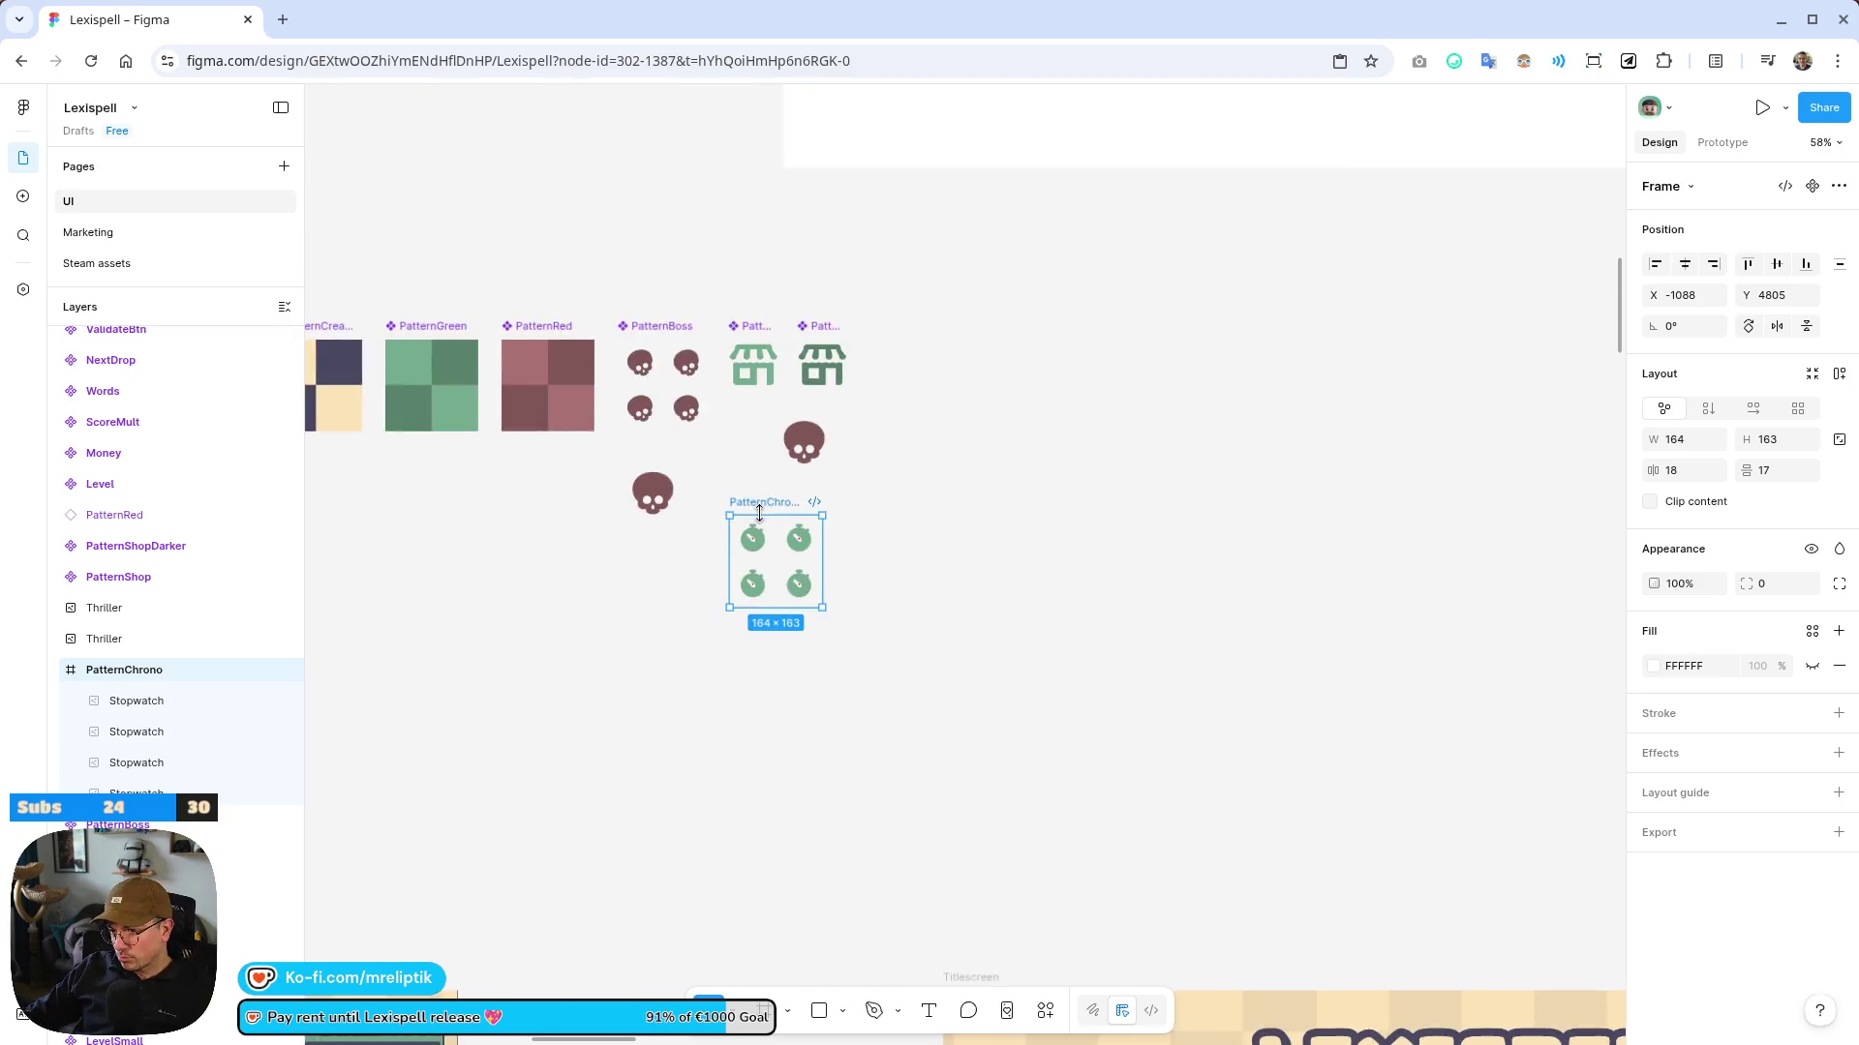
Step: Select the Letter Rush button's background rectangle inside the grid of mode buttons
scroll(878, 920, "down", 5)
scroll(968, 473, "down", 3)
scroll(968, 472, "down", 2)
scroll(968, 472, "up", 5)
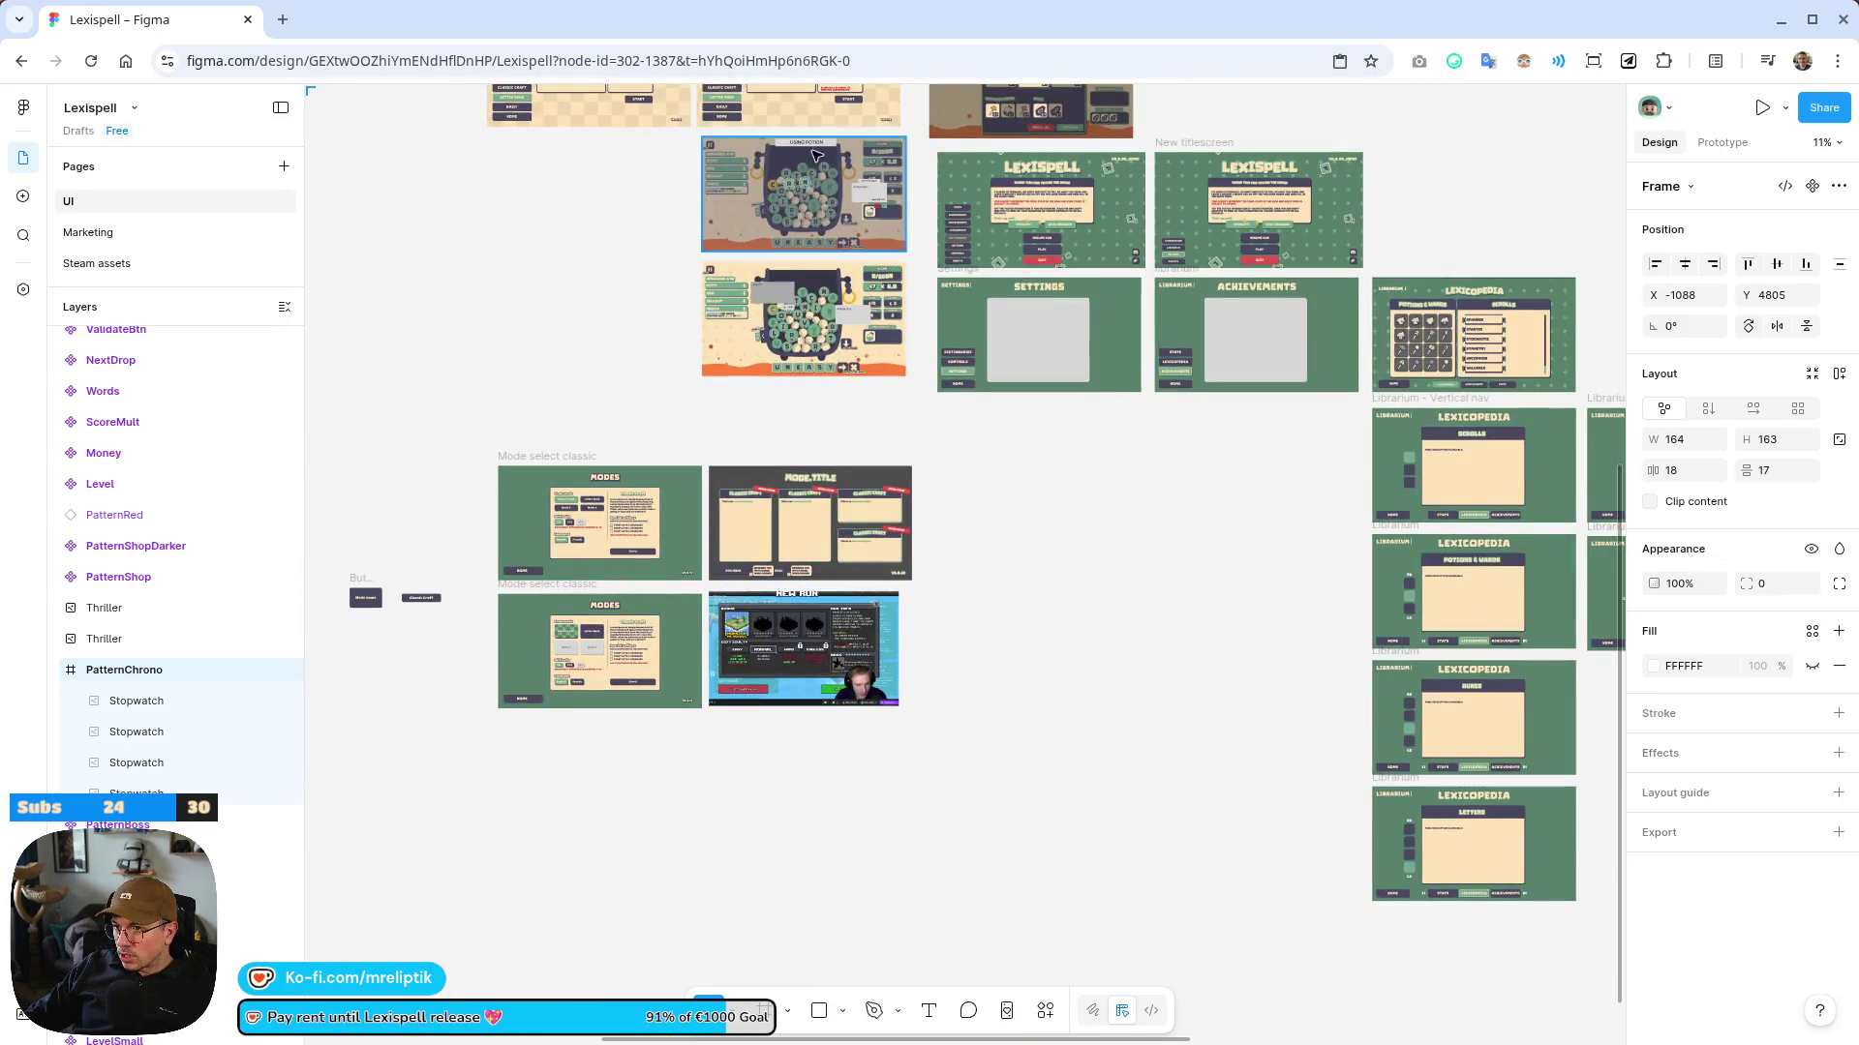
scroll(968, 542, "up", 5)
scroll(845, 636, "down", 4)
scroll(846, 635, "up", 10)
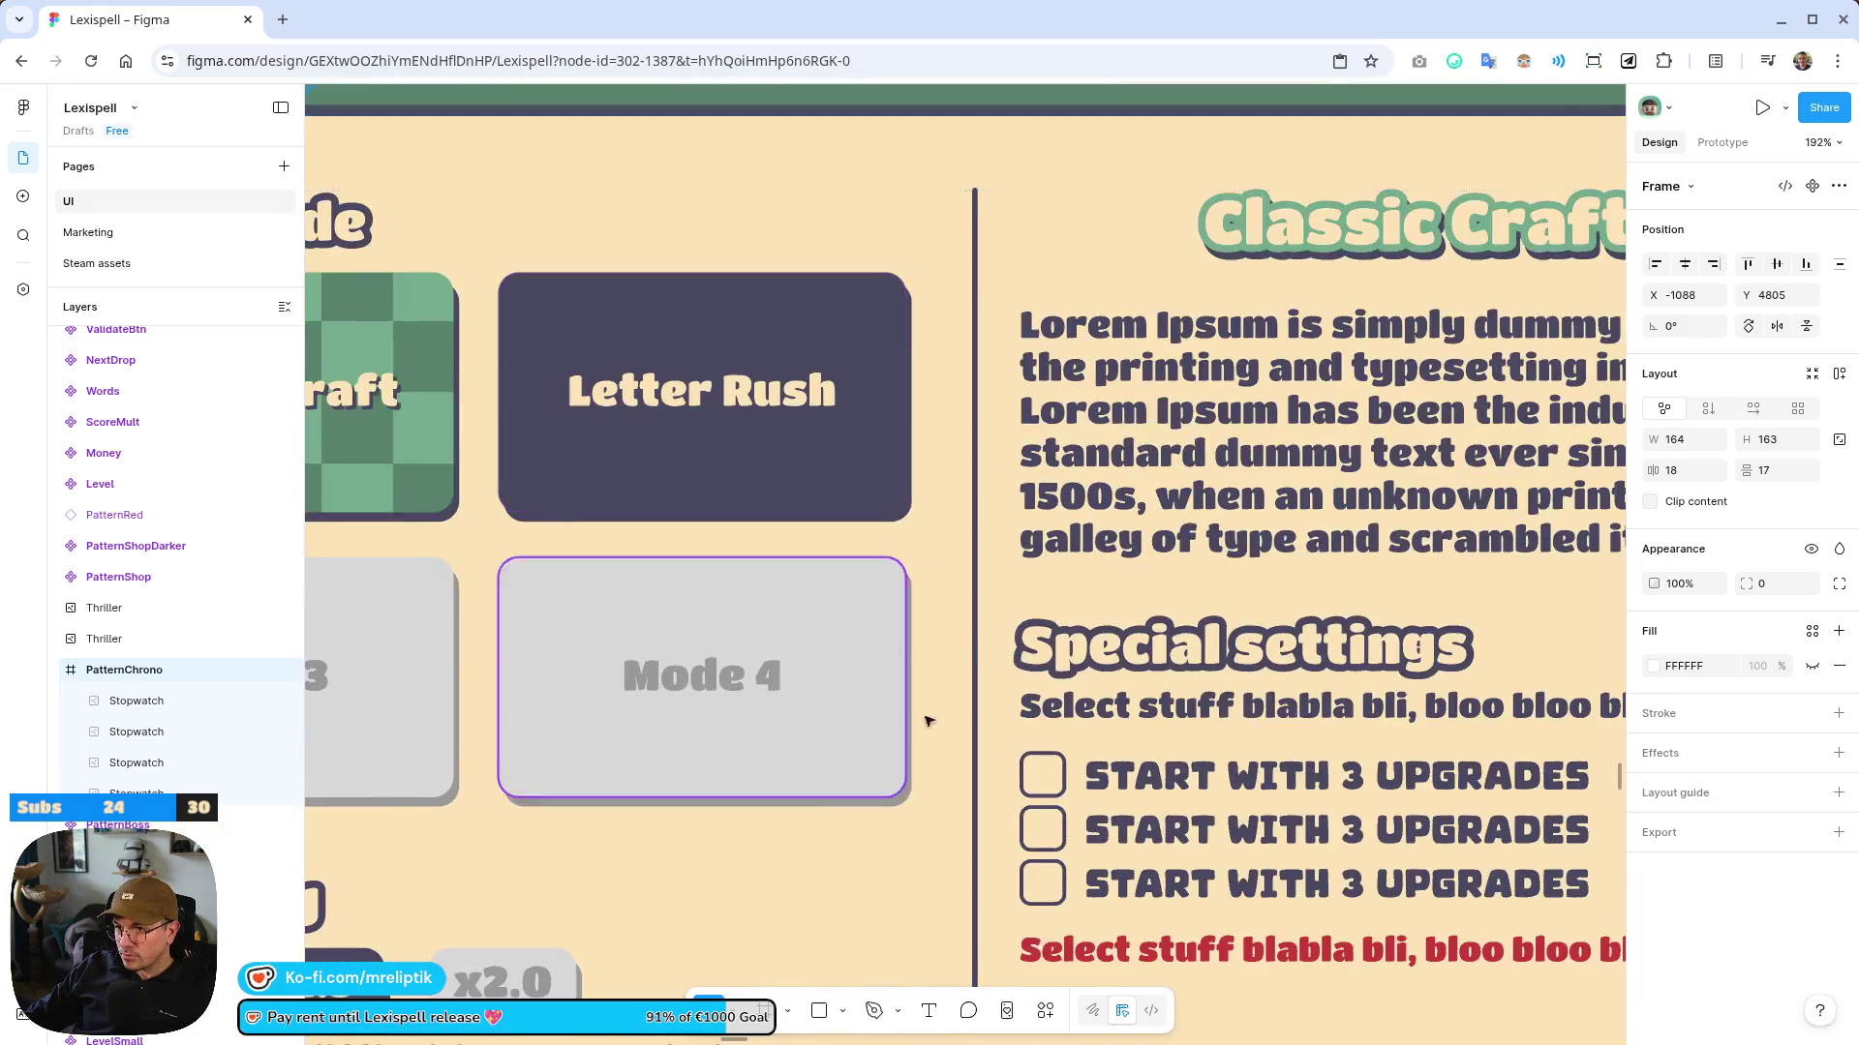
scroll(927, 722, "up", 1)
left_click(731, 449)
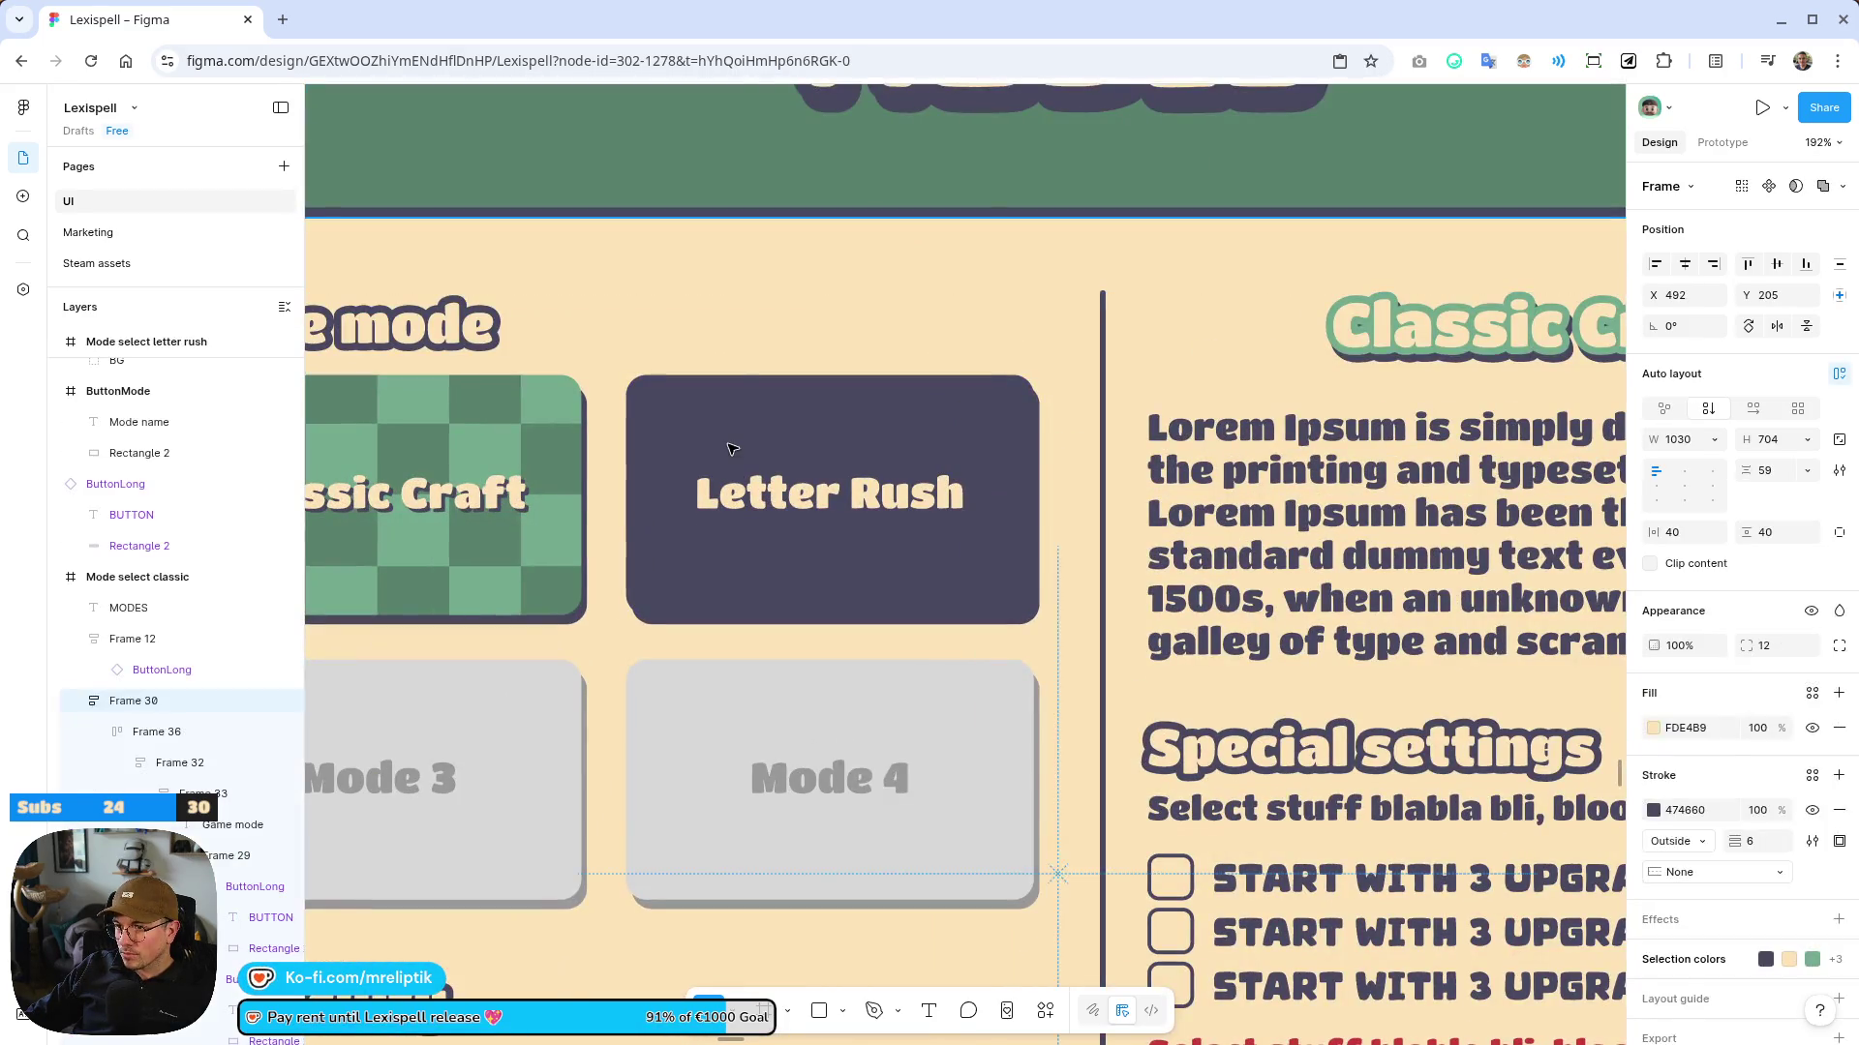
double_click(732, 450)
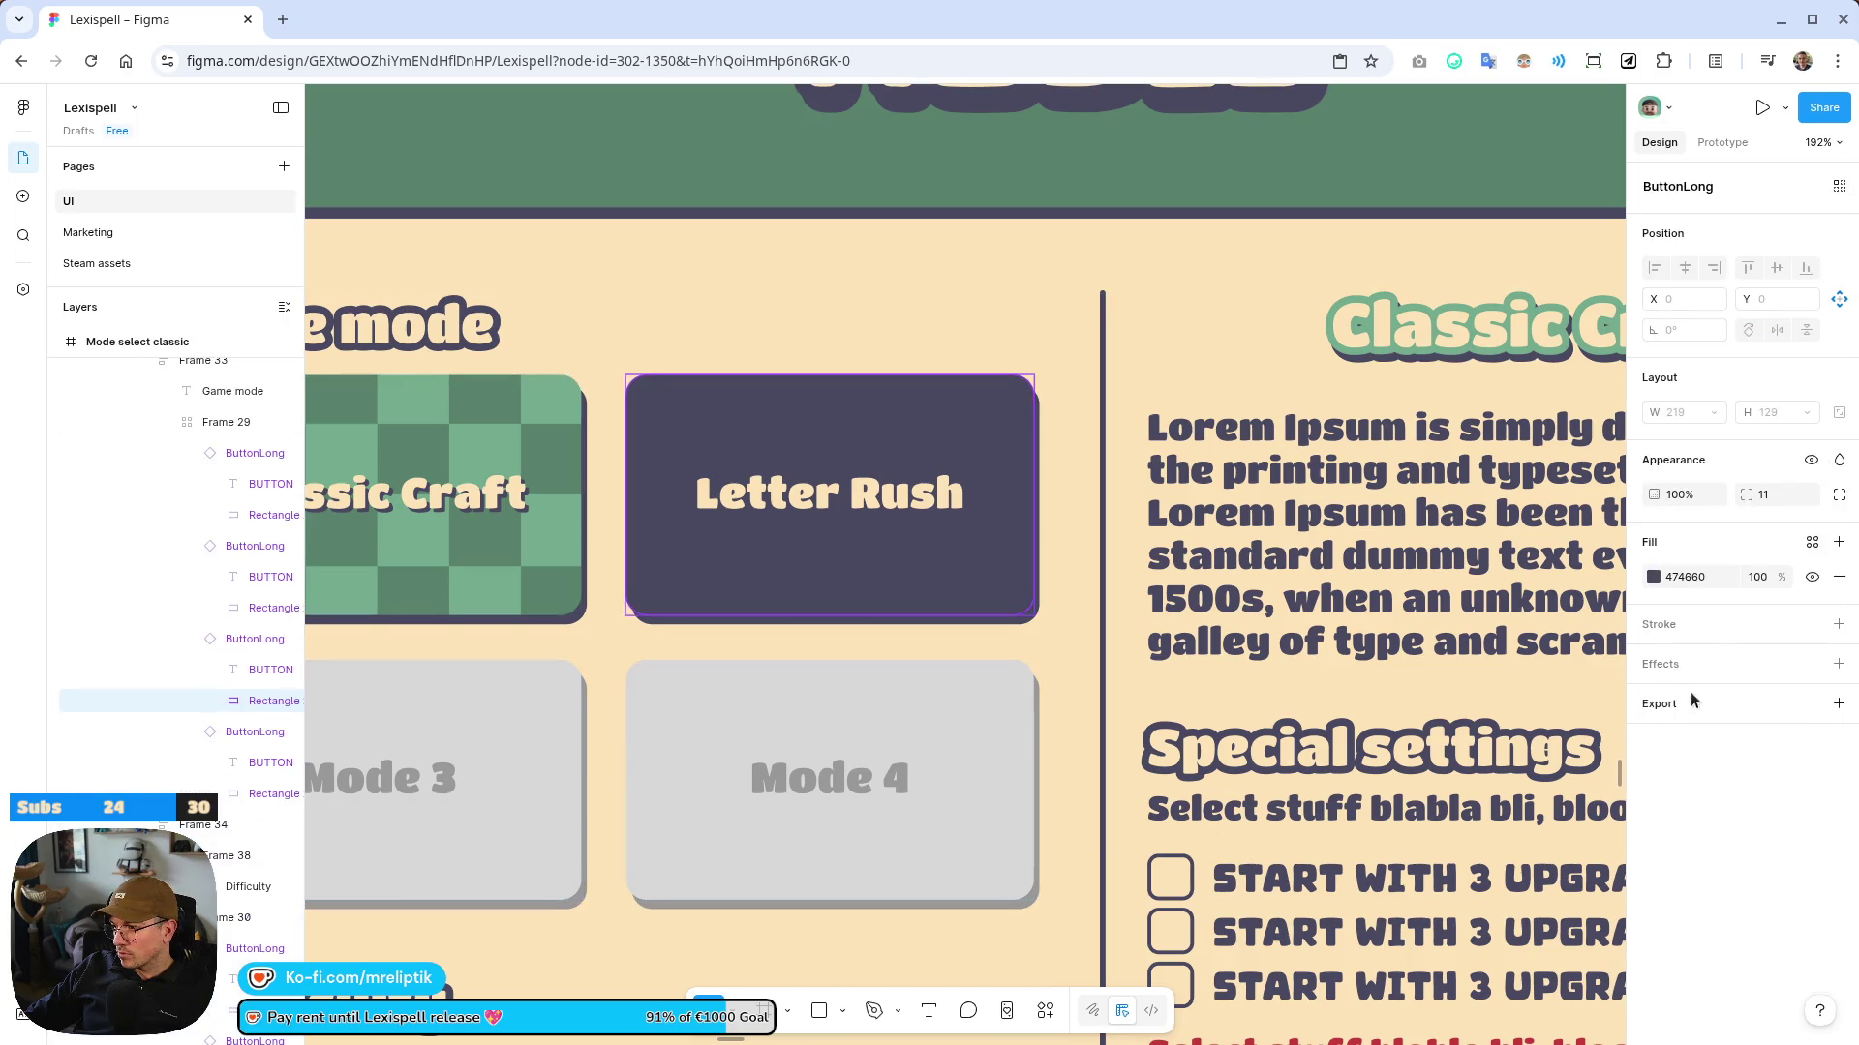
Step: Add a second fill to the button as a Pattern using PatternChrono as the source
left_click(1840, 542)
left_click(1653, 577)
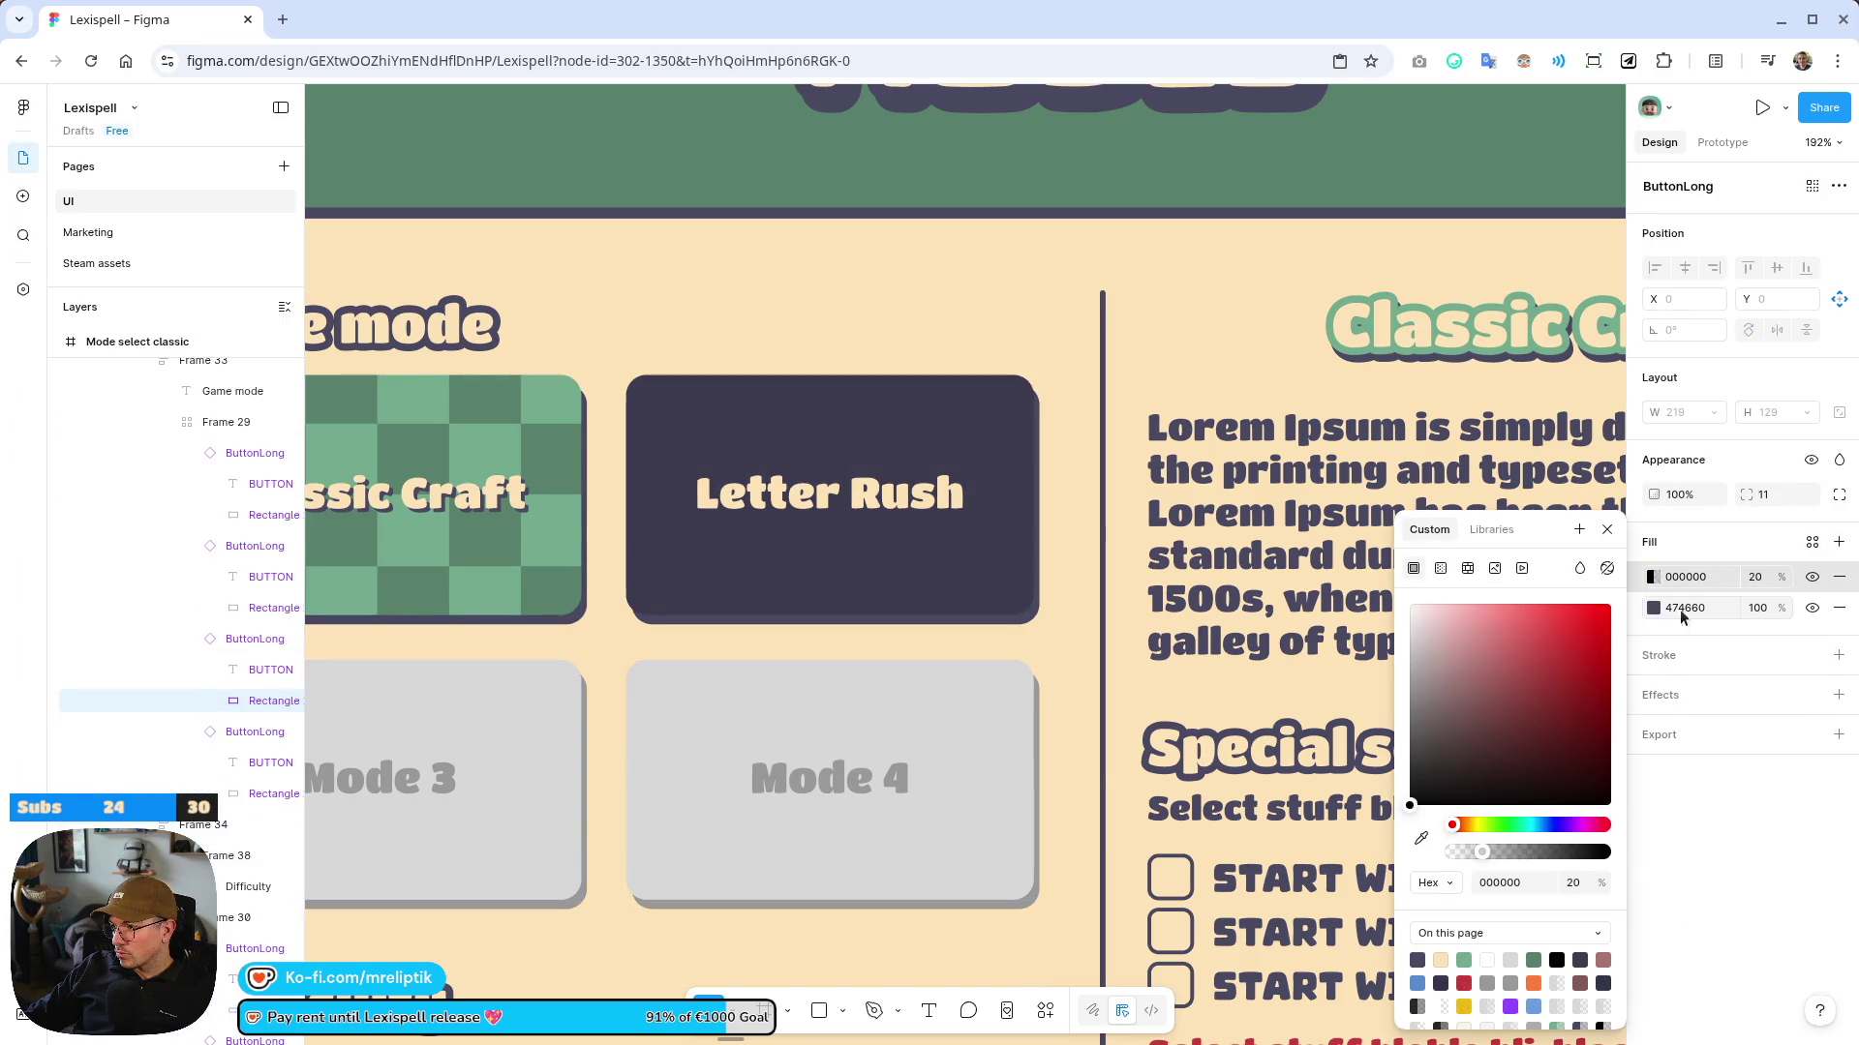
left_click(1467, 572)
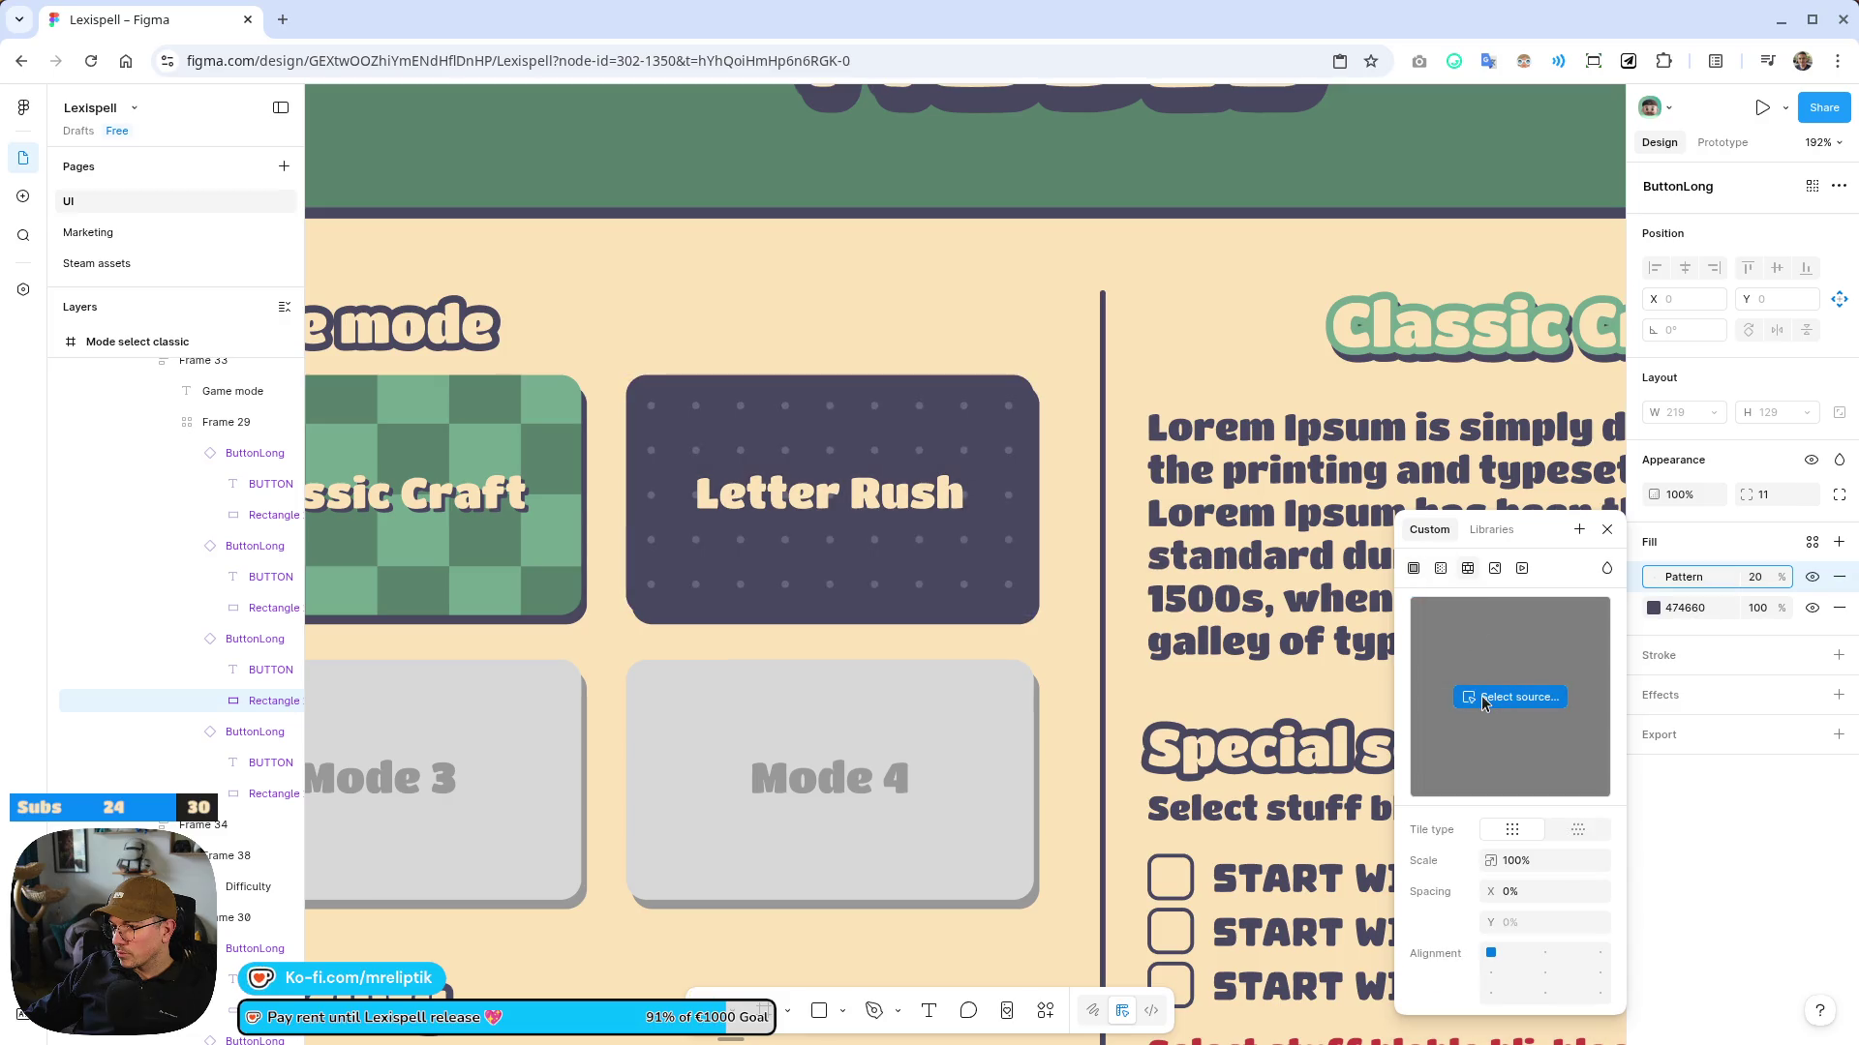
scroll(822, 482, "down", 10)
scroll(822, 482, "up", 3)
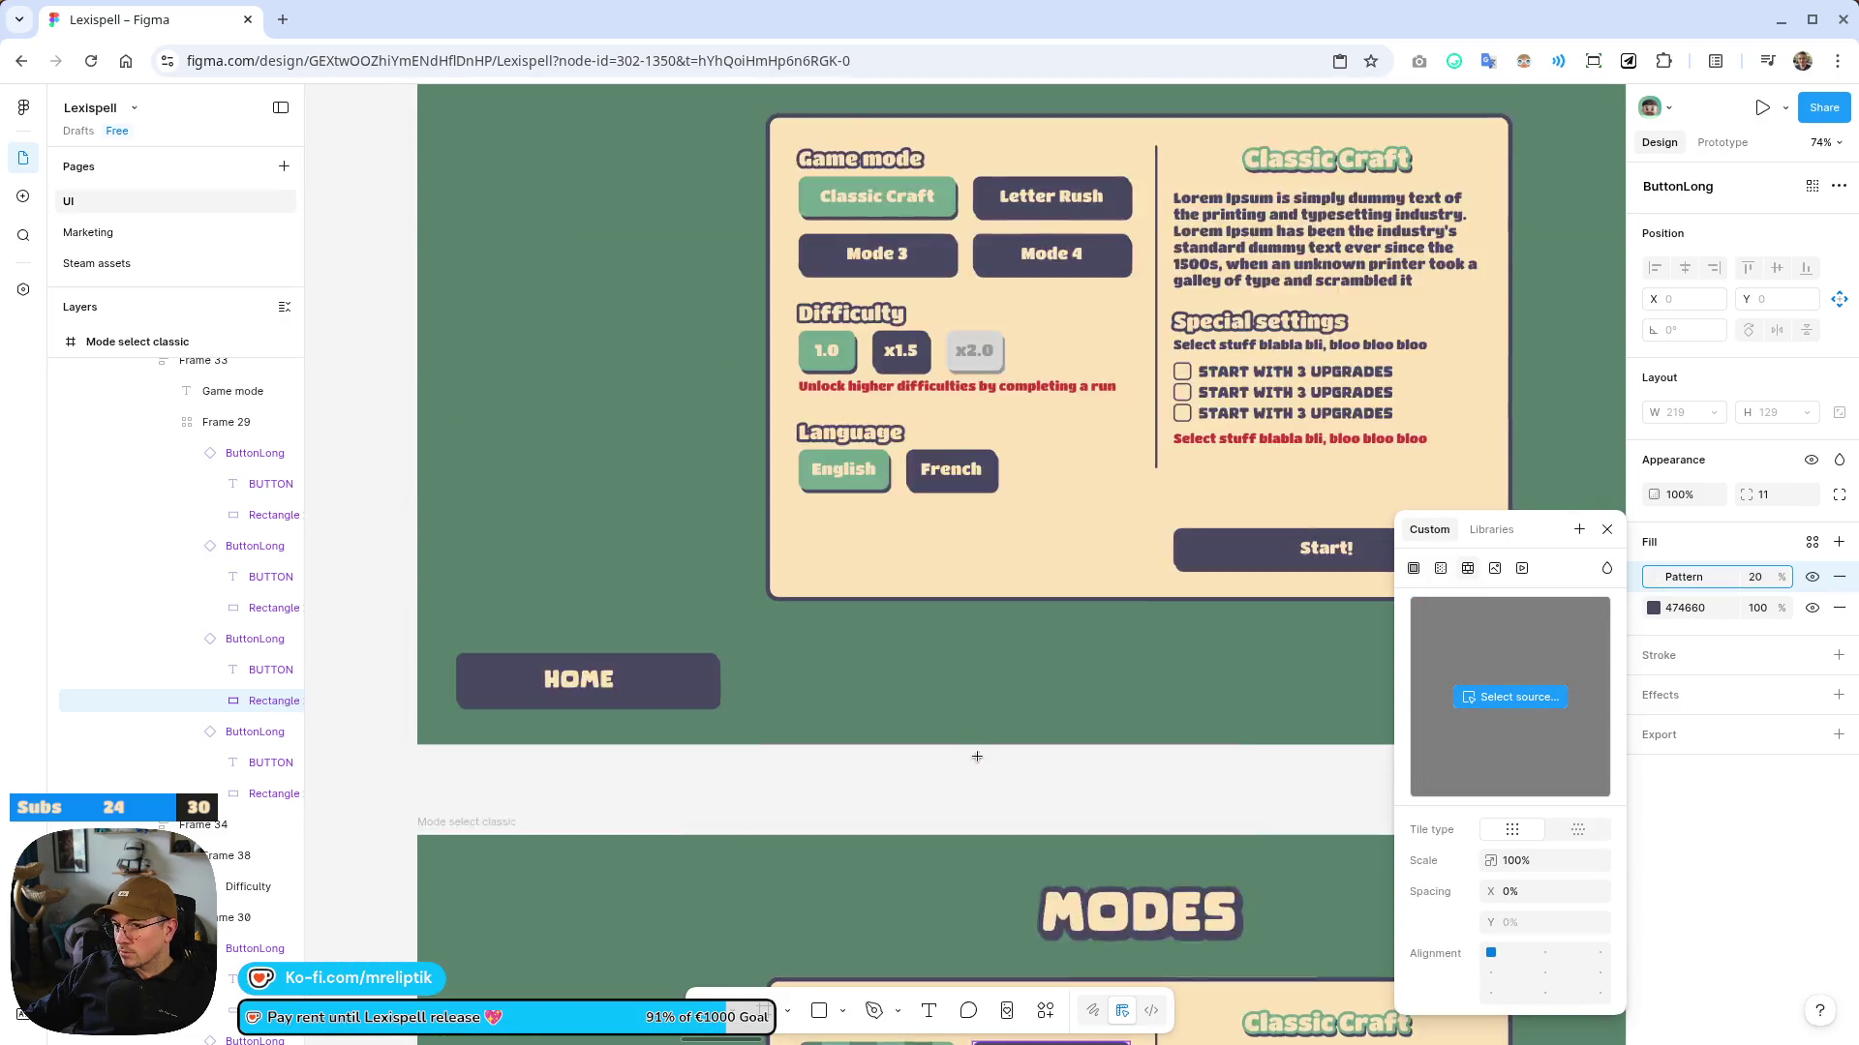
scroll(822, 482, "down", 5)
scroll(357, 613, "up", 5)
scroll(817, 752, "down", 5)
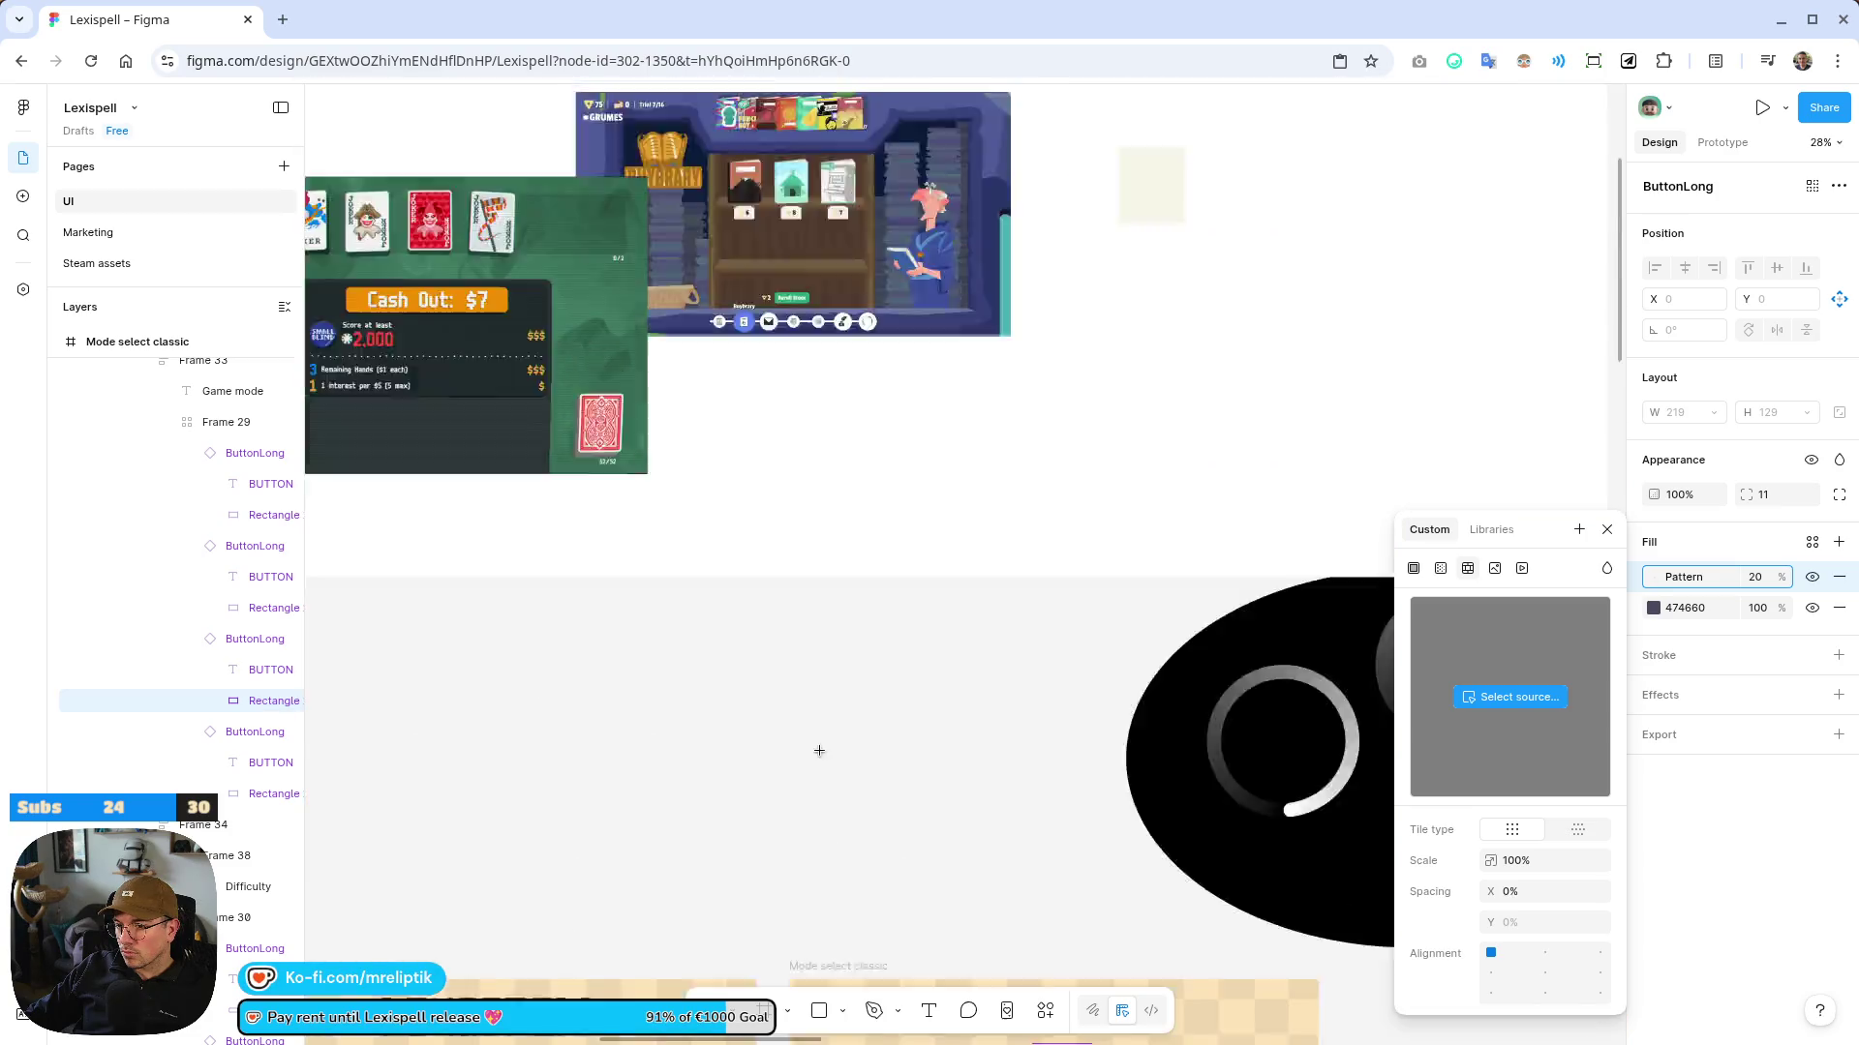
scroll(785, 726, "down", 3)
scroll(871, 580, "up", 5)
scroll(1048, 433, "up", 10)
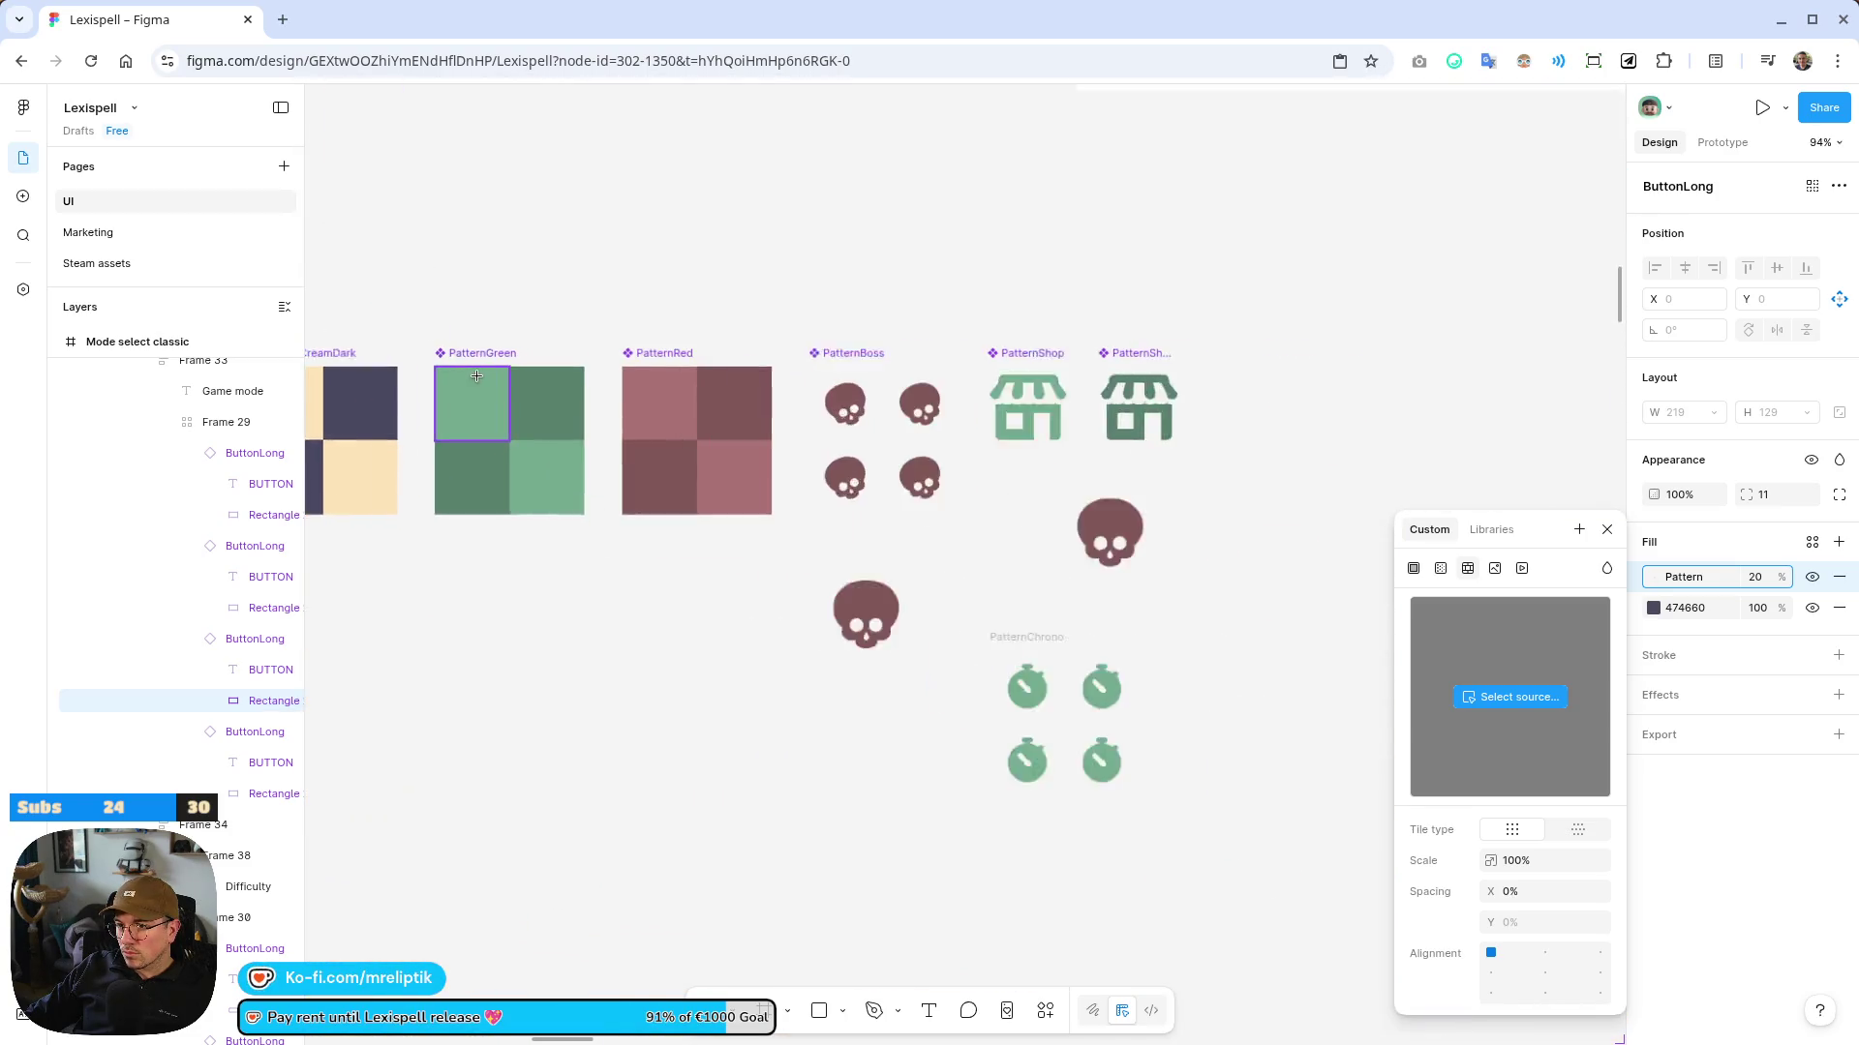
left_click(1174, 728)
scroll(394, 581, "down", 10)
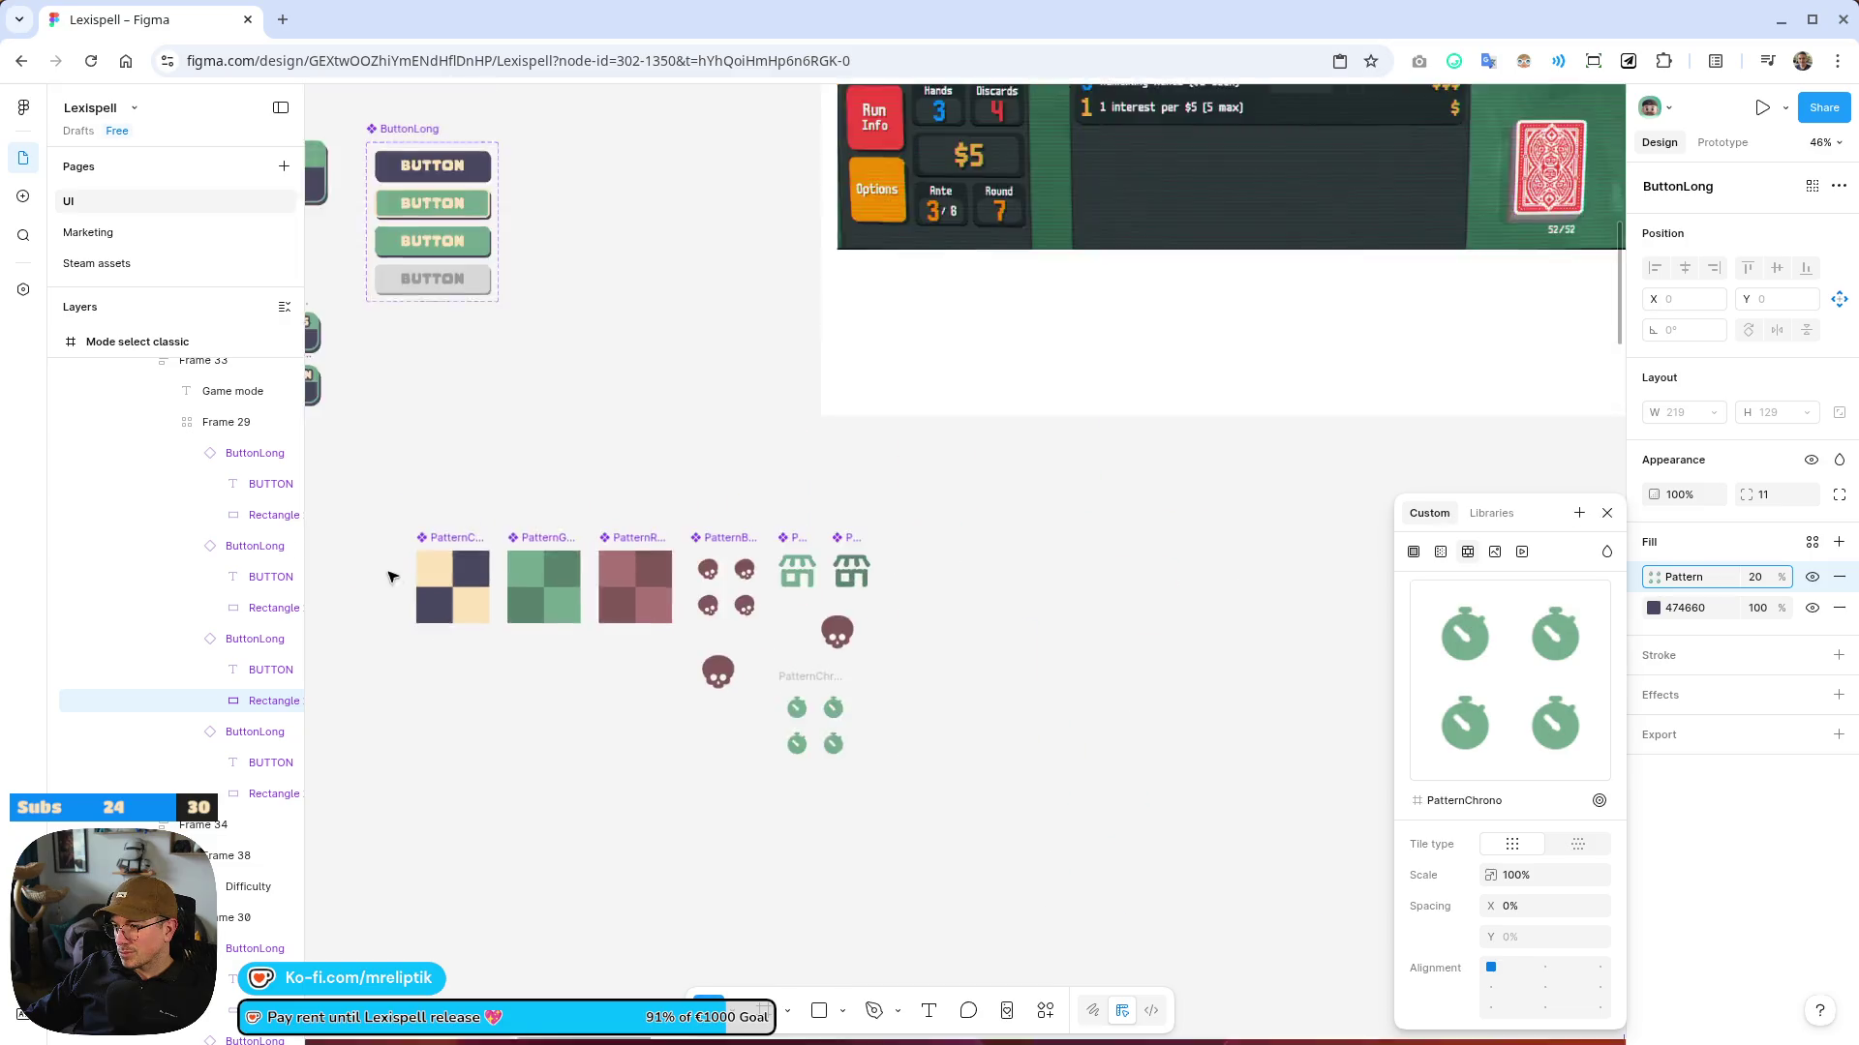
scroll(884, 764, "up", 5)
scroll(846, 697, "down", 5)
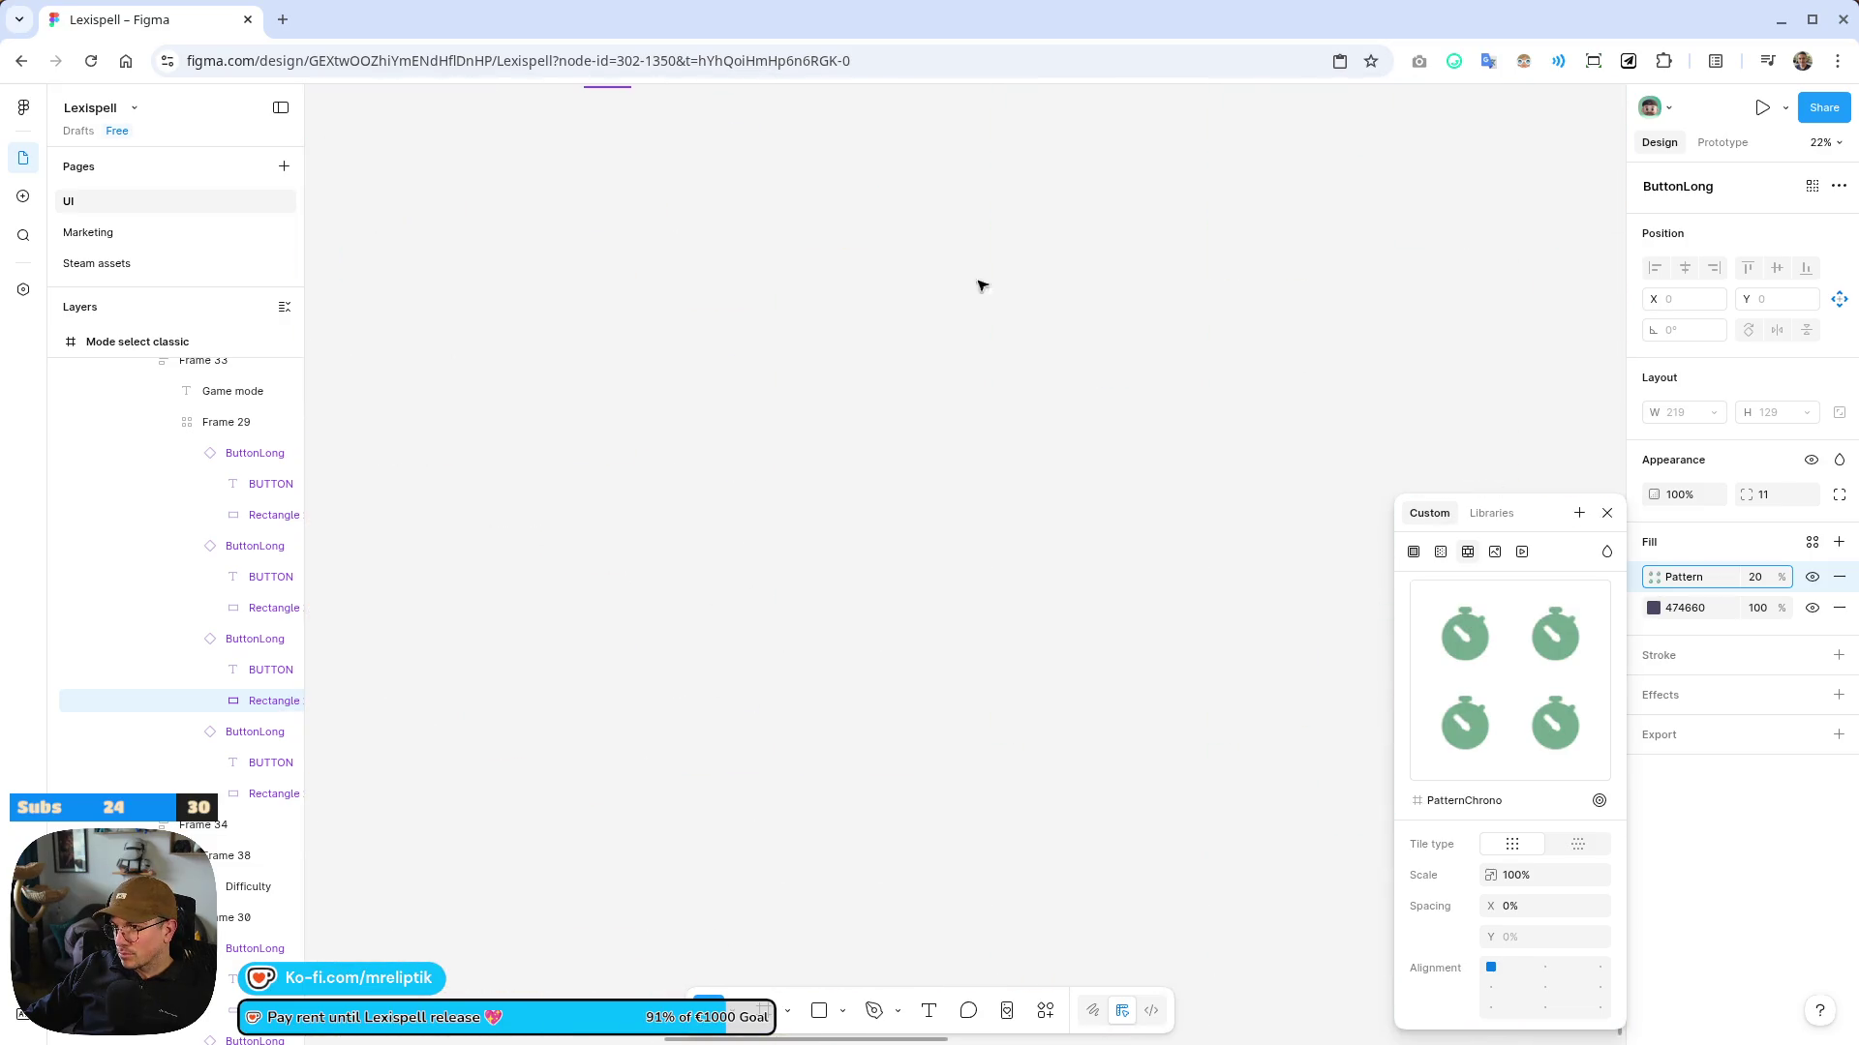
scroll(1100, 815, "up", 5)
scroll(872, 699, "up", 10)
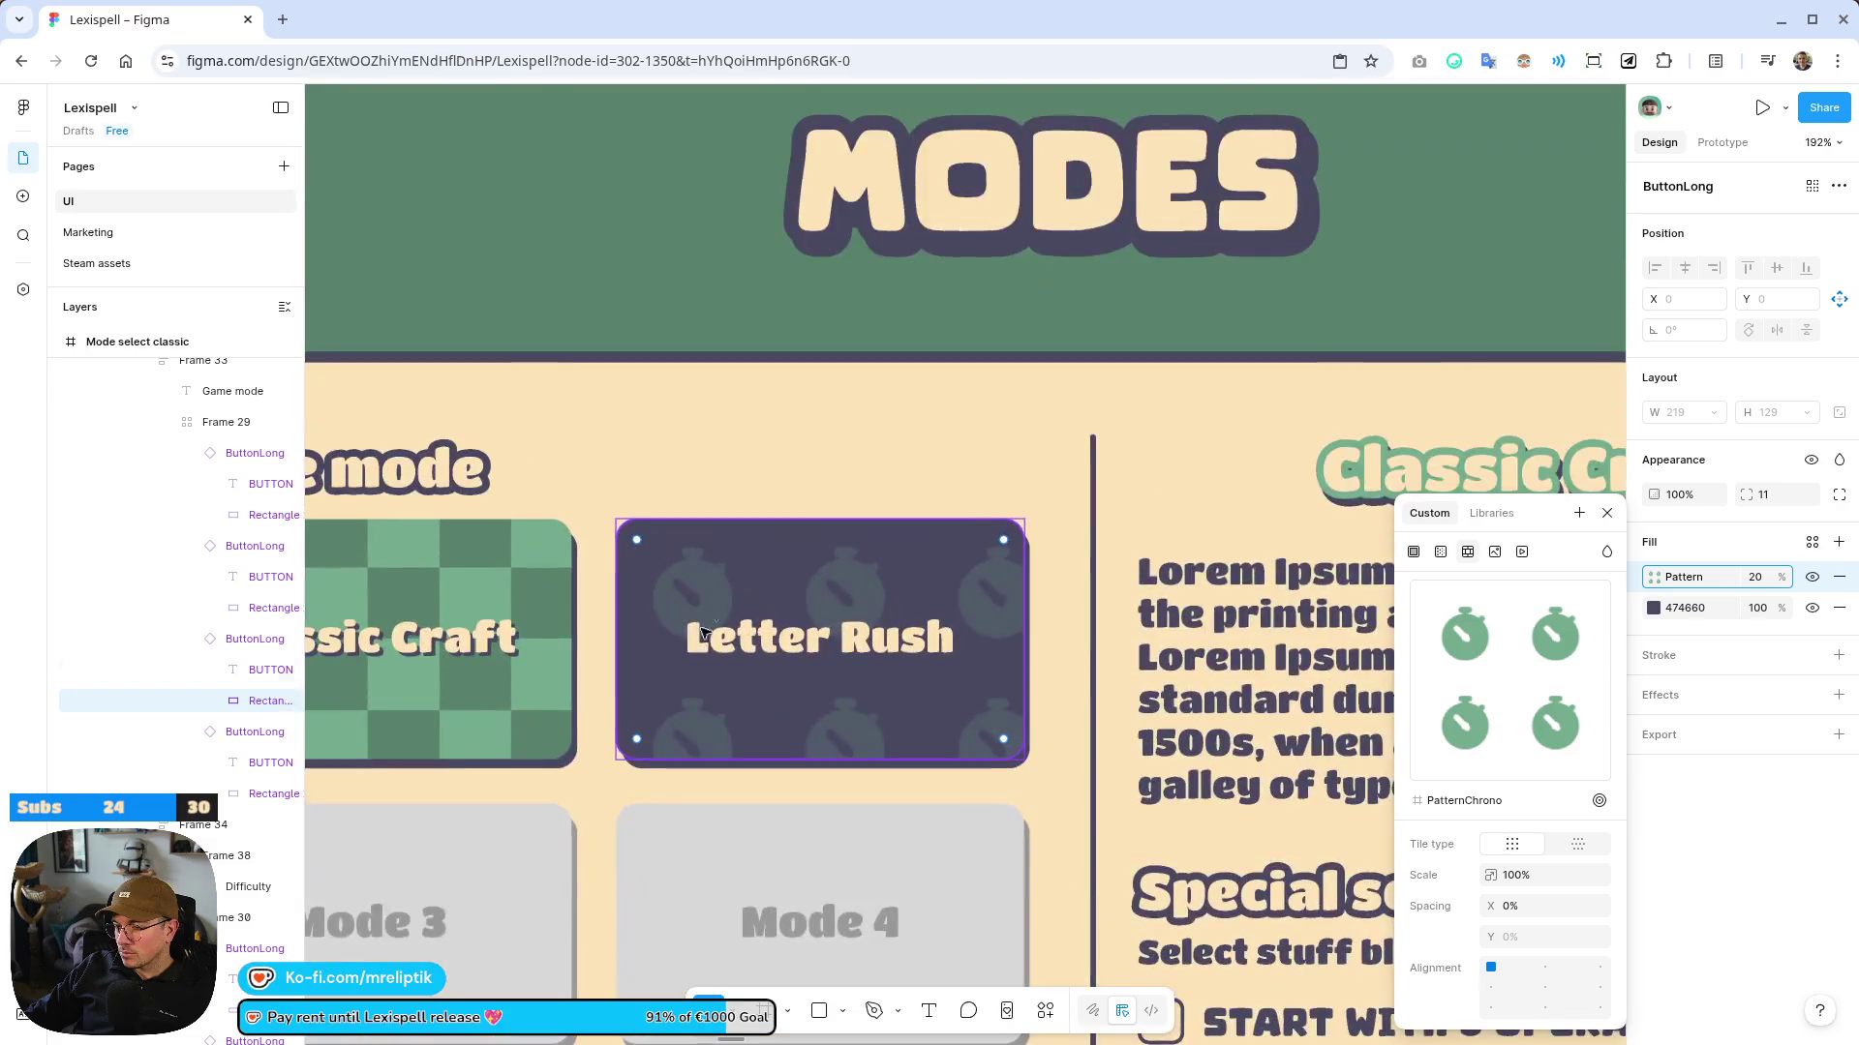
Step: Shrink the stopwatch pattern to half size at full opacity over a green 57826C base fill
left_click_drag(1531, 874, 1420, 883)
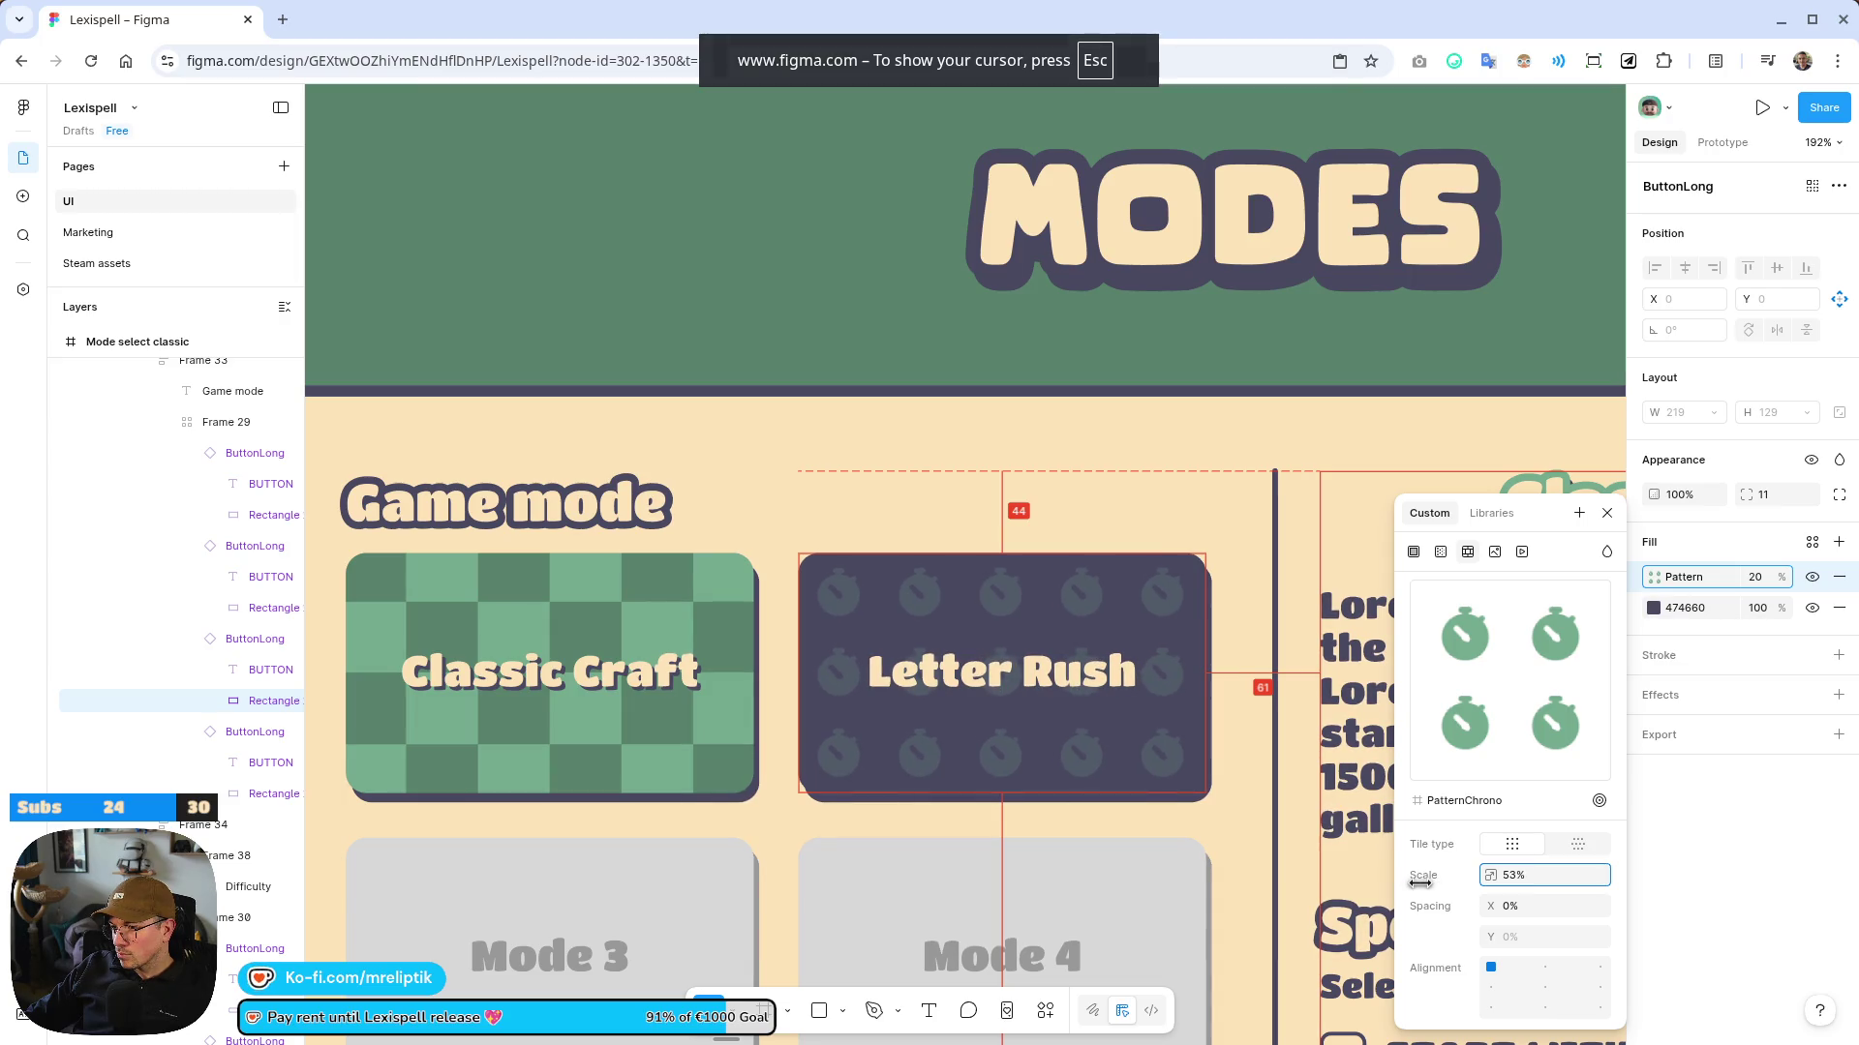
left_click(1655, 630)
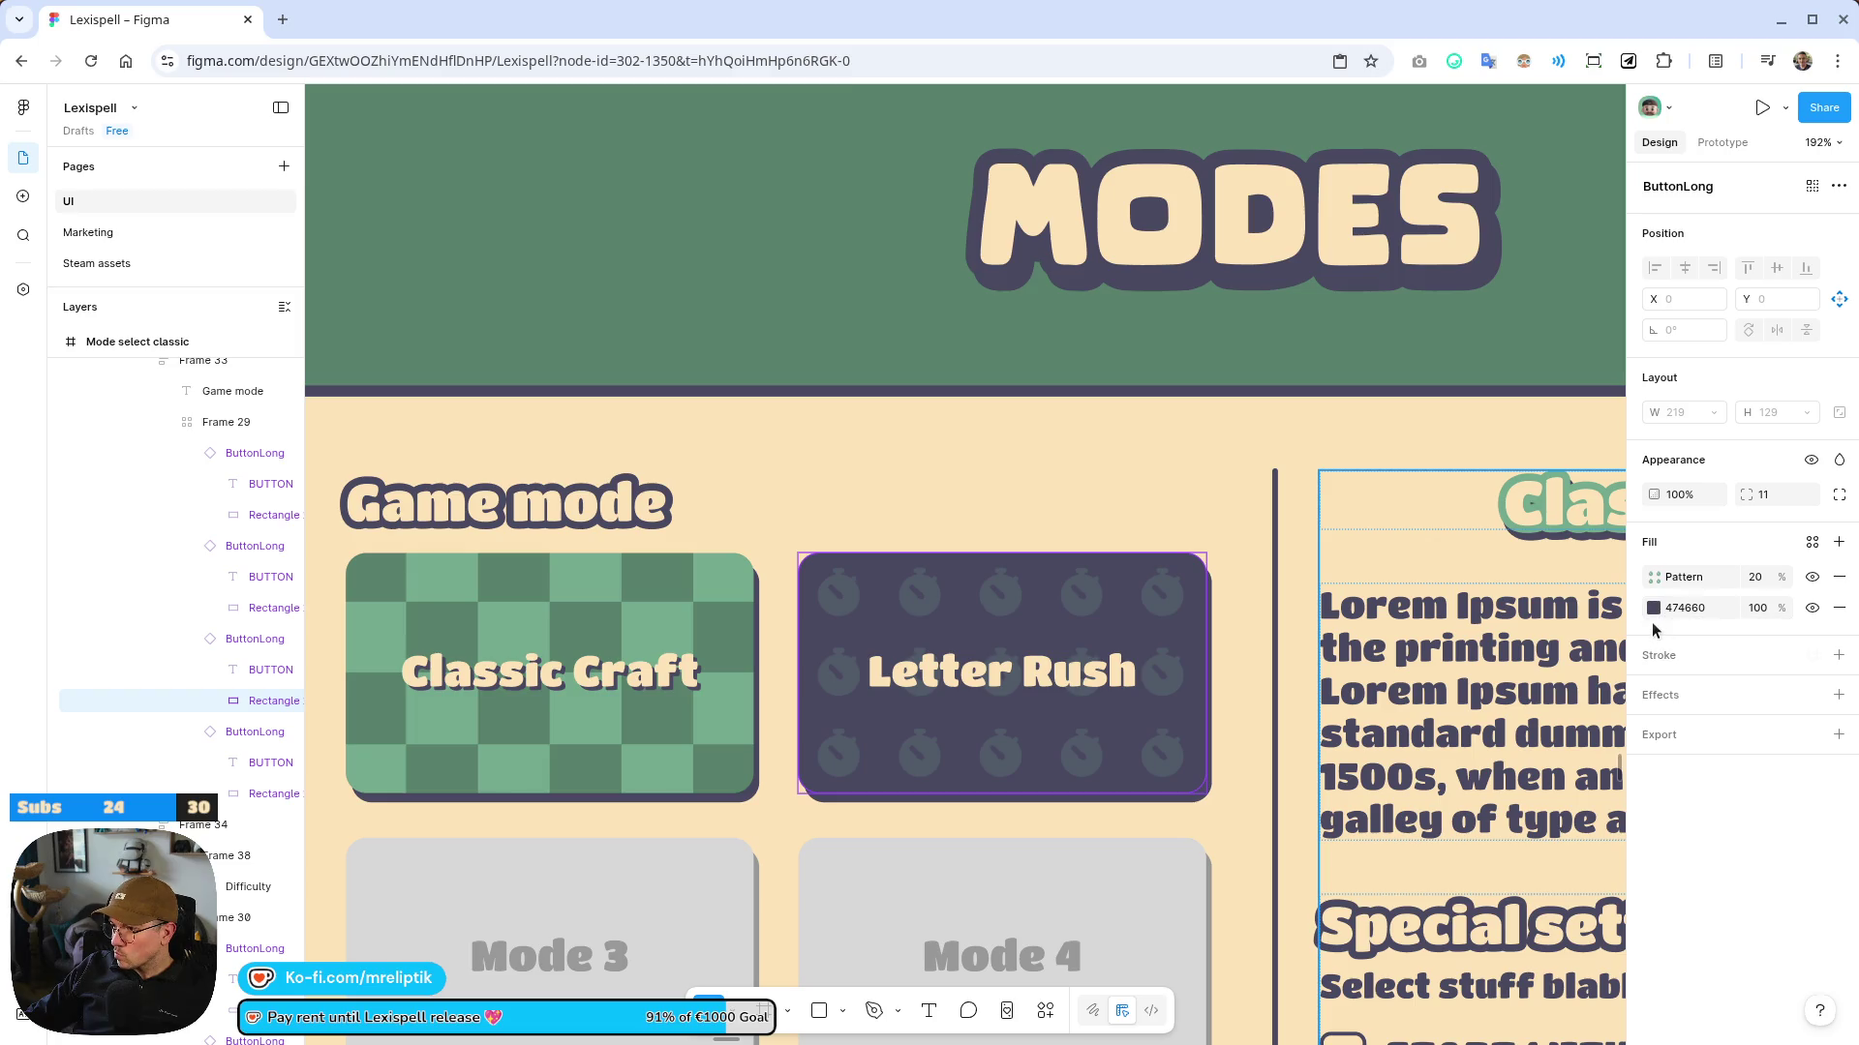
left_click(1653, 609)
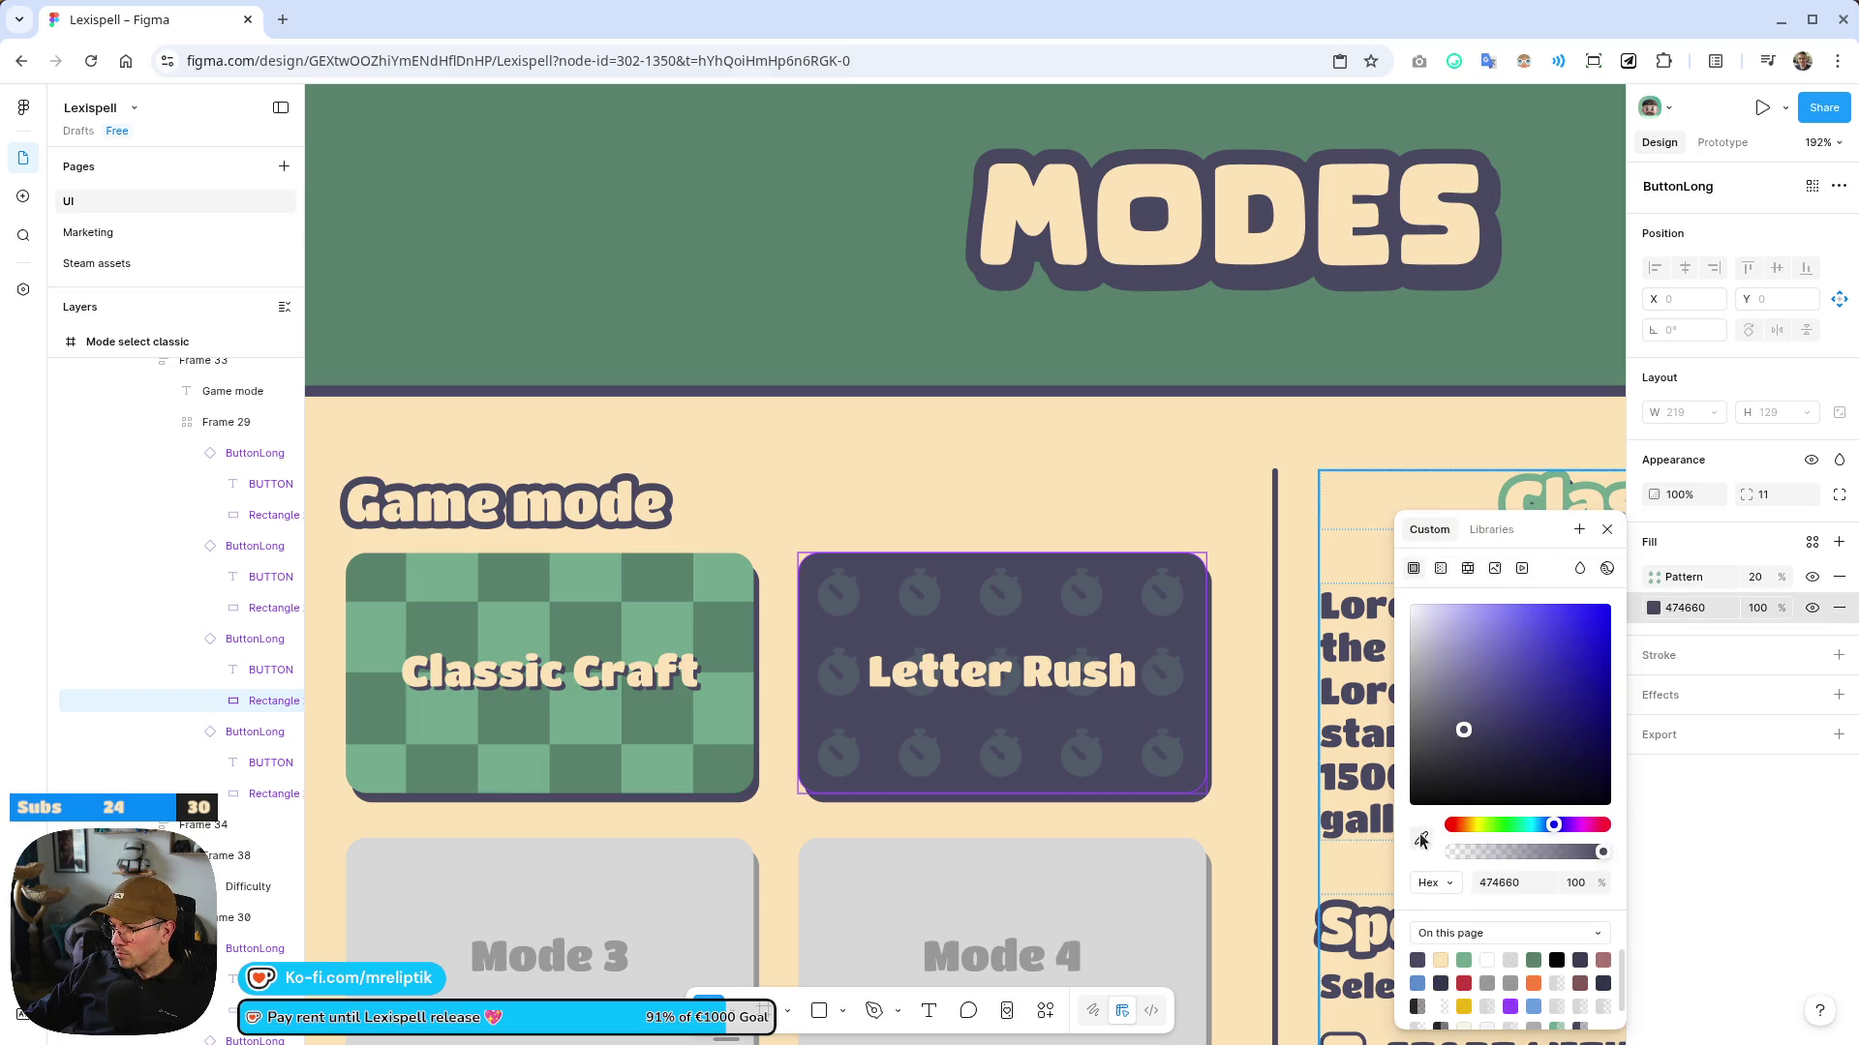
left_click(1534, 960)
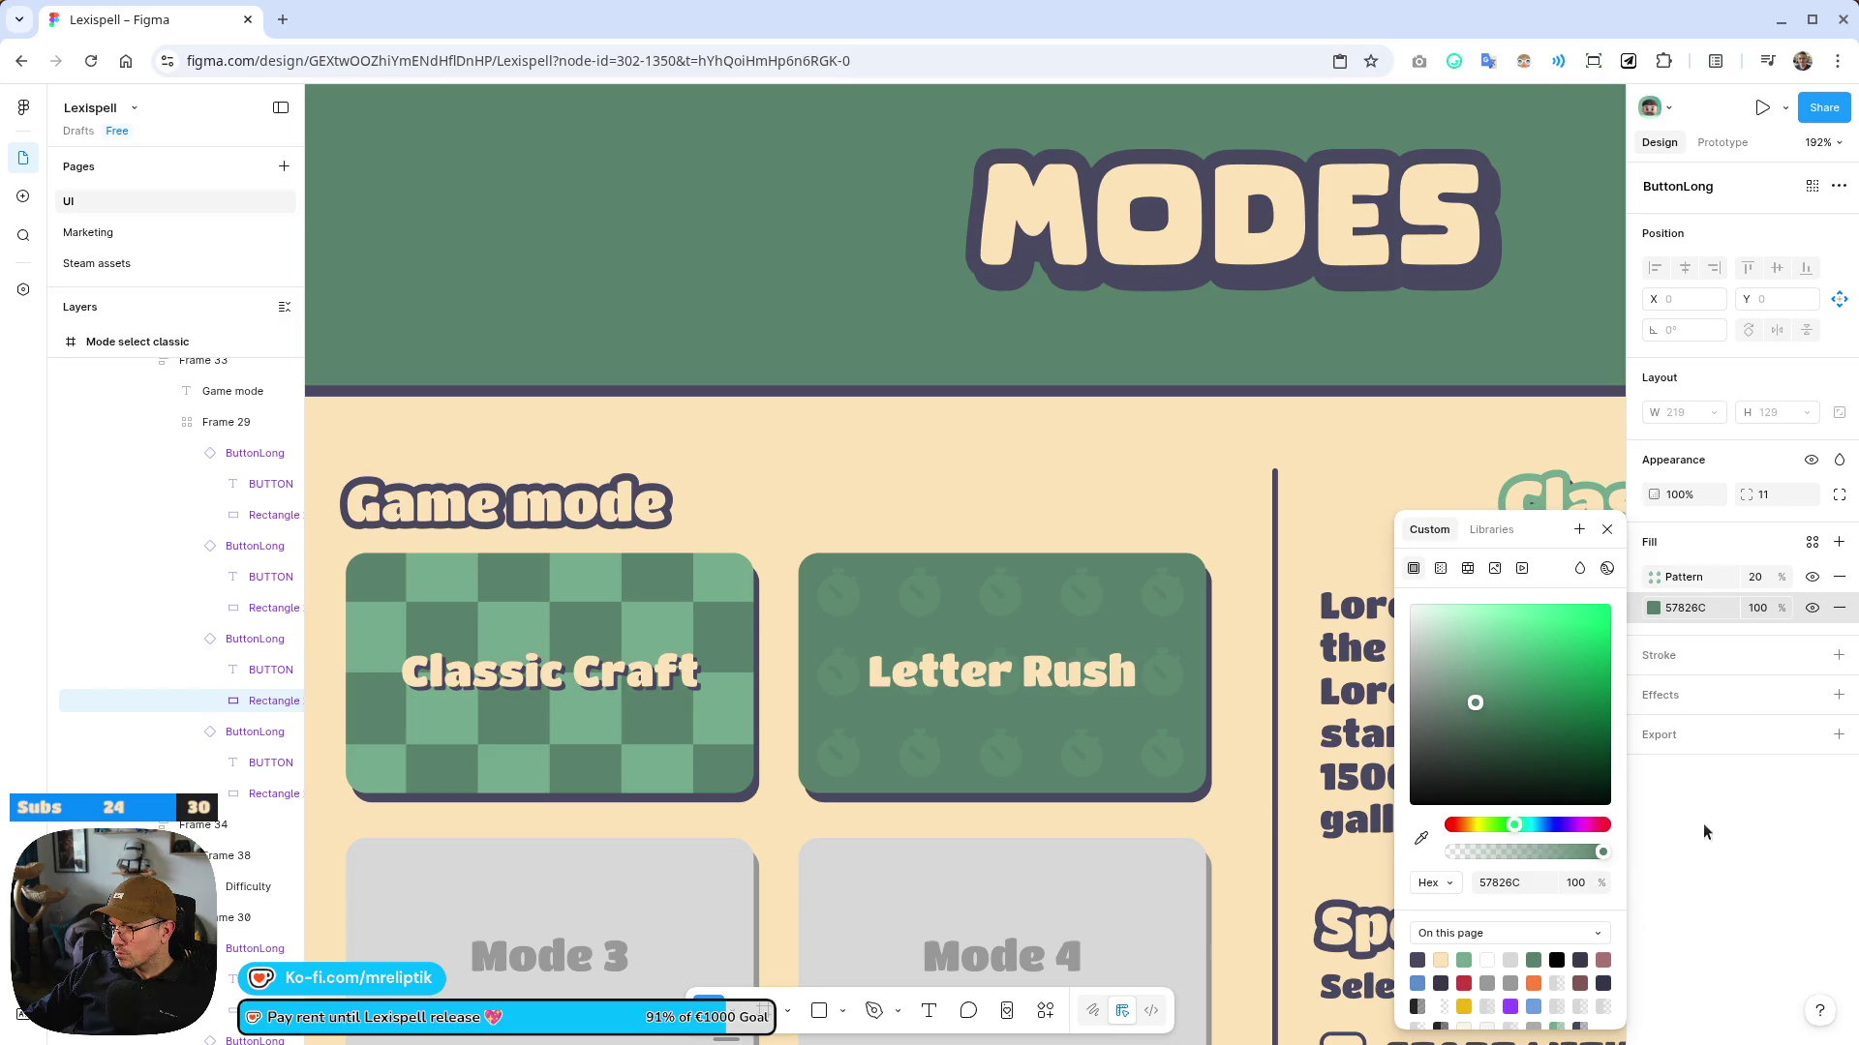
left_click(1699, 830)
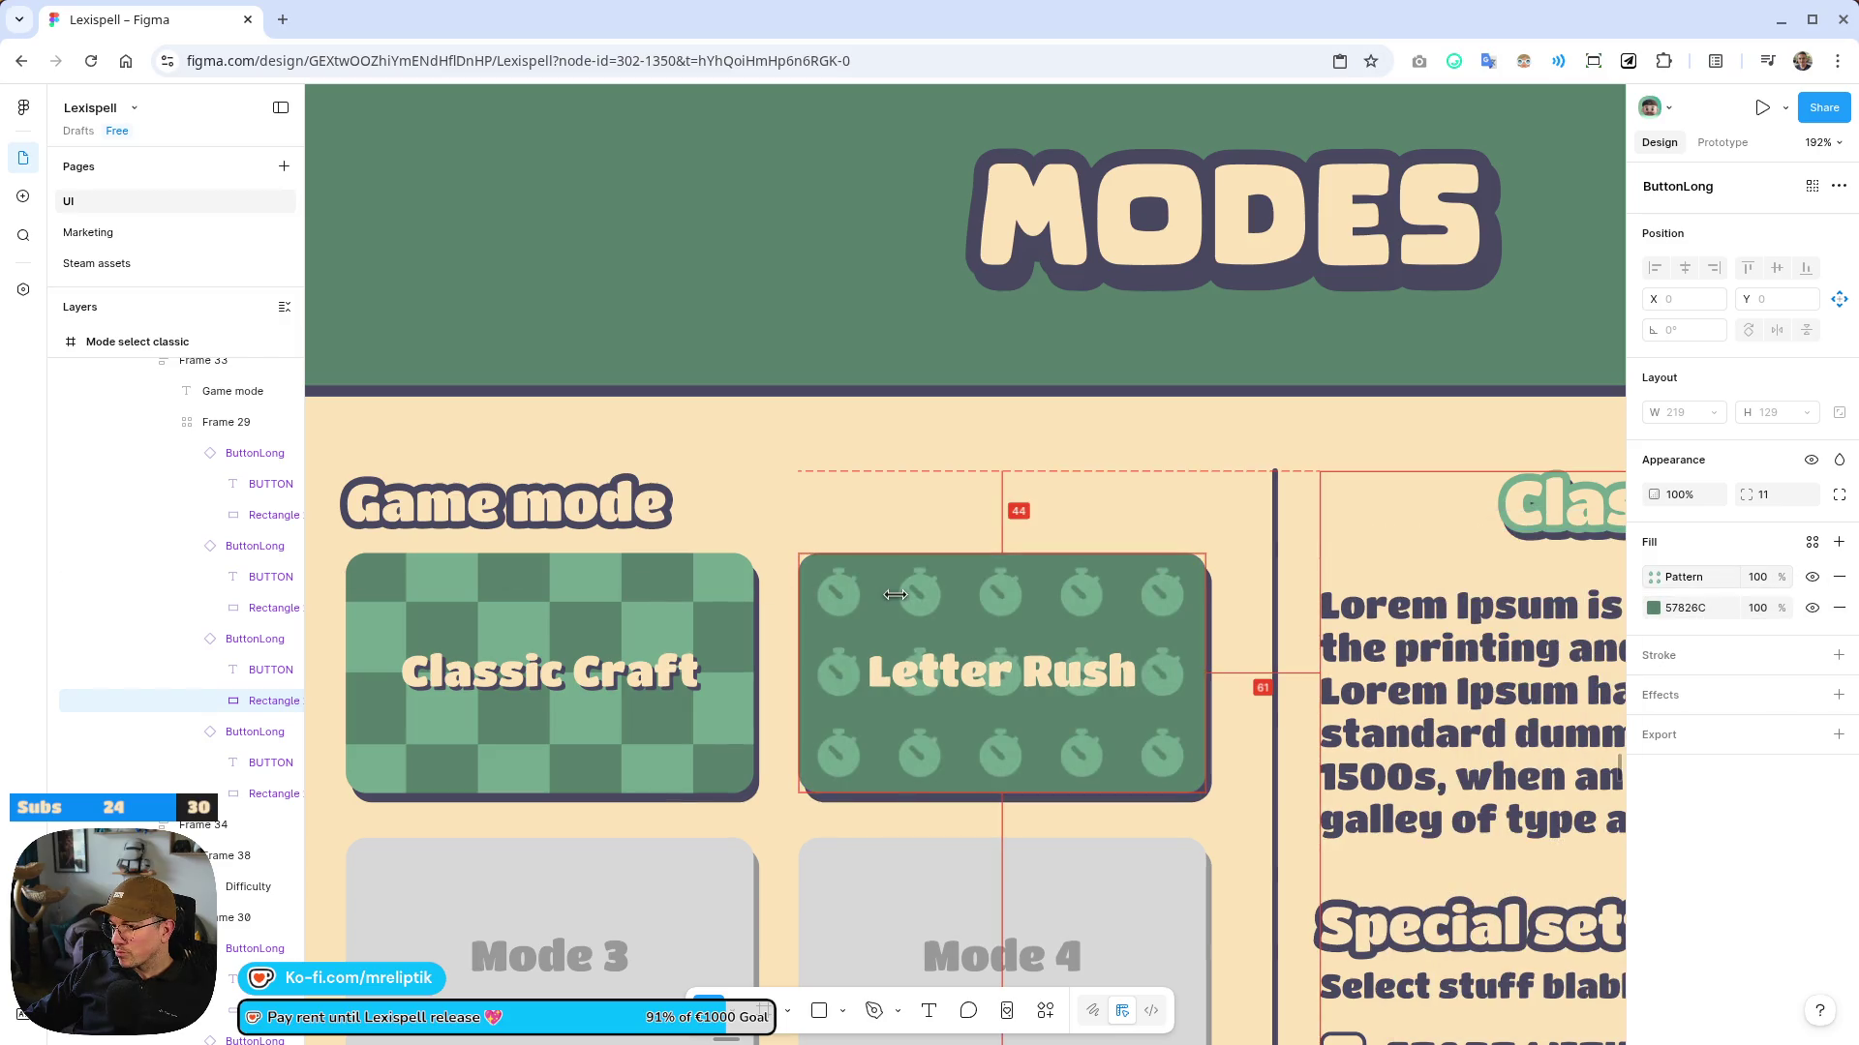
Step: Give the Letter Rush label a dark purple 474660 outline
scroll(871, 591, "down", 5)
left_click(722, 632)
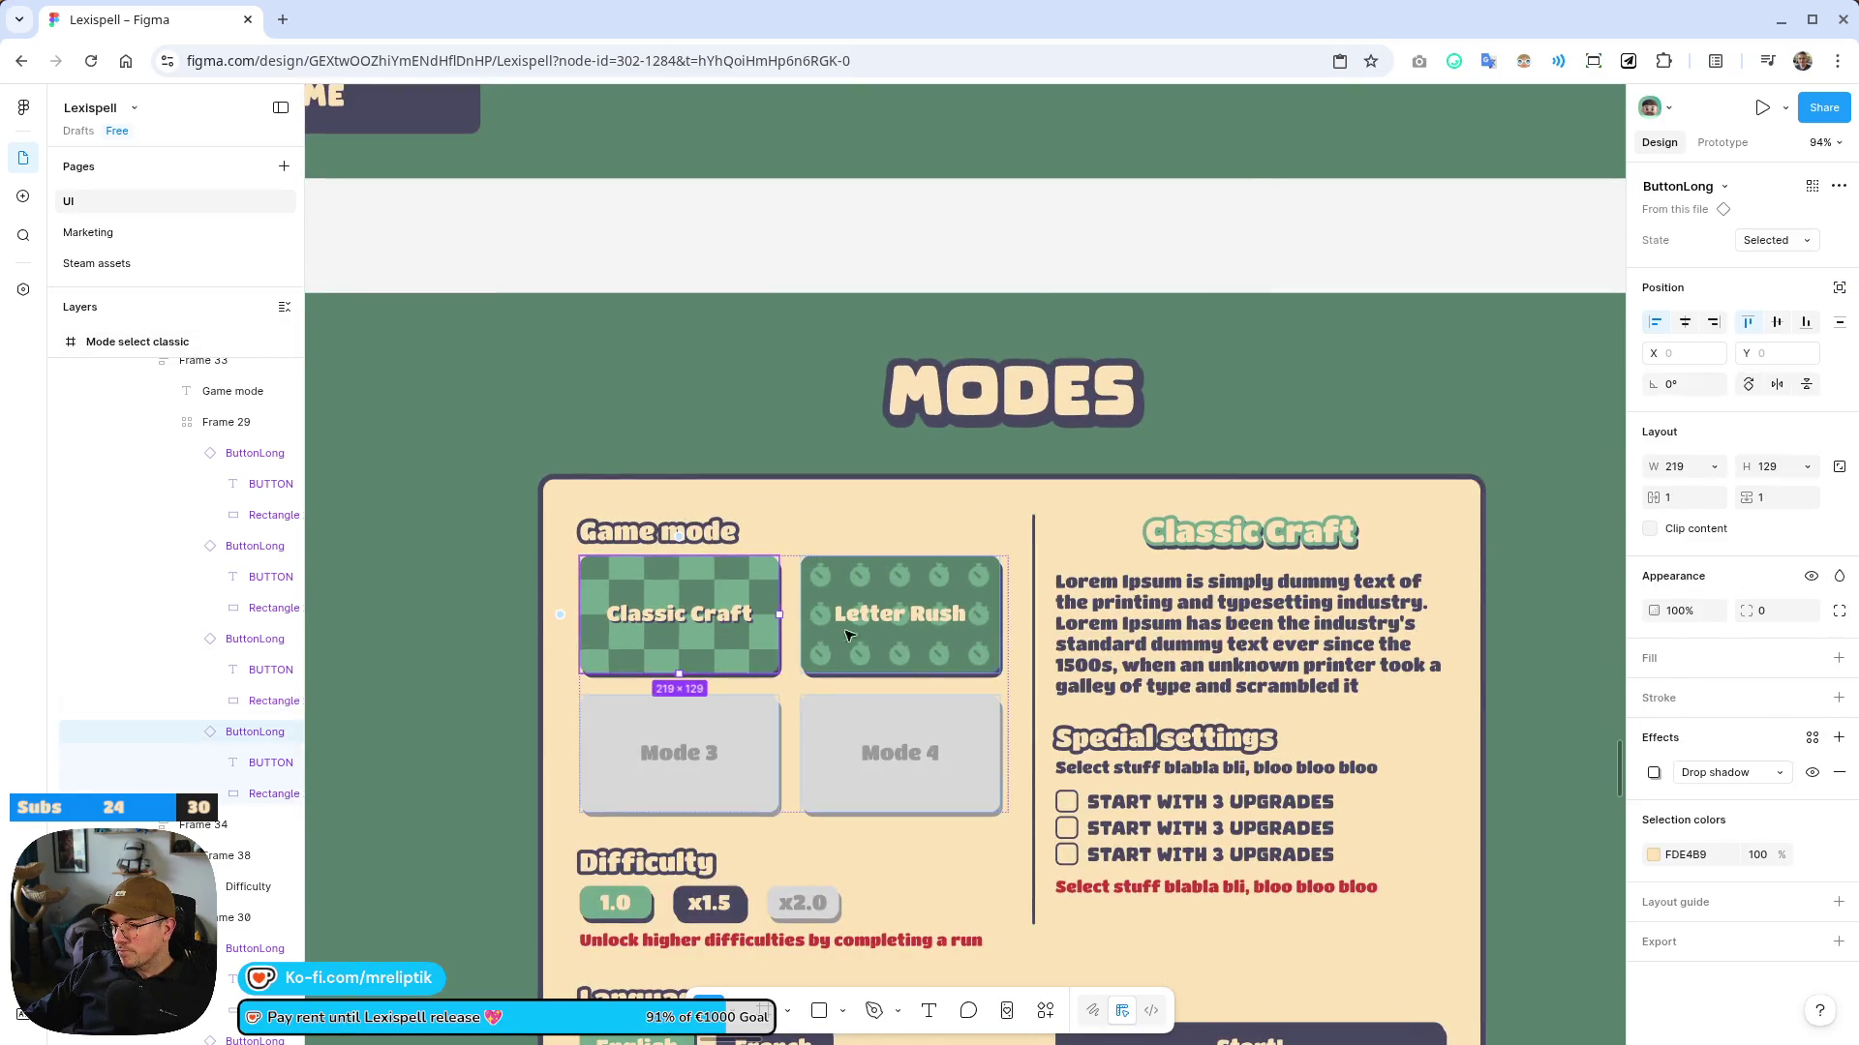
scroll(816, 634, "up", 5)
left_click(891, 612)
scroll(890, 612, "up", 3)
scroll(892, 610, "down", 3)
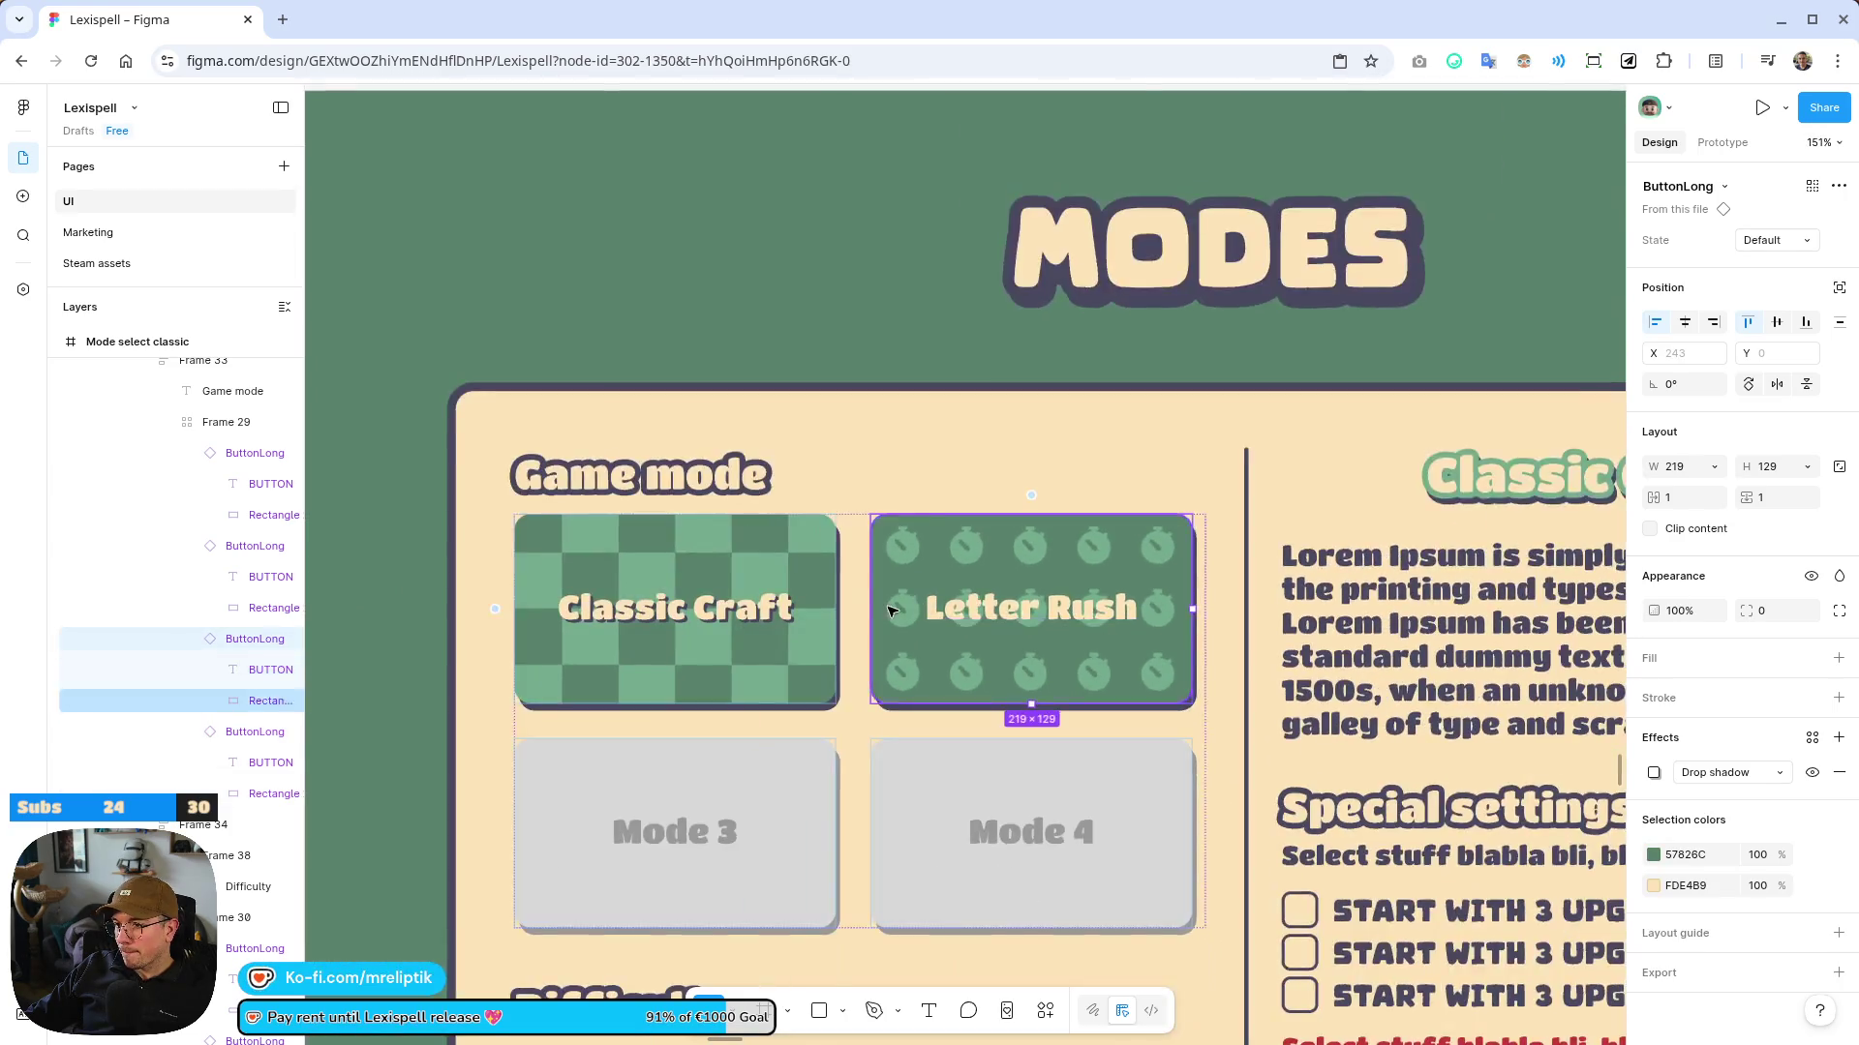
scroll(890, 611, "up", 3)
double_click(1029, 611)
double_click(1029, 612)
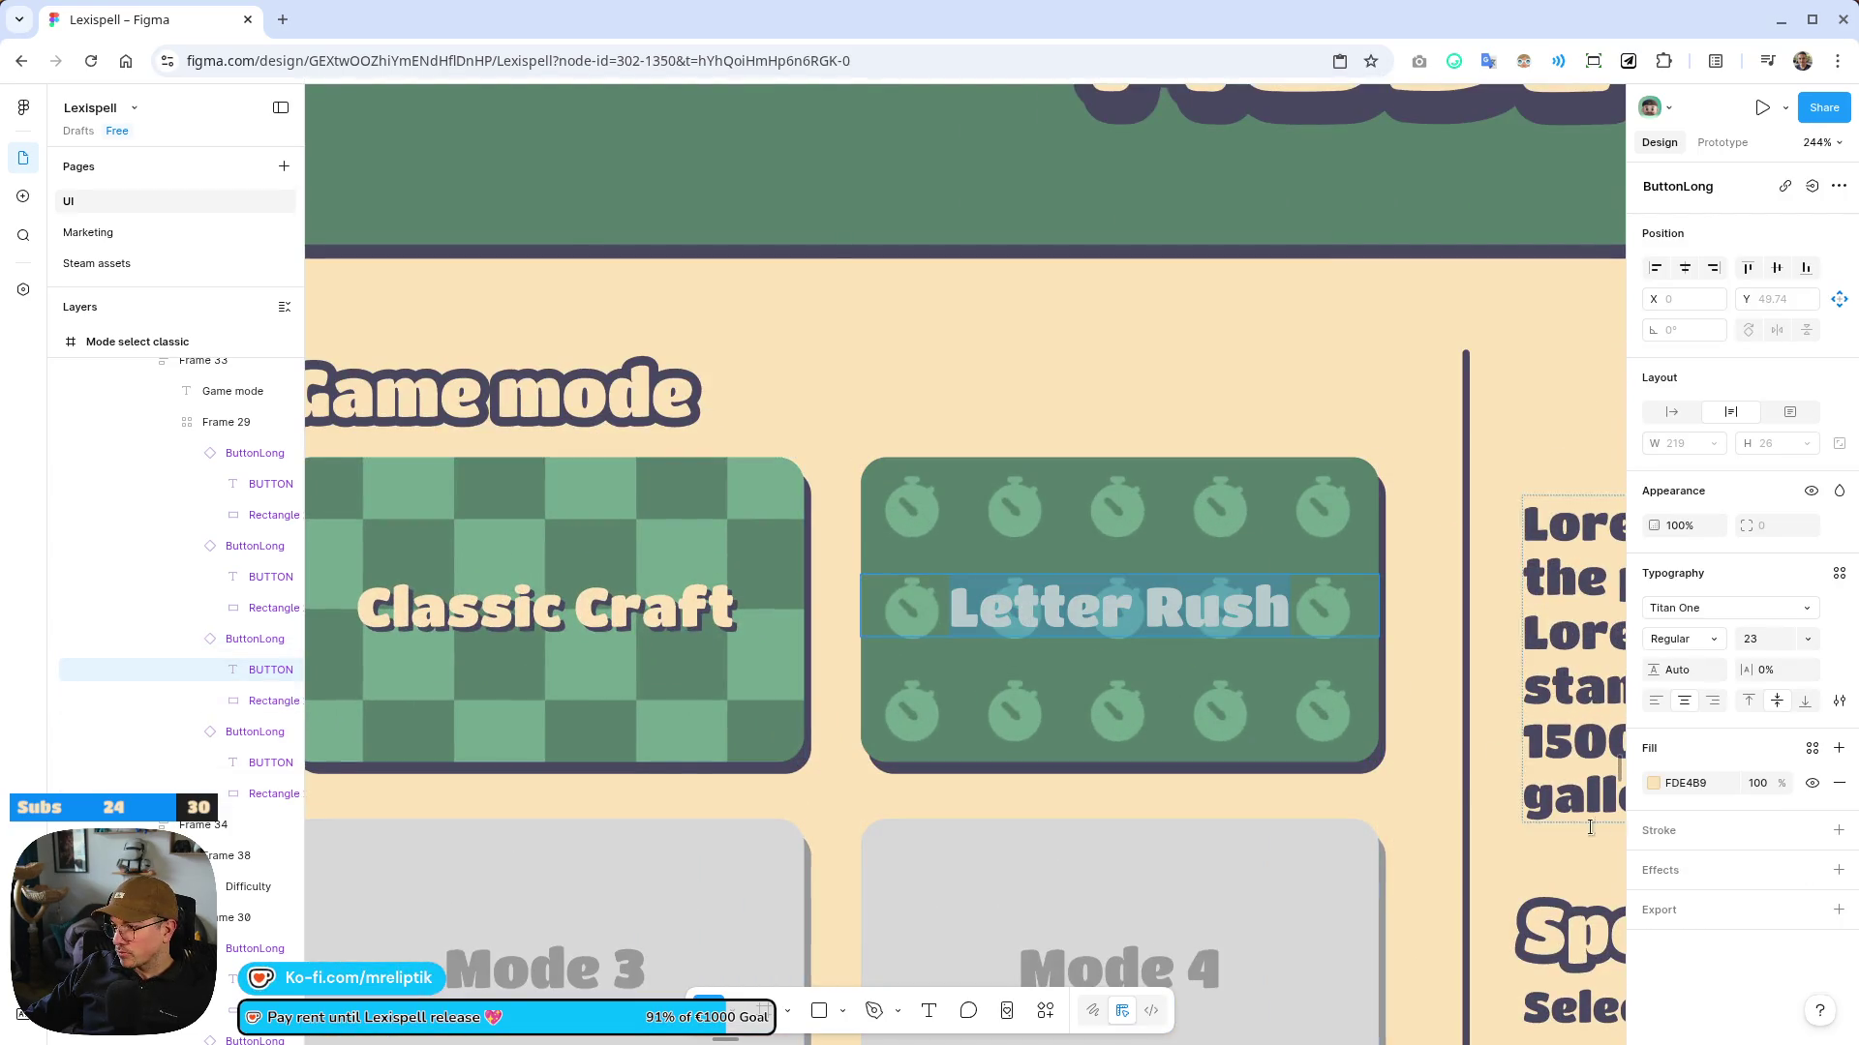
left_click(1667, 830)
left_click(1653, 866)
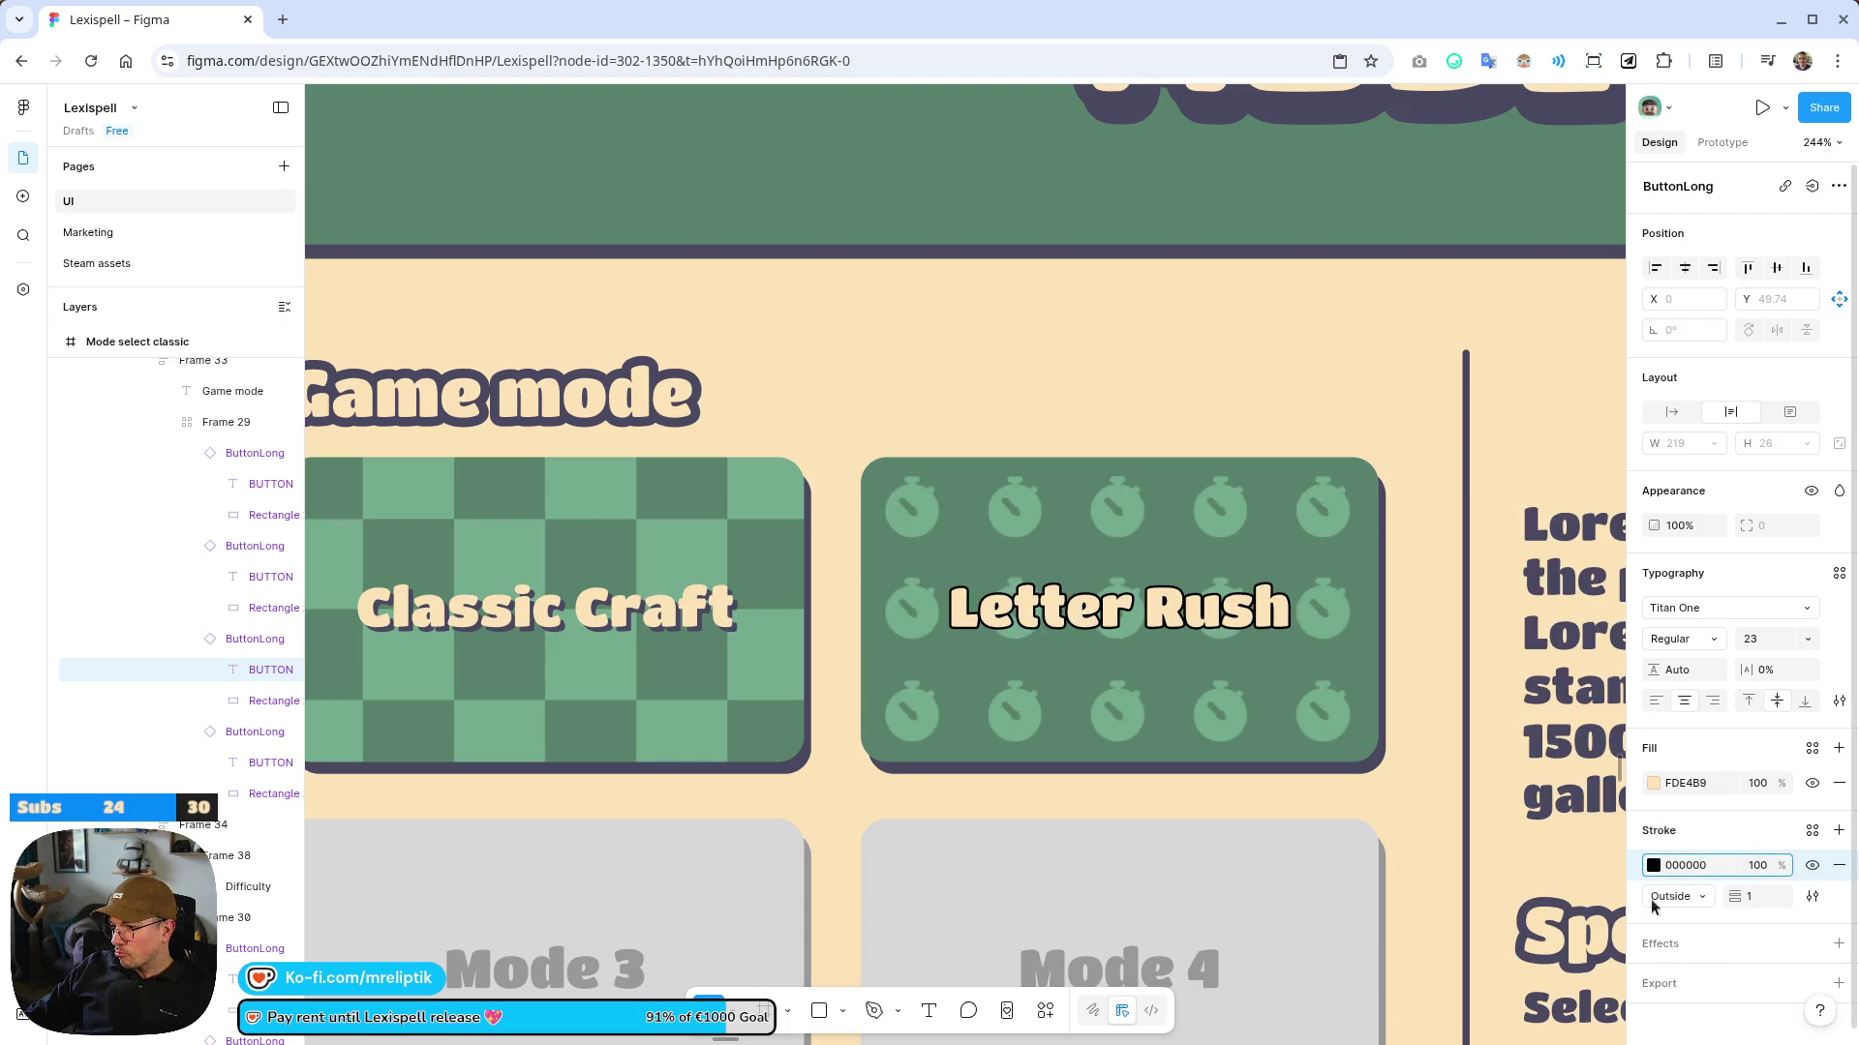
left_click(1654, 871)
left_click(1417, 960)
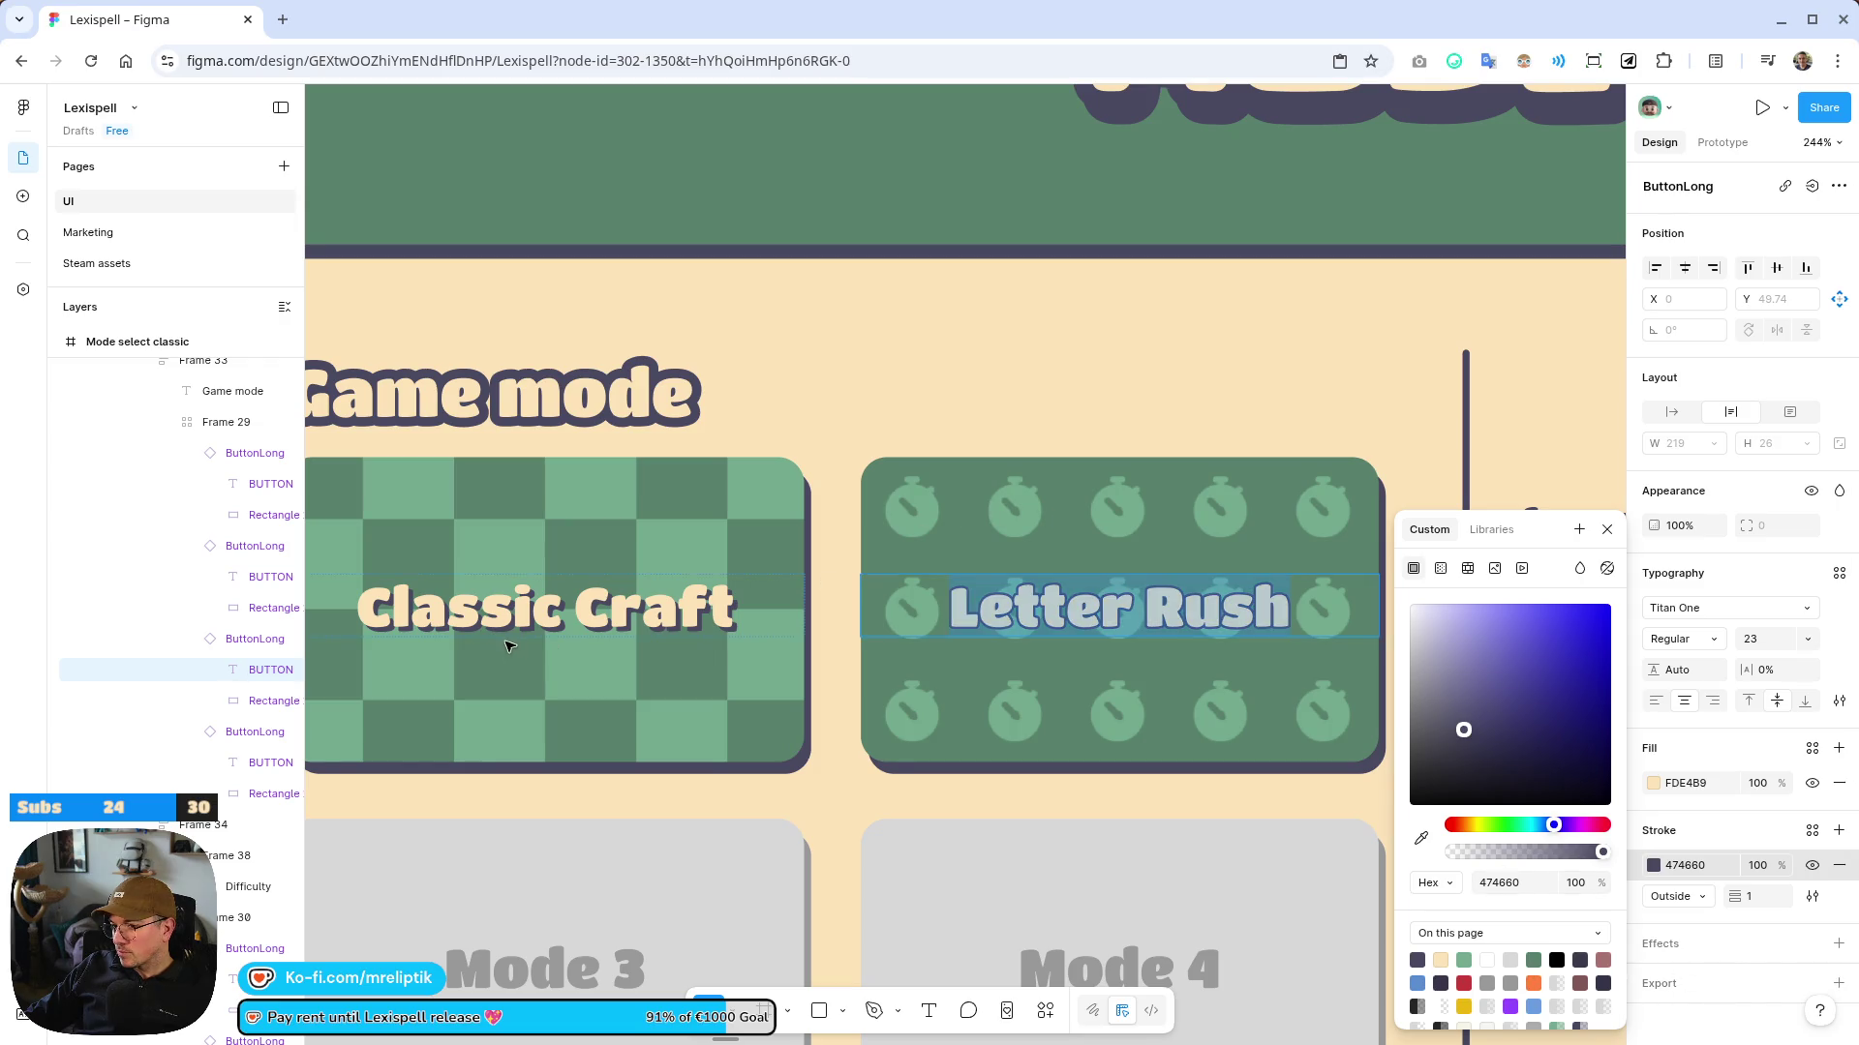
key("Escape")
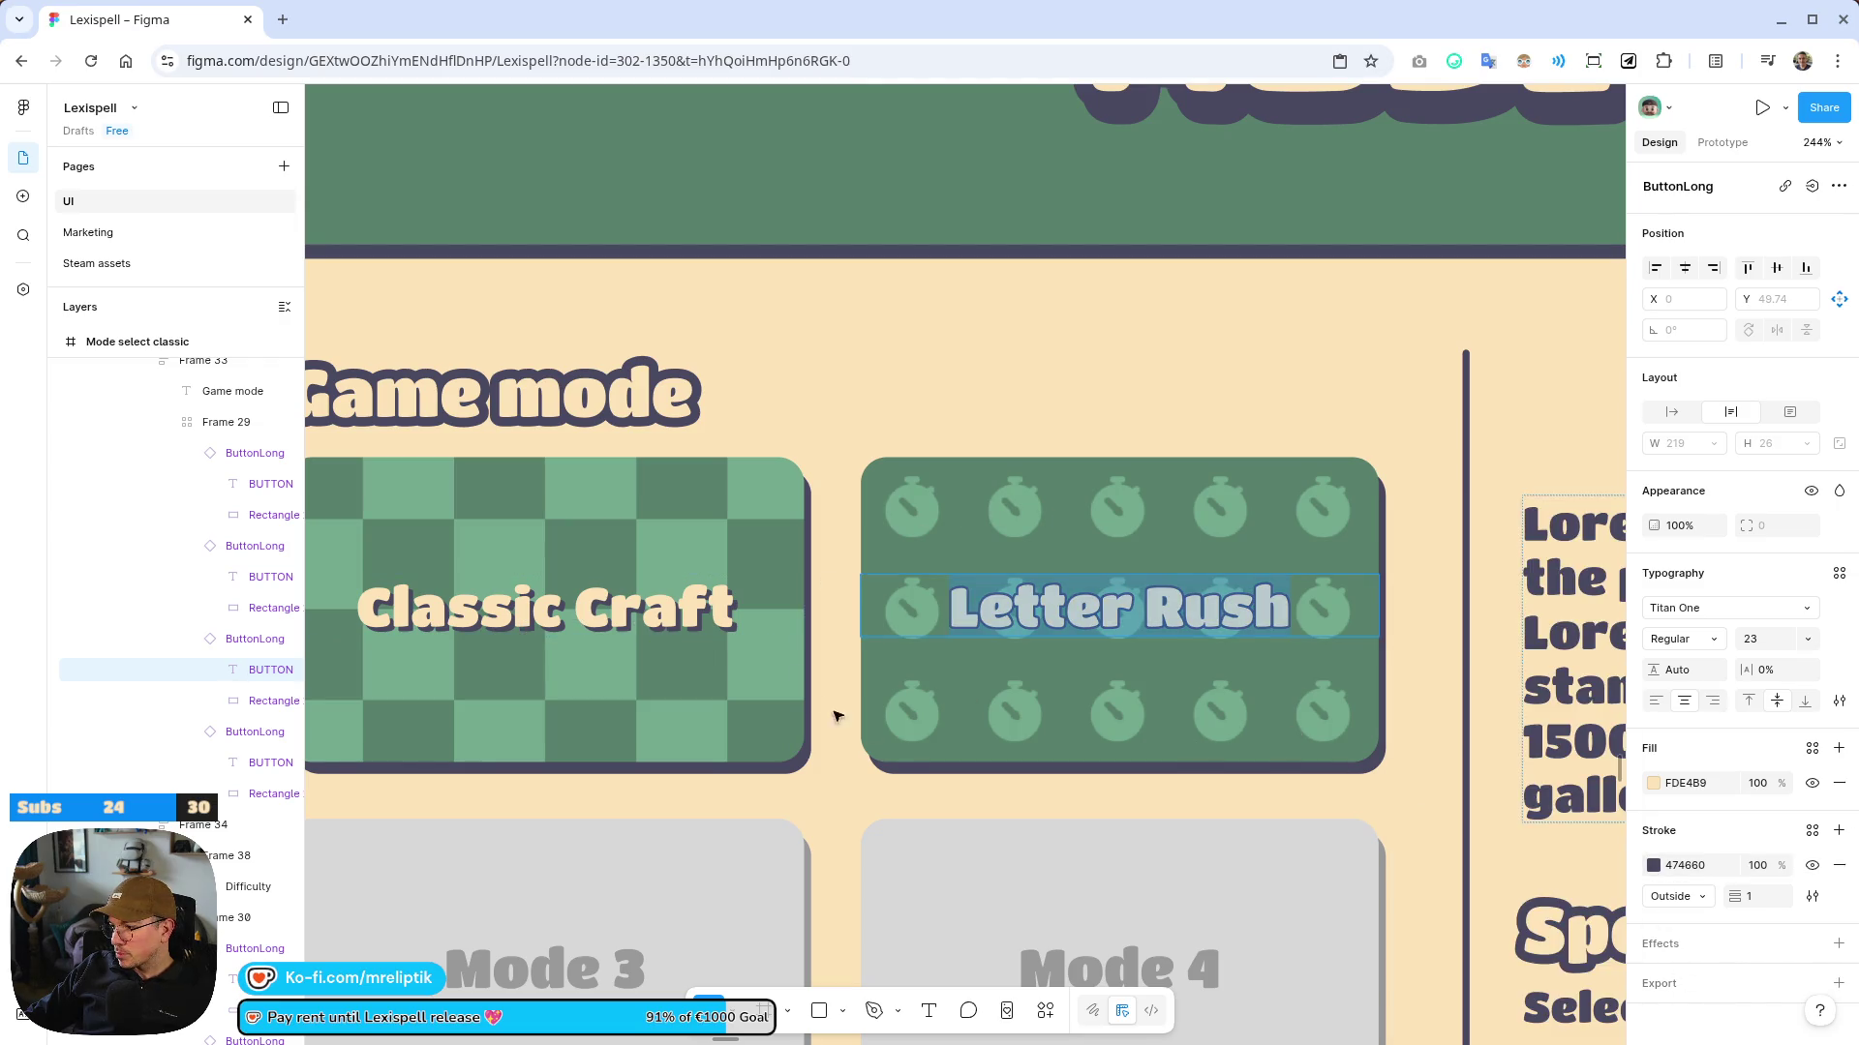
Step: Add a single drop shadow to the Letter Rush label, removing the duplicate shadow
left_click(638, 604)
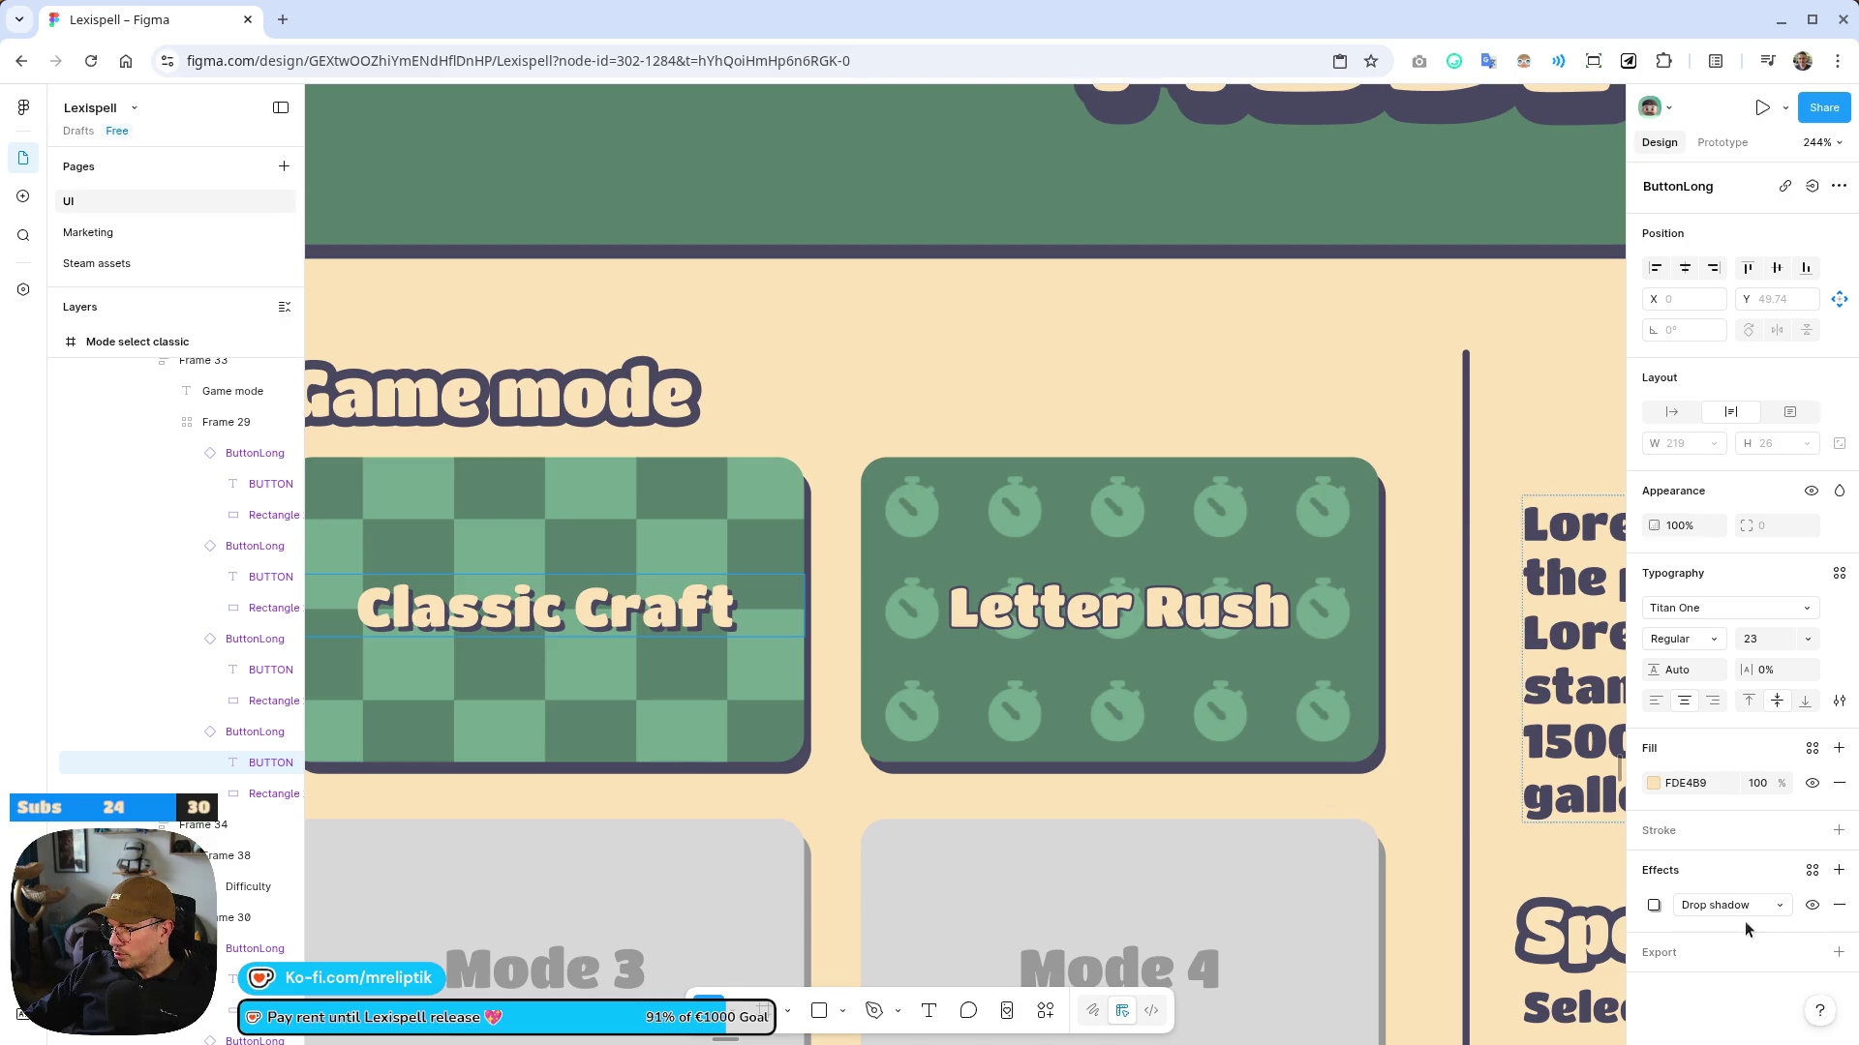
left_click(1149, 648)
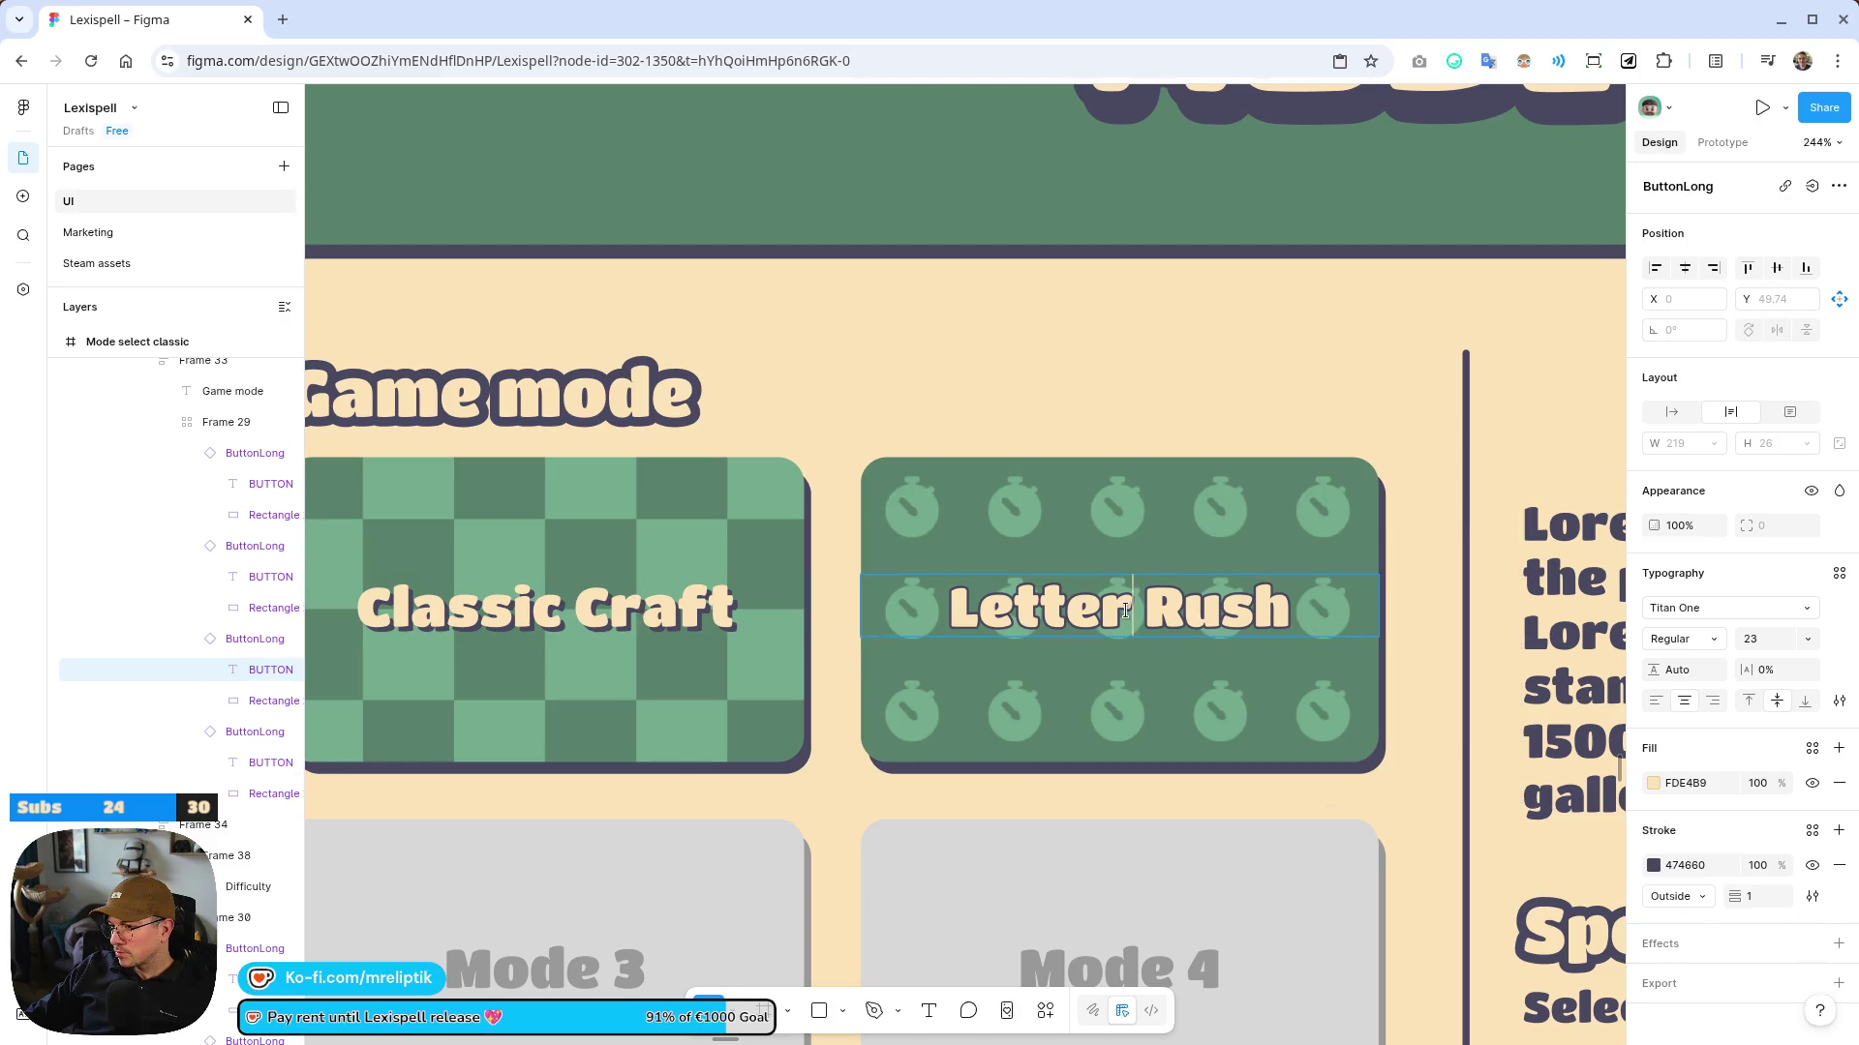
key("ctrl+alt+v")
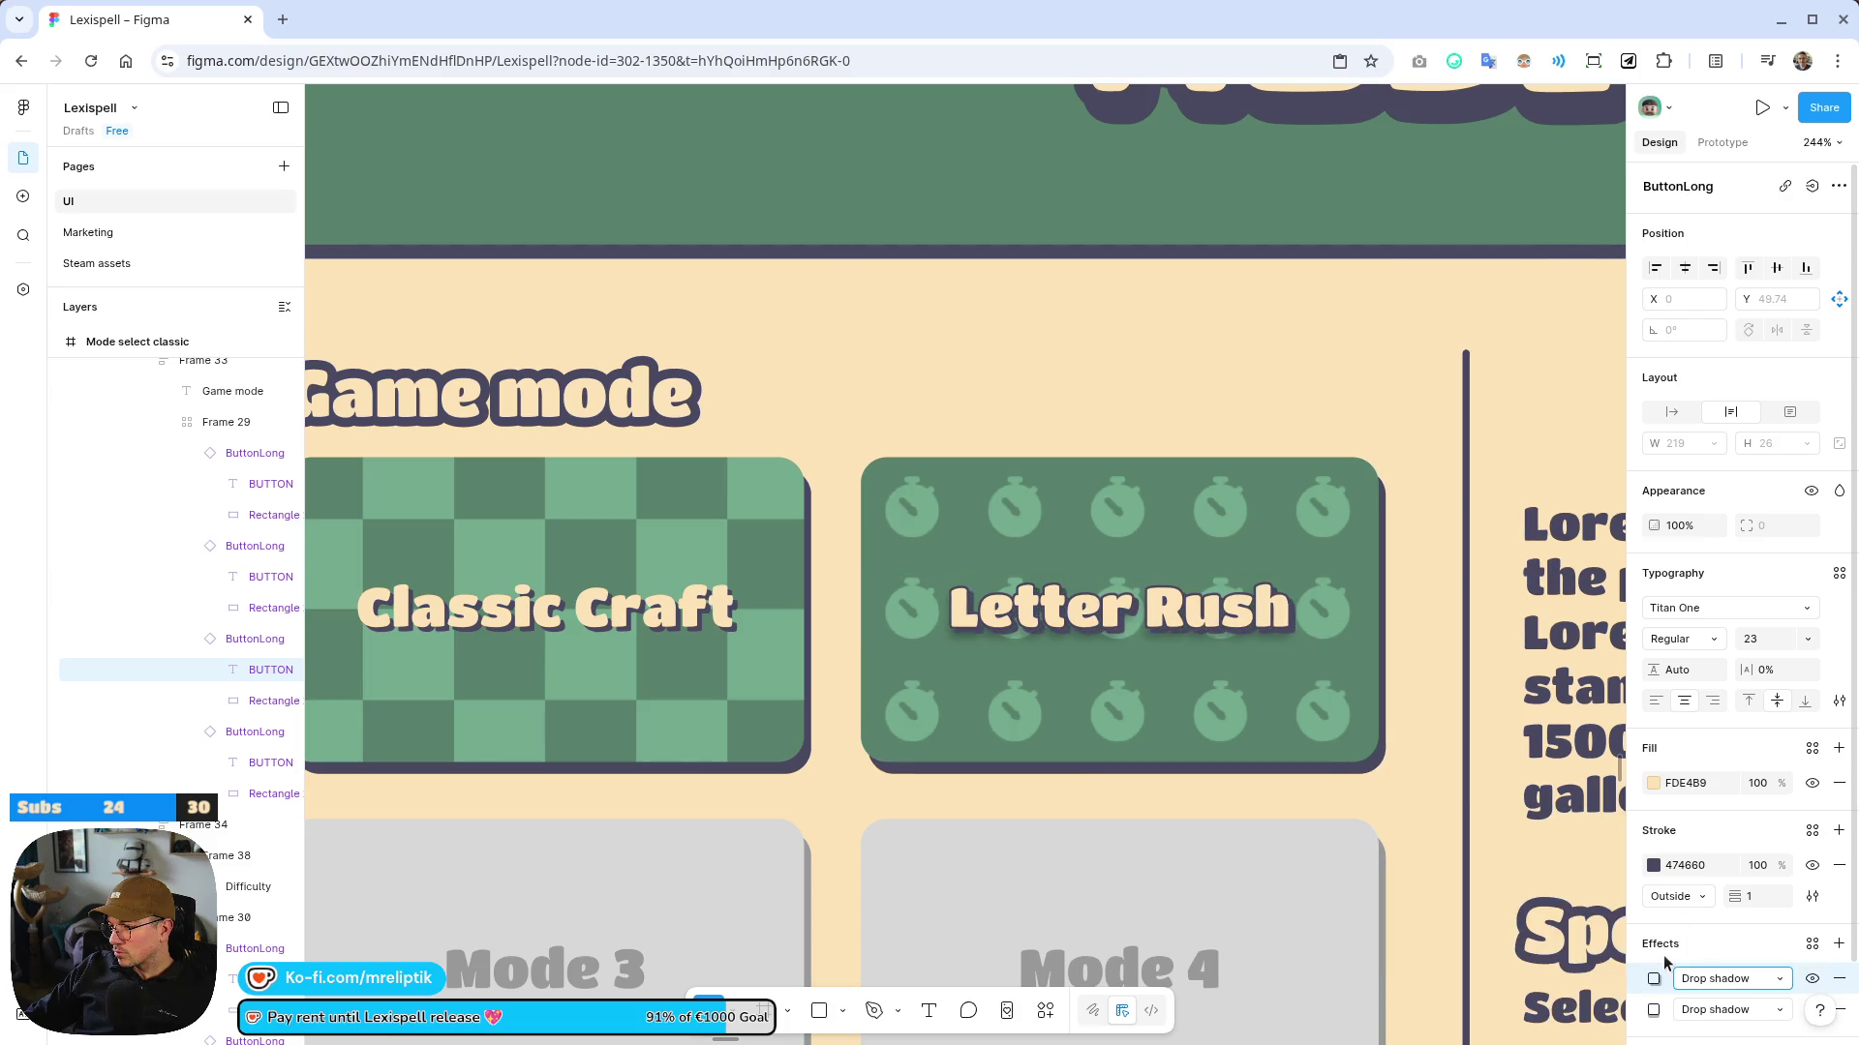
left_click(1839, 979)
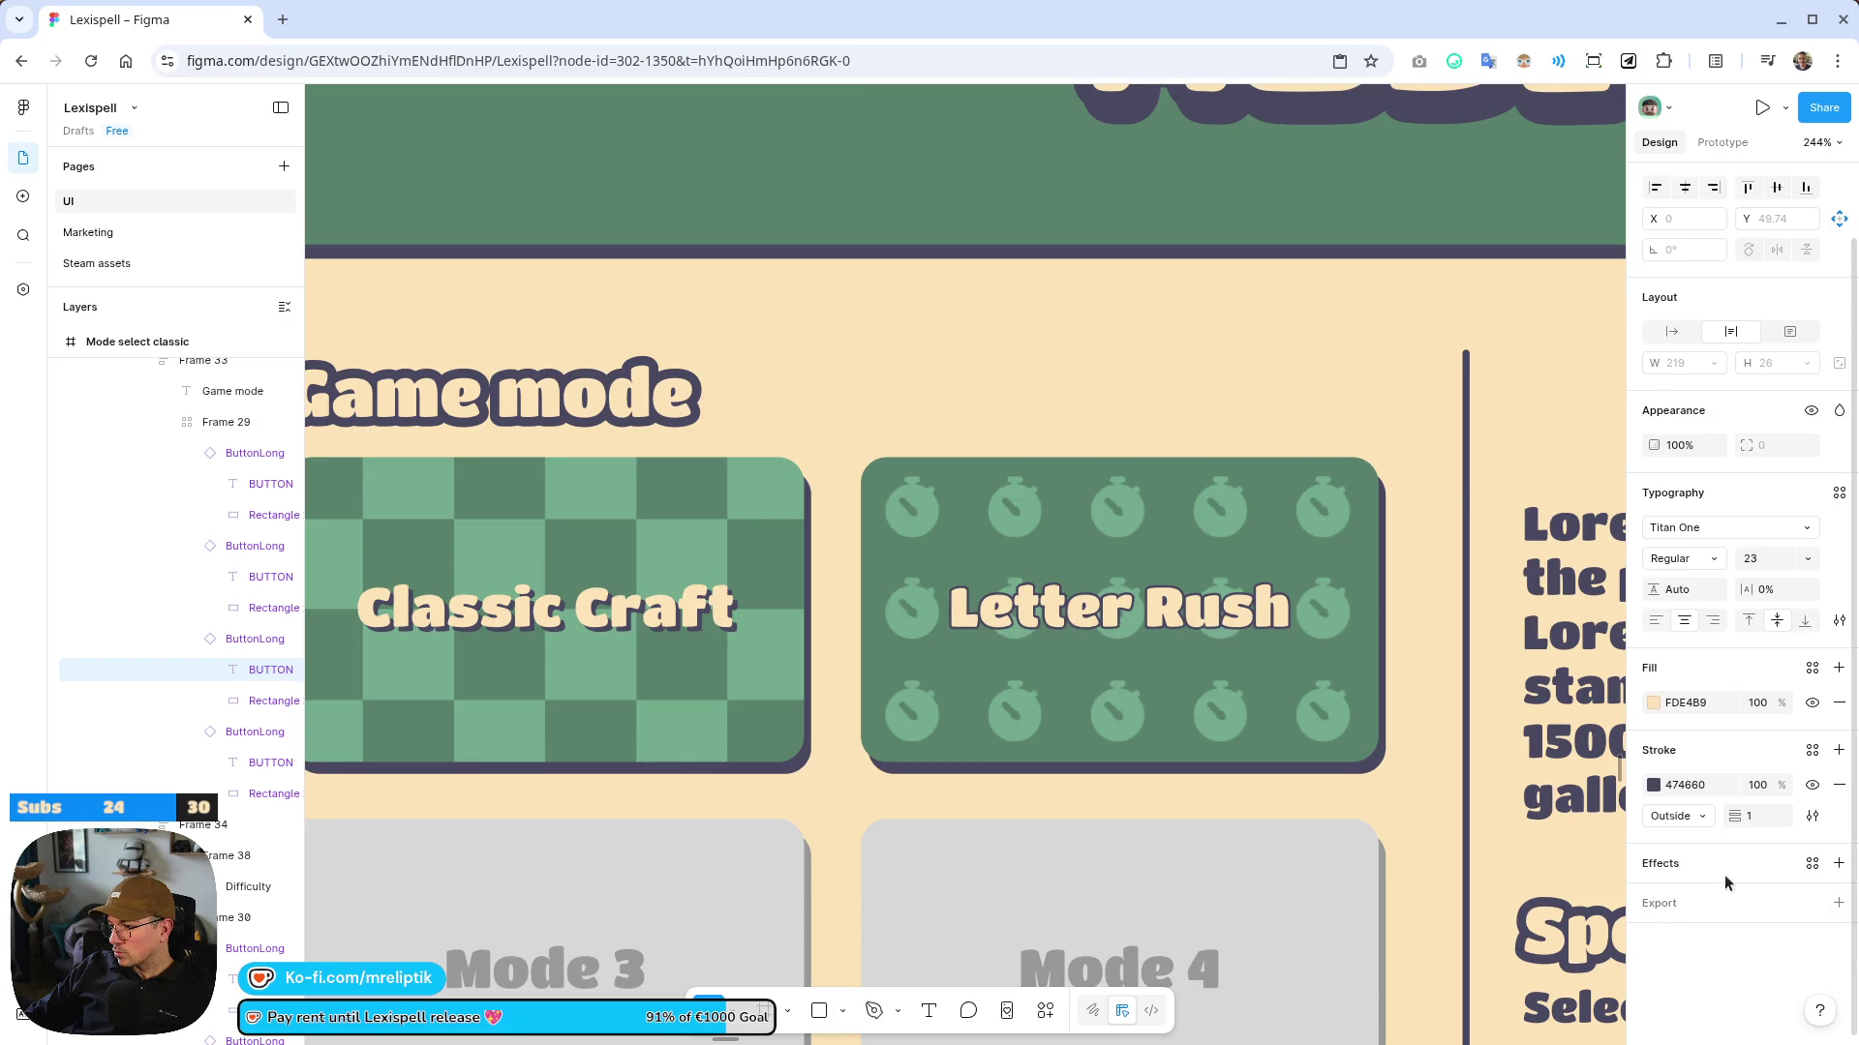
key("ctrl+z")
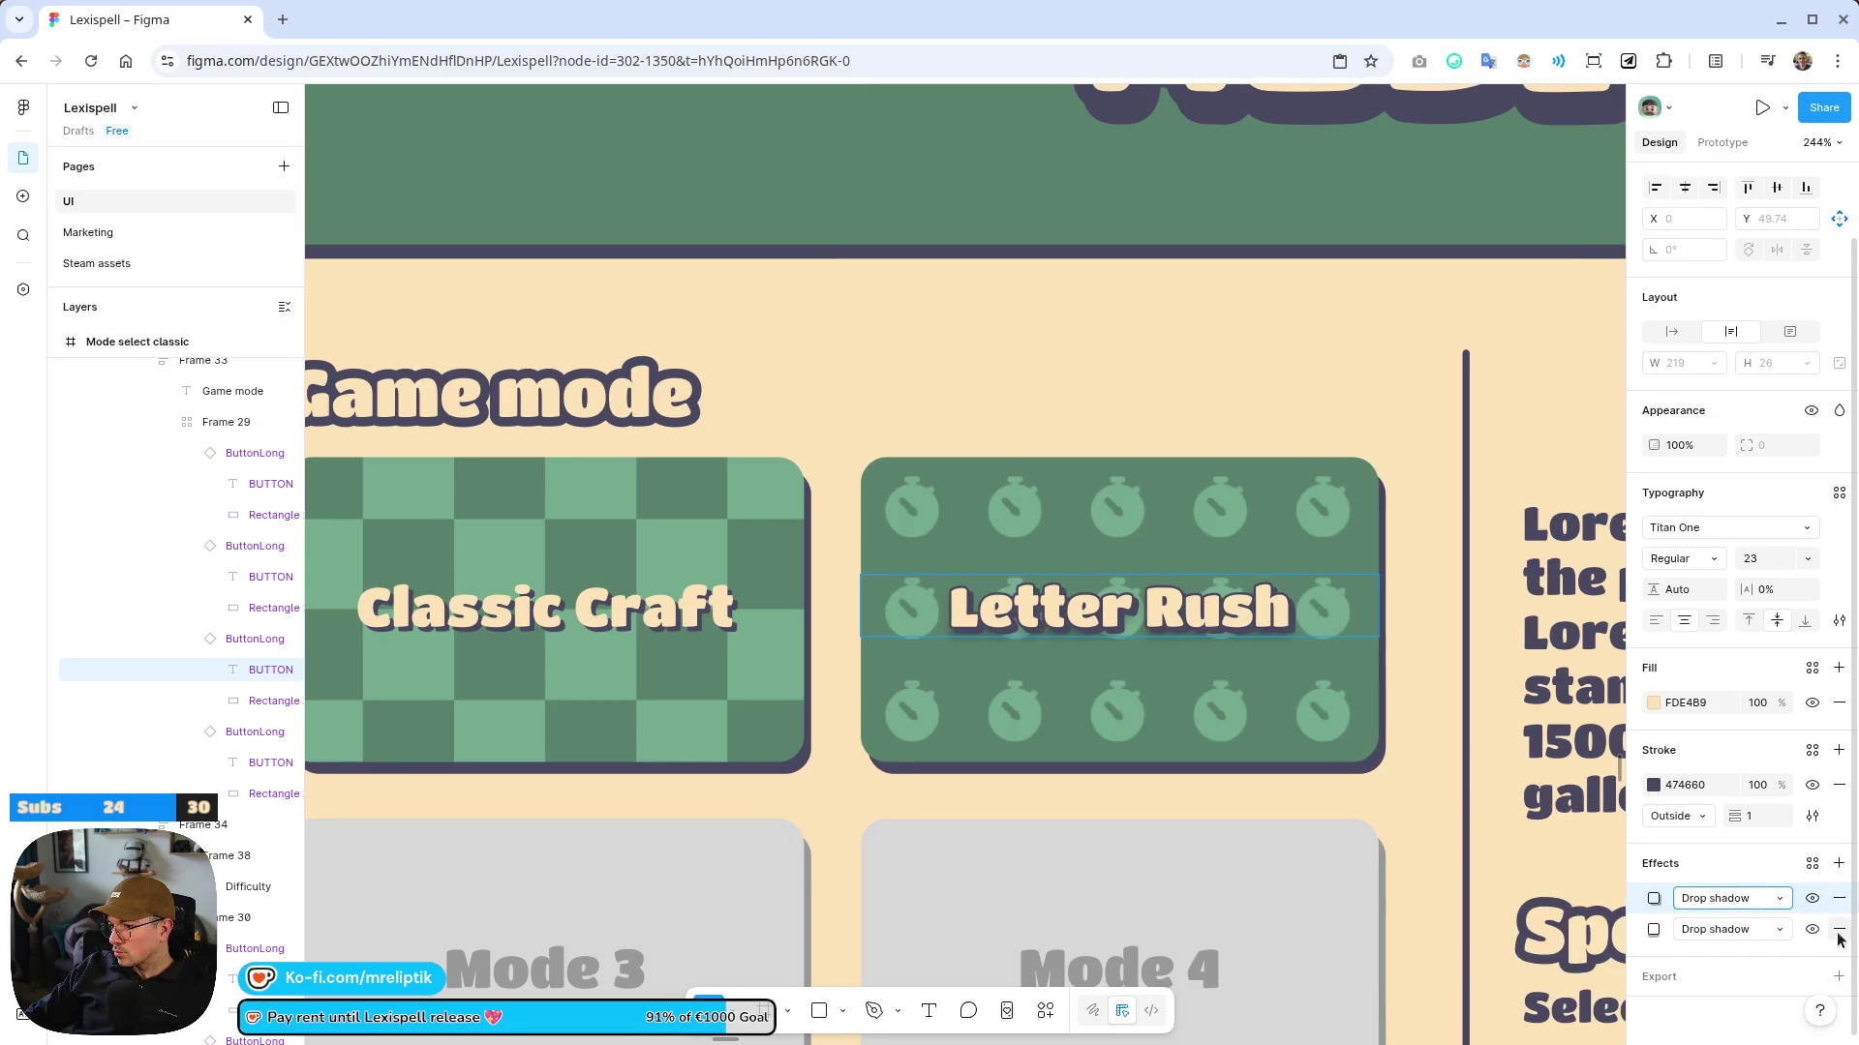
left_click(1653, 899)
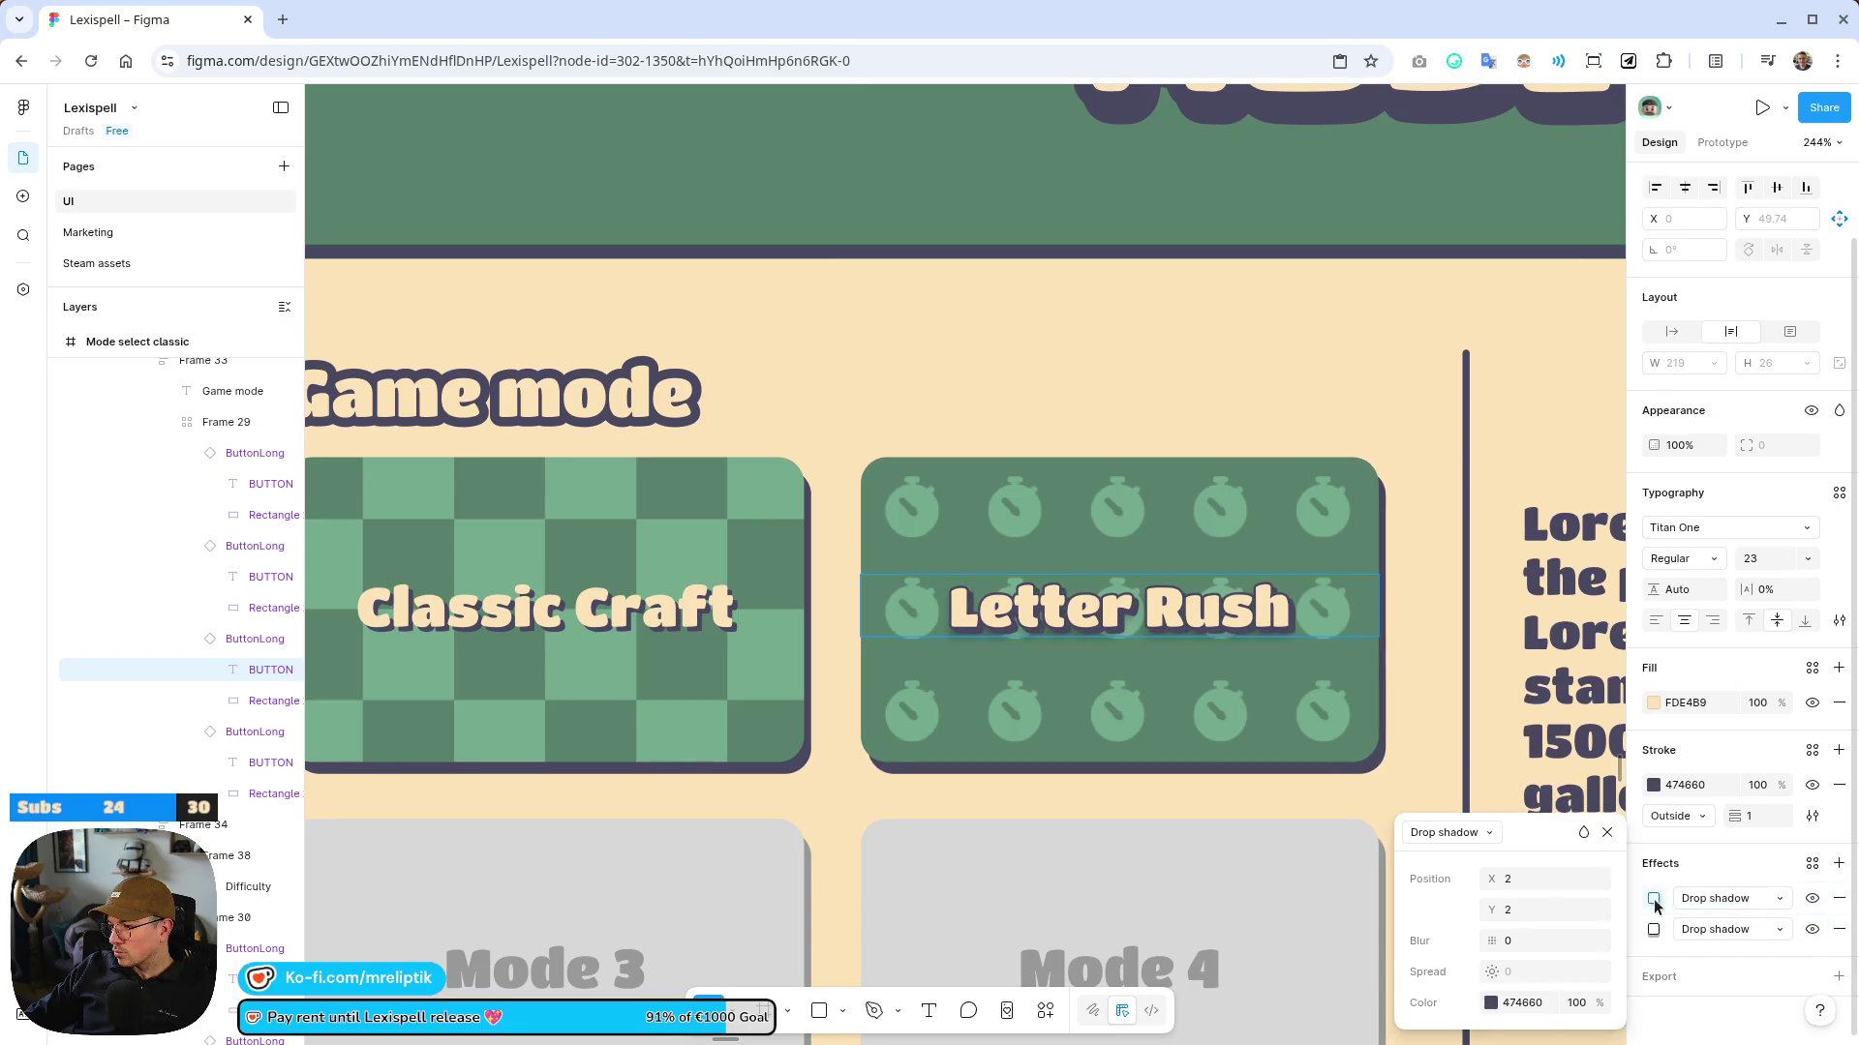
left_click(1839, 929)
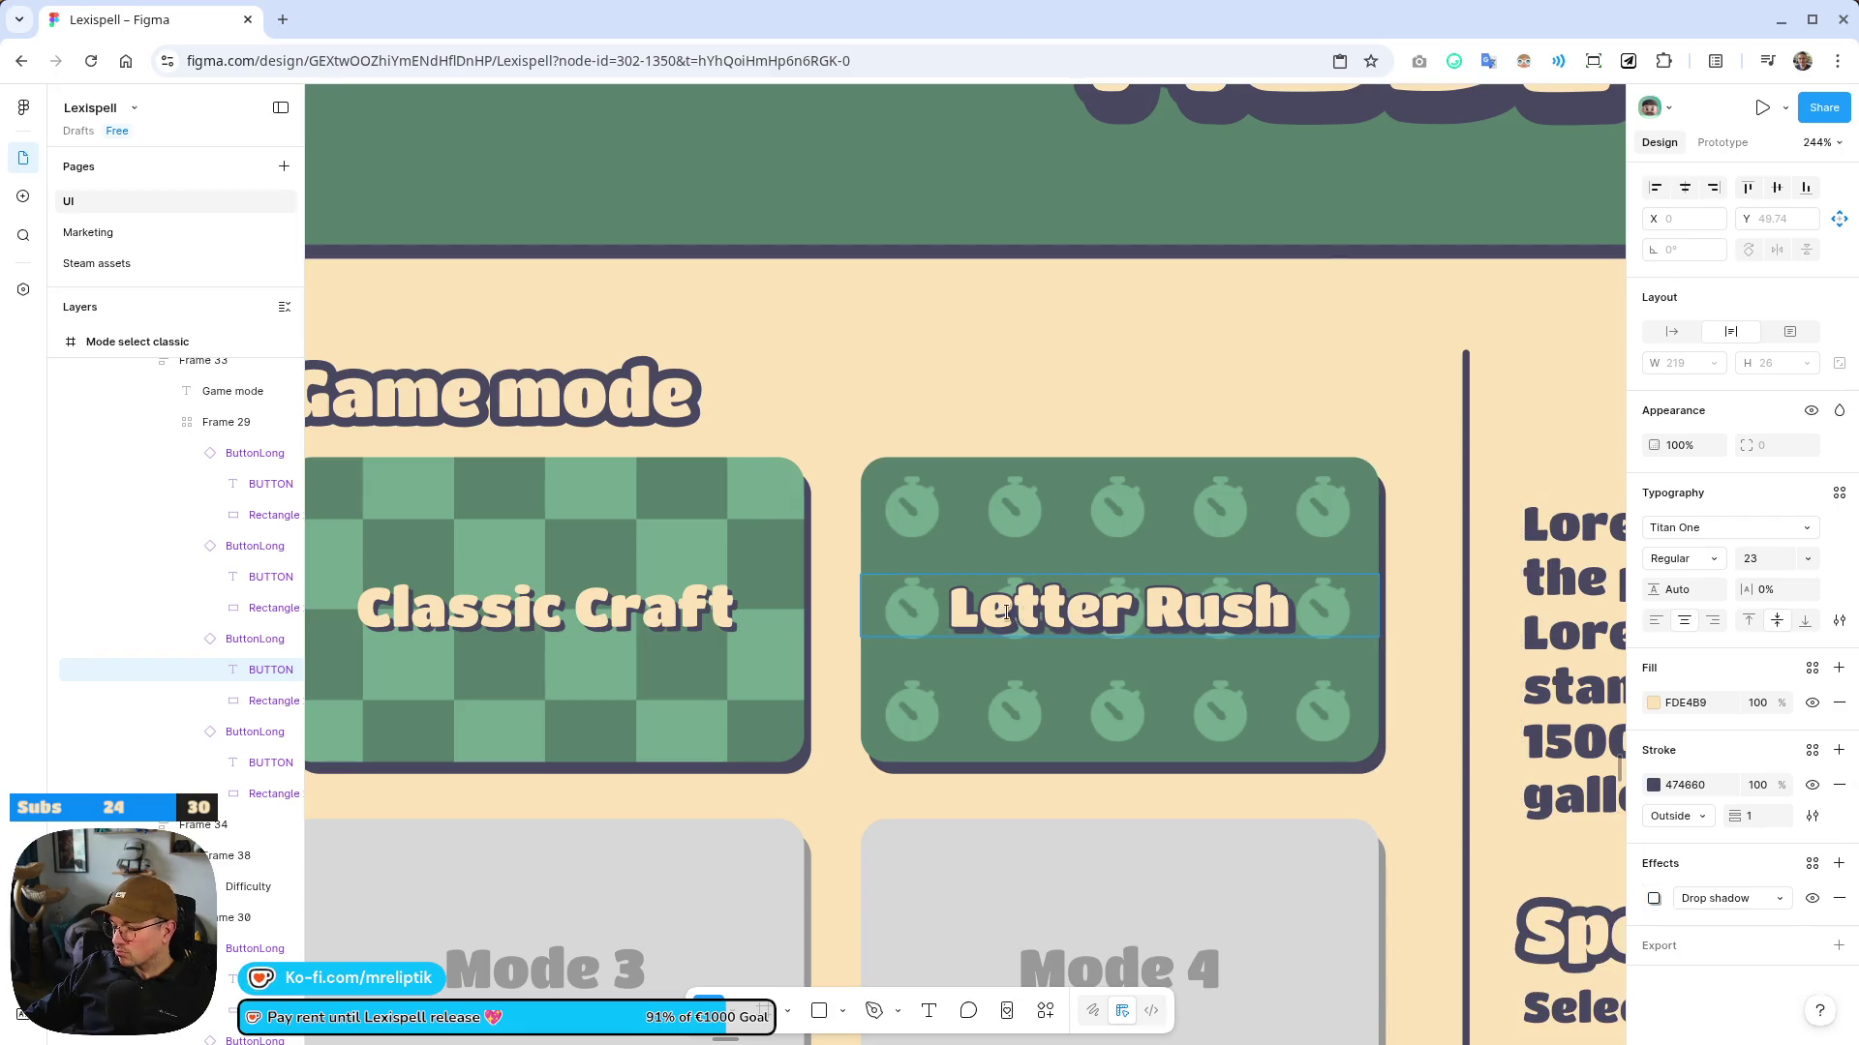
Step: Thicken the Letter Rush label's outline to 2
scroll(1036, 613, "up", 3, "ctrl")
double_click(1189, 600)
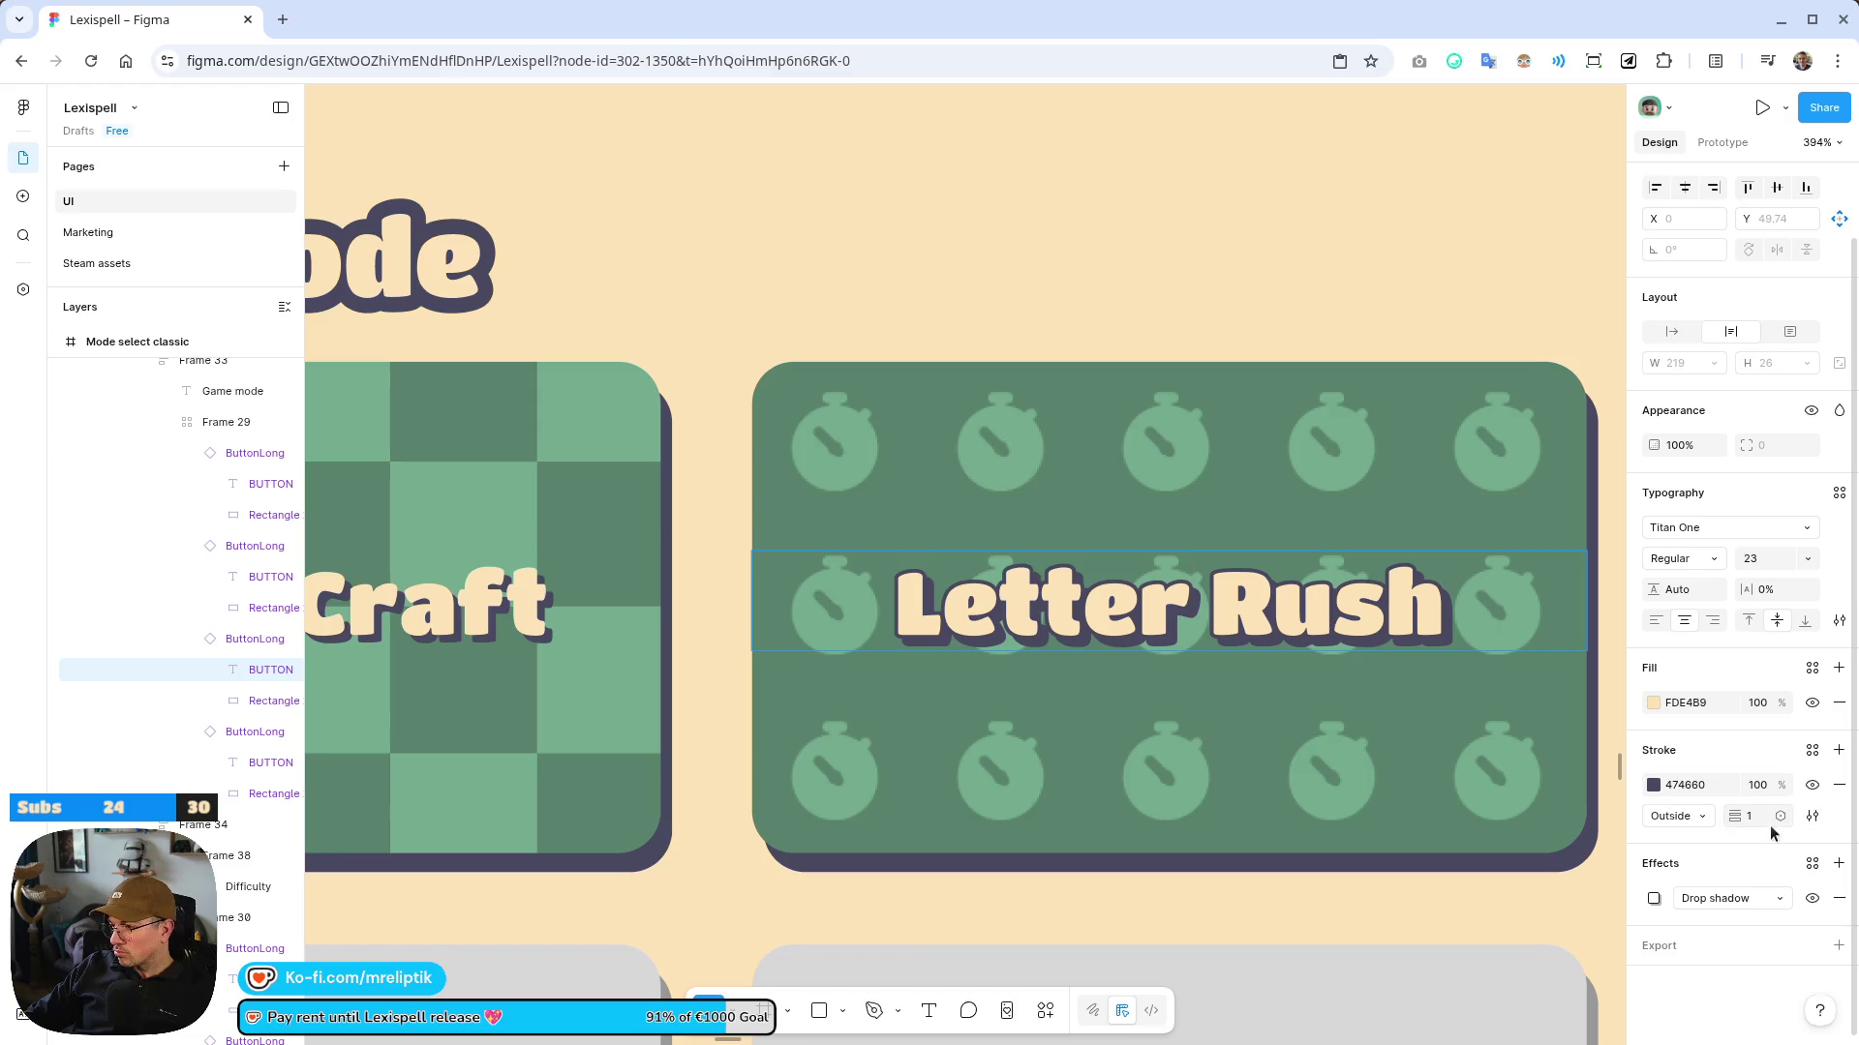
left_click_drag(1755, 819, 1760, 819)
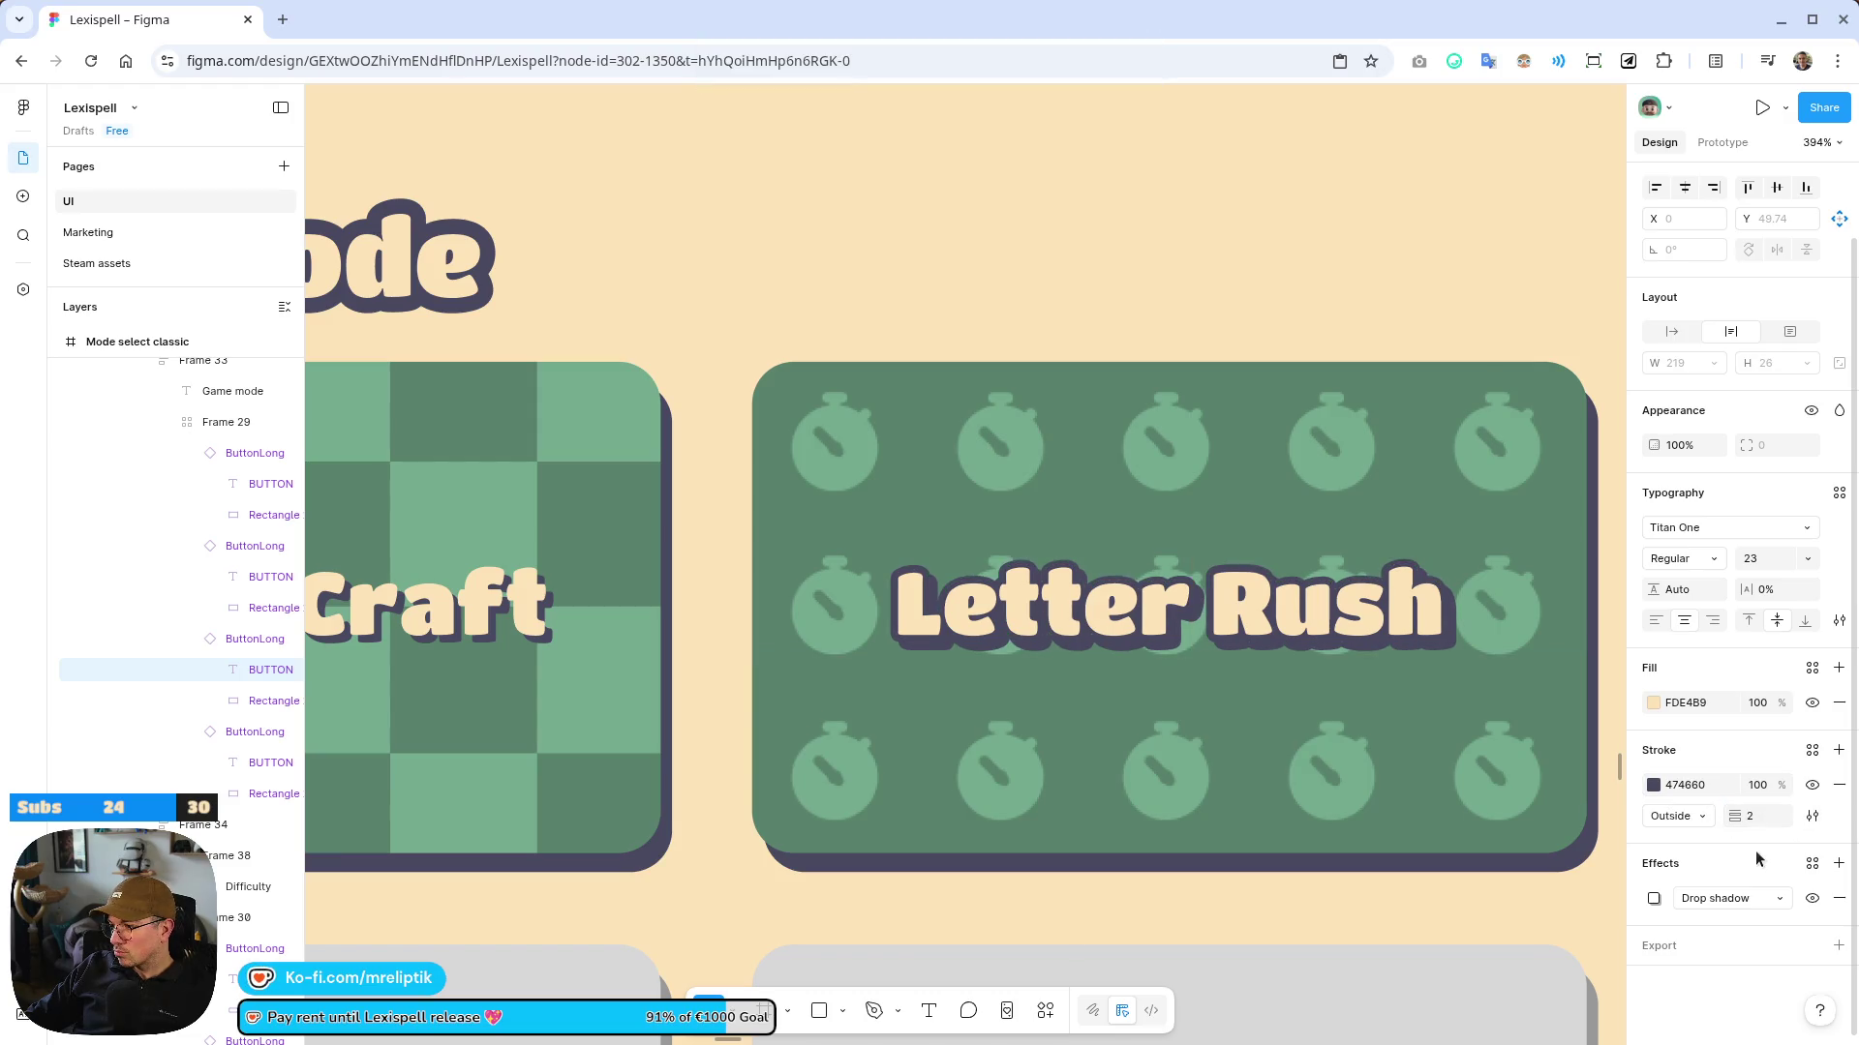
scroll(1120, 706, "down", 3, "ctrl")
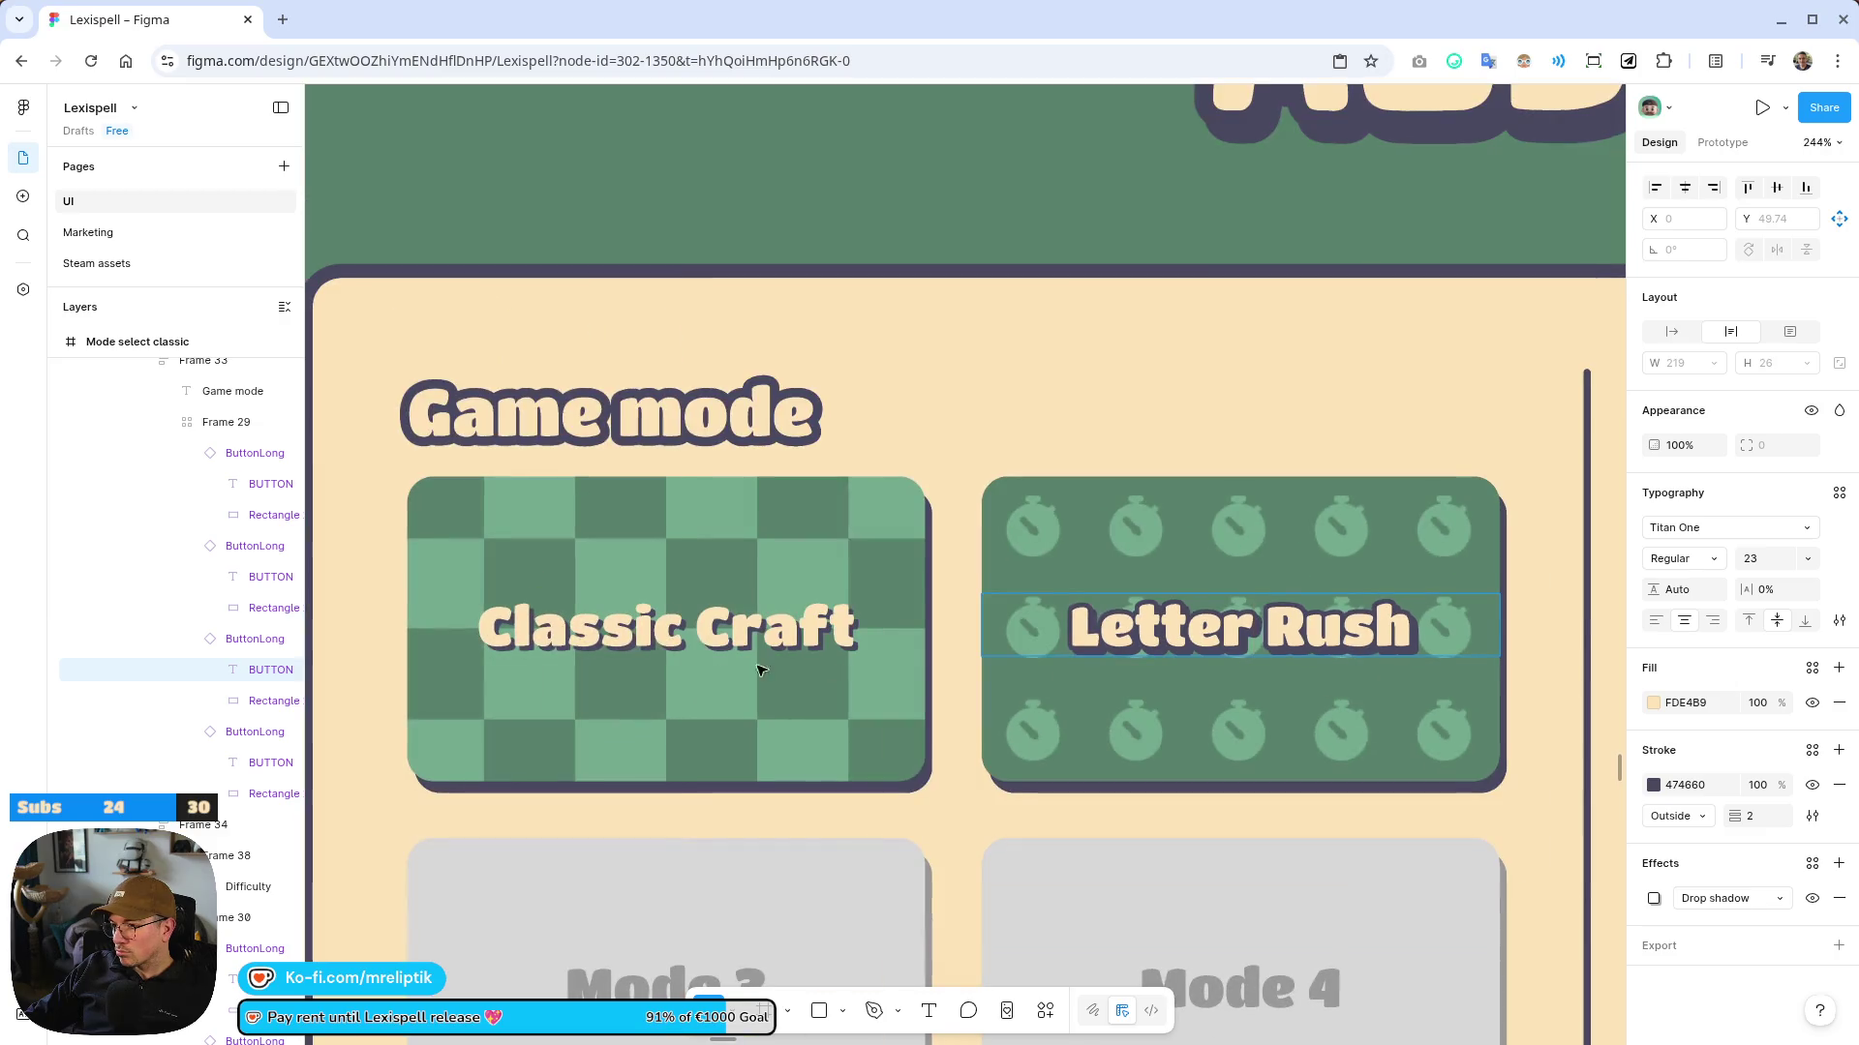
Step: Add a 2-thick dark purple 474660 outline to the Classic Craft button text
left_click(788, 648)
left_click(1838, 831)
left_click(1653, 865)
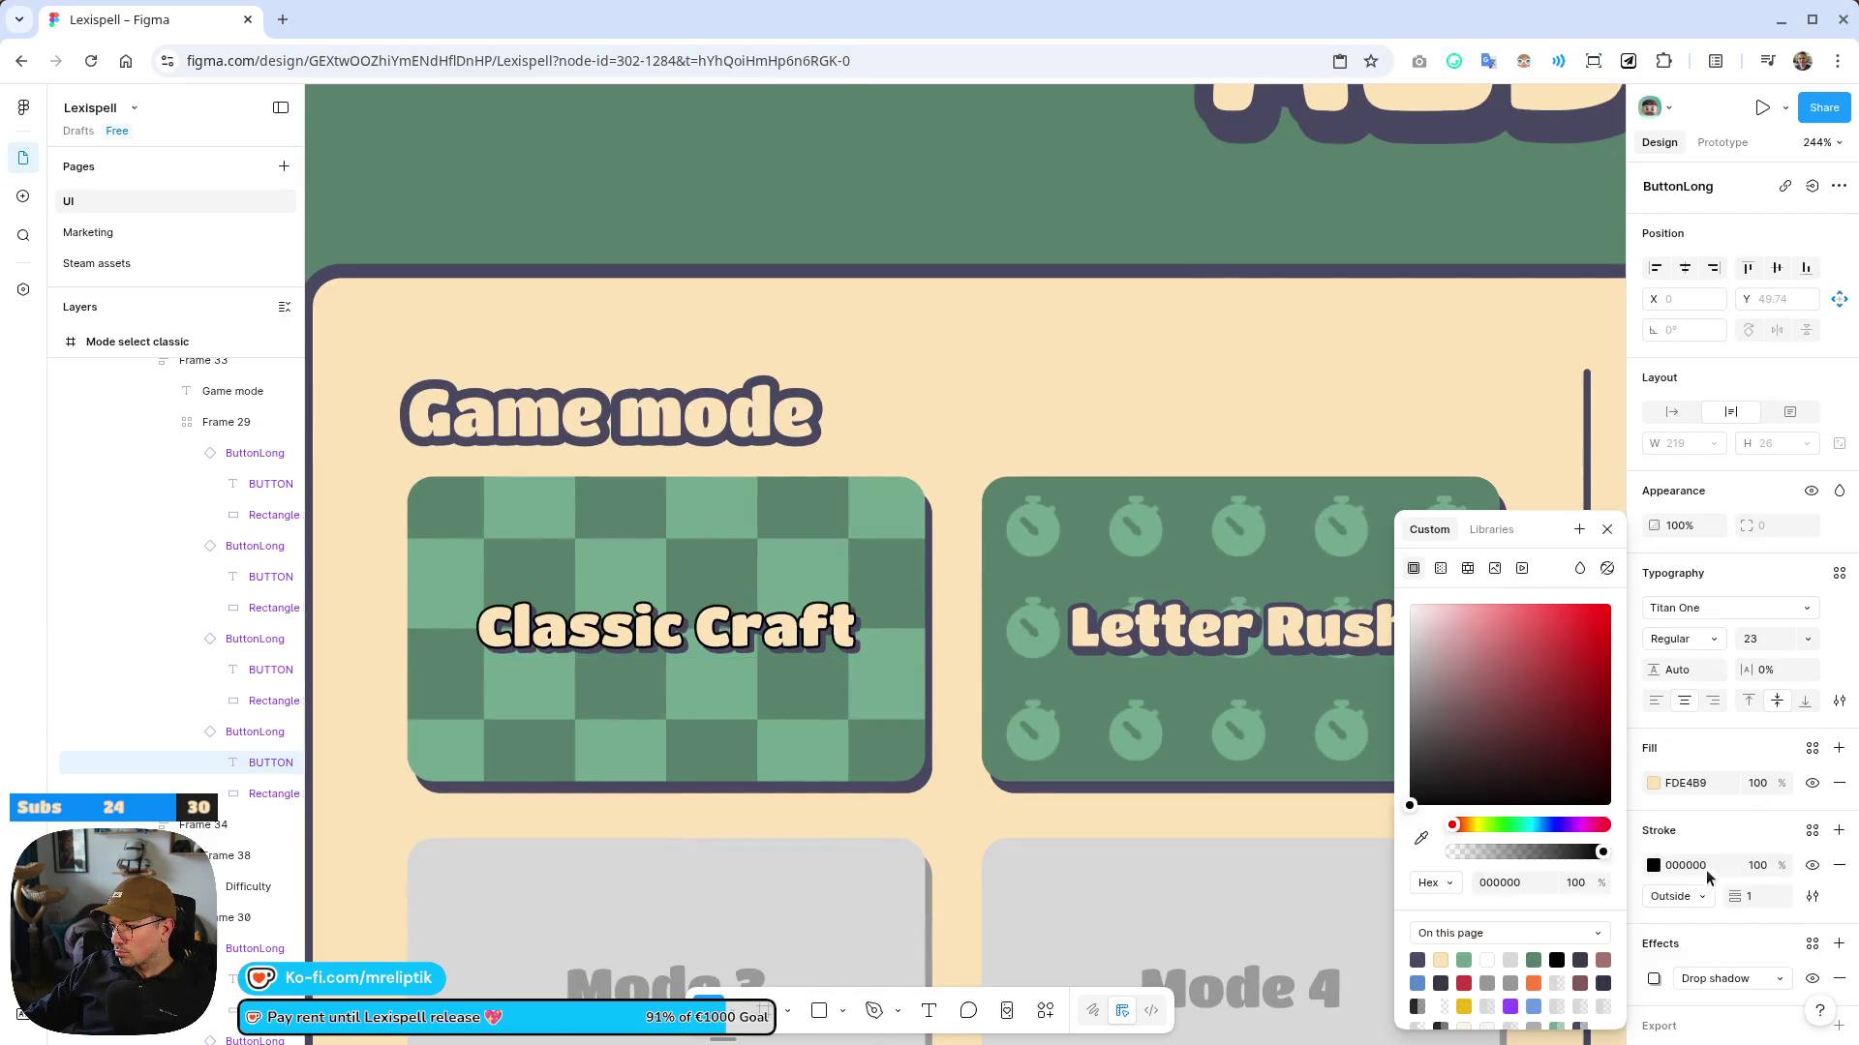
left_click_drag(1735, 897, 1748, 899)
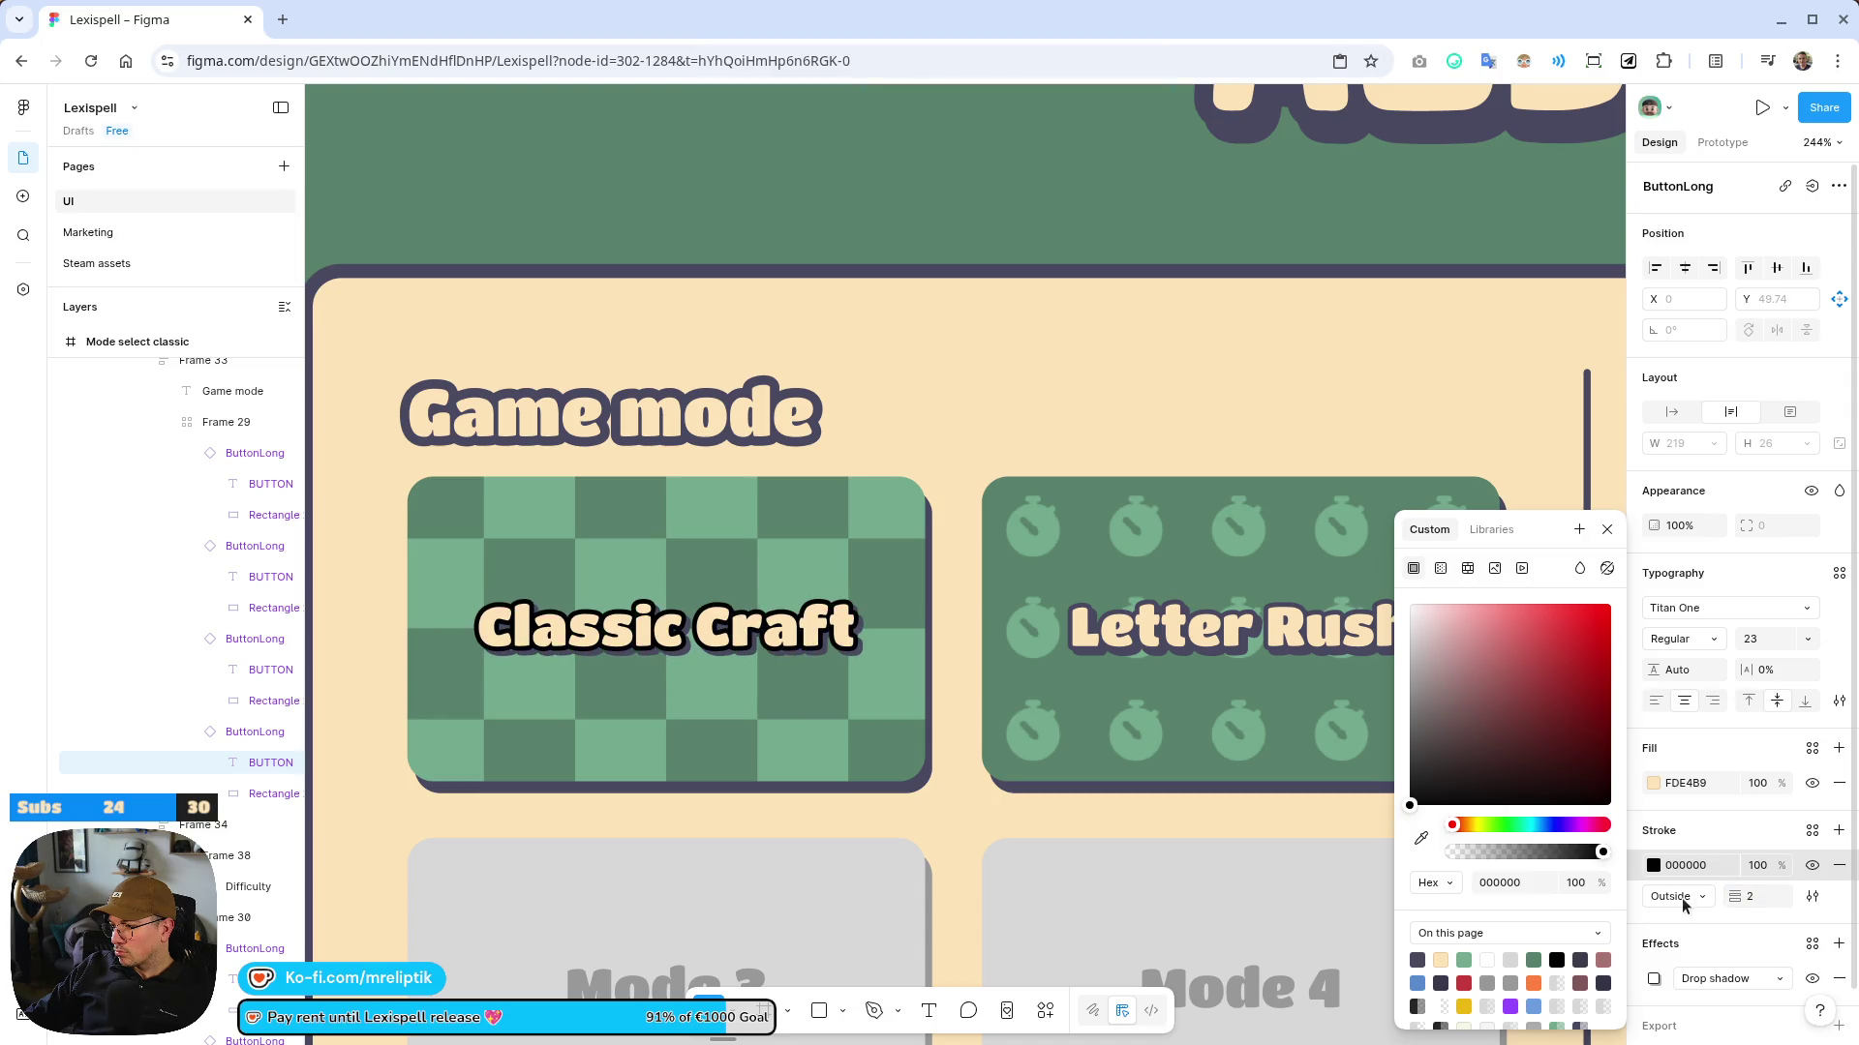
left_click(1439, 983)
scroll(876, 578, "down", 5)
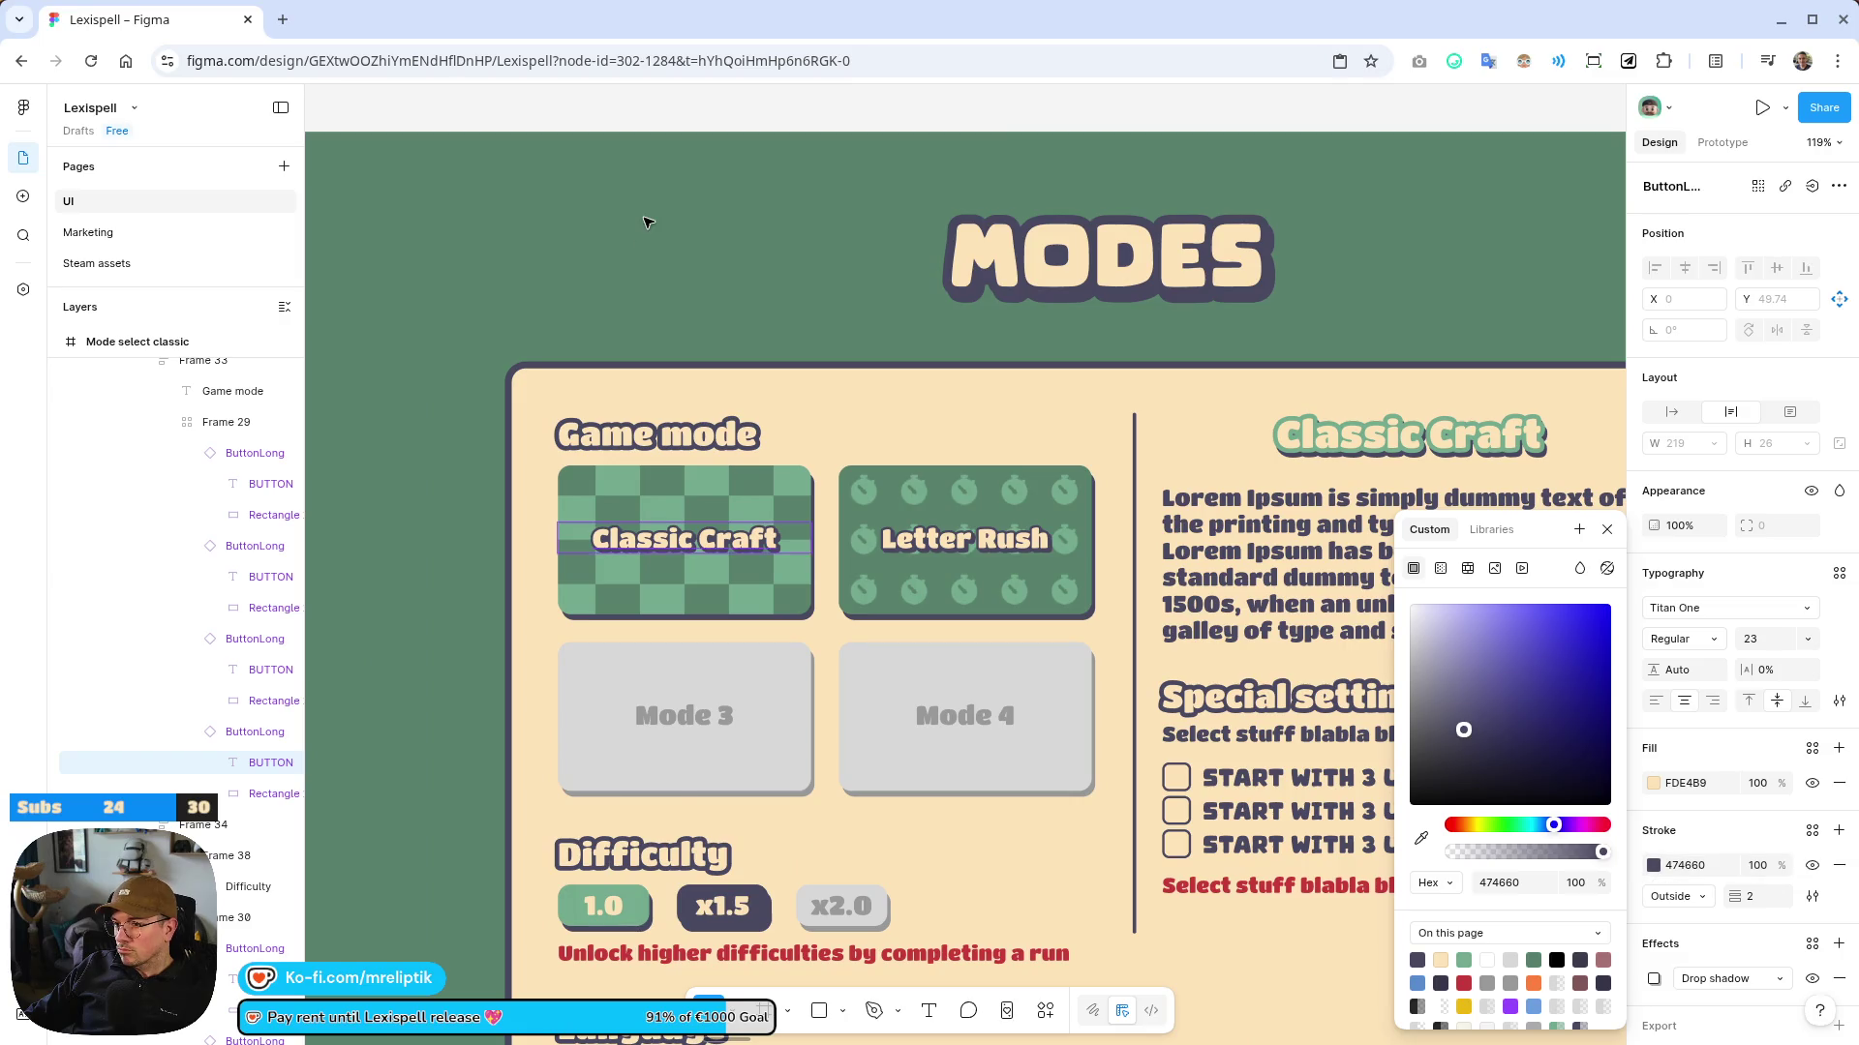
Step: Reduce the MODES card's left-column item spacing from 38 to 31
scroll(481, 299, "down", 2)
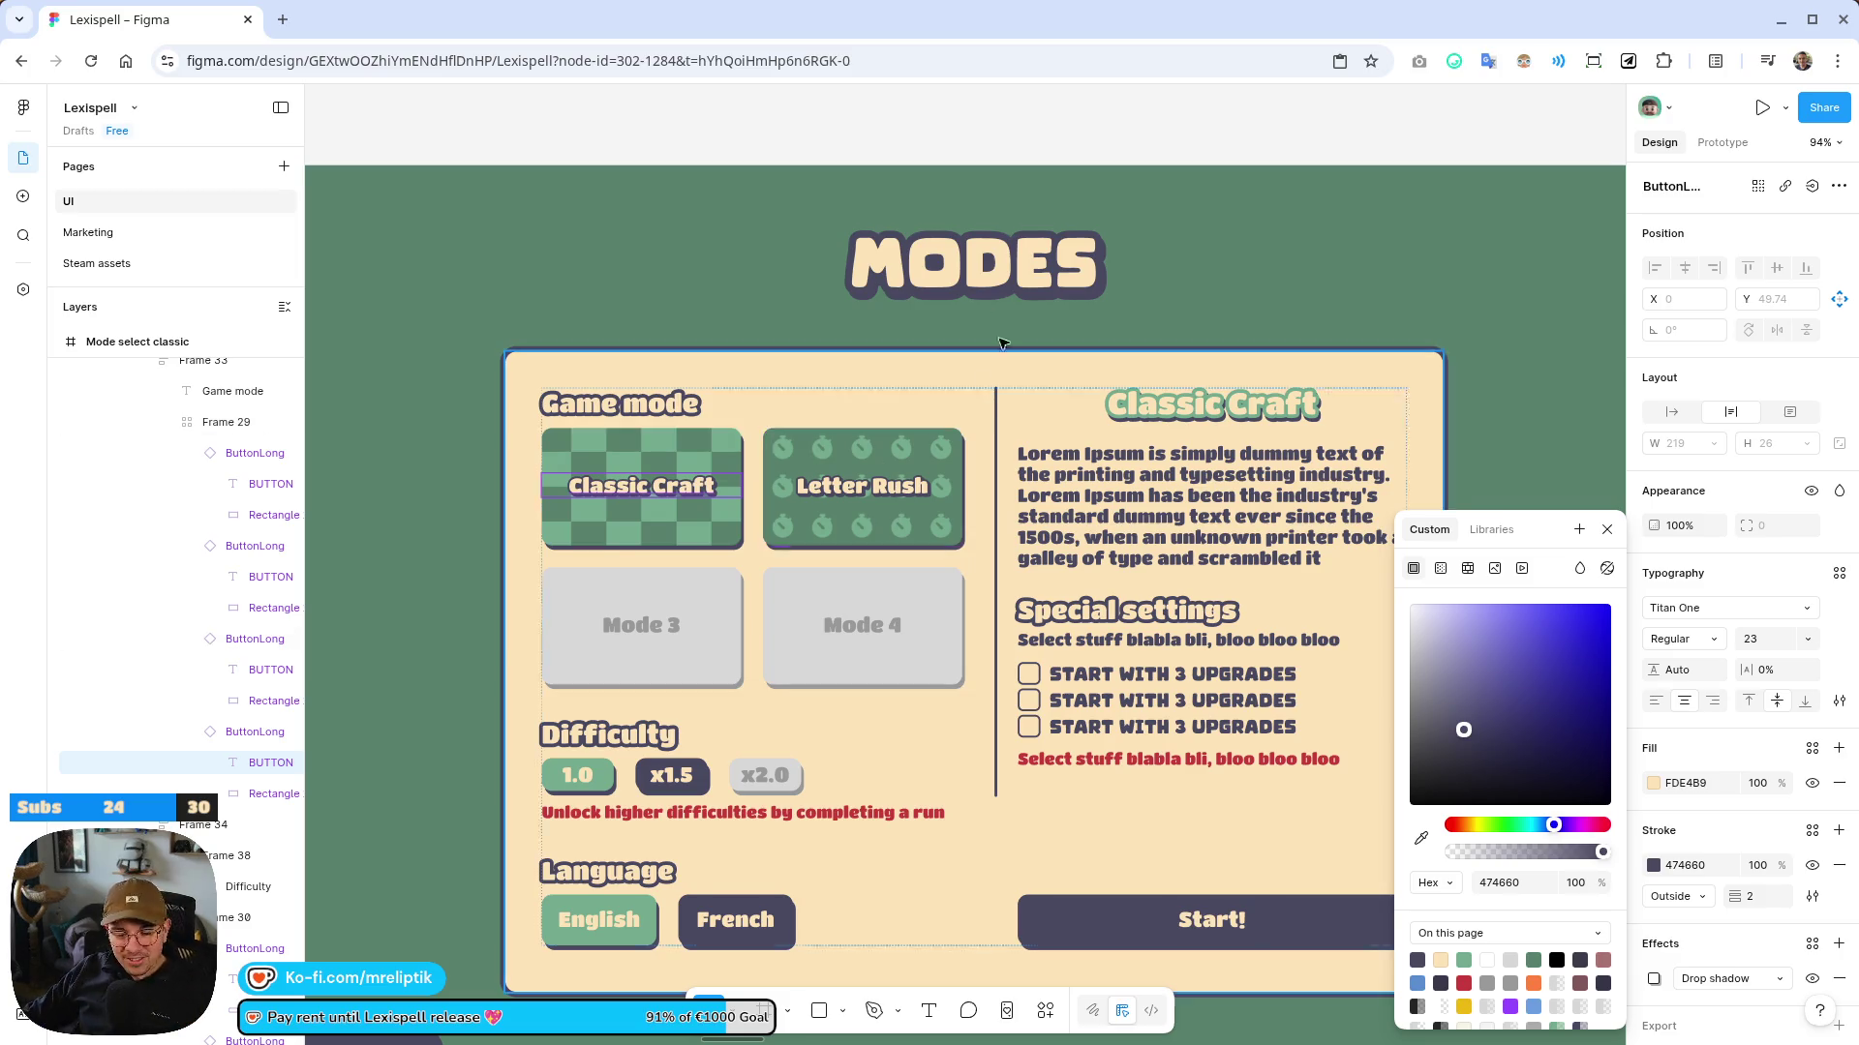
scroll(619, 521, "down", 3)
left_click(646, 224)
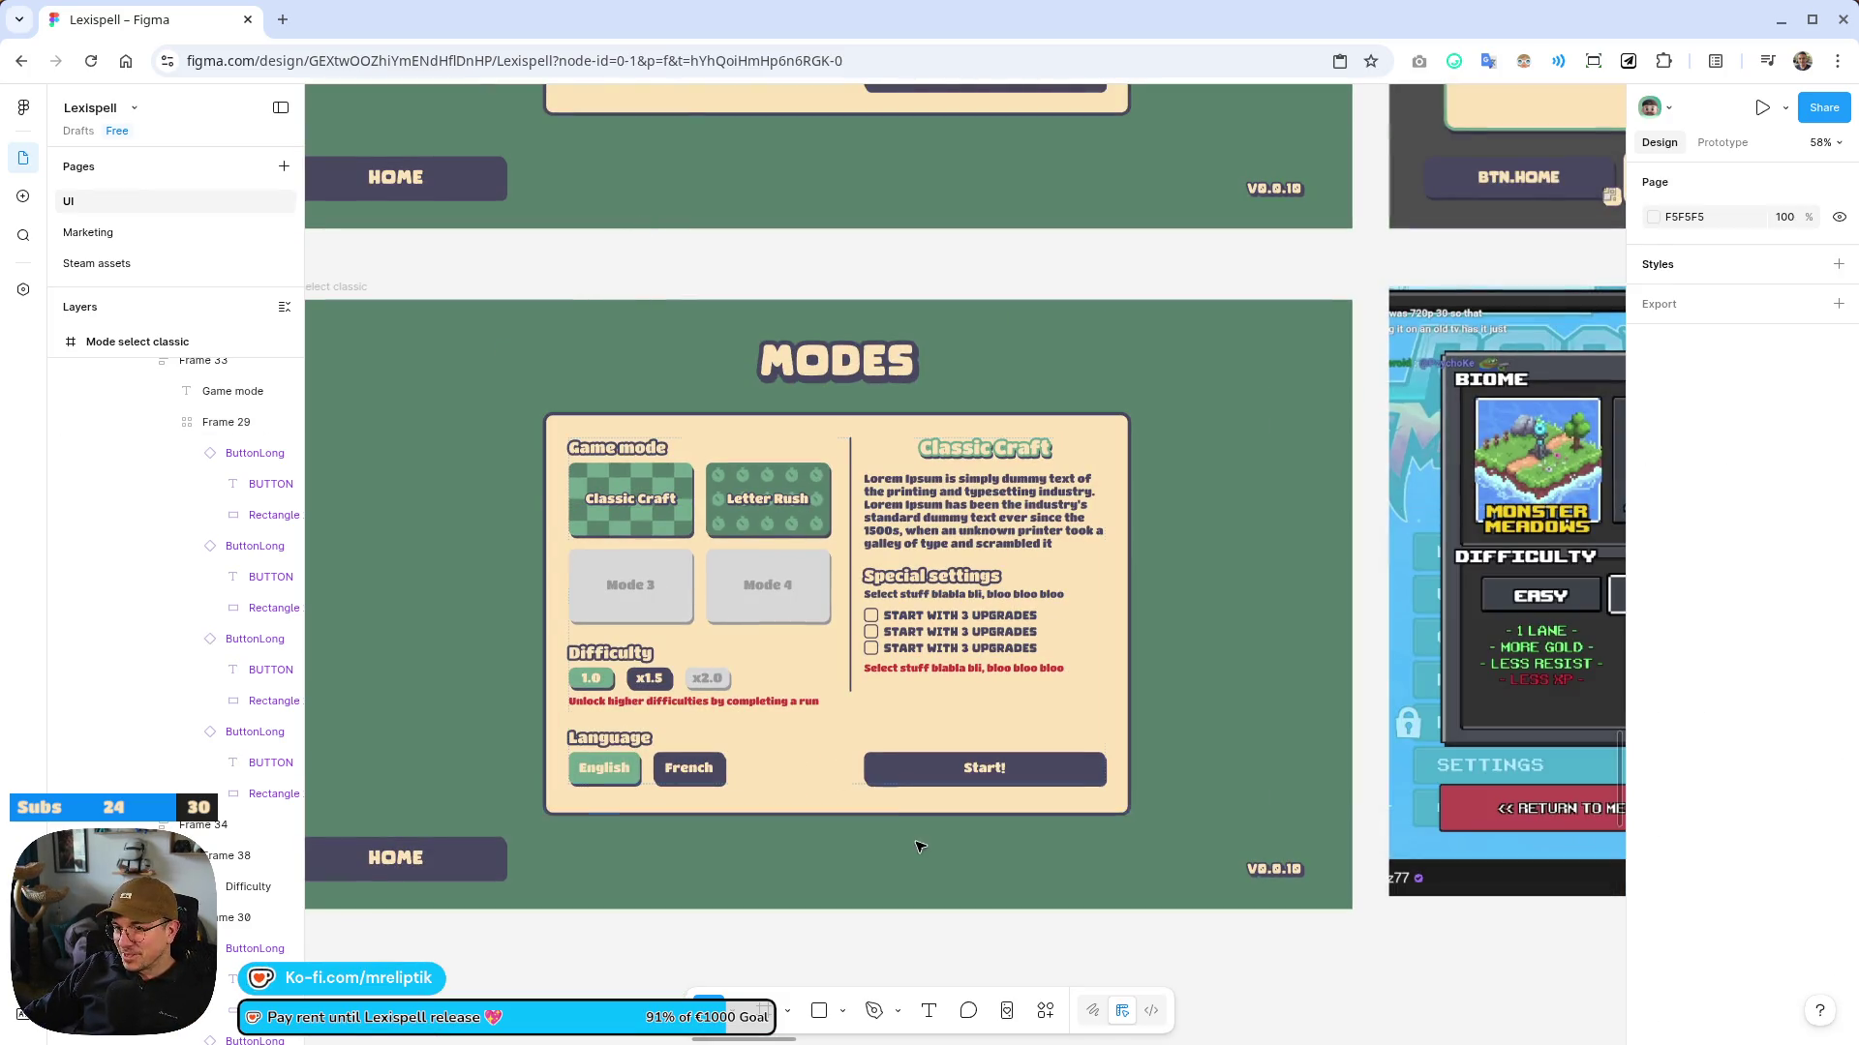
scroll(688, 511, "up", 5)
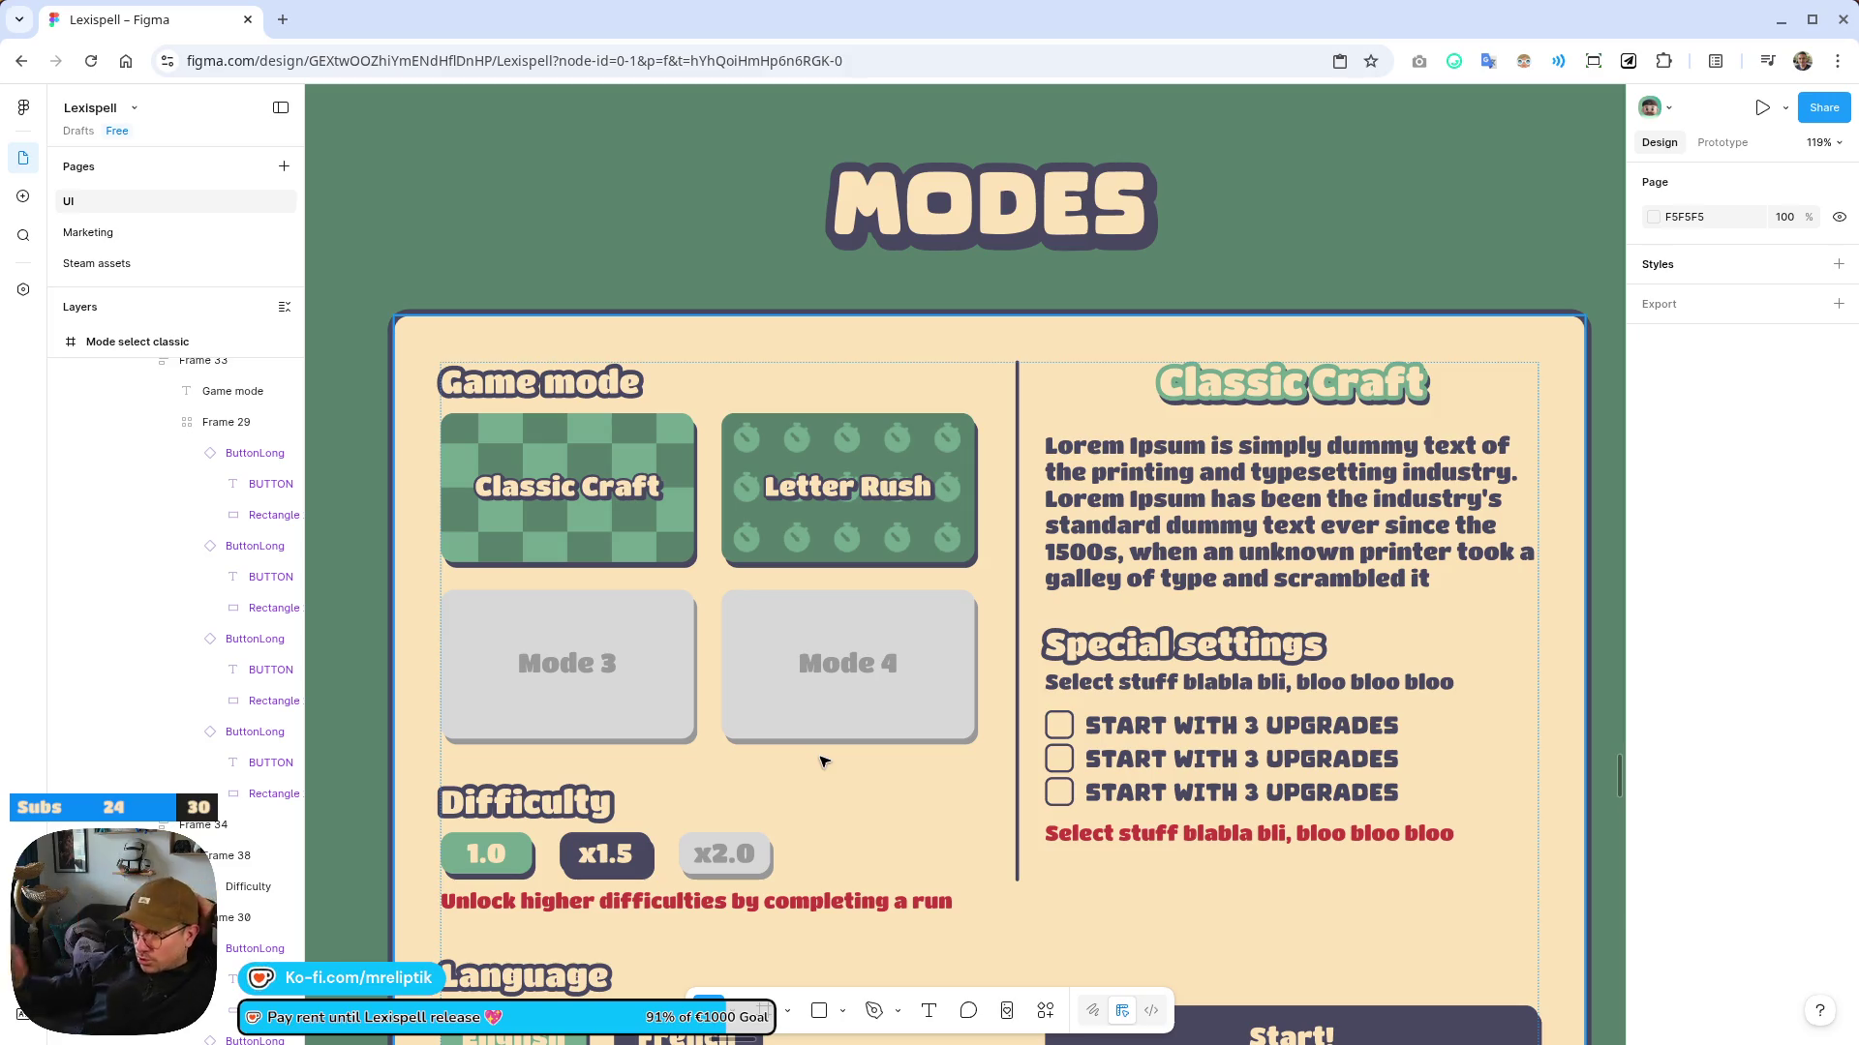
scroll(891, 491, "down", 3)
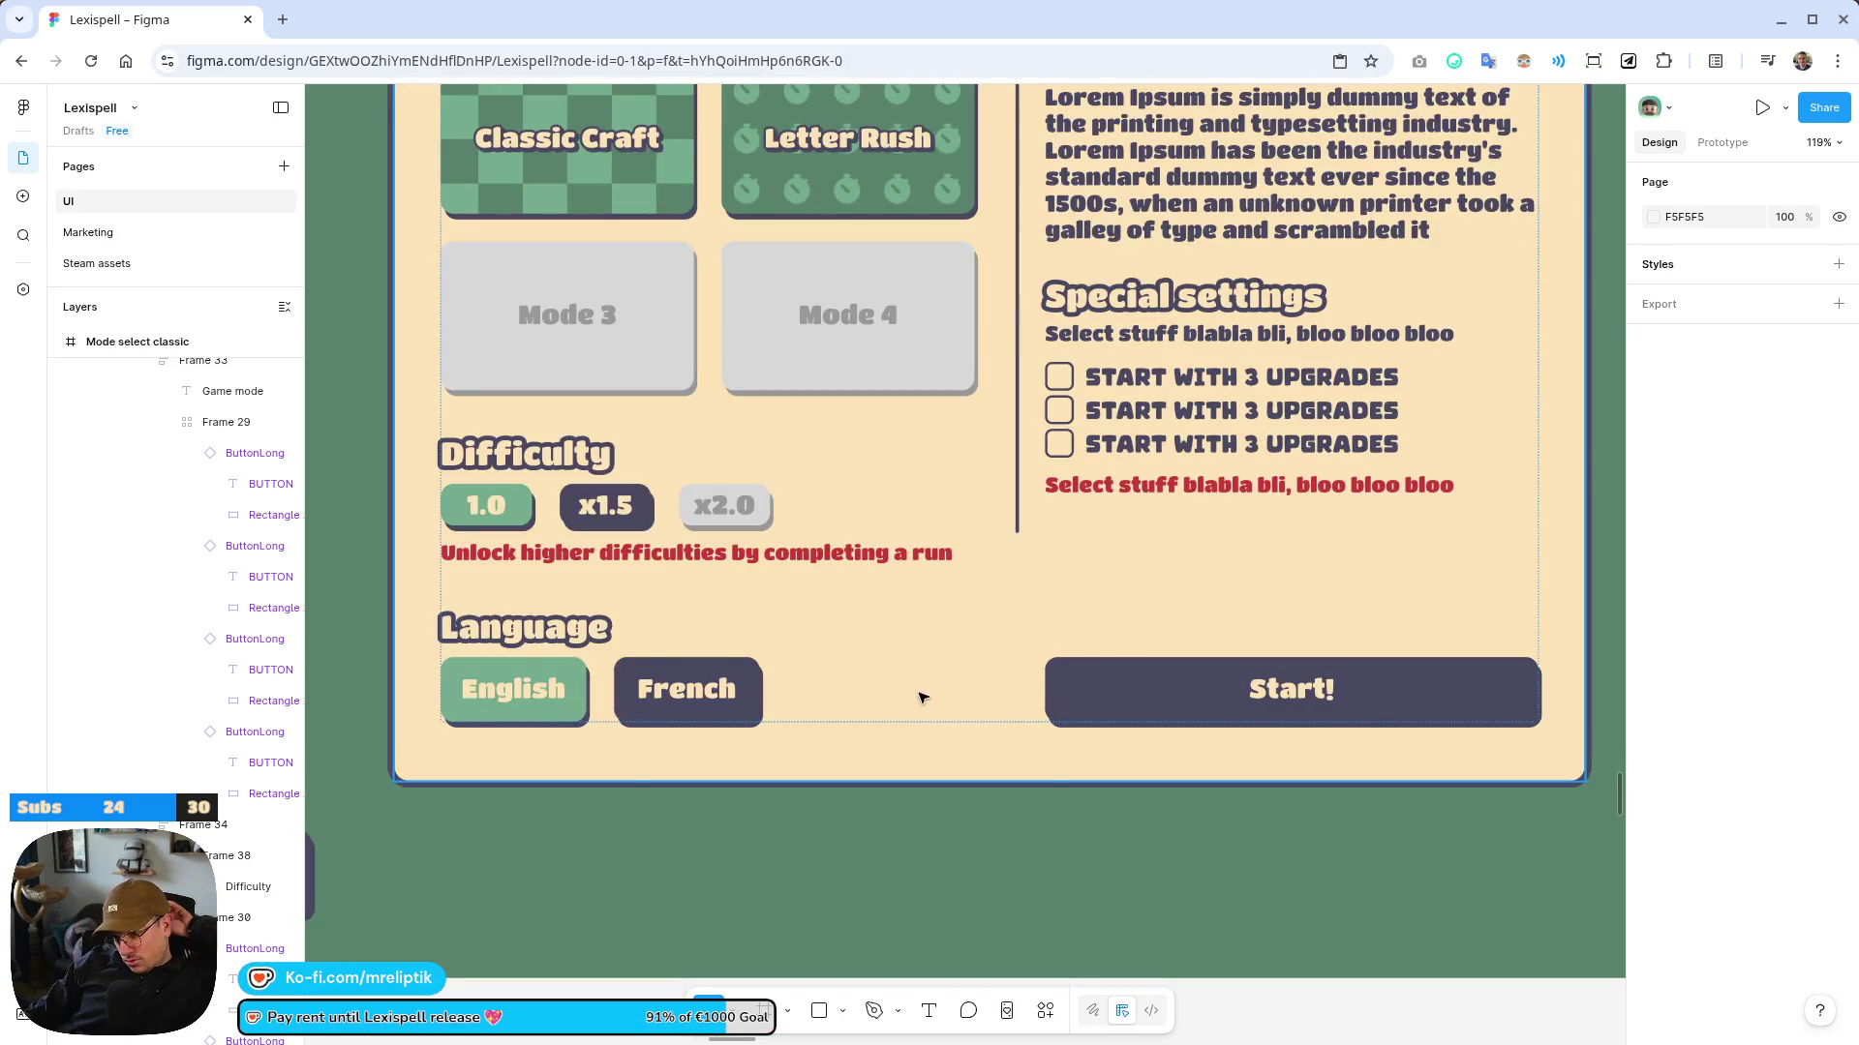
scroll(920, 688, "up", 3)
scroll(928, 718, "down", 2)
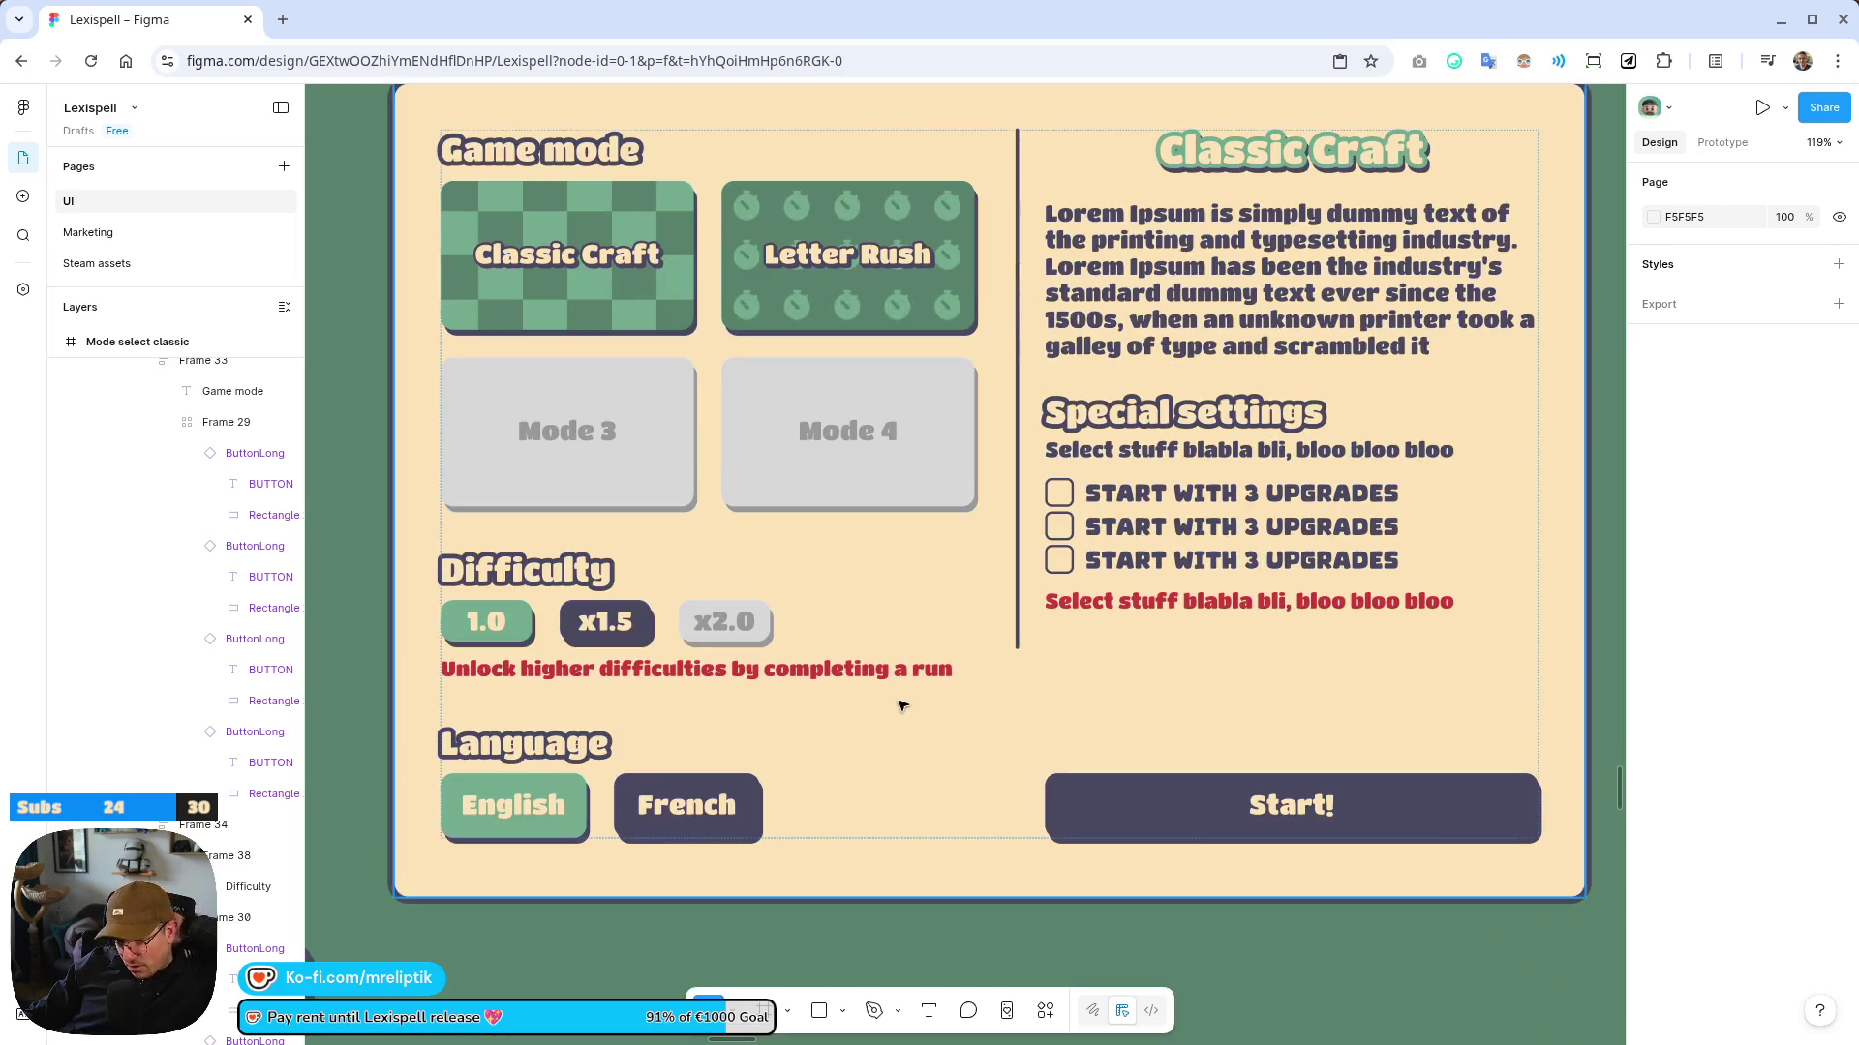
left_click(562, 741)
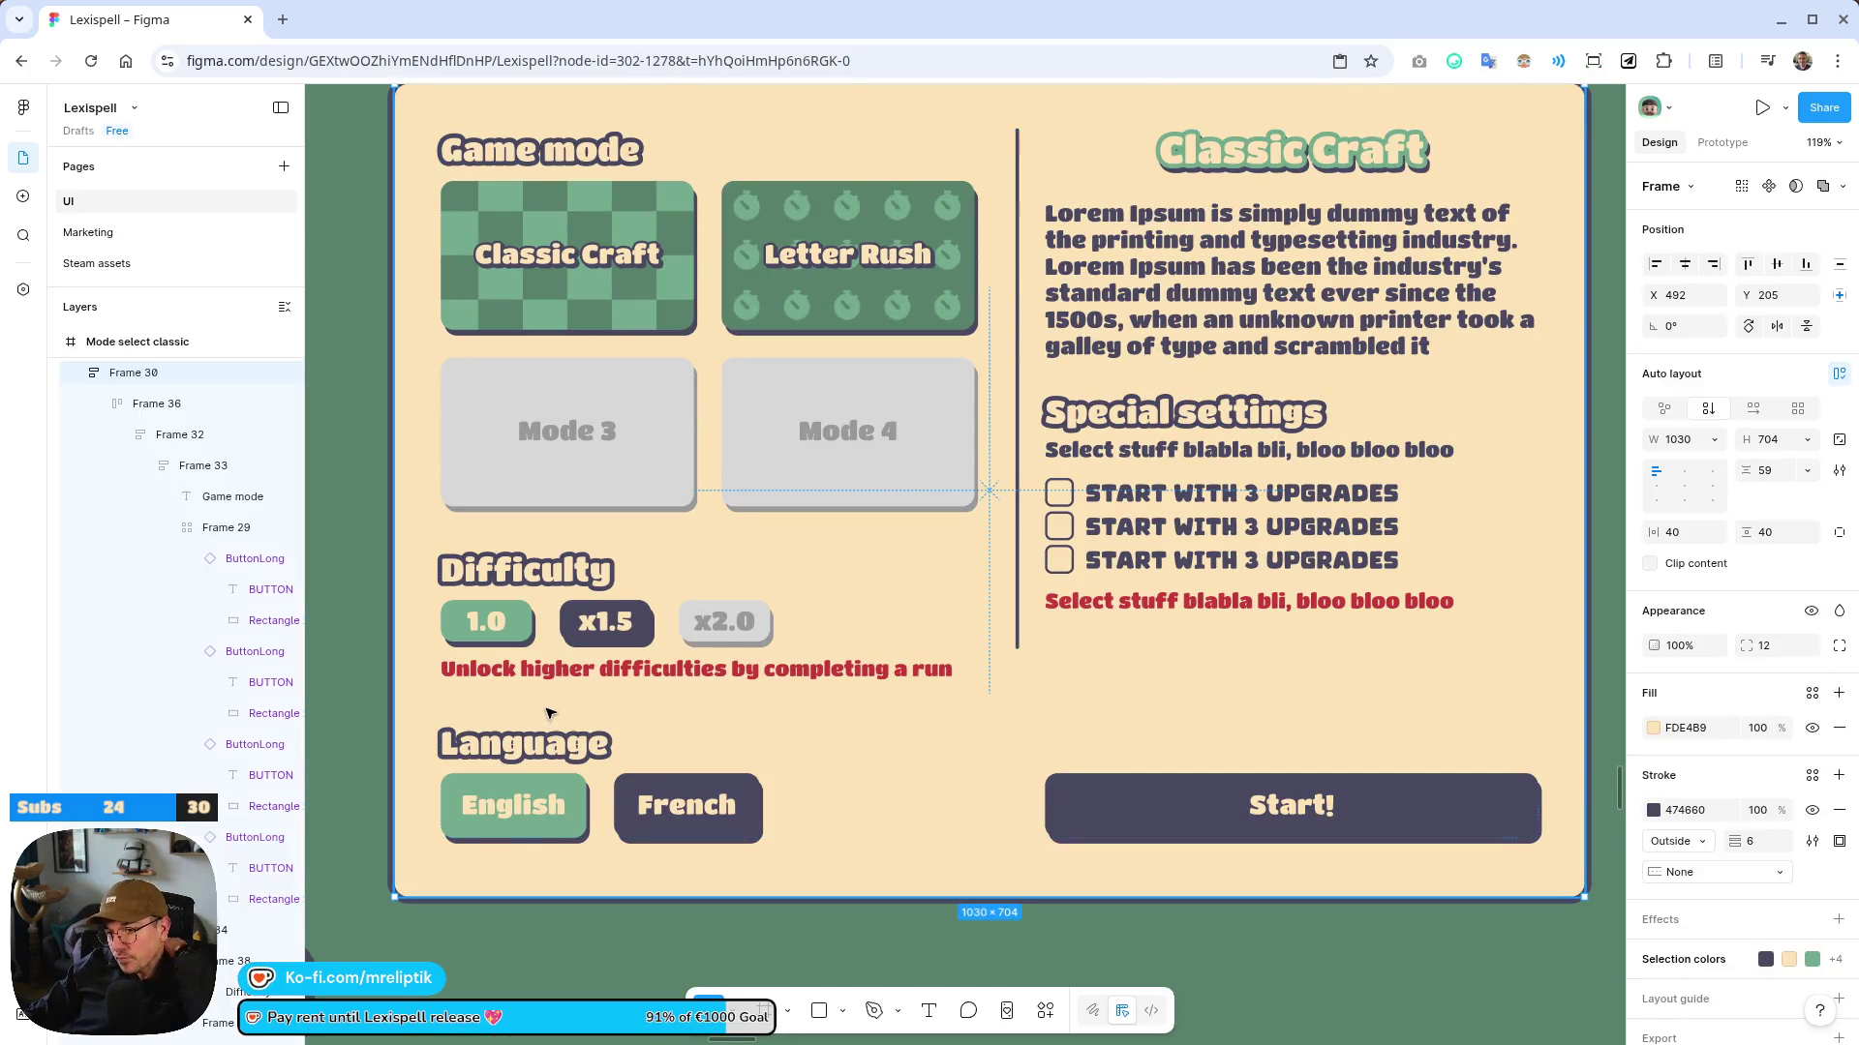
left_click(547, 713)
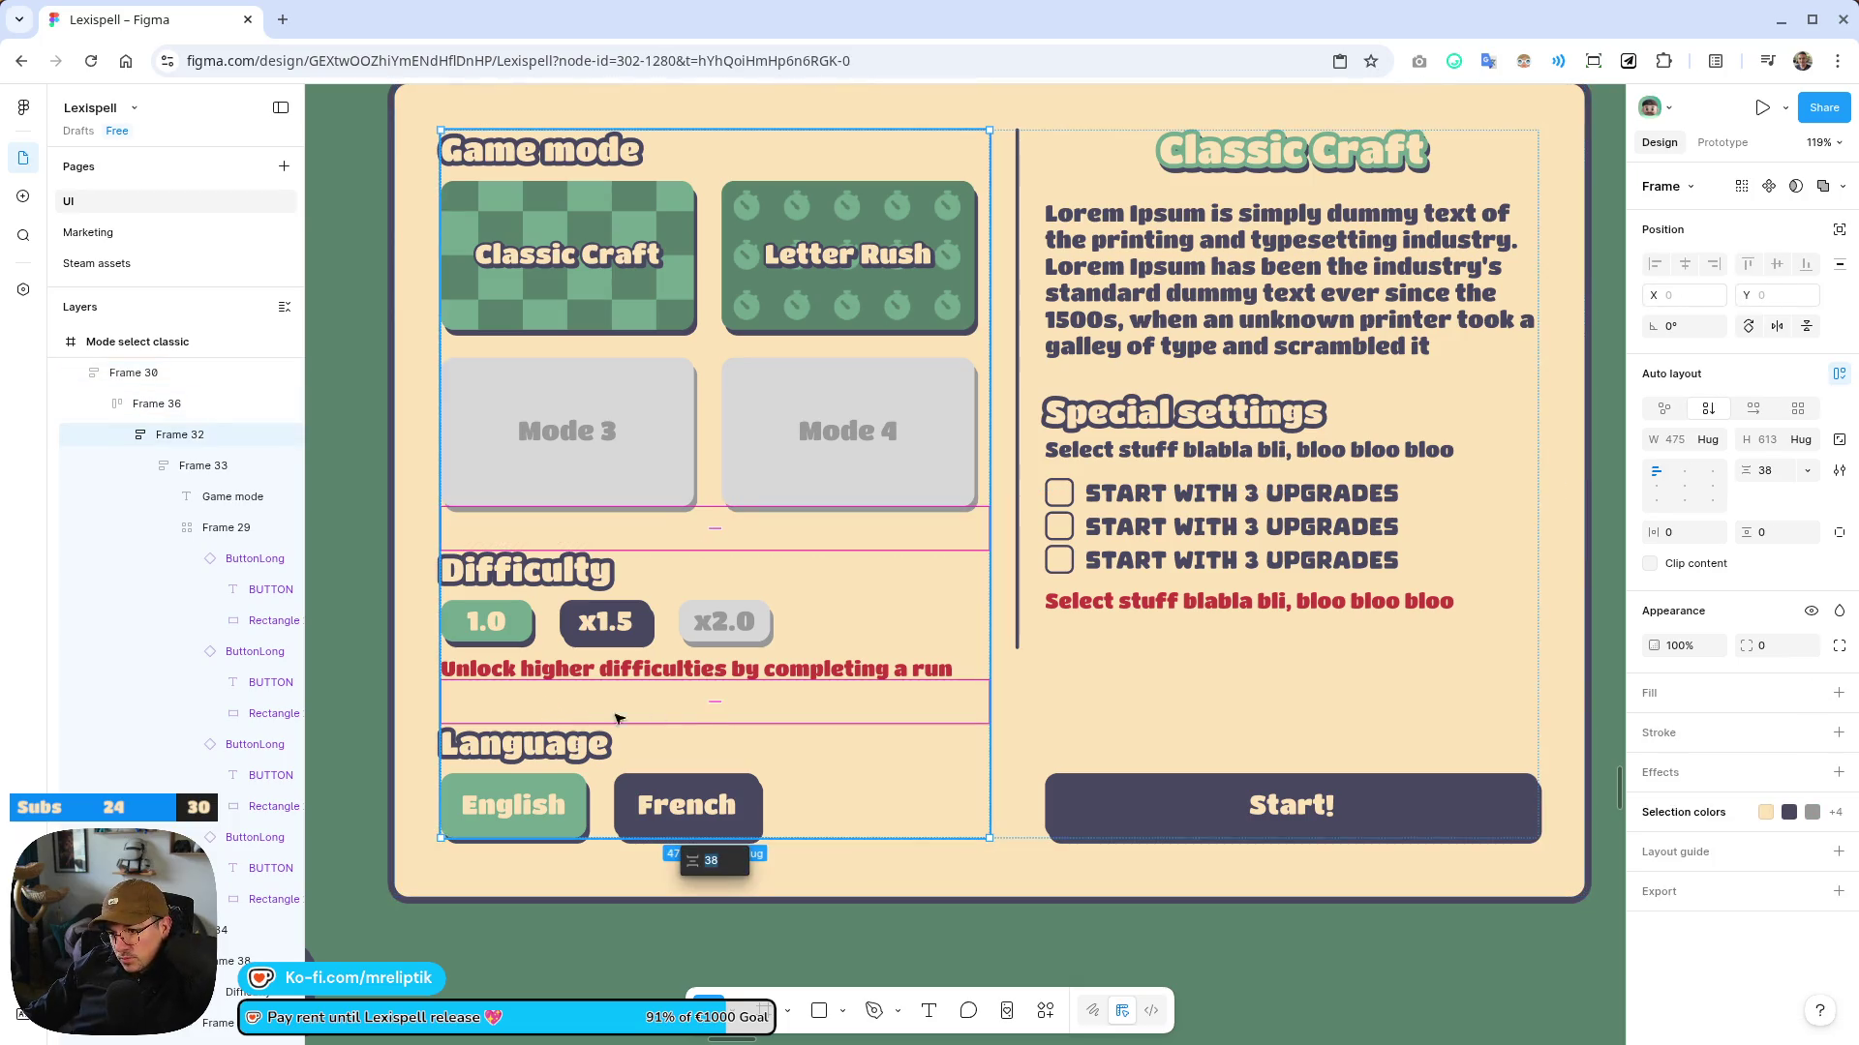
left_click_drag(711, 701, 716, 695)
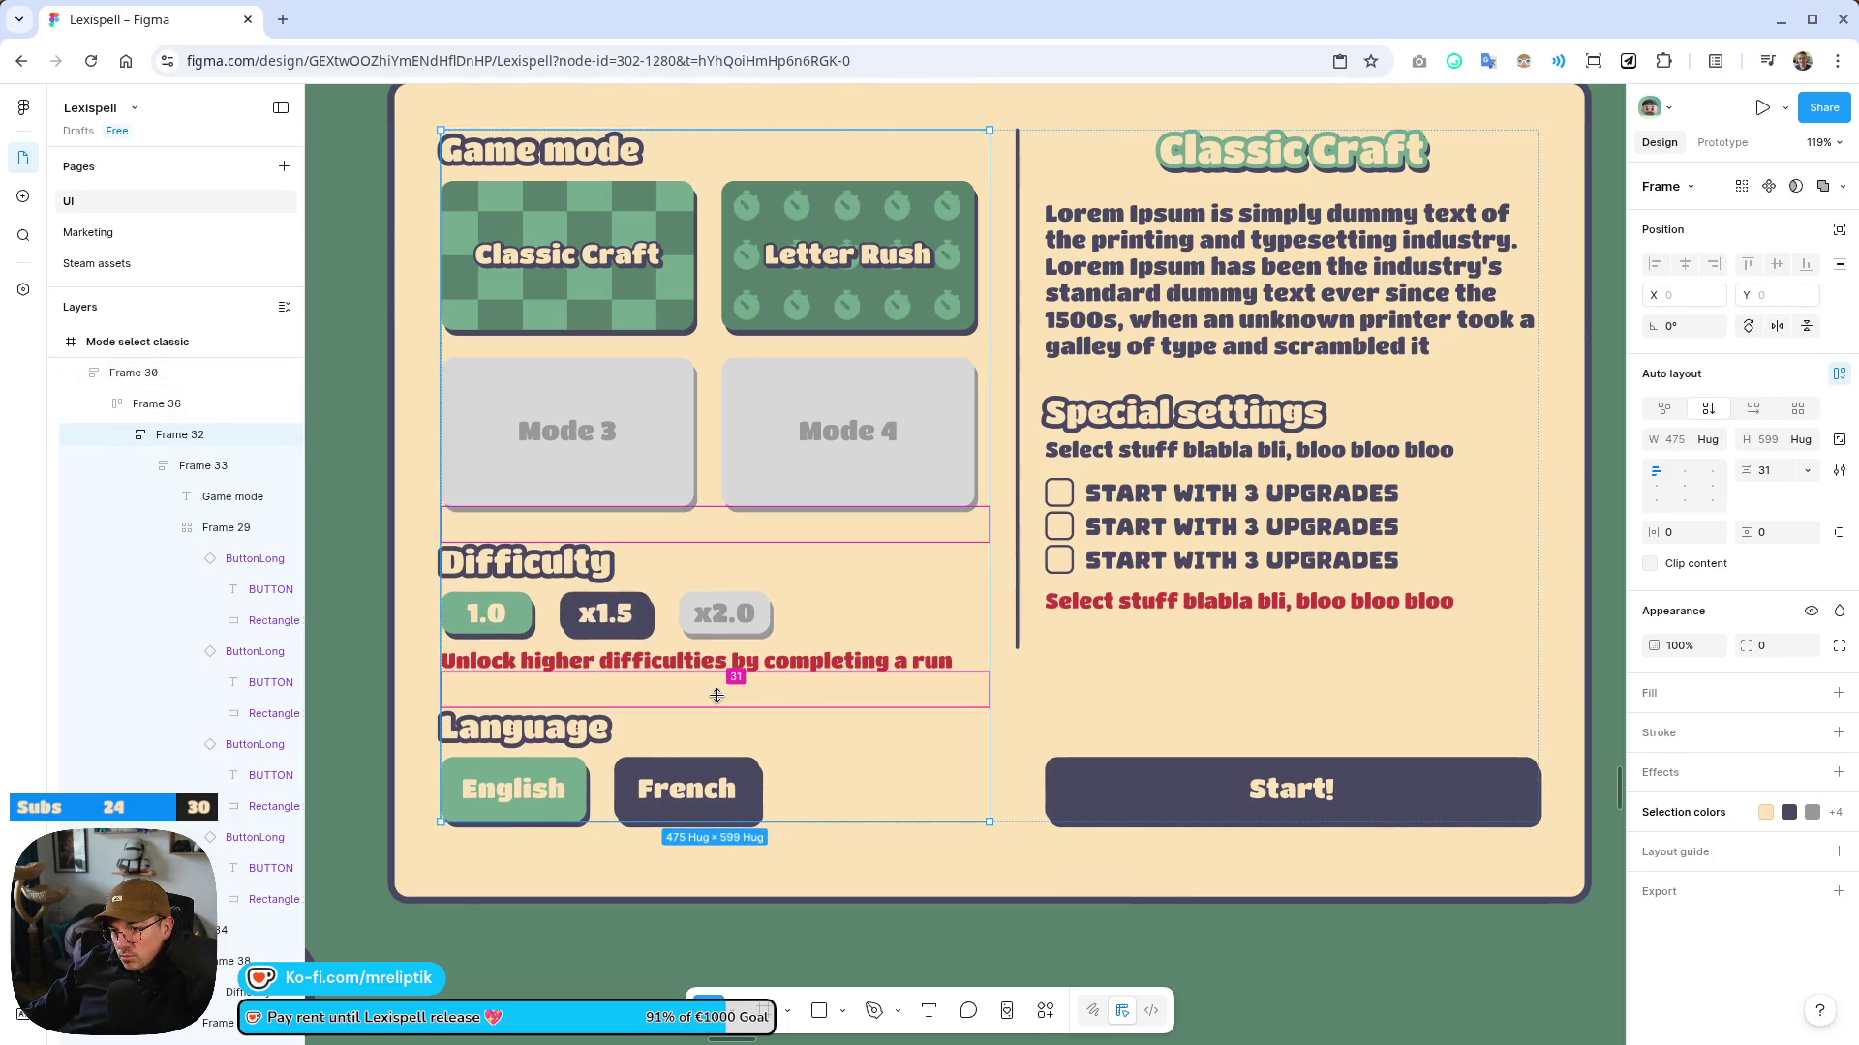
Step: Shorten the MODES card frame from 704 to 684 tall
scroll(716, 695, "down", 3)
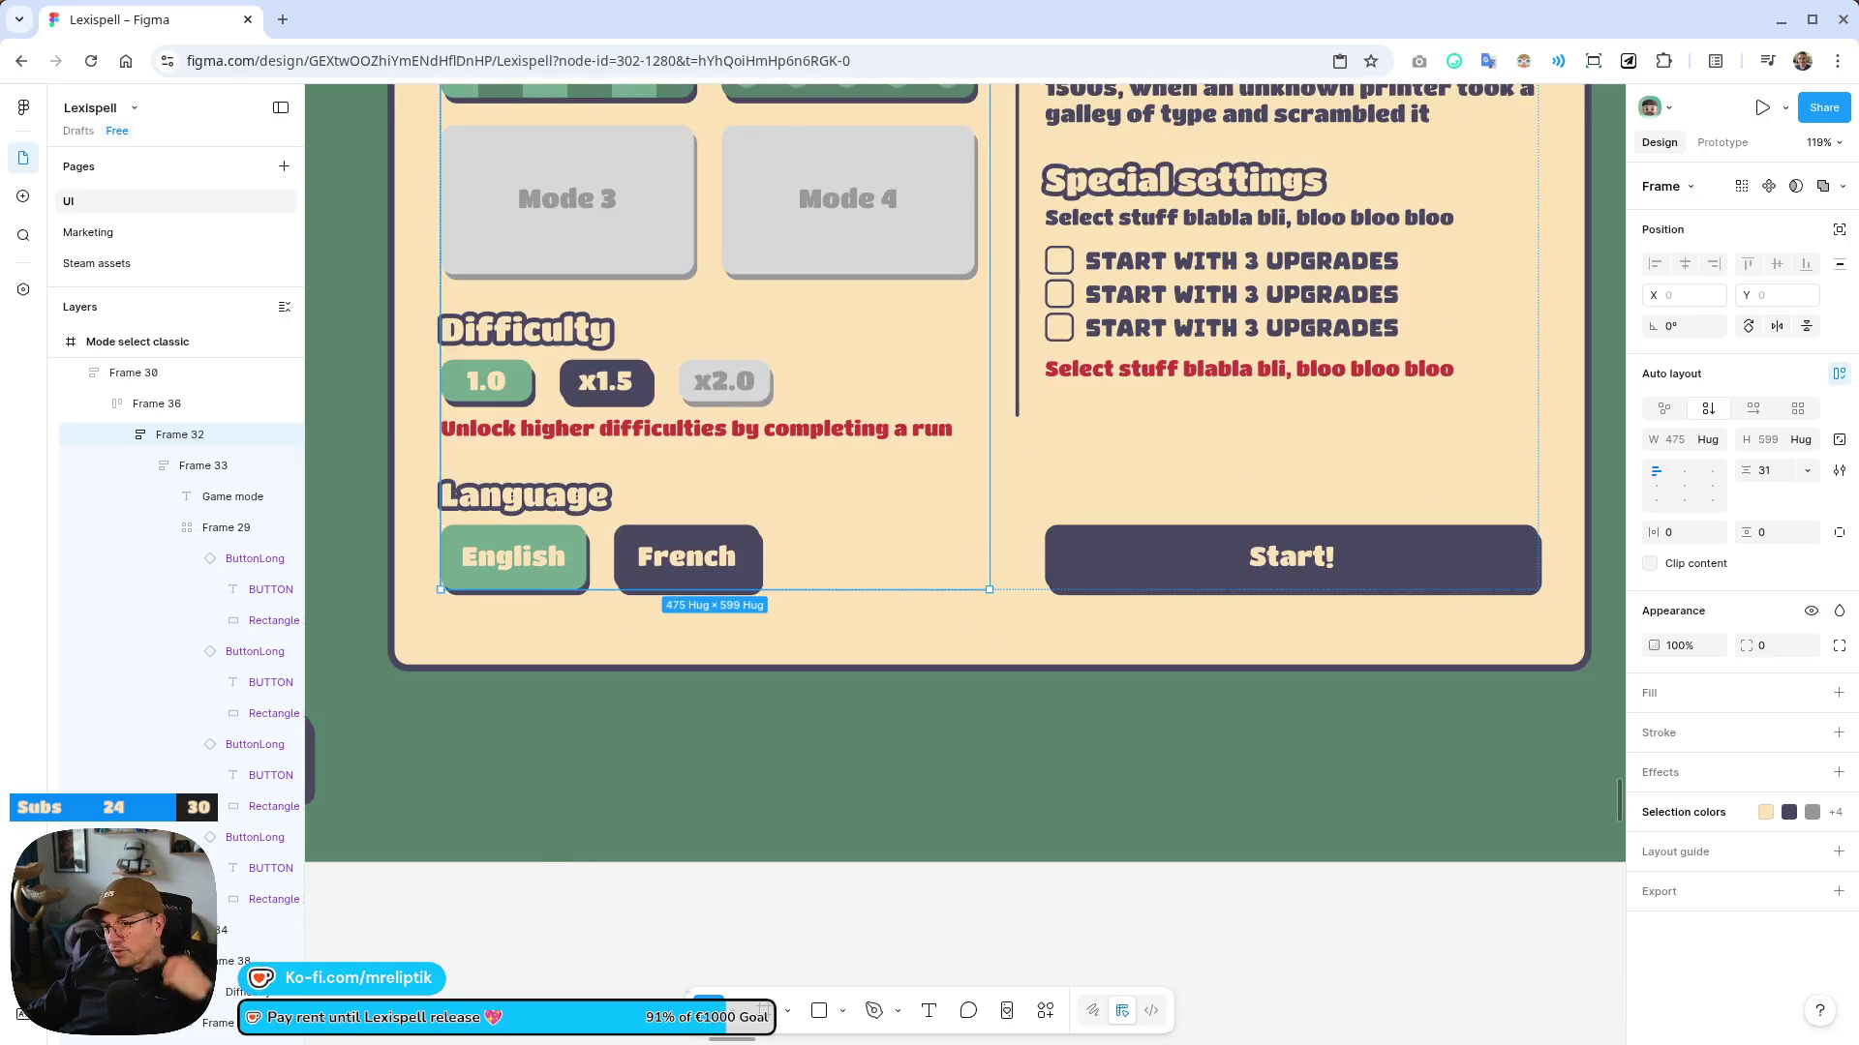
left_click(808, 742)
left_click(818, 663)
scroll(674, 716, "down", 2, "ctrl")
left_click_drag(881, 691, 881, 676)
scroll(648, 687, "down", 2)
scroll(636, 716, "down", 2)
left_click(775, 817)
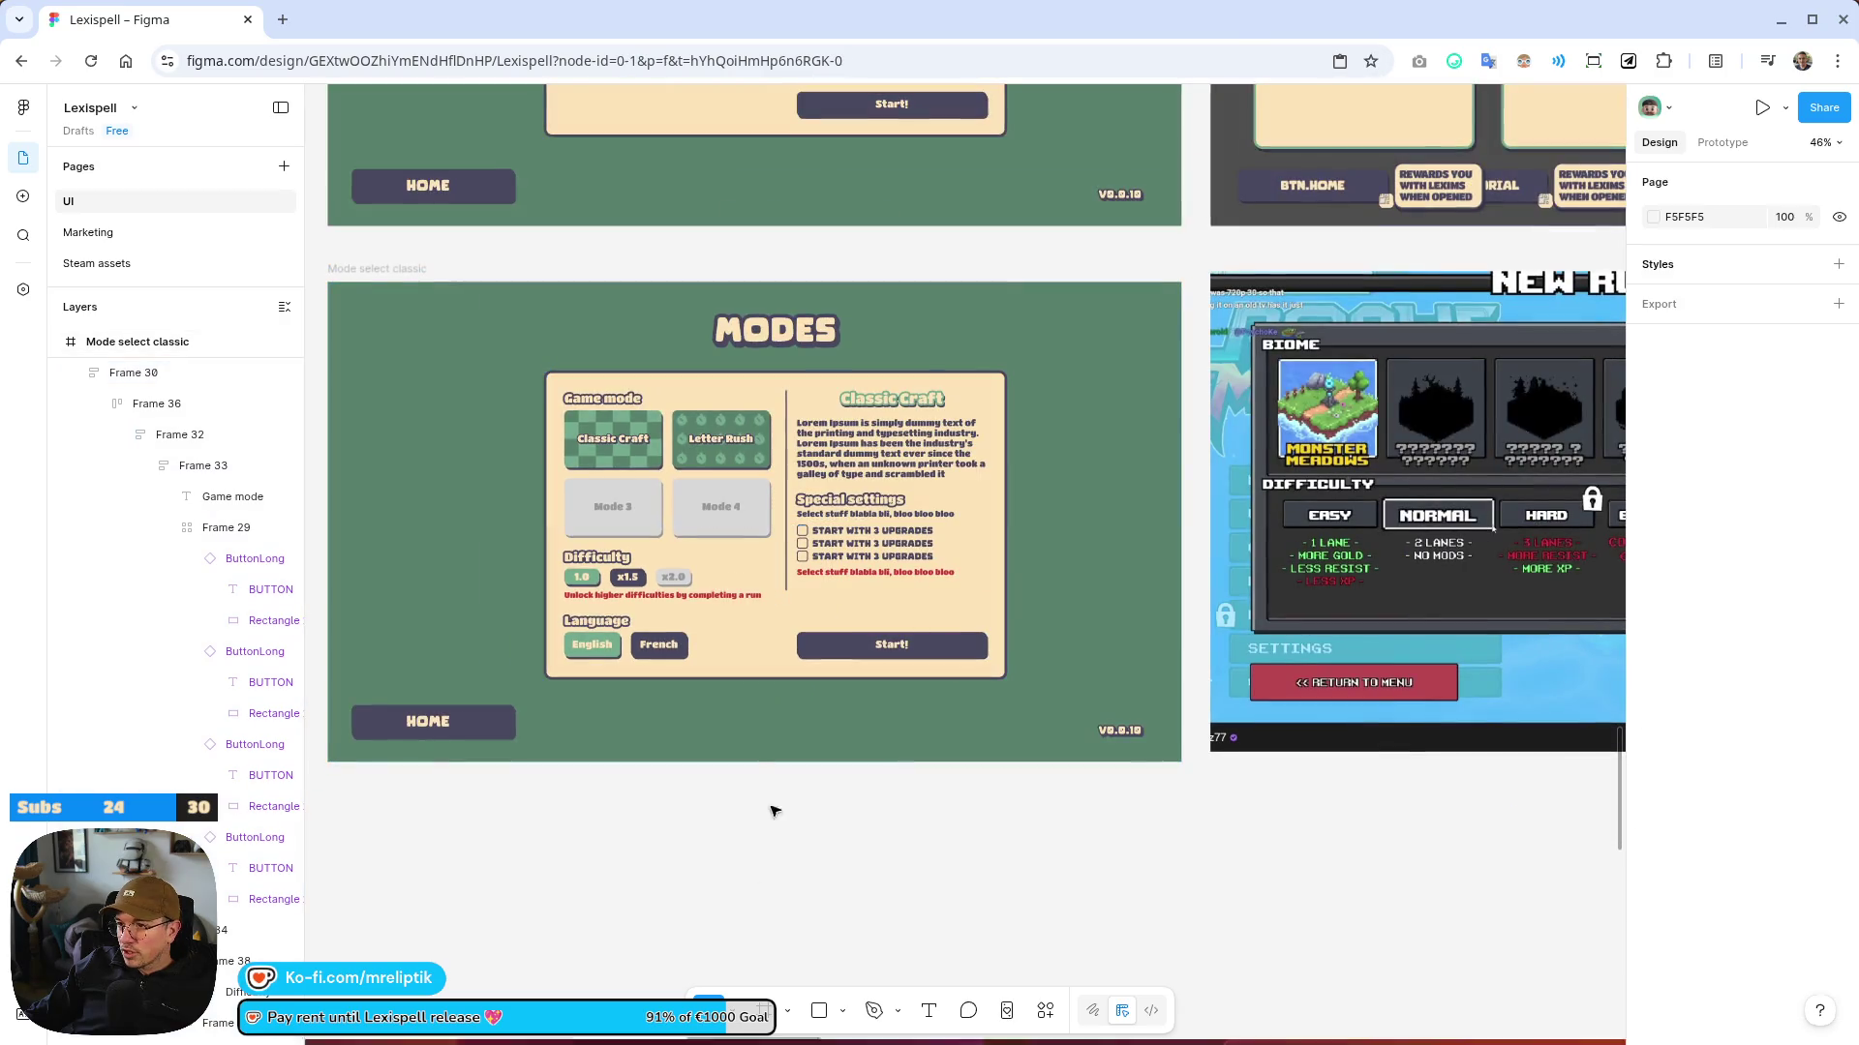
Step: Select the card's right-hand details column
scroll(835, 498, "up", 4)
mouse_move(926, 563)
left_mouse_down()
mouse_move(946, 733)
mouse_move(935, 604)
left_mouse_up()
left_click(989, 315)
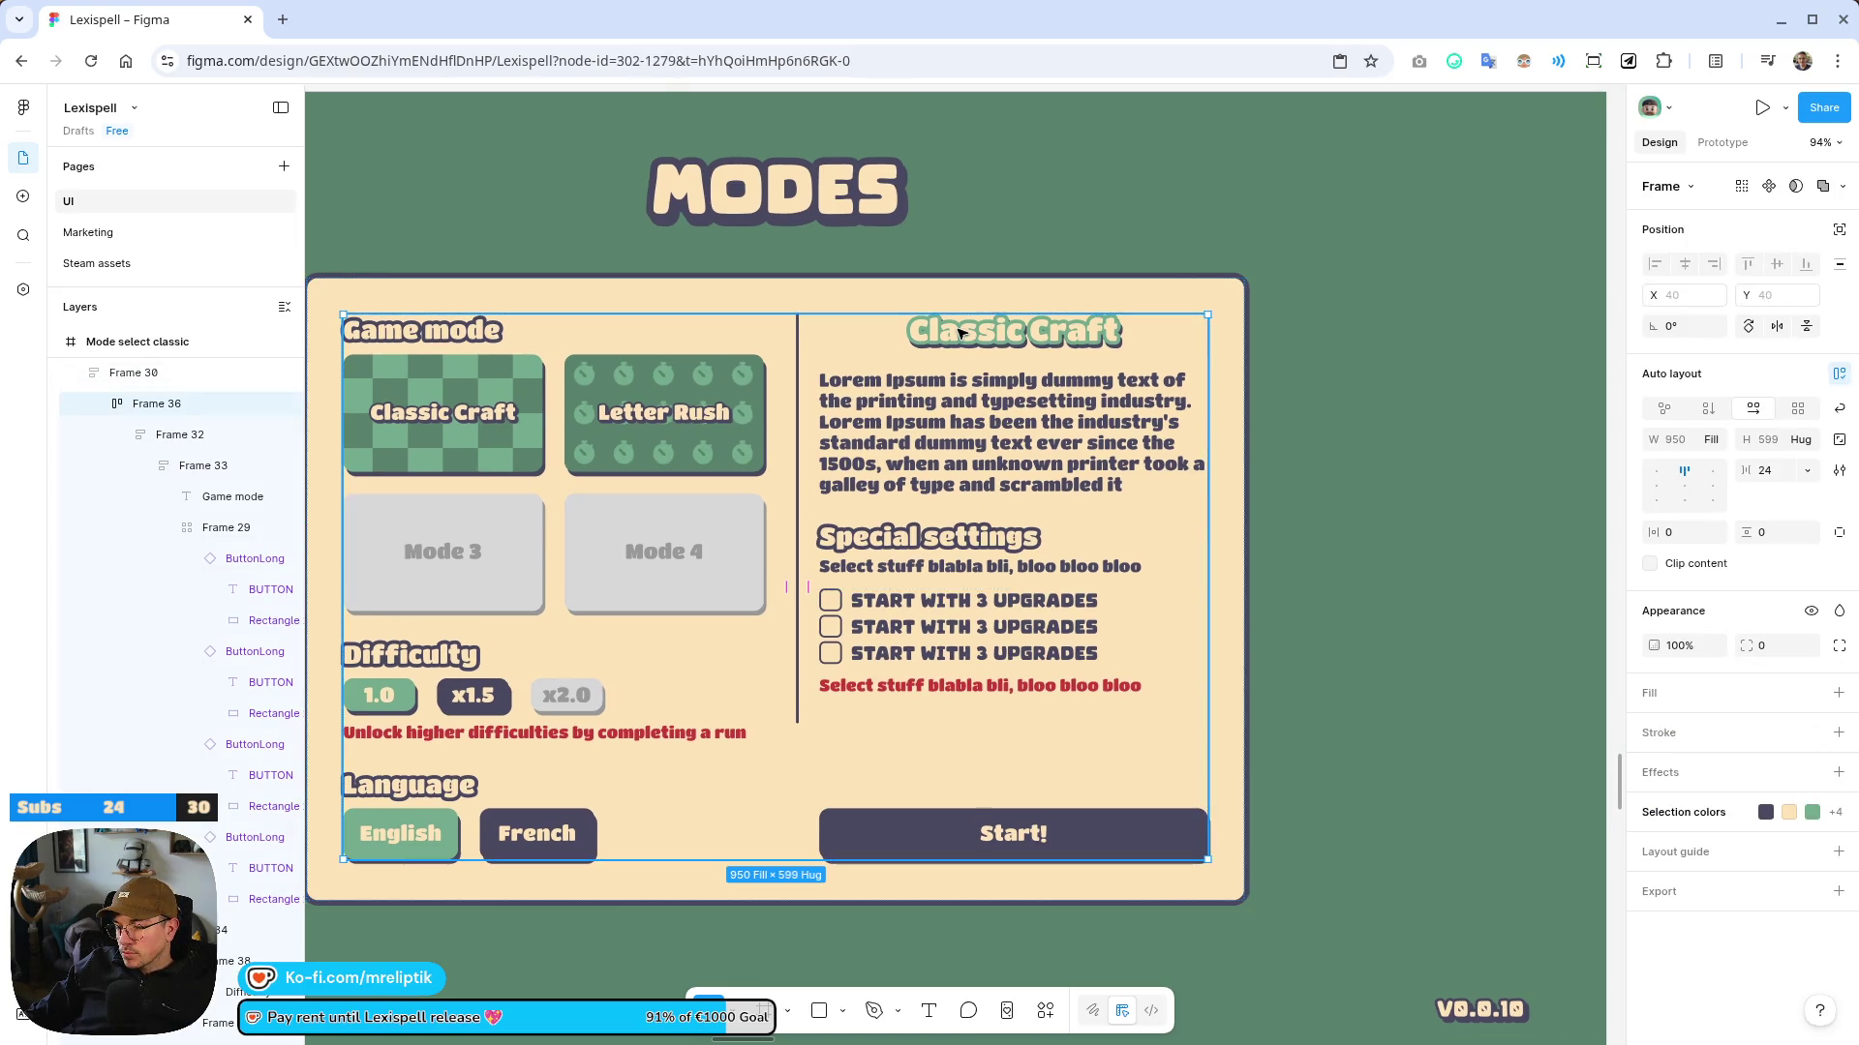
double_click(959, 332)
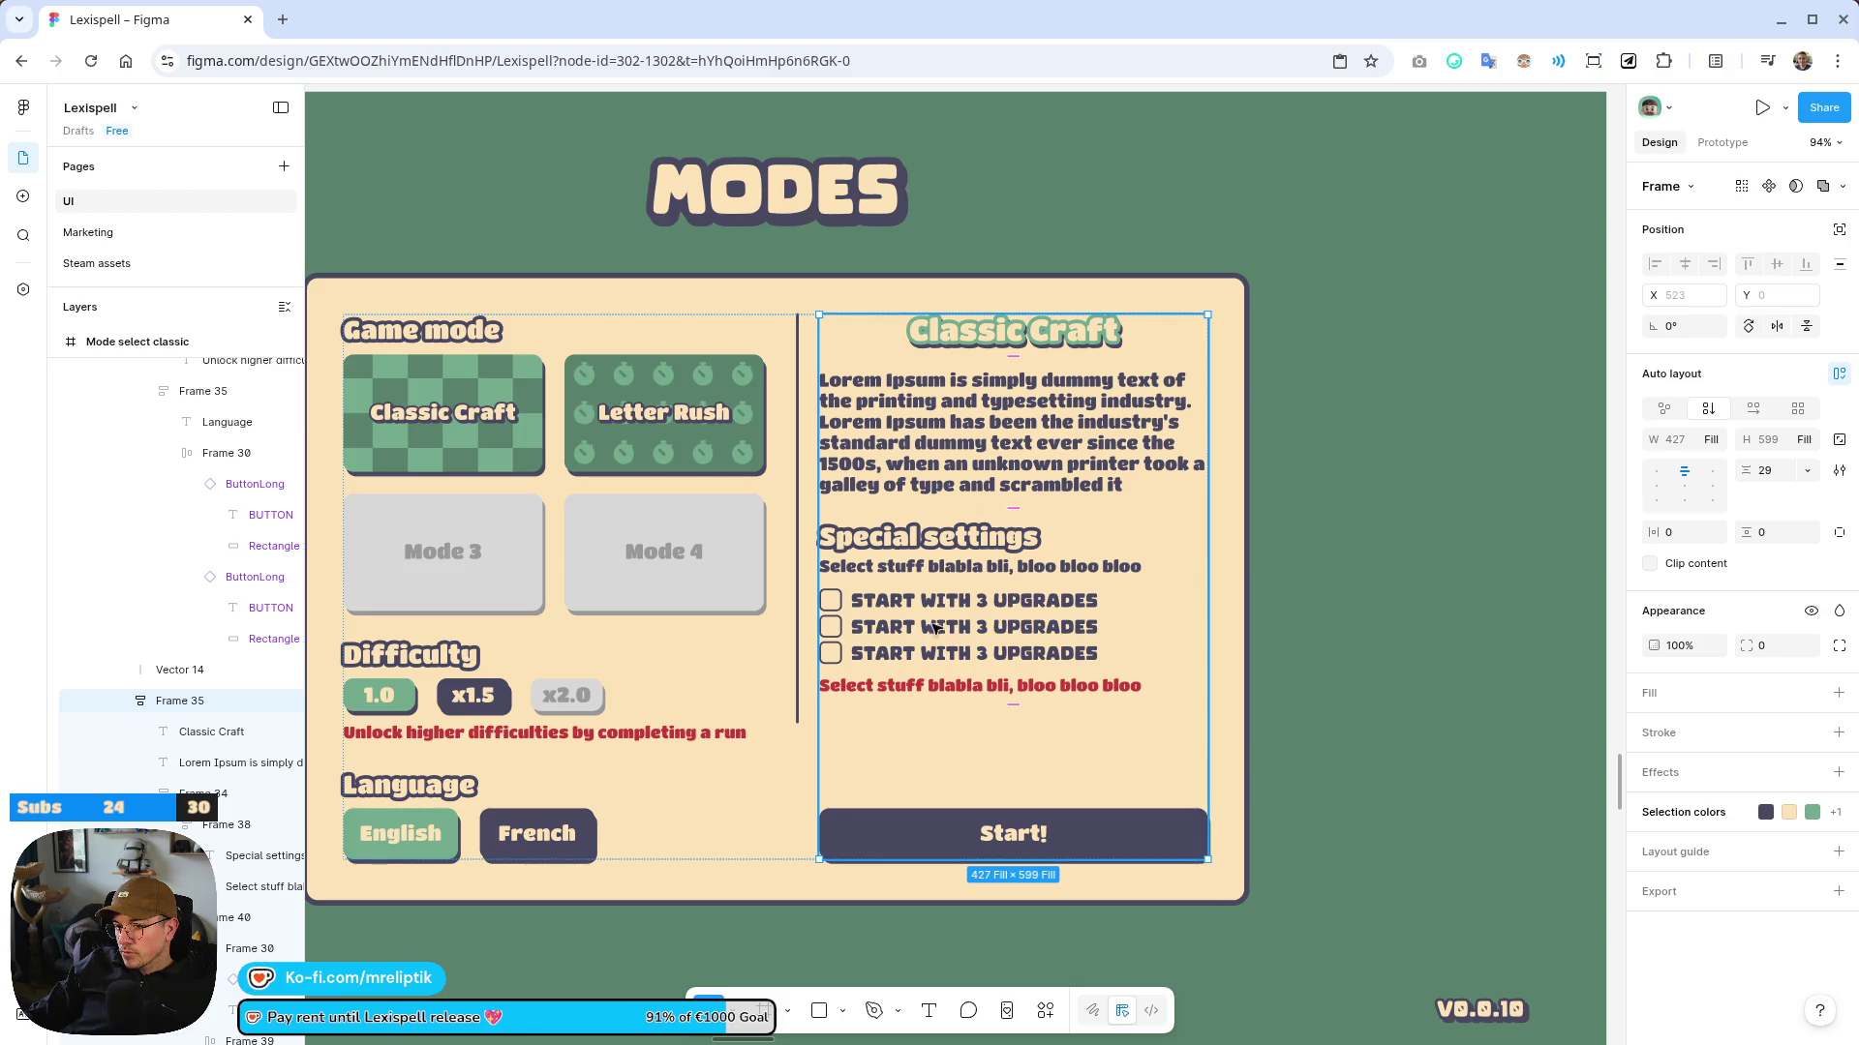
scroll(920, 697, "up", 3)
left_click(822, 1010)
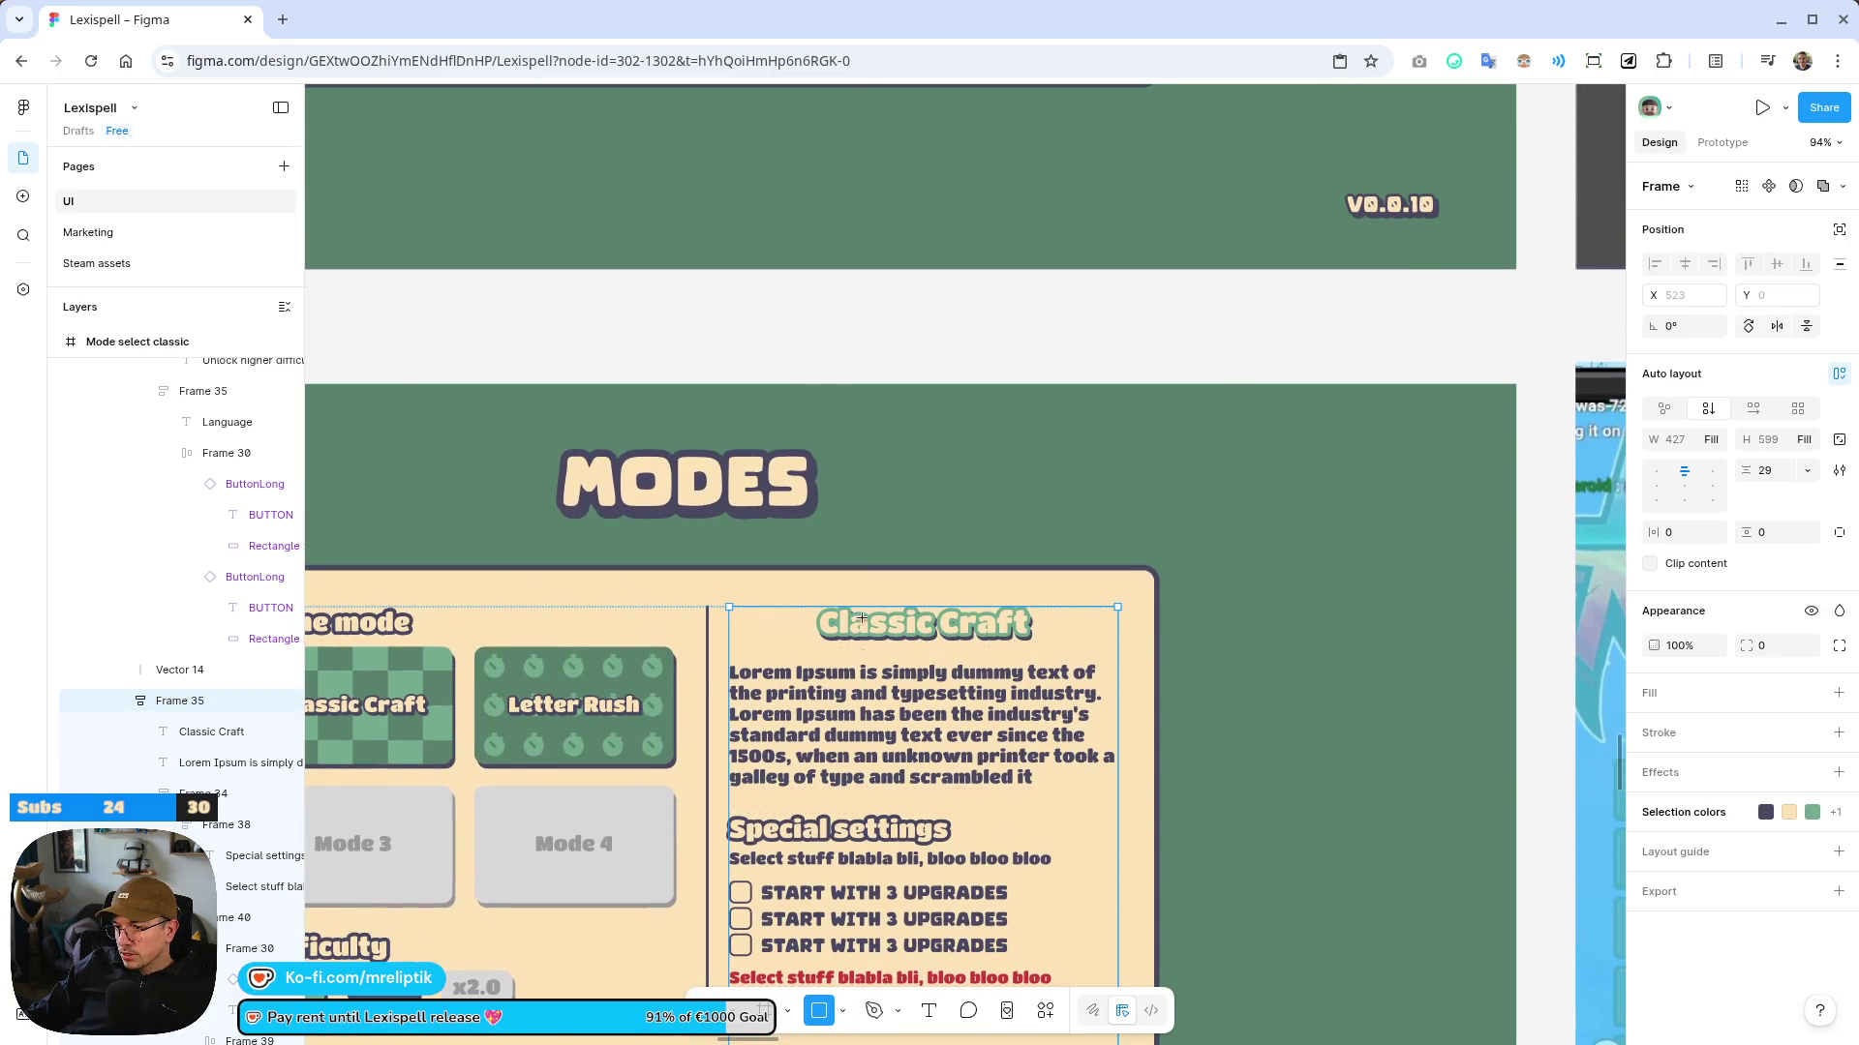
scroll(804, 675, "up", 5)
Step: Draw a rectangle across the top of the details column, then return to the UI page
mouse_move(658, 545)
left_mouse_down()
mouse_move(1331, 664)
mouse_move(1404, 658)
mouse_move(1385, 652)
left_mouse_up()
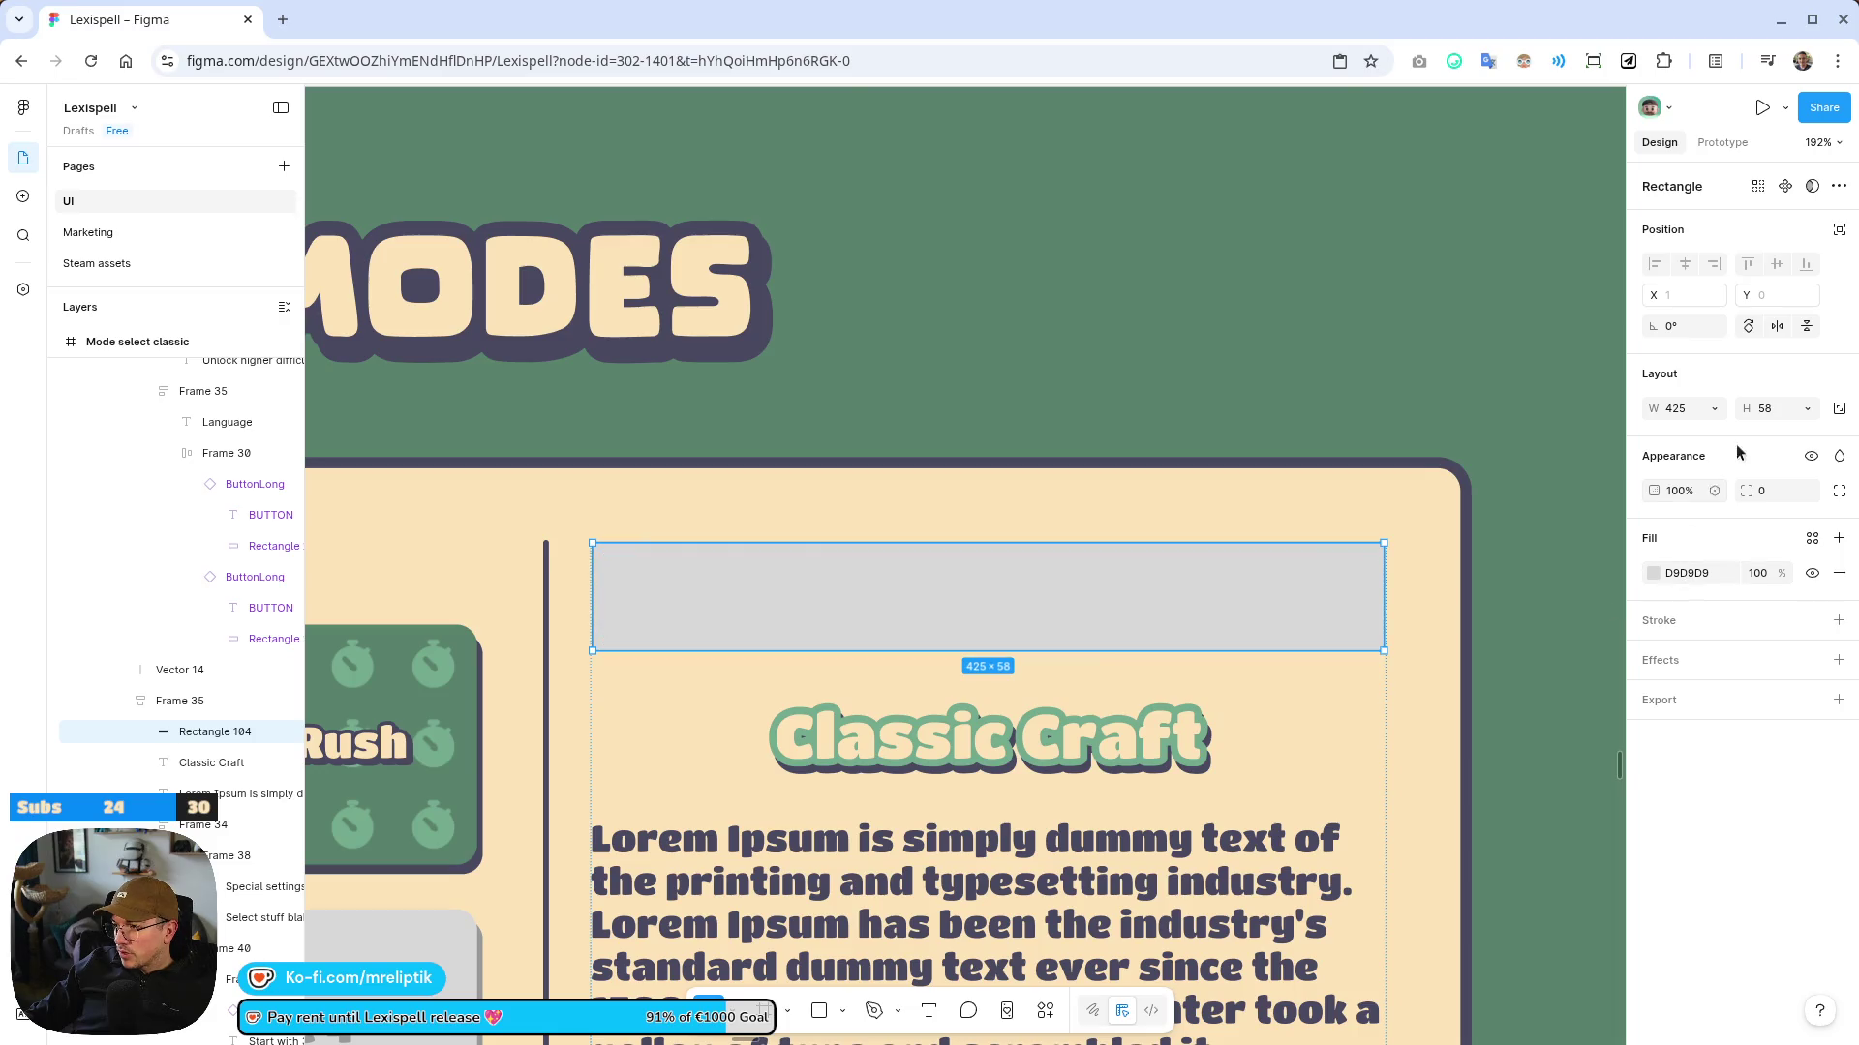
key("Escape")
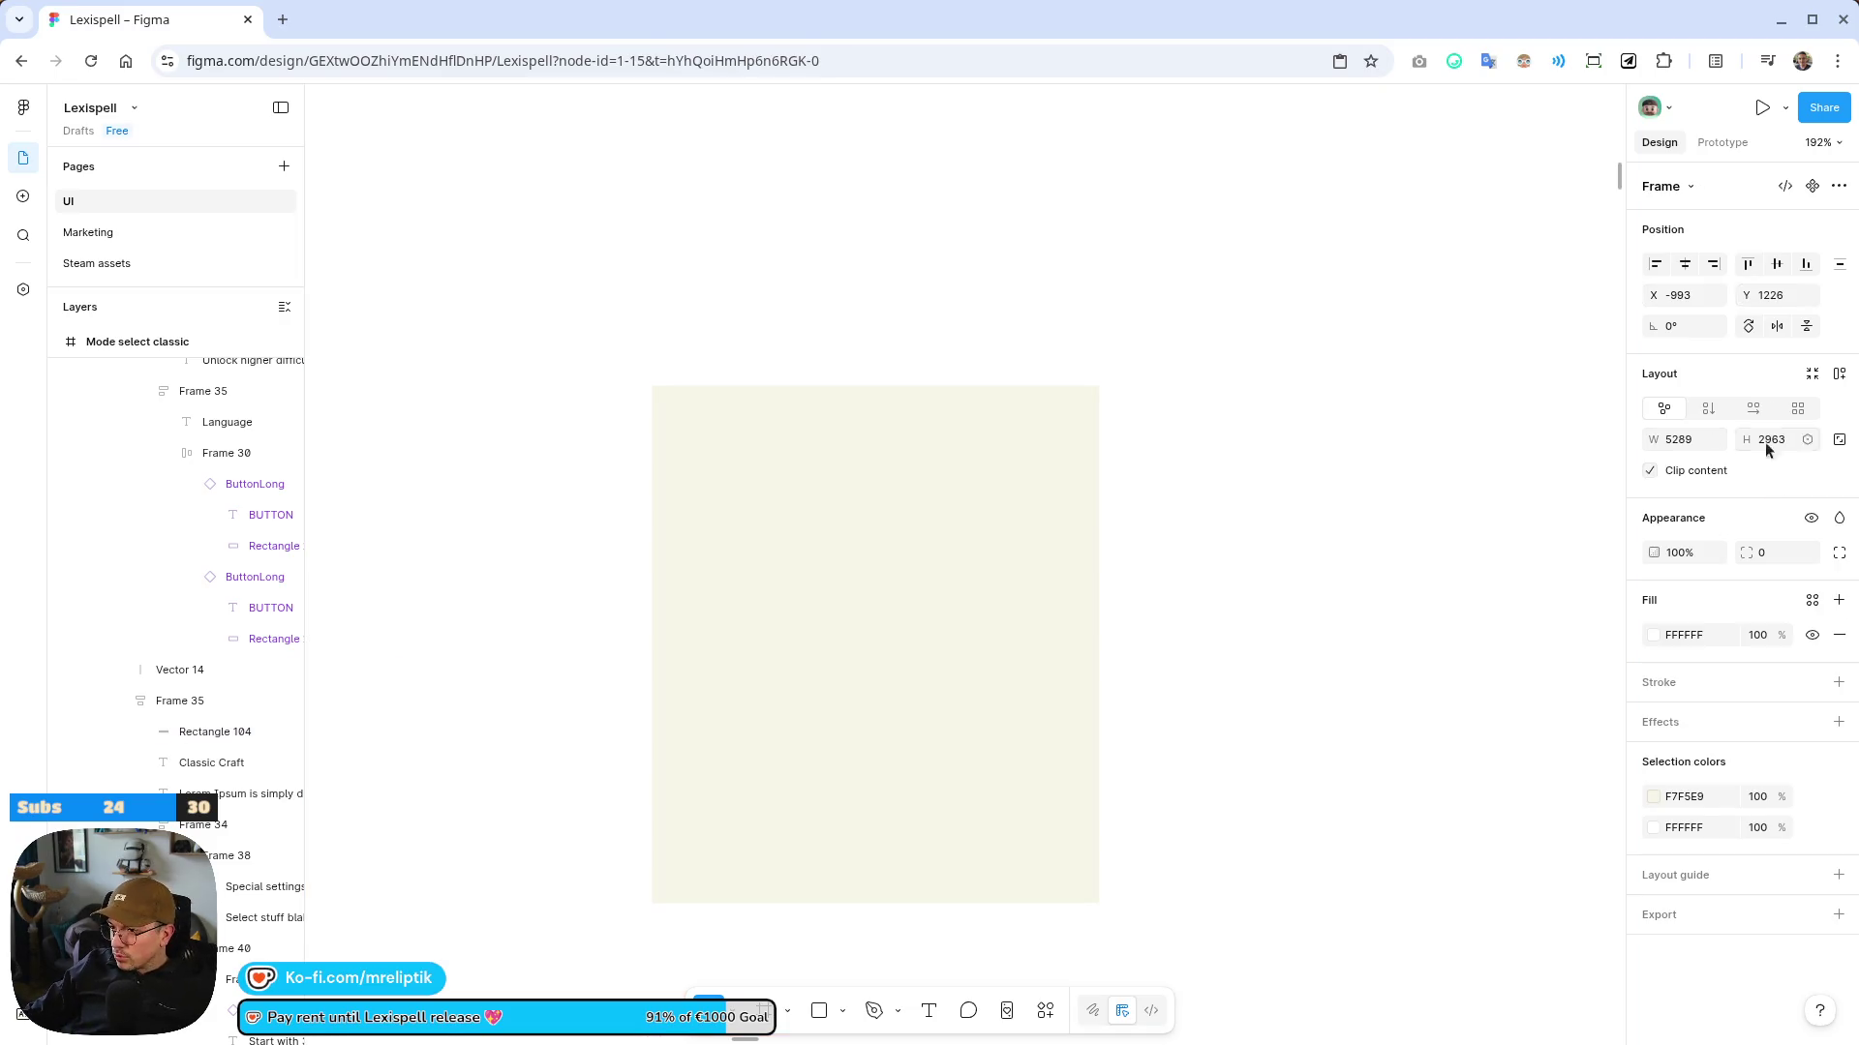
left_click(127, 242)
left_click(124, 201)
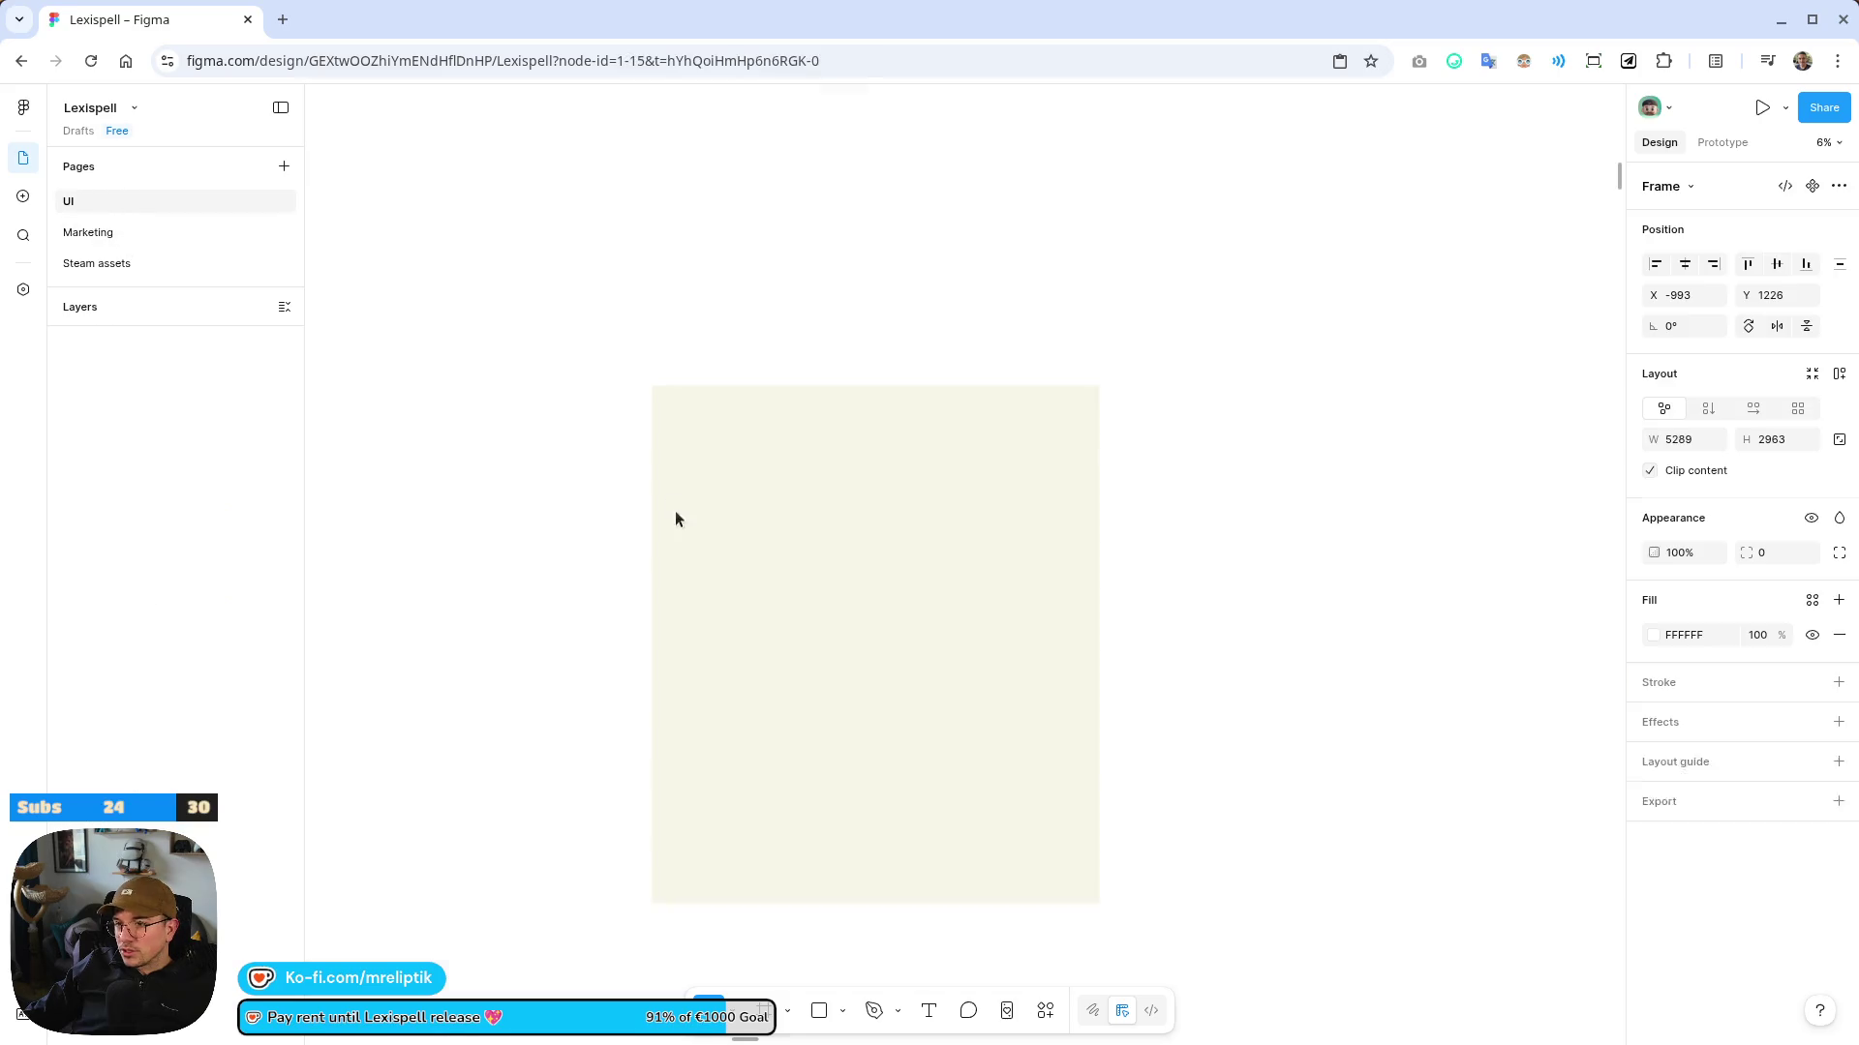
scroll(689, 539, "down", 10)
scroll(726, 465, "down", 5)
scroll(622, 672, "up", 3)
scroll(772, 306, "up", 10)
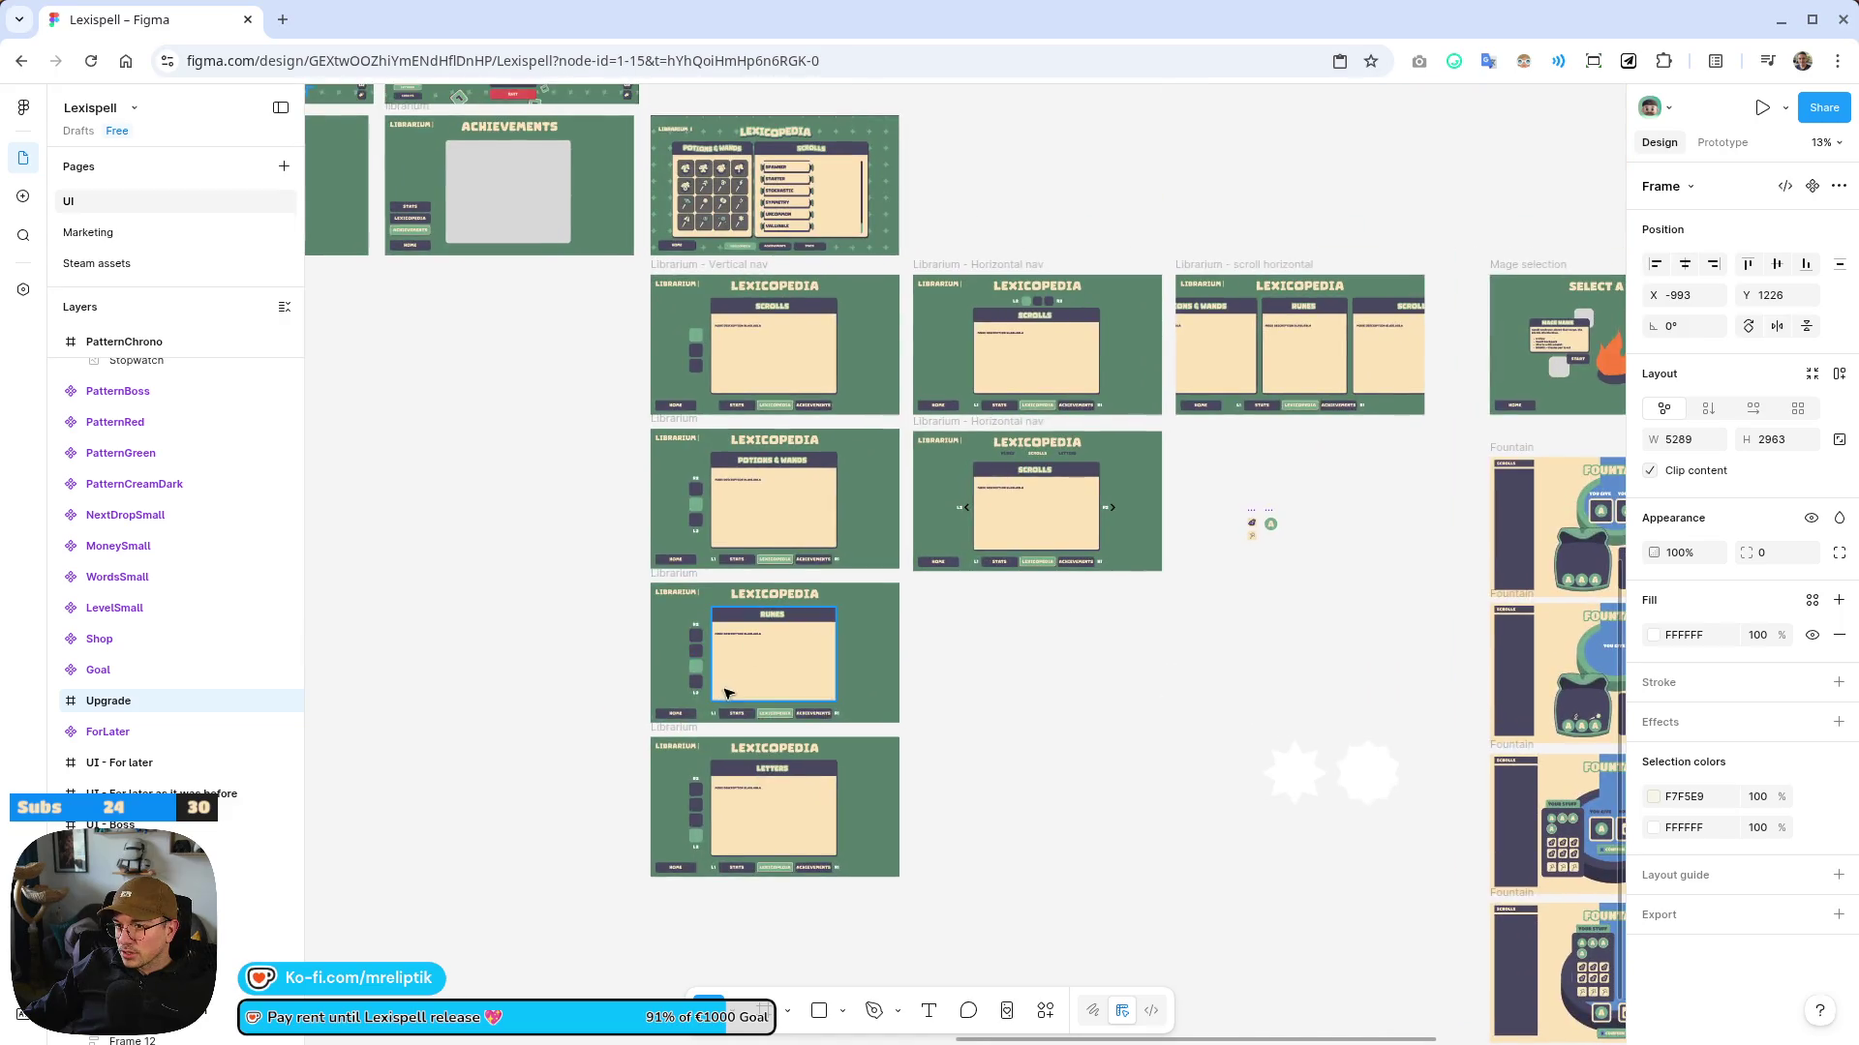
scroll(693, 677, "up", 15)
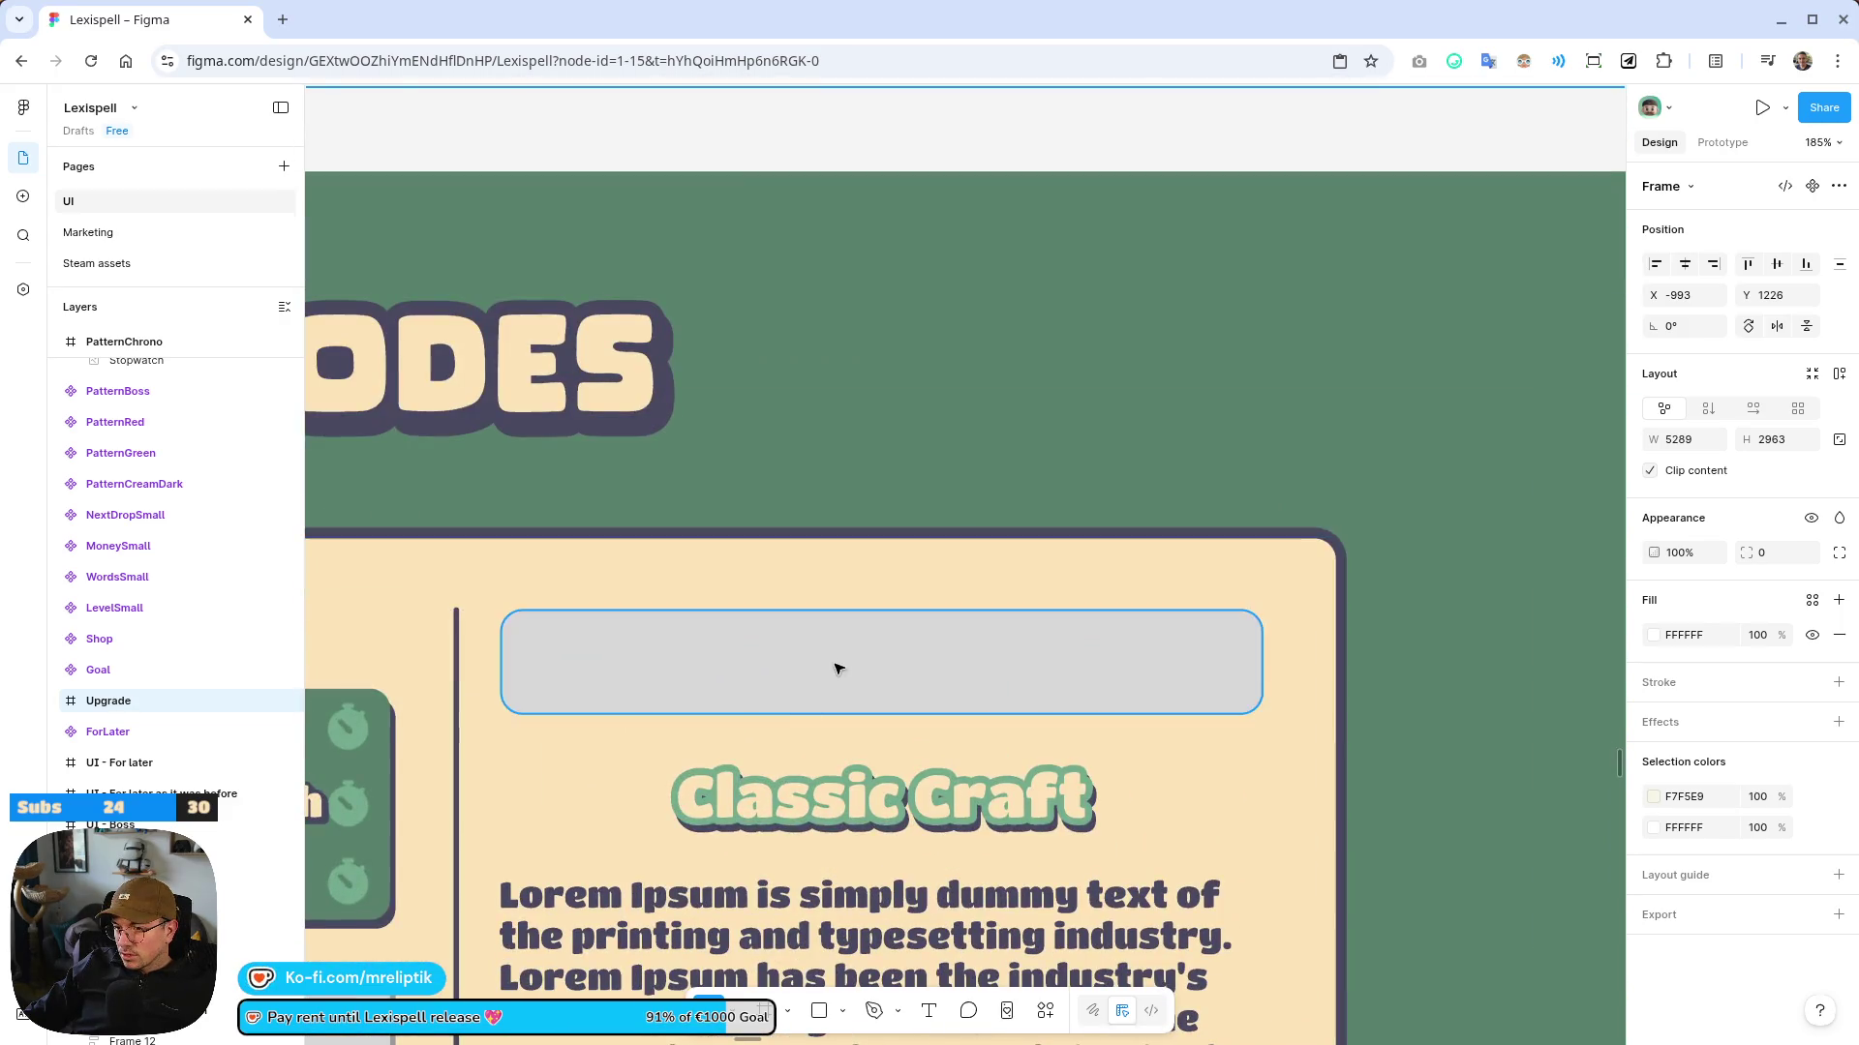
Step: Make the grey banner above Classic Craft taller, from 58 to 66
left_click(829, 719)
left_click(828, 719)
left_click(840, 667)
left_click(872, 716)
left_click_drag(872, 720, 872, 734)
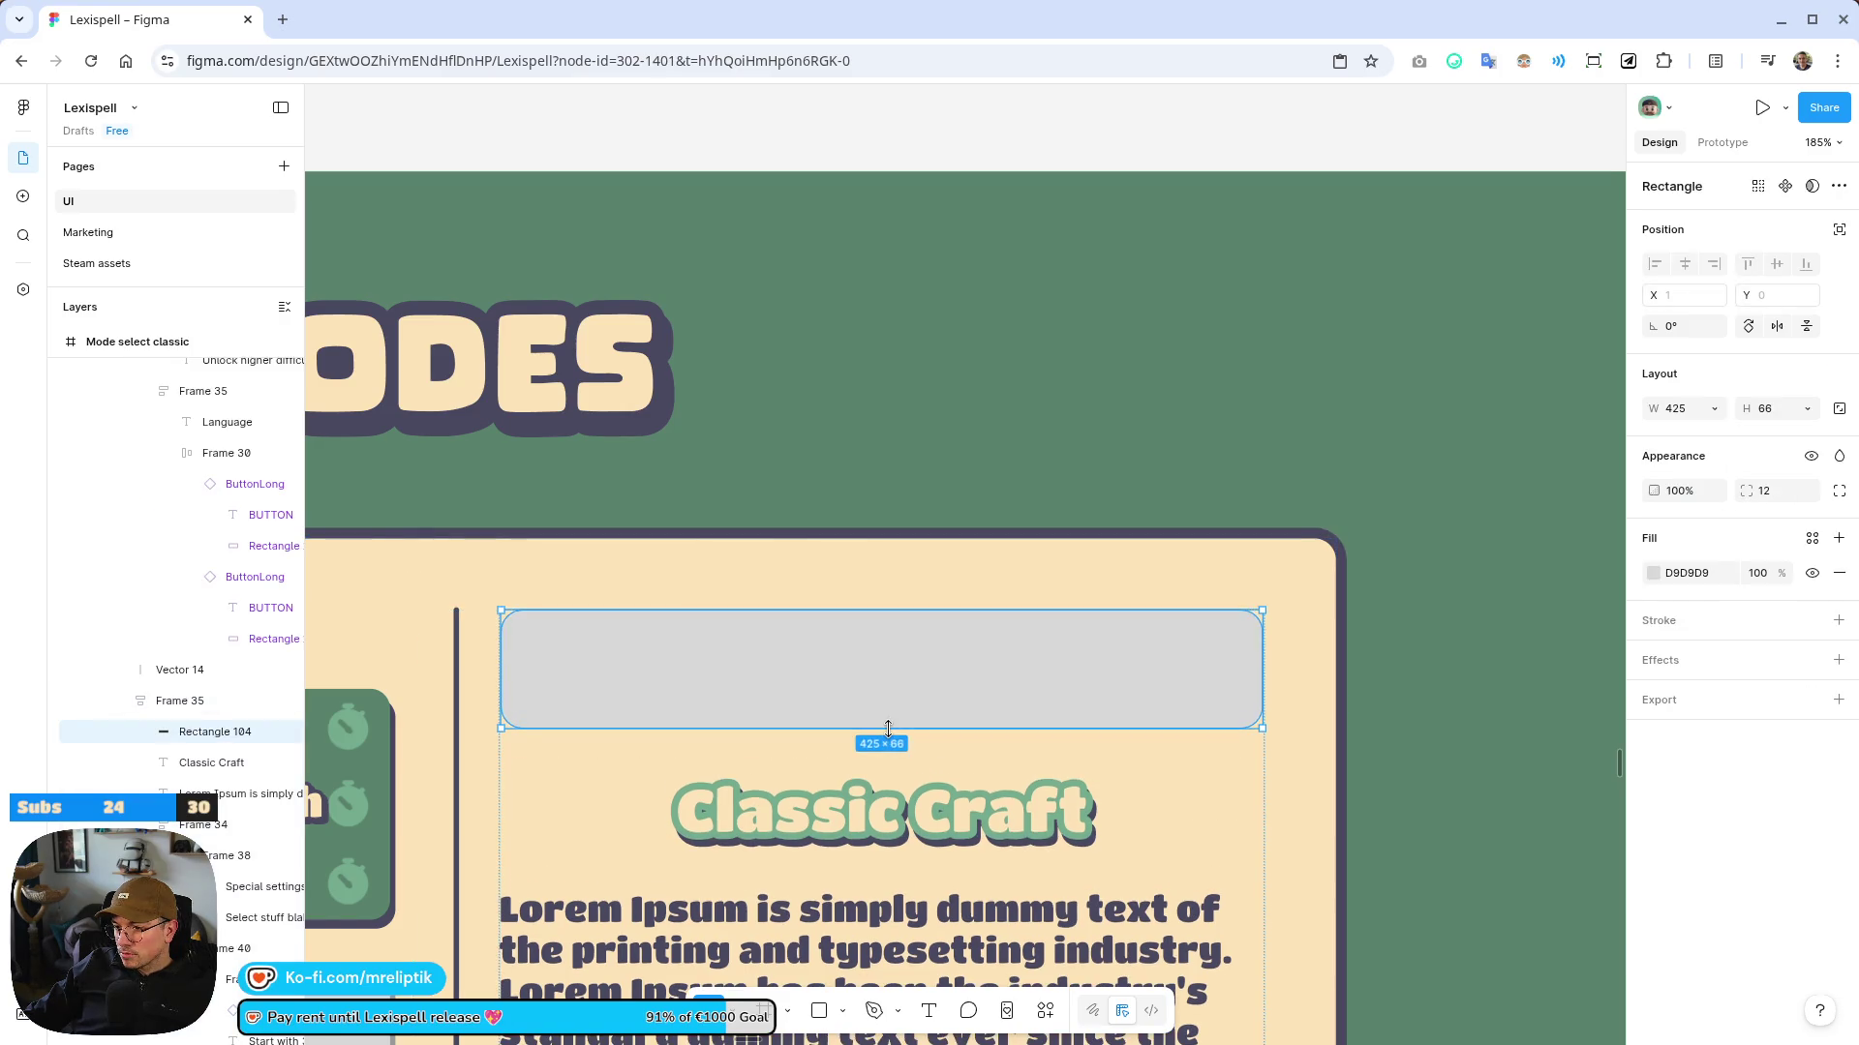
Step: Move the Classic Craft heading into the details column beneath the grey banner
left_click(864, 808)
key("ctrl+x")
key("ctrl+v")
scroll(871, 648, "down", 8)
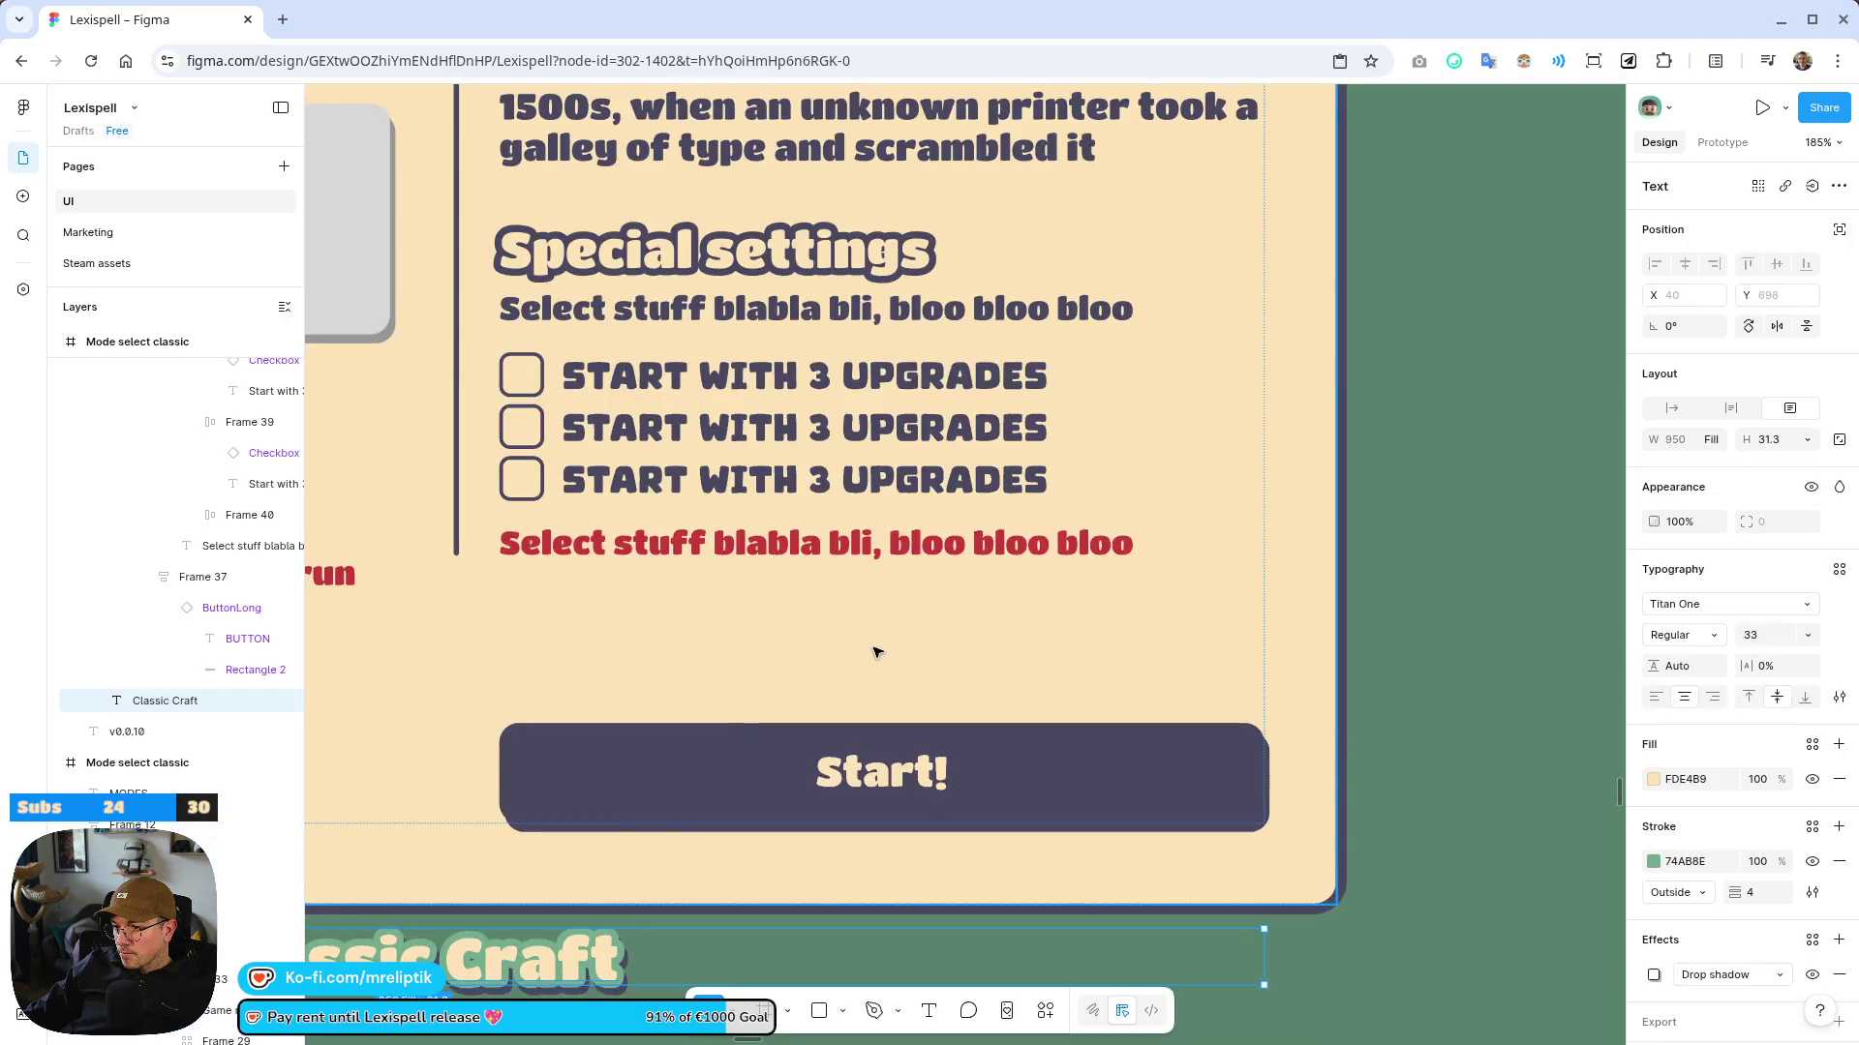
scroll(954, 520, "down", 5)
key("ctrl+x")
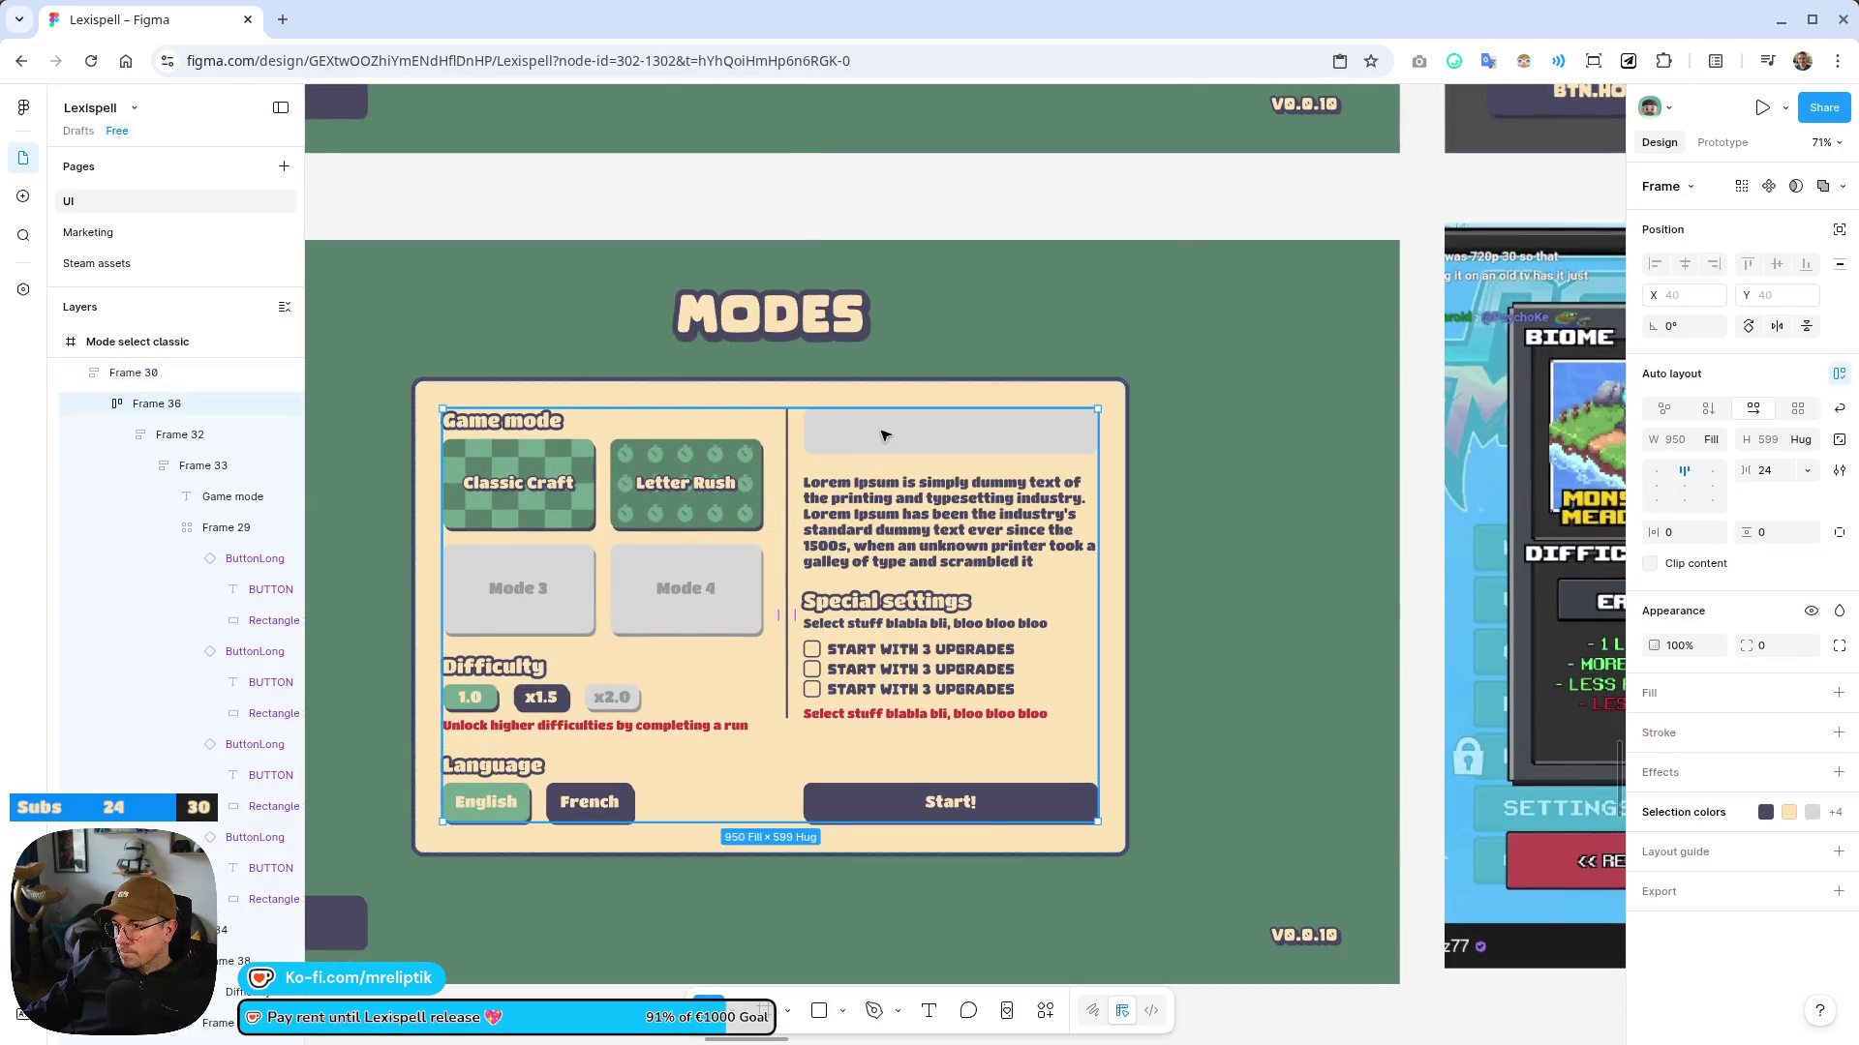
left_click(884, 435)
key("ctrl+v")
scroll(884, 435, "up", 5)
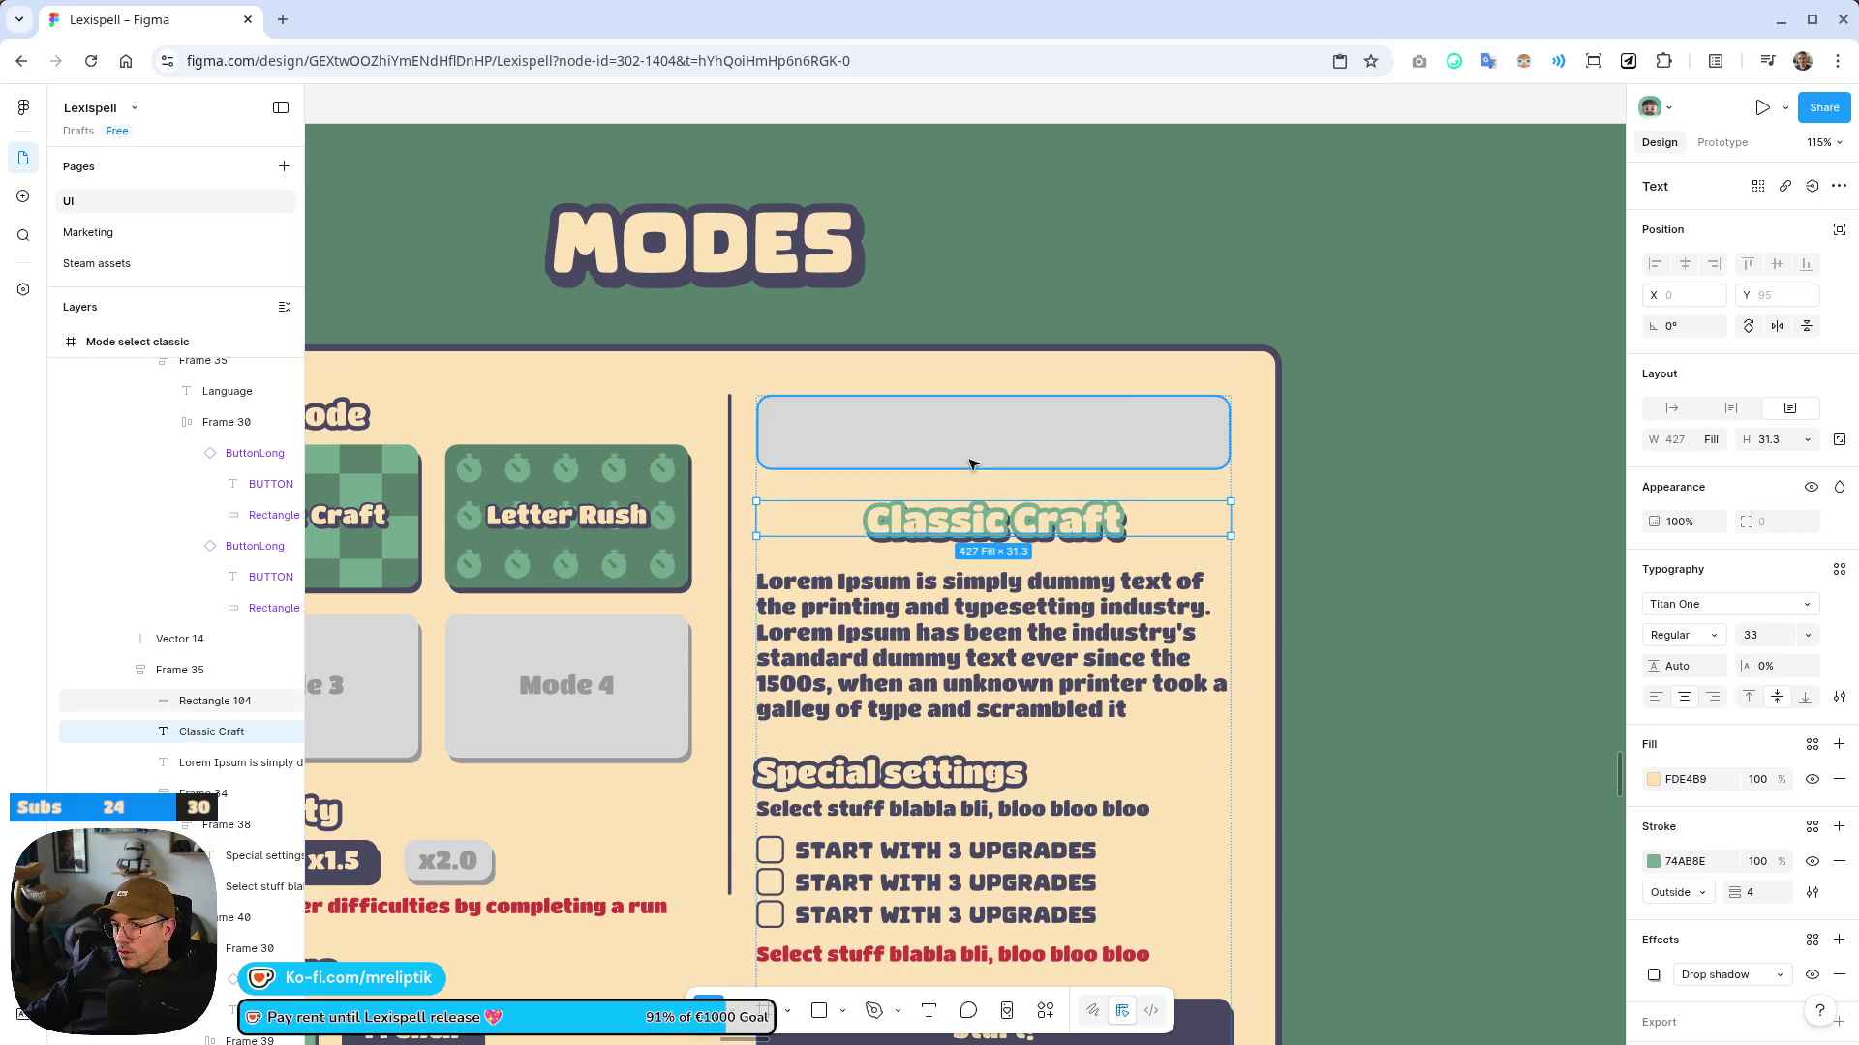
Step: Wrap the banner and heading in an auto-layout frame and nudge the heading up
left_click(928, 440, "shift")
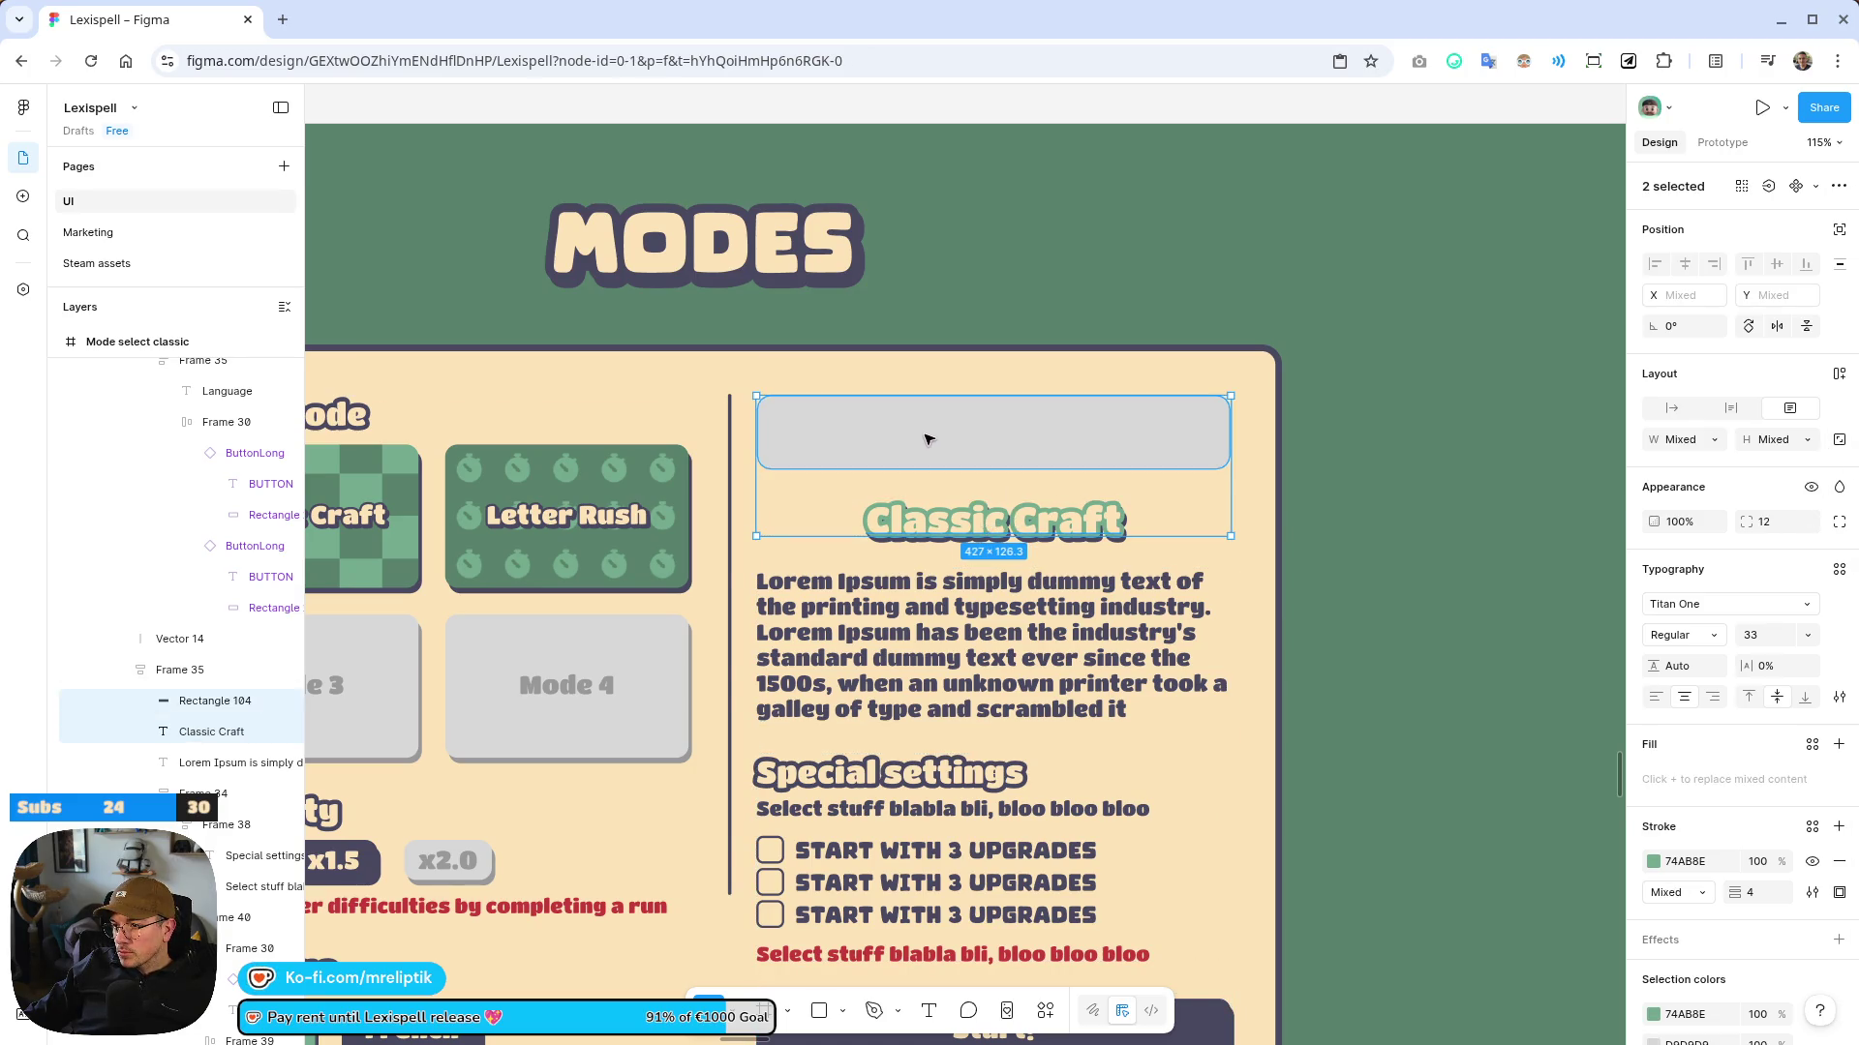
key("shift+a")
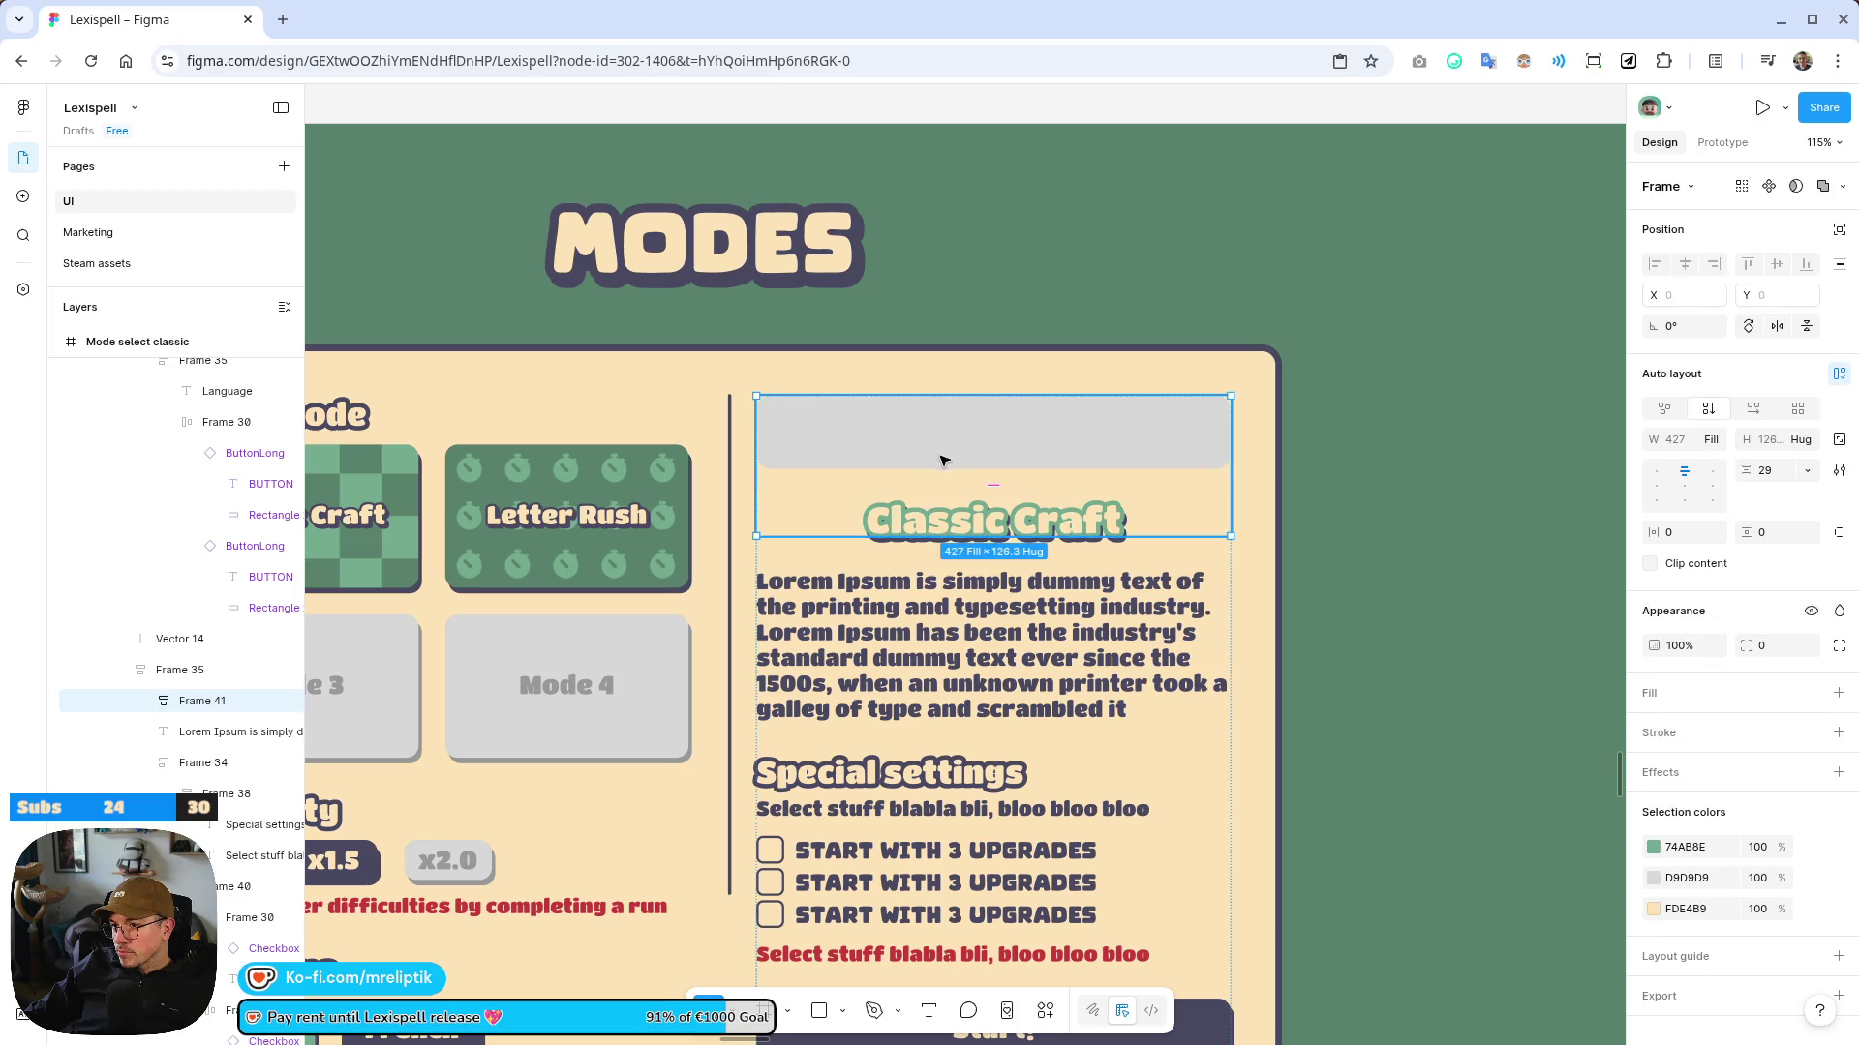
left_click(982, 518)
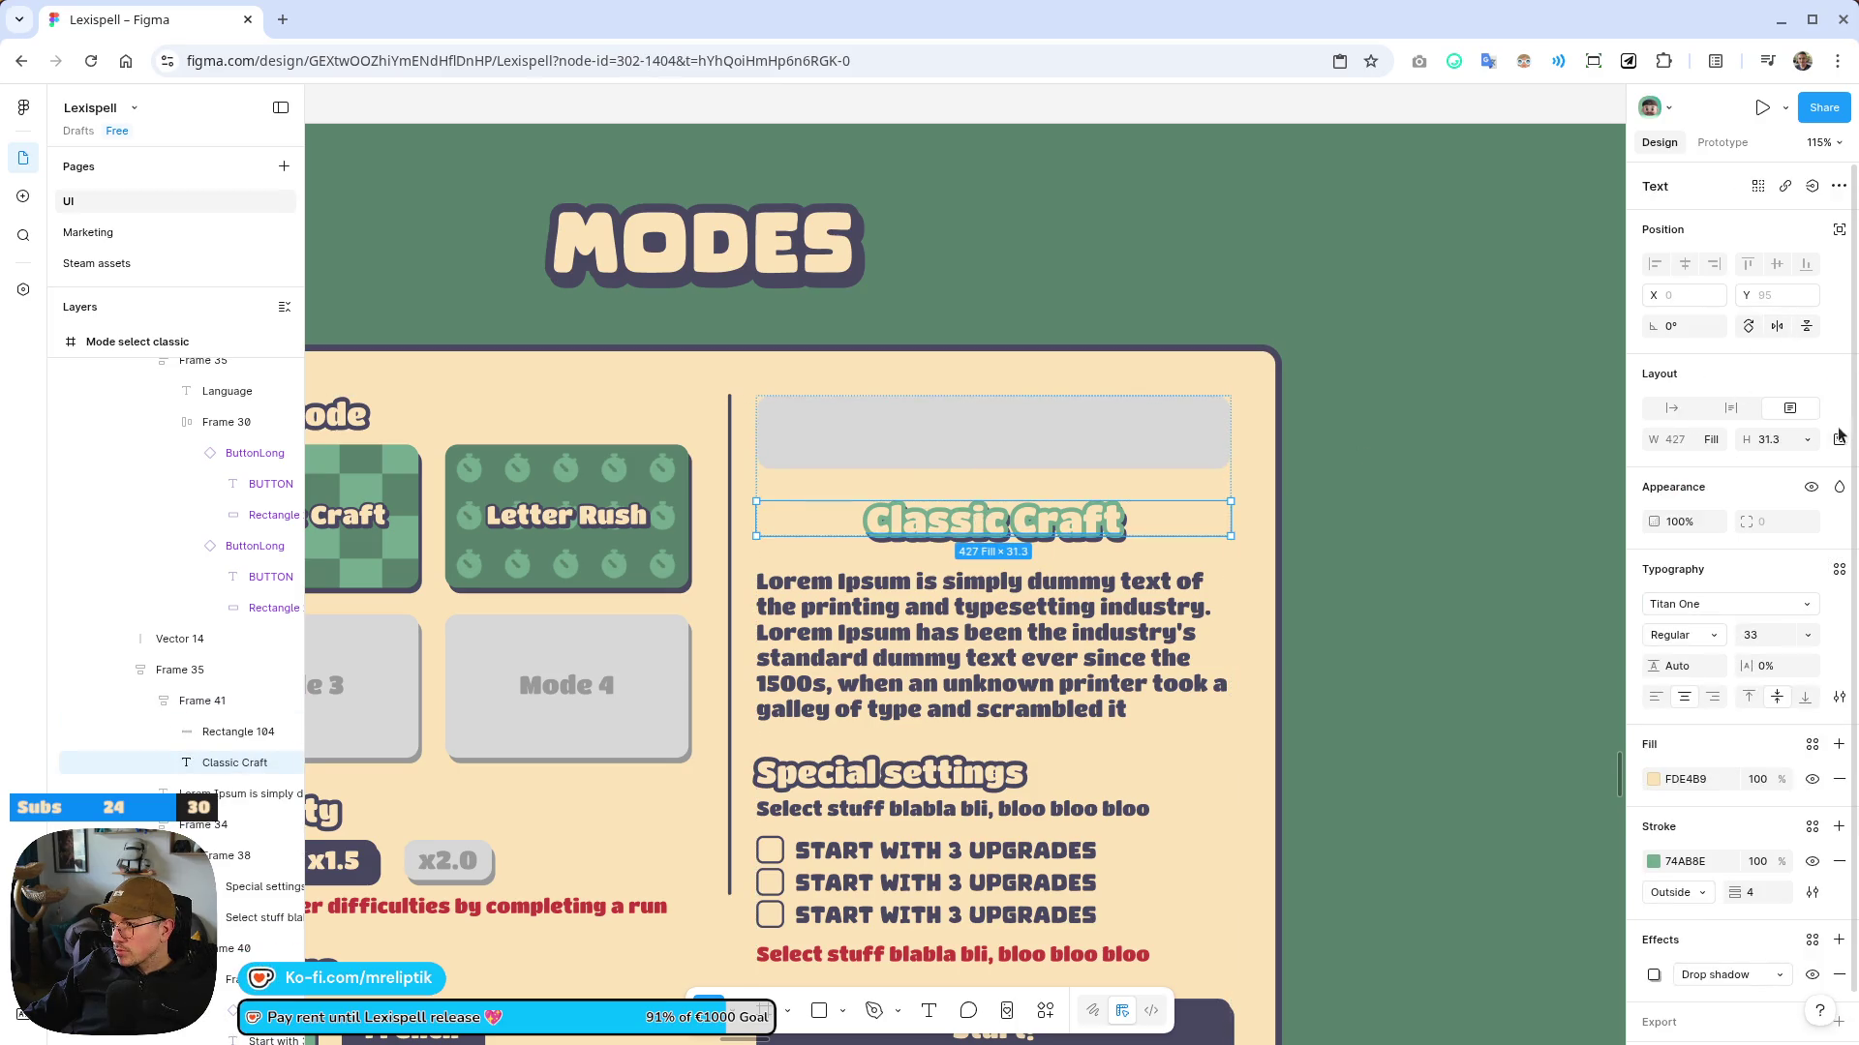
mouse_move(983, 518)
left_mouse_down()
mouse_move(983, 412)
mouse_move(982, 513)
left_mouse_up()
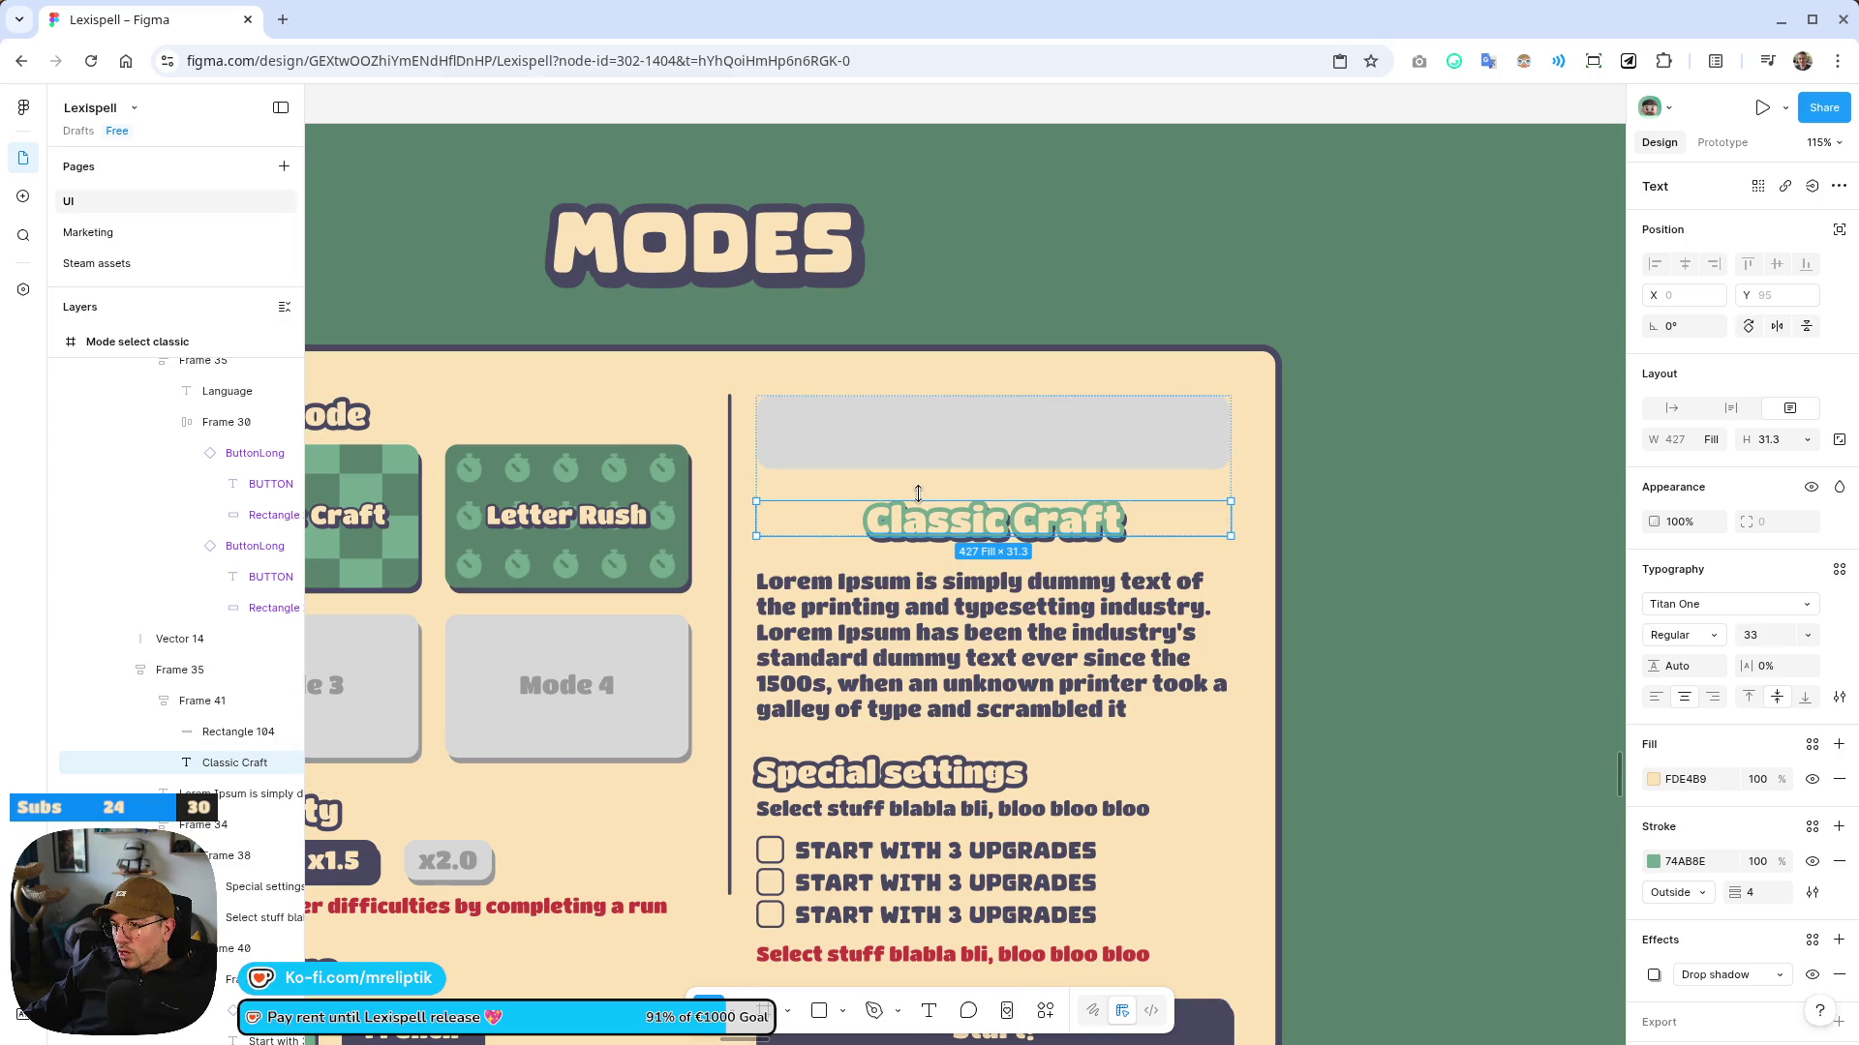
Step: Try deleting and repositioning the Classic Craft title, then undo those changes
left_click(935, 463, "shift")
scroll(935, 463, "up", 4)
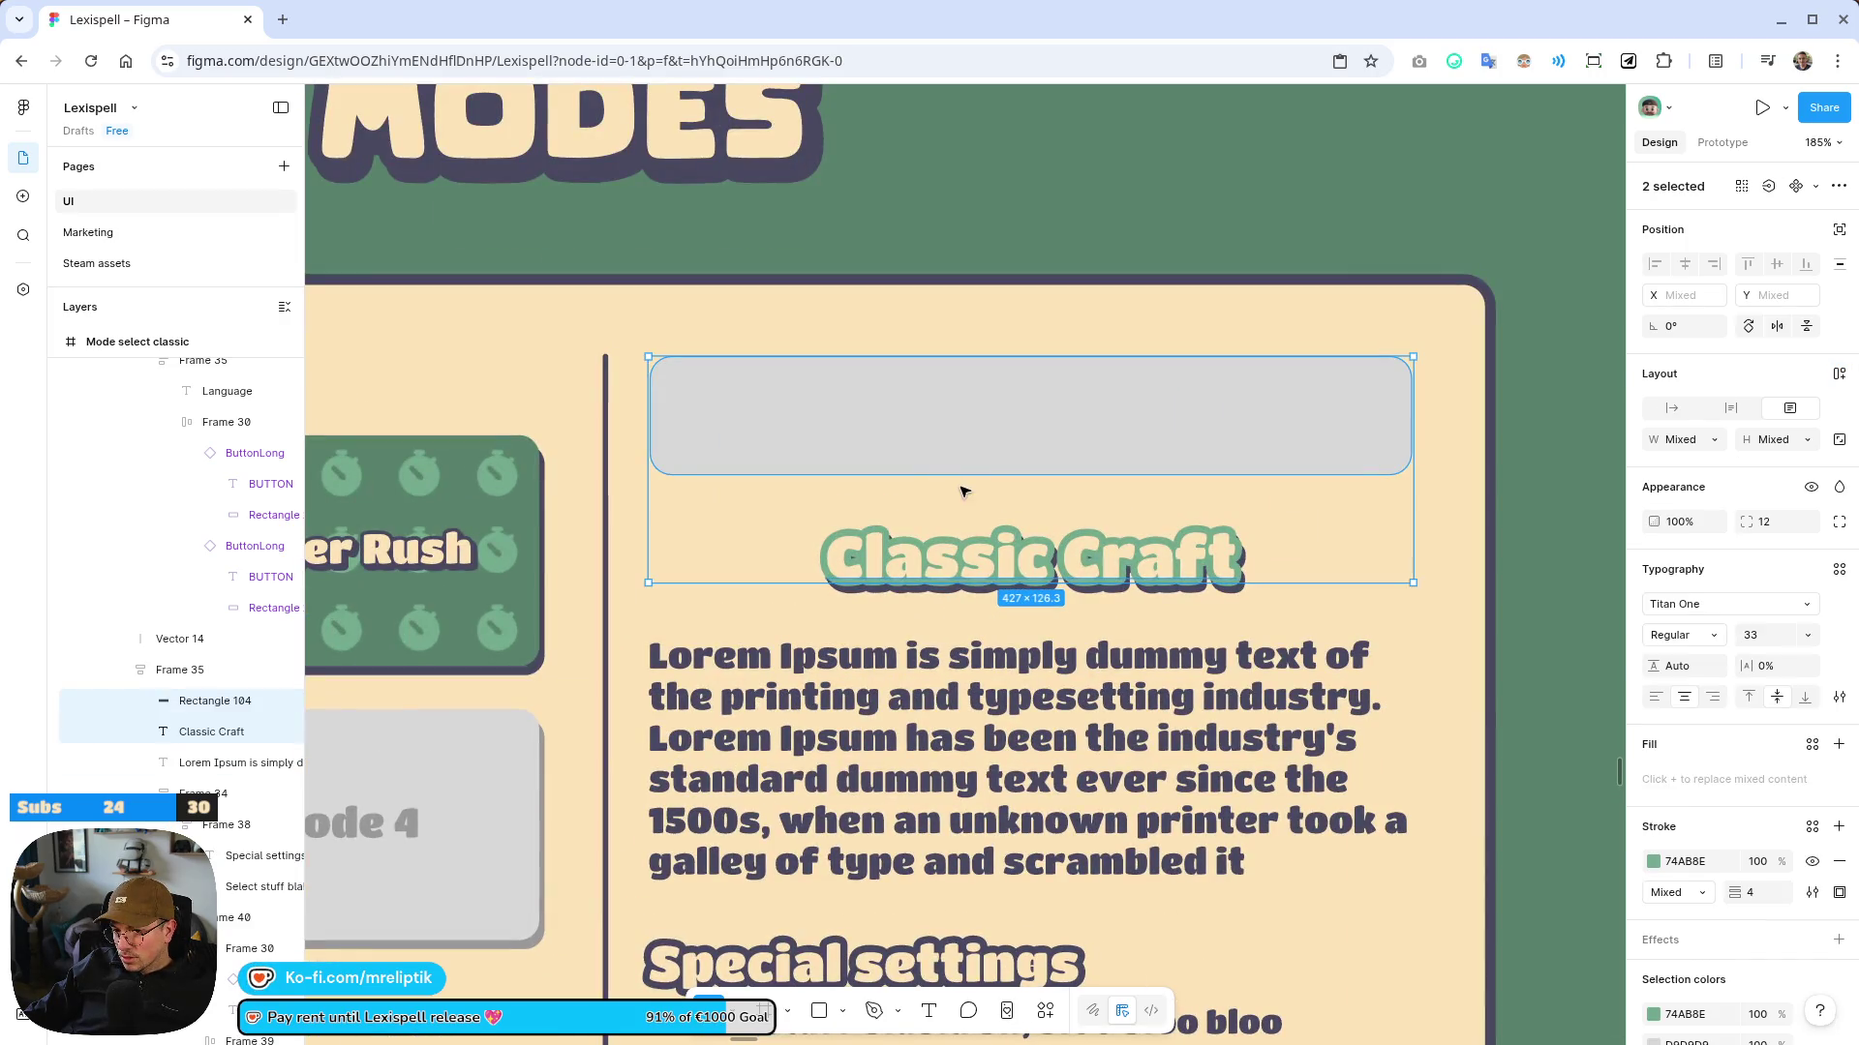
left_click(976, 490)
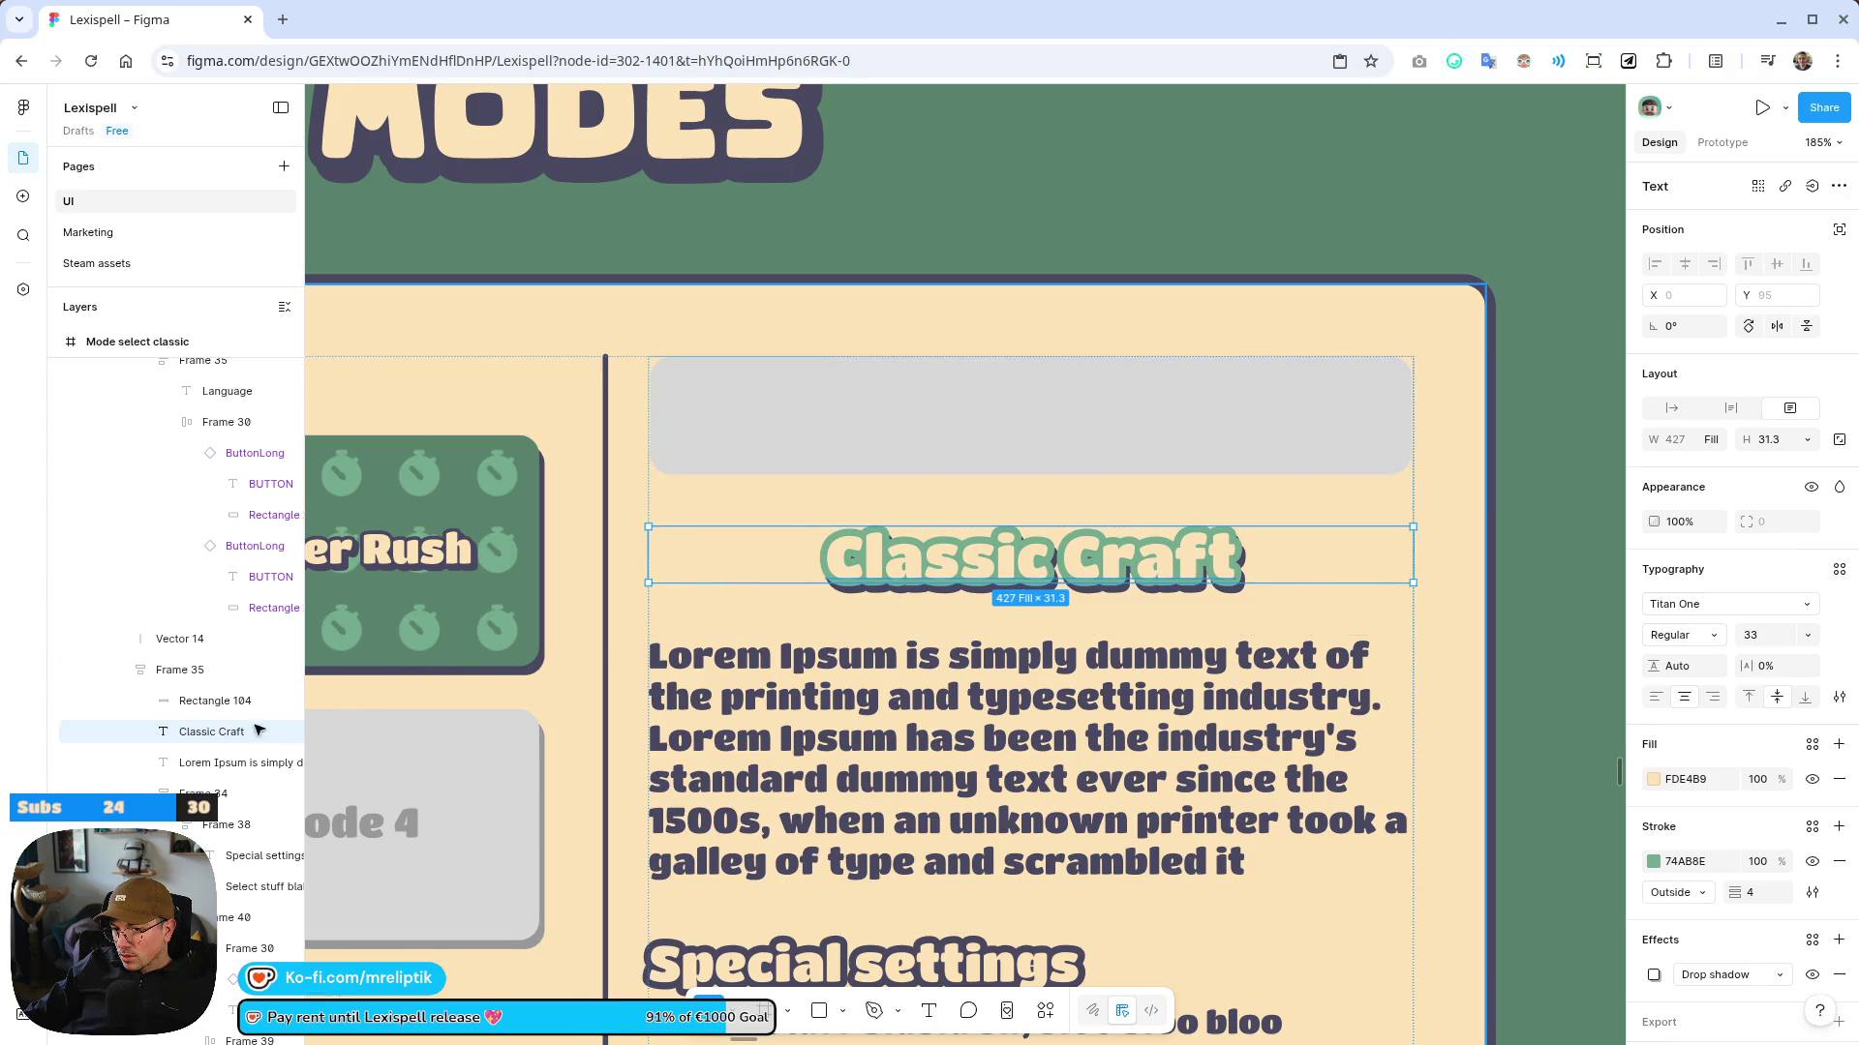
key("Delete")
left_click(957, 451)
key("ctrl+z")
key("ctrl+z")
key("ctrl+z")
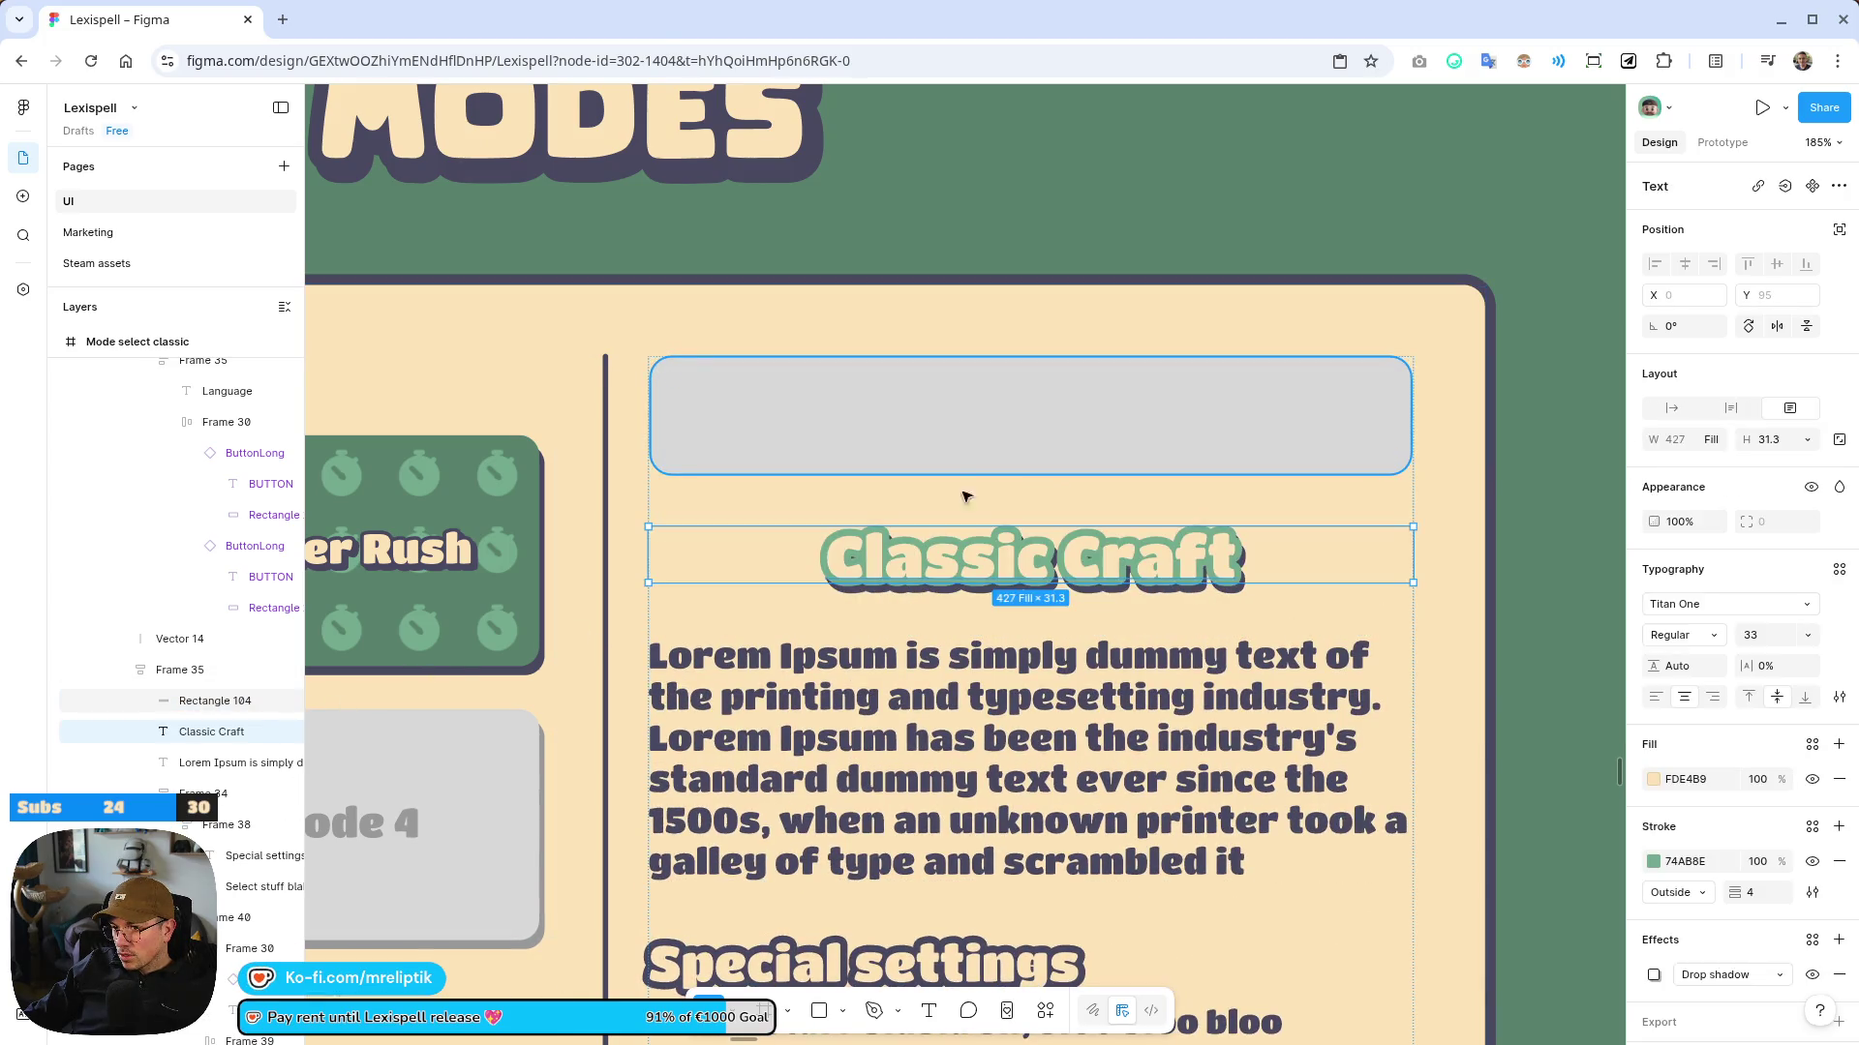
mouse_move(992, 426)
left_mouse_down()
mouse_move(929, 620)
mouse_move(914, 579)
left_mouse_up()
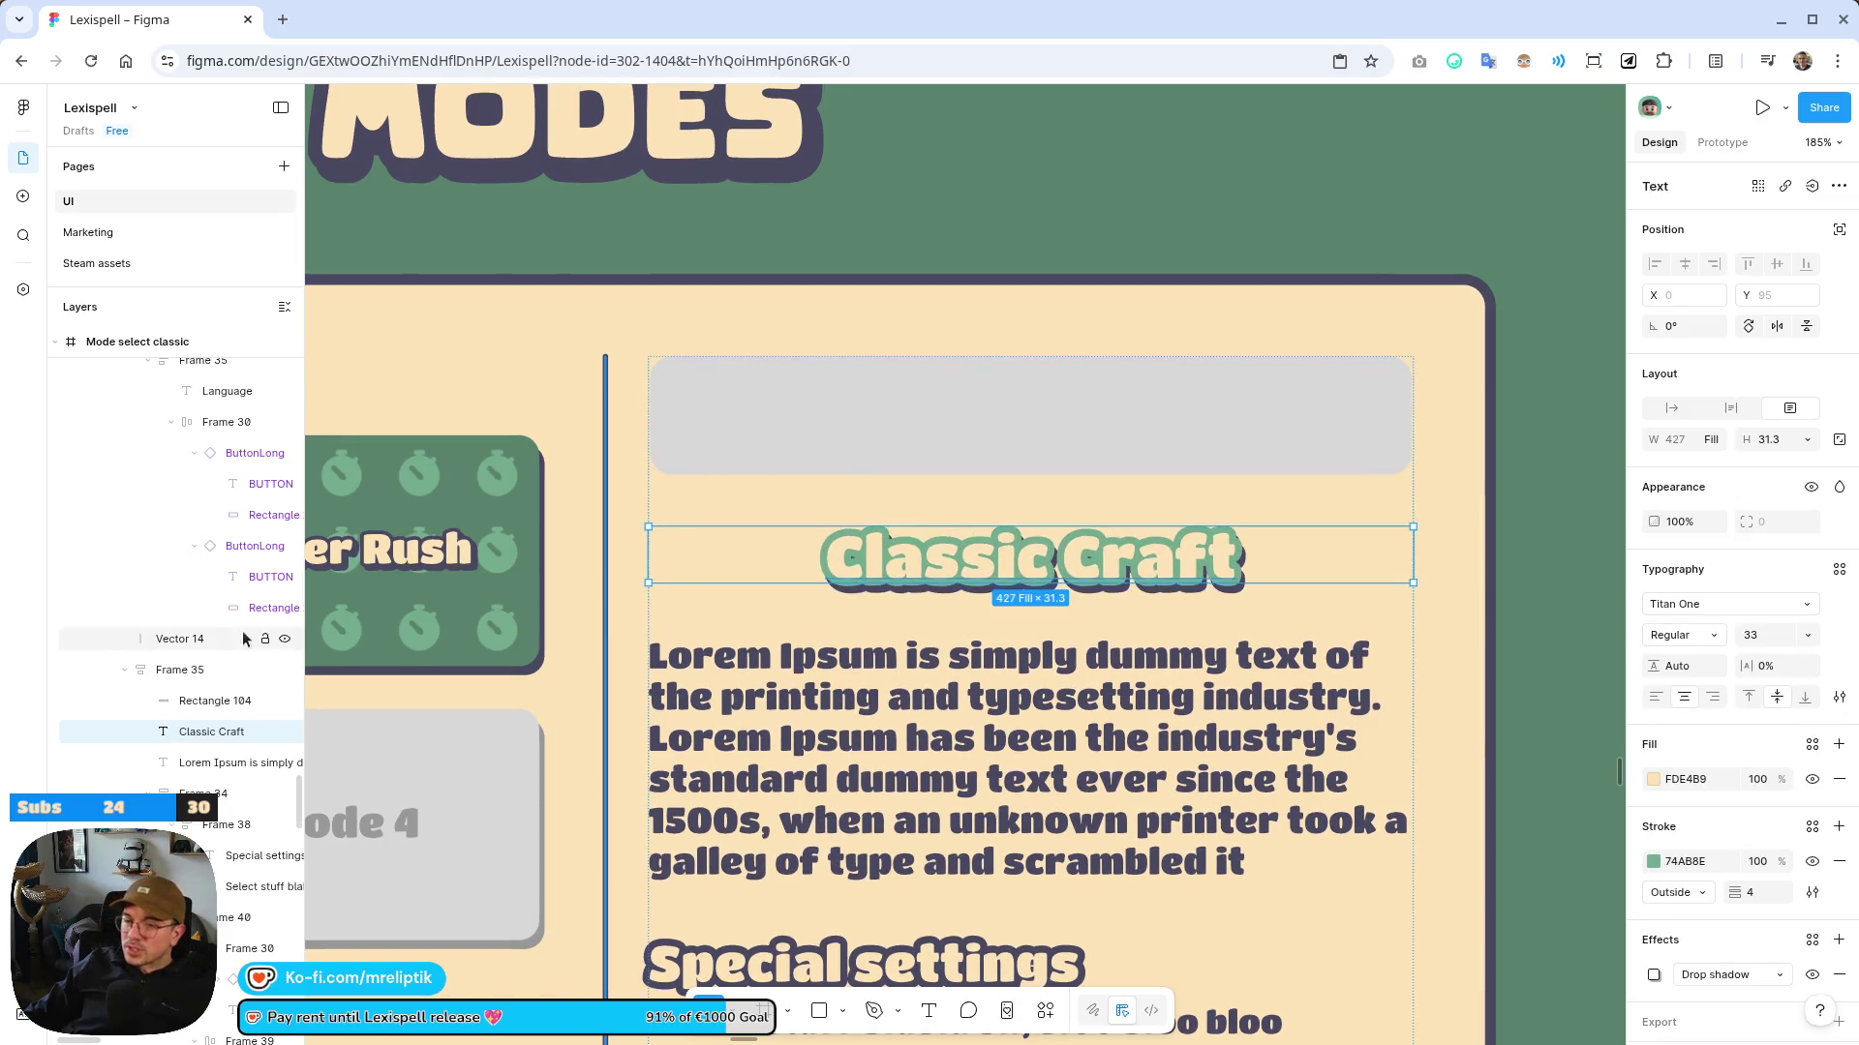
left_click_drag(191, 730, 188, 648)
key("ctrl+z")
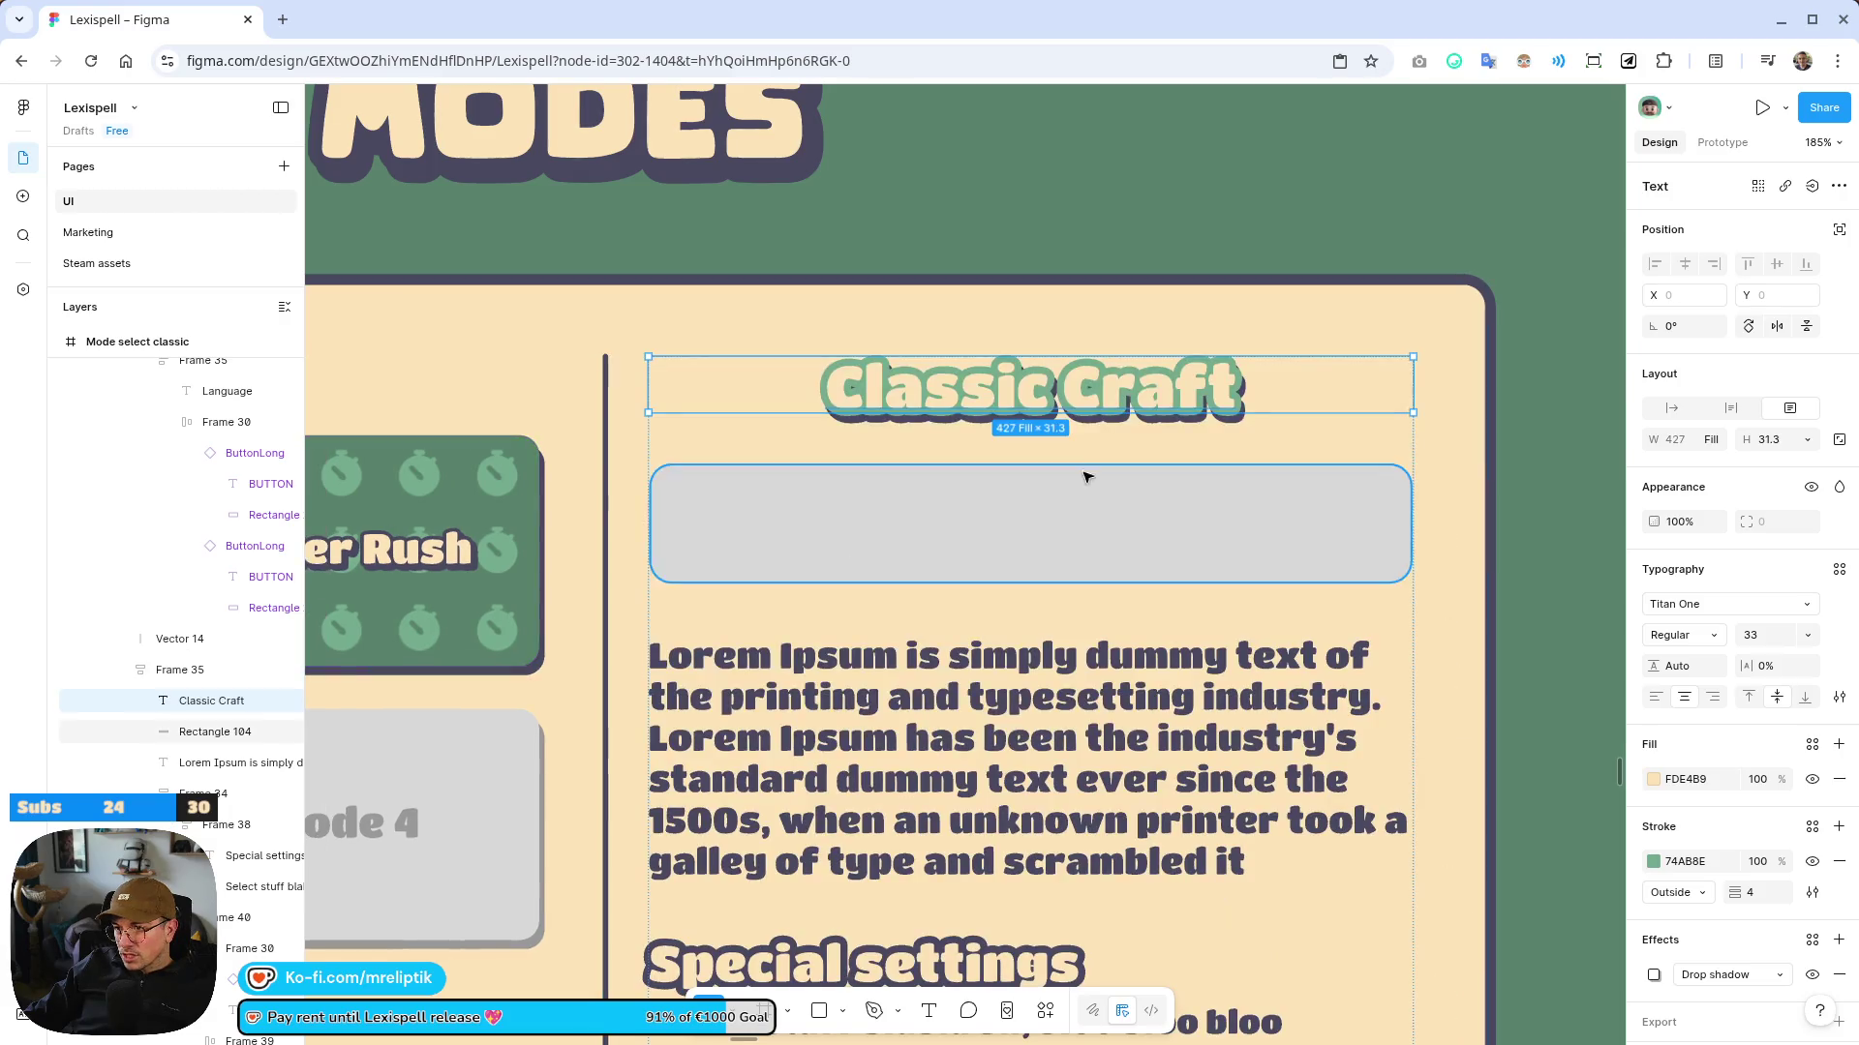
Step: Delete the grey placeholder rectangle and reselect the details column
left_click(959, 520)
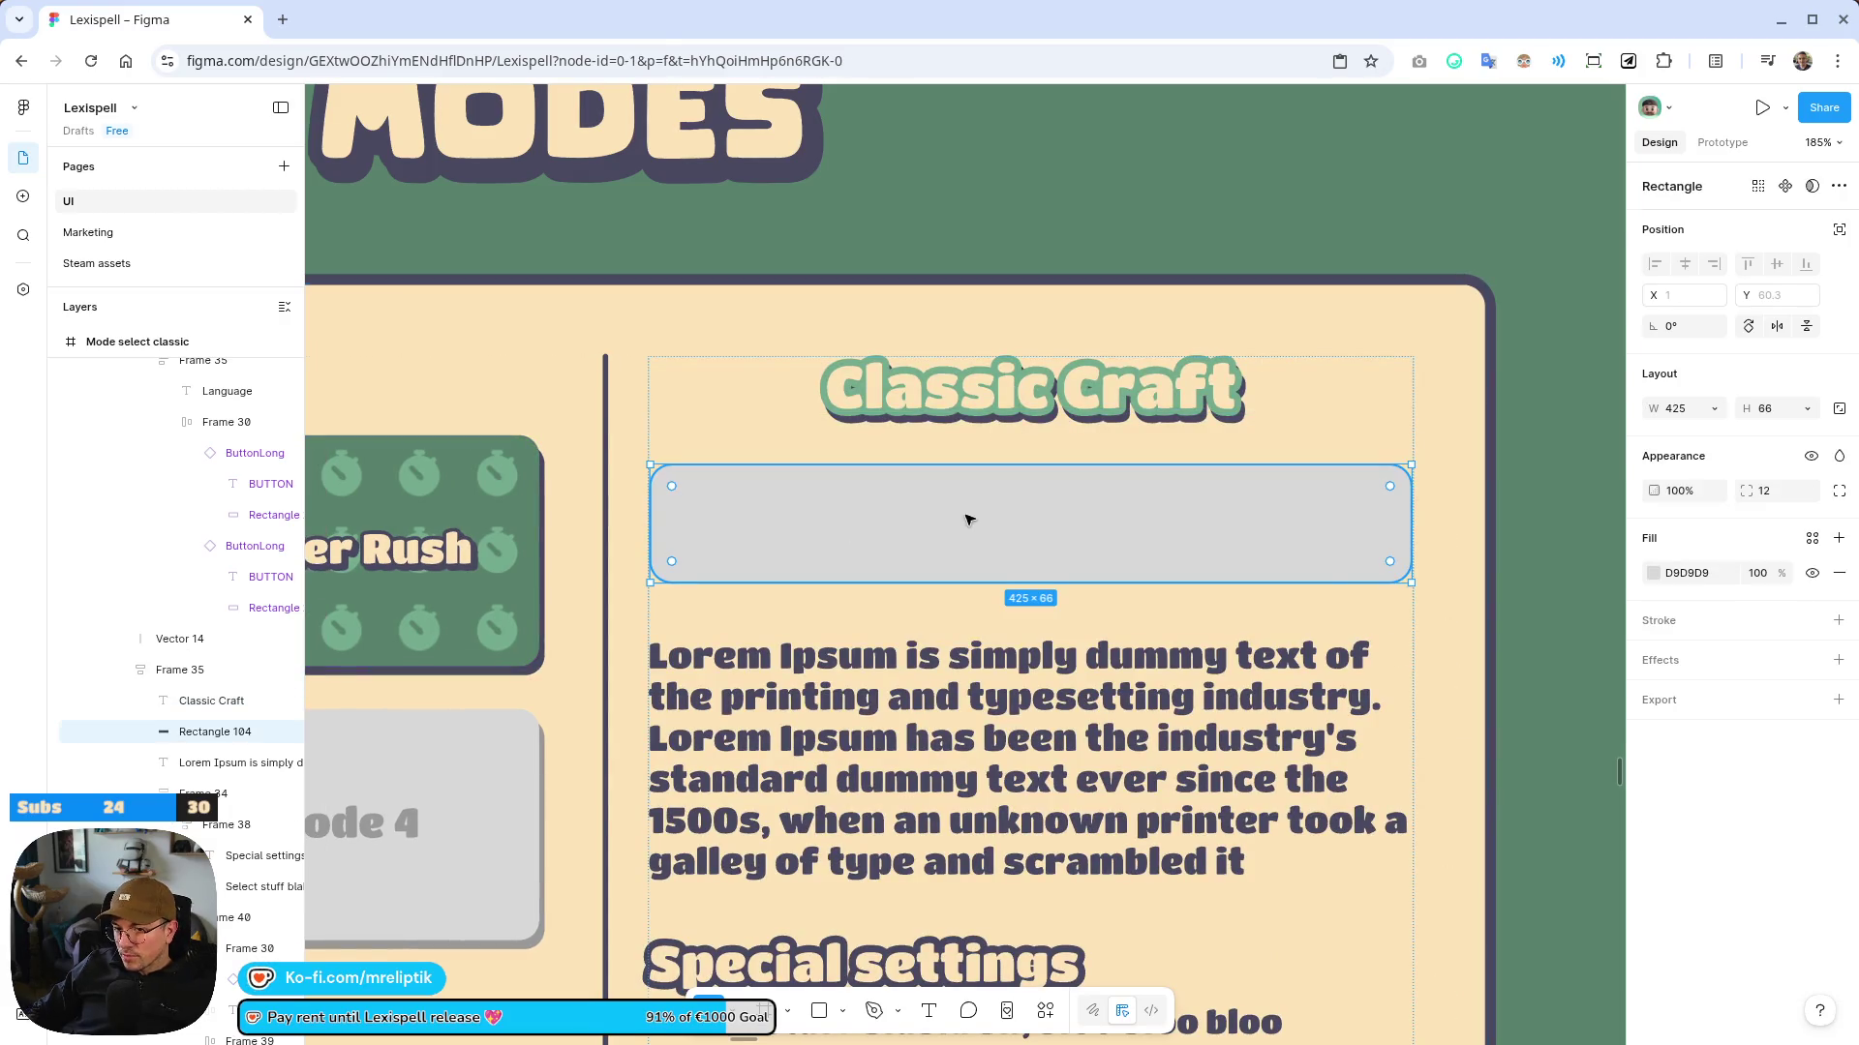
key("Delete")
left_click(927, 408)
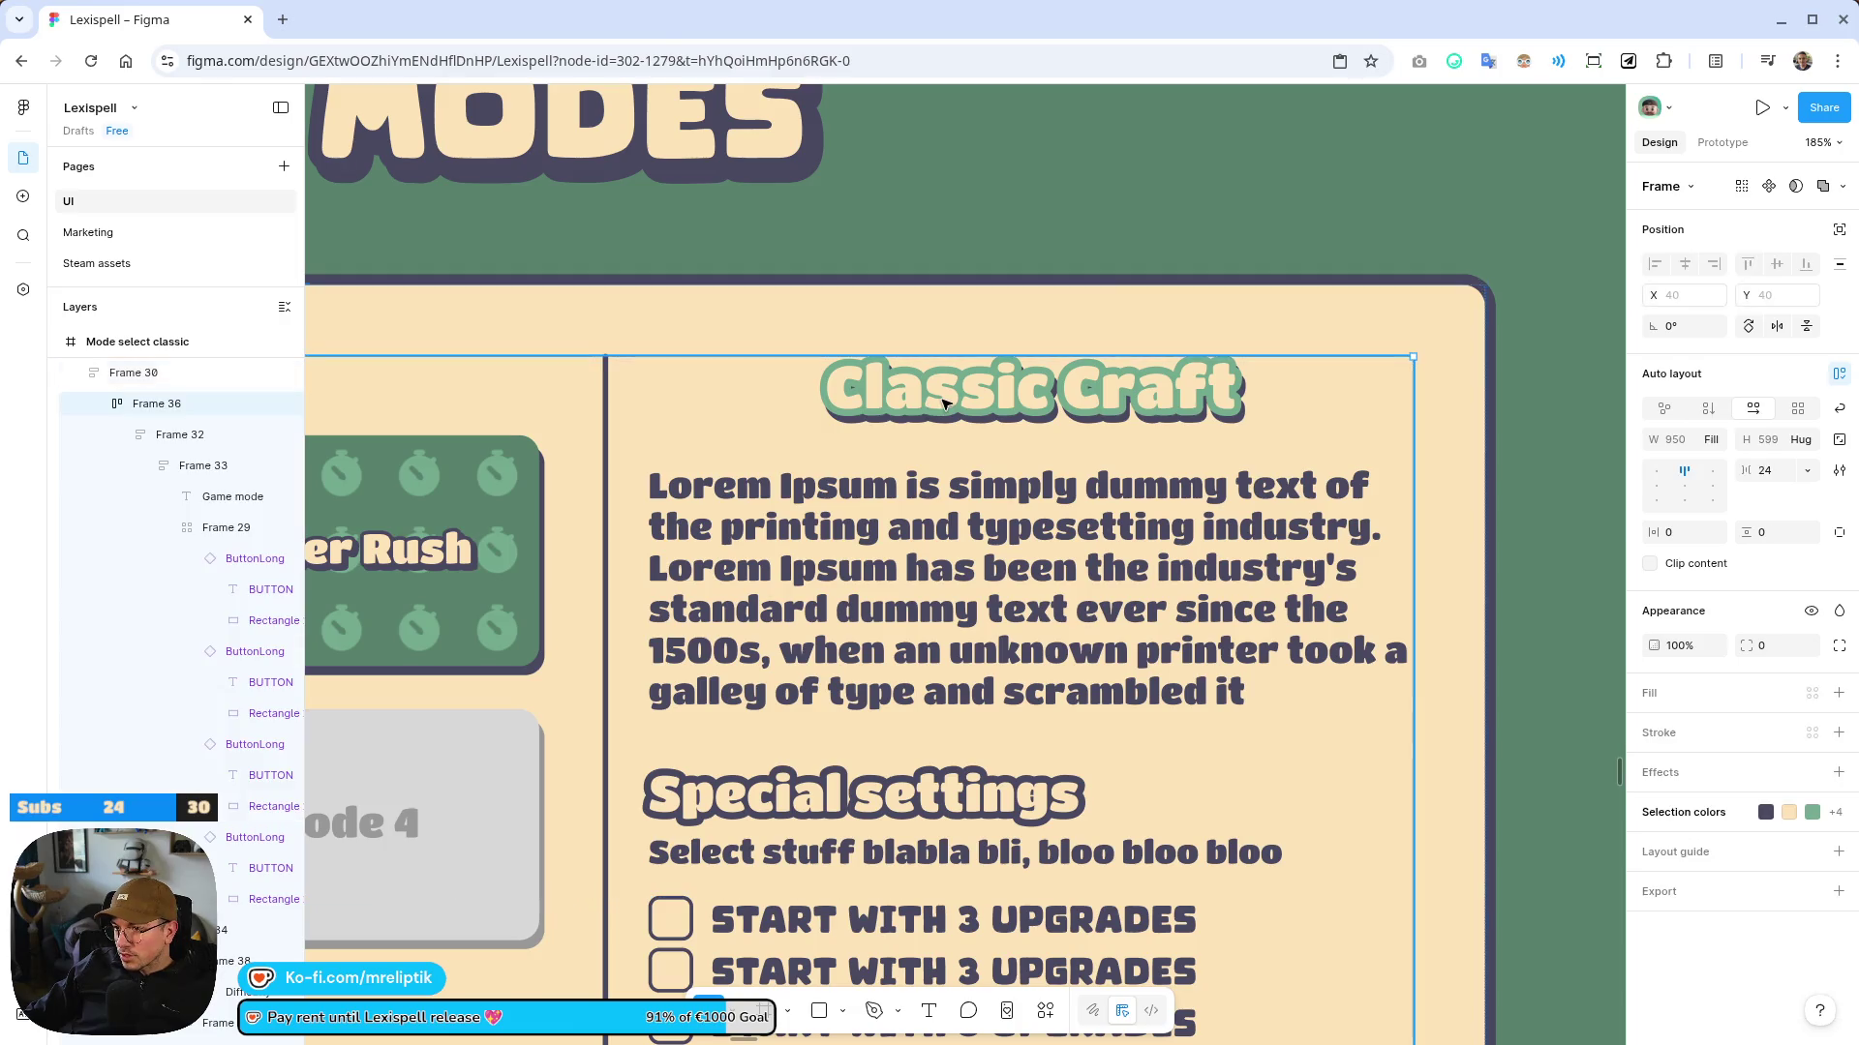
scroll(929, 416, "up", 3)
left_click(935, 438)
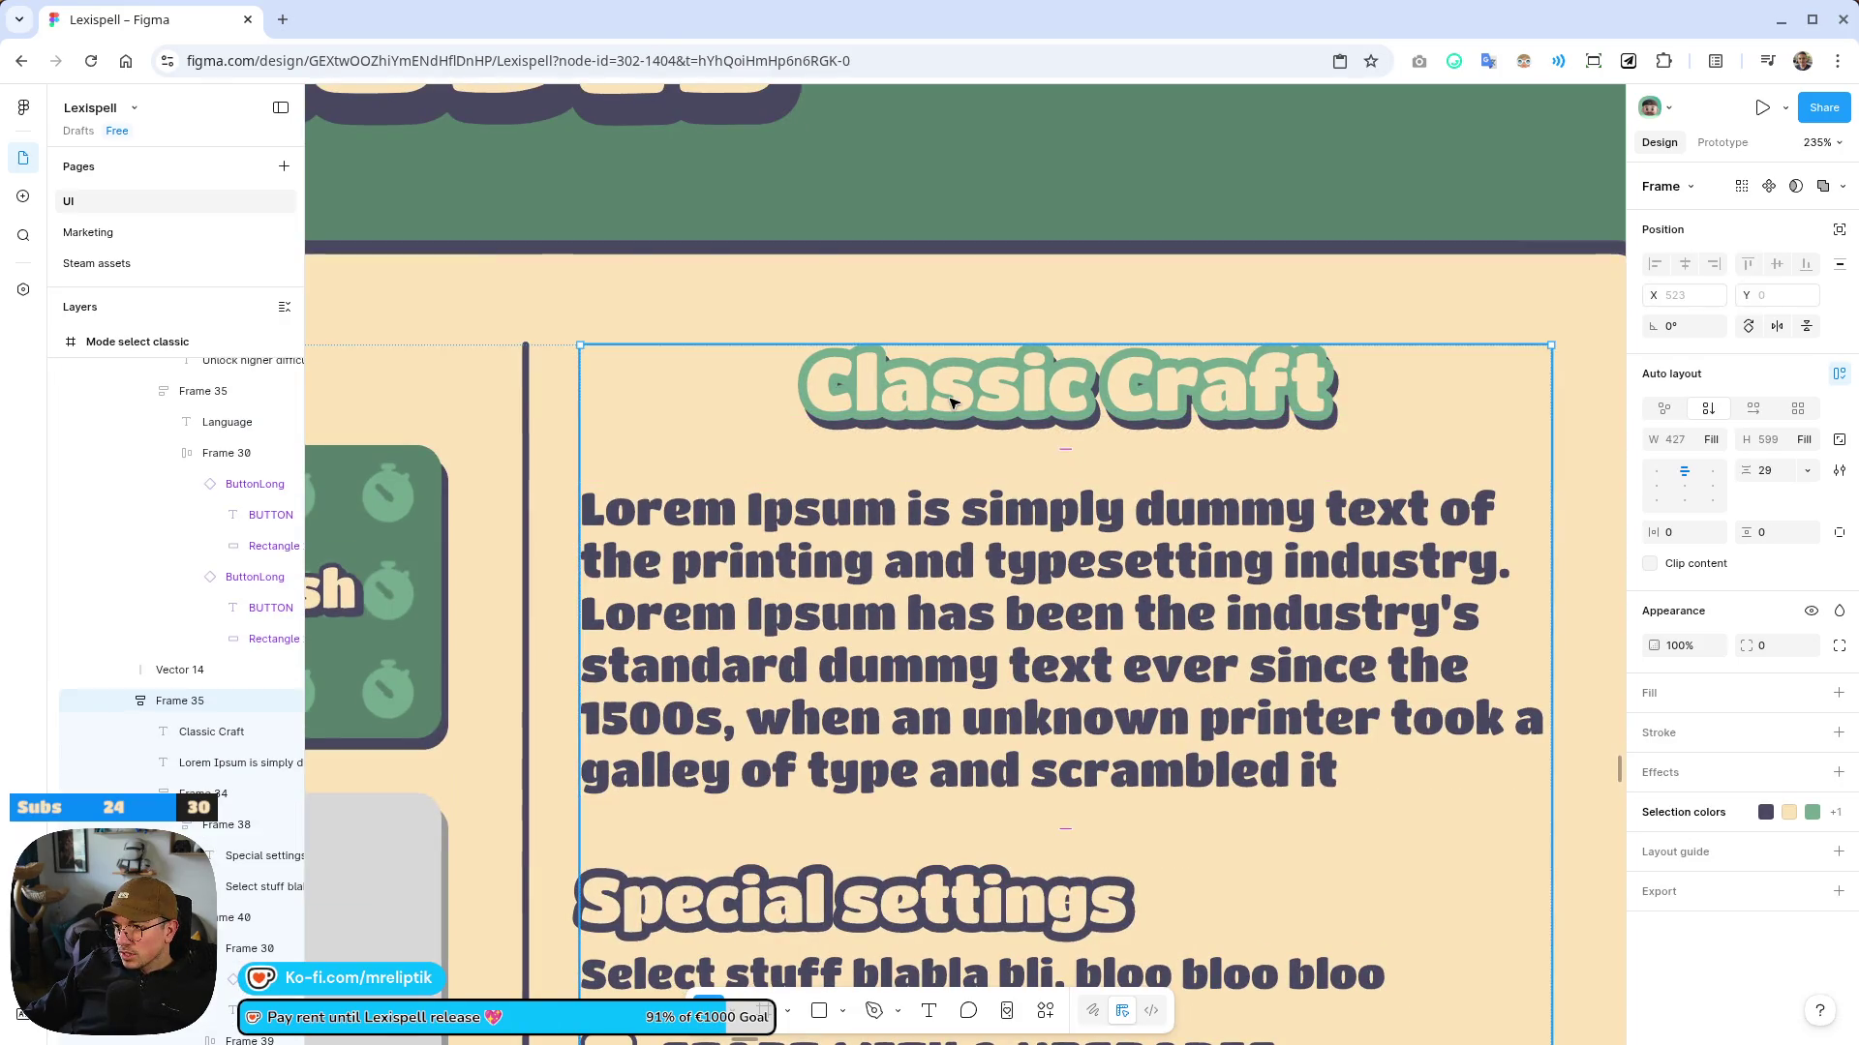
Step: Restore the deleted grey Rectangle 104 next to the Classic Craft title
left_click(935, 392)
key("Return")
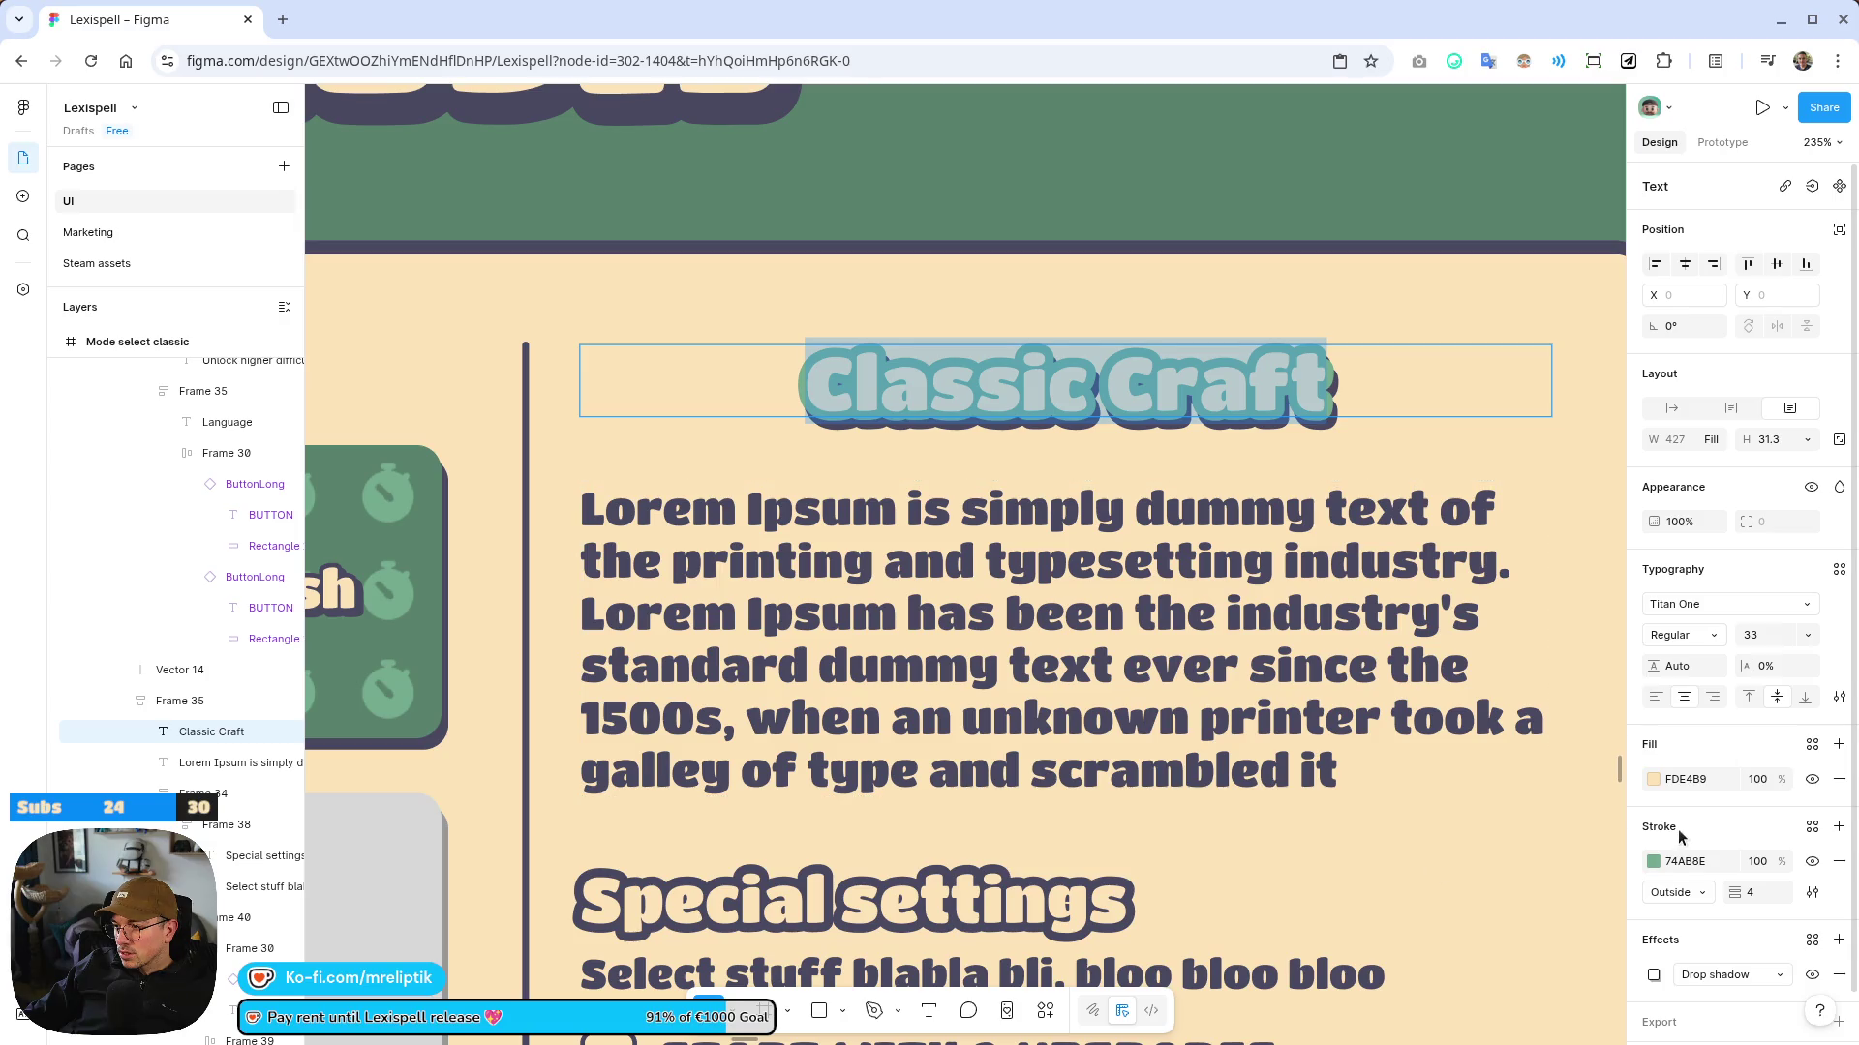
key("Escape")
key("Escape")
key("Escape")
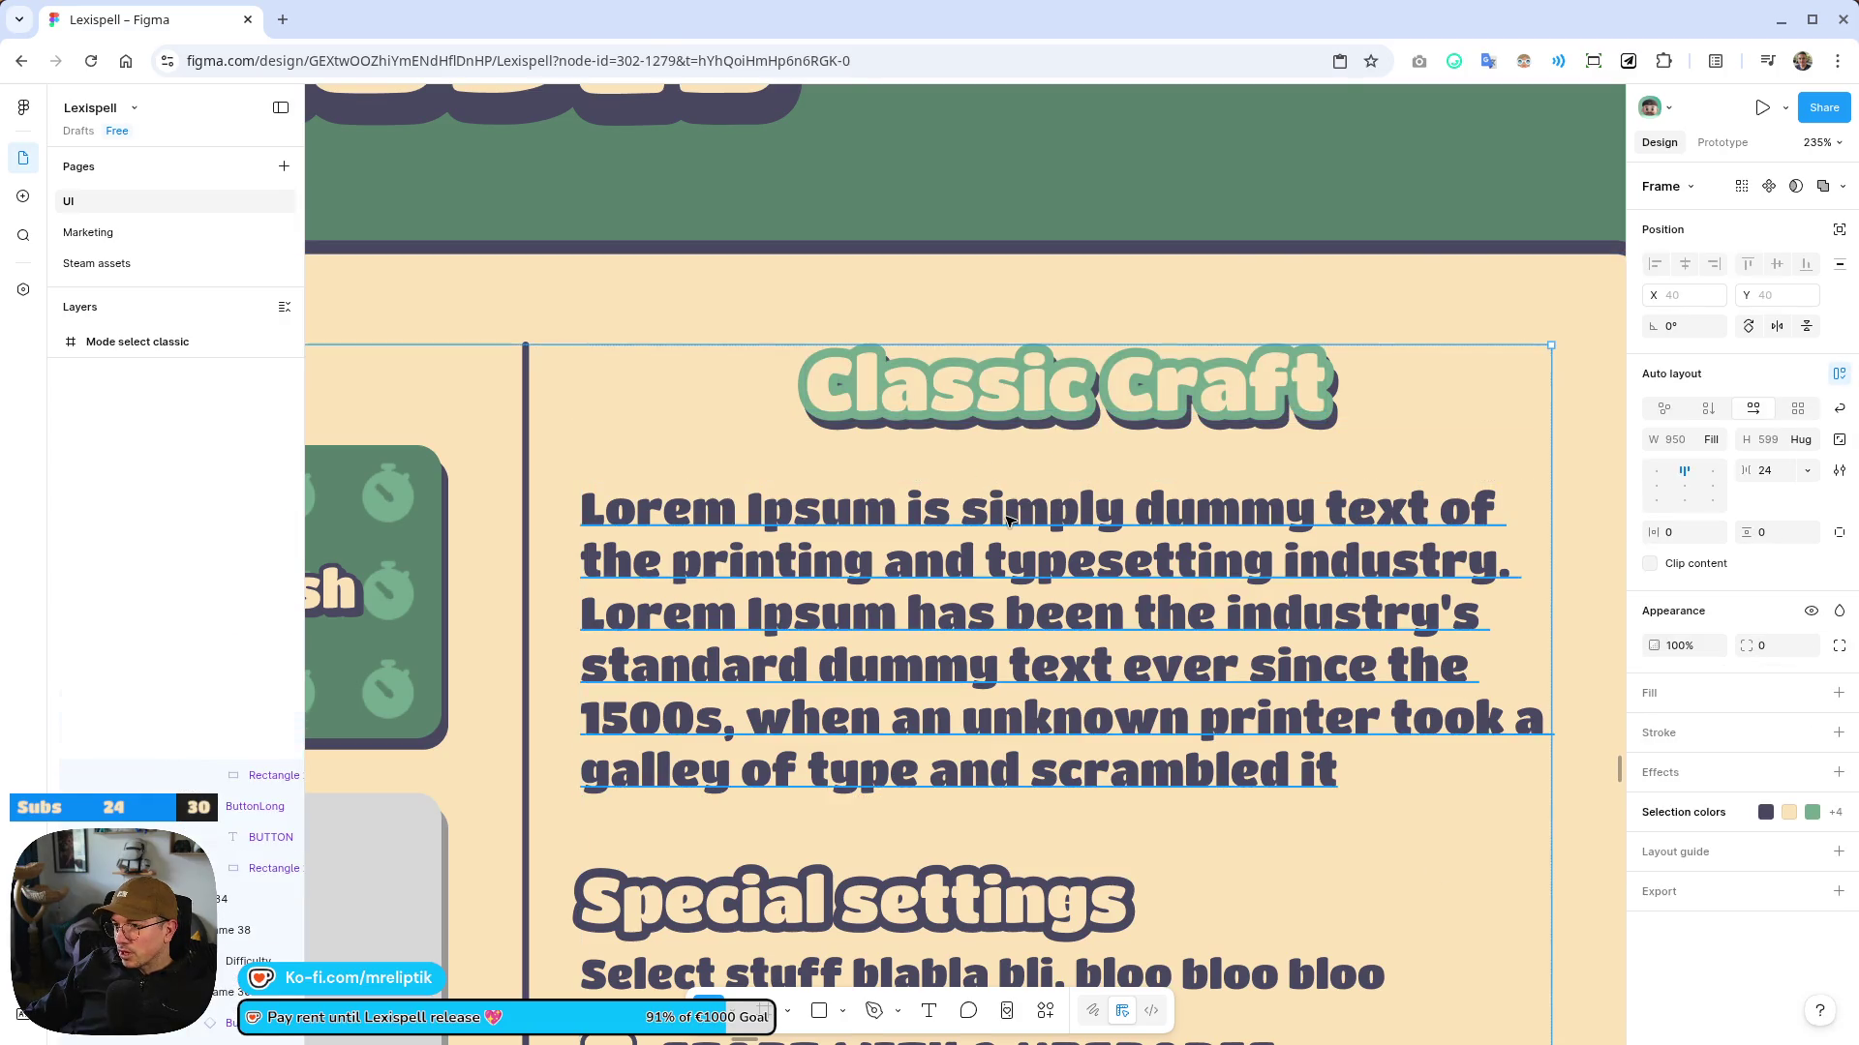
key("ctrl+v")
key("shift+Tab")
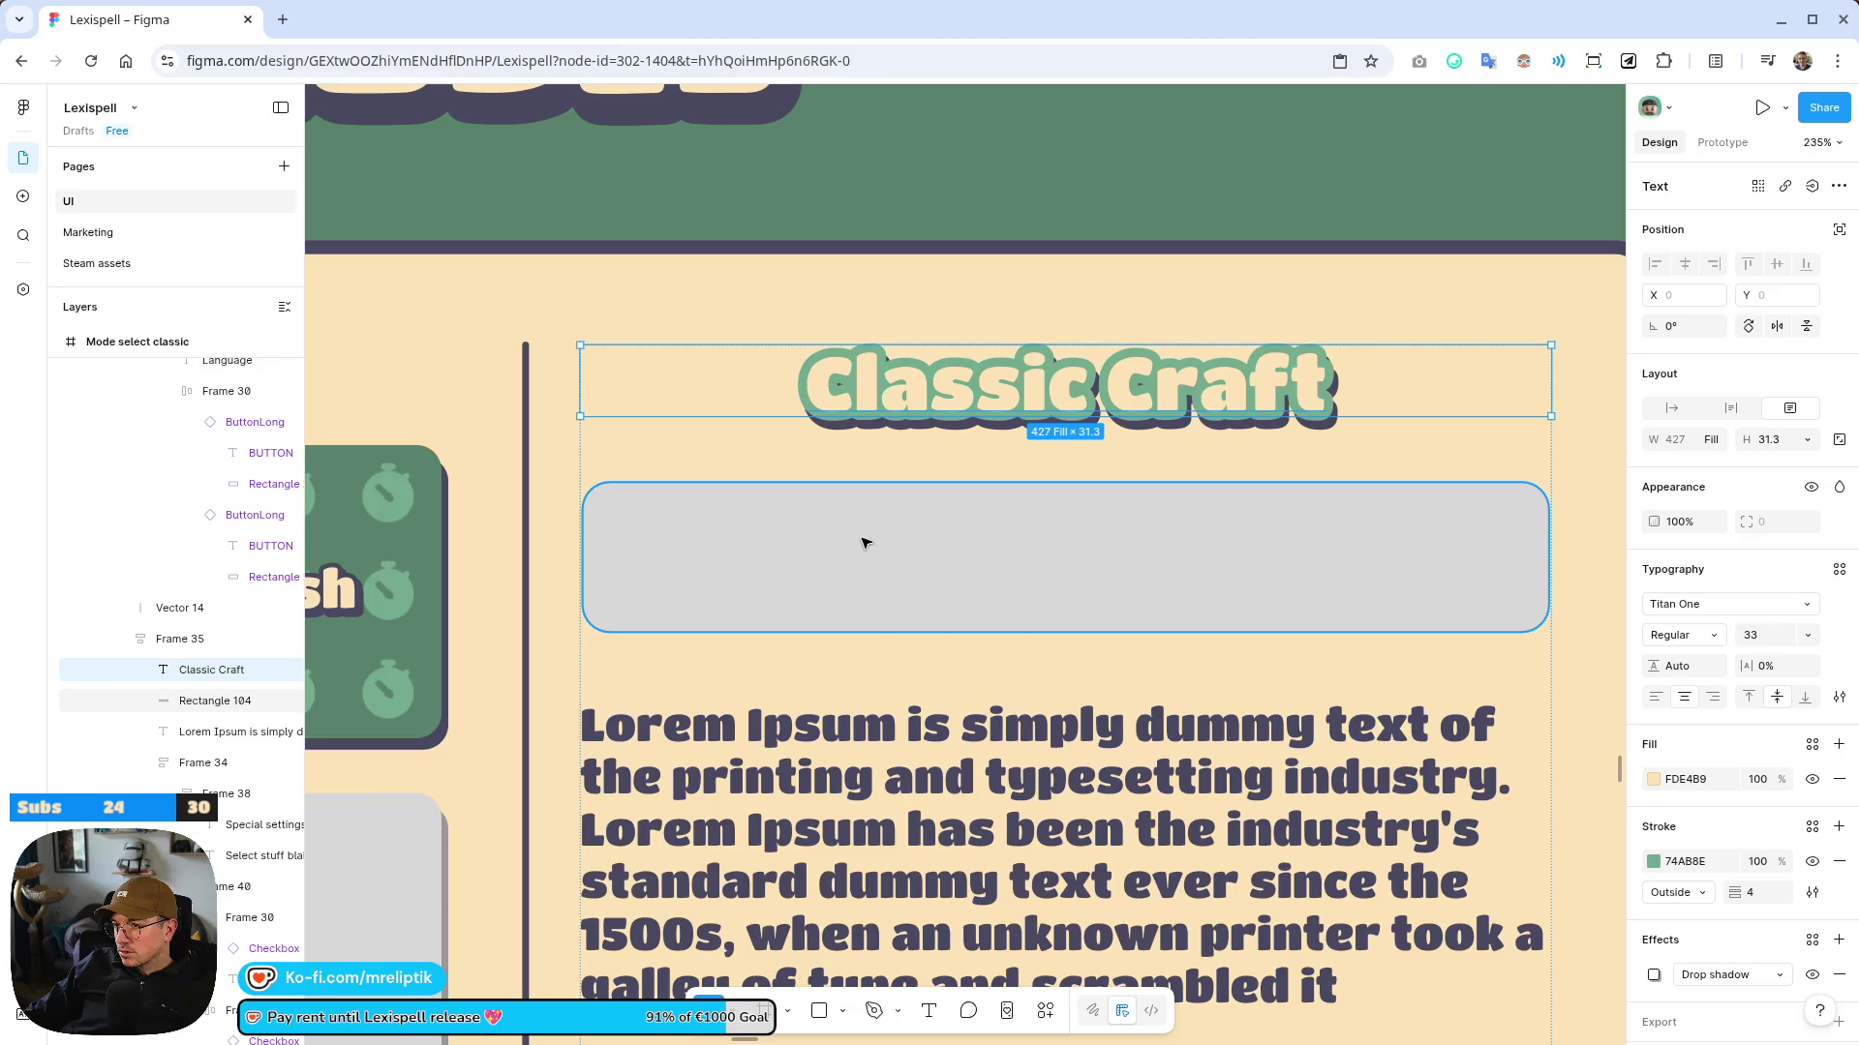
Step: Wrap the title and rectangle in an auto-layout frame, absolutely positioning the title over the rectangle
left_click_drag(966, 392, 979, 537)
left_click(955, 436, "shift")
key("shift+a")
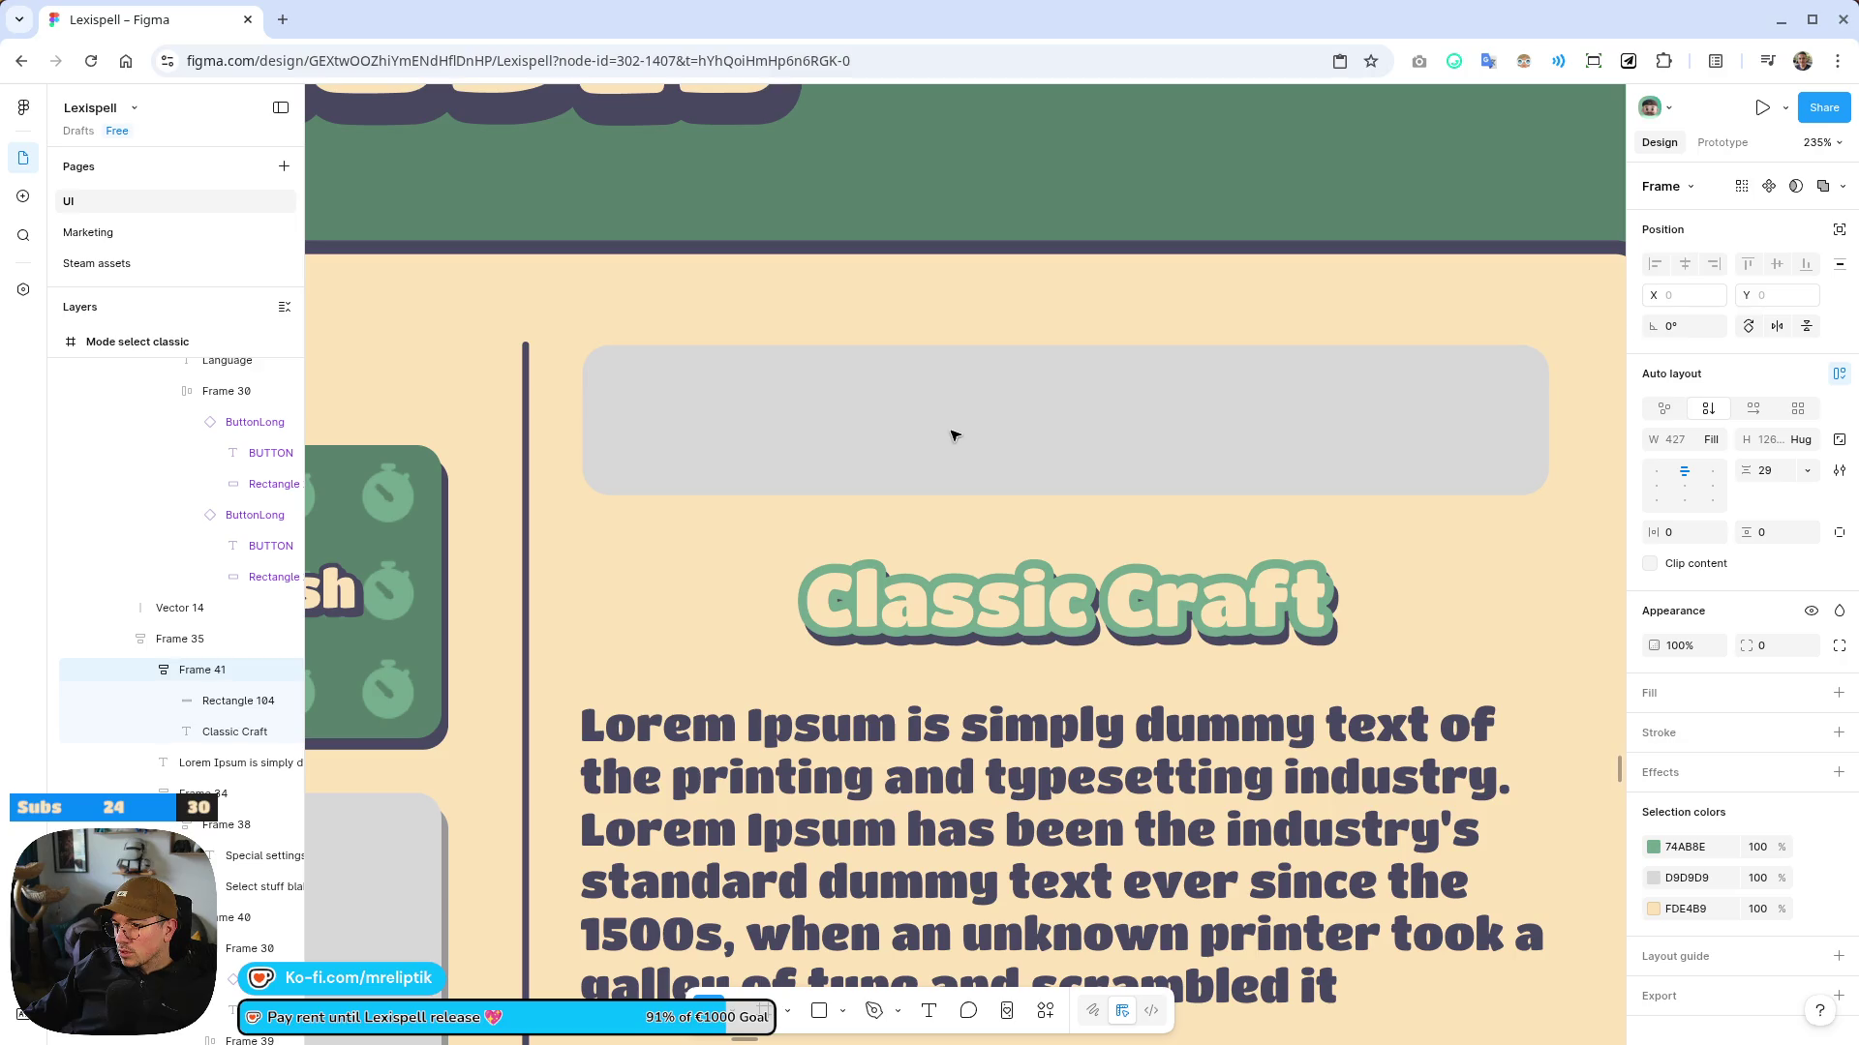
left_click(1007, 578)
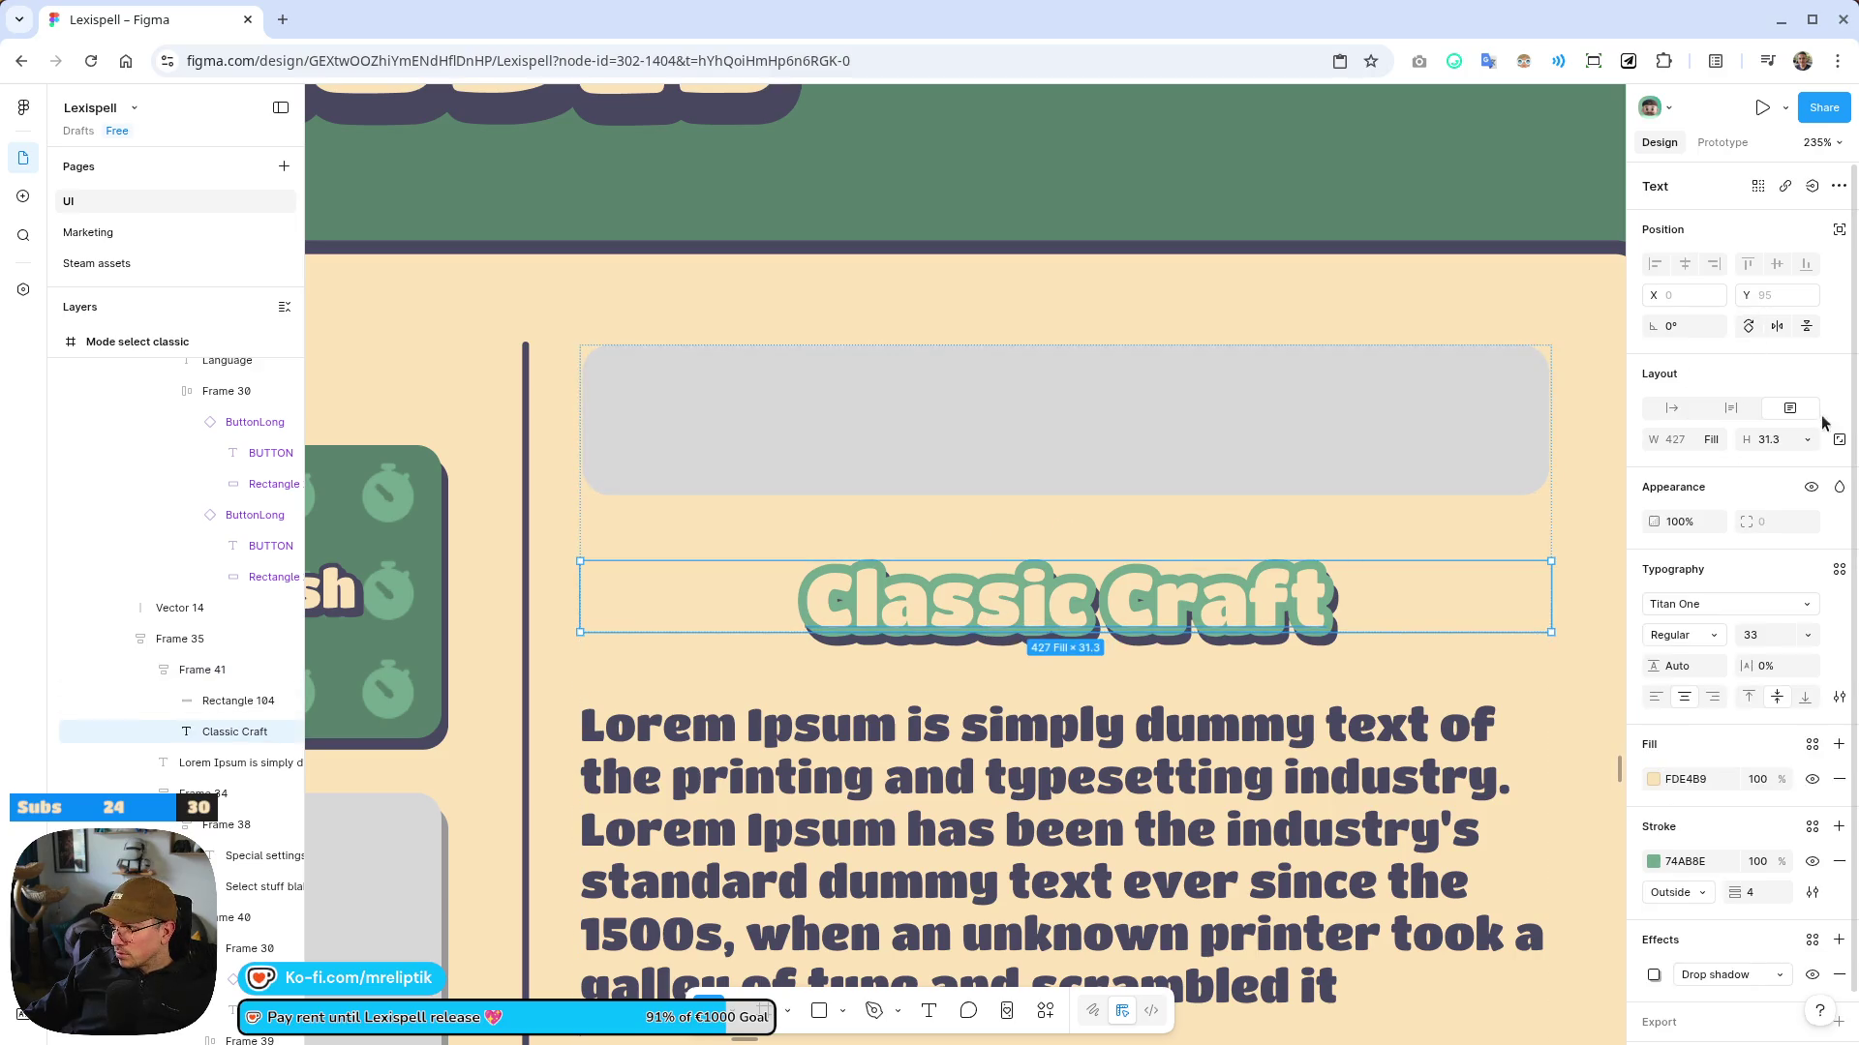
left_click(1839, 230)
mouse_move(1051, 579)
left_mouse_down()
mouse_move(1040, 397)
mouse_move(1038, 417)
left_mouse_up()
Step: Give the banner rectangle a dark 474660 fill
left_click(1394, 357)
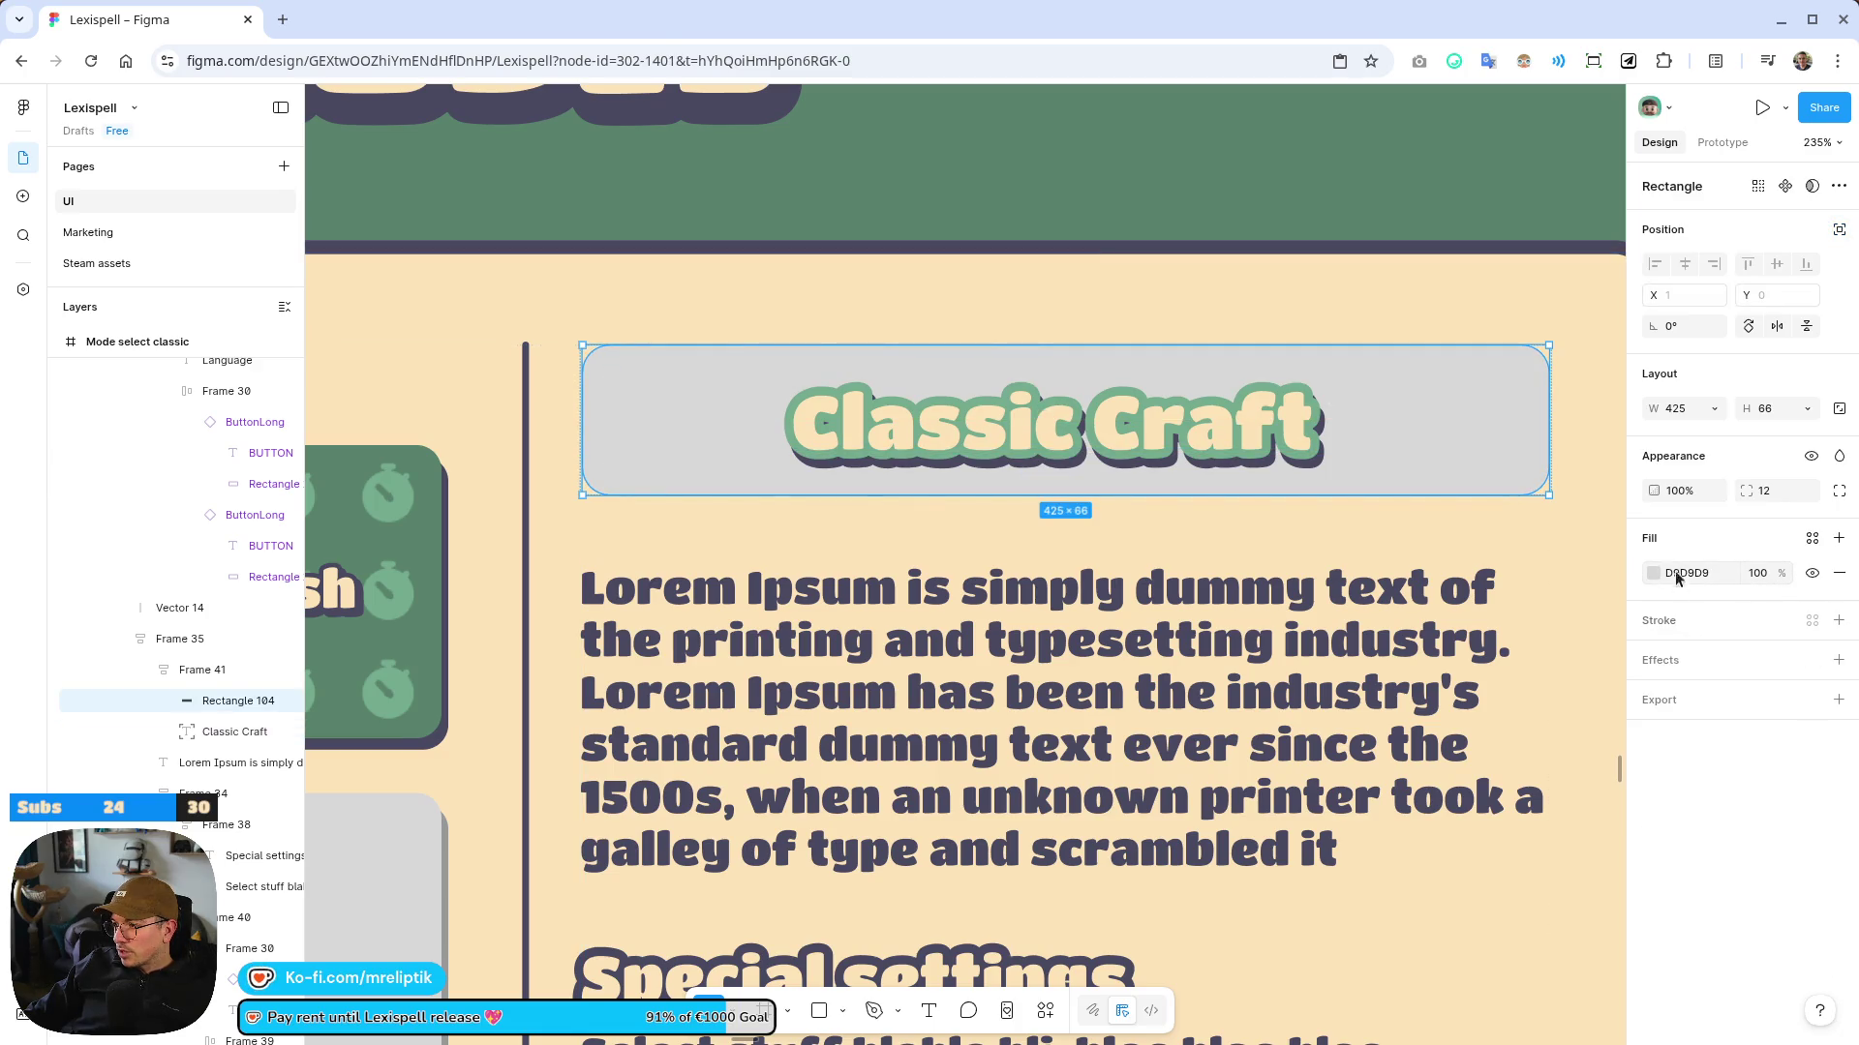
key("ctrl+minus")
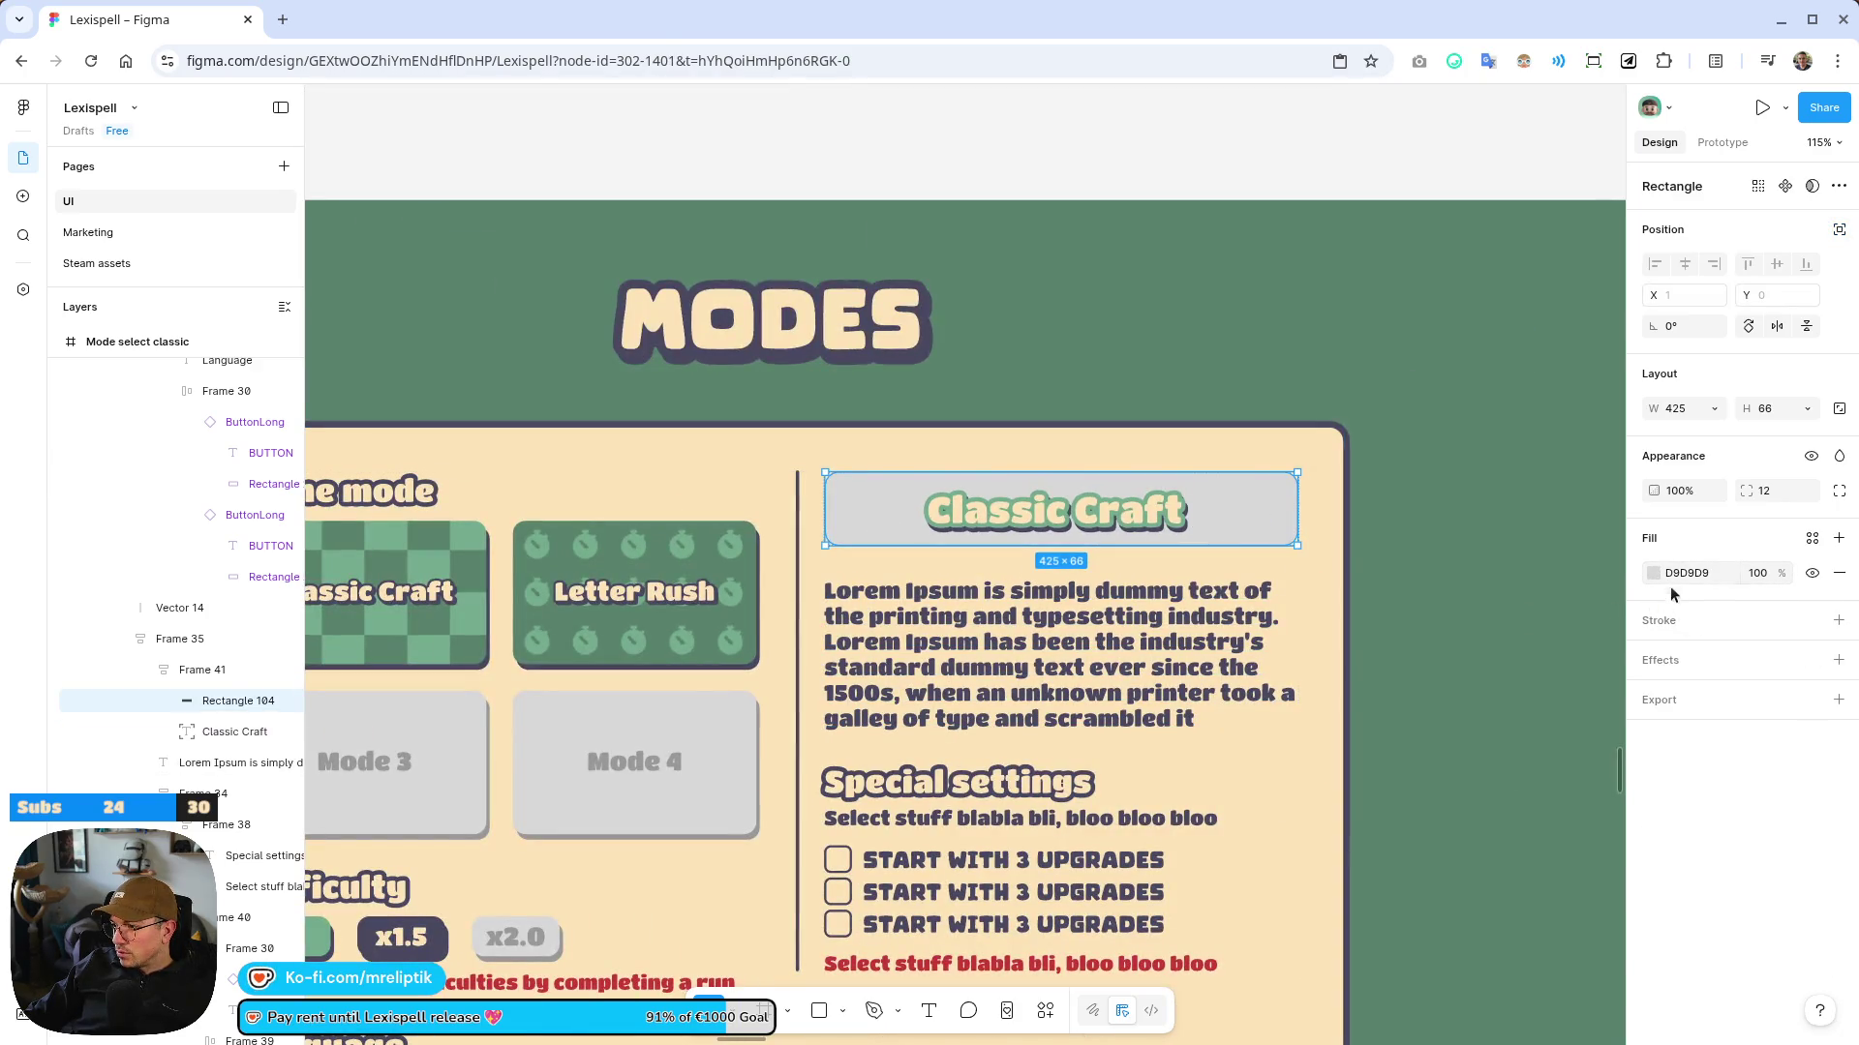
left_click(1653, 573)
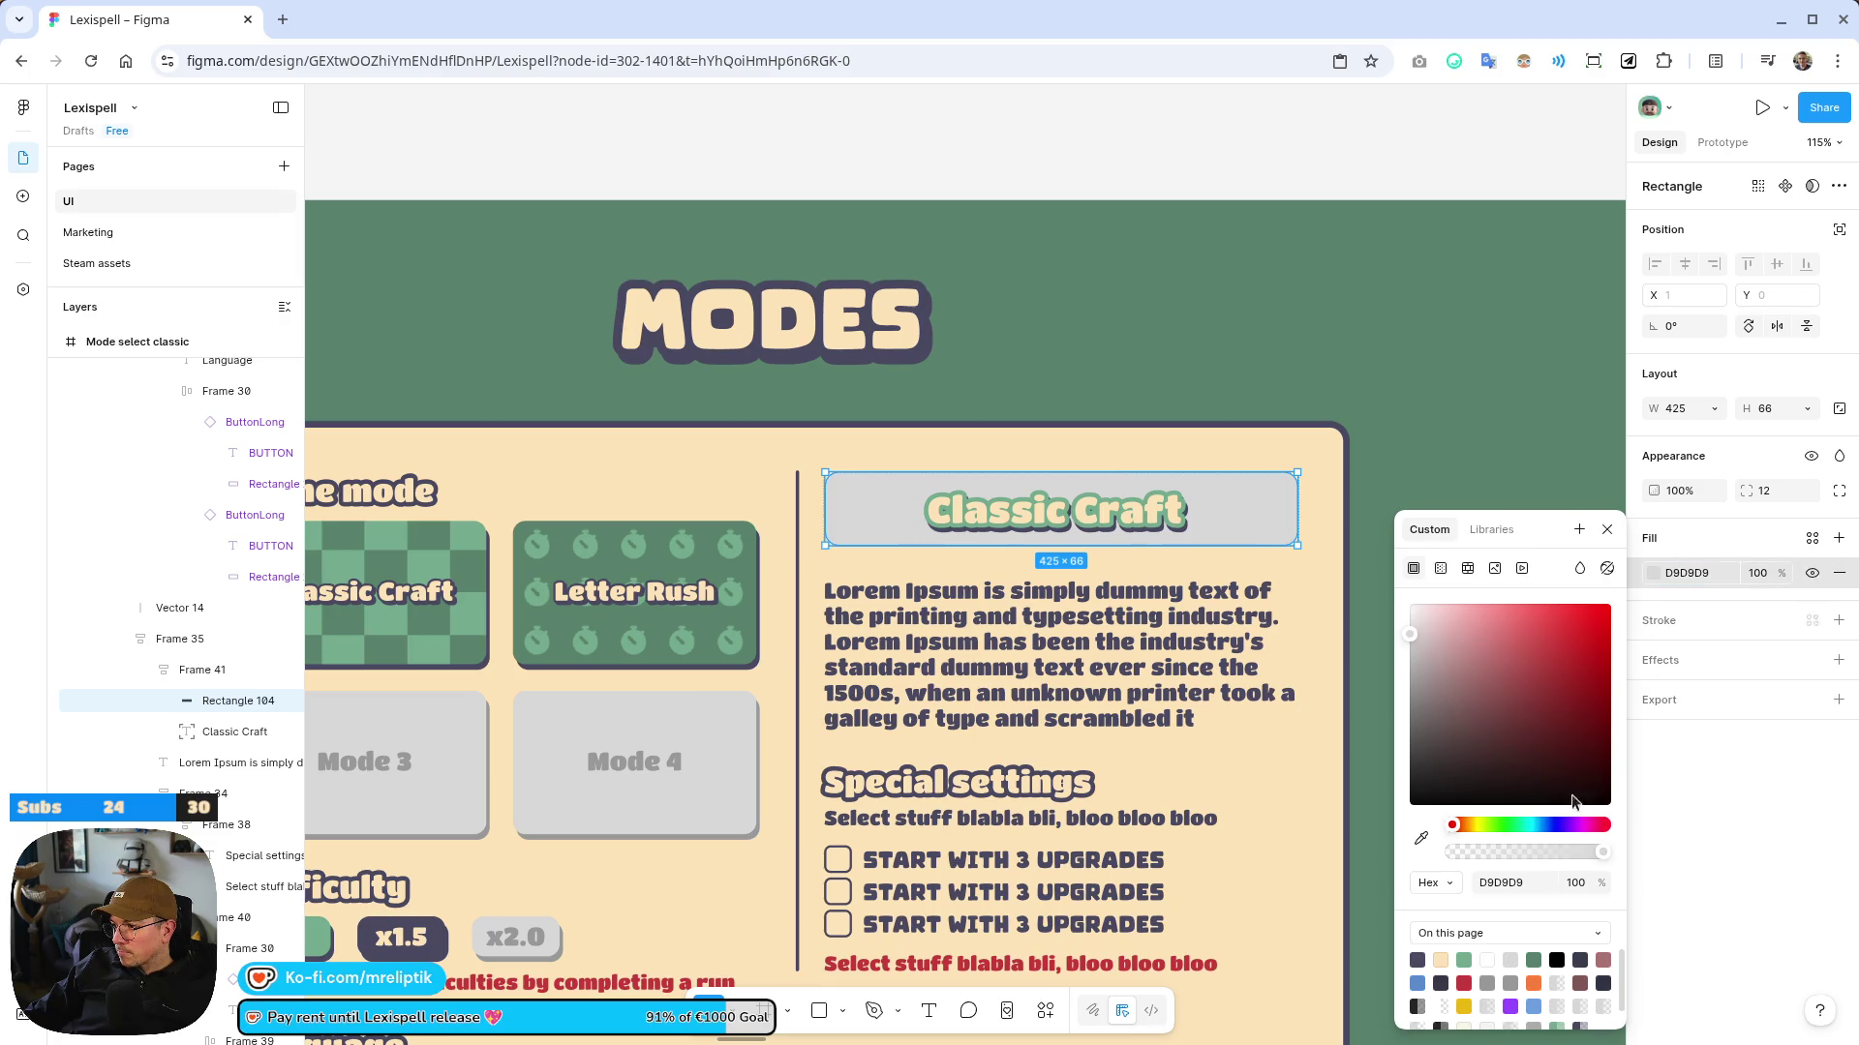
left_click(1416, 960)
left_click(1083, 380)
scroll(1084, 380, "down", 5)
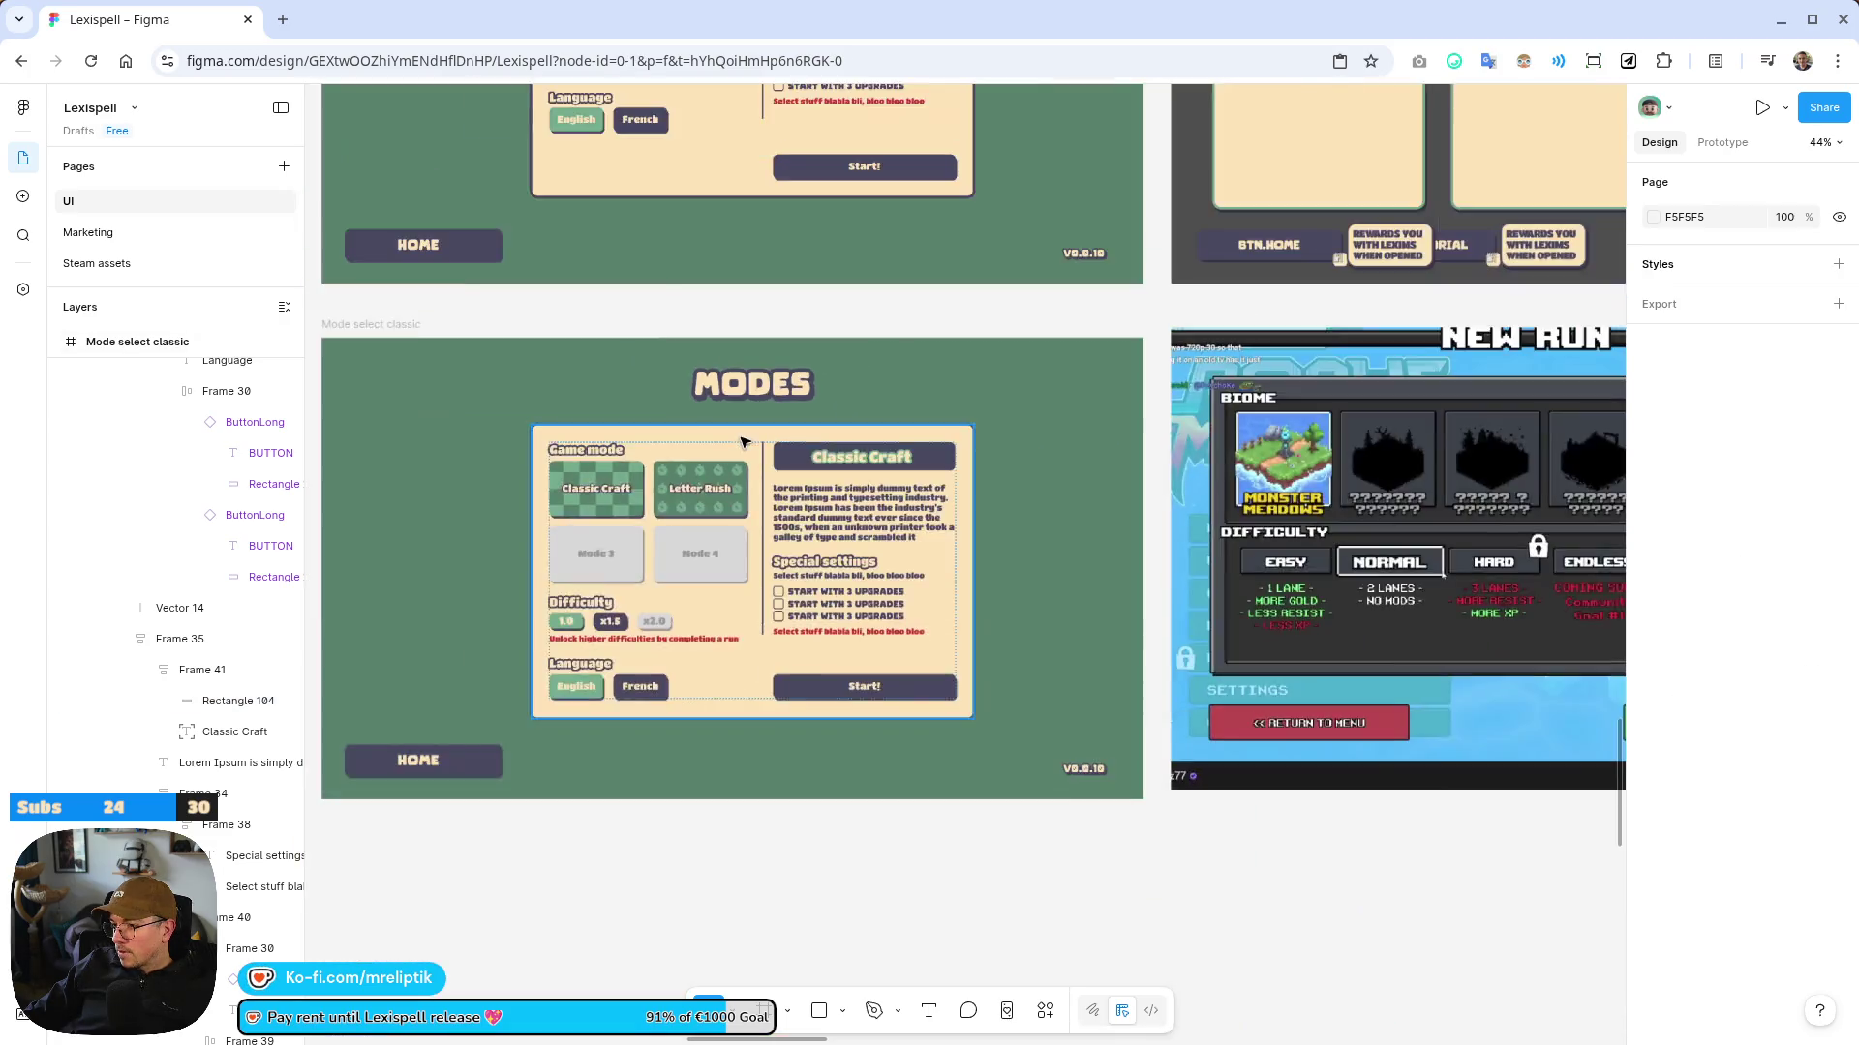
Step: Reduce the spacing between blocks in the inner details content frame
scroll(977, 455, "up", 5)
left_click(977, 455)
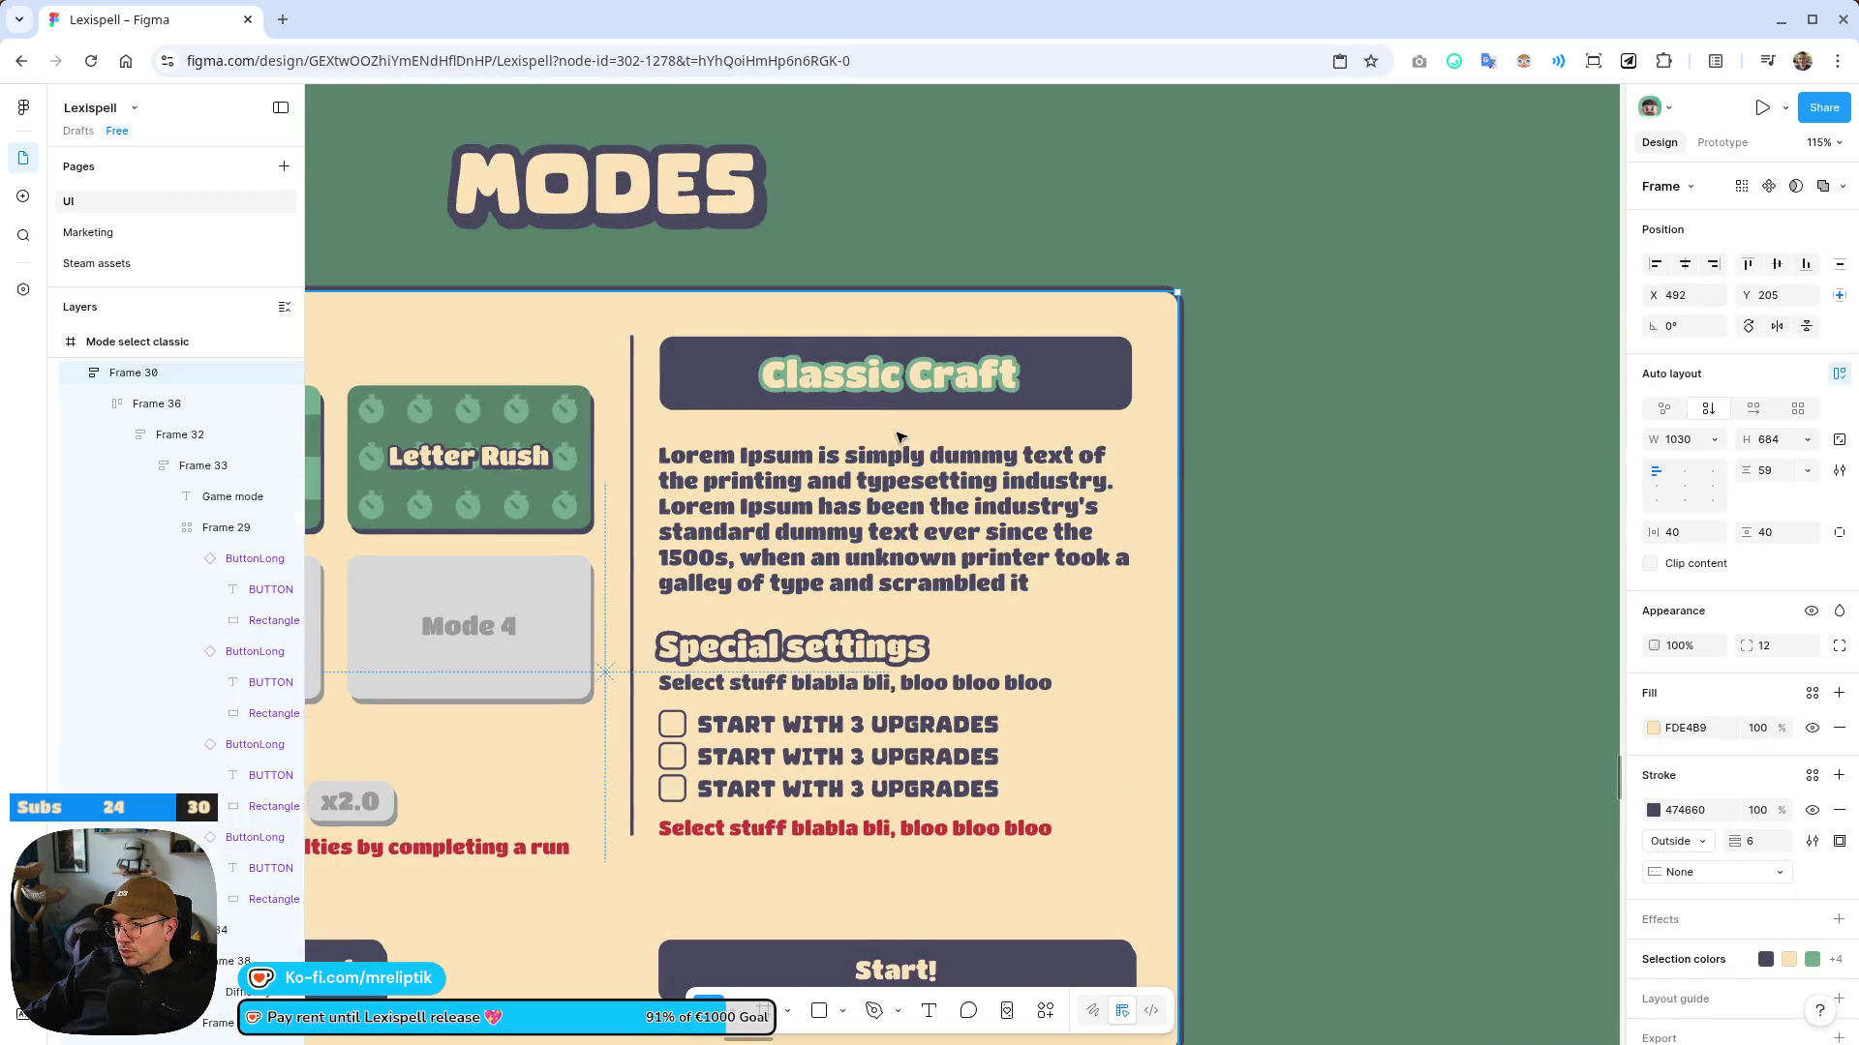
scroll(978, 455, "down", 5)
scroll(876, 453, "up", 8)
left_click(901, 440)
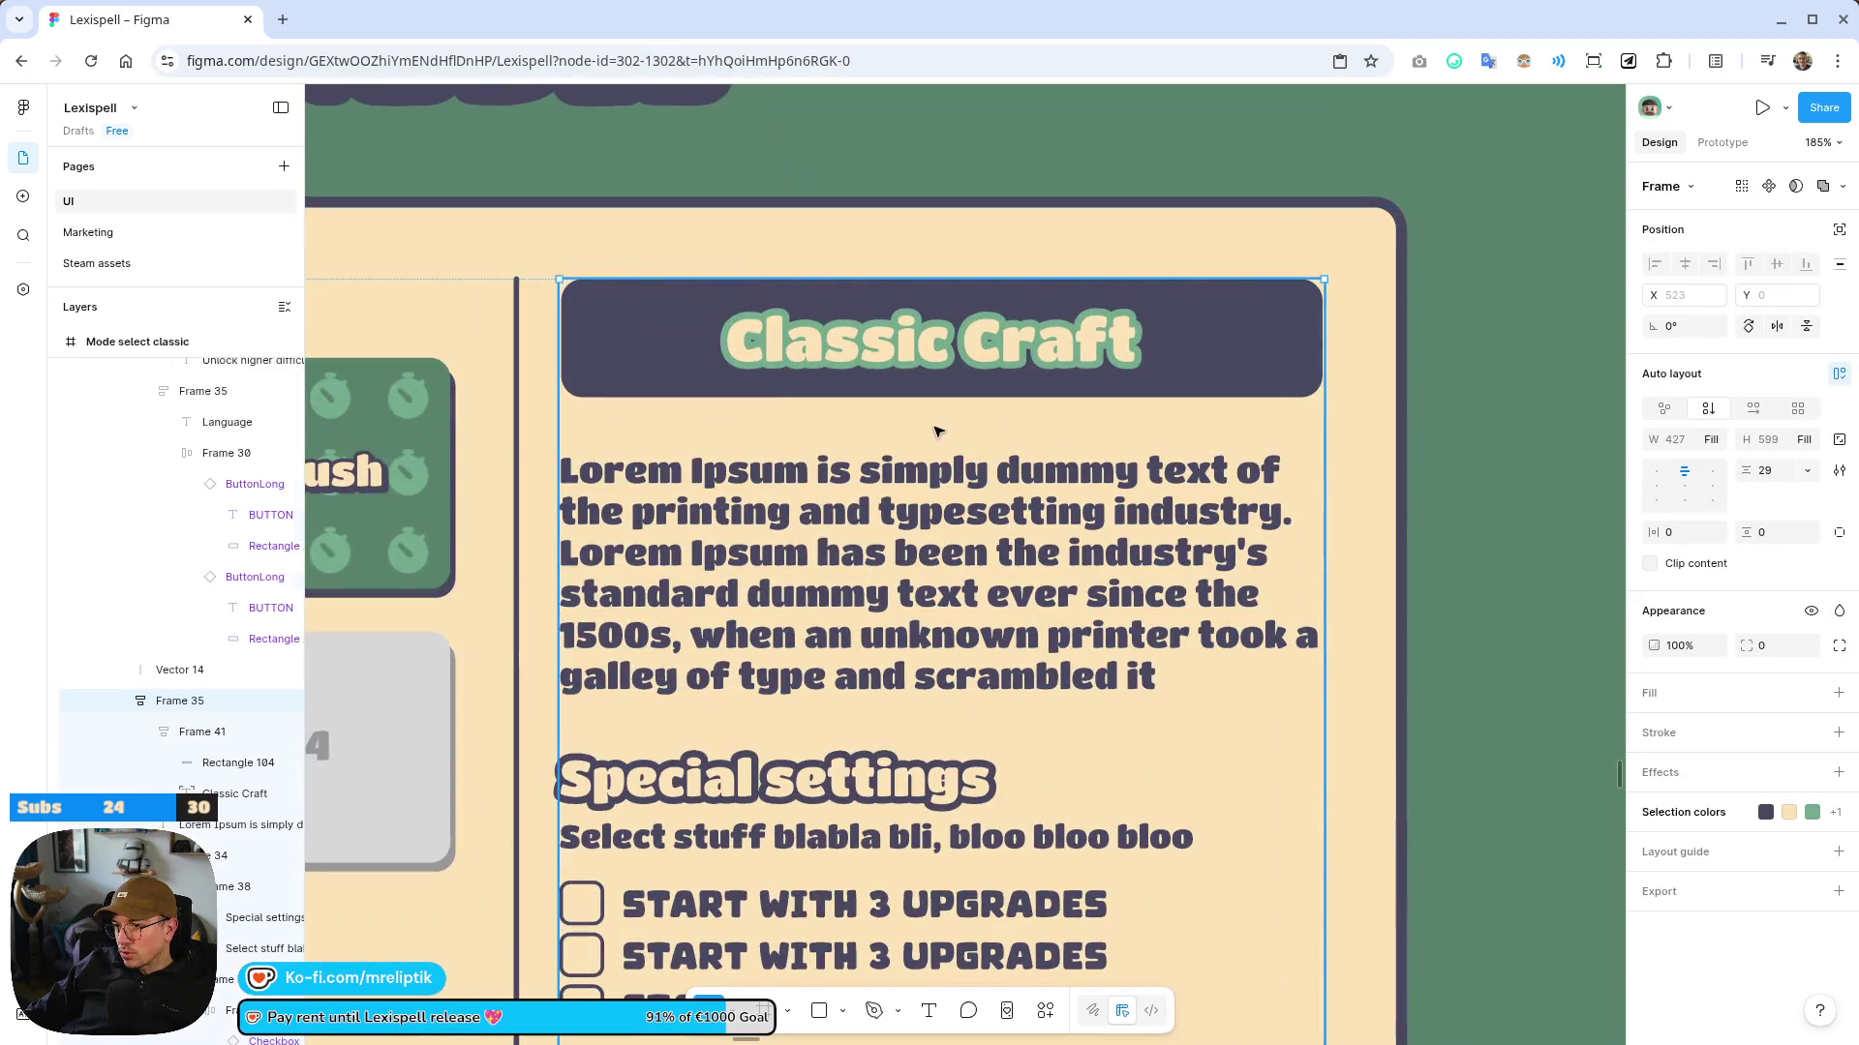
left_click_drag(937, 428, 939, 414)
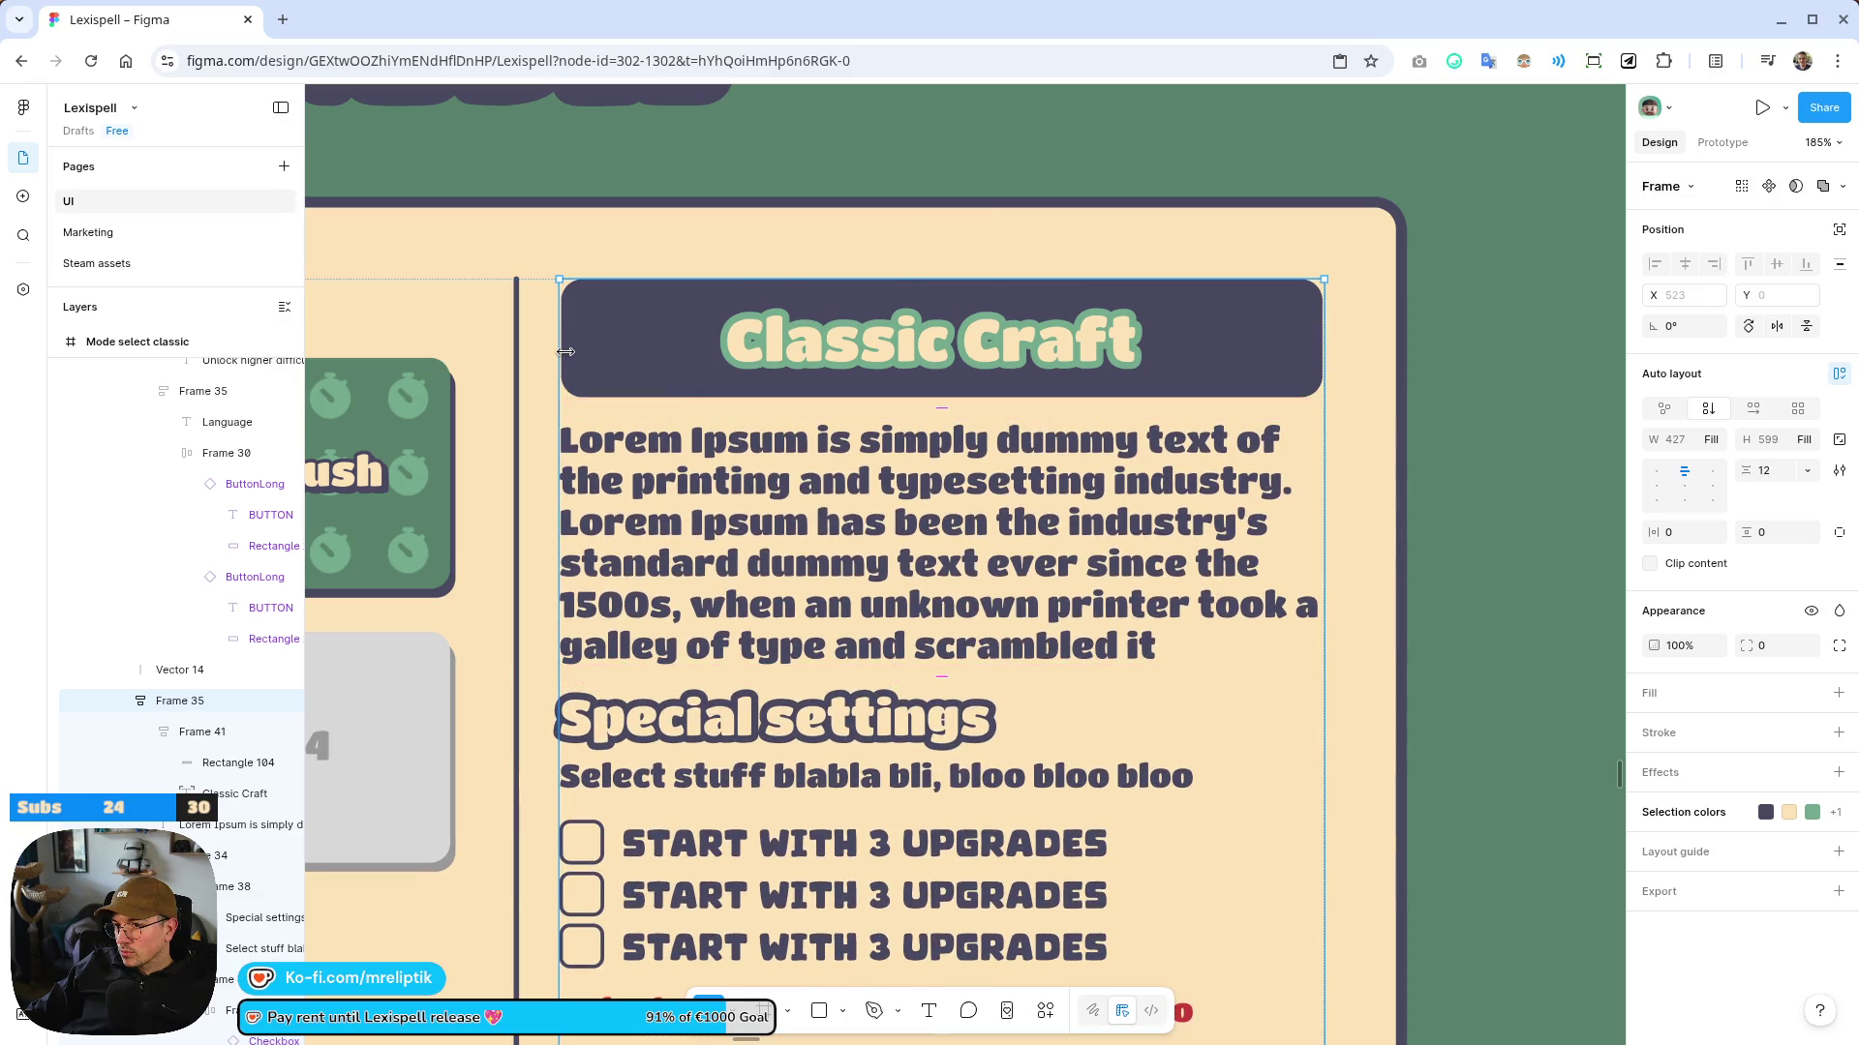
Step: Set the Classic Craft banner group to fill the column width
left_click(636, 356)
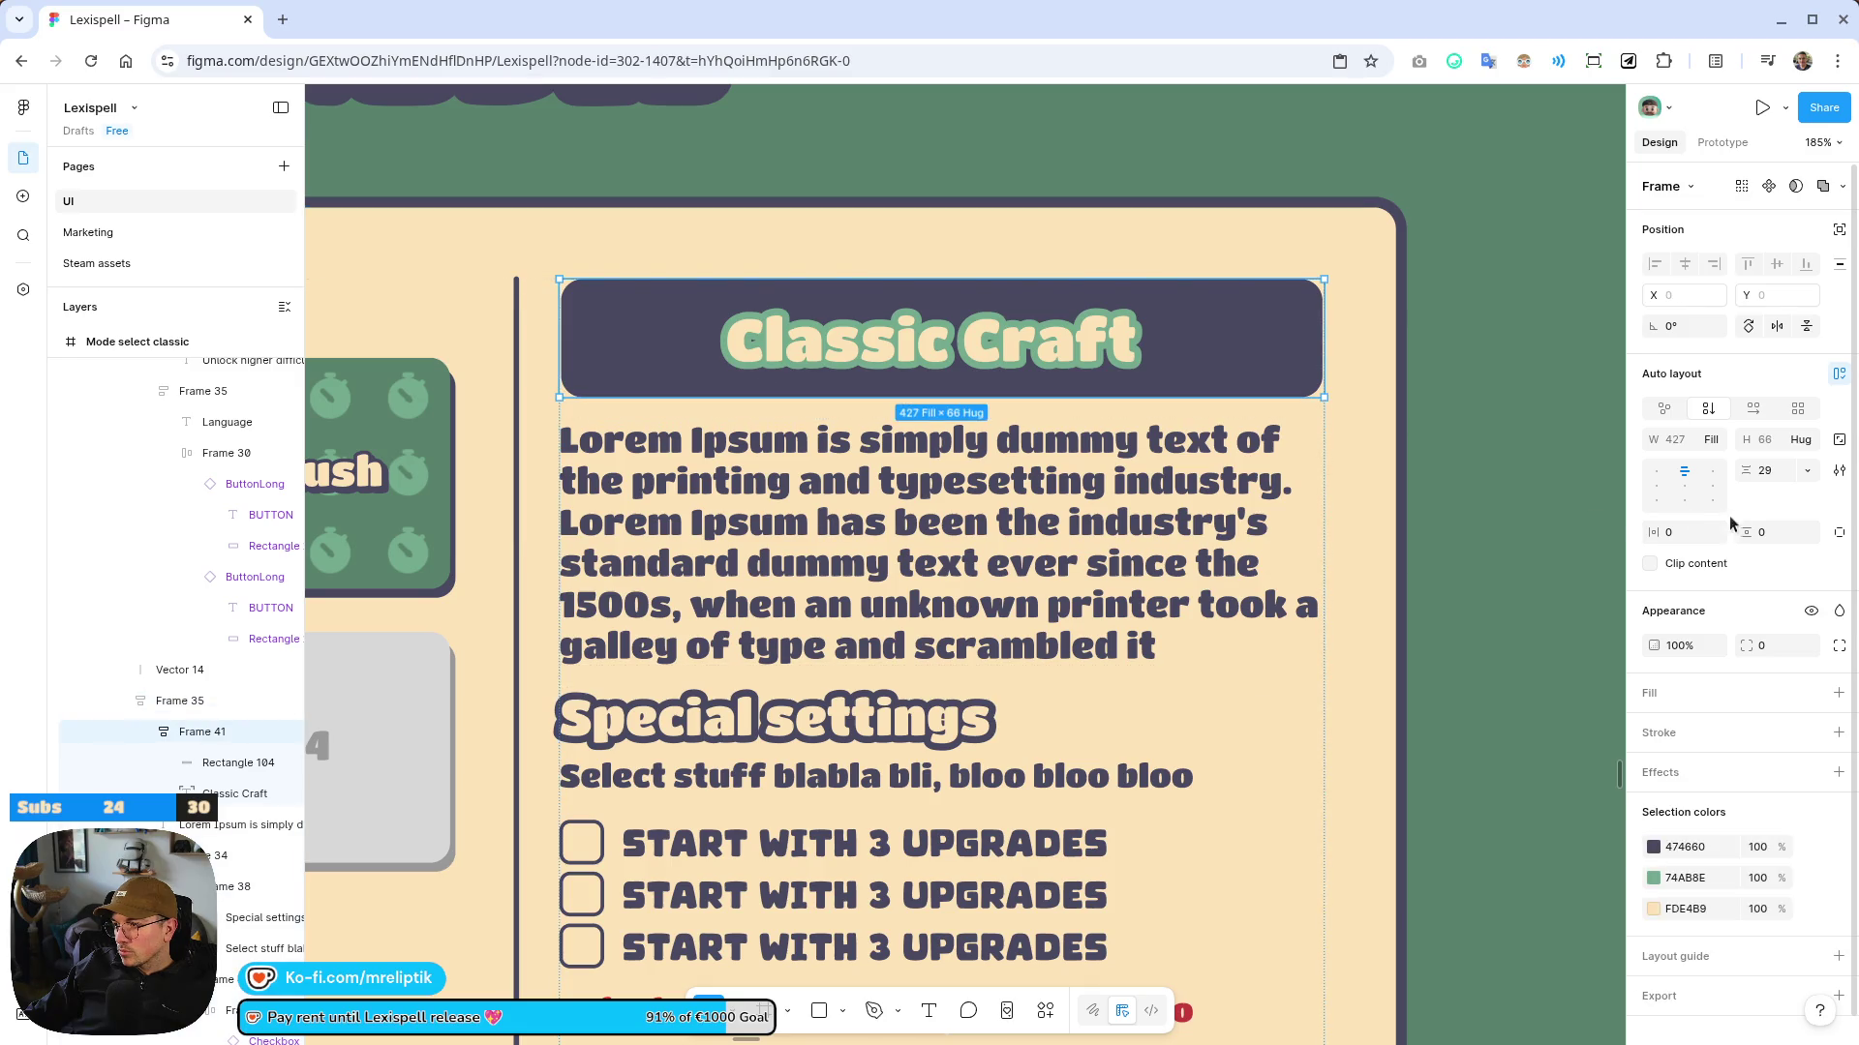
left_click(1715, 441)
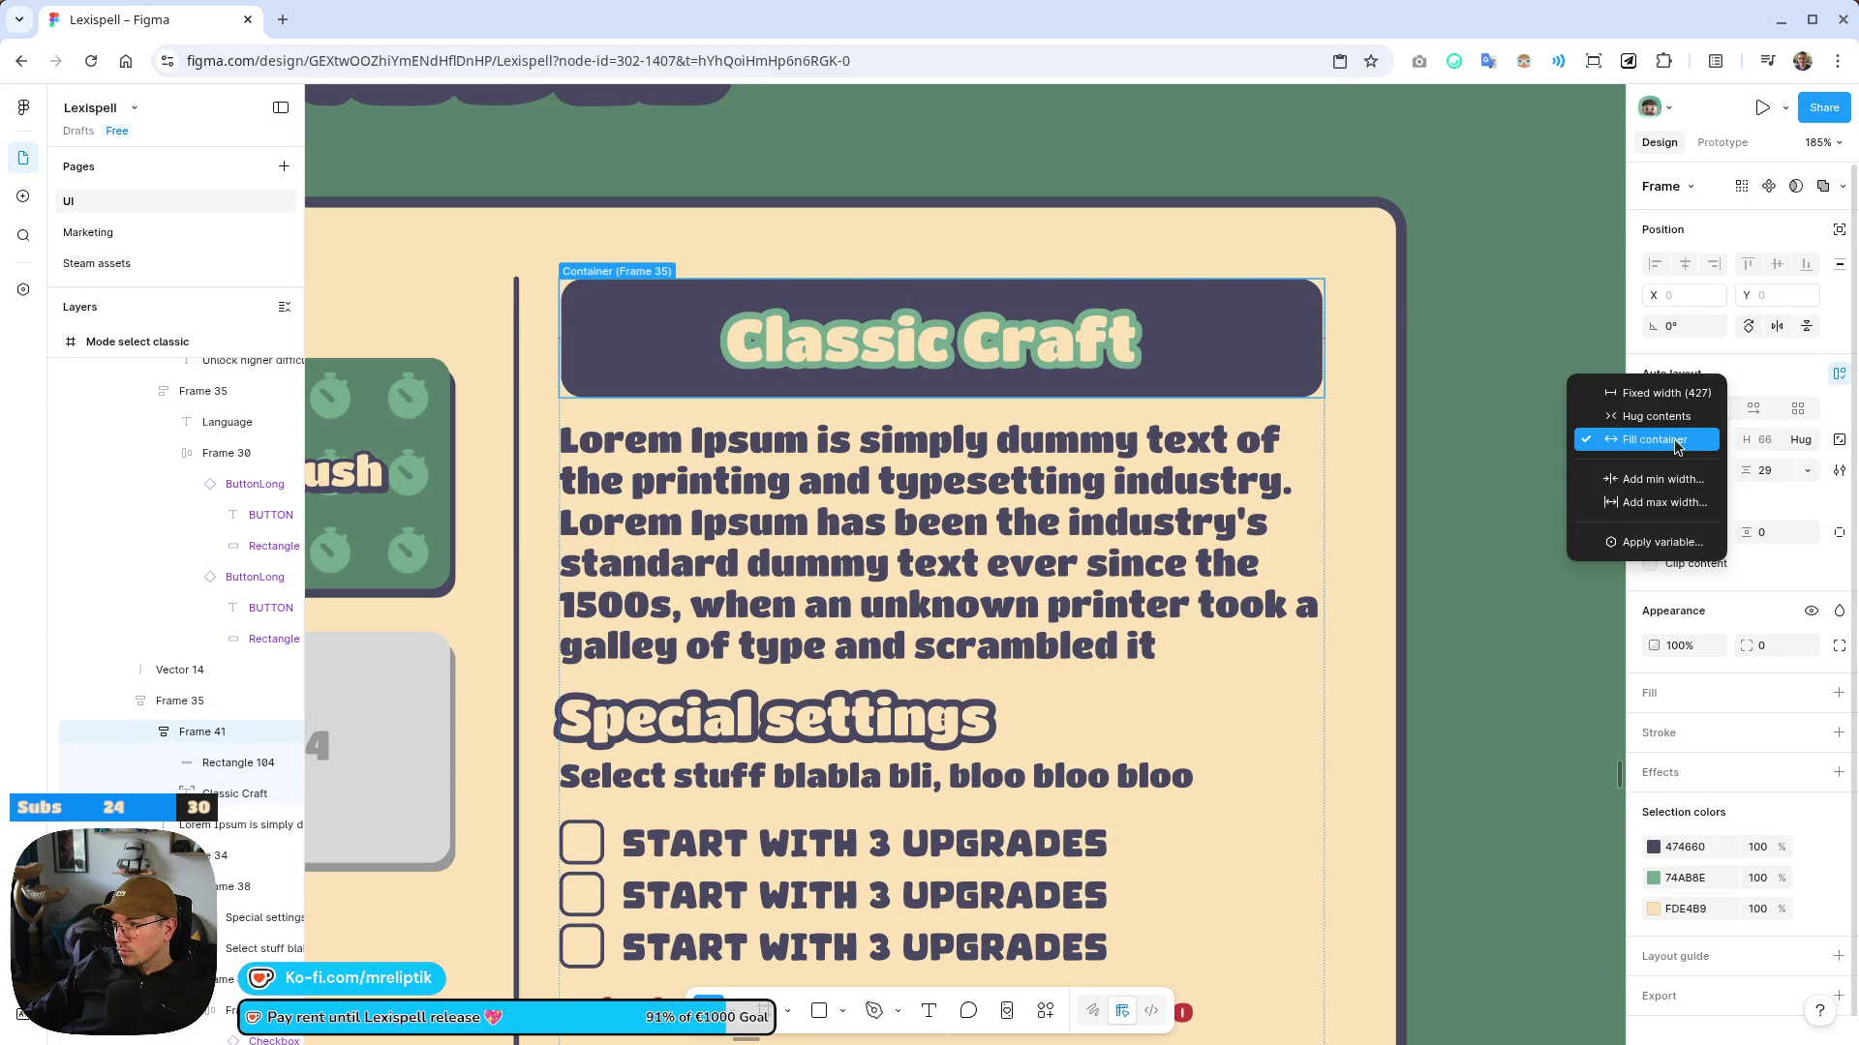
left_click(1685, 440)
key("Escape")
key("Escape")
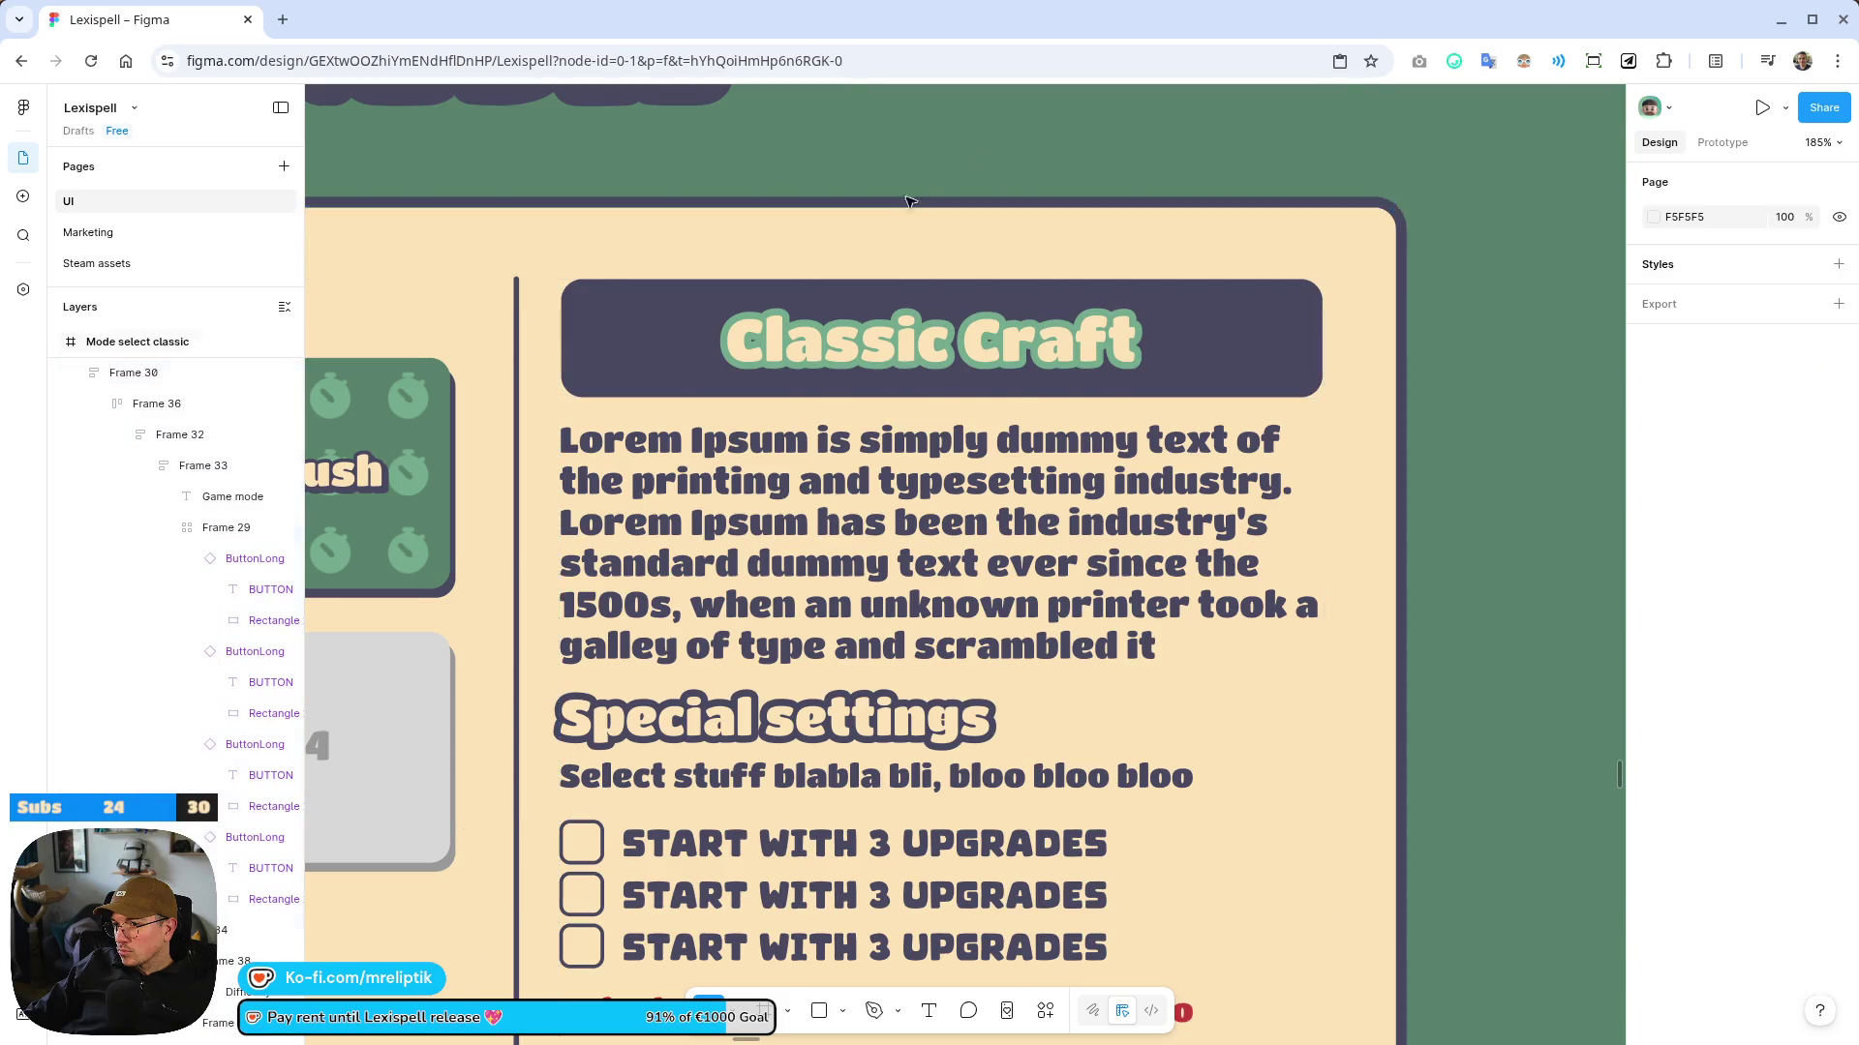
Step: Wrap the Classic Craft banner and Lorem Ipsum description in an auto-layout frame
scroll(1243, 491, "down", 10)
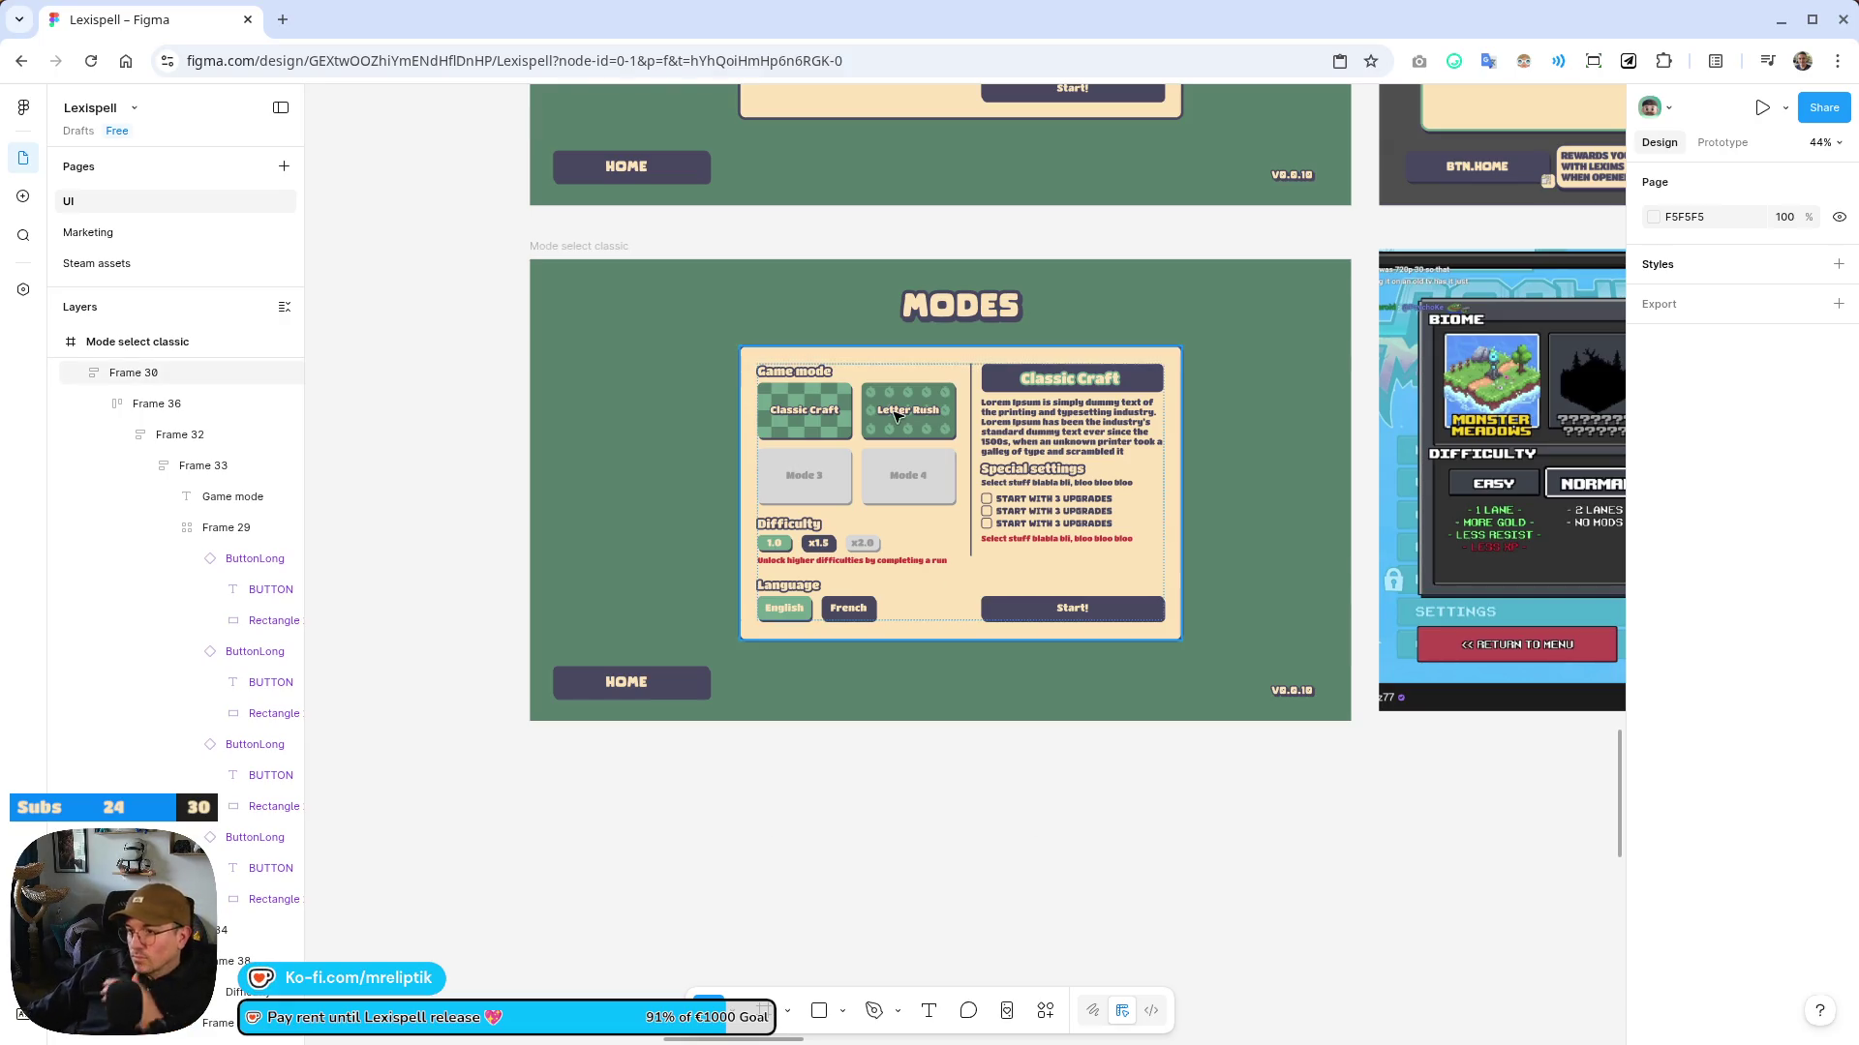
scroll(1074, 474, "up", 5)
left_click(1093, 481)
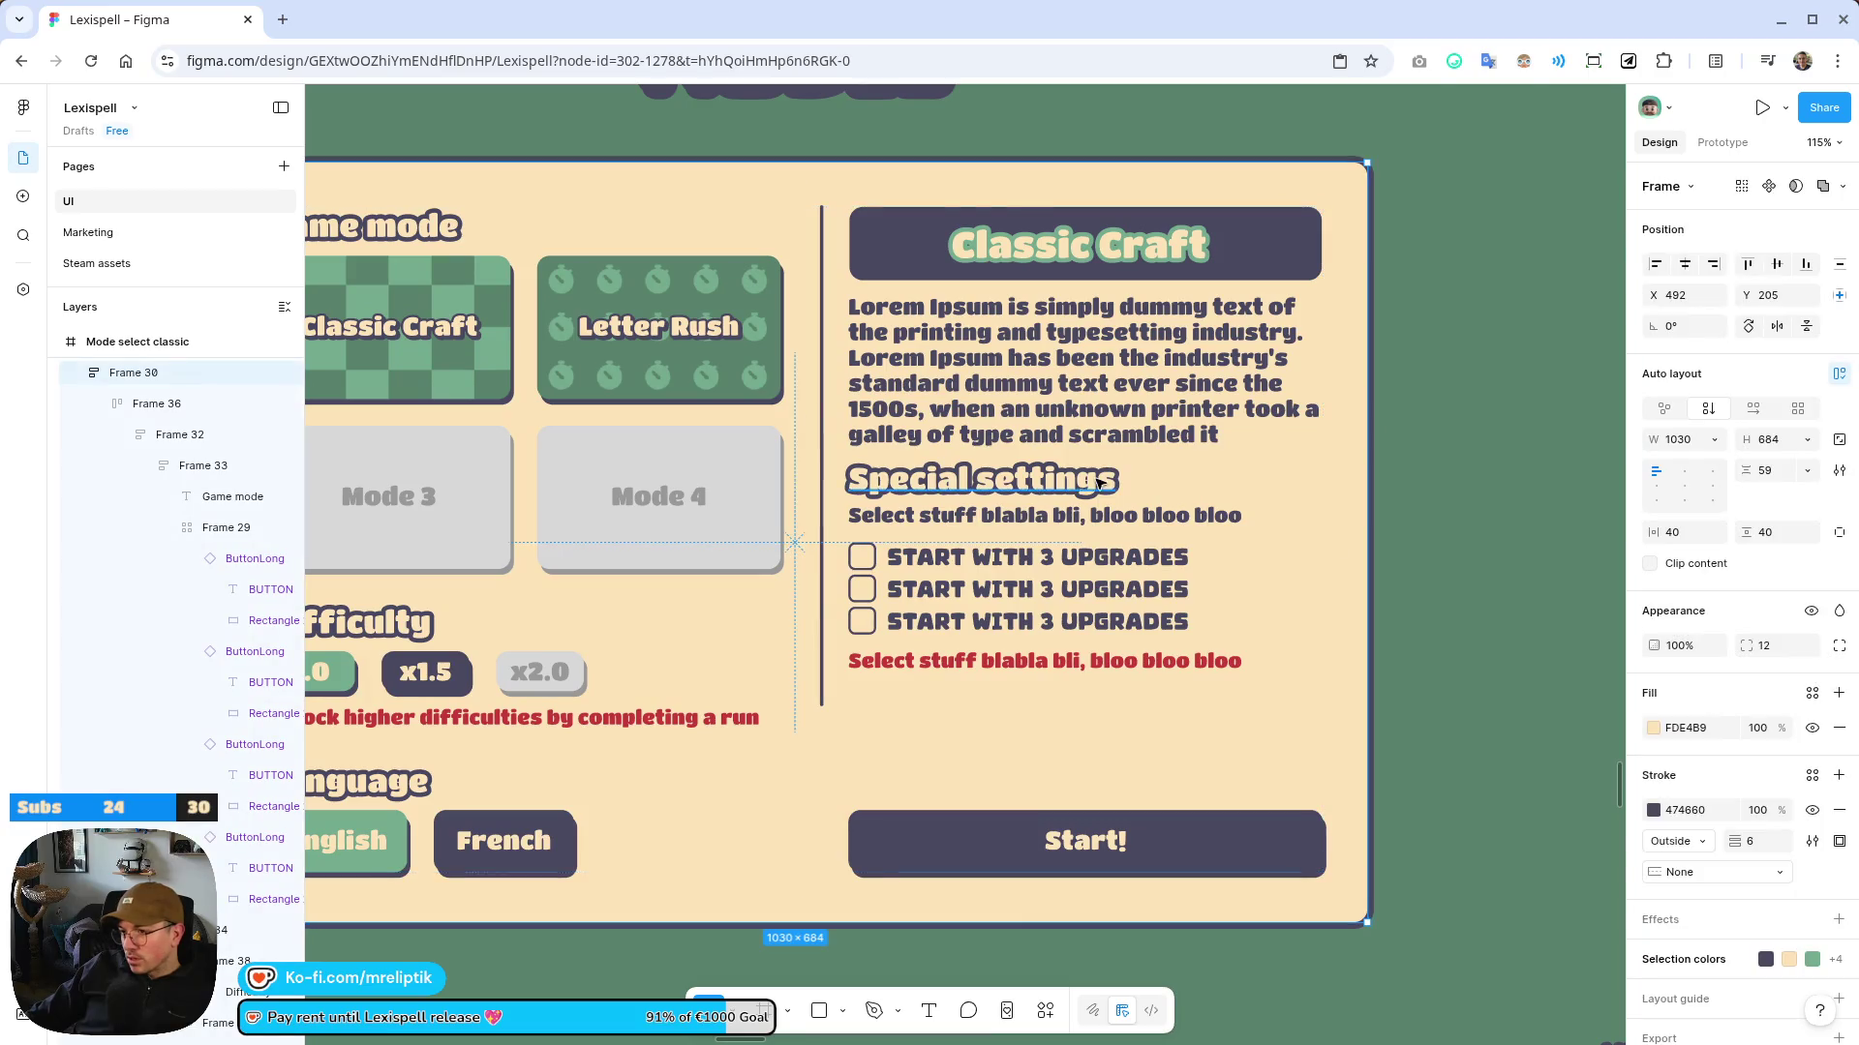
scroll(1094, 481, "up", 5, "ctrl")
scroll(1045, 373, "up", 3)
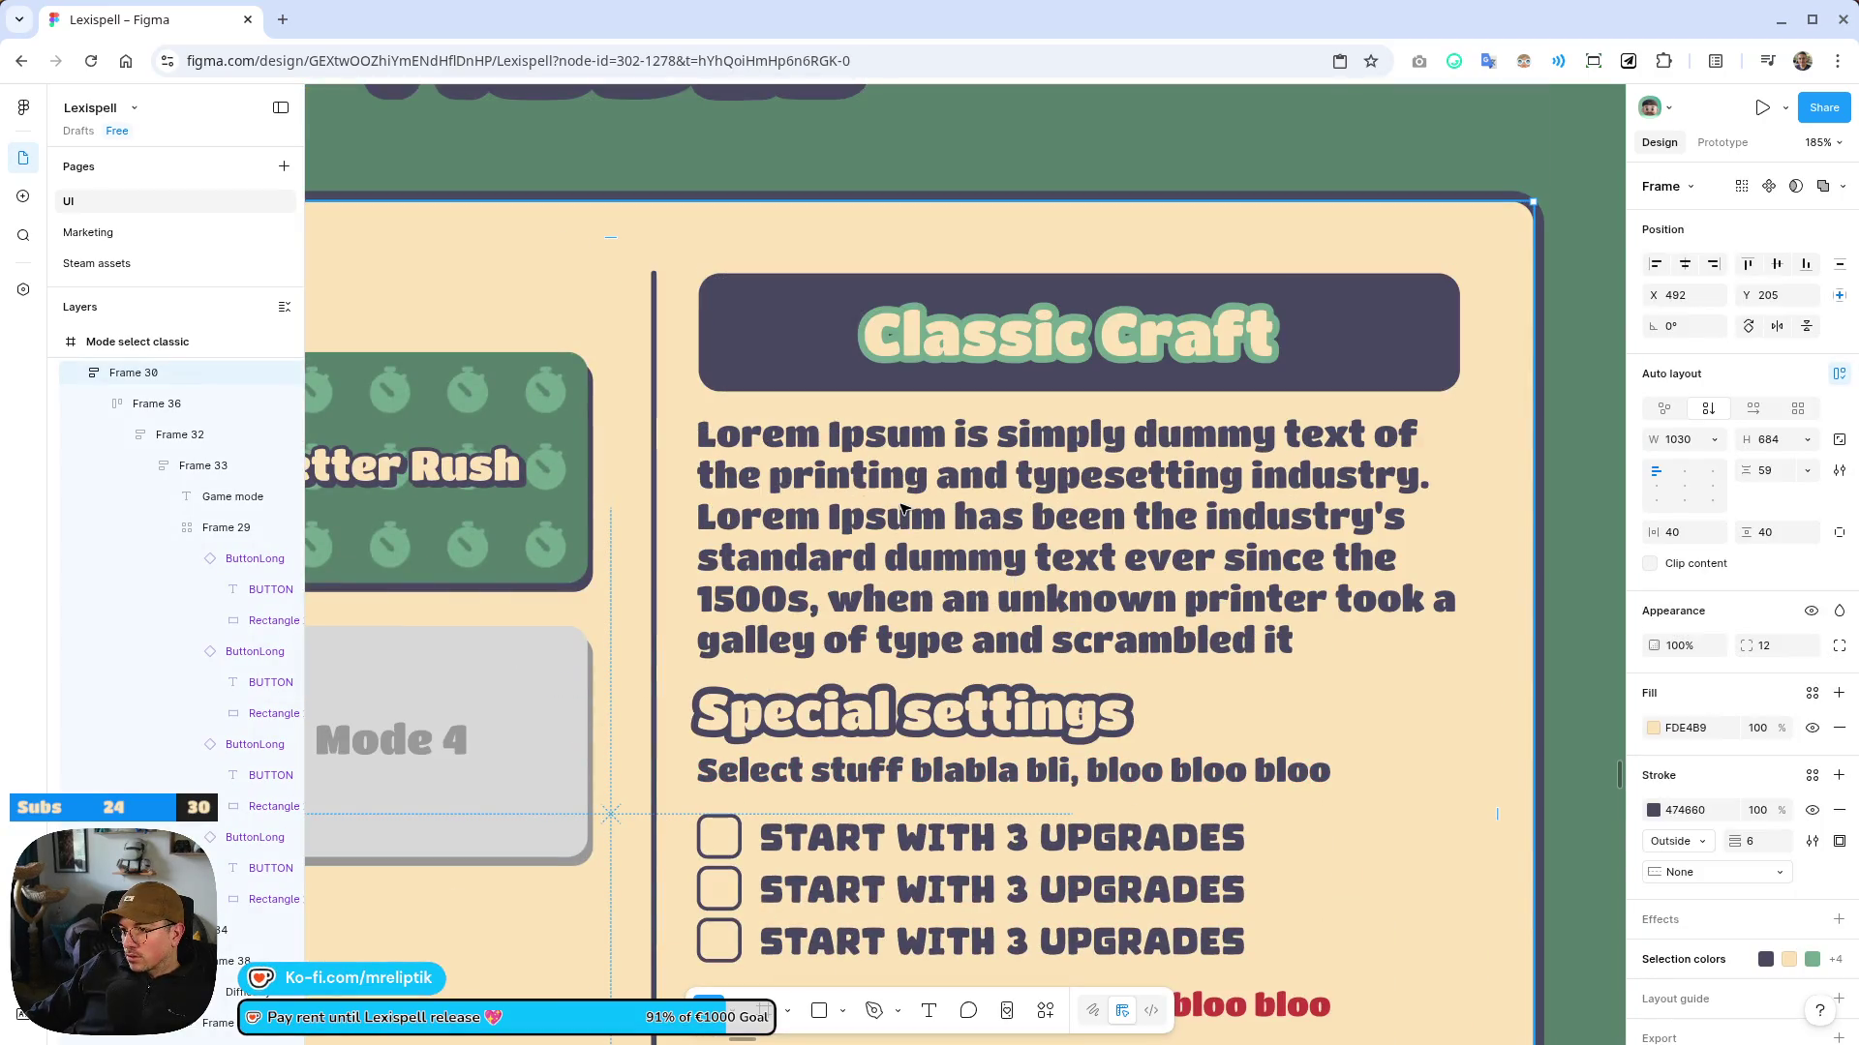
left_click(901, 510)
left_click(834, 464)
left_click(820, 385, "shift")
key("shift+a")
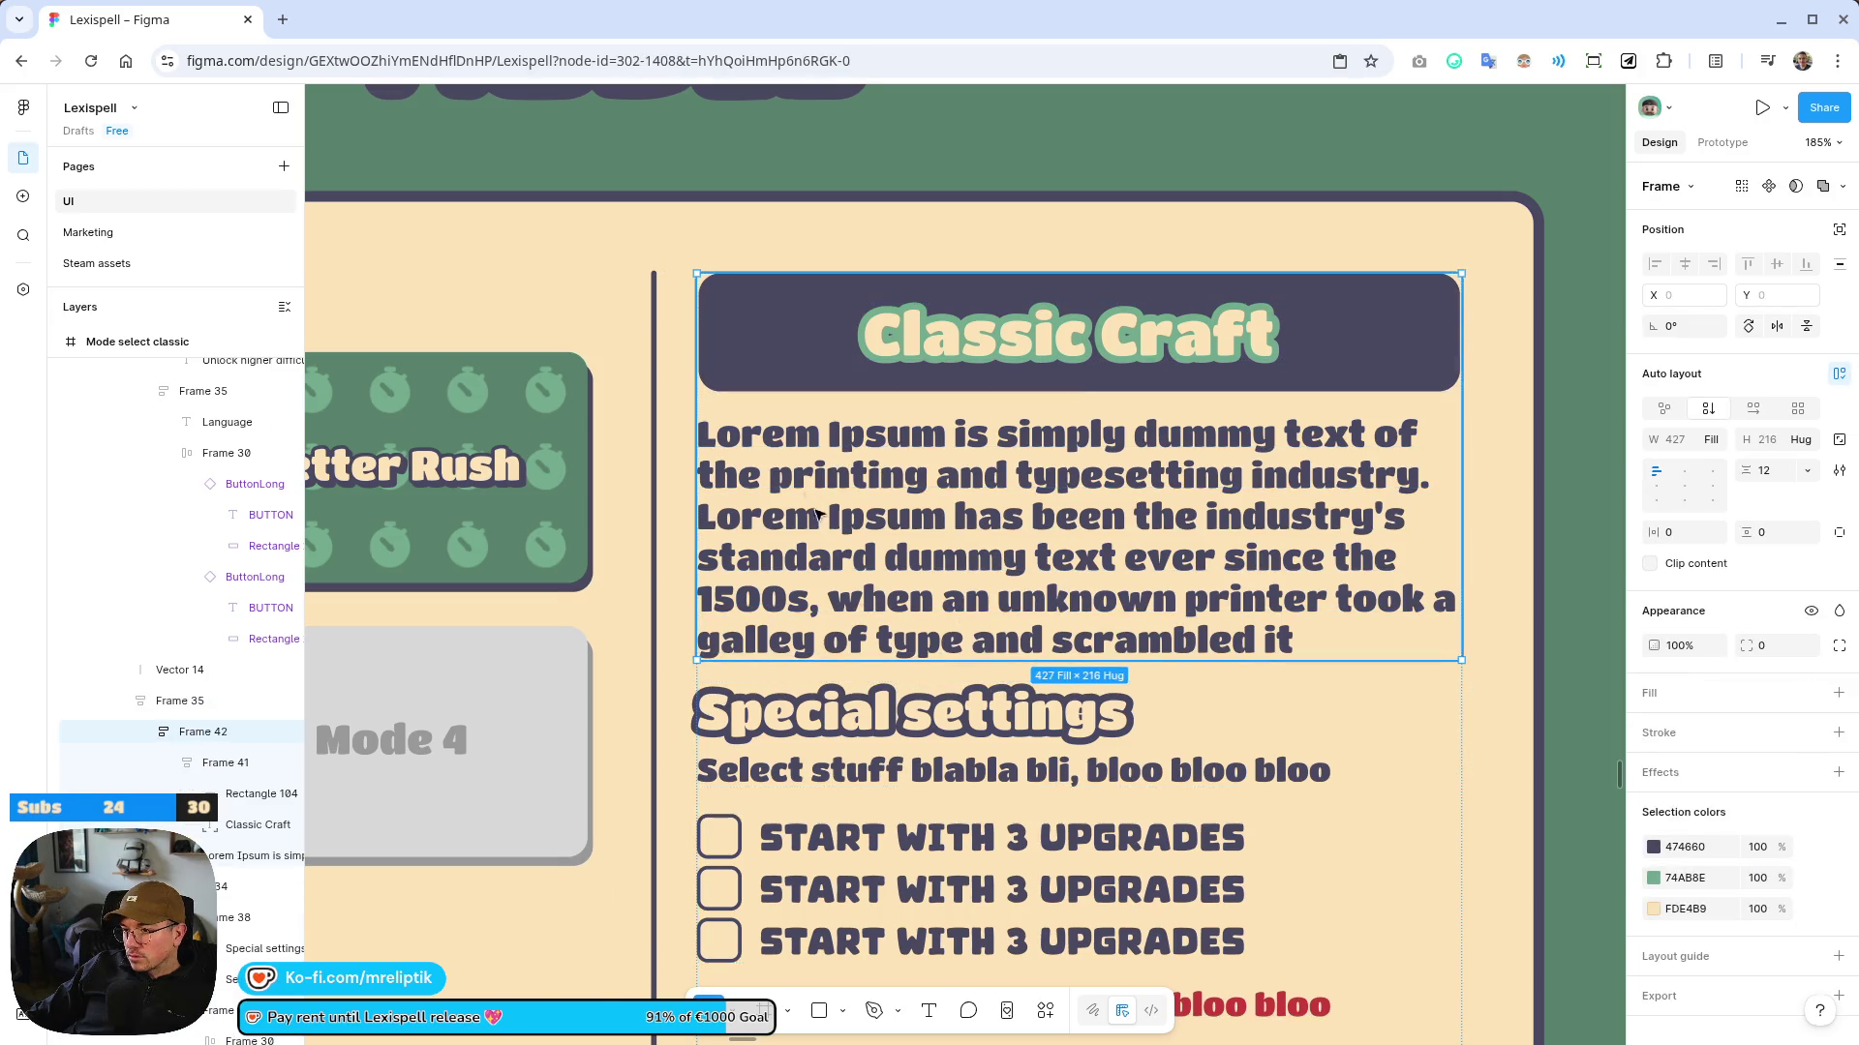
Step: Raise the details frame's vertical gap from 12 to 26 above Special settings
scroll(964, 685, "right", 2)
left_click(963, 686)
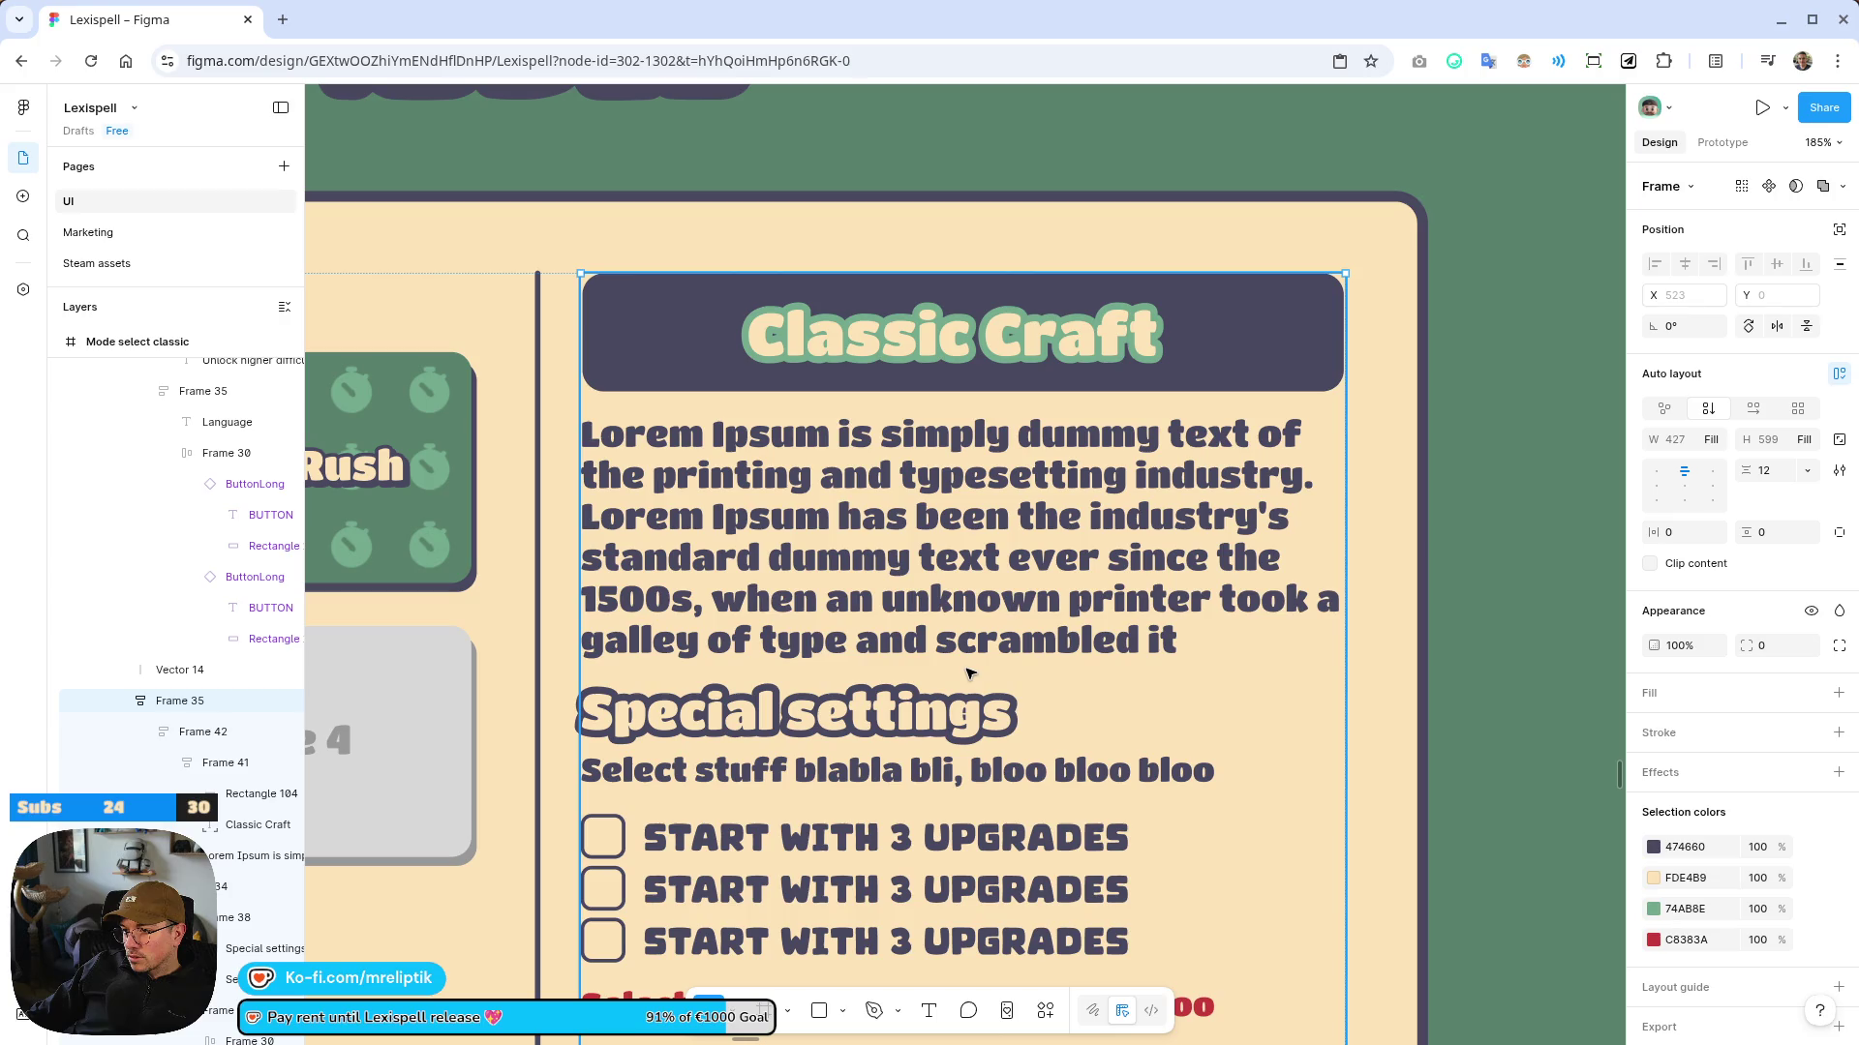
scroll(174, 702, "up", 4)
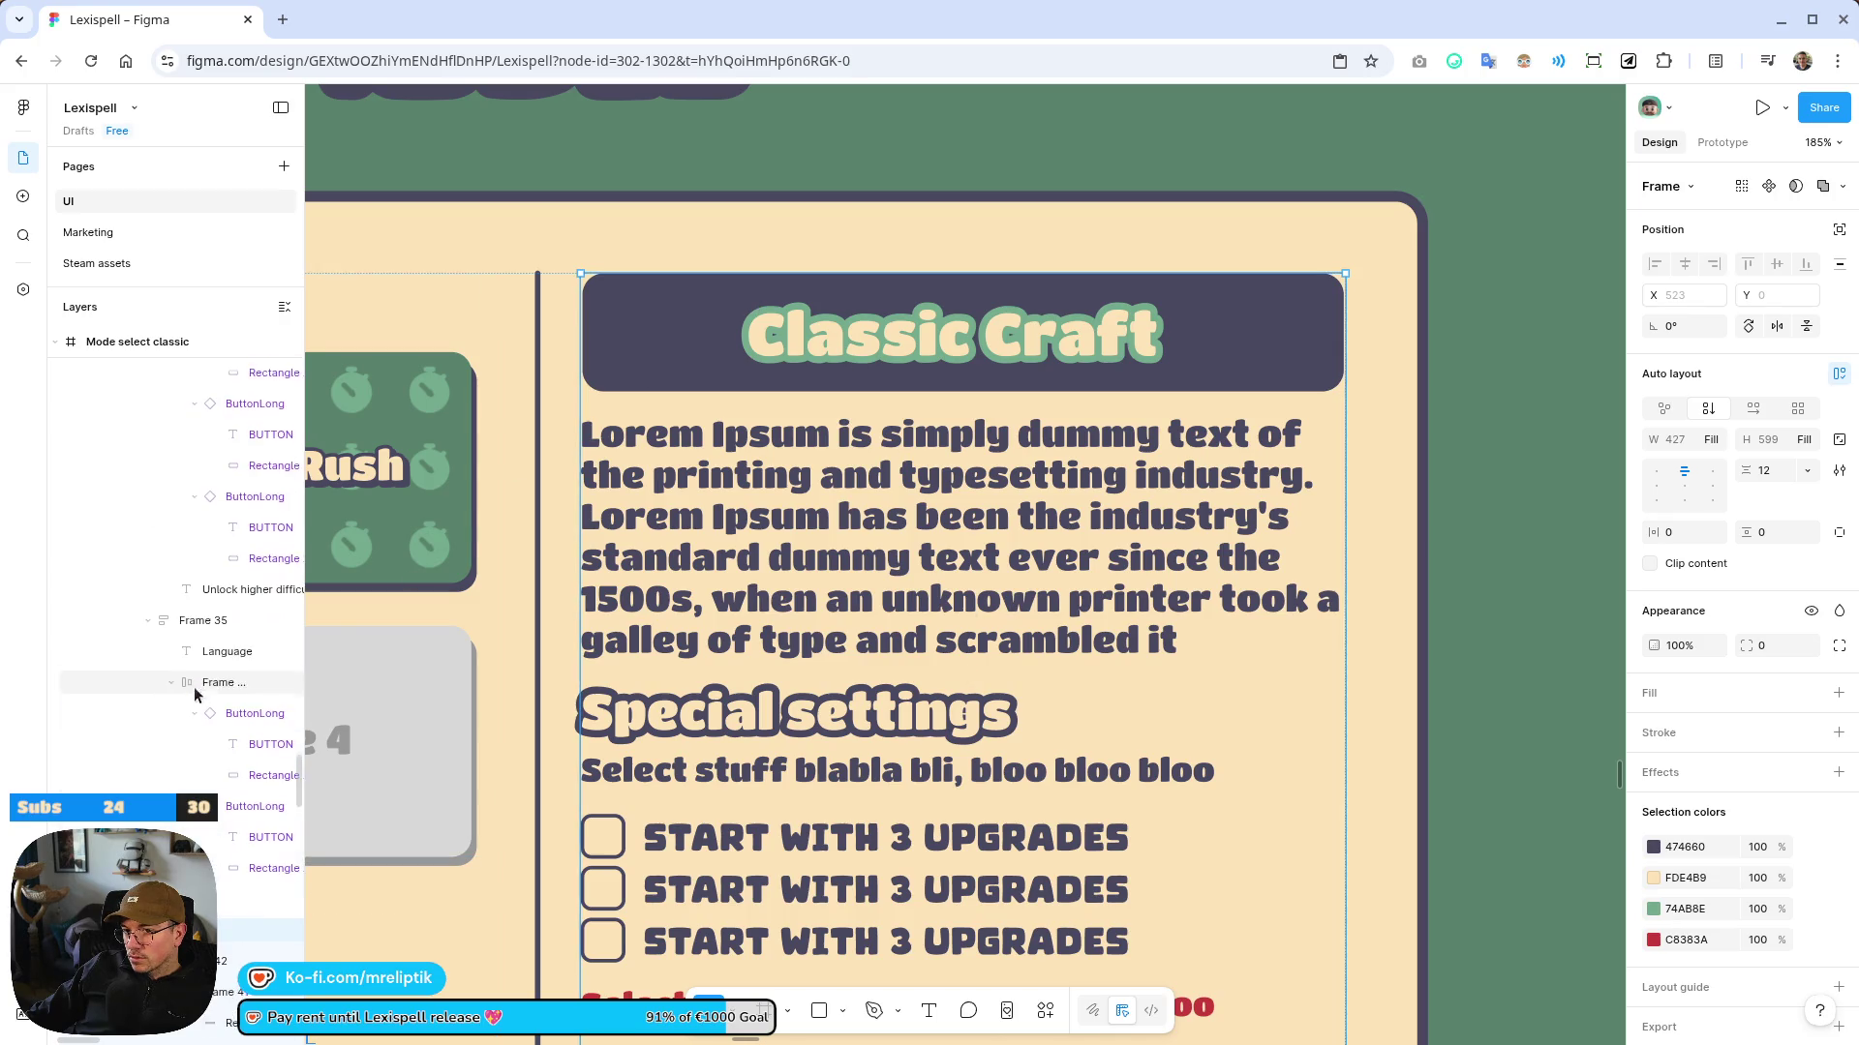
scroll(716, 569, "down", 3)
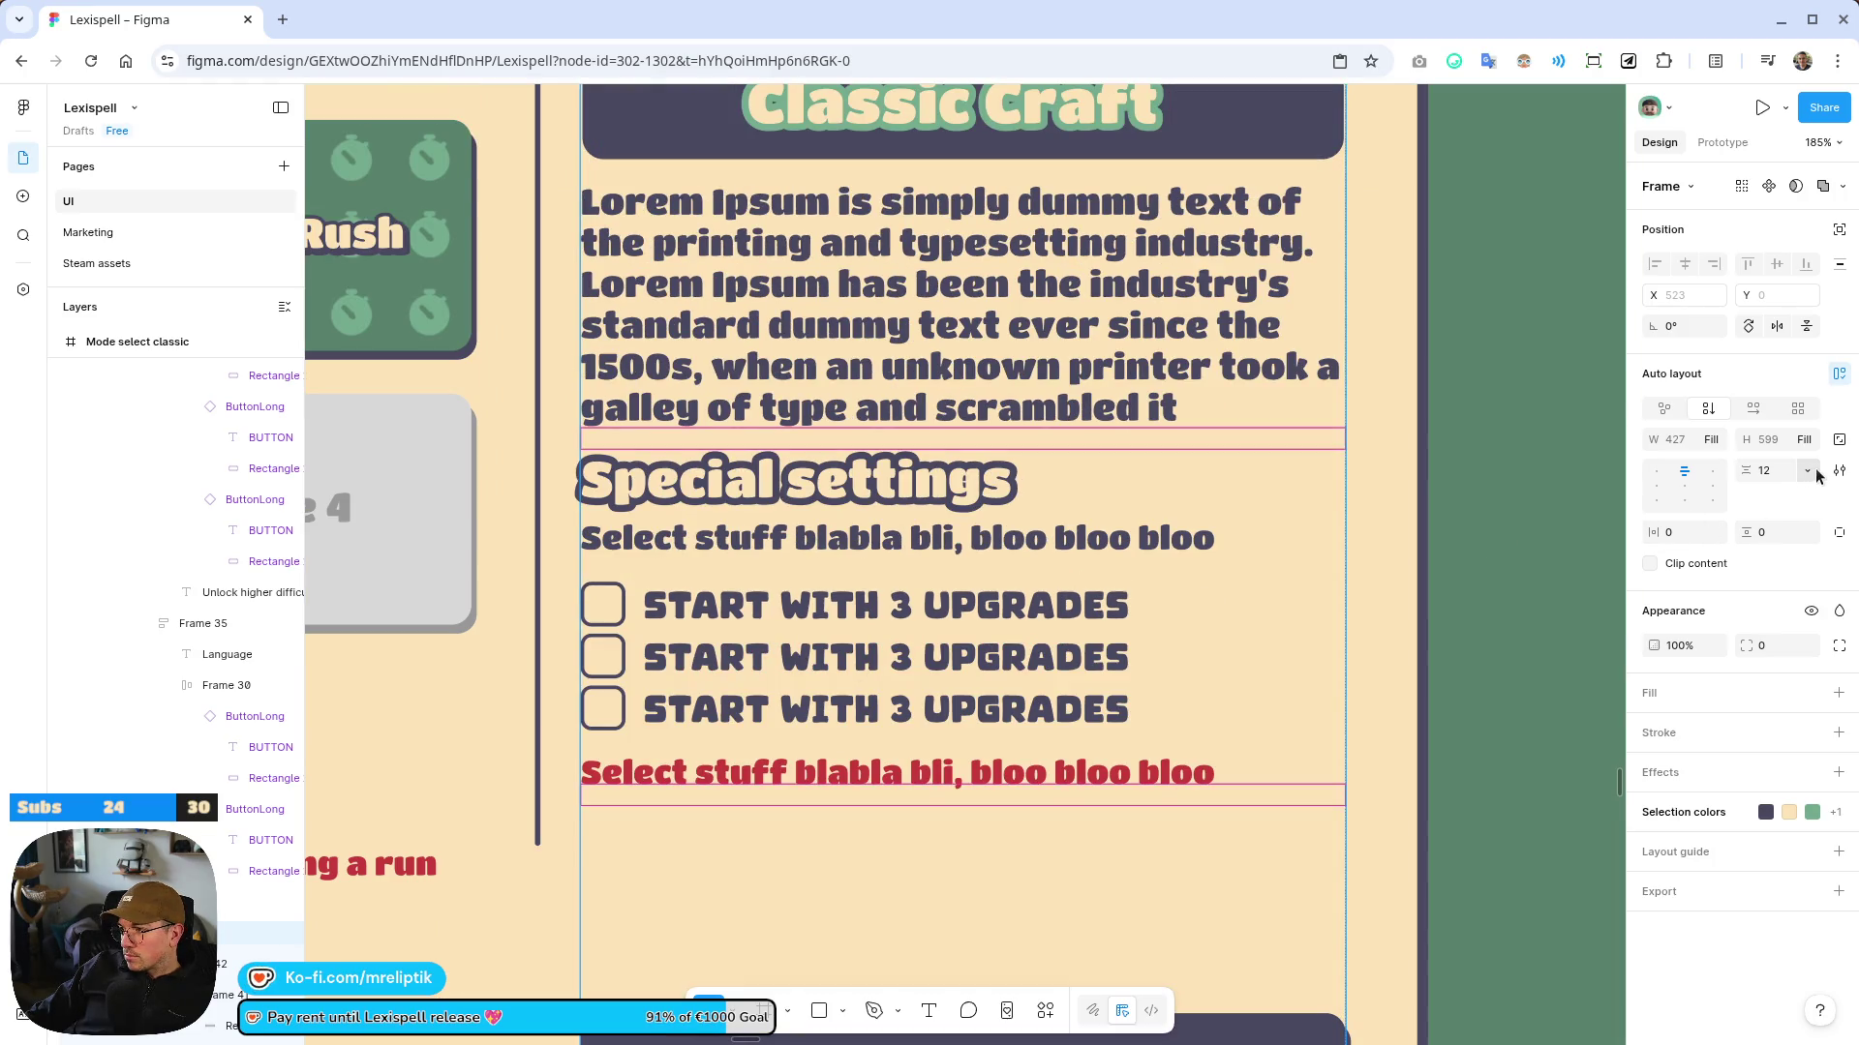
left_click_drag(959, 438, 960, 462)
scroll(792, 581, "down", 5)
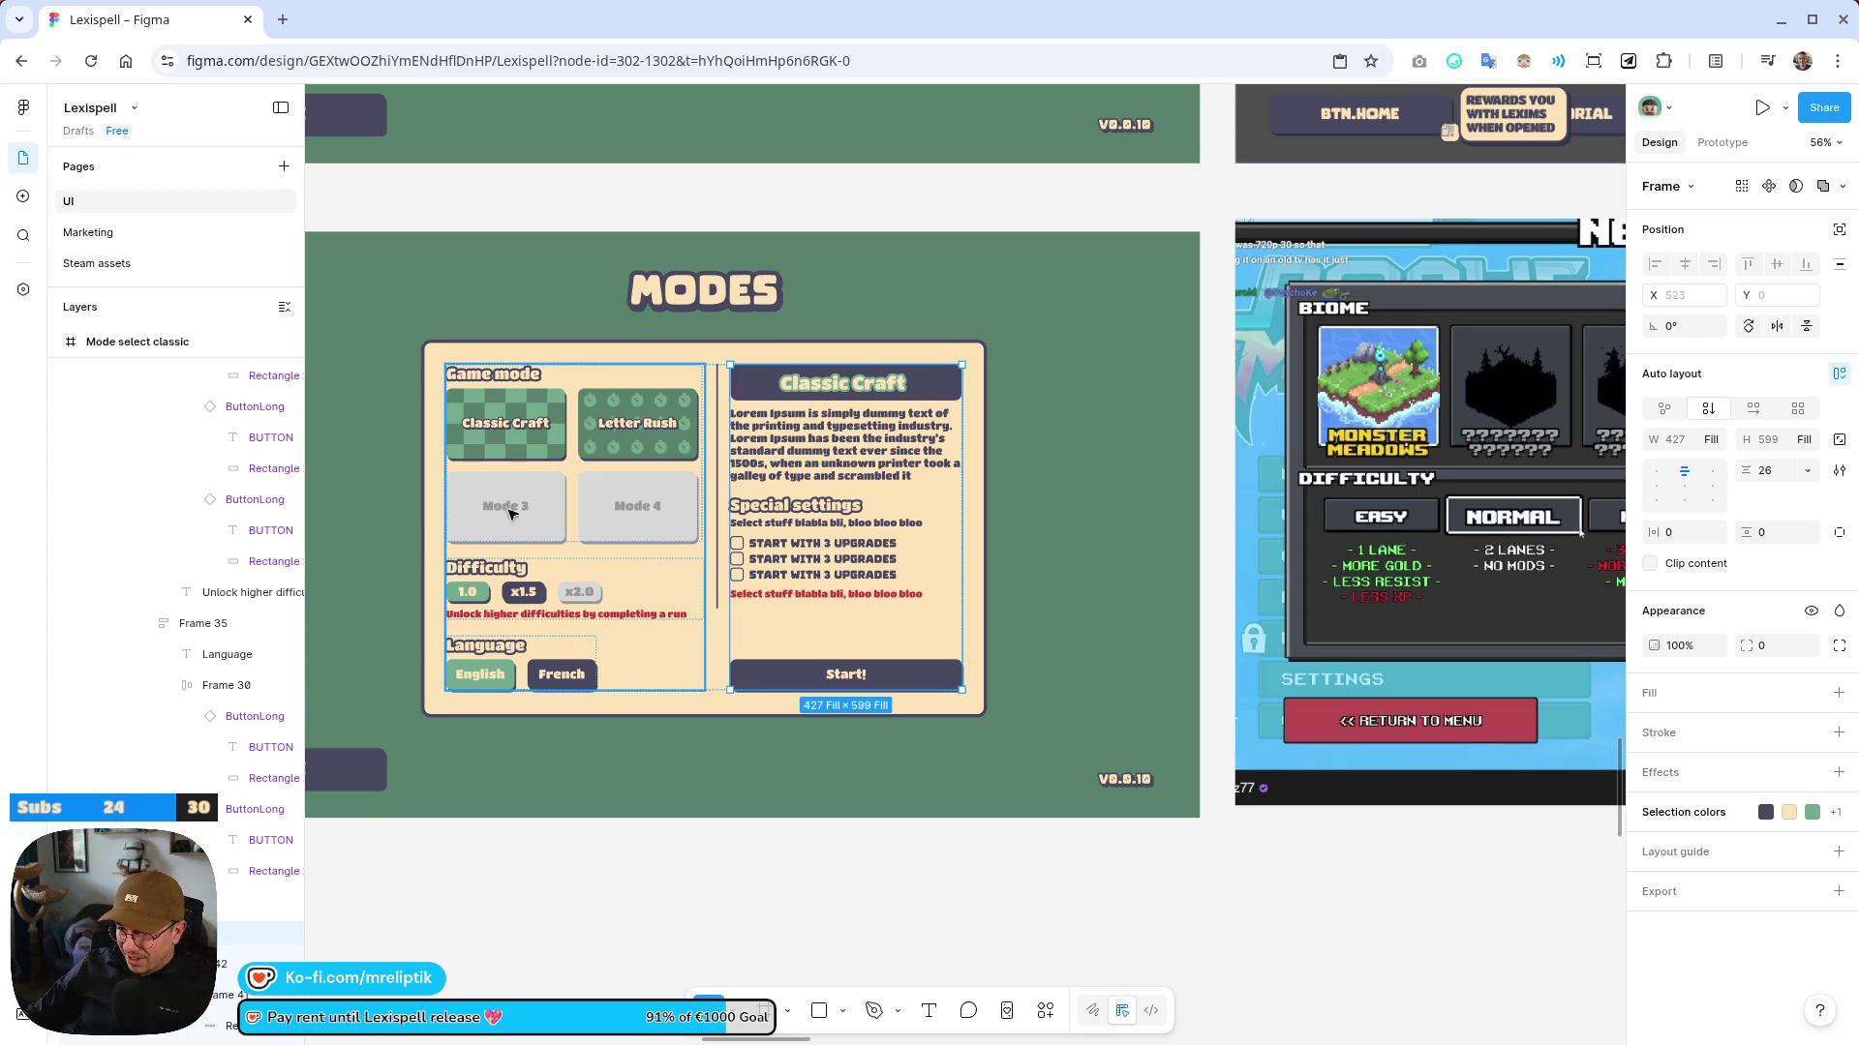
scroll(514, 562, "up", 2)
scroll(513, 561, "left", 2)
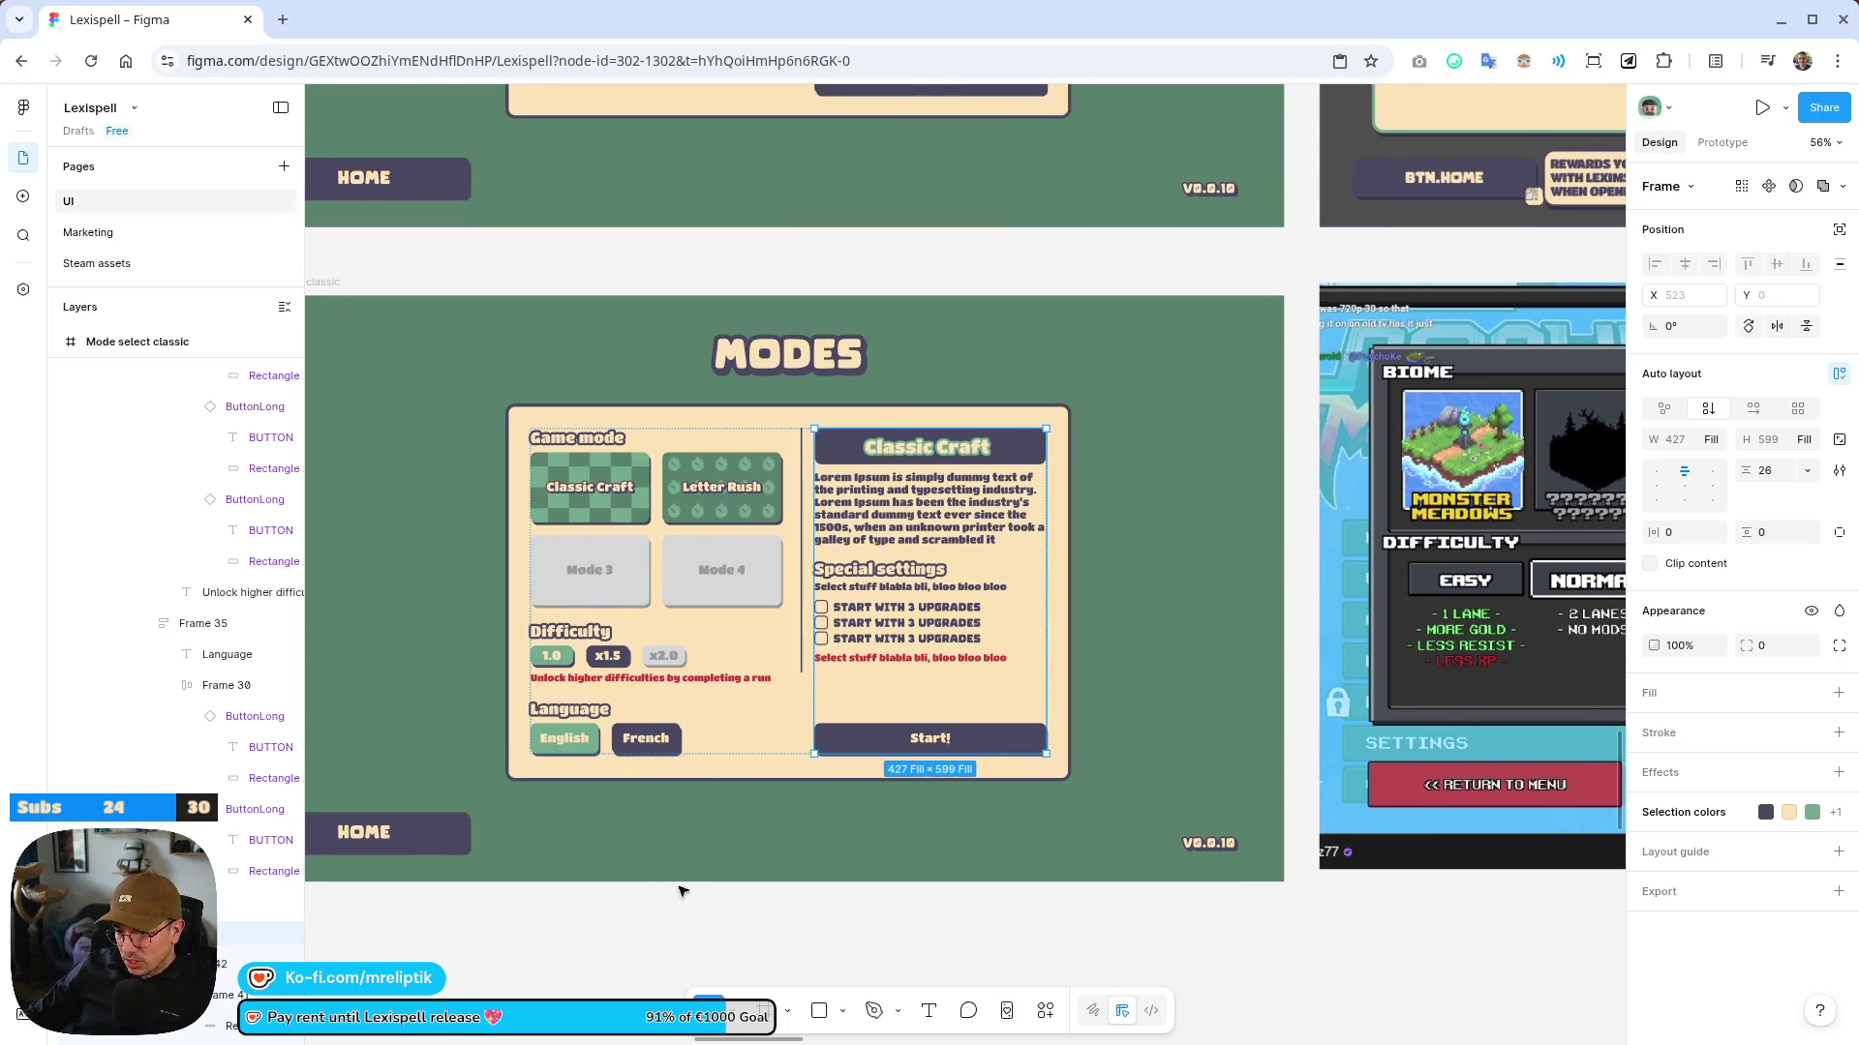
left_click(581, 929)
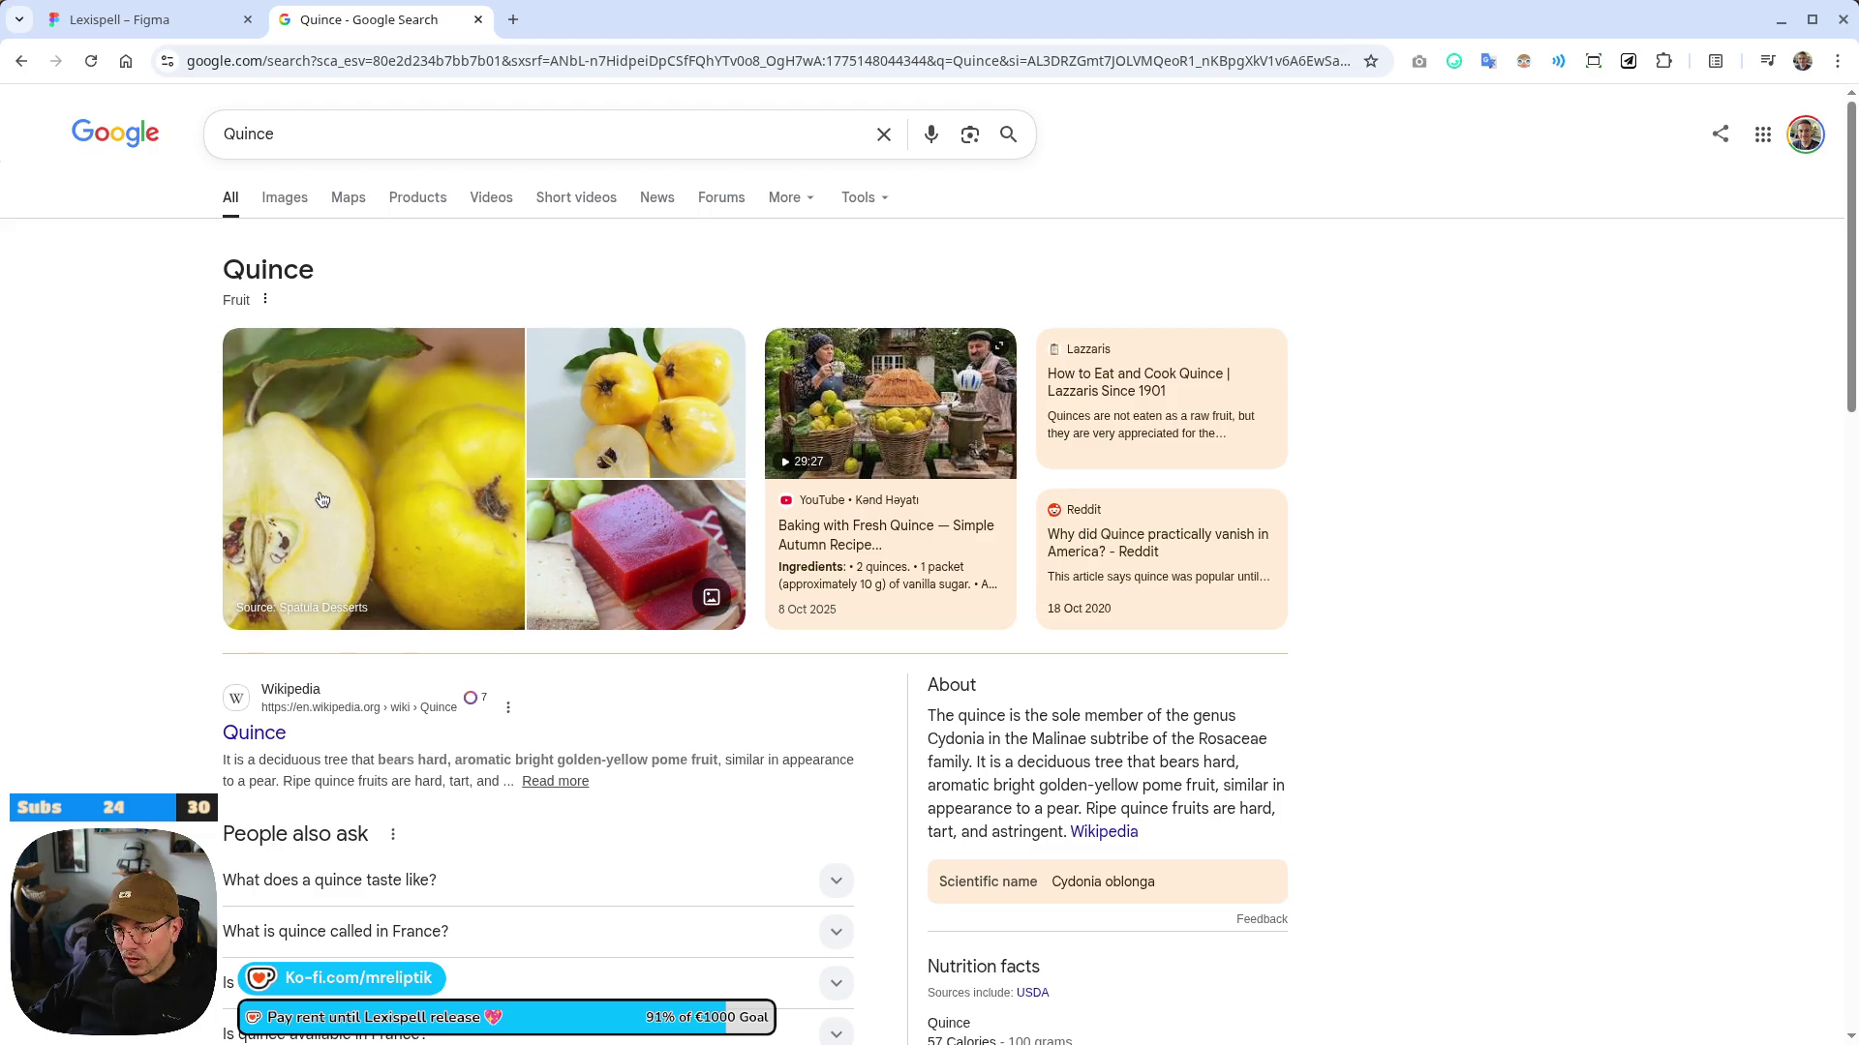
Step: Preview the large quince photo, then the red quince paste photo
left_click(299, 567)
left_click_drag(1051, 577, 1150, 205)
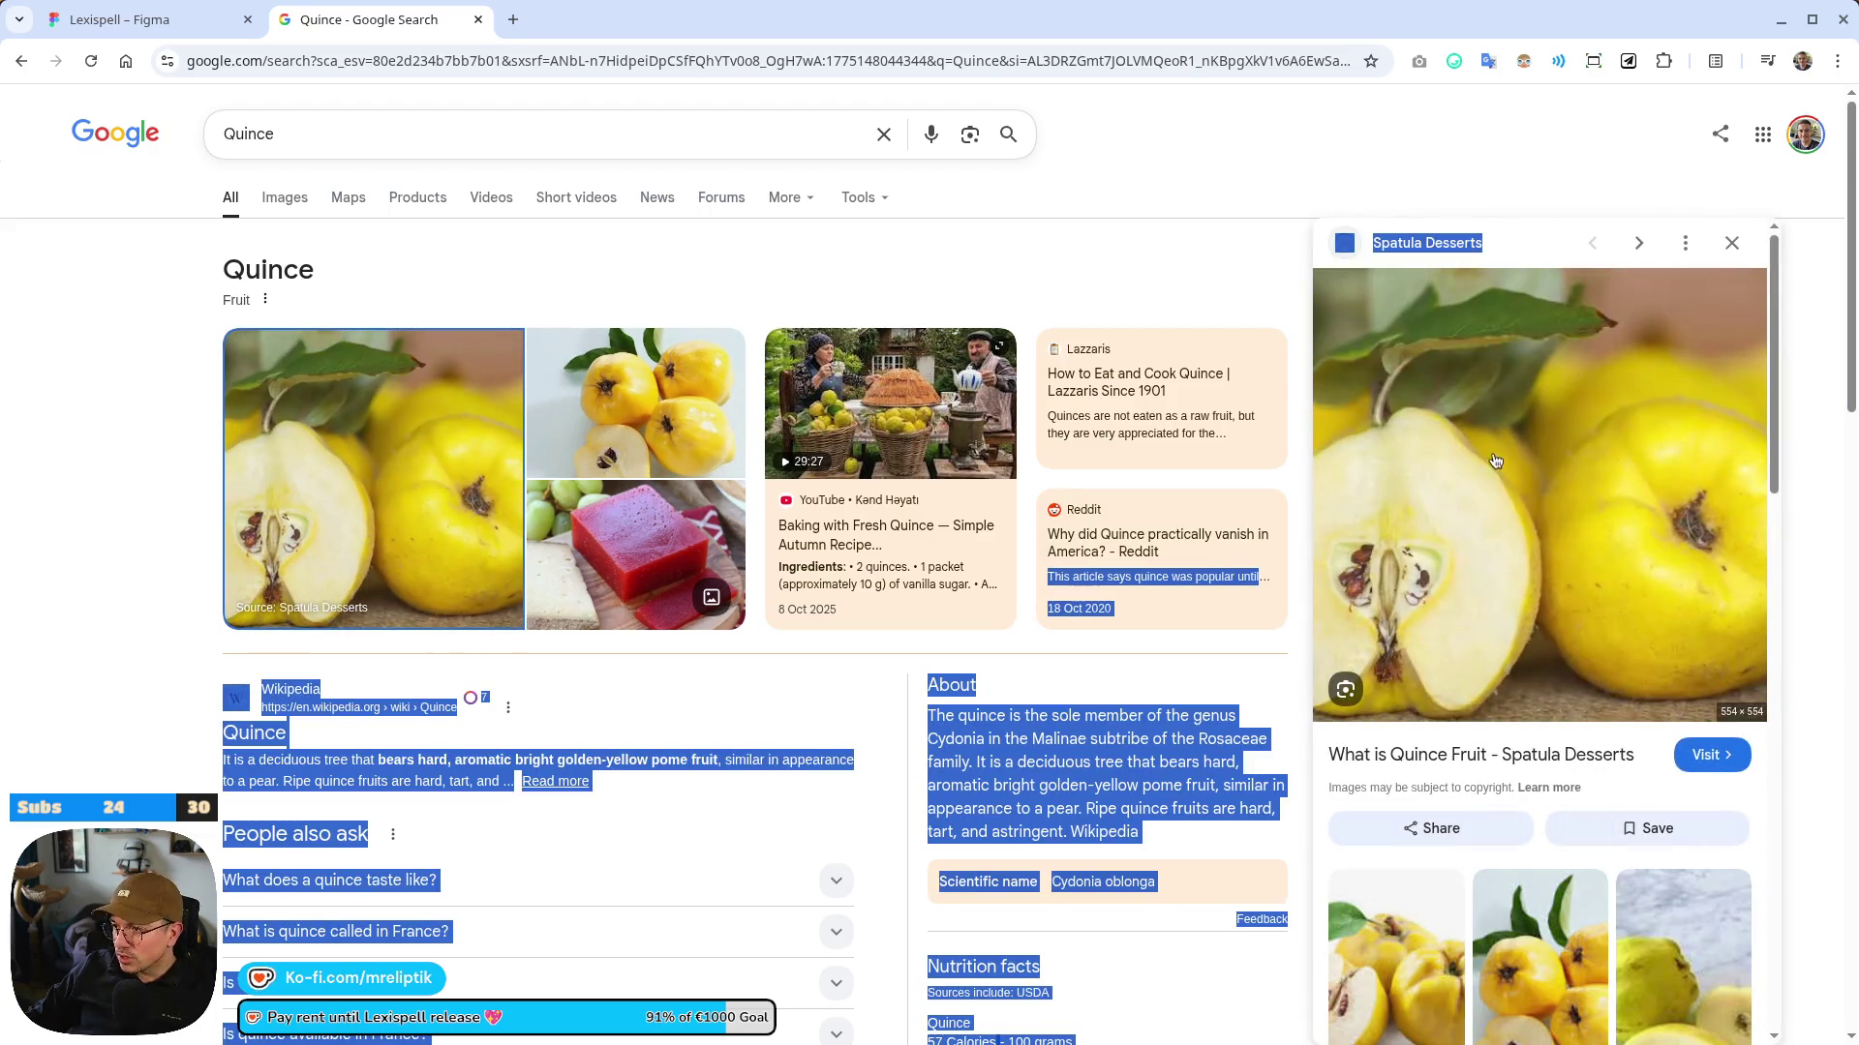
left_click(1150, 206)
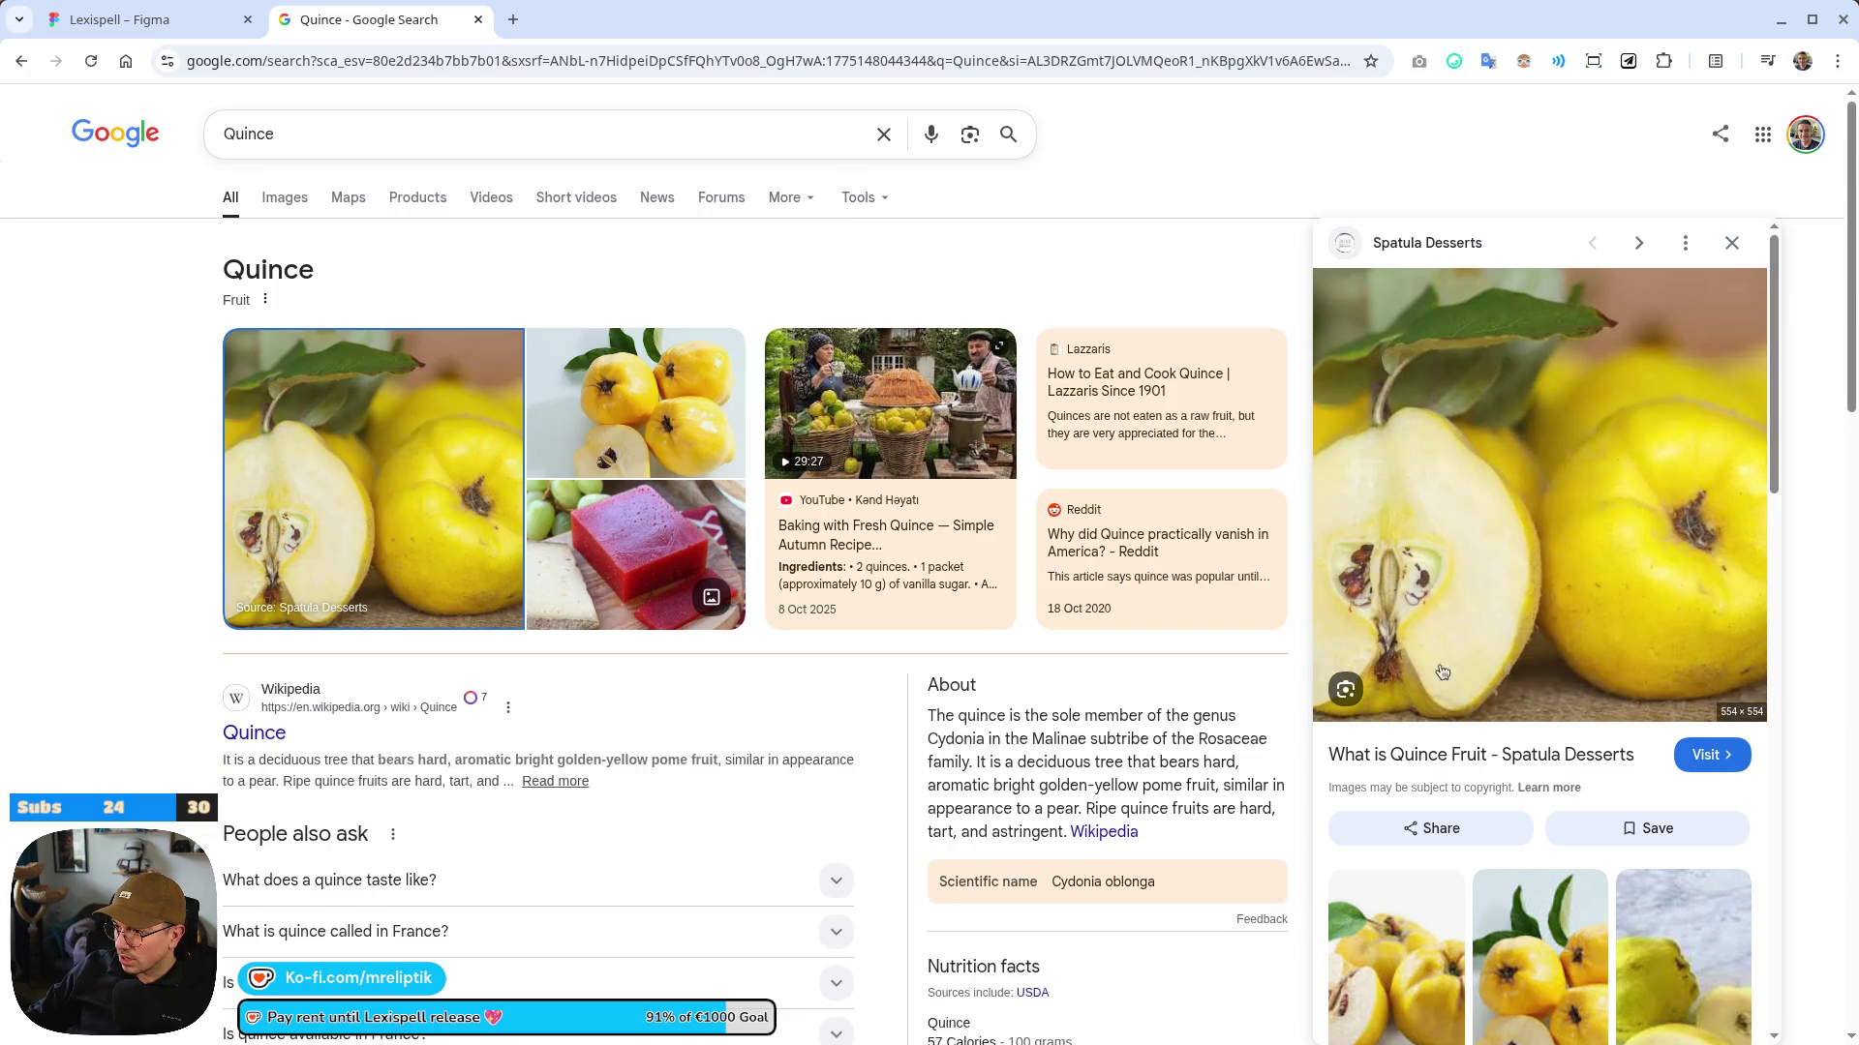
scroll(751, 597, "down", 3)
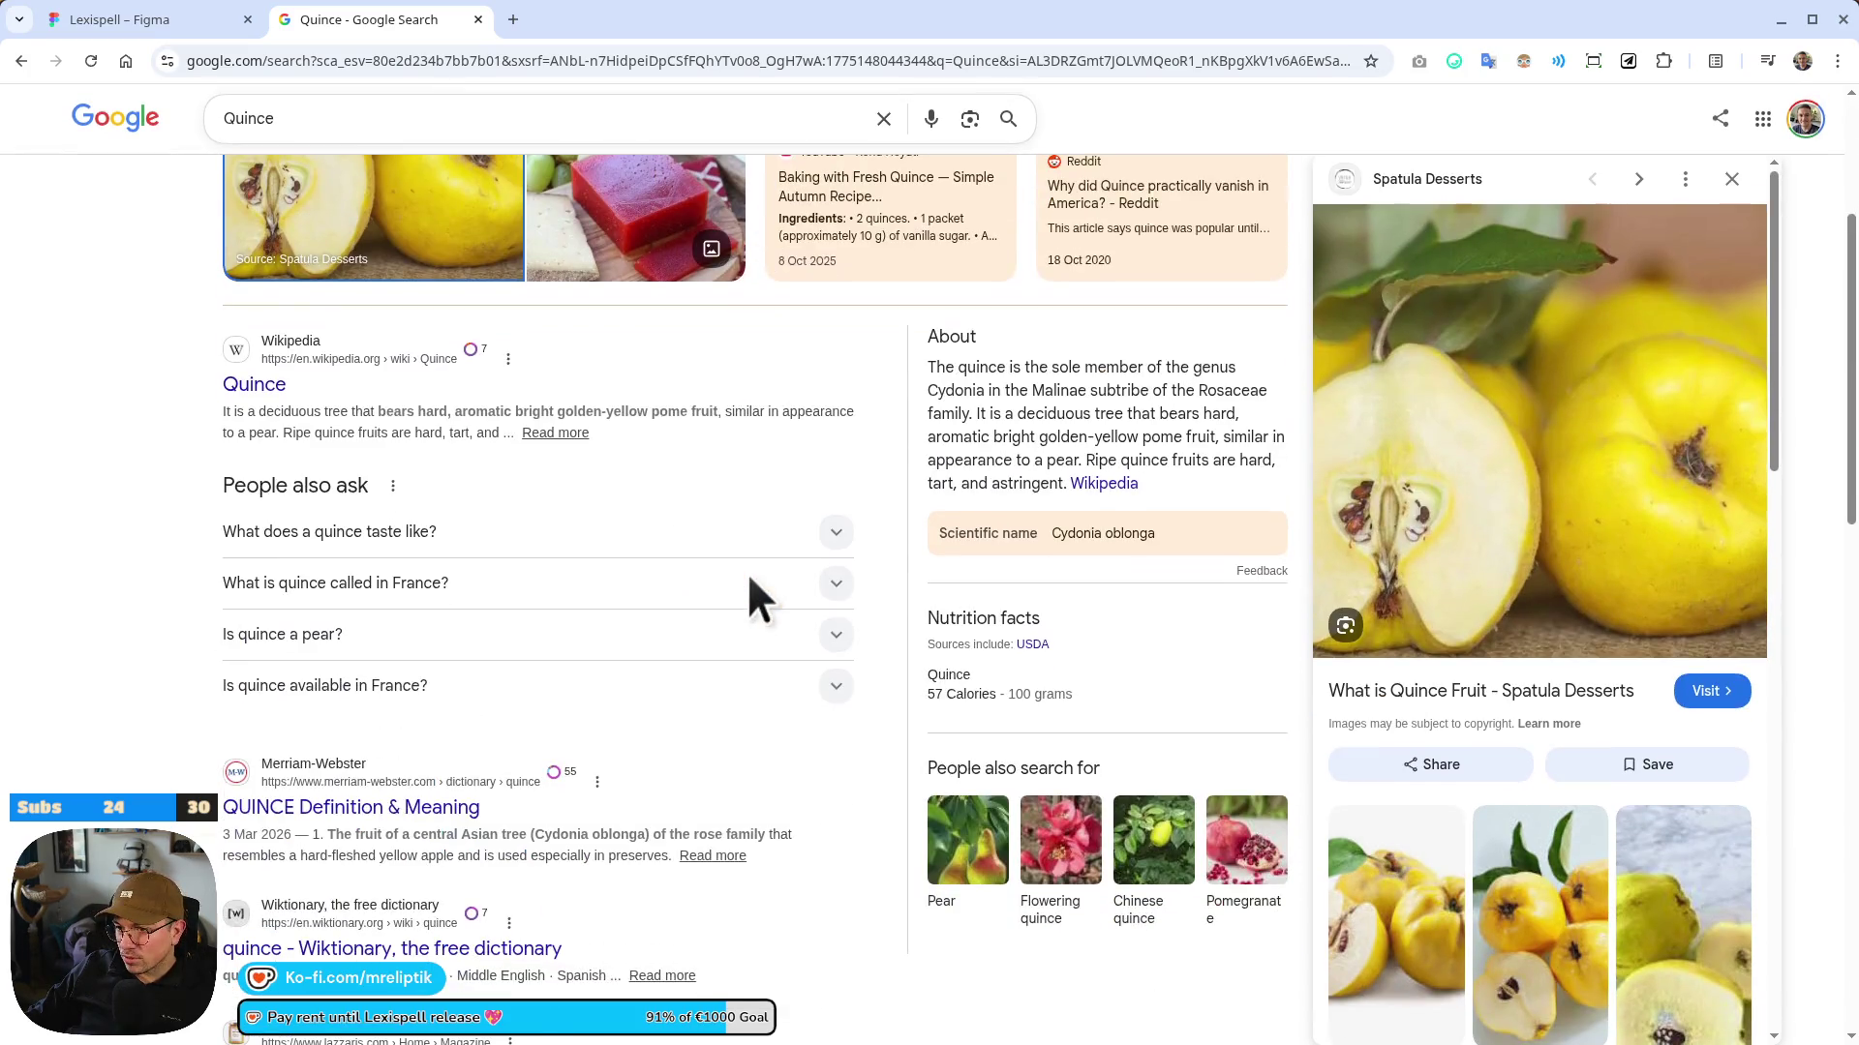
scroll(730, 623, "up", 1)
left_click(588, 344)
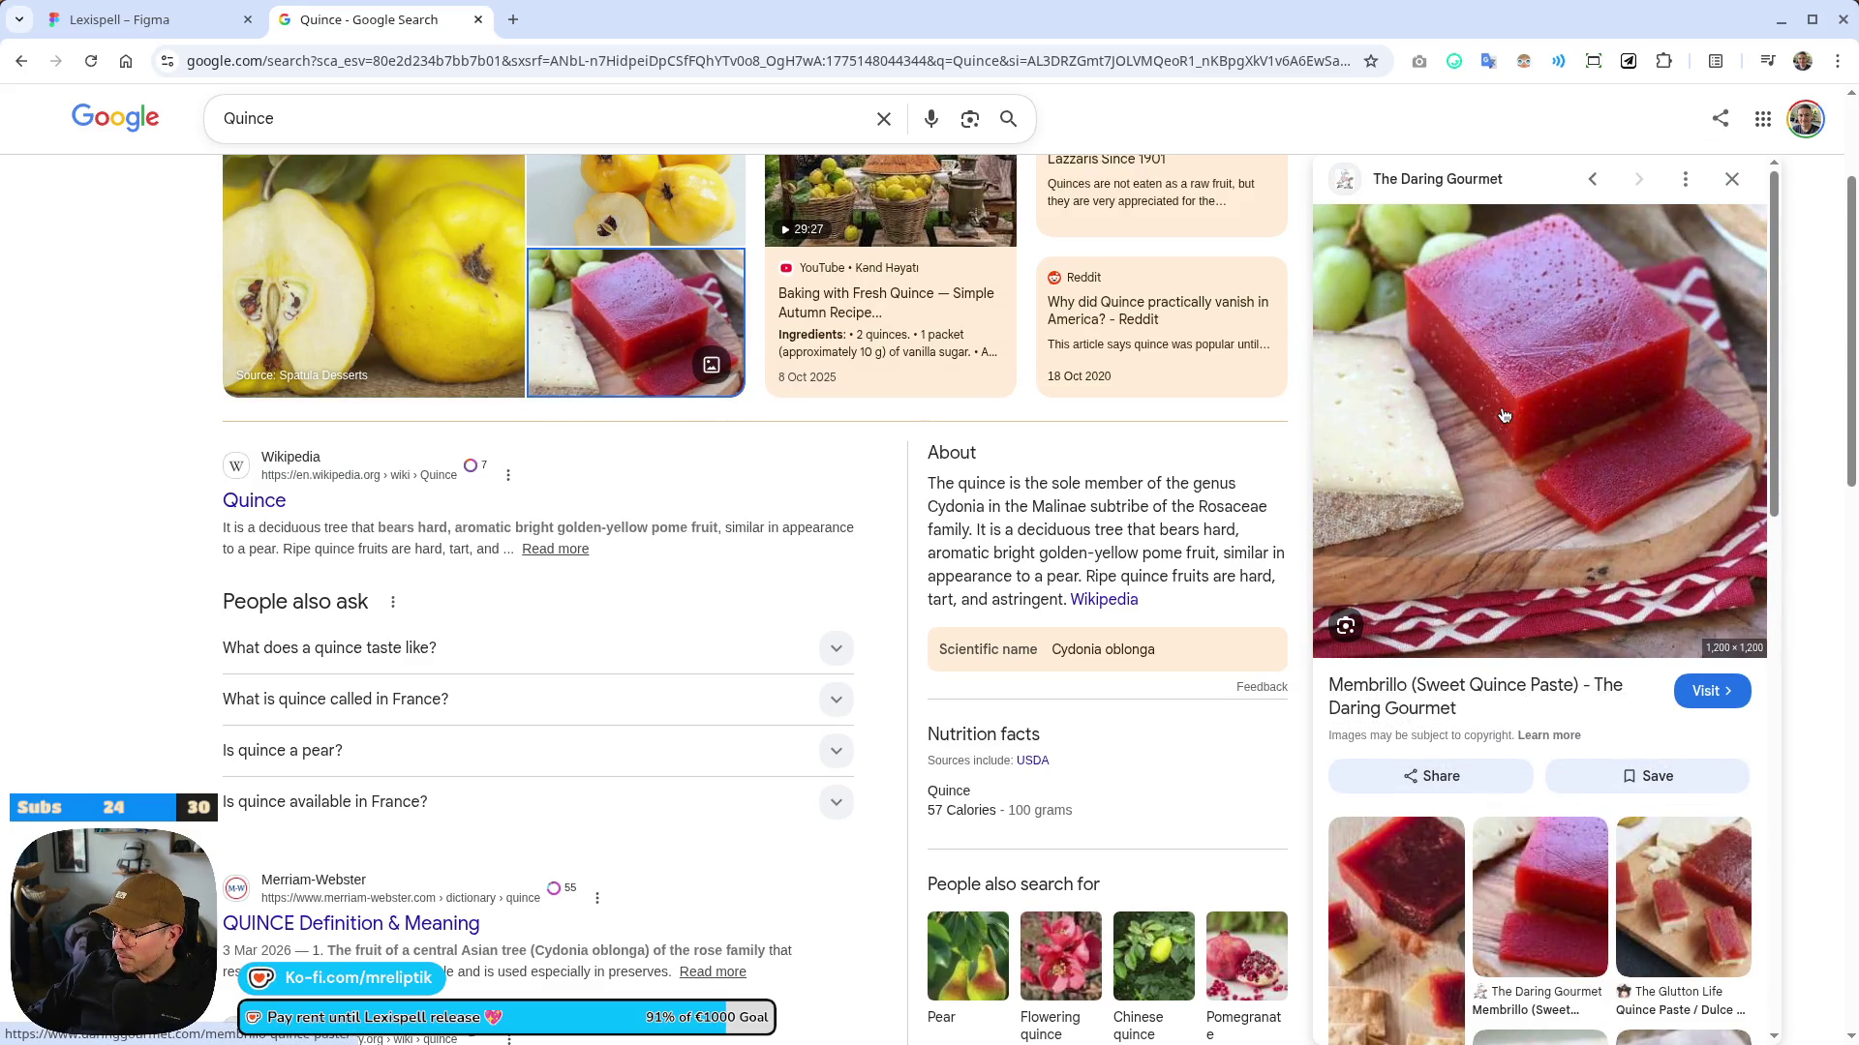
Step: Open the quince paste (membrillo) source page in a new tab and switch to the new tab
middle_click(1481, 516)
scroll(535, 540, "up", 3)
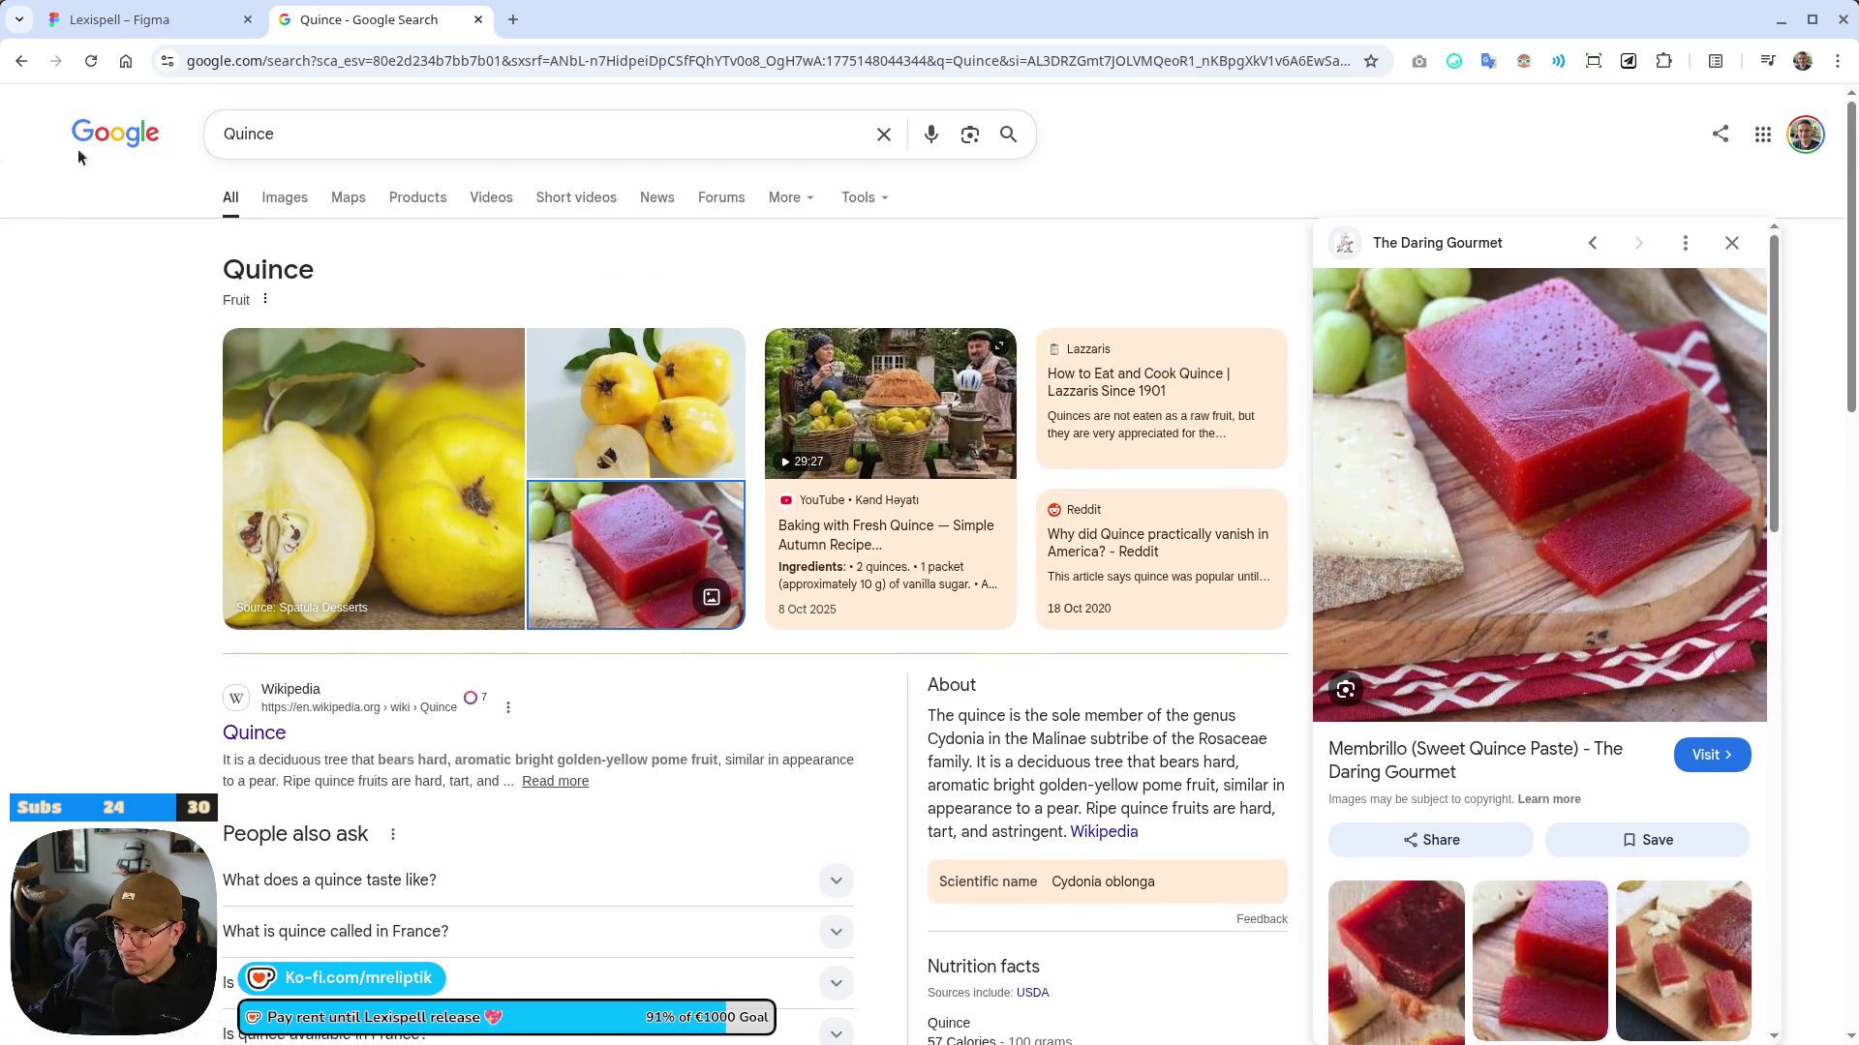
left_click(407, 61)
left_click(581, 19)
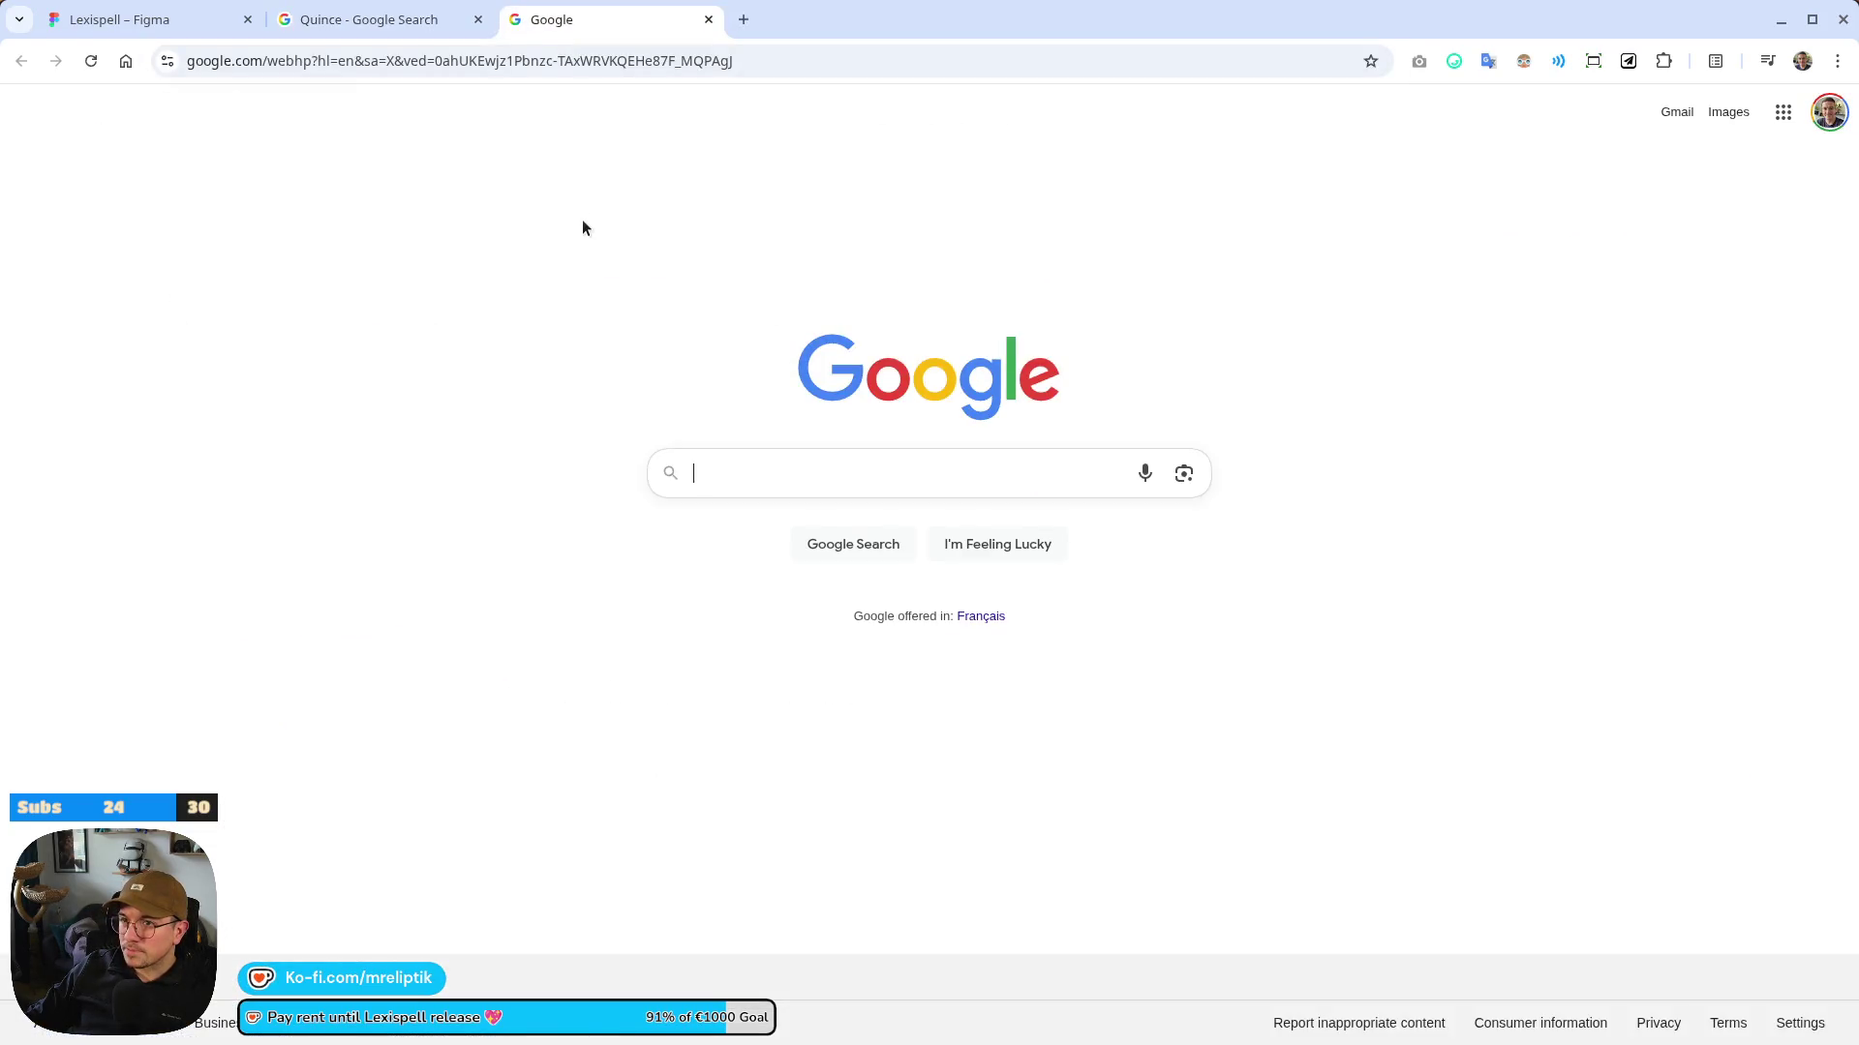
Step: Search Google for dragon fruit and scroll through the results
type("dreatgon fruit")
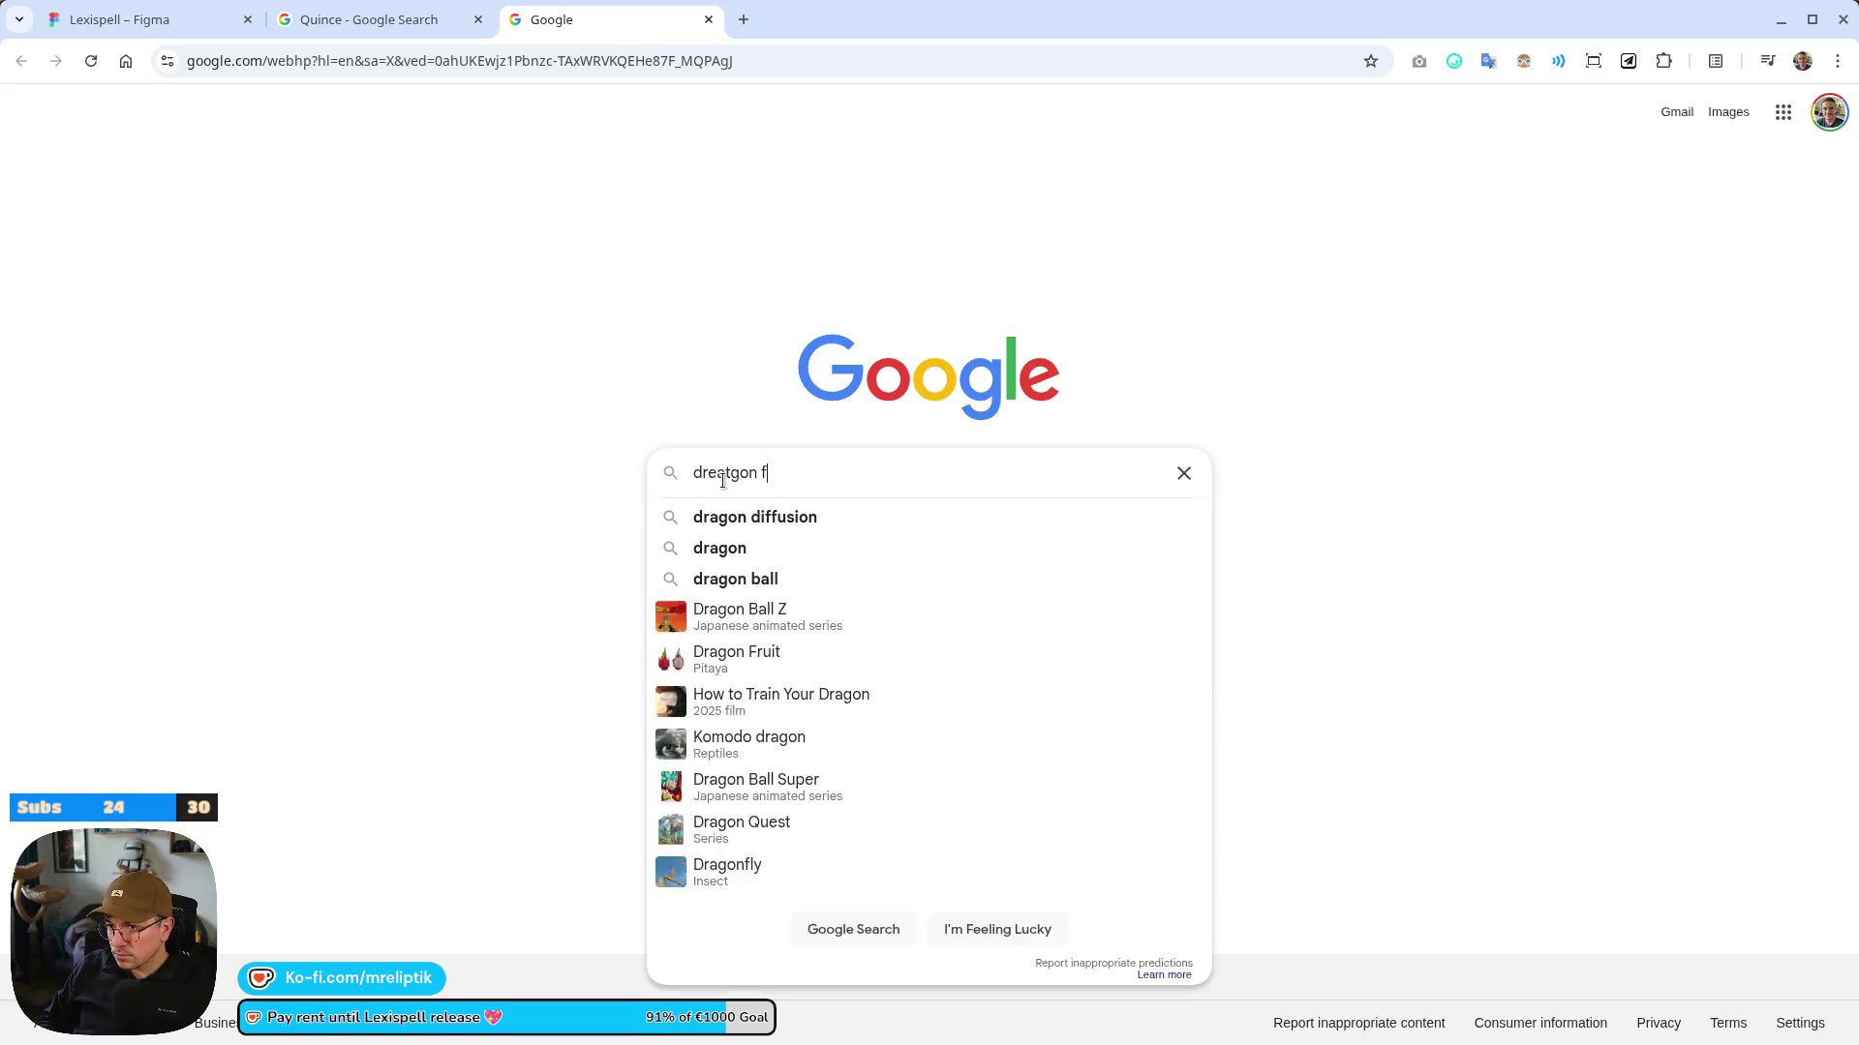
key("Return")
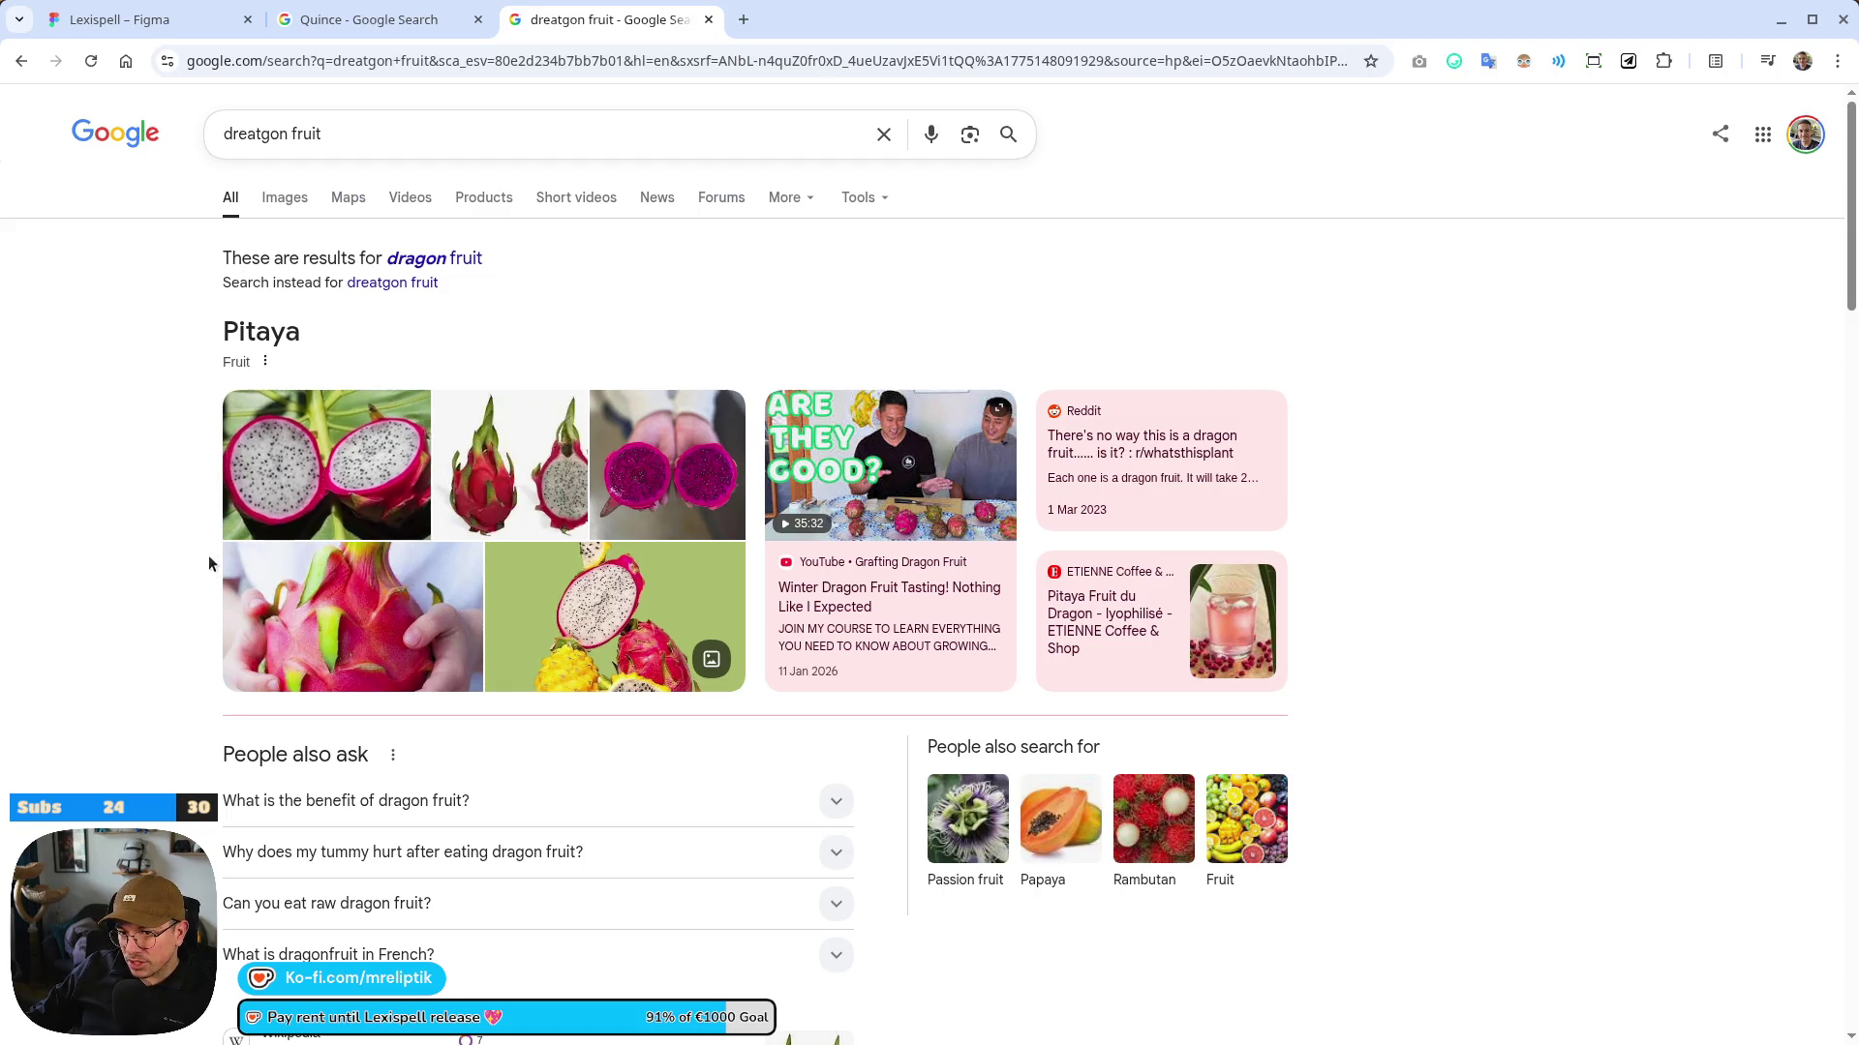
scroll(201, 608, "down", 8)
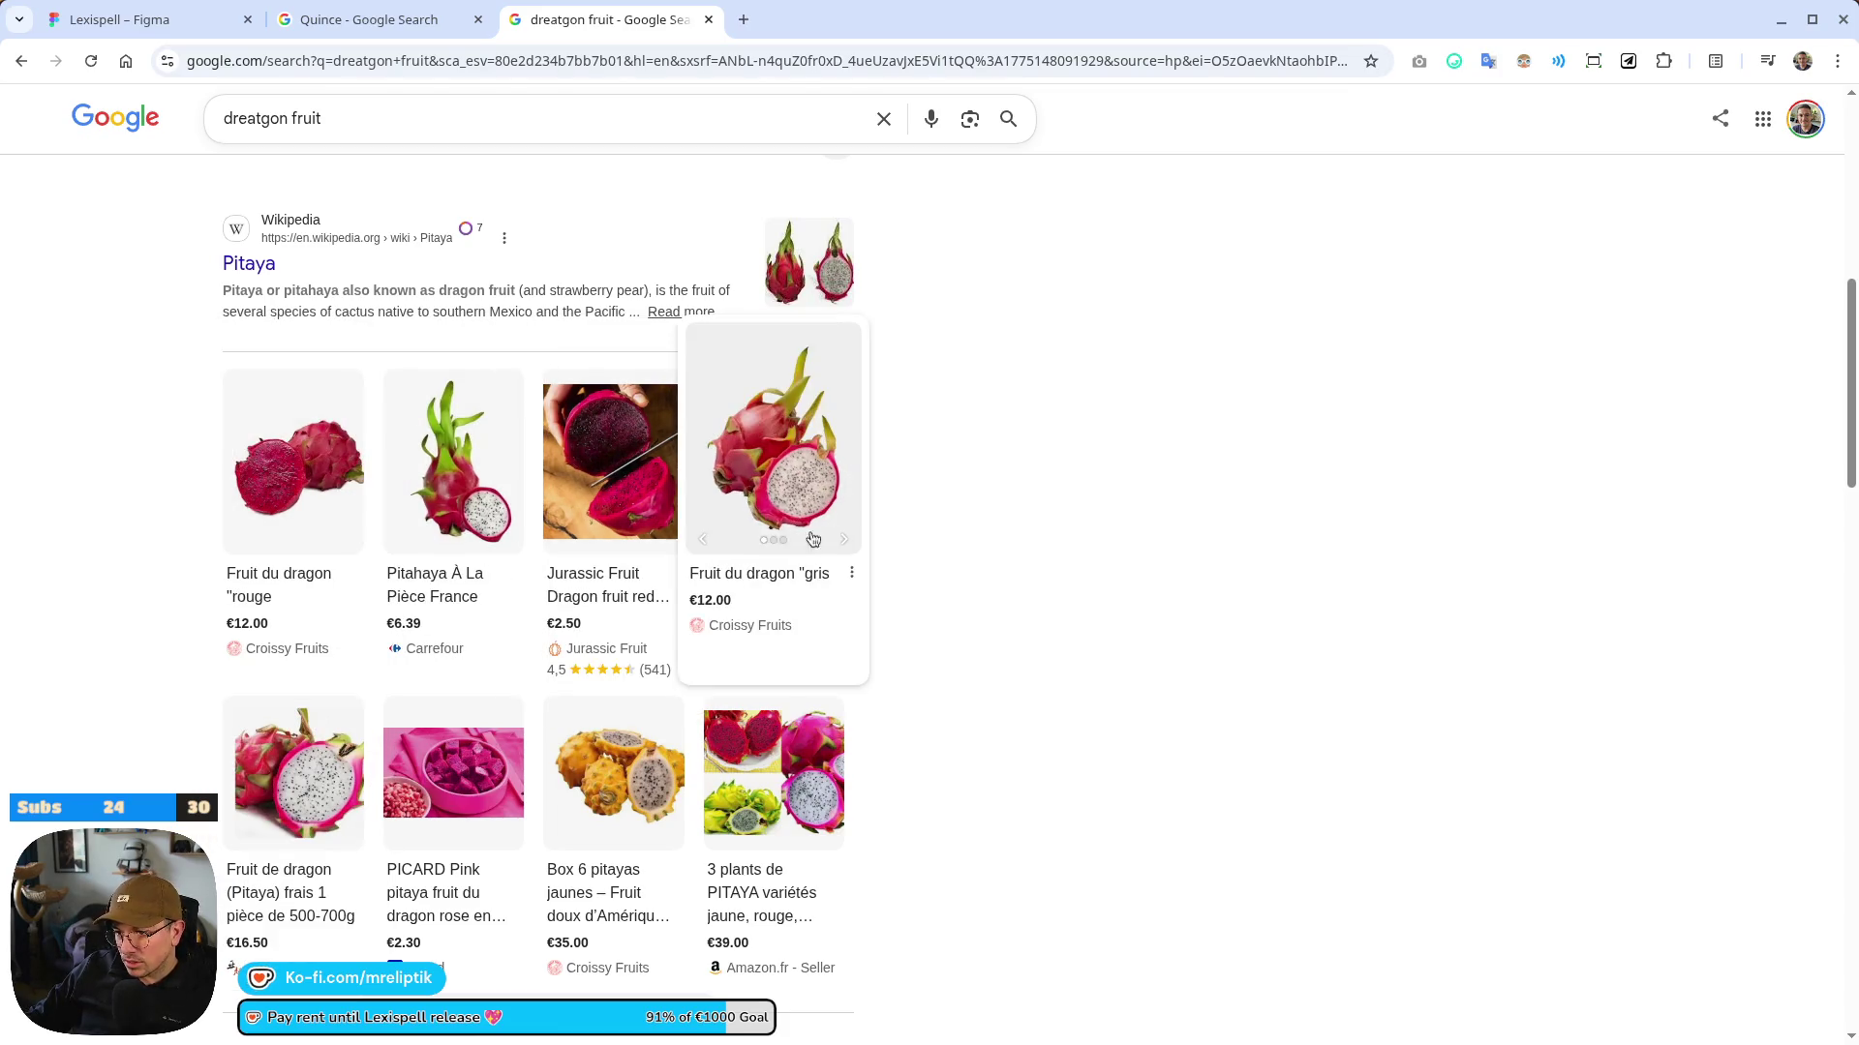
scroll(386, 547, "down", 3)
scroll(163, 575, "up", 13)
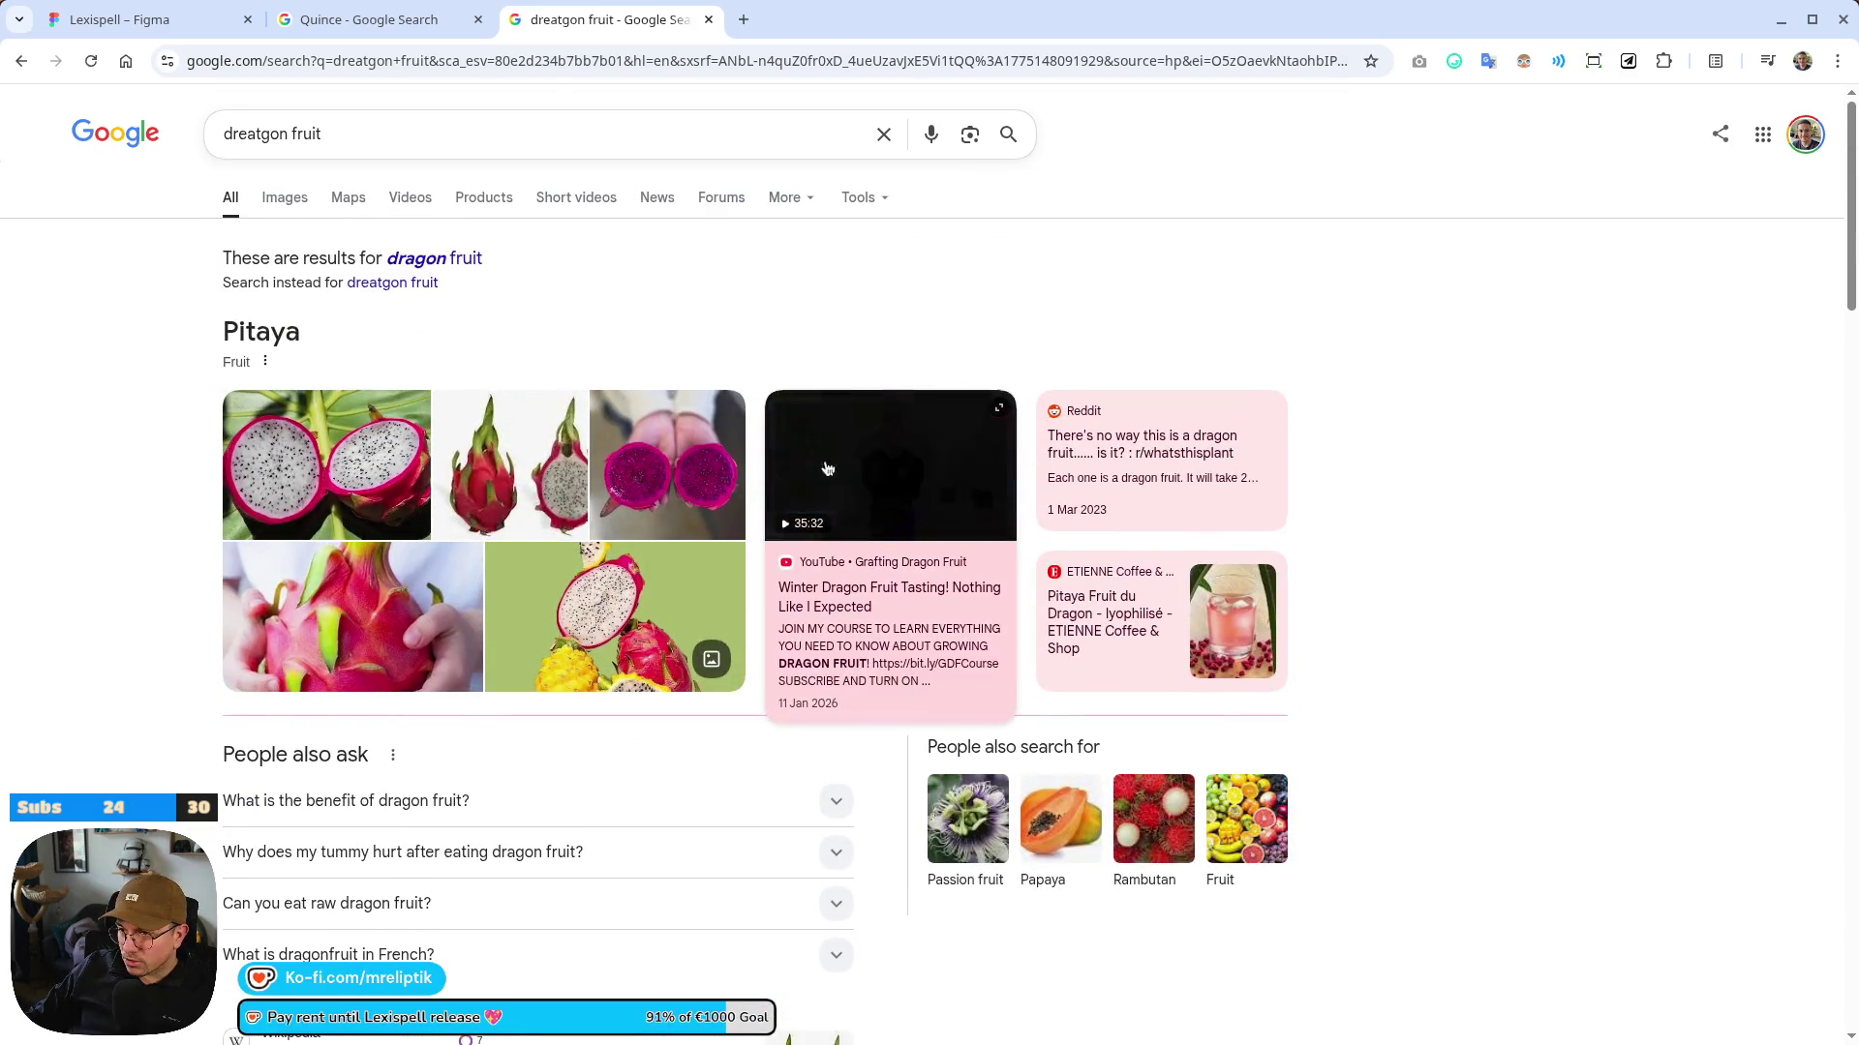
scroll(255, 677, "down", 4)
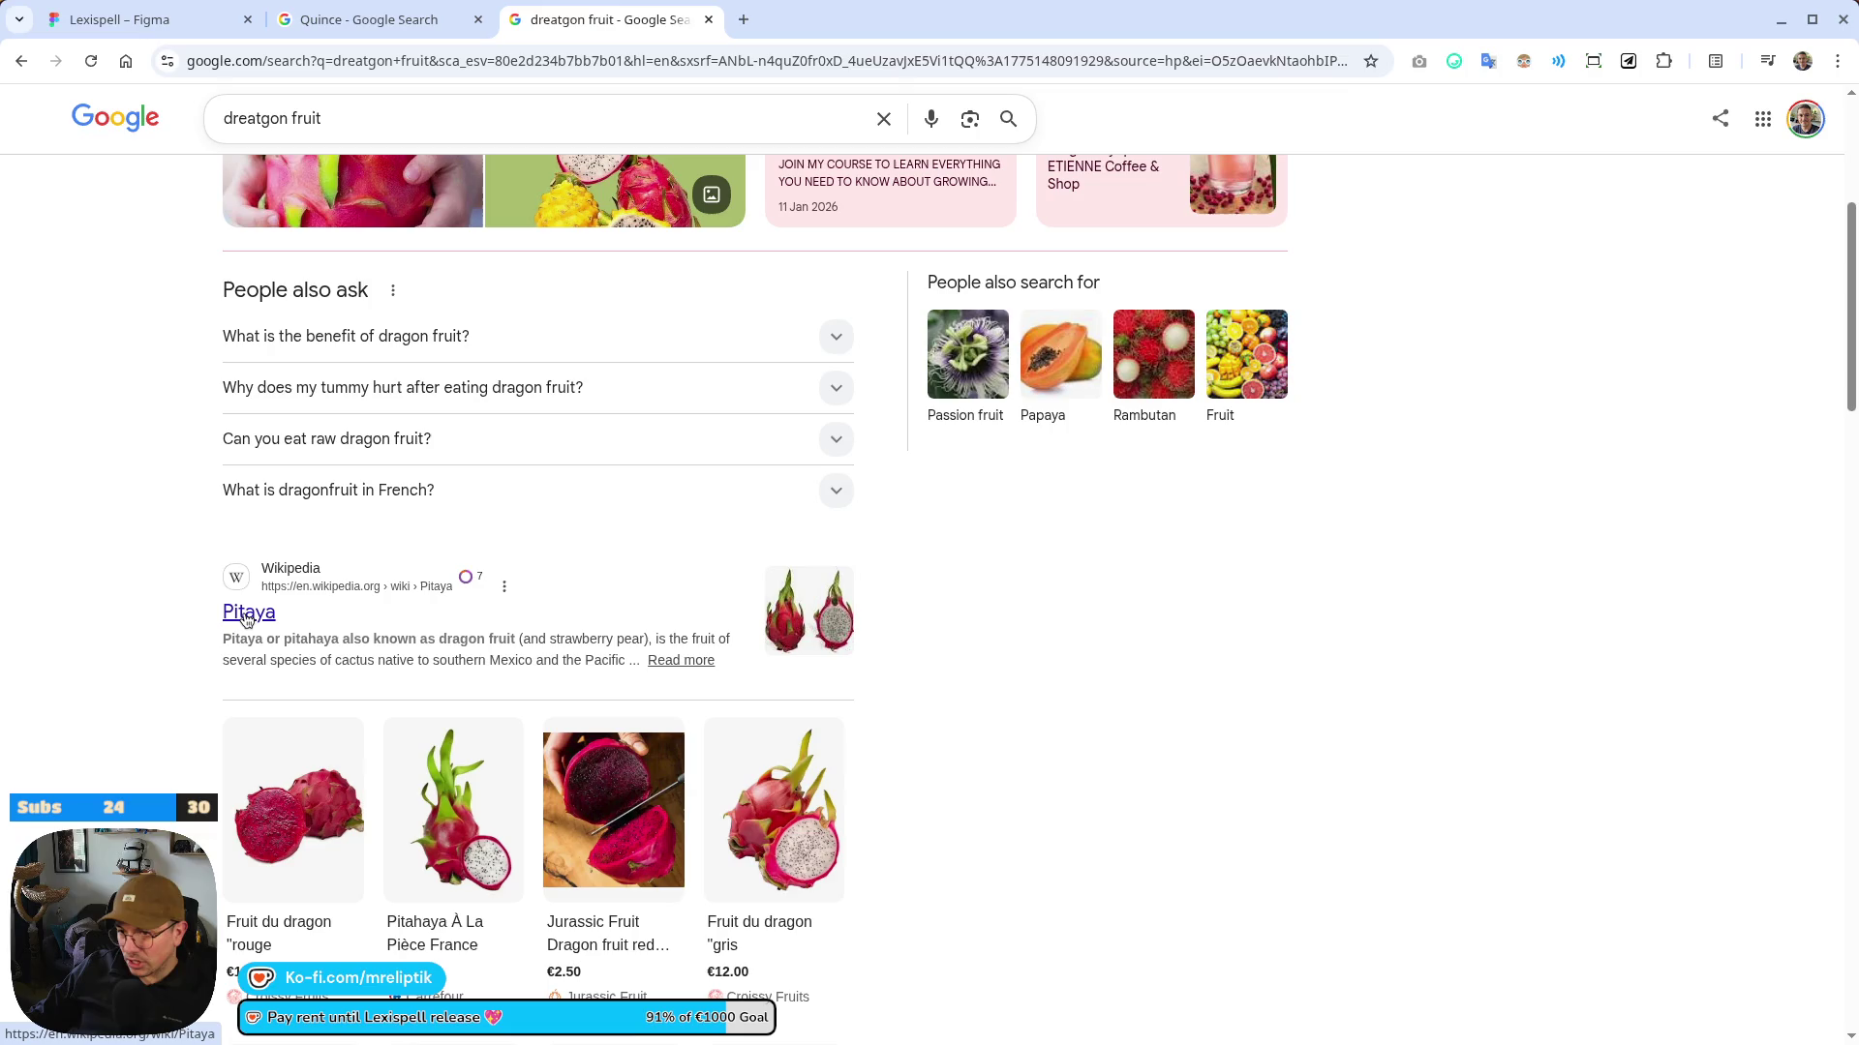
Step: Read the Pitaya Wikipedia article, then close its tab
left_click(249, 614)
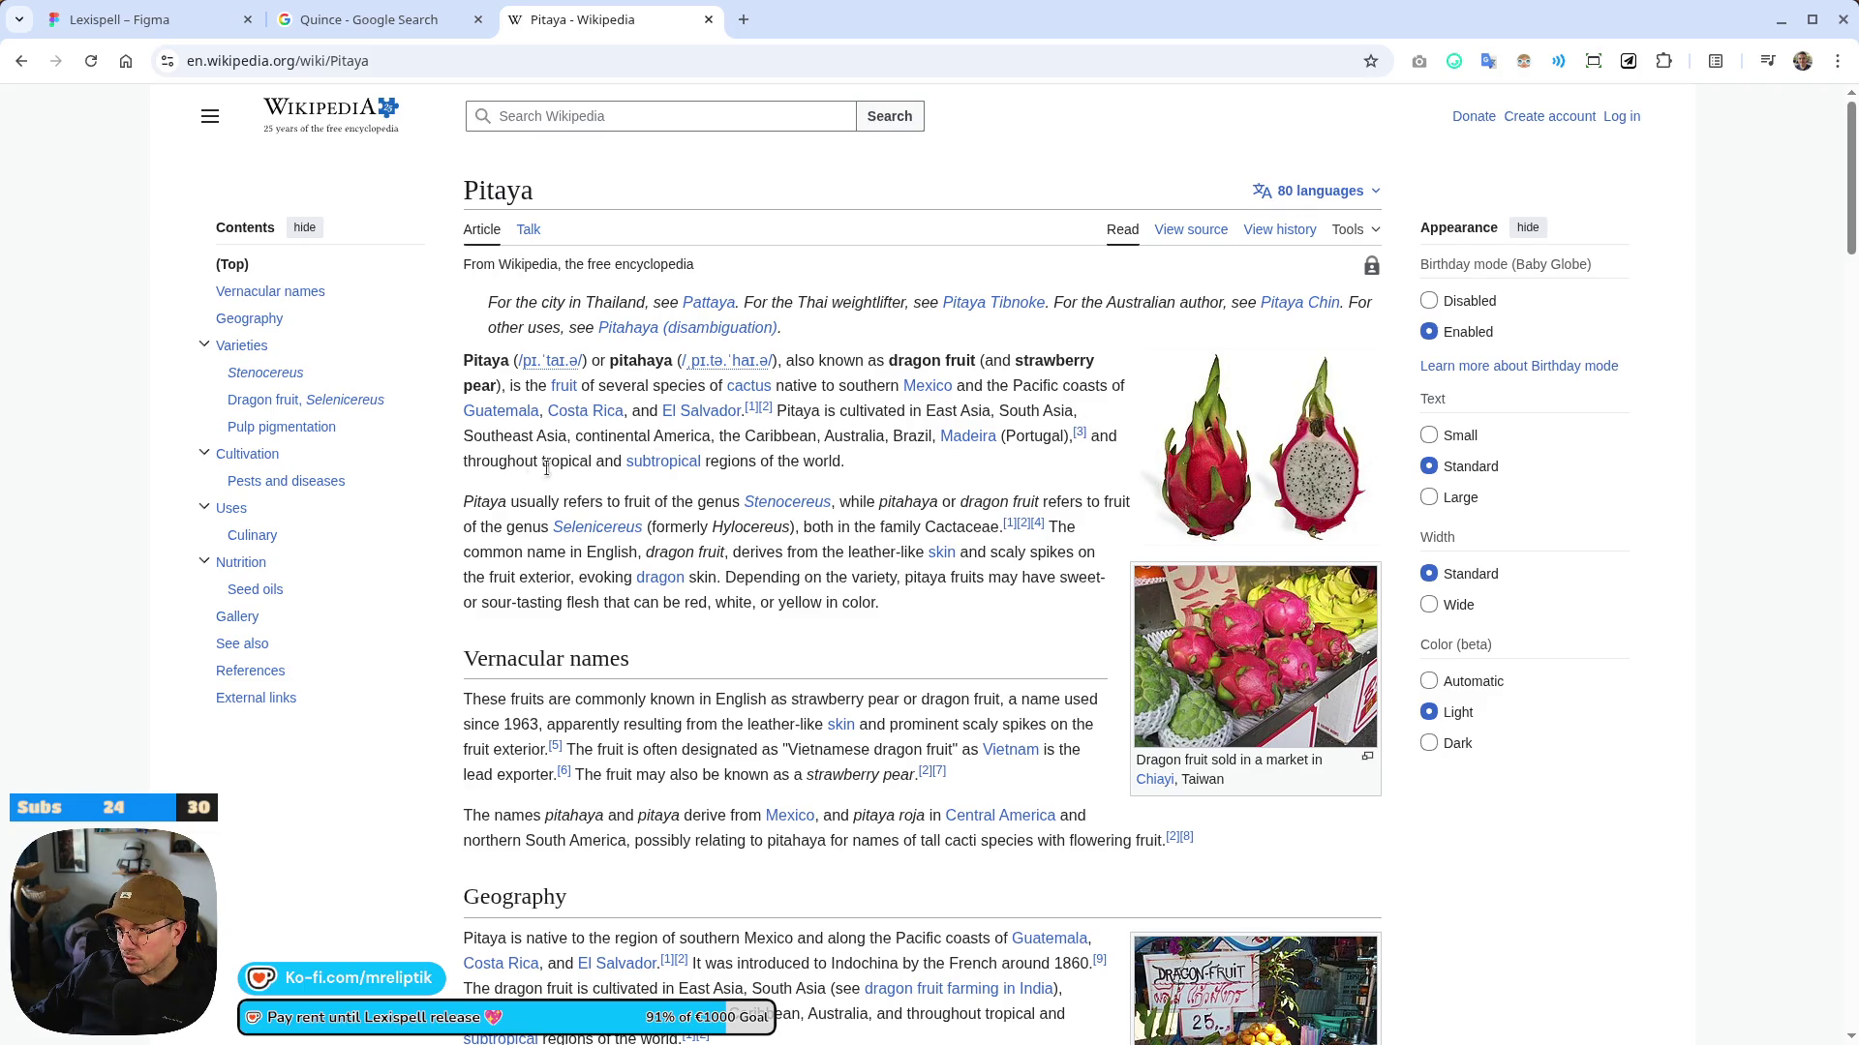
left_click_drag(525, 462, 828, 482)
left_click(839, 461)
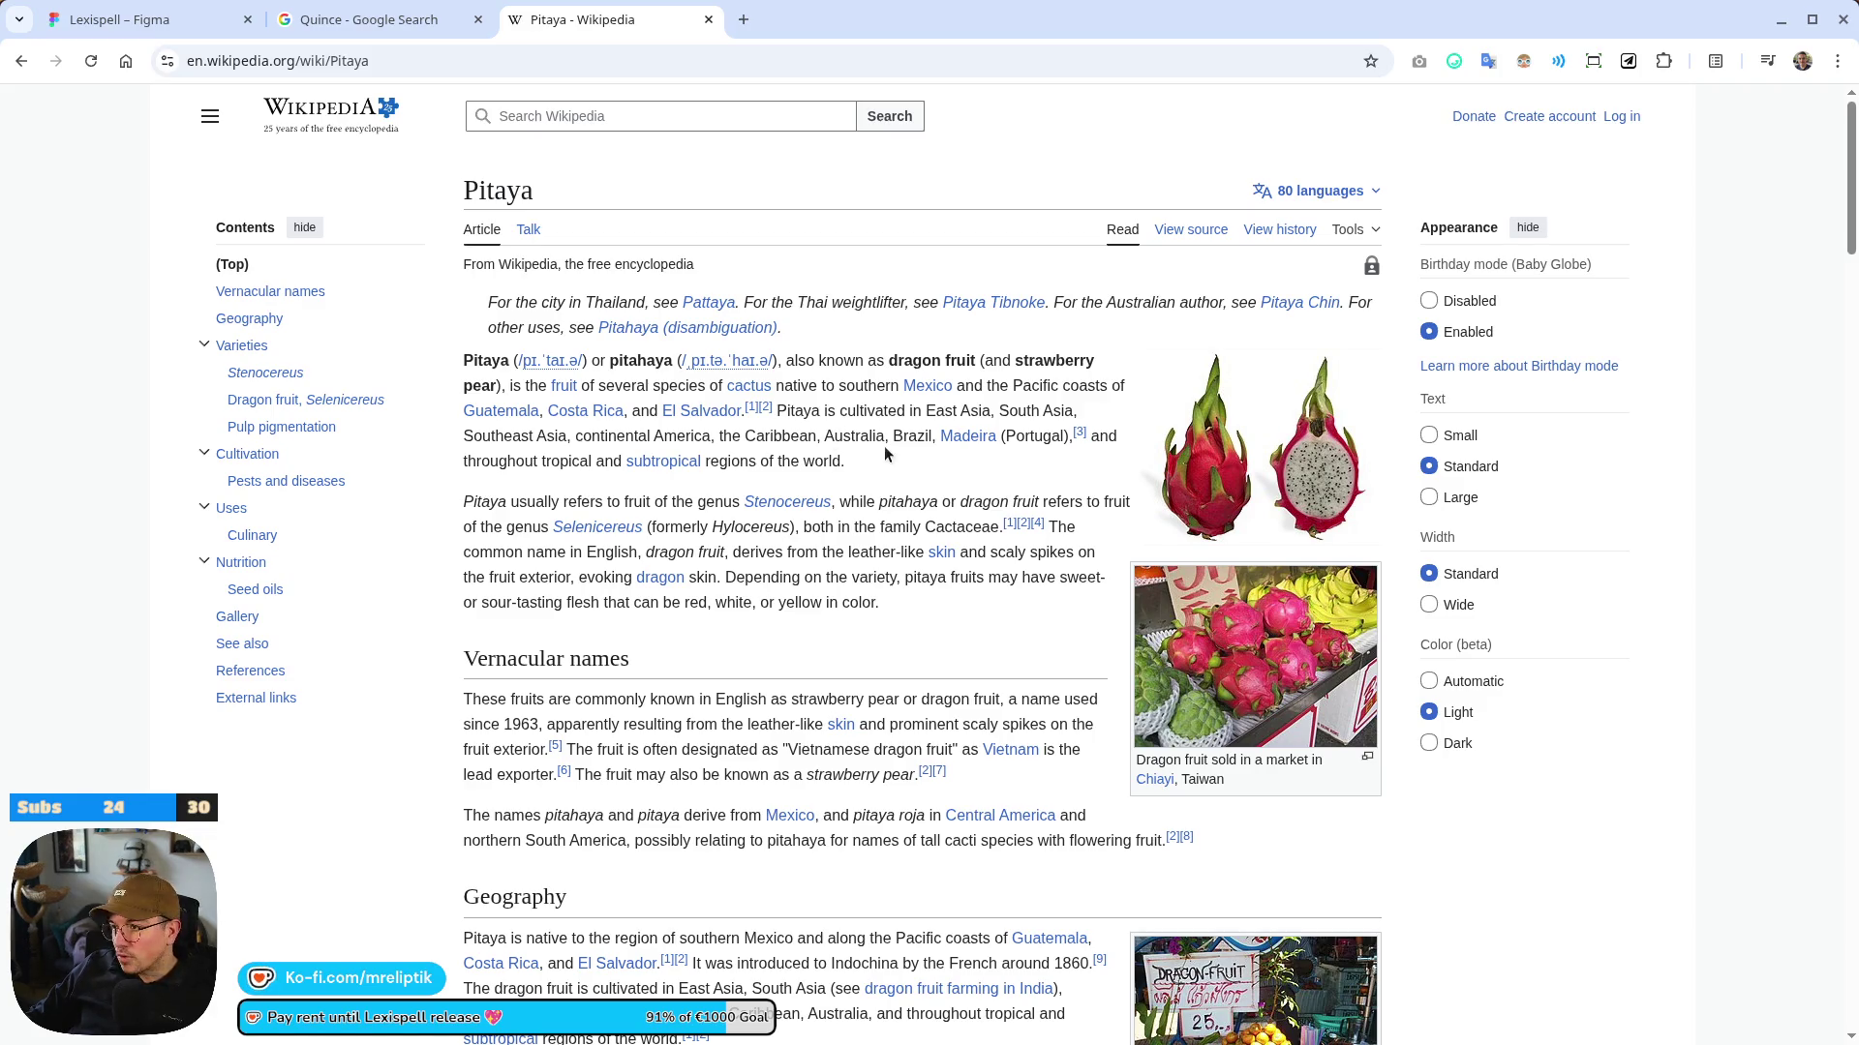
key("ctrl+w")
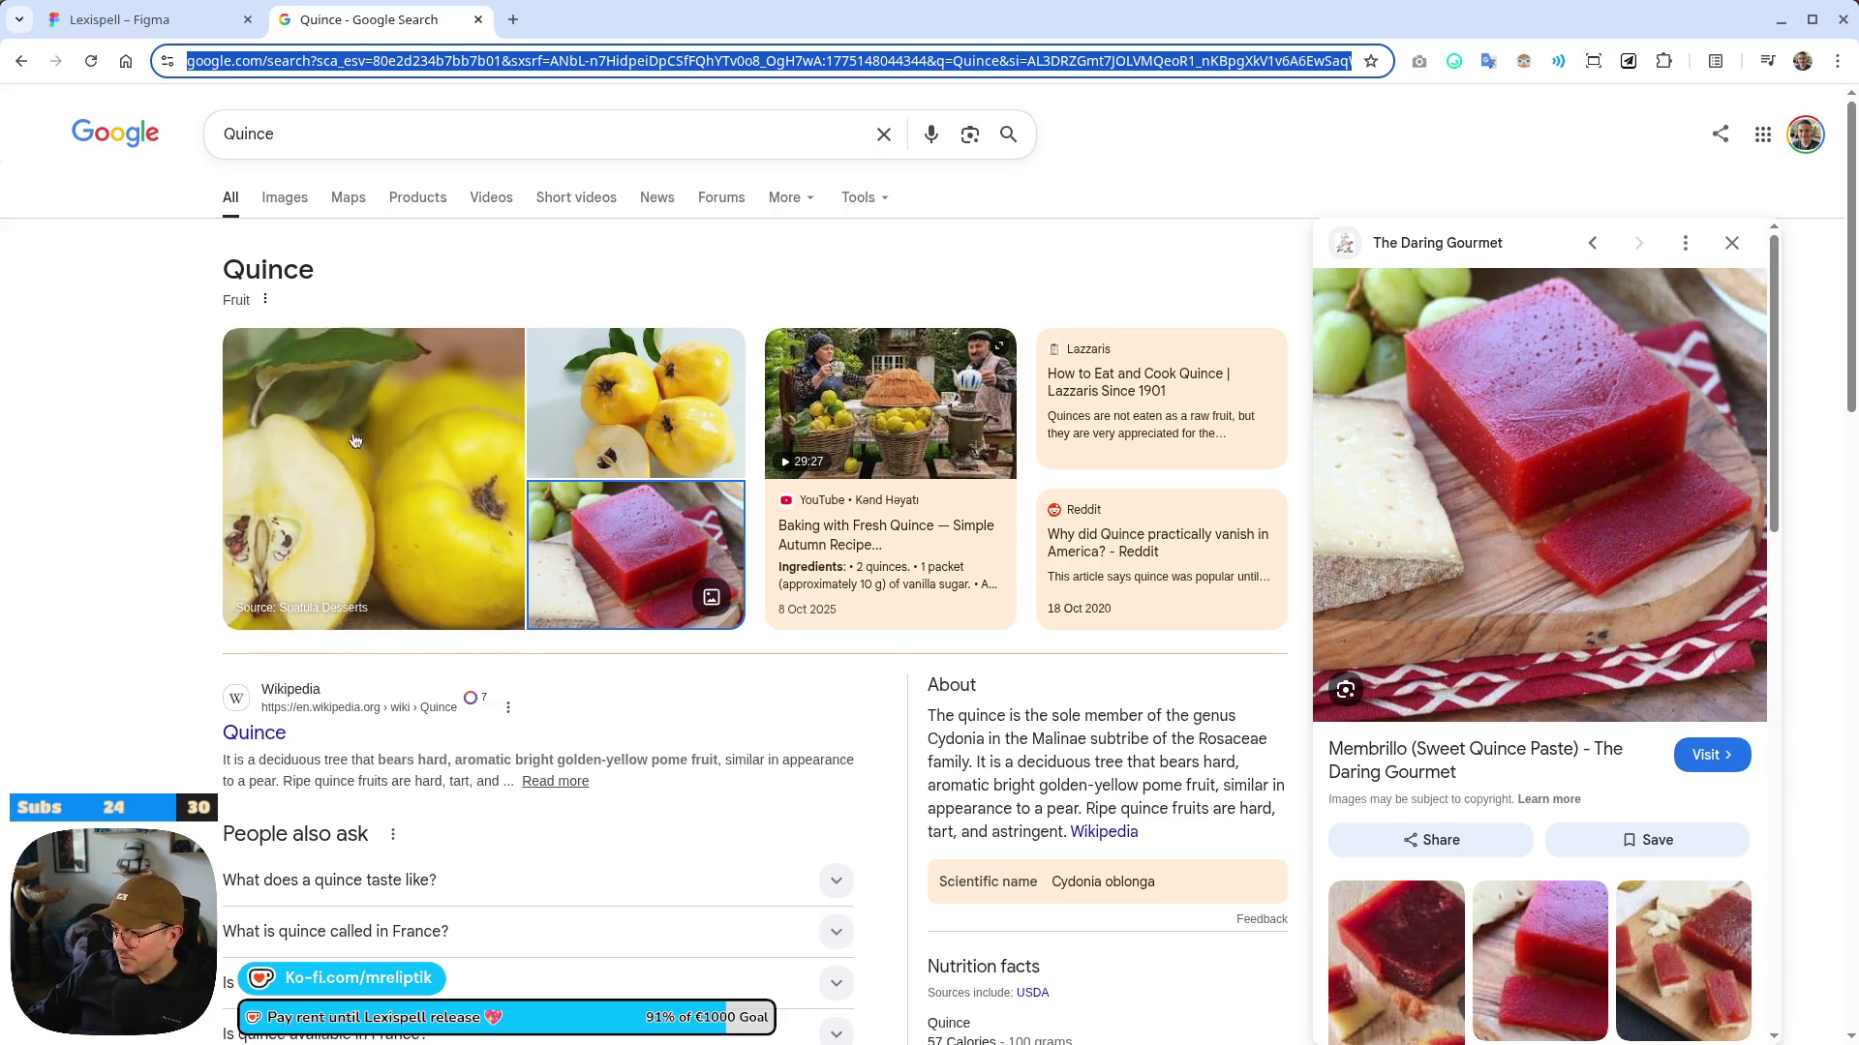
Step: Scroll through the Quince results, then close that tab to return to Figma
scroll(362, 688, "down", 3)
scroll(161, 655, "down", 4)
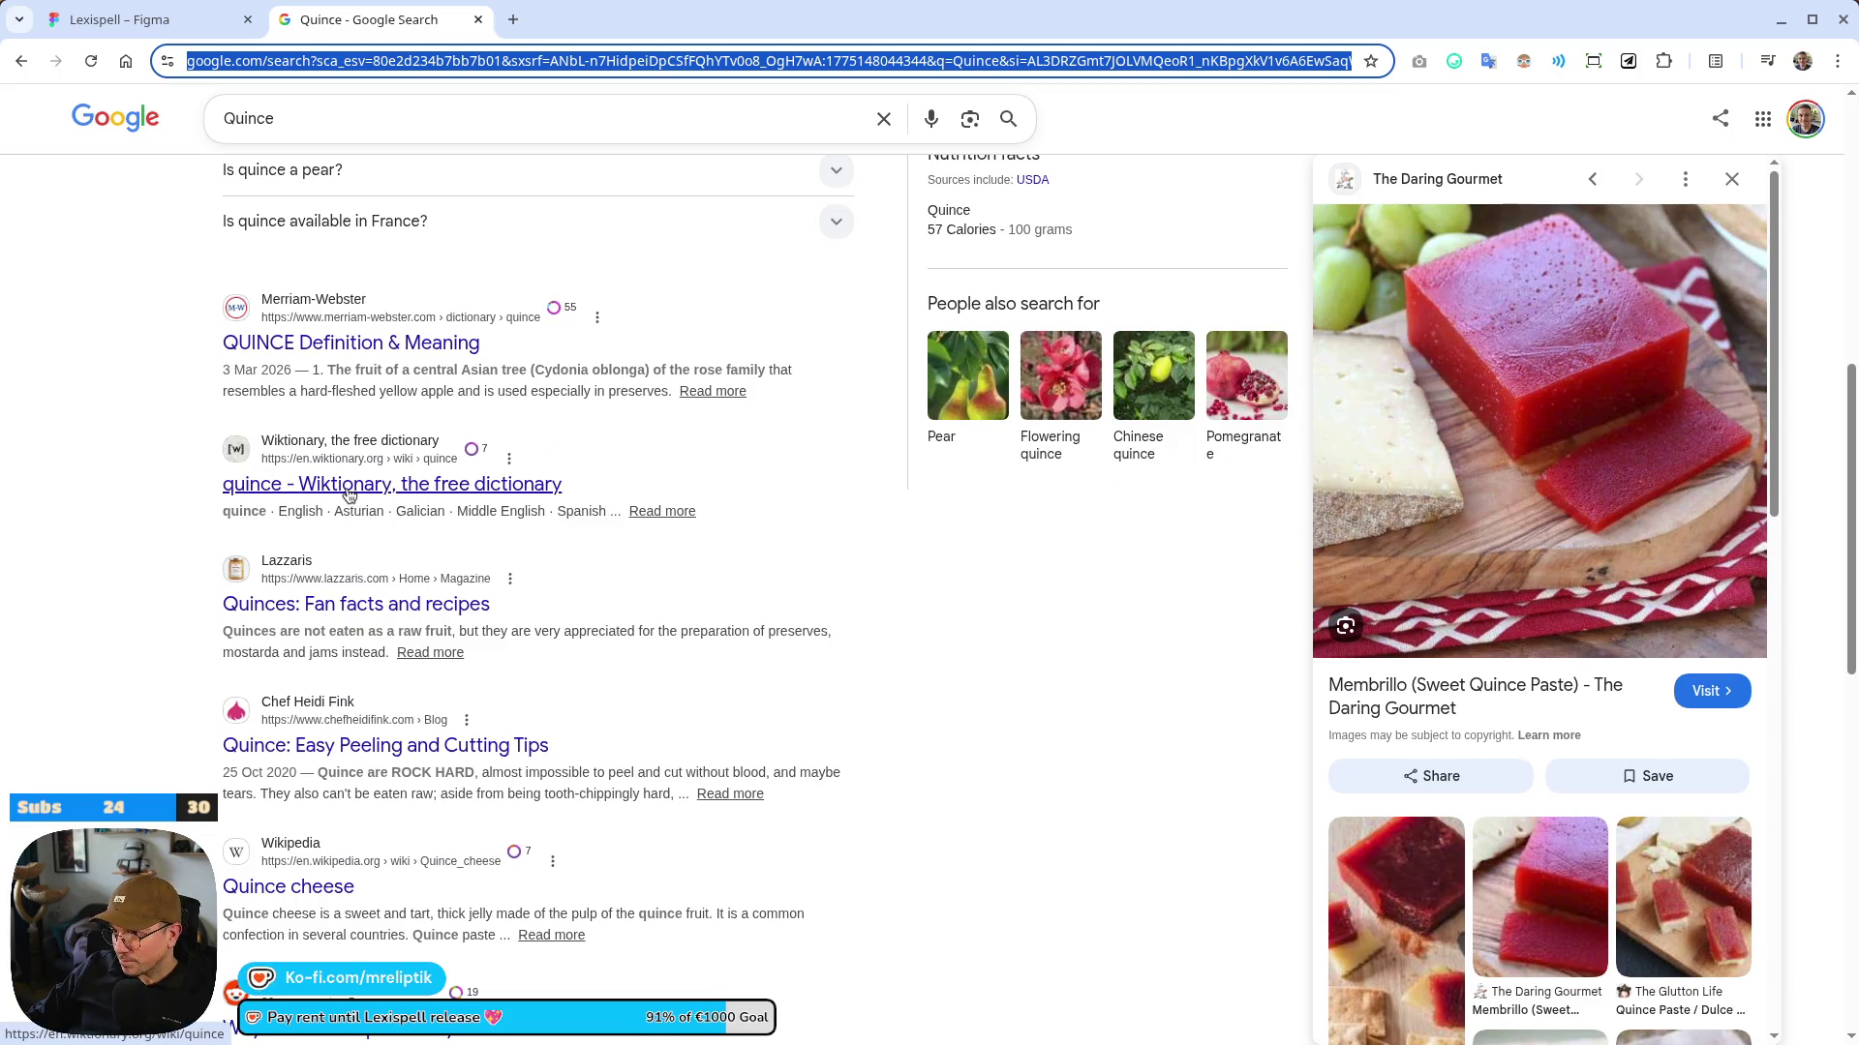
scroll(222, 678, "down", 3)
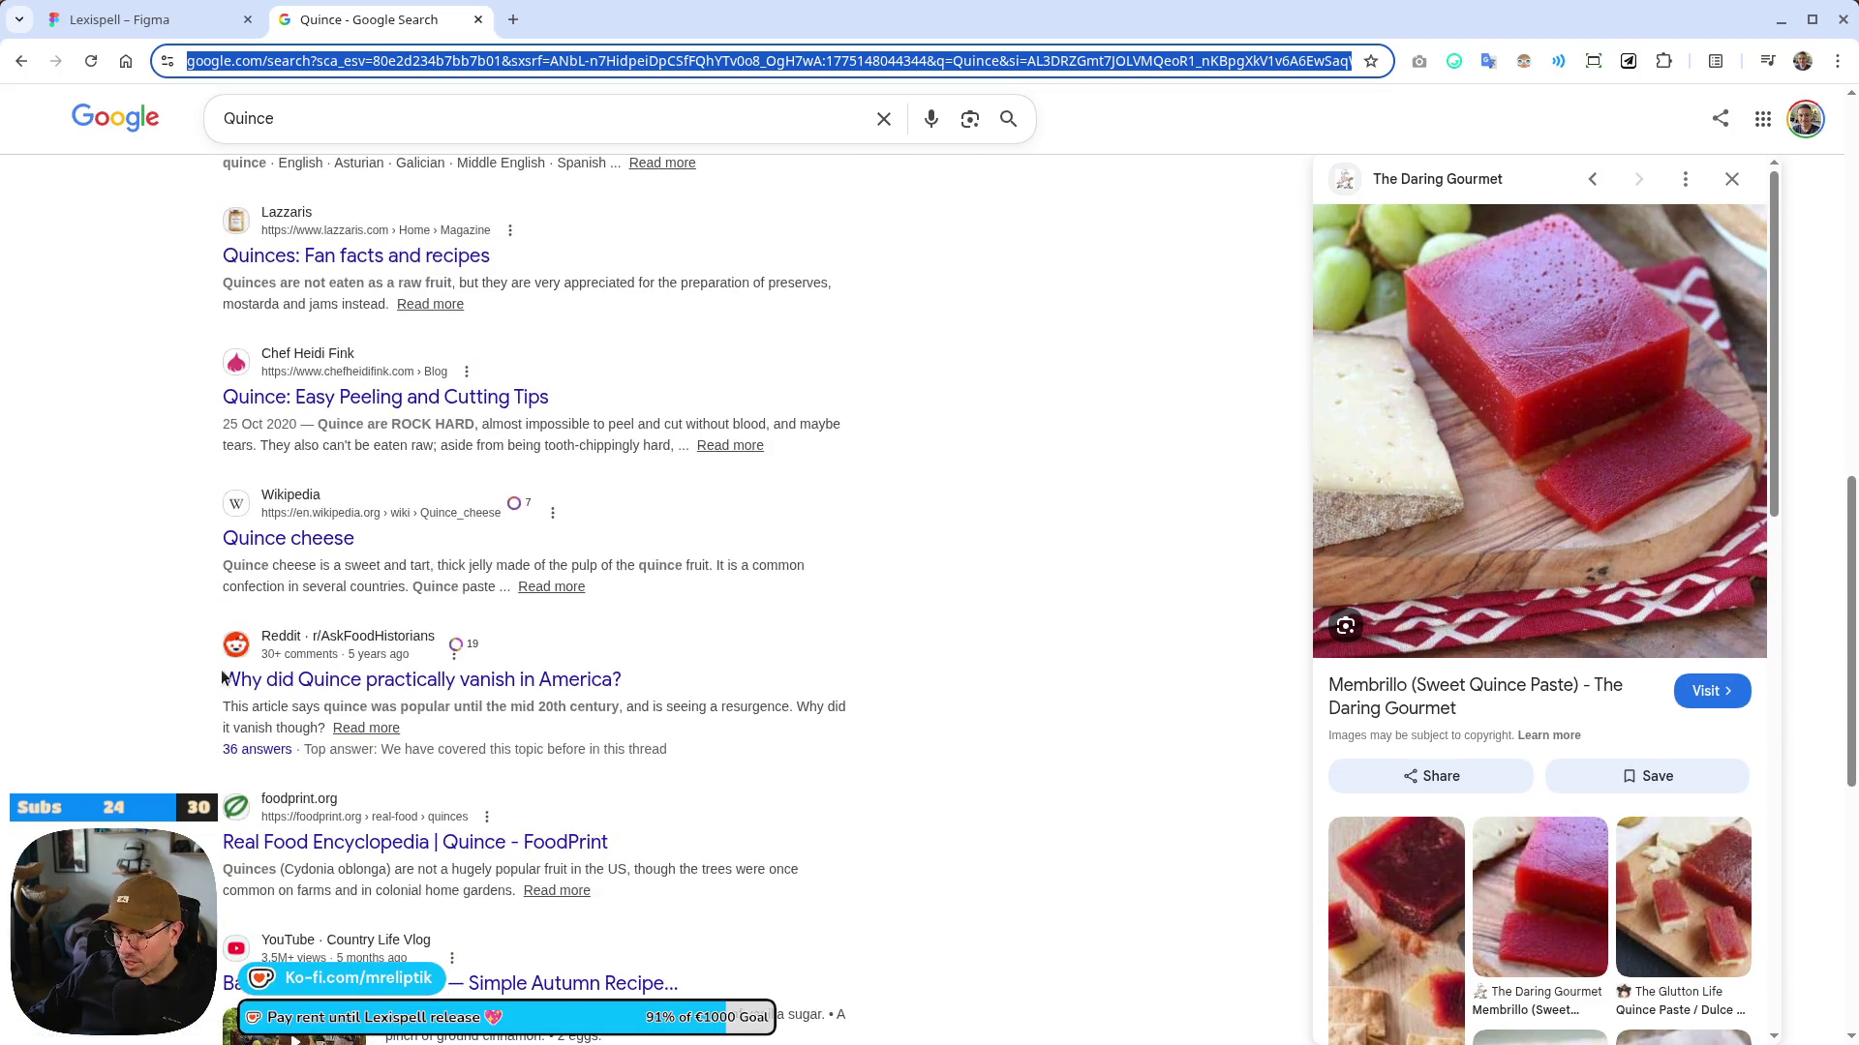
scroll(215, 682, "up", 7)
scroll(203, 714, "down", 4)
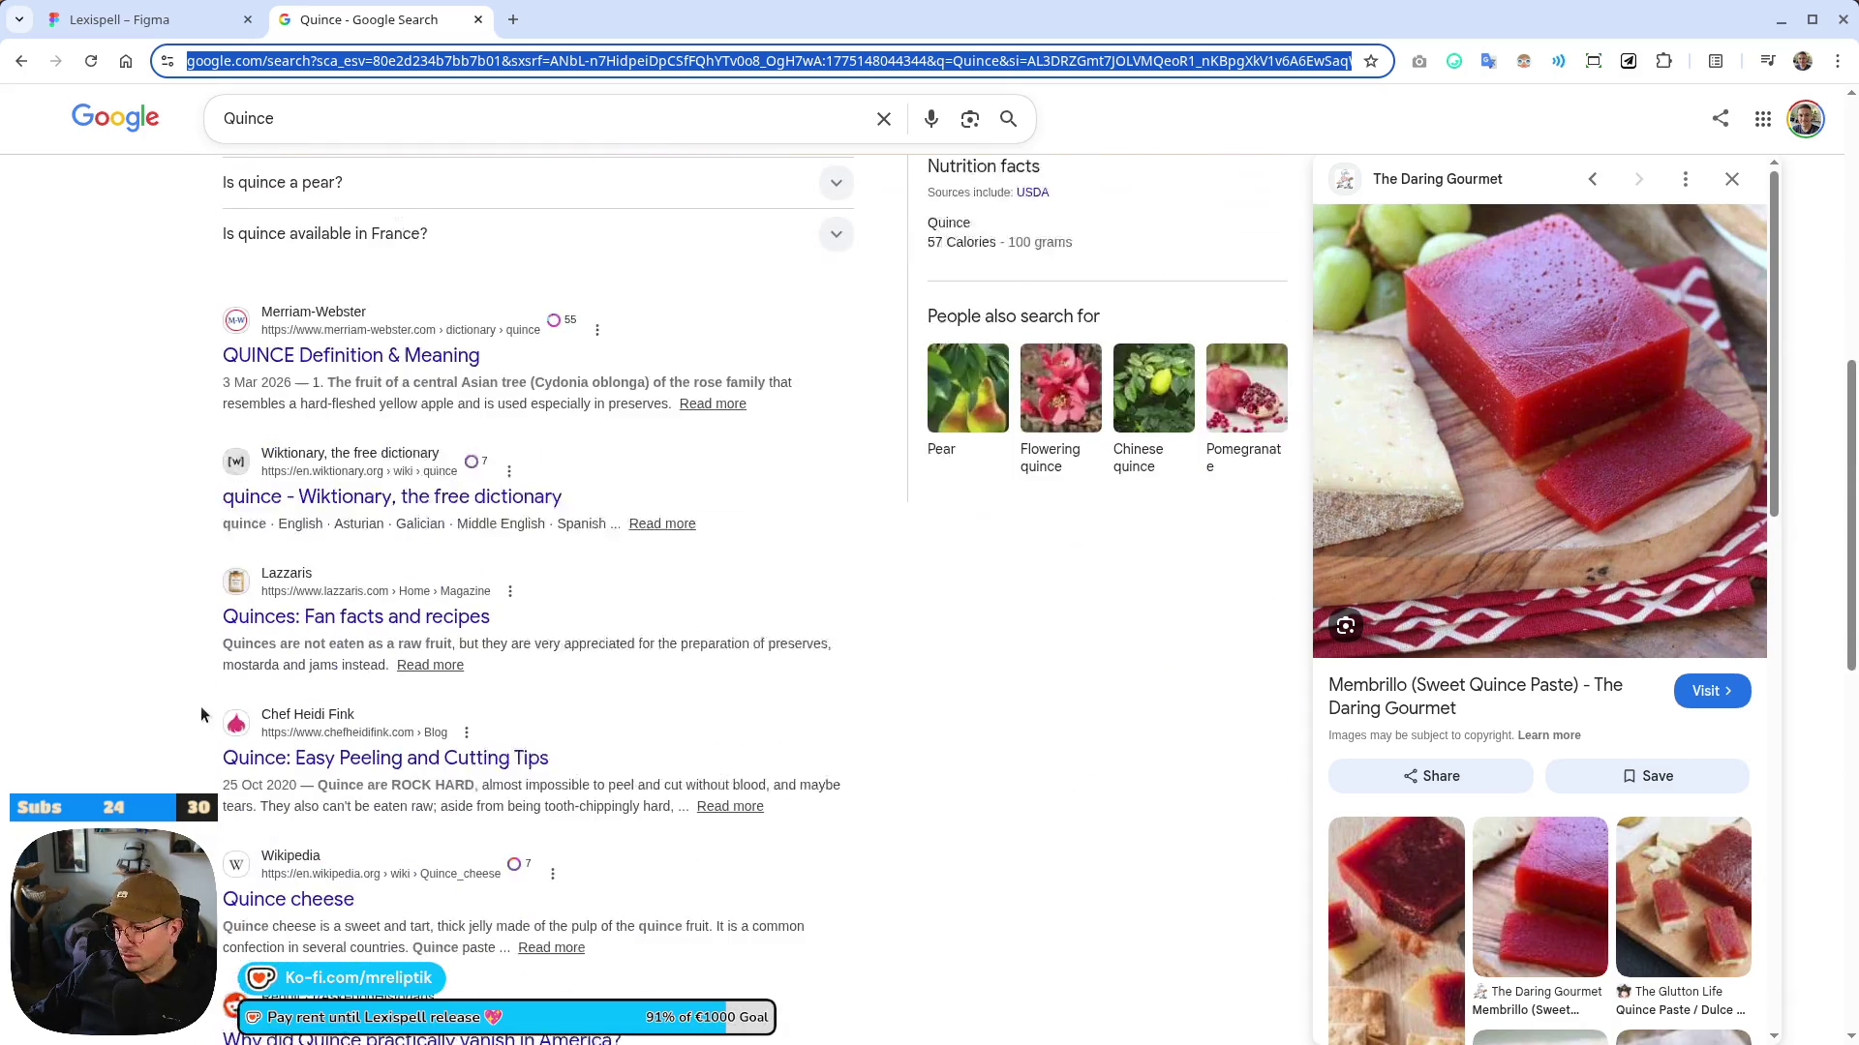
scroll(908, 445, "up", 10)
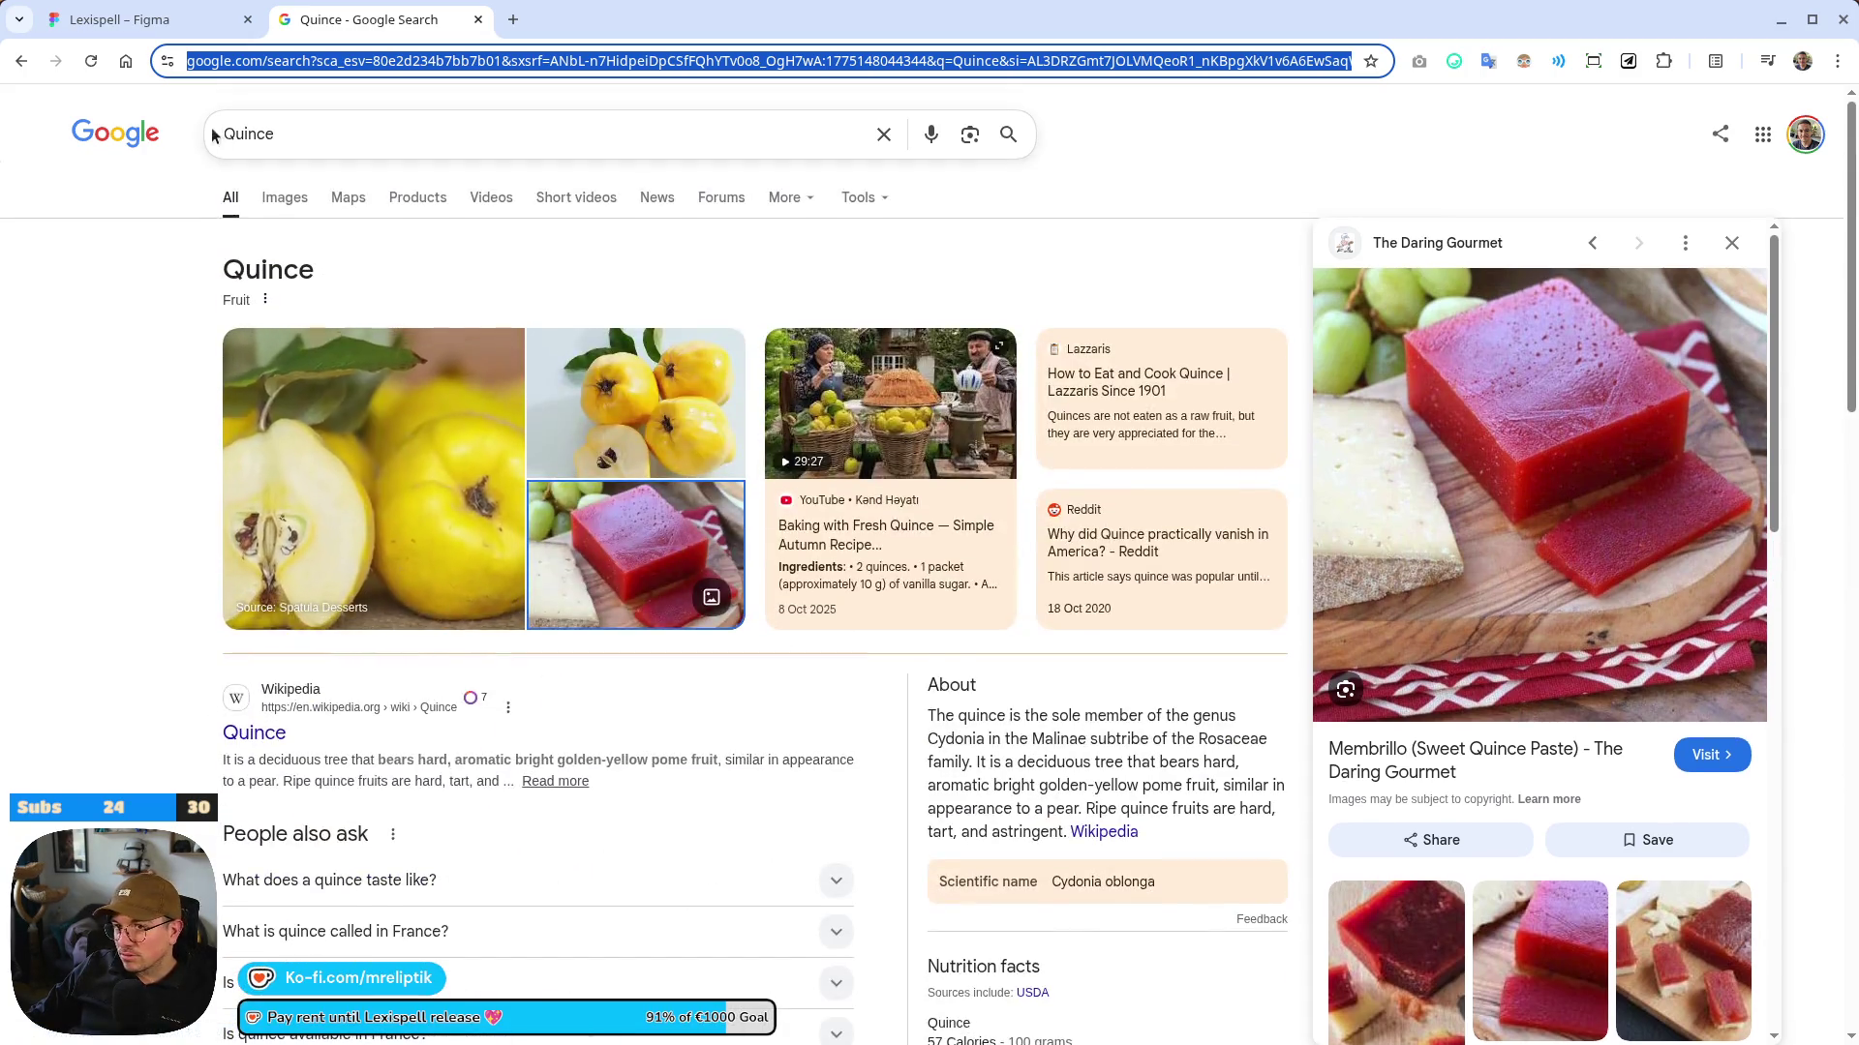
middle_click(379, 24)
scroll(680, 543, "down", 3)
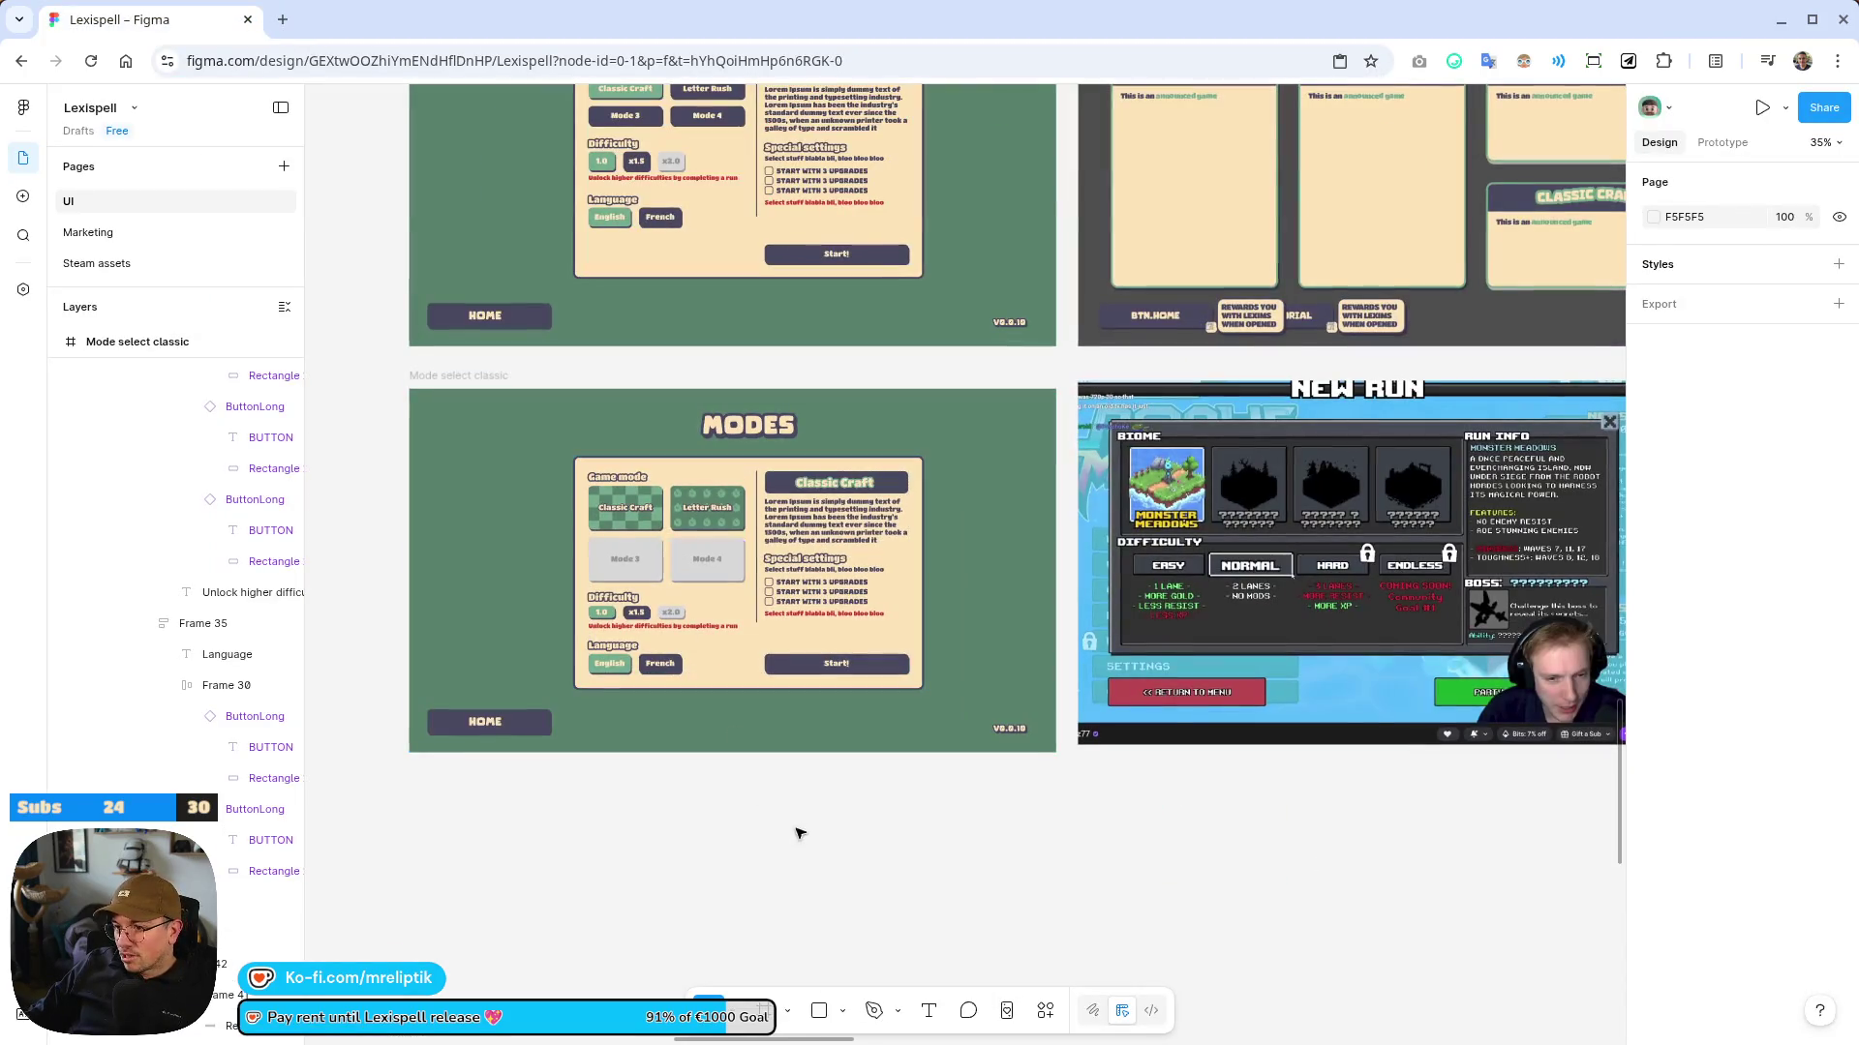
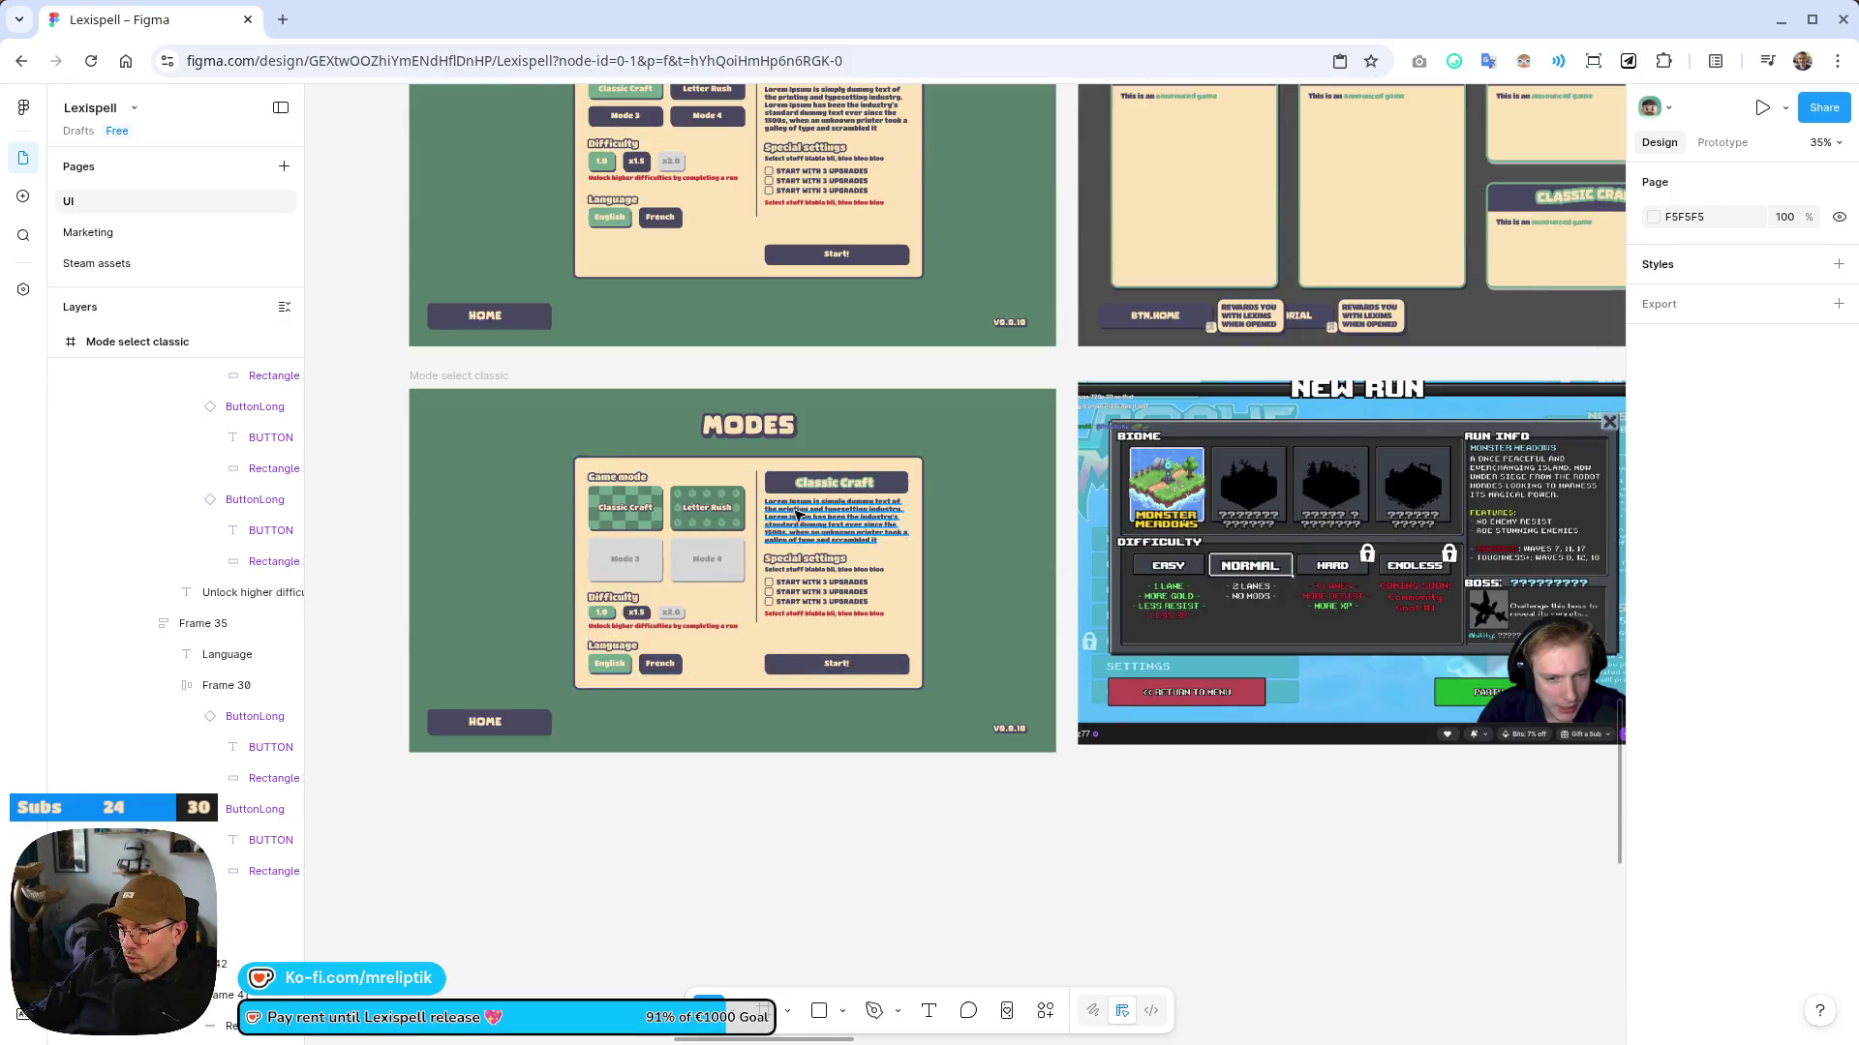
Step: Widen the outer Modes card to 1280 px
scroll(796, 516, "up", 5)
double_click(927, 534)
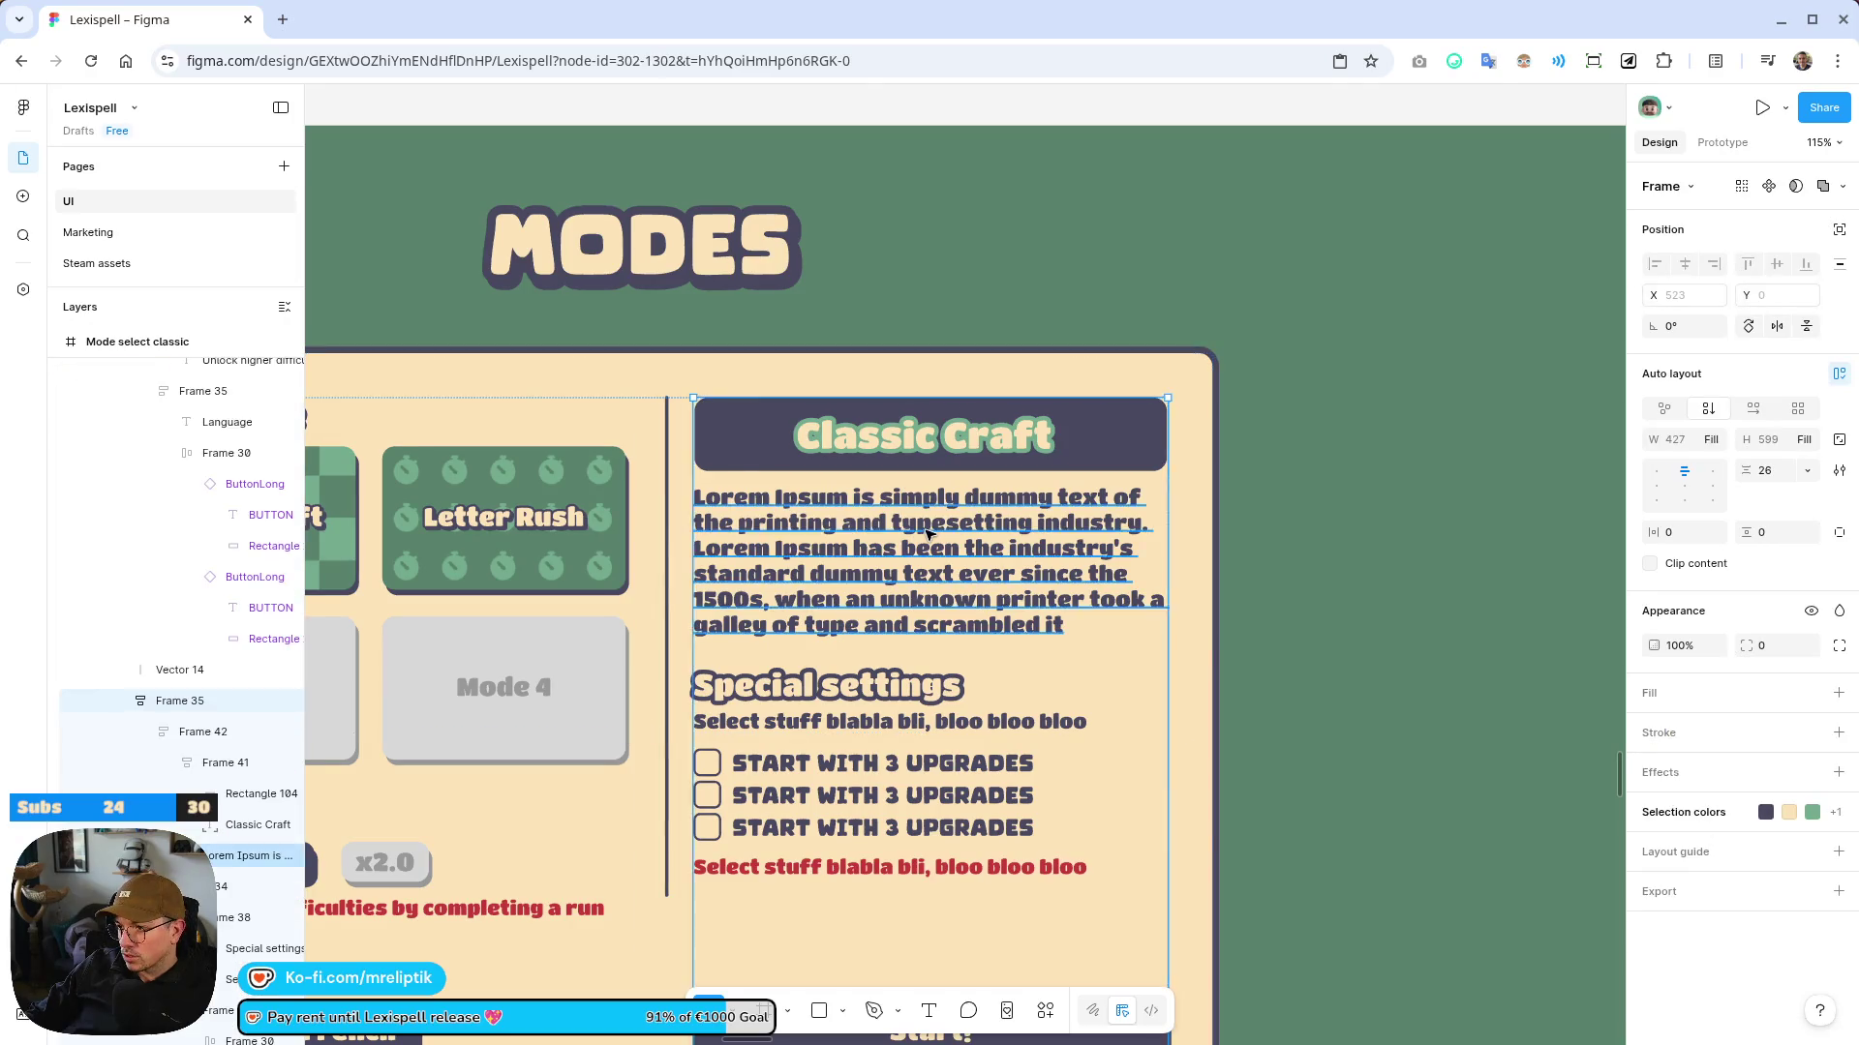
scroll(928, 533, "down", 3)
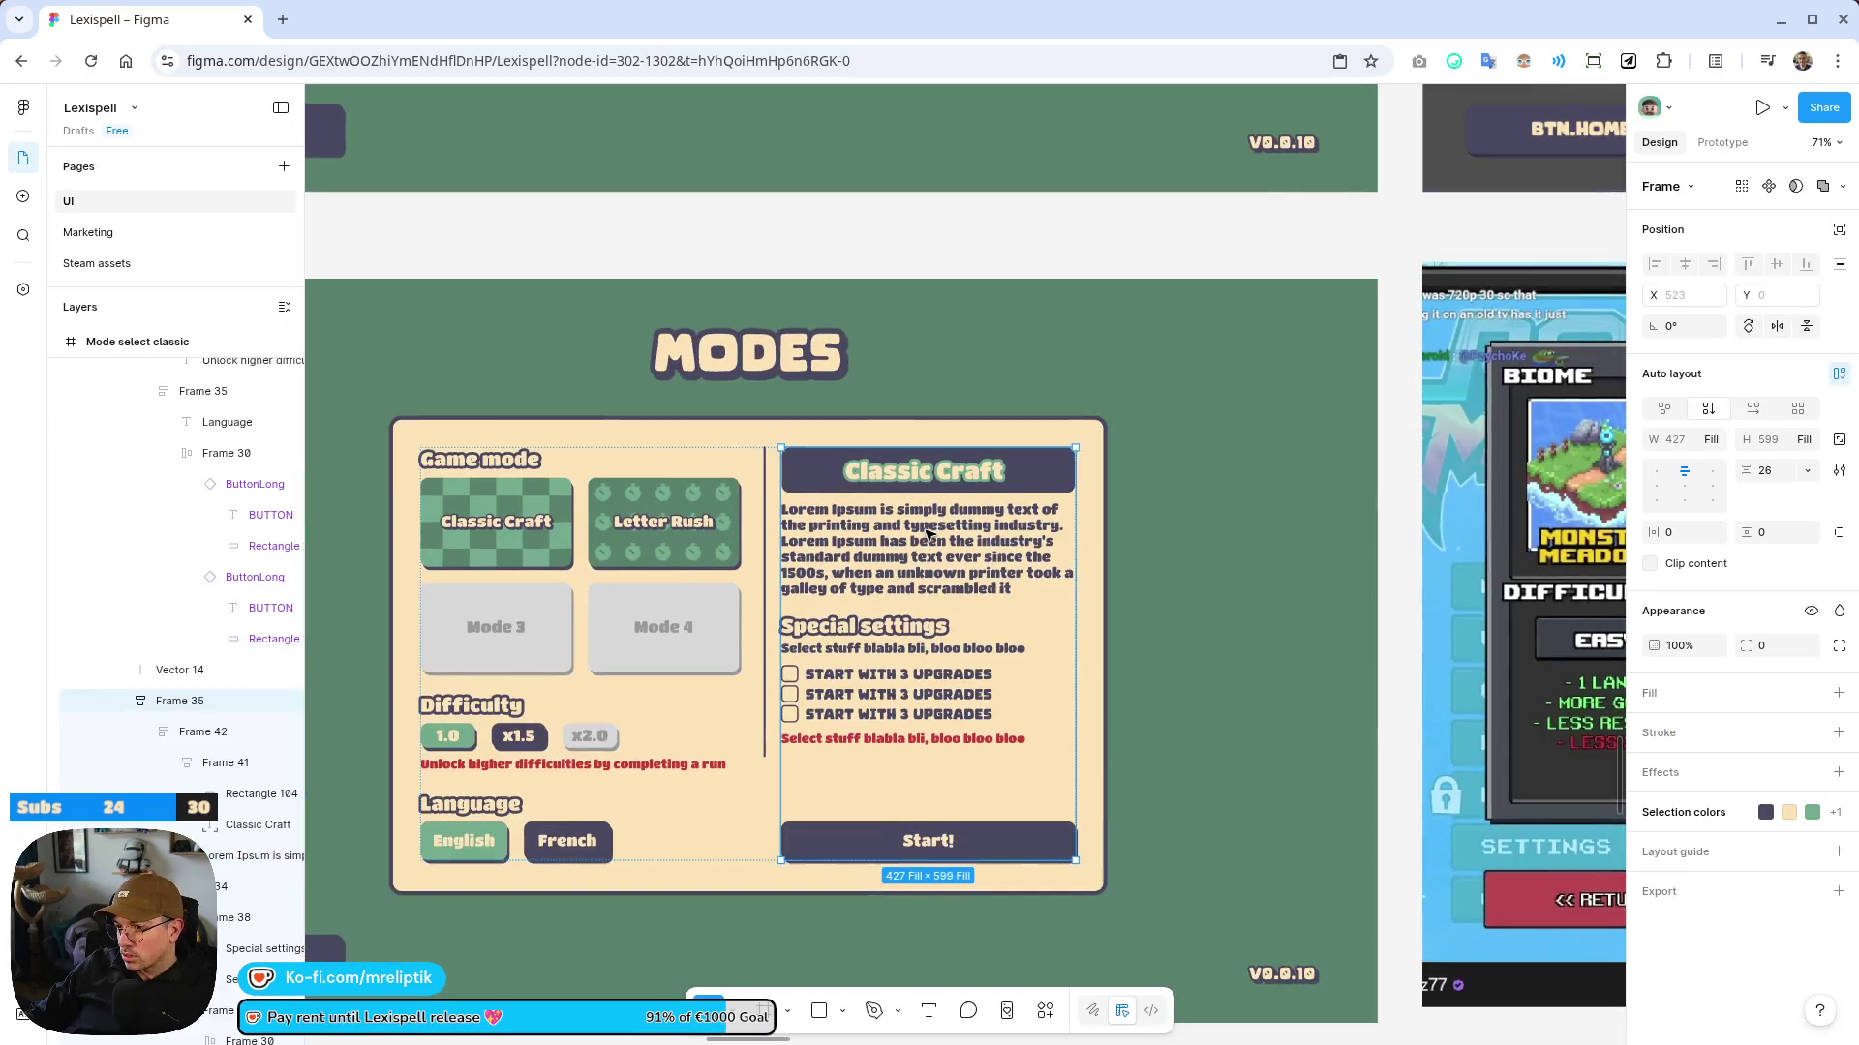
left_click(1103, 600)
left_click_drag(1104, 601, 1193, 604)
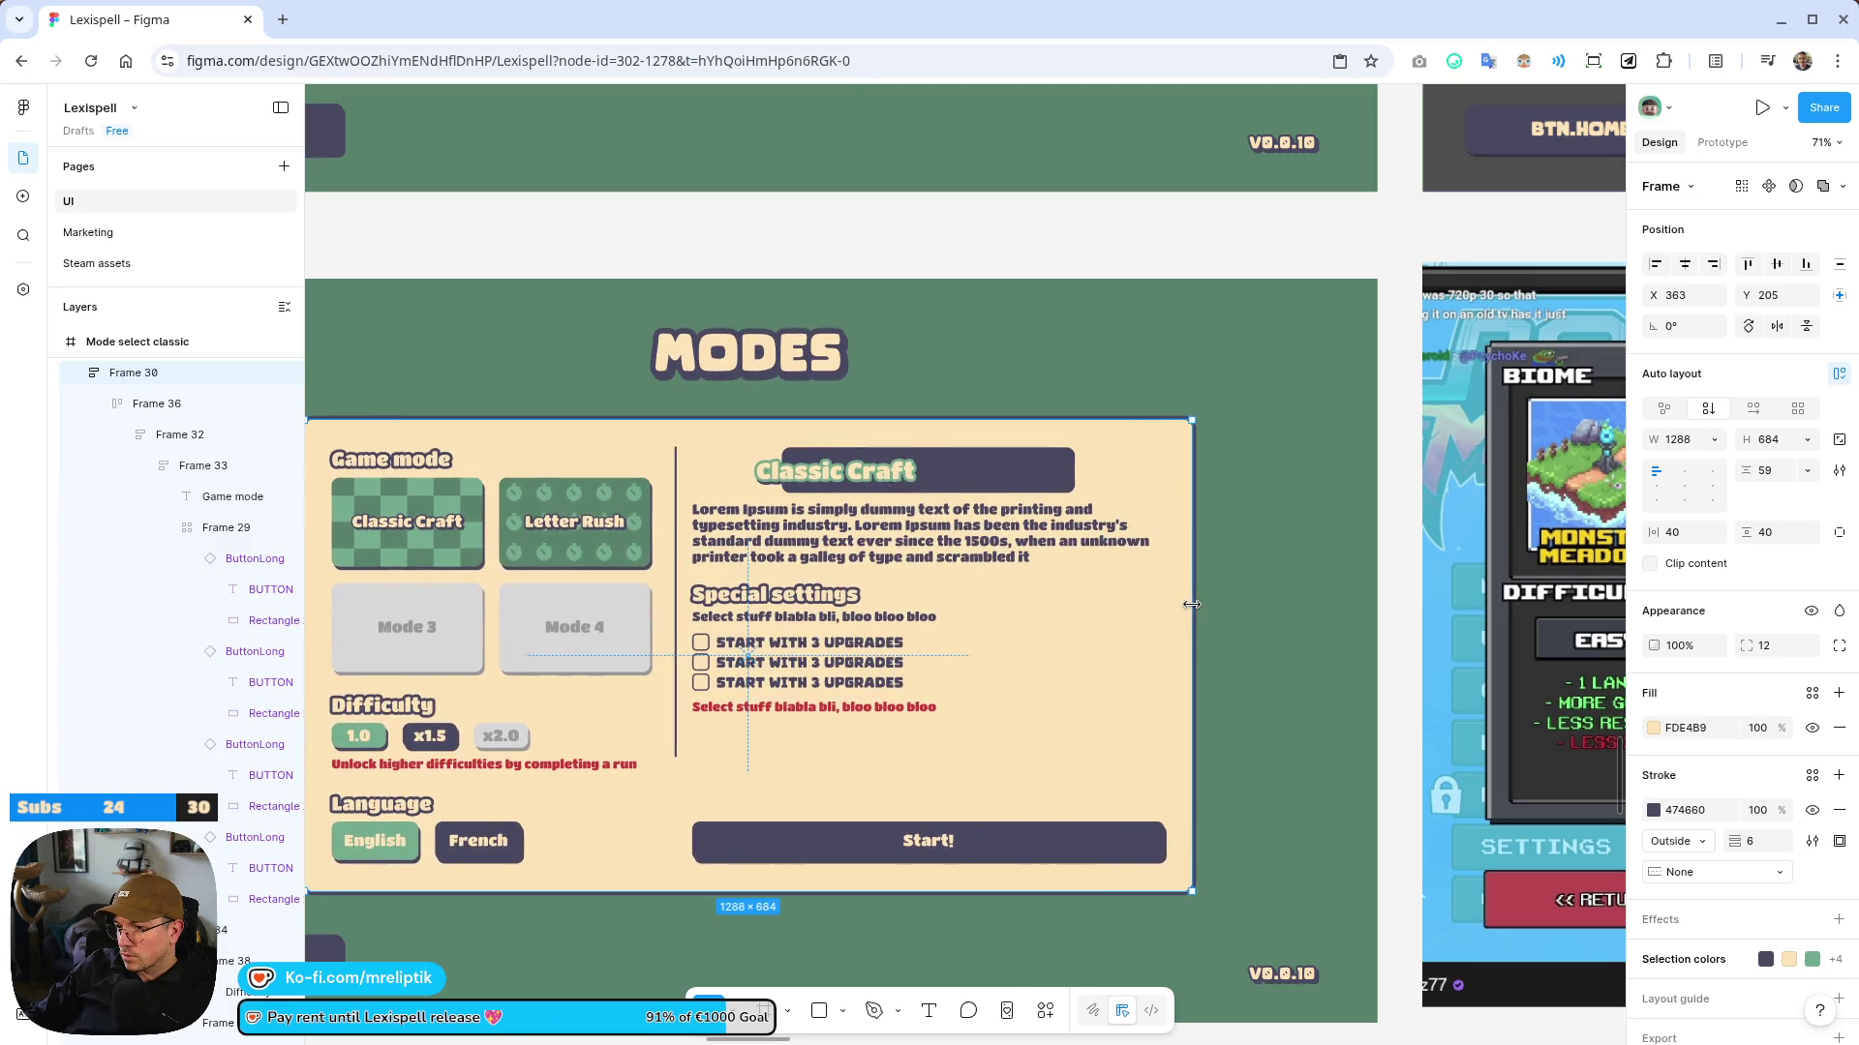
Step: Make the Classic Craft header bar and its dark background rectangle fill the column width
double_click(958, 480)
double_click(968, 482)
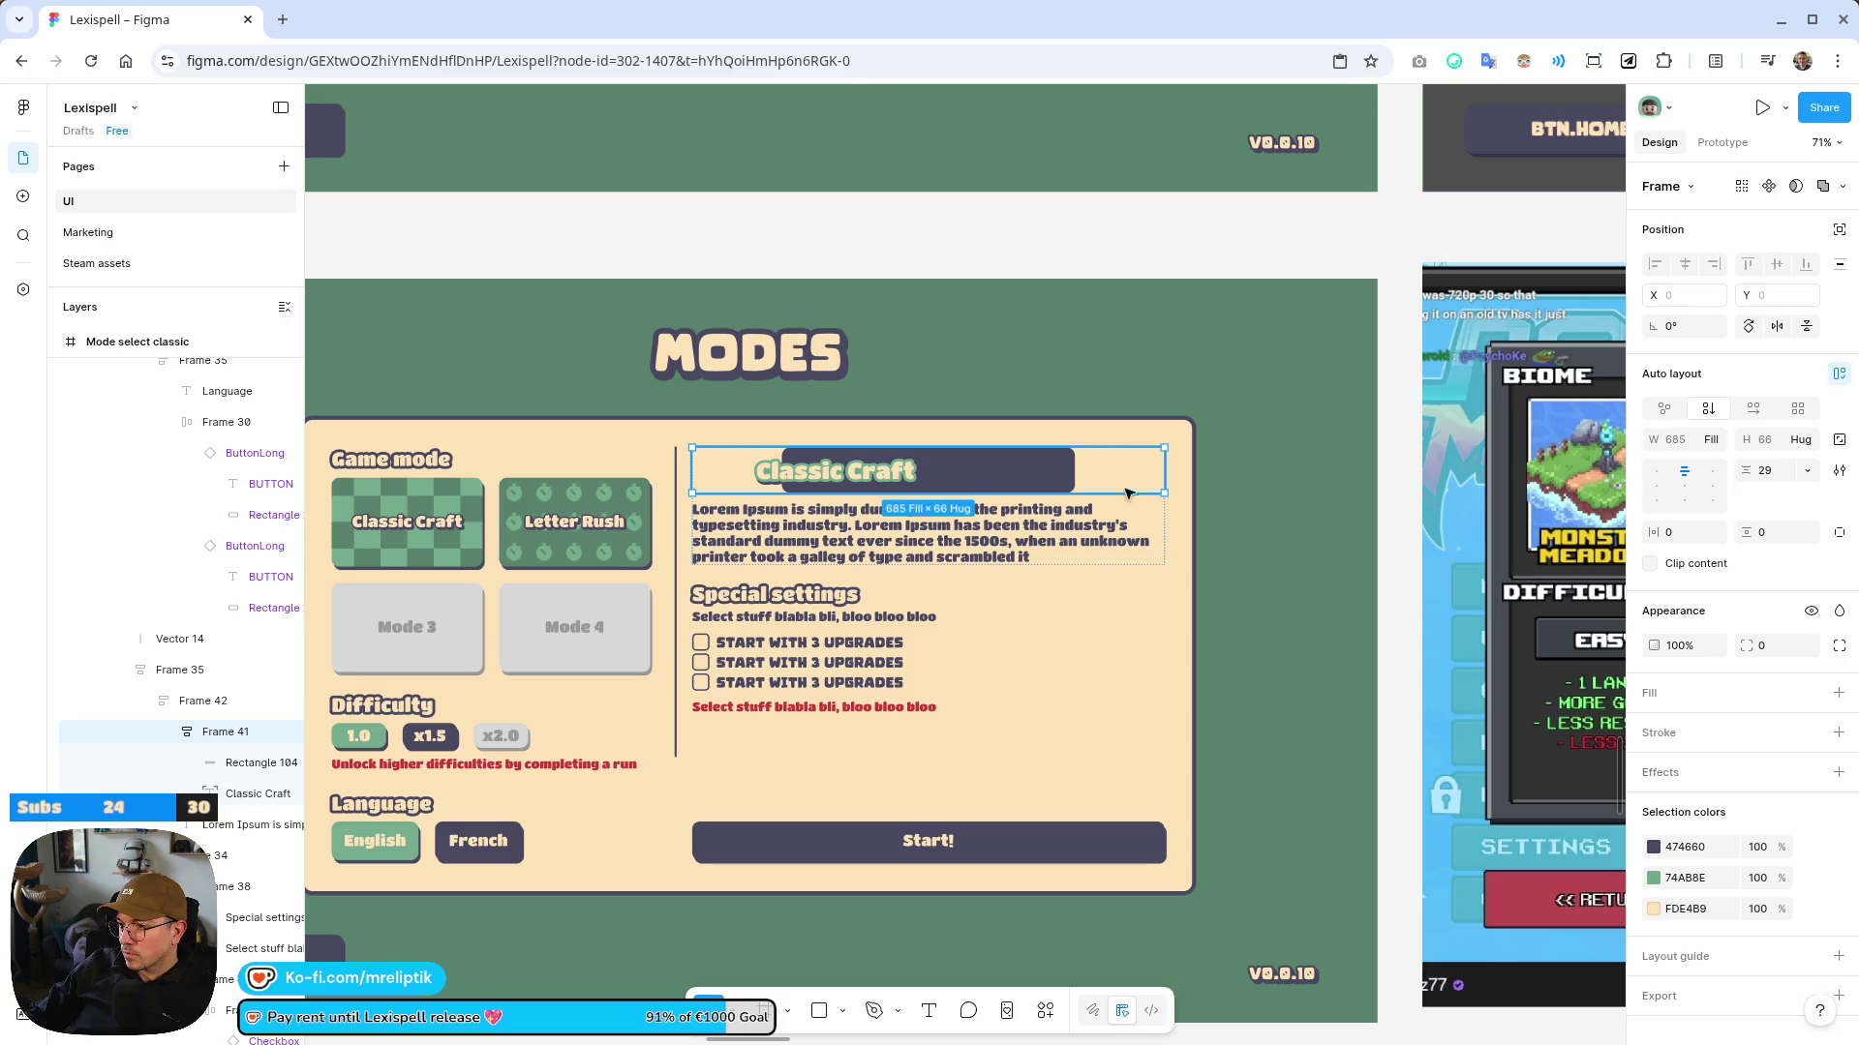
left_click(1712, 441)
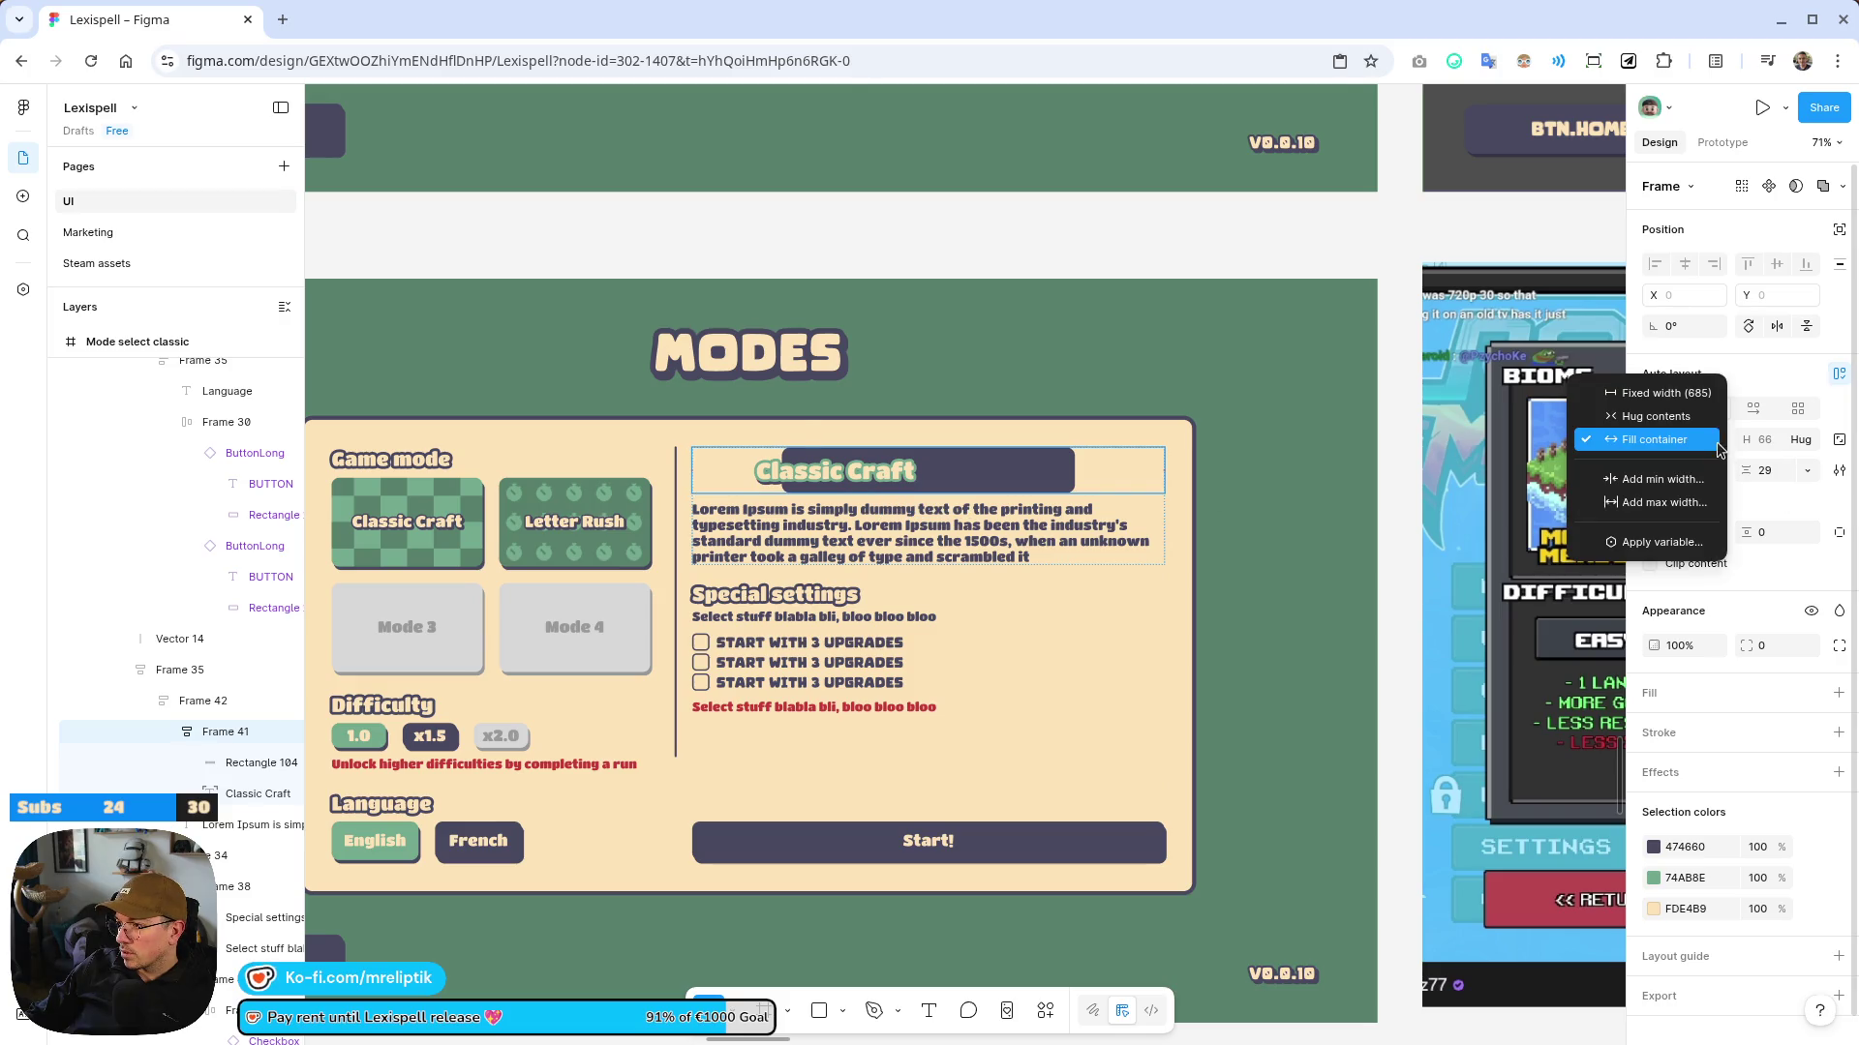
left_click(1650, 440)
left_click(1017, 472)
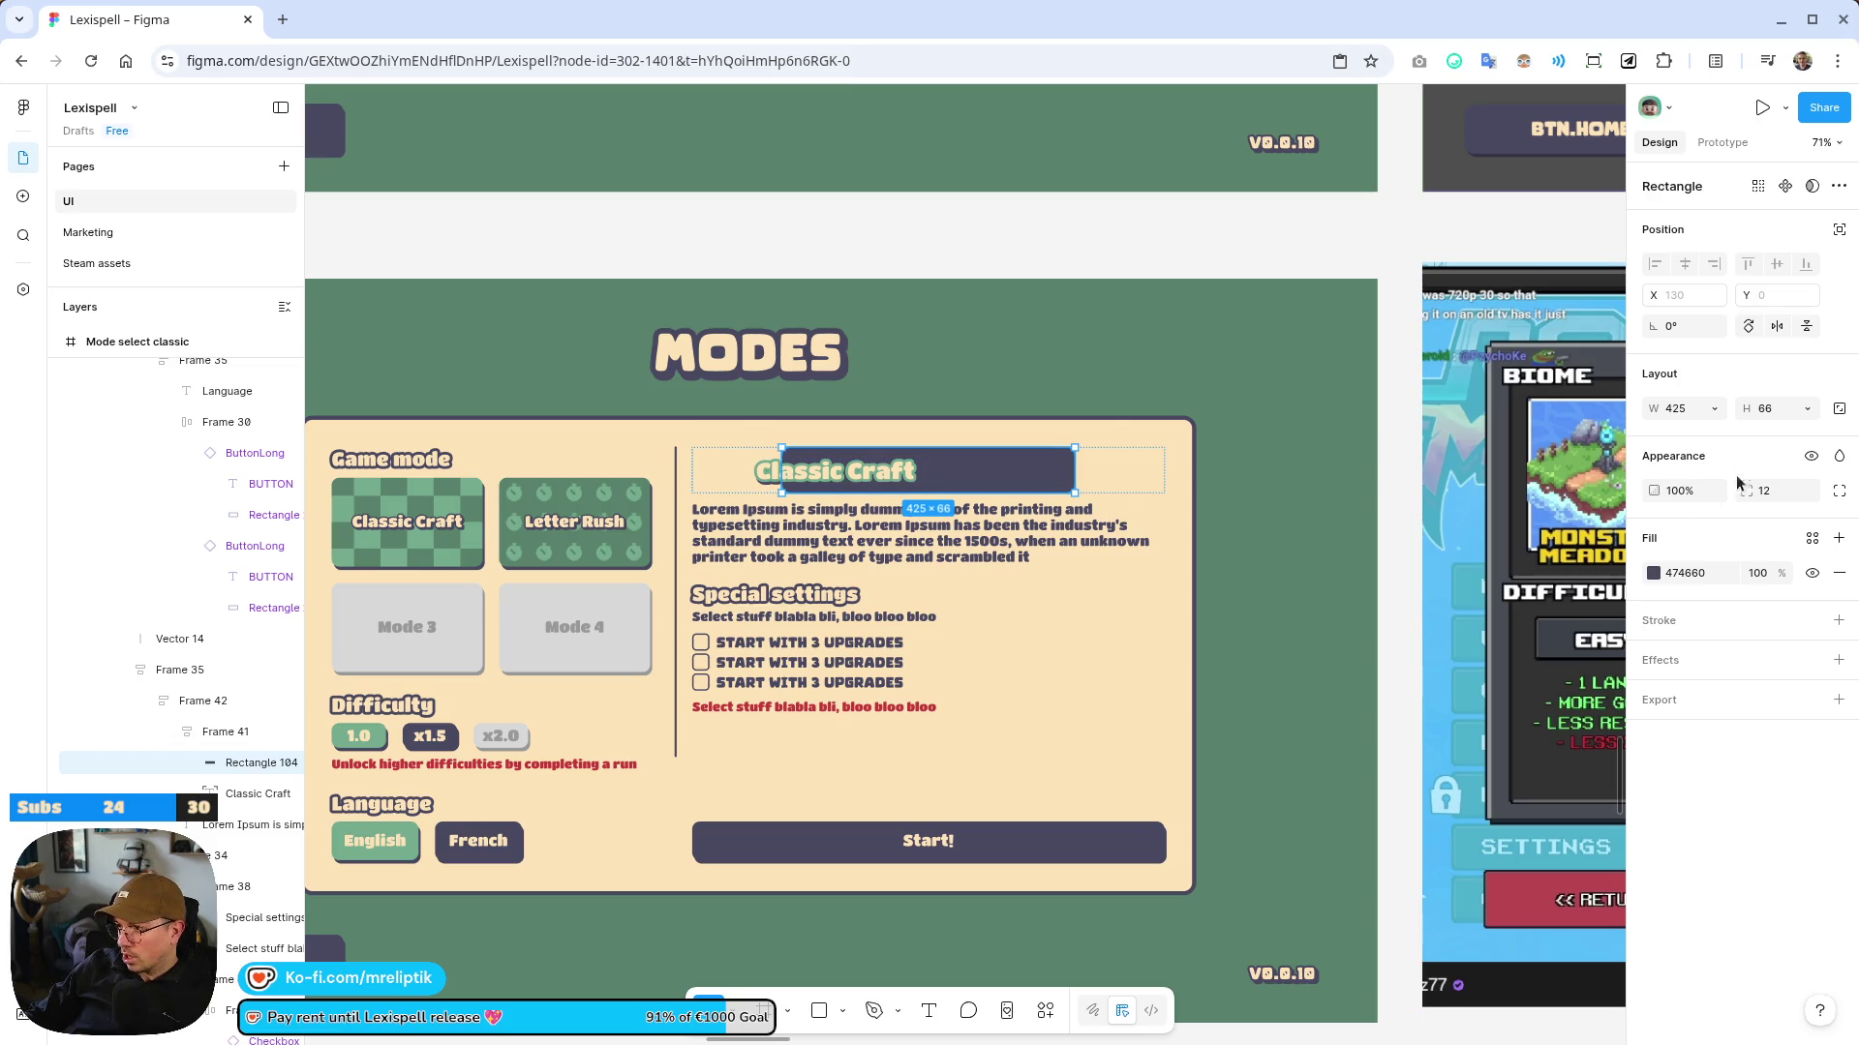
left_click(1716, 409)
left_click(1656, 433)
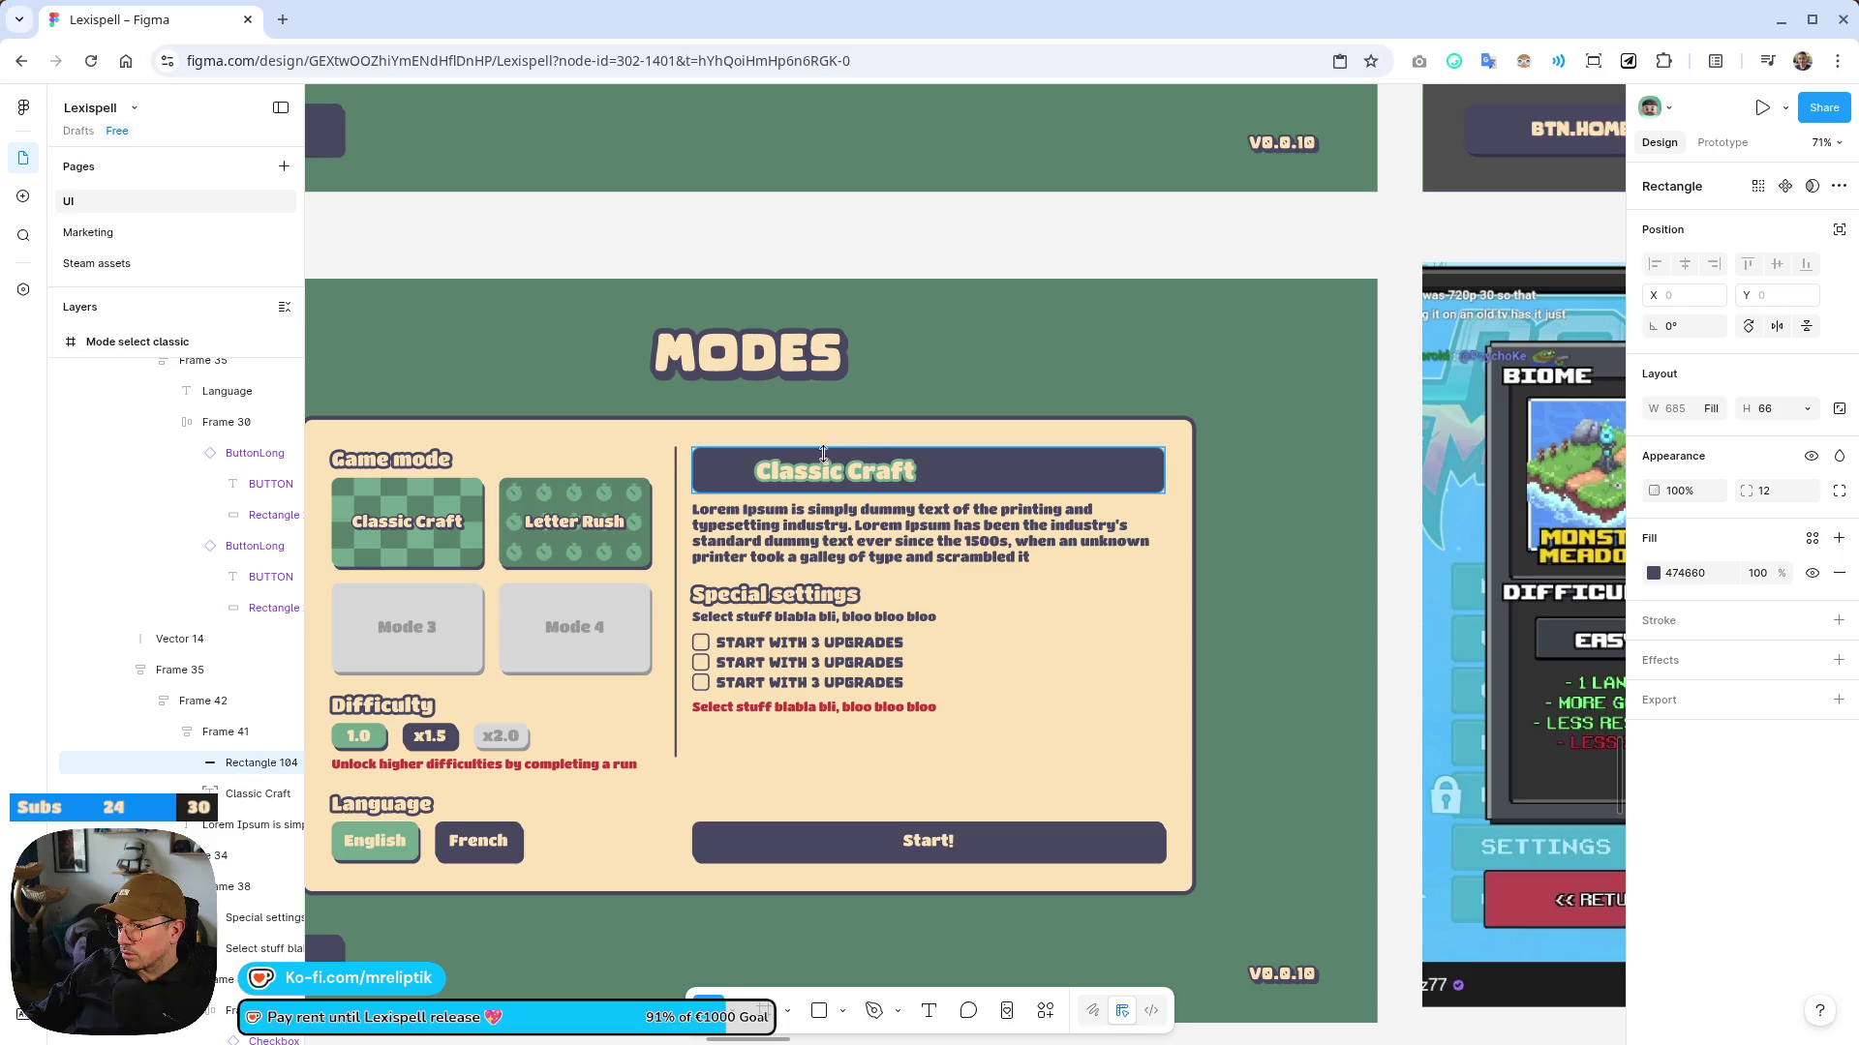
Step: Set the Classic Craft title text to Hug contents and centre it in the bar
double_click(846, 474)
left_click(1714, 440)
left_click(1680, 453)
left_click(1714, 439)
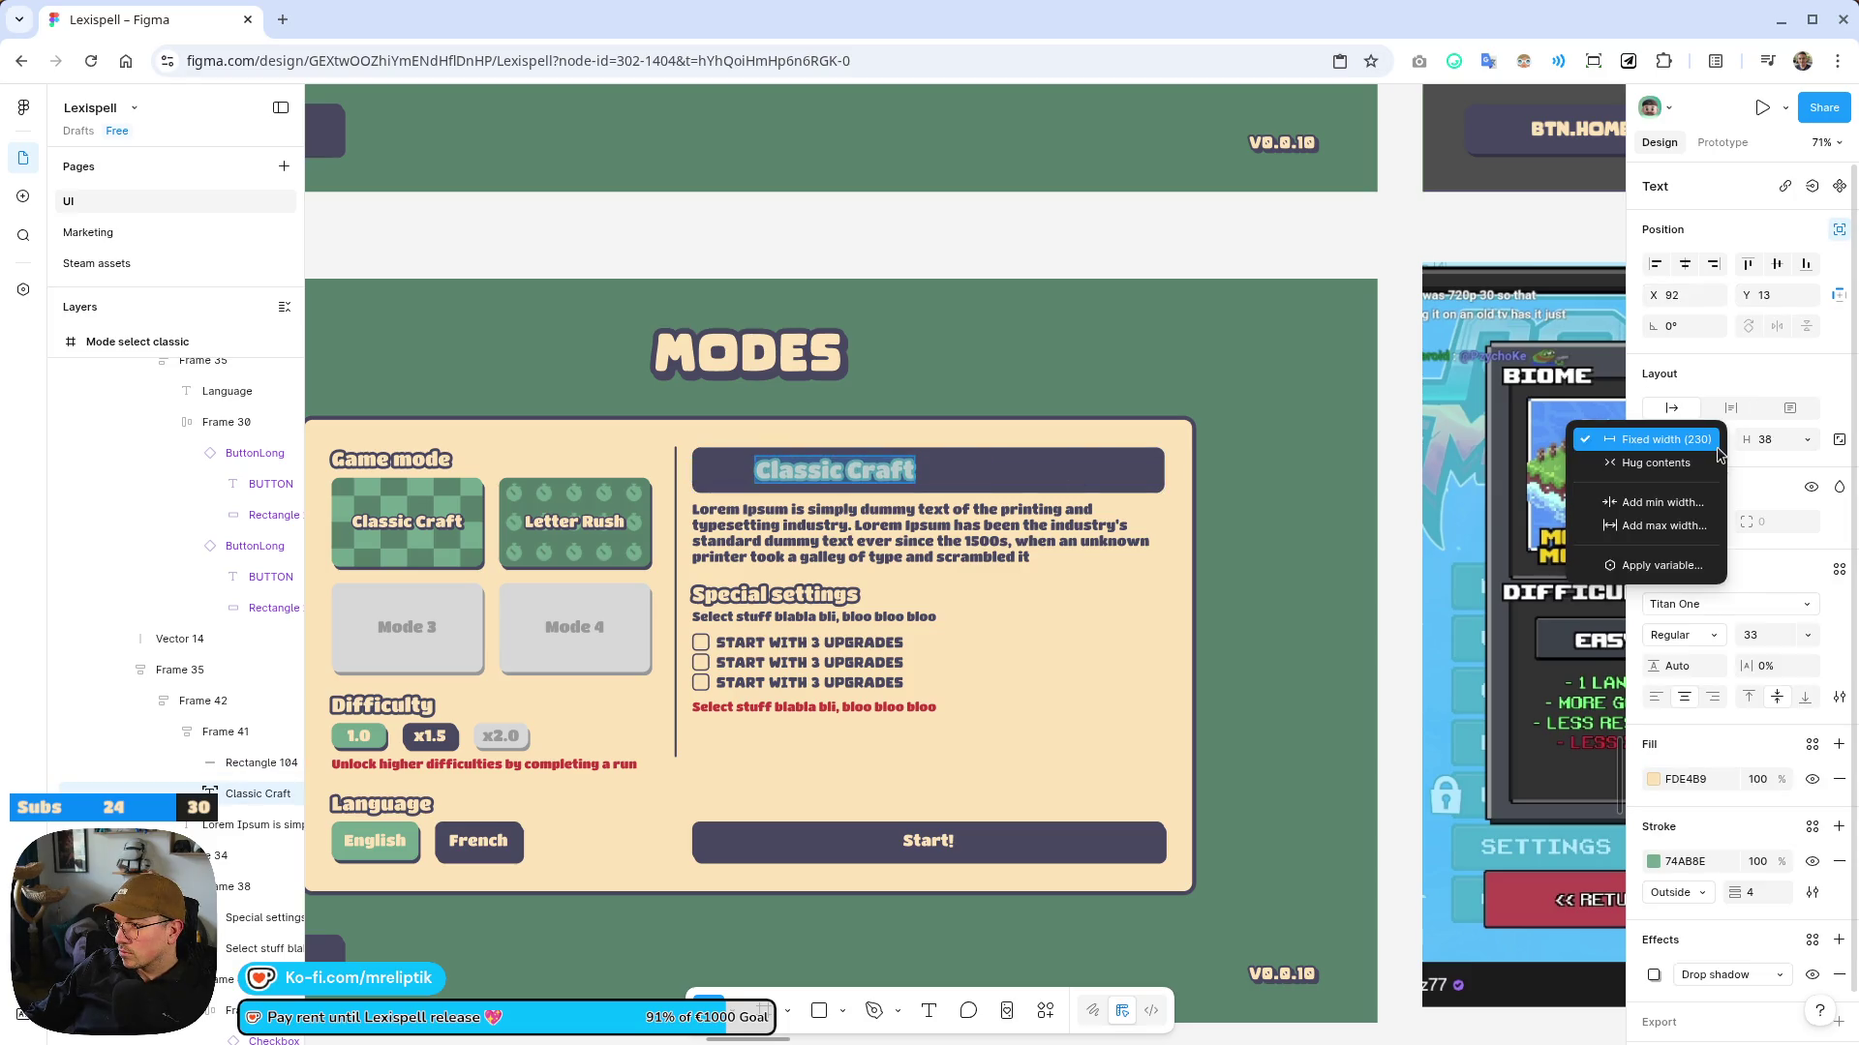
left_click(1681, 407)
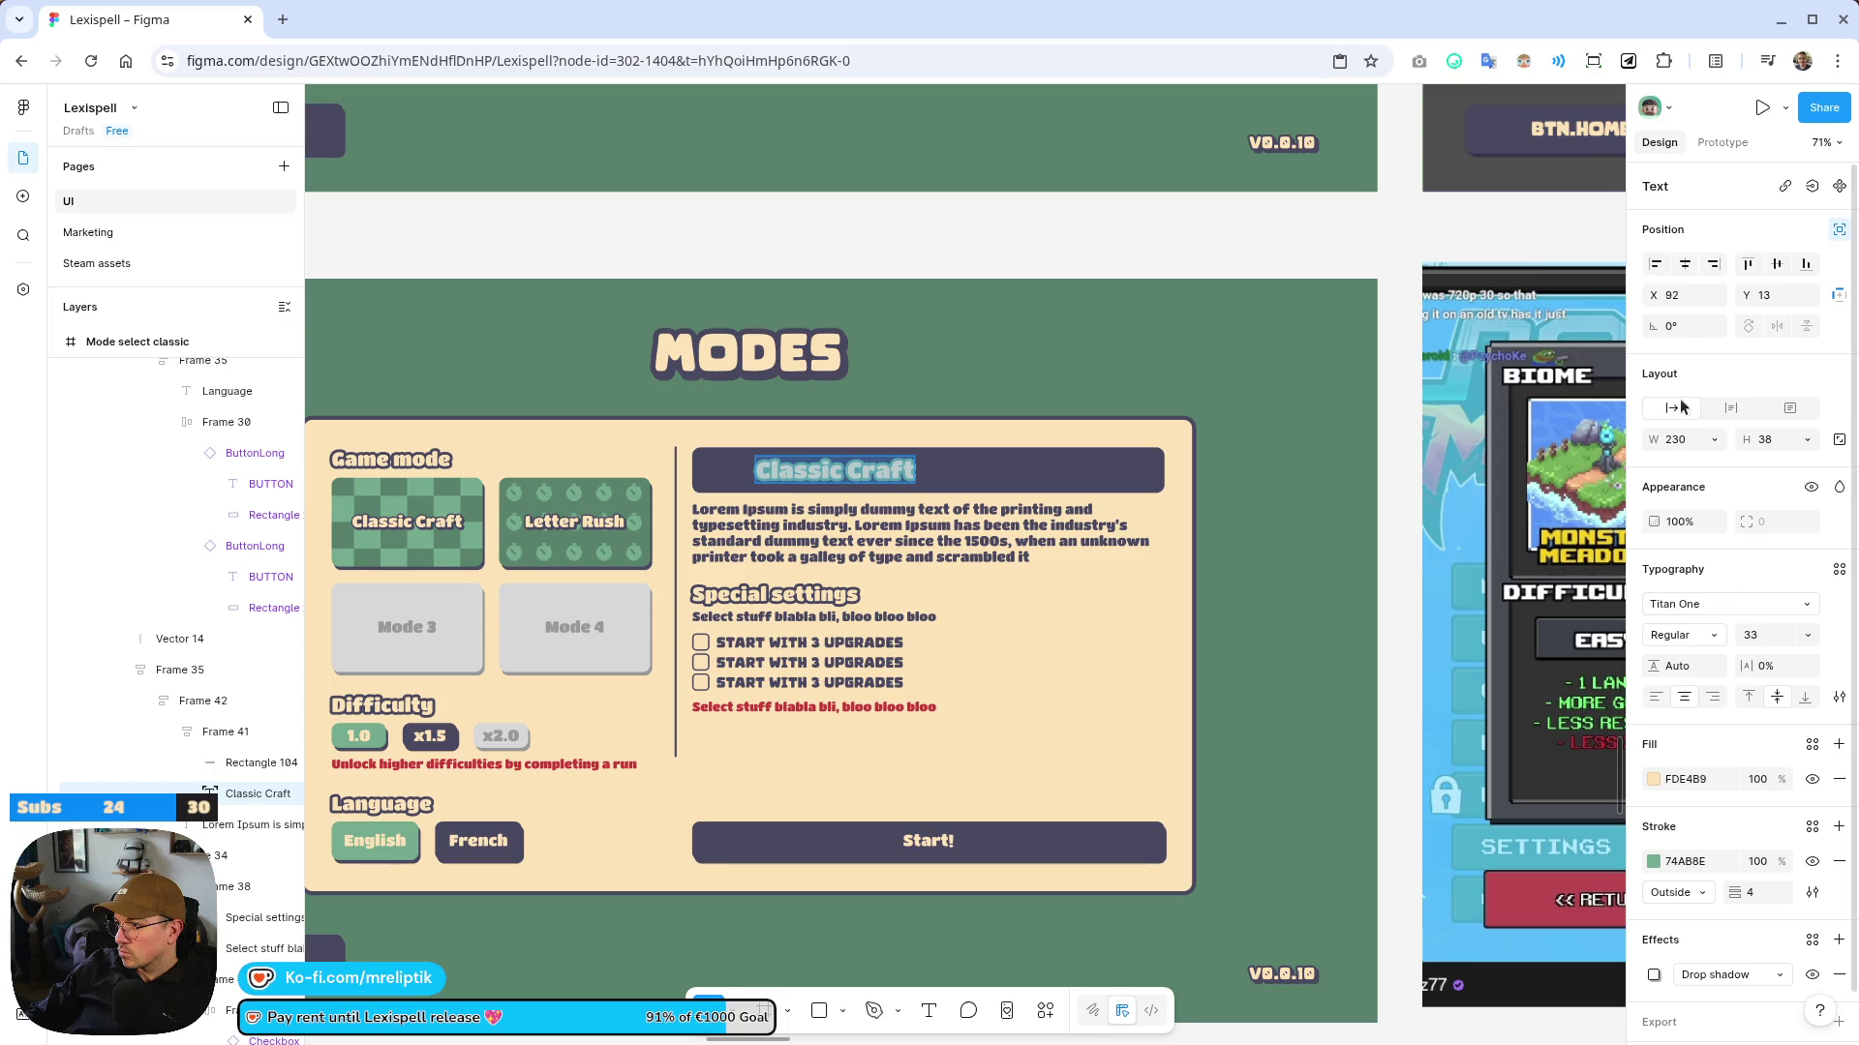
left_click(1685, 265)
scroll(978, 426, "down", 5)
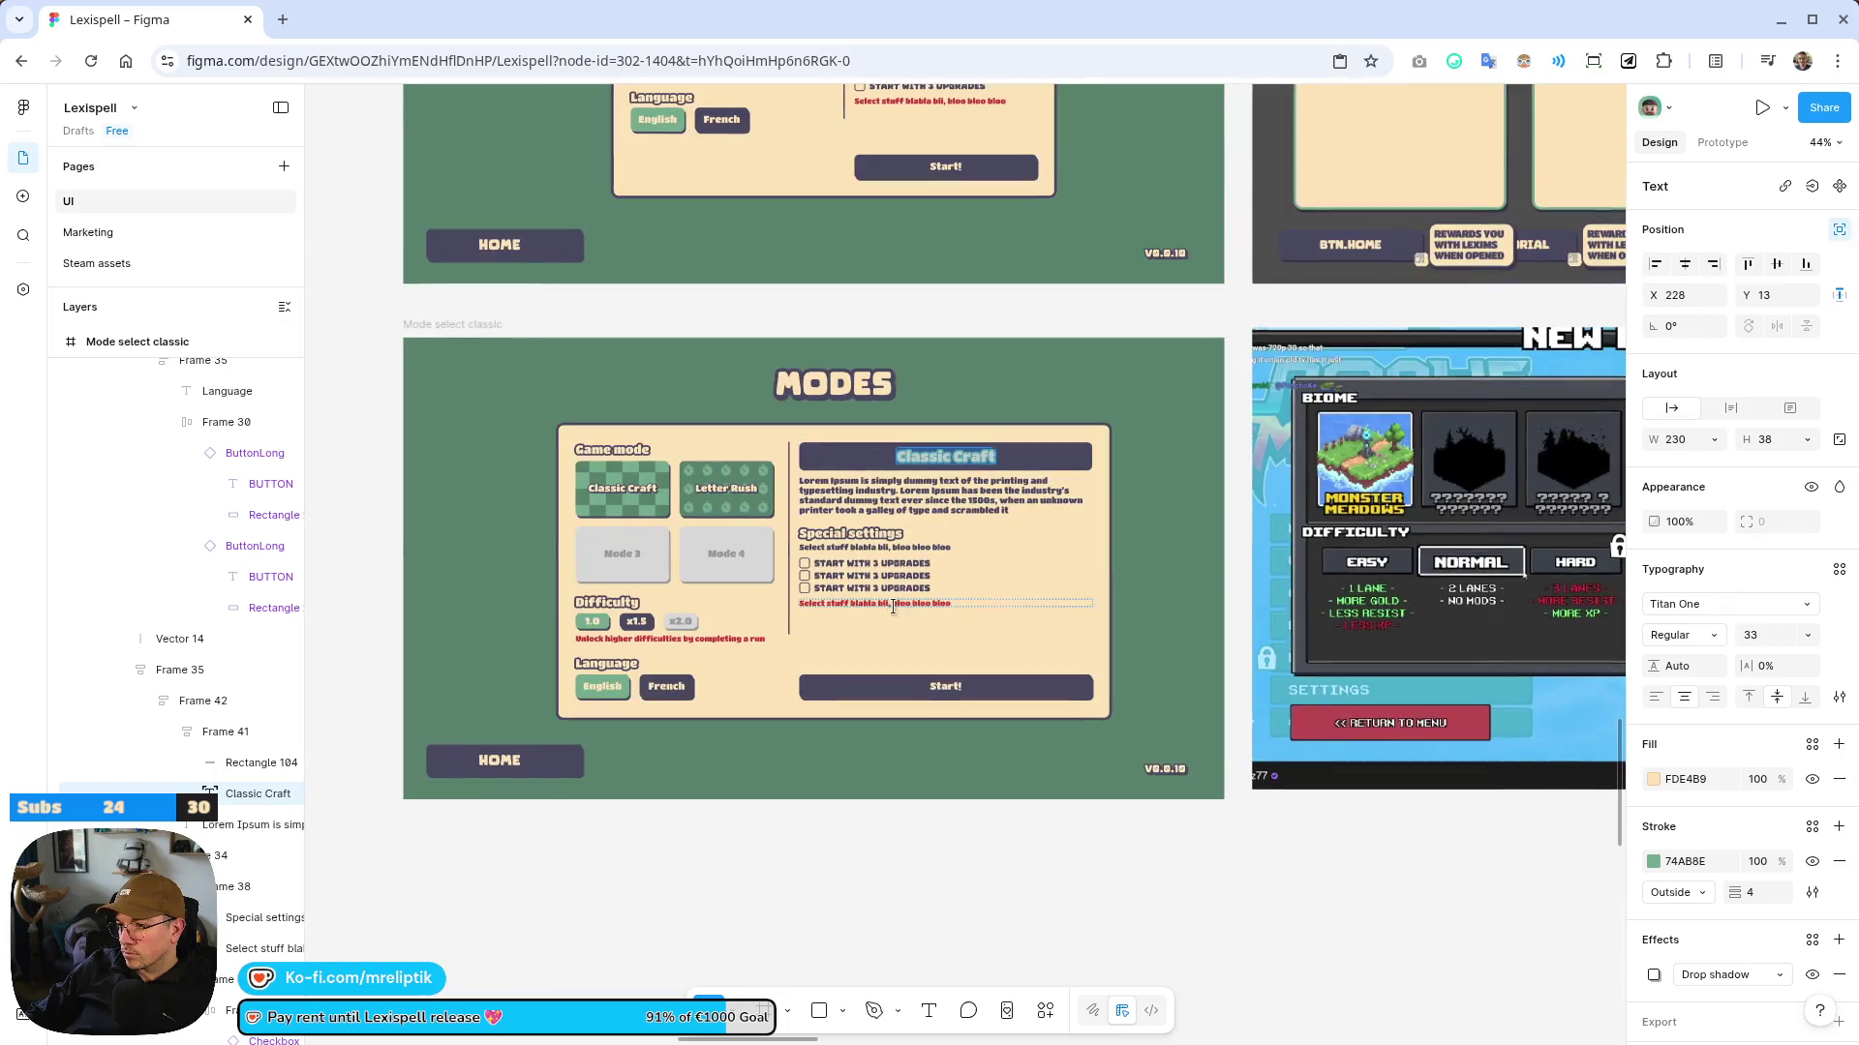
Step: Inspect the Game mode grid, Difficulty, Language and Classic Craft info column layers
left_click(794, 484)
scroll(796, 479, "up", 5)
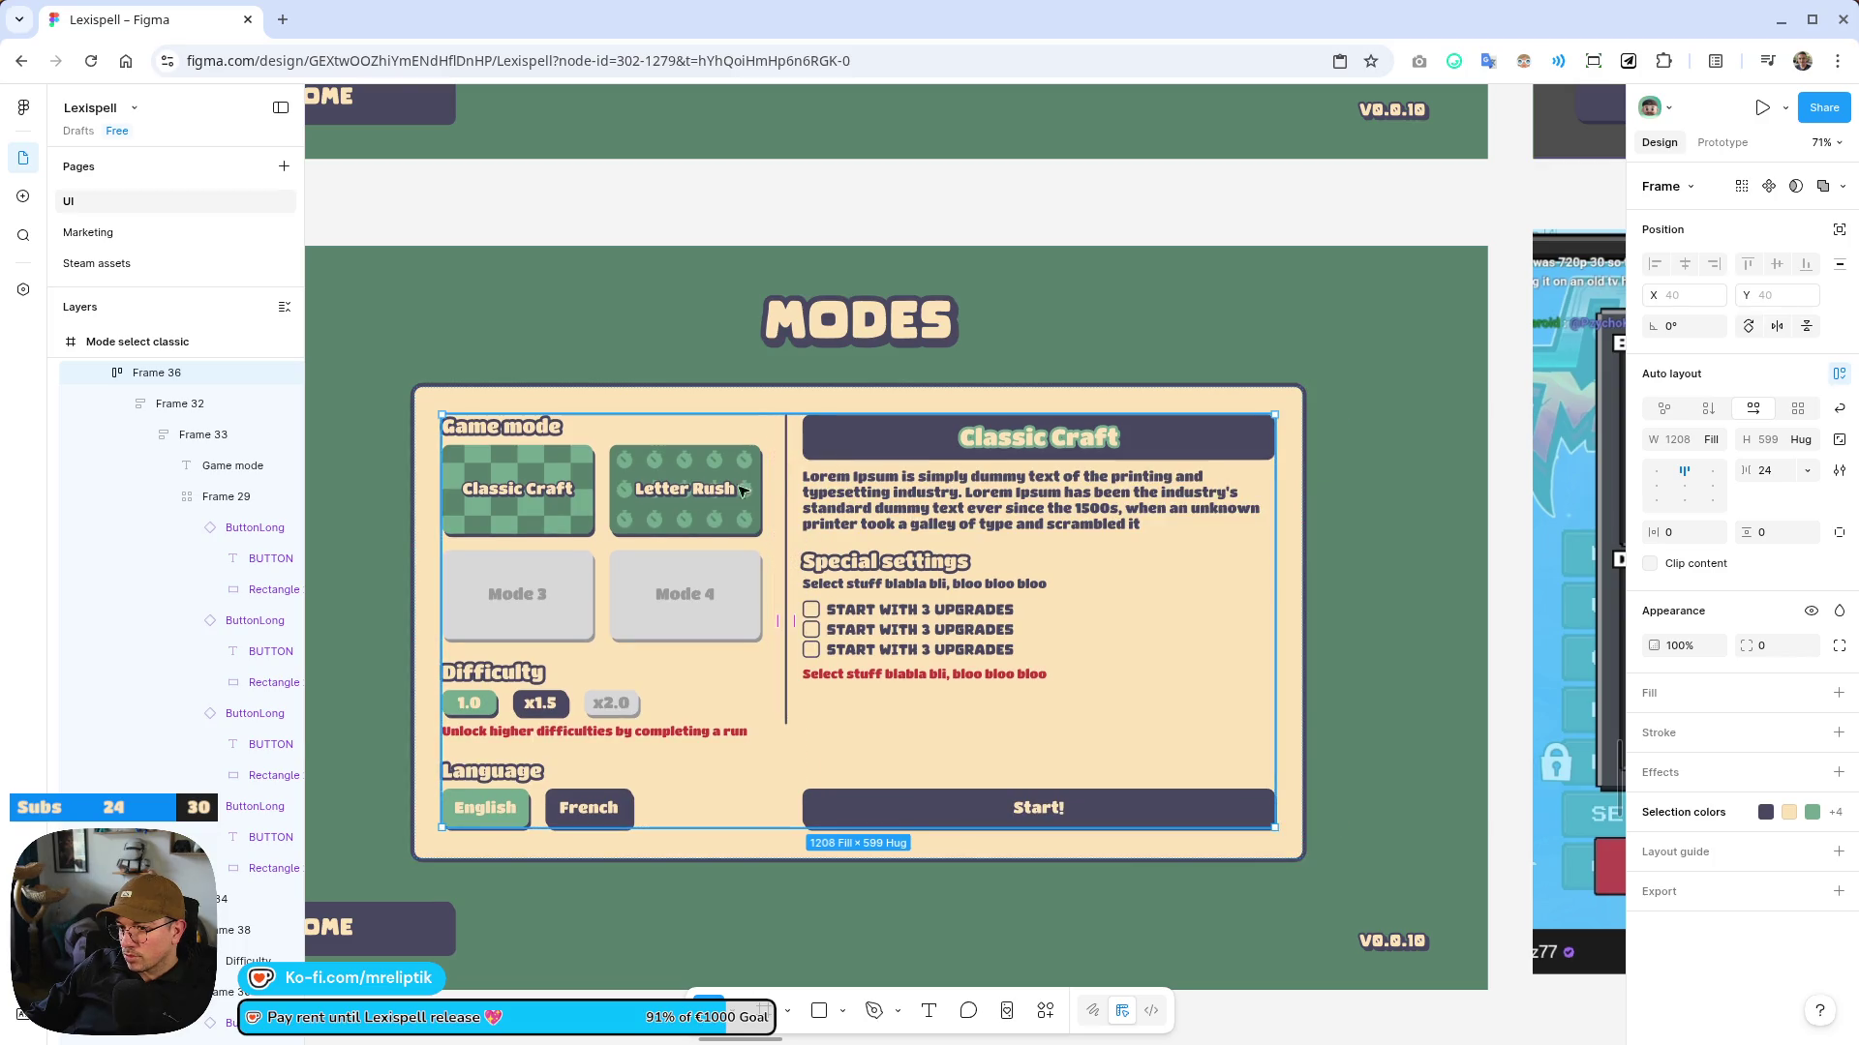
left_click(217, 499)
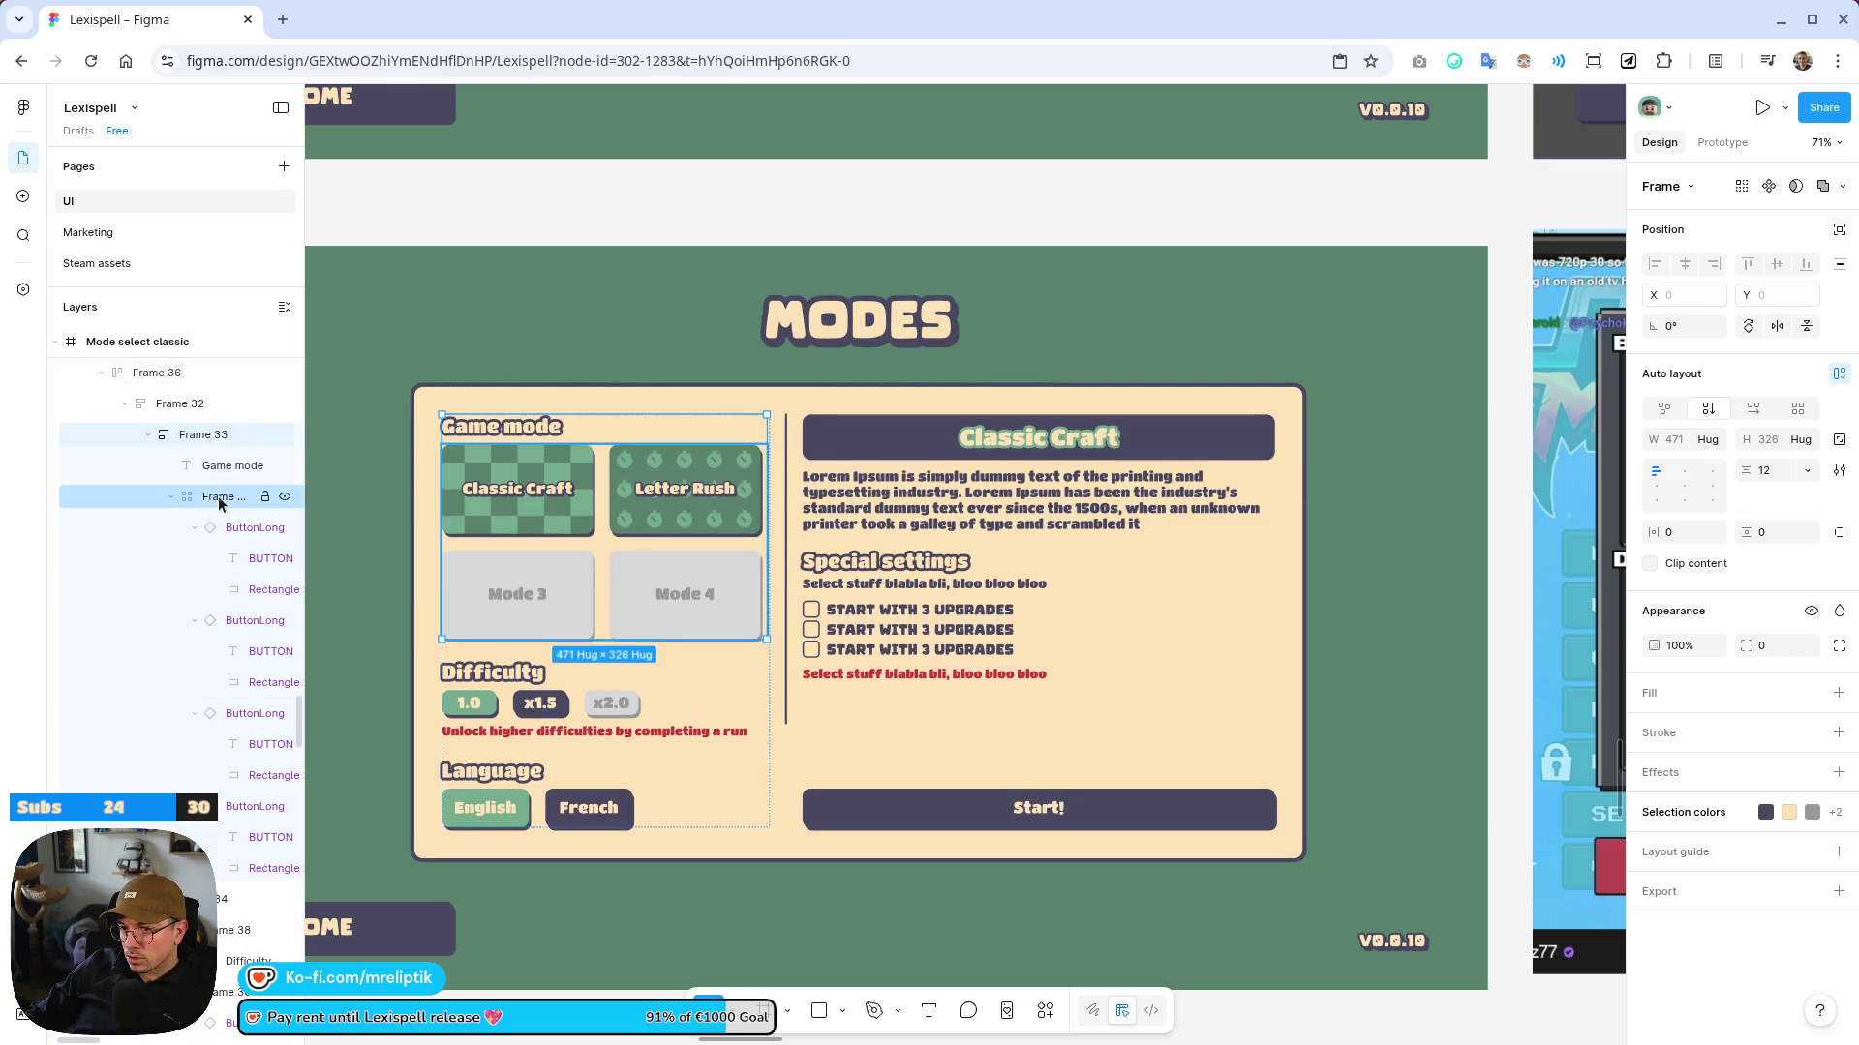
left_click(197, 529)
left_click(163, 496)
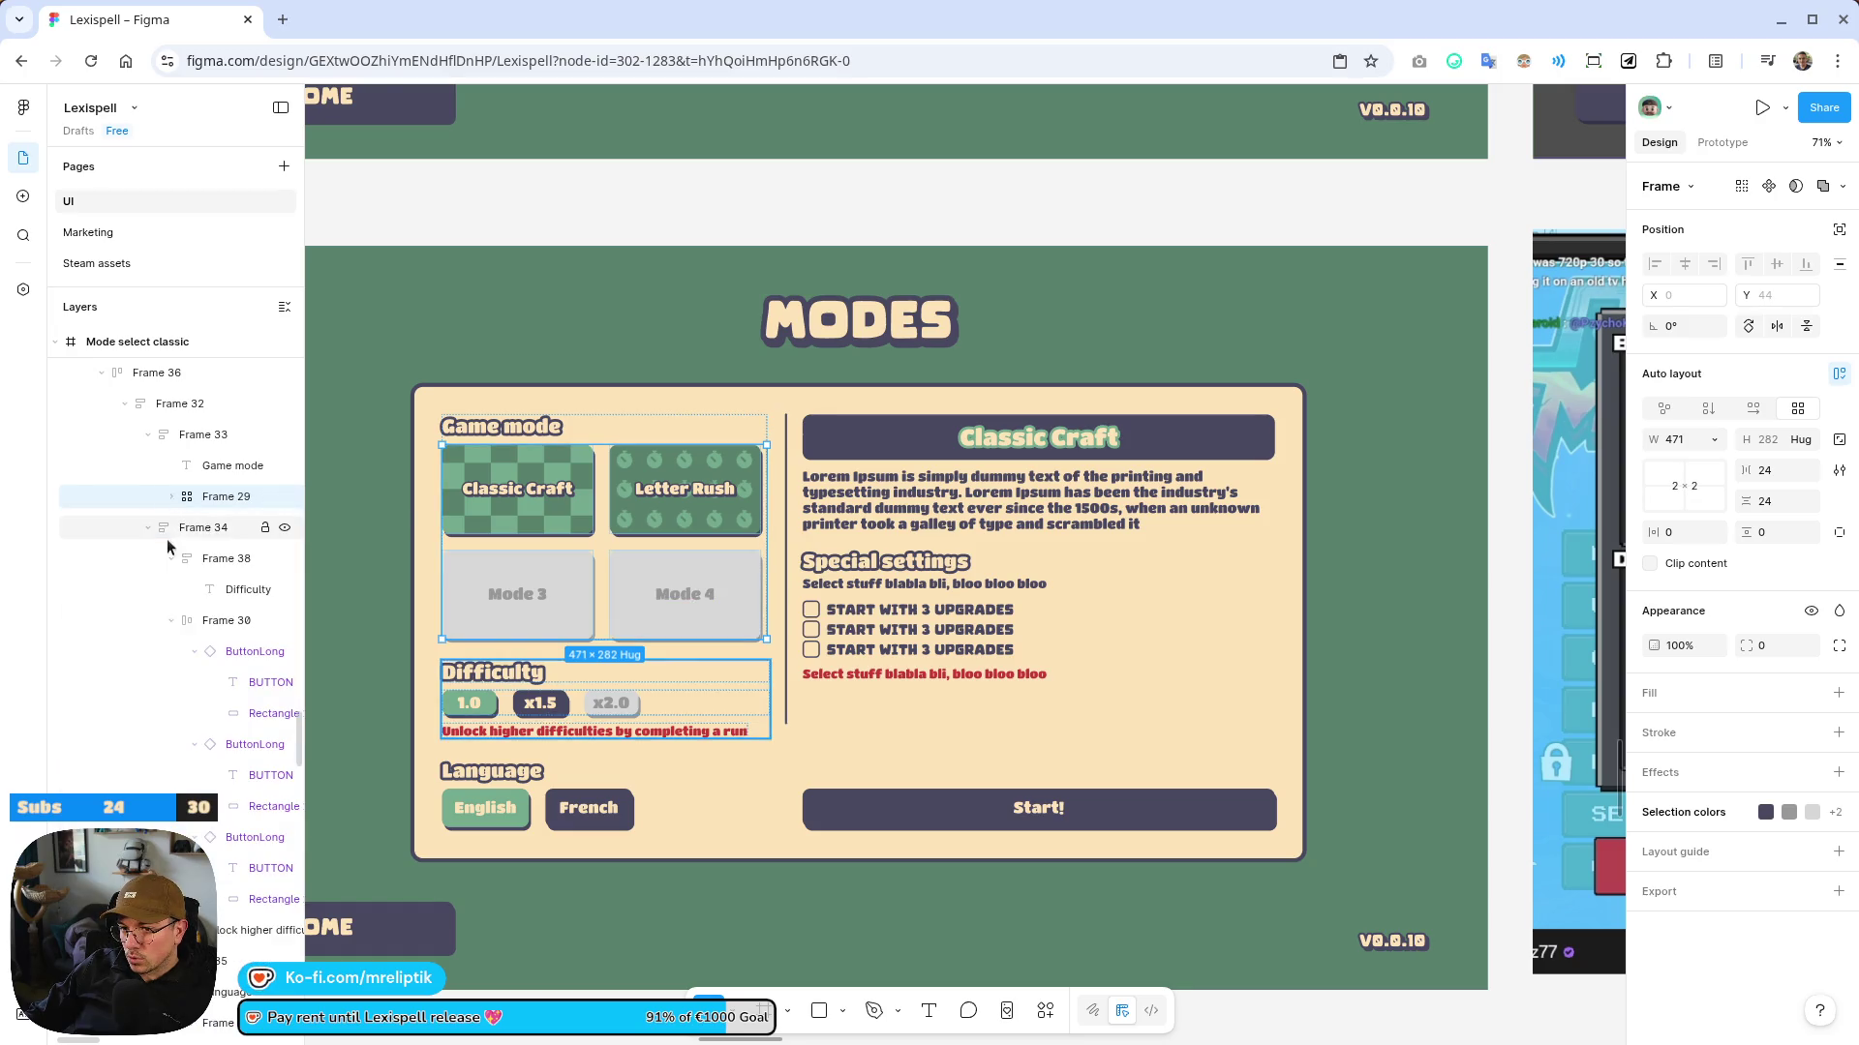
left_click(167, 534)
left_click(200, 557)
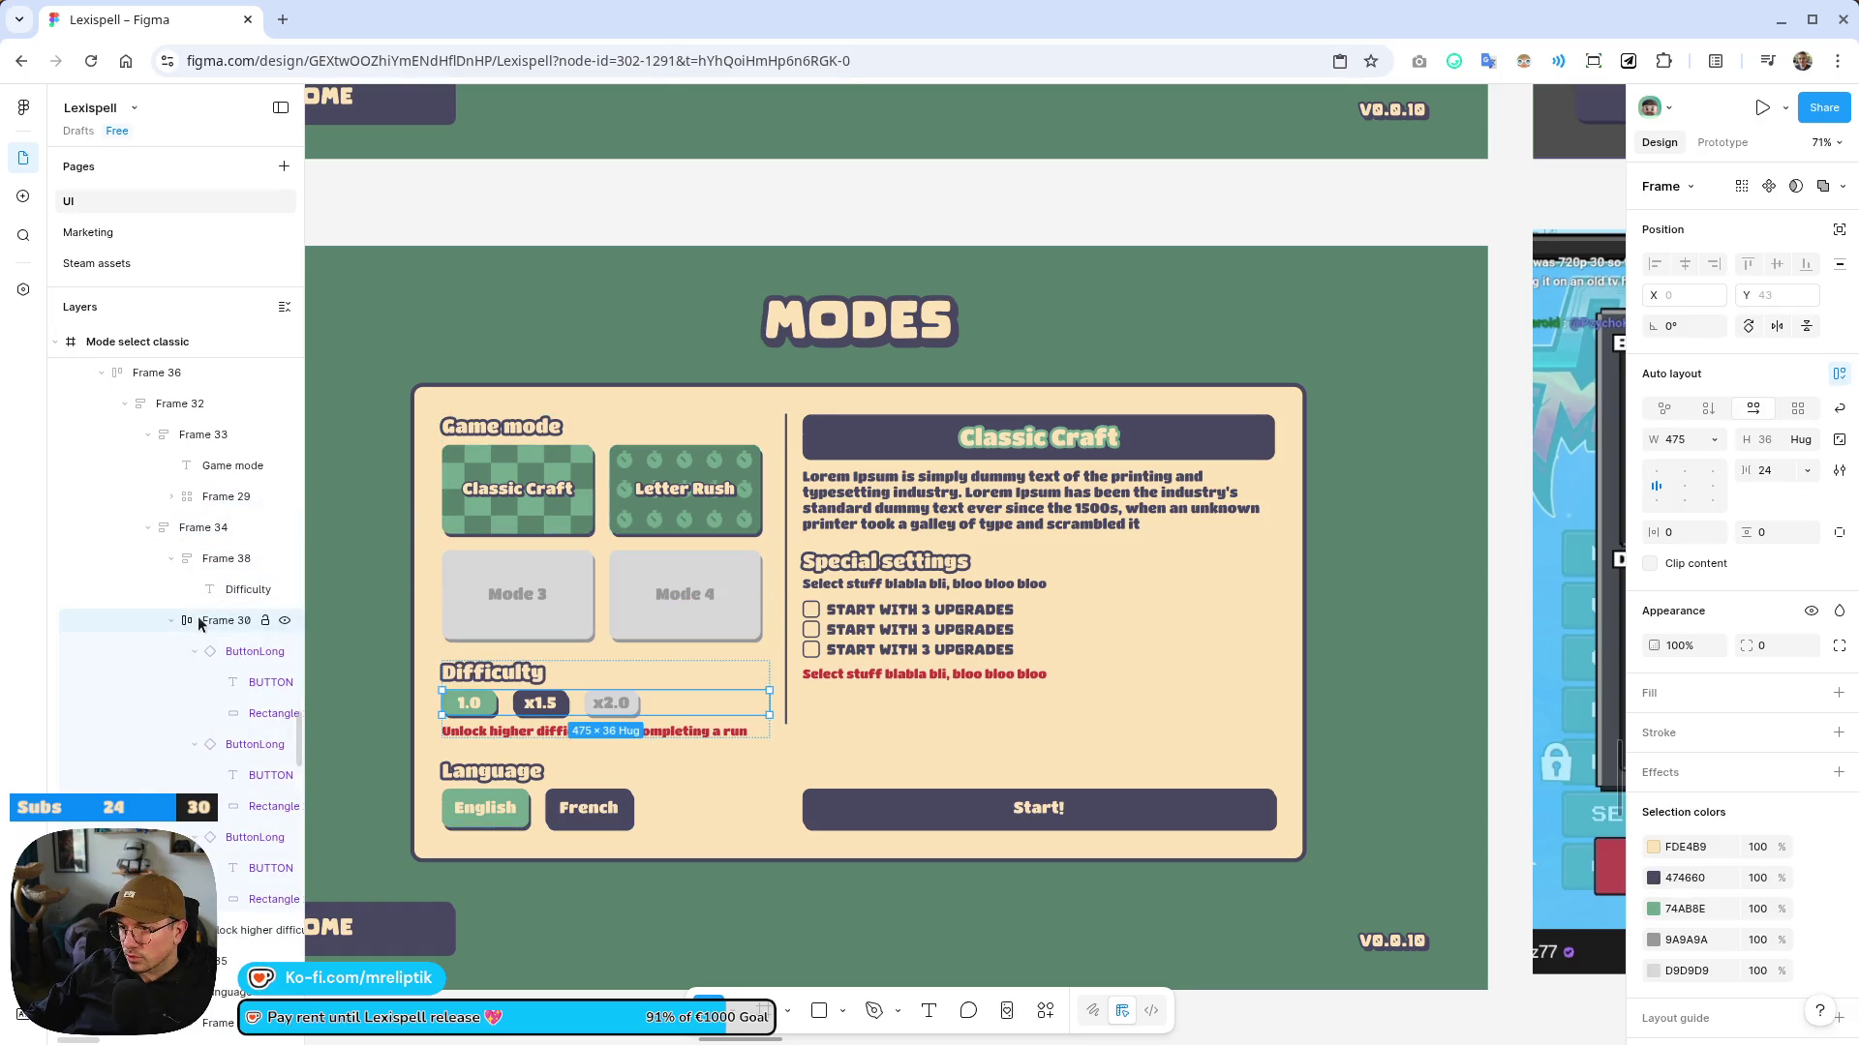
left_click(242, 961)
scroll(145, 717, "down", 3)
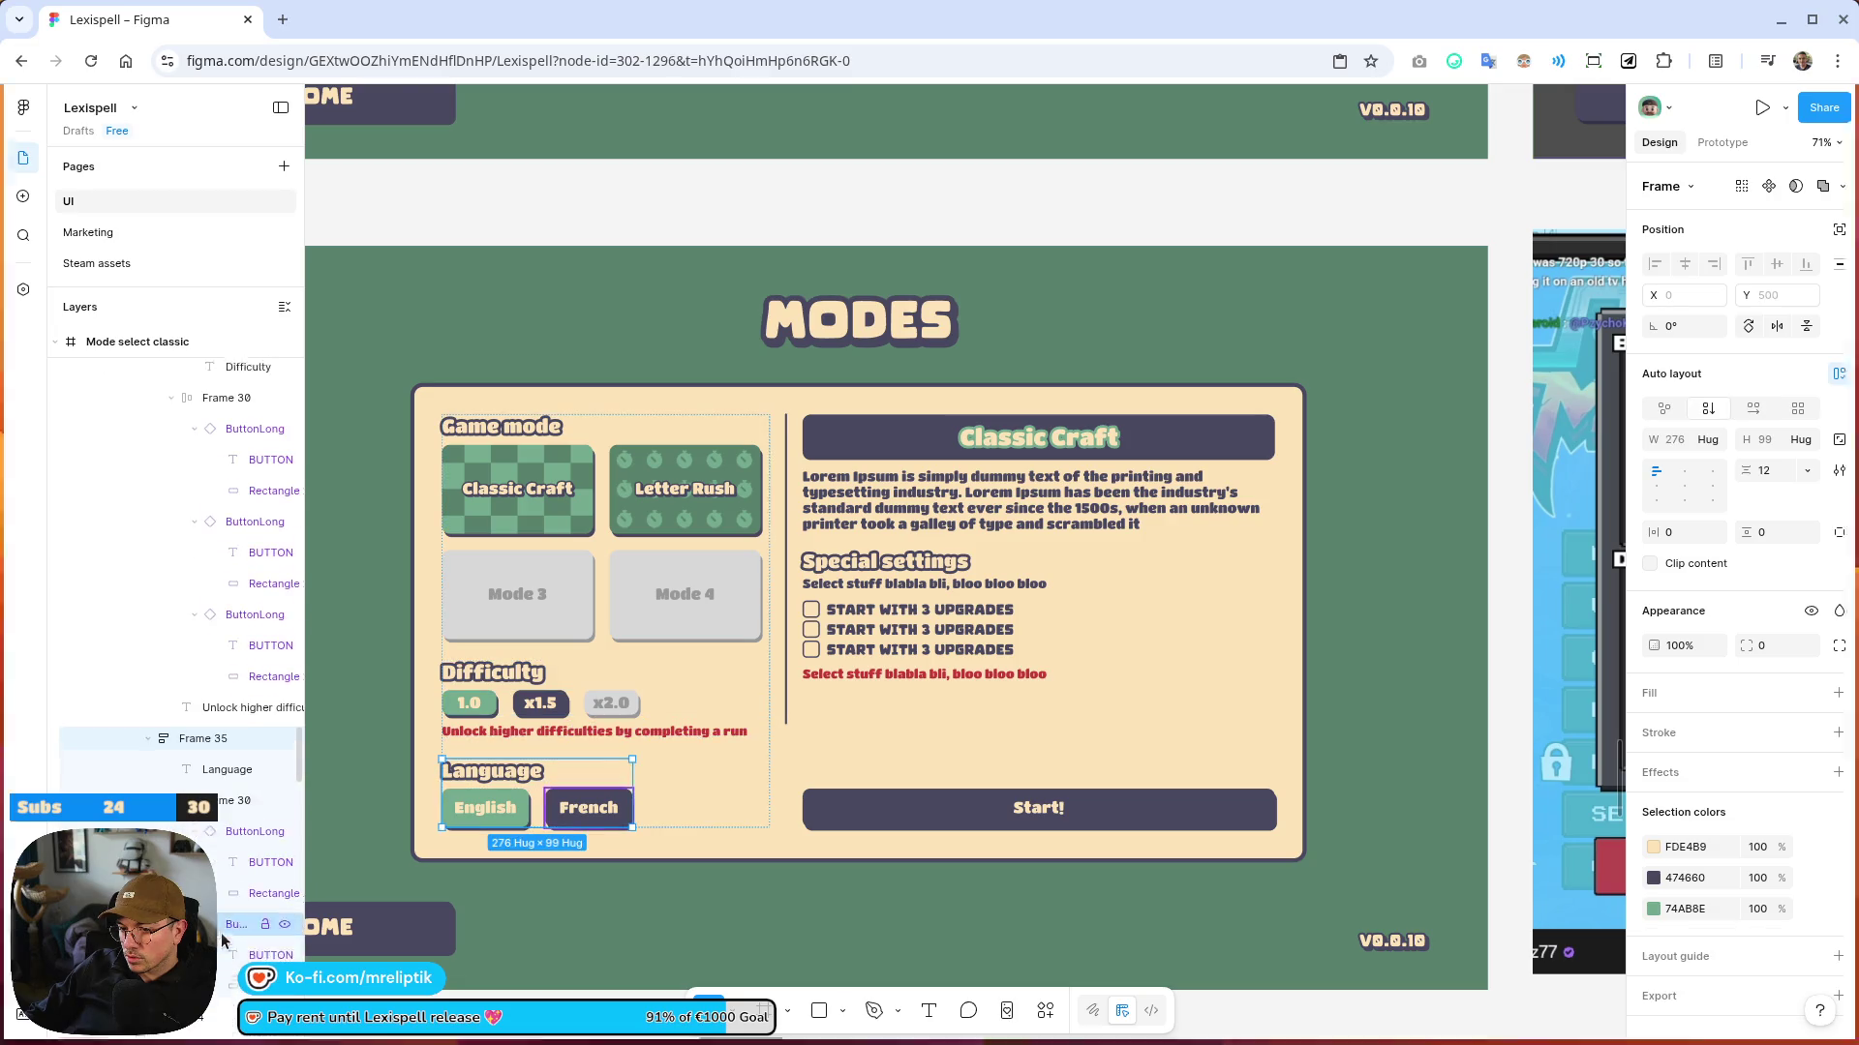
left_click(184, 791)
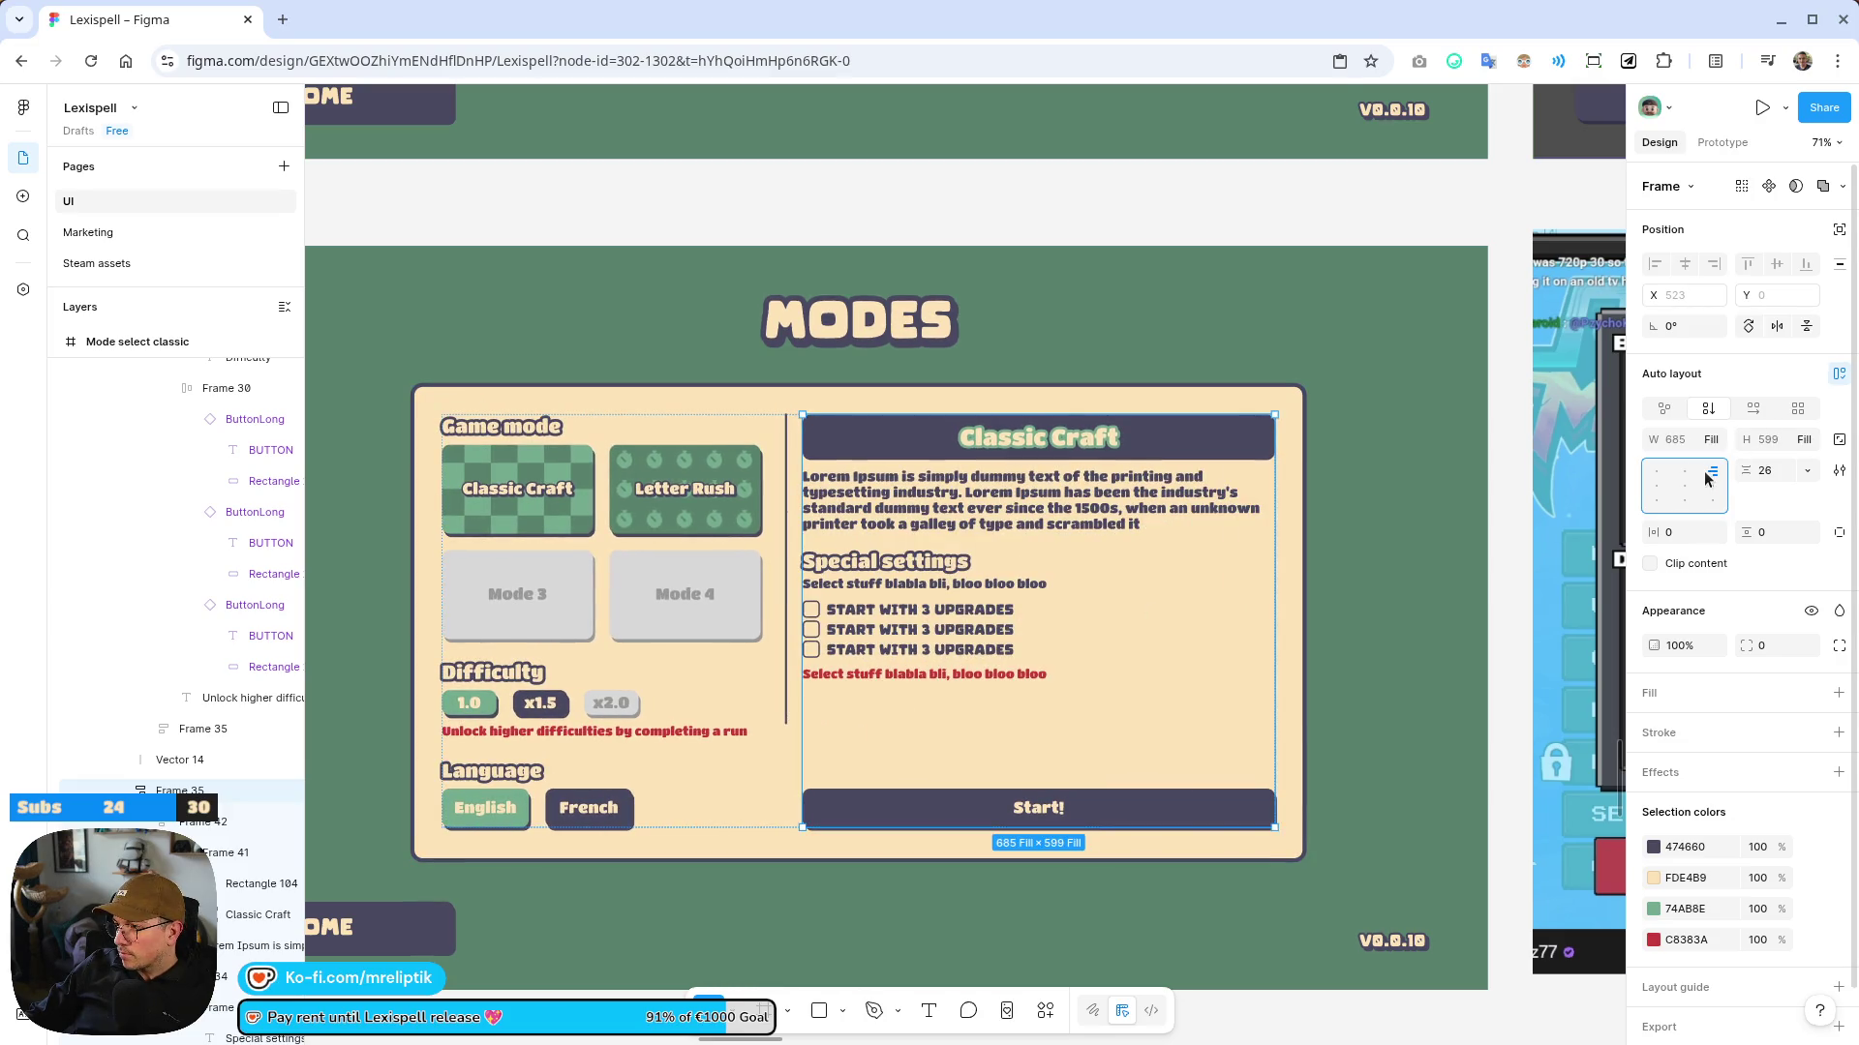
Step: Undo a 480 px info column resize and set the left settings column to Fill container
left_click_drag(803, 581, 949, 585)
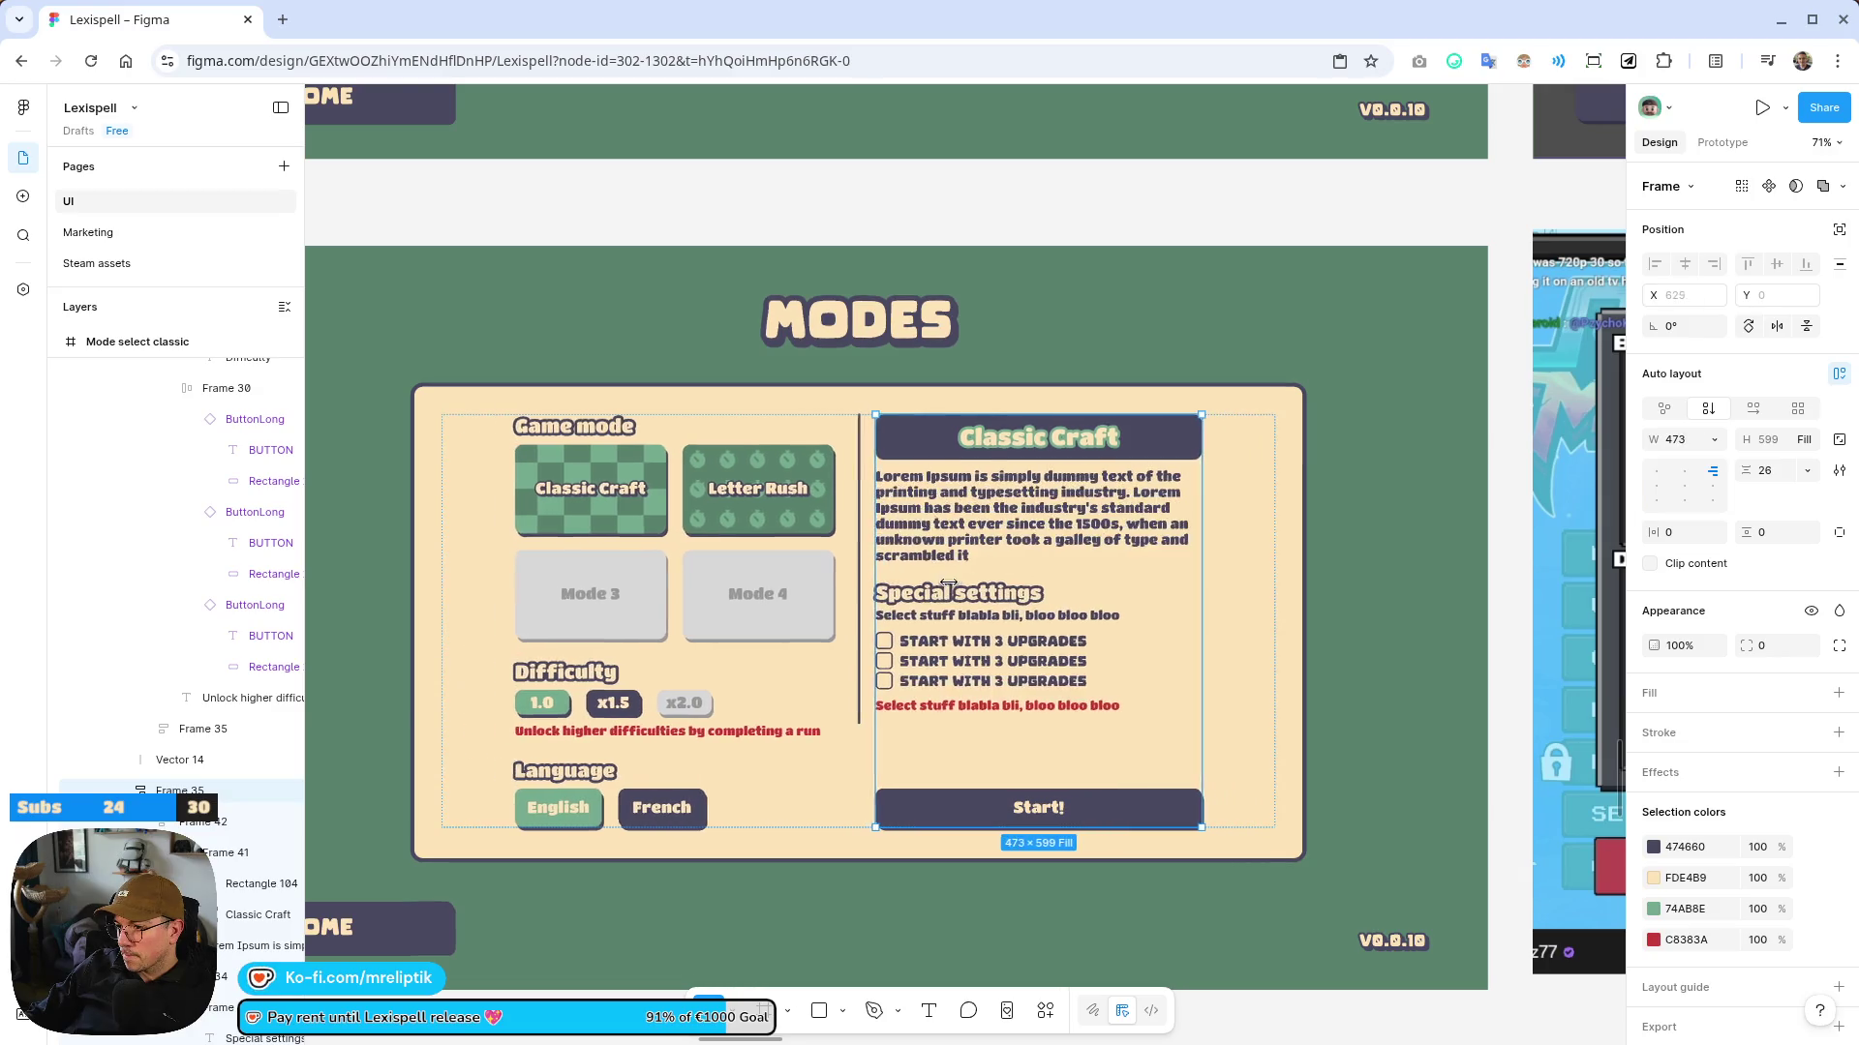
key("ctrl+z")
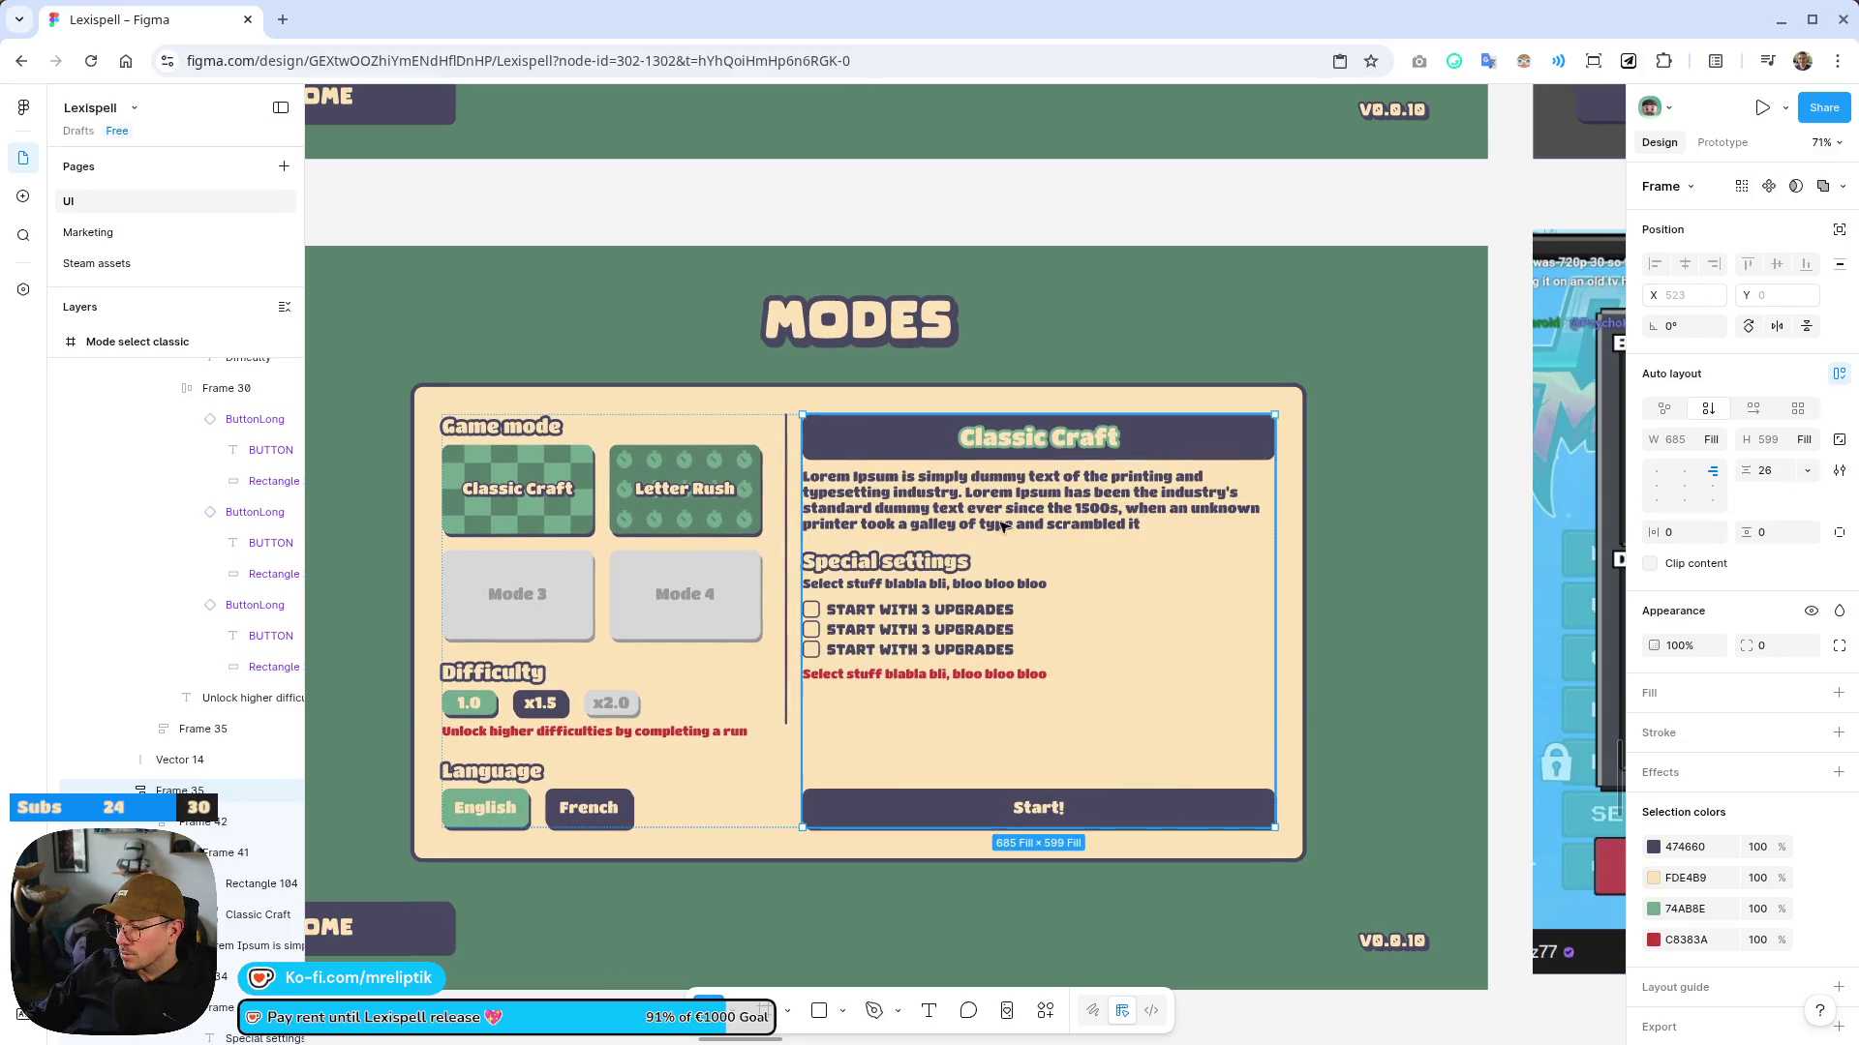
left_click(514, 419)
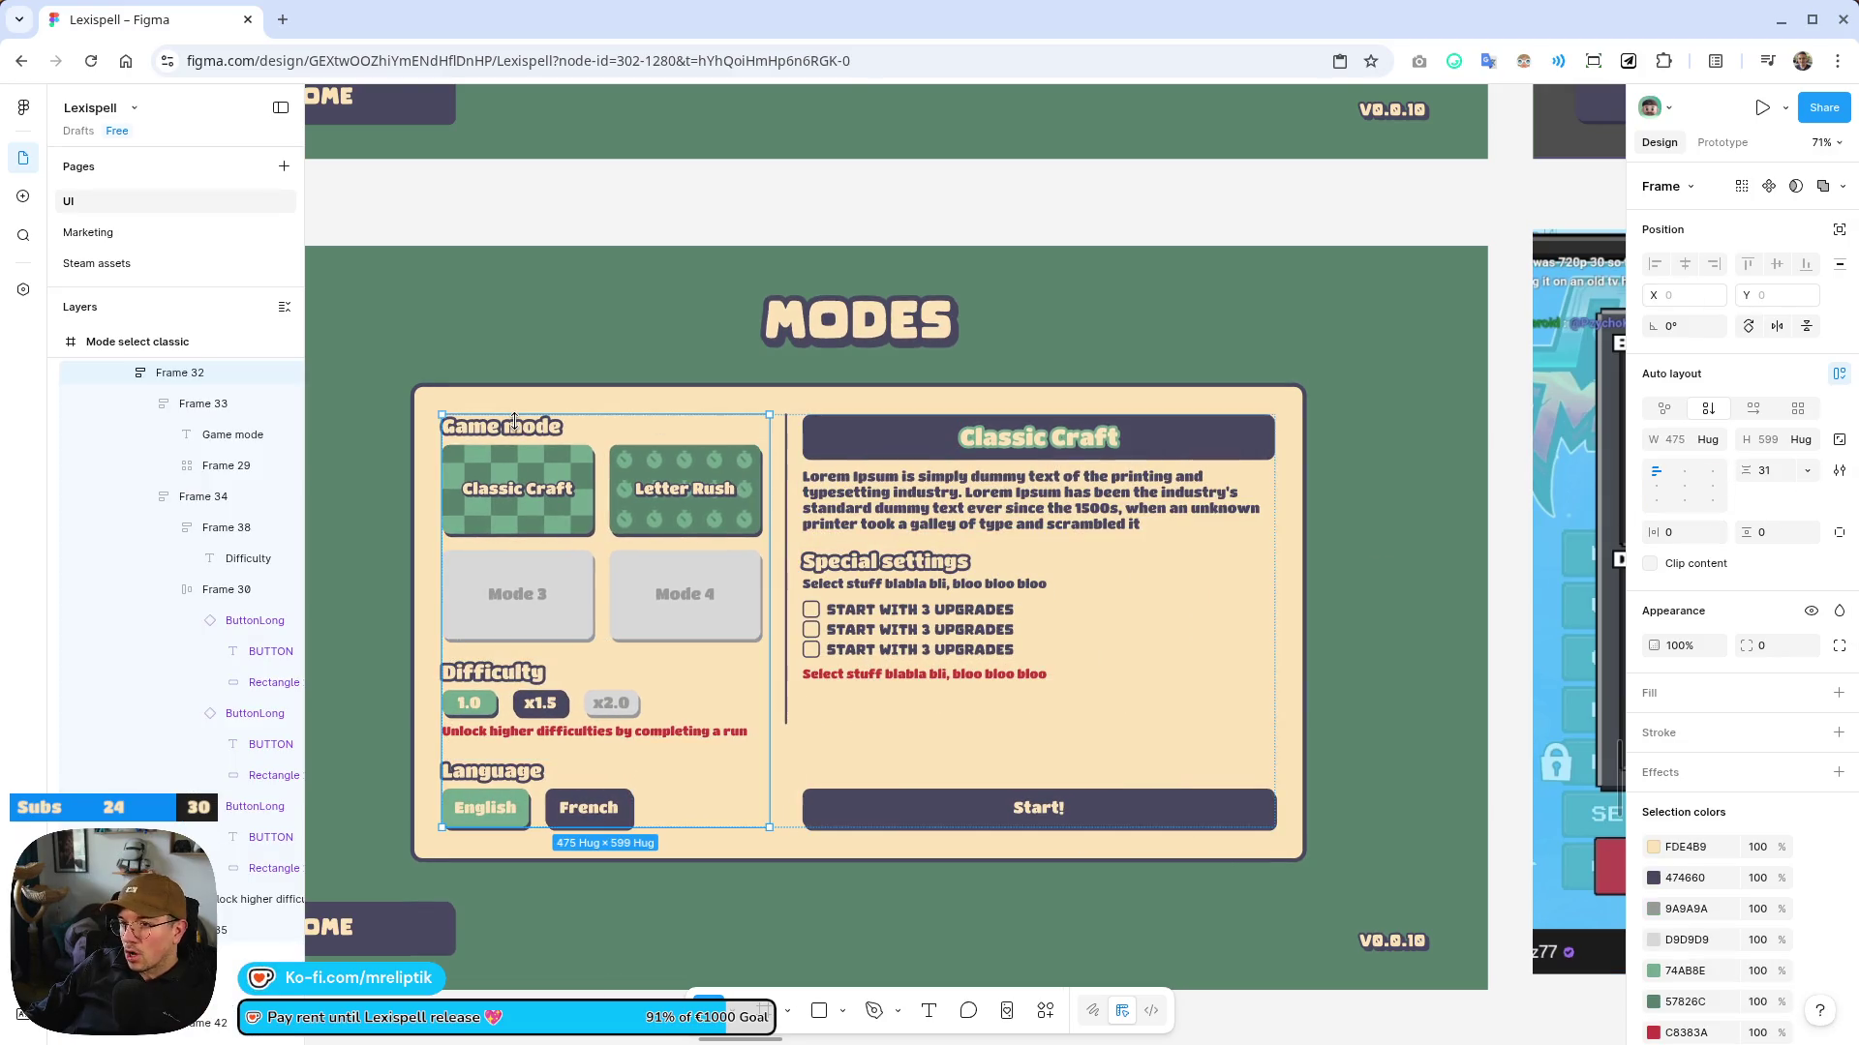
left_click(1713, 443)
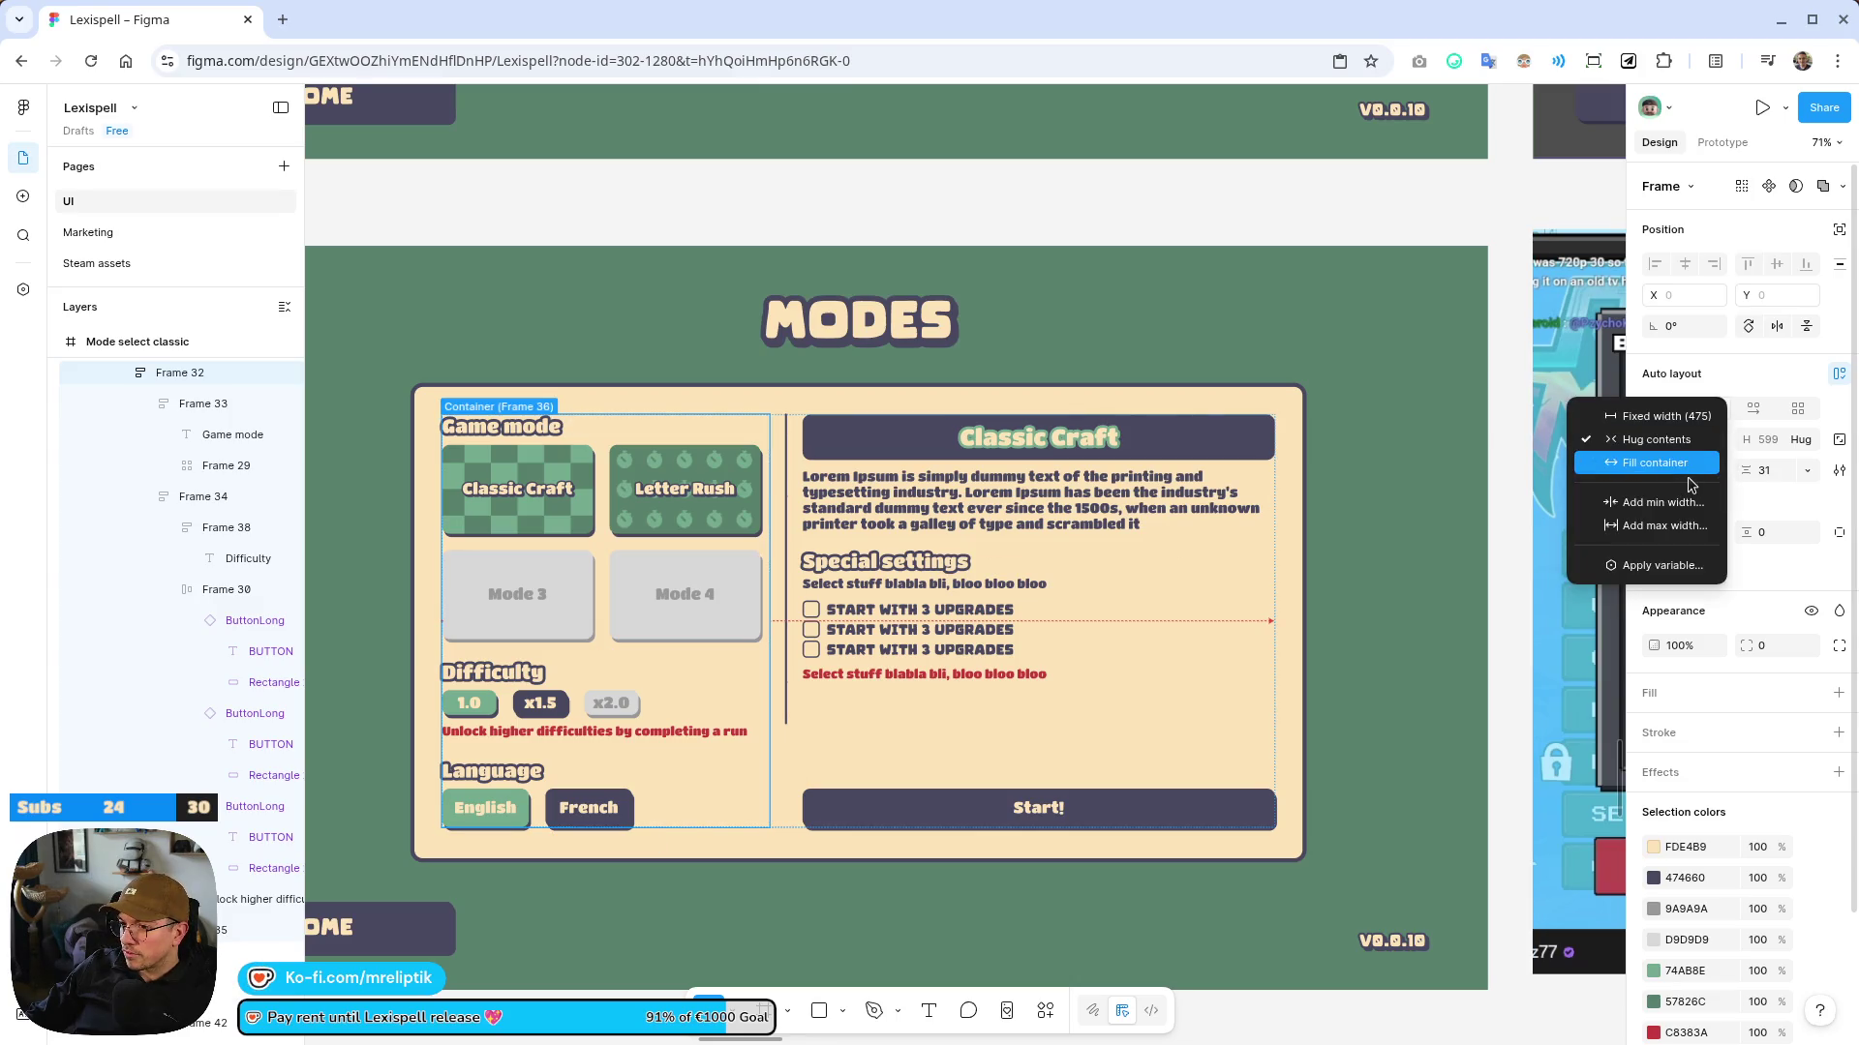
left_click(1690, 474)
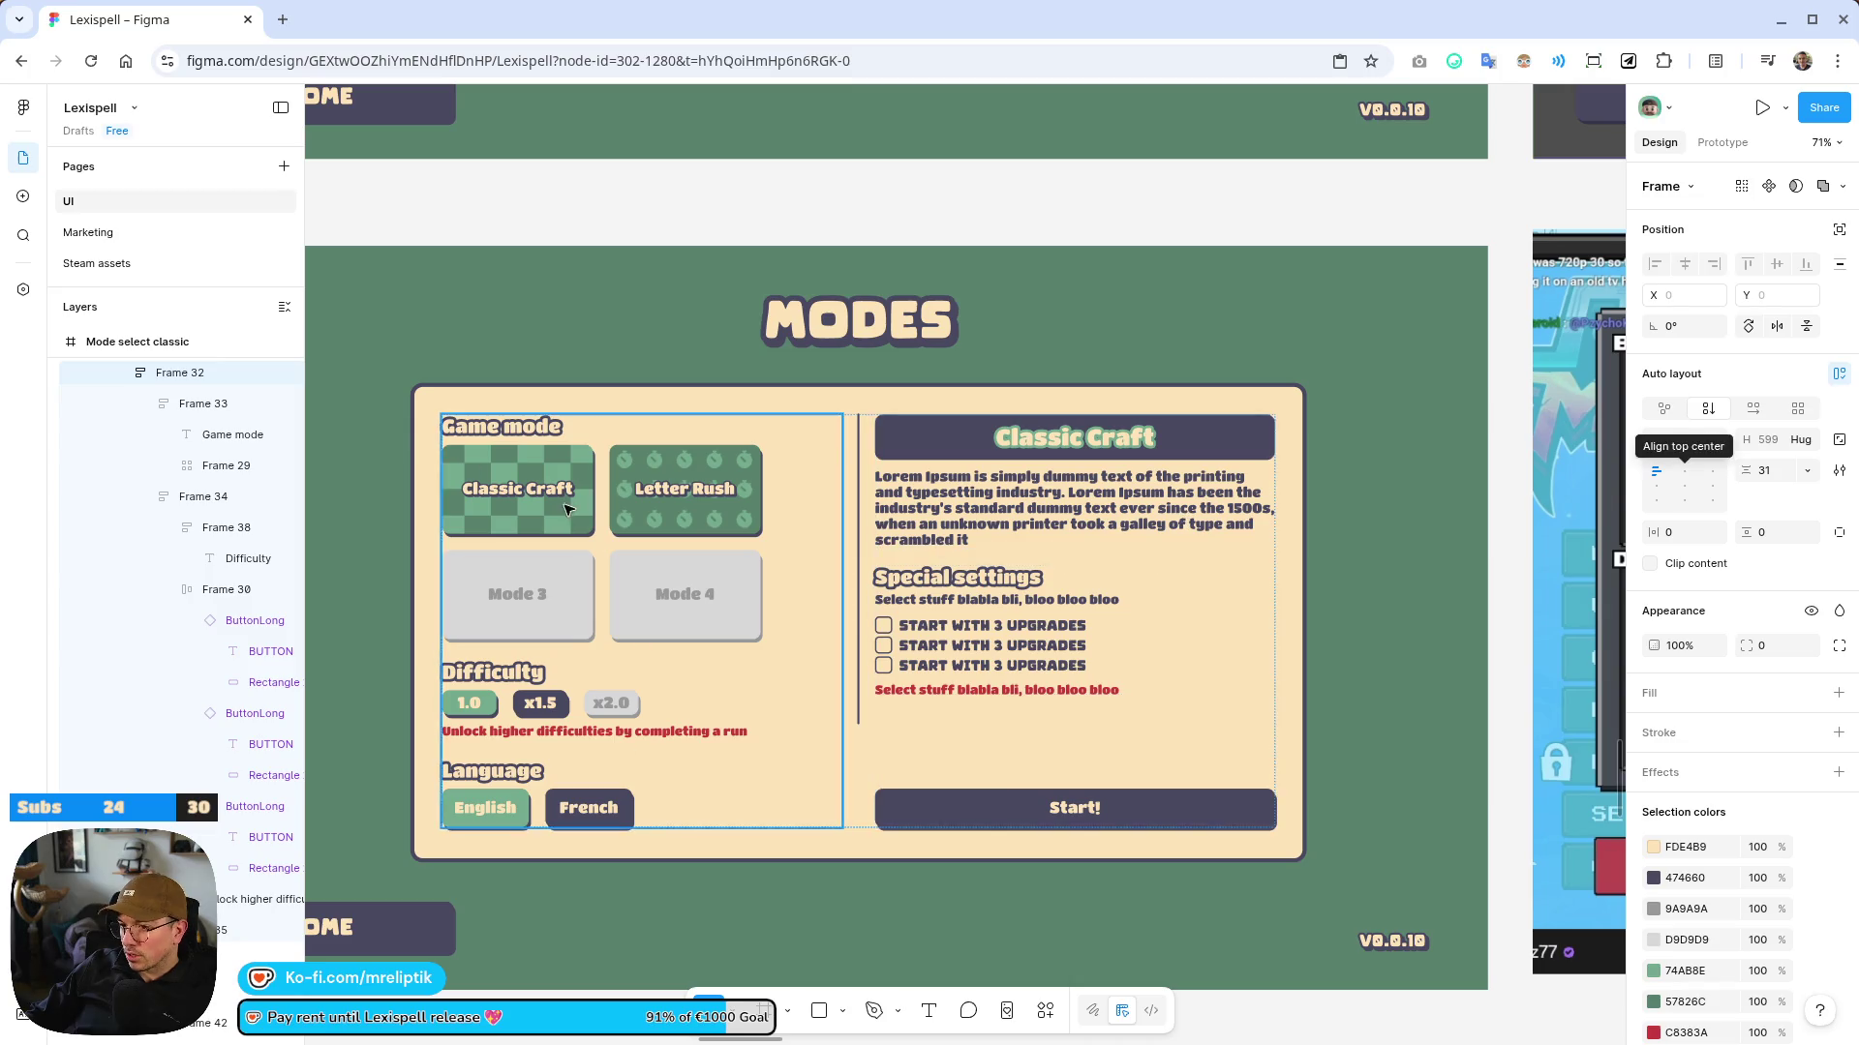
Step: Centre the left settings column's contents horizontally
scroll(567, 542, "down", 3, "ctrl")
scroll(567, 542, "up", 5, "ctrl")
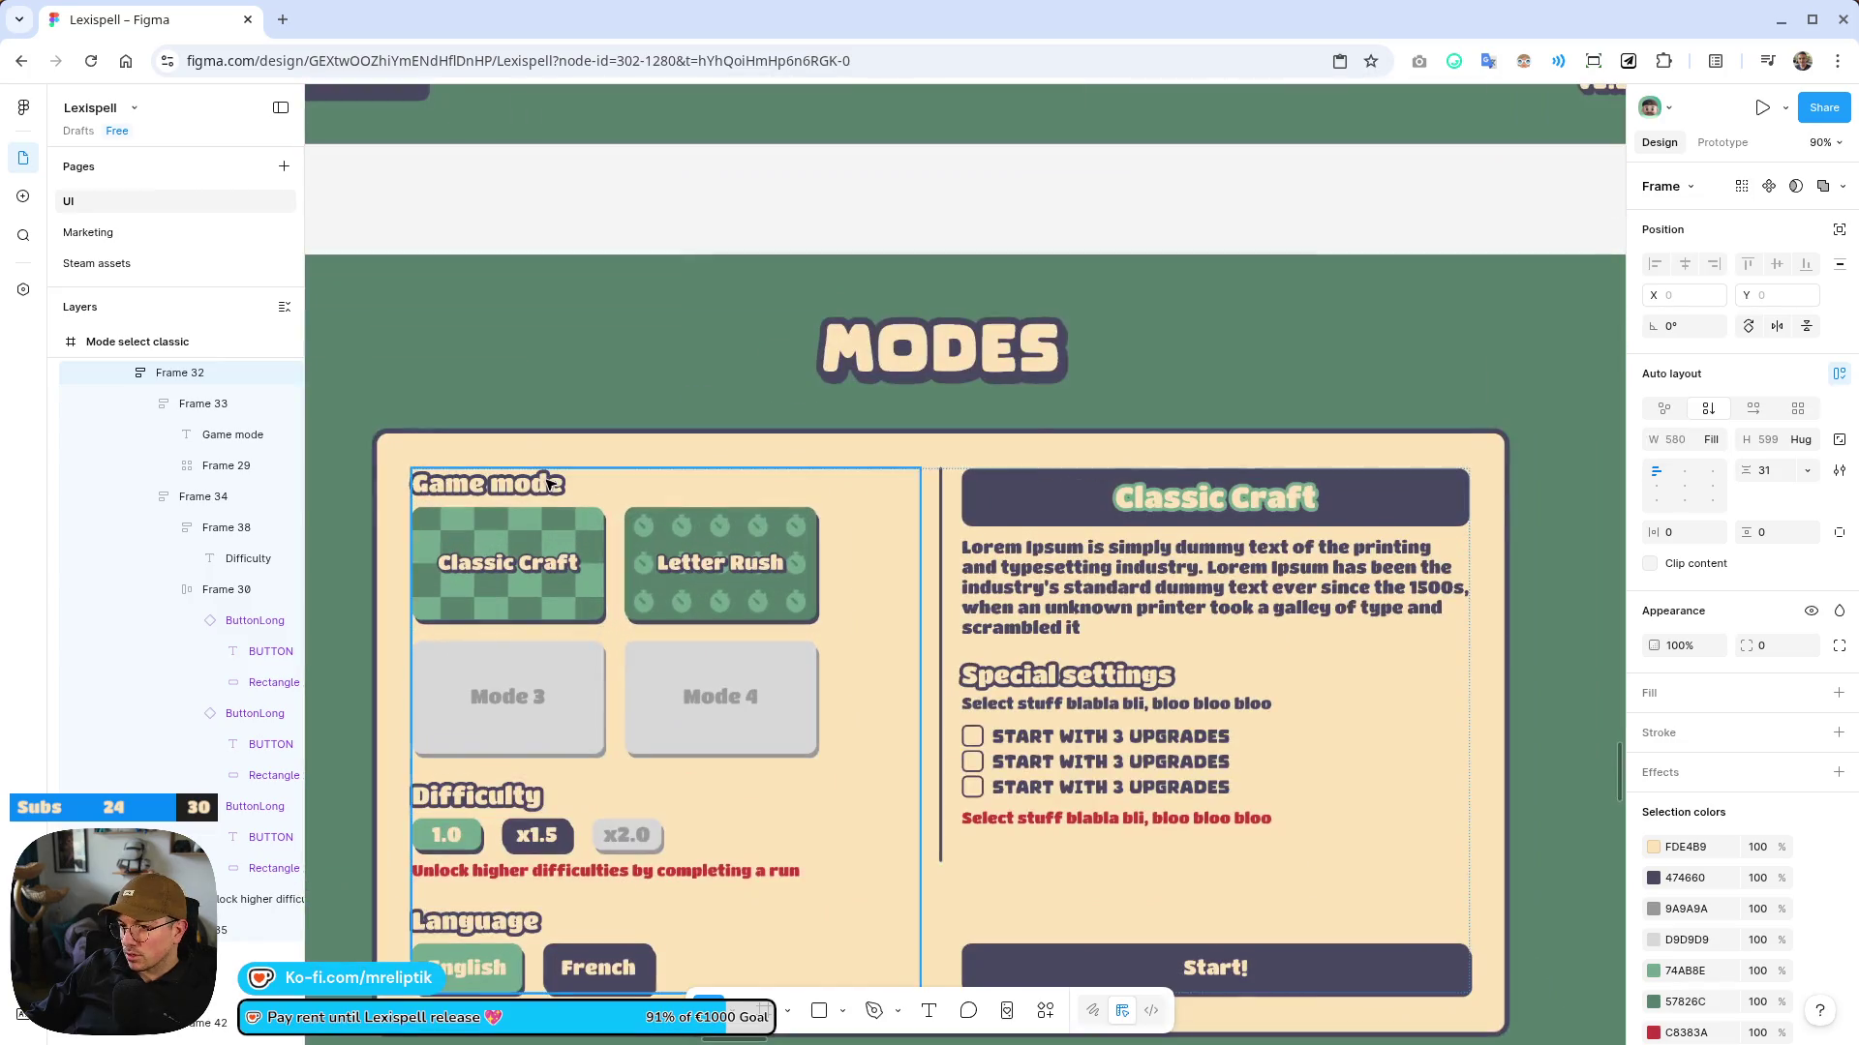
double_click(675, 558)
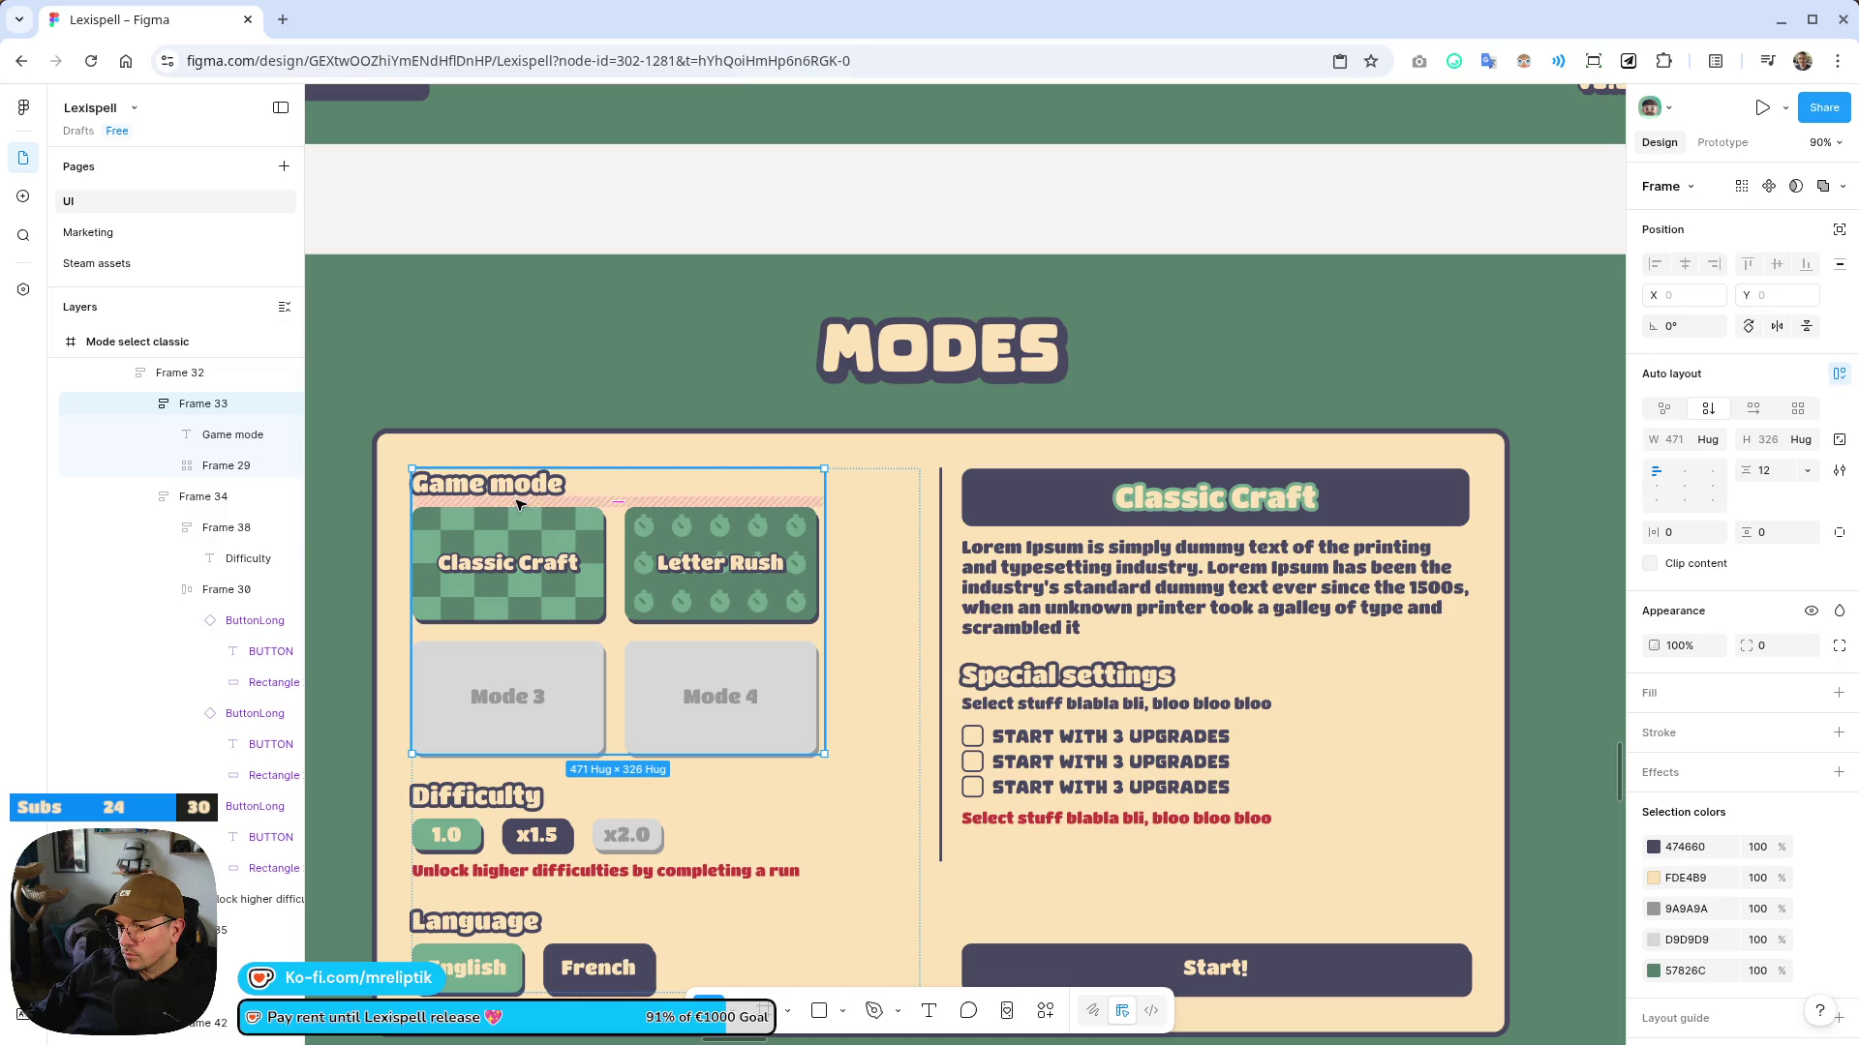
scroll(518, 532, "down", 2, "ctrl")
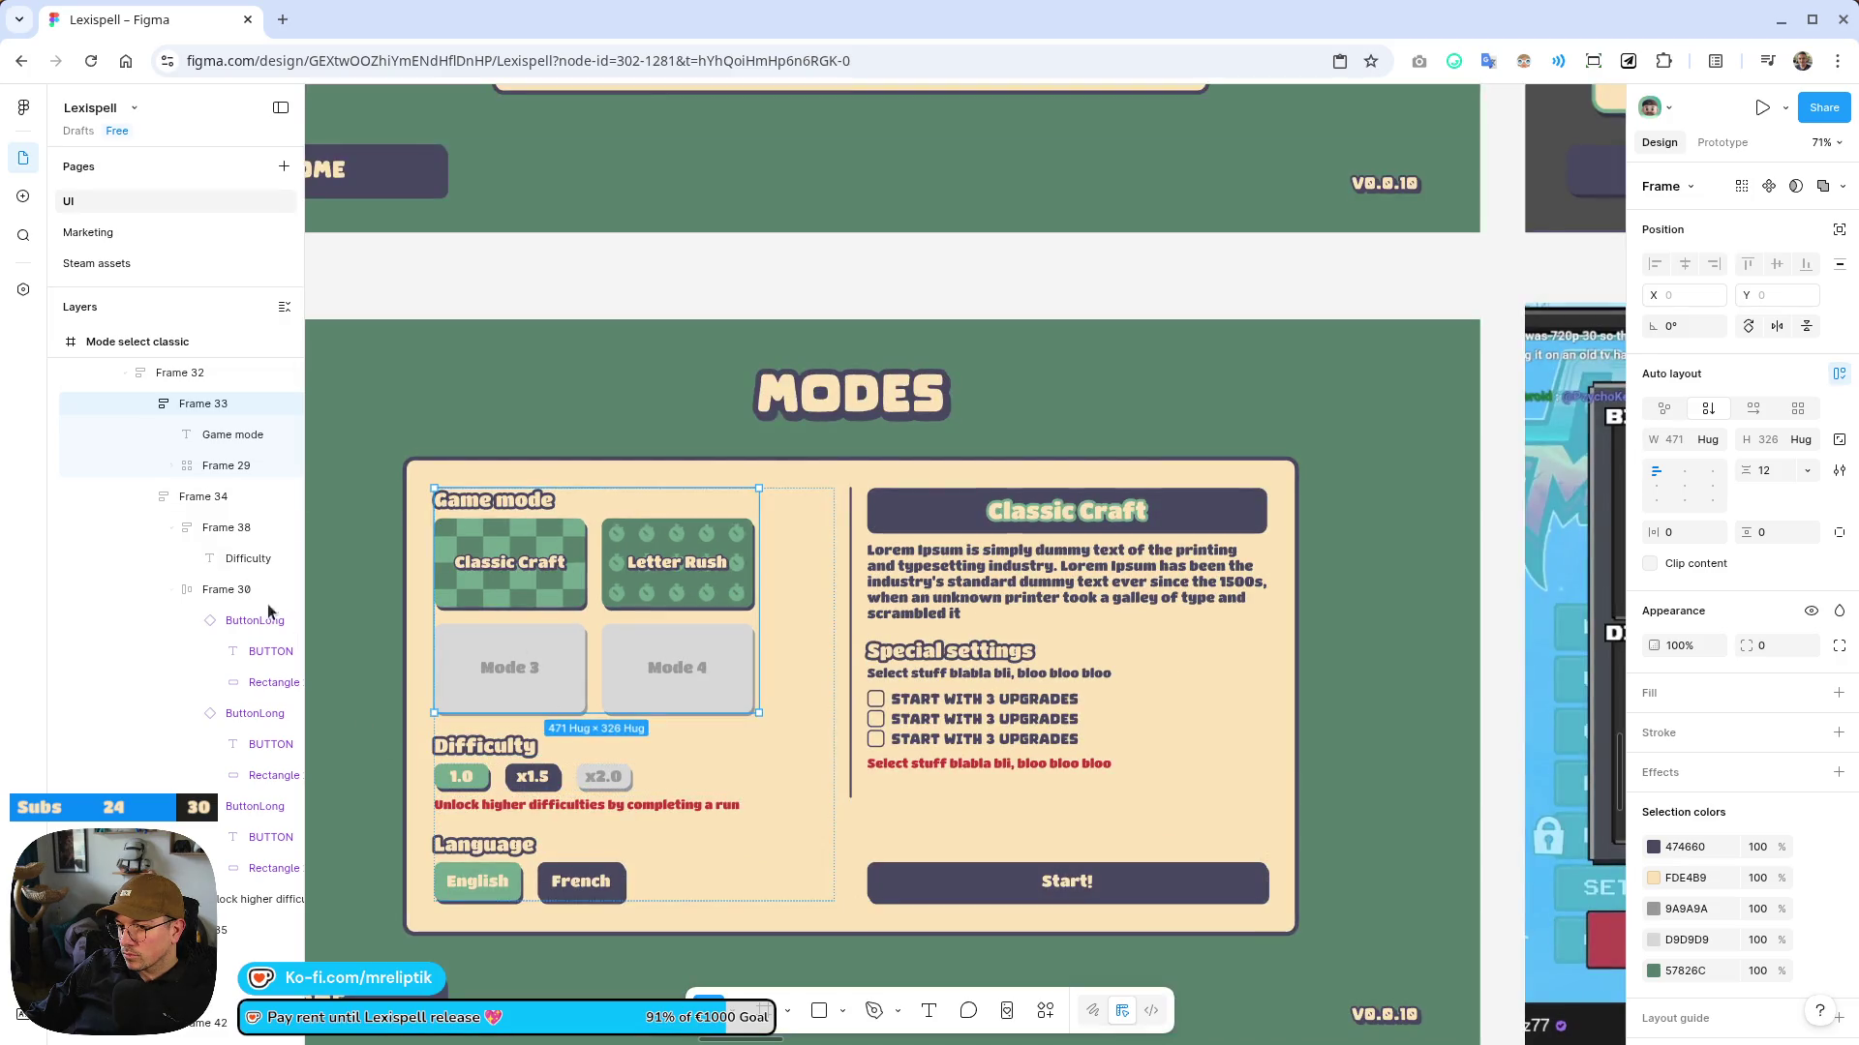
left_click(194, 374)
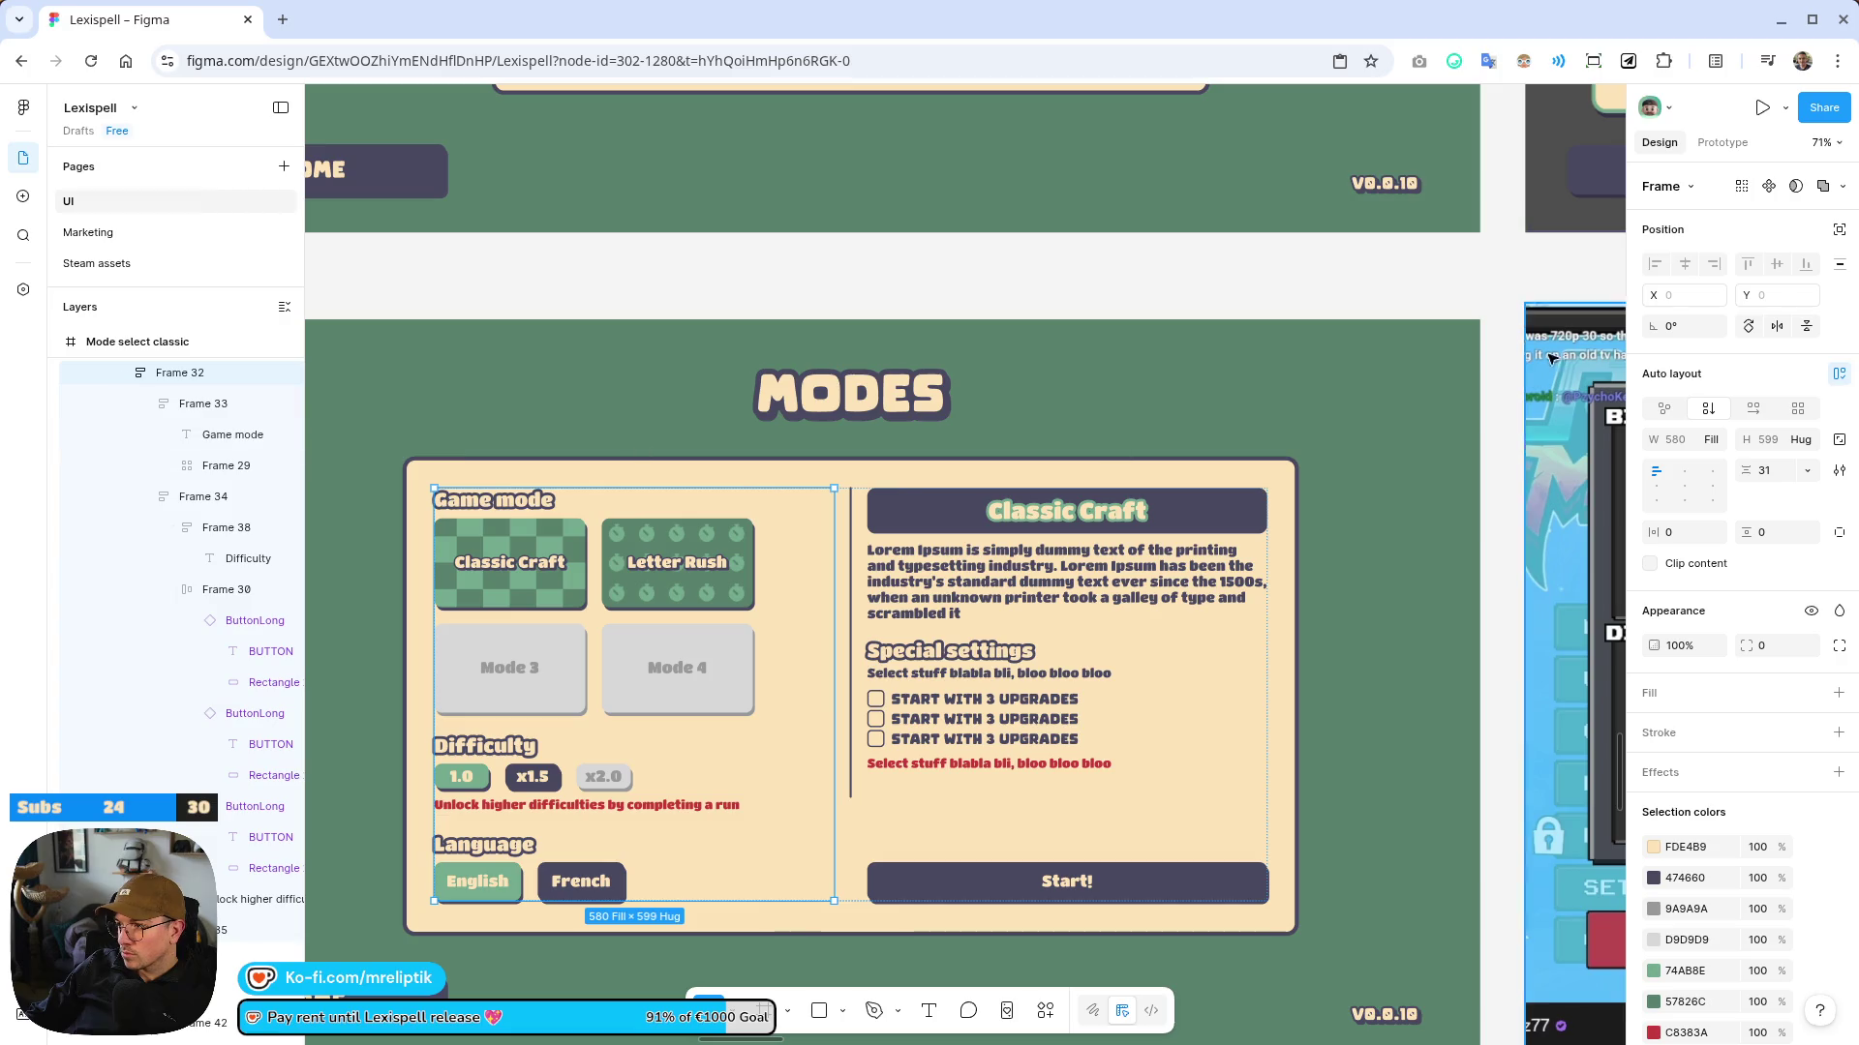
left_click(1683, 472)
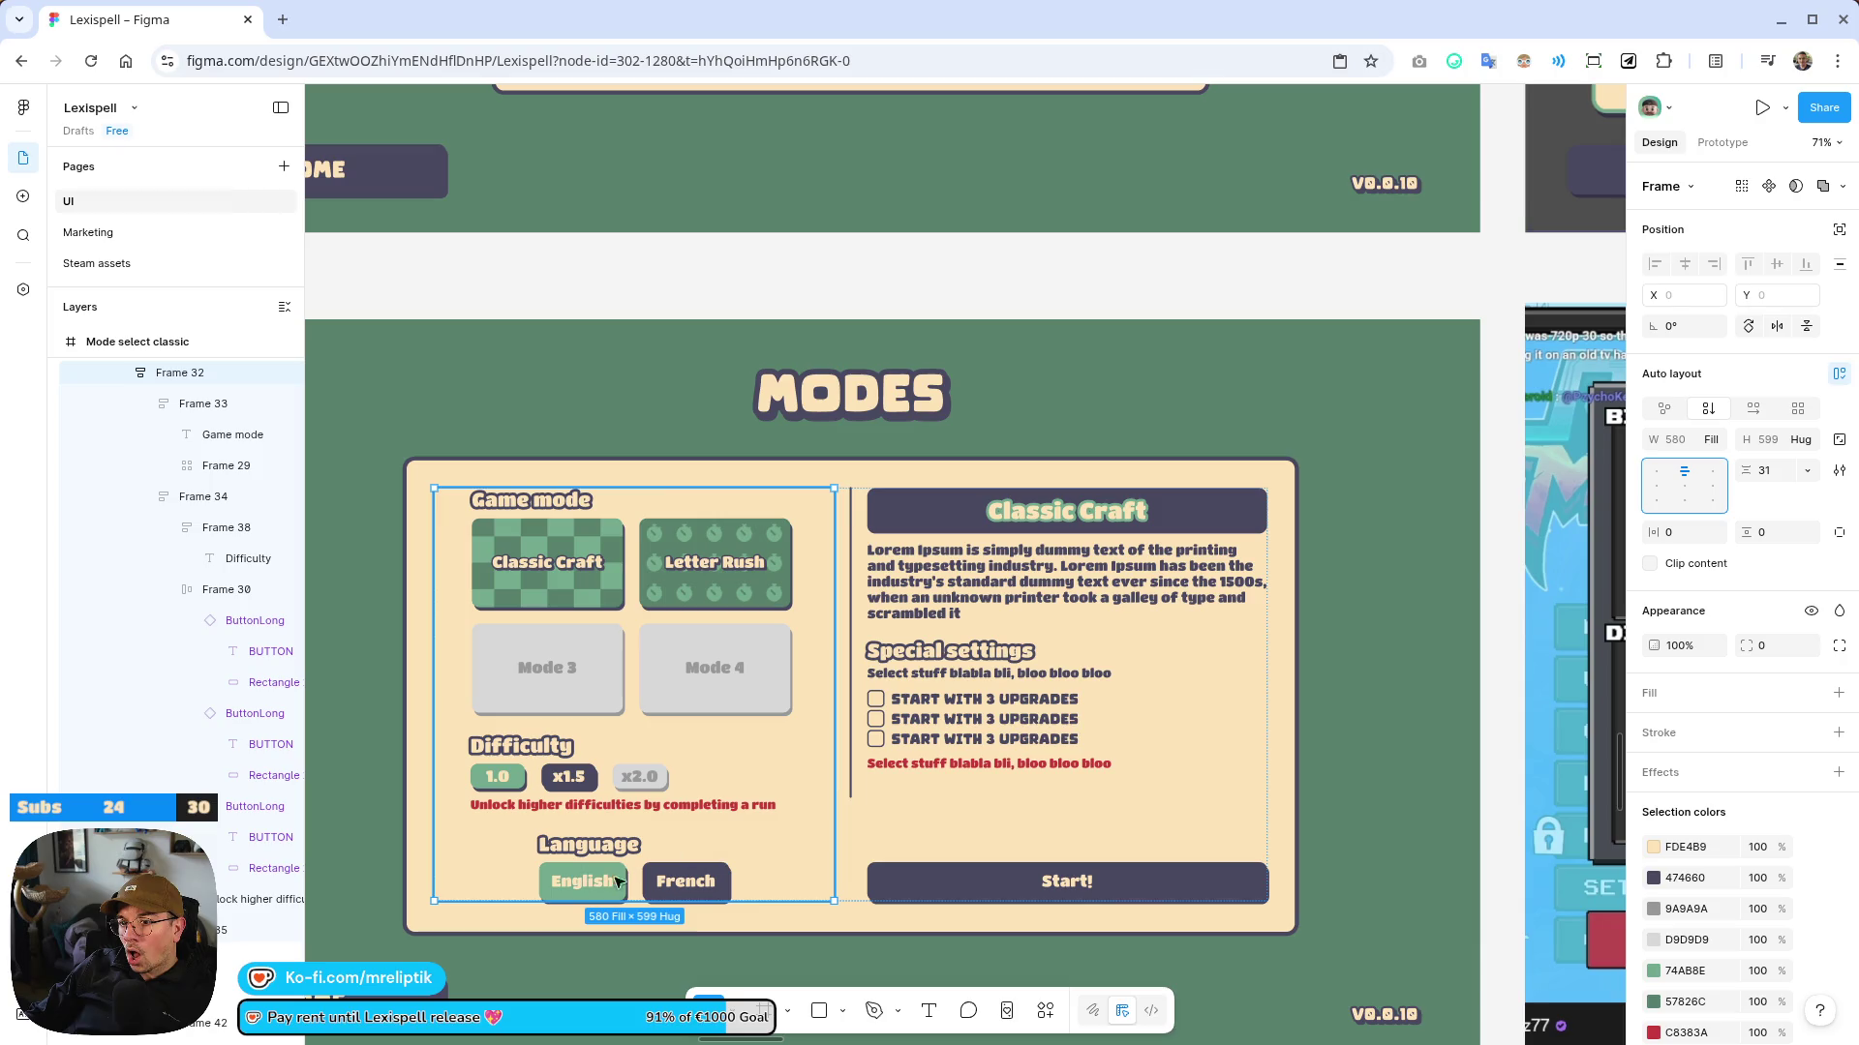
Step: Make the Language group hug its English and French buttons at 276 px wide
left_click(570, 851)
left_click(574, 856)
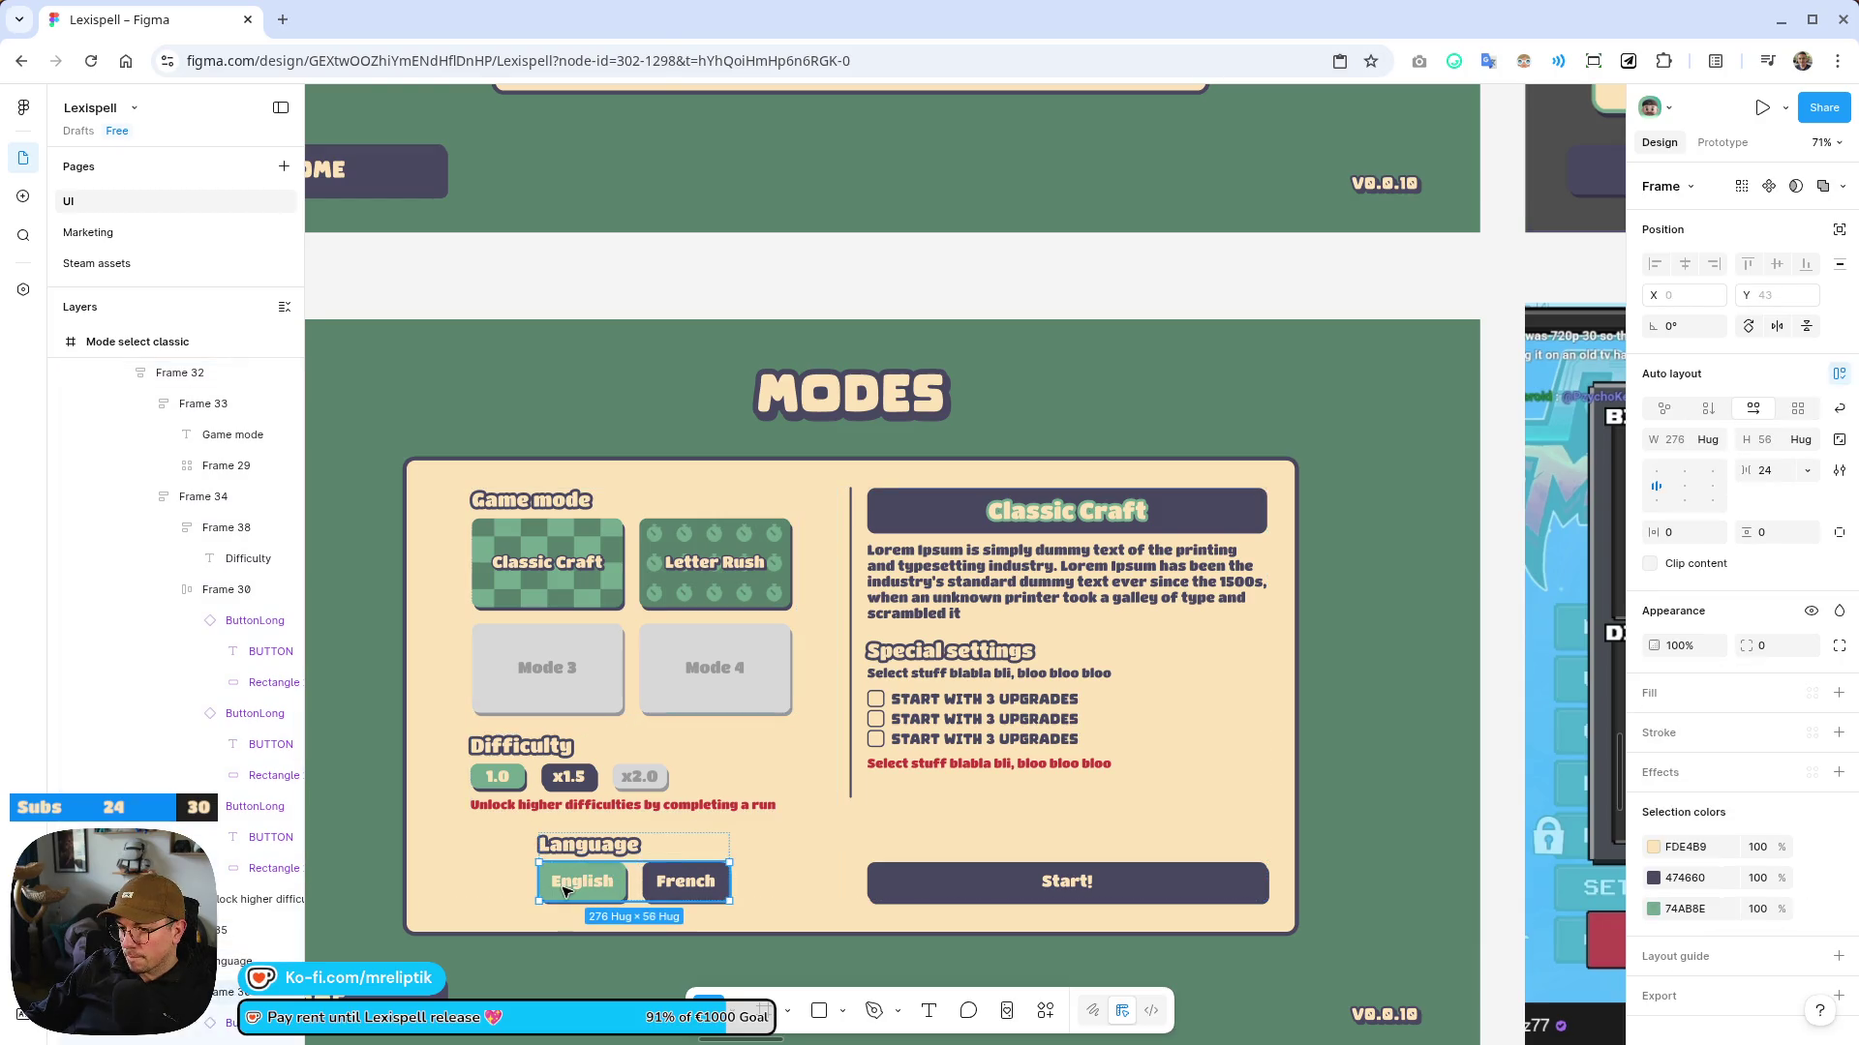
left_click(574, 854)
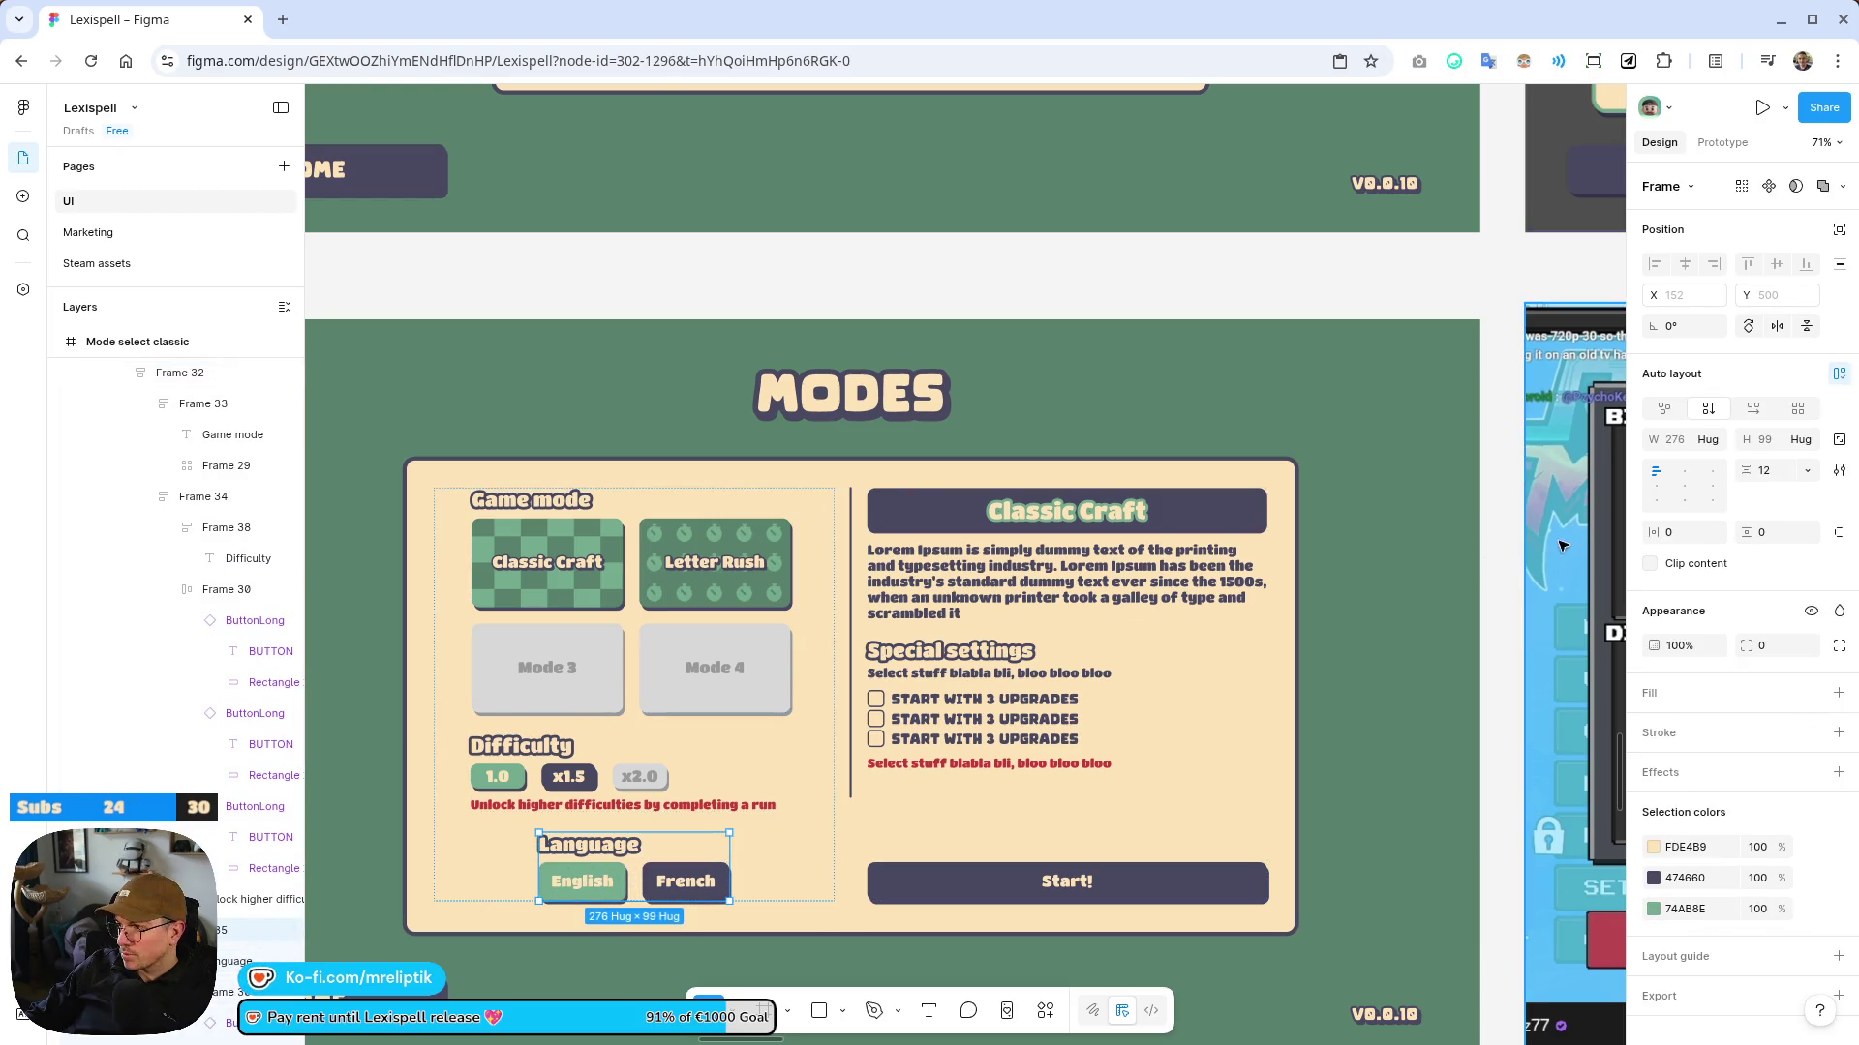
left_click(1711, 440)
left_click(1711, 478)
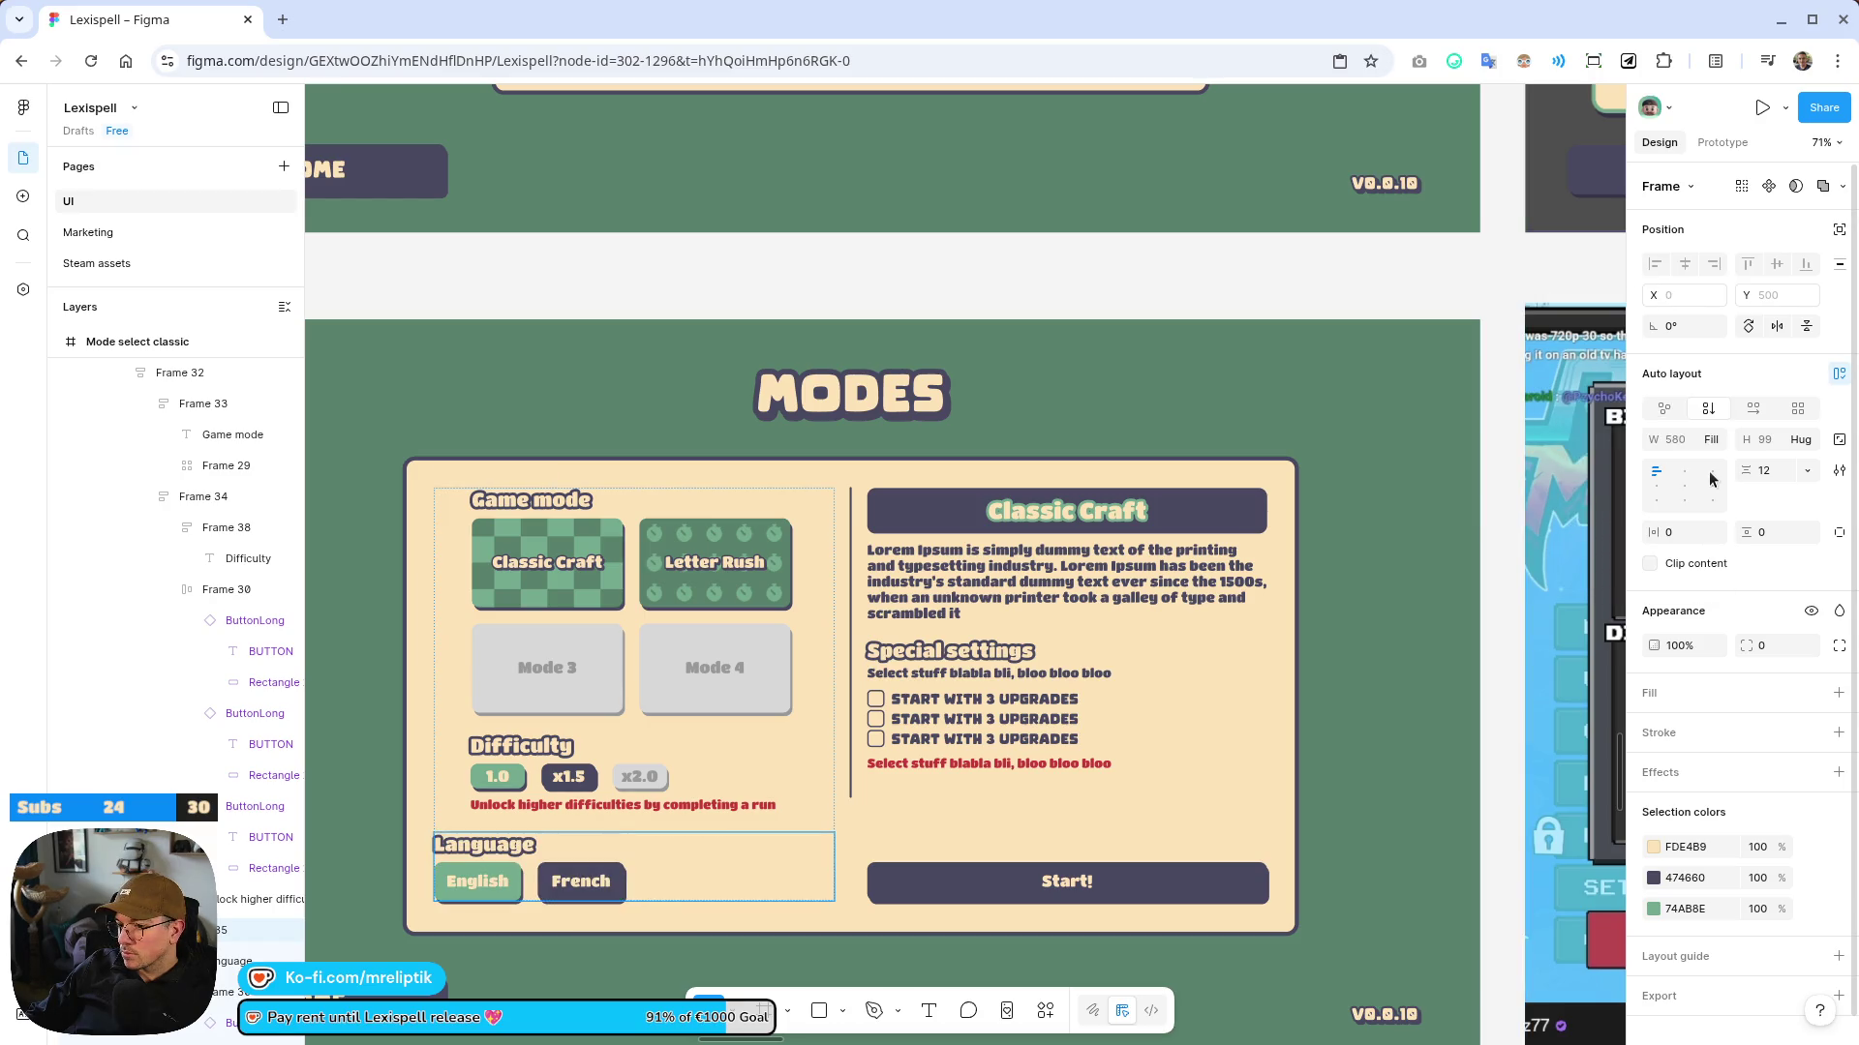
left_click(521, 497)
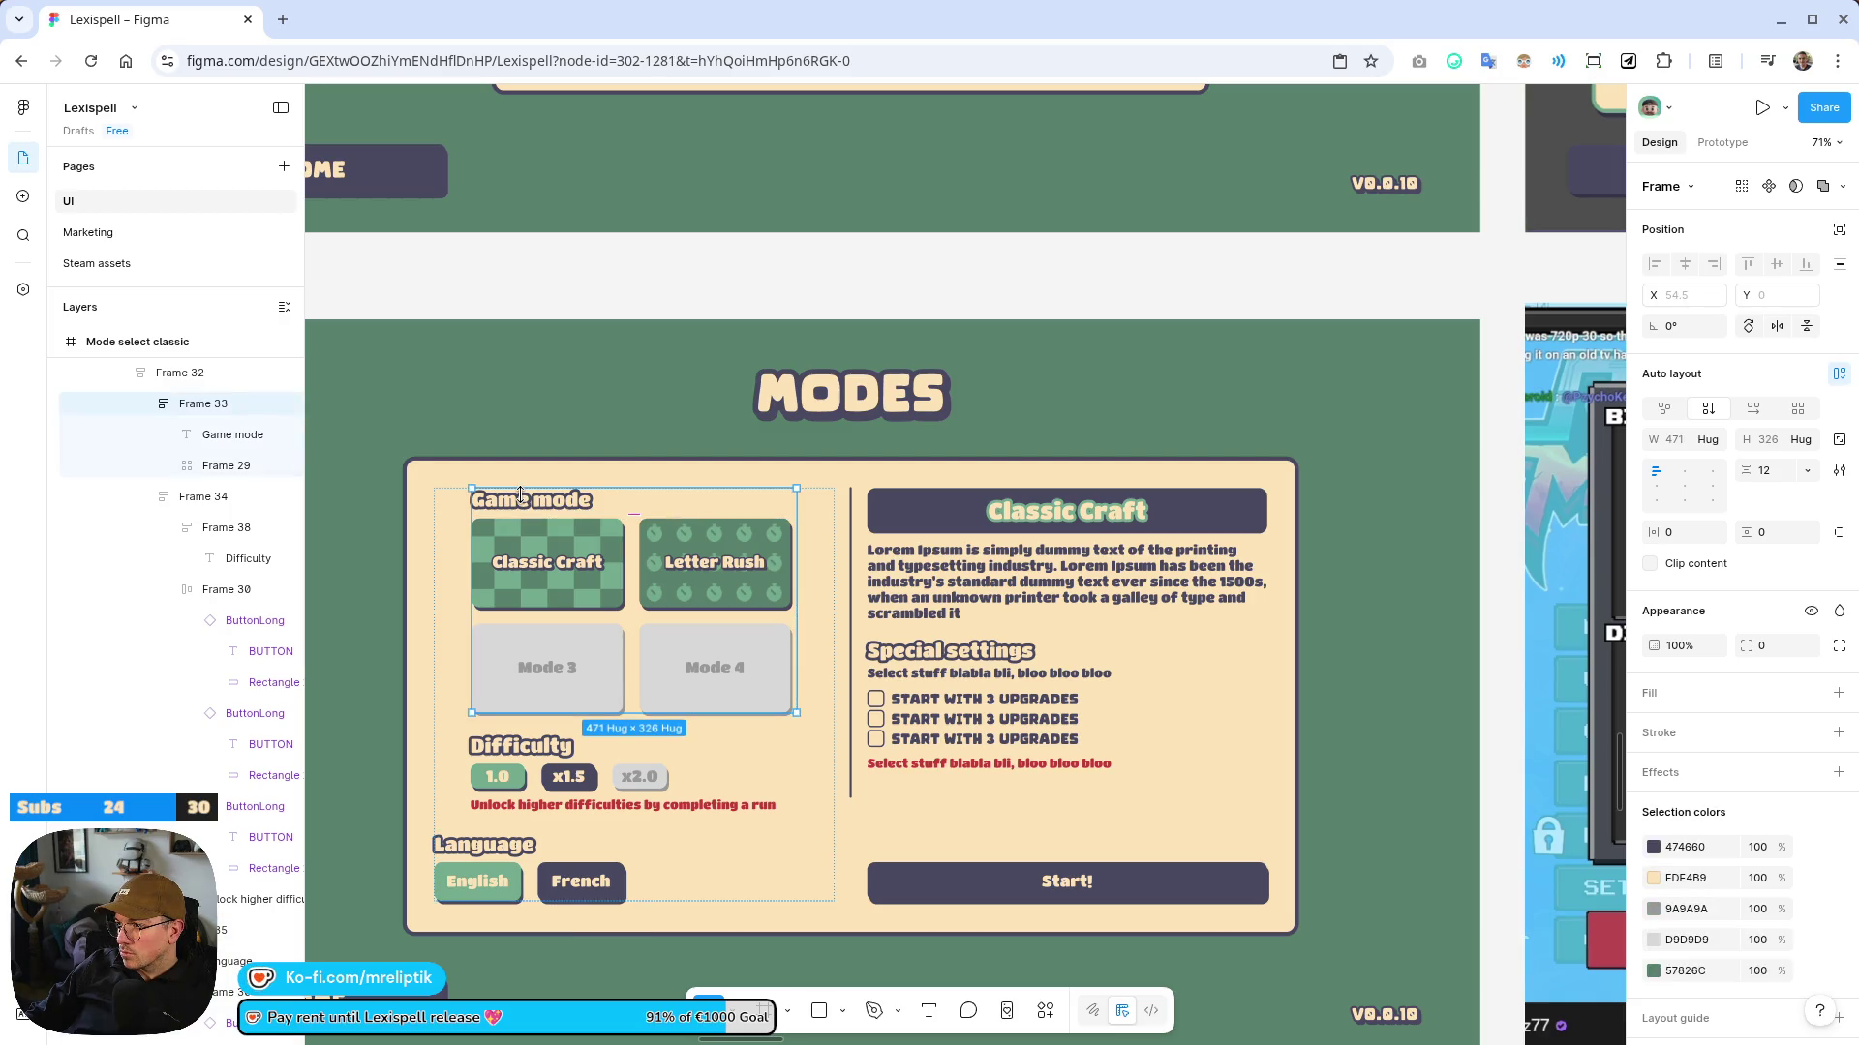
left_click(522, 847)
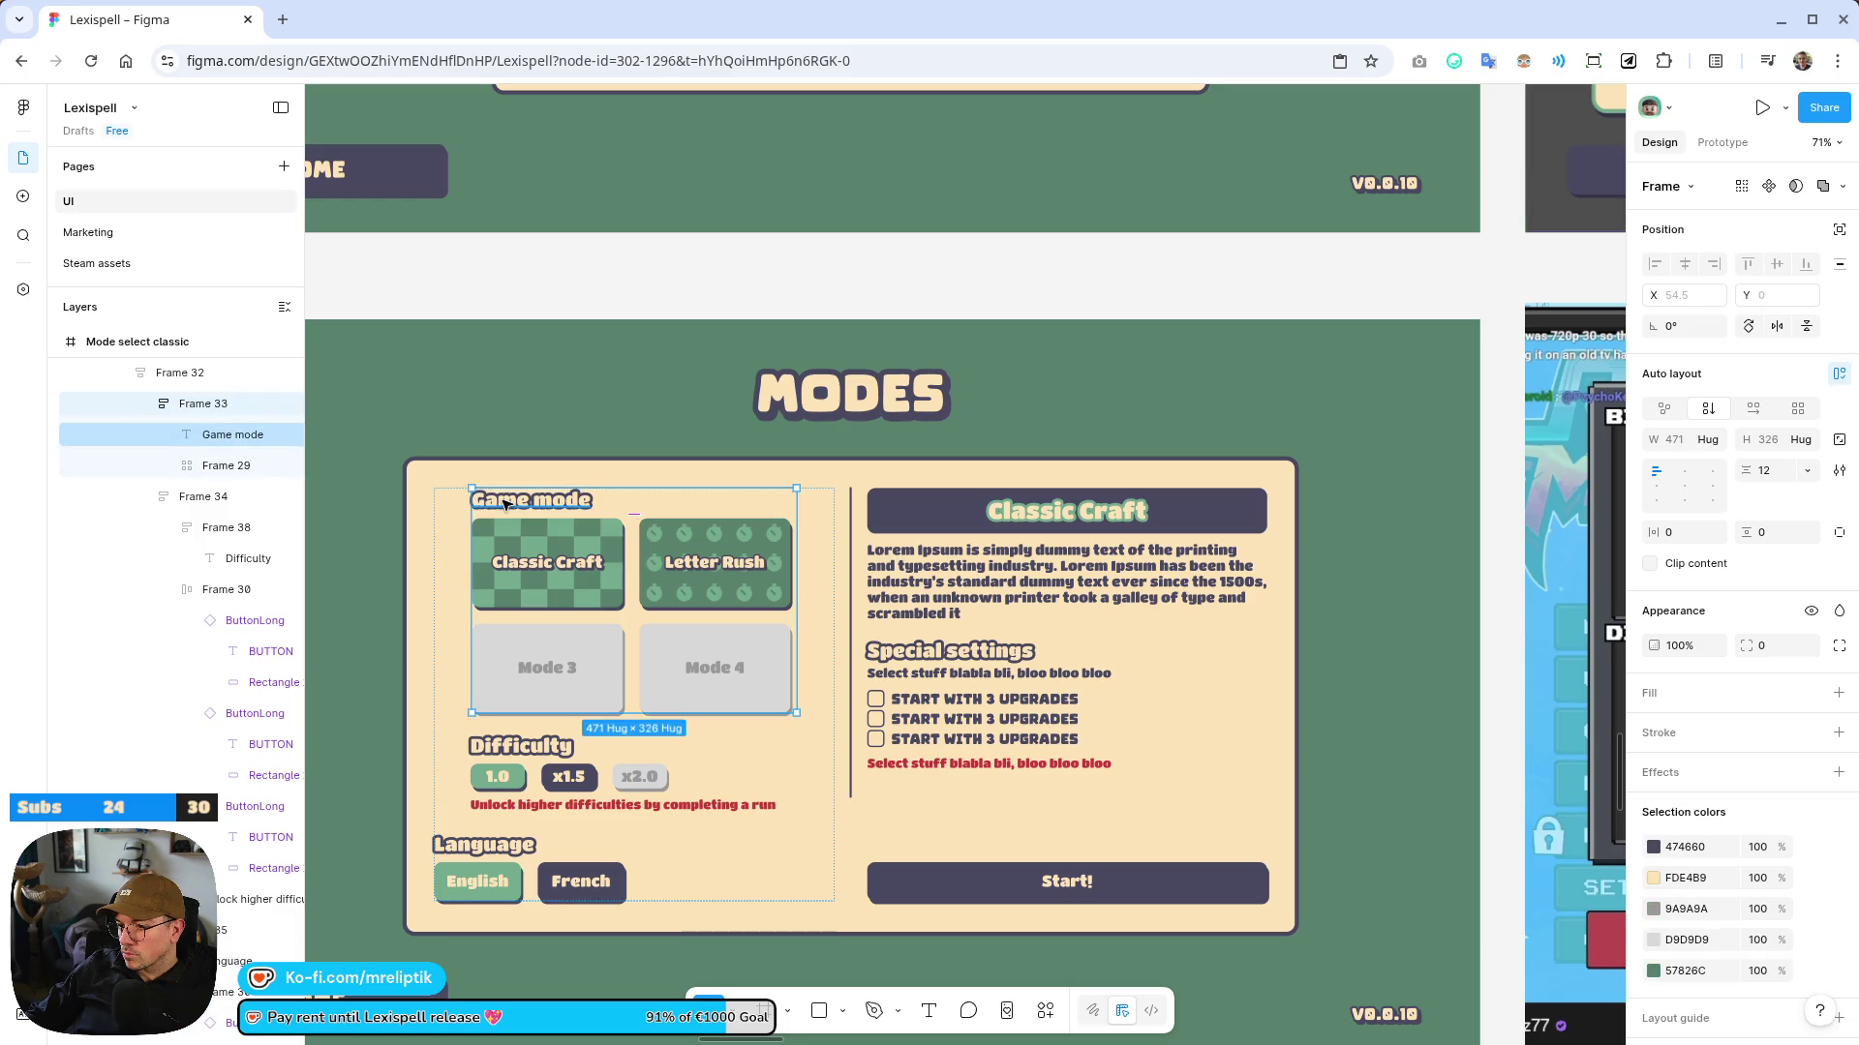
key("ctrl+alt+shift+r")
left_click(836, 520)
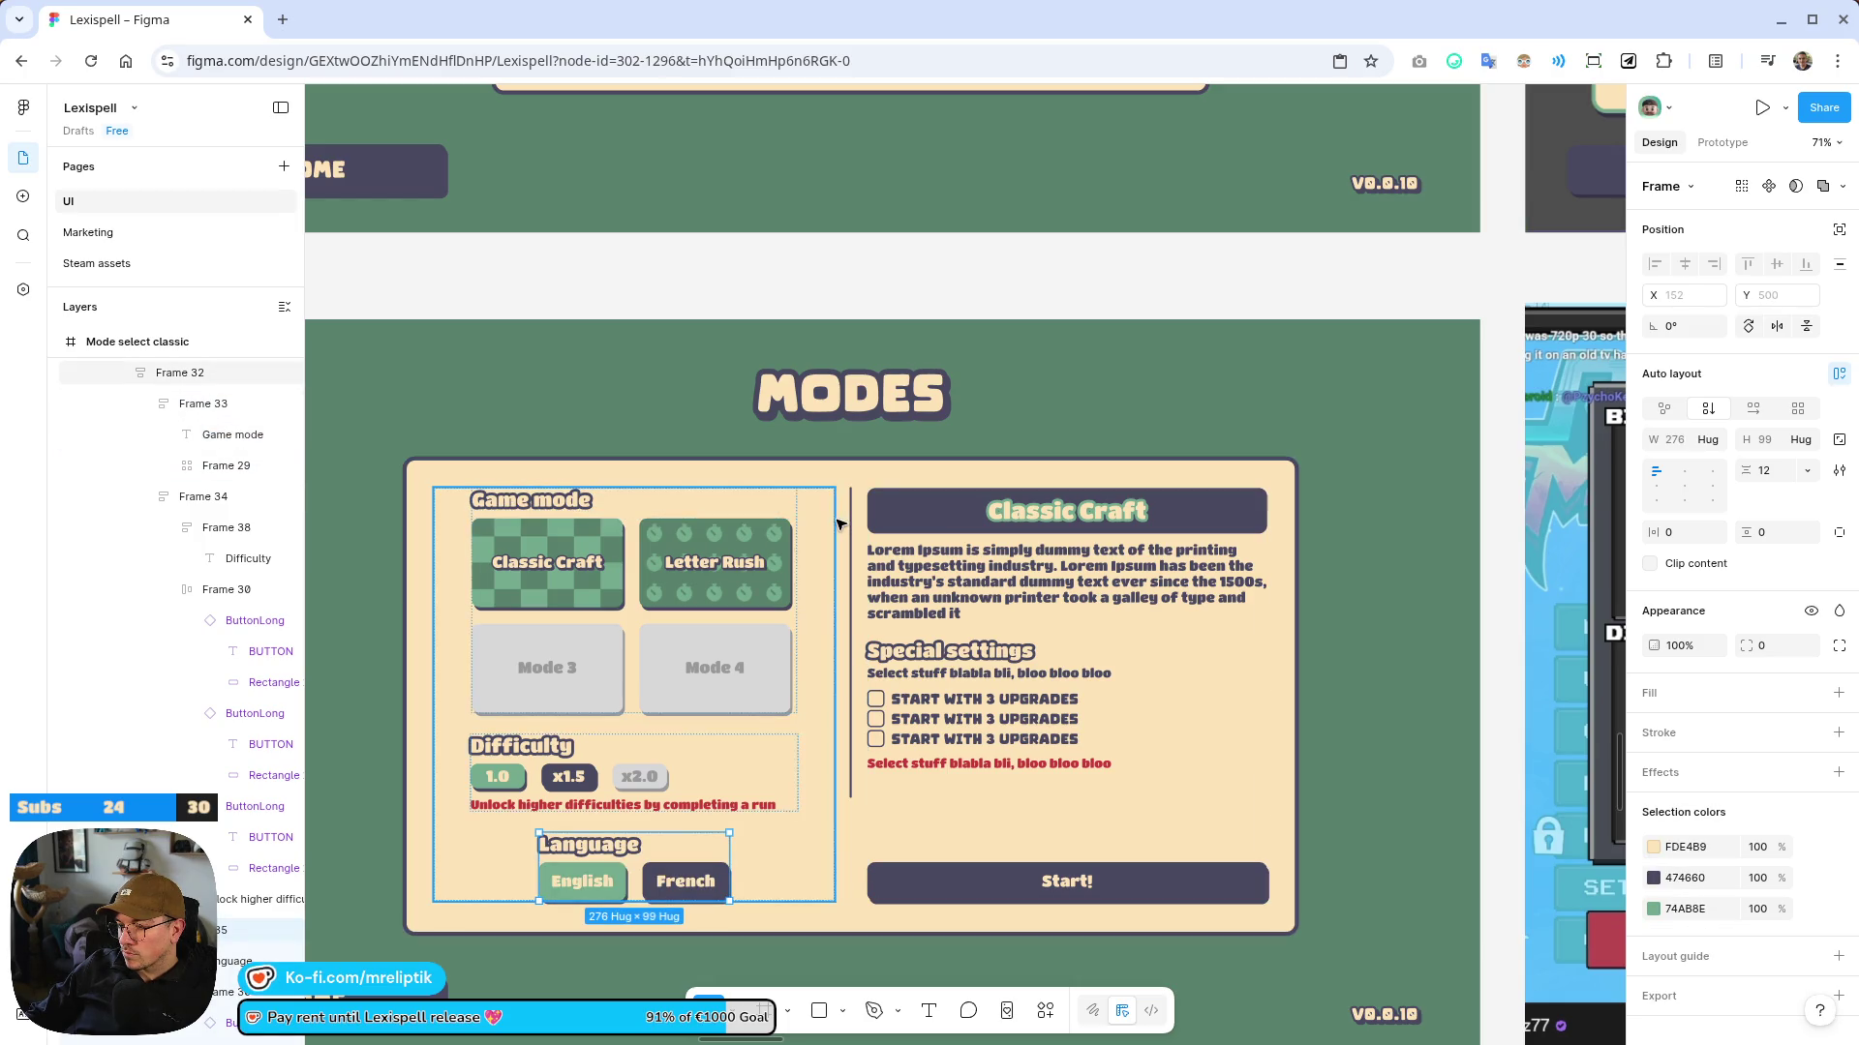
left_click(605, 852)
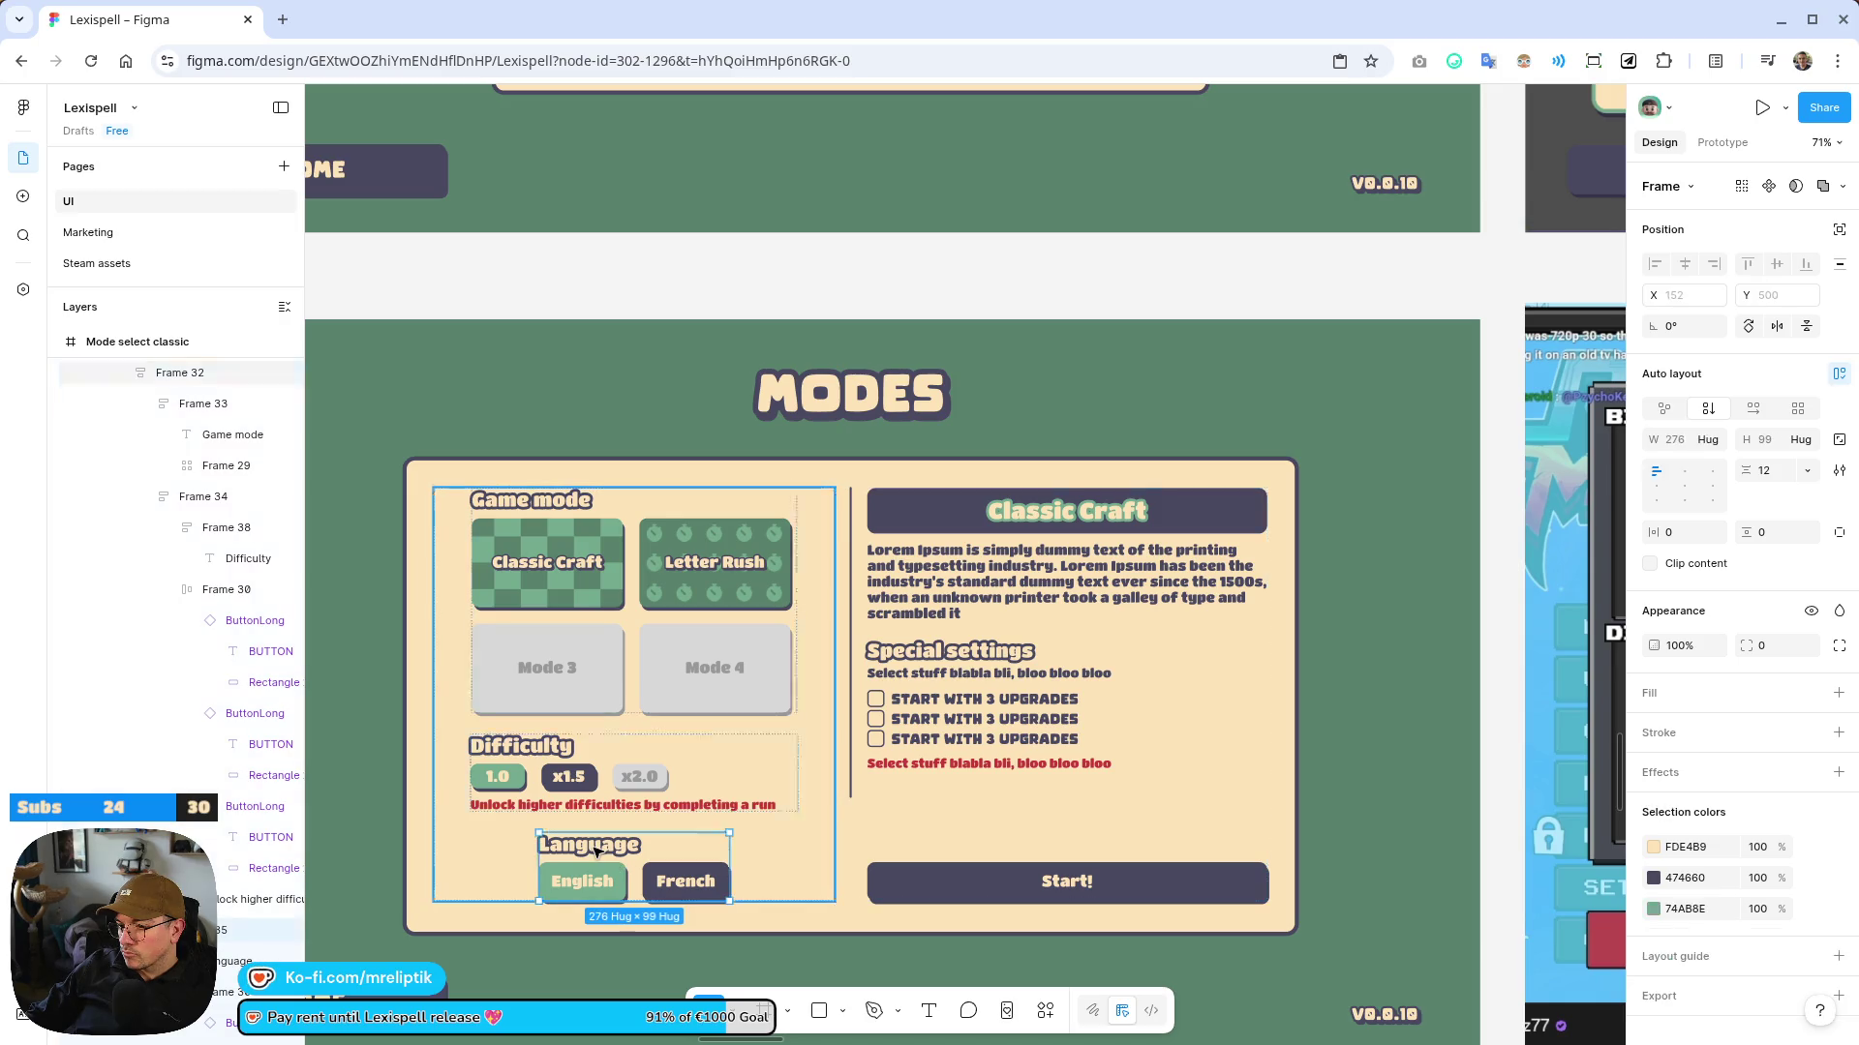
left_click(572, 511)
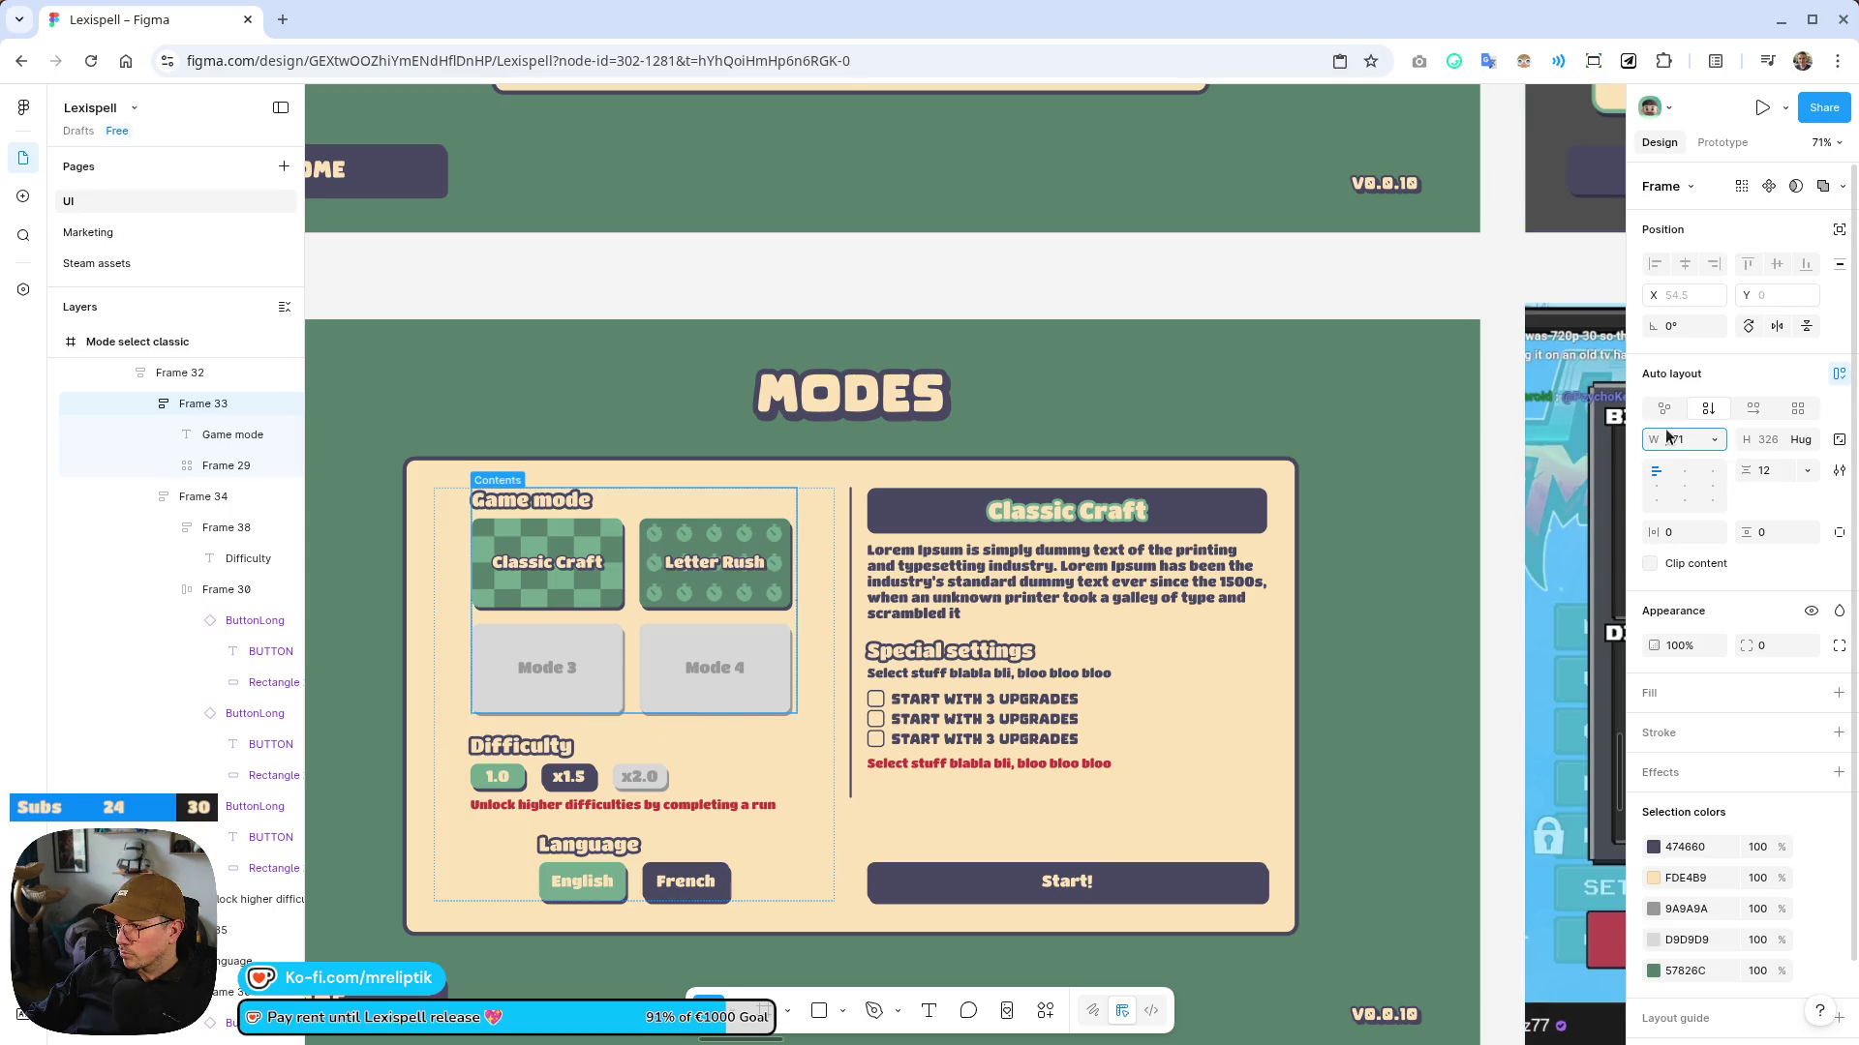
Step: Try a 480 px width on the Game mode grid, then undo it
key("Return")
type("80")
key("Return")
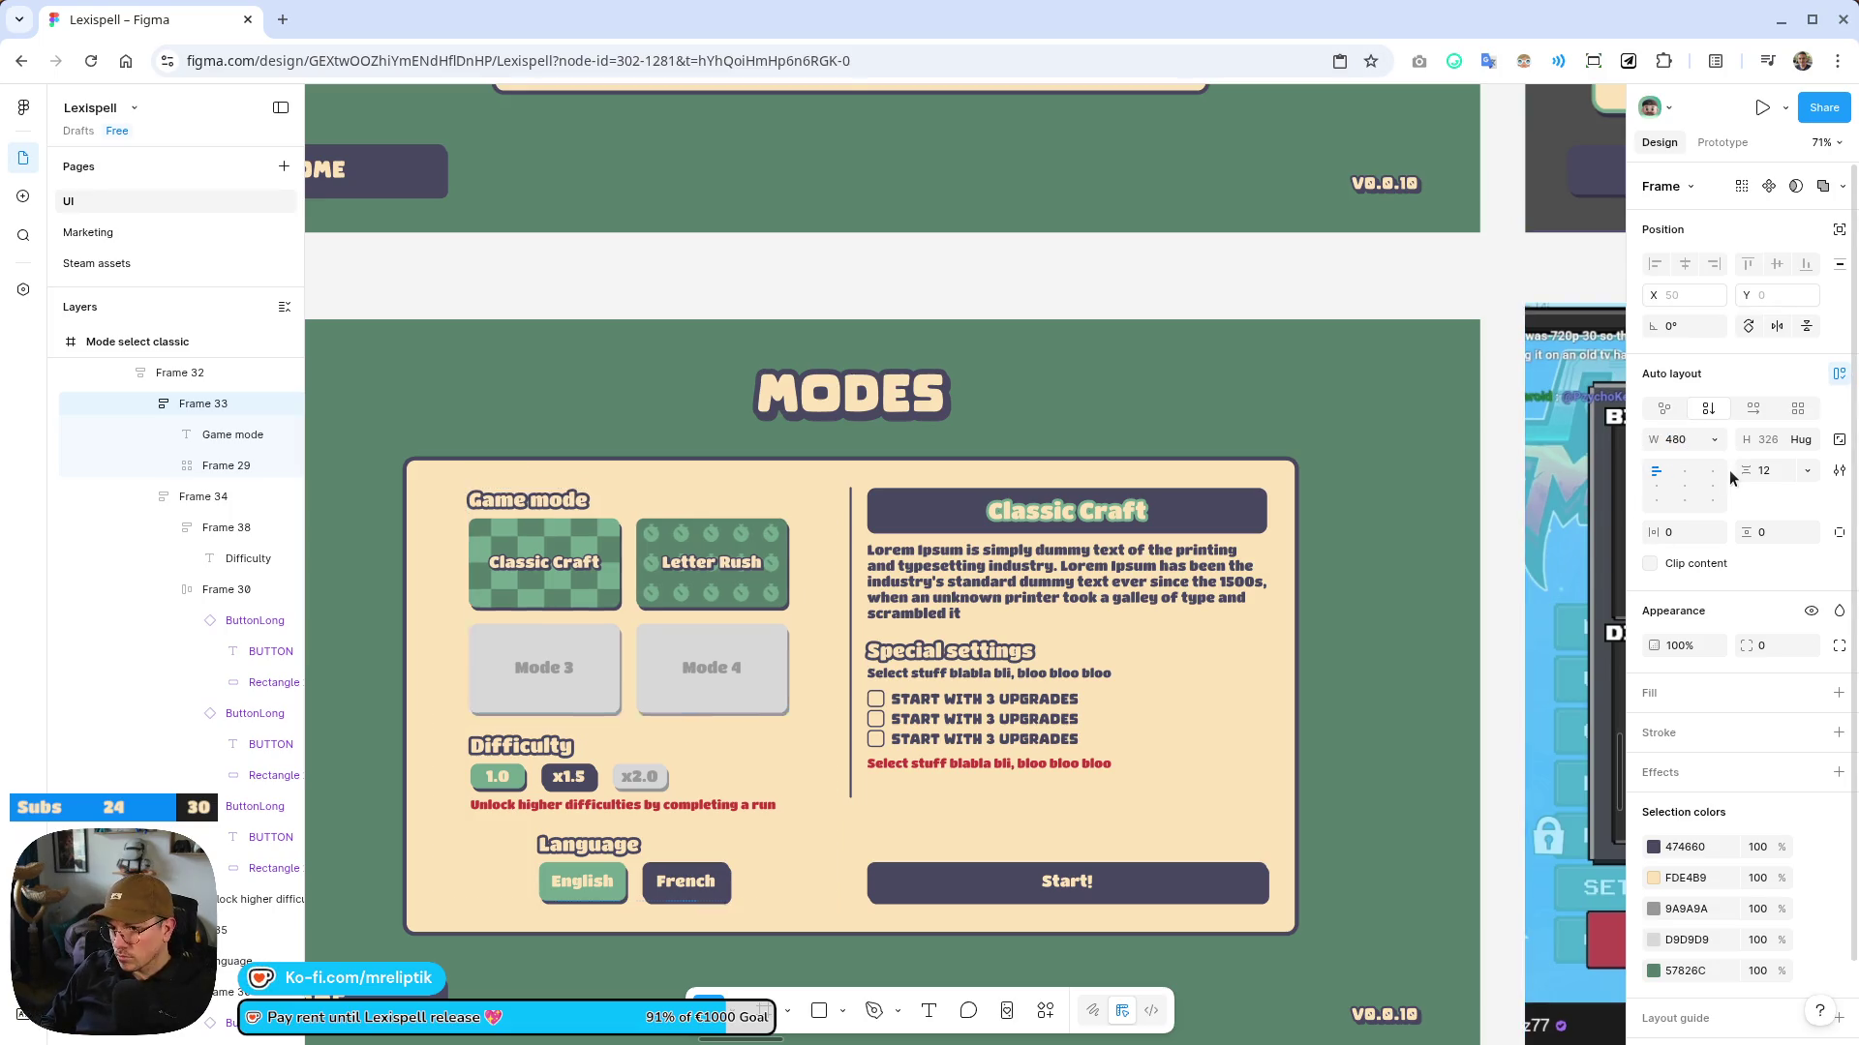
key("ctrl+z")
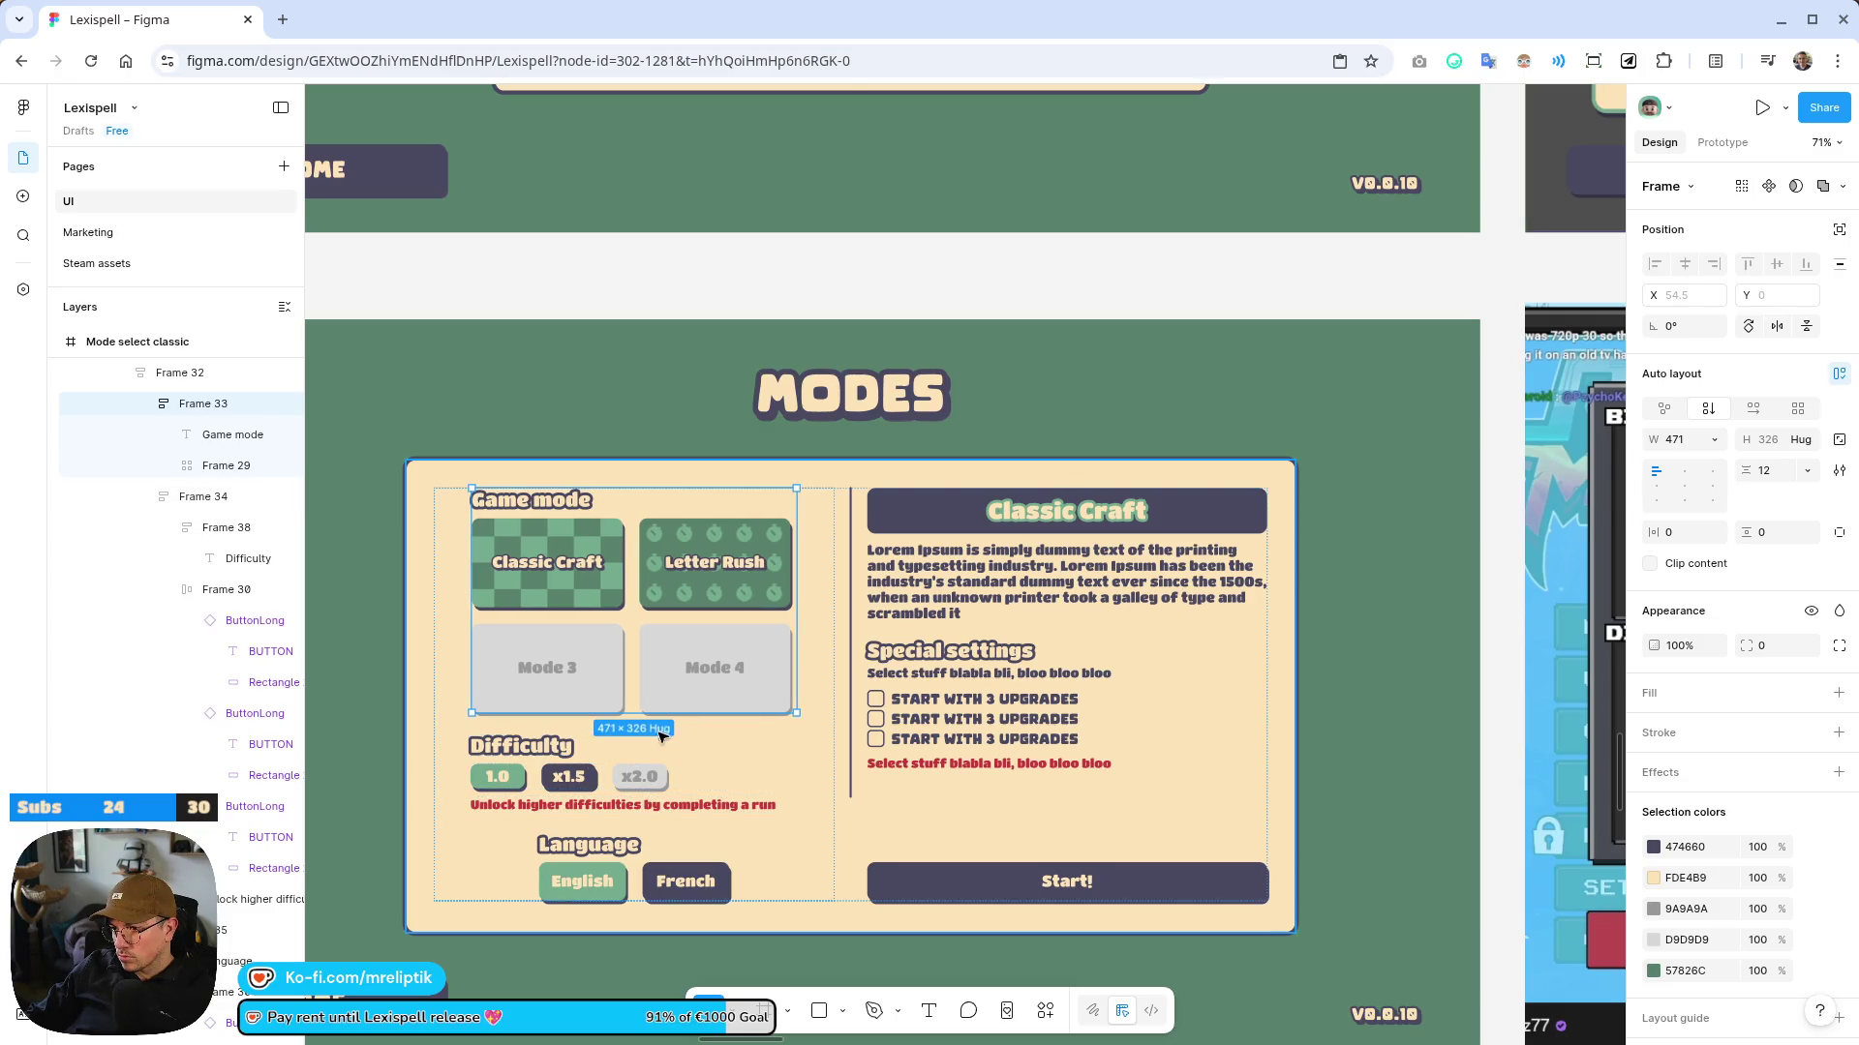
Step: Set the Language group's width to 471 to match the Difficulty group, then review
left_click(523, 756)
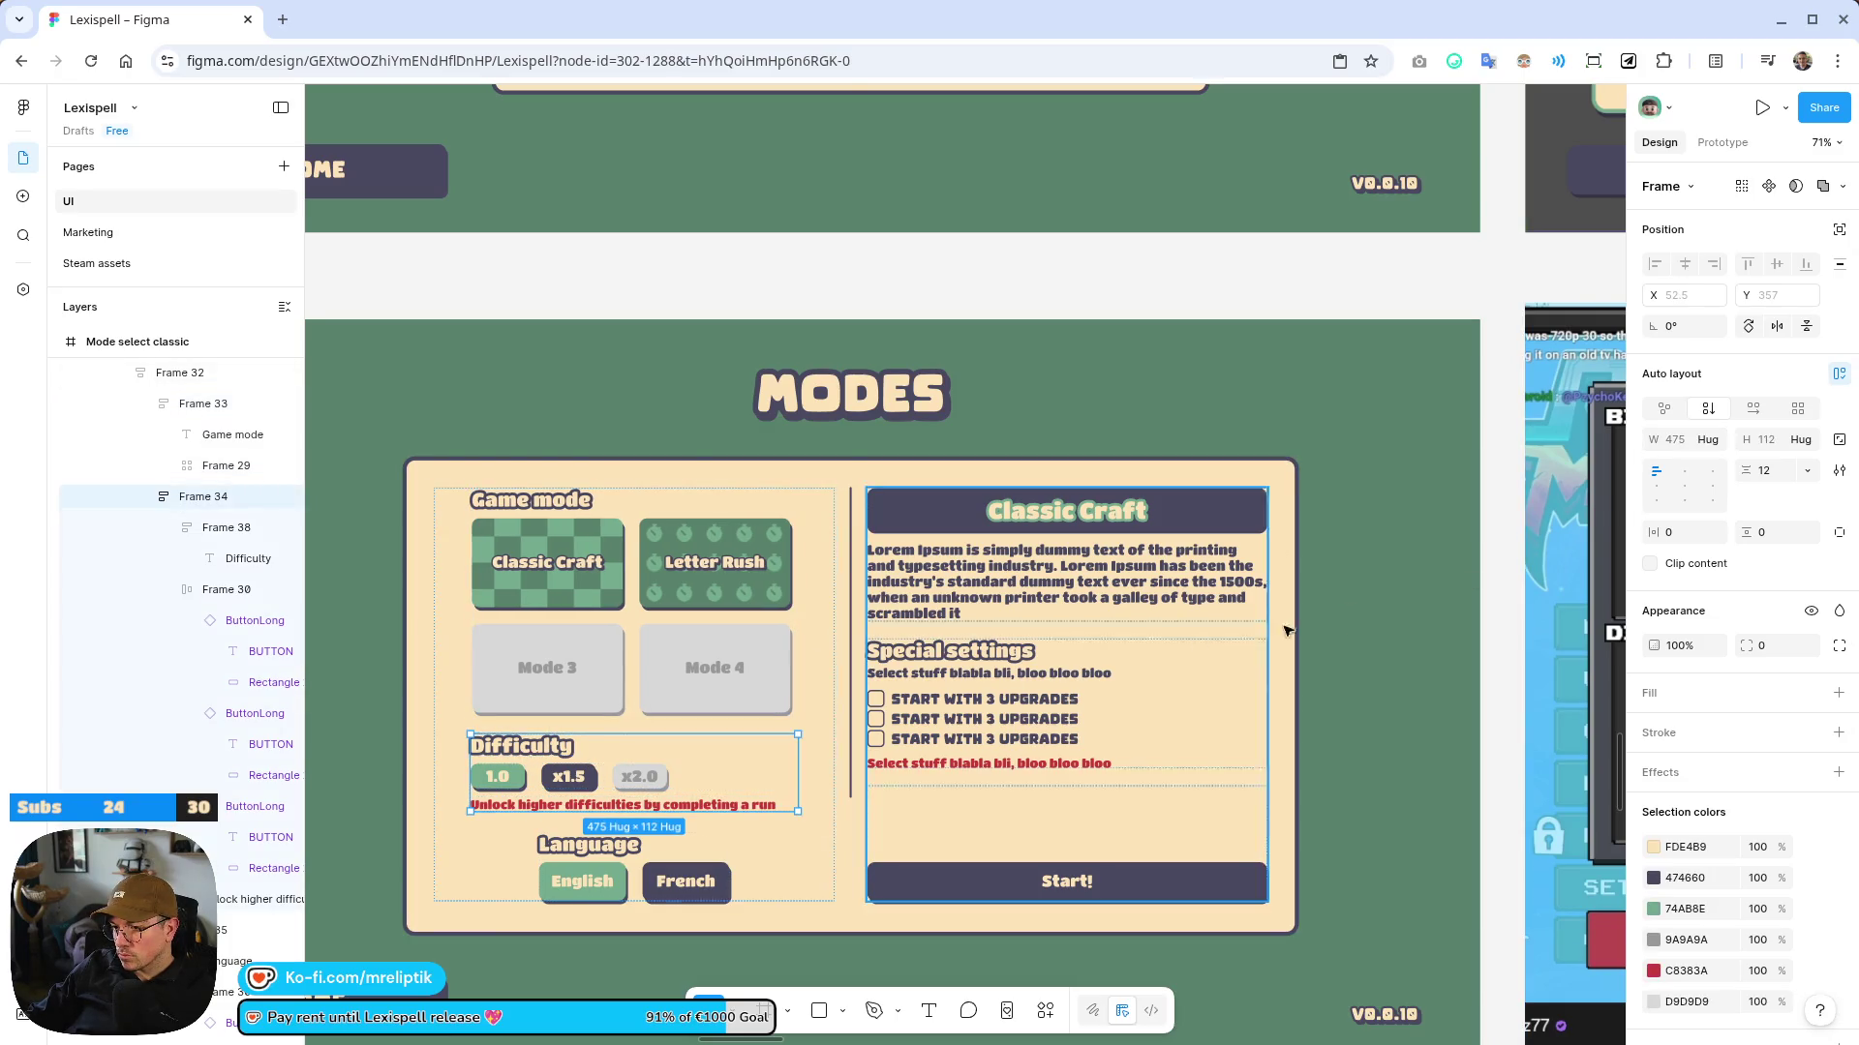
left_click(1683, 442)
type("471")
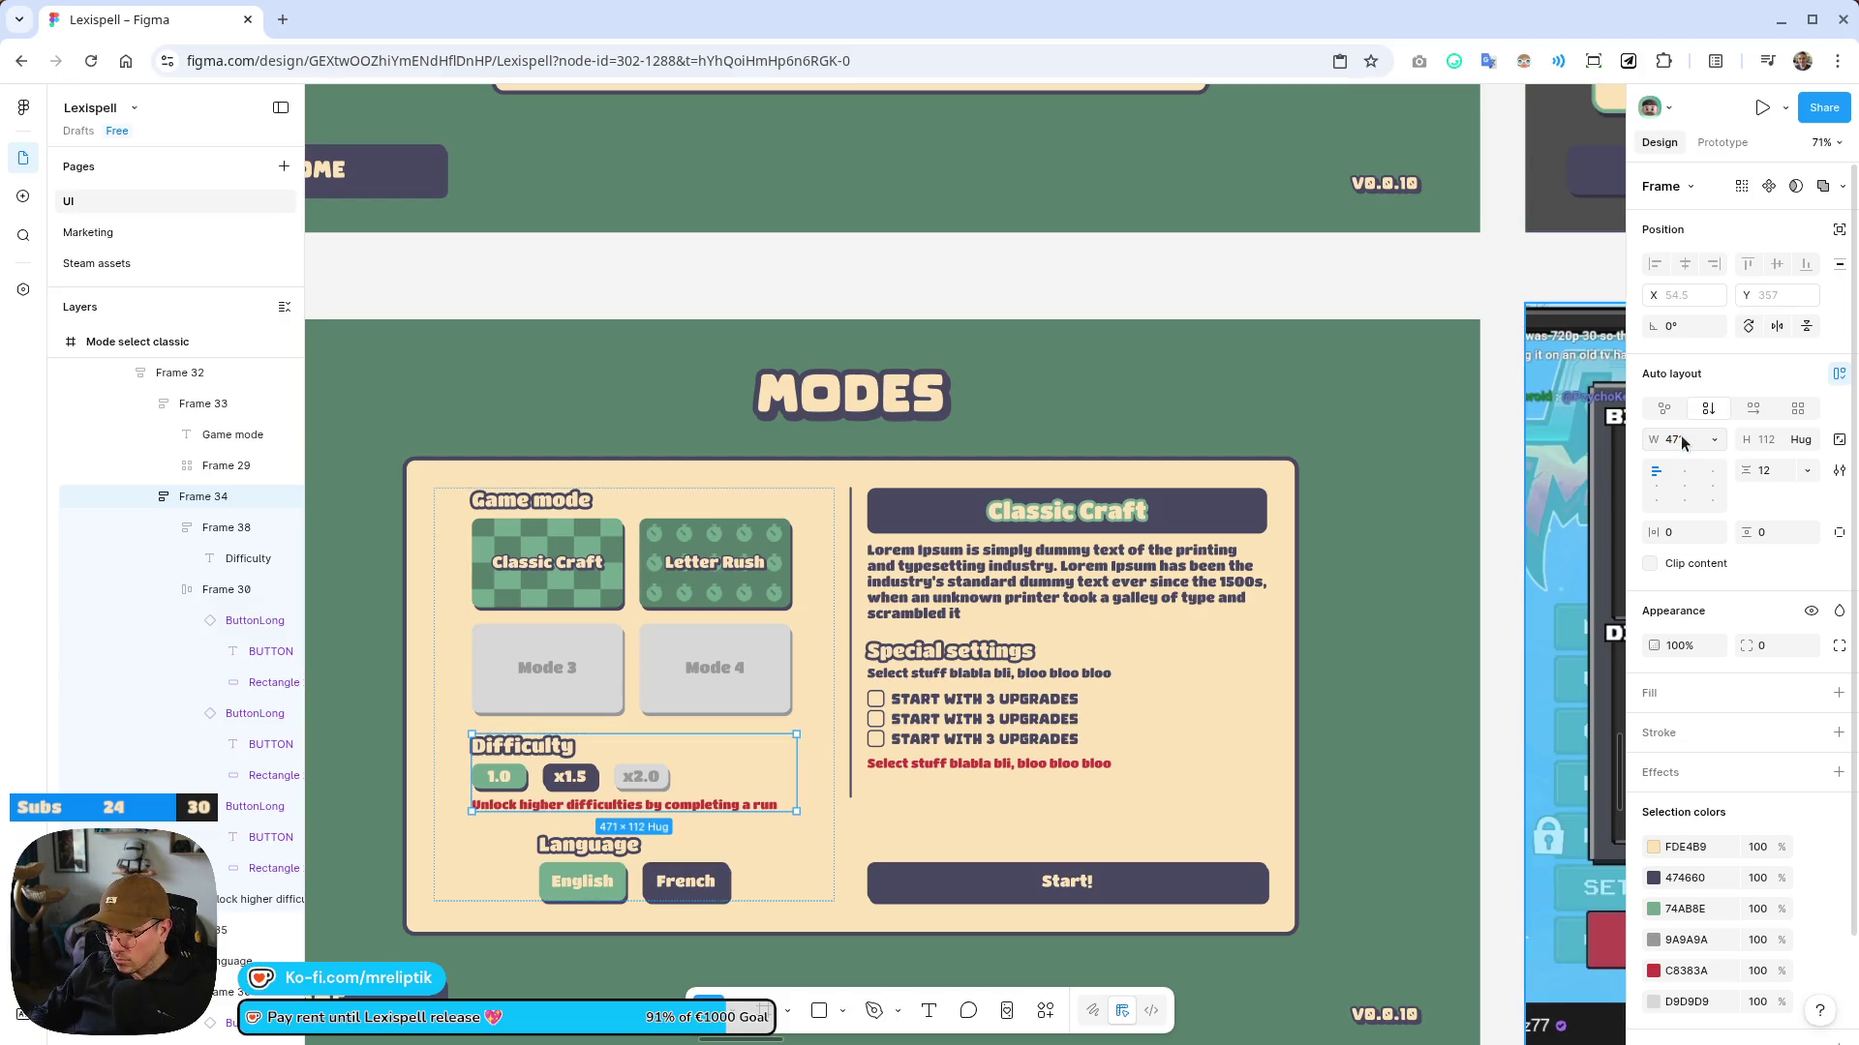
left_click(690, 839)
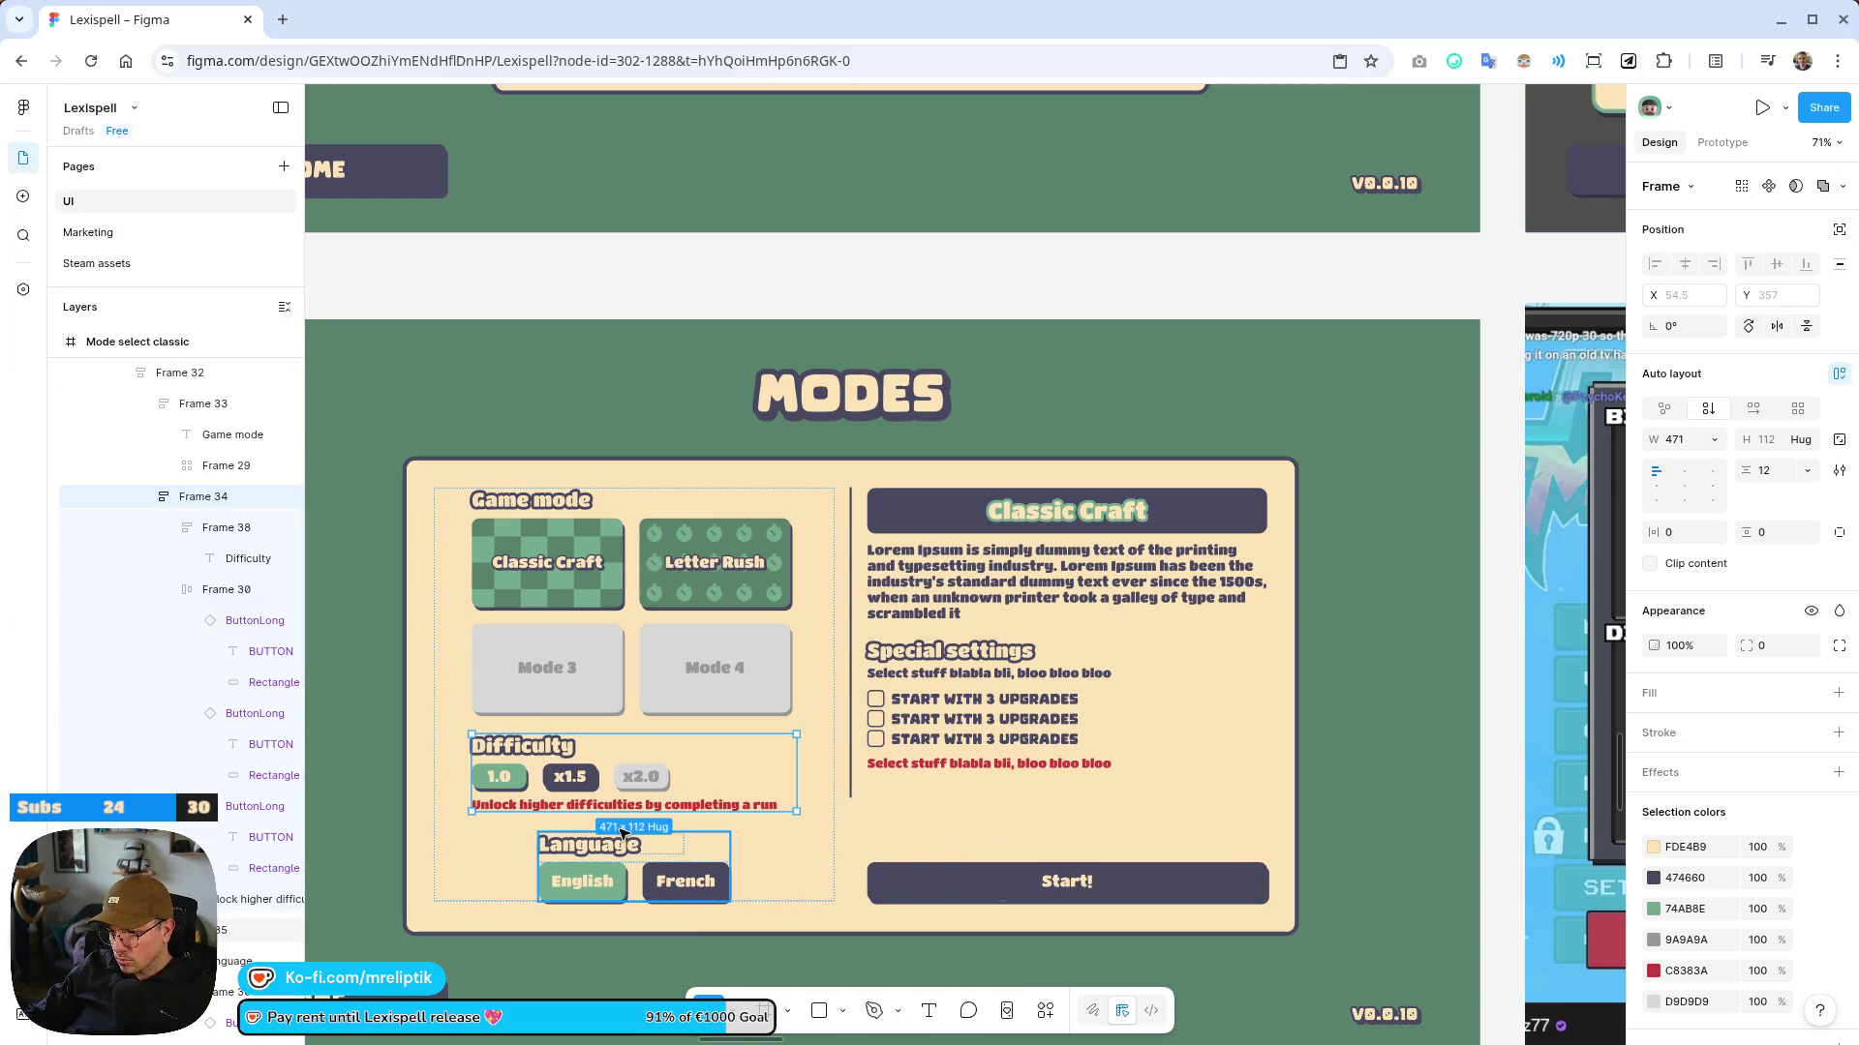
left_click(1683, 440)
type("47")
type("6")
key("Return")
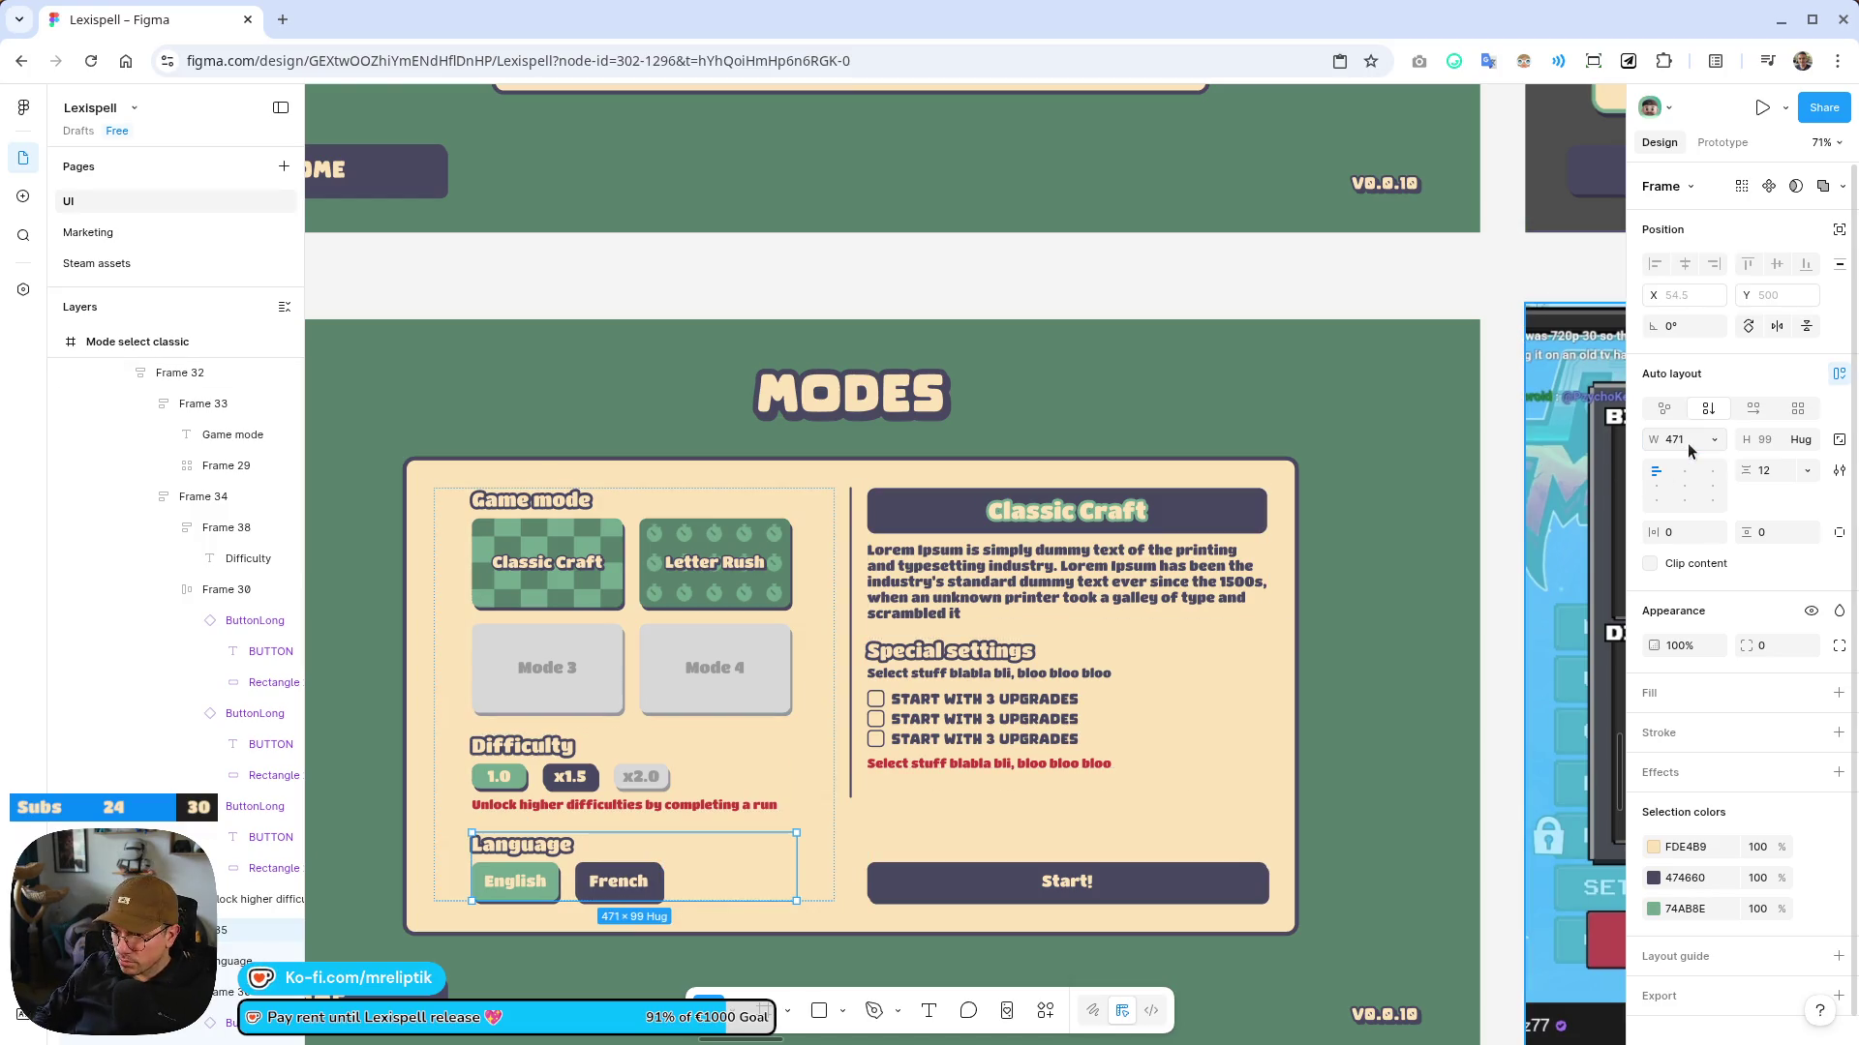
scroll(1004, 809, "down", 3)
left_click(1004, 809)
scroll(474, 775, "down", 2)
scroll(475, 775, "up", 2)
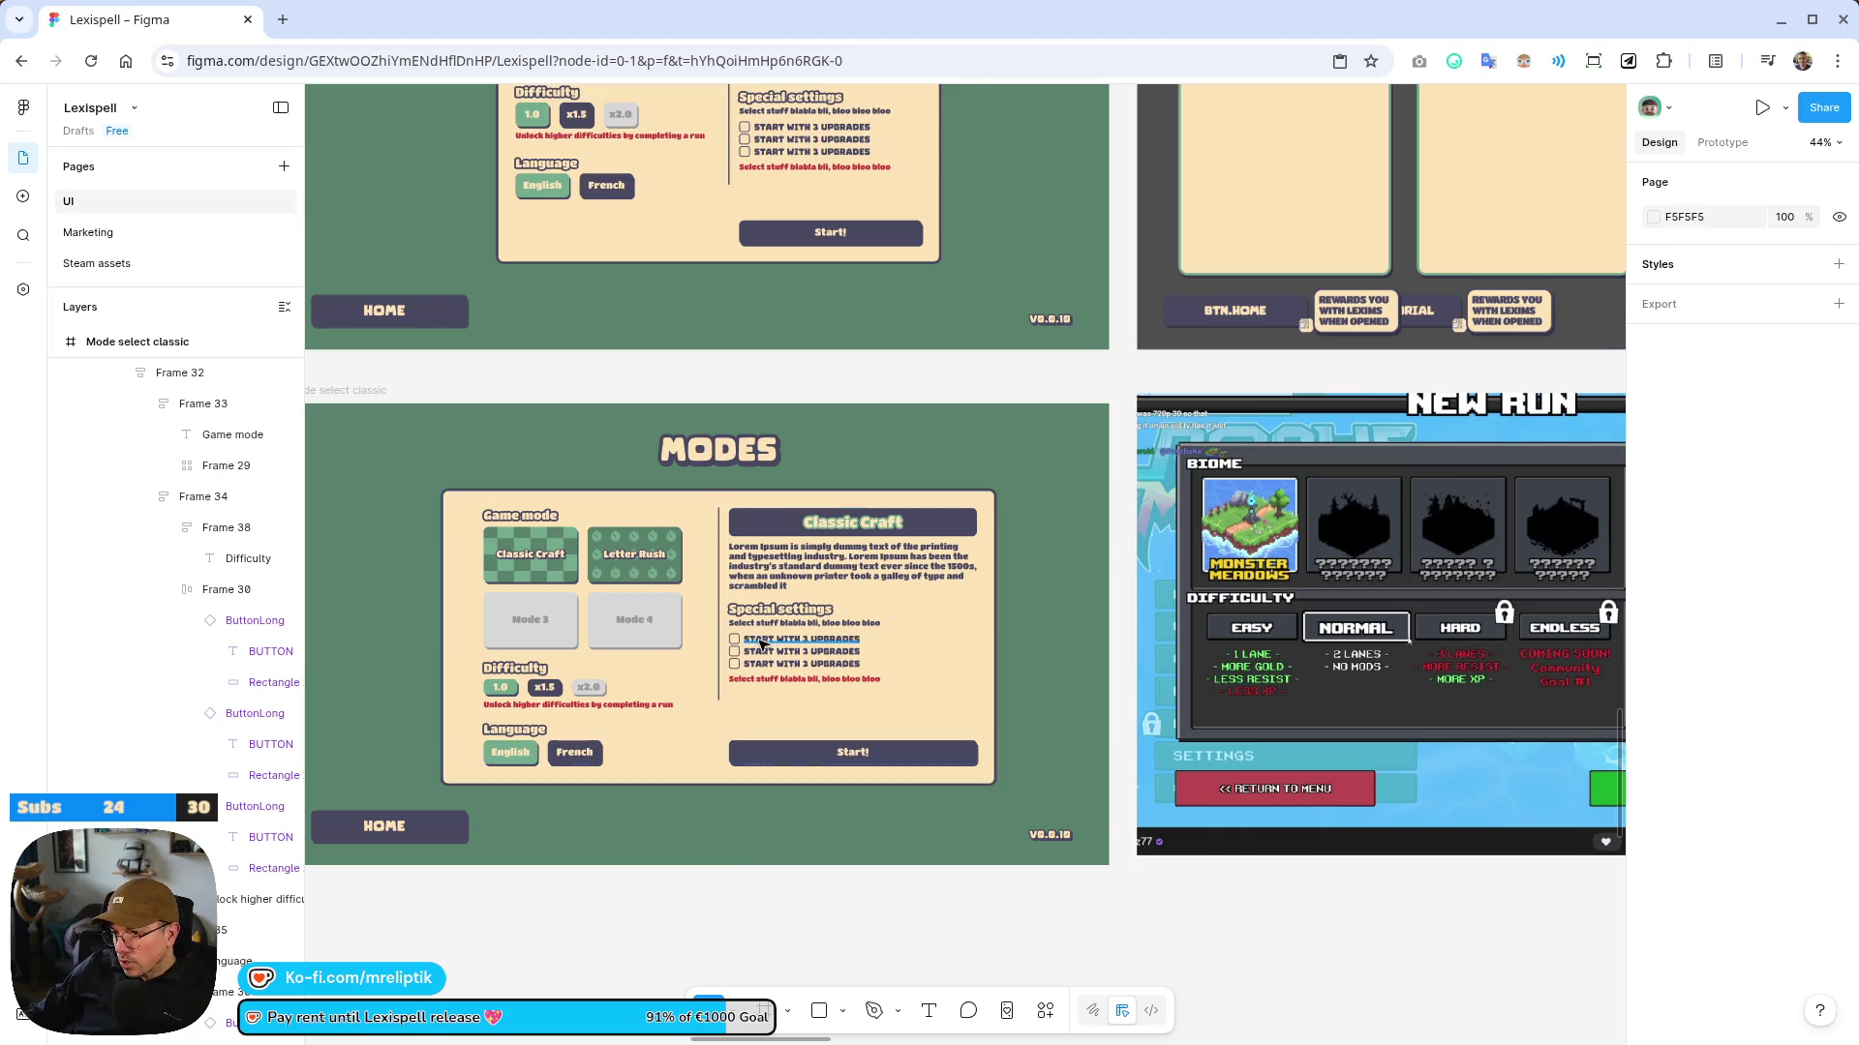
scroll(761, 644, "up", 5)
scroll(950, 796, "down", 4)
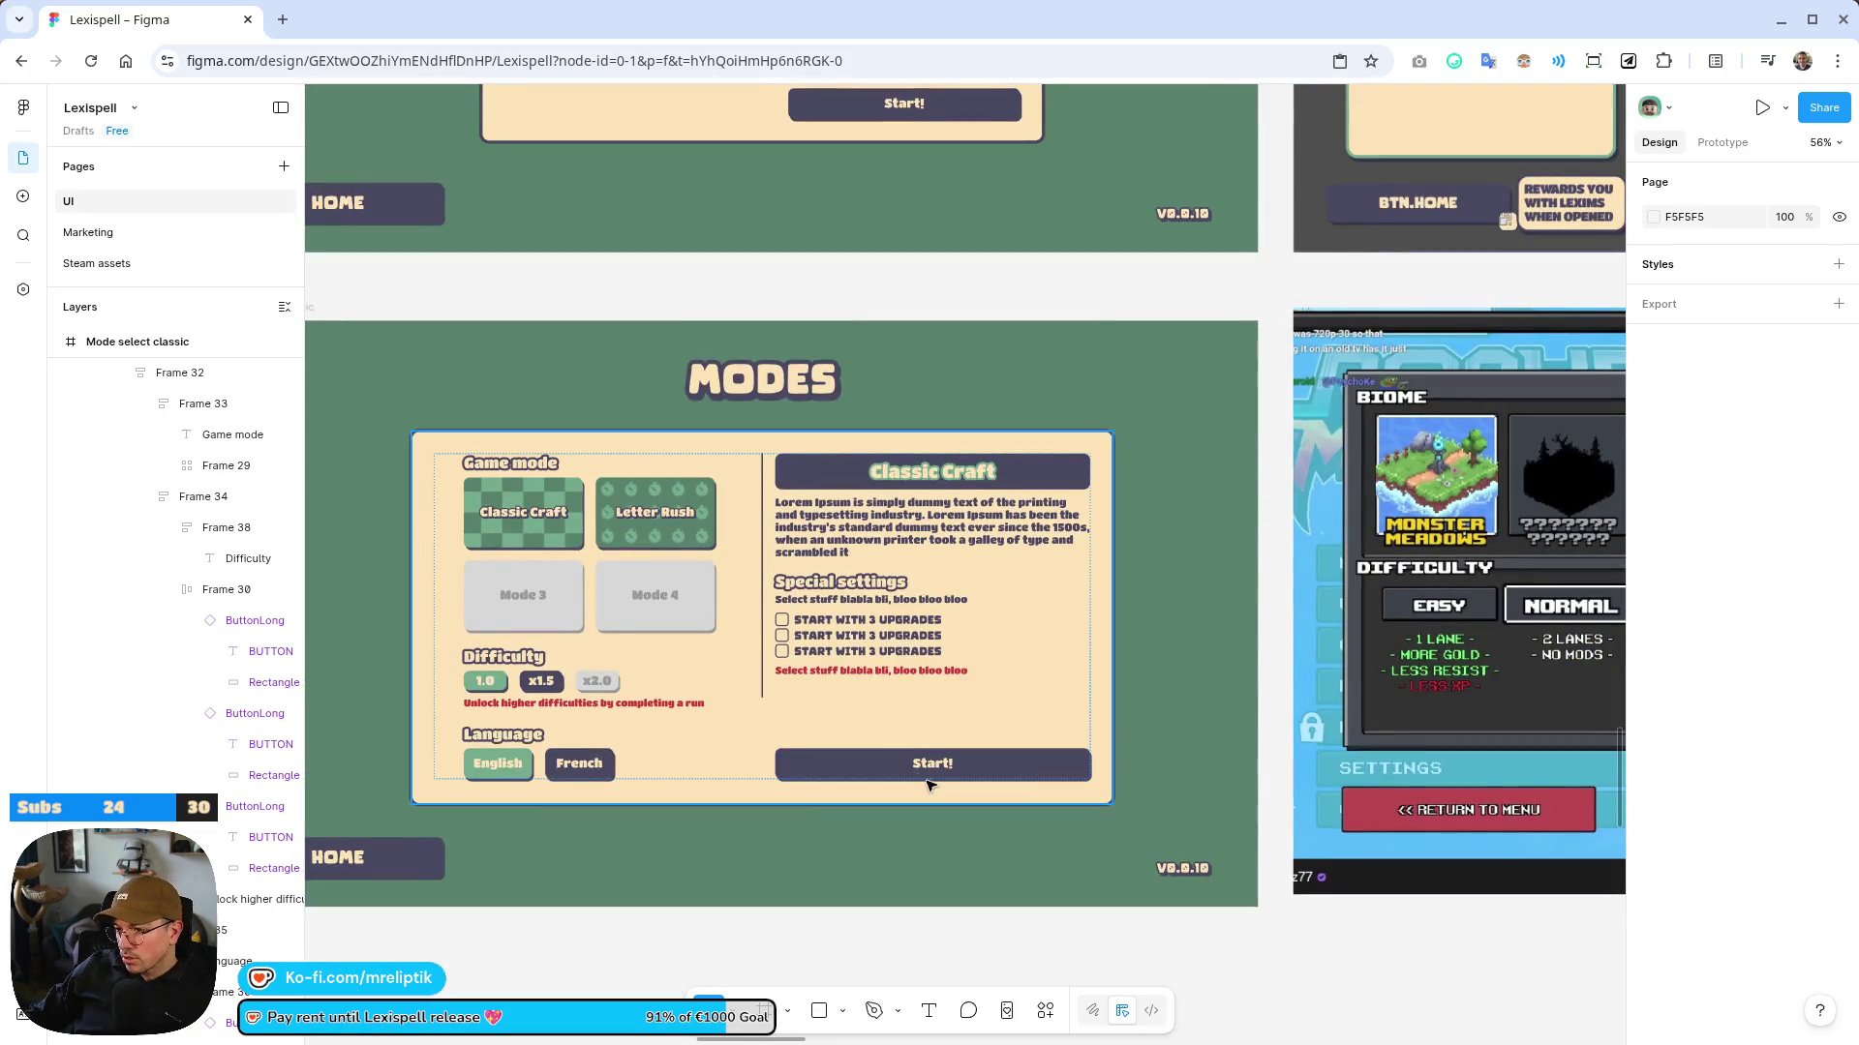
Step: Tighten the gap between the two columns and widen the modes card to about 1208
scroll(1064, 658, "down", 2)
left_click(913, 527)
scroll(913, 527, "down", 2)
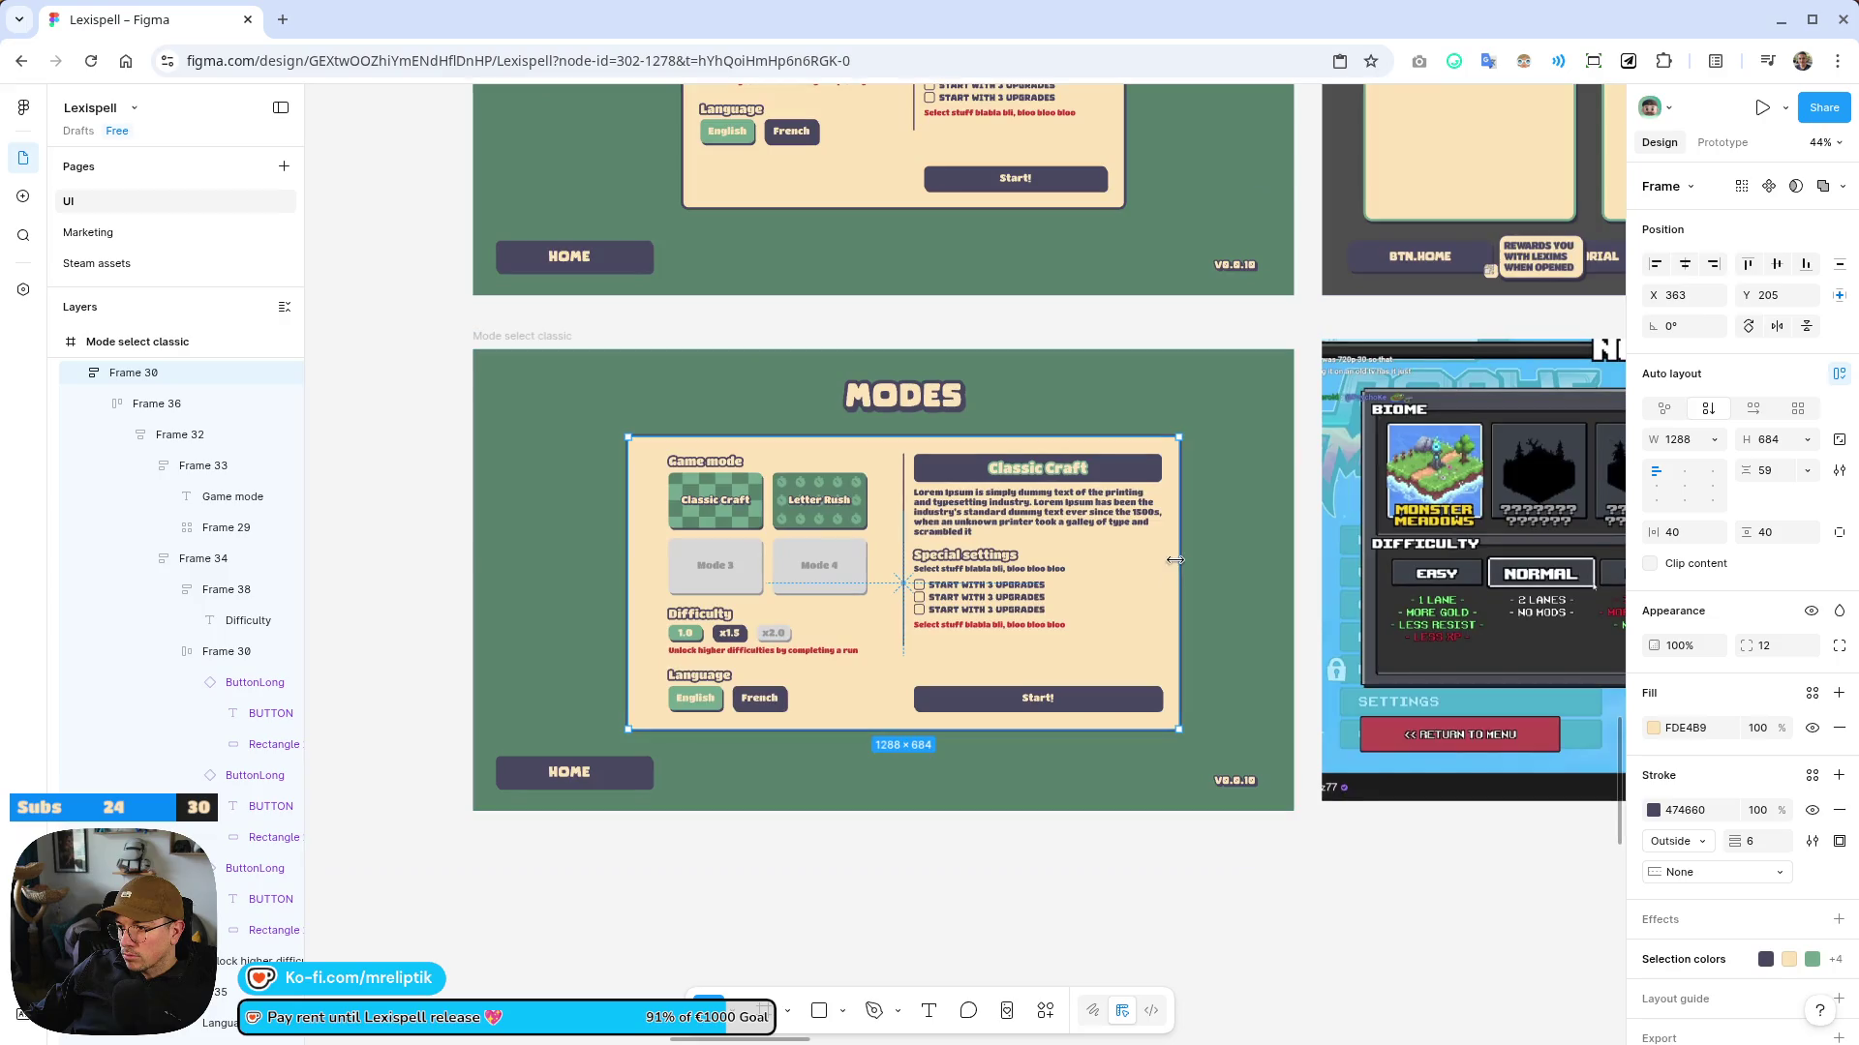
left_click(1093, 557)
scroll(901, 557, "up", 5)
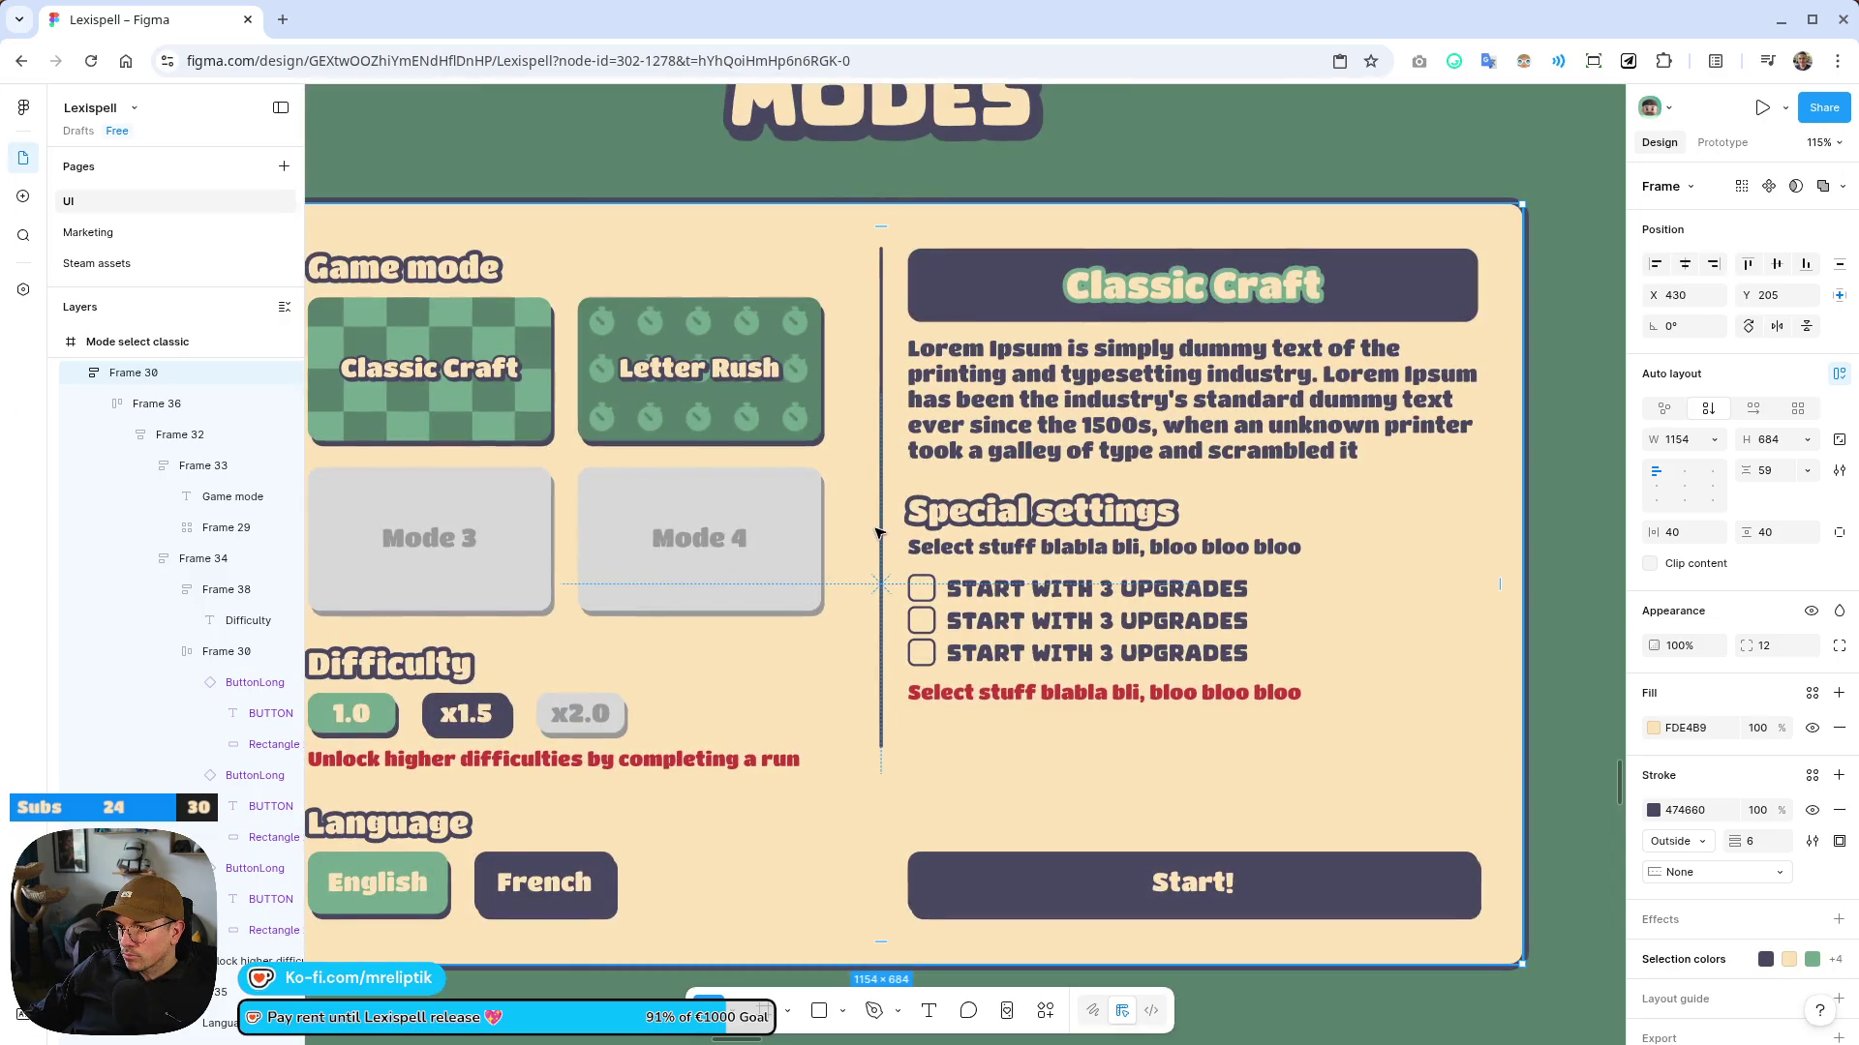
left_click(880, 532)
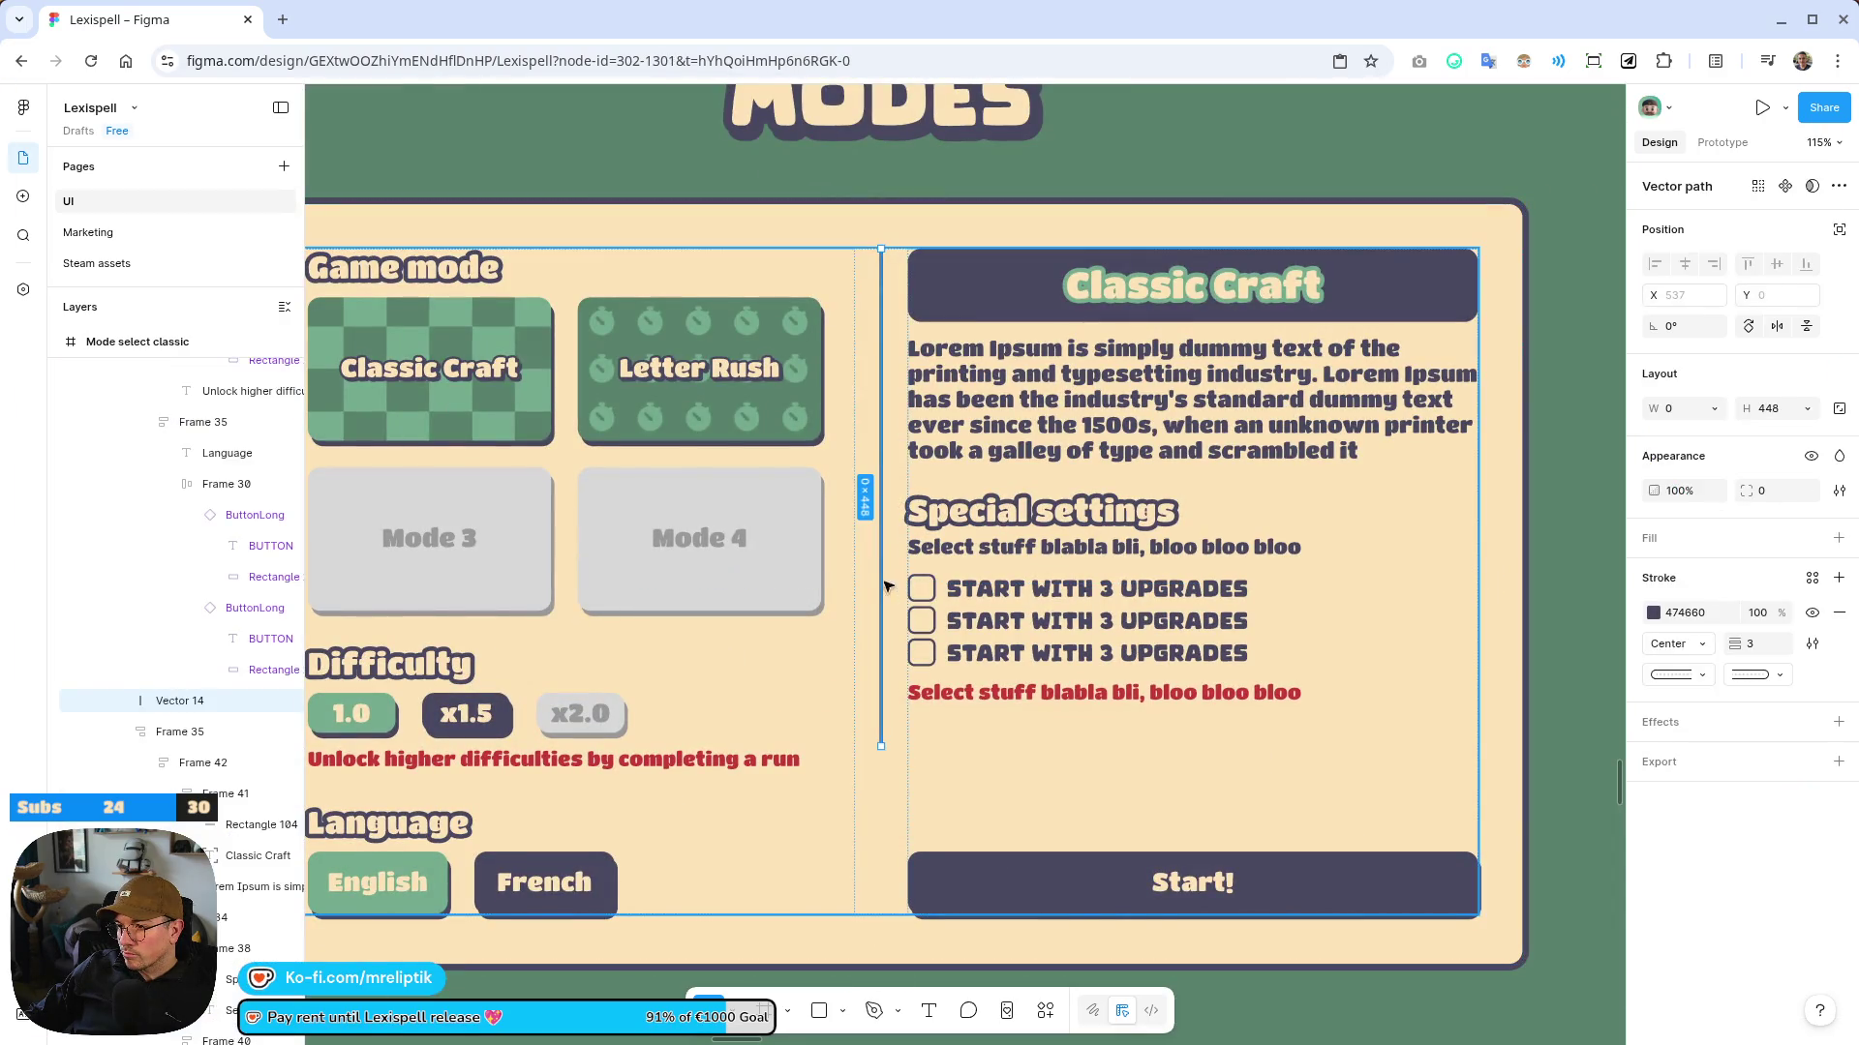
left_click(832, 585)
left_click(844, 581)
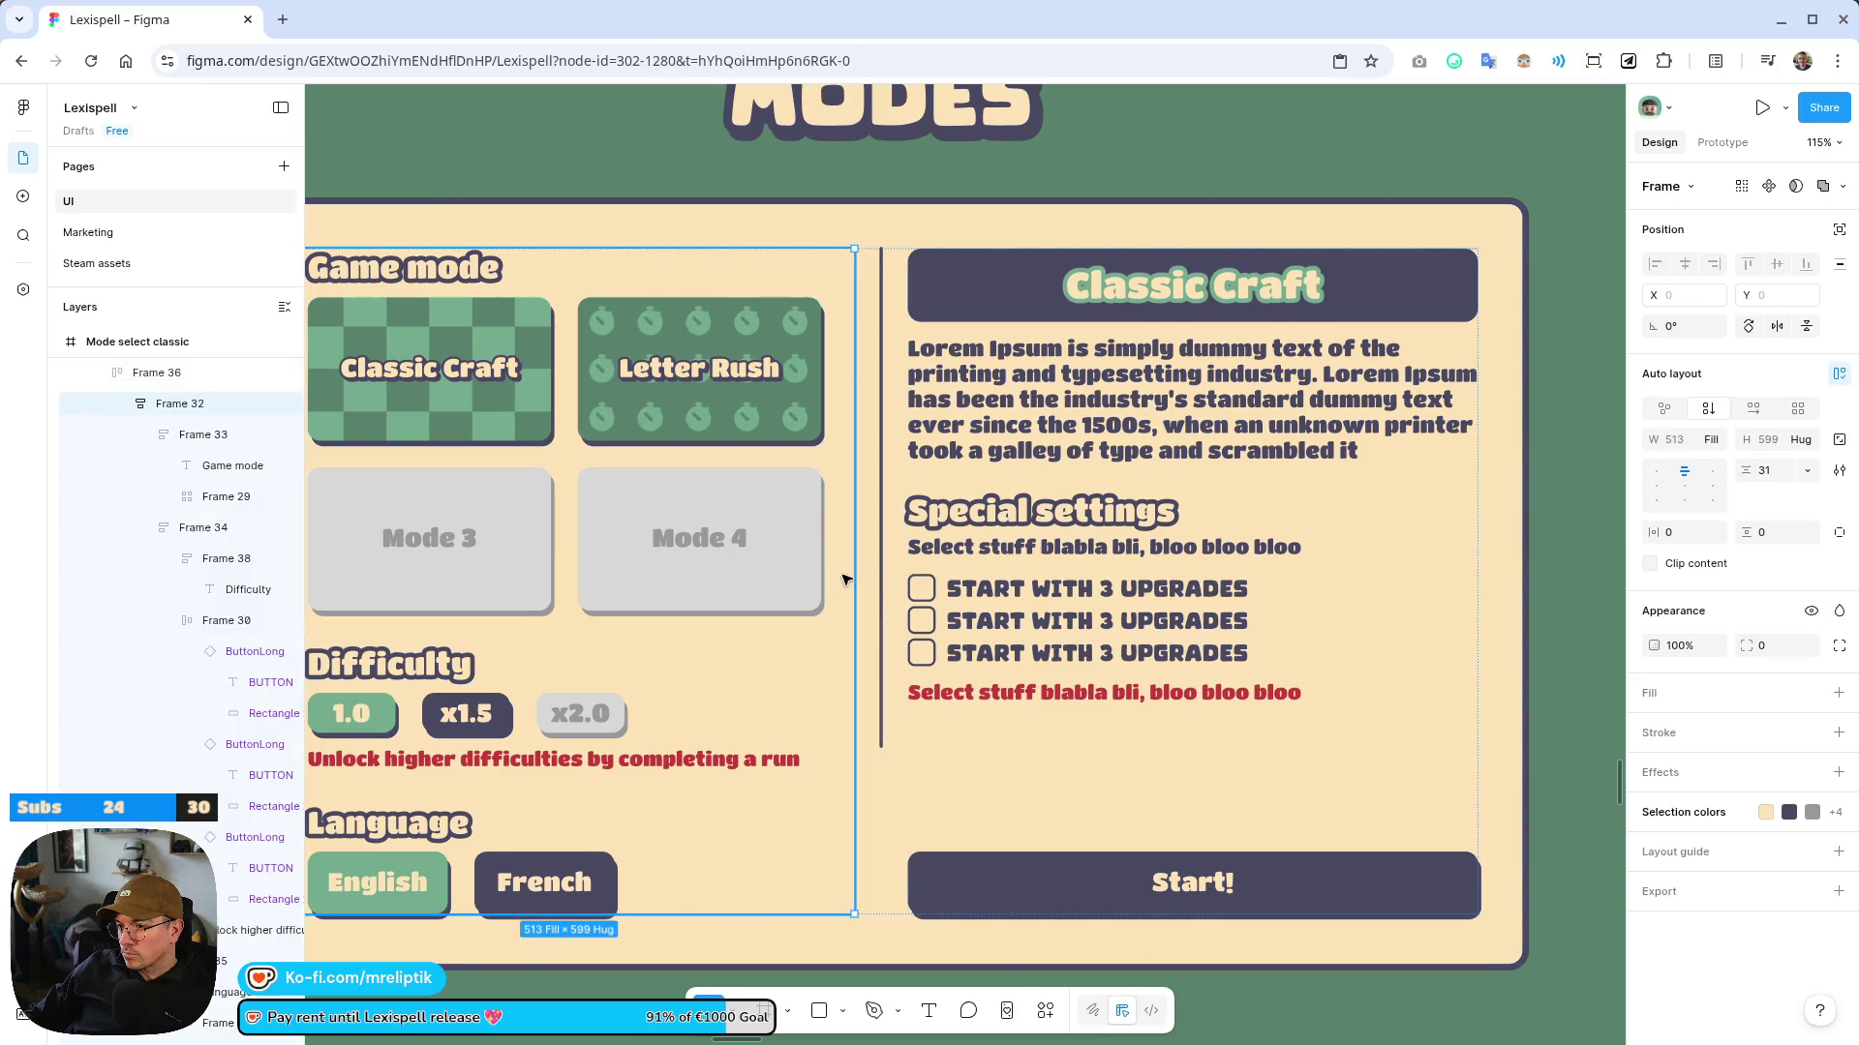
left_click(872, 577)
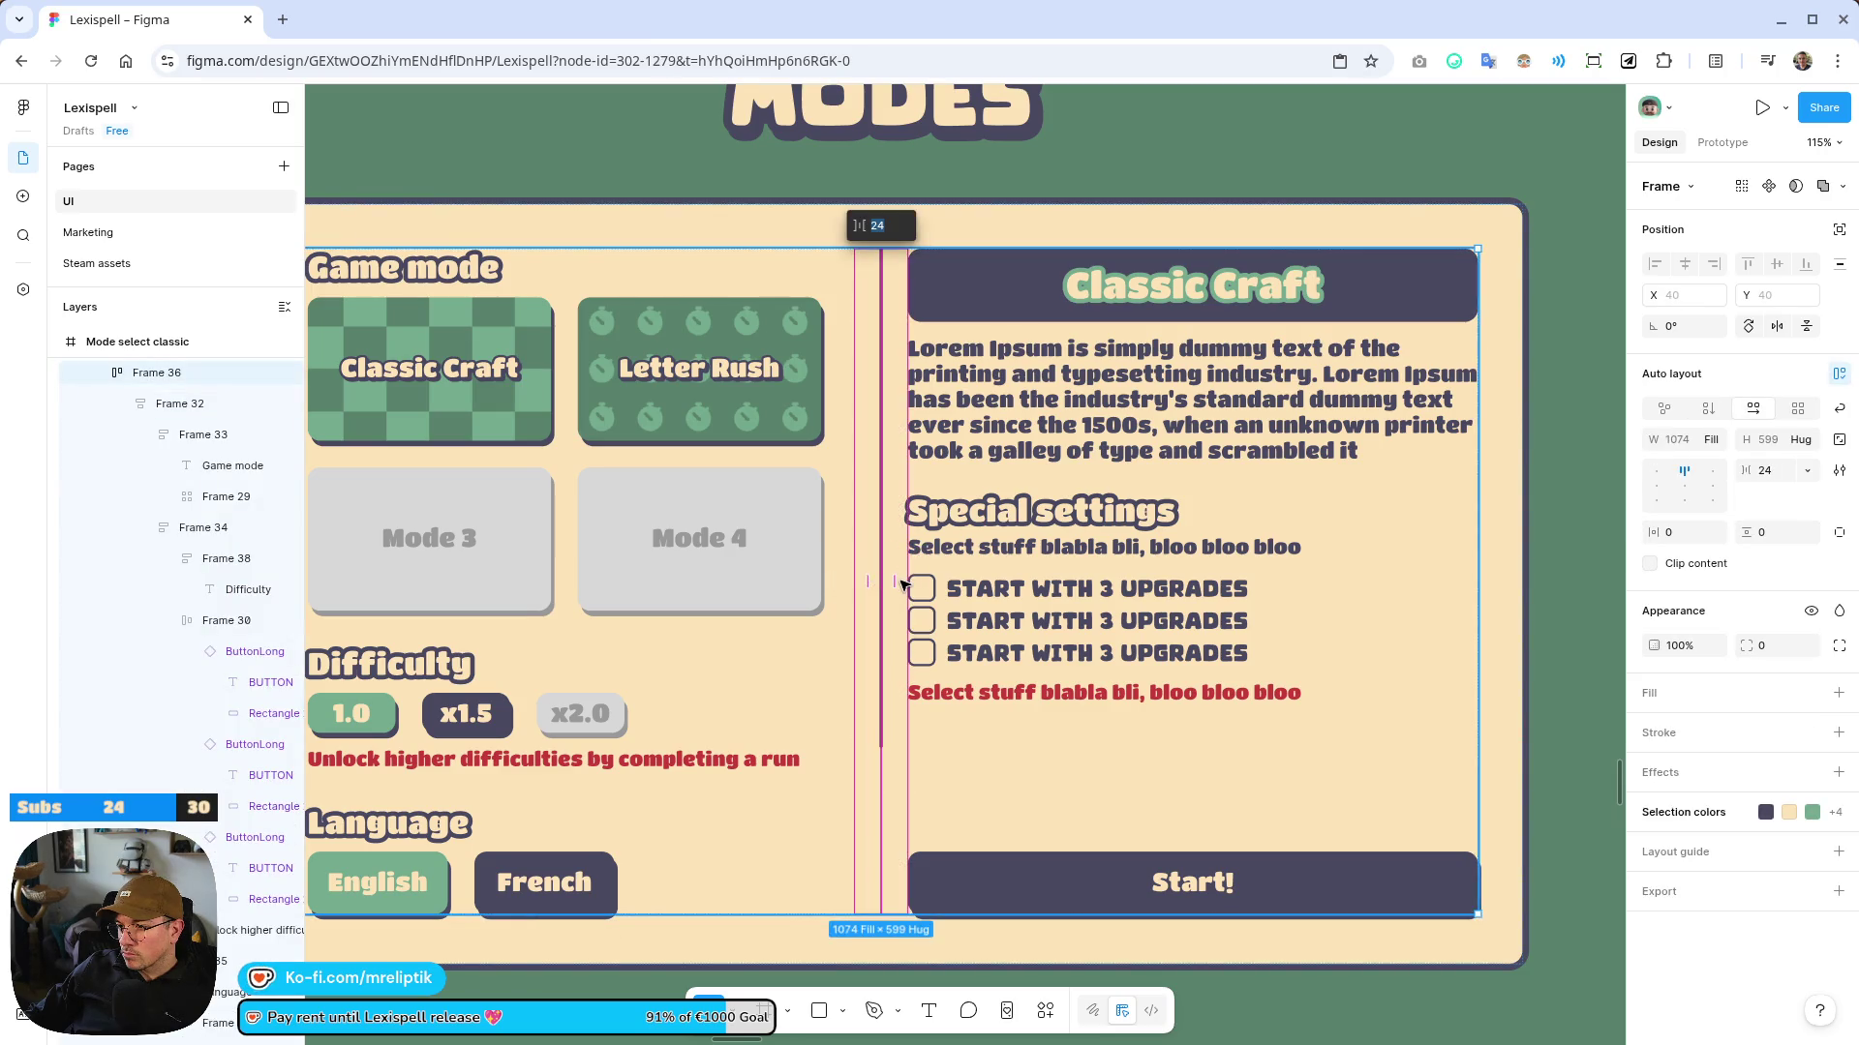
mouse_move(898, 579)
left_mouse_down()
mouse_move(937, 580)
mouse_move(903, 581)
left_mouse_up()
scroll(733, 595, "down", 5)
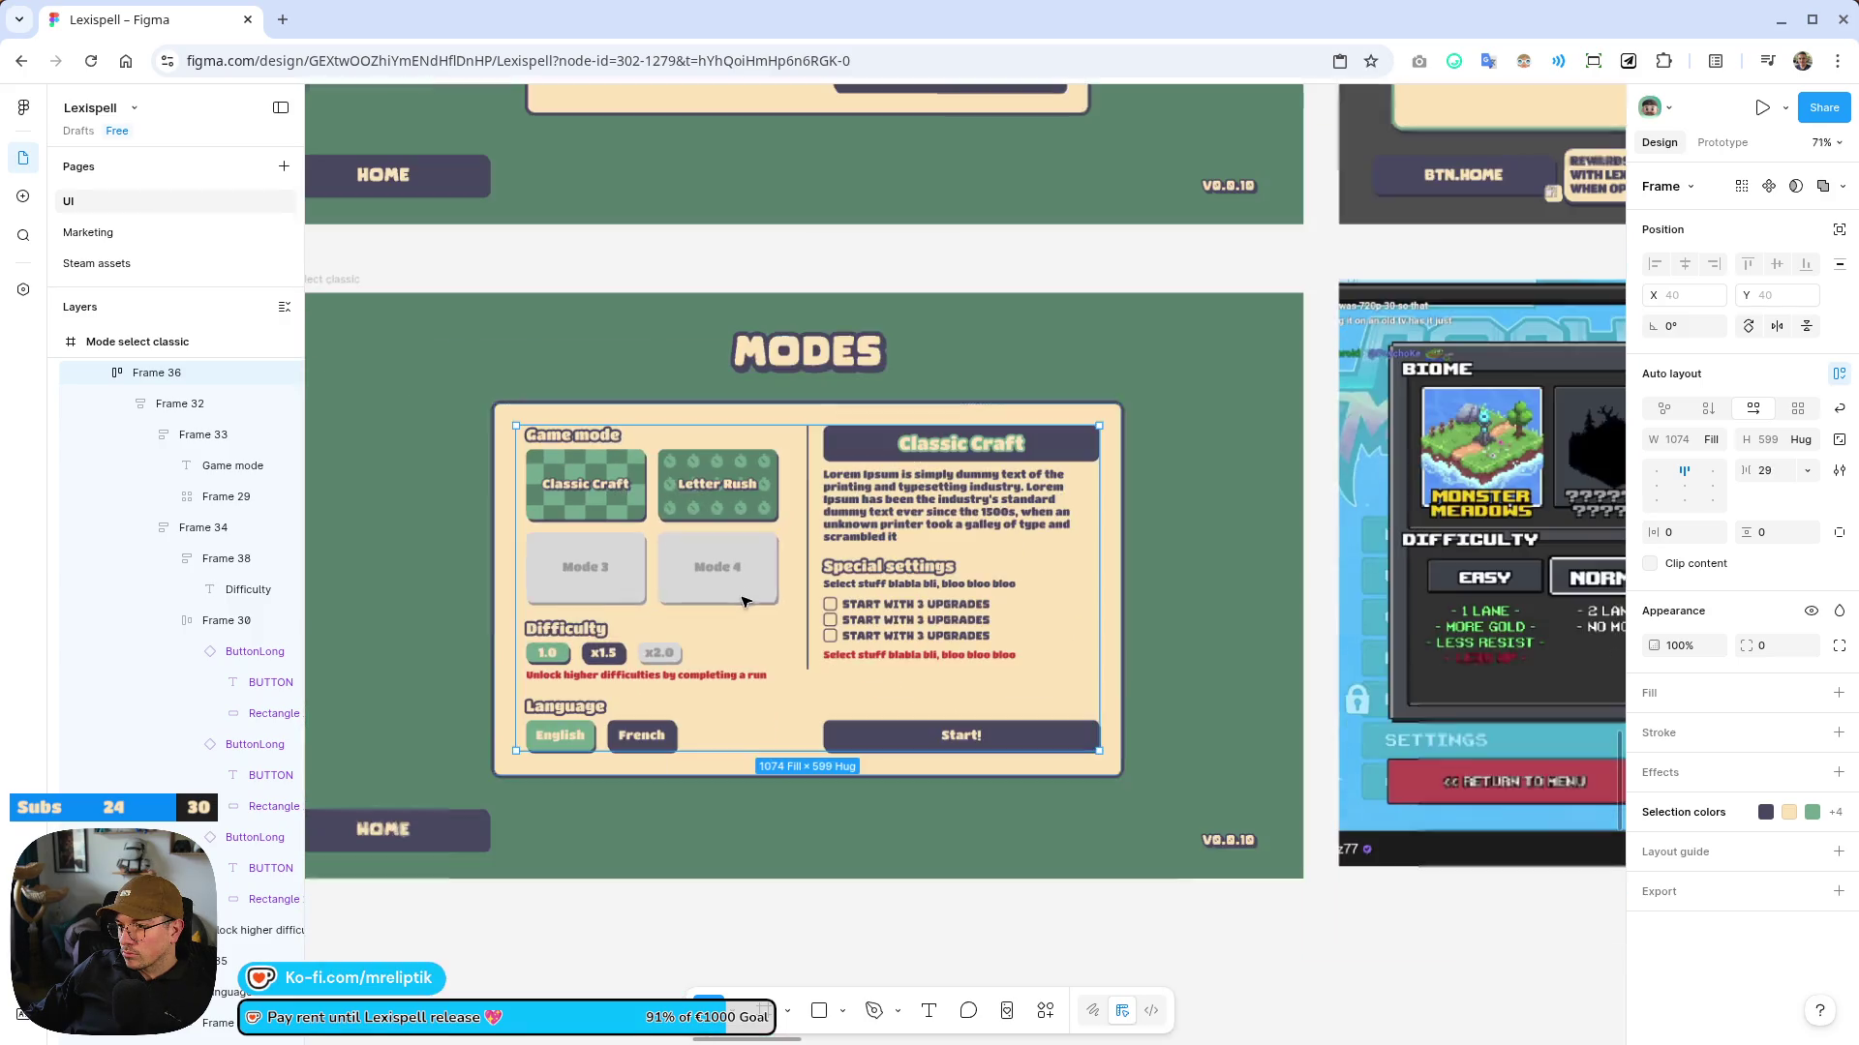
key("Escape")
left_click_drag(1131, 579, 1136, 580)
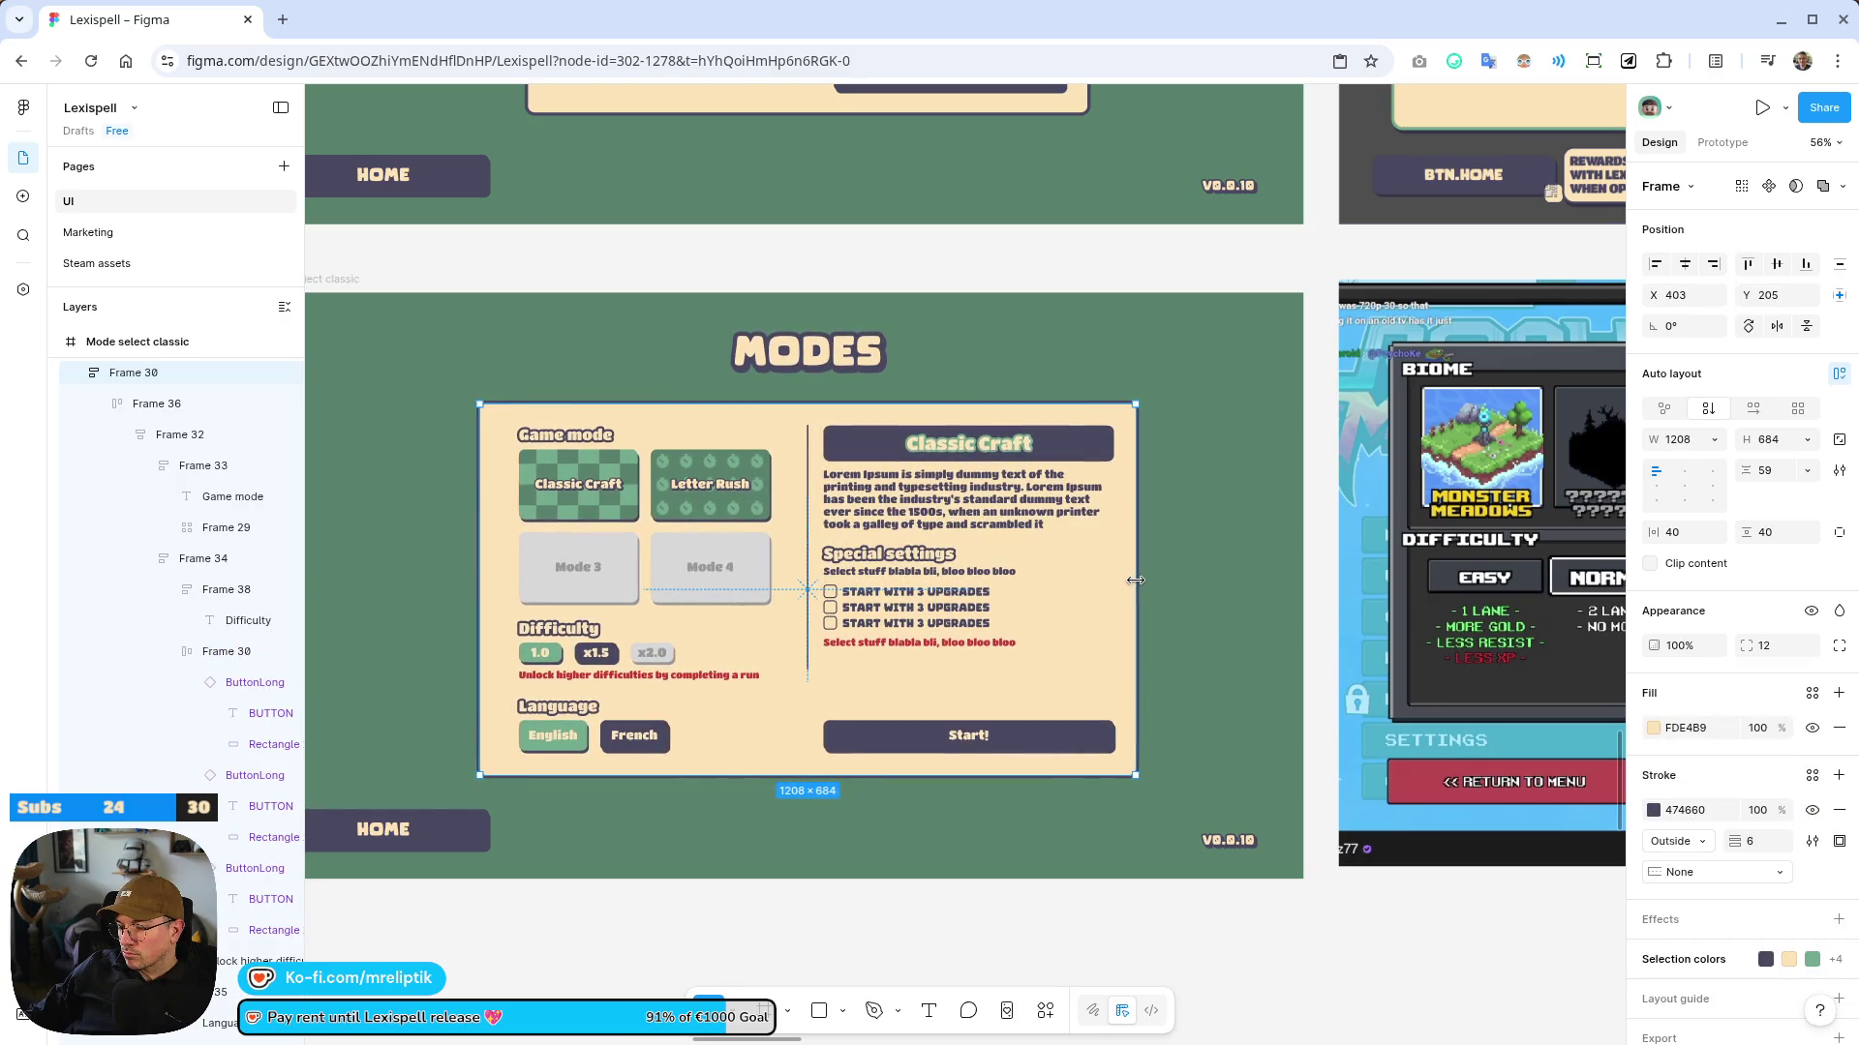
scroll(968, 750, "up", 5)
Step: Set the Start! button's container in the right column to Hug contents
left_click(857, 718)
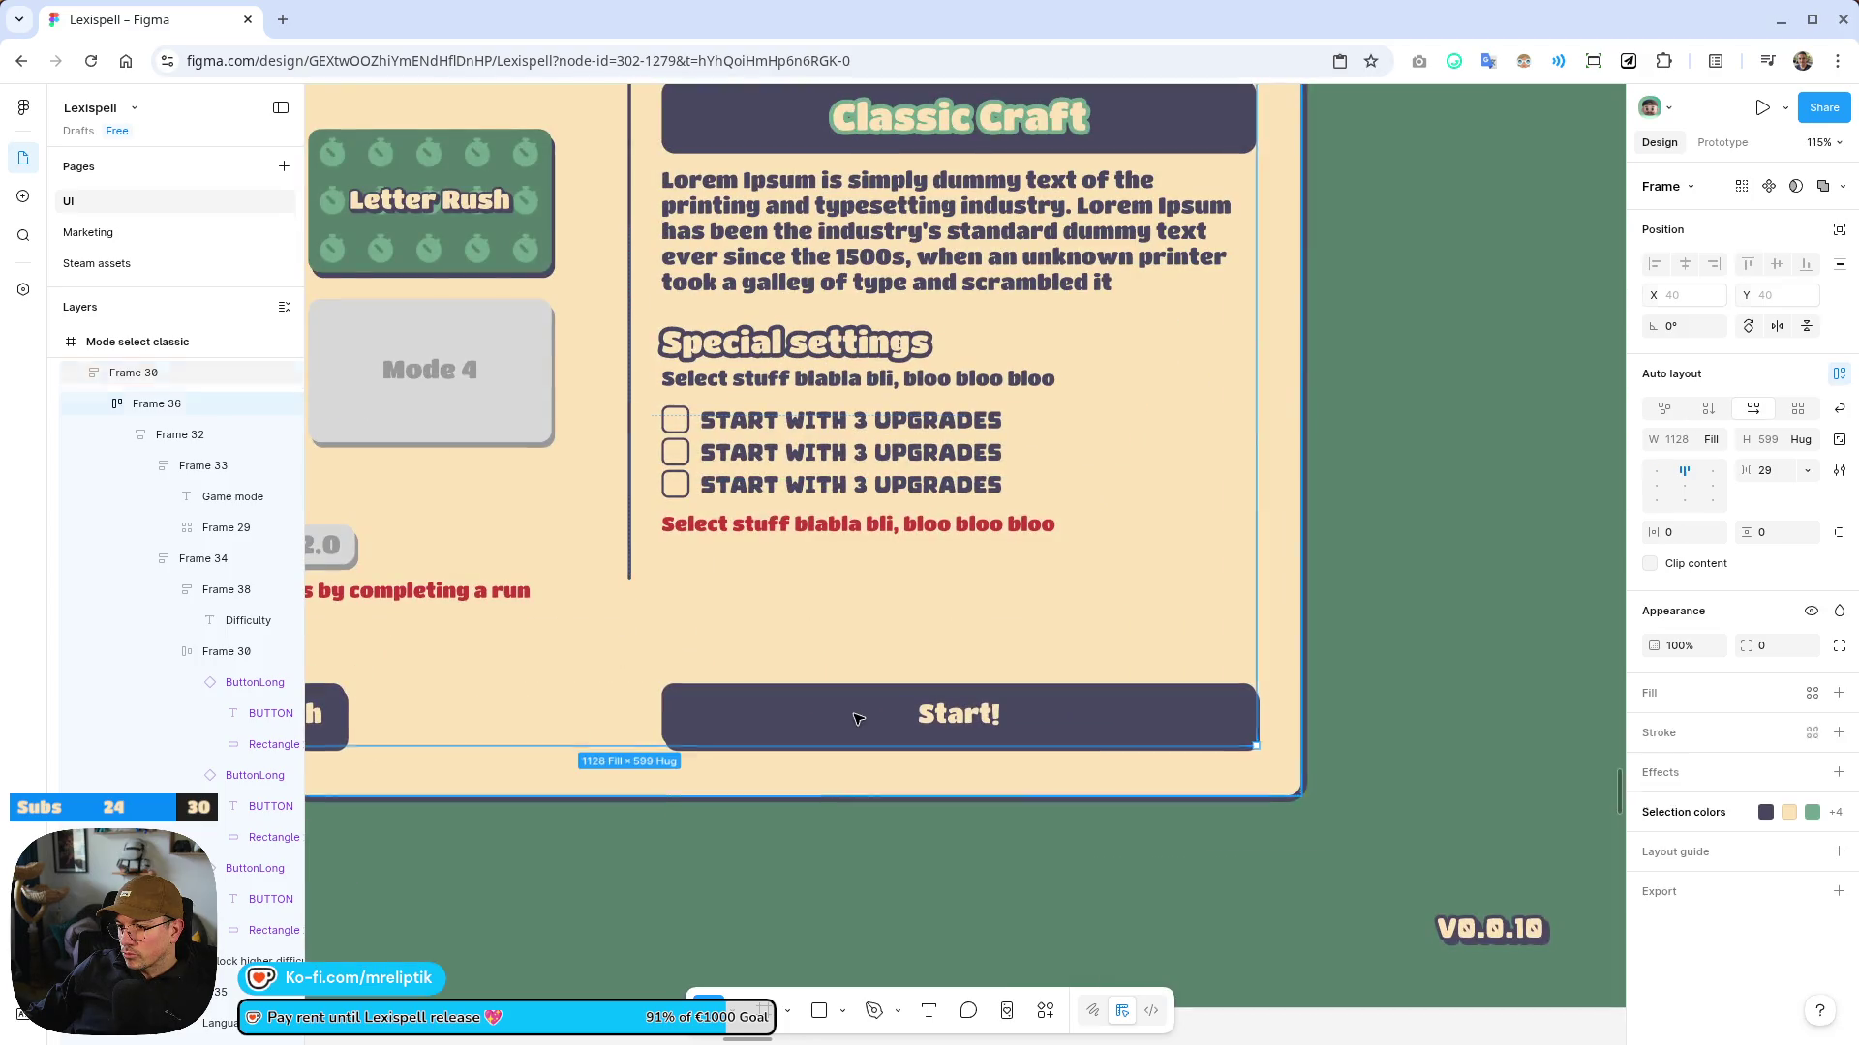
left_click(858, 718)
left_click(1175, 731)
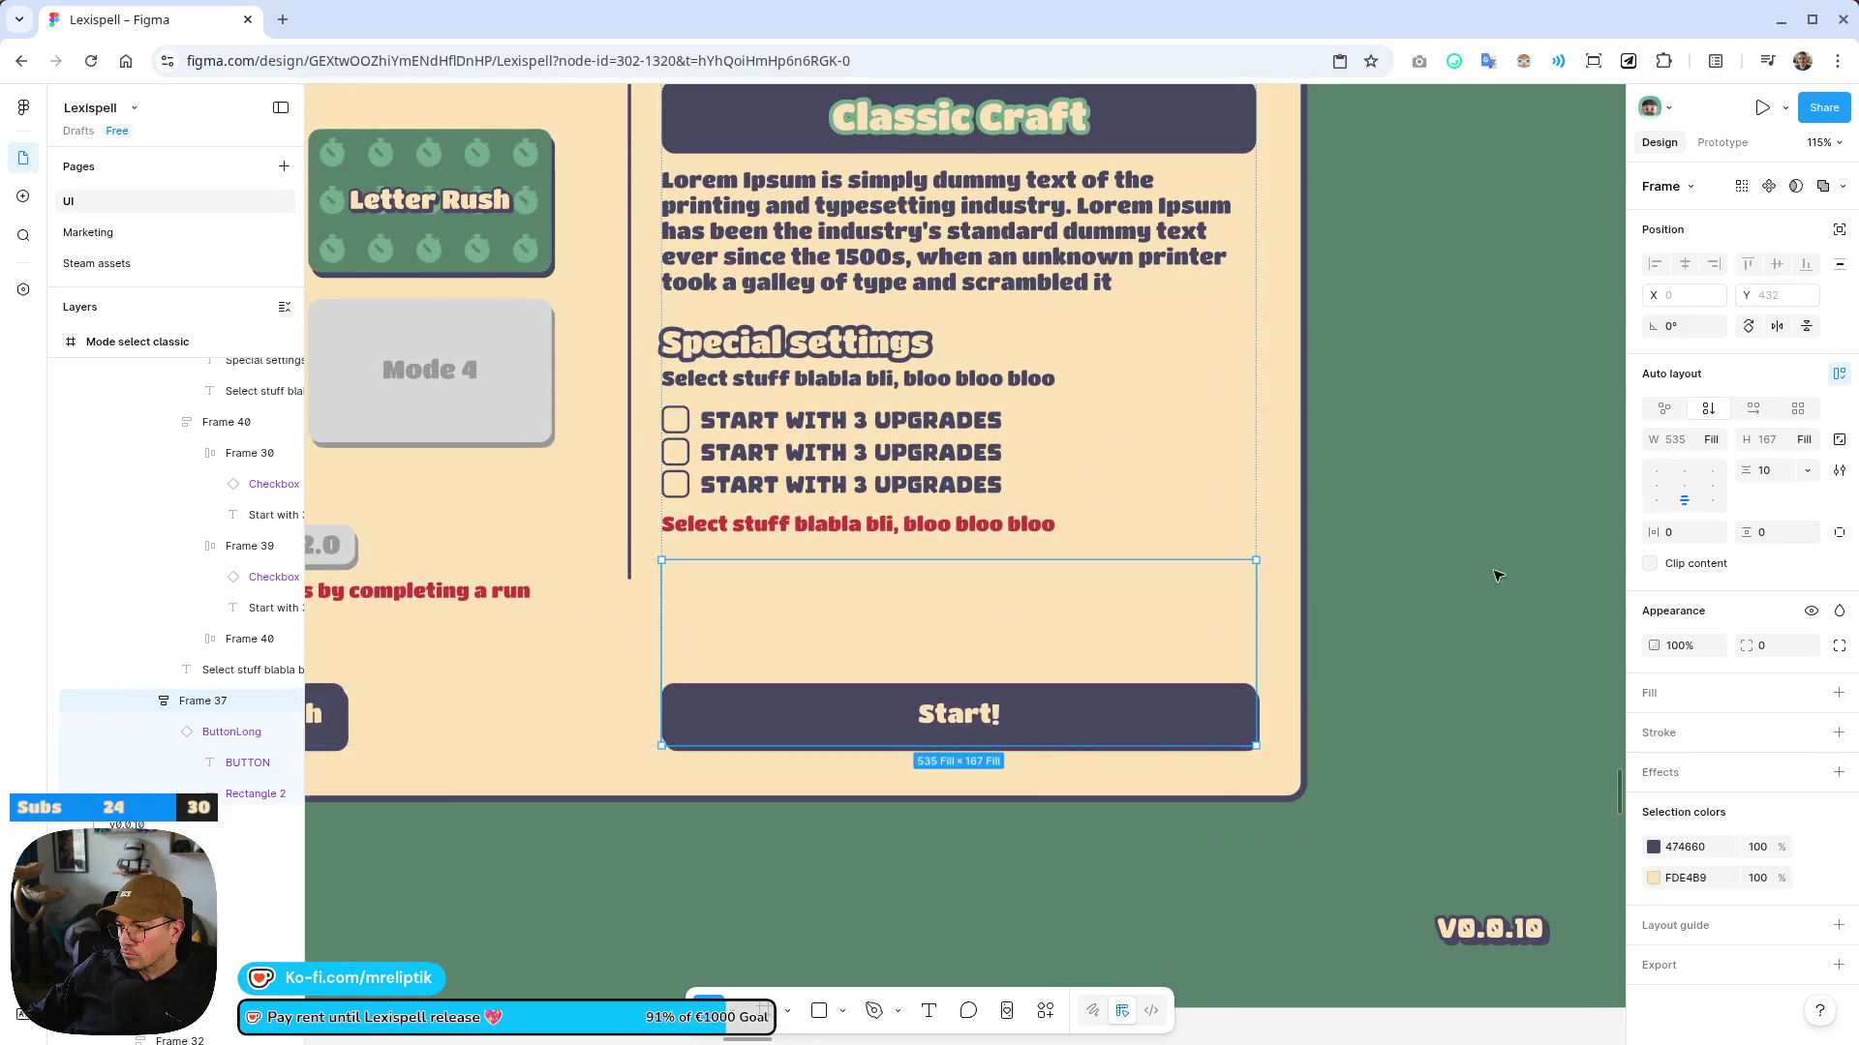
left_click(1709, 439)
left_click(1664, 417)
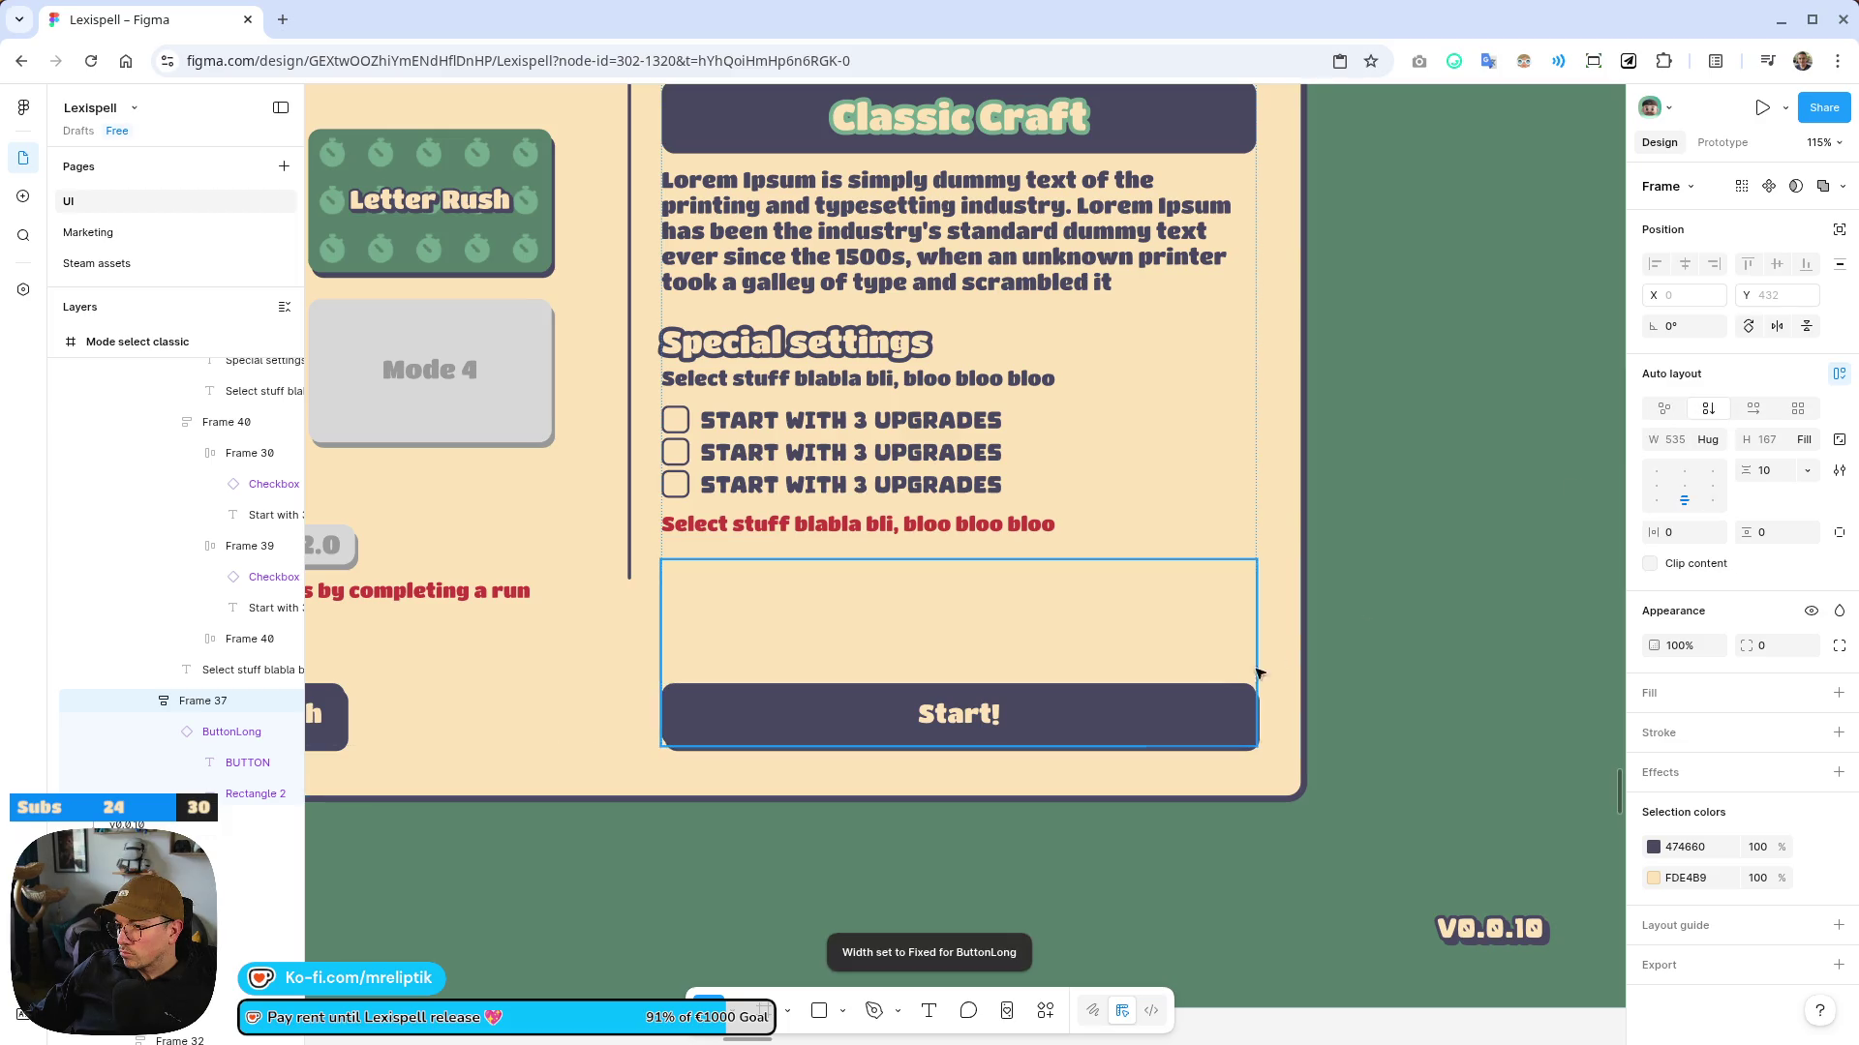
Step: Give the Start! button a fixed width and narrow it to 261
left_click(1210, 707)
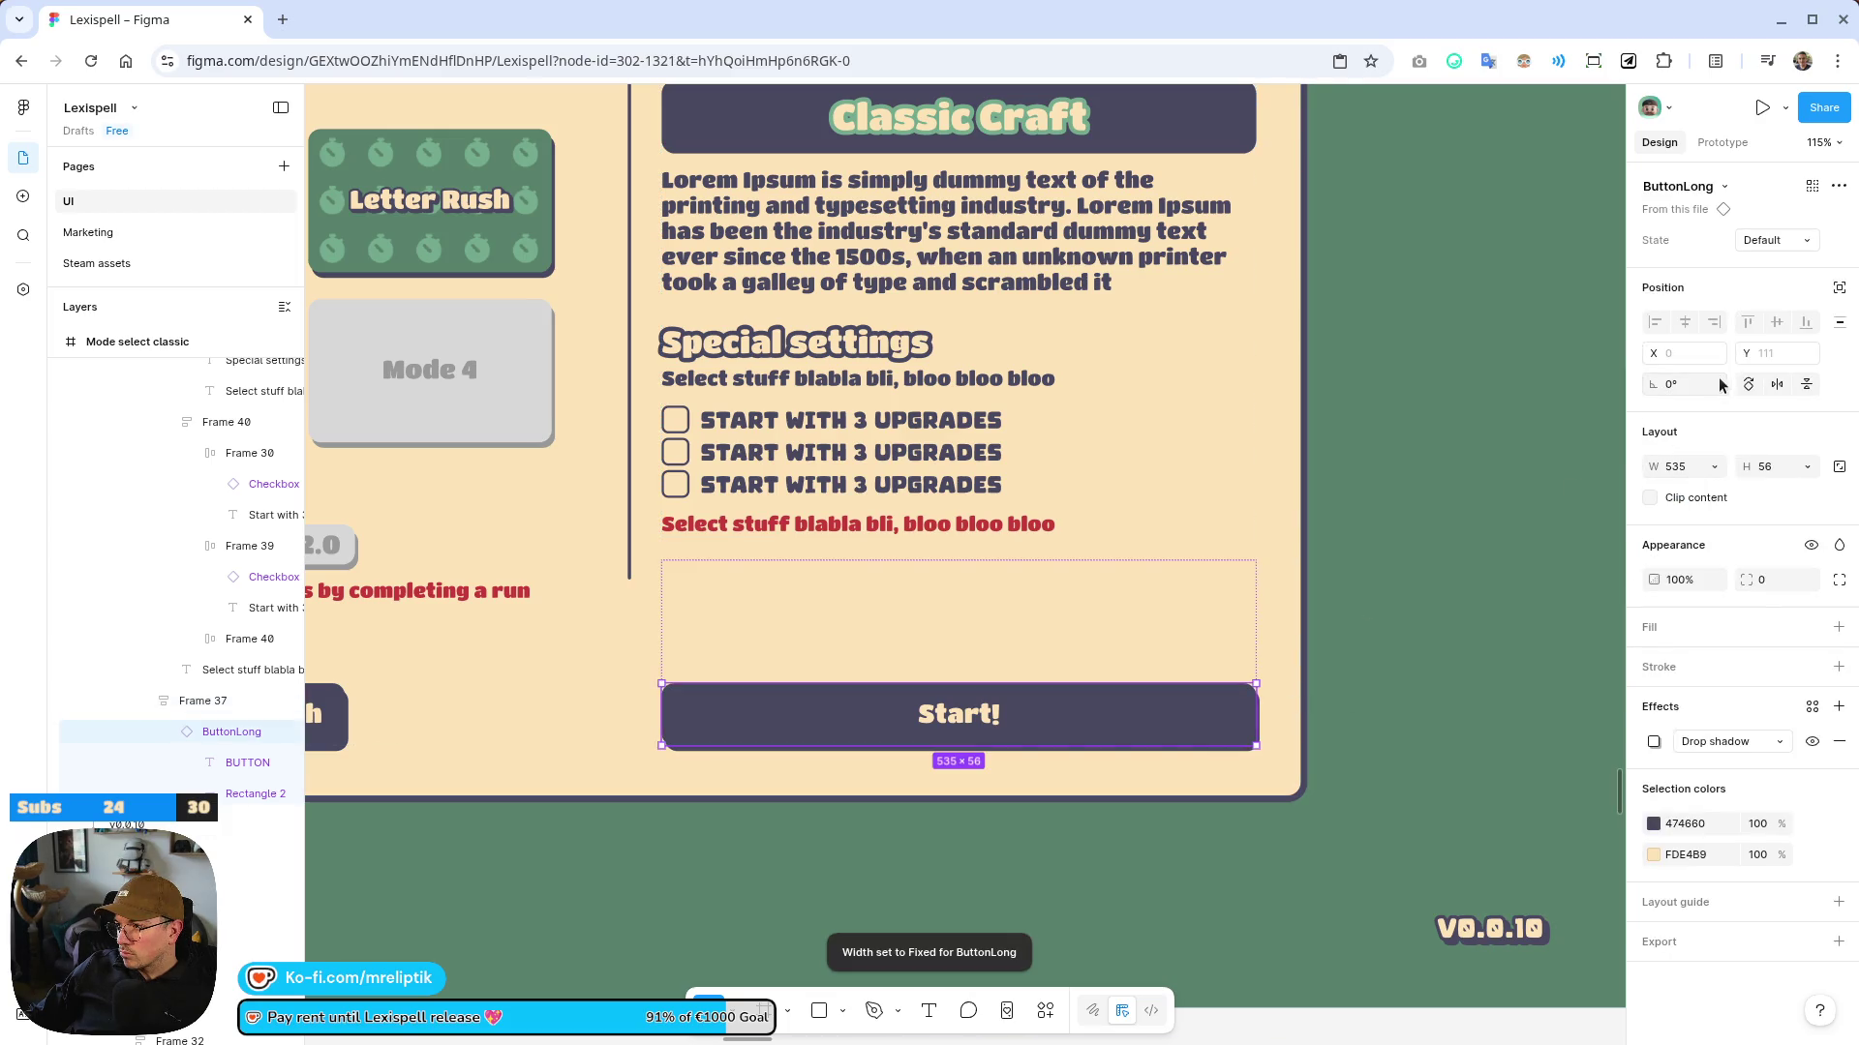
left_click(1714, 473)
left_click(1680, 484)
left_click(1711, 468)
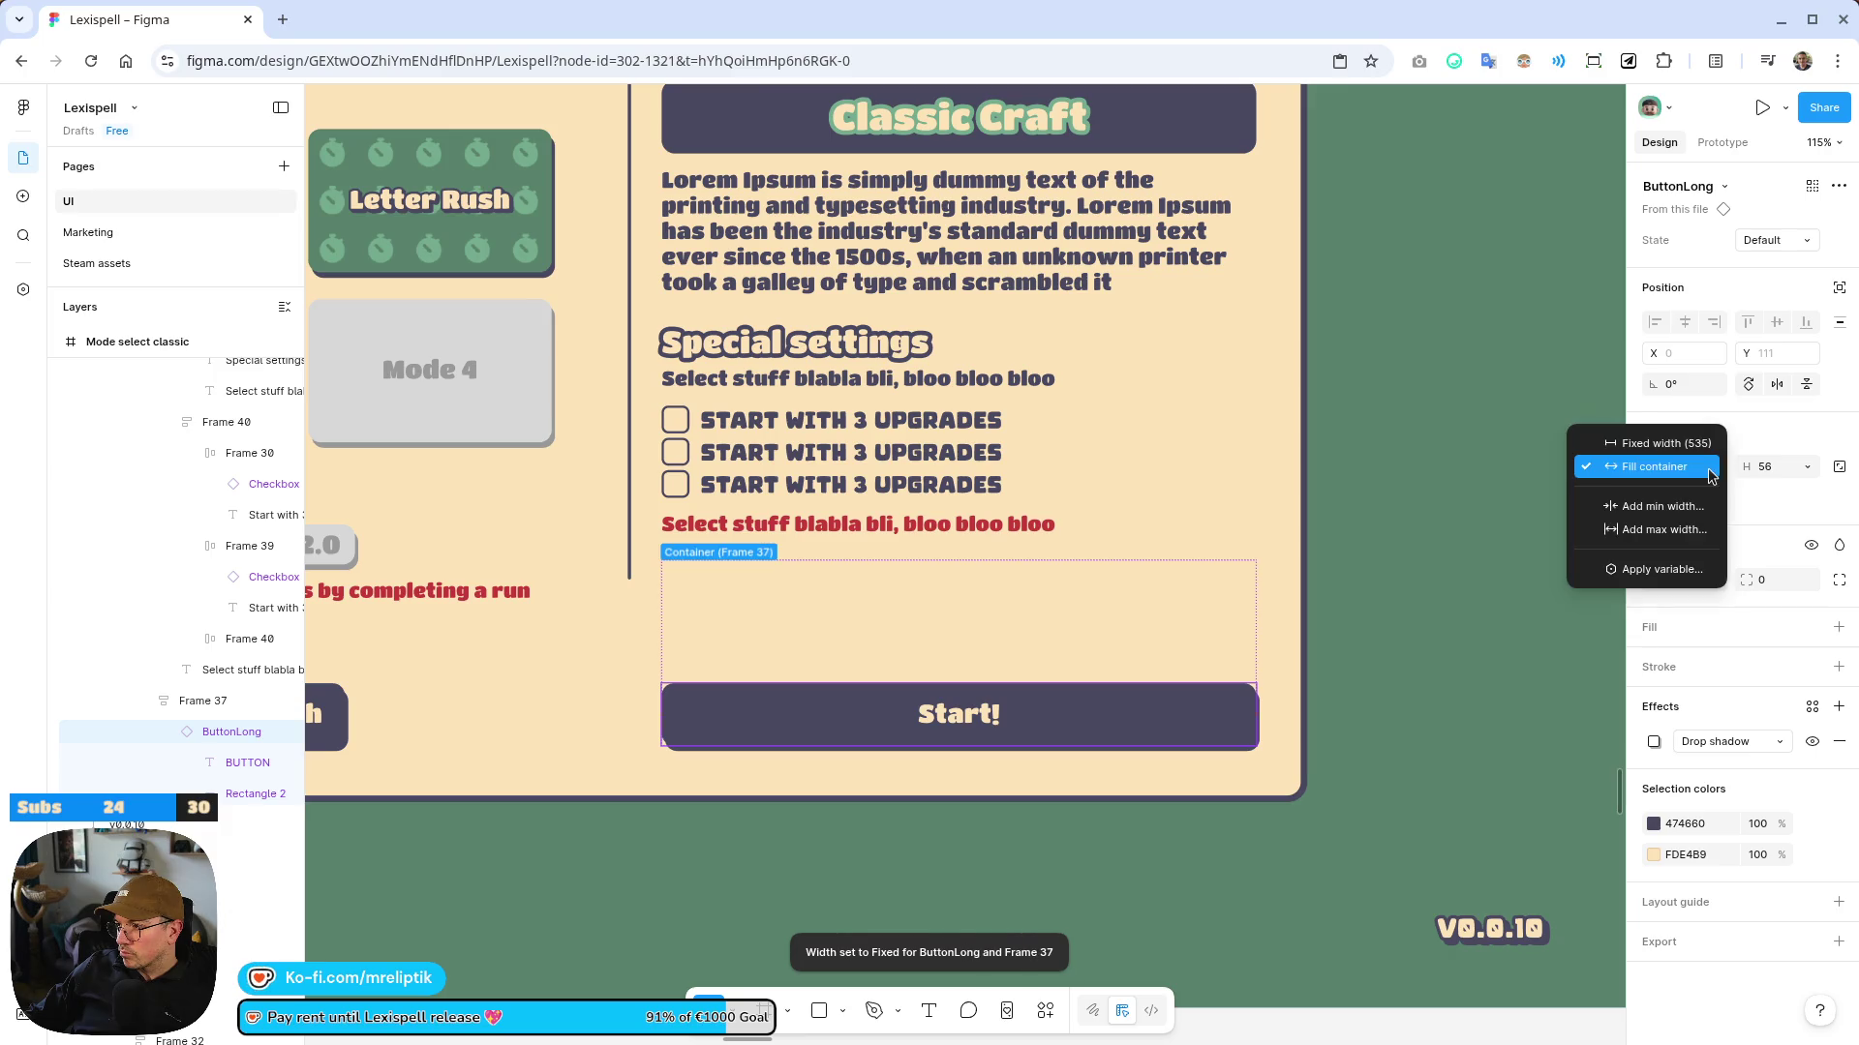
left_click(1663, 453)
mouse_move(1257, 700)
left_mouse_down()
mouse_move(1062, 700)
mouse_move(1133, 700)
mouse_move(1108, 699)
left_mouse_up()
scroll(821, 677, "down", 5)
scroll(824, 668, "down", 5)
left_click(867, 923)
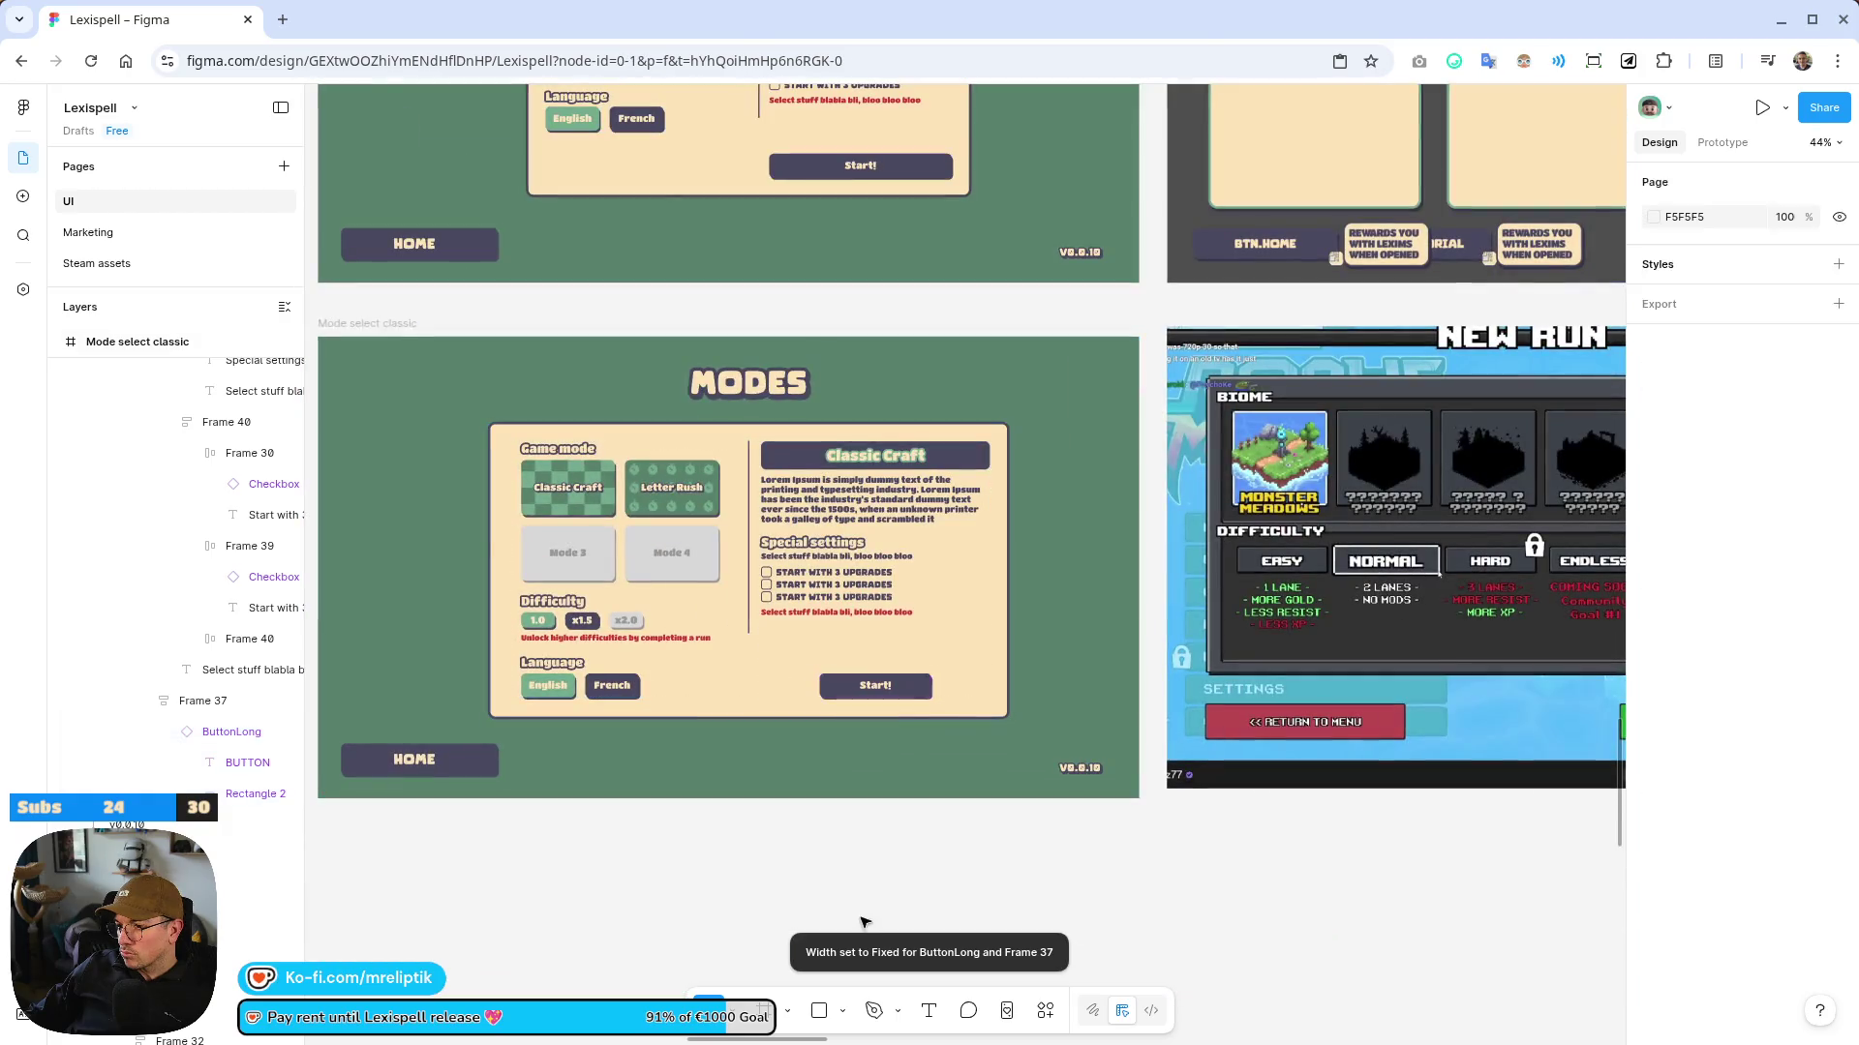
scroll(838, 855, "down", 3)
scroll(829, 851, "up", 5)
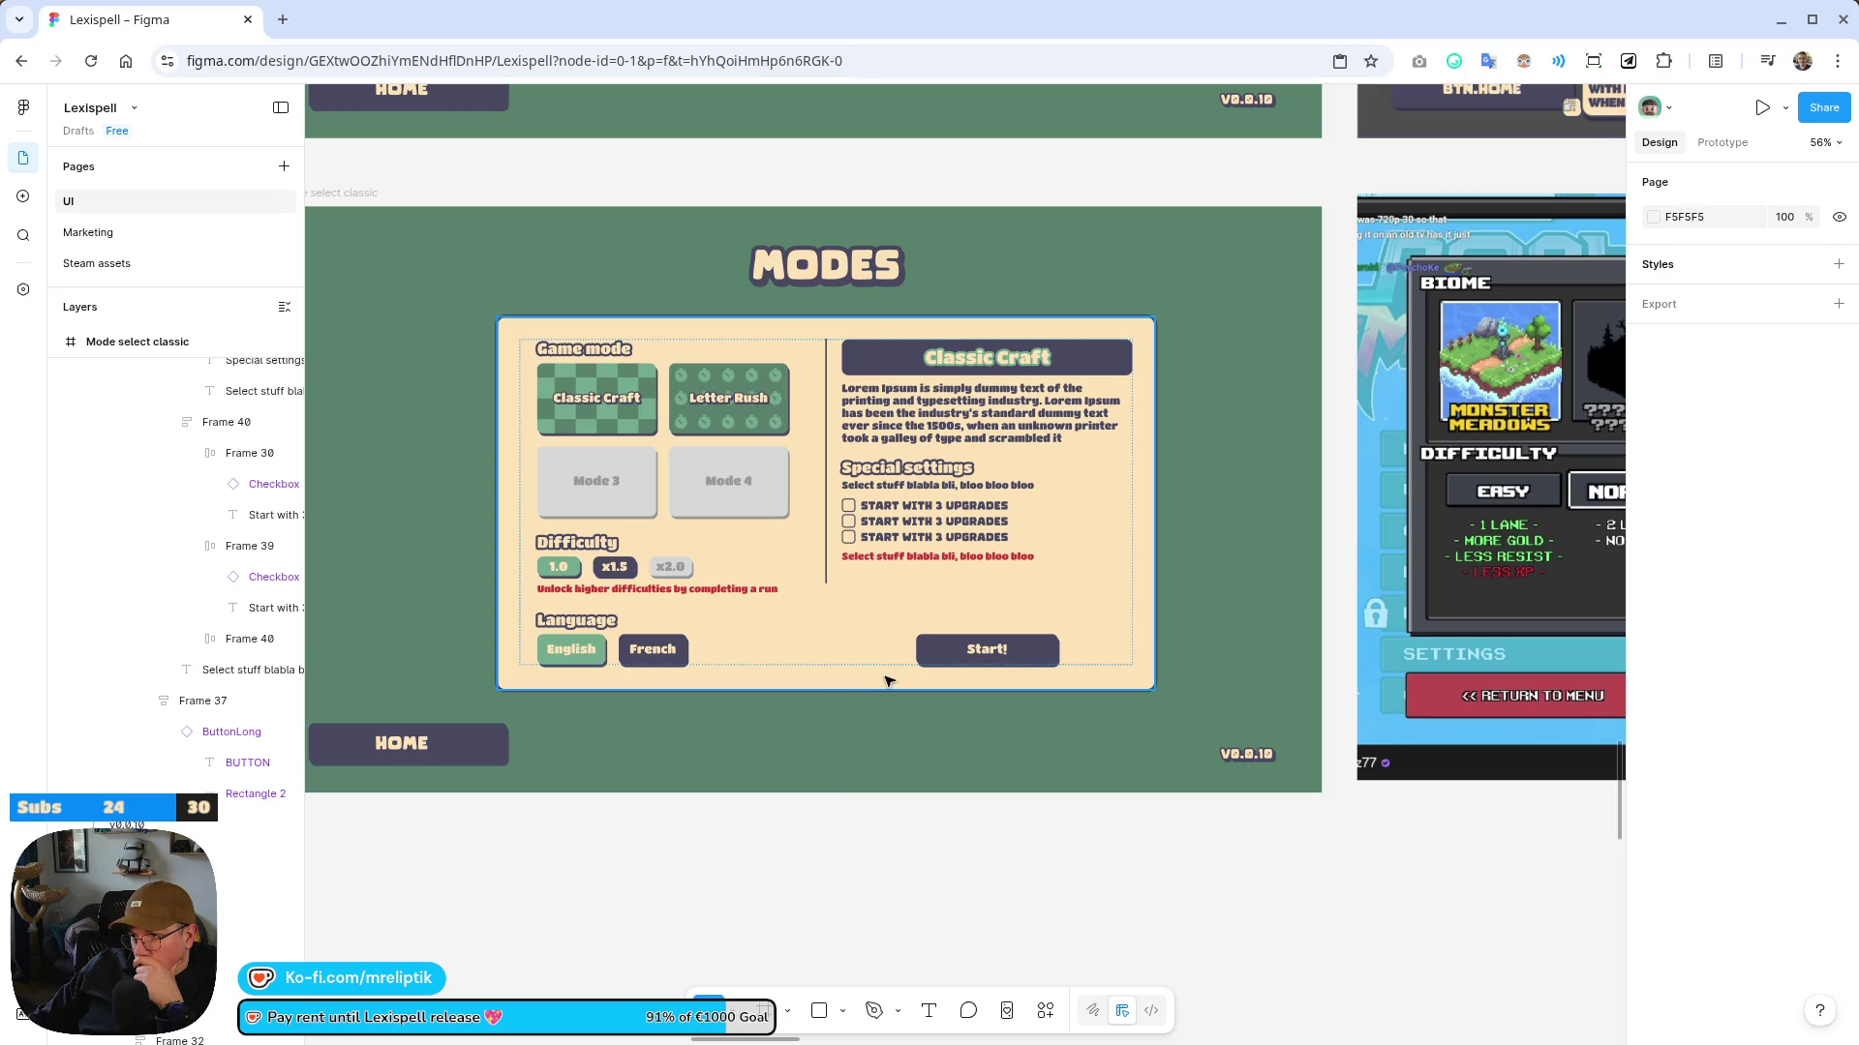
left_click(1064, 444)
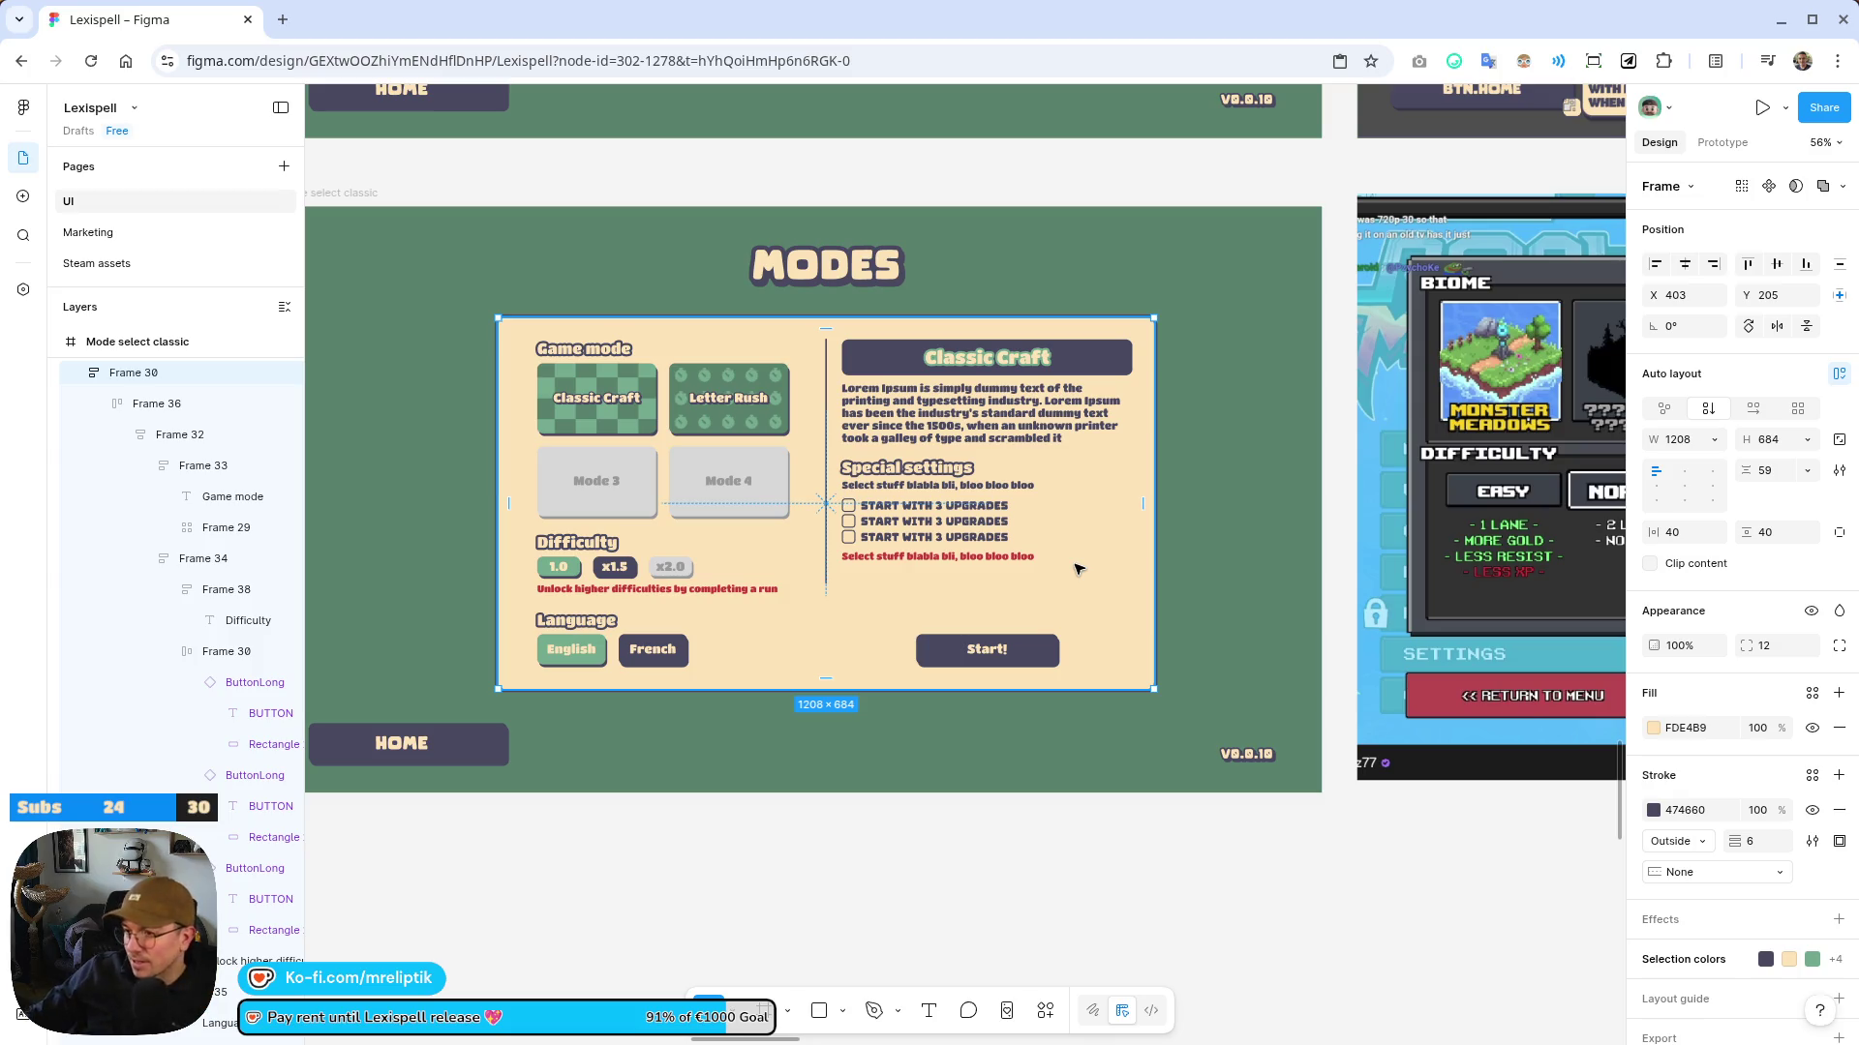
left_click(811, 881)
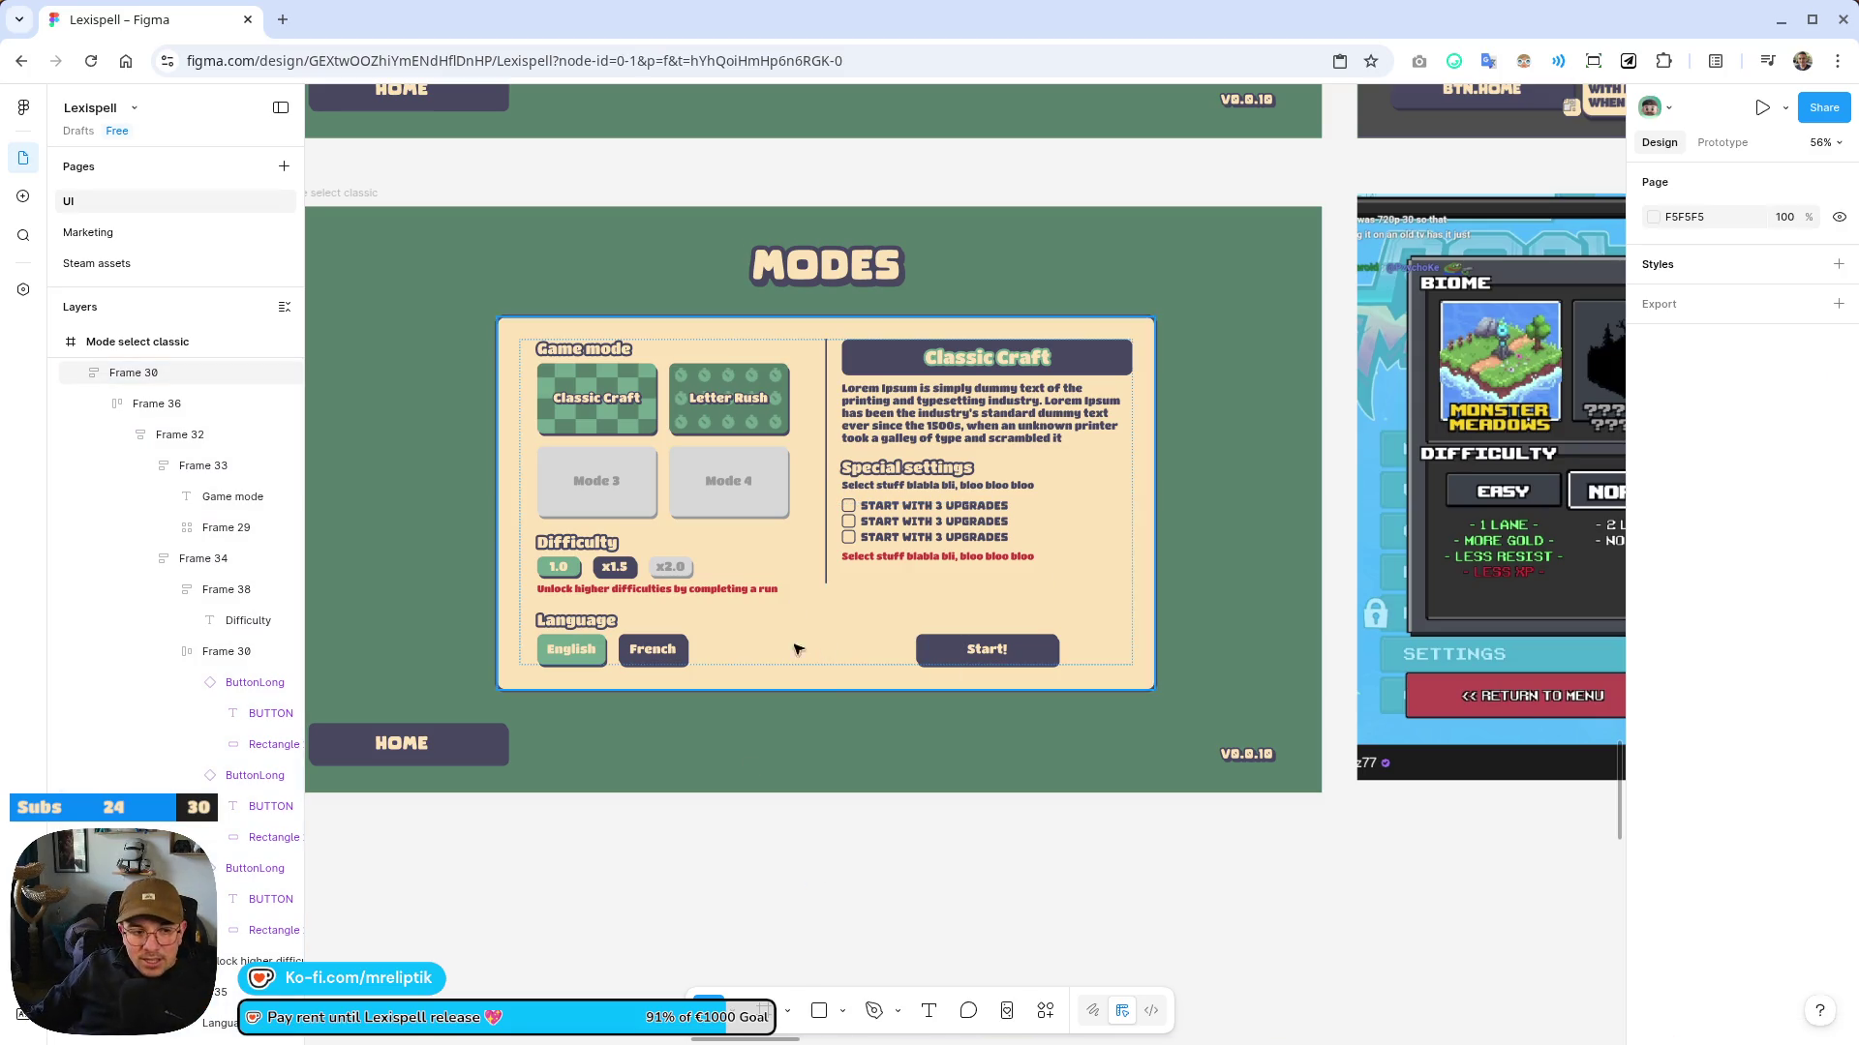
Step: Set the Classic Craft column to a fixed width of 480 px
scroll(797, 712, "up", 2)
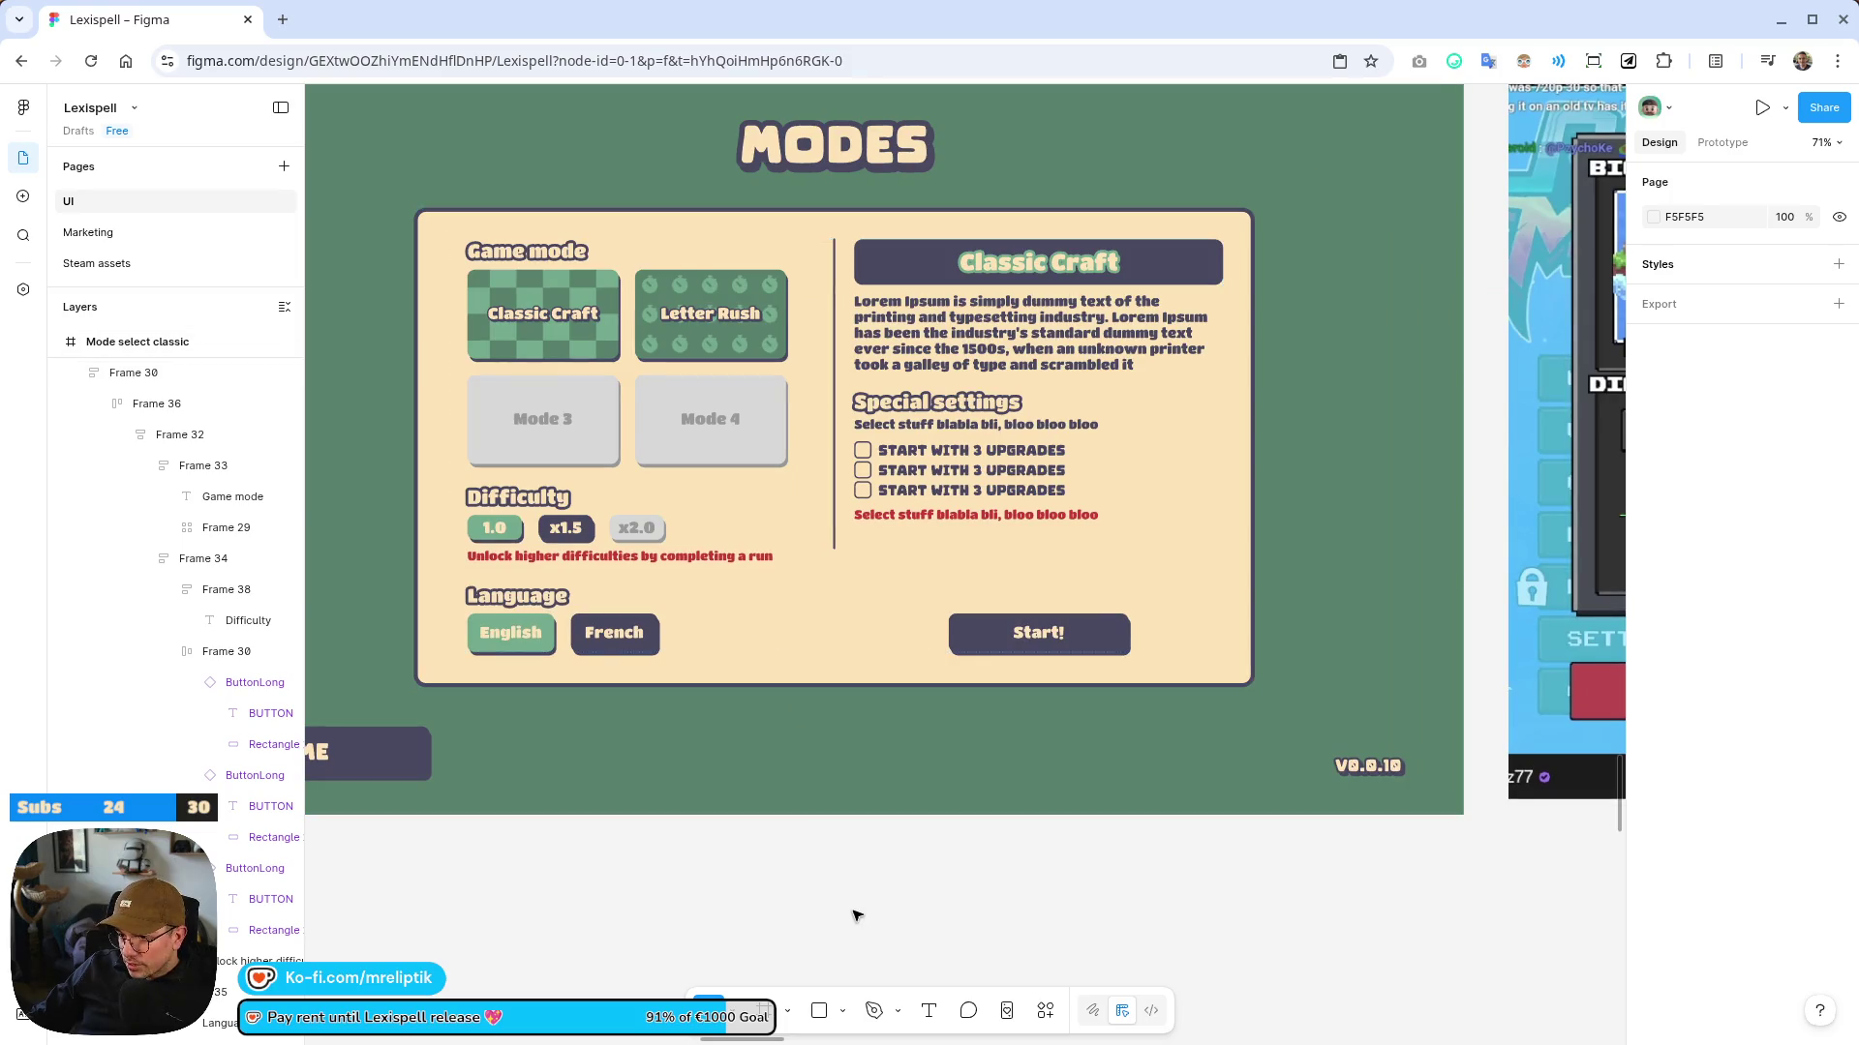
left_click(1231, 359)
scroll(748, 506, "up", 2)
scroll(708, 637, "down", 2)
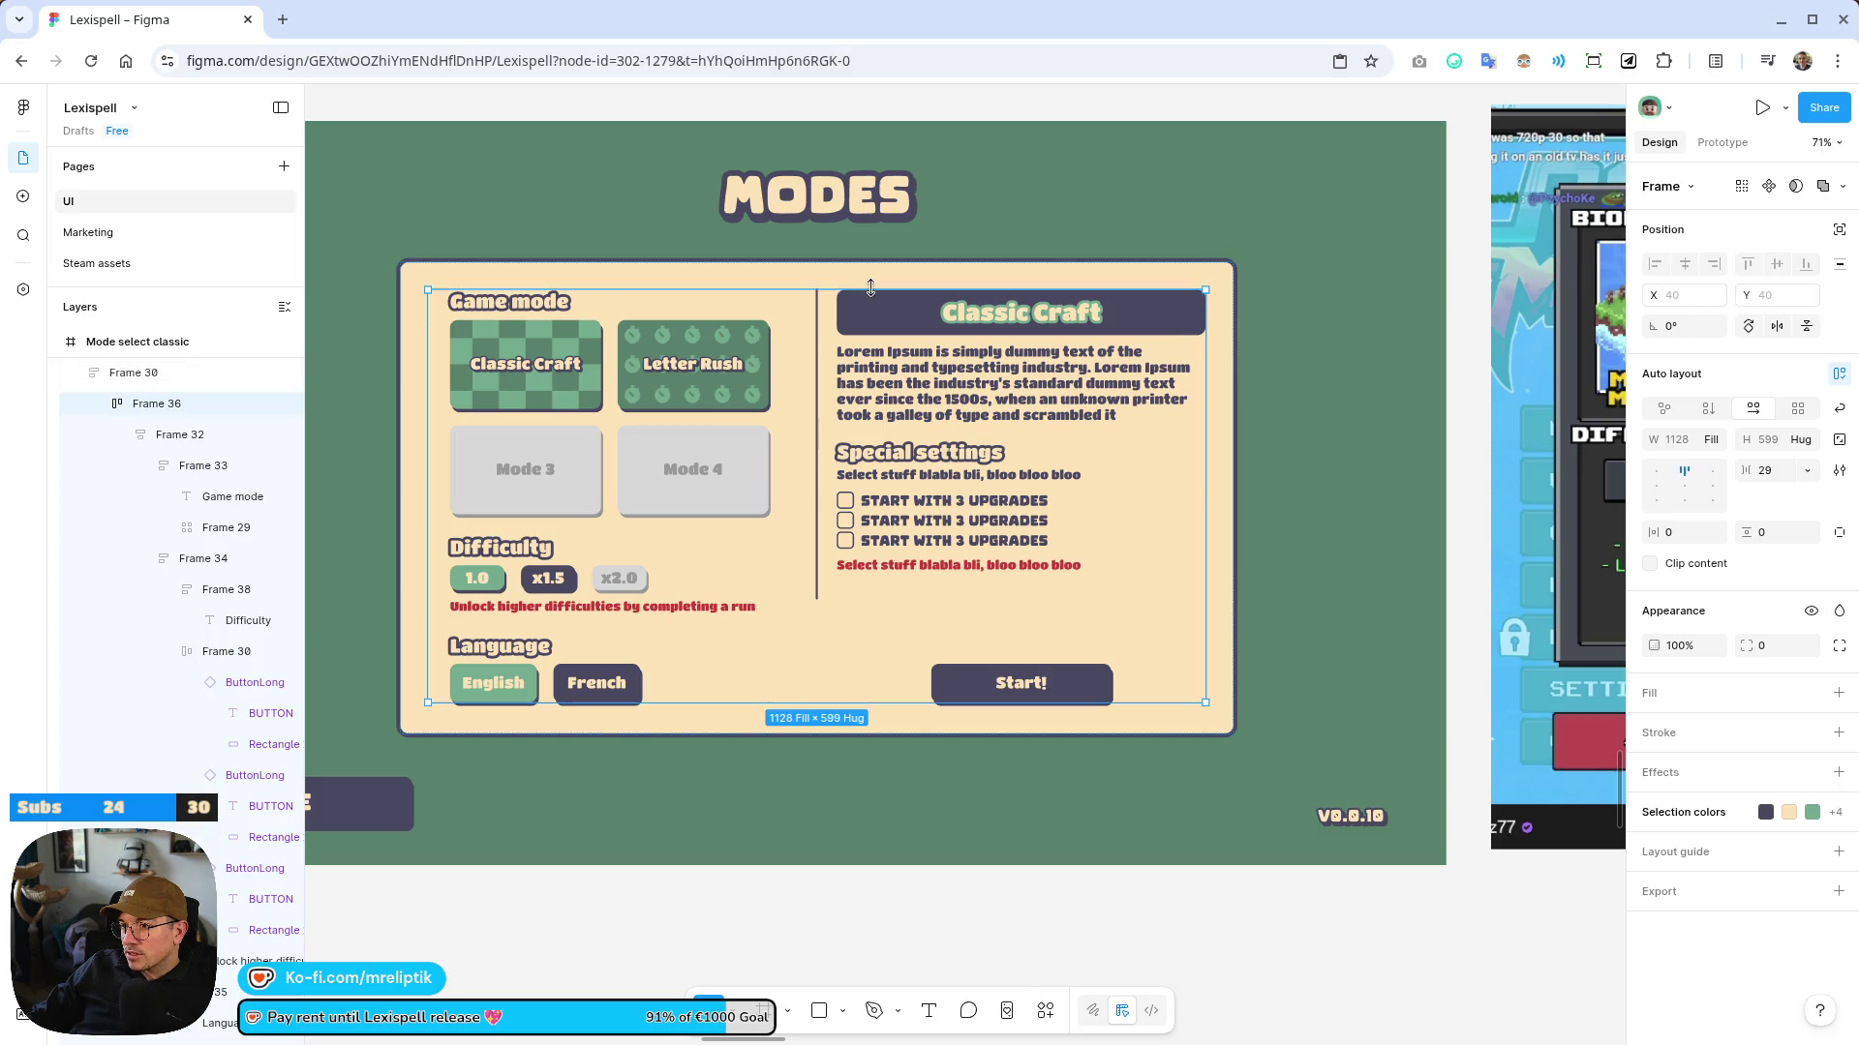
double_click(886, 308)
scroll(1036, 432, "up", 2)
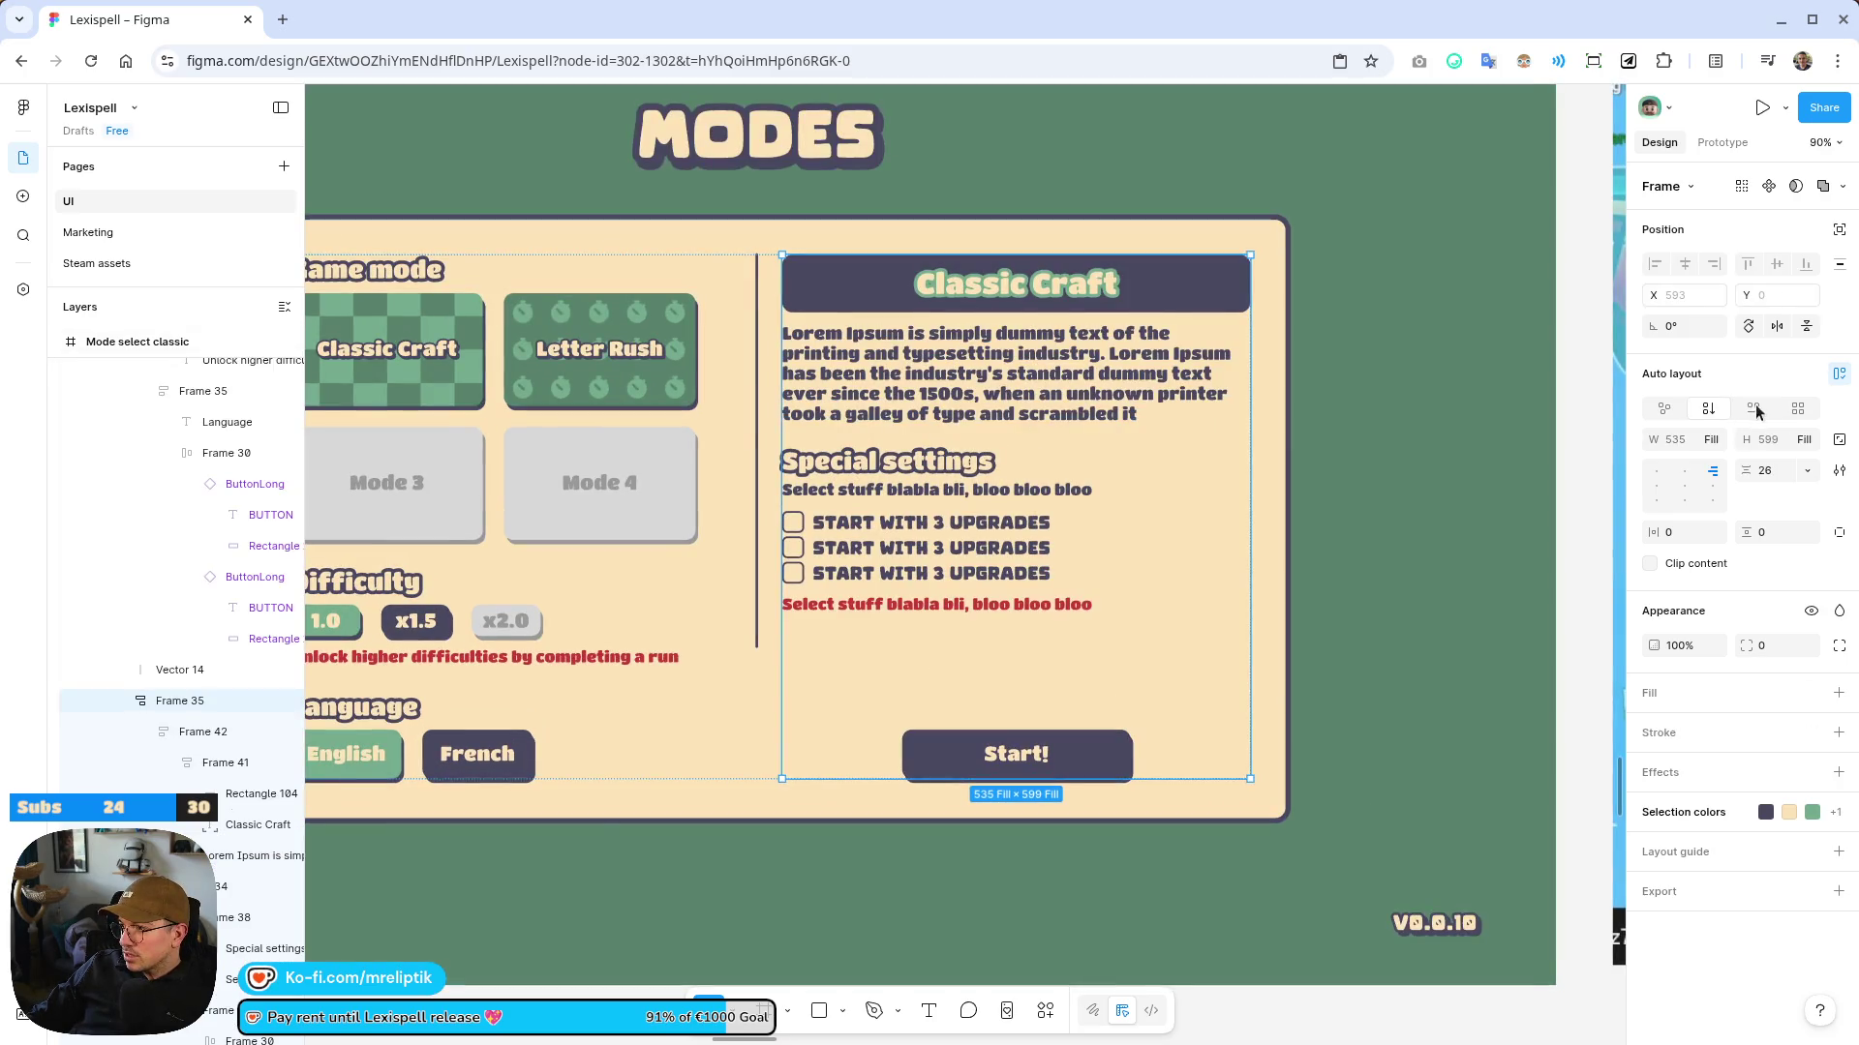
left_click(1711, 439)
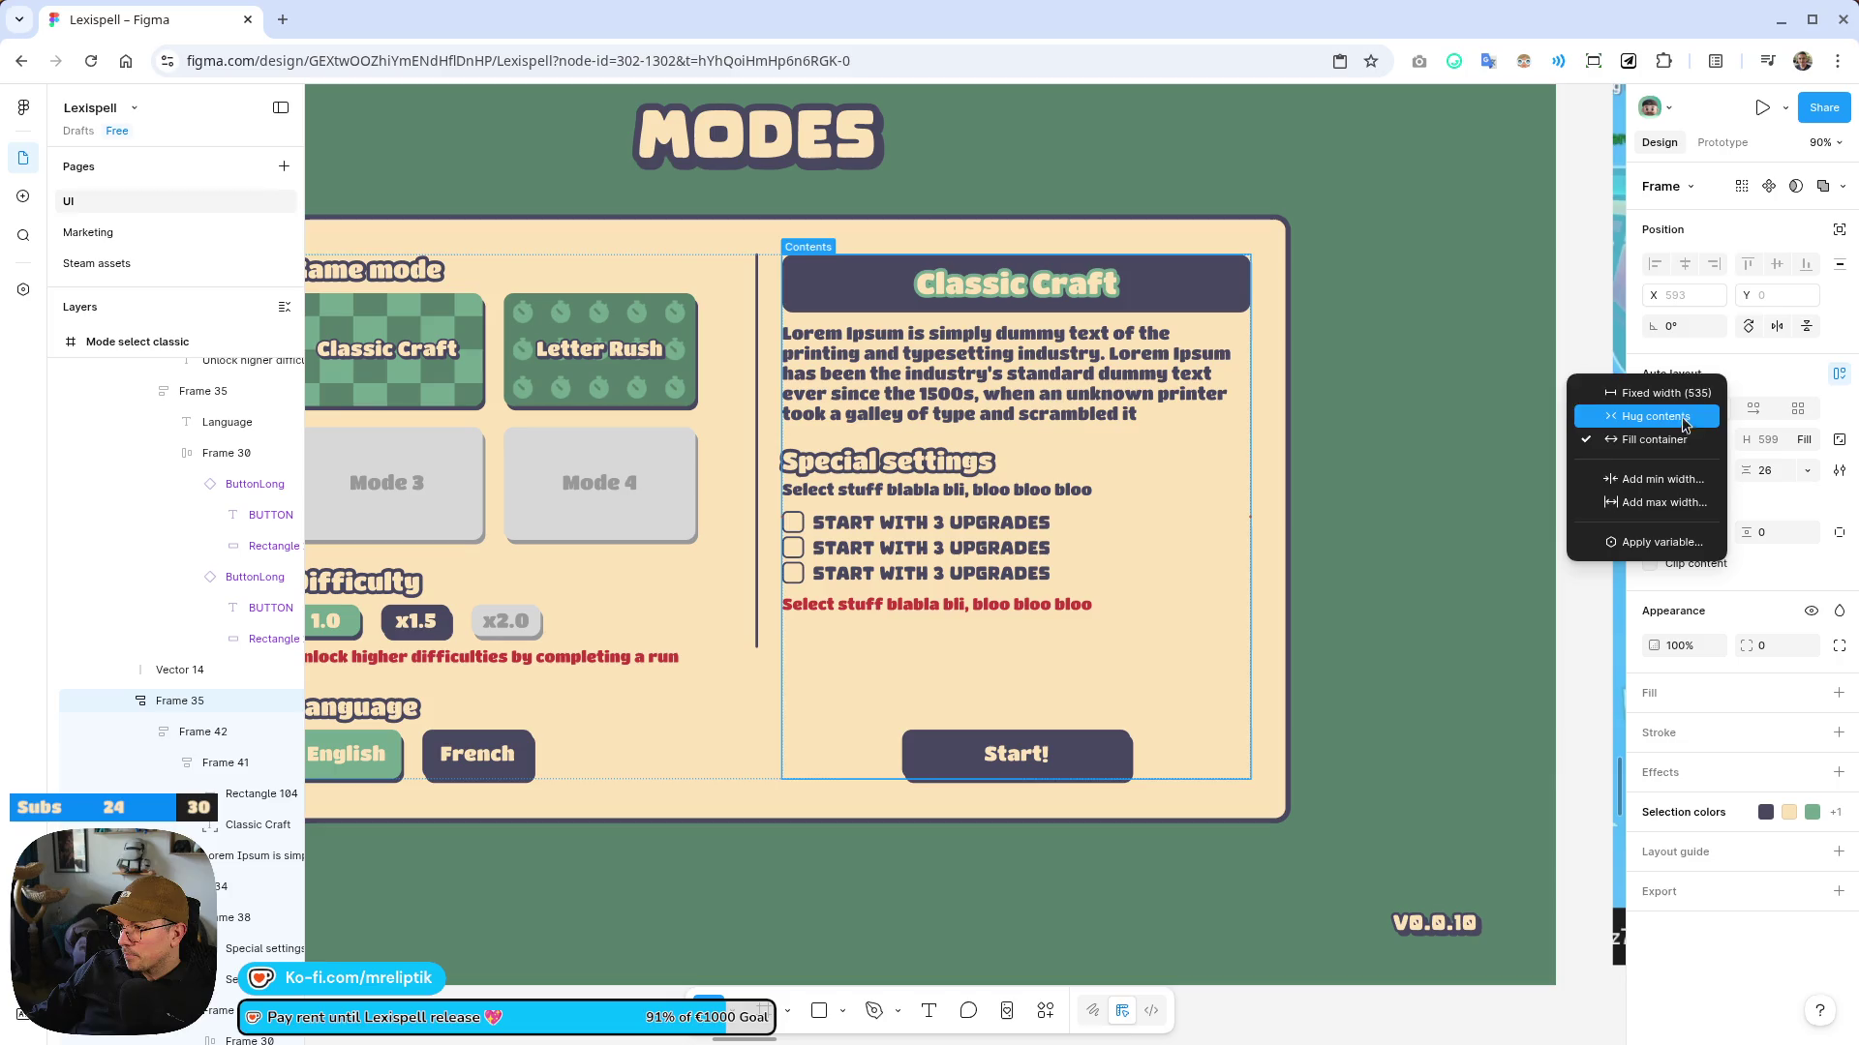
left_click(1684, 393)
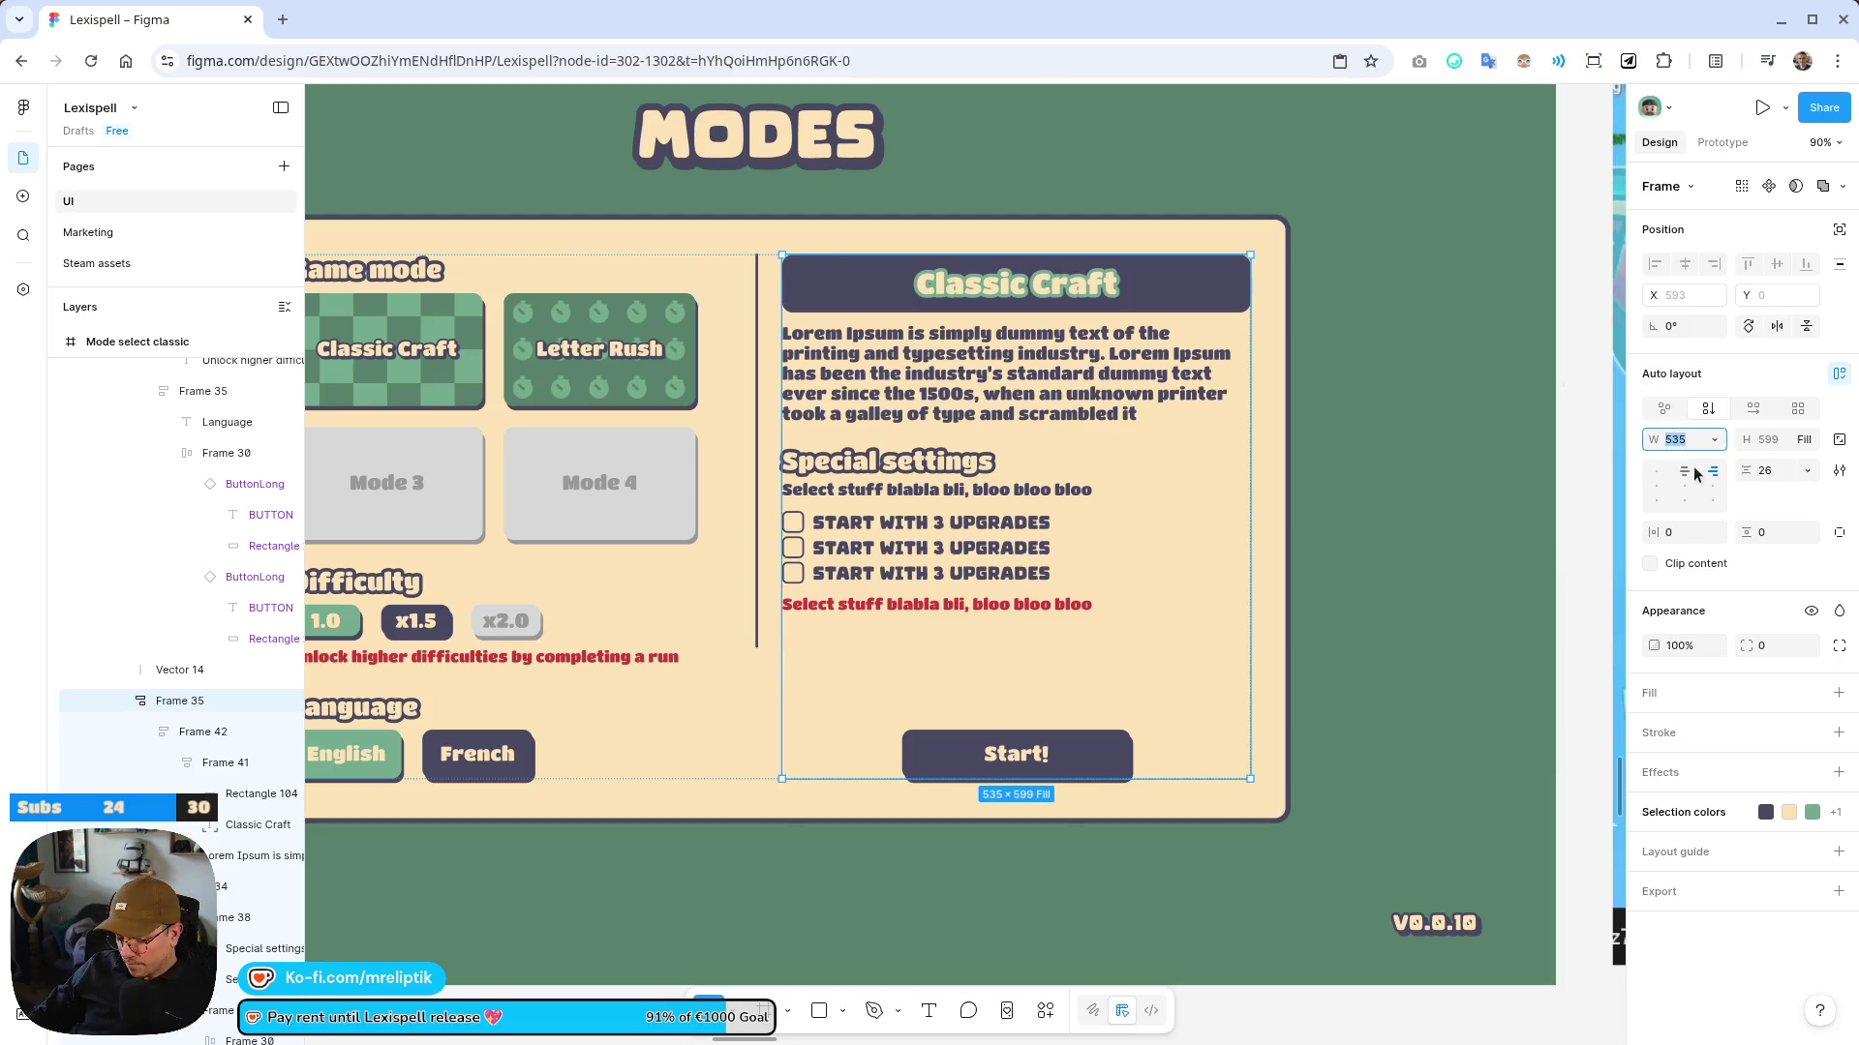
type("480")
key("Return")
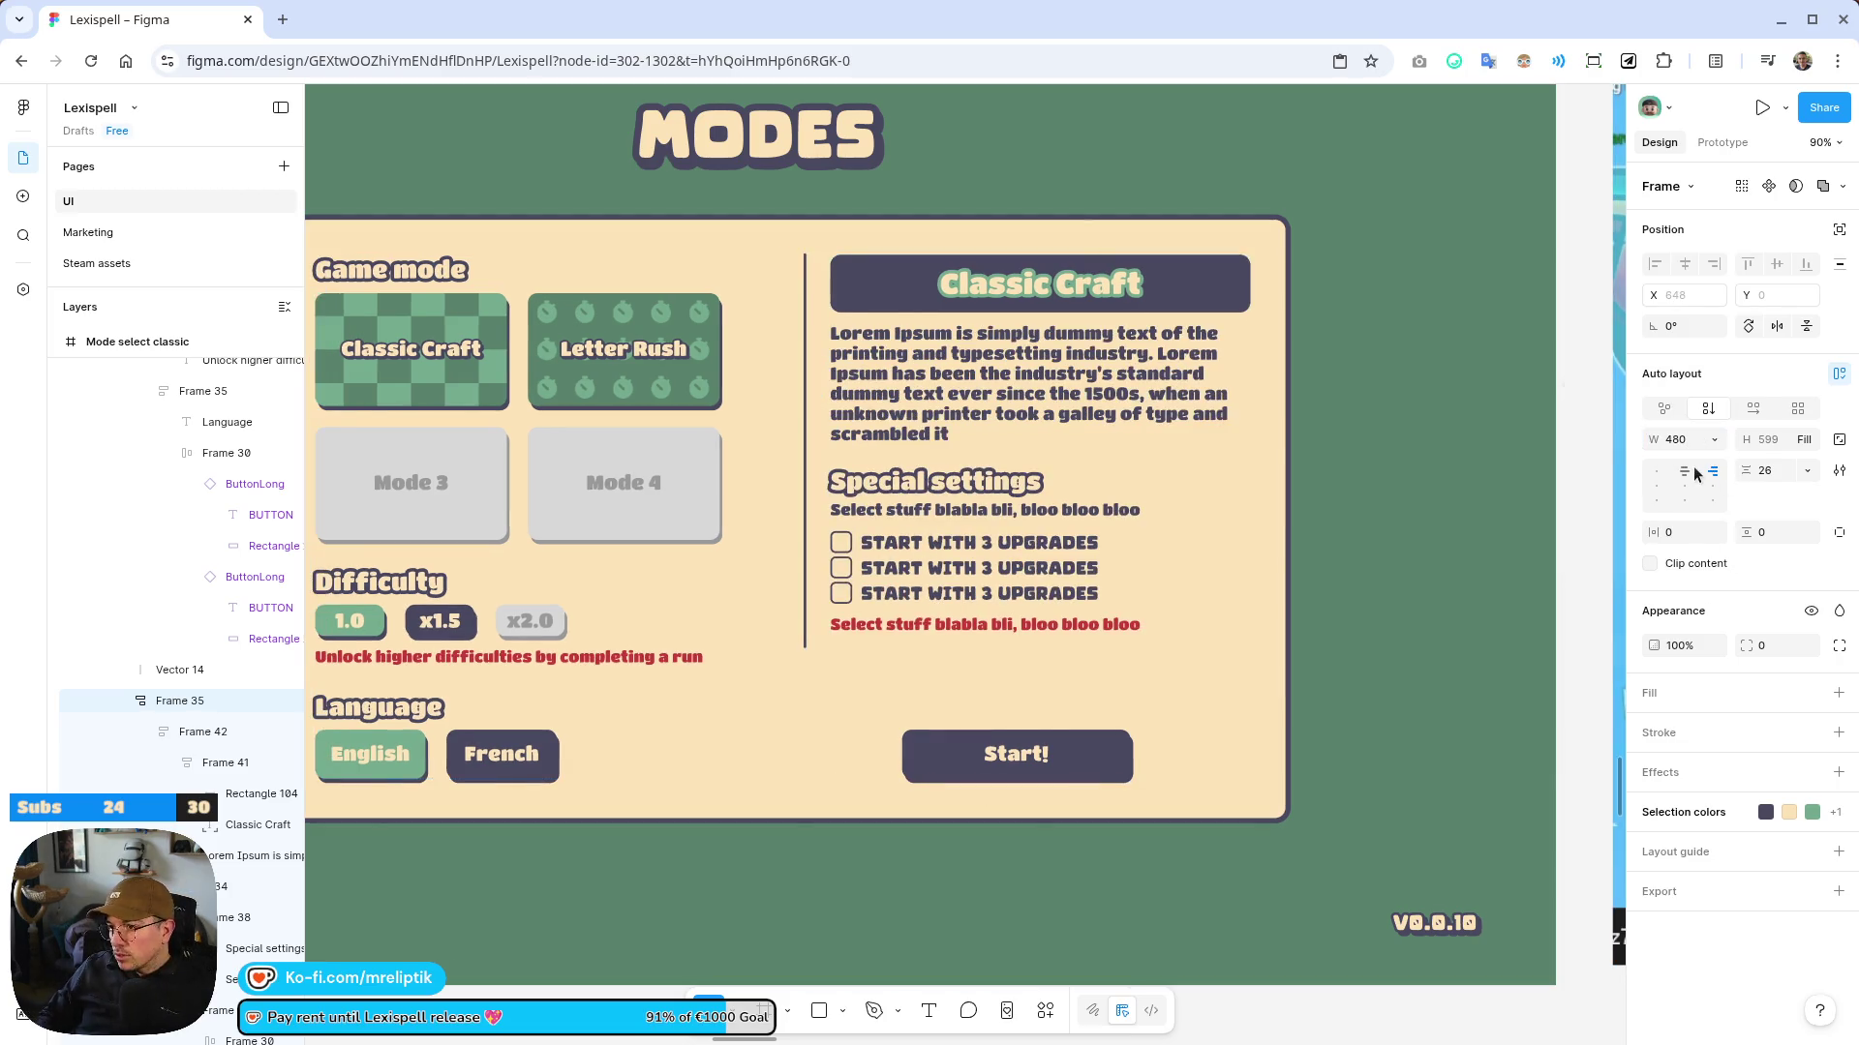
Step: Drag the modes panel's right edge inward, shrinking it to 1128 × 684
scroll(930, 520, "down", 2)
scroll(930, 520, "down", 3)
scroll(945, 797, "up", 2)
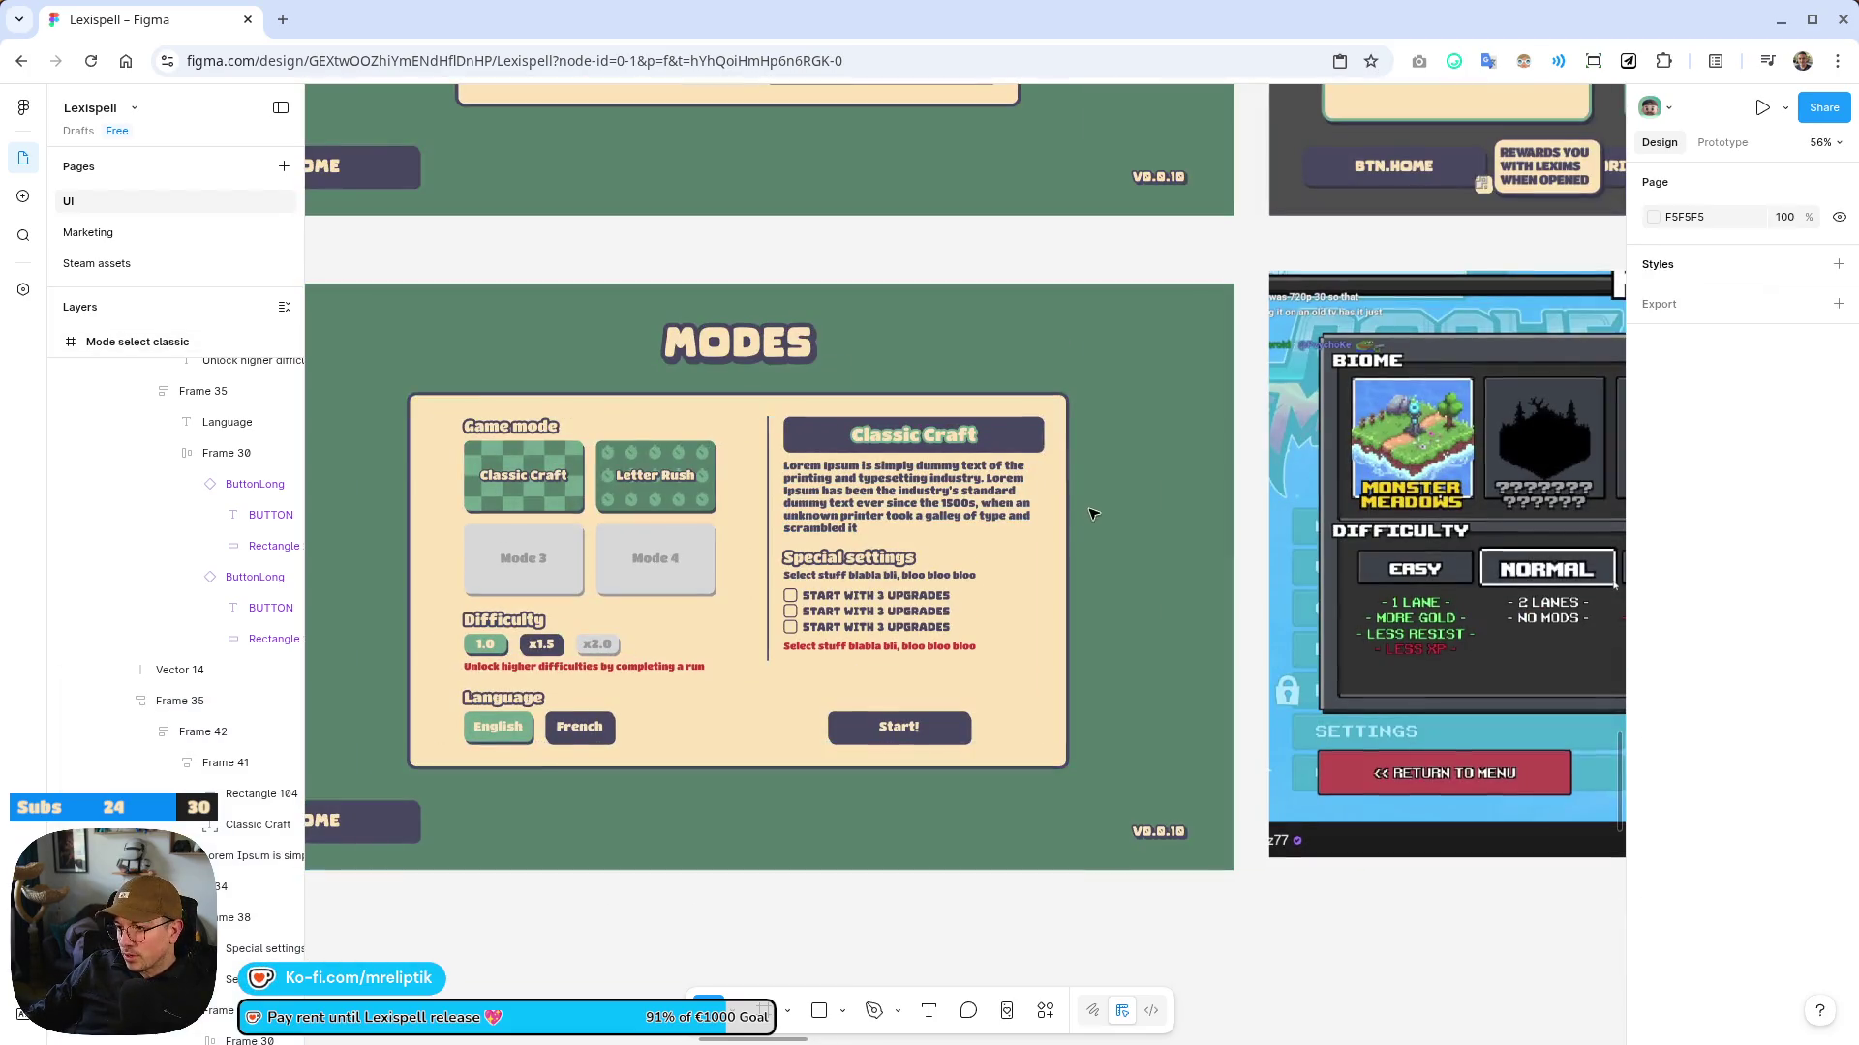
left_click(1060, 530)
left_click_drag(1065, 531, 1033, 533)
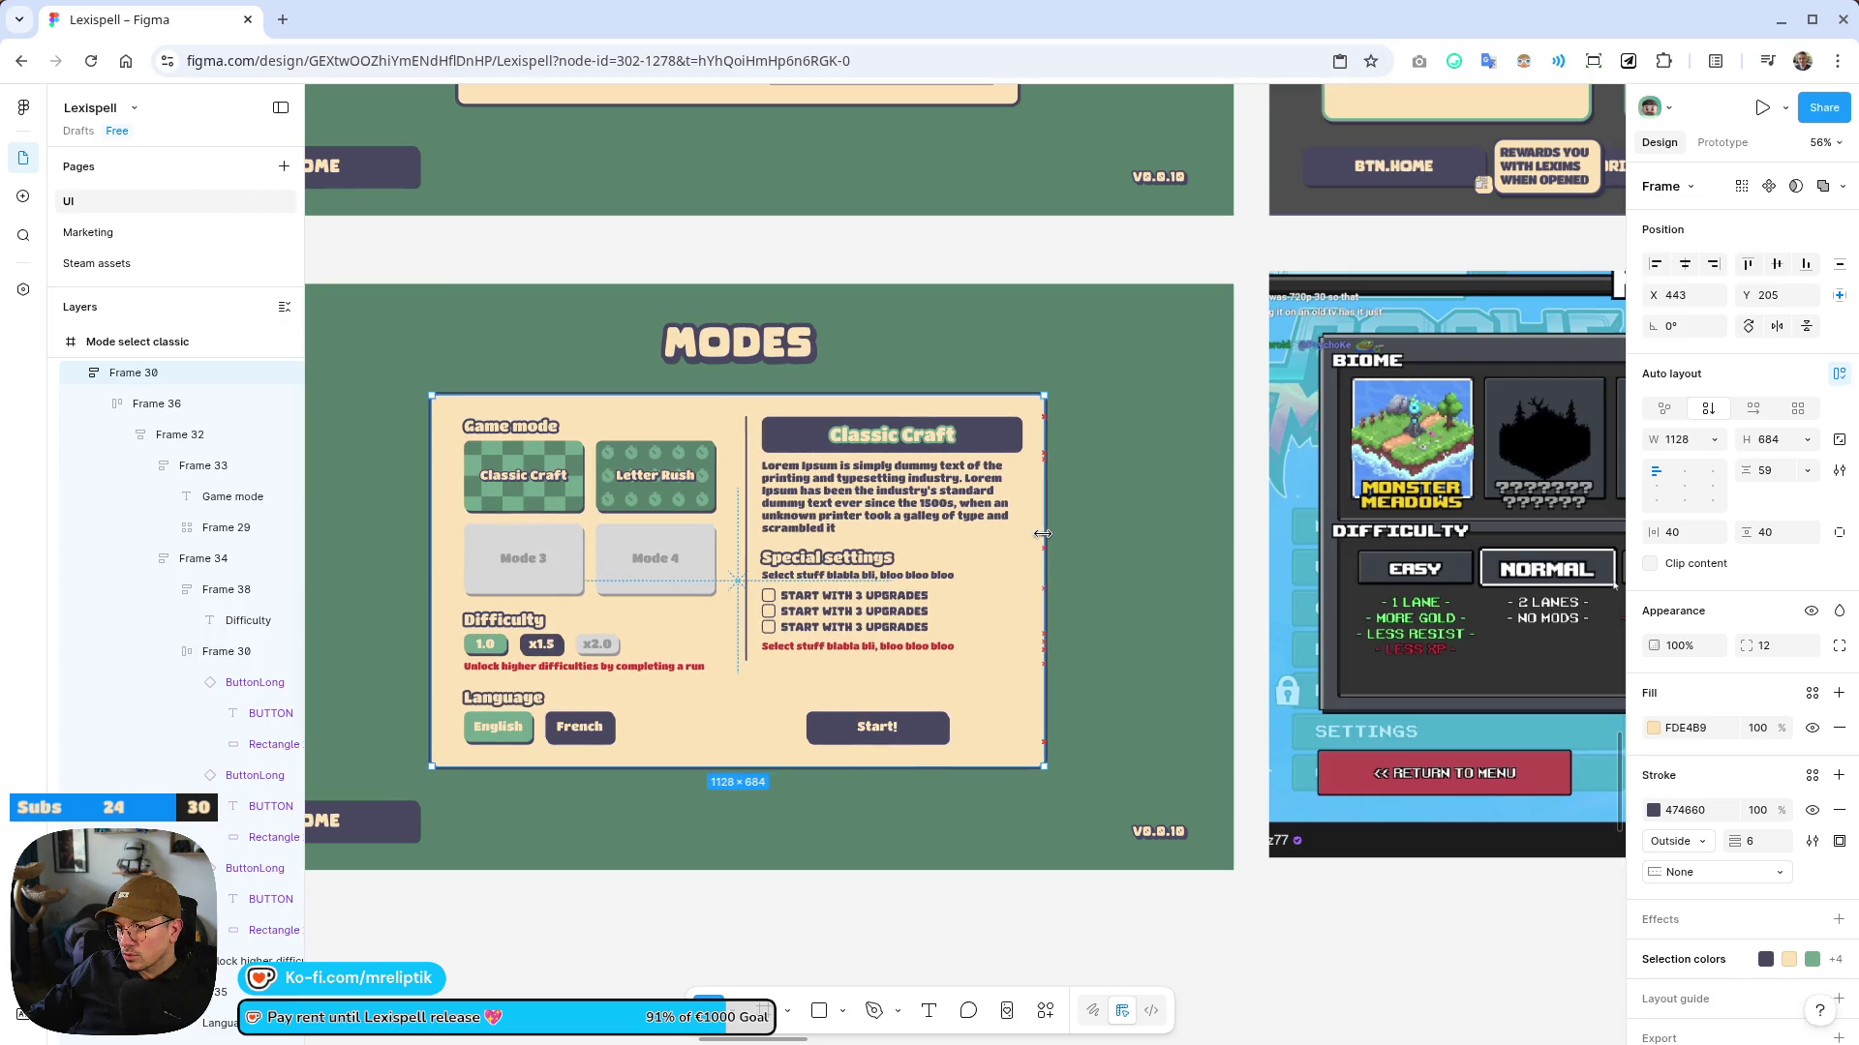
key("Escape")
Step: Narrow the modes panel's left options column to 491 wide
scroll(736, 520, "up", 5)
left_click(740, 527)
double_click(747, 534)
double_click(752, 543)
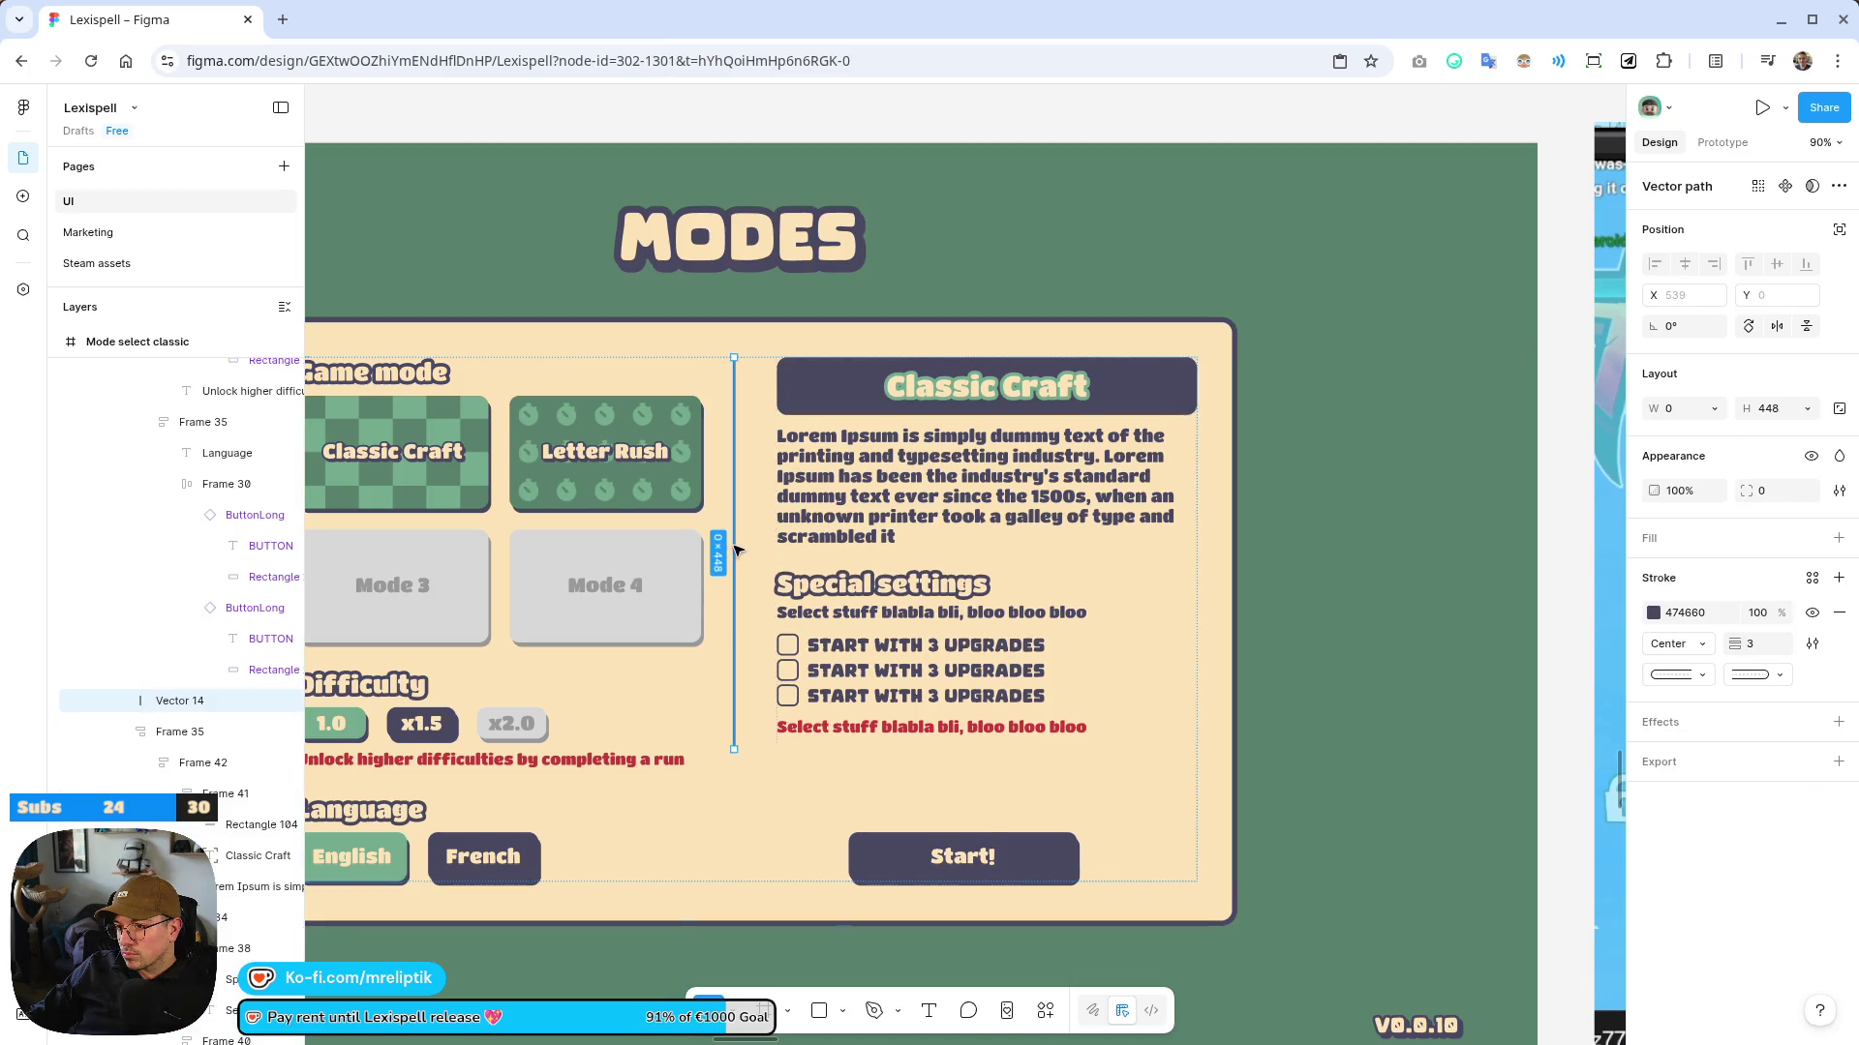
scroll(752, 549, "down", 3)
left_click(711, 548)
scroll(711, 548, "up", 3)
left_click_drag(745, 552, 726, 554)
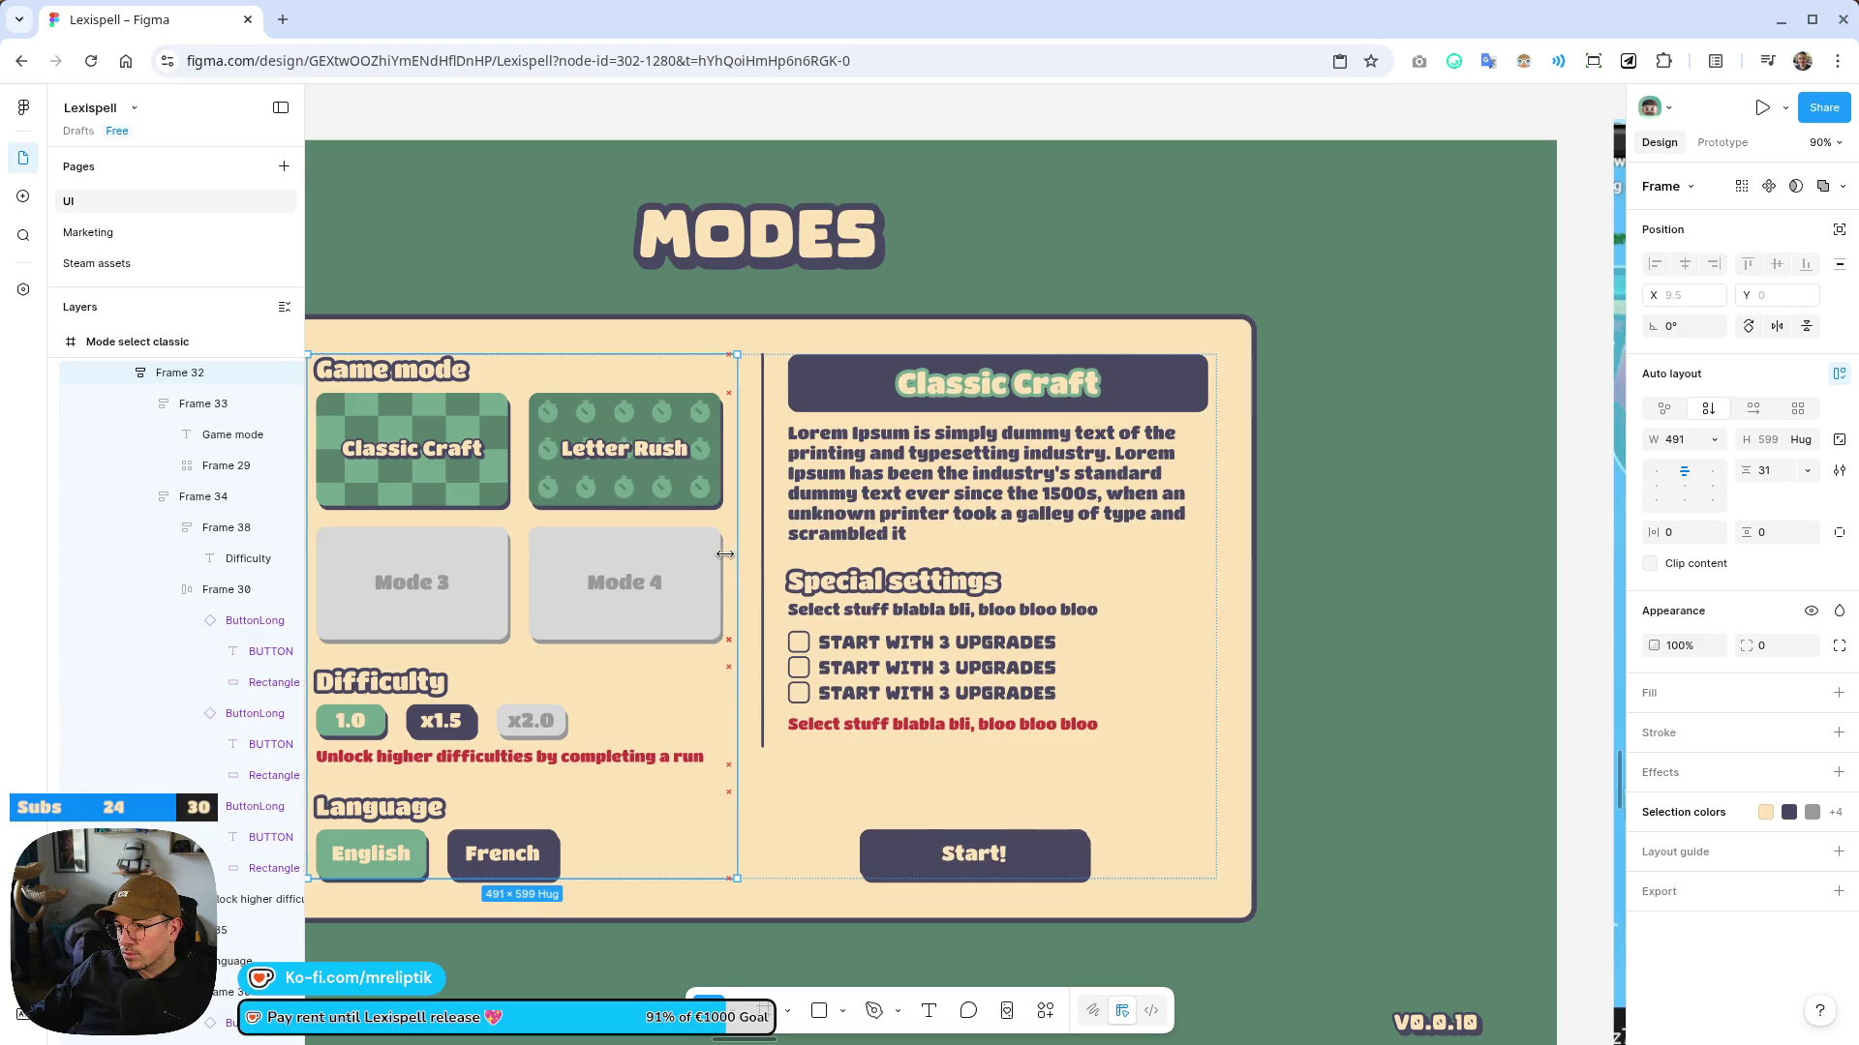
scroll(725, 554, "down", 5)
scroll(831, 751, "up", 2)
scroll(831, 750, "up", 4)
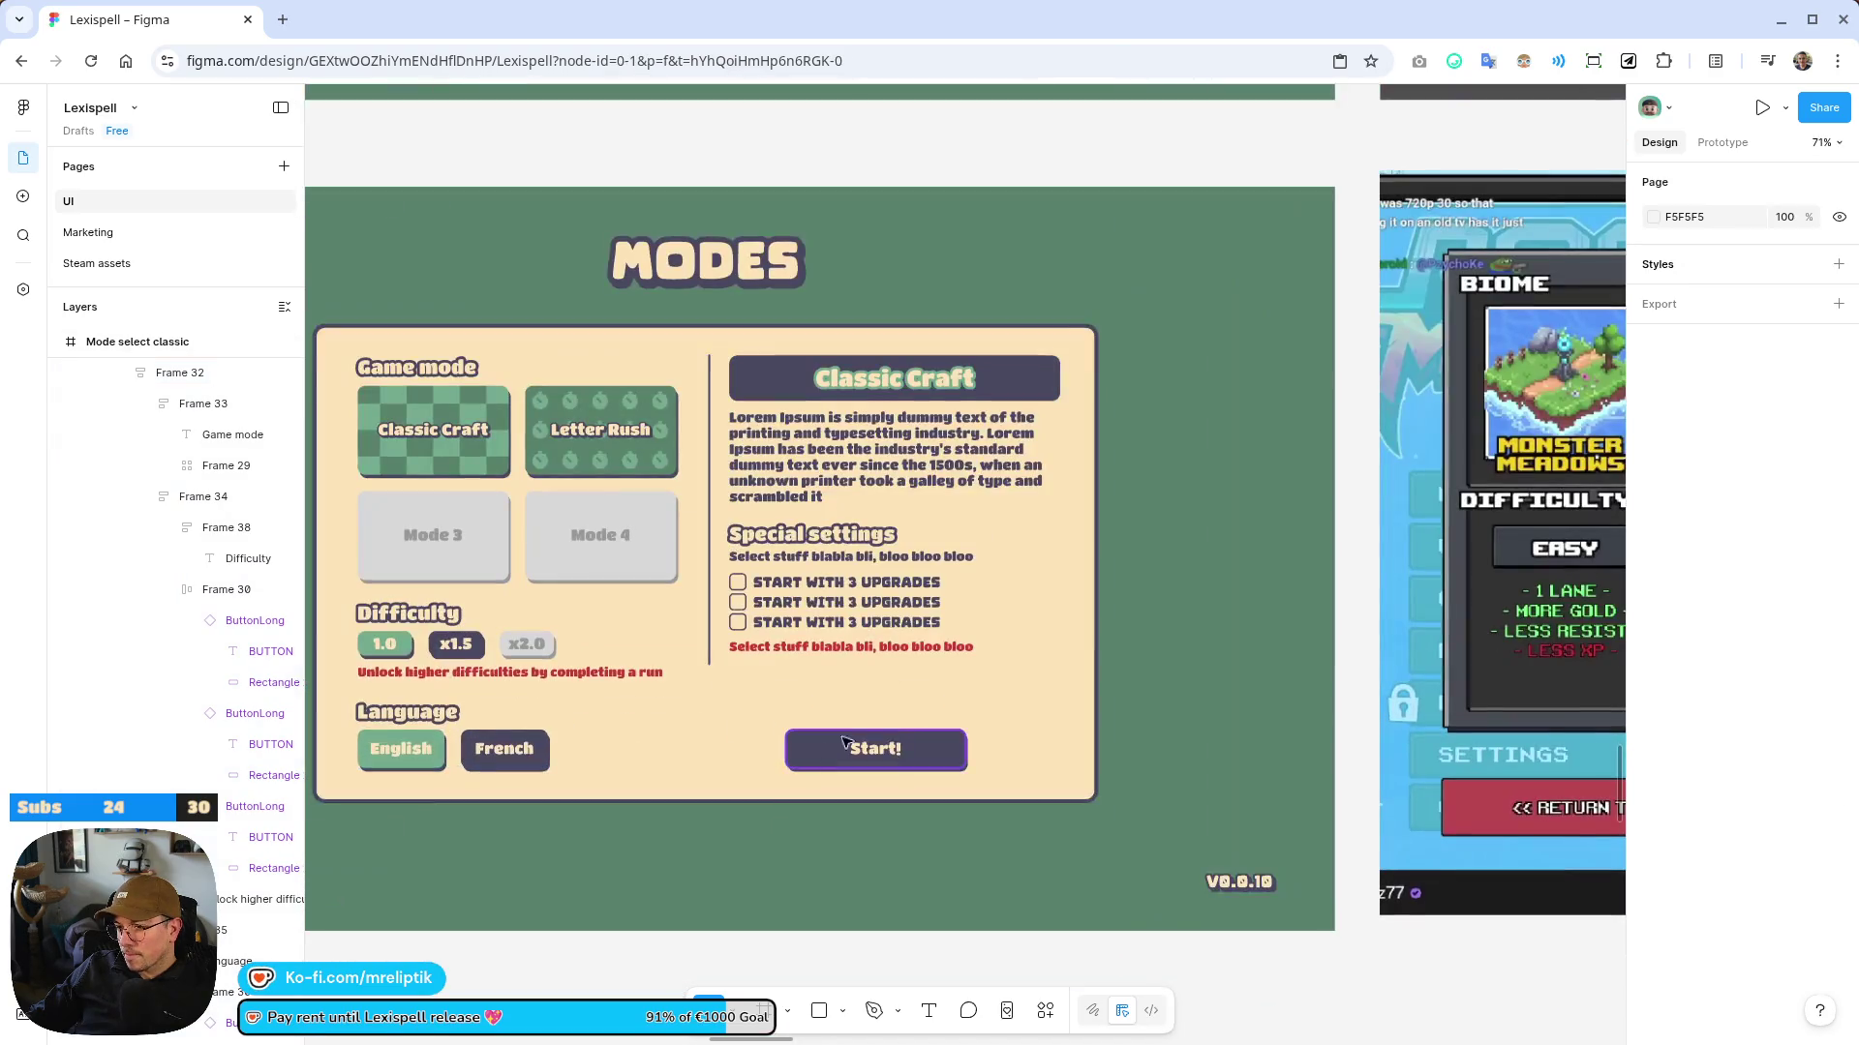
Step: Hide the Special settings group with its eye icon
left_click(895, 725)
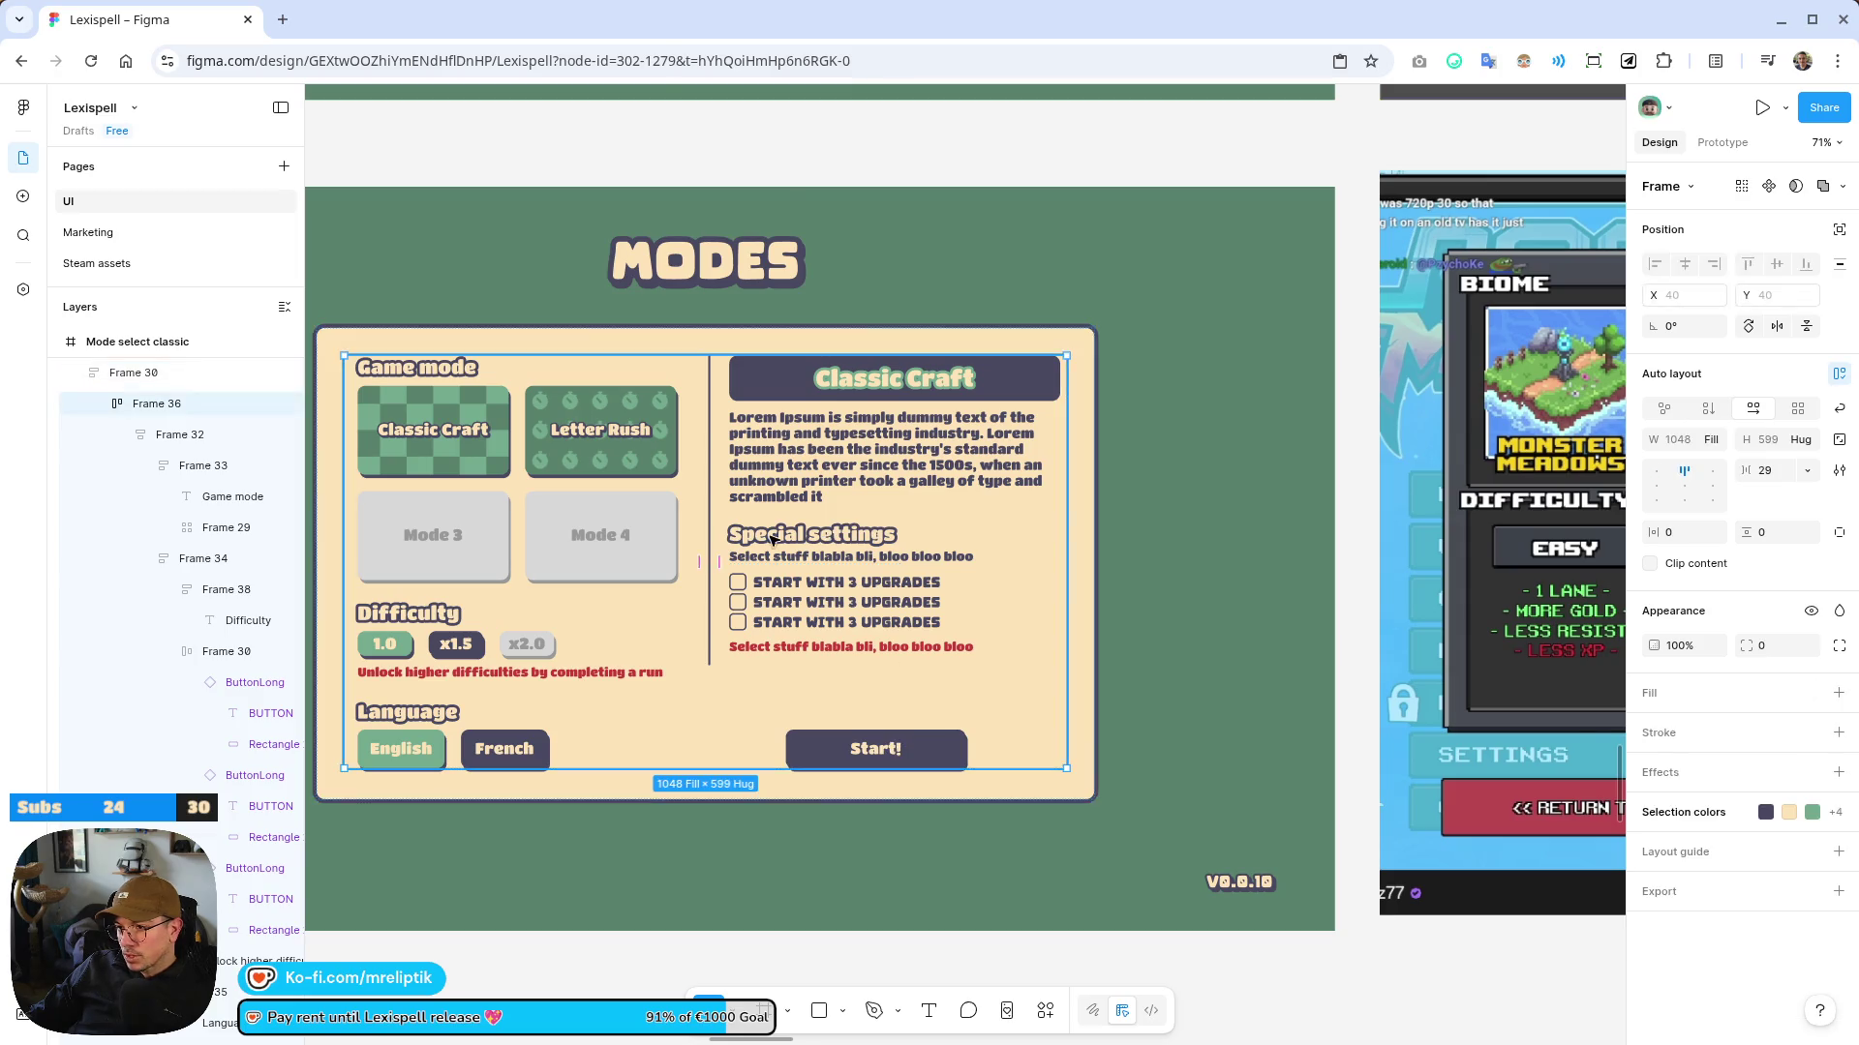
scroll(824, 537, "up", 5)
left_click(682, 590)
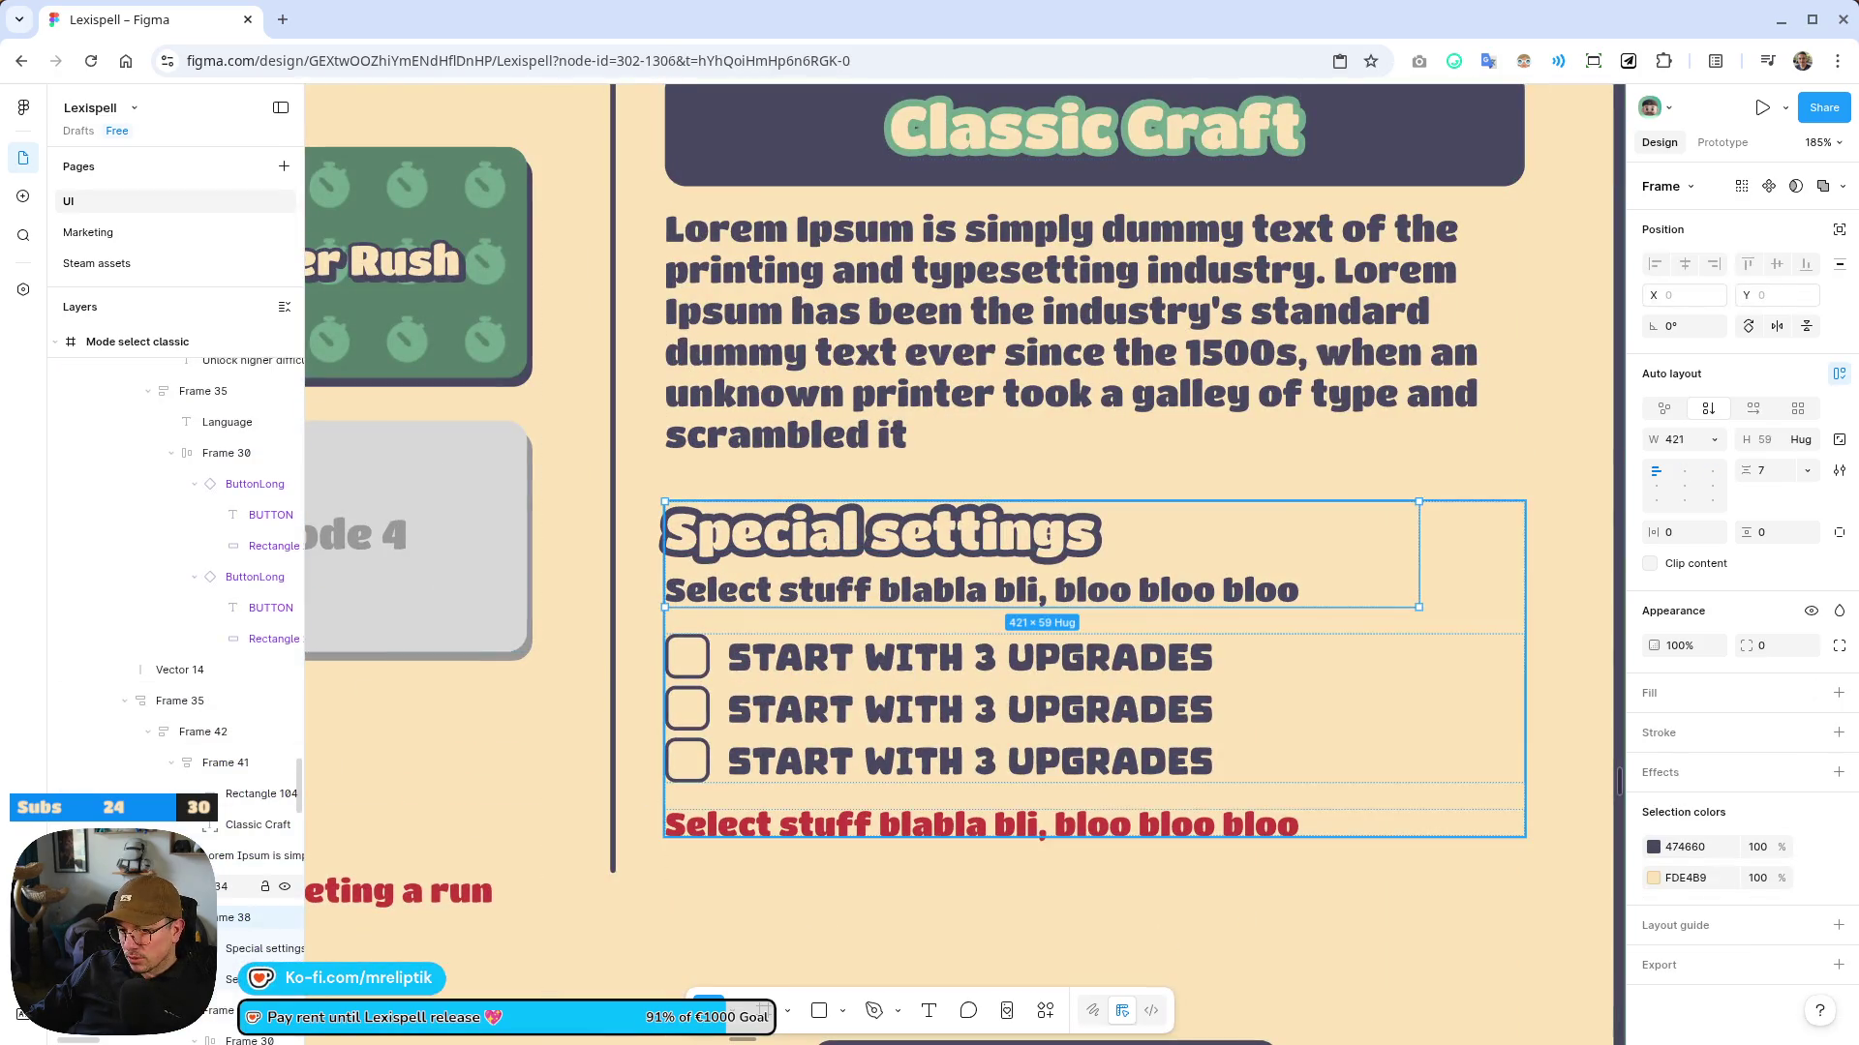
left_click(806, 733)
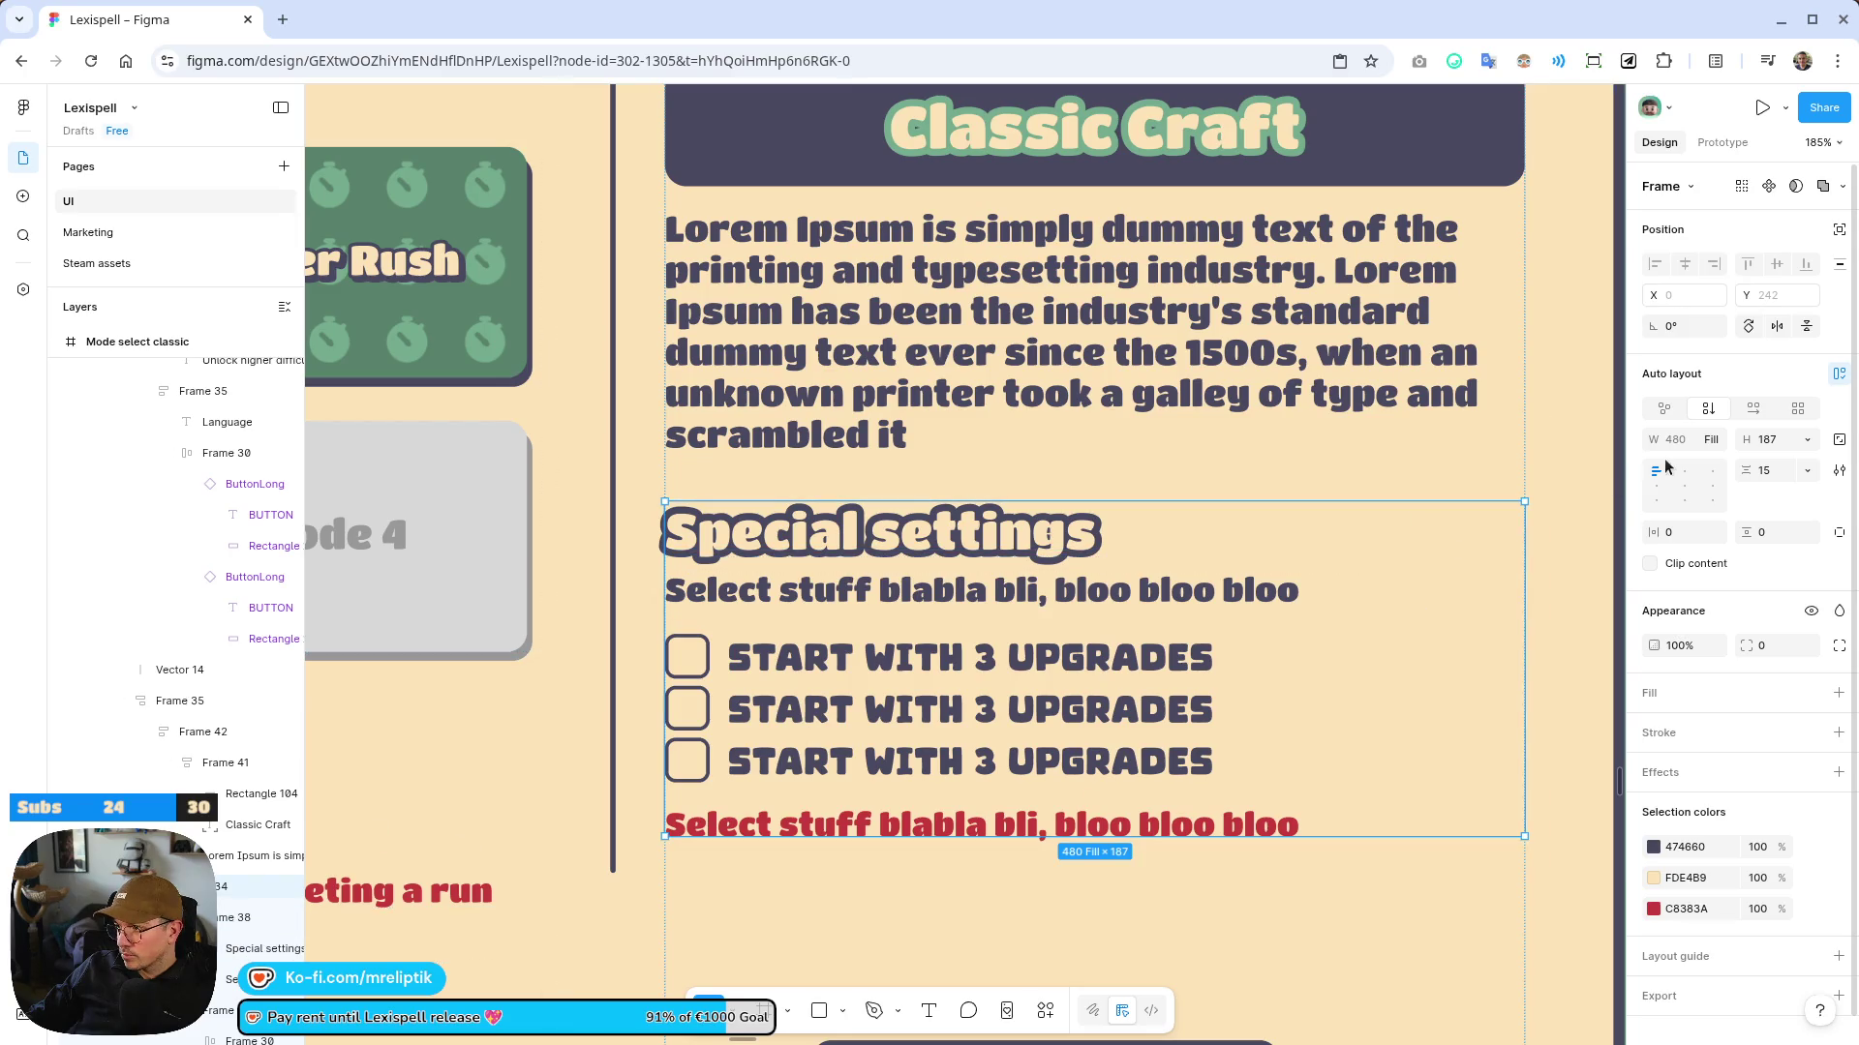
left_click(283, 887)
scroll(819, 558, "down", 2)
scroll(819, 558, "down", 5)
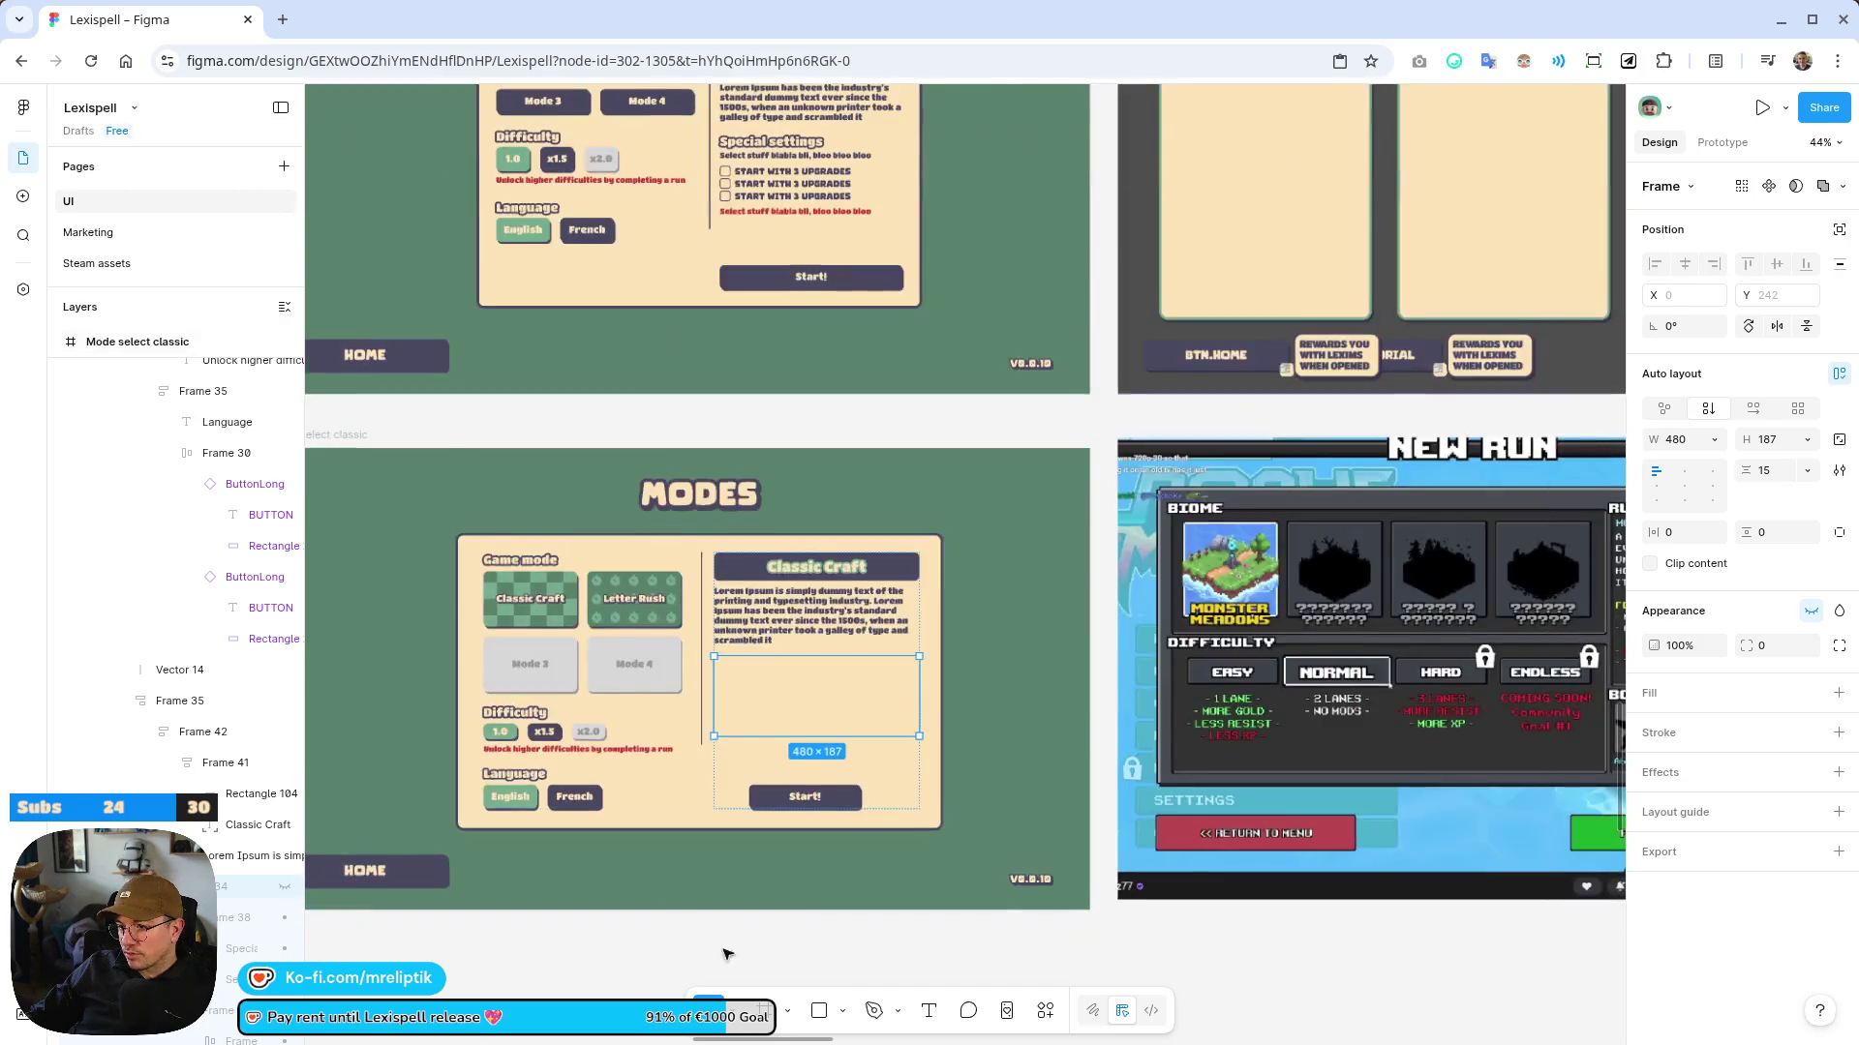
Step: Set the Start! button's container width to Fill container
left_click(824, 792)
scroll(824, 792, "up", 3)
double_click(889, 806)
double_click(888, 805)
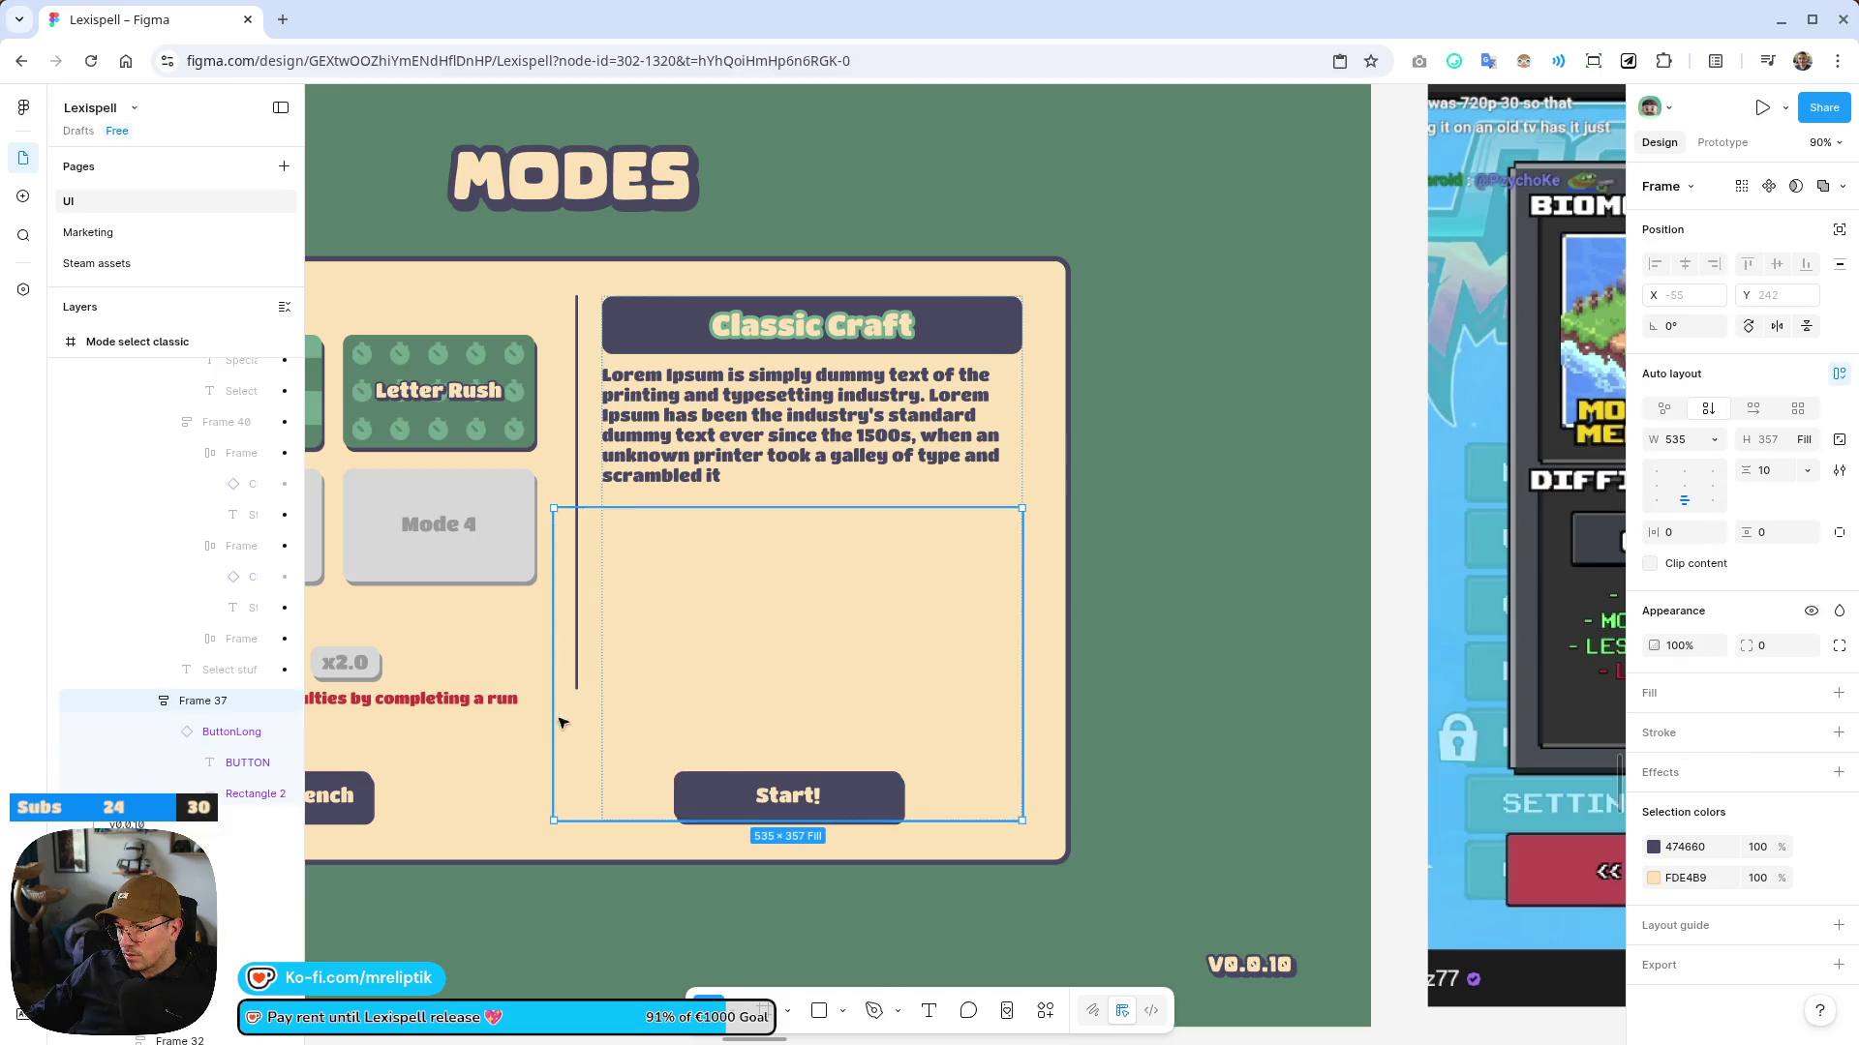
left_click(1696, 441)
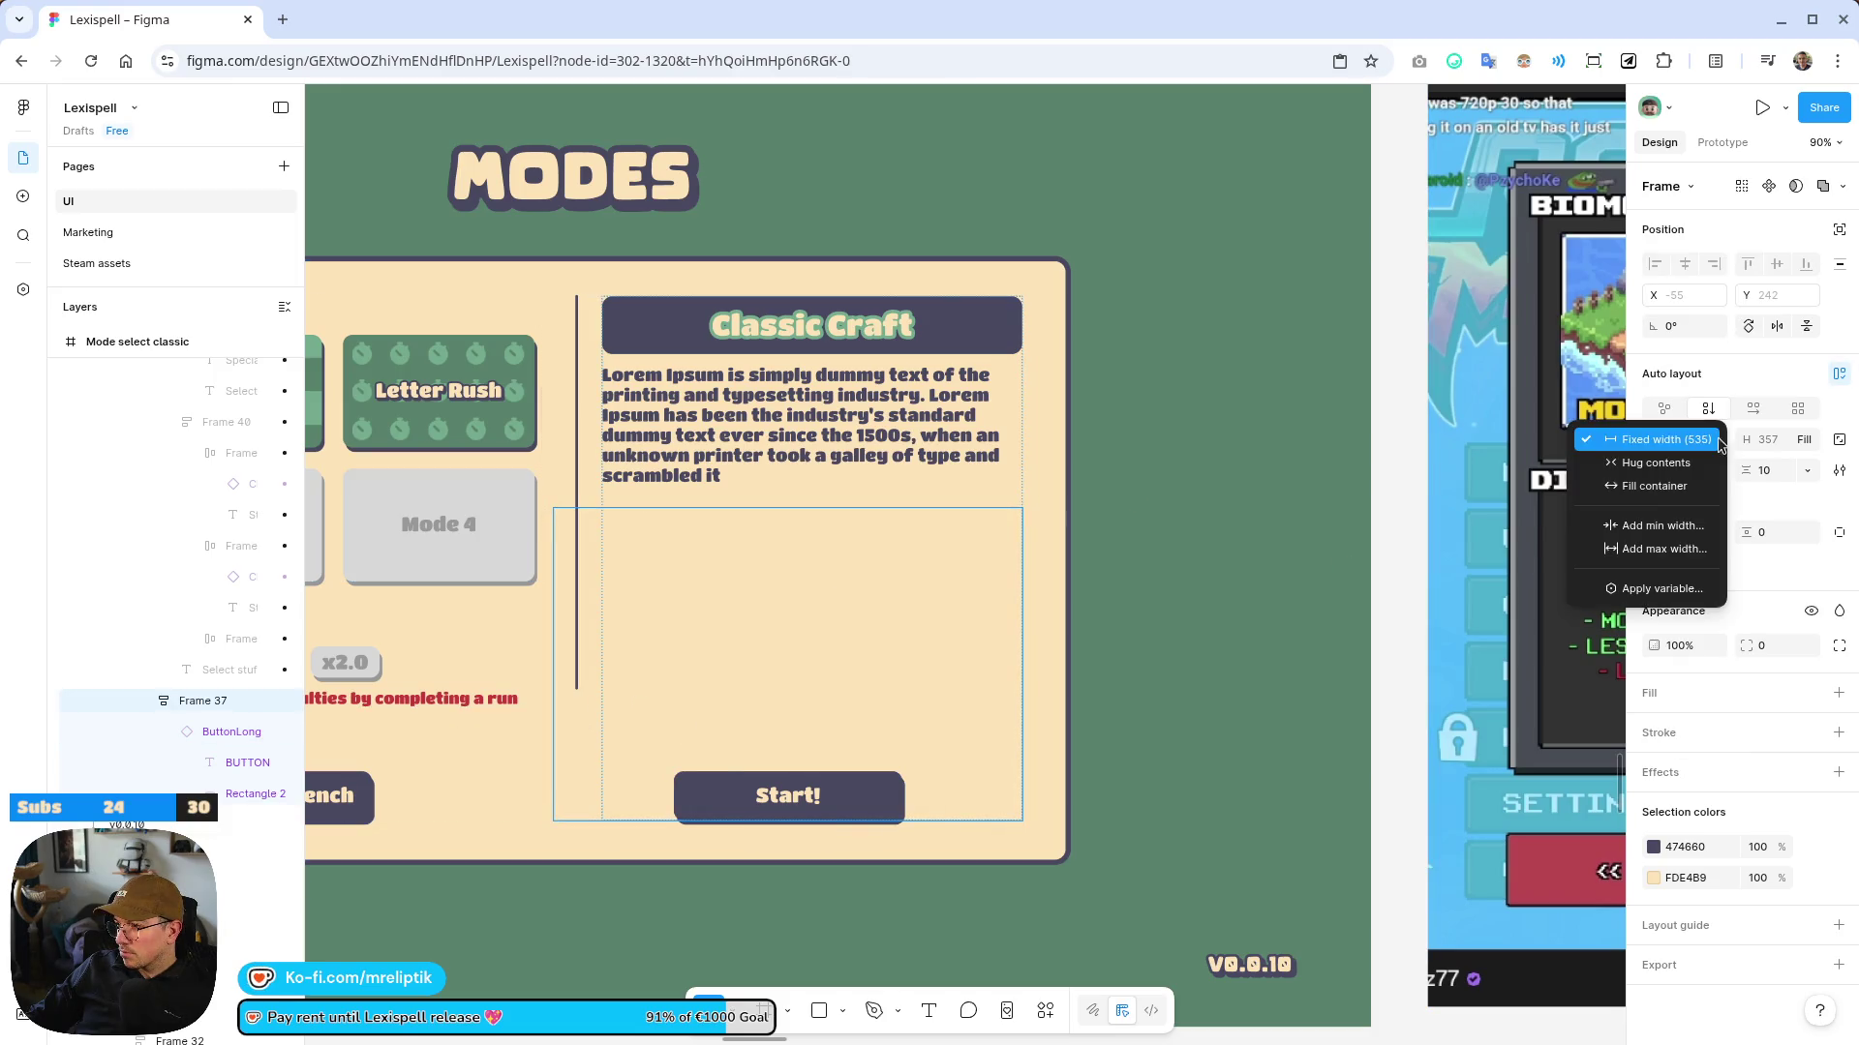
left_click(1682, 484)
key("Escape")
Step: Align the Start! button to the bottom of its container
scroll(957, 824, "down", 5, "ctrl")
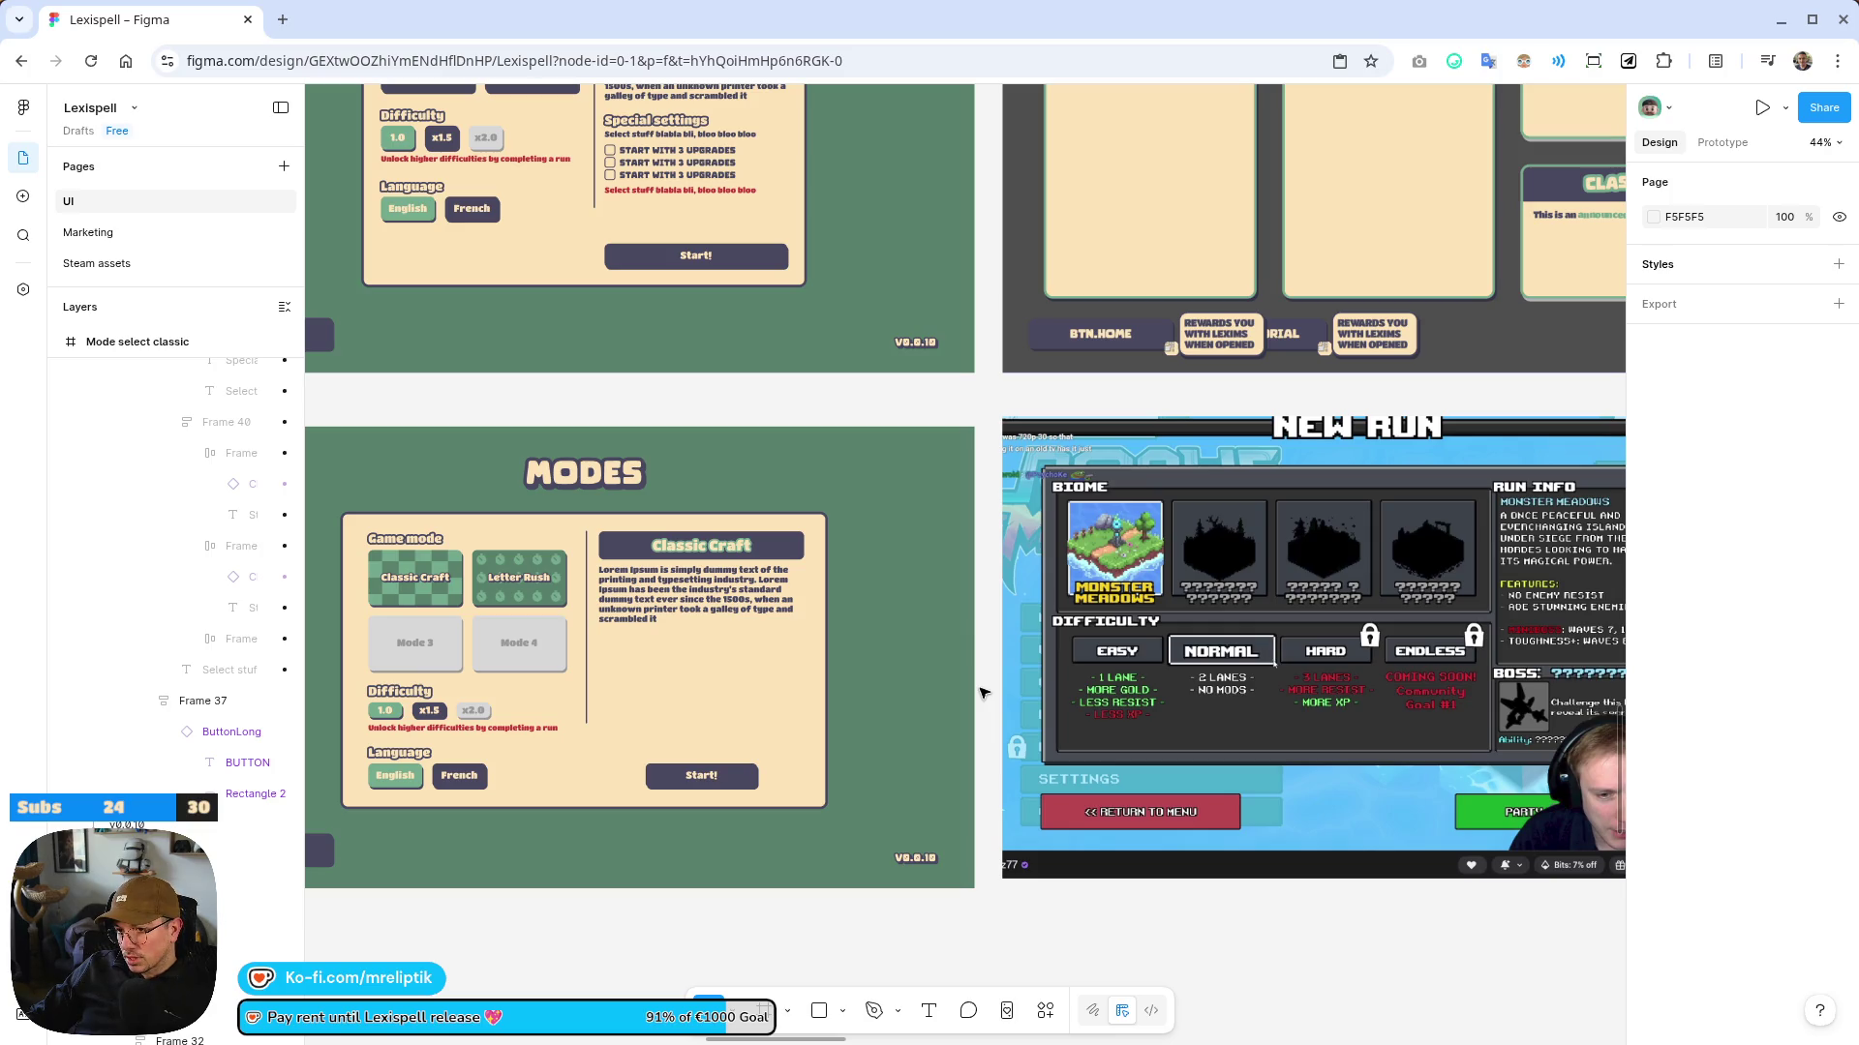
scroll(980, 697, "down", 2, "ctrl")
scroll(944, 766, "up", 4, "ctrl")
left_click(943, 767)
double_click(949, 767)
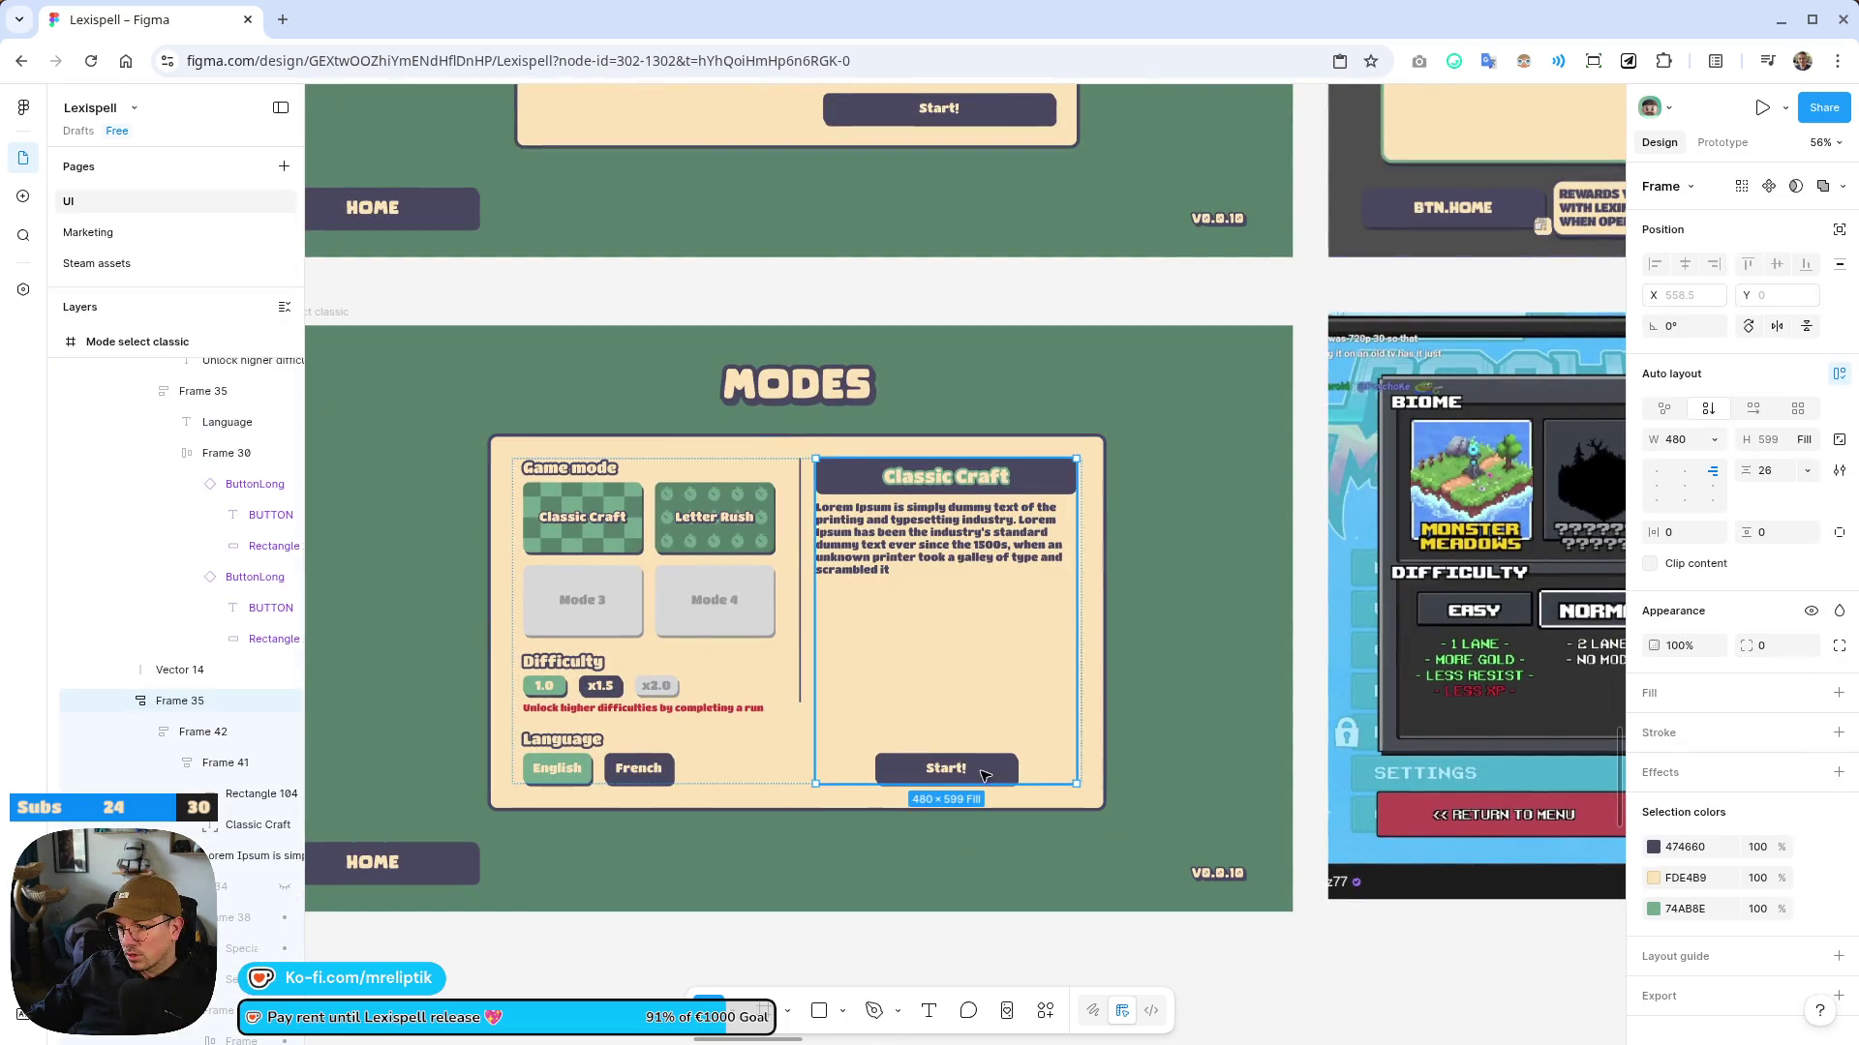
double_click(962, 766)
left_click(940, 696)
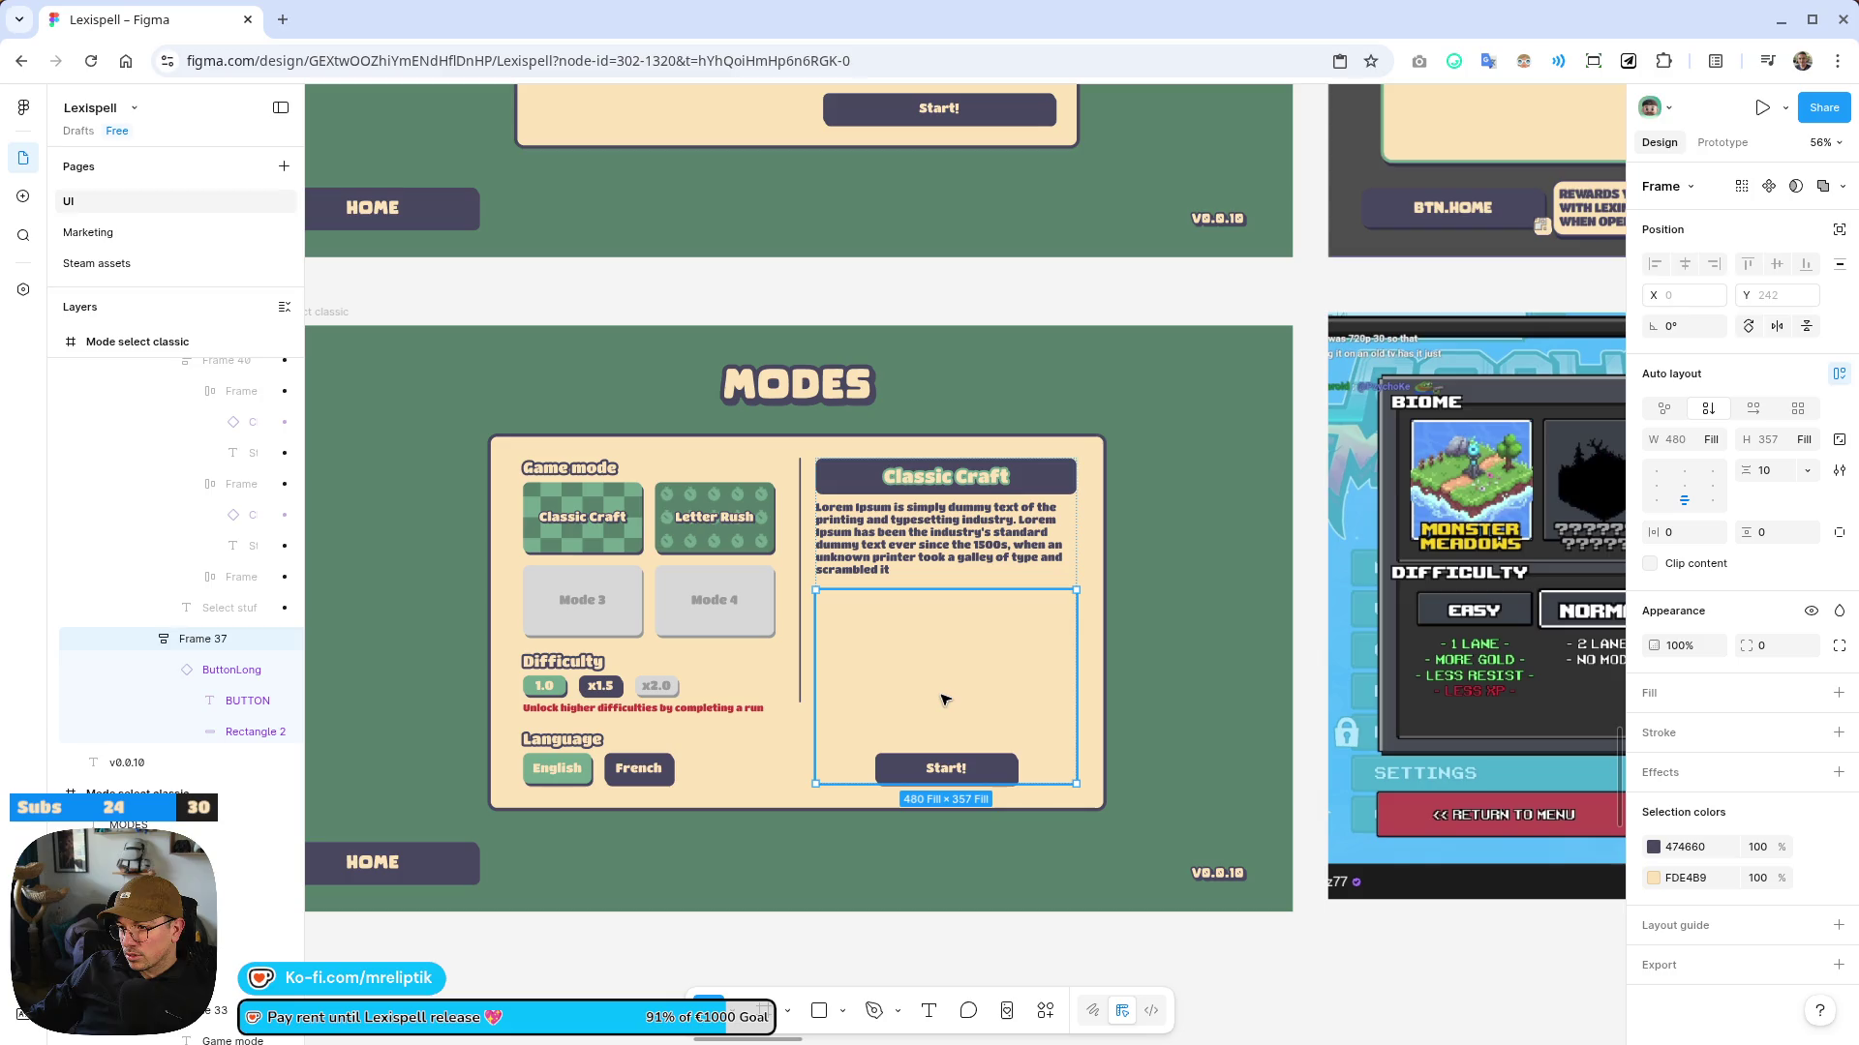
left_click(1684, 486)
left_click(1684, 472)
left_click(1684, 486)
left_click(1684, 500)
scroll(732, 911, "down", 3, "ctrl")
left_click(732, 911)
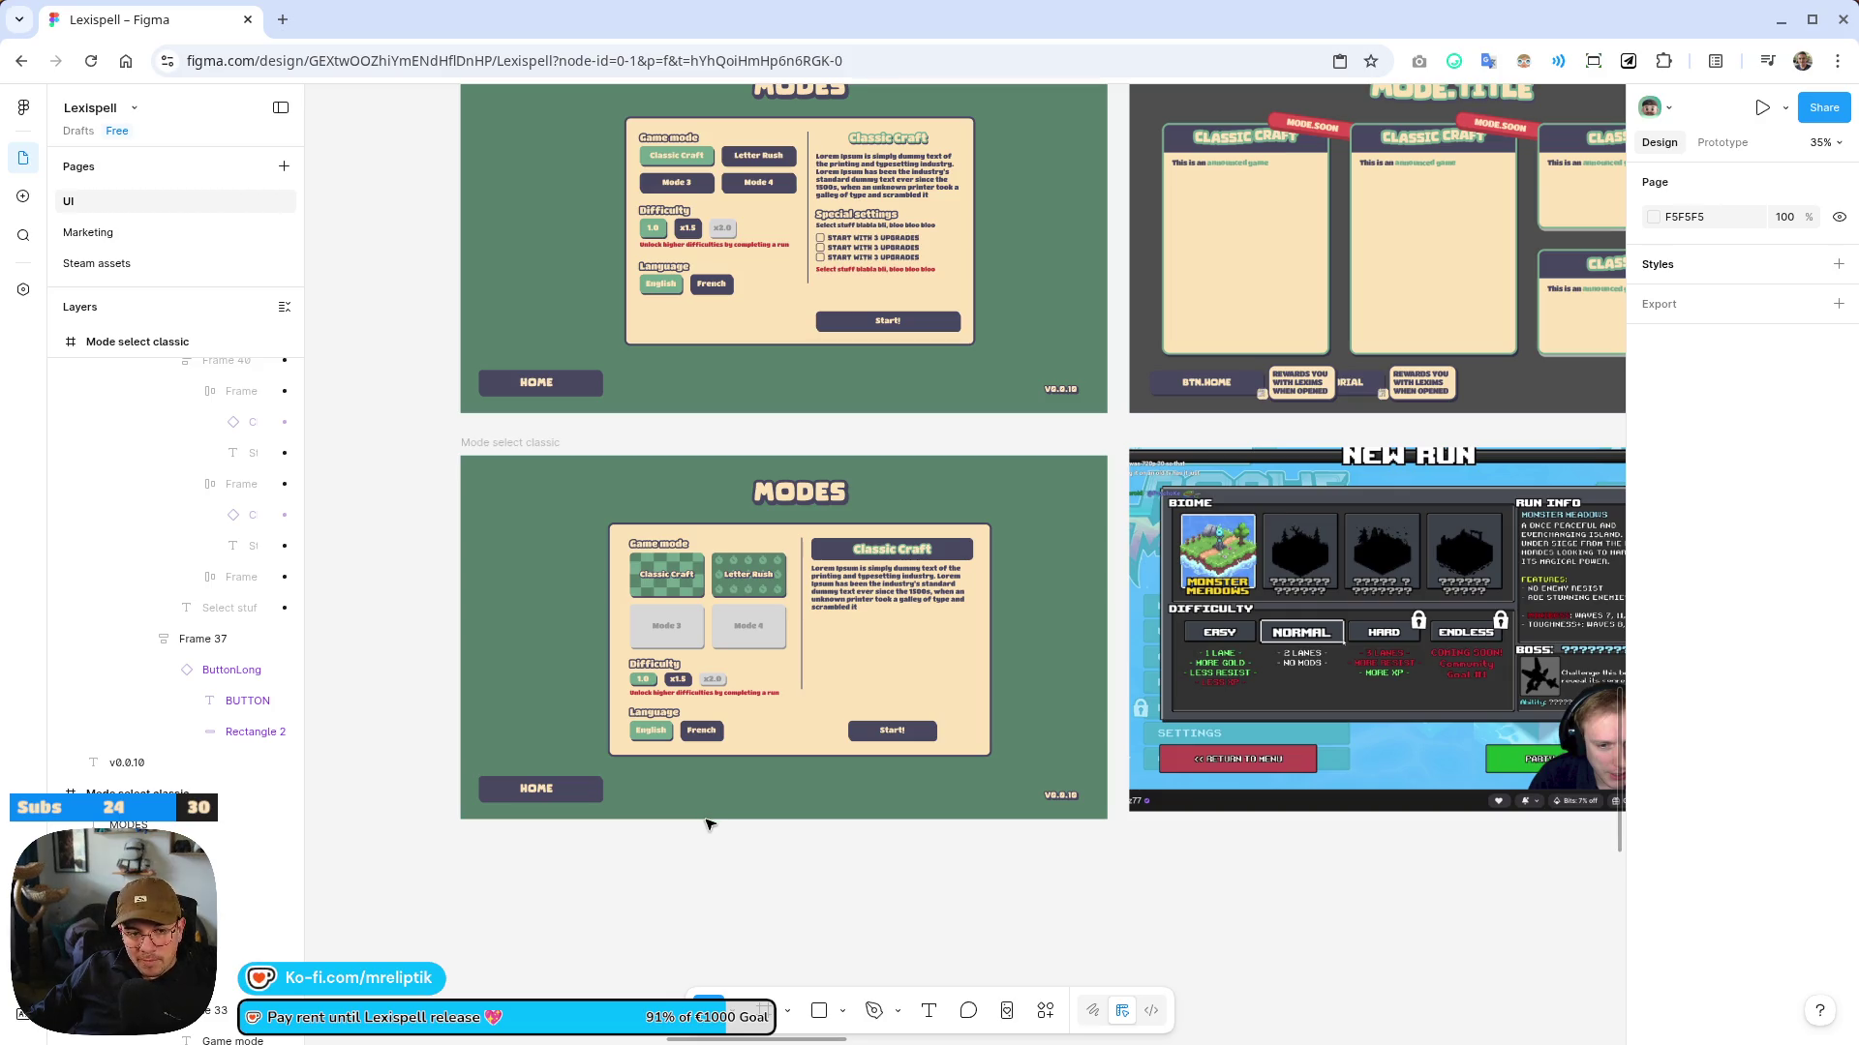
Step: Alt-drag a copy of the Mode select classic screen directly below the original
scroll(707, 824, "down", 5)
scroll(667, 481, "up", 3)
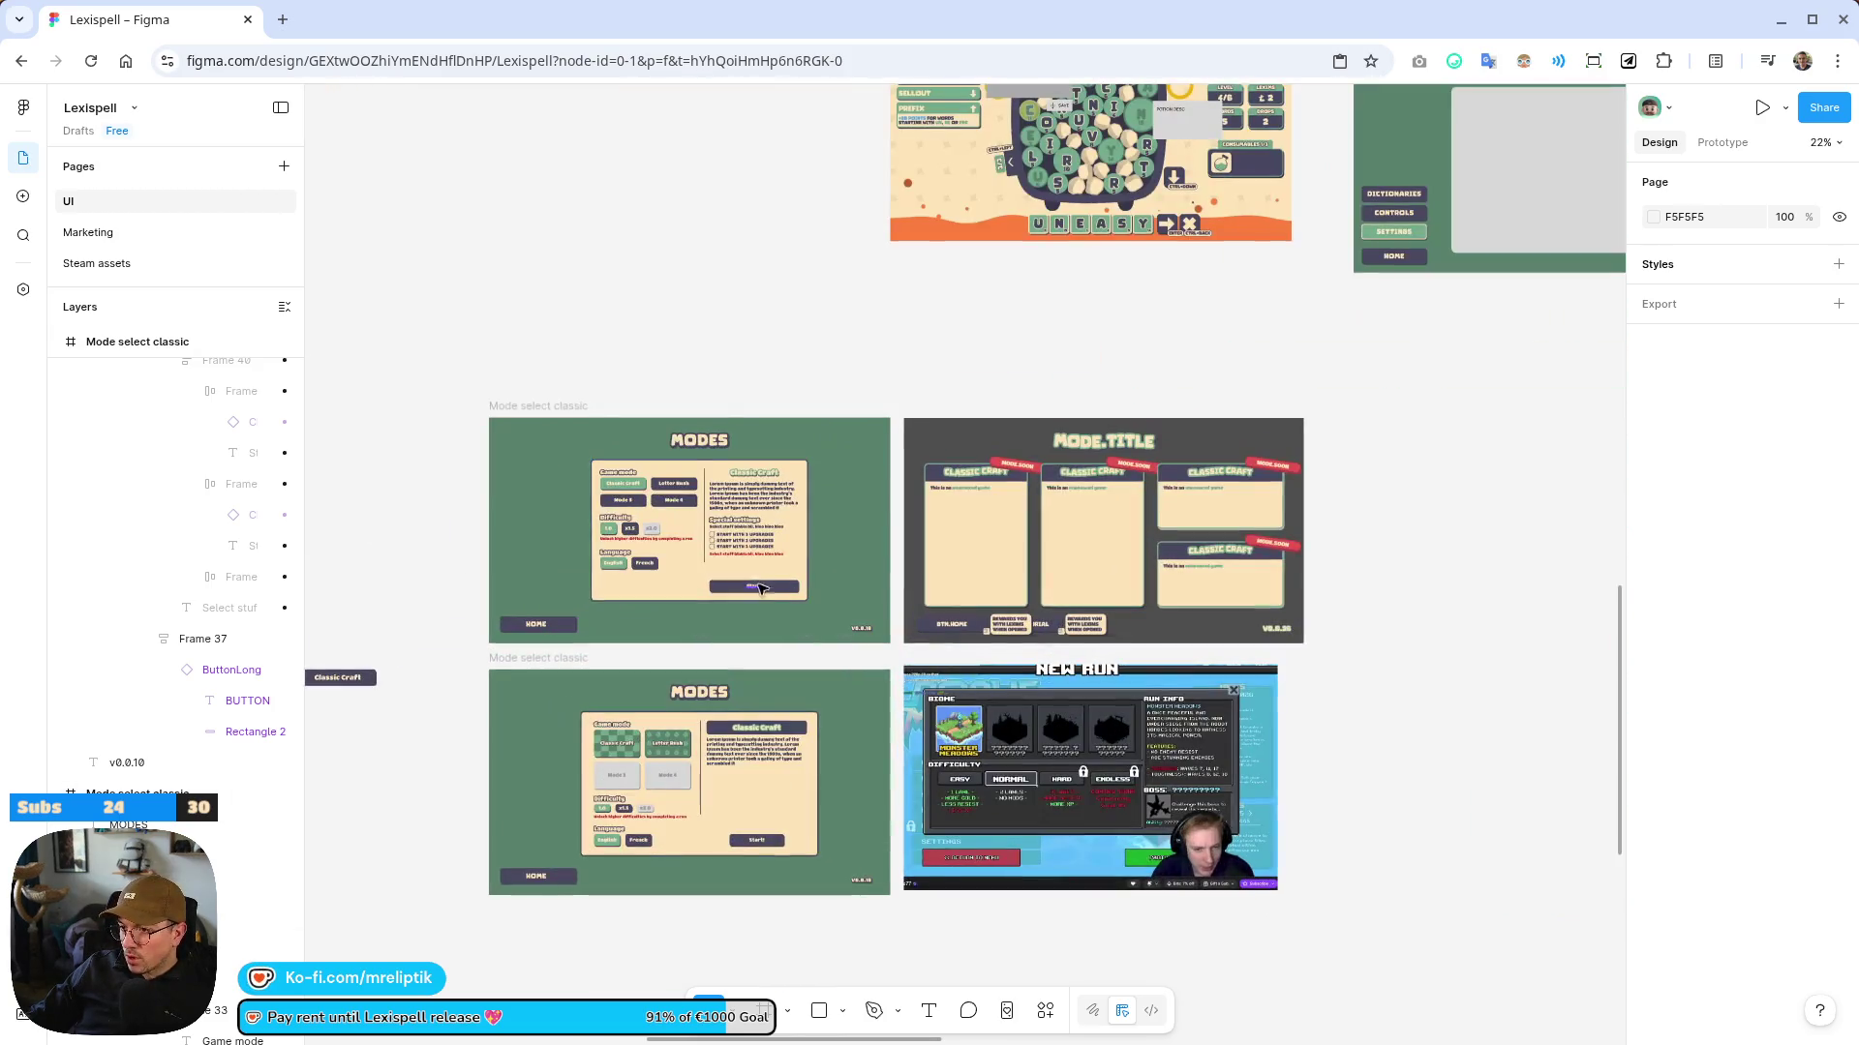
left_click(579, 310)
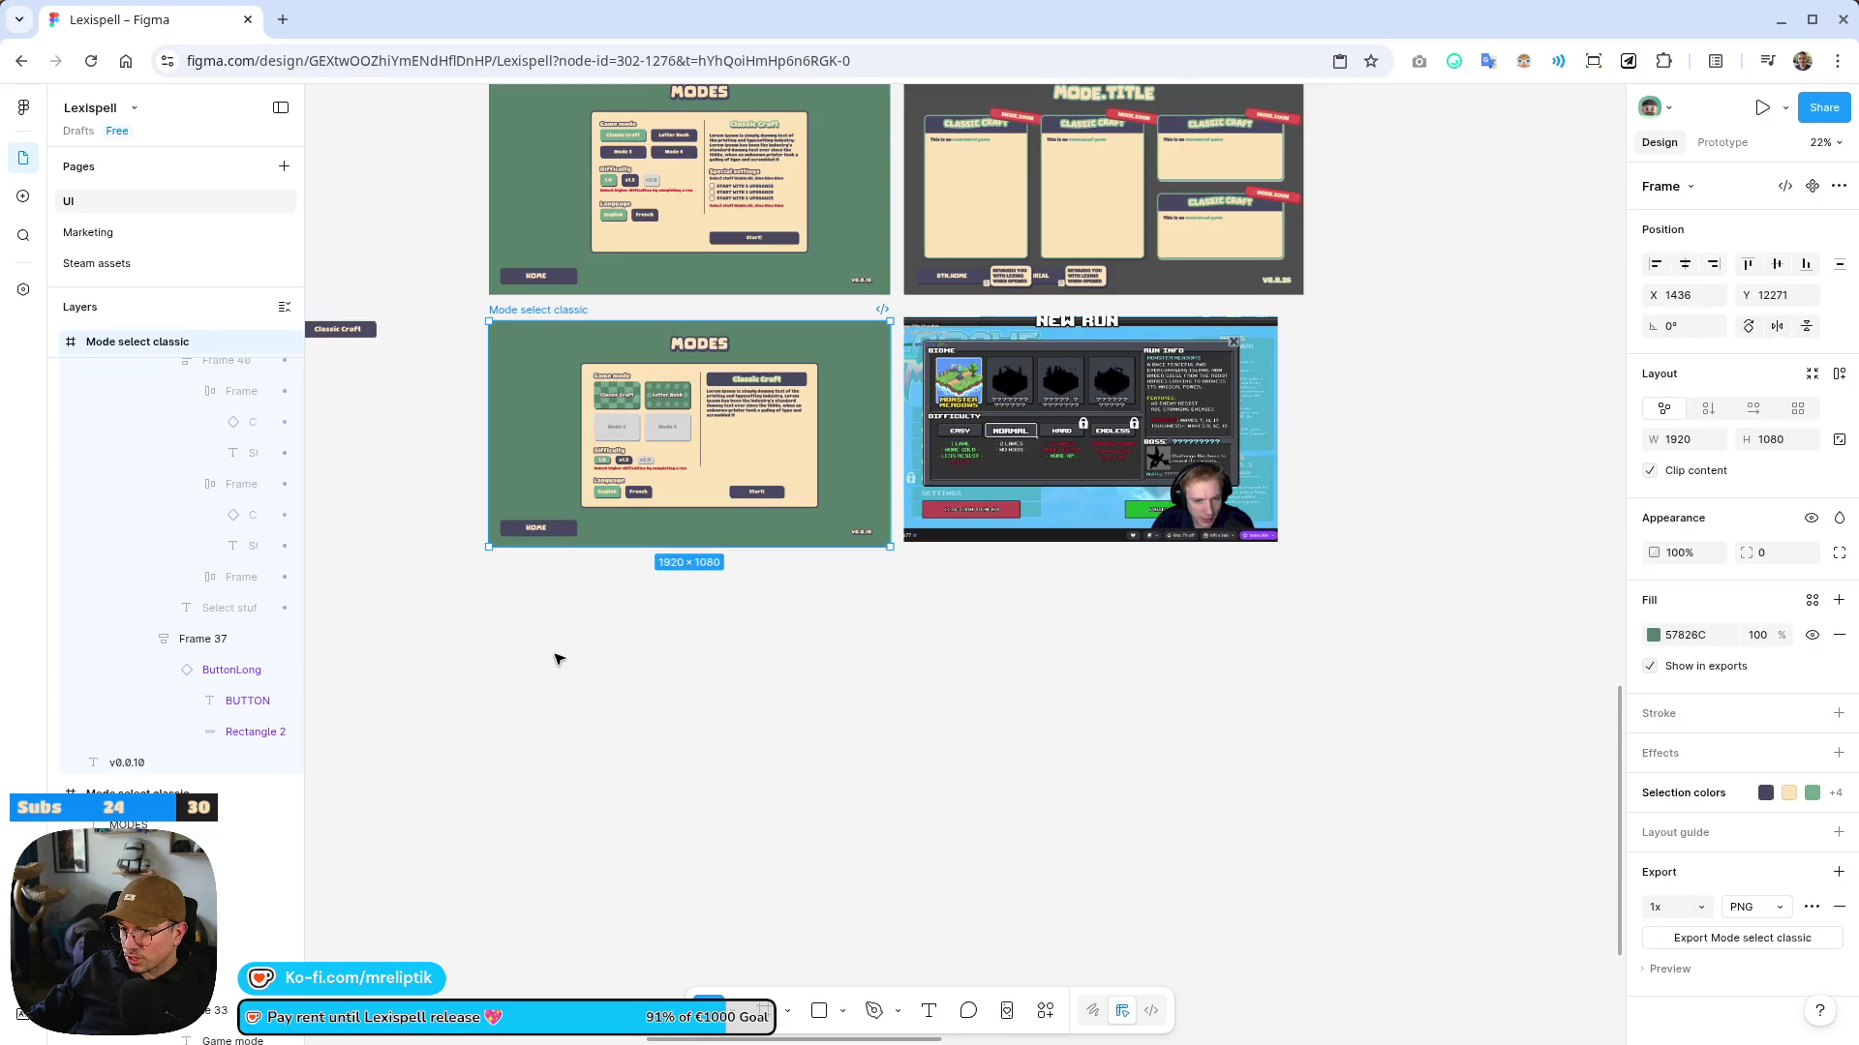
left_click_drag(564, 312, 564, 562, "alt")
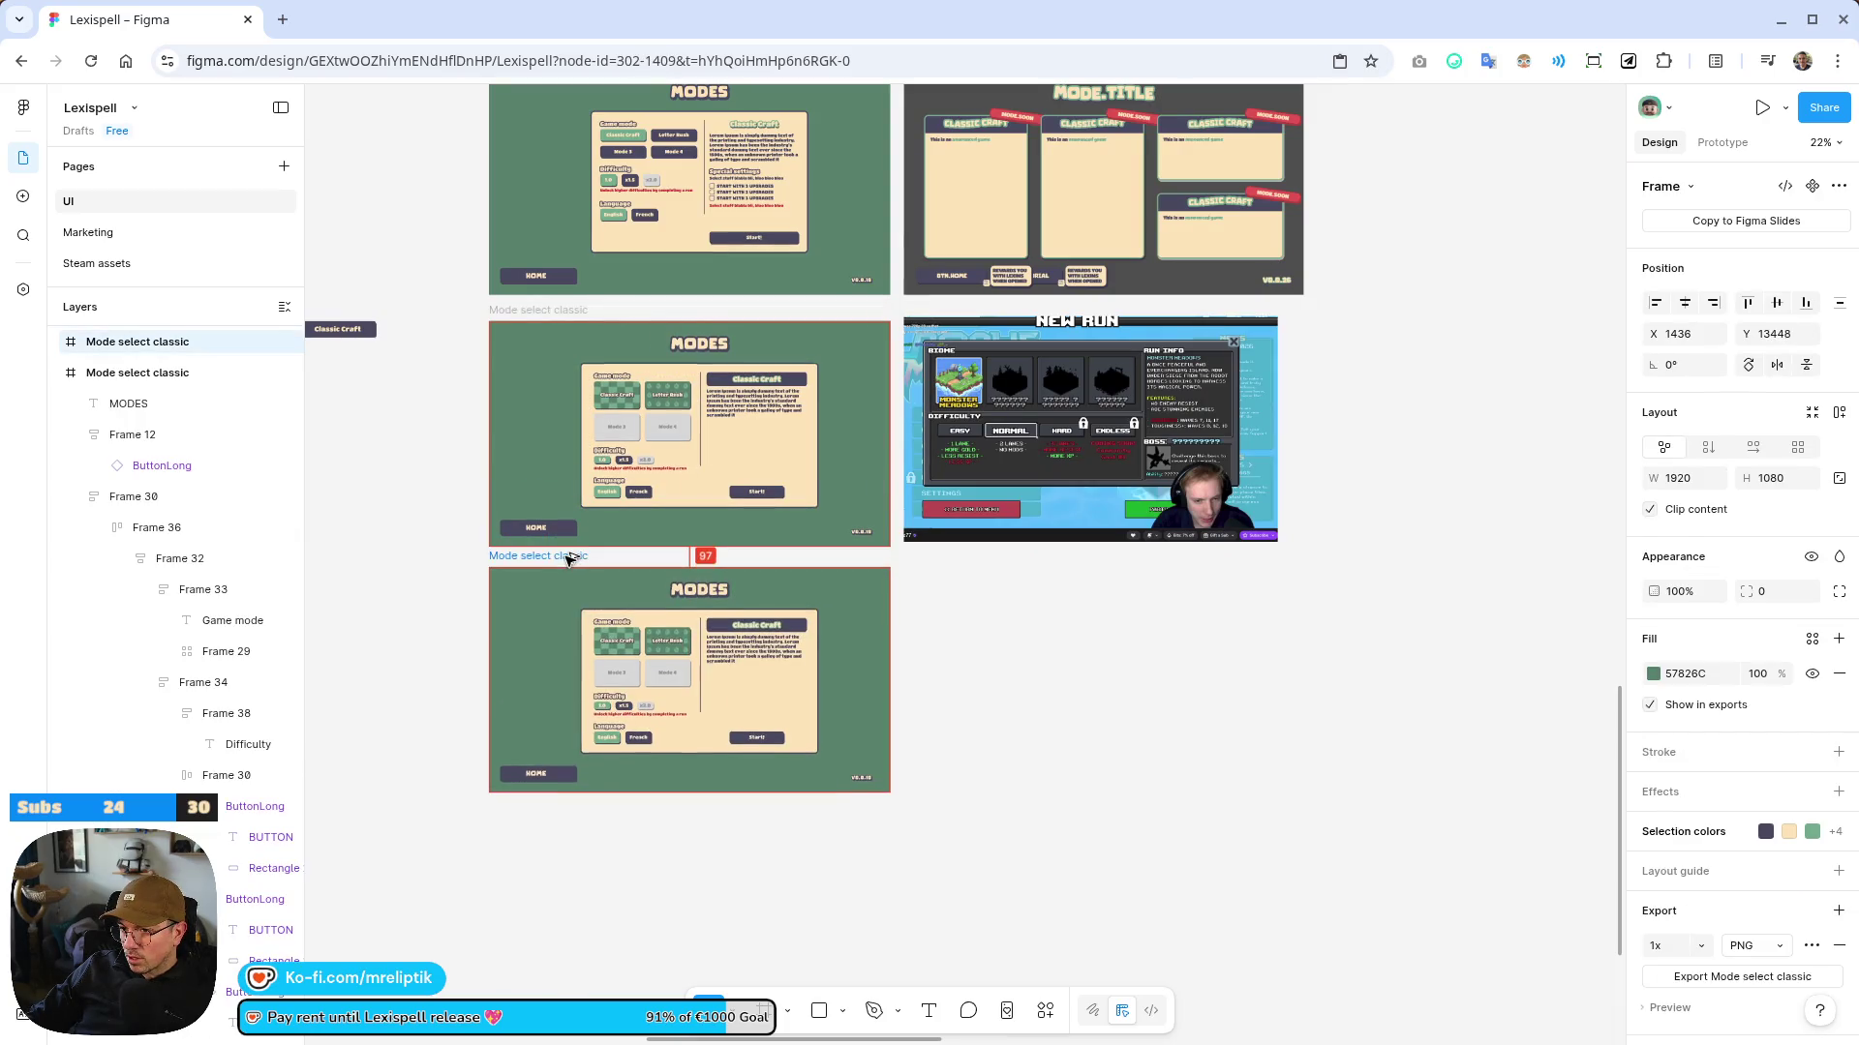
scroll(760, 689, "up", 5)
left_click(760, 684)
scroll(760, 683, "up", 3)
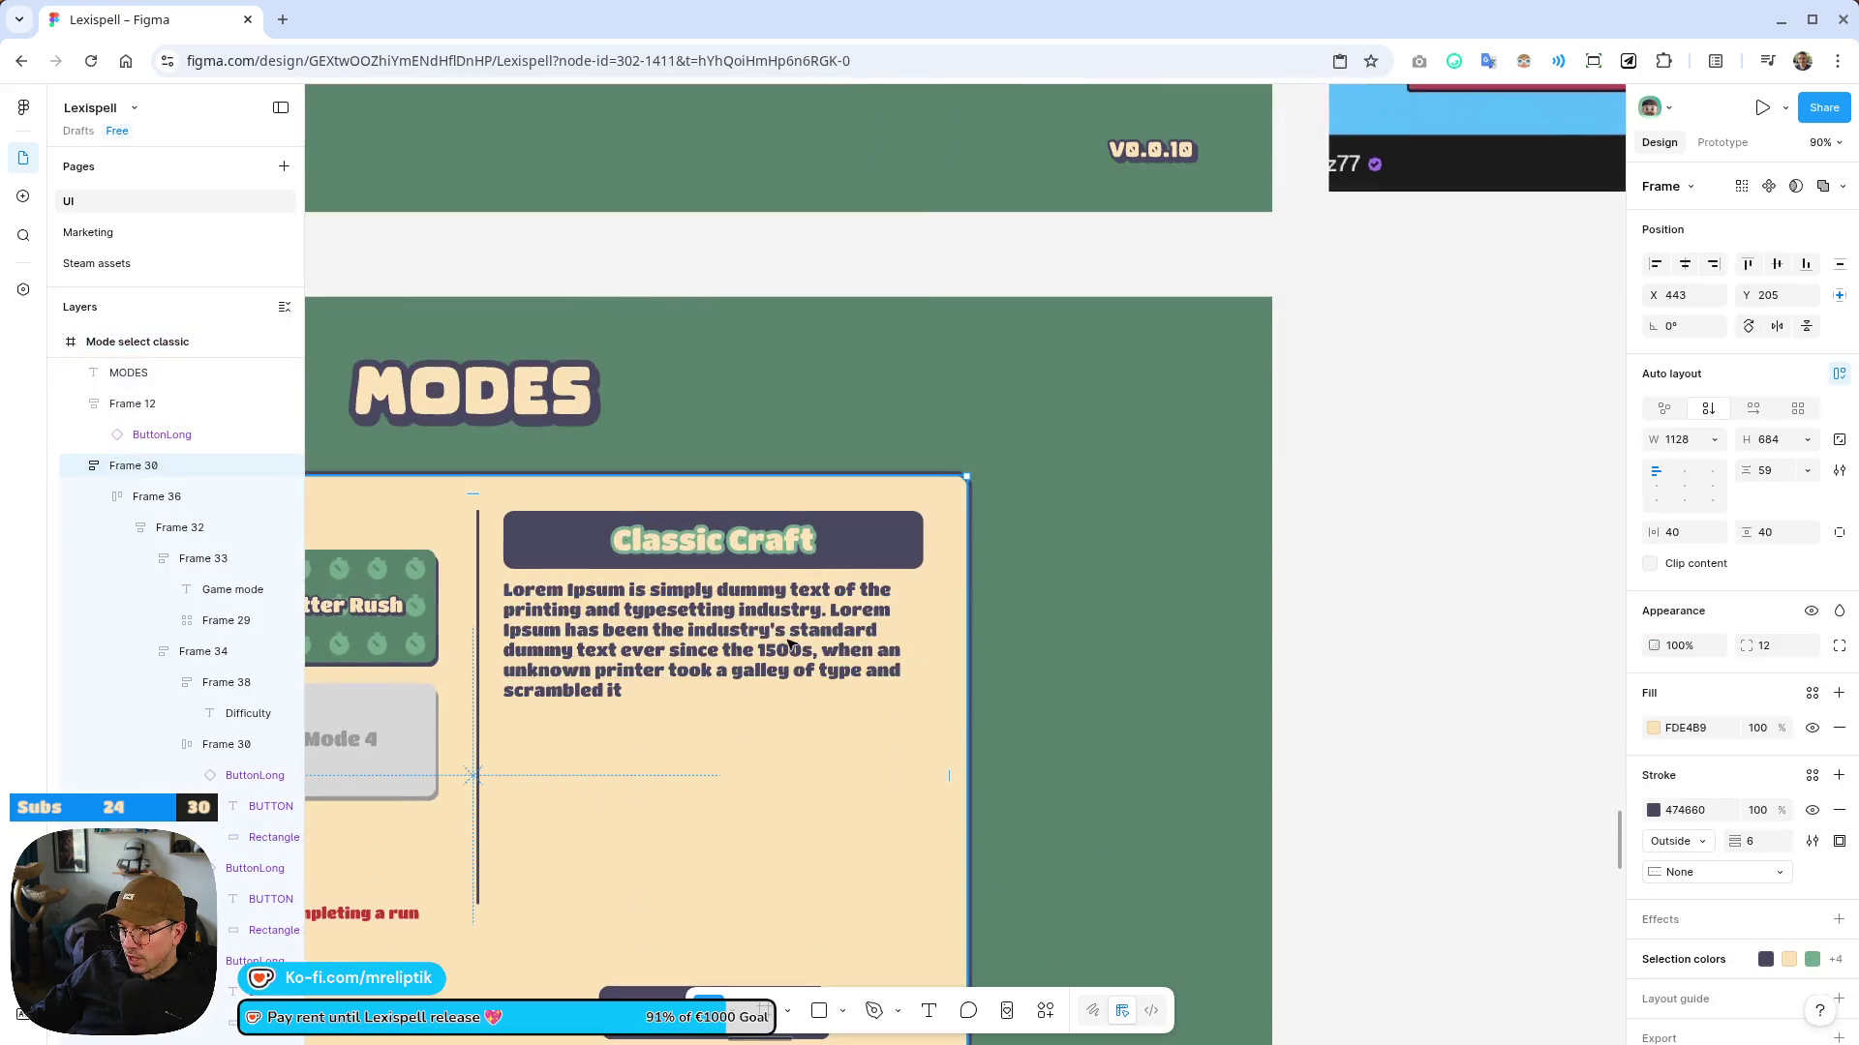
scroll(722, 543, "down", 2)
left_click(721, 543)
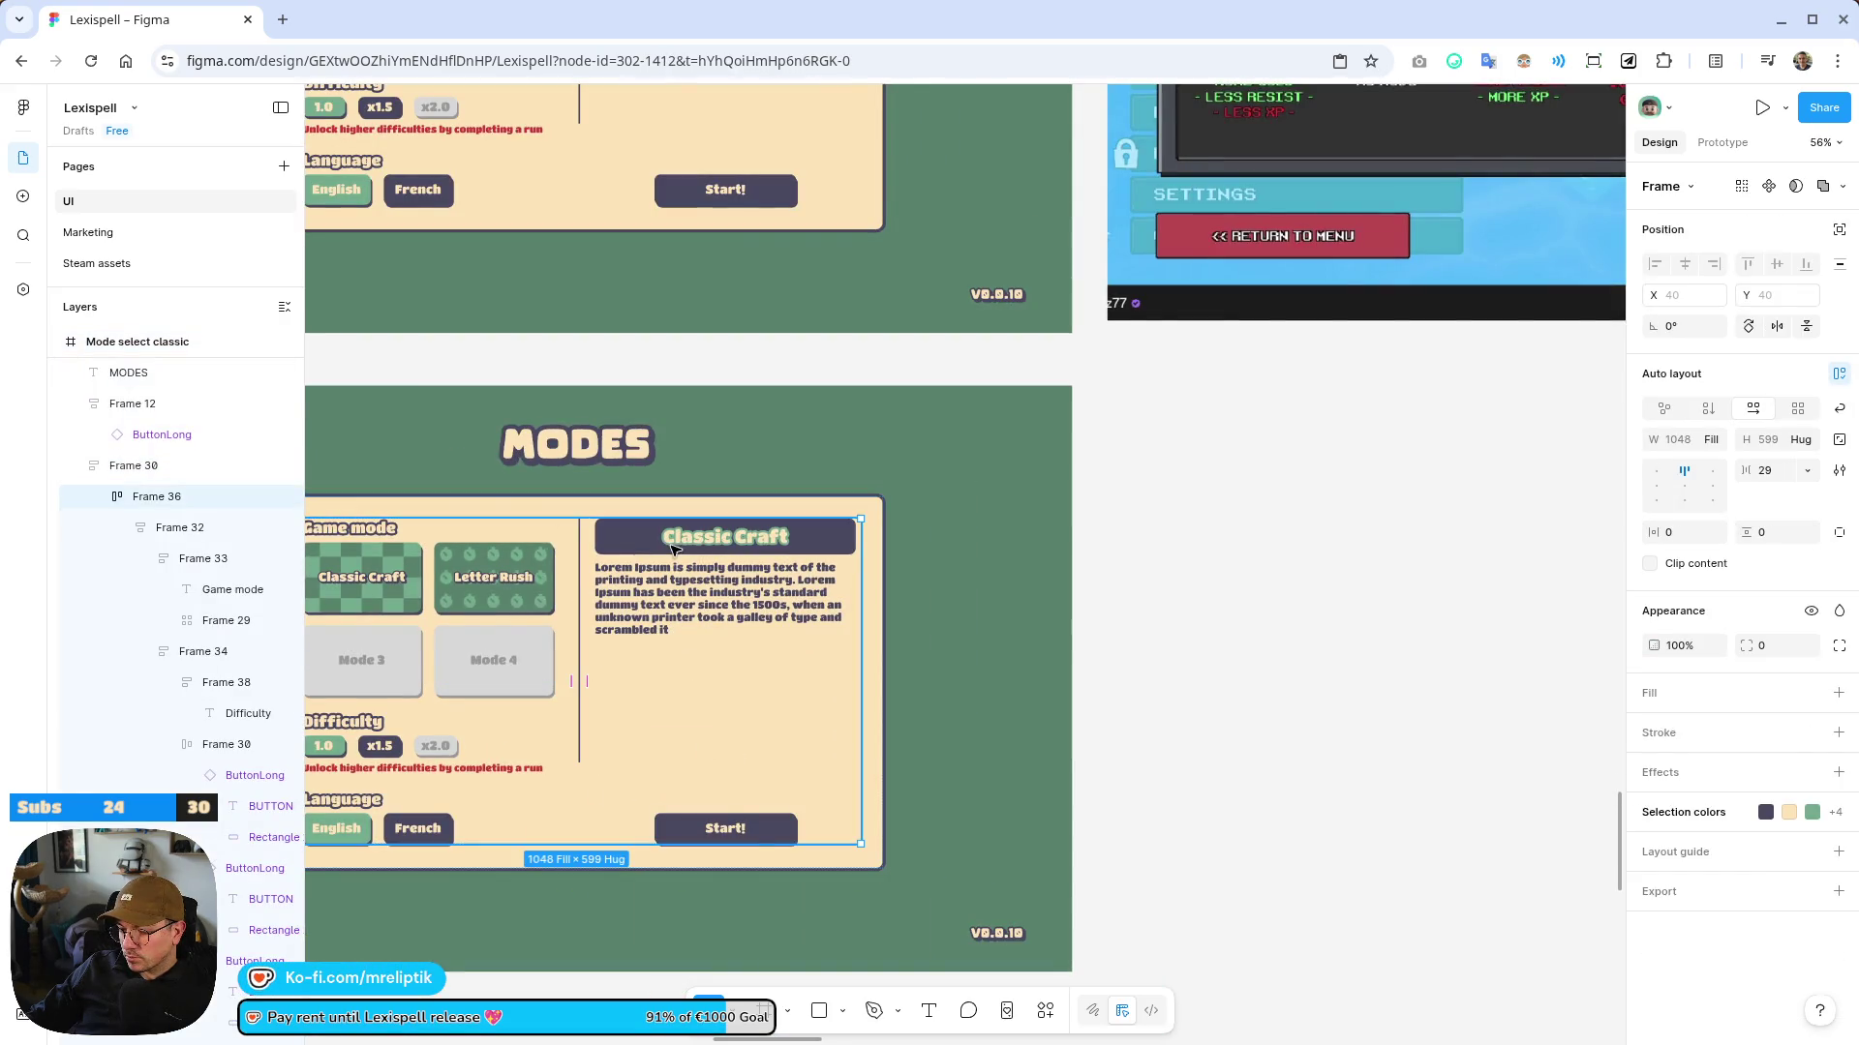
Step: Drag the Classic Craft column out of the mode options card onto the canvas
left_click(675, 549)
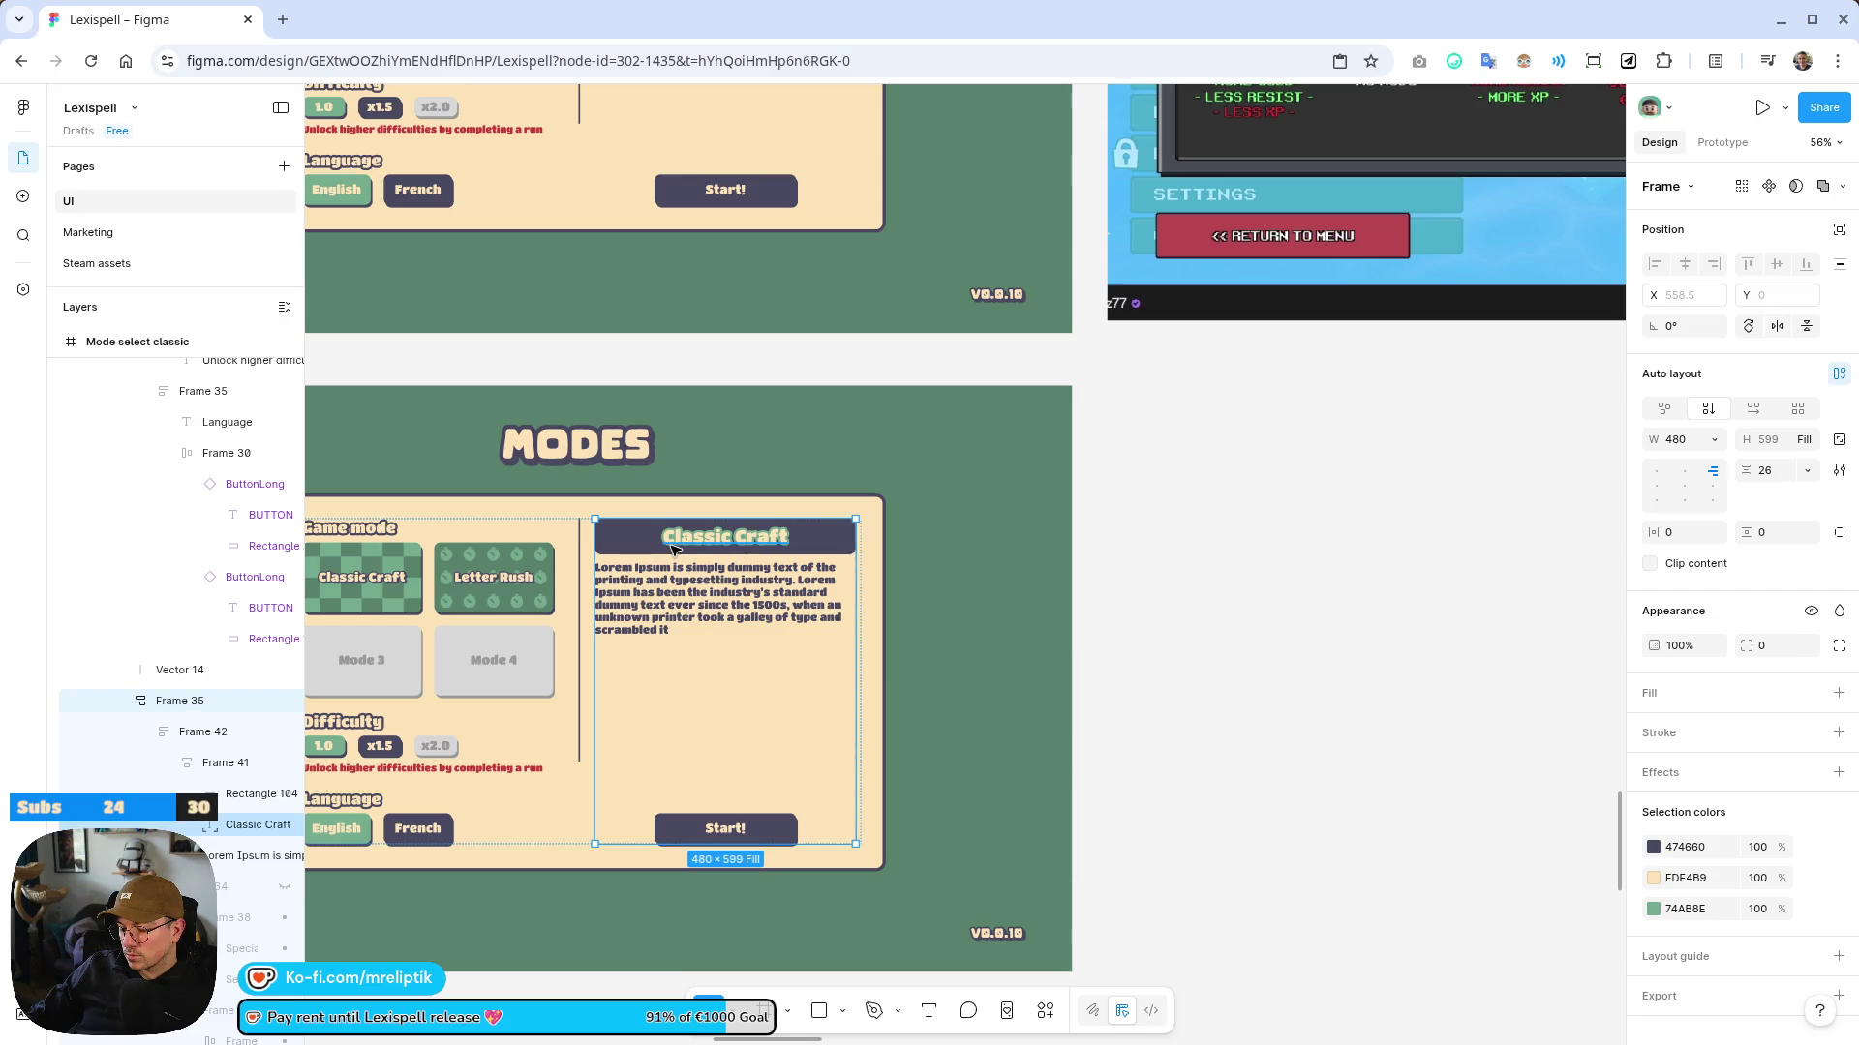
key("Delete")
scroll(675, 549, "down", 3)
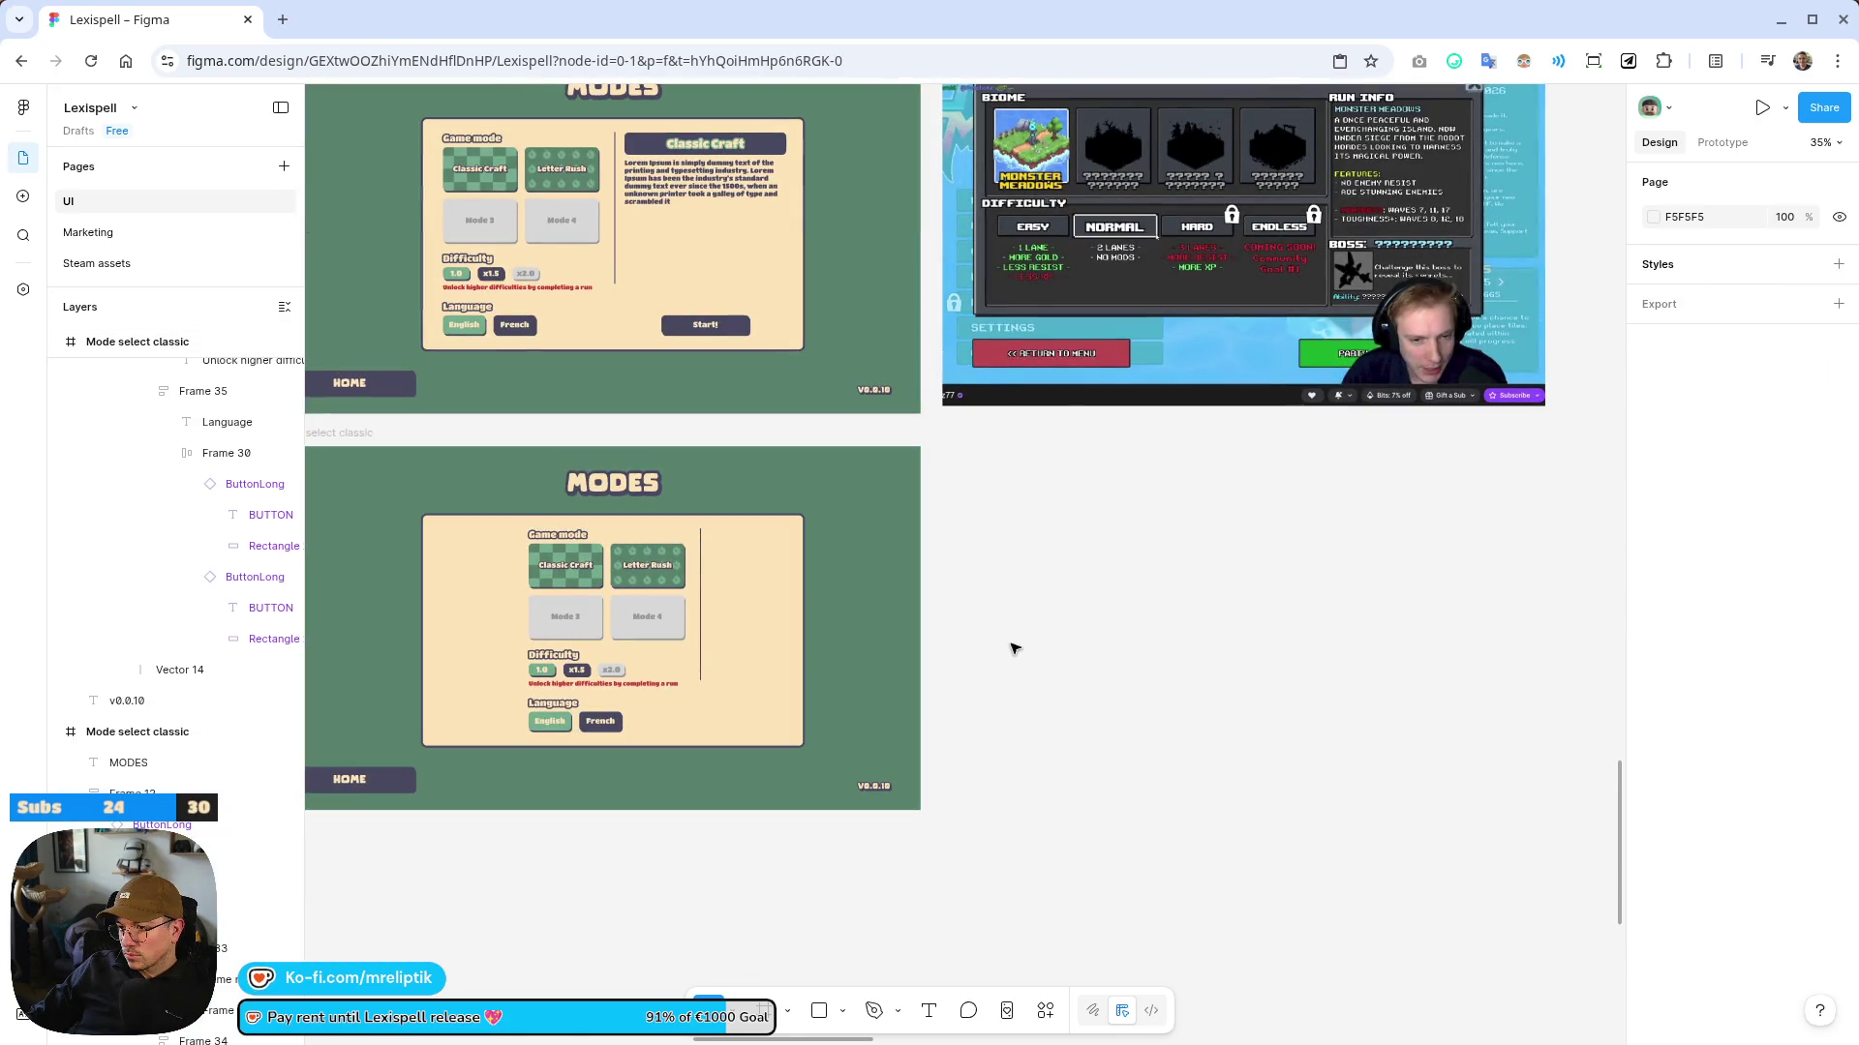
key("ctrl+z")
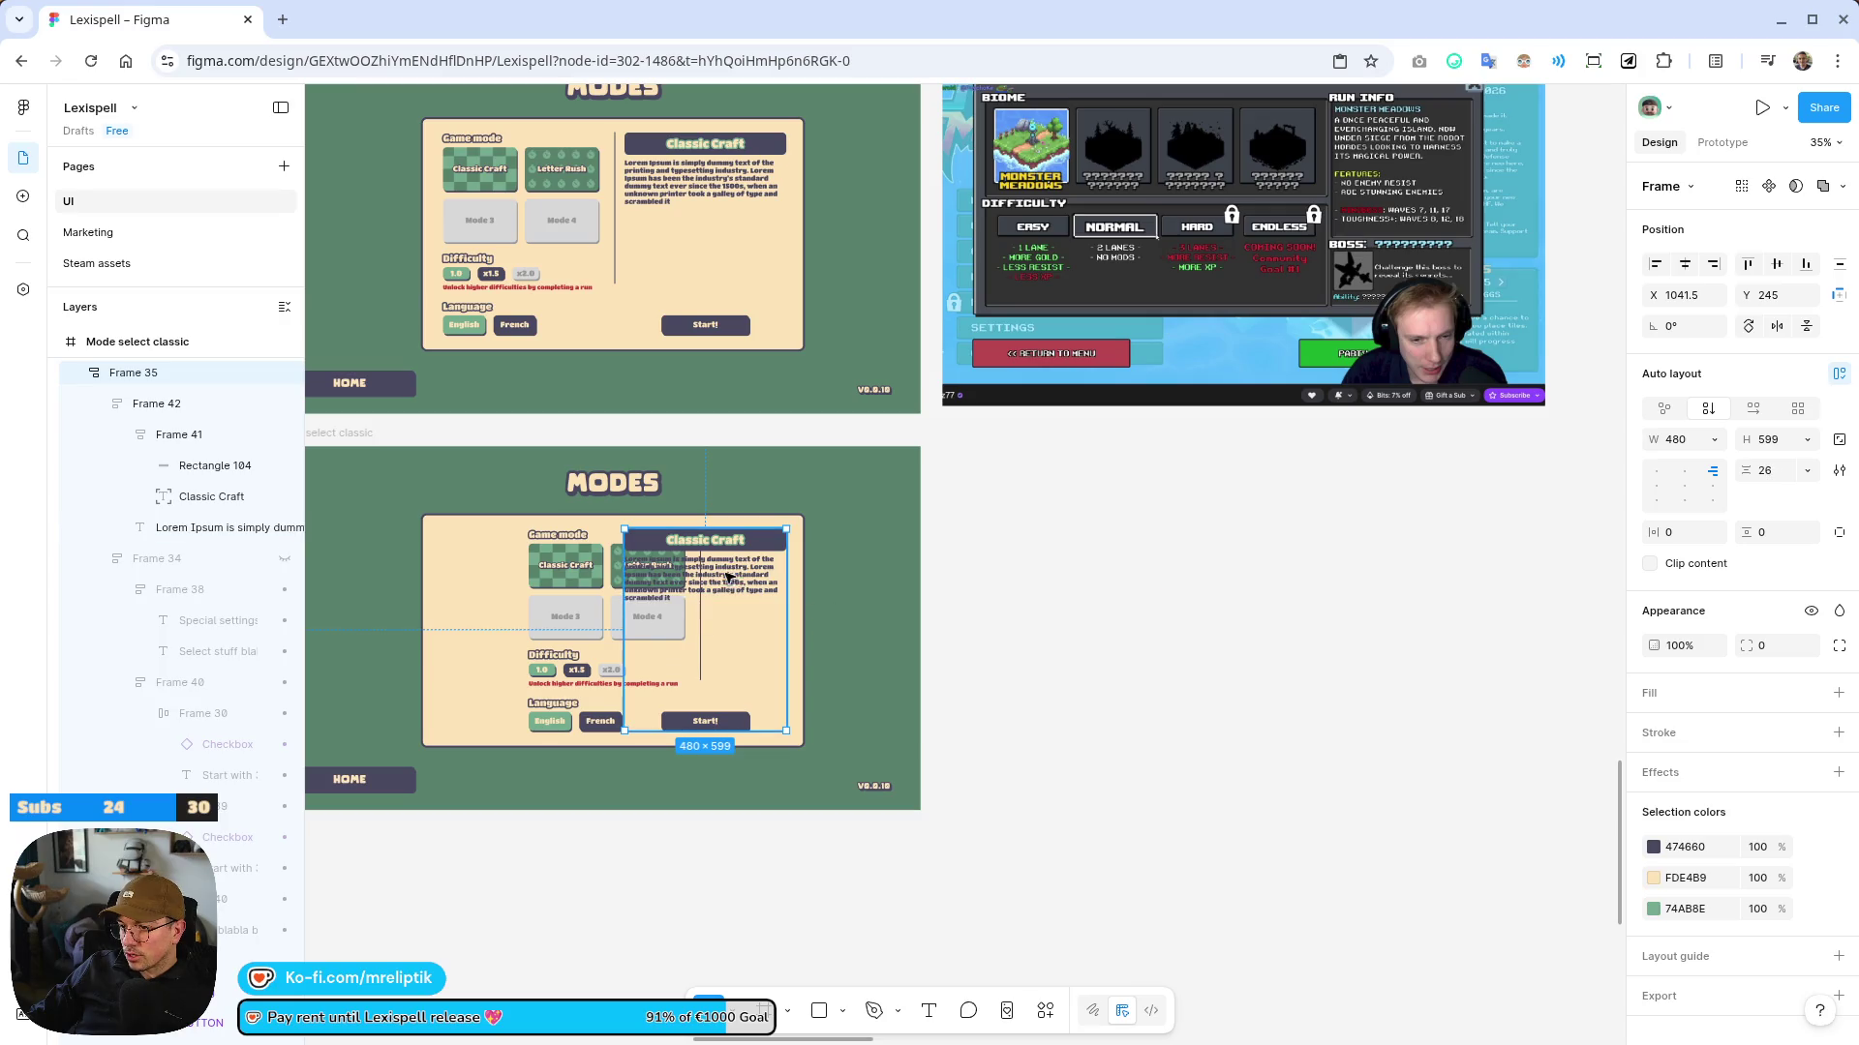
left_click_drag(770, 551, 1185, 566)
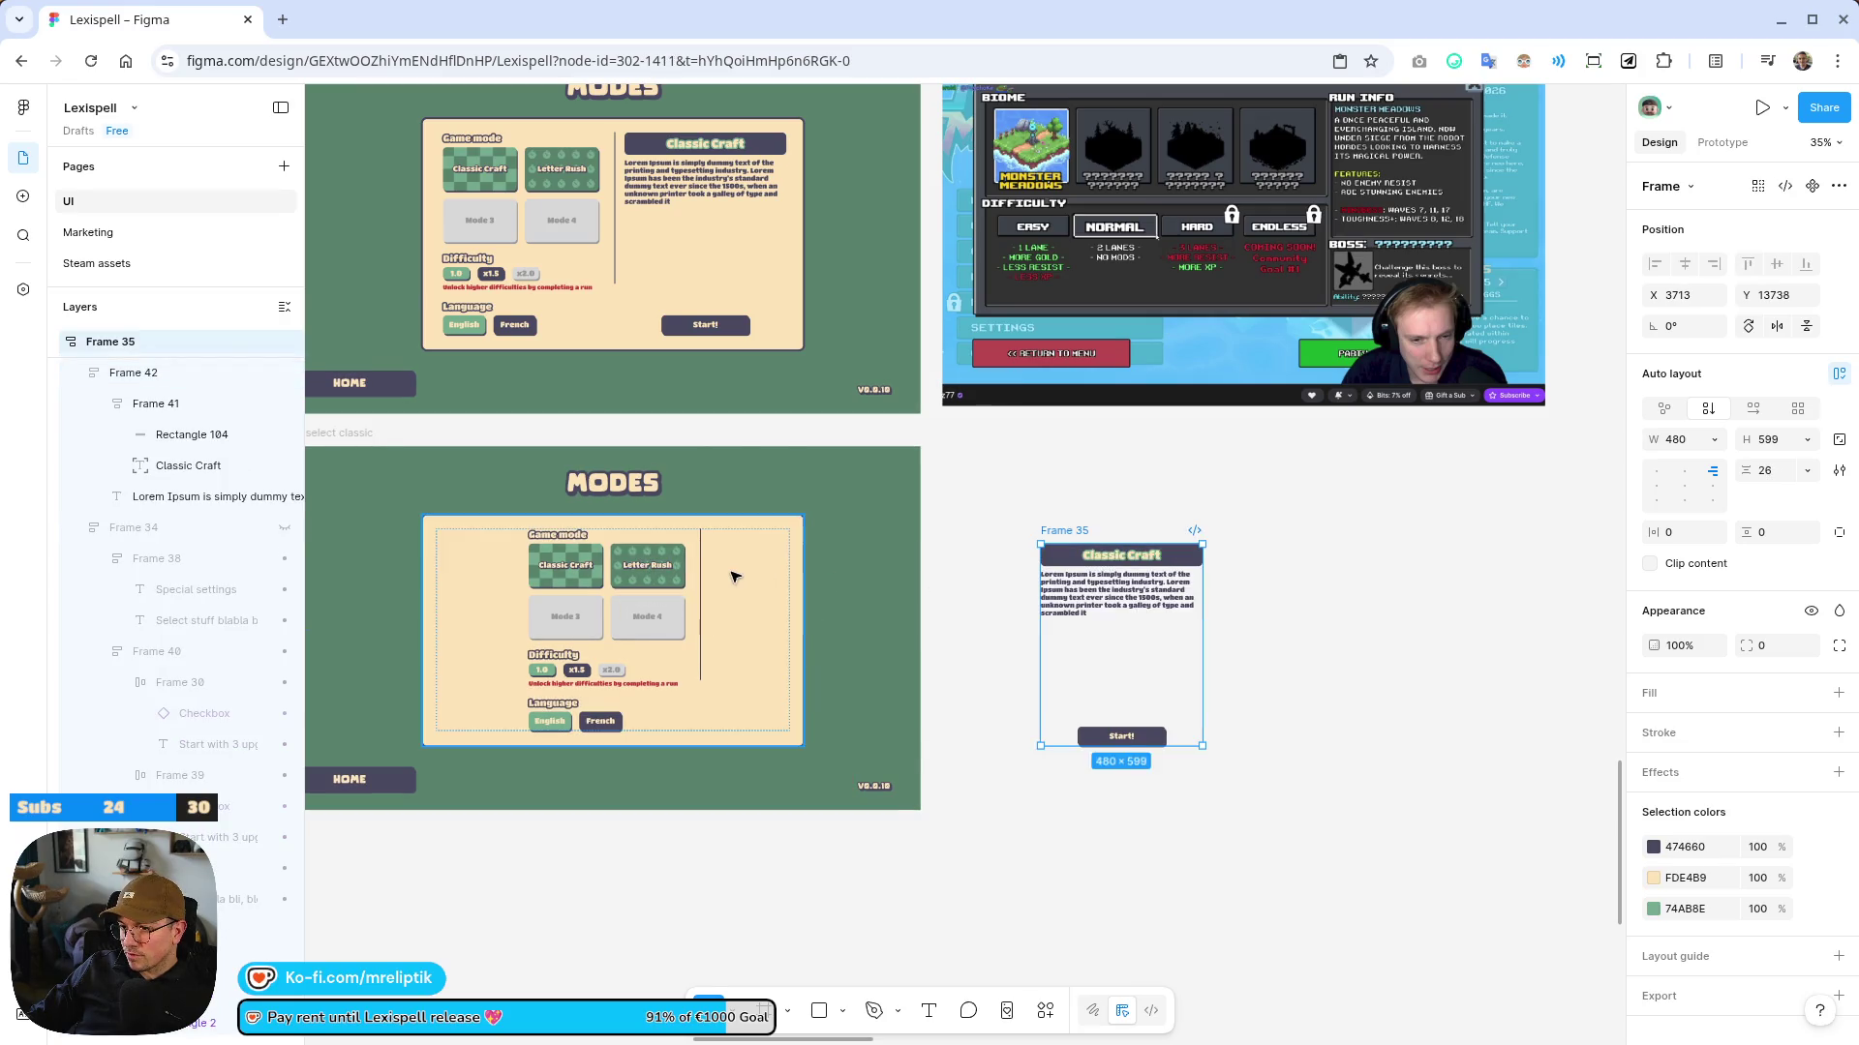
Step: Narrow the mode options card to 592 wide and beyond, then duplicate it beside the original
left_click(764, 581)
left_click_drag(804, 588, 712, 590)
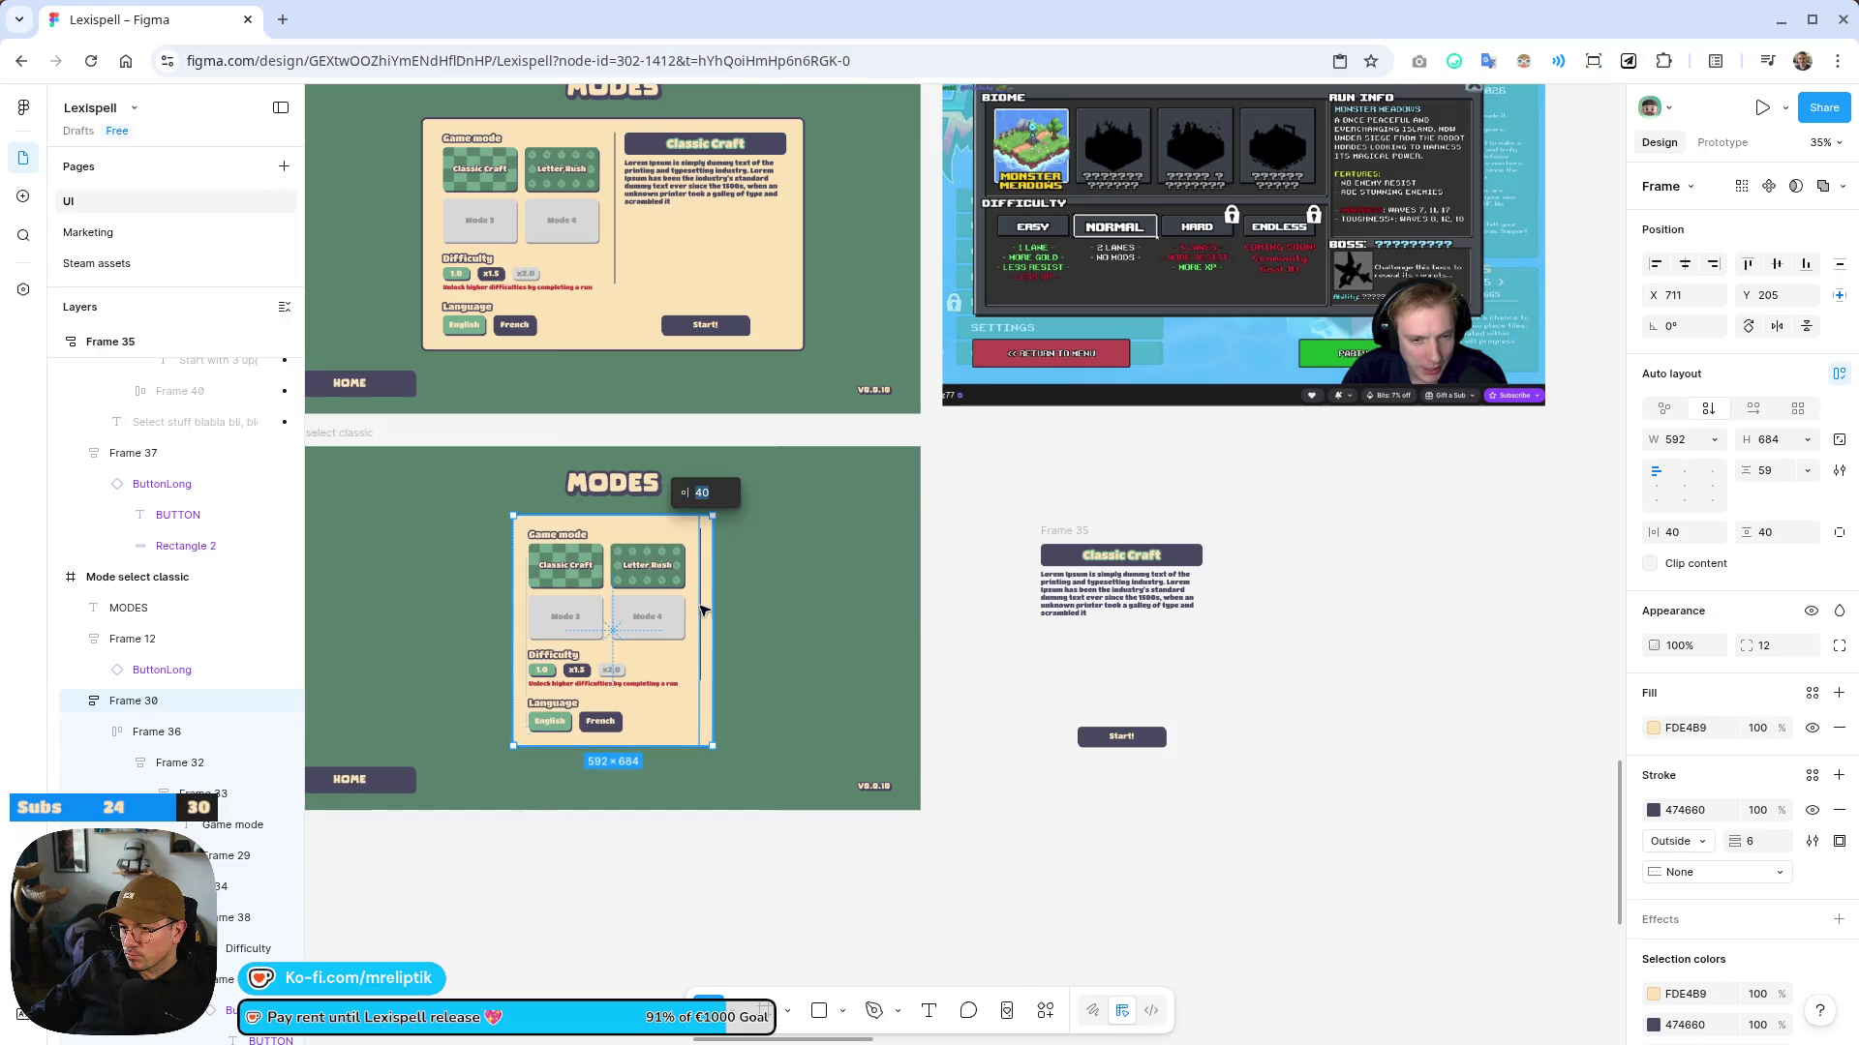
left_click(699, 605)
scroll(699, 605, "up", 5)
left_click(708, 603)
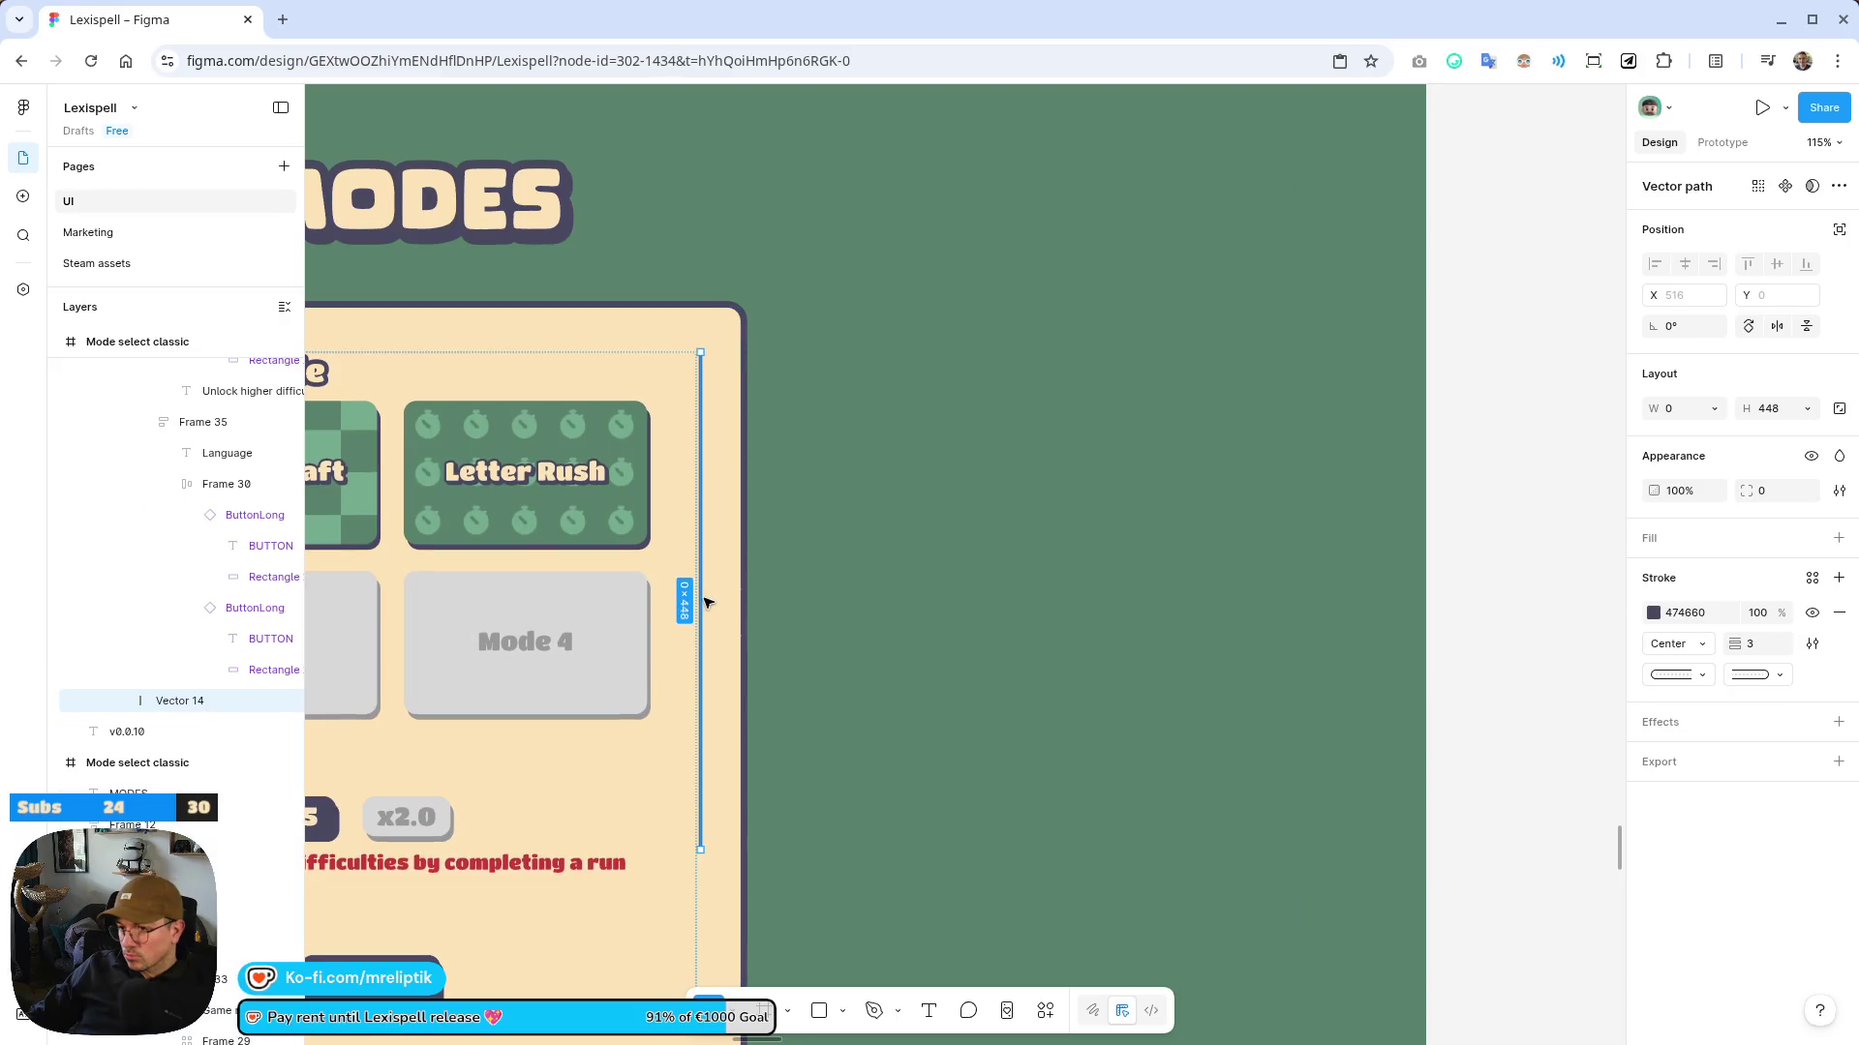
key("Escape")
scroll(708, 603, "down", 4)
left_click(705, 606)
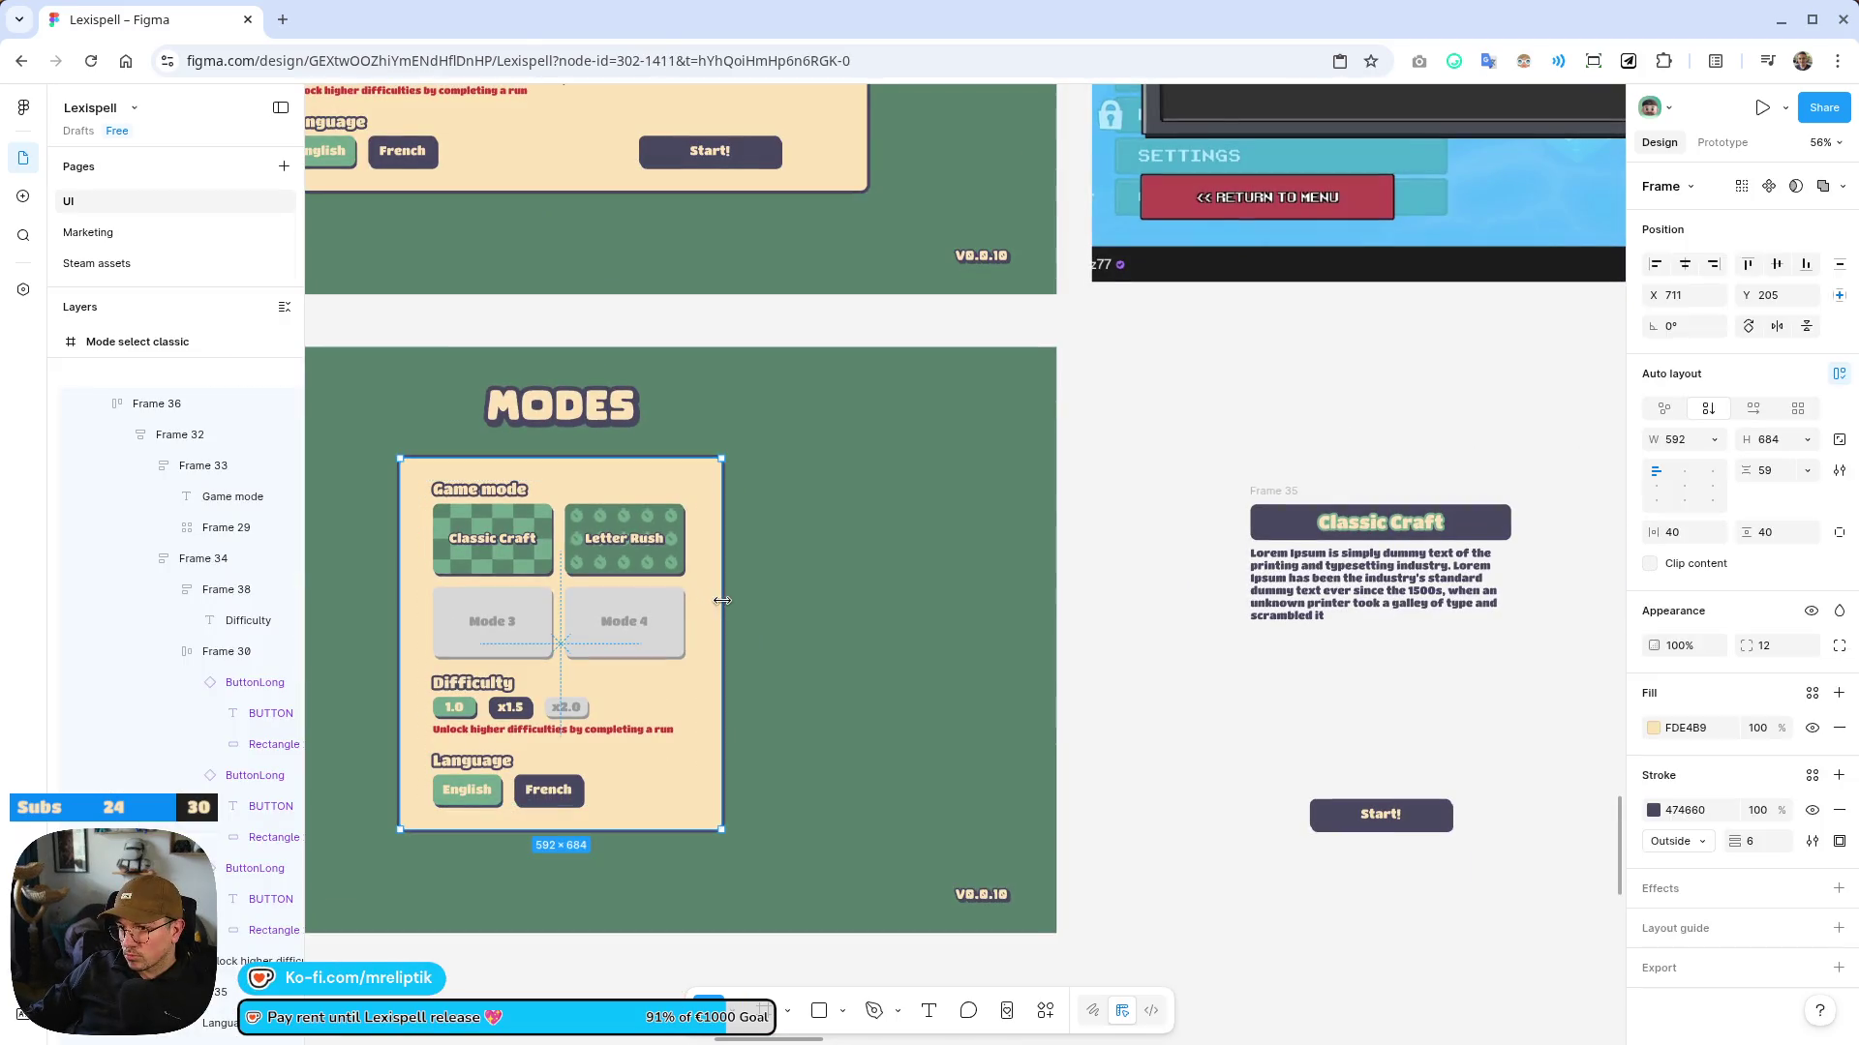
left_click_drag(720, 605, 701, 607)
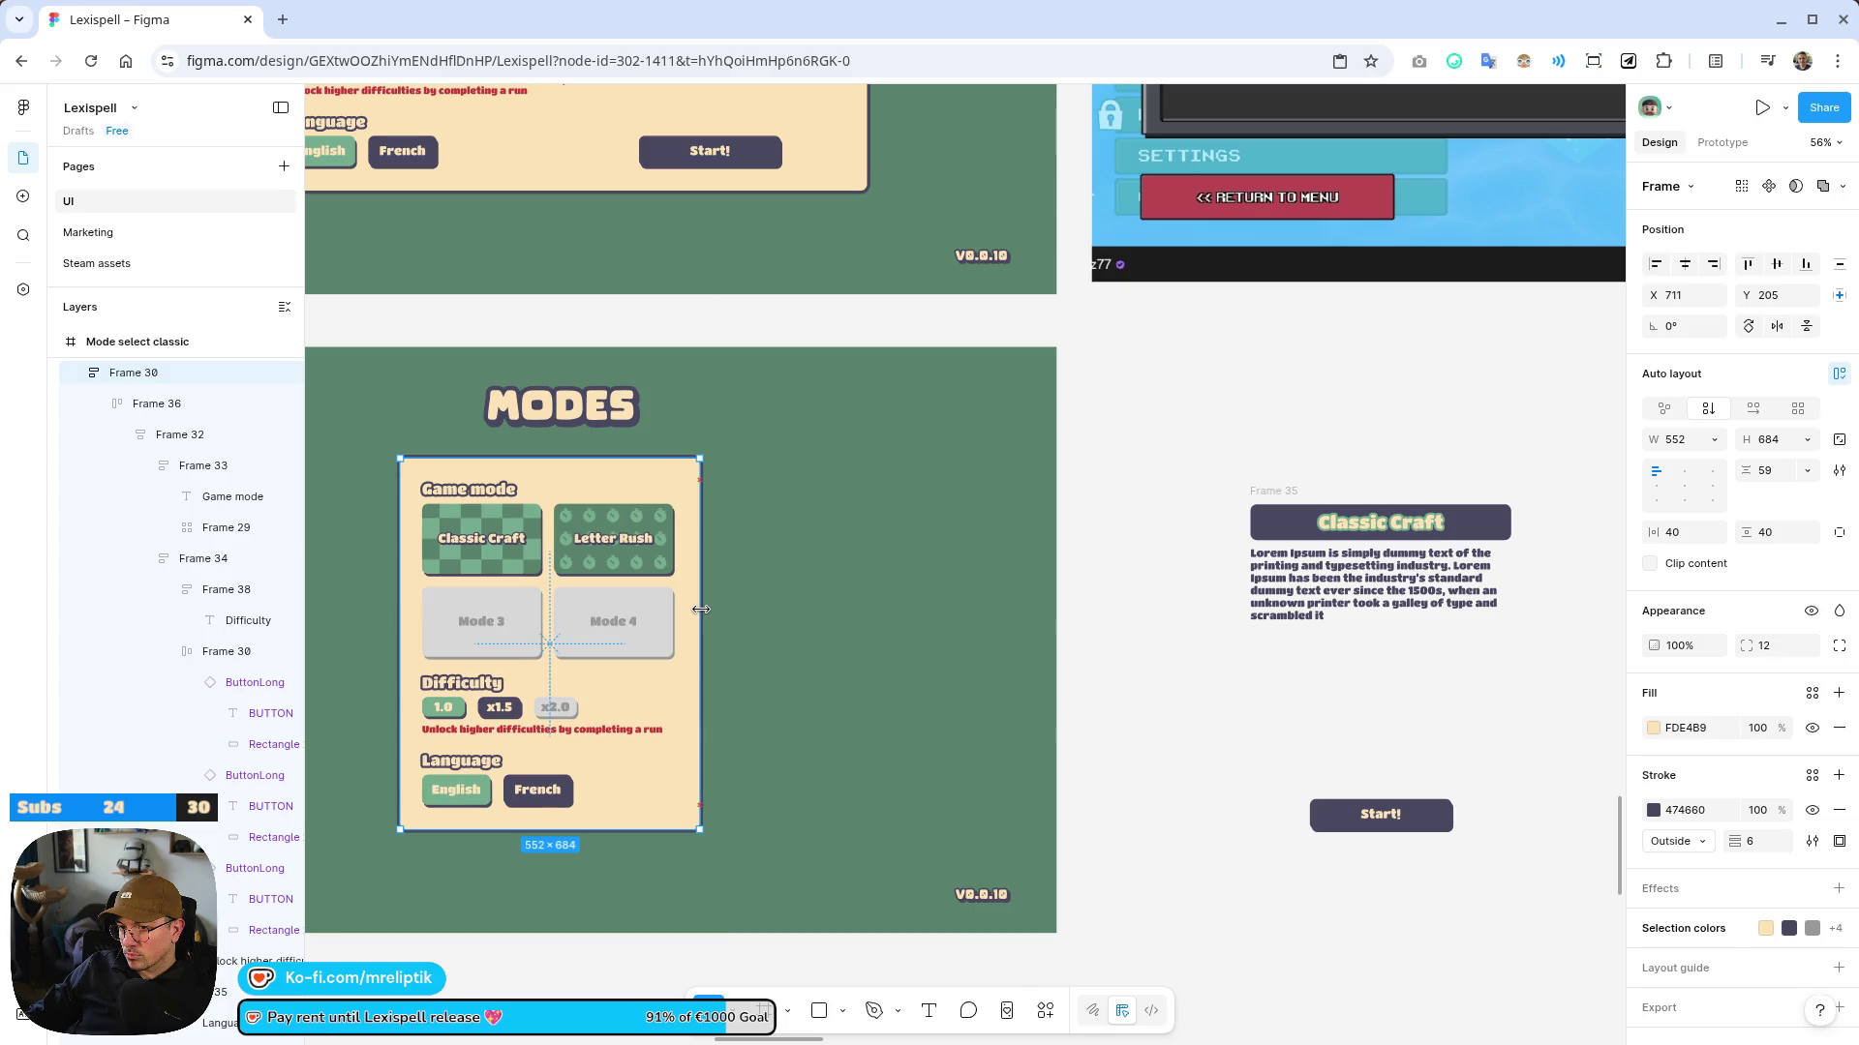
scroll(752, 618, "down", 3)
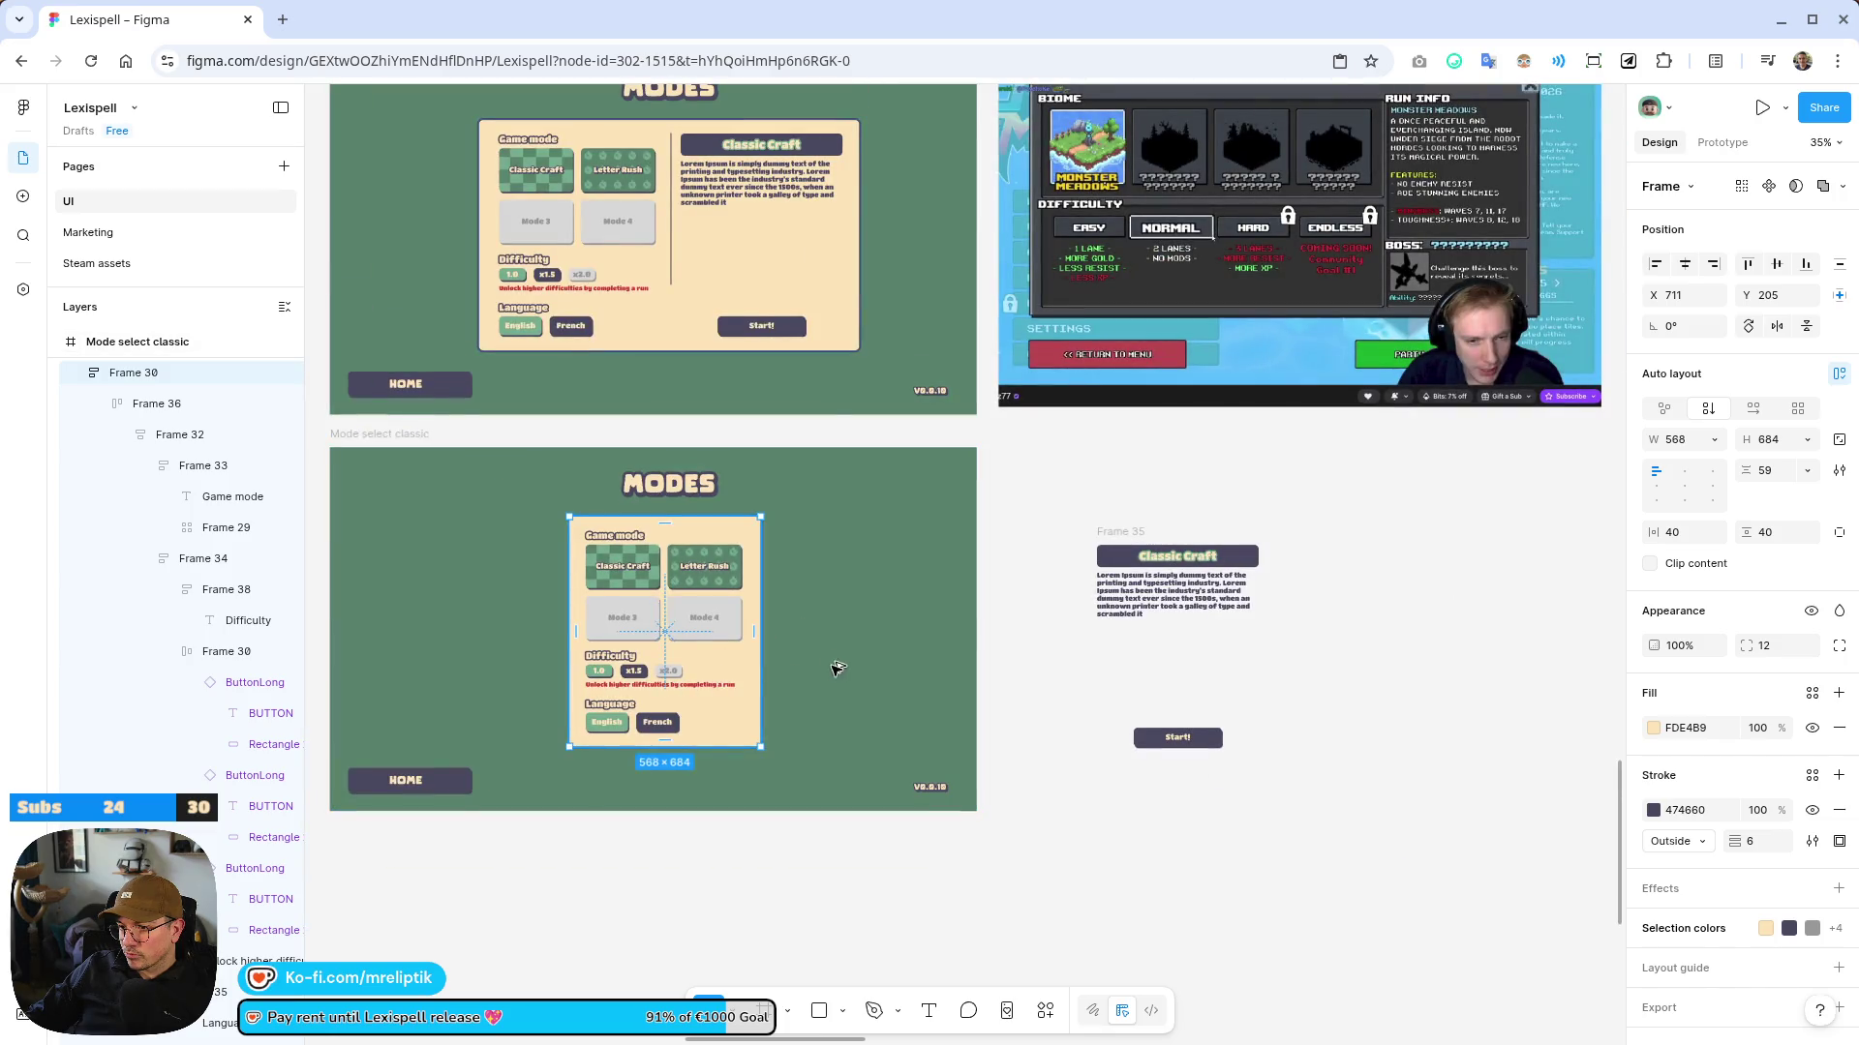
key("ctrl+d")
left_click_drag(930, 668, 922, 668)
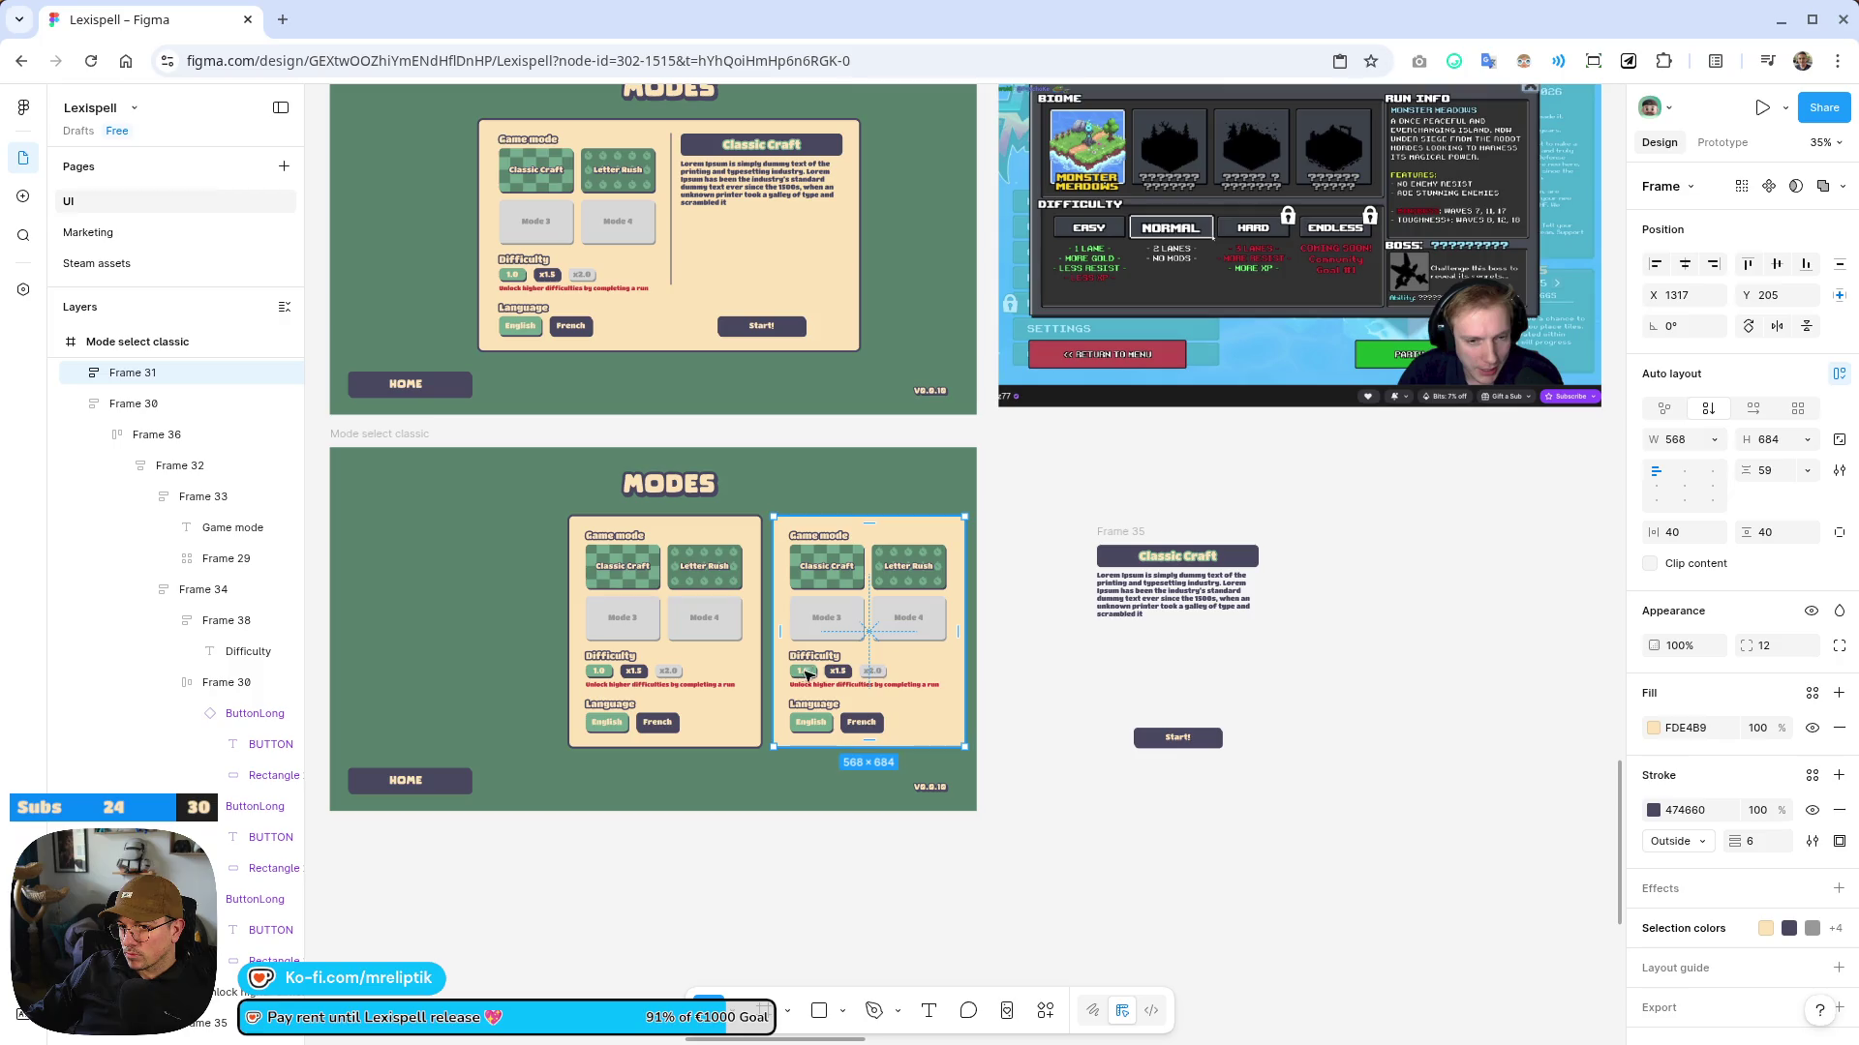
Step: Wrap both cards in an auto-layout row, empty the copy, and paste the Classic Craft panel into it
left_click(739, 673, "shift")
key("shift+a")
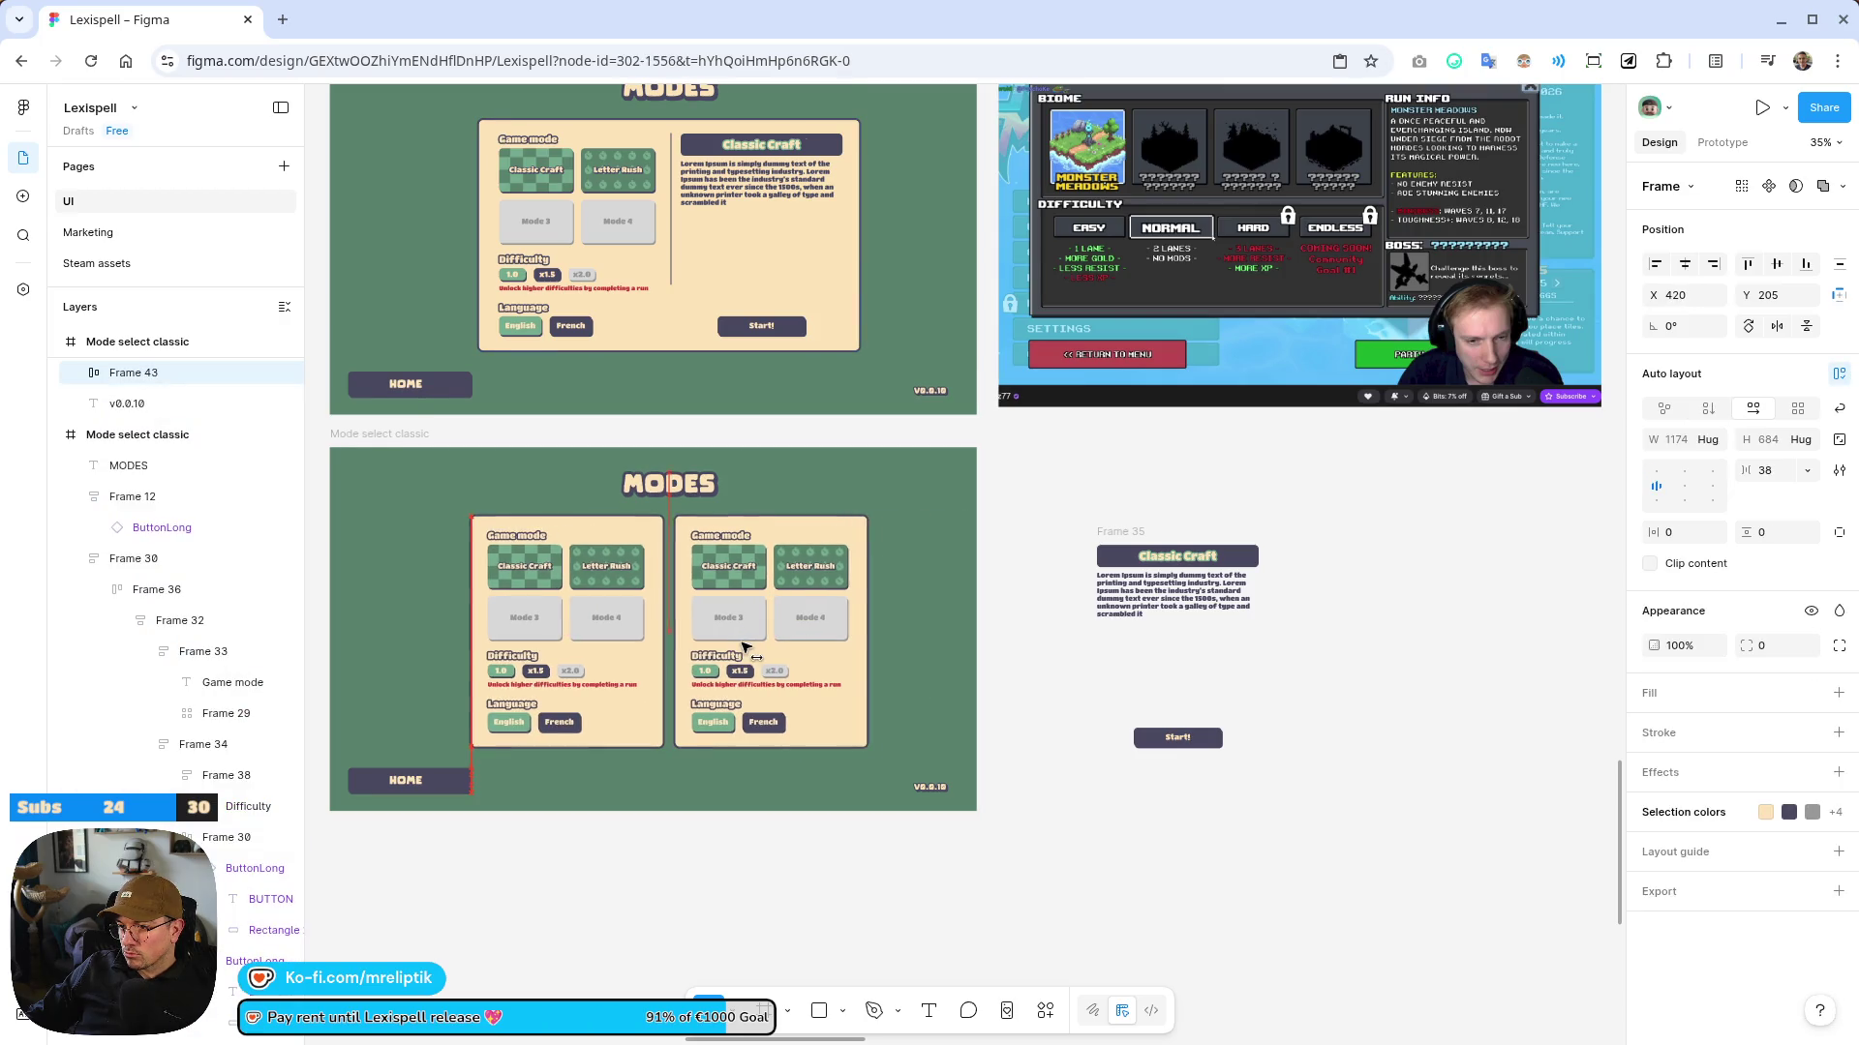
left_click(759, 575)
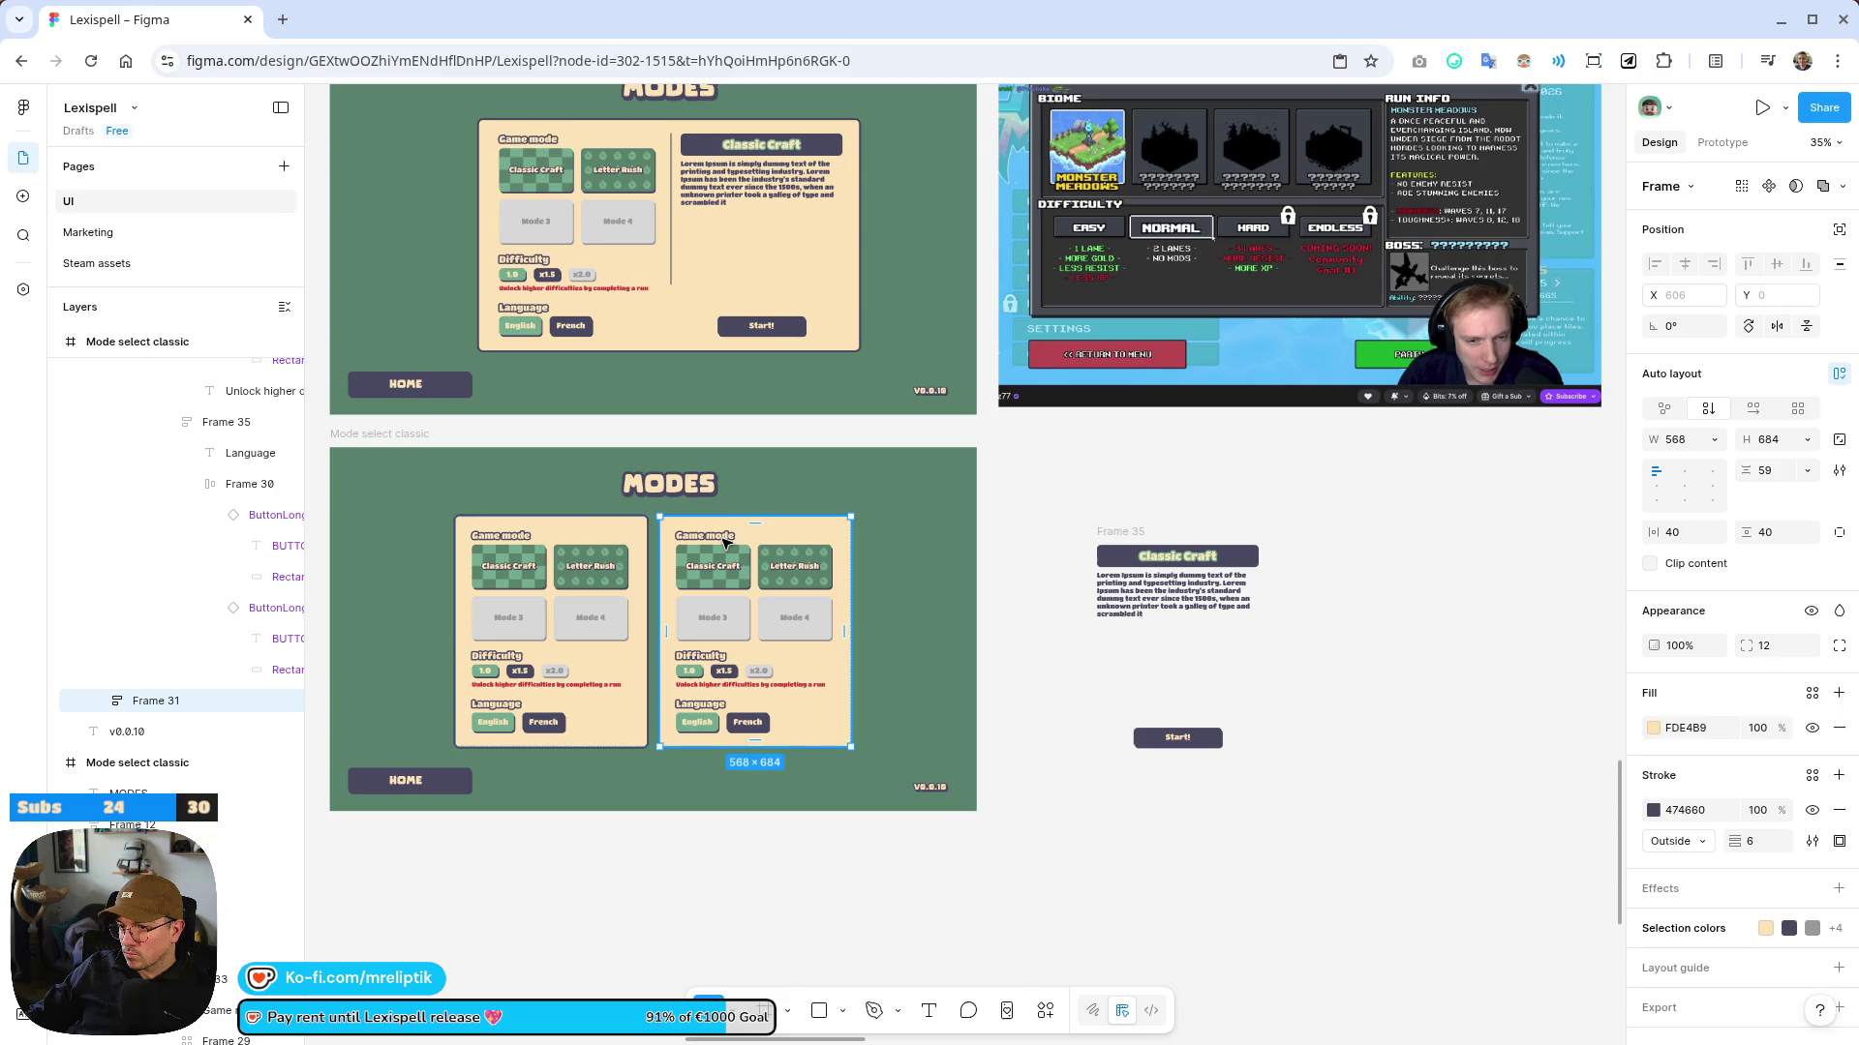
left_click(724, 543)
key("Delete")
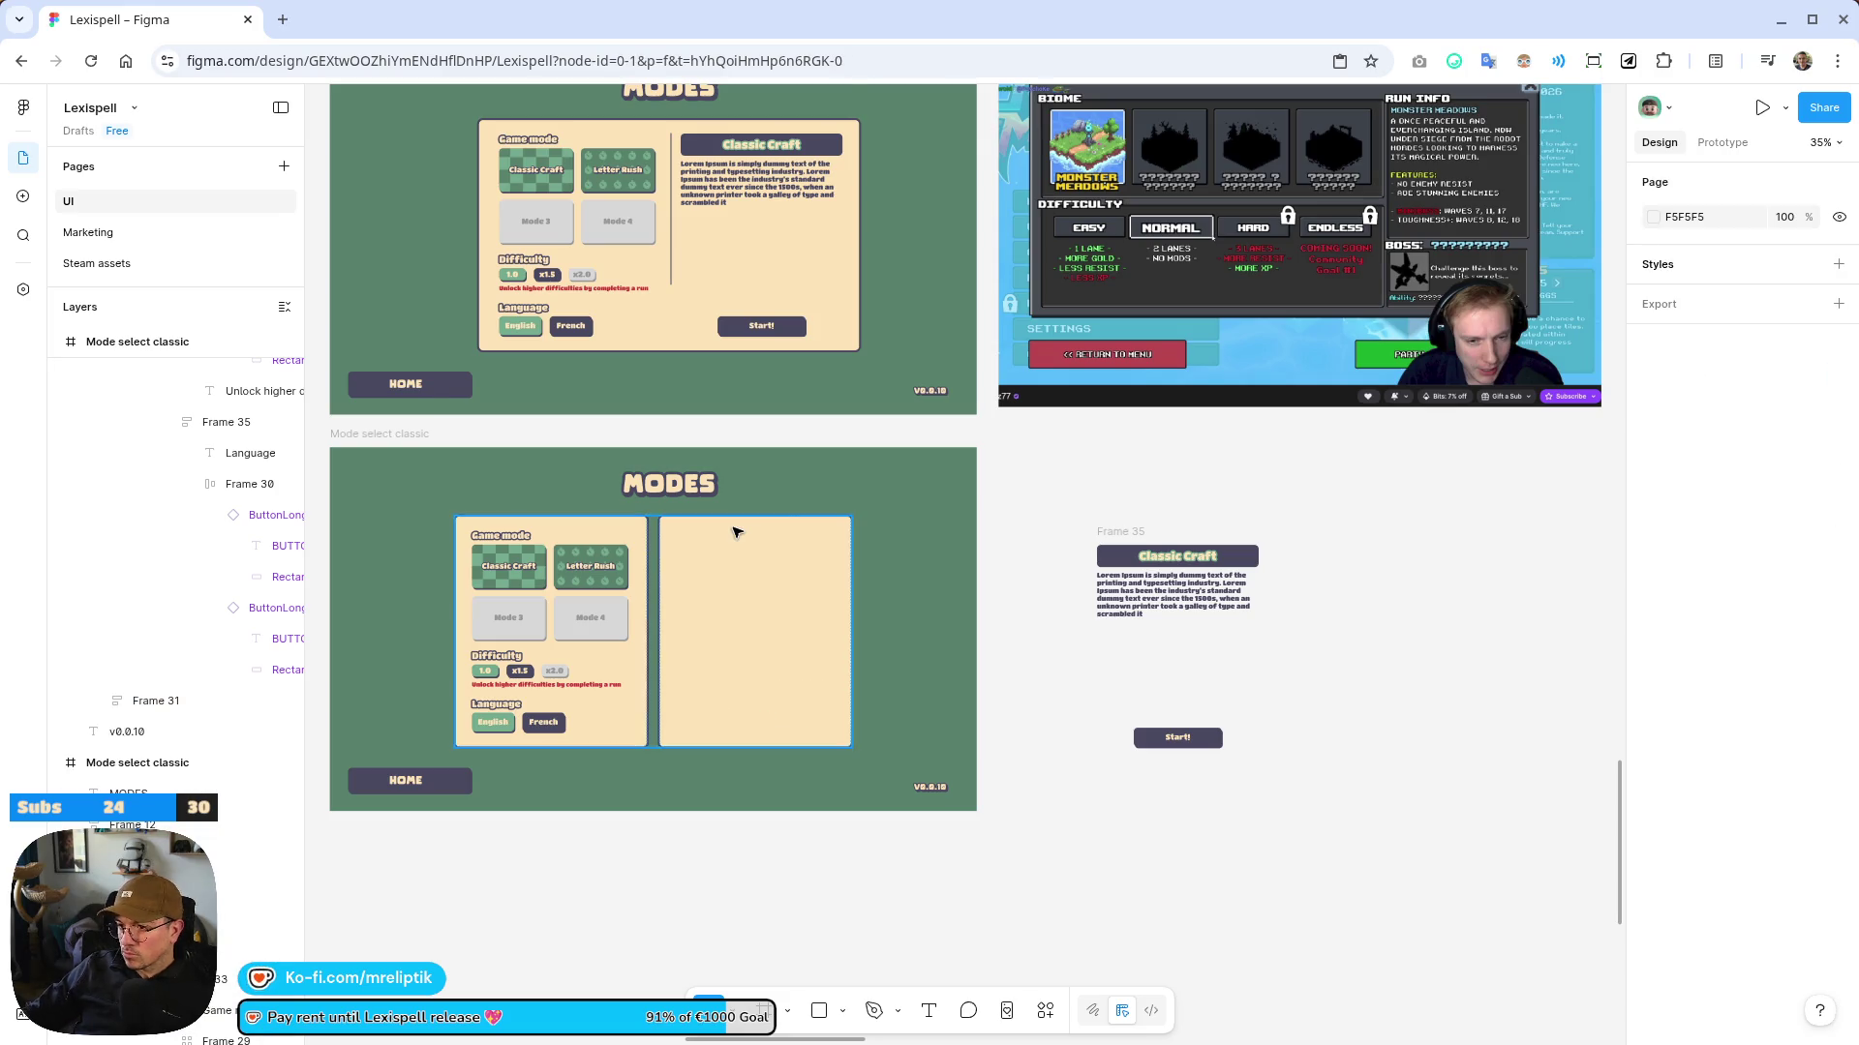
left_click(1128, 528)
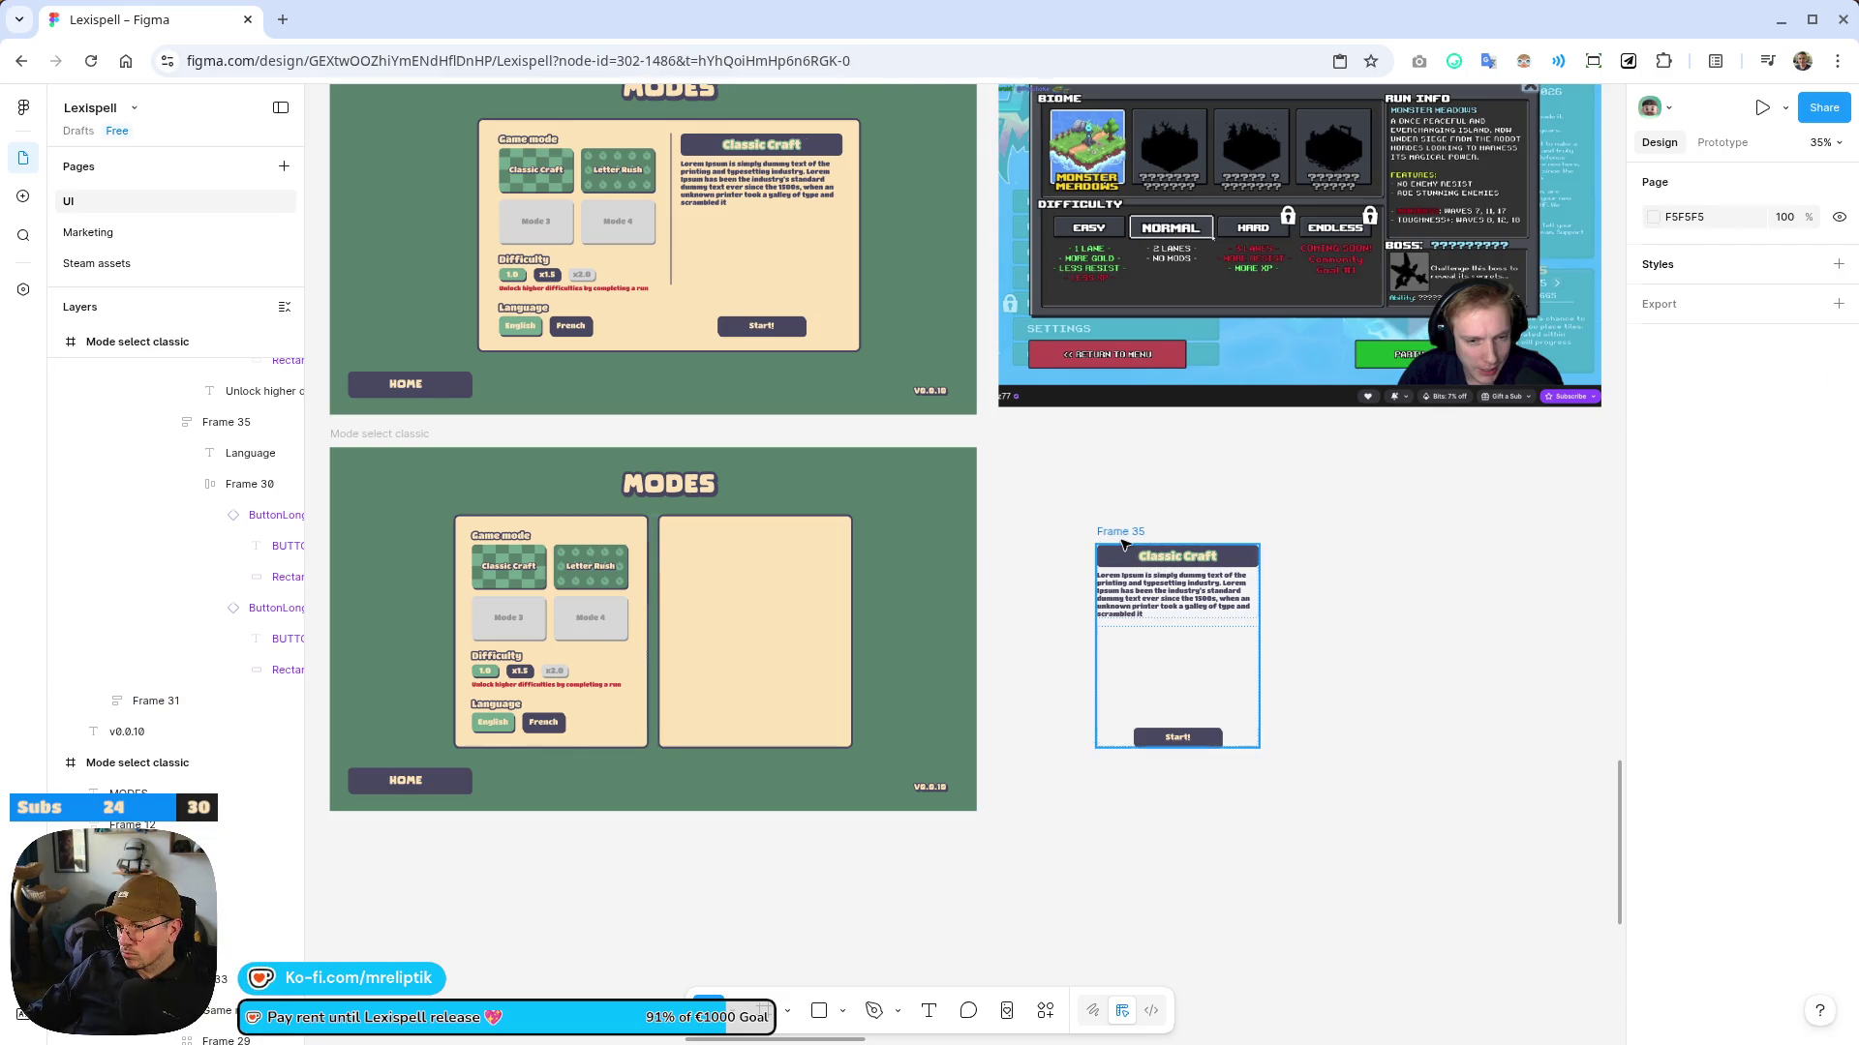
key("ctrl+x")
left_click(718, 569)
key("ctrl+v")
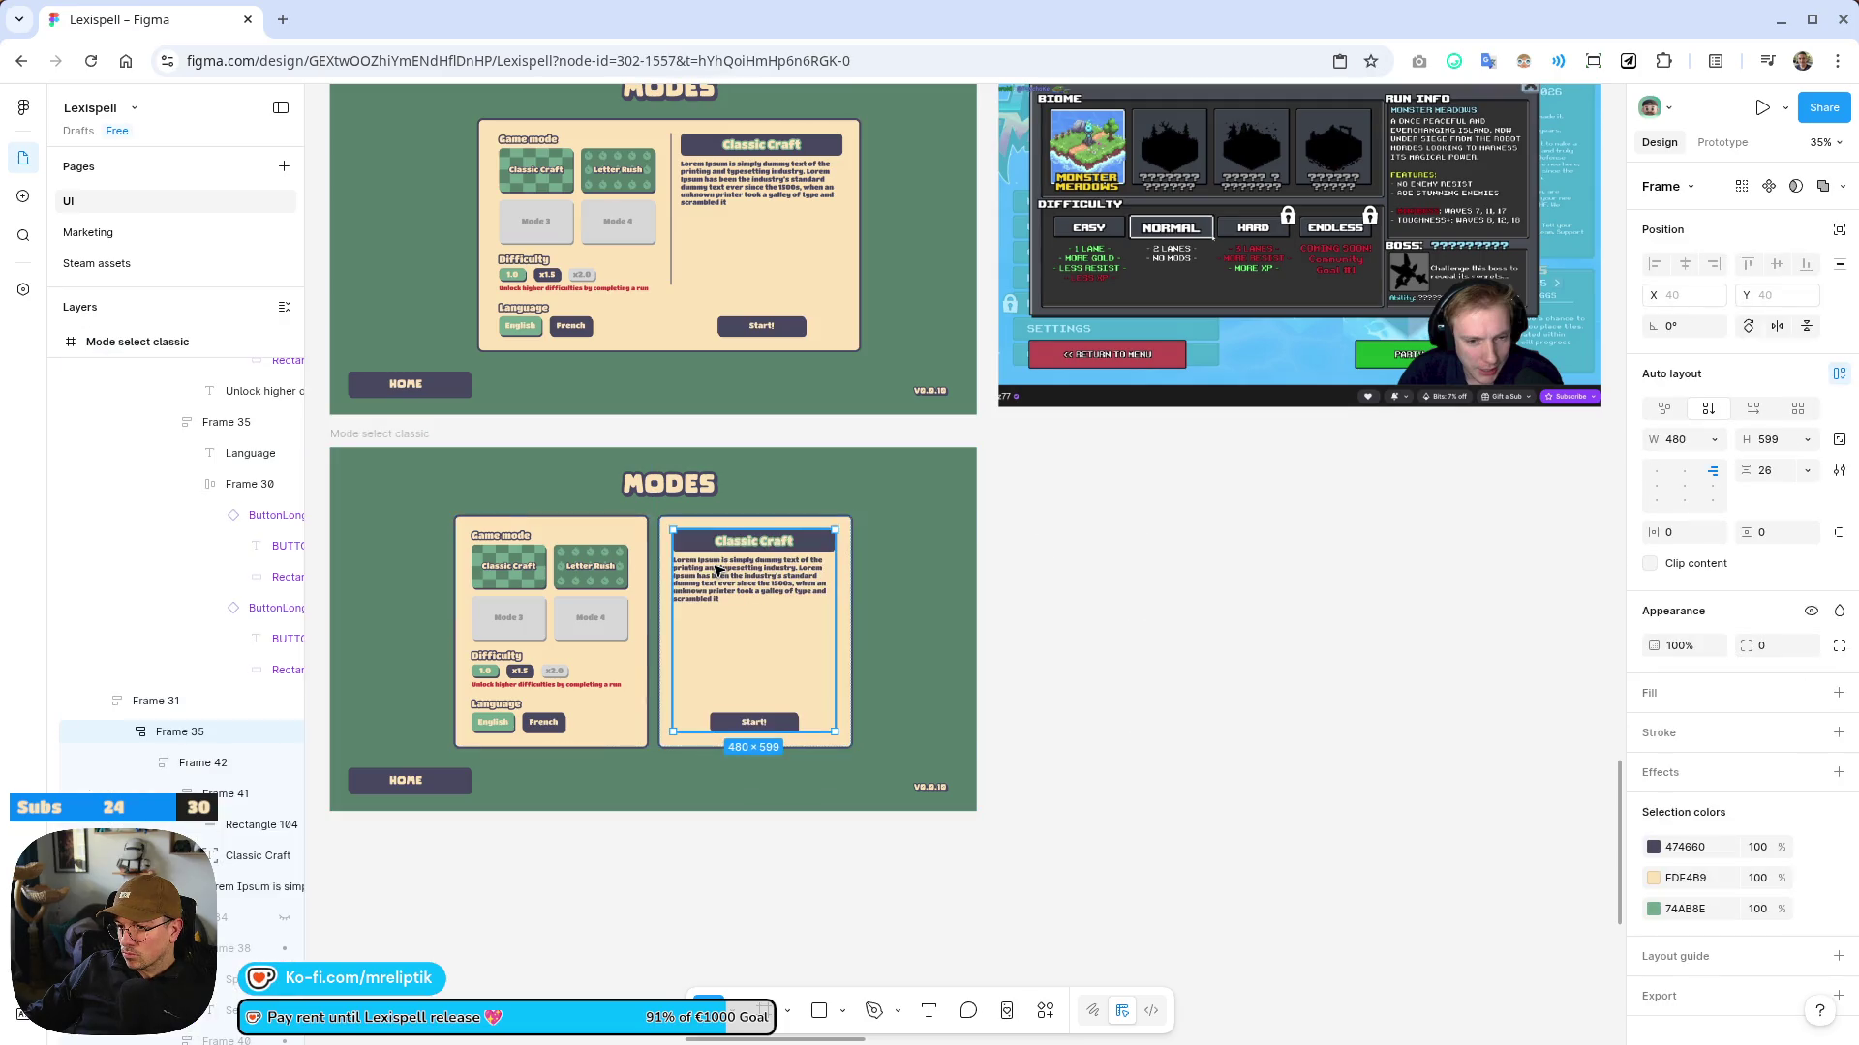
Step: Shorten the Classic Craft card to 432 high
left_click(732, 525)
scroll(733, 524, "up", 10, "ctrl")
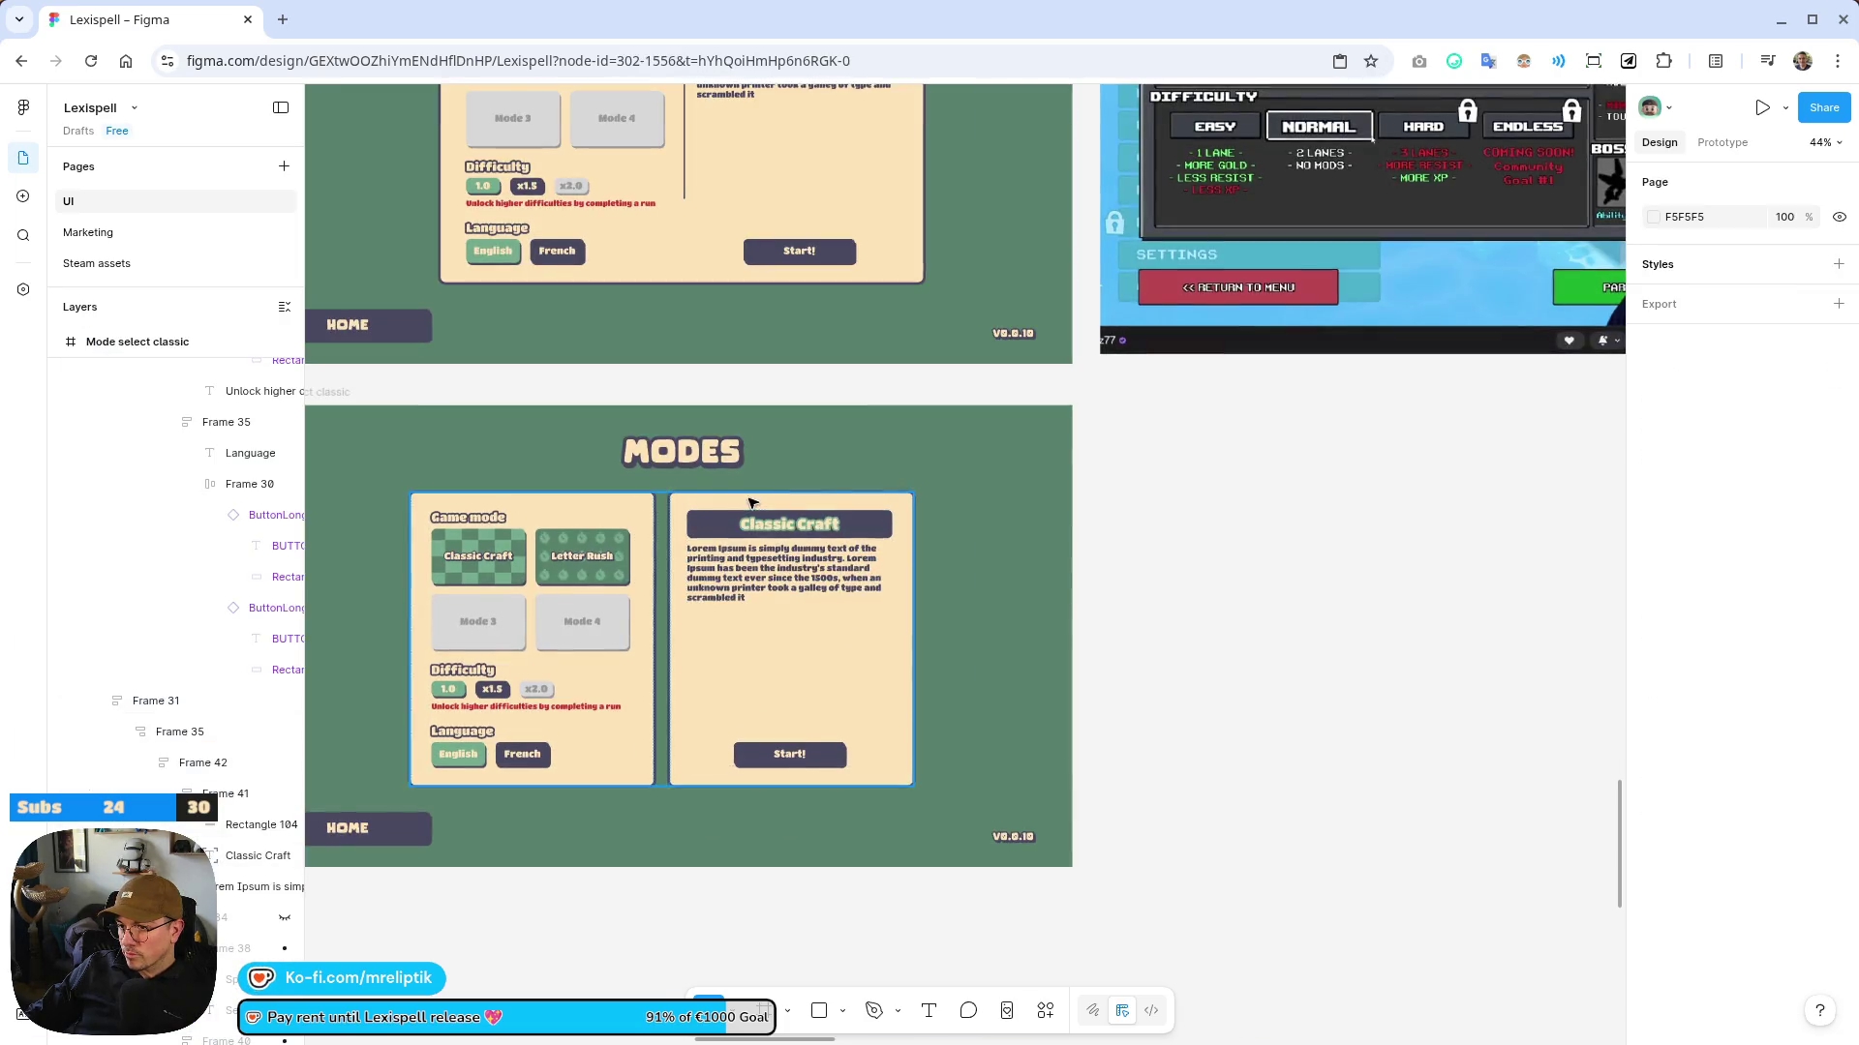
left_click(846, 511)
scroll(846, 511, "down", 3, "ctrl")
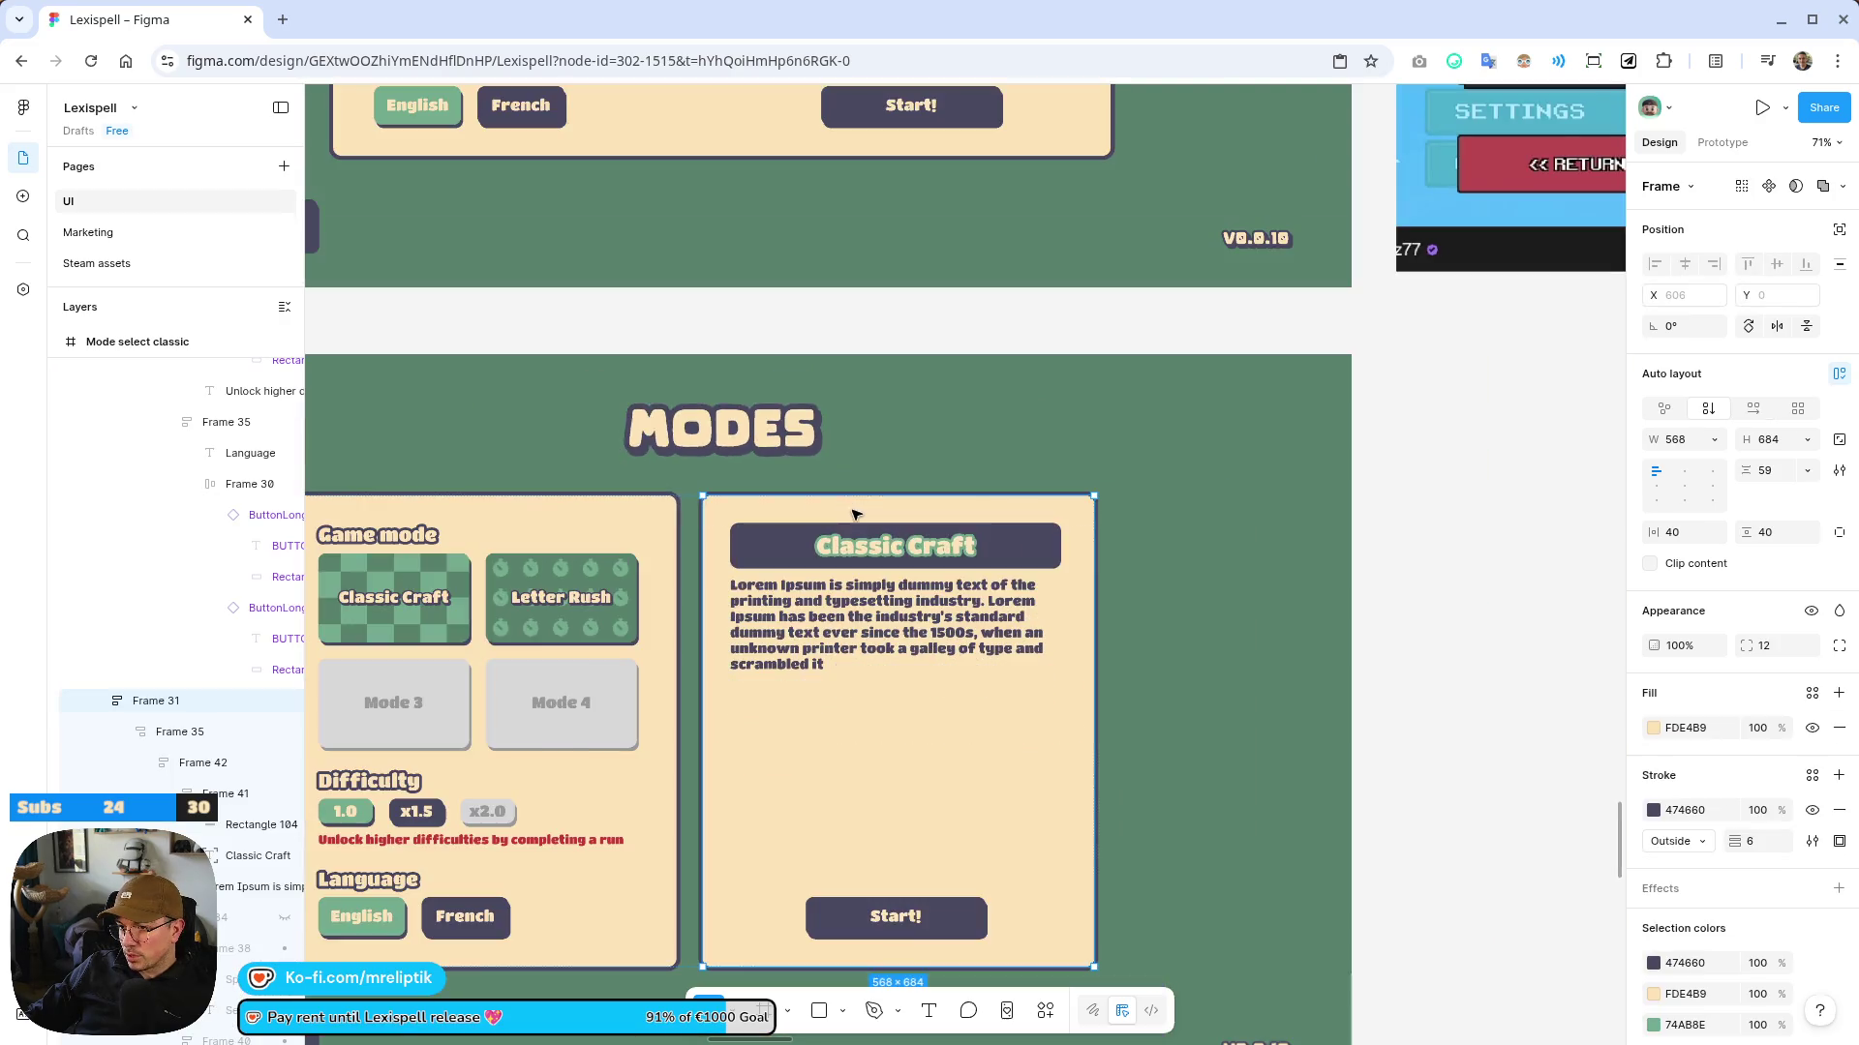
mouse_move(857, 497)
left_mouse_down()
mouse_move(859, 612)
mouse_move(860, 582)
left_mouse_up()
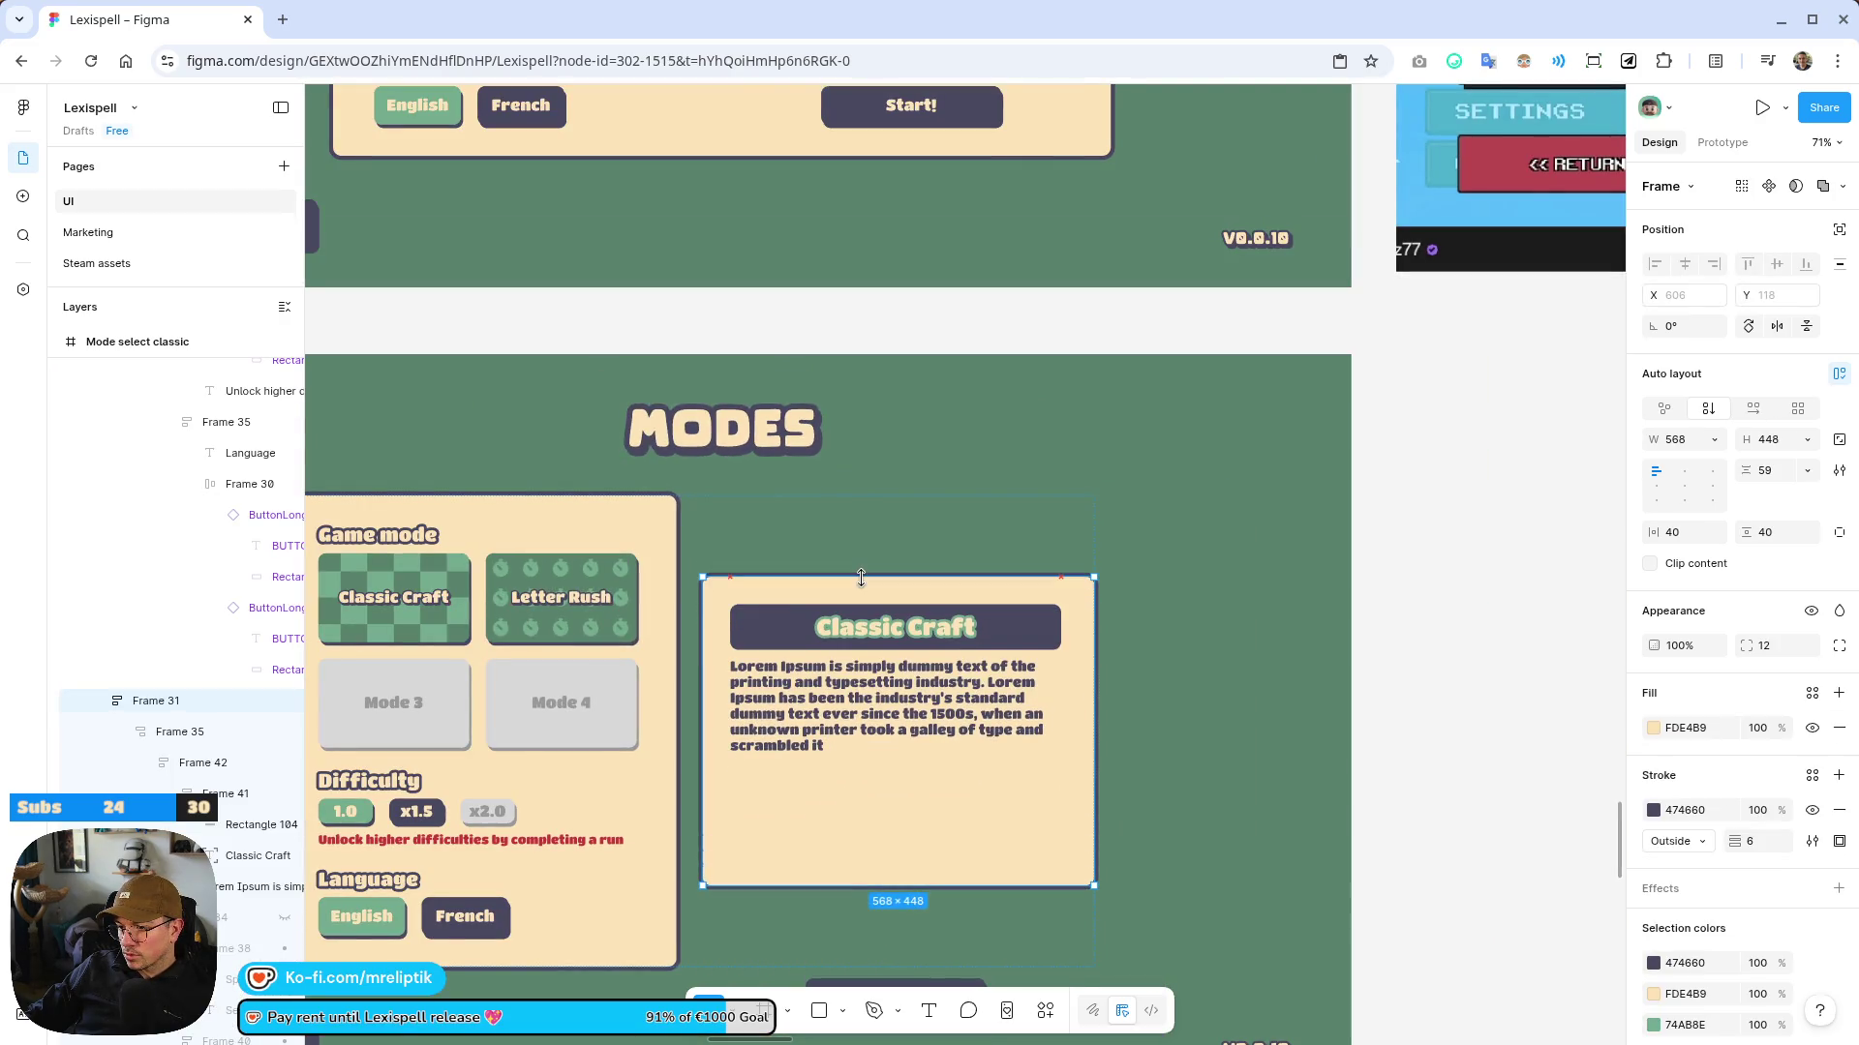
mouse_move(1095, 673)
left_mouse_down()
mouse_move(1029, 673)
mouse_move(1095, 673)
left_mouse_up()
scroll(920, 569, "down", 3, "ctrl")
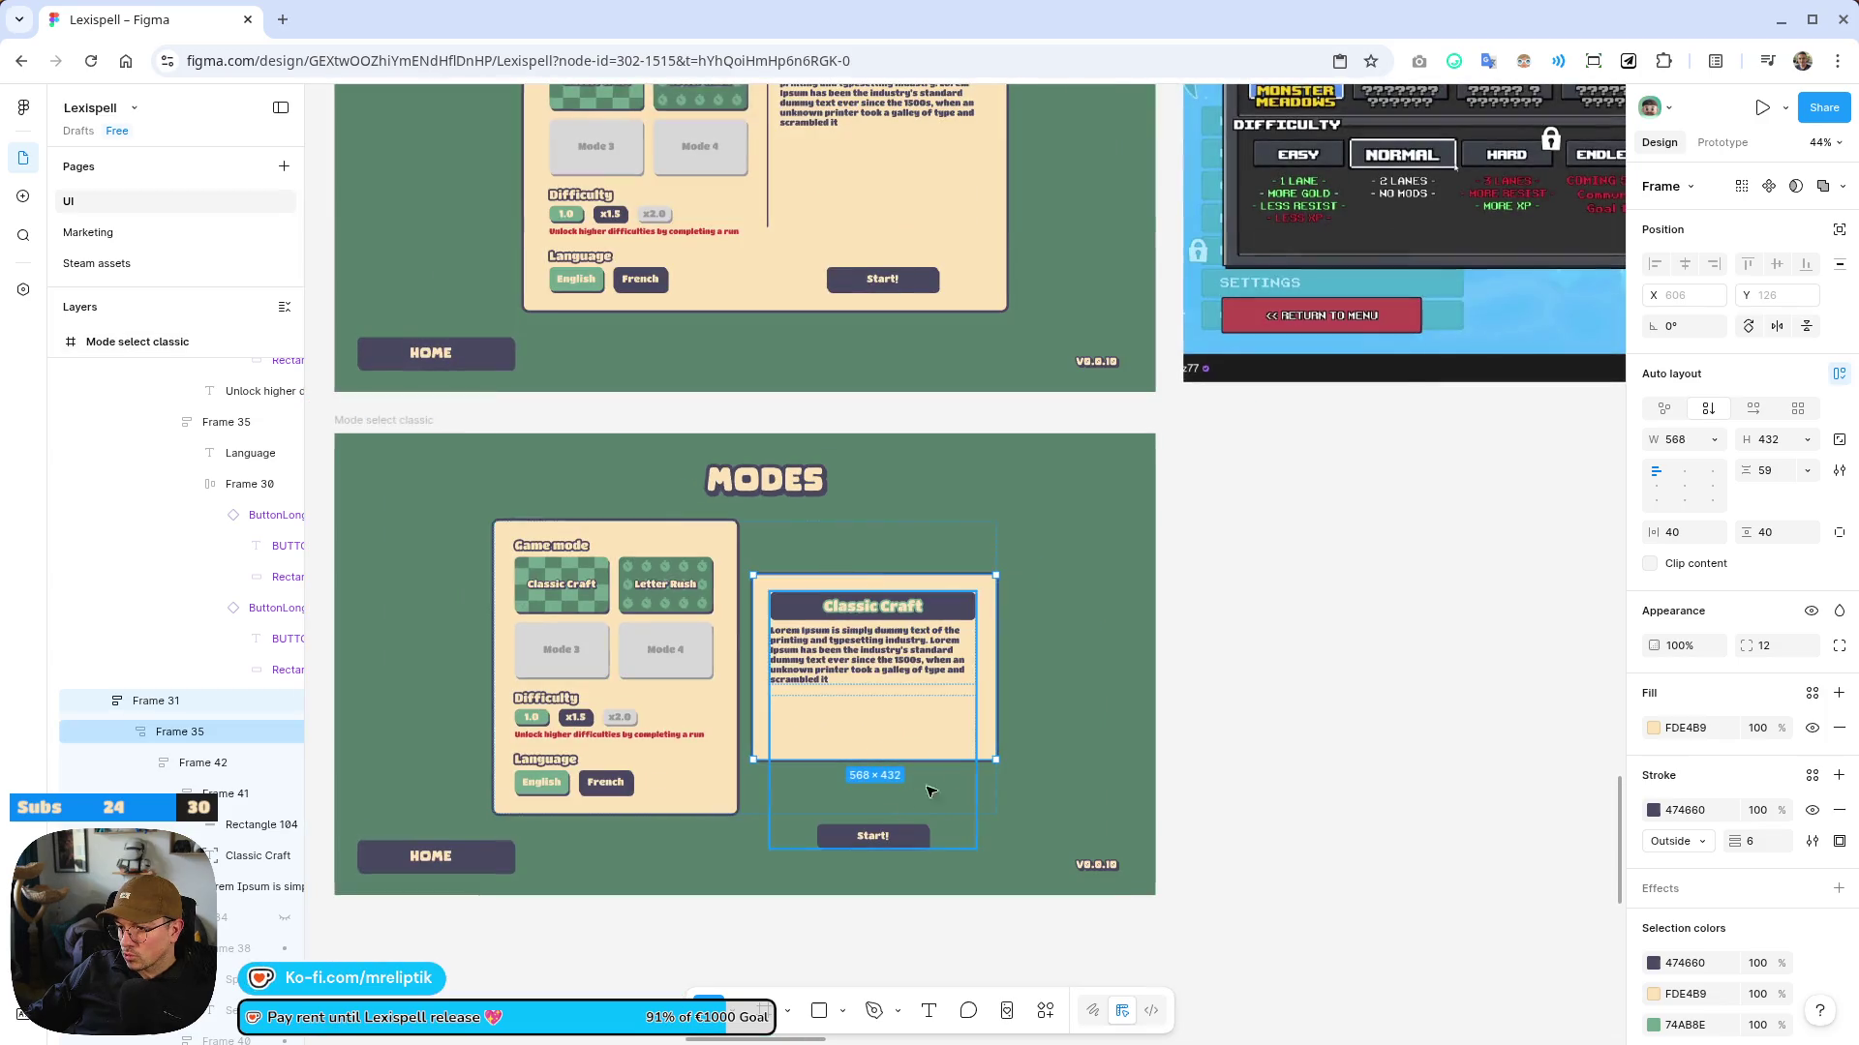
Step: Set the Classic Craft panel's height to Fill container
left_click(842, 722)
left_click(861, 595)
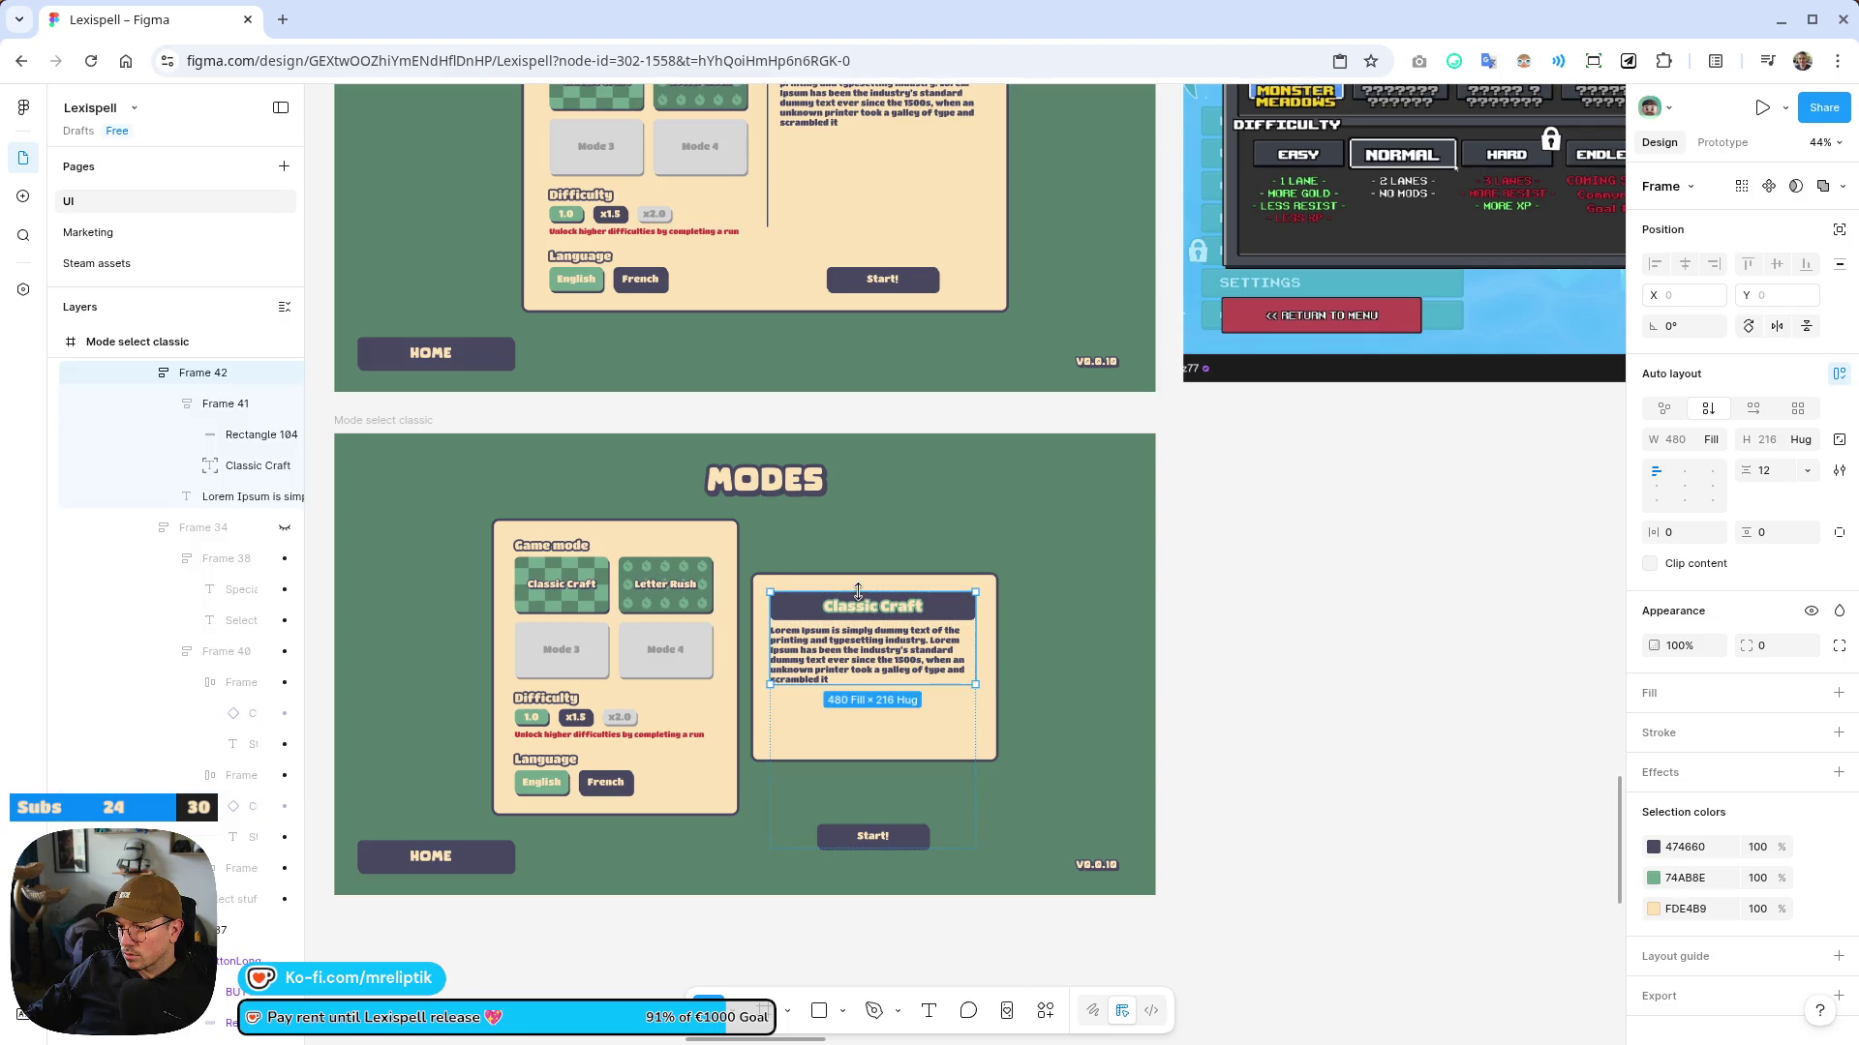
scroll(212, 480, "up", 3)
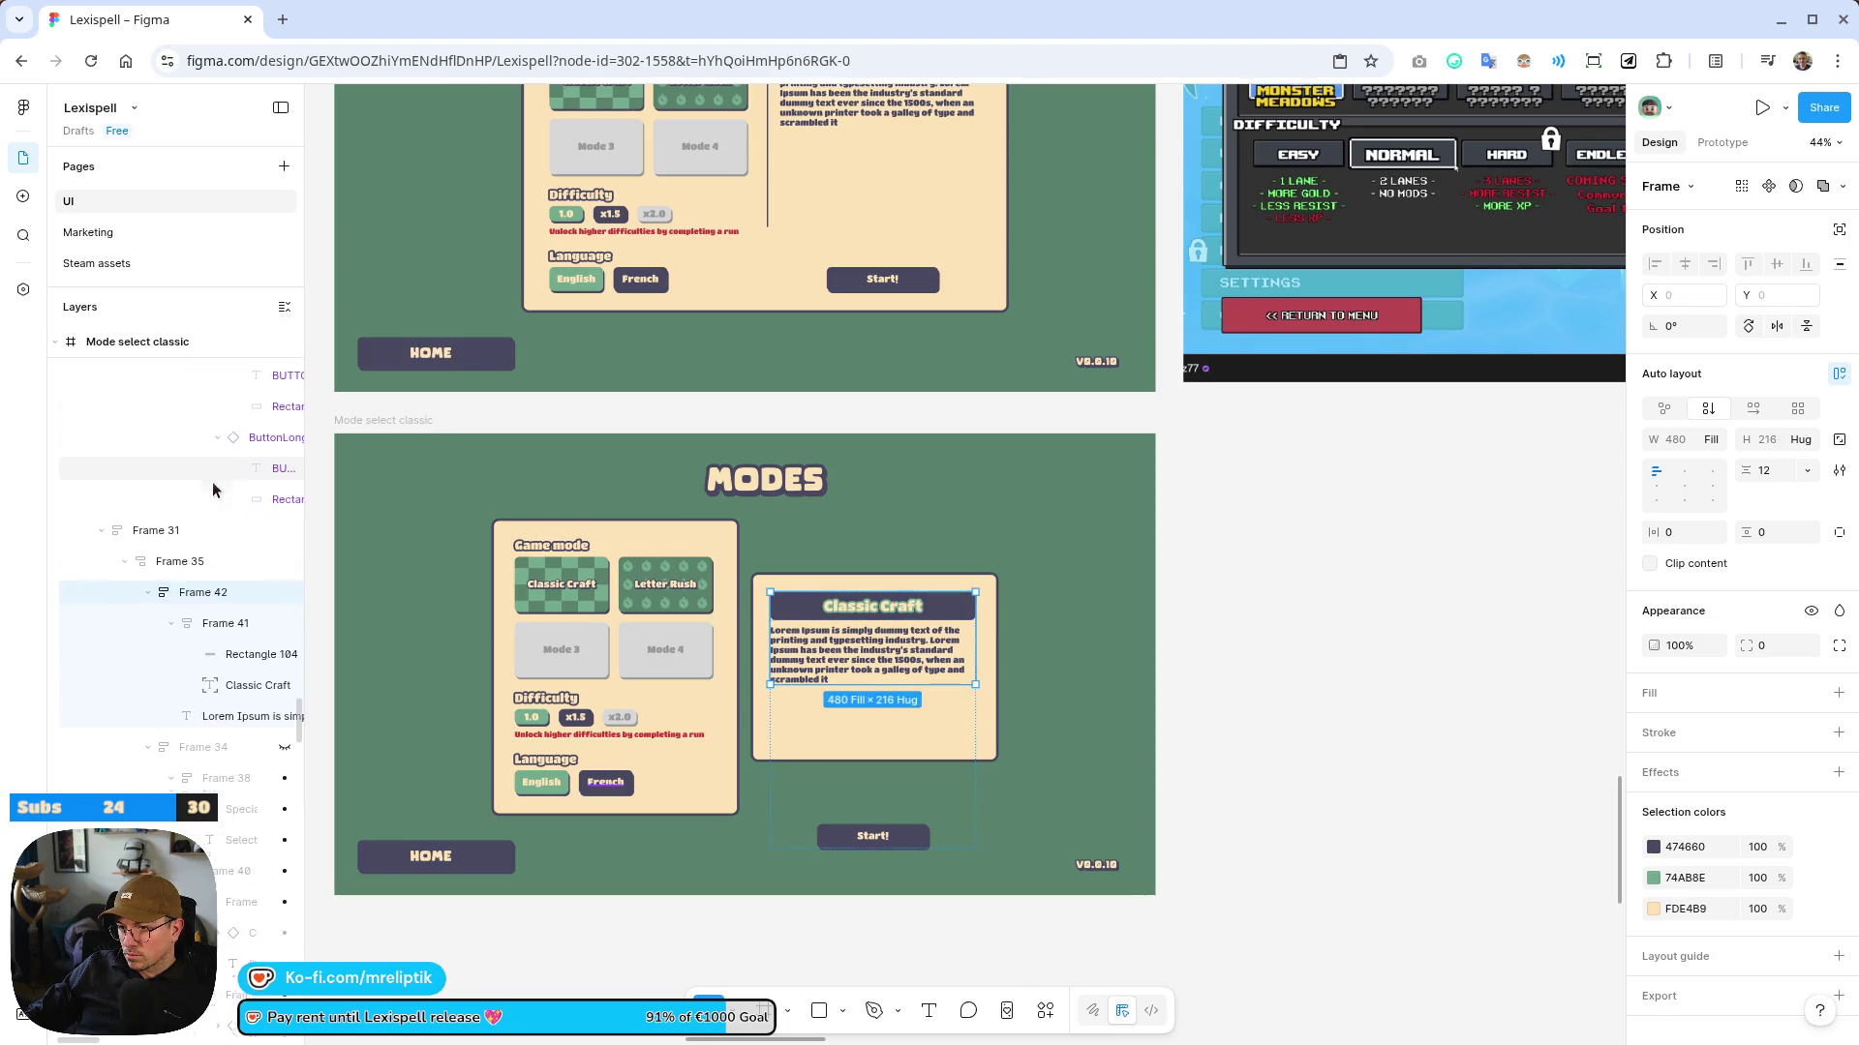
left_click(200, 569)
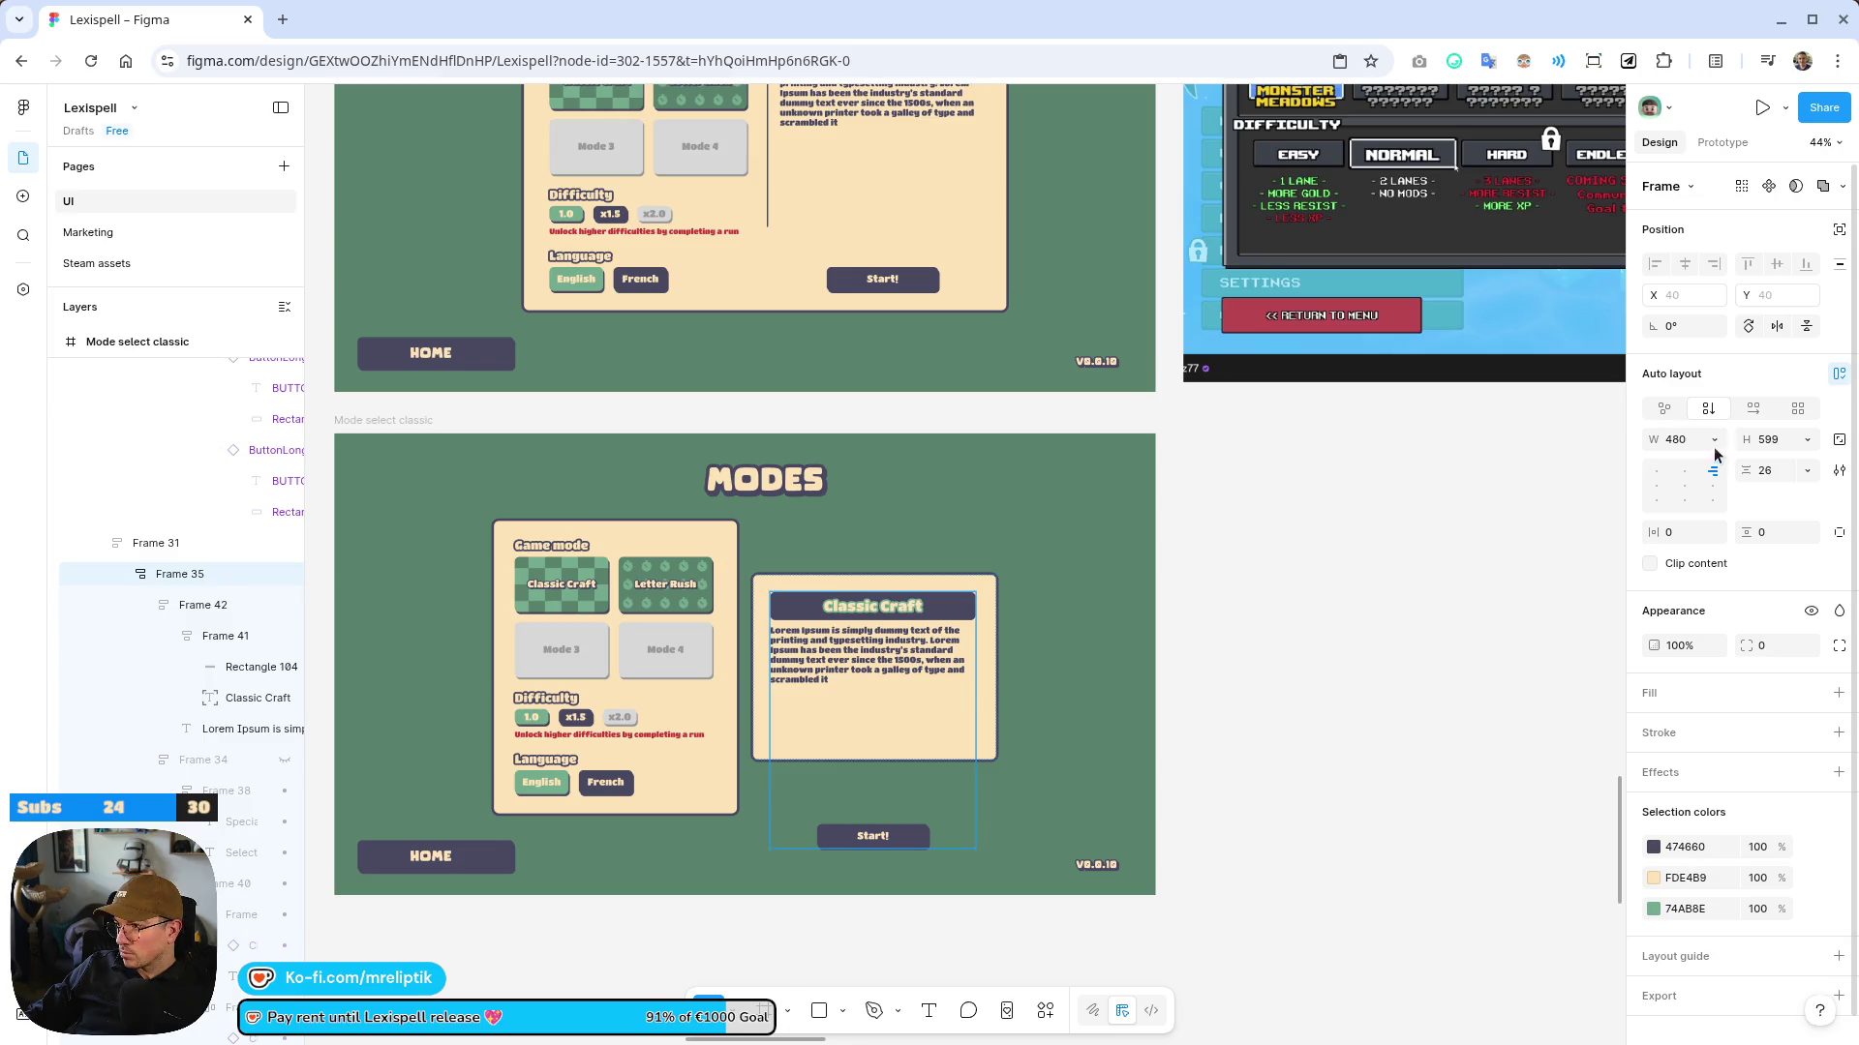
left_click(1807, 440)
left_click(1694, 478)
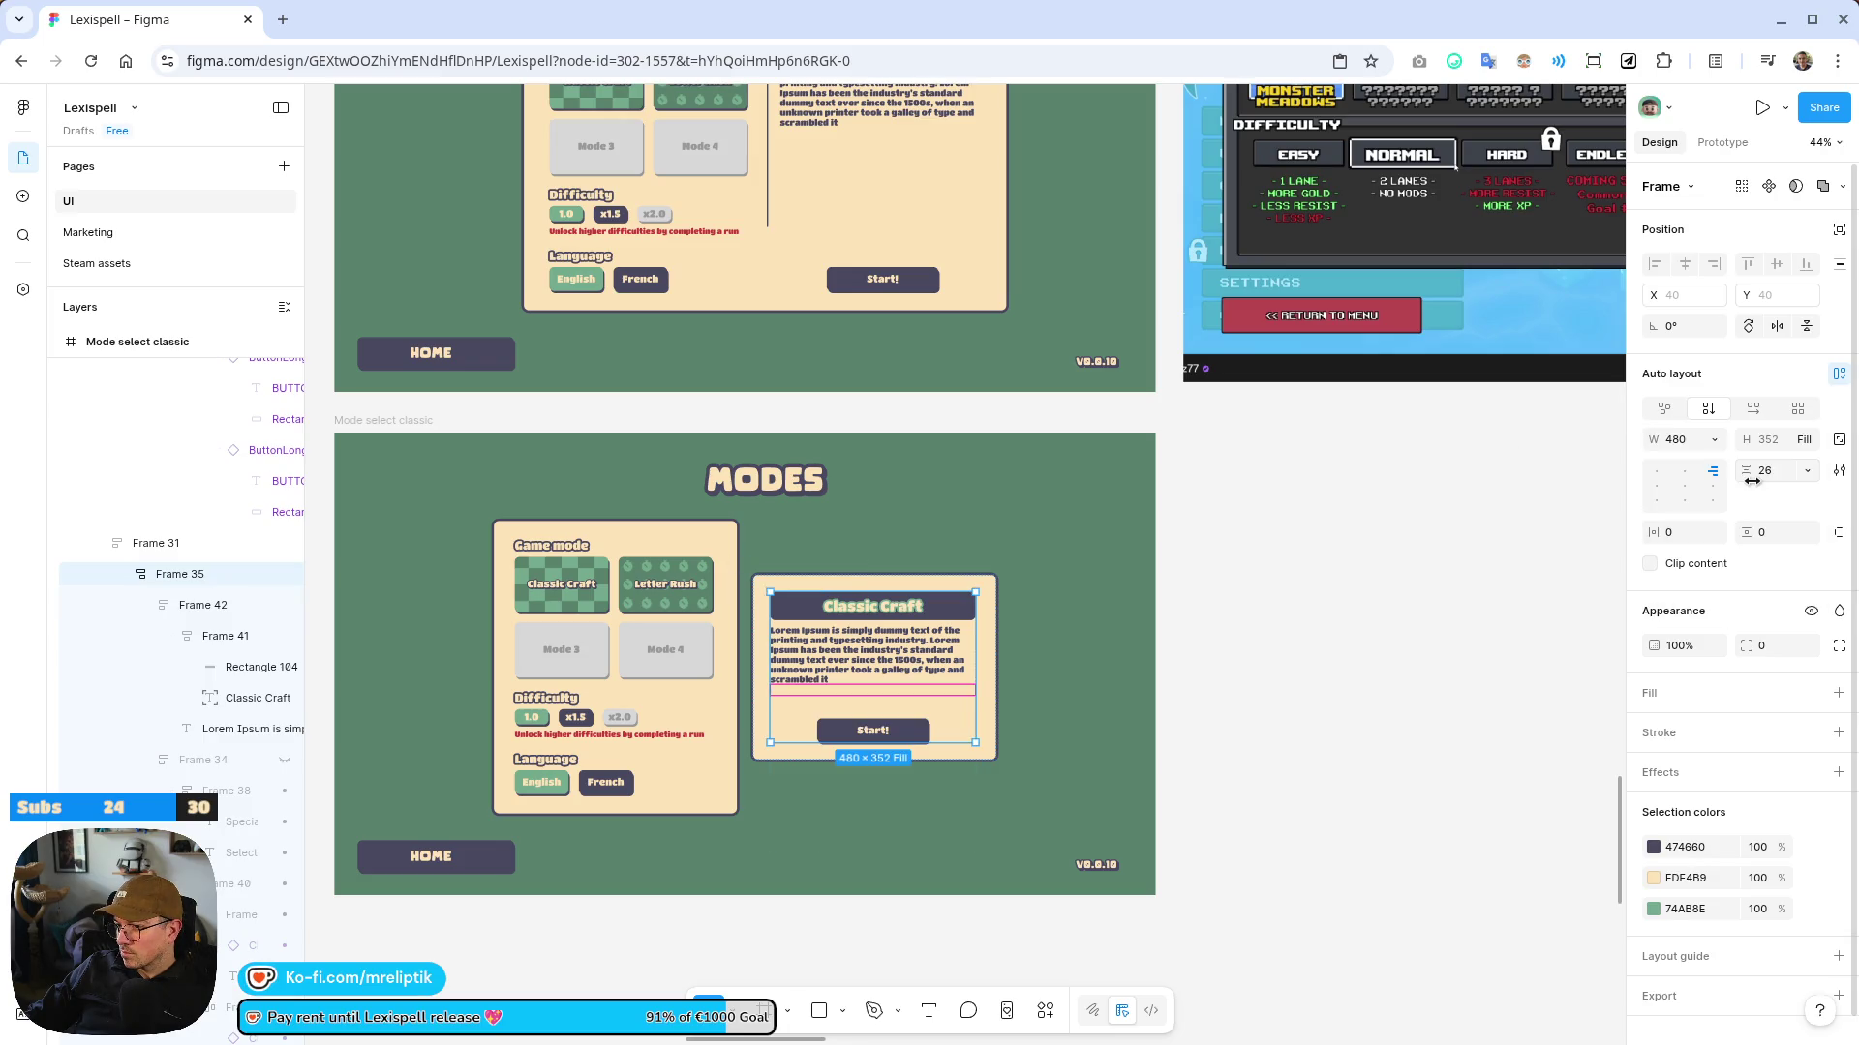
left_click(1324, 620)
Step: Narrow the Classic Craft card to 406 wide
left_click(821, 589)
scroll(821, 589, "up", 5)
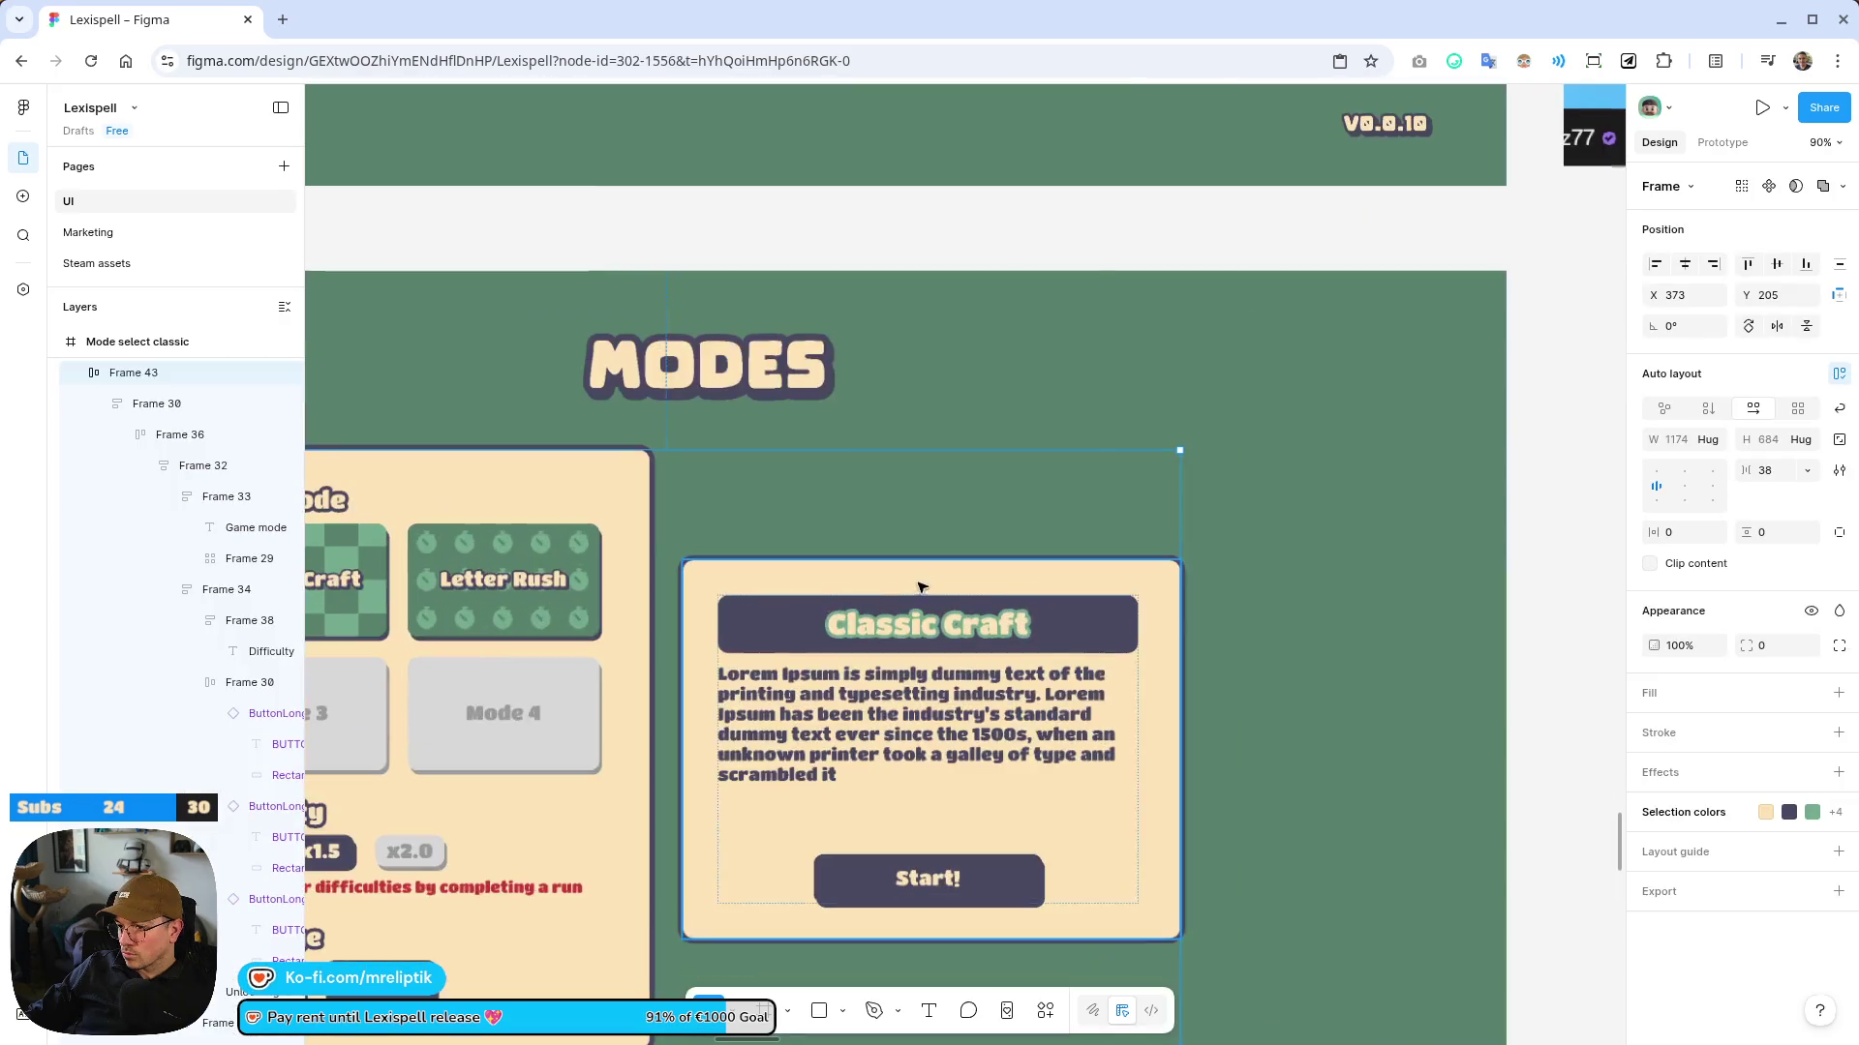
left_click(953, 569)
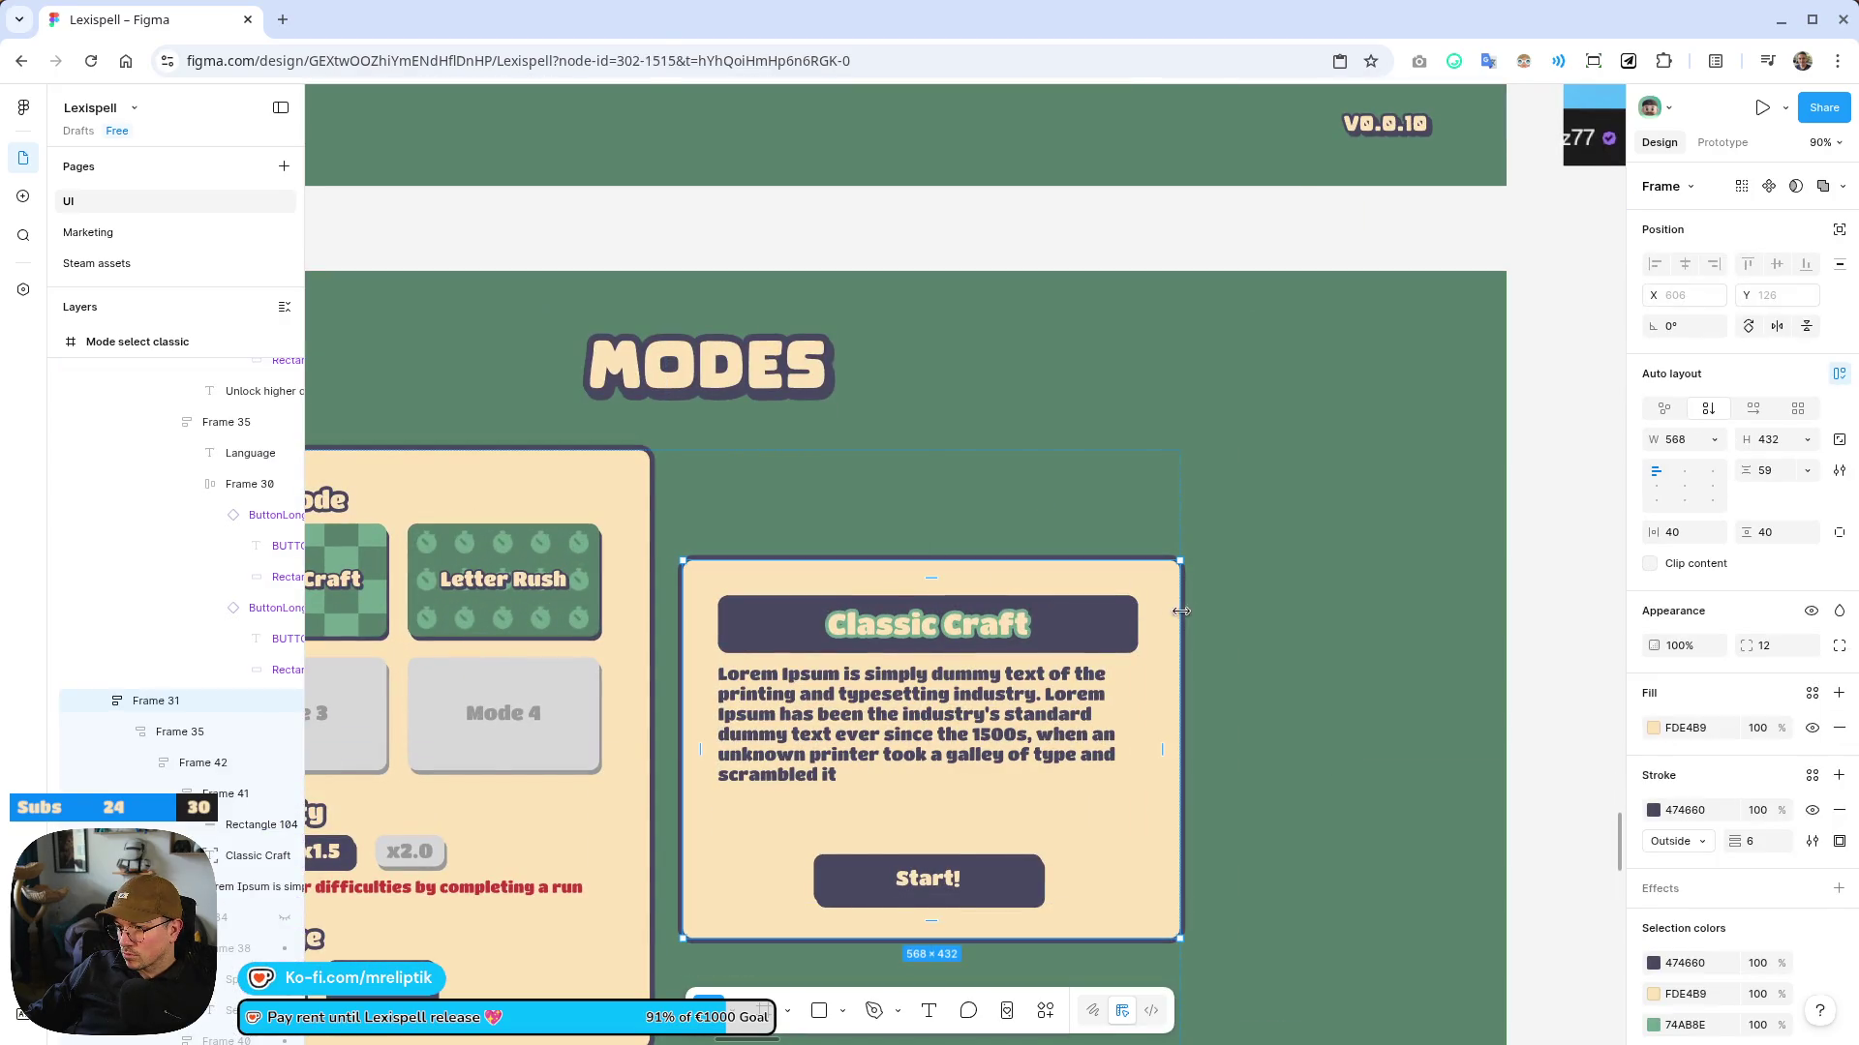
left_click_drag(1181, 613, 1110, 611)
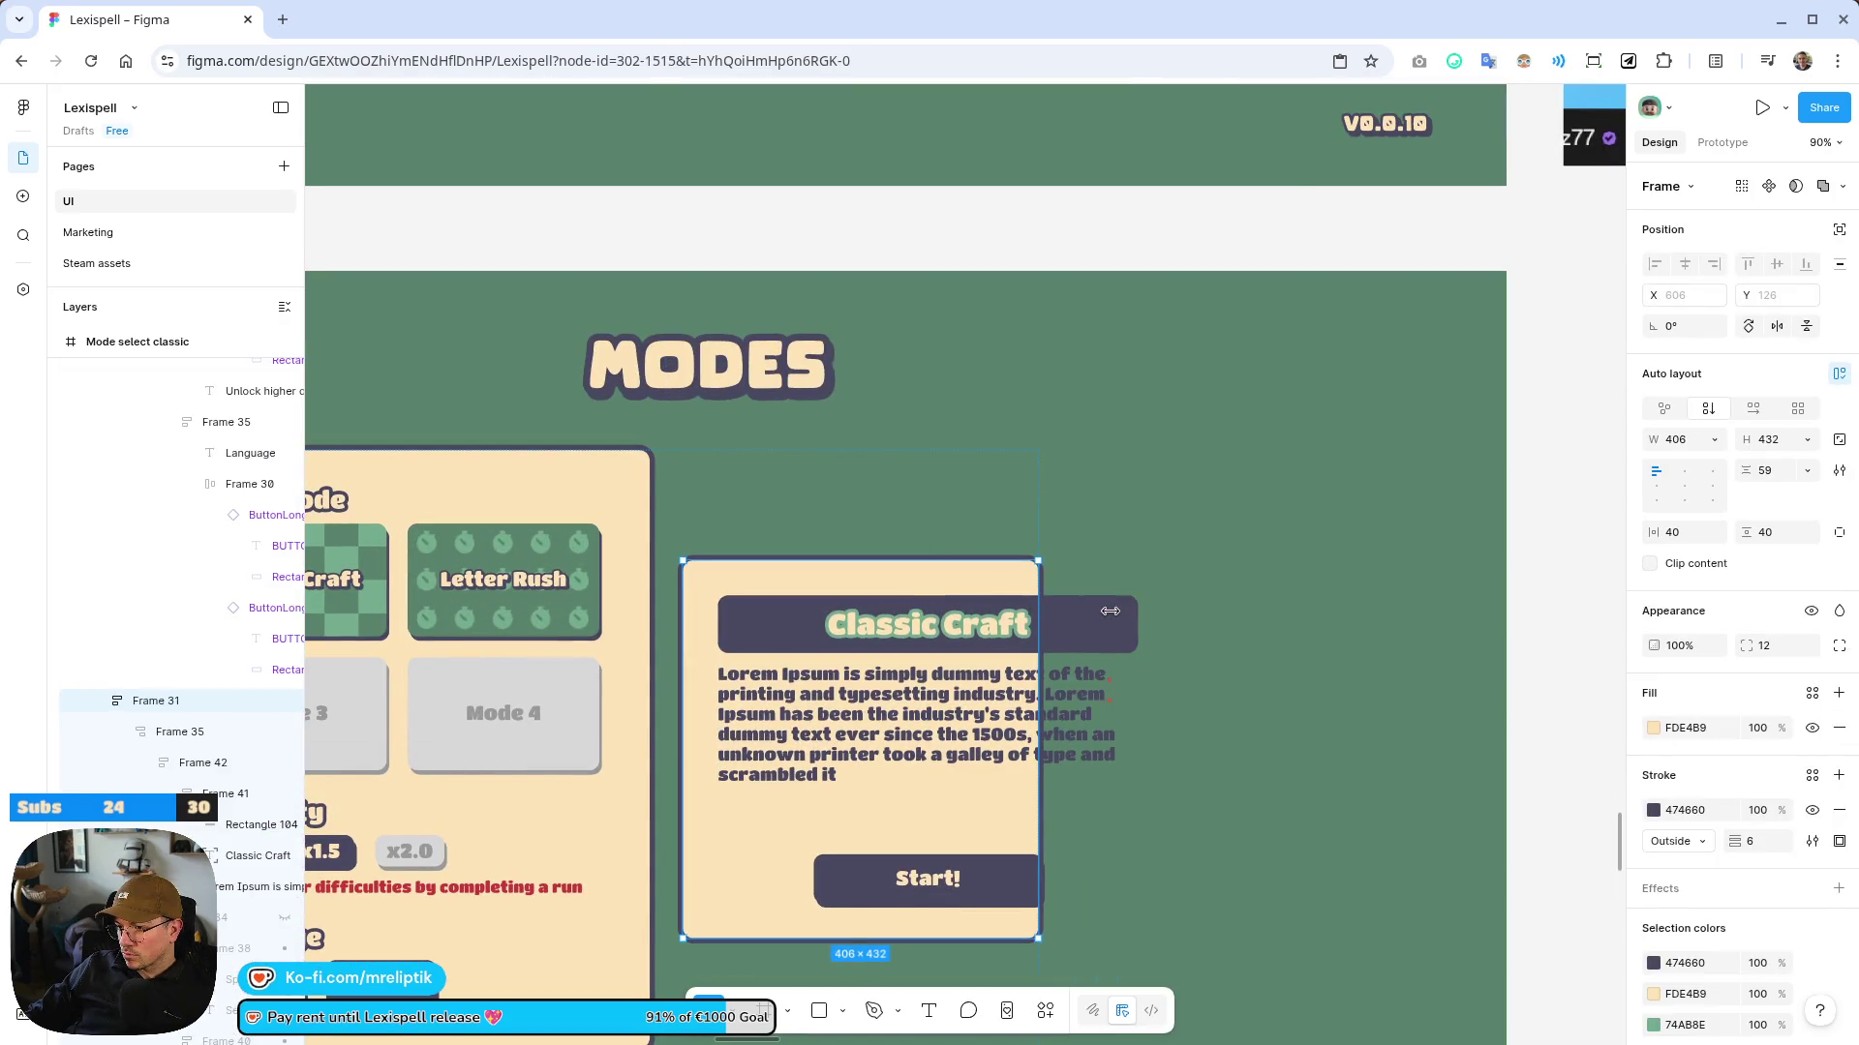
Step: Set the Classic Craft panel's width to Fill container and widen the card slightly
left_click(177, 732)
left_click(1805, 441)
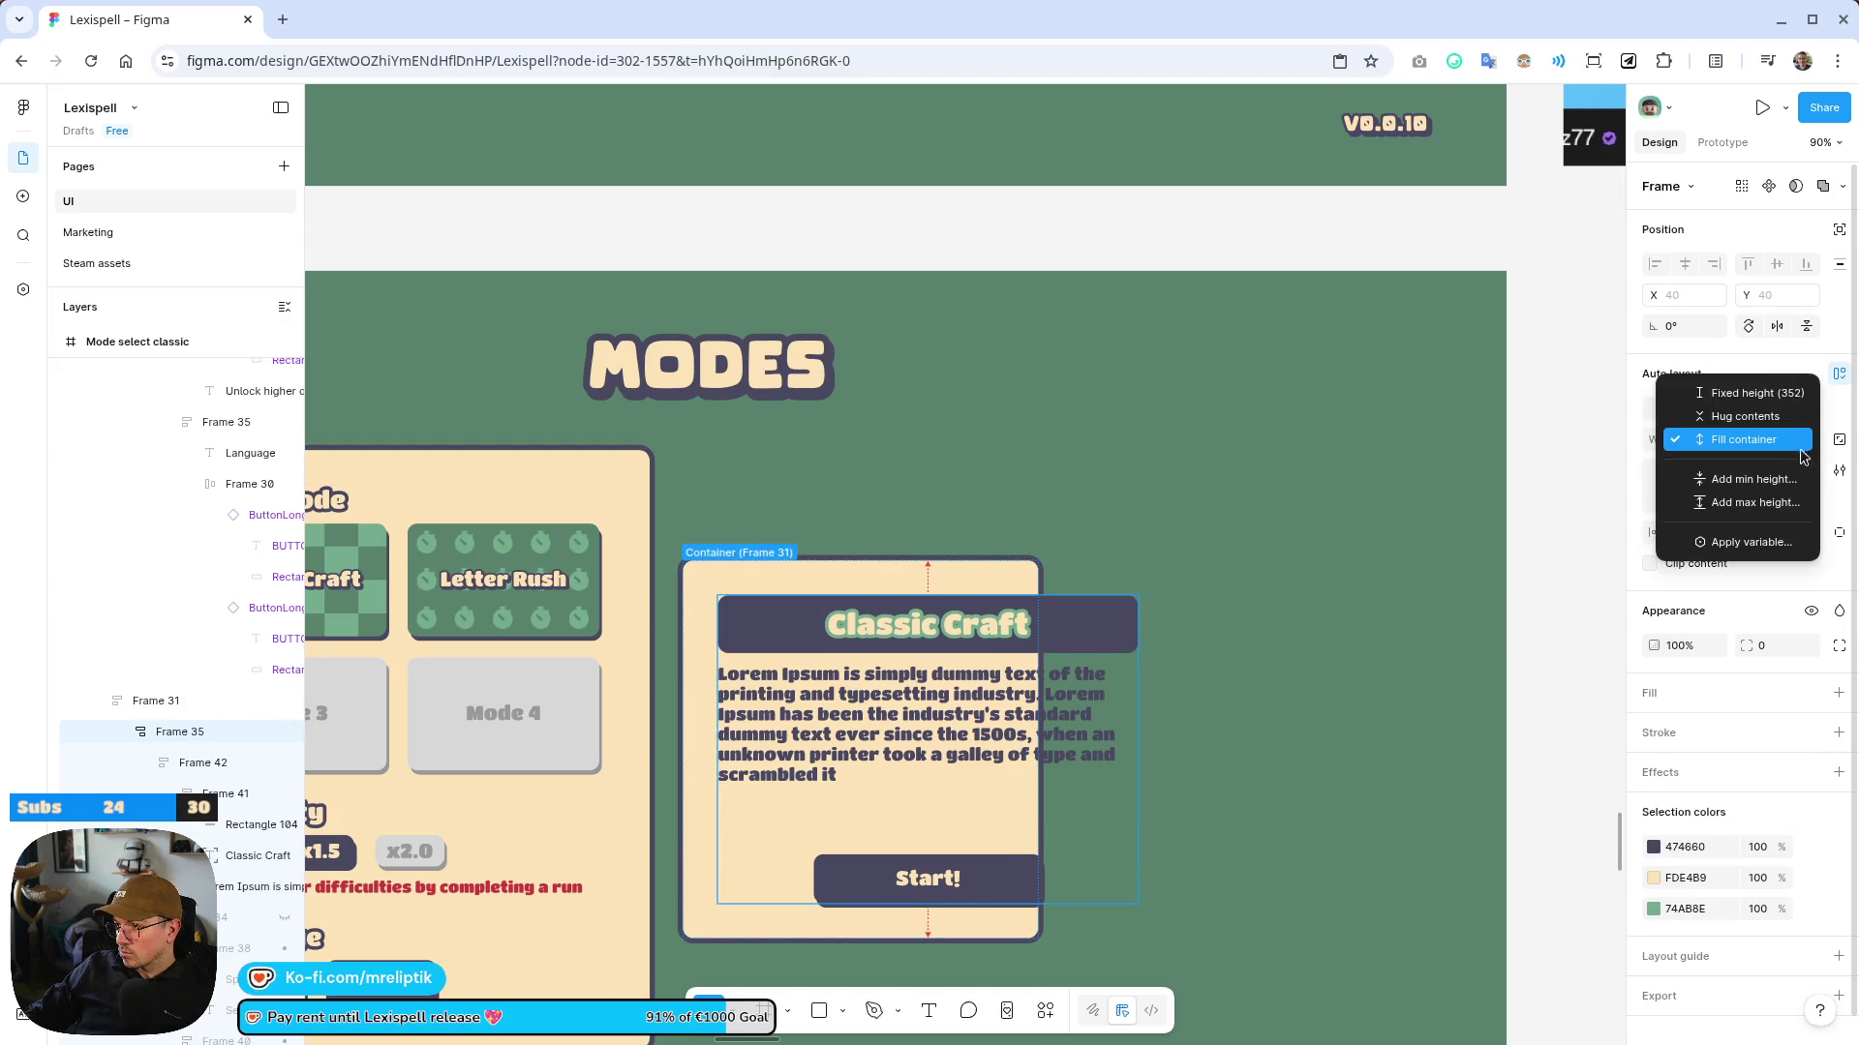
left_click(1769, 440)
left_click(1692, 439)
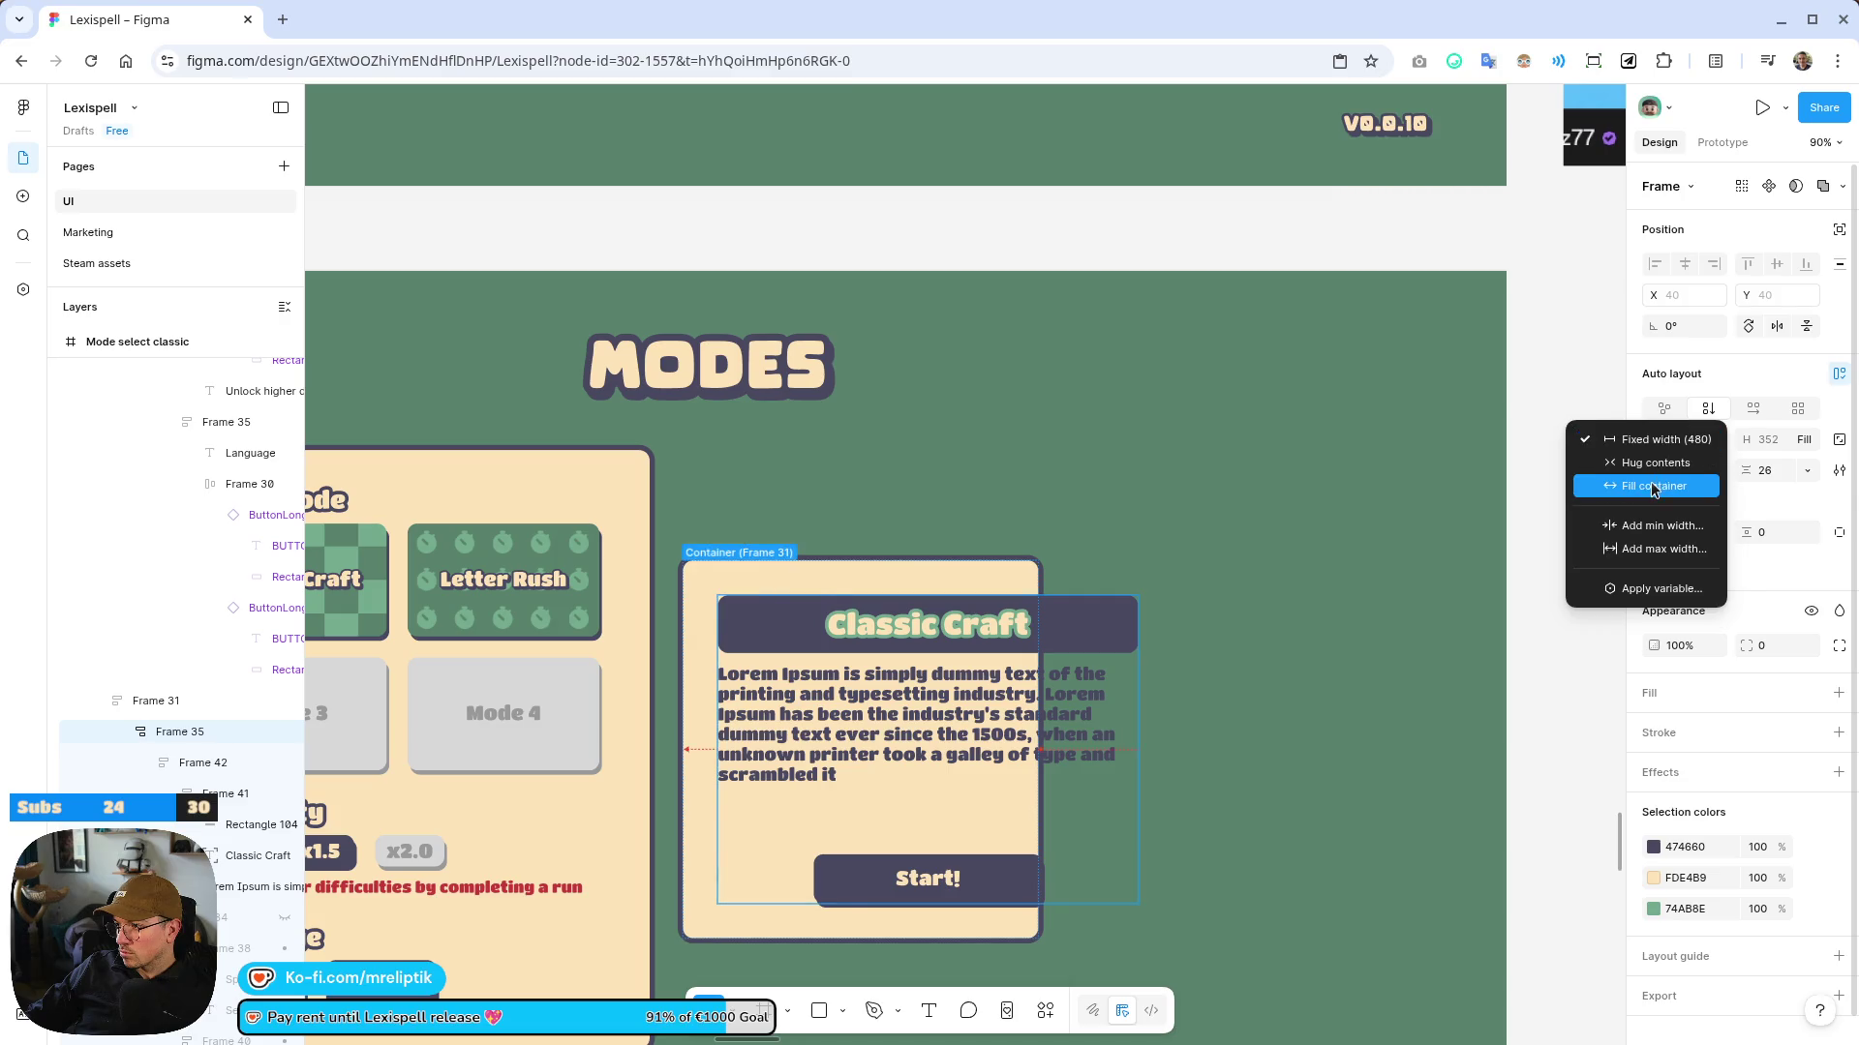
left_click(1621, 481)
scroll(892, 612, "down", 3)
key("shift+Return")
mouse_move(988, 589)
left_mouse_down()
mouse_move(1099, 590)
mouse_move(995, 590)
left_mouse_up()
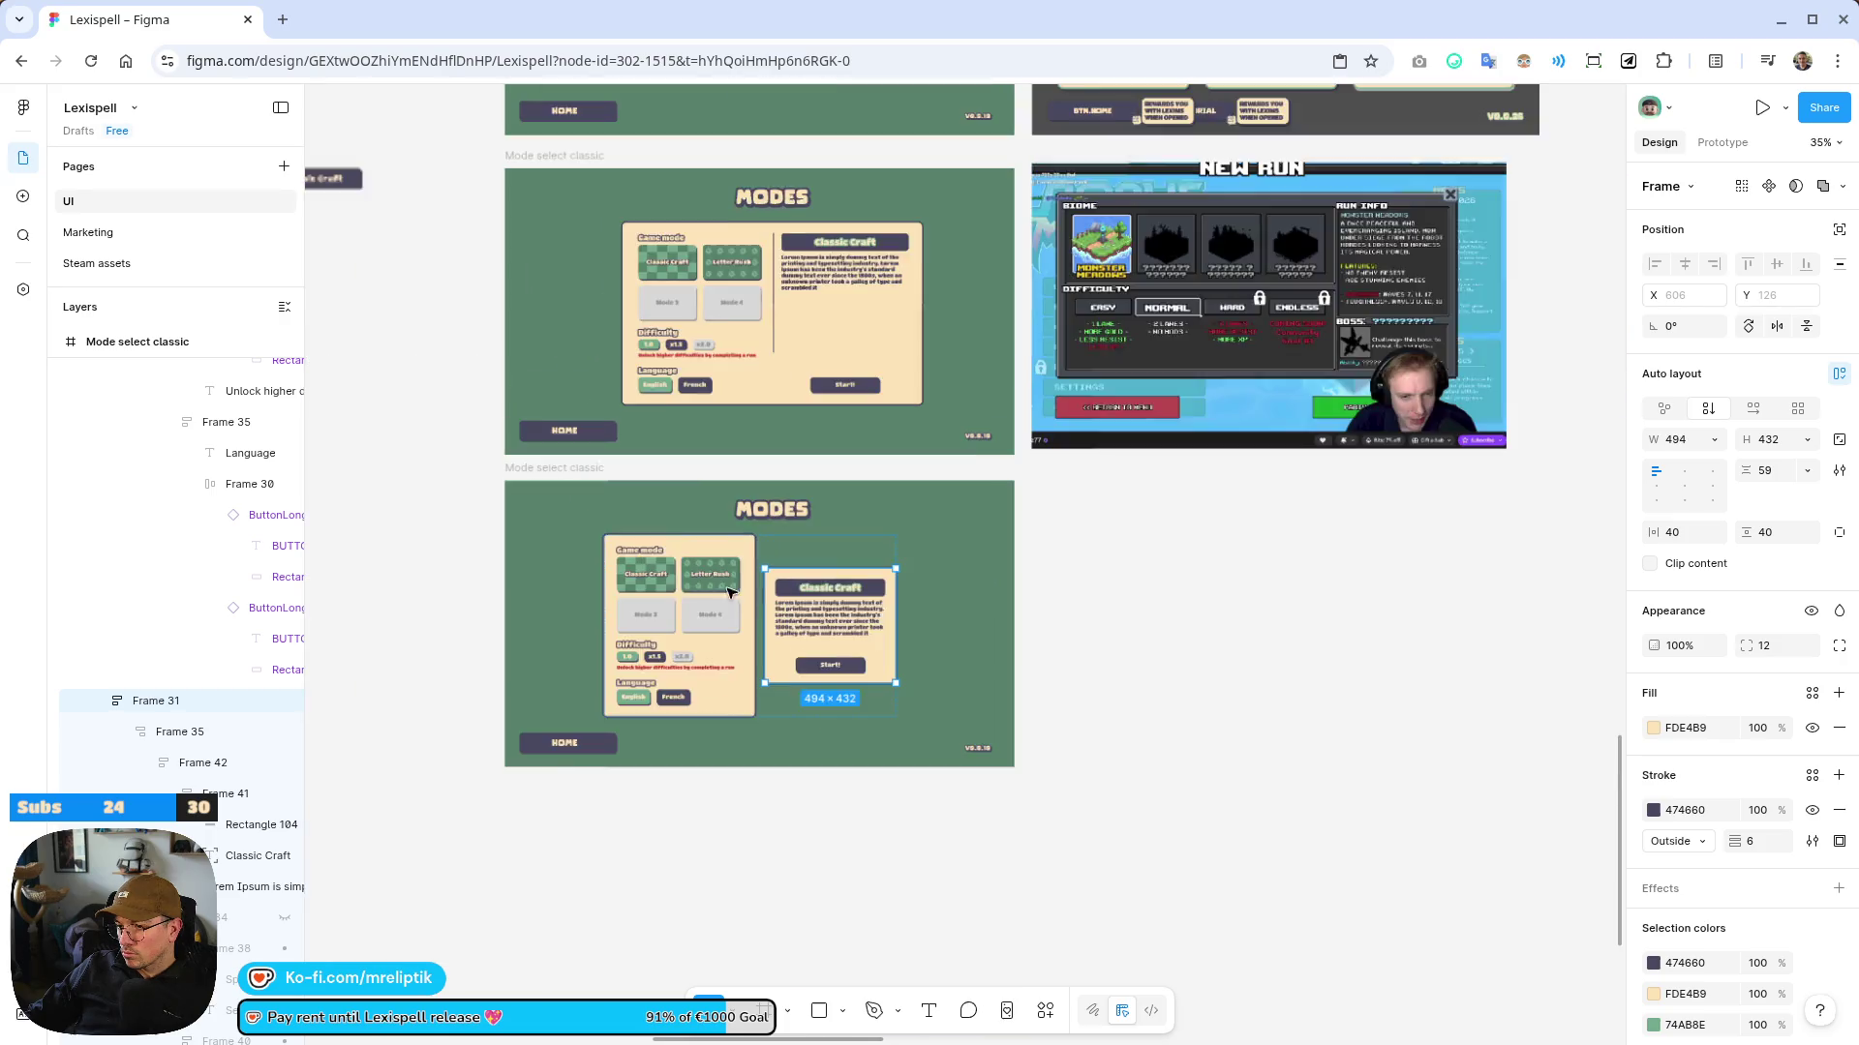
scroll(1159, 592, "down", 5, "ctrl")
left_click(1159, 593)
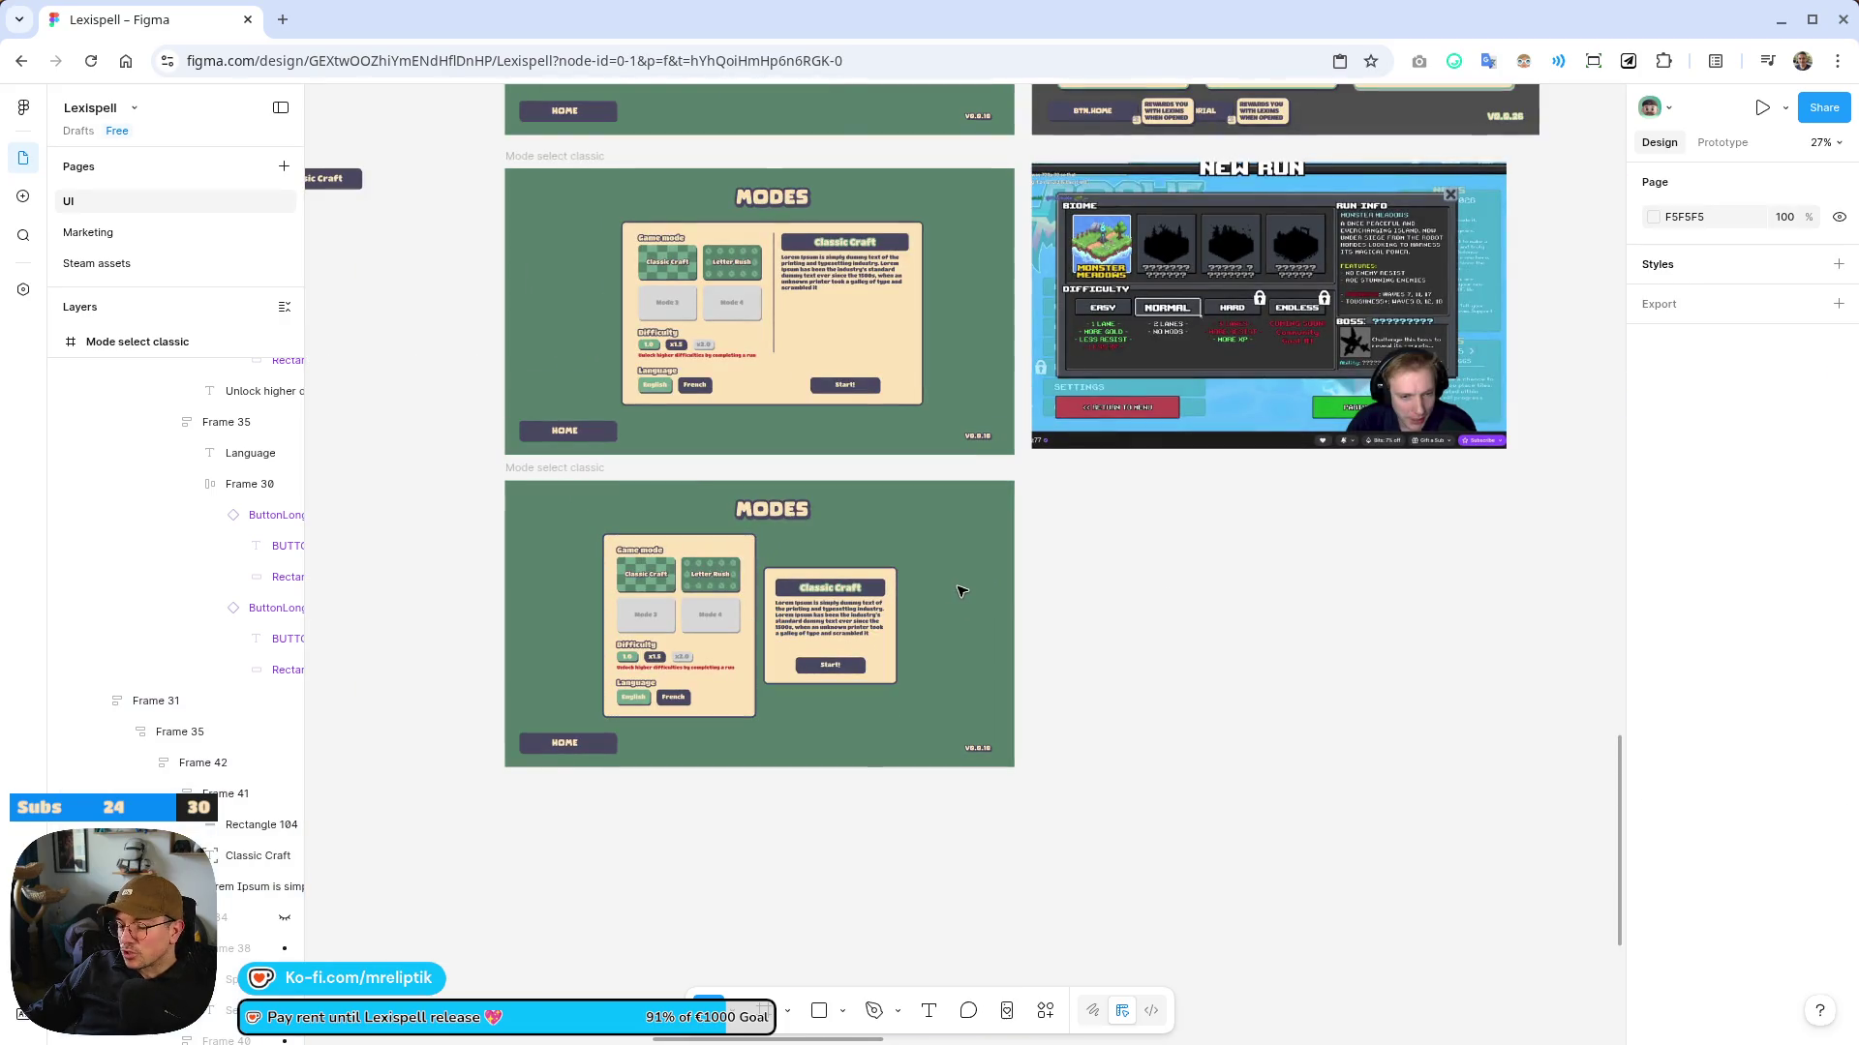
scroll(790, 559, "up", 3, "ctrl")
scroll(852, 639, "down", 3, "ctrl")
scroll(871, 735, "up", 5, "ctrl")
left_click(879, 762)
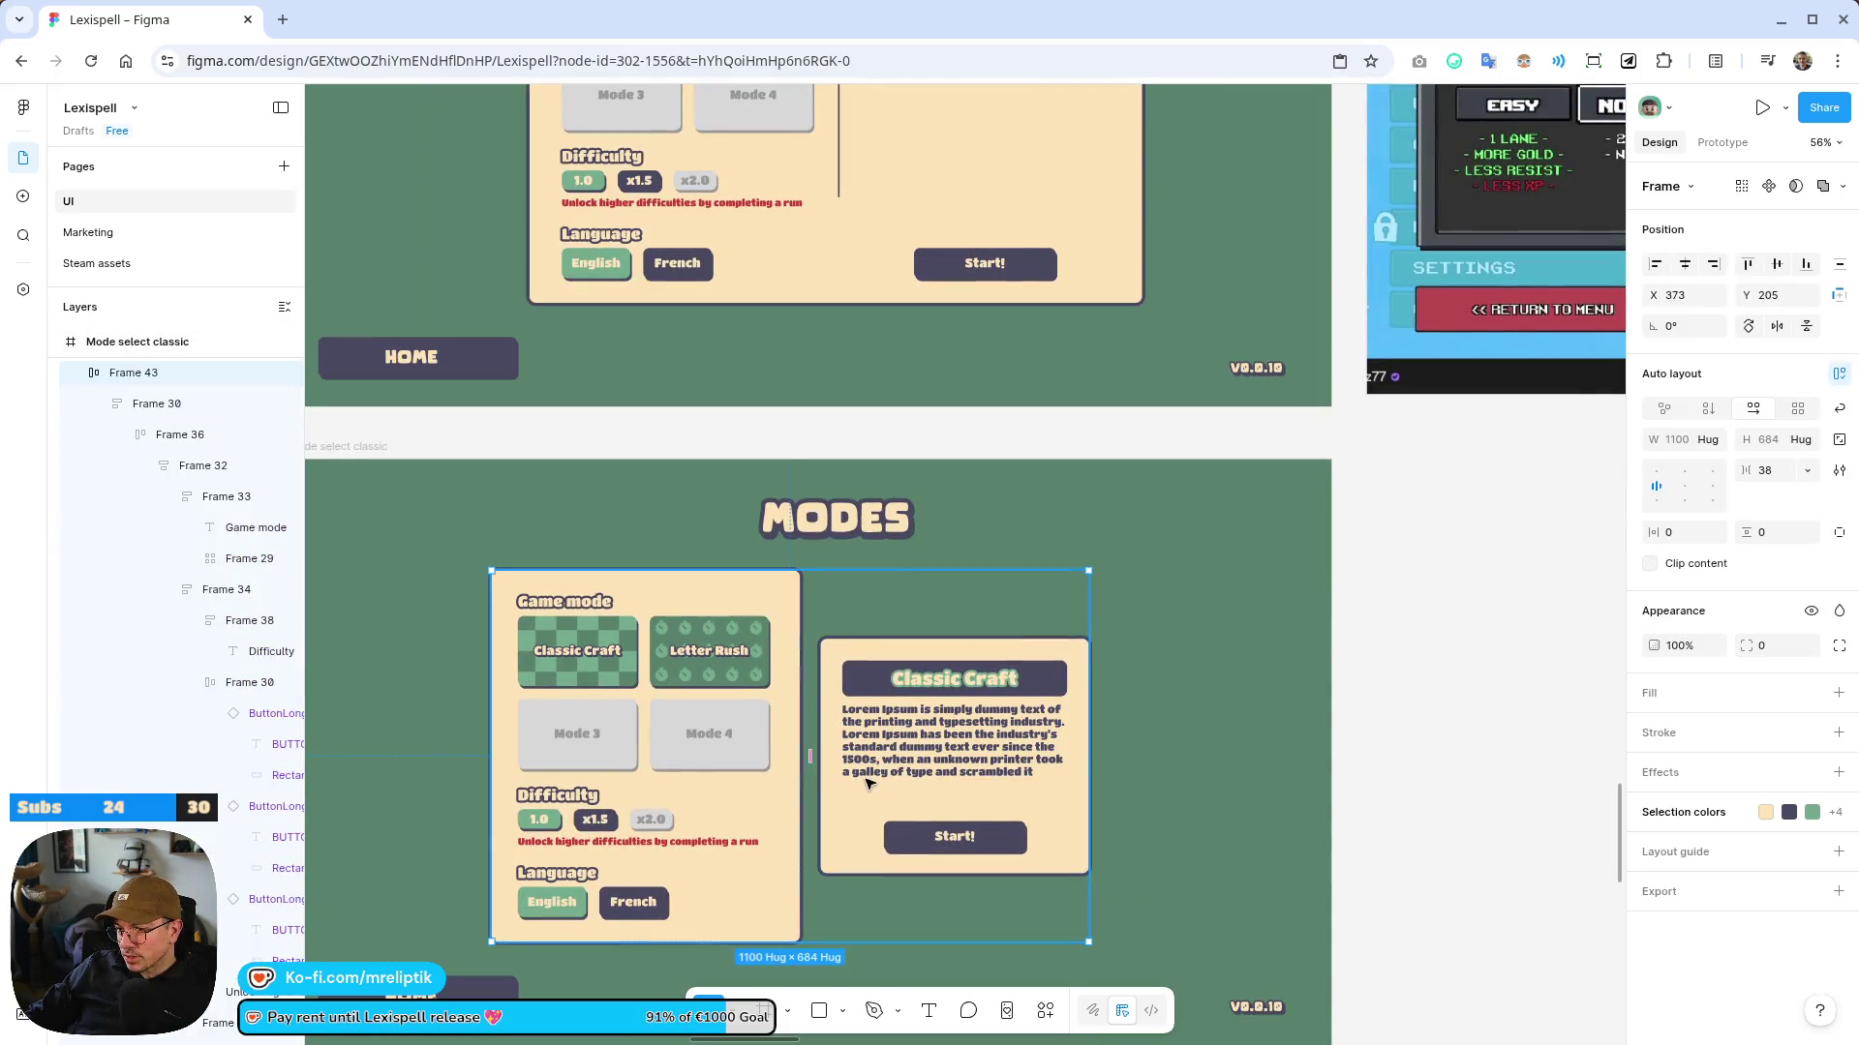
mouse_move(879, 762)
left_mouse_down()
mouse_move(869, 704)
mouse_move(888, 693)
left_mouse_up()
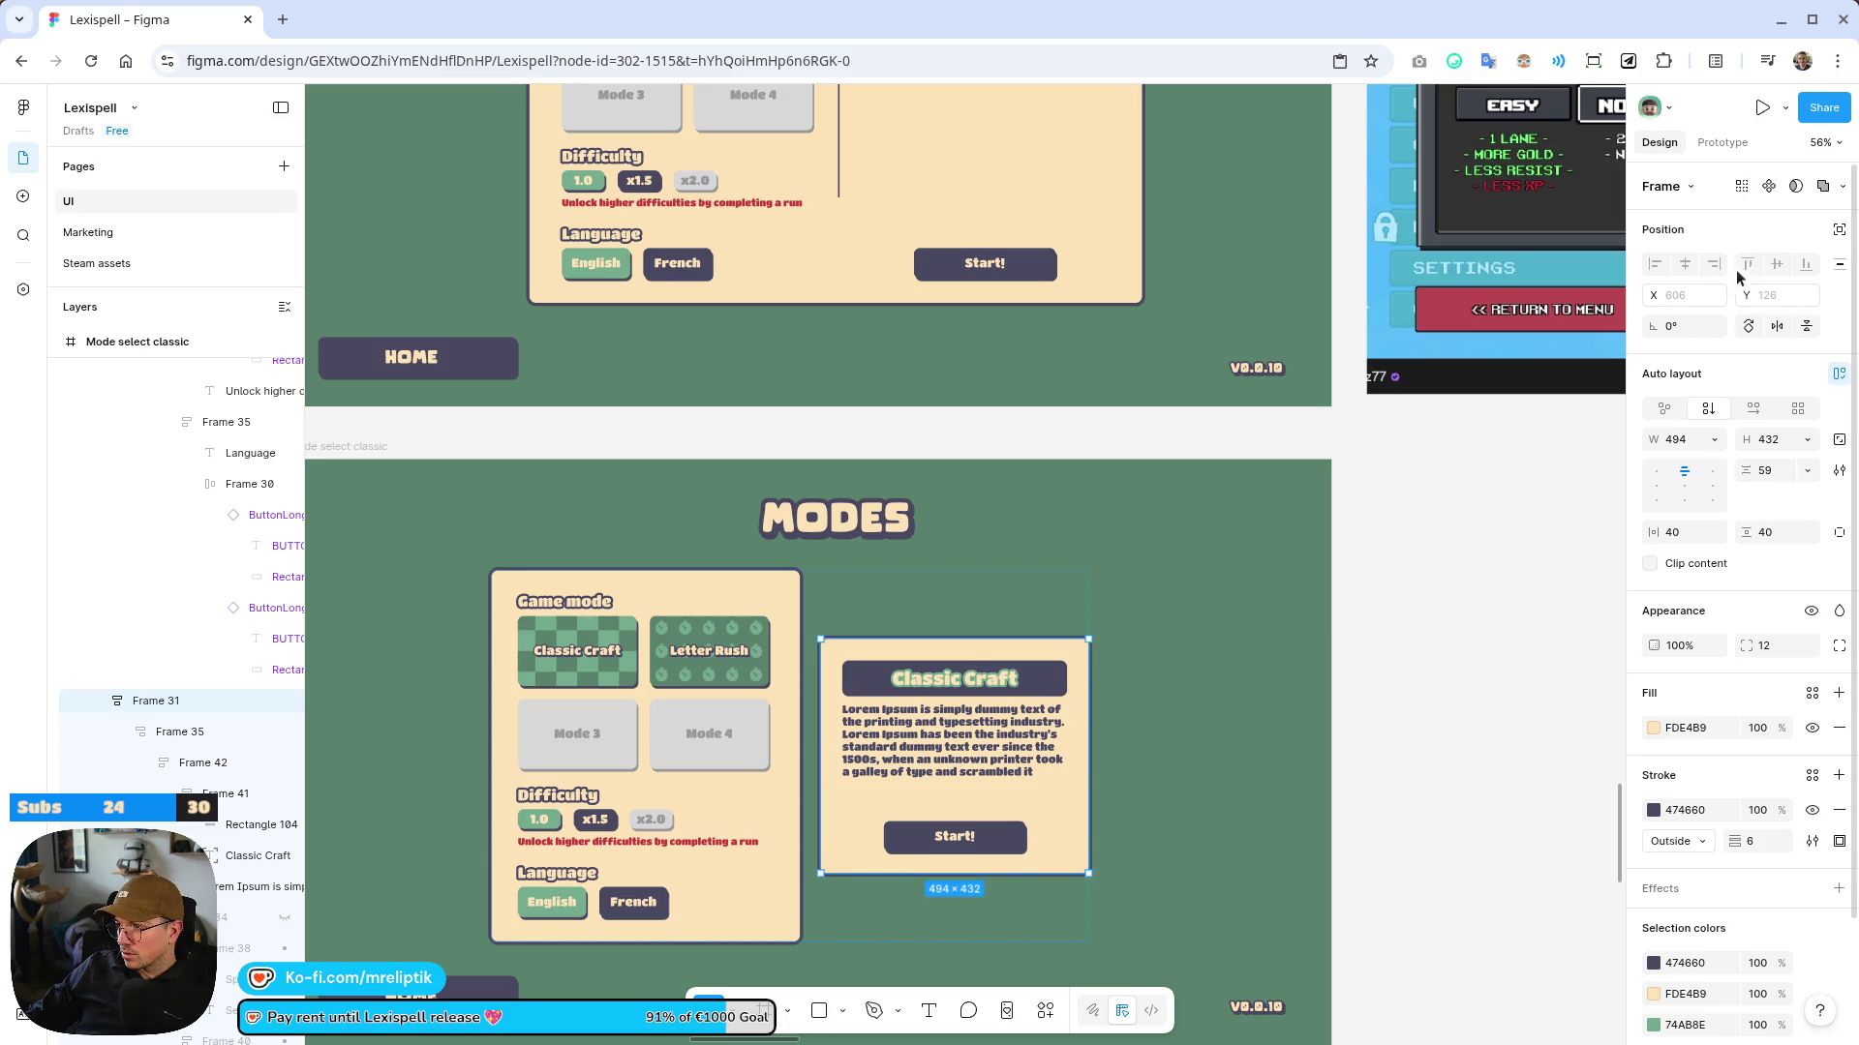
scroll(199, 648, "up", 5)
scroll(672, 607, "down", 3)
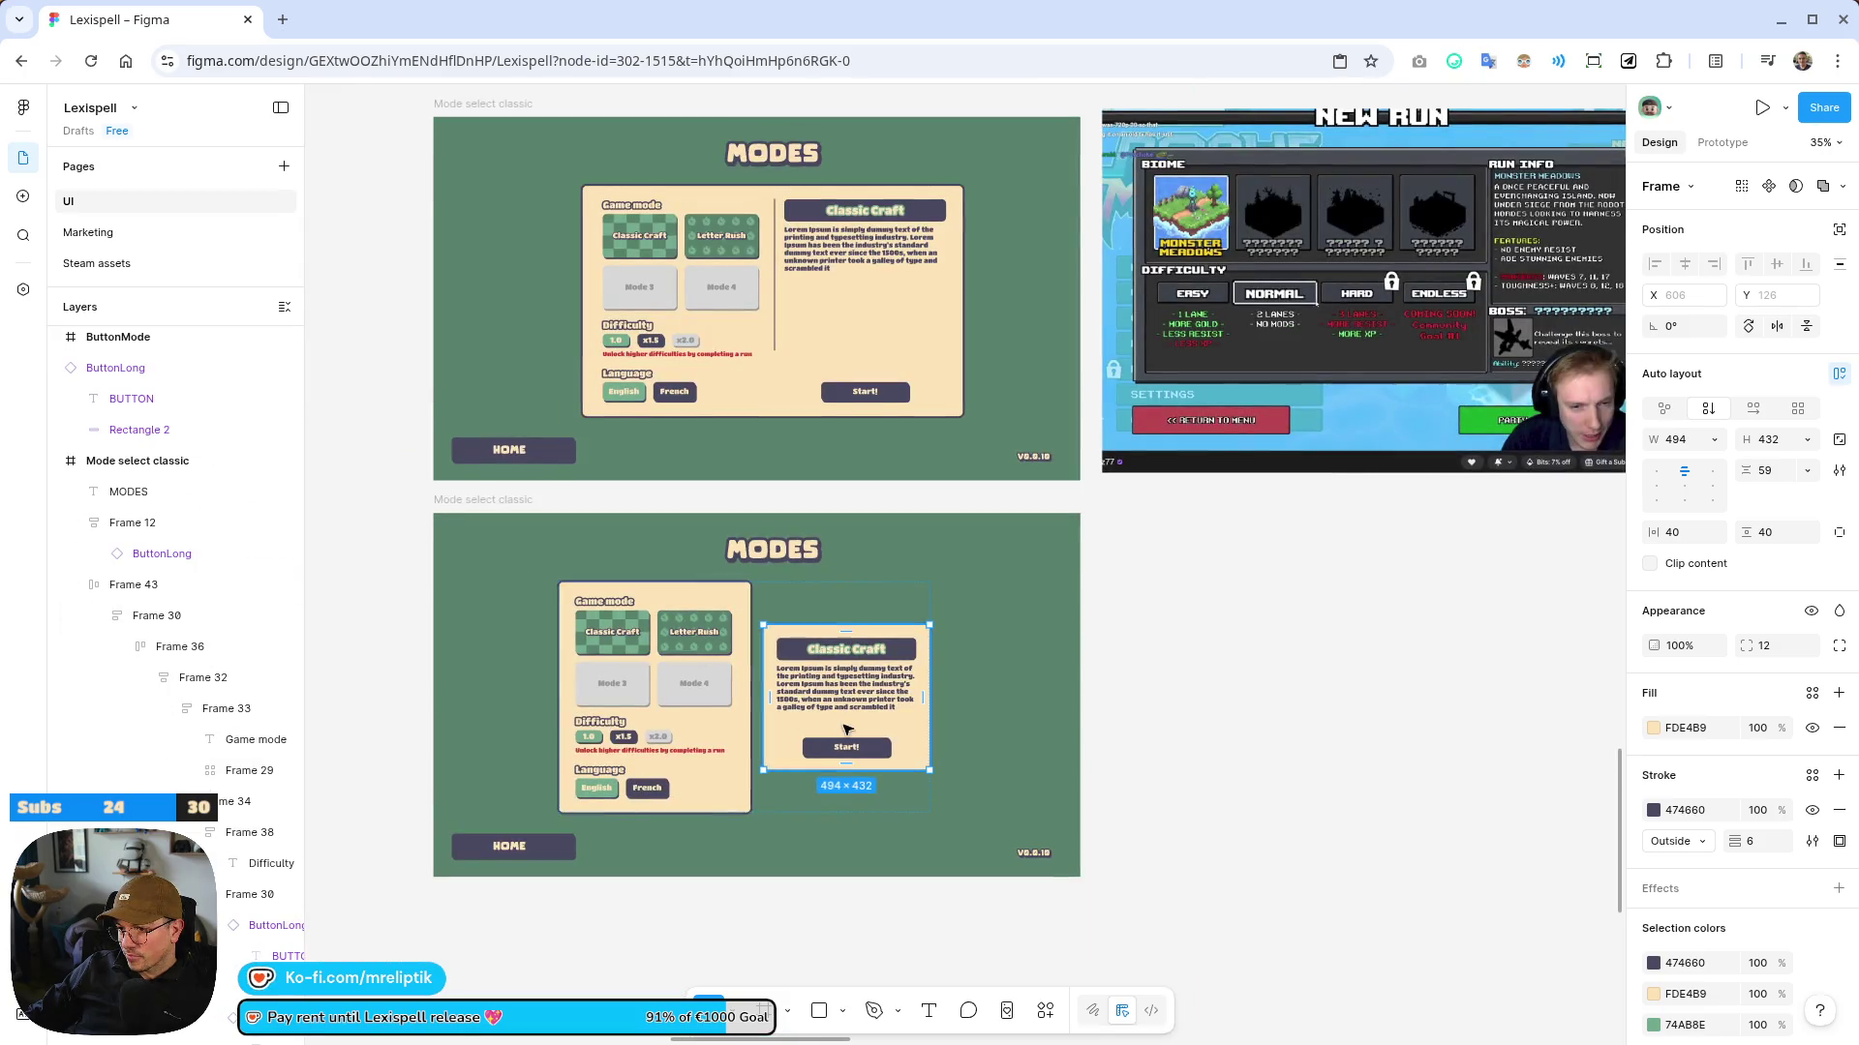
left_click_drag(844, 724, 942, 719)
key("ctrl+z")
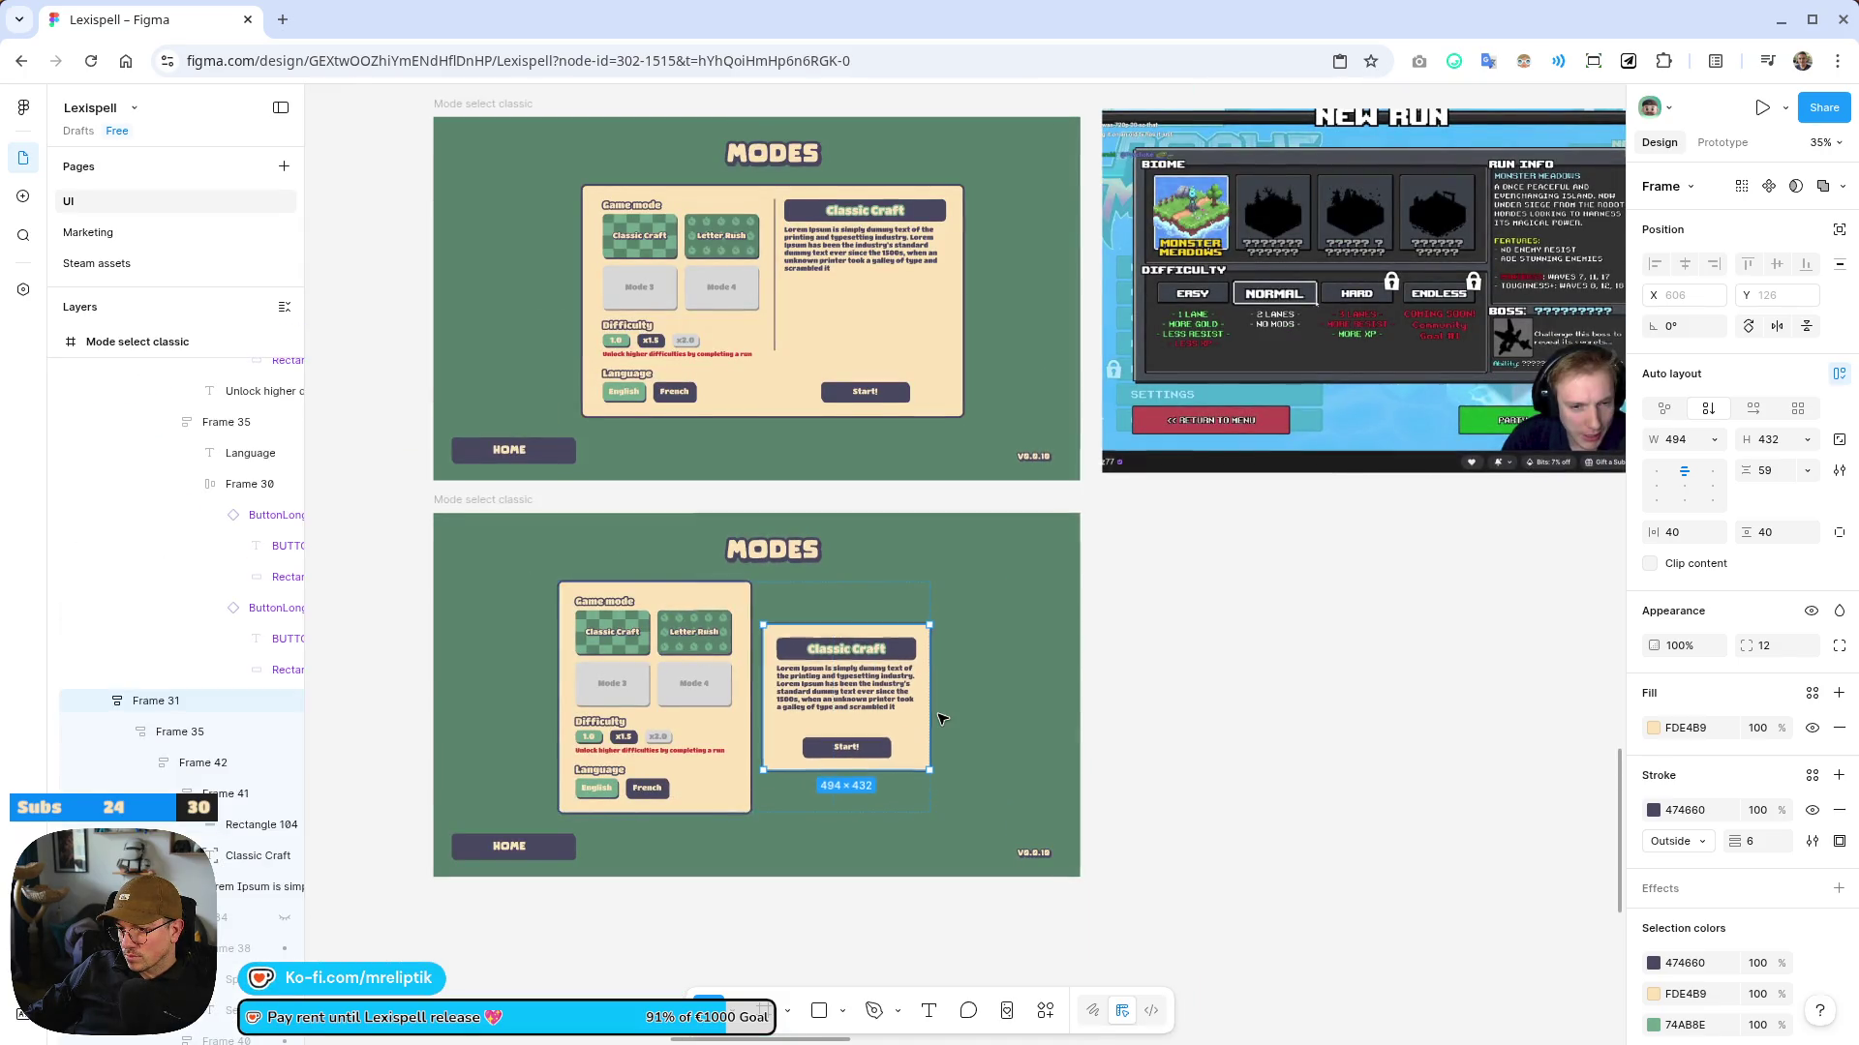
left_click(1227, 684)
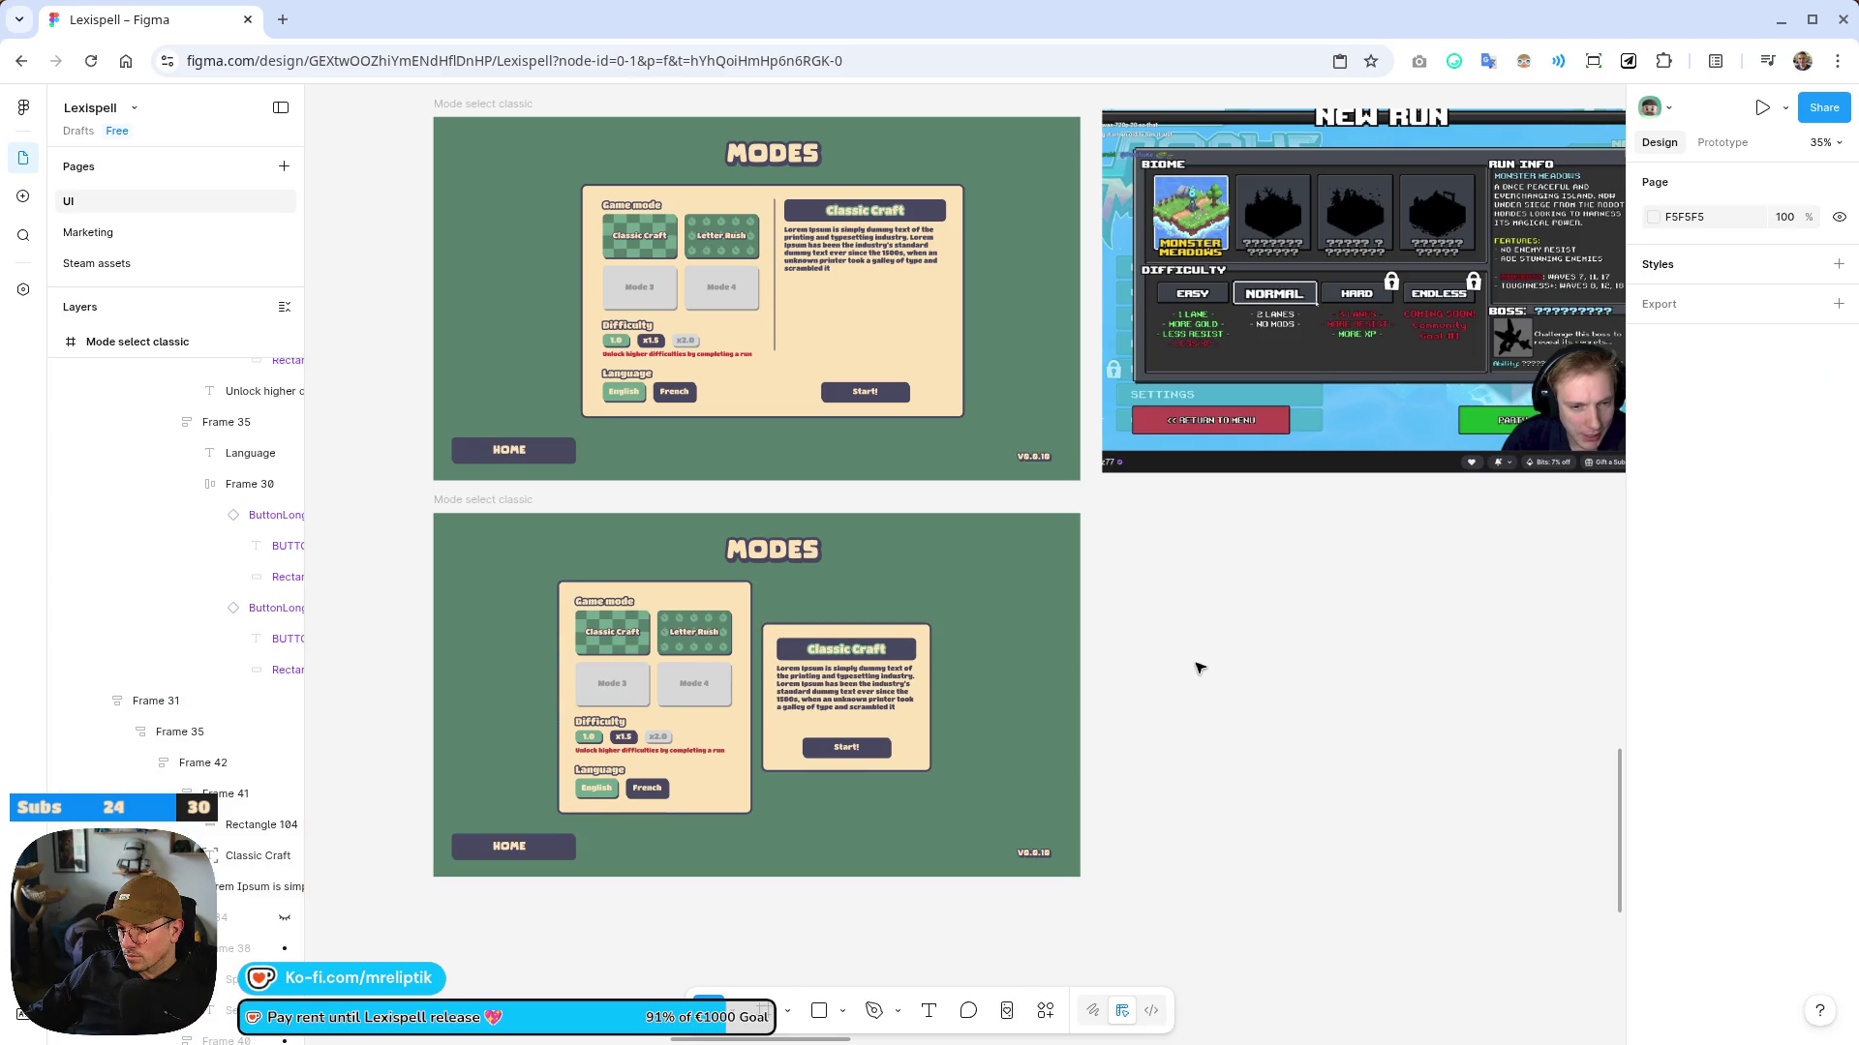
scroll(692, 677, "up", 3)
scroll(714, 678, "up", 5)
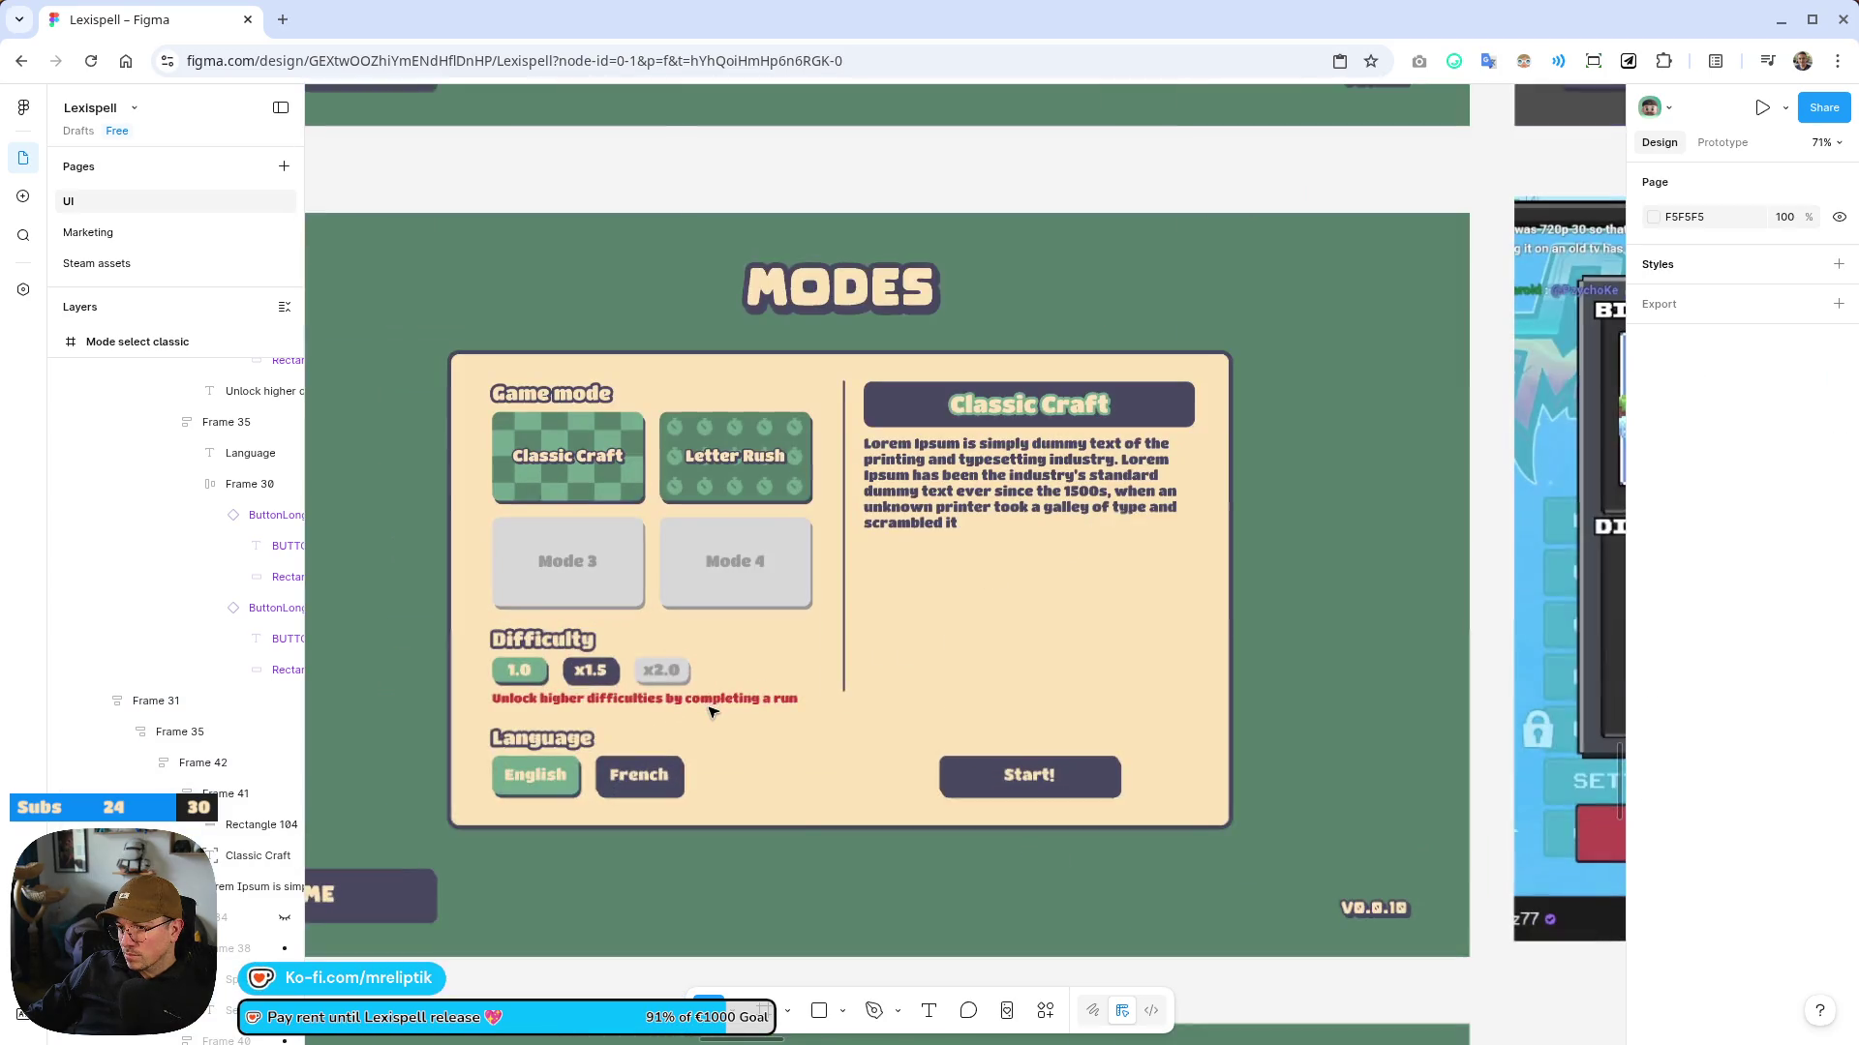
left_click(843, 642, "ctrl")
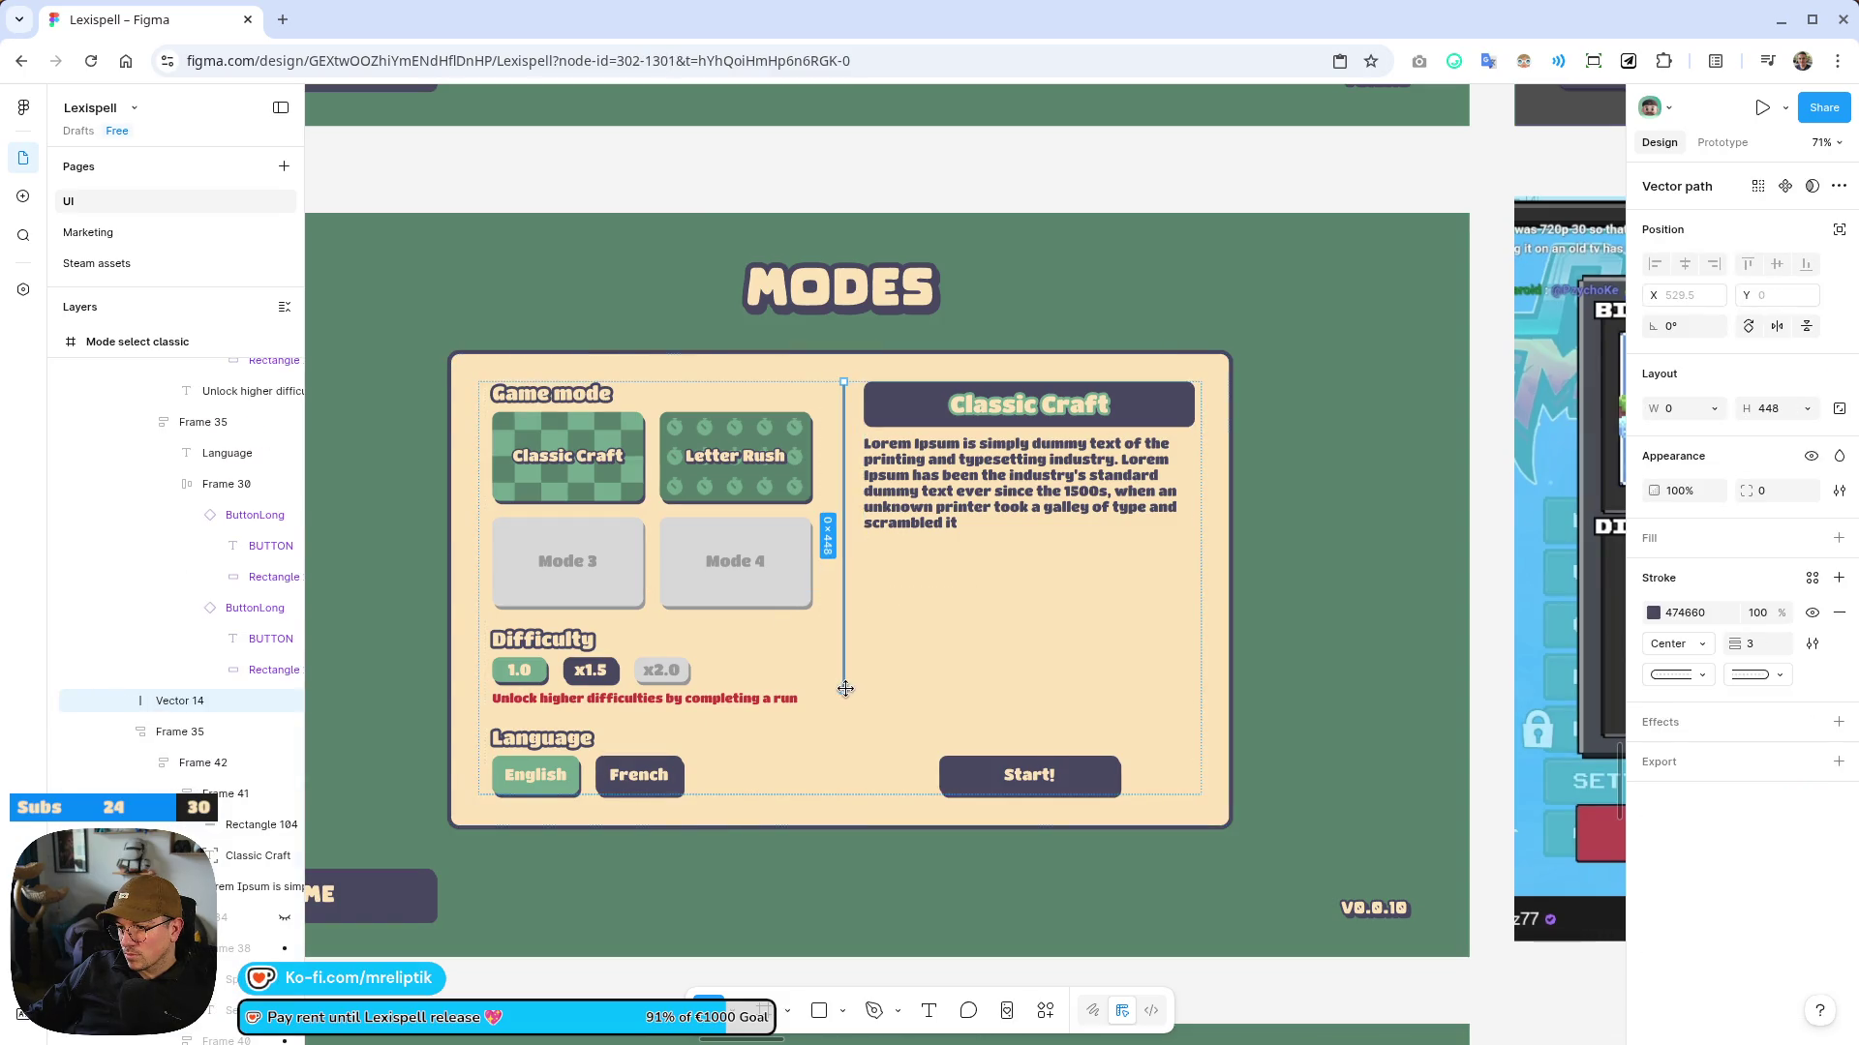
scroll(715, 728, "down", 5)
left_click(780, 849)
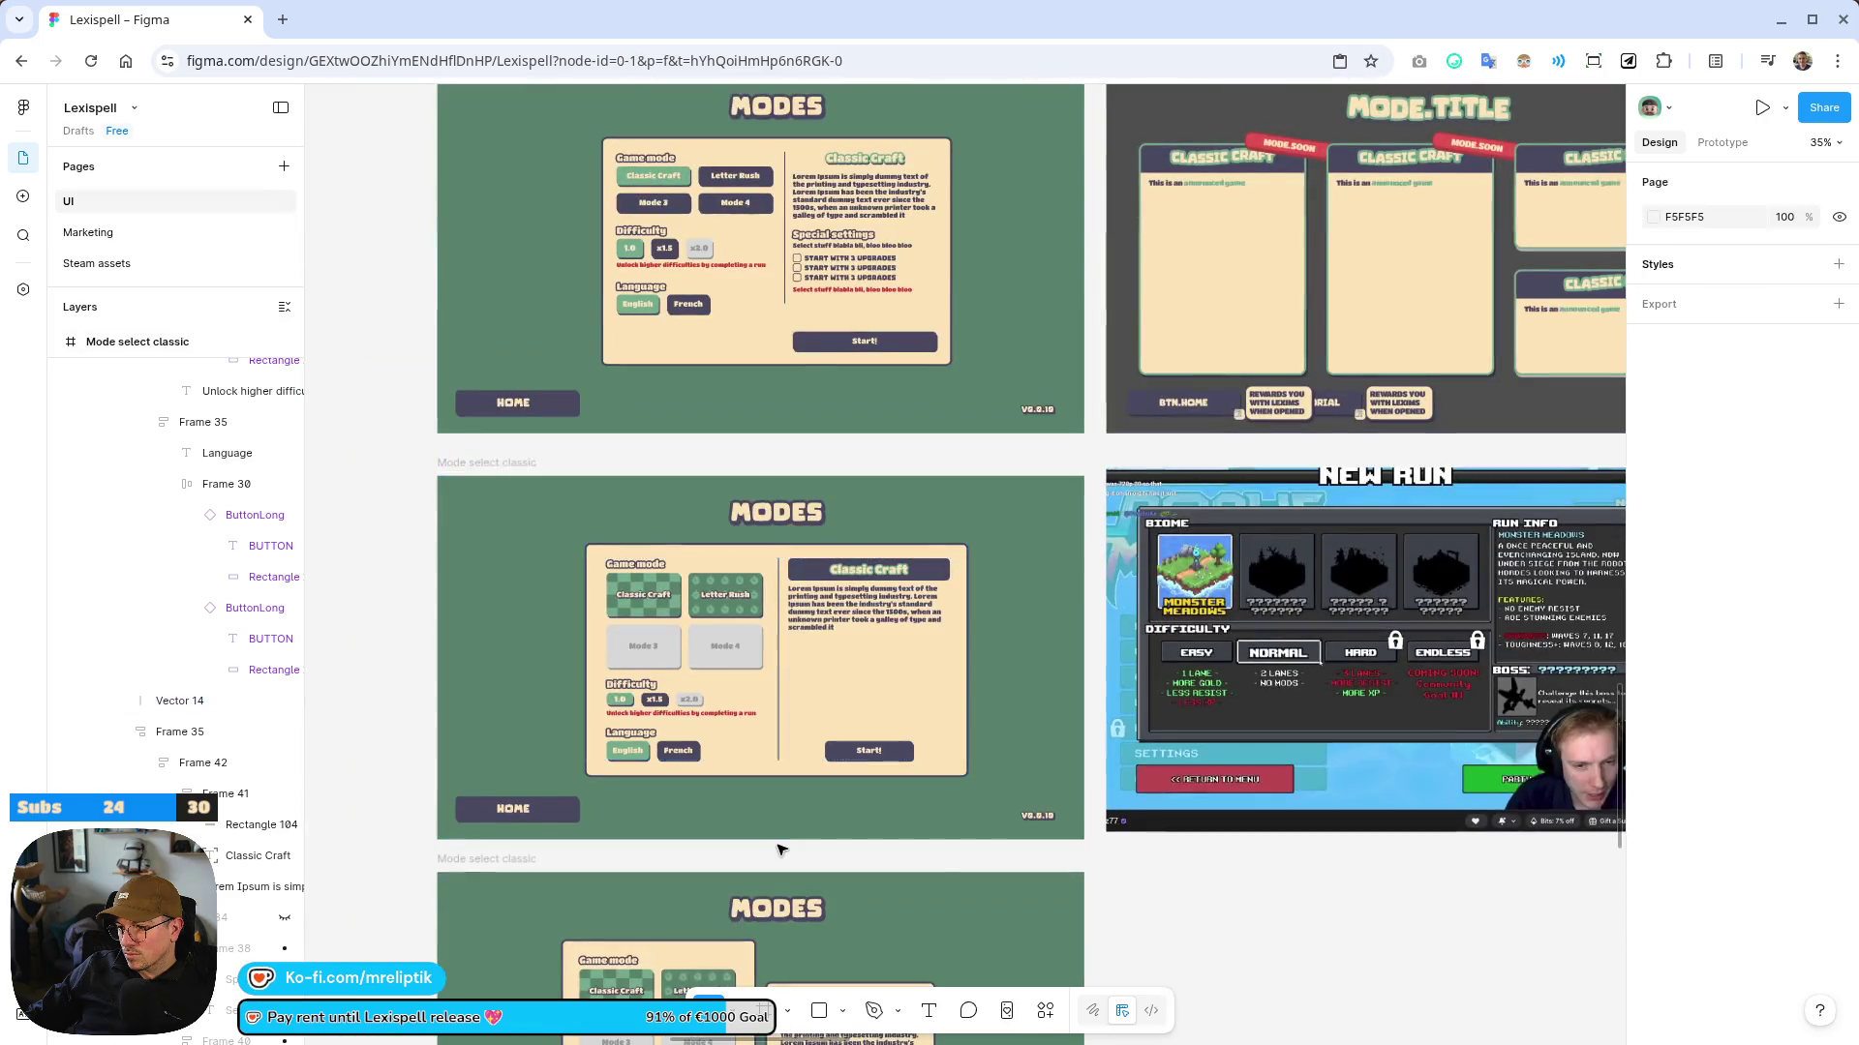
scroll(781, 849, "down", 3)
scroll(742, 774, "up", 5)
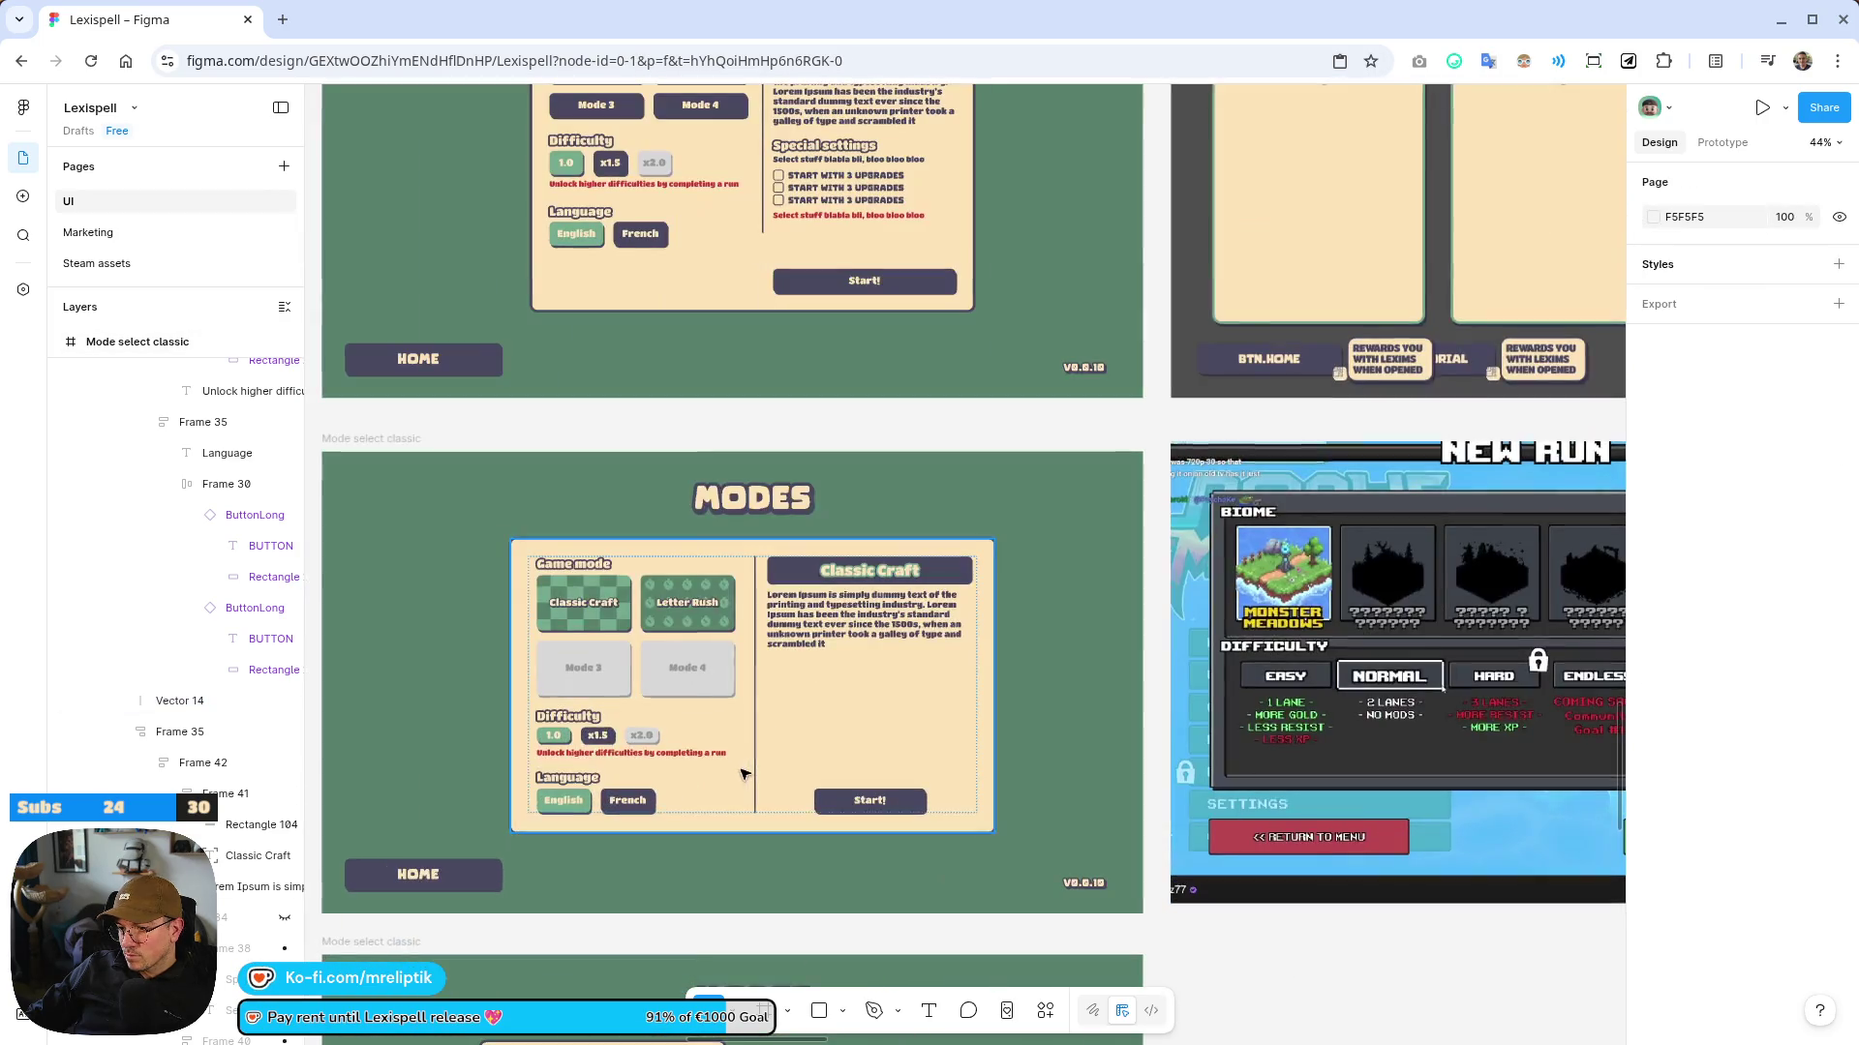
double_click(755, 685)
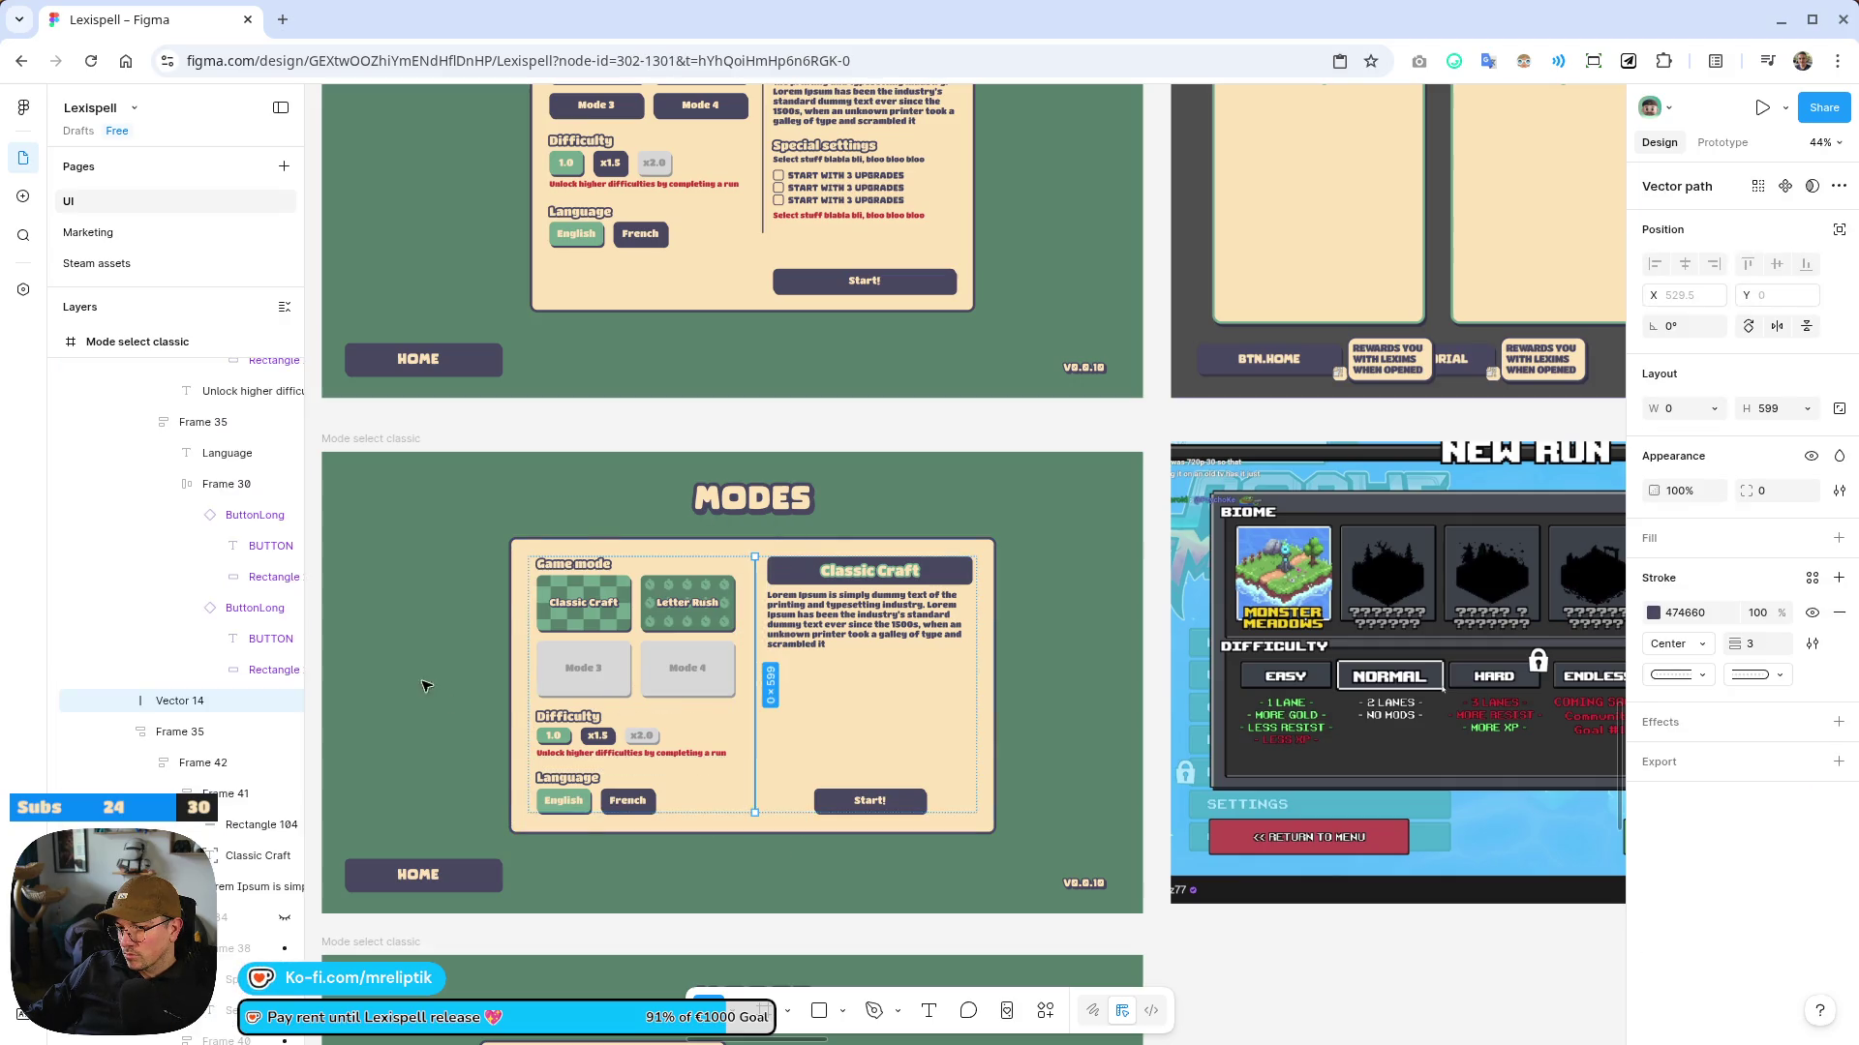
left_click(283, 700)
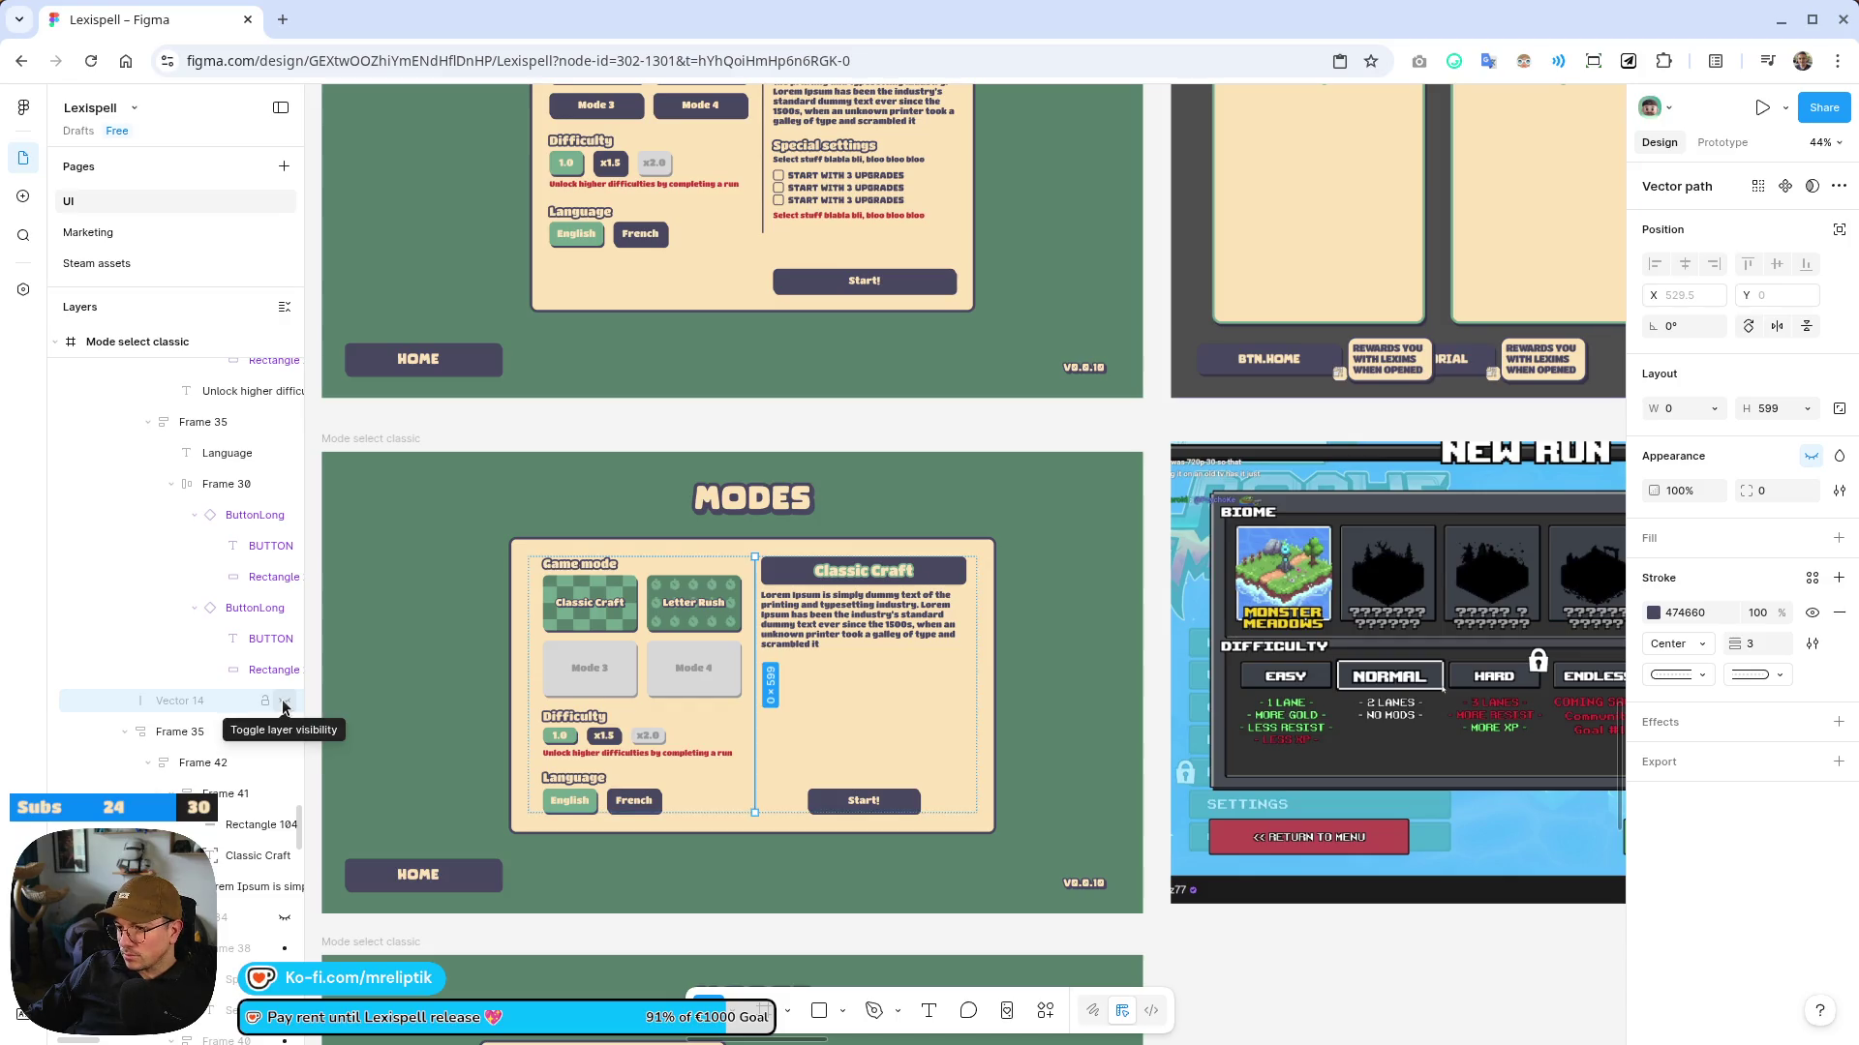
left_click(283, 700)
left_click(284, 699)
left_click(284, 700)
left_click(283, 699)
left_click(284, 700)
scroll(871, 678, "down", 3)
left_click(1099, 875)
scroll(684, 740, "up", 5)
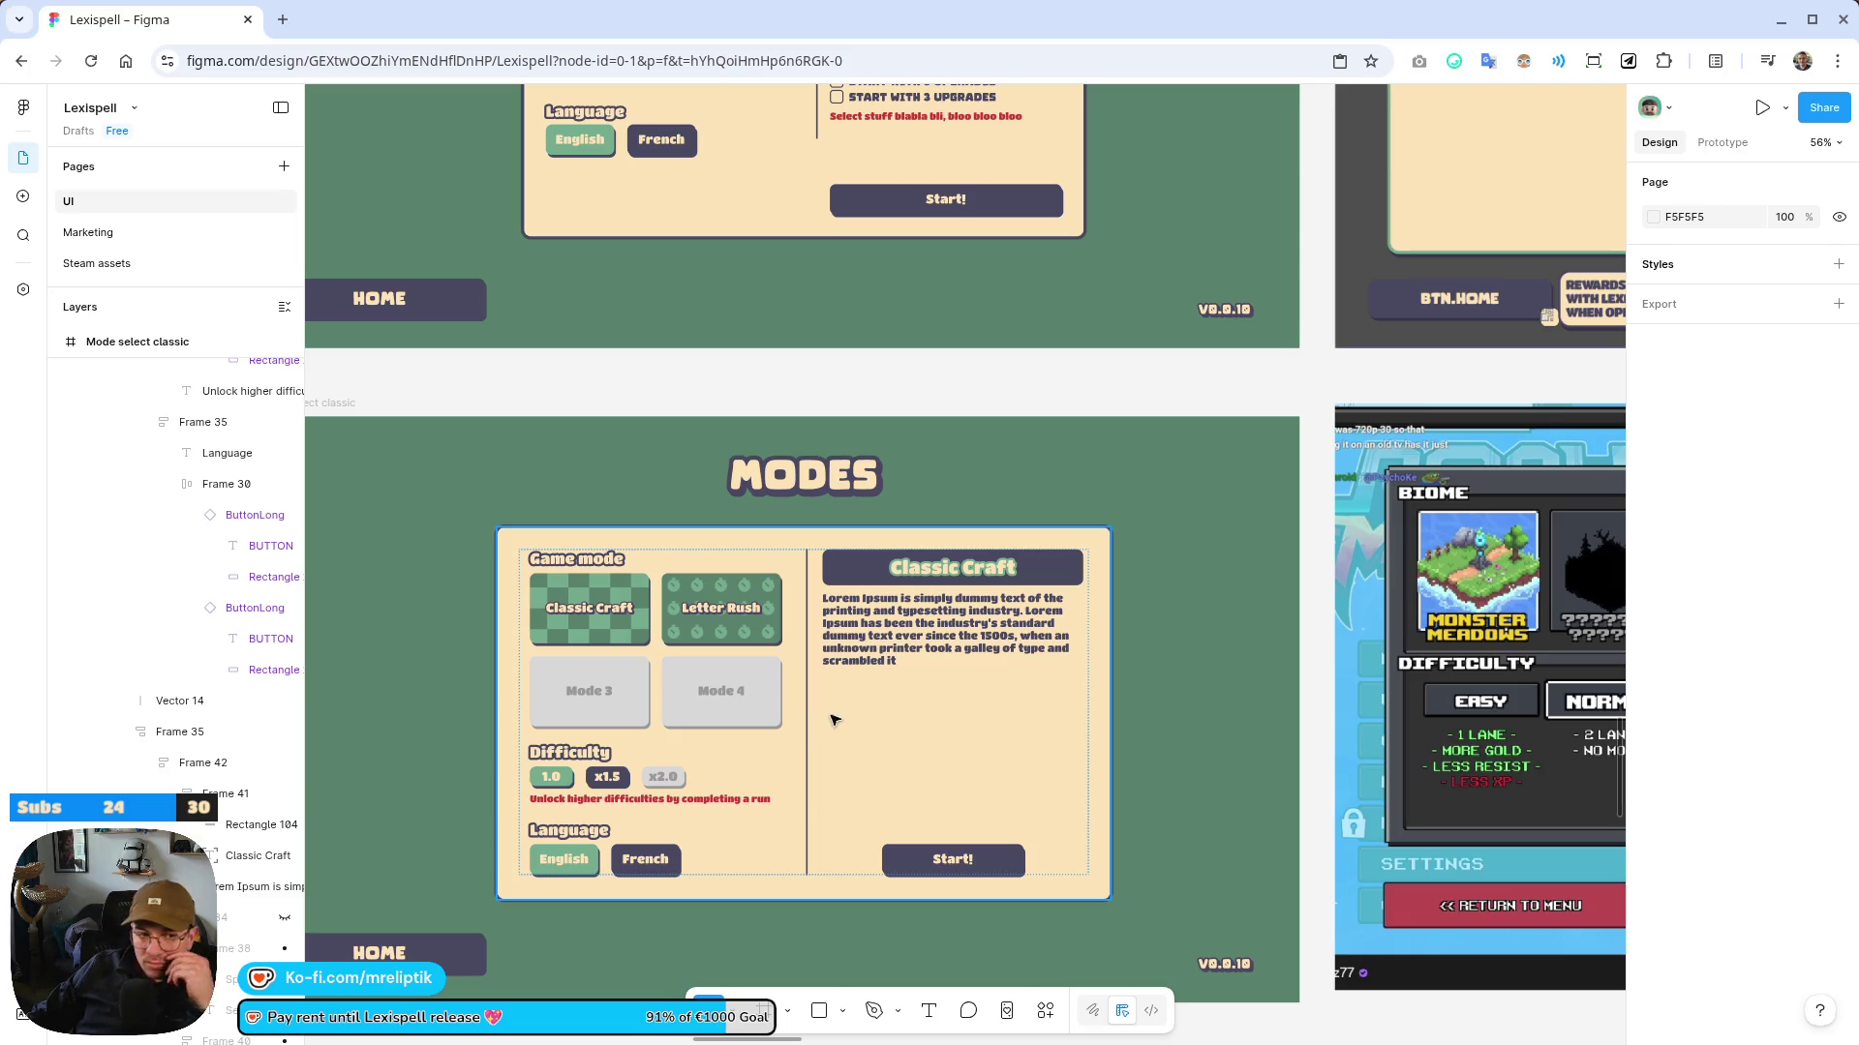
mouse_move(876, 1042)
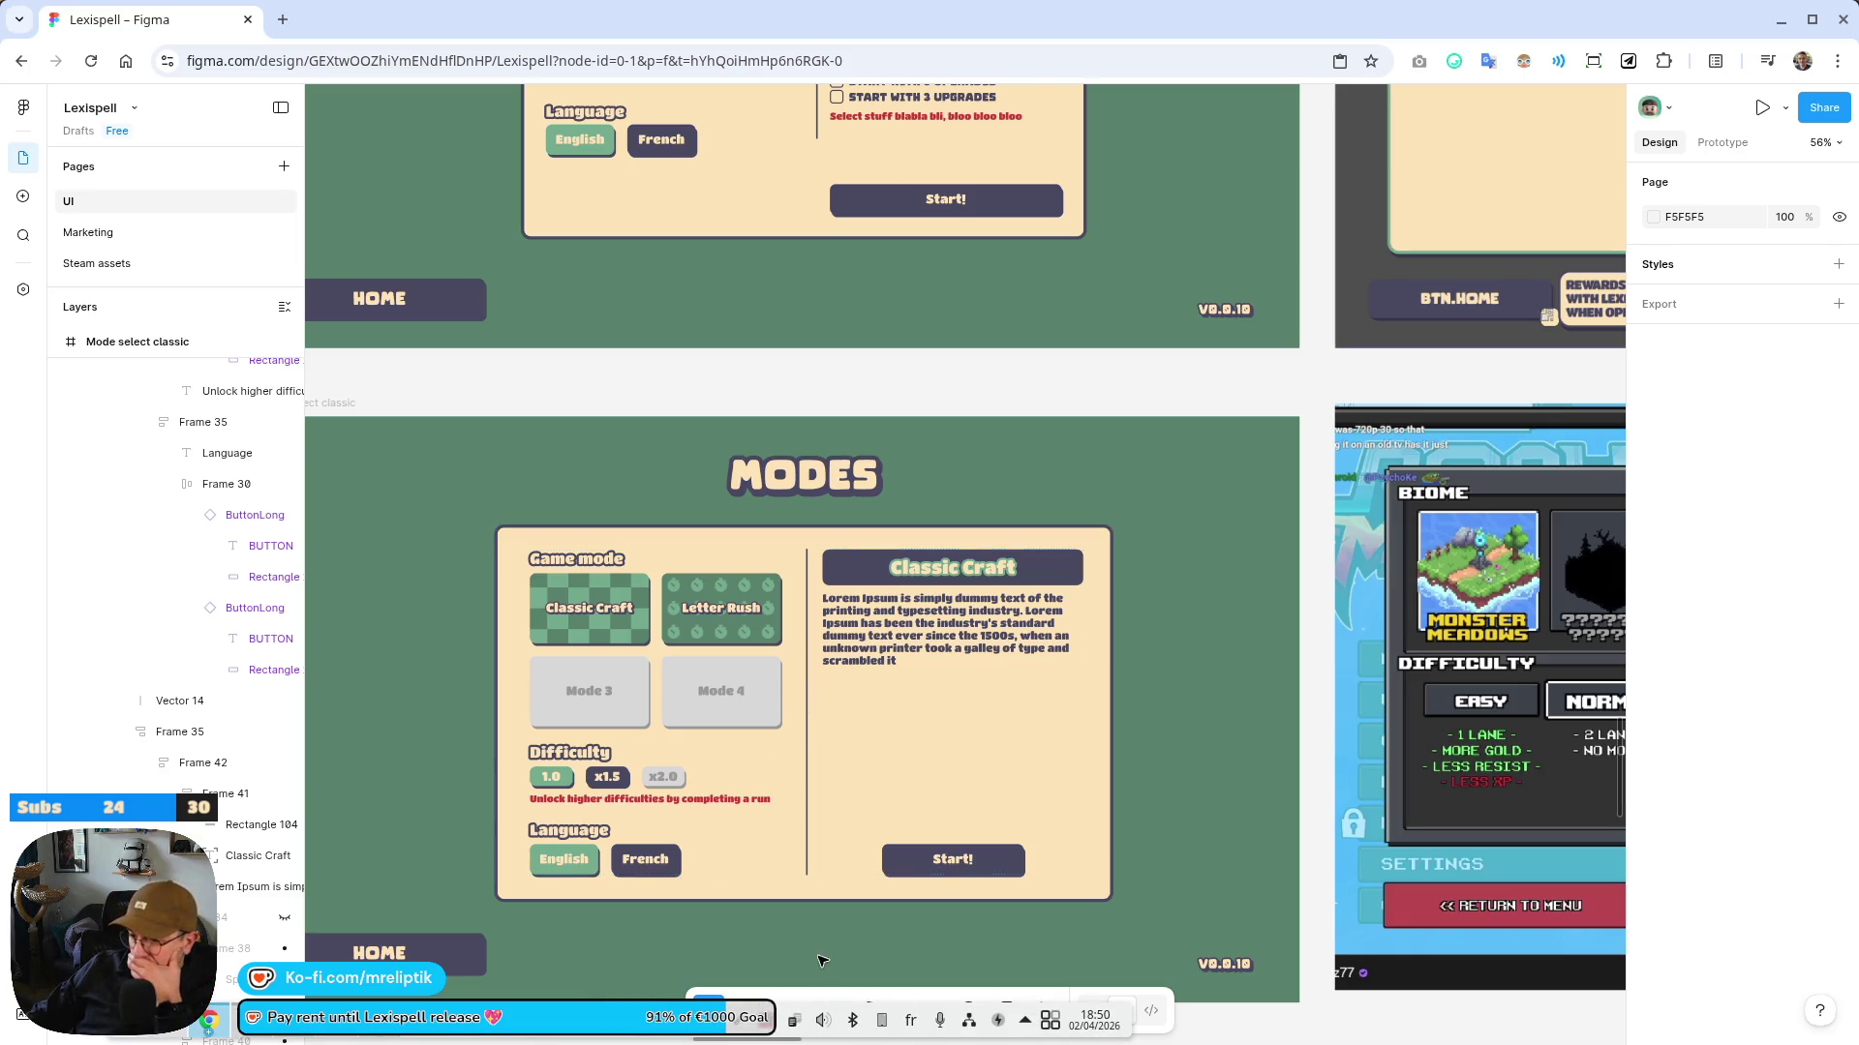
scroll(714, 548, "down", 2)
scroll(722, 581, "down", 3)
scroll(726, 651, "up", 3)
scroll(658, 641, "down", 3, "ctrl")
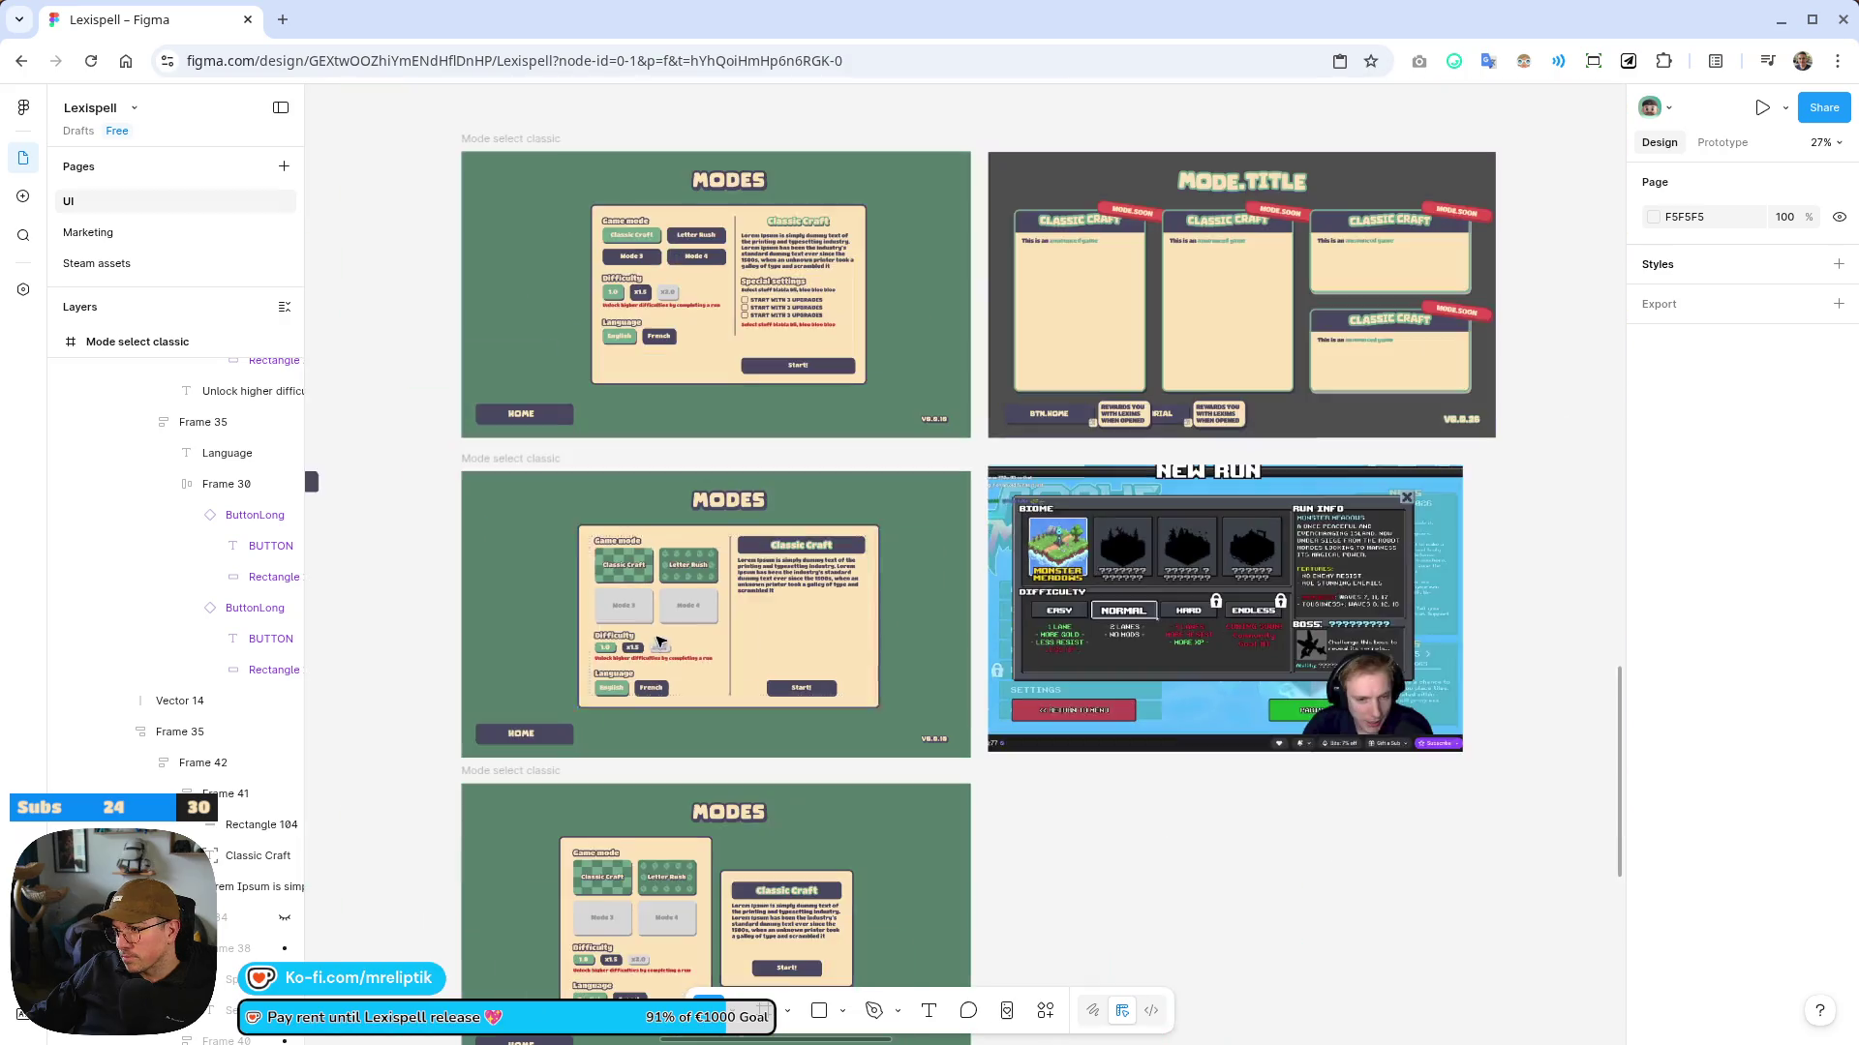
scroll(658, 642, "down", 2, "ctrl")
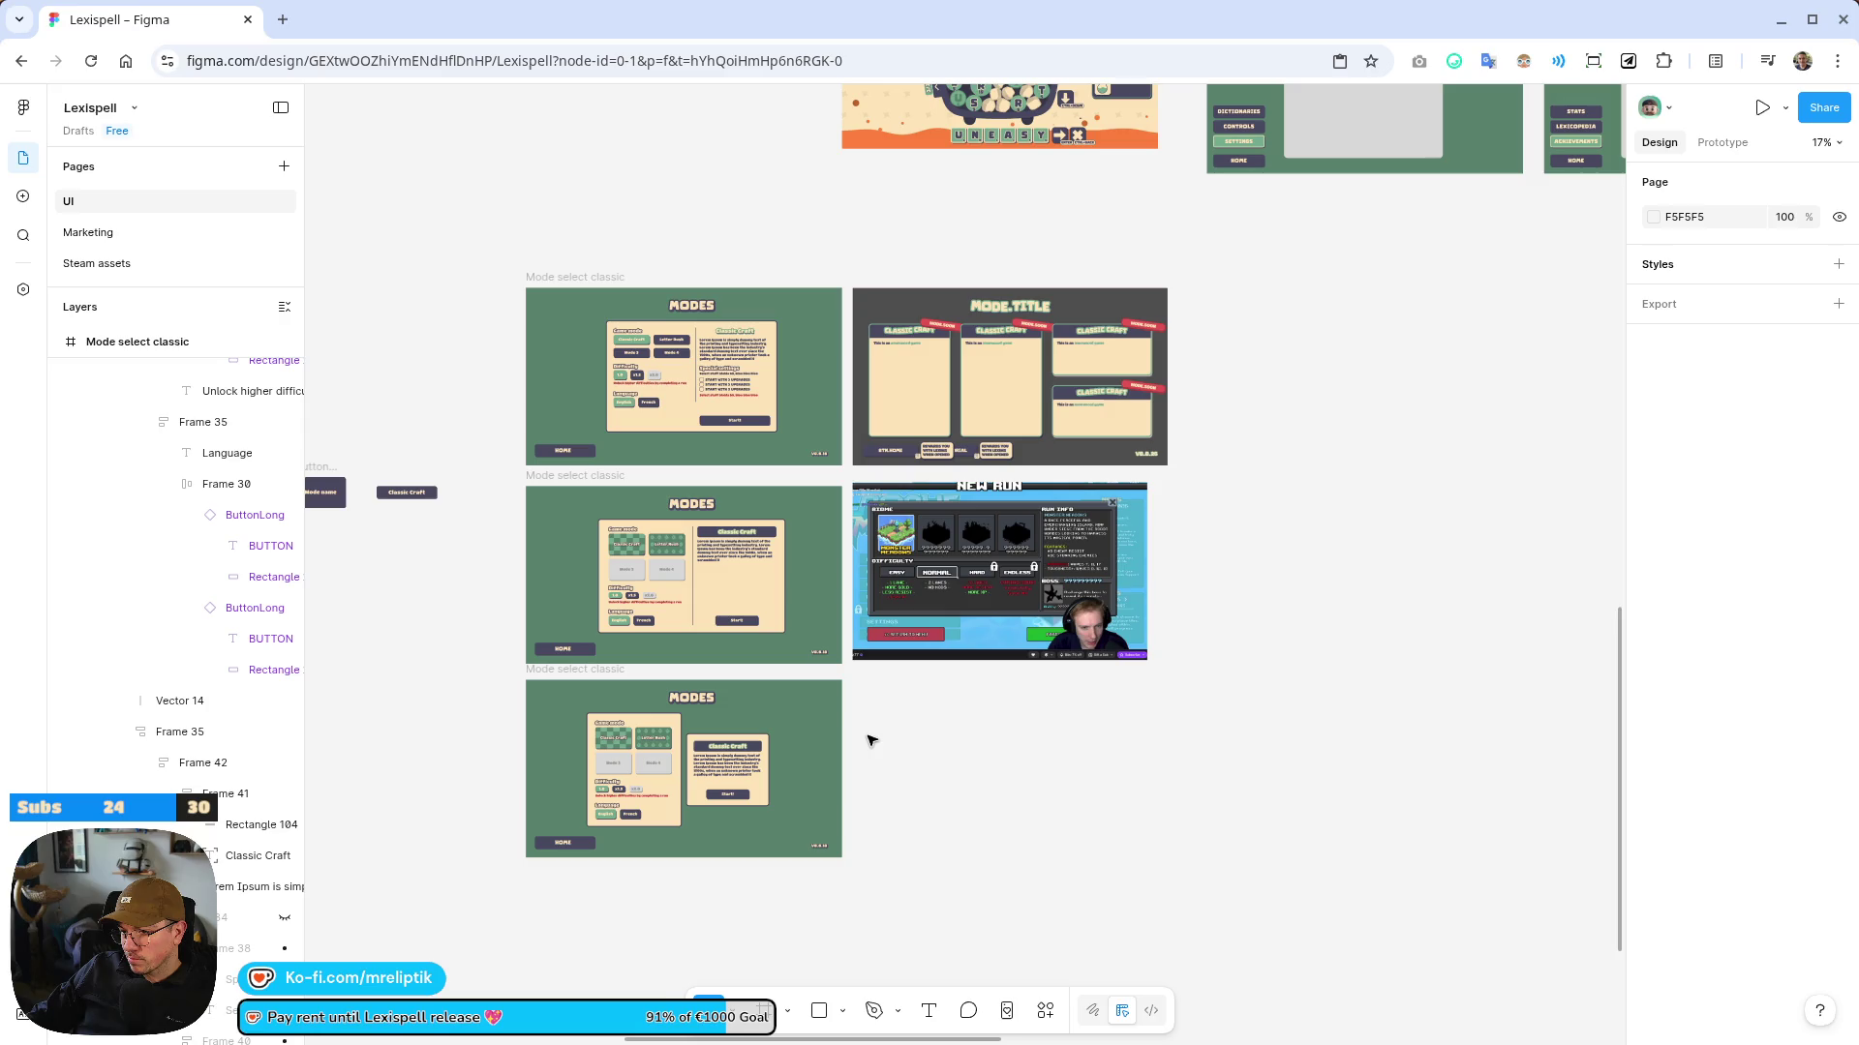
scroll(610, 762, "up", 3, "ctrl")
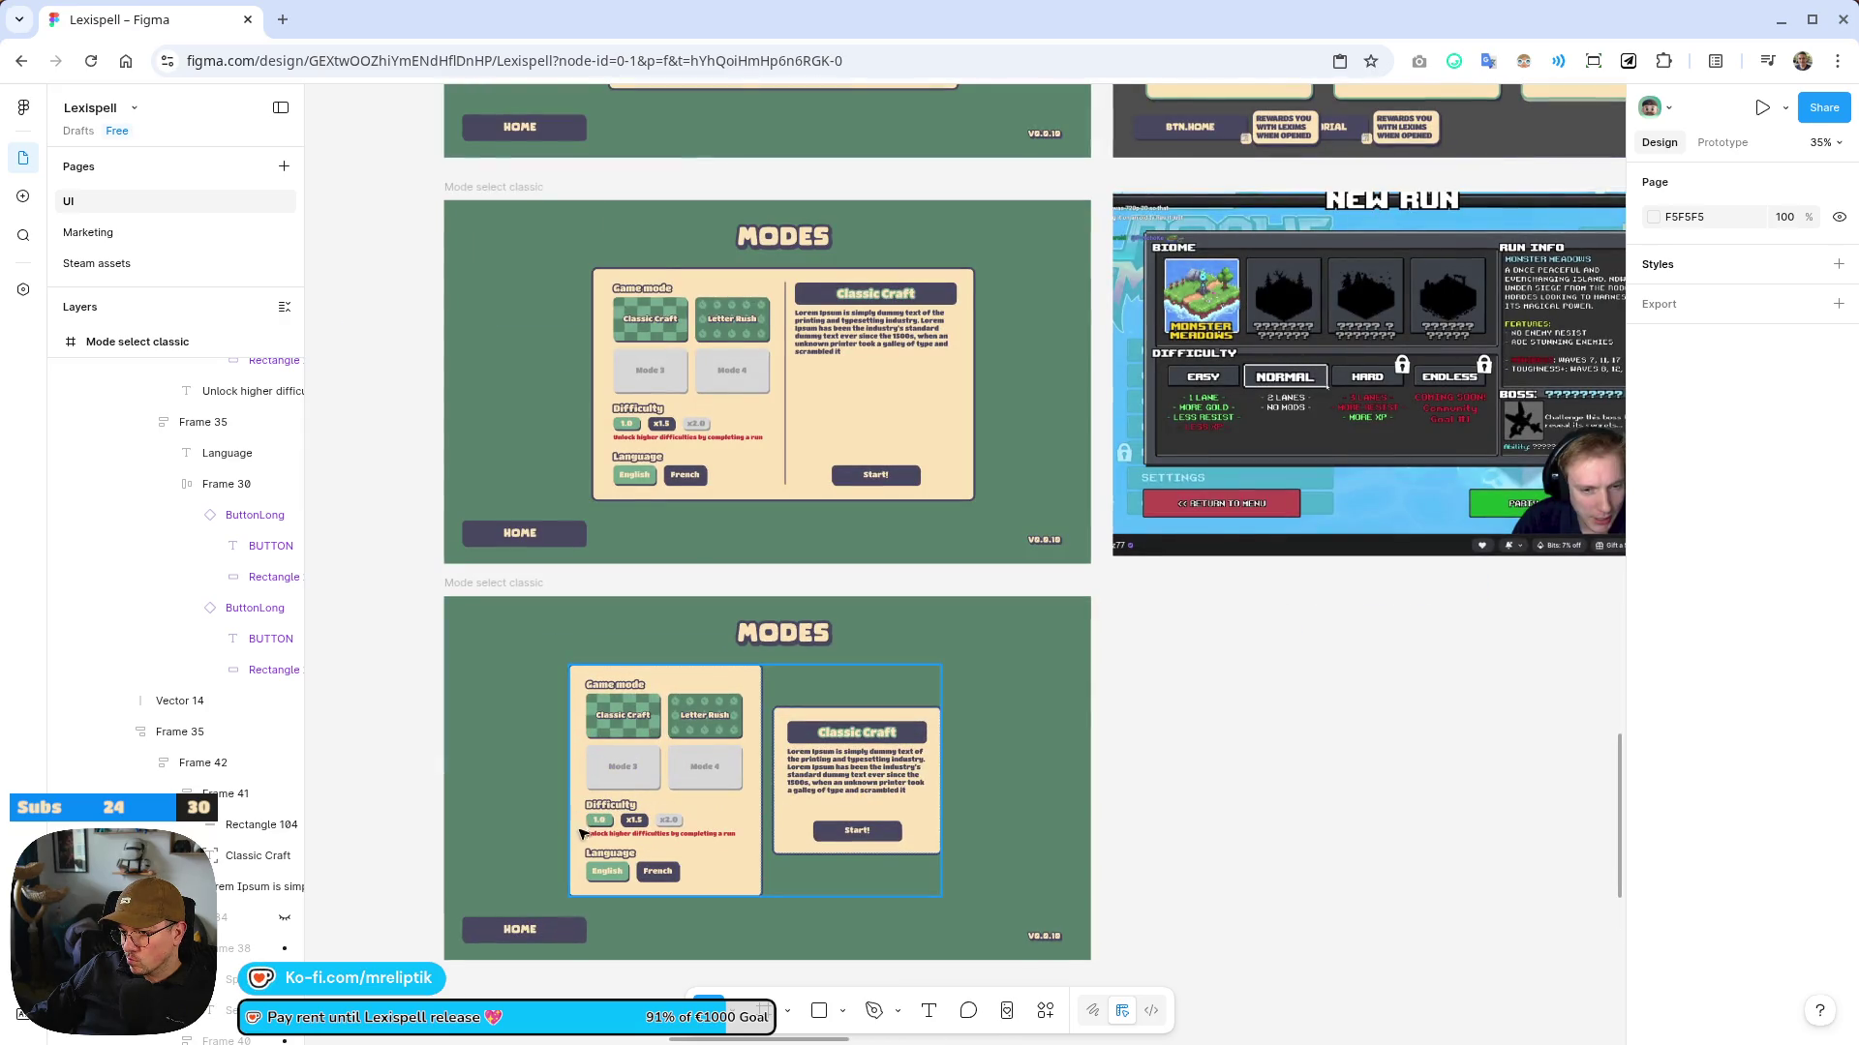
left_click(494, 581)
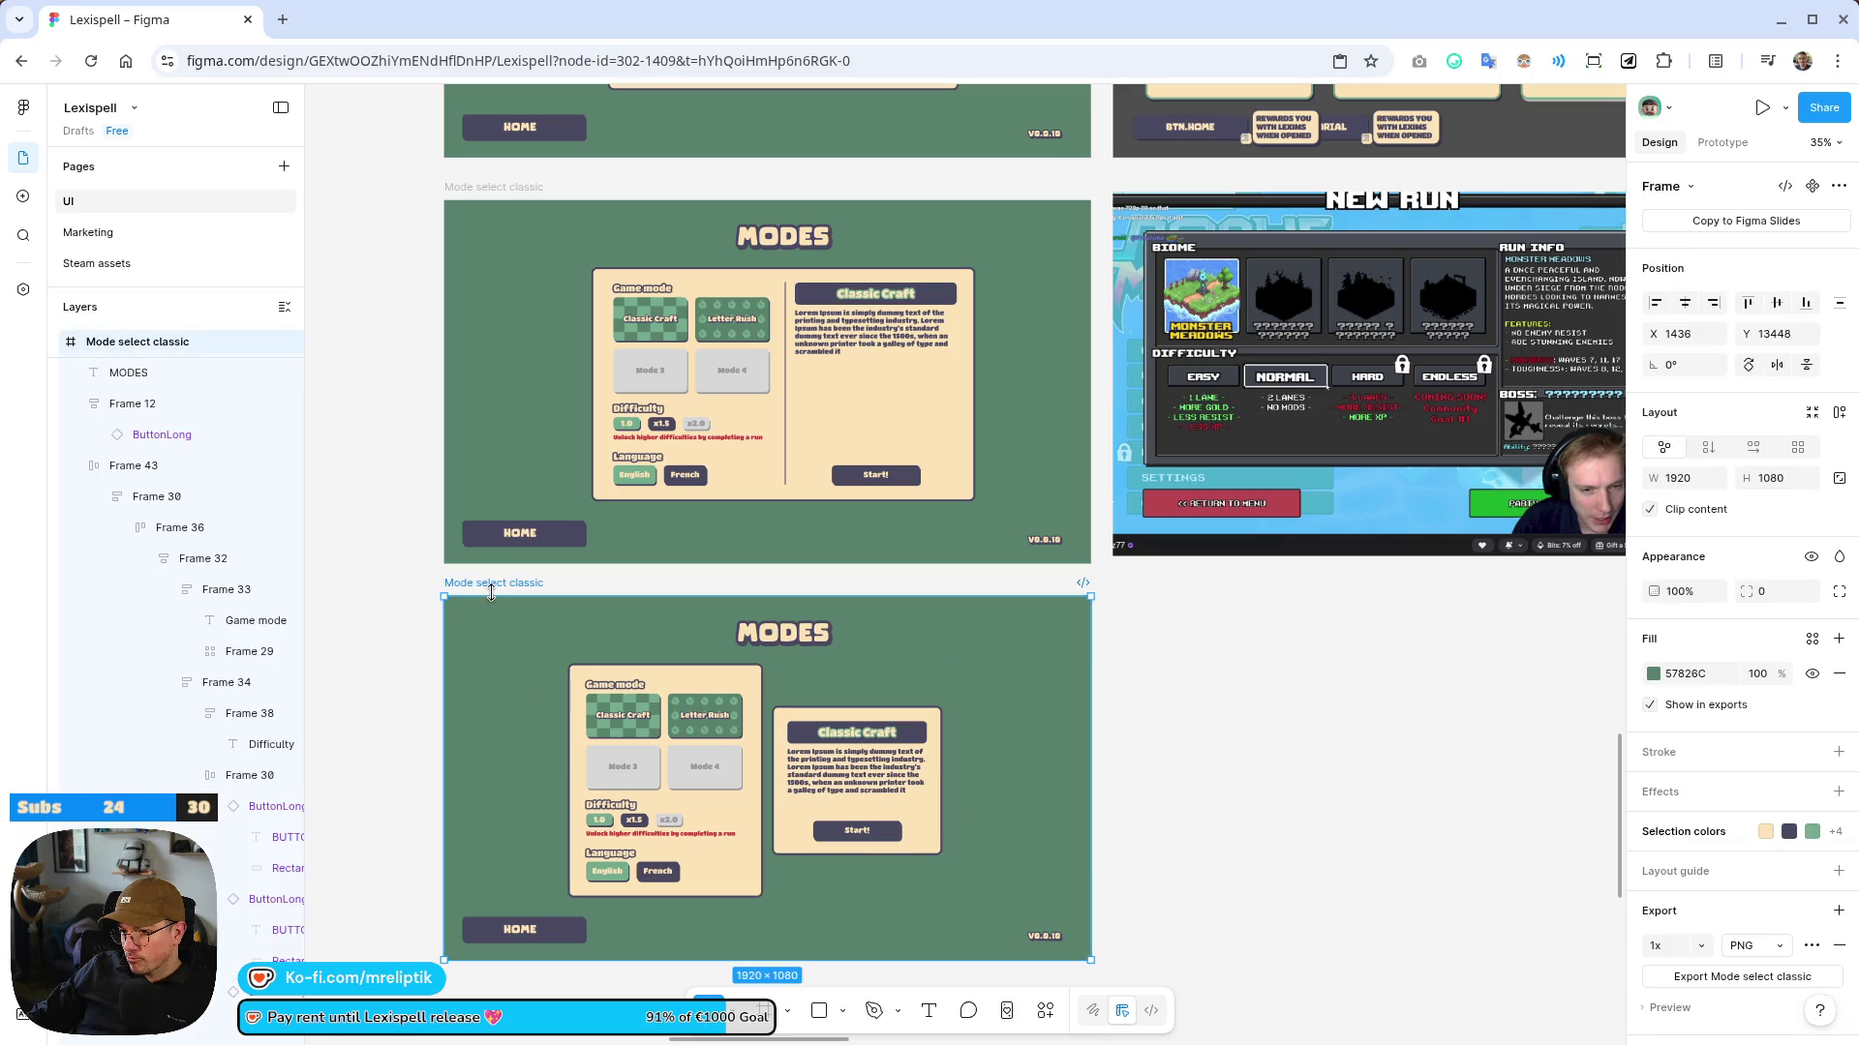
scroll(491, 593, "down", 2, "ctrl")
scroll(479, 542, "up", 3)
left_click(474, 513)
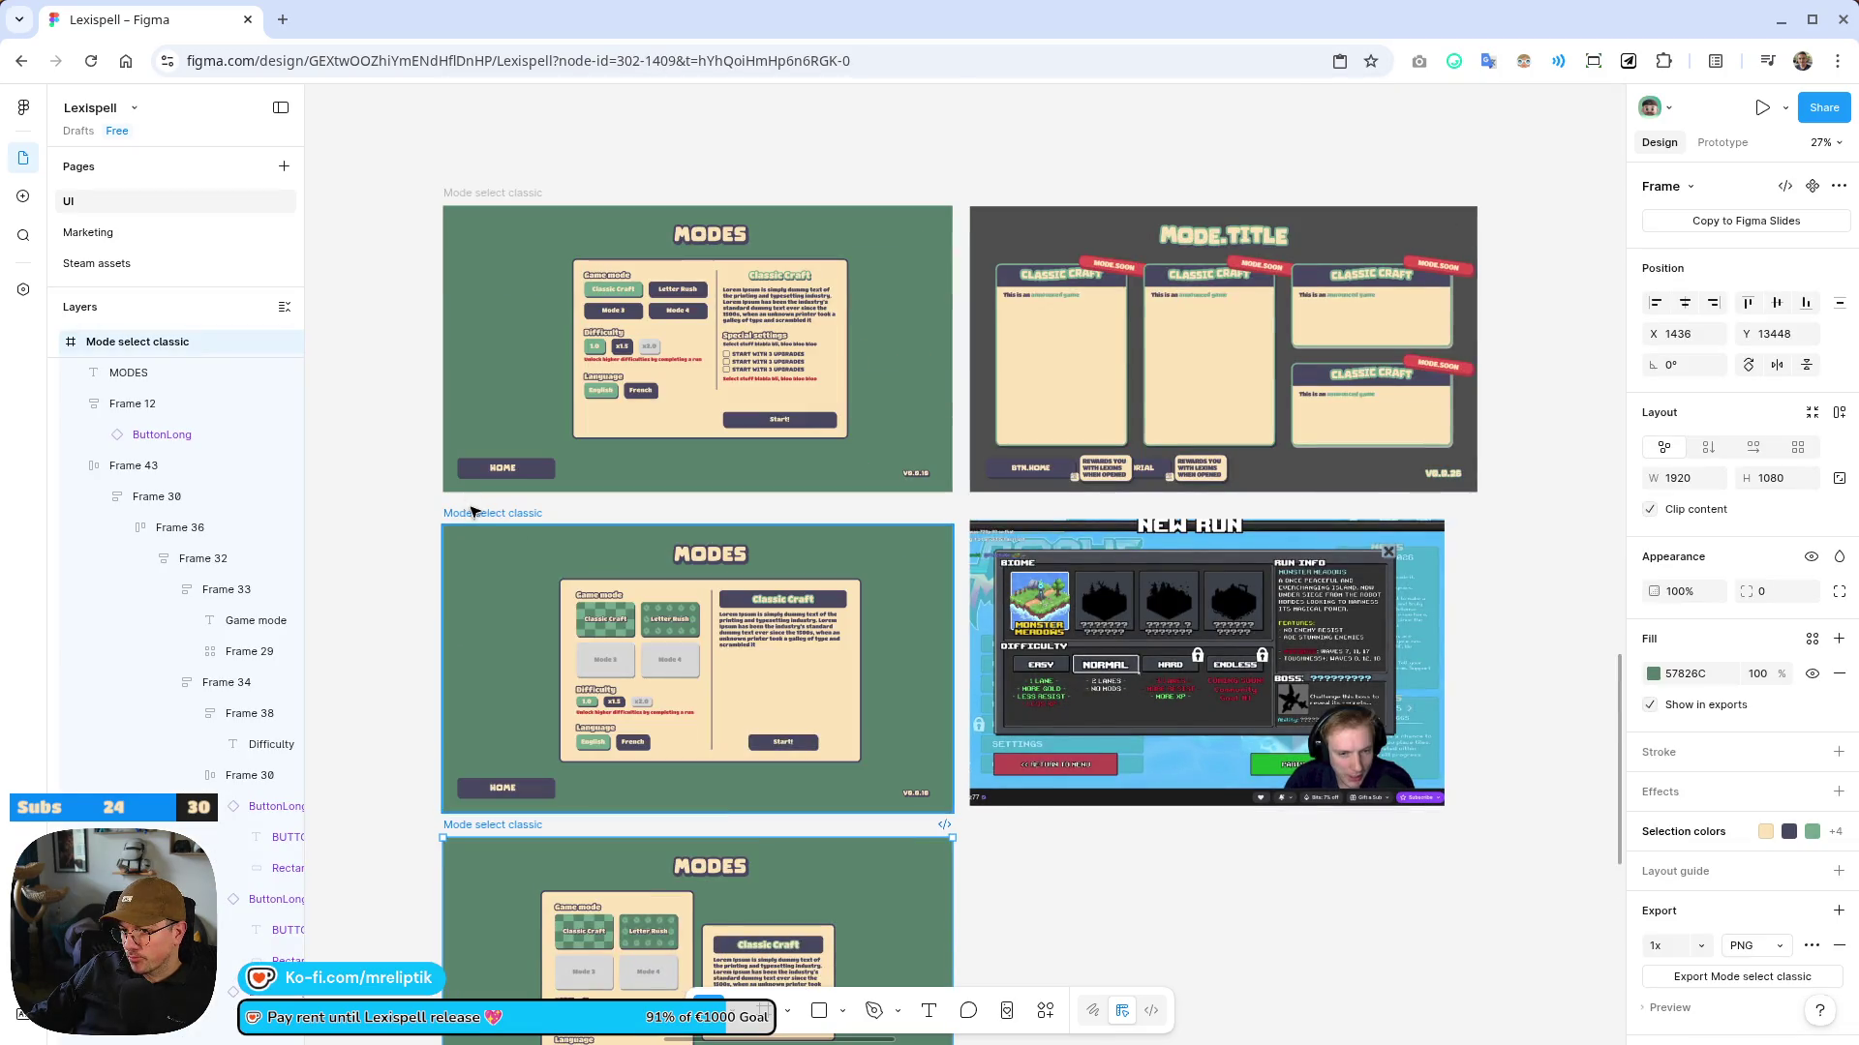
Step: Rename the frame to 'Mode select classic ⭐' using the emoji launcher's star
double_click(474, 513)
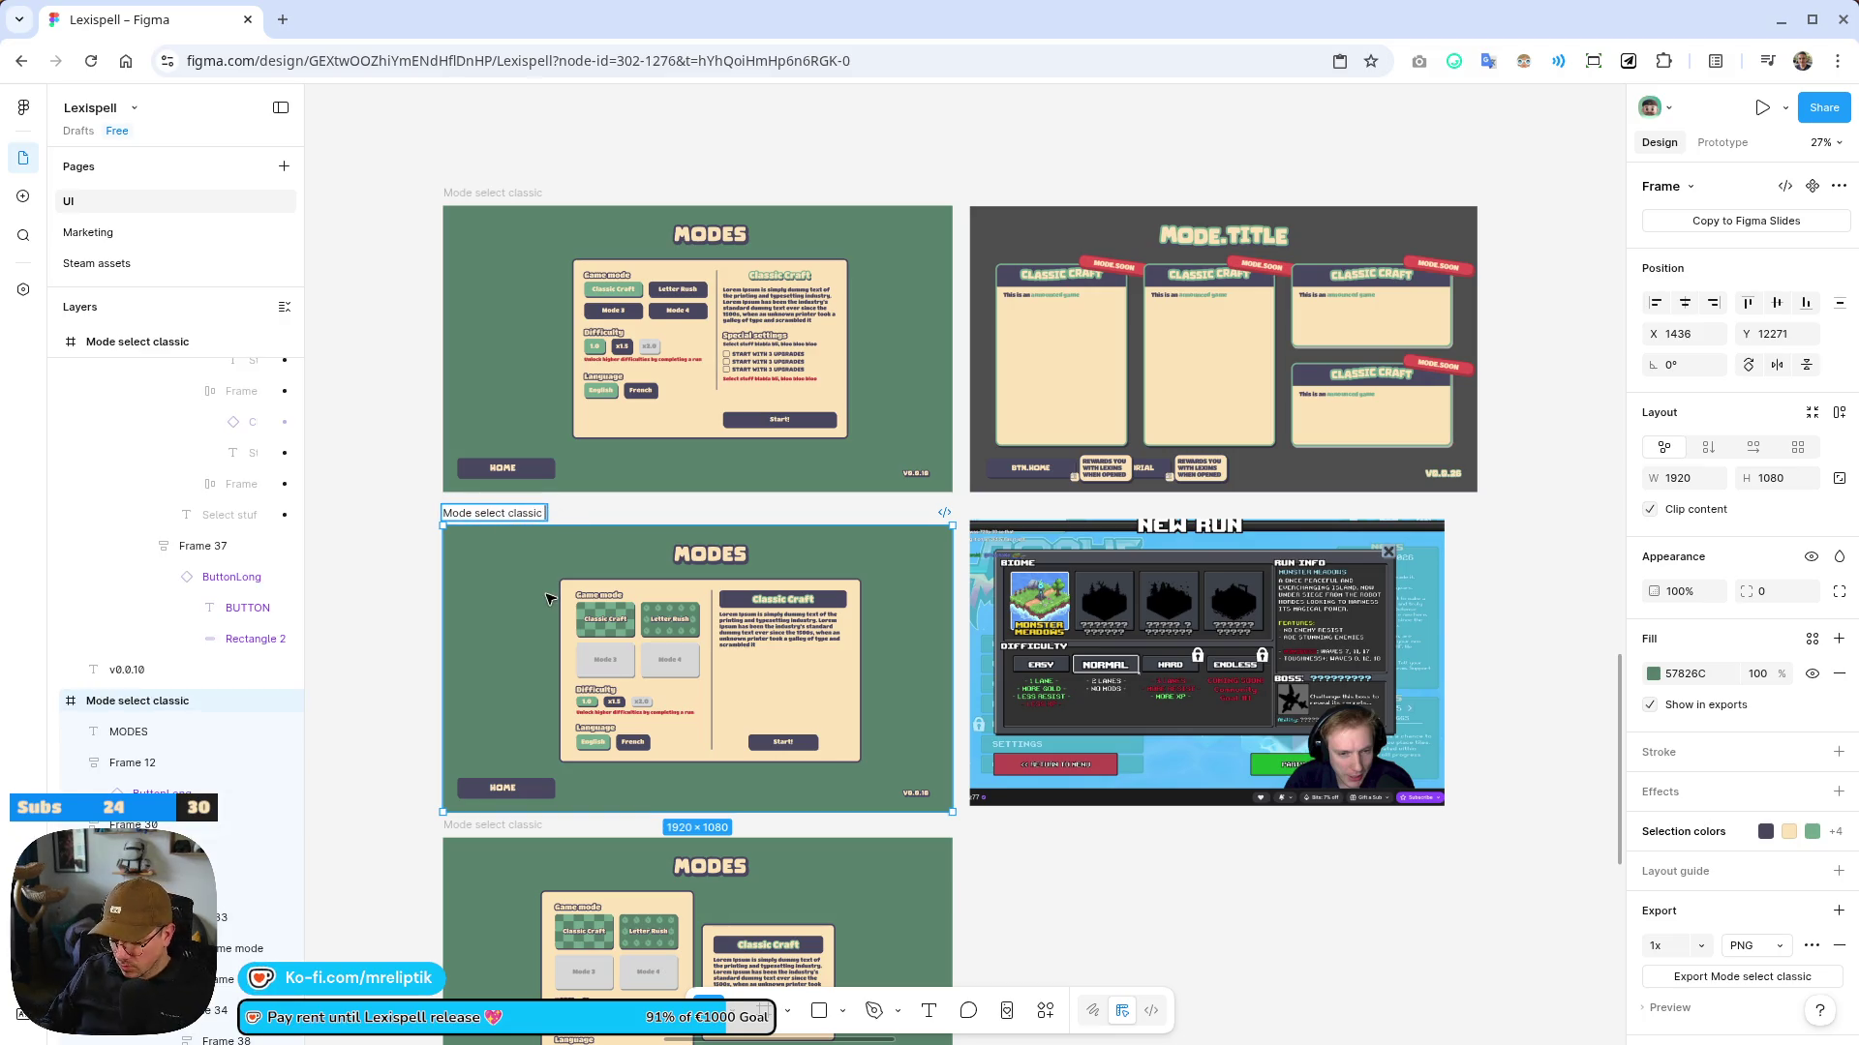
key("ctrl+space")
type("em ")
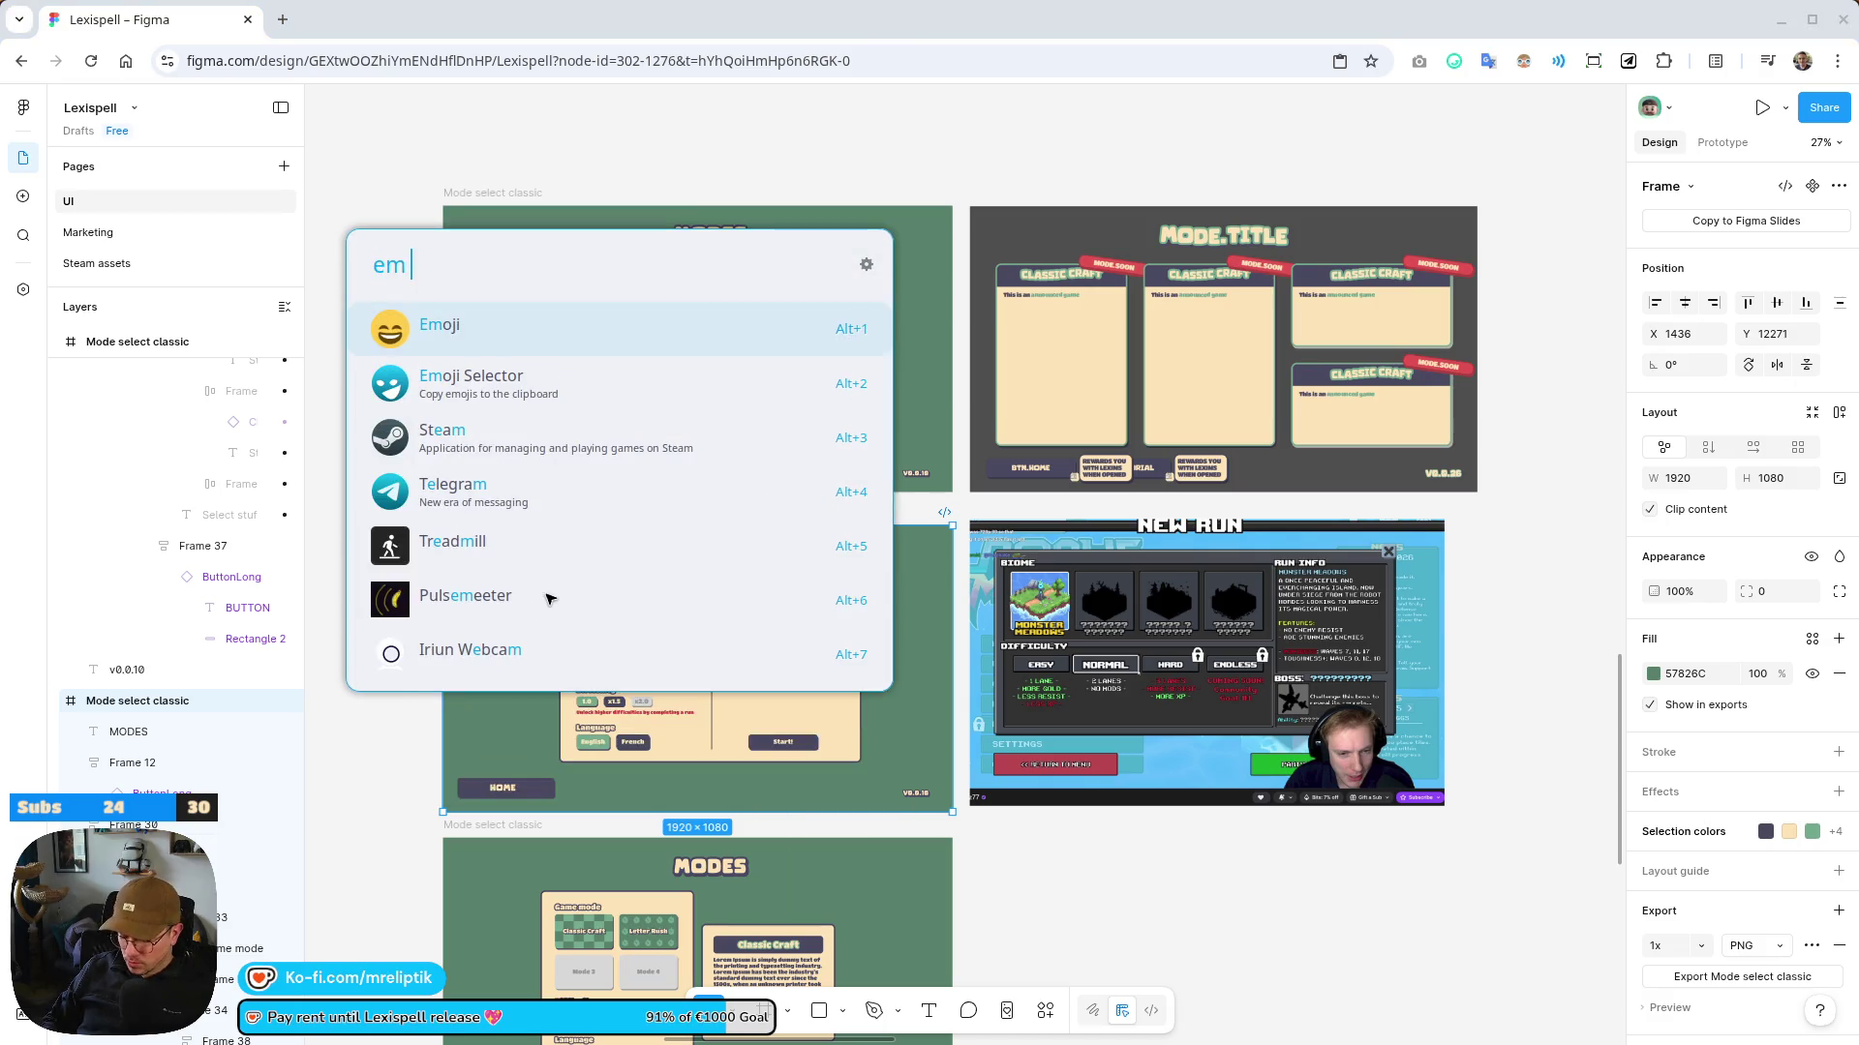
type("star")
key("Down")
key("Down")
key("Down")
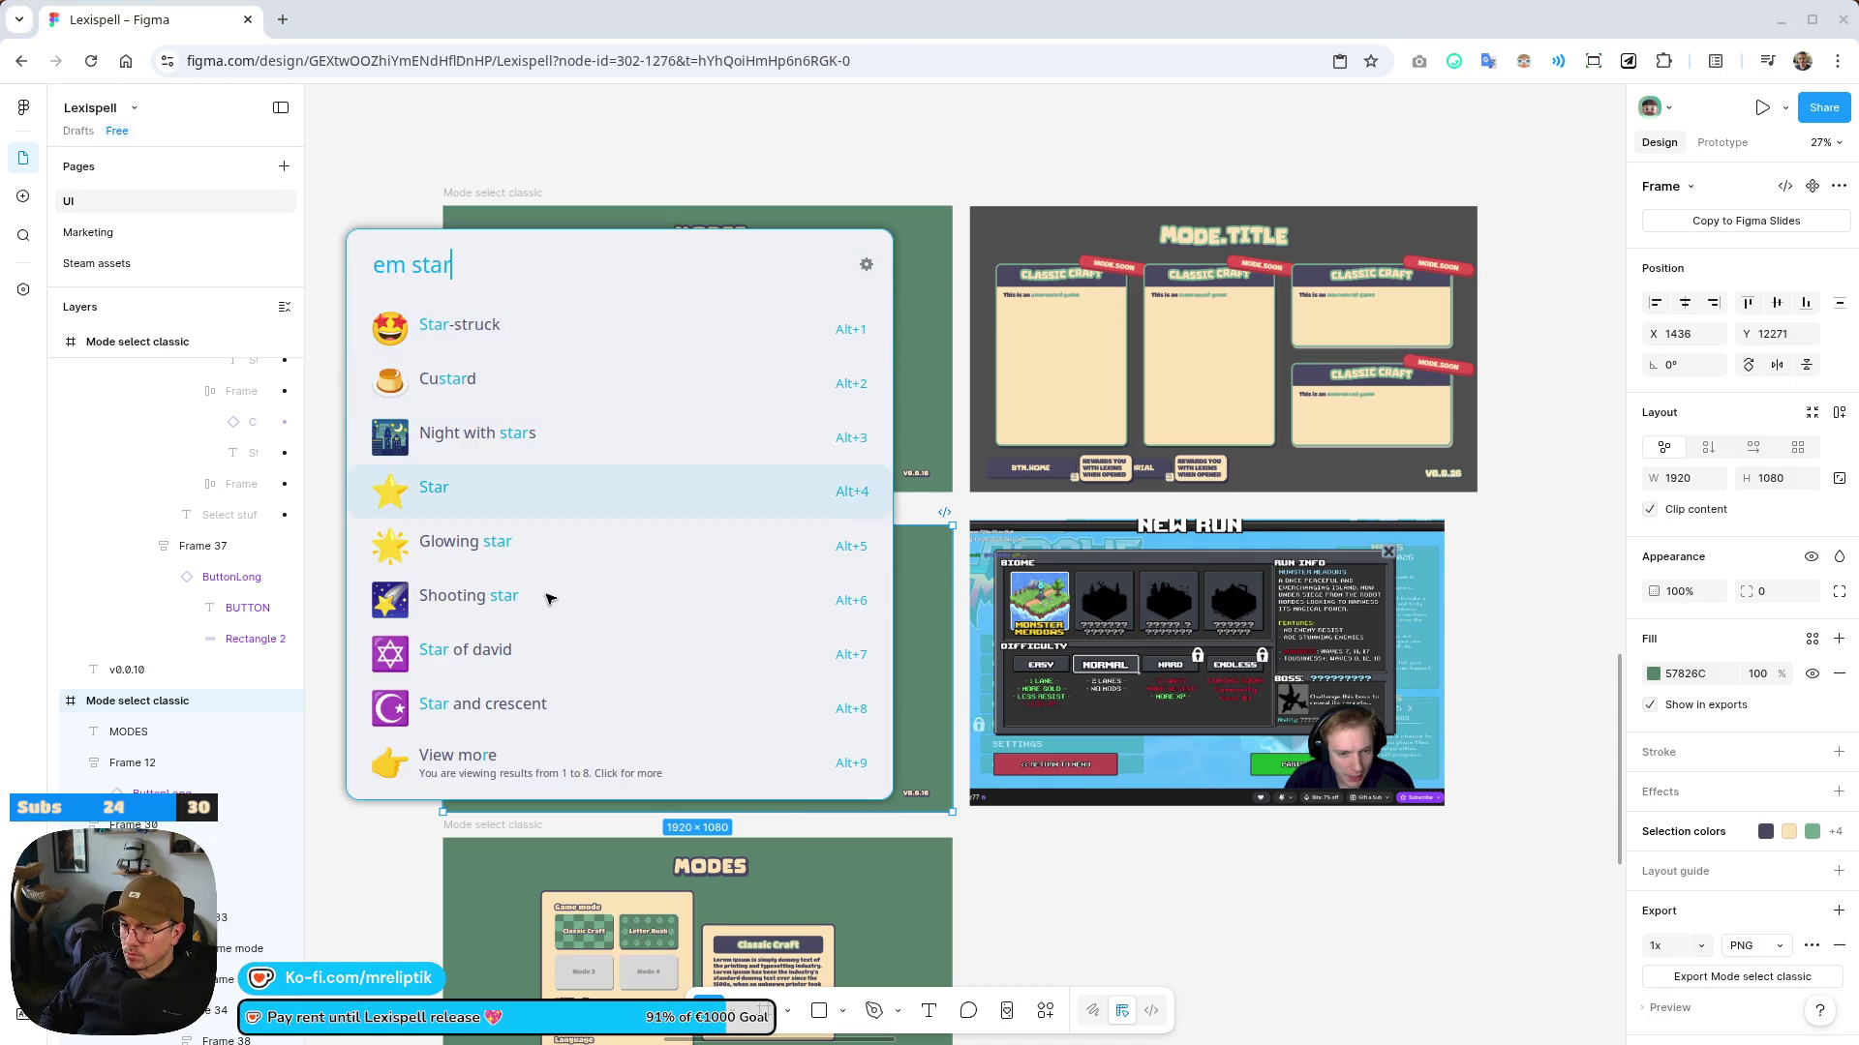
key("Return")
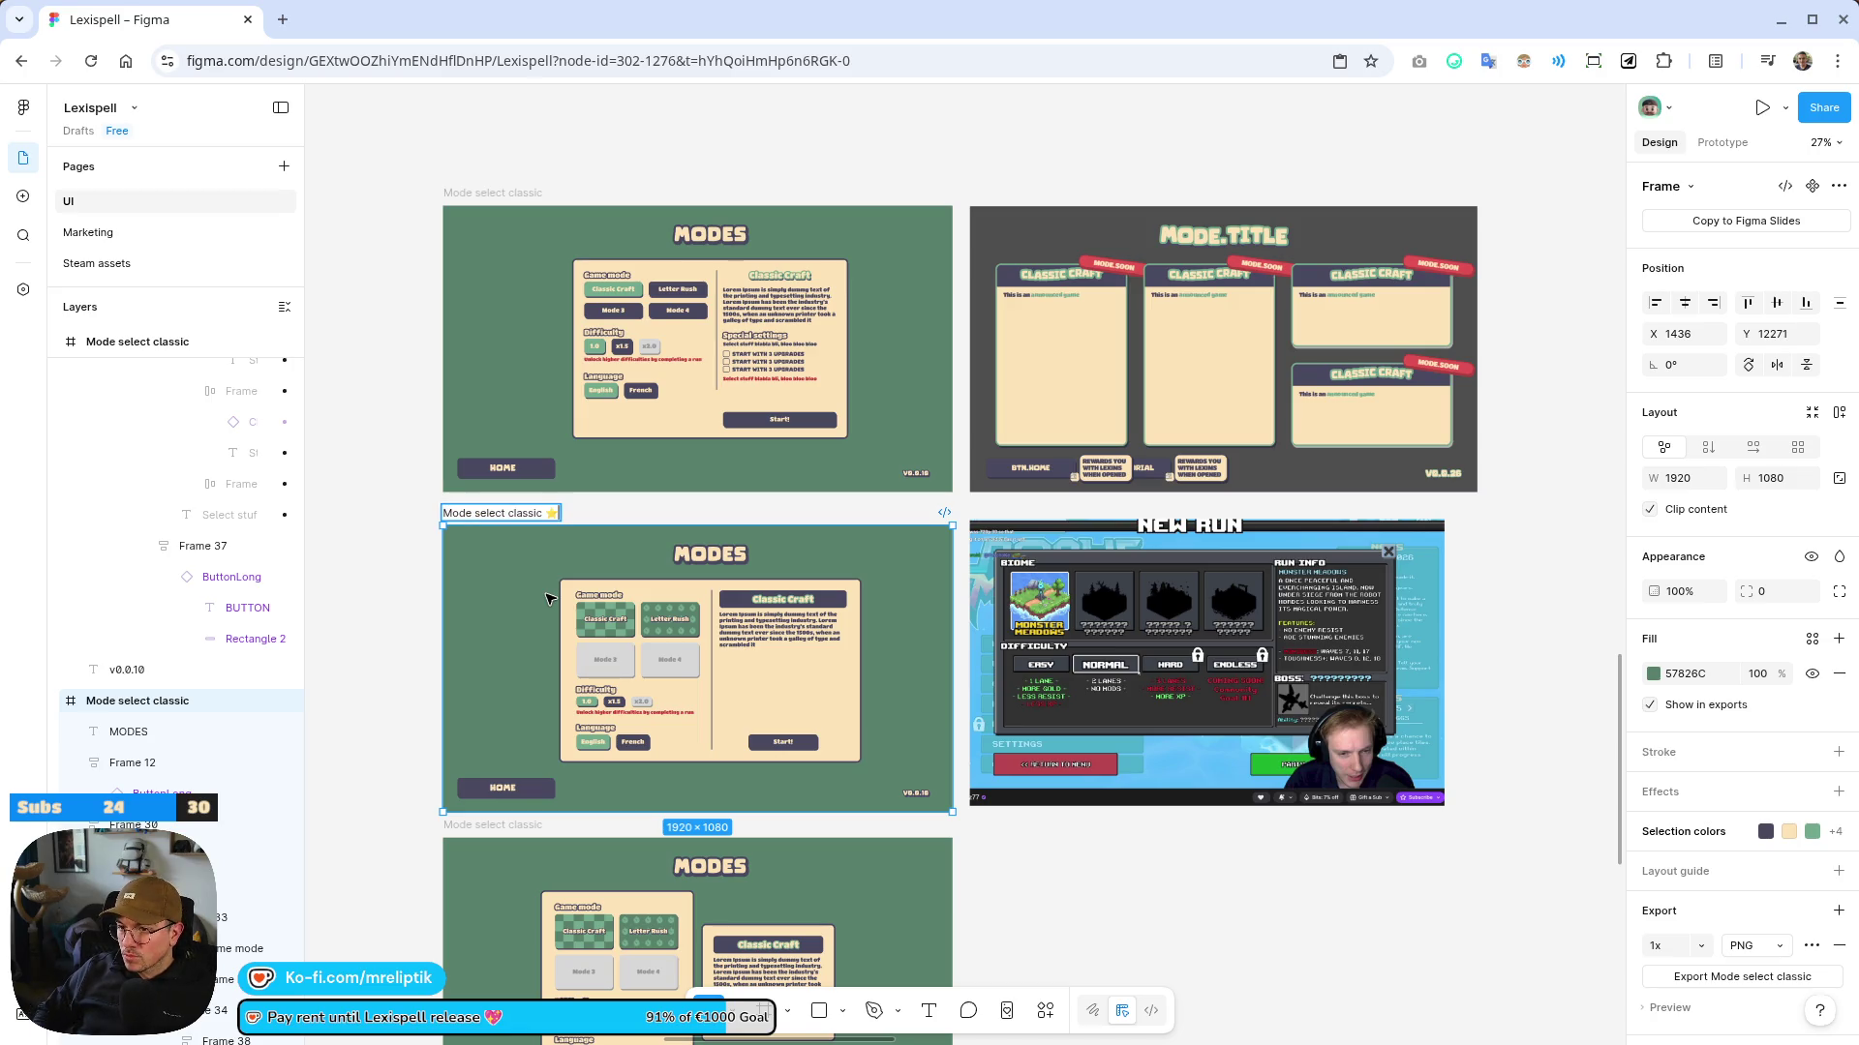
left_click(426, 664)
scroll(479, 542, "down", 3)
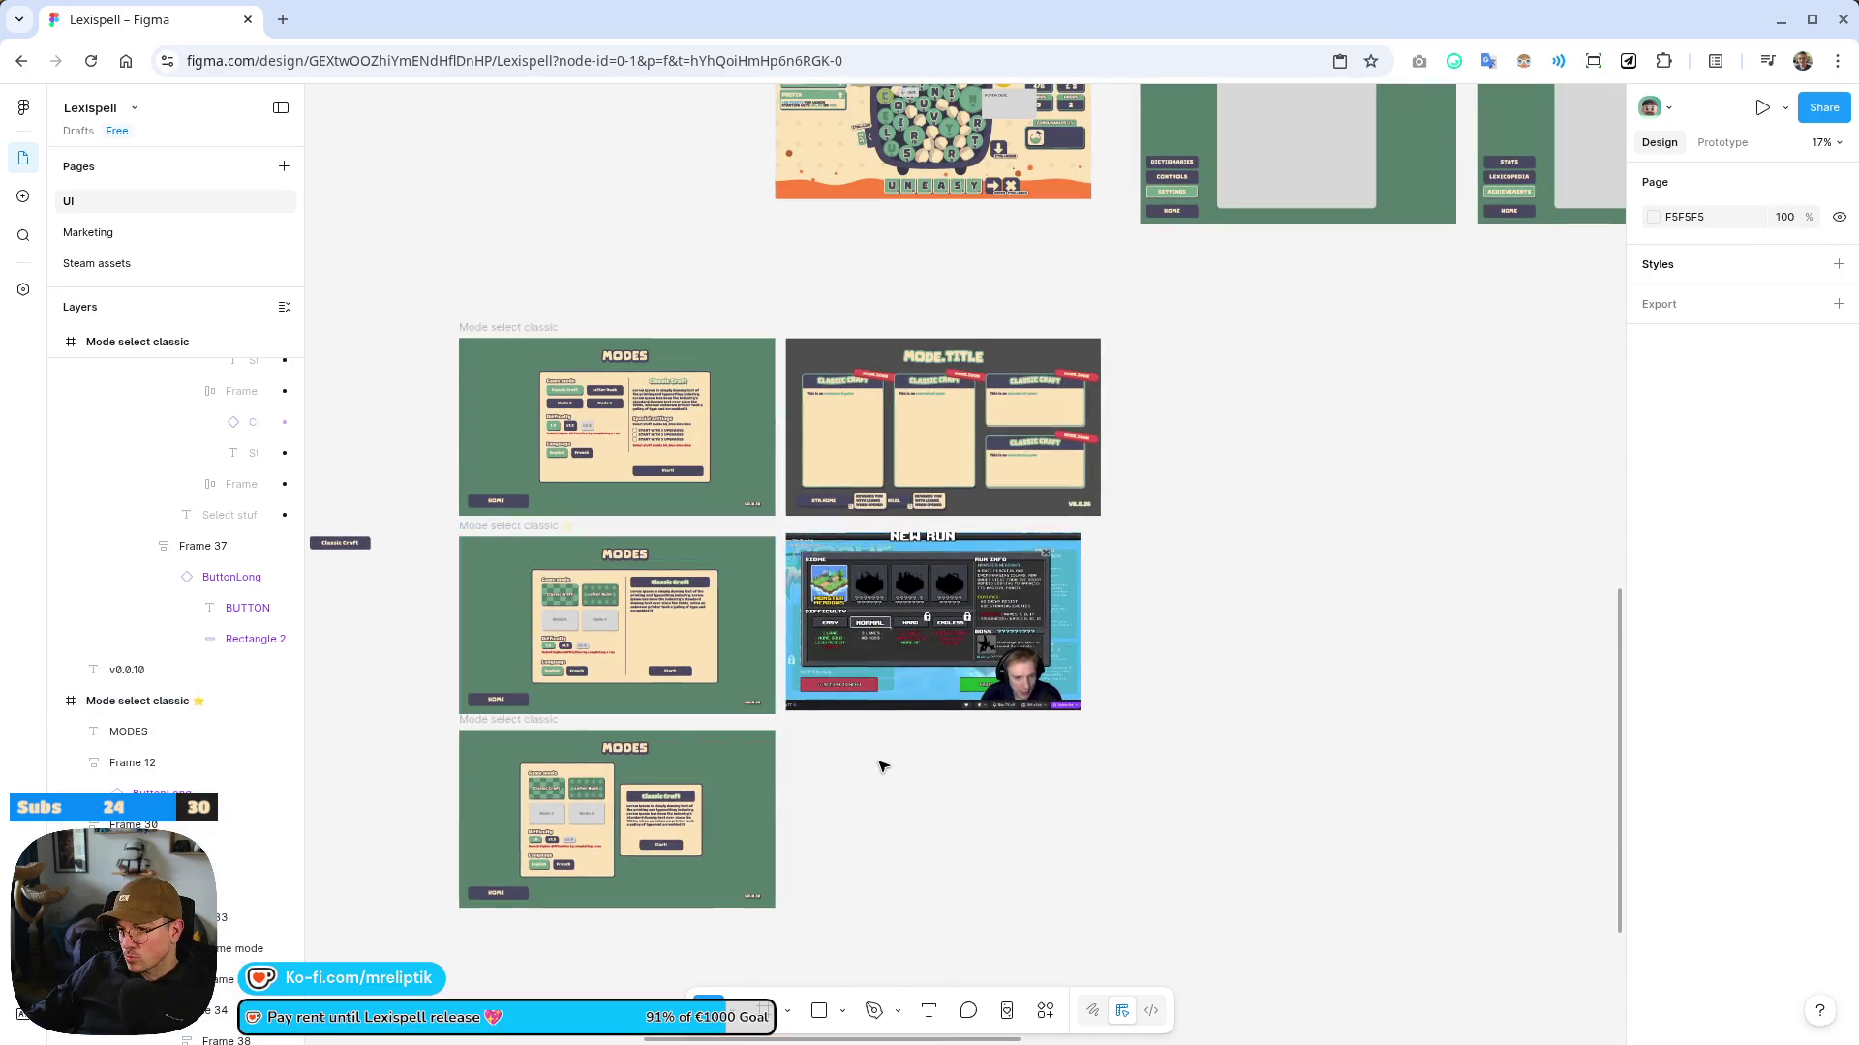
scroll(542, 716, "up", 5)
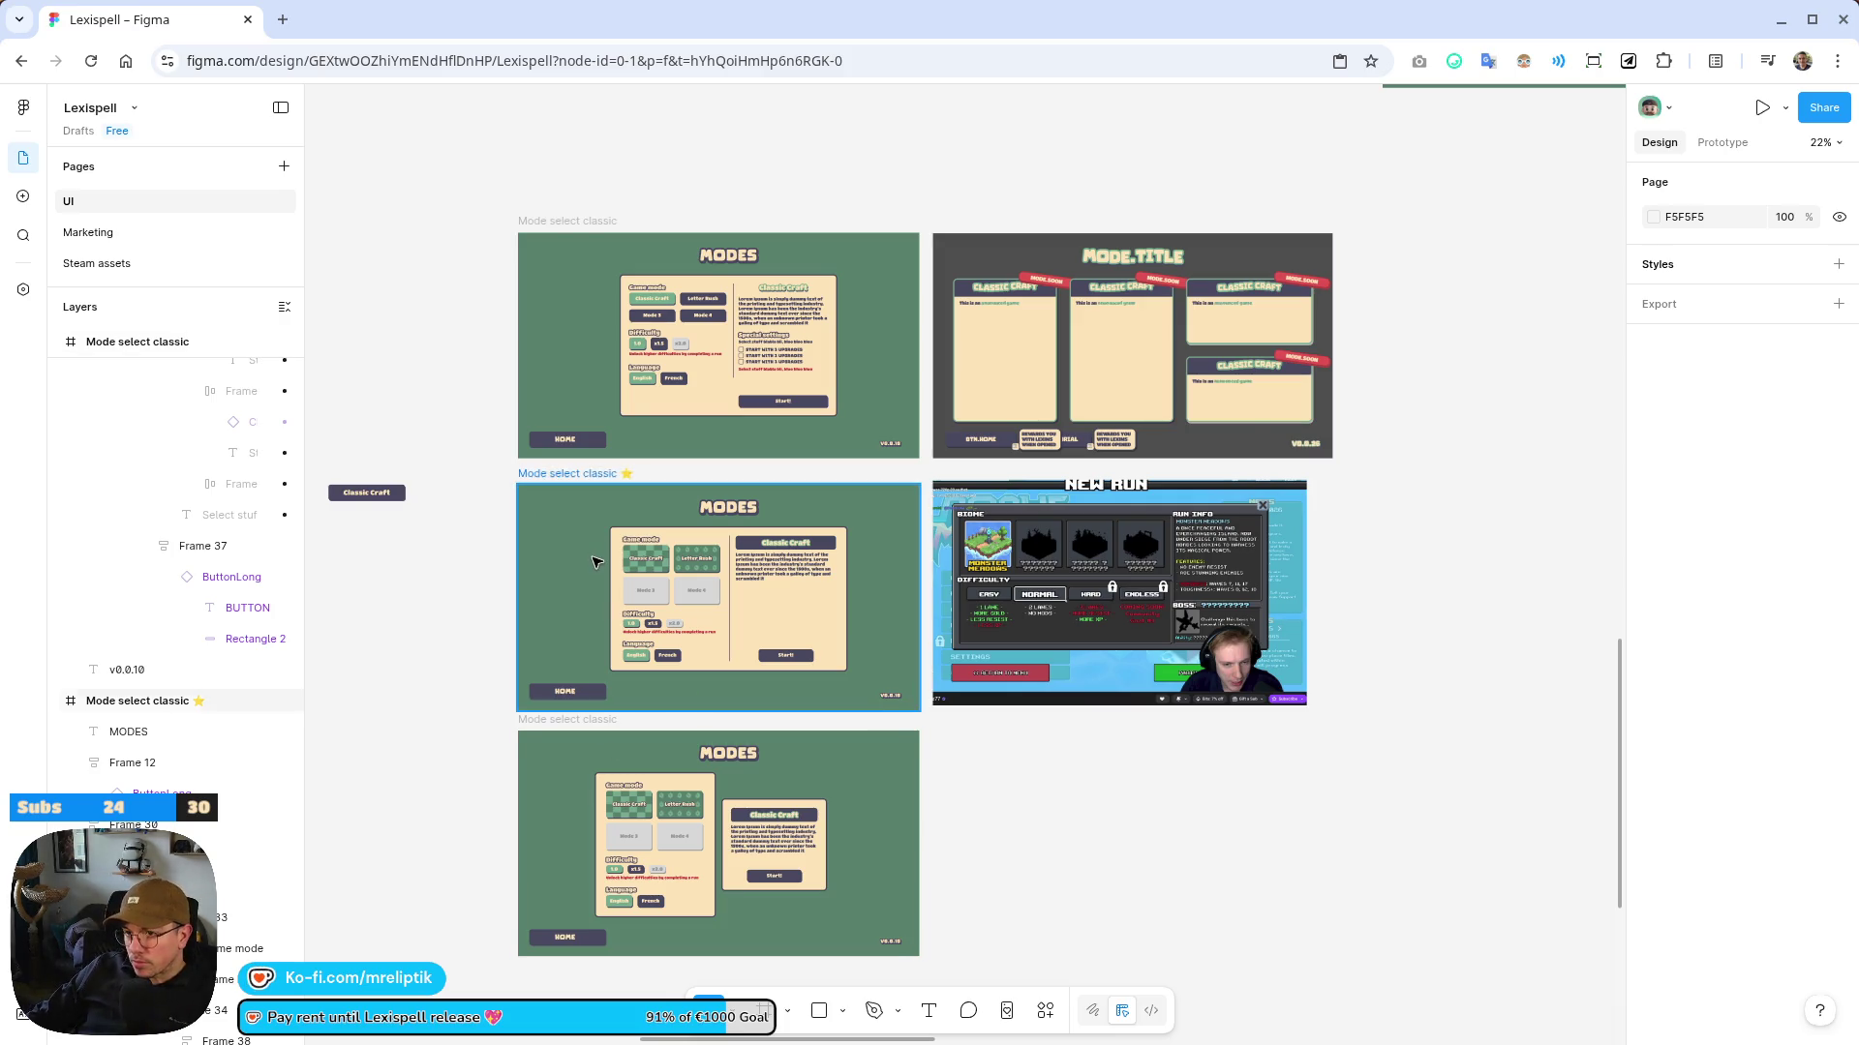
scroll(581, 691, "up", 5, "ctrl")
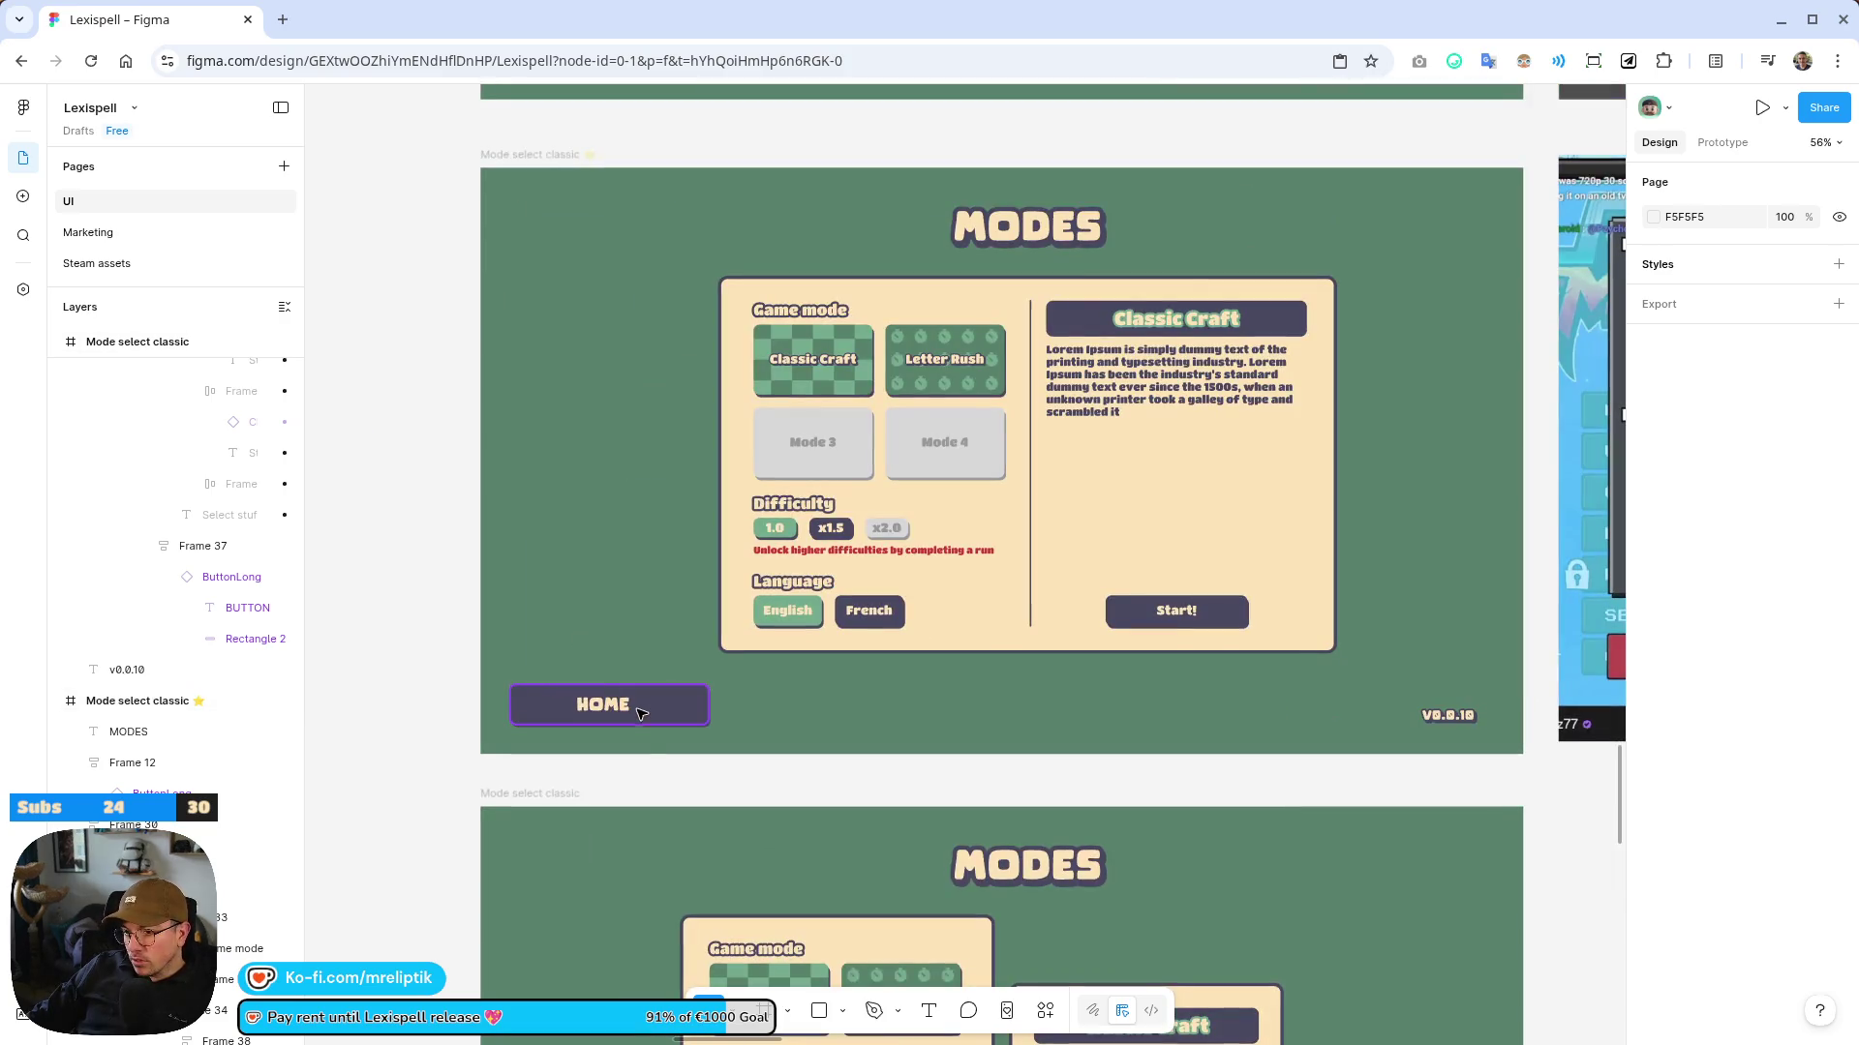
Step: Duplicate the HOME button, keeping the copy stacked below the original
left_click(639, 714)
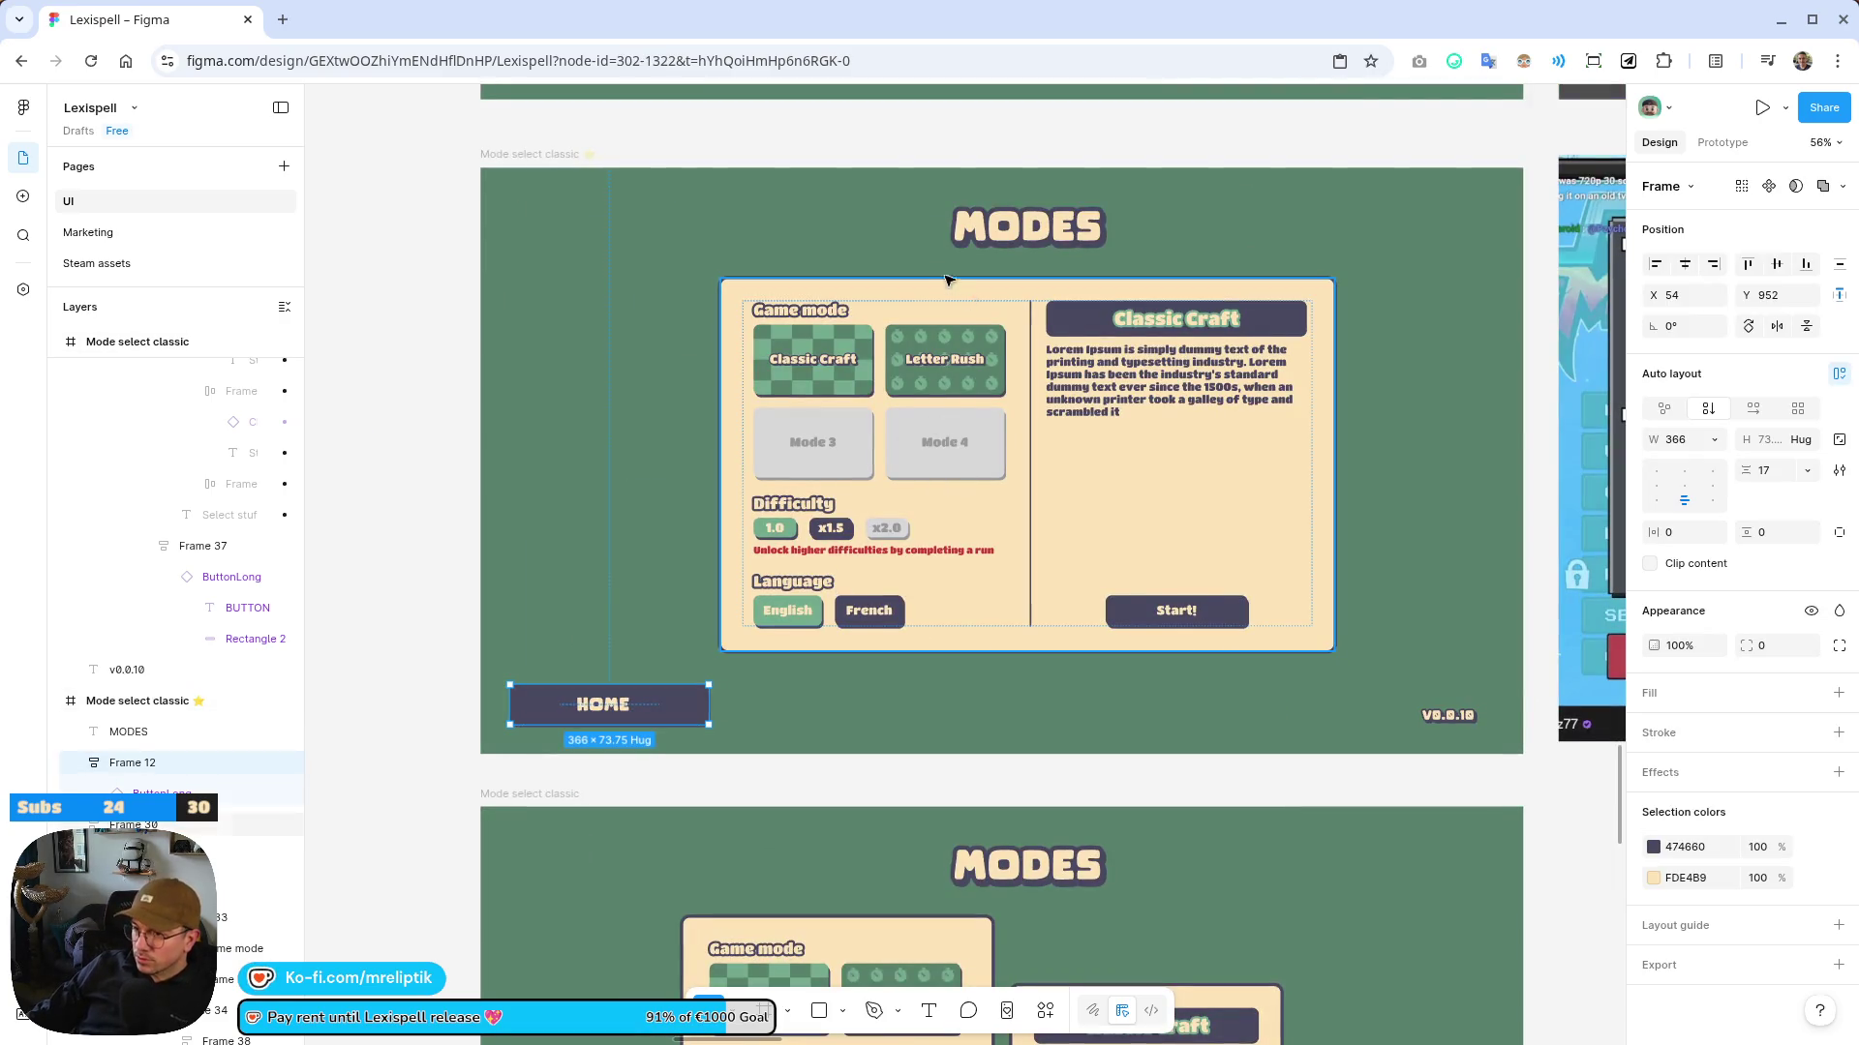
scroll(619, 716, "down", 2, "ctrl")
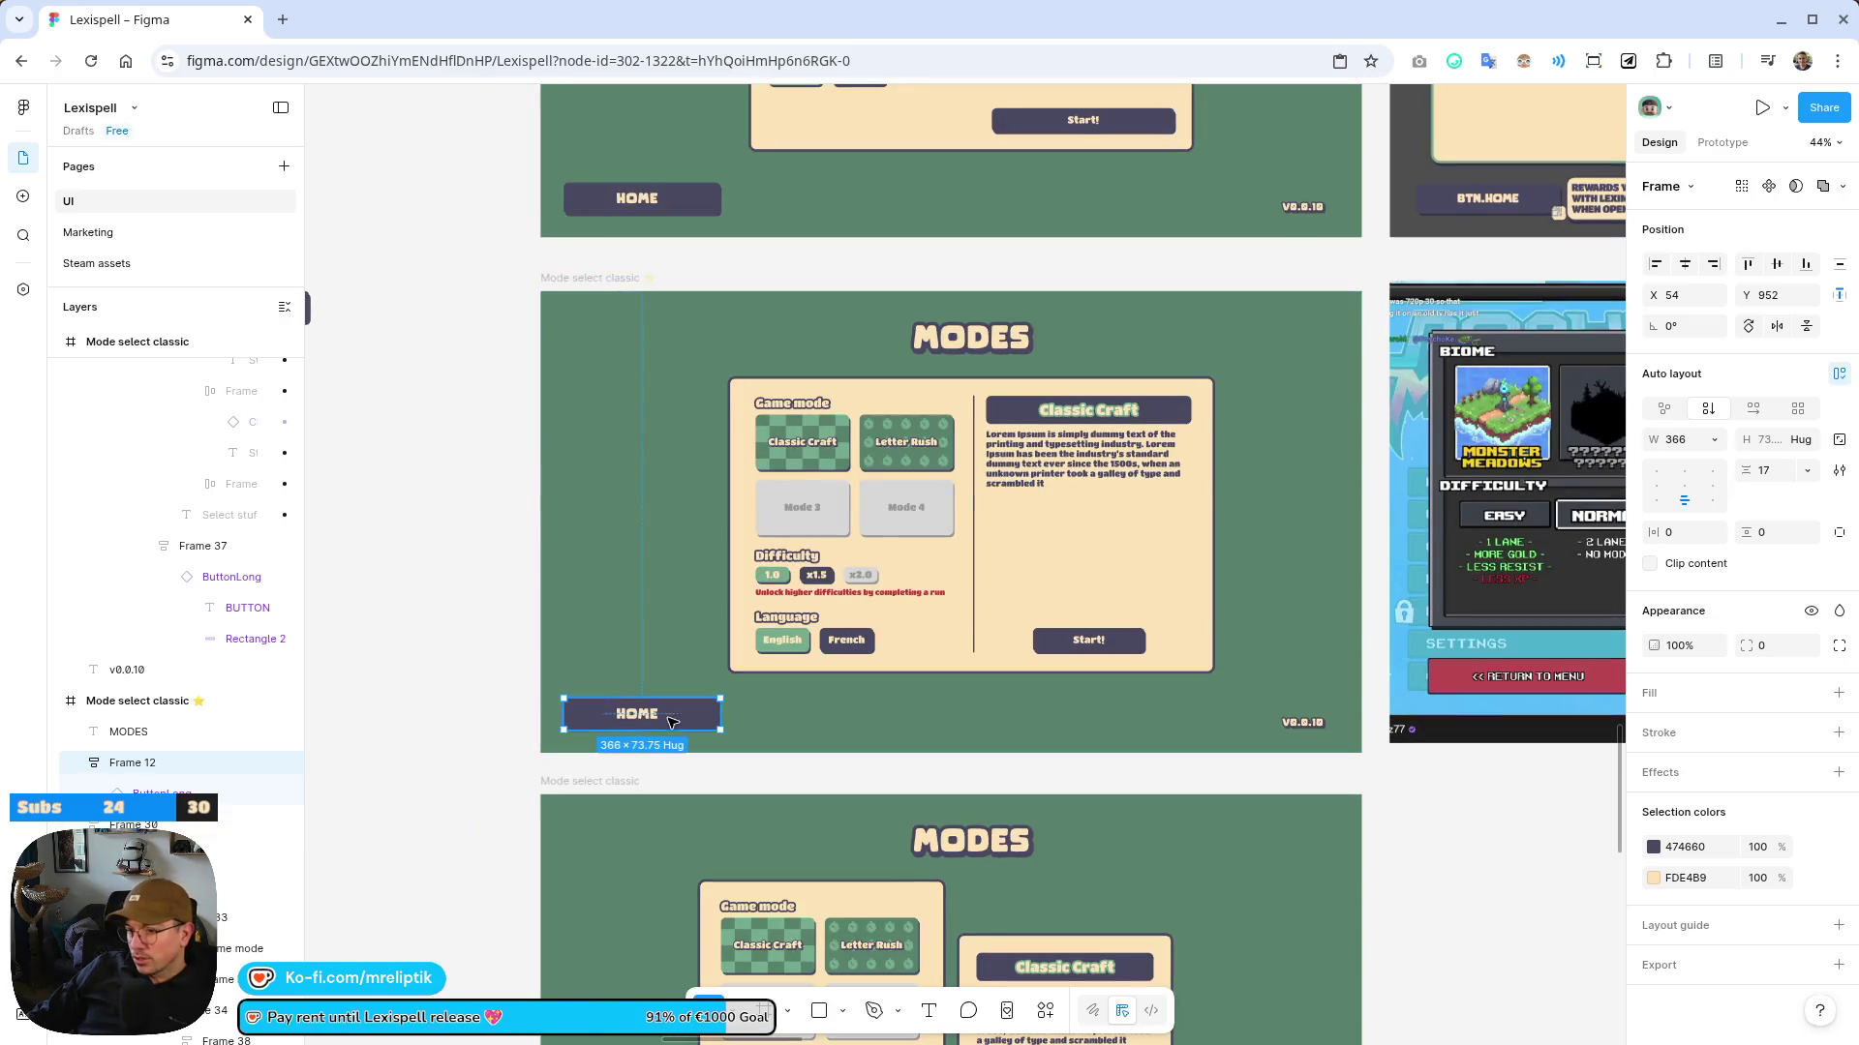
scroll(639, 721, "up", 4, "ctrl")
scroll(639, 721, "up", 3, "ctrl")
left_click(726, 717)
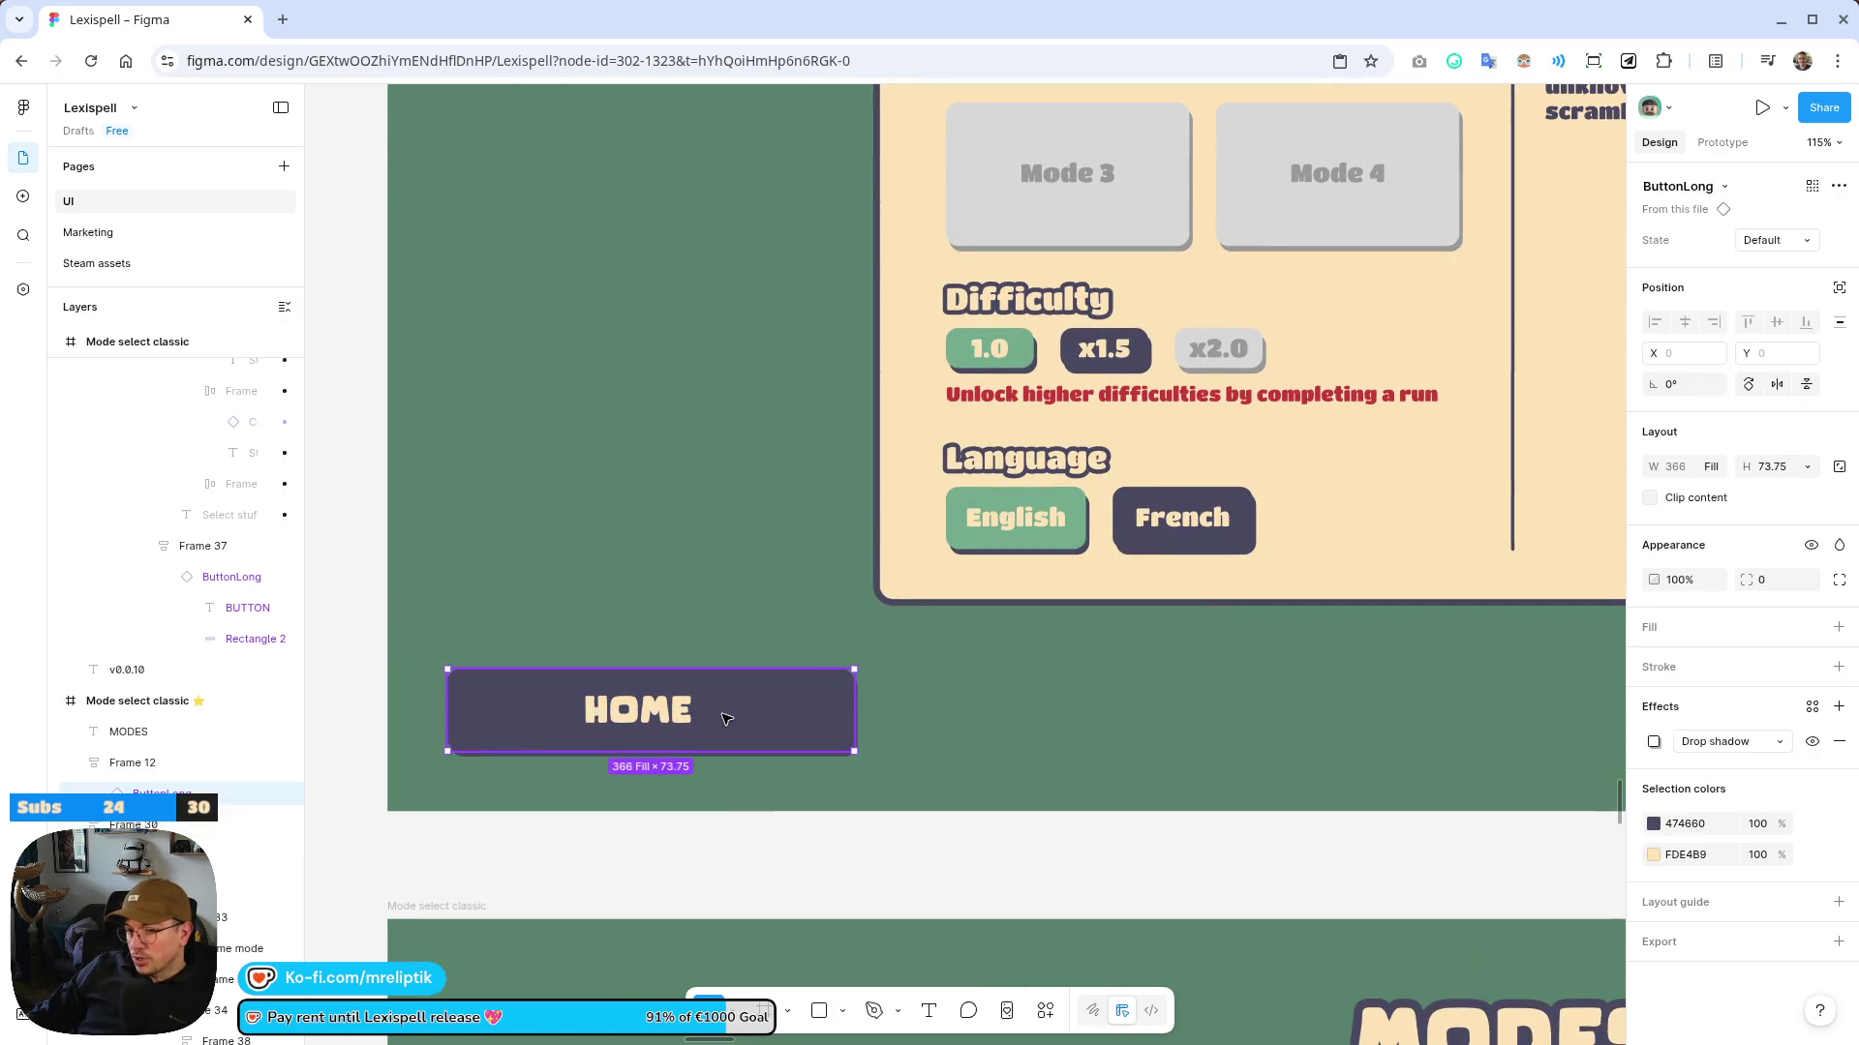
key("ctrl+d")
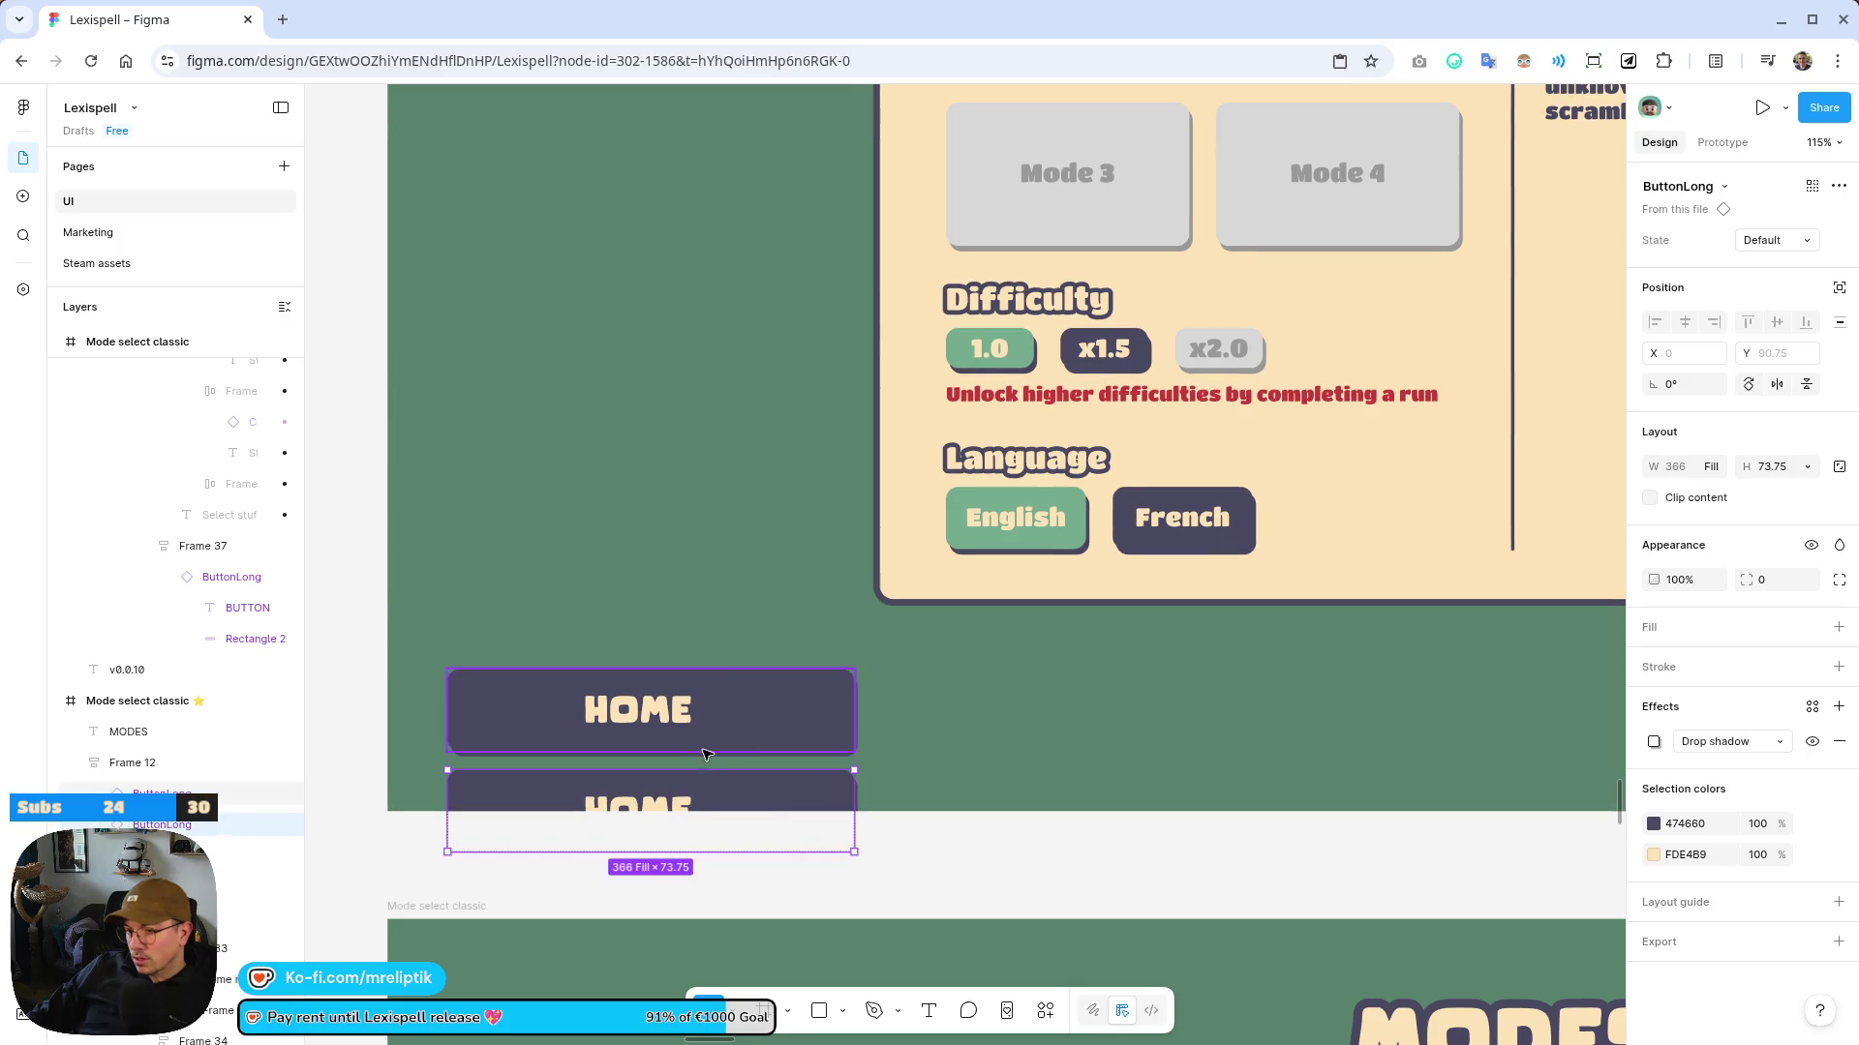
mouse_move(682, 684)
left_mouse_down()
mouse_move(680, 576)
mouse_move(679, 804)
left_mouse_up()
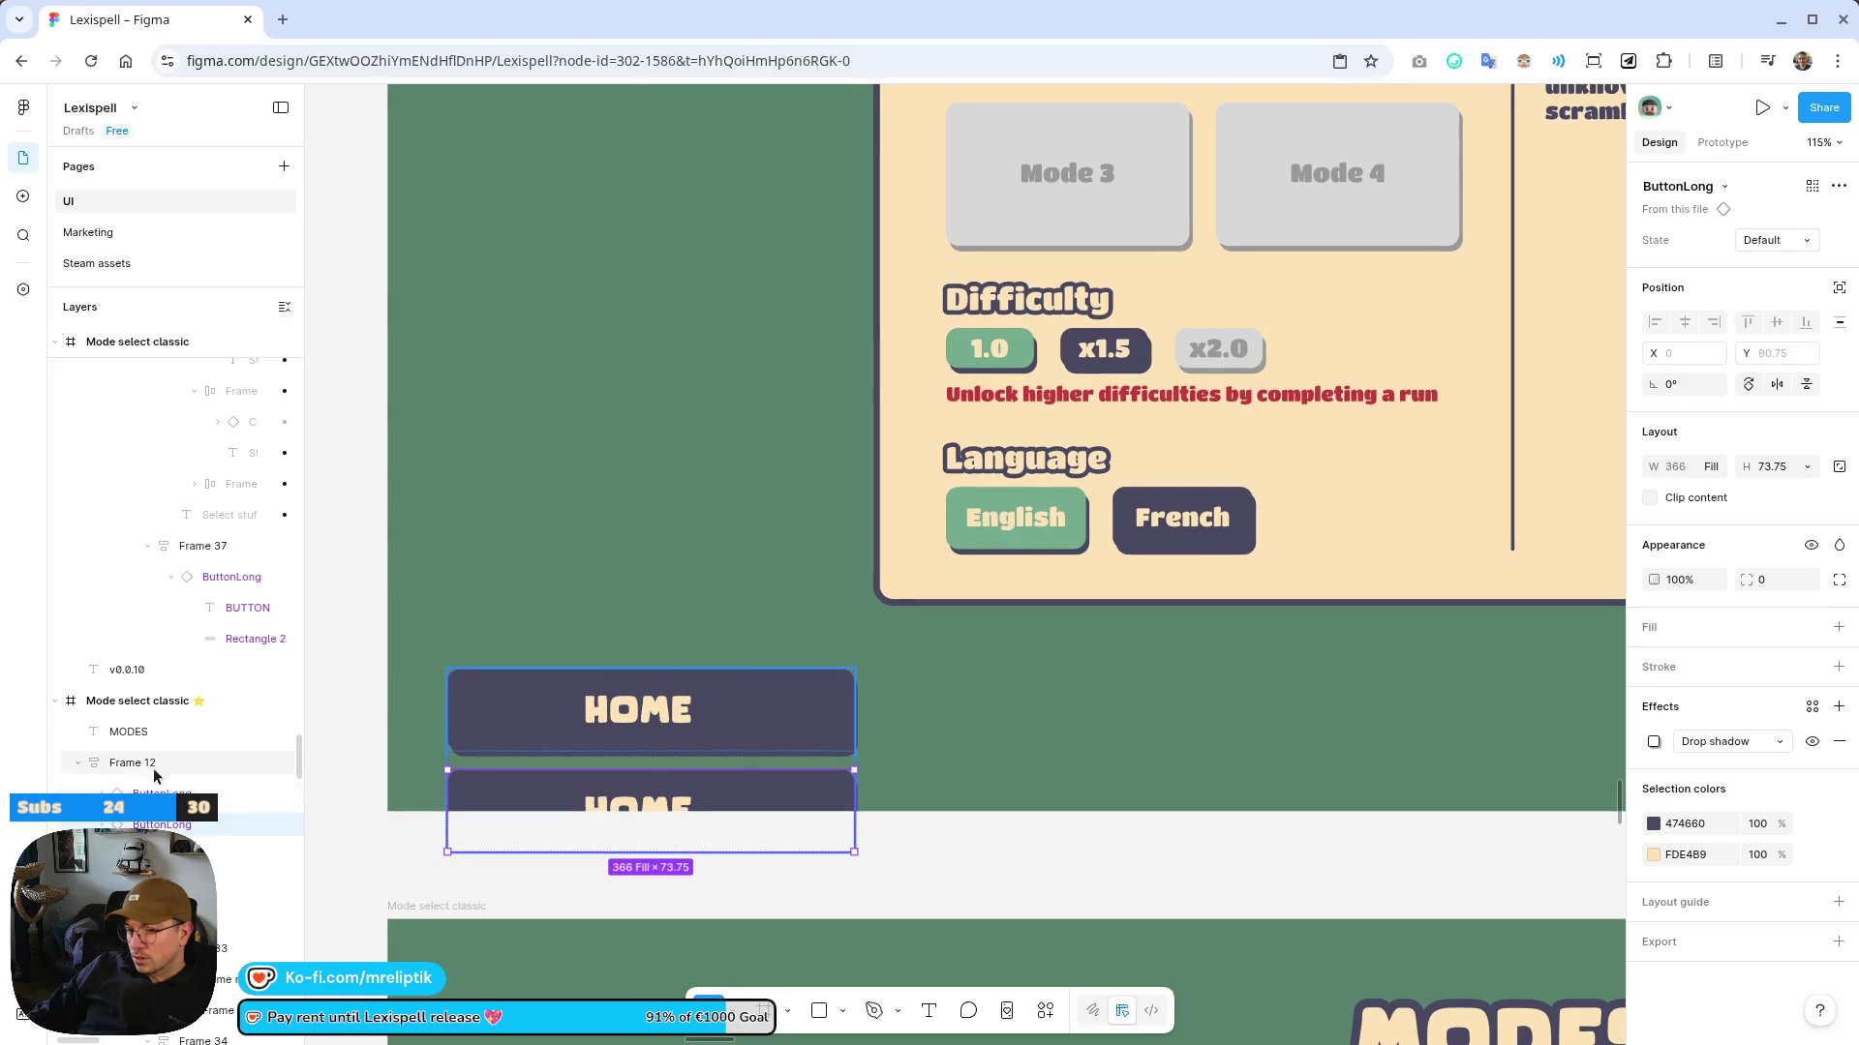
key("Escape")
Step: Resize the frame to hug both HOME buttons at 366 × 162
mouse_move(652, 670)
left_mouse_down()
mouse_move(659, 545)
mouse_move(658, 565)
left_mouse_up()
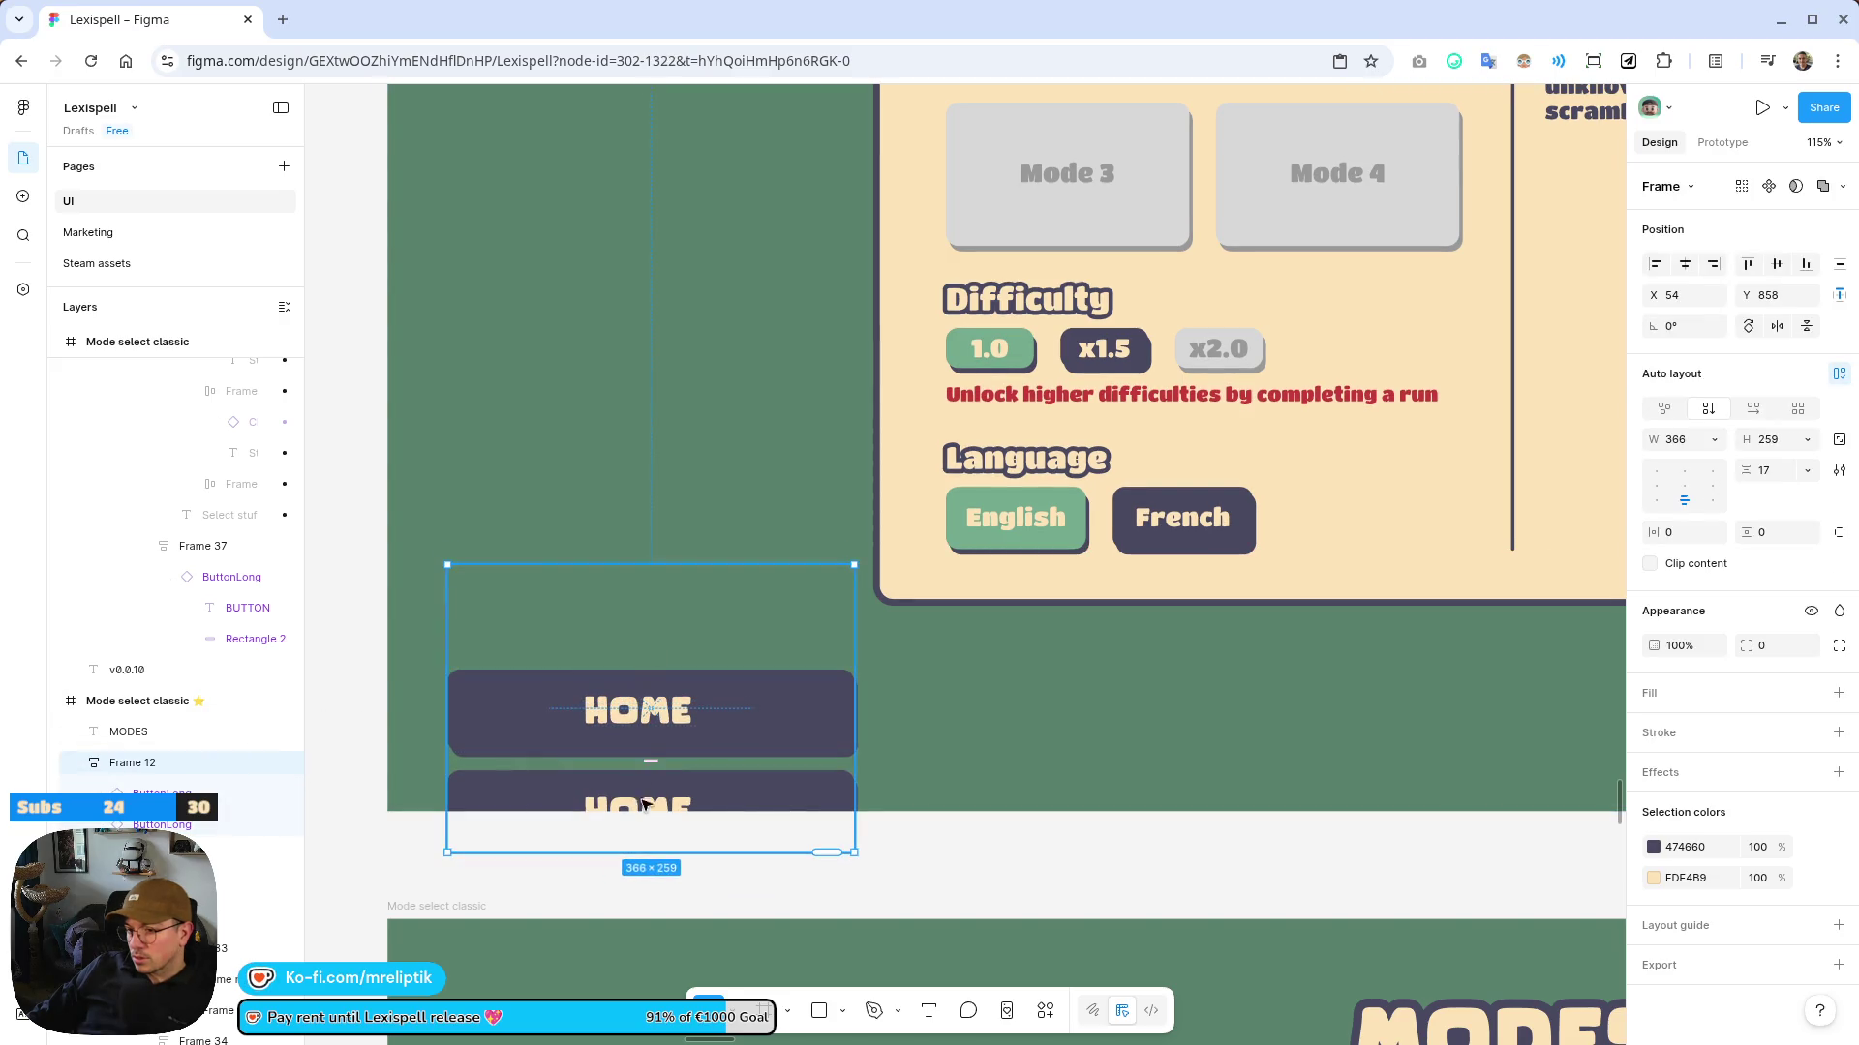
left_click_drag(635, 854, 646, 745)
scroll(477, 532, "down", 3)
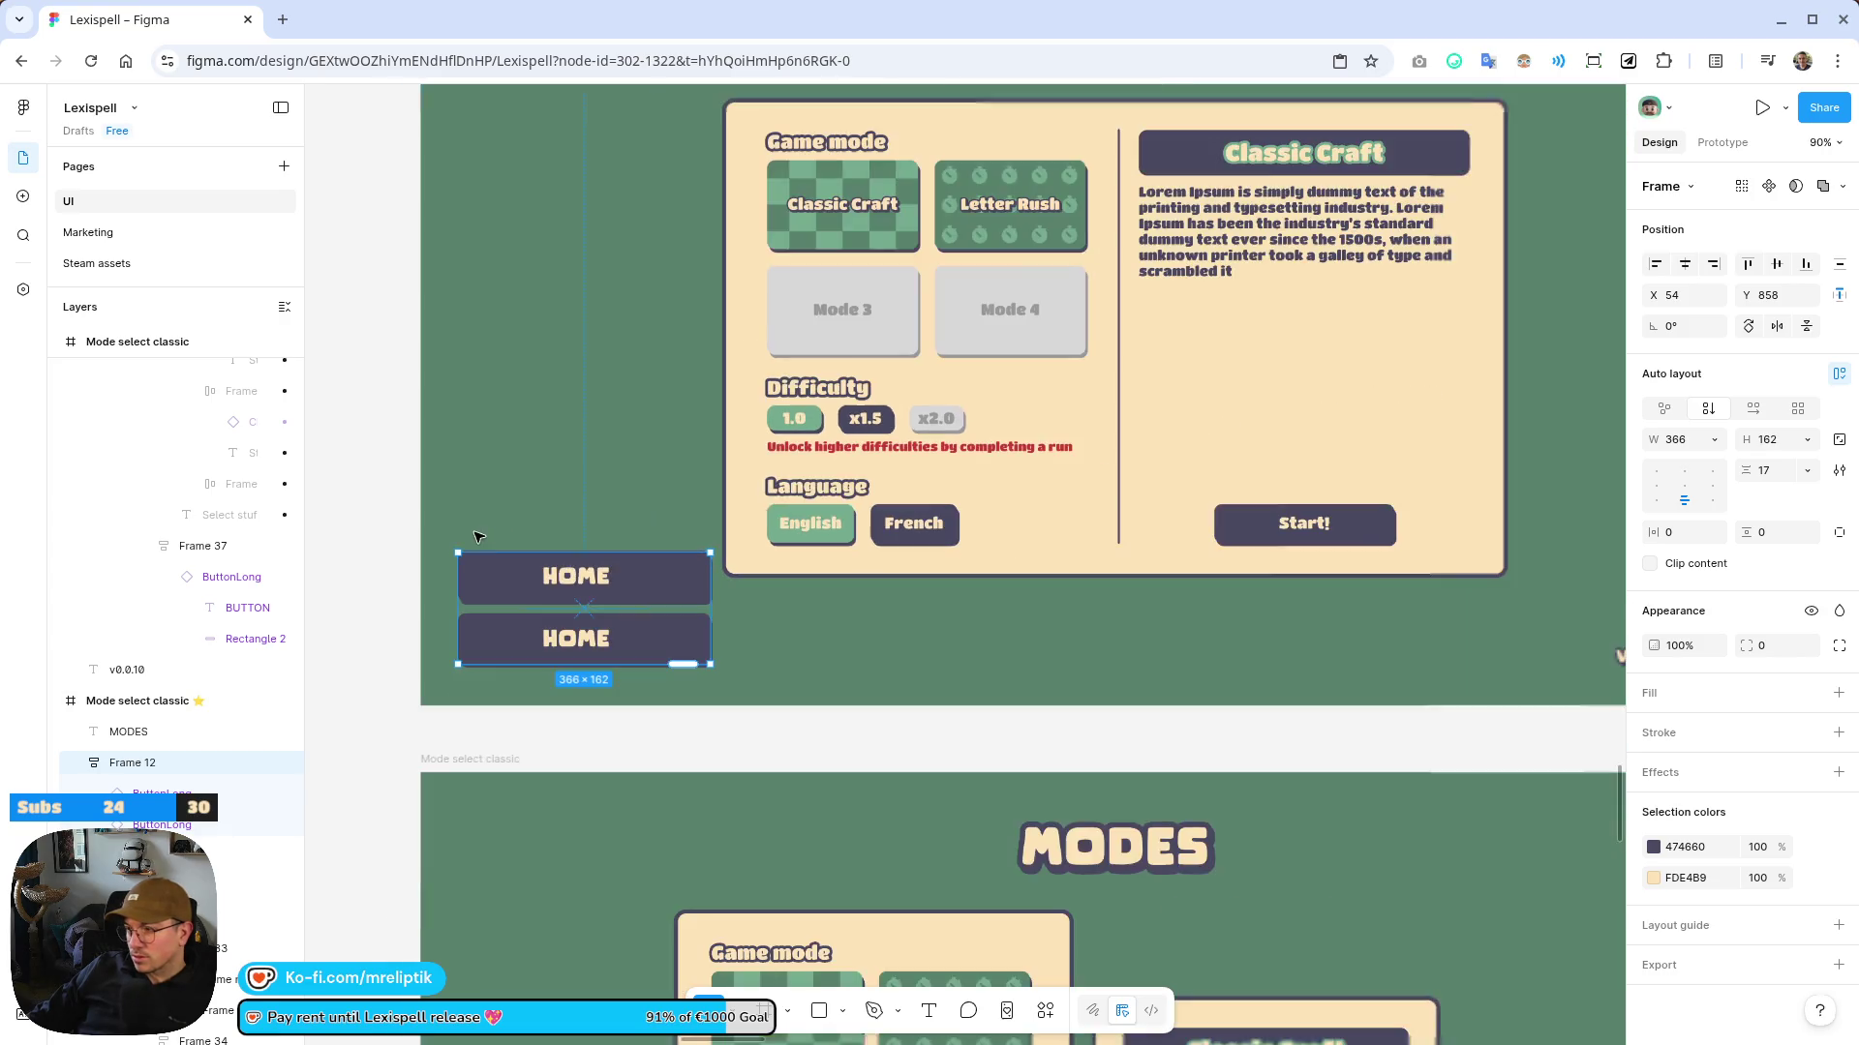
Step: Start editing the top HOME label and open the replacement font list
left_click(568, 574)
double_click(568, 574)
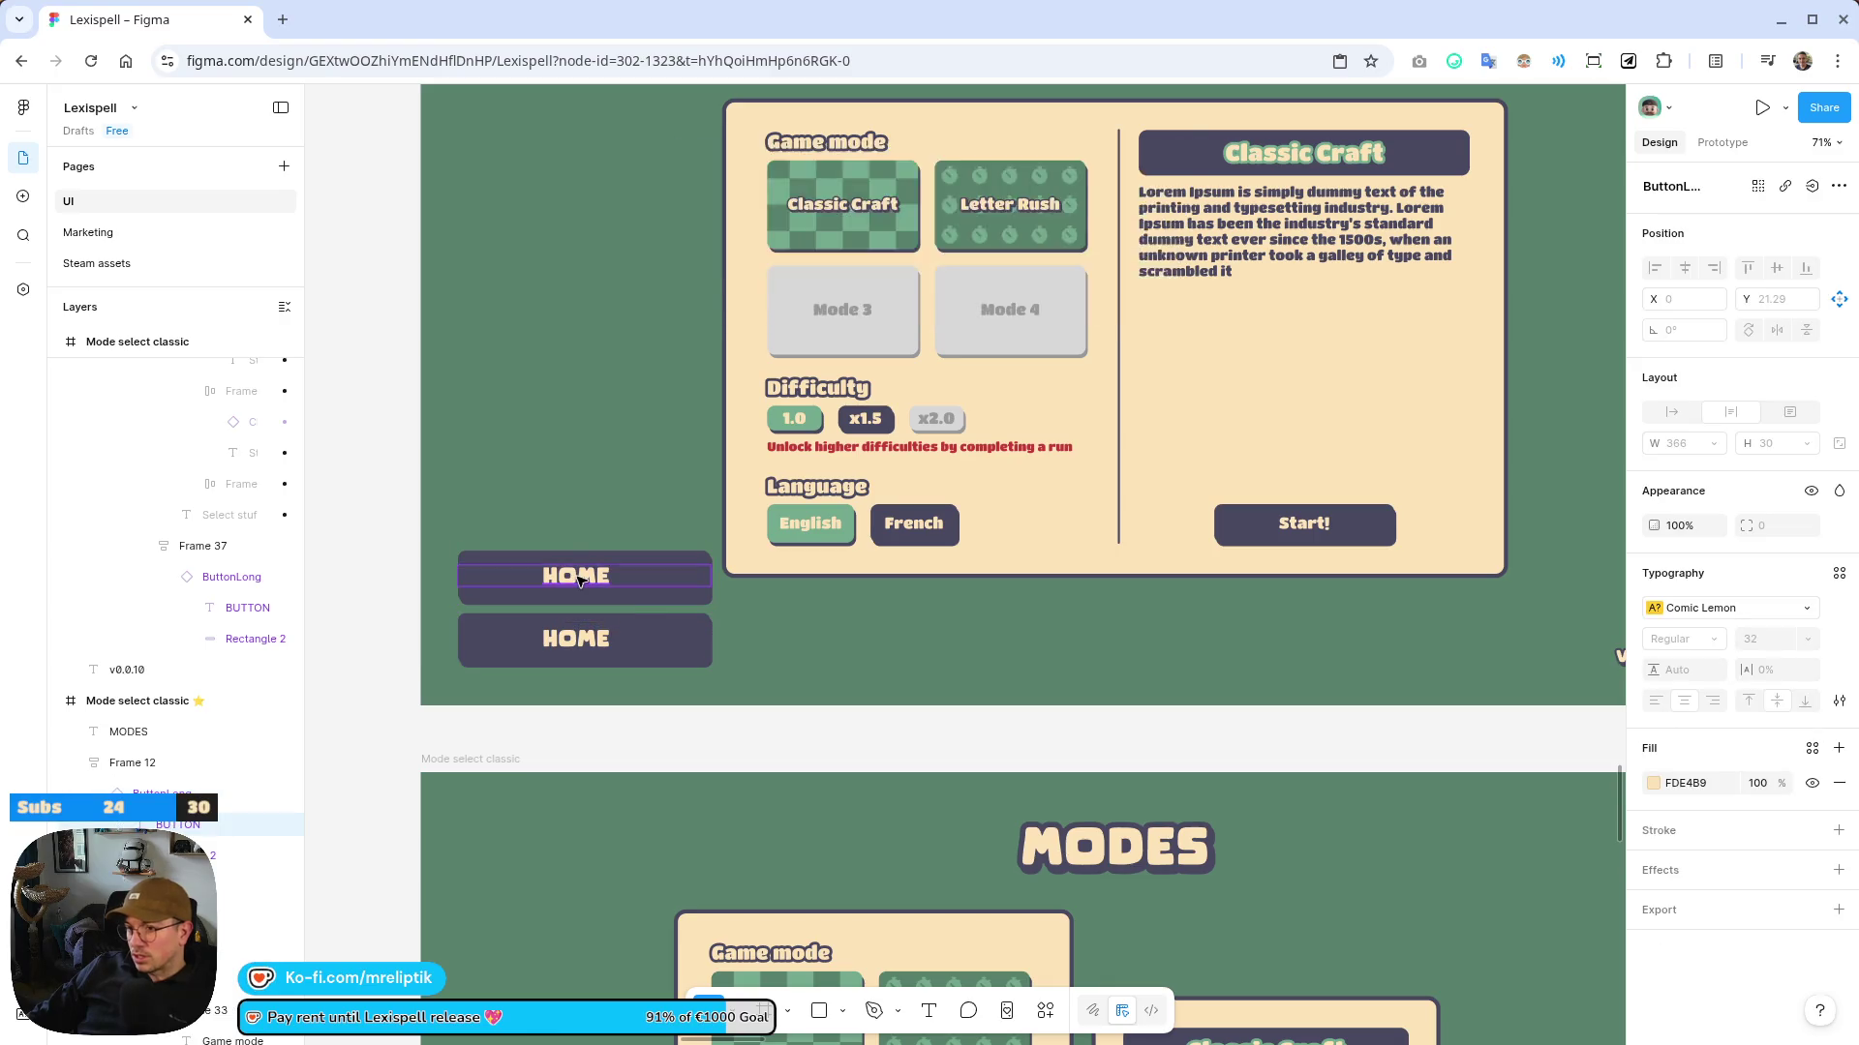
left_click(933, 200)
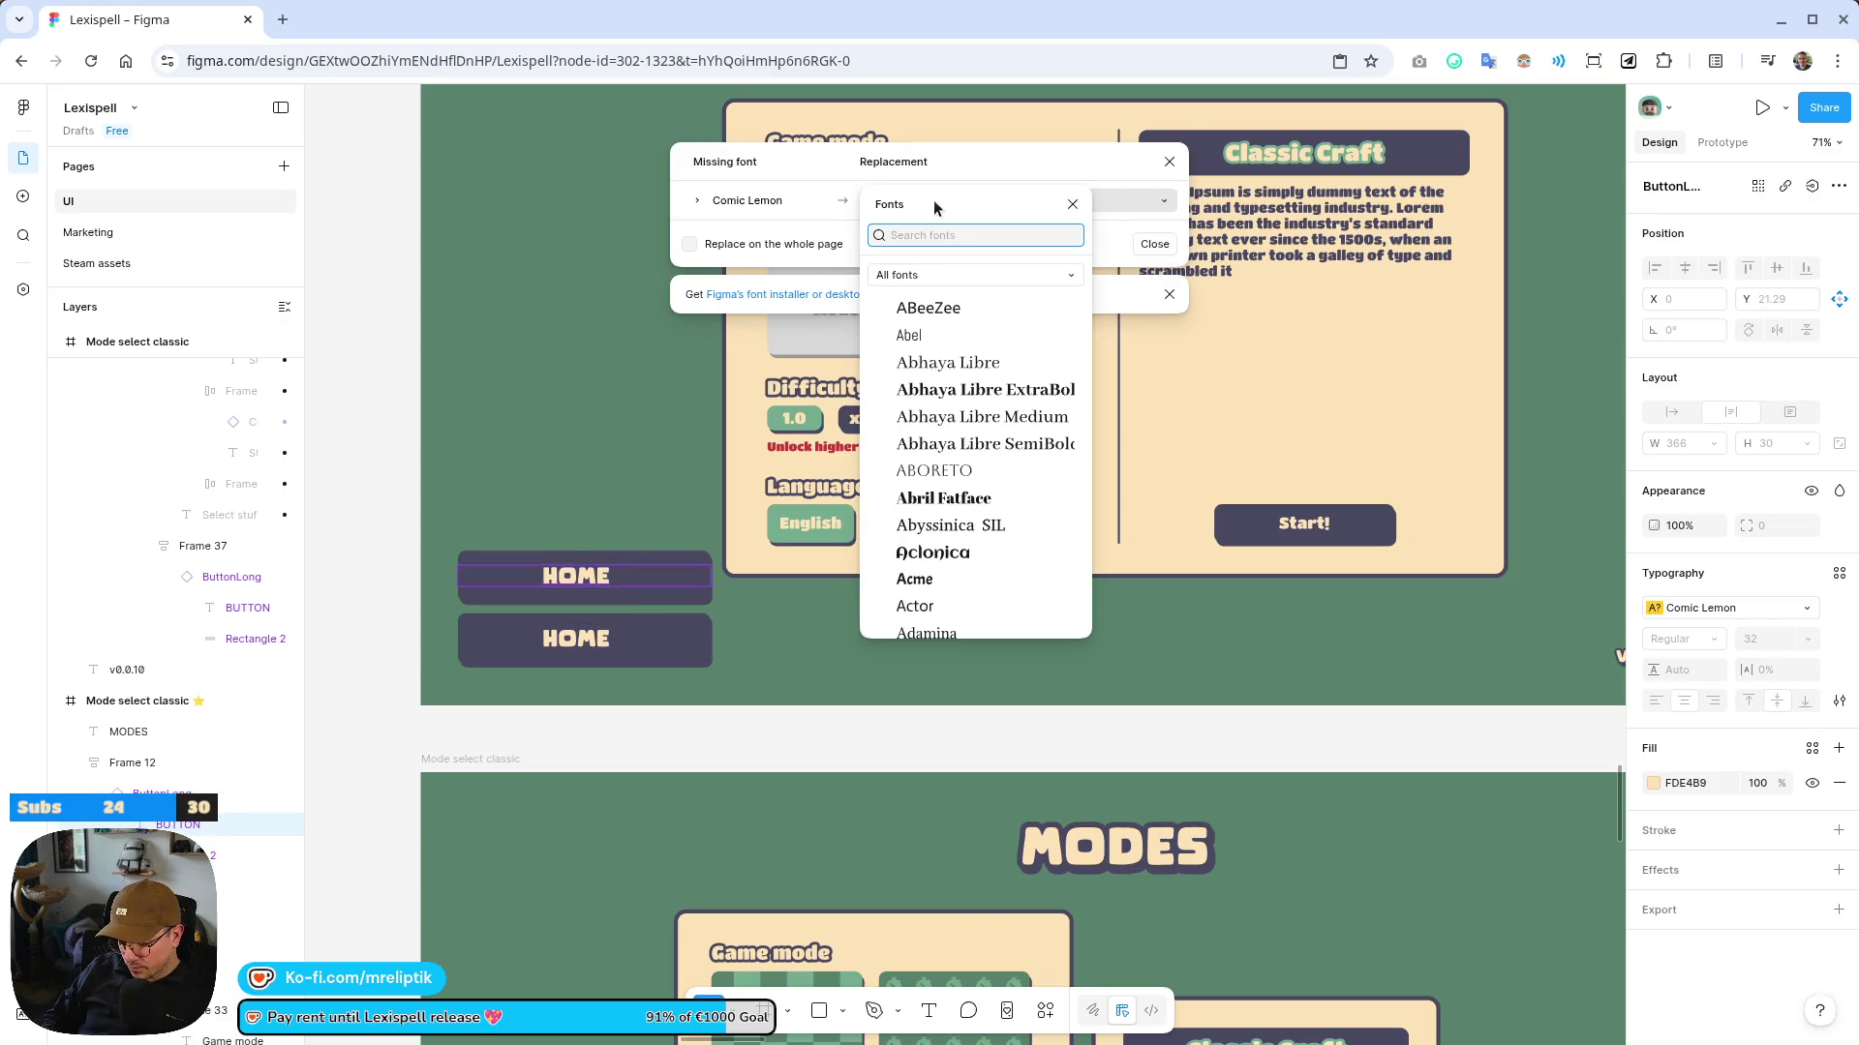
Step: Replace the missing Comic Lemon font with Titan One on the first button label
type("titan")
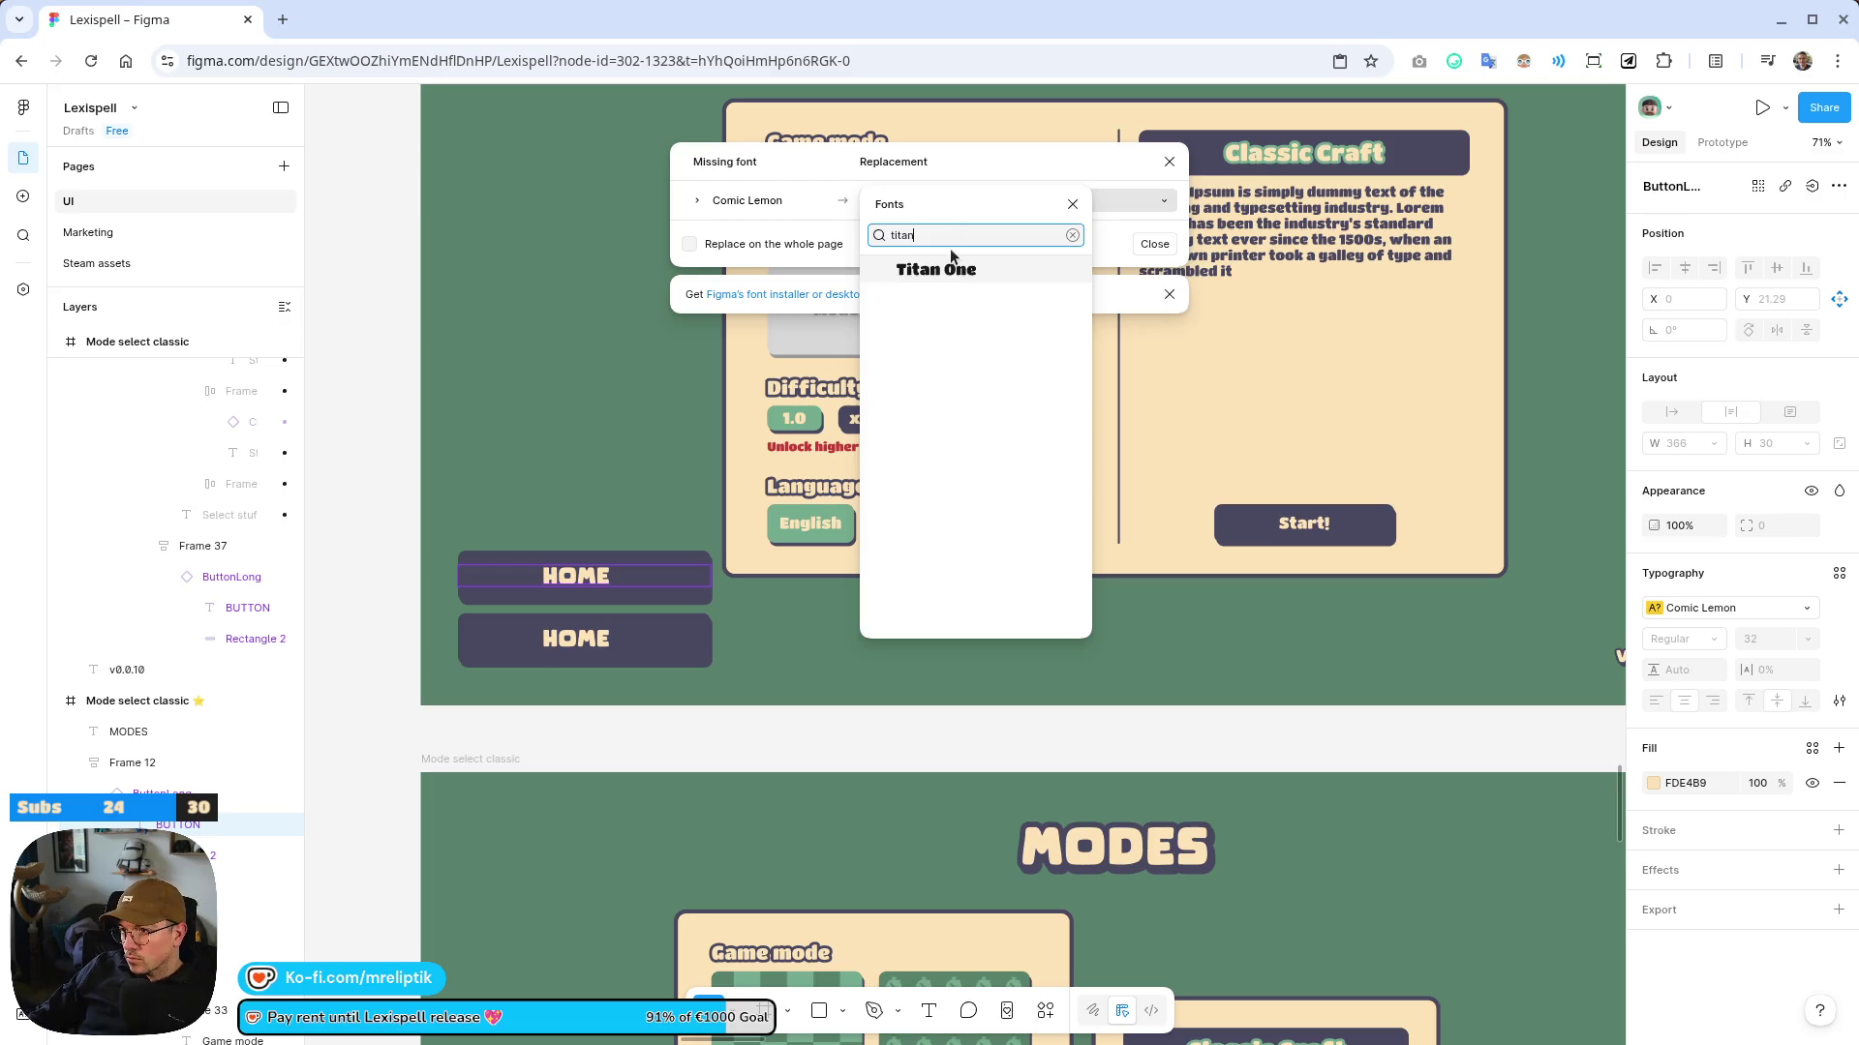
left_click(932, 270)
left_click(1127, 243)
type("TUTORIAL")
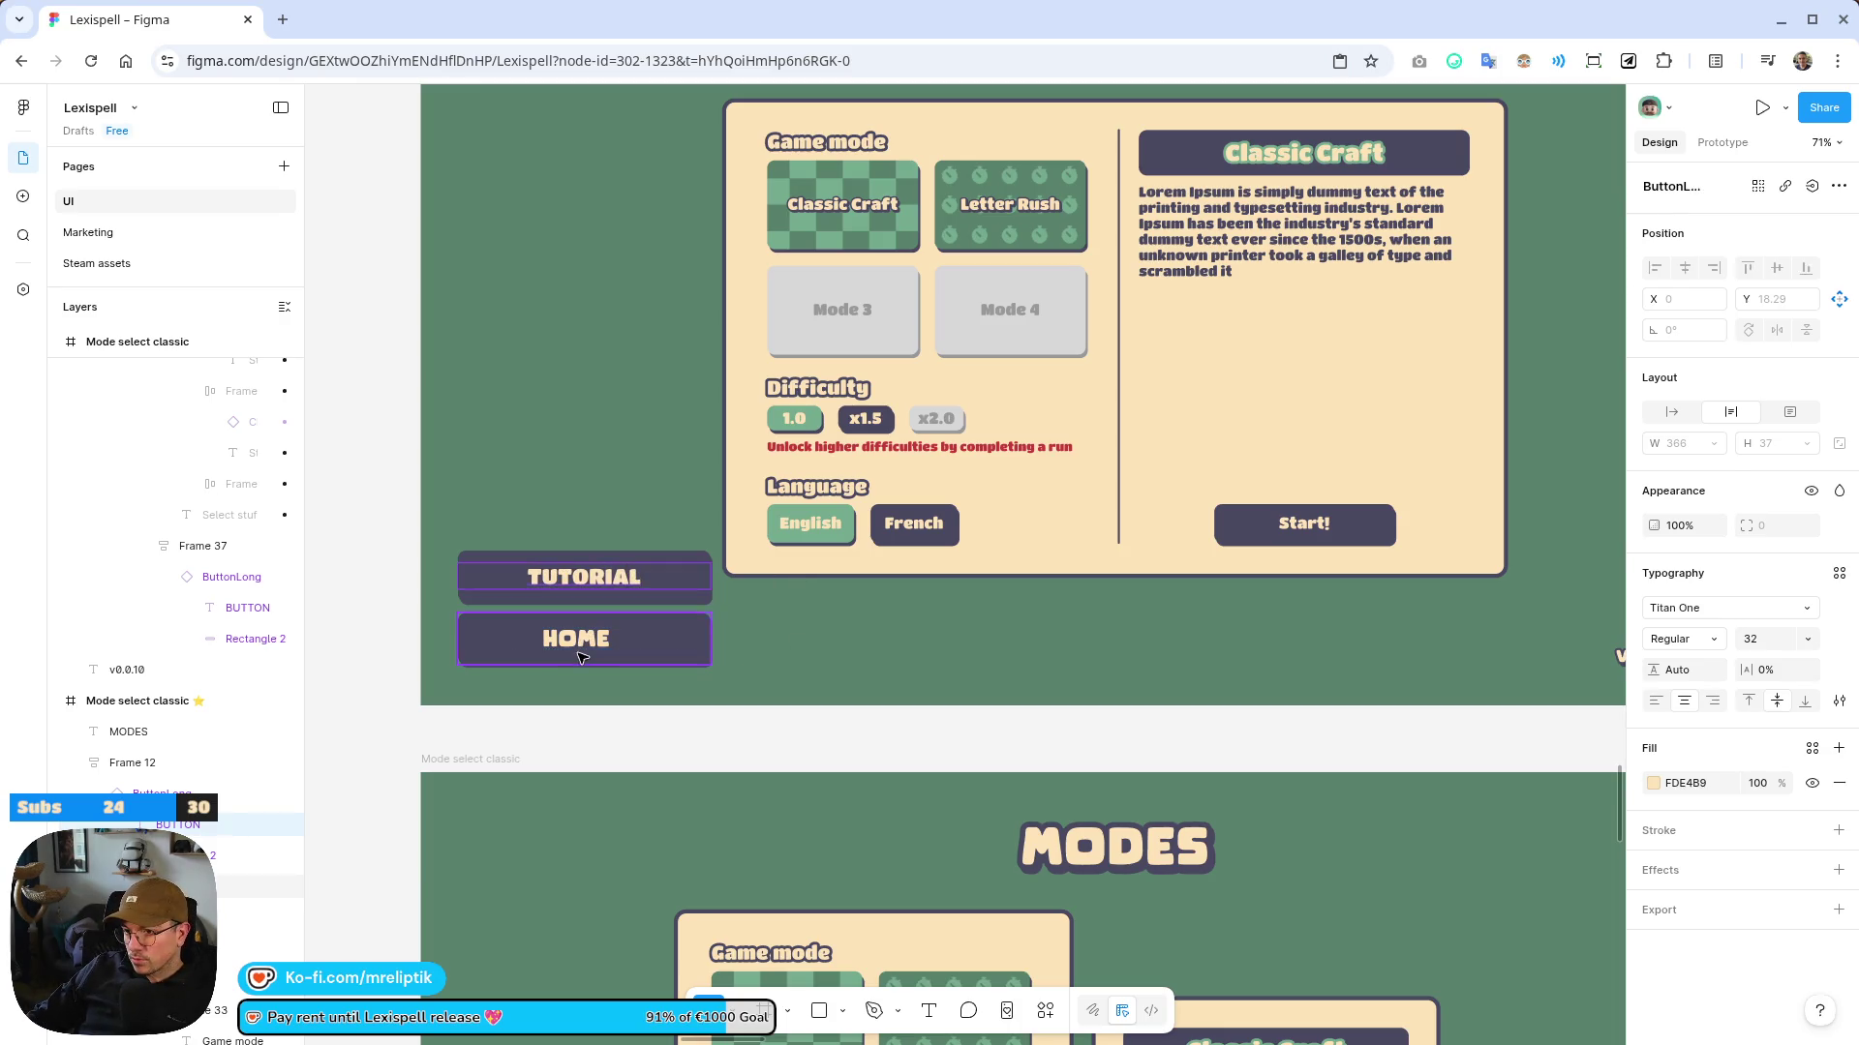
Step: Swap the lower HOME label's Comic Lemon font for Titan One as well
left_click(582, 649)
double_click(581, 650)
left_click(997, 205)
type("tutori")
key("ctrl+a")
type("titan")
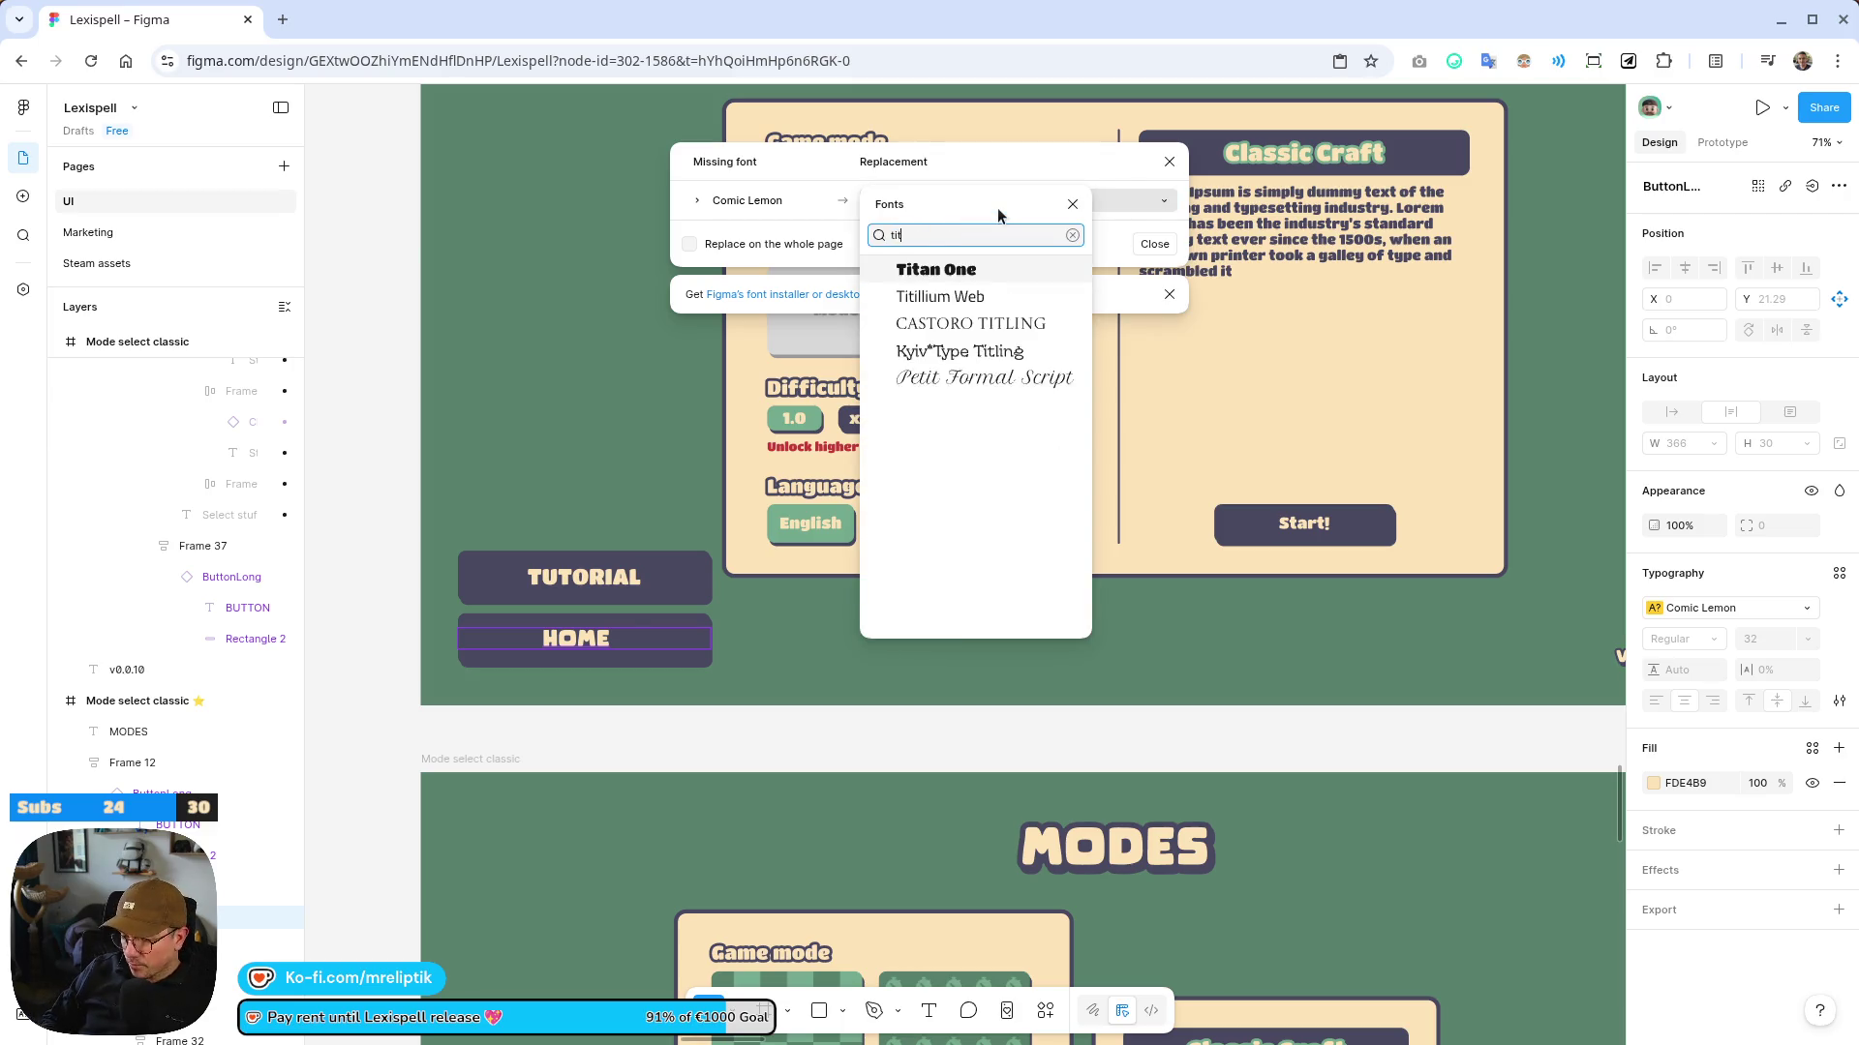
left_click(980, 269)
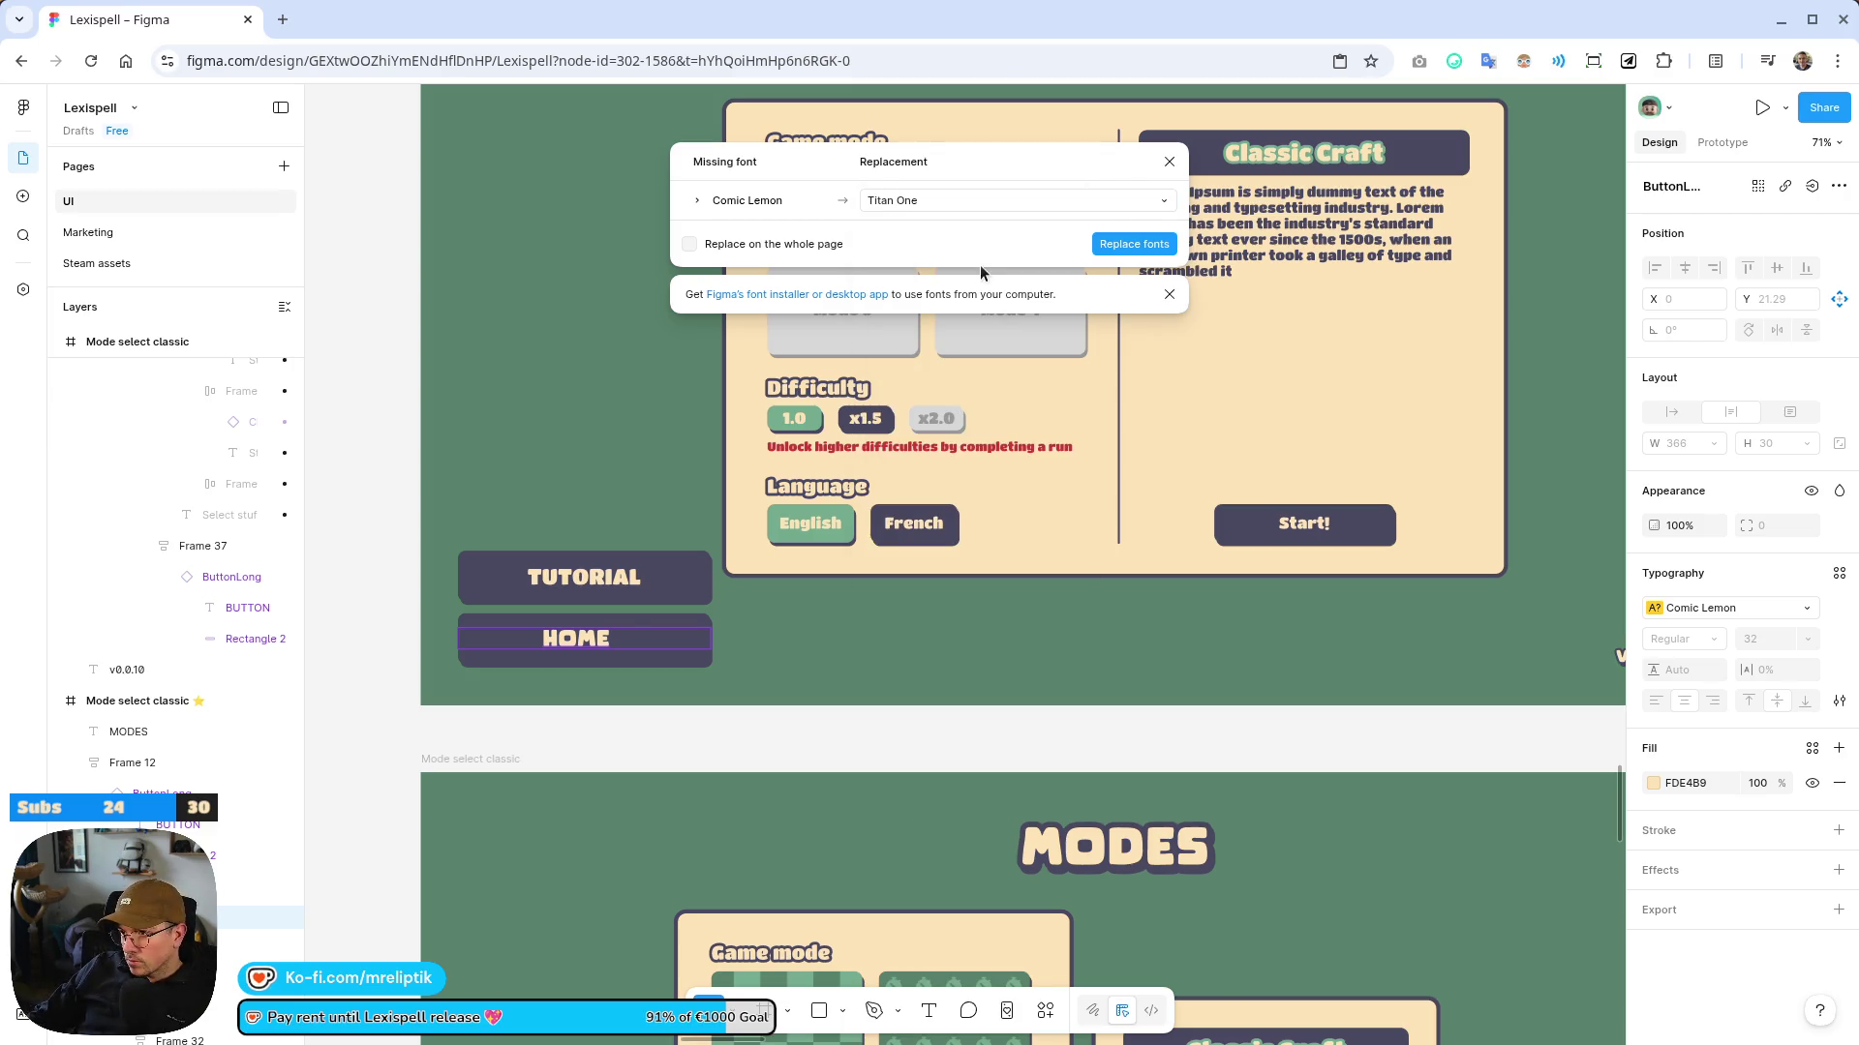
left_click(1134, 244)
Step: Check the HOME label's text and exit label editing
double_click(579, 643)
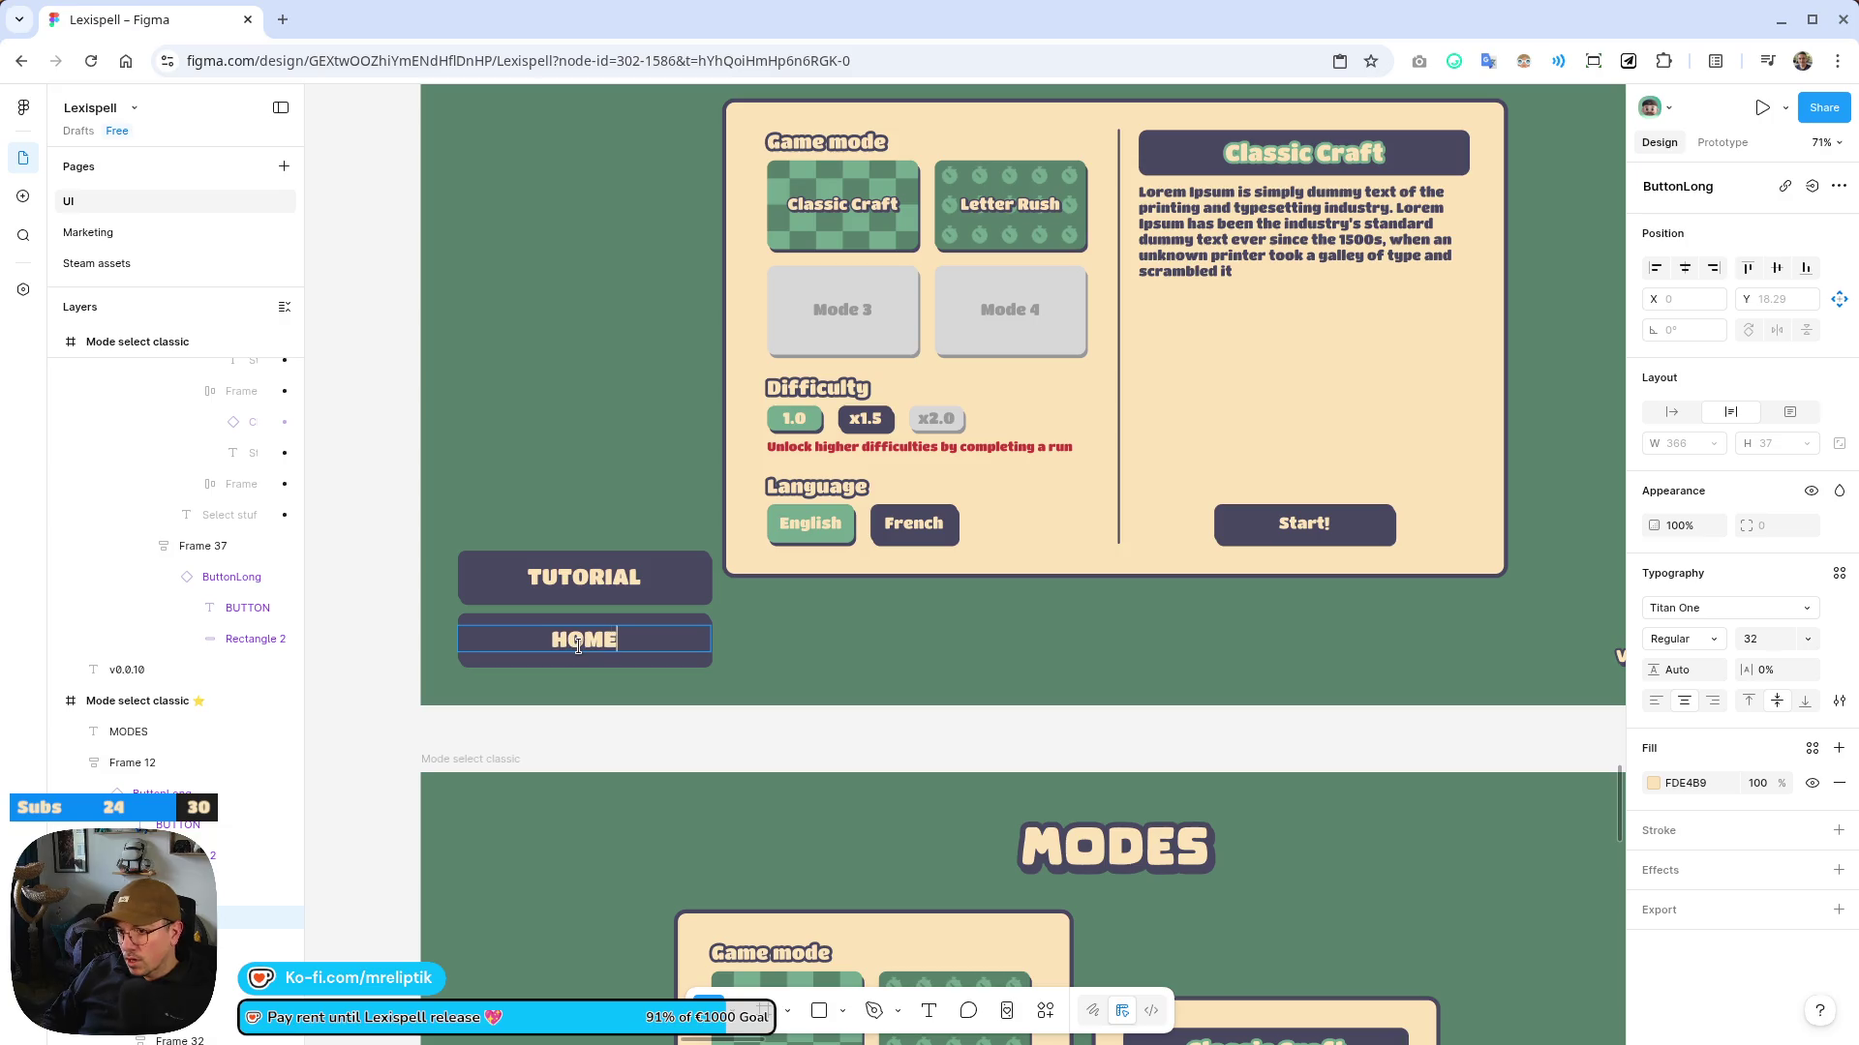
key("Escape")
scroll(578, 646, "down", 5)
scroll(475, 607, "up", 4)
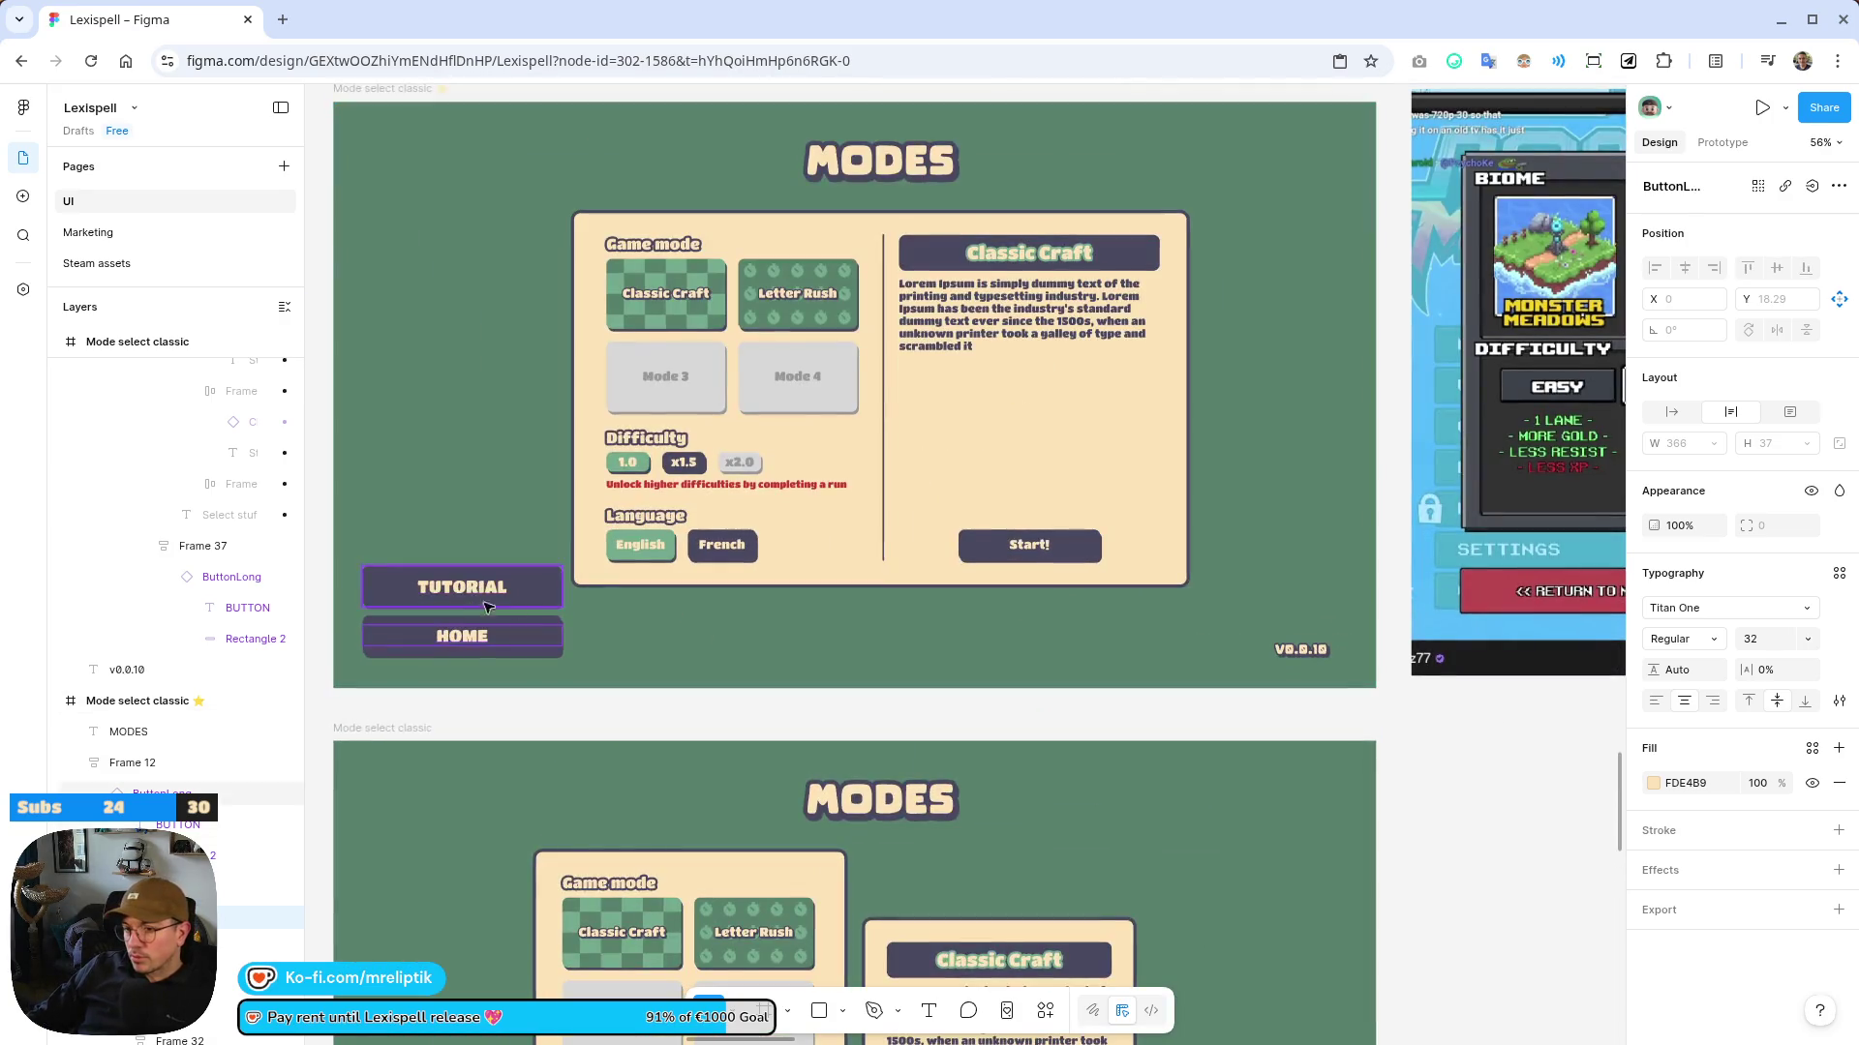
scroll(475, 607, "down", 2)
scroll(581, 609, "up", 4)
Step: Select the frame holding both buttons and narrow it to 298 wide
left_click(682, 620)
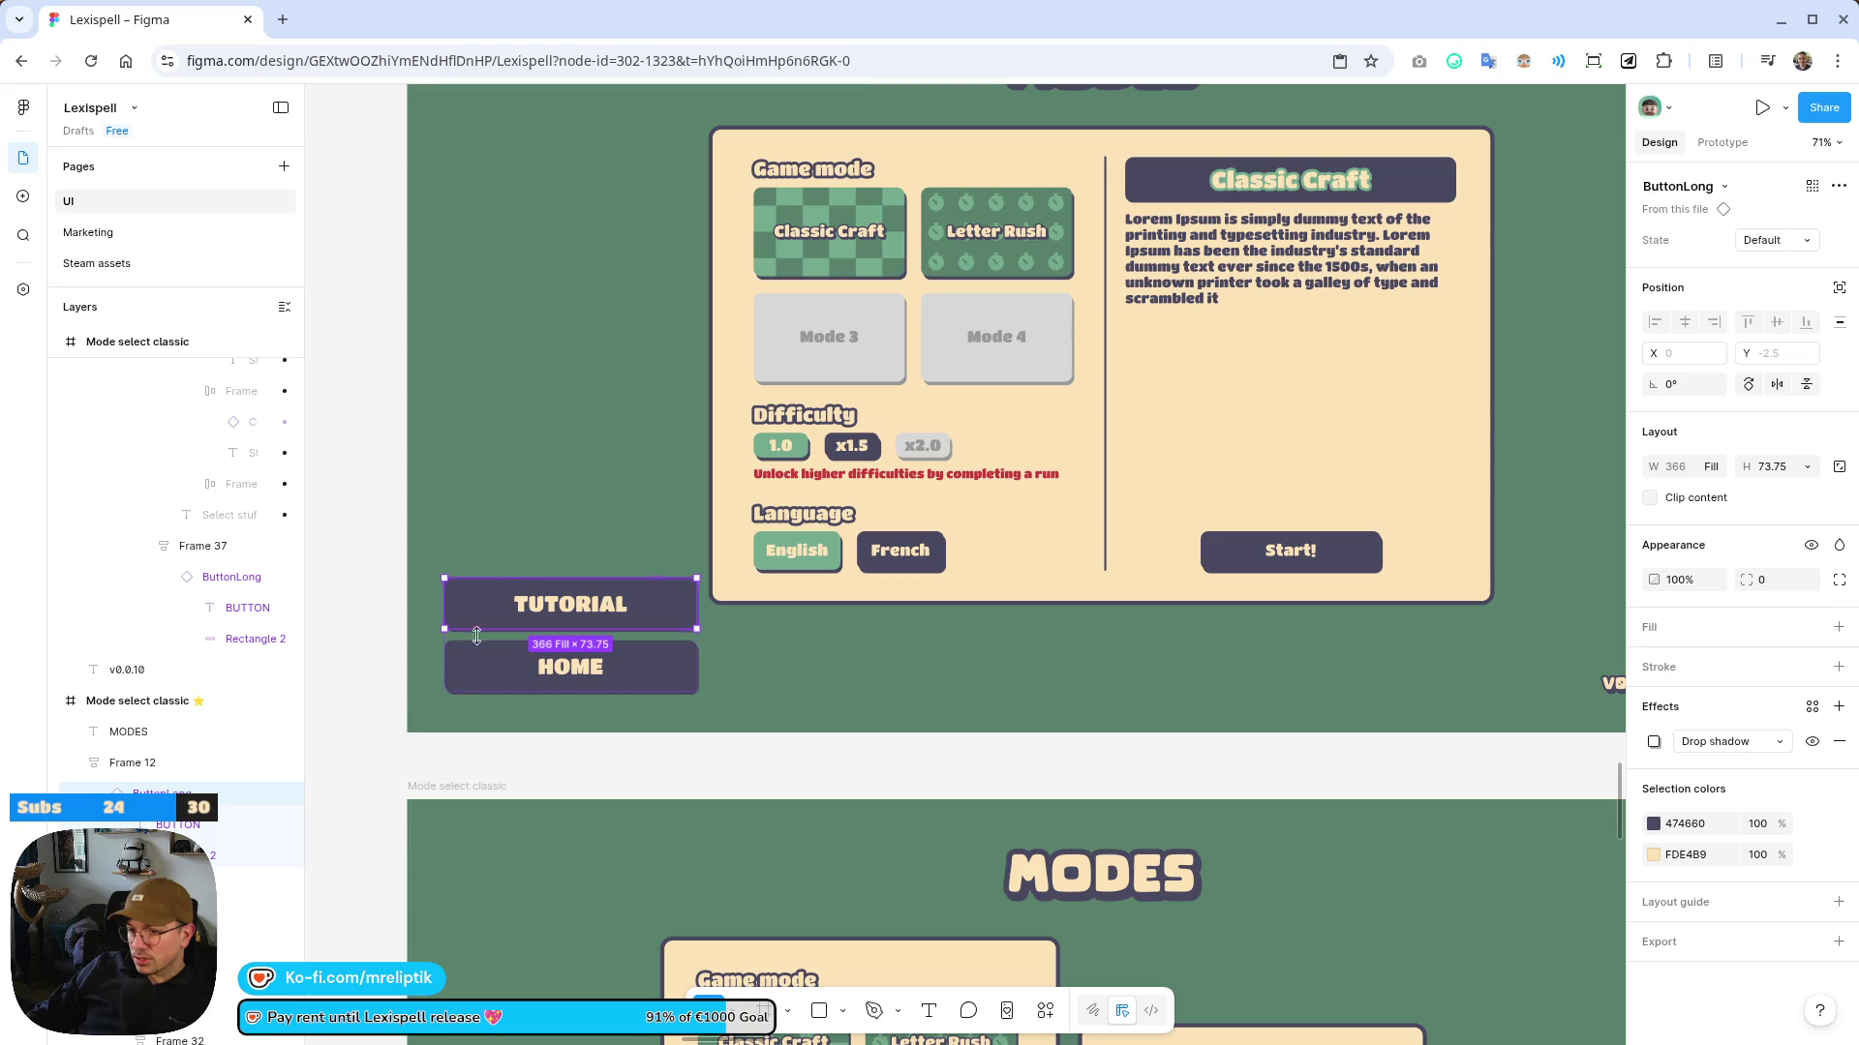
left_click(160, 751)
mouse_move(704, 619)
left_mouse_down()
mouse_move(625, 620)
mouse_move(649, 620)
left_mouse_up()
Step: Deselect the resized Frame 12 on the canvas and close the Figma design
scroll(444, 611, "down", 2)
scroll(444, 612, "down", 5)
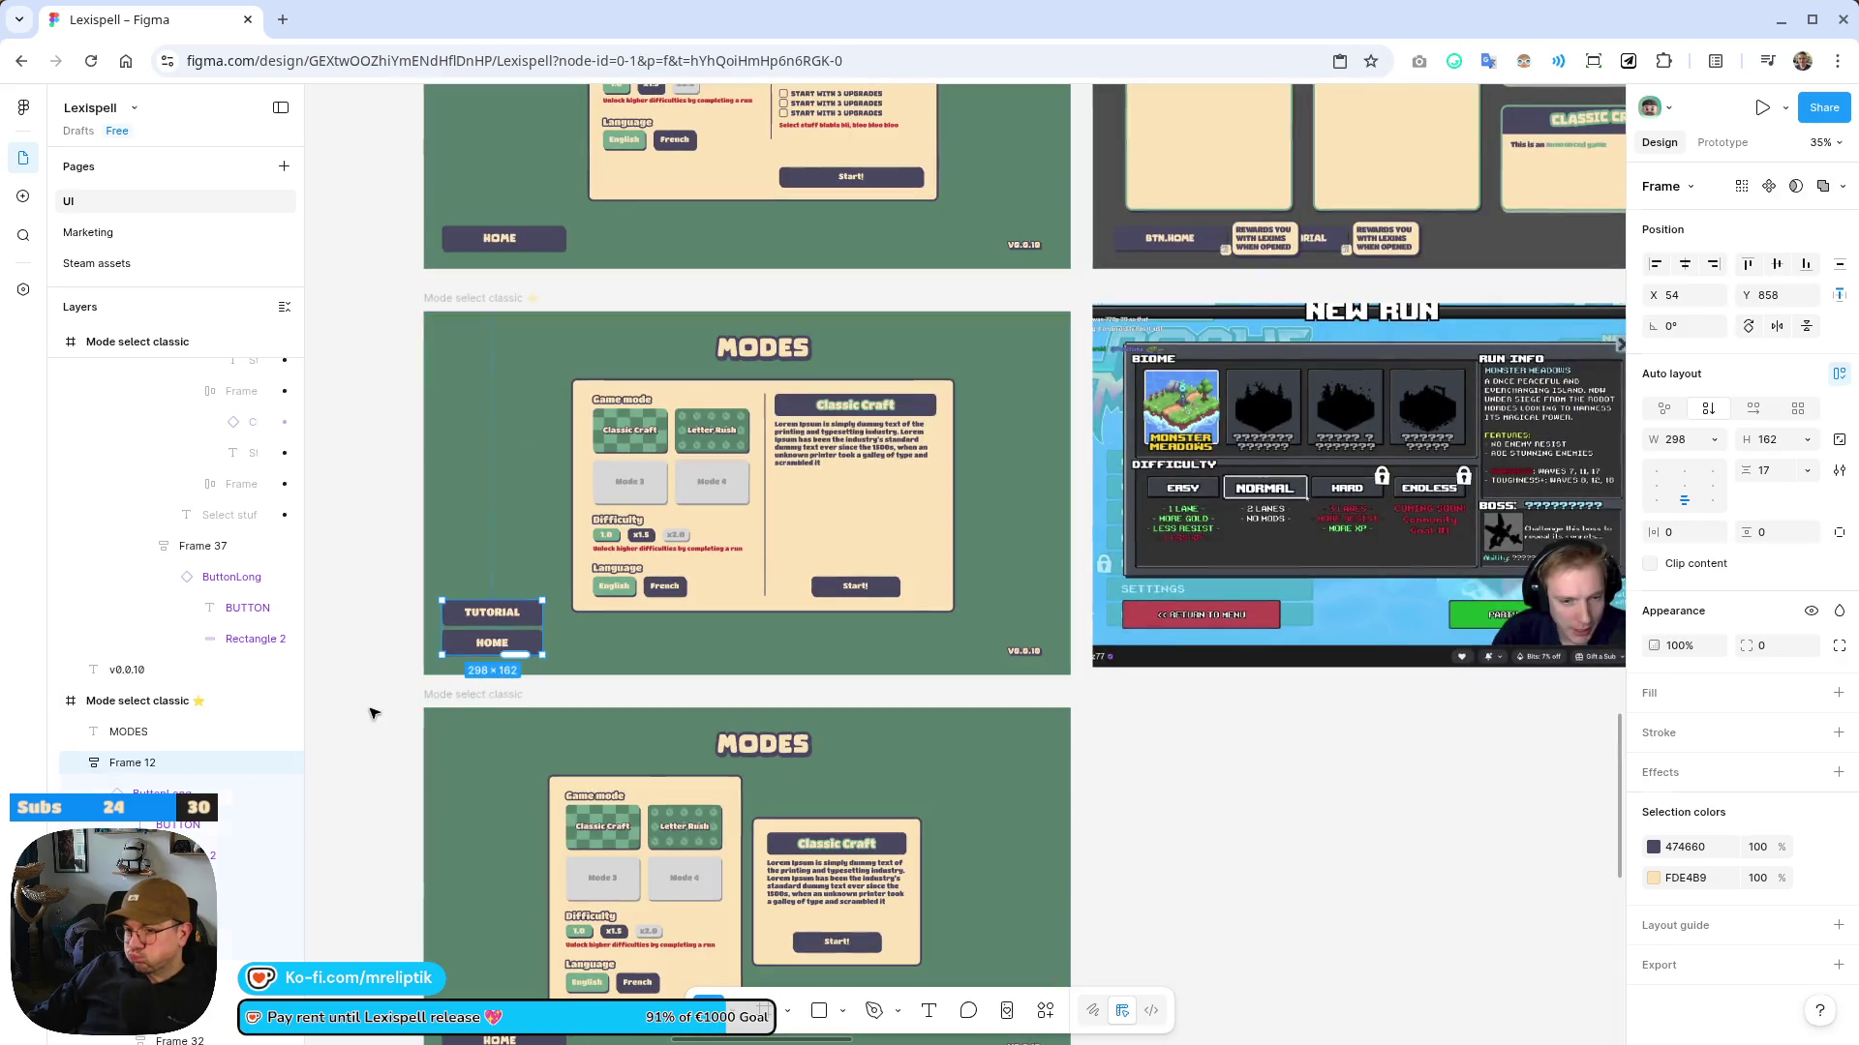
left_click(410, 713)
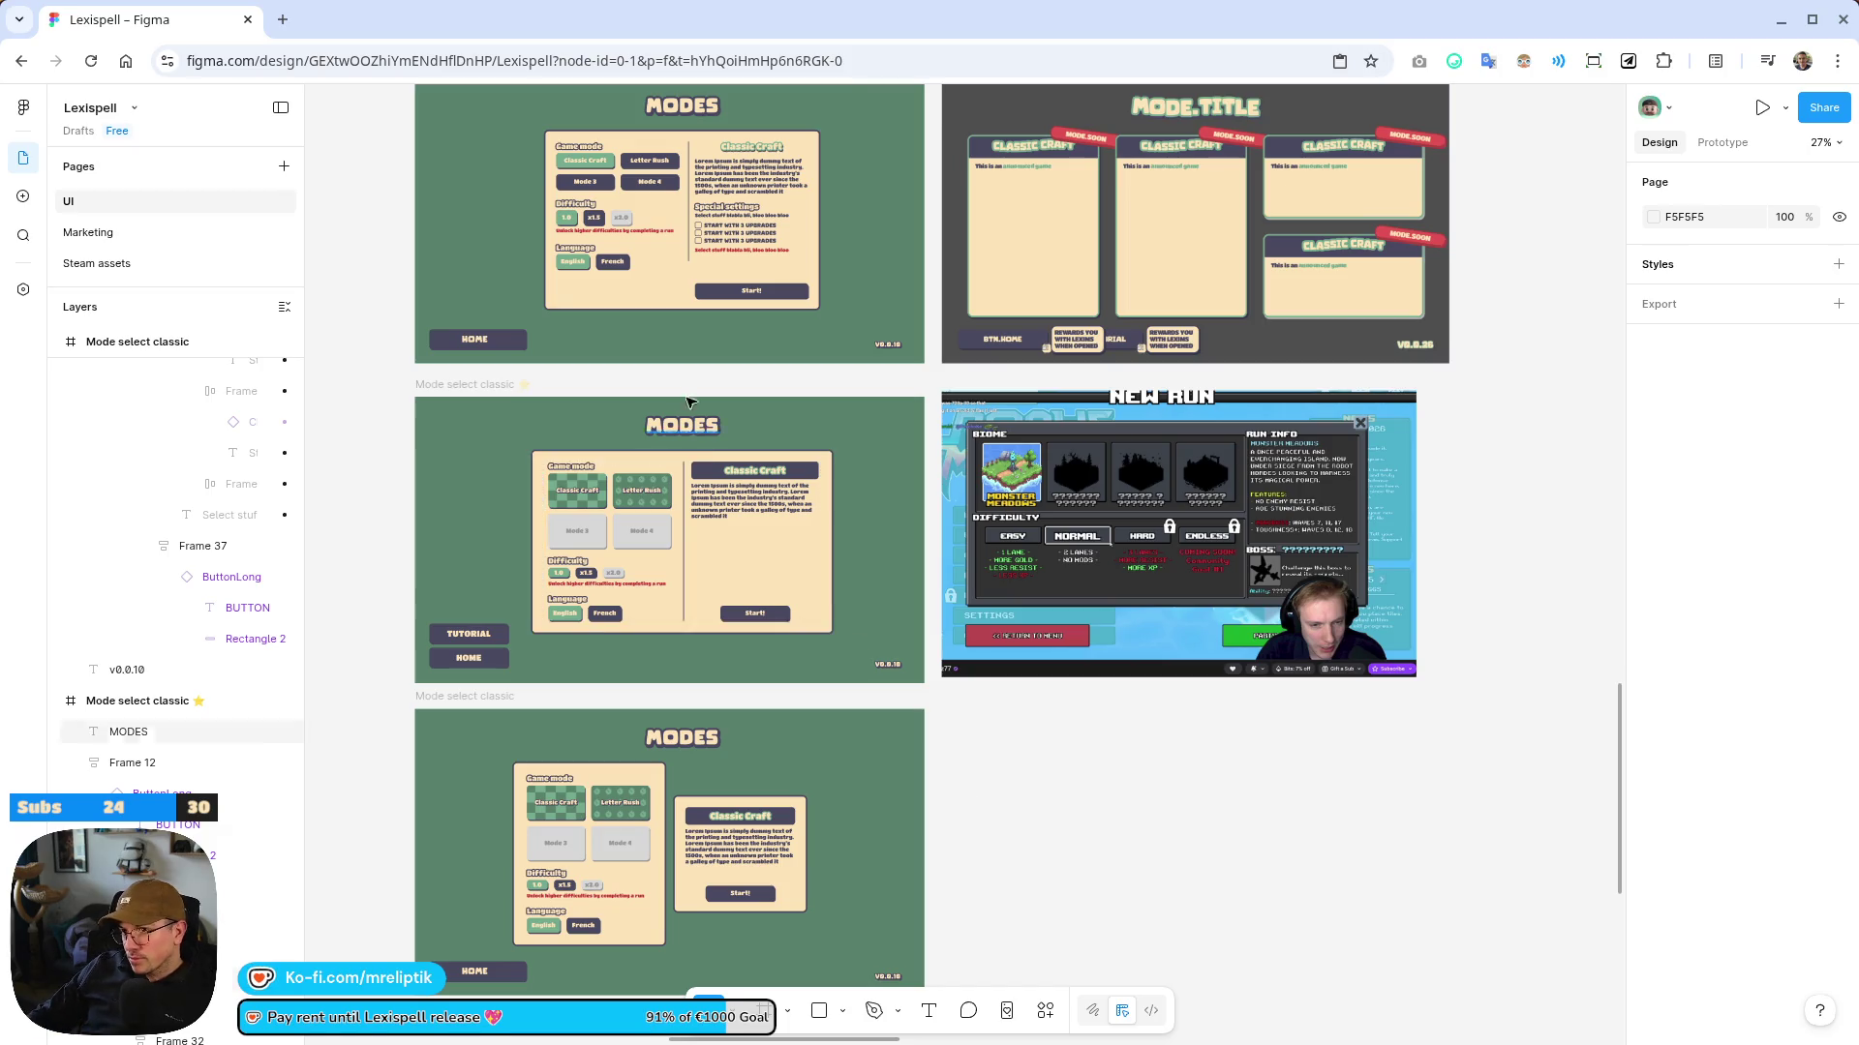
scroll(612, 531, "down", 5)
left_click(242, 20)
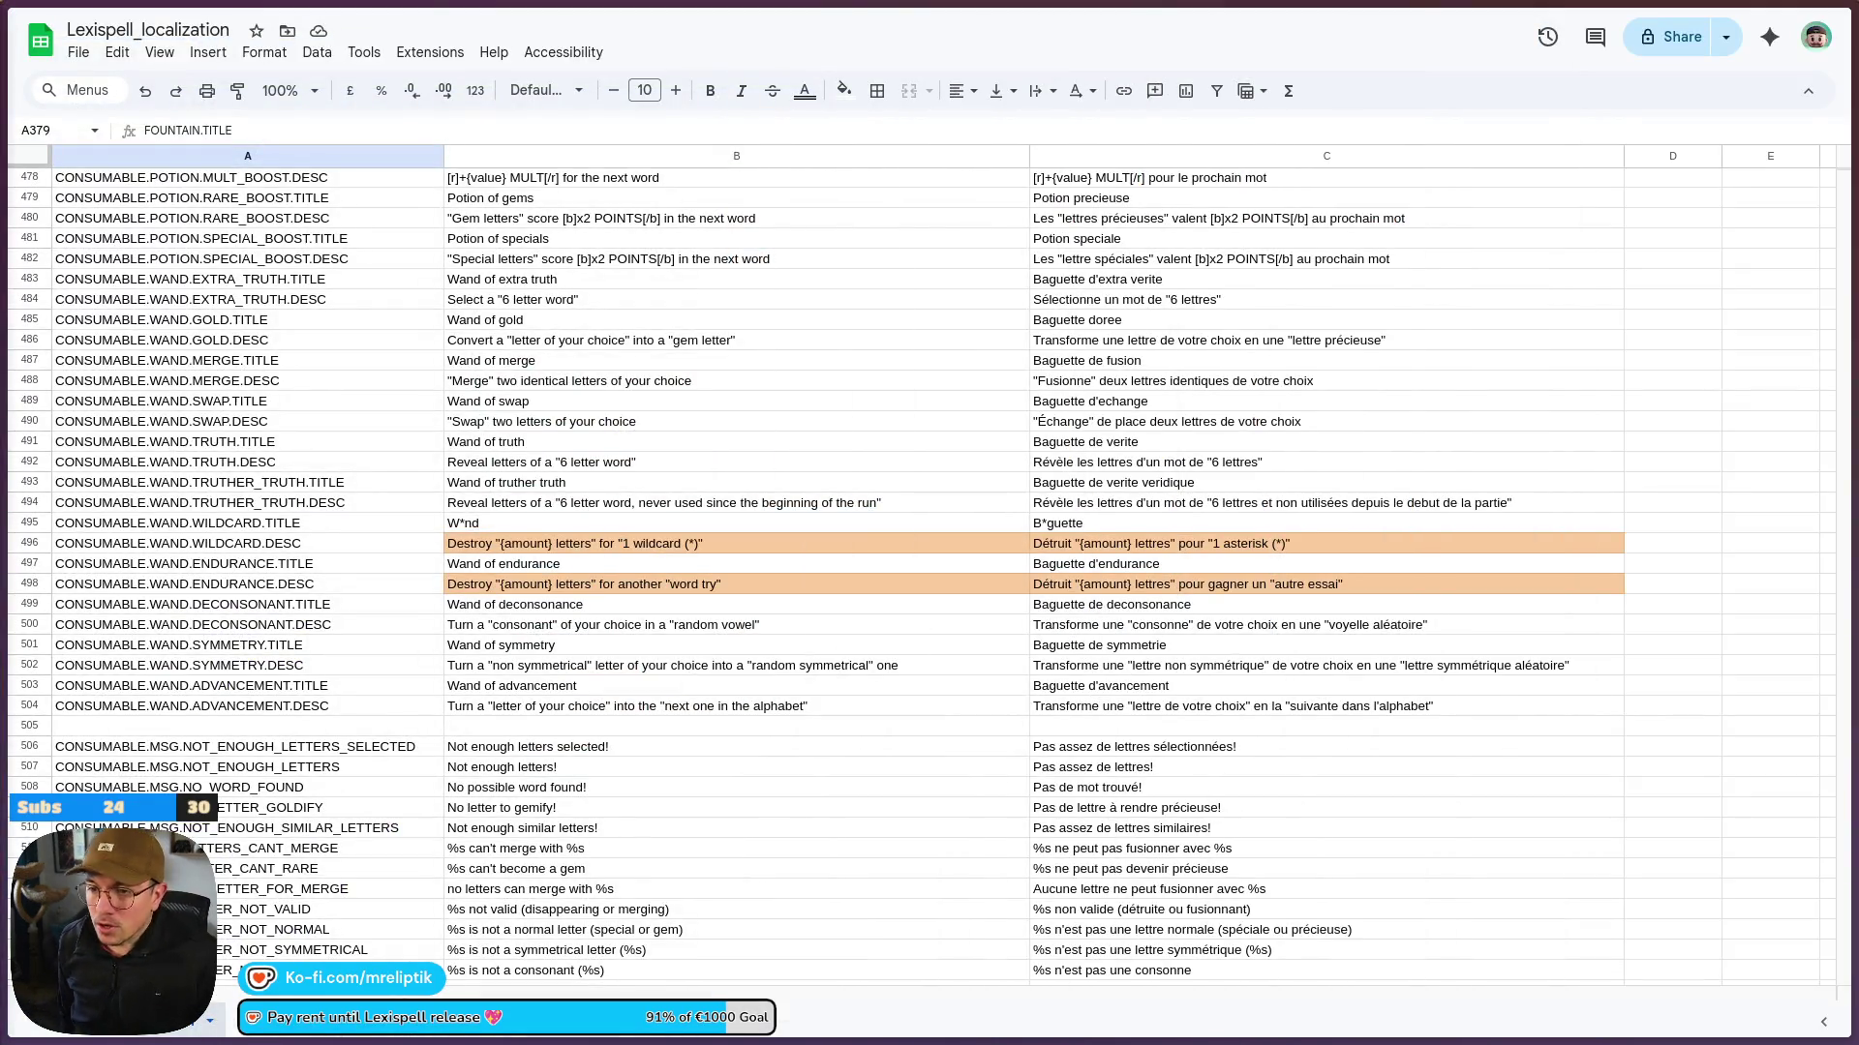
Step: Download Lexispell_localization as a comma-separated values (.csv) file, then return to Godot
mouse_move(279, 1042)
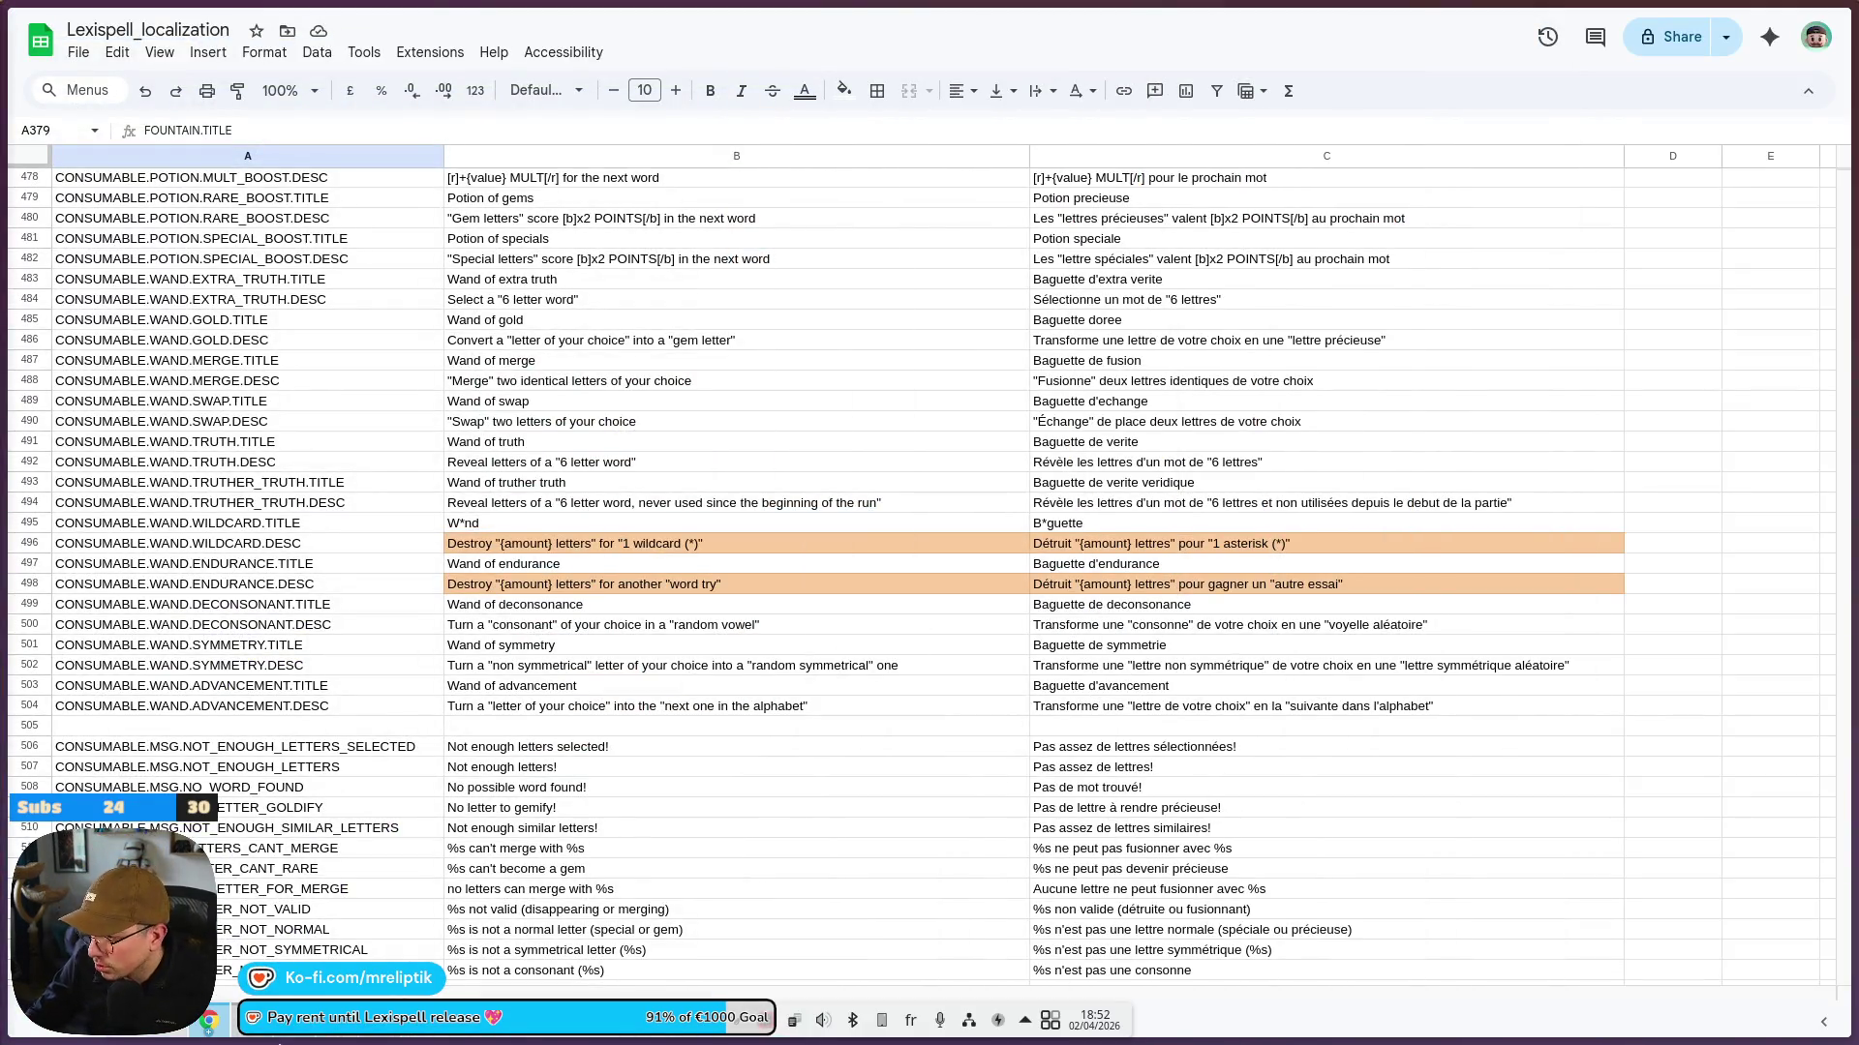
mouse_move(353, 1042)
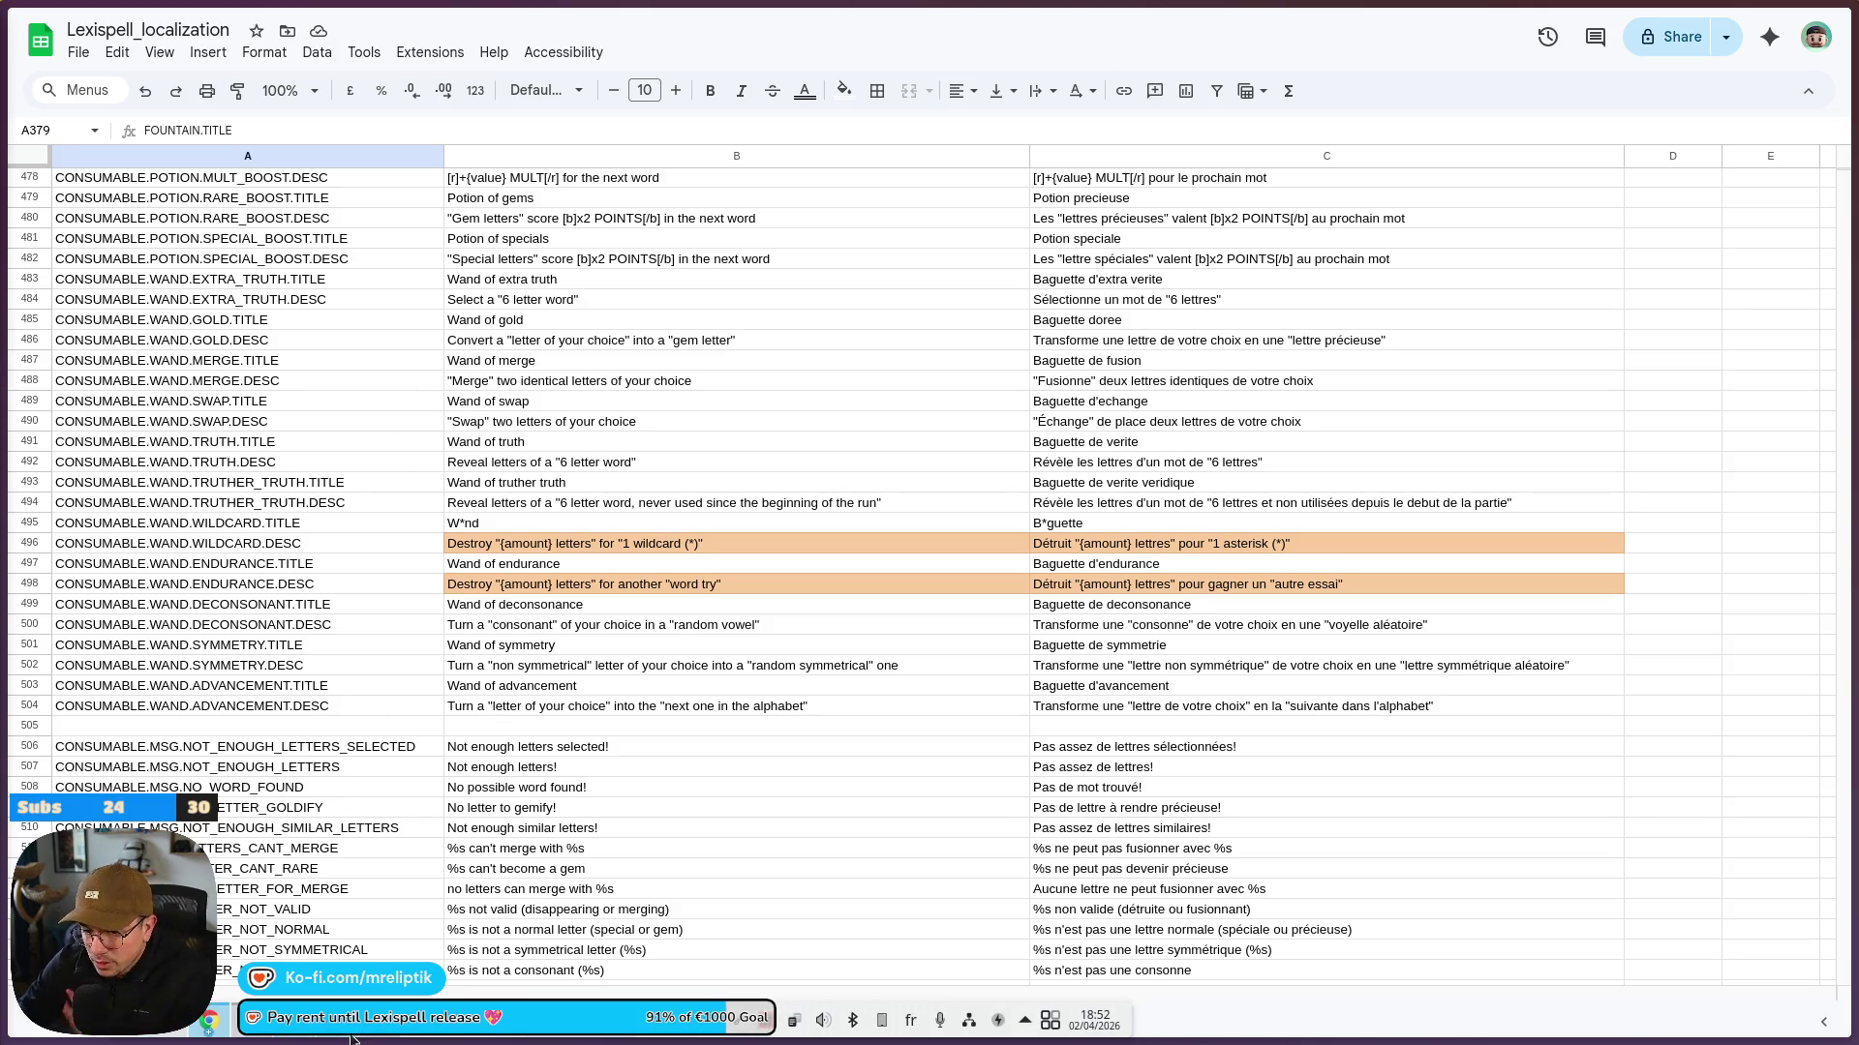
left_click(78, 52)
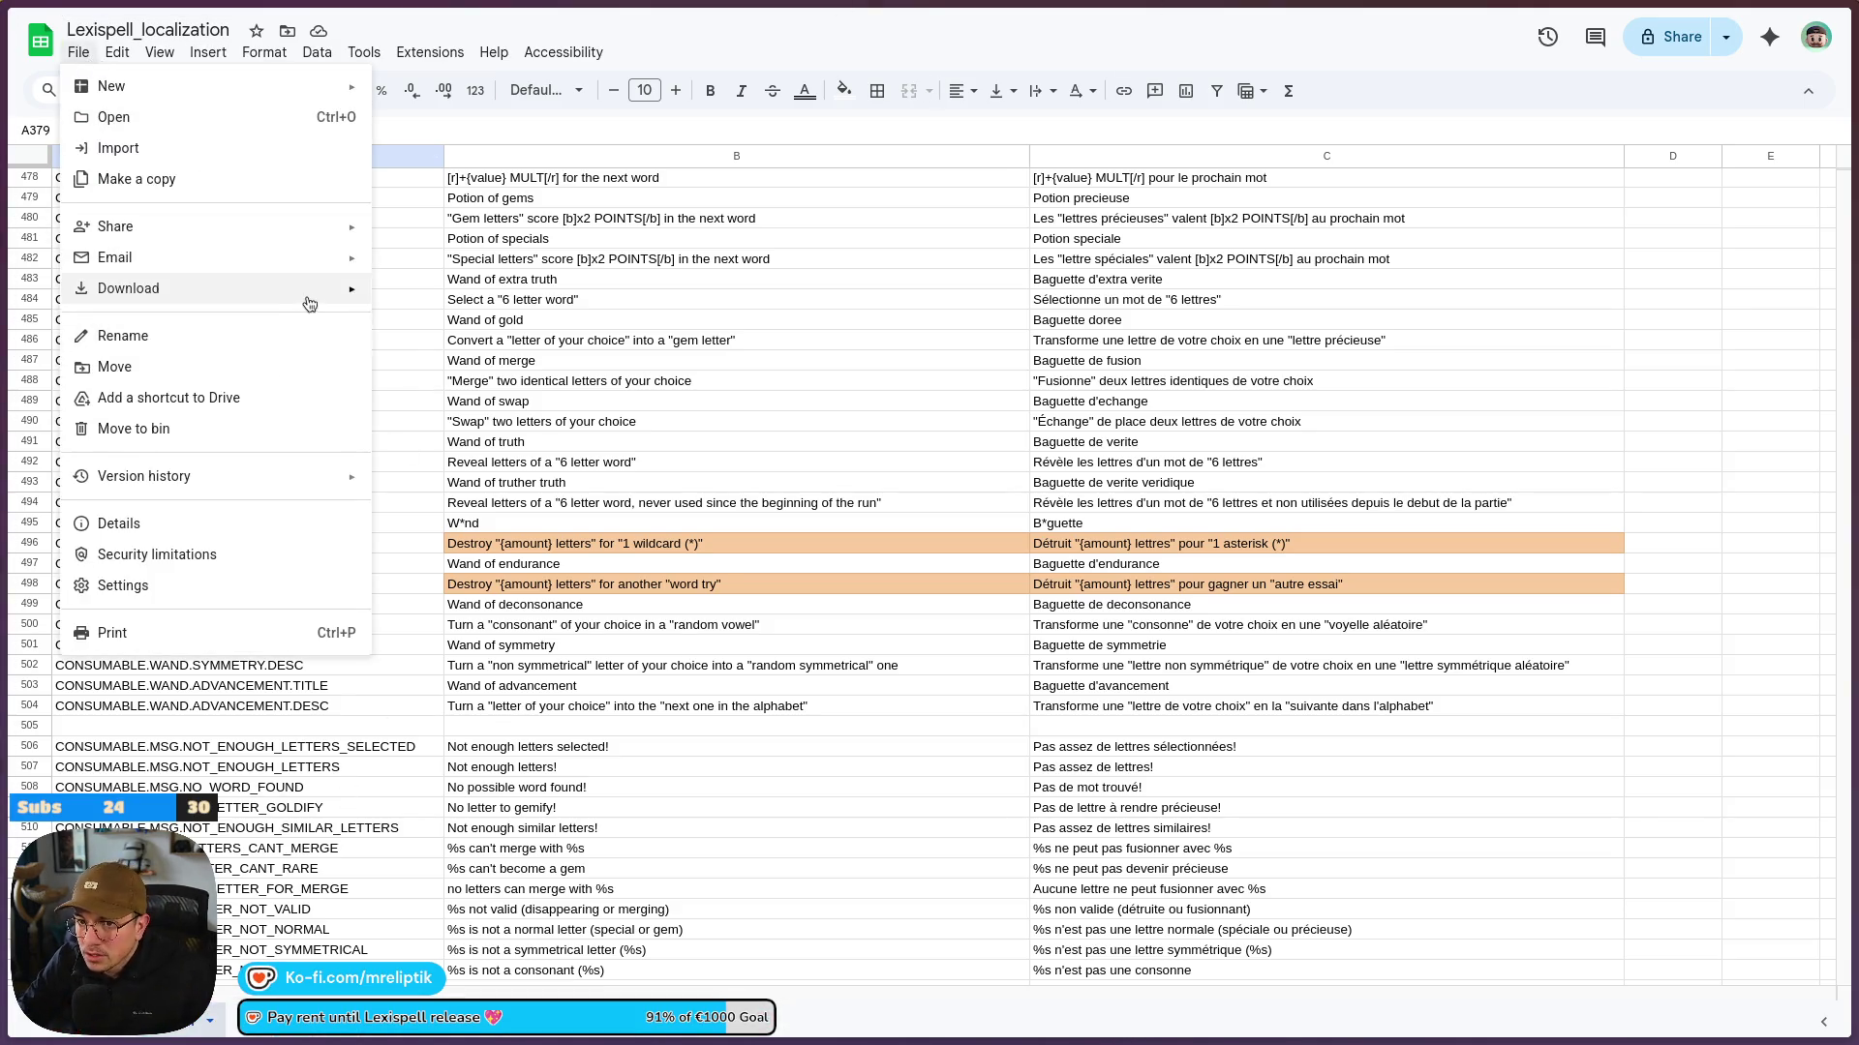
mouse_move(308, 295)
left_click(455, 418)
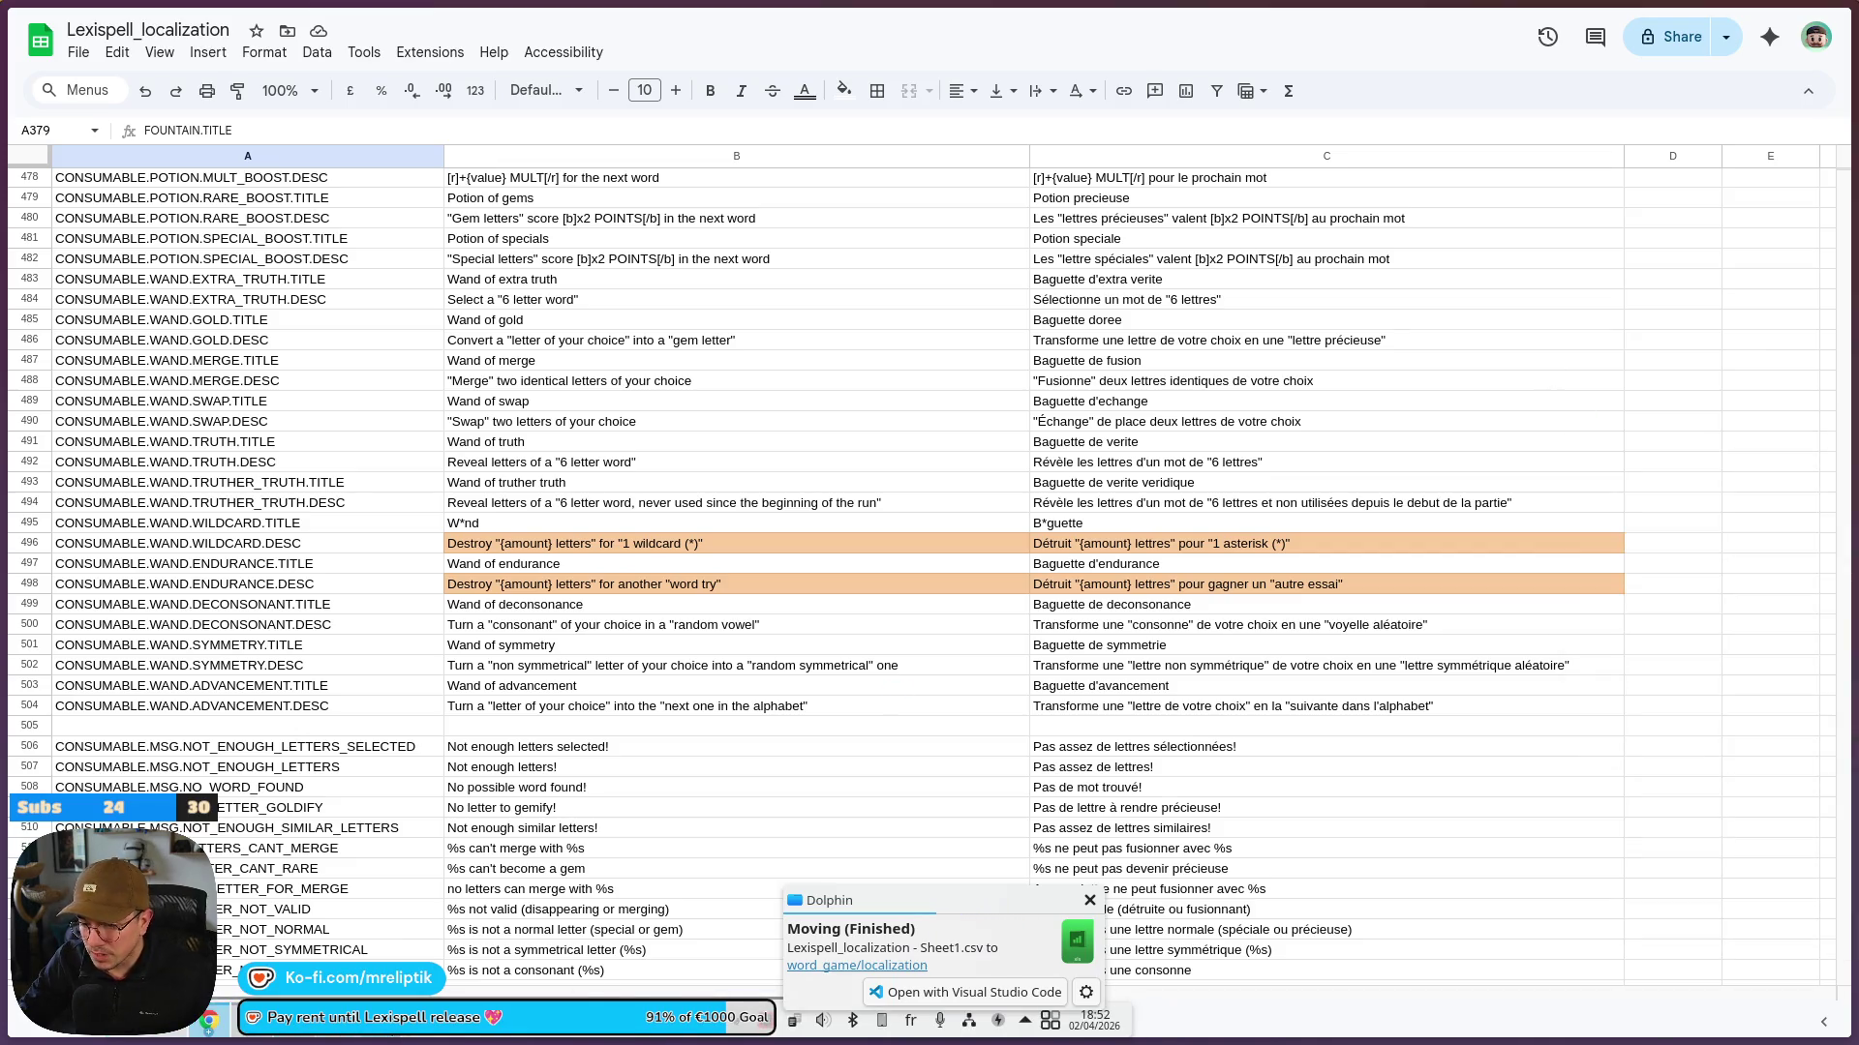
key("alt+Tab")
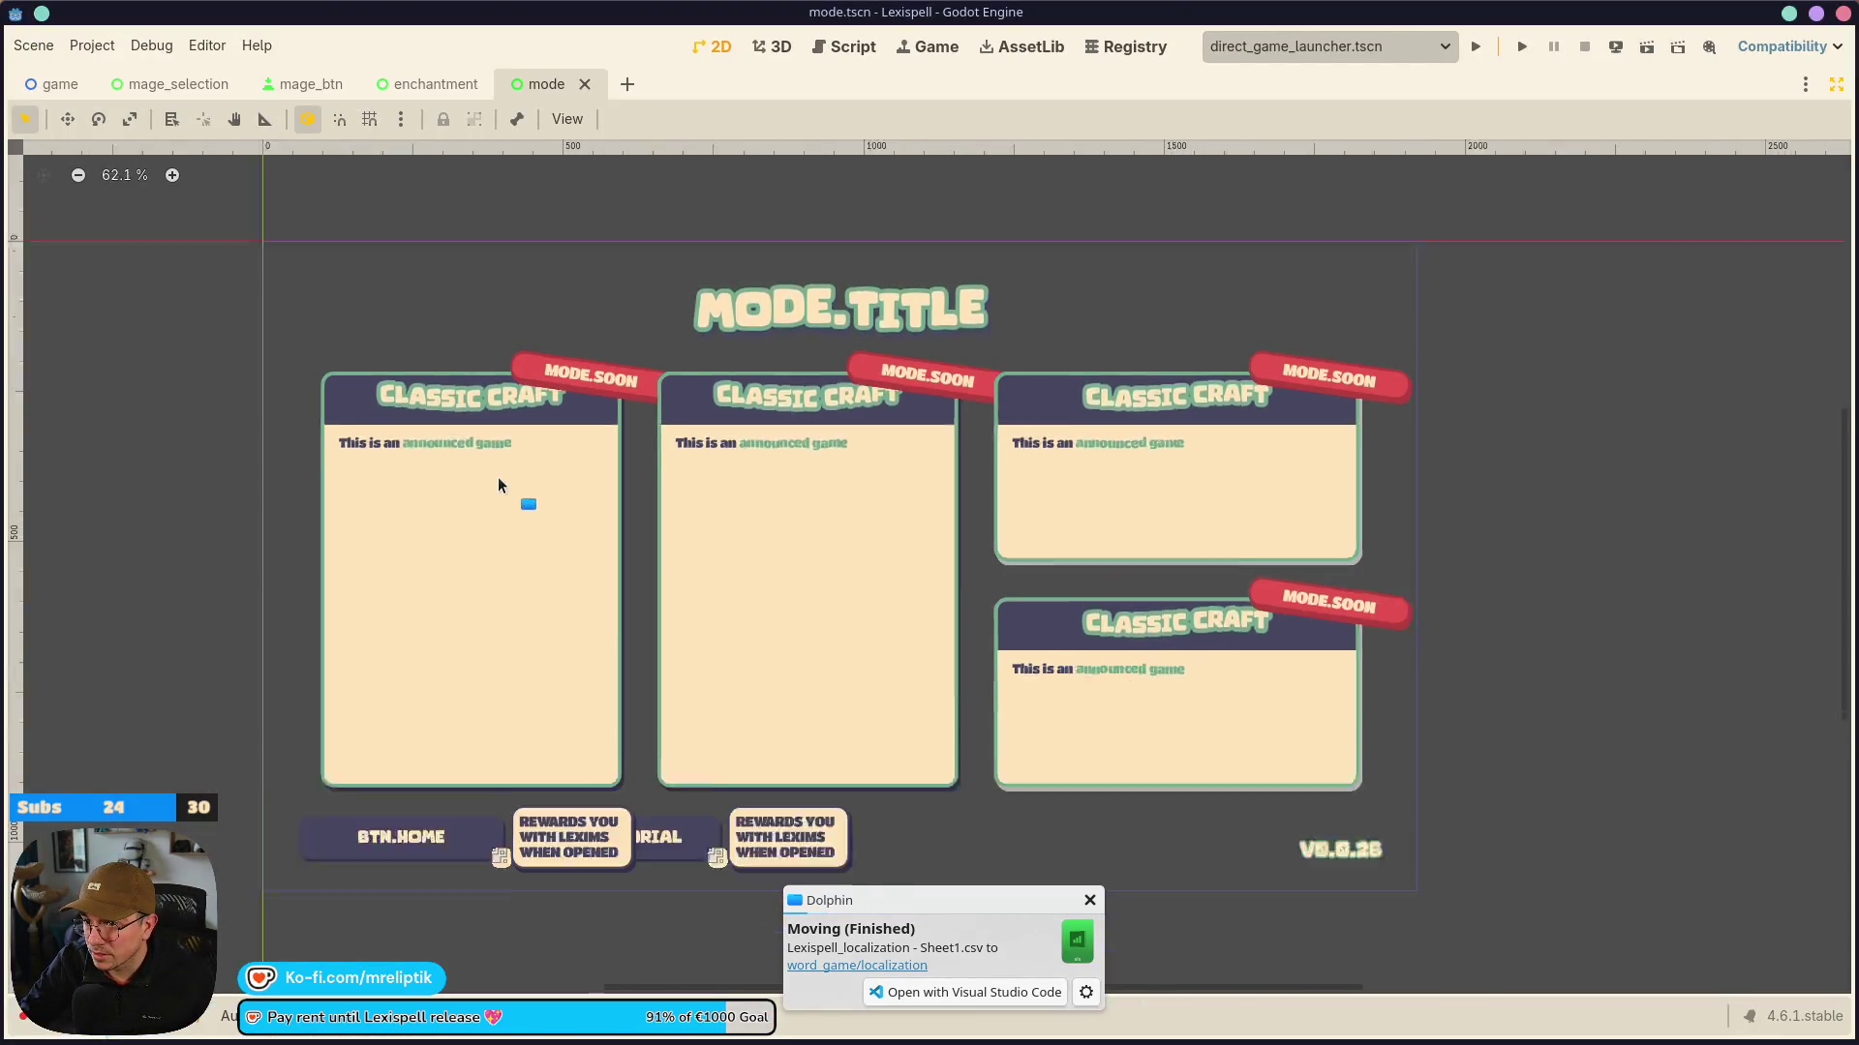
Step: Exit distraction-free mode and flip between the mage_btn, mage_selection and mode scenes
scroll(497, 476, "down", 1)
key("ctrl+shift+F11")
scroll(691, 583, "down", 1)
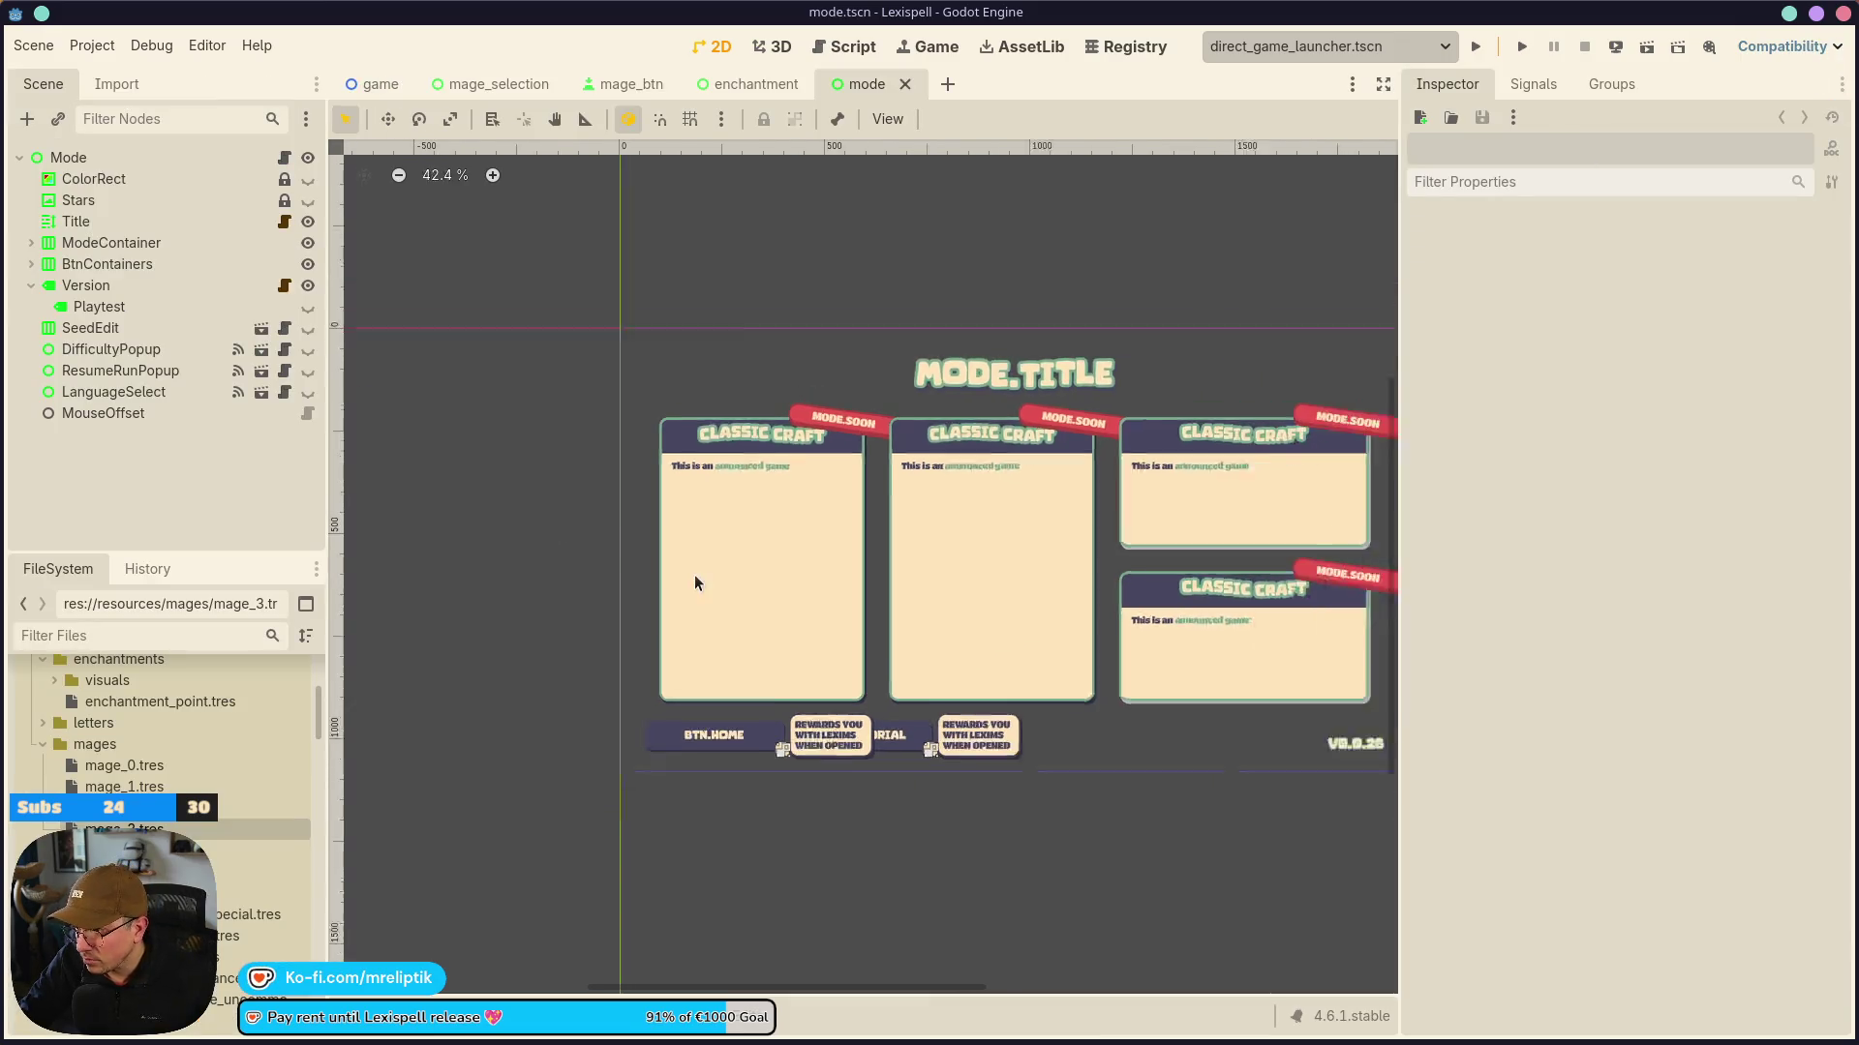
scroll(702, 557, "down", 1)
scroll(713, 528, "right", 3)
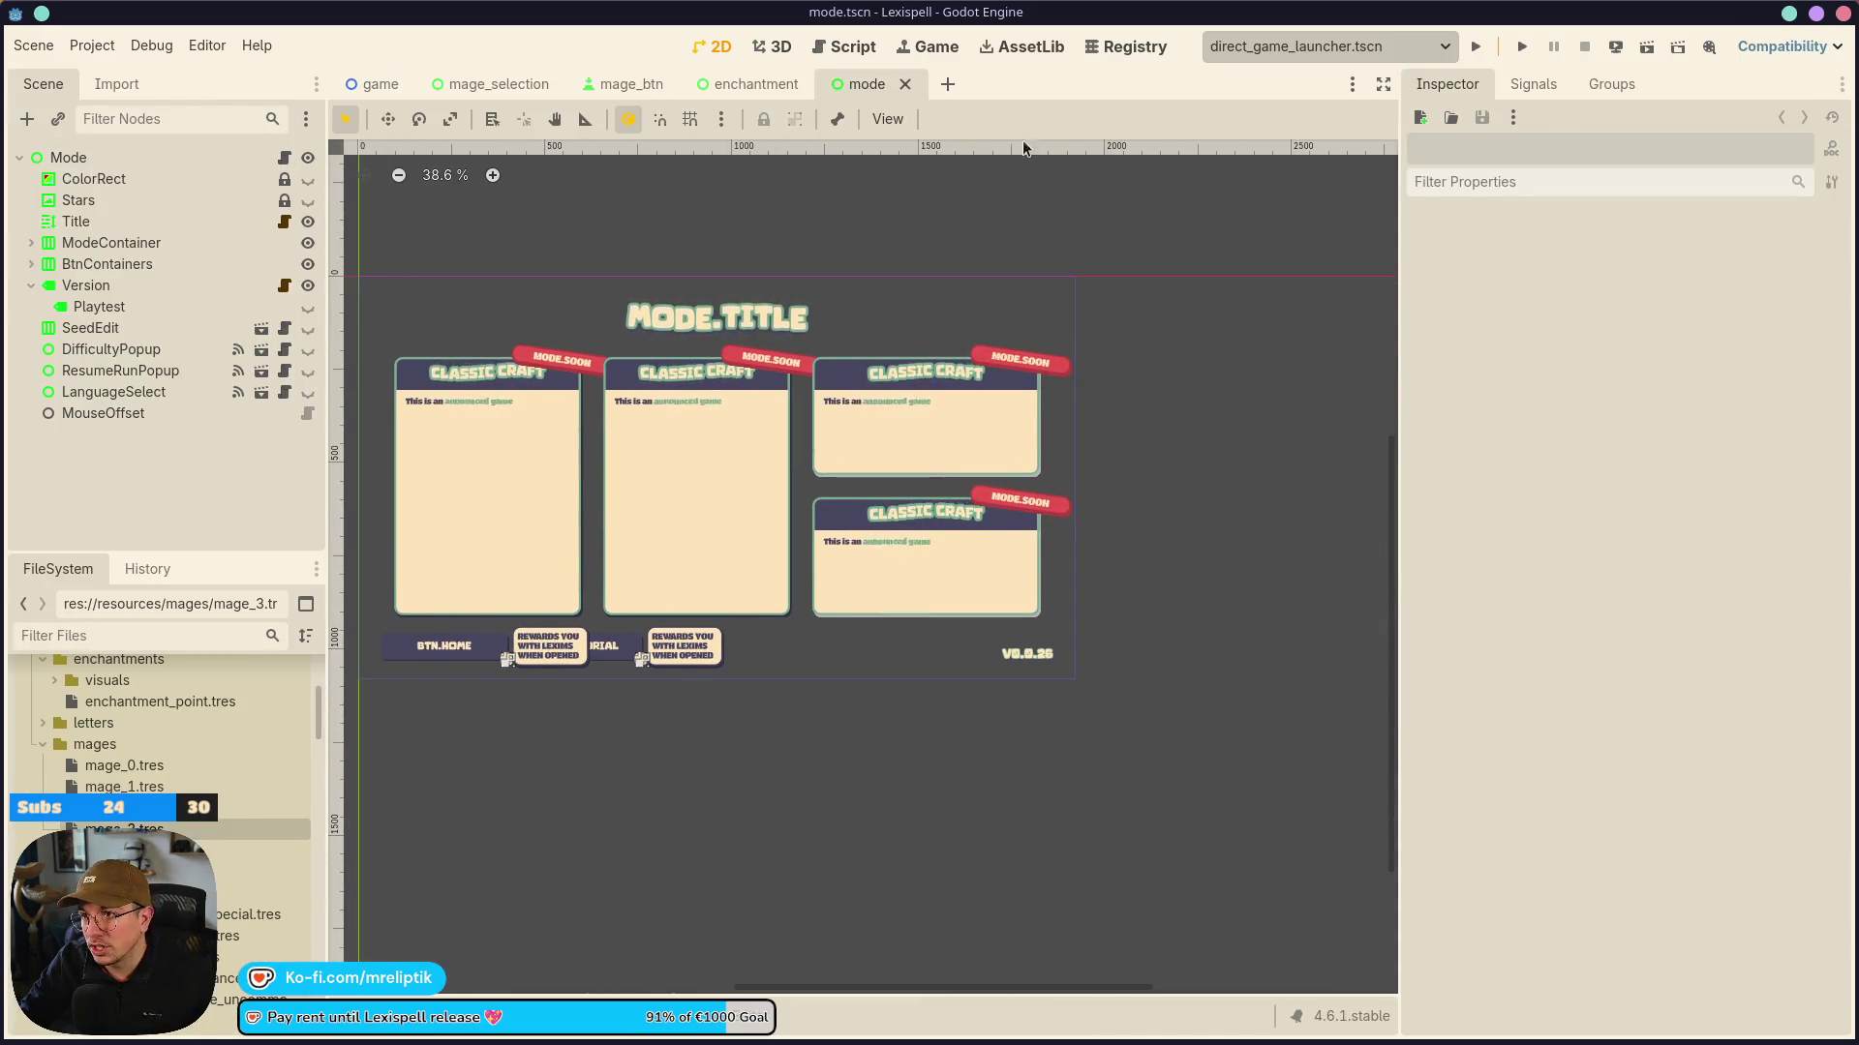
left_click(631, 84)
left_click(499, 84)
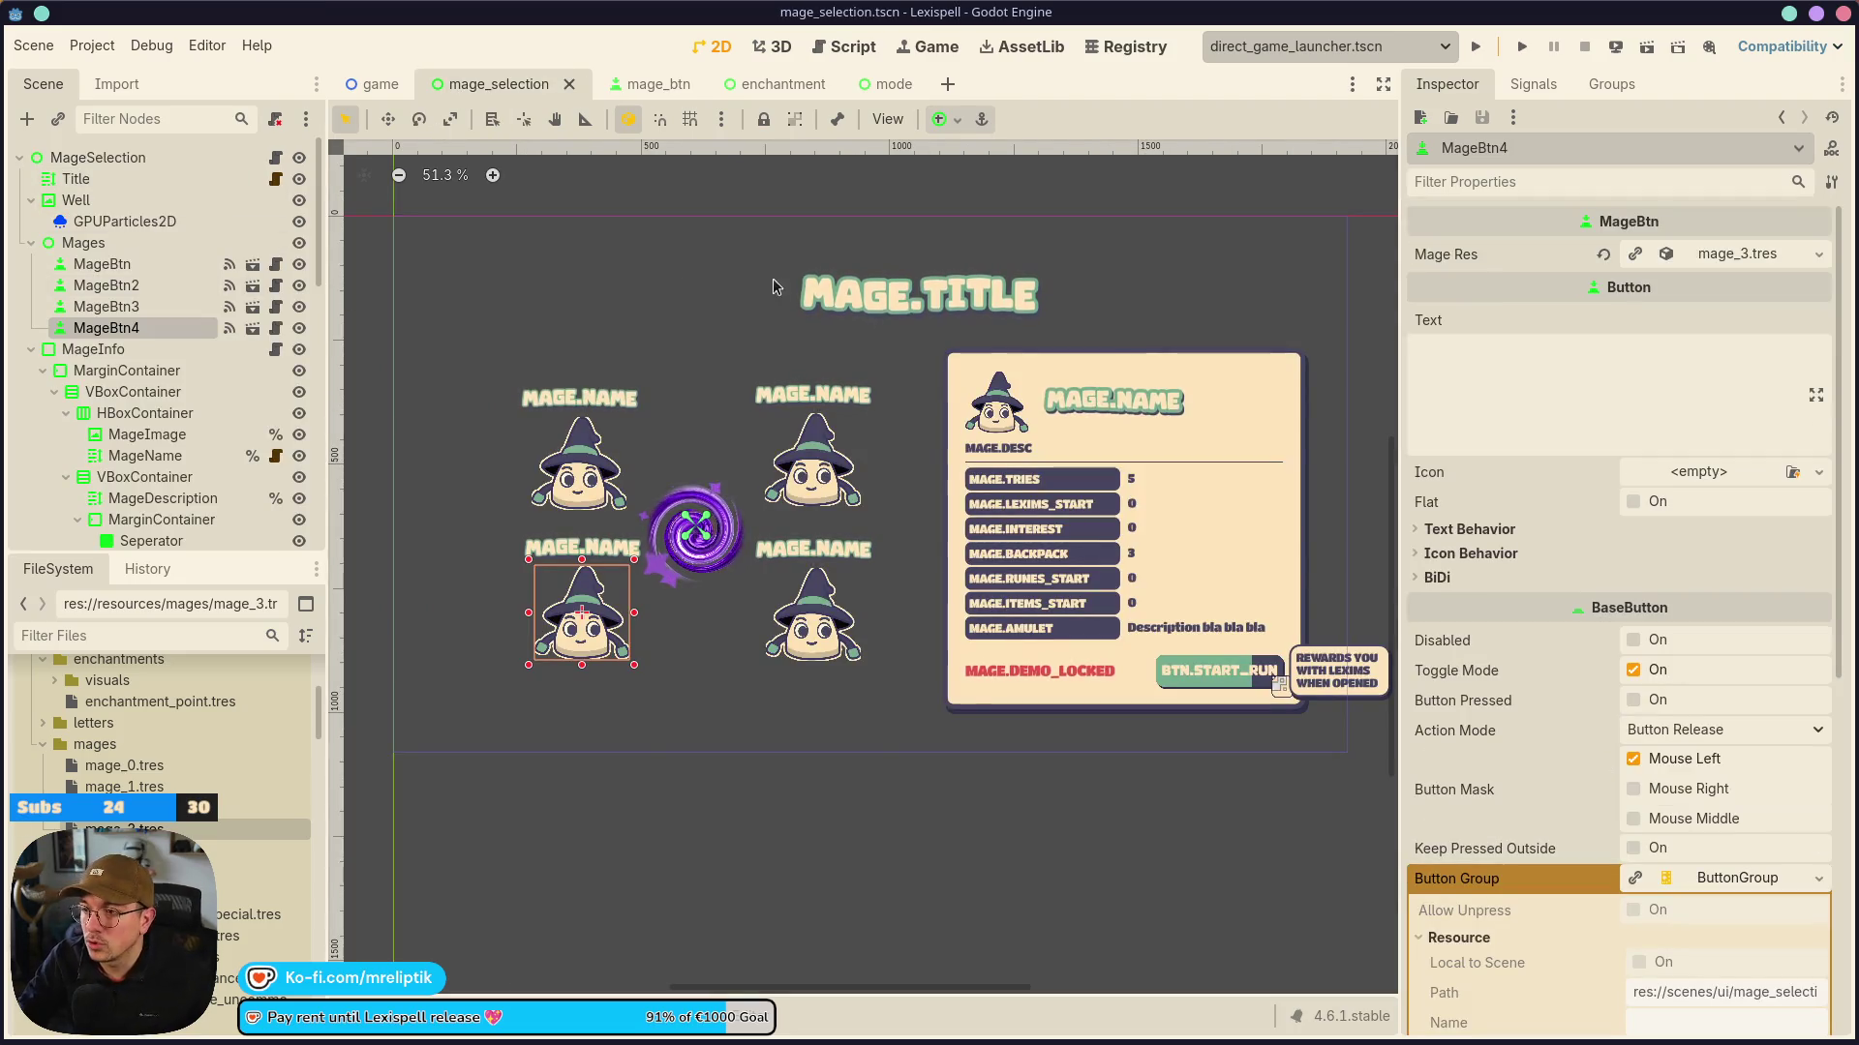
left_click(883, 84)
scroll(739, 403, "down", 1)
scroll(590, 325, "left", 3)
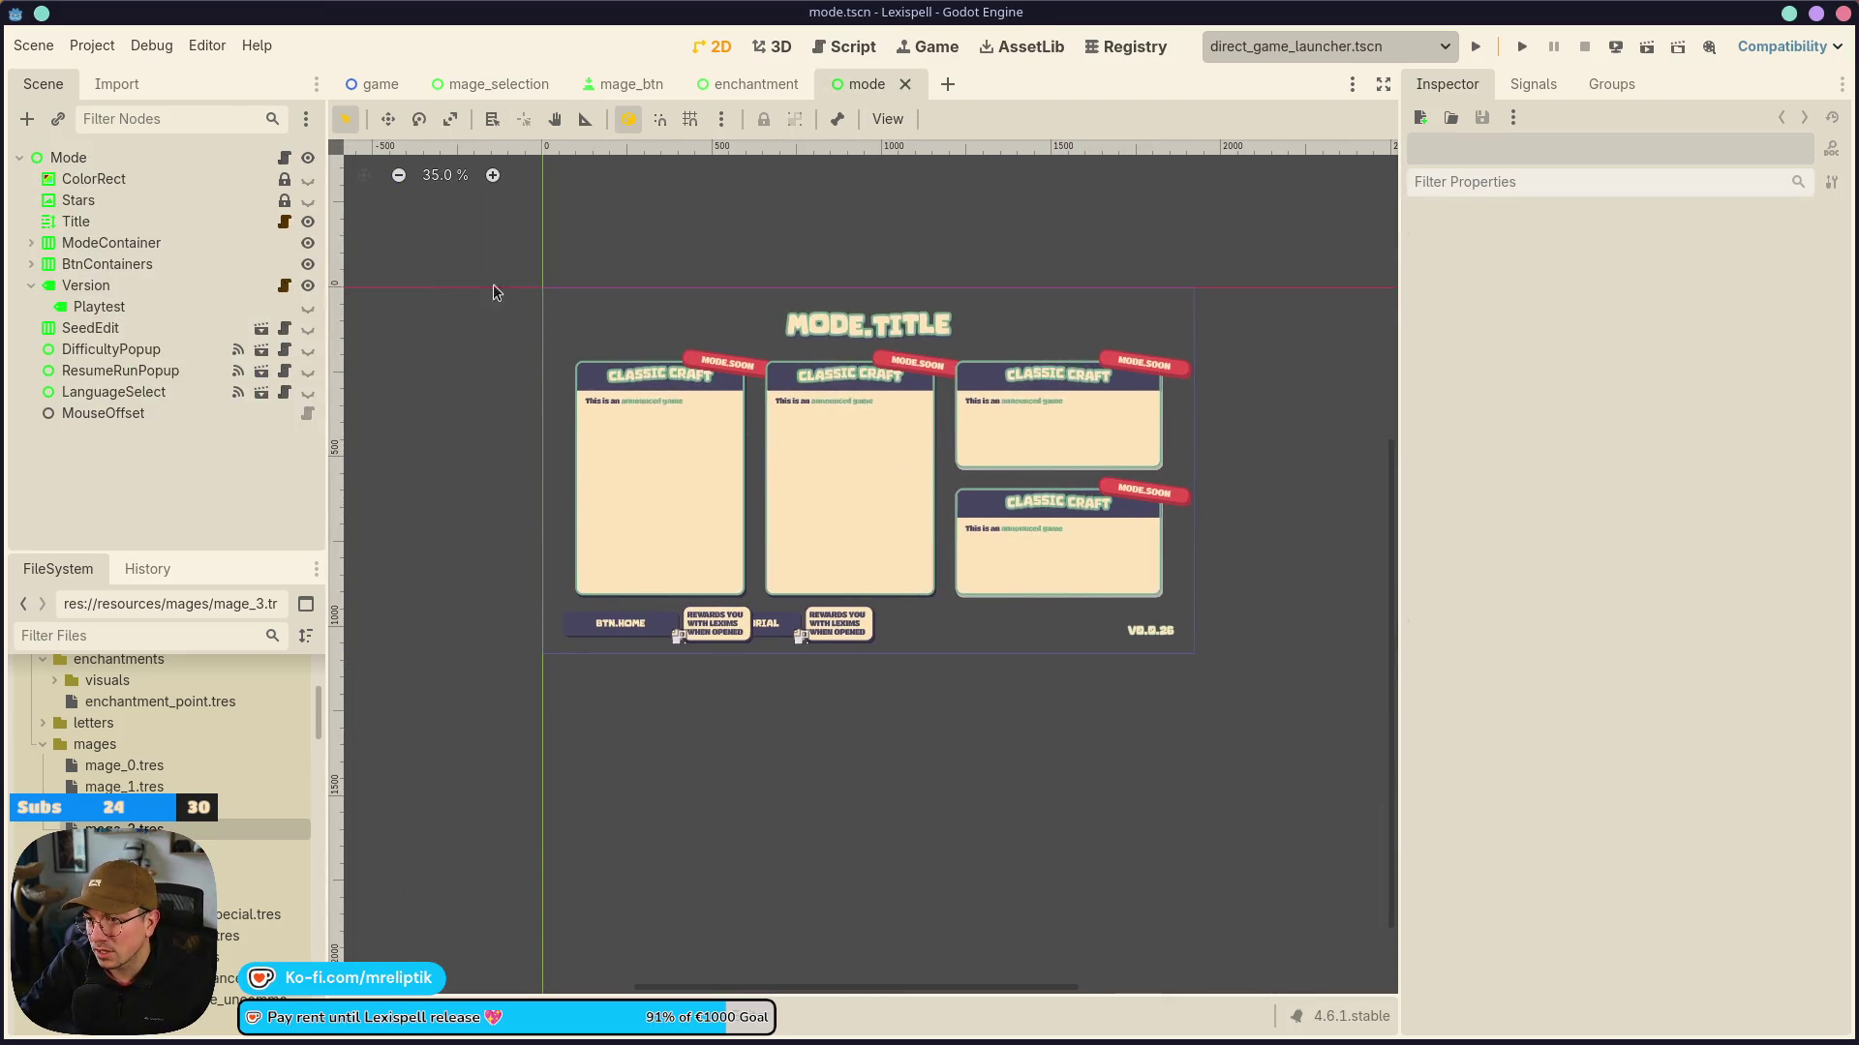
Step: Open mode.gd, widen the script panel and scroll through its code
left_click(284, 157)
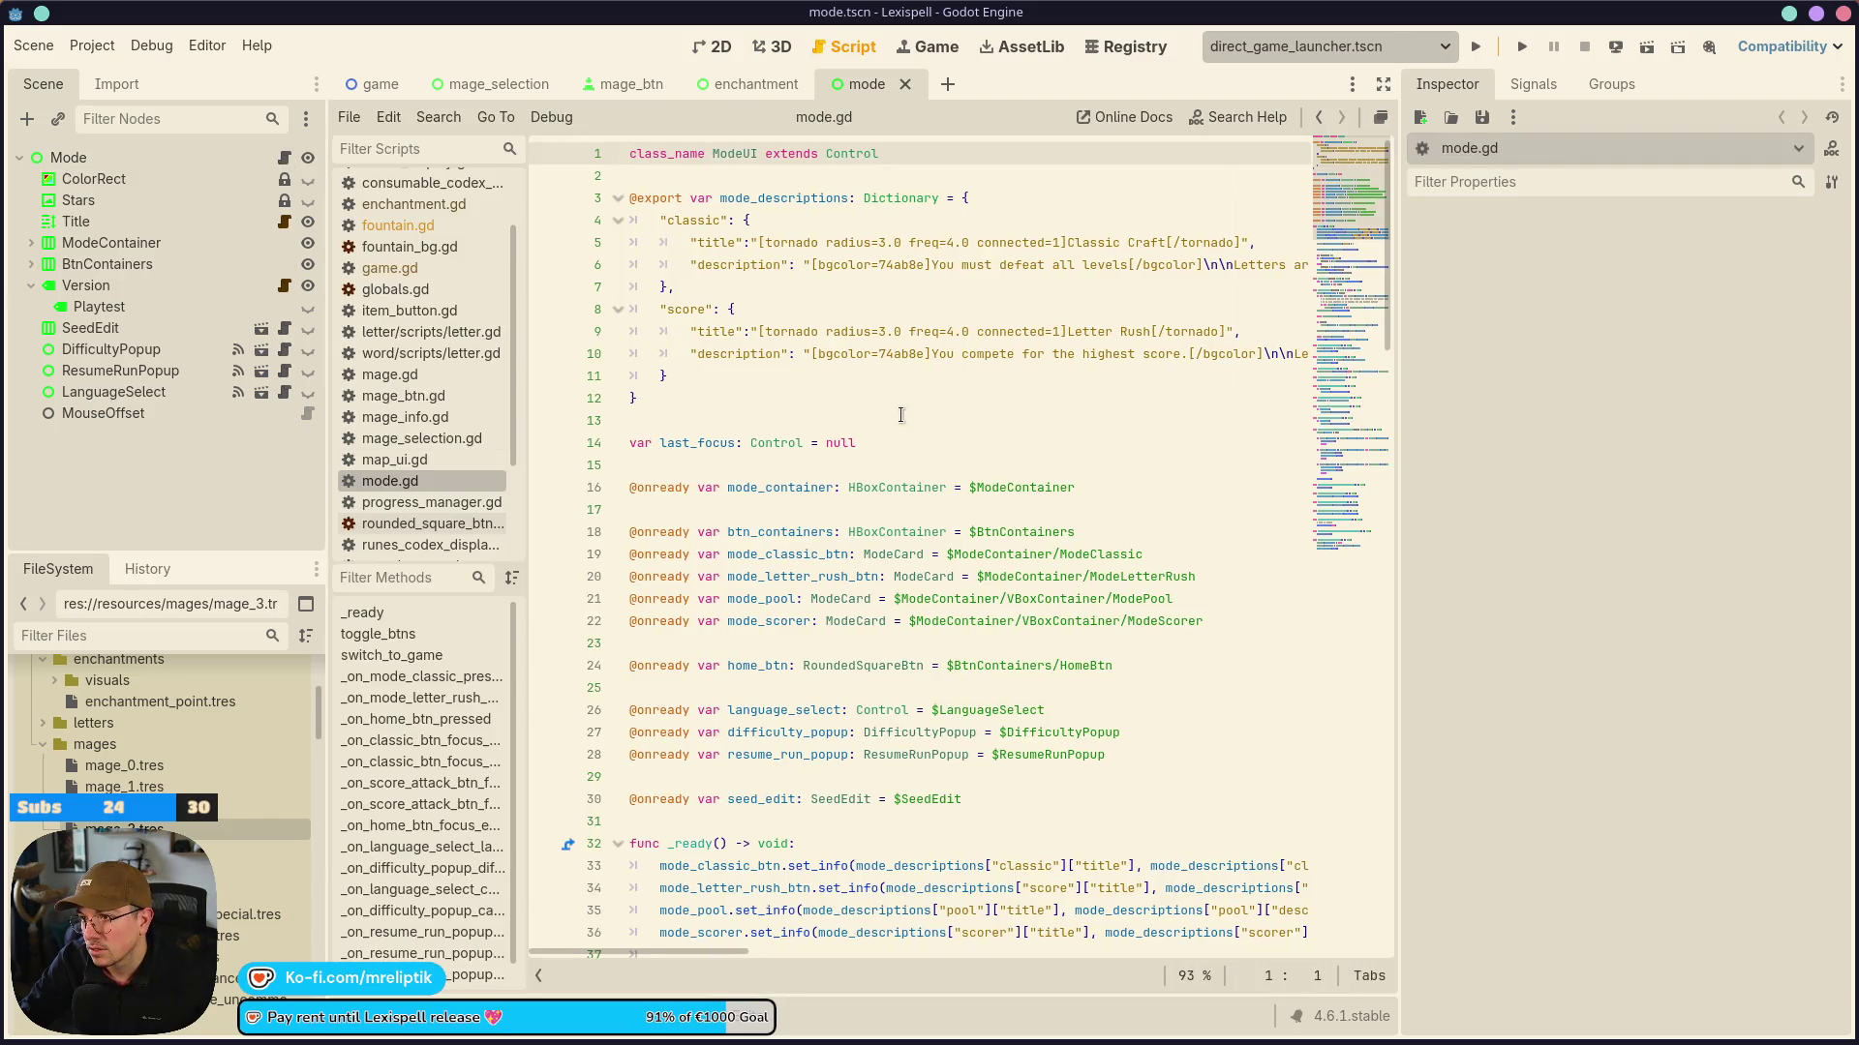
scroll(900, 414, "down", 10)
scroll(814, 485, "up", 8)
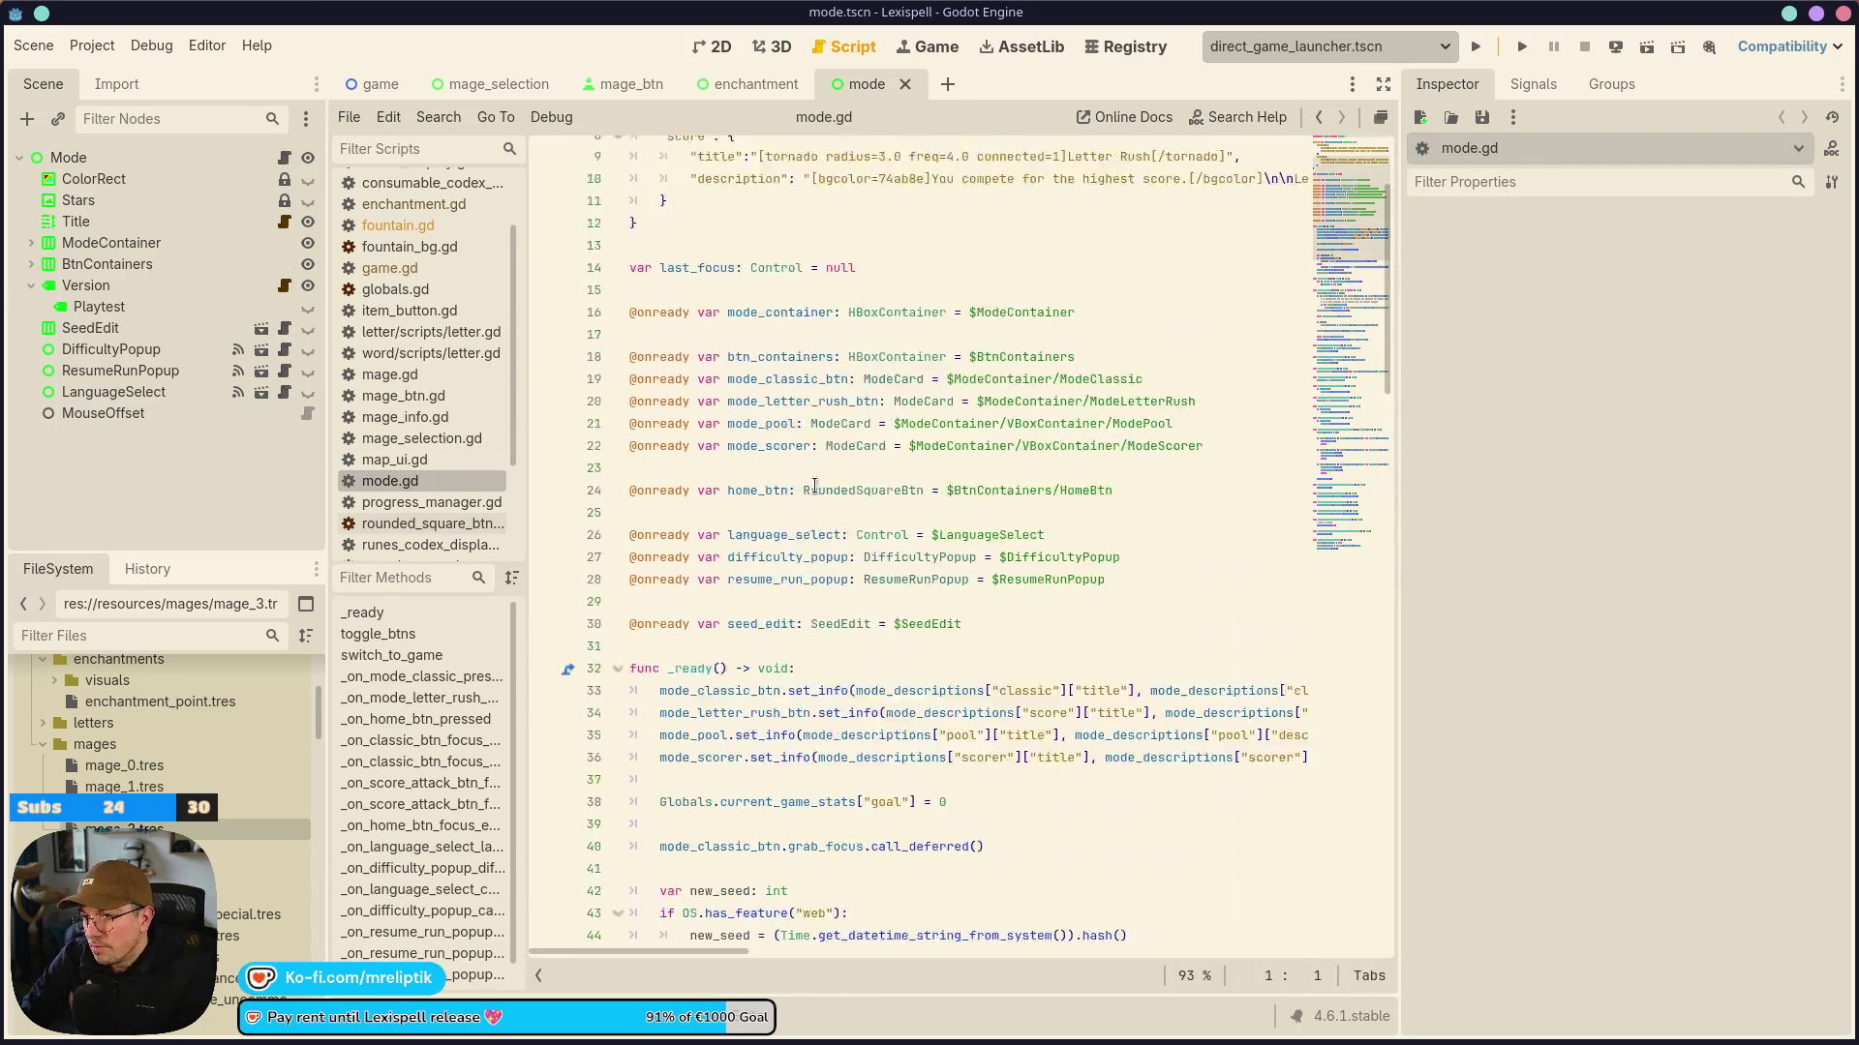
scroll(814, 485, "up", 3)
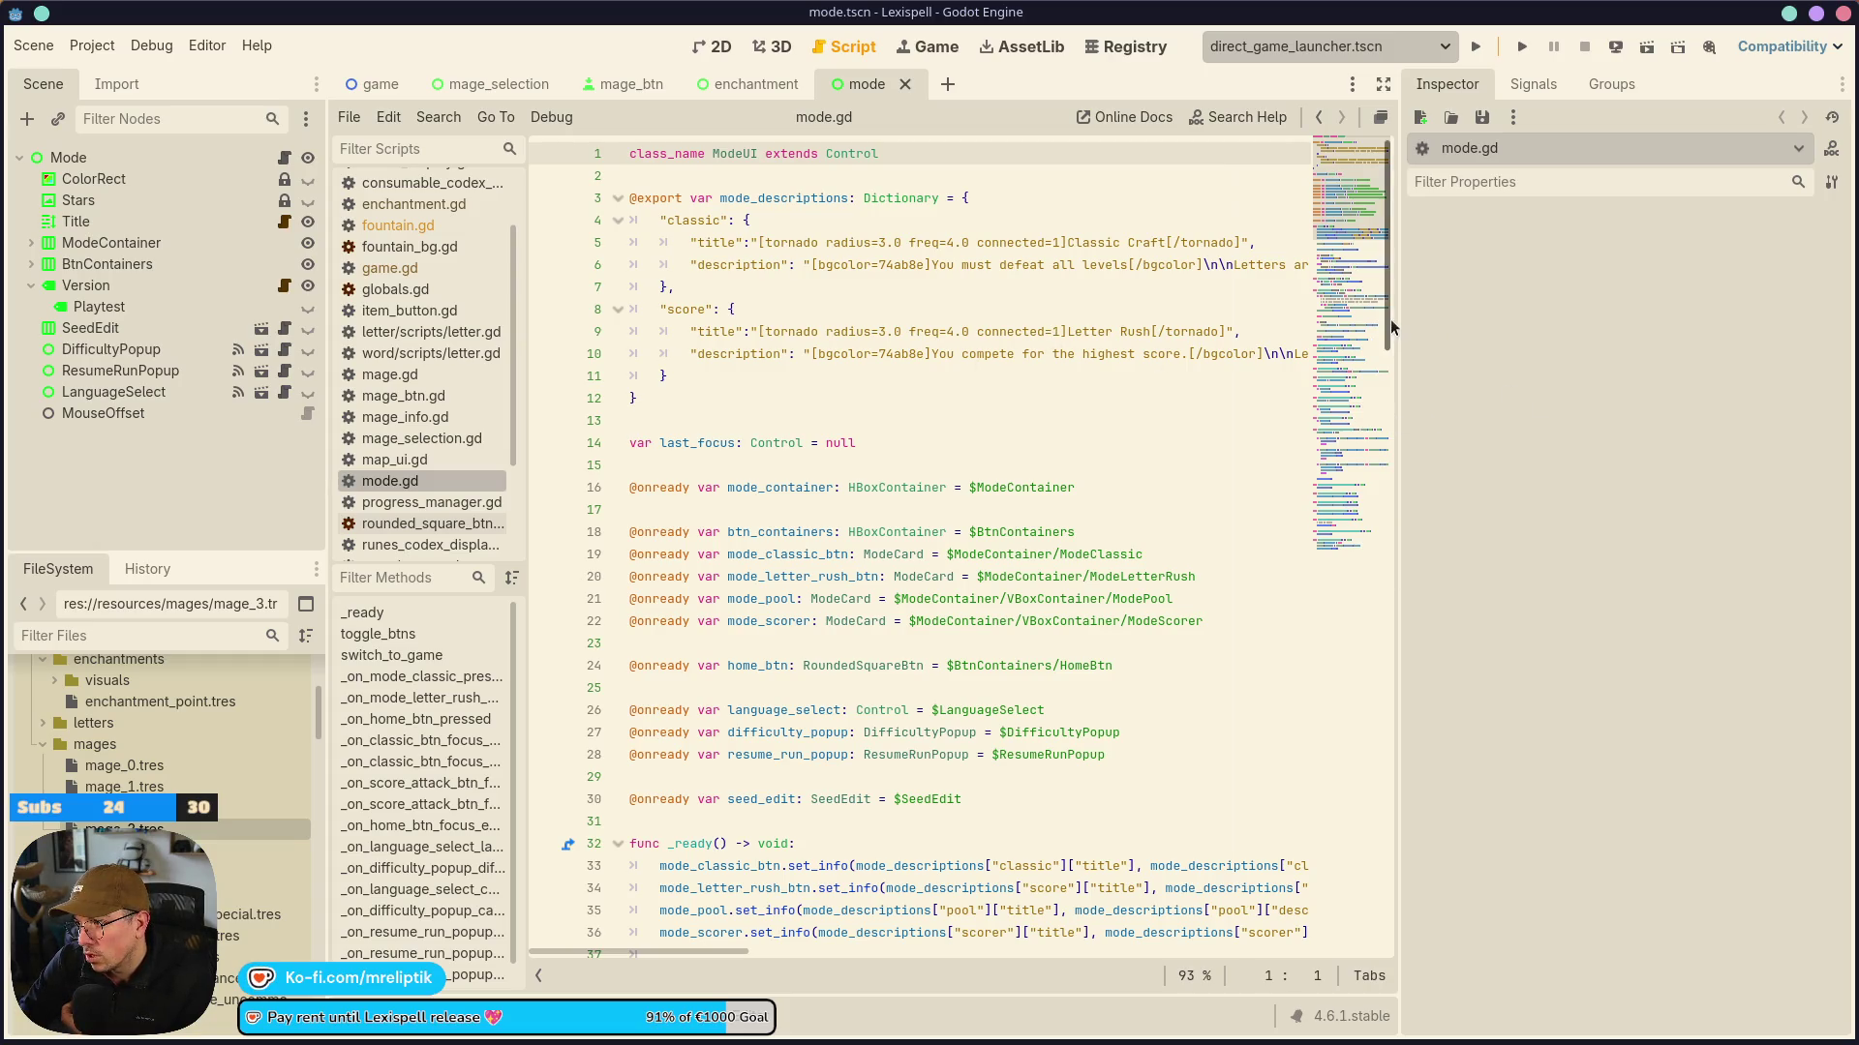
left_click_drag(1400, 320, 1480, 319)
scroll(848, 728, "down", 18)
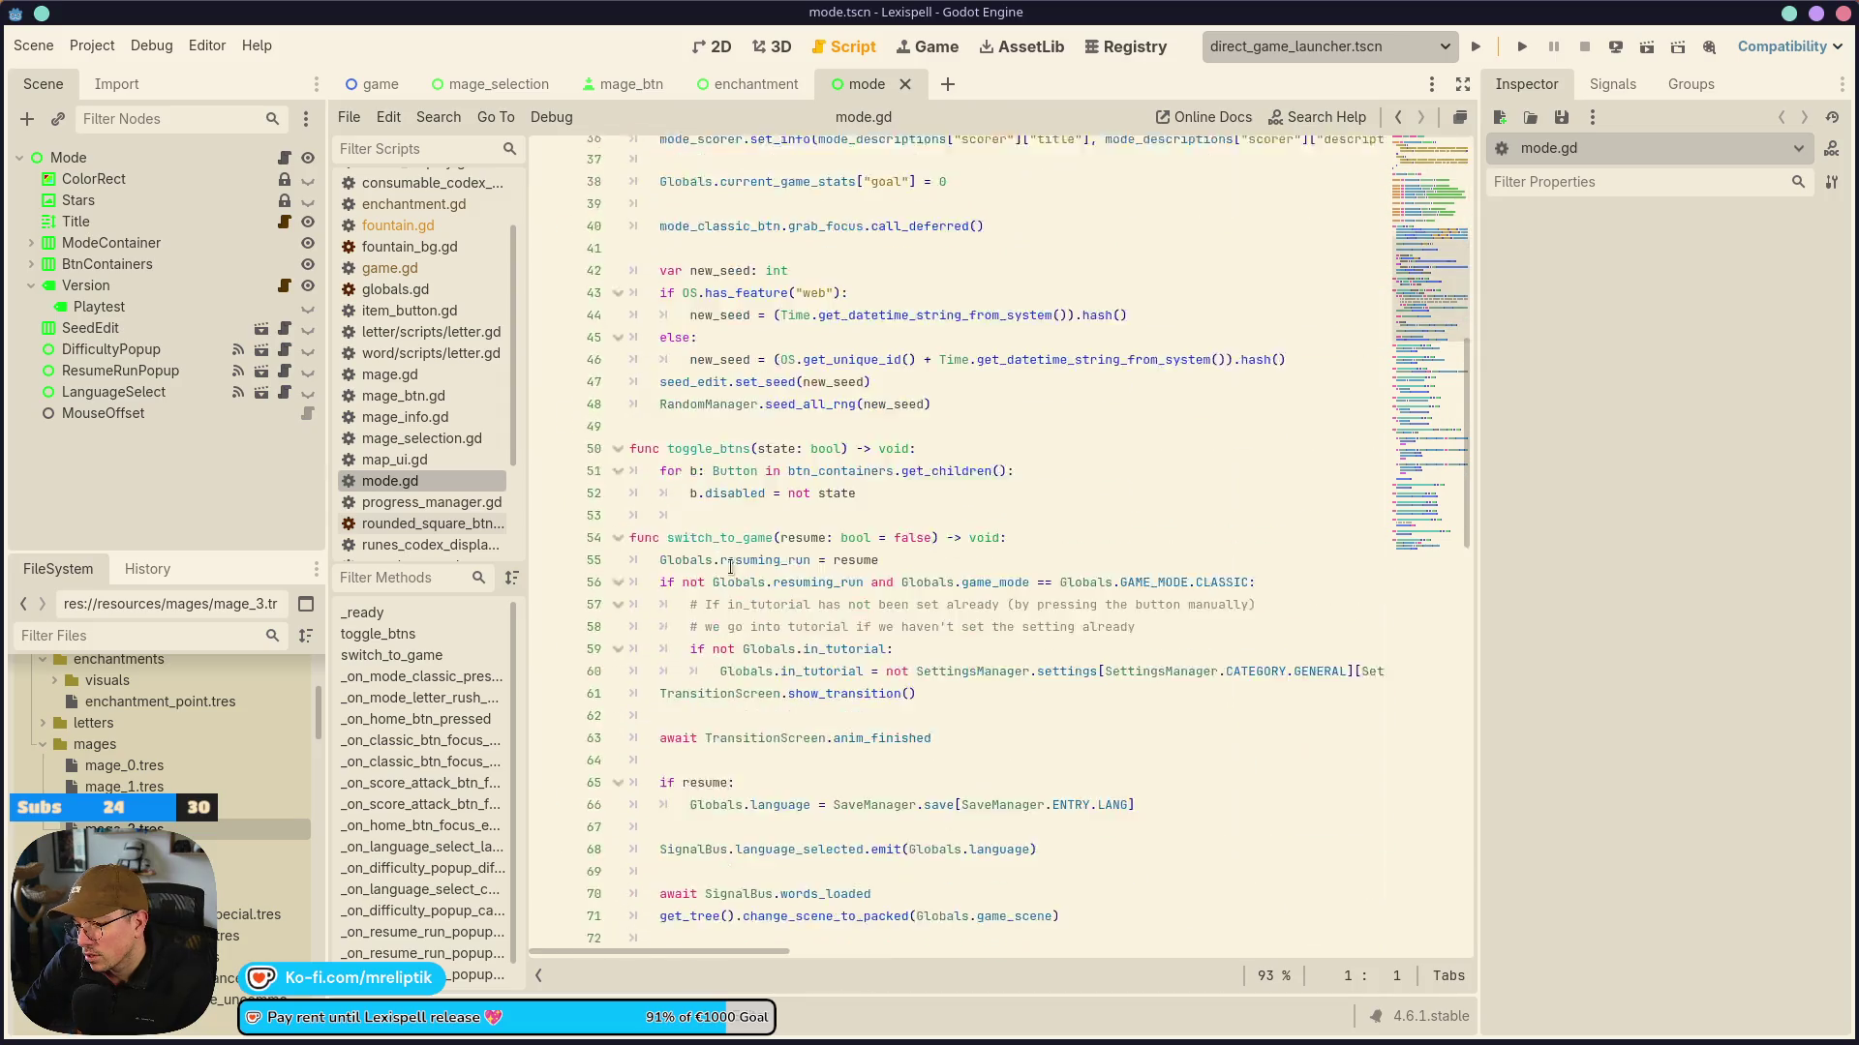
scroll(848, 728, "down", 18)
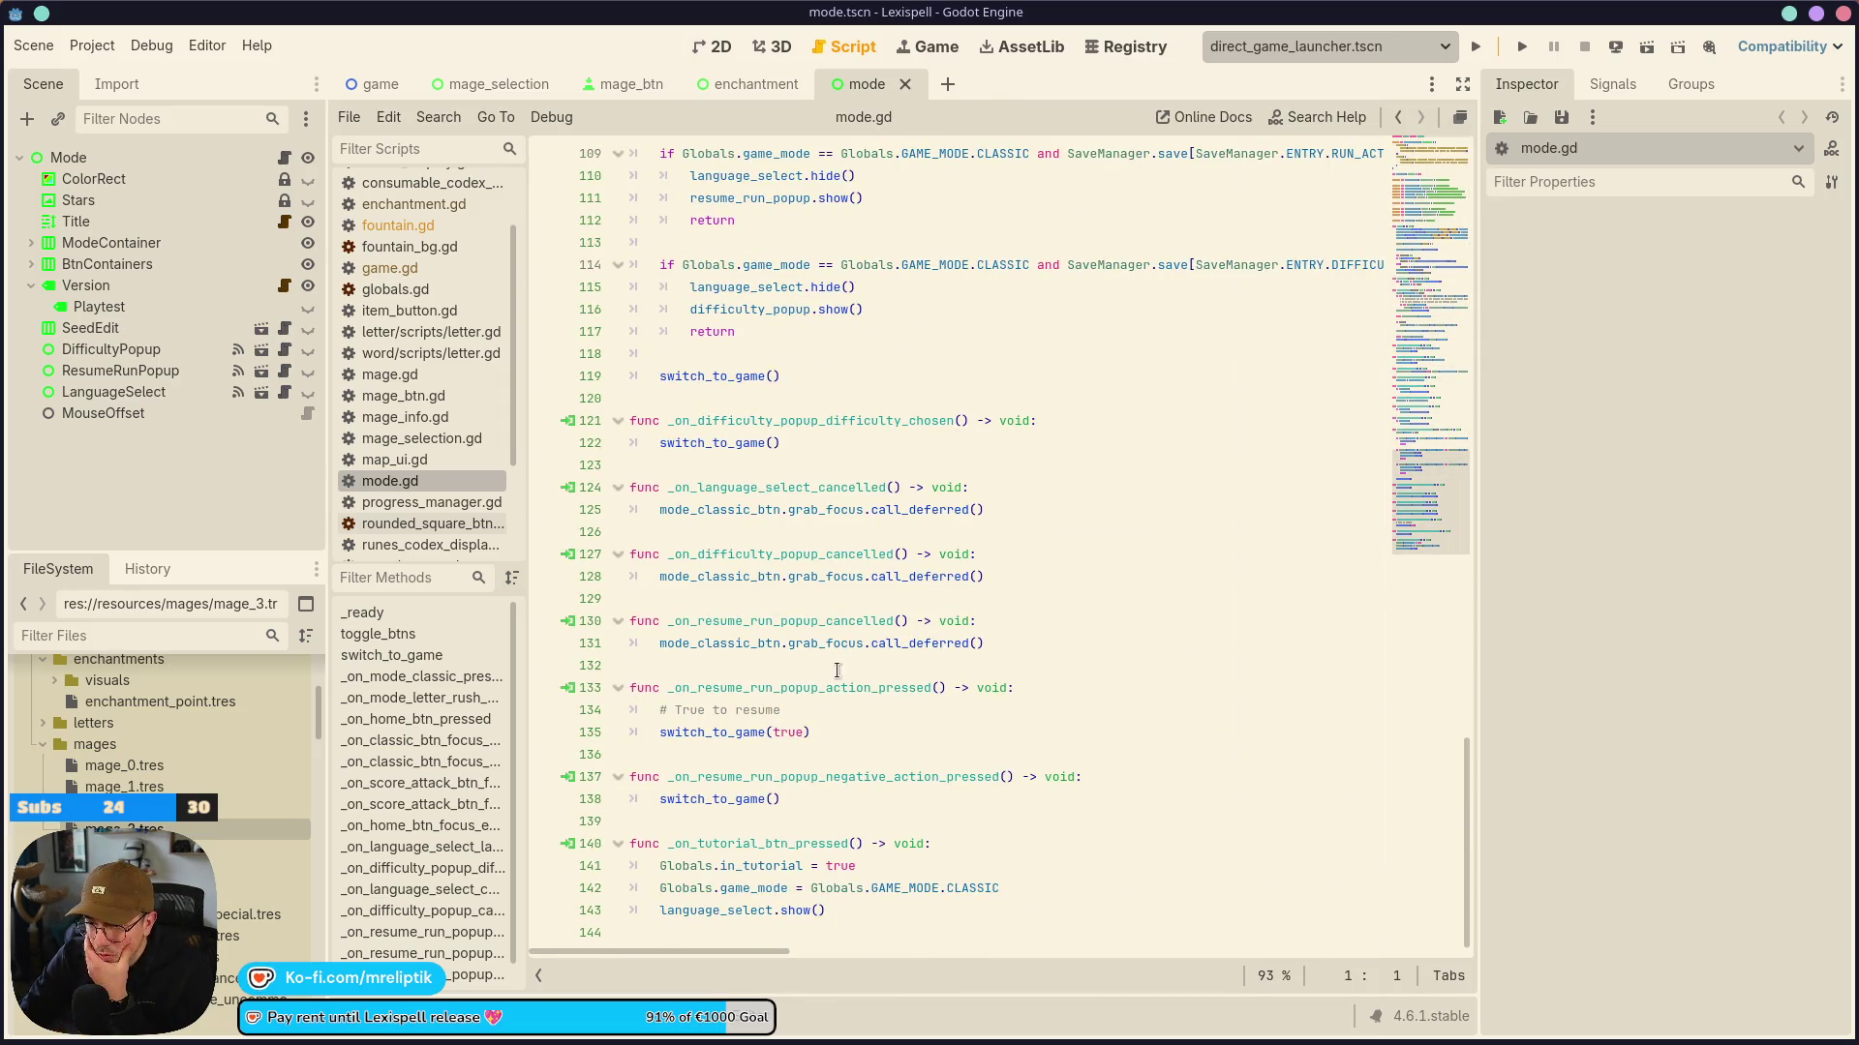
left_click(490, 86)
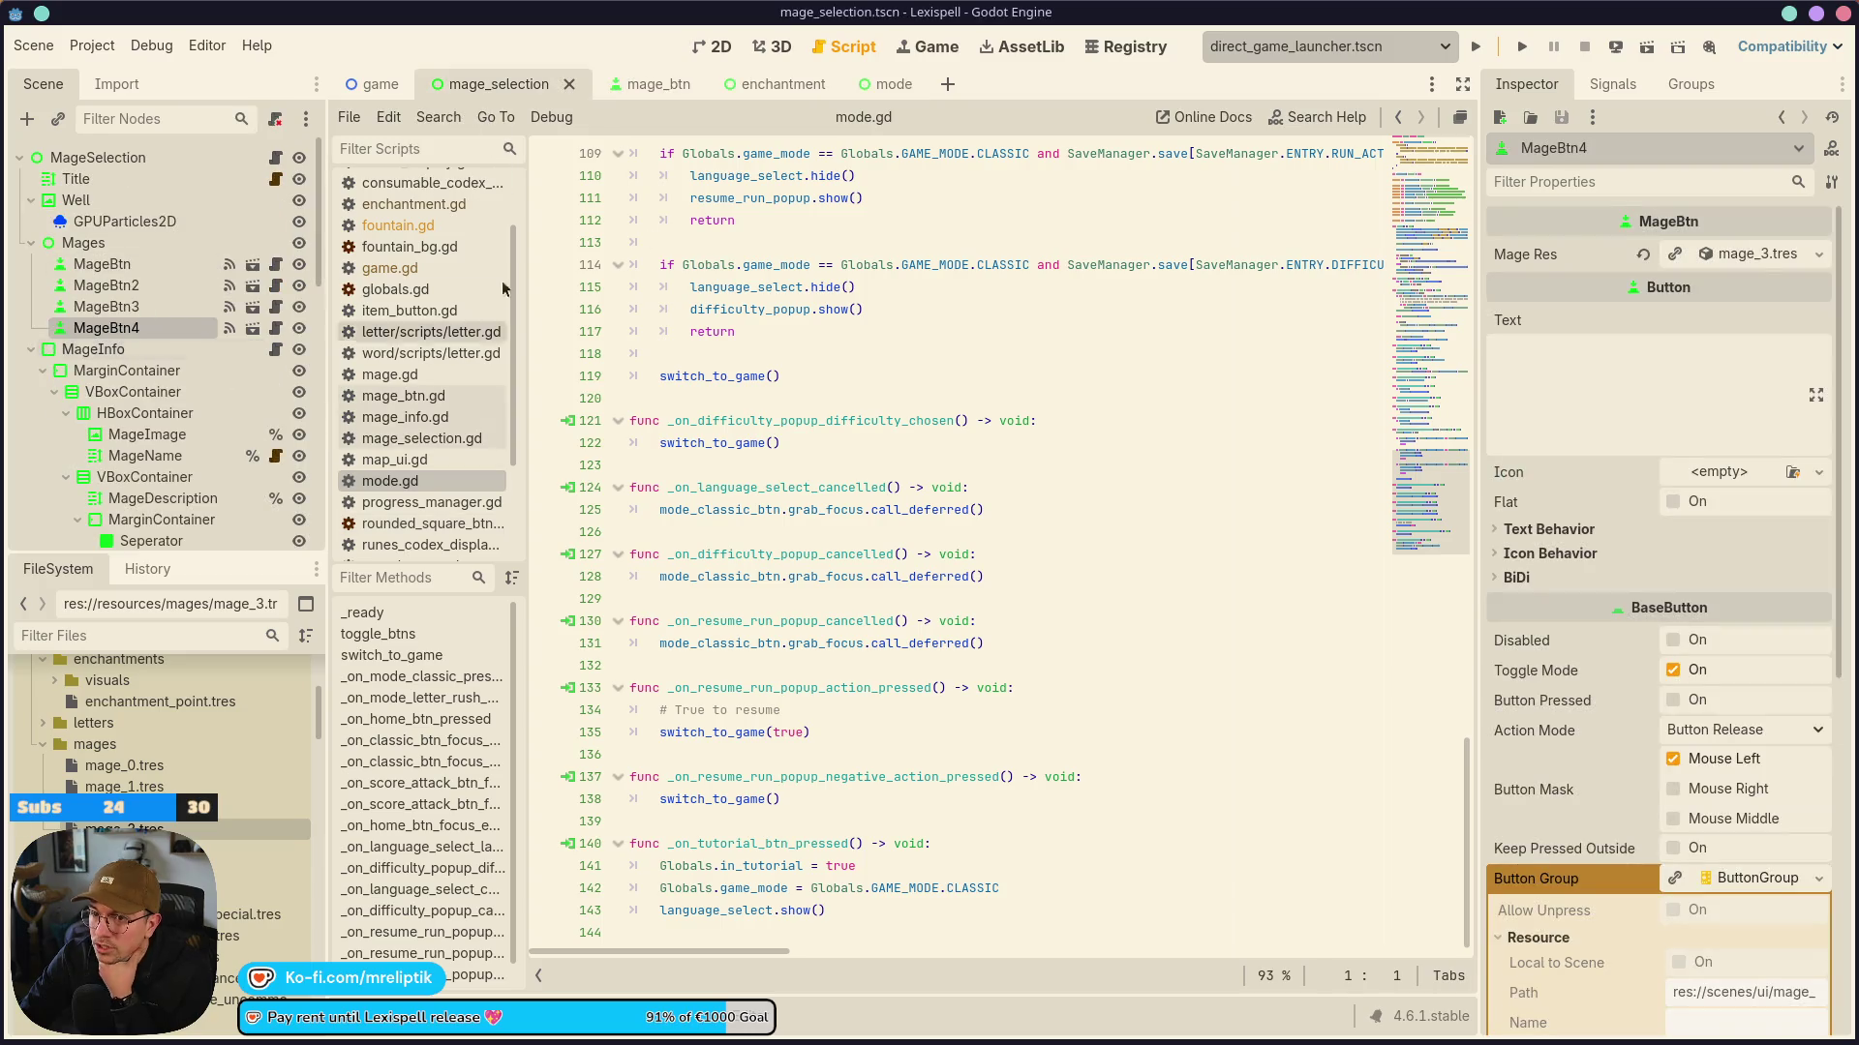
Step: Inspect the mode scene's home button and BtnContainers layout settings for comparison
left_click(722, 46)
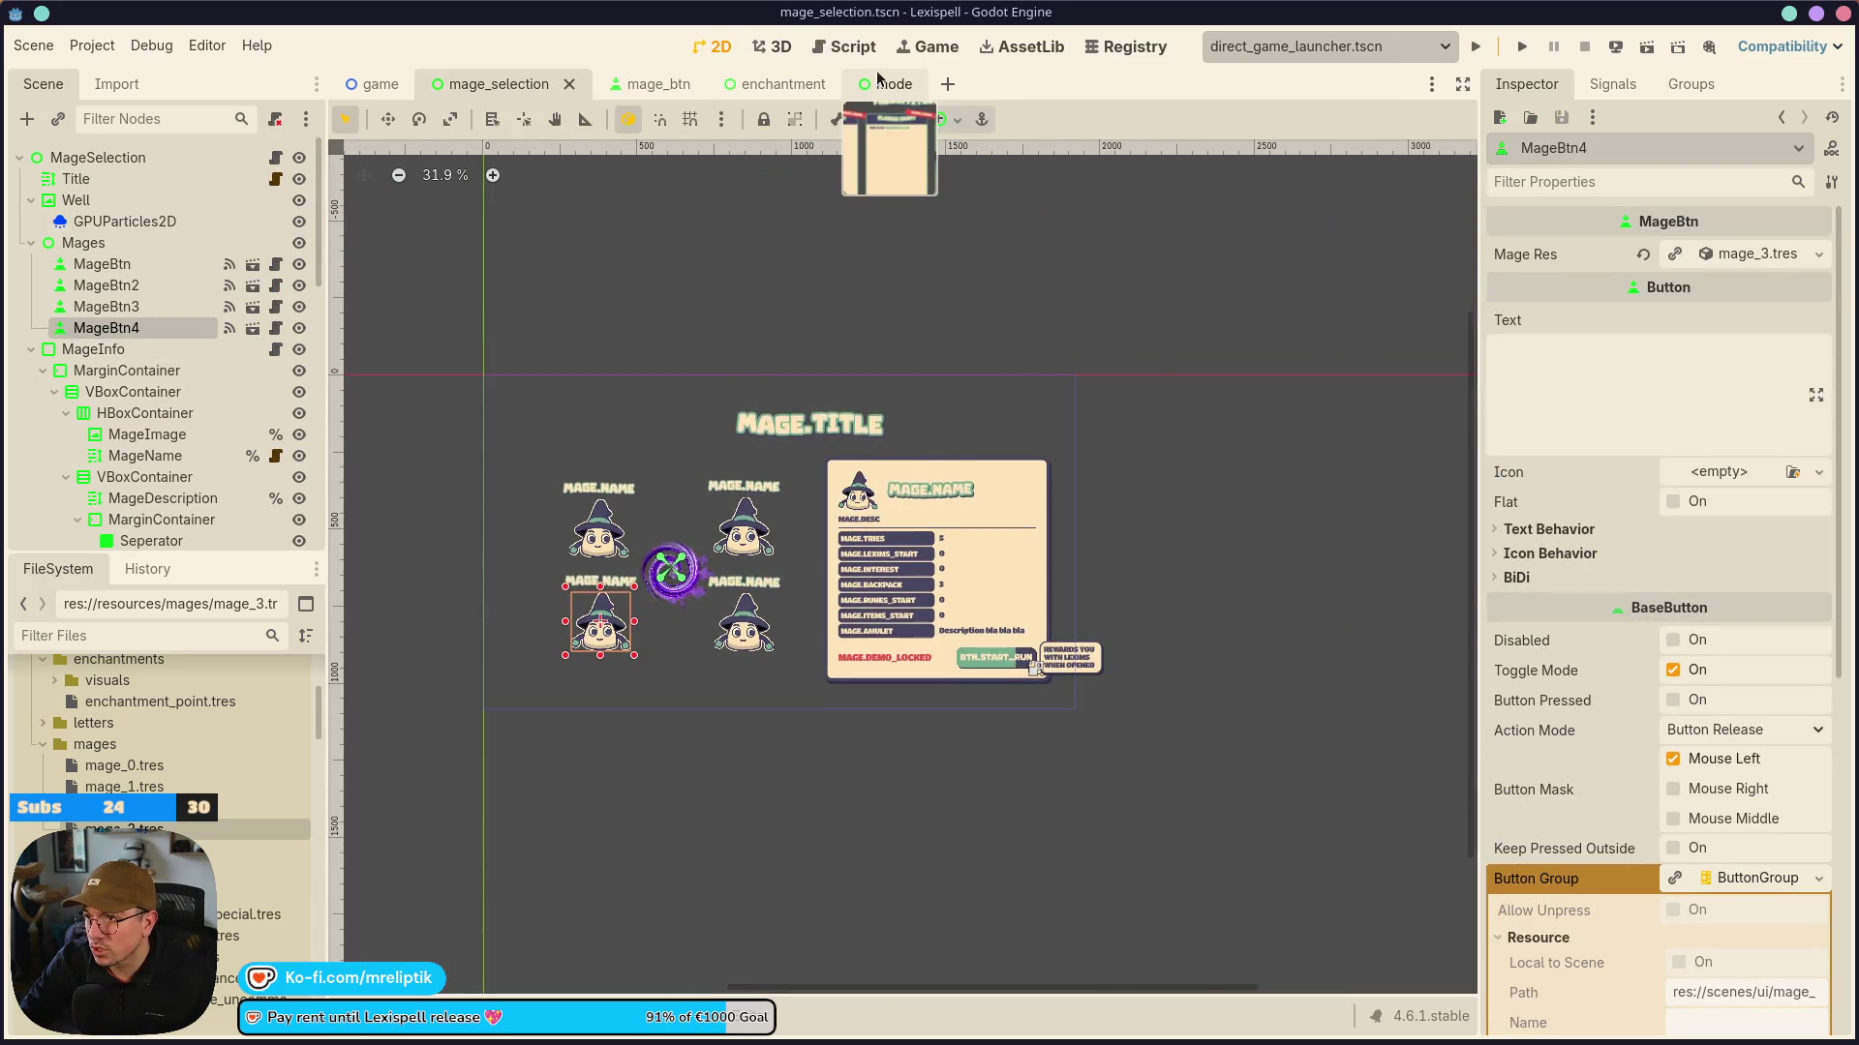
left_click(871, 85)
left_click(736, 608)
left_click(619, 624)
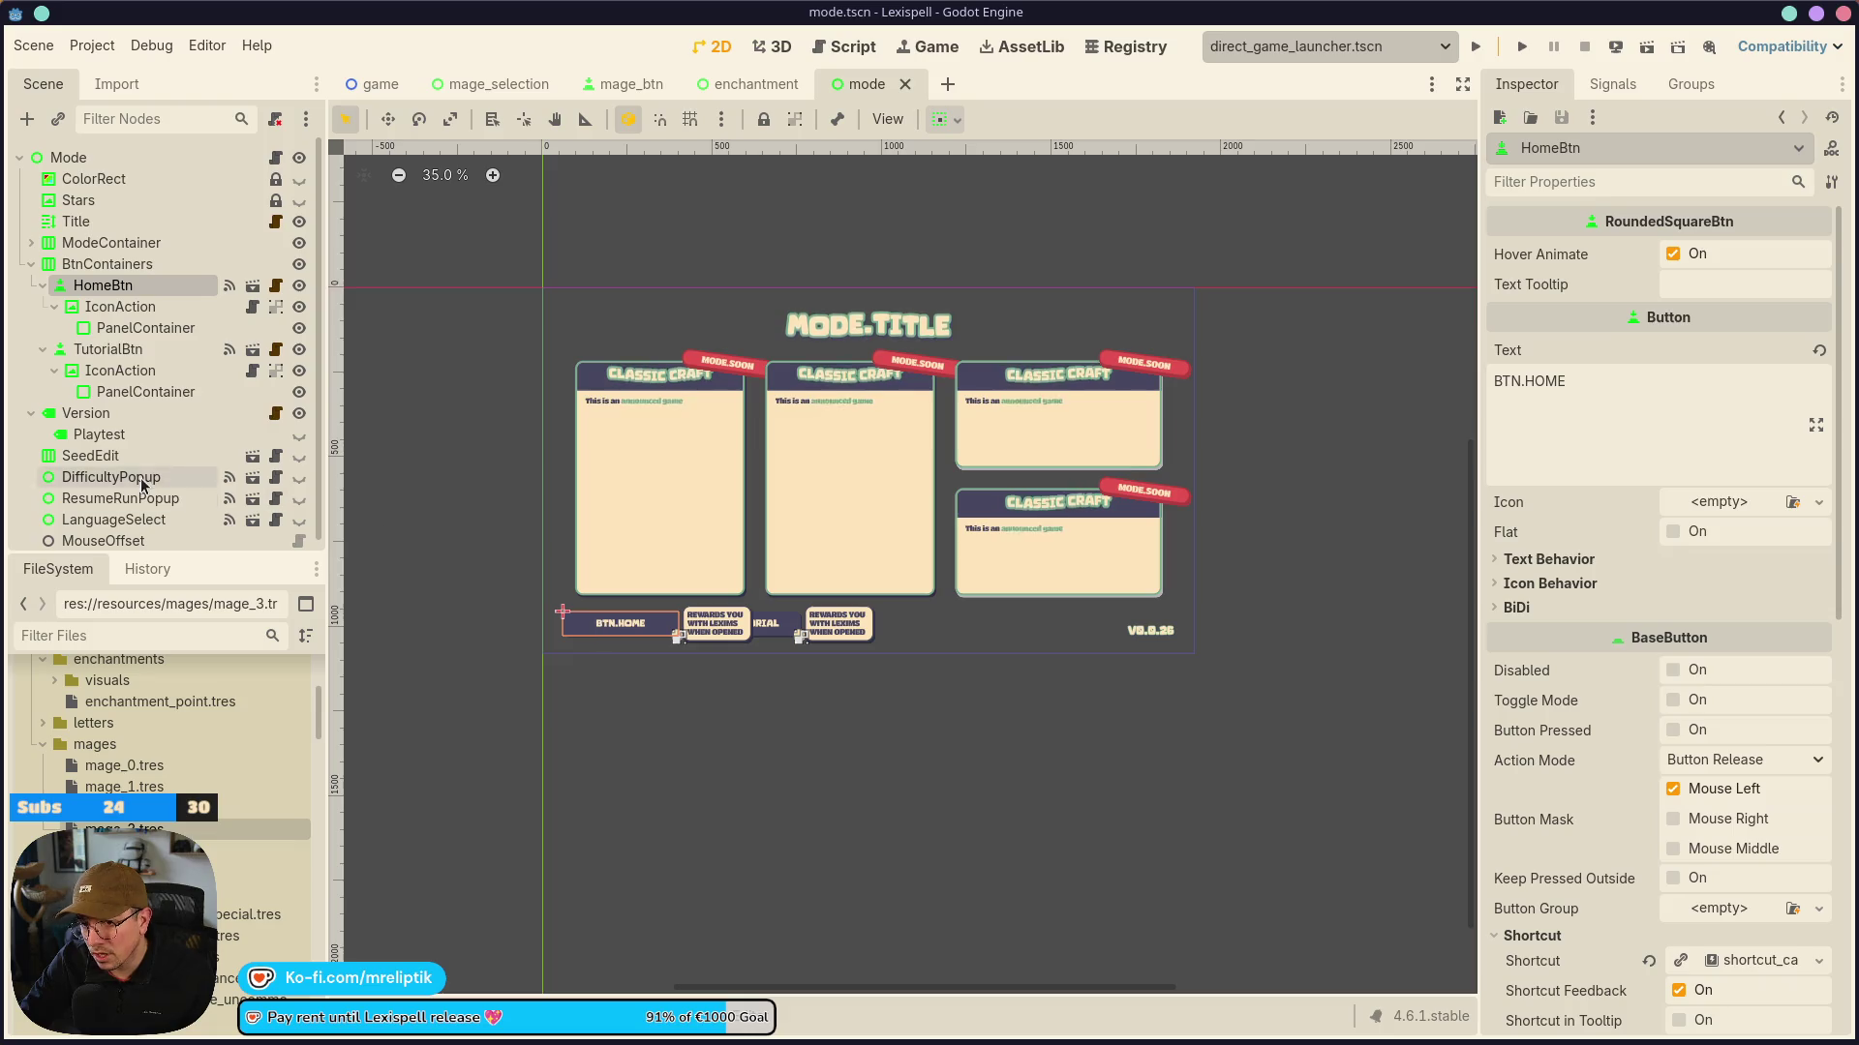
left_click(138, 264)
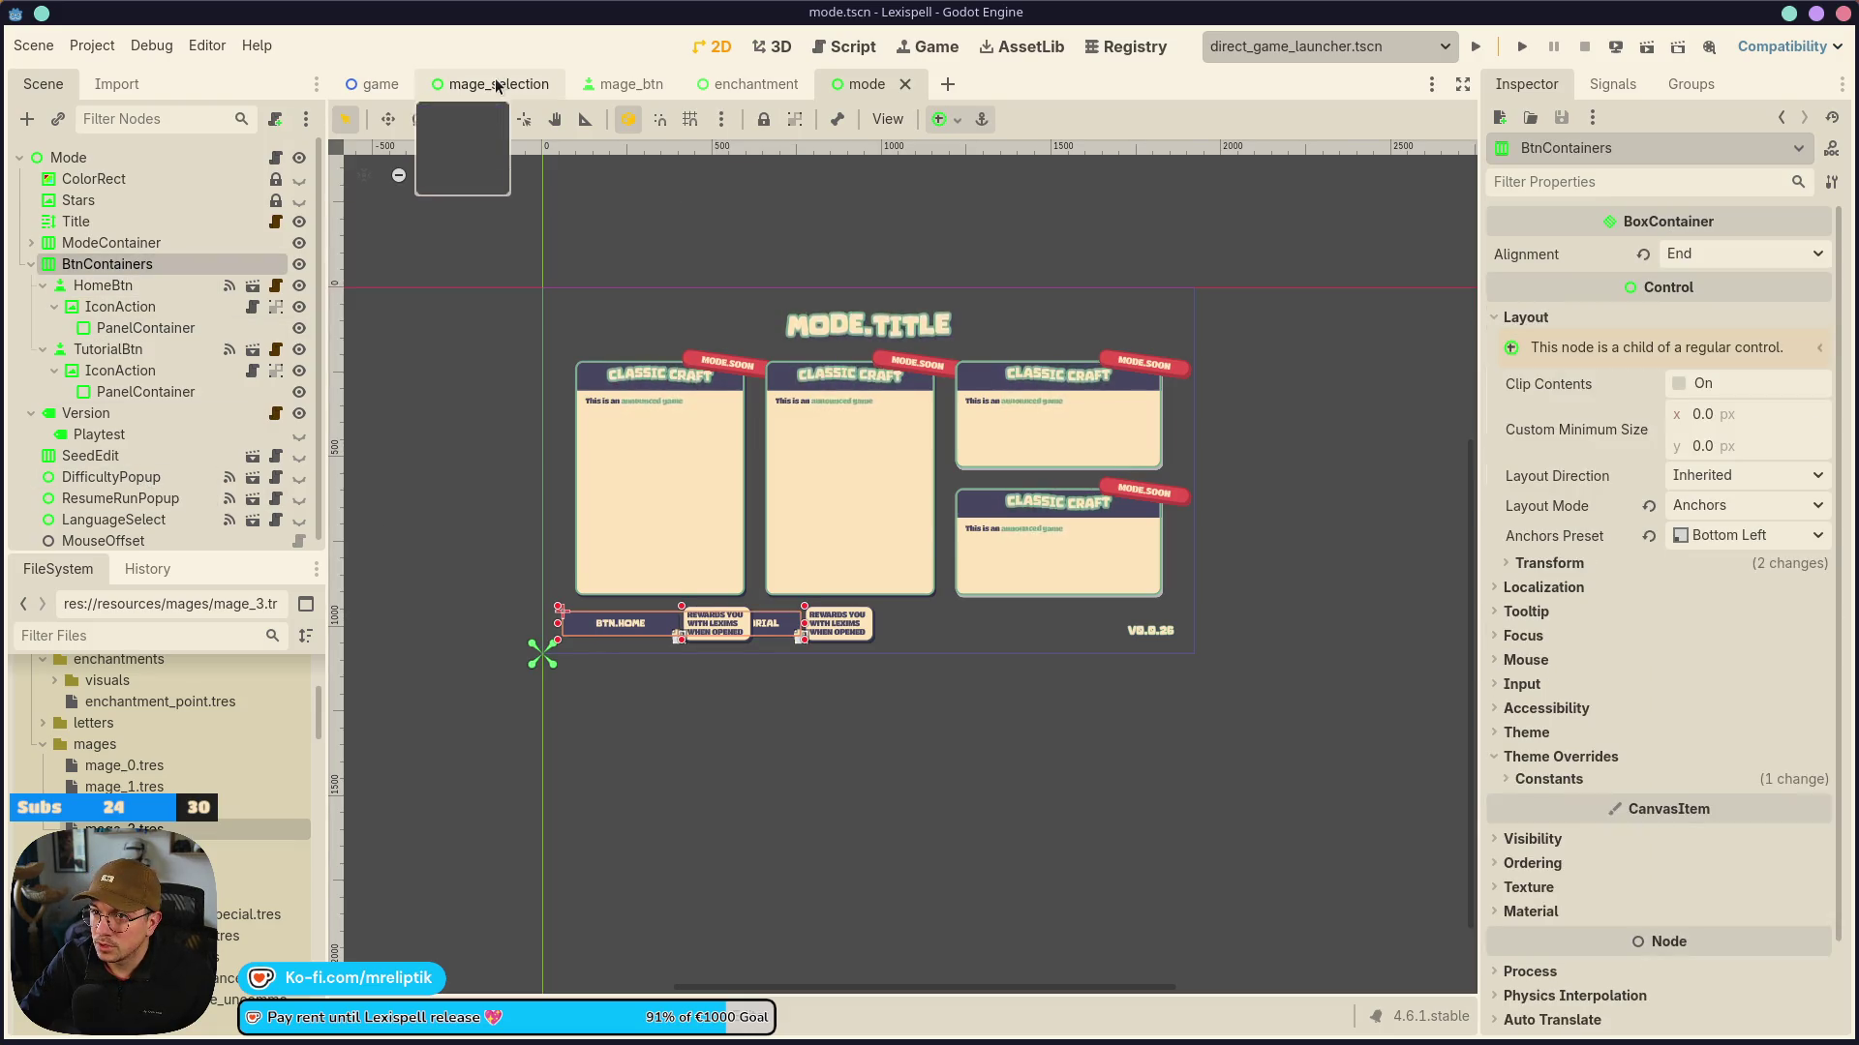
left_click(490, 84)
scroll(449, 509, "left", 3)
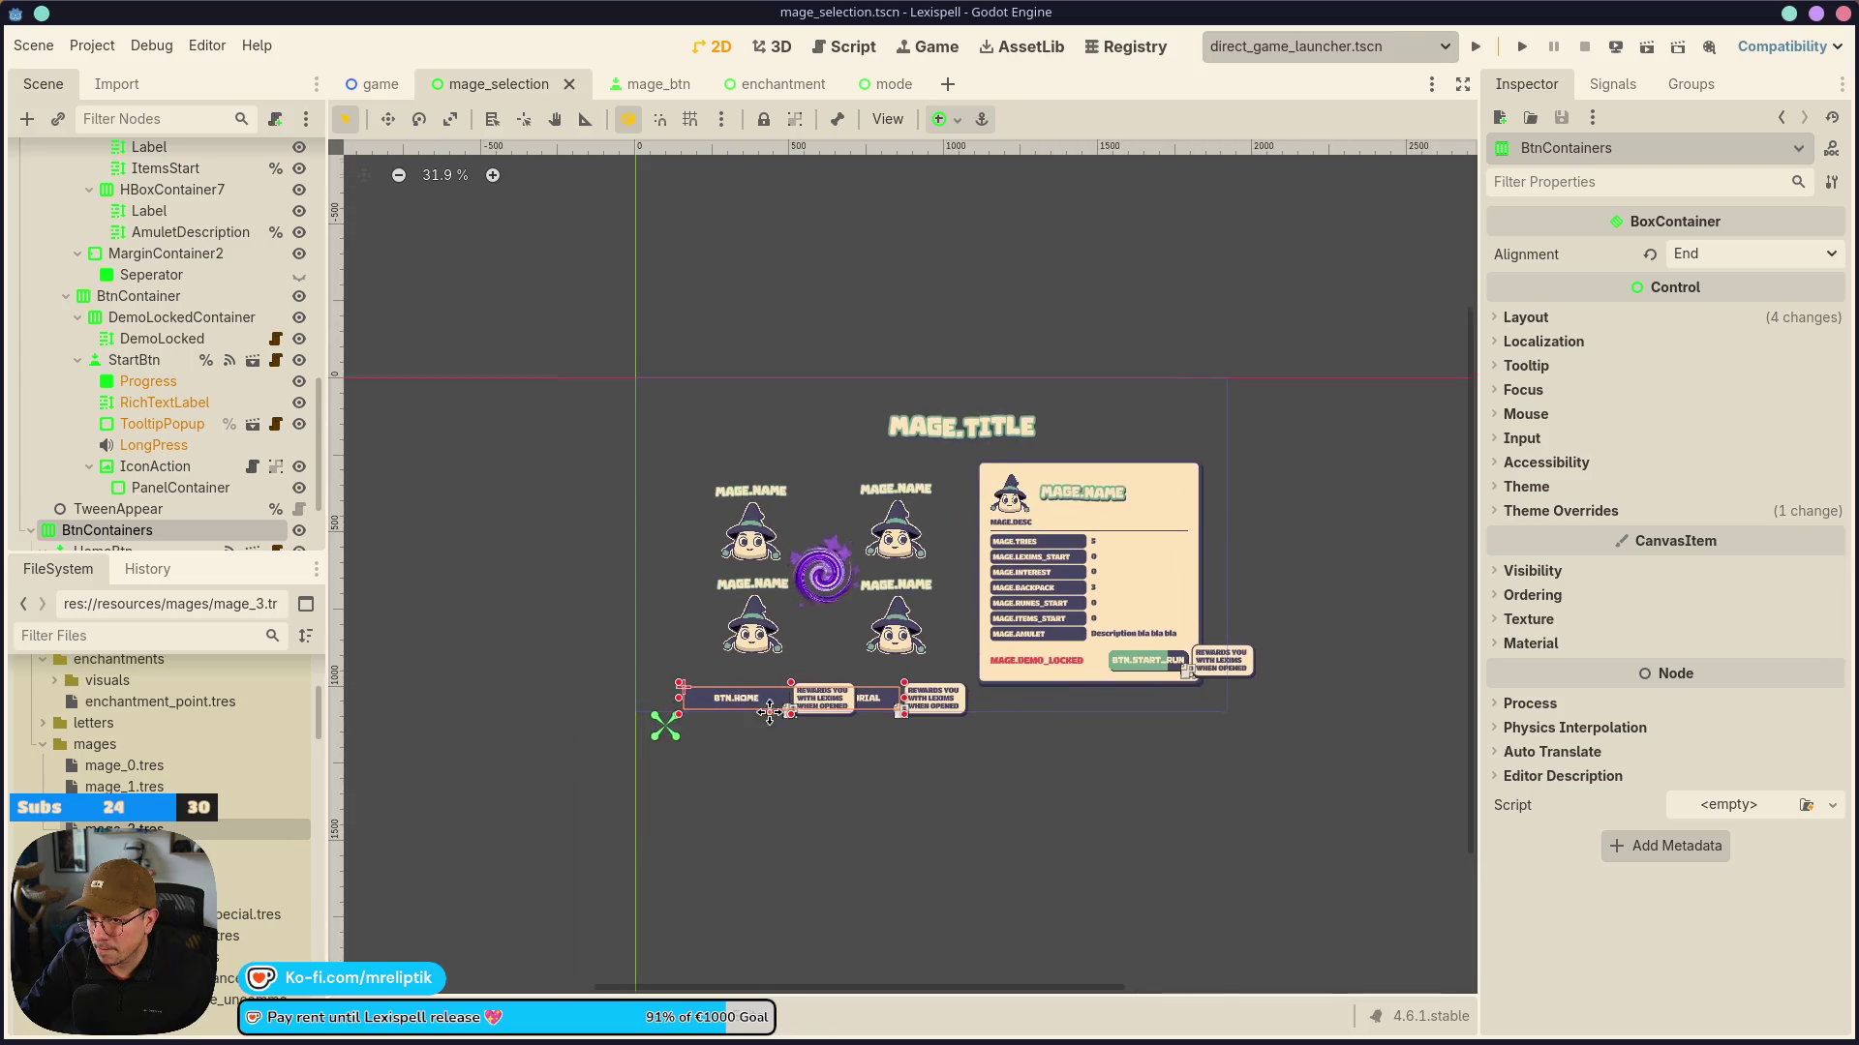
scroll(194, 362, "up", 10)
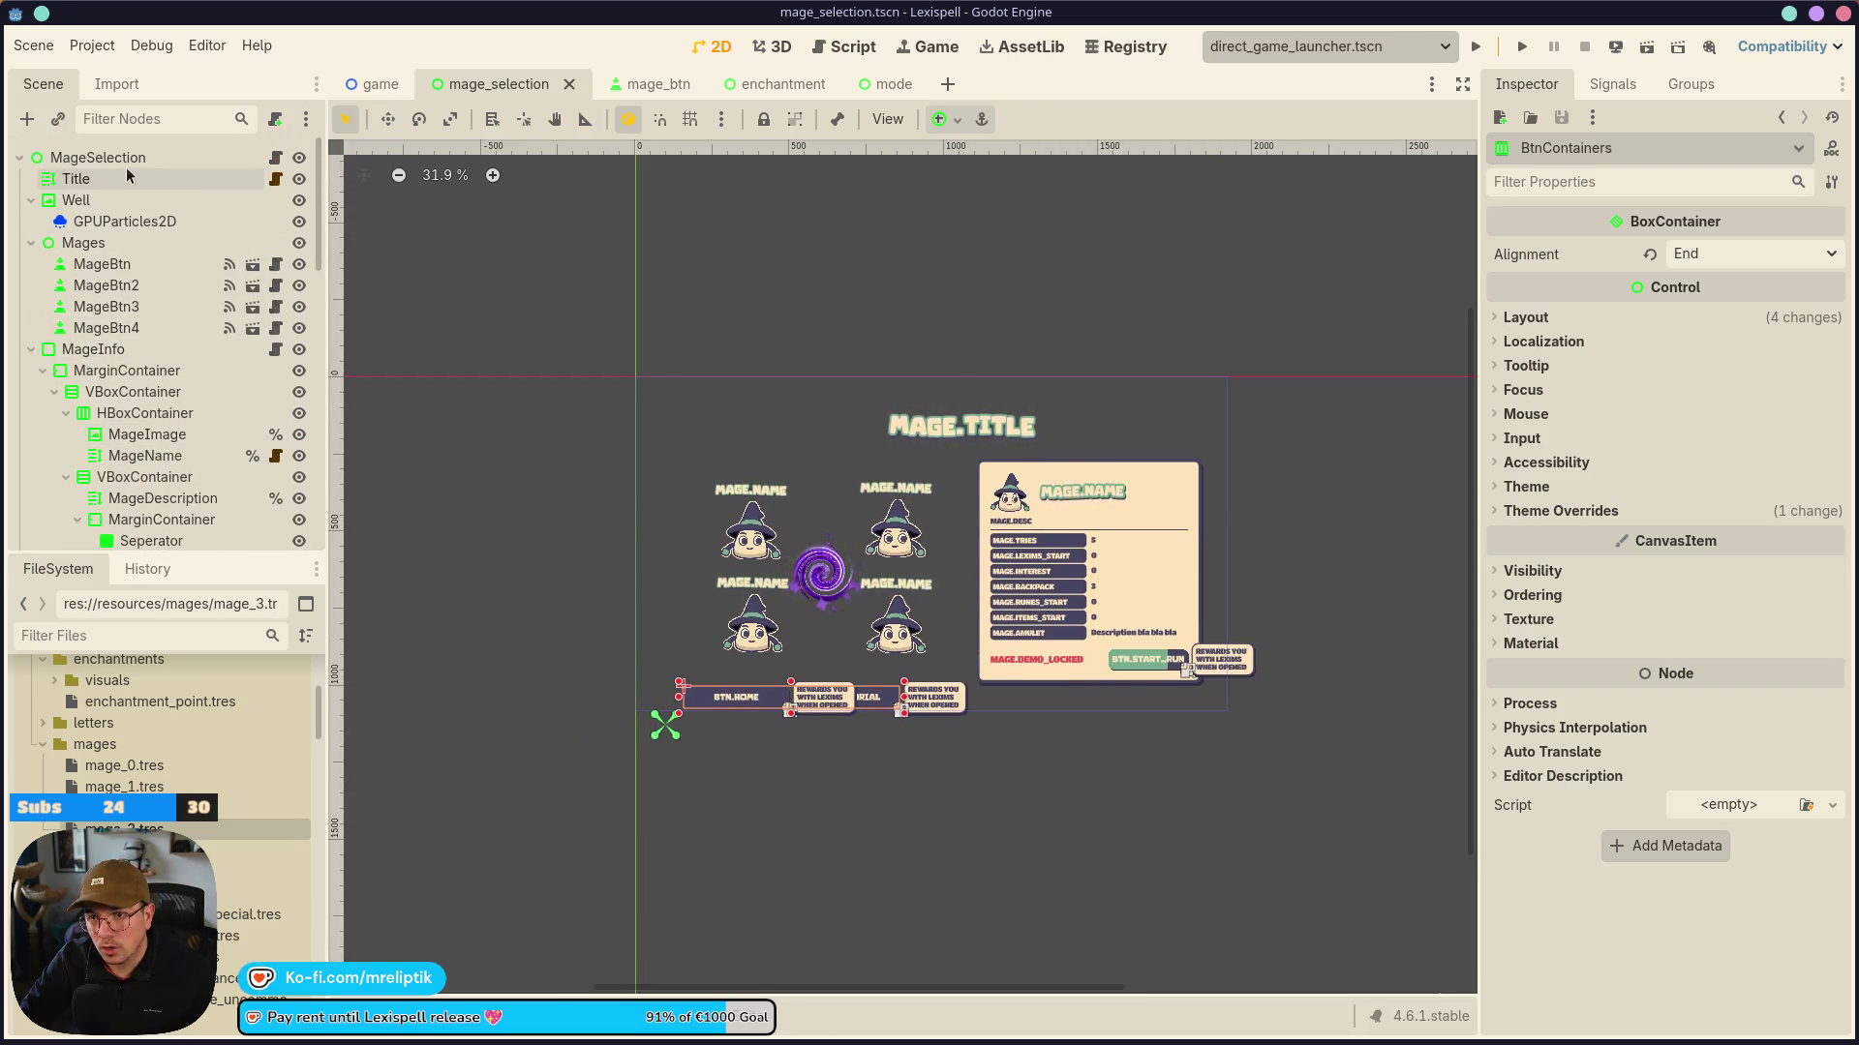
Step: Set the MageSelection root's Anchors Preset to Full Rect and save the scene
left_click(128, 160)
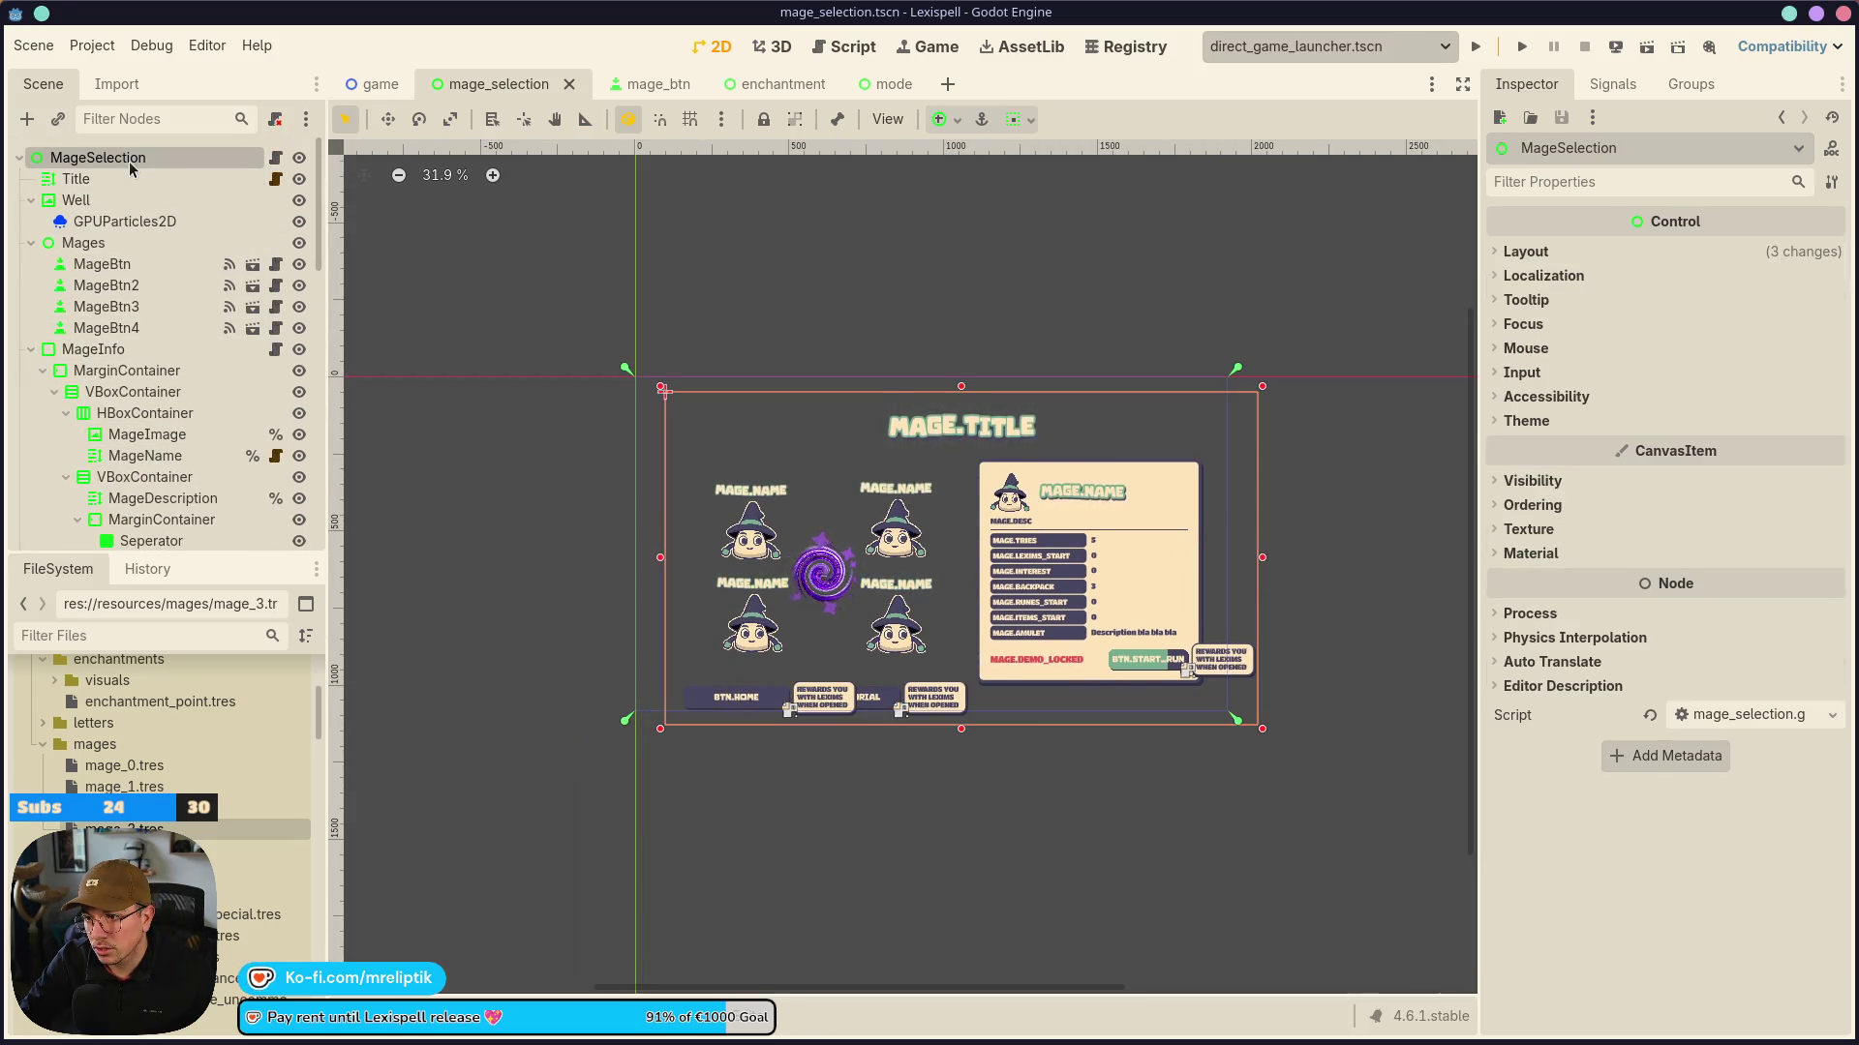
left_click(952, 120)
left_click(1058, 296)
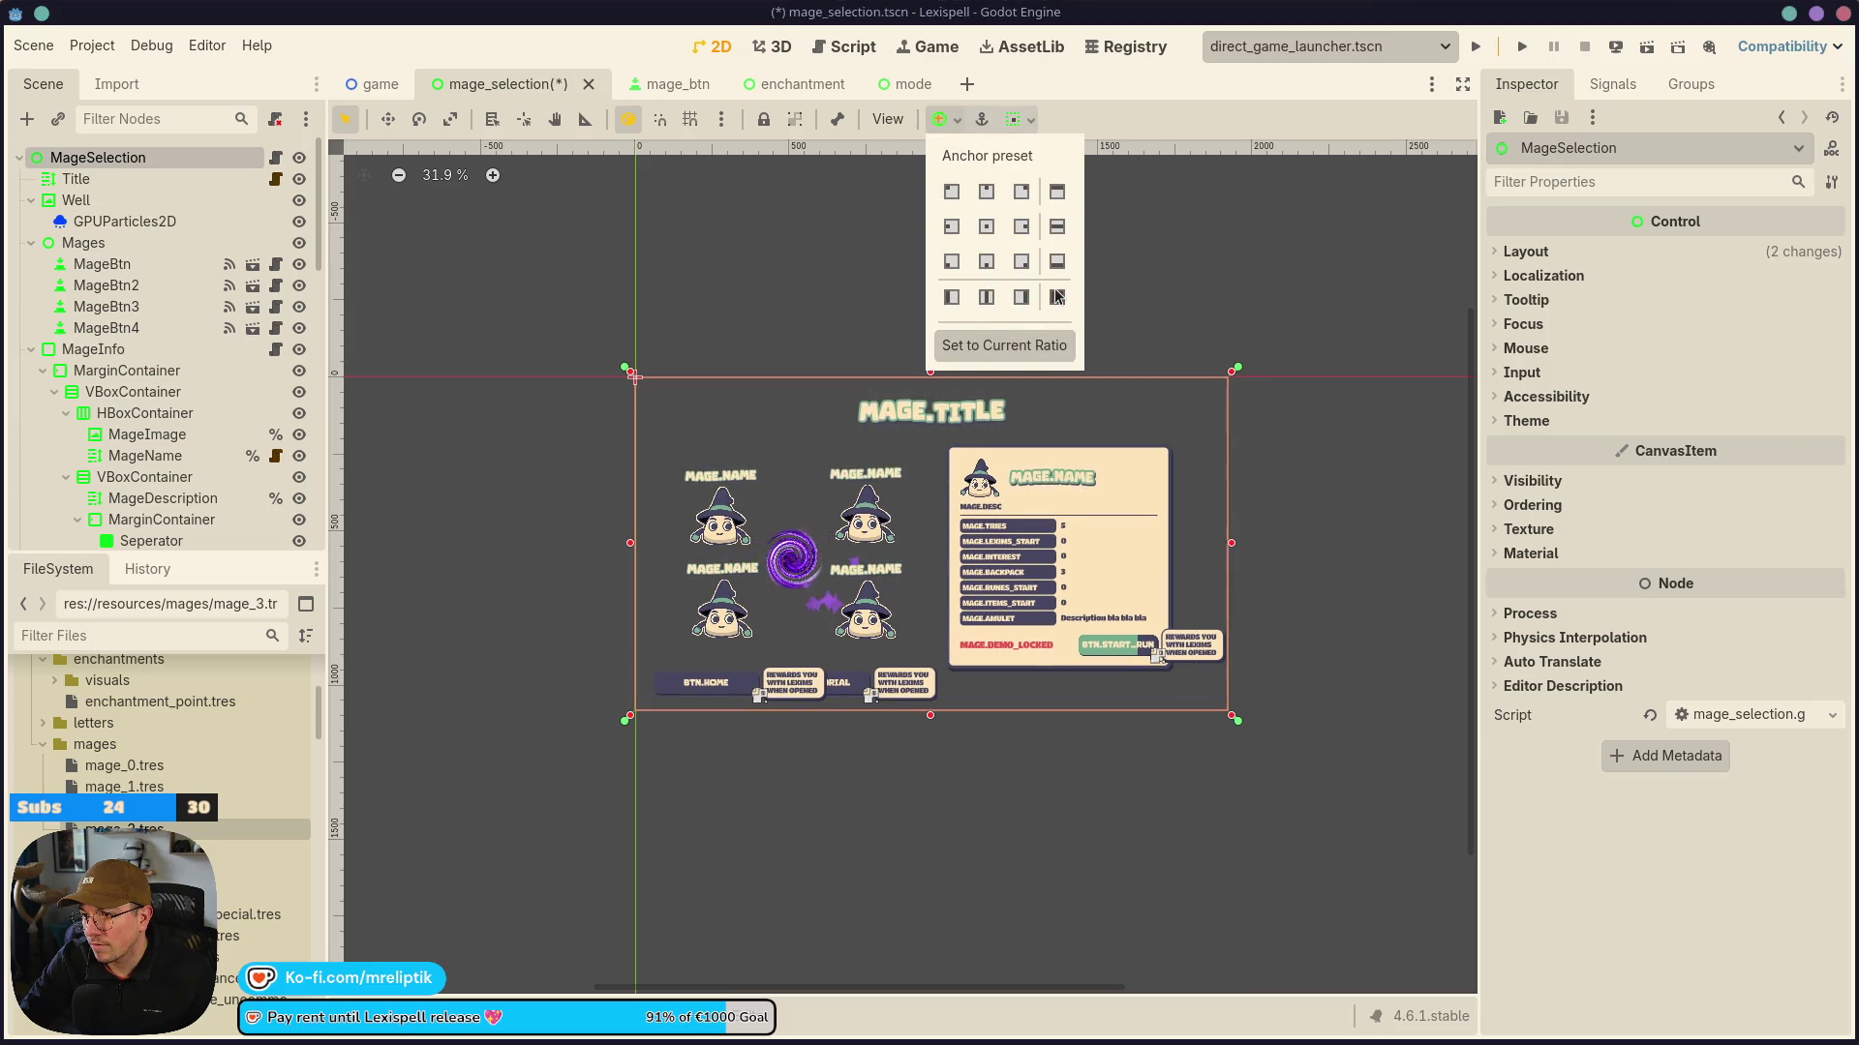
key("ctrl+s")
Step: Delete the TutorialBtn from mage_selection's button row
scroll(687, 681, "up", 2)
left_click(687, 682)
scroll(881, 747, "up", 2)
left_click(881, 712)
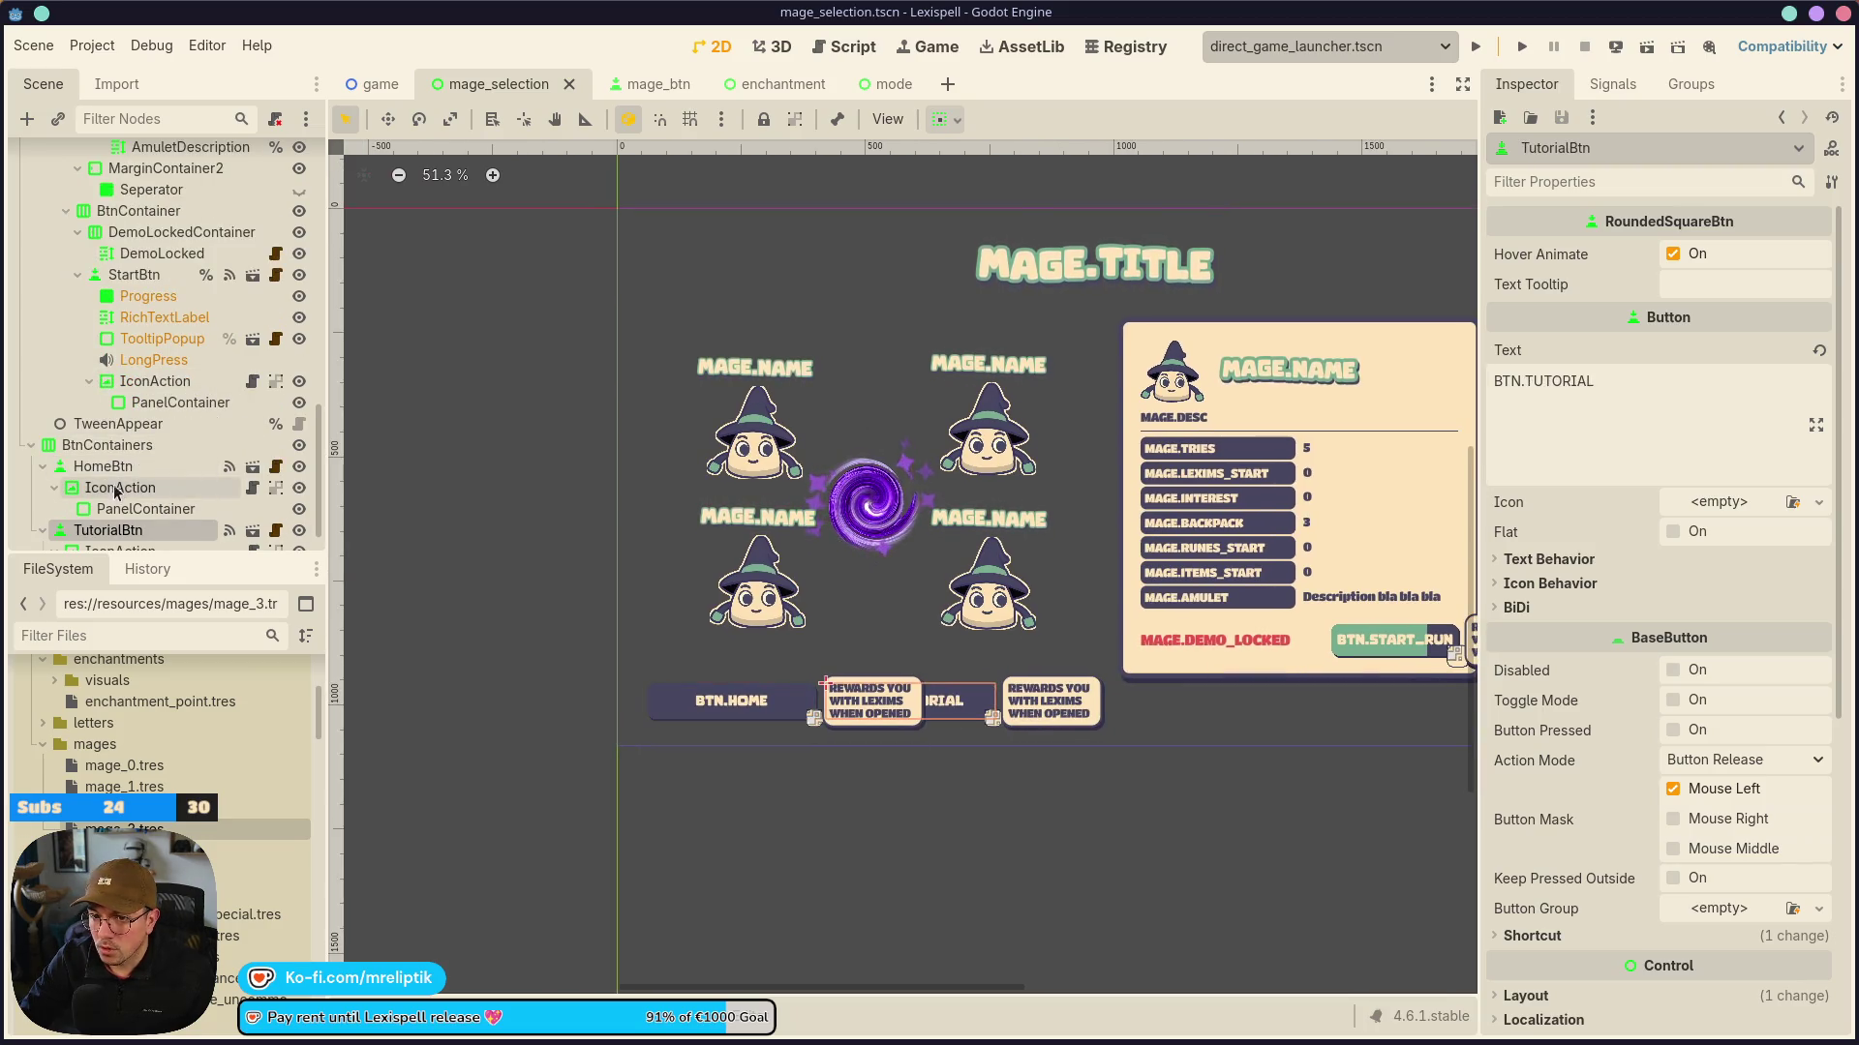
key("Delete")
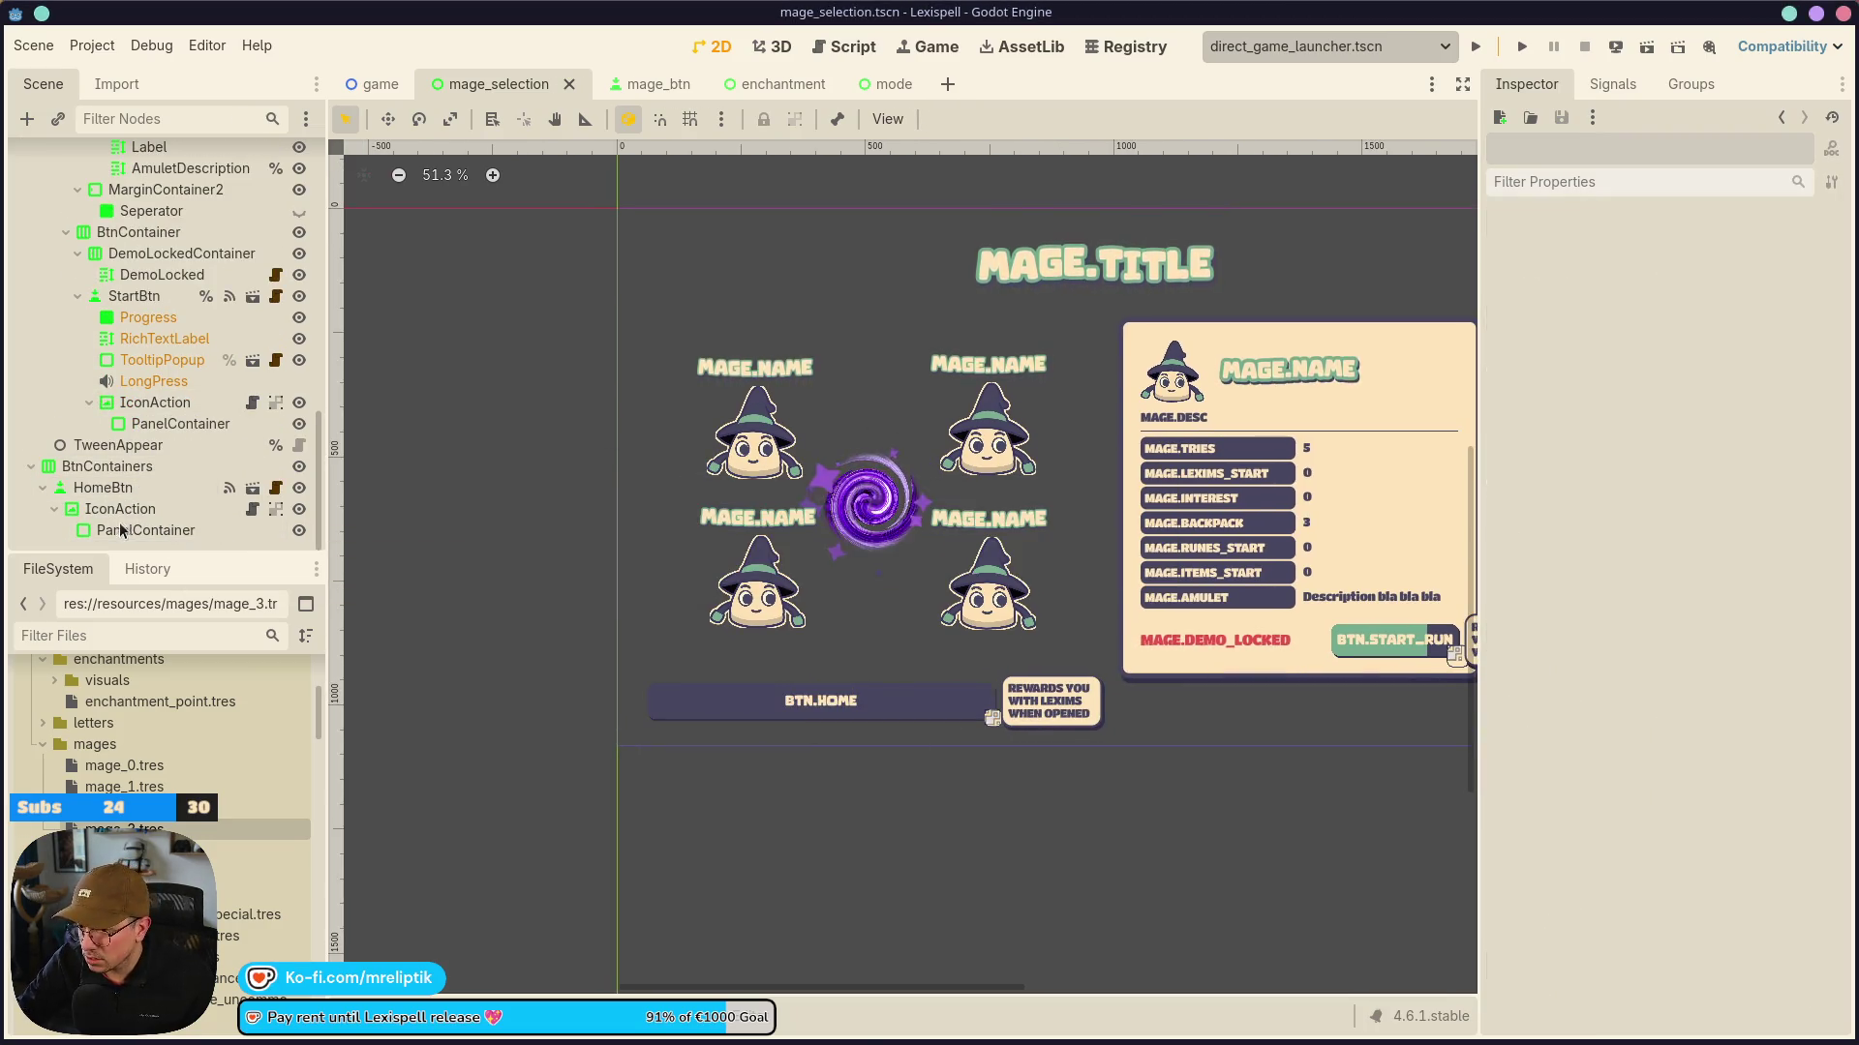
Step: Narrow the BtnContainers row to fit just the HOME button
left_click(98, 467)
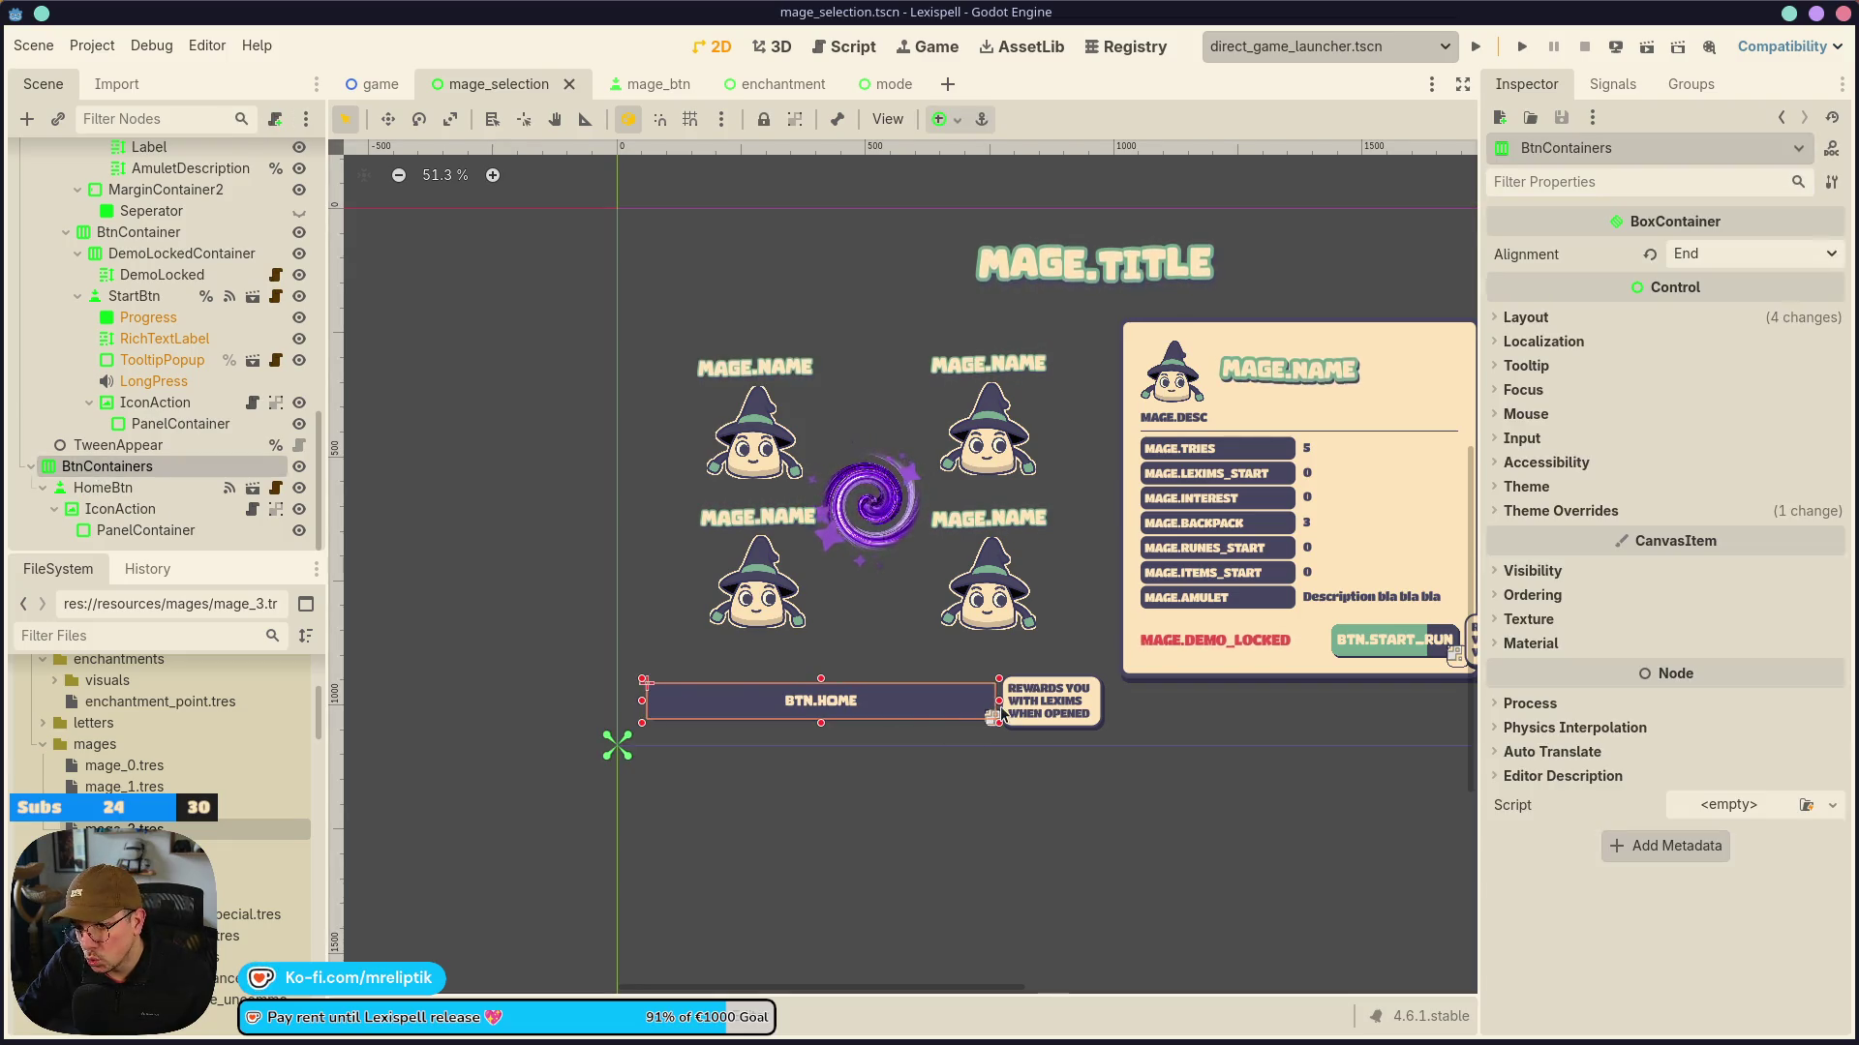
left_click_drag(995, 700, 738, 705)
left_click(759, 851)
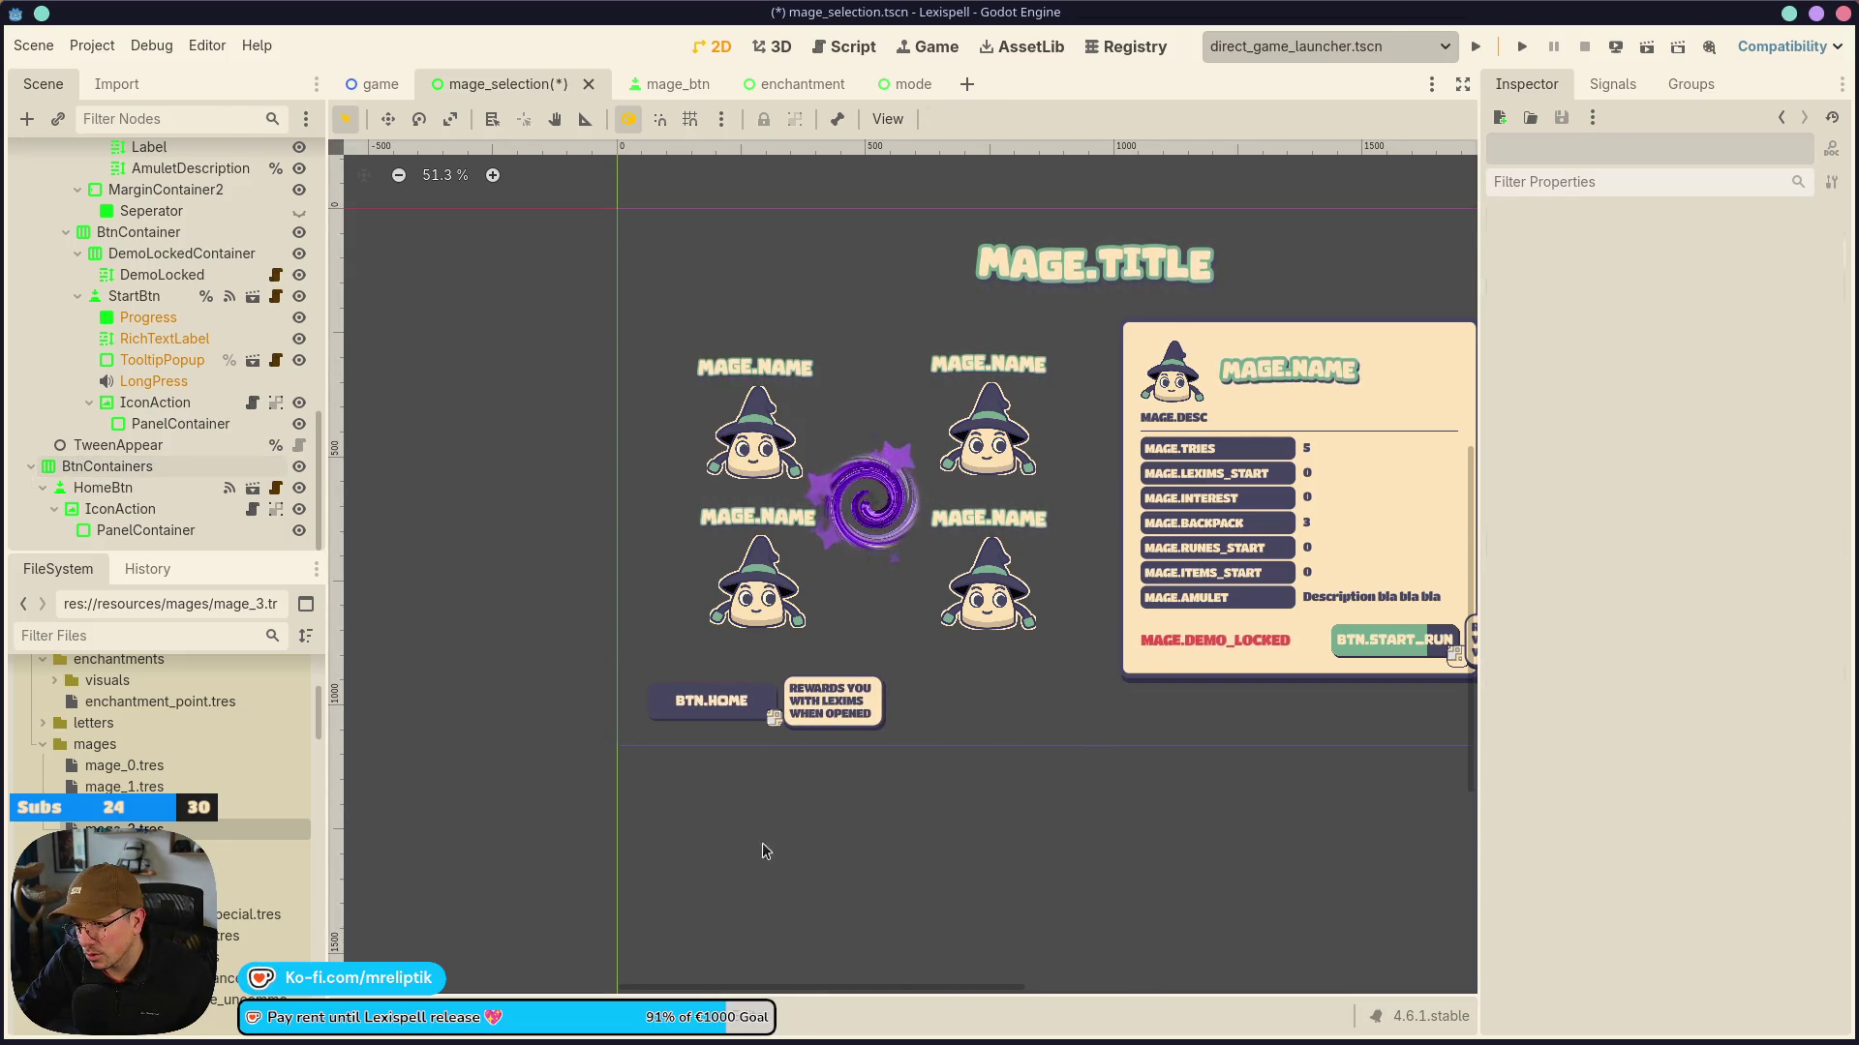
left_click(886, 84)
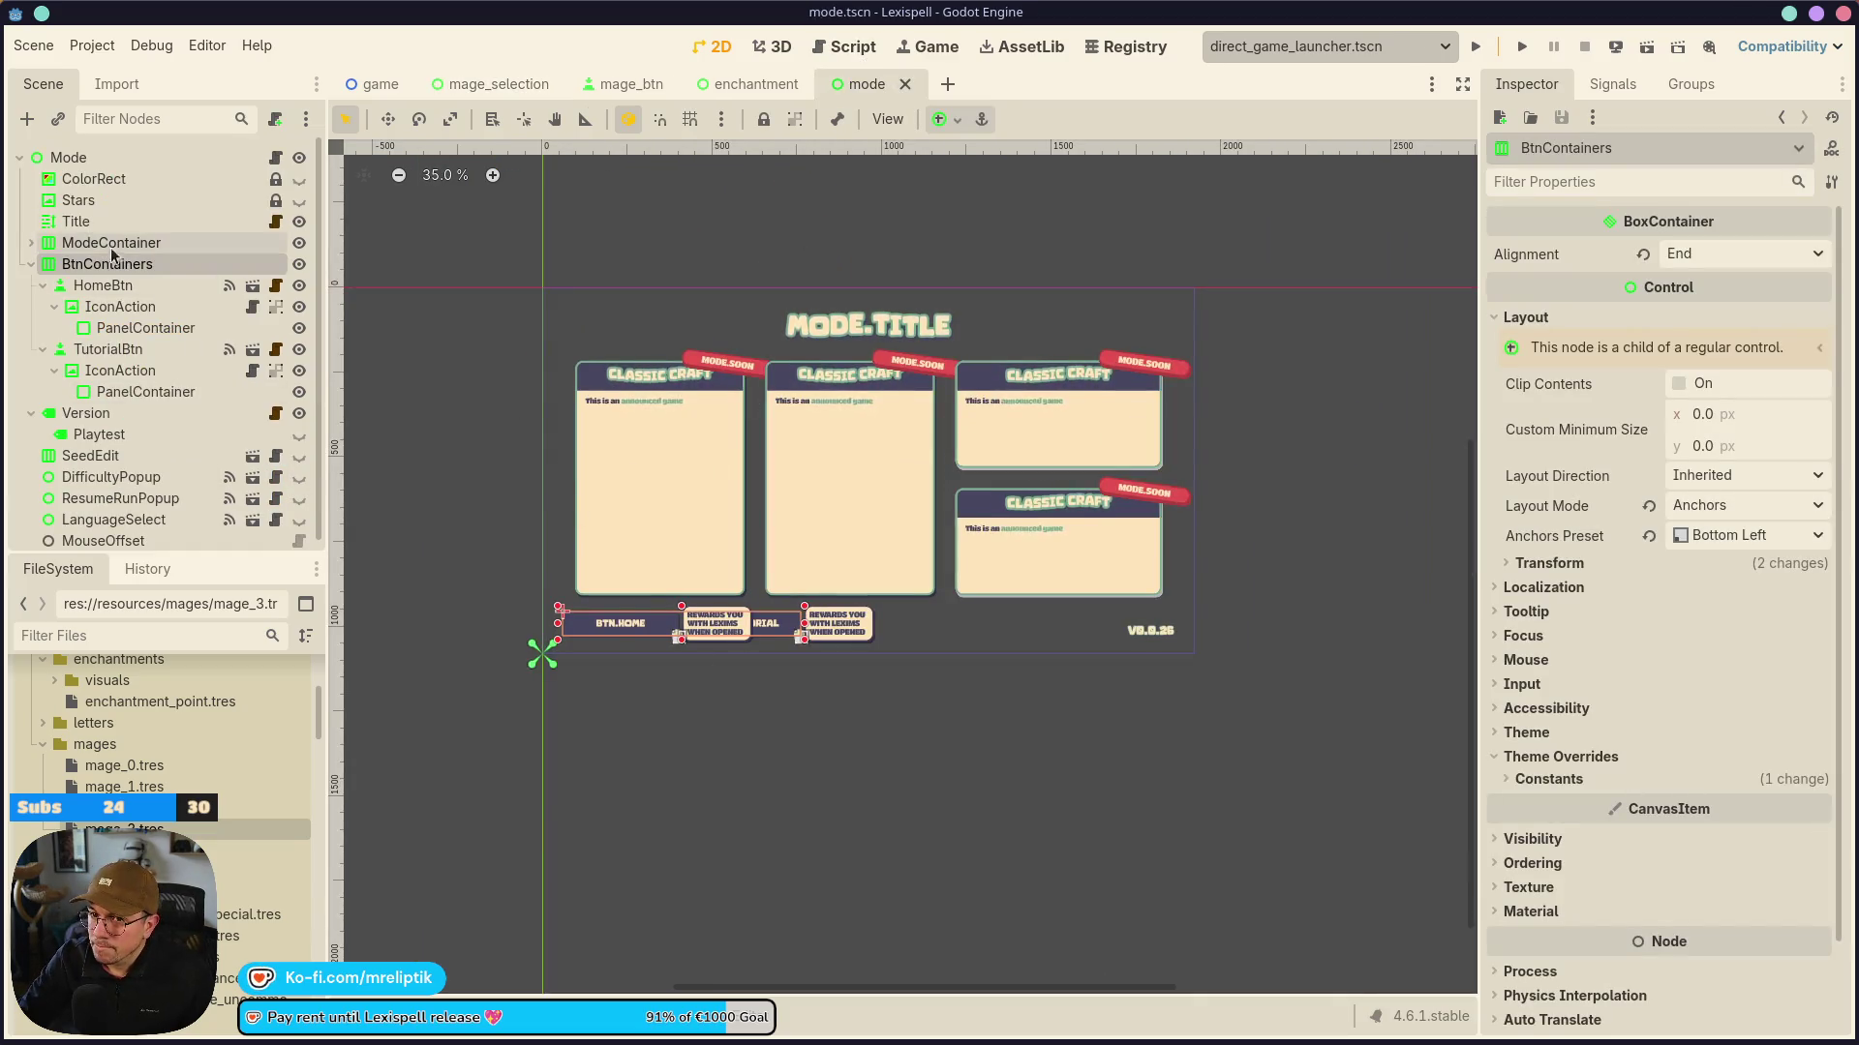
Step: Clear the selection and glance at the enchantment scene before returning to mode
scroll(811, 627, "up", 5)
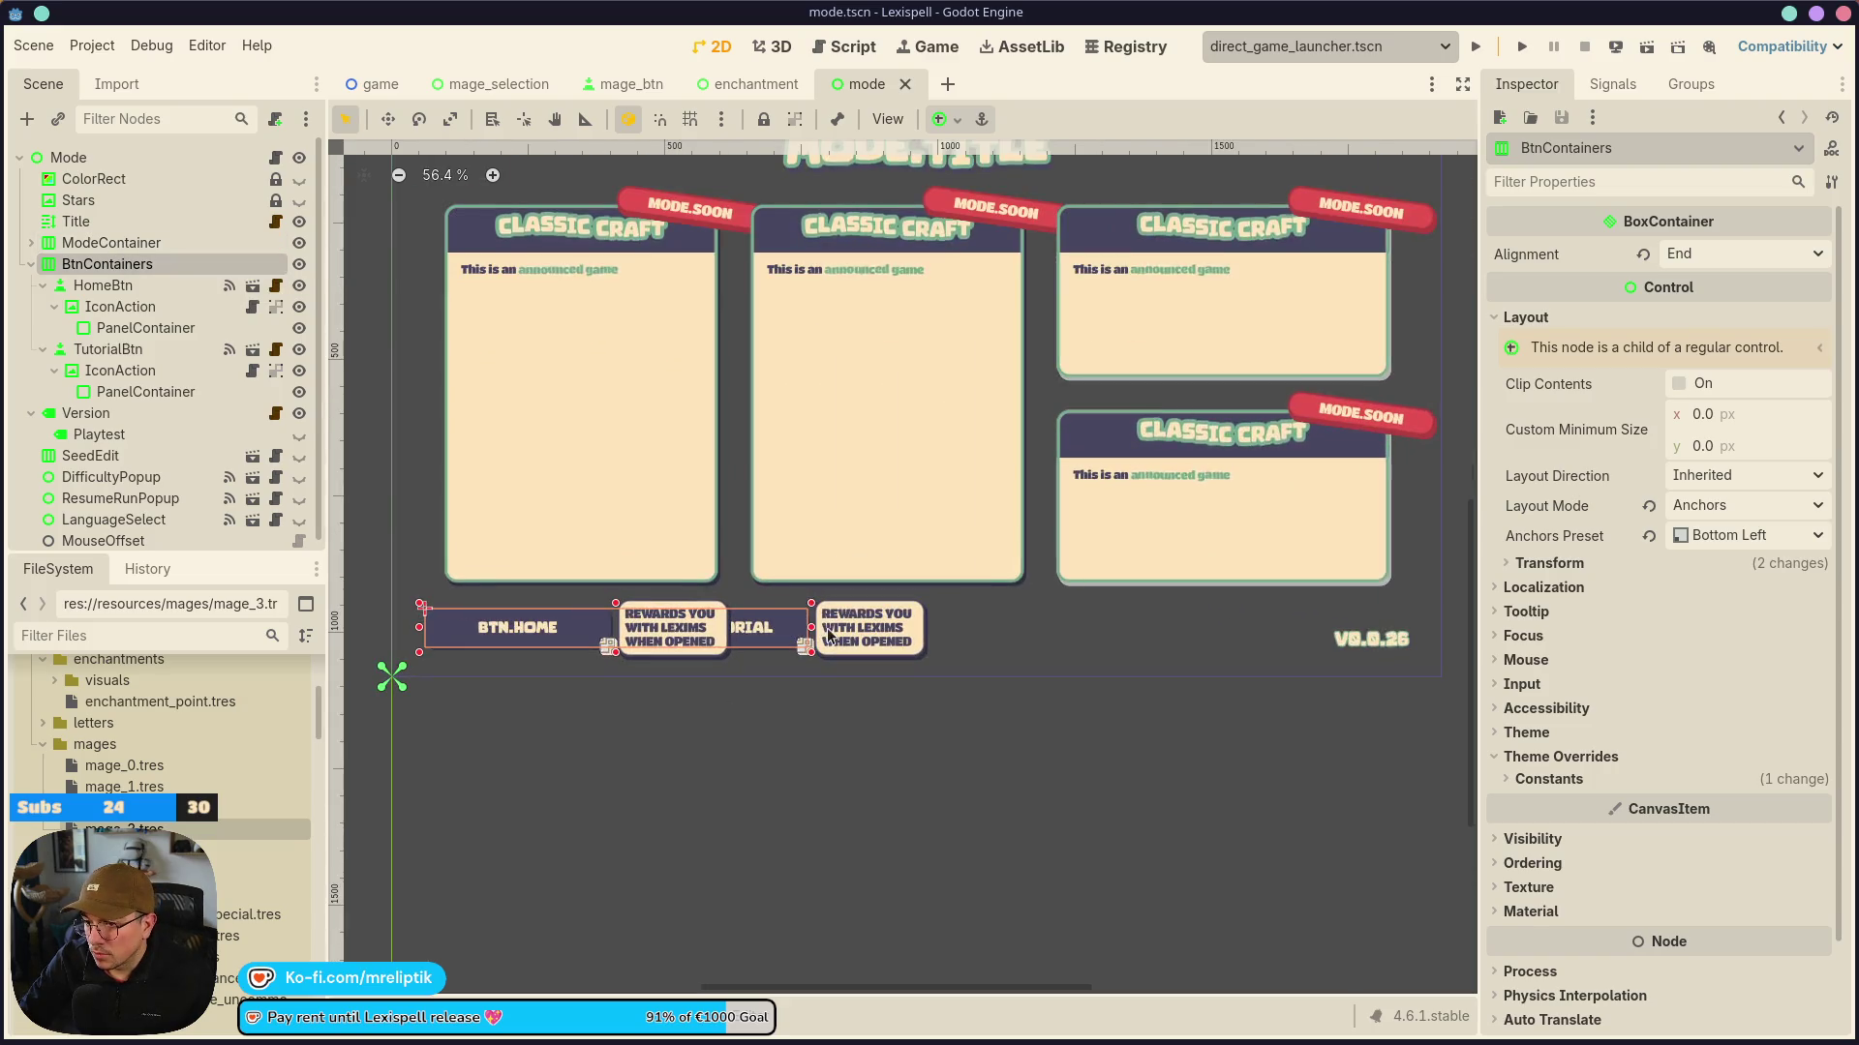
left_click(741, 715)
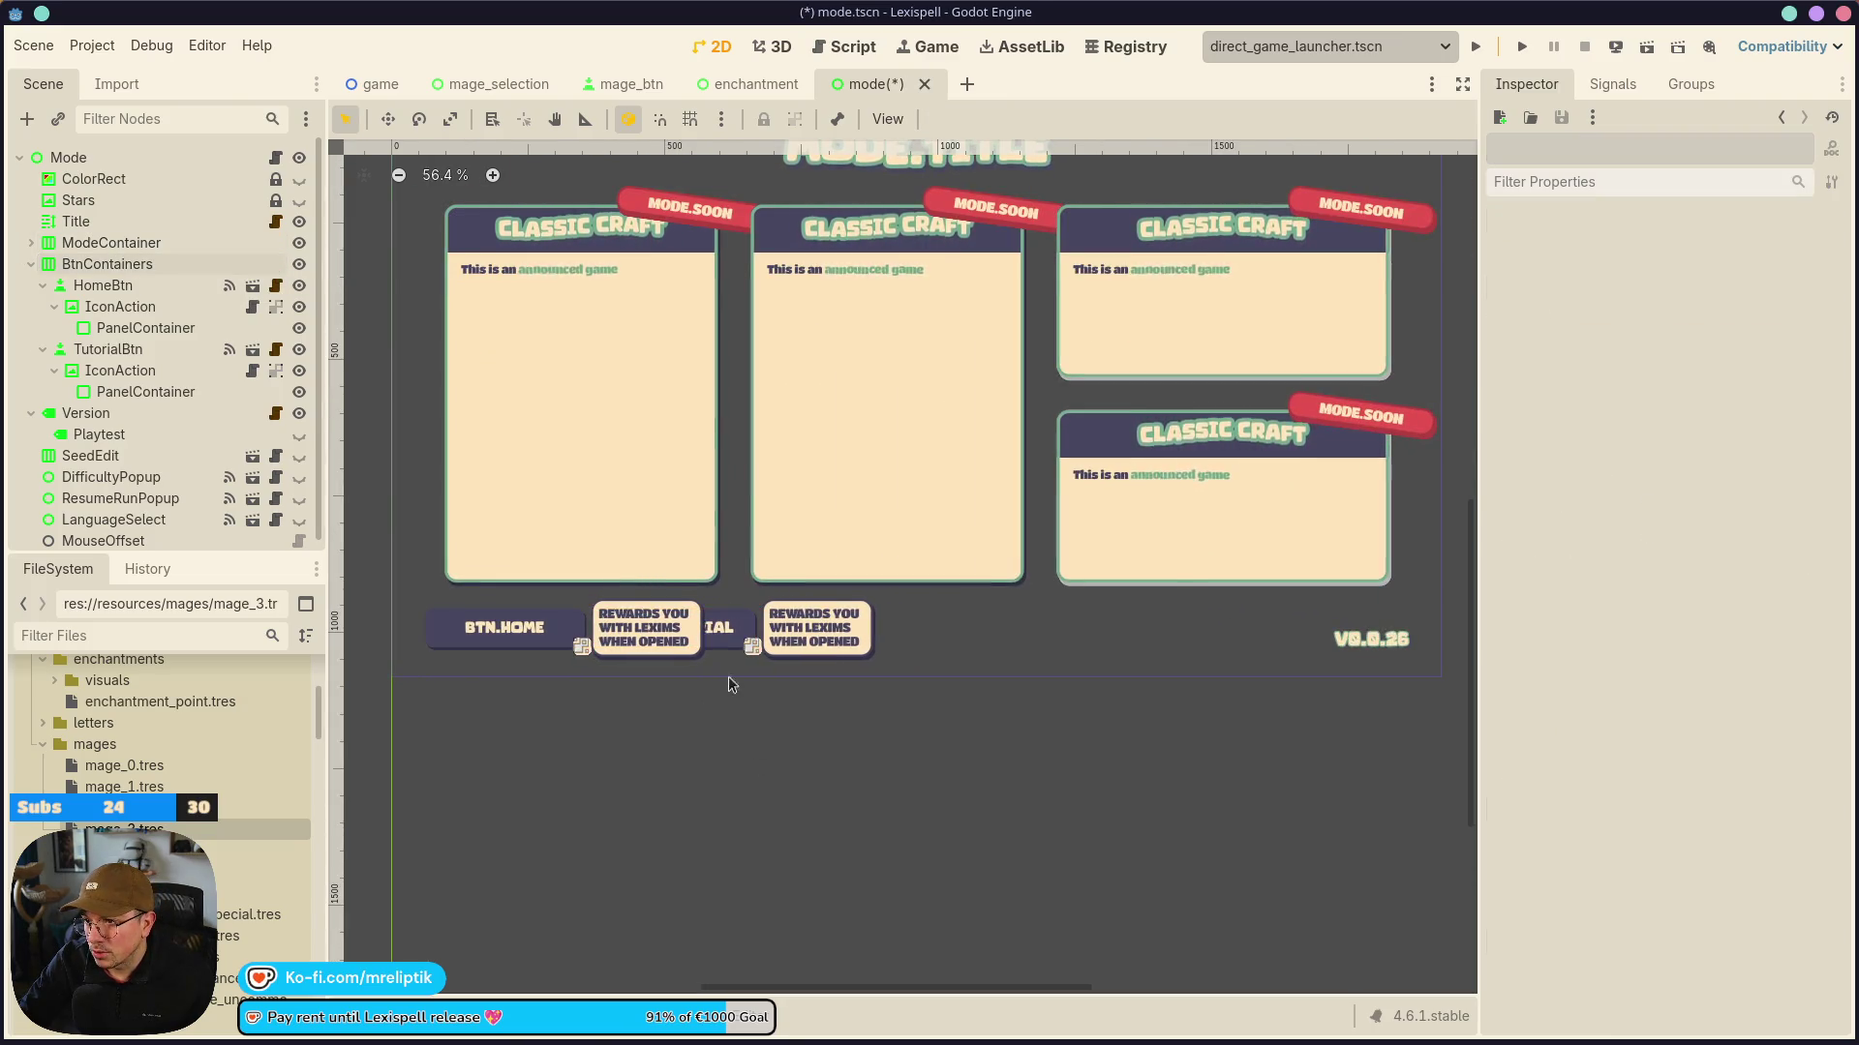
scroll(724, 543, "up", 3)
scroll(724, 543, "left", 3)
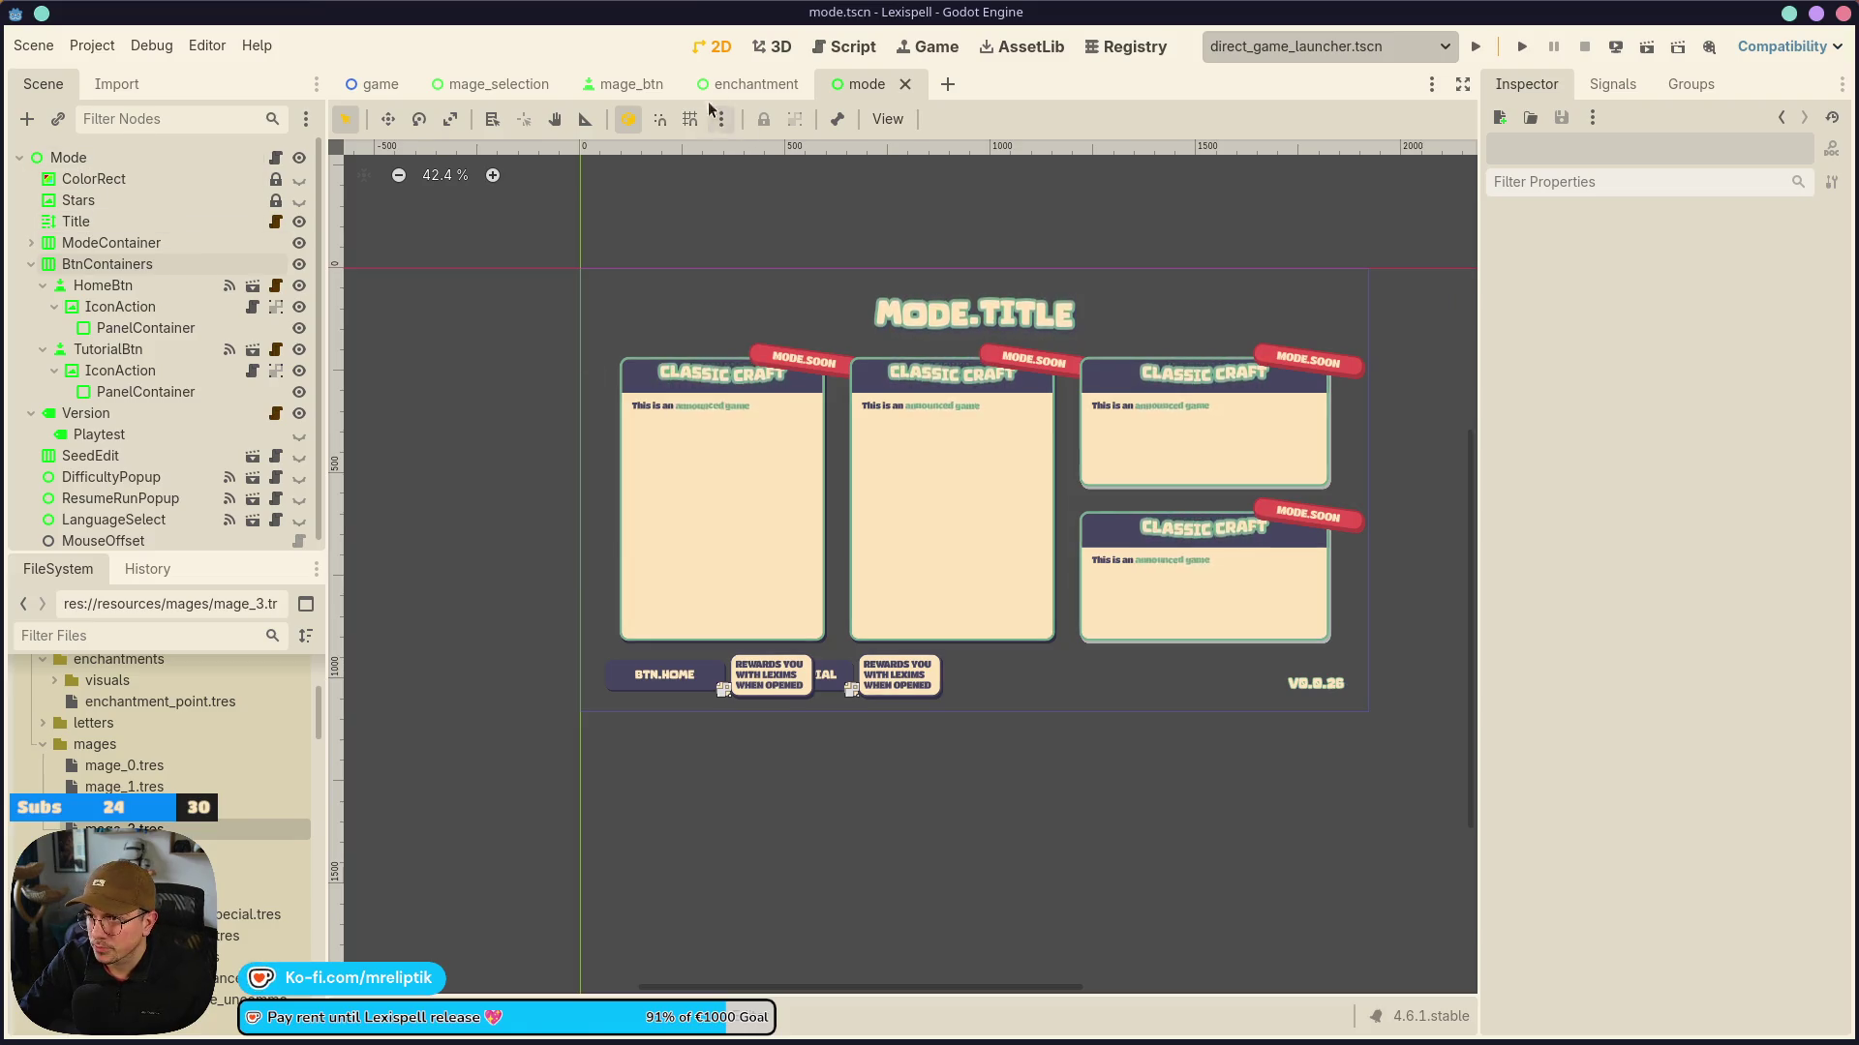
left_click(711, 85)
left_click(874, 85)
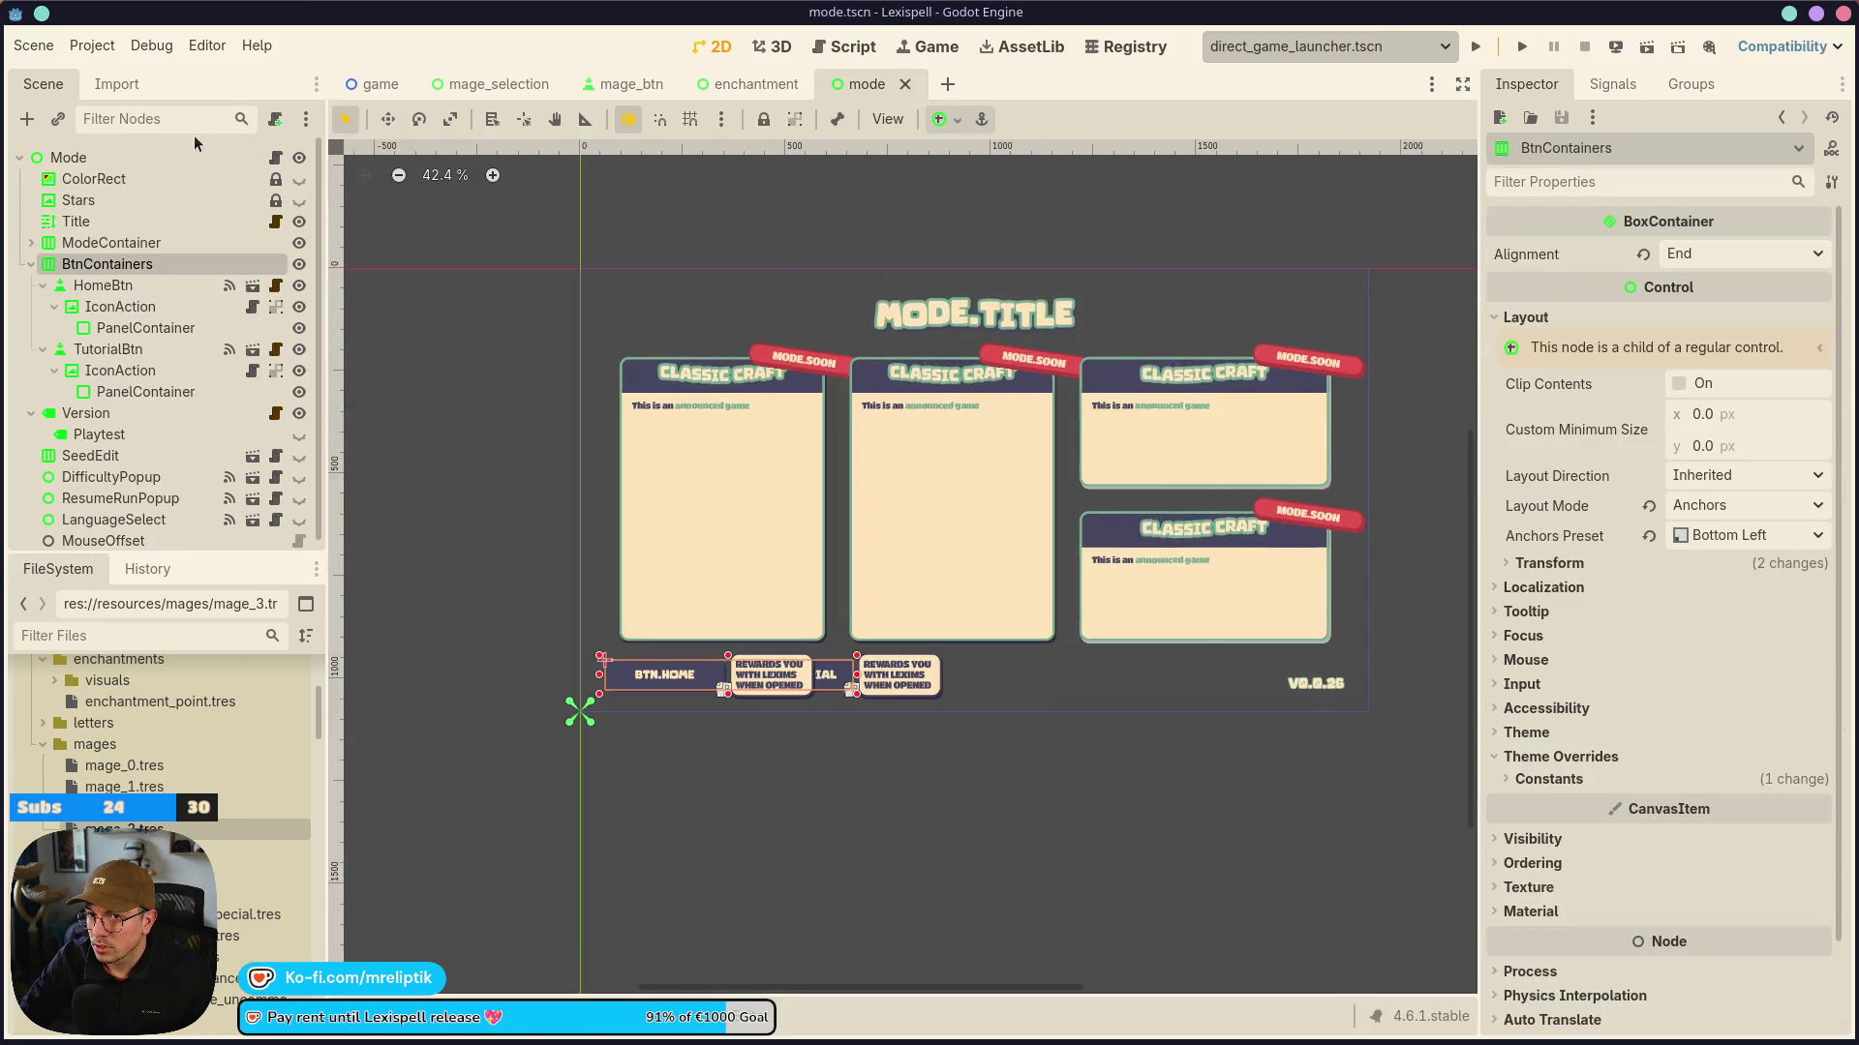
Step: Toggle ColorRect and Stars visibility on and off to preview their effect
left_click(149, 178)
left_click(299, 178)
left_click(299, 178)
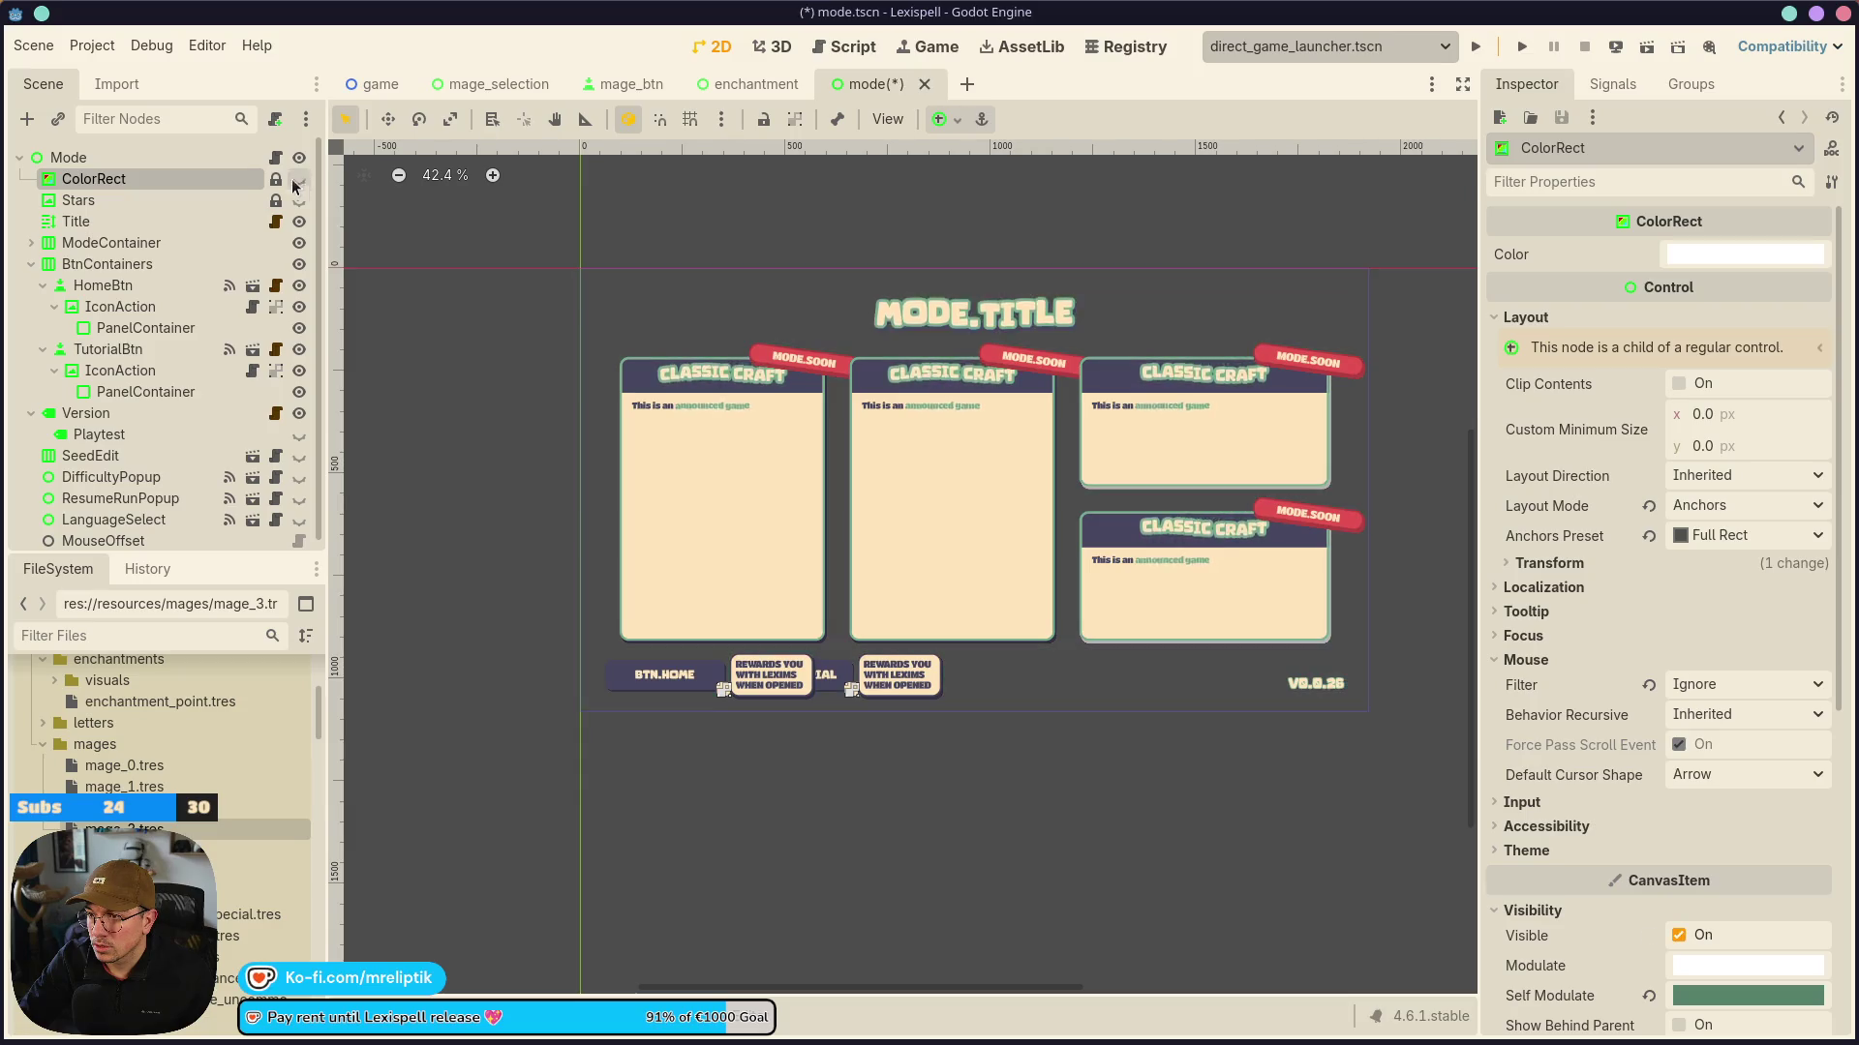
left_click(106, 220)
left_click(121, 200)
left_click(300, 201)
left_click(299, 200)
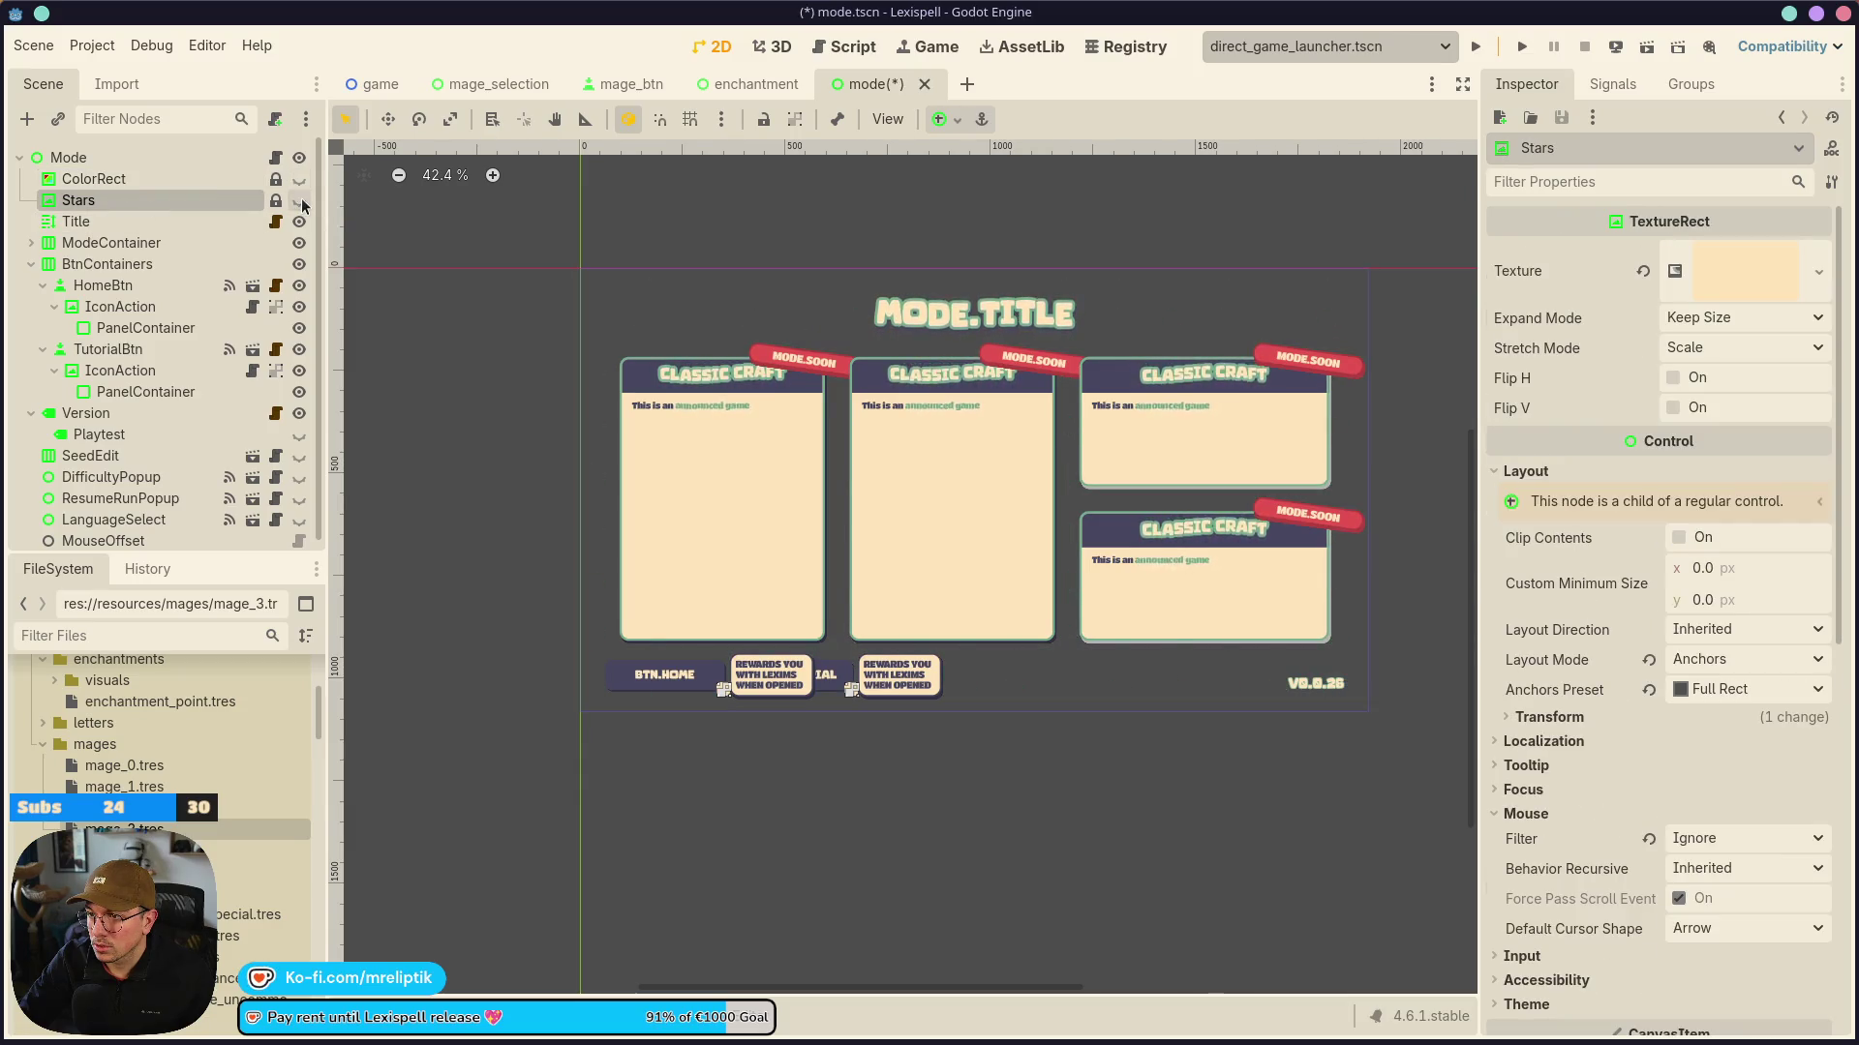
Step: Multi-select ColorRect and Stars, delete both nodes, and save the mode scene
left_click(112, 178, "ctrl")
left_click(109, 200, "ctrl")
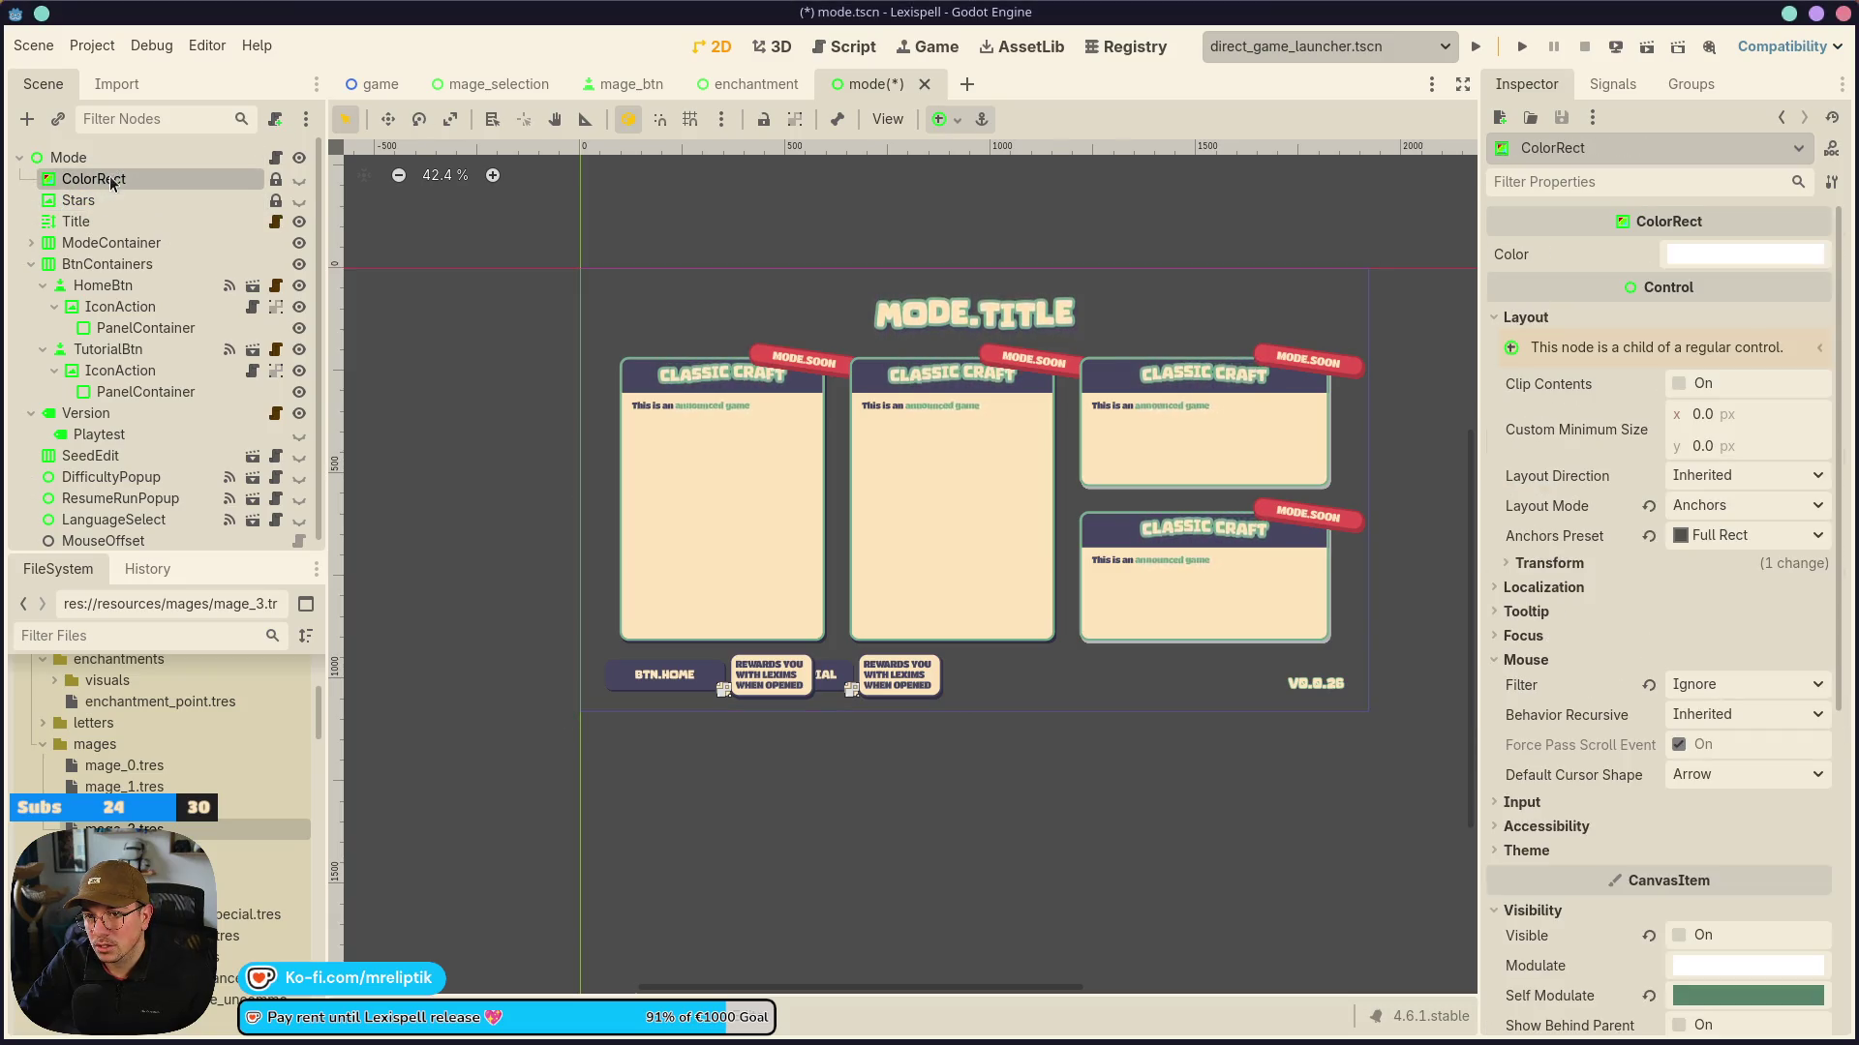
left_click(110, 200, "ctrl")
key("Delete")
key("Return")
key("ctrl+s")
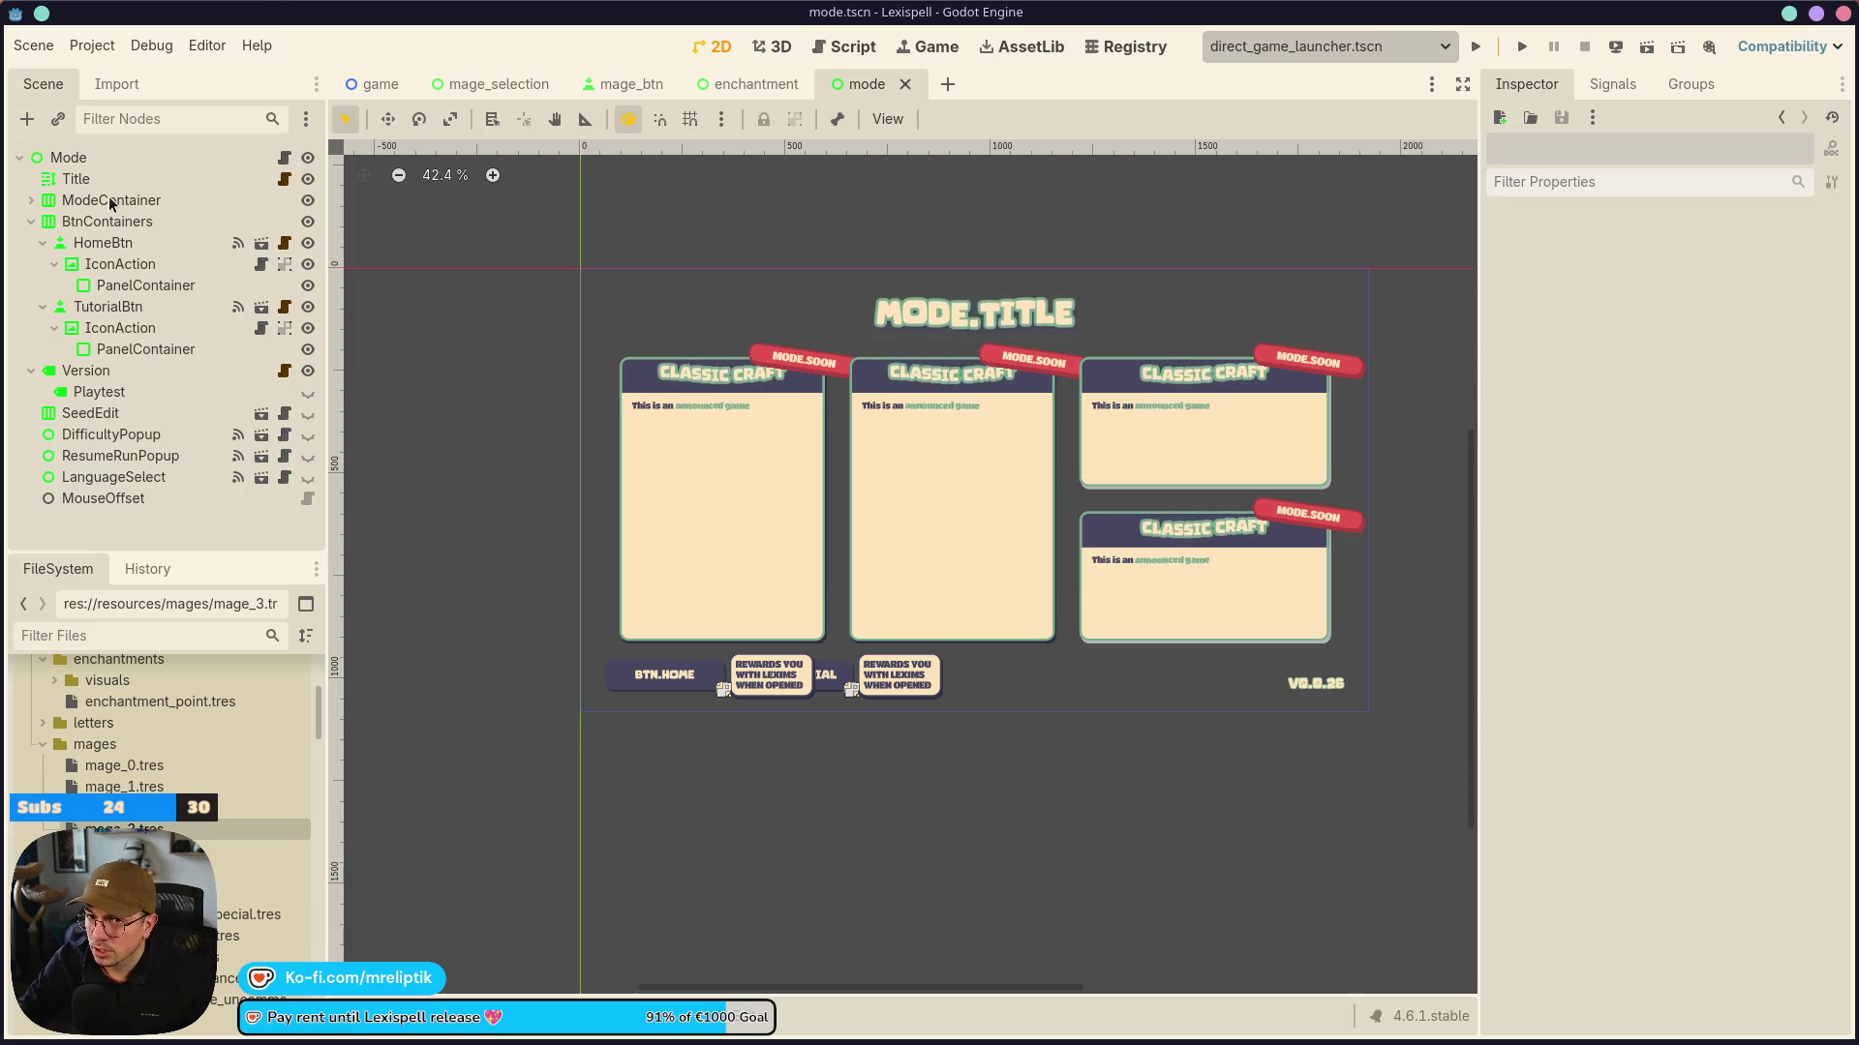
left_click(788, 88)
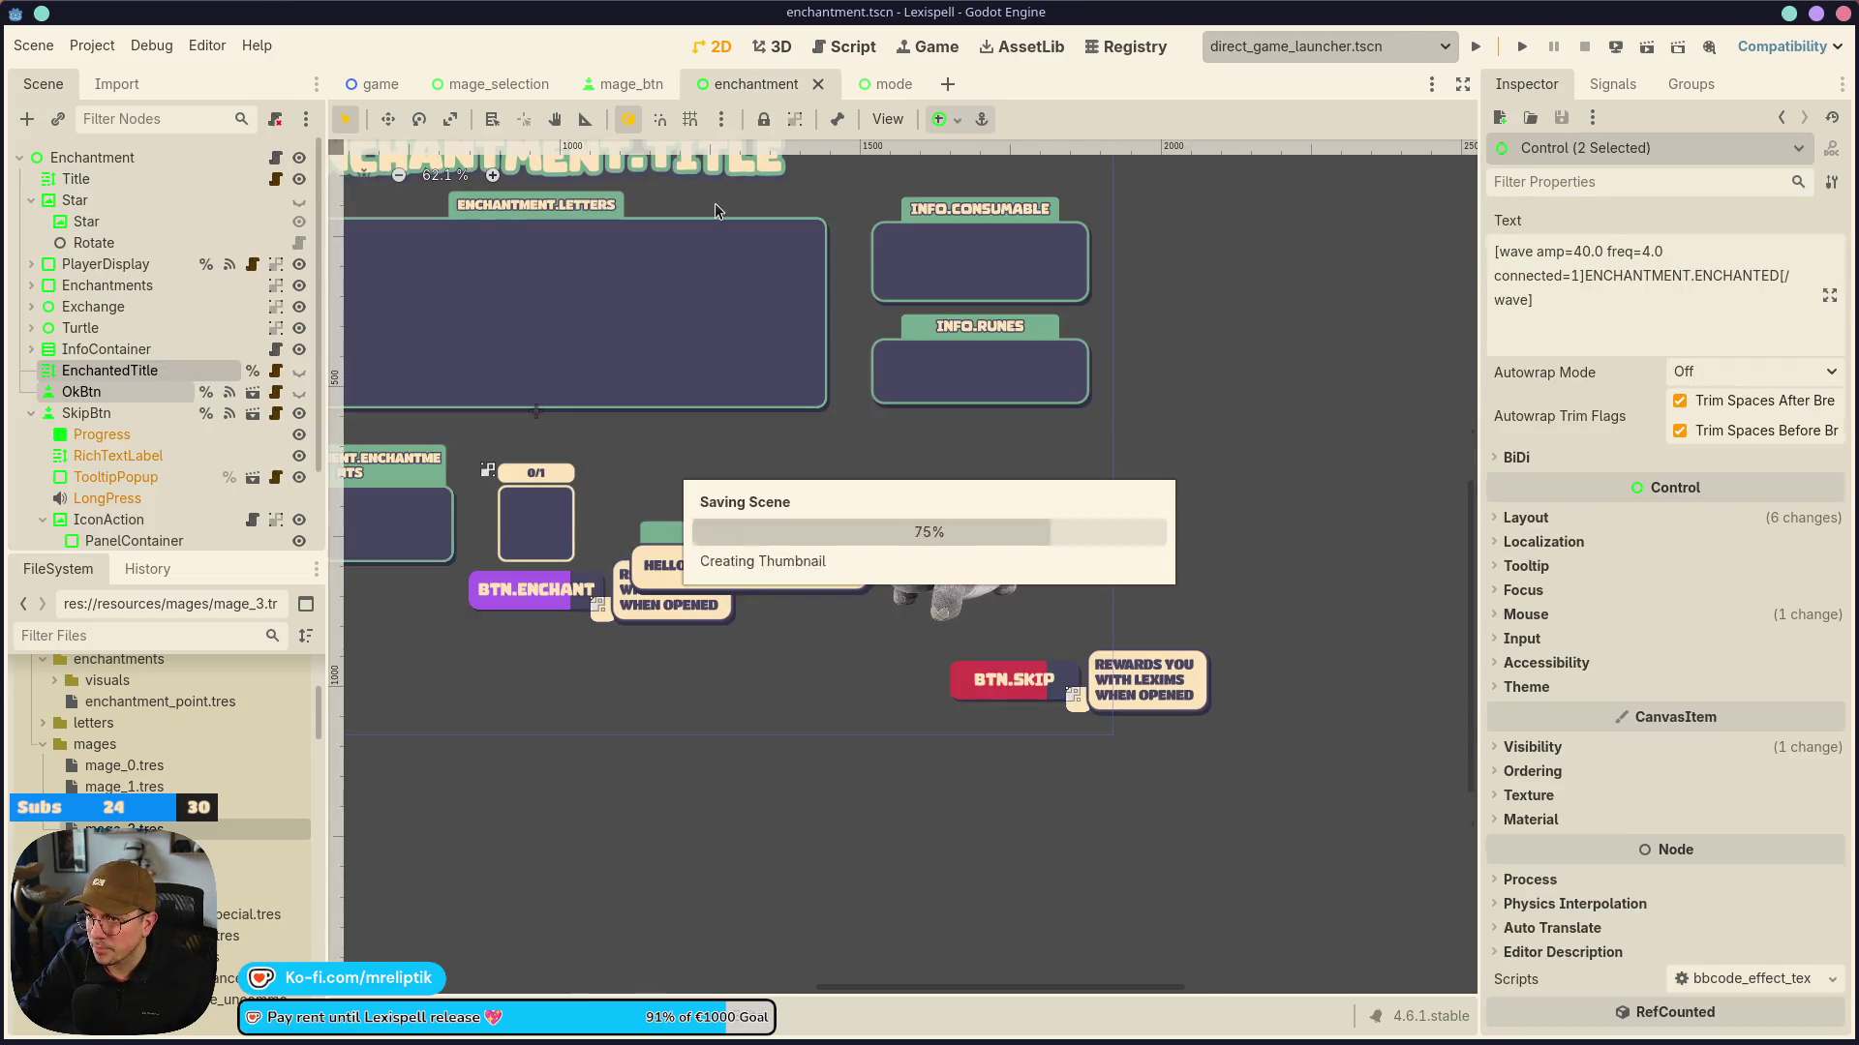
Step: Close the enchantment scene and move the mode tab to second position
middle_click(787, 93)
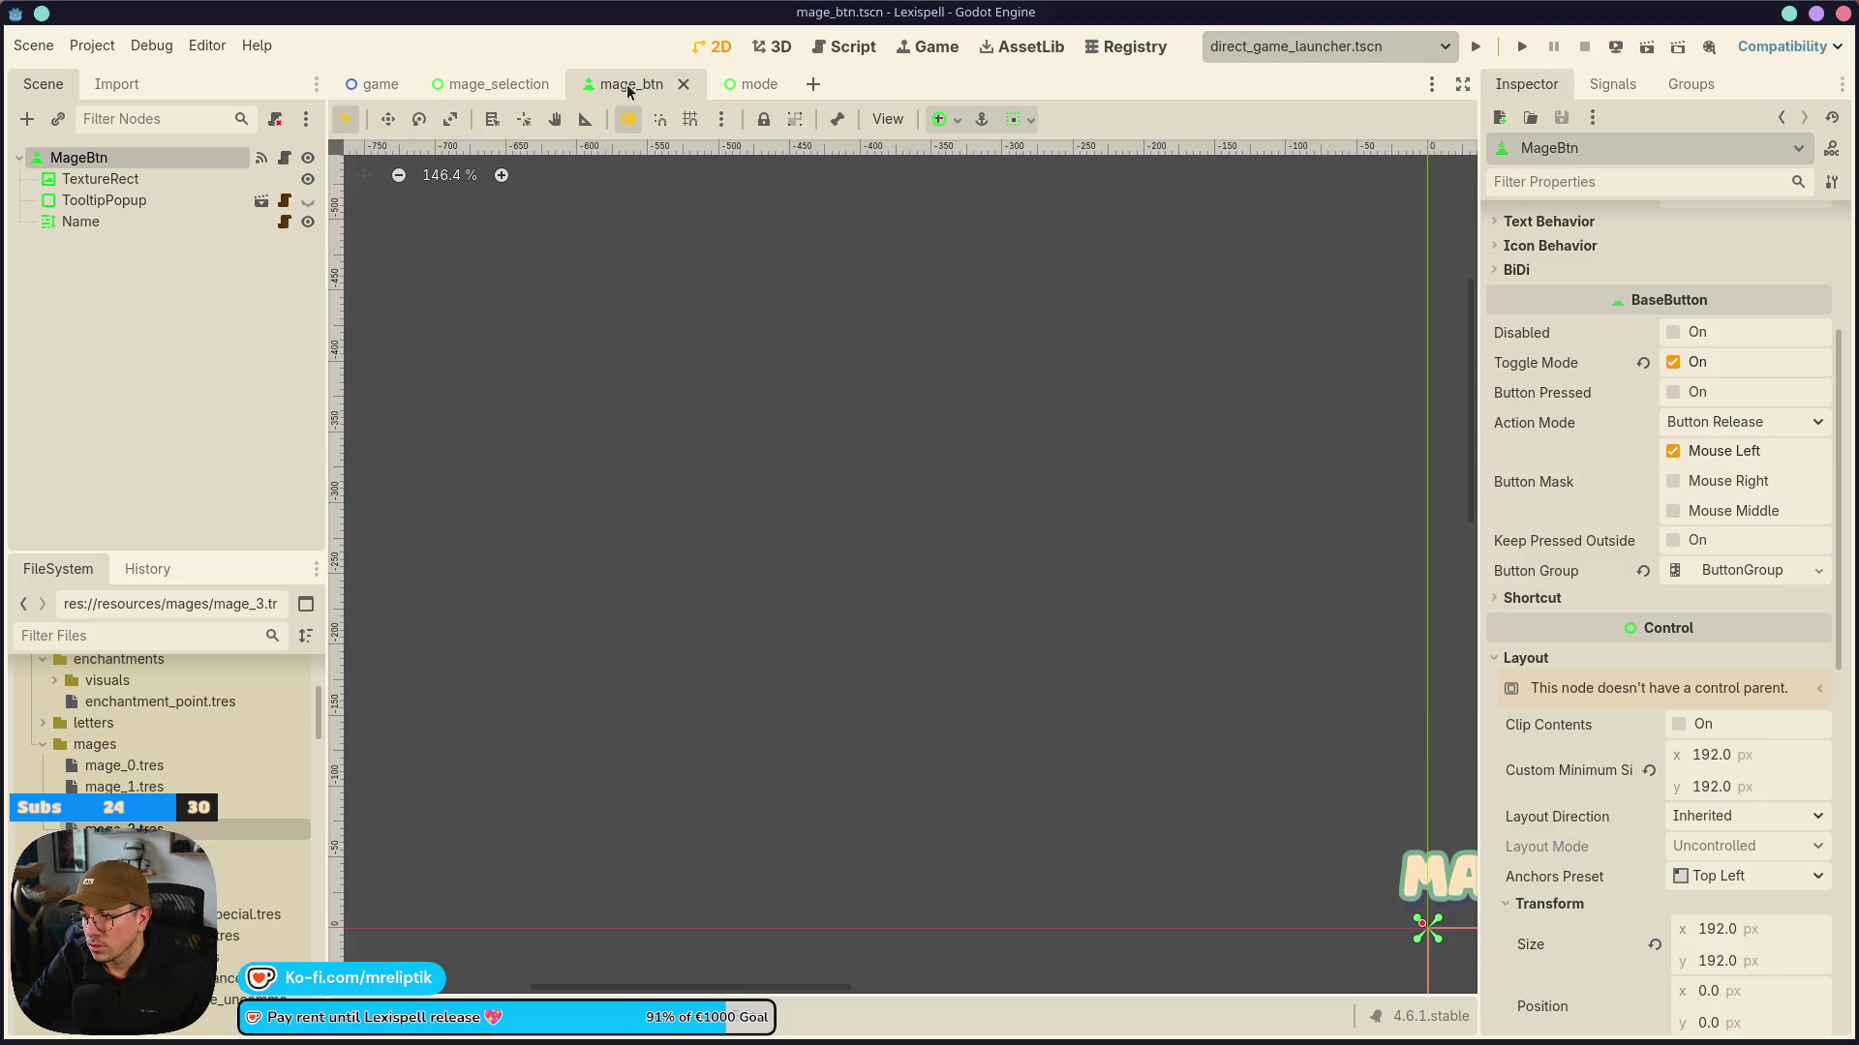
left_click(759, 84)
left_click_drag(759, 84, 455, 84)
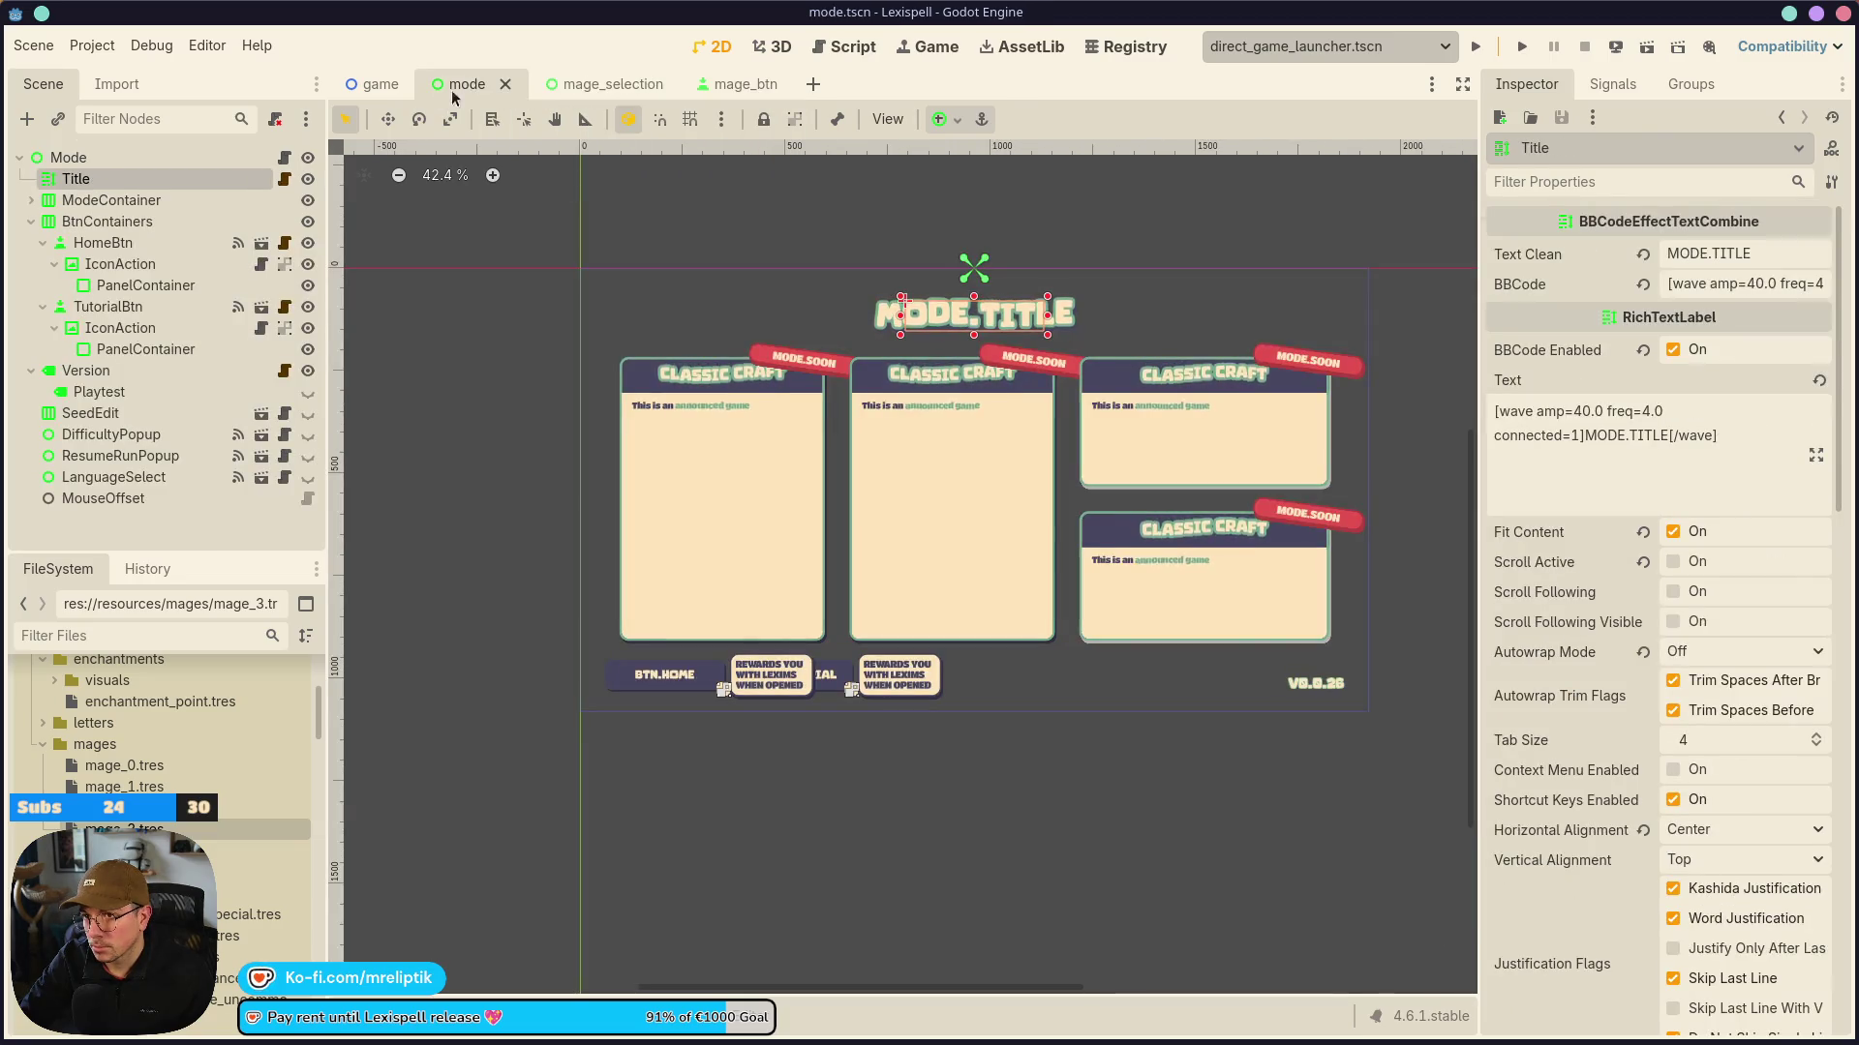
Step: Resize the MAGE.TITLE label in mage_selection, then select the Mode root node
left_click(583, 84)
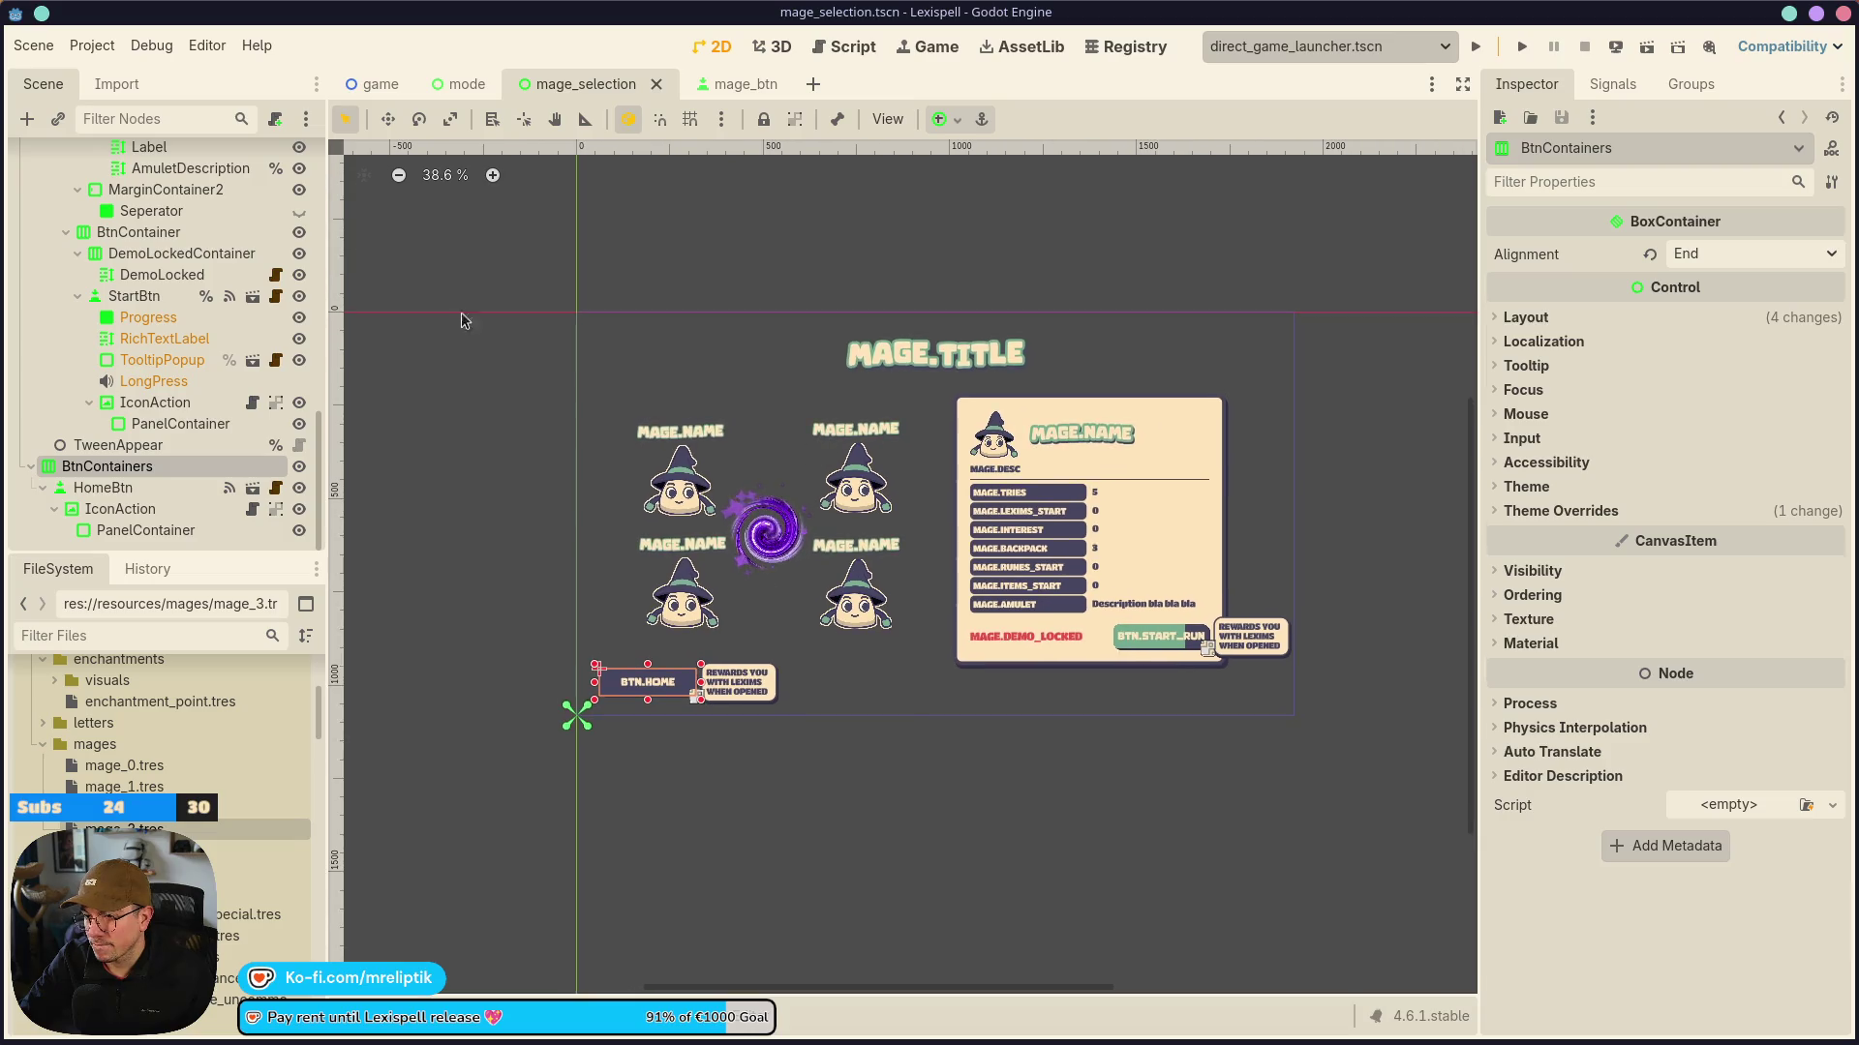
scroll(203, 305, "up", 5)
left_click(1026, 354)
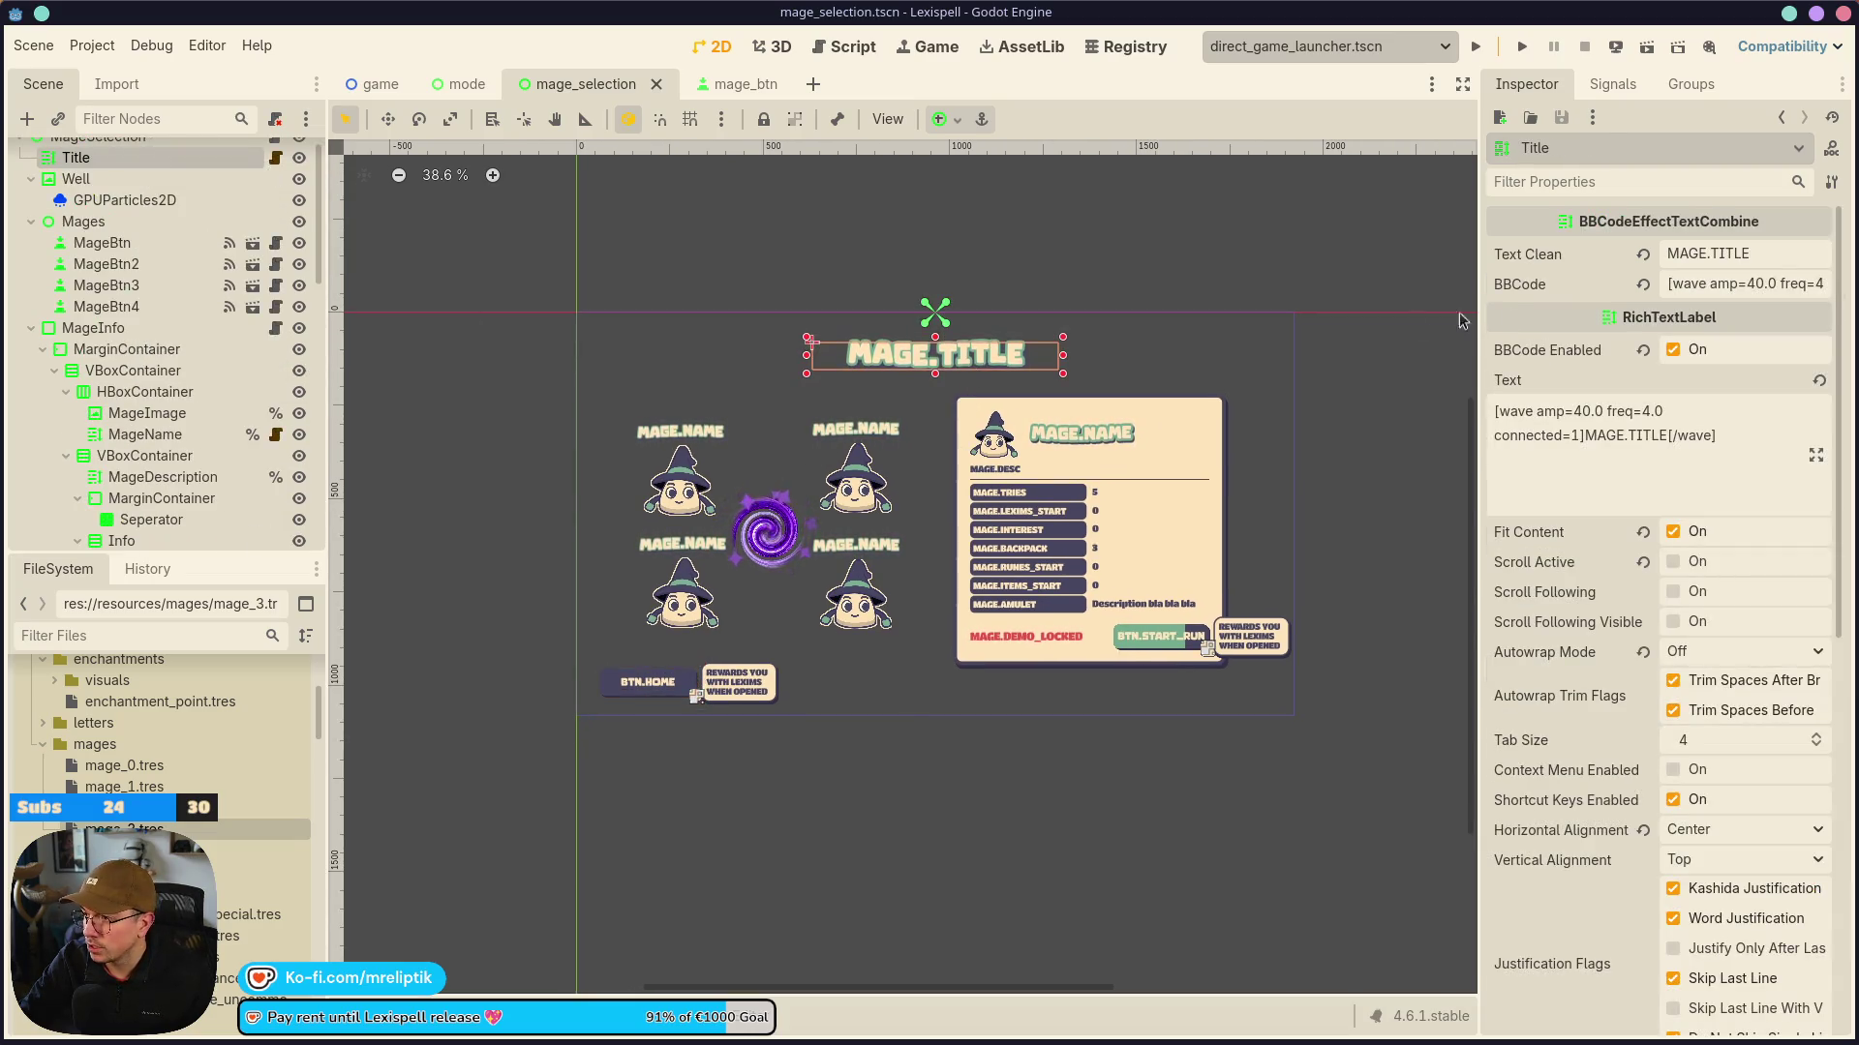
left_click_drag(1061, 373, 1027, 372)
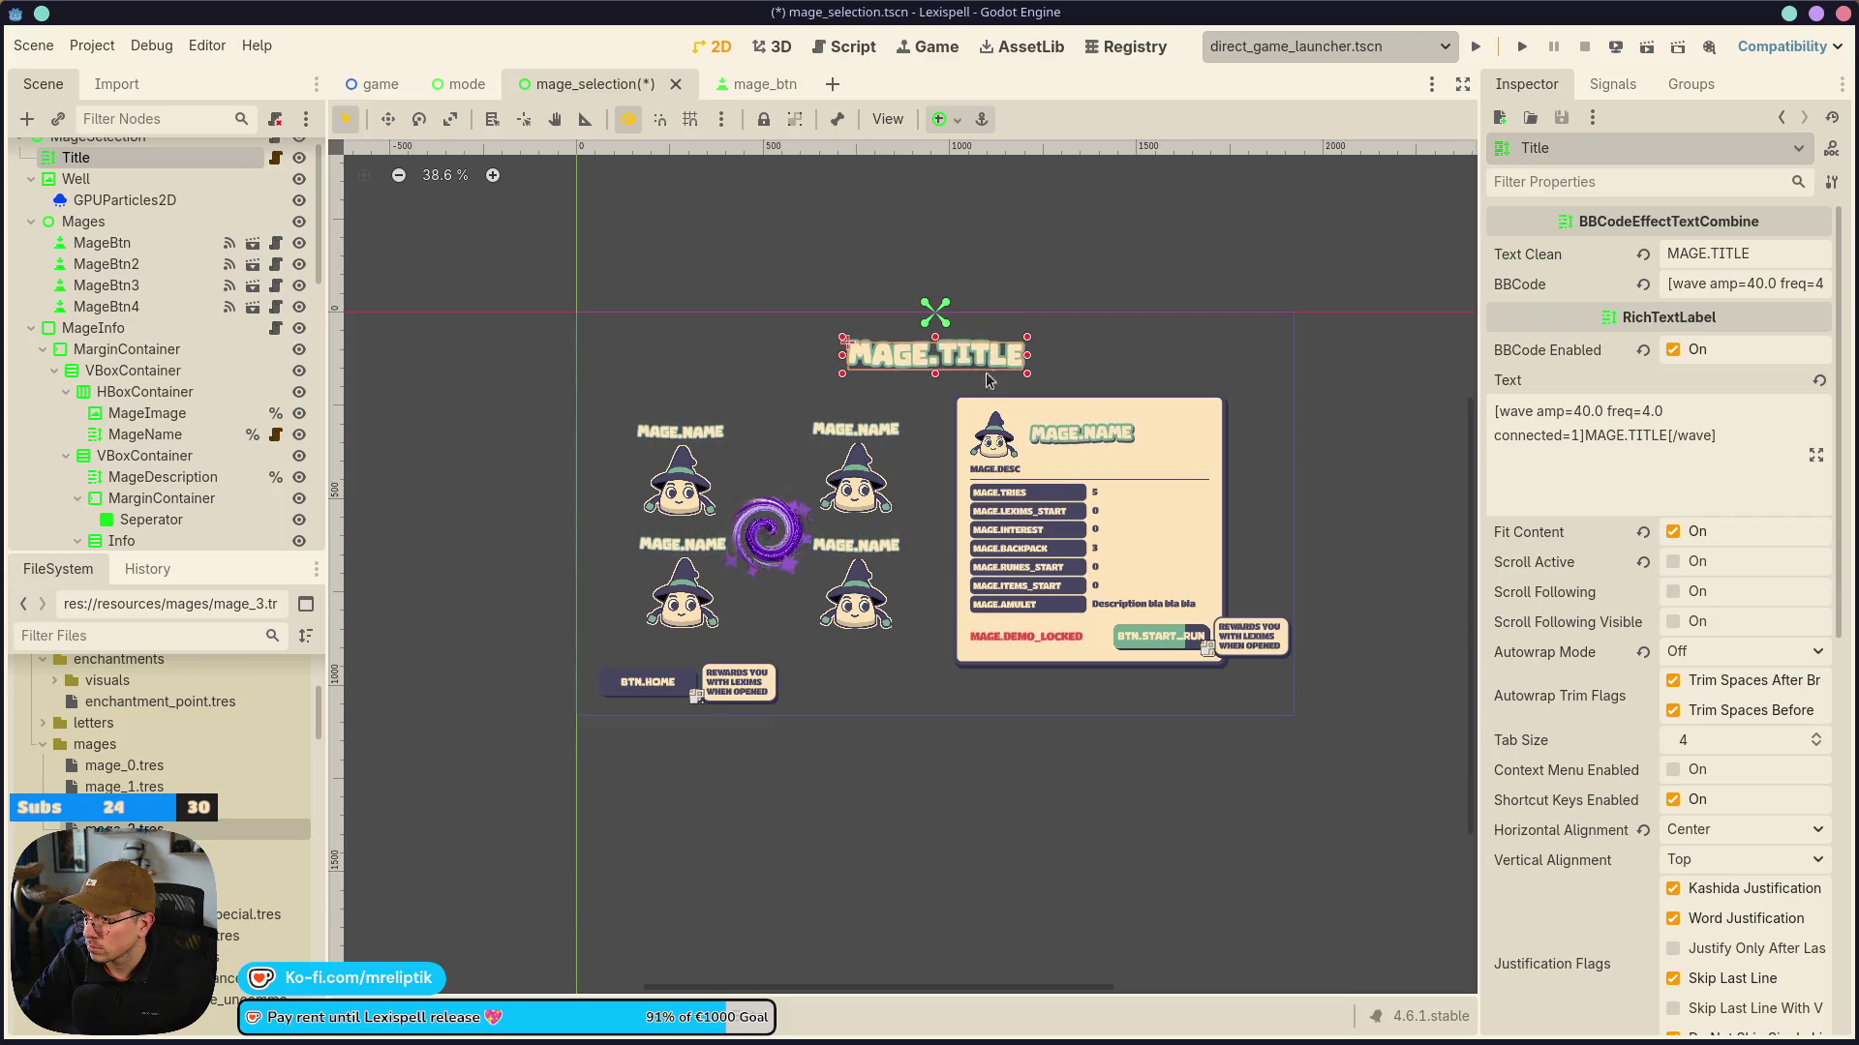
left_click(464, 85)
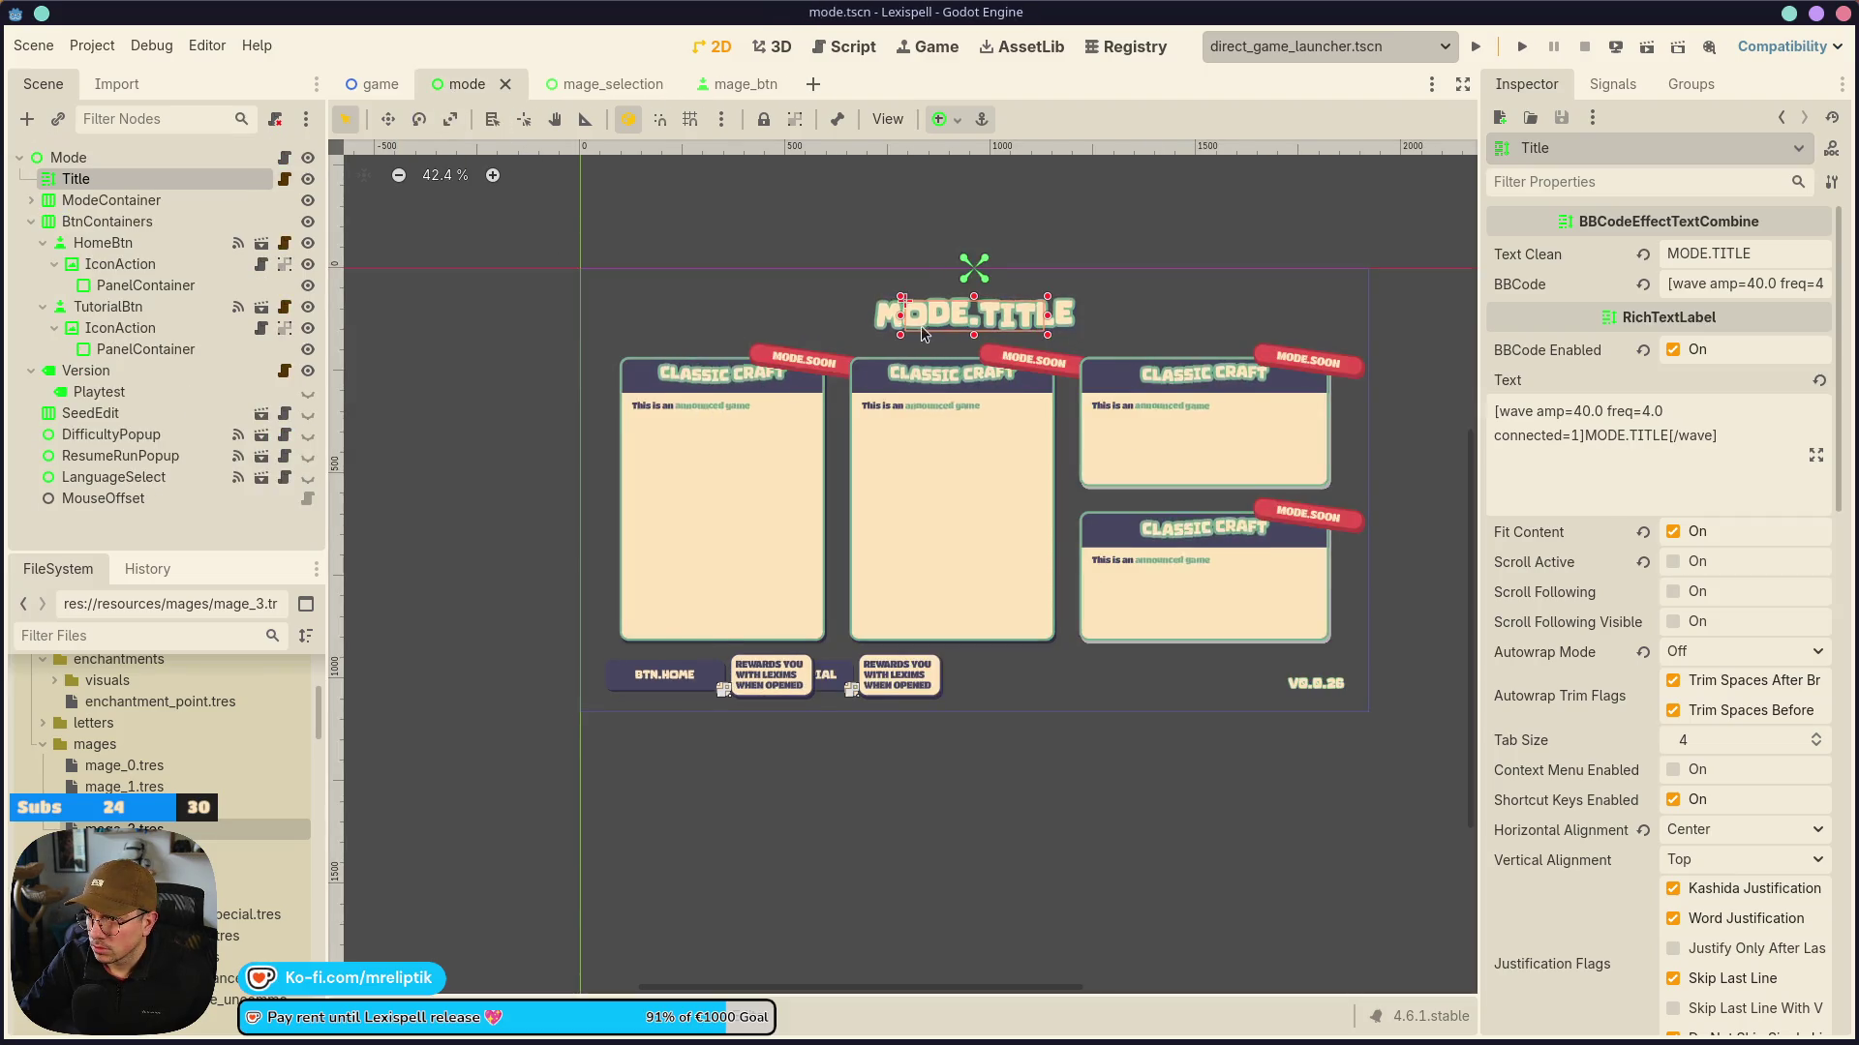
left_click(284, 156)
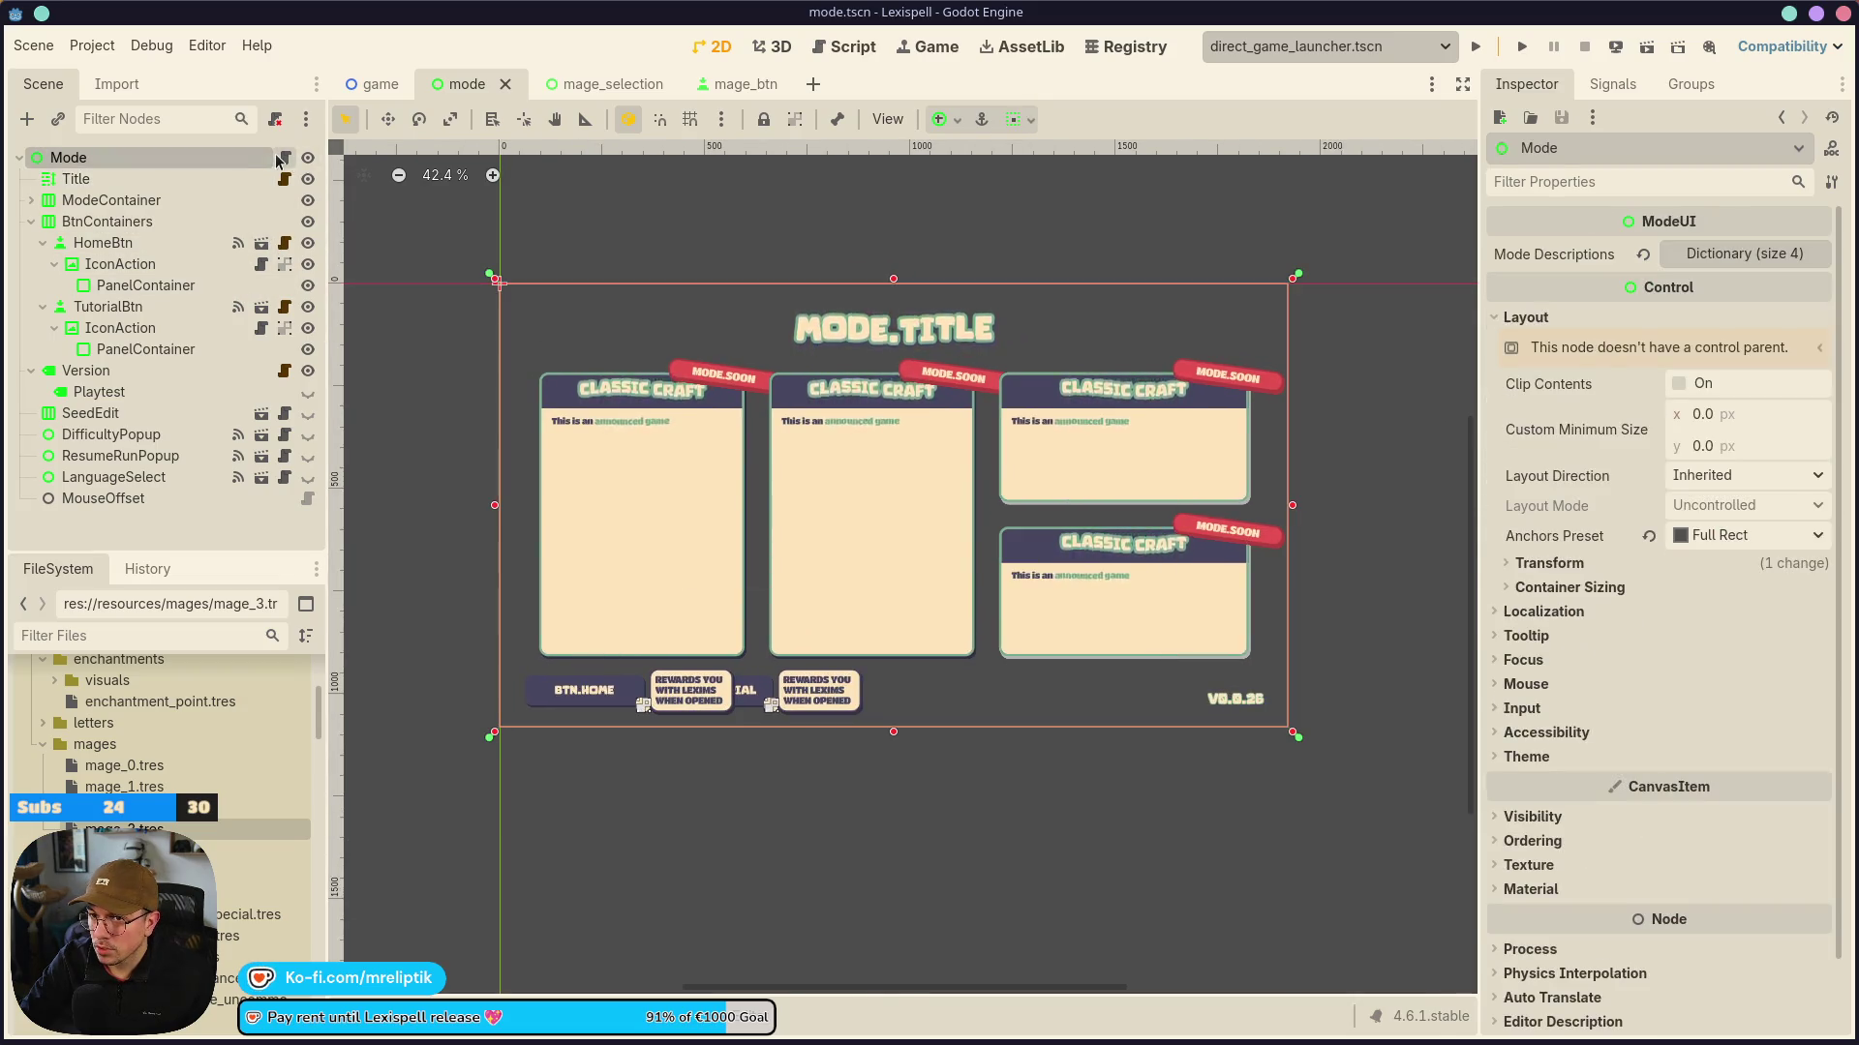
key("ctrl+shift+p")
Step: Open the globals scene via quick scene search and show its globals.gd script
key("Escape")
key("ctrl+shift+o")
type("global")
key("Return")
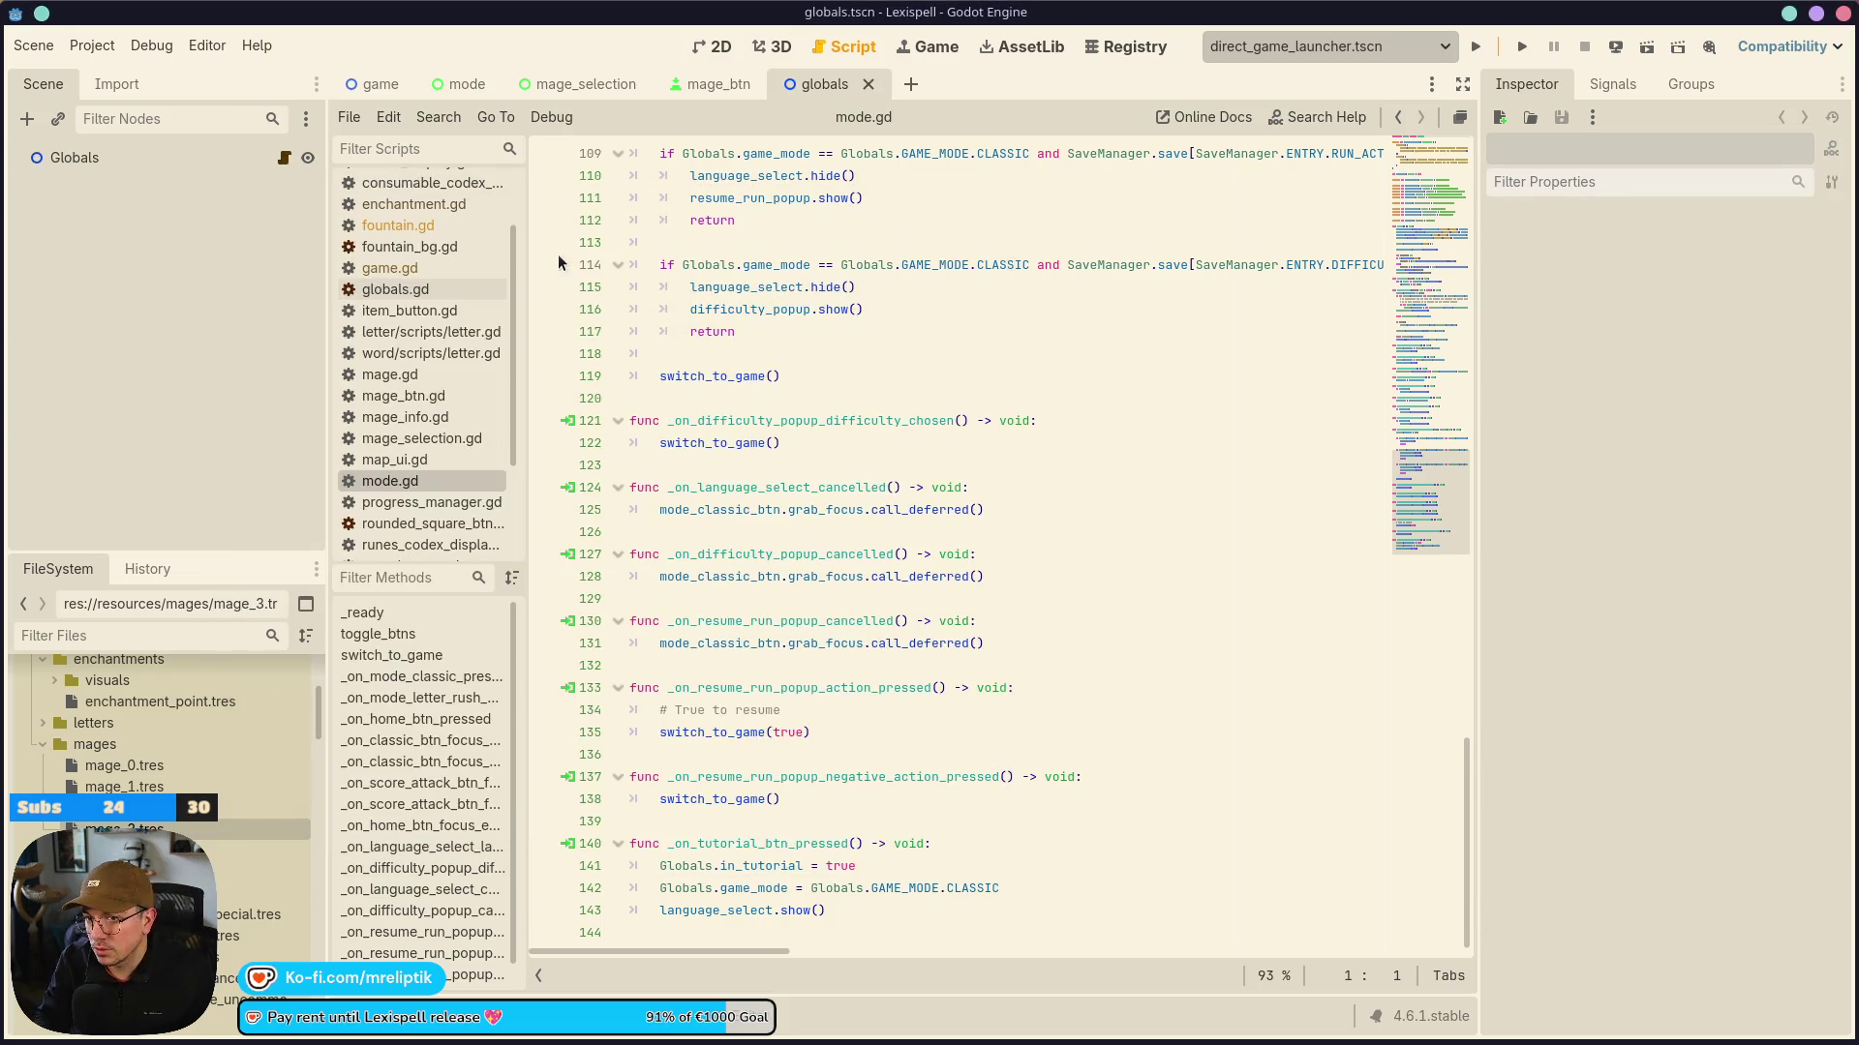
left_click(283, 158)
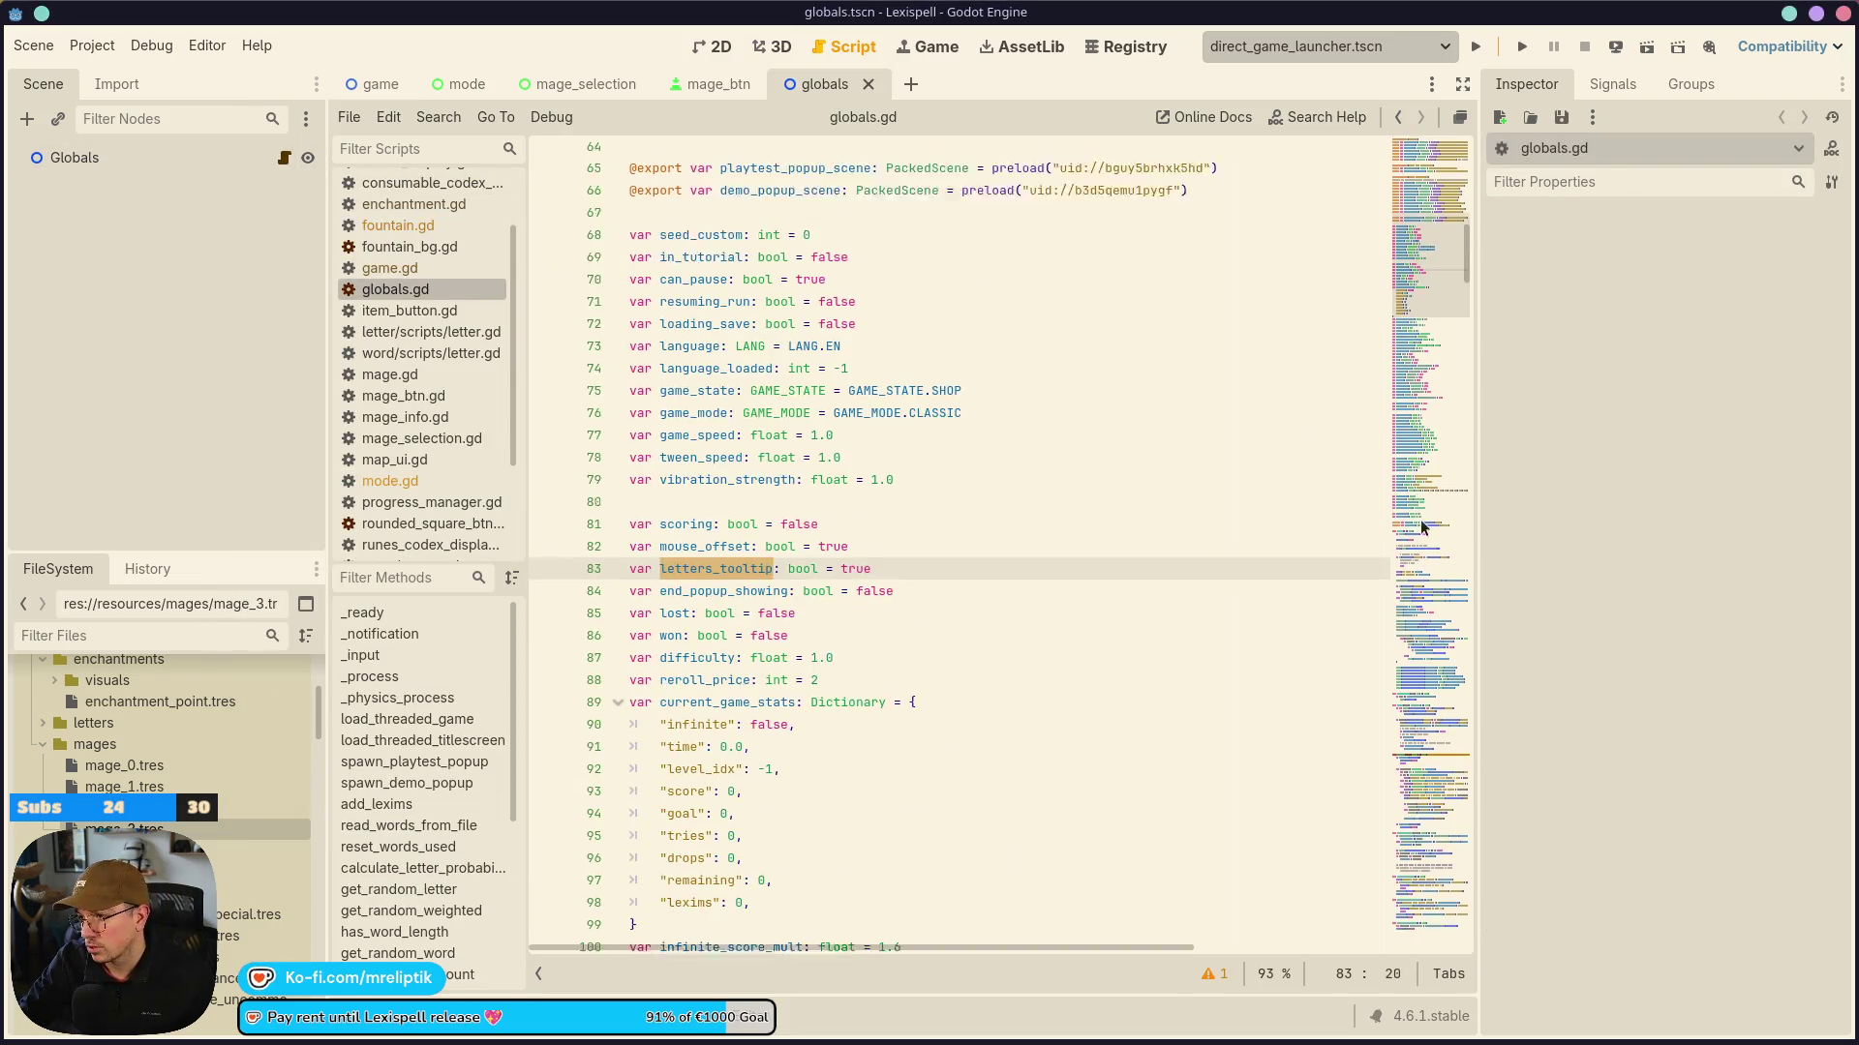
scroll(1015, 544, "up", 3)
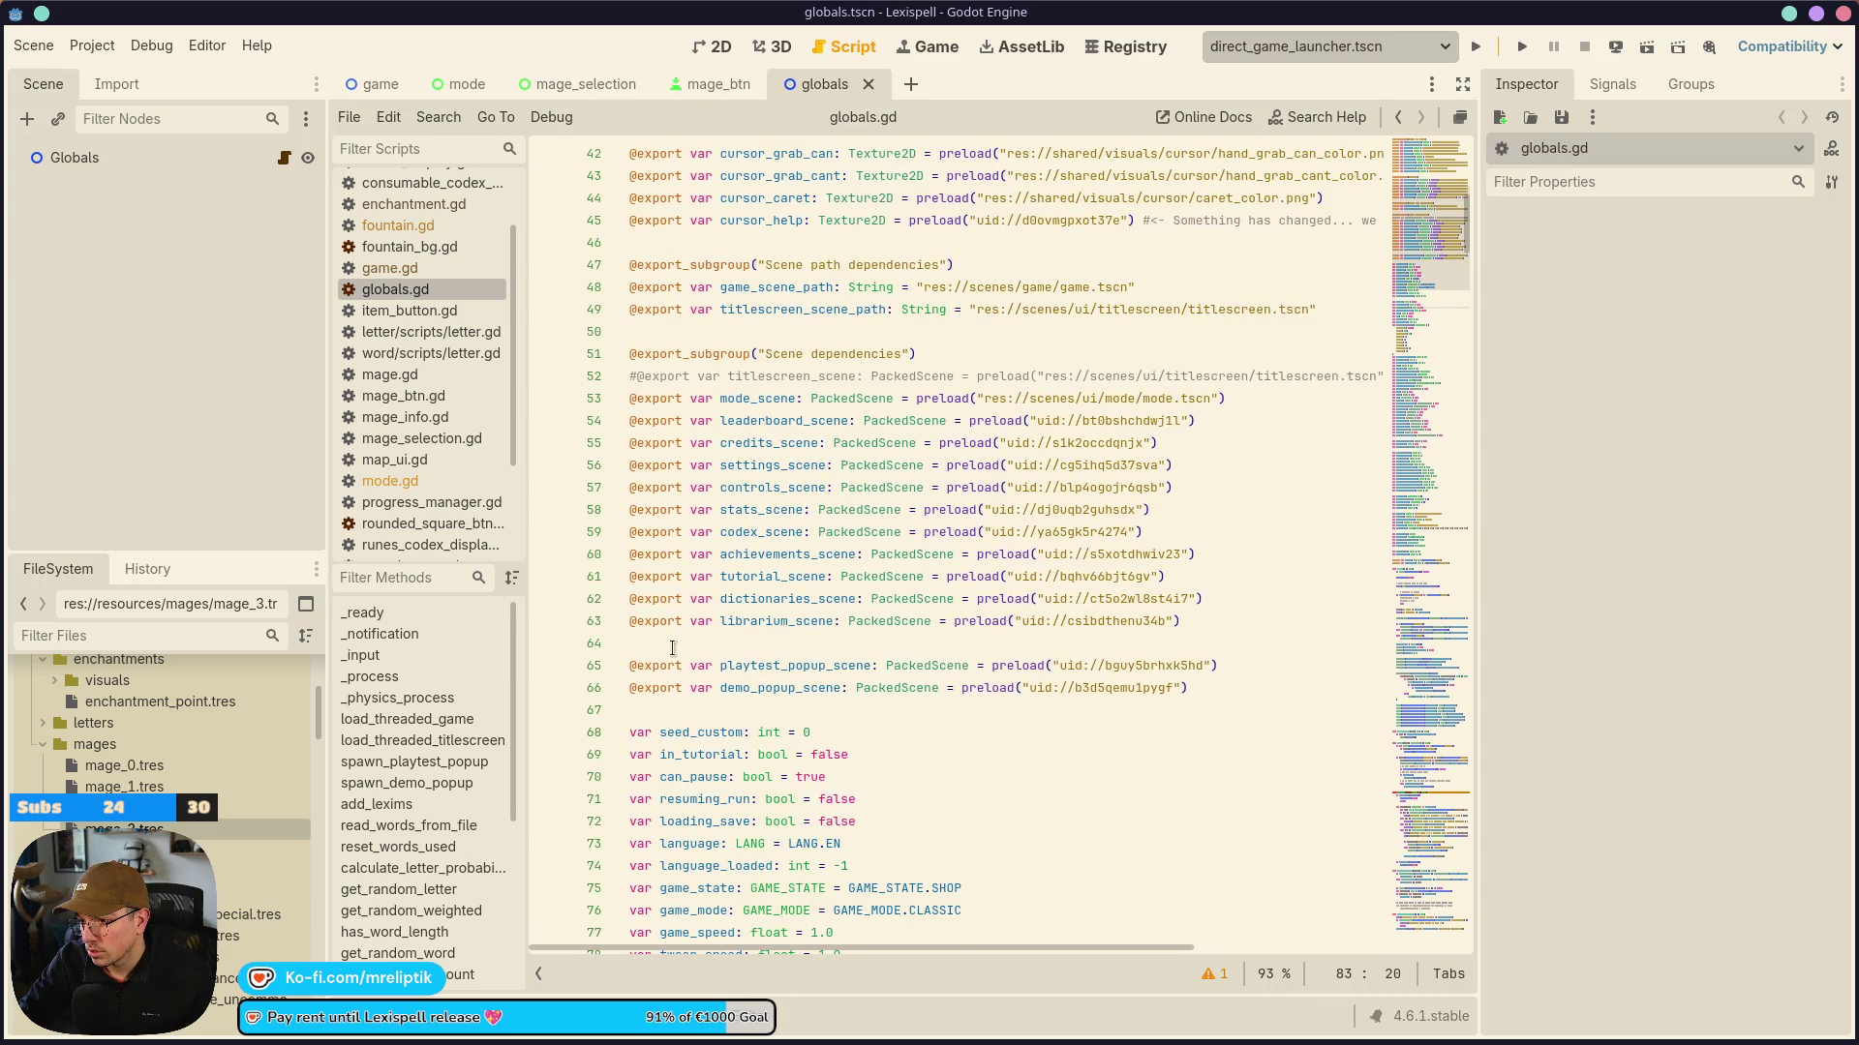
key("Return")
key("Up")
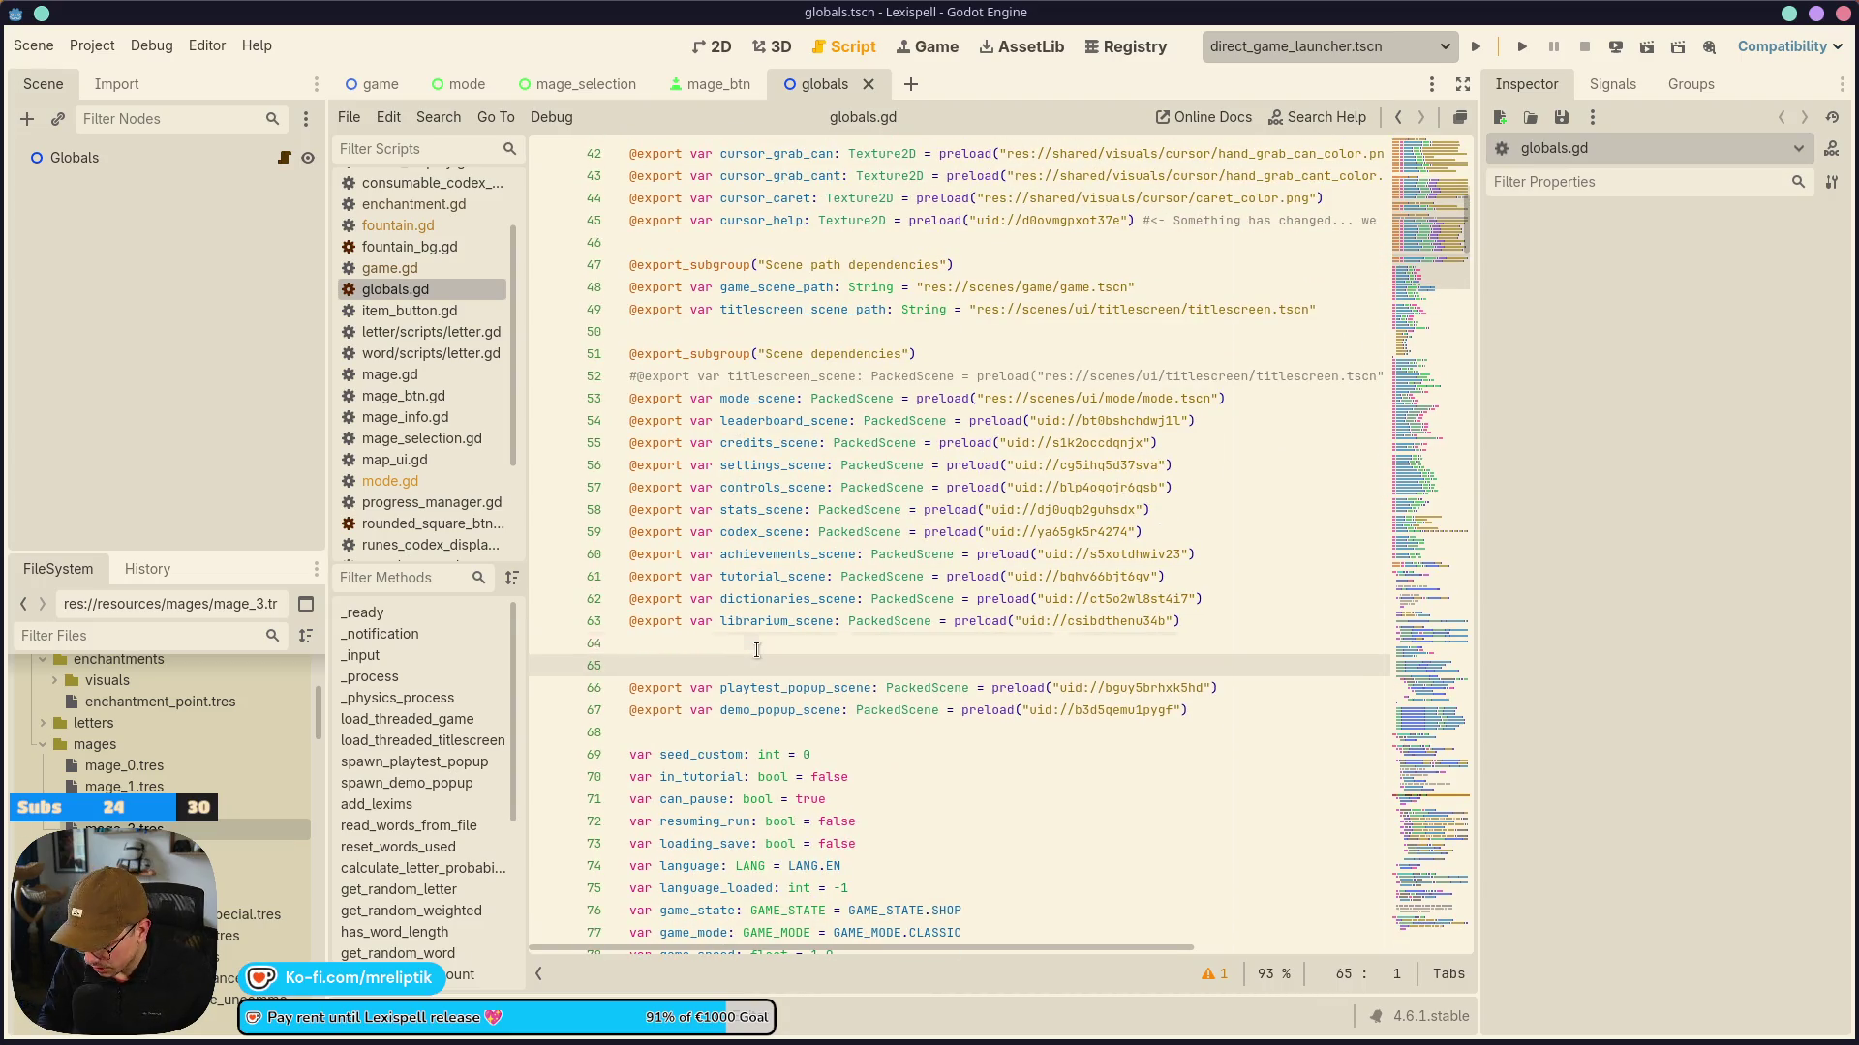
type("@export var")
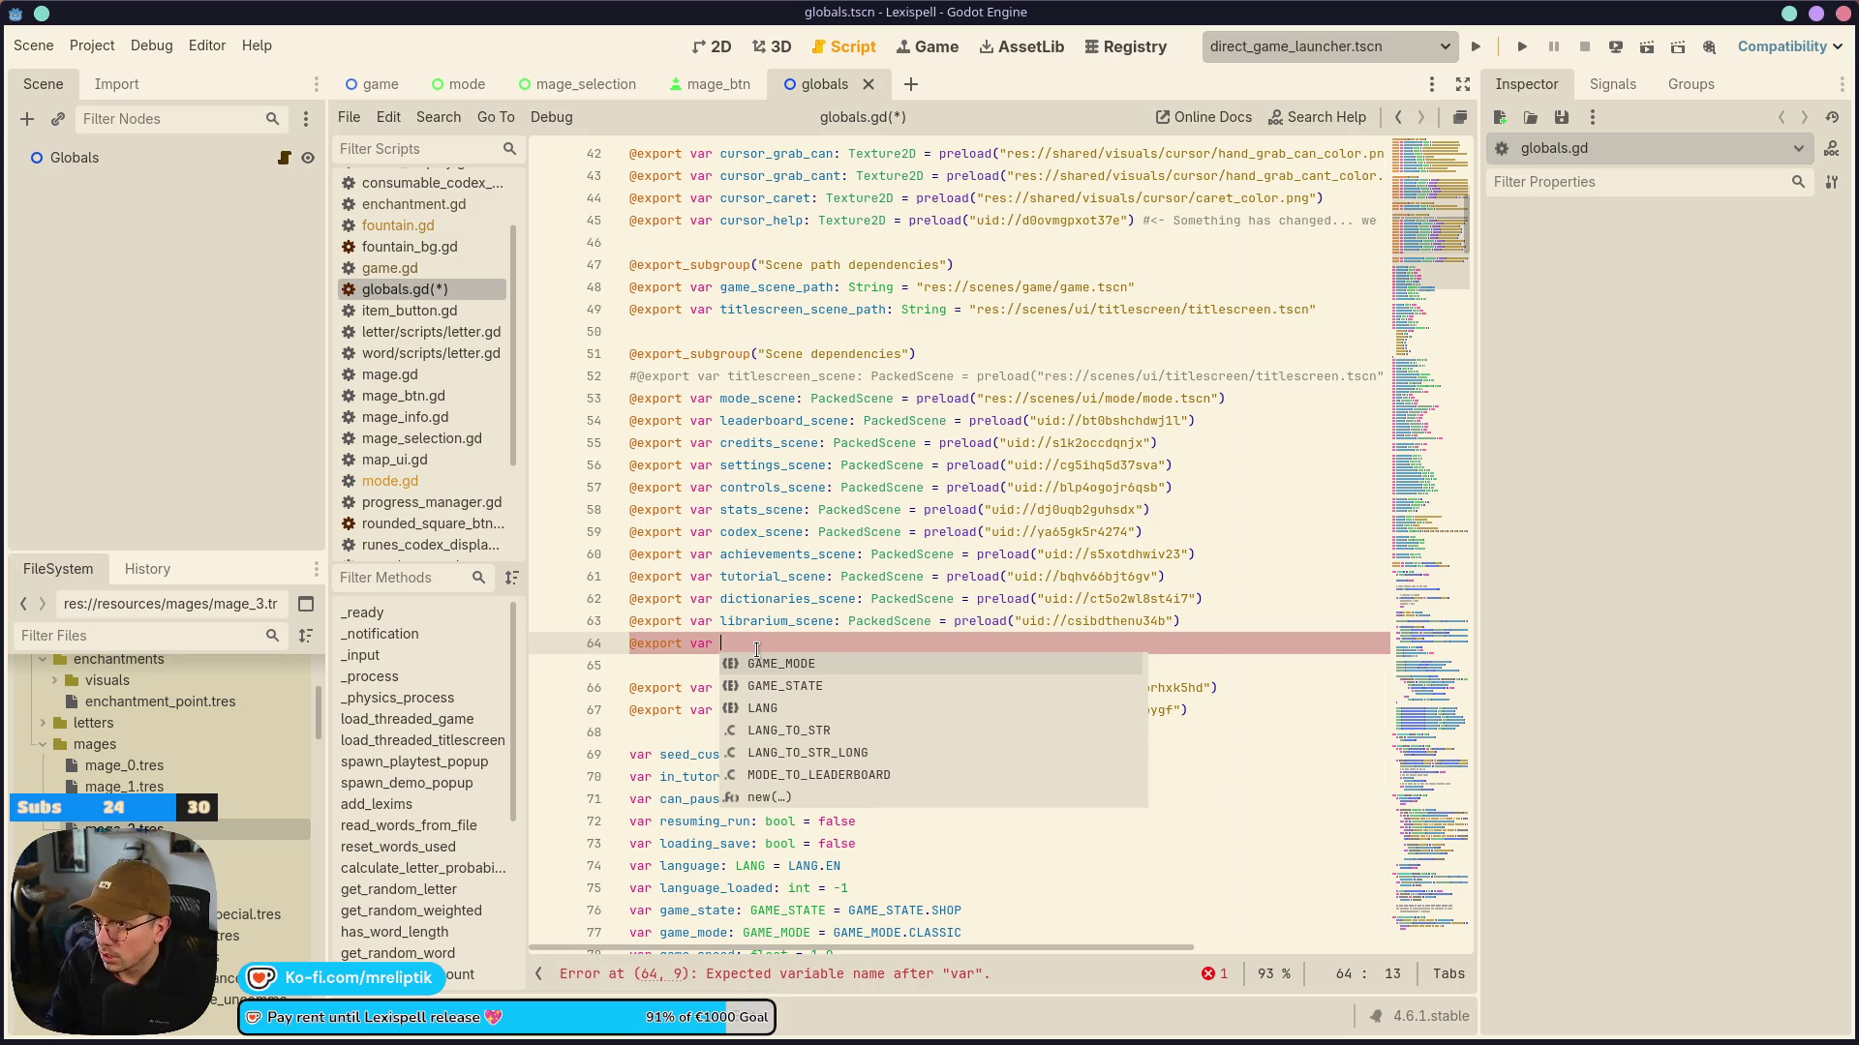
type("mage_selection_scene:")
key("BackSpace")
key("BackSpace")
type(": Packed")
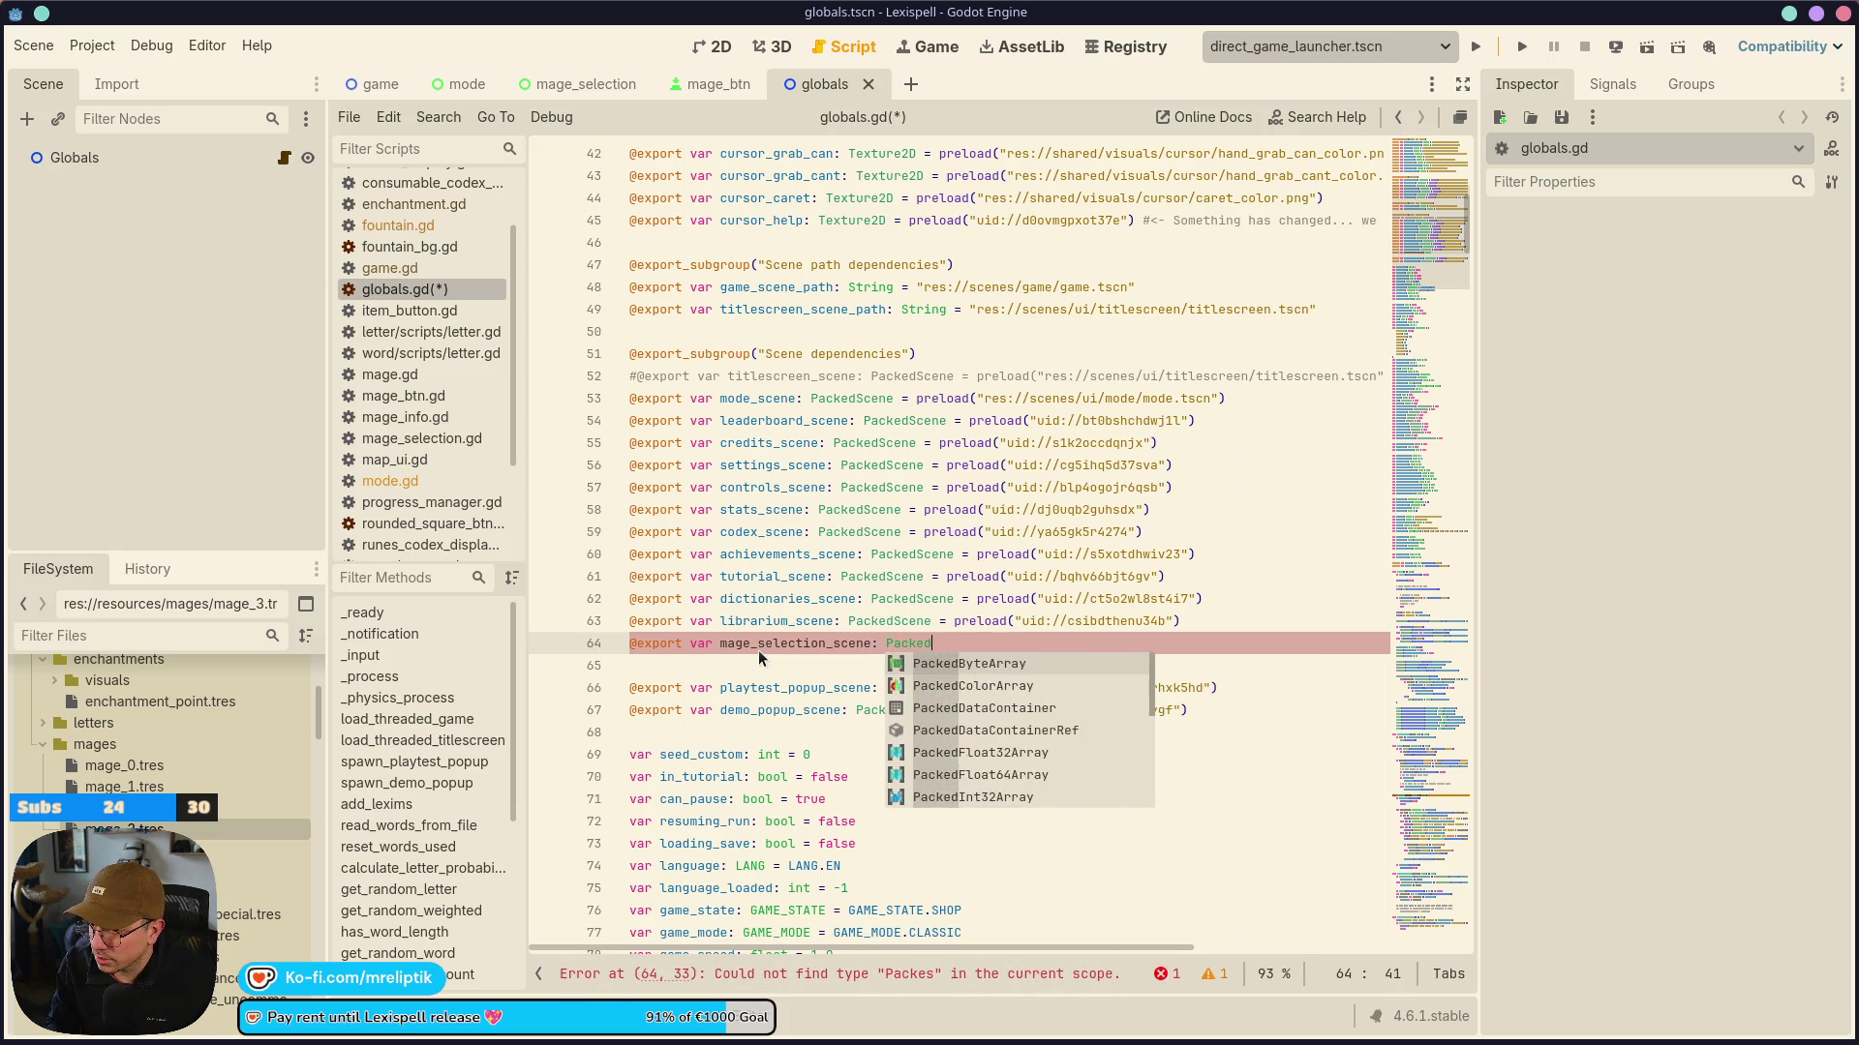
type("Sc")
key("Return")
key("ctrl+s")
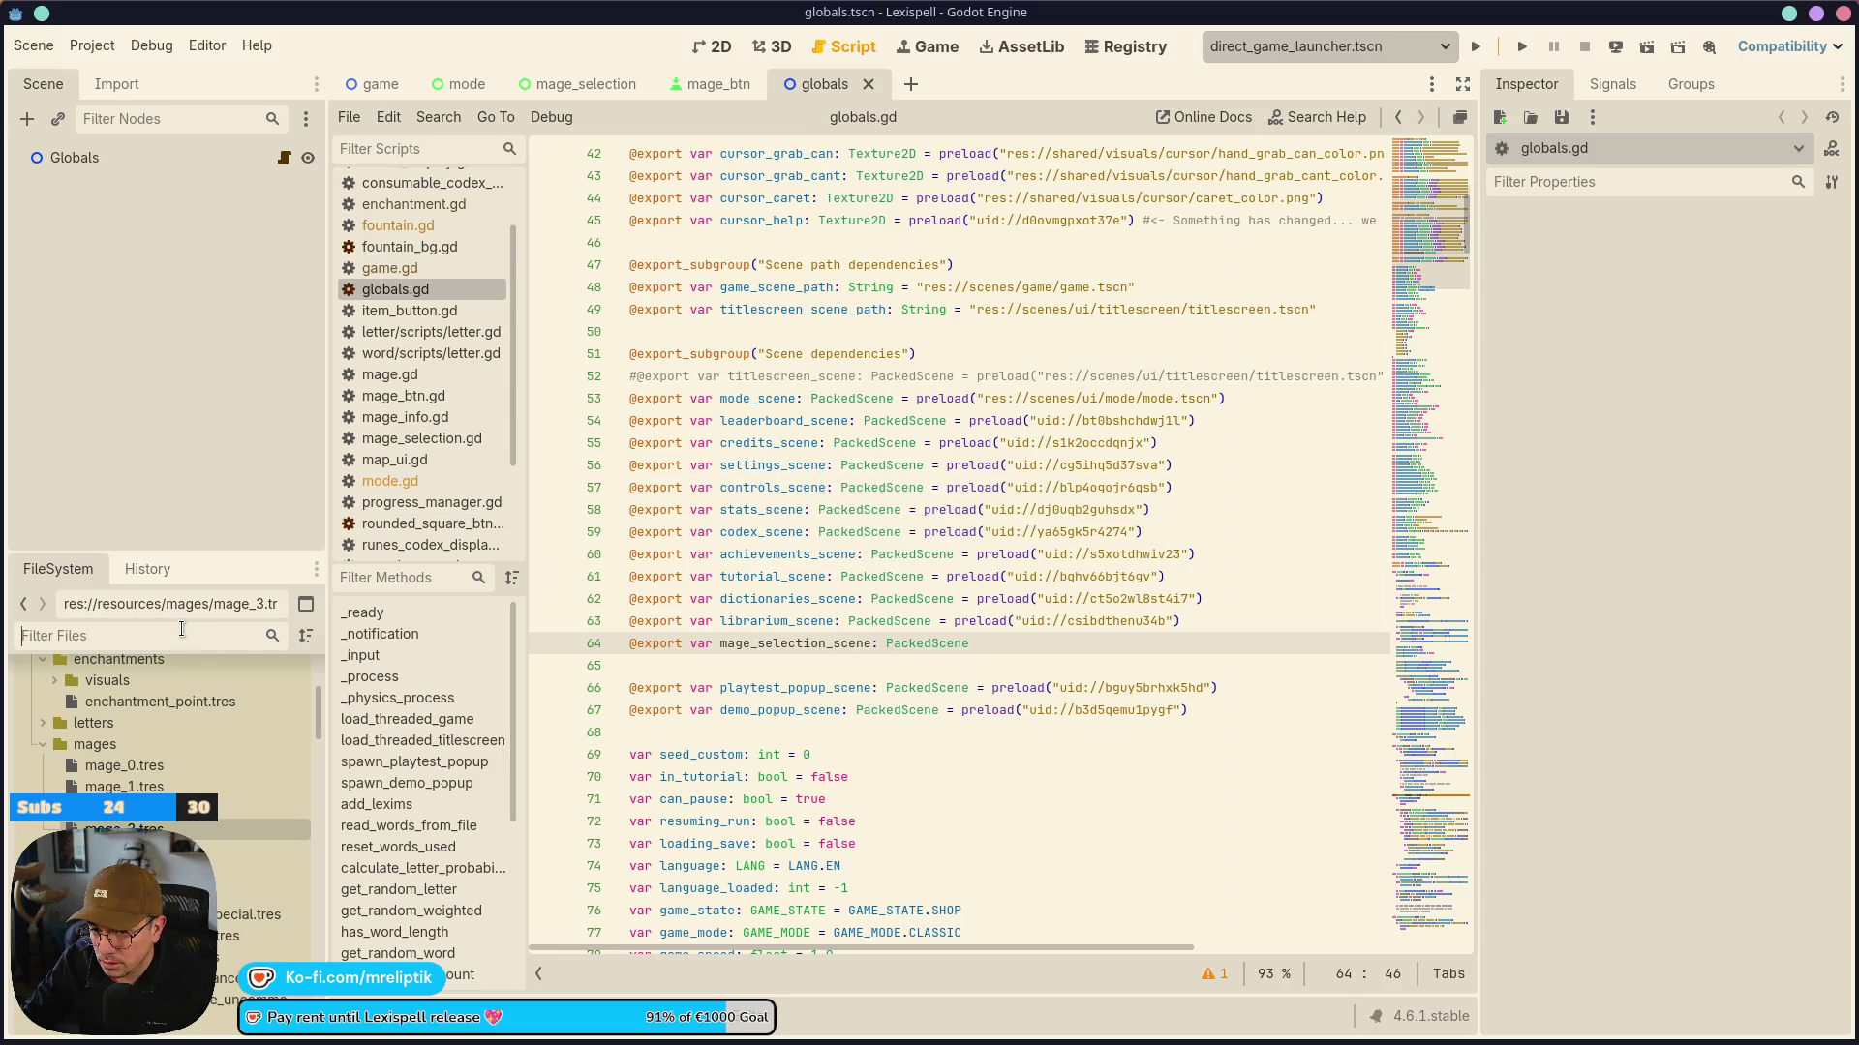
Step: Make the variable preload mage_selection.tscn, dragged in from FileSystem, and save
type("mage_sele")
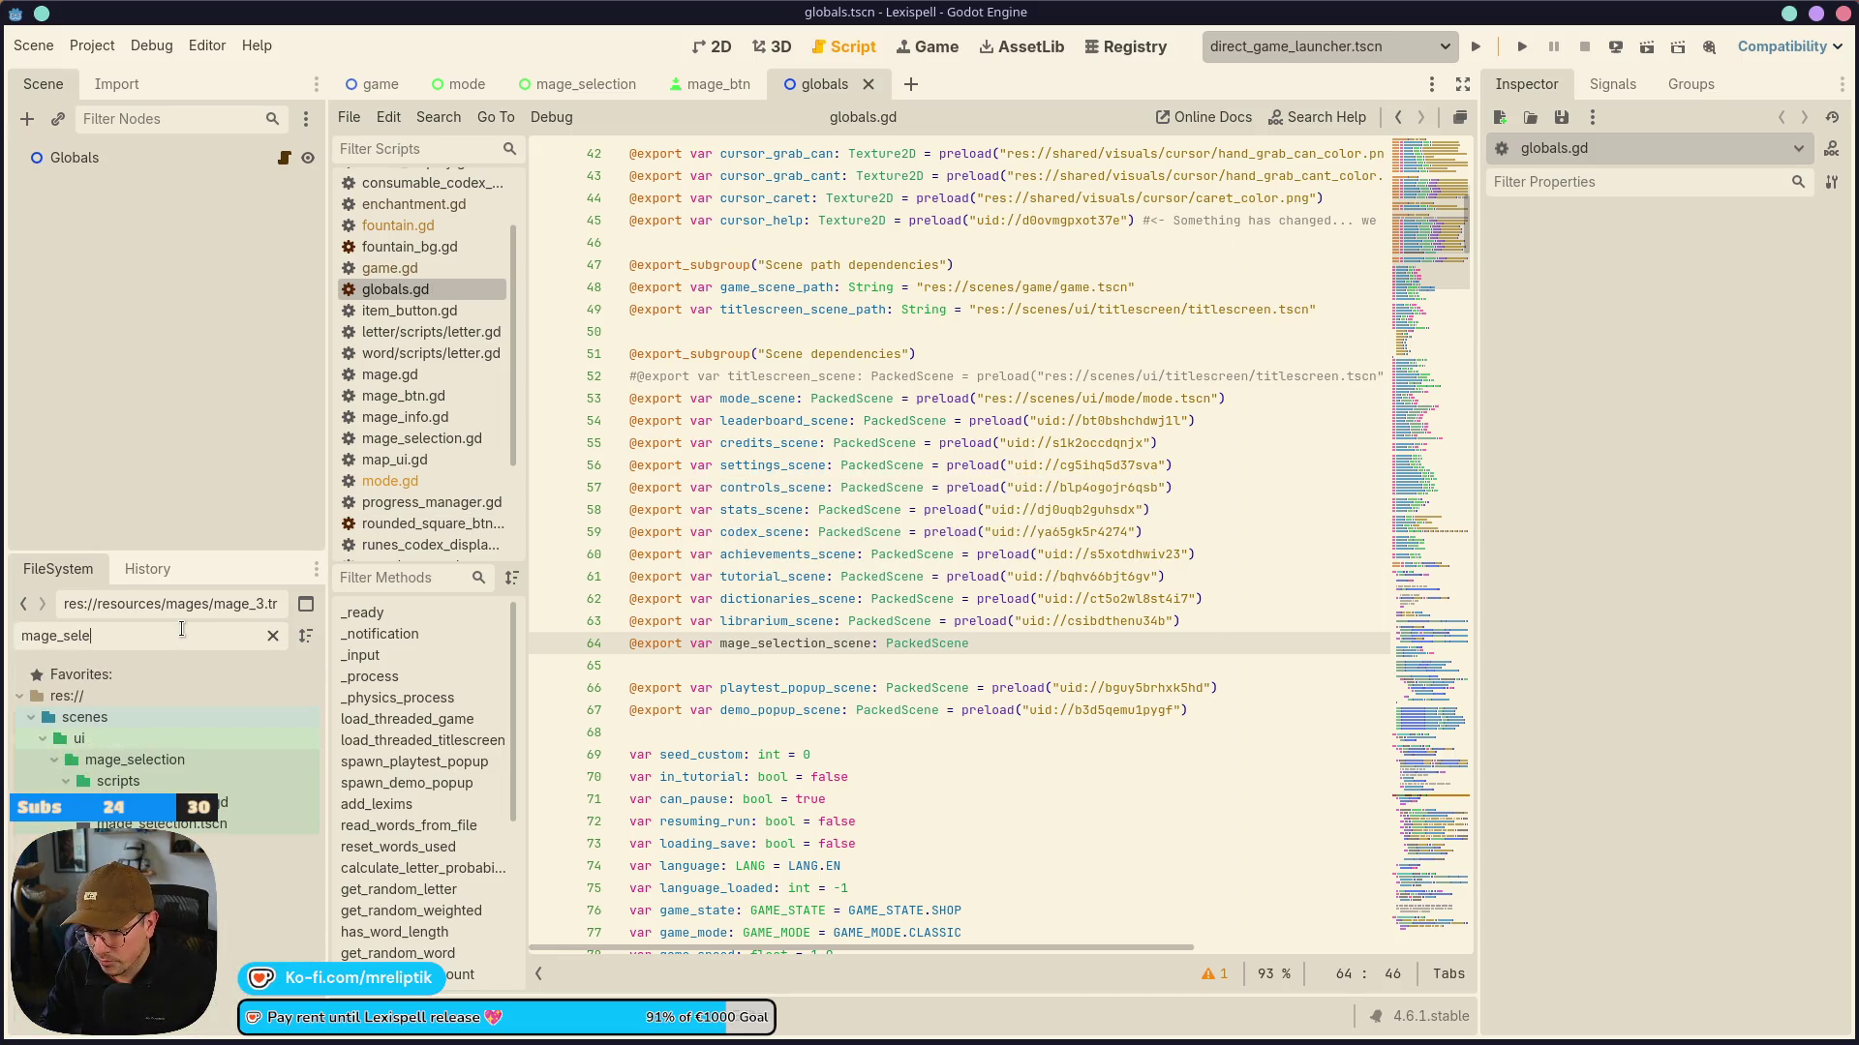
mouse_move(213, 842)
left_mouse_down()
mouse_move(1029, 672)
mouse_move(1054, 643)
left_mouse_up()
type("= preload(\"uid://lqggg8djvol7")
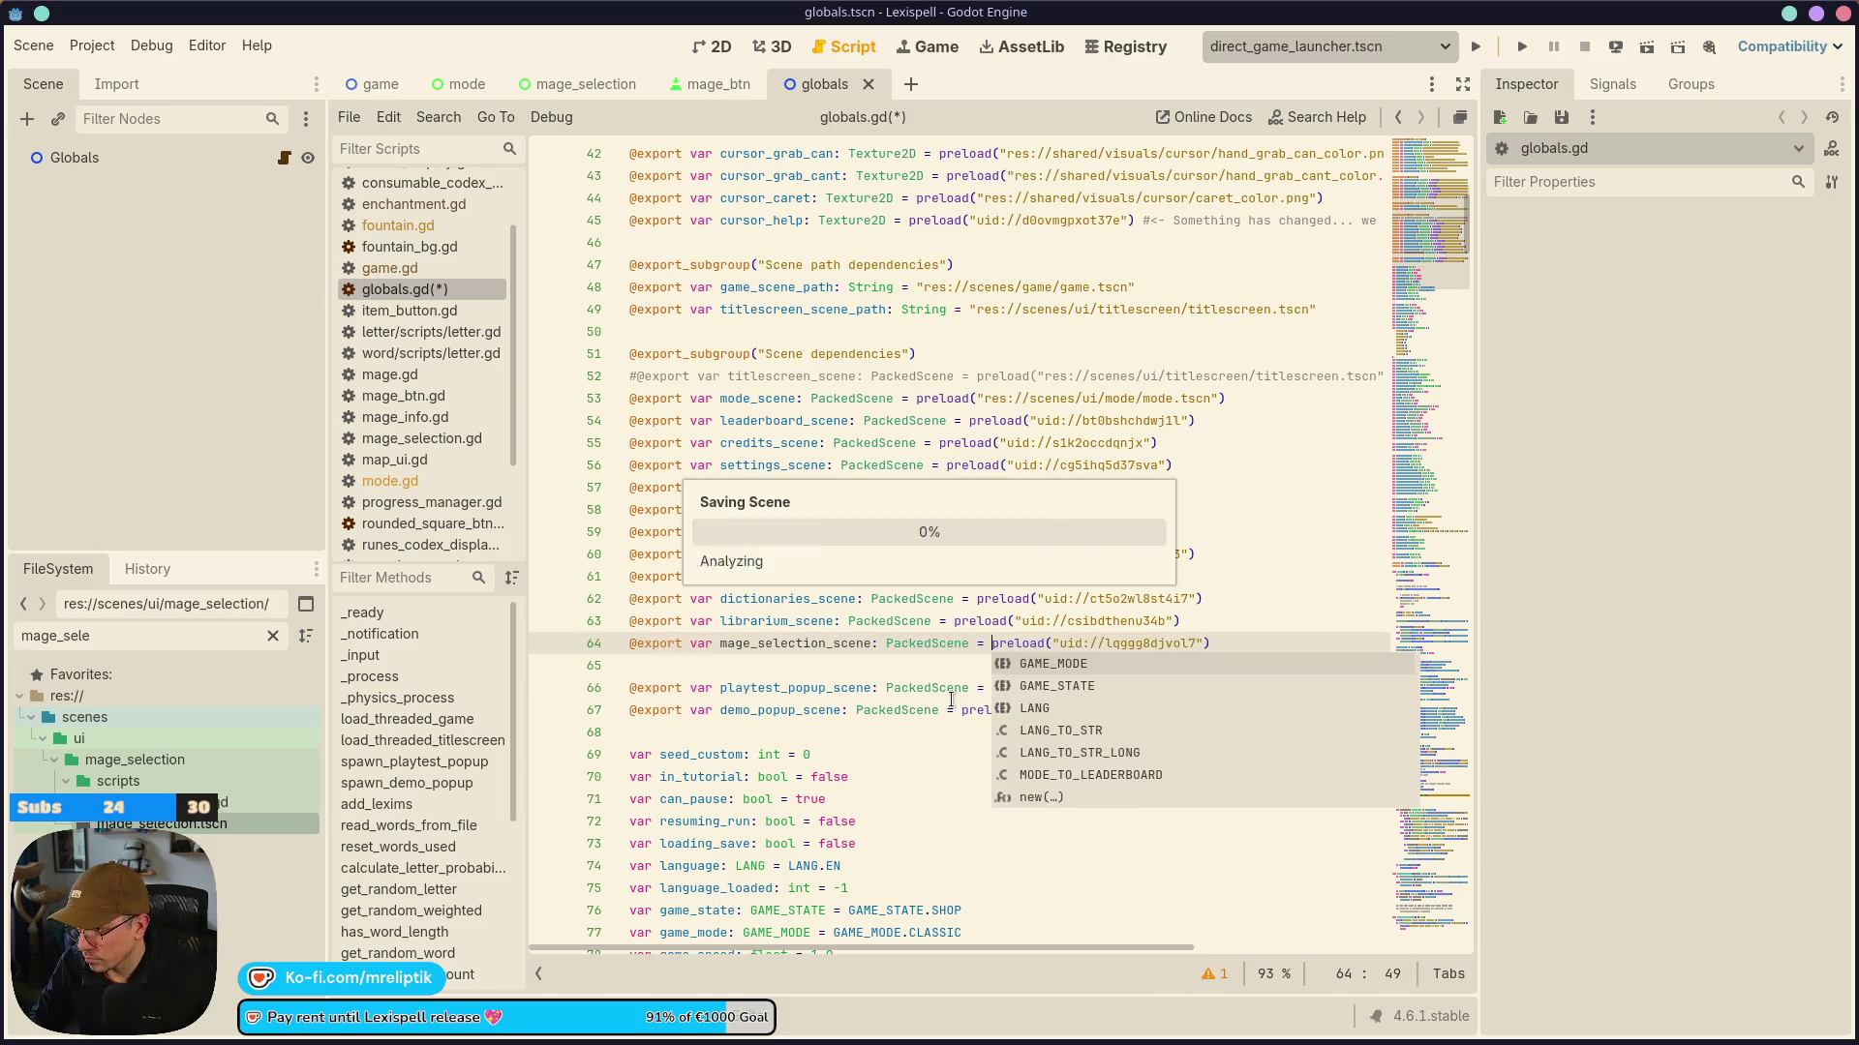
key("ctrl+s")
Step: Revert the Globals node's Mage Selection Scene slot to its default and save
left_click(136, 153)
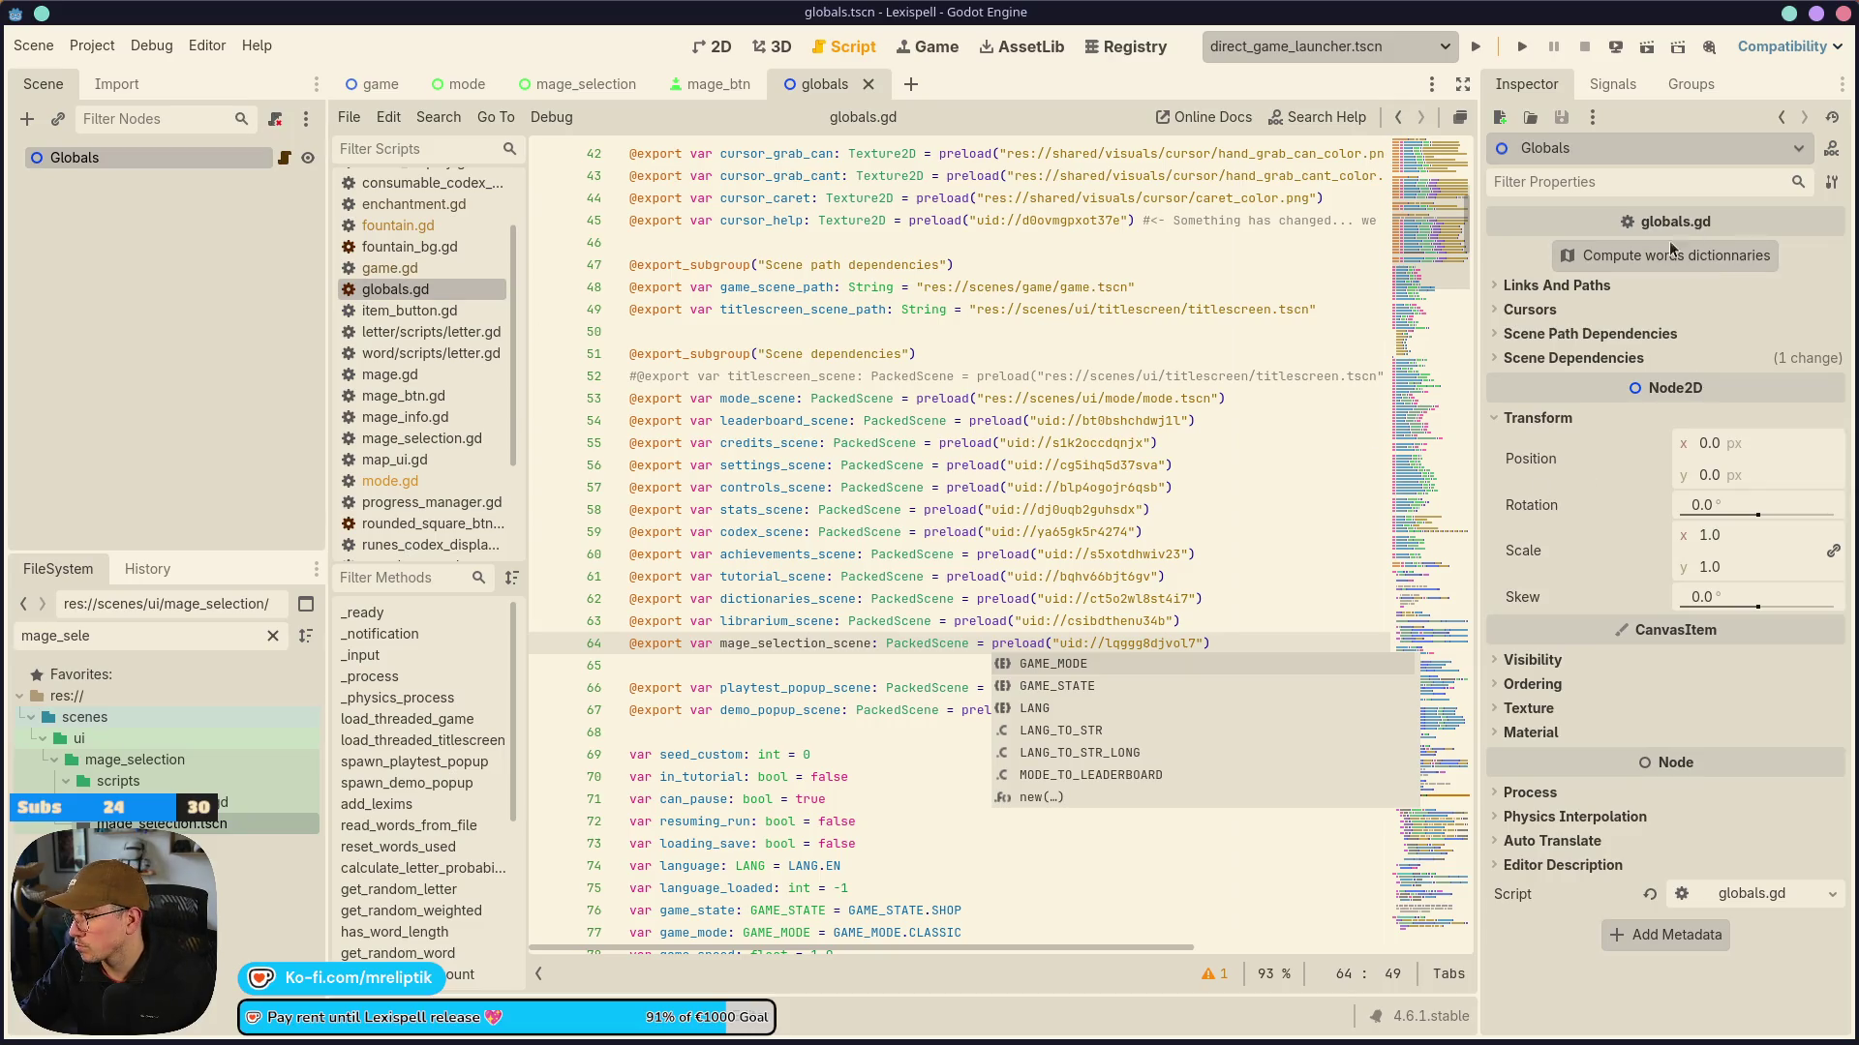
left_click(1588, 358)
scroll(1664, 612, "down", 5)
left_click(1648, 606)
key("ctrl+s")
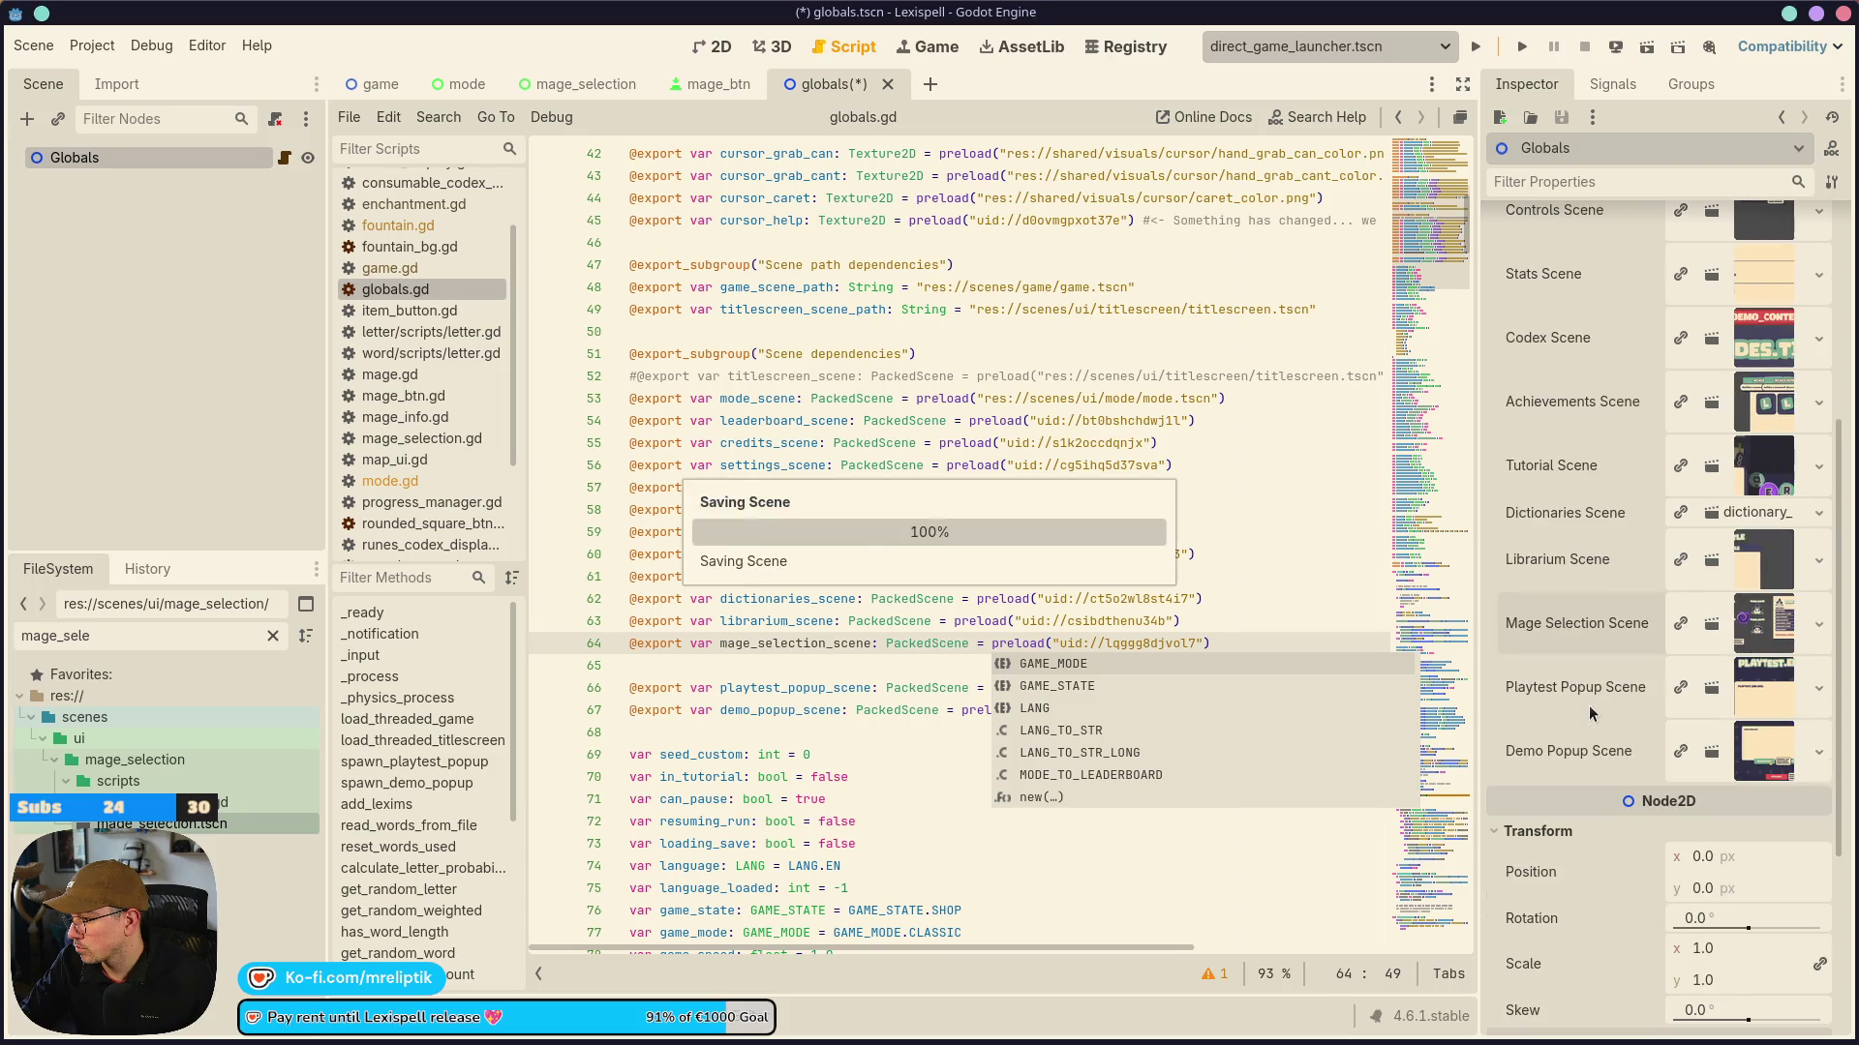
double_click(866, 644)
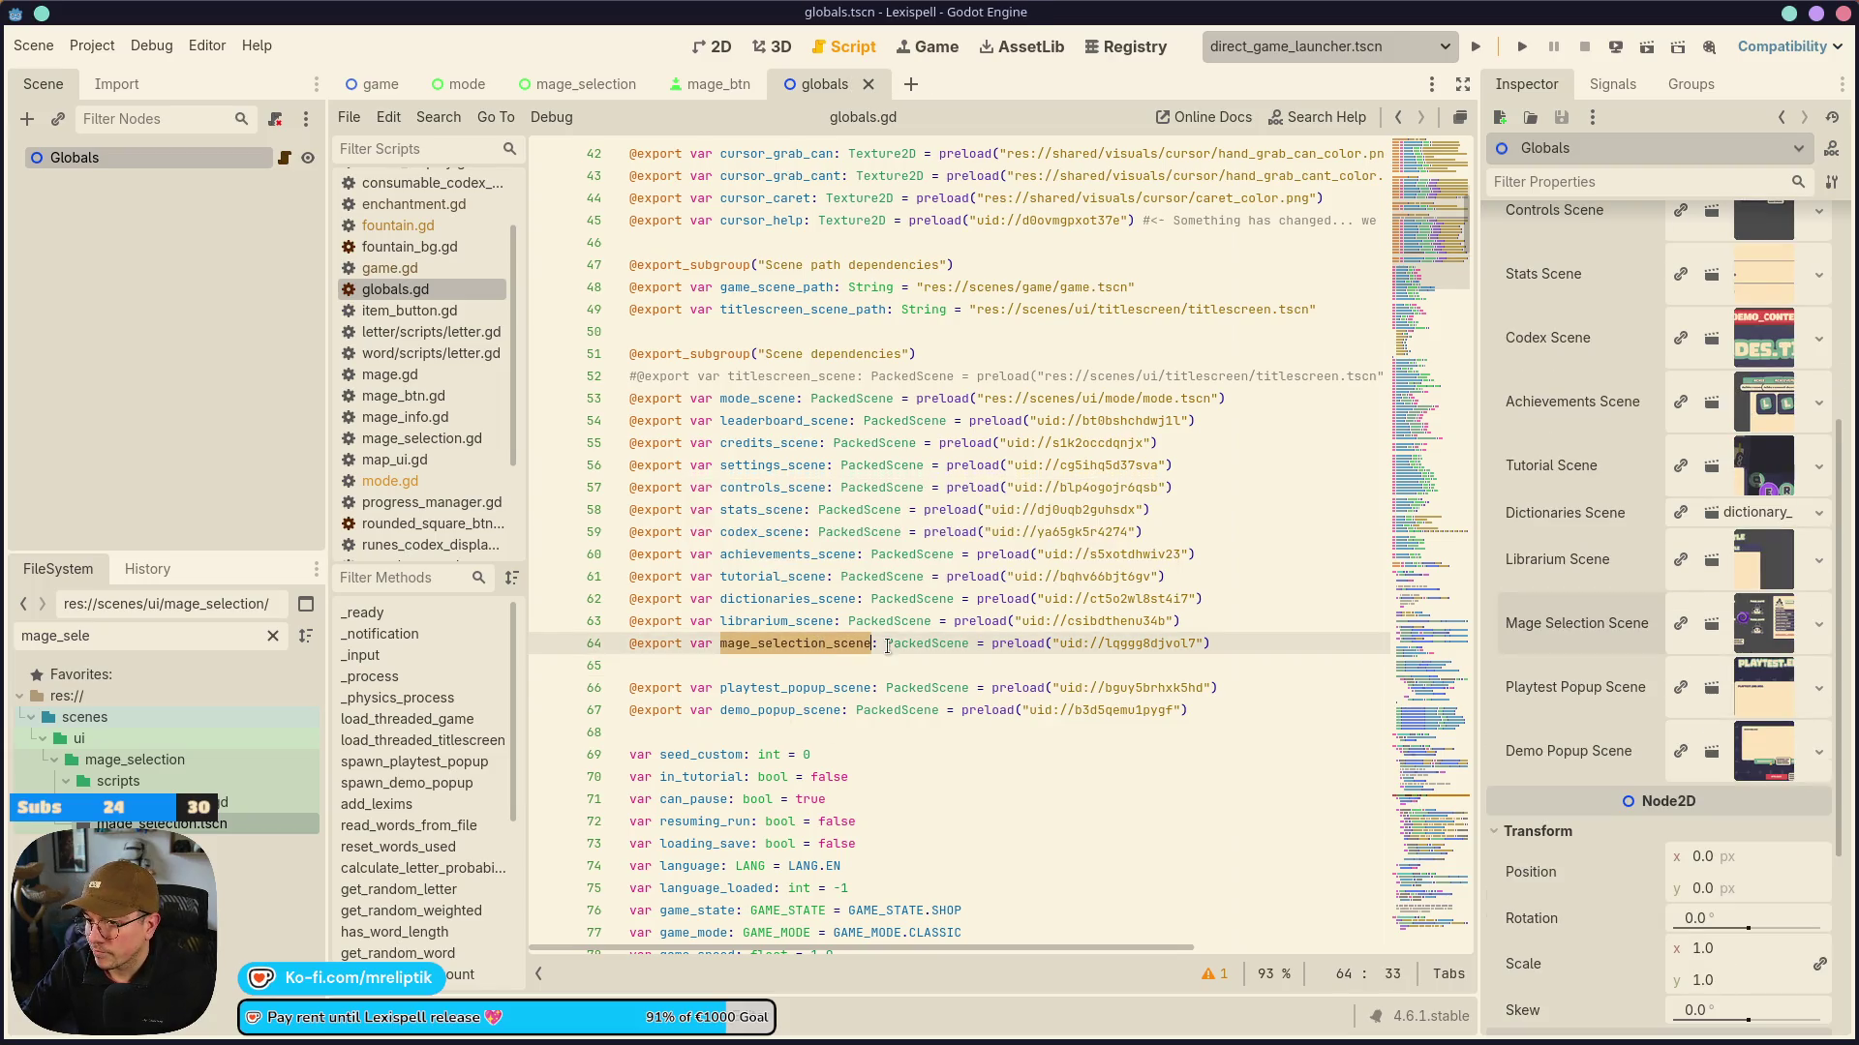
left_click(711, 84)
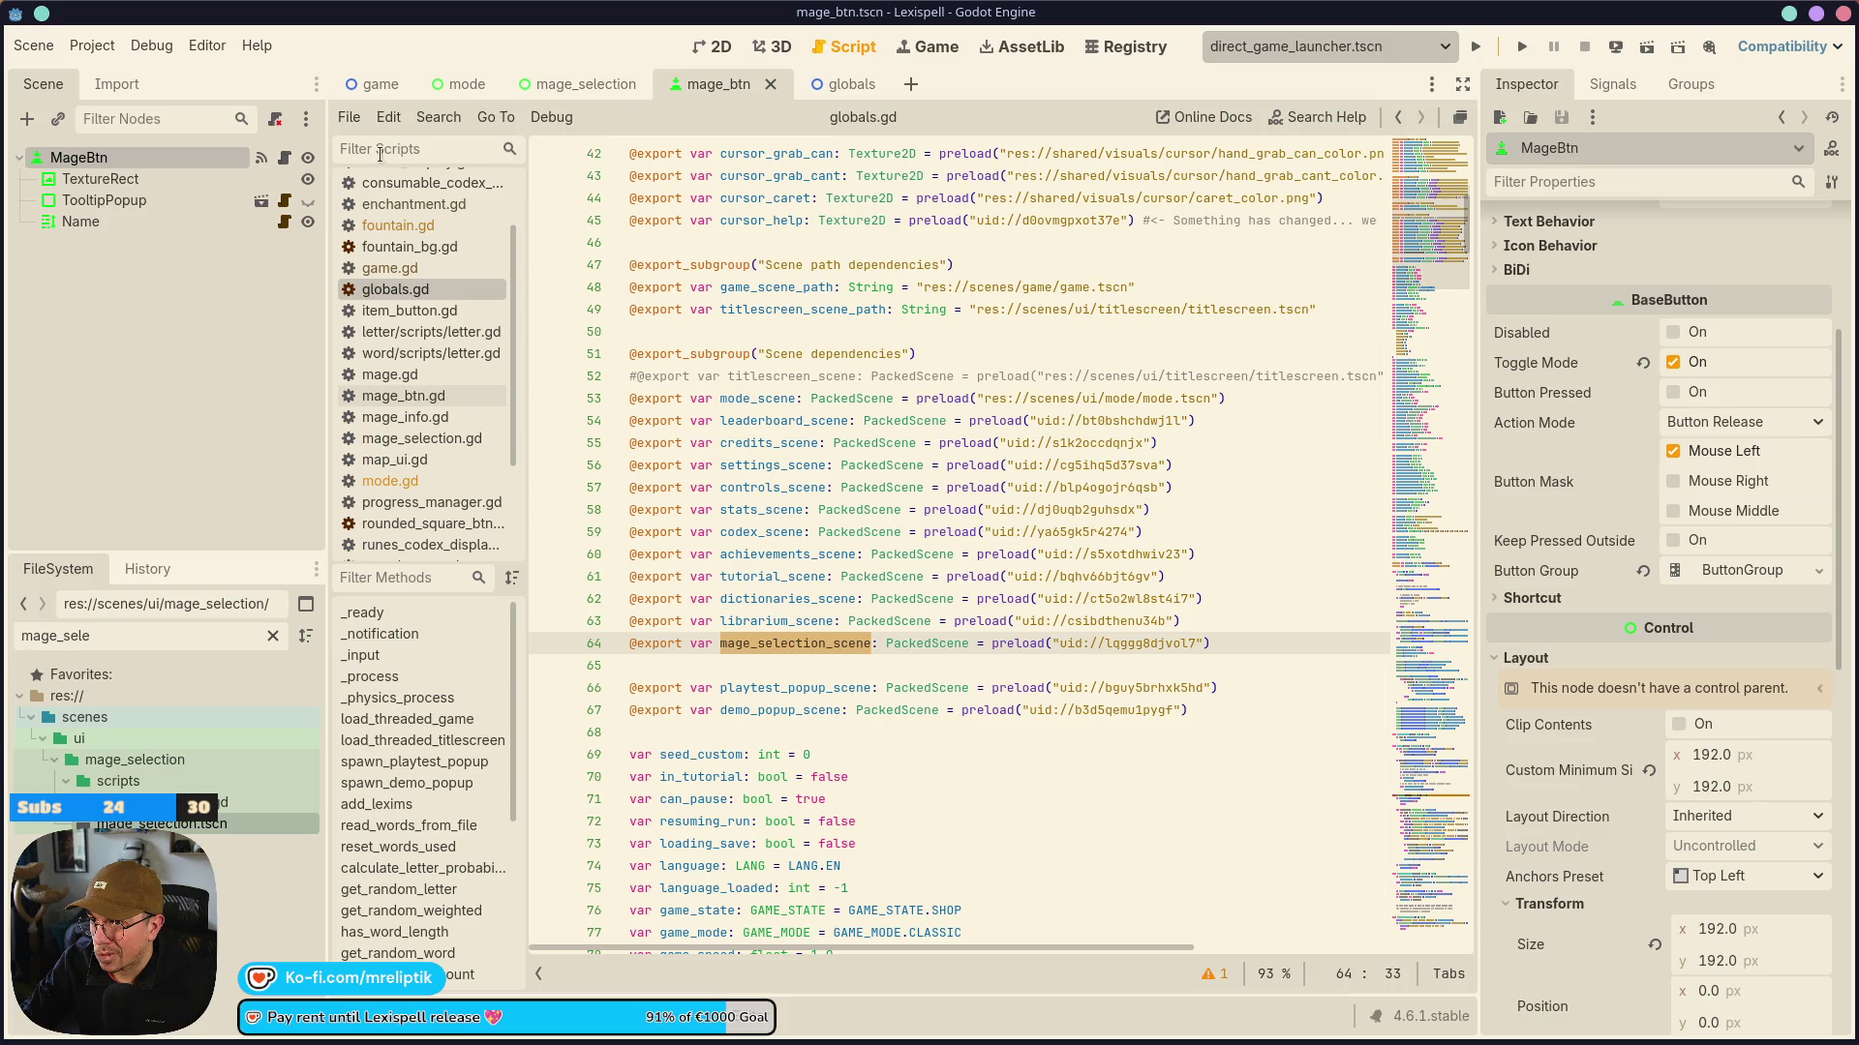
Step: Show mode.gd from the mode scene and select switch_to_game on line 138
left_click(282, 156)
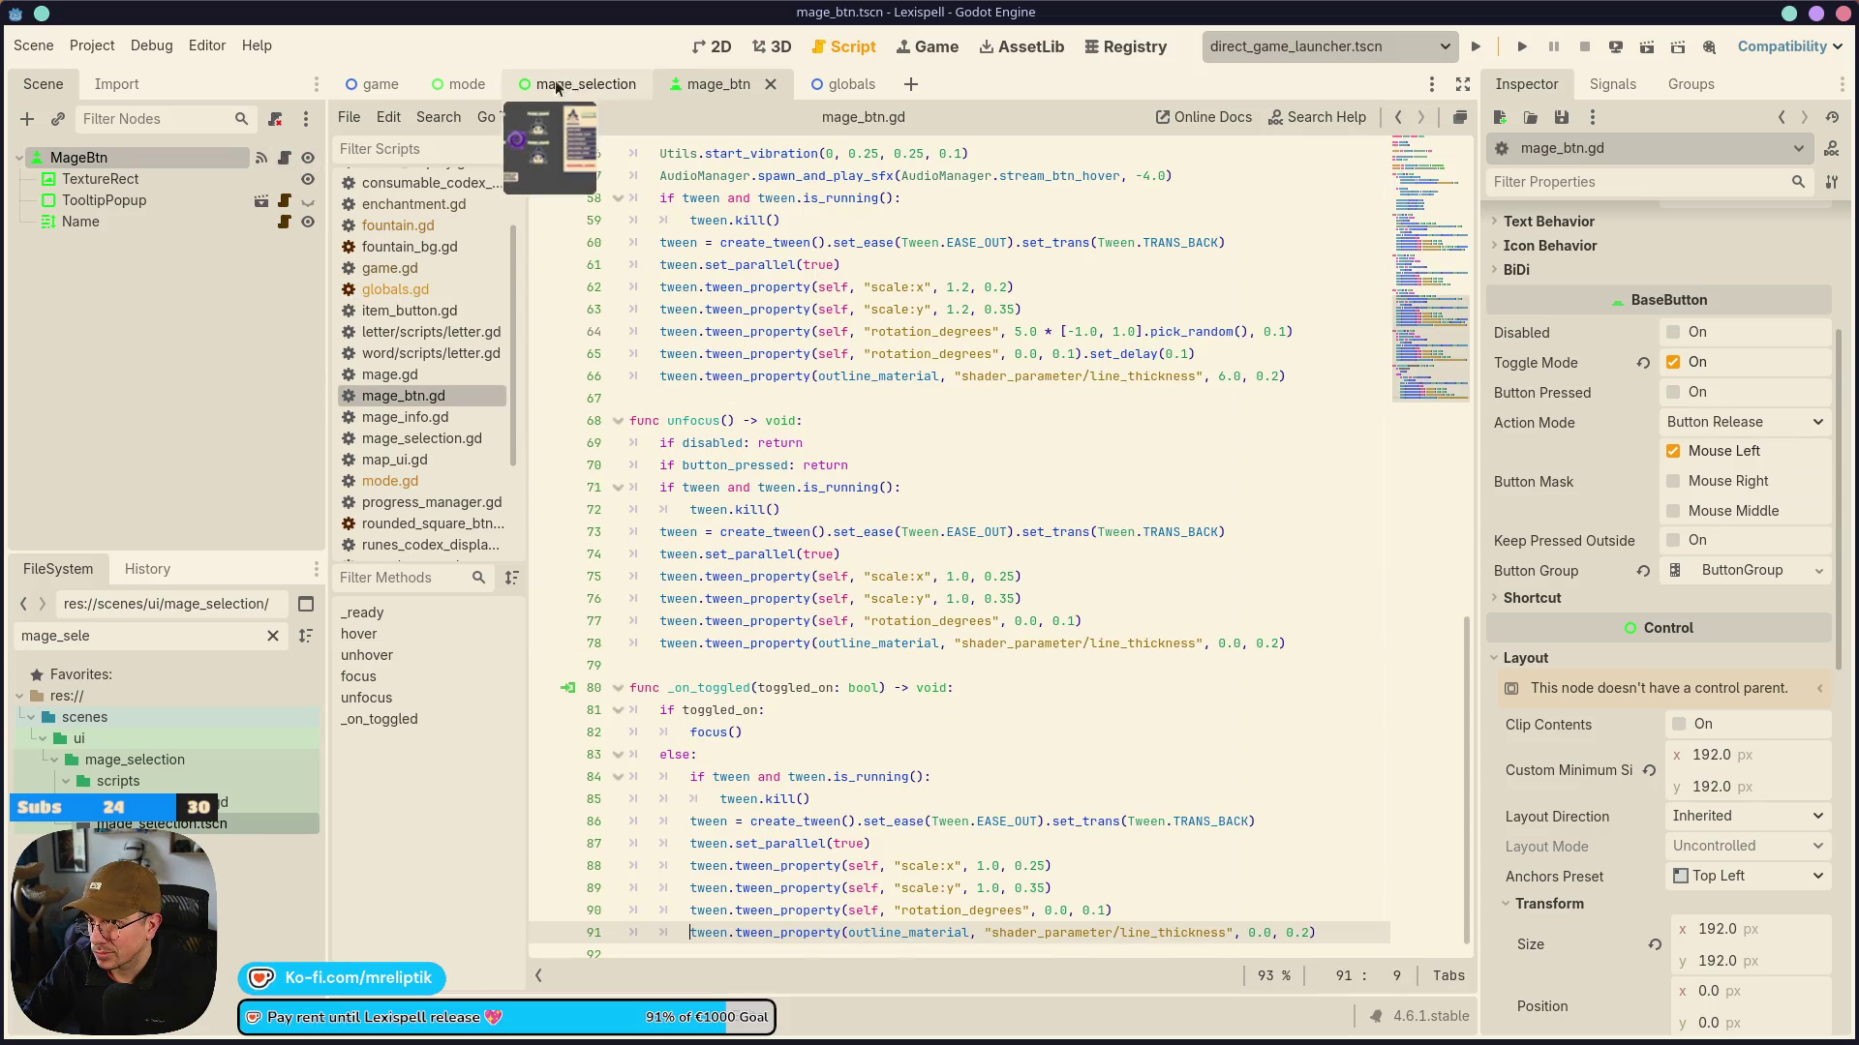
left_click(463, 85)
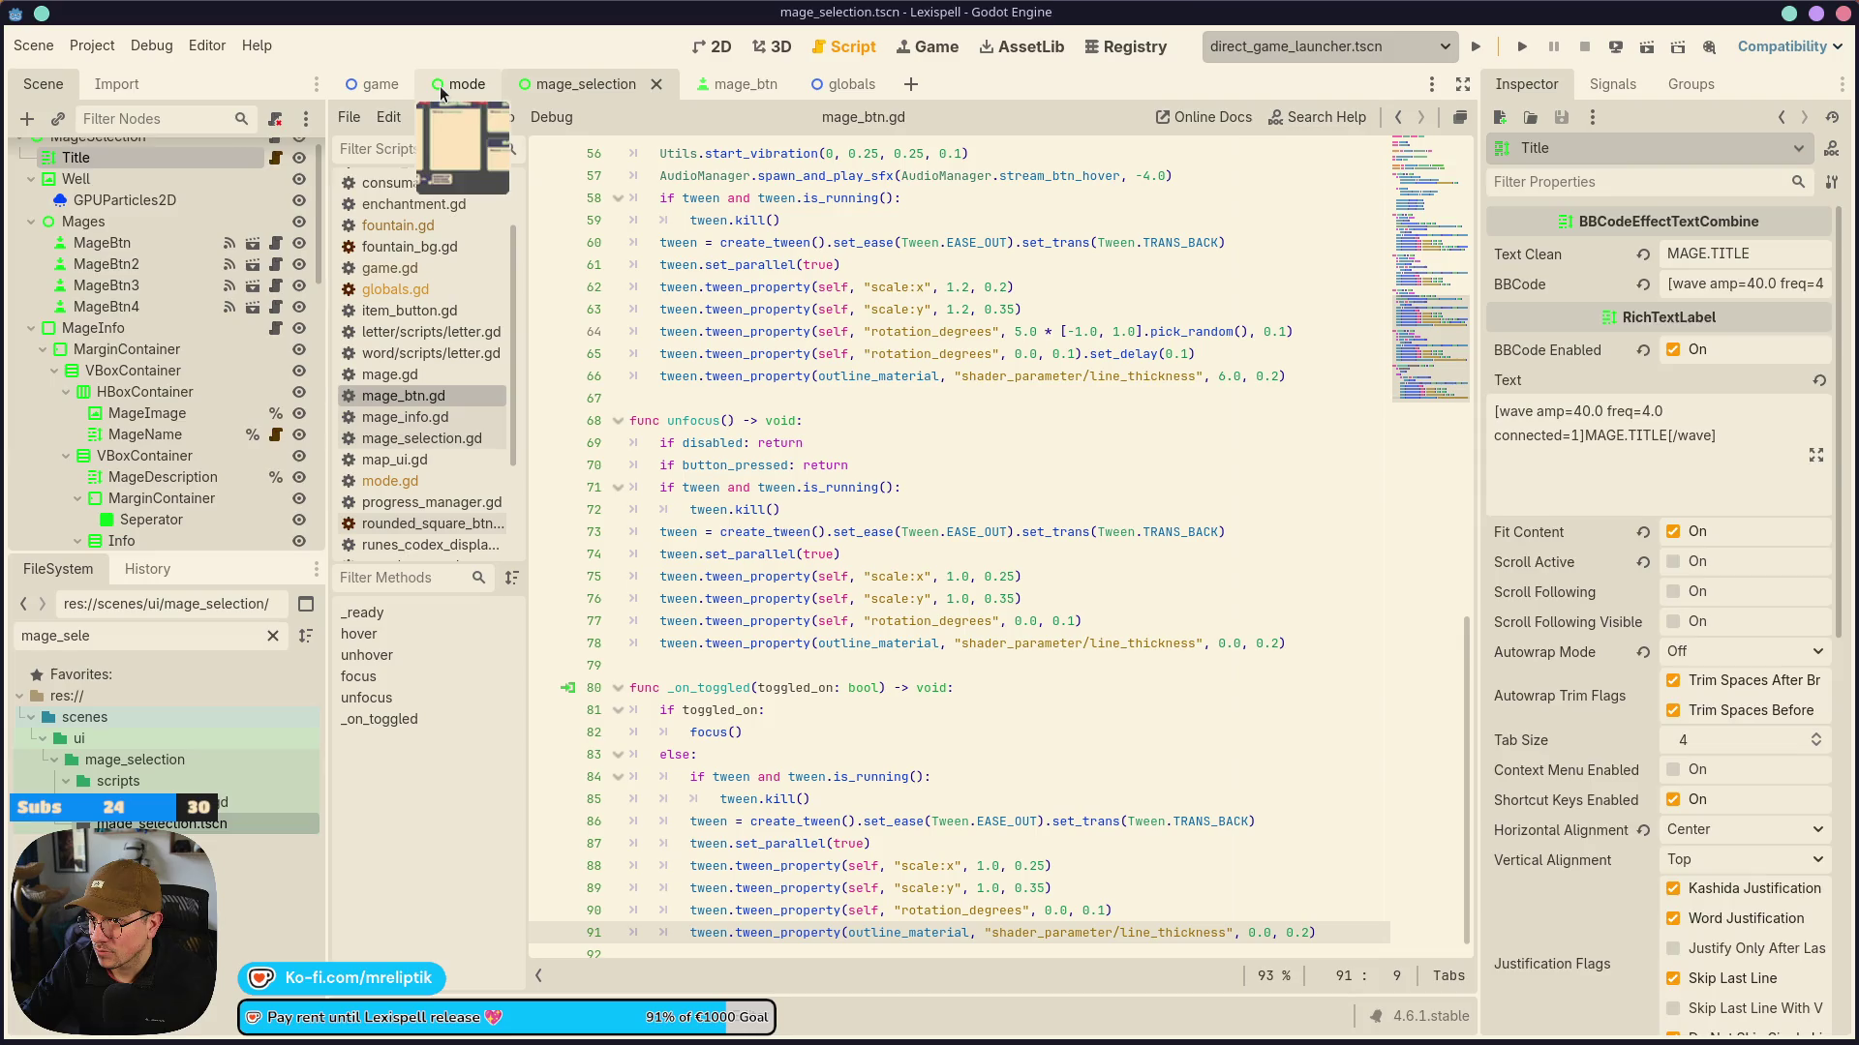
left_click(282, 156)
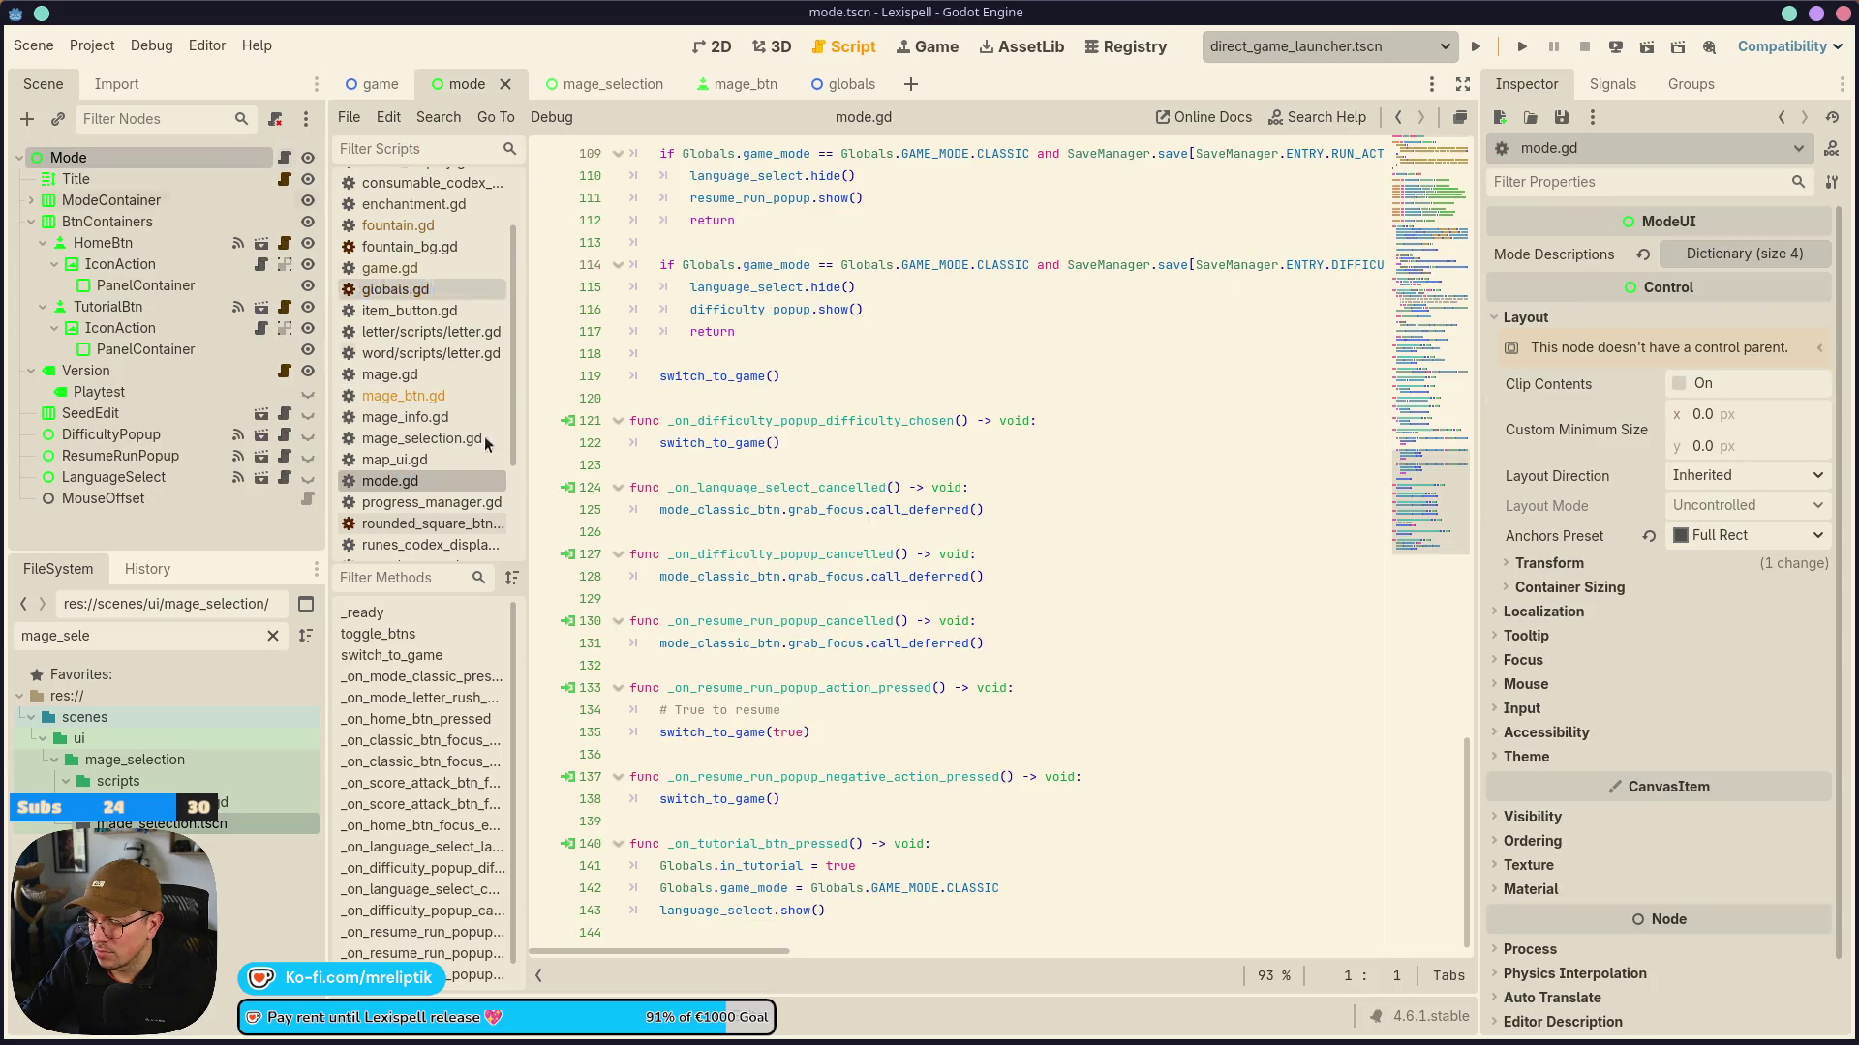
double_click(665, 797)
Step: Select the home button's TransitionScreen.transition_to call on line 82
scroll(750, 784, "up", 9)
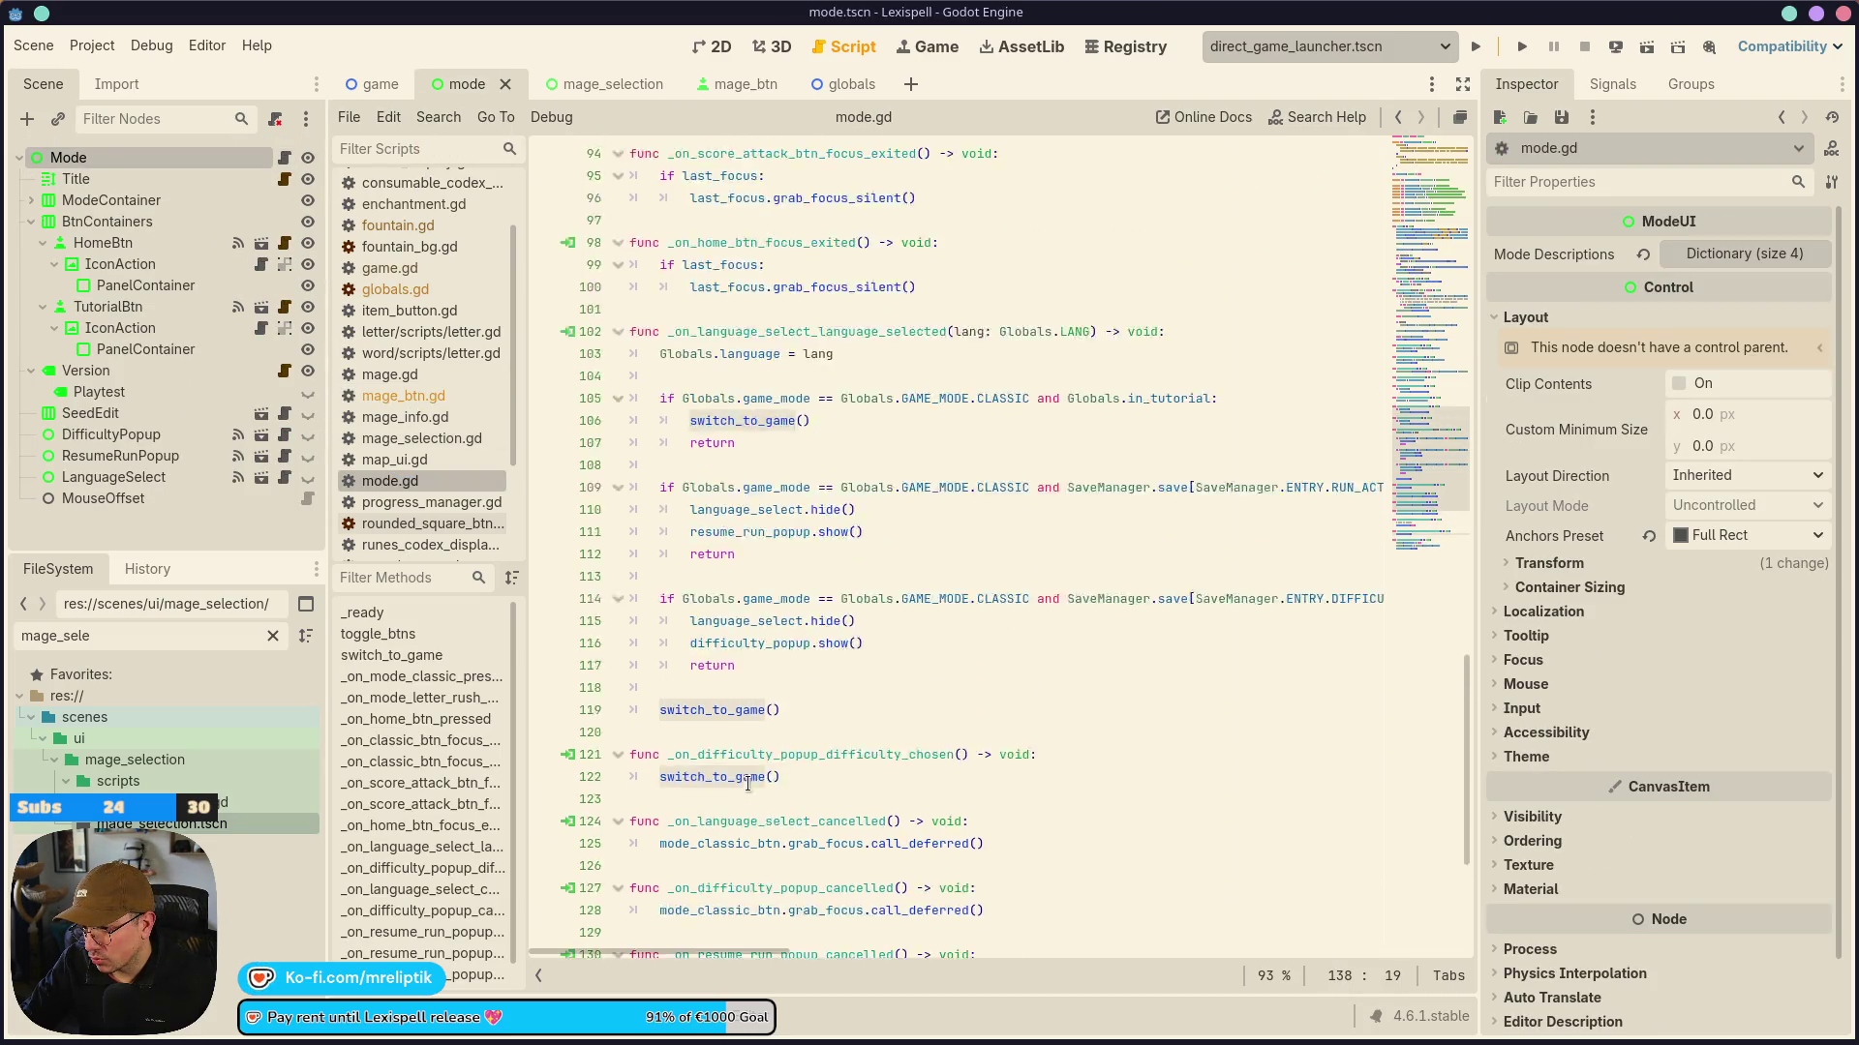
scroll(755, 785, "up", 9)
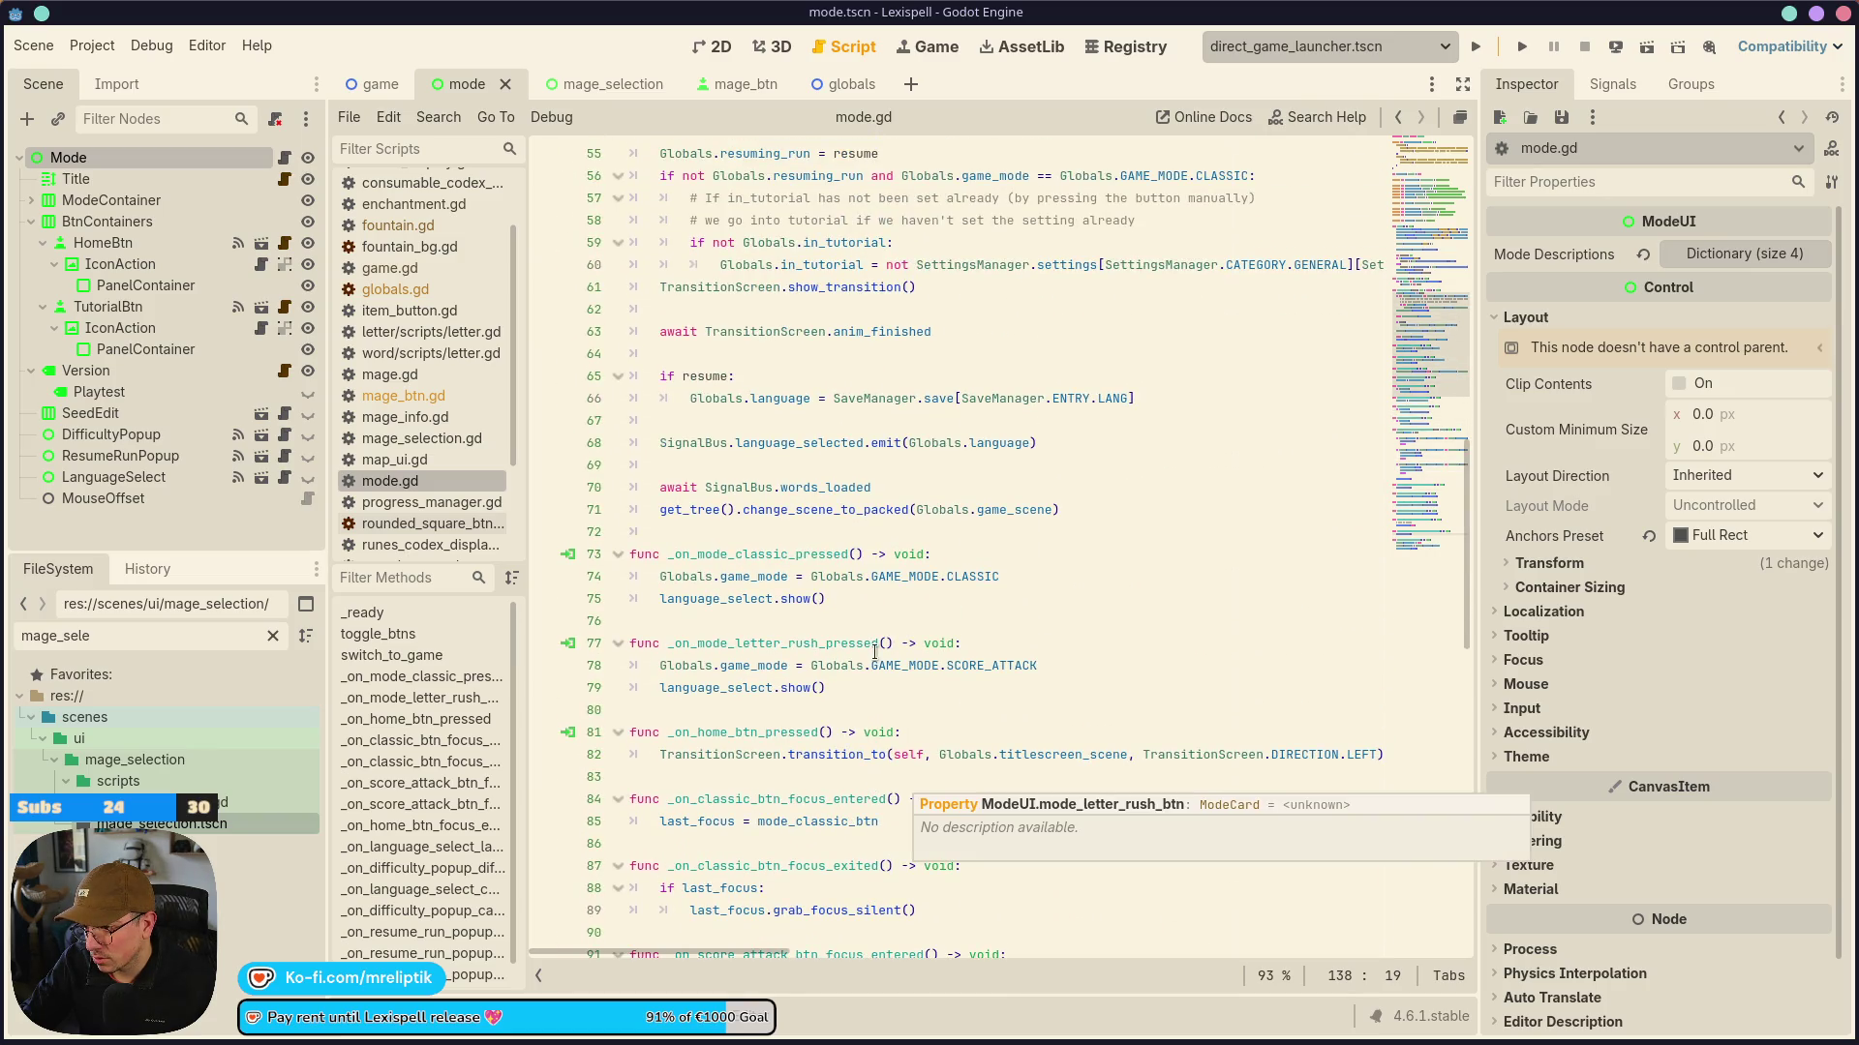
scroll(990, 630, "up", 4)
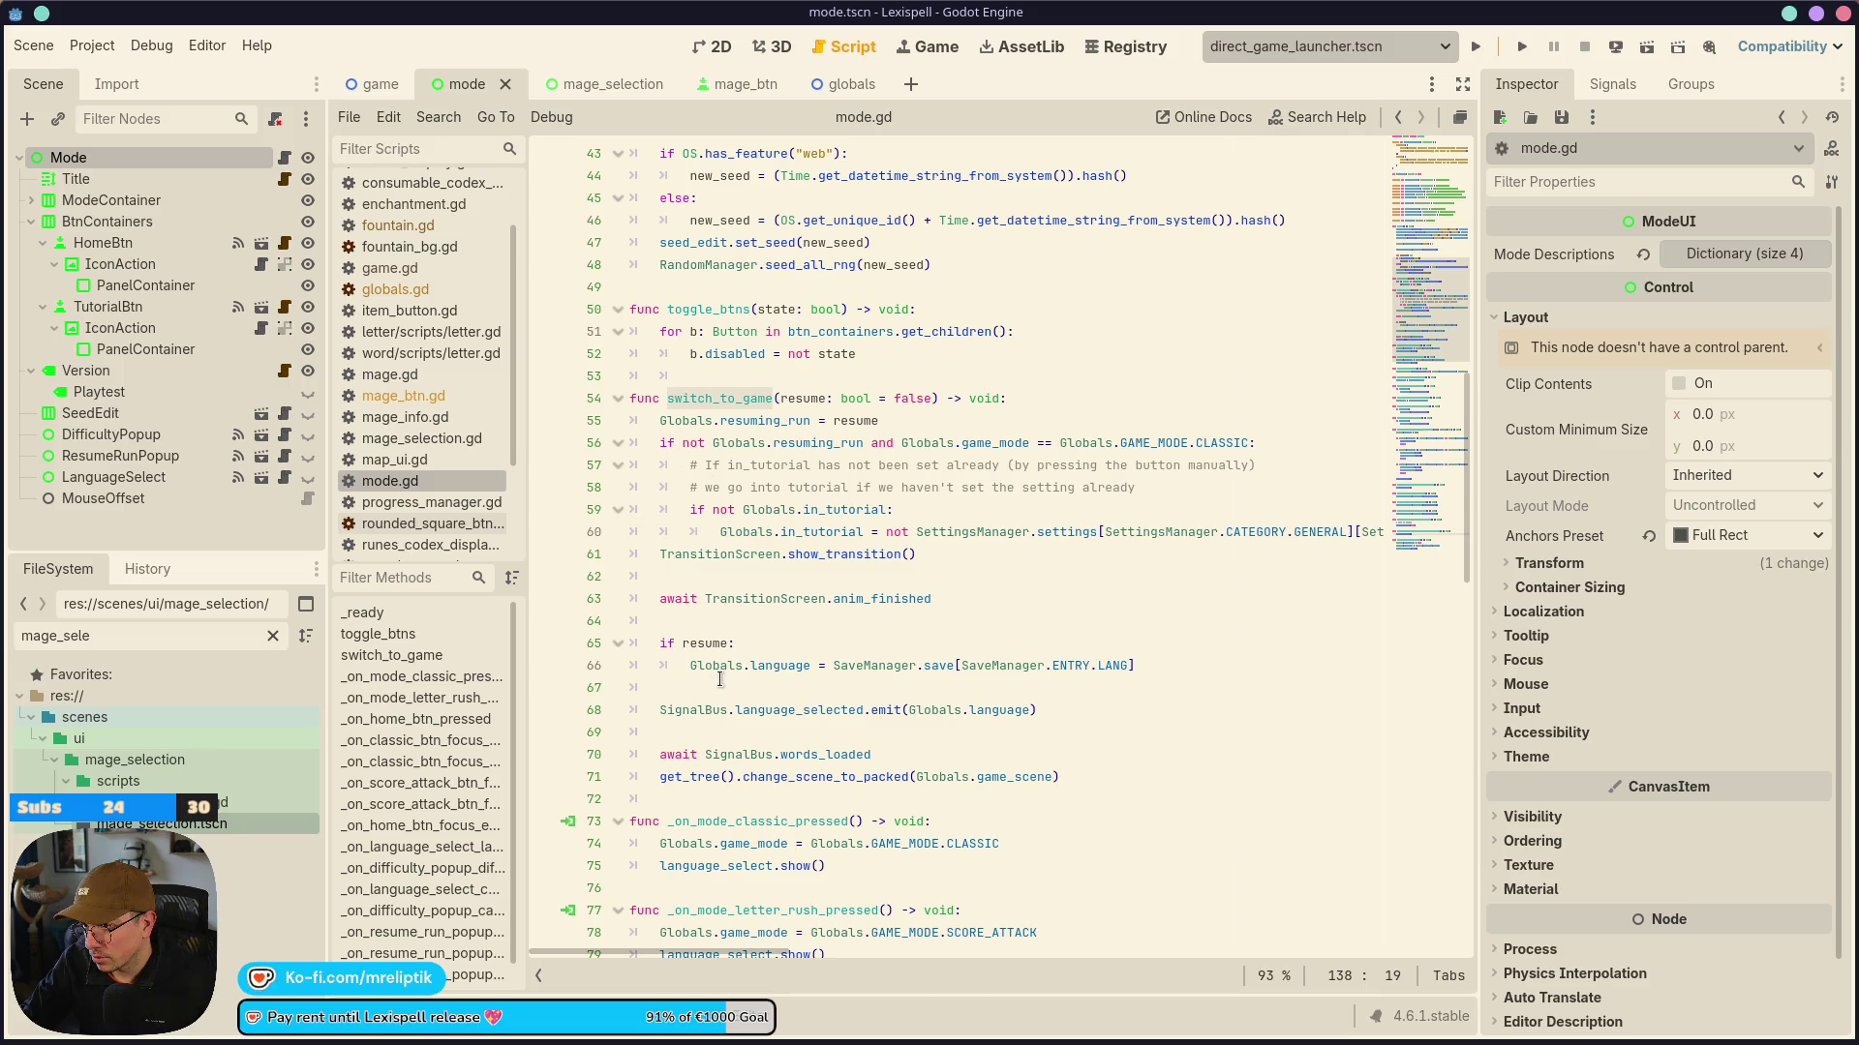
scroll(900, 624, "up", 5)
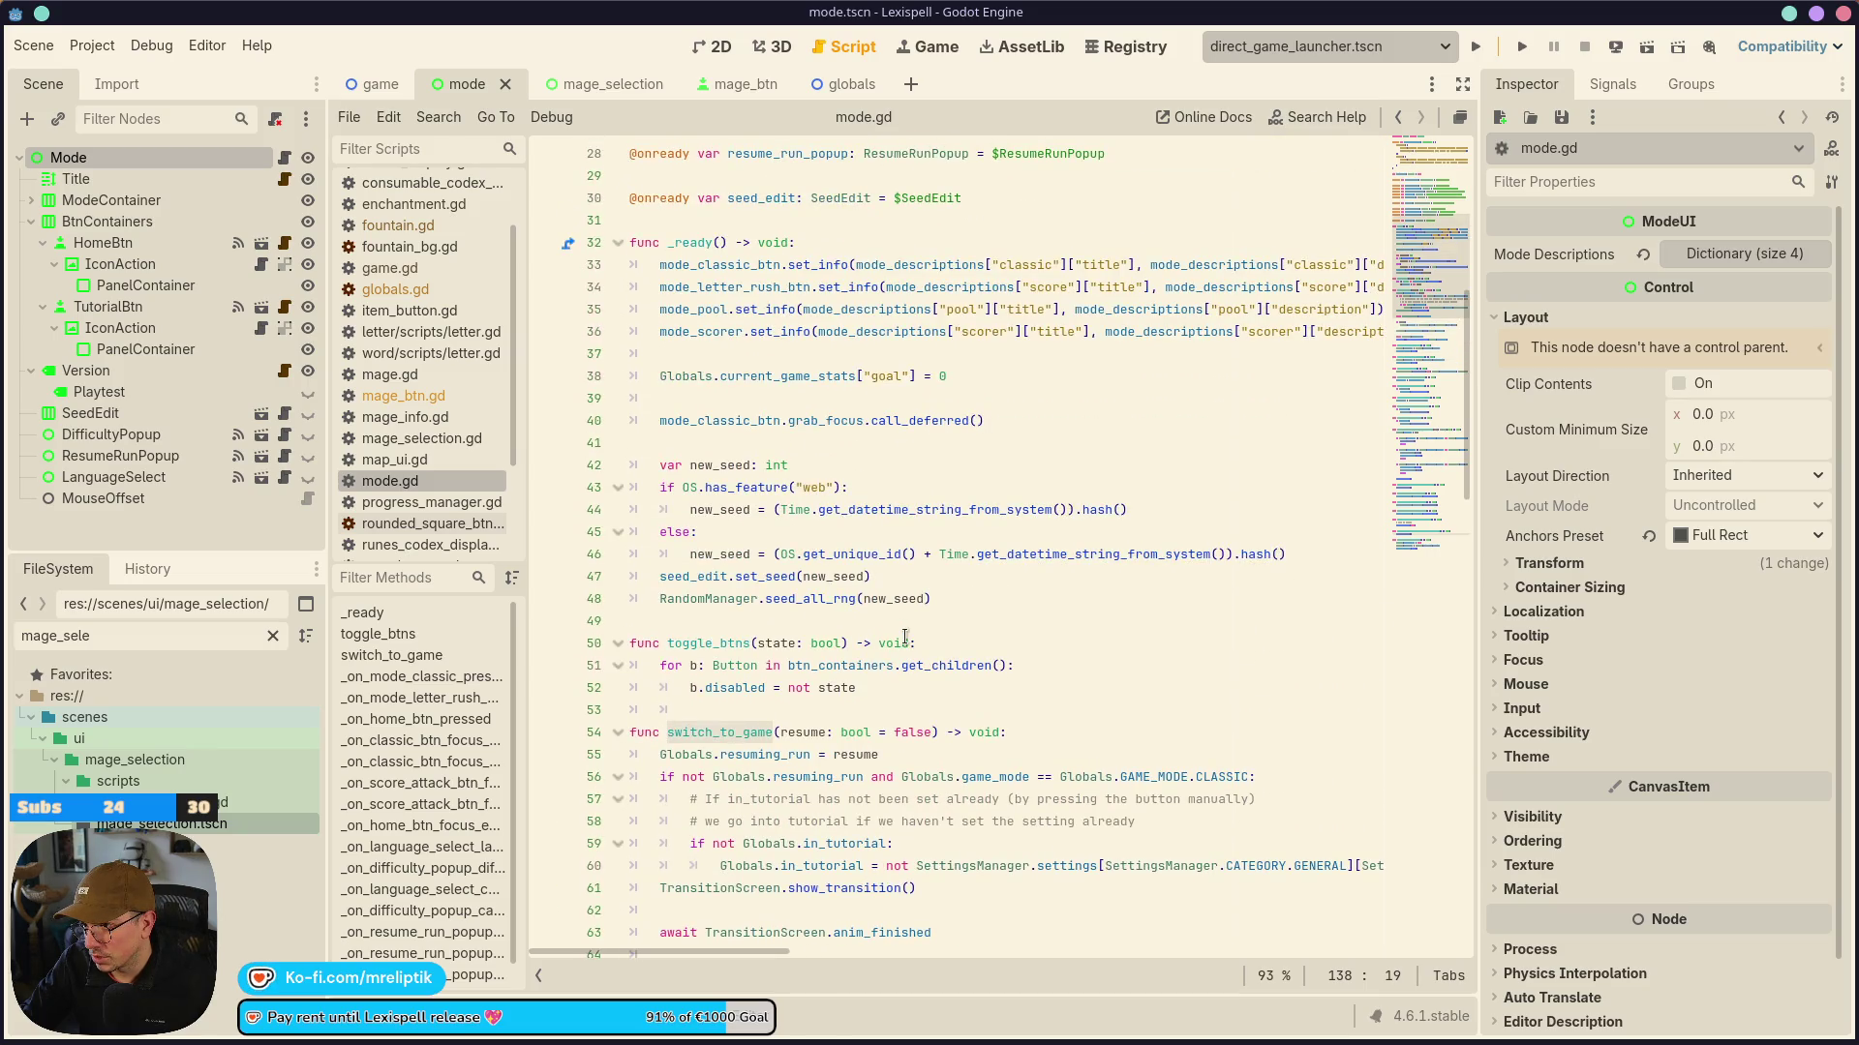
scroll(780, 422, "down", 12)
mouse_move(659, 554)
left_mouse_down()
mouse_move(1355, 562)
mouse_move(1274, 575)
left_mouse_up()
key("ctrl+c")
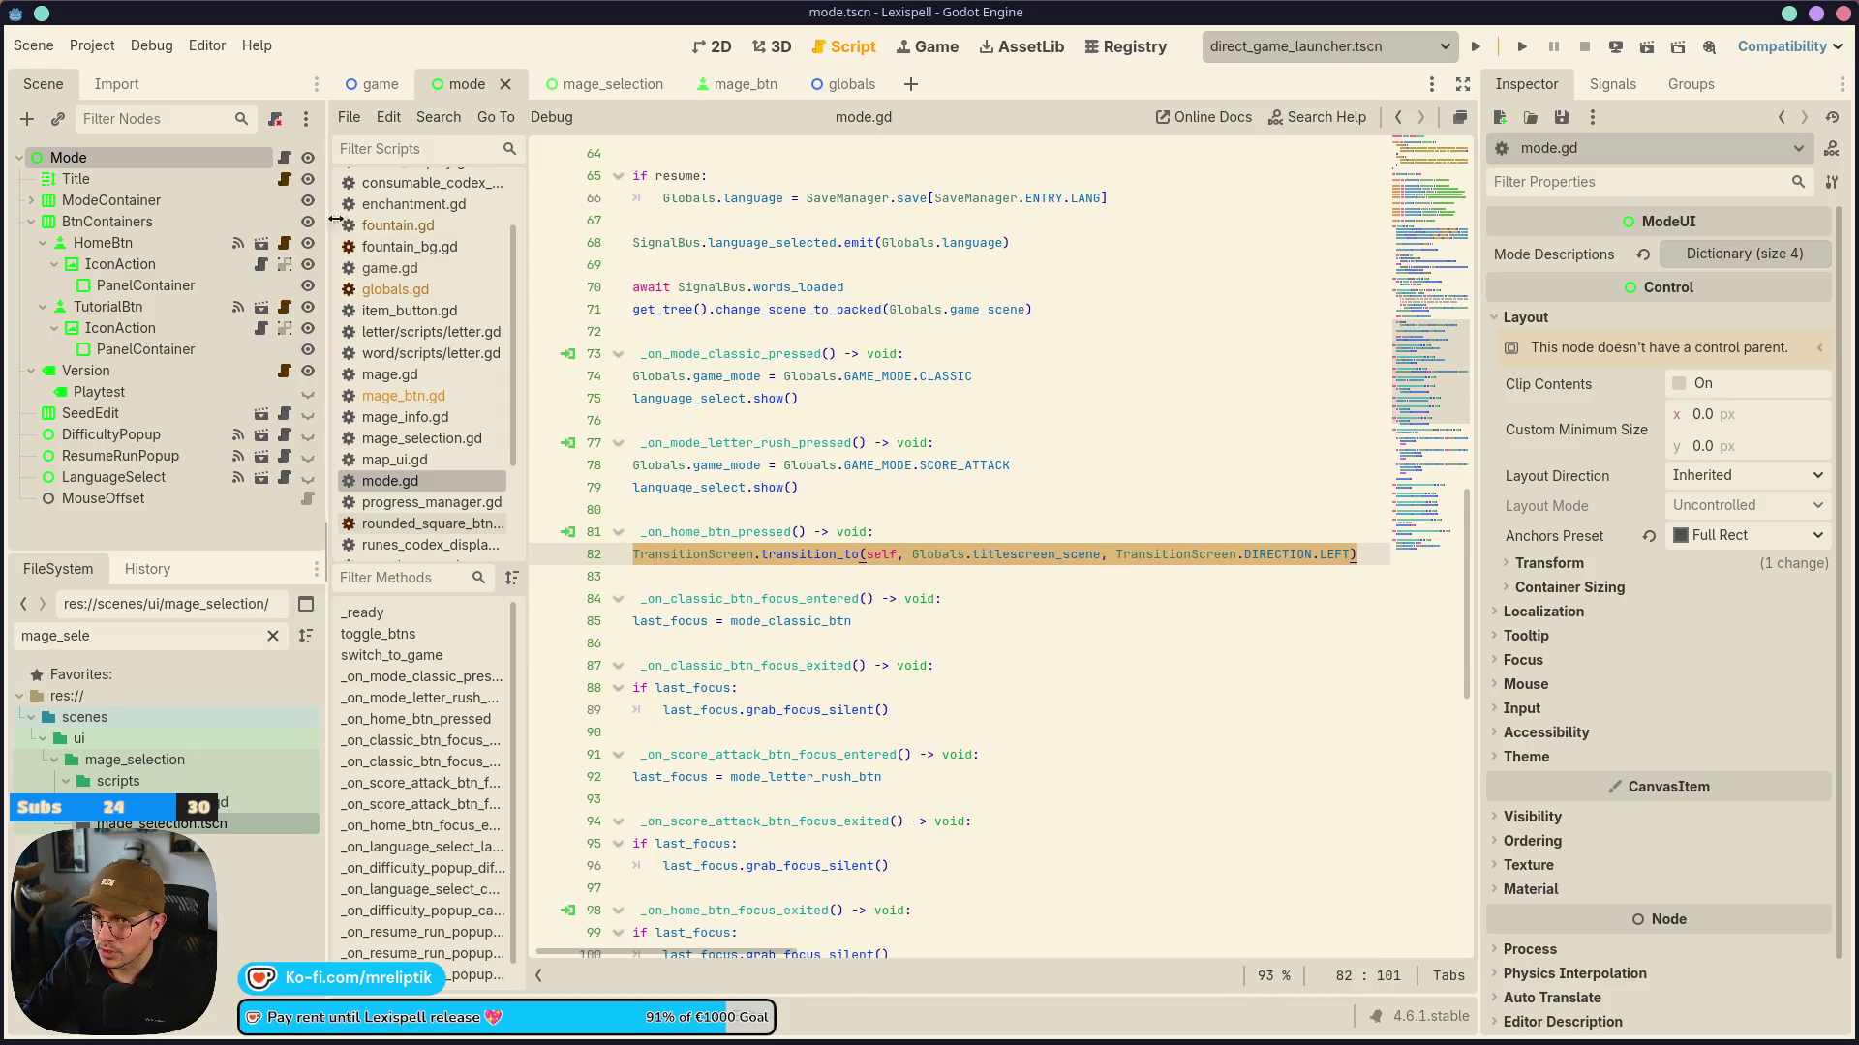
left_click(598, 85)
scroll(159, 186, "down", 10)
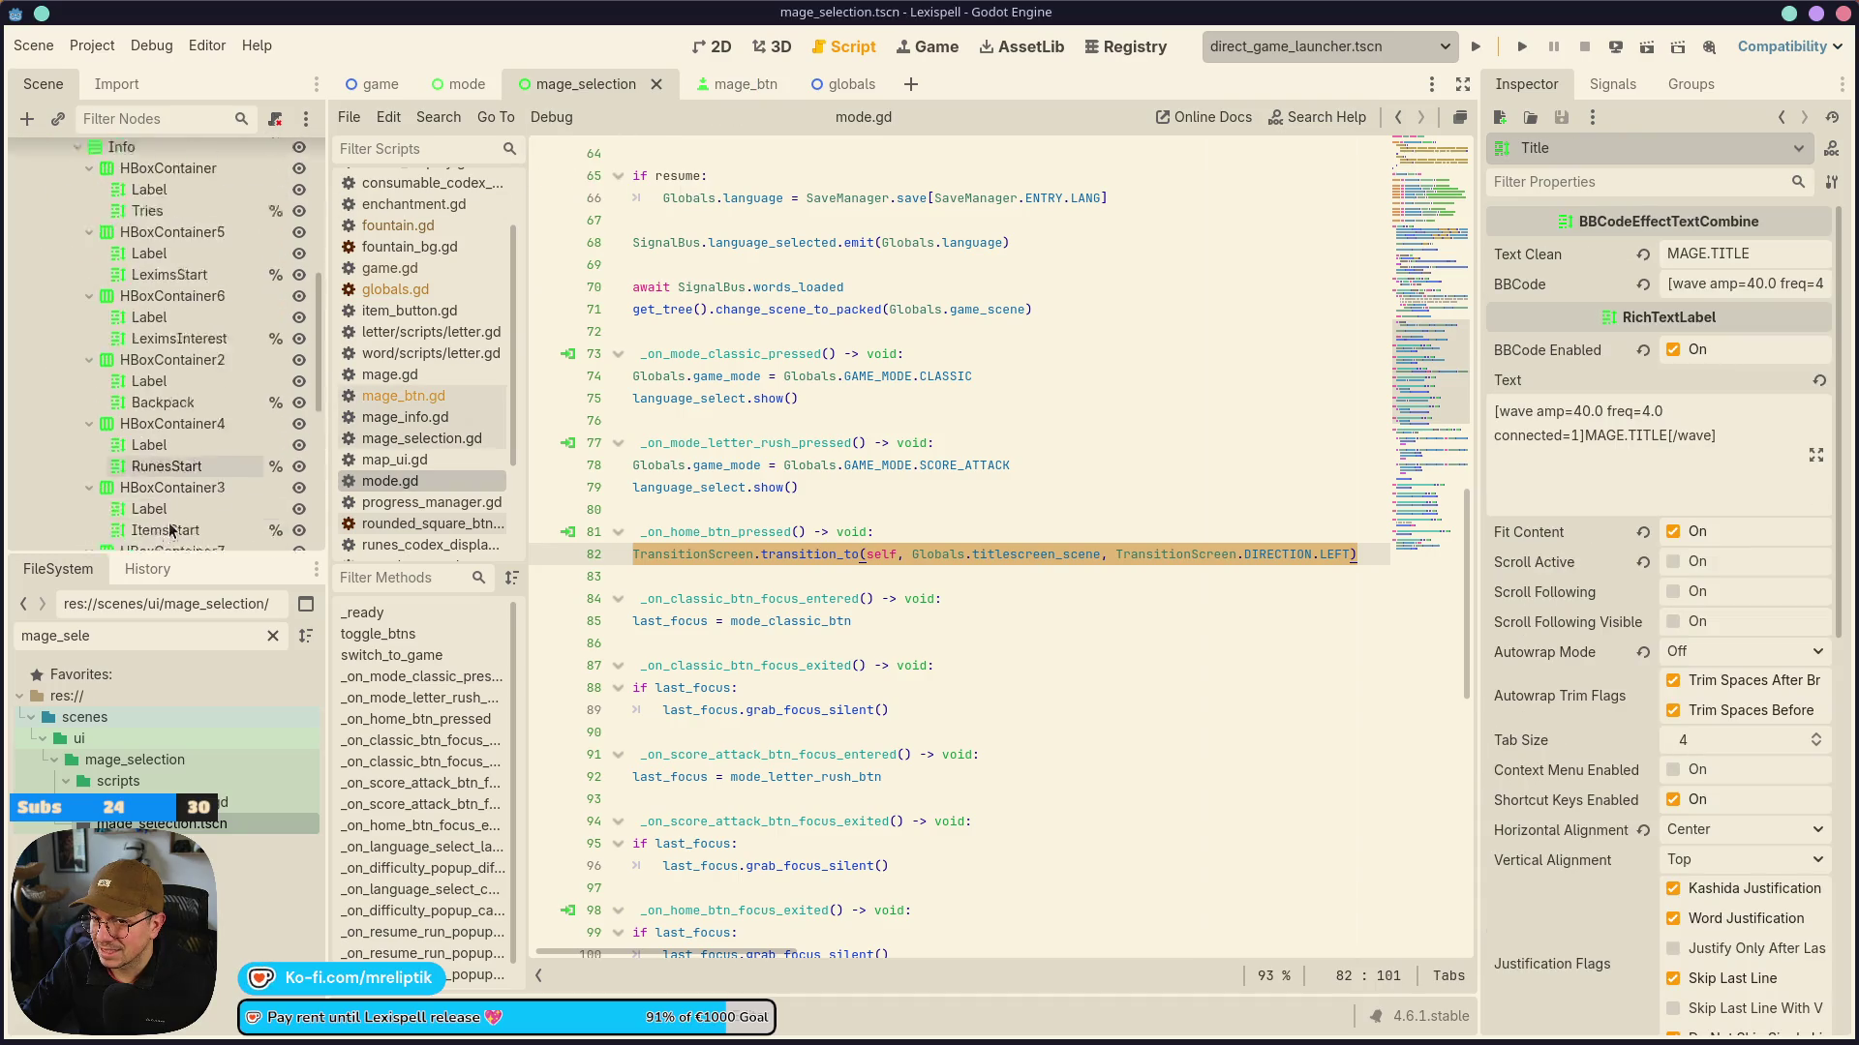
Step: Connect HomeBtn's pressed signal to _on_home_btn_pressed, paste the transition_to call in, and save
left_click(104, 488)
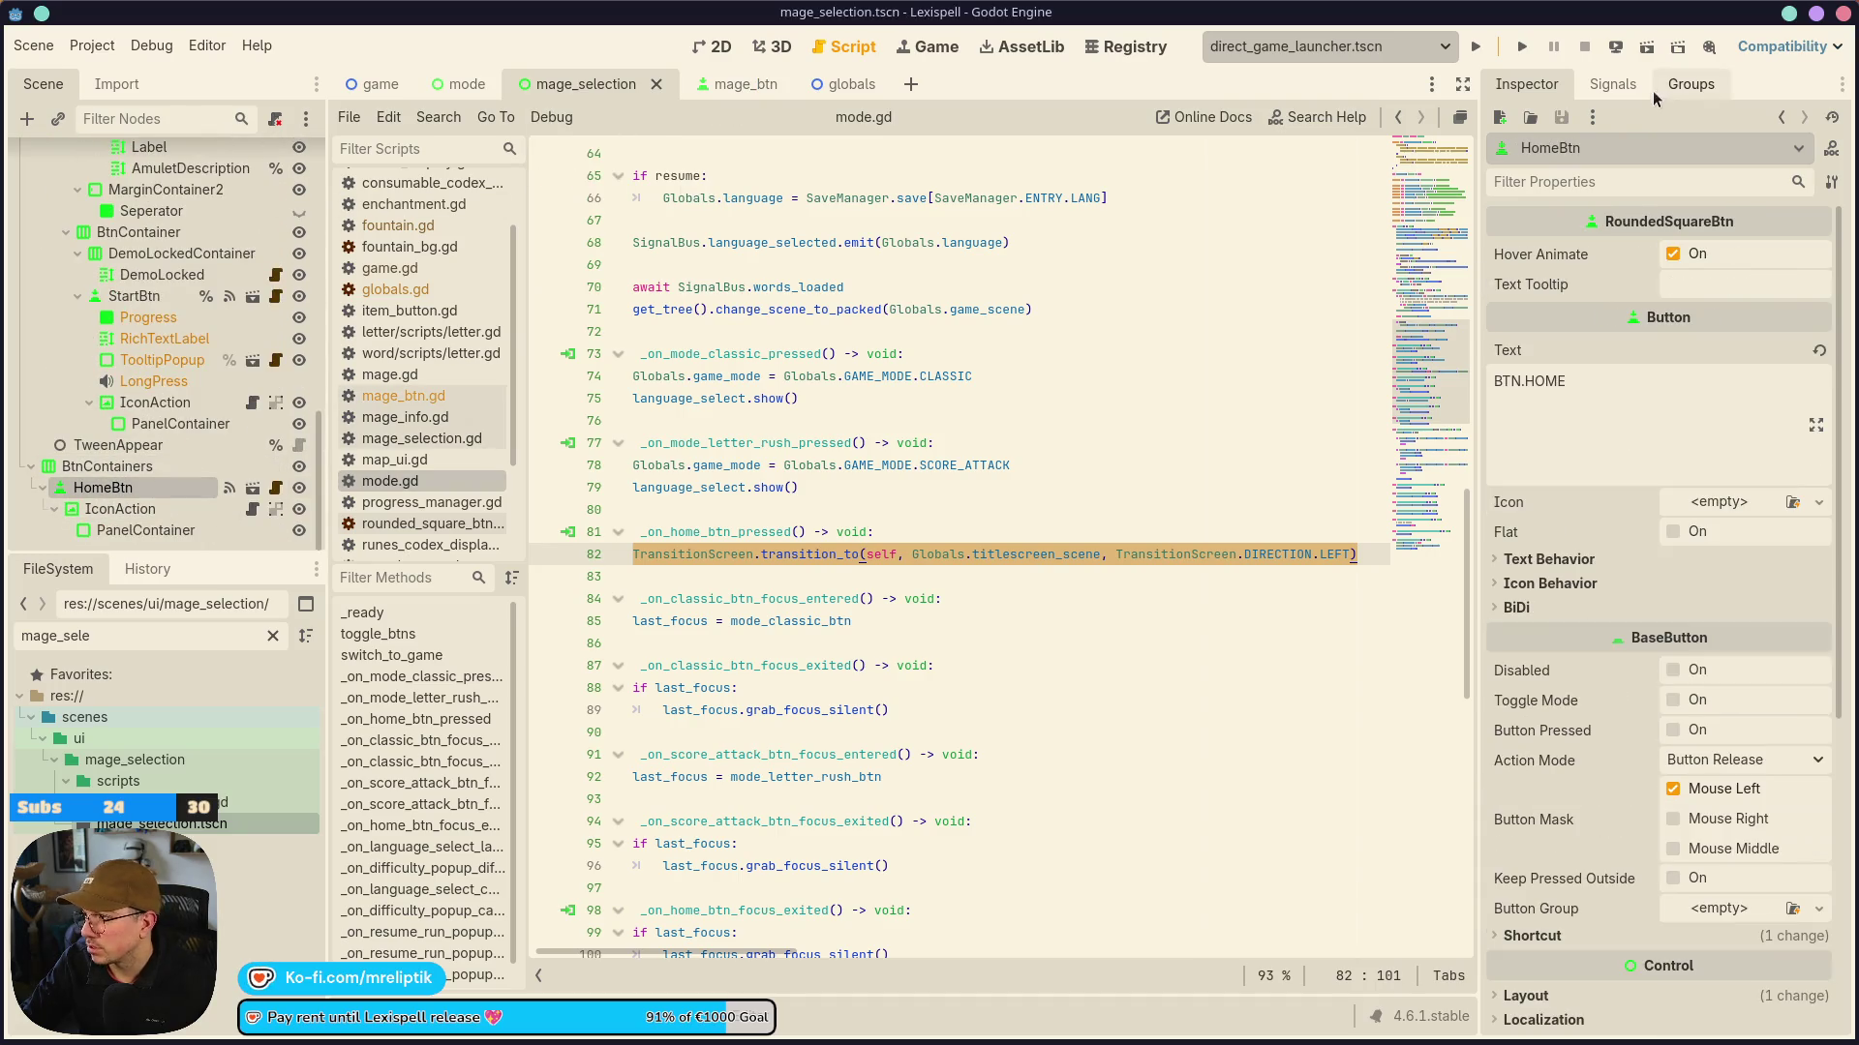
left_click(1612, 84)
double_click(1588, 285)
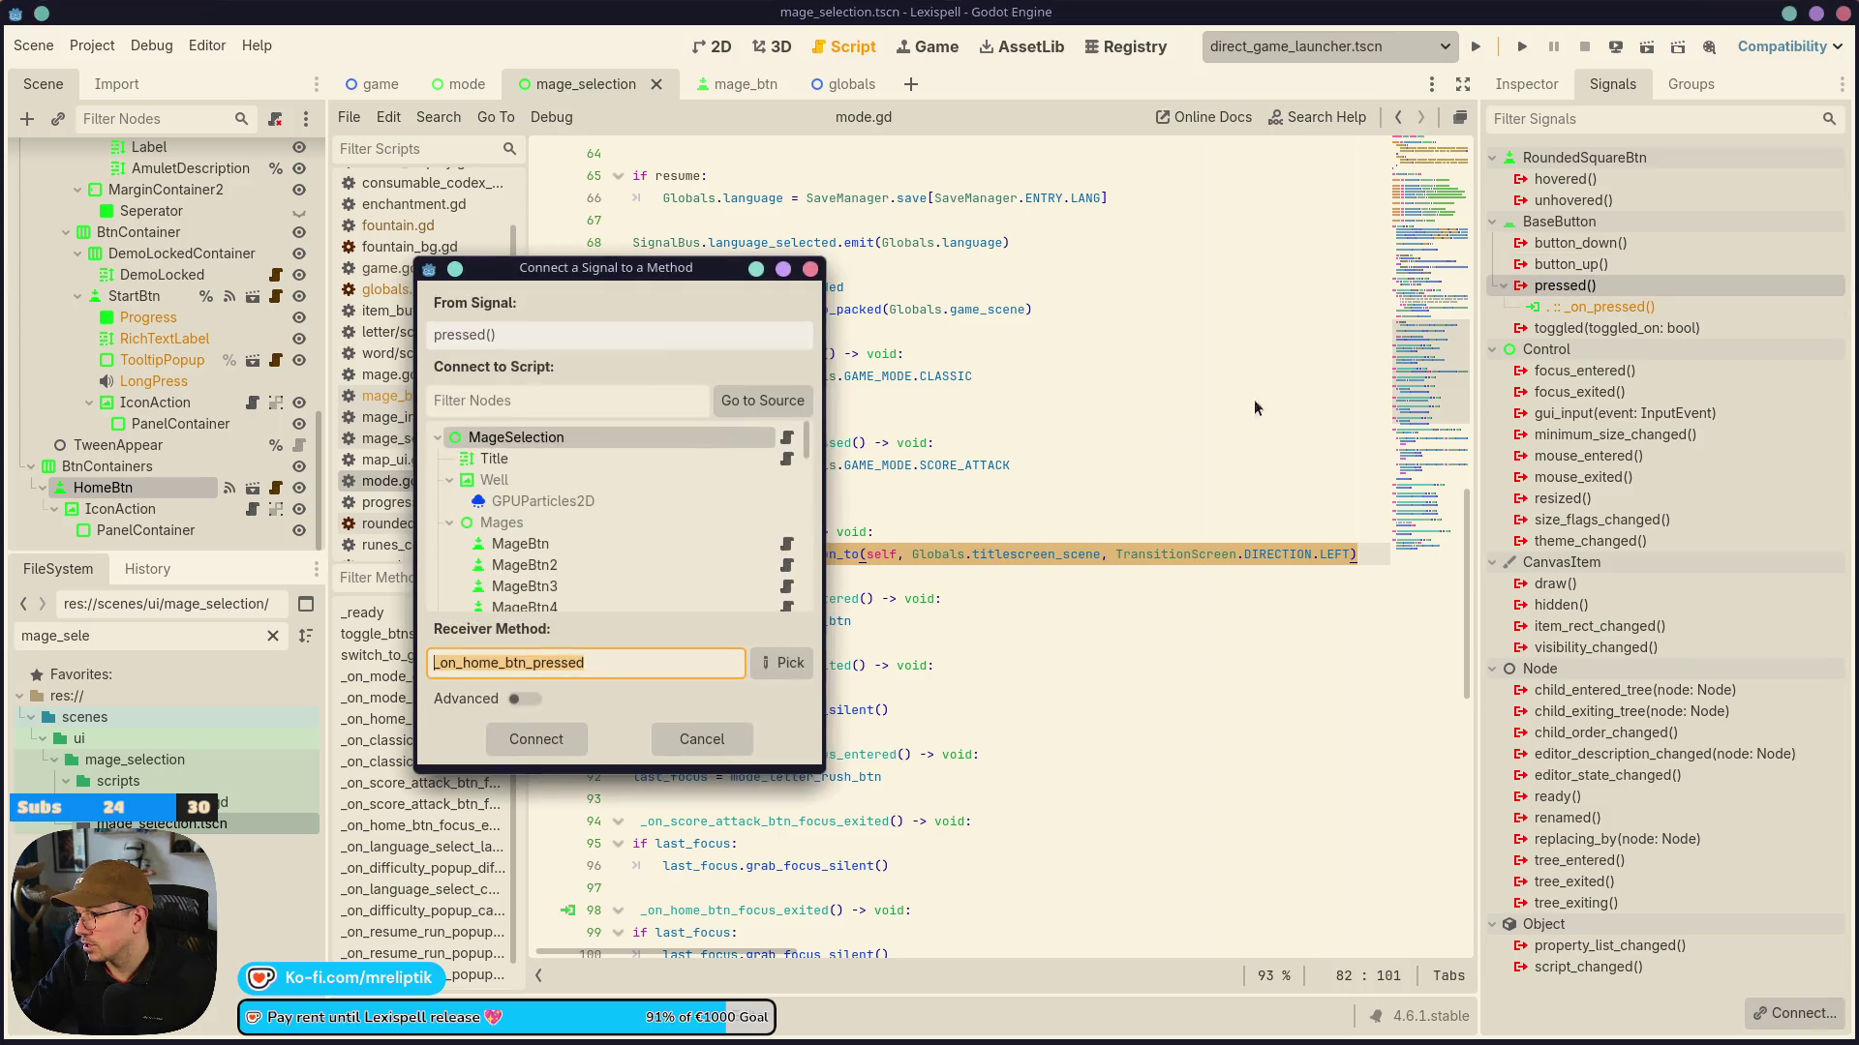
left_click(531, 737)
left_click_drag(662, 643, 1120, 643)
key("ctrl+v")
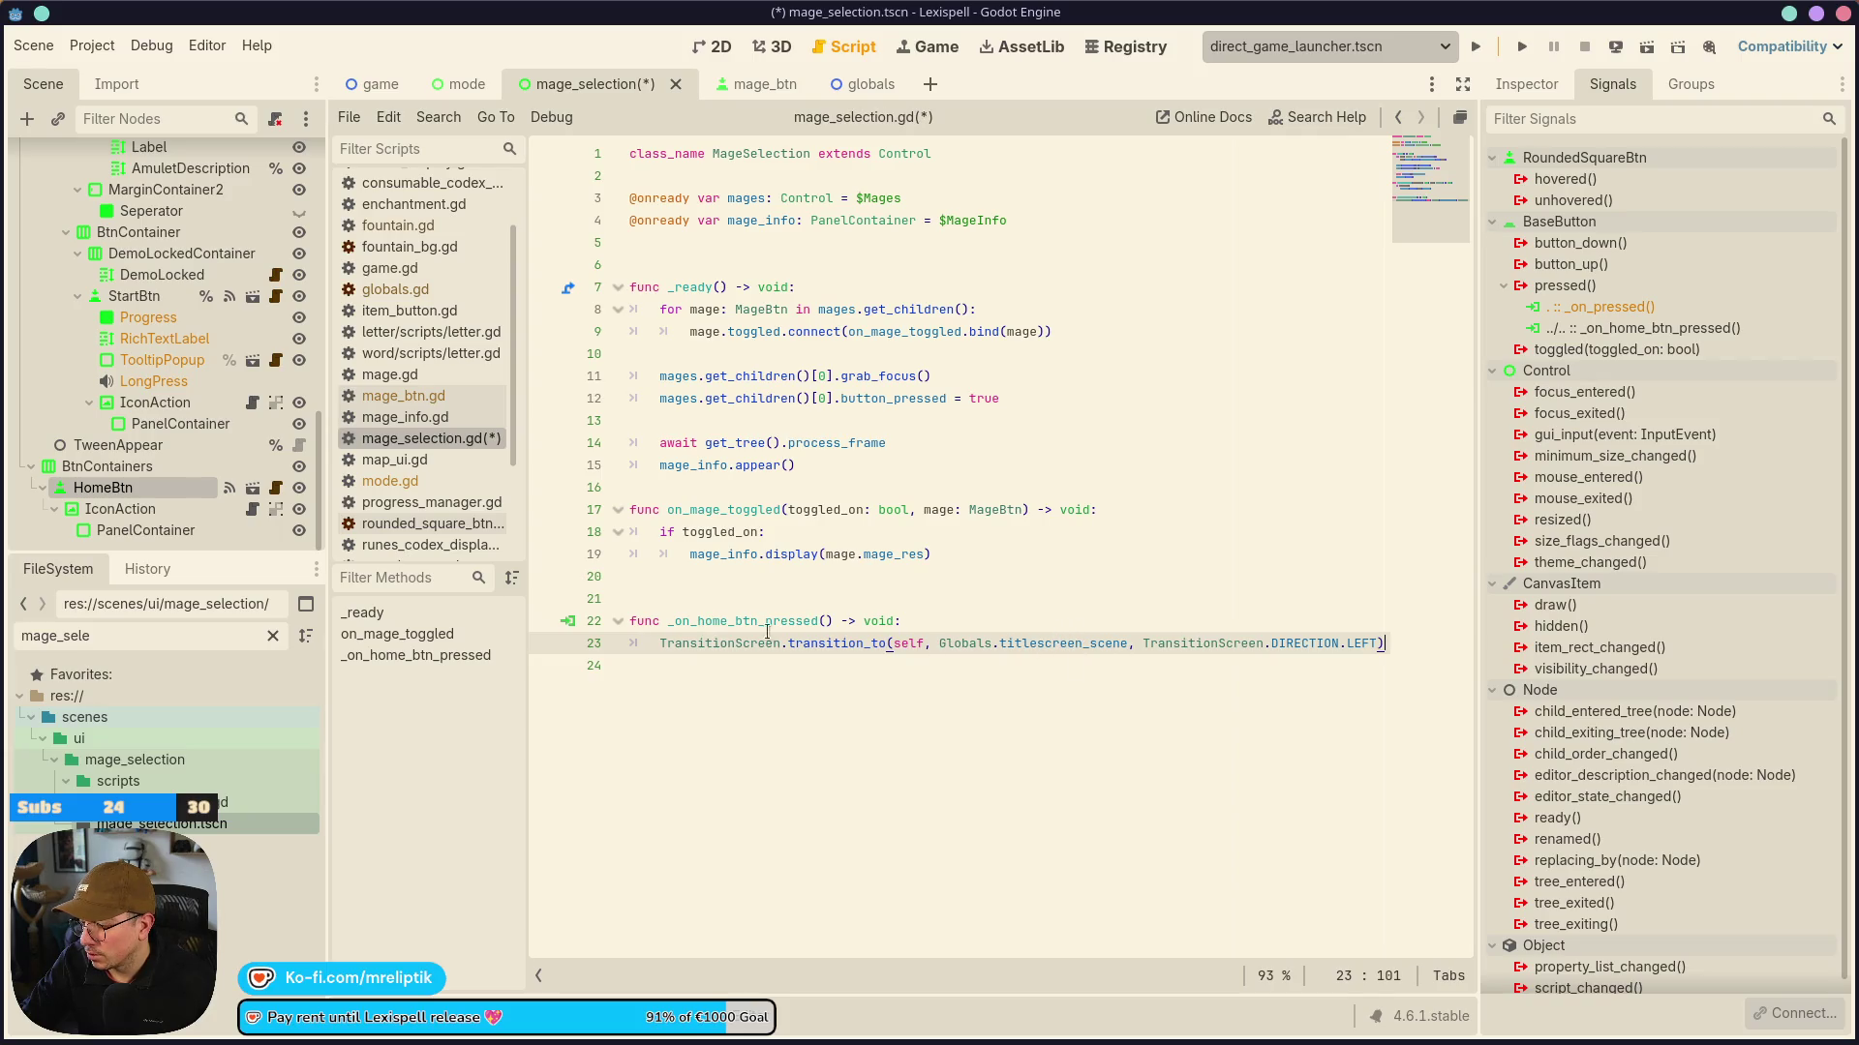
left_click(721, 583)
key("Delete")
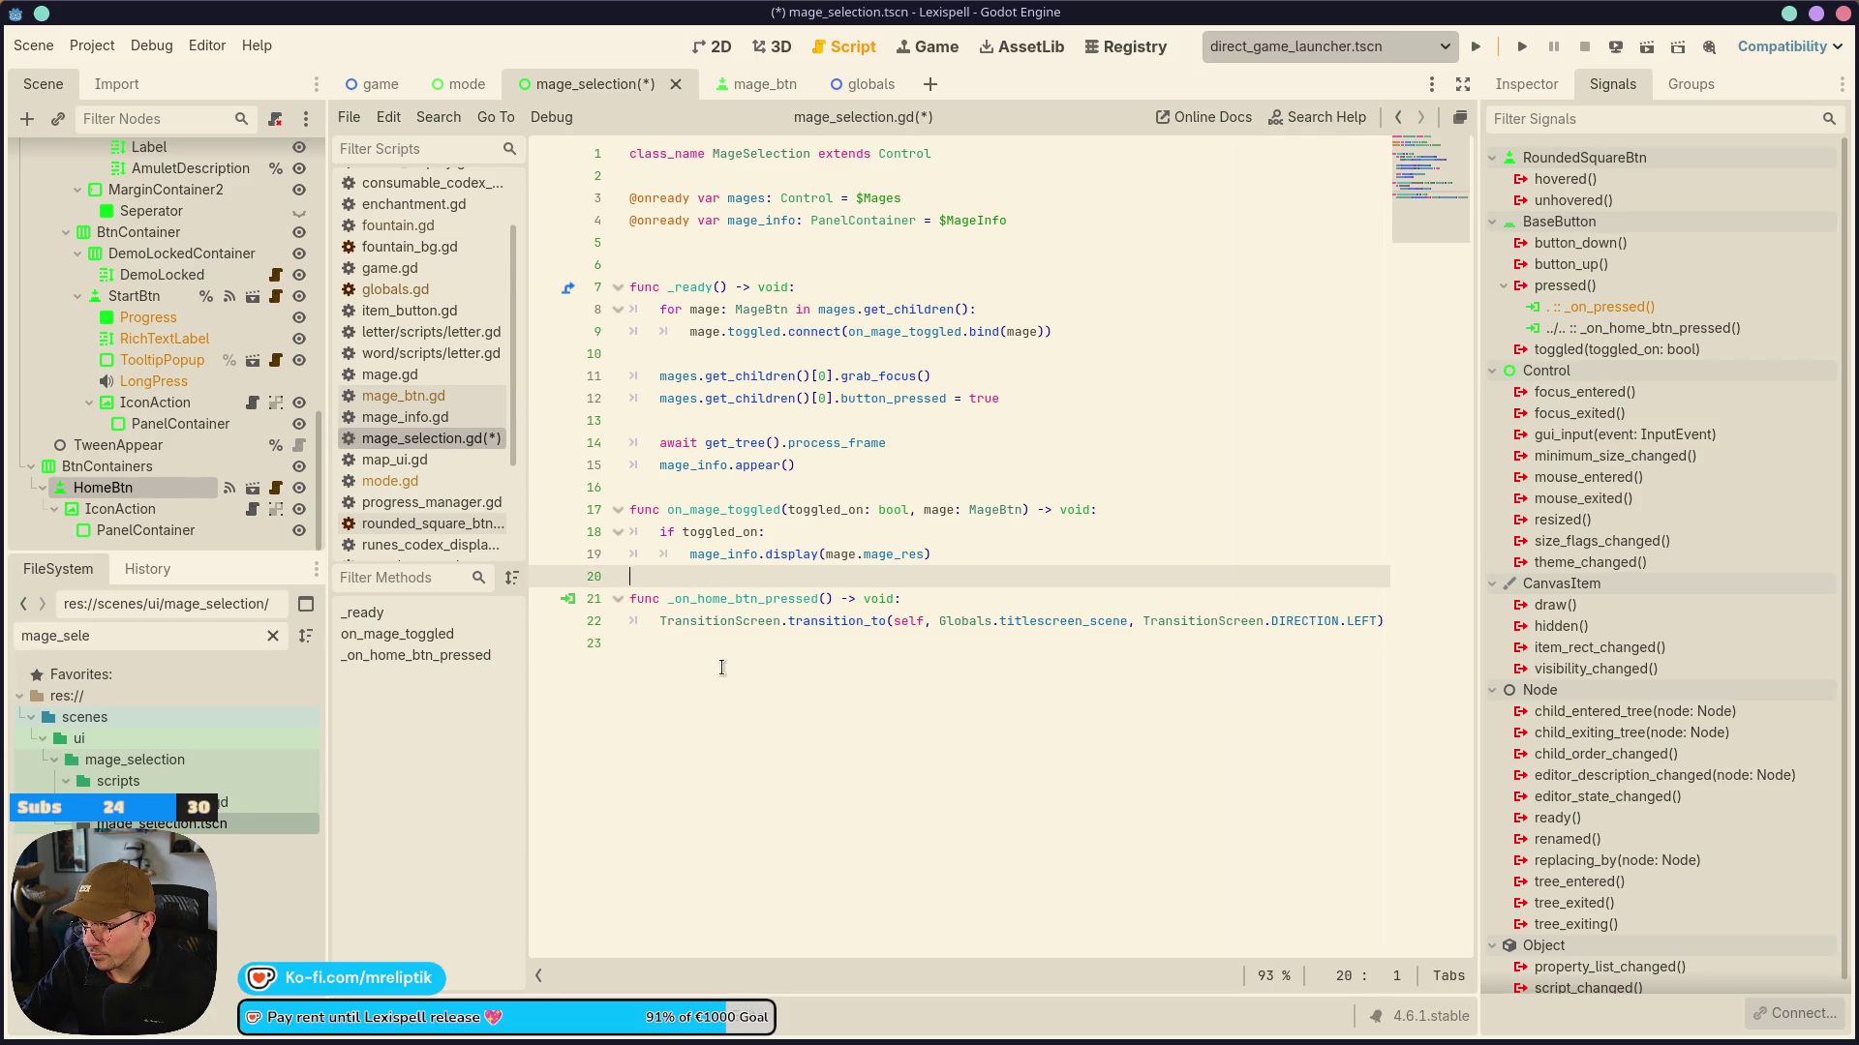
key("ctrl+s")
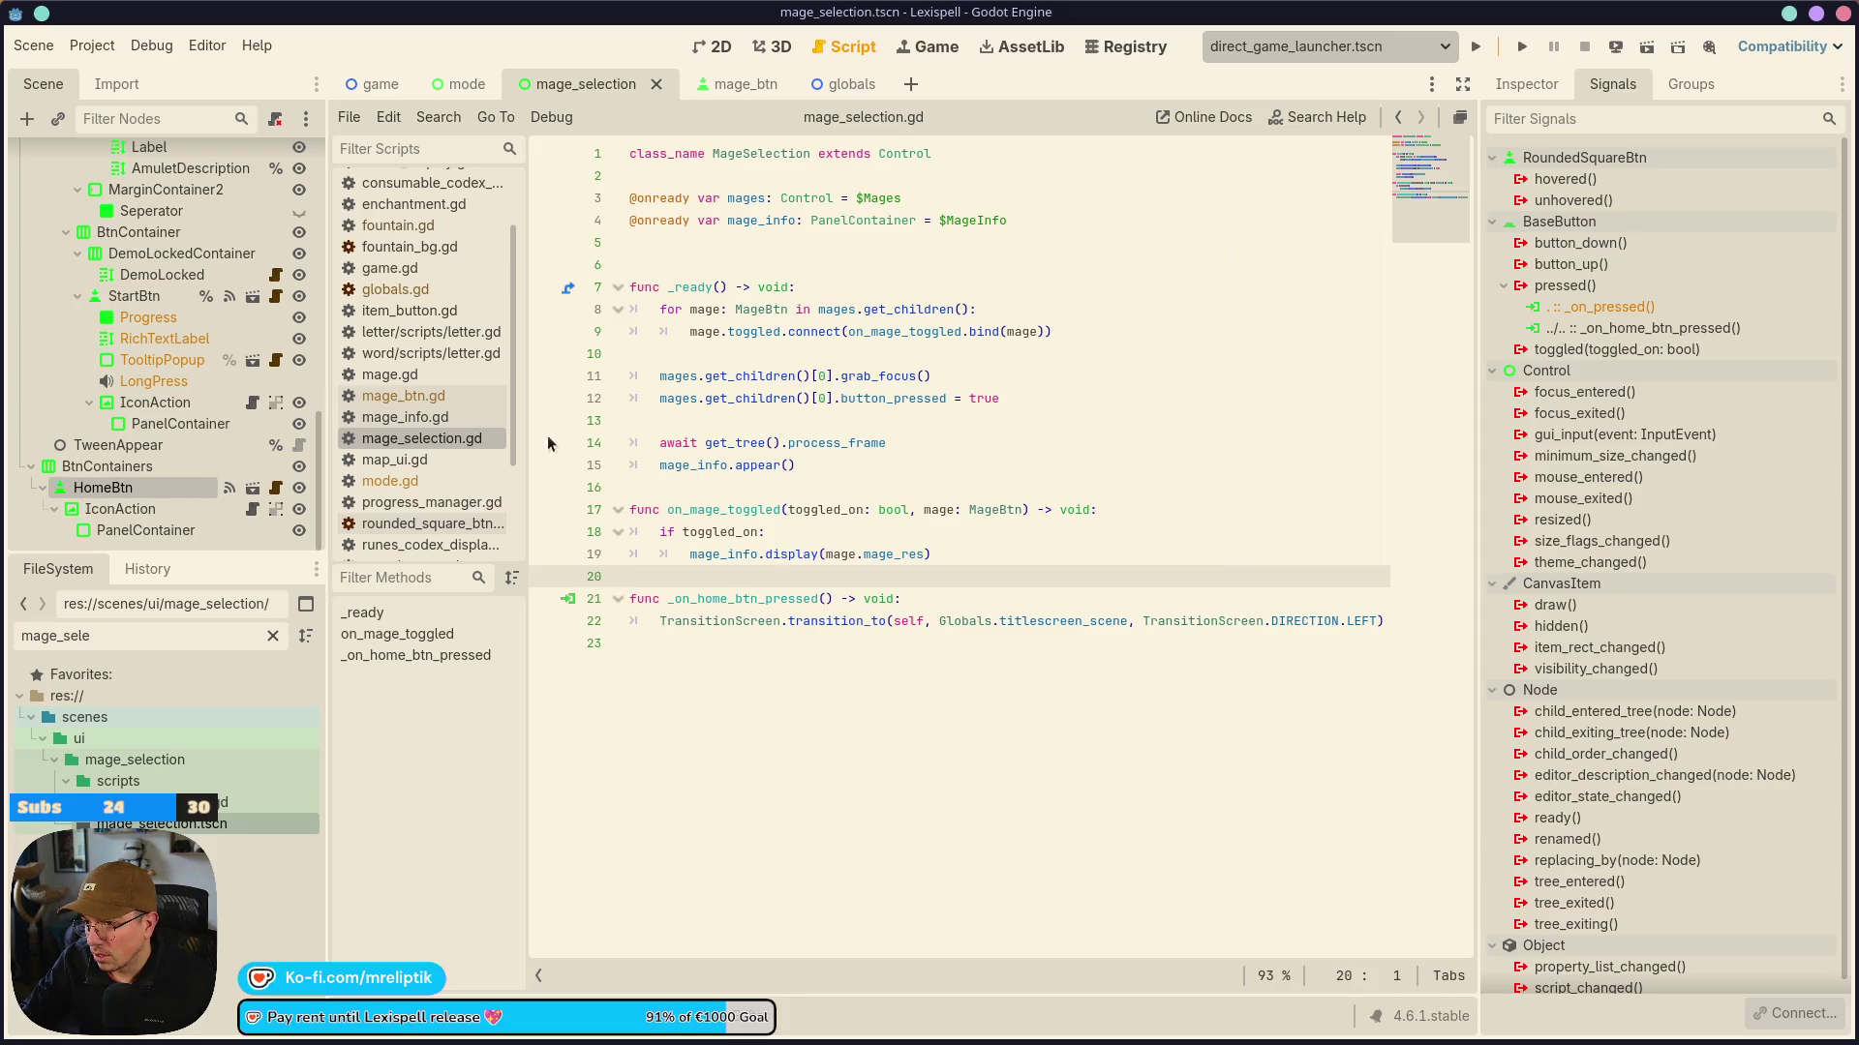
Step: Connect StartBtn's hold_confirm_pressed signal to a new handler containing the pasted transition_to call
left_click(134, 295)
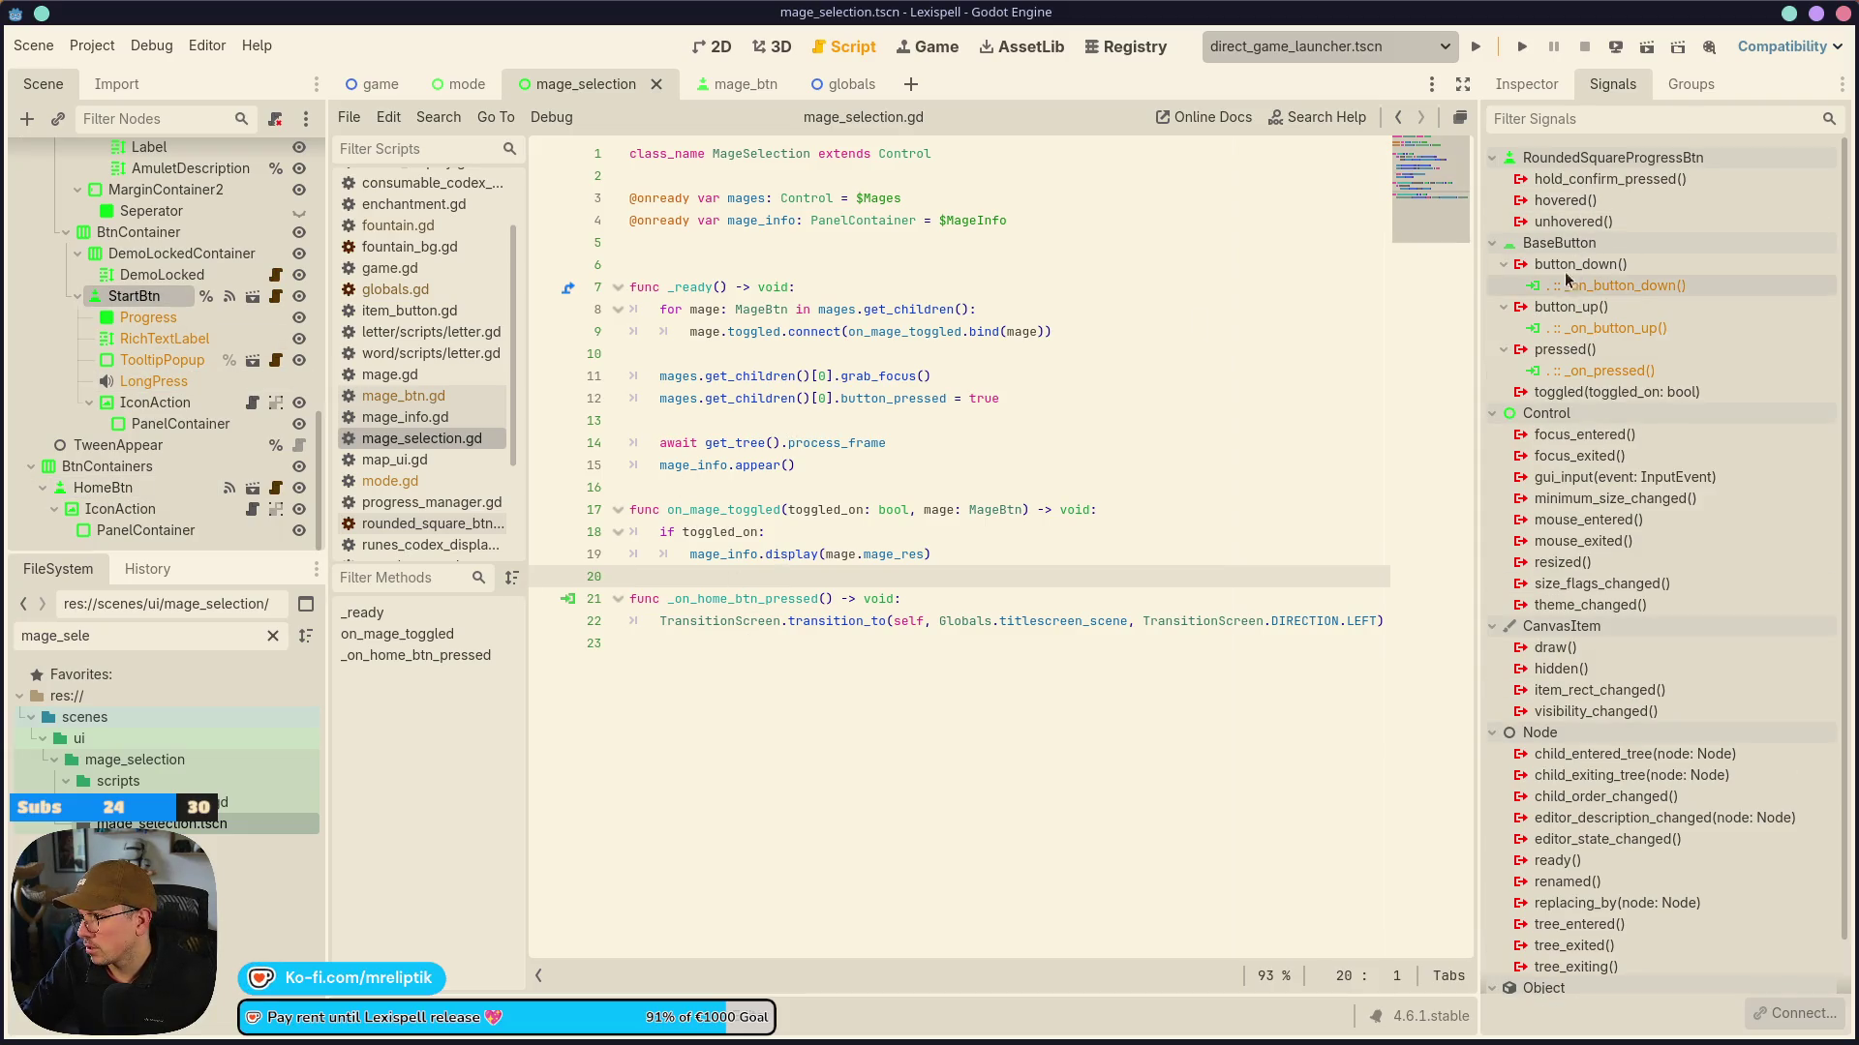
double_click(1564, 349)
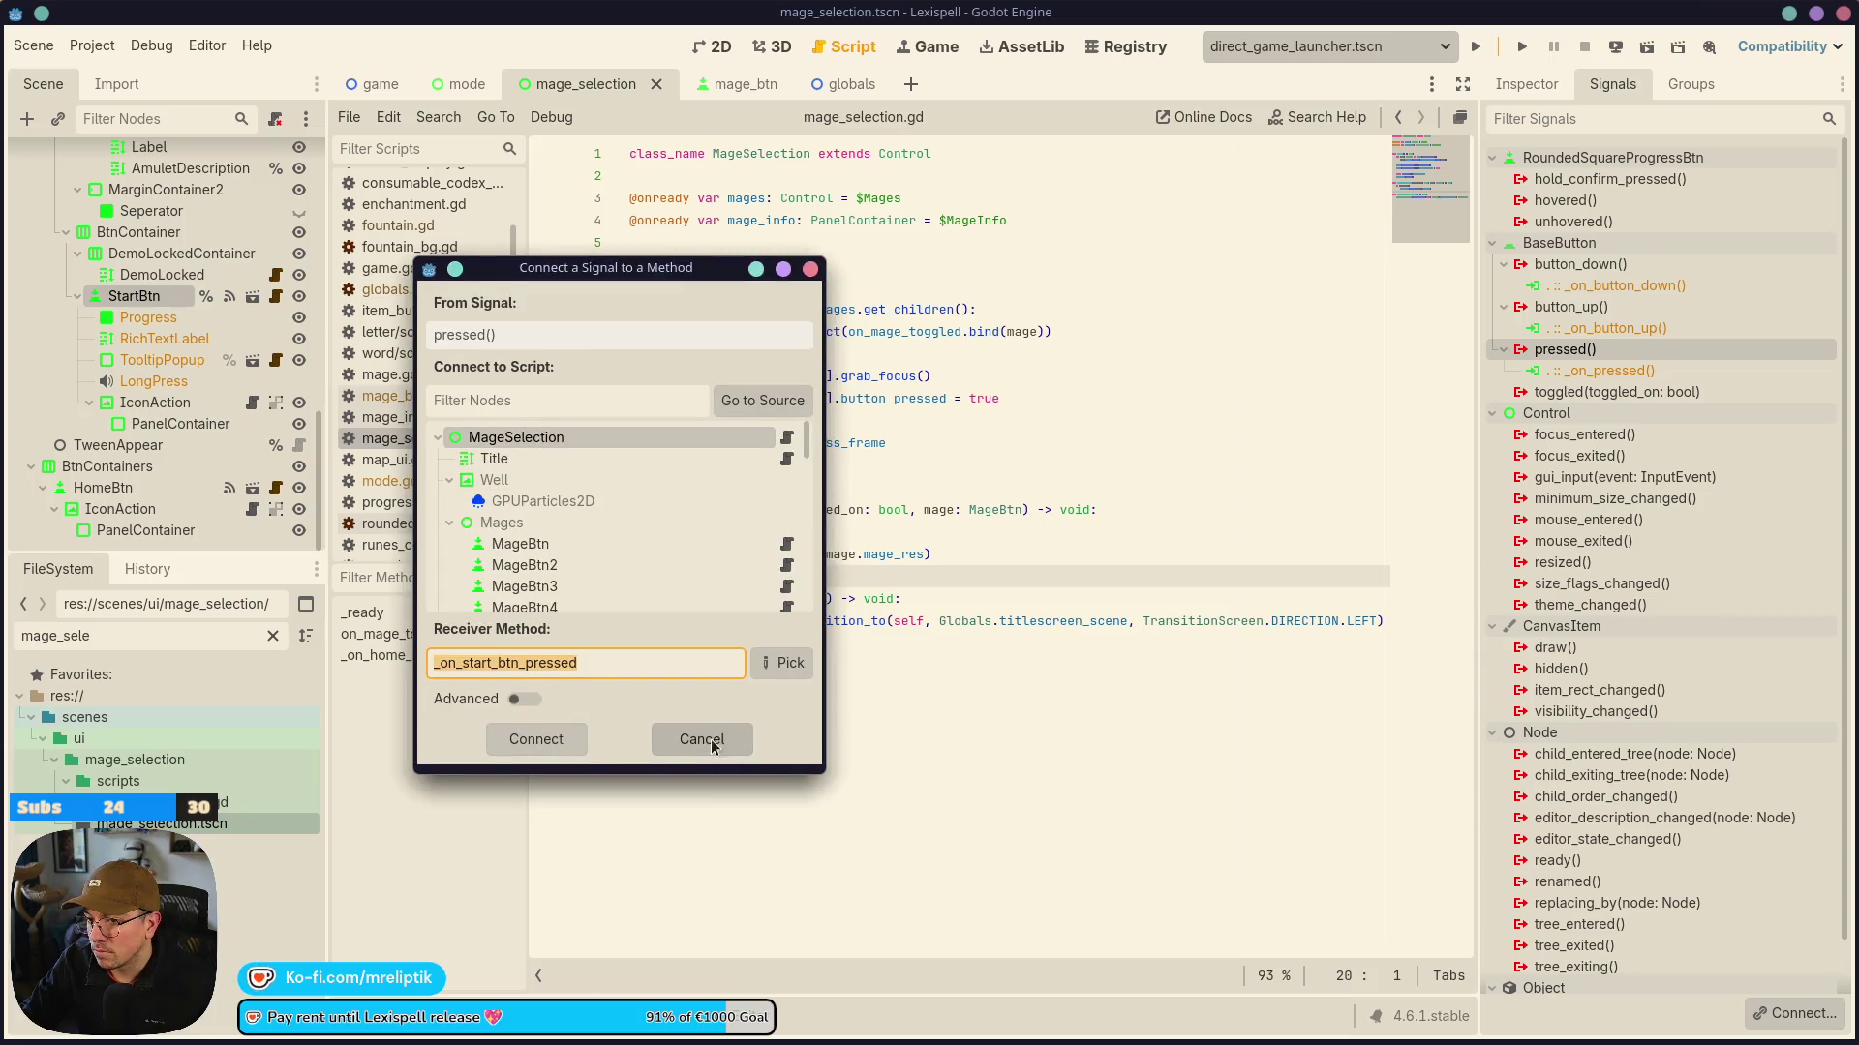
left_click(715, 741)
double_click(1609, 179)
left_click(514, 739)
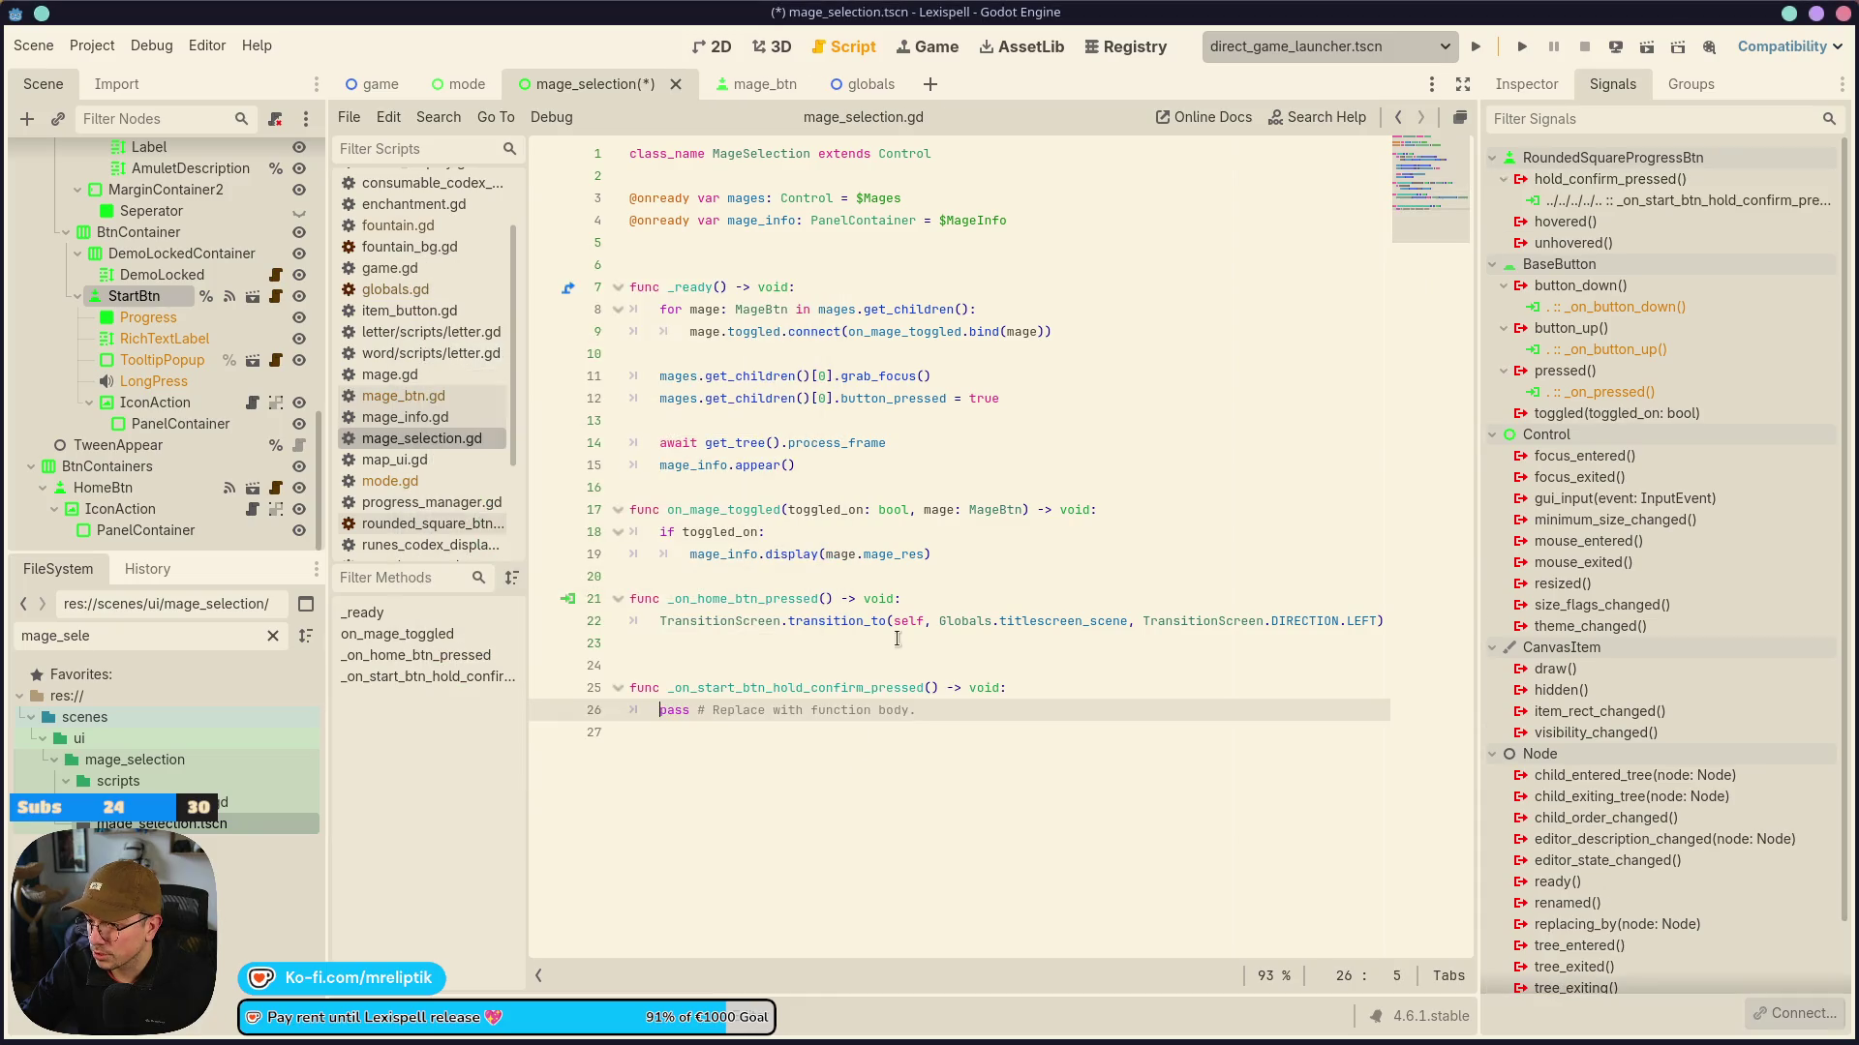
left_click(653, 621)
key("ctrl+c")
key("Down")
key("Down")
key("Down")
key("ctrl+v")
key("Up")
key("Up")
key("Up")
key("Up")
key("ctrl+shift+k")
key("Down")
key("ctrl+shift+k")
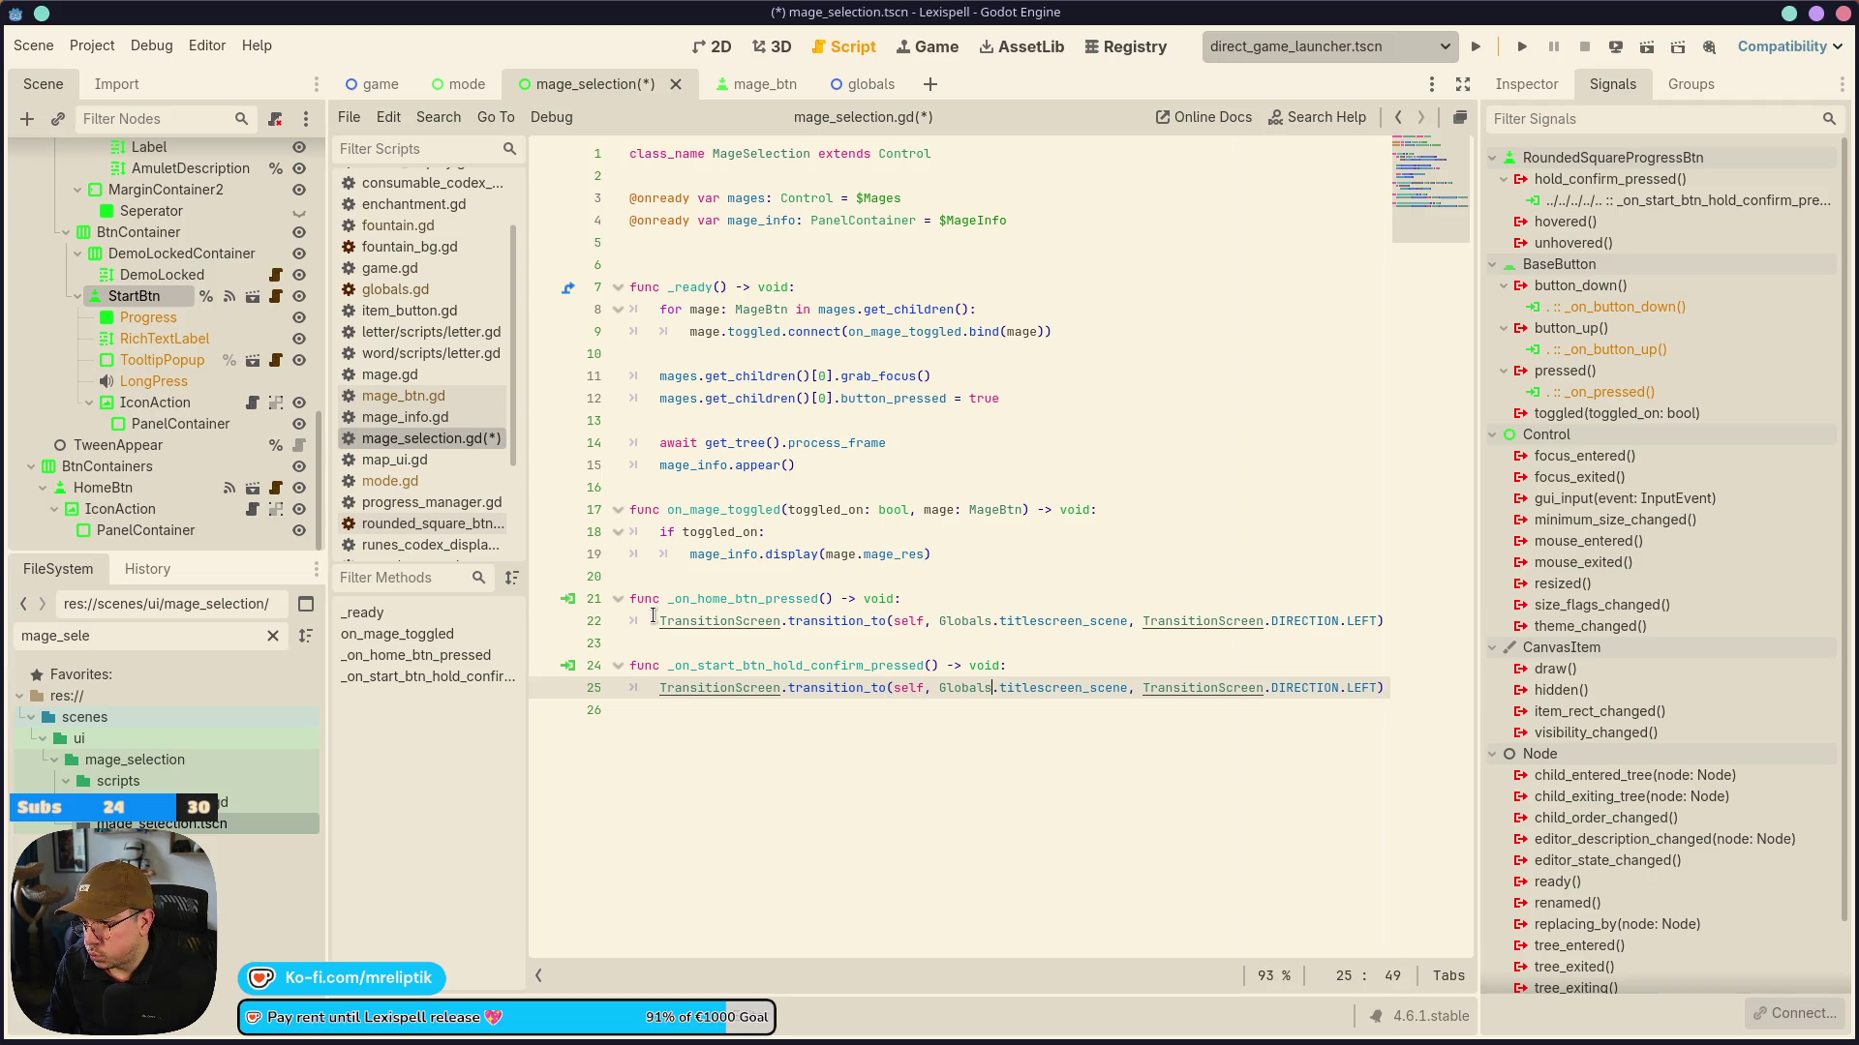
Step: Change the start handler's target on line 25 to Globals.game_scene and save mage_selection.gd
key("ctrl+shift+Left")
key("ctrl+shift+Left")
key("ctrl+shift+Left")
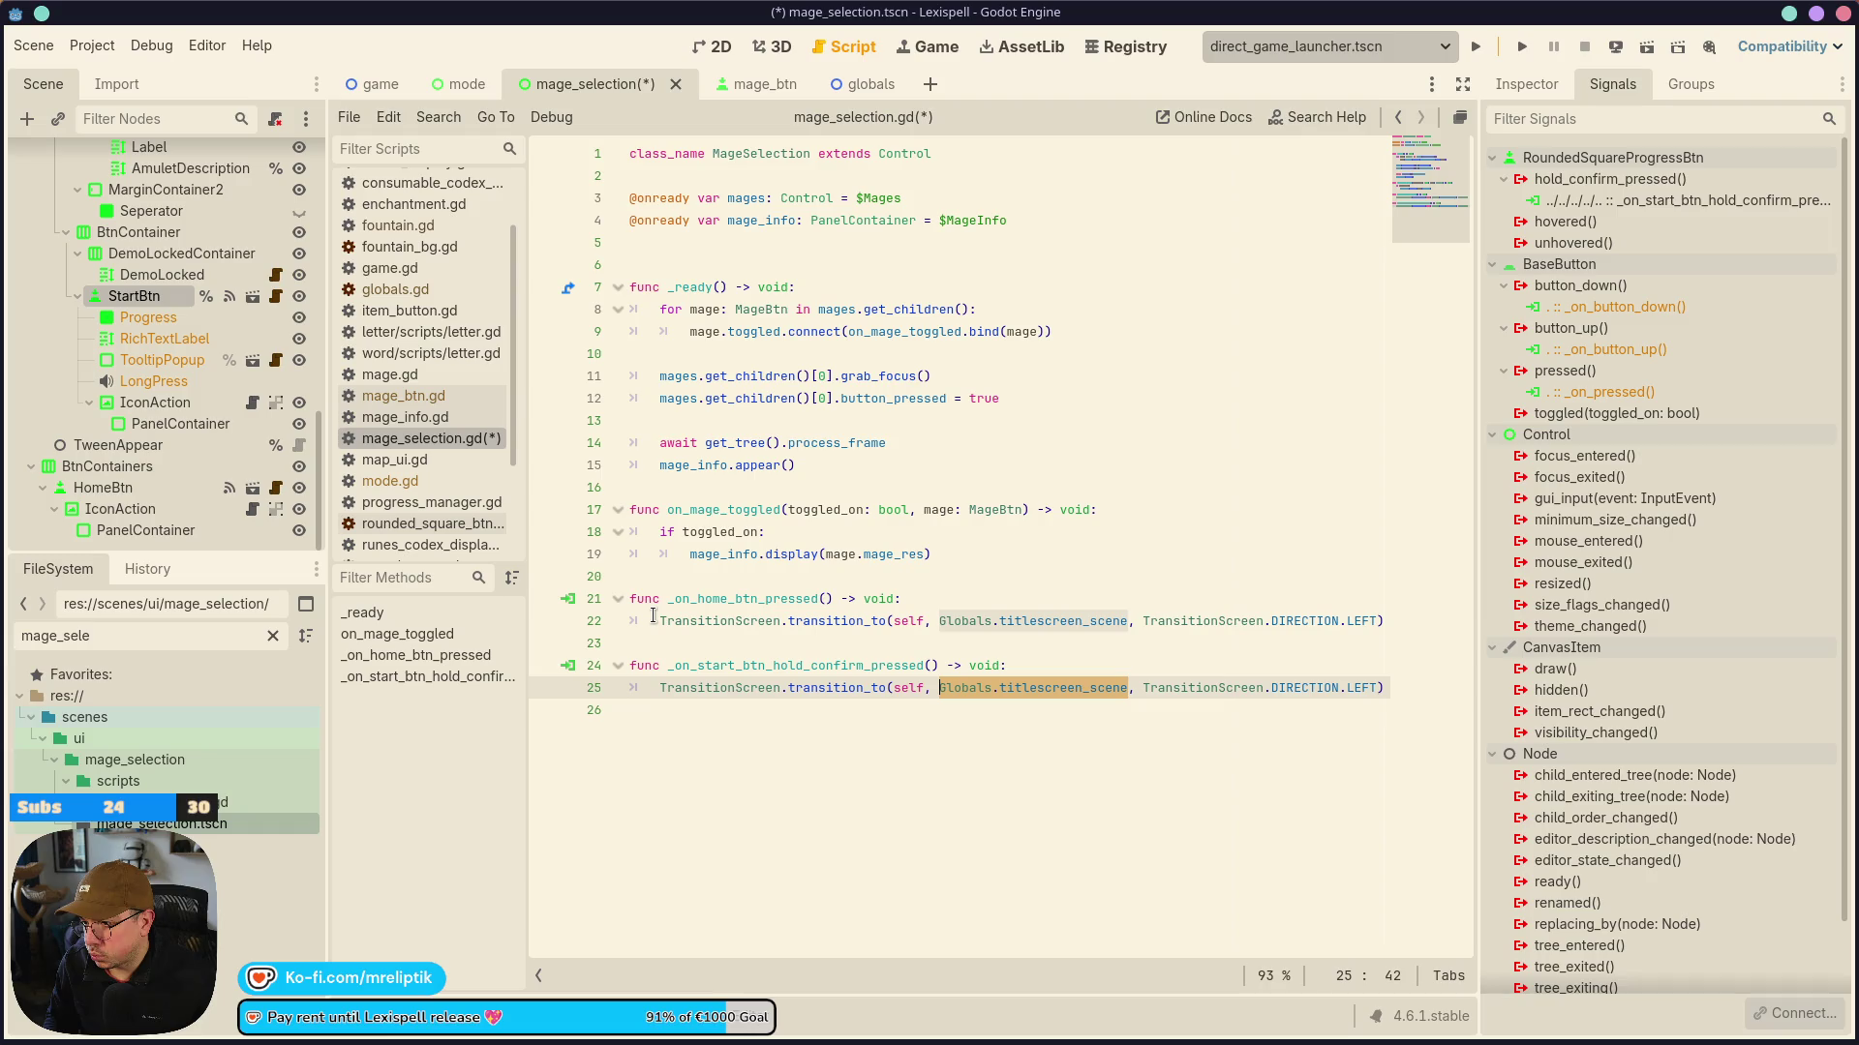
type("Globals.ga")
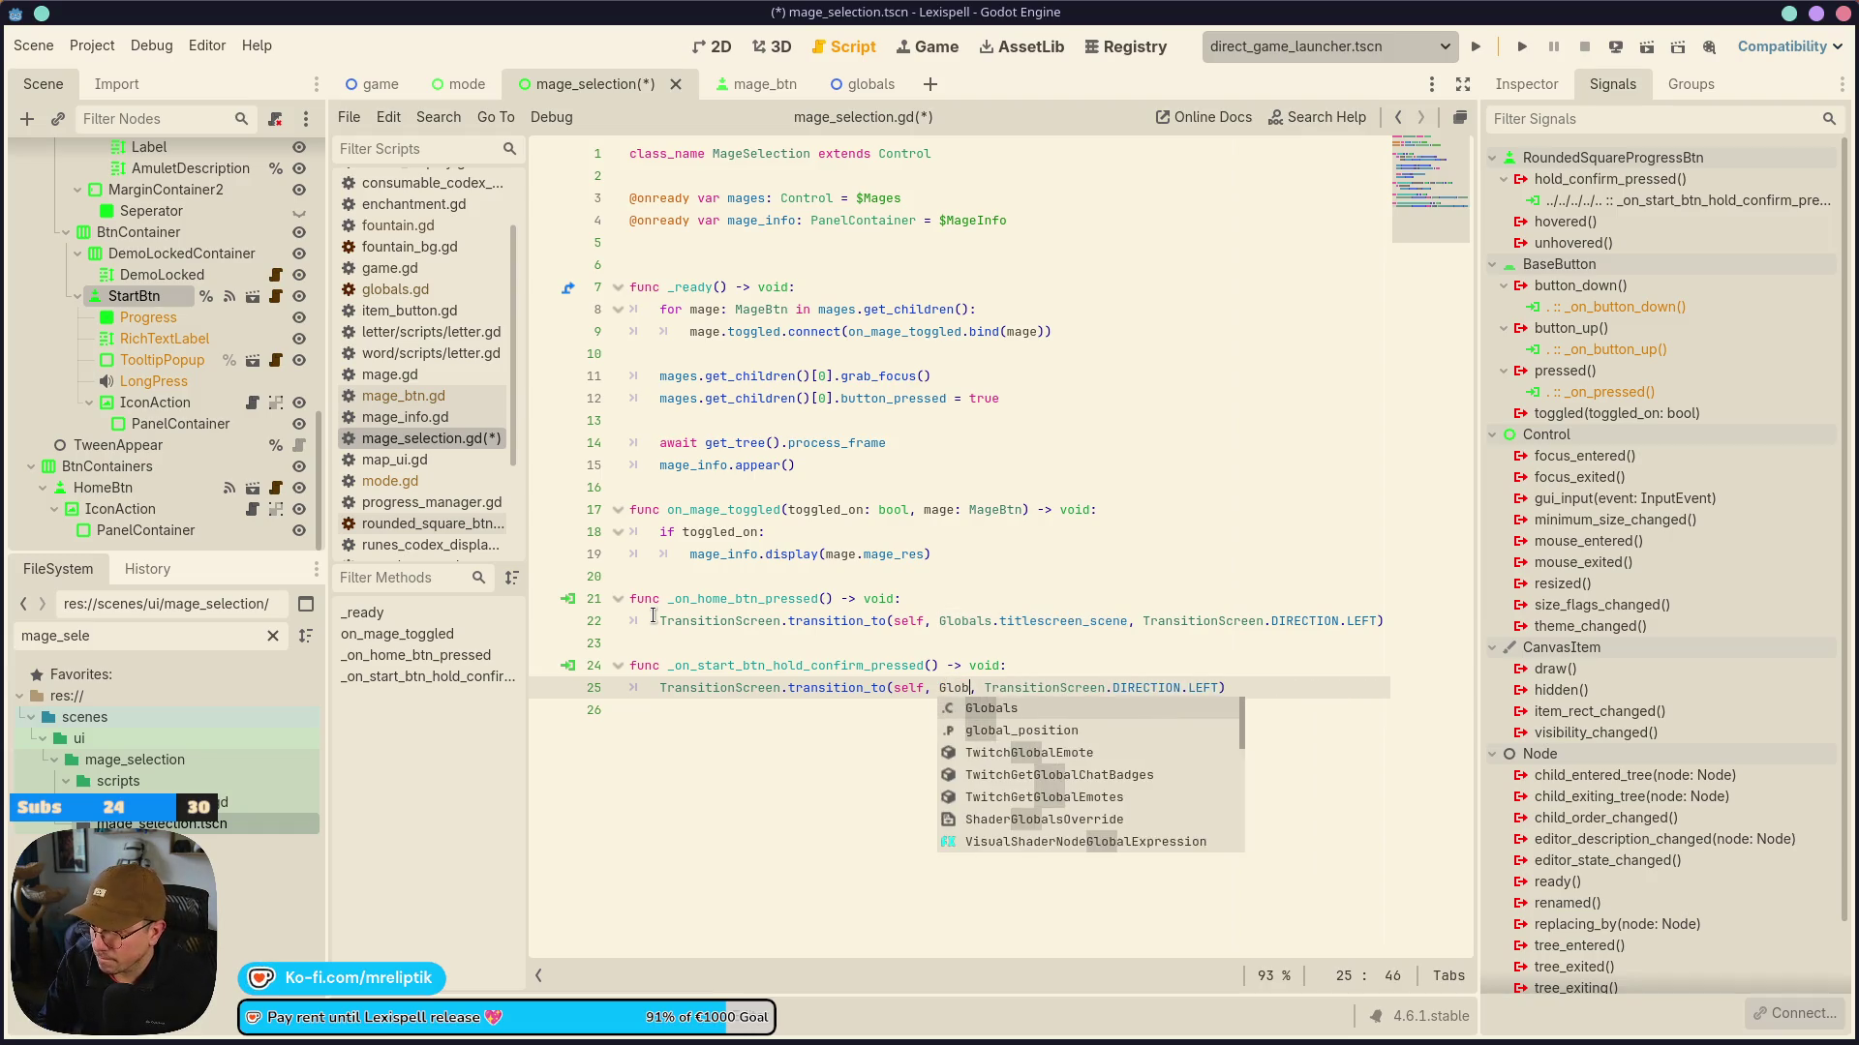
key("Return")
key("ctrl+s")
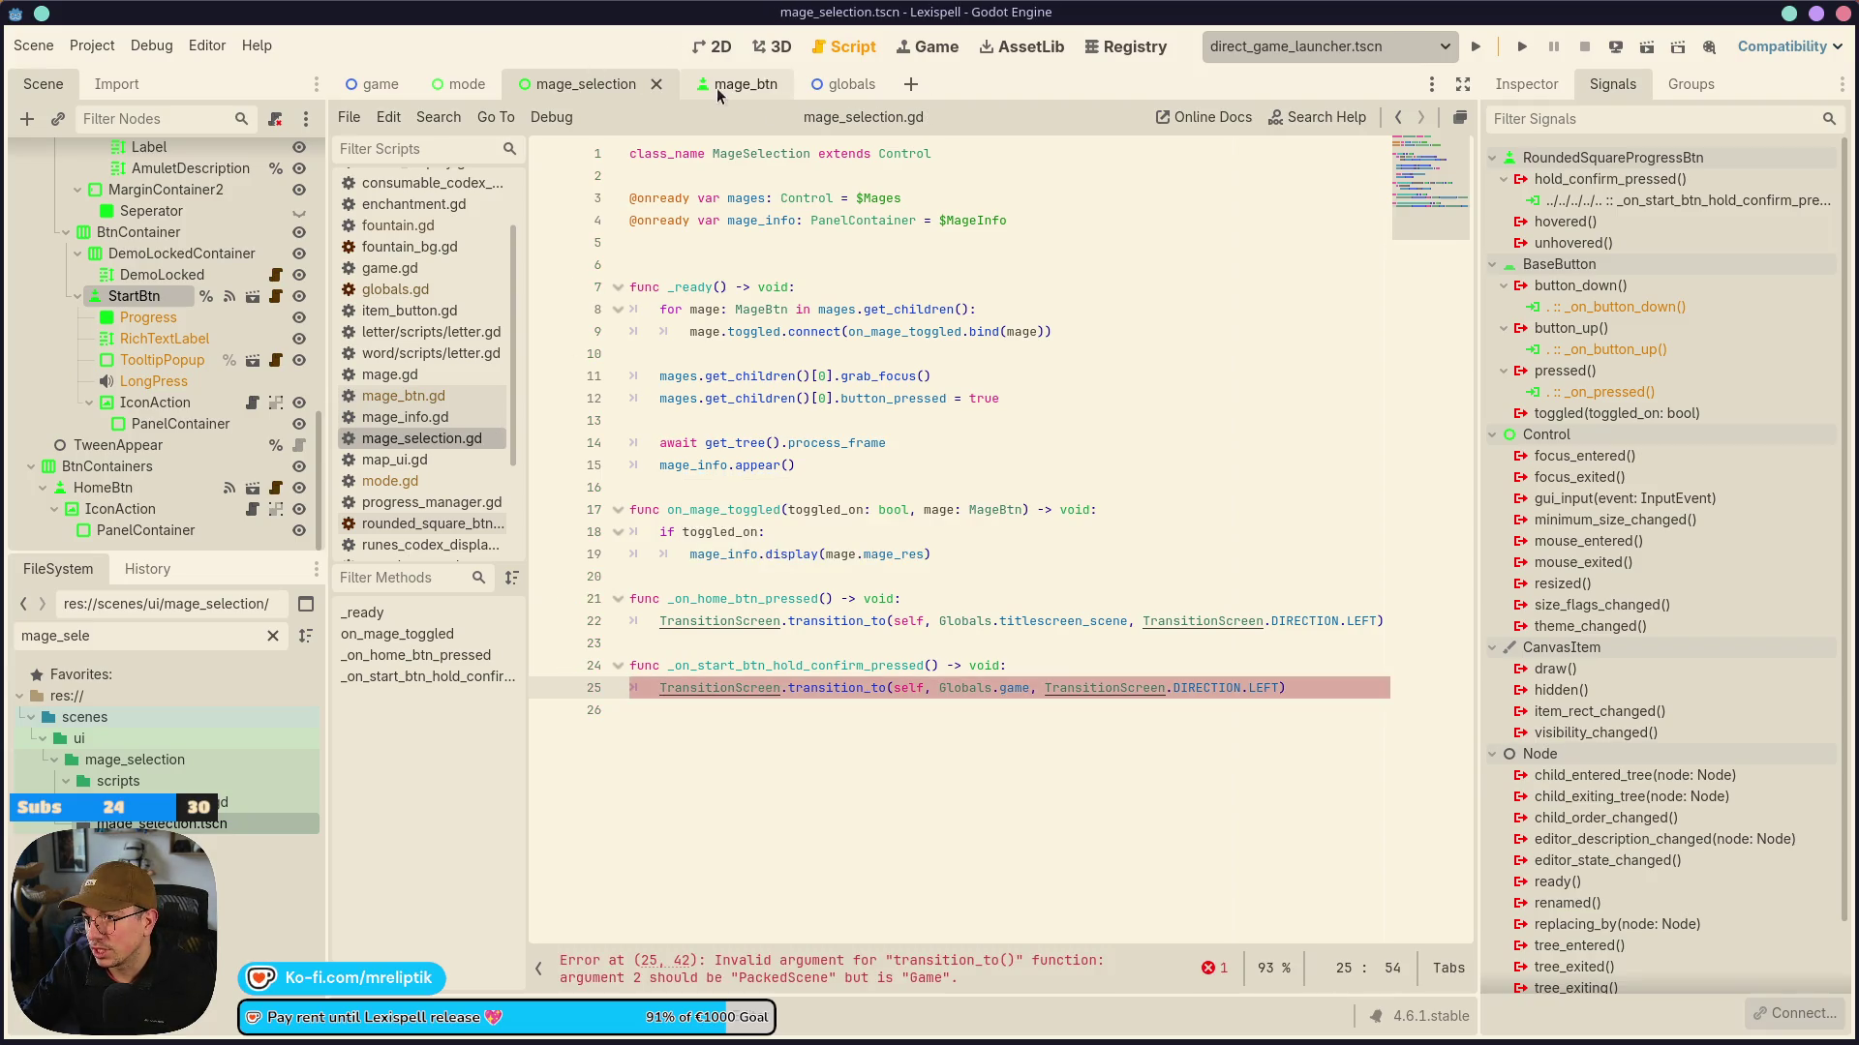
type("_")
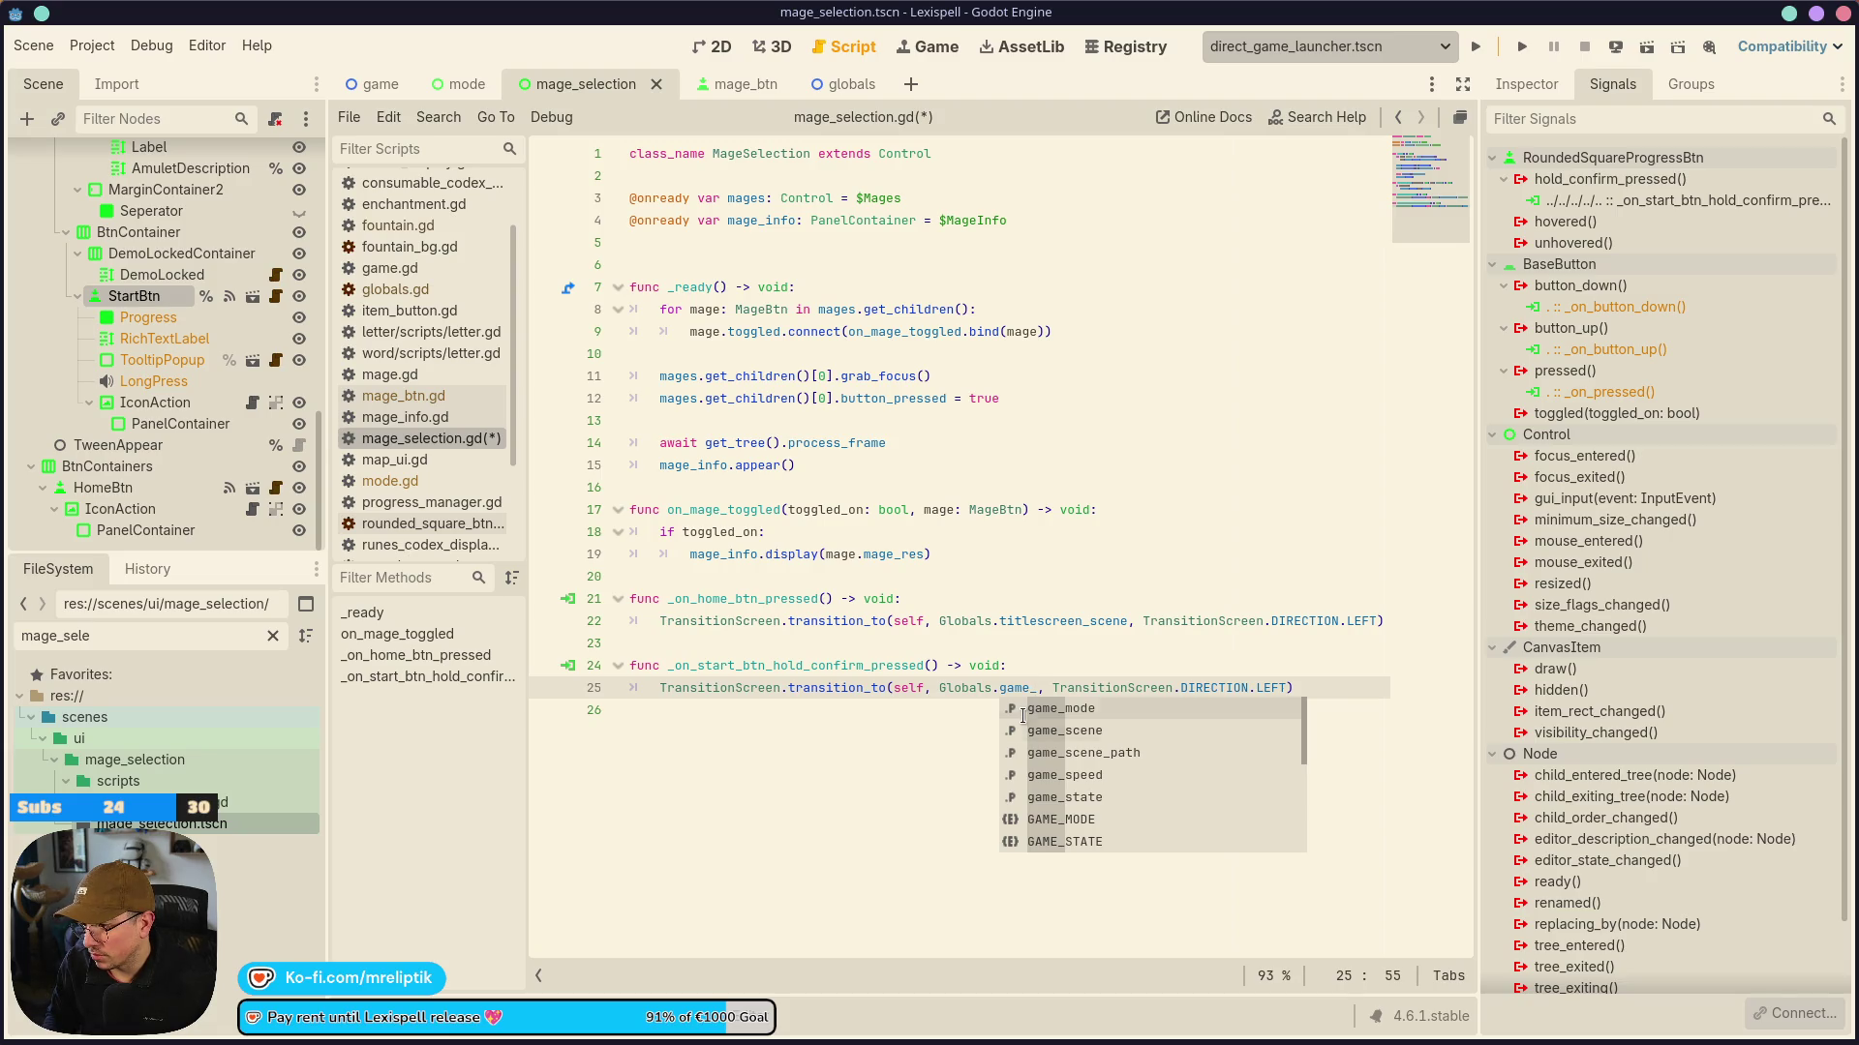
left_click(1023, 730)
key("ctrl+s")
Step: Switch through the scene tabs to the mode scene and its mode.gd script
left_click(718, 85)
left_click(542, 85)
left_click(467, 85)
left_click(283, 157)
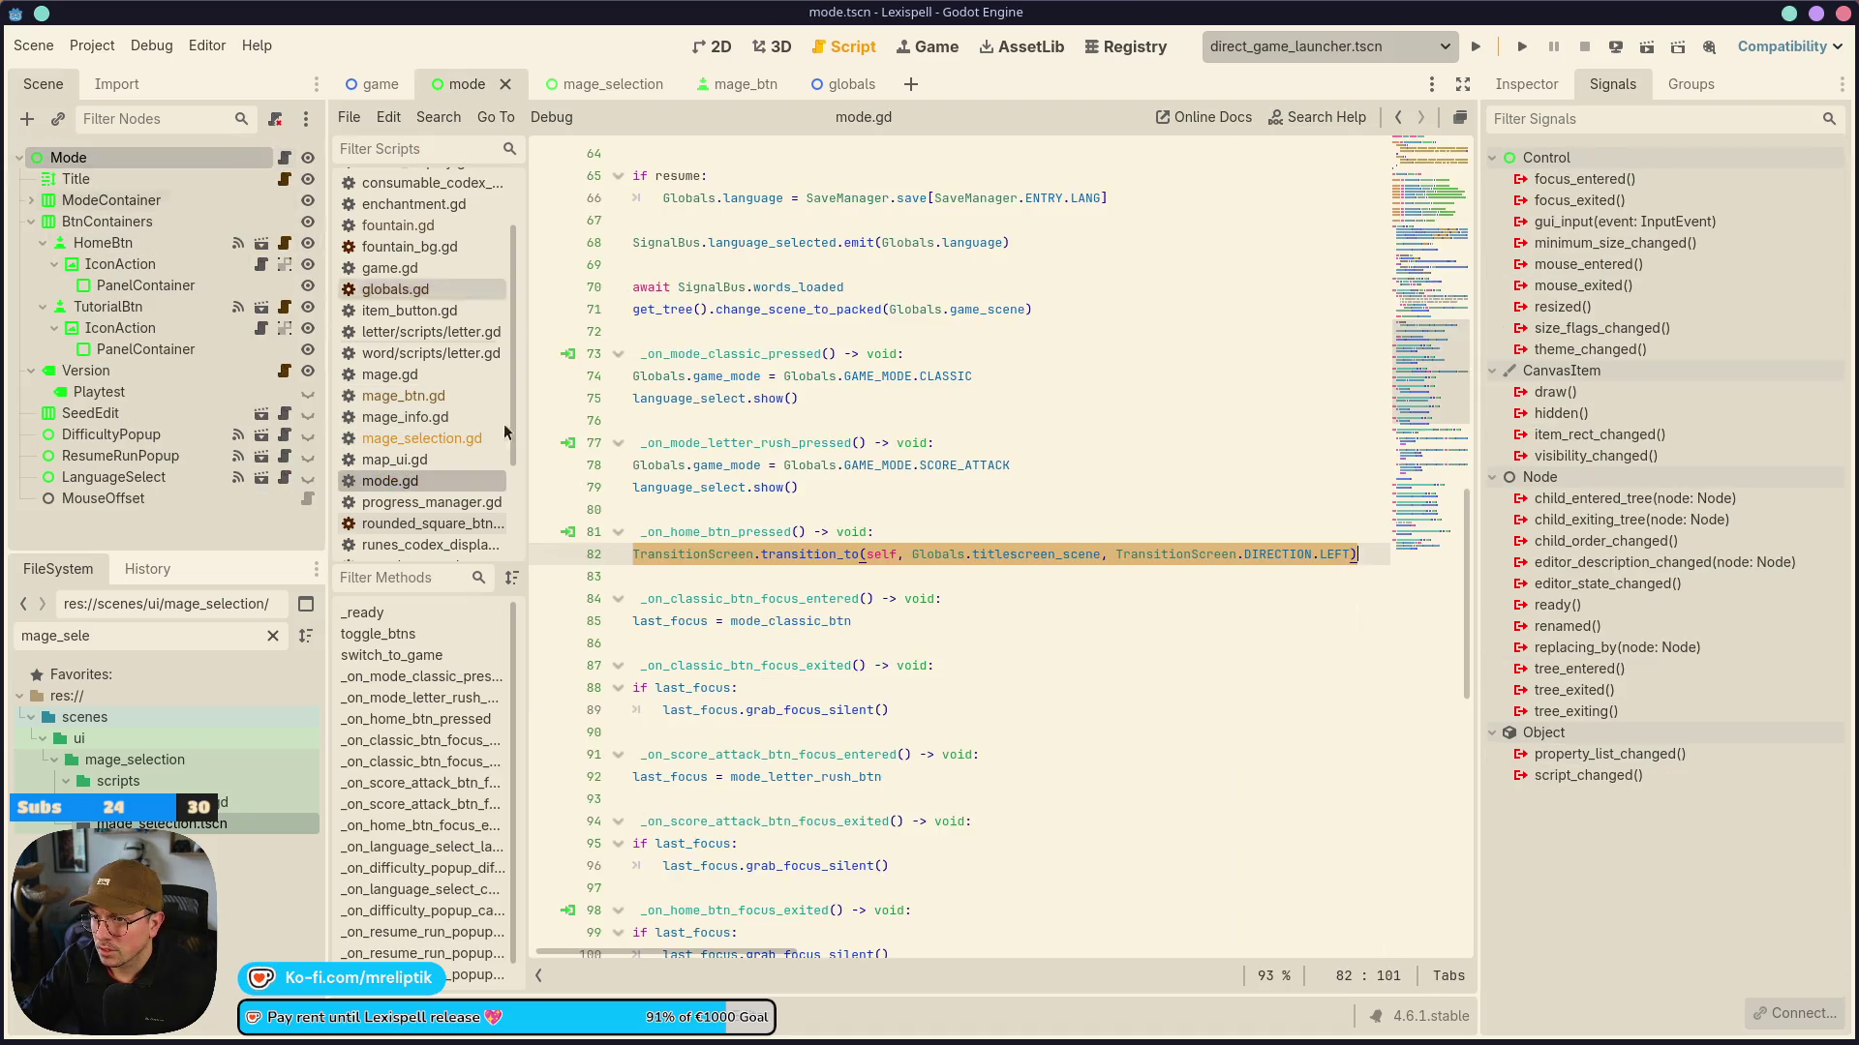
Step: In mode.gd's switch_to_game, select the show-transition and await lines
left_click(799, 553)
scroll(702, 537, "down", 1)
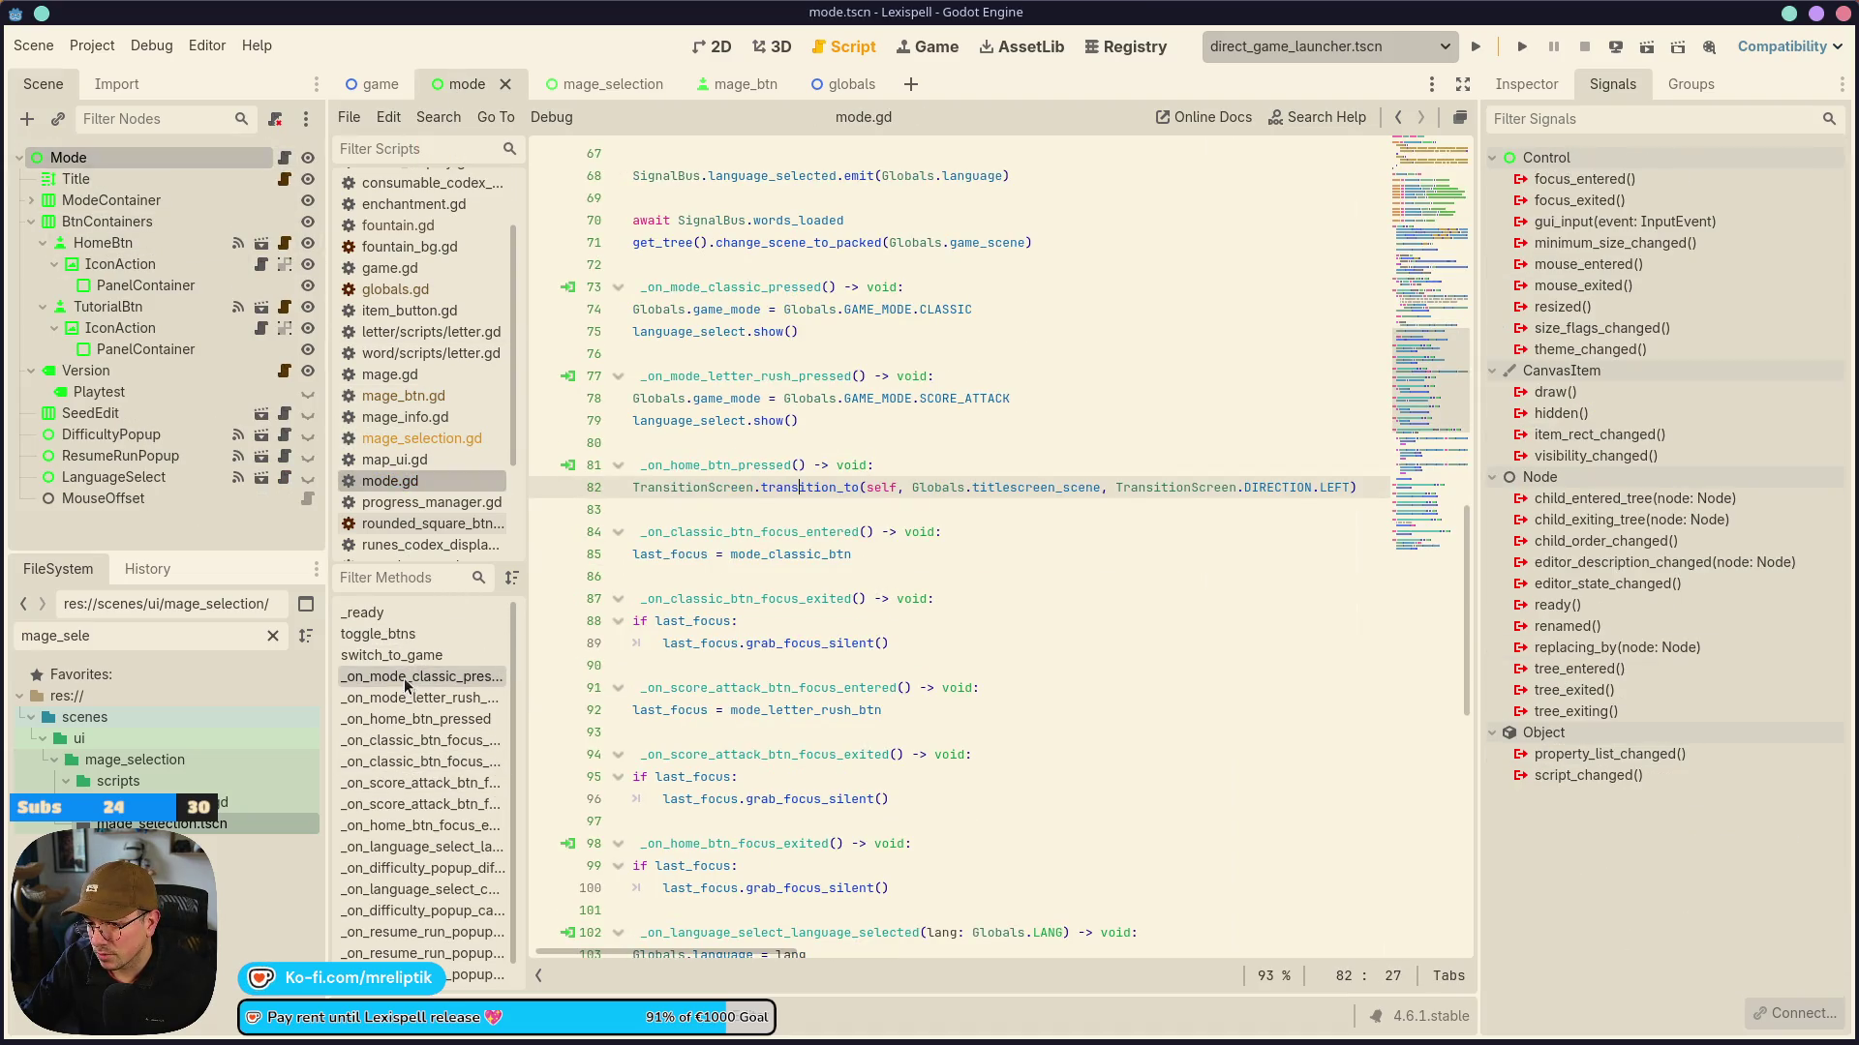
left_click(406, 656)
double_click(703, 531)
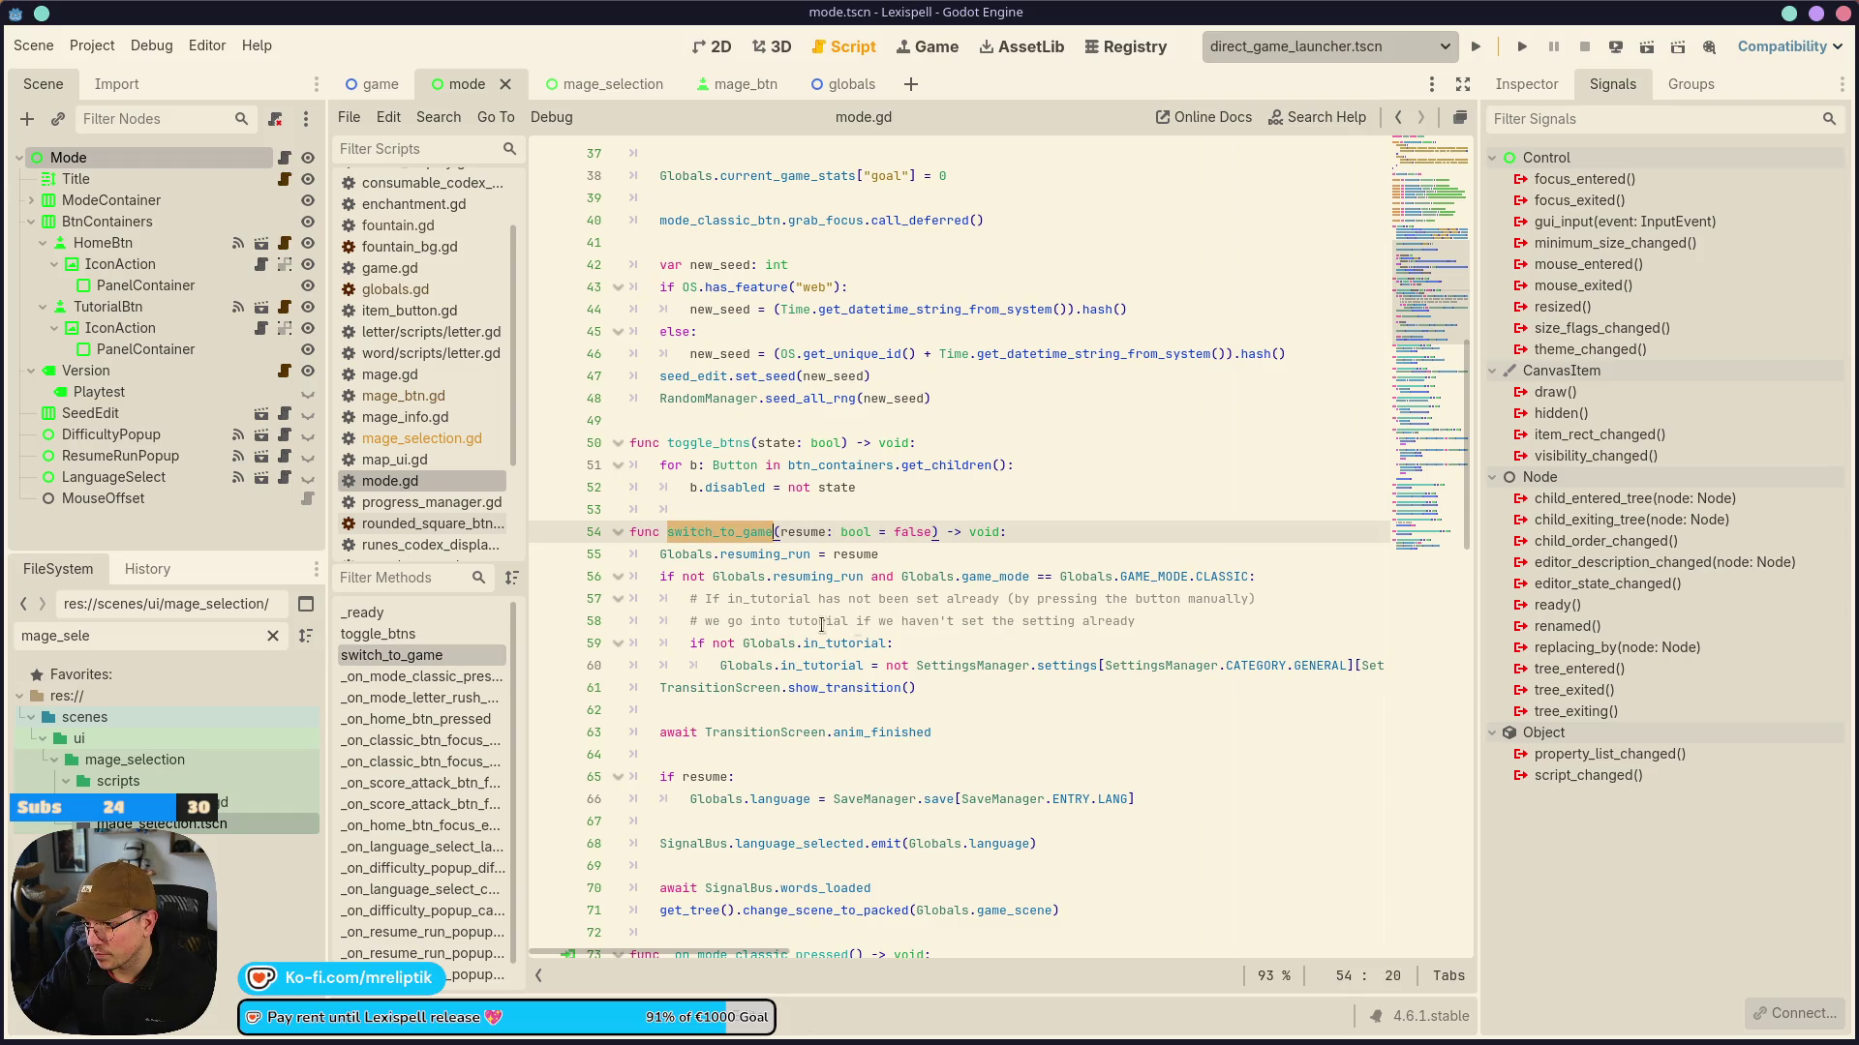
double_click(997, 577)
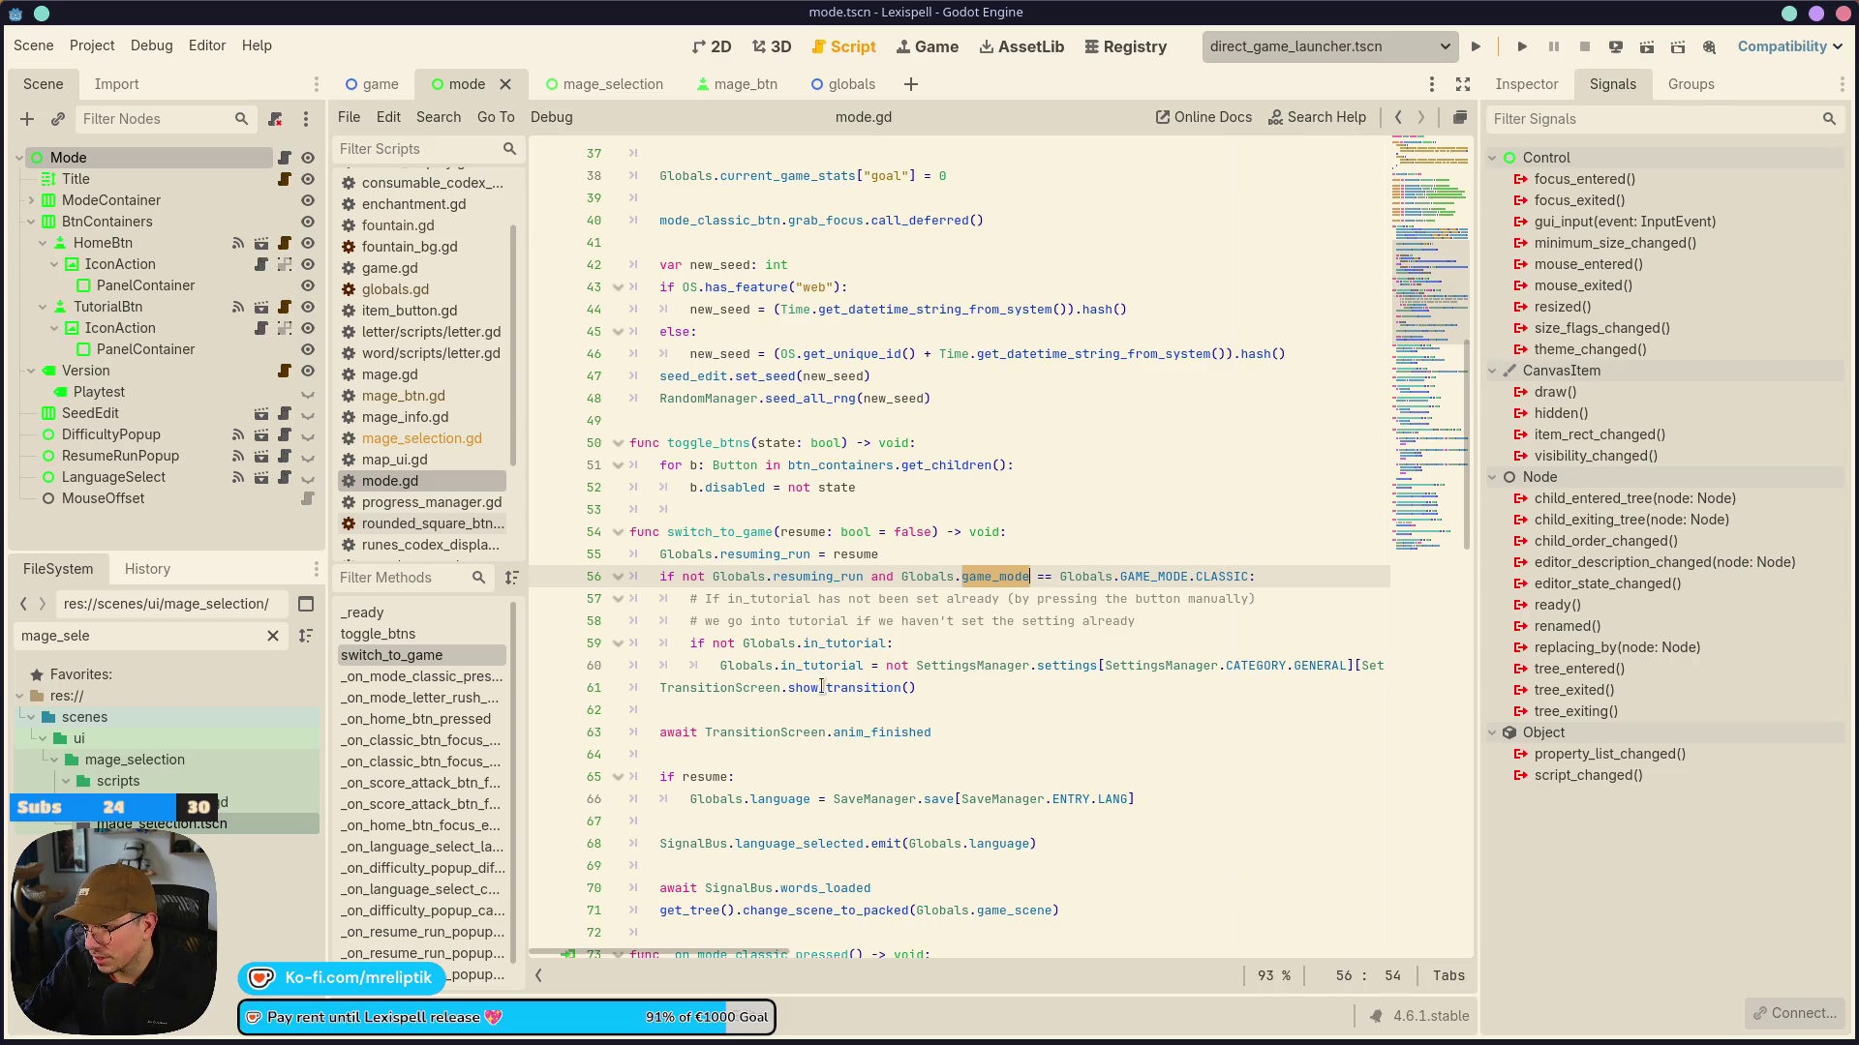
scroll(801, 700, "down", 2)
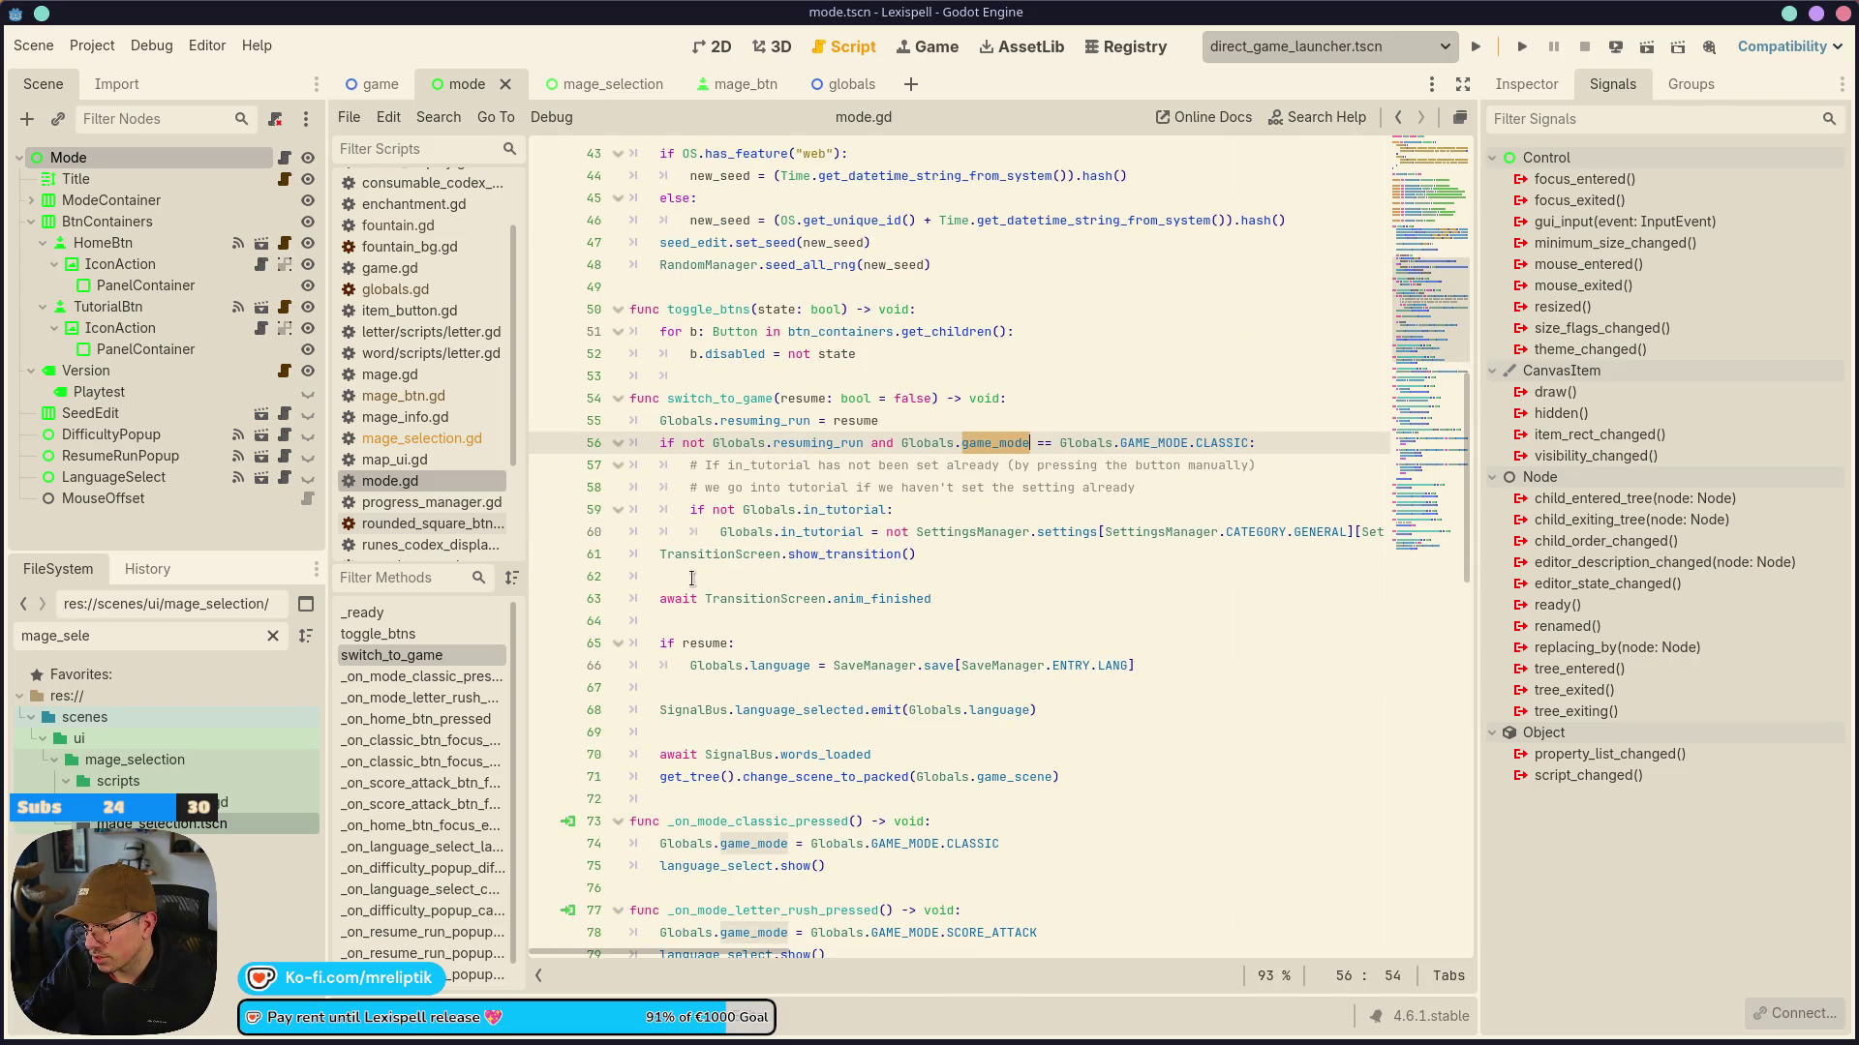
left_click(692, 578)
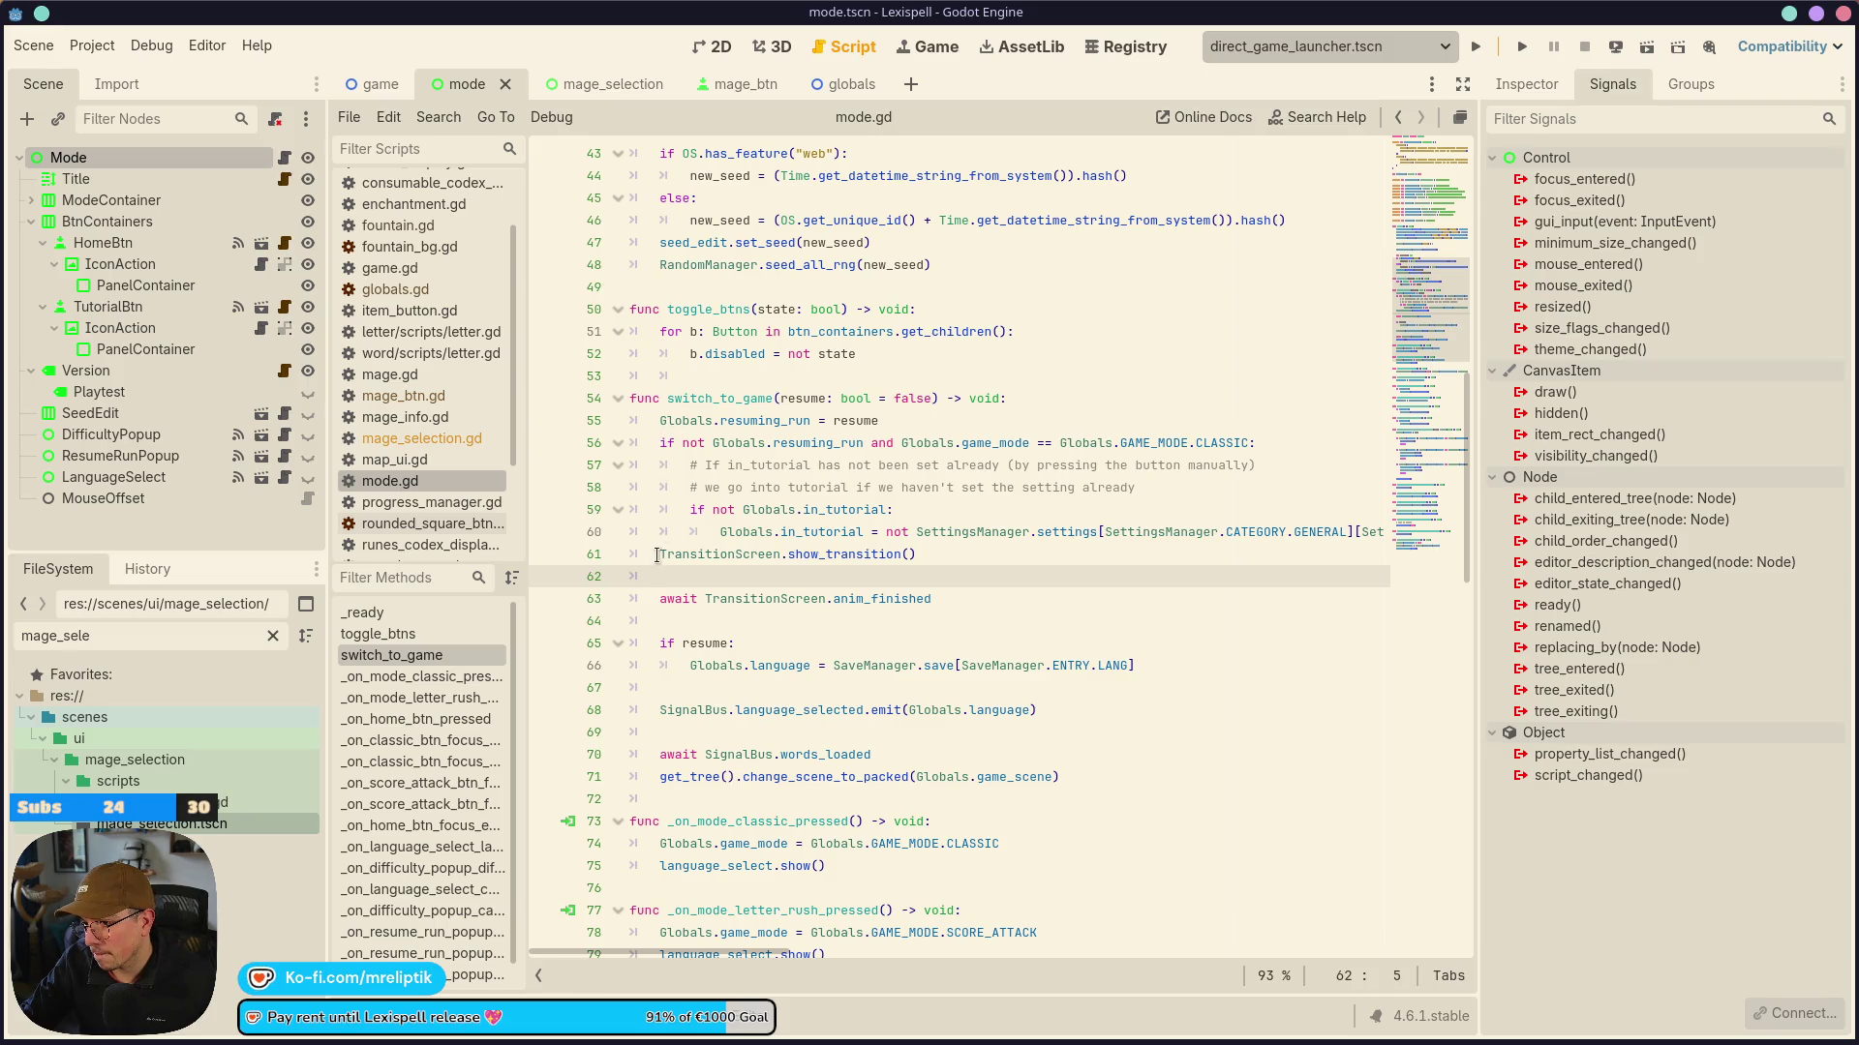
left_click_drag(657, 555, 828, 621)
mouse_move(1014, 624)
left_mouse_down()
mouse_move(1053, 607)
mouse_move(1105, 770)
mouse_move(1068, 600)
left_mouse_up()
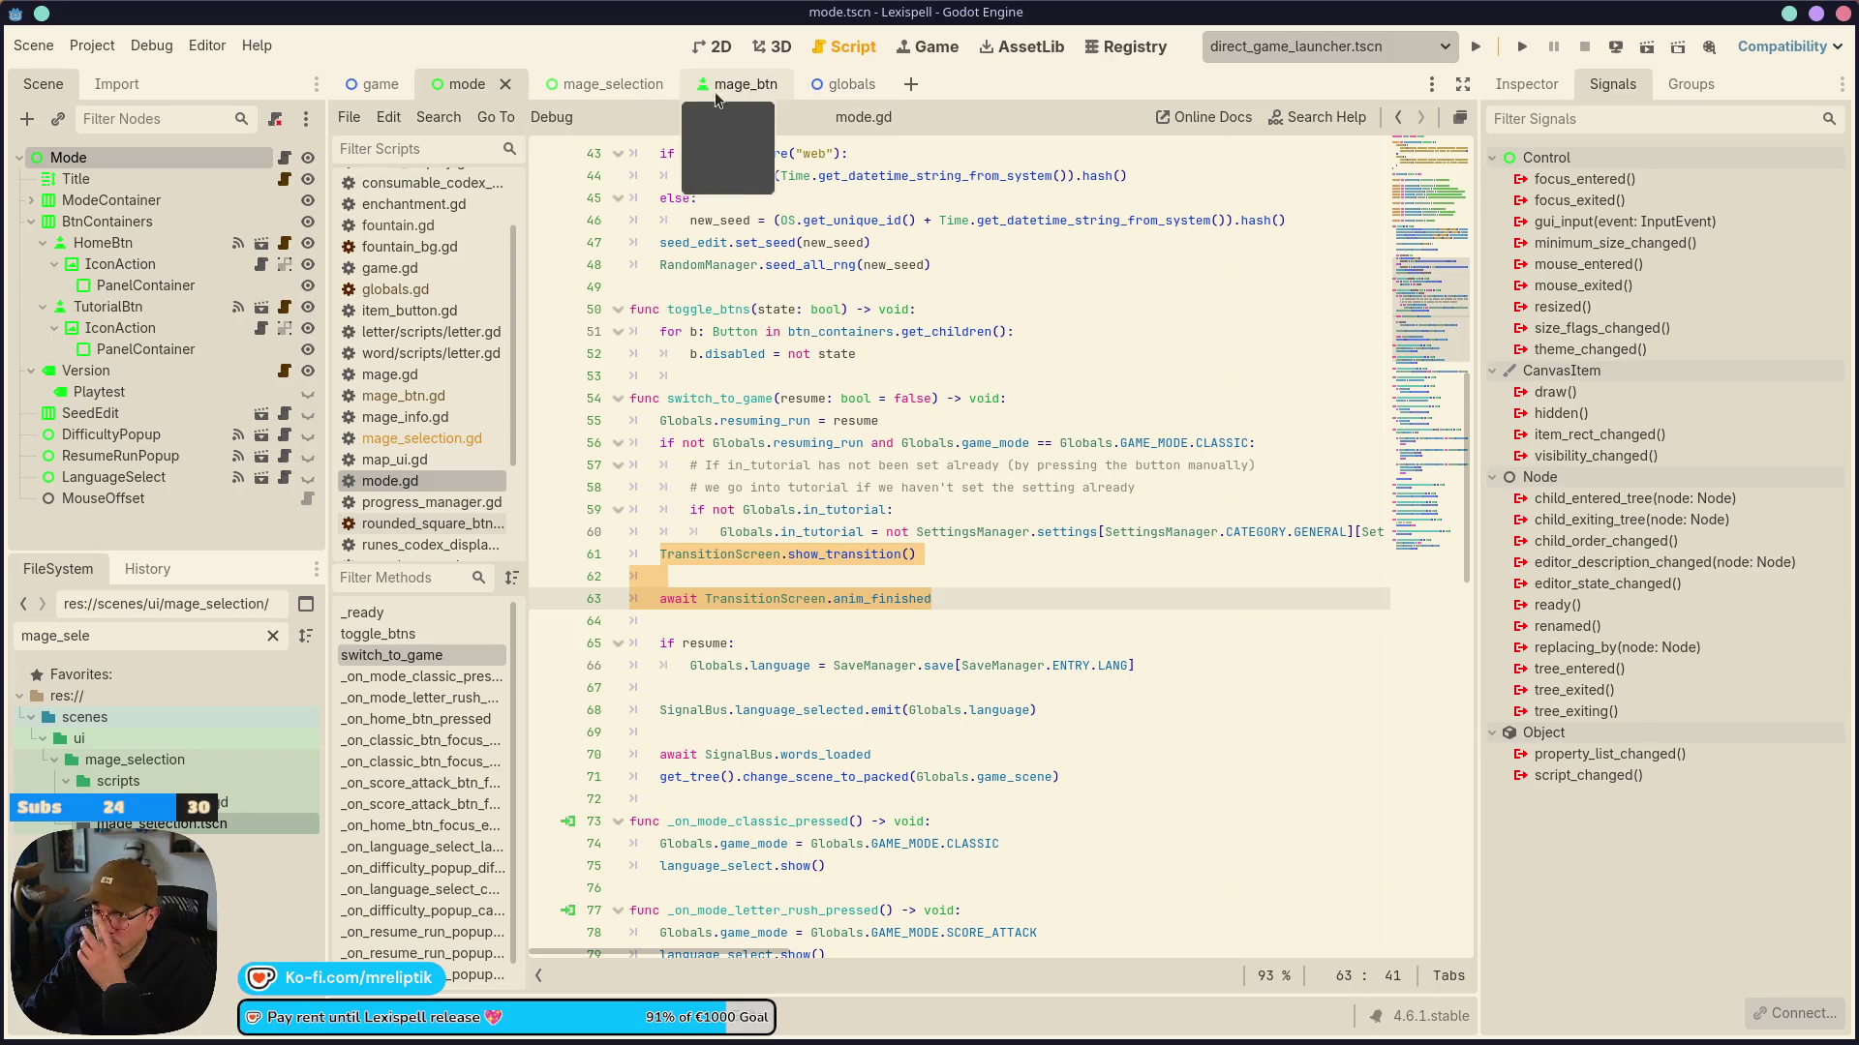
Step: Look through the globals and mage_btn scenes, then open the MageSelection script
left_click(593, 85)
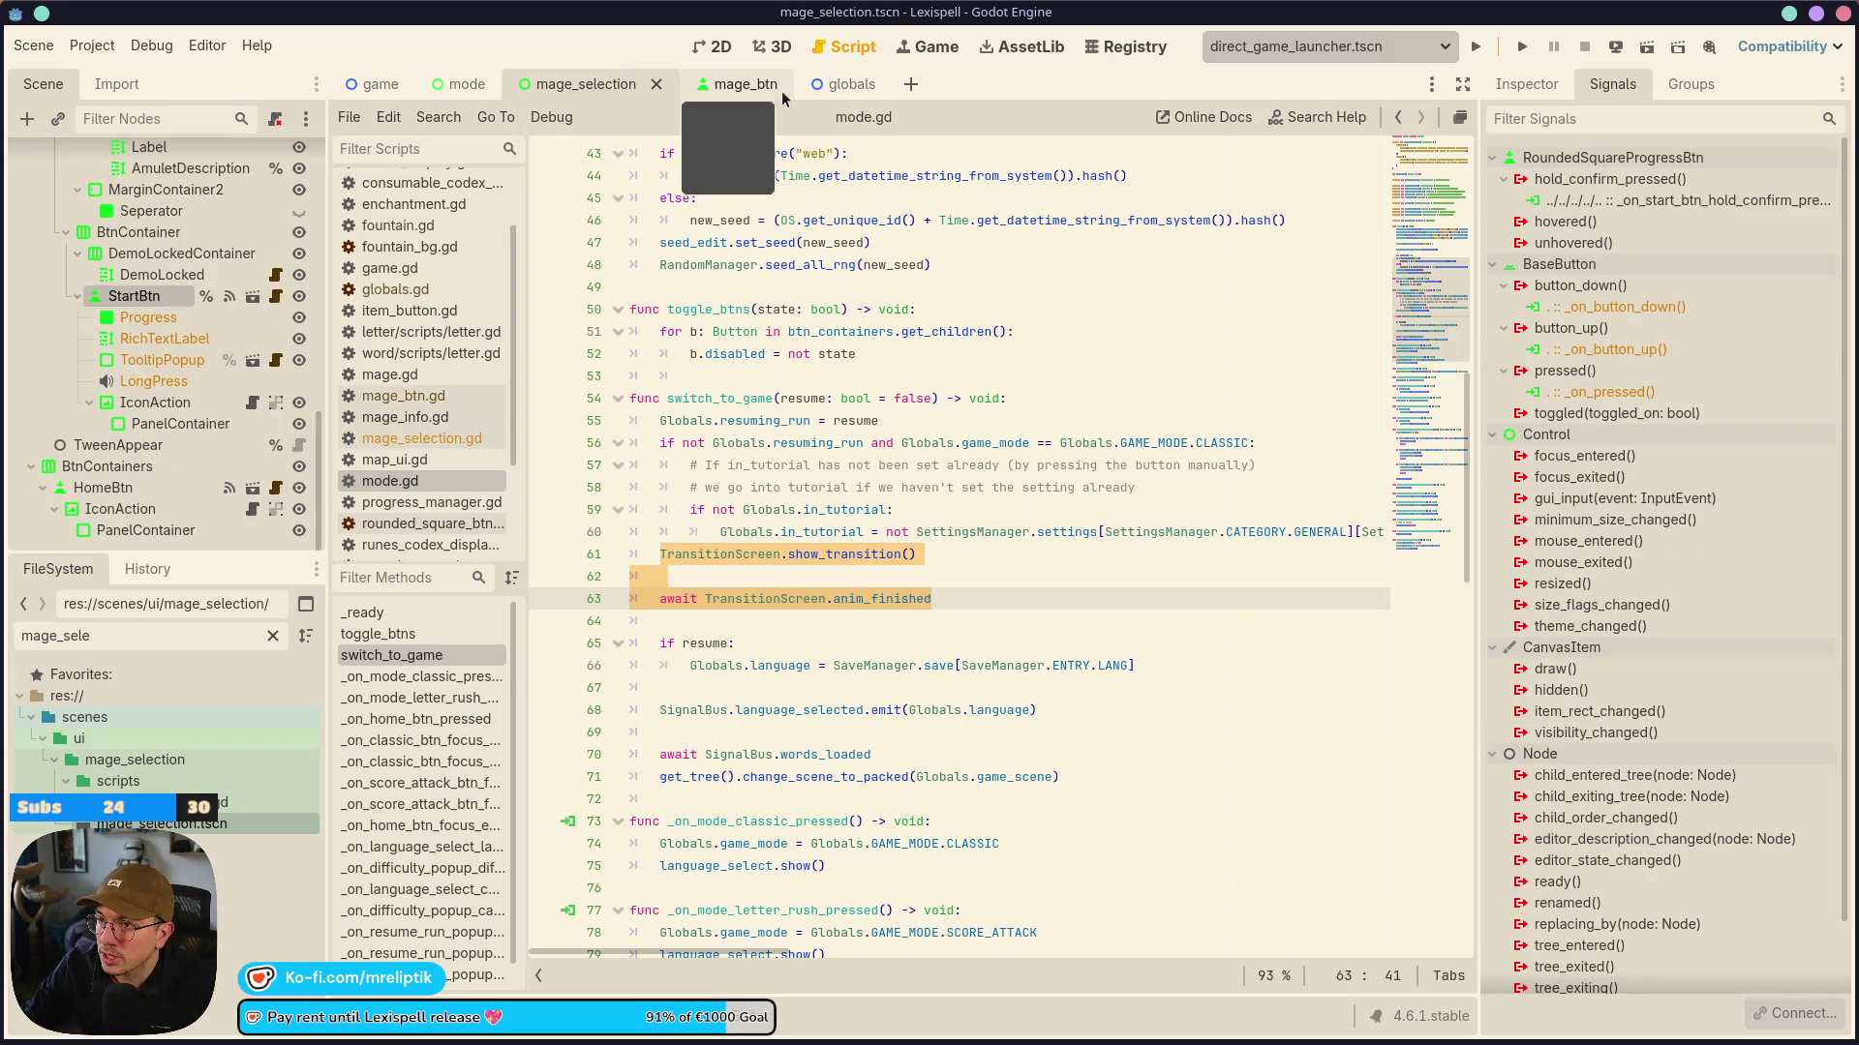
left_click(840, 86)
left_click(721, 86)
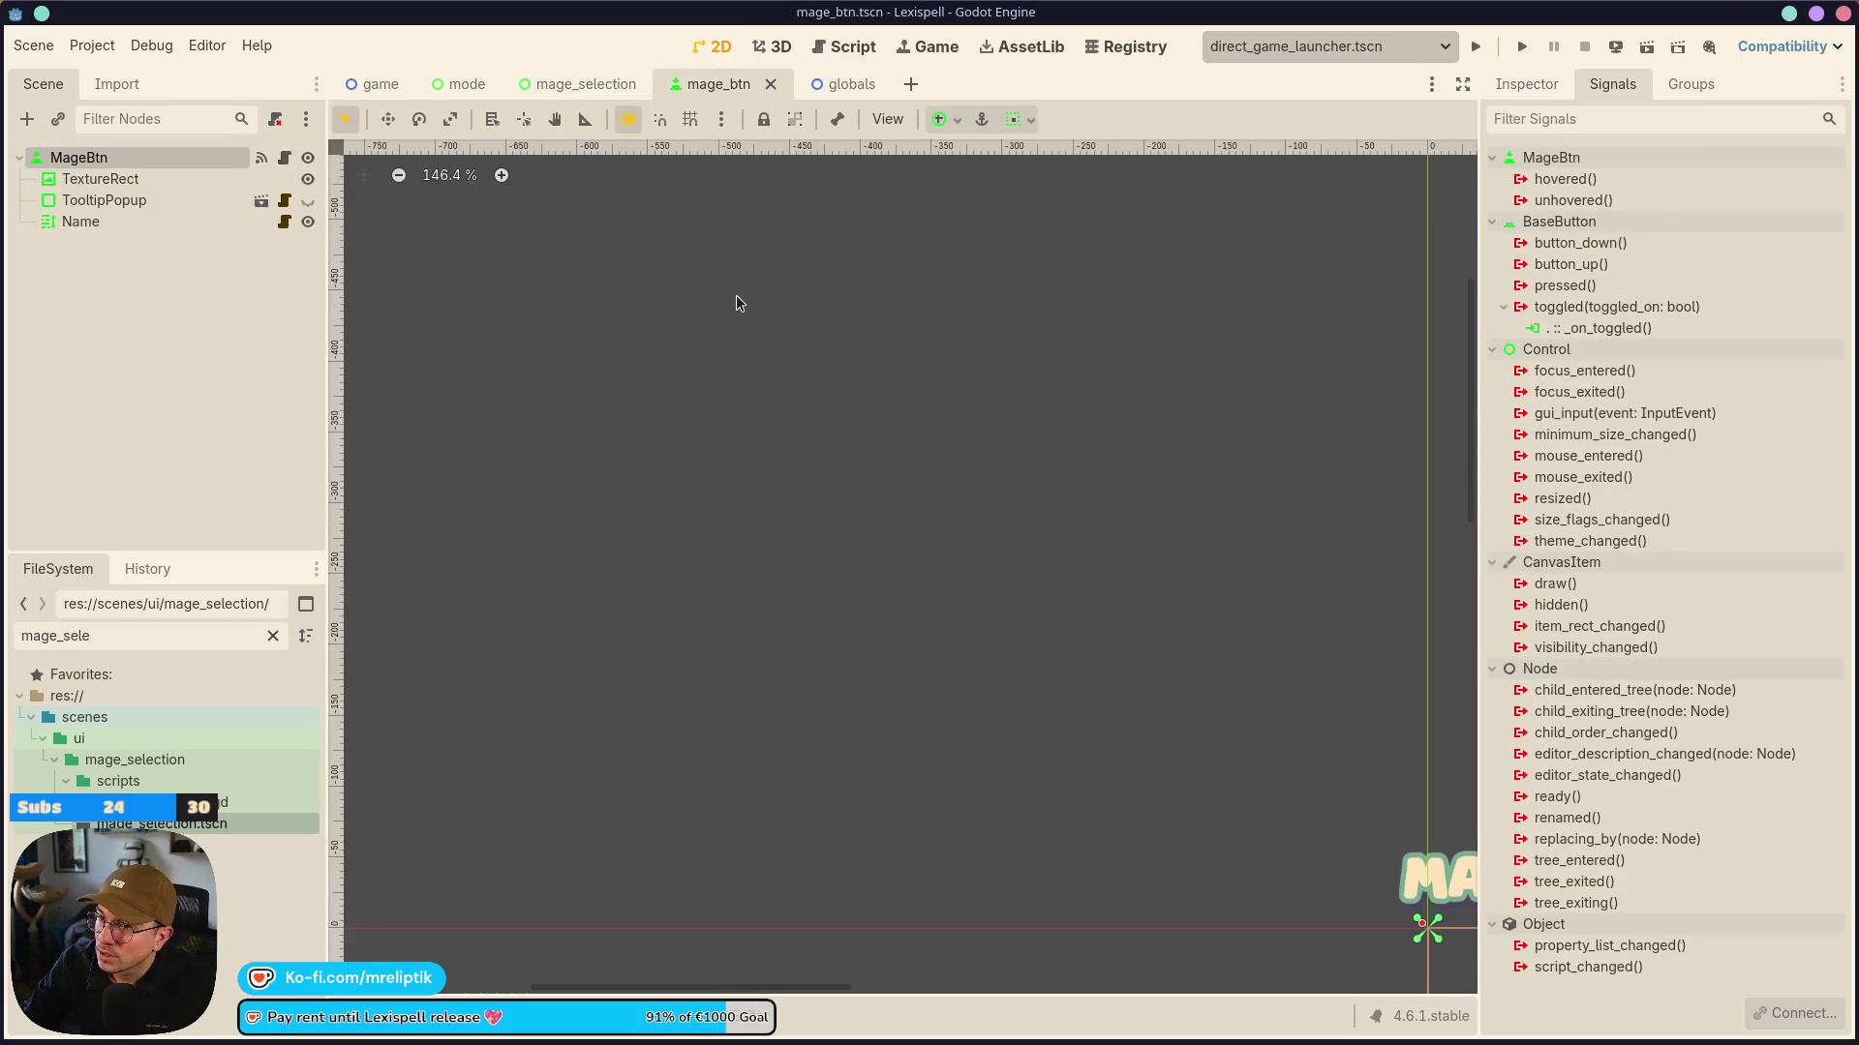
key("ctrl+Tab")
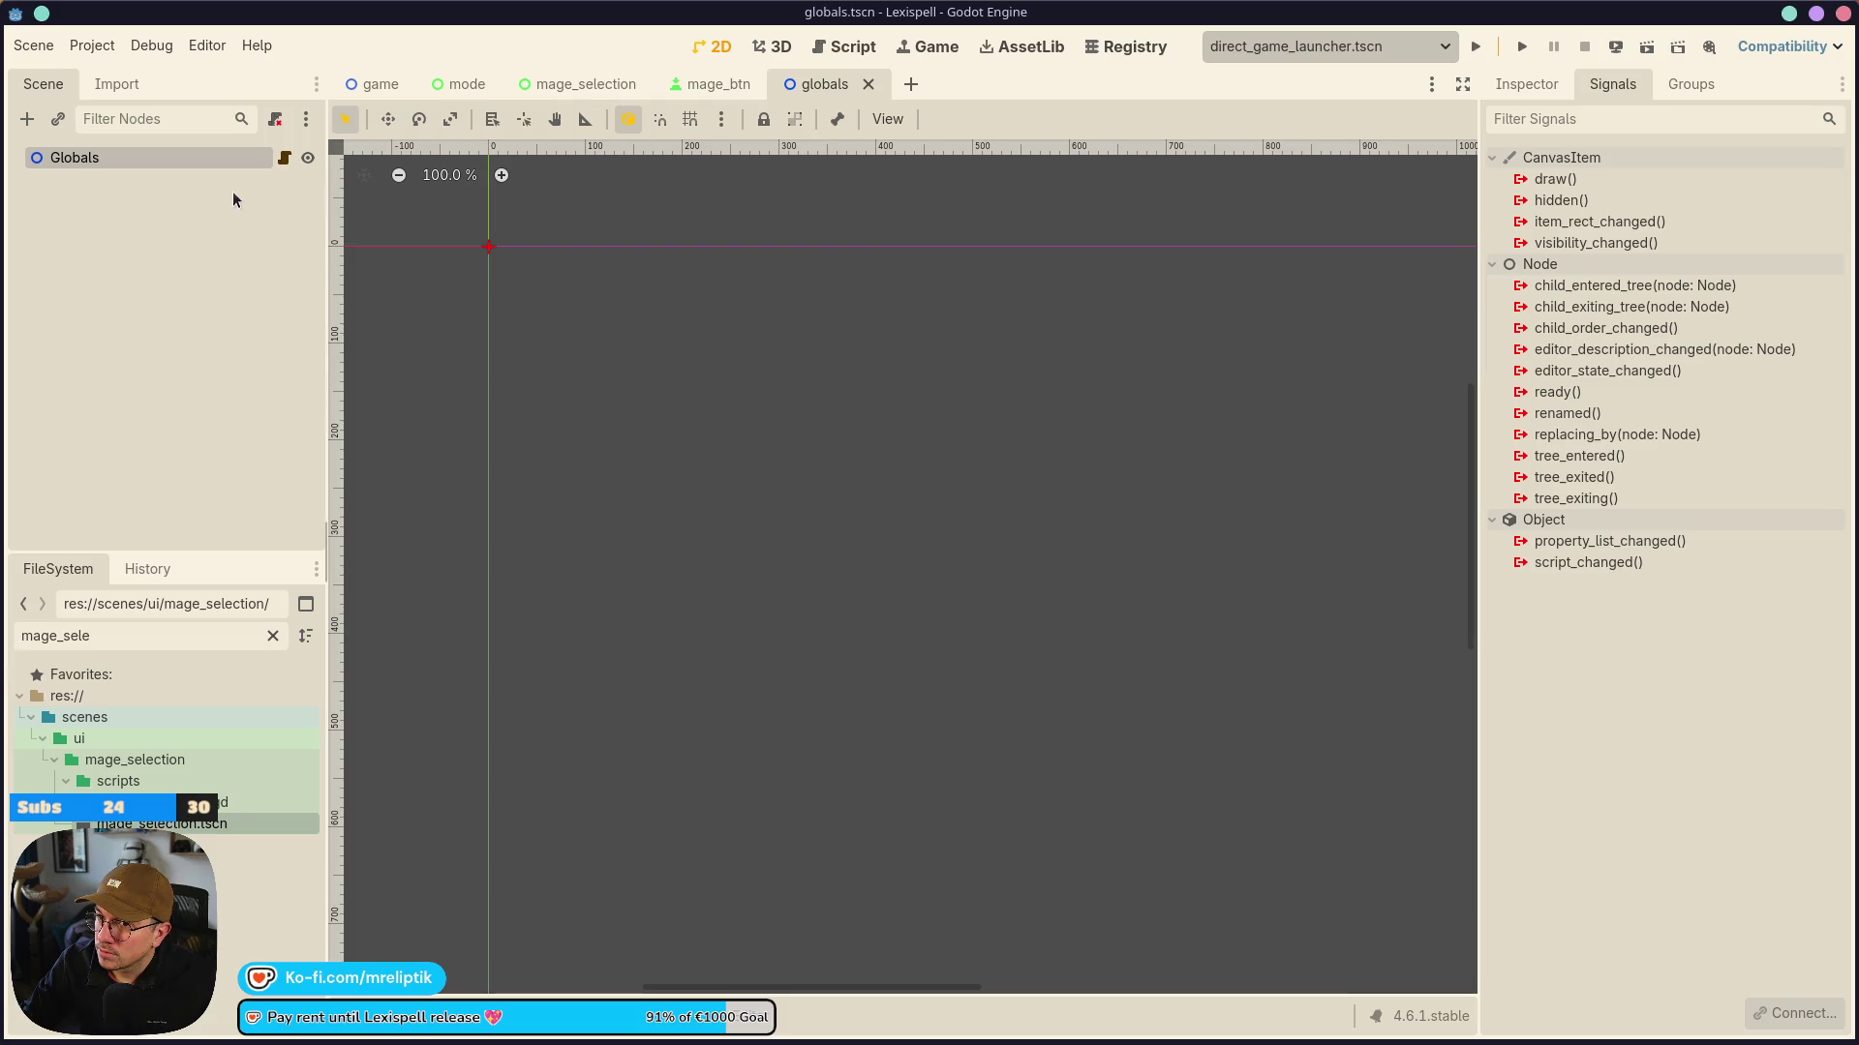
left_click(284, 157)
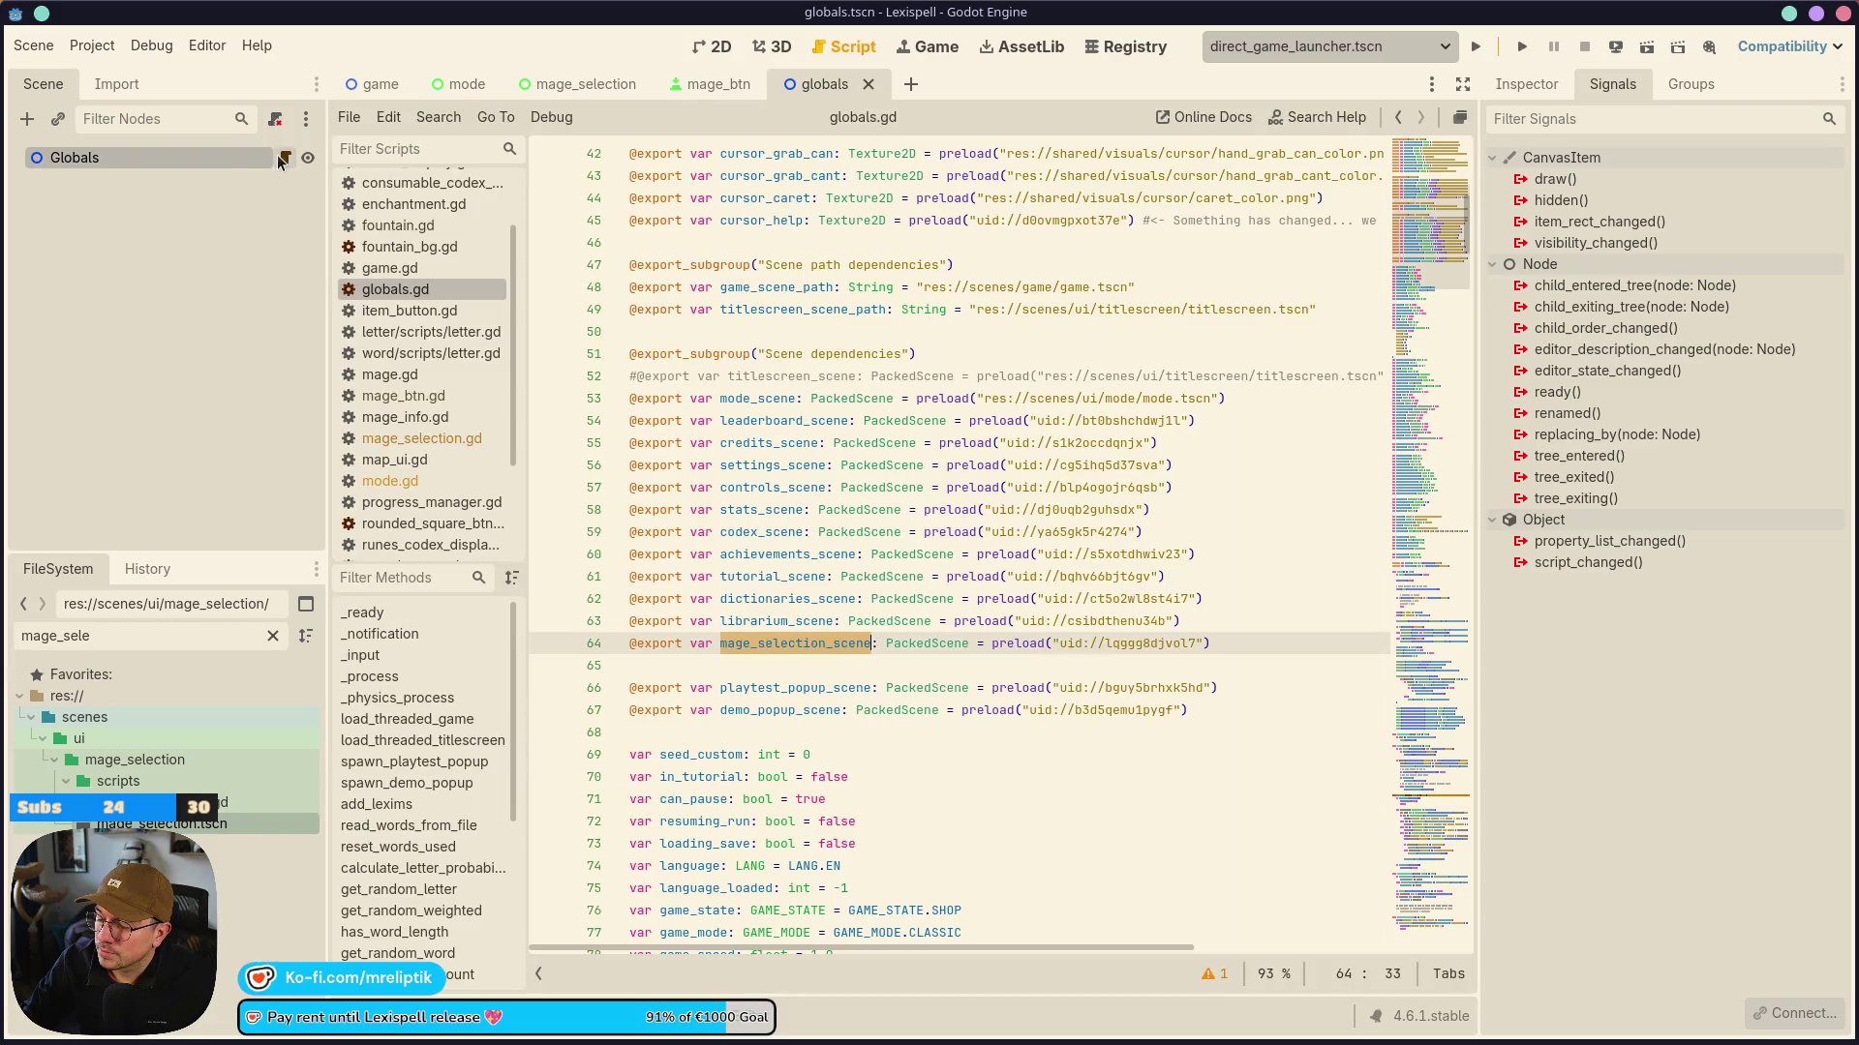
left_click(736, 92)
key("ctrl+shift+Tab")
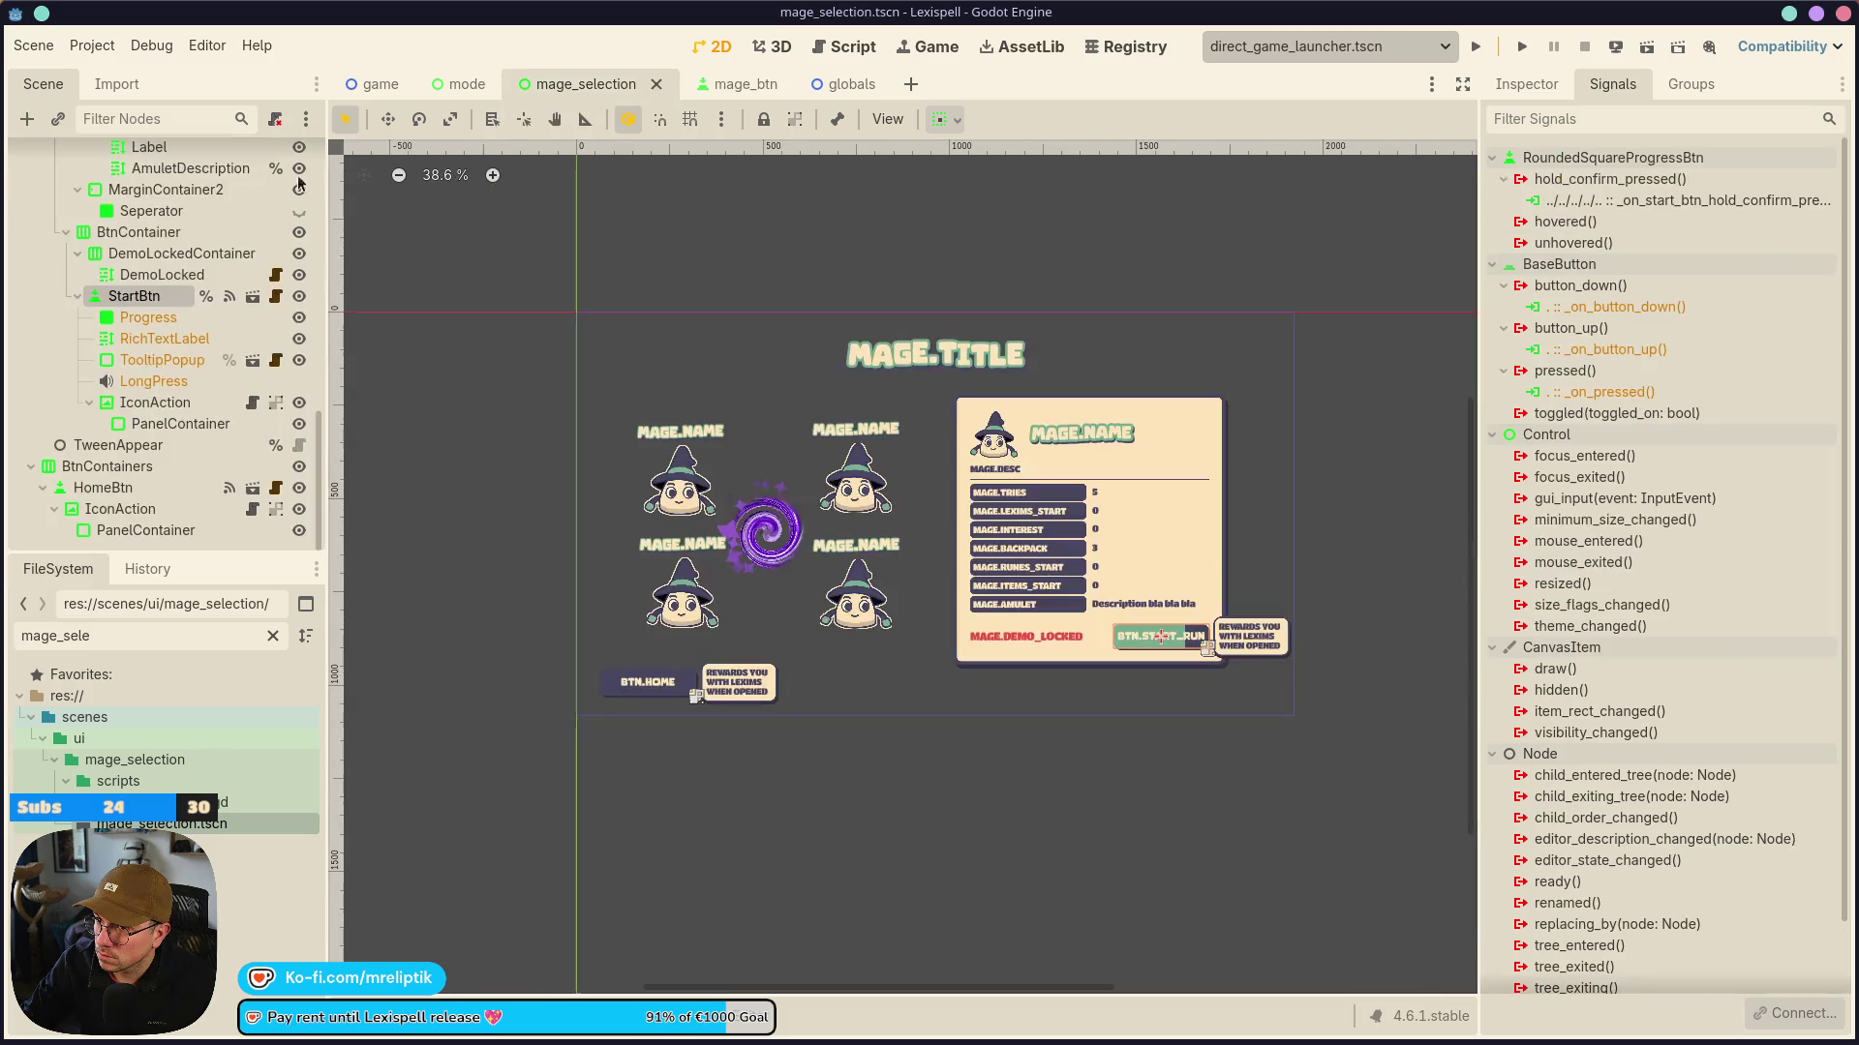
scroll(193, 290, "up", 10)
left_click(266, 153)
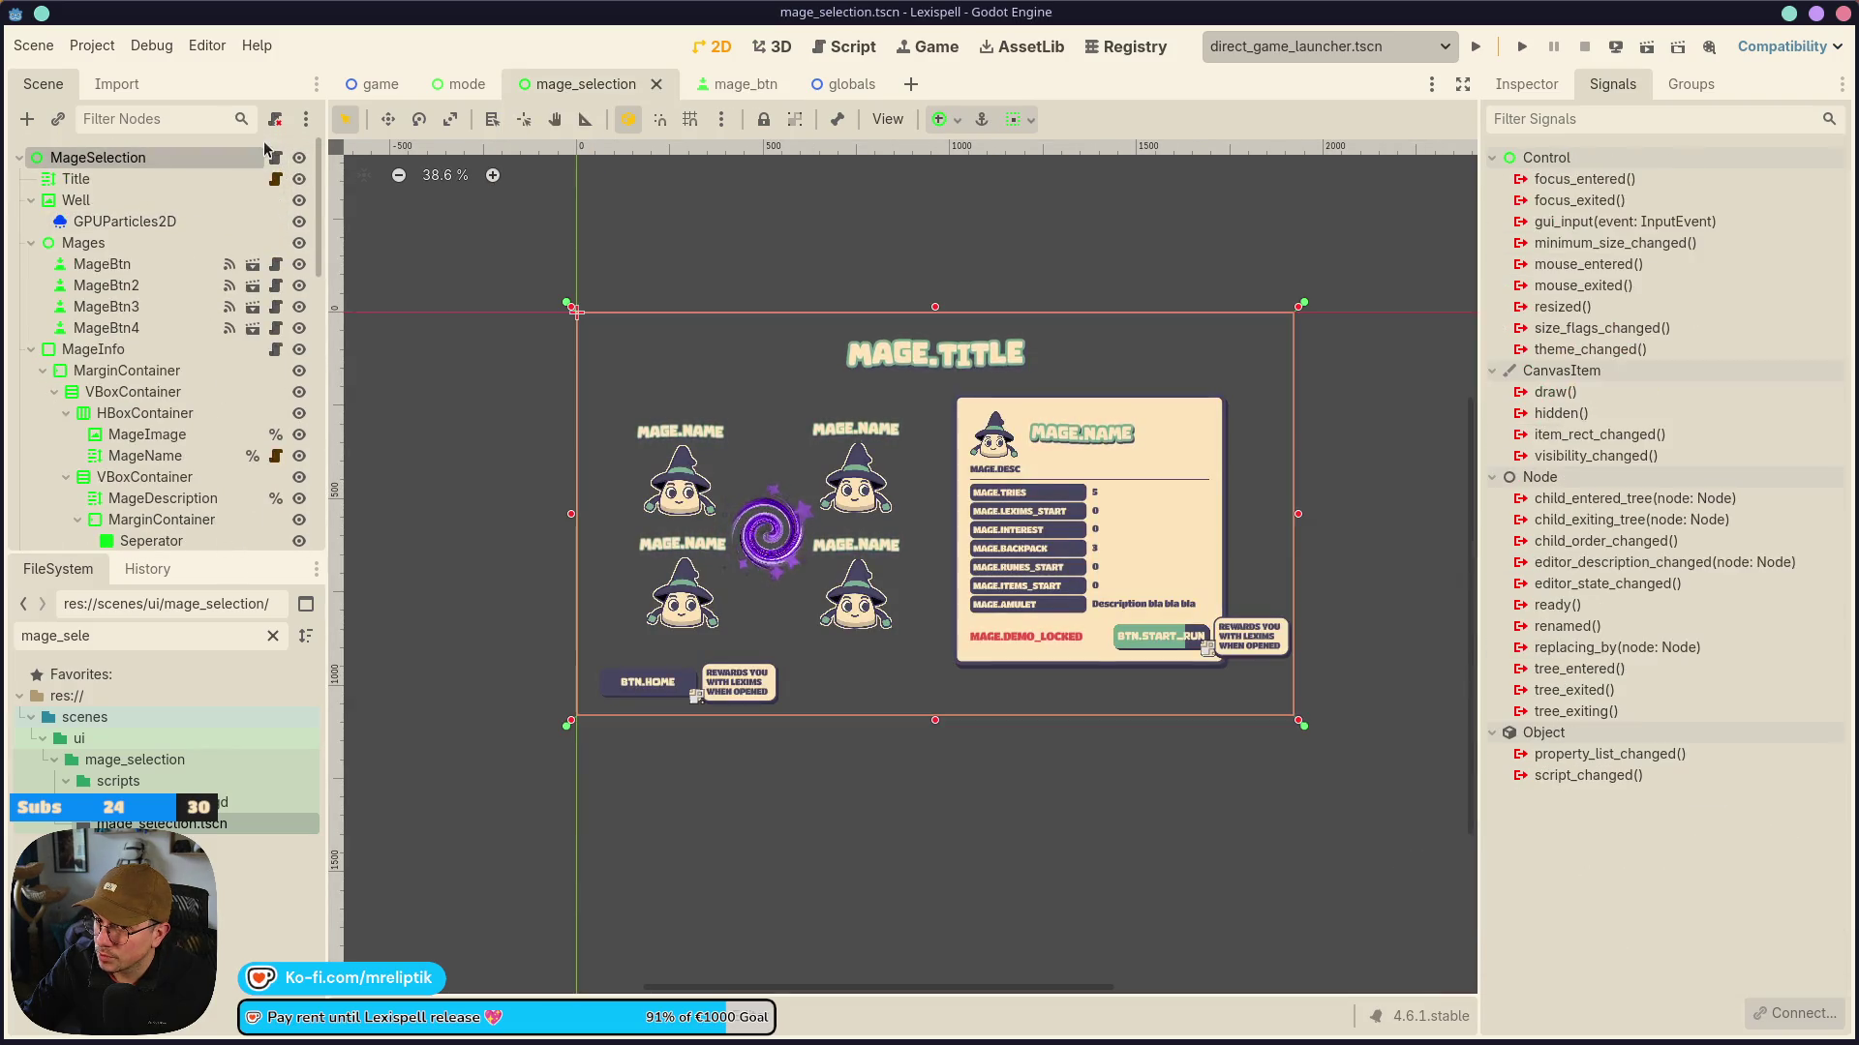
left_click(274, 156)
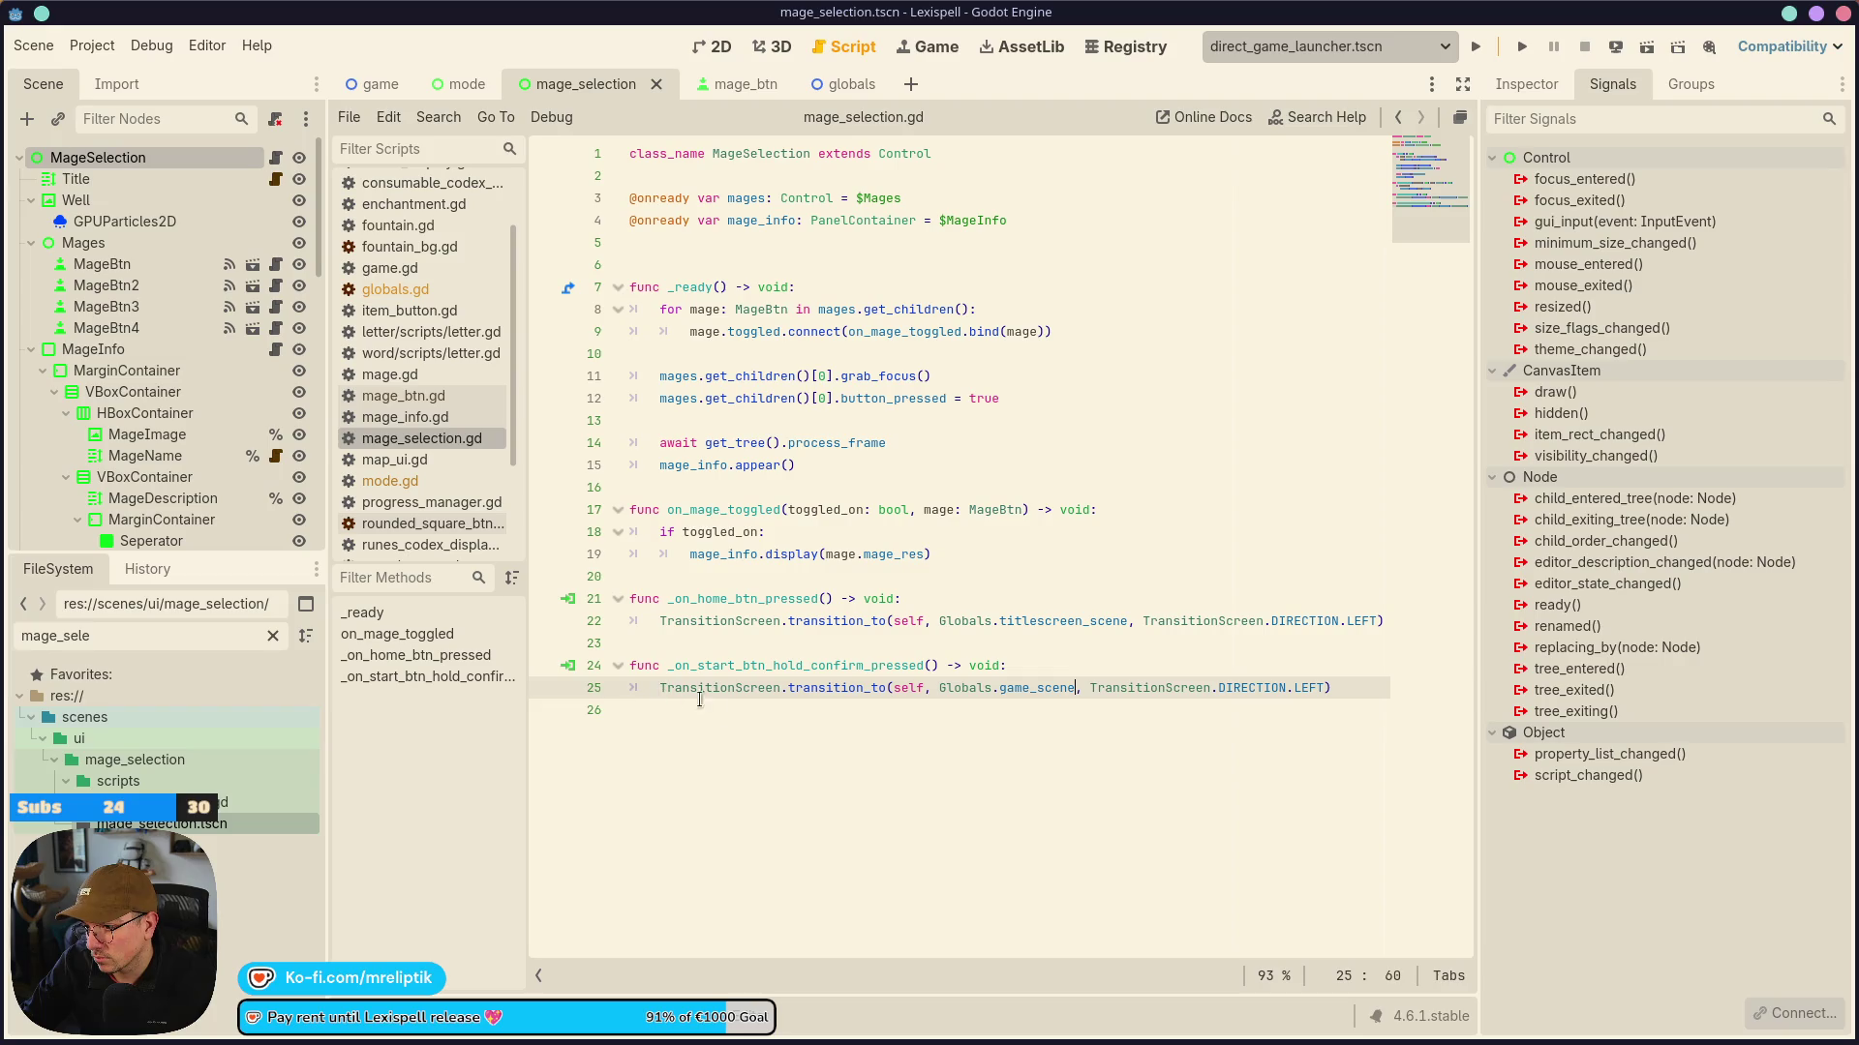
Step: Insert the show-transition and await lines into the start handler on line 24 and save mage_selection.gd
key("Down")
double_click(784, 666)
left_click(1043, 667)
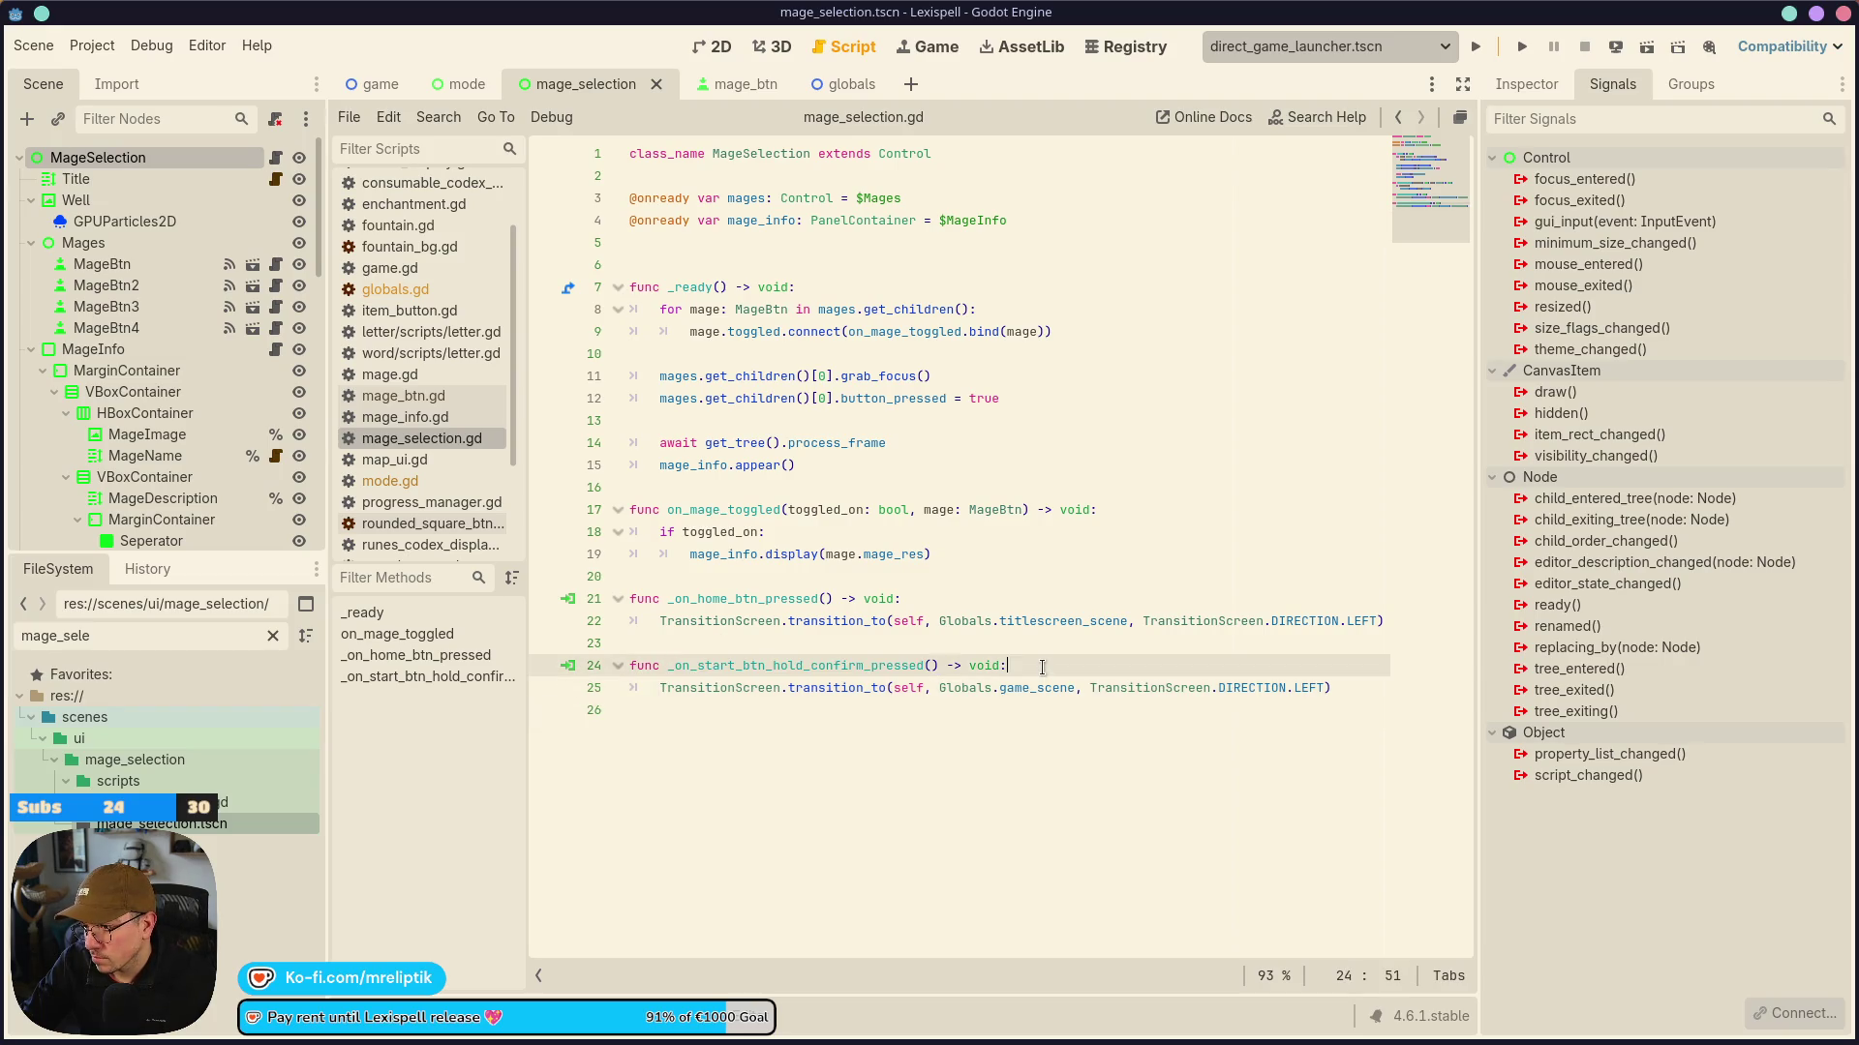
key("ctrl+shift+z")
key("ctrl+shift+z")
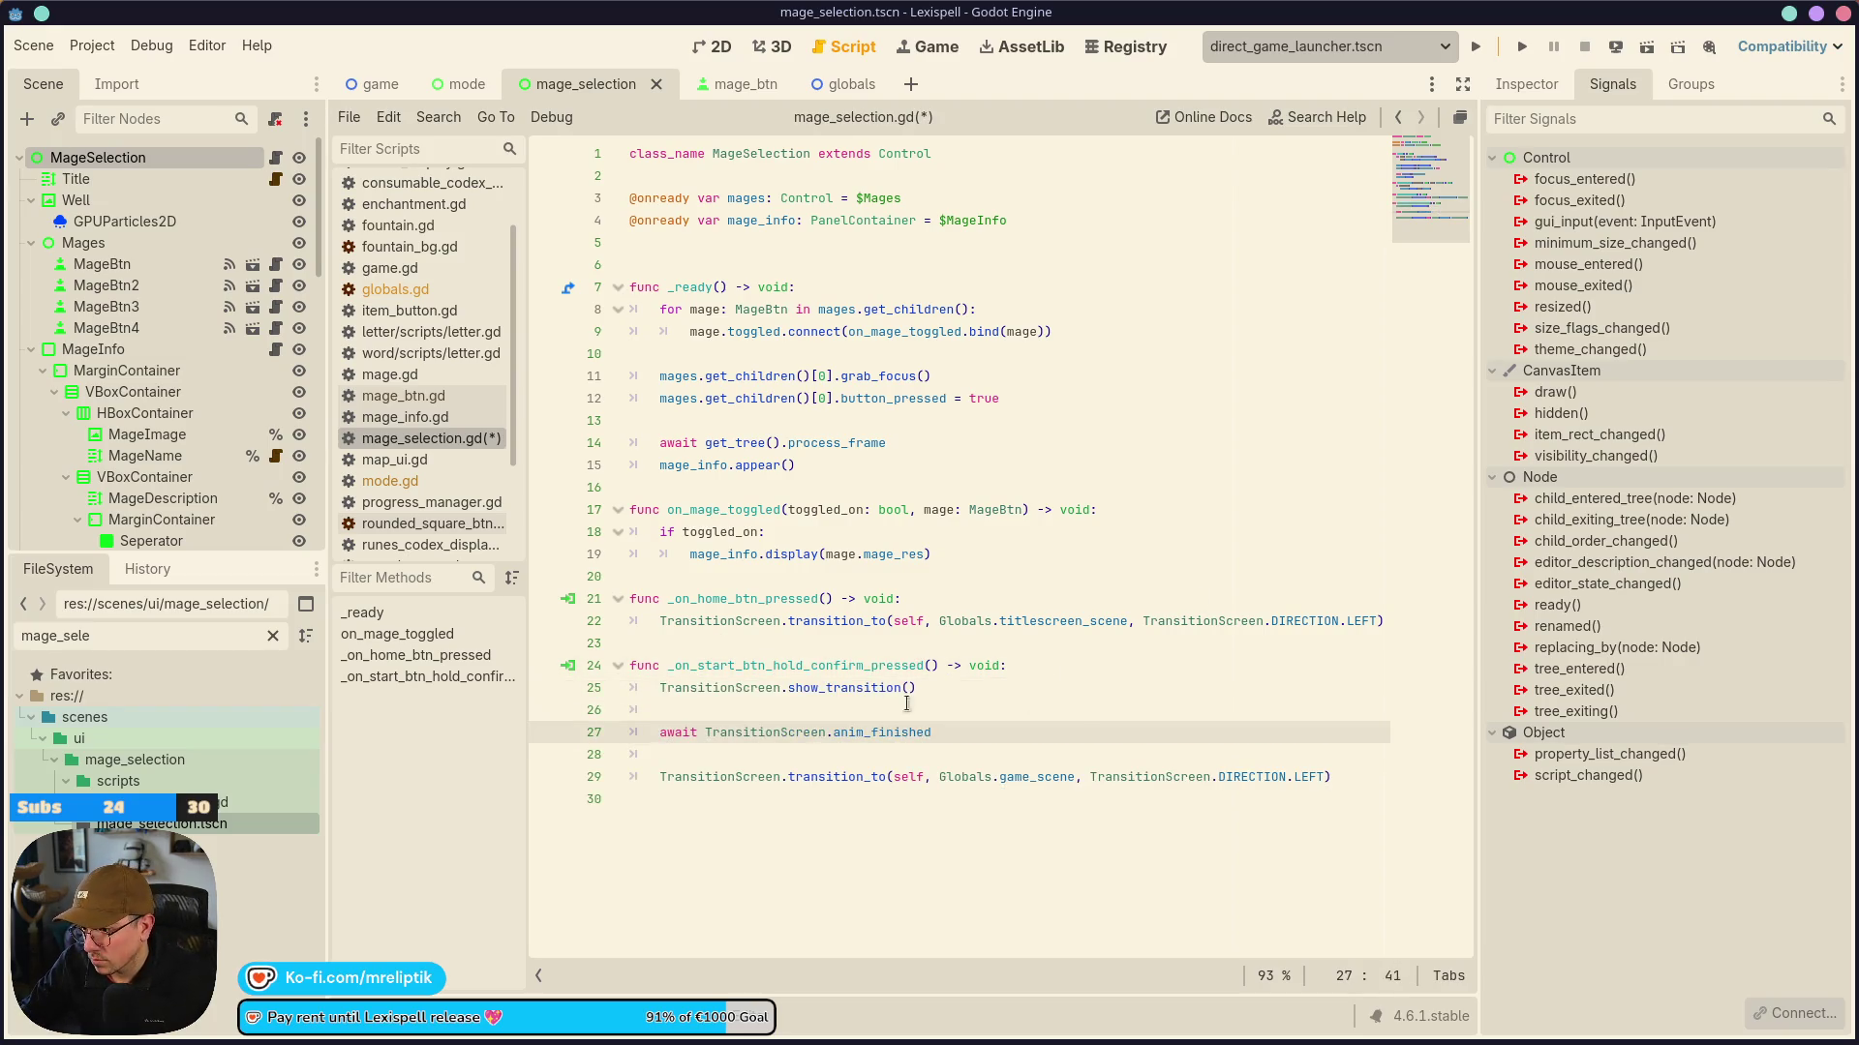
key("Up")
key("ctrl+shift+k")
key("ctrl+s")
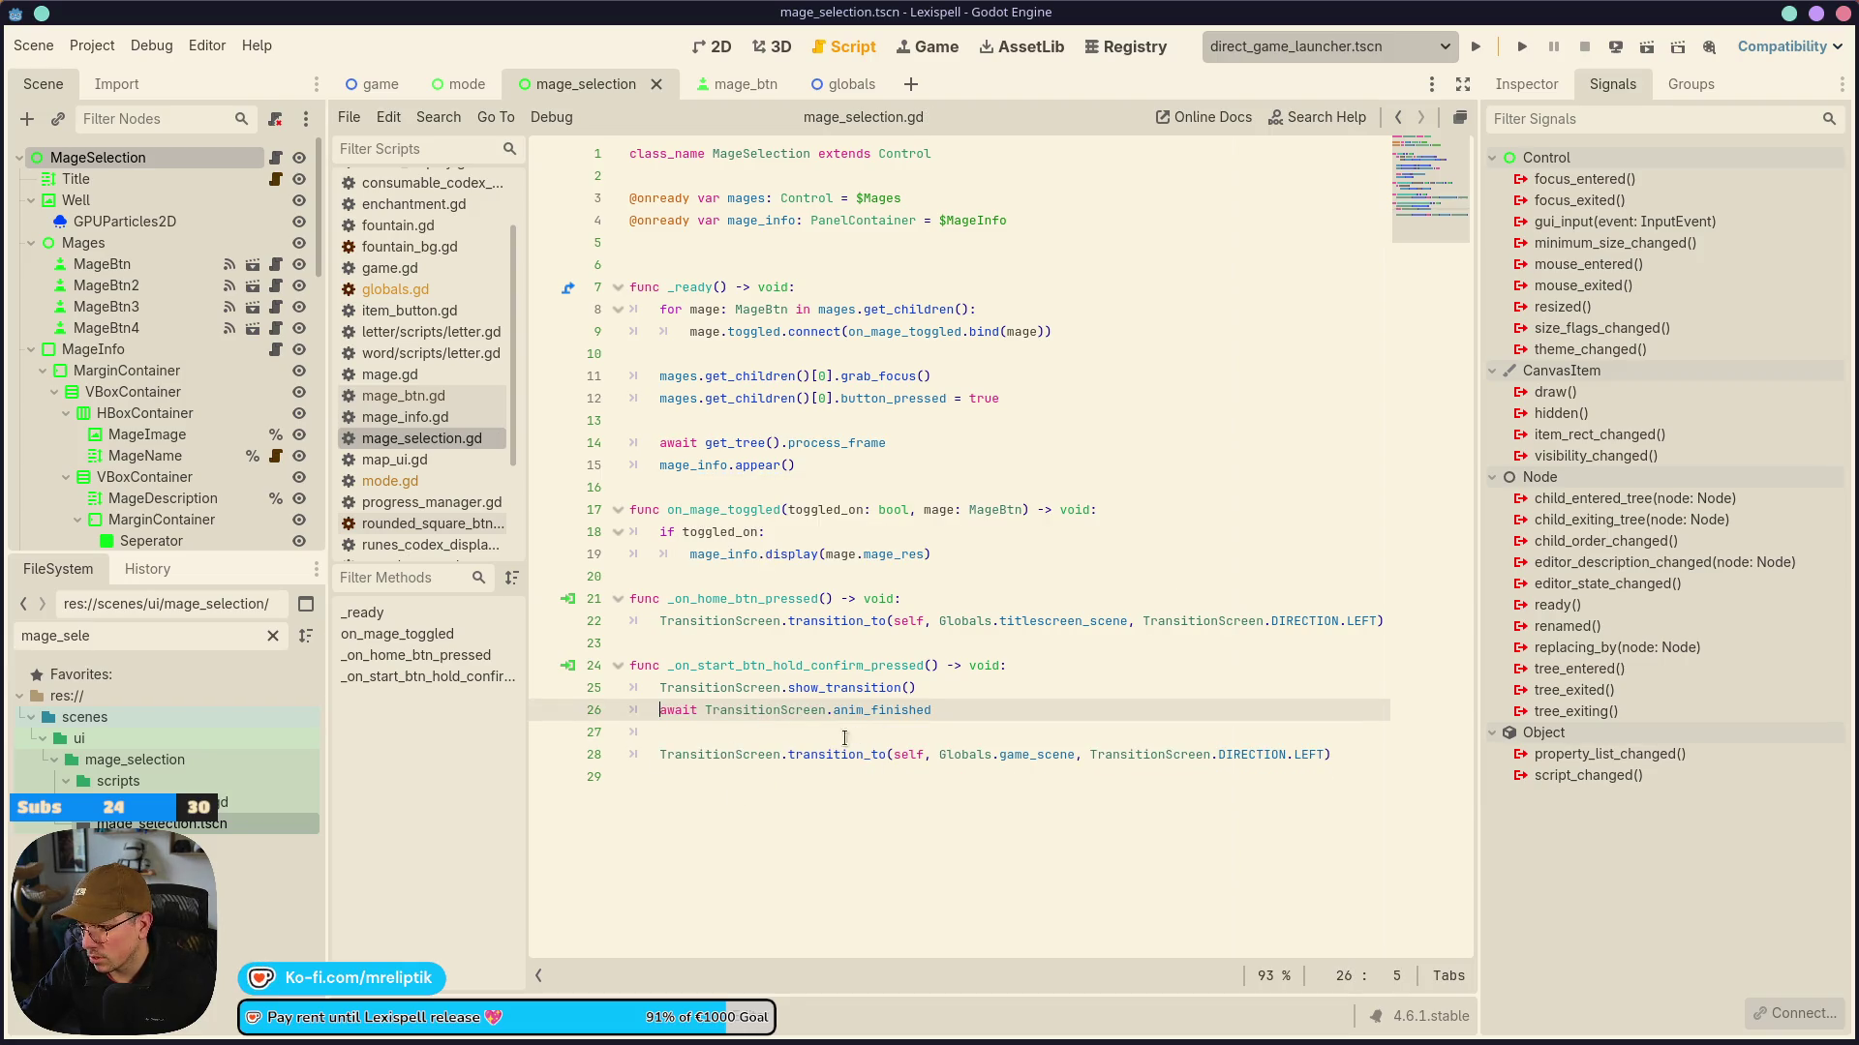
Step: In mode.gd, comment out the change_scene_to_packed line 71 and add a new line after the words_loaded await
left_click(455, 85)
left_click(794, 597)
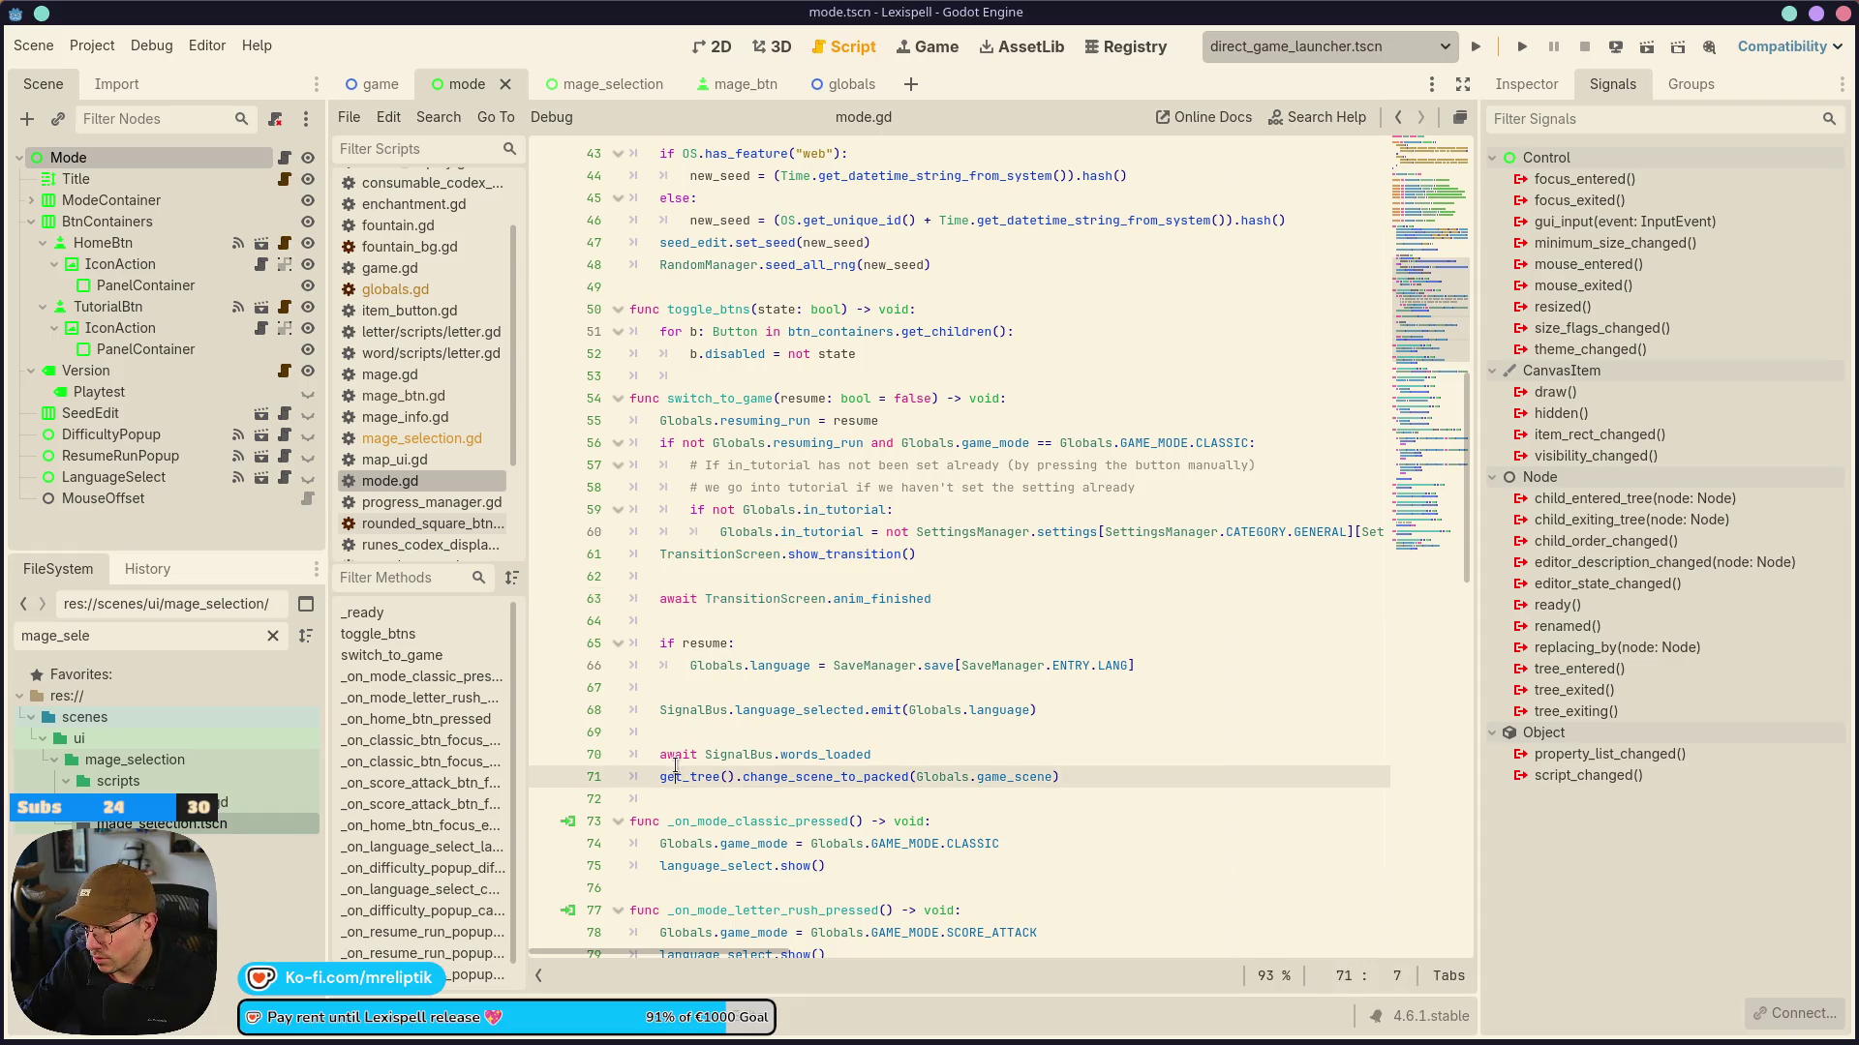
double_click(825, 755)
left_click(646, 728)
left_click_drag(658, 710, 951, 753)
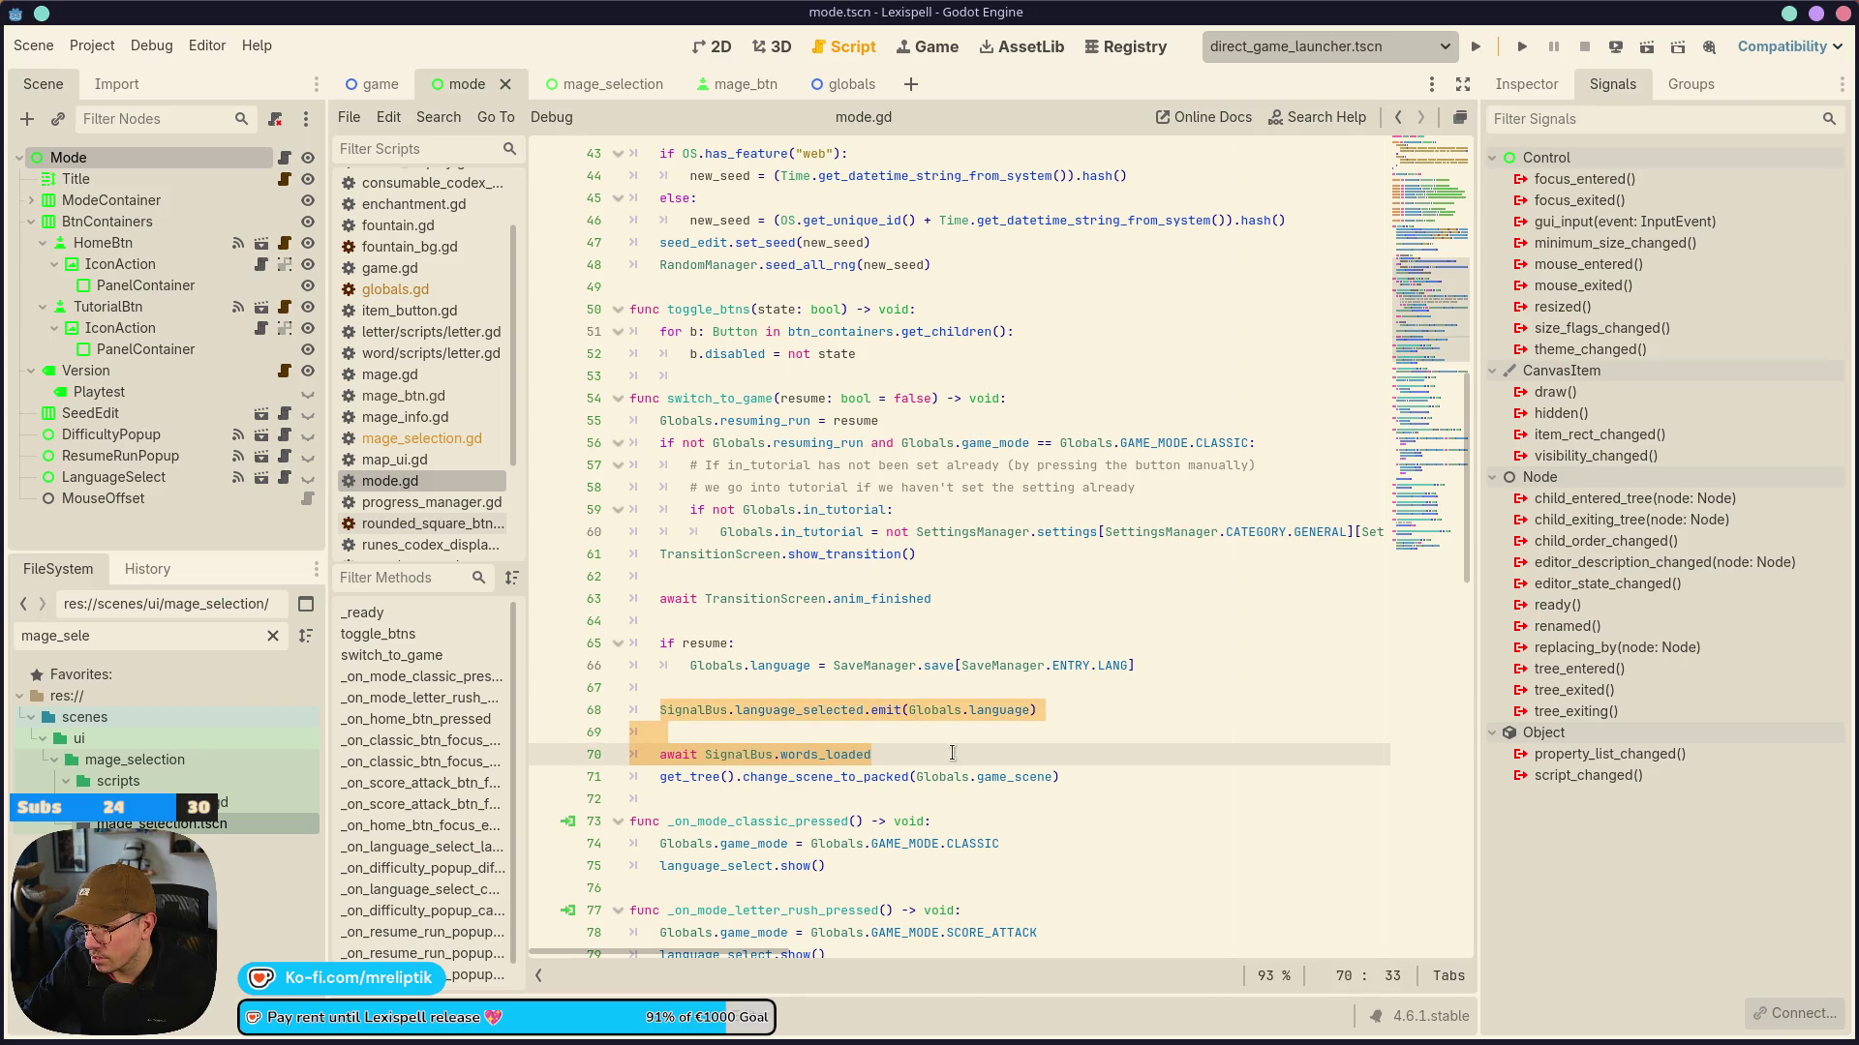
left_click(921, 782)
left_click_drag(656, 777, 1148, 779)
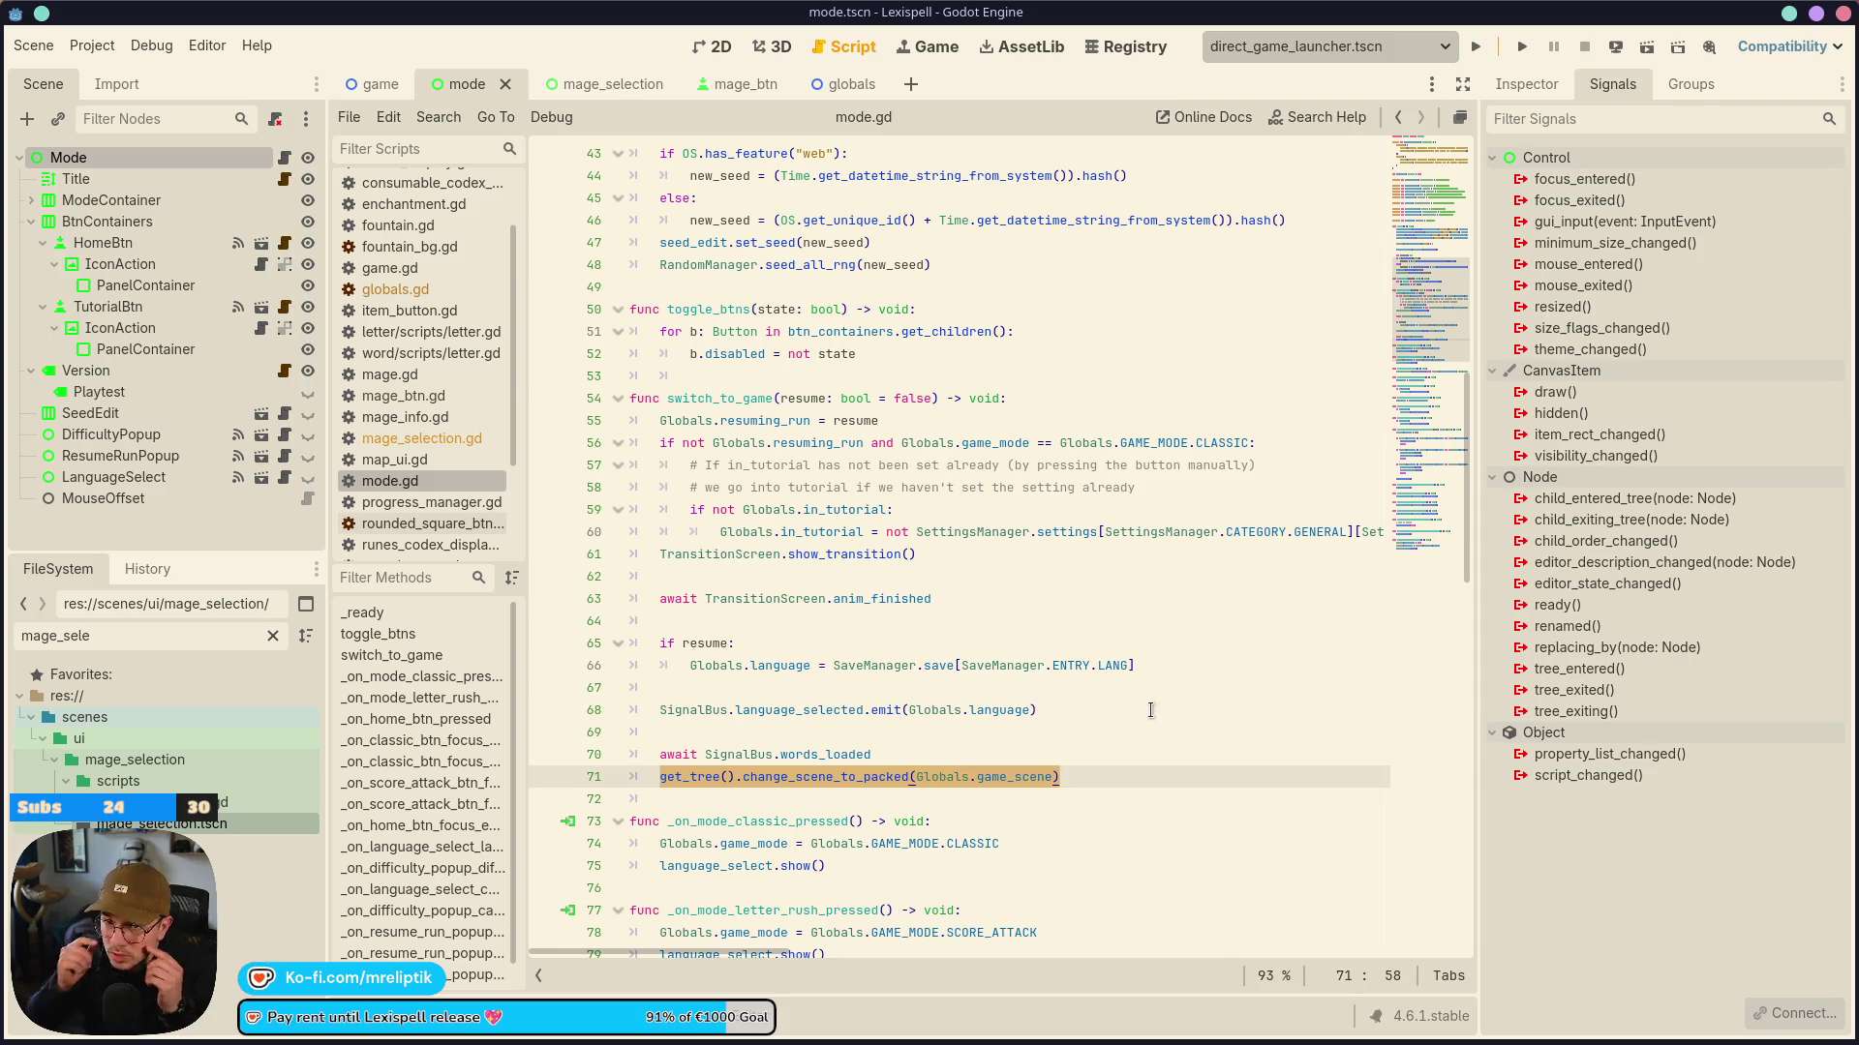
left_click(905, 776)
left_click(1057, 781)
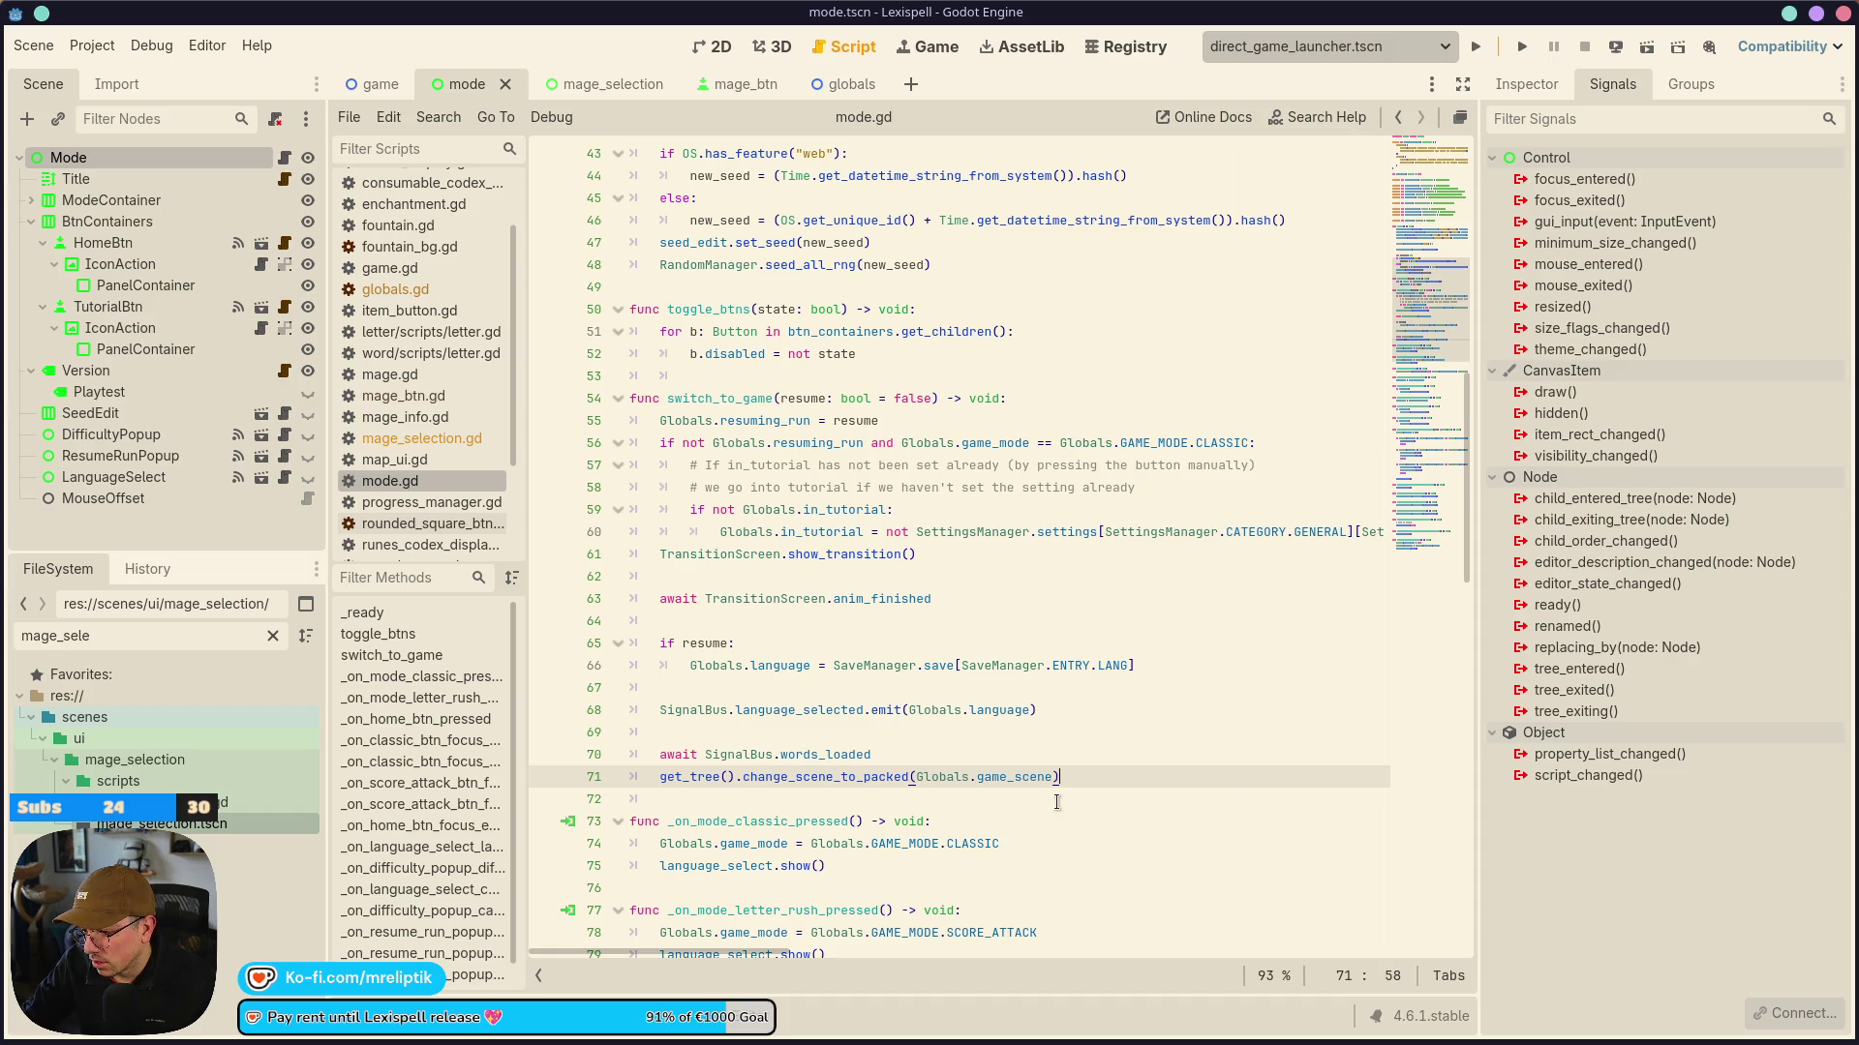
key("shift+Home")
key("shift+Home")
key("shift+Home")
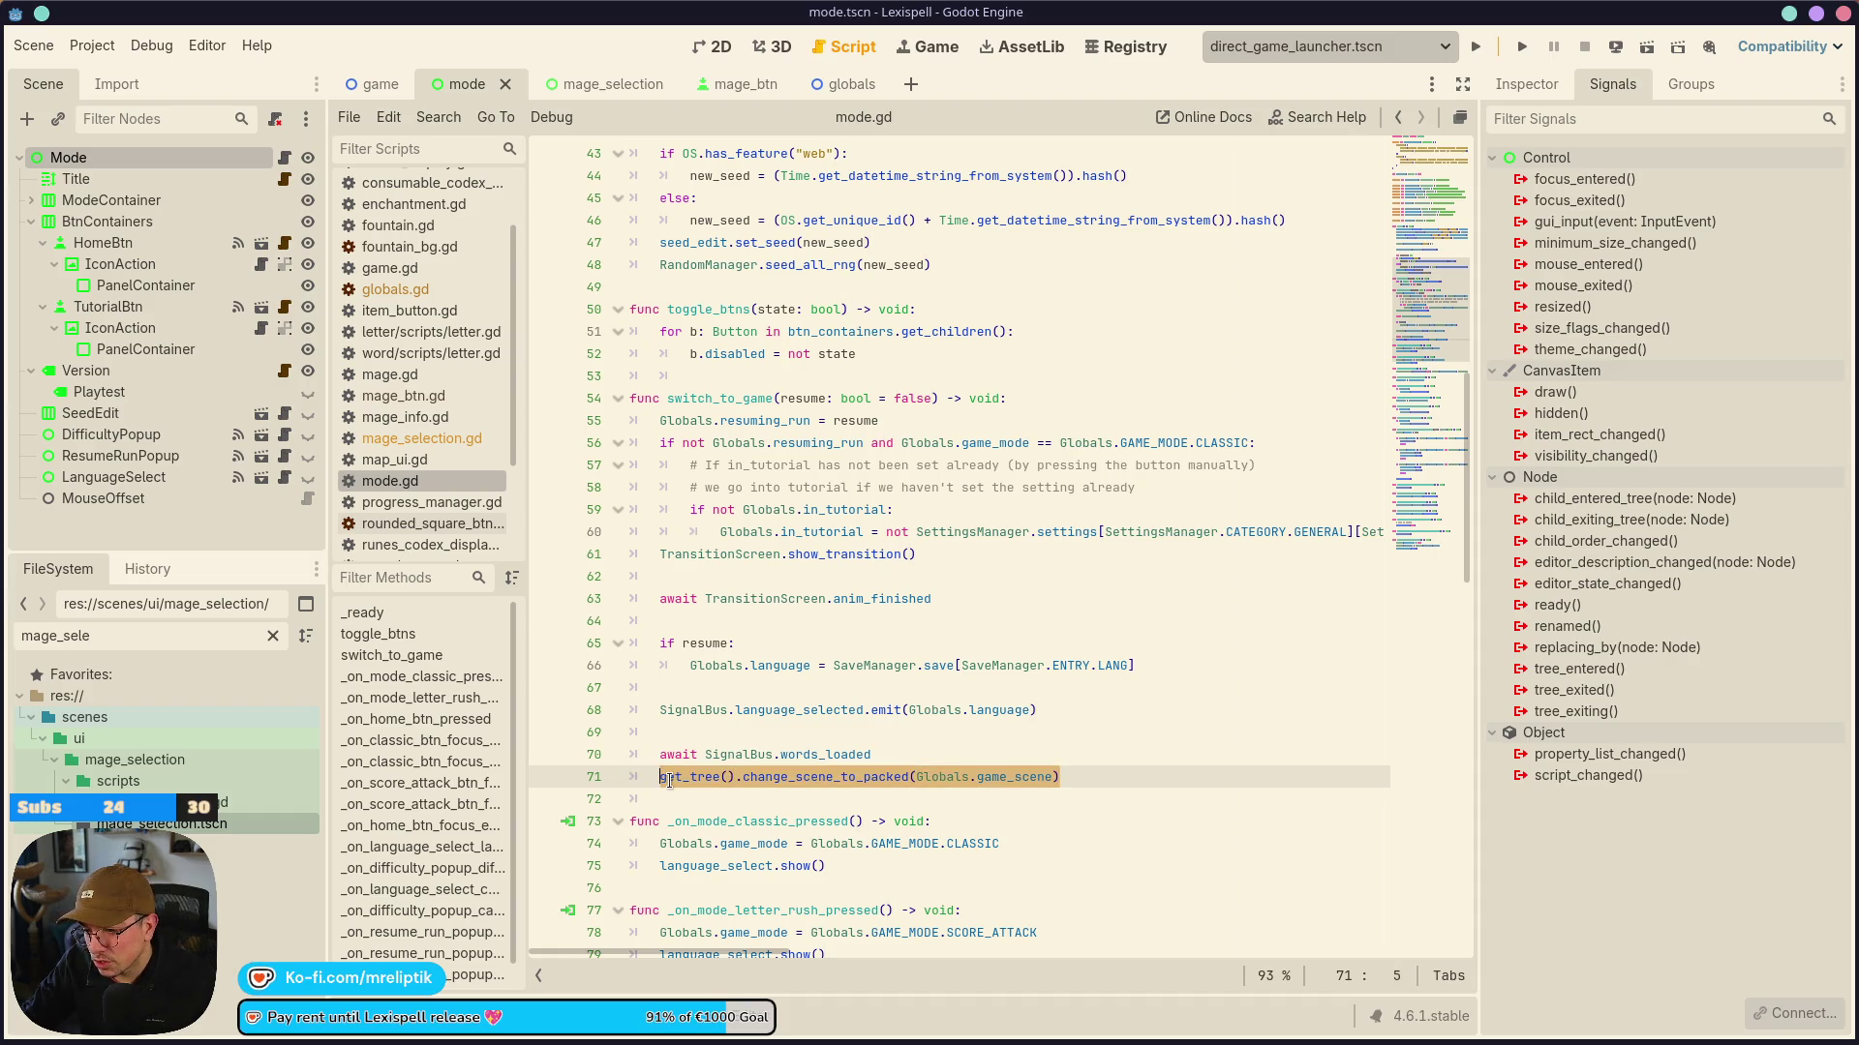
left_click(894, 753)
left_click(906, 765)
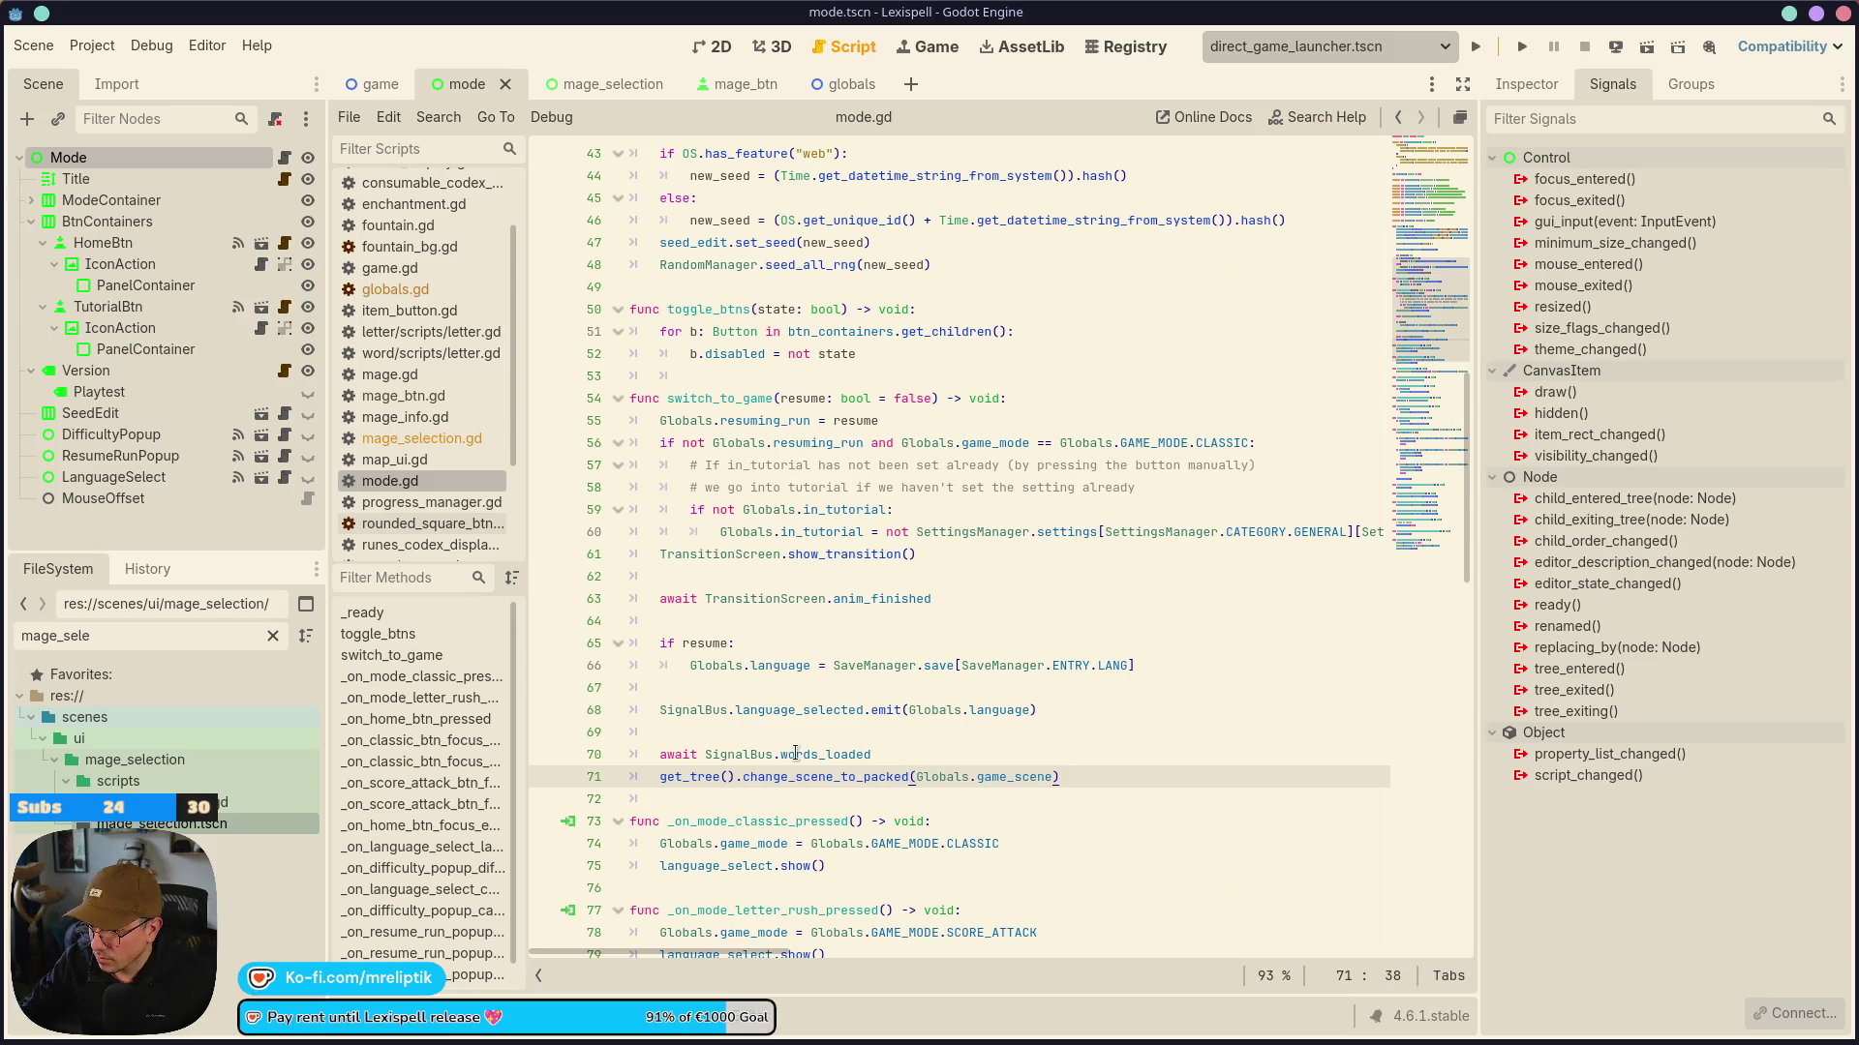
left_click(834, 778)
key("ctrl+k")
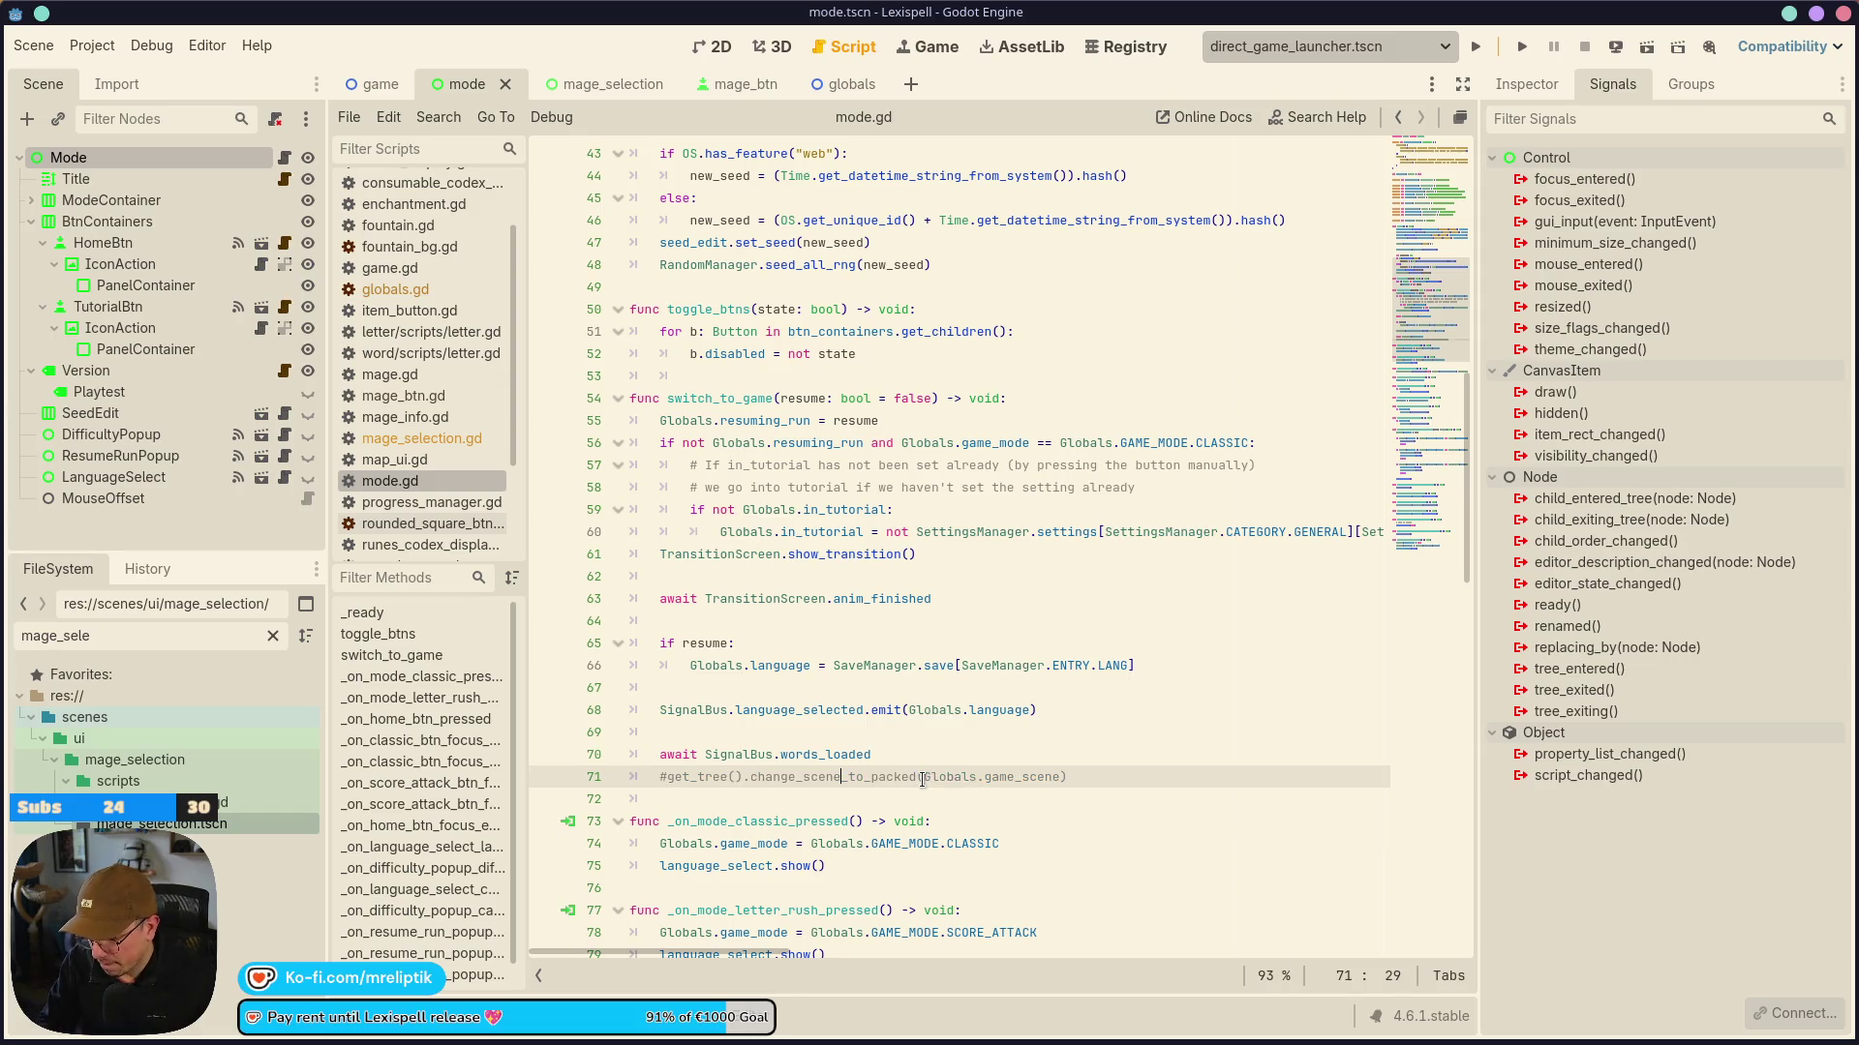
left_click(894, 755)
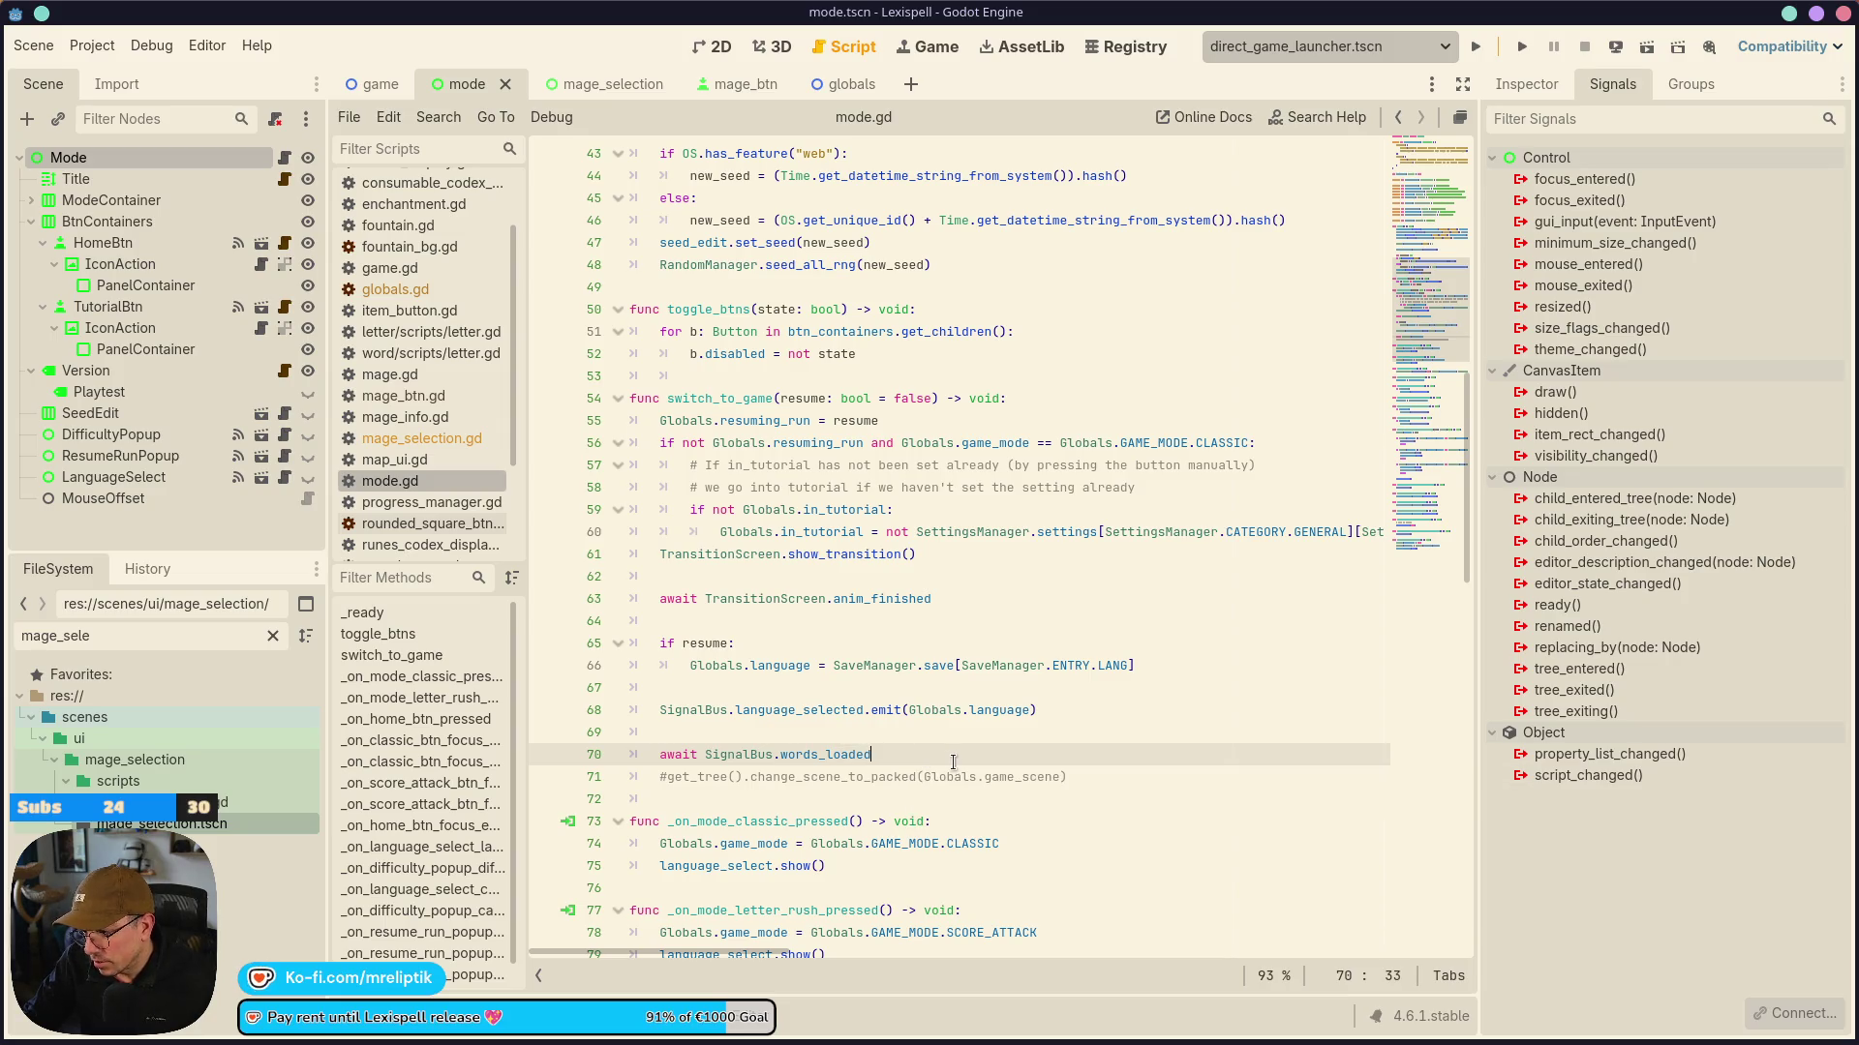
key("Return")
key("Return")
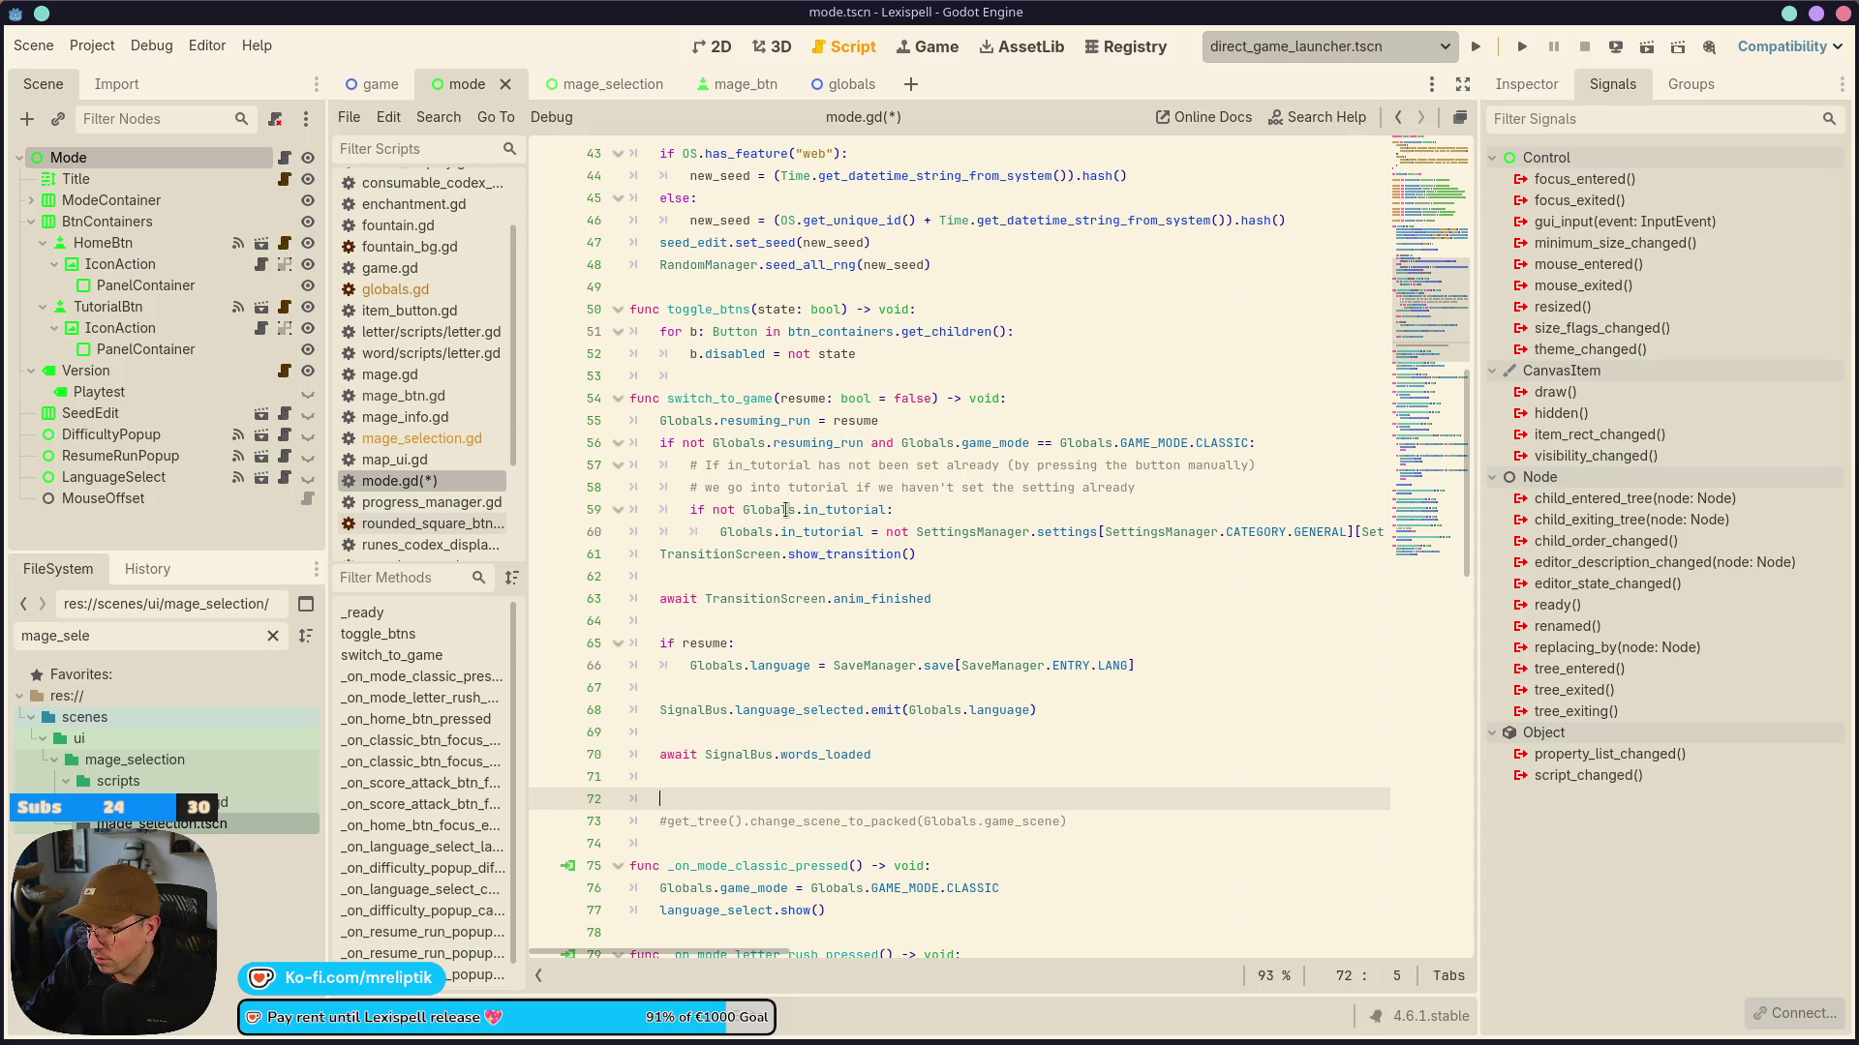
Step: Duplicate the home-button transition_to call into switch_to_game after the words_loaded await, then save
scroll(858, 733, "down", 7)
left_click(834, 604)
key("ctrl+shift+d")
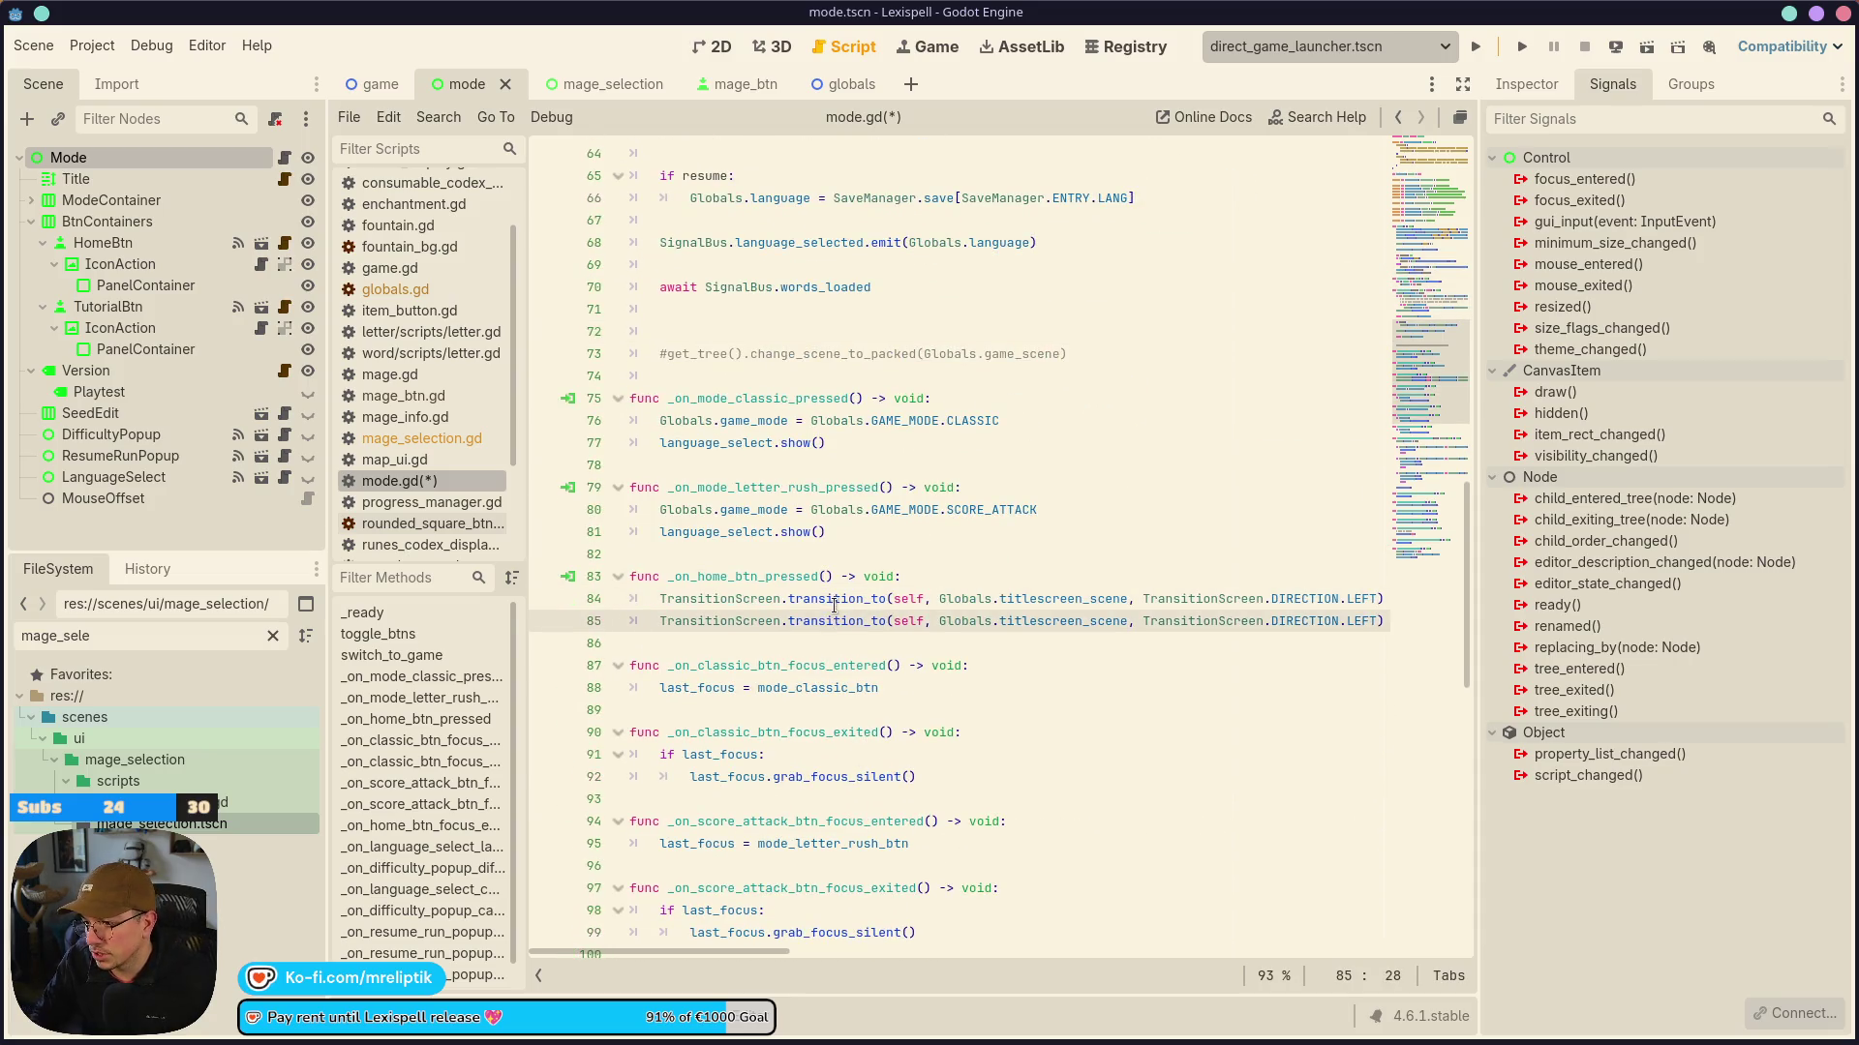
key("alt+Up")
key("alt+Up")
key("alt+Up")
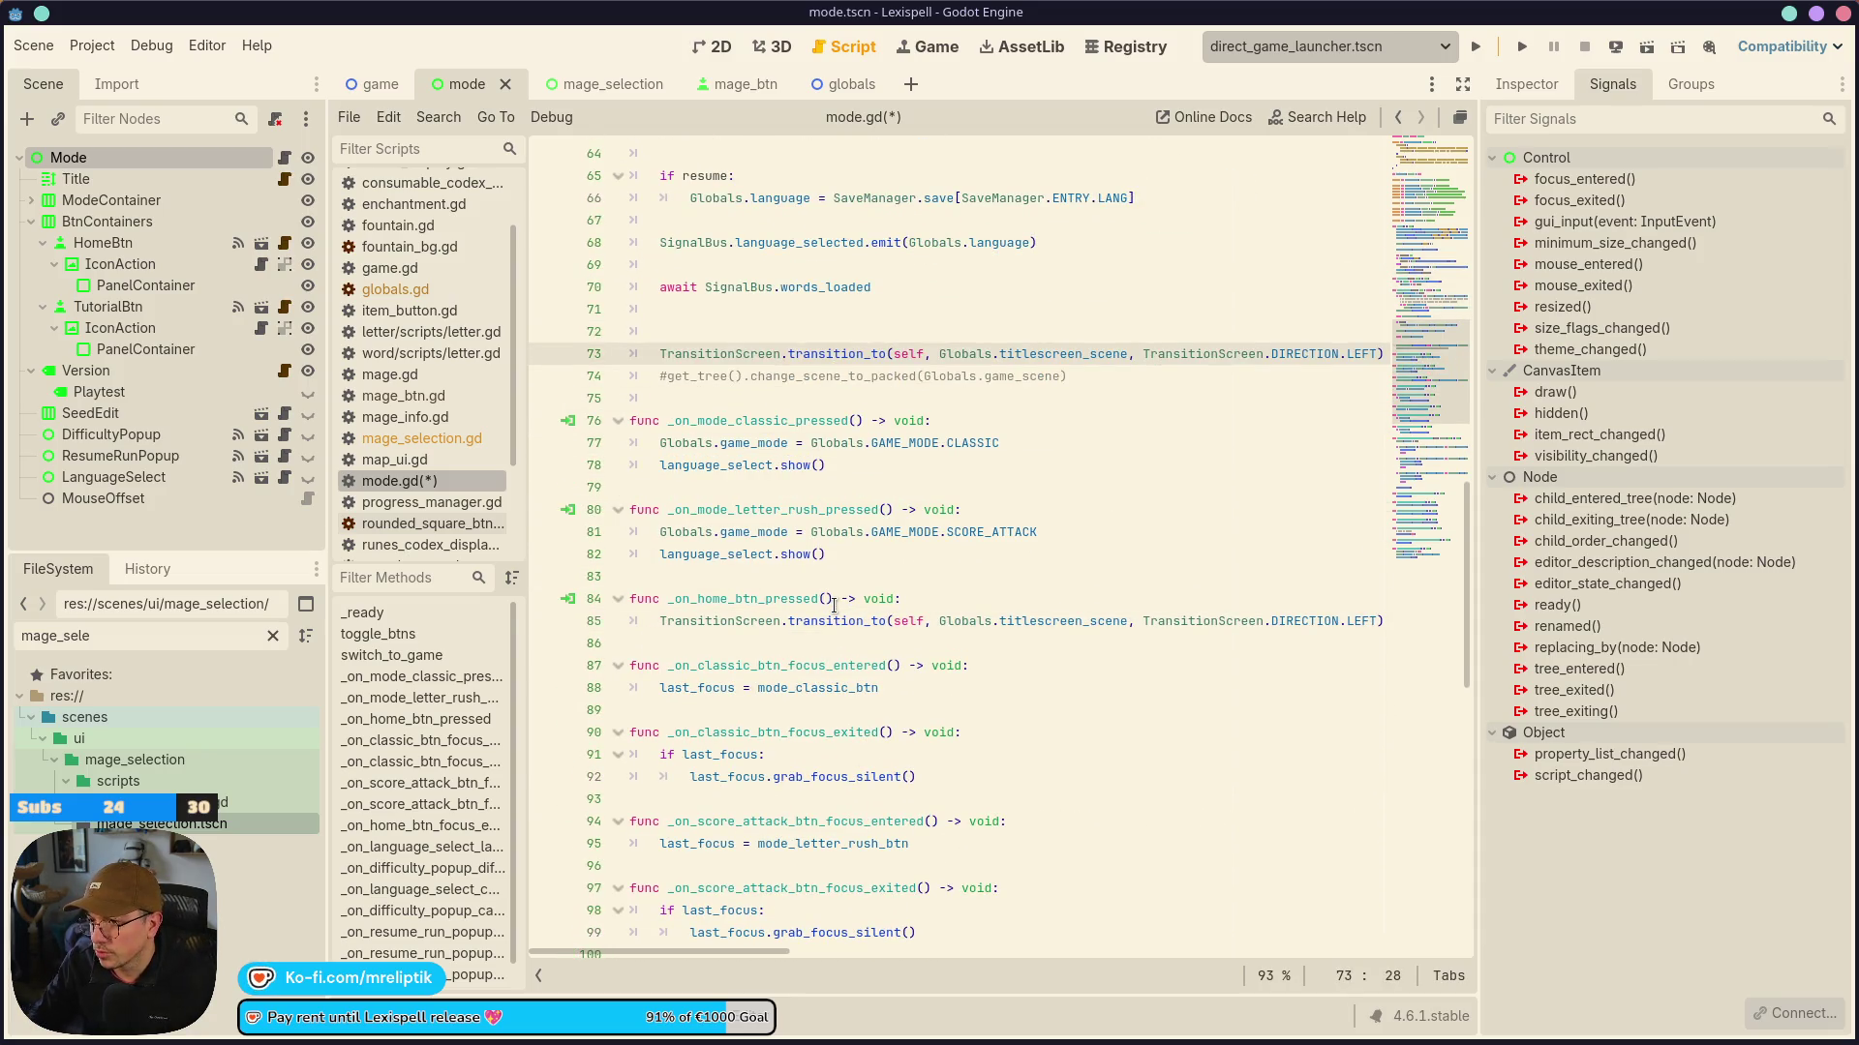
scroll(835, 604, "up", 4)
key("Up")
key("BackSpace")
key("BackSpace")
key("ctrl+s")
Step: Comment out the old show_transition and anim_finished lines and save
scroll(923, 481, "up", 2)
left_click_drag(931, 532, 491, 496)
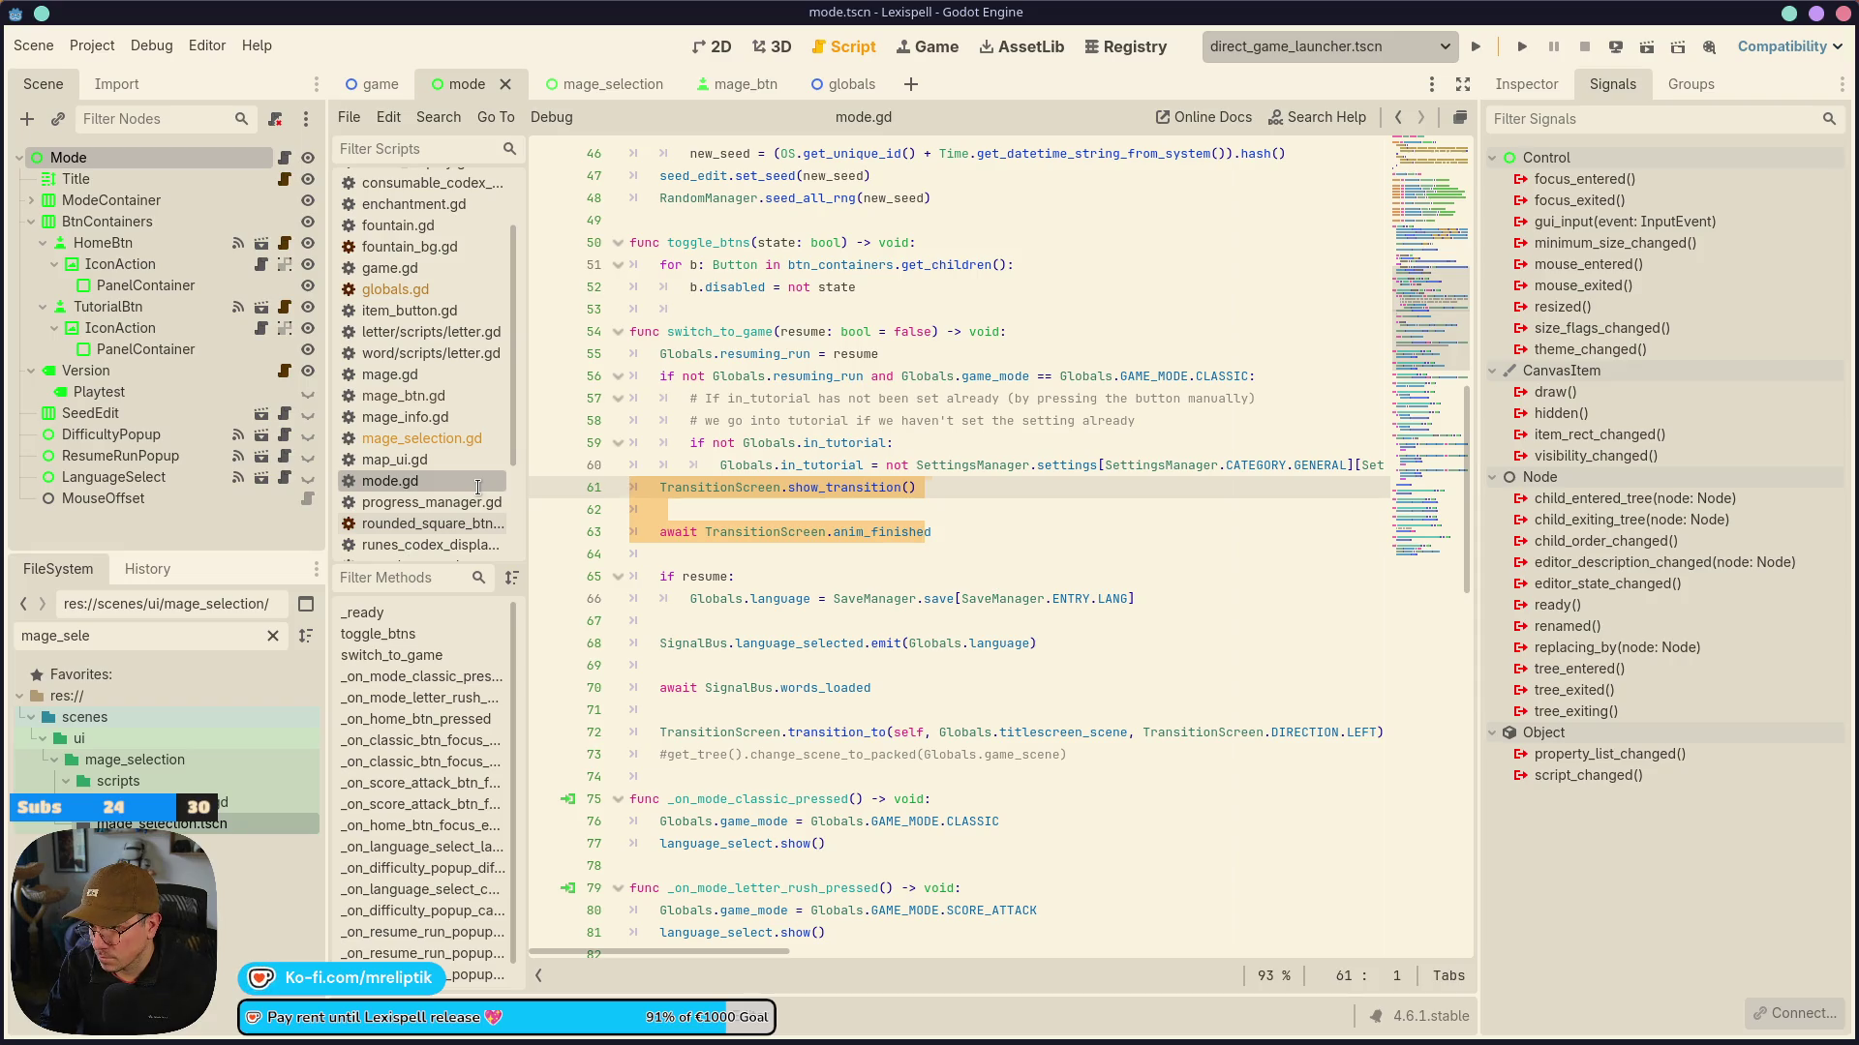
key("ctrl+k")
key("ctrl+s")
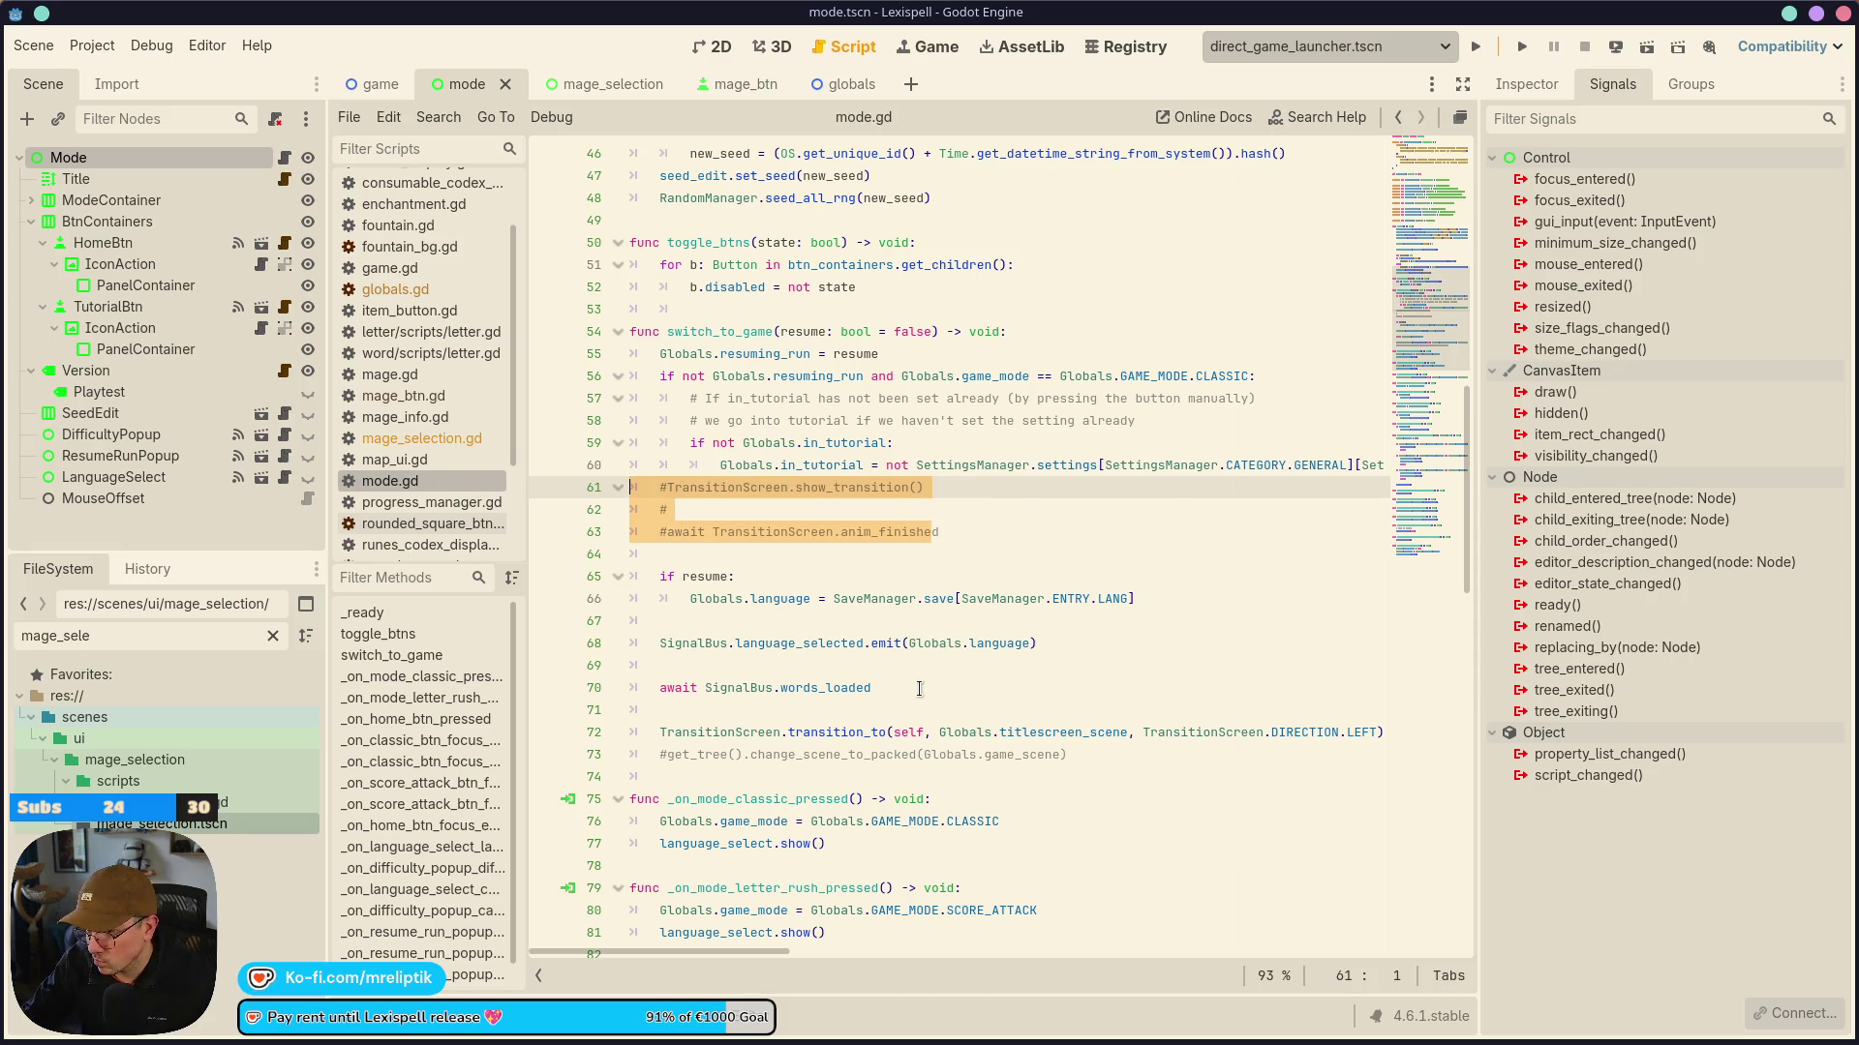
left_click(920, 689)
Step: Change line 72's titlescreen_scene target to mage_selection_scene, save, and run the game
double_click(1058, 738)
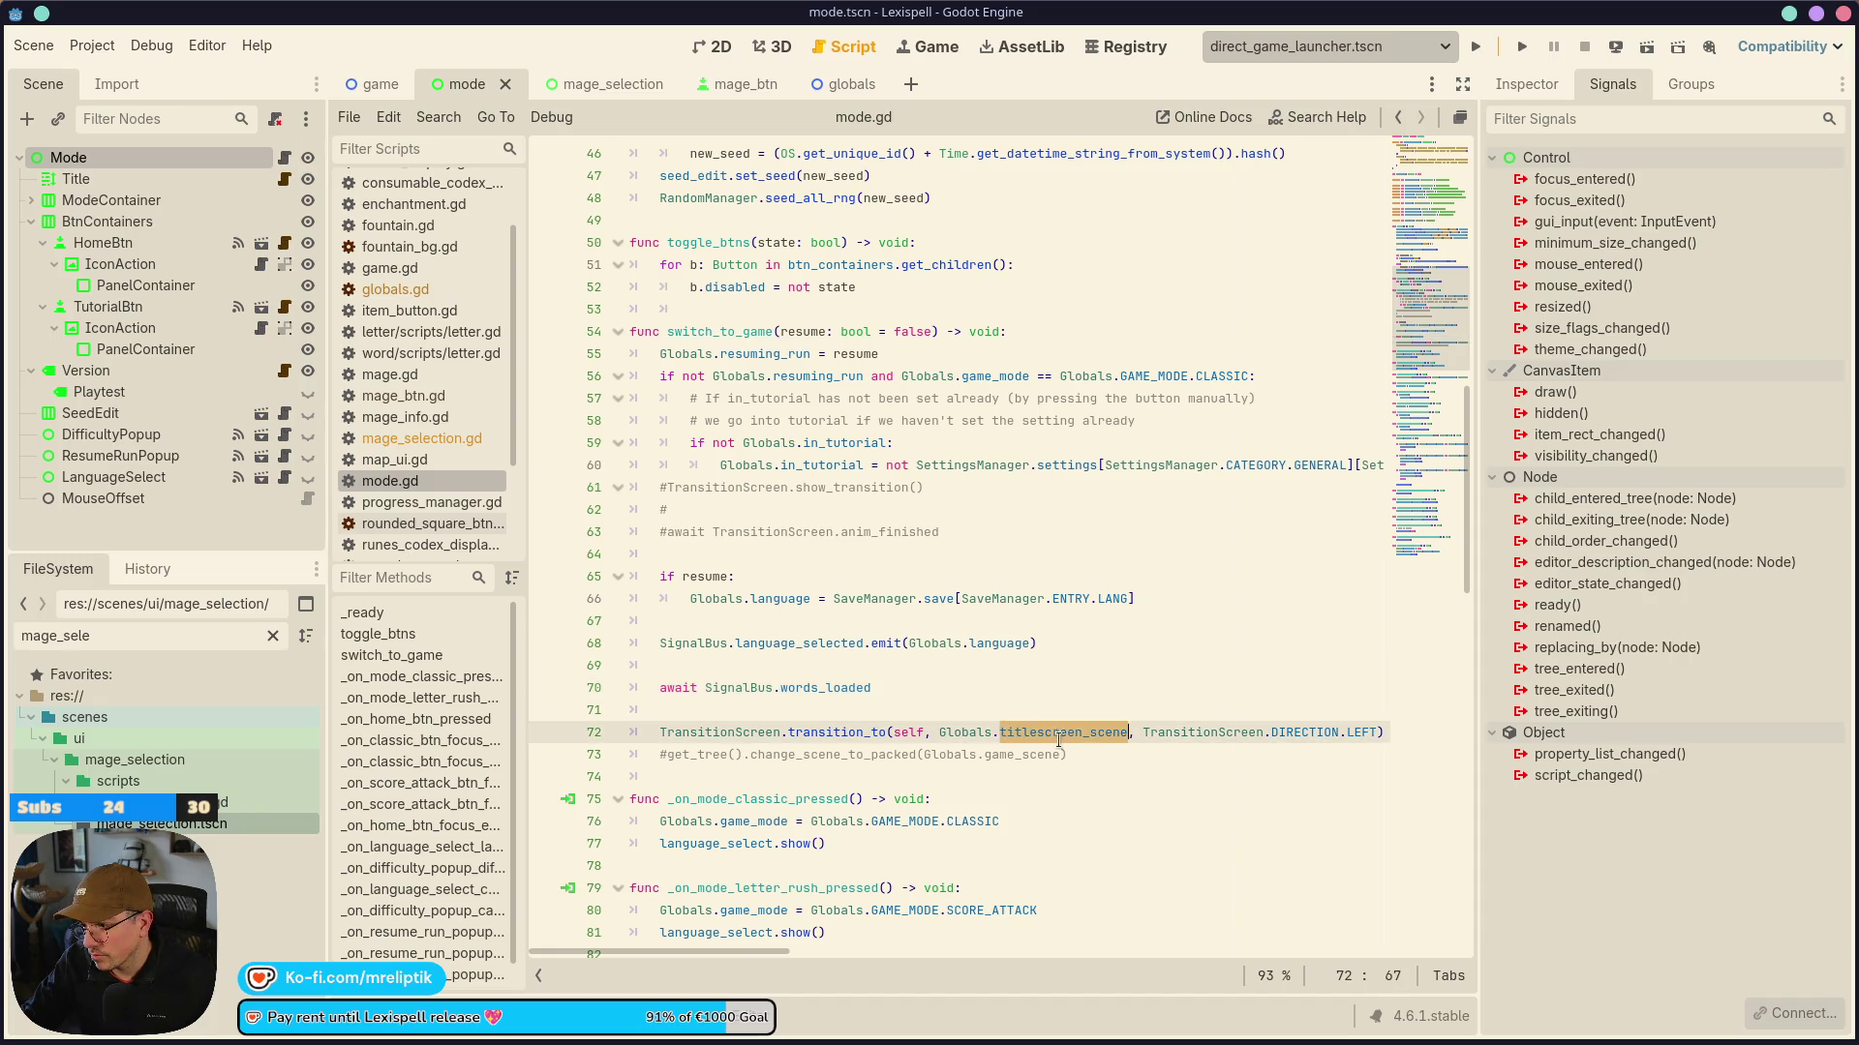
type("mode")
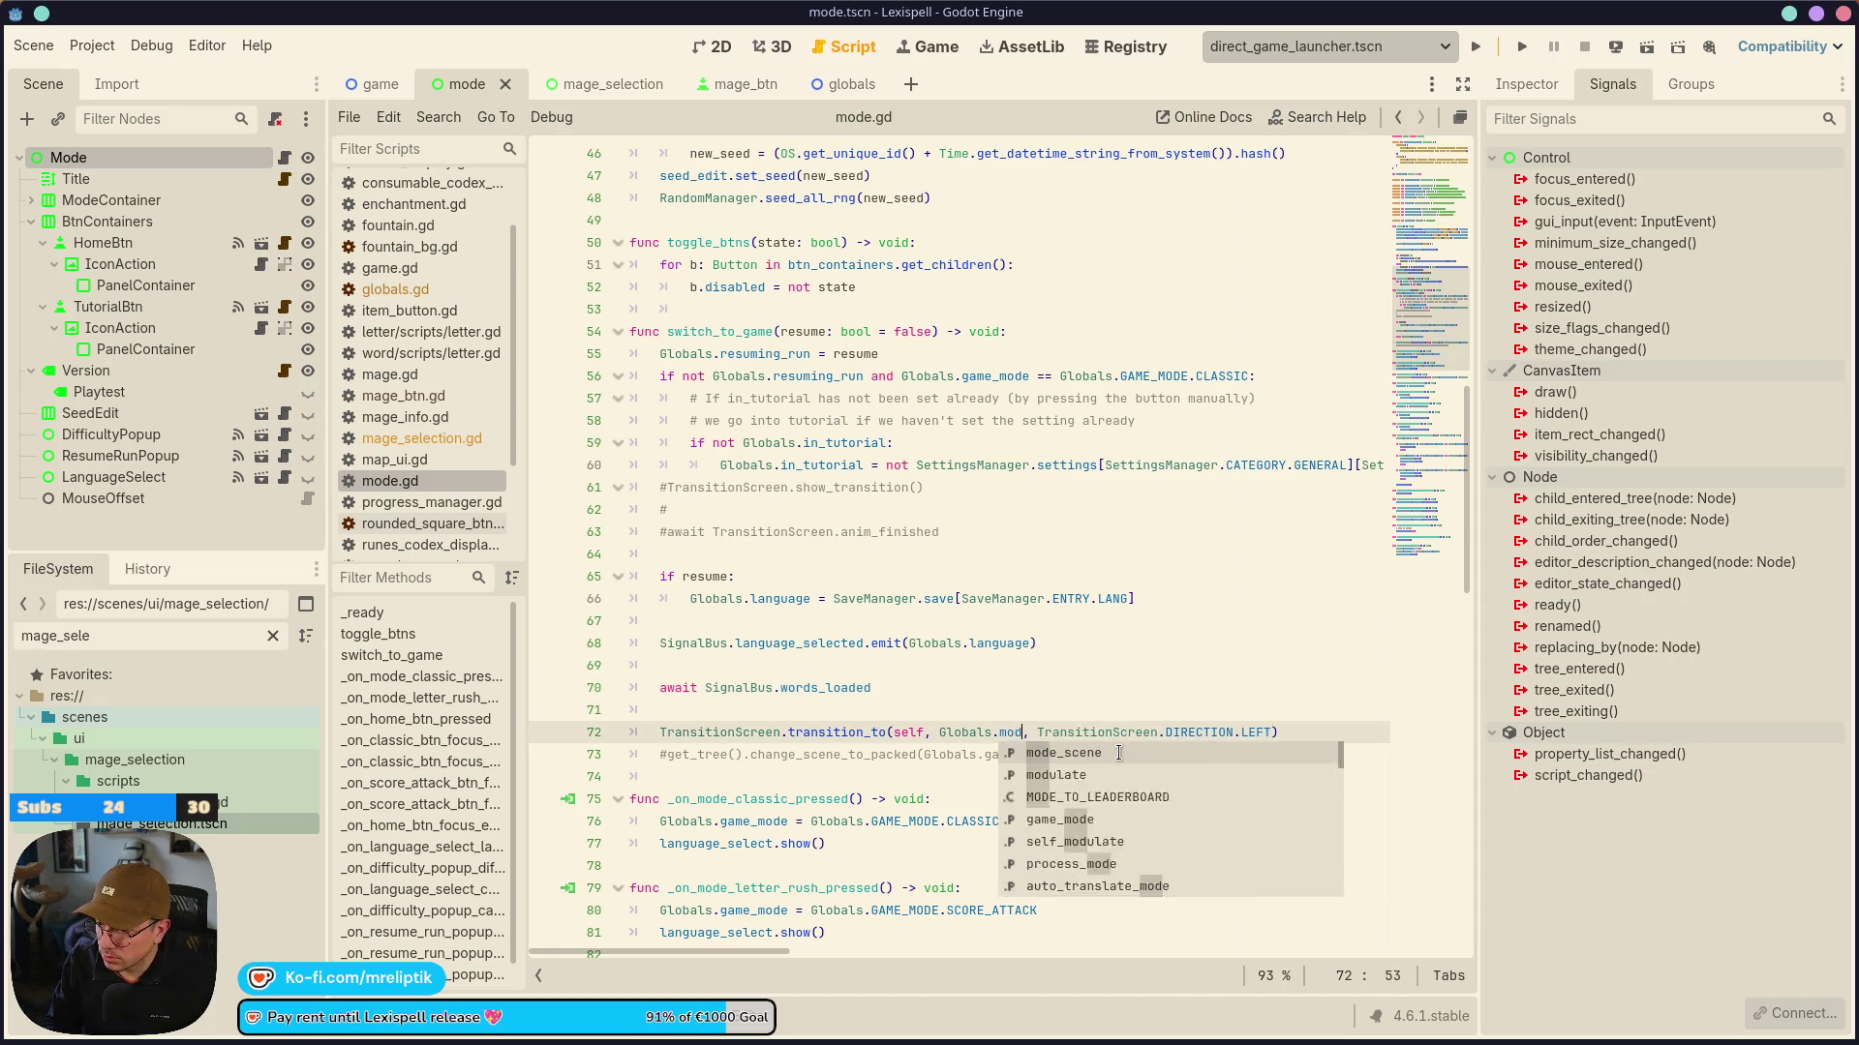
key("BackSpace")
key("BackSpace")
key("BackSpace")
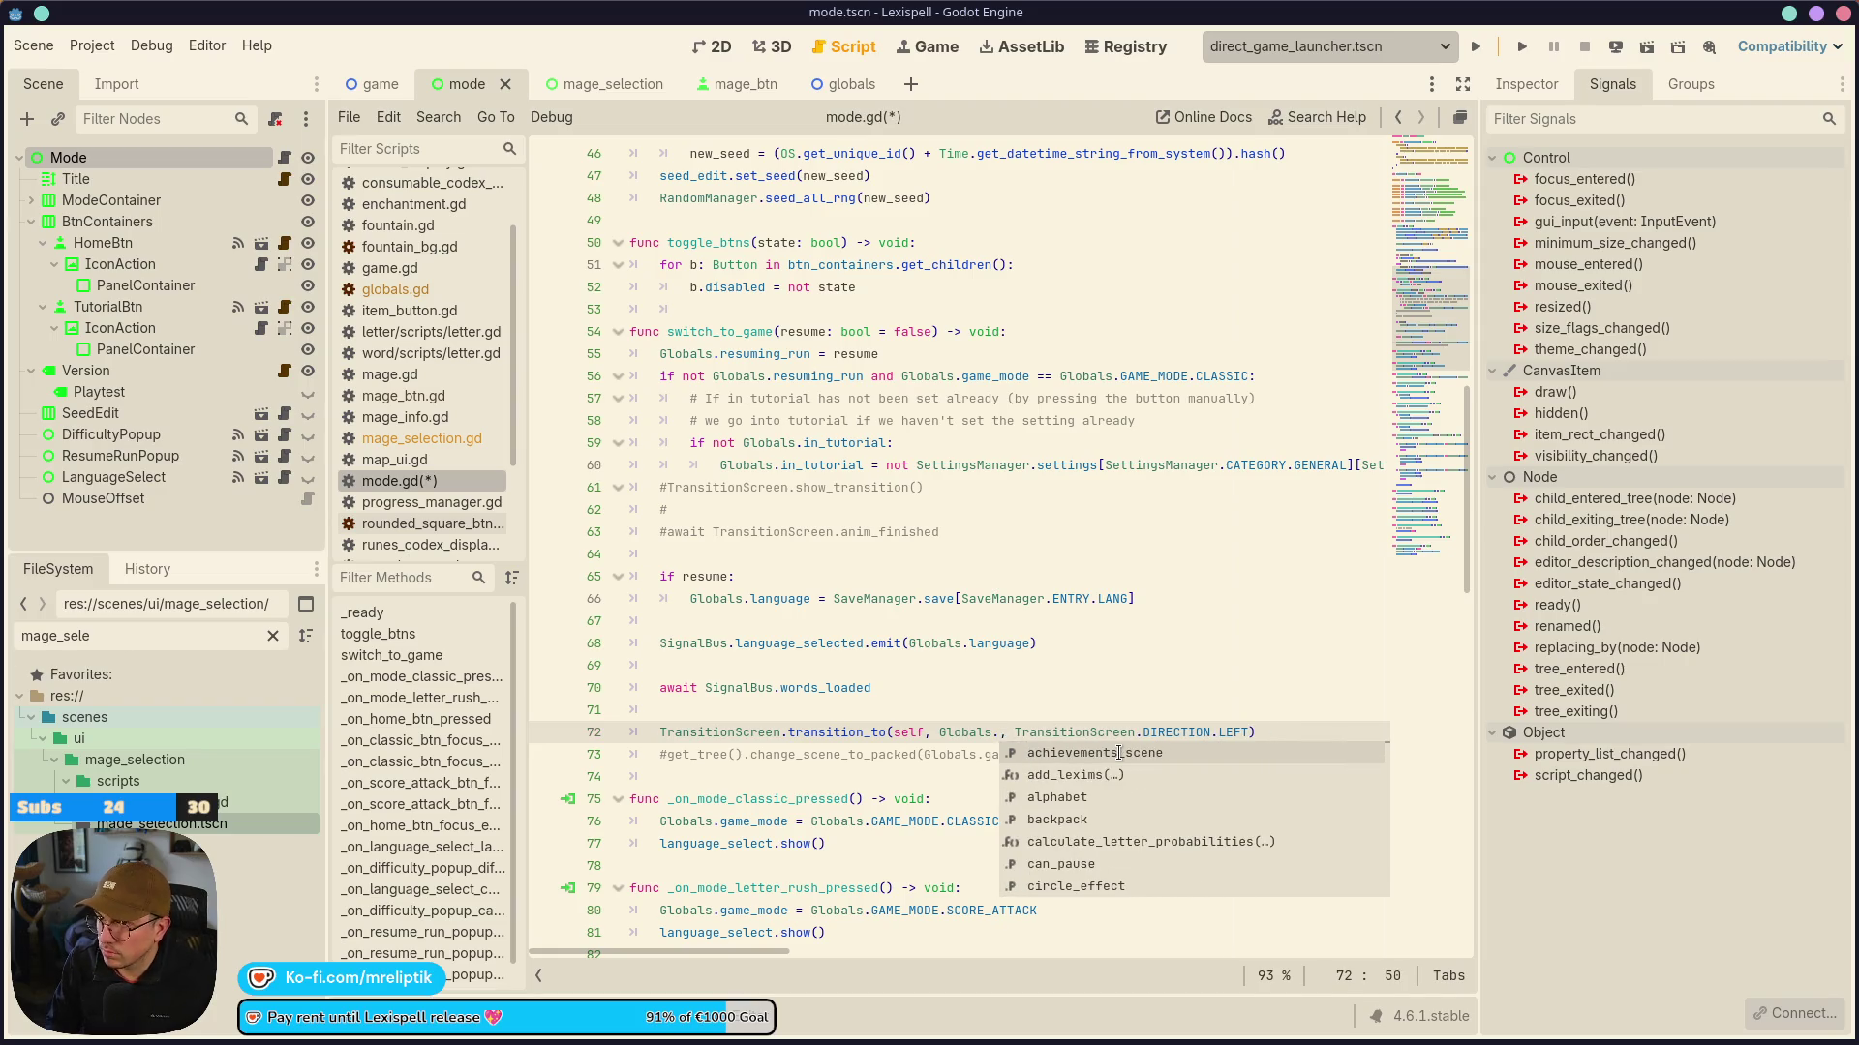
type("mage")
key("Return")
key("ctrl+s")
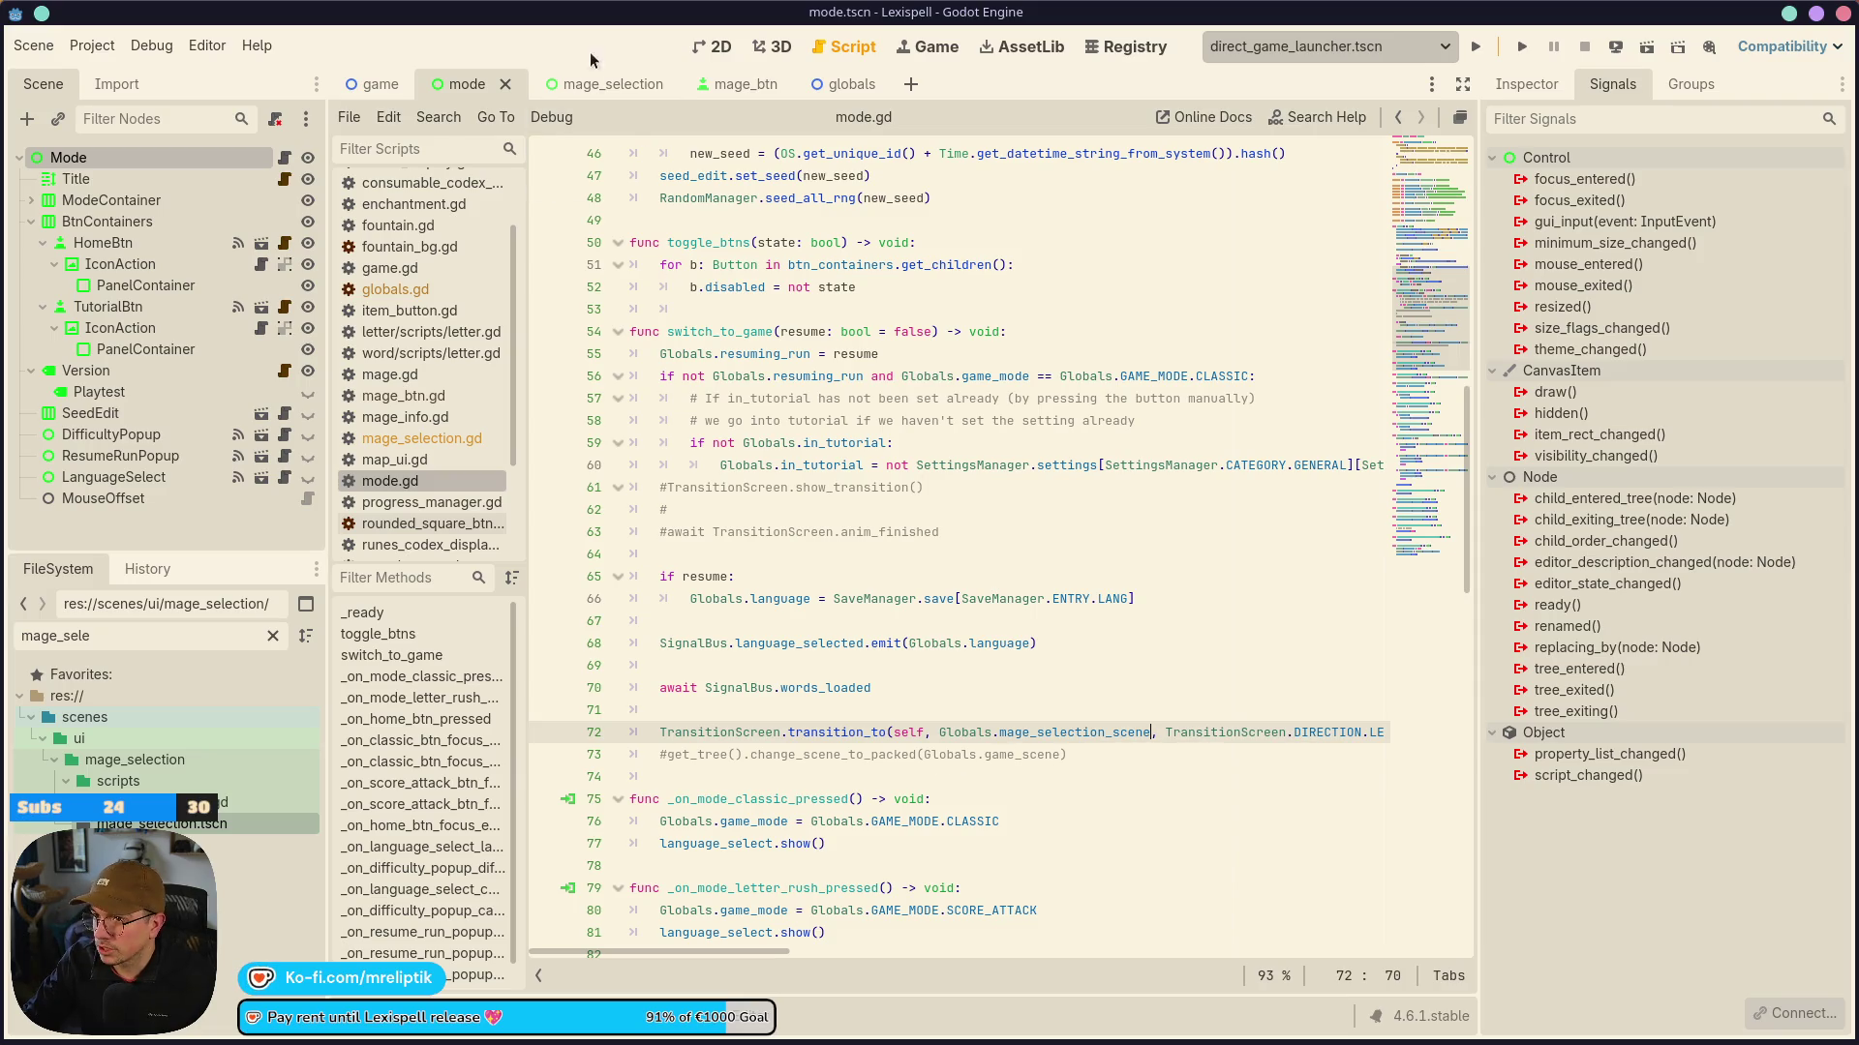
left_click(1522, 47)
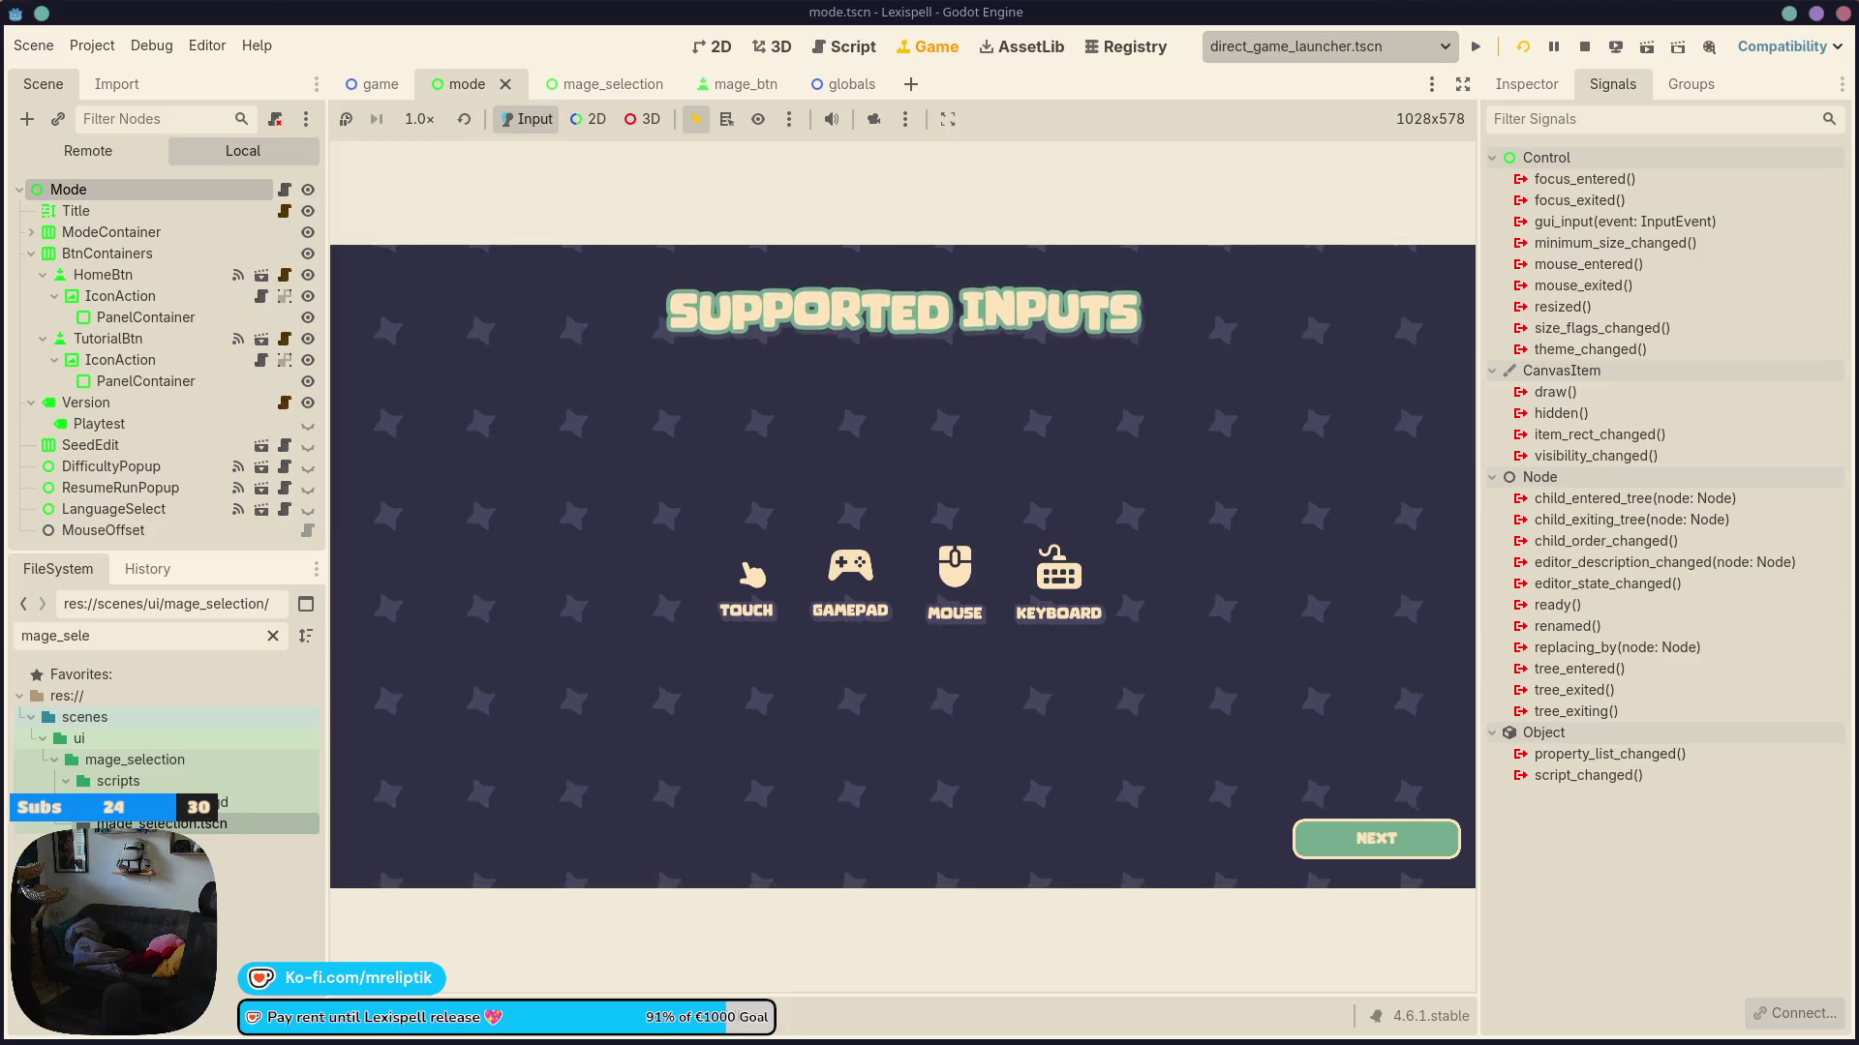
Step: Play Classic Craft in English and resume the run, then HOME back to the title and return to mode.gd
key("Return")
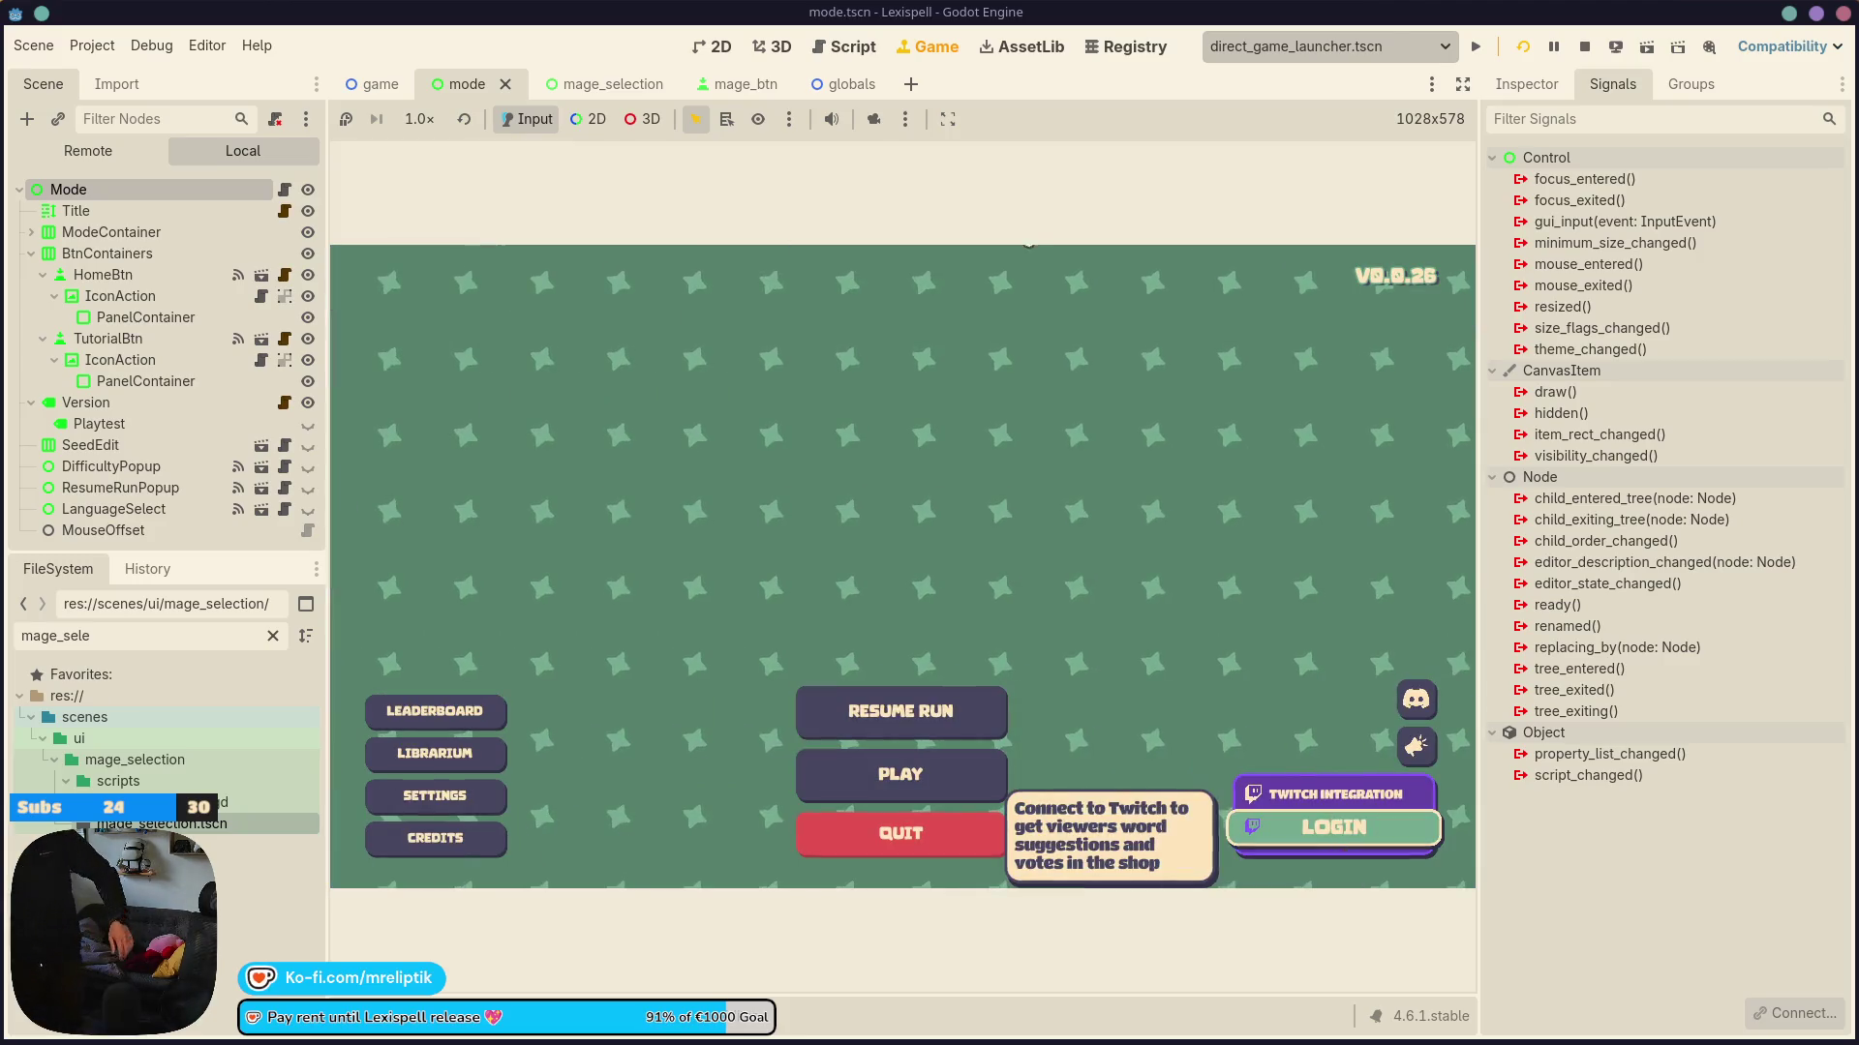
left_click(927, 722)
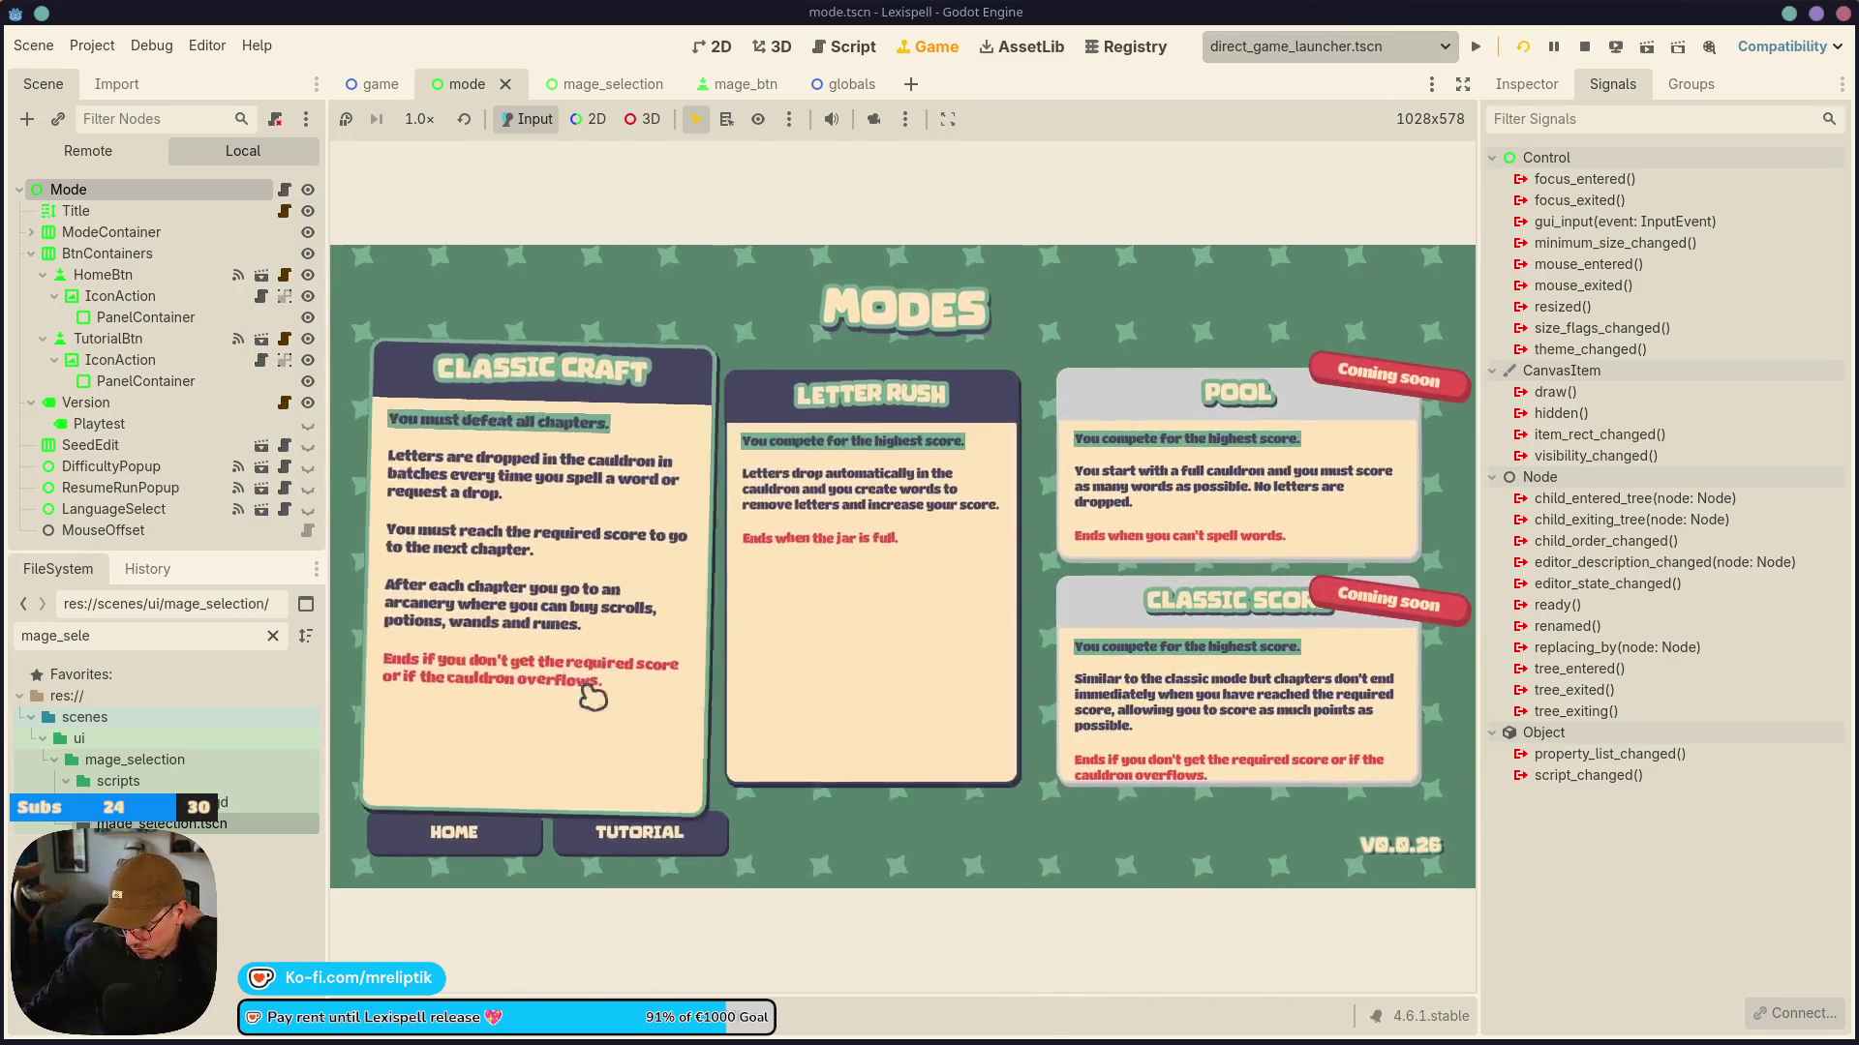
left_click(630, 666)
left_click(1011, 647)
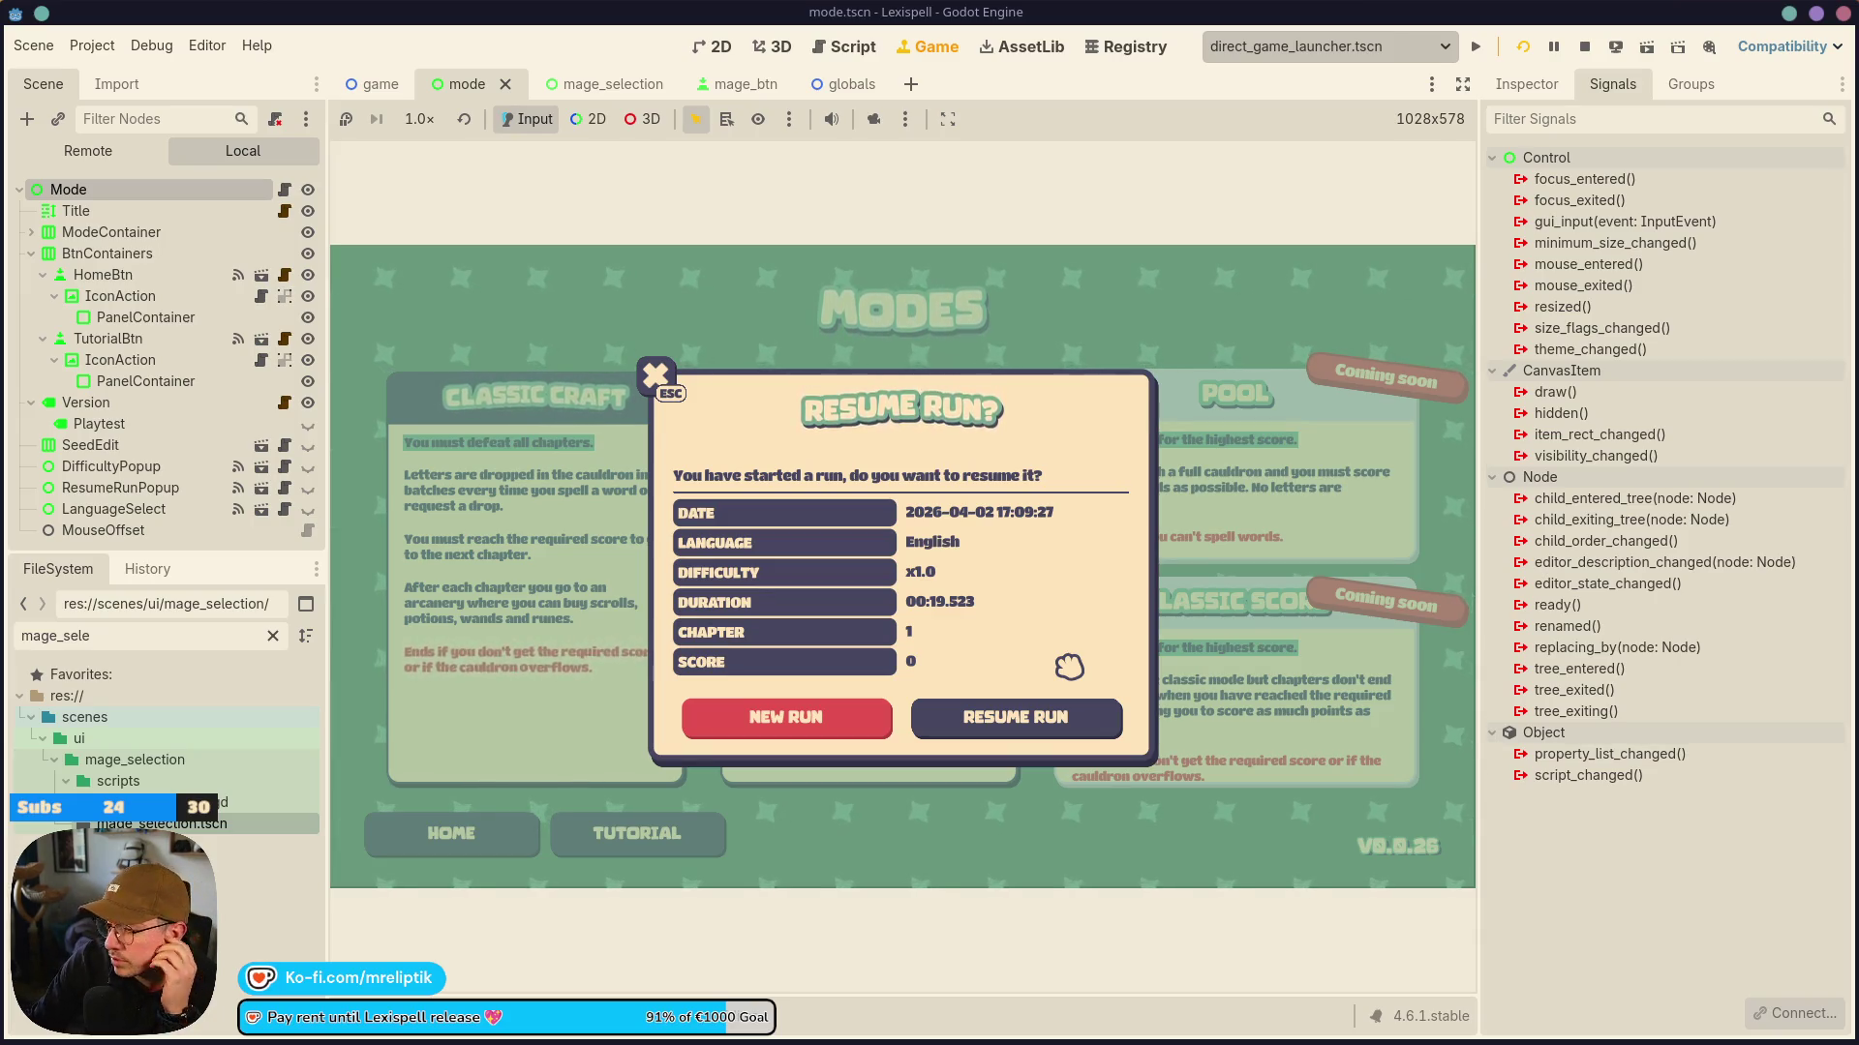
left_click(1009, 731)
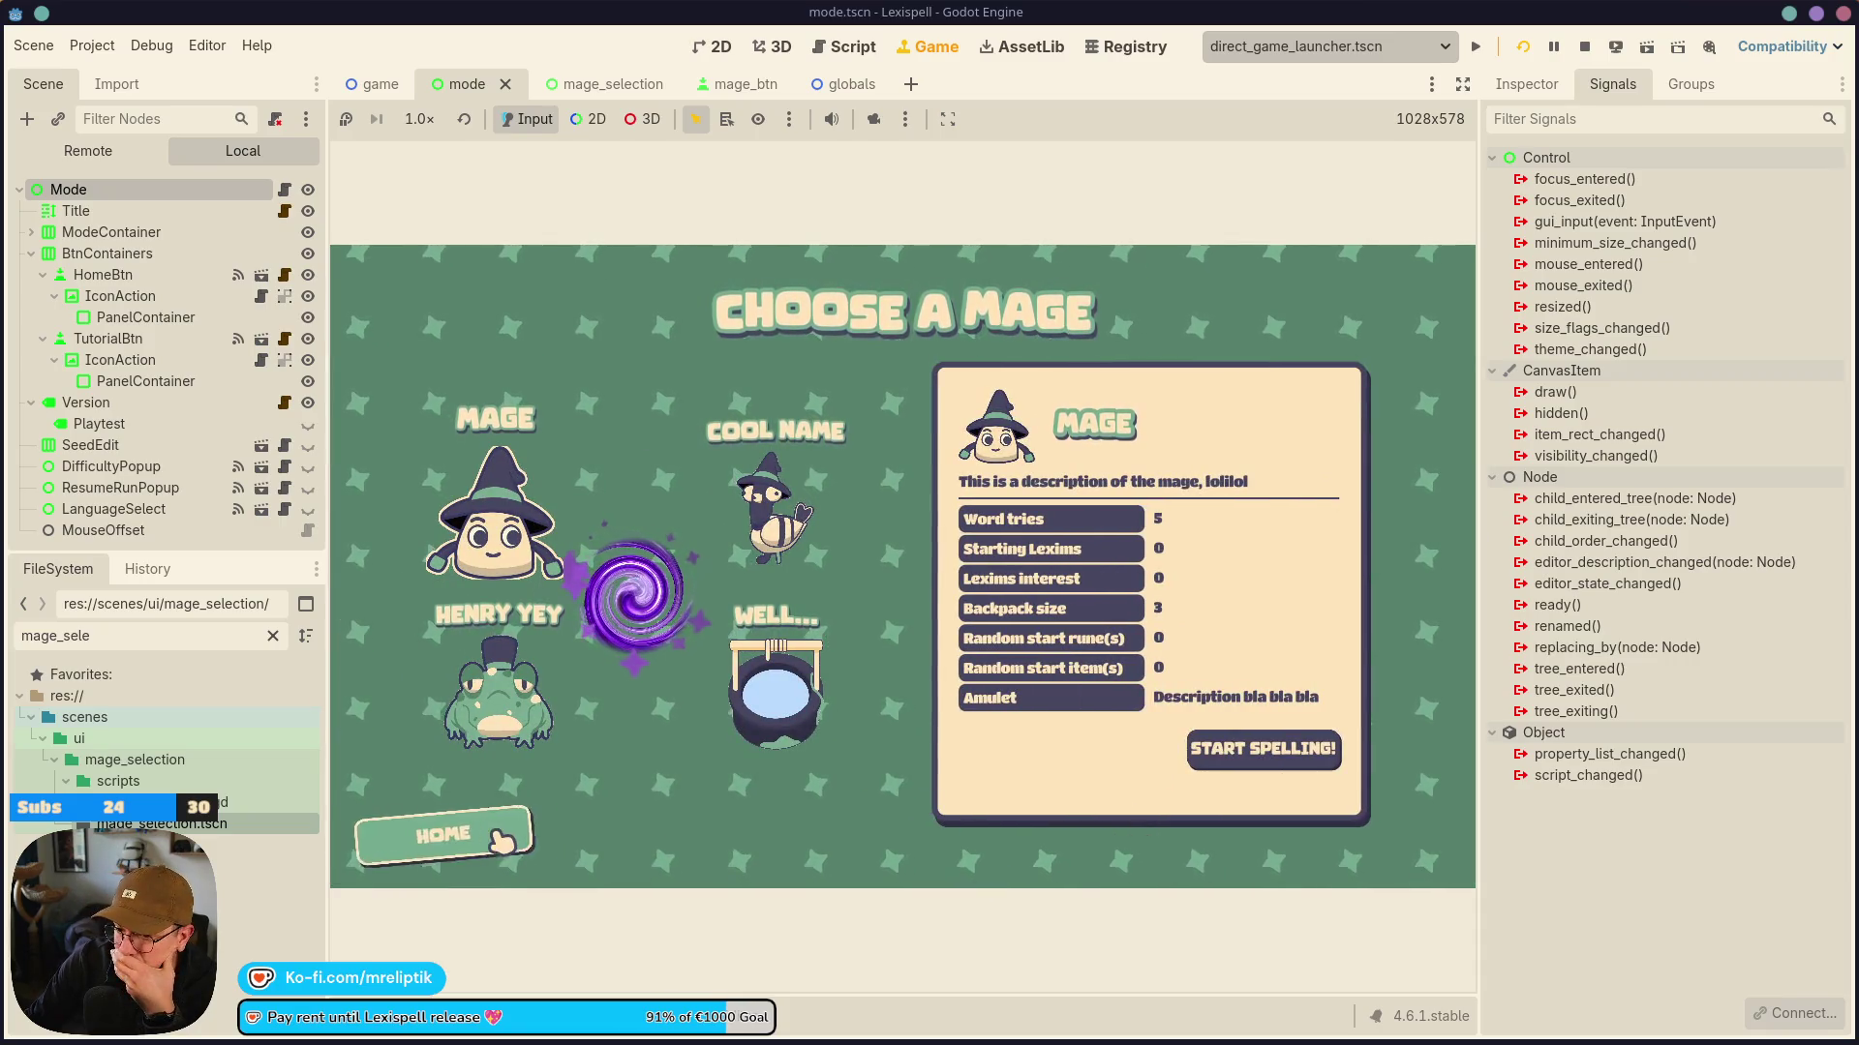
left_click(479, 838)
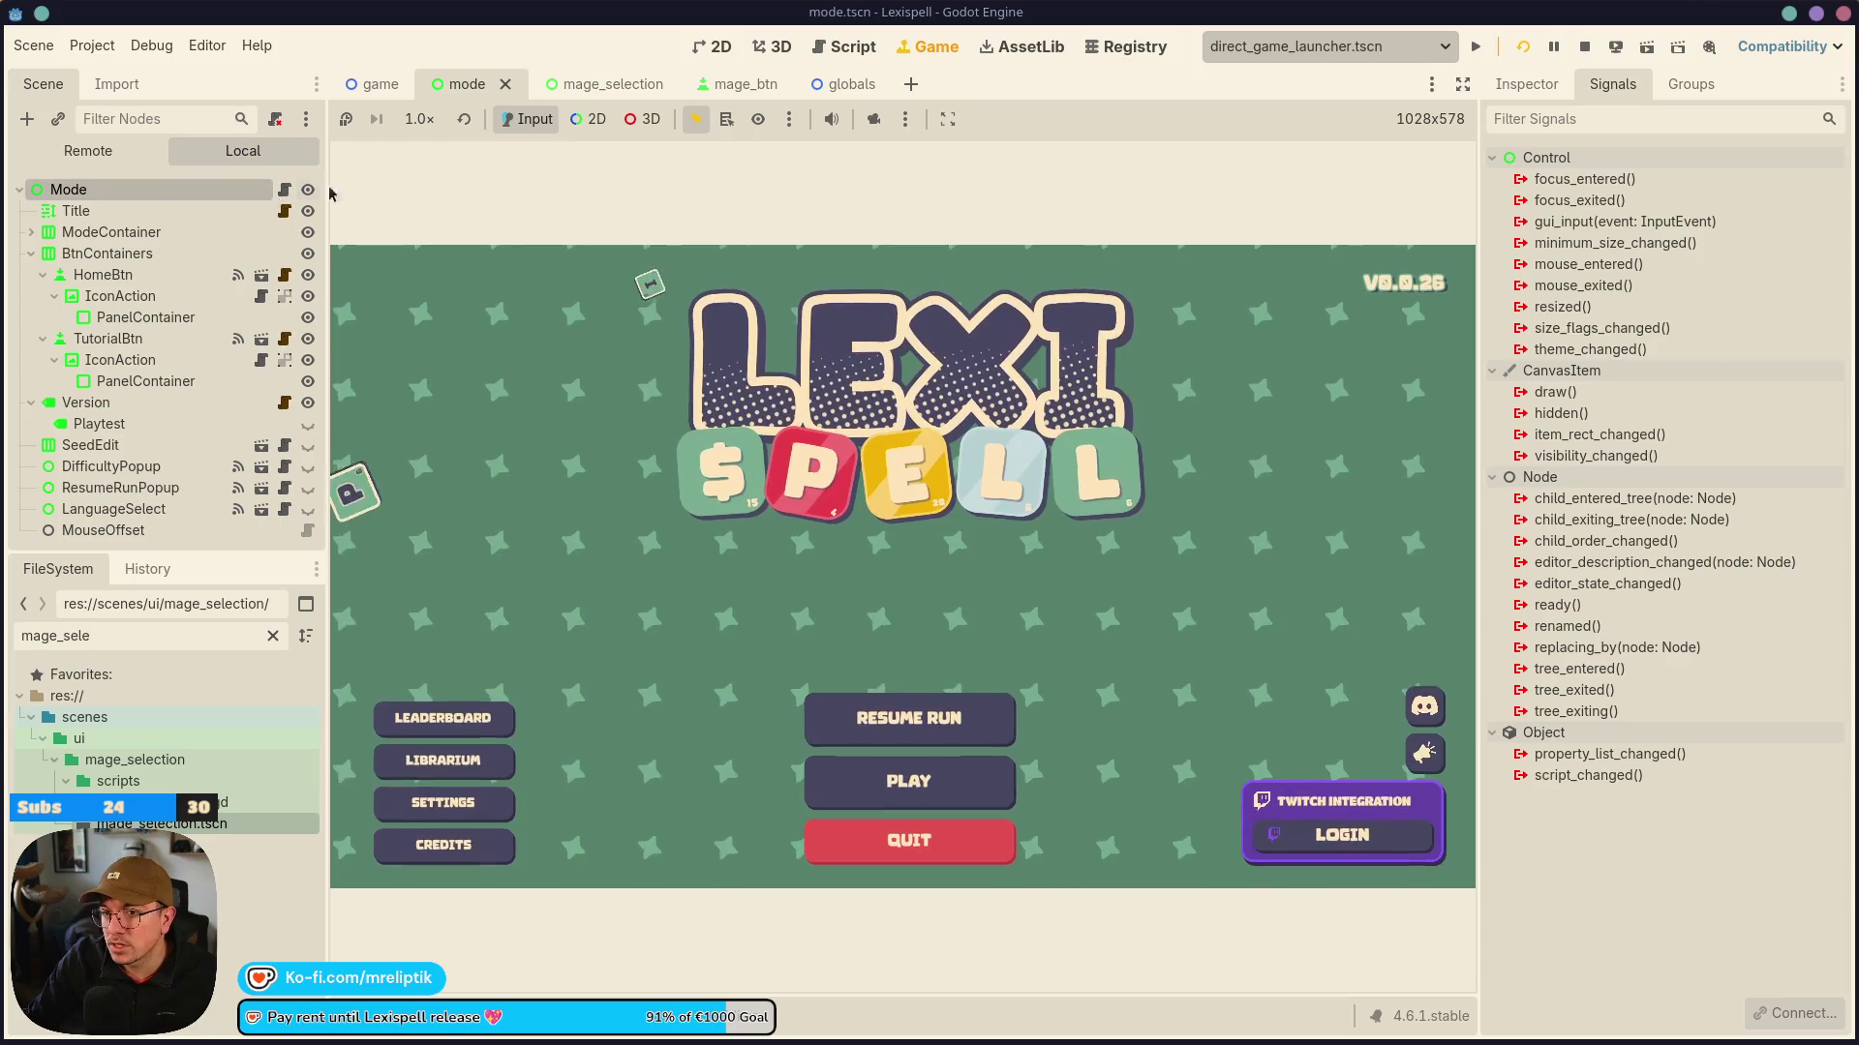
left_click(843, 46)
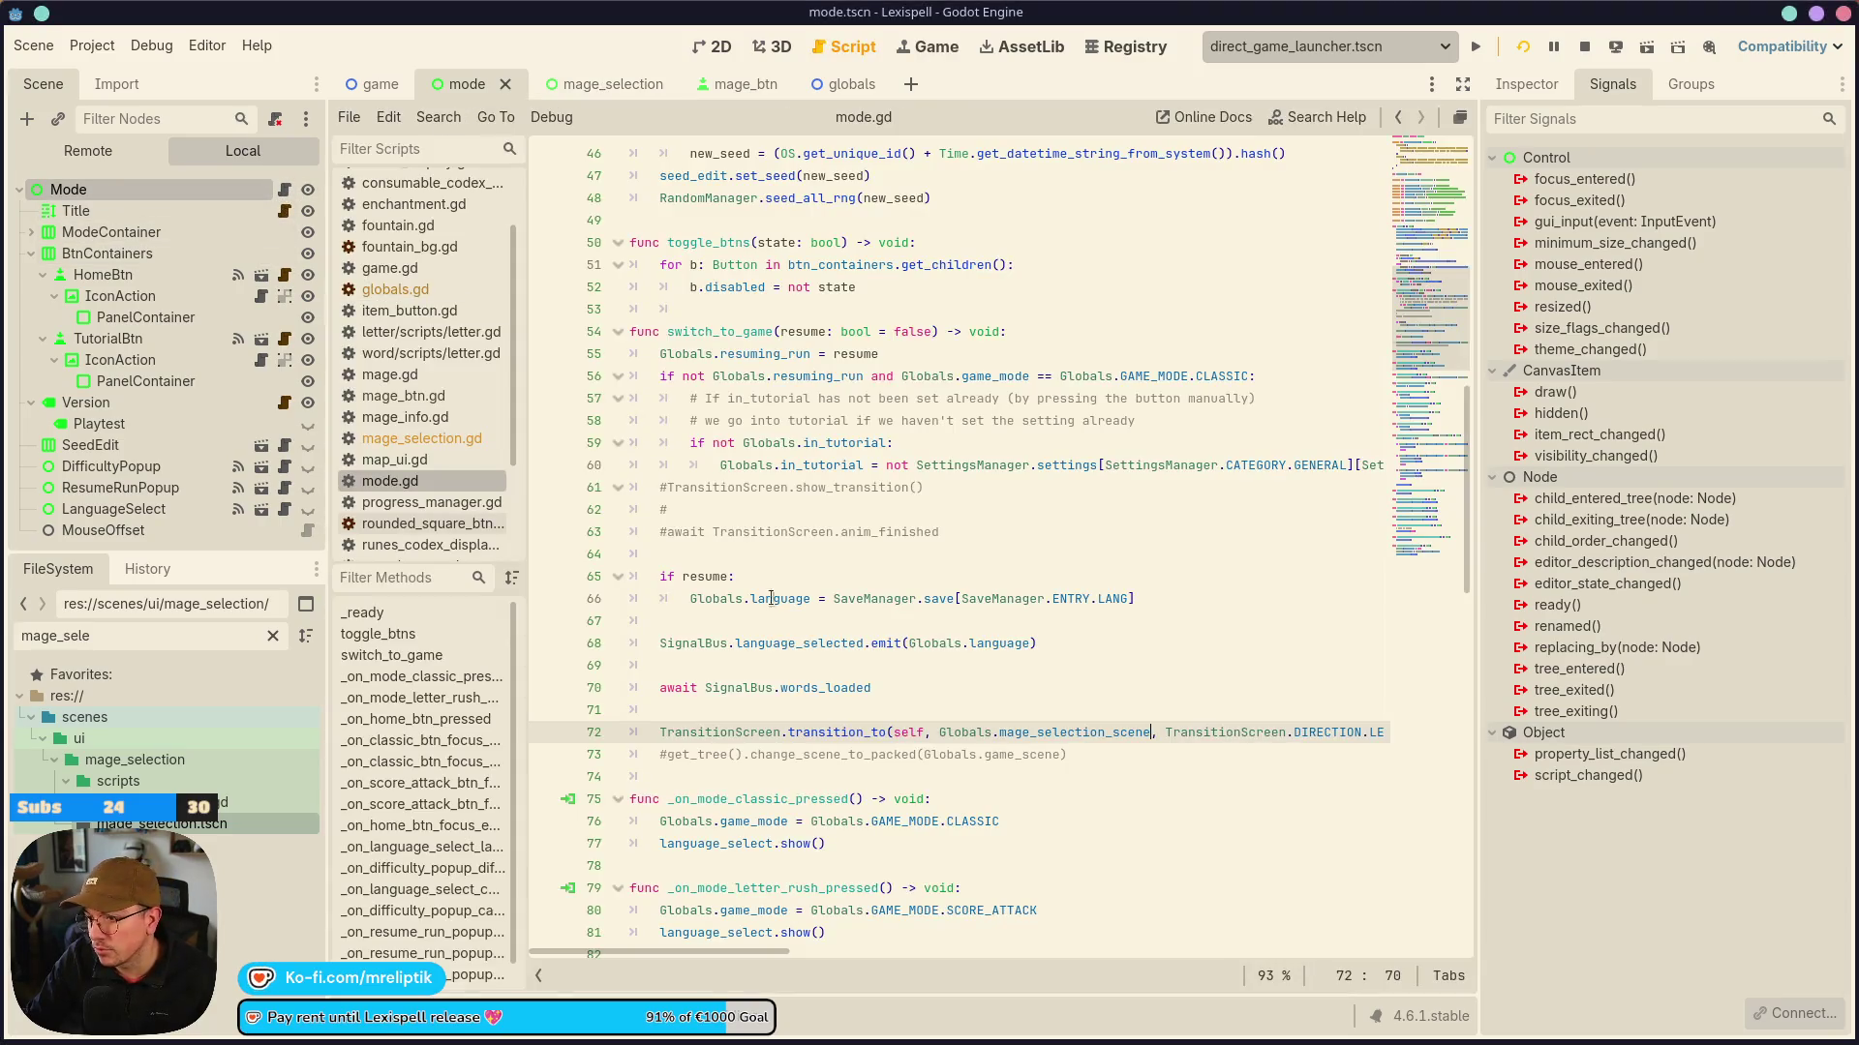
Step: Change line 72's transition direction from LEFT to RIGHT and restart the running game
double_click(1337, 732)
key("ctrl+Right")
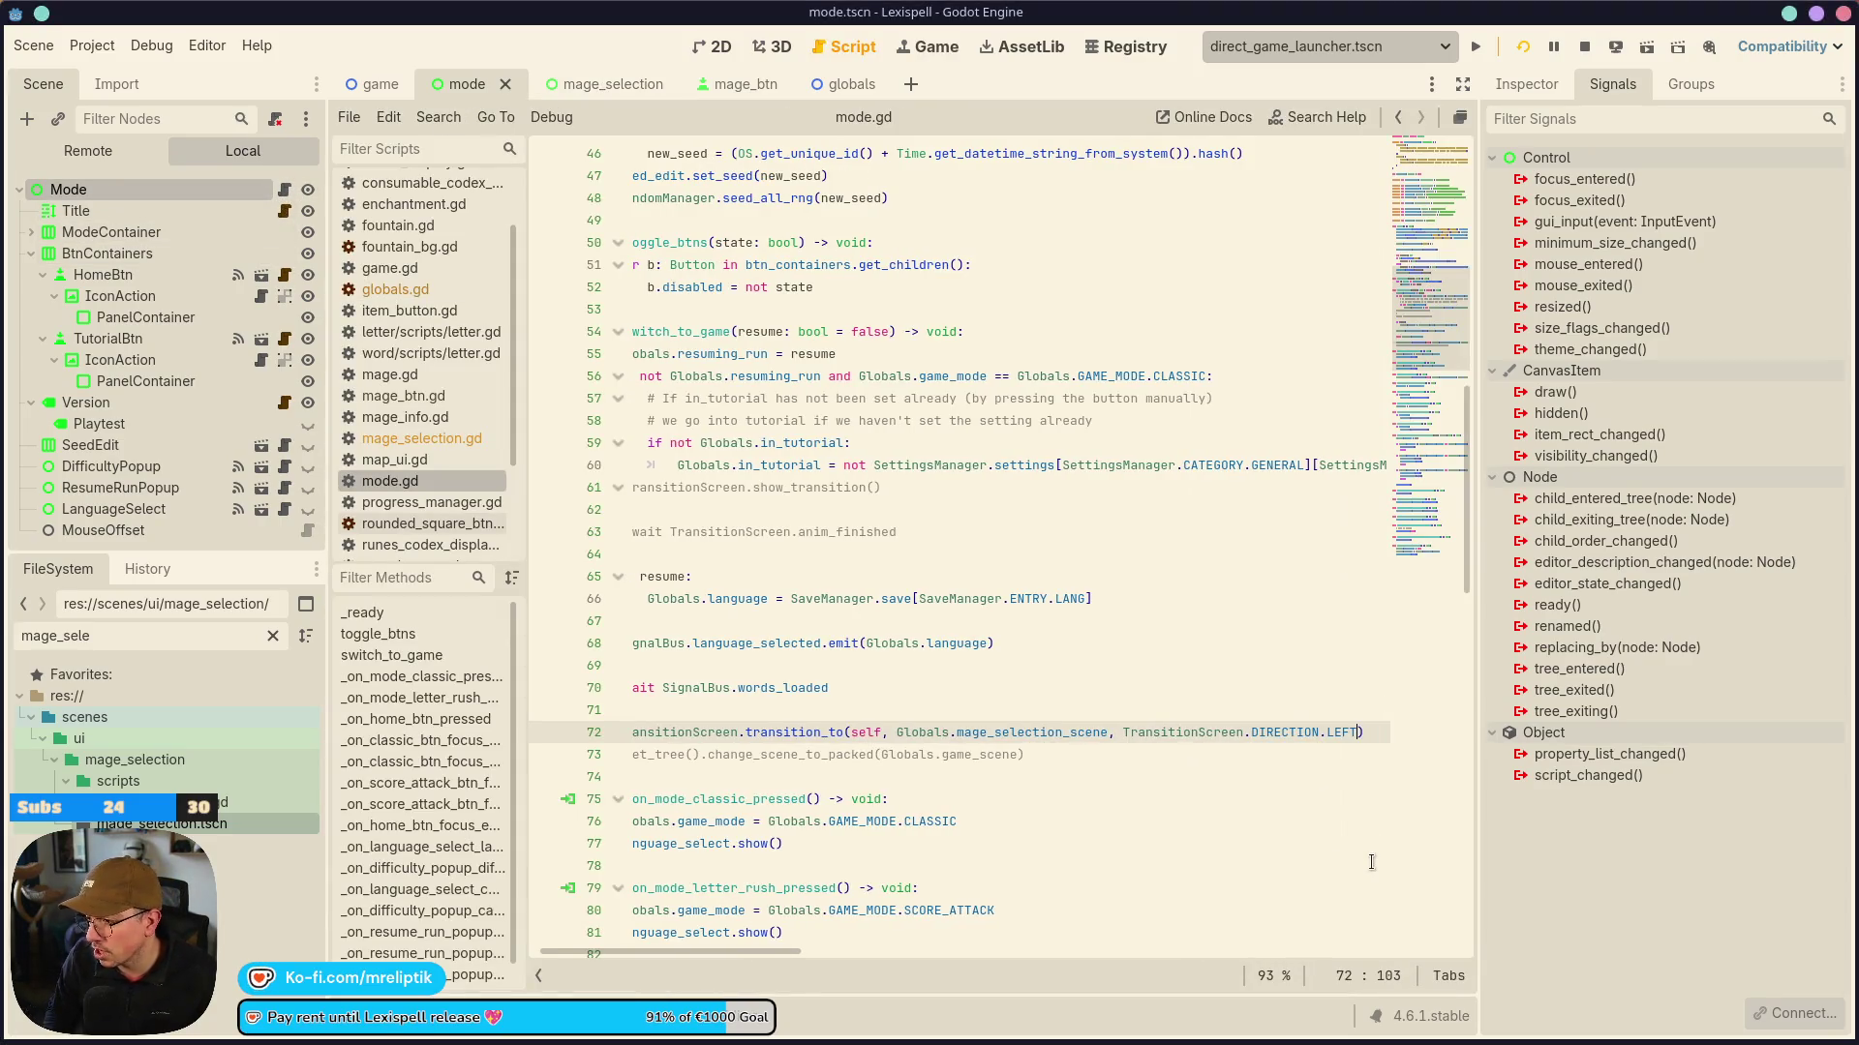
type("RIGHT")
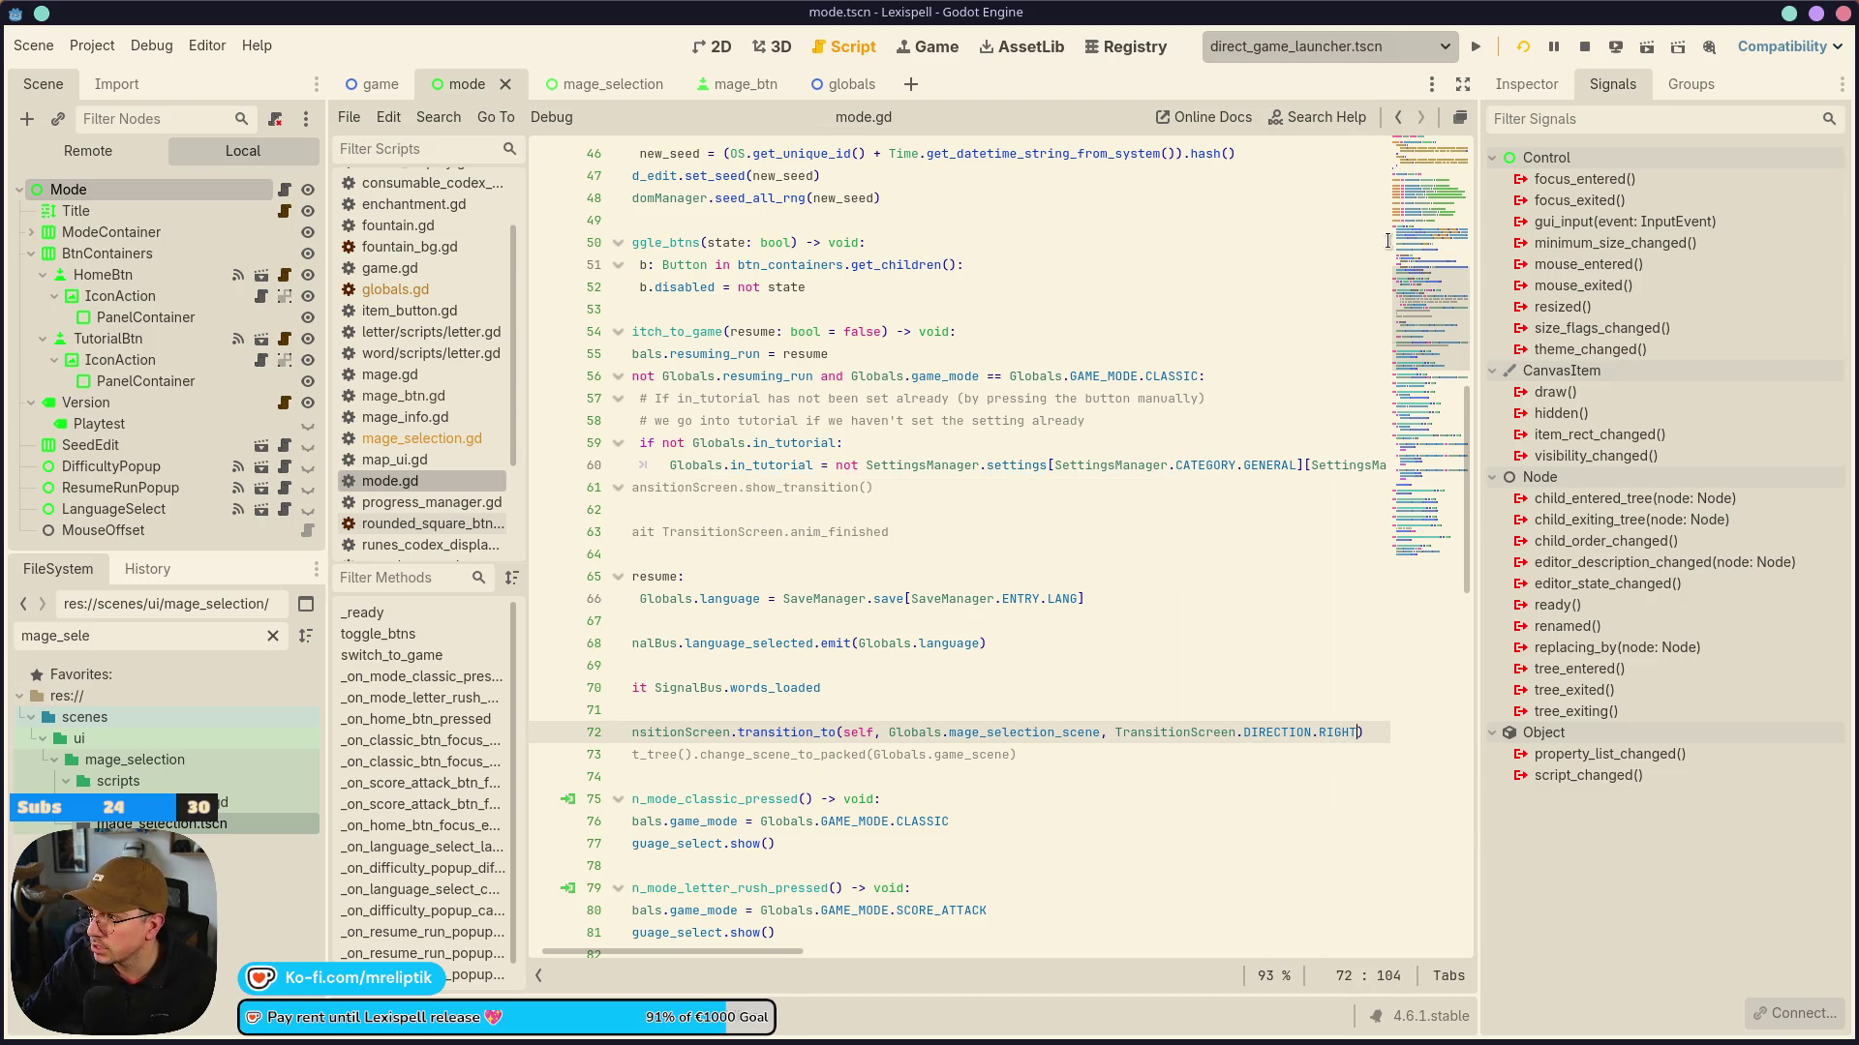
left_click(1533, 56)
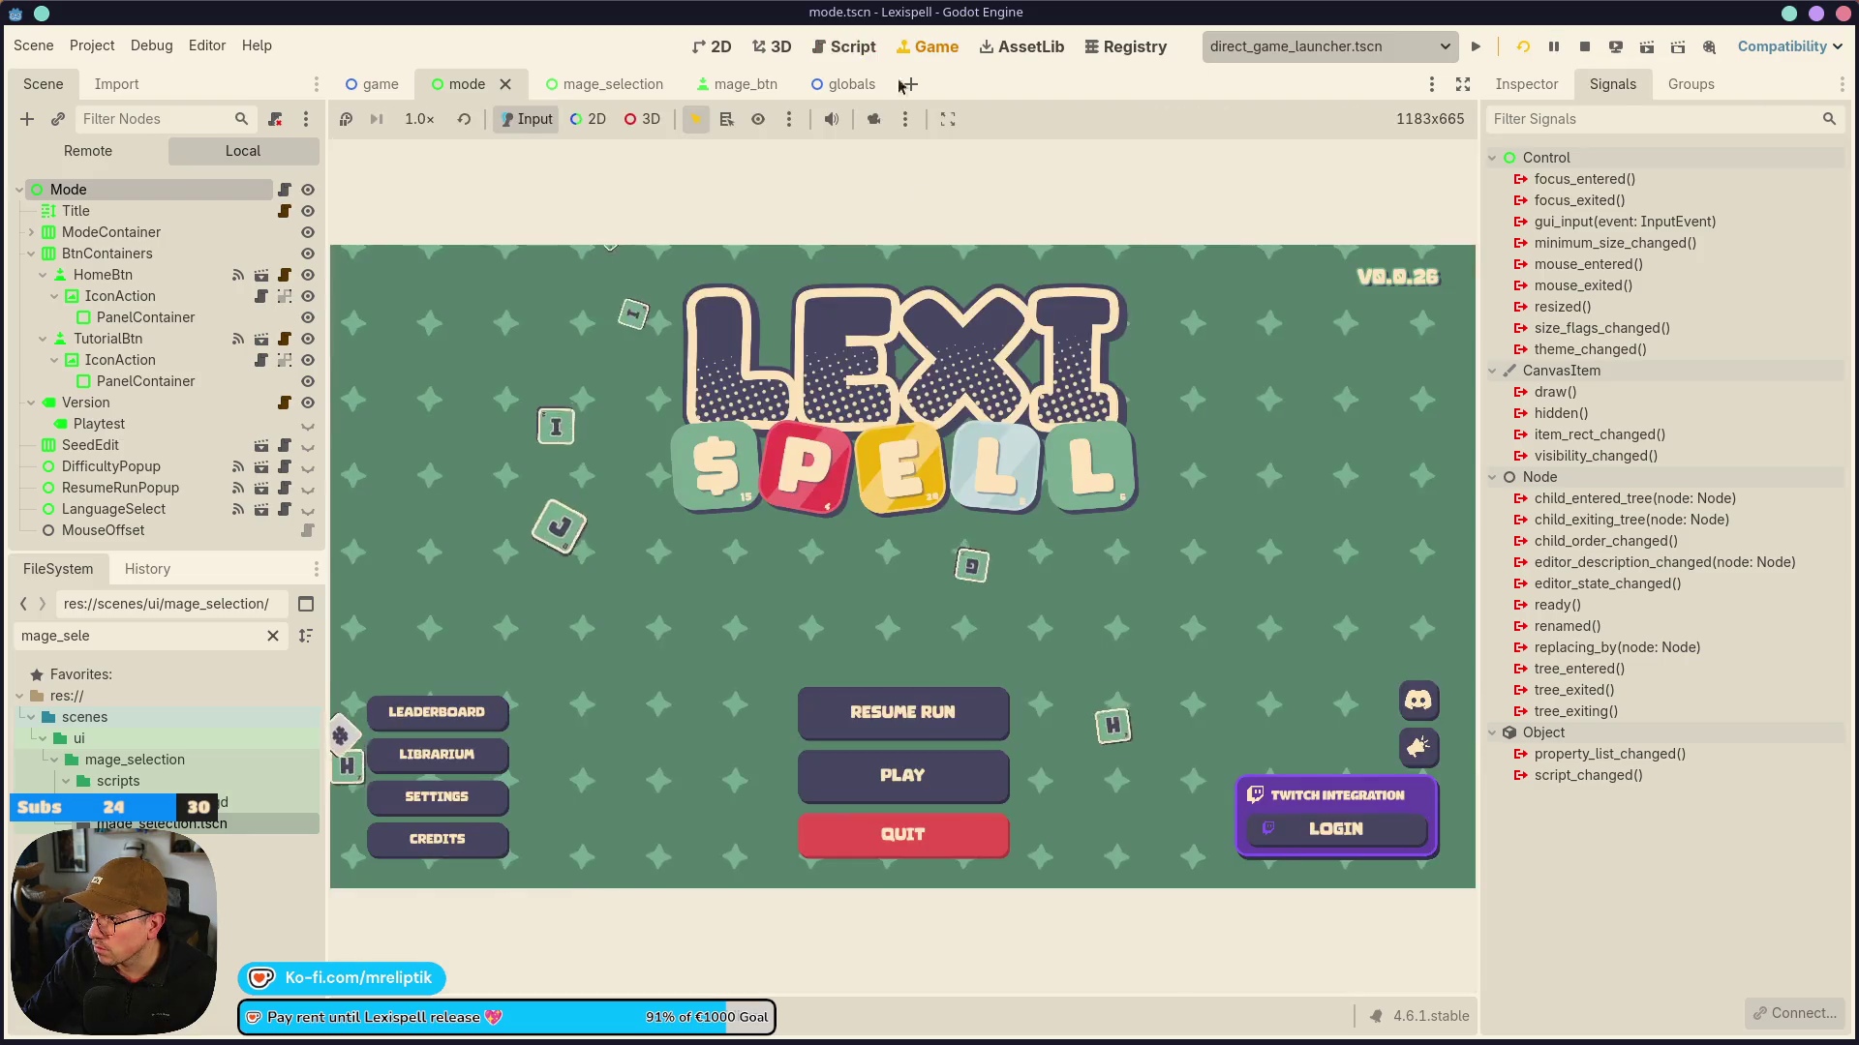
Step: Start Classic Craft in English, then back out of the Resume Run prompt to the main menu
left_click(885, 718)
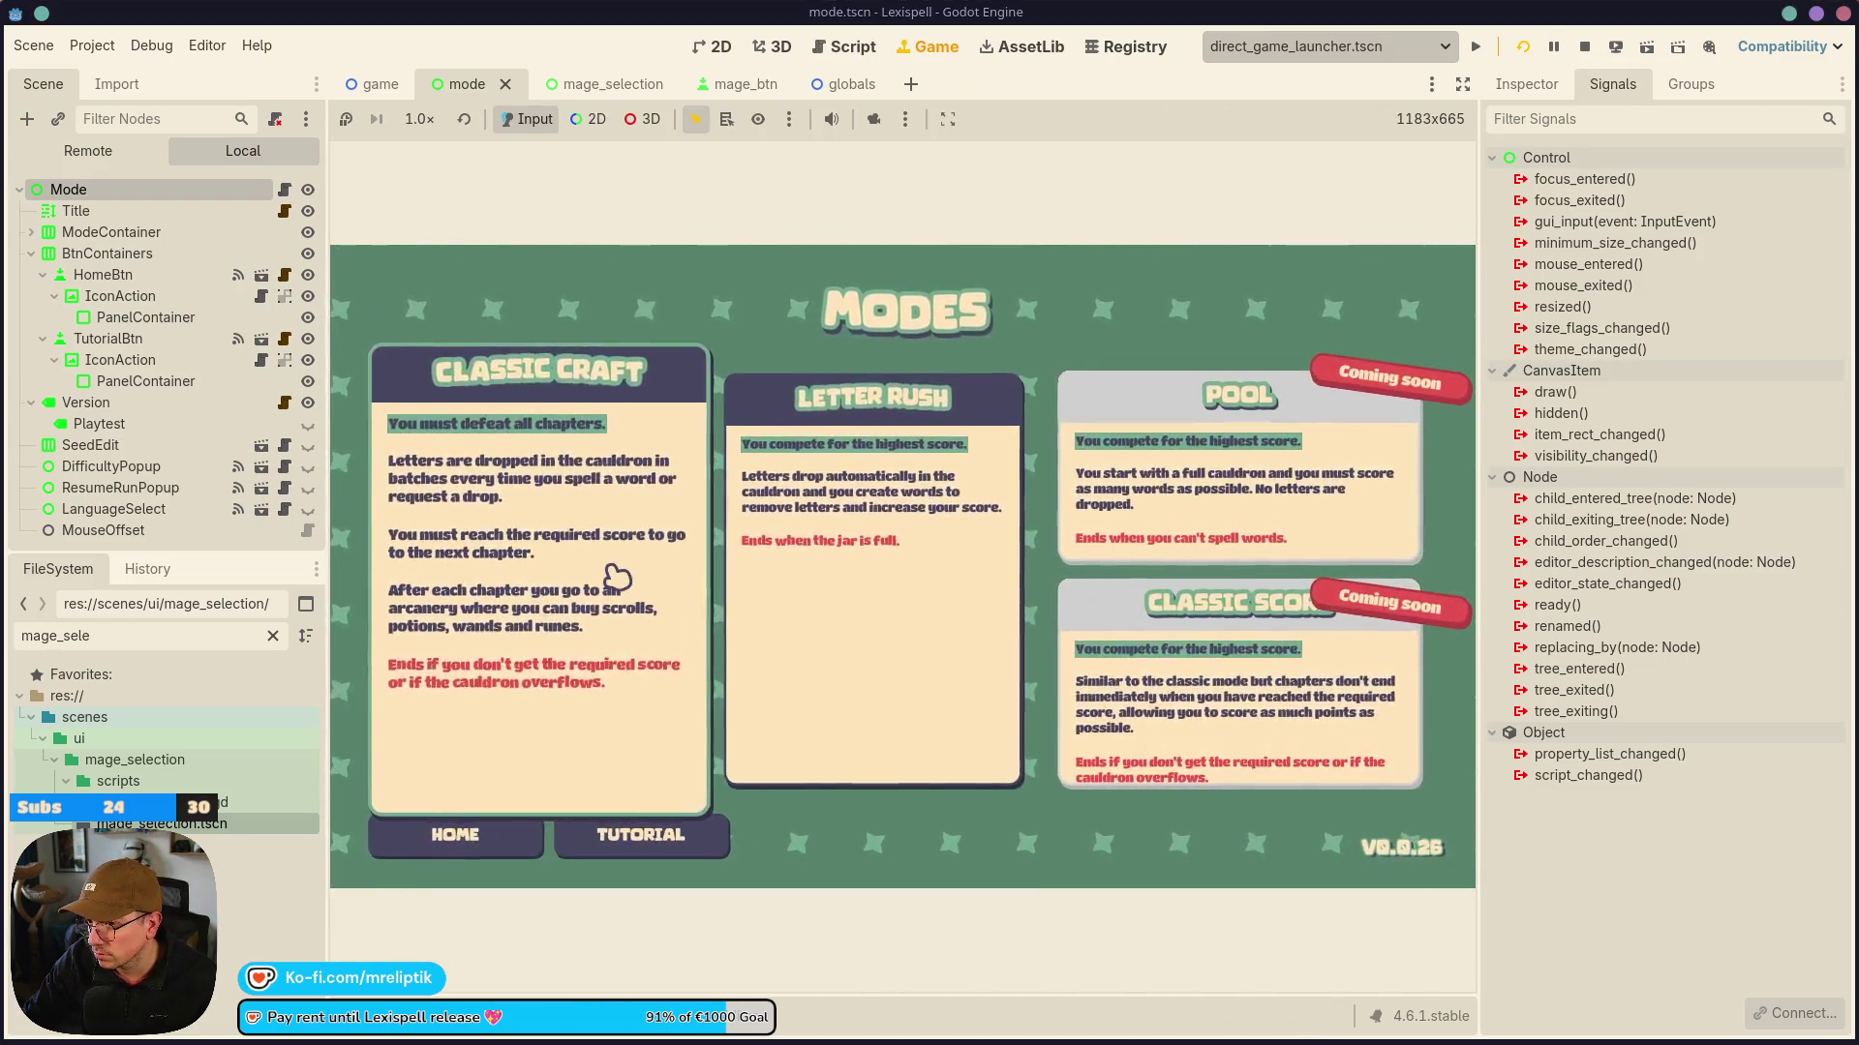
left_click(614, 466)
left_click(1007, 629)
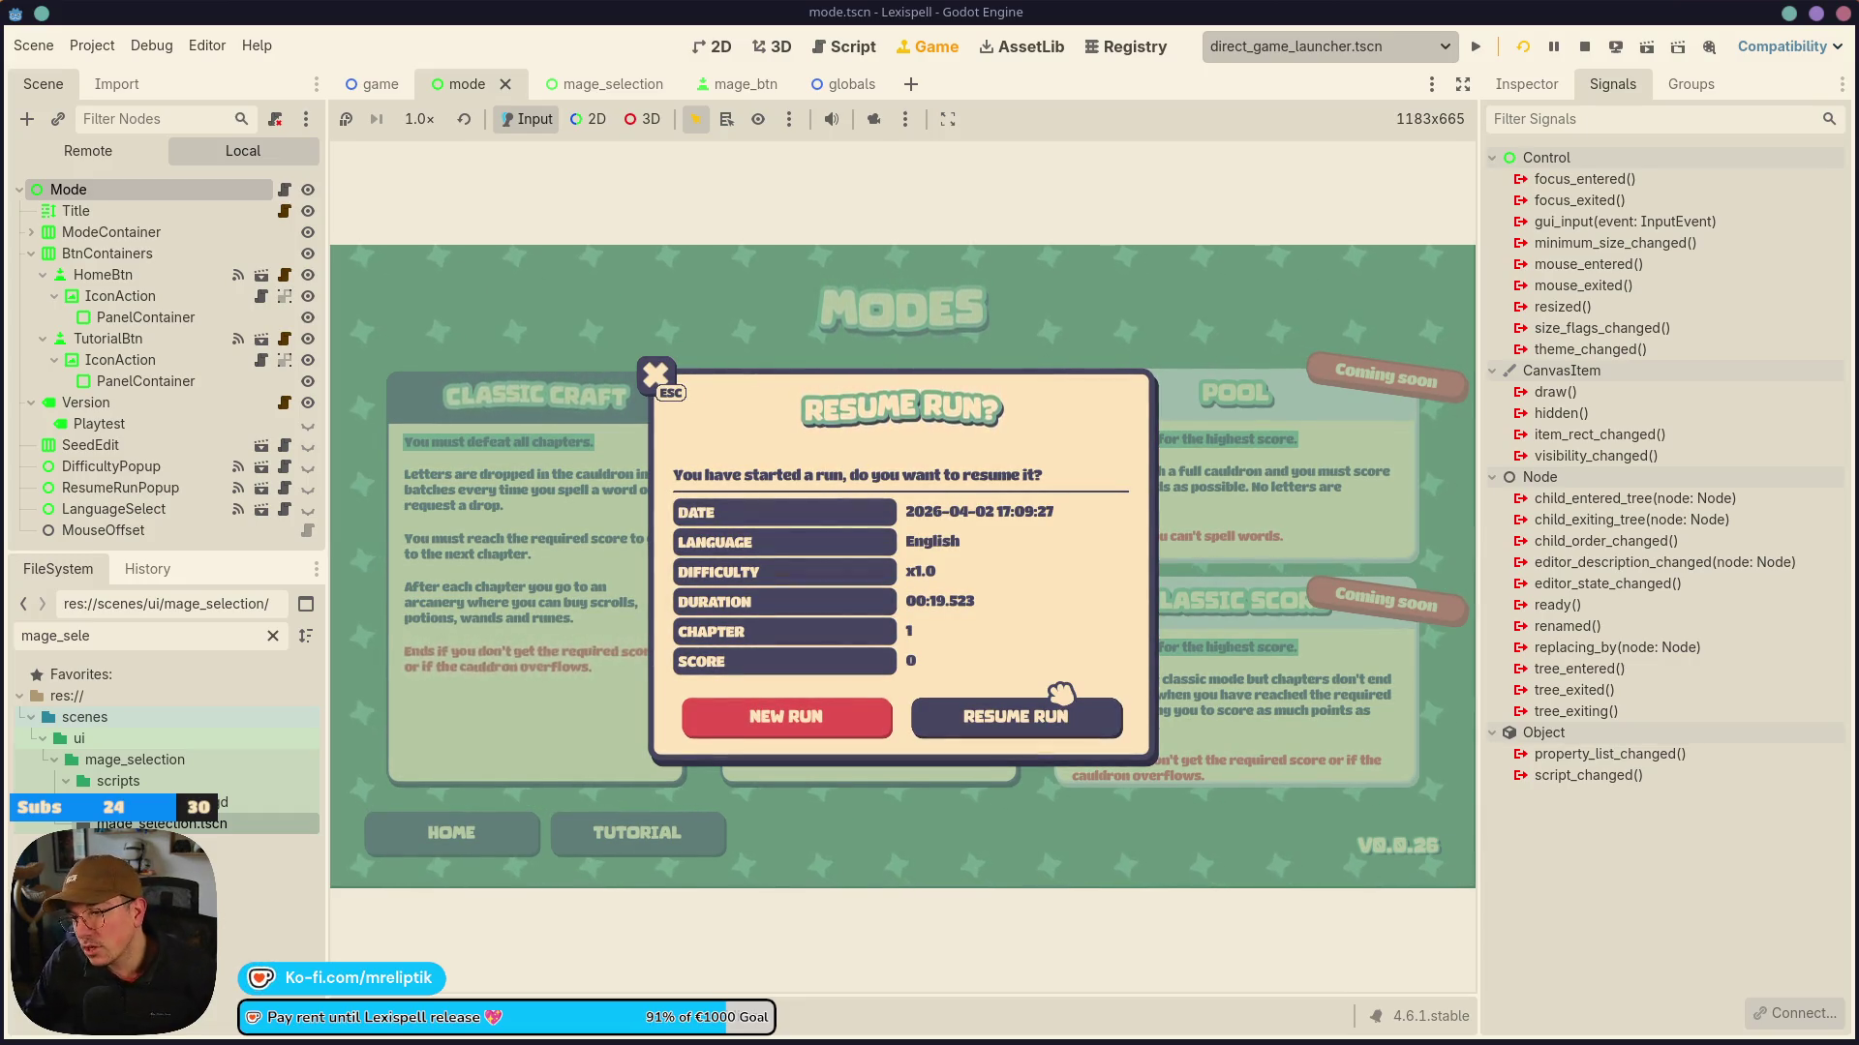
key("Escape")
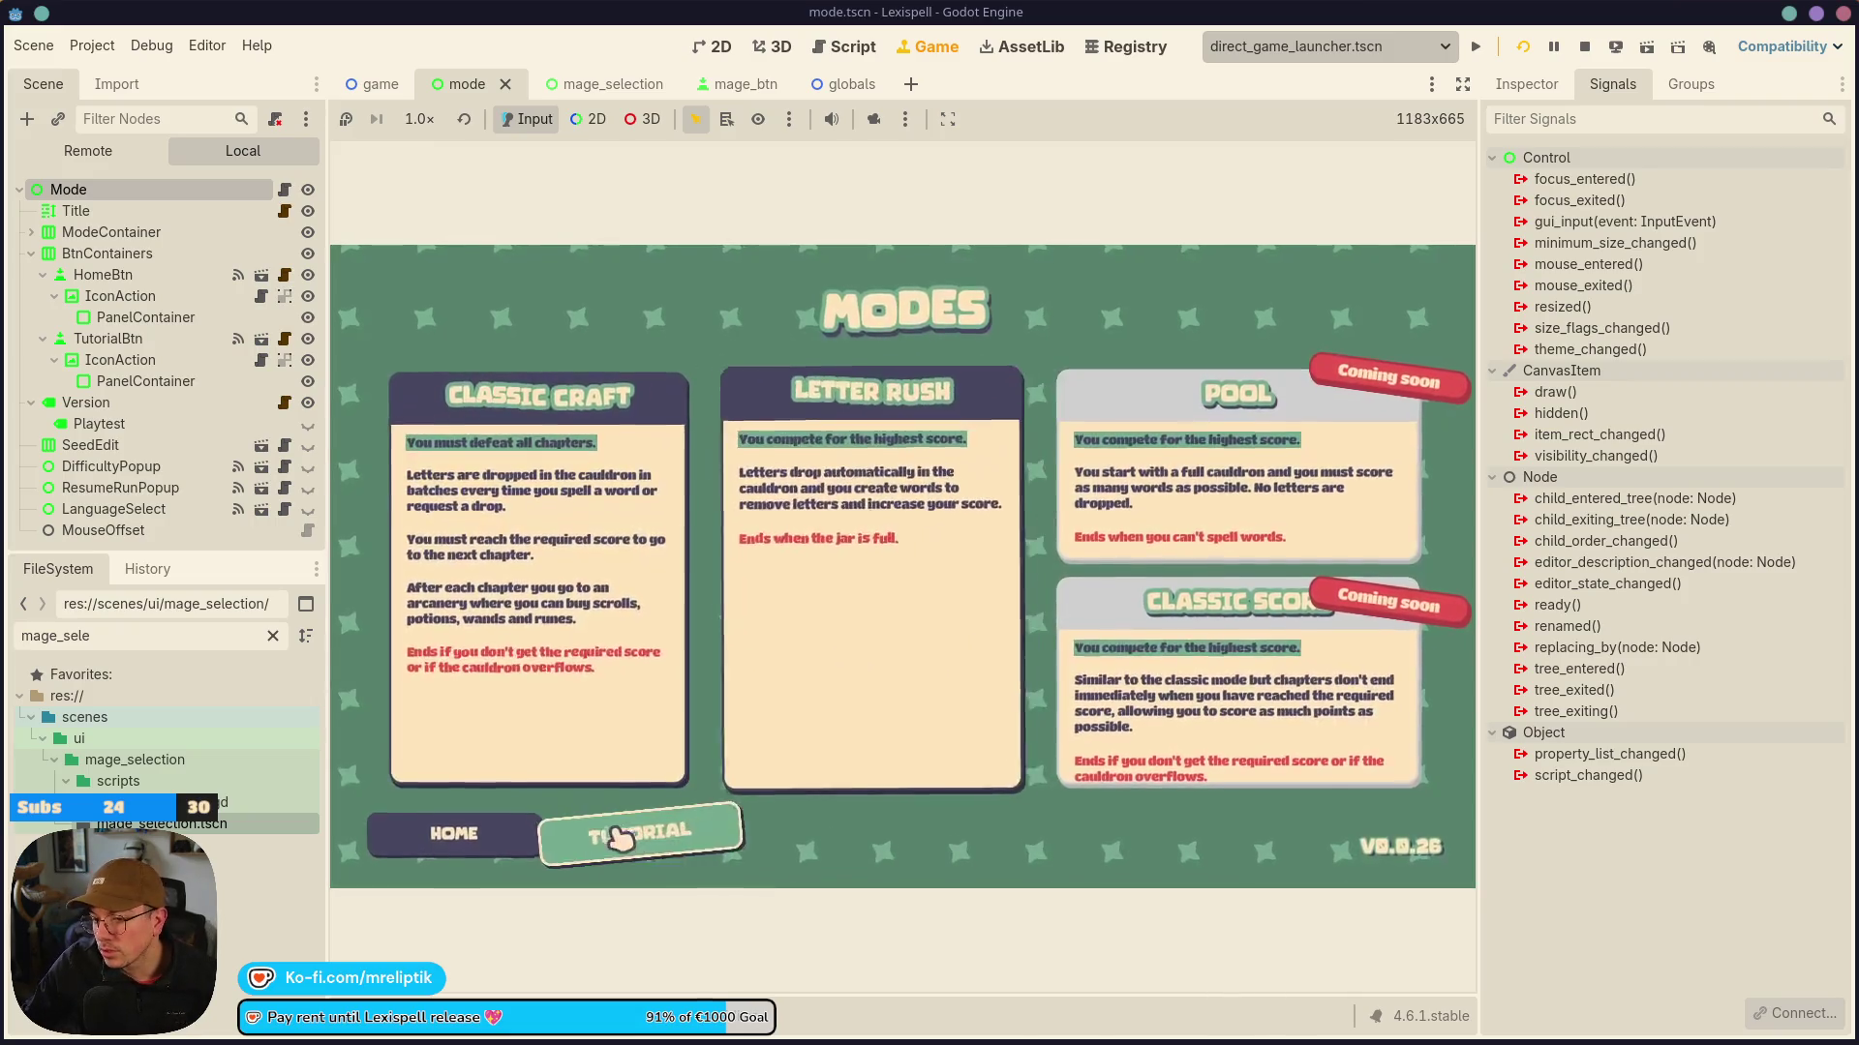
key("Escape")
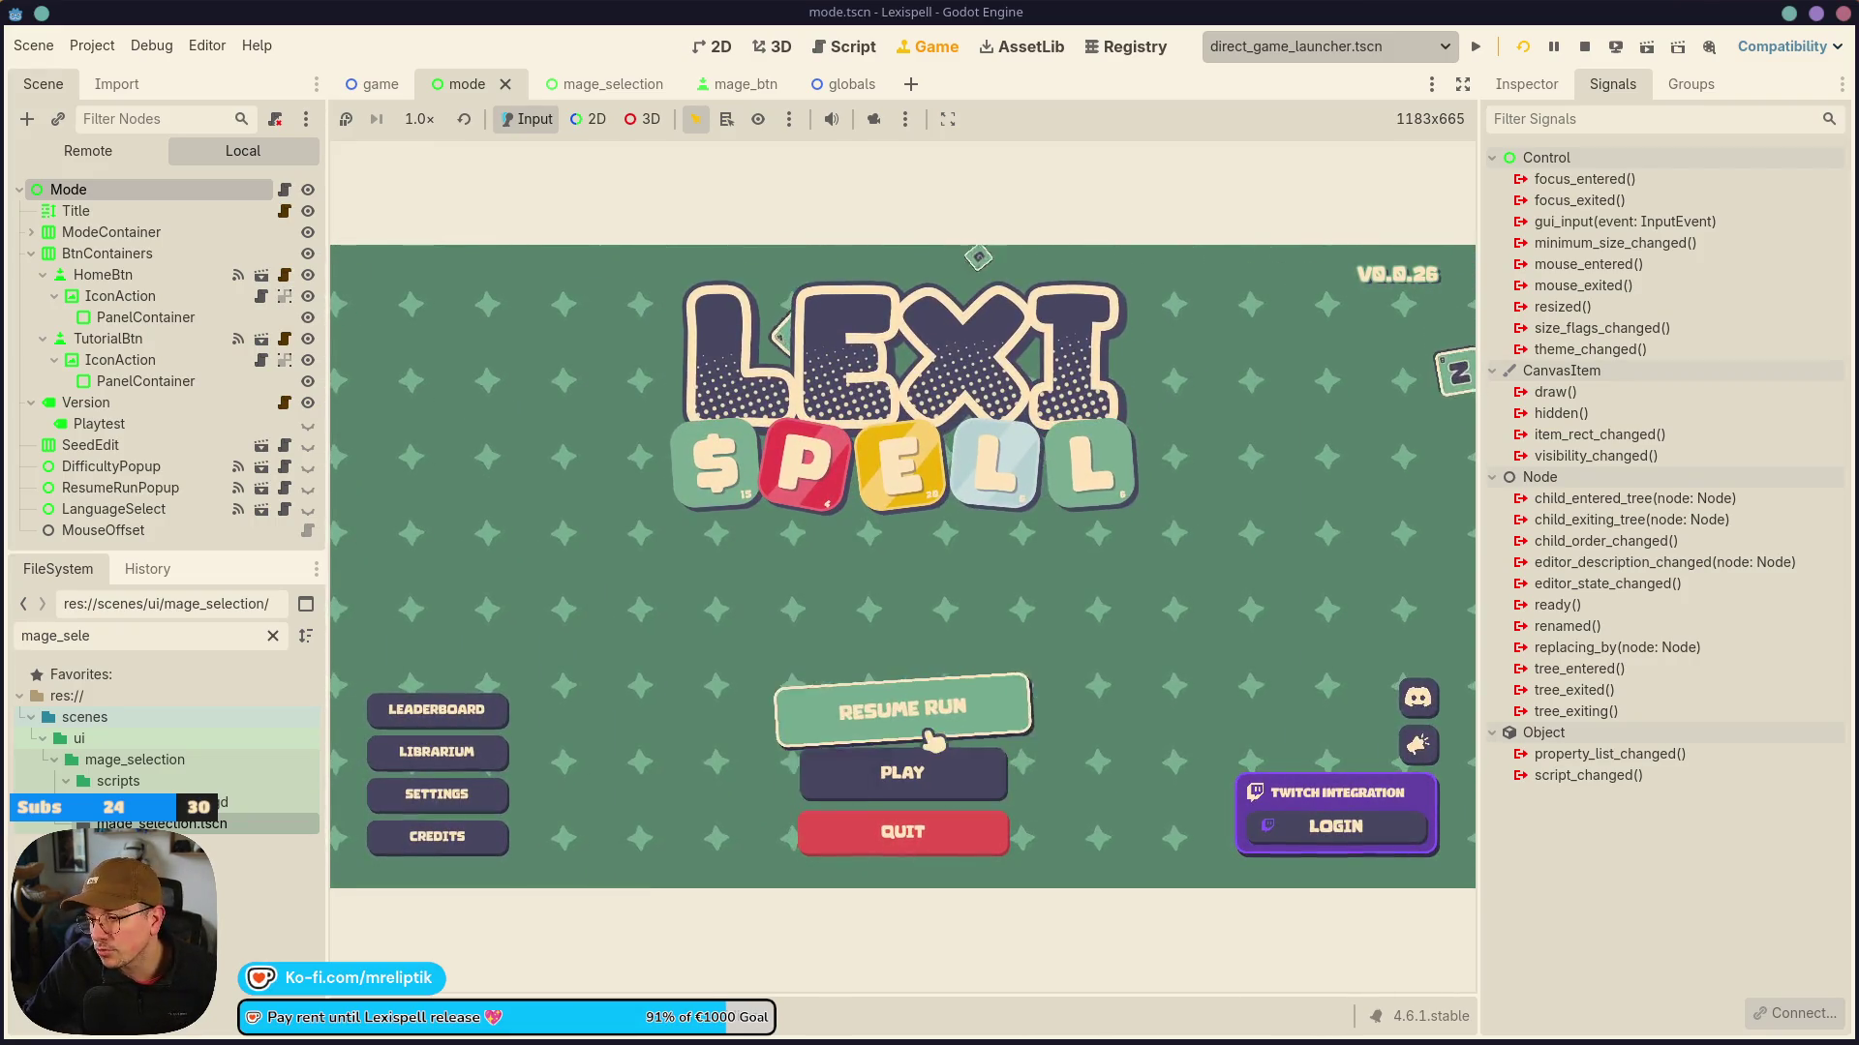
Step: Start Classic Craft in English again, resume the run, and view the frog mage's details
left_click(965, 768)
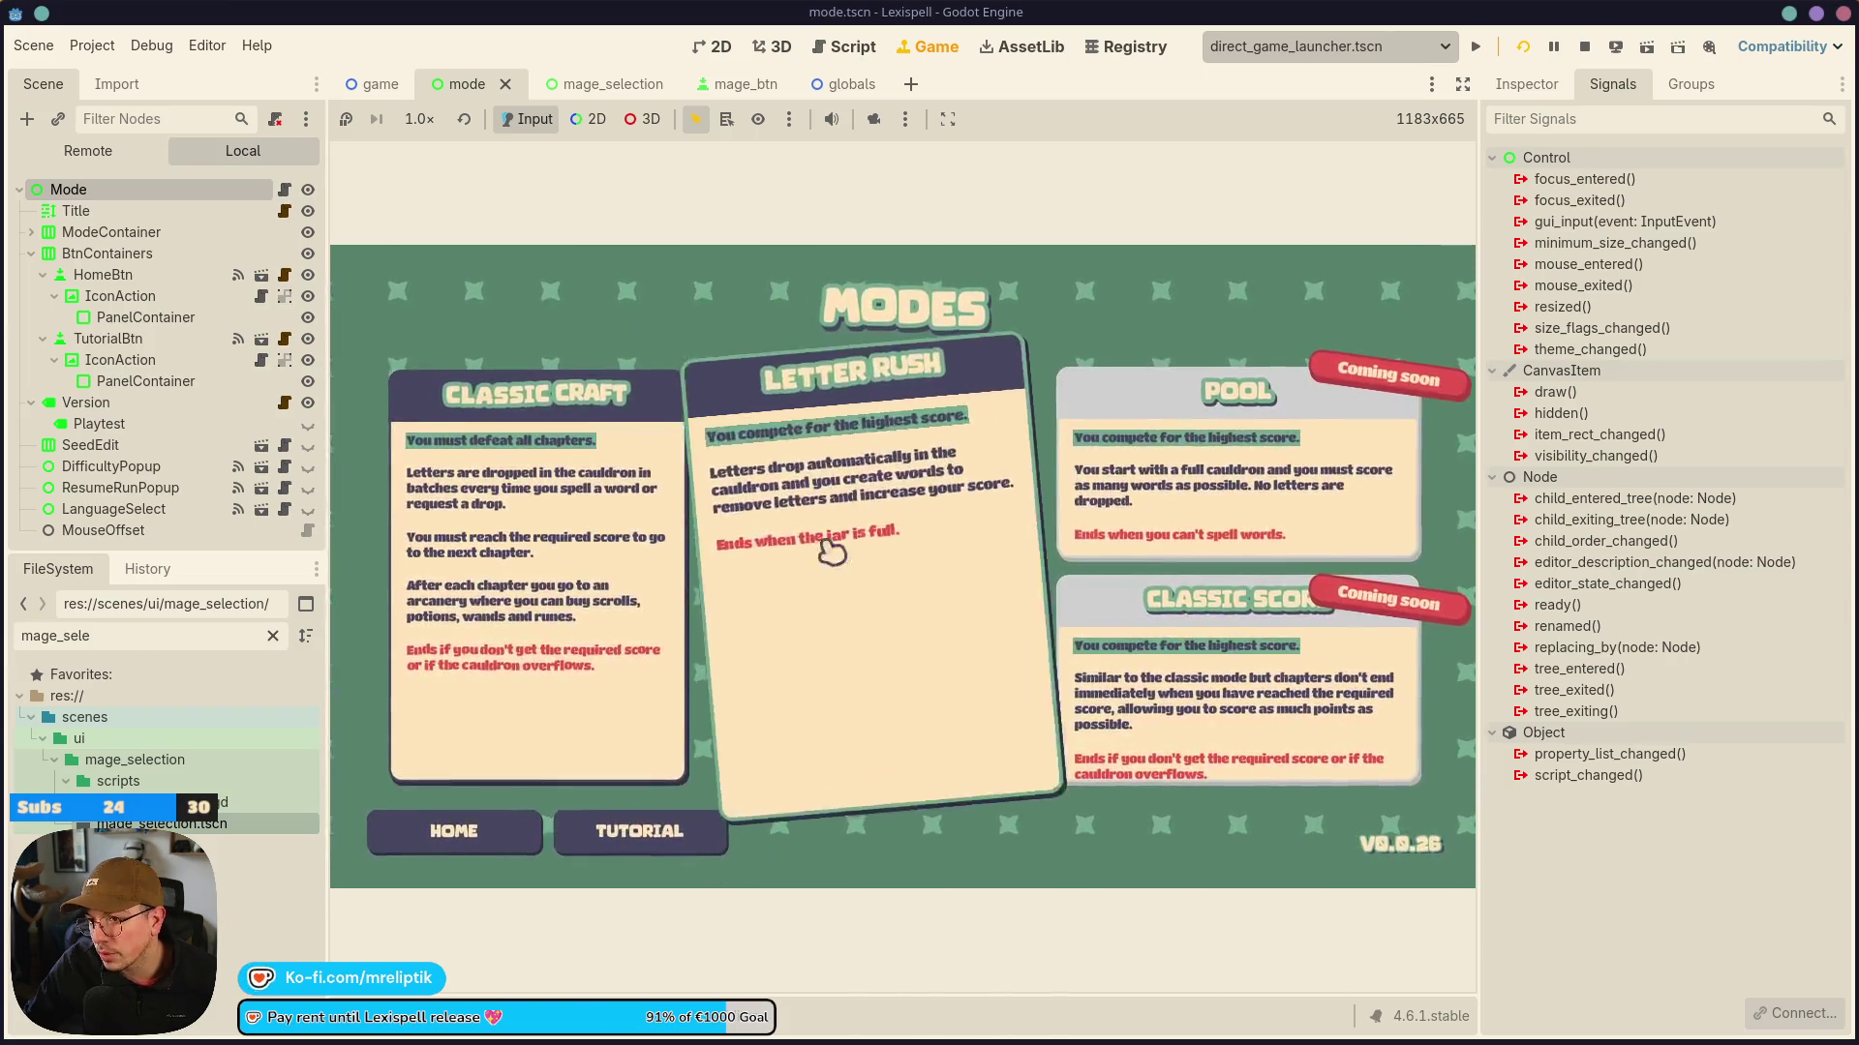
left_click(625, 603)
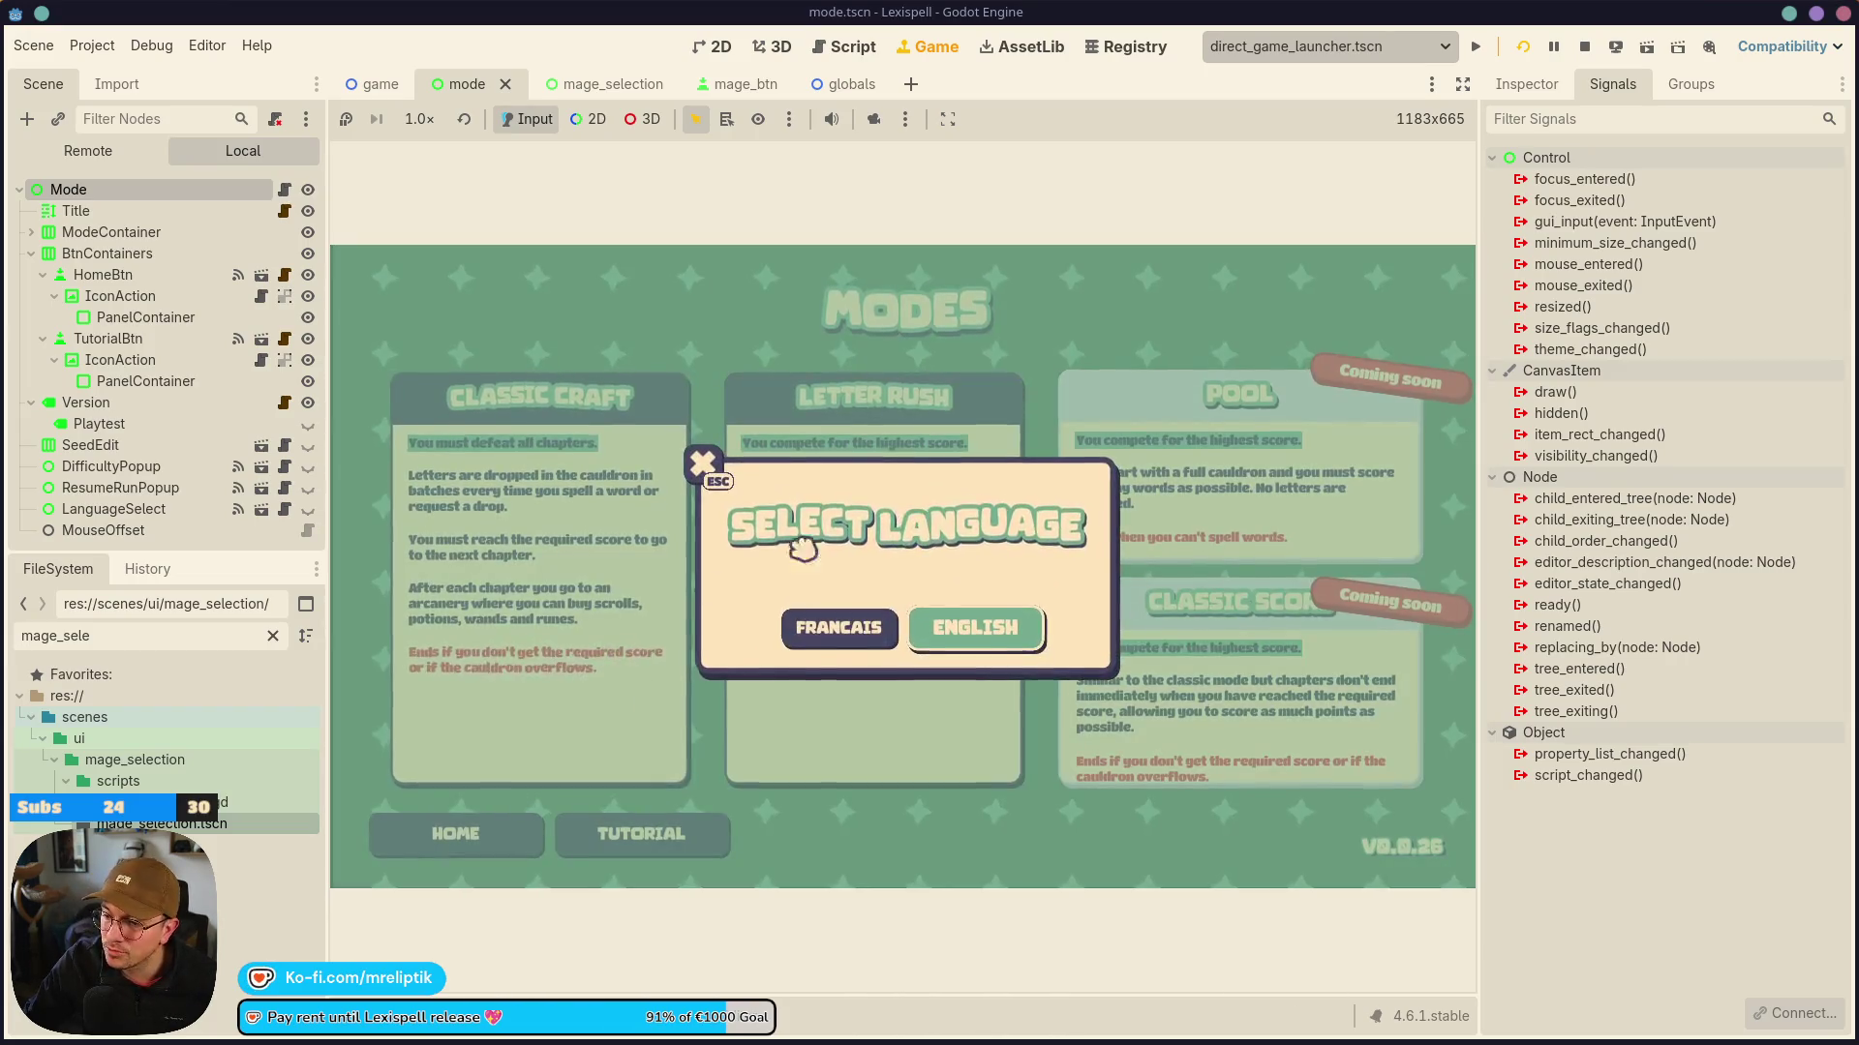
left_click(968, 630)
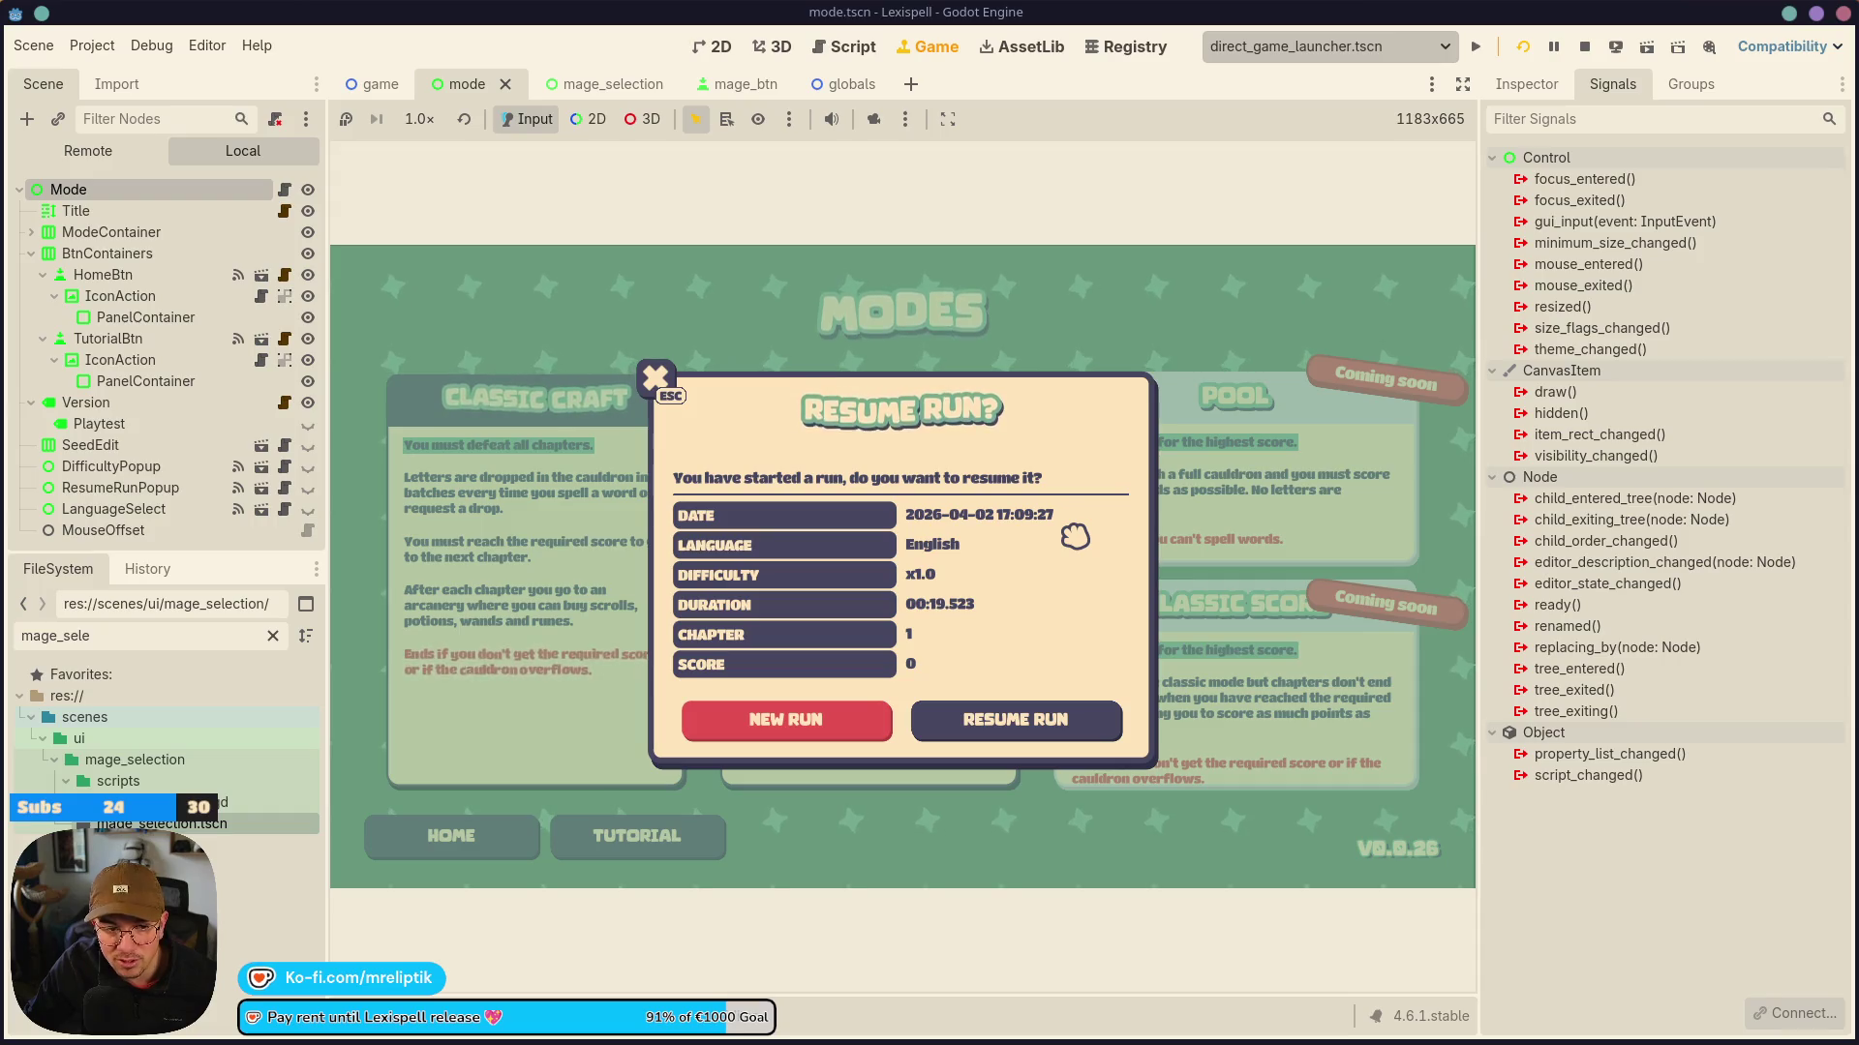
left_click(830, 717)
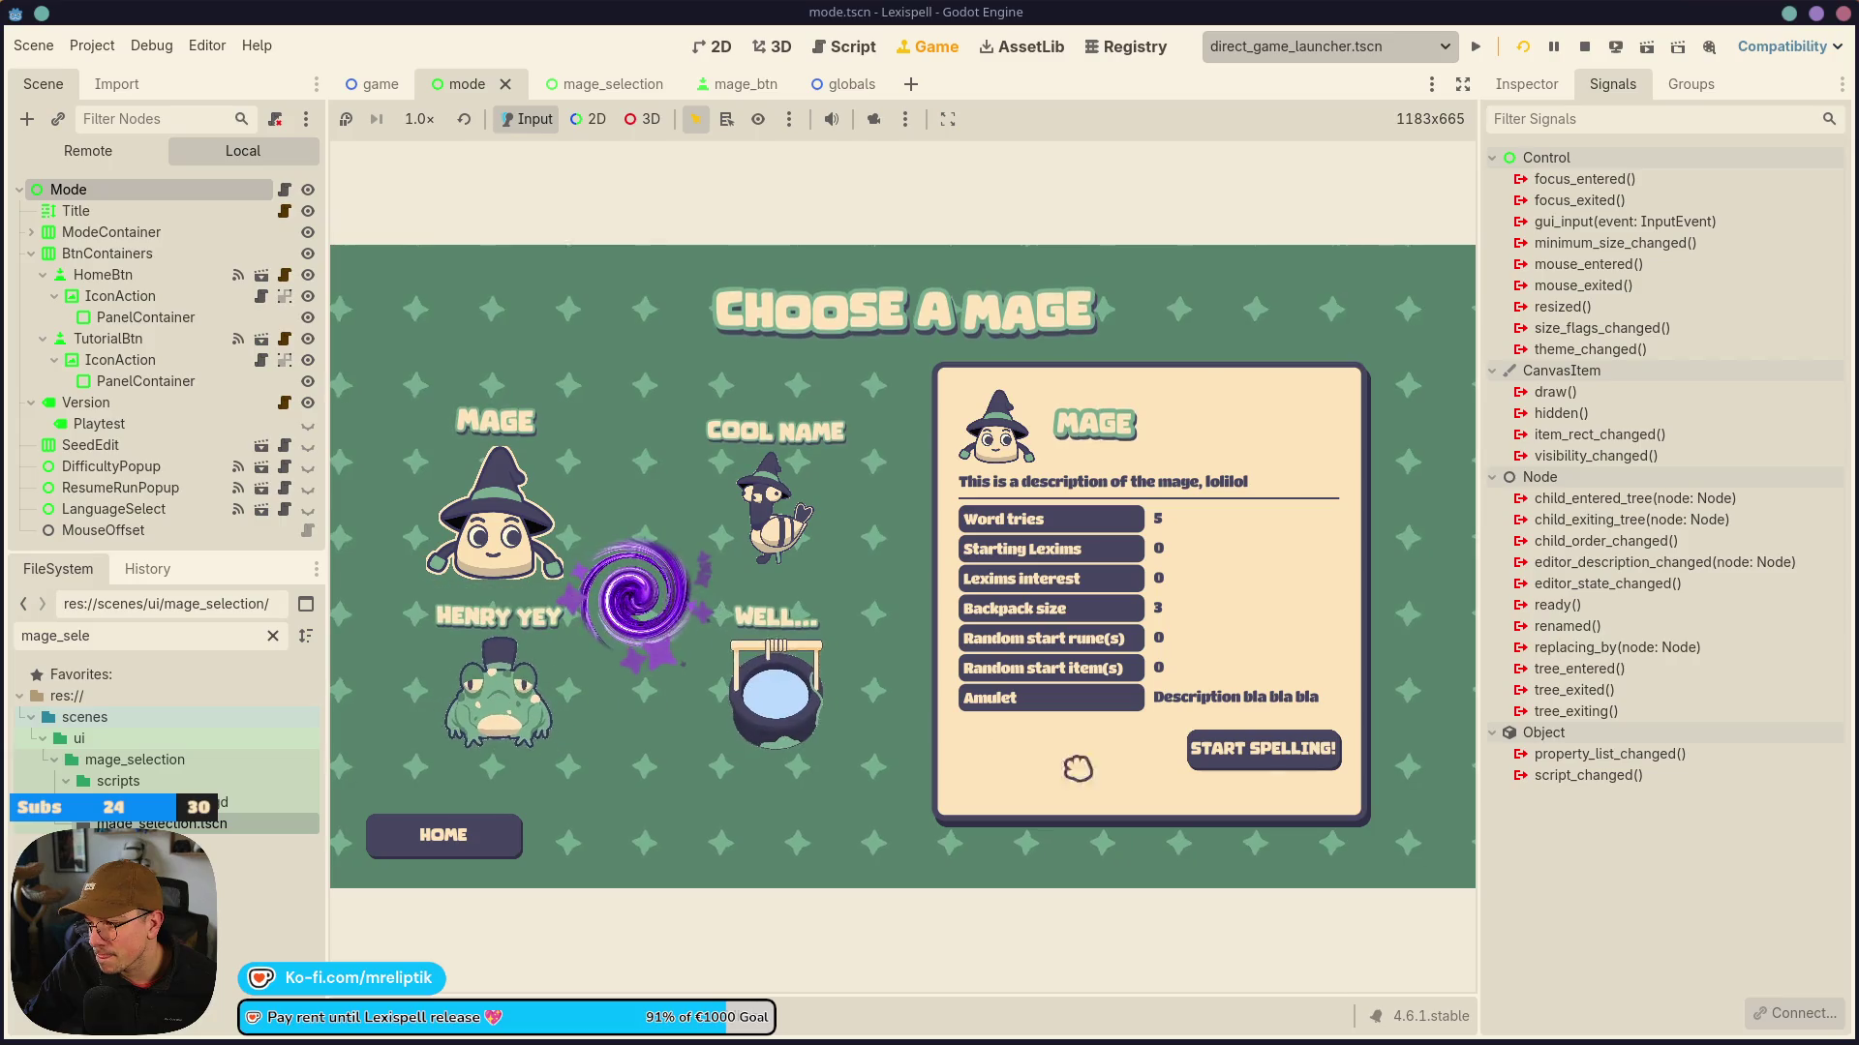
left_click(760, 710)
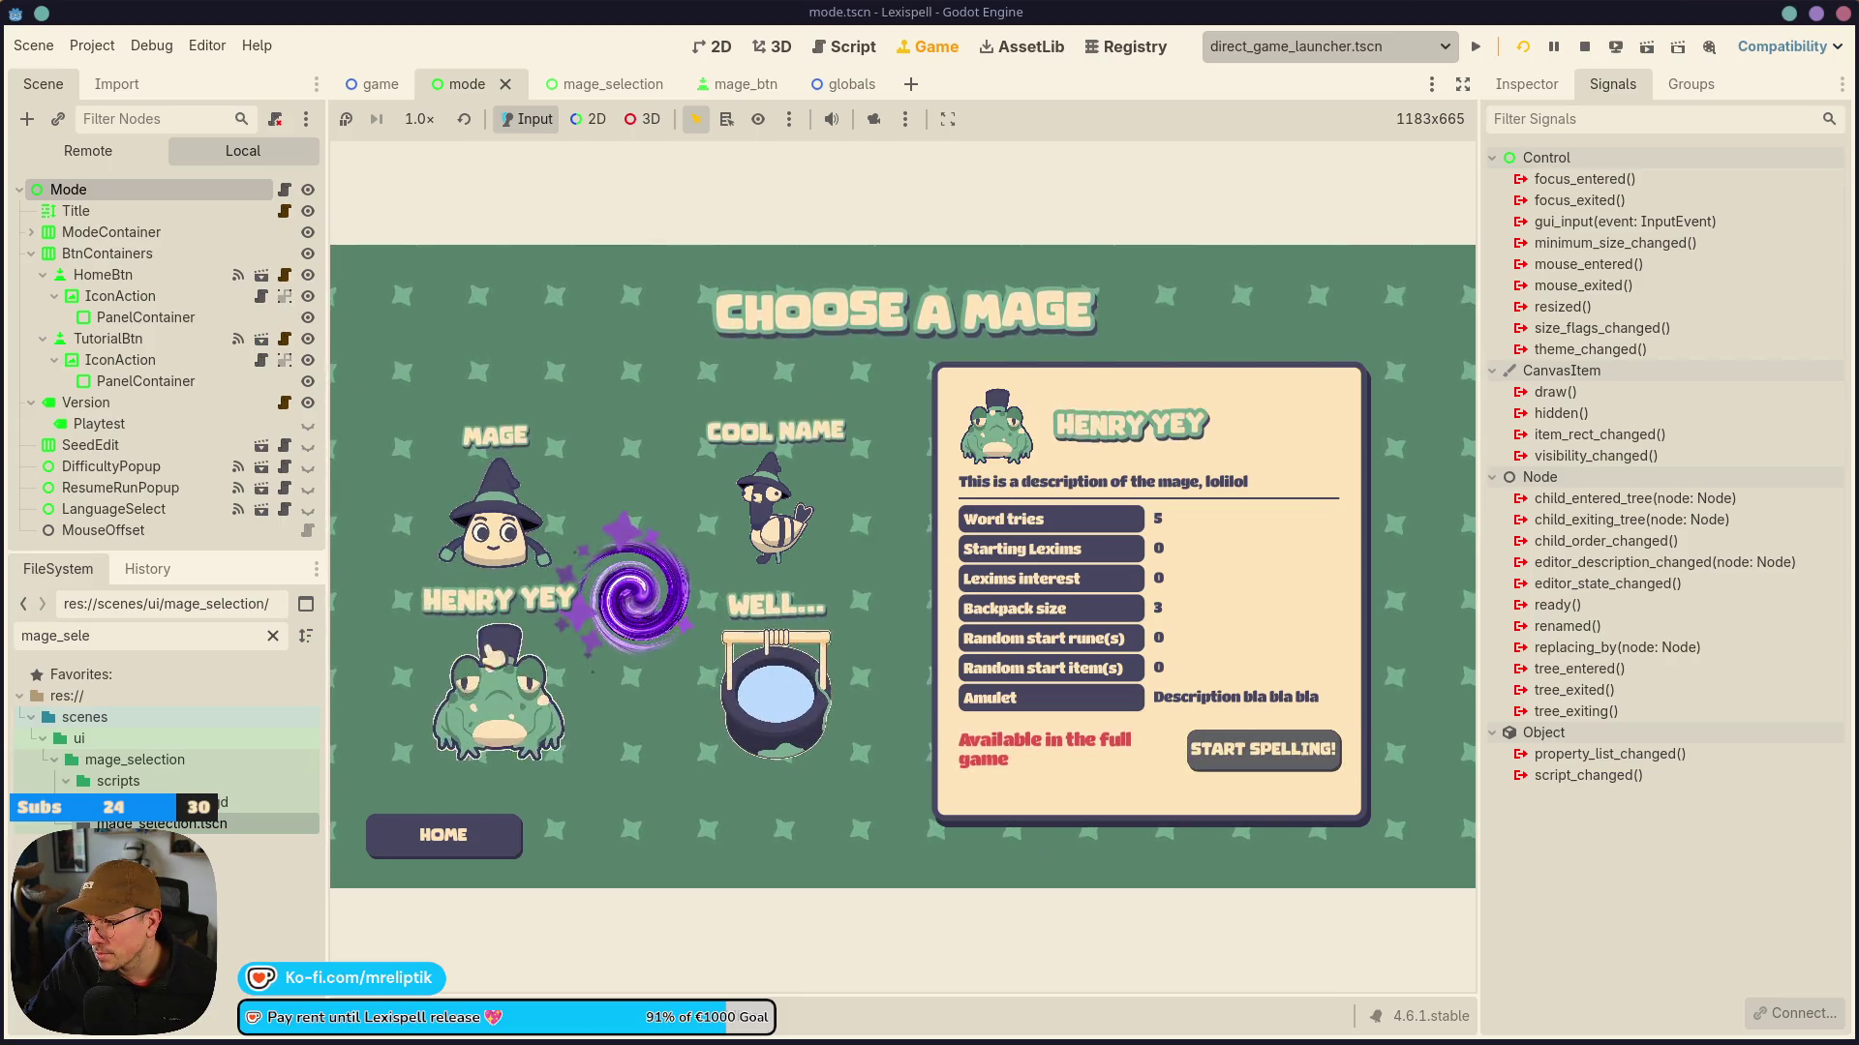
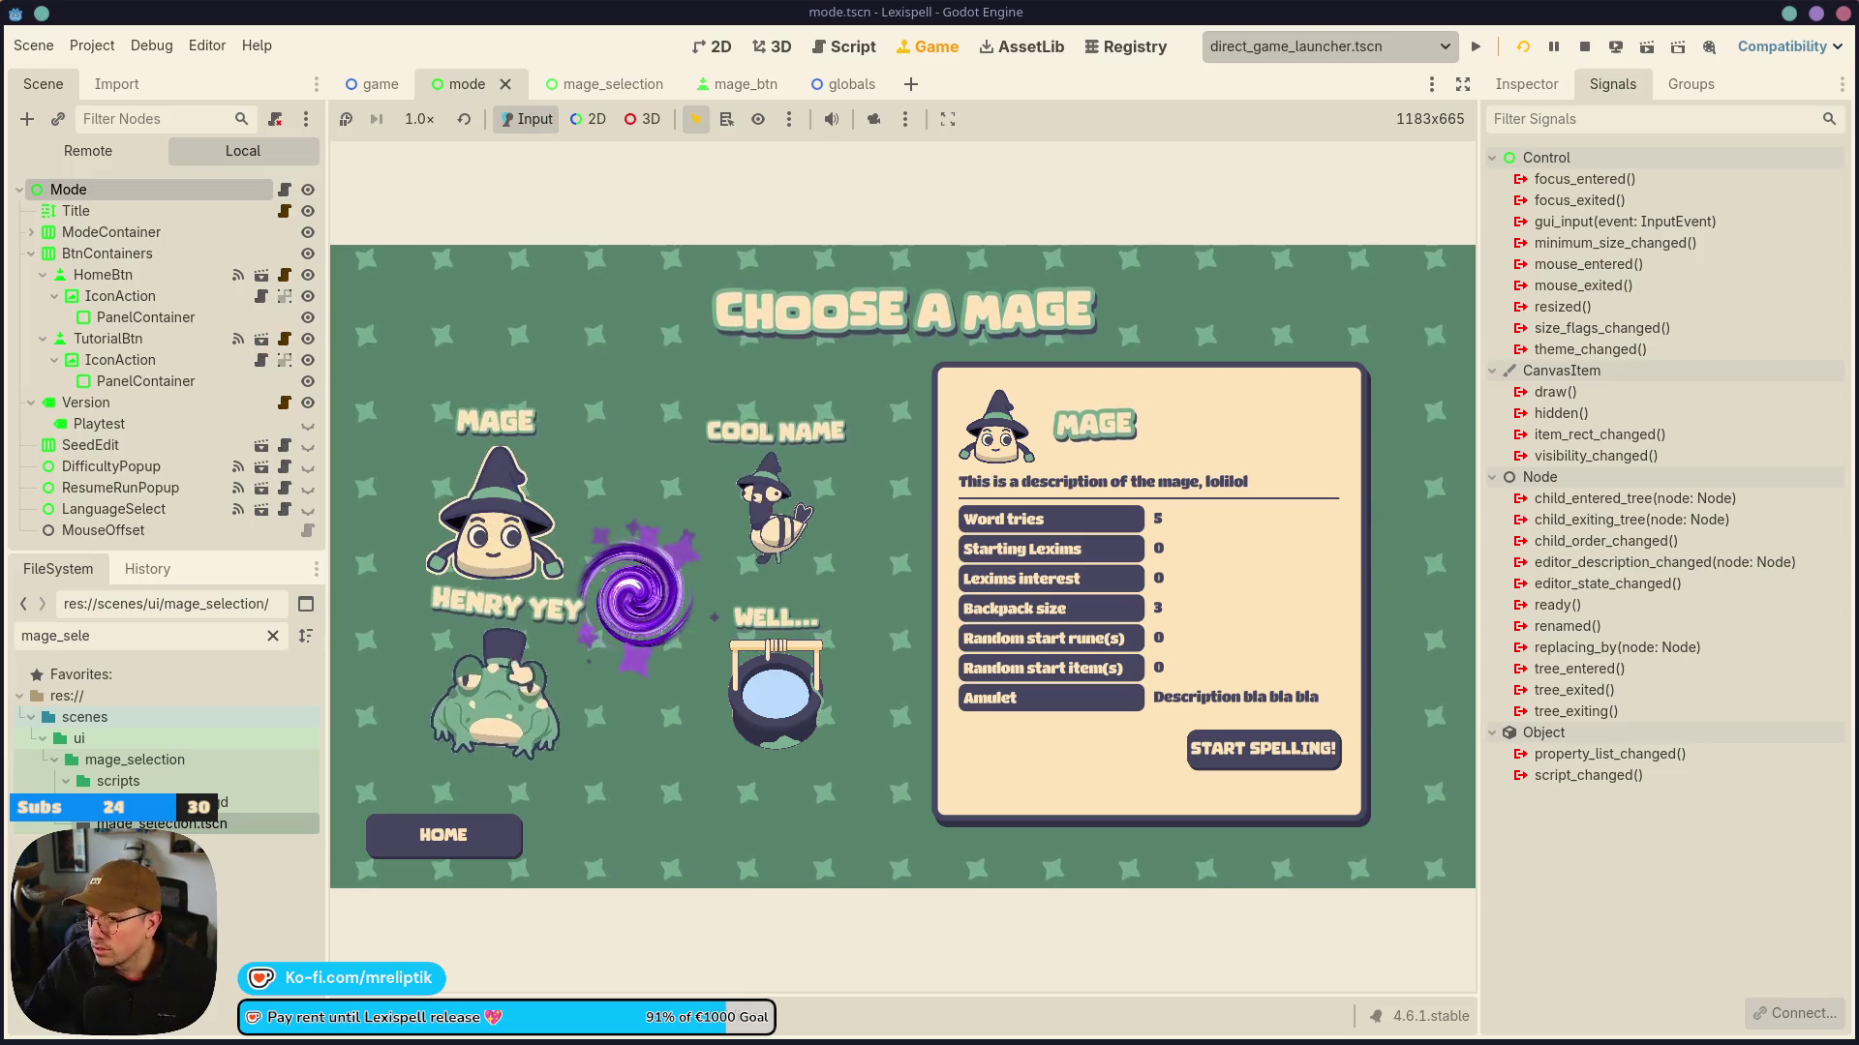
Step: Preview a mage's details and start a test run with it
left_click(488, 724)
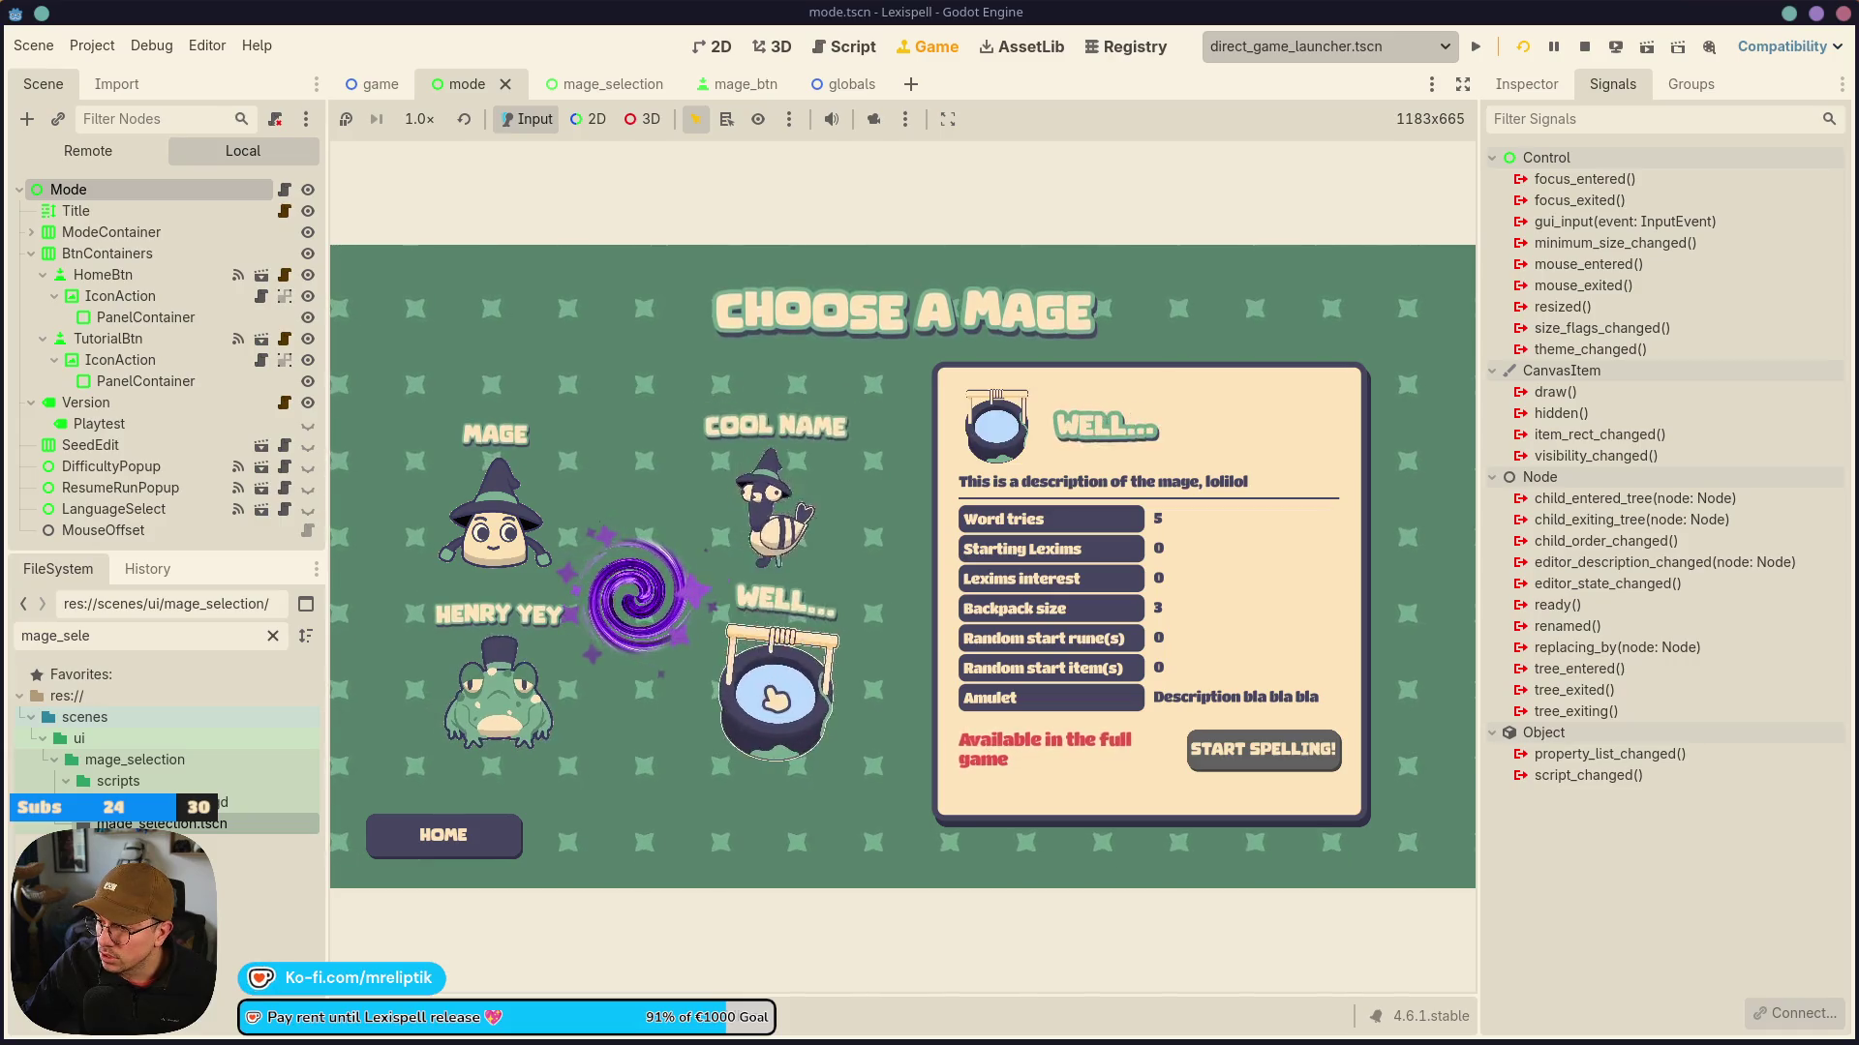
left_click(1258, 760)
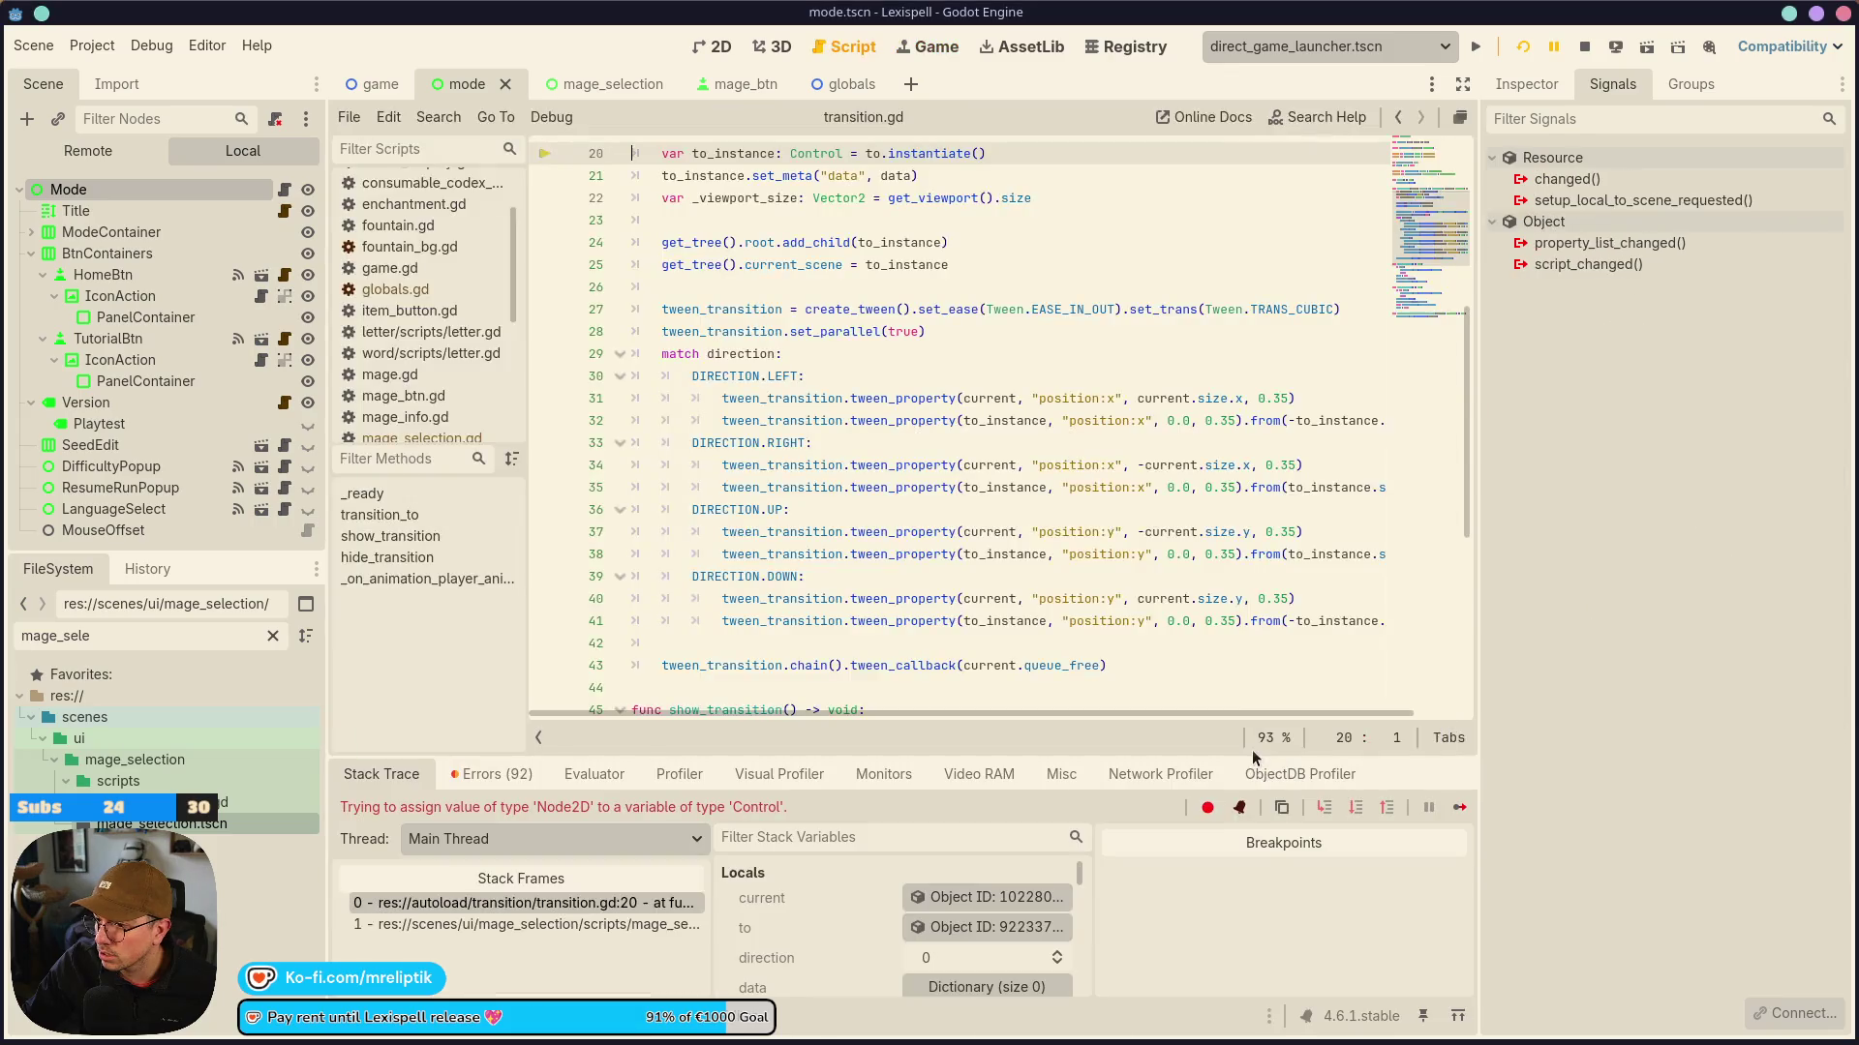
scroll(939, 582, "up", 2)
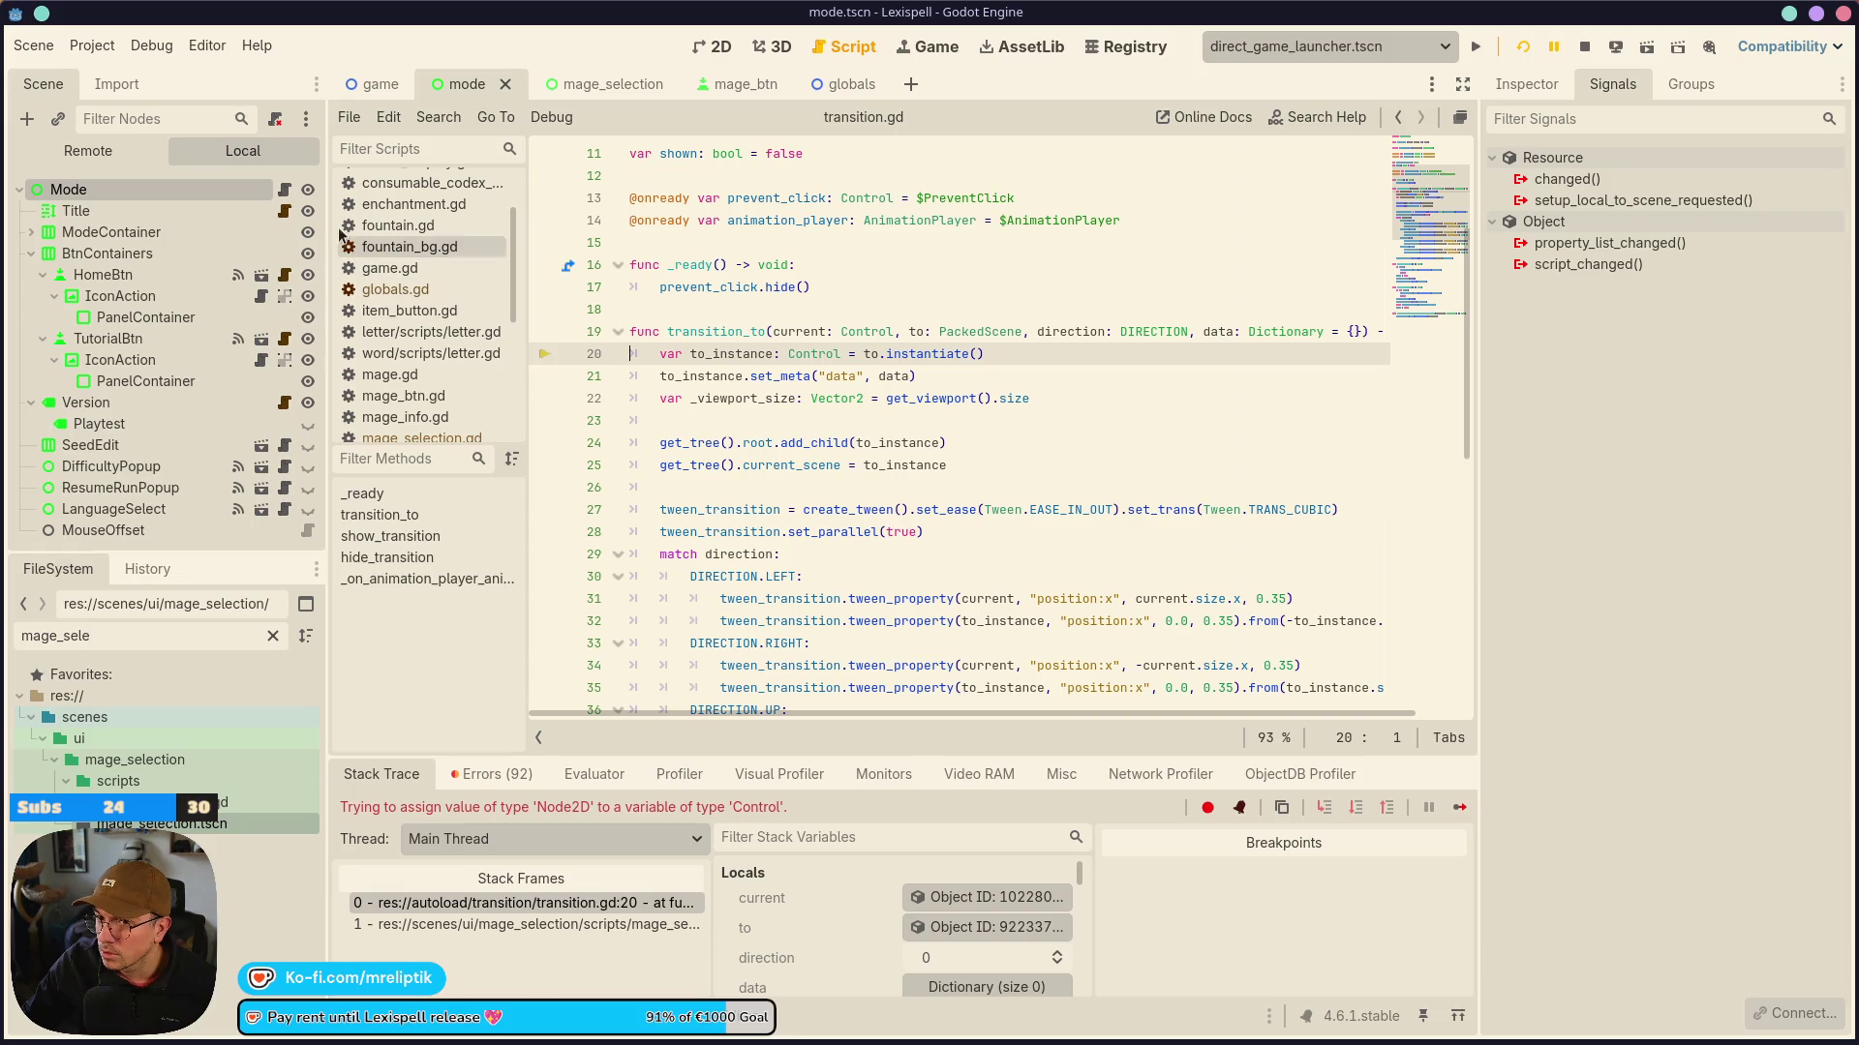
Step: In mage_selection.gd, replace the transition_to call with get_tree().change_scene_to_packed(Globals.game_scene)
left_click(589, 85)
left_click(277, 189)
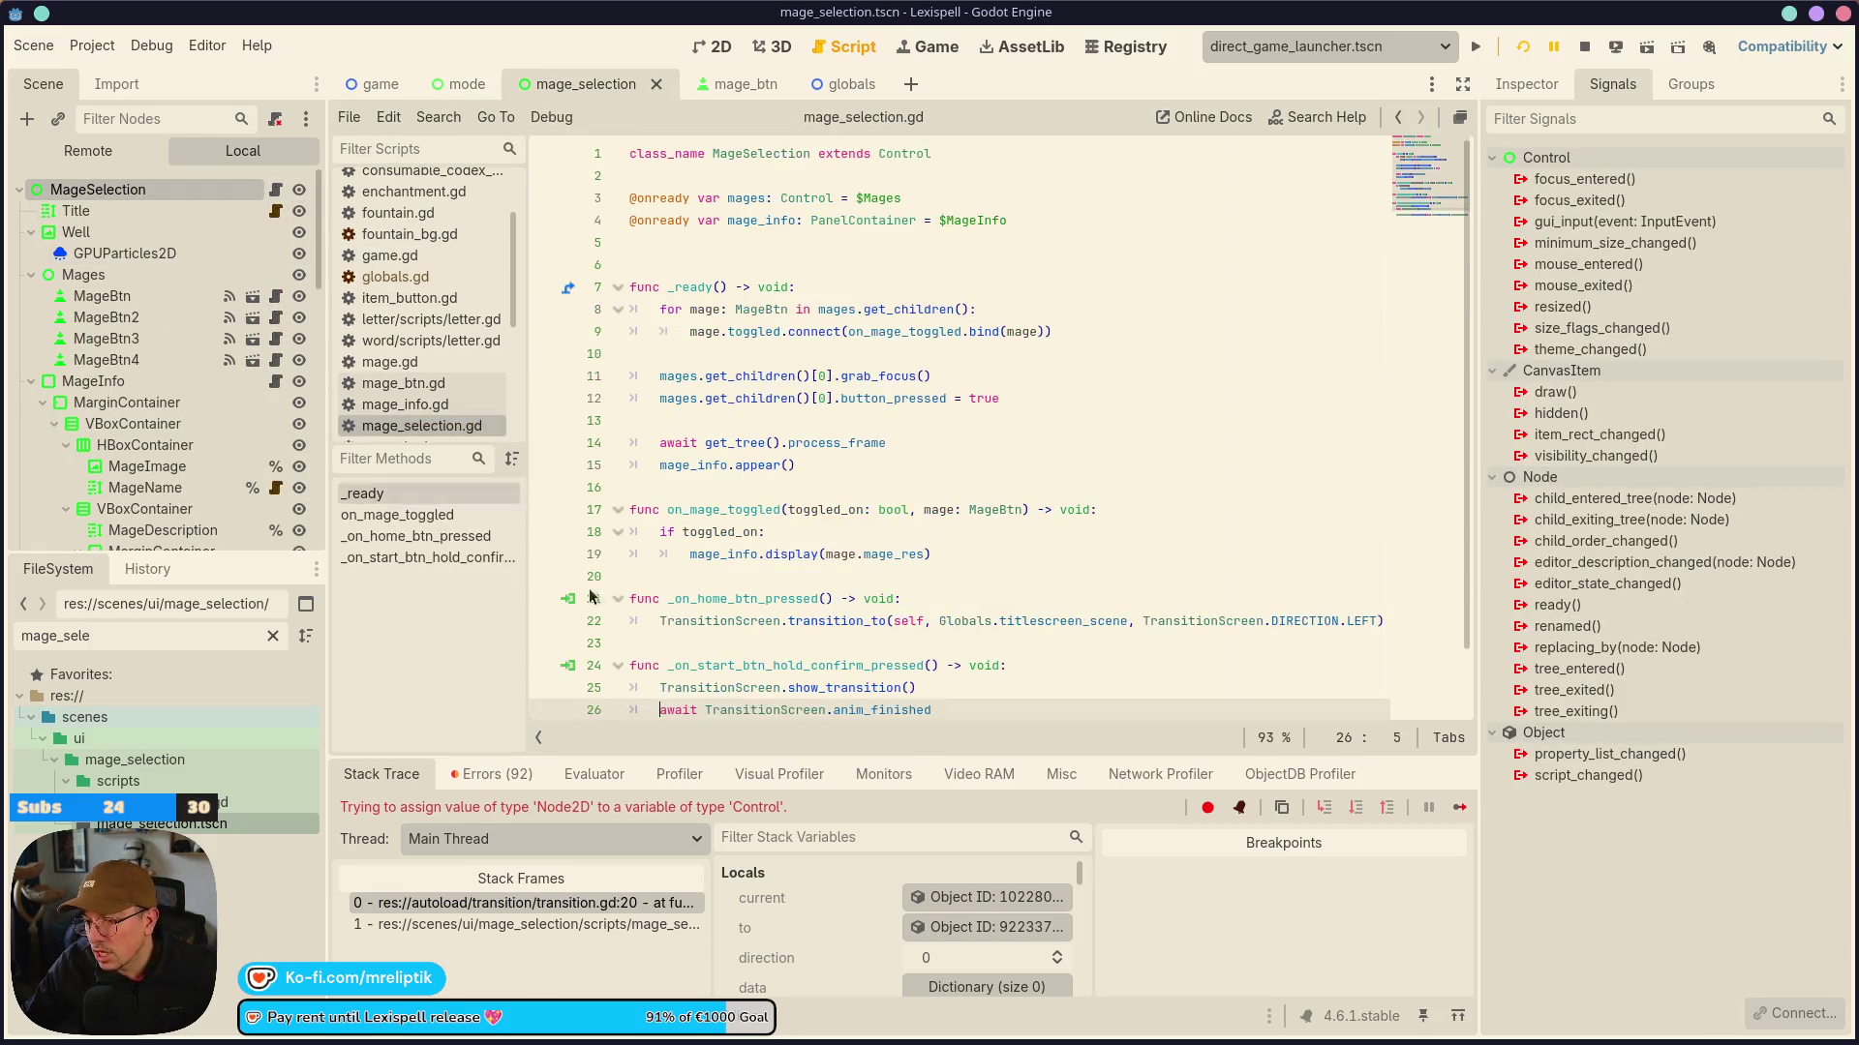
left_click(889, 668)
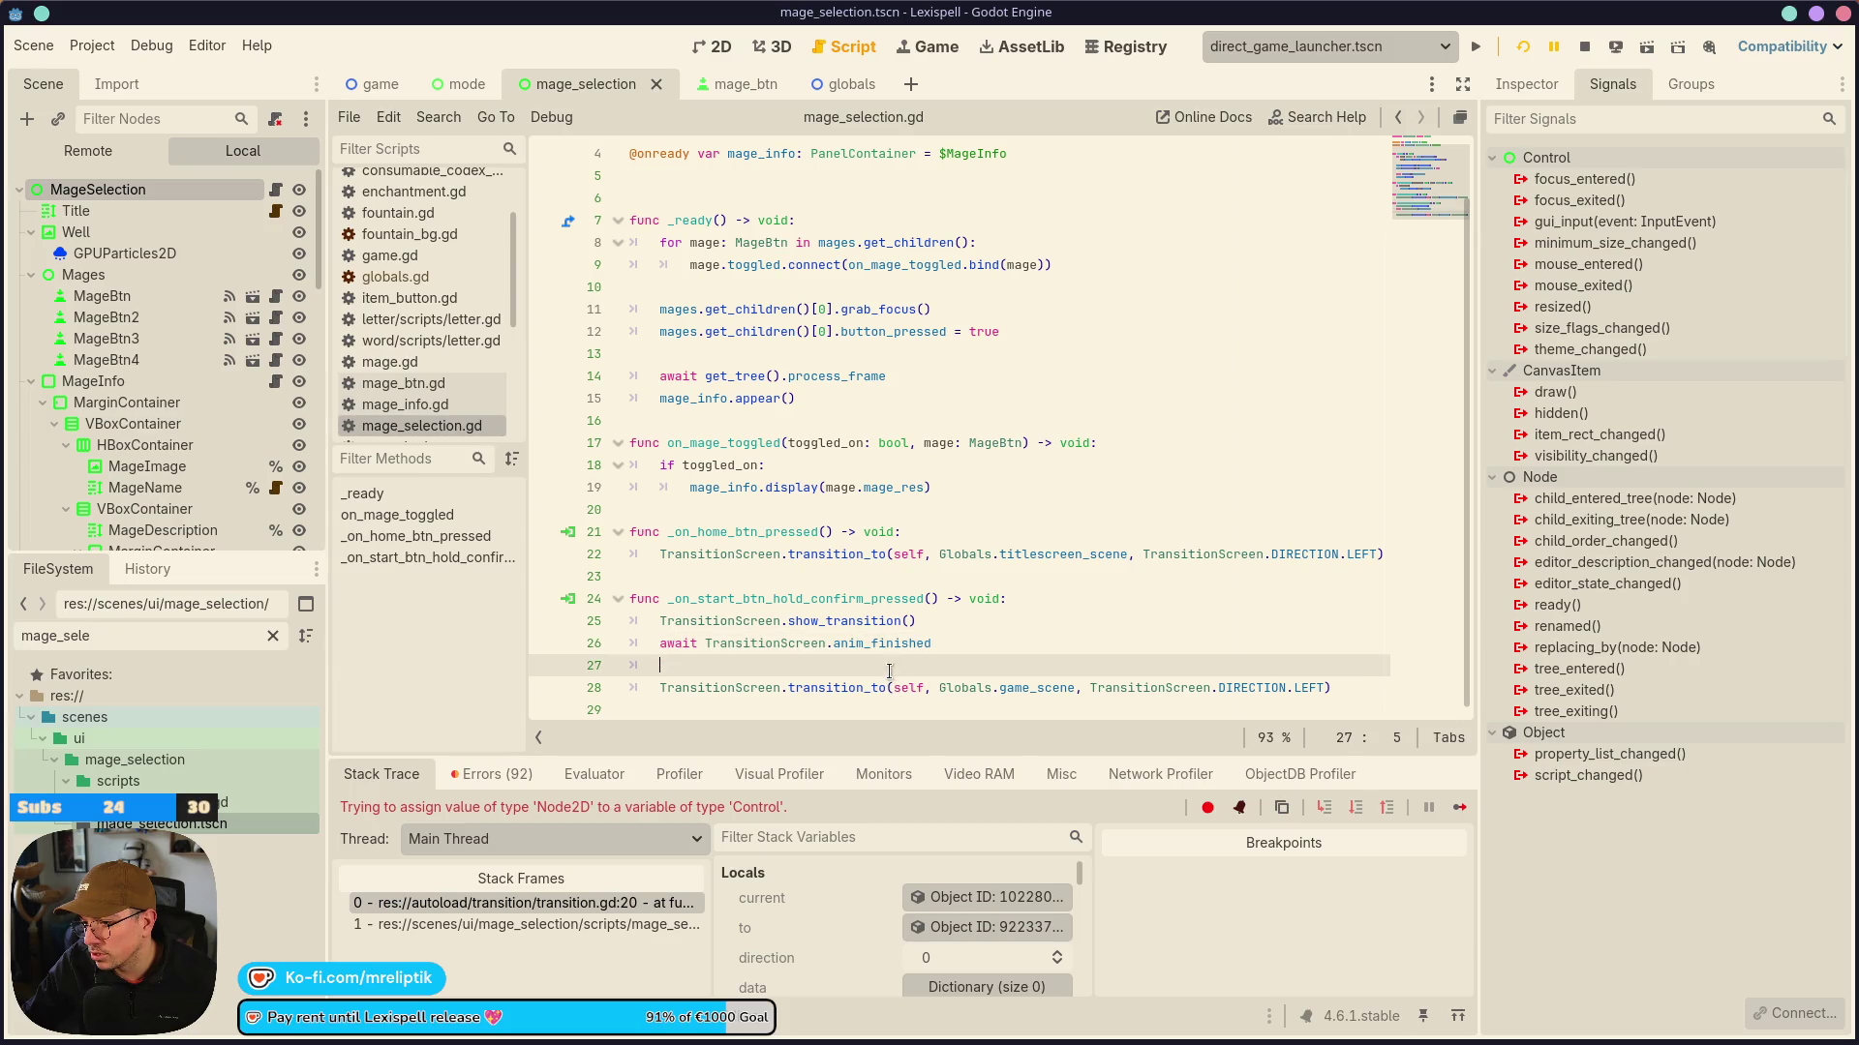
key("Down")
key("ctrl+x")
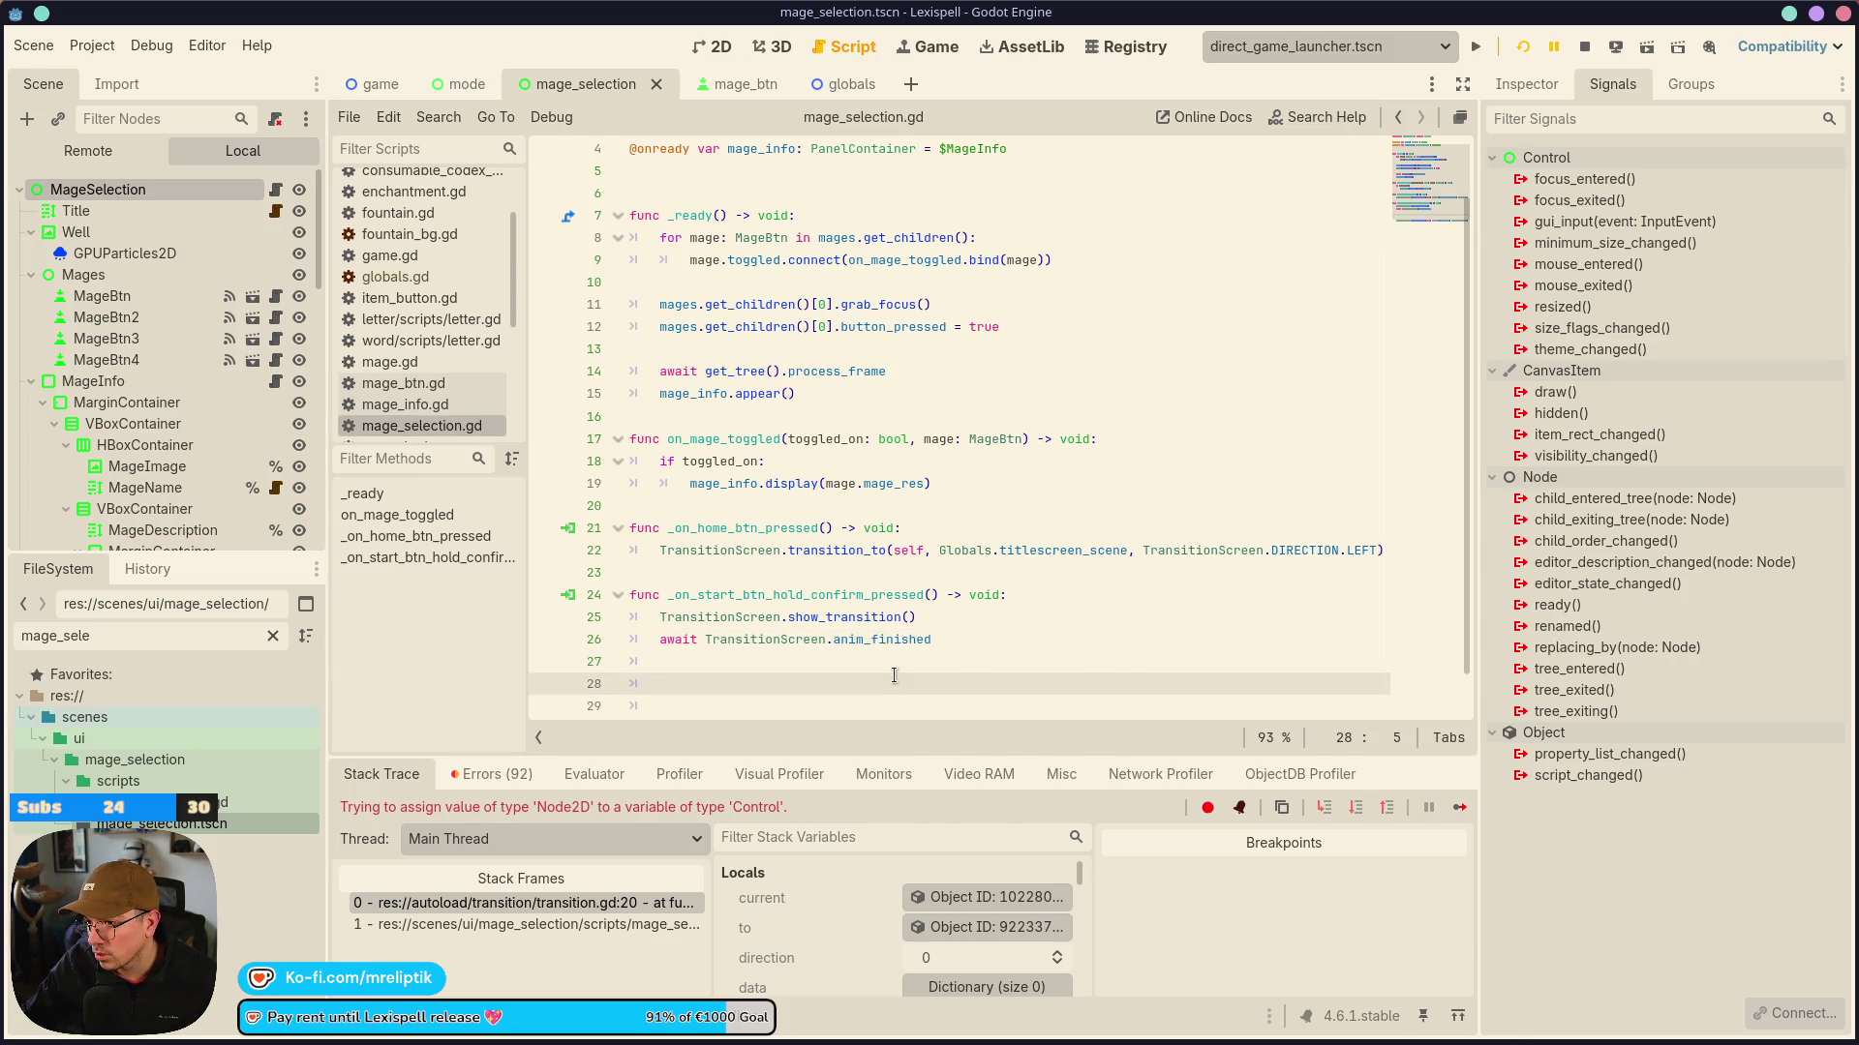
key("super+v")
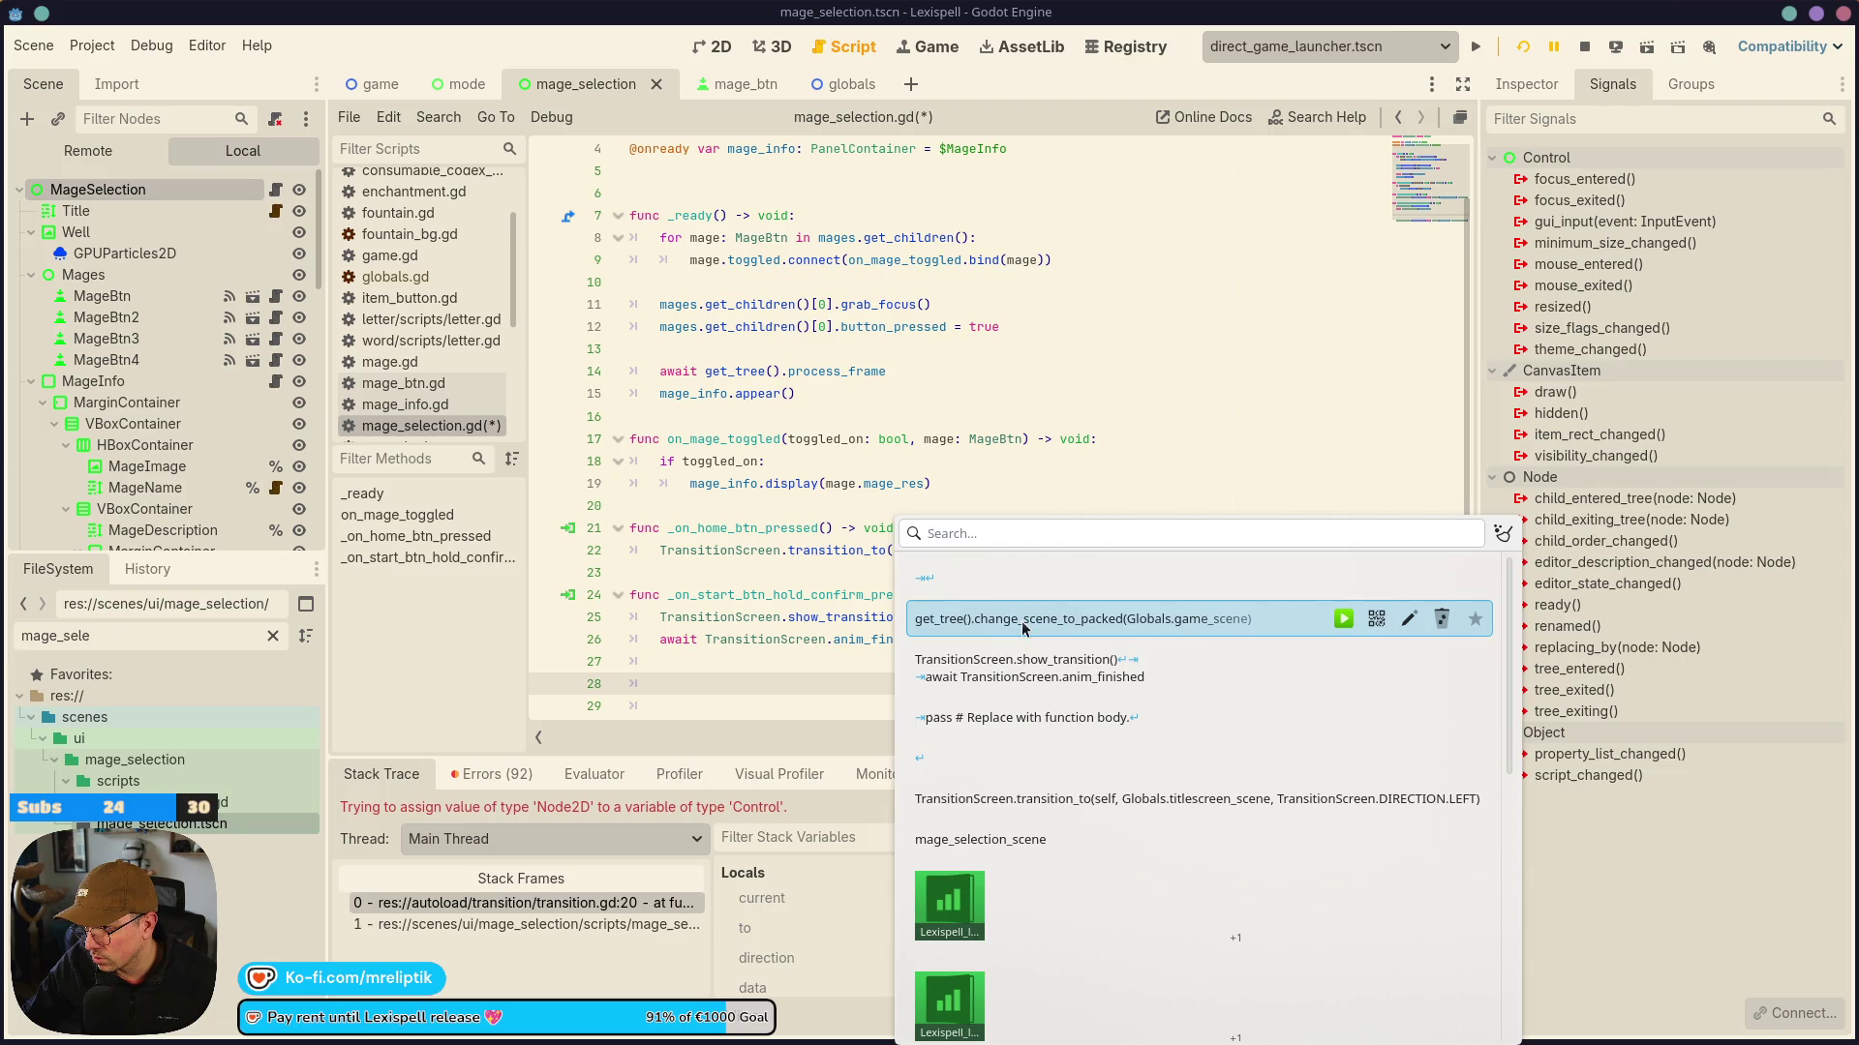
left_click(1018, 620)
key("Return")
key("Return")
key("ctrl+v")
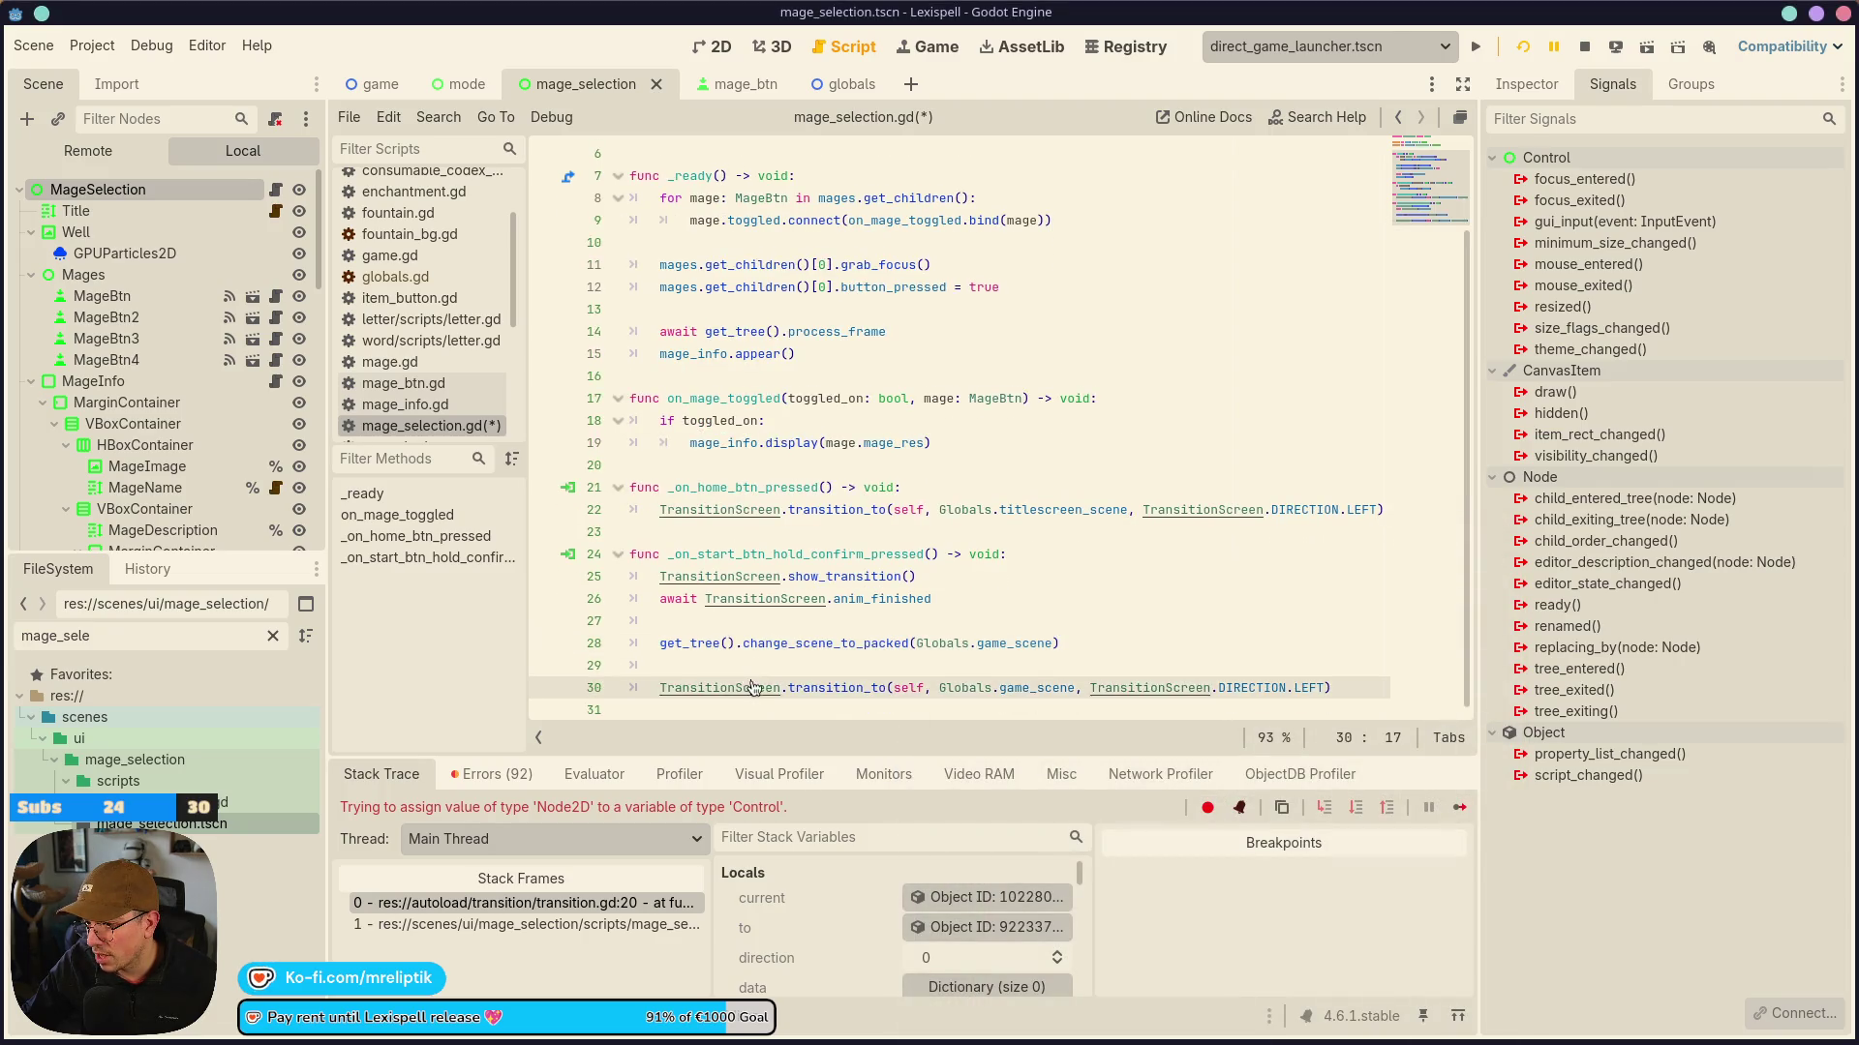
Step: Delete the leftover transition_to line, save the script, and relaunch the game
key("ctrl+x")
key("BackSpace")
key("BackSpace")
key("ctrl+s")
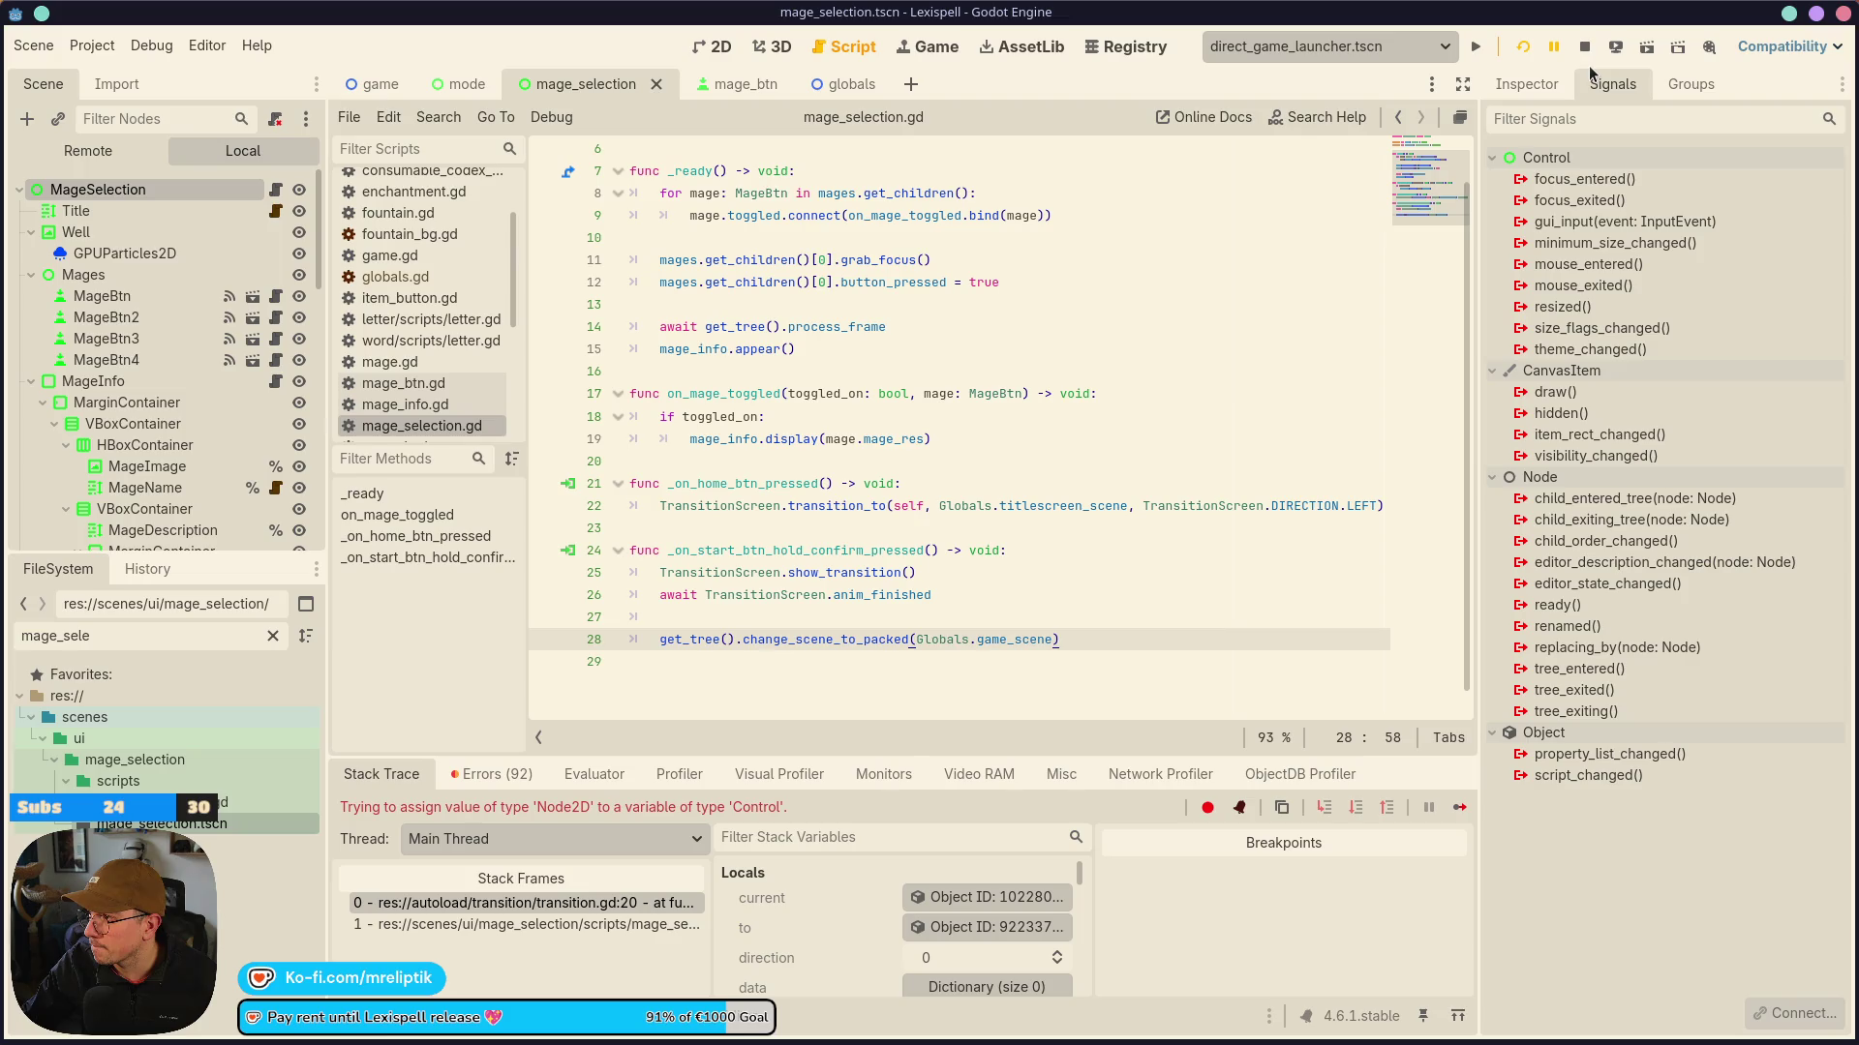
left_click(1523, 46)
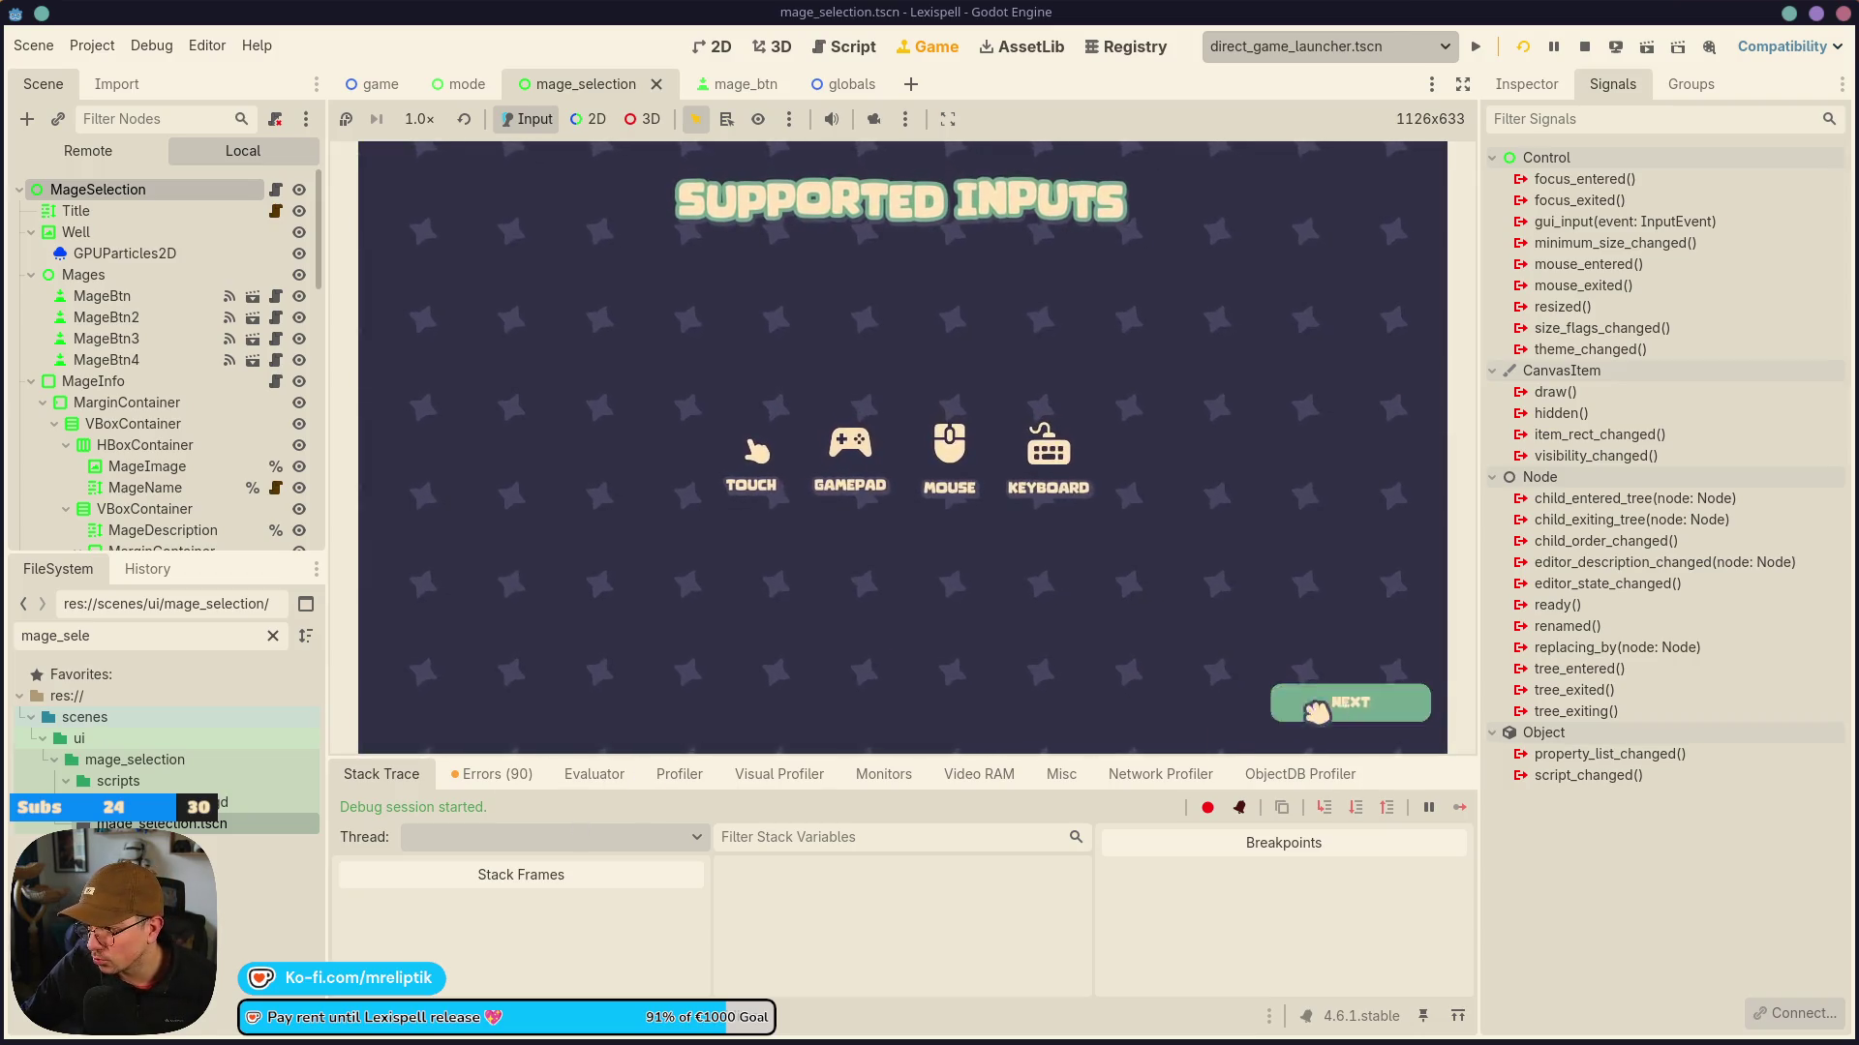
left_click(1287, 701)
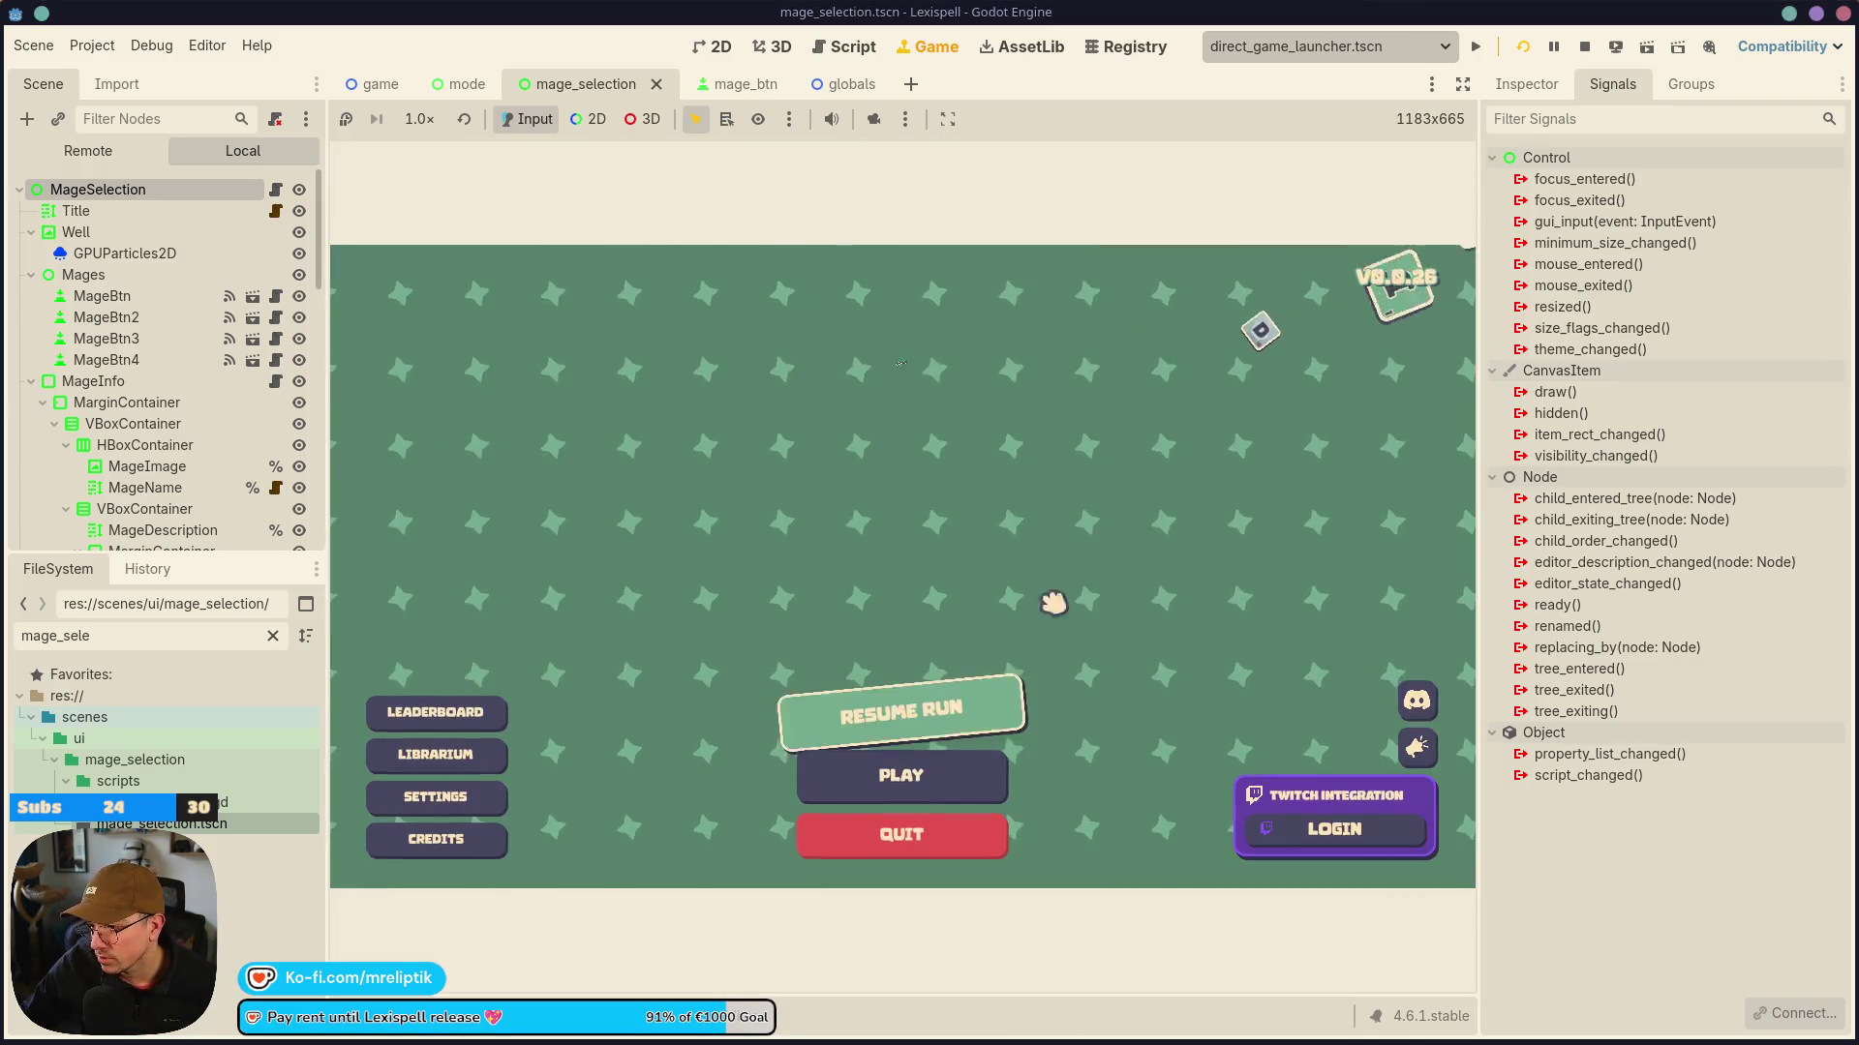
left_click(914, 769)
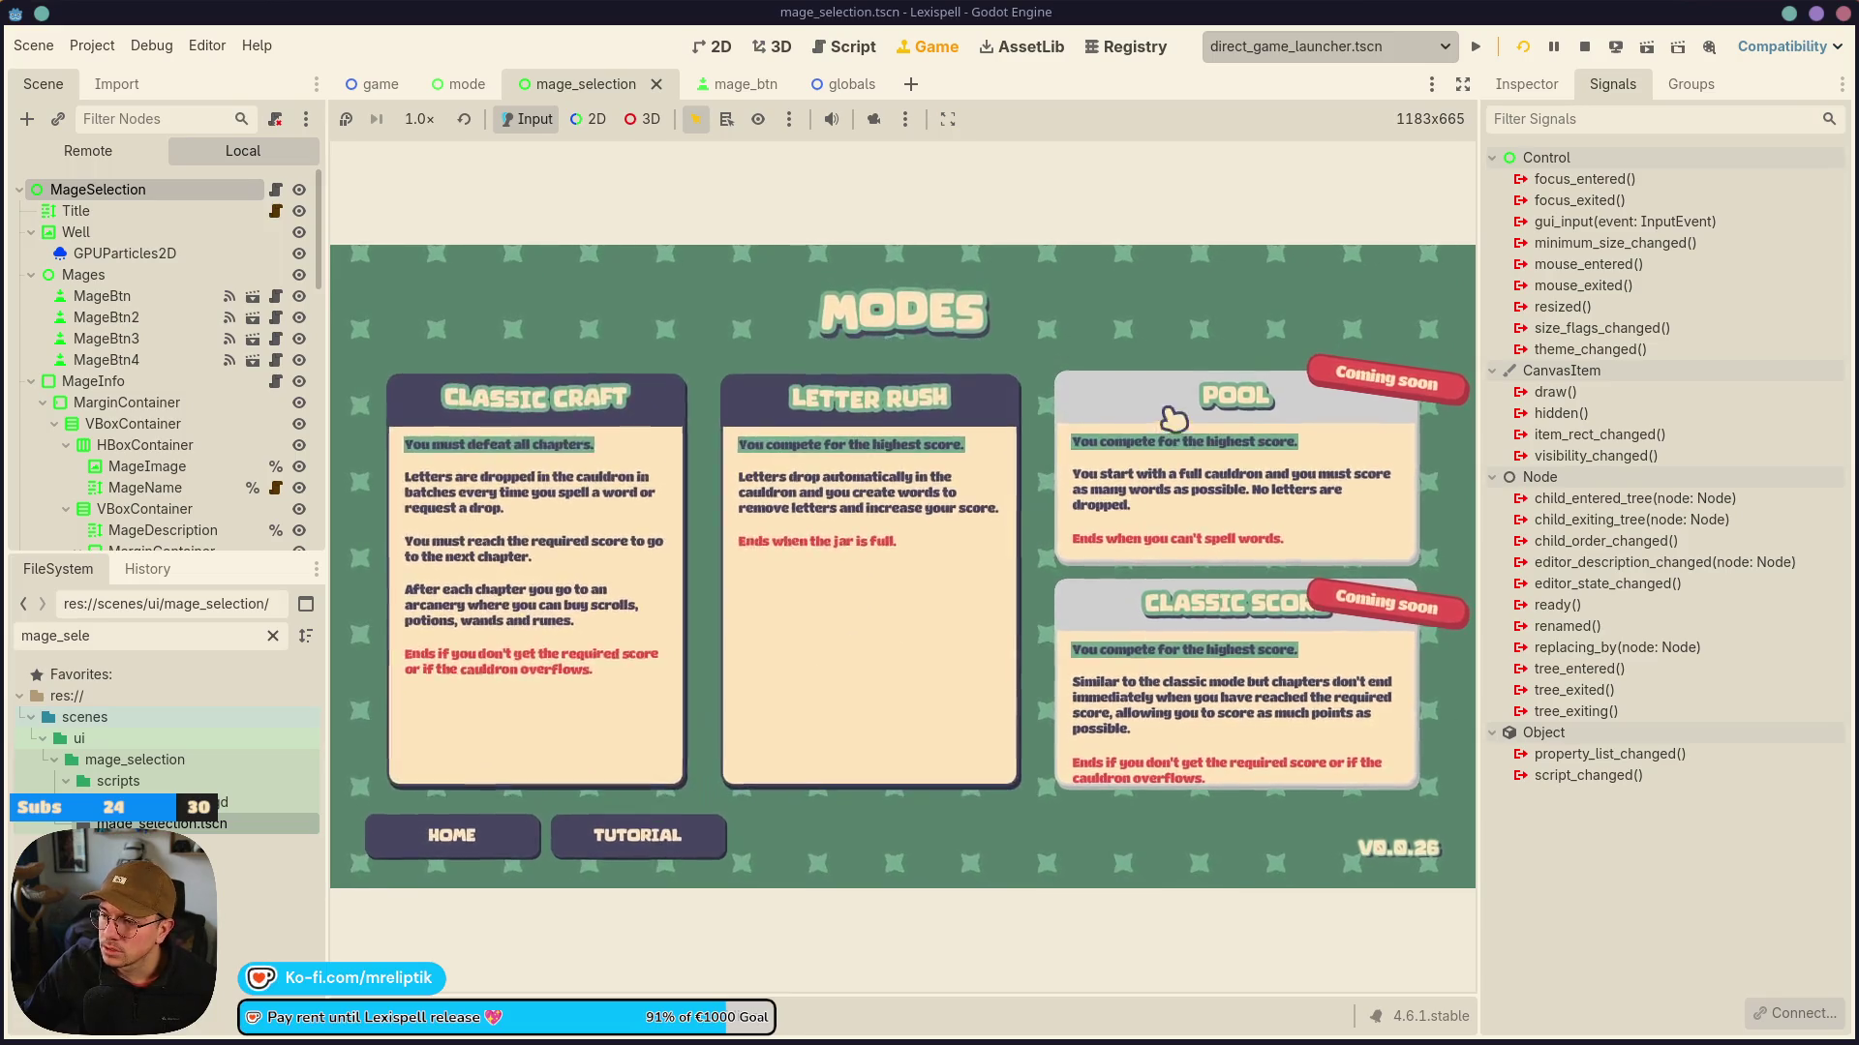
left_click(752, 745)
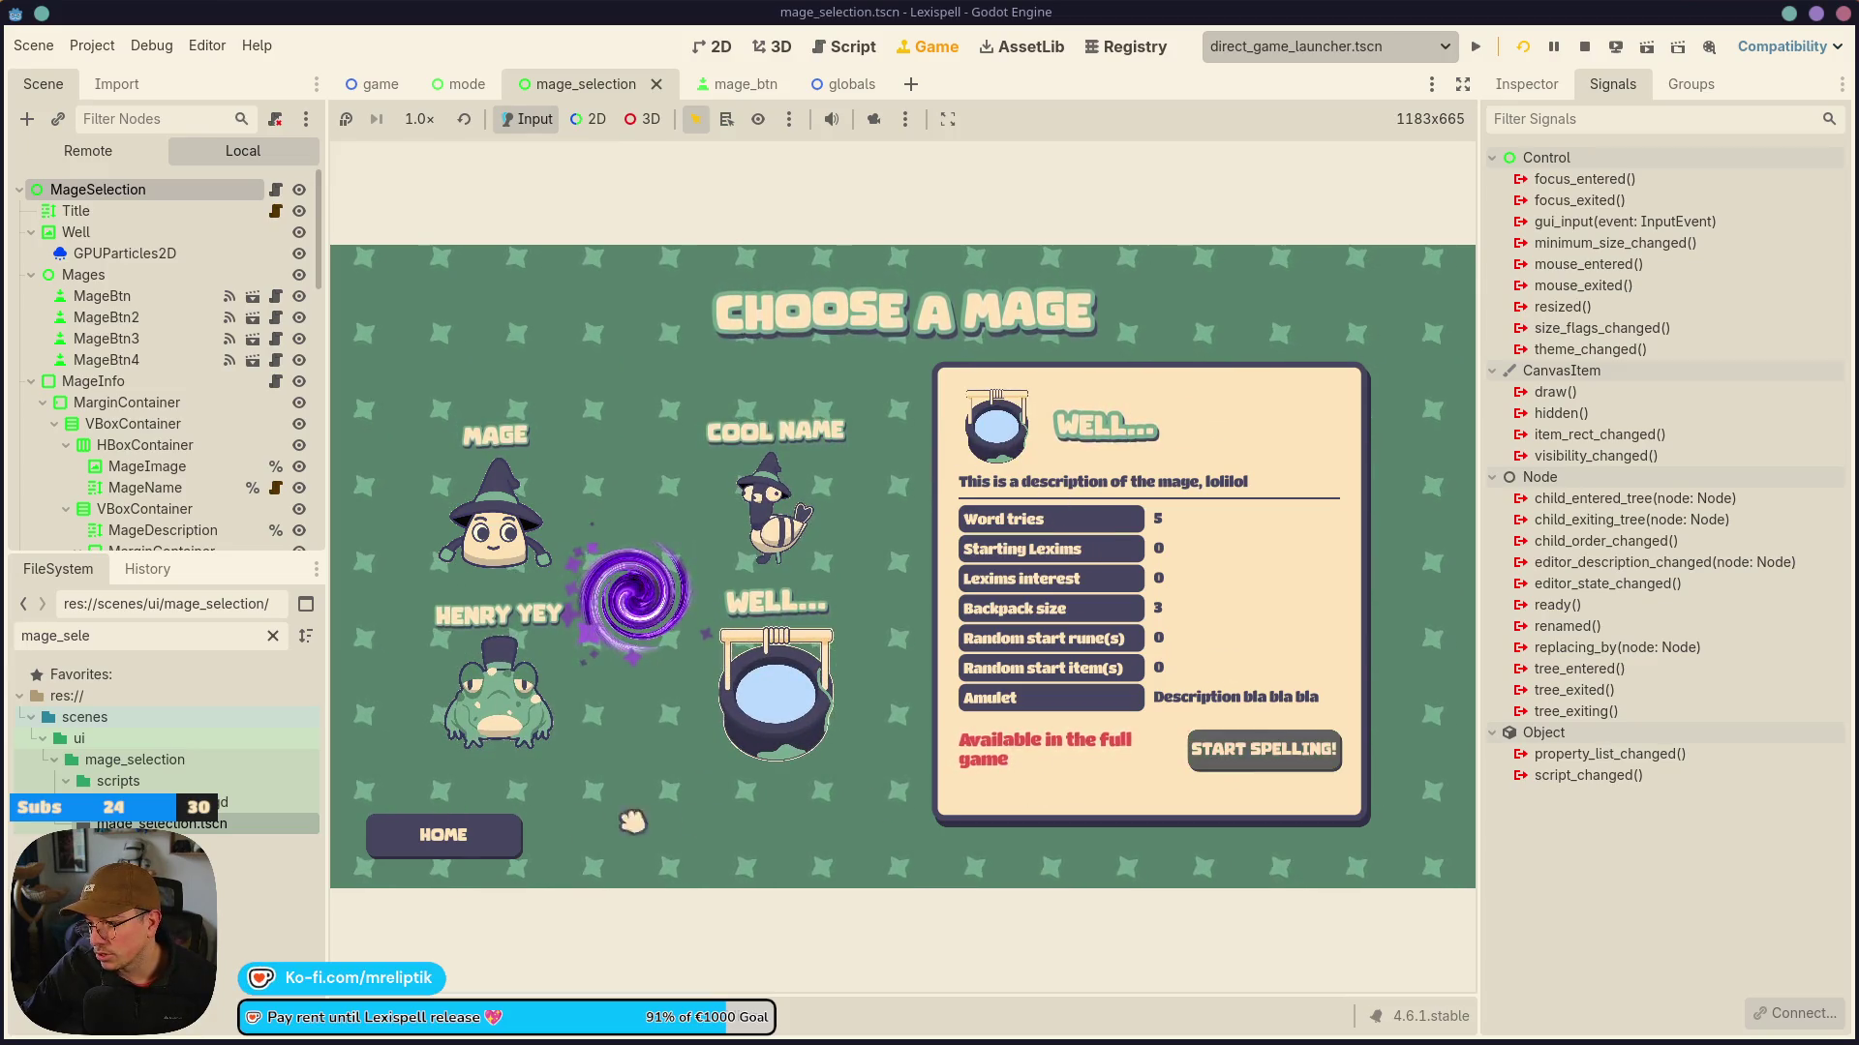
left_click(1254, 763)
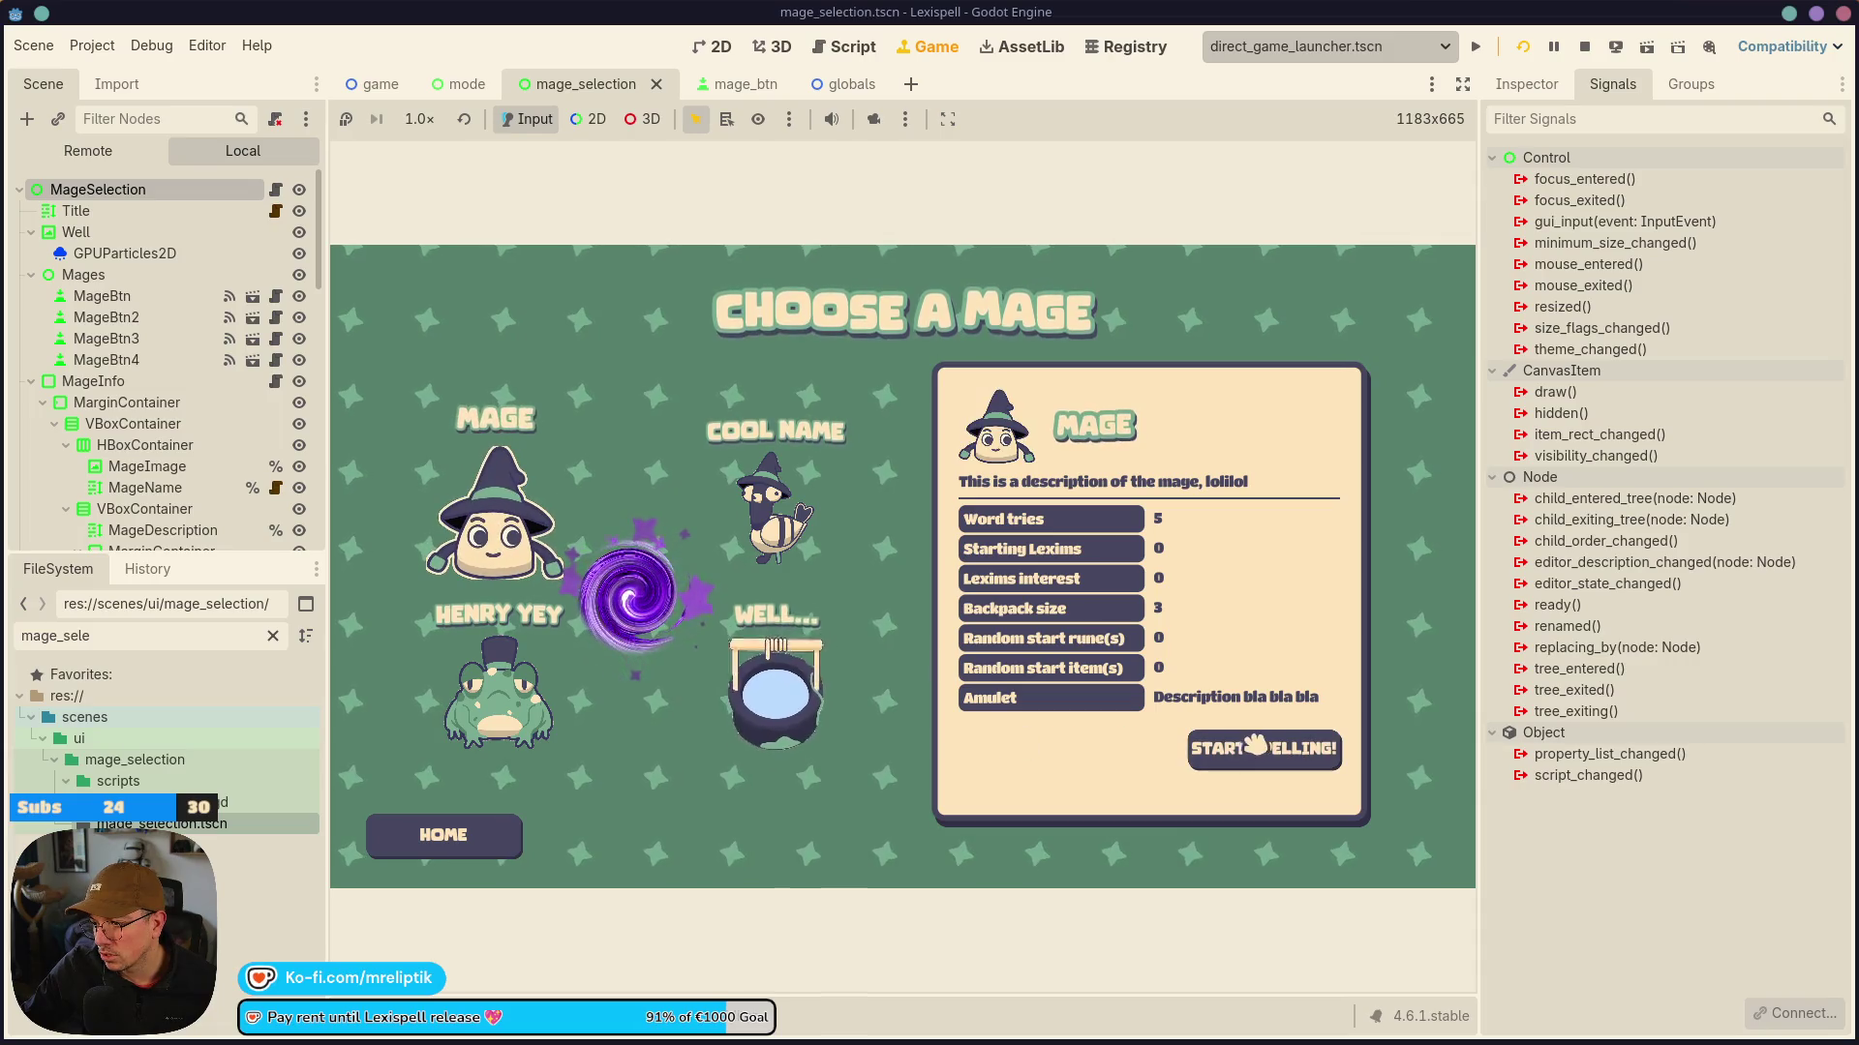
left_click(1259, 765)
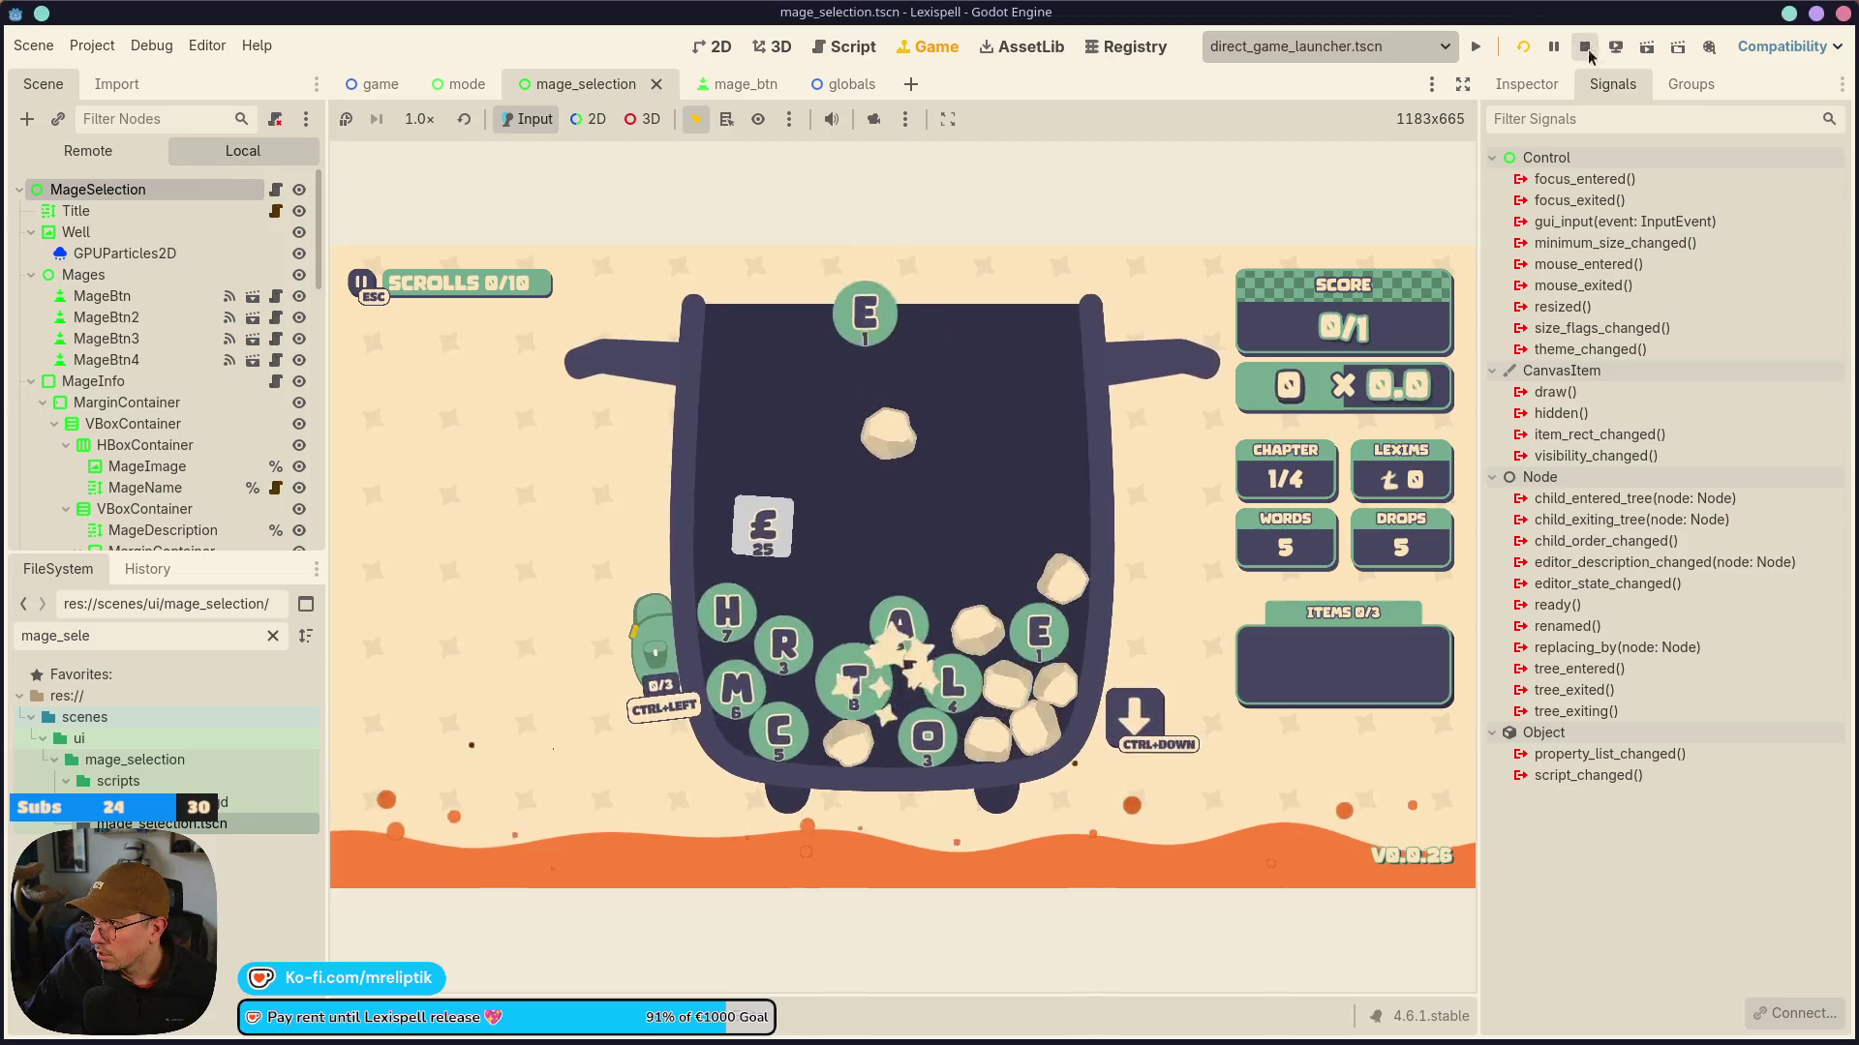
key("F8")
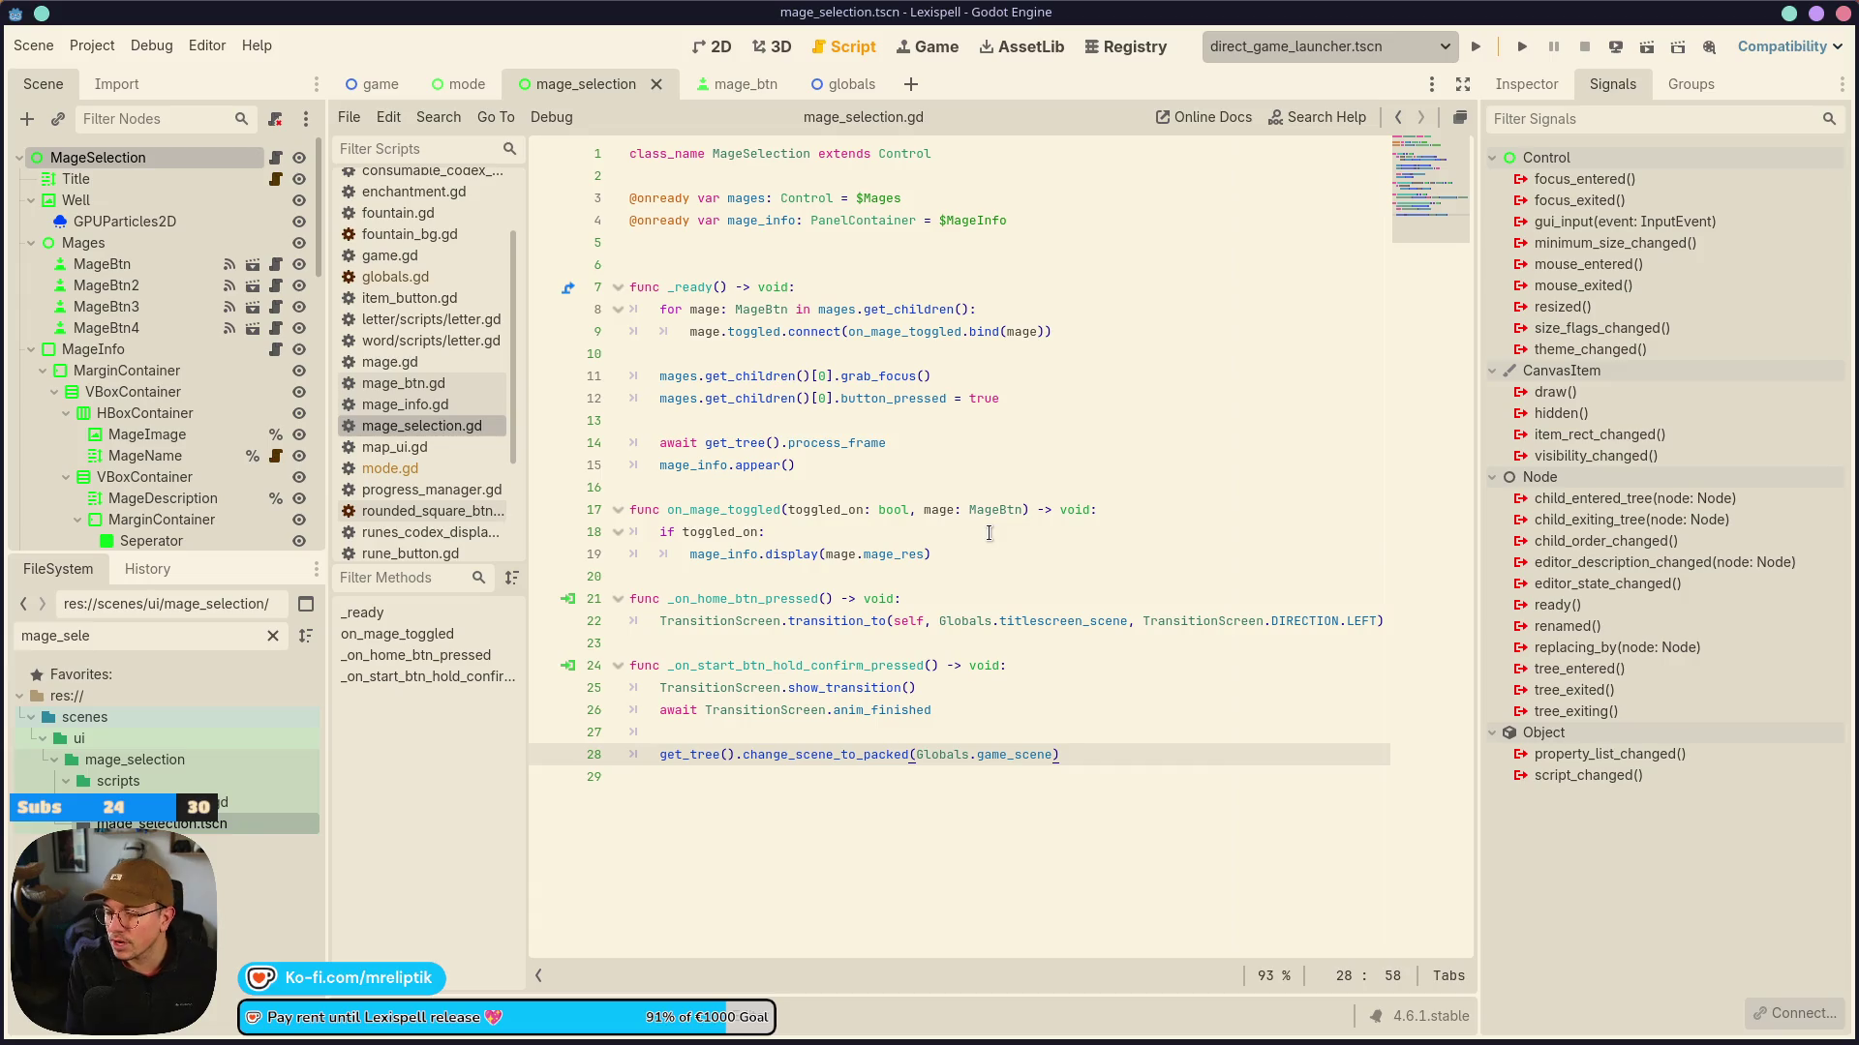
Step: Show the mode scene in the 2D editor, then bring up the browser windows
left_click(721, 45)
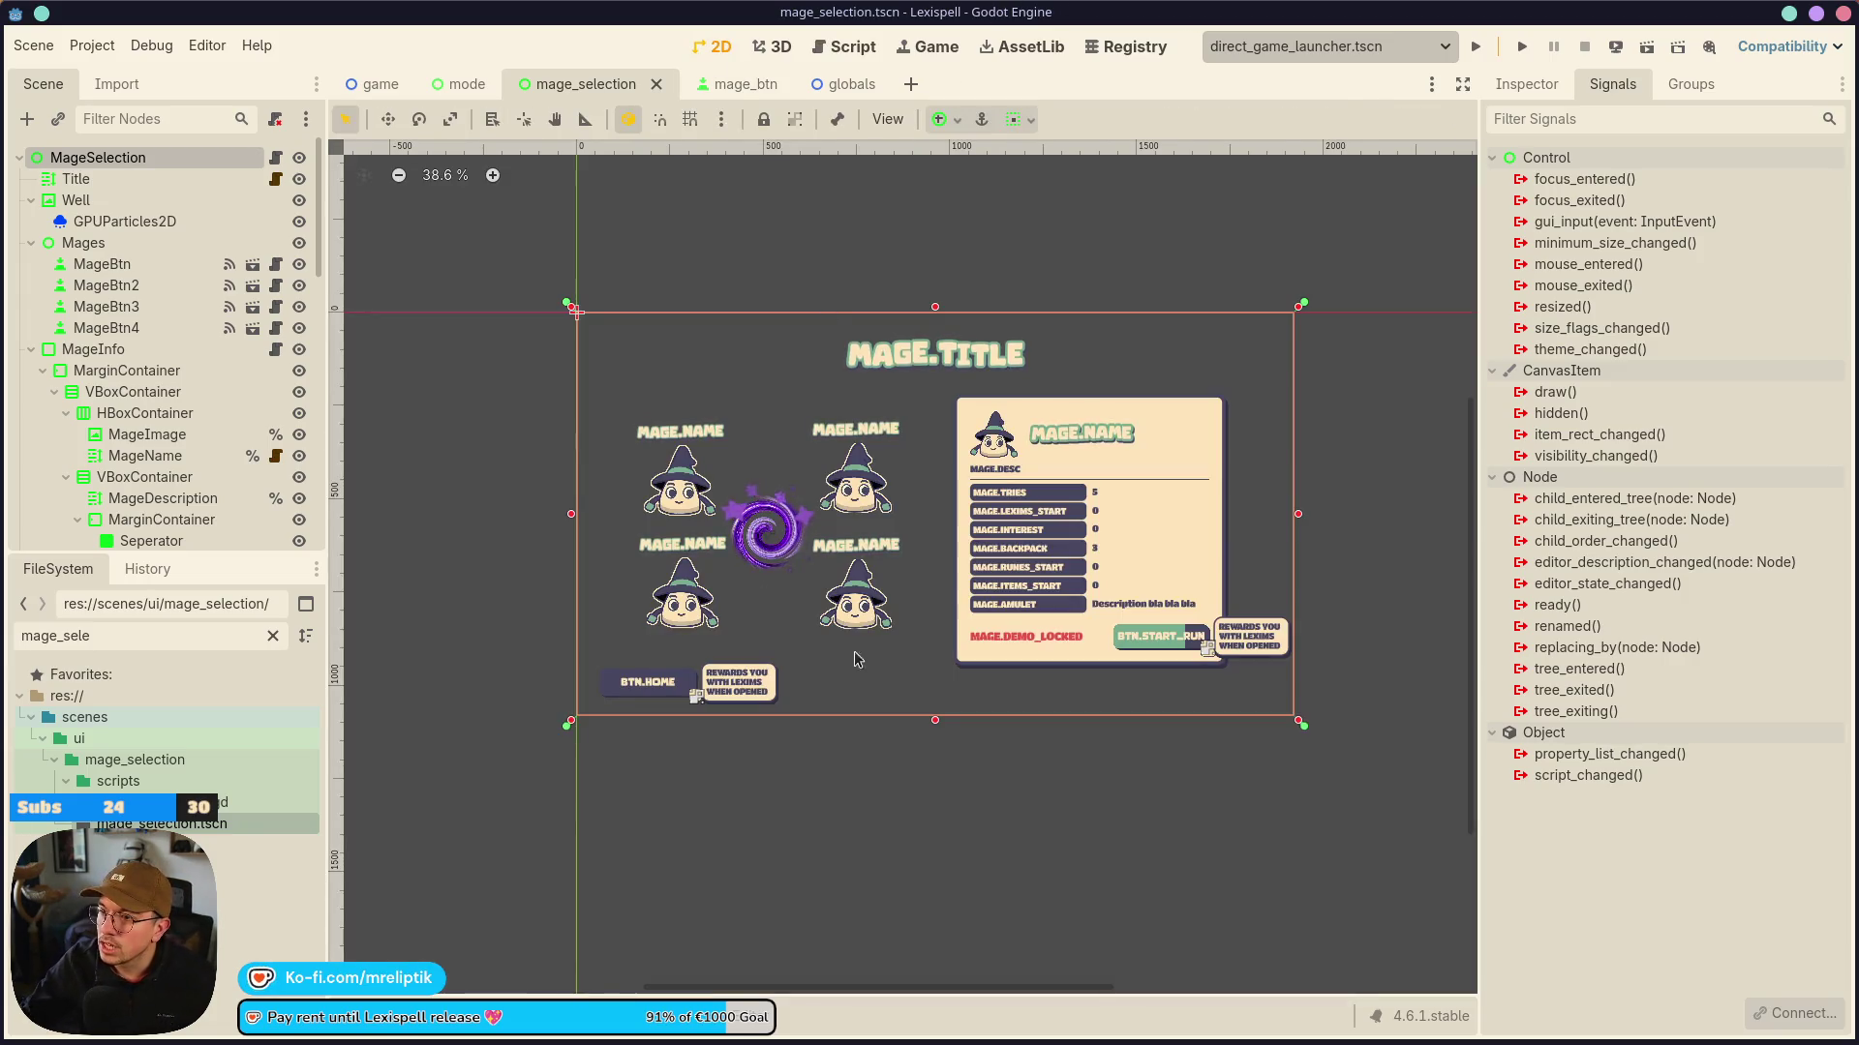
left_click(462, 84)
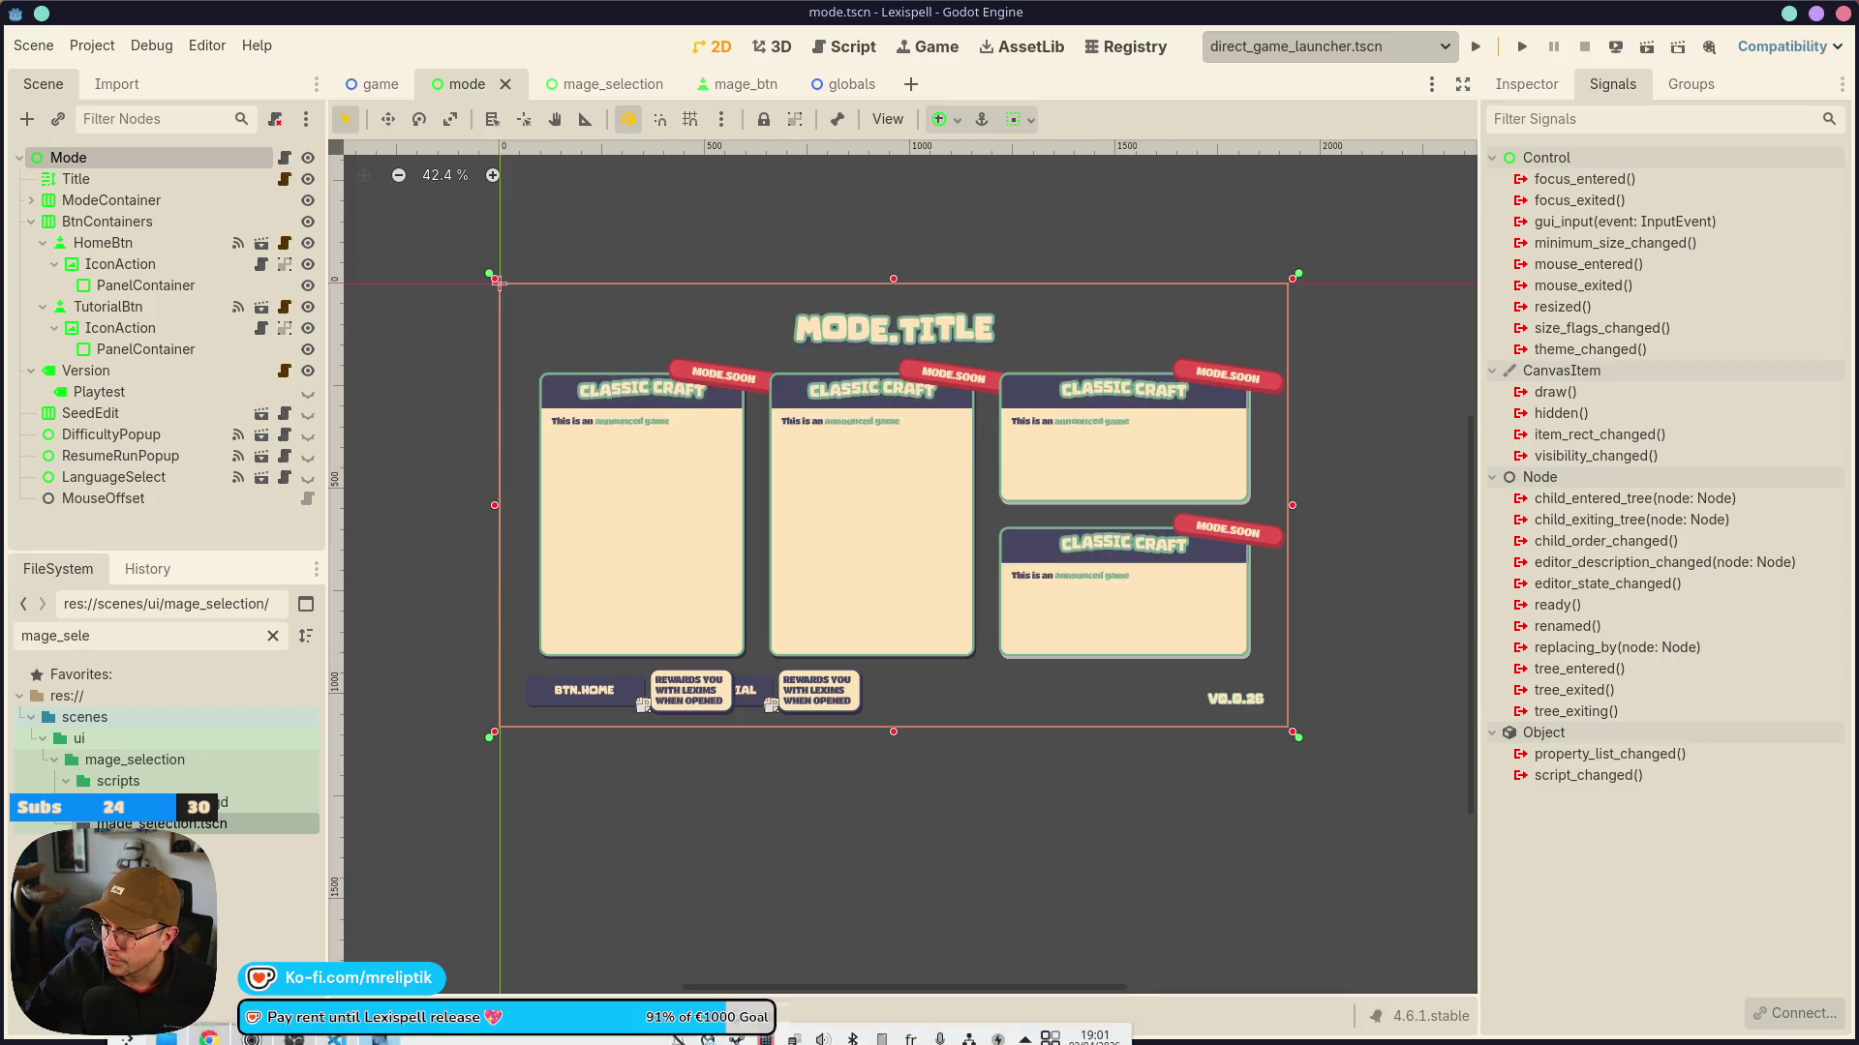
left_click(234, 1019)
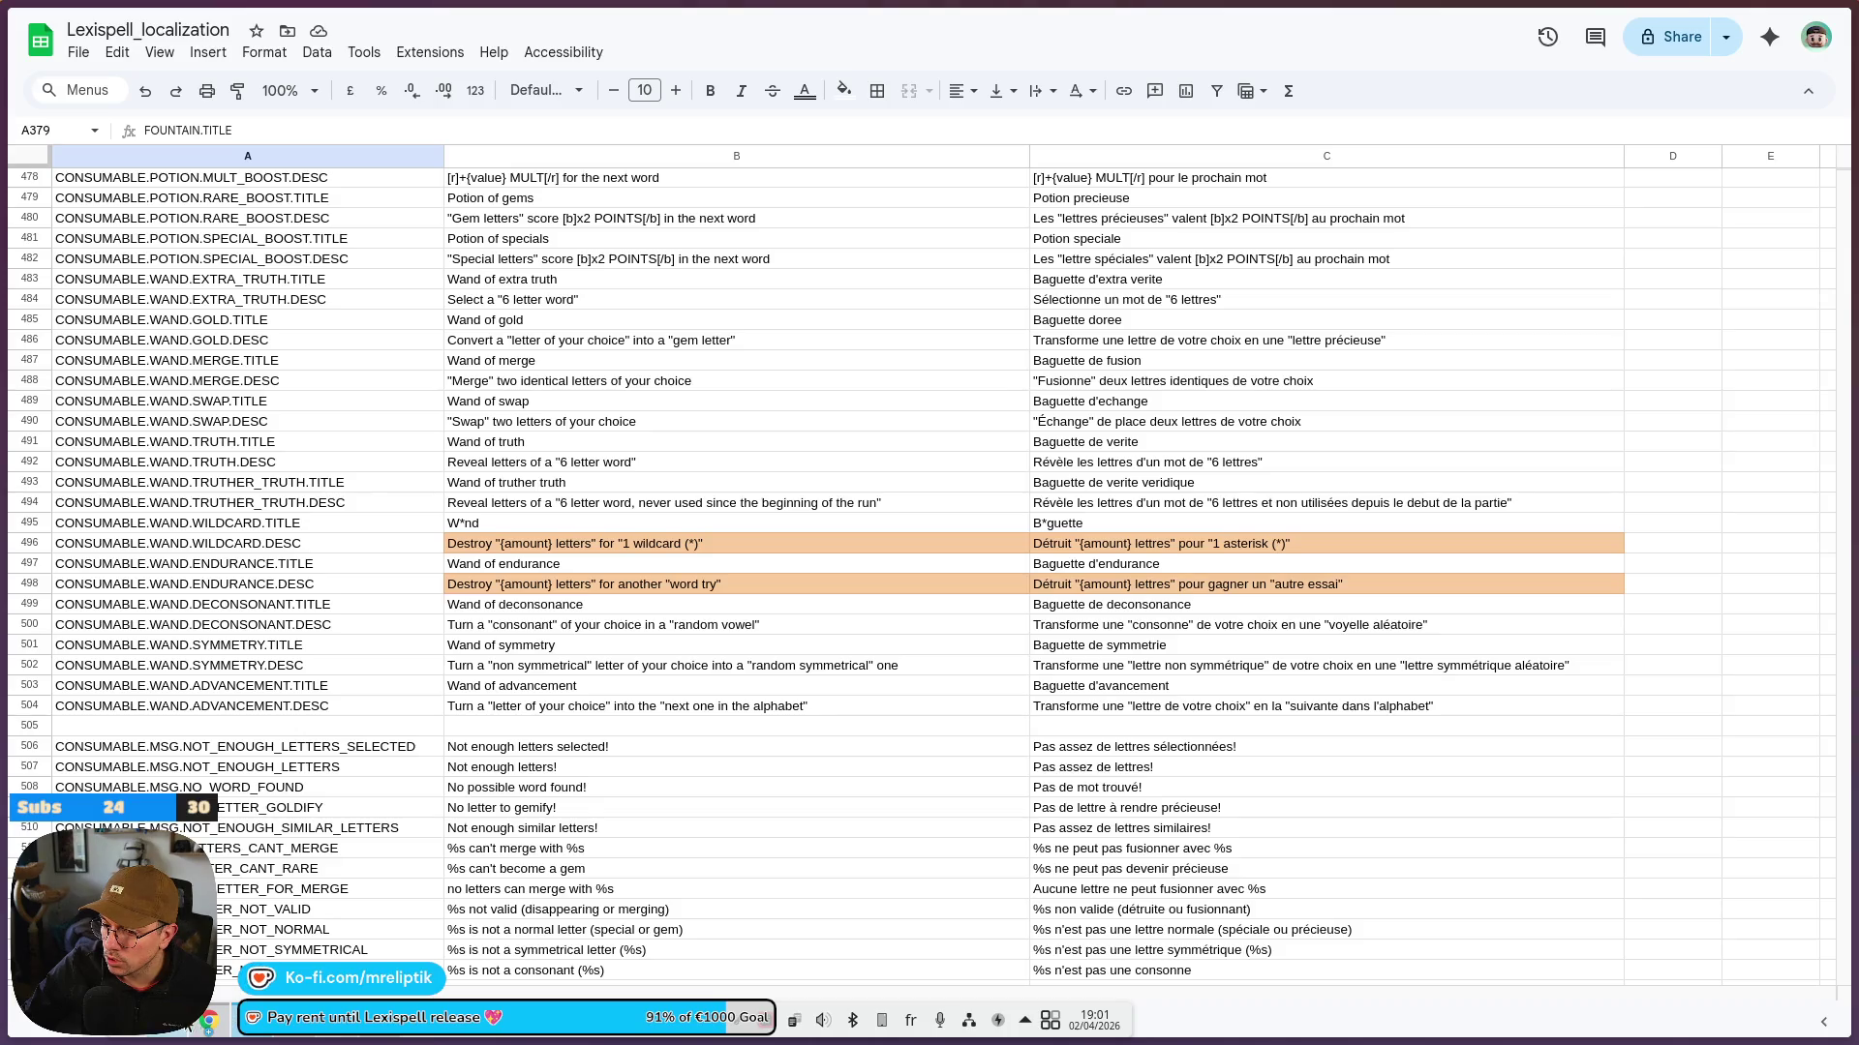
Step: Bring up and maximize the Lexispell Figma window
mouse_move(200, 1024)
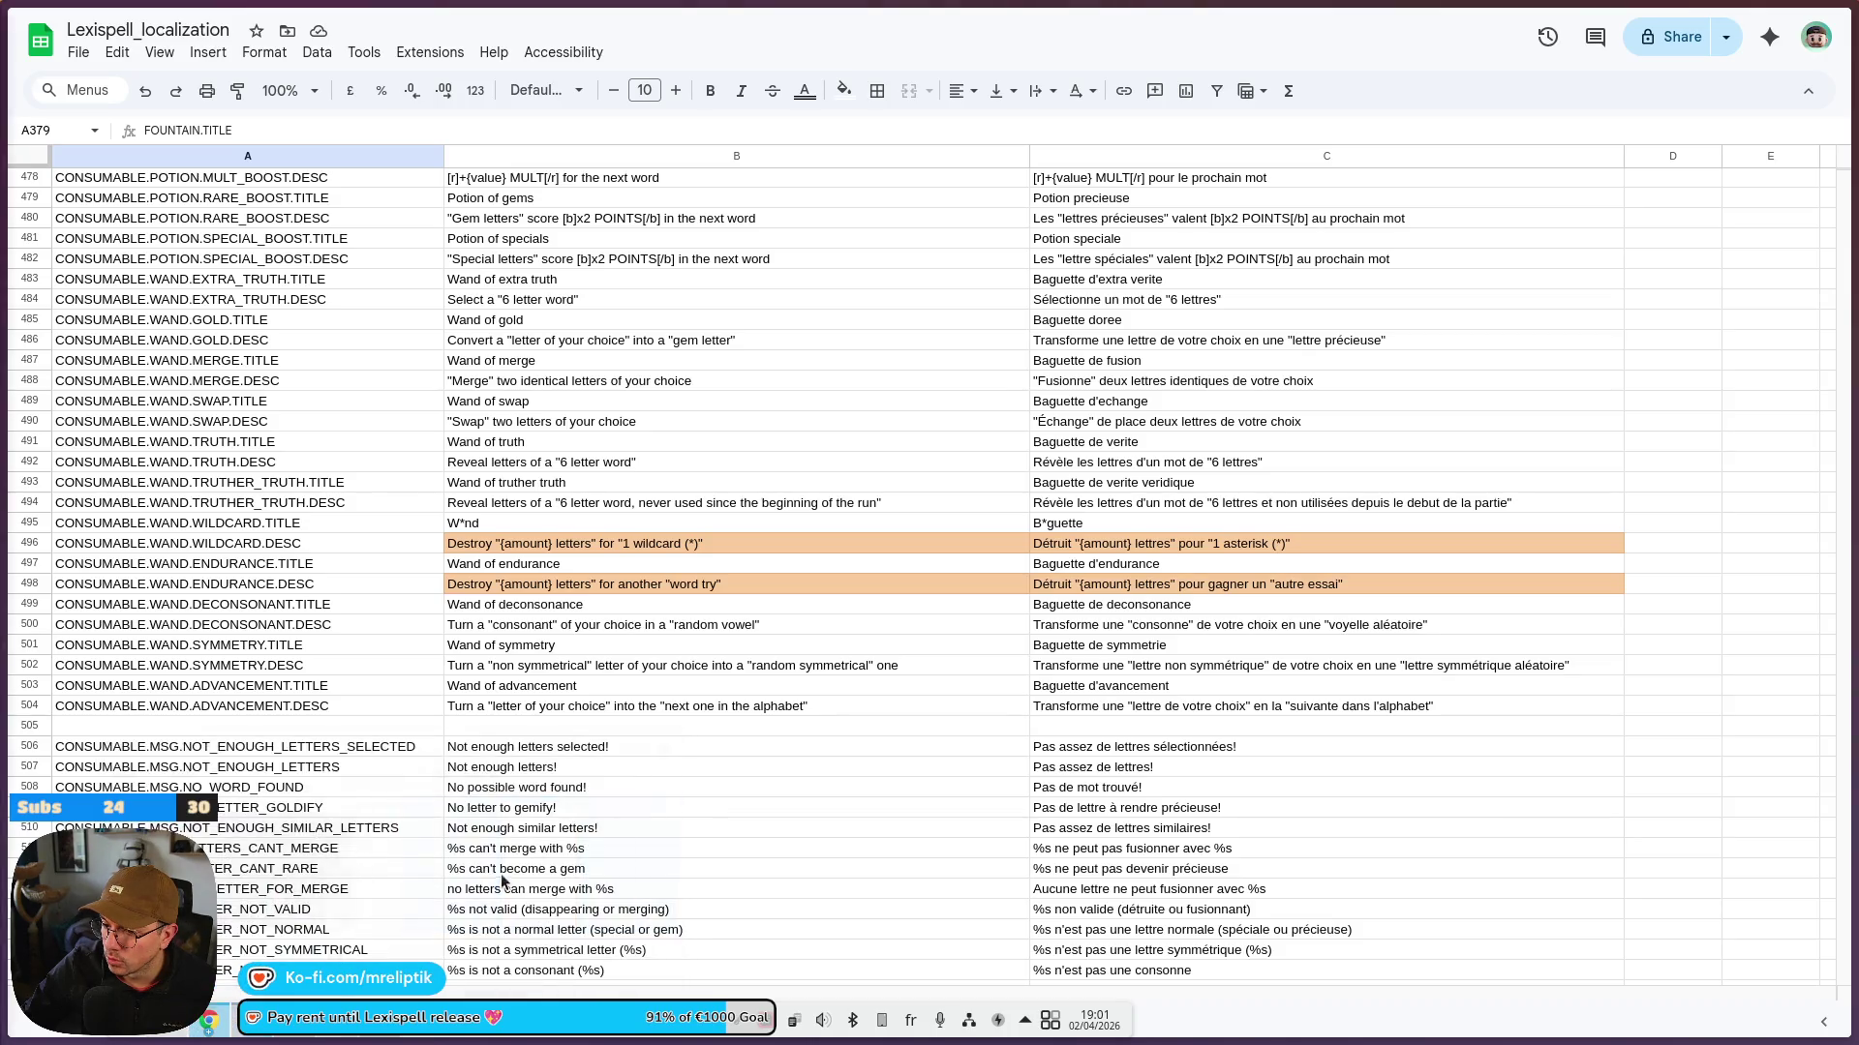
key("alt+Tab")
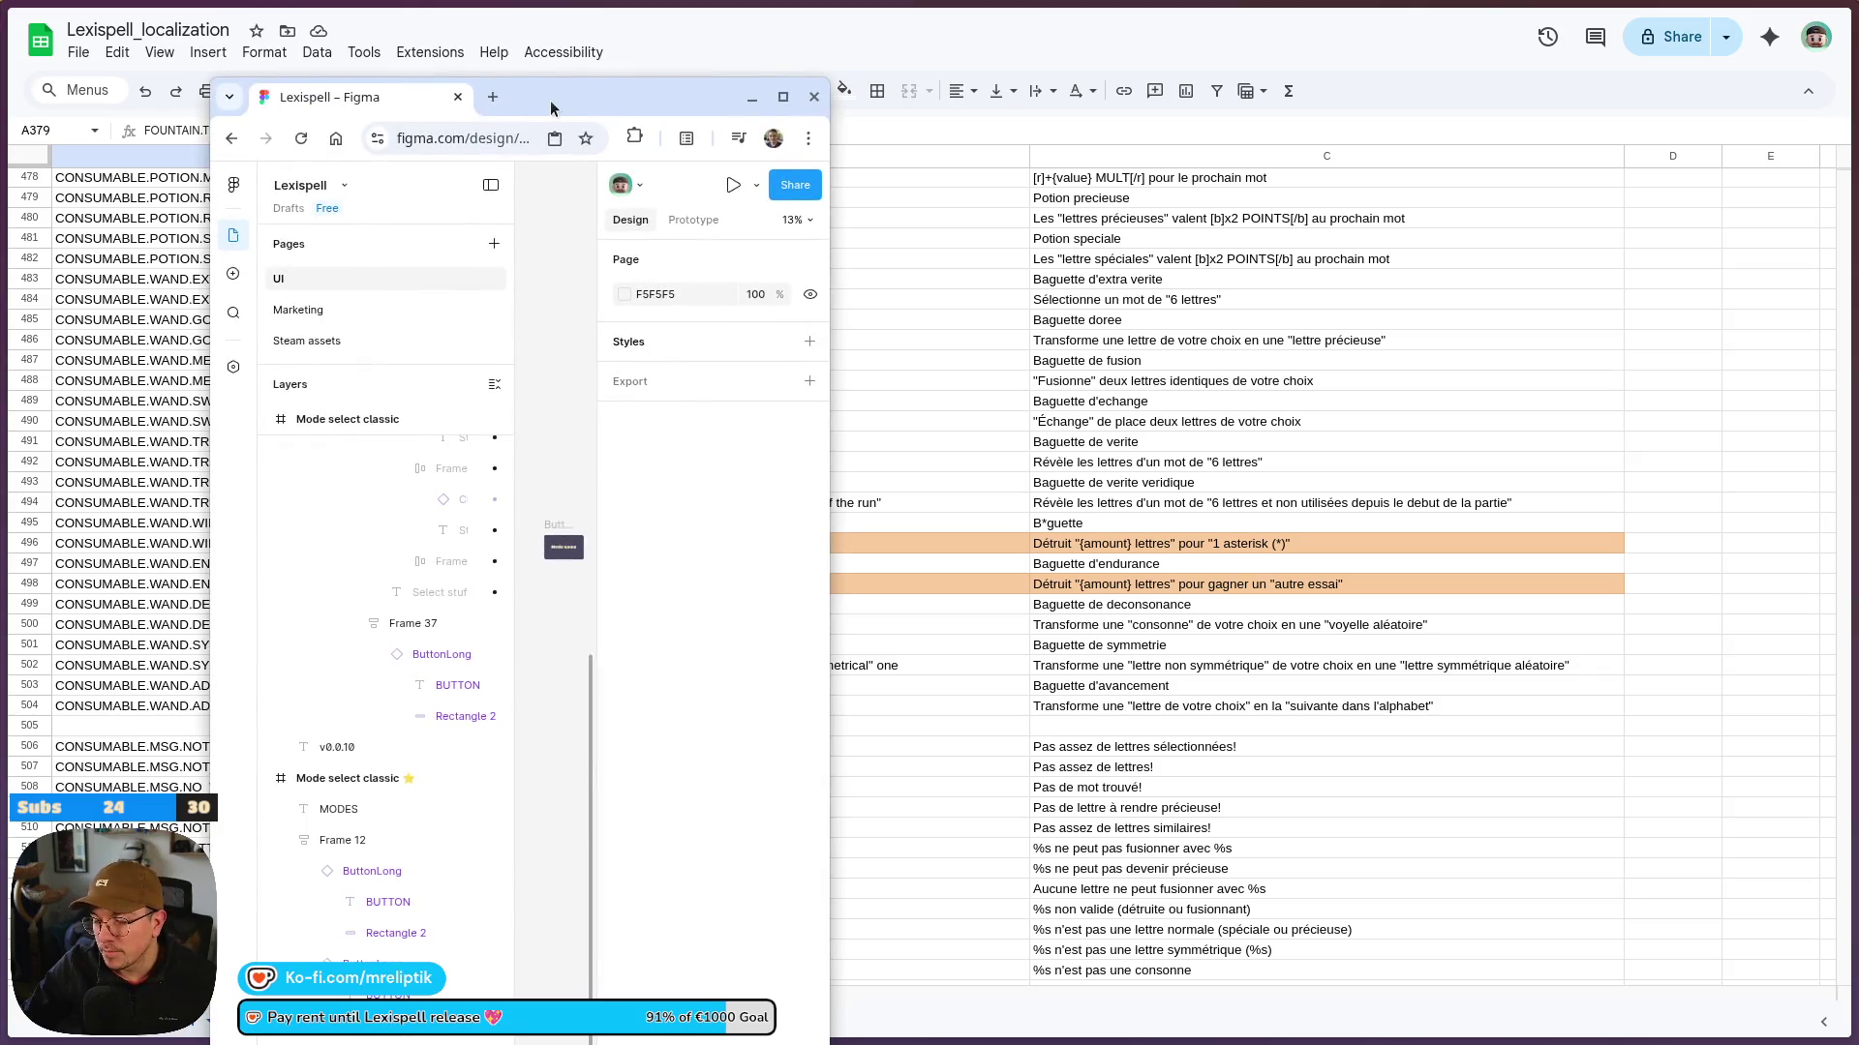
left_click_drag(752, 96, 774, 112)
double_click(775, 112)
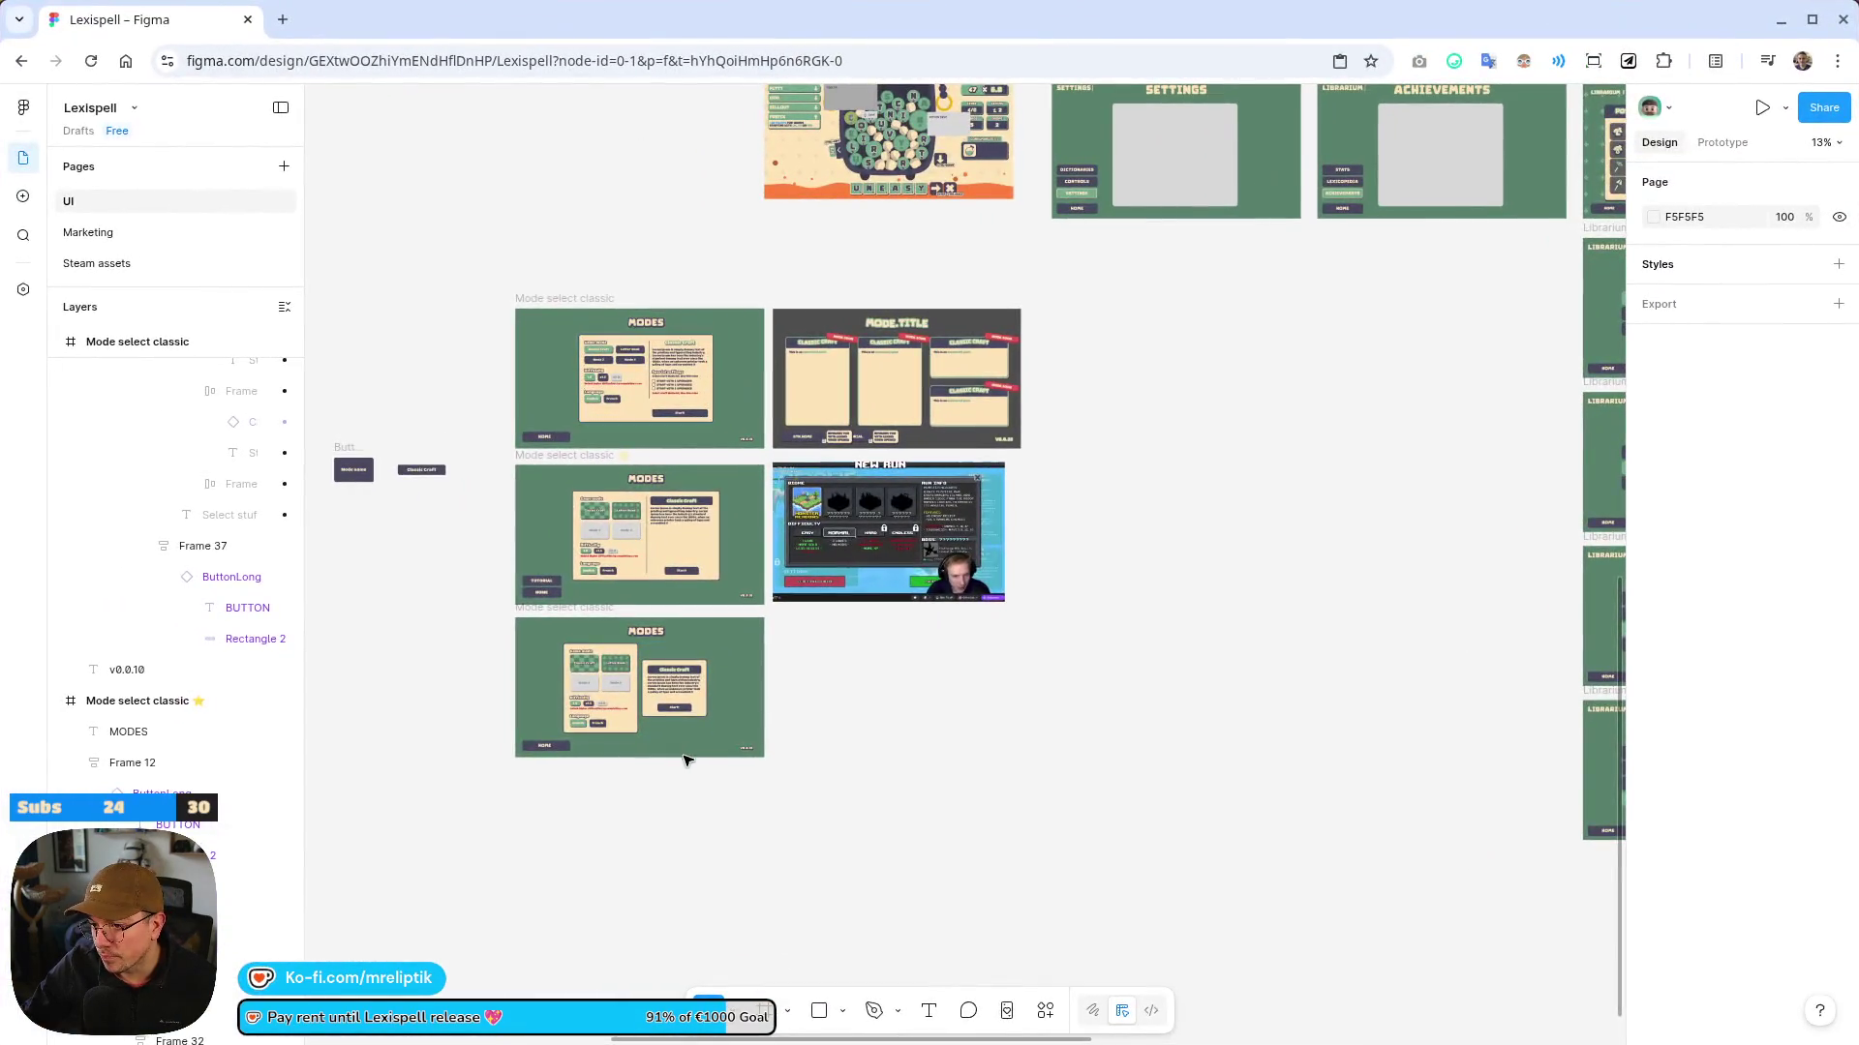
scroll(684, 755, "up", 5)
scroll(870, 437, "down", 5)
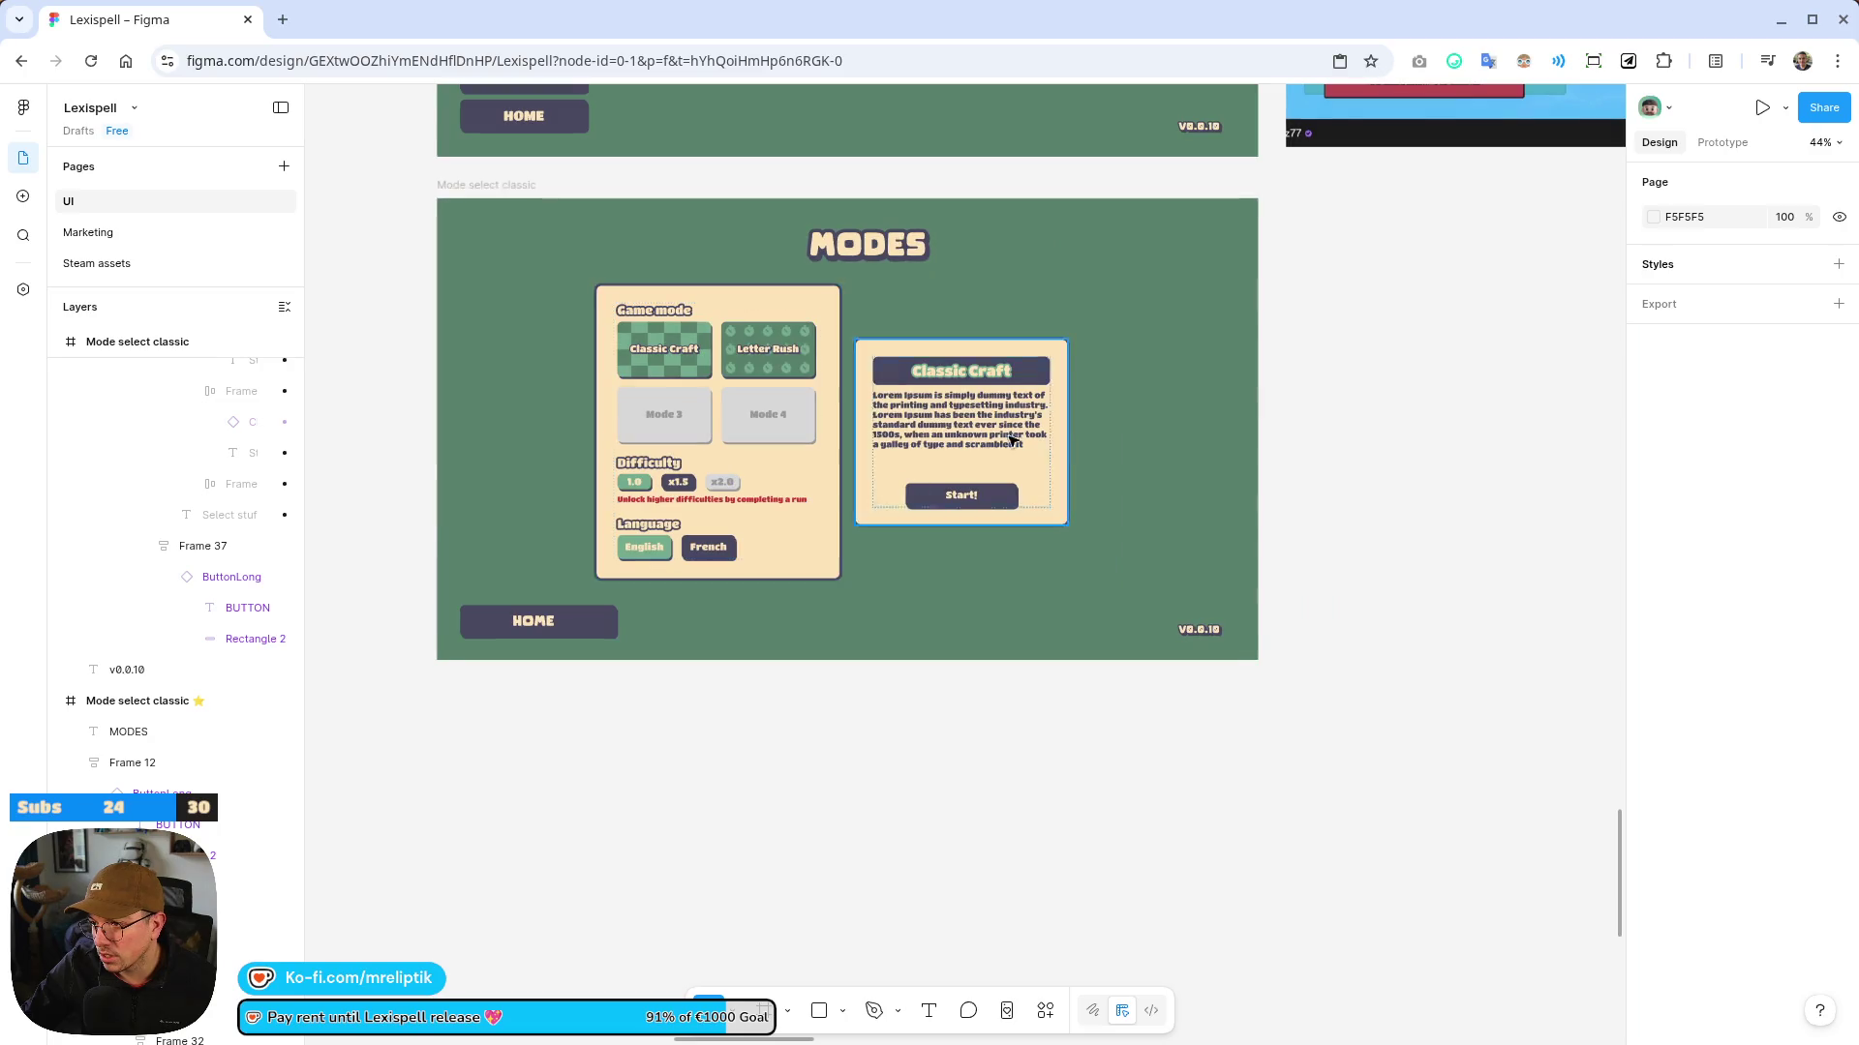
scroll(864, 715, "up", 3)
scroll(884, 664, "down", 2)
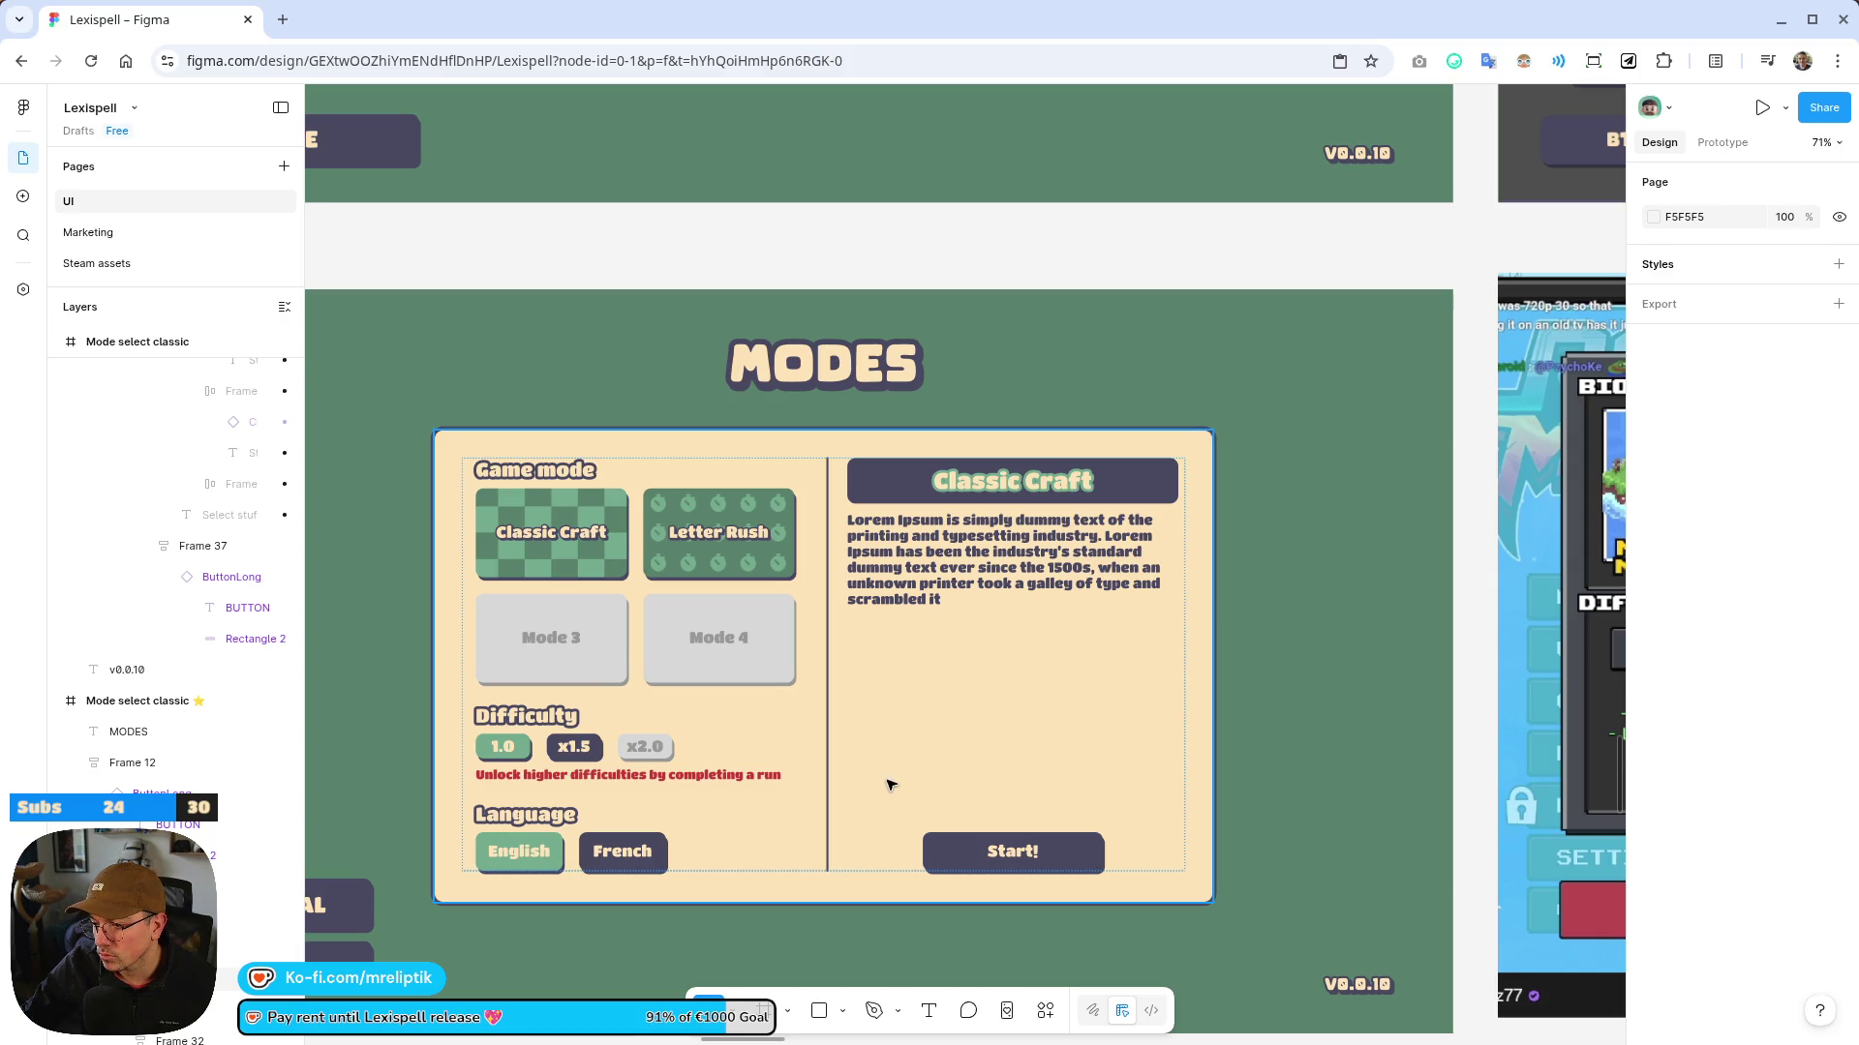
scroll(997, 832, "down", 3)
scroll(629, 581, "up", 5)
Step: Give the Classic Craft button, kept in its Selected state, an outside stroke
left_click(632, 481)
double_click(631, 481)
double_click(631, 482)
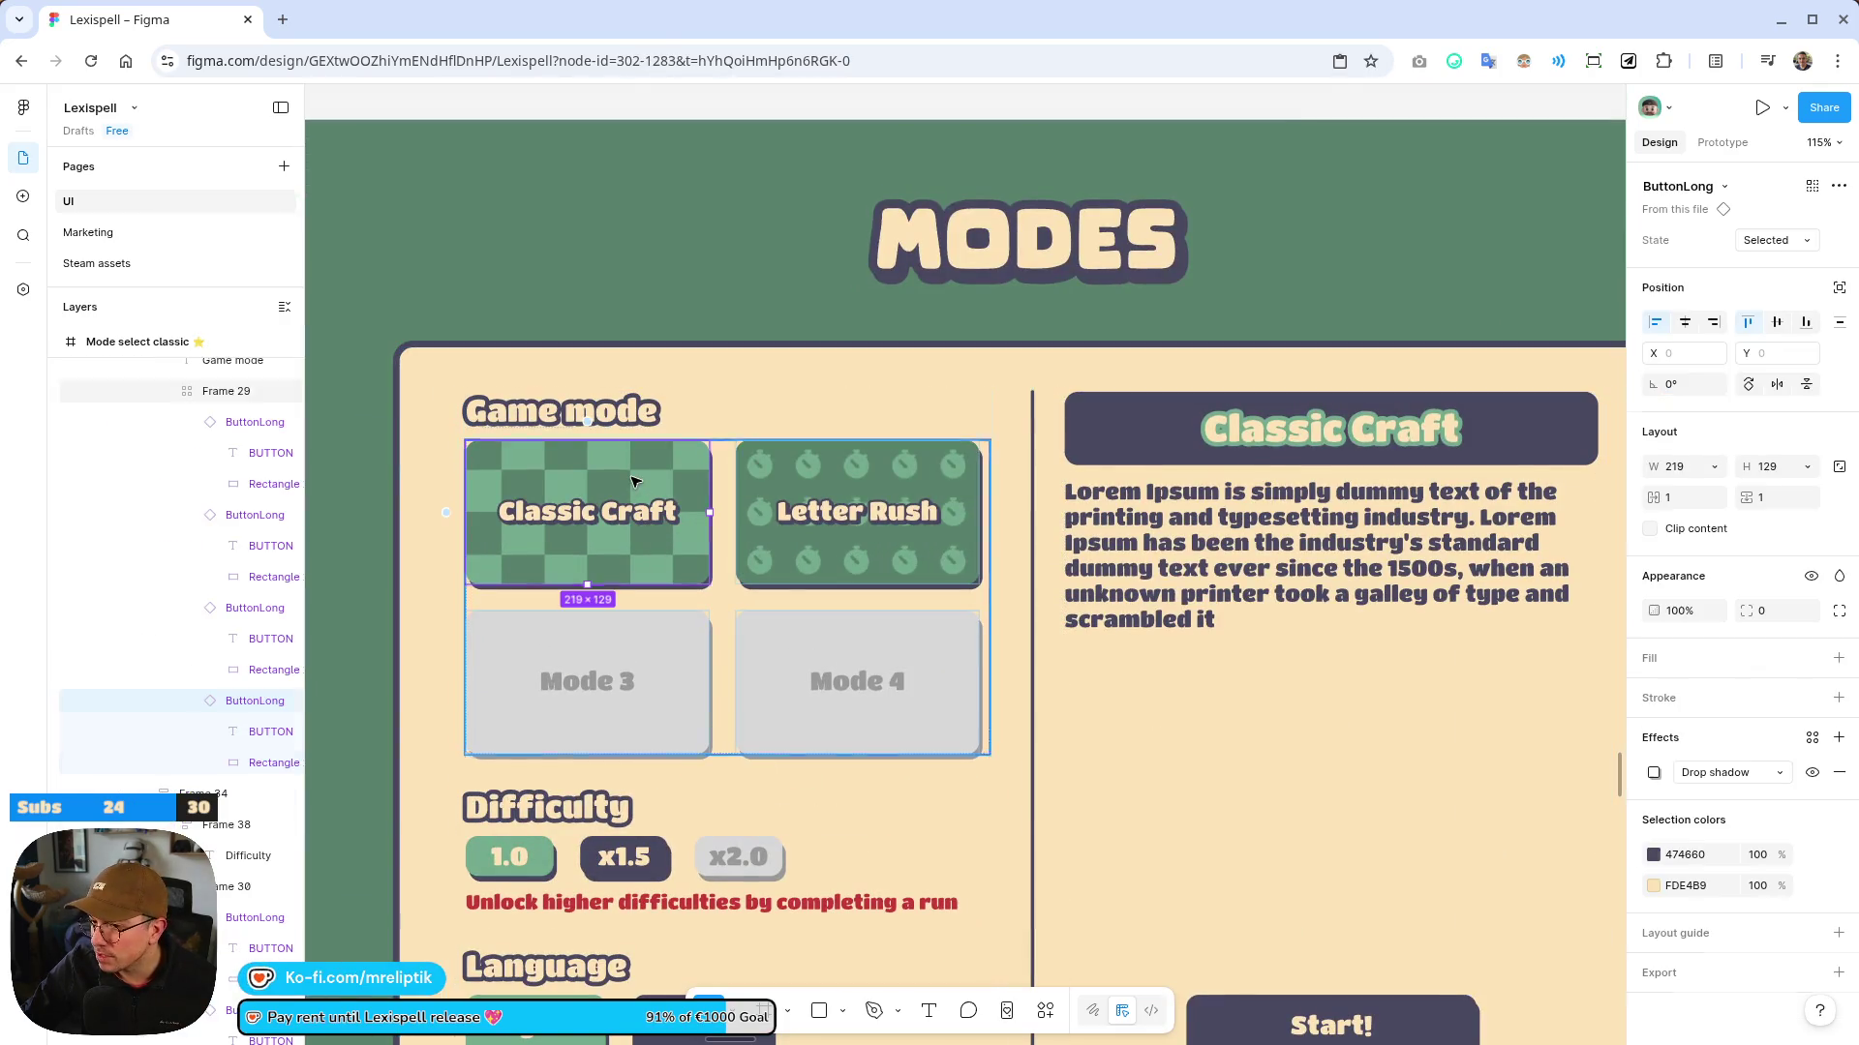
left_click(1769, 240)
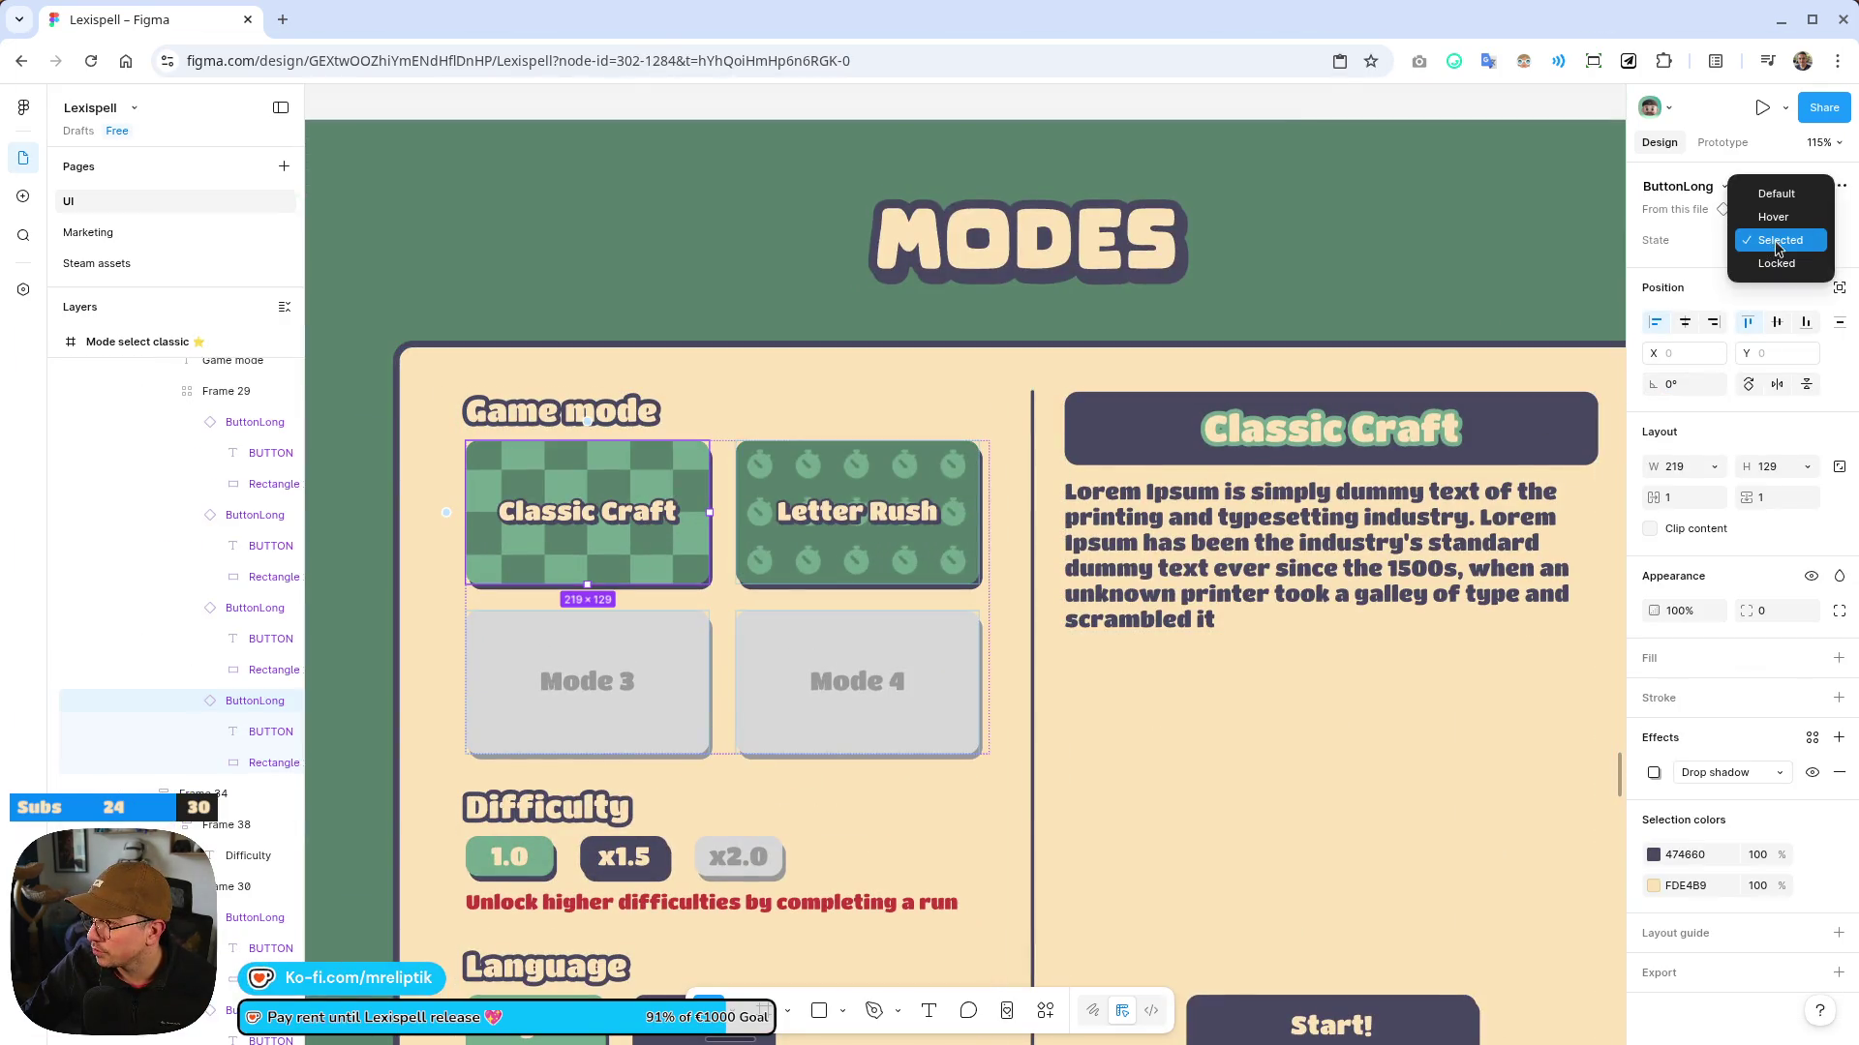
left_click(1777, 248)
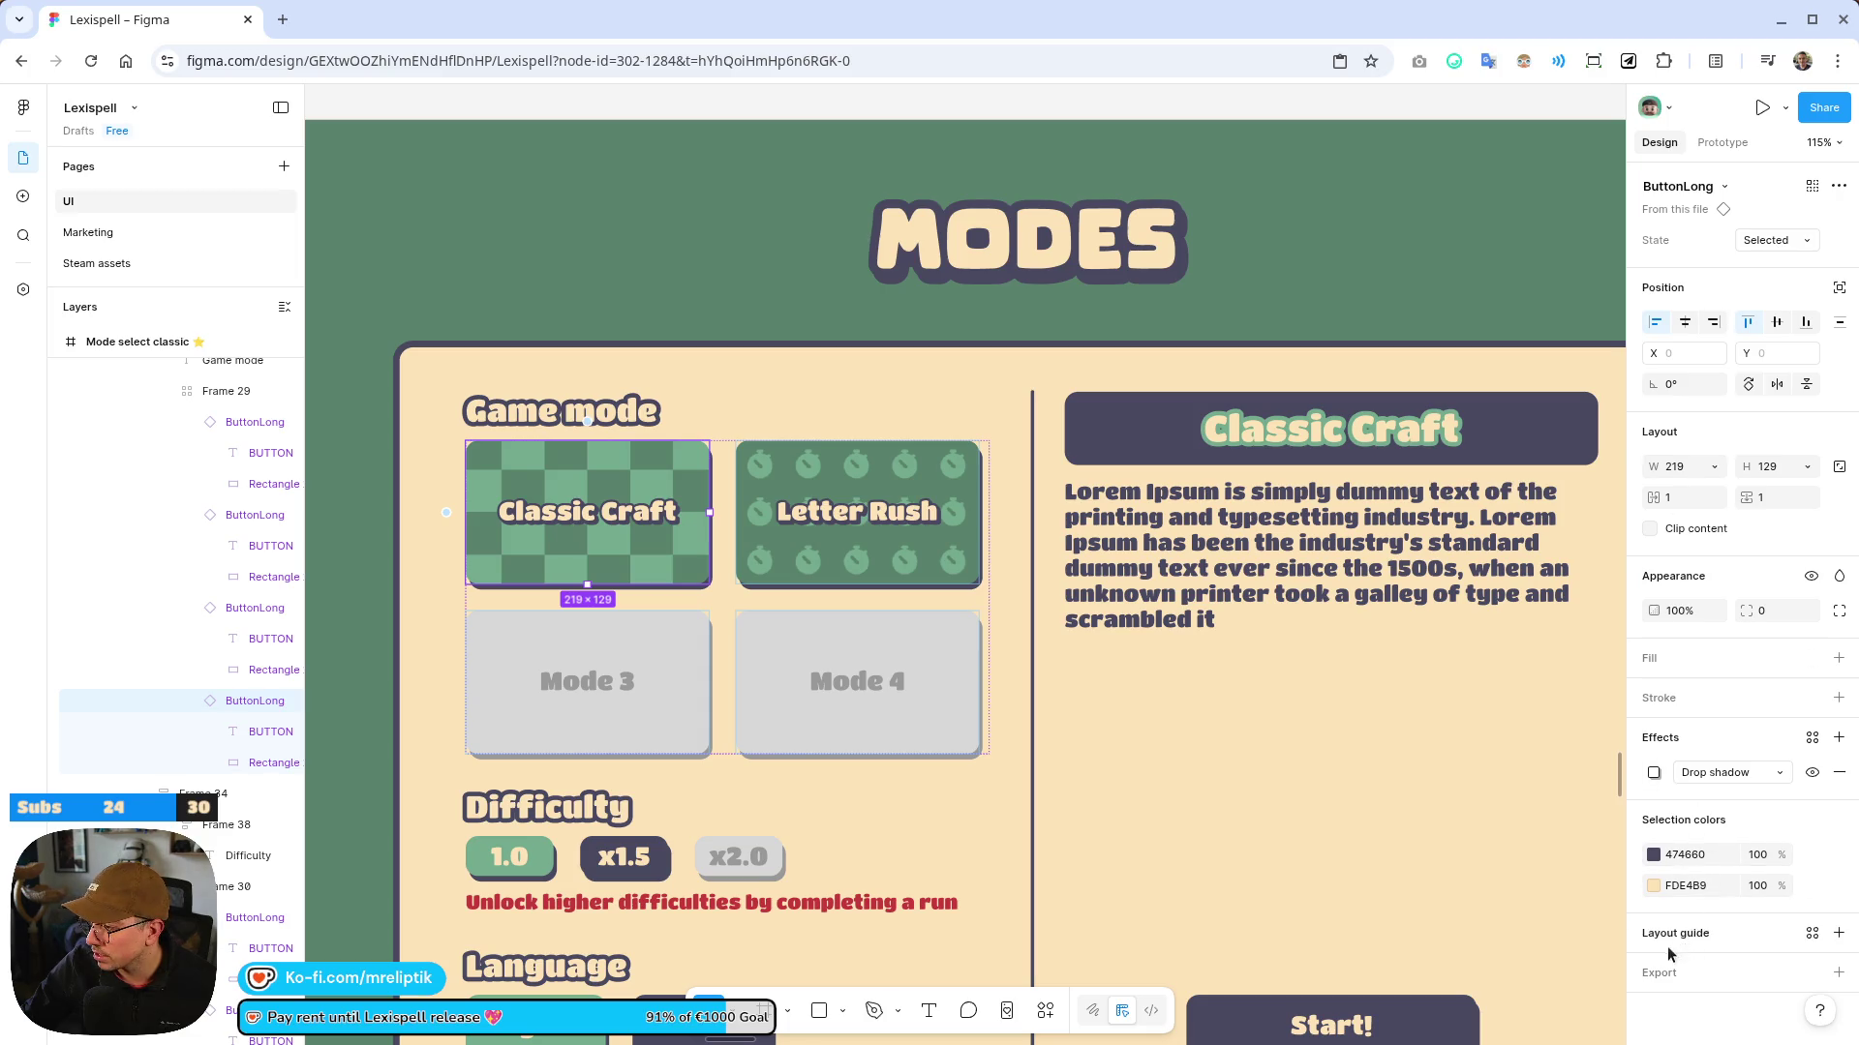
left_click(1658, 698)
left_click(1690, 764)
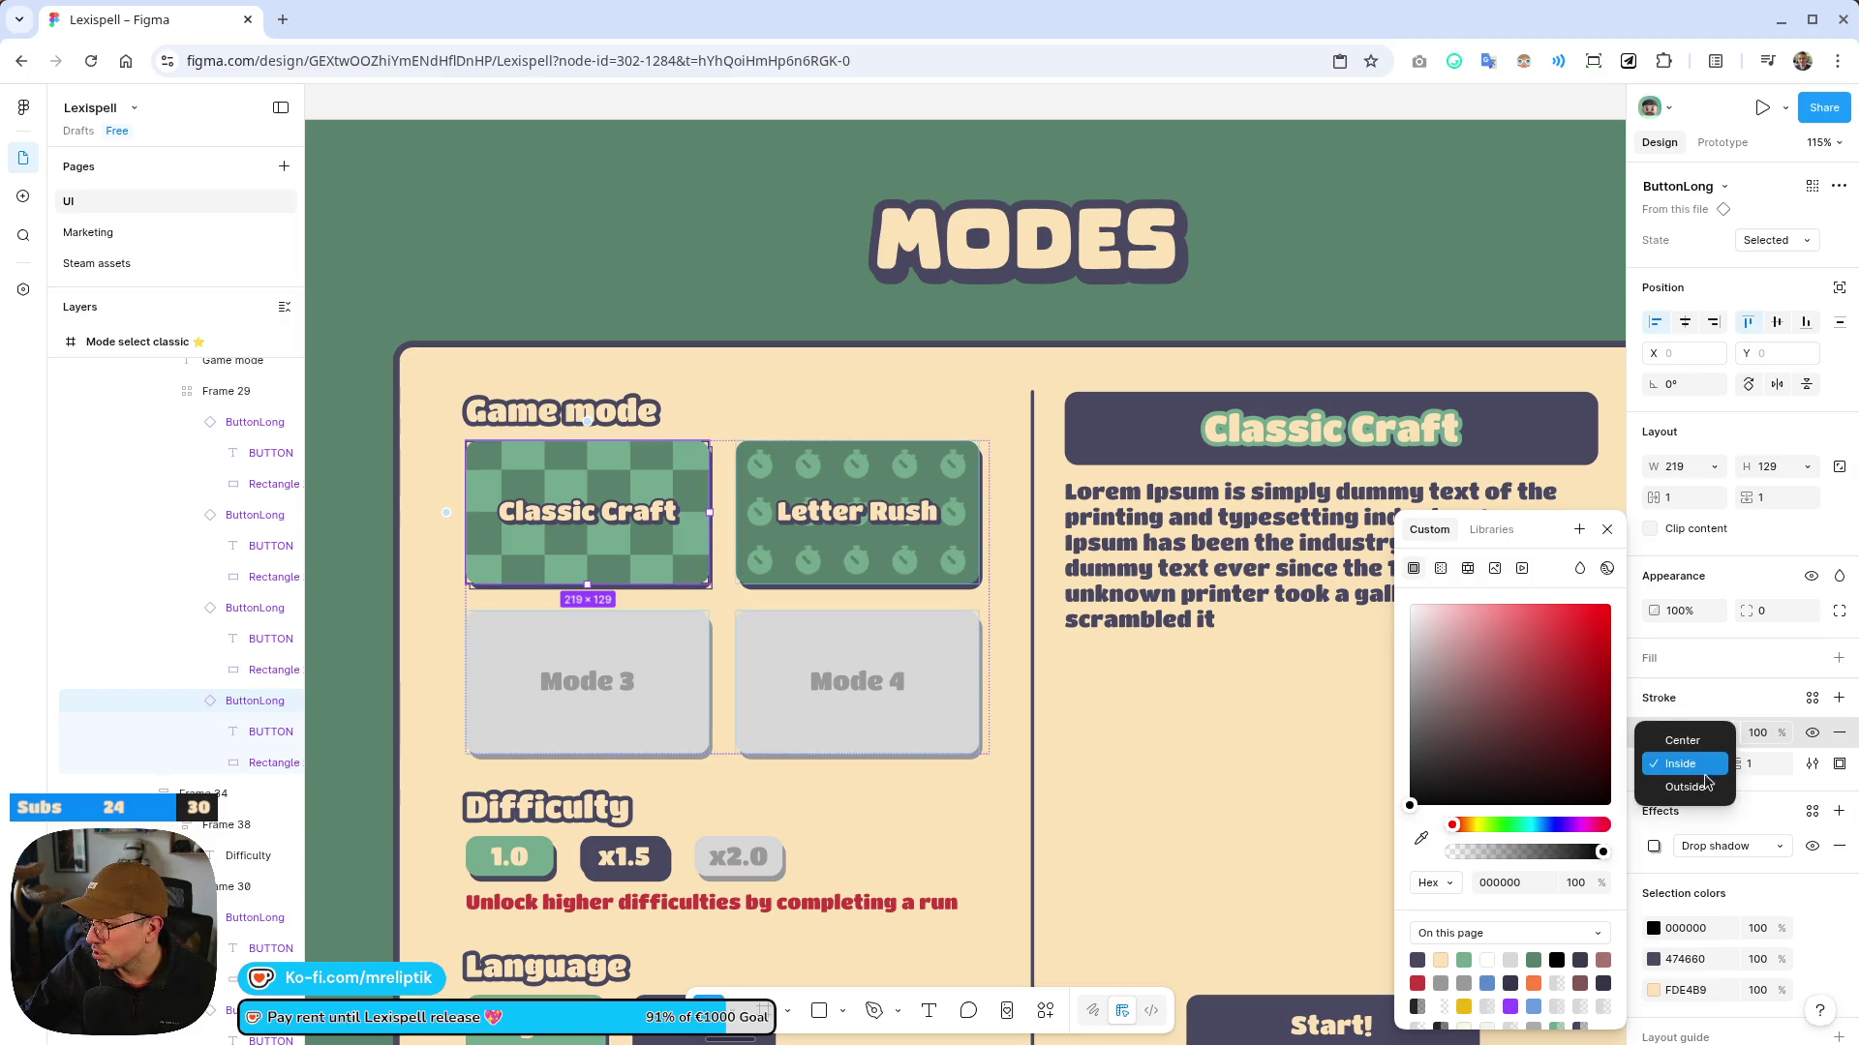
left_click(1694, 789)
Step: Give the Classic Craft card's rectangle a black outside stroke of weight 2
left_click(651, 489)
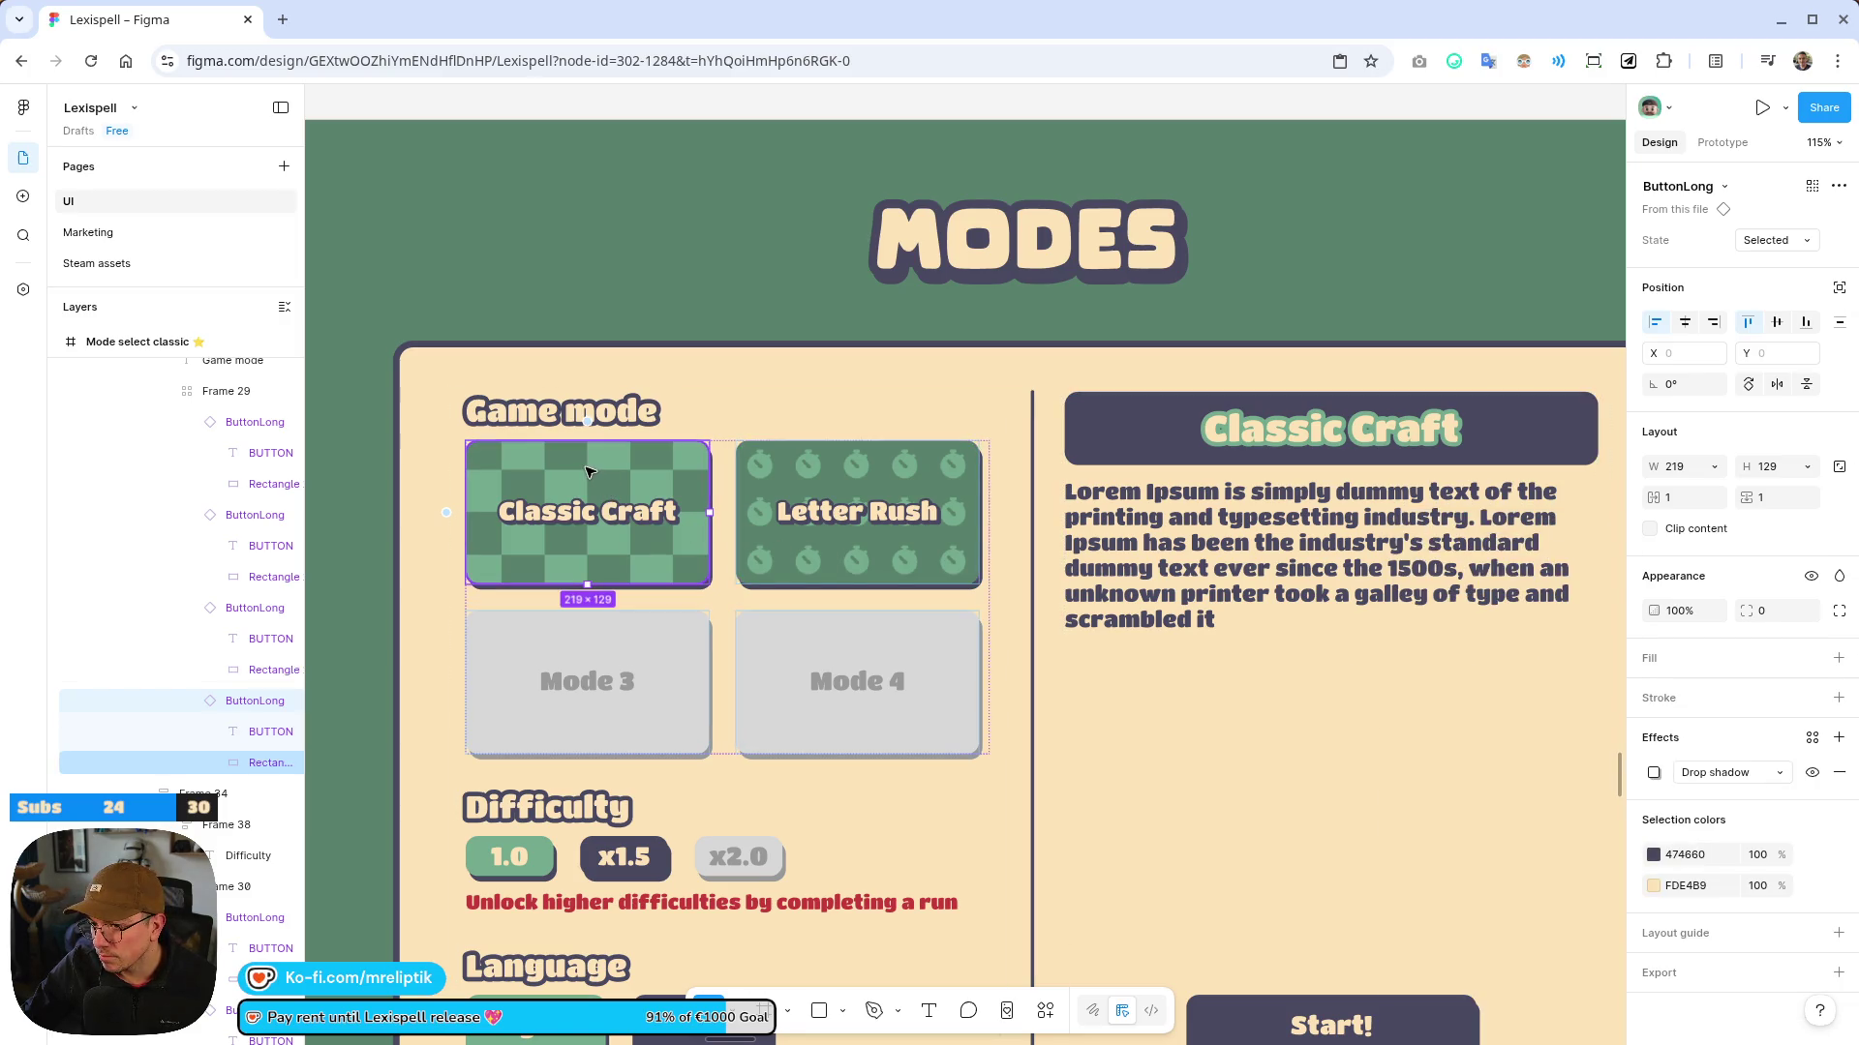
double_click(650, 489)
scroll(651, 489, "up", 3)
left_click(1691, 628)
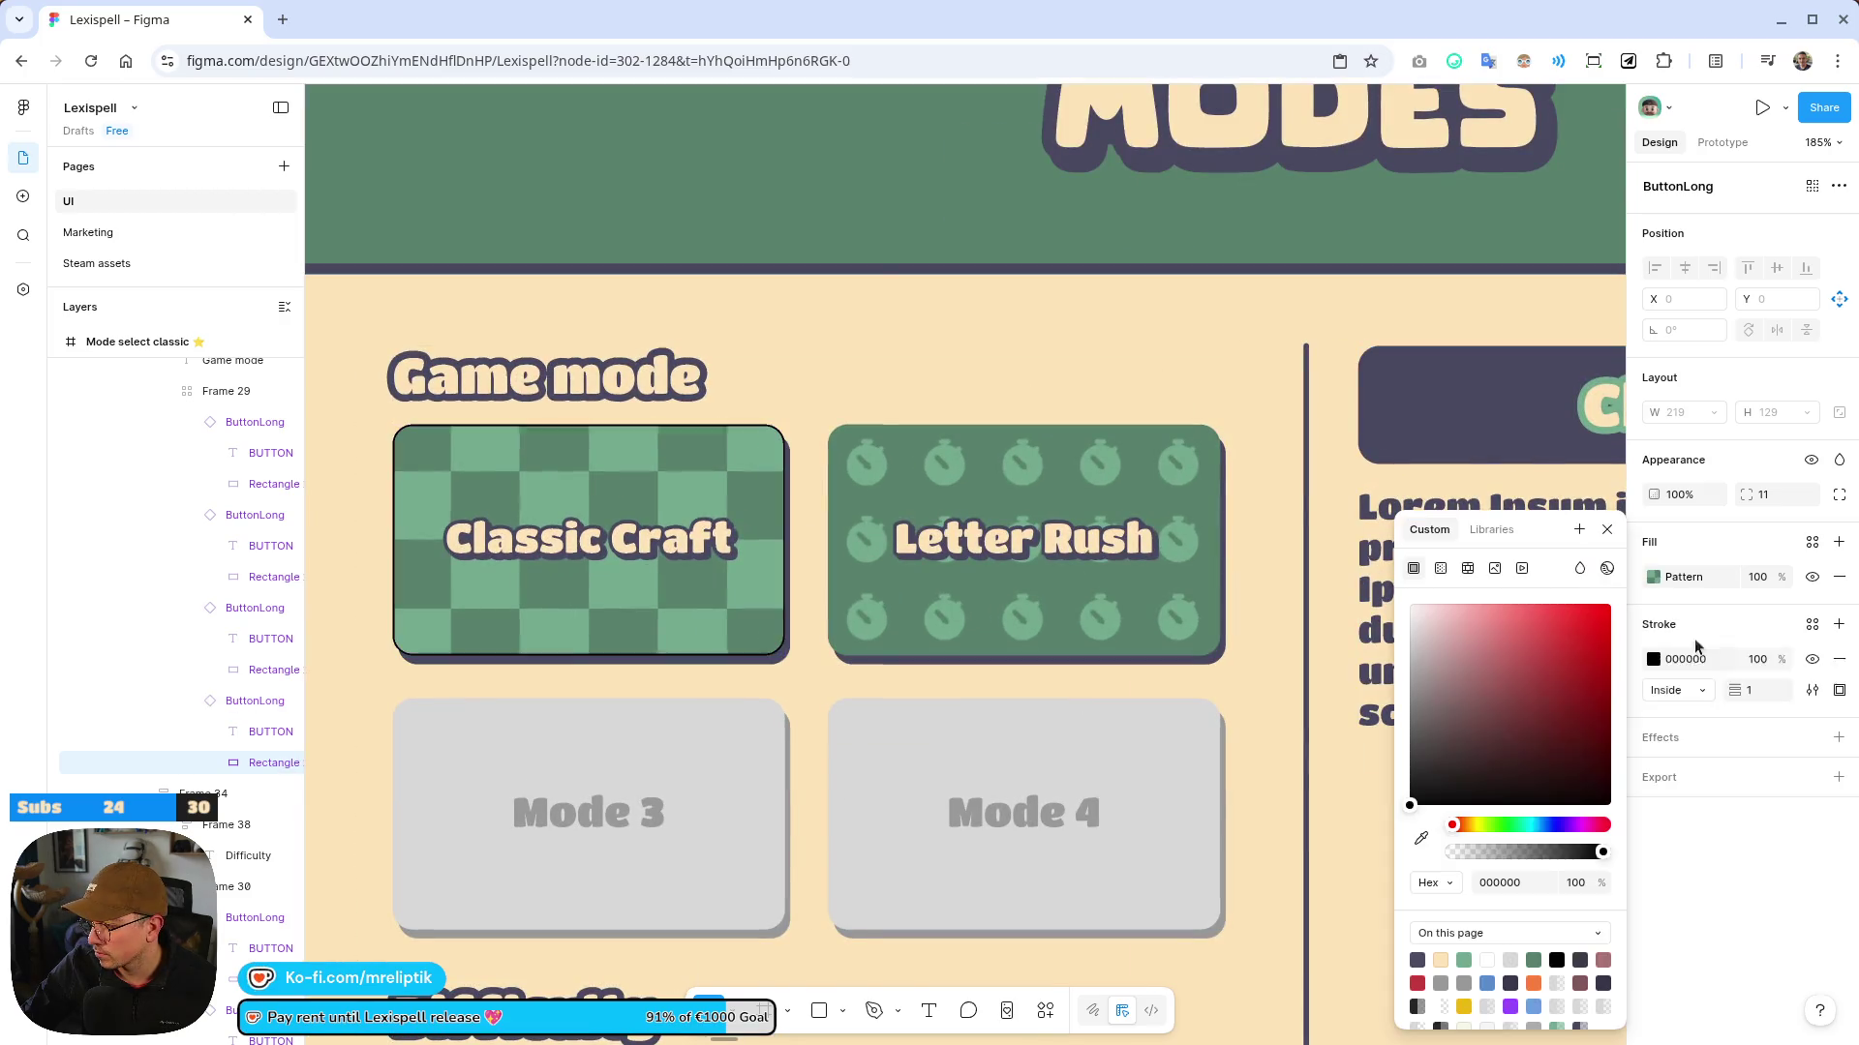
left_click(1705, 693)
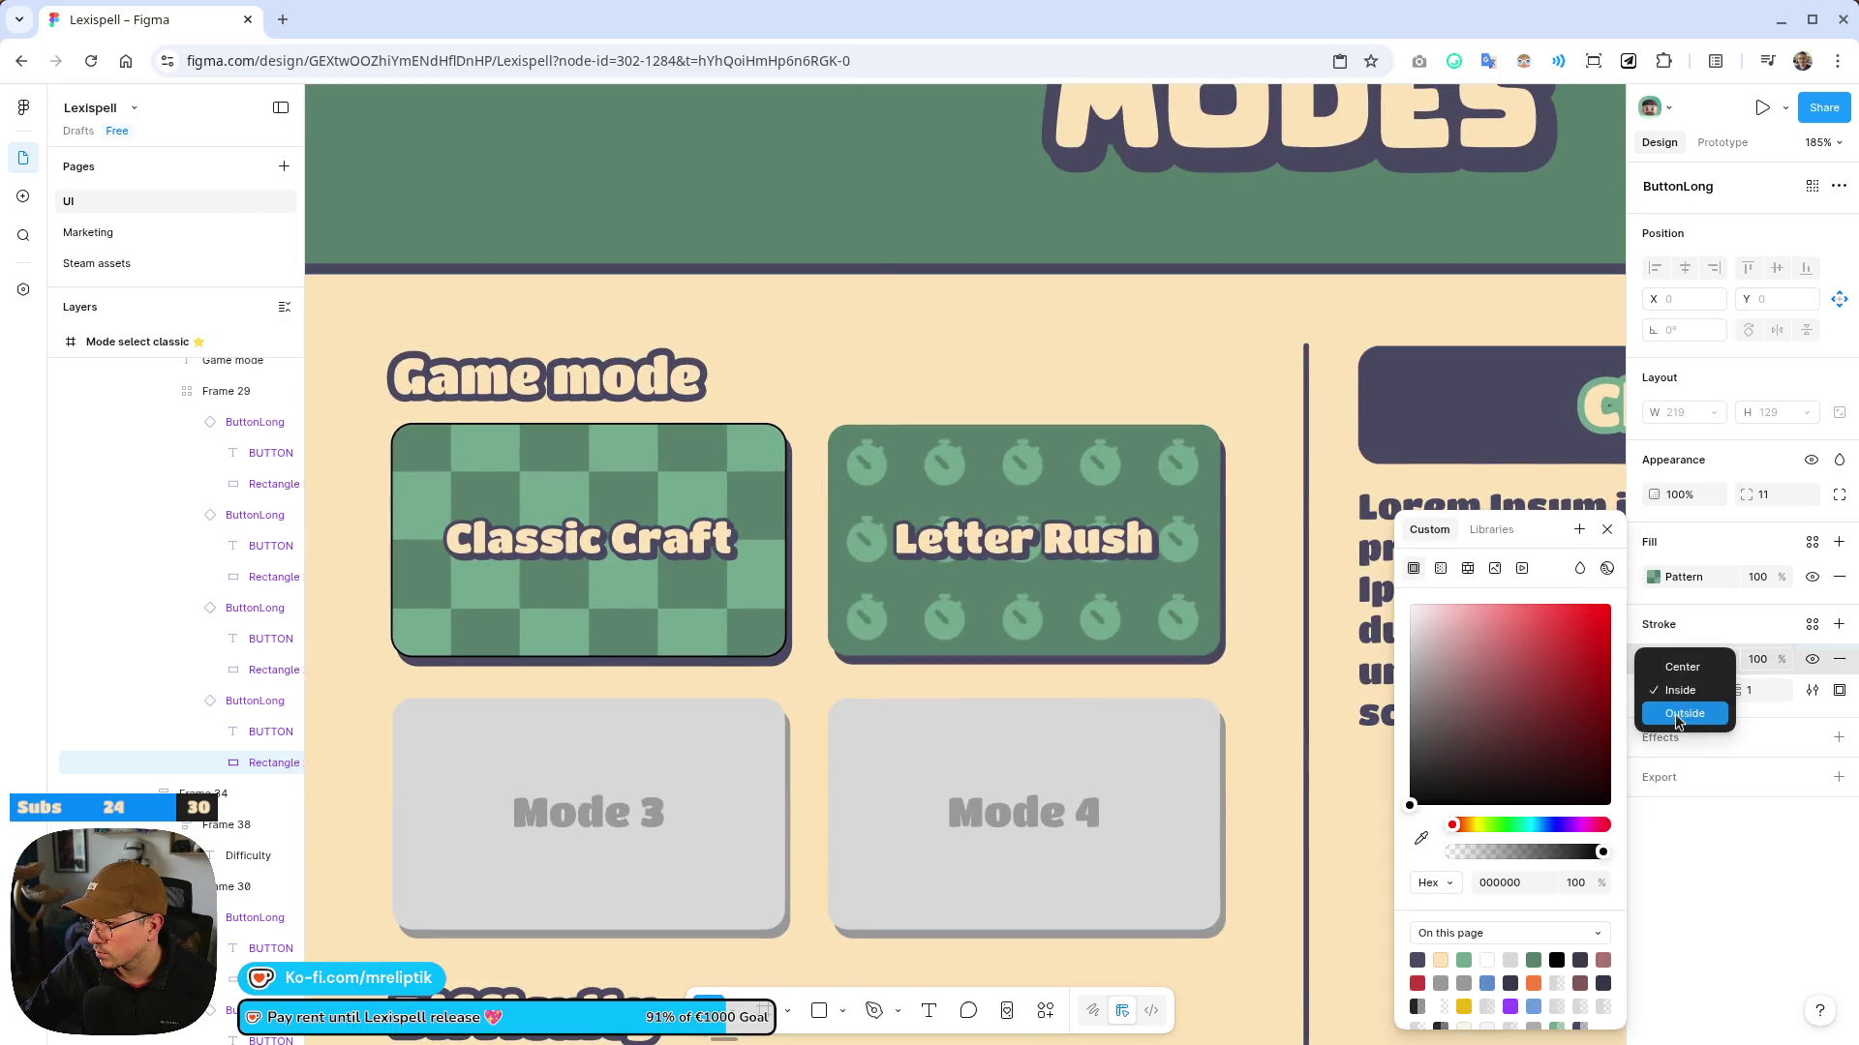
left_click(1686, 714)
mouse_move(1762, 690)
left_mouse_down()
mouse_move(1781, 690)
mouse_move(1715, 699)
left_mouse_up()
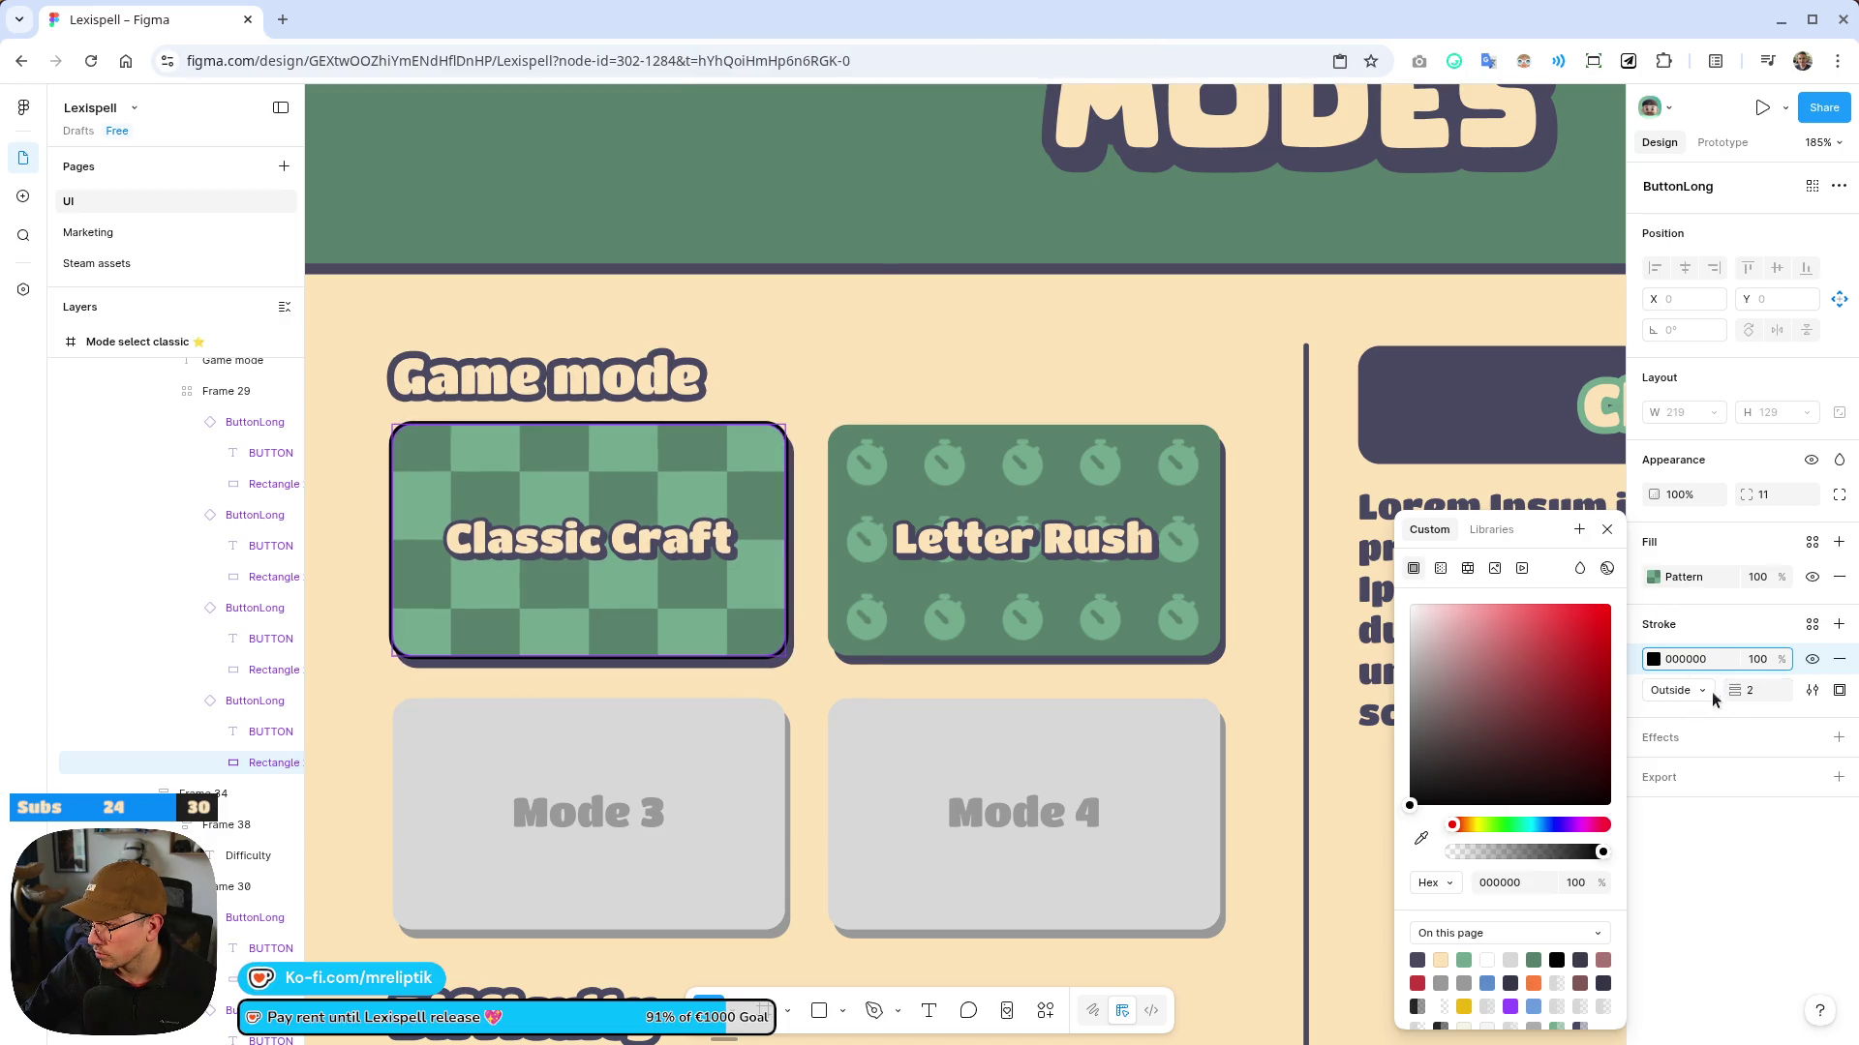
left_click(1651, 666)
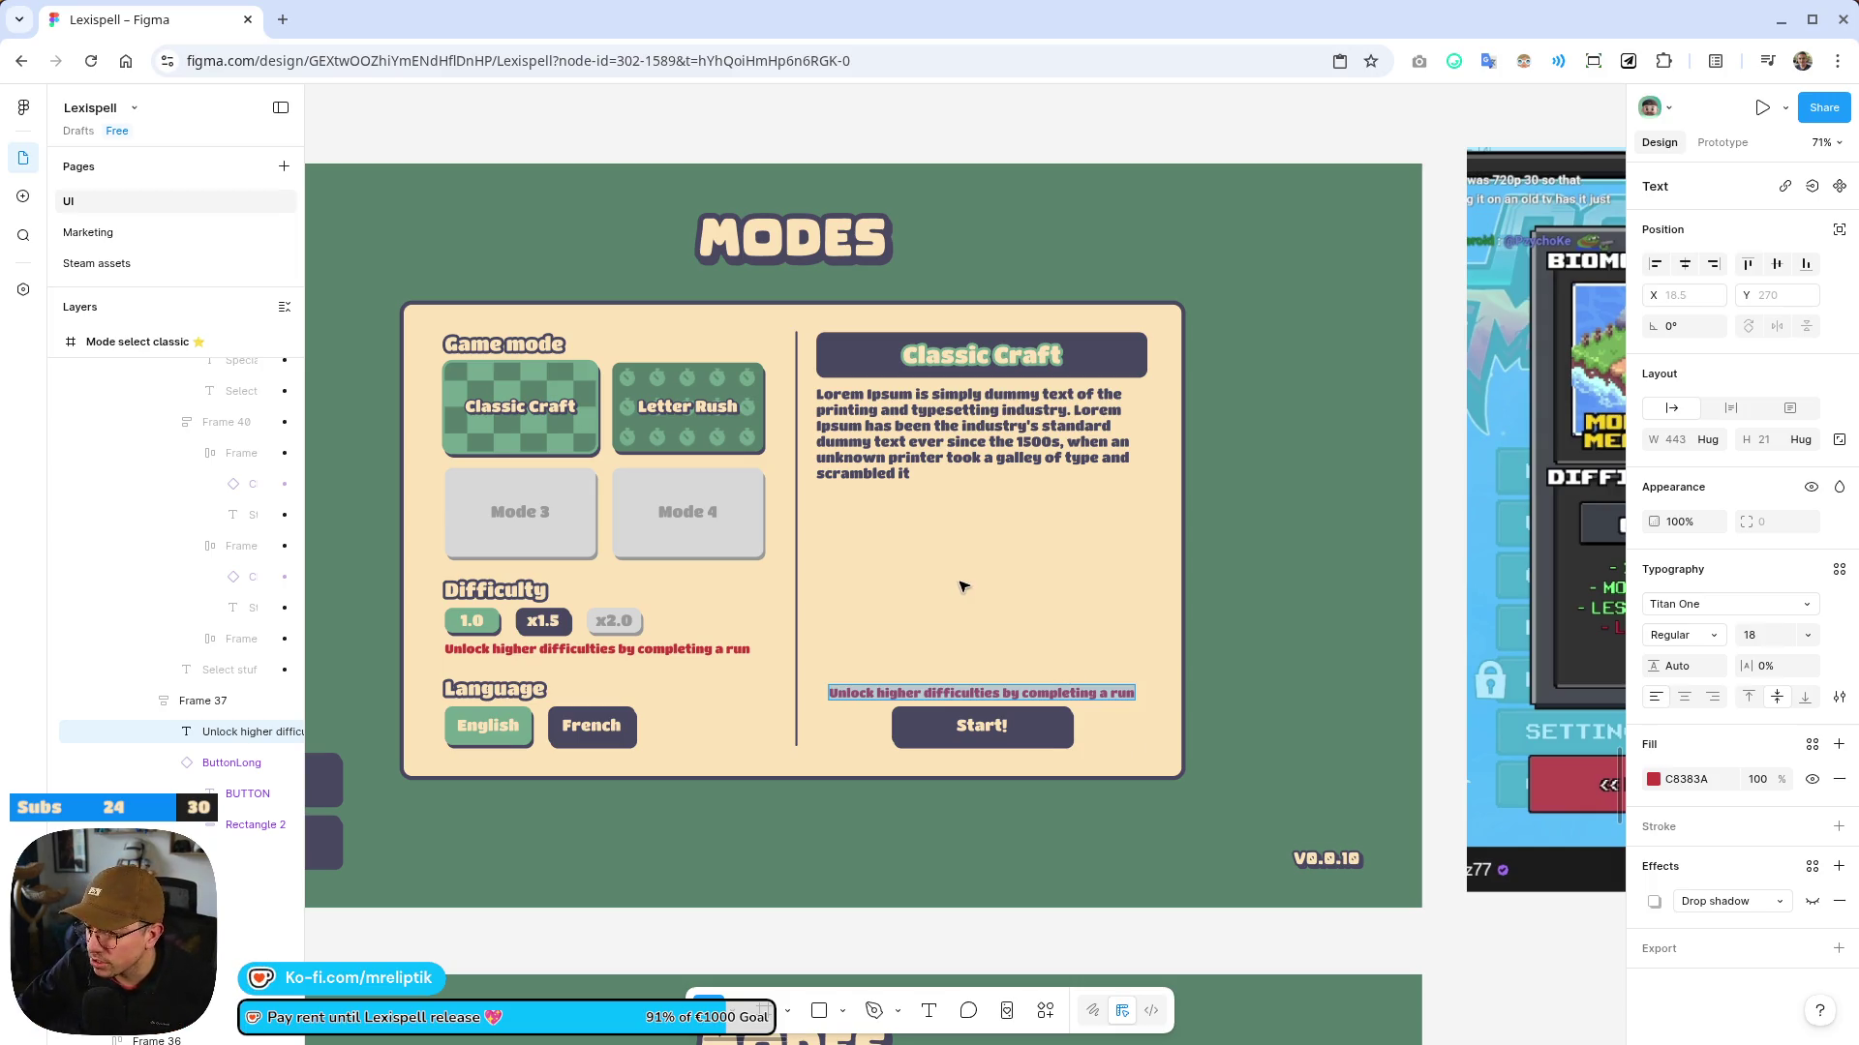
Step: Zoom out to inspect Frame 37 and its unlock hint text, then return to Godot
key("shift+1")
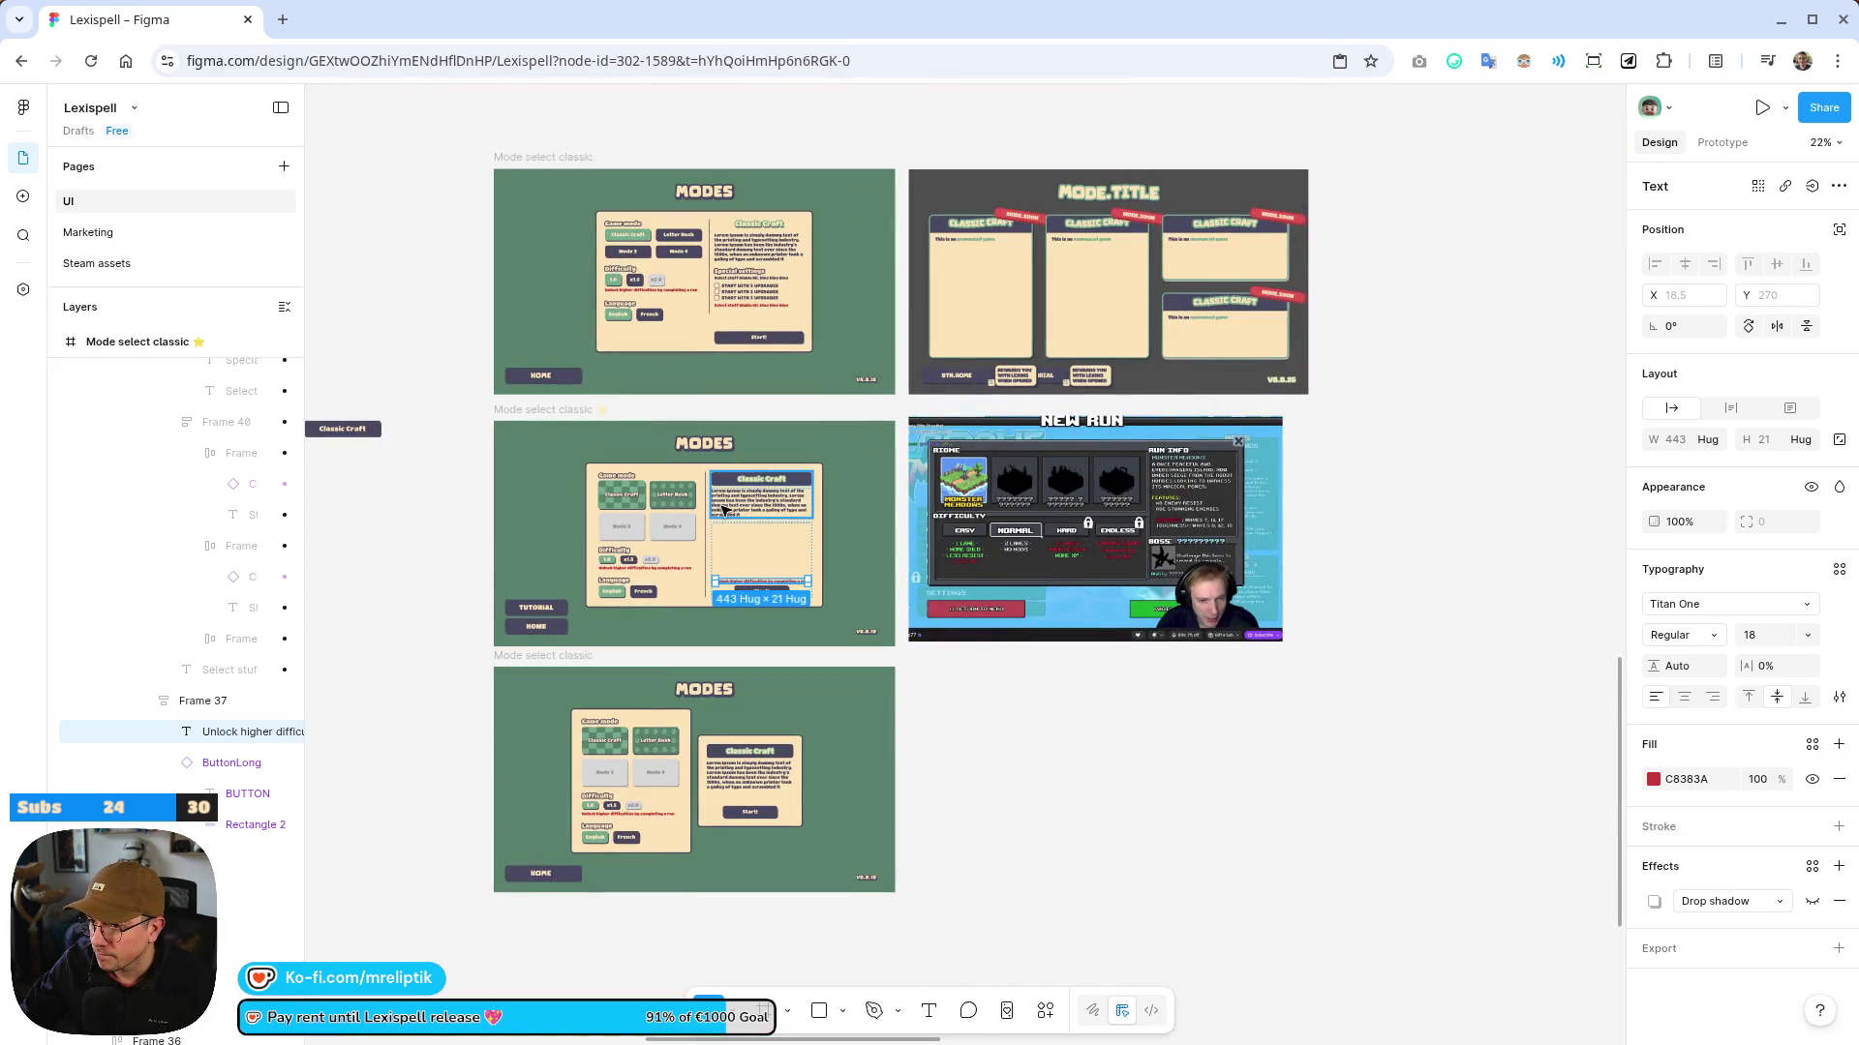
scroll(718, 539, "up", 5)
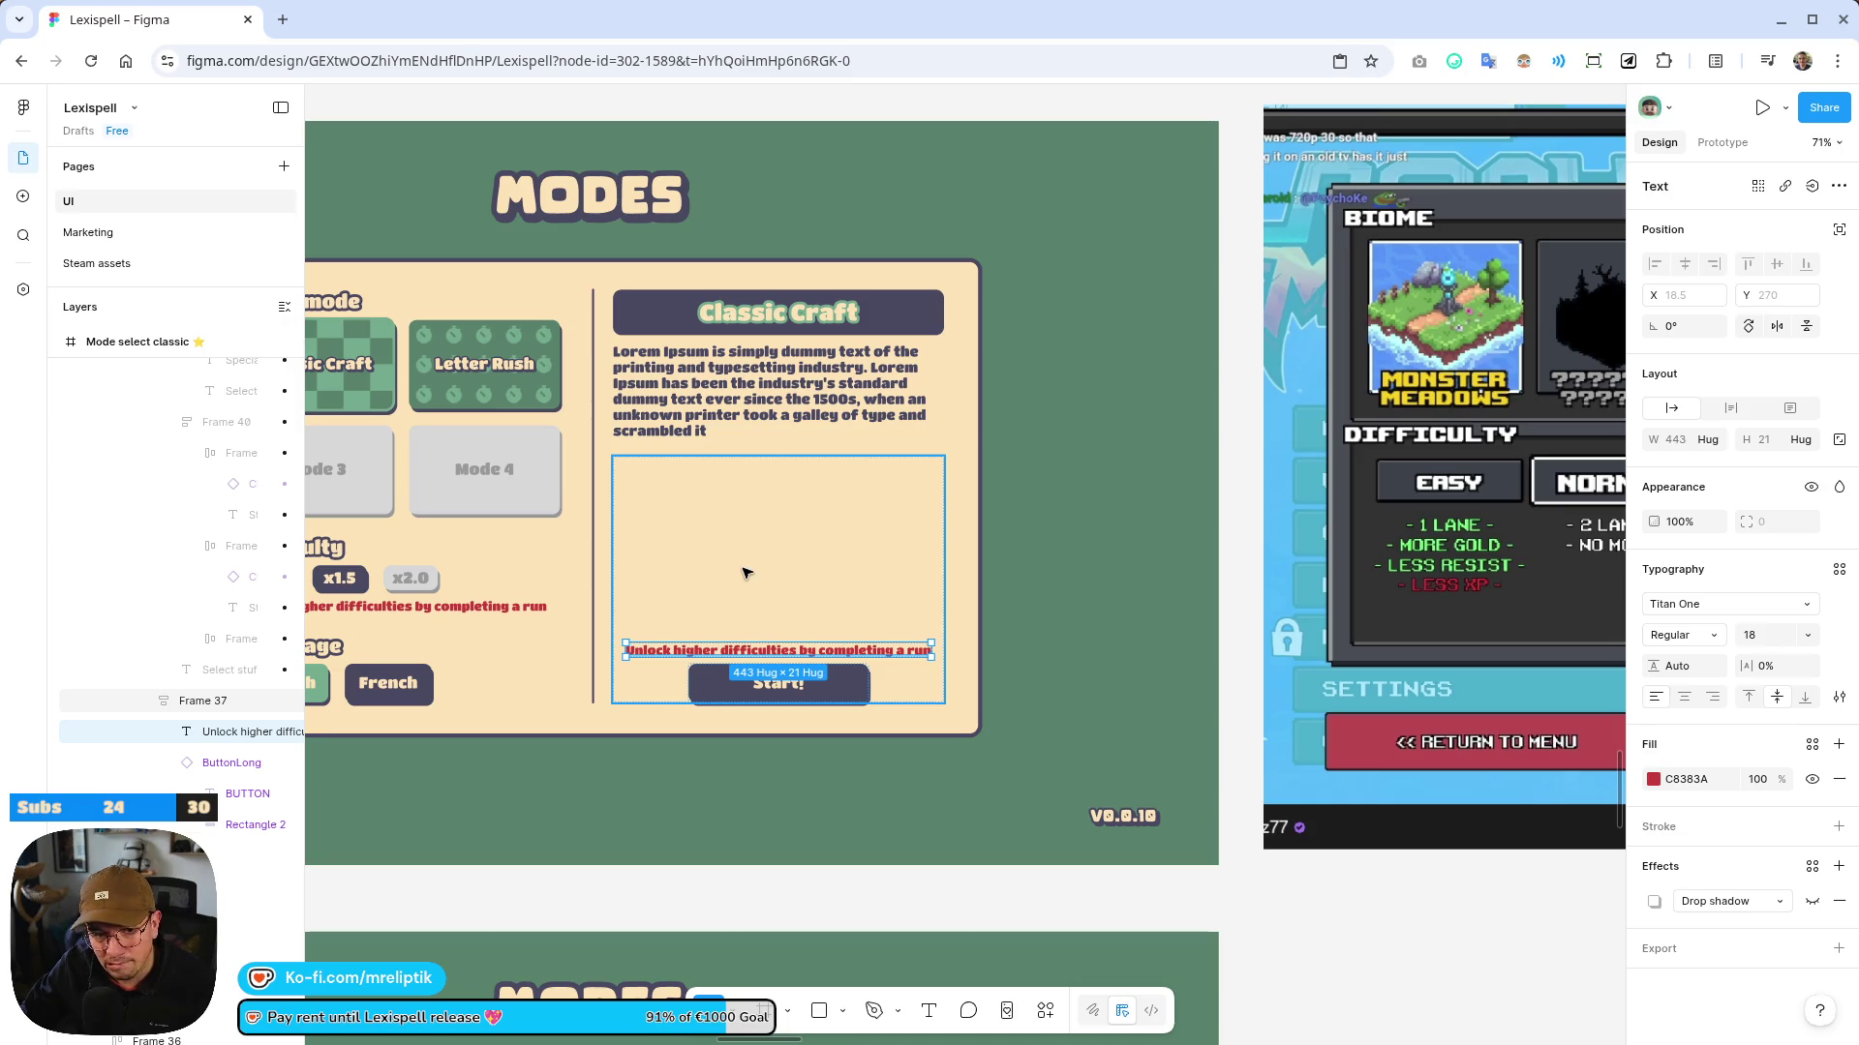
left_click(745, 630)
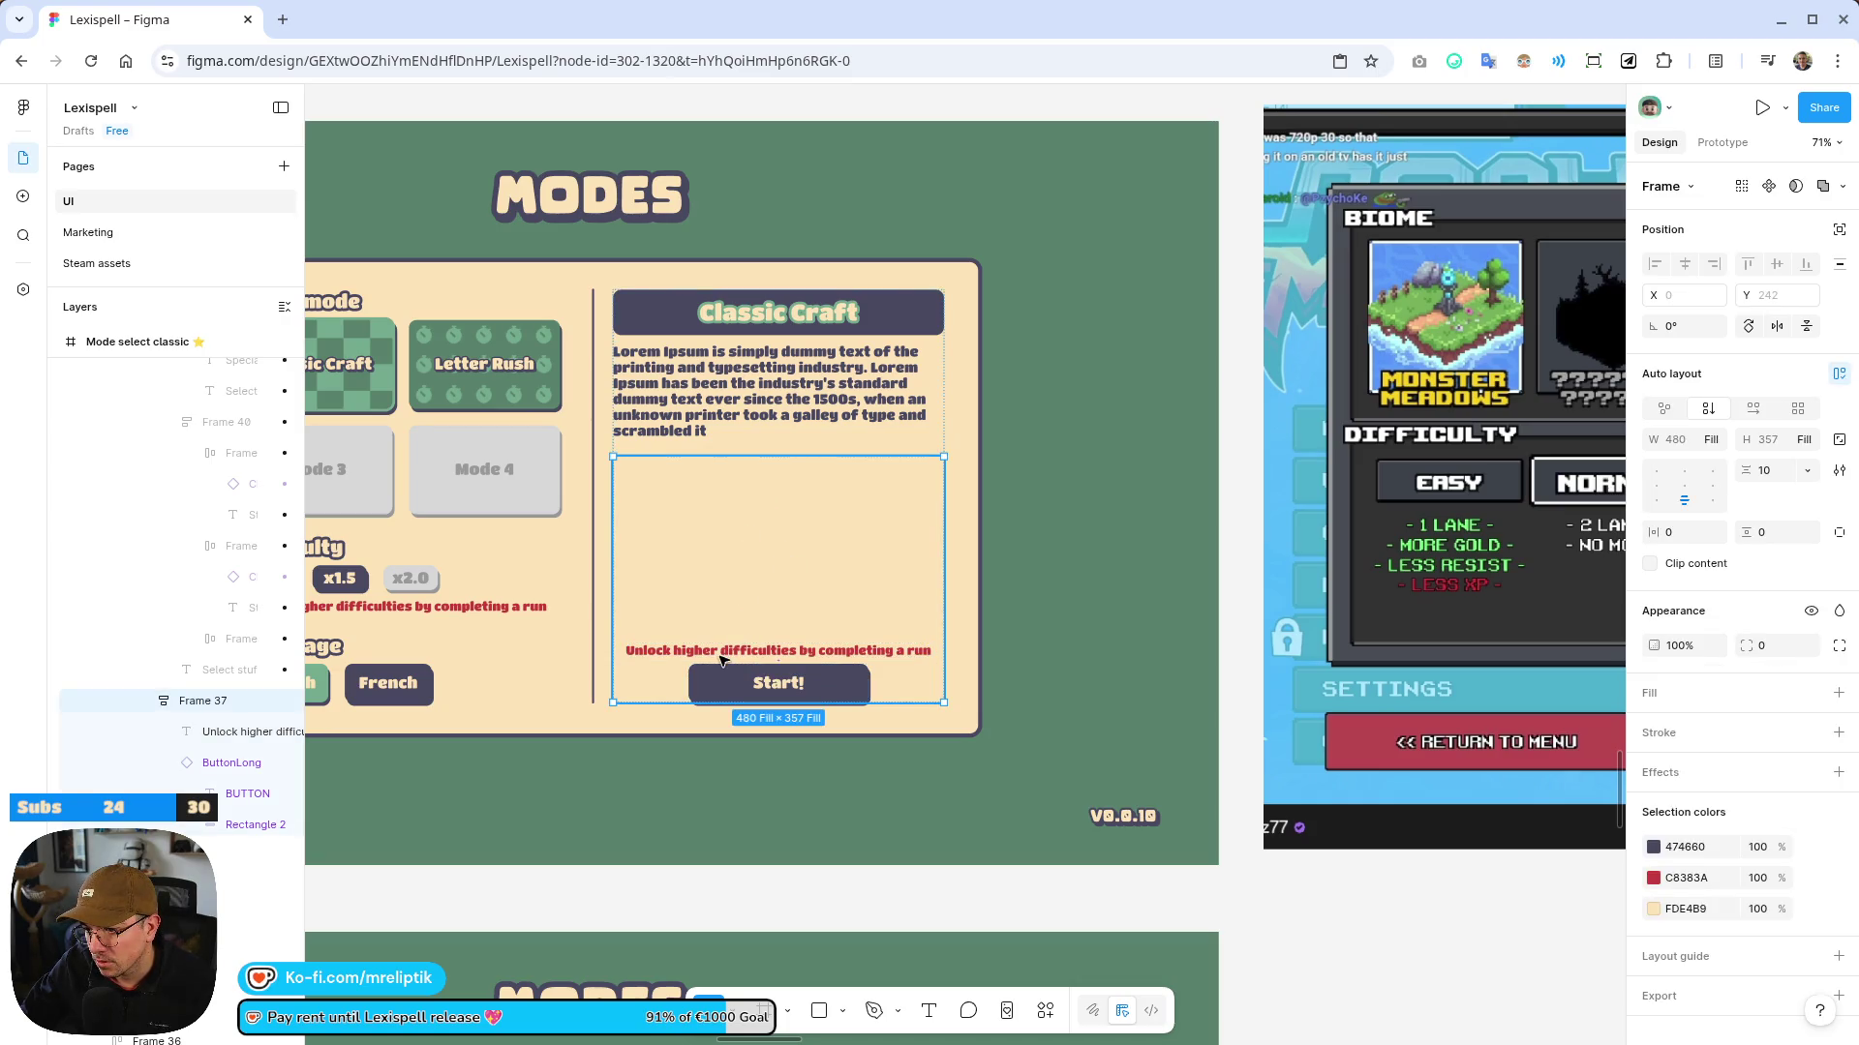
double_click(720, 657)
left_click(803, 571)
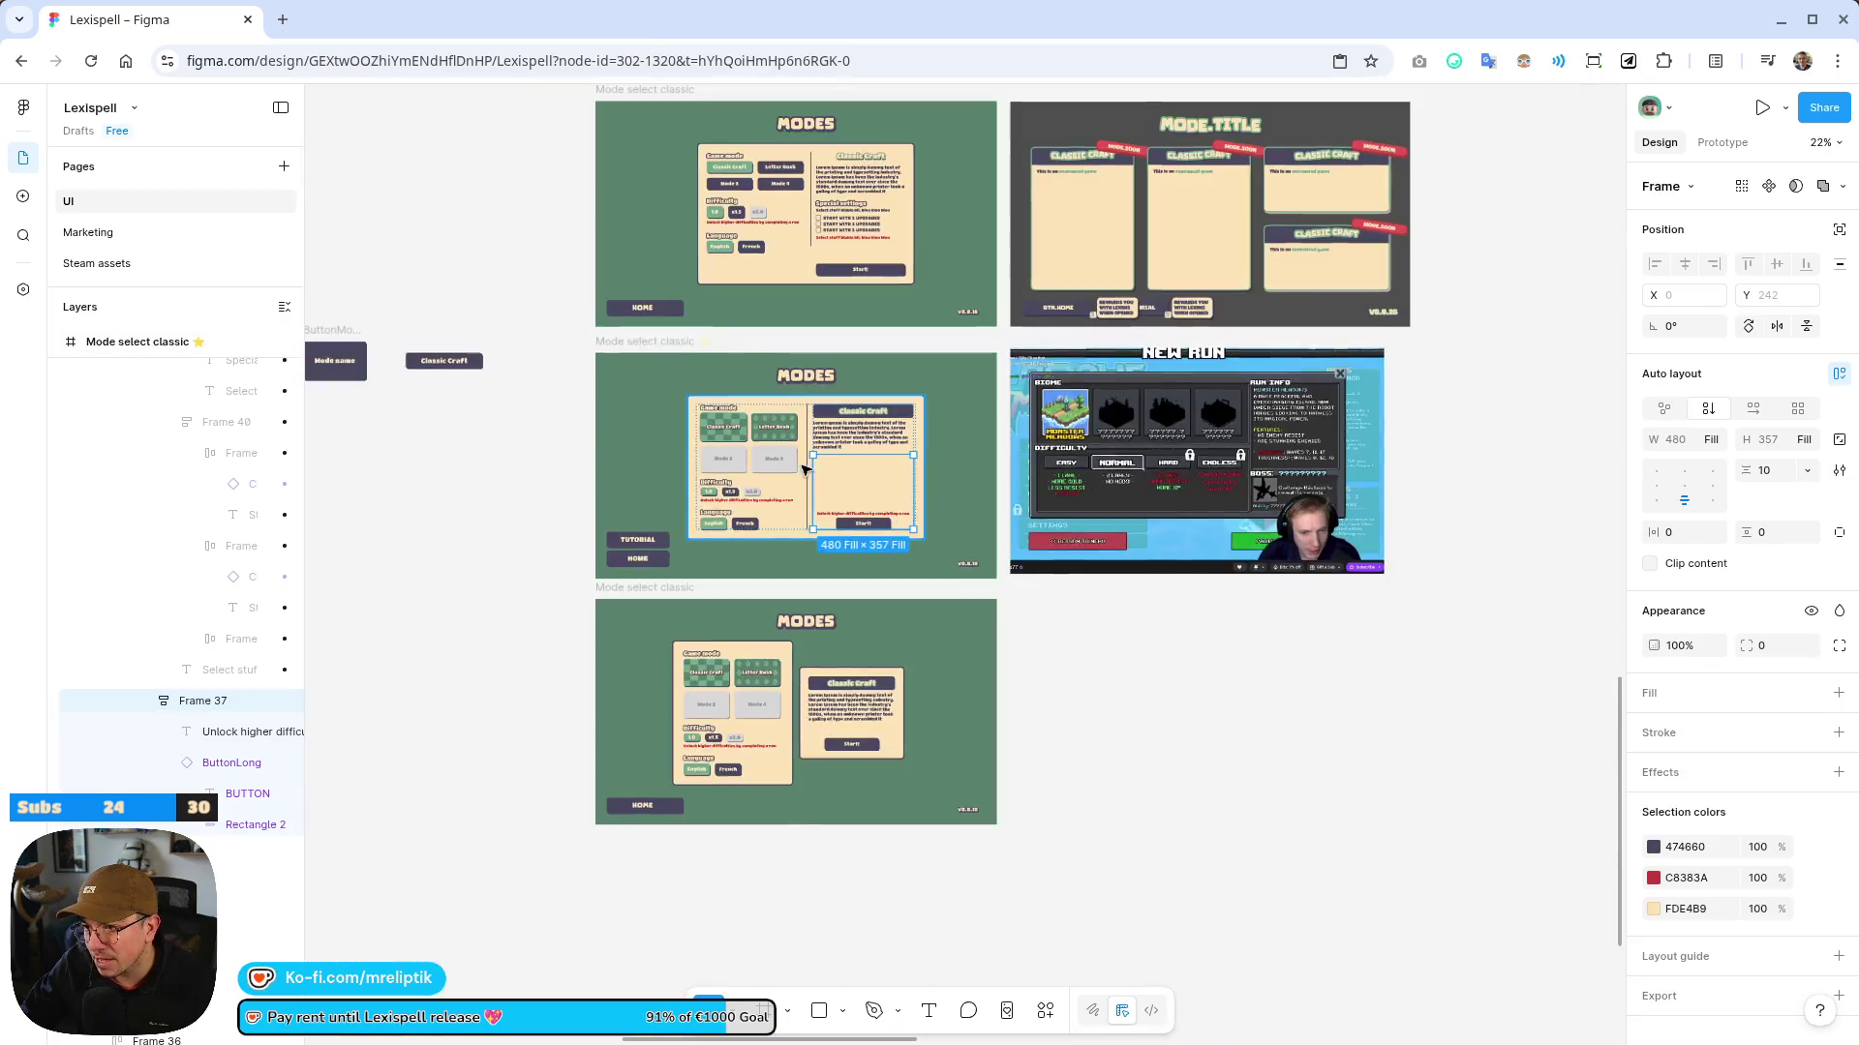
key("shift+1")
left_click(408, 1038)
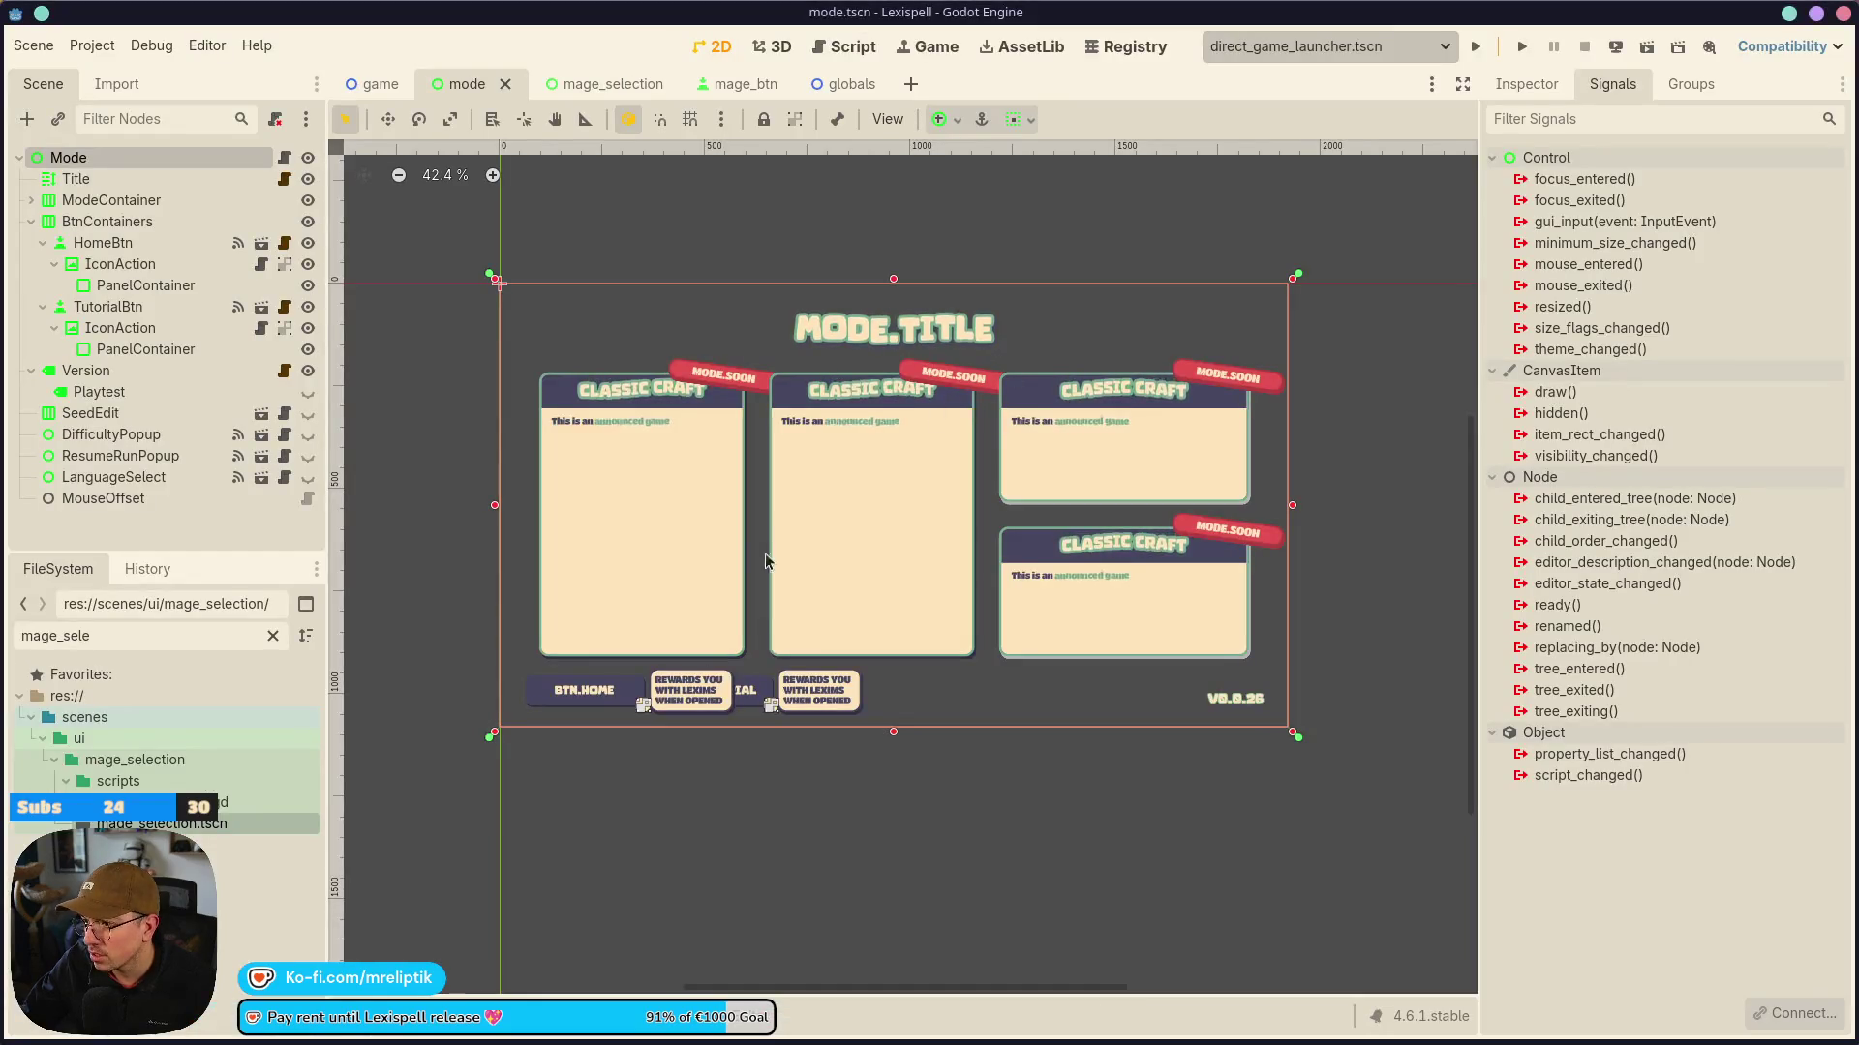
Step: Run the scene and go through Modes to Classic Craft to reach the Resume Run? dialog
left_click(1520, 49)
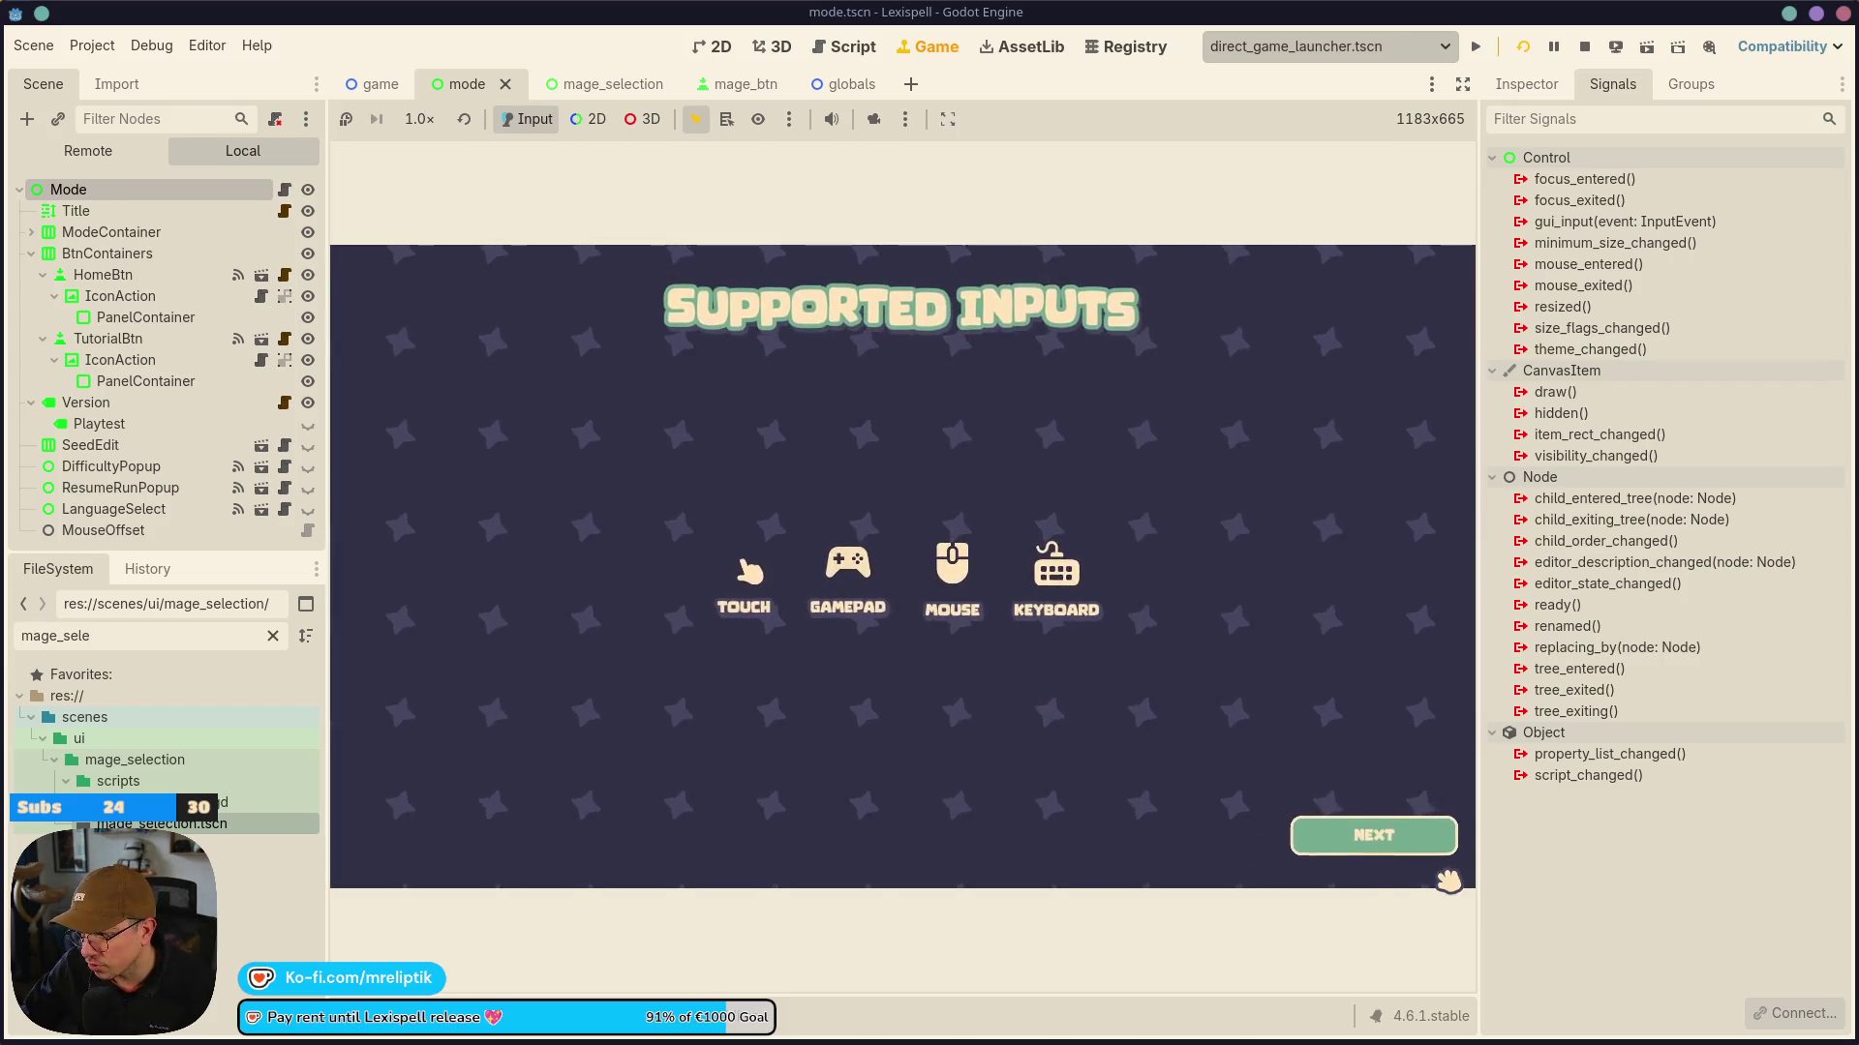
left_click(1433, 856)
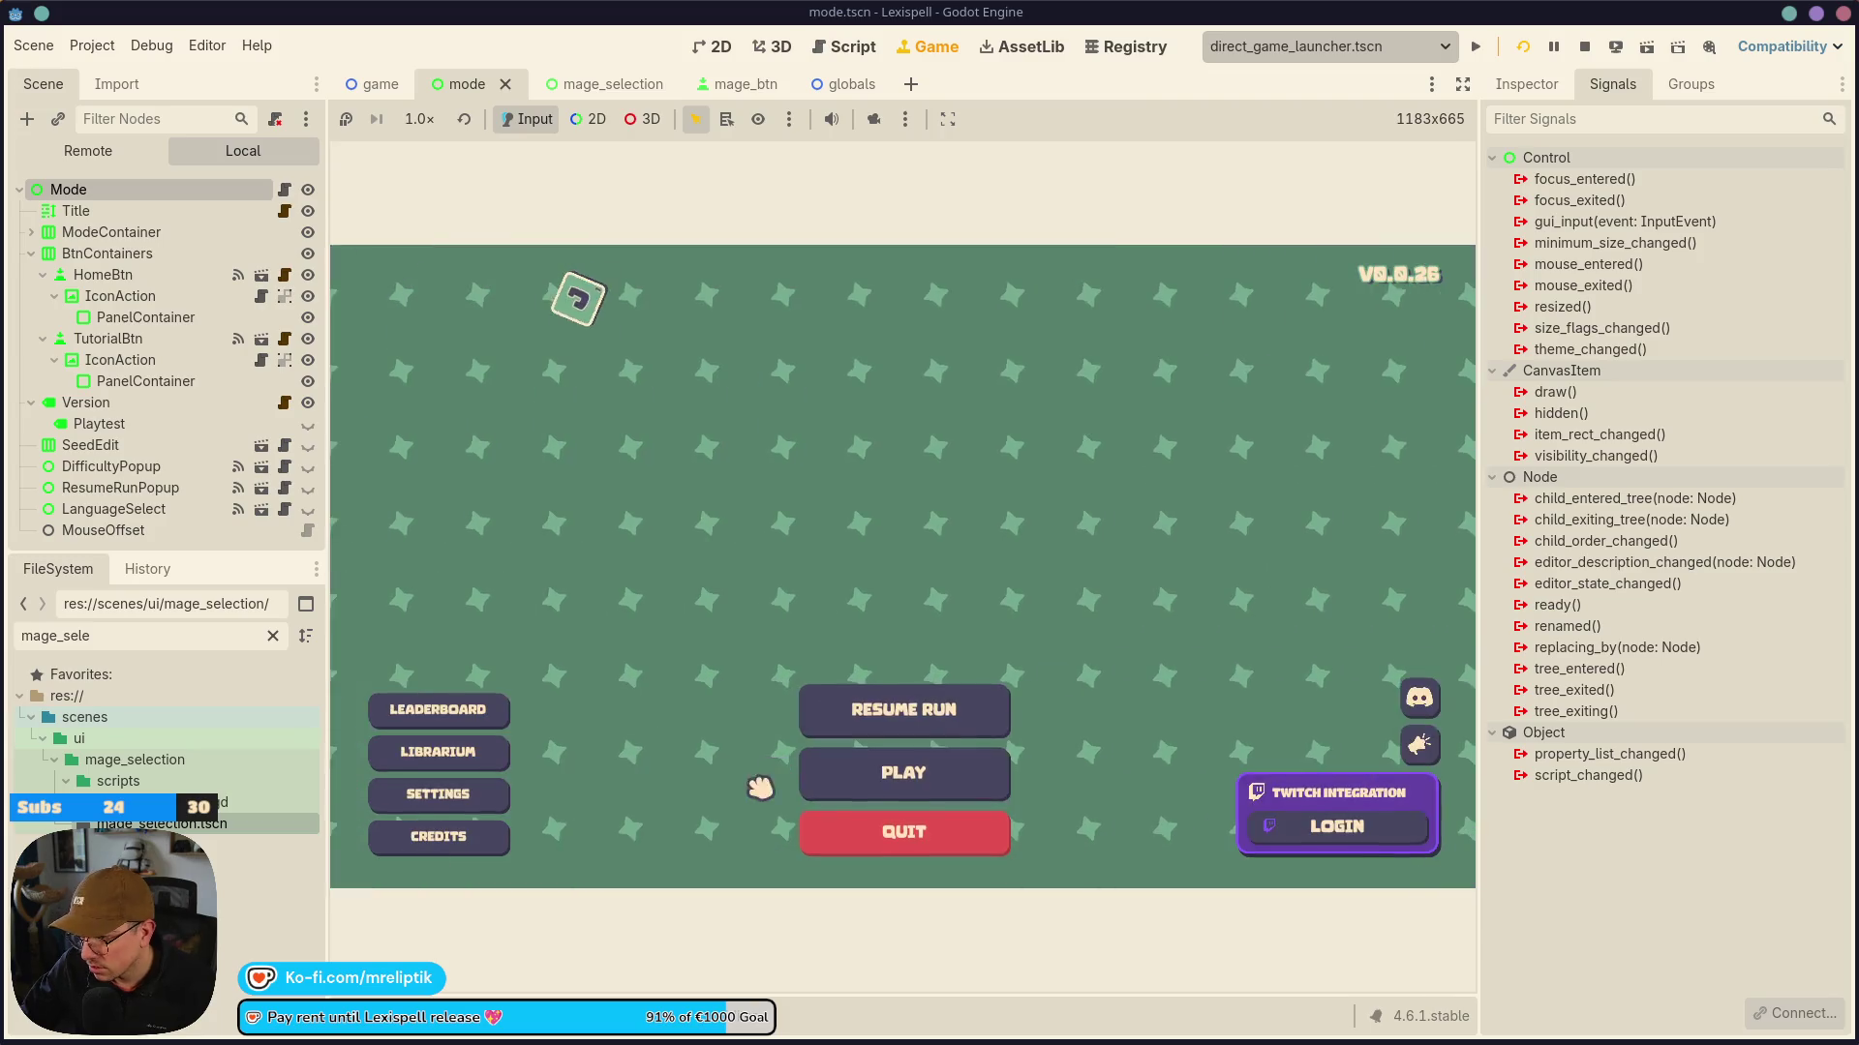
left_click(959, 771)
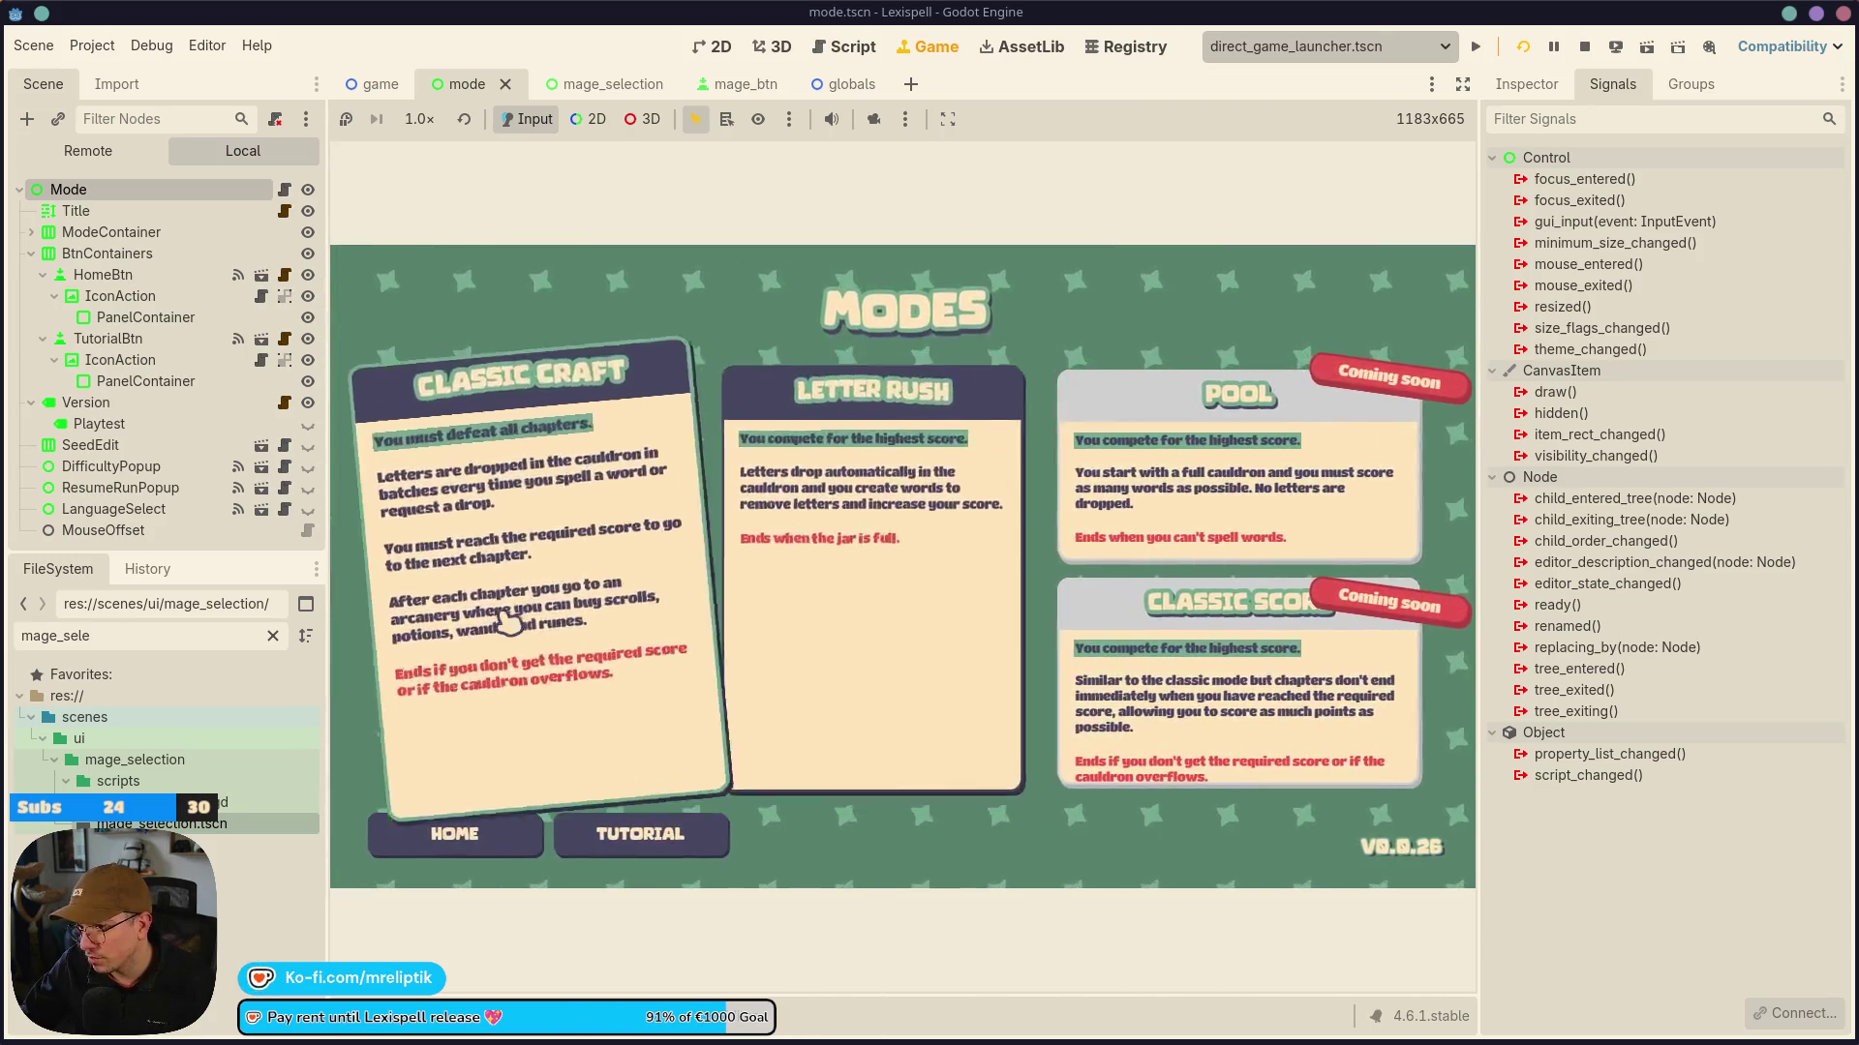
left_click(996, 768)
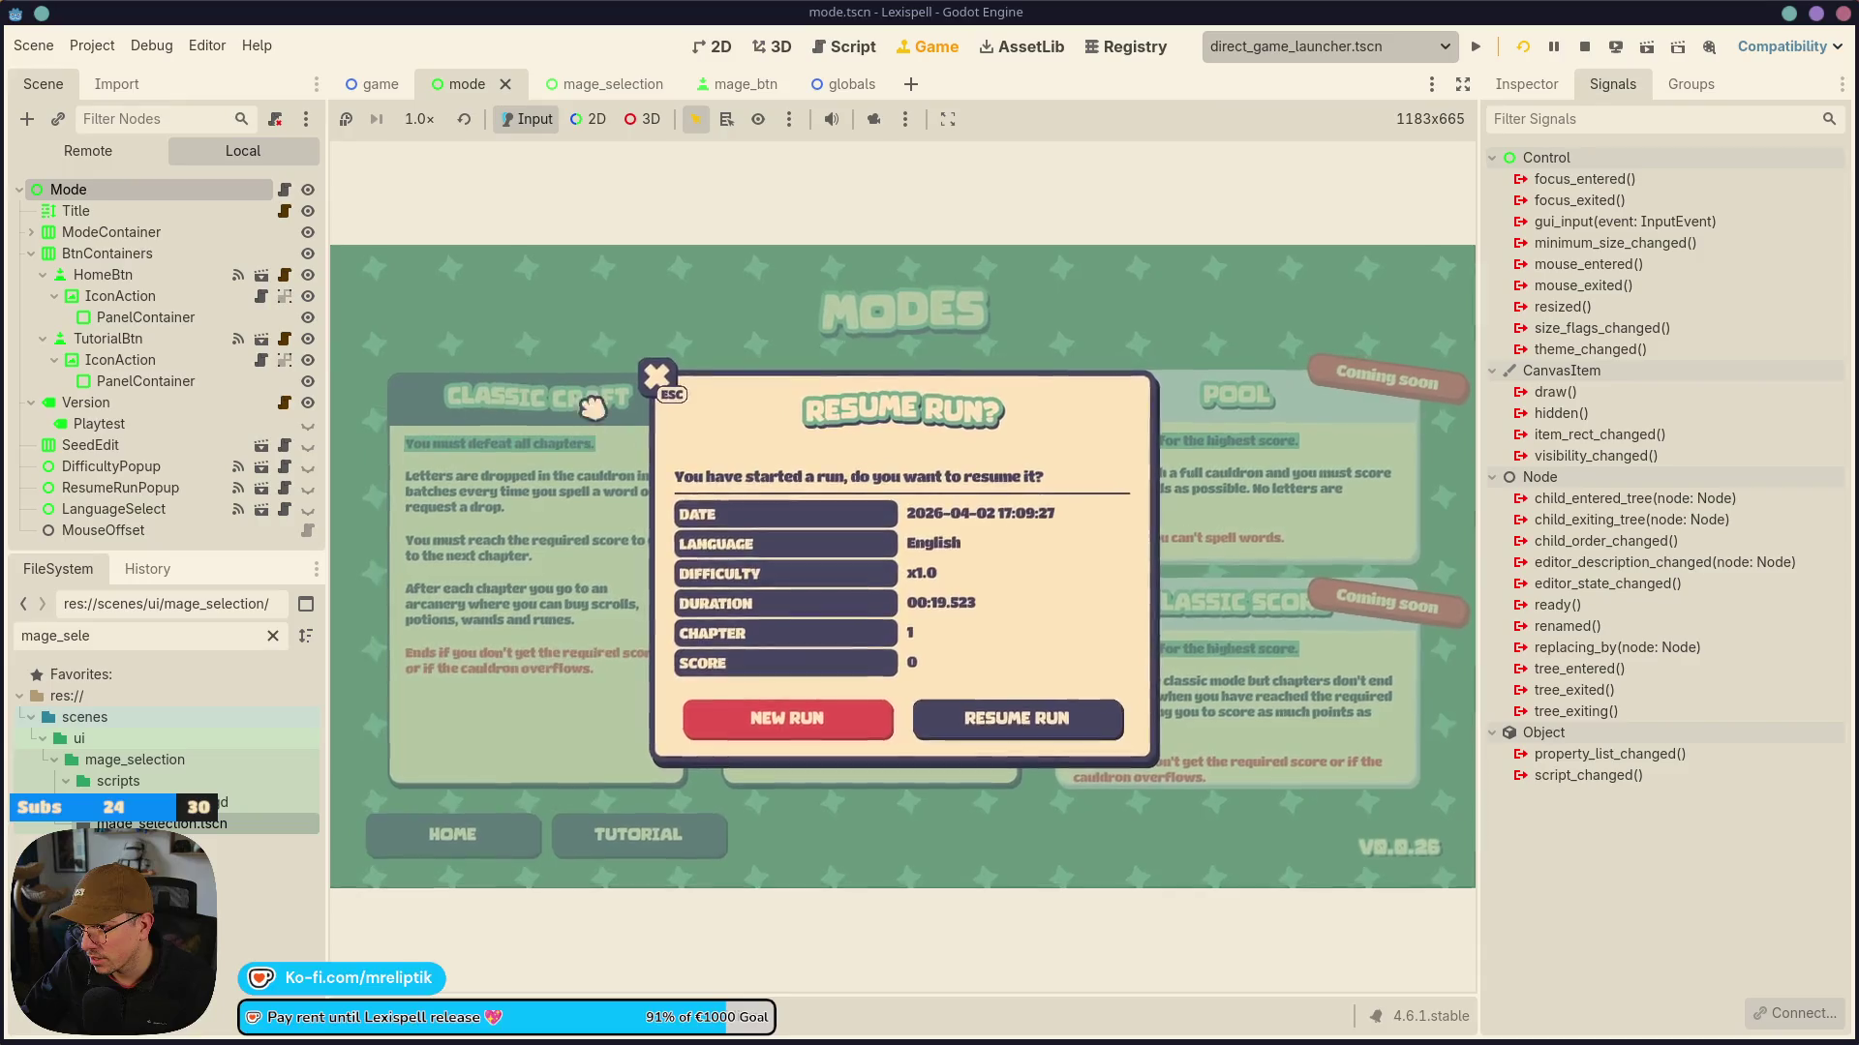
Step: Capture the Resume Run? dialog as a region screenshot and copy it
key("Print")
mouse_move(649, 368)
left_mouse_down()
mouse_move(1114, 666)
mouse_move(1154, 762)
mouse_move(1189, 786)
left_mouse_up()
left_click_drag(659, 371, 630, 350)
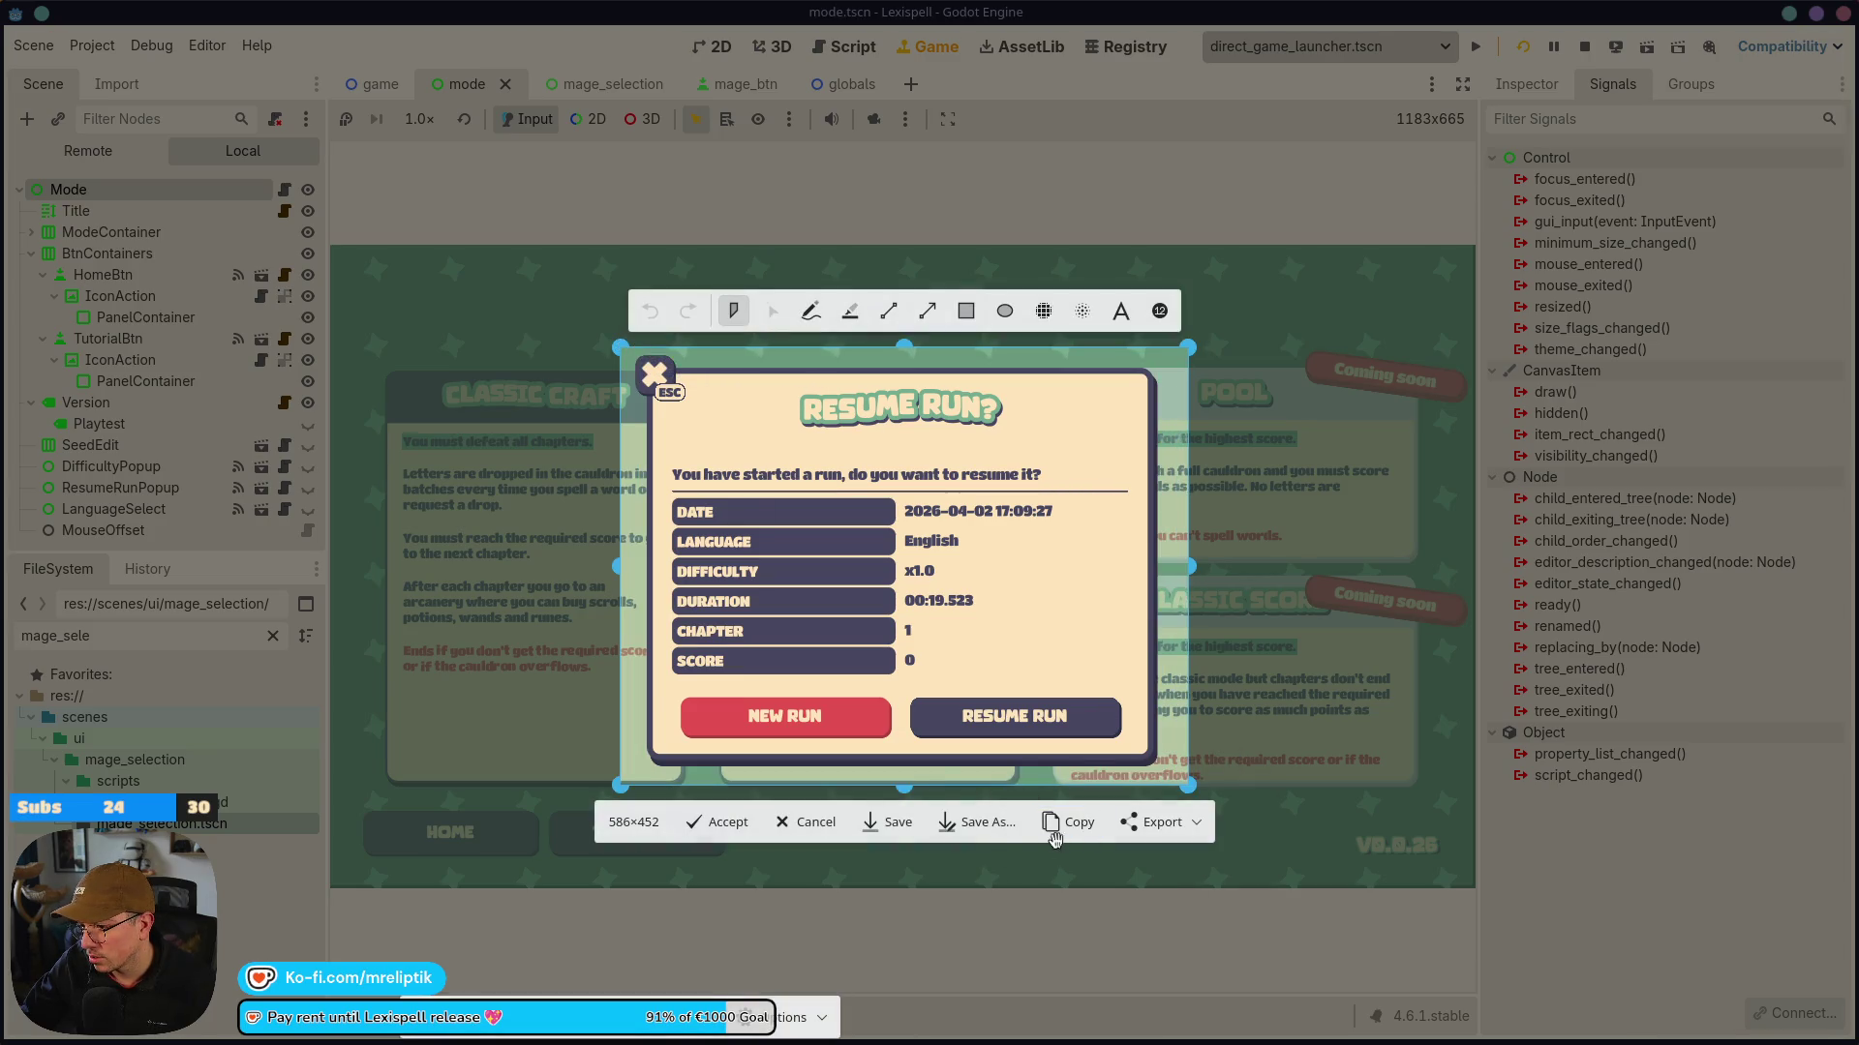
left_click(1041, 837)
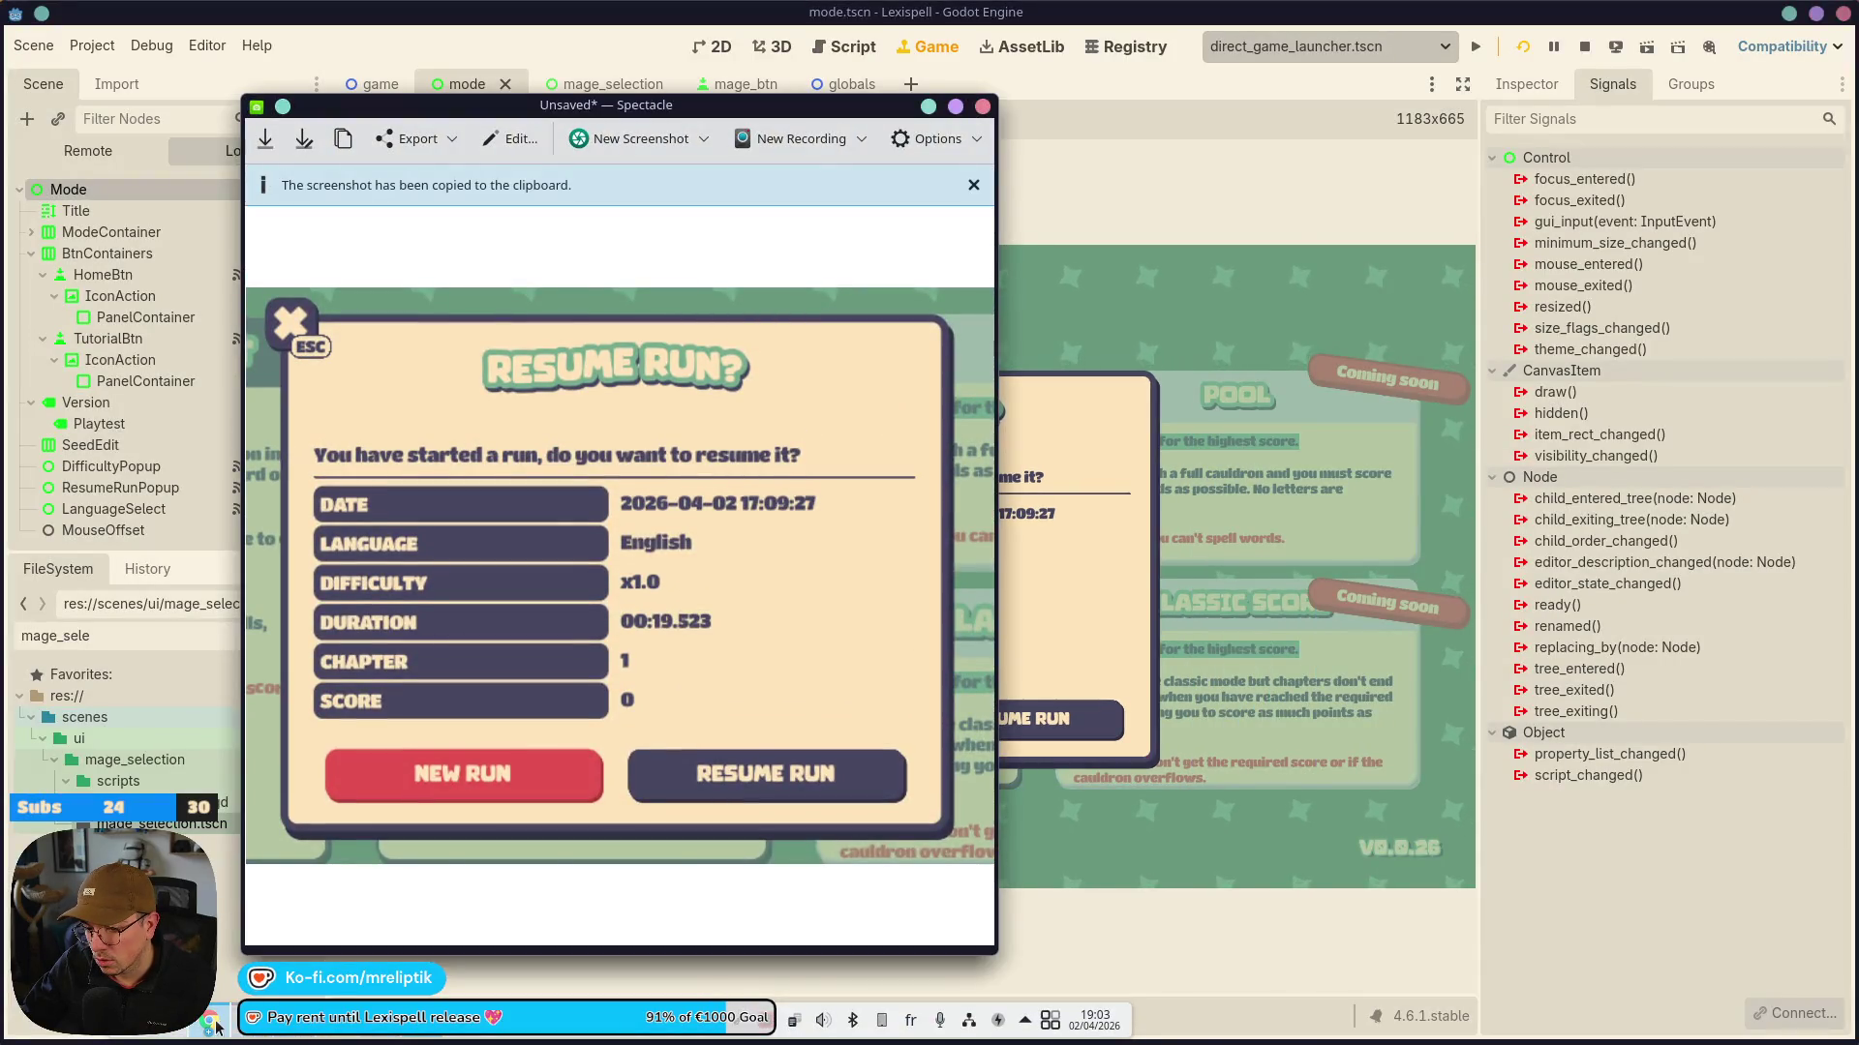
Step: Paste the dialog screenshot onto the Lexispell Figma canvas
left_click(211, 1022)
left_click(211, 1022)
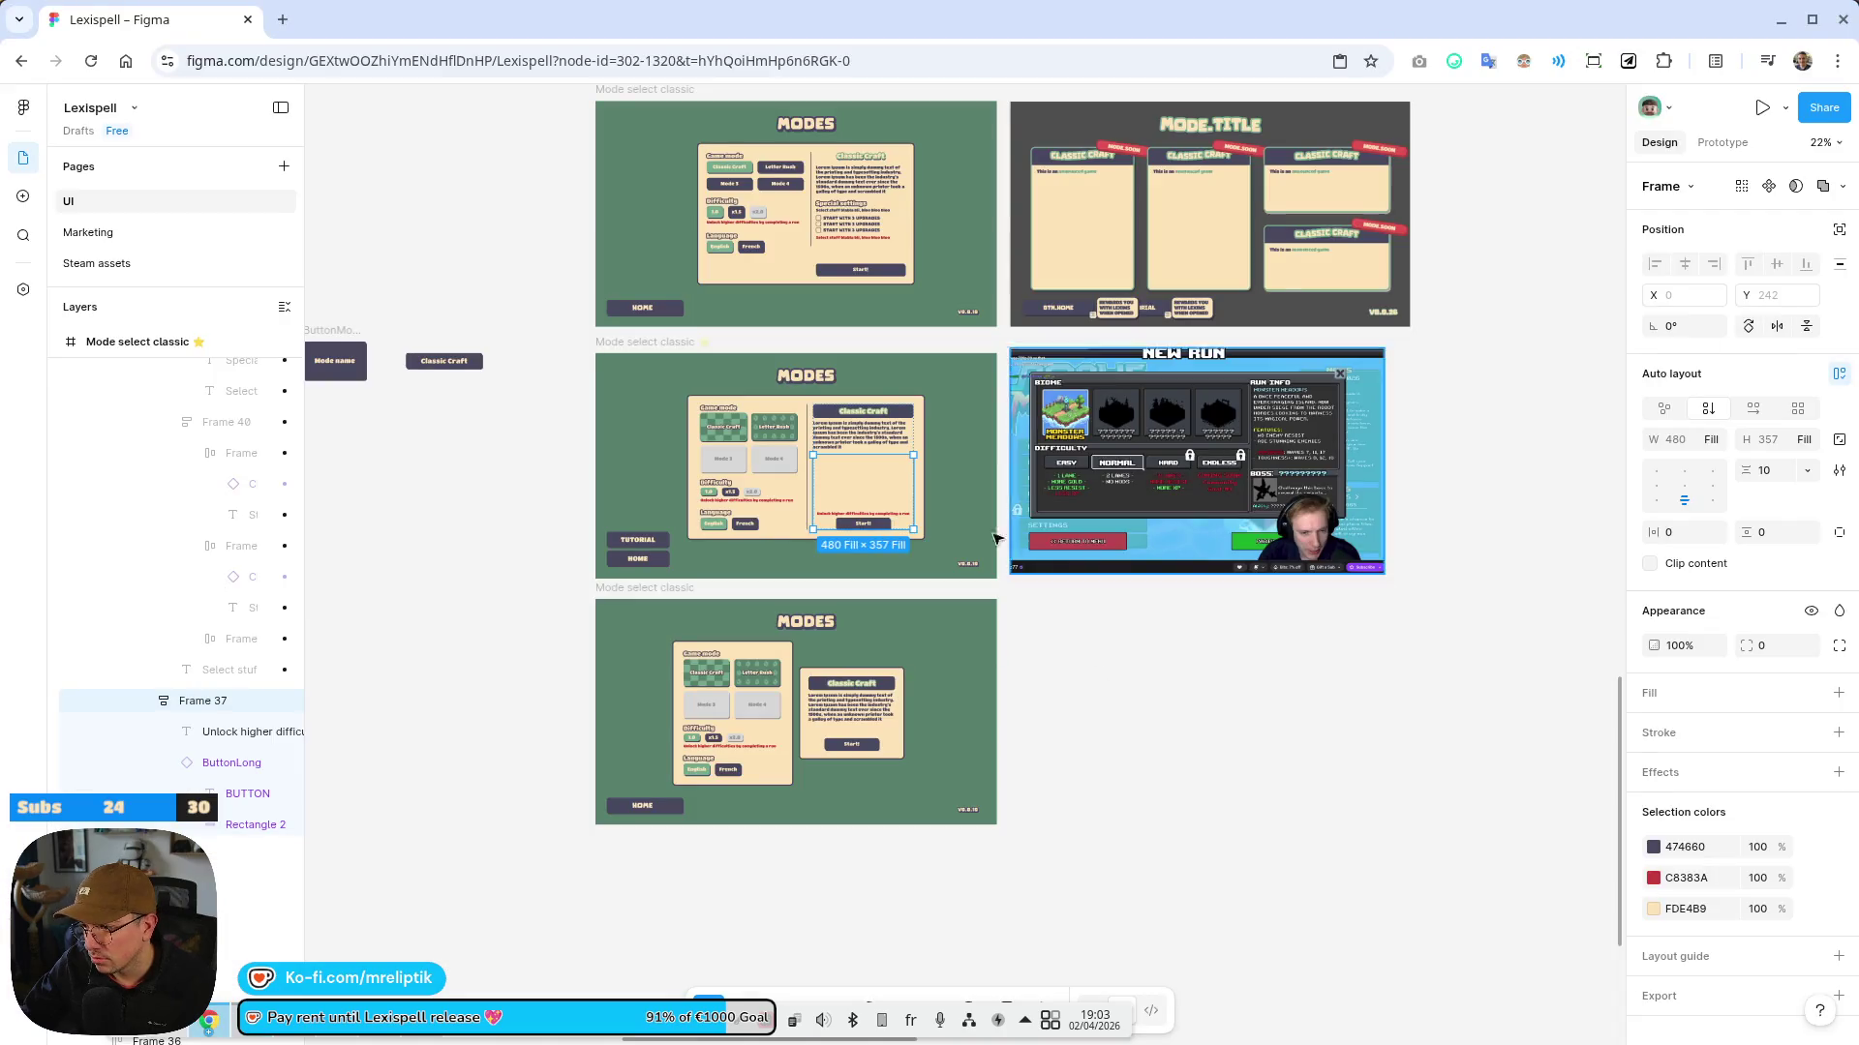
scroll(1023, 571, "down", 5)
key("ctrl+v")
scroll(983, 630, "up", 5)
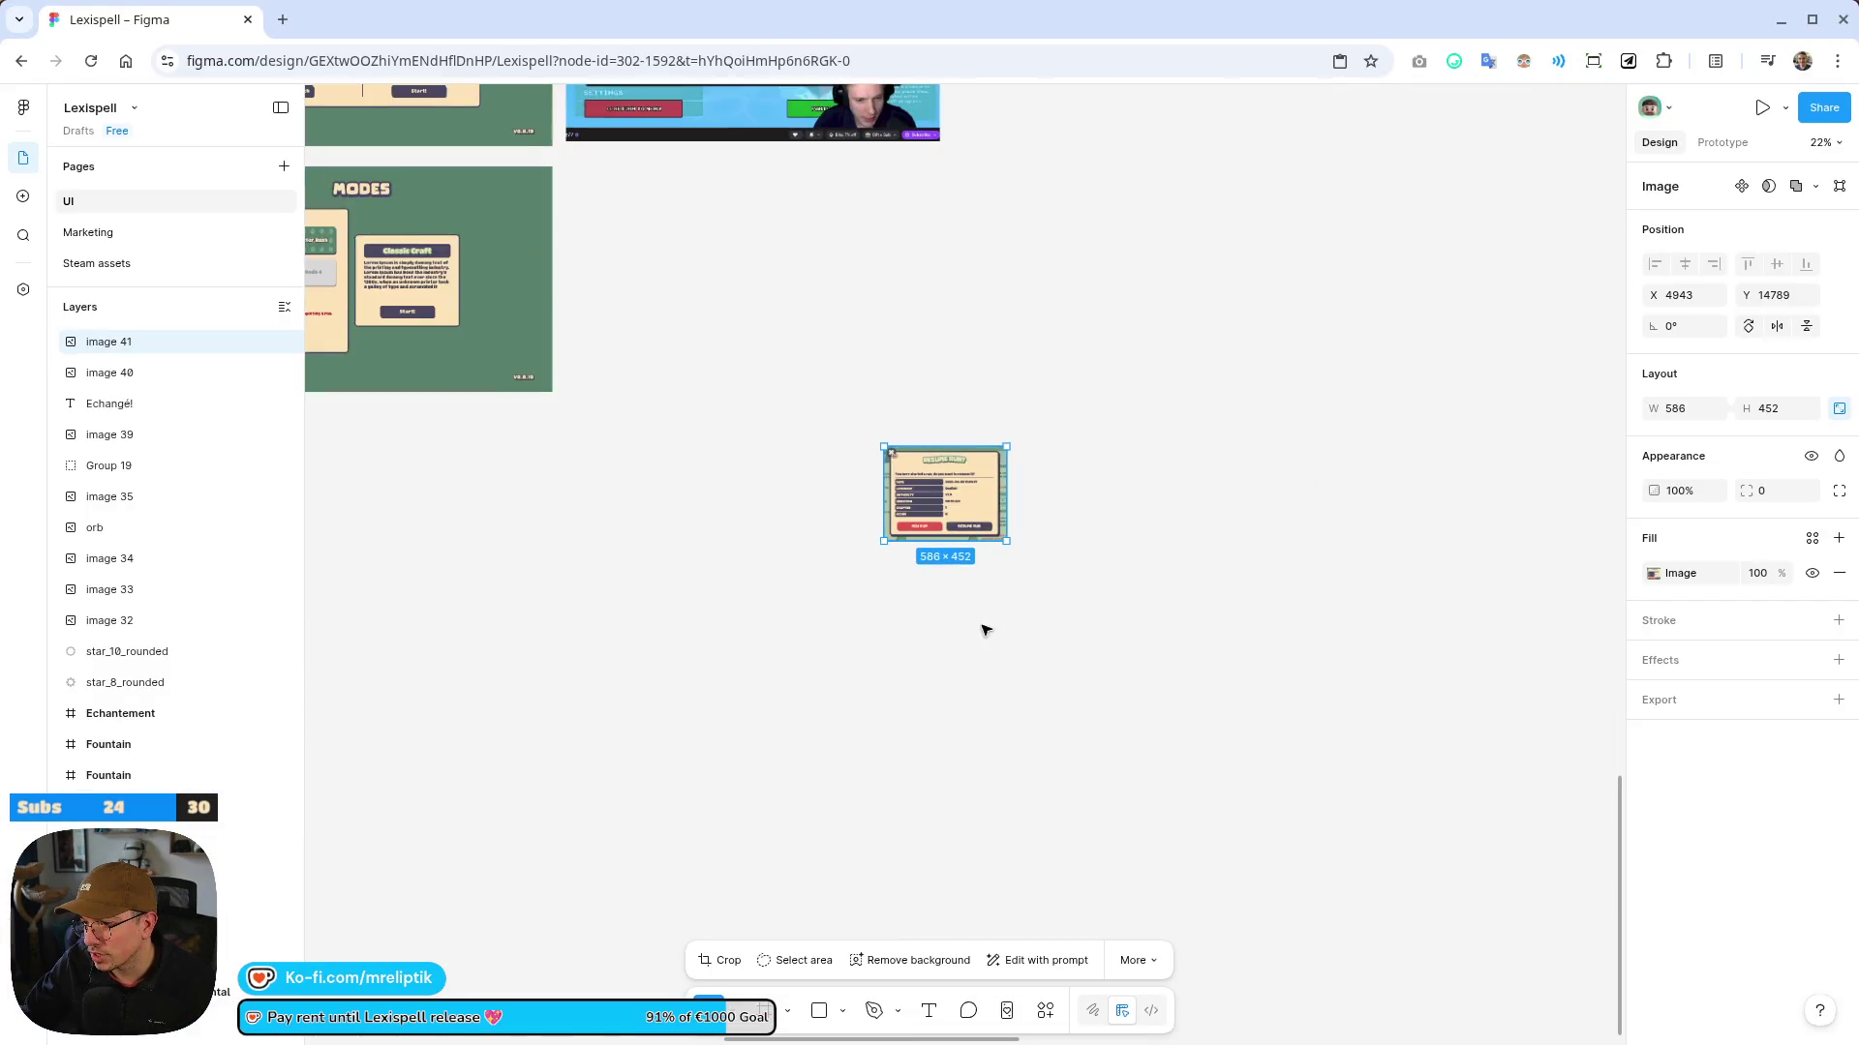
Step: Remove the screenshot's background and crop its bottom, right, top and left edges
left_click(901, 960)
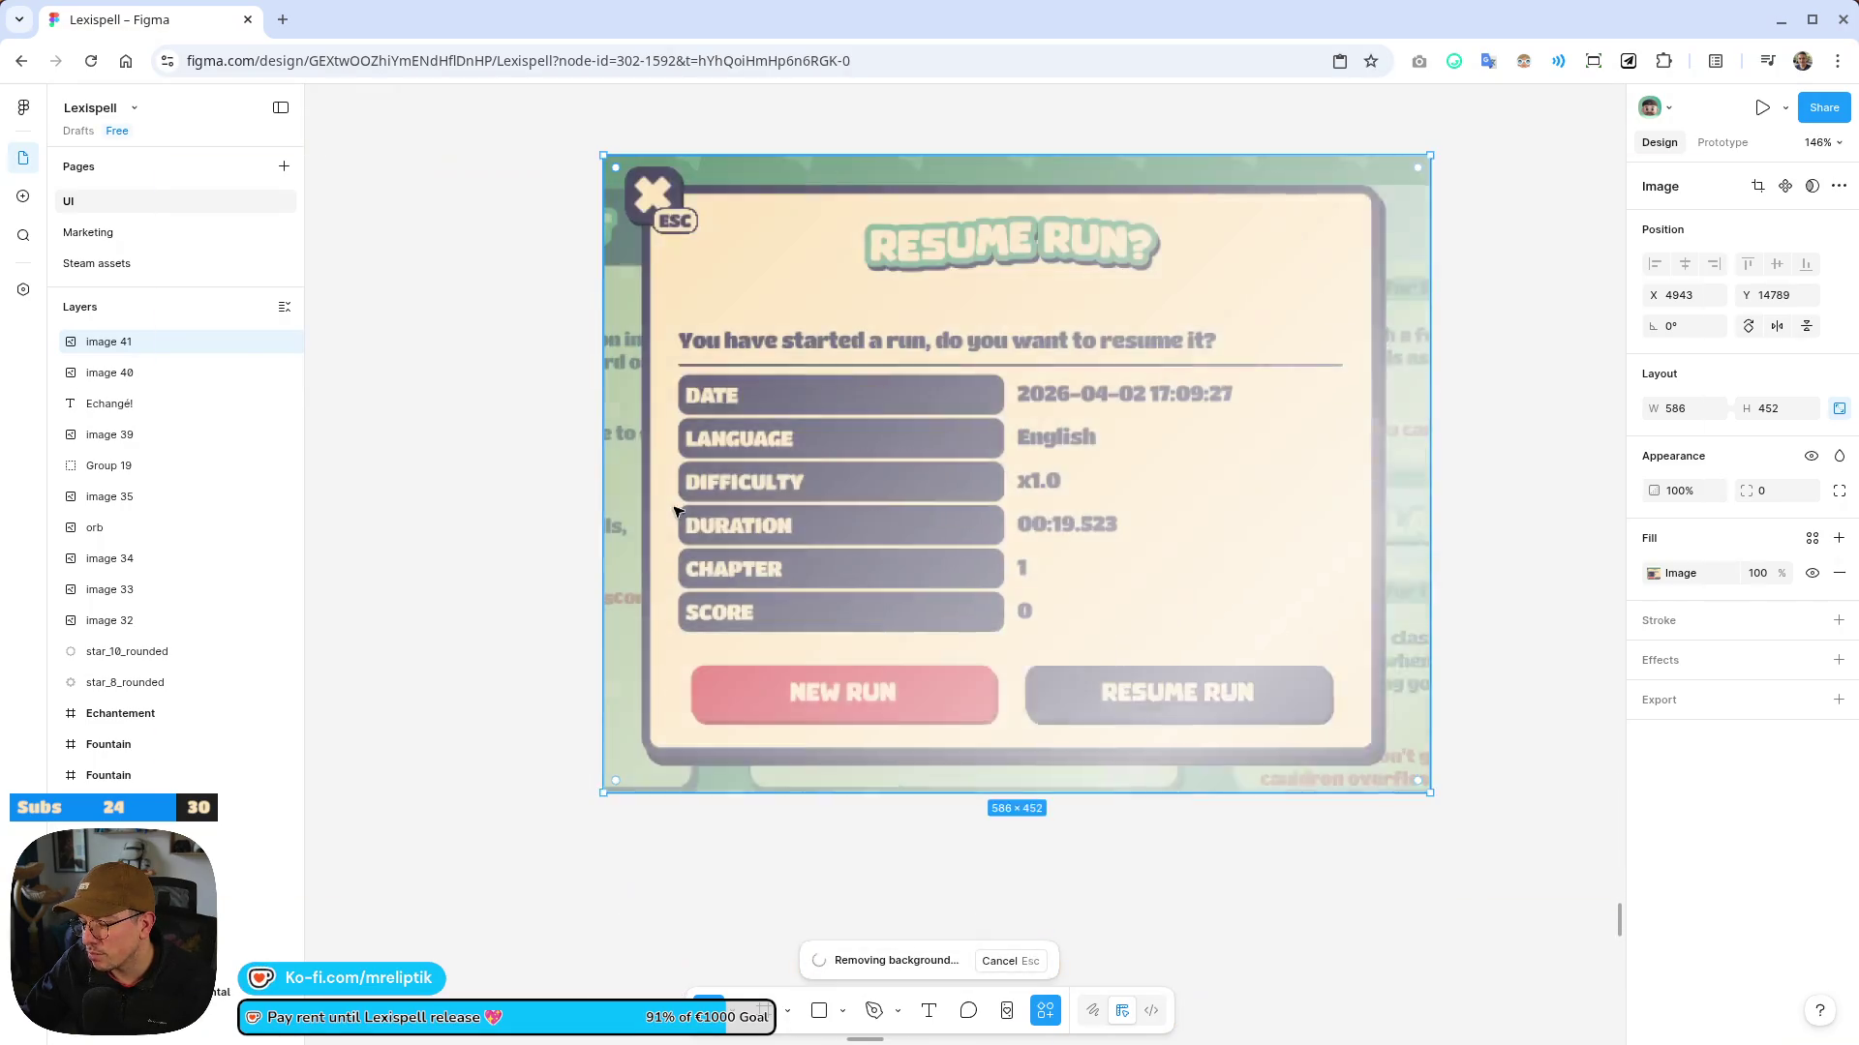
scroll(638, 526, "down", 2)
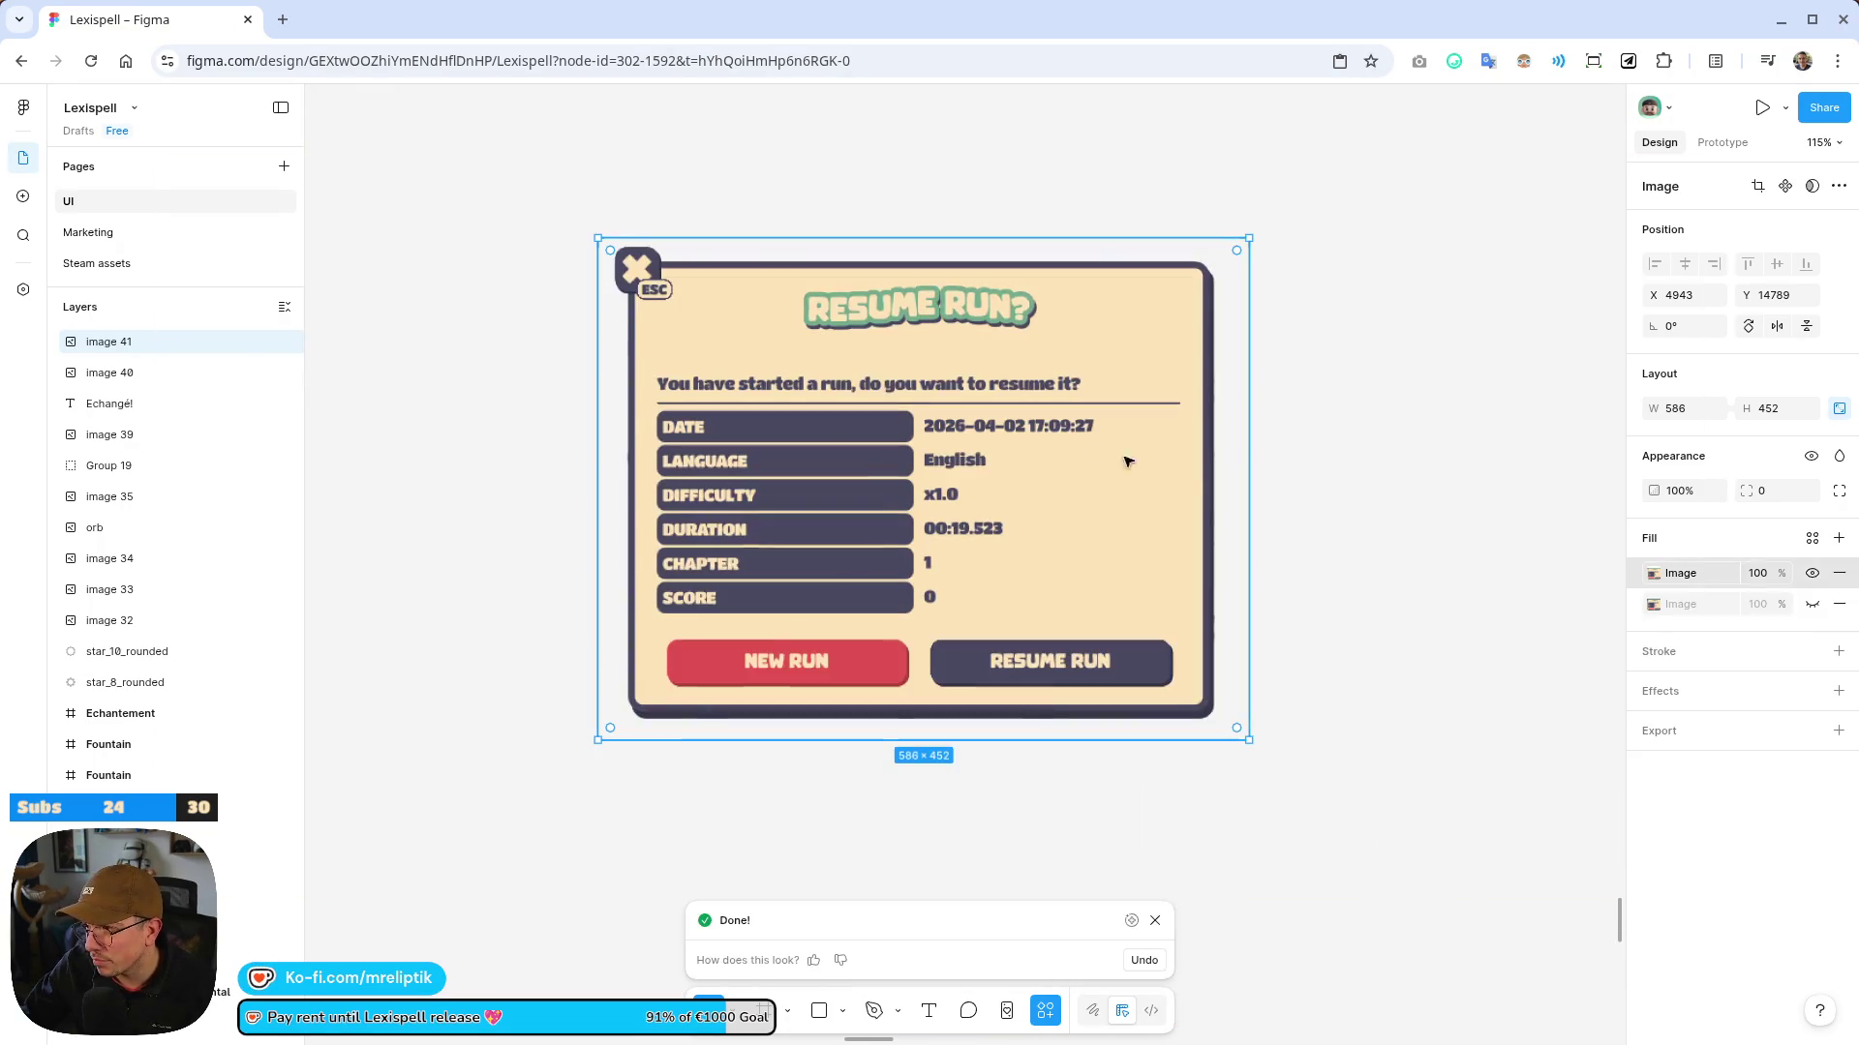
double_click(916, 739)
left_click_drag(915, 740, 926, 723)
left_click_drag(1247, 493, 1215, 487)
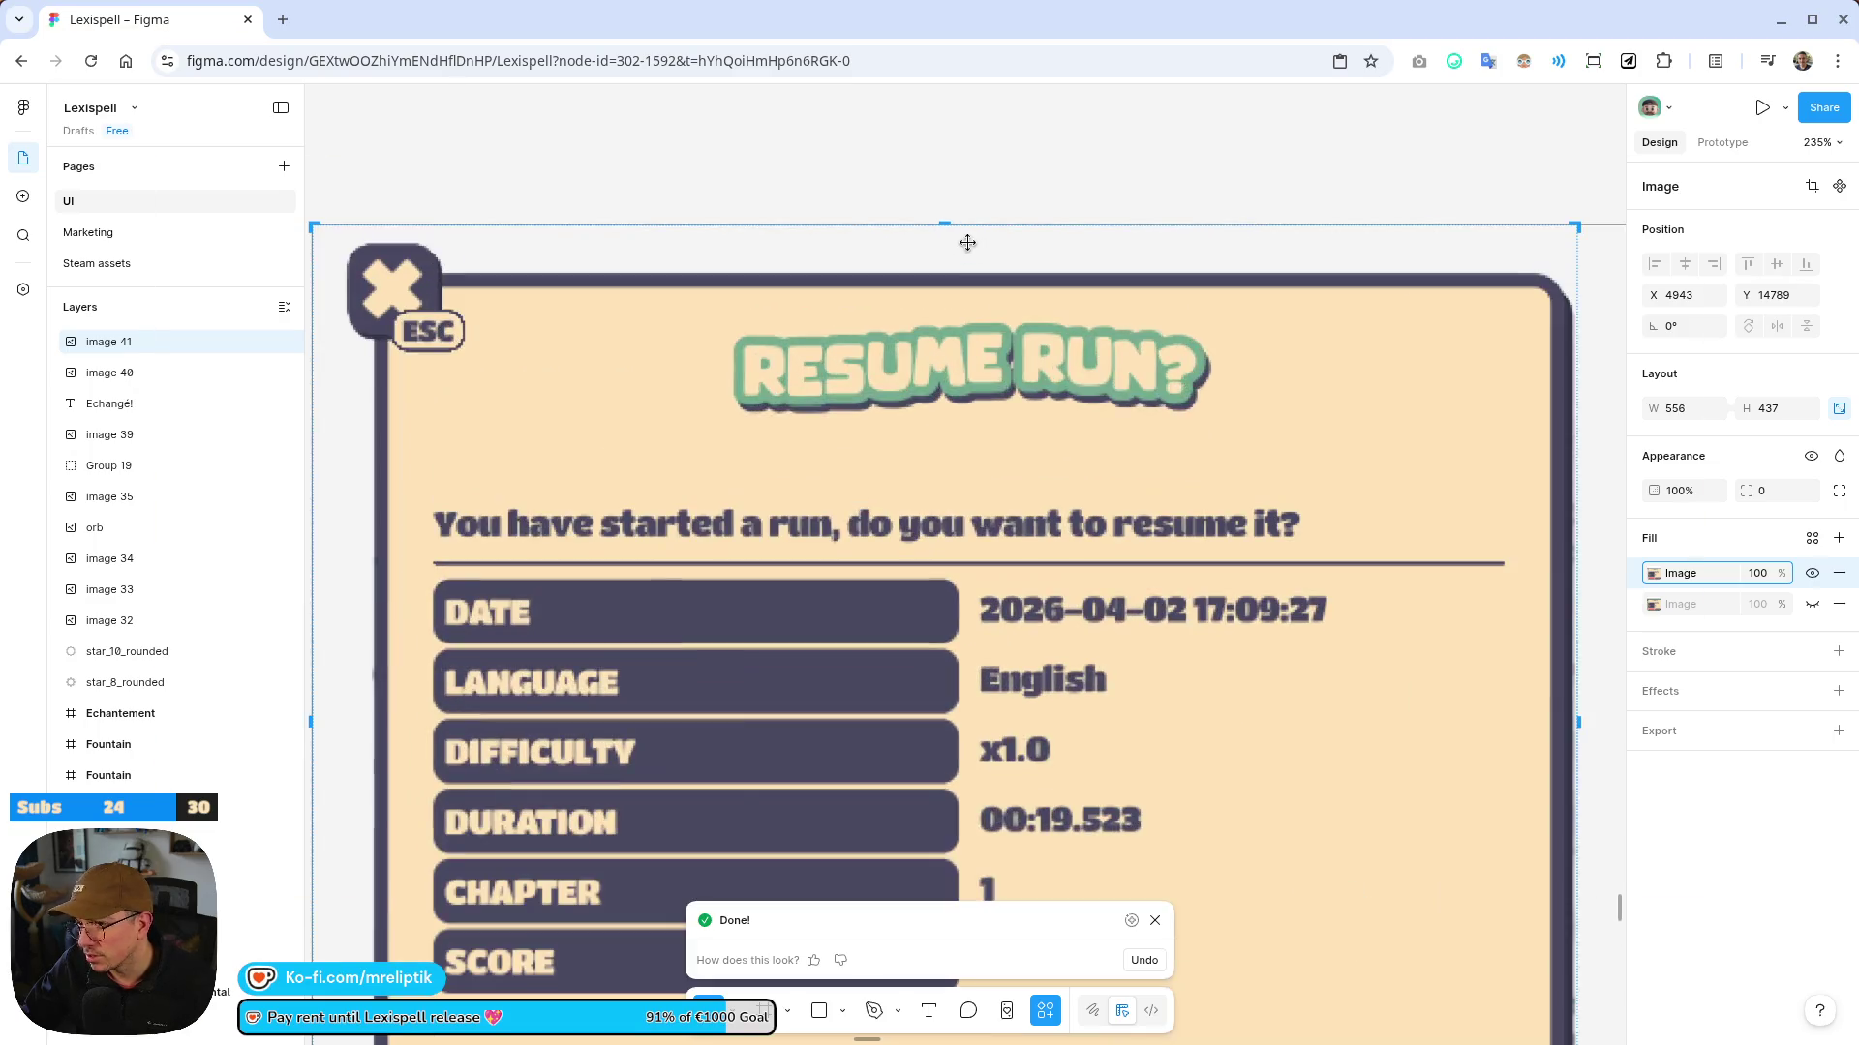
scroll(875, 252, "up", 5)
left_click_drag(951, 224, 953, 274)
scroll(765, 396, "down", 5)
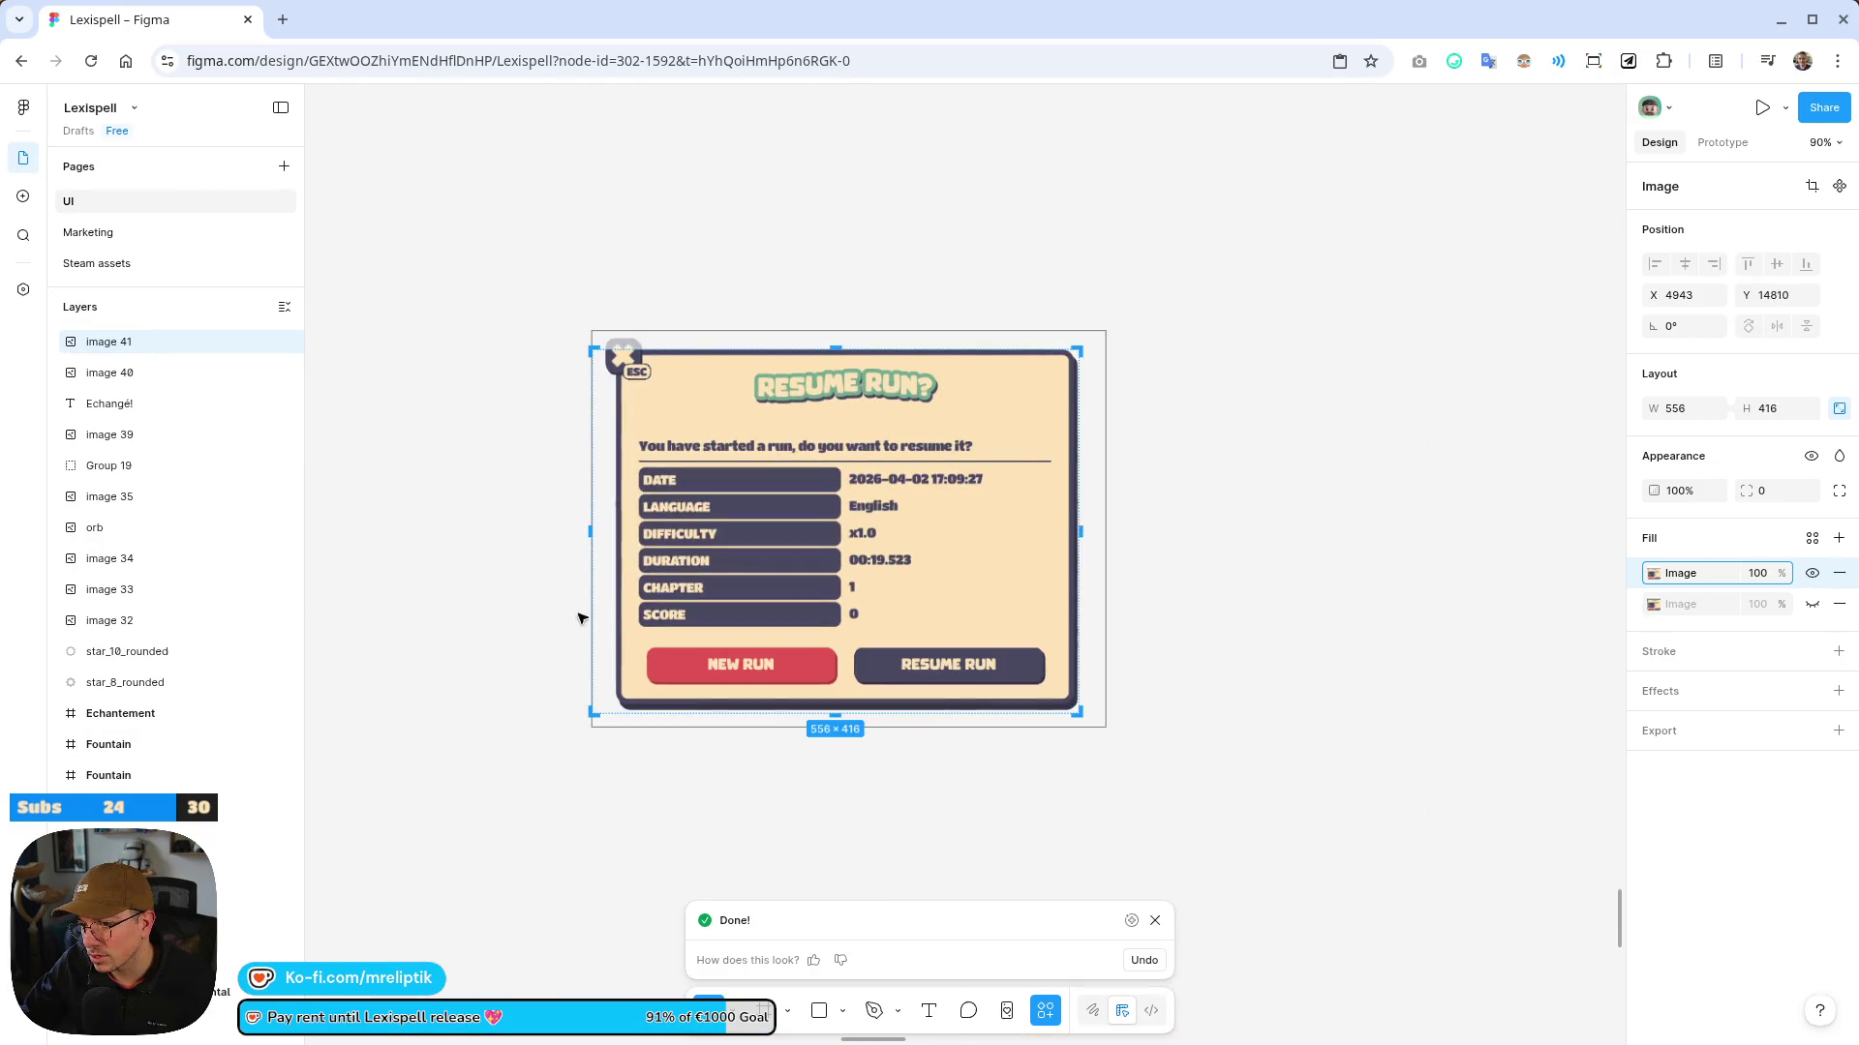
left_click_drag(587, 530, 630, 542)
Step: Trim a little more off the bottom and right, leaving the image 527×411
scroll(611, 530, "up", 10)
scroll(556, 581, "down", 5)
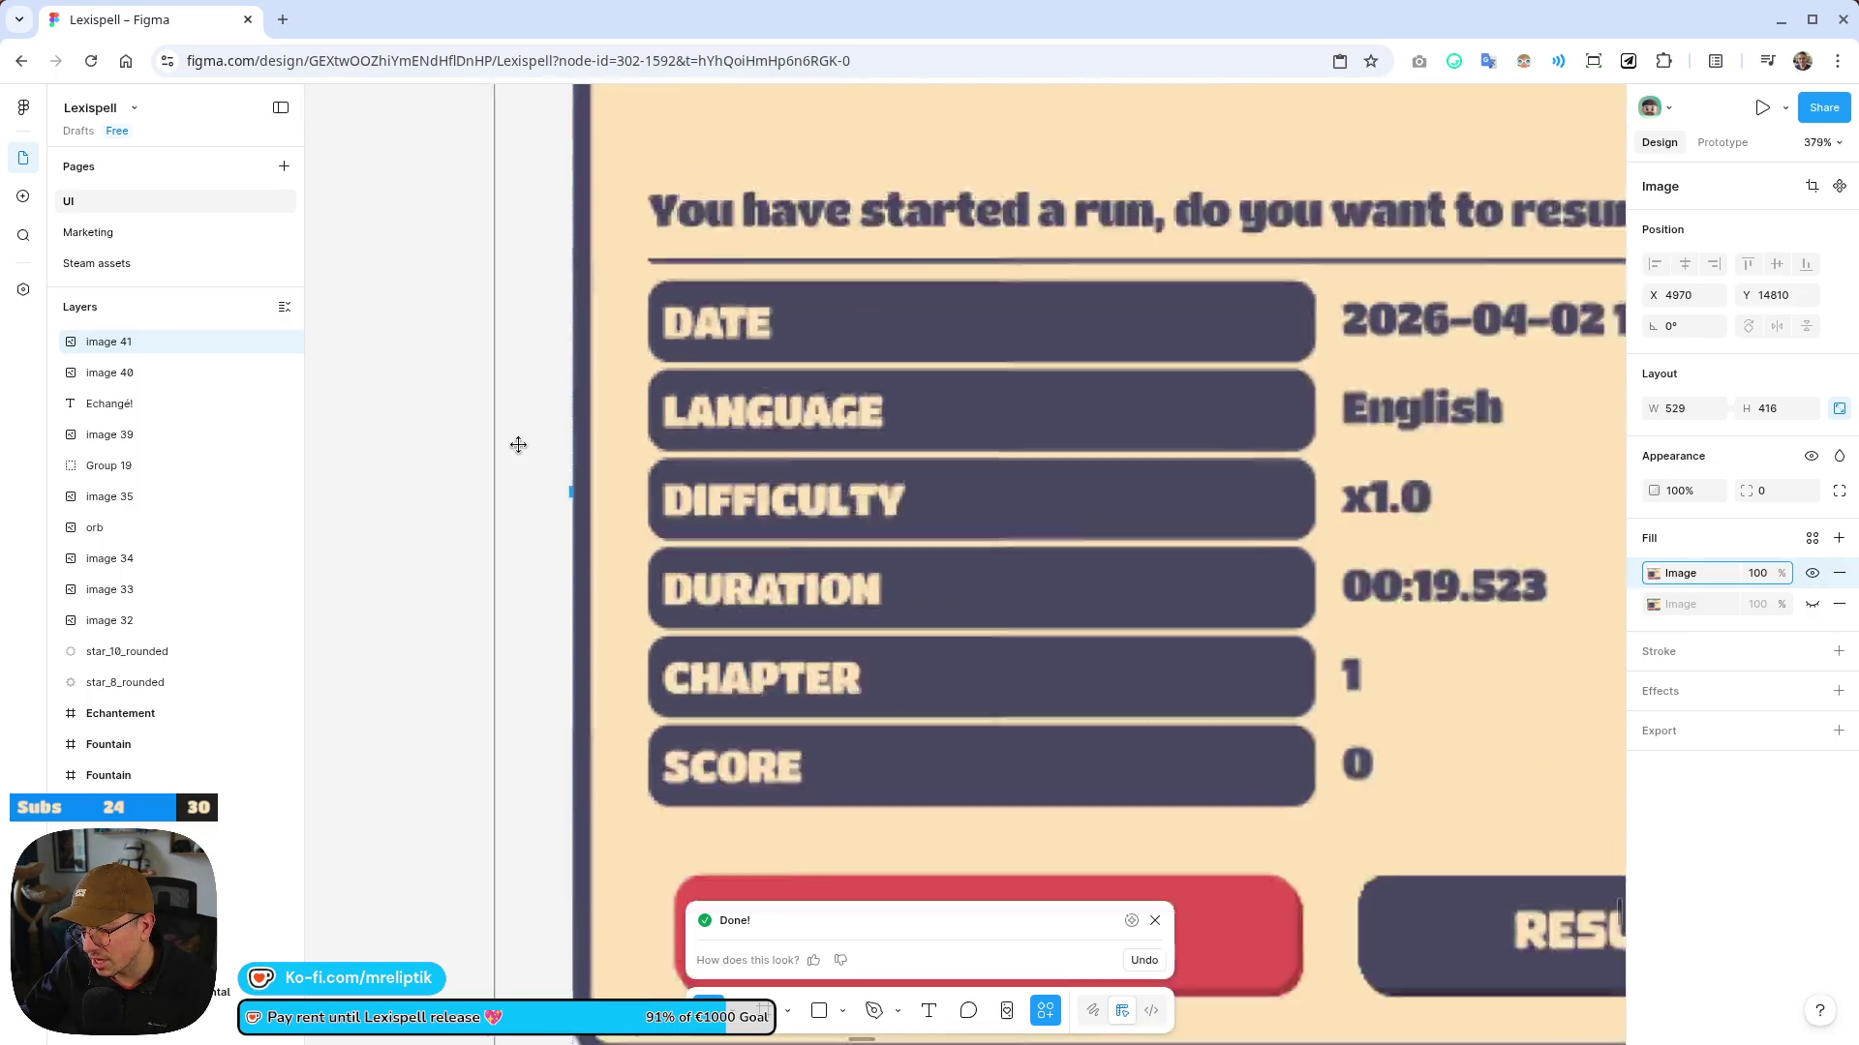
scroll(924, 786, "up", 10)
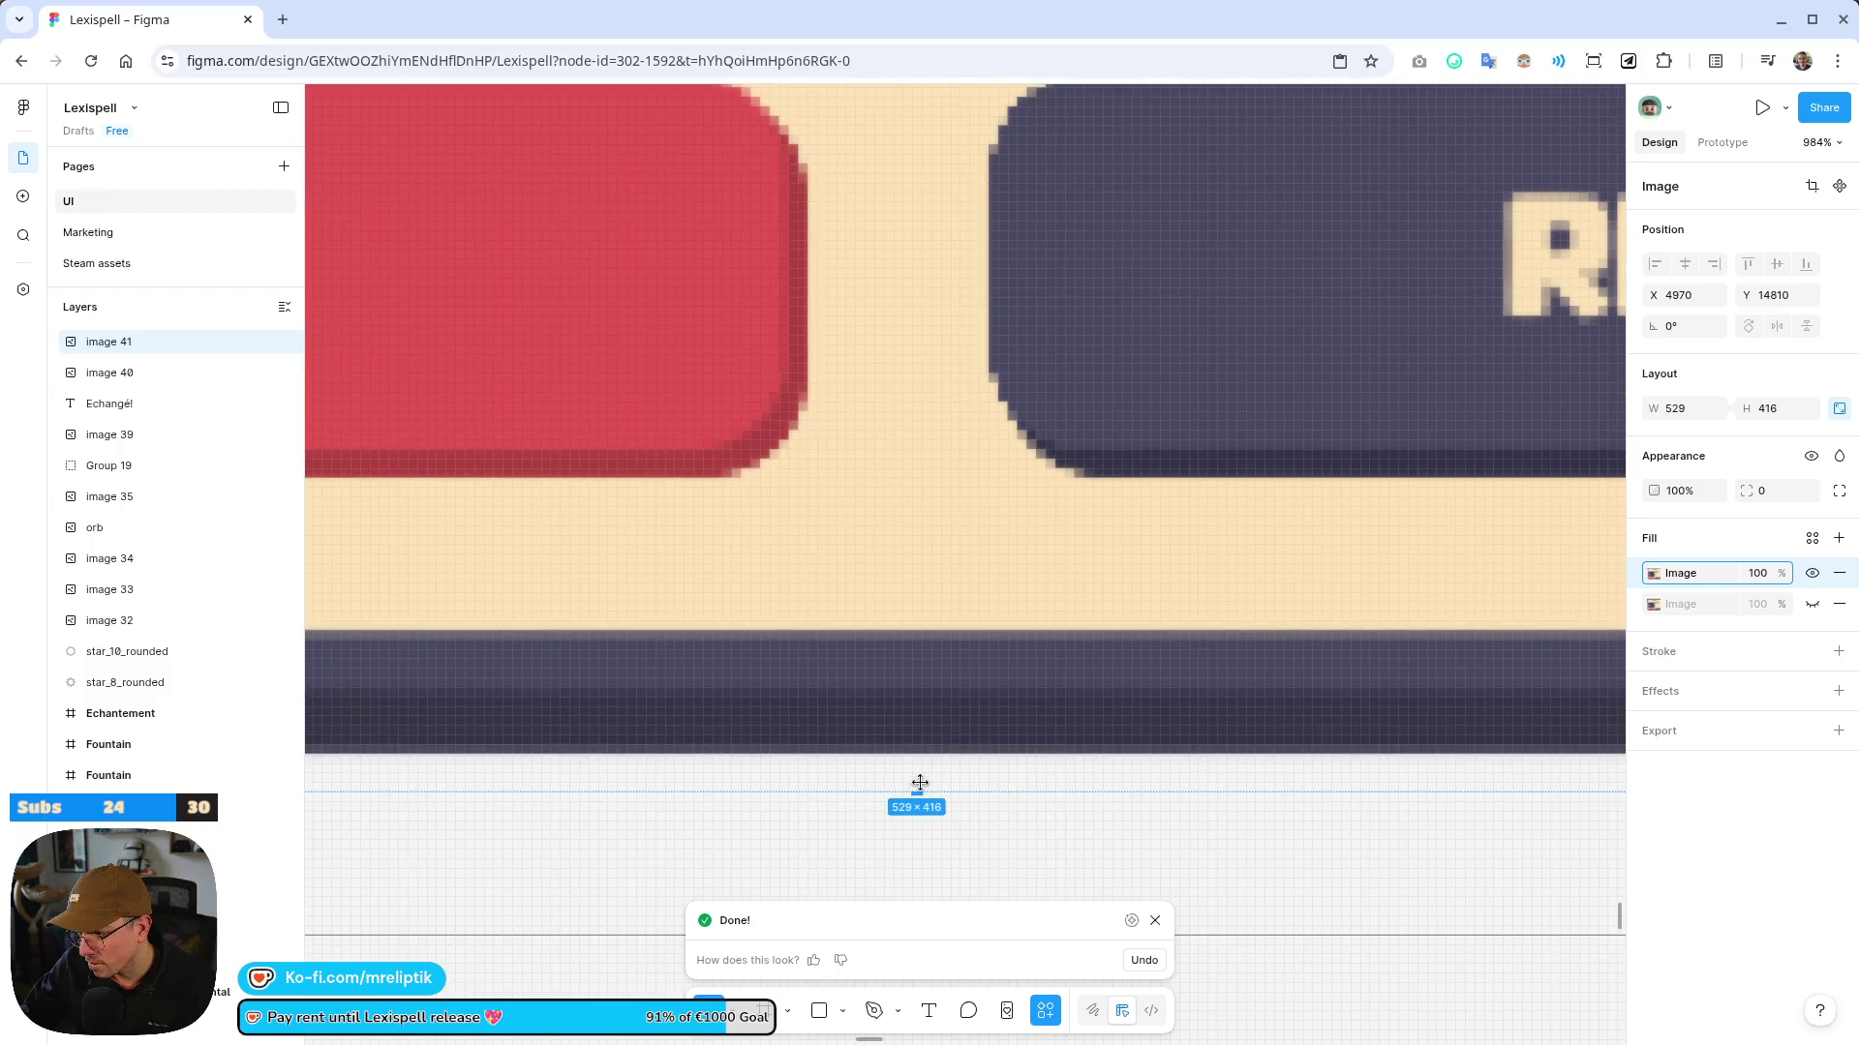
left_click_drag(917, 789, 916, 741)
scroll(842, 746, "down", 6)
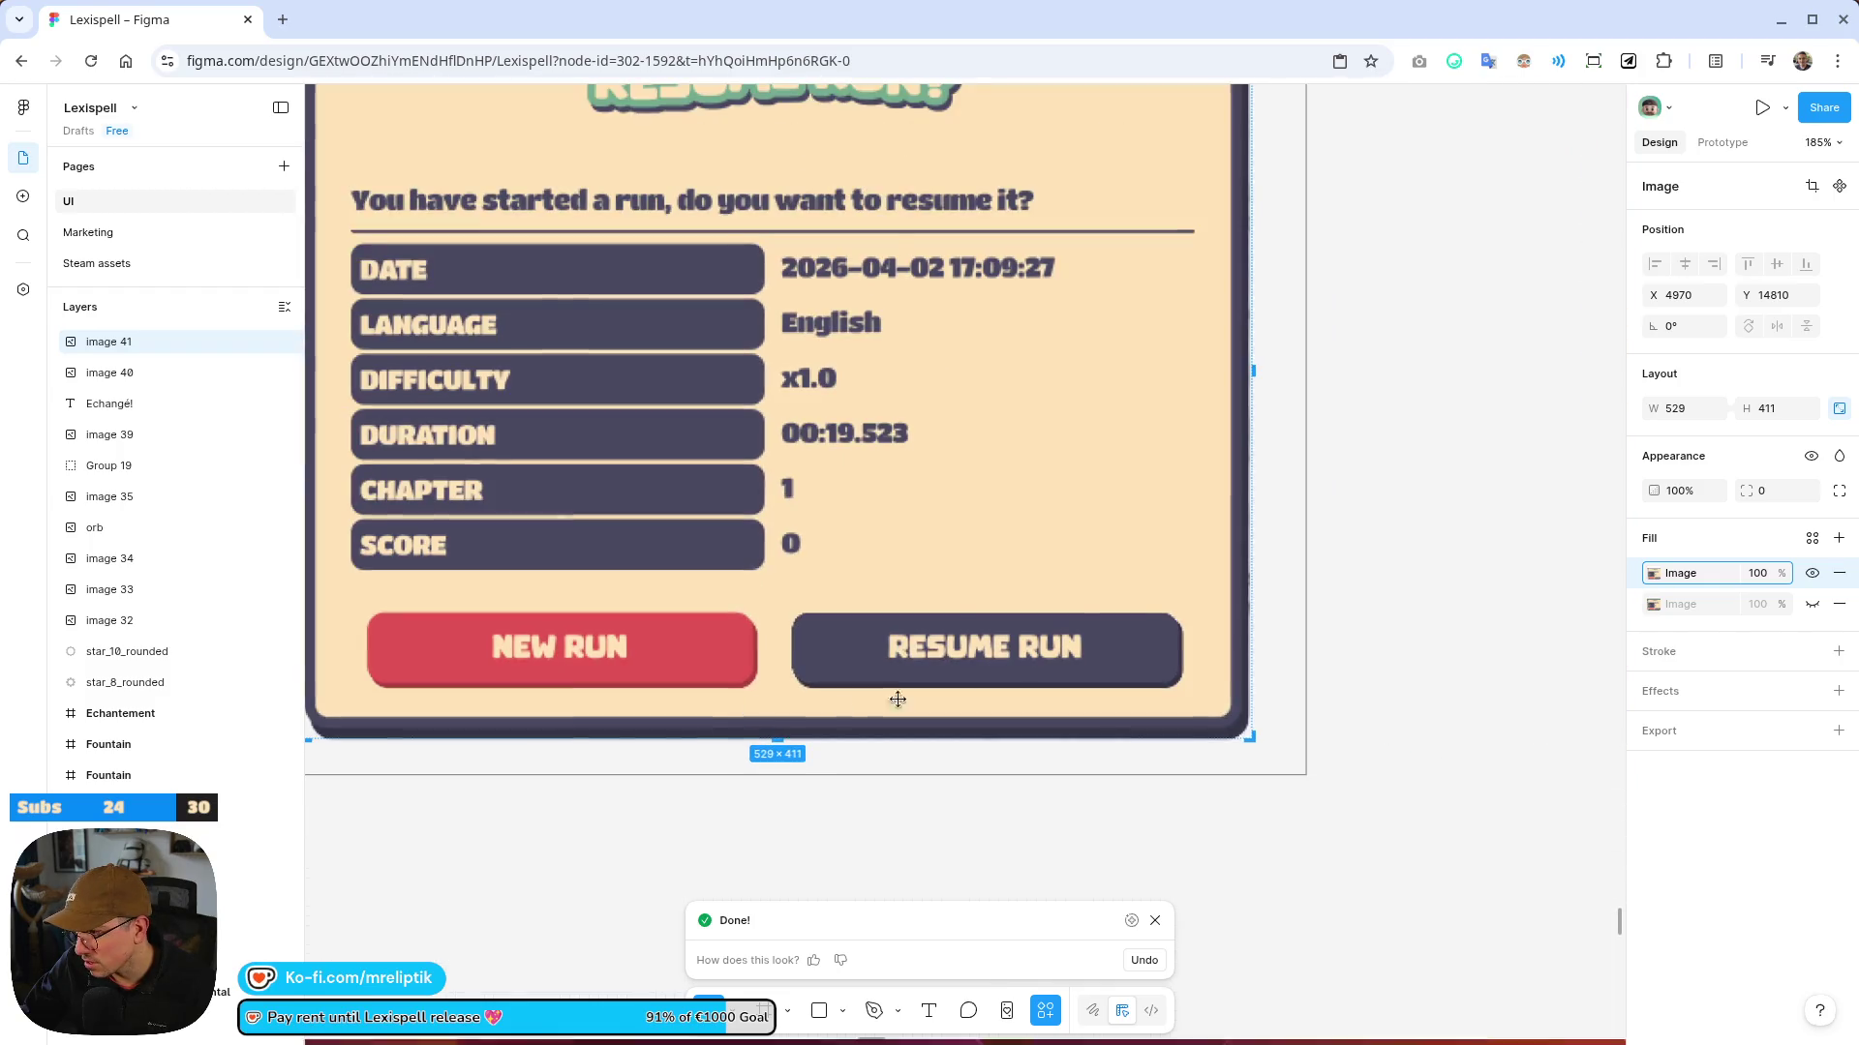
scroll(1287, 363, "up", 3)
scroll(1220, 365, "up", 3)
left_click_drag(1227, 328, 1182, 332)
scroll(951, 488, "down", 4)
scroll(968, 494, "down", 10)
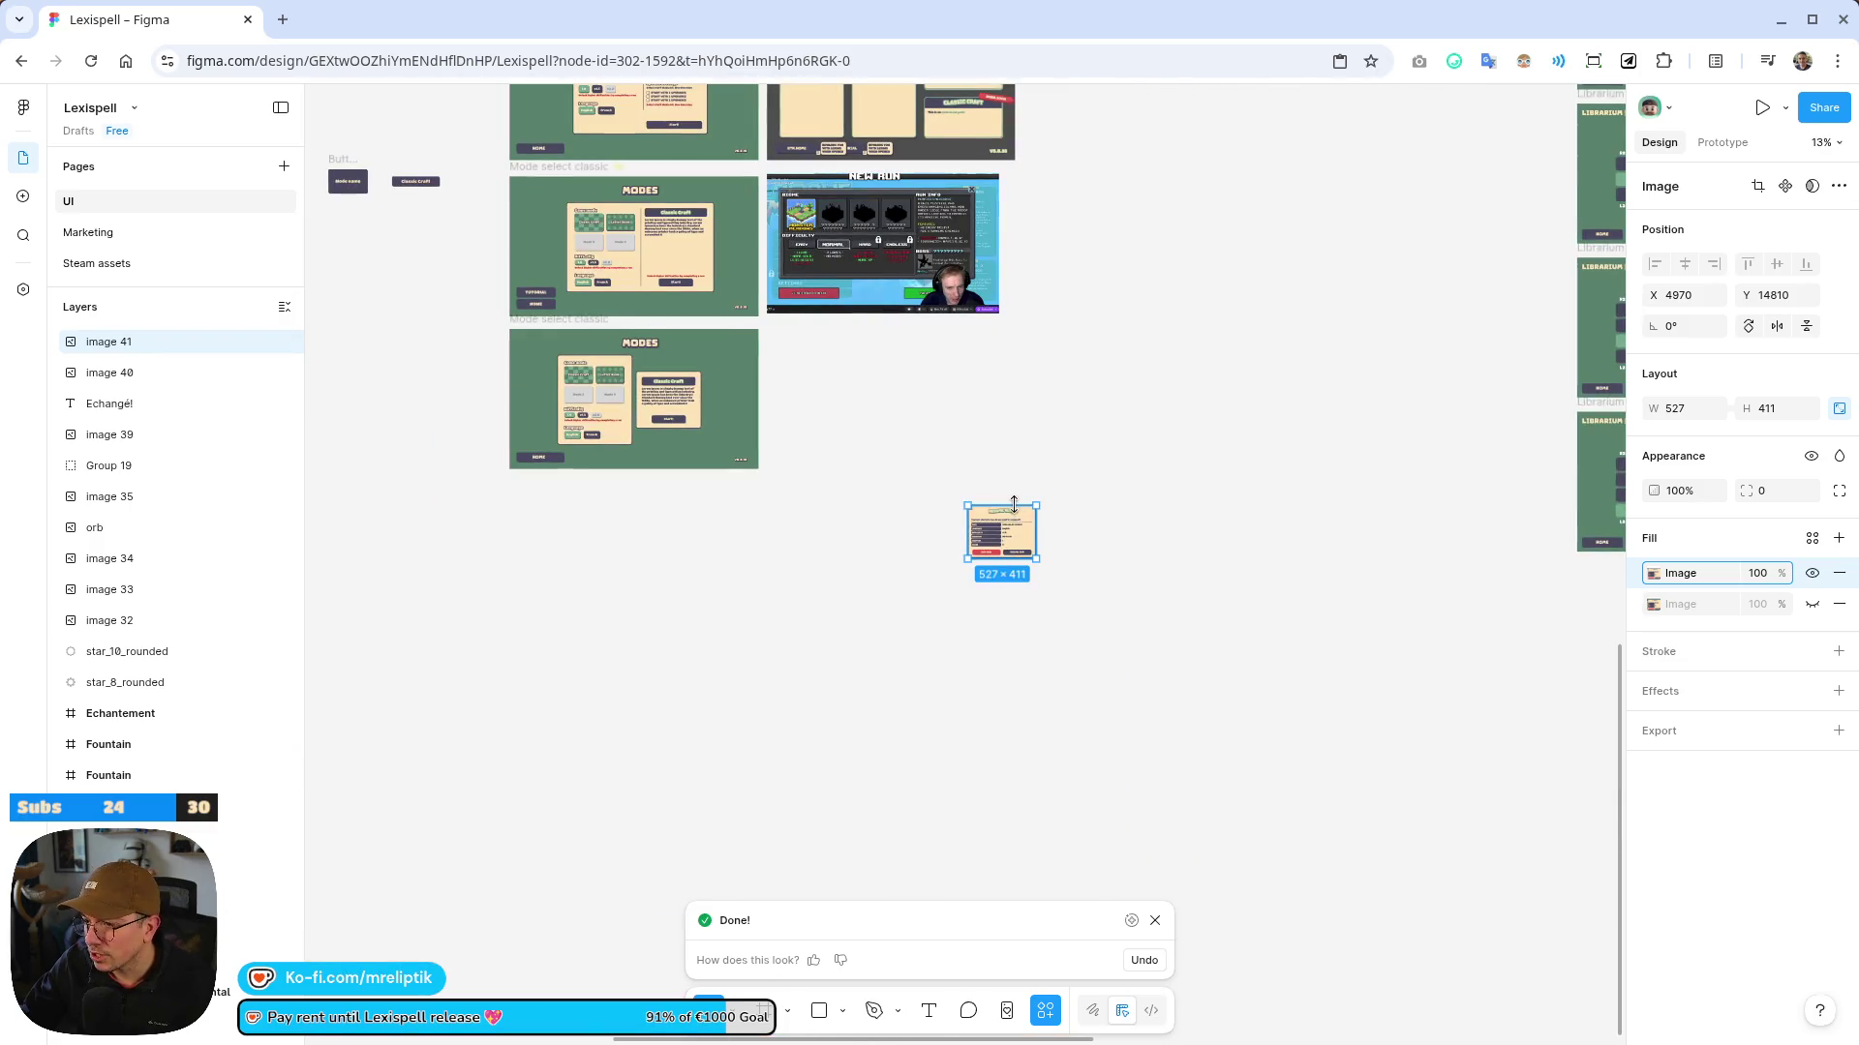
Step: Move the cropped dialog image beside the Modes screen frames
left_click_drag(995, 538, 463, 270)
scroll(479, 252, "up", 4)
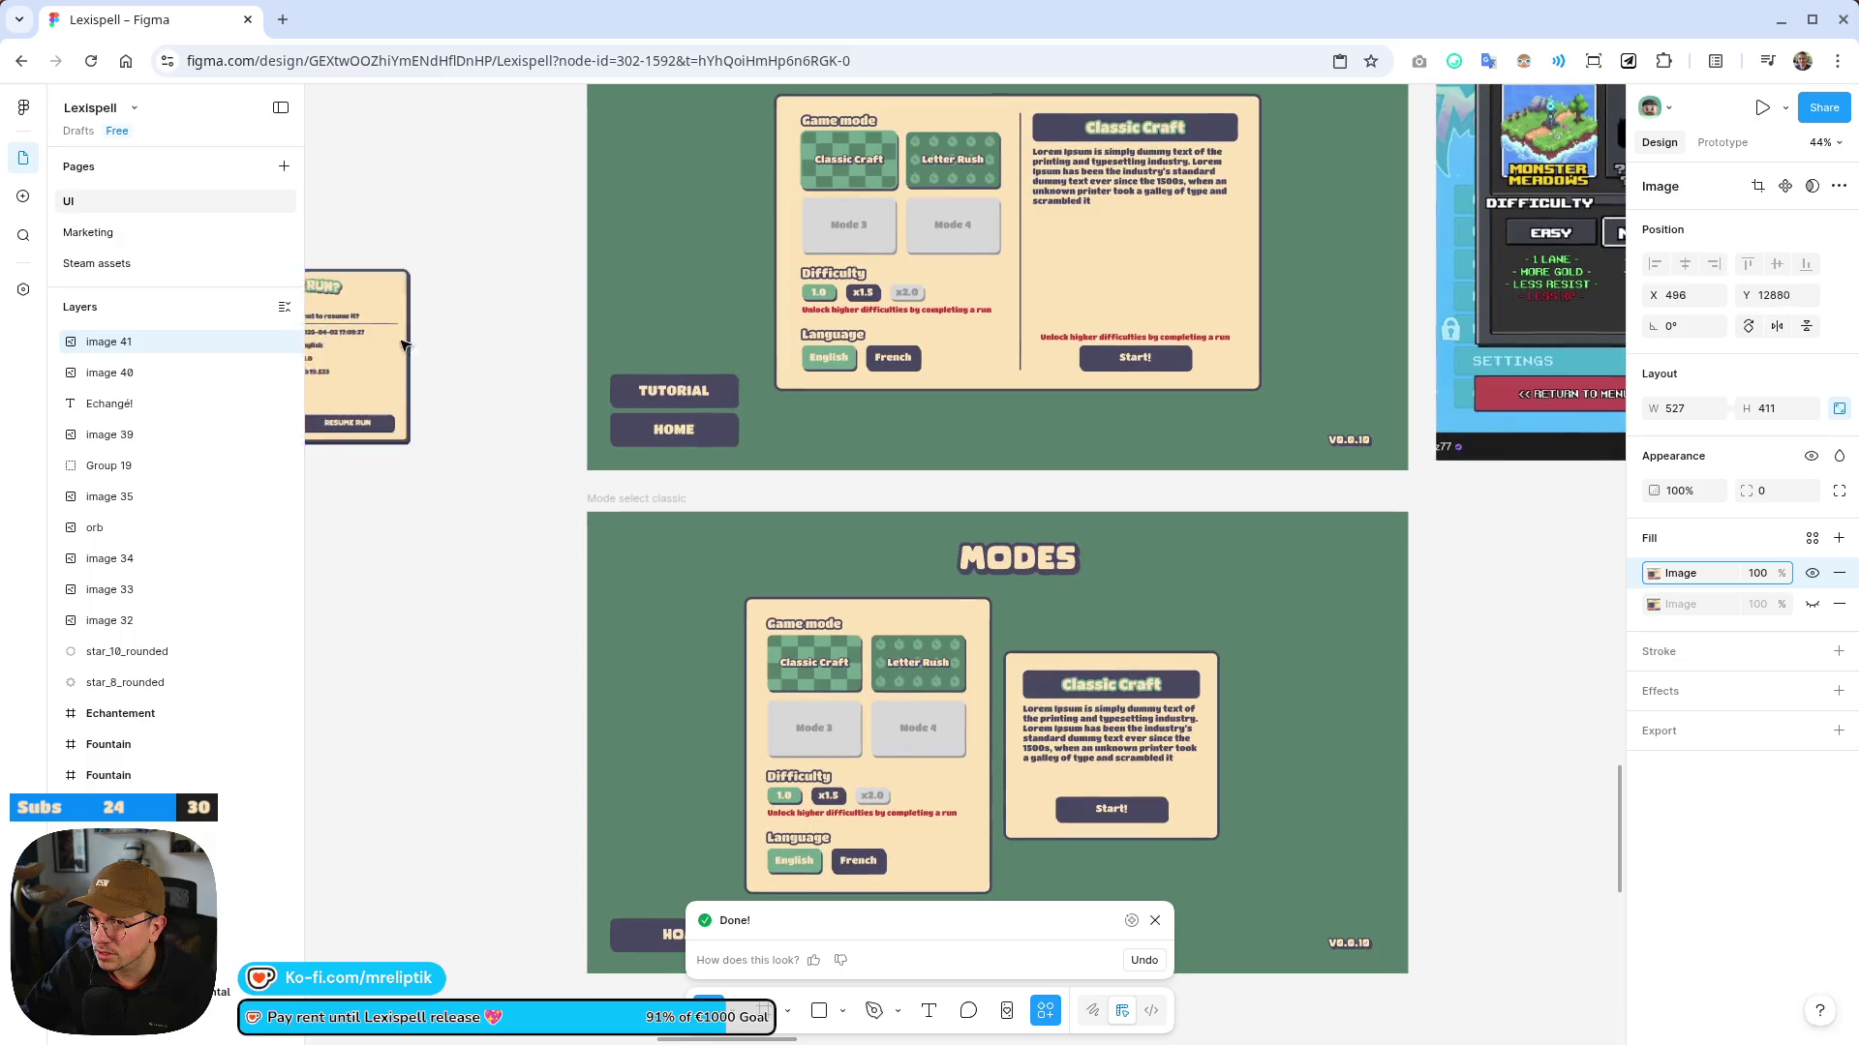
scroll(822, 644, "down", 3)
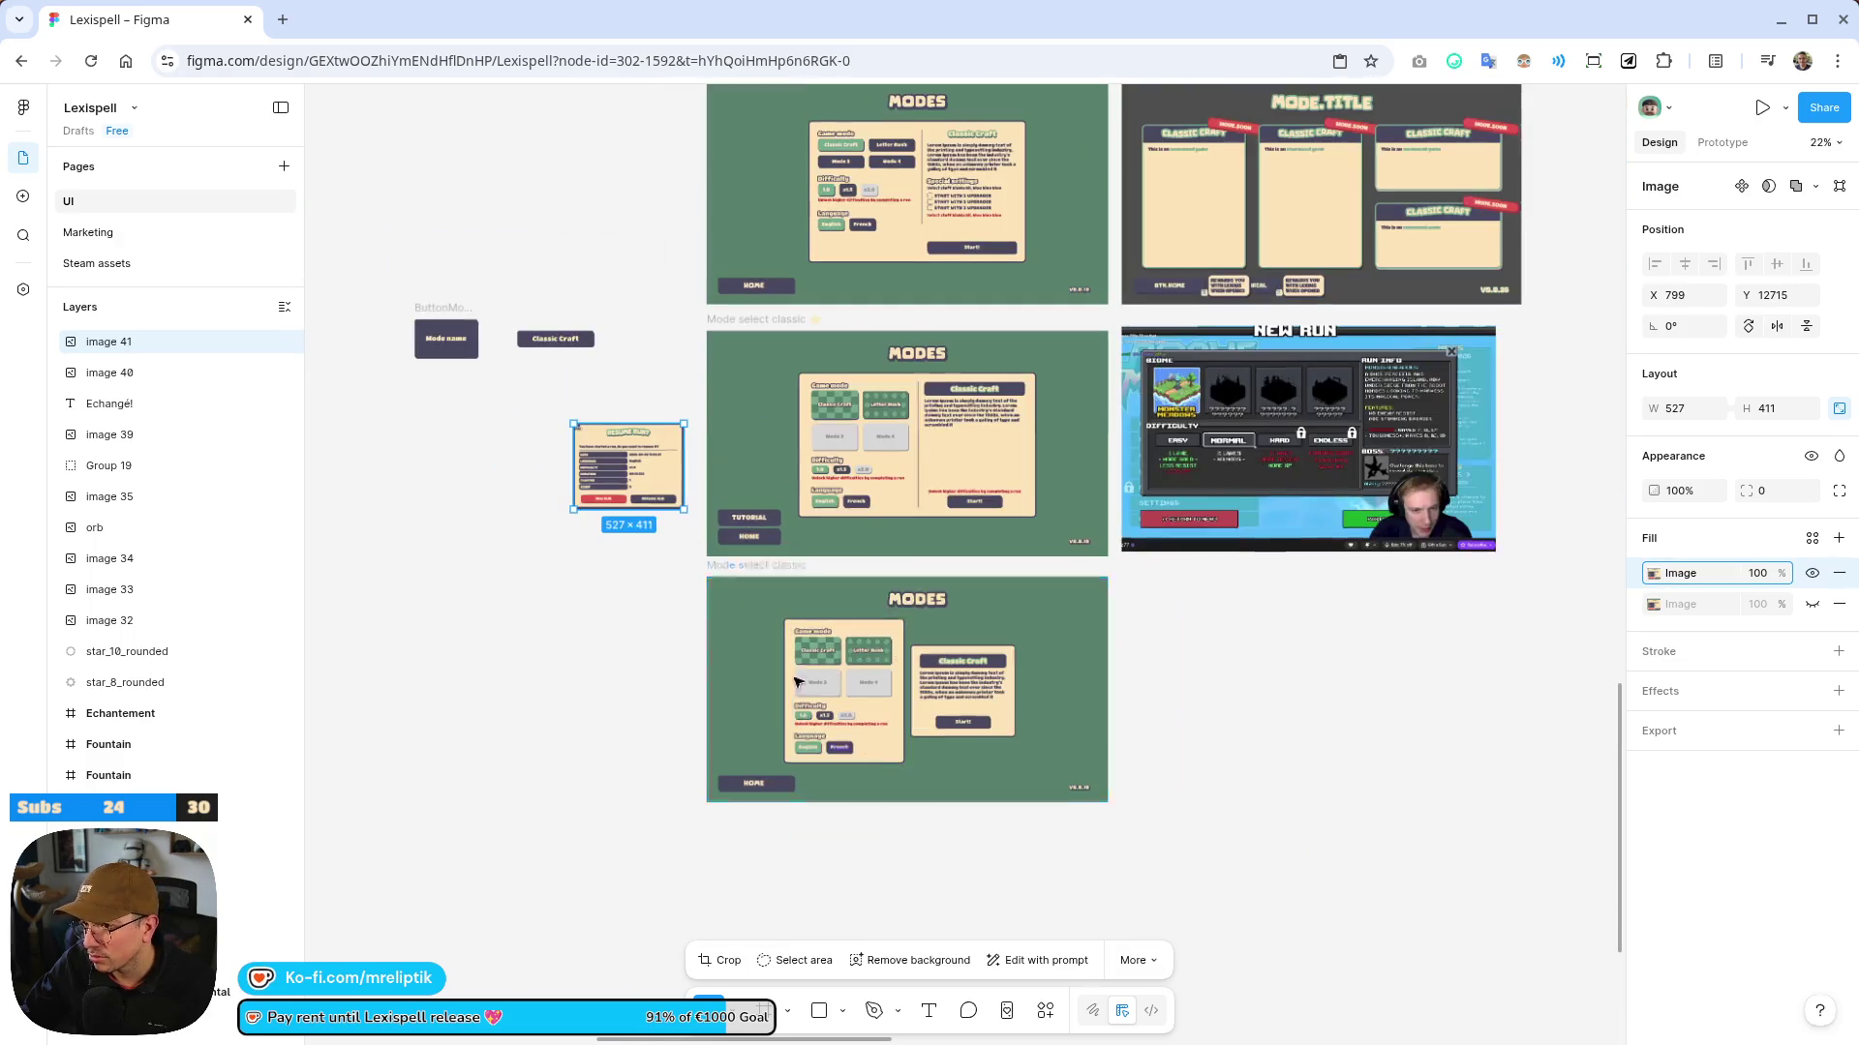
Step: Paste the dialog image into the right Classic Craft column, then undo it
scroll(851, 498, "up", 3)
left_click(928, 495, "ctrl")
double_click(925, 495)
double_click(924, 495)
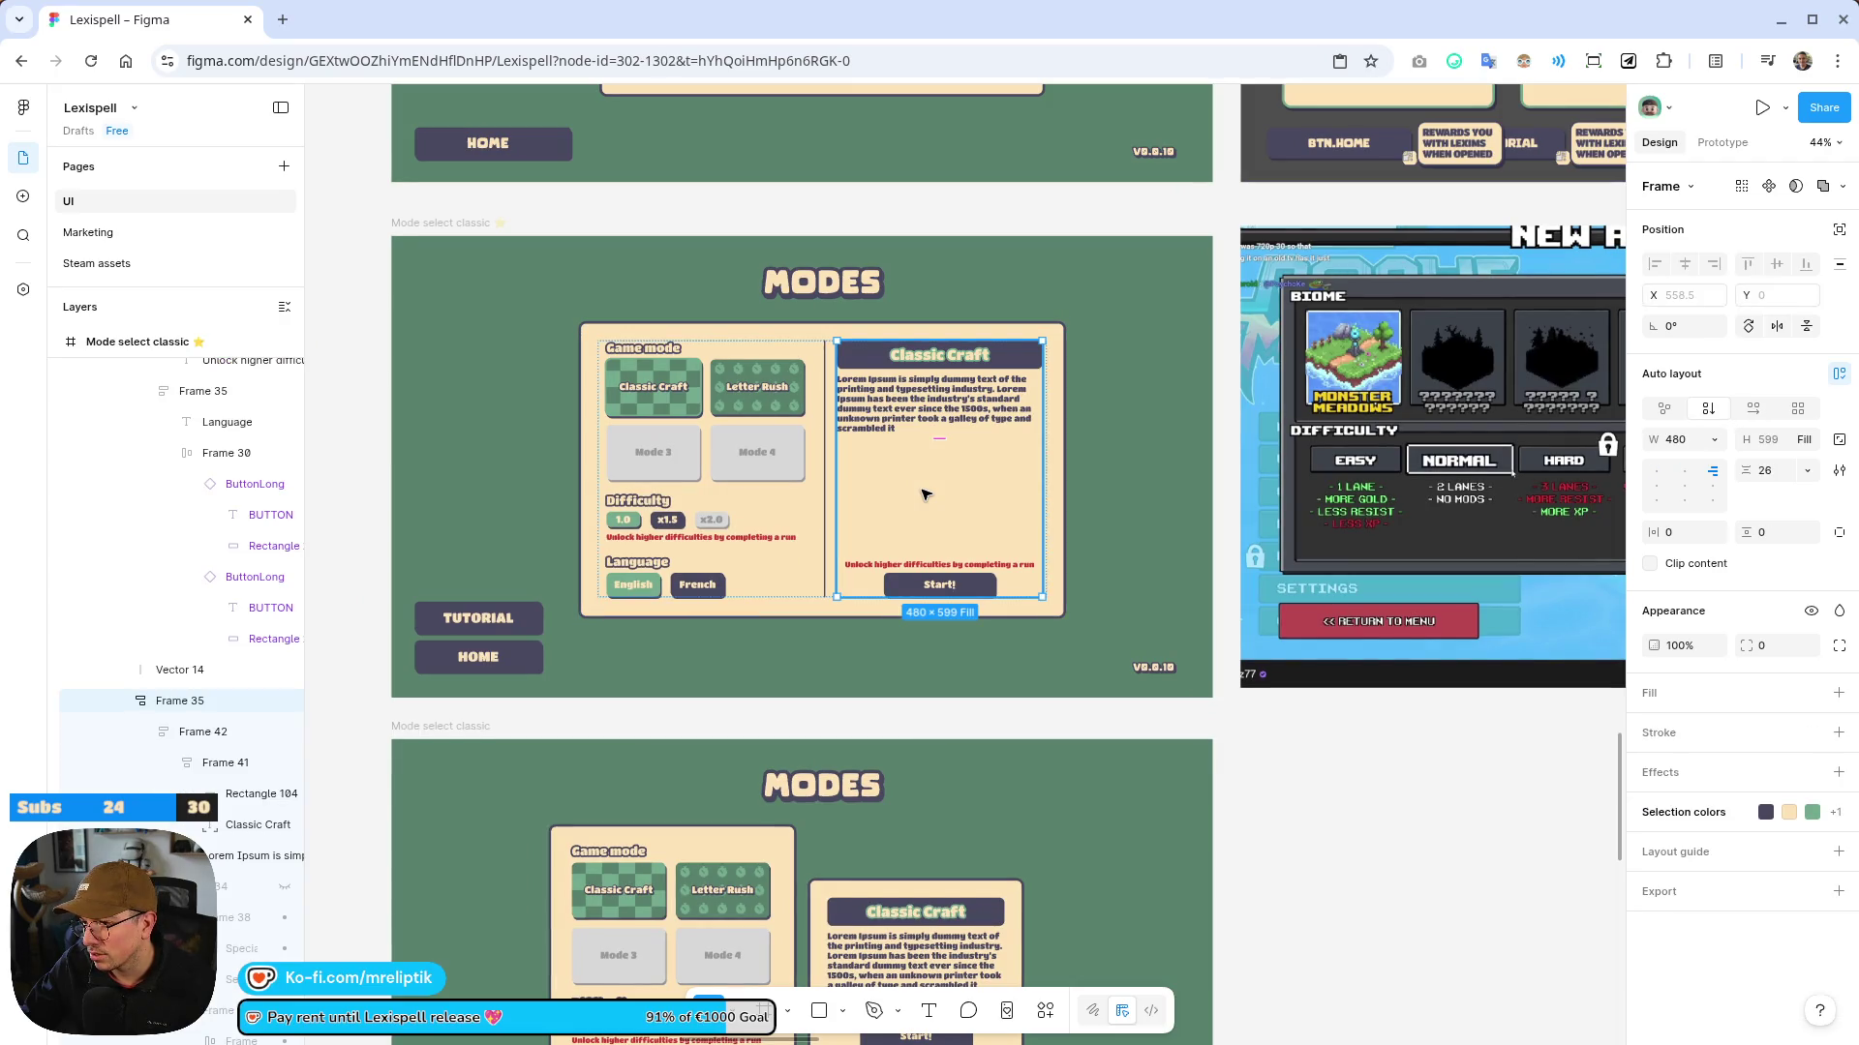
key("ctrl+v")
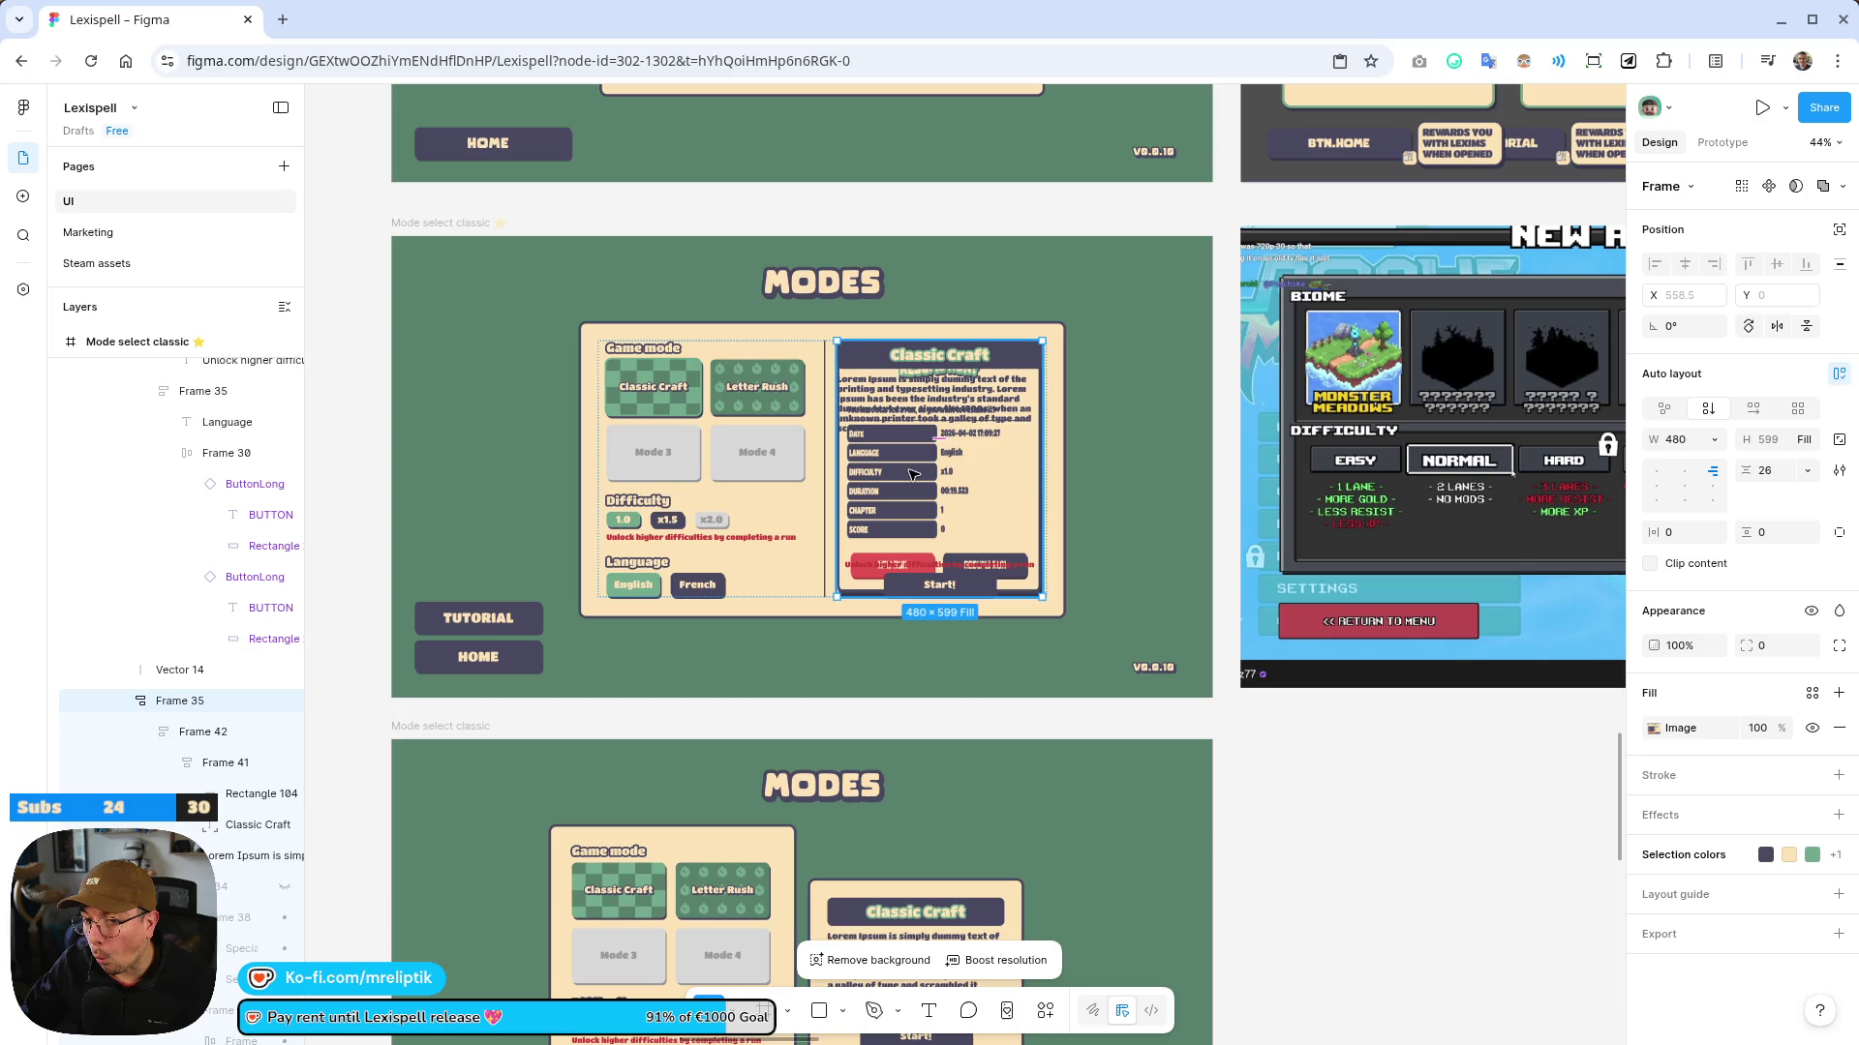
key("ctrl+z")
Step: Paste the image into the upper Classic Craft frame, then undo the misplaced fill
left_click(915, 467)
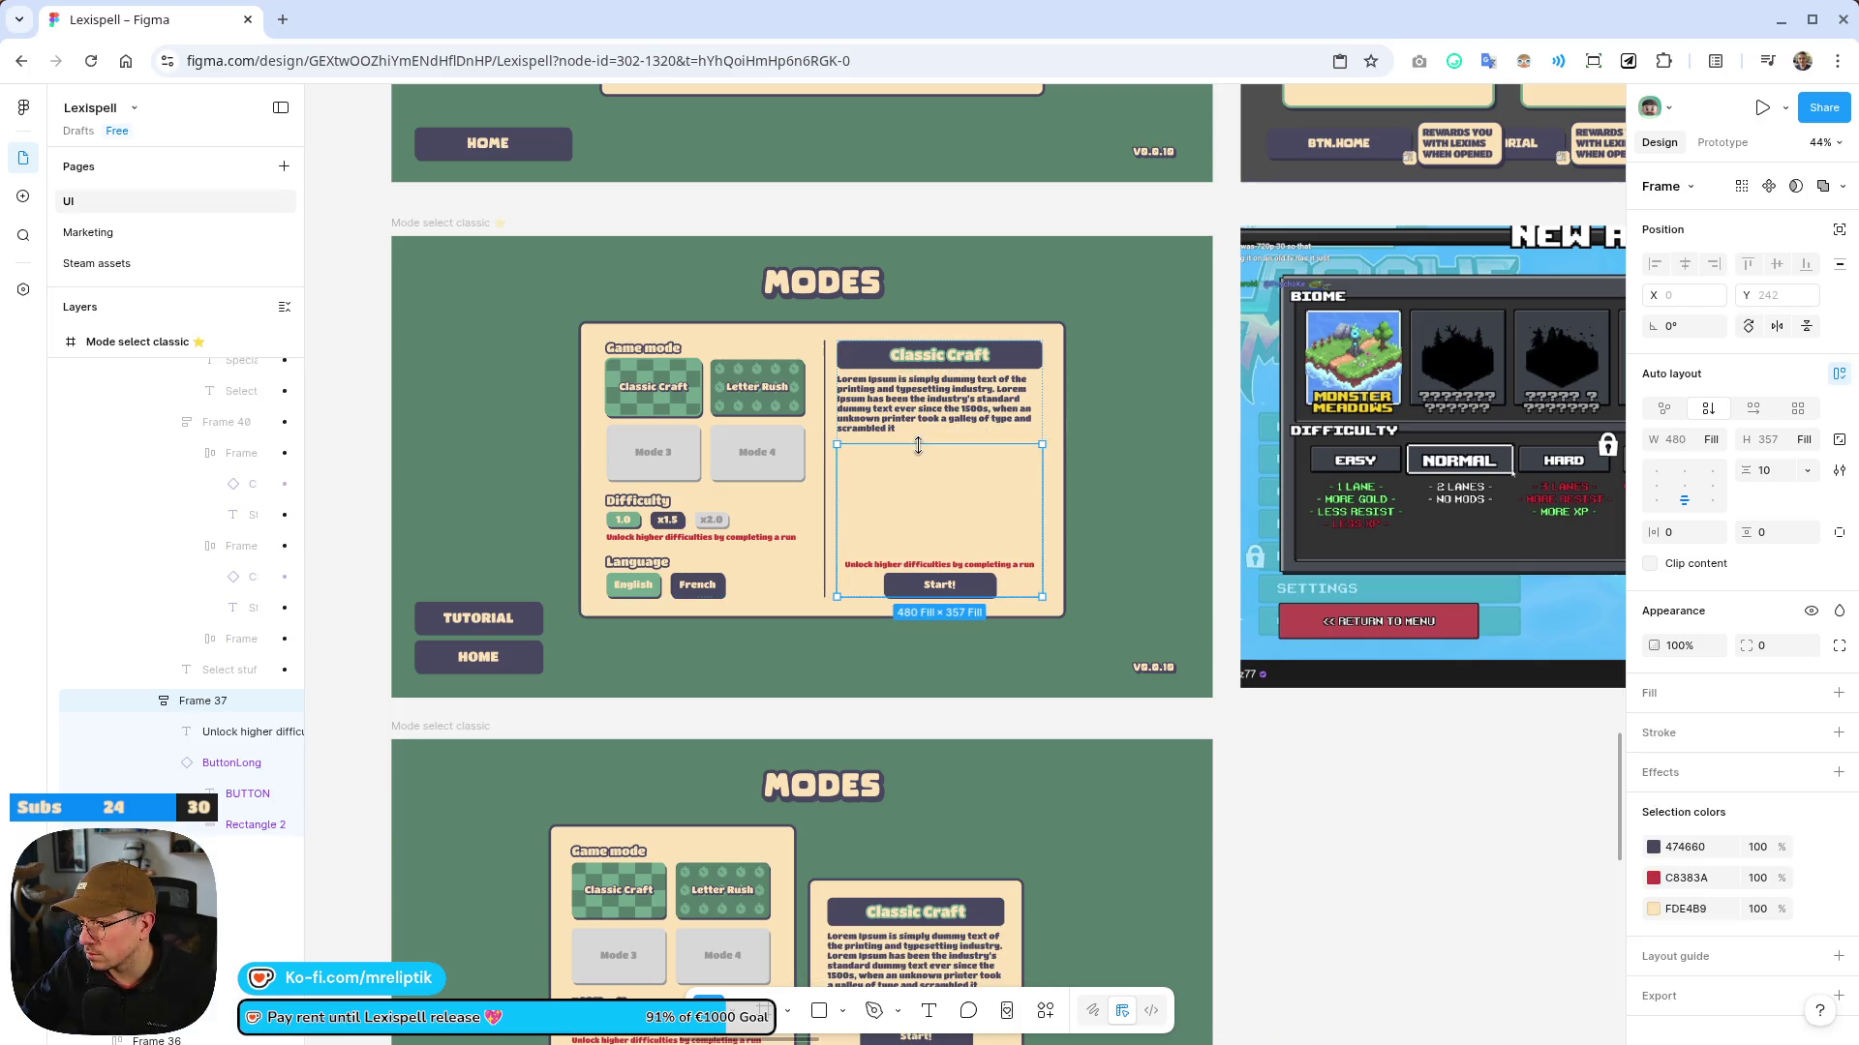
left_click(920, 438)
key("ctrl+v")
scroll(921, 446, "up", 5, "ctrl")
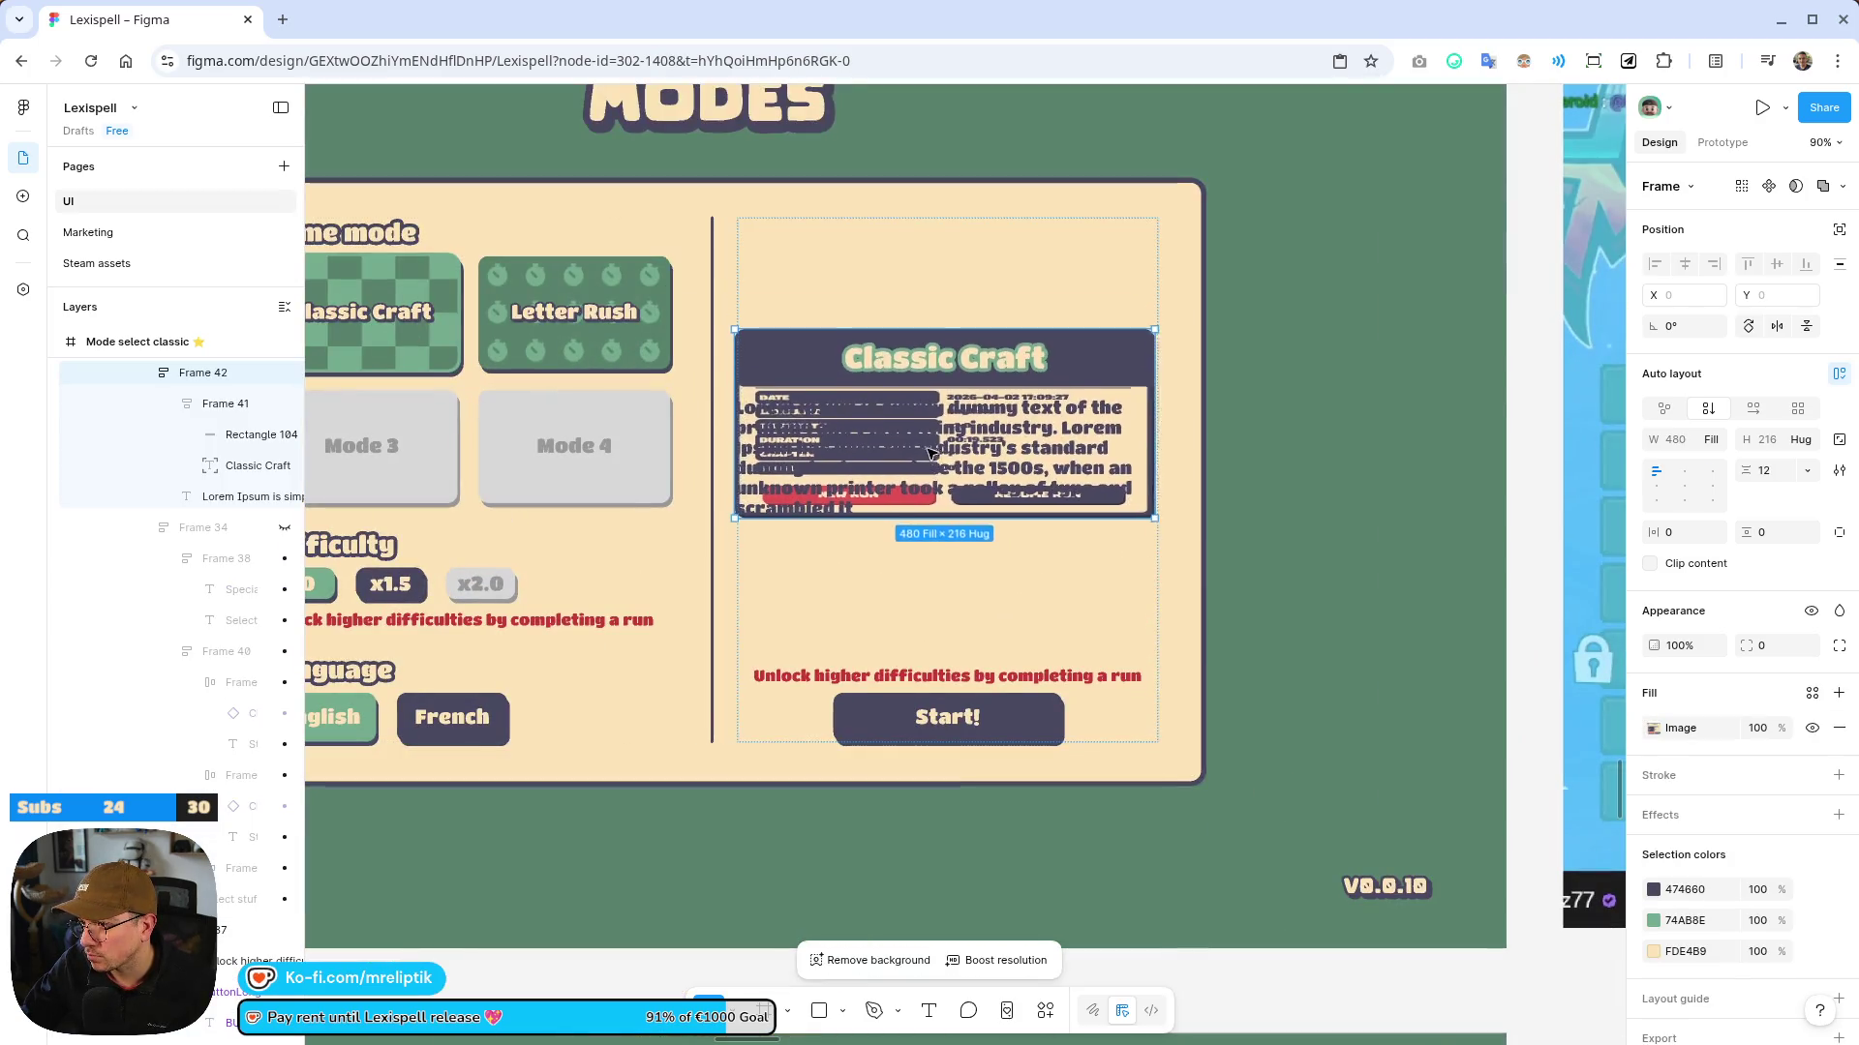
key("ctrl+z")
Step: Fill the lower empty frame with the screenshot, then undo back to an empty frame
left_click(912, 477)
key("ctrl+v")
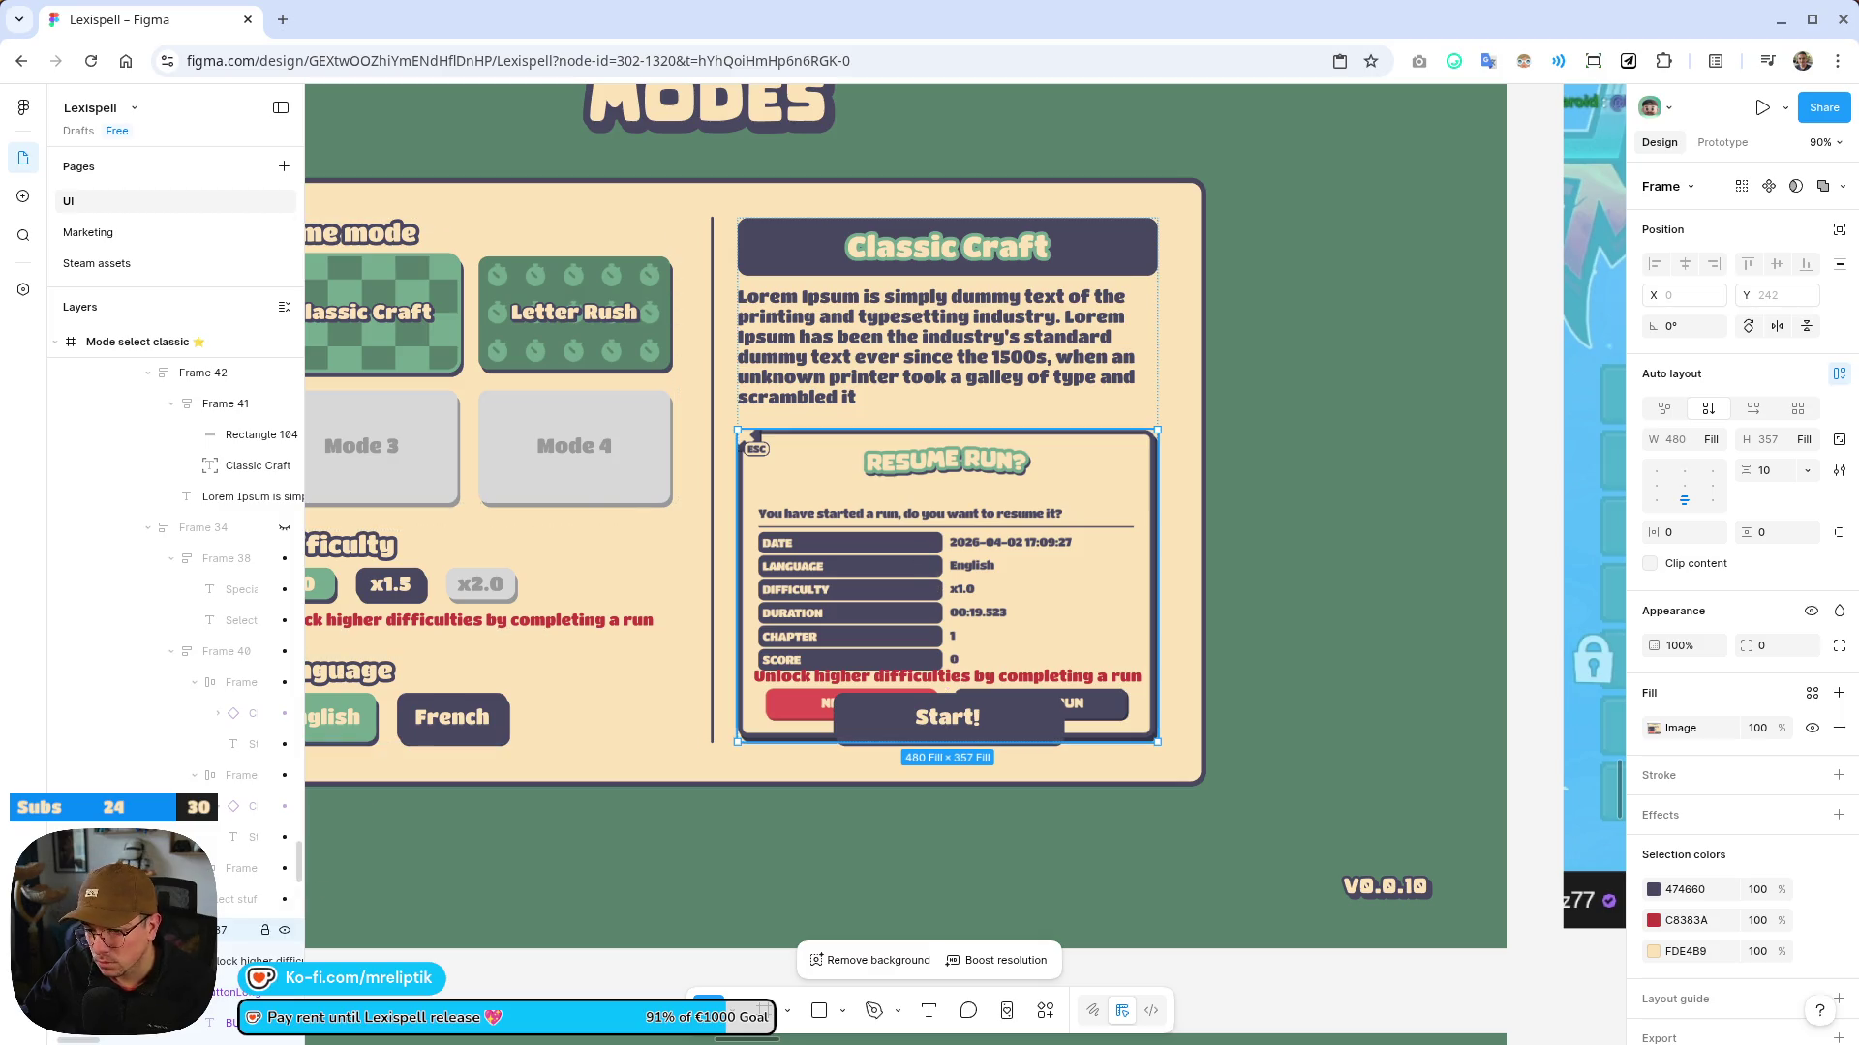
scroll(230, 542, "down", 5)
left_click(229, 499)
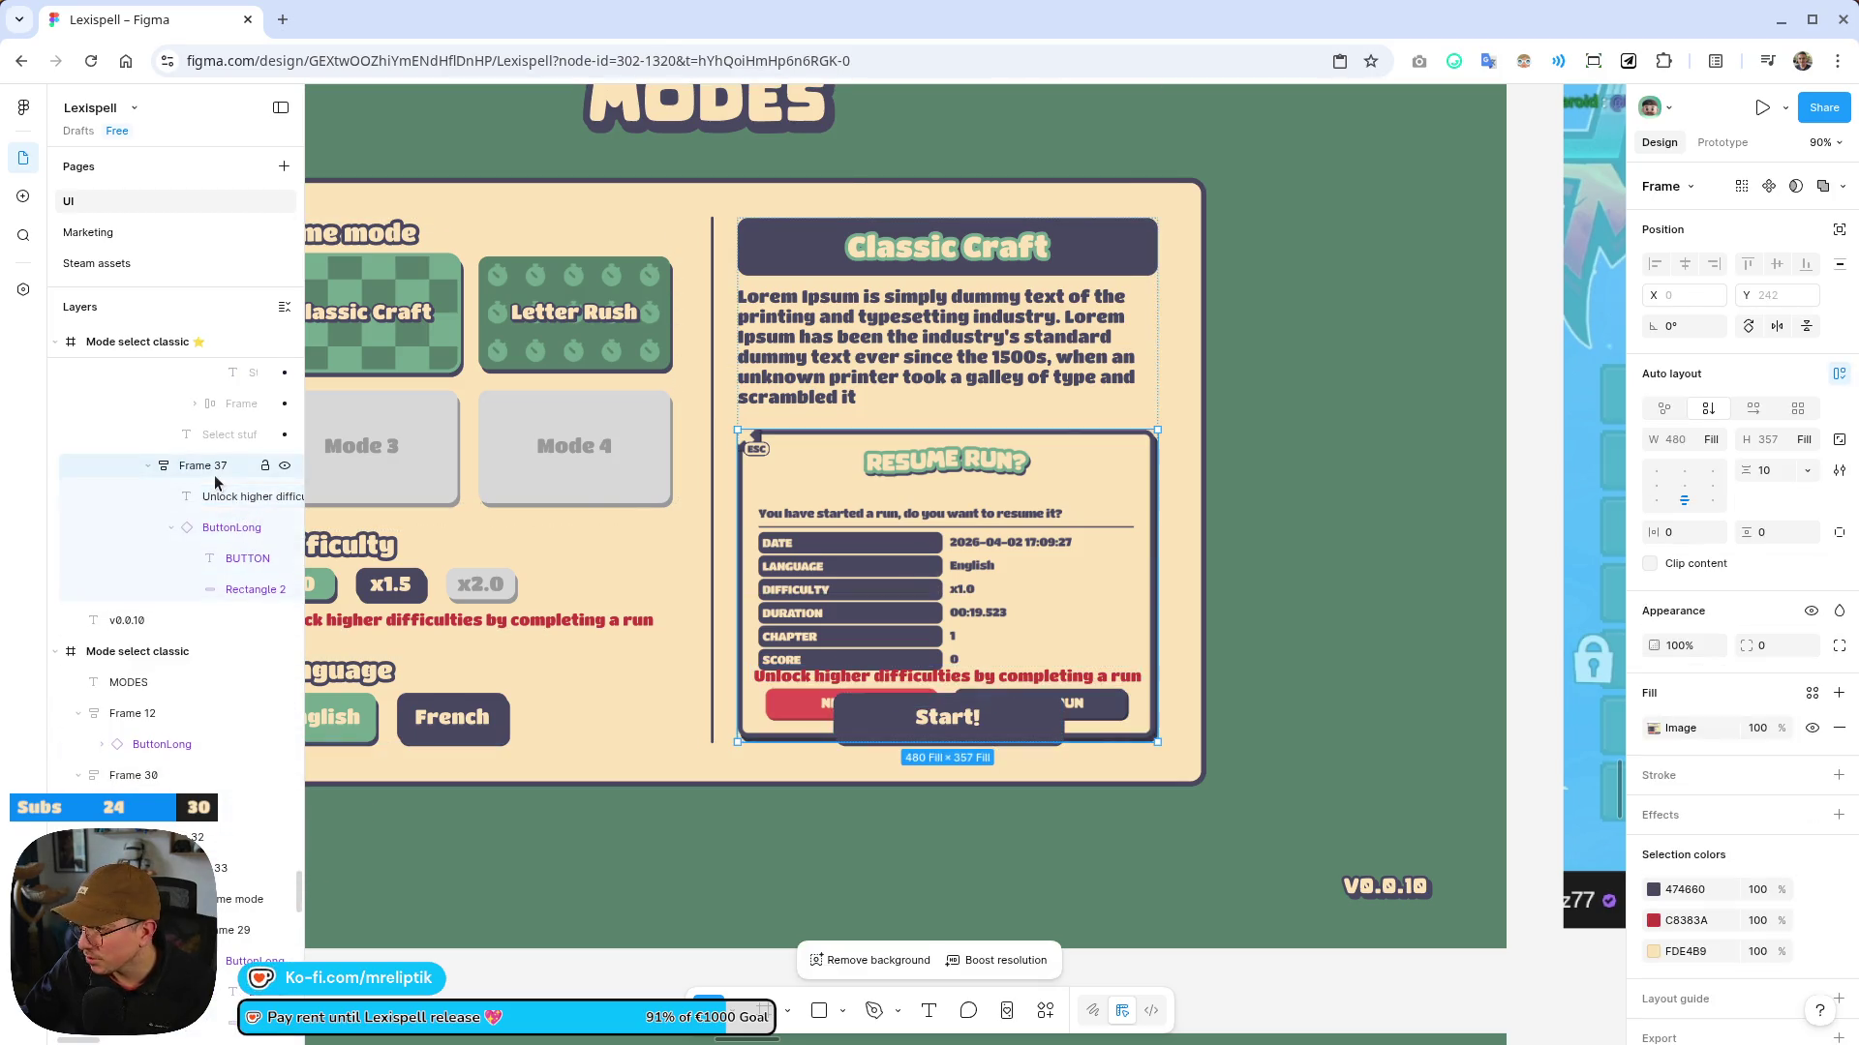
key("Escape")
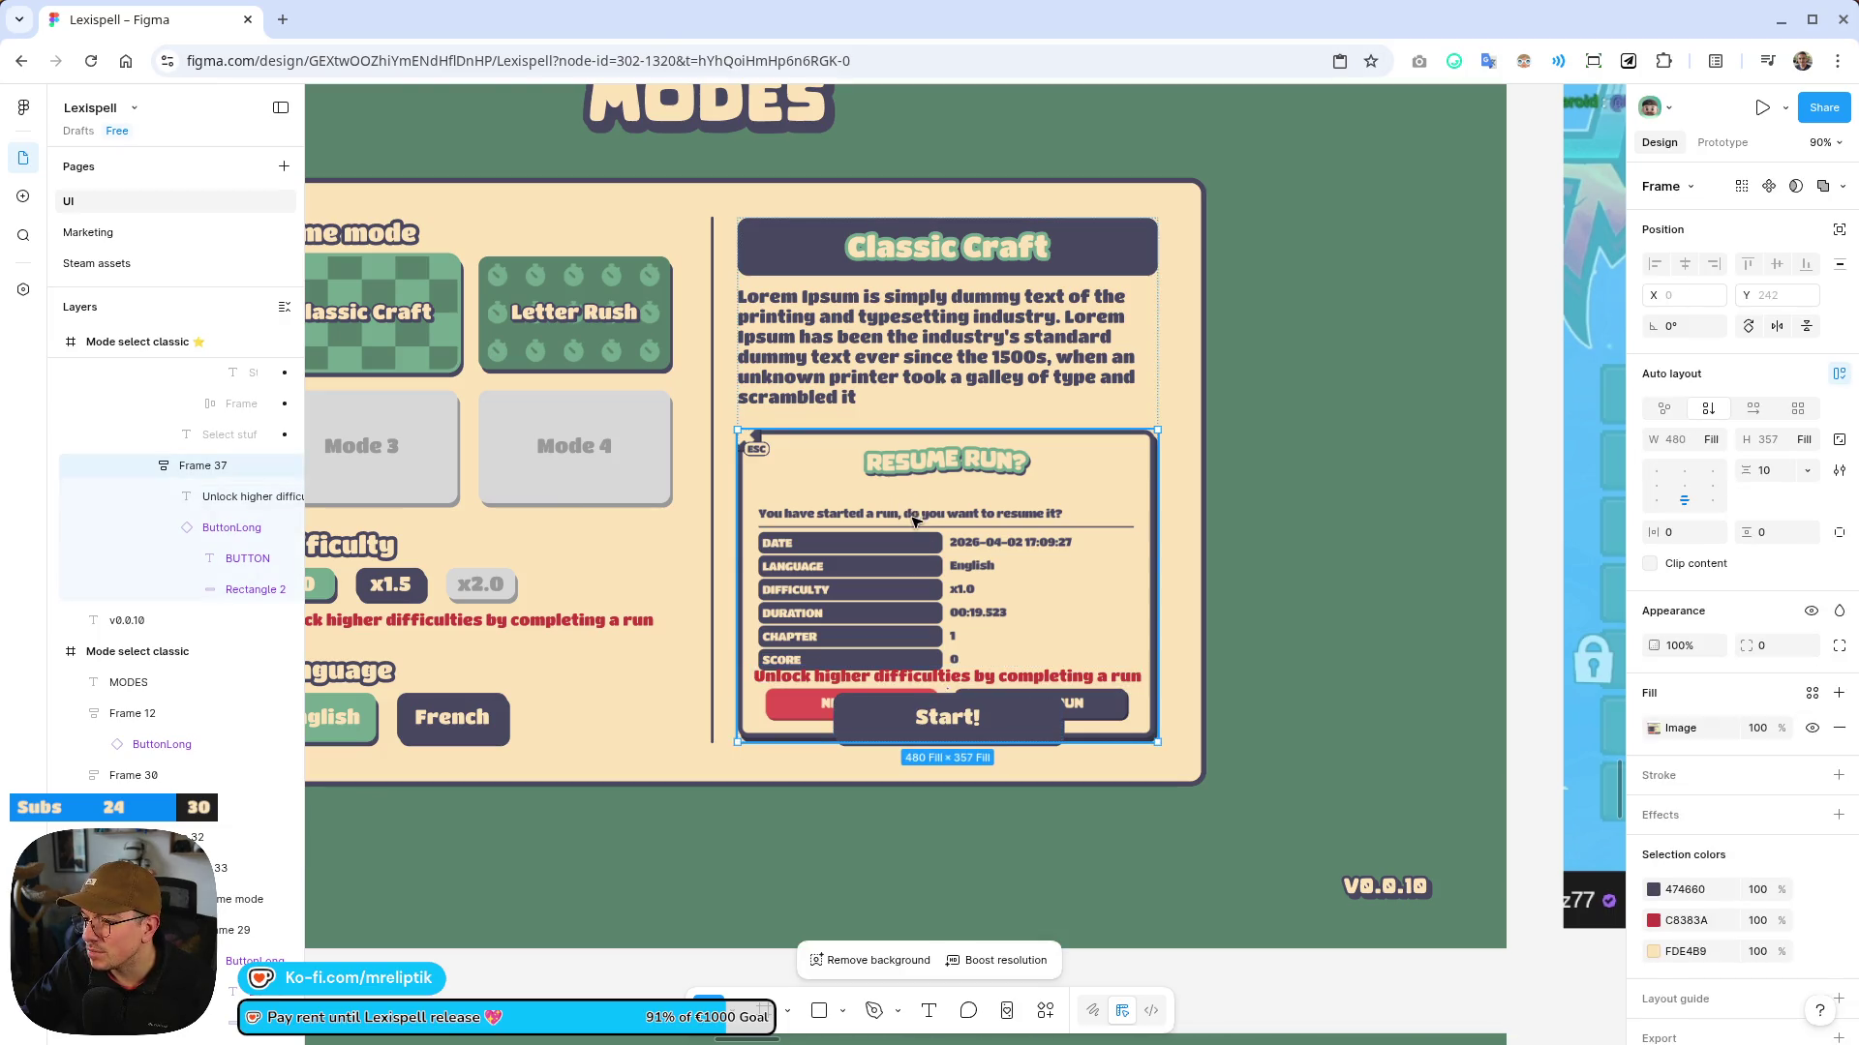
key("ctrl+z")
Step: Draw a placeholder rectangle inside the right column, undoing a stray layer reorder
key("r")
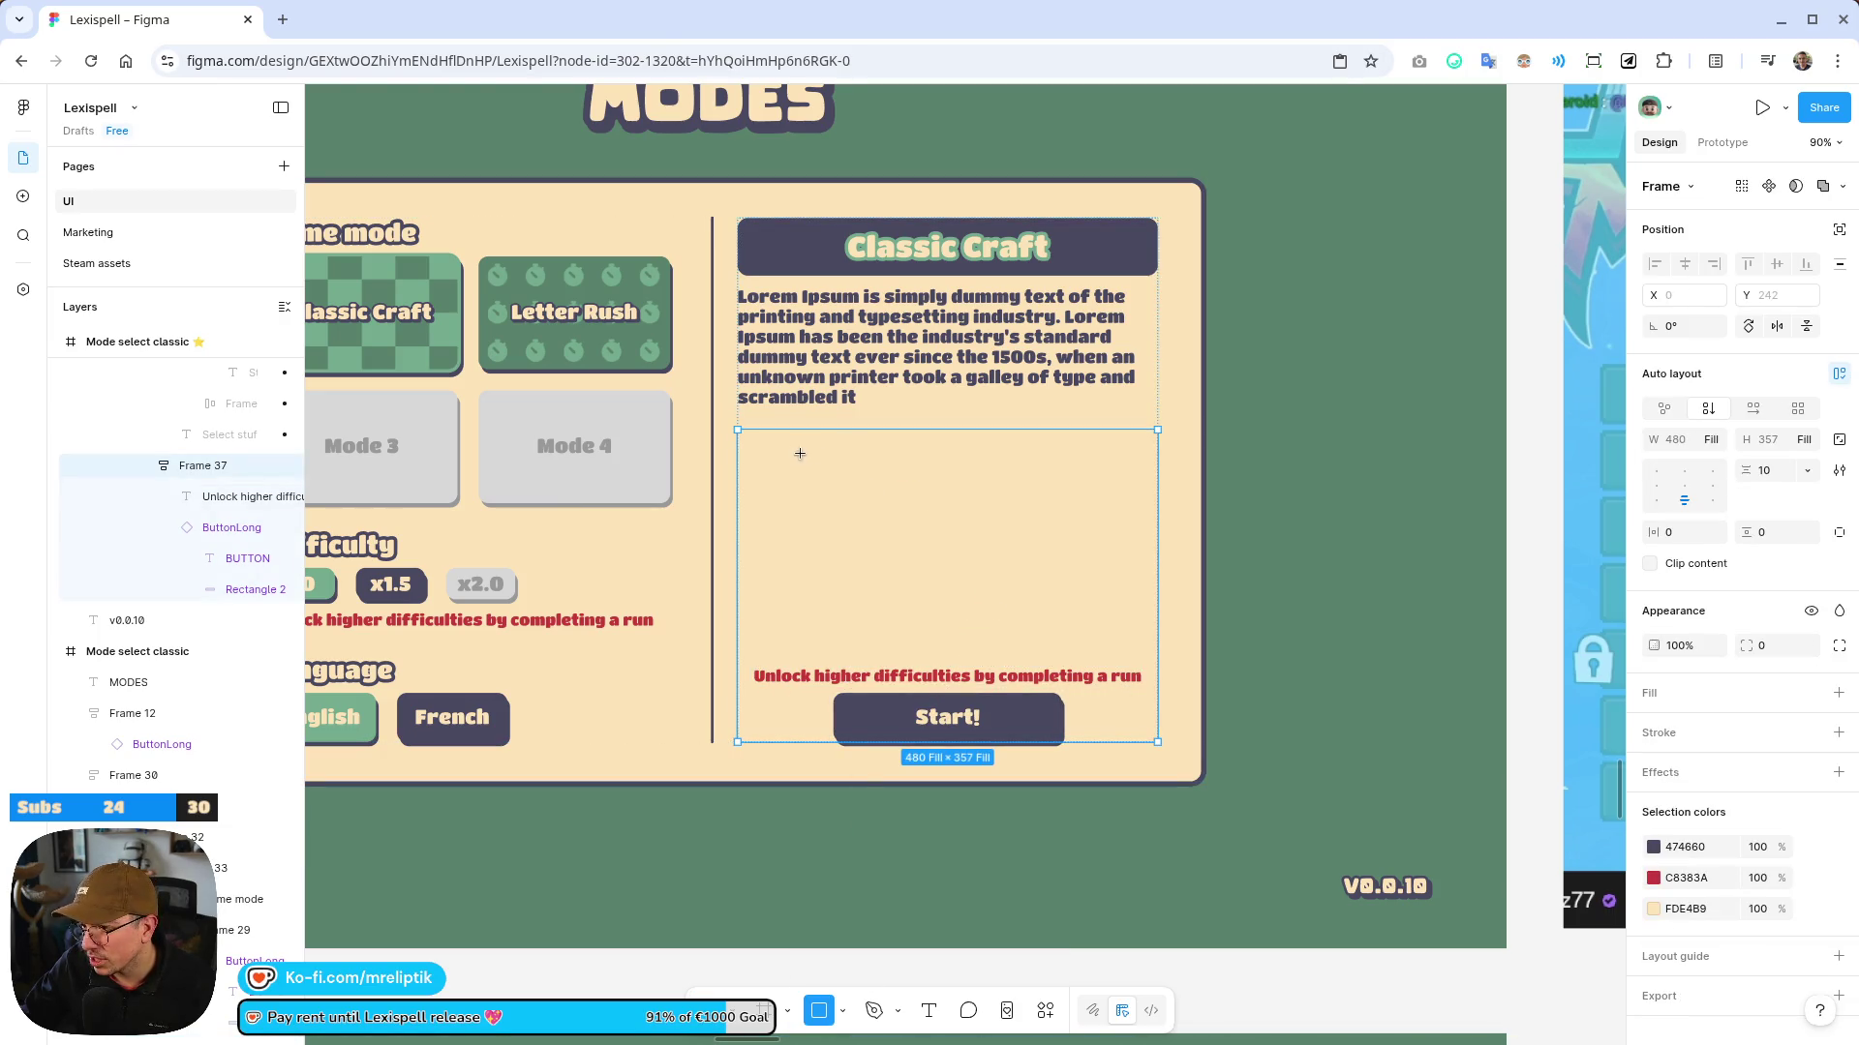
left_click_drag(800, 451, 1145, 602)
left_click_drag(1008, 607, 862, 527)
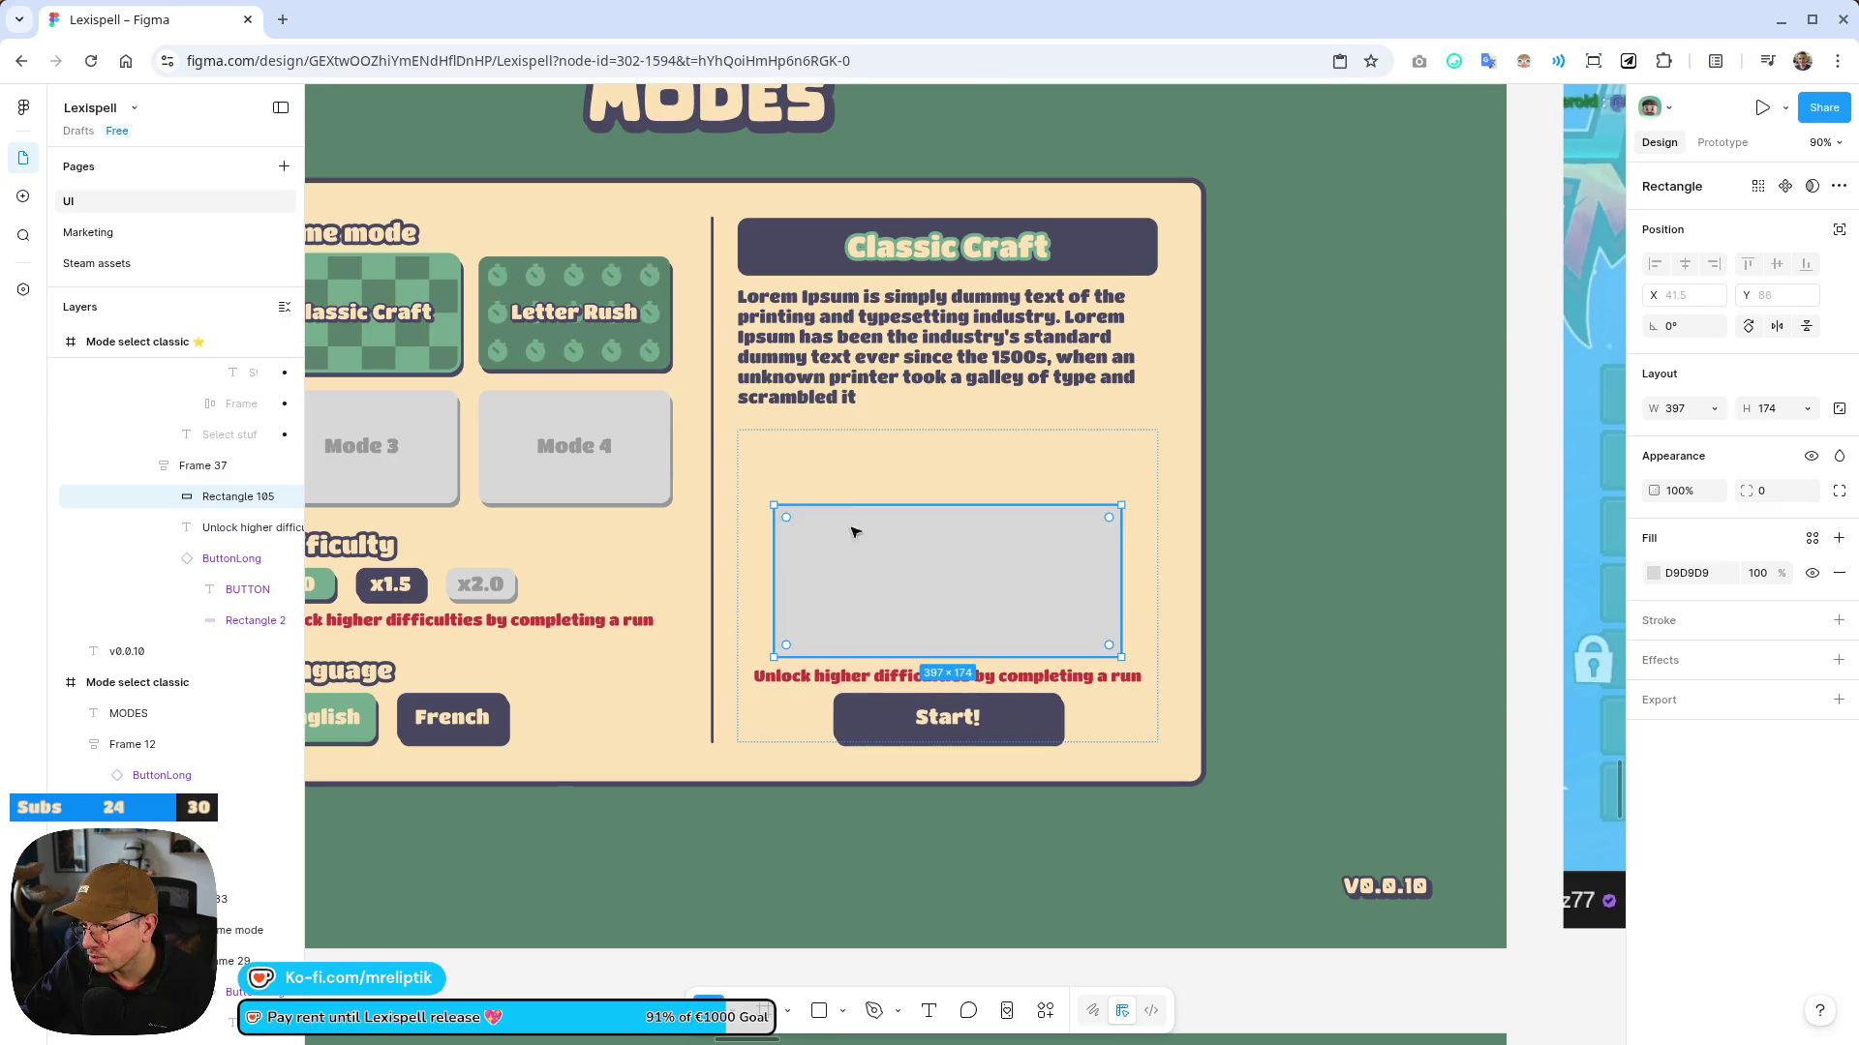
left_click_drag(212, 497, 217, 532)
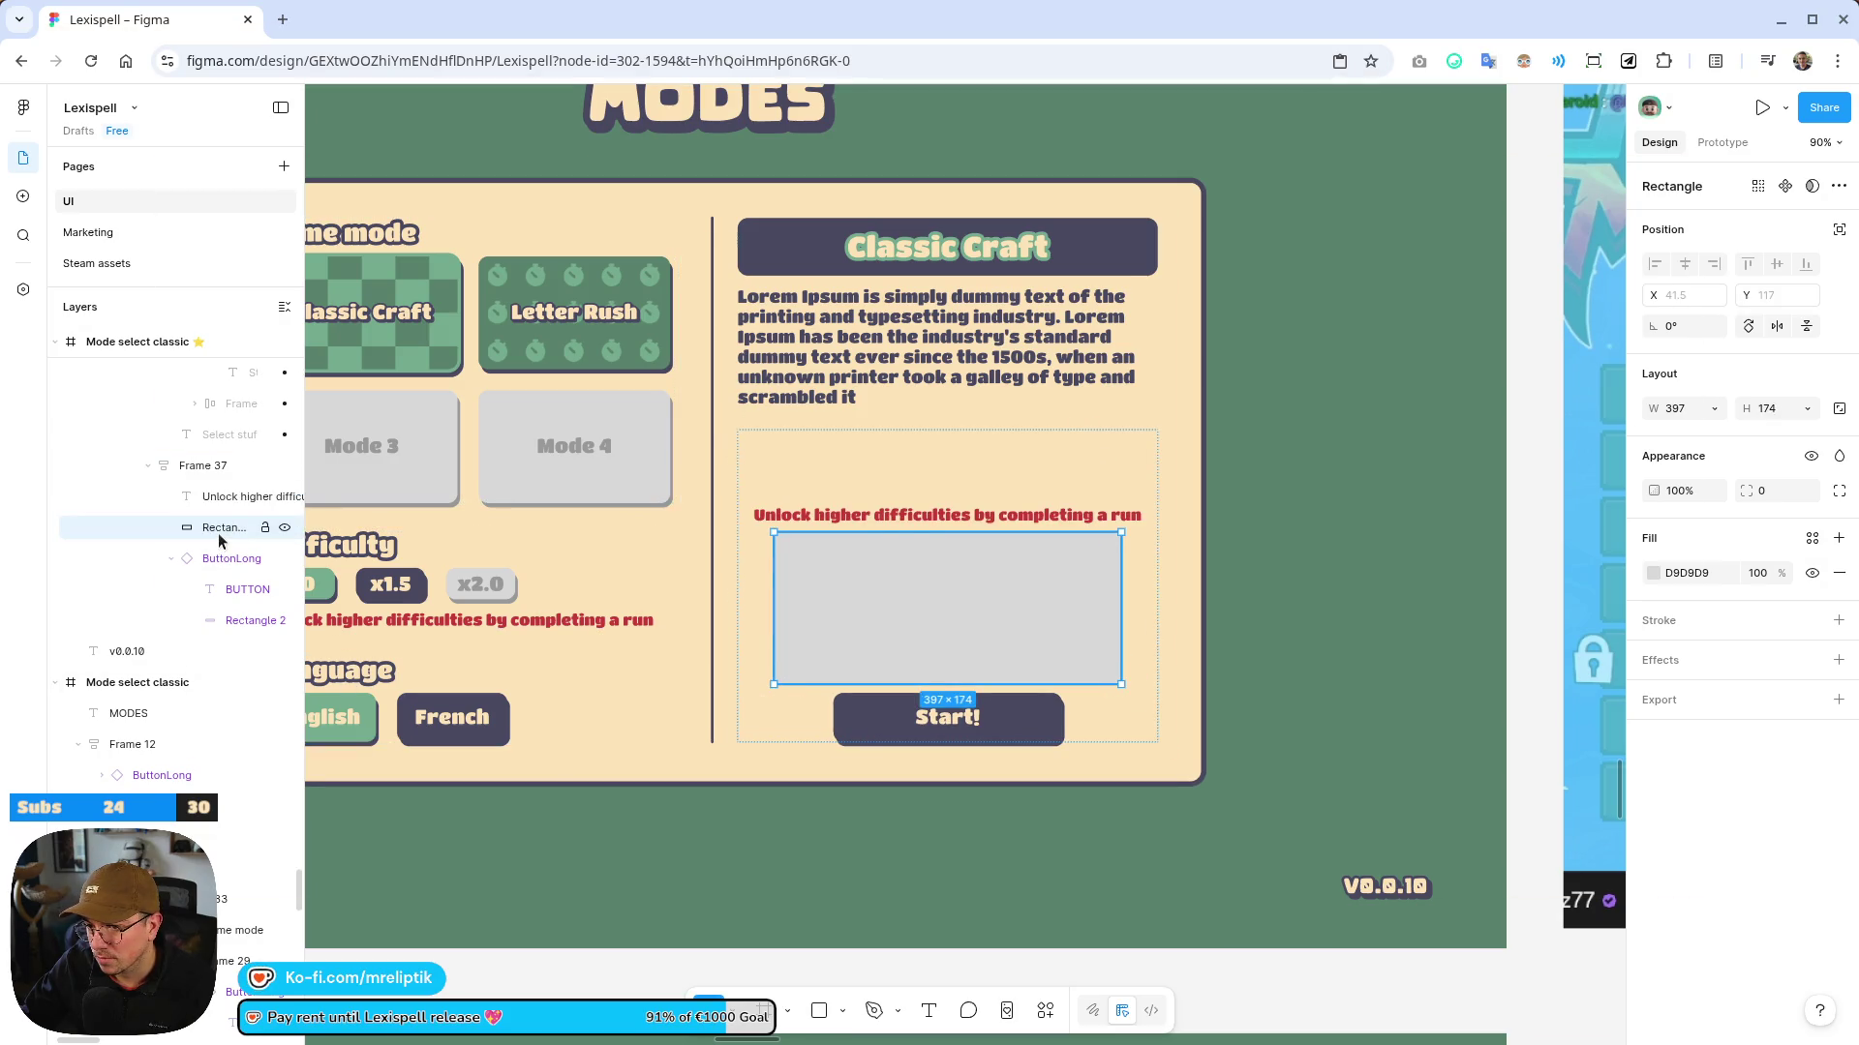
key("ctrl+z")
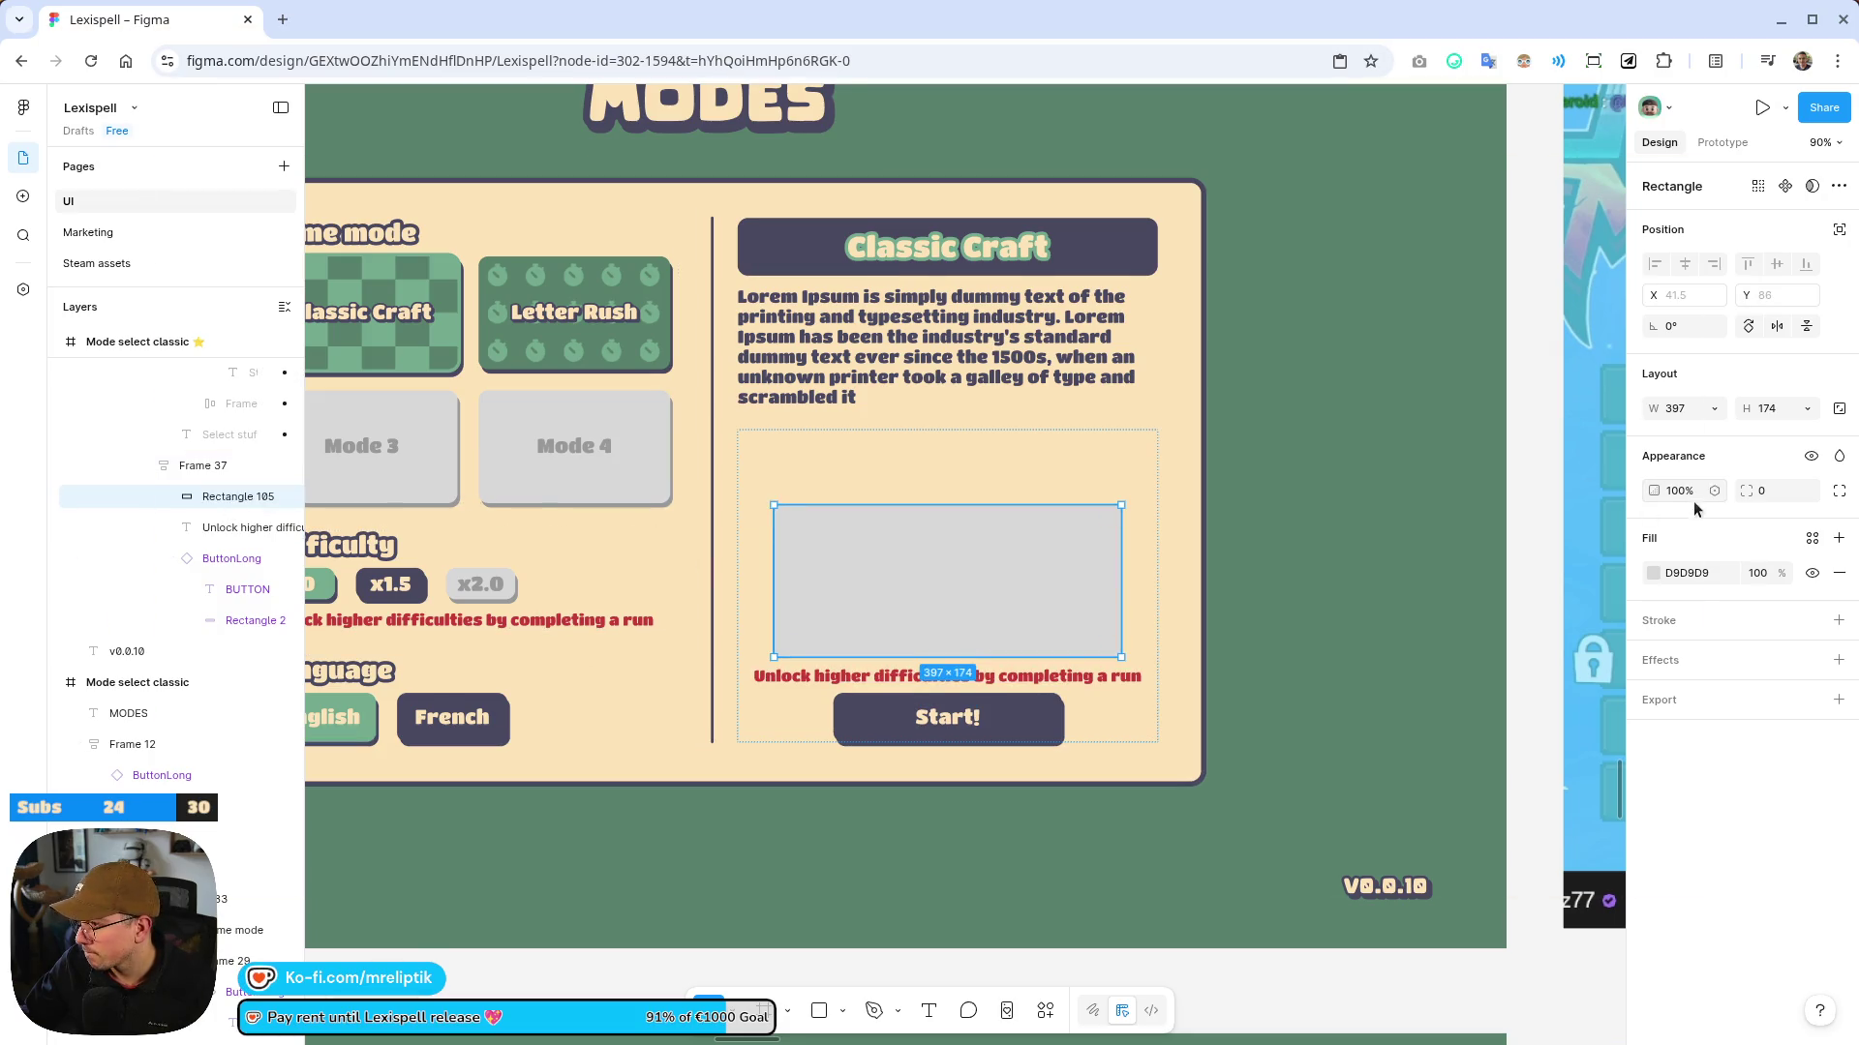
Step: Set the rectangle's width and height to Fill container and paste the screenshot as its fill
left_click(984, 926)
left_click(900, 593)
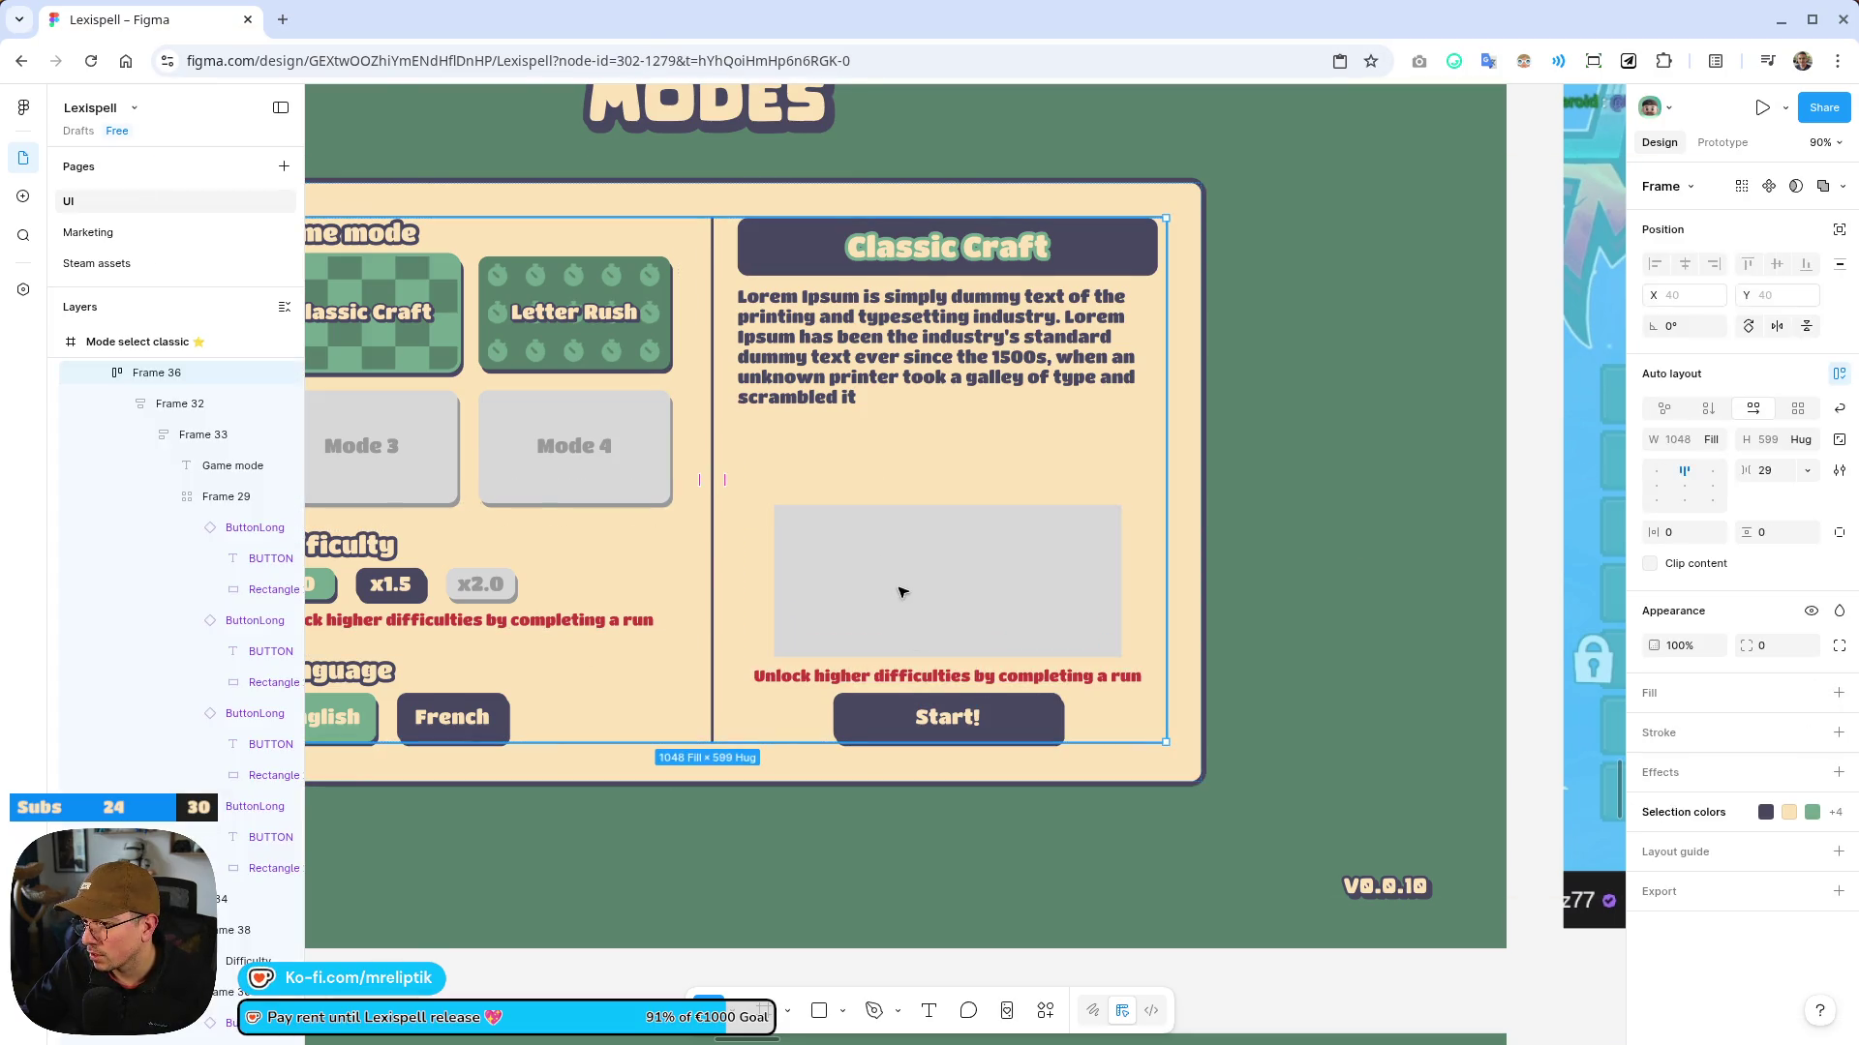
double_click(941, 555)
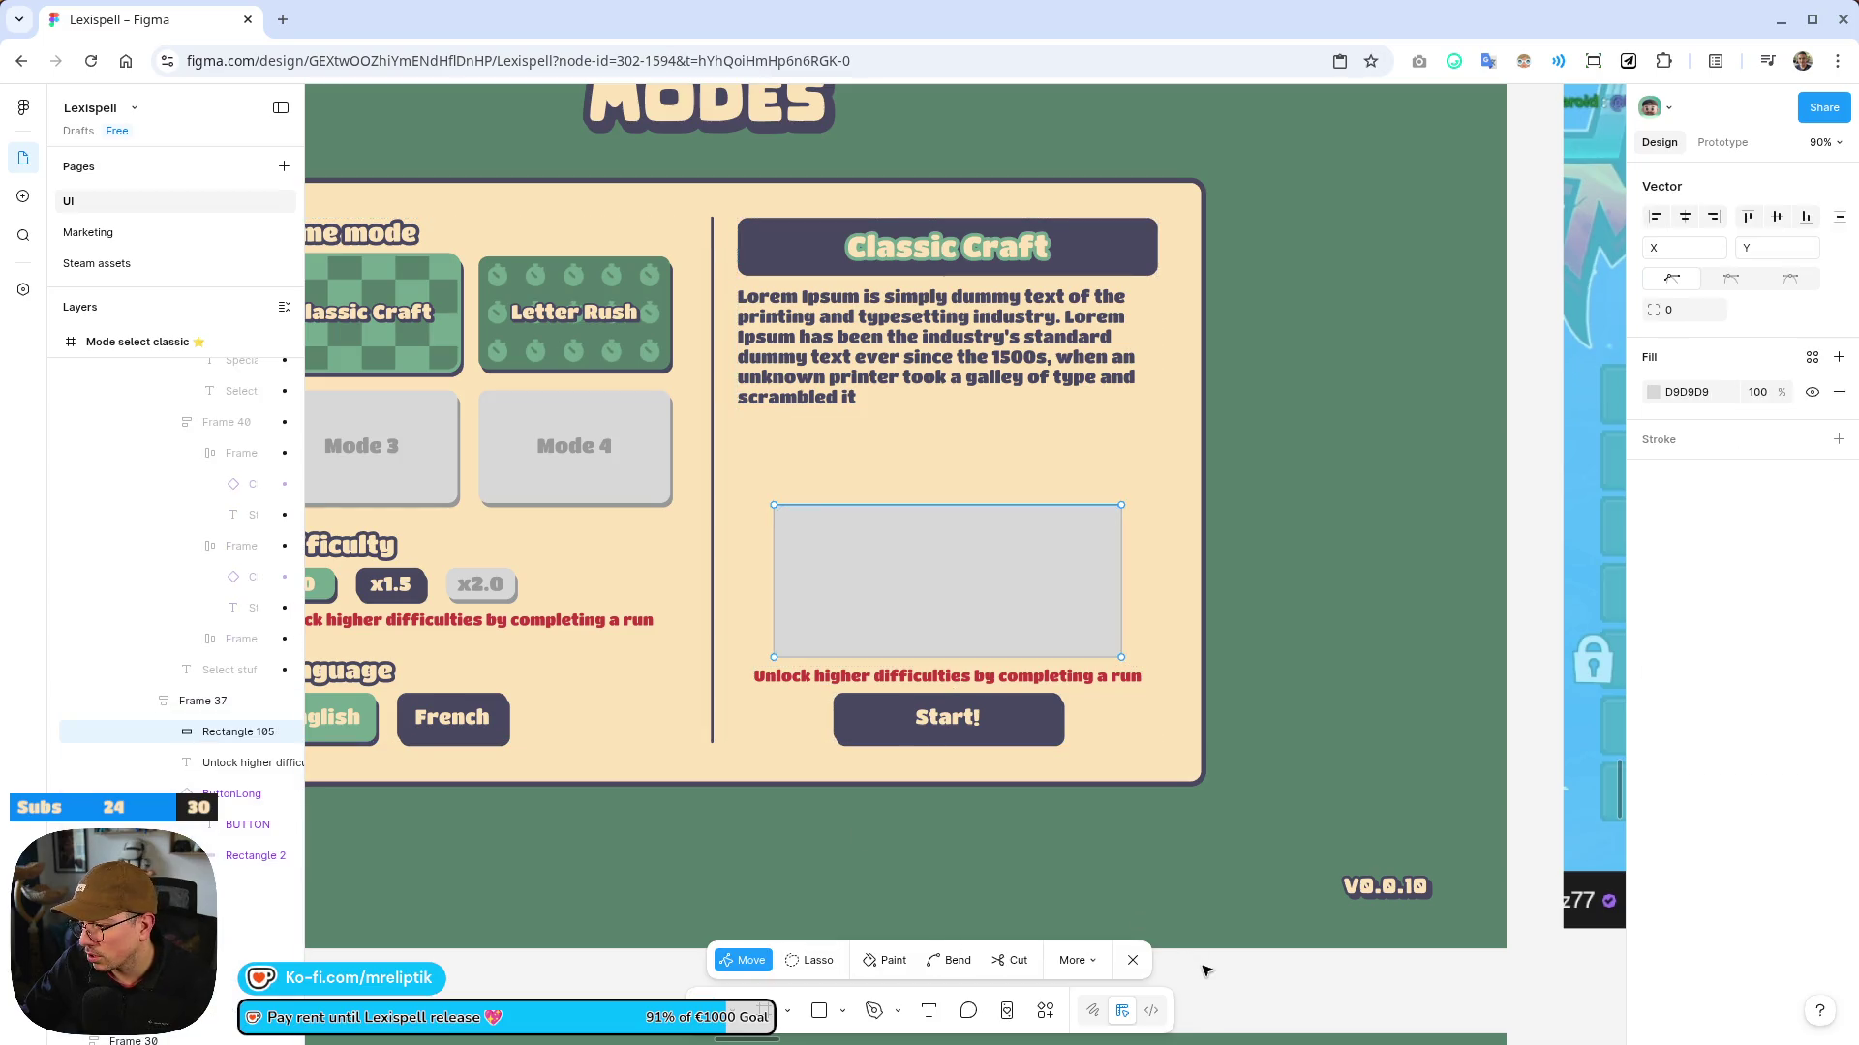
left_click(1133, 961)
left_click(1715, 416)
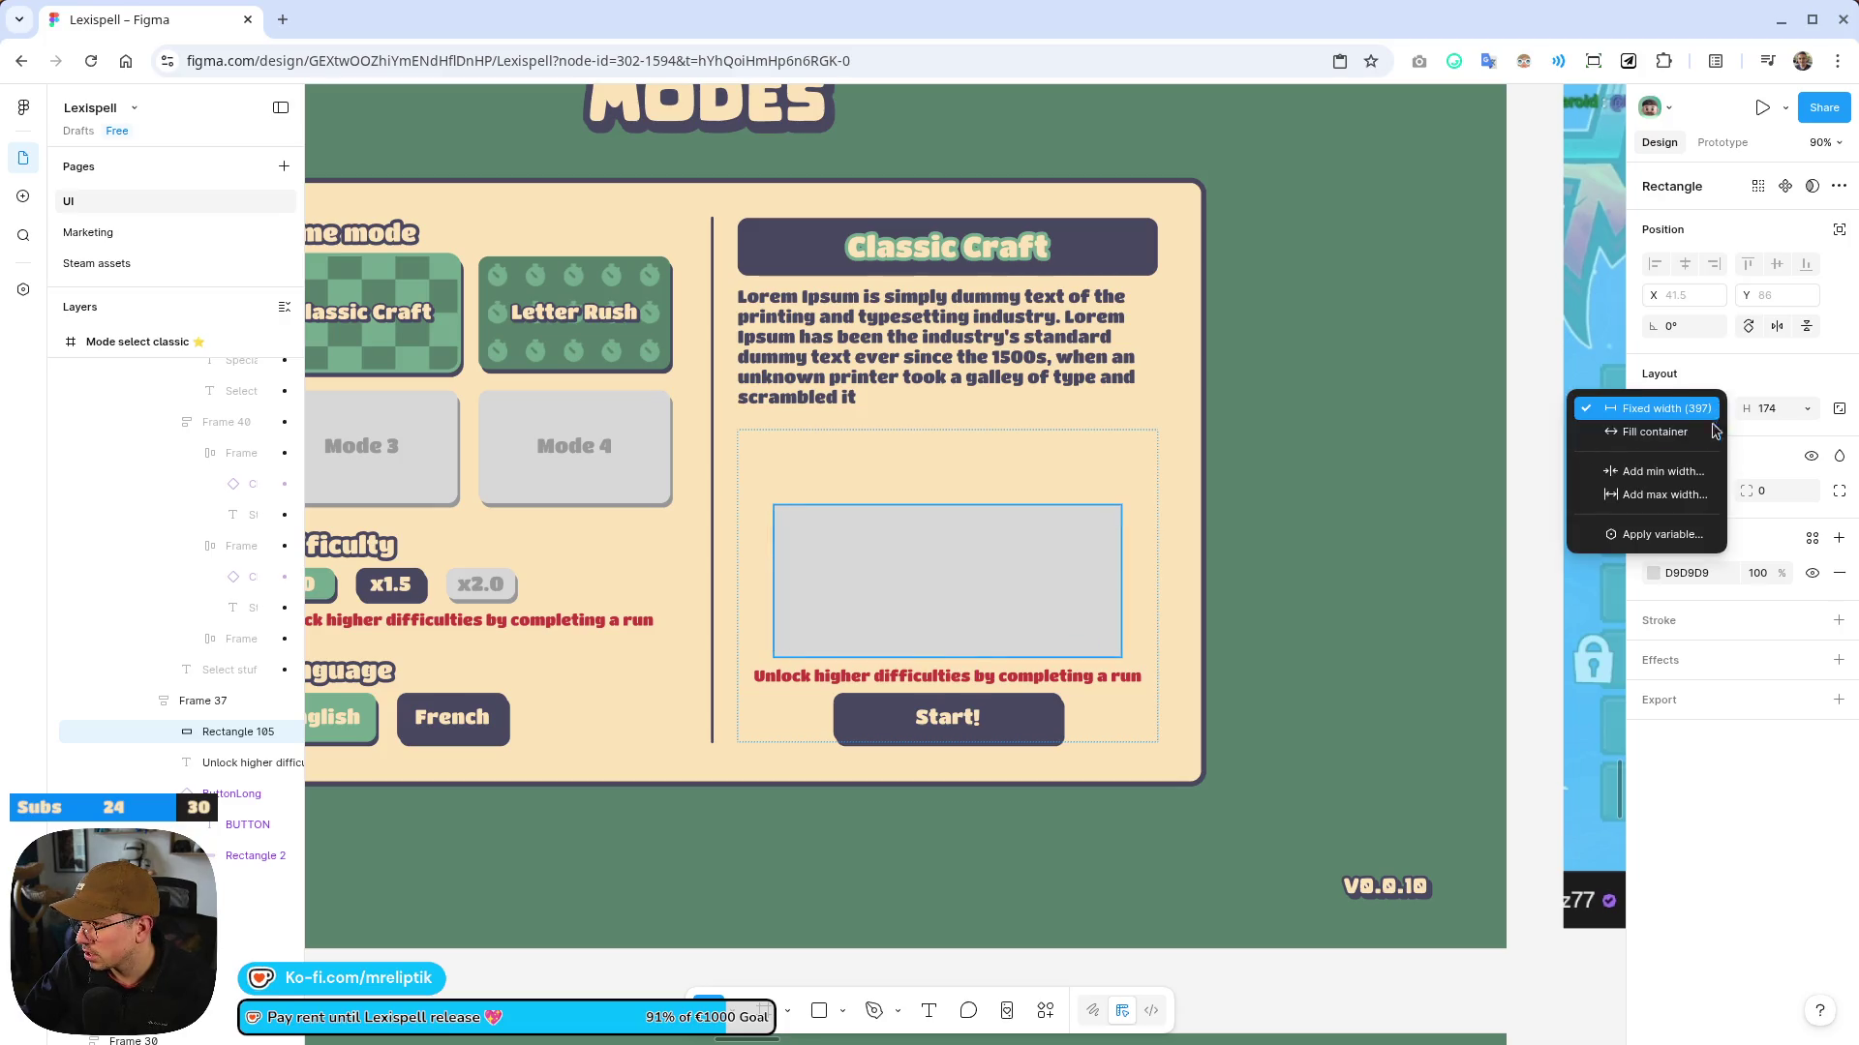
left_click(1680, 433)
left_click(1808, 408)
left_click(1776, 432)
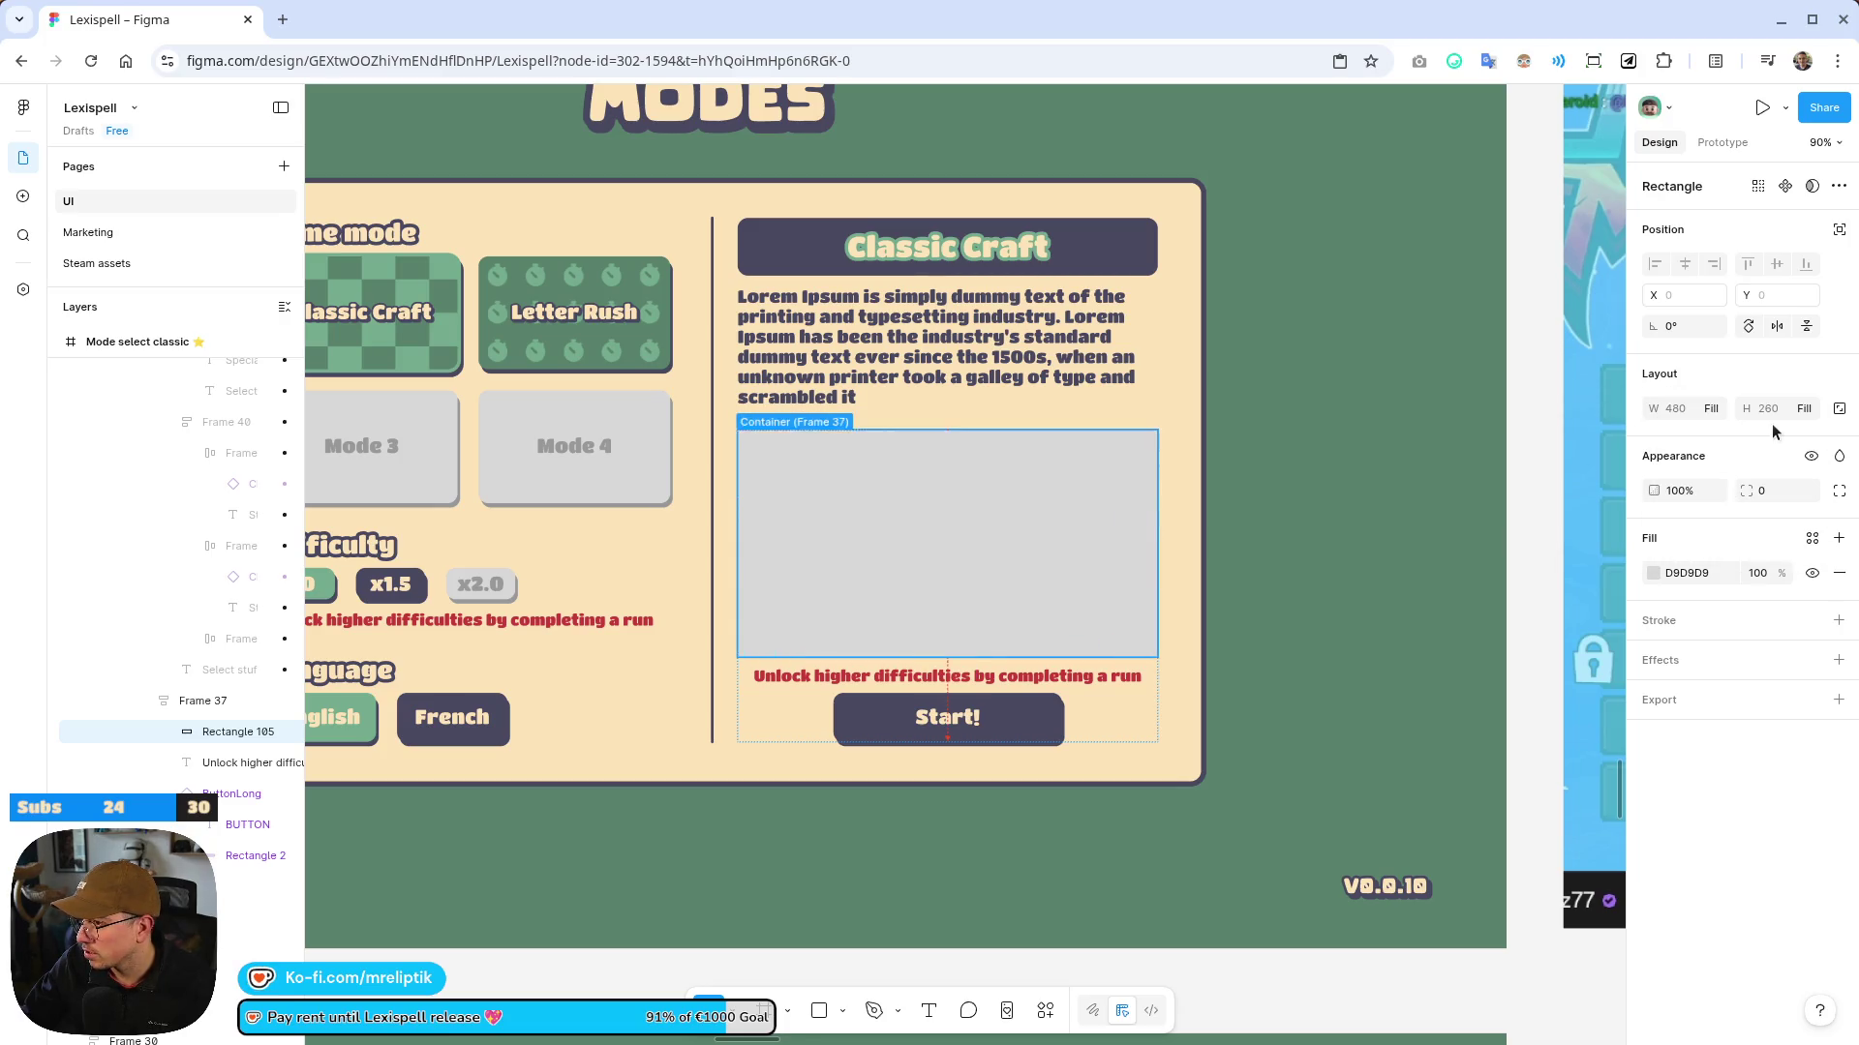
key("ctrl+v")
scroll(683, 560, "down", 3)
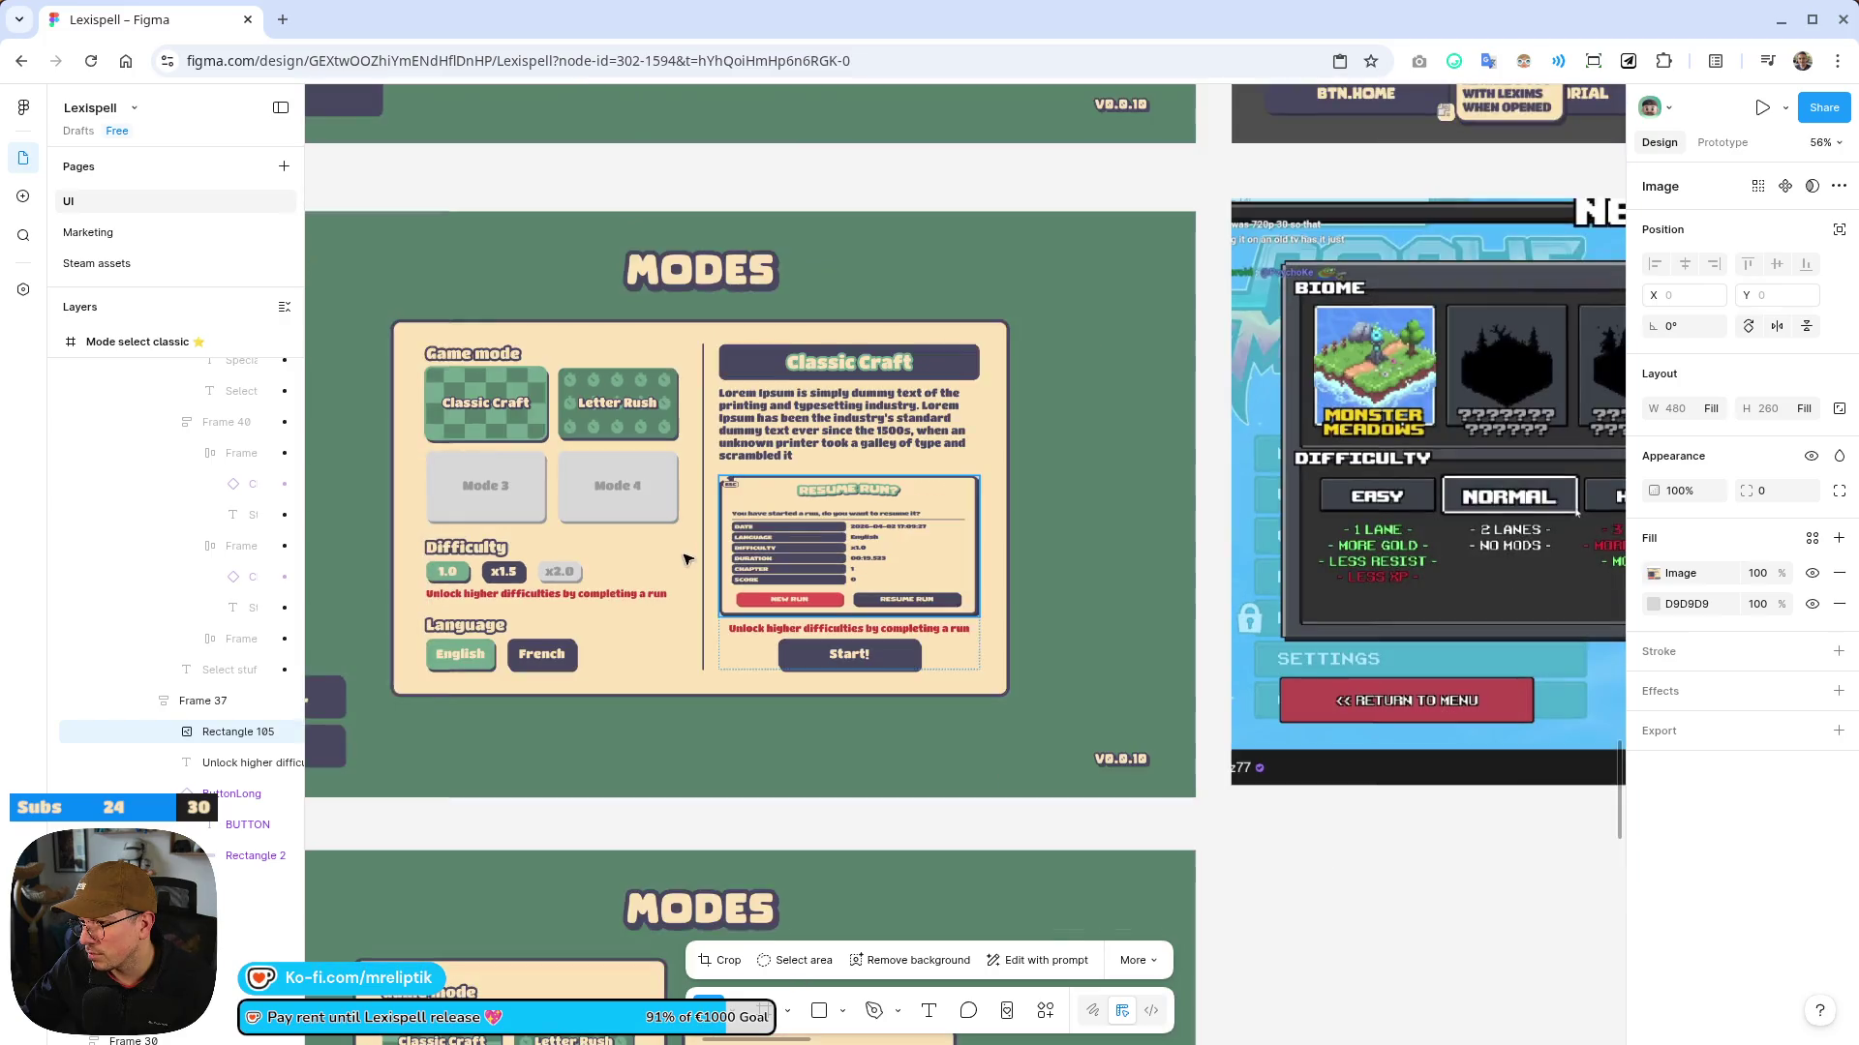
Step: Try Fit, Fill and Crop scaling on the Resume Run? image fill, settling on Fit
left_click(1733, 573)
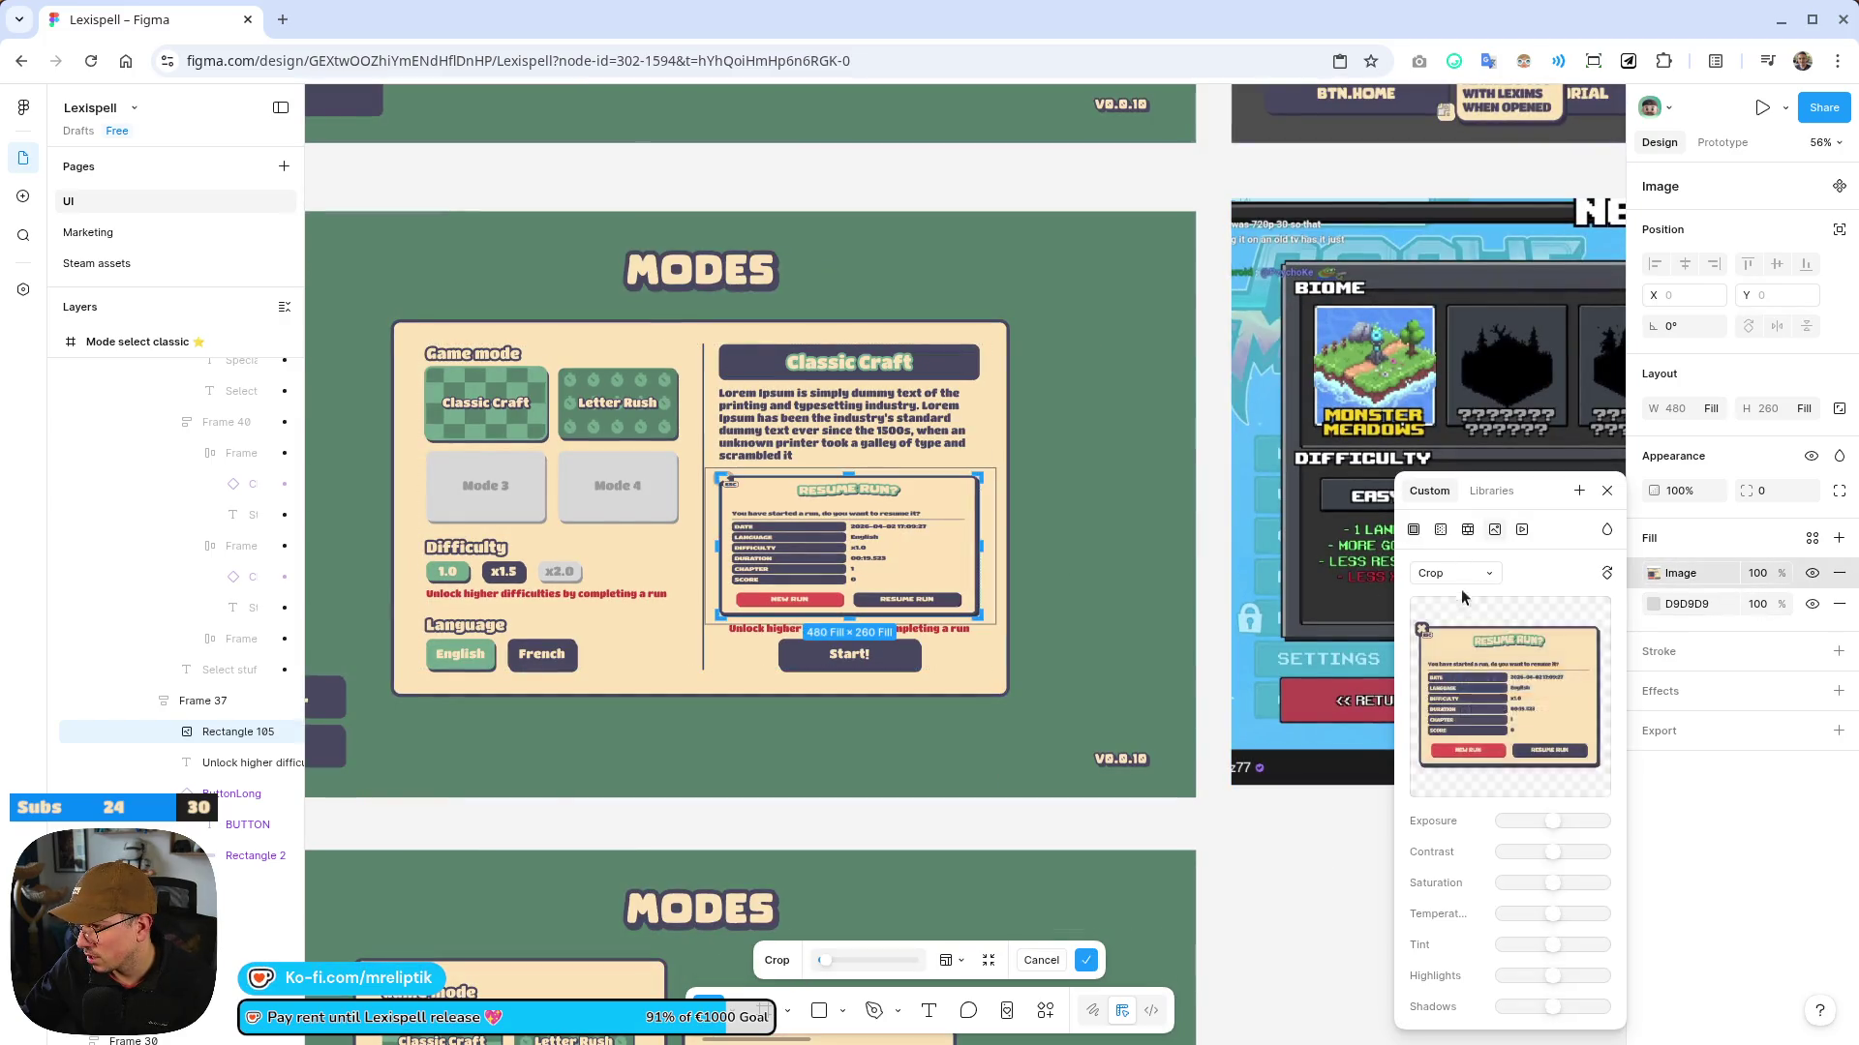
left_click(1488, 575)
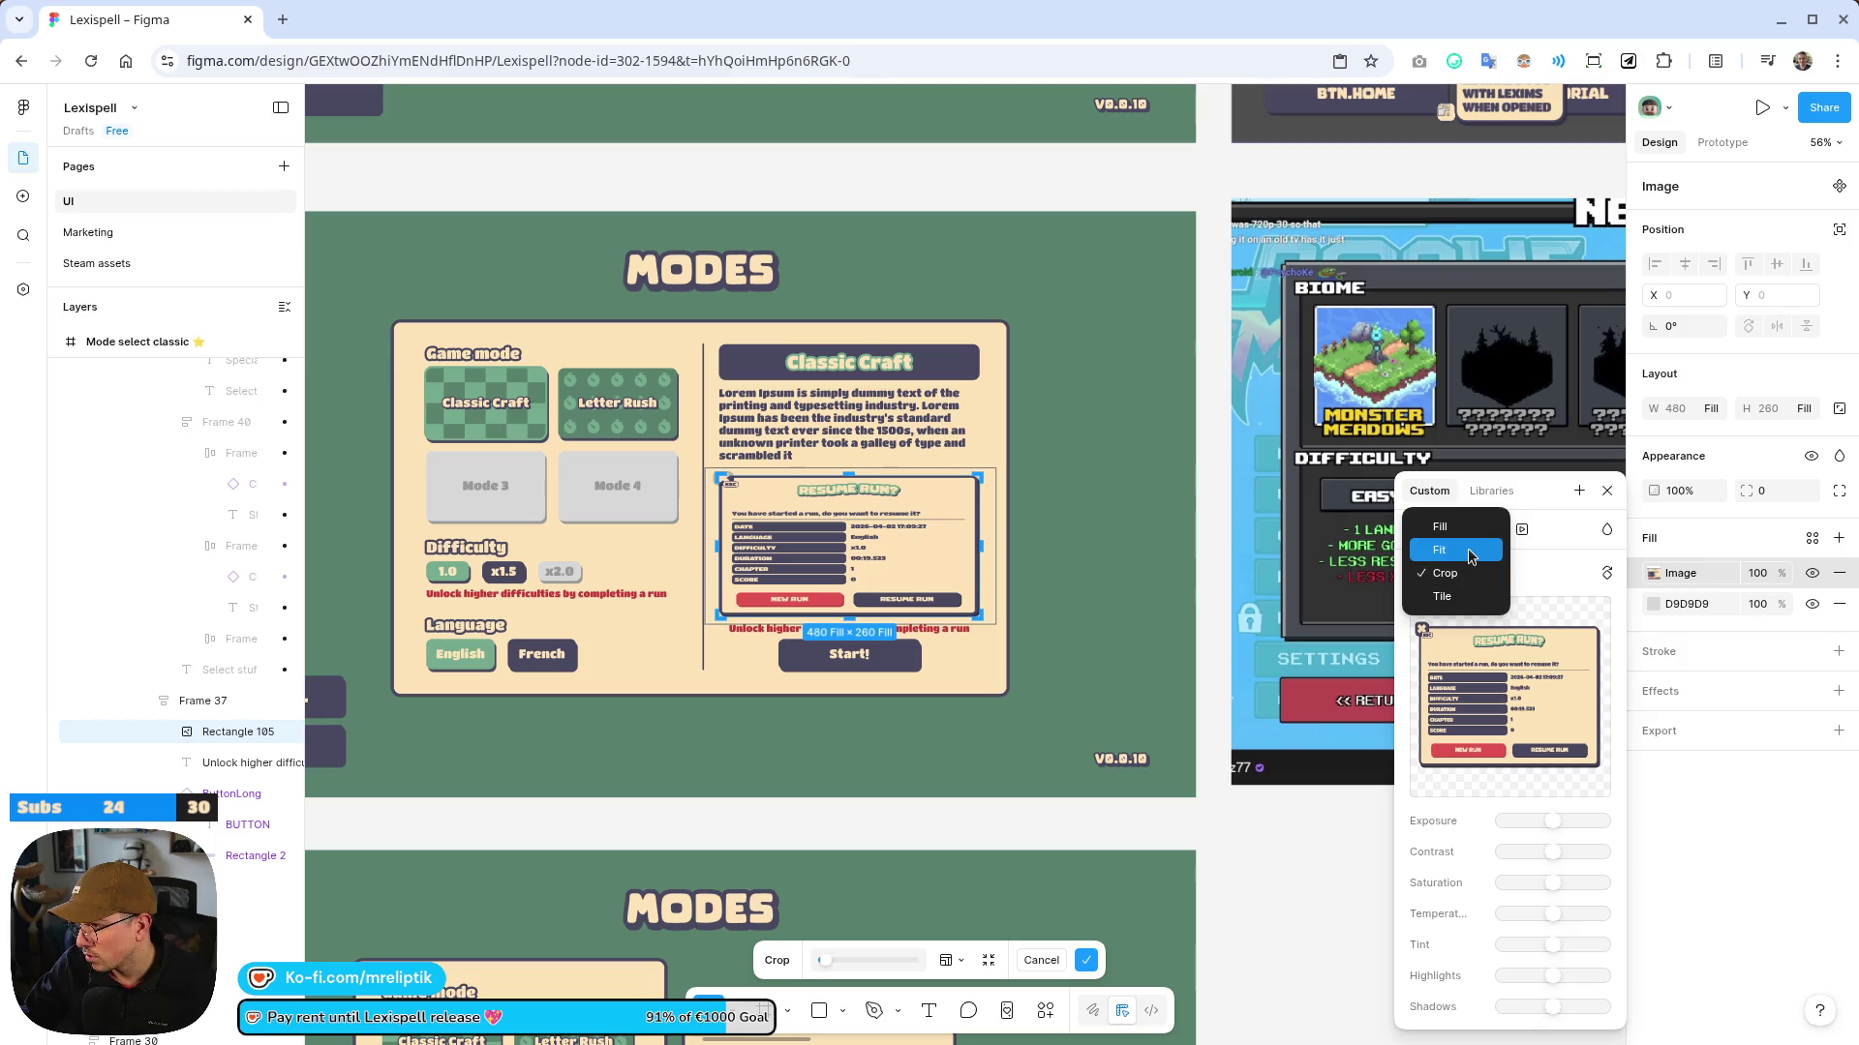
left_click(1468, 548)
left_click(1469, 573)
left_click(1467, 545)
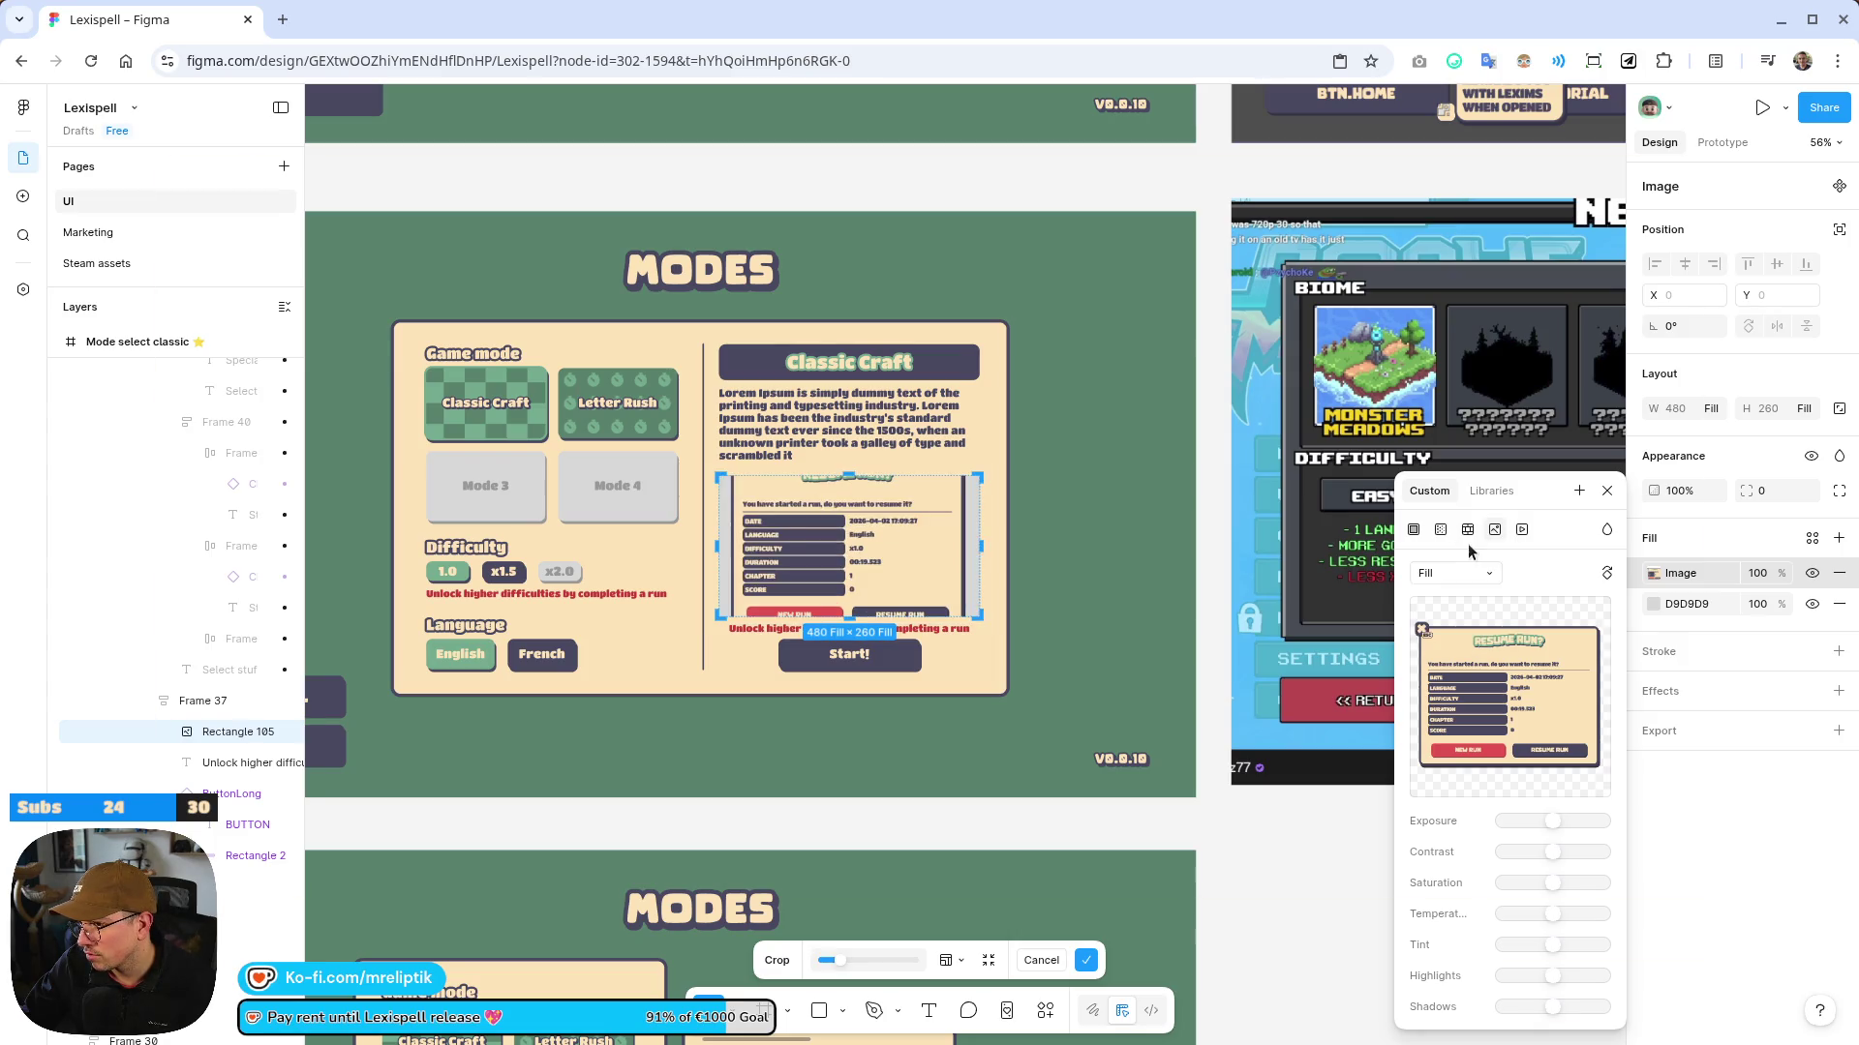
left_click(1468, 571)
left_click(1485, 595)
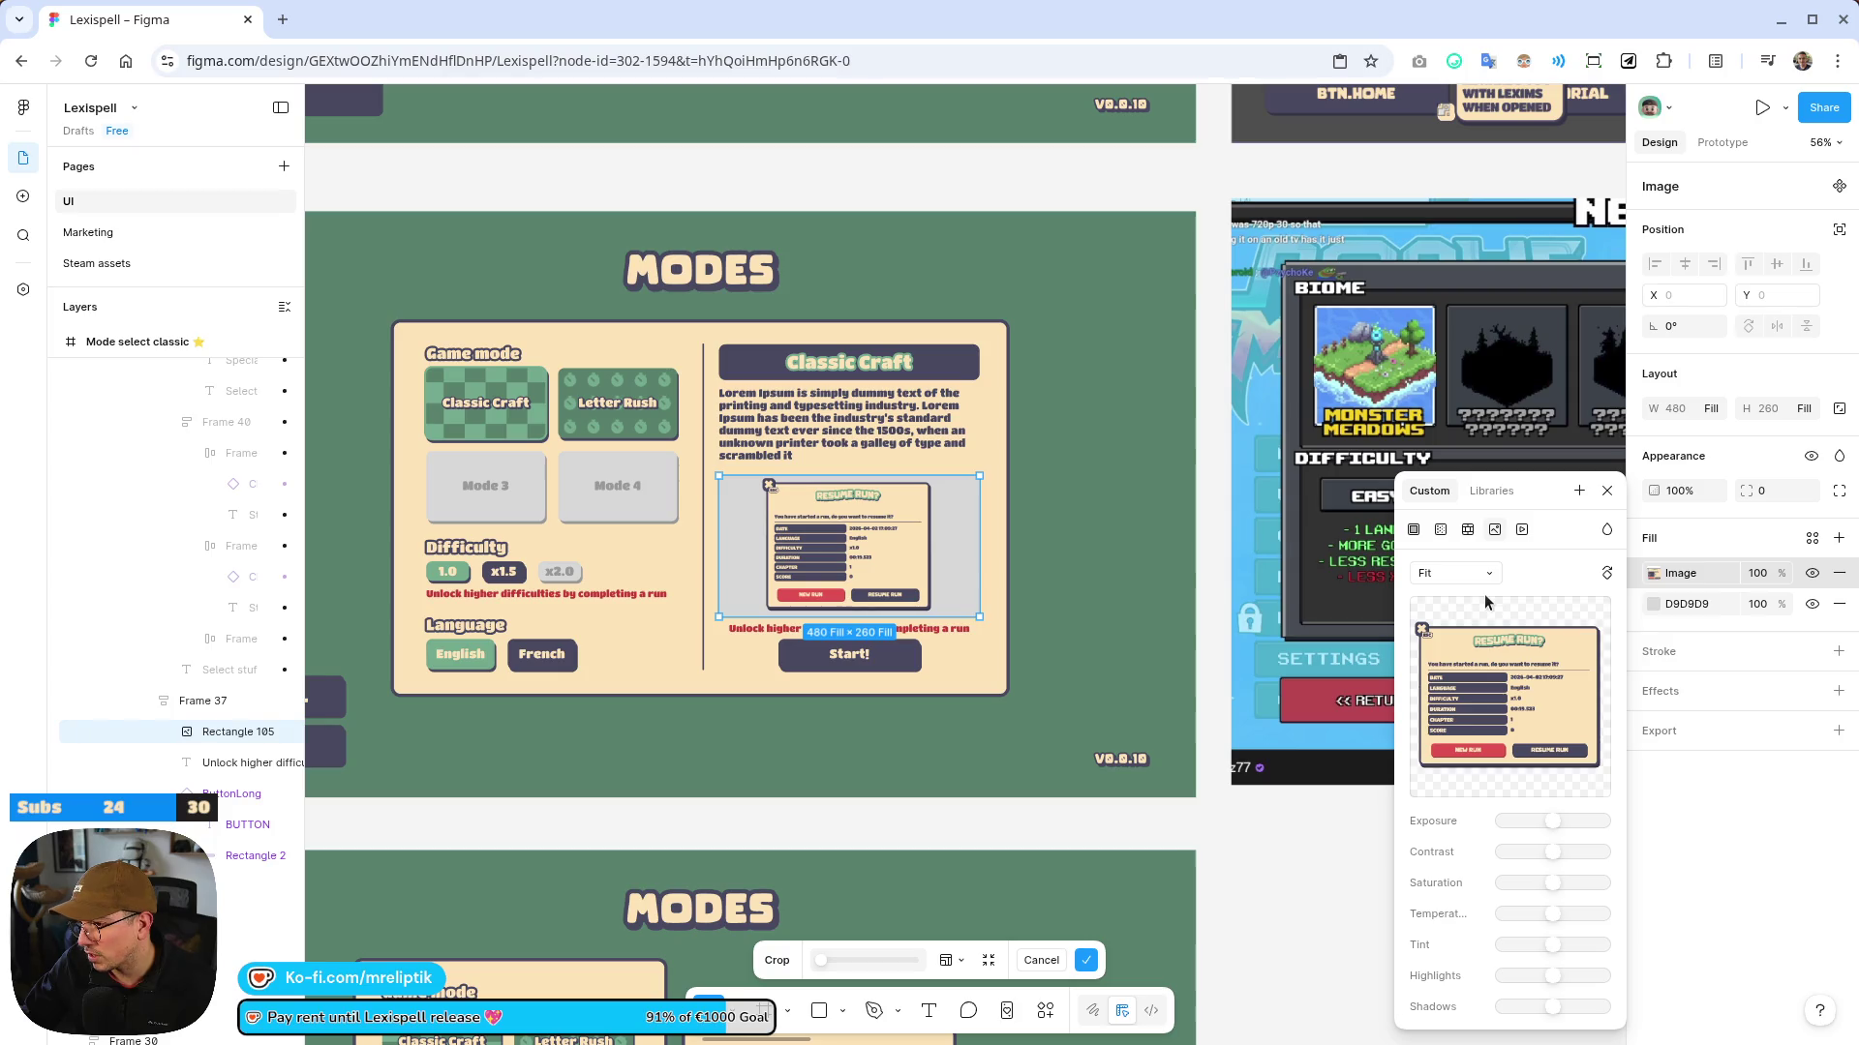
key("Escape")
Step: Select the two-column container frame that holds the screenshot
scroll(505, 504, "down", 3)
left_click(701, 424)
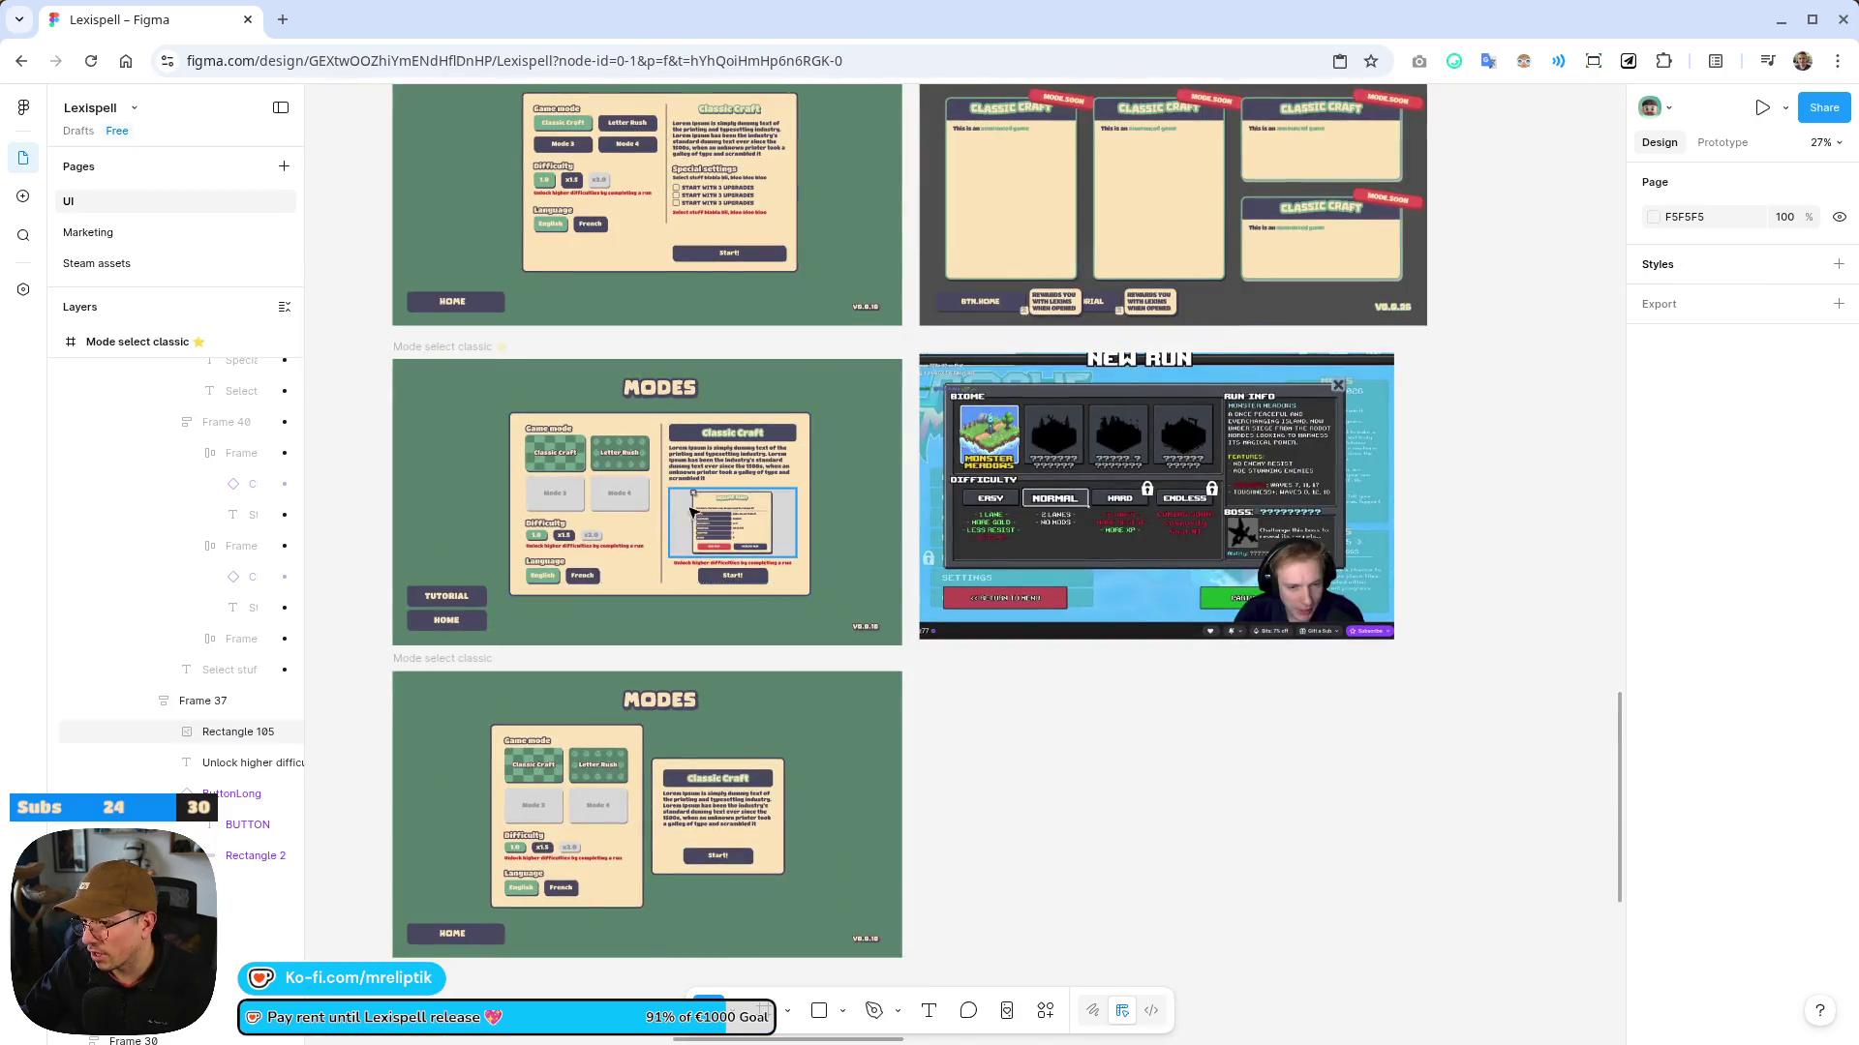
scroll(701, 424, "up", 5)
left_click(701, 424)
scroll(567, 426, "up", 3)
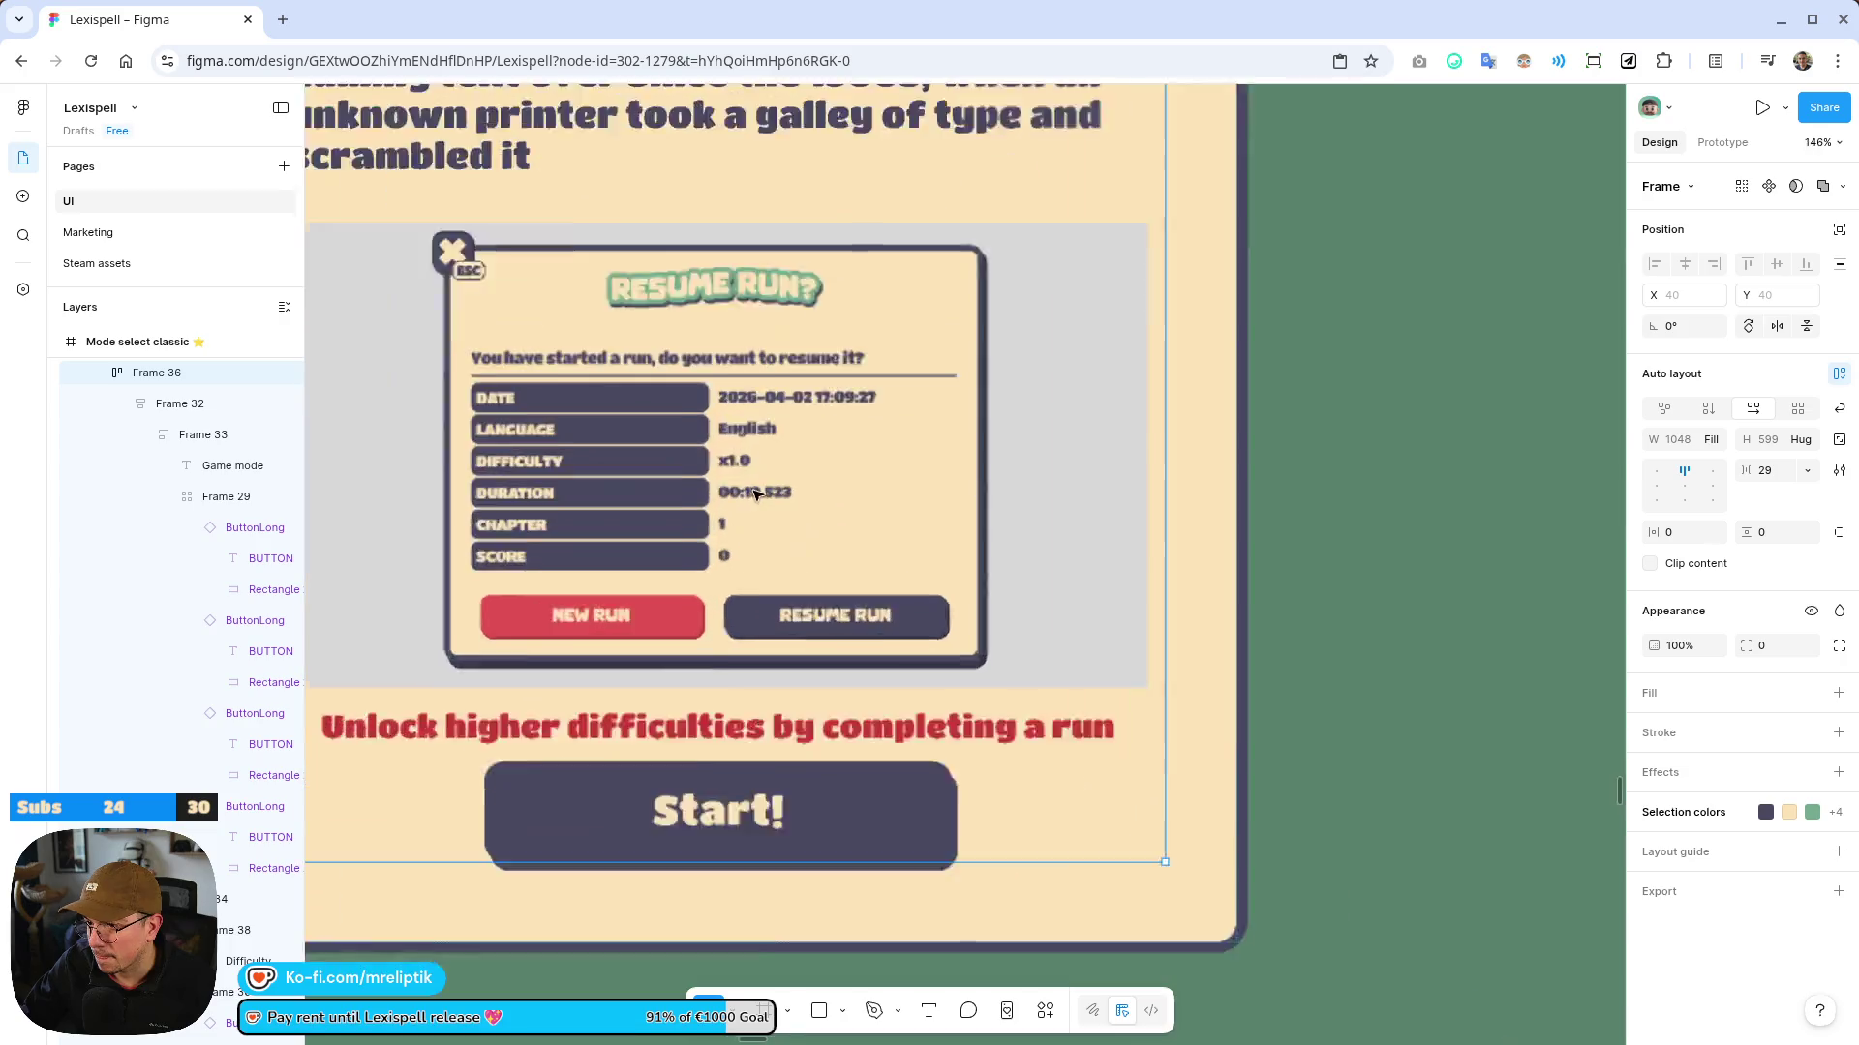
scroll(842, 552, "up", 5)
Step: Test manual Crop on the Resume Run? image, then cancel back to Fit scaling
double_click(840, 547)
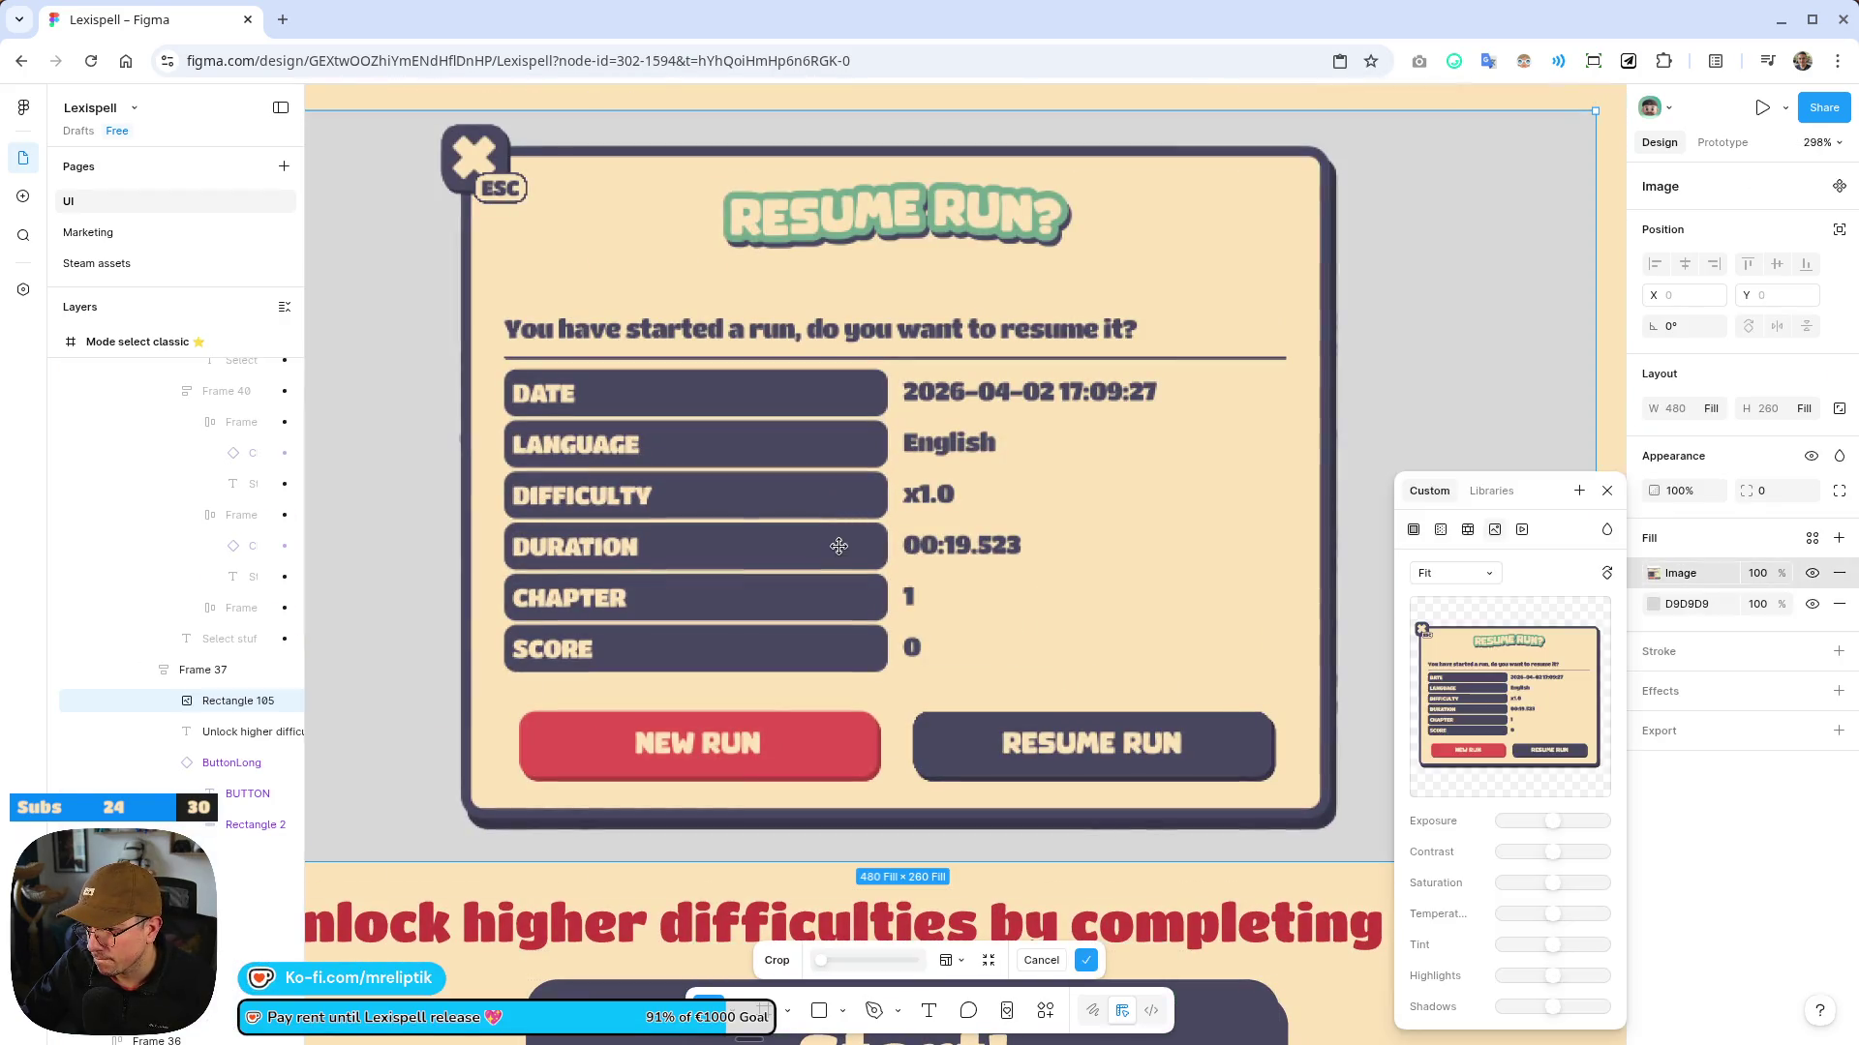
scroll(844, 578, "down", 5)
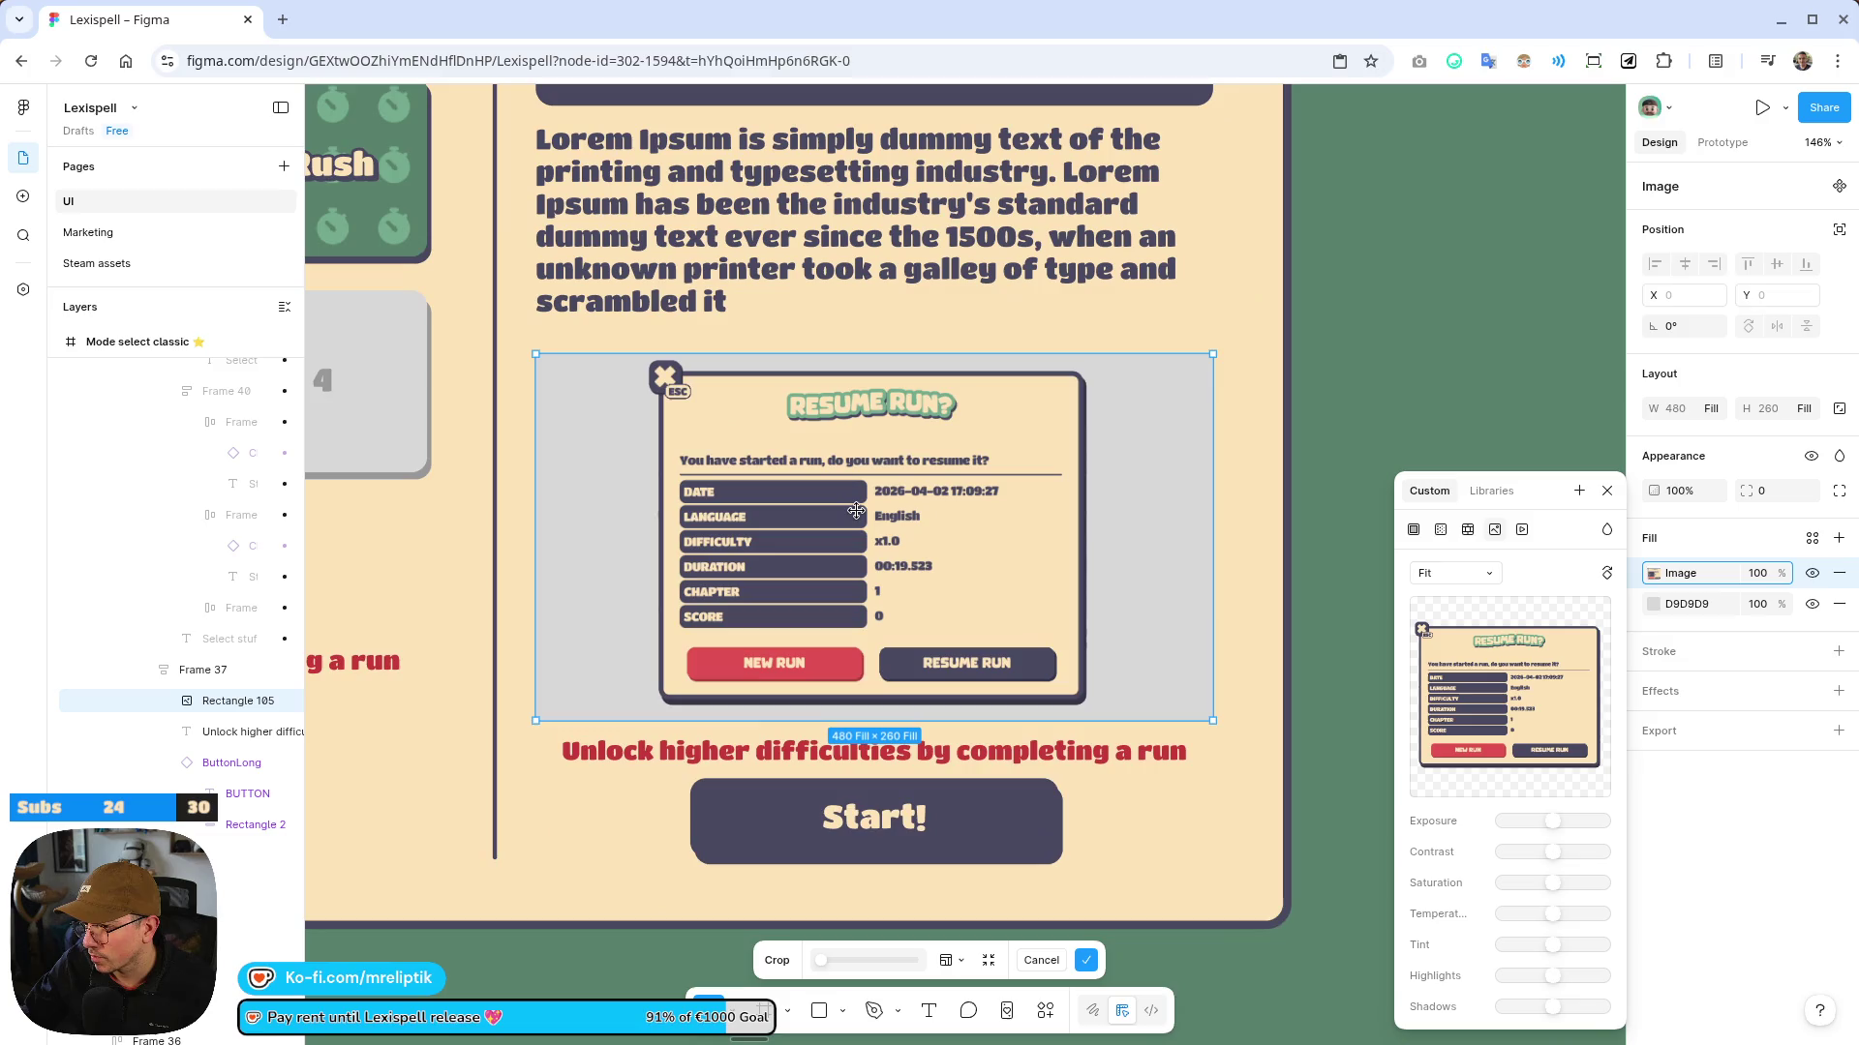
left_click(1455, 573)
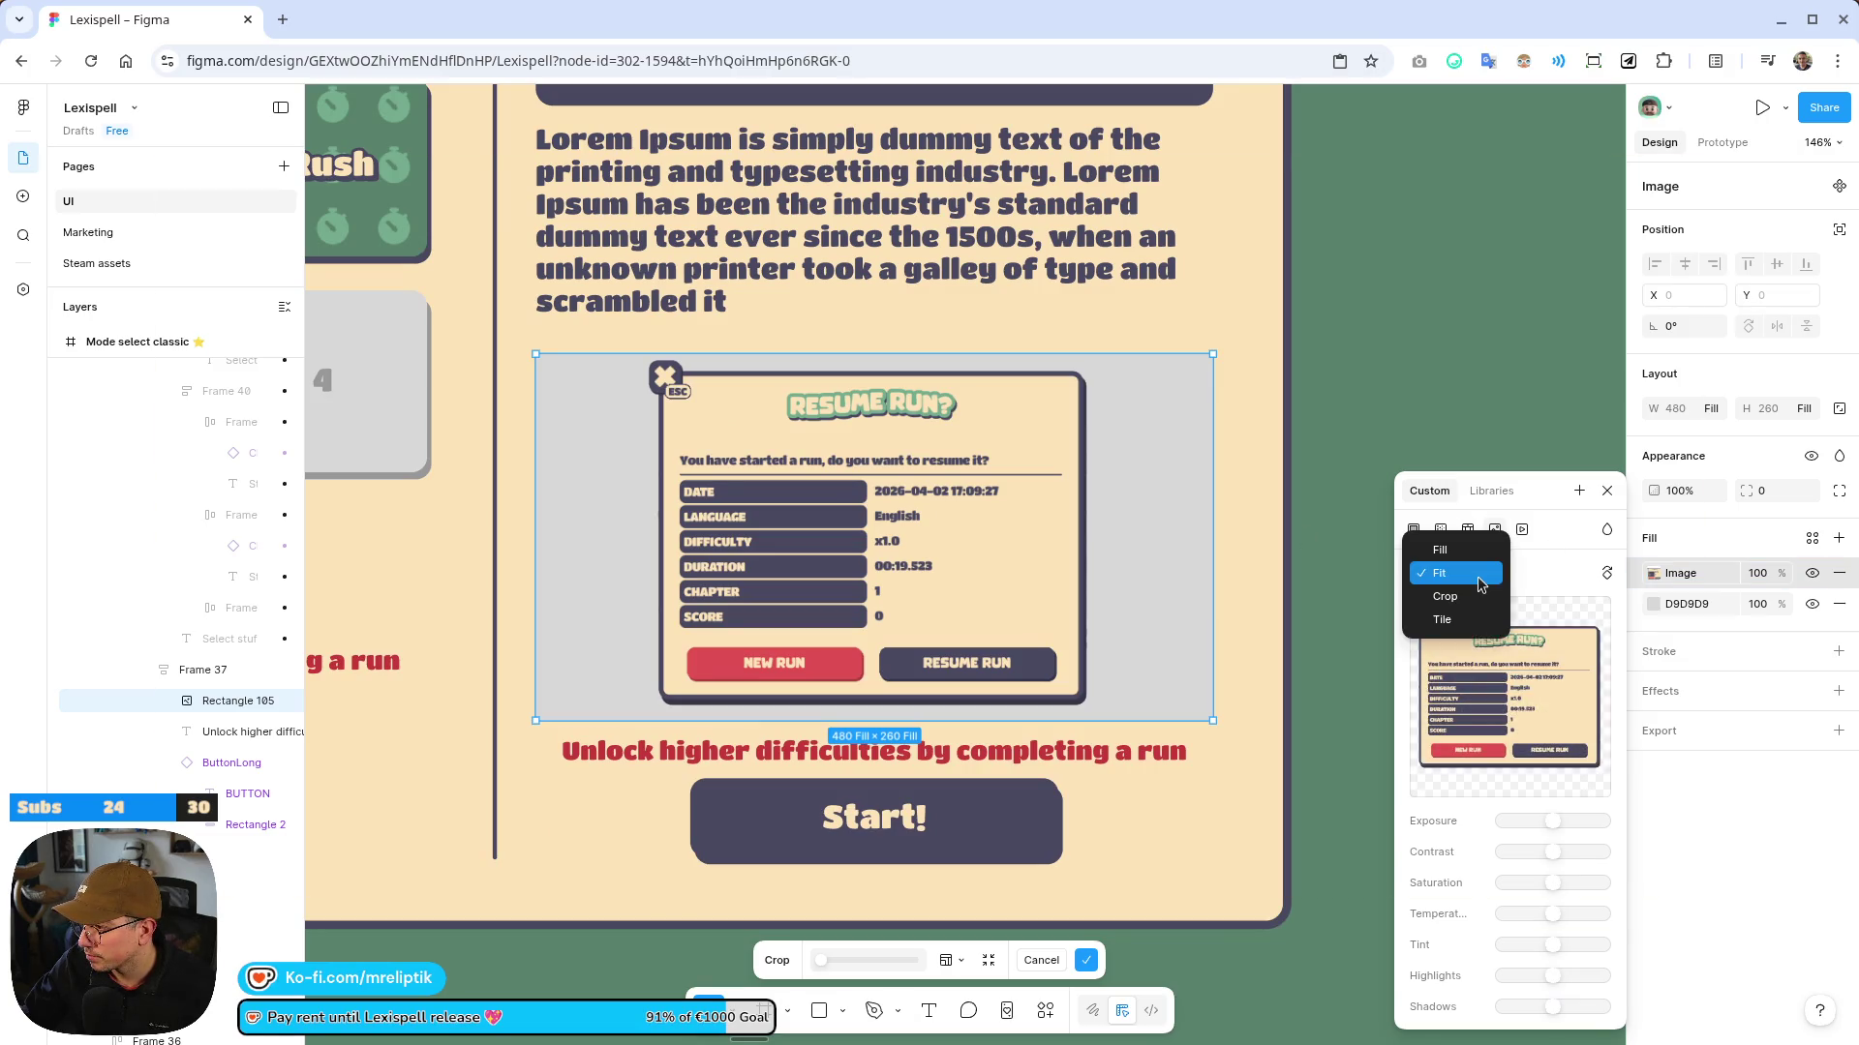
left_click(1477, 573)
mouse_move(1487, 647)
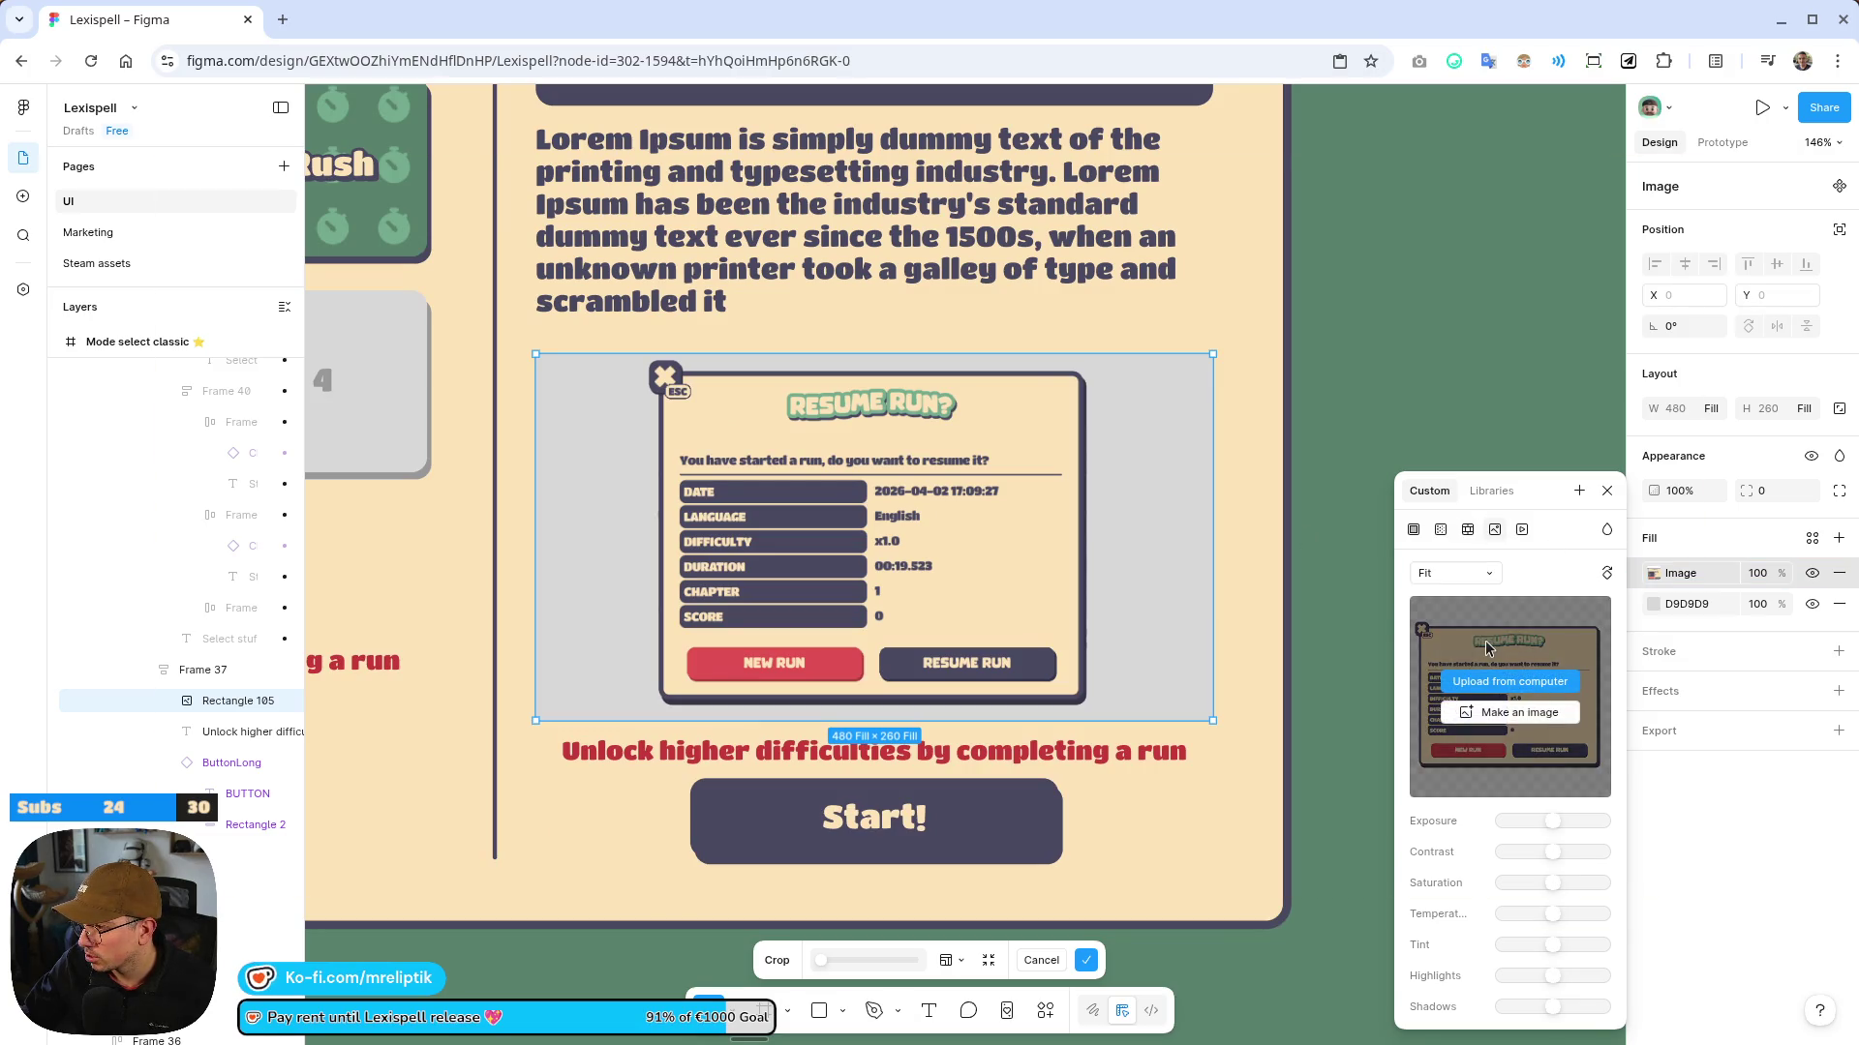
left_click(1454, 579)
left_click(1447, 596)
left_click_drag(874, 355, 879, 451)
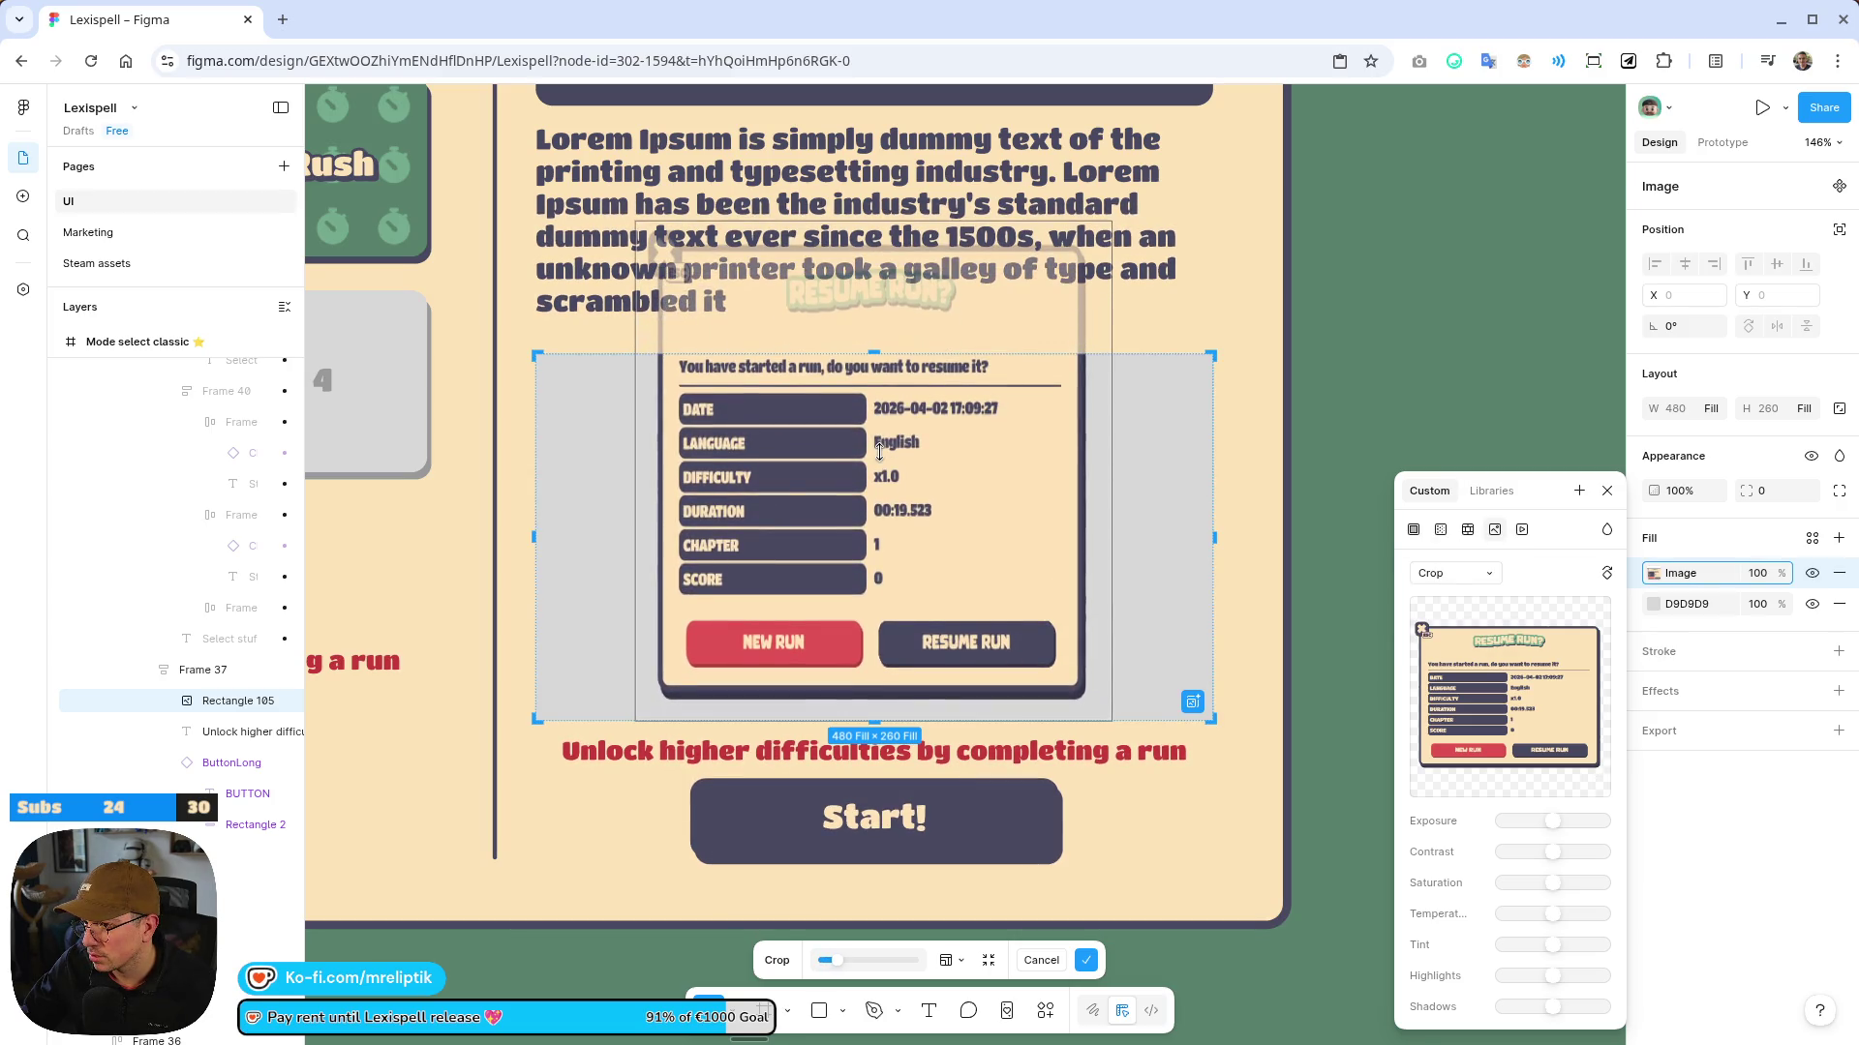
key("Escape")
key("shift+1")
Step: Clear the selection on the Lexispell canvas
left_click(891, 681)
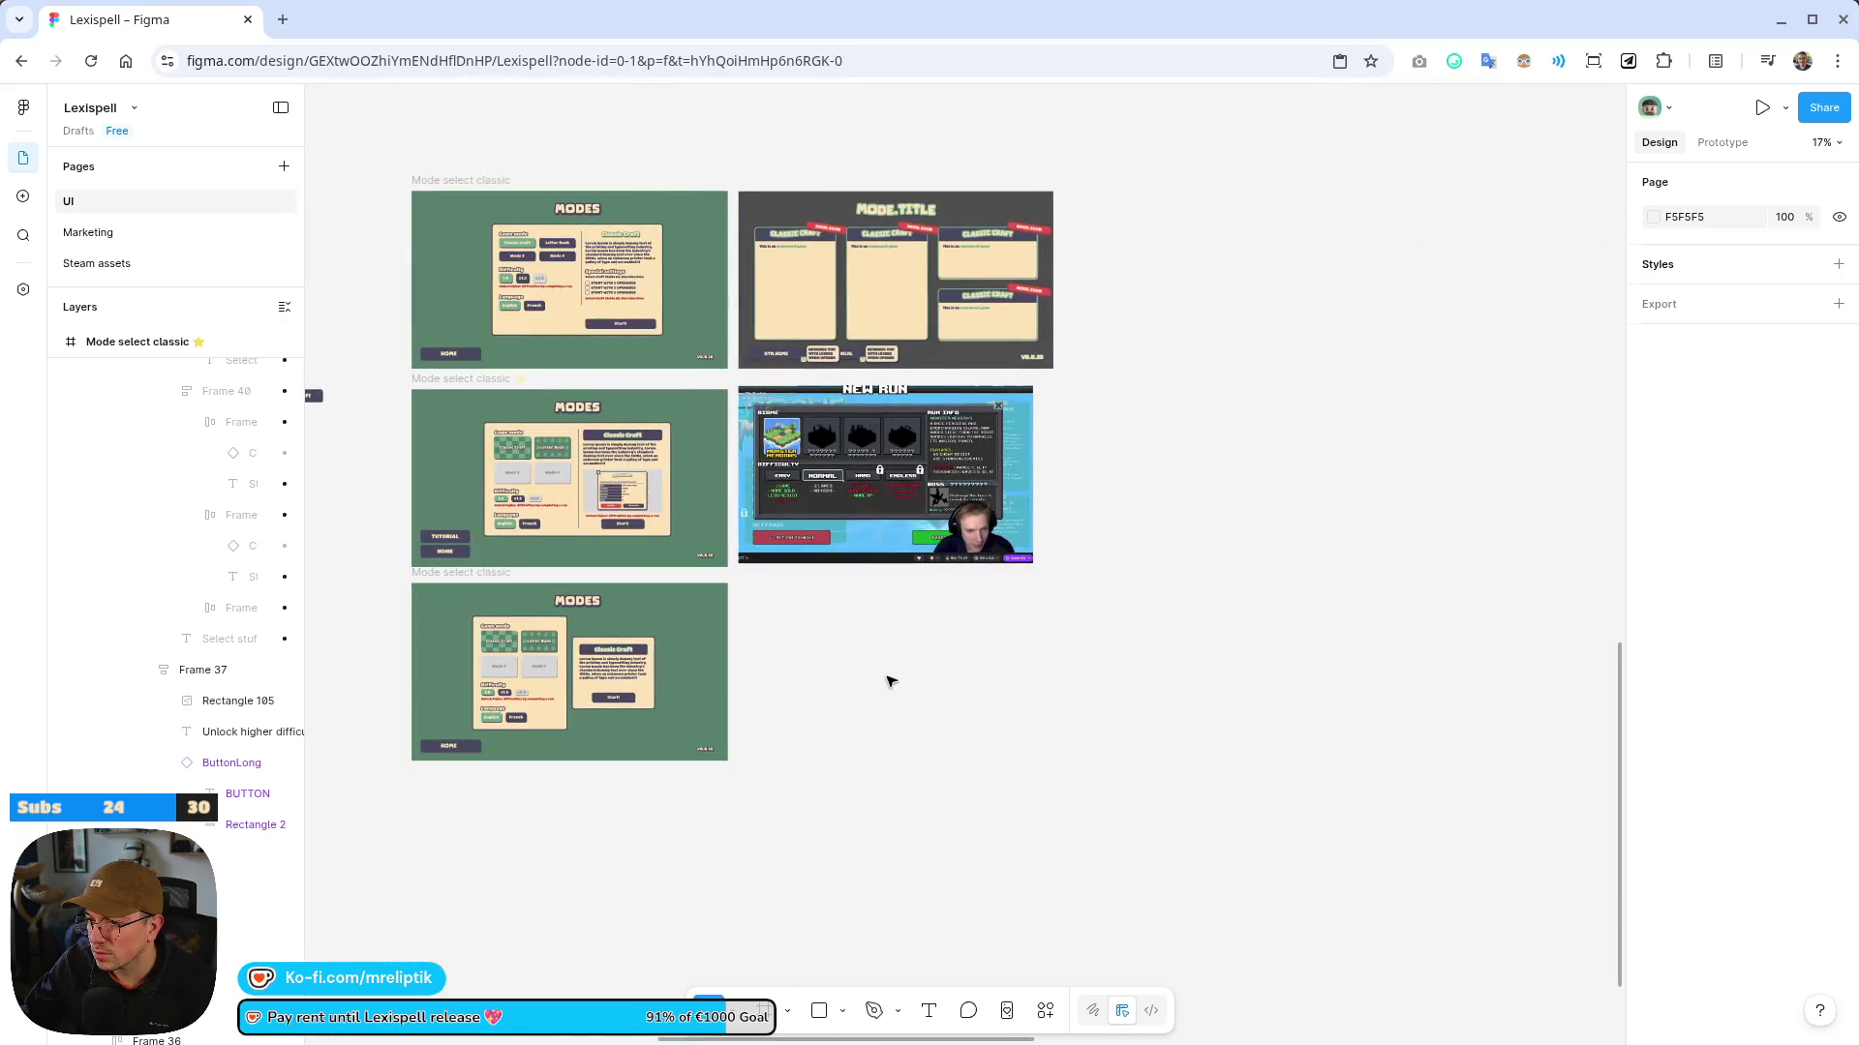
left_click(632, 484)
left_click(809, 655)
scroll(959, 665, "down", 3)
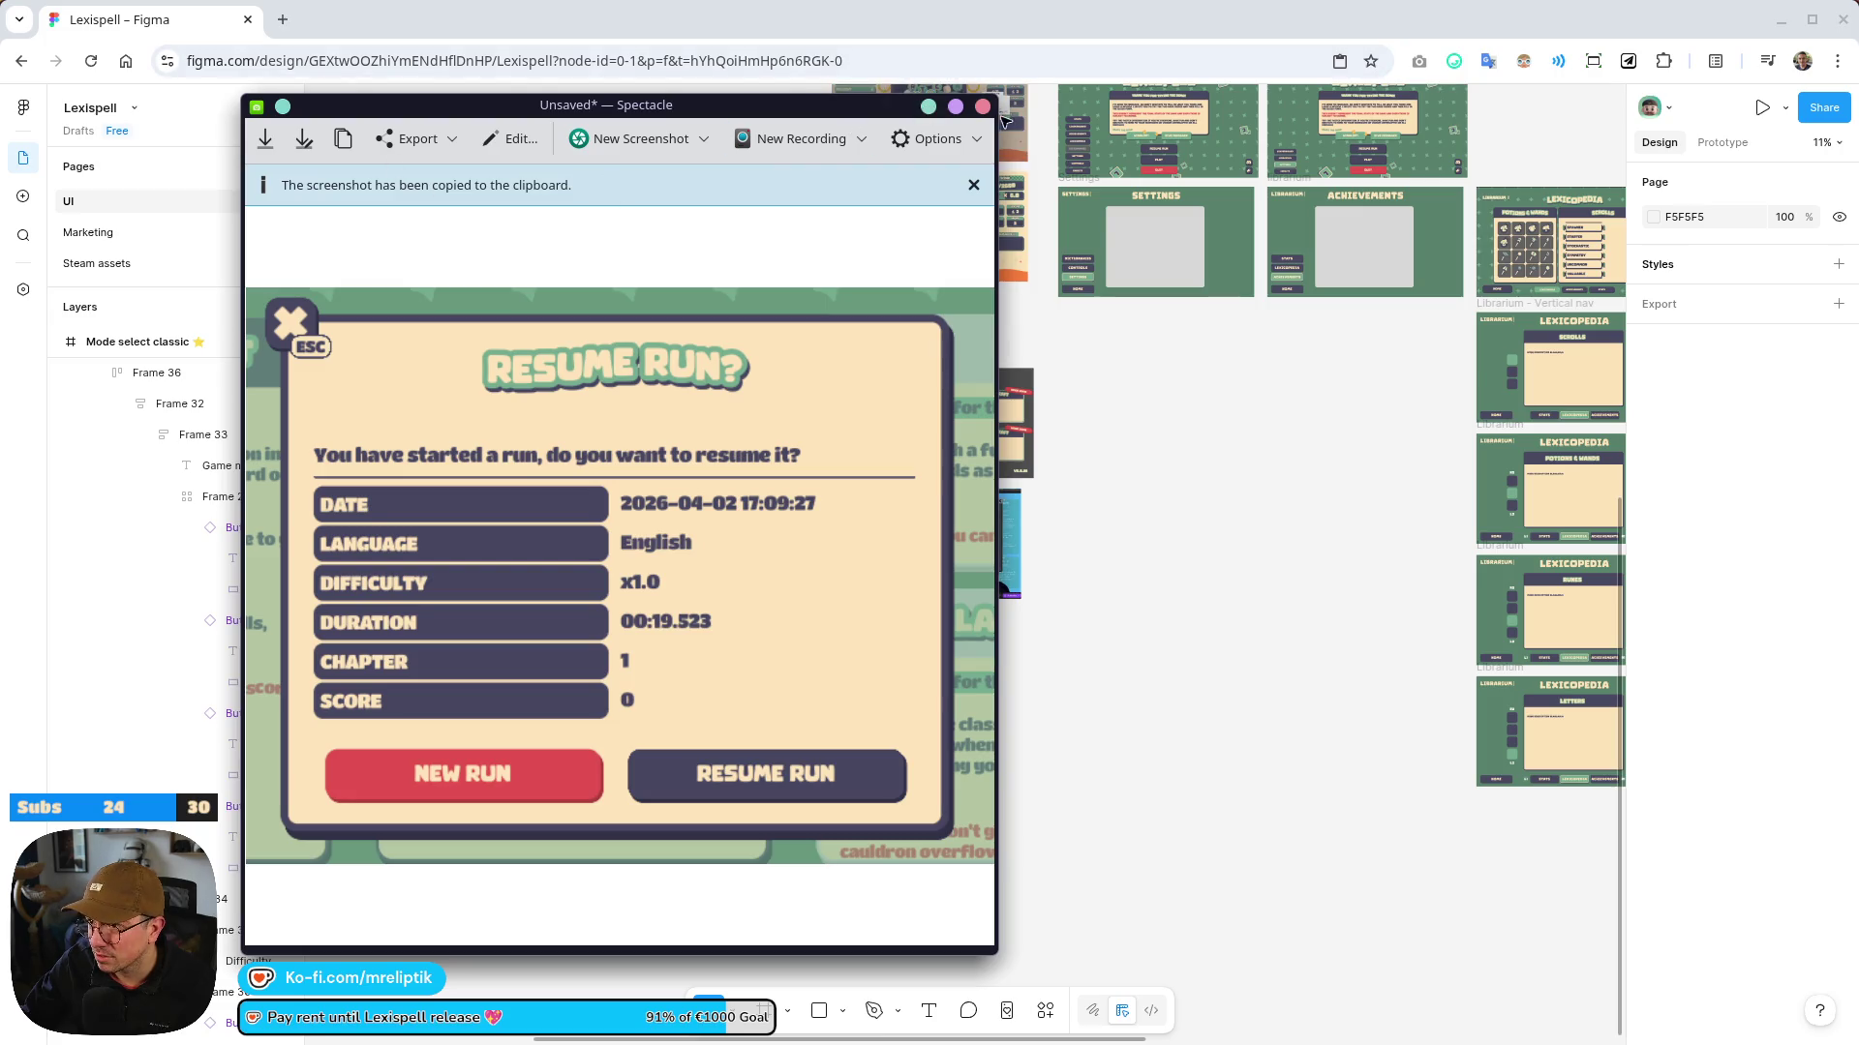
Step: Paste the fresh Spectacle screenshot of Resume Run? into Figma and place it below the frames
left_click(928, 107)
key("ctrl+v")
scroll(962, 693, "up", 3)
left_click_drag(969, 424, 847, 631)
scroll(847, 632, "up", 5)
double_click(847, 634)
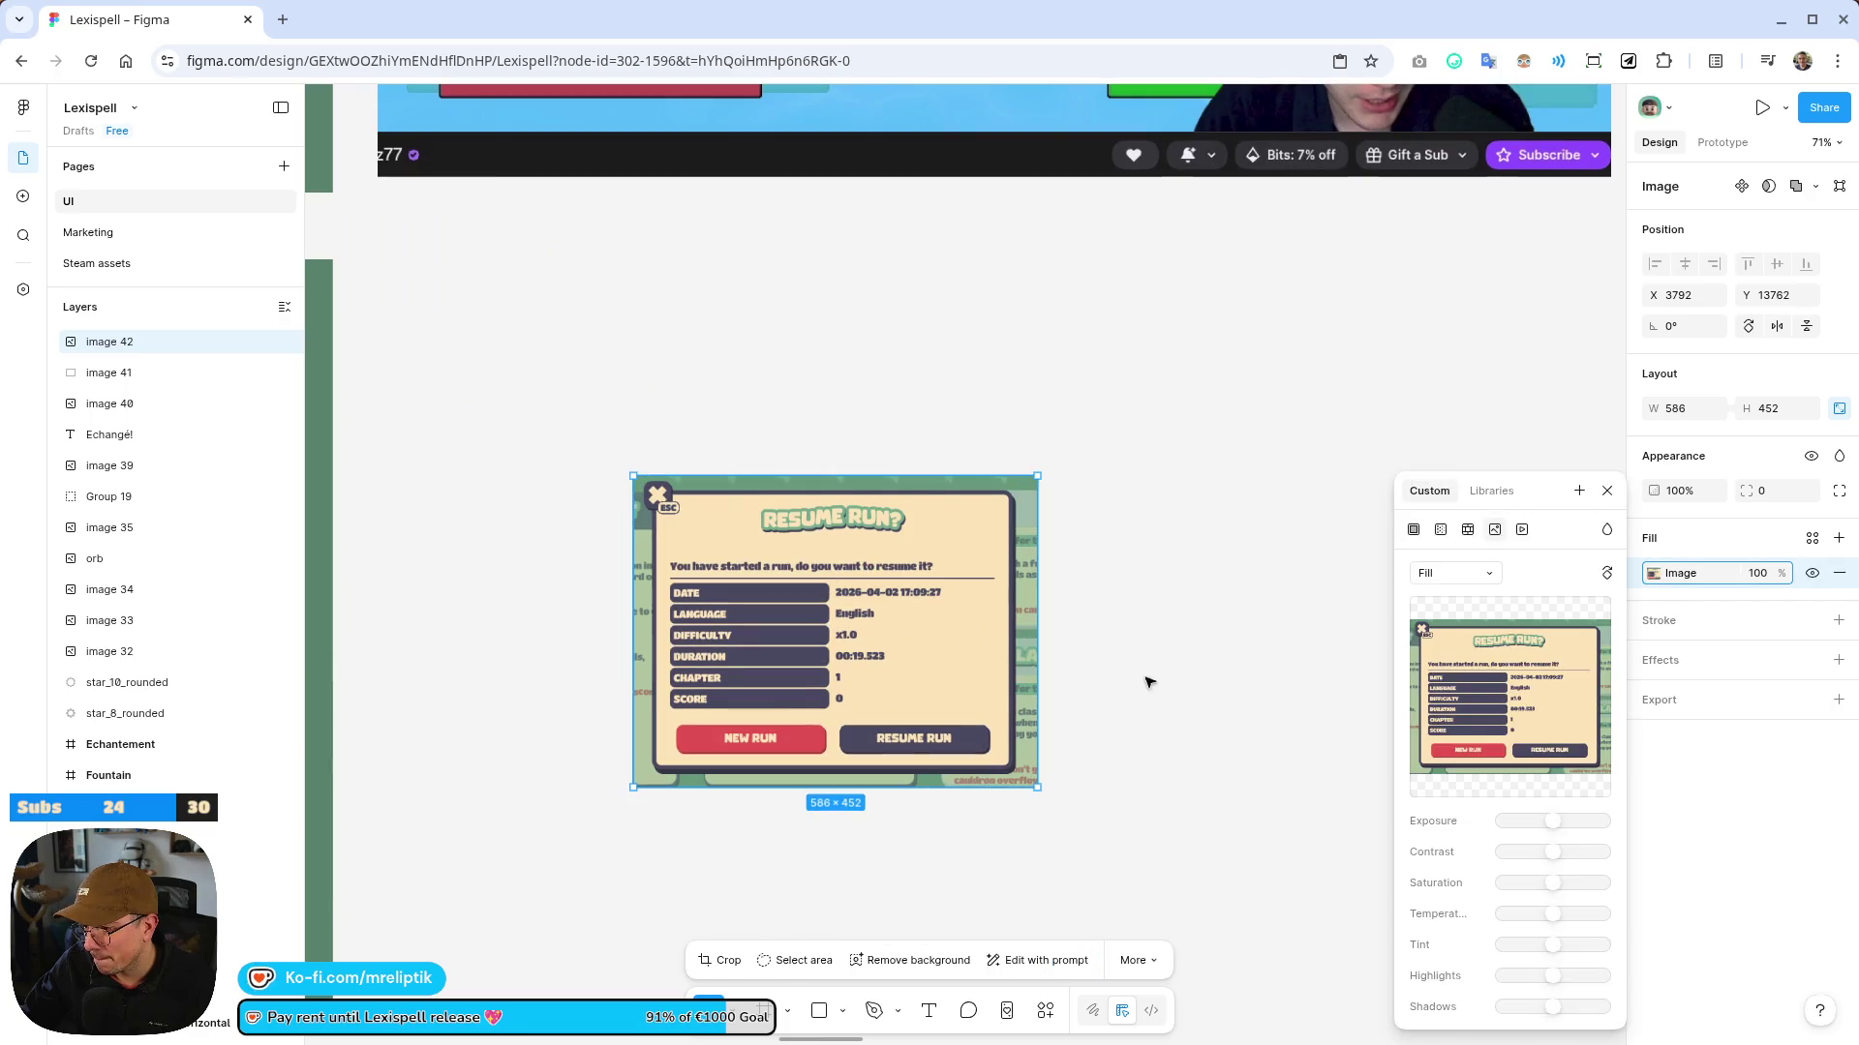
Step: Remove the screenshot's background and crop its top and right edges inward
left_click(918, 959)
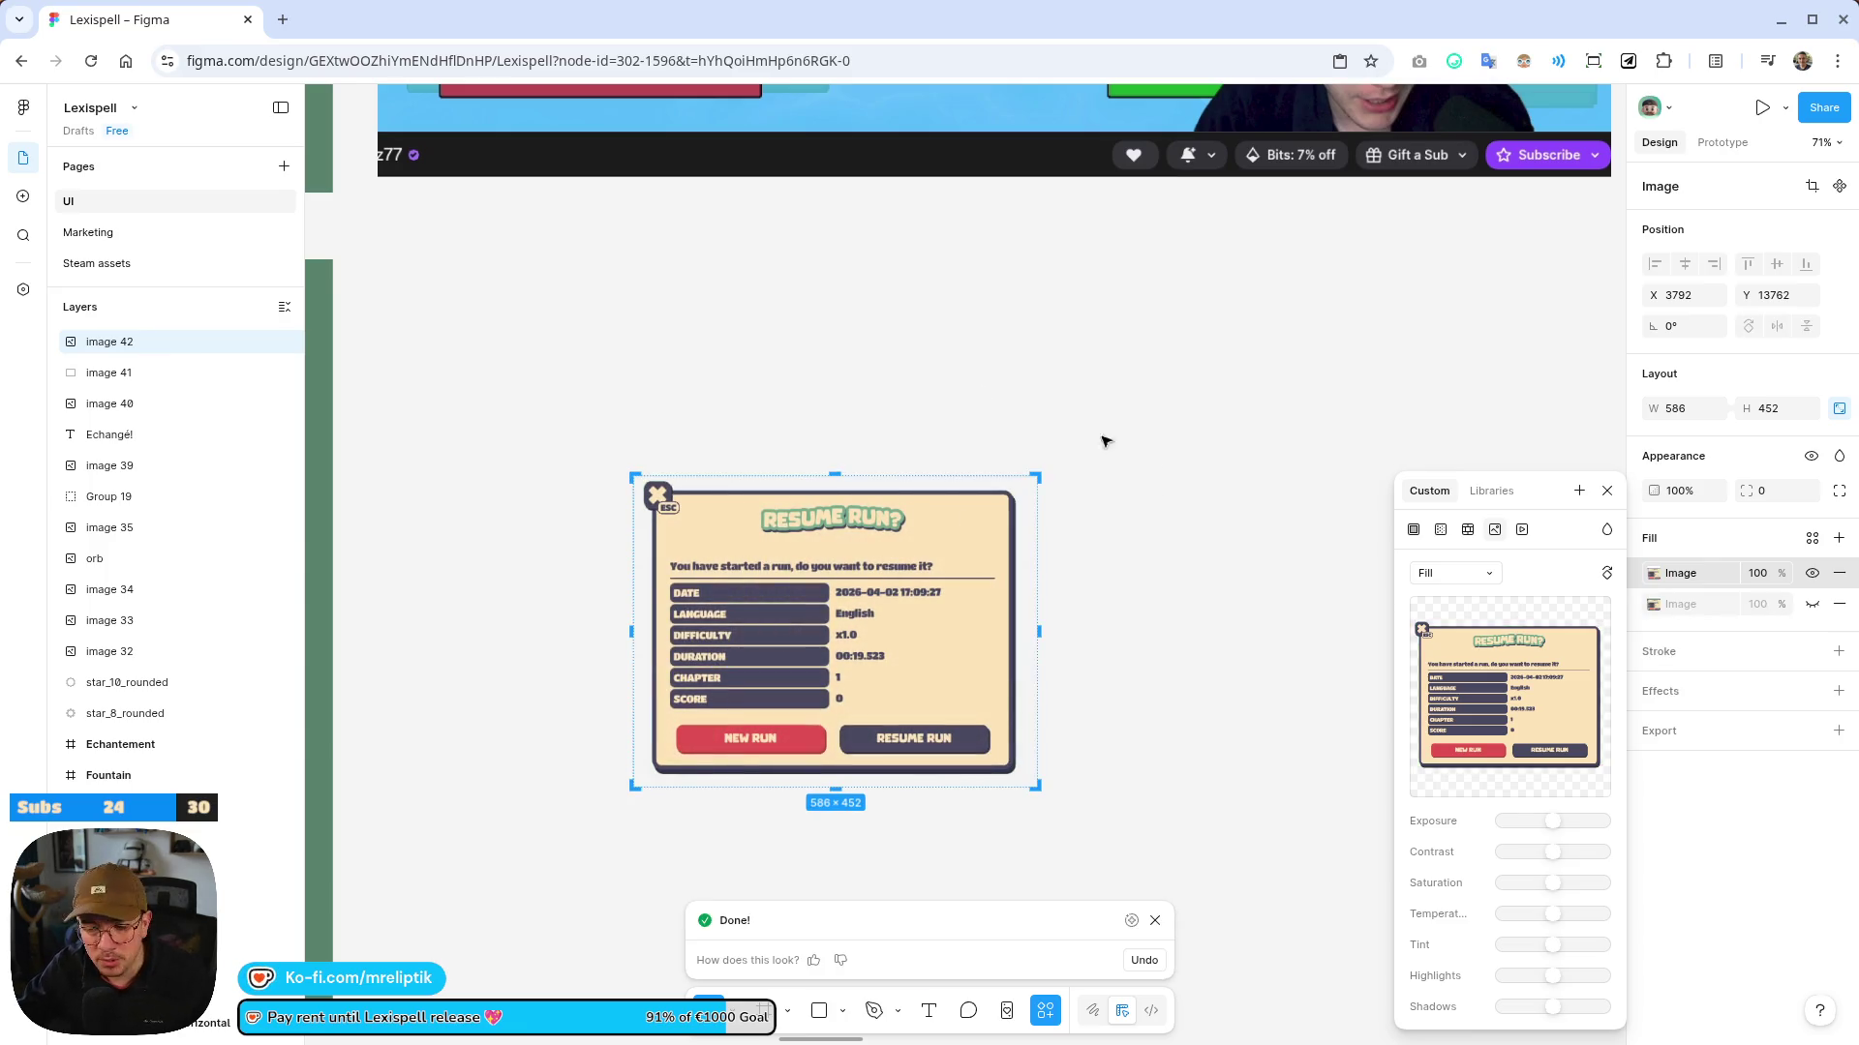
scroll(852, 481, "up", 5)
left_click_drag(853, 467, 882, 545)
scroll(853, 481, "up", 8)
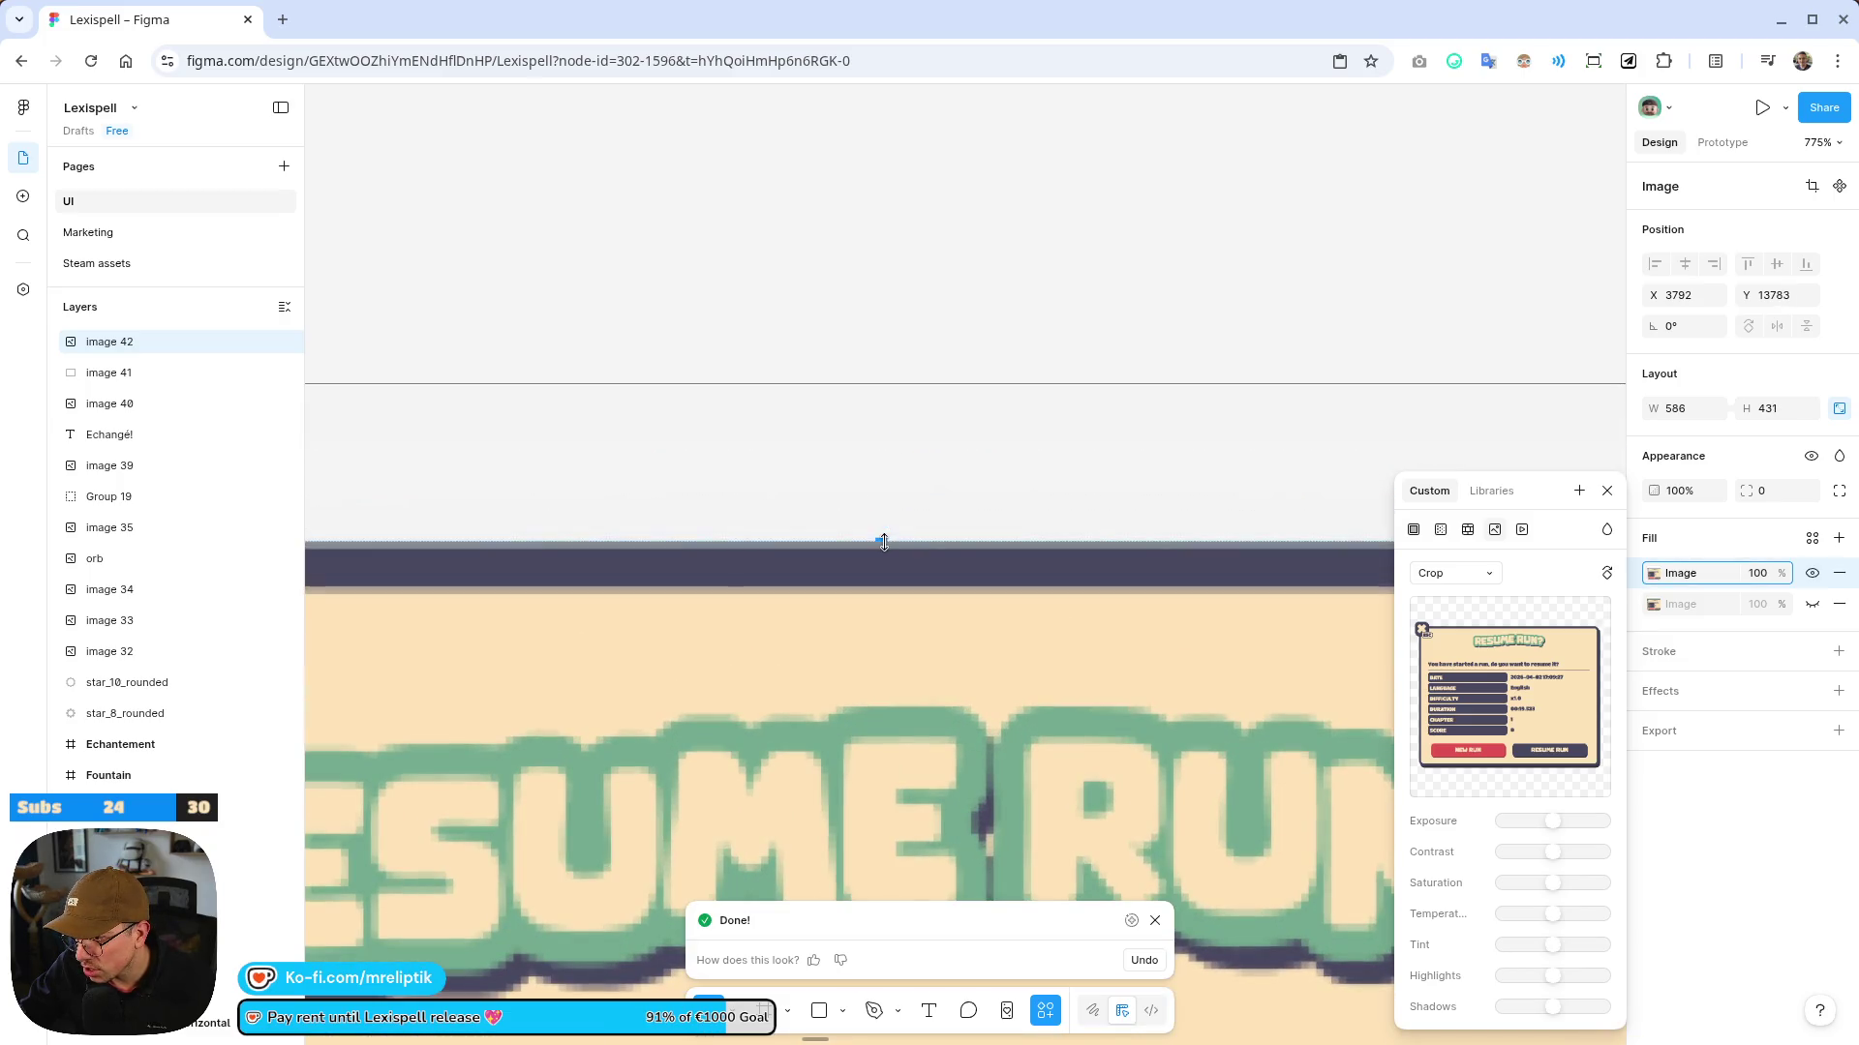
scroll(548, 514, "down", 8)
scroll(987, 838, "up", 4)
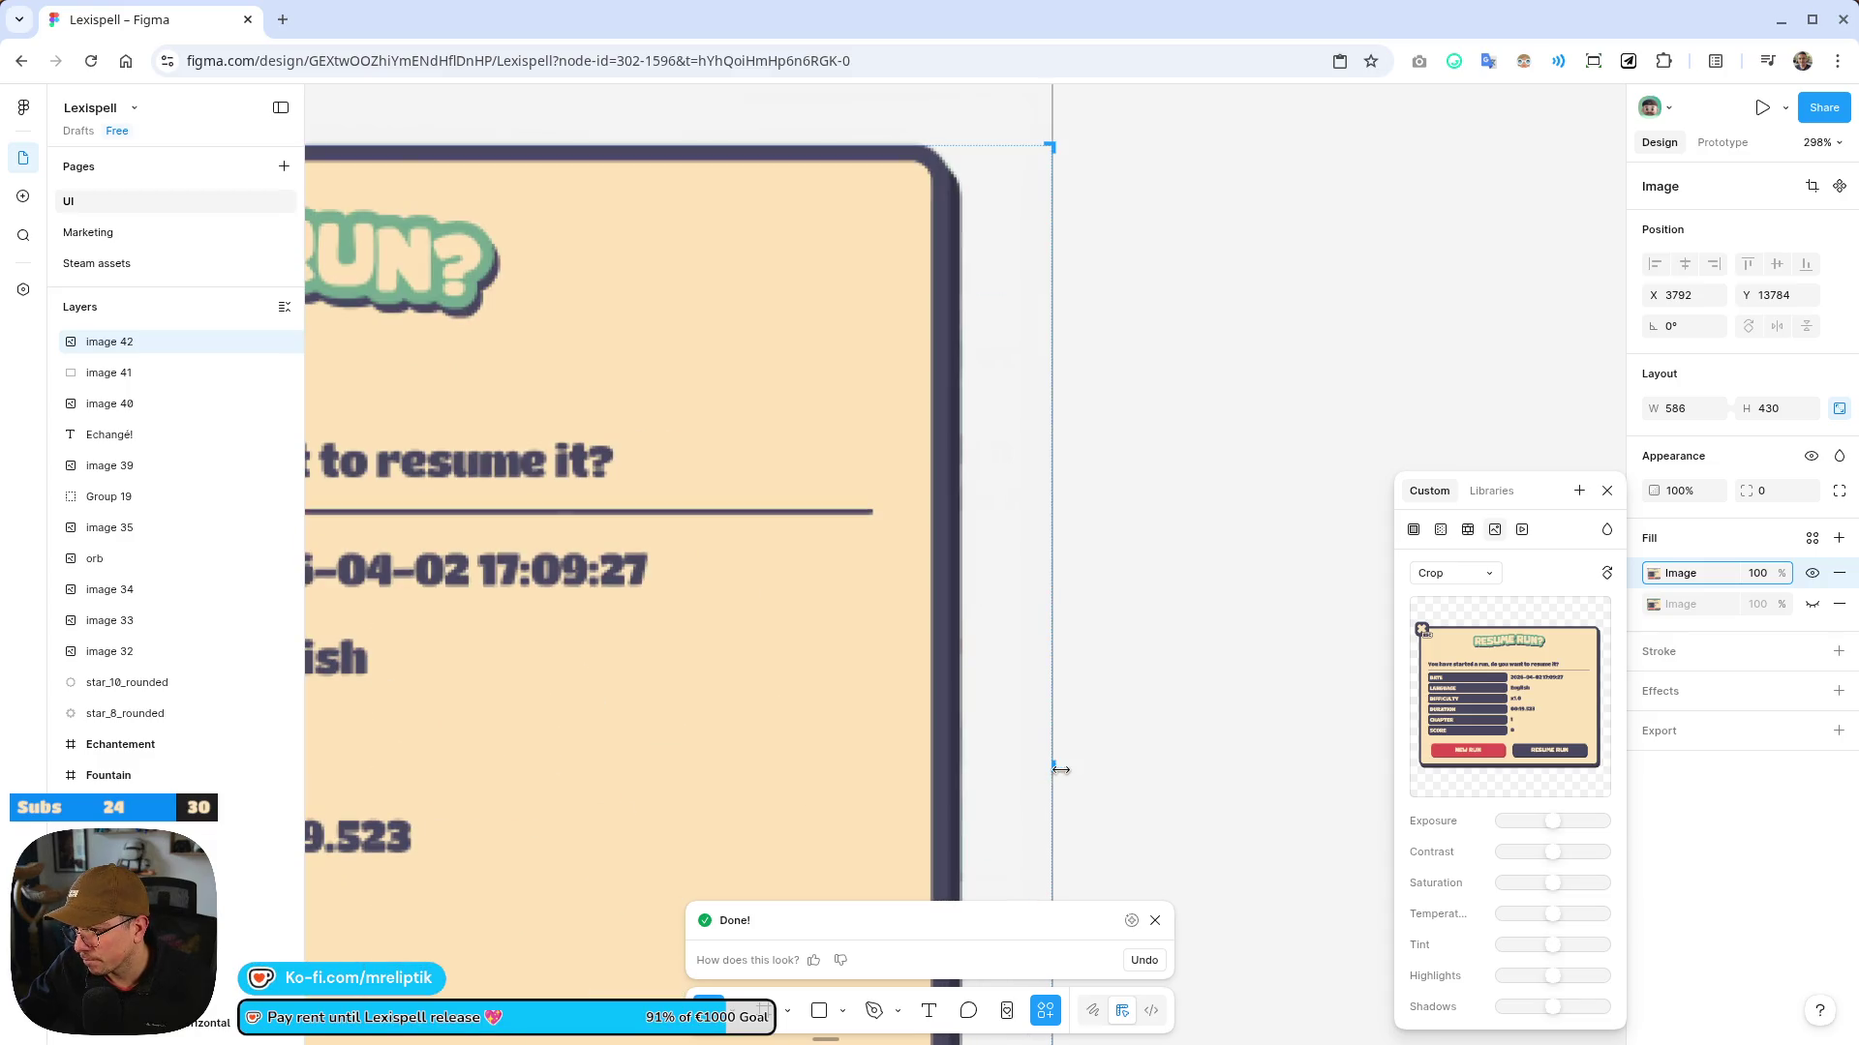
mouse_move(1053, 768)
left_mouse_down()
mouse_move(968, 767)
mouse_move(894, 724)
left_mouse_up()
scroll(968, 764, "up", 10)
scroll(958, 502, "down", 15)
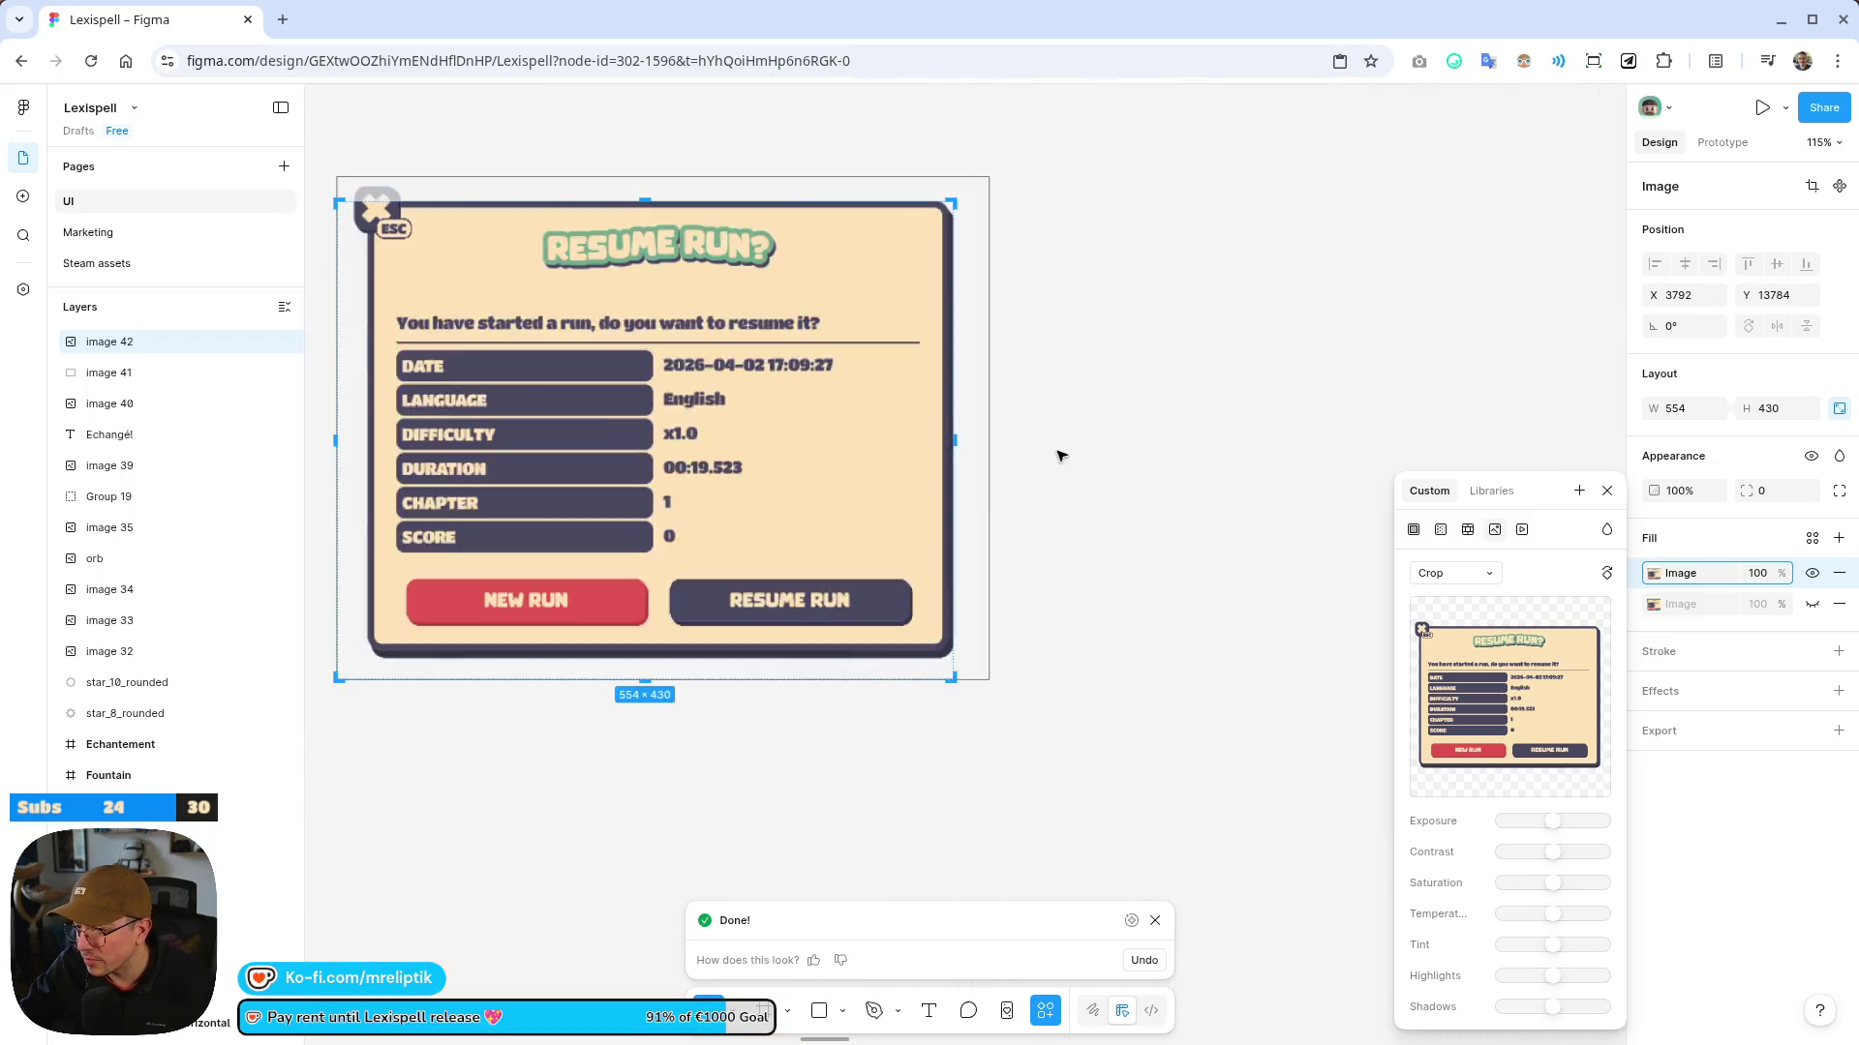
scroll(1165, 713, "up", 10)
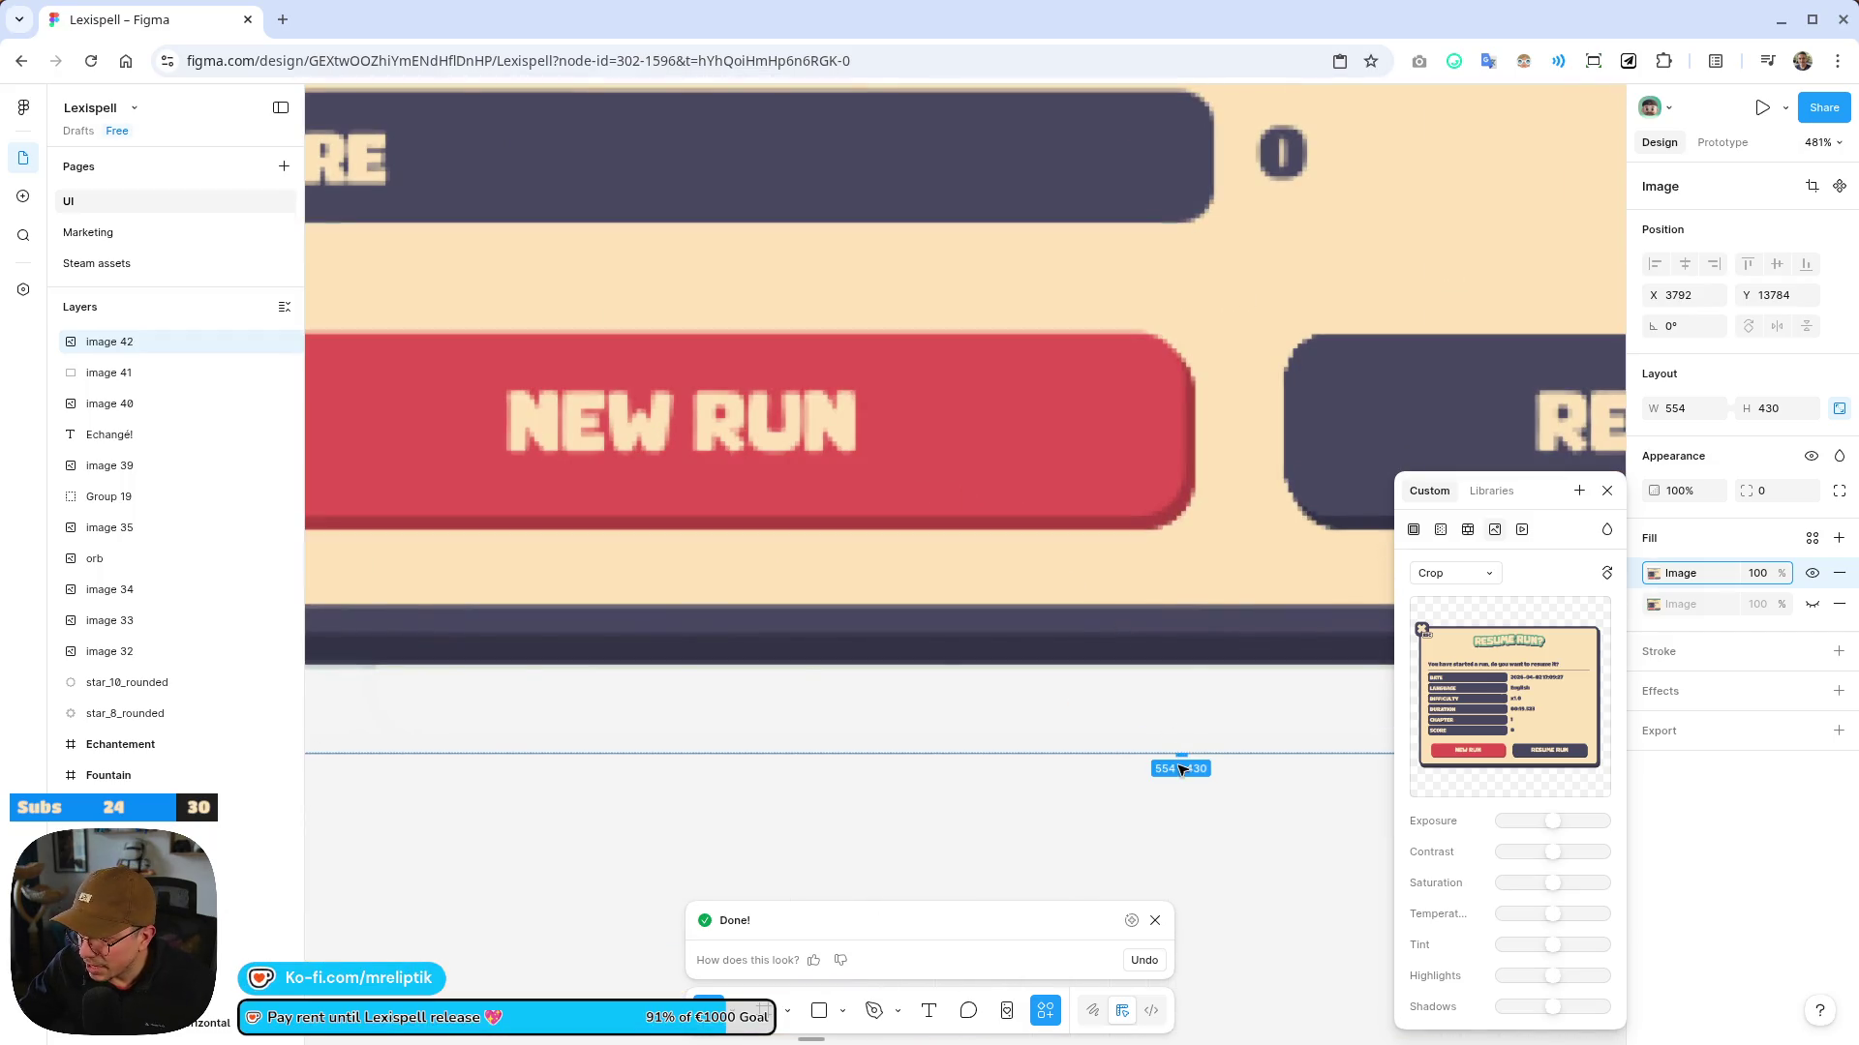
Step: Crop the bottom and left edges to keep the question line through the SCORE row
mouse_move(1181, 751)
left_mouse_down()
mouse_move(1179, 641)
mouse_move(1179, 664)
left_mouse_up()
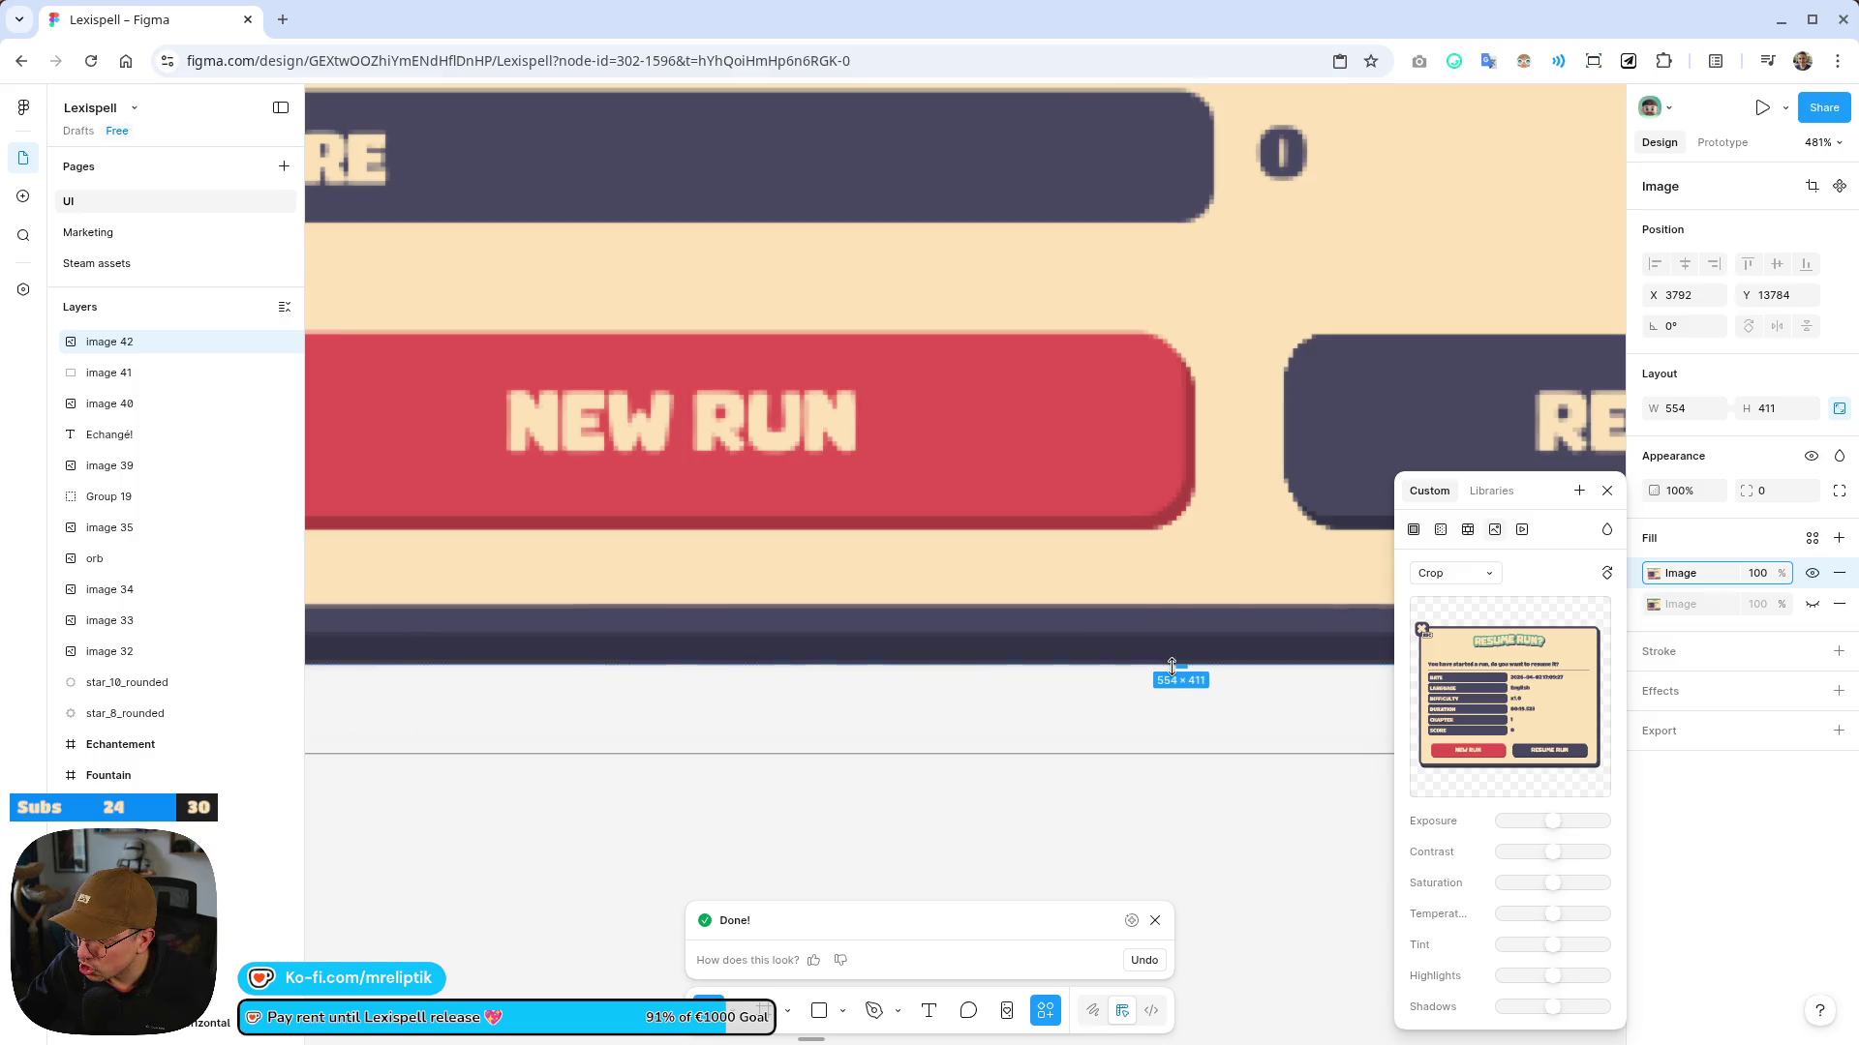
scroll(1210, 680, "down", 5)
scroll(1210, 681, "down", 3)
scroll(966, 508, "up", 5)
left_click_drag(945, 536, 1047, 531)
scroll(1026, 532, "up", 6)
scroll(739, 507, "down", 10)
scroll(739, 397, "up", 5)
scroll(738, 397, "down", 5)
scroll(840, 312, "up", 3)
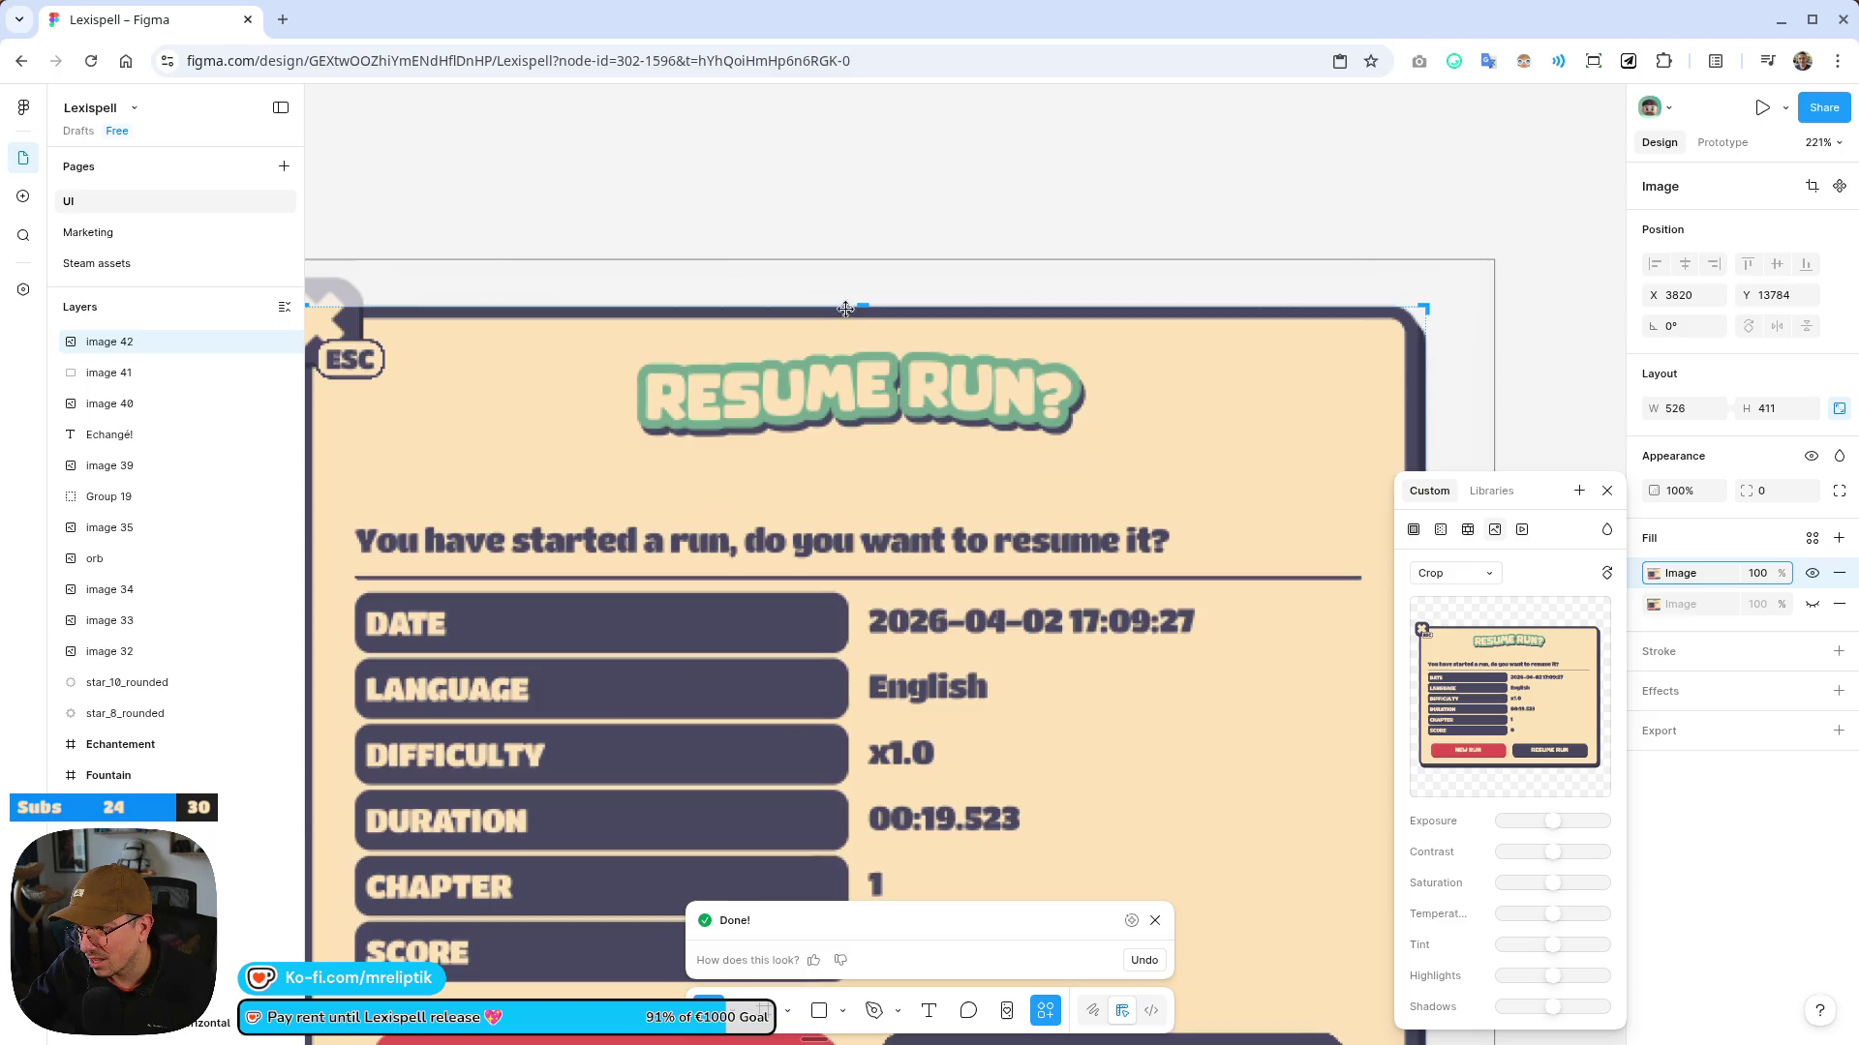
left_click_drag(866, 305, 864, 499)
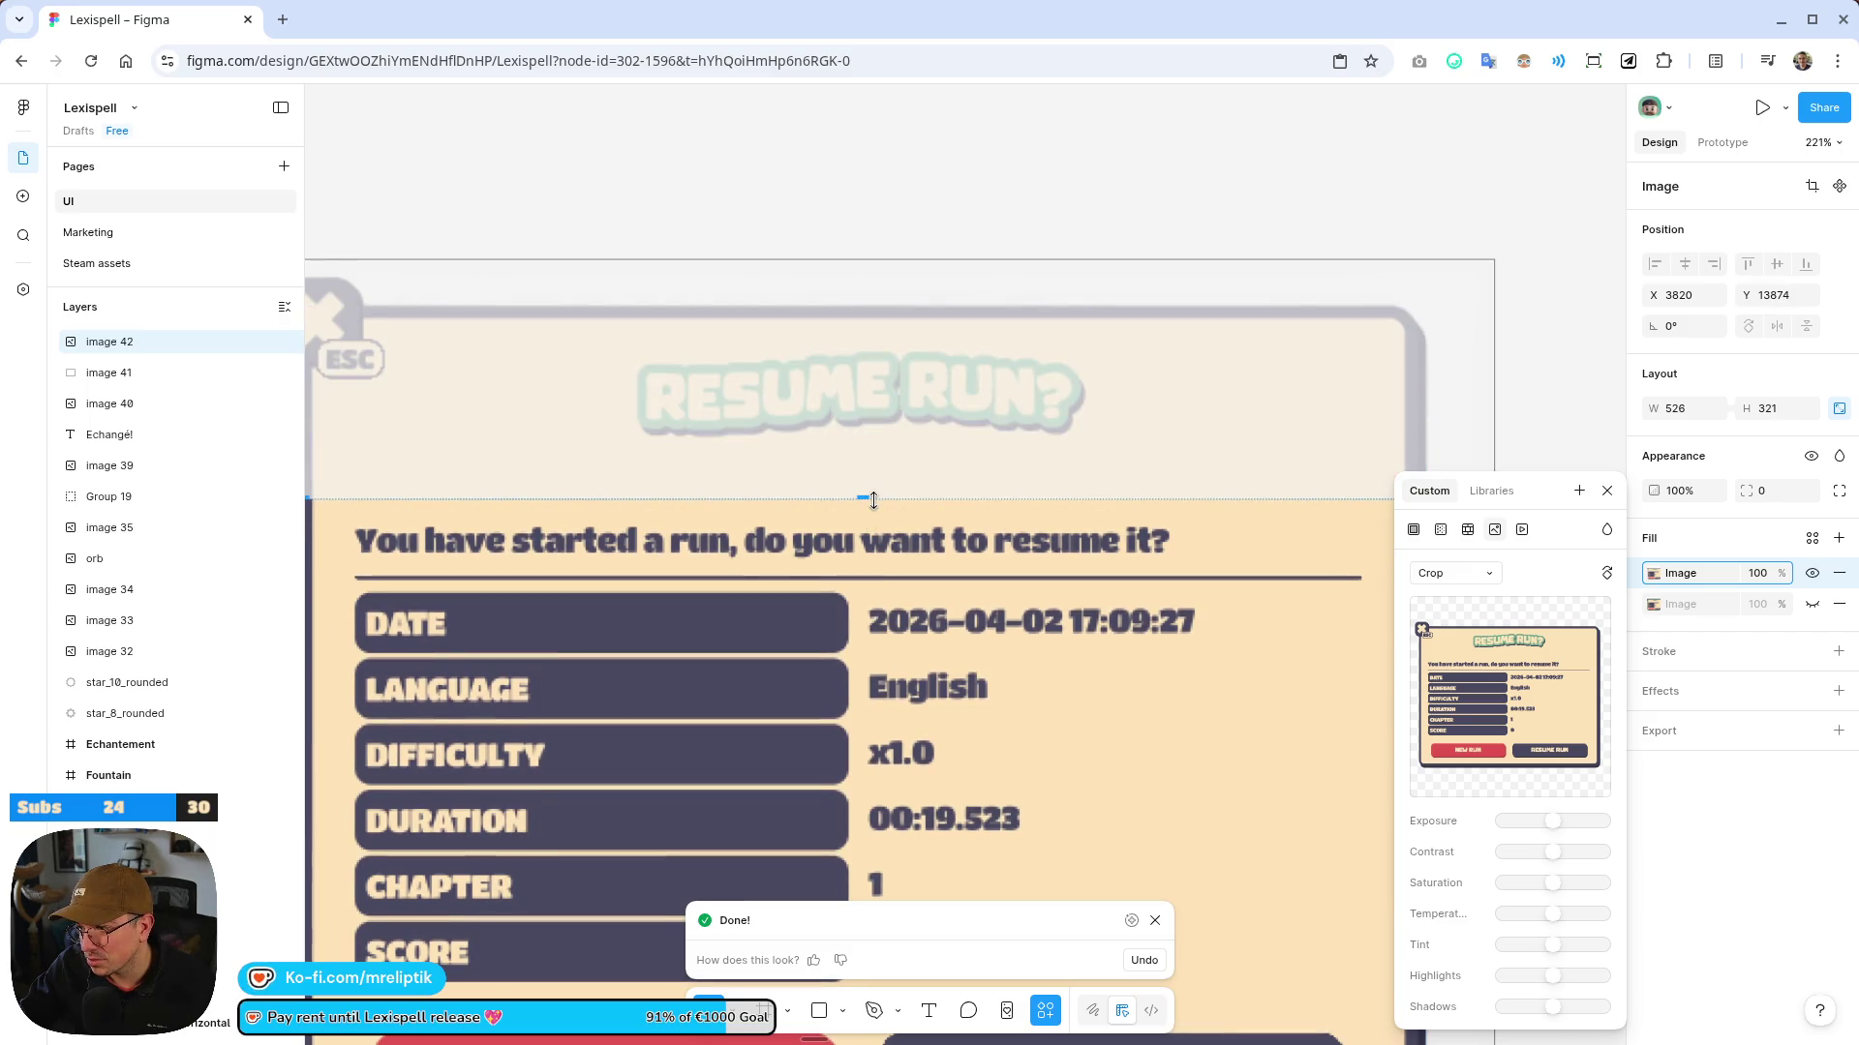
scroll(680, 496, "down", 5)
left_click_drag(772, 759, 771, 688)
key("Return")
Step: Cut the cropped run-info image and select the Modes screen's right column
scroll(1095, 593, "down", 5)
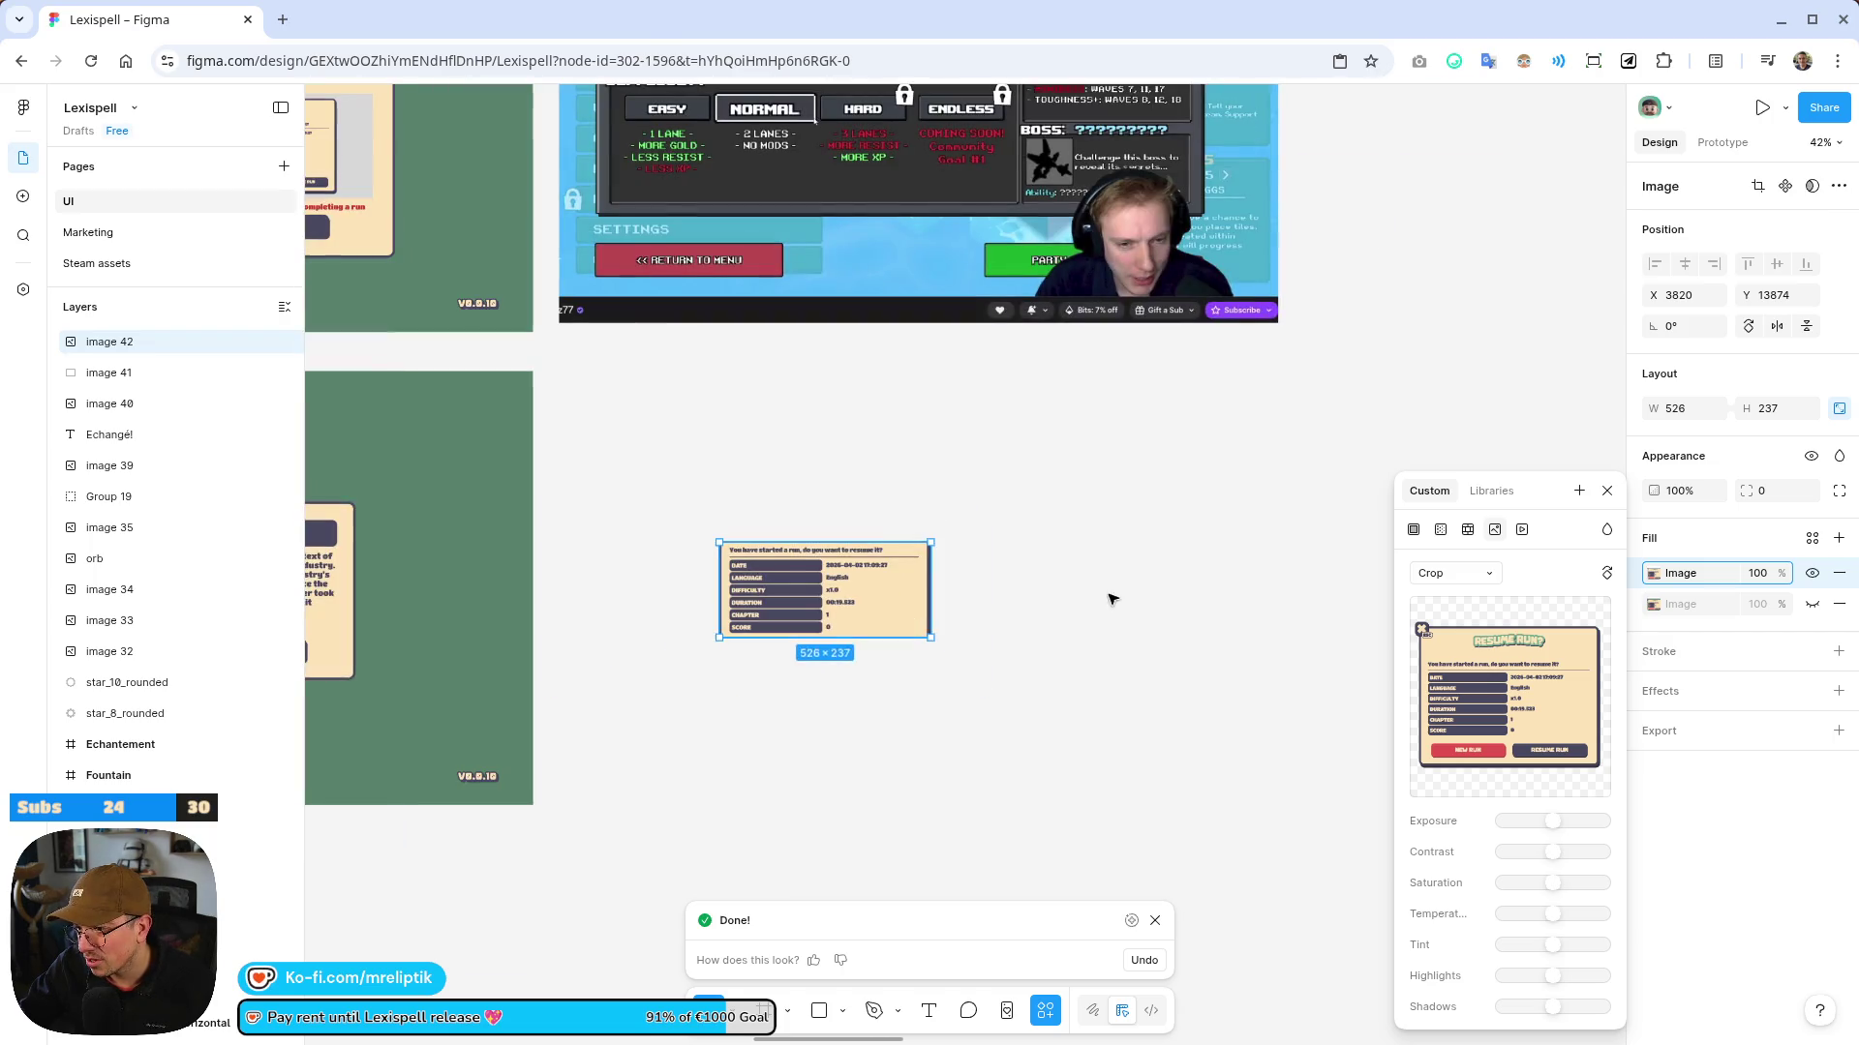
scroll(1020, 590, "down", 5)
key("Delete")
left_click(608, 399)
scroll(677, 398, "up", 10)
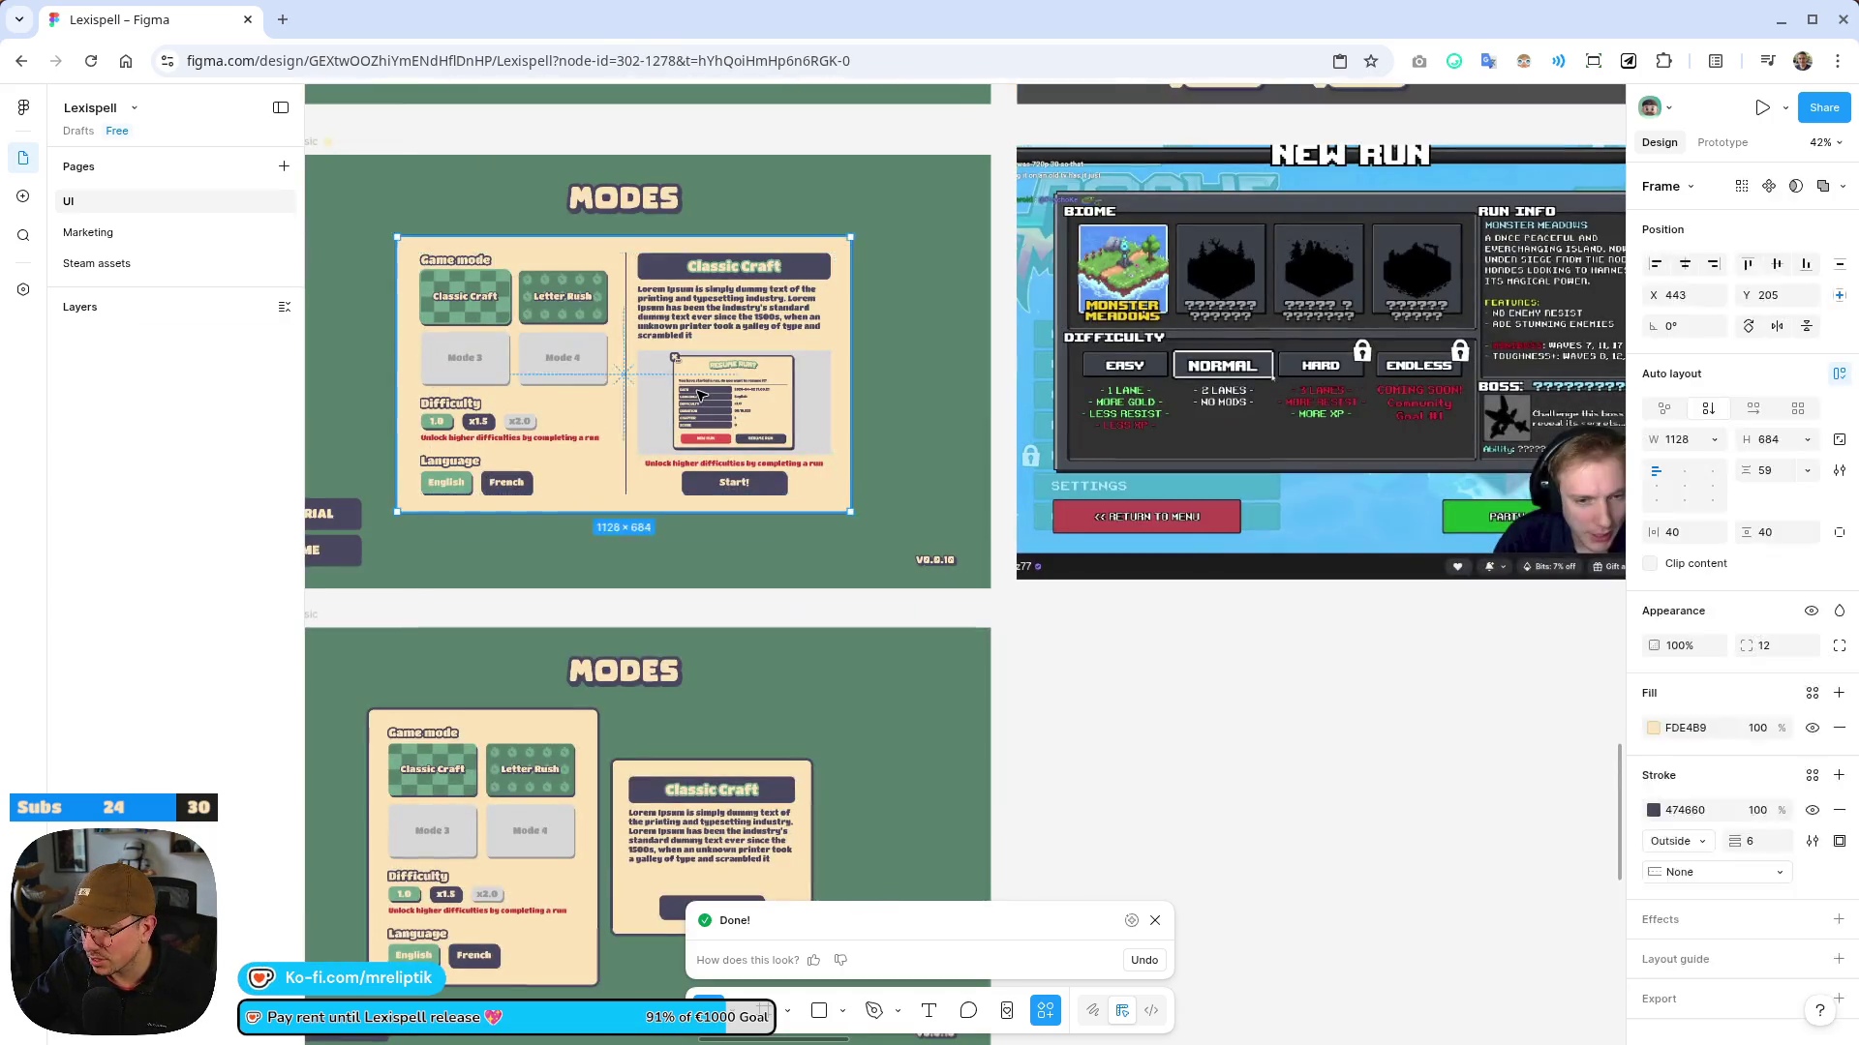
Step: Paste the cropped run-info image into the right column's placeholder, removing its hidden fill
double_click(760, 393)
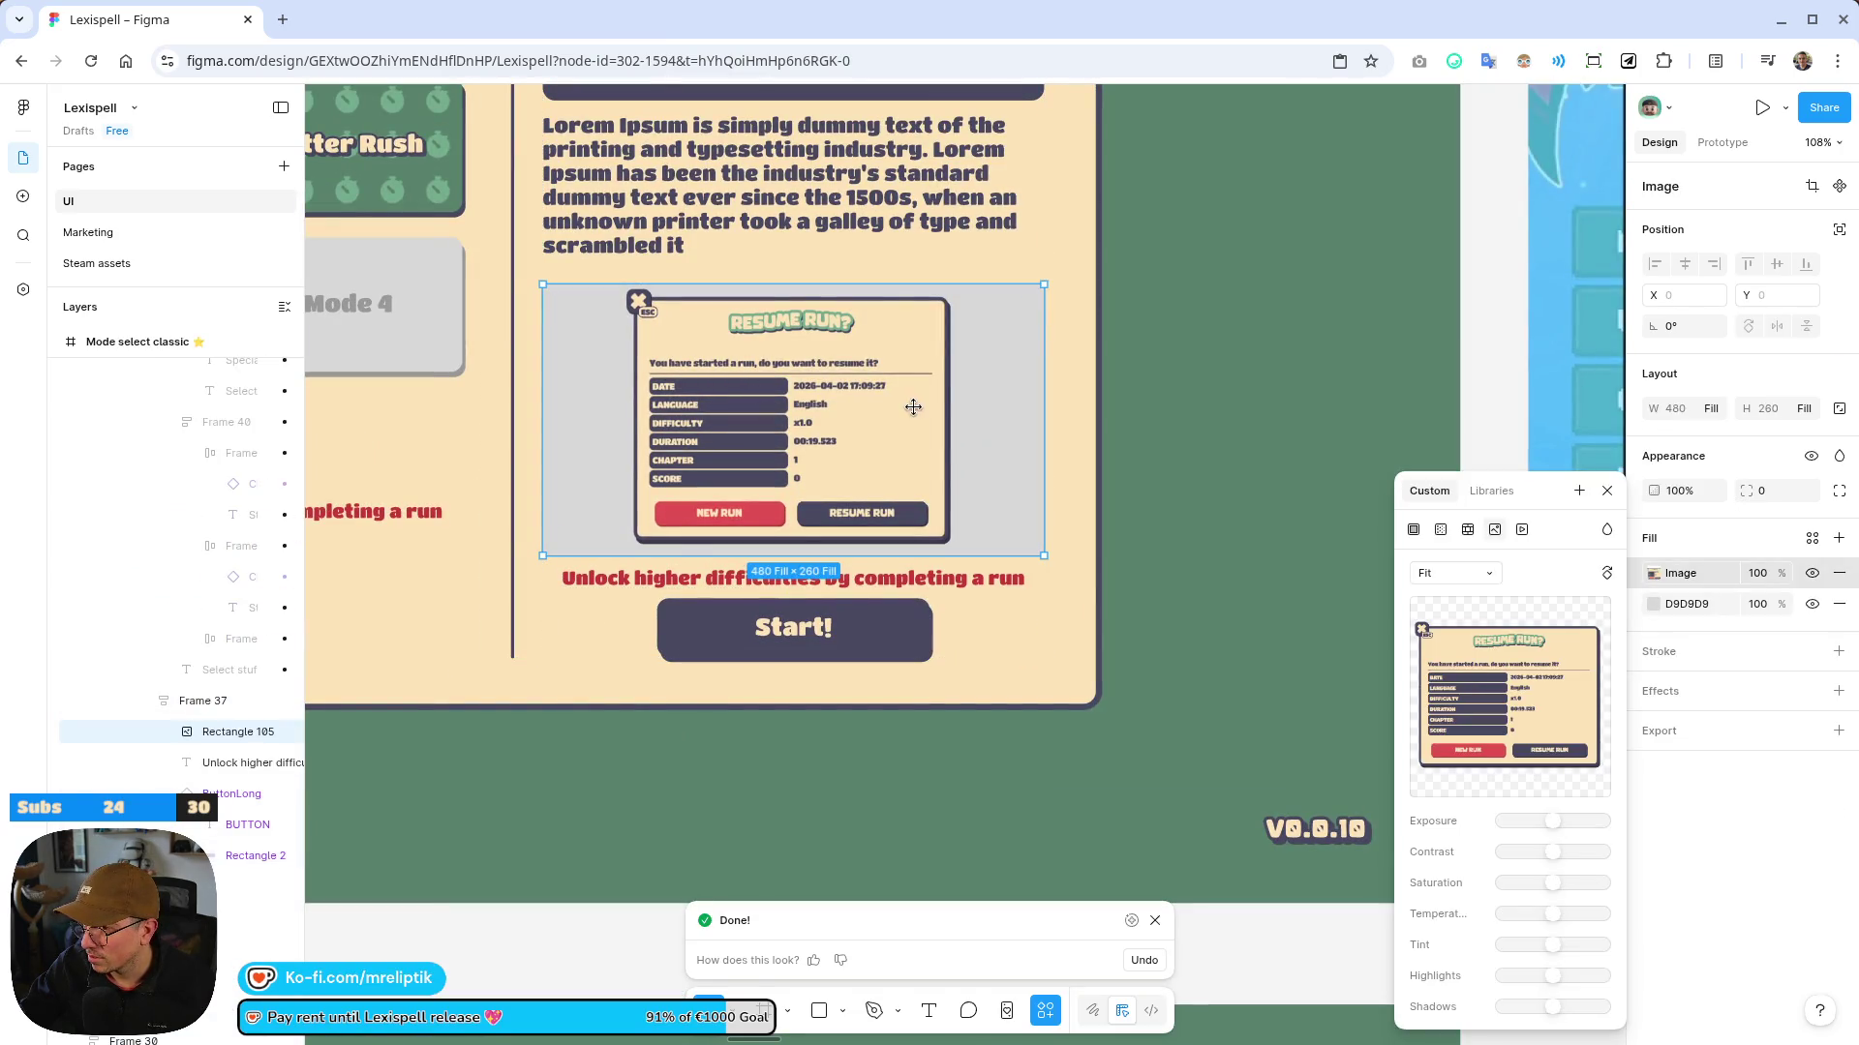
double_click(990, 396)
key("ctrl+v")
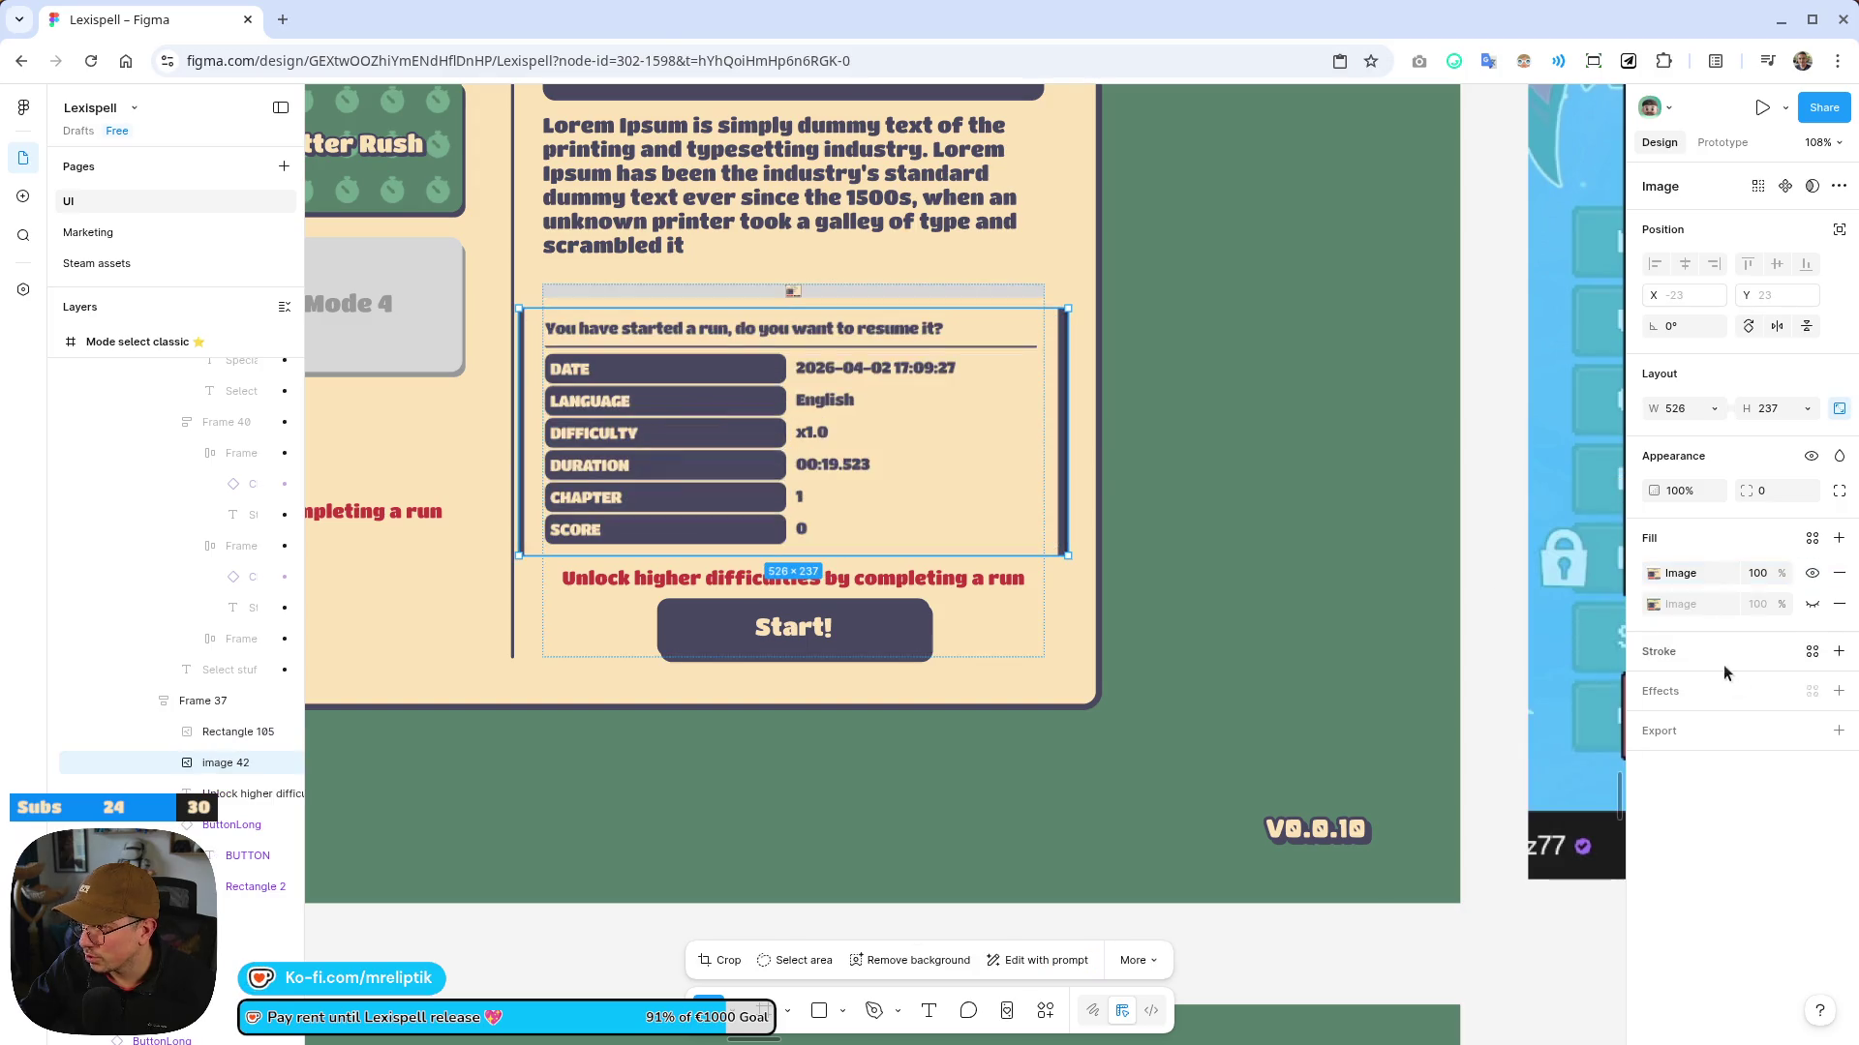
left_click(1839, 603)
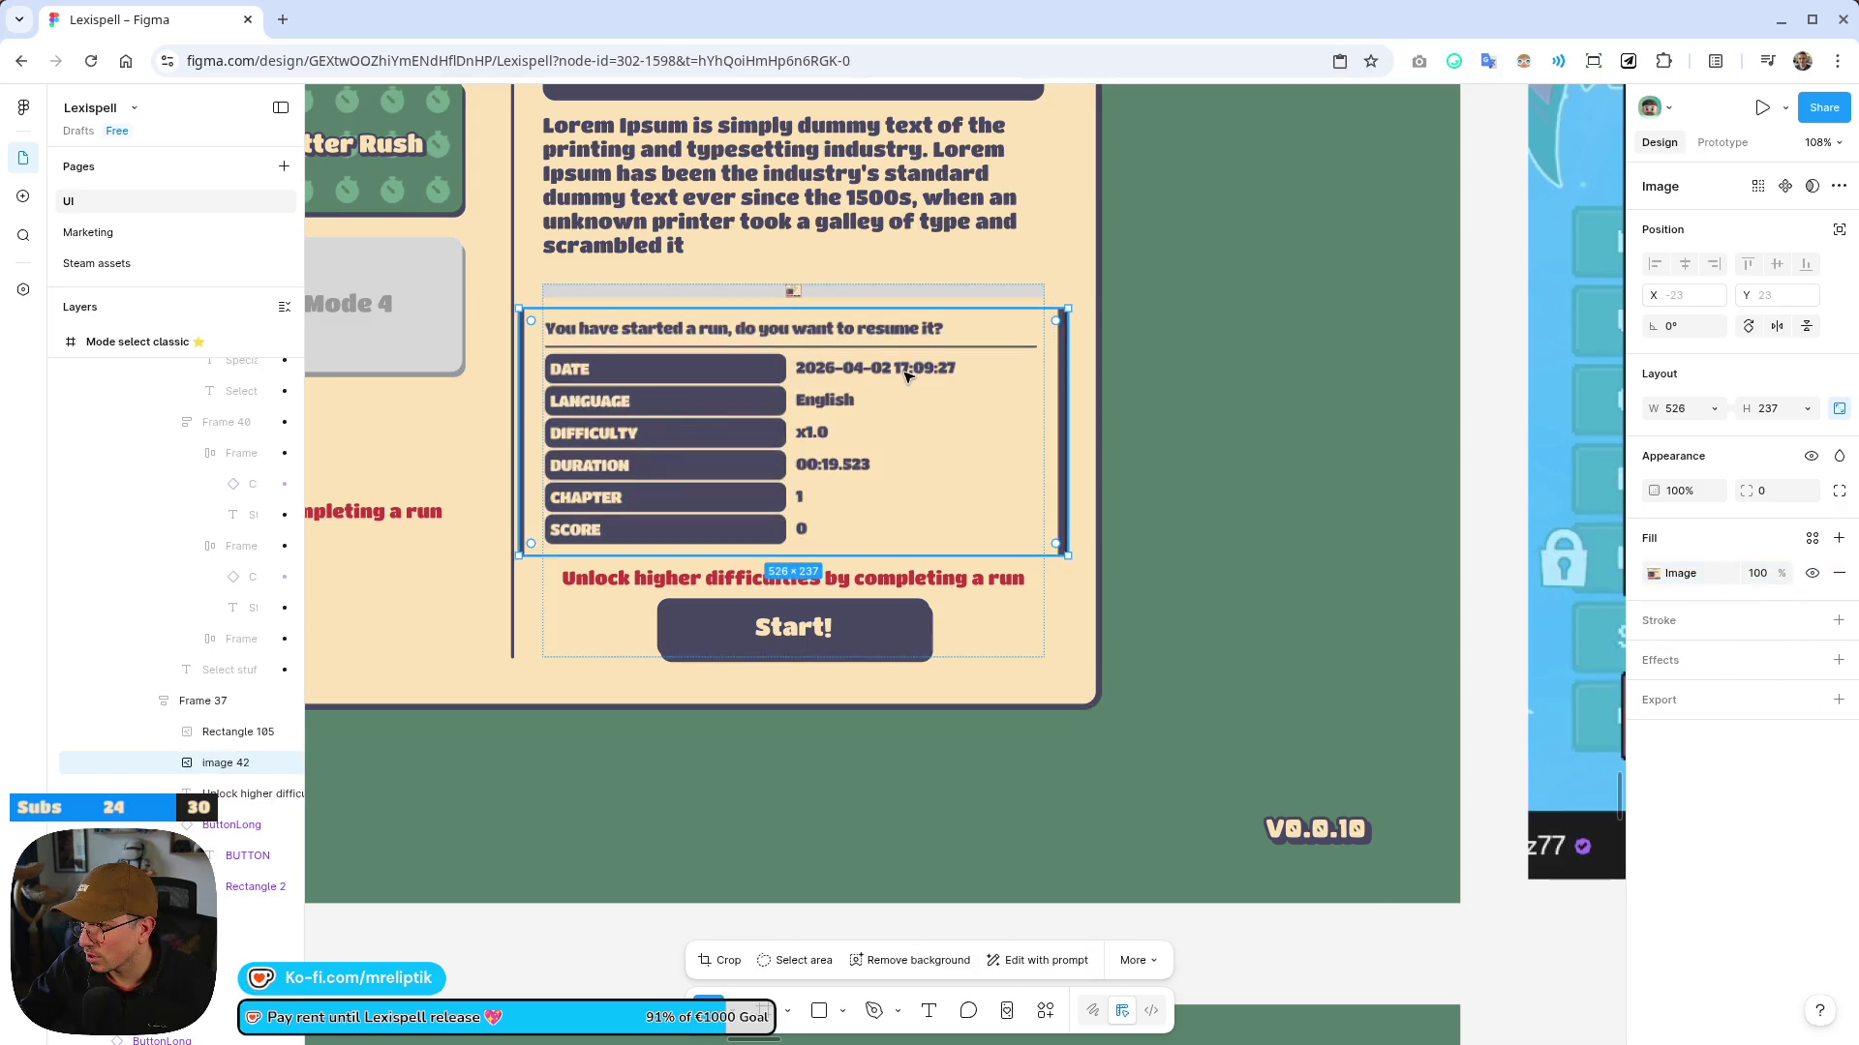
Step: Switch the image fill scaling to Fit, then back to Crop
left_click(1700, 573)
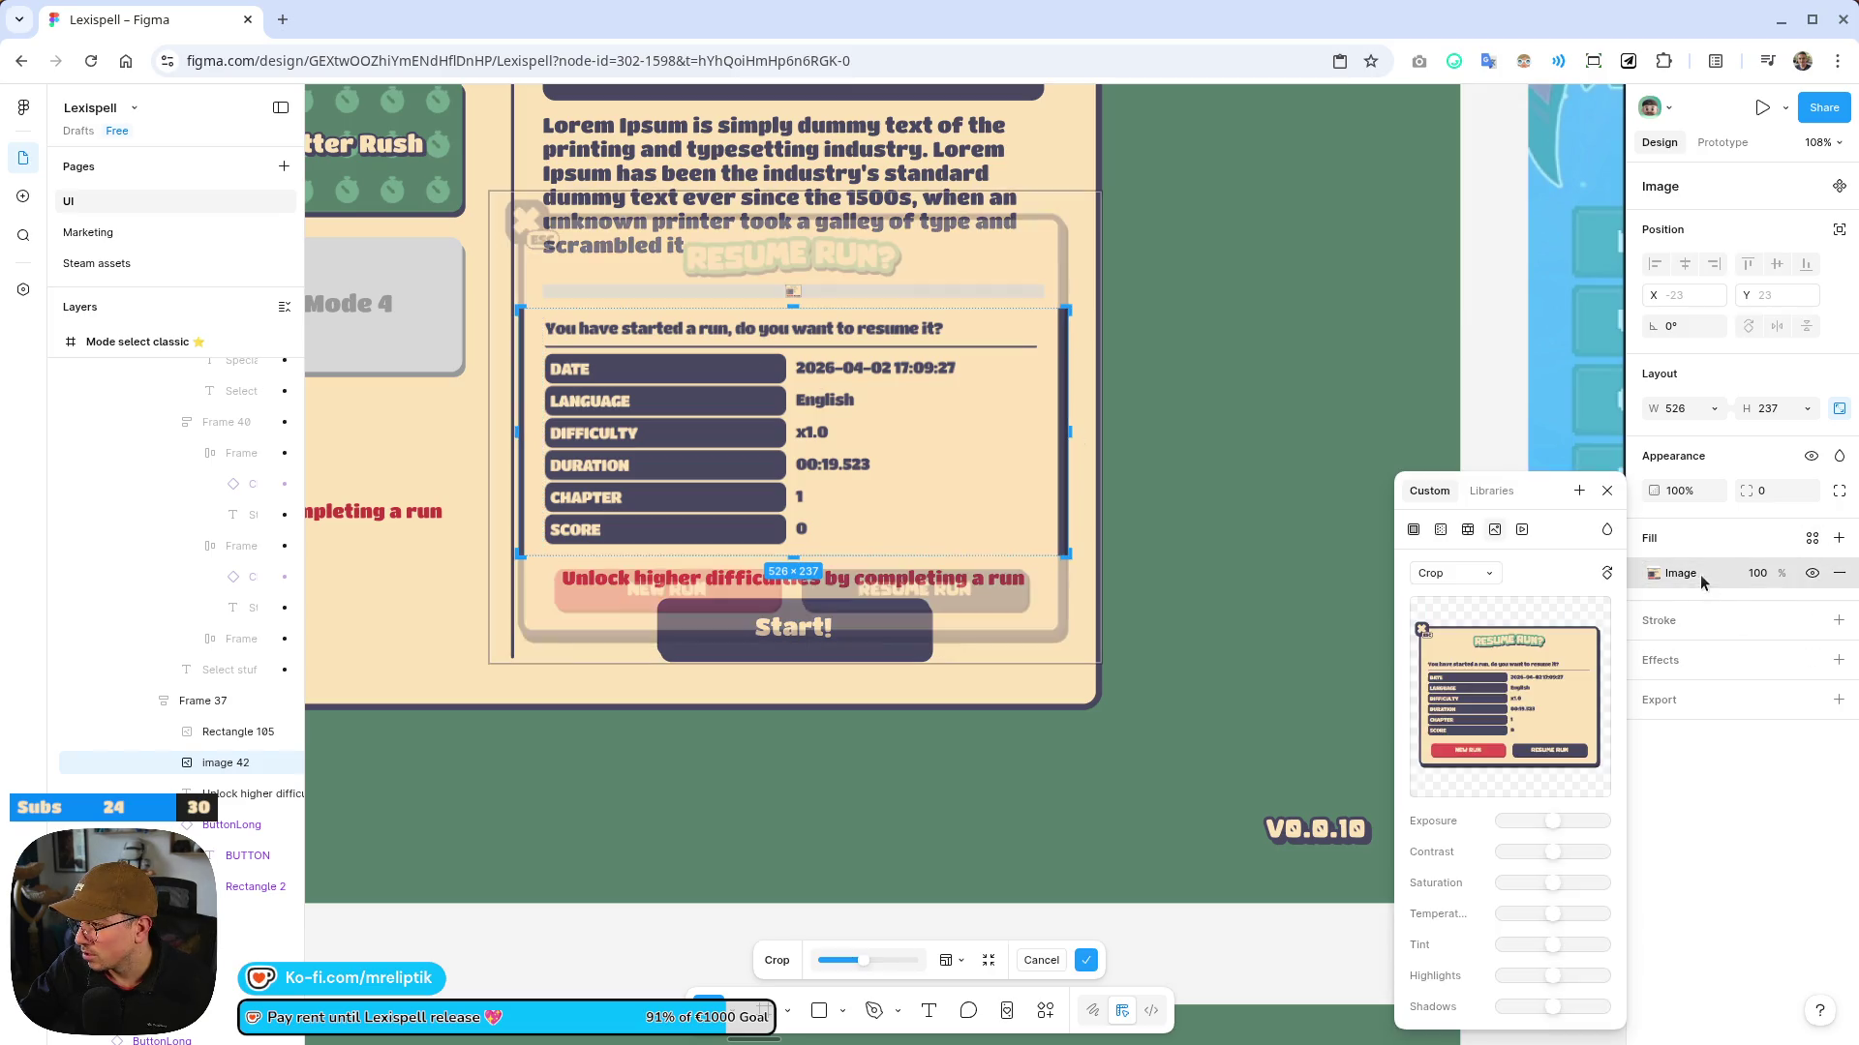
left_click(1447, 529)
left_click(1444, 550)
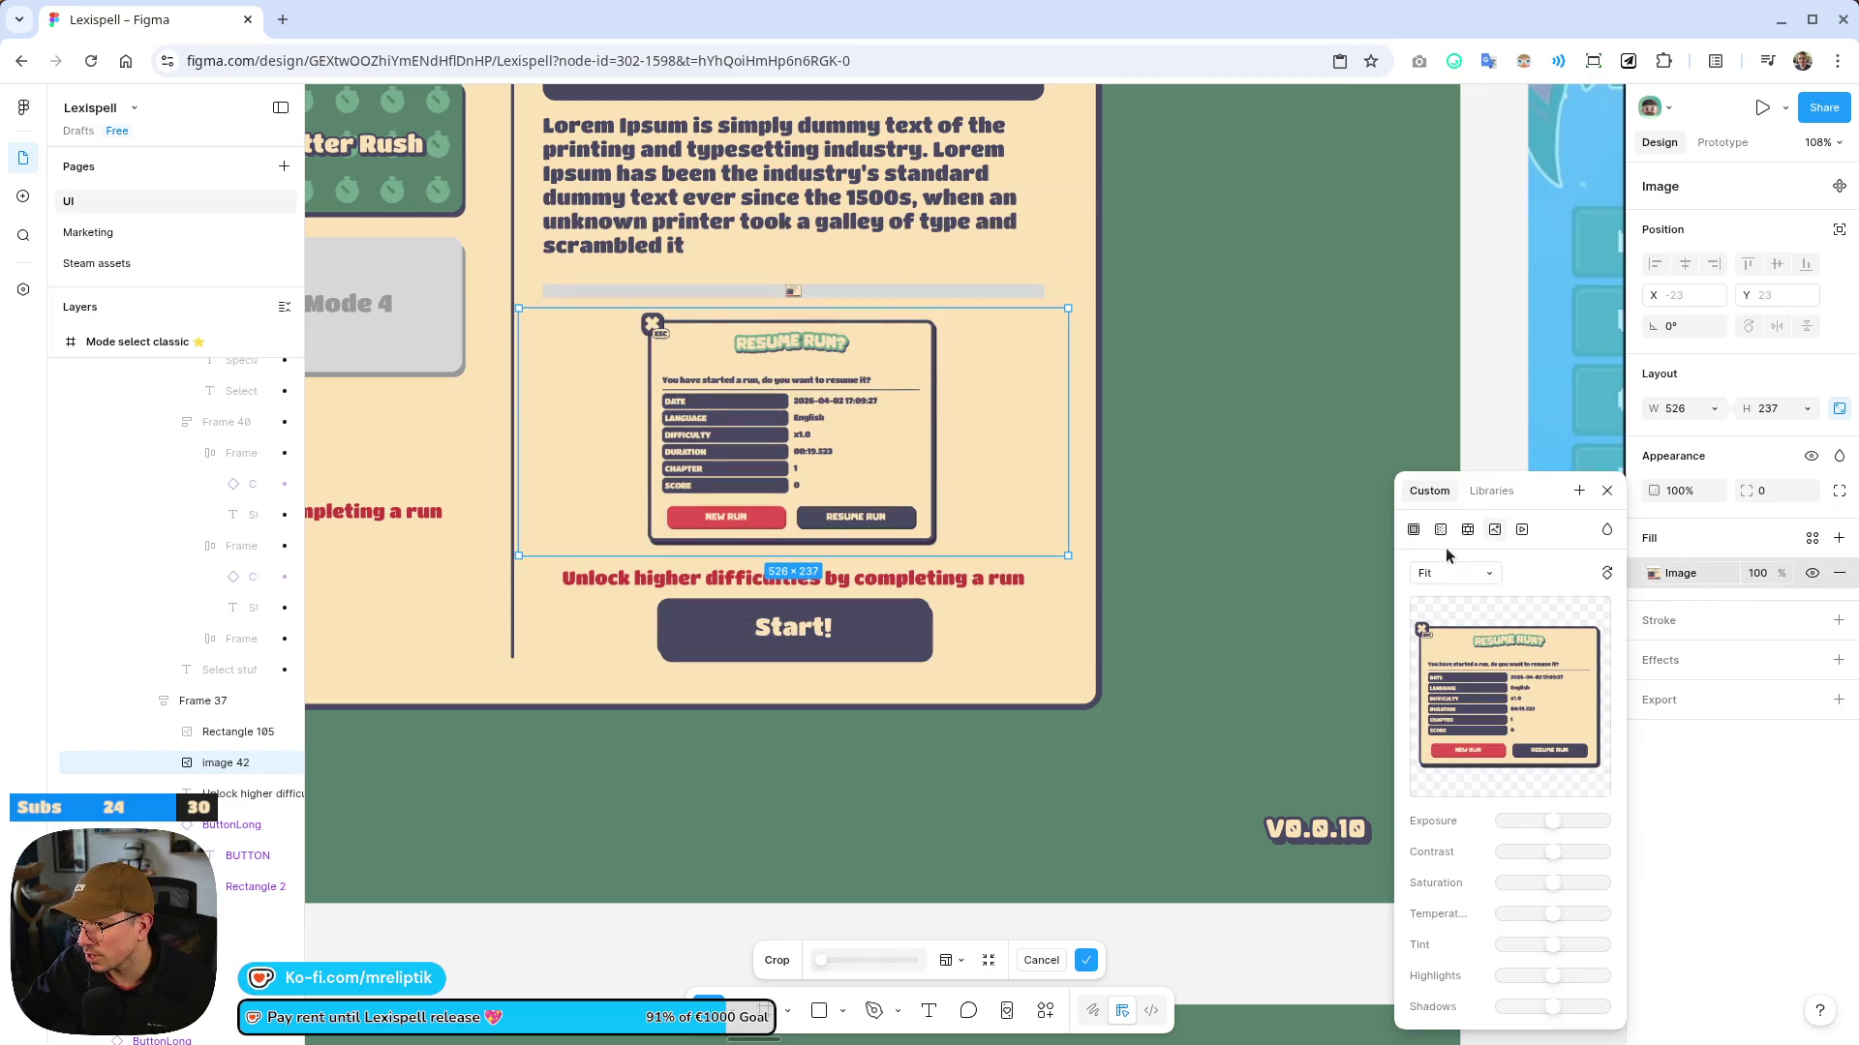
left_click(1473, 573)
left_click(1468, 596)
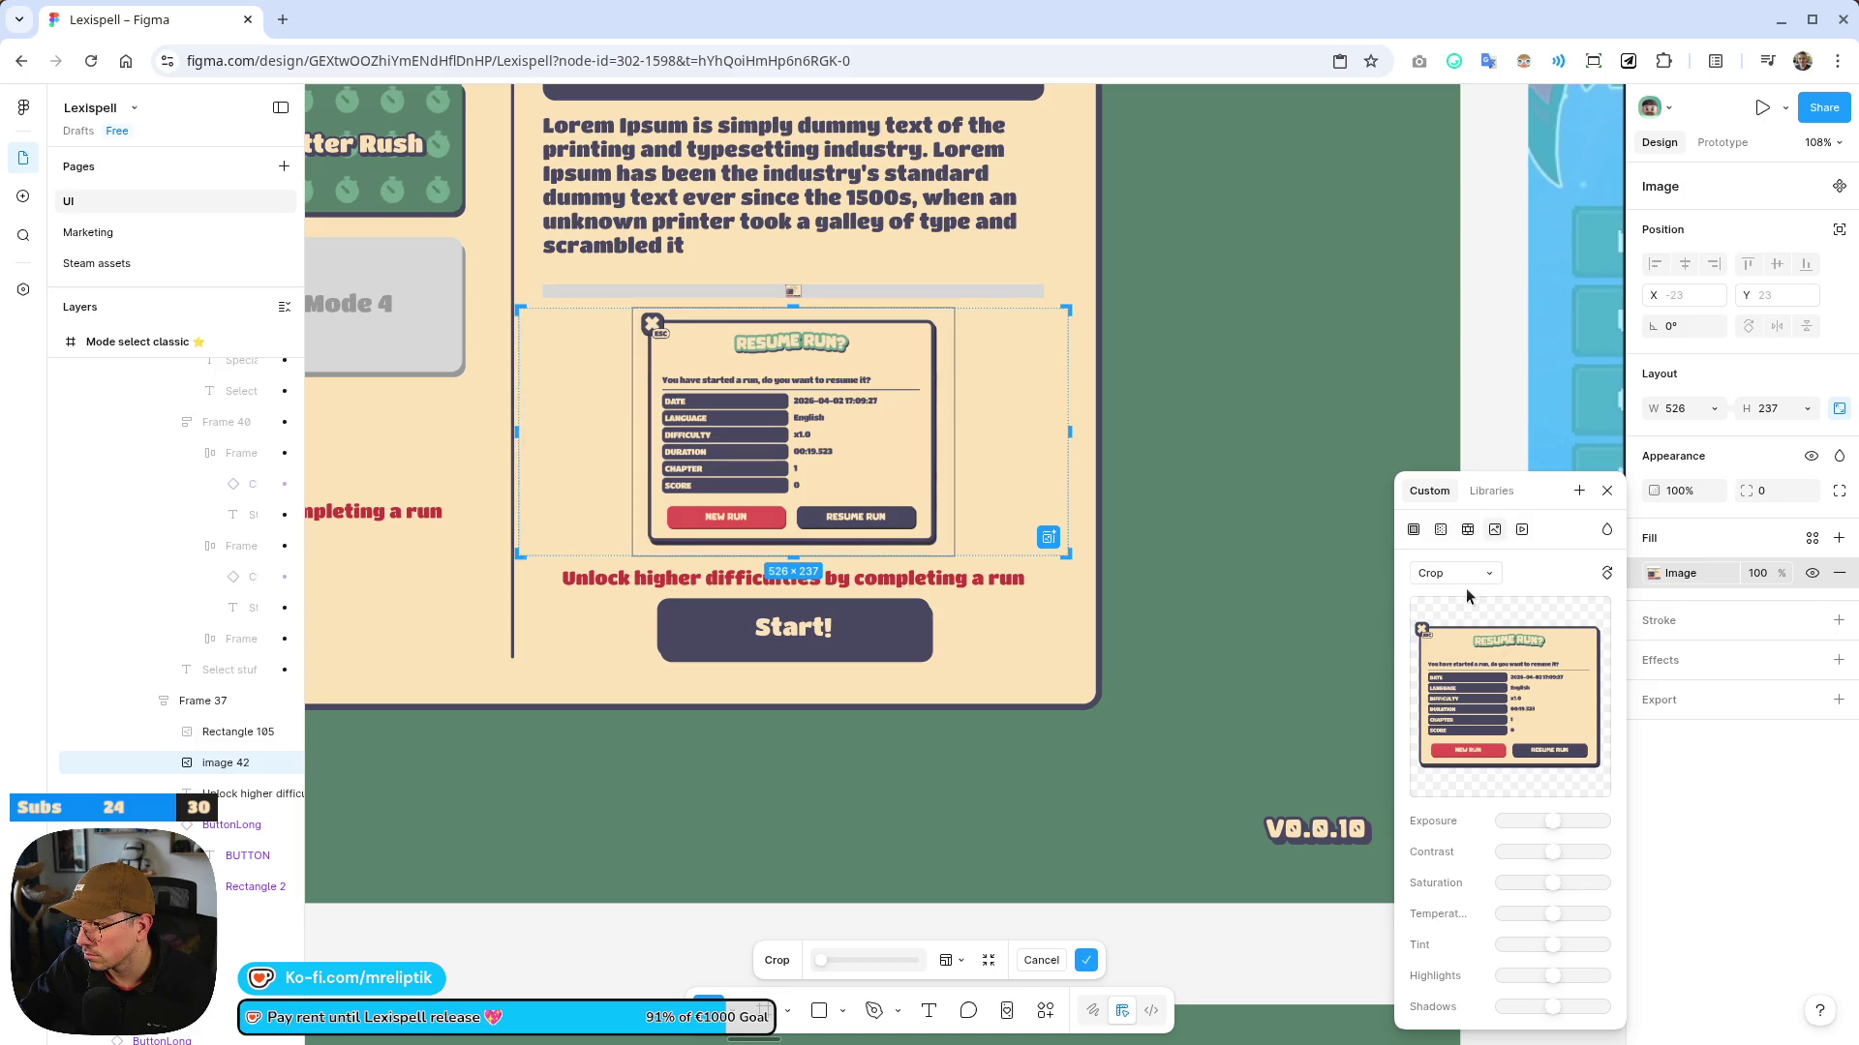
key("Escape")
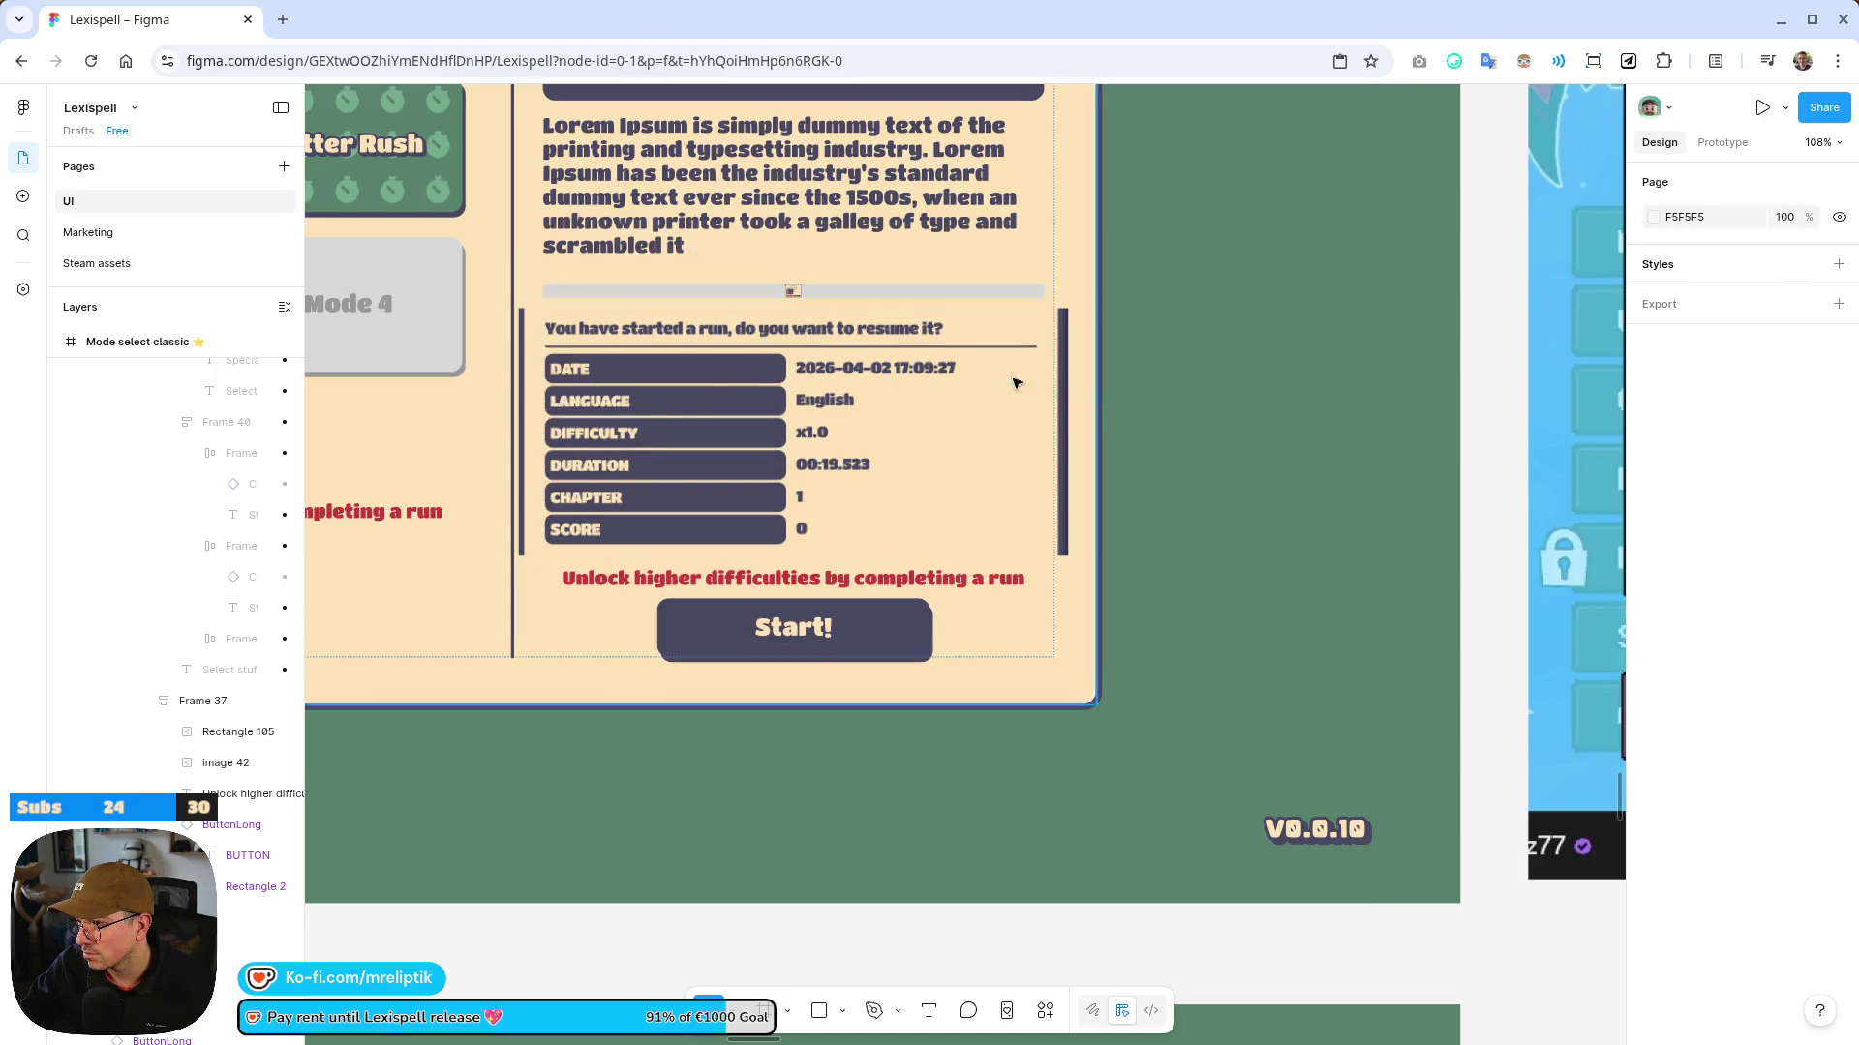
Step: Drill into the run-info image, then back out and undo to the uncropped dialog image
scroll(738, 335, "down", 3)
scroll(737, 335, "up", 10)
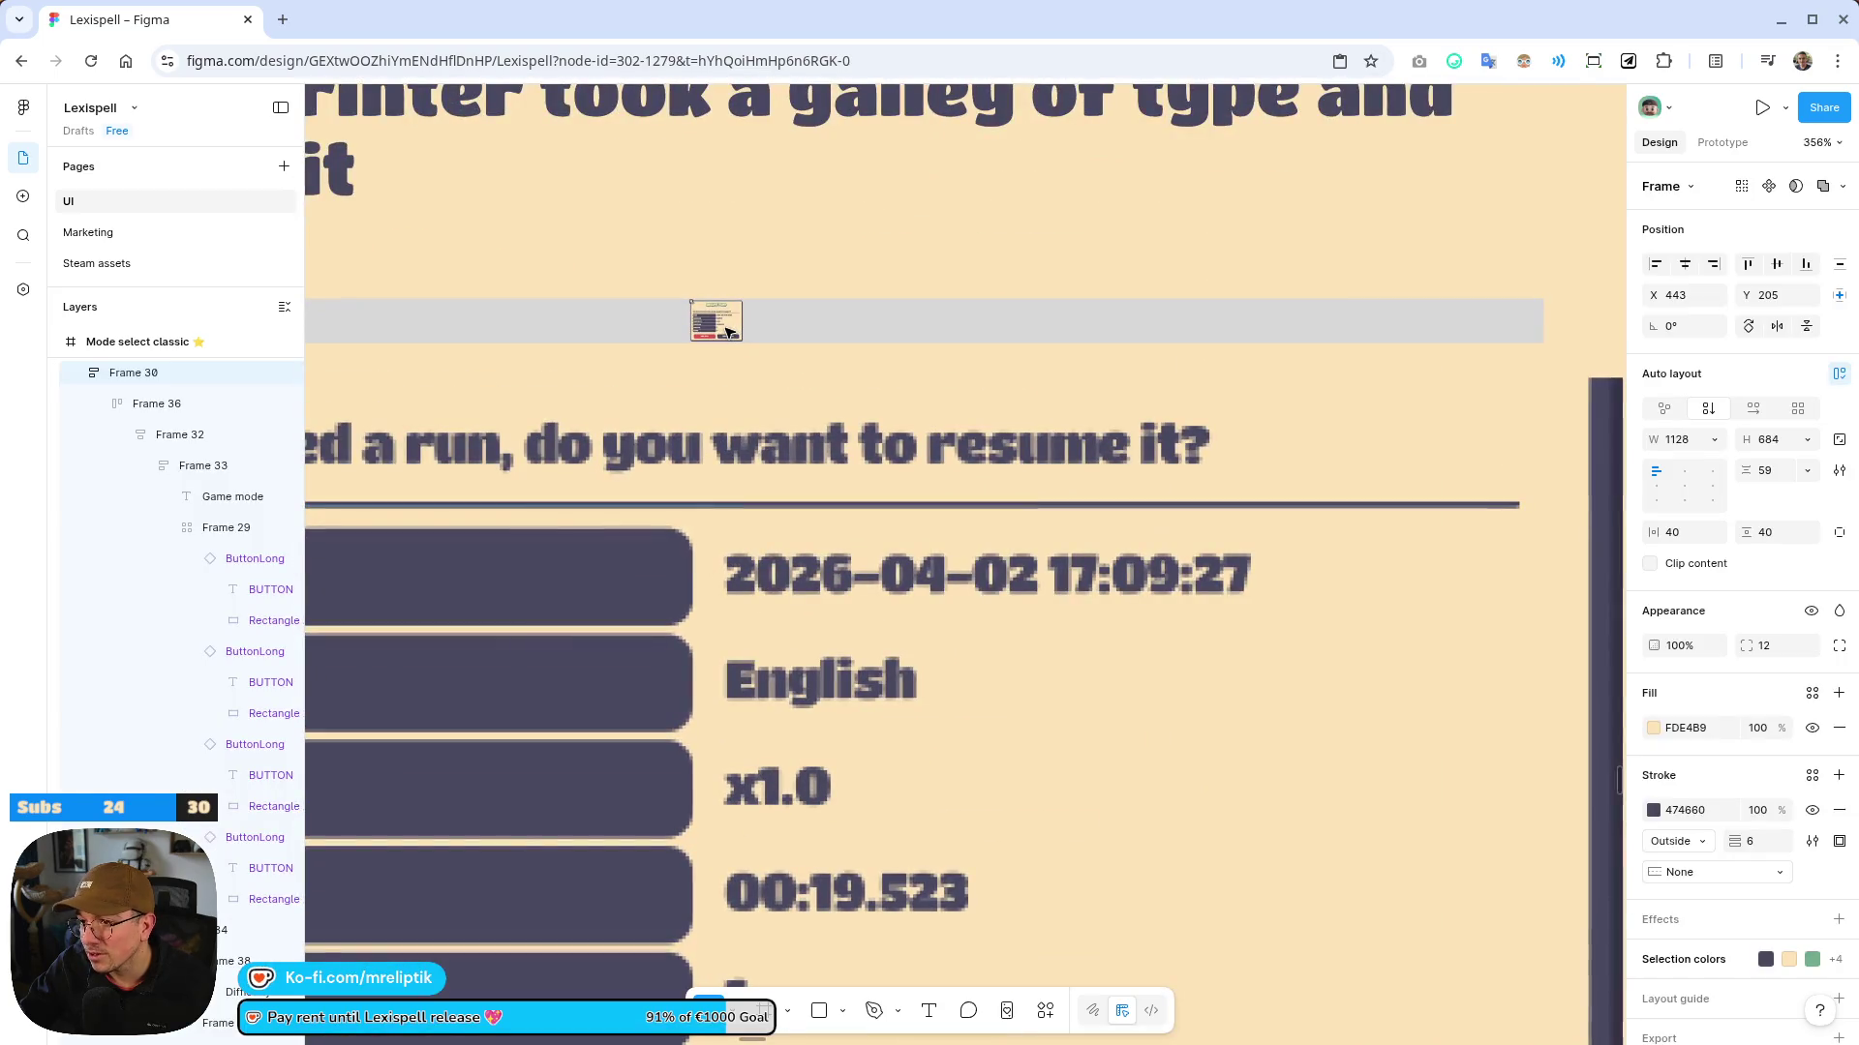
left_click(737, 335)
scroll(852, 547, "down", 5)
double_click(819, 545)
double_click(817, 542)
double_click(816, 541)
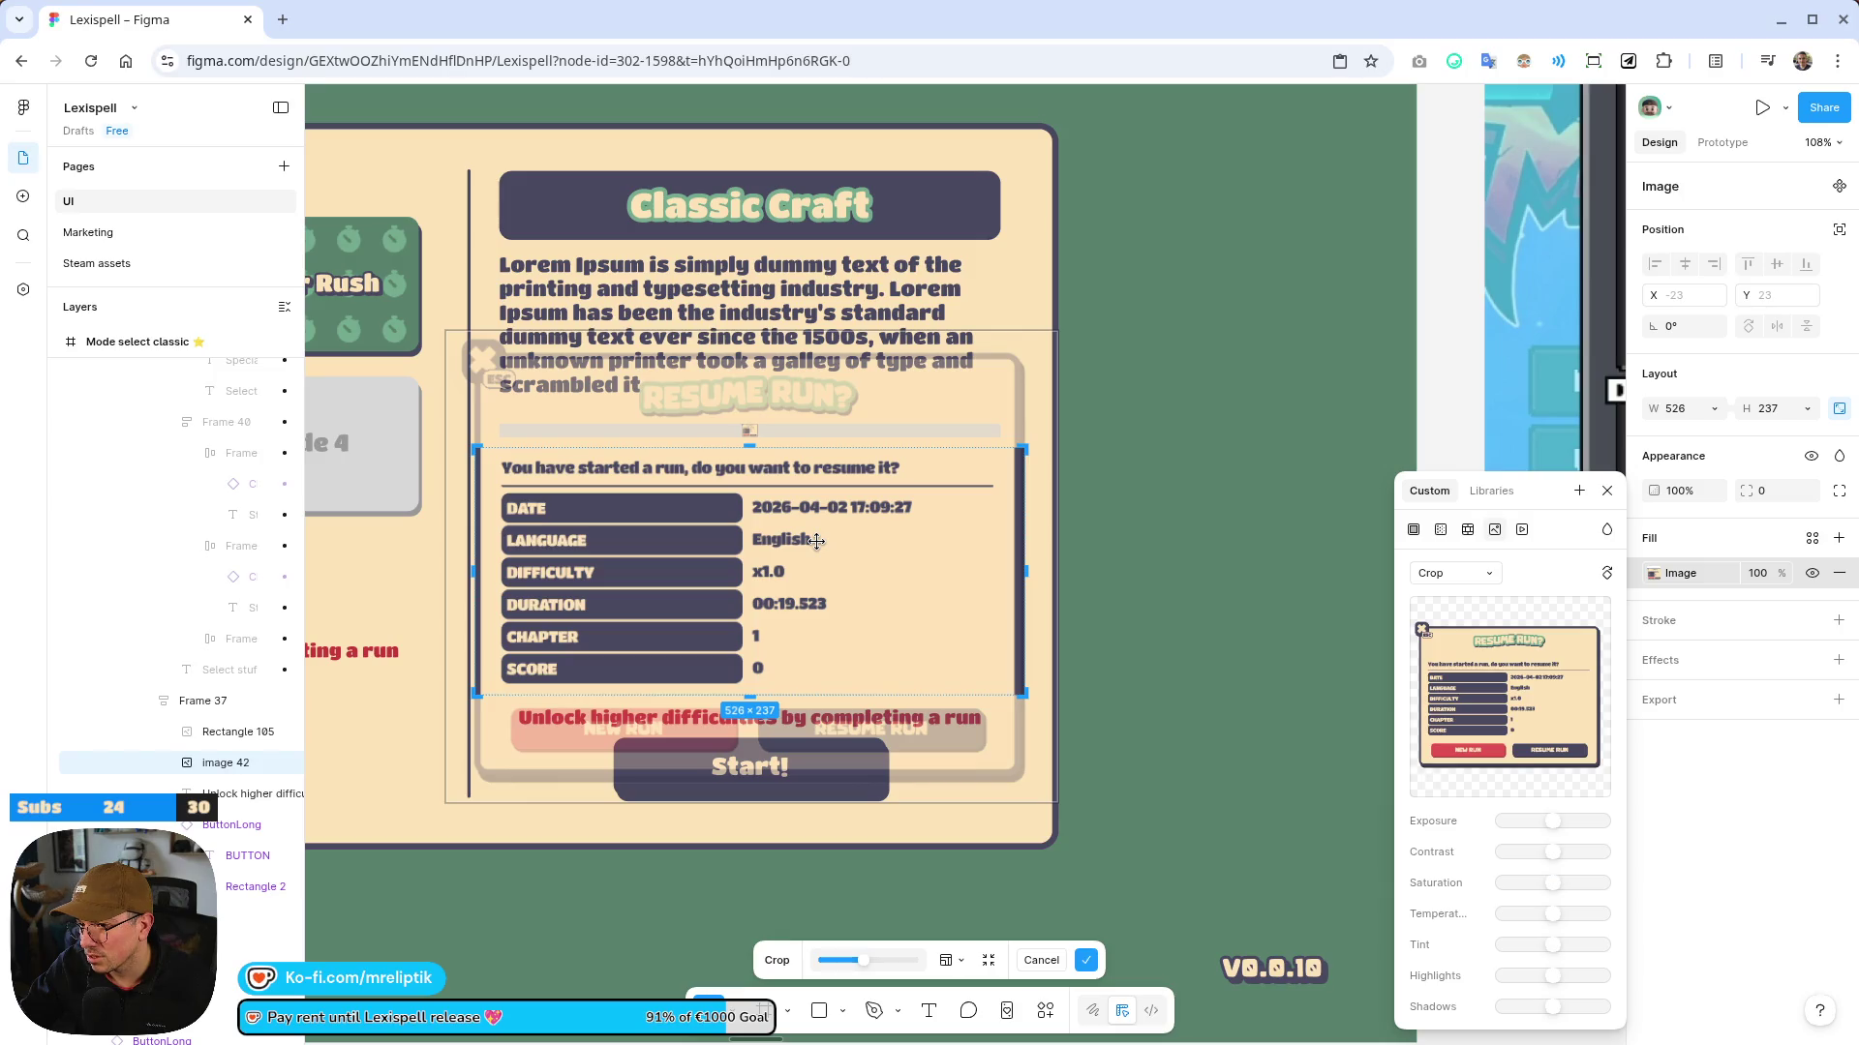
left_click(1607, 491)
key("Escape")
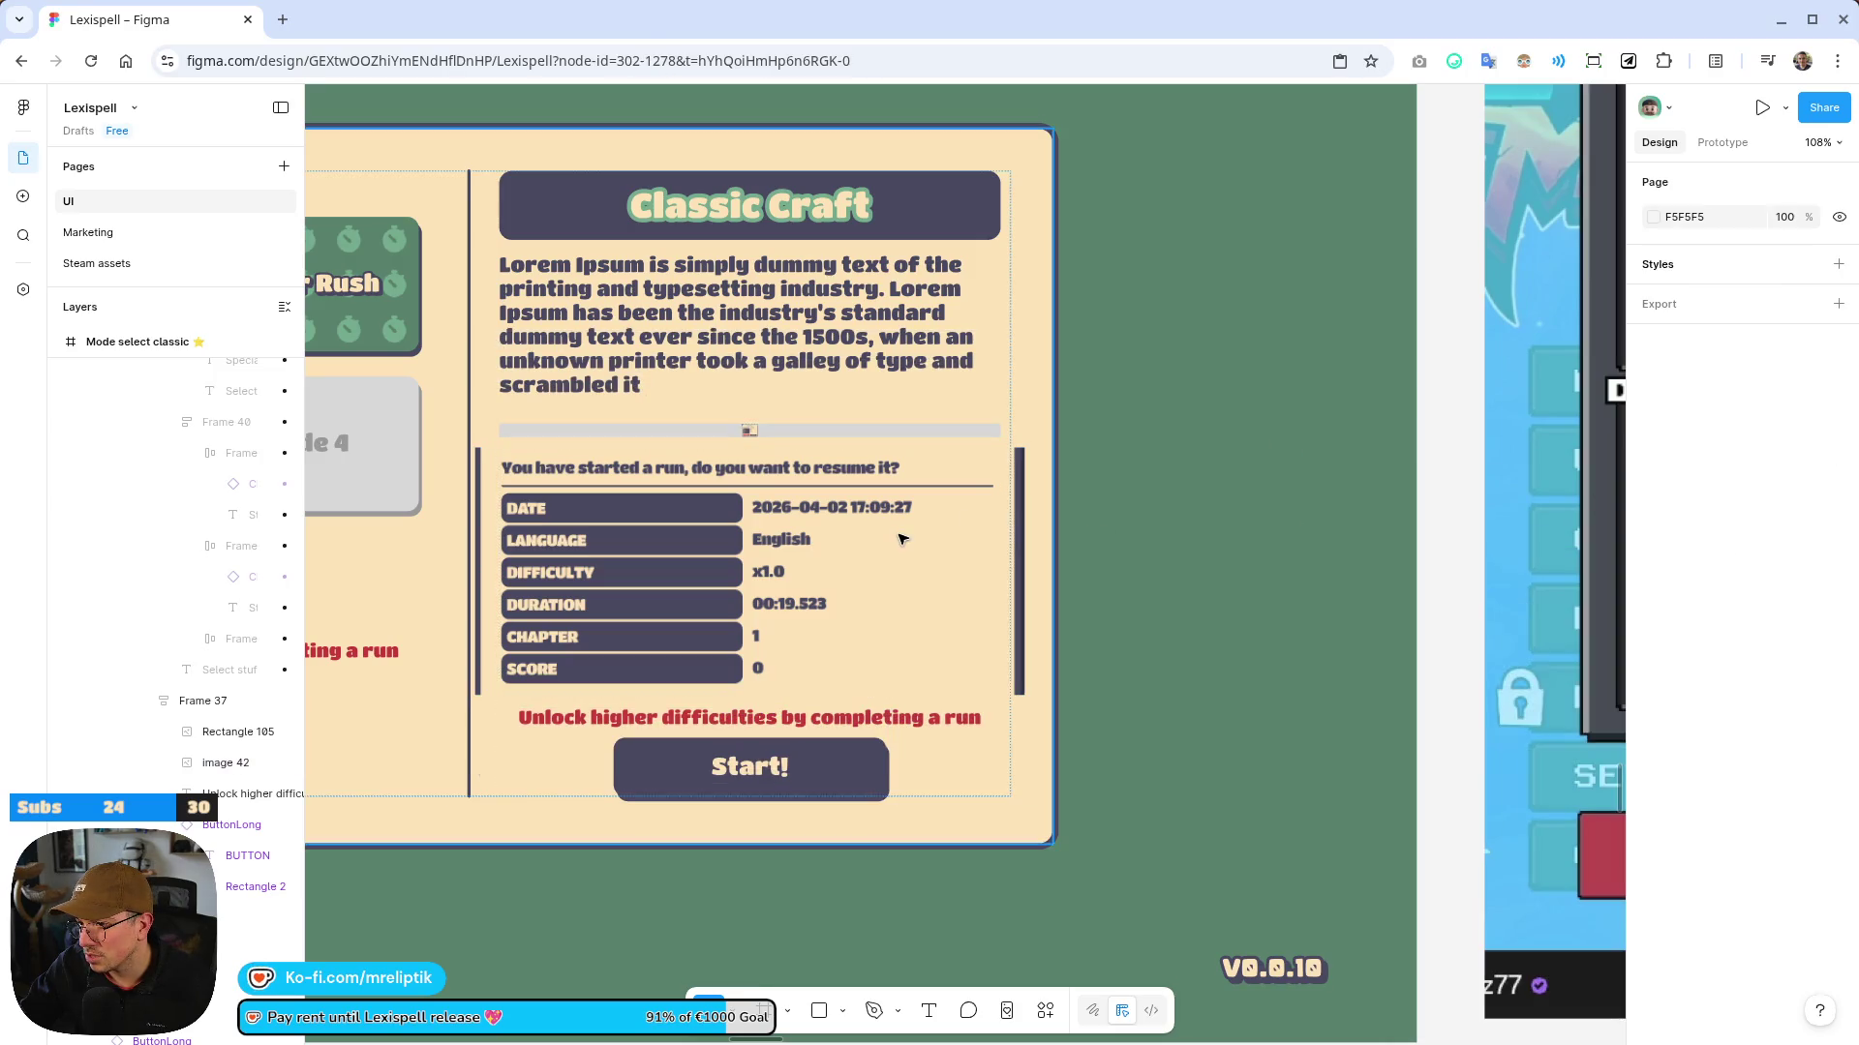
key("Escape")
key("ctrl+z")
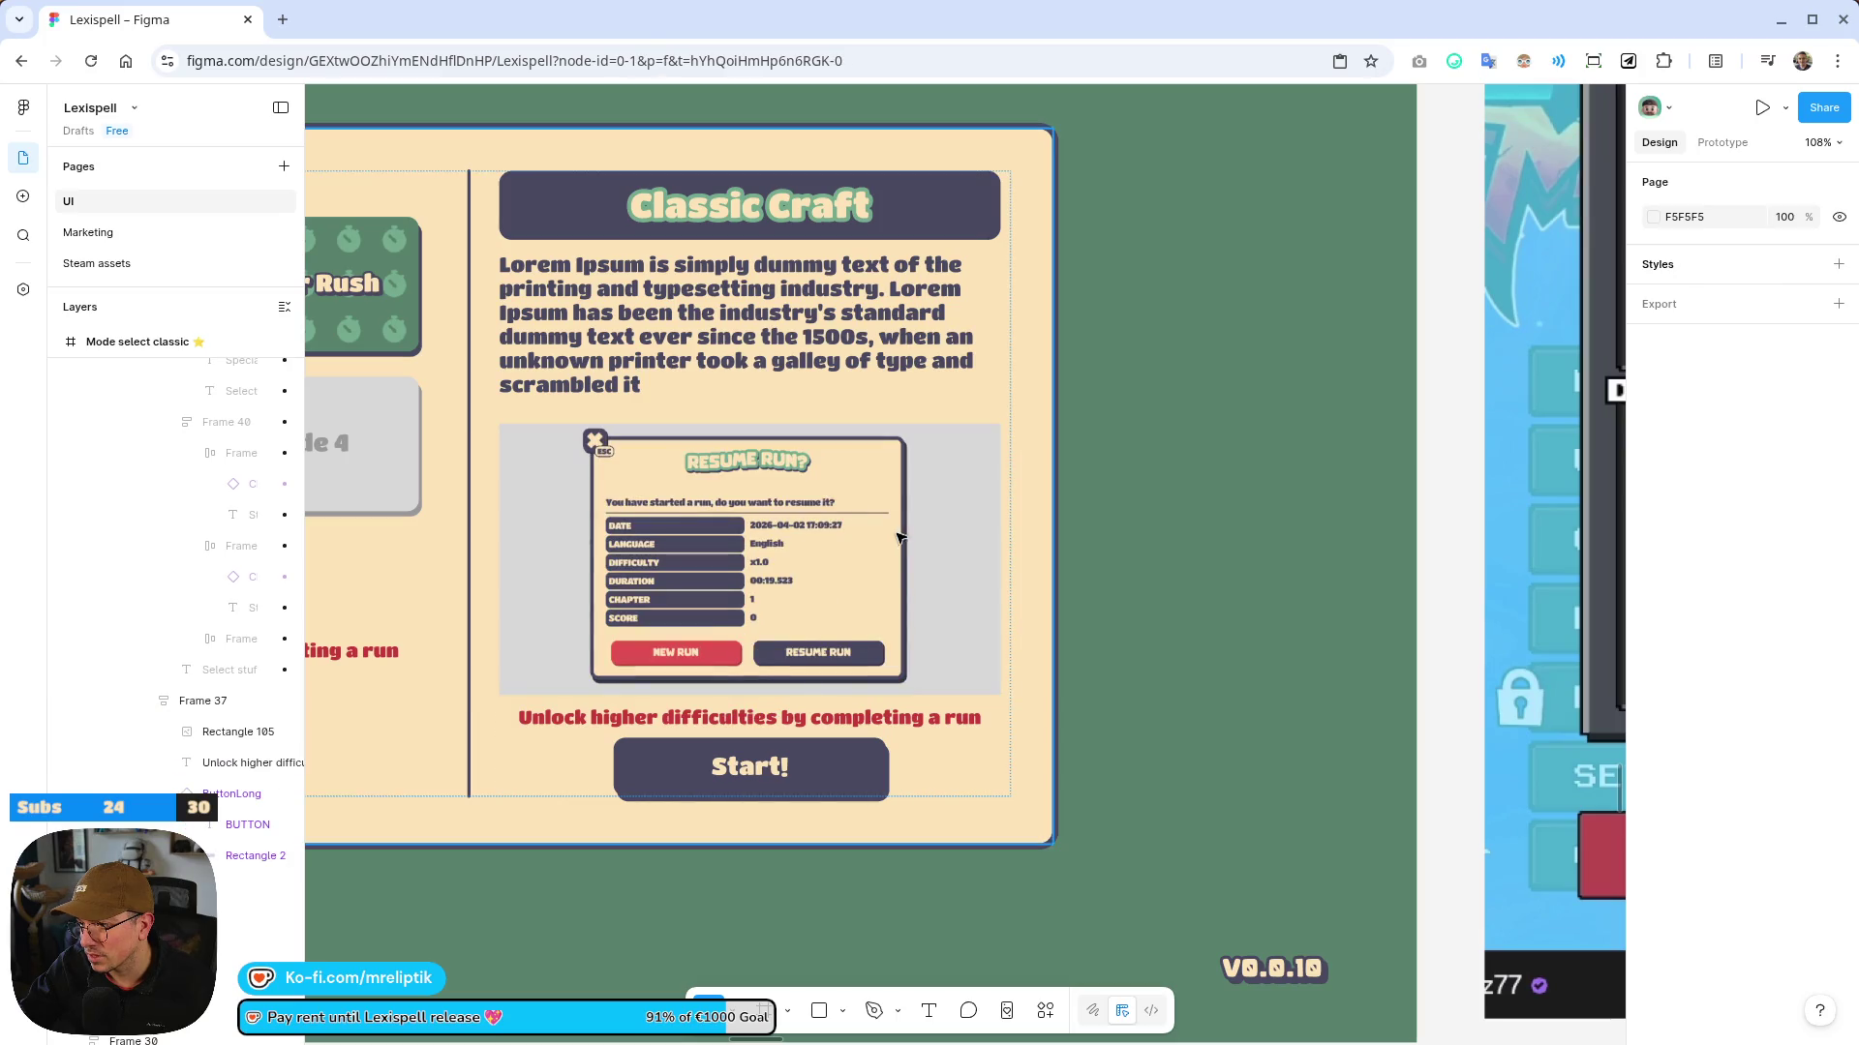
key("Escape")
Step: Replace the placeholder's dialog image with the run-info image, sized to the column's width
double_click(792, 500)
double_click(790, 499)
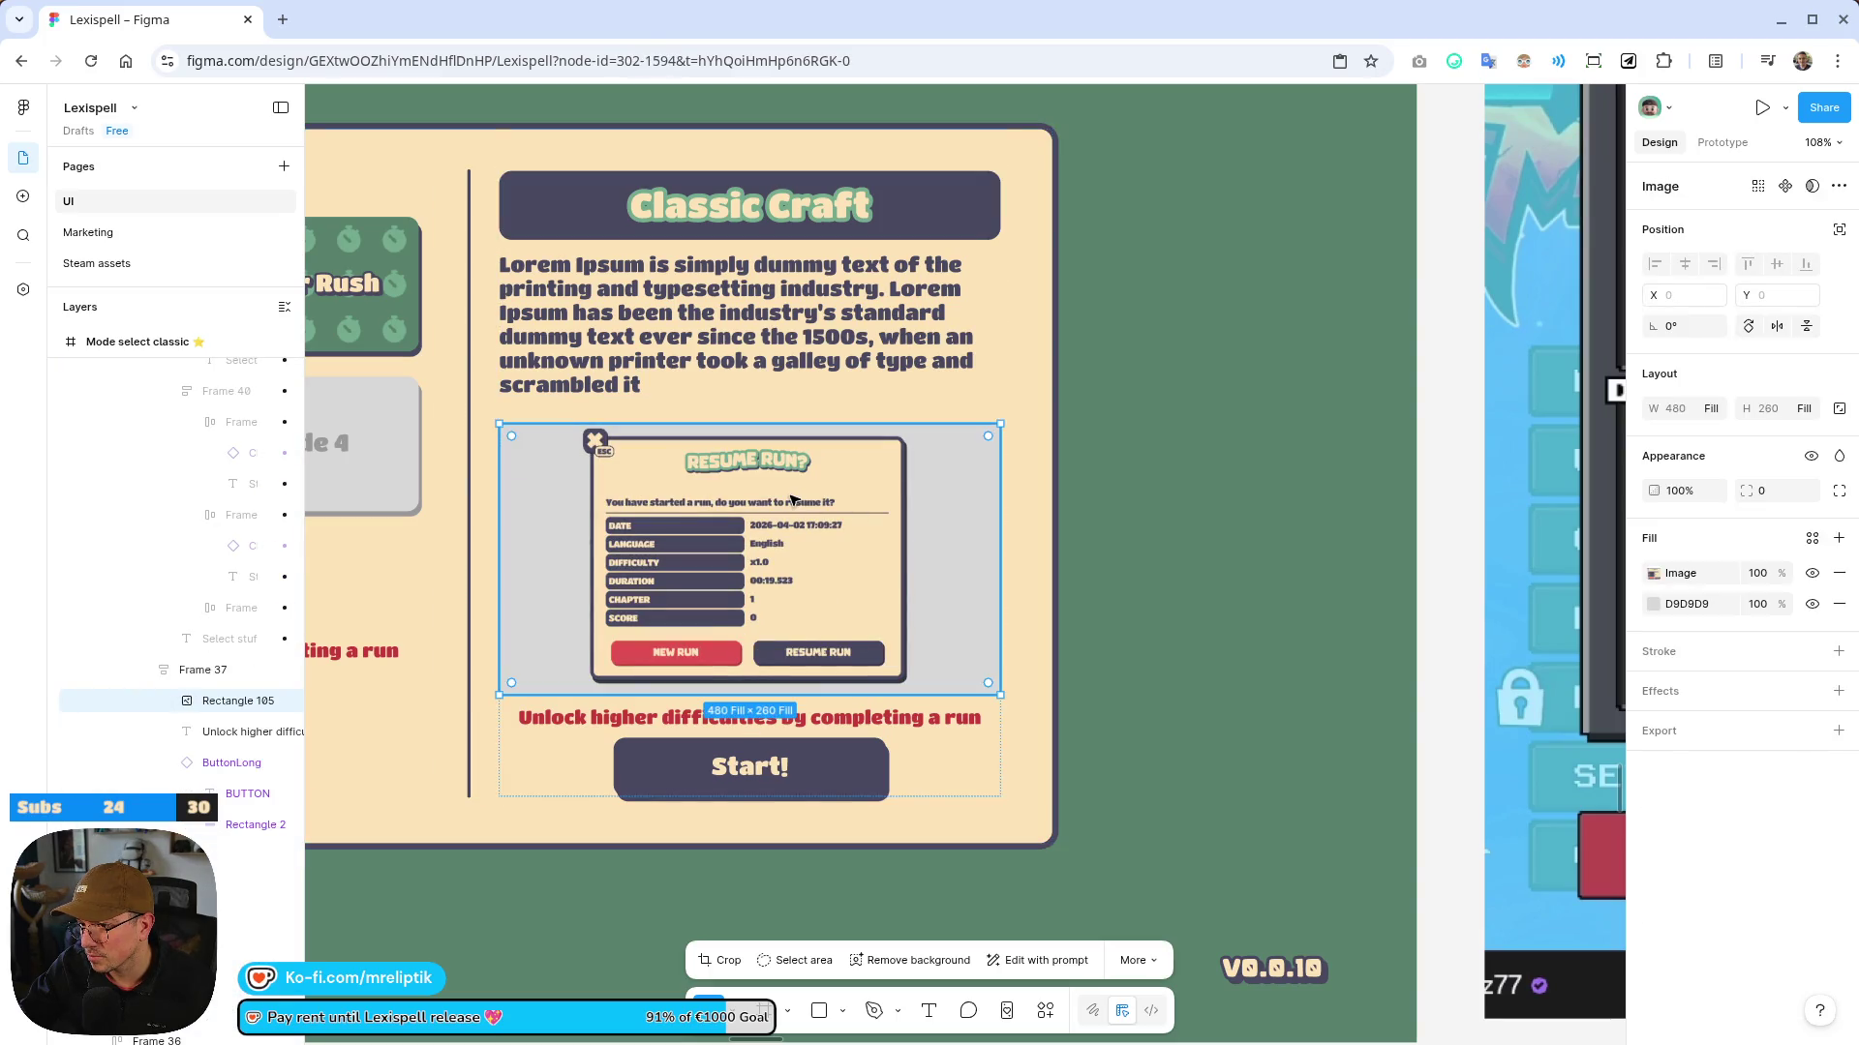
left_click(1838, 573)
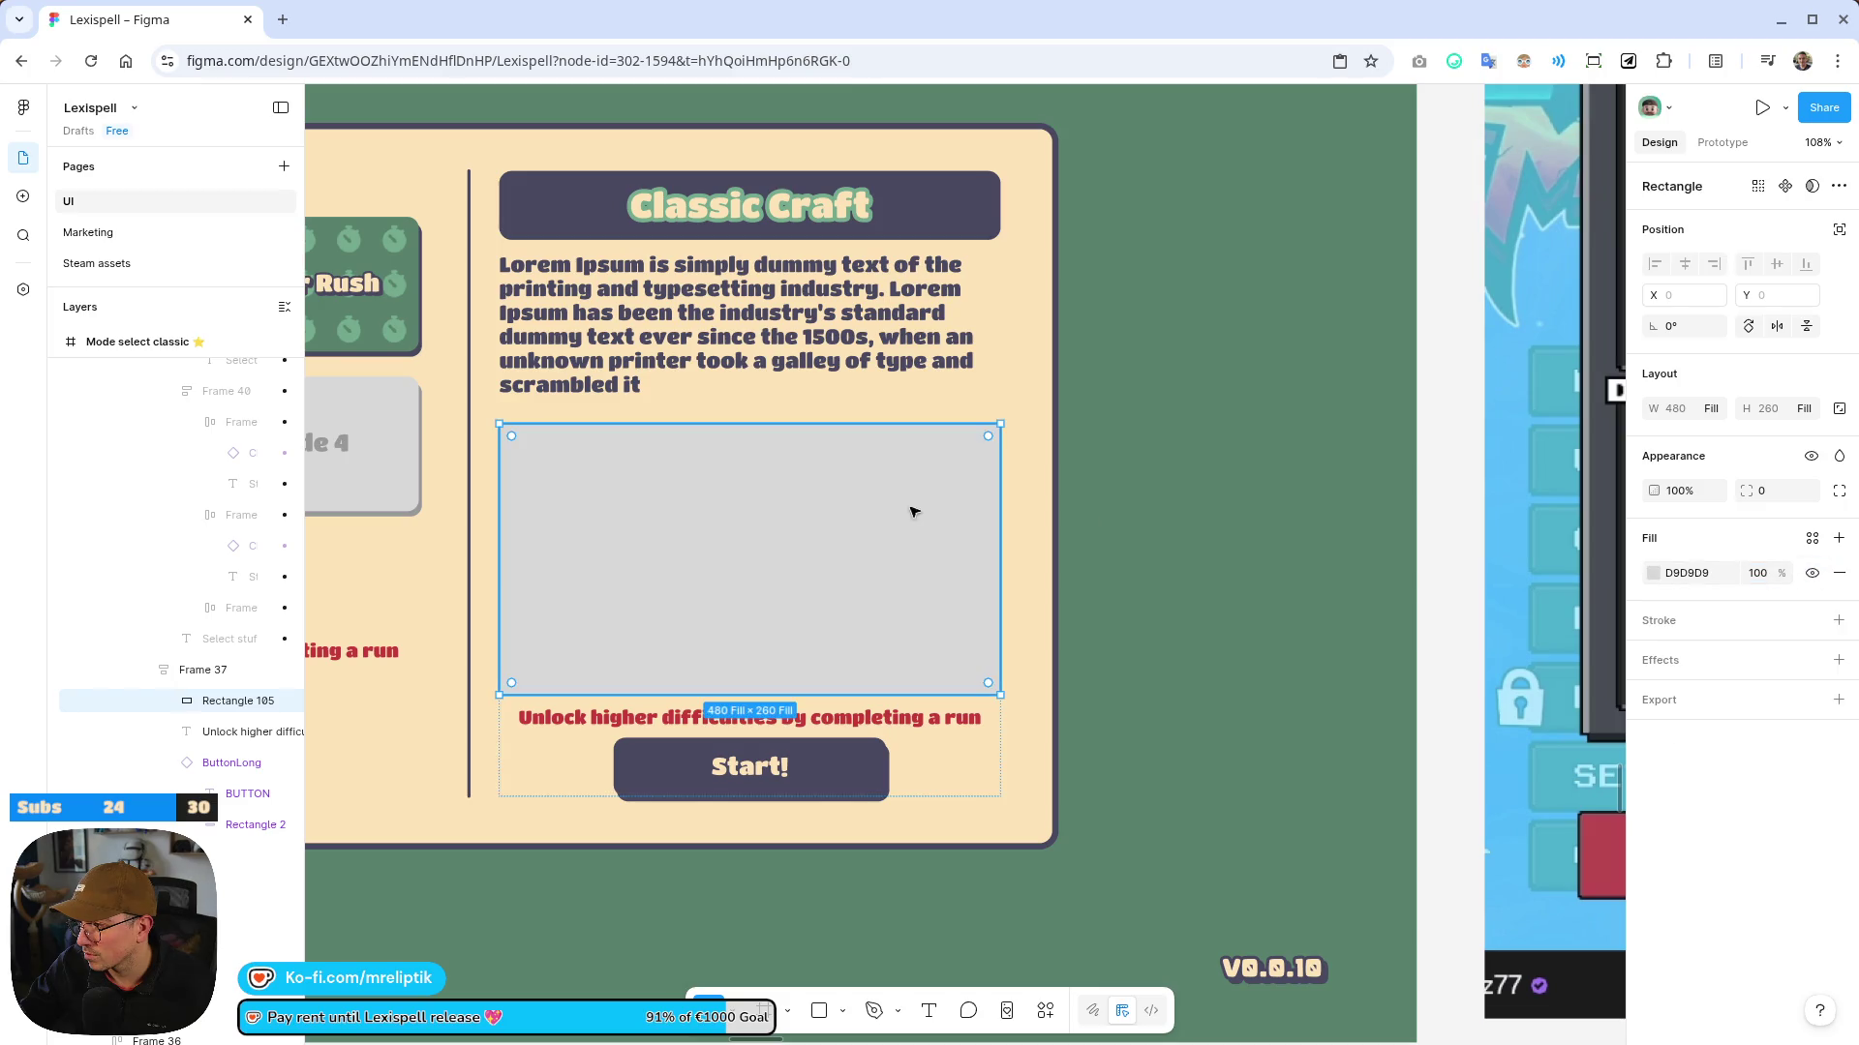
key("ctrl+v")
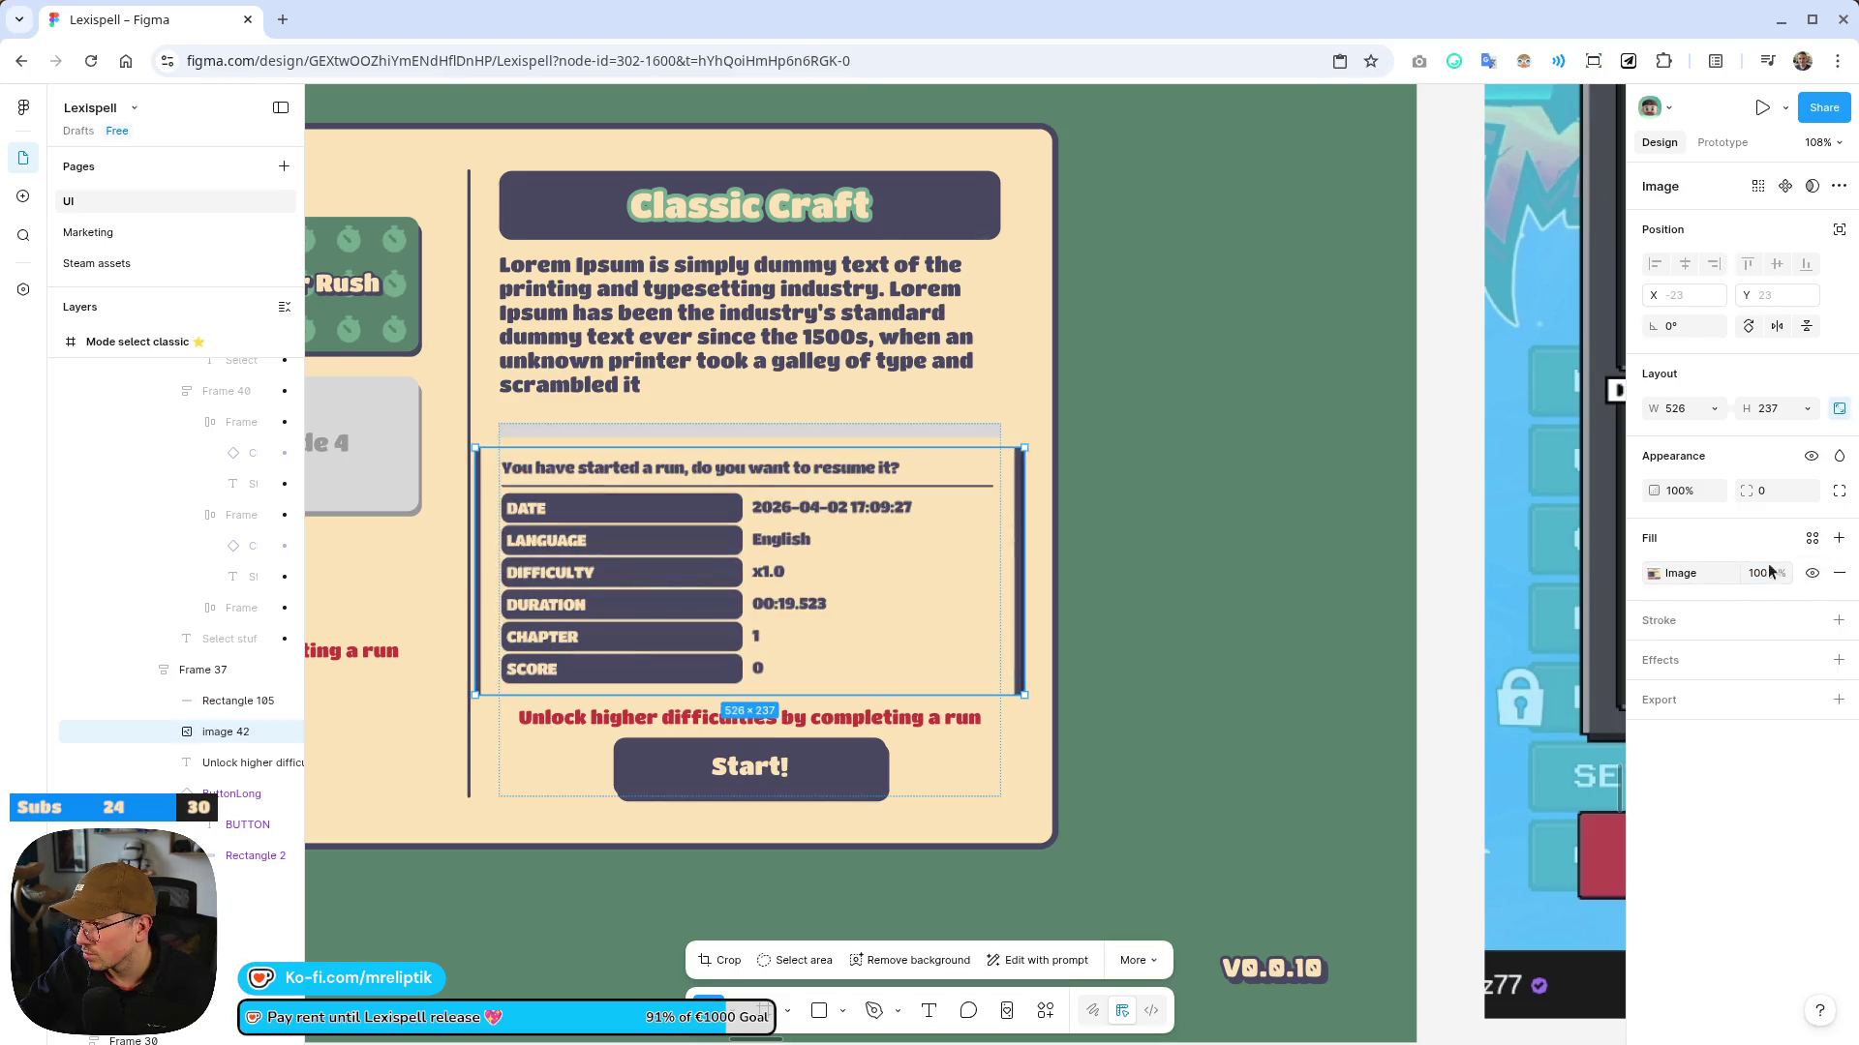
mouse_move(1024, 447)
left_mouse_down()
mouse_move(920, 596)
mouse_move(832, 489)
mouse_move(813, 521)
left_mouse_up()
Step: Delete the grey placeholder Rectangle 105 from the right column
left_click(772, 662)
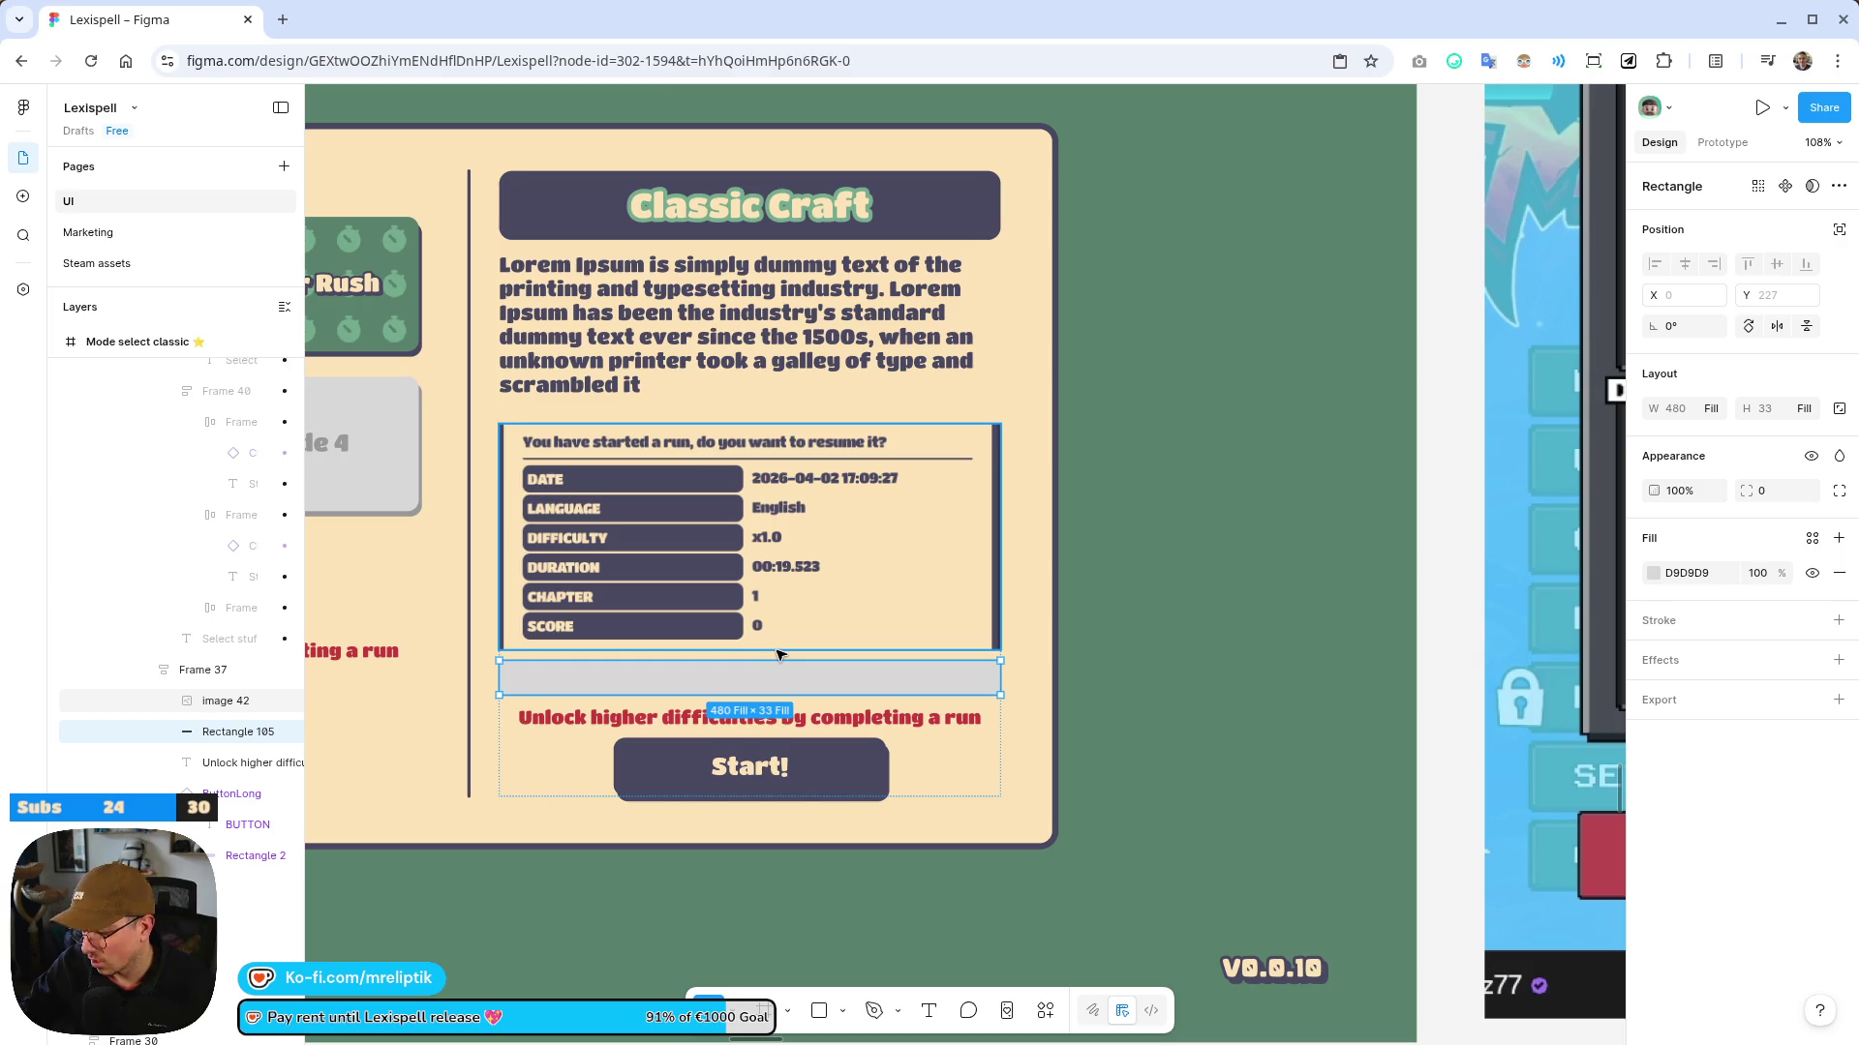
key("Delete")
left_click(668, 436)
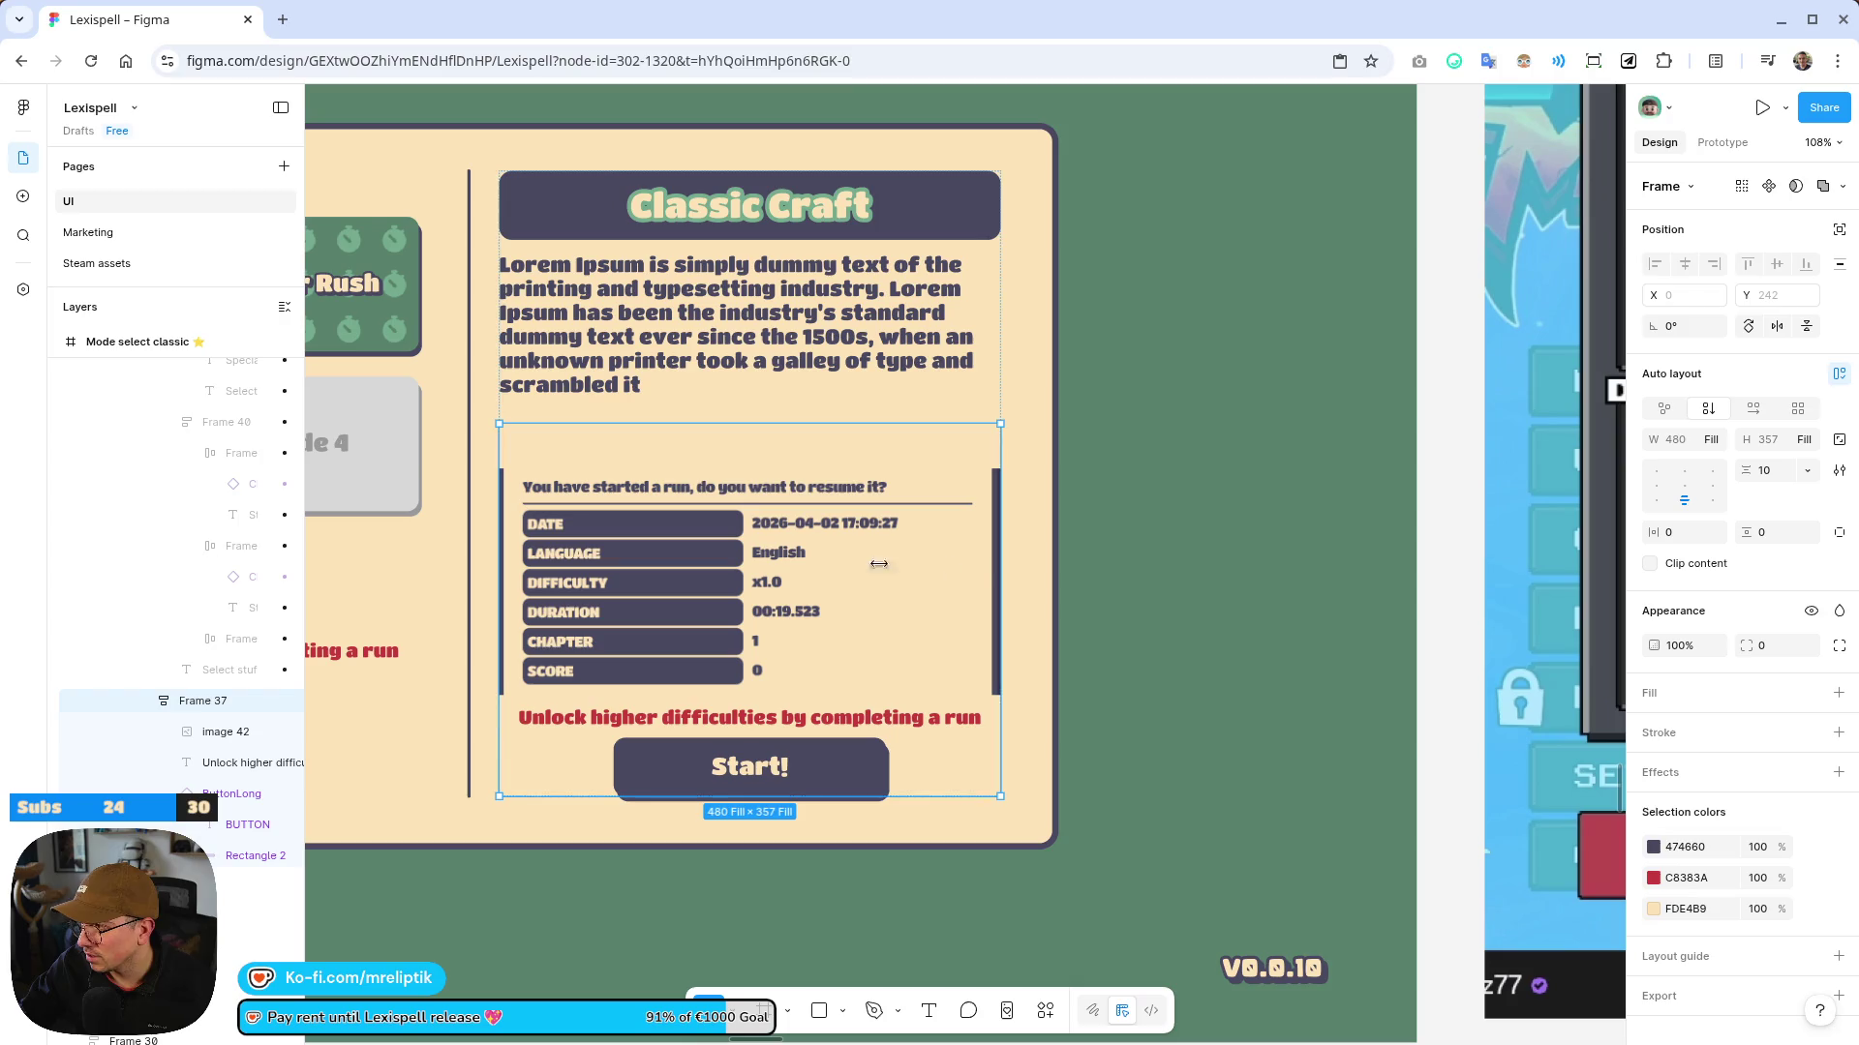
double_click(799, 570)
Step: Set the run-info image's width and height to Fill container
left_click(1714, 408)
left_click(1738, 420)
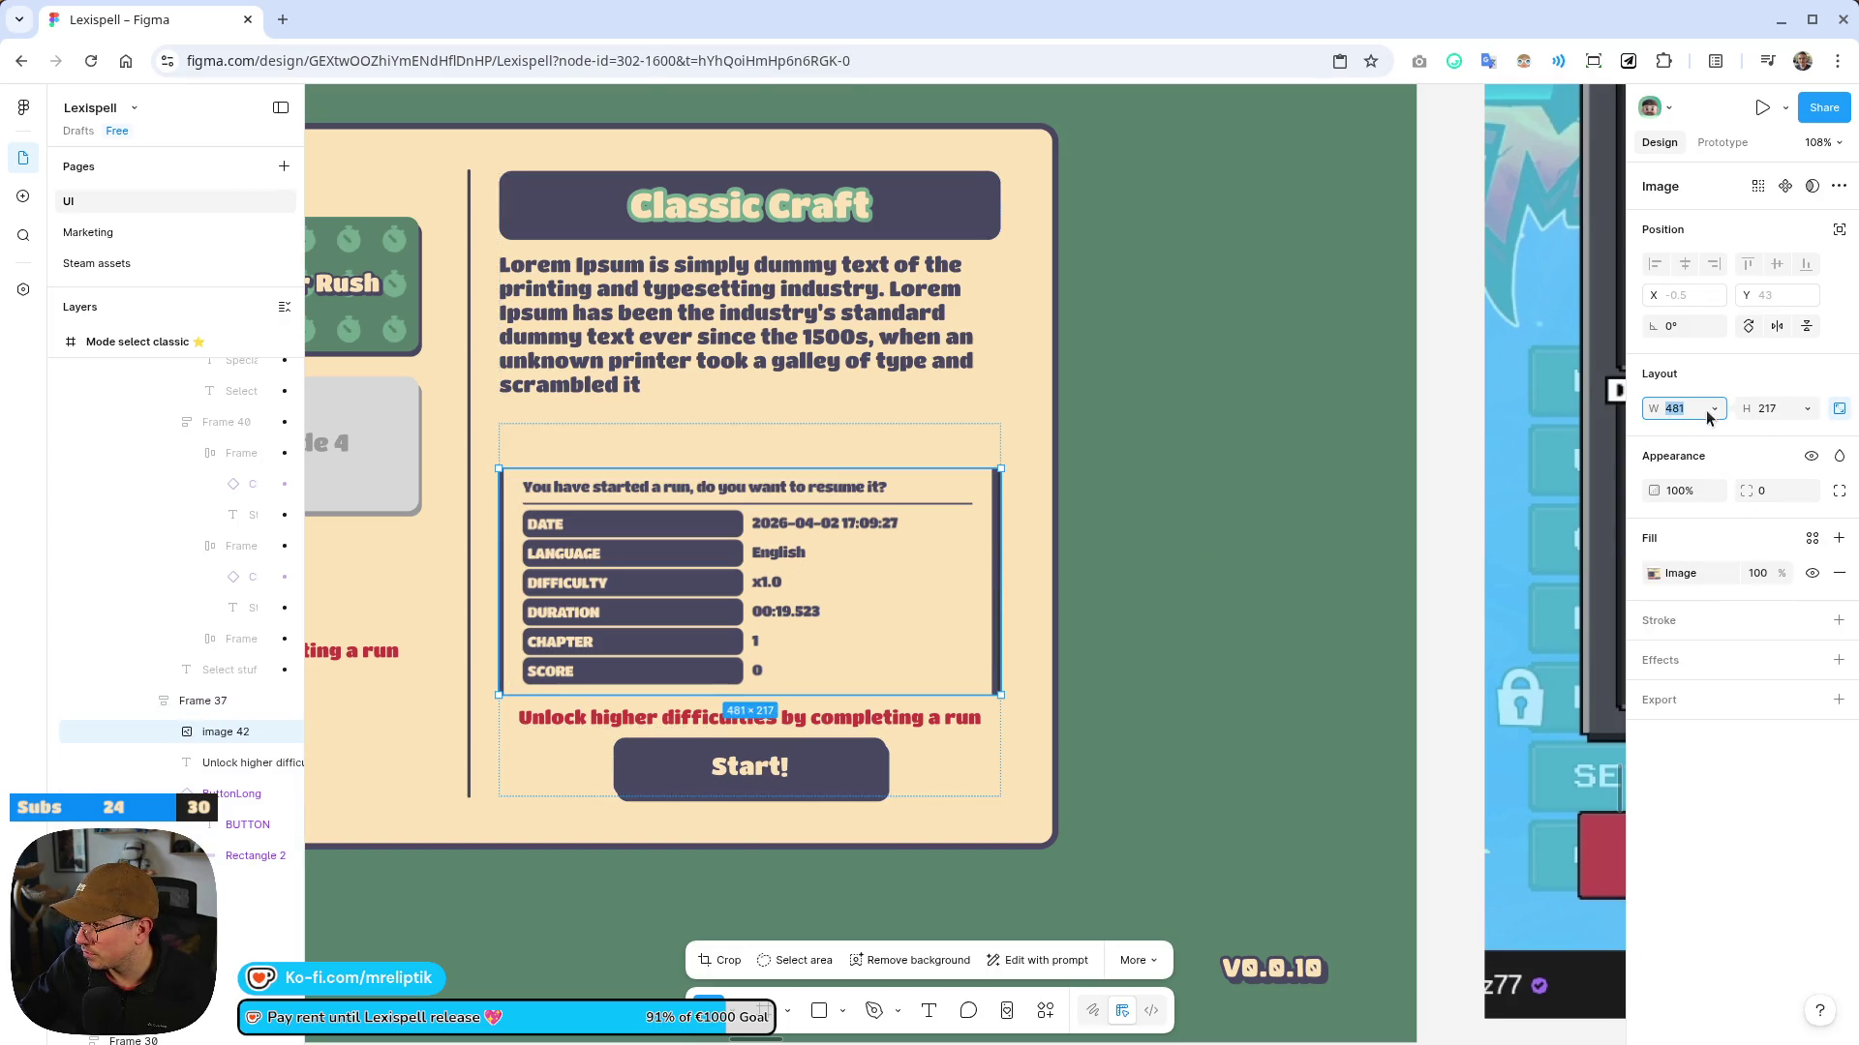
left_click(1713, 409)
left_click(1681, 432)
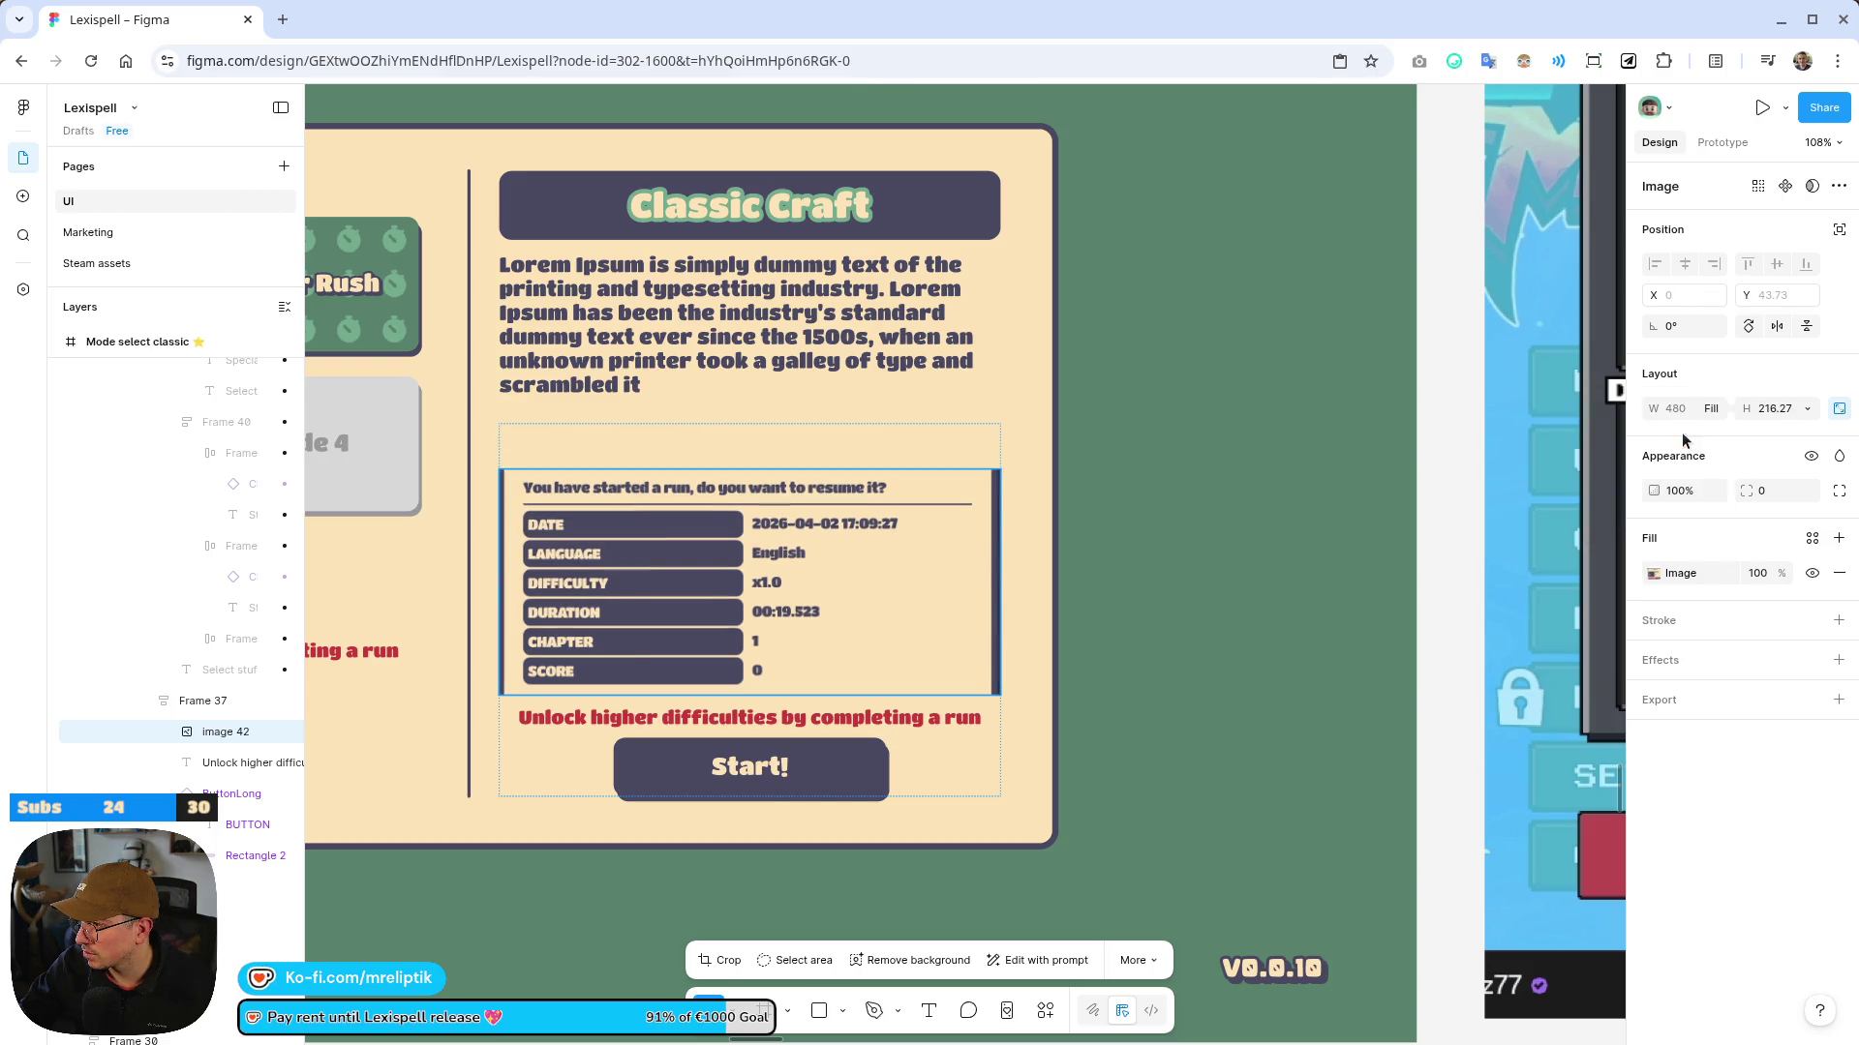
left_click(1806, 409)
left_click(1736, 434)
scroll(644, 476, "down", 5)
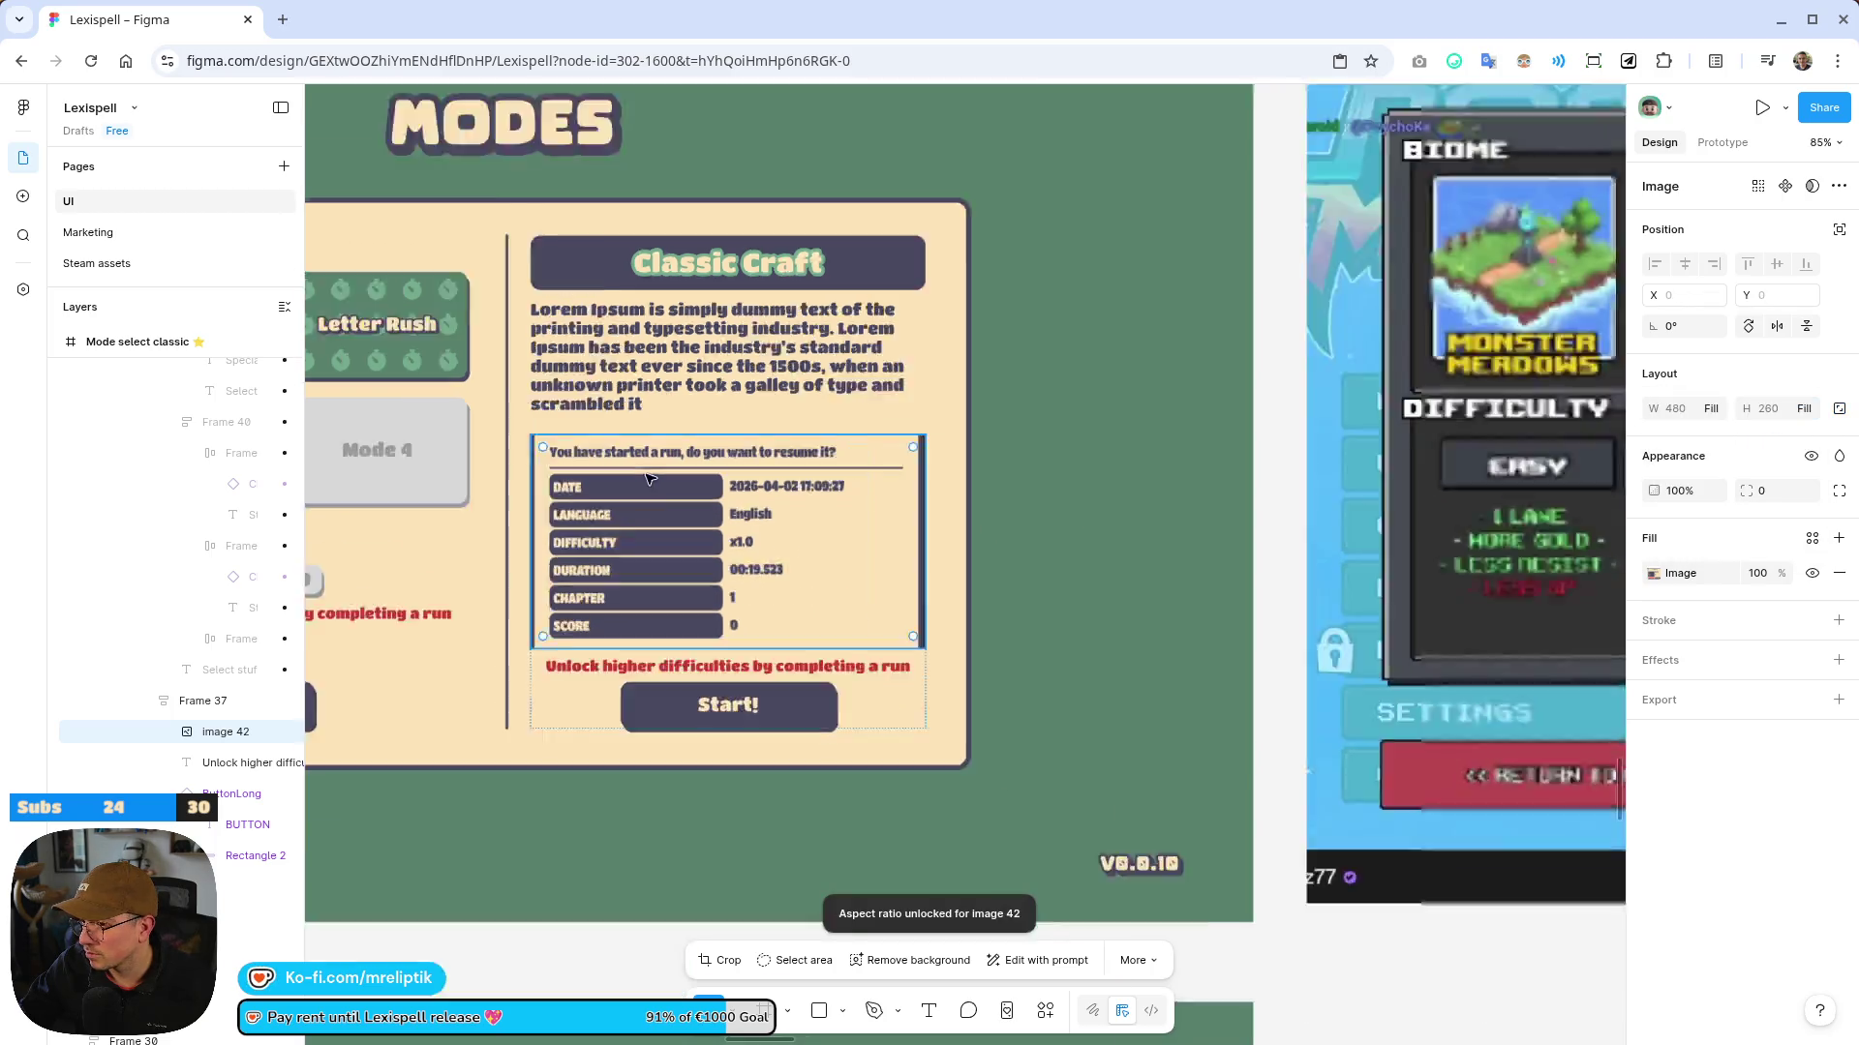
left_click(1007, 702)
scroll(848, 537, "up", 5)
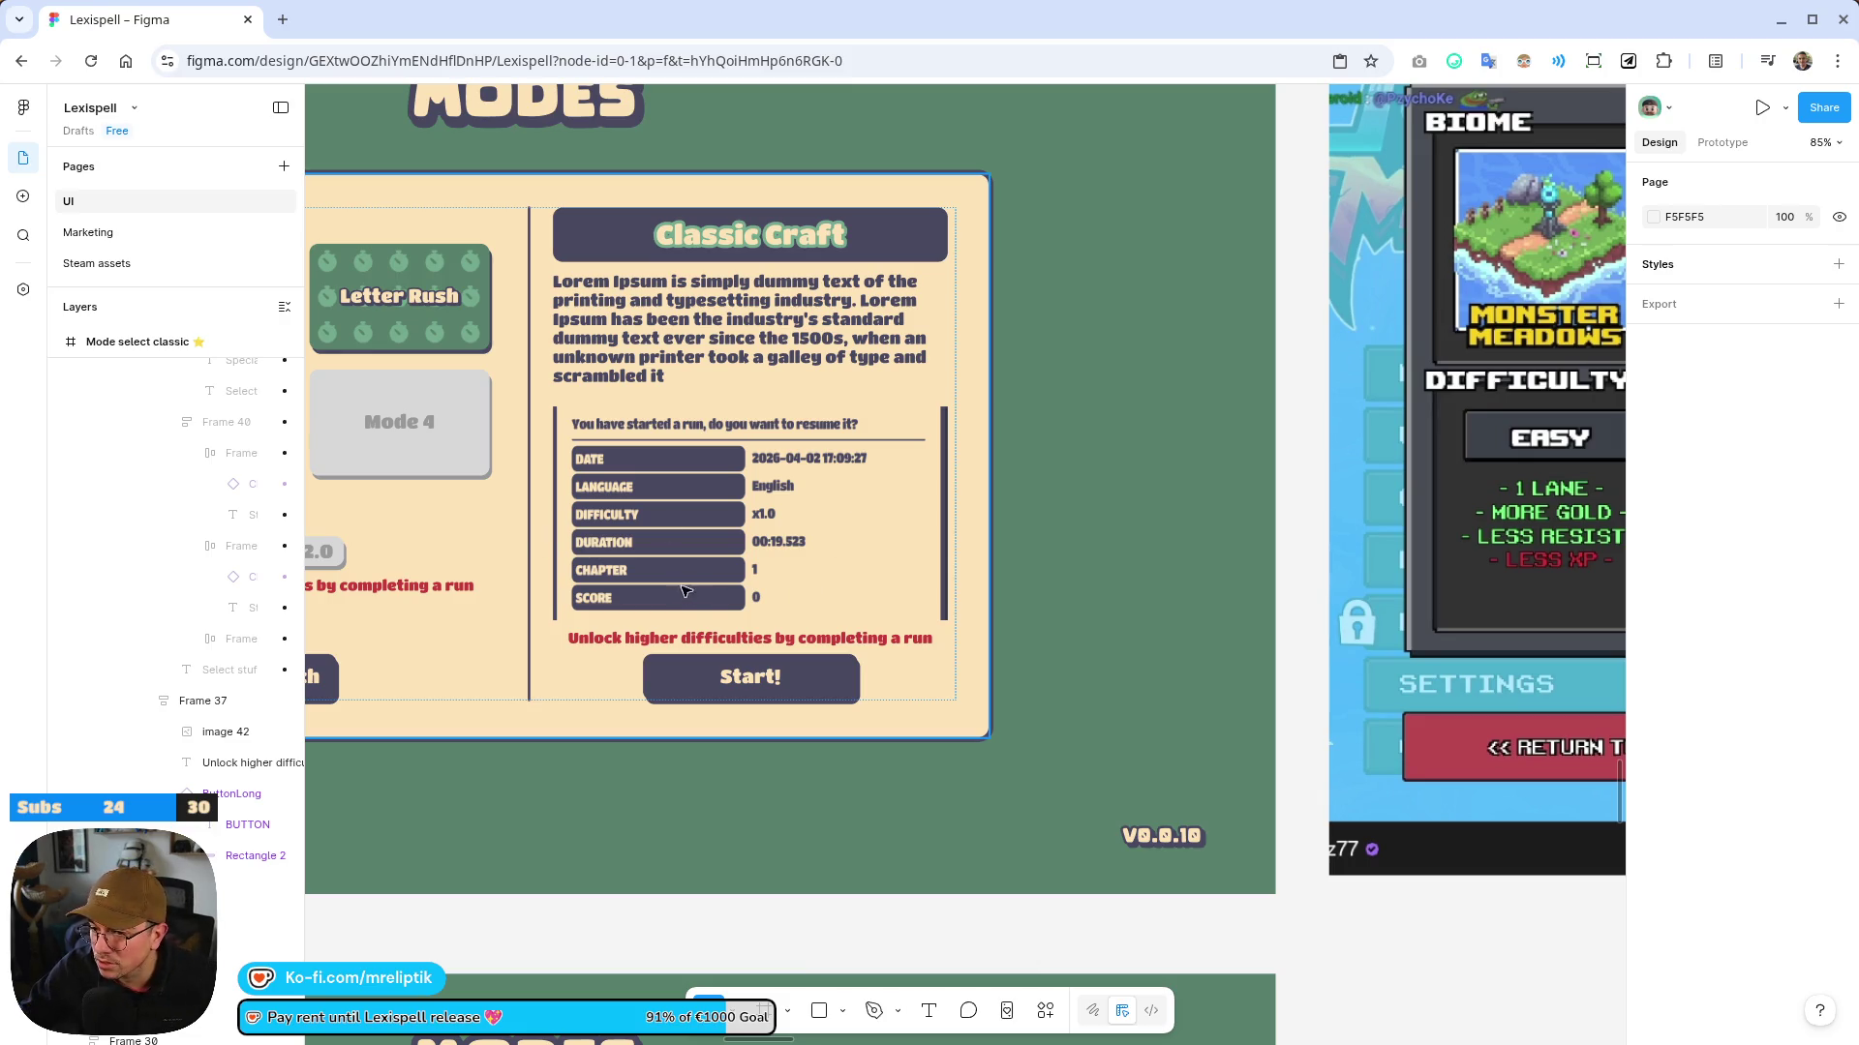
left_click(736, 683)
scroll(871, 677, "down", 3)
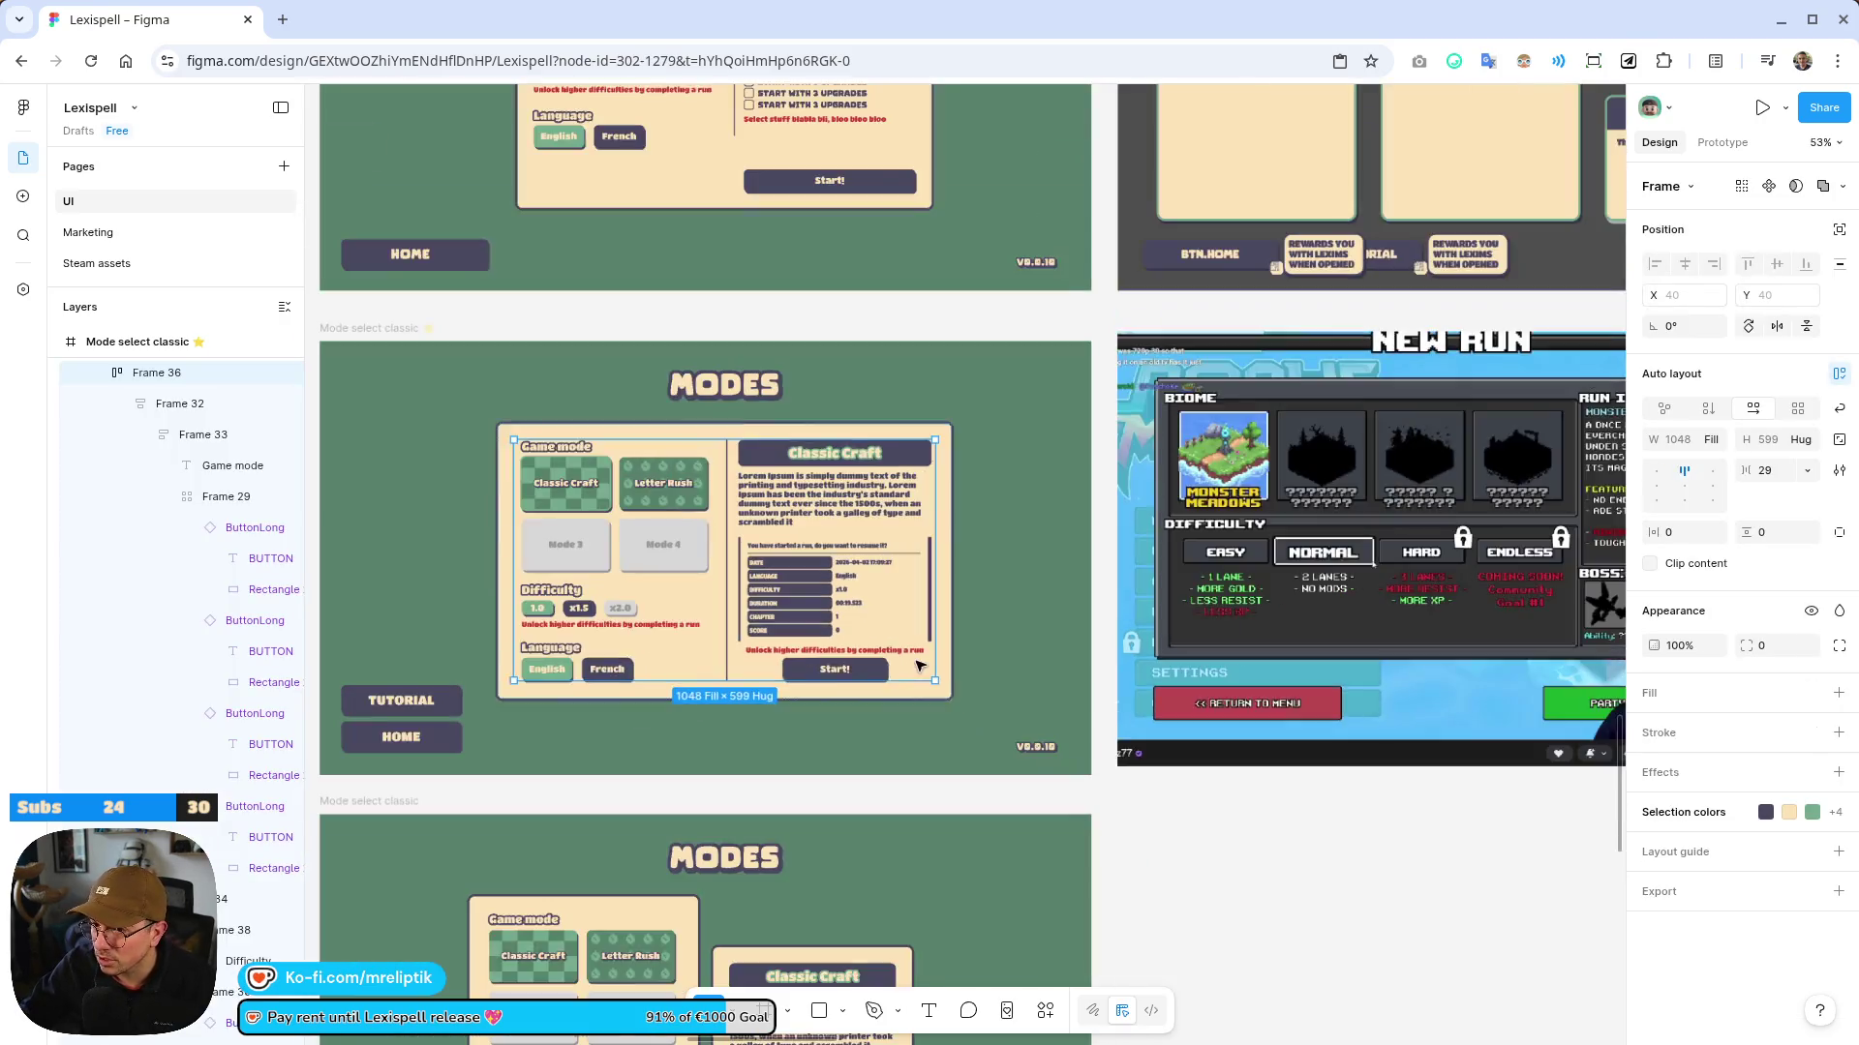
Step: Duplicate the Start! button and wrap both in a horizontal auto-layout row
scroll(947, 675, "up", 3)
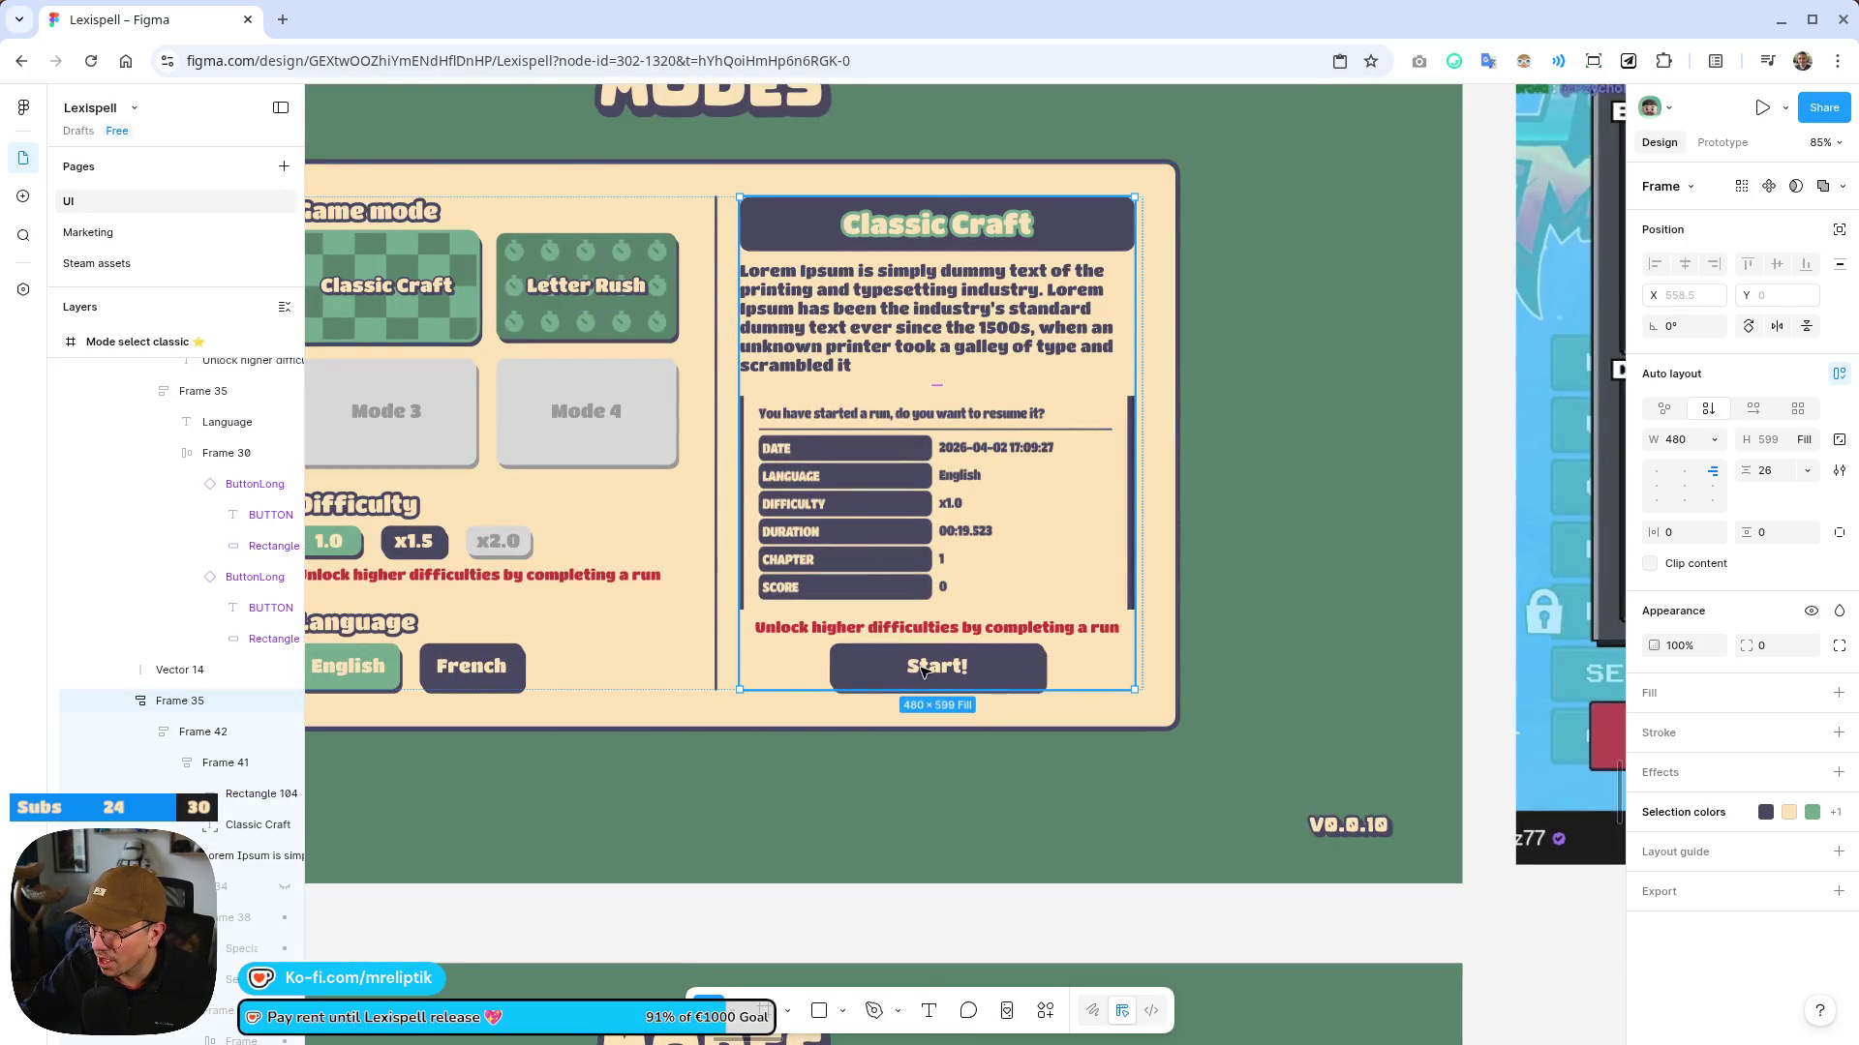
left_click(910, 668, "ctrl")
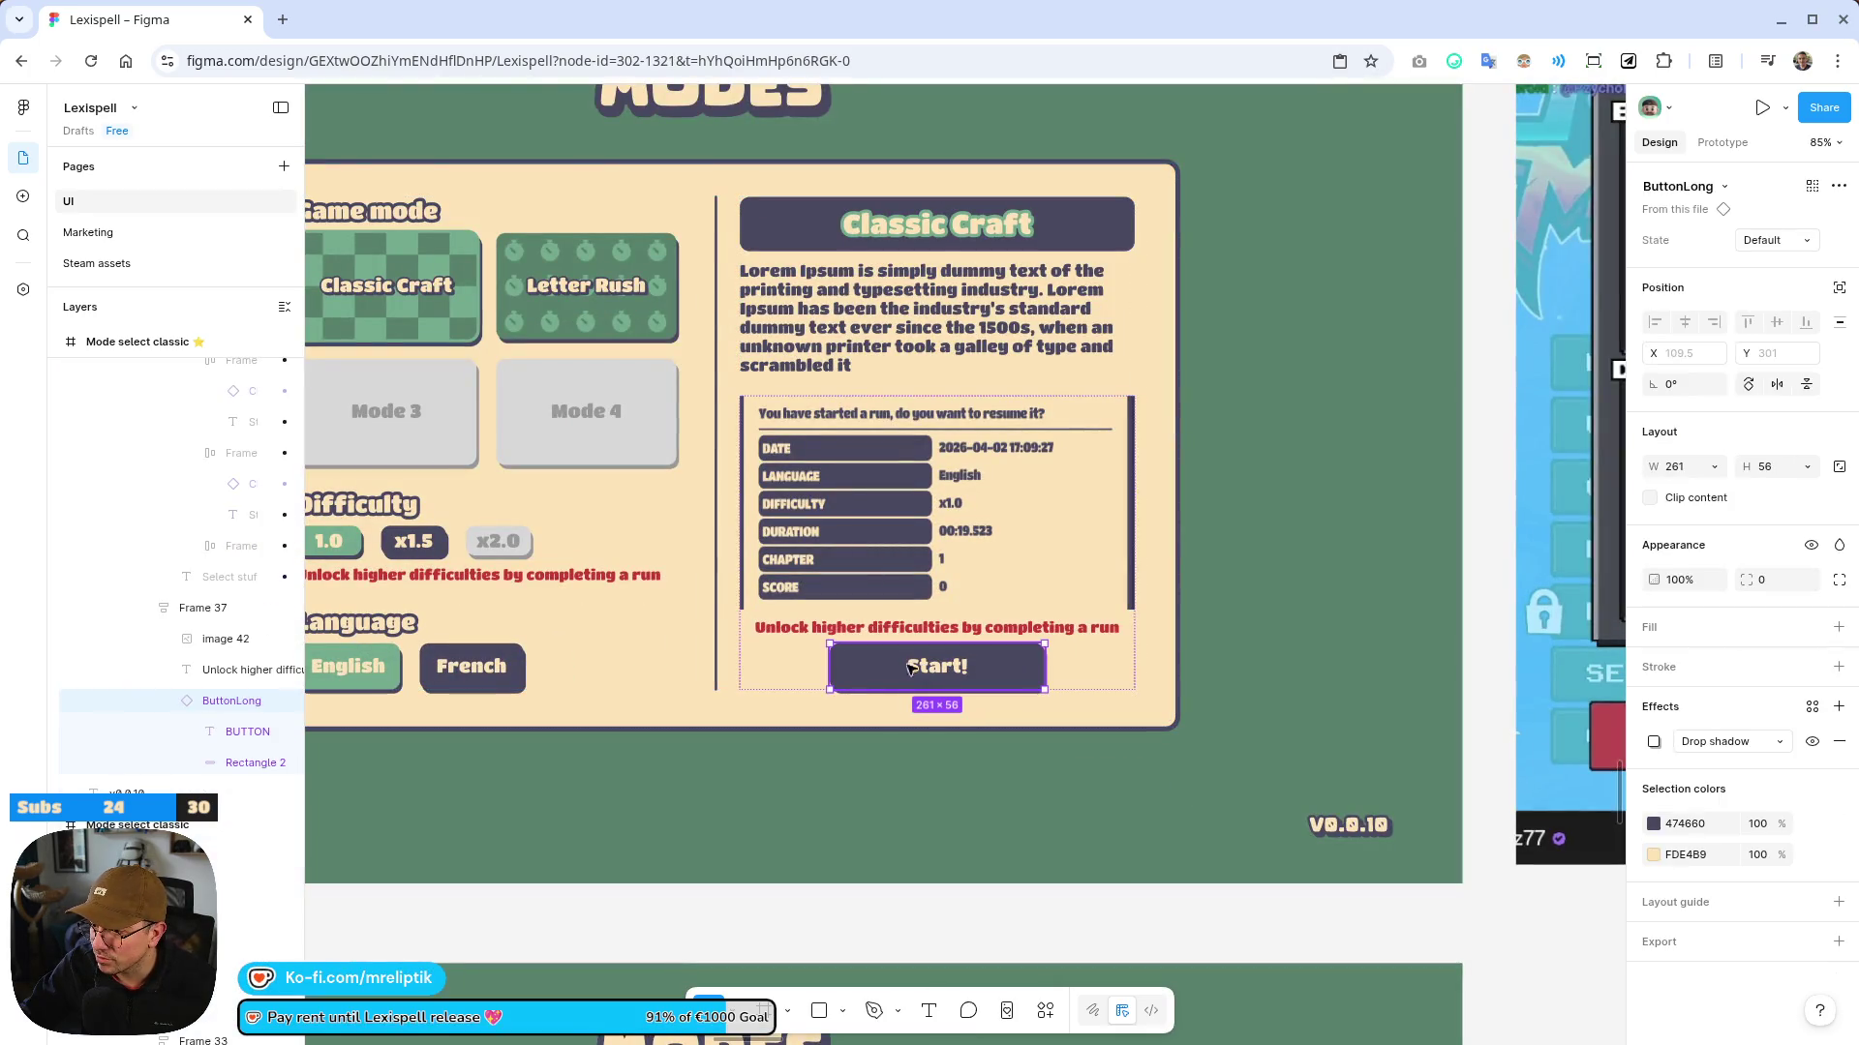
left_click(205, 610)
left_click(213, 700)
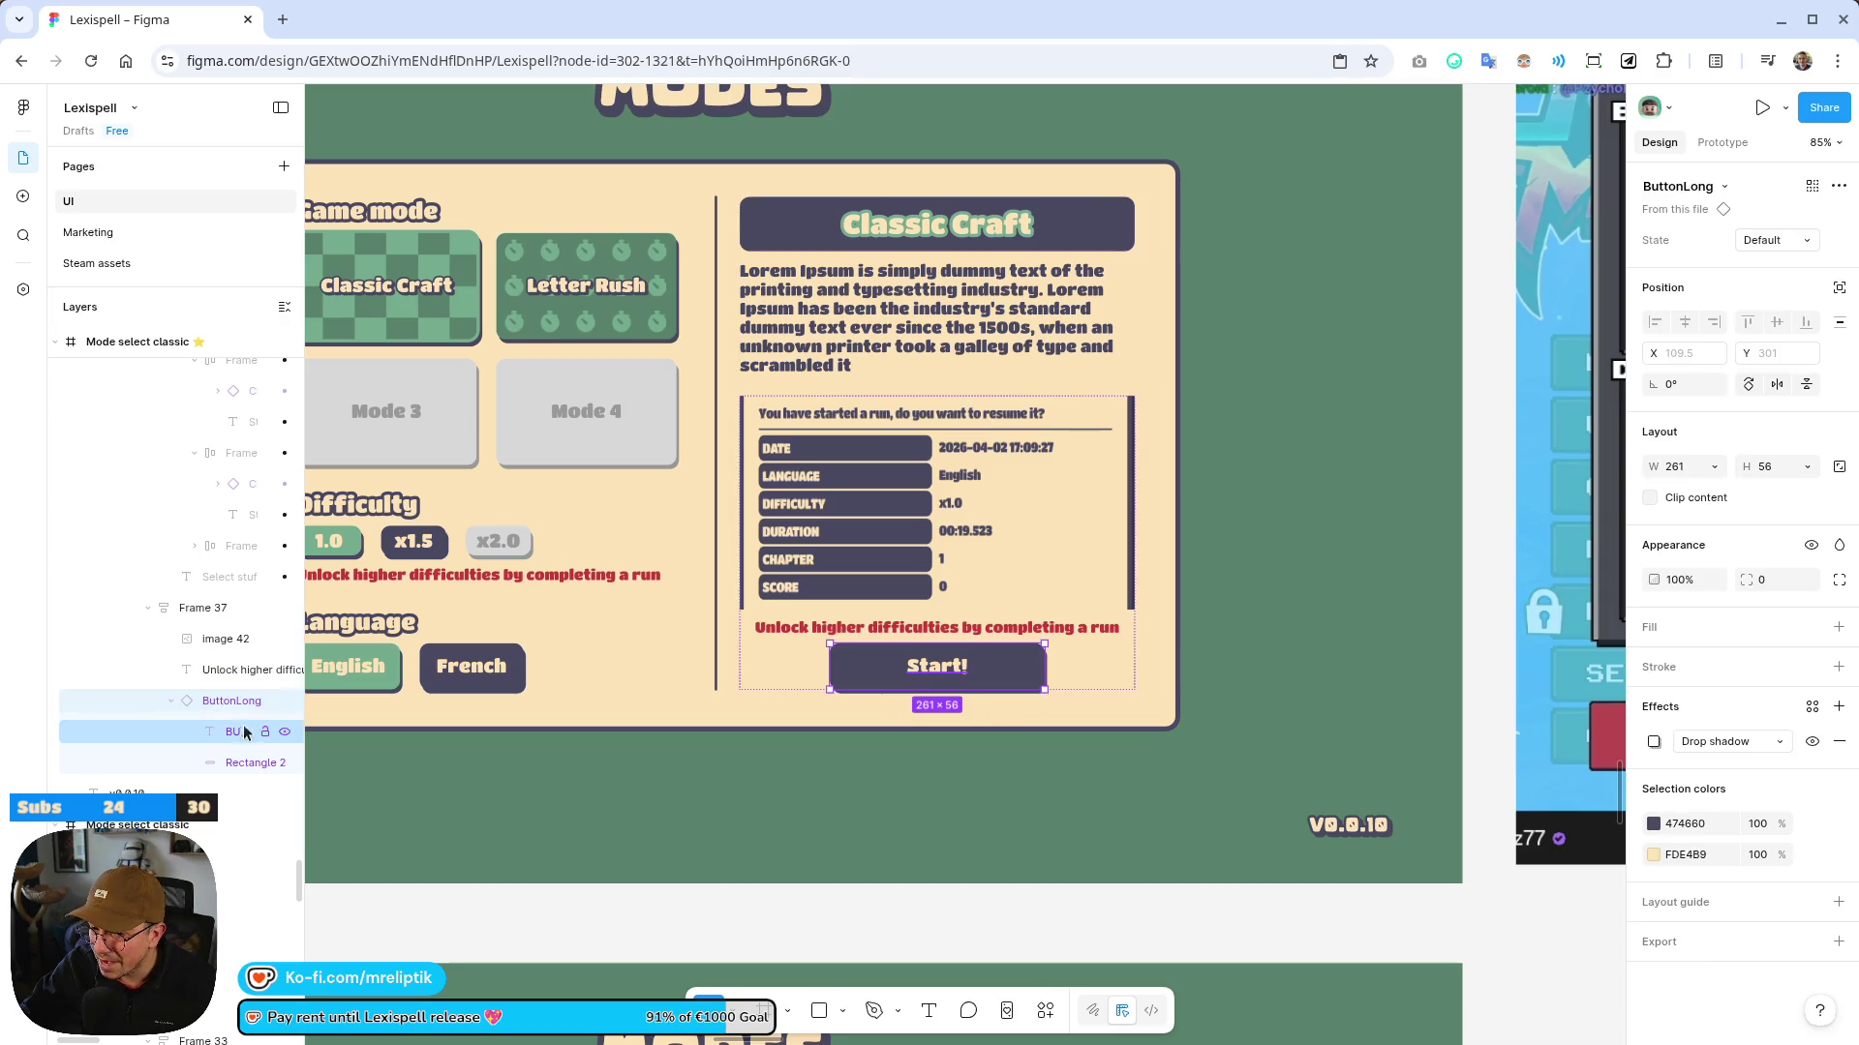
key("ctrl+d")
left_click(963, 627, "shift")
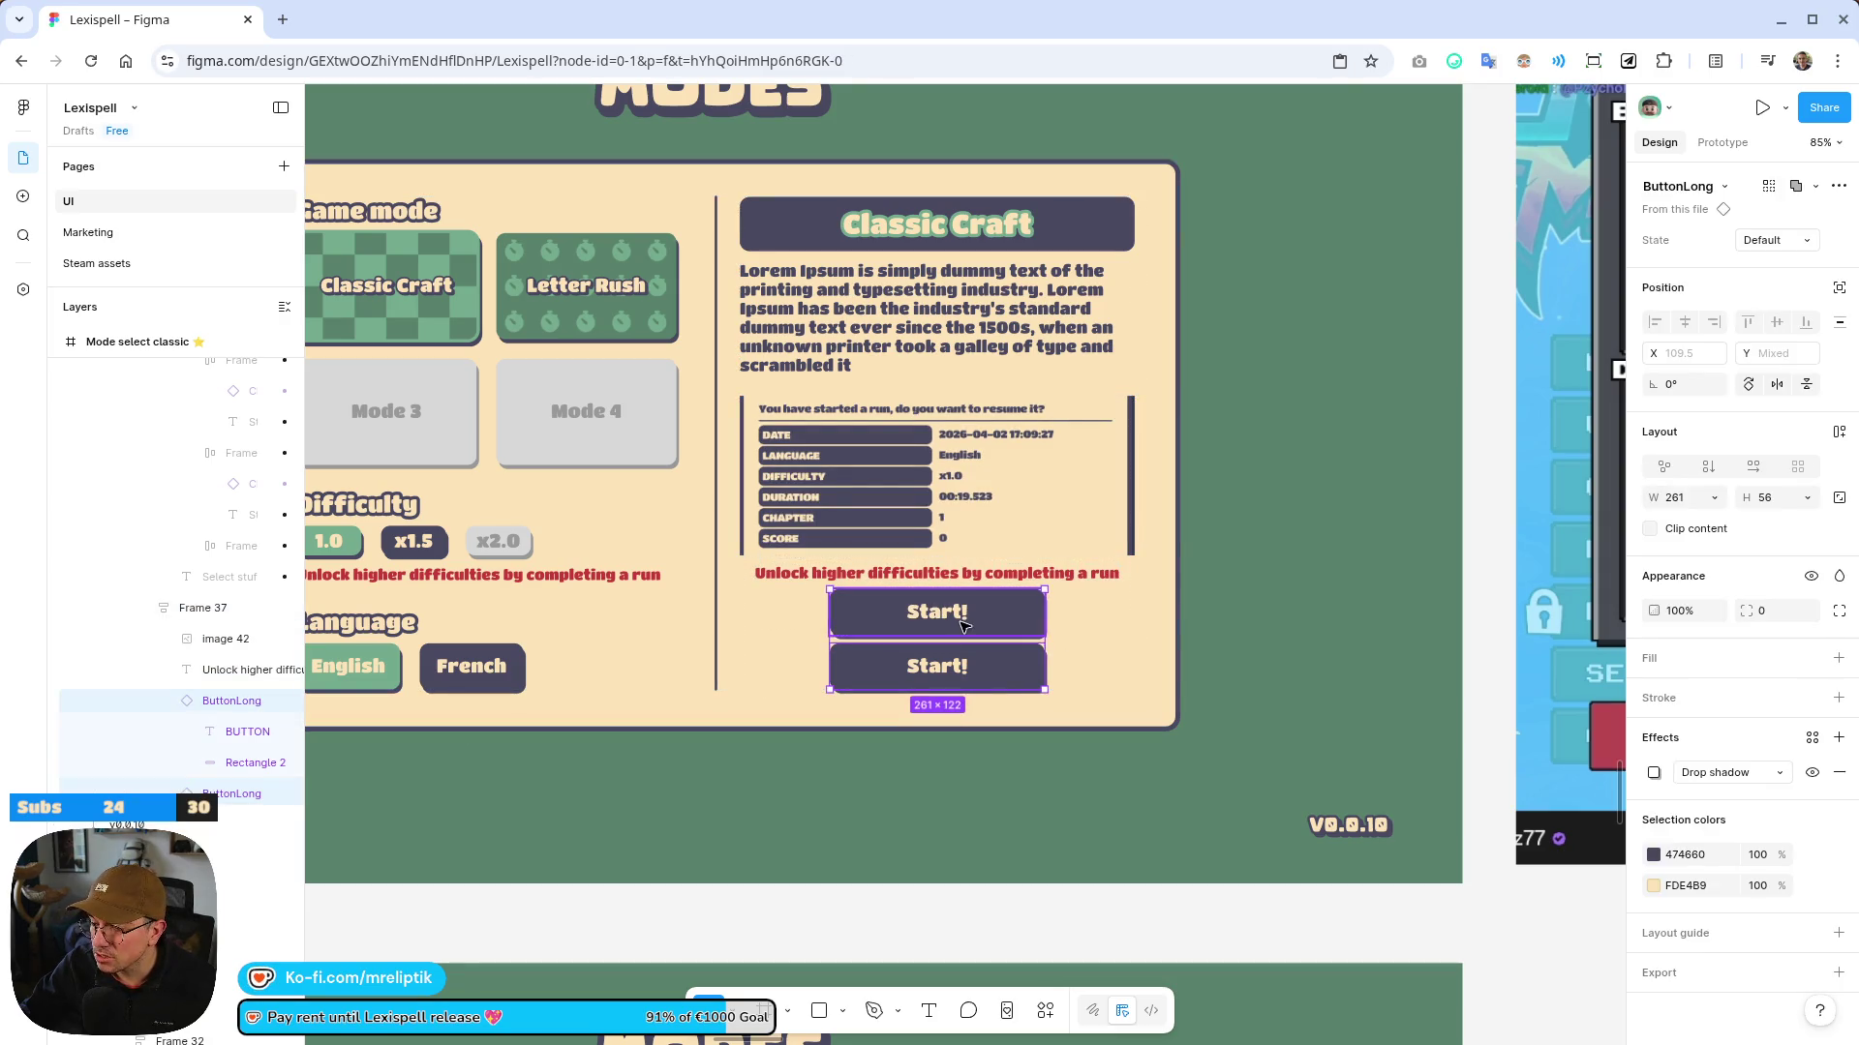
key("shift+a")
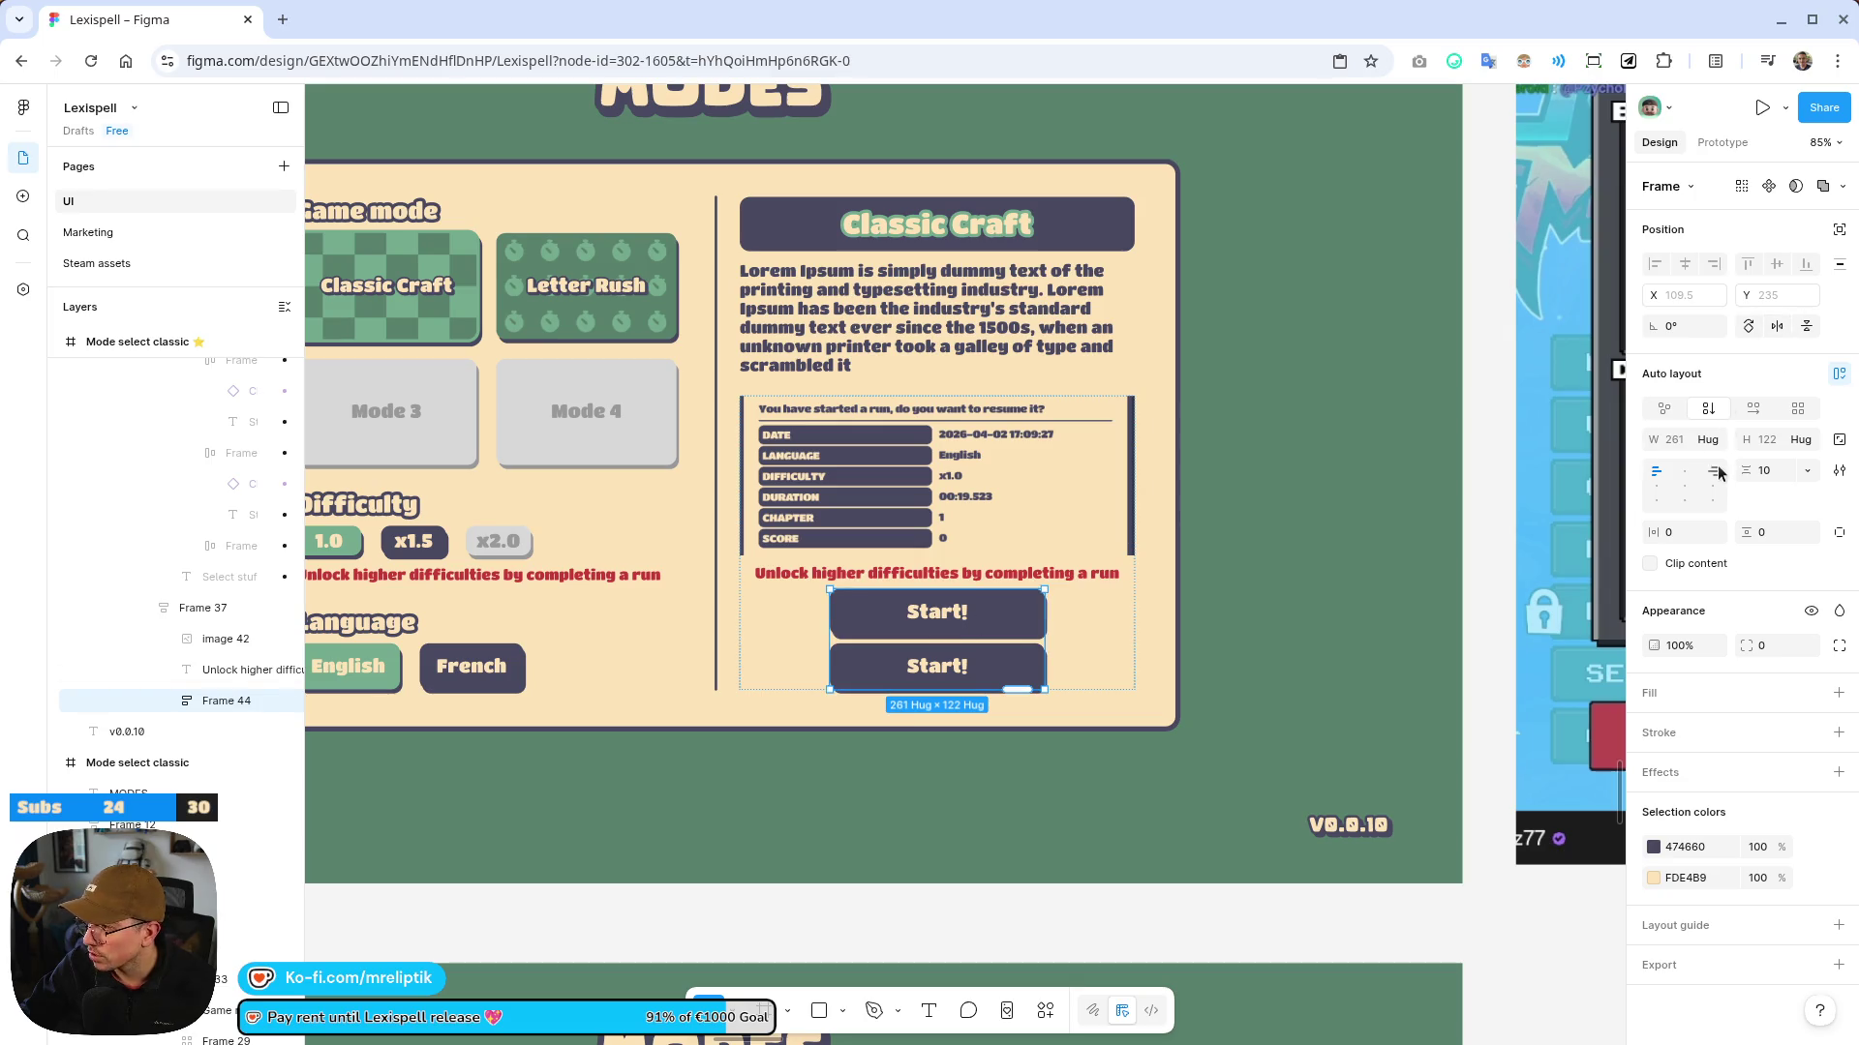
left_click(1753, 407)
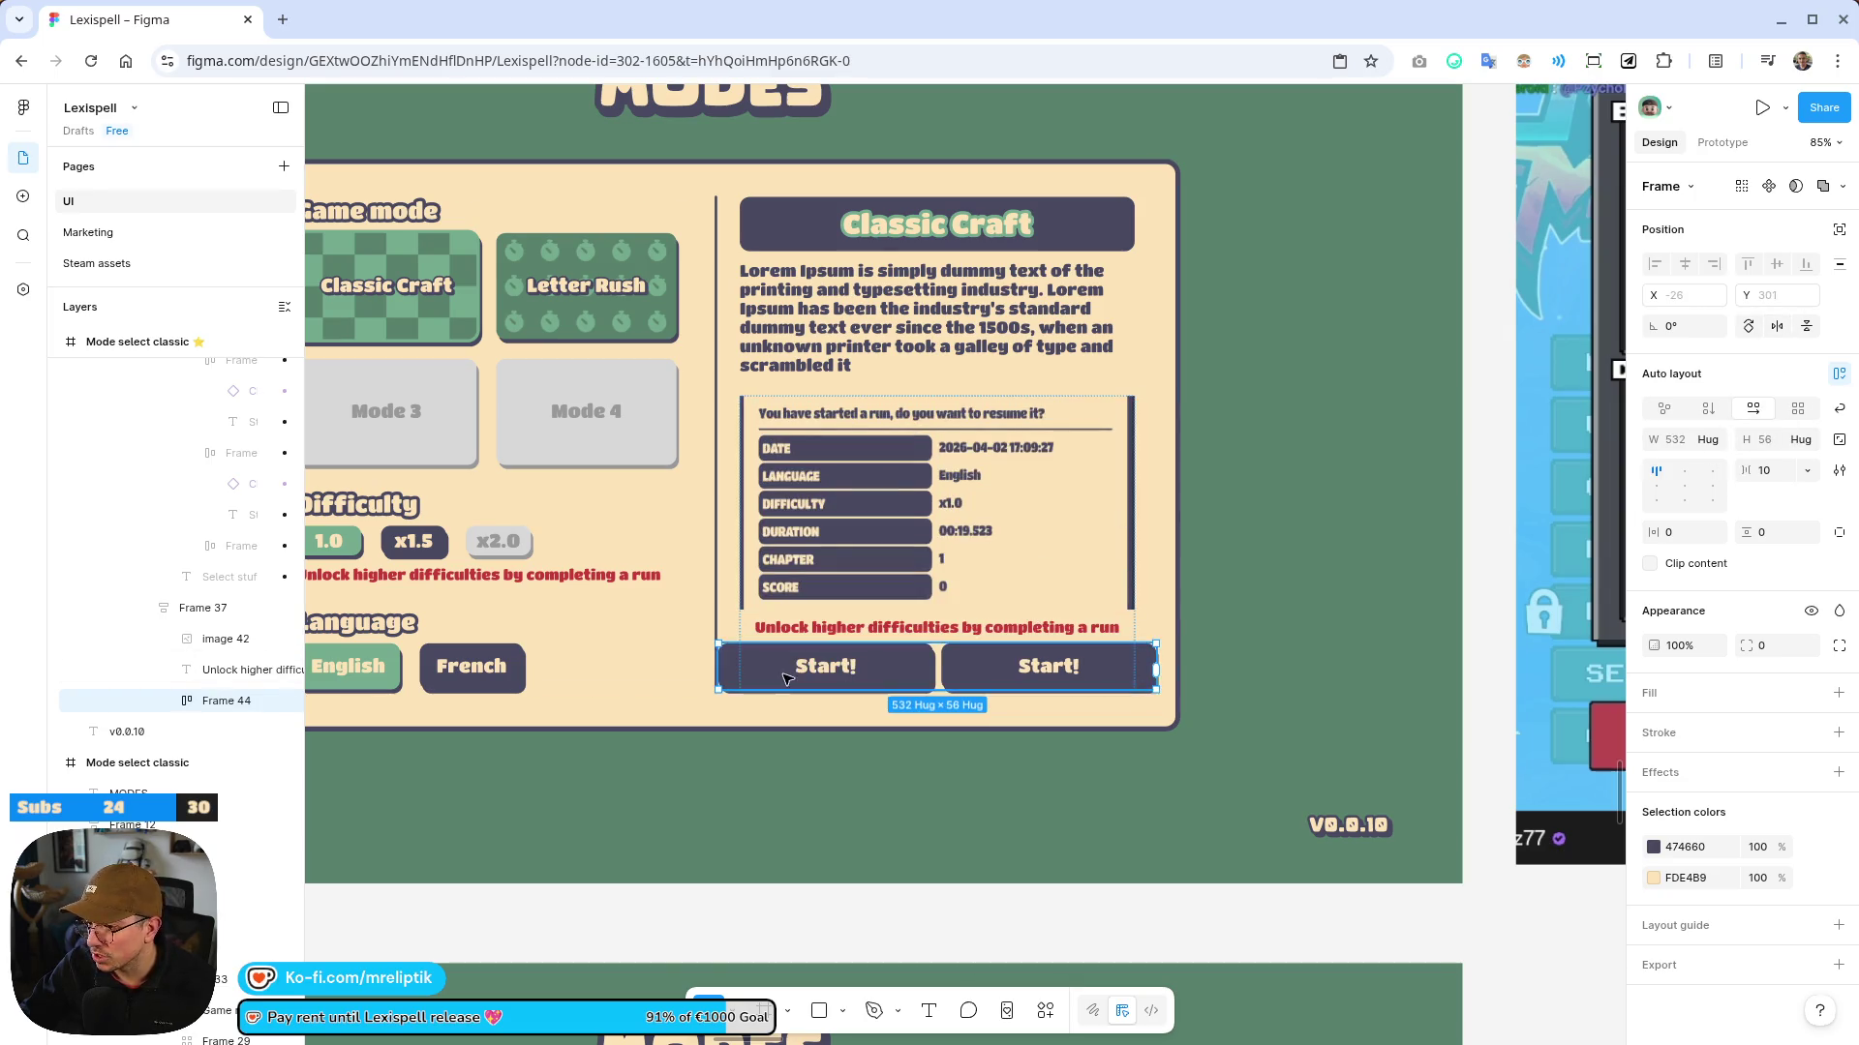
Step: Make the button row, Frame 44, fill the panel's width
scroll(793, 678, "down", 3)
scroll(1075, 658, "up", 5)
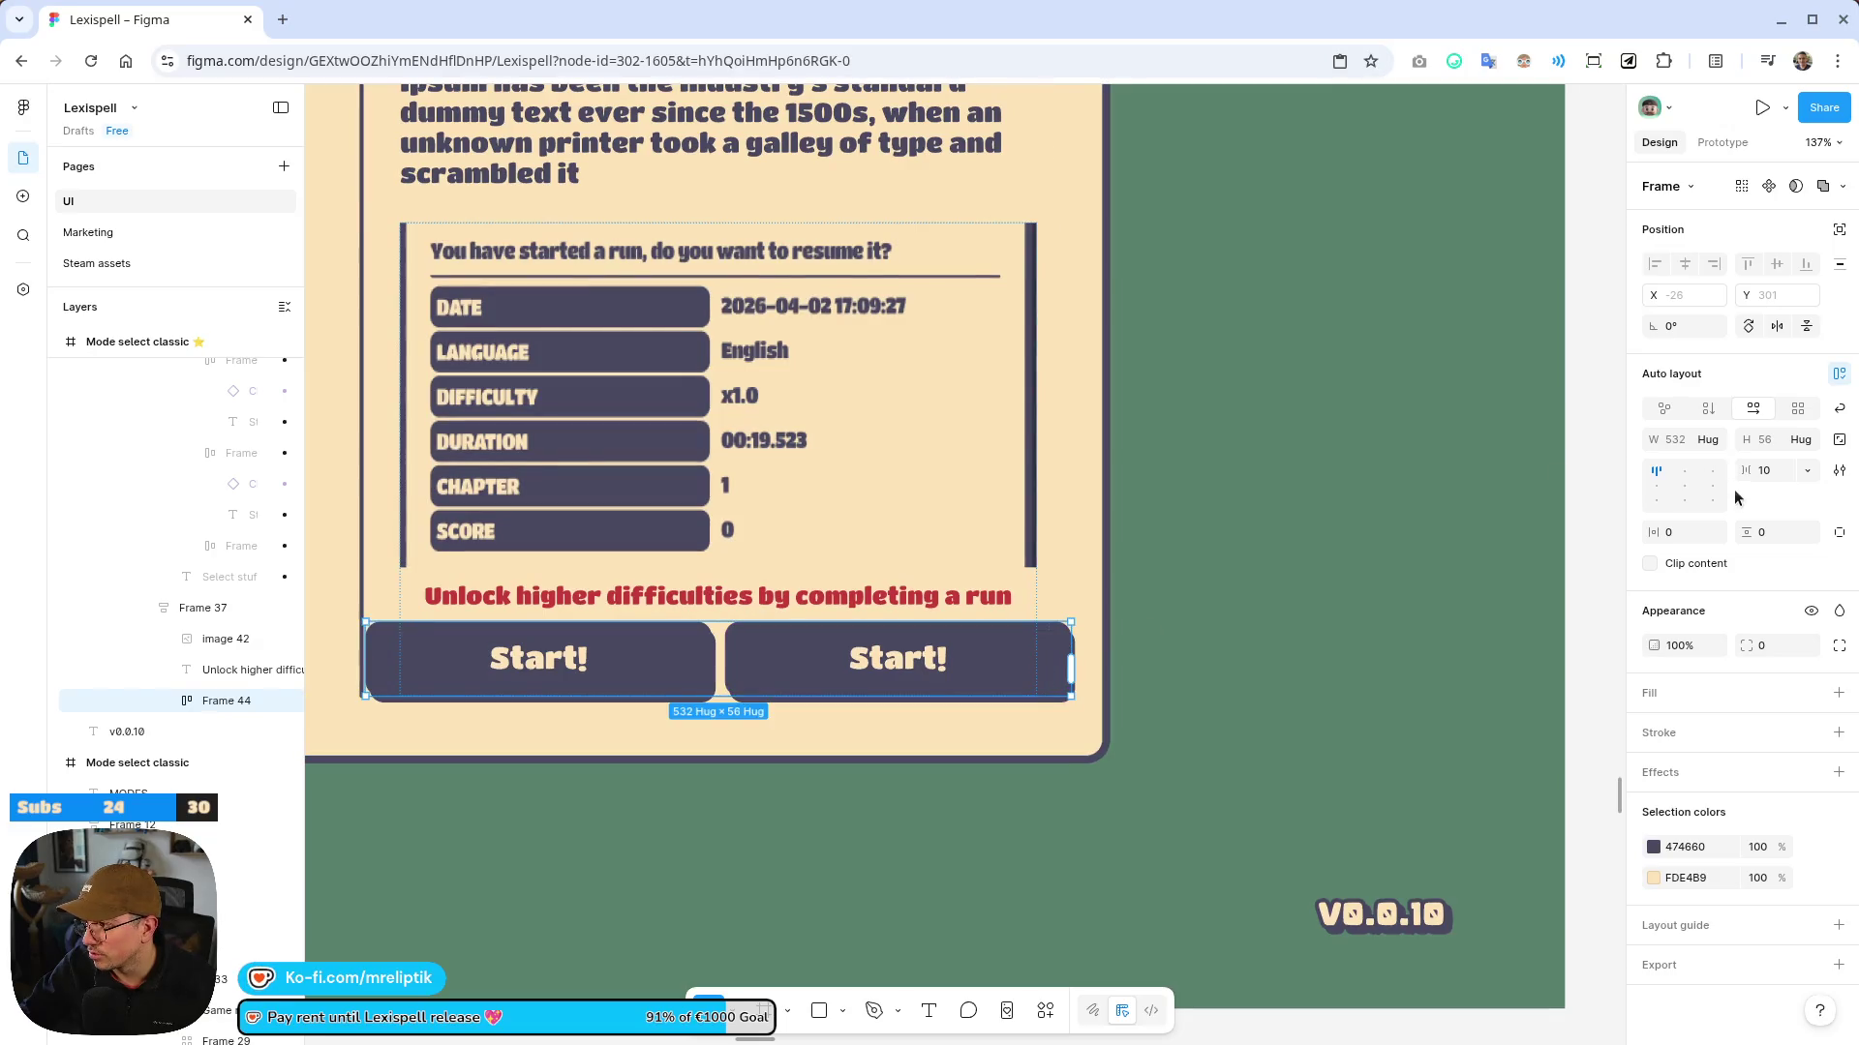
left_click(1801, 440)
left_click(1786, 464)
key("ctrl+z")
left_click(1713, 440)
left_click(1685, 465)
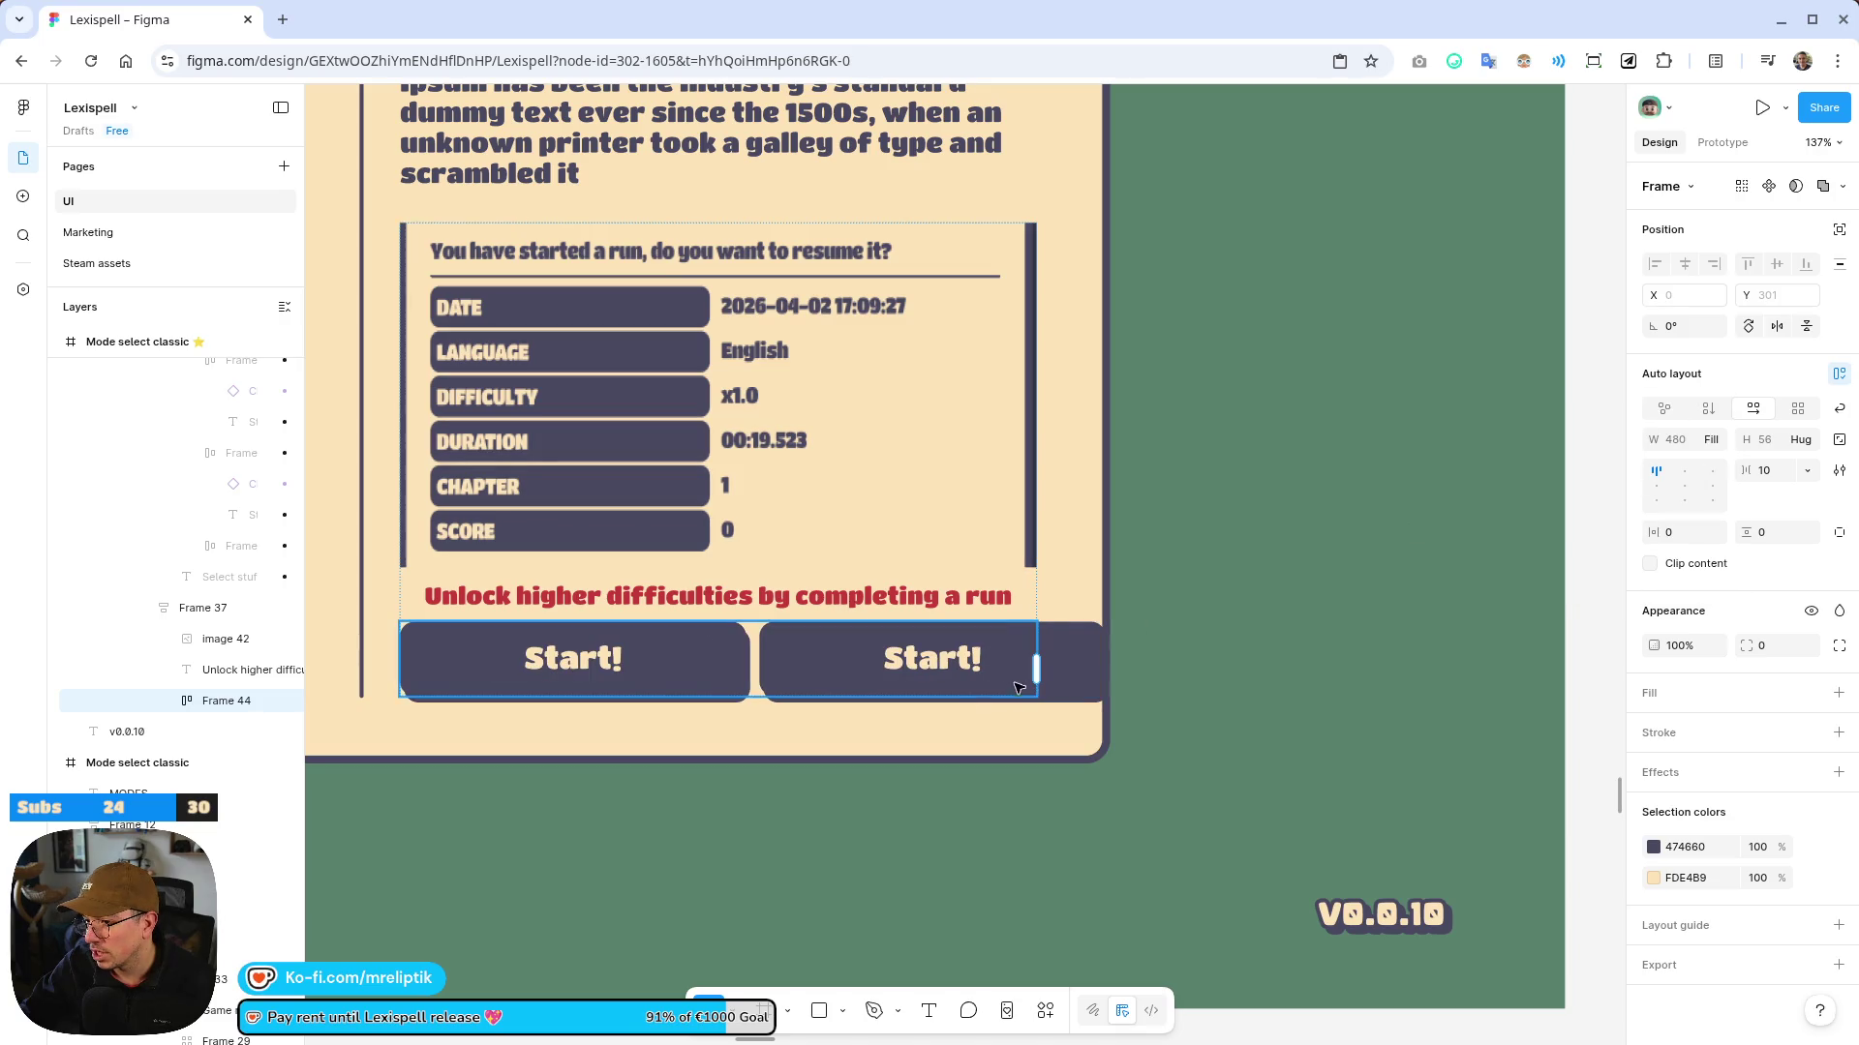
Step: Set both ButtonLong buttons' width to Fill container so they share the row equally
left_click(171, 701)
left_click(233, 732)
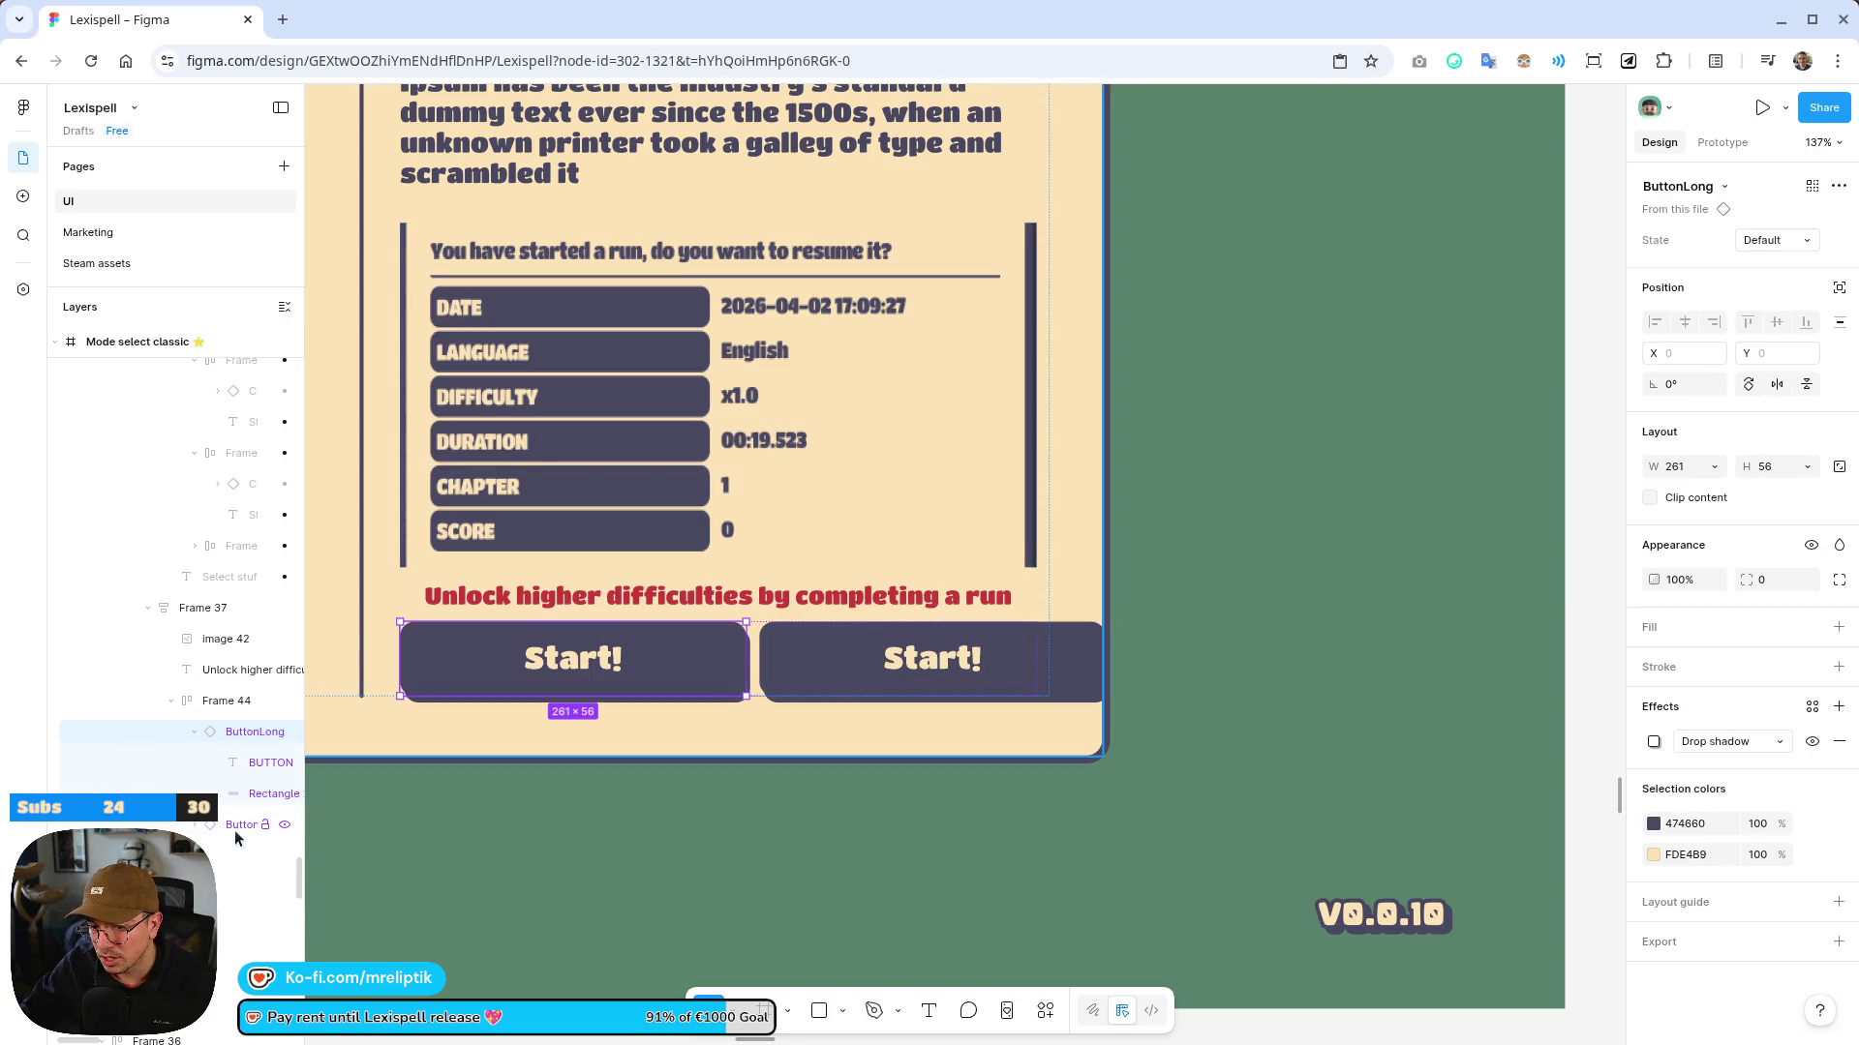
left_click(235, 828, "shift")
left_click(1714, 498)
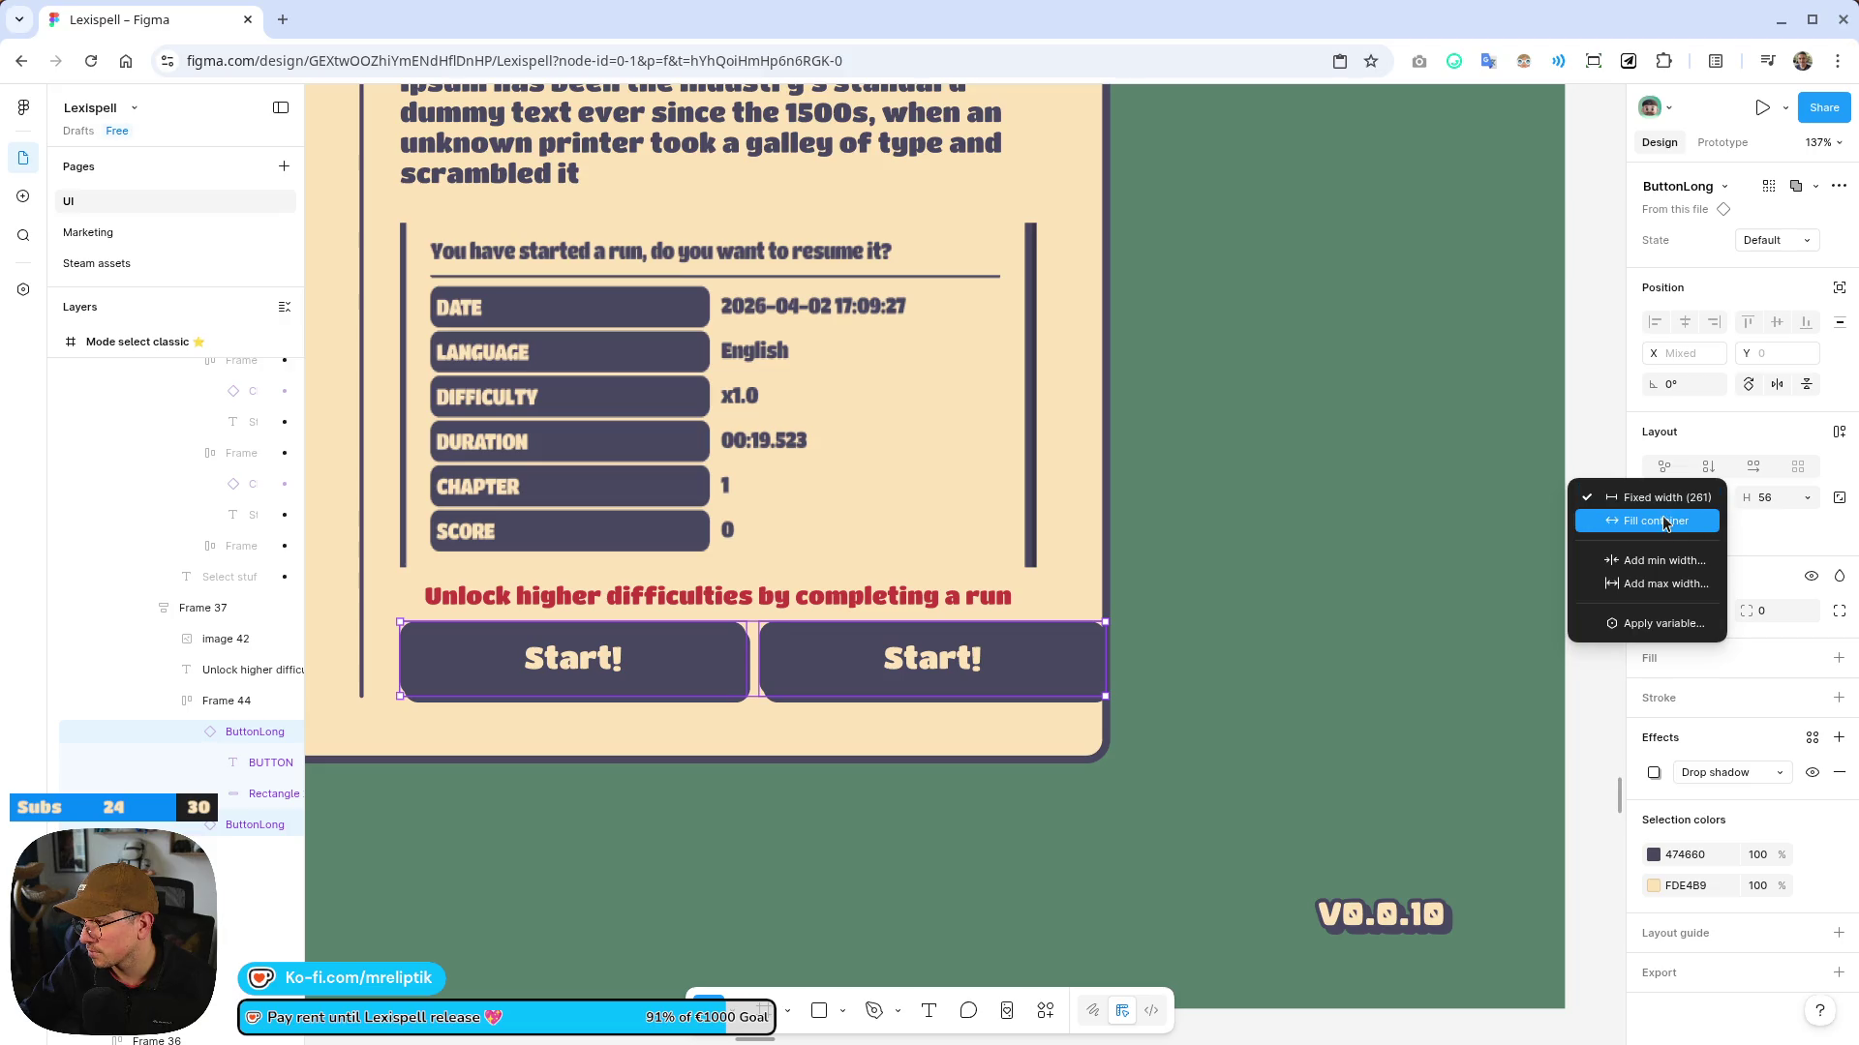
left_click(1689, 514)
scroll(1026, 764, "down", 5, "ctrl")
scroll(669, 645, "up", 5, "ctrl")
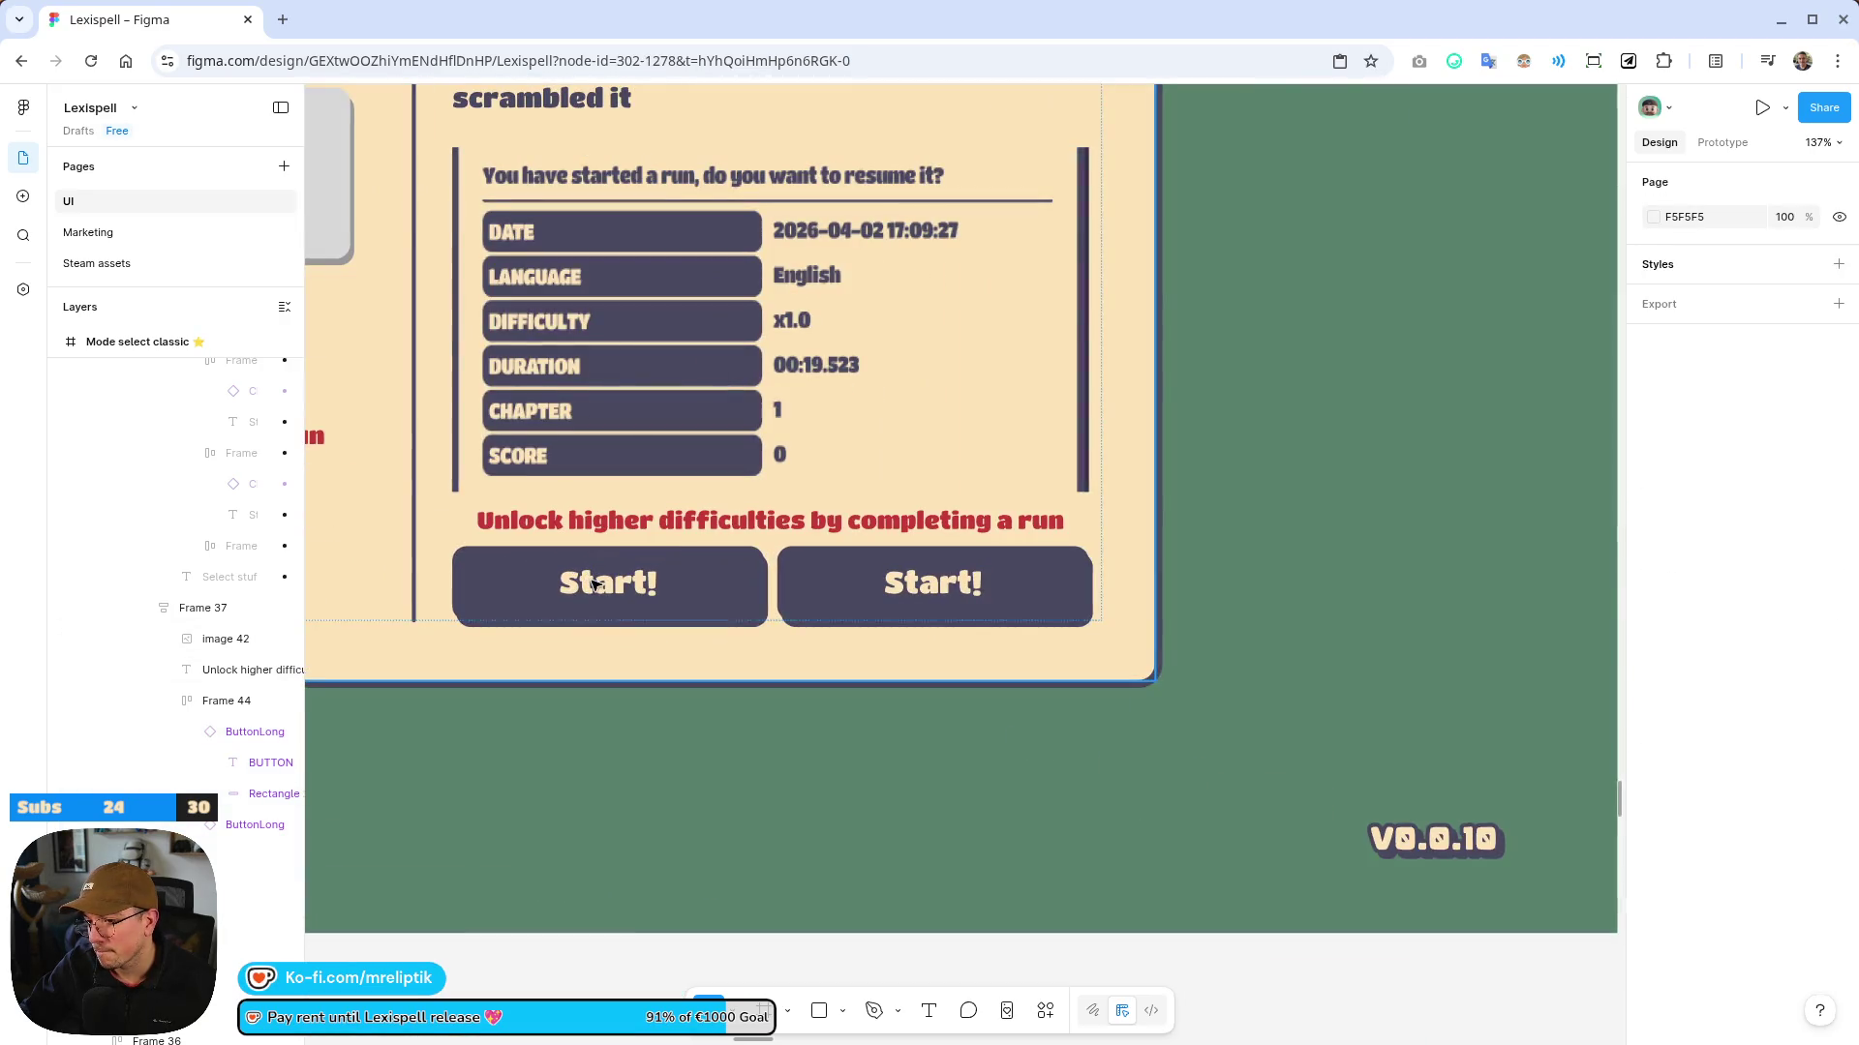
Step: Change the left button's label to 'Resume Run' and the right button's to 'New run'
key("Escape")
double_click(598, 587)
double_click(597, 587)
type("REsume")
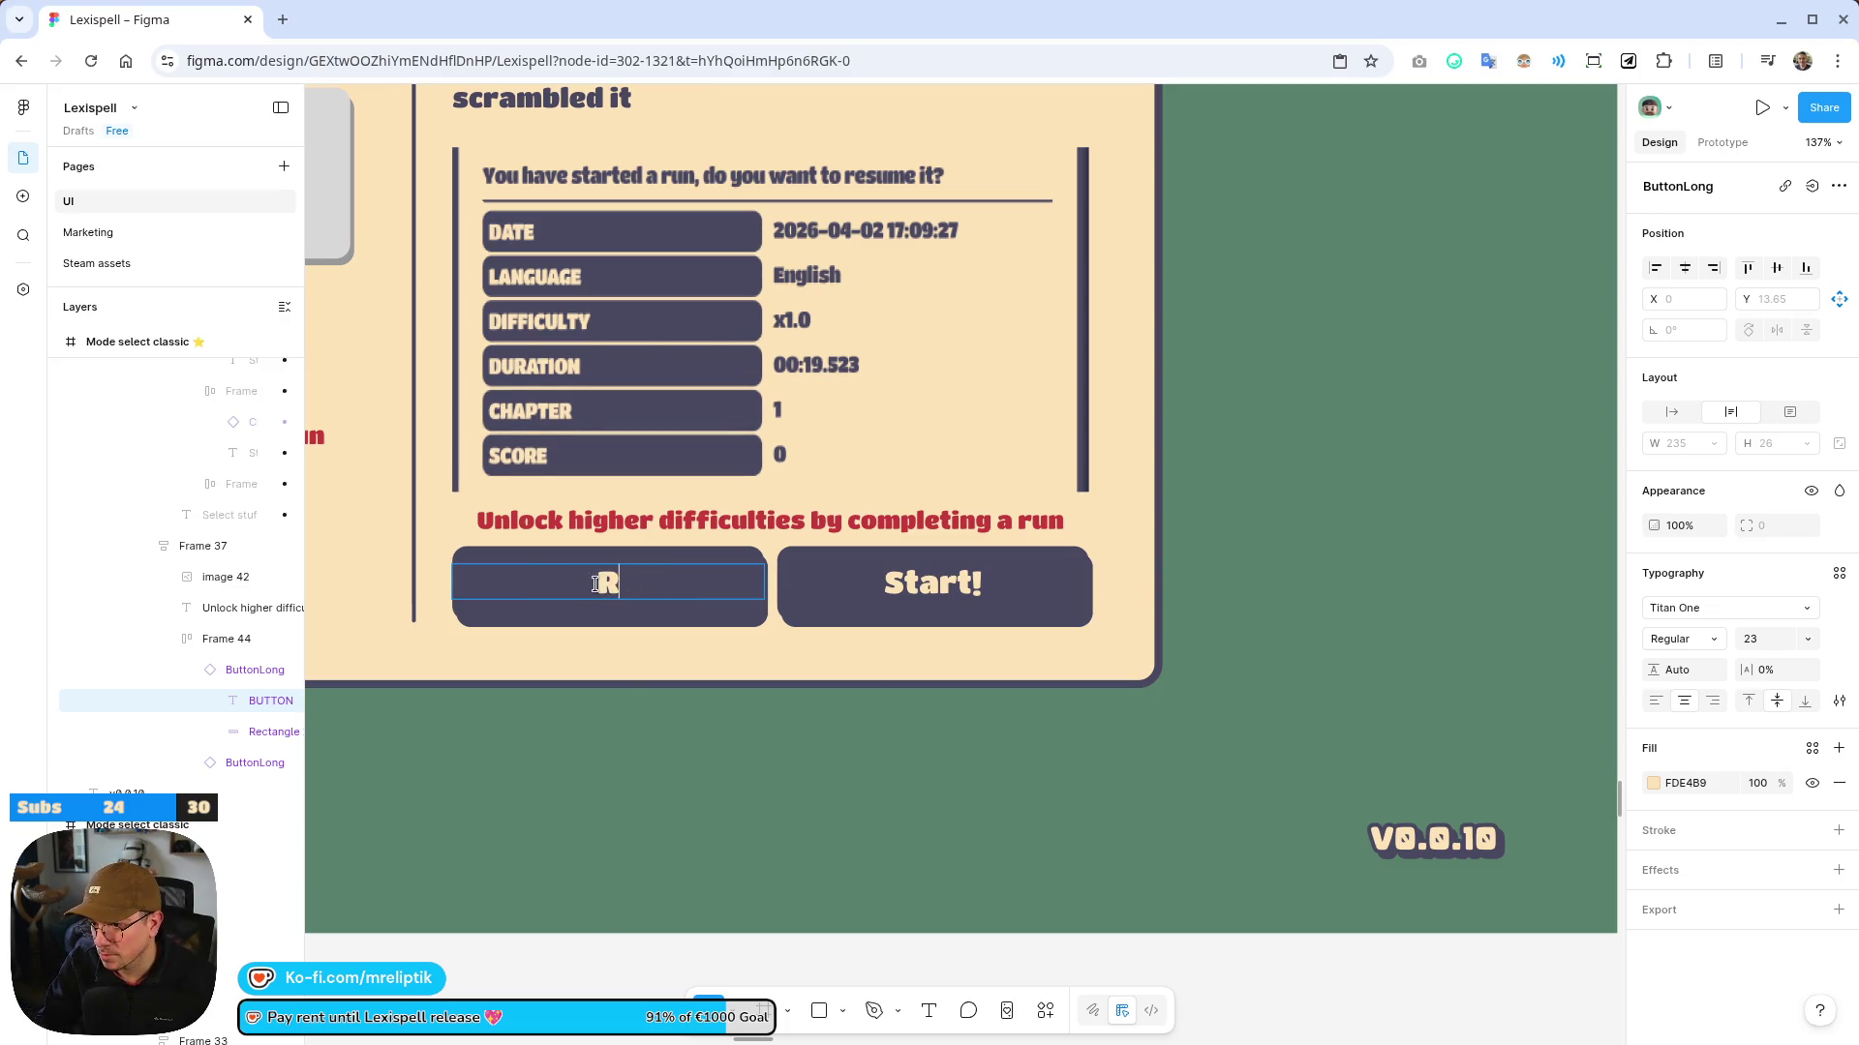
type(" Run")
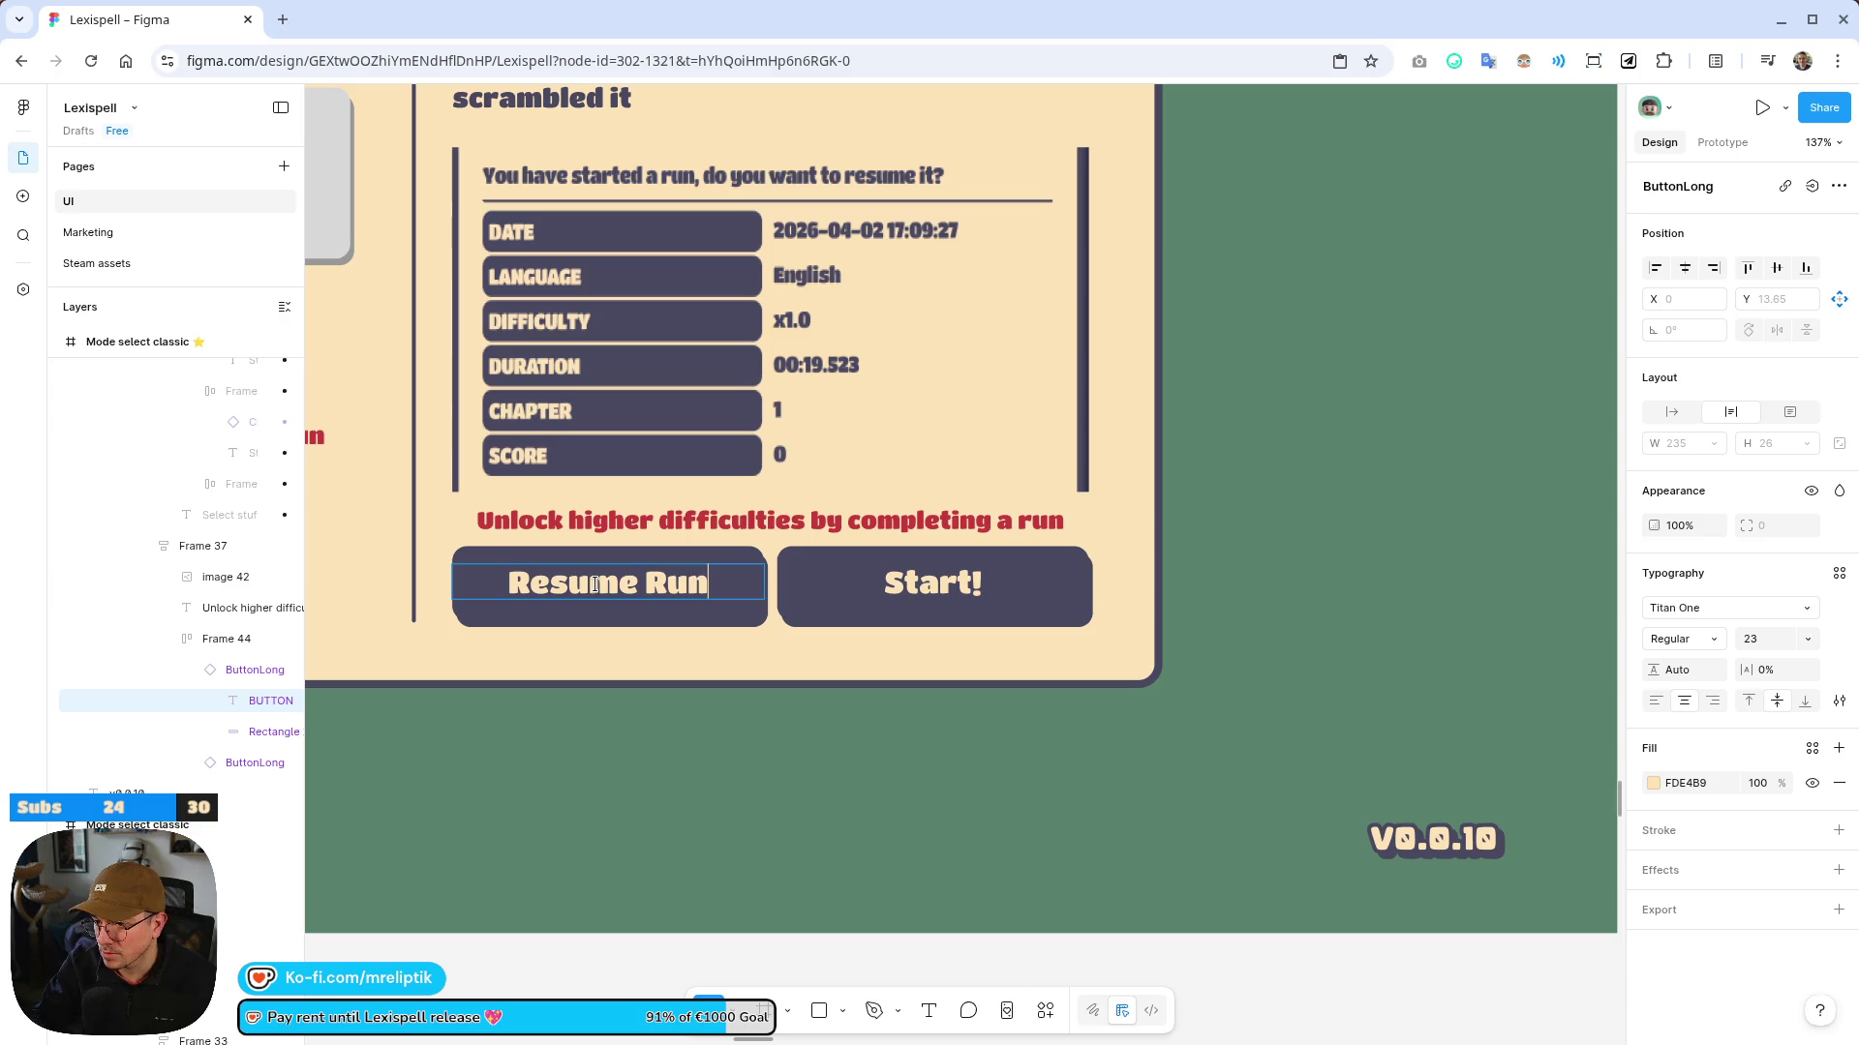
double_click(935, 581)
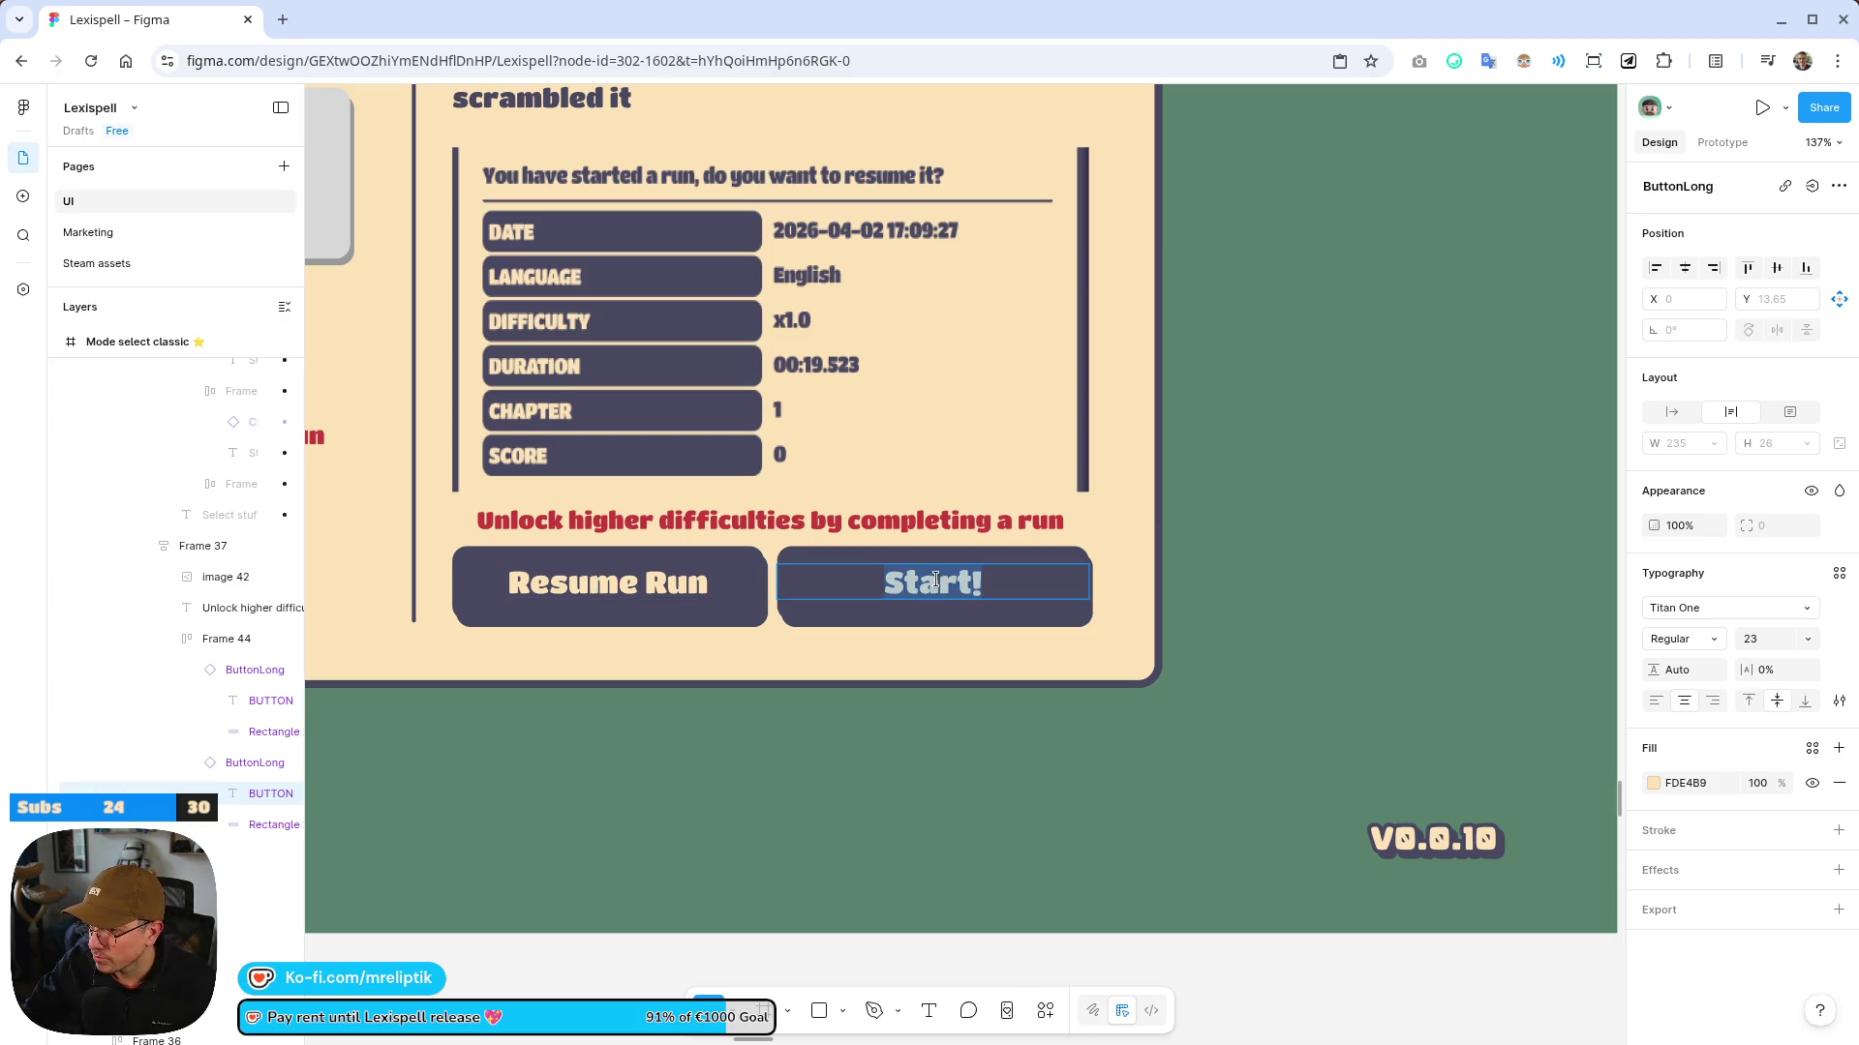
type("Run!")
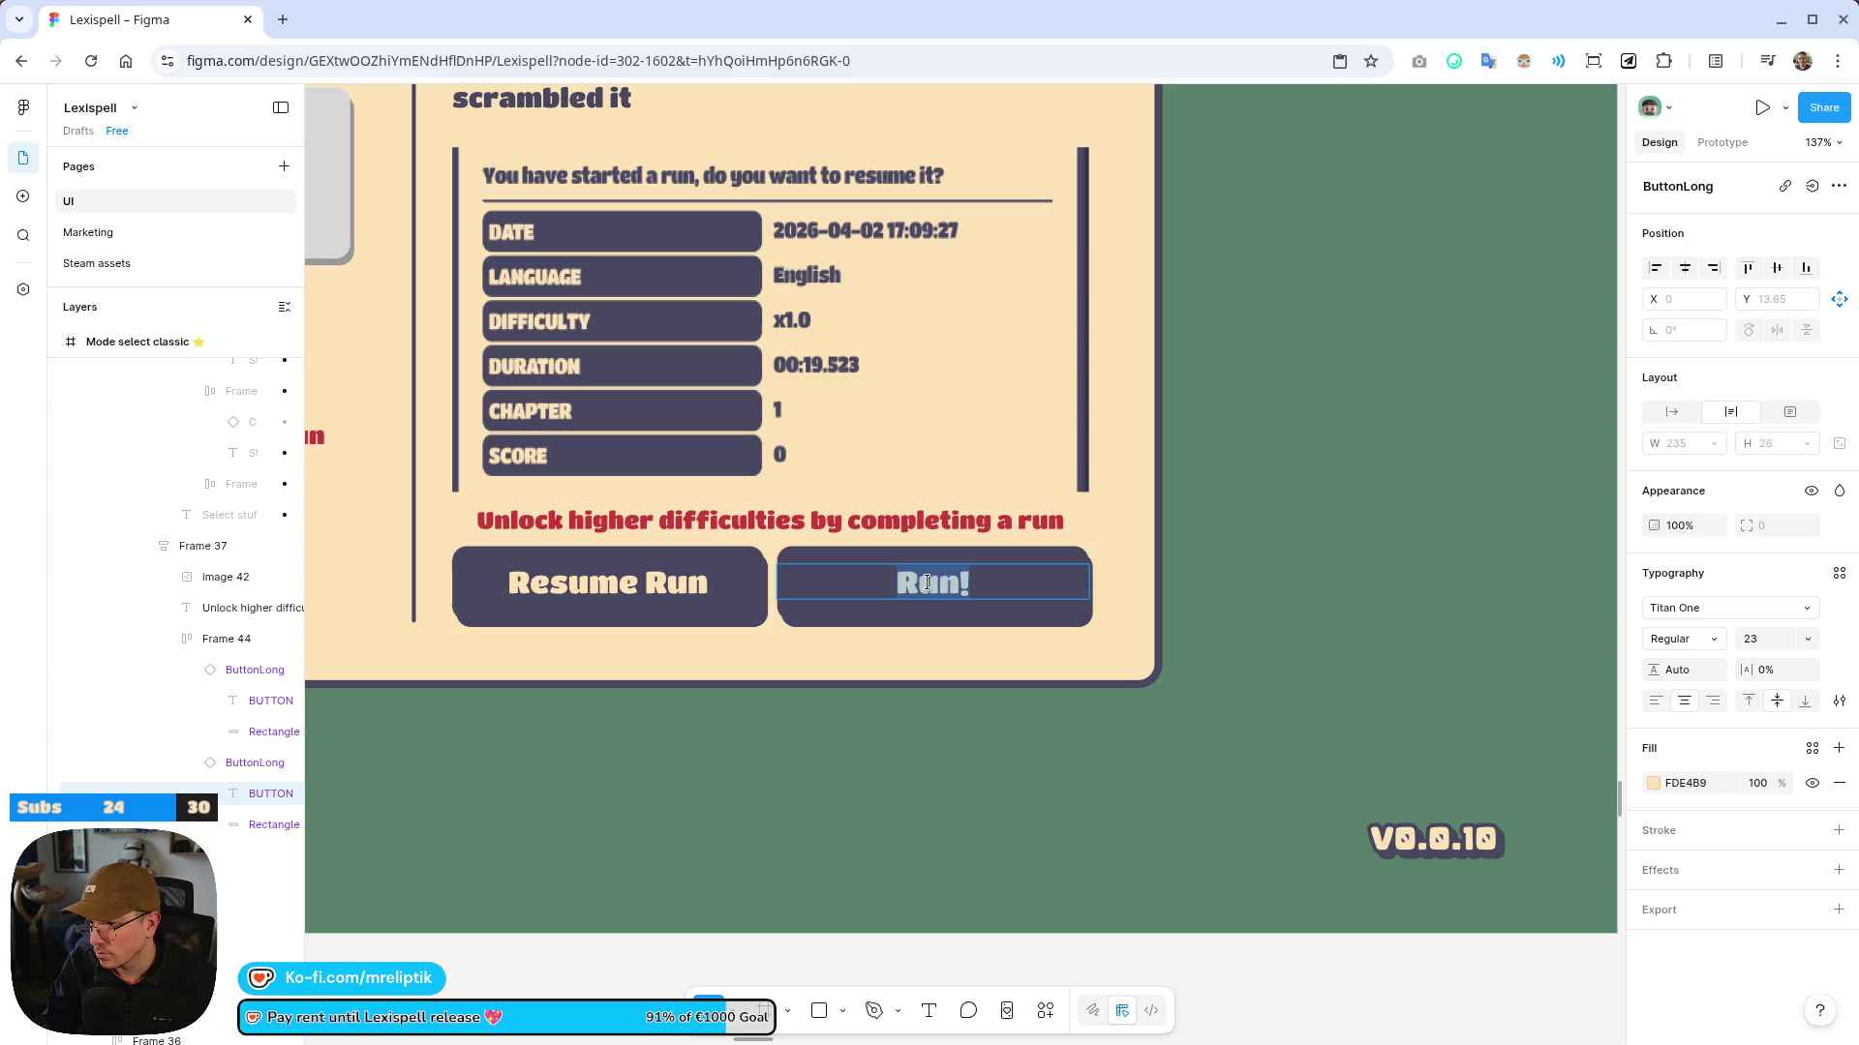
key("Escape")
scroll(927, 581, "down", 5)
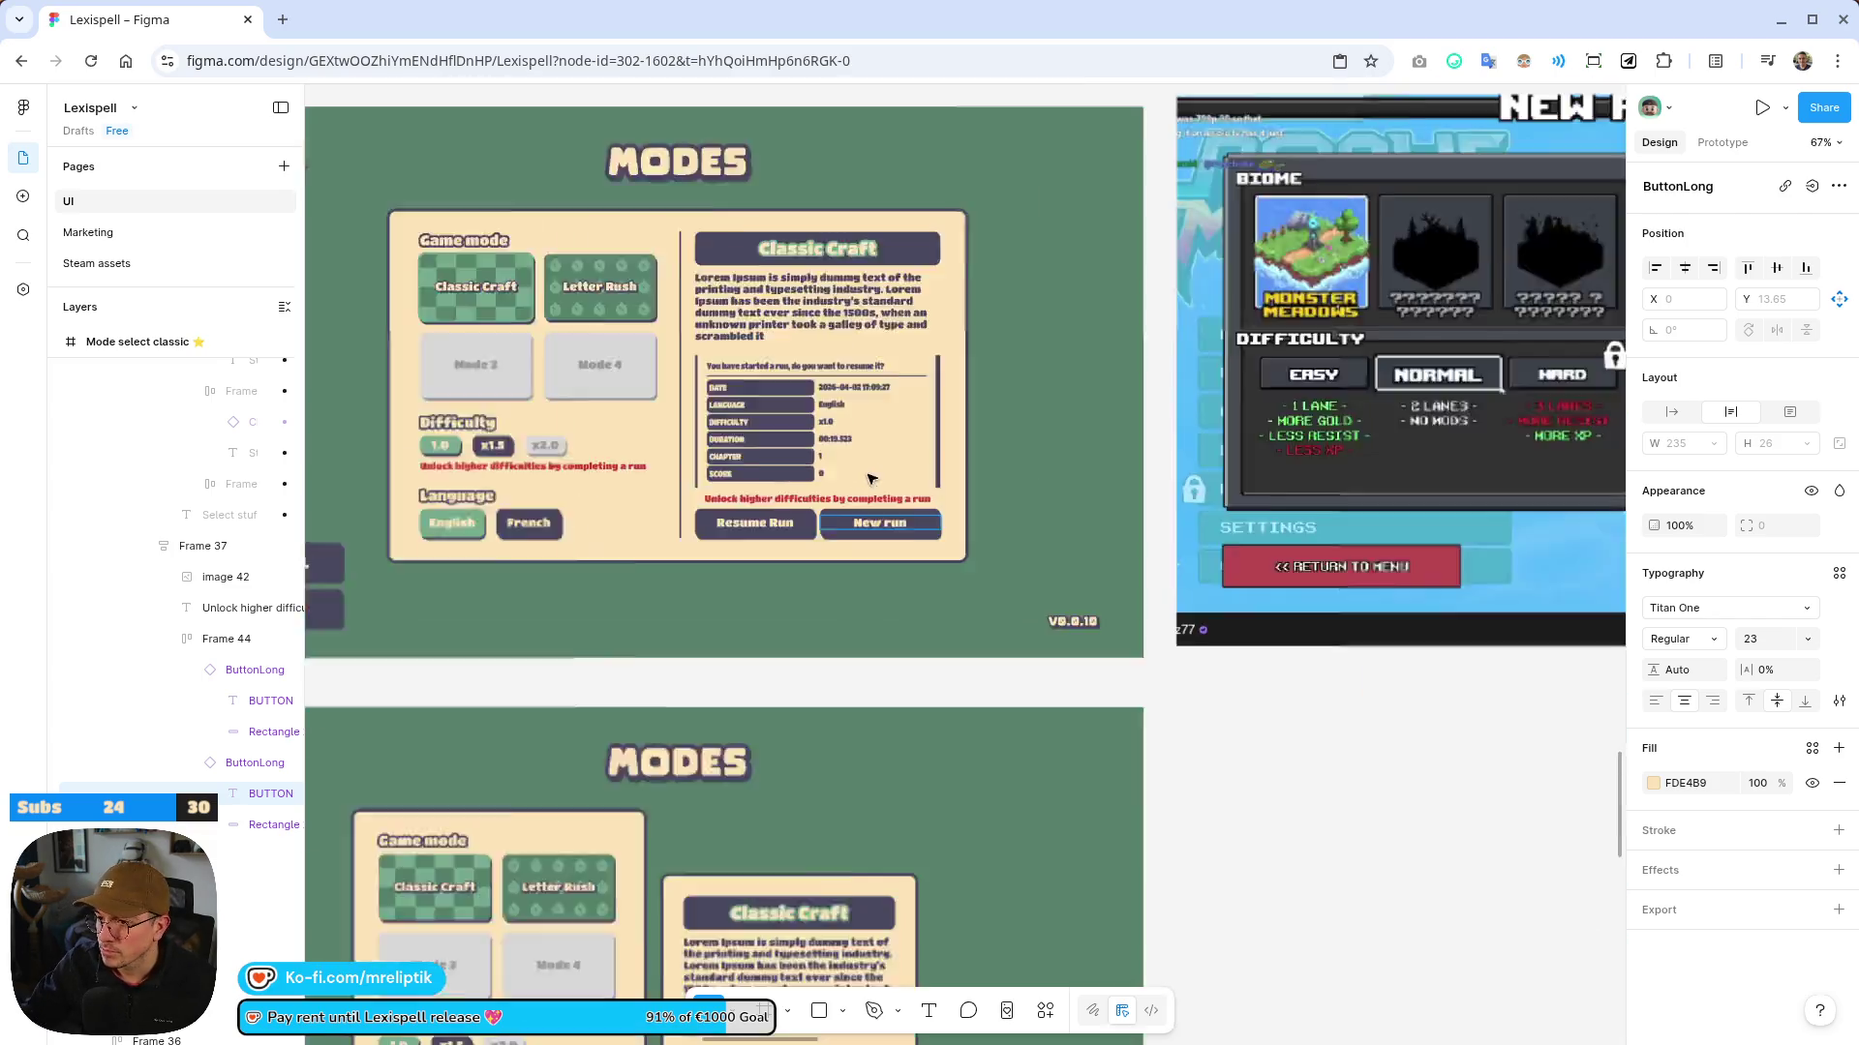
scroll(800, 650, "up", 3)
left_click(811, 606)
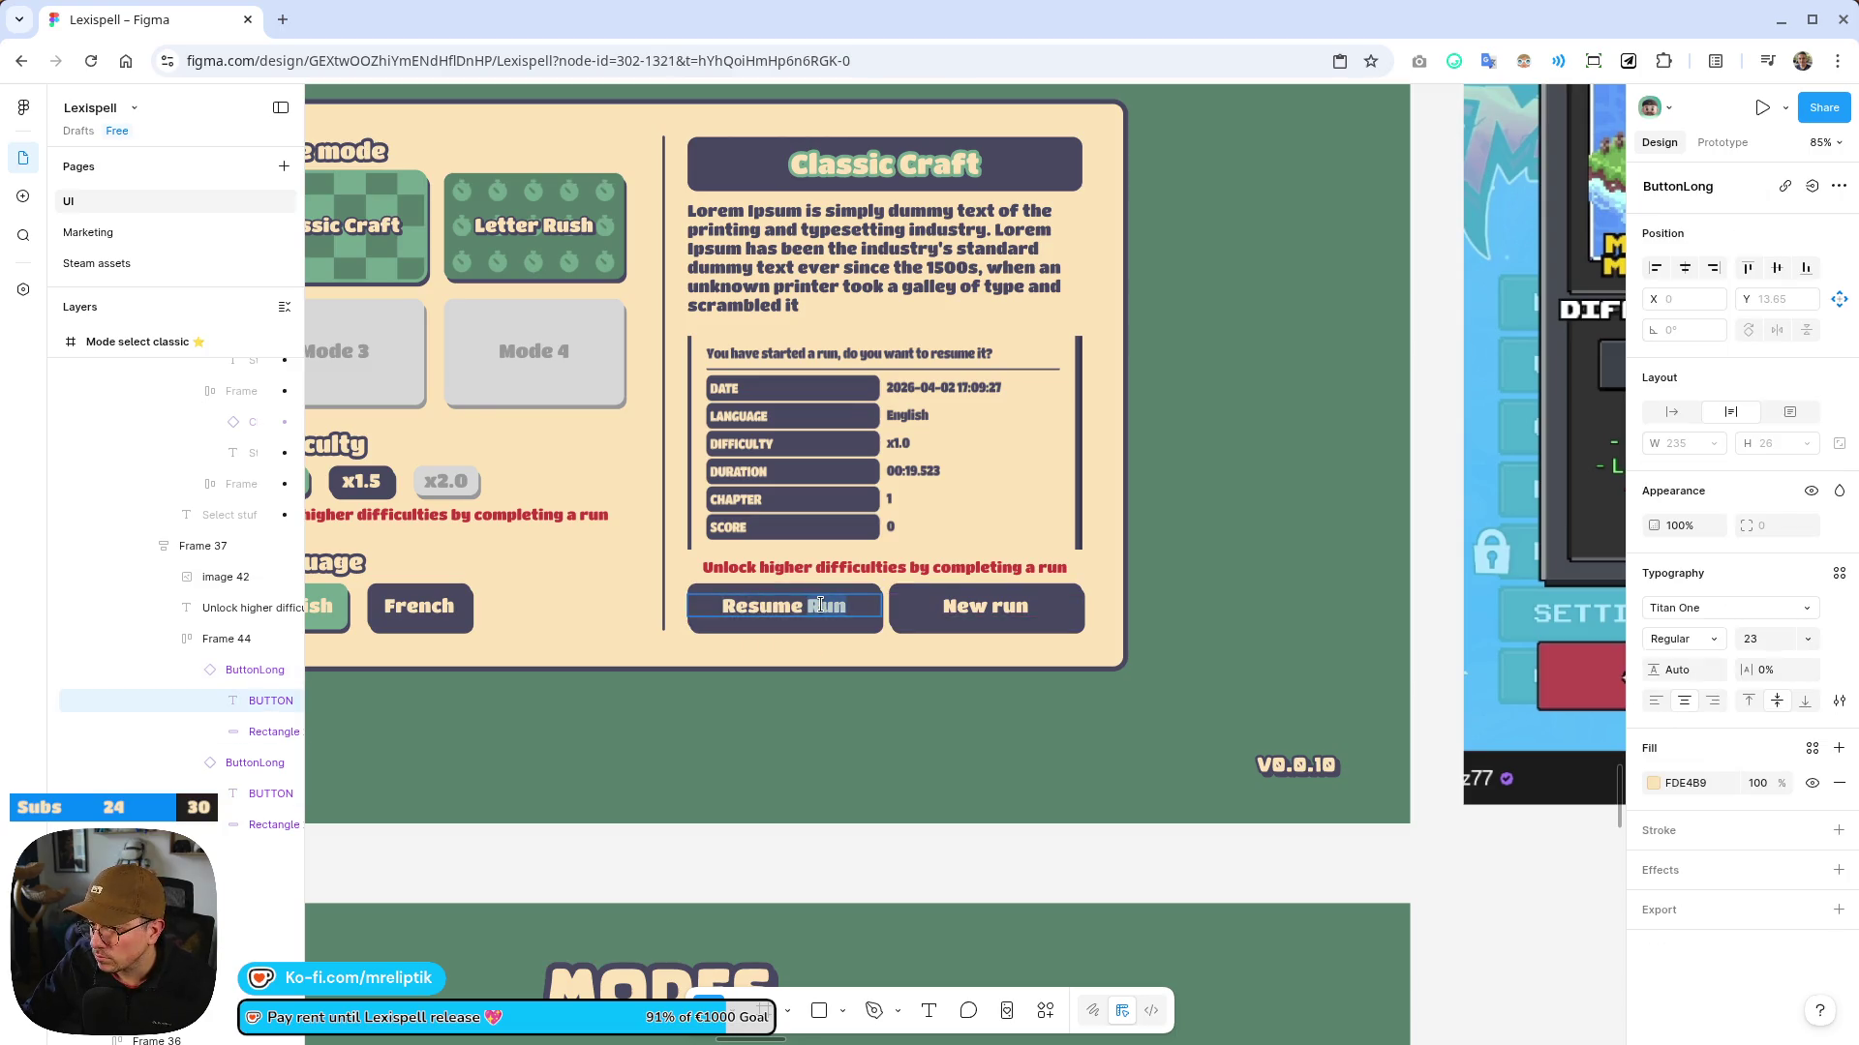
Step: Move the red 'Unlock higher difficulties' warning above the run-info table
left_click_drag(856, 579, 843, 354)
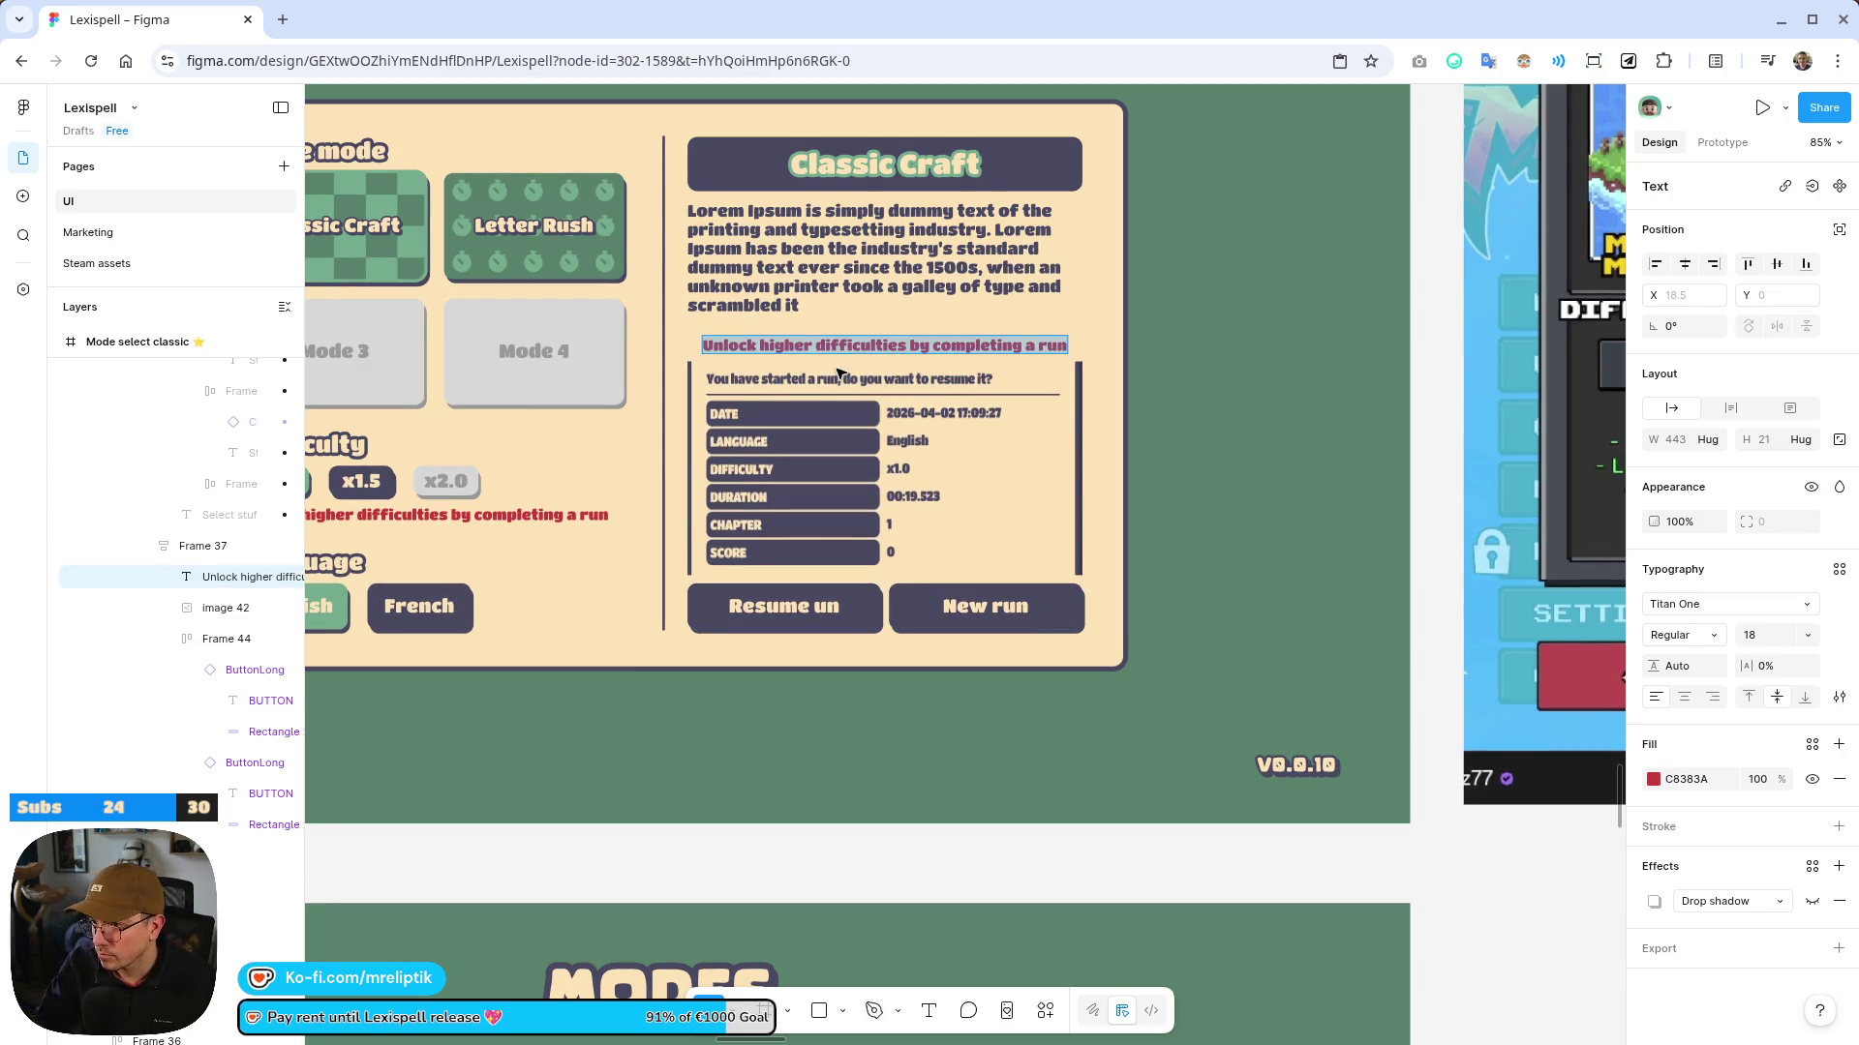
scroll(1291, 809, "down", 5)
scroll(1291, 809, "up", 5)
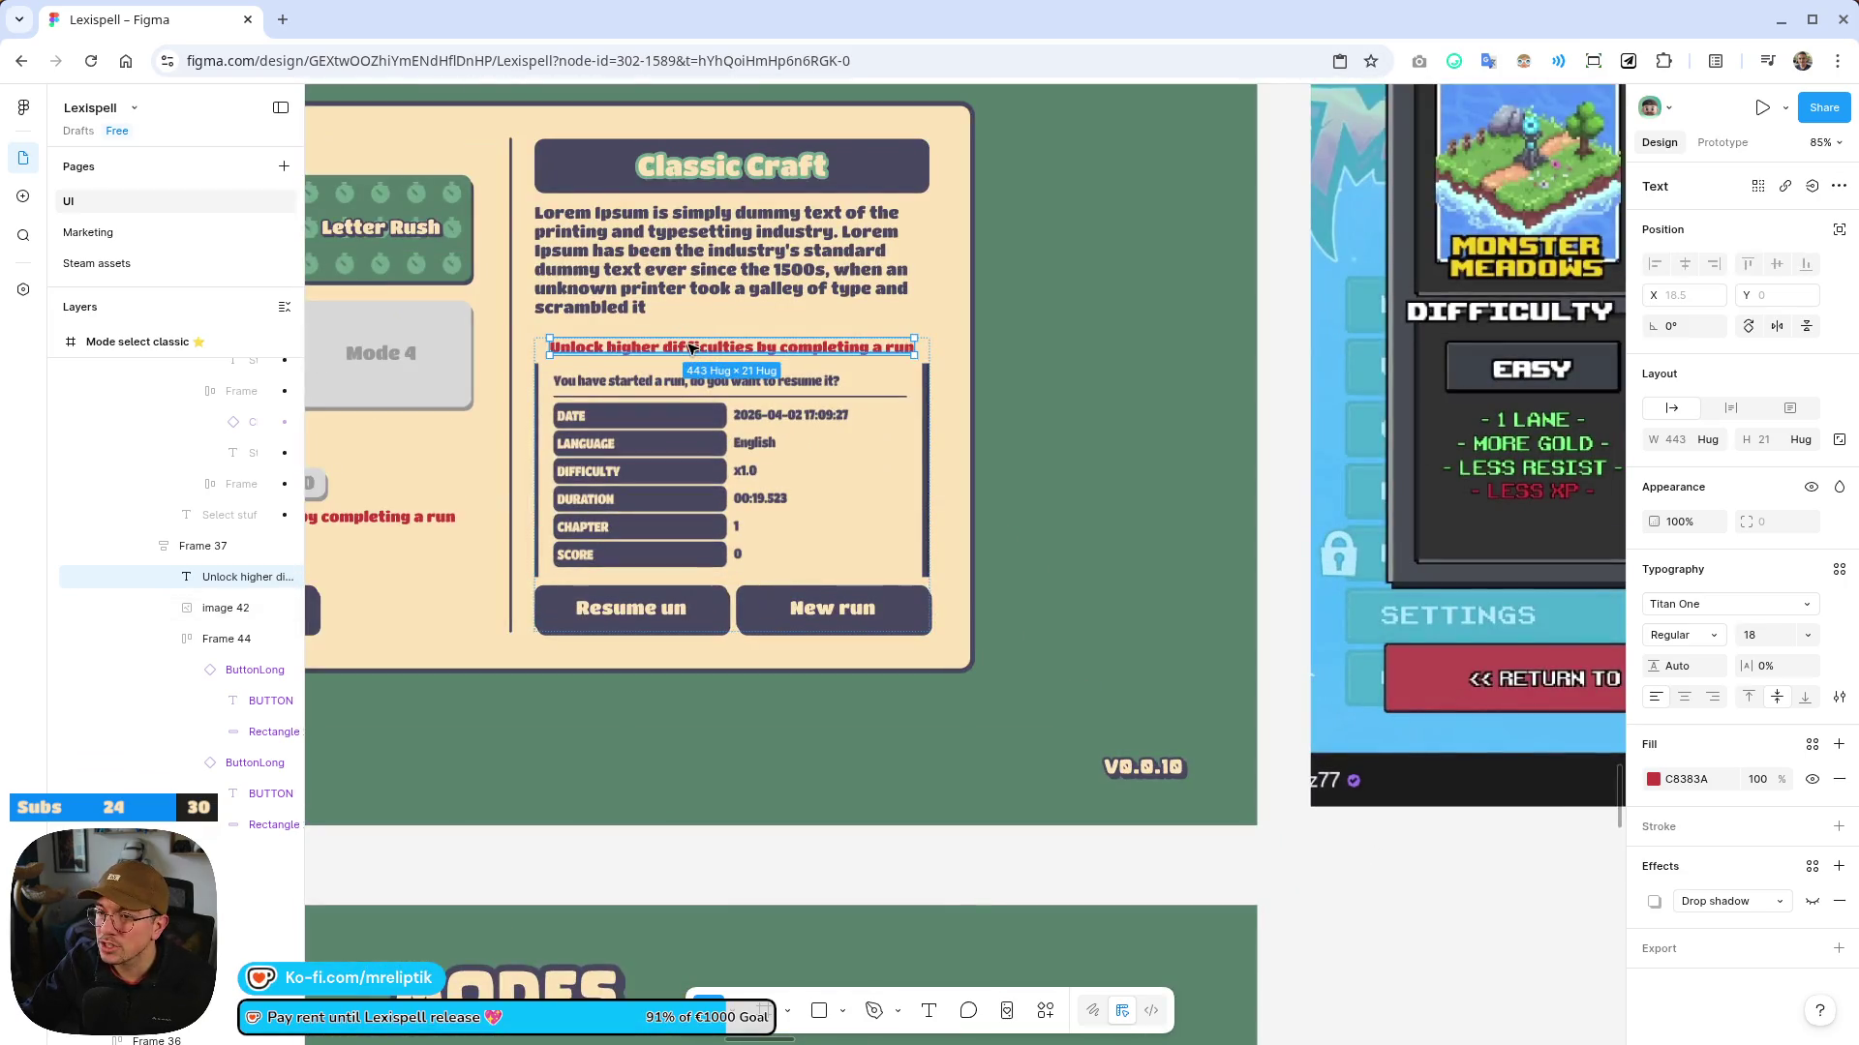
Step: Crop image 42 so its mock-up content shifts upward within the frame
double_click(697, 378)
scroll(766, 387, "up", 3)
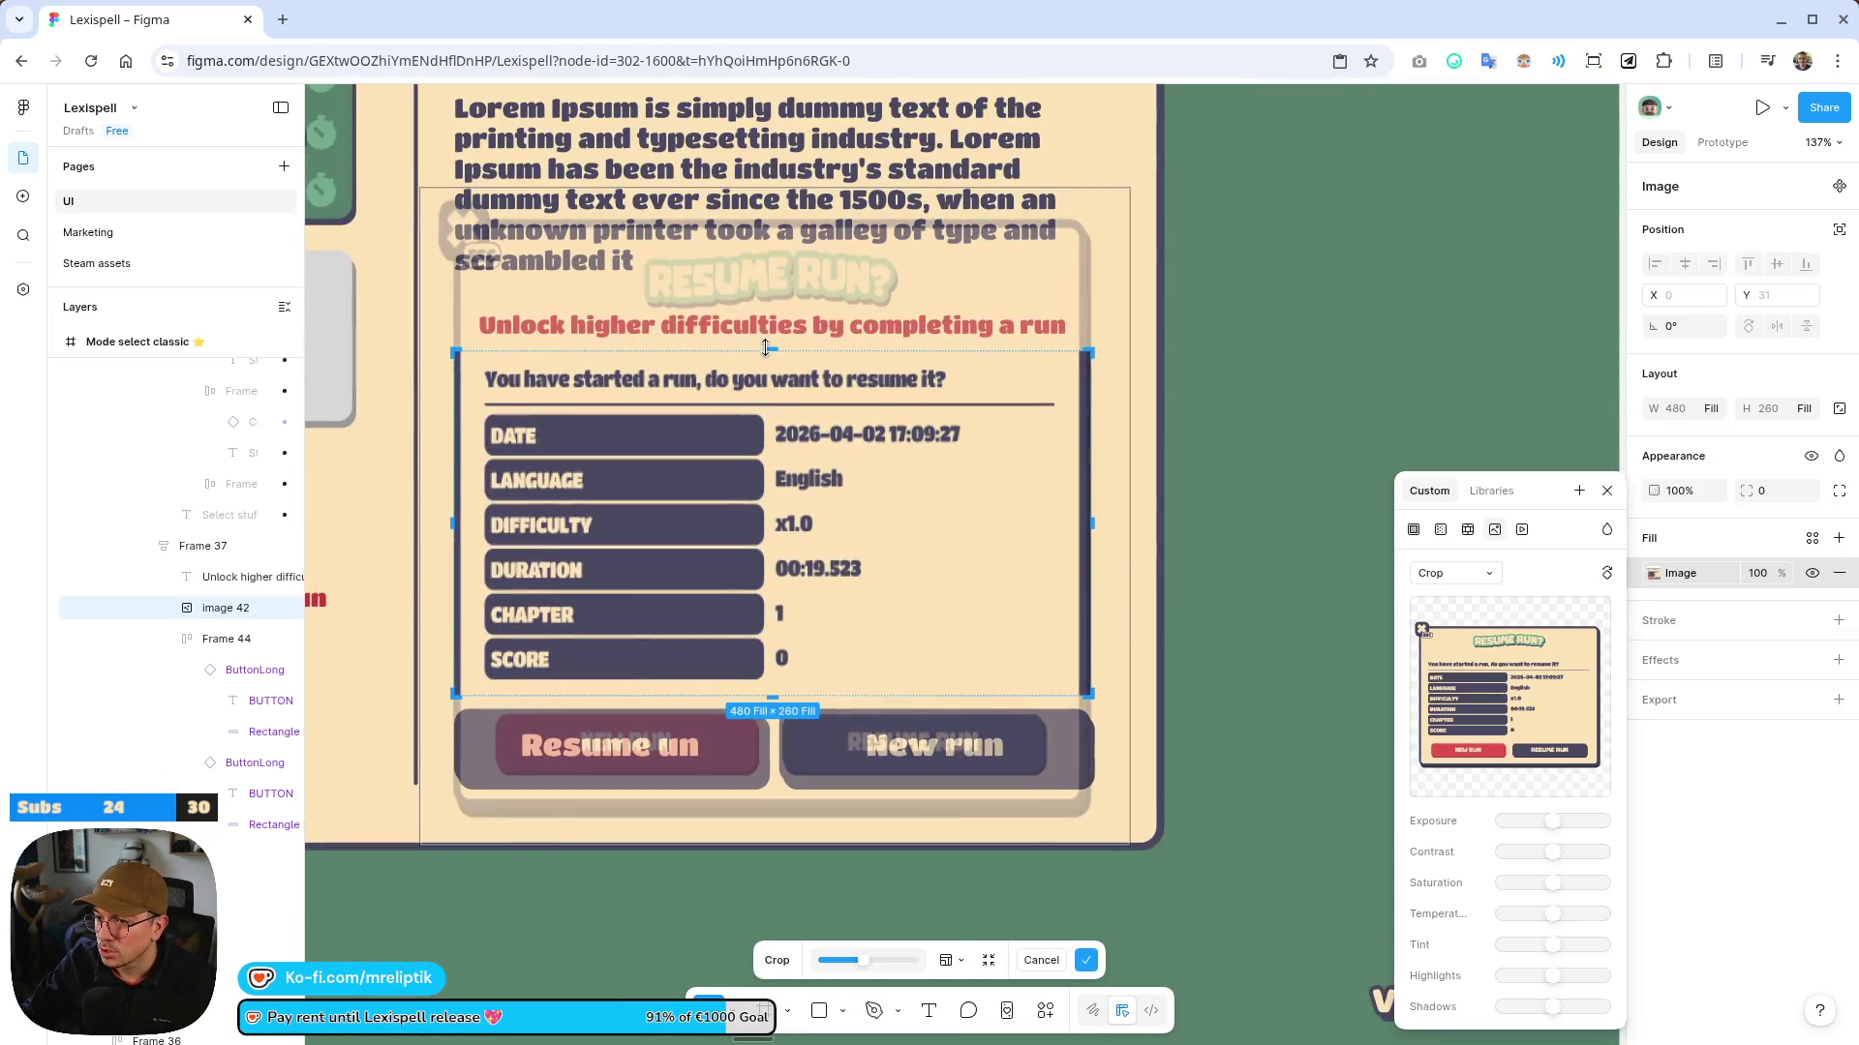
left_click_drag(766, 388, 766, 356)
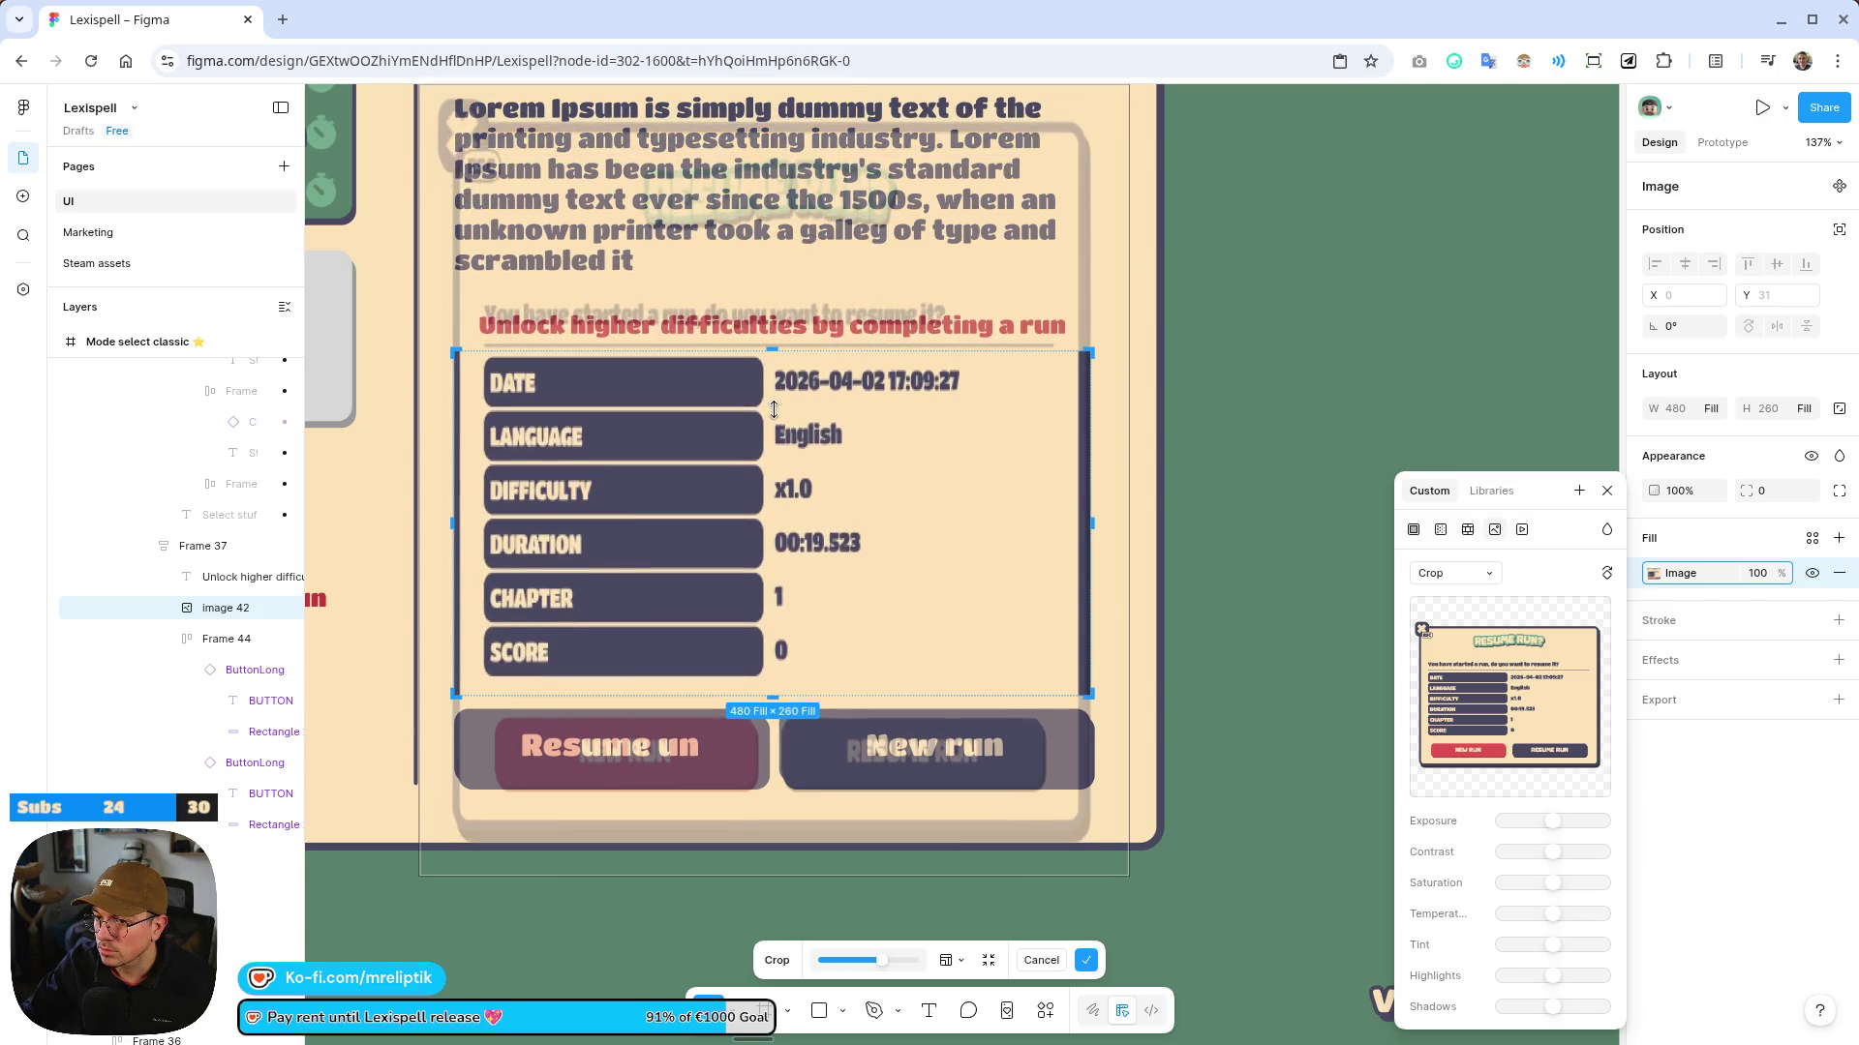
scroll(743, 436, "down", 5)
key("Return")
scroll(735, 423, "down", 3)
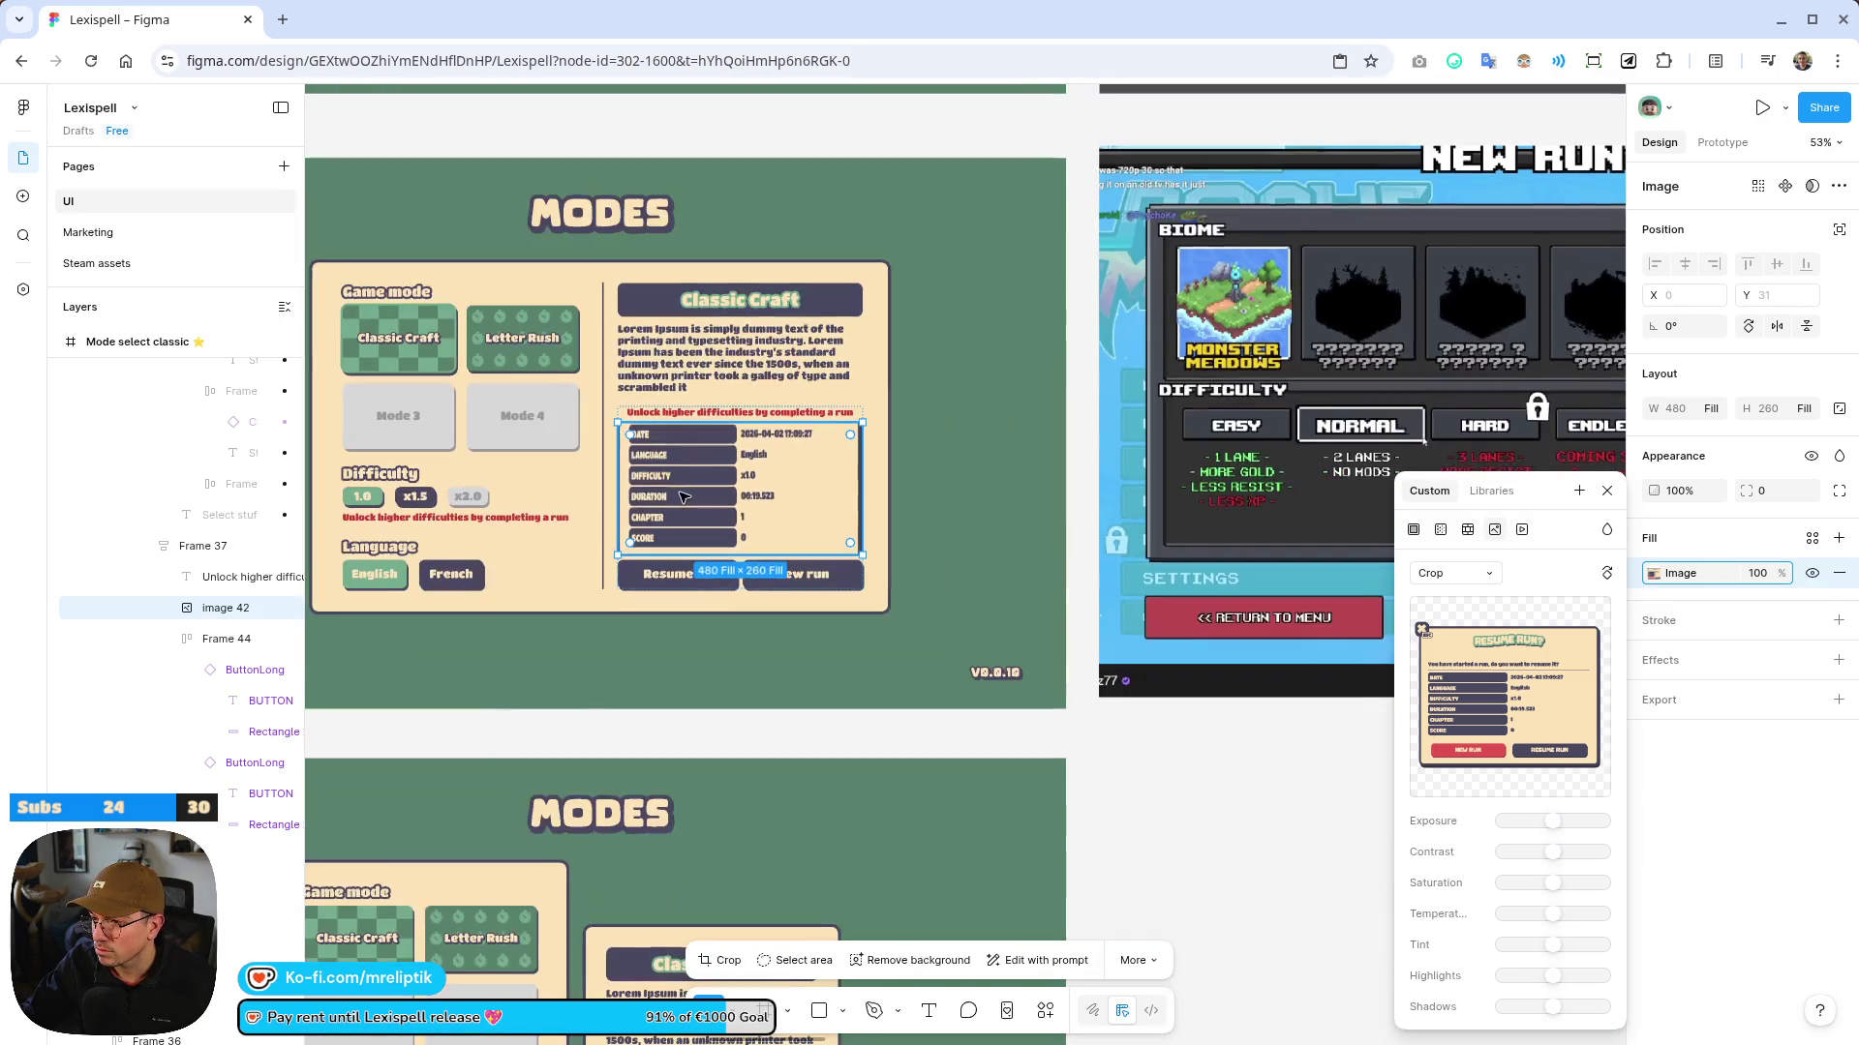
Step: Retype the red warning as 'You have already have an active run'
scroll(735, 423, "up", 5)
left_click(753, 392)
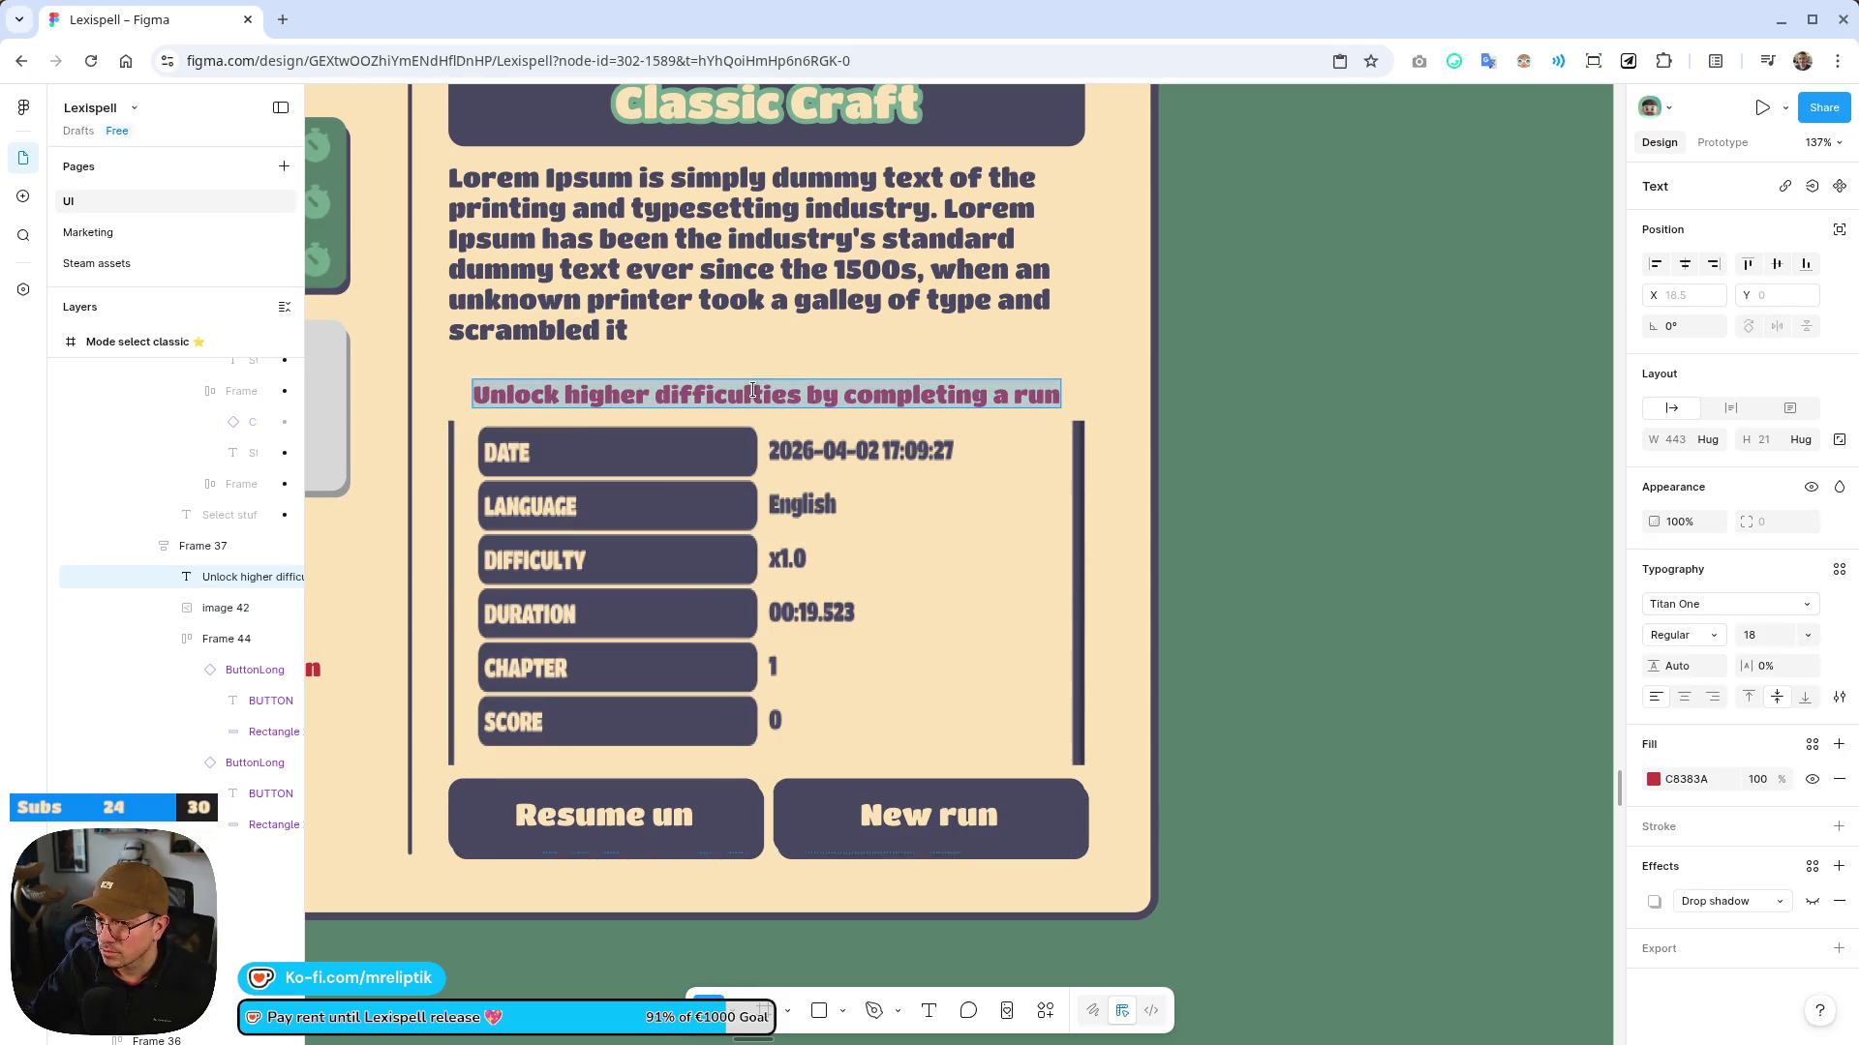
type("You have al")
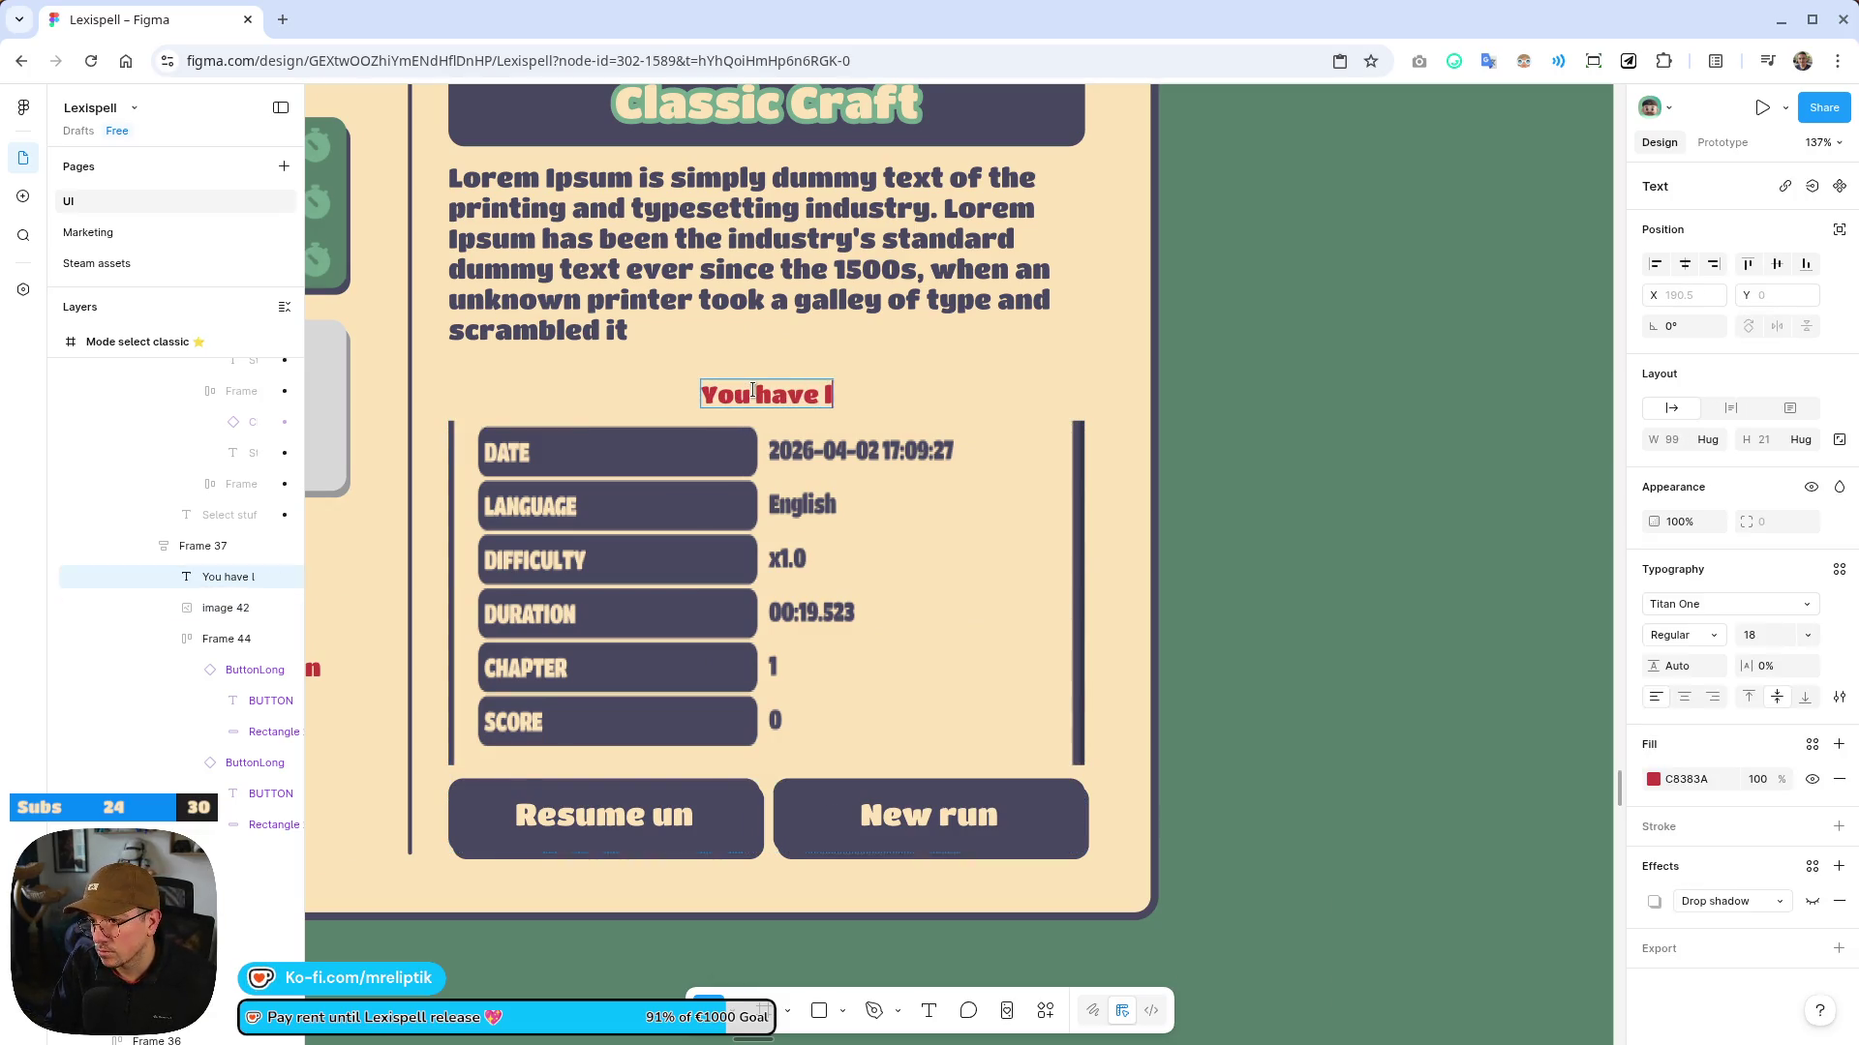
type("ready have an")
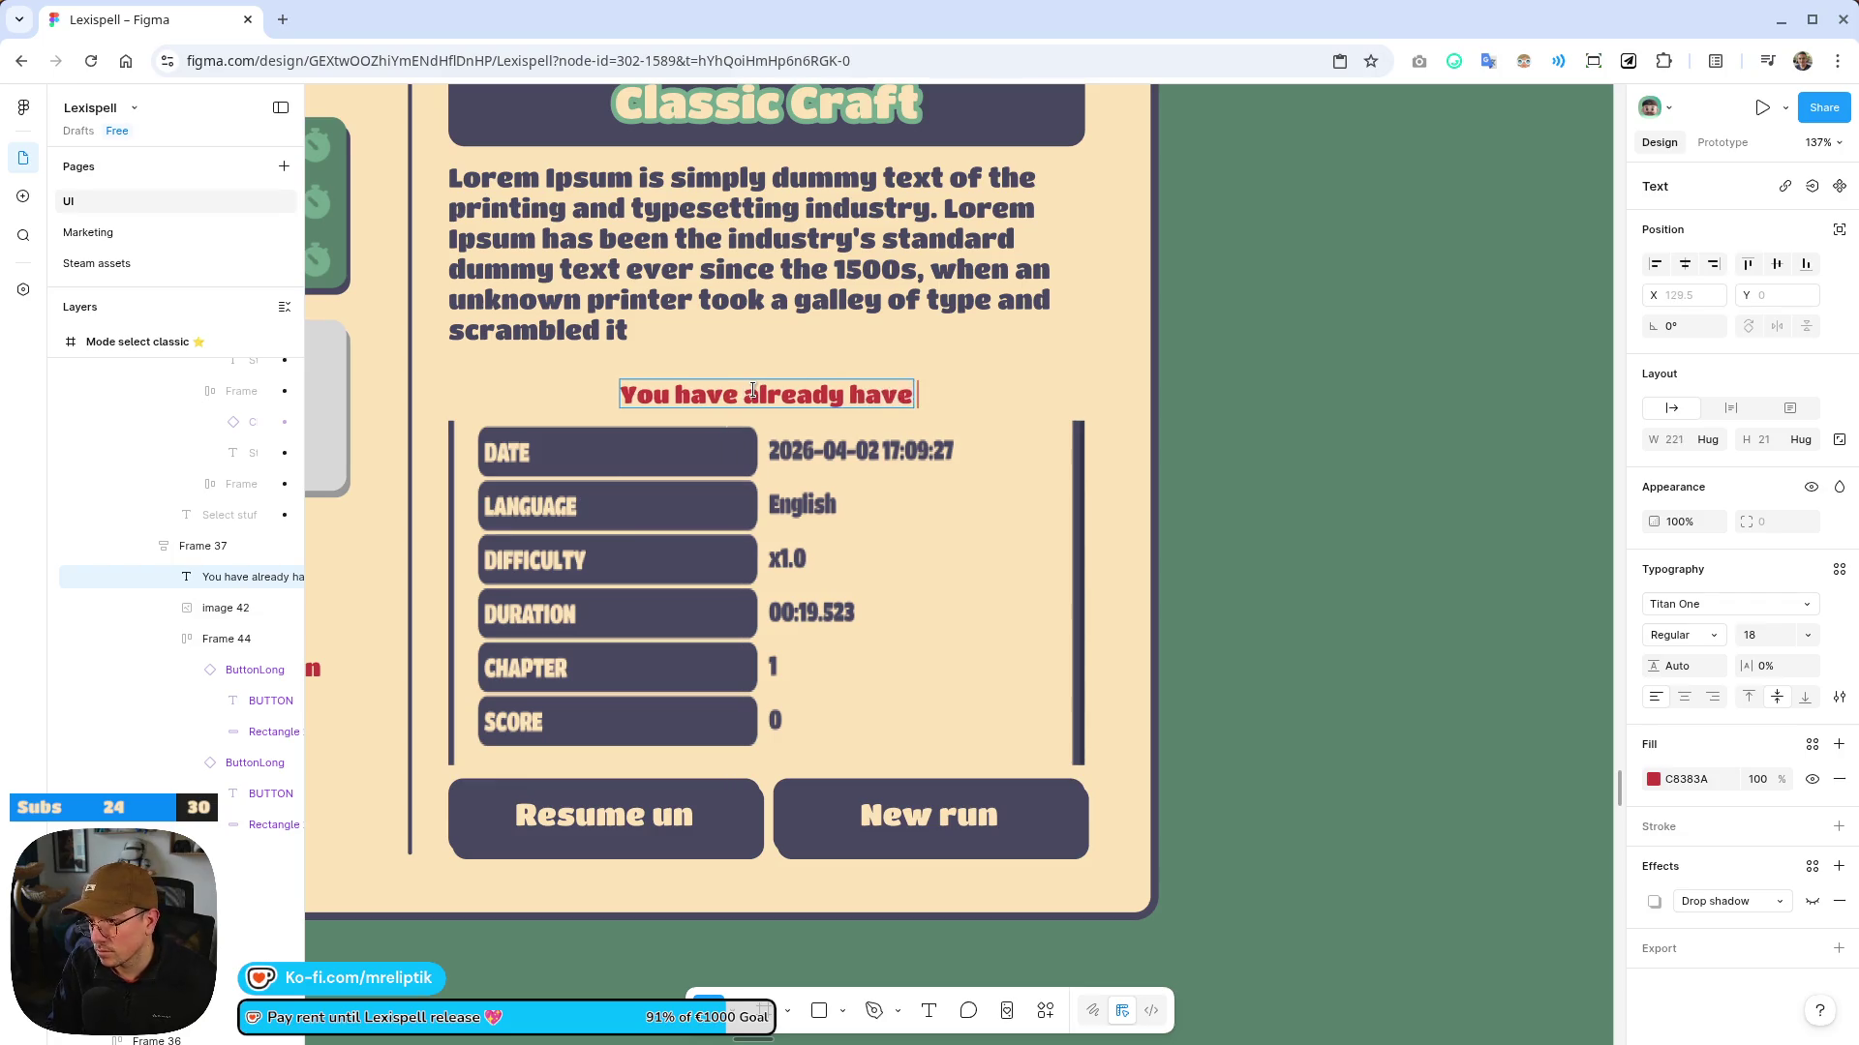
type(" active run")
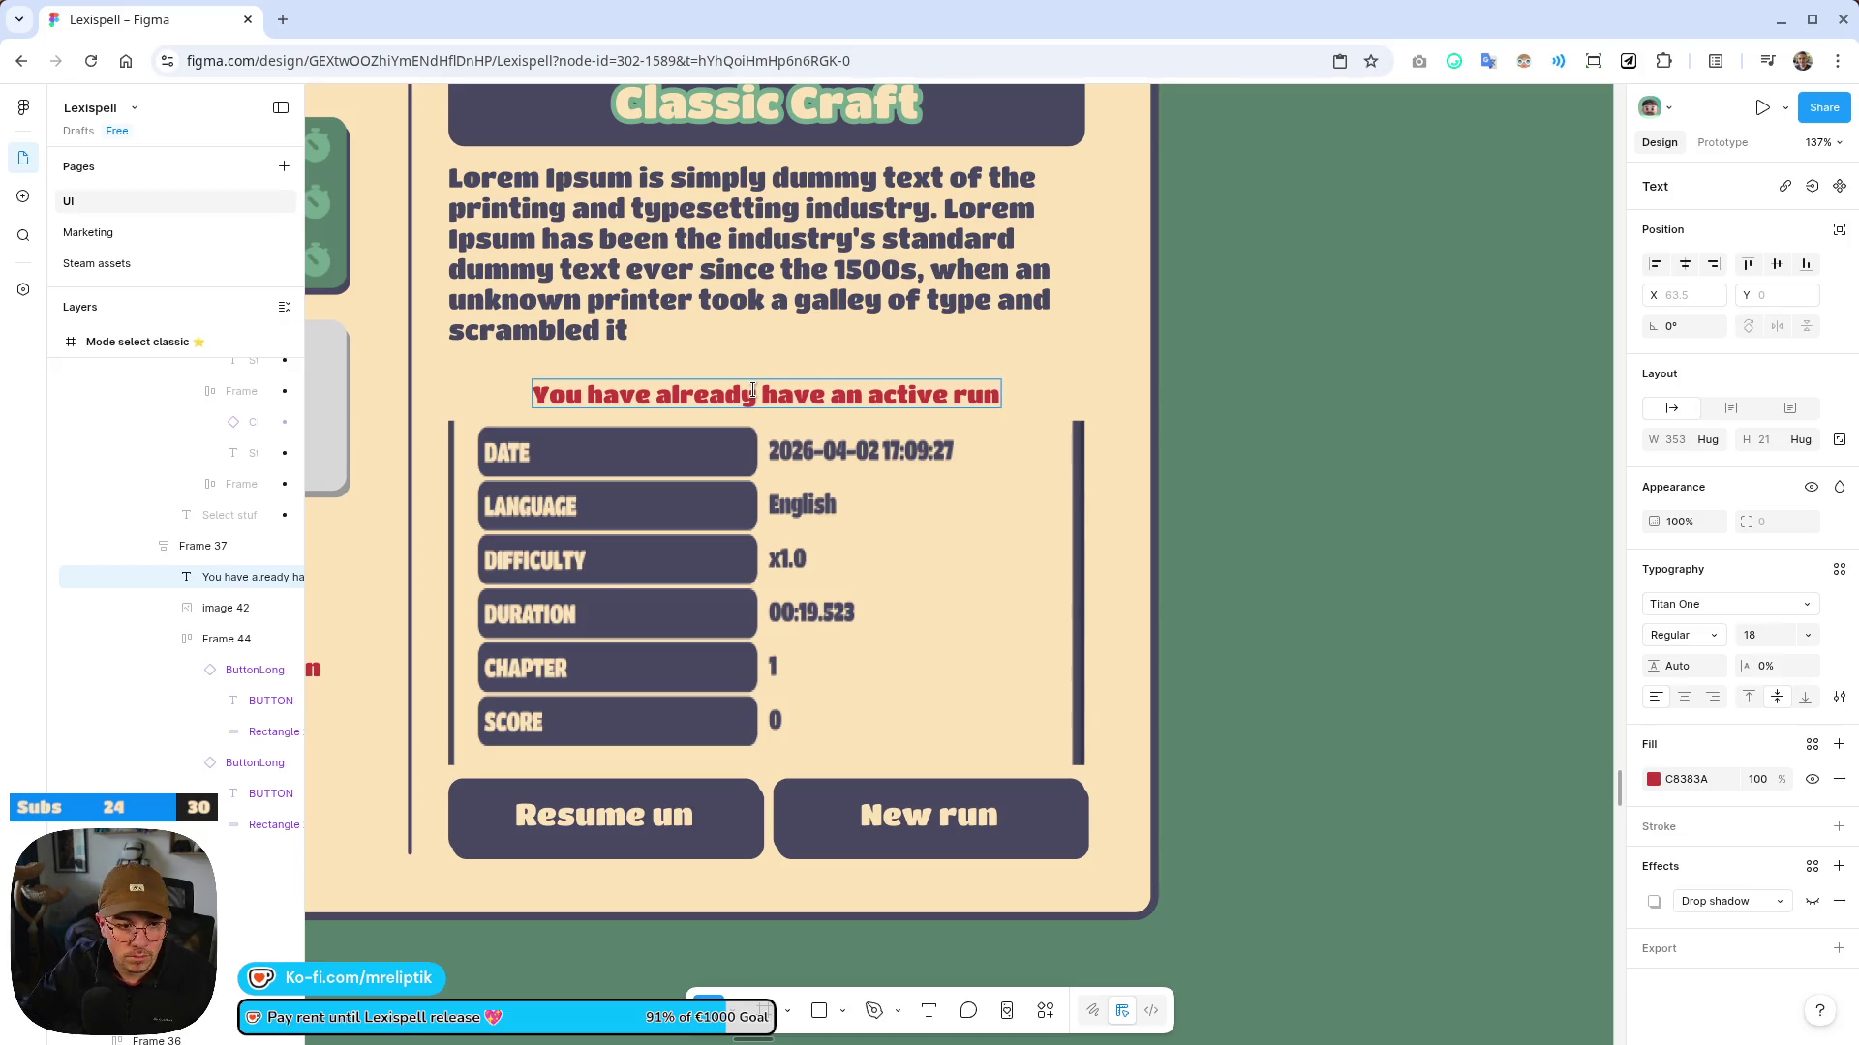
key("Escape")
scroll(597, 394, "down", 5)
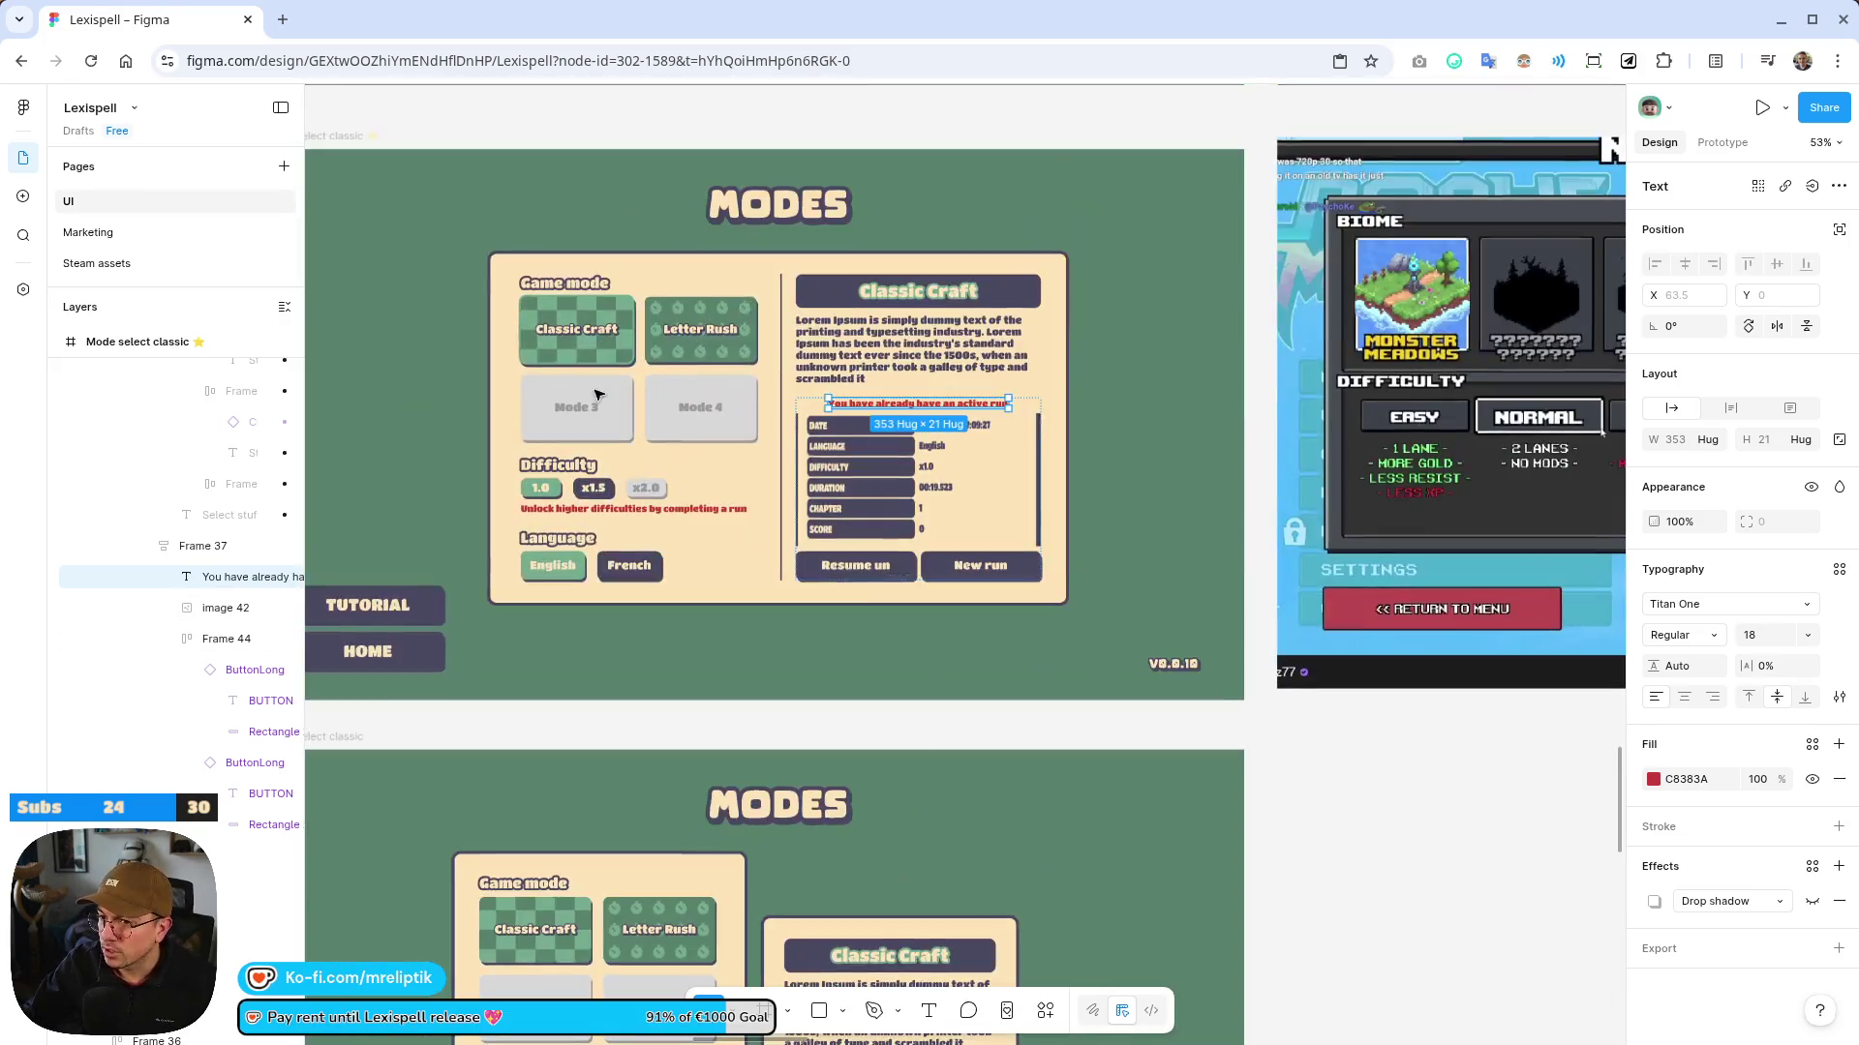
left_click(1384, 811)
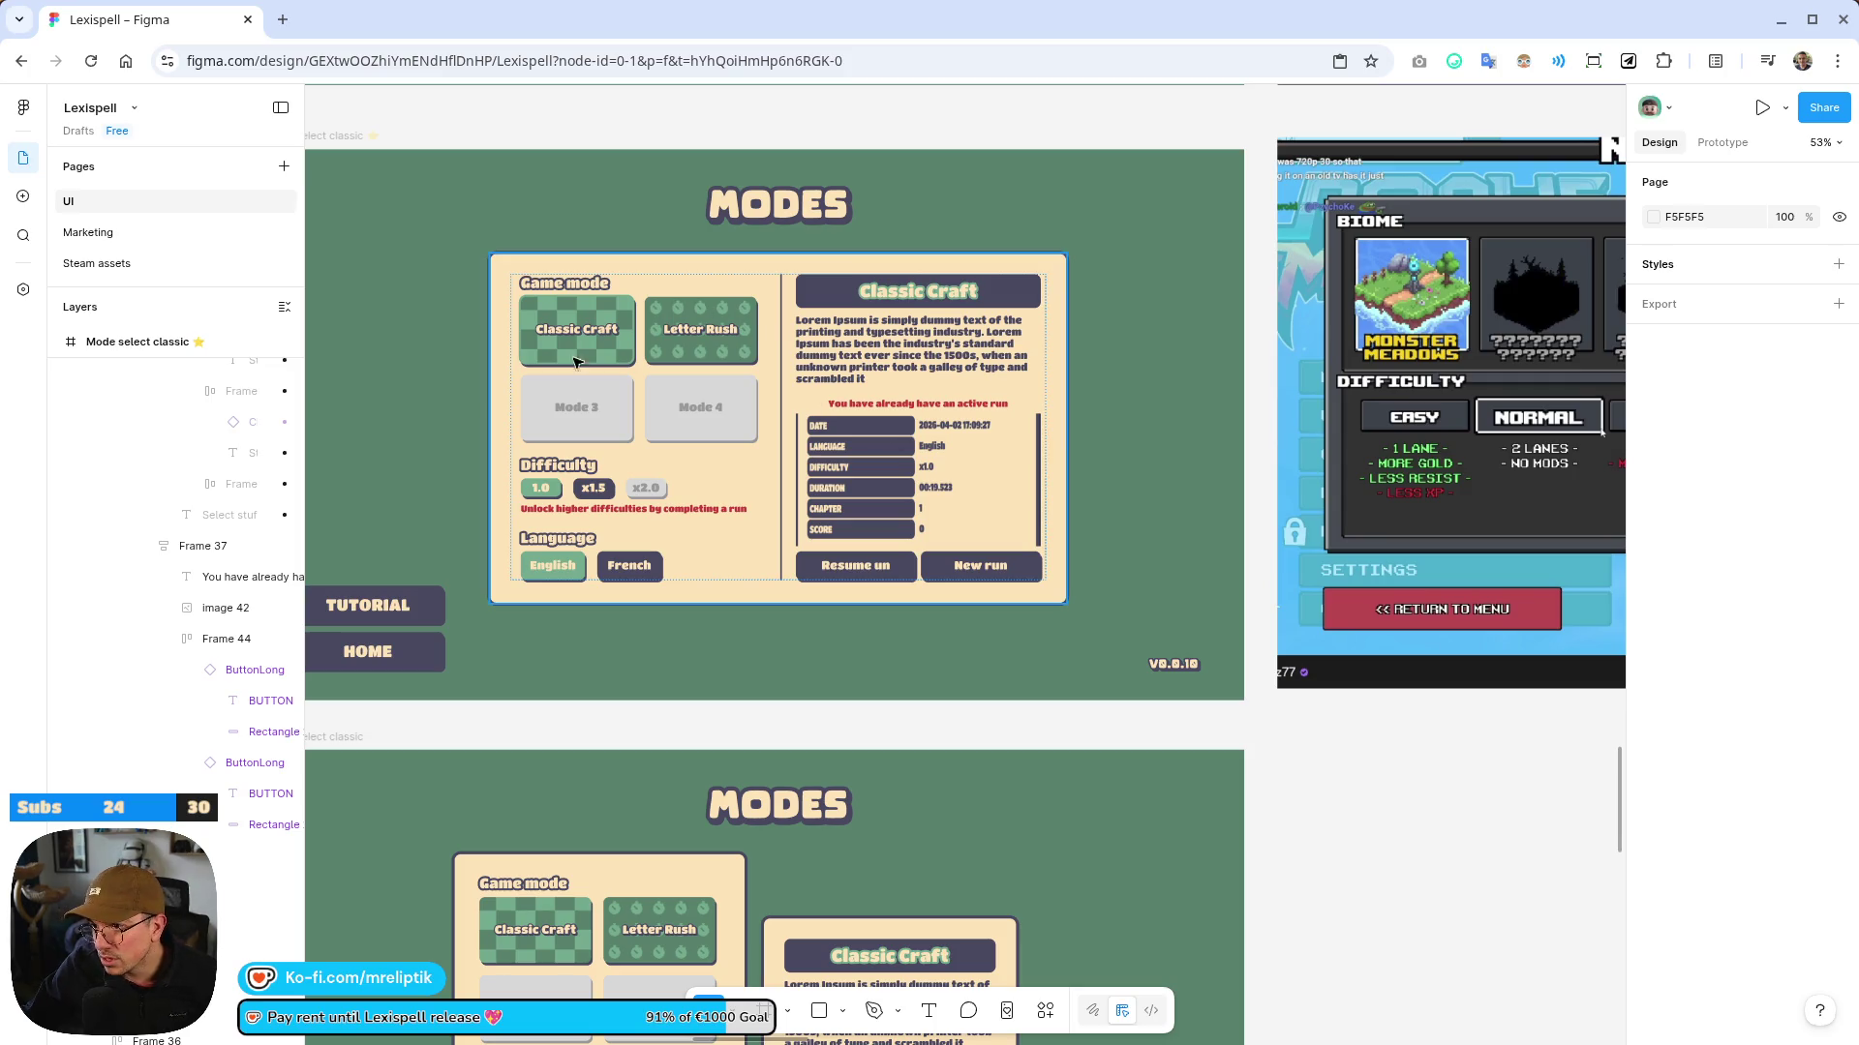
Step: Select the upper mode-select frame and look over the Modes panel
scroll(687, 594, "down", 4)
scroll(910, 250, "up", 9)
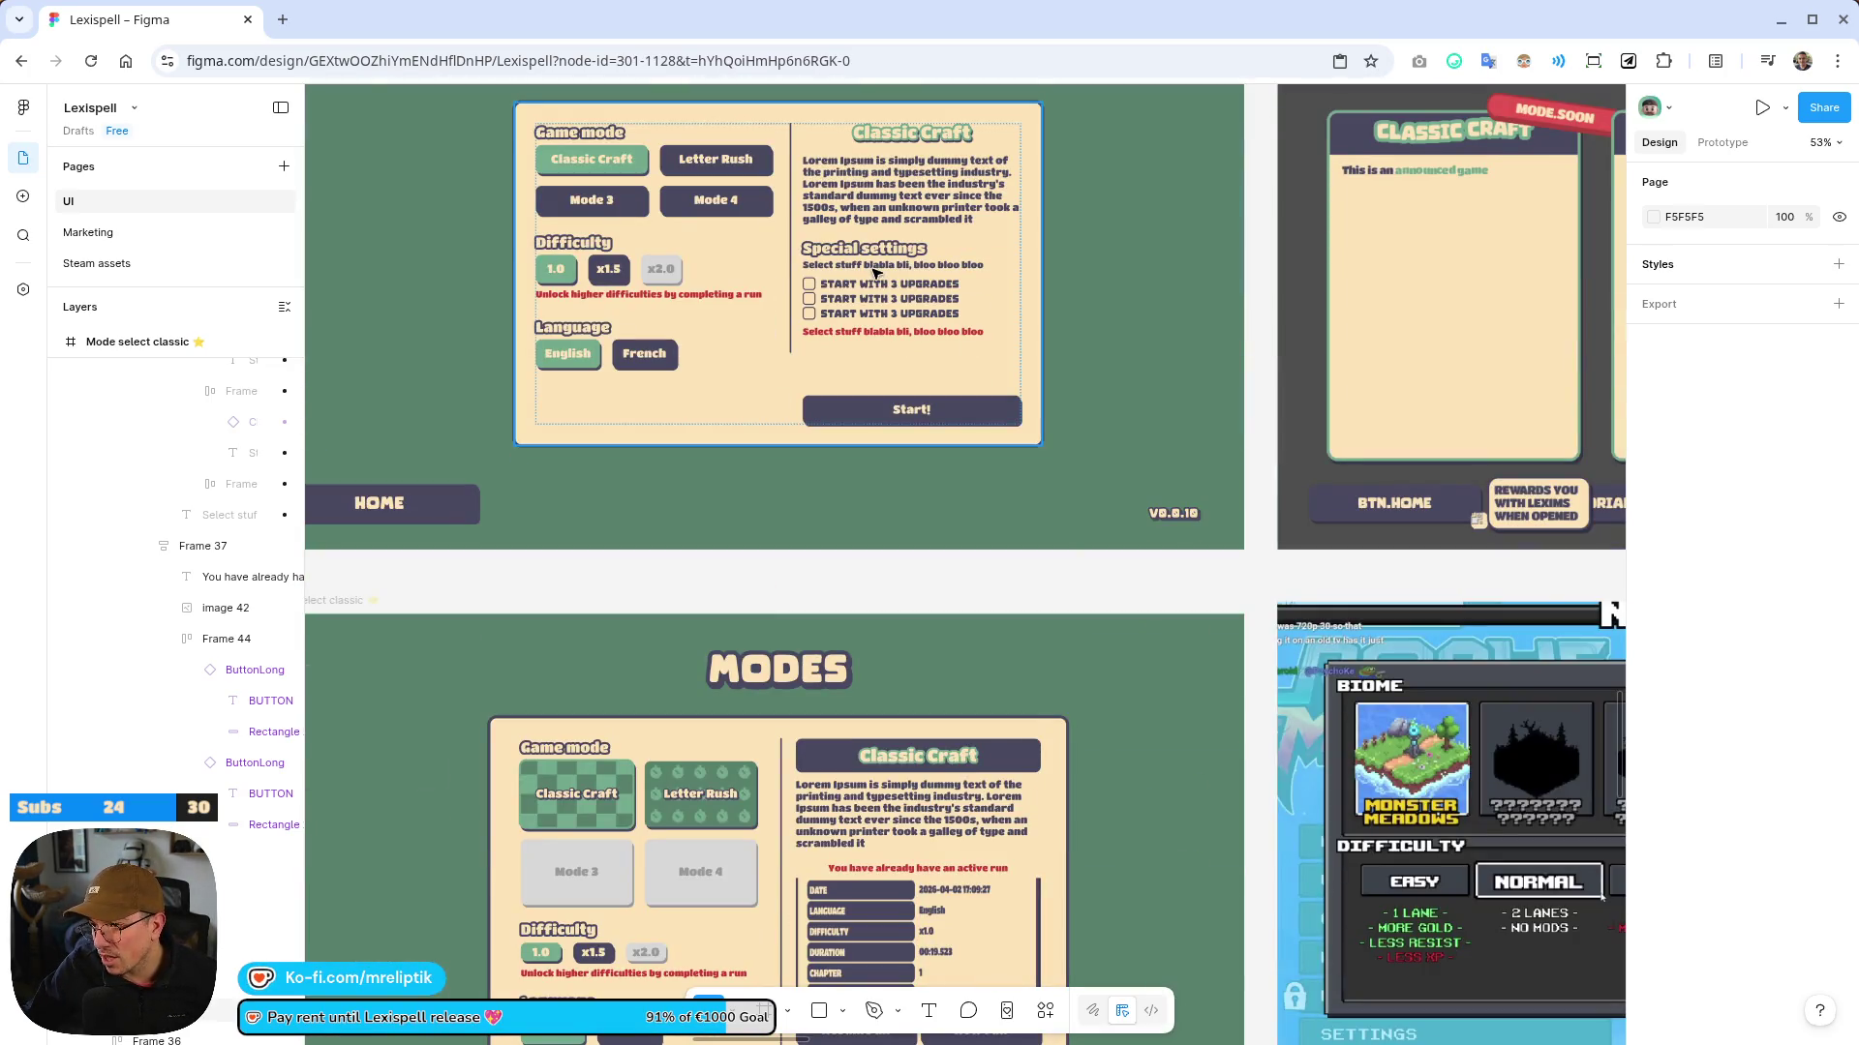
left_click(874, 274)
scroll(823, 387, "down", 3)
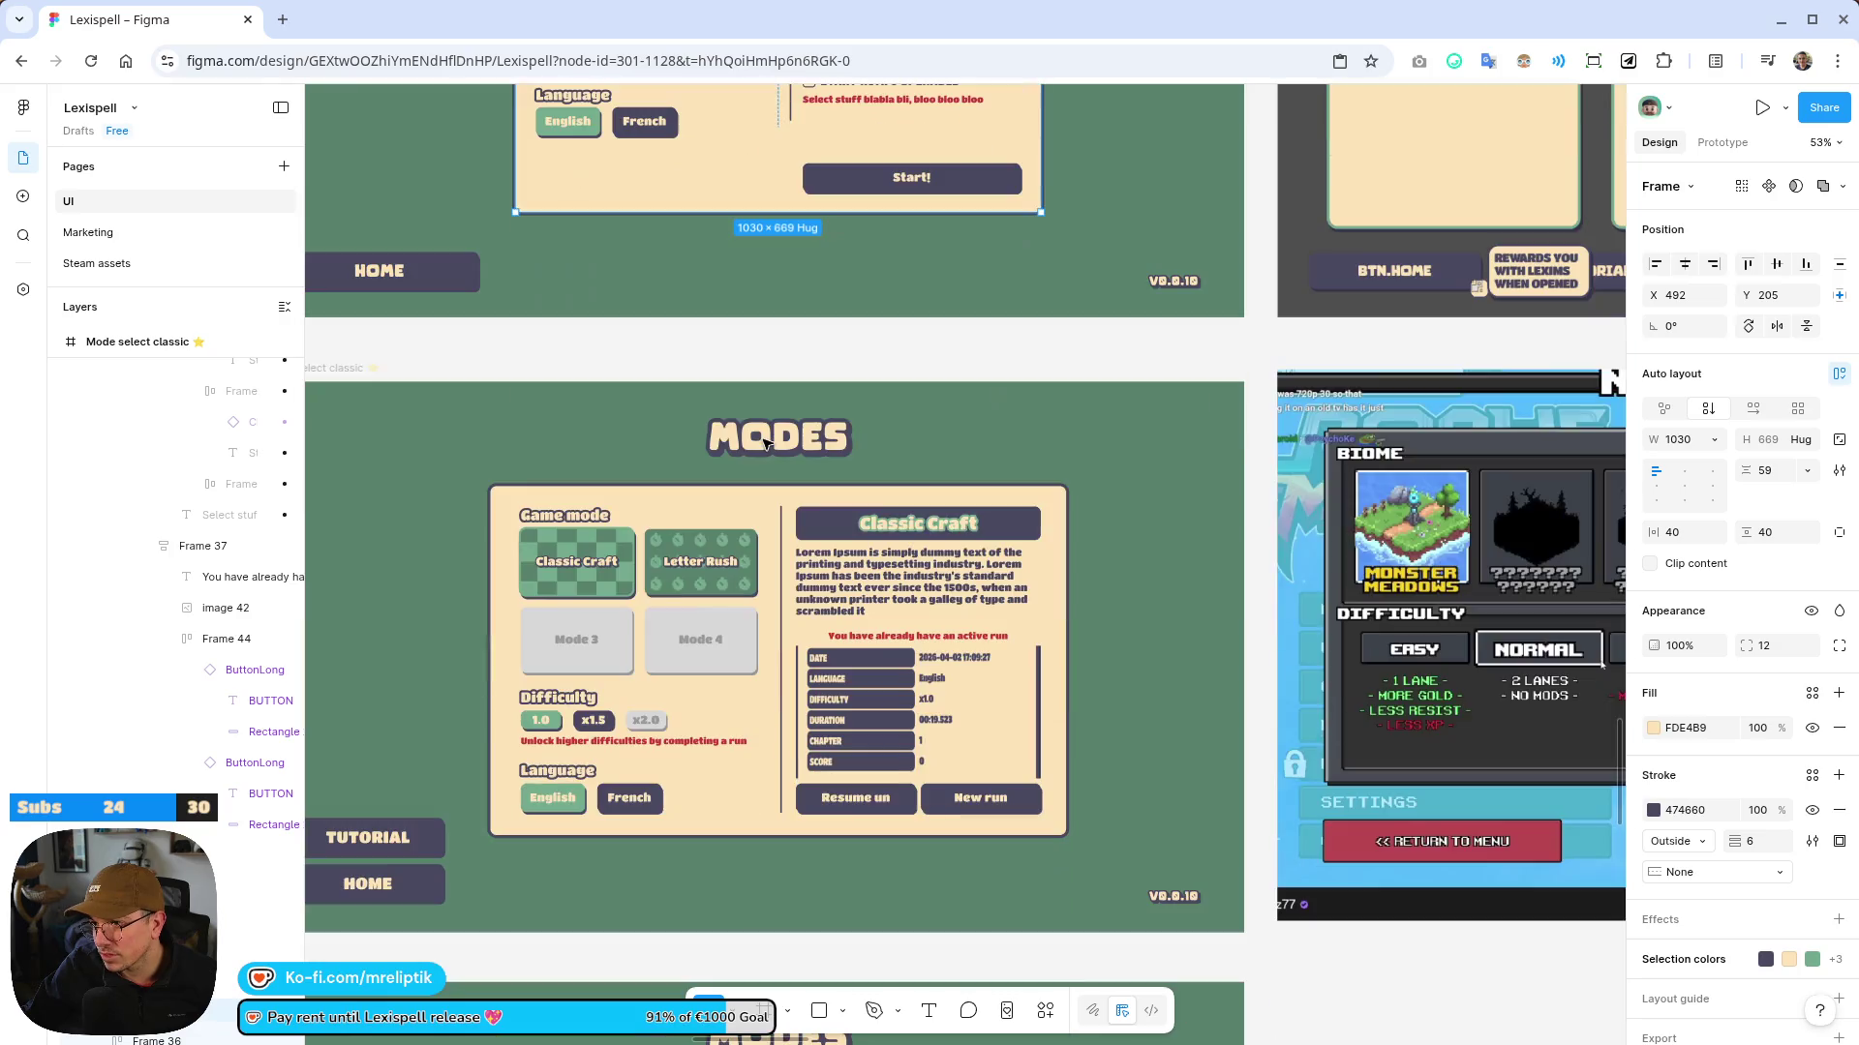
scroll(610, 561, "up", 6)
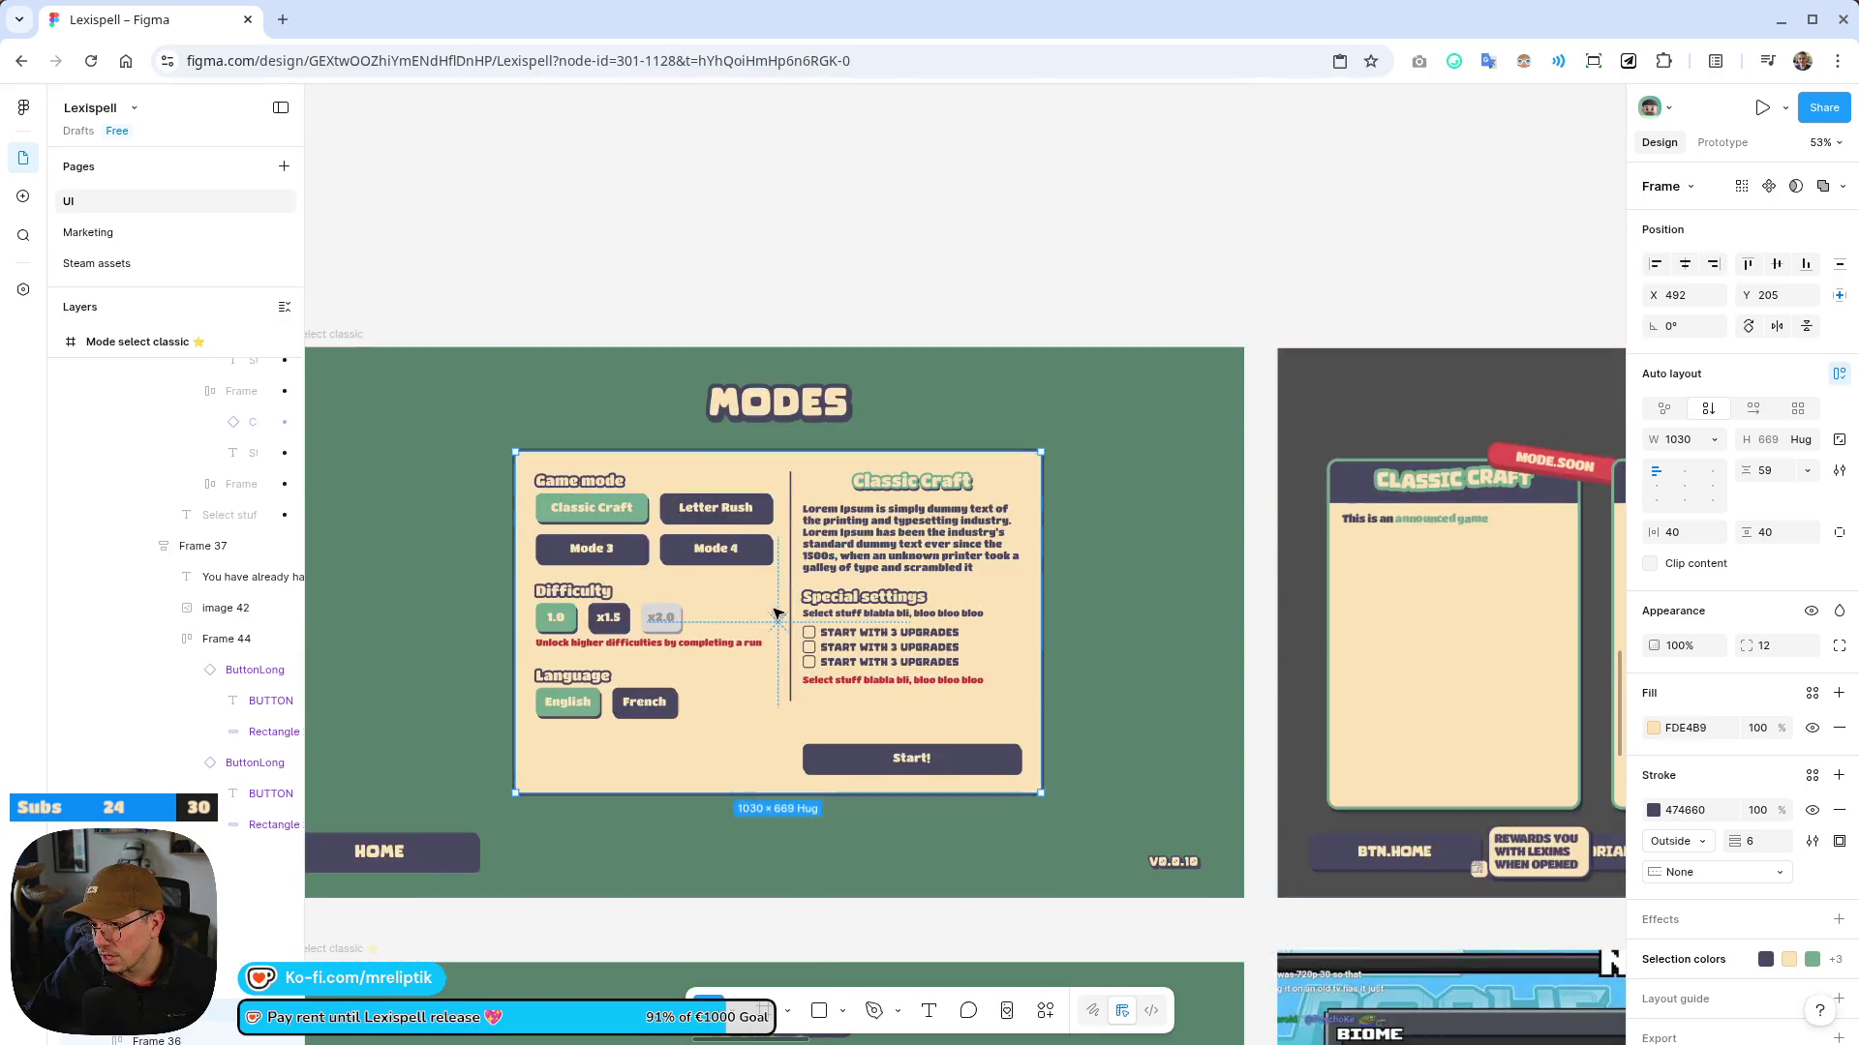
scroll(865, 621, "down", 6)
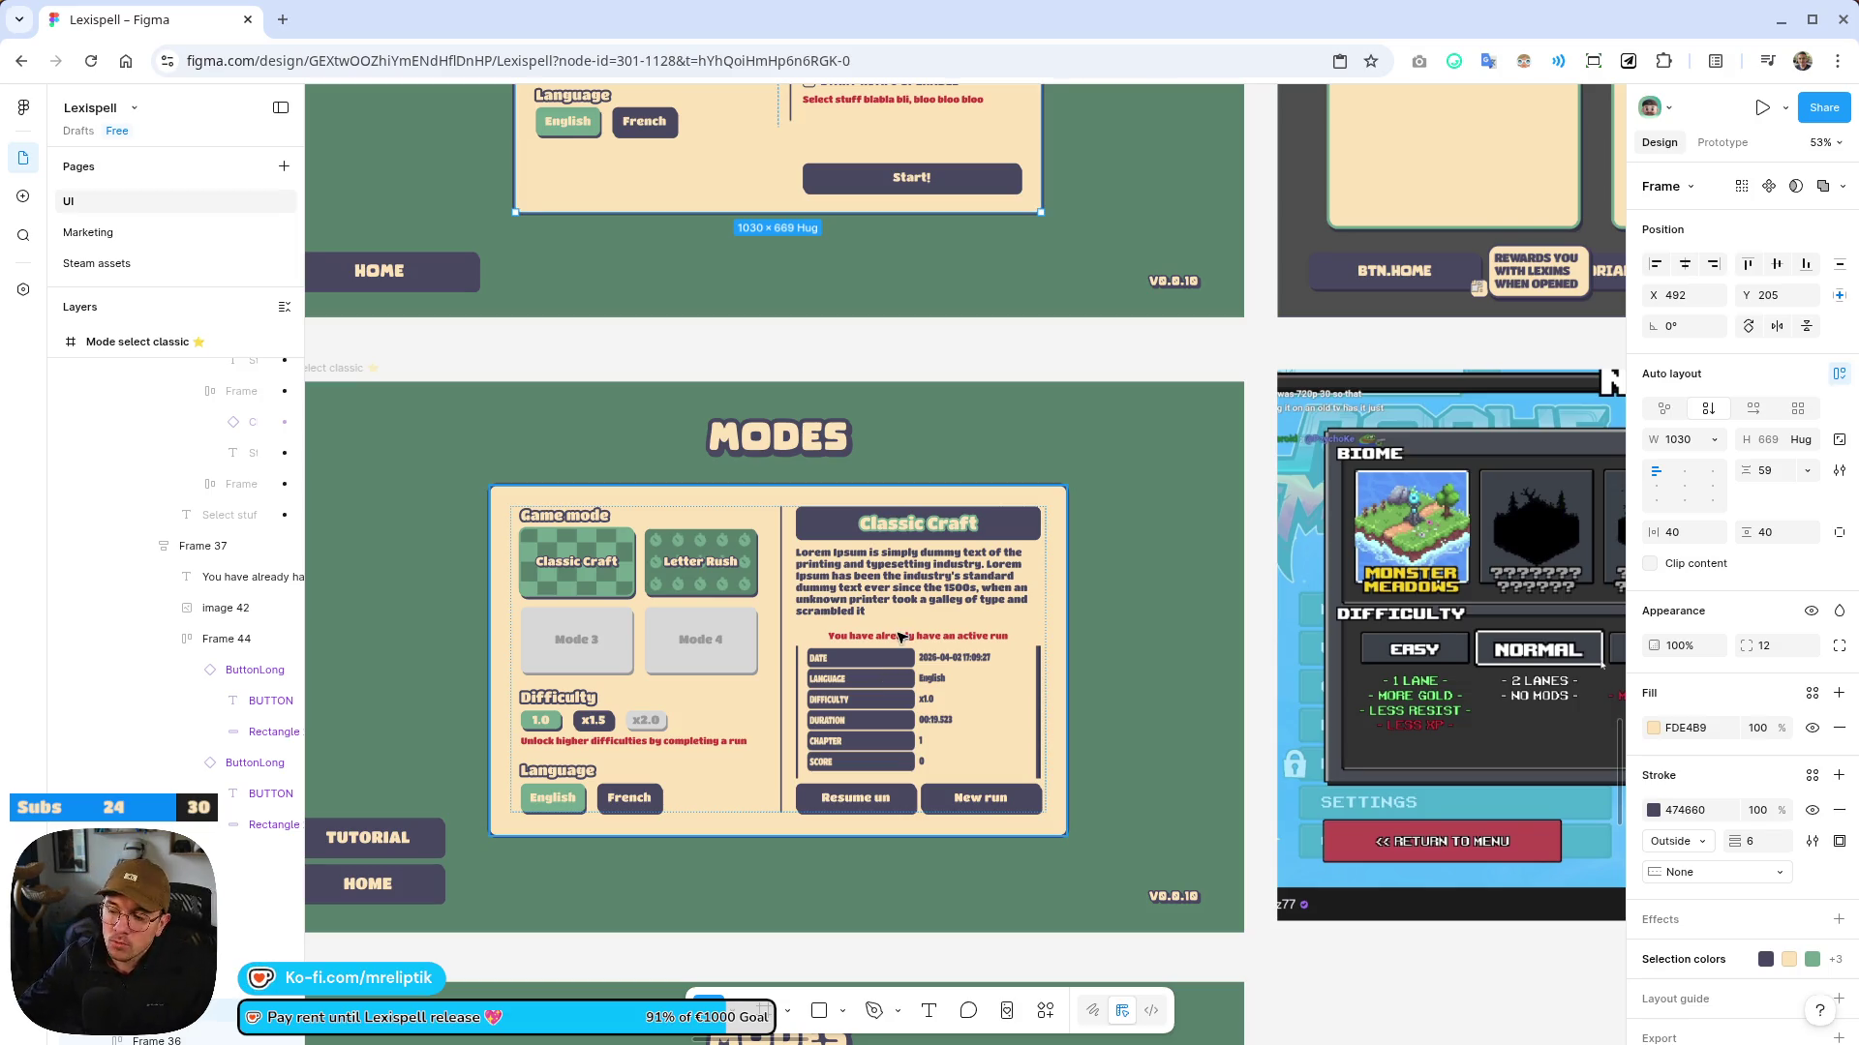
scroll(801, 648, "down", 3)
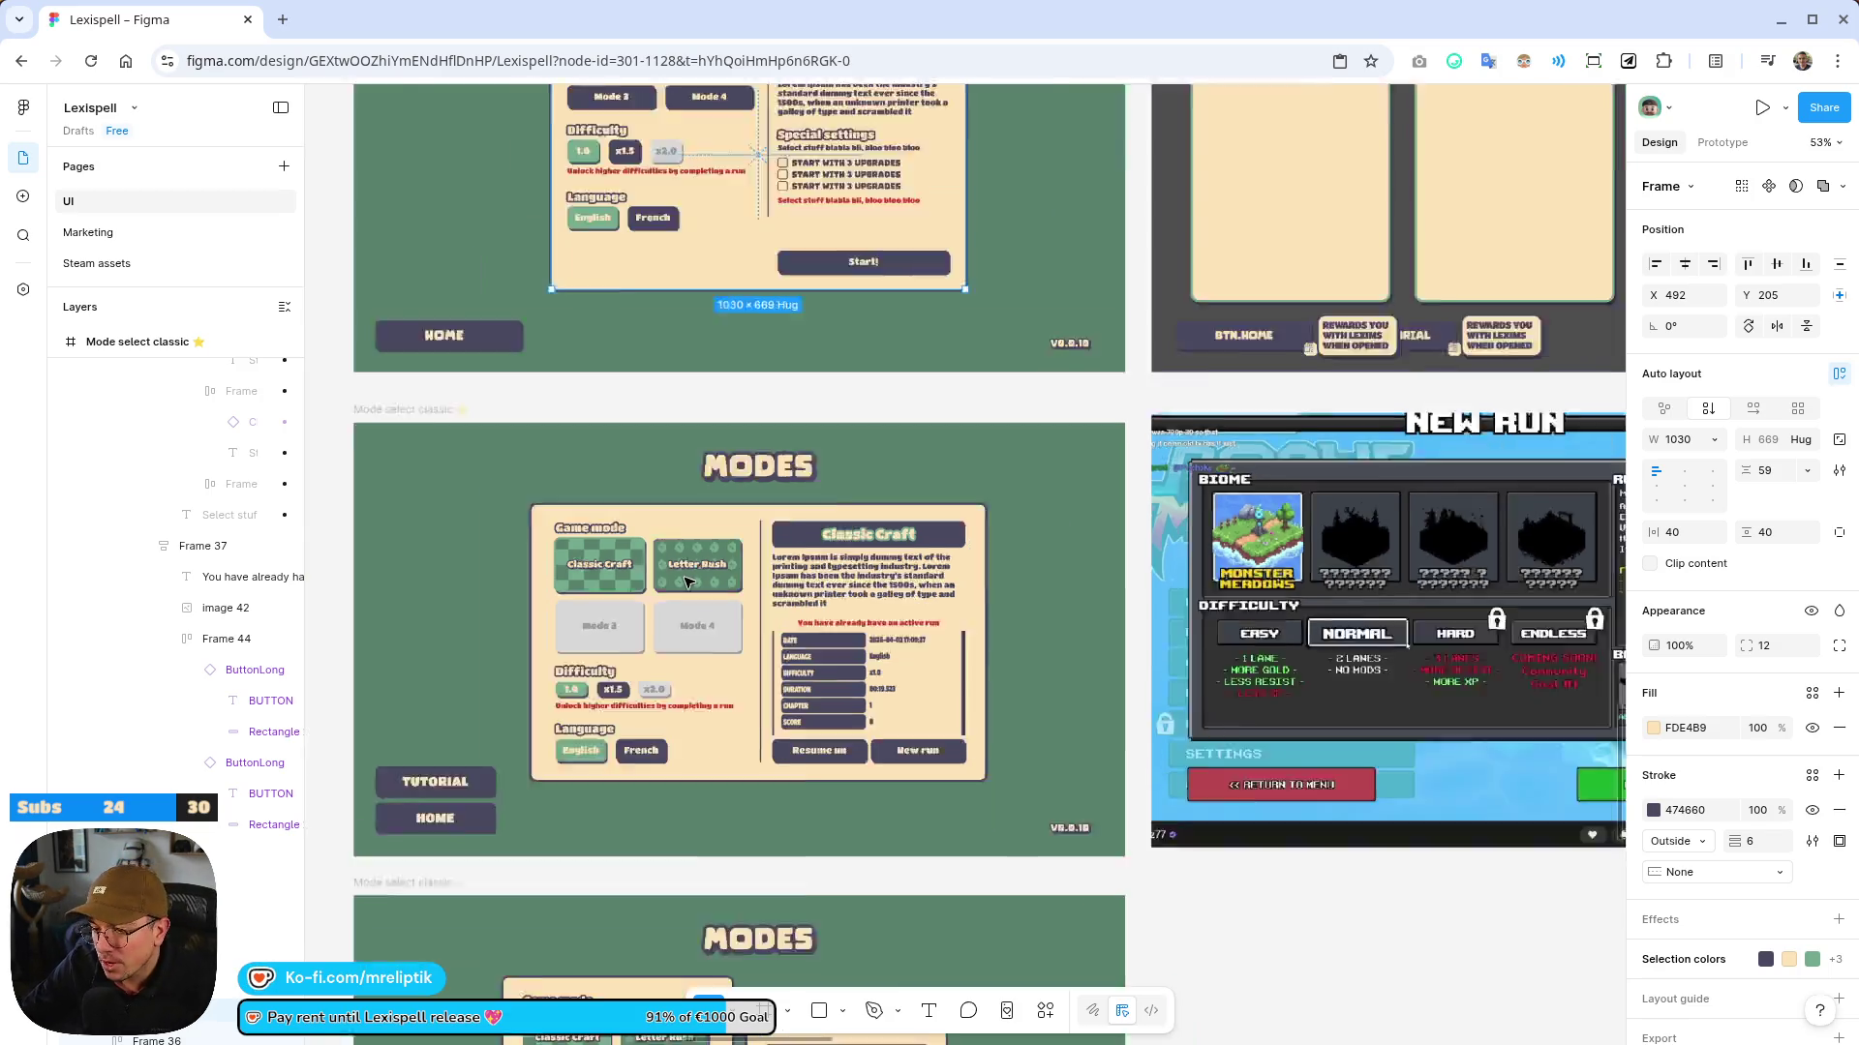
scroll(811, 550, "up", 3)
scroll(810, 549, "up", 3)
scroll(811, 549, "down", 3)
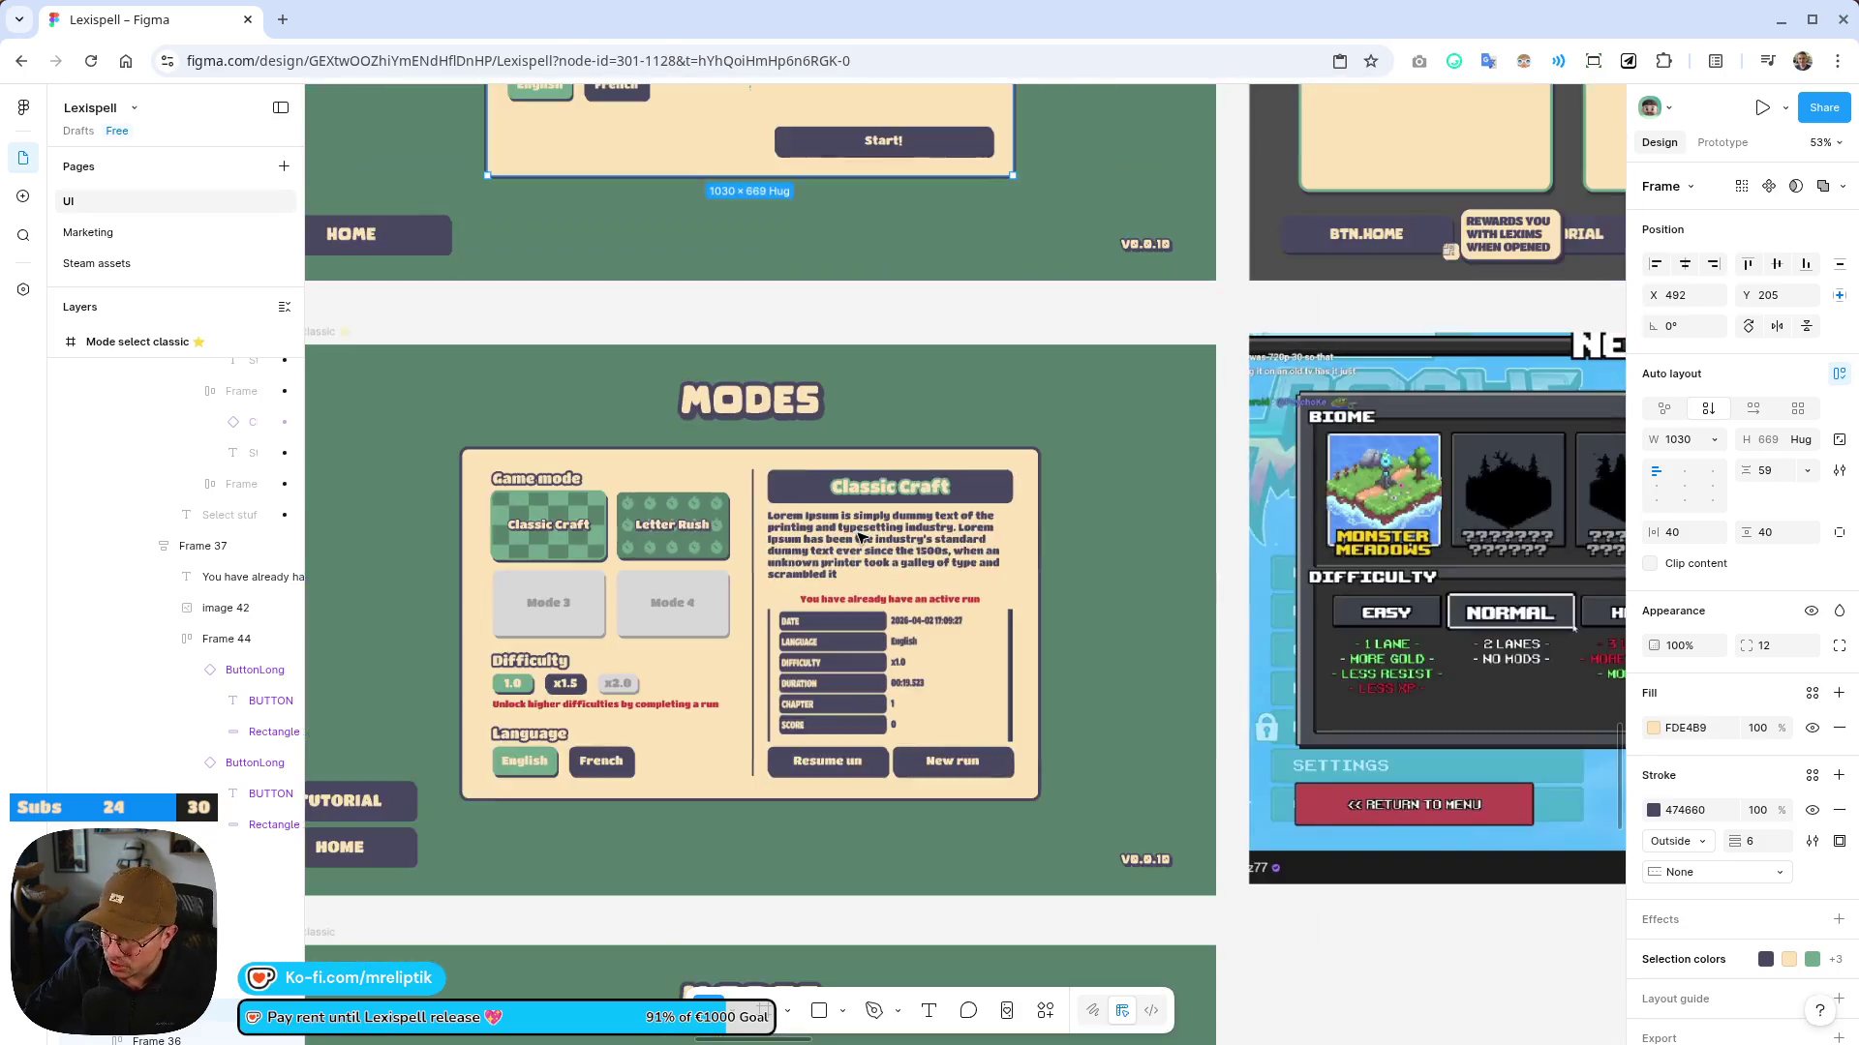
scroll(813, 543, "up", 5)
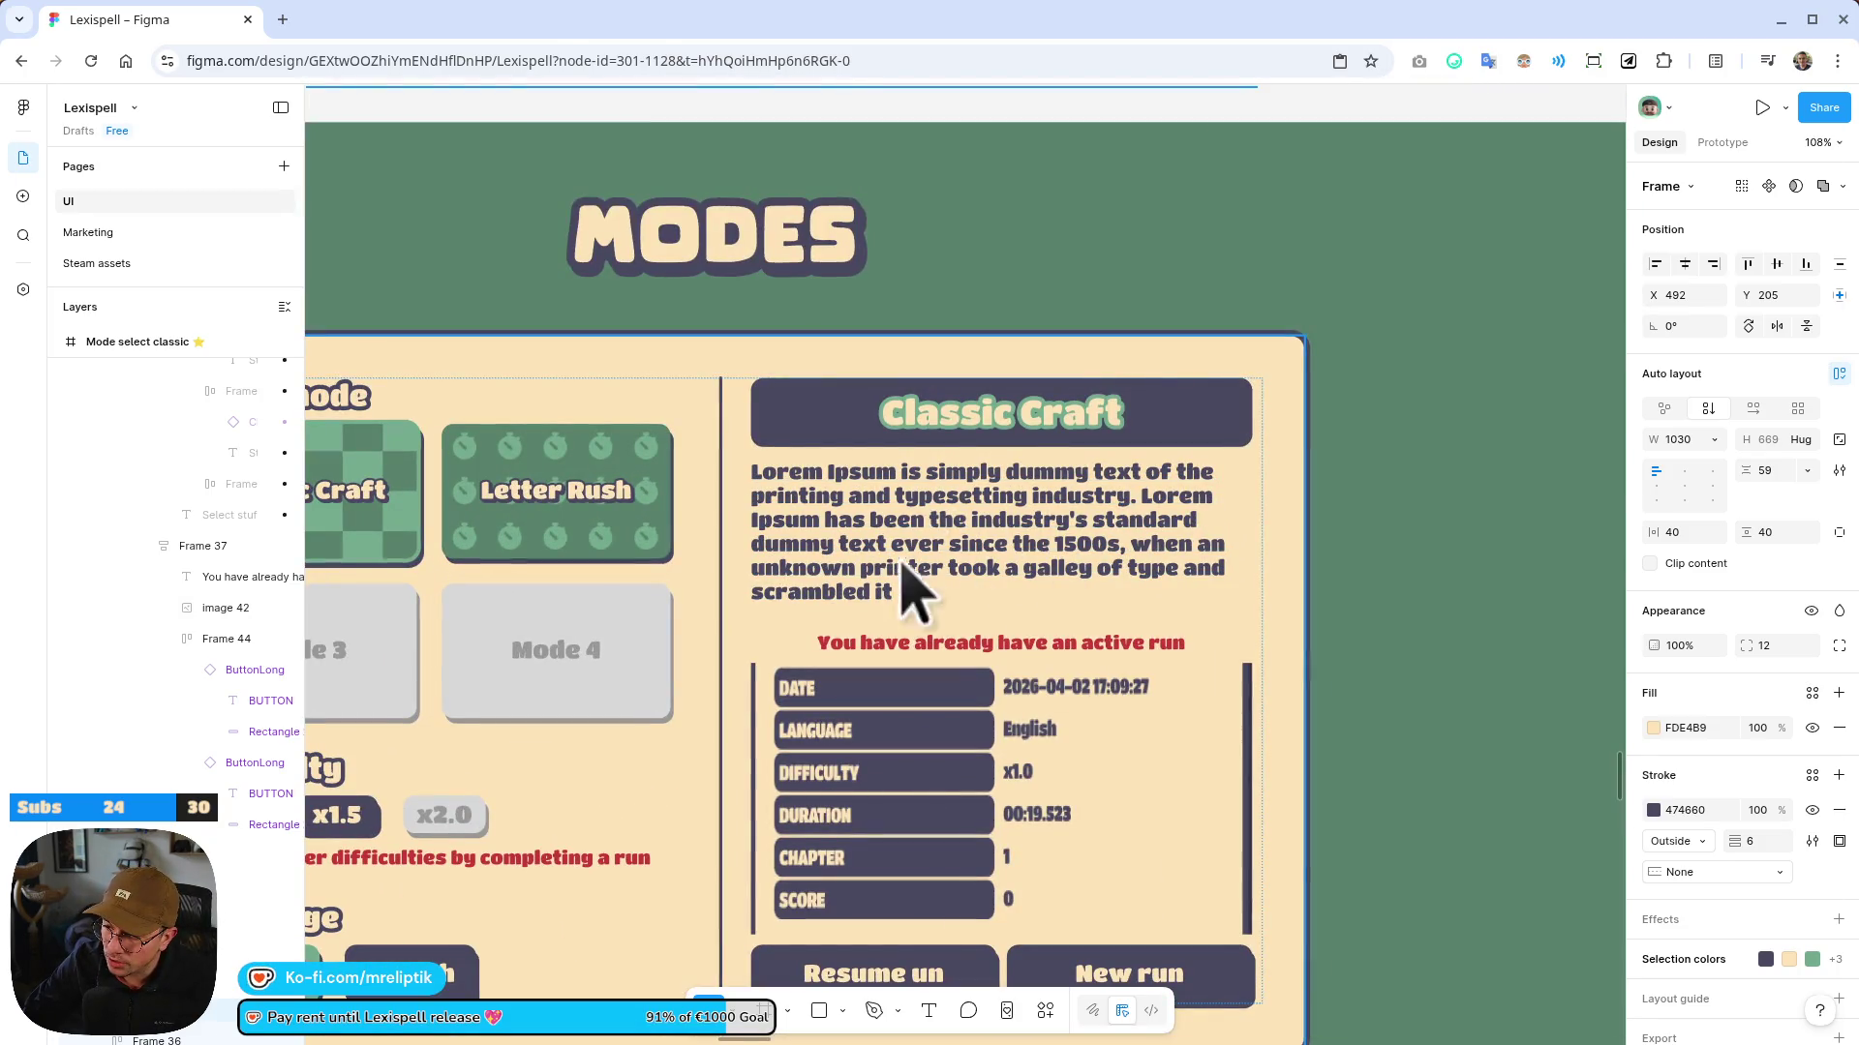
scroll(768, 542, "down", 5)
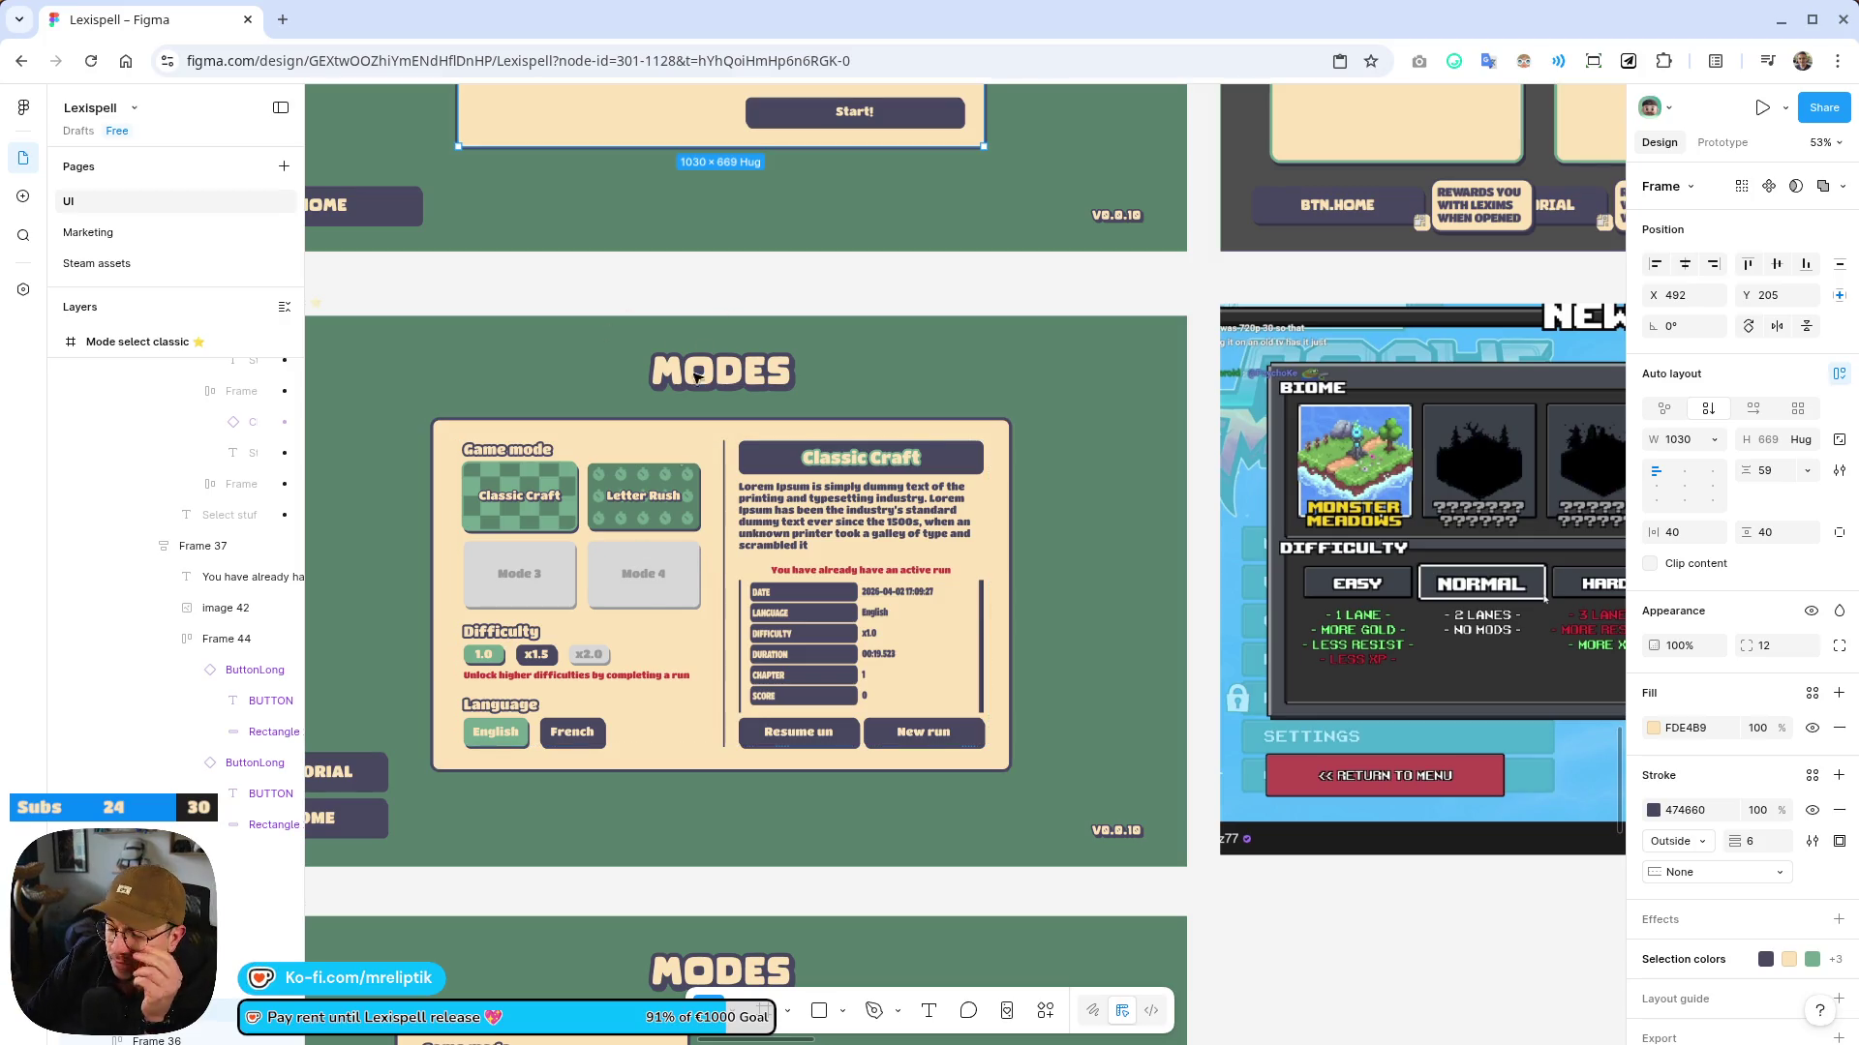
scroll(646, 578, "down", 2)
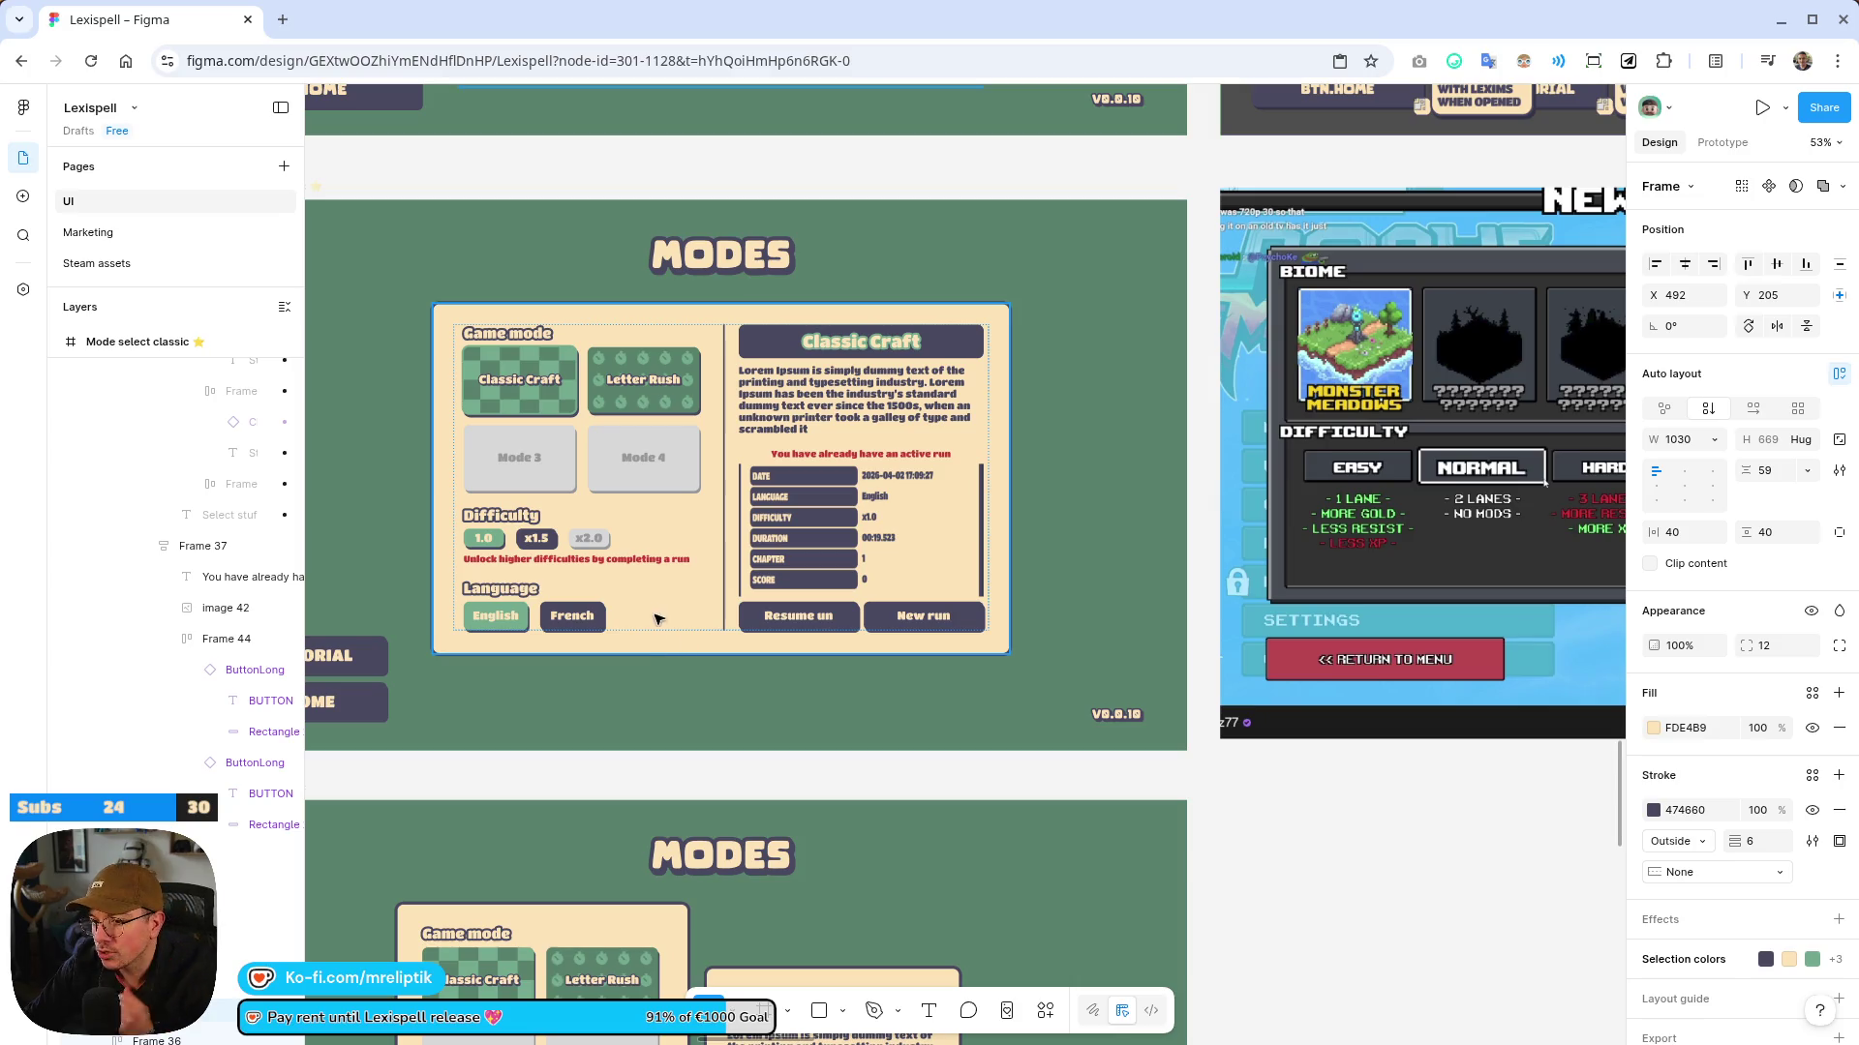
scroll(595, 620, "down", 3)
scroll(1033, 788, "down", 2)
Step: Widen Frame 30 to 1186, then undo it back to 1128 wide
left_click(1033, 788)
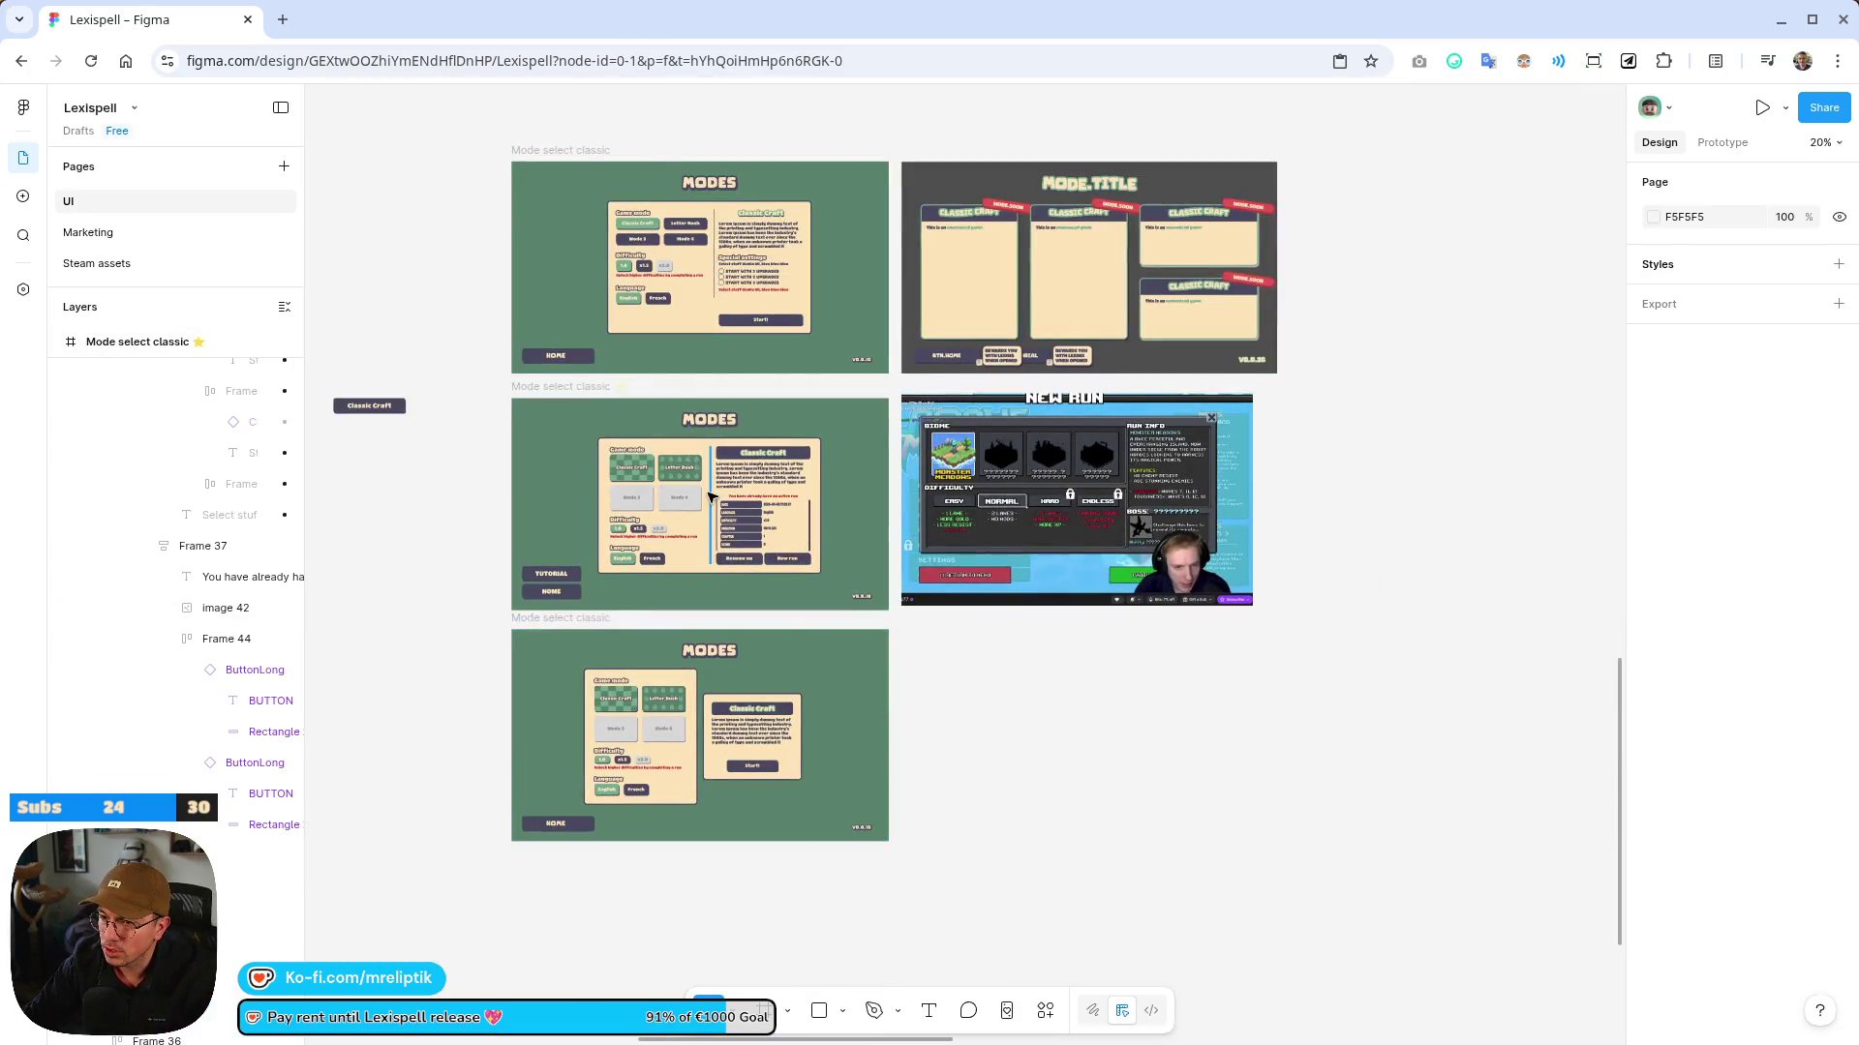
scroll(1017, 420, "up", 5)
left_click(1017, 421)
left_click_drag(1104, 411, 1123, 410)
key("ctrl+z")
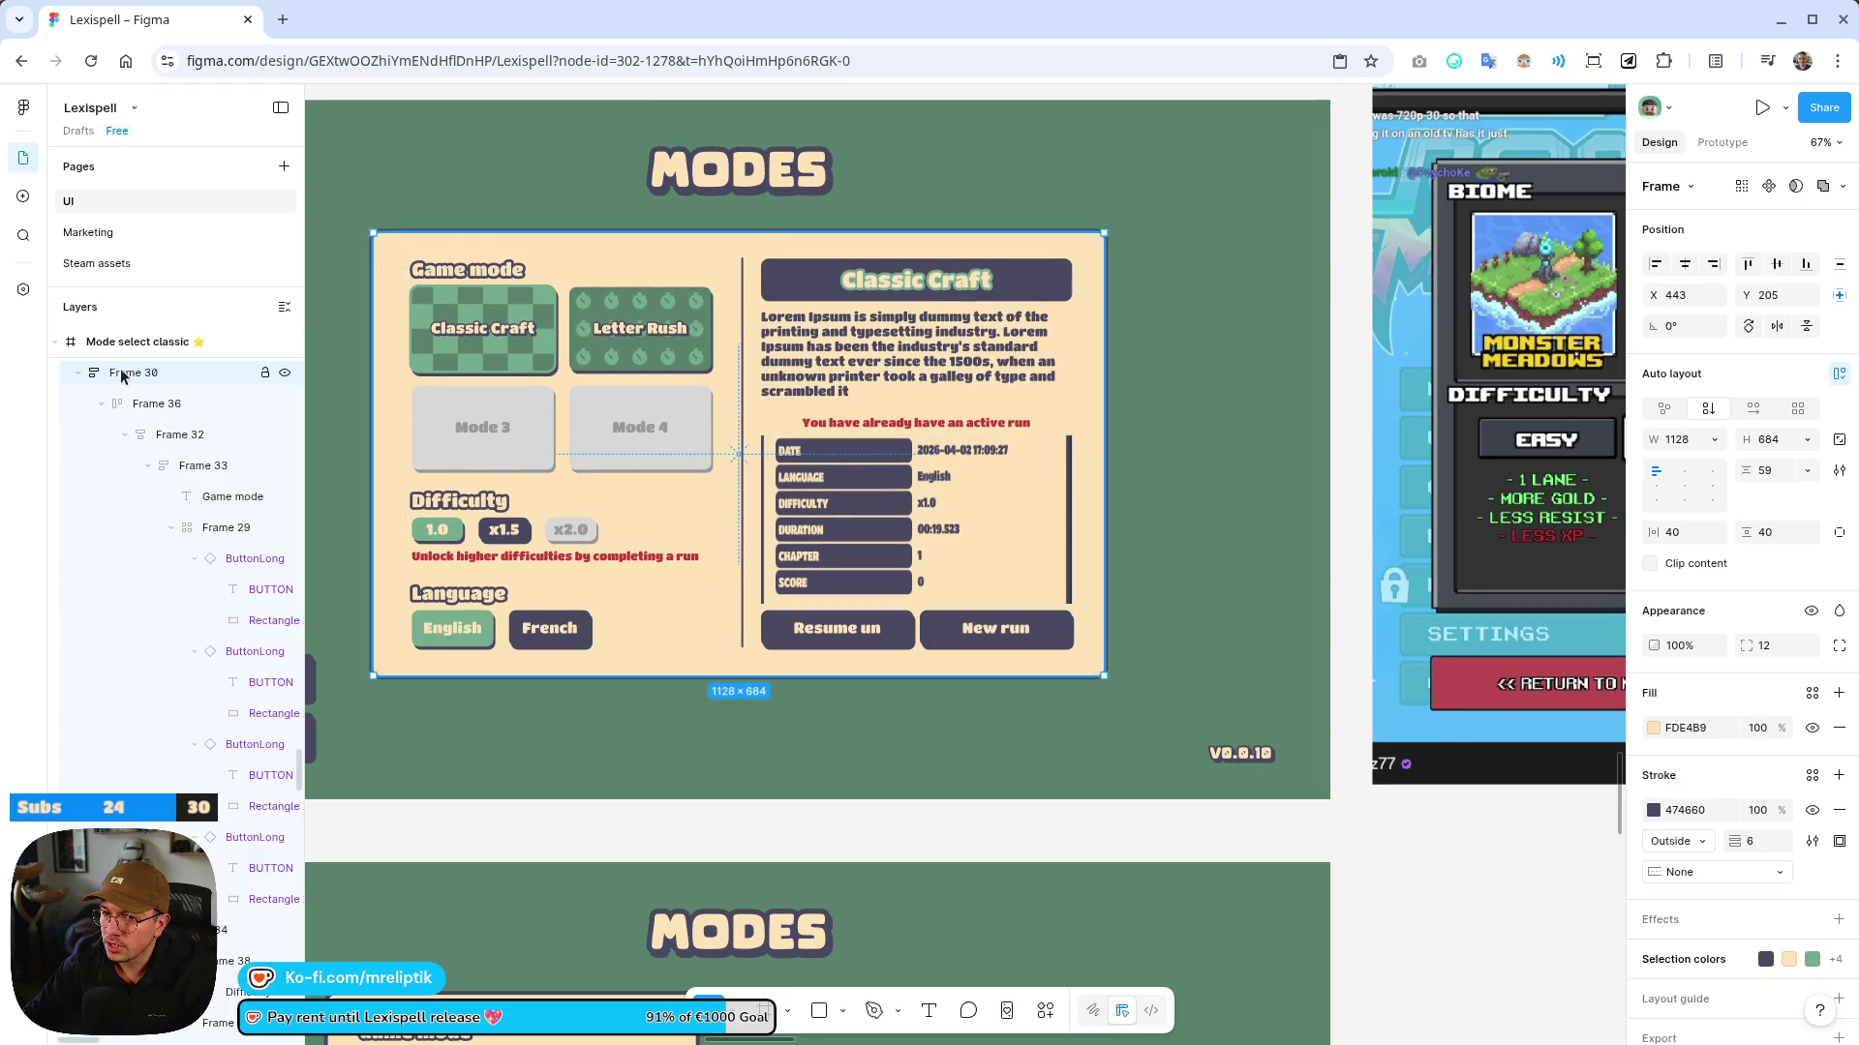
Step: Check the panel's left column, then zoom in on the Modes settings panel
double_click(484, 314)
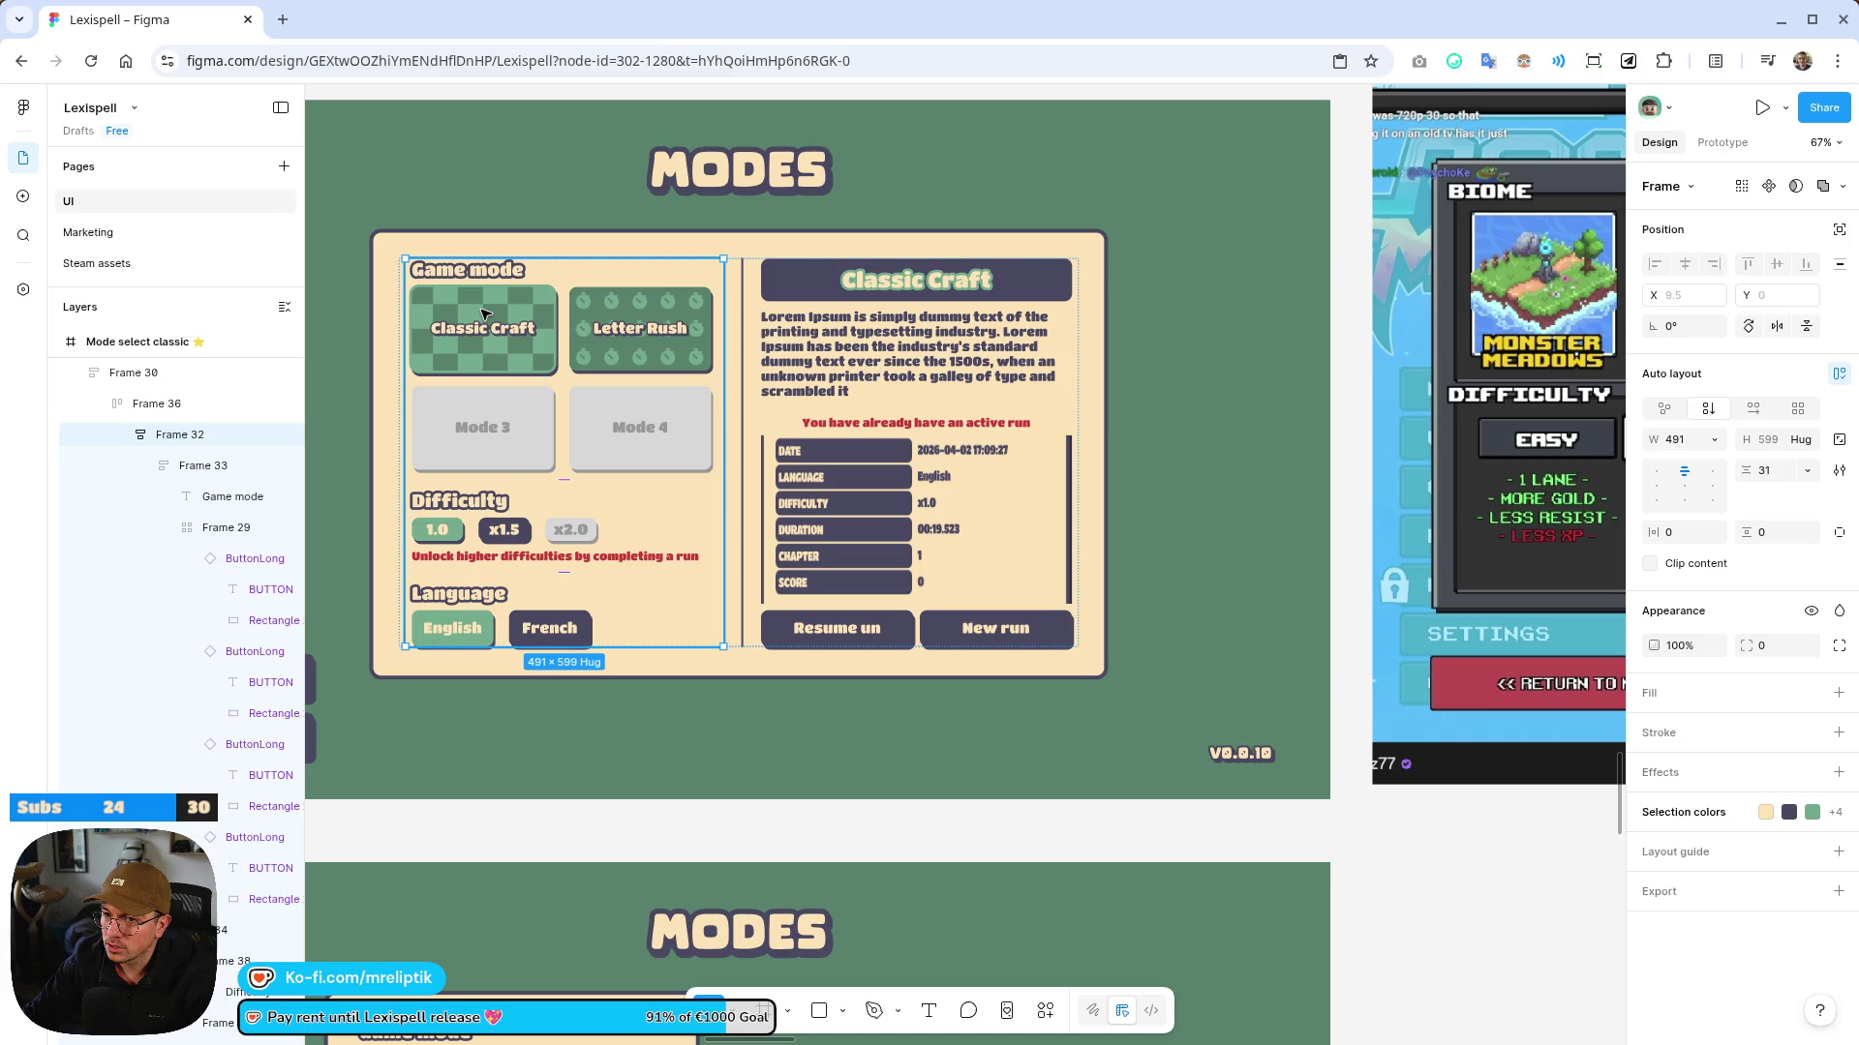
scroll(789, 356, "down", 5)
left_click(1269, 677)
scroll(910, 503, "up", 4)
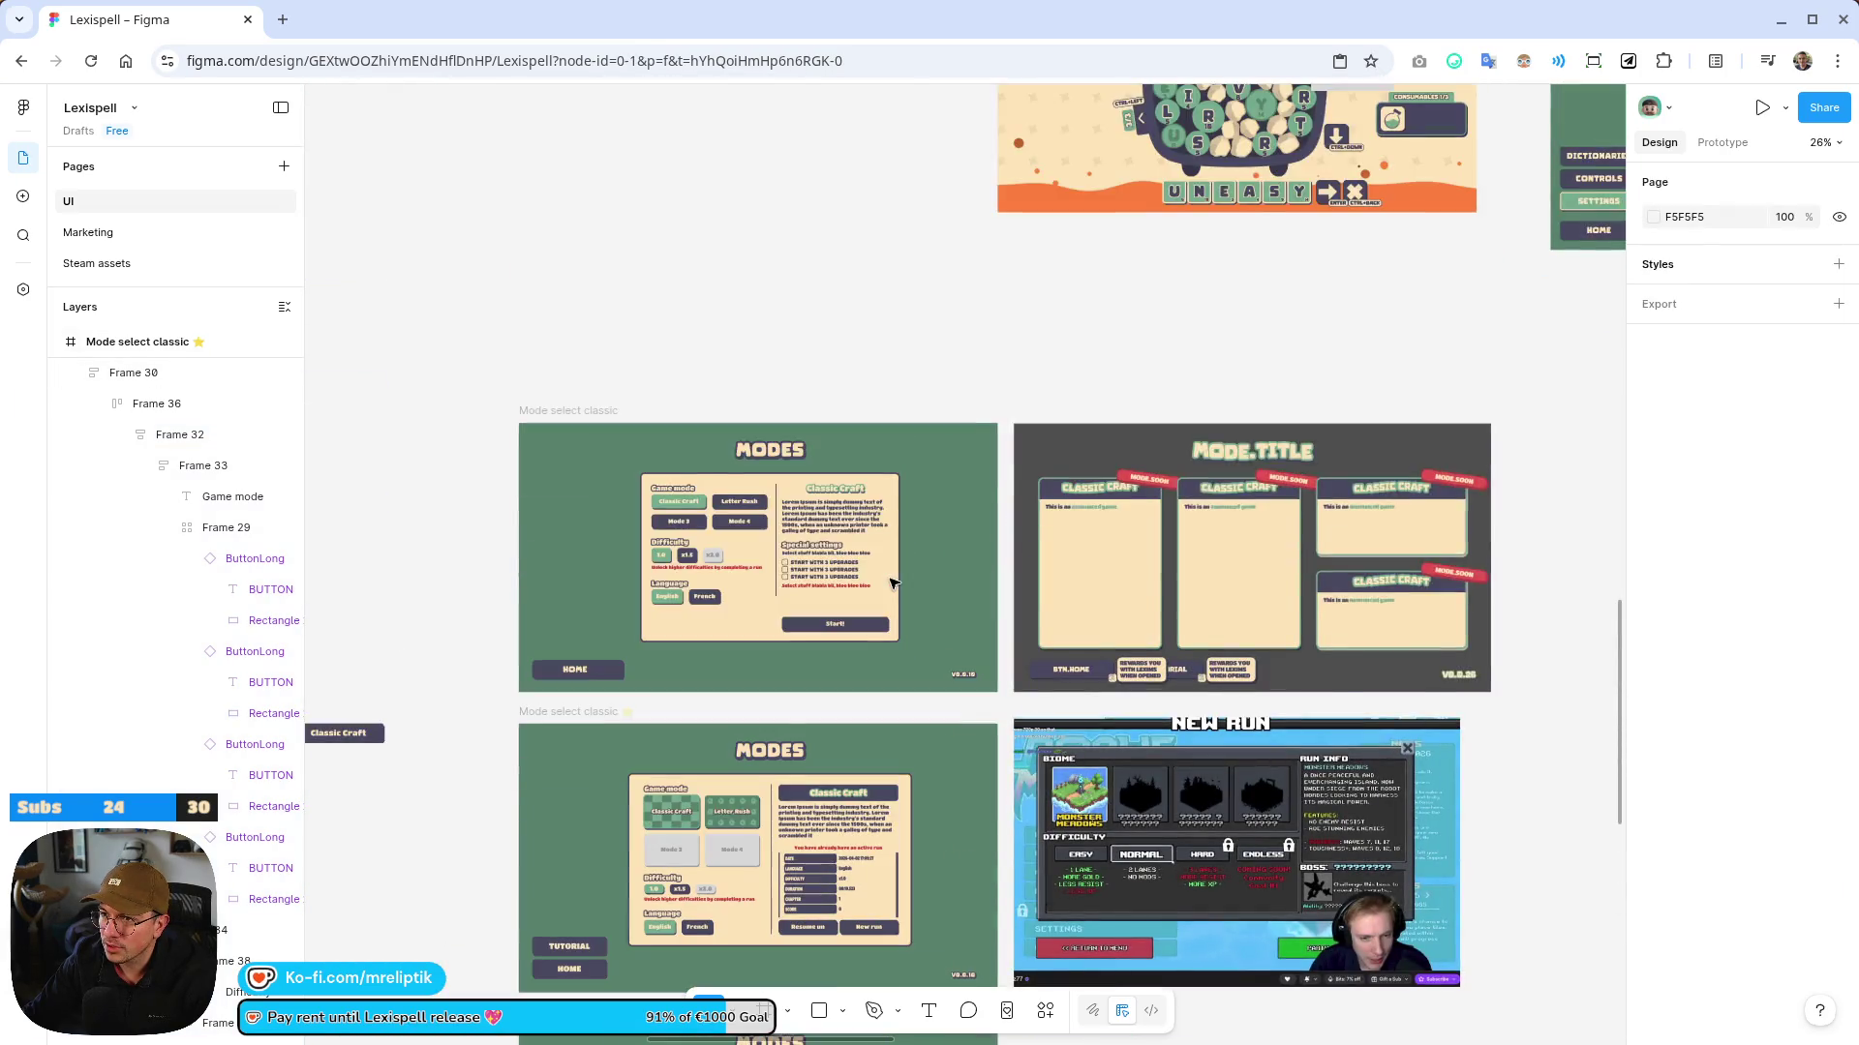
scroll(901, 562, "down", 2)
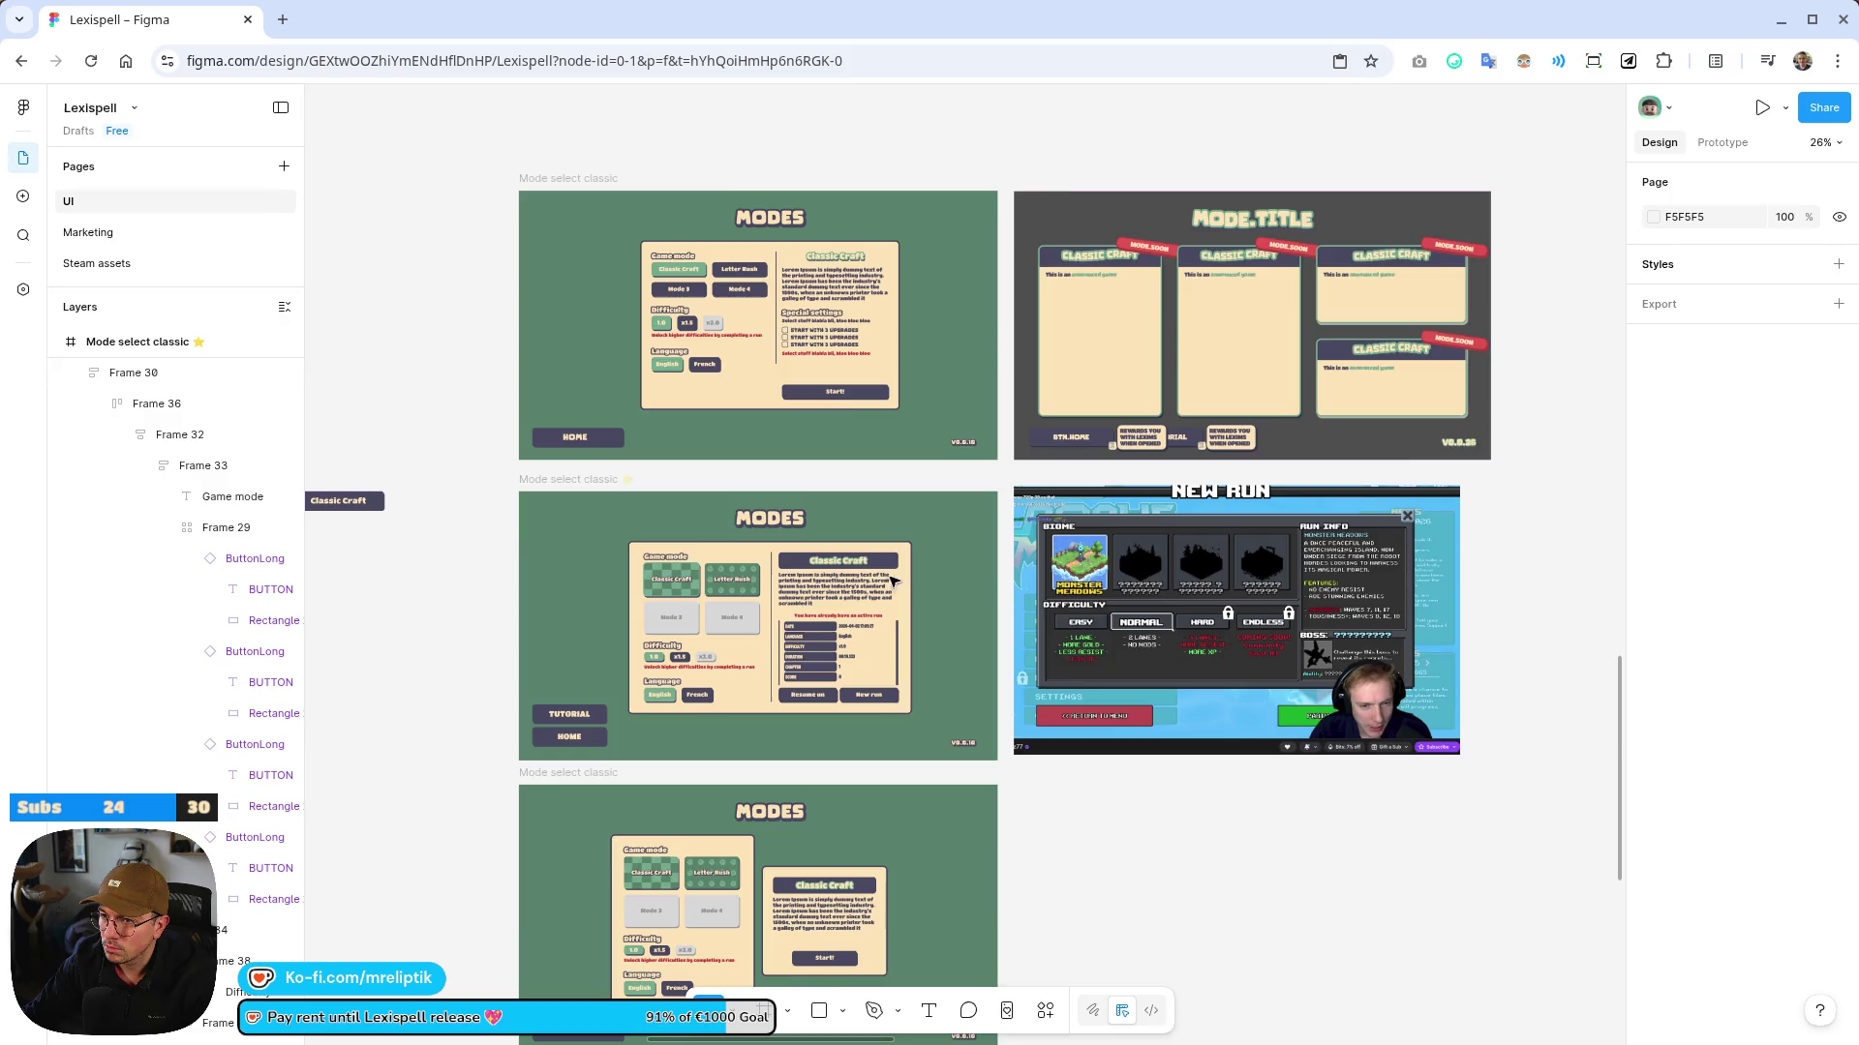
key("alt+Left")
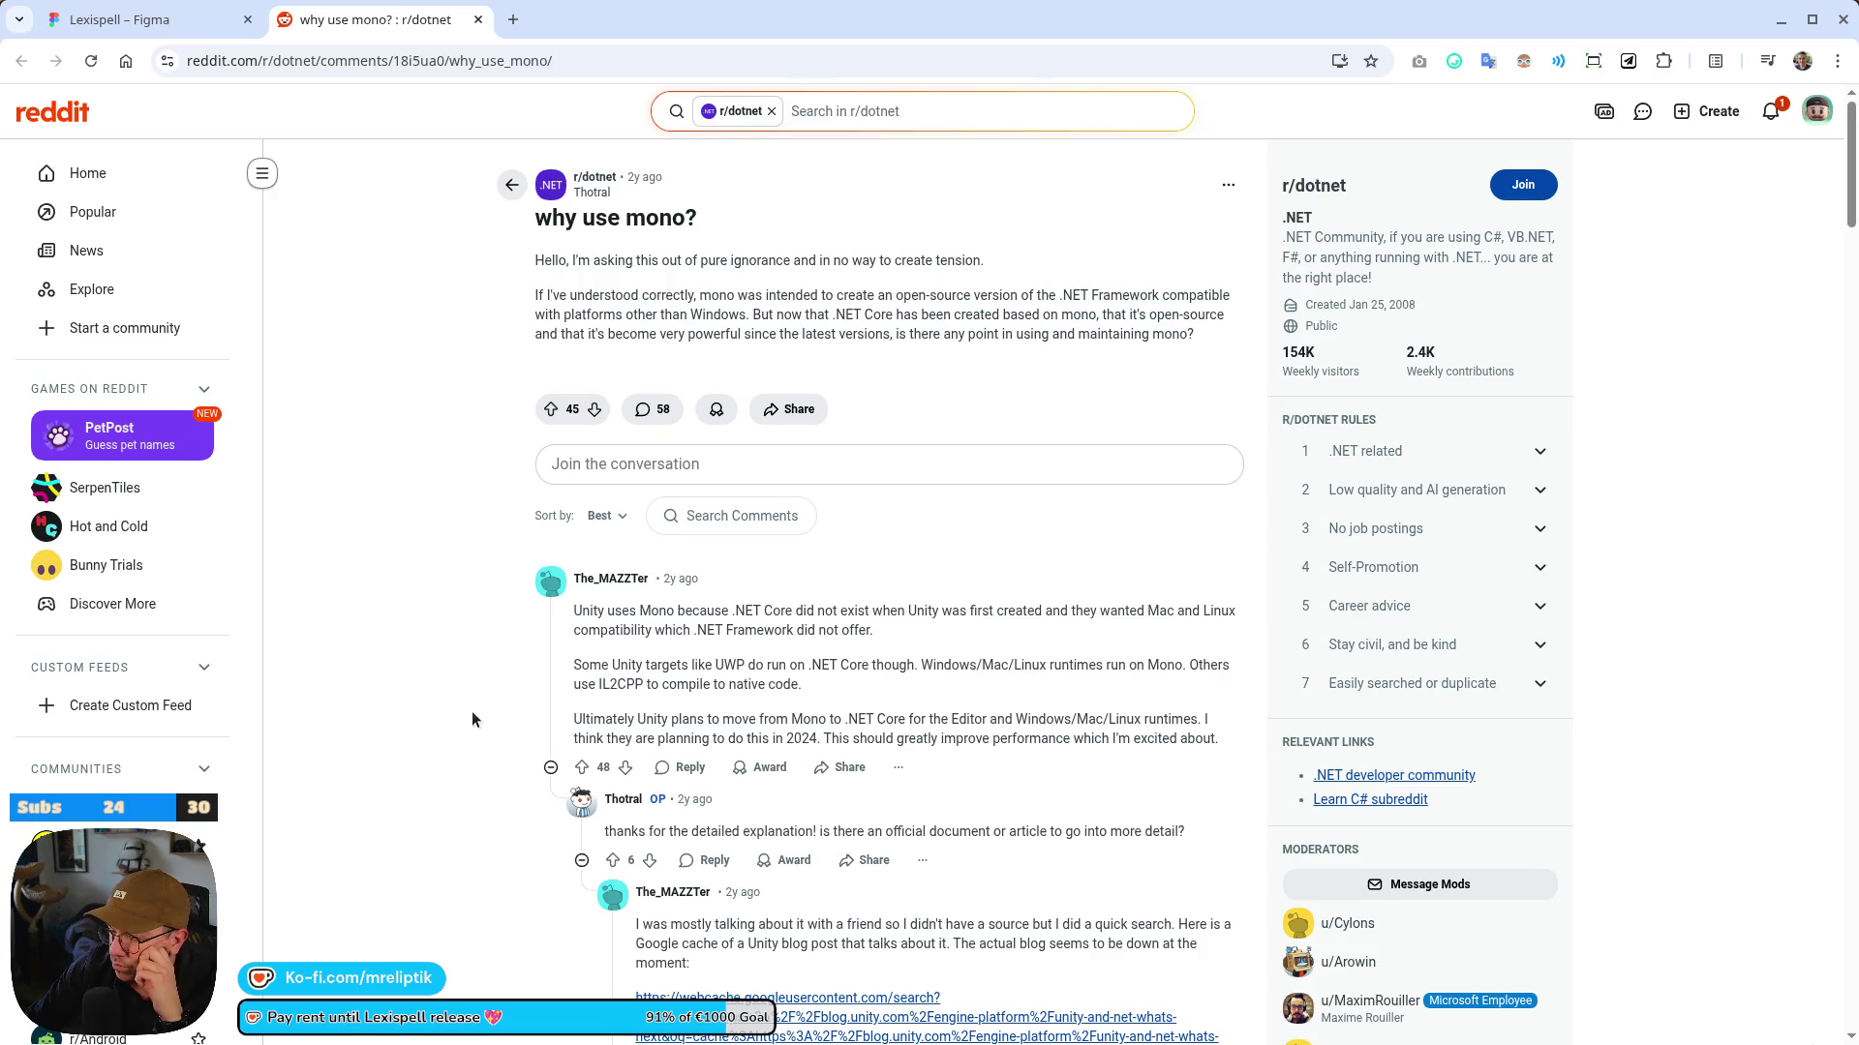
Step: Scroll through the r/dotnet 'why use mono?' post and its comments
scroll(472, 719, "down", 2)
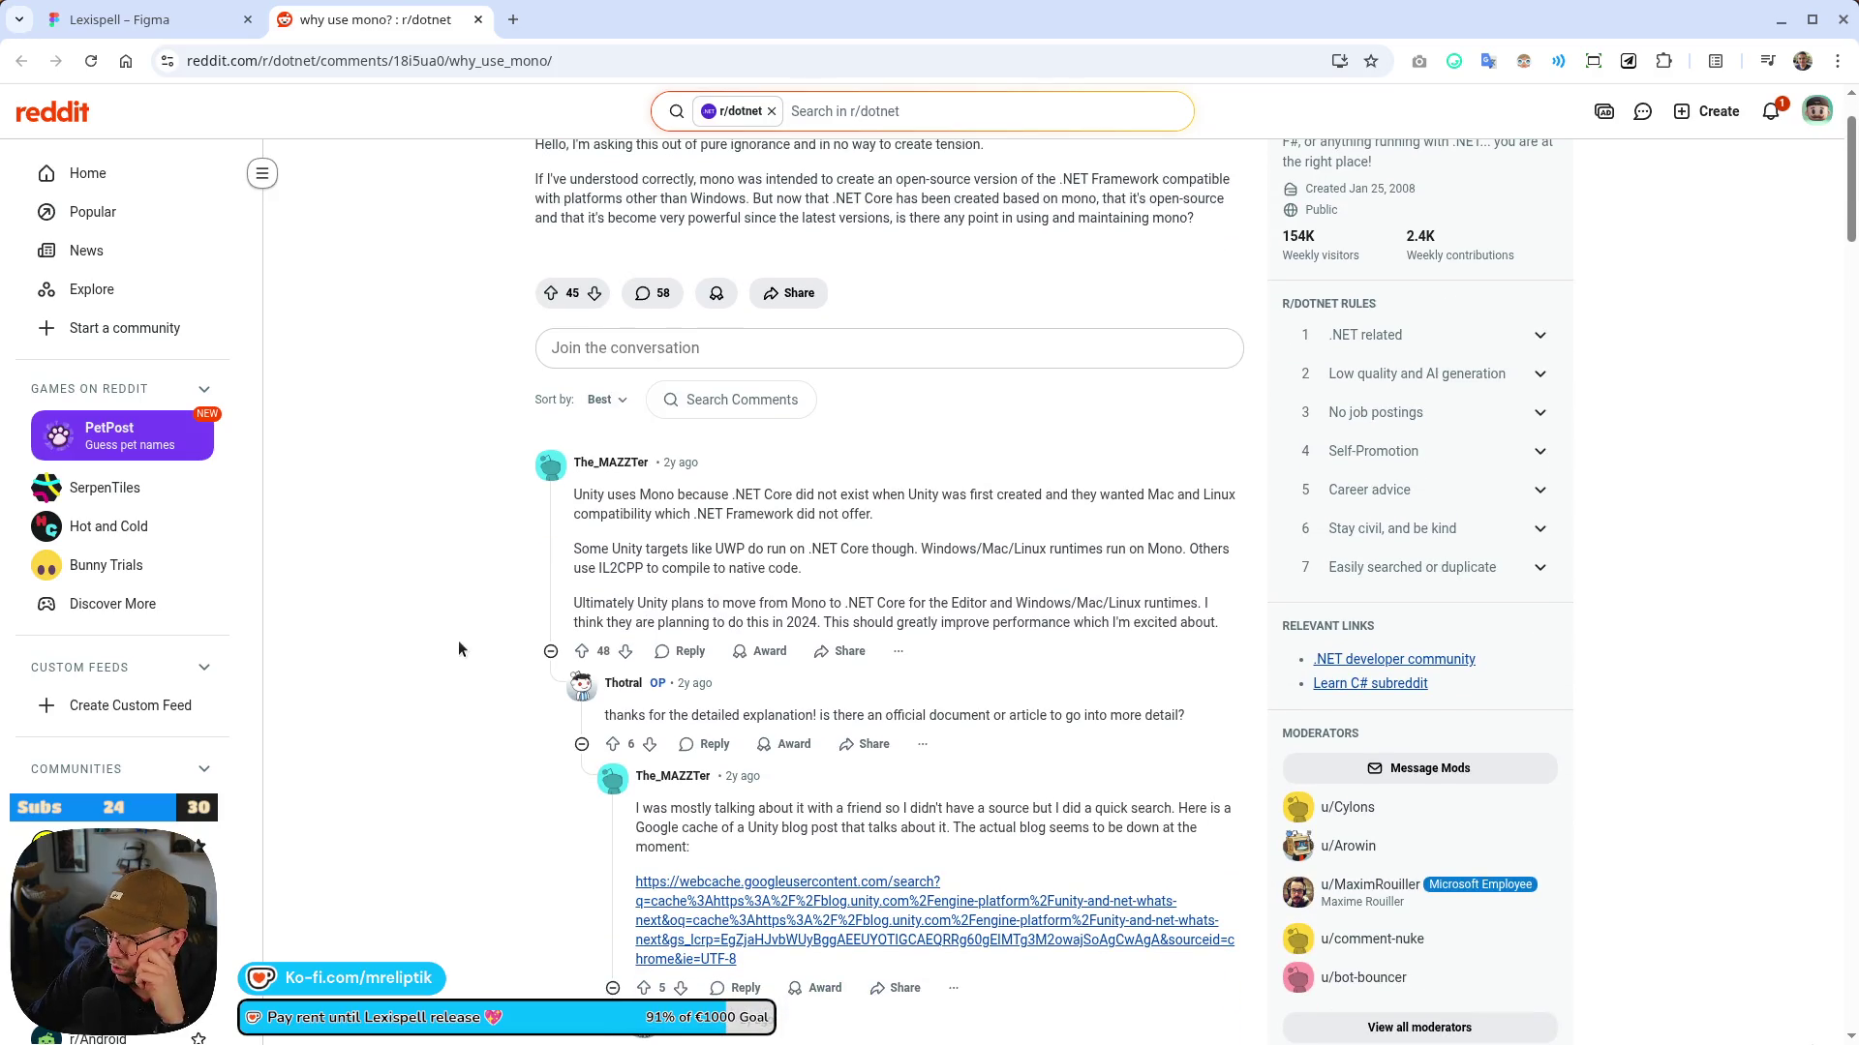
scroll(459, 682, "down", 4)
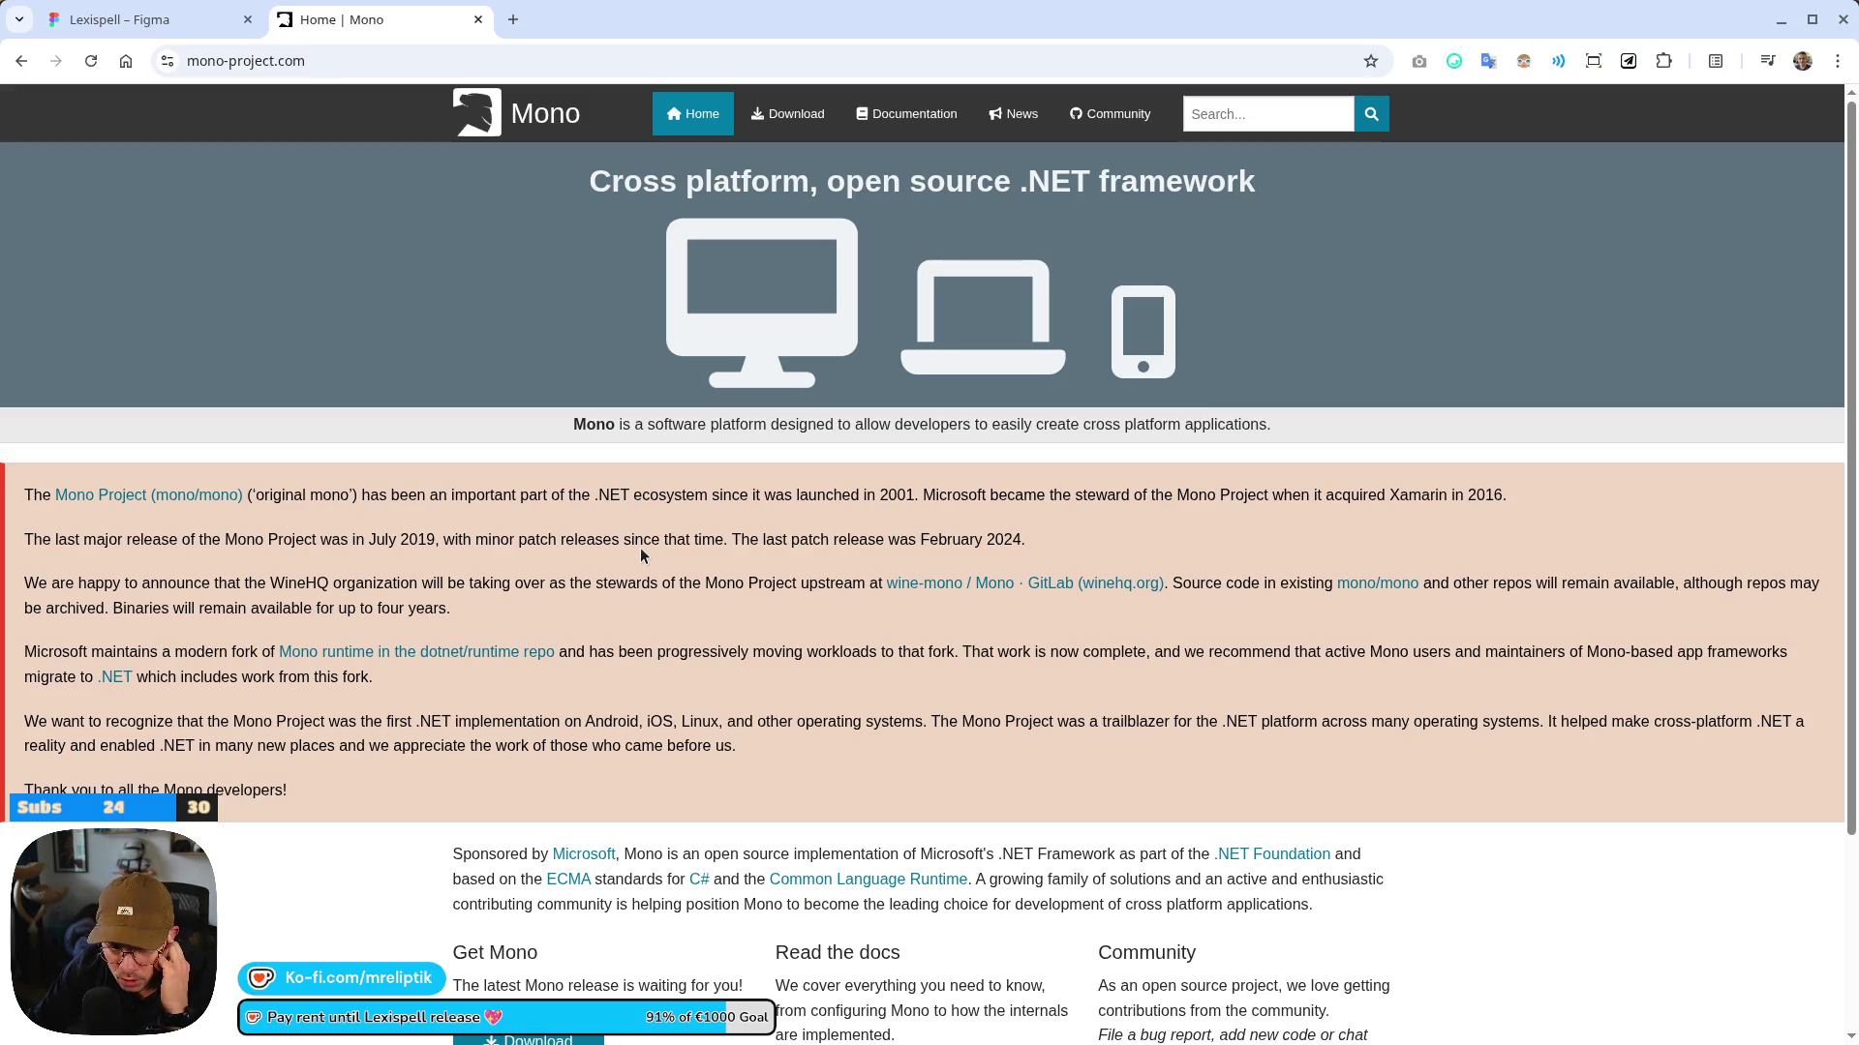
Step: Read the Mono announcement, highlighting 'Xamarin' and 'WineHQ' along the way
double_click(1418, 496)
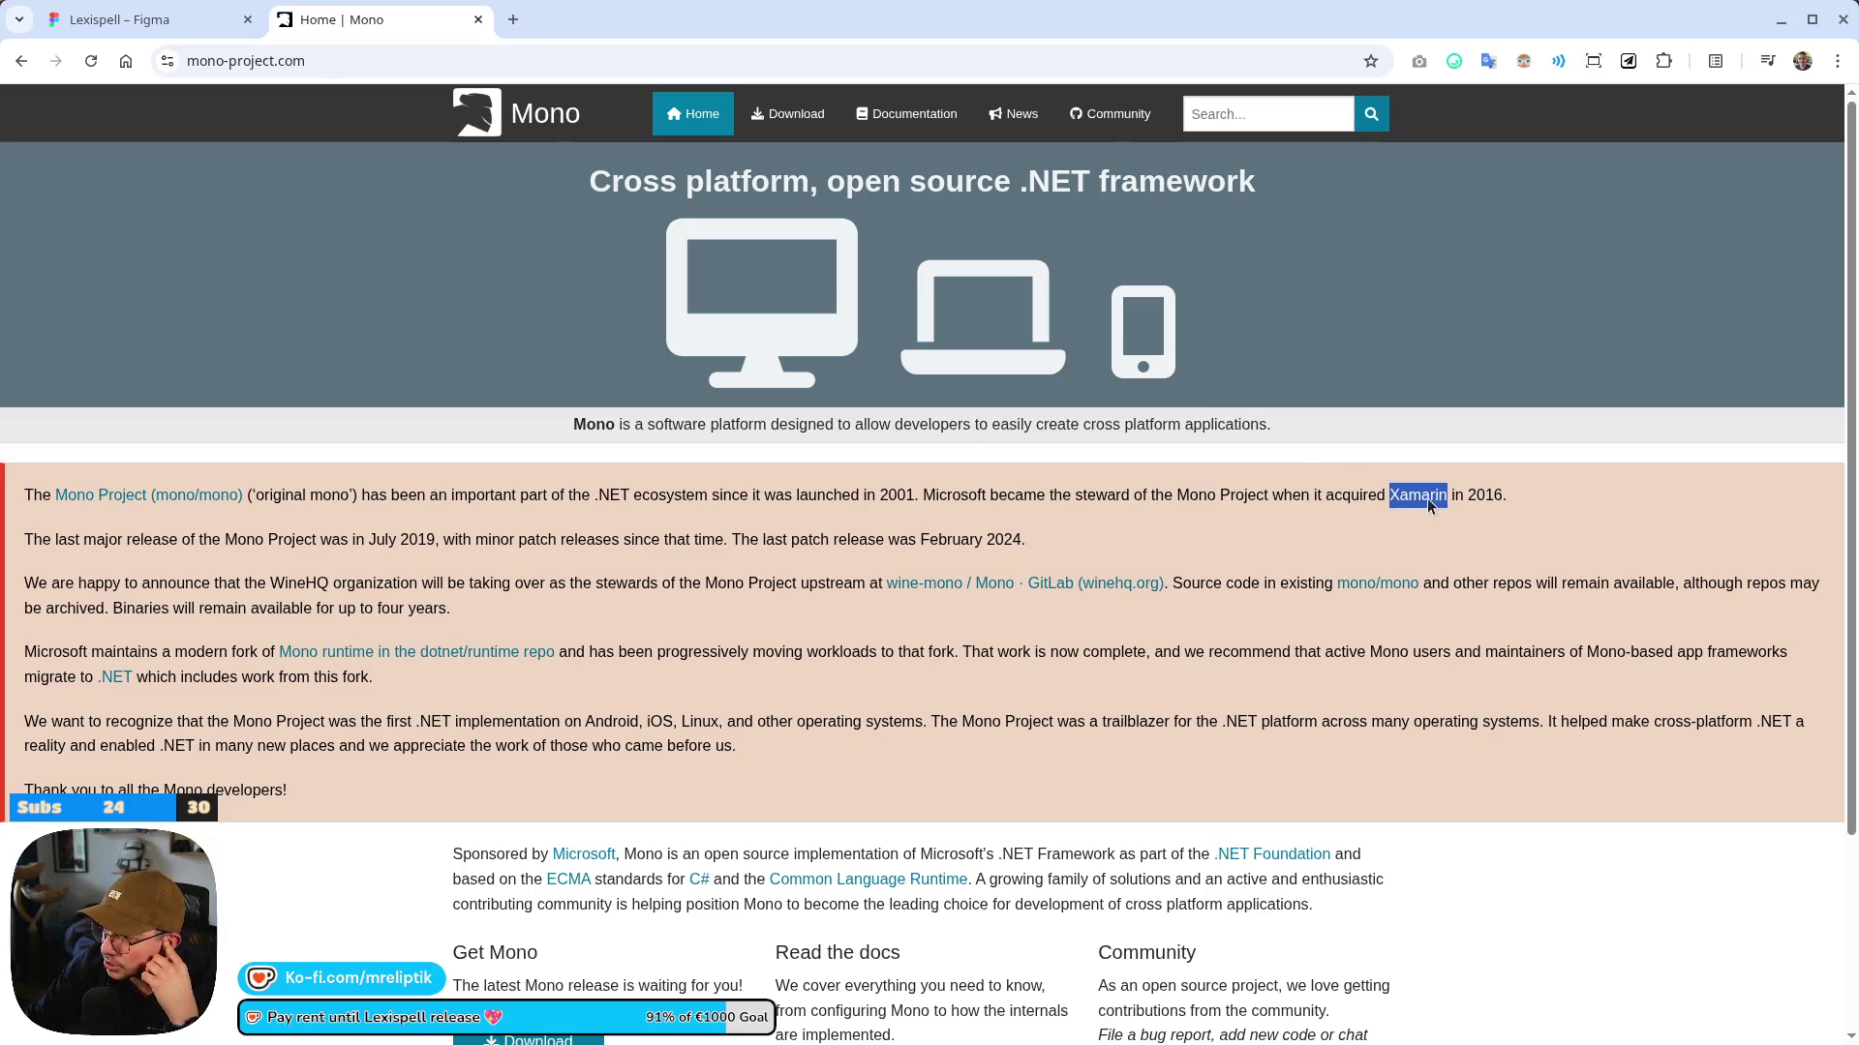
left_click(1096, 542)
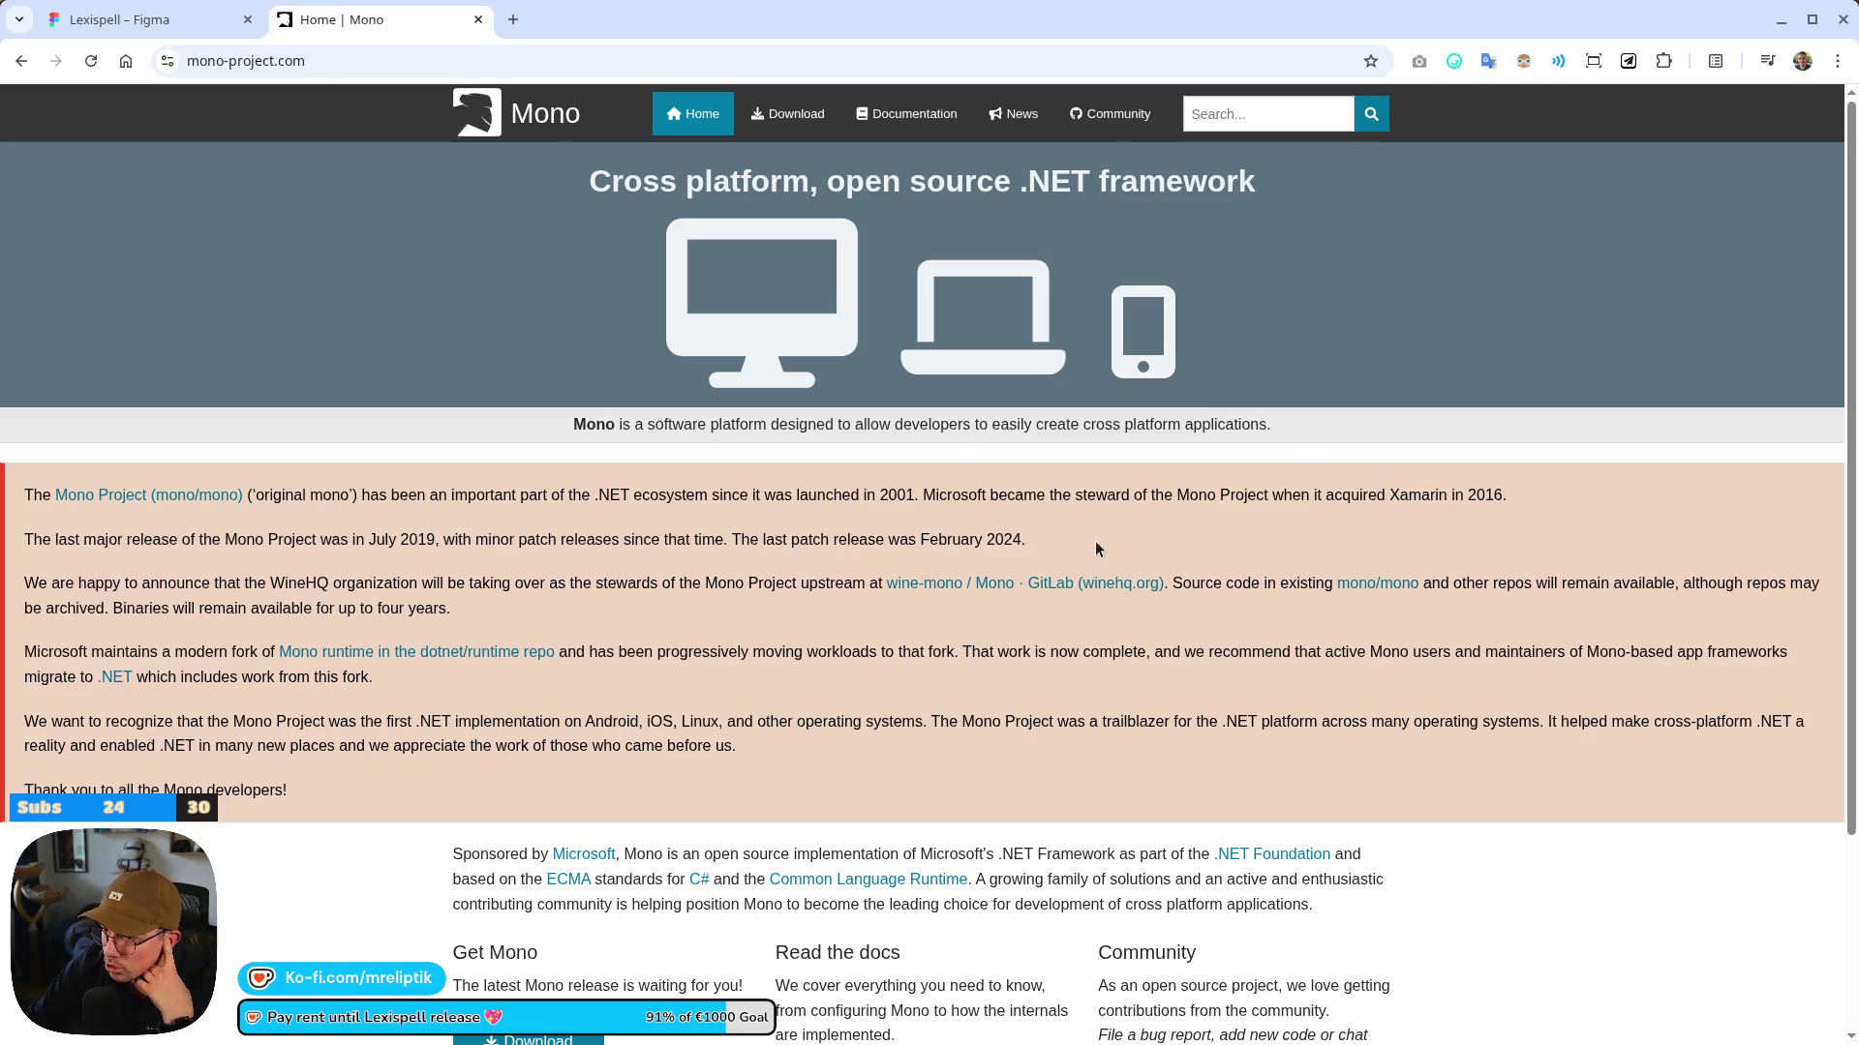
double_click(1416, 495)
left_click(1252, 531)
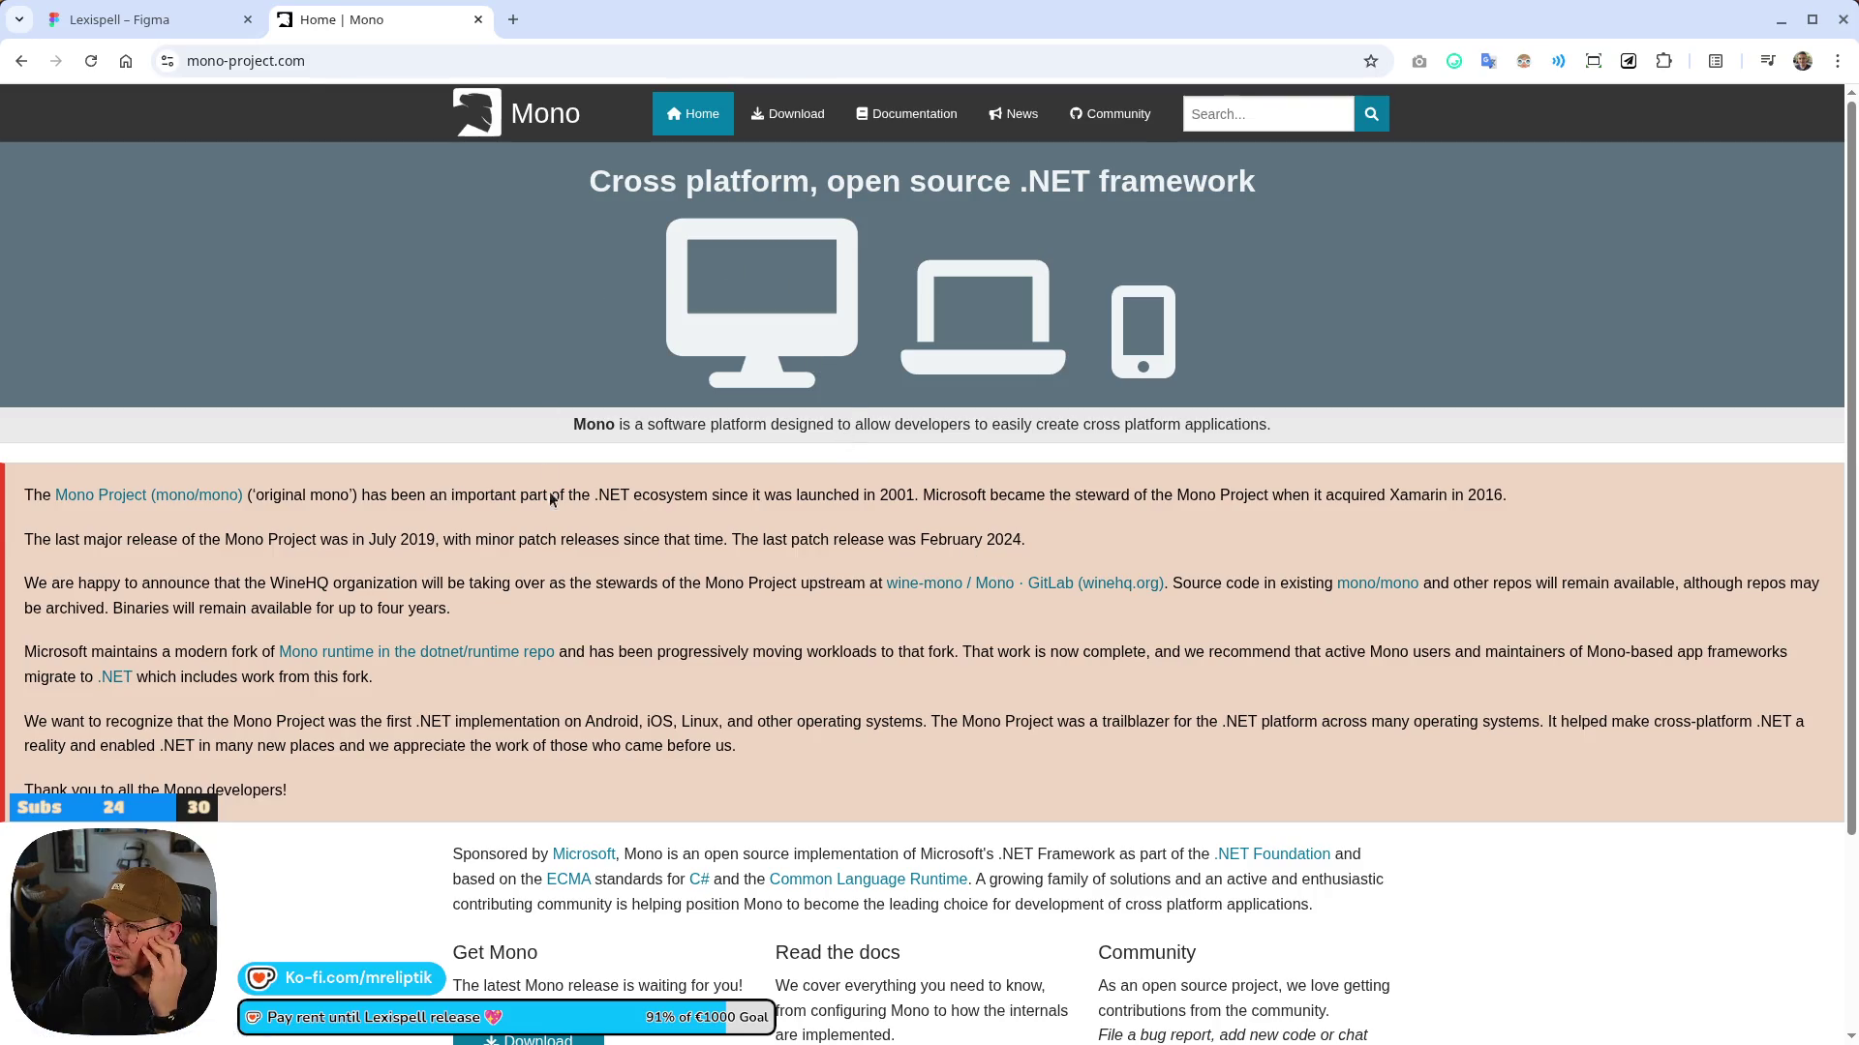
double_click(282, 587)
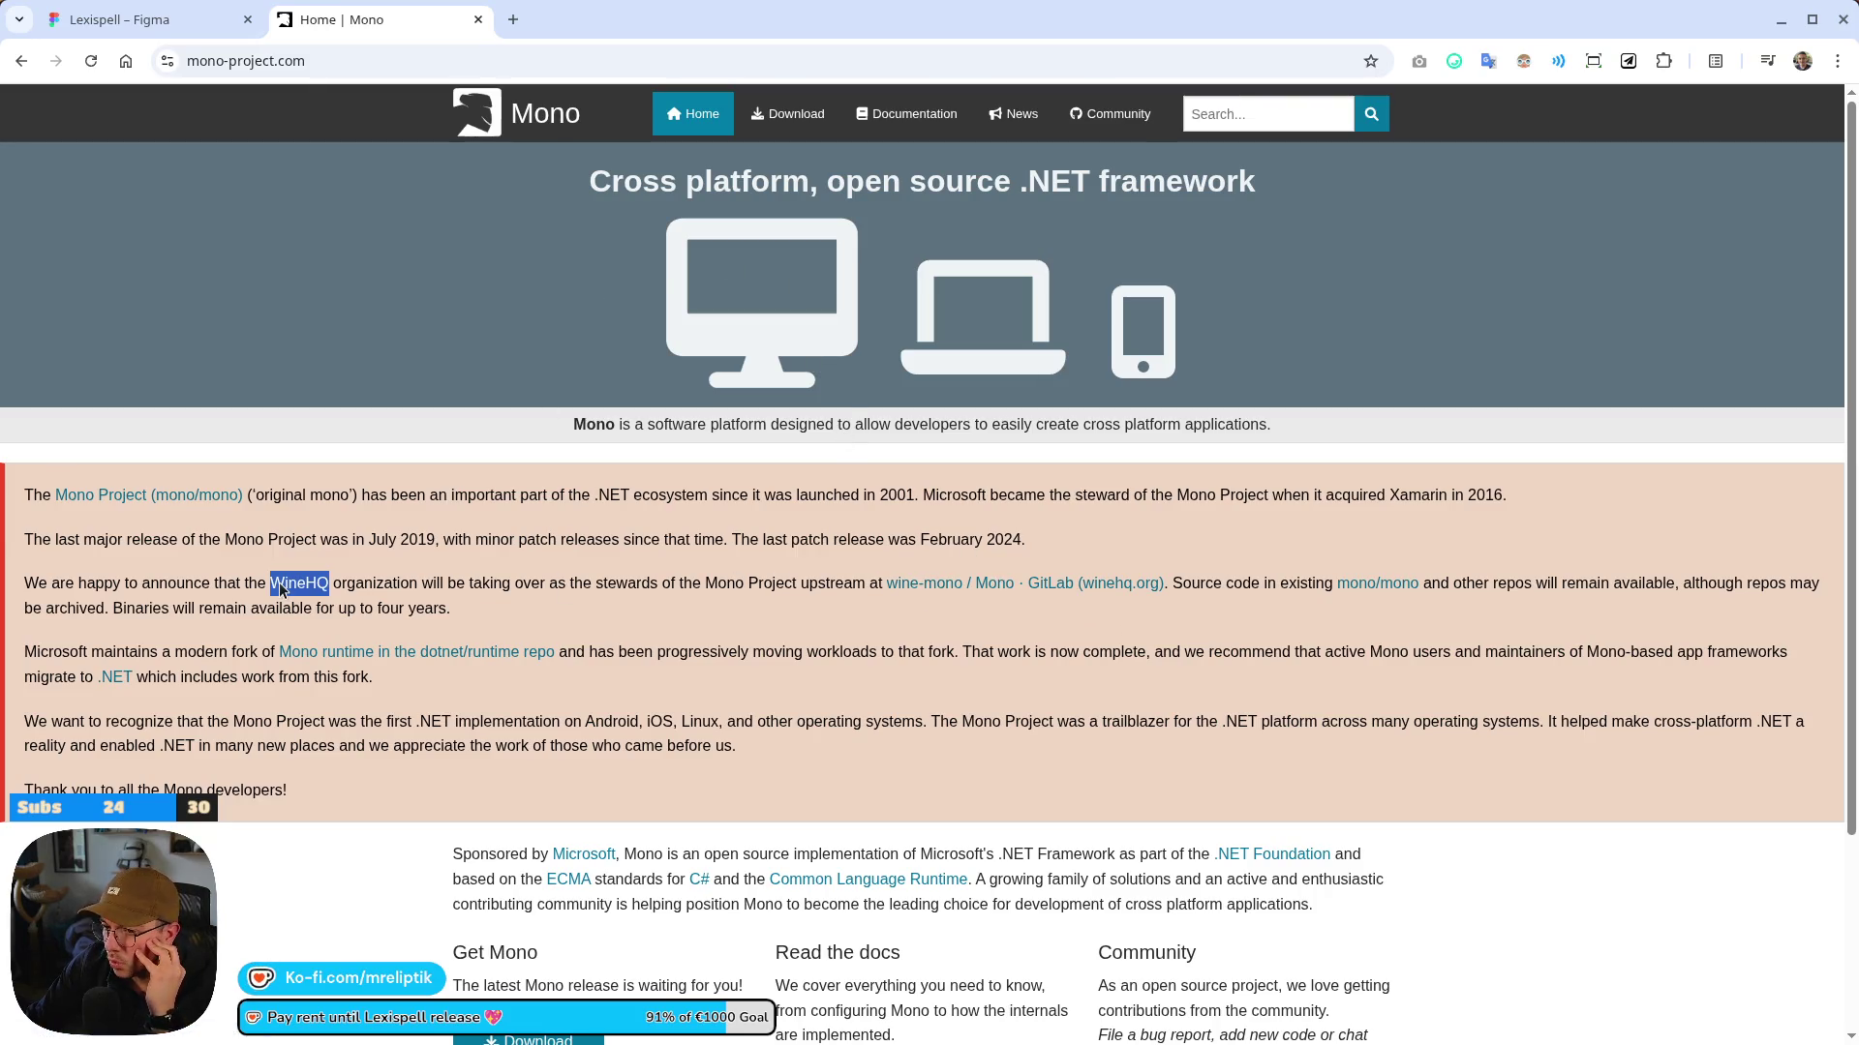
left_click(507, 595)
left_click(388, 117)
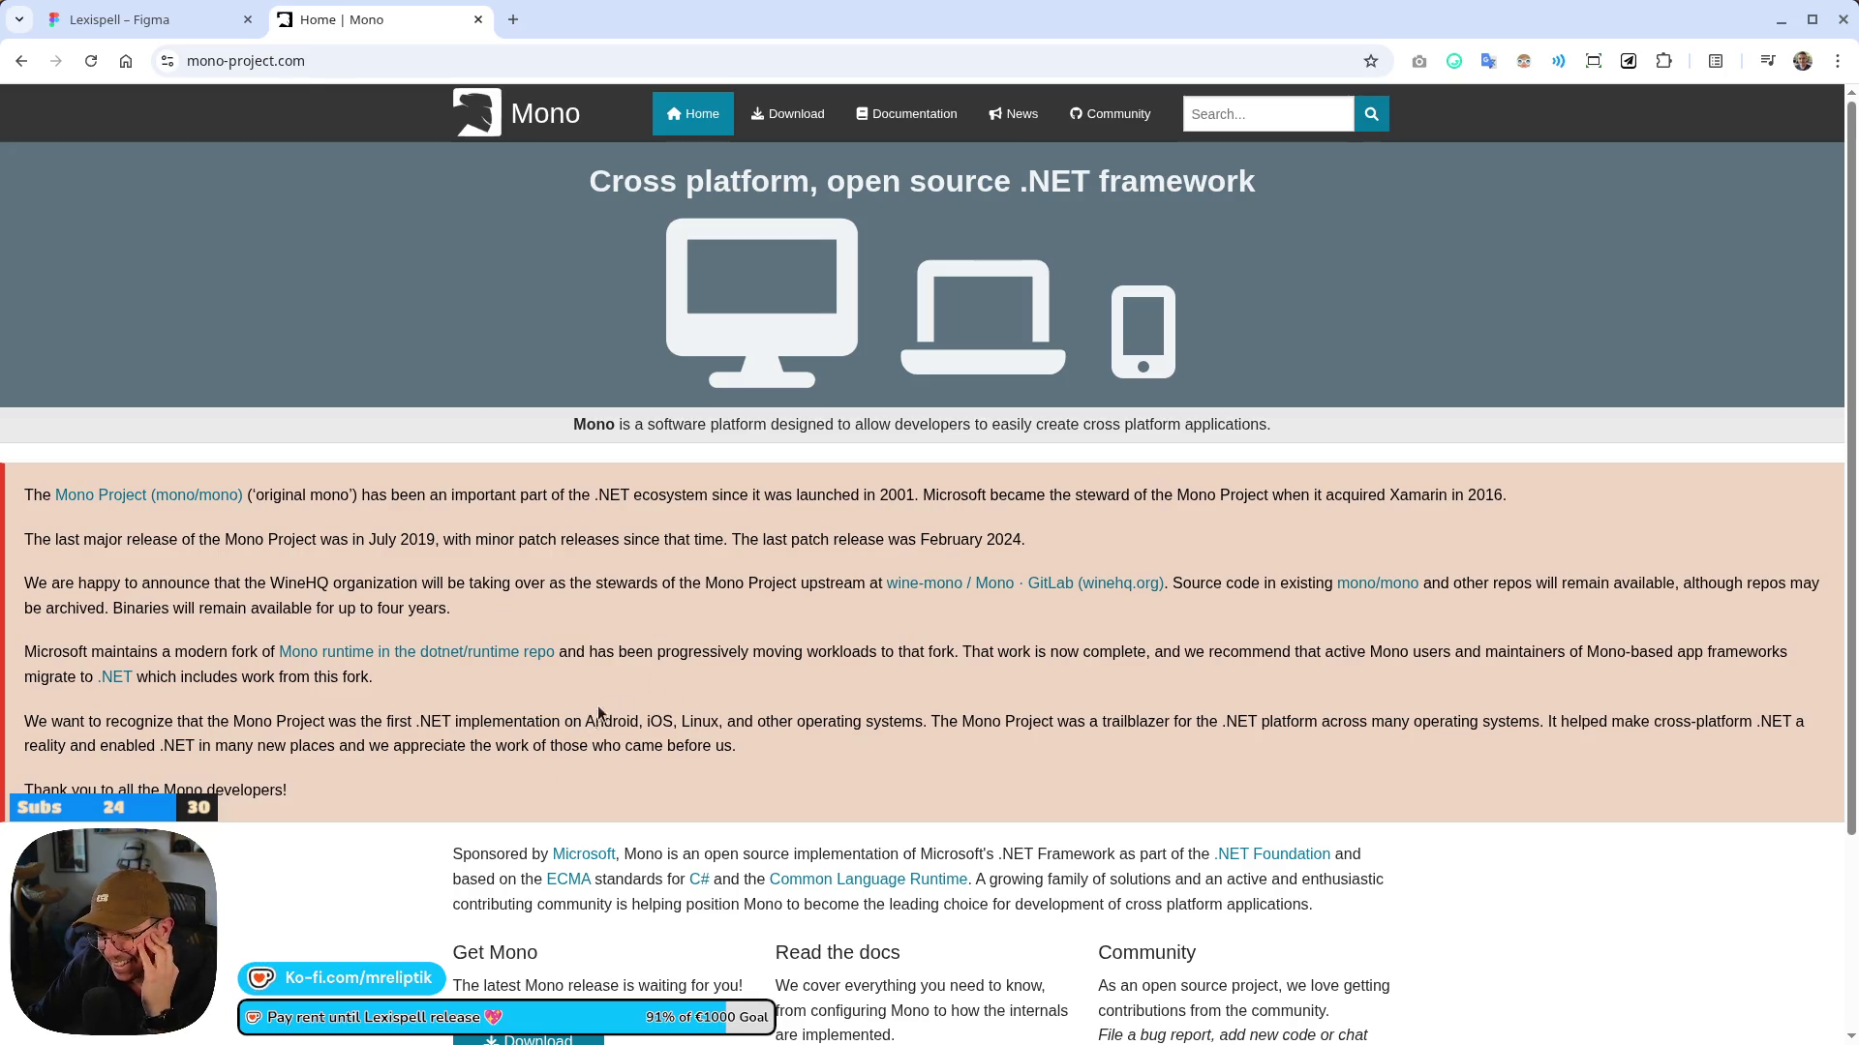
Step: Finish scrolling the Mono page and close its tab to return to Figma
scroll(593, 721, "down", 3)
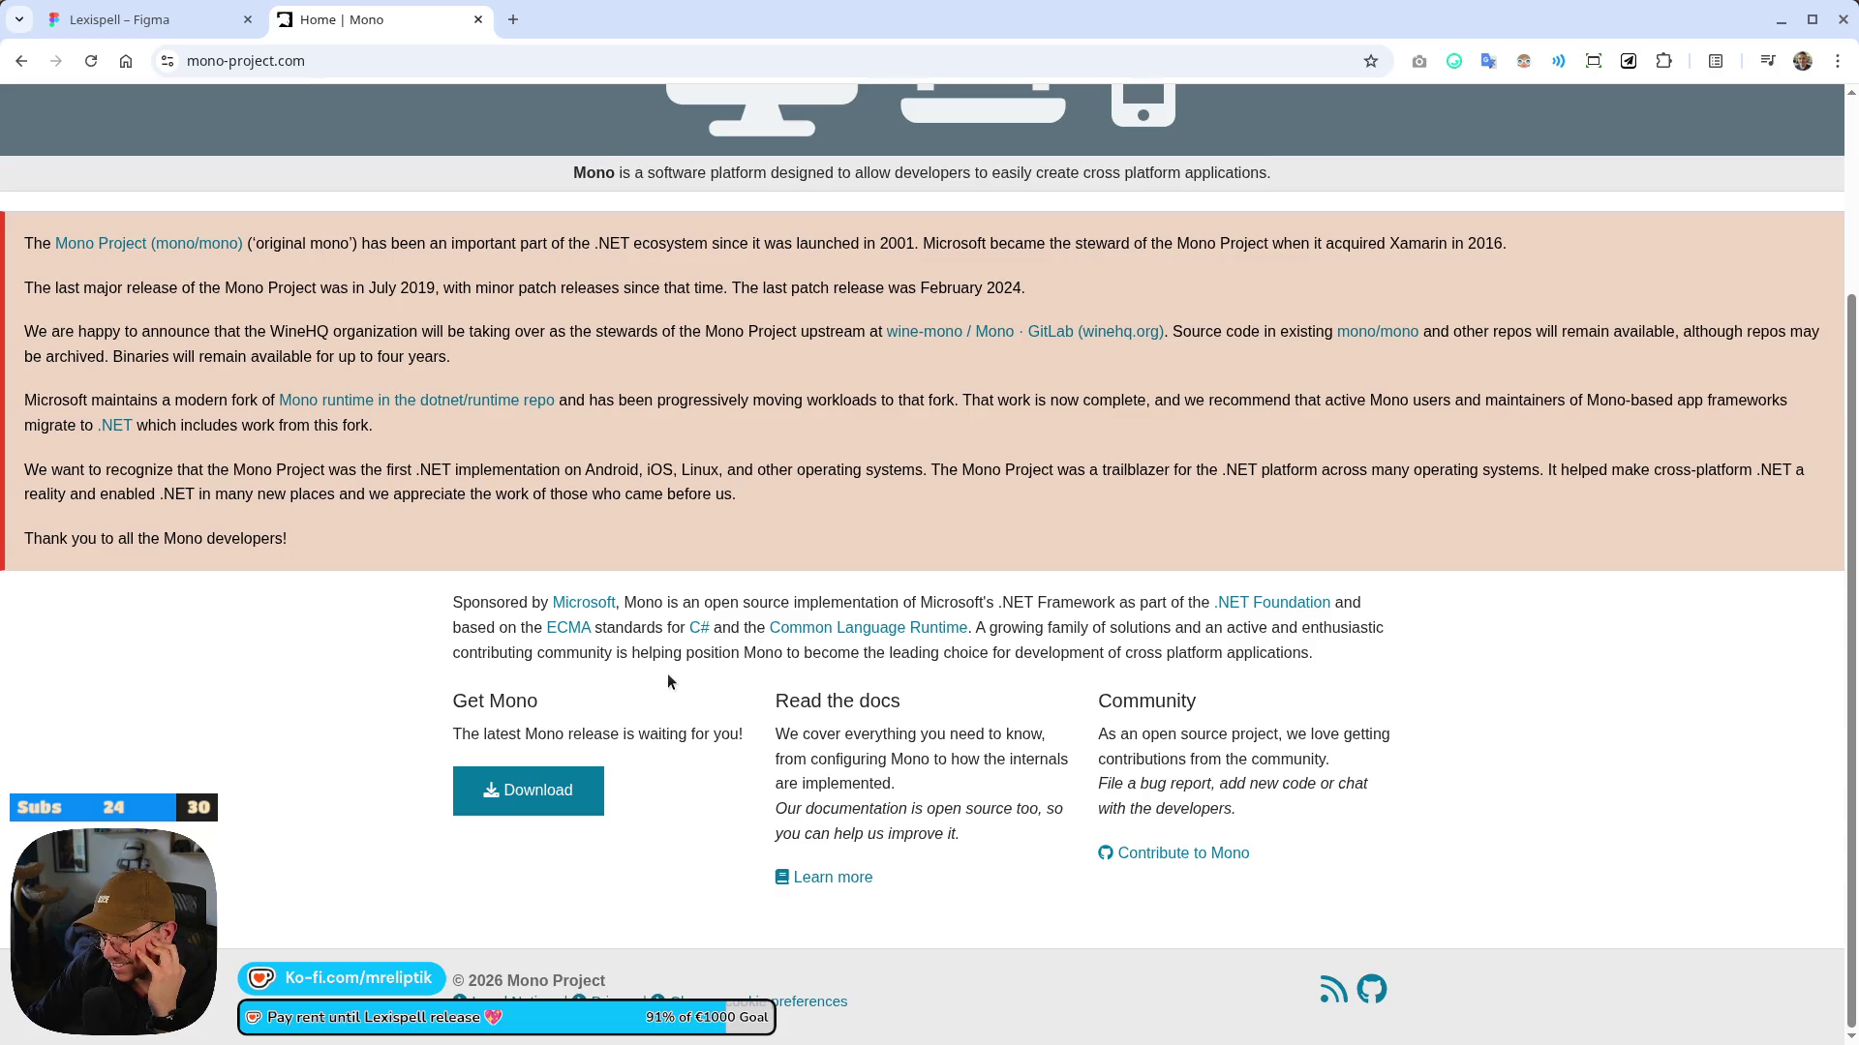
scroll(775, 693, "up", 3)
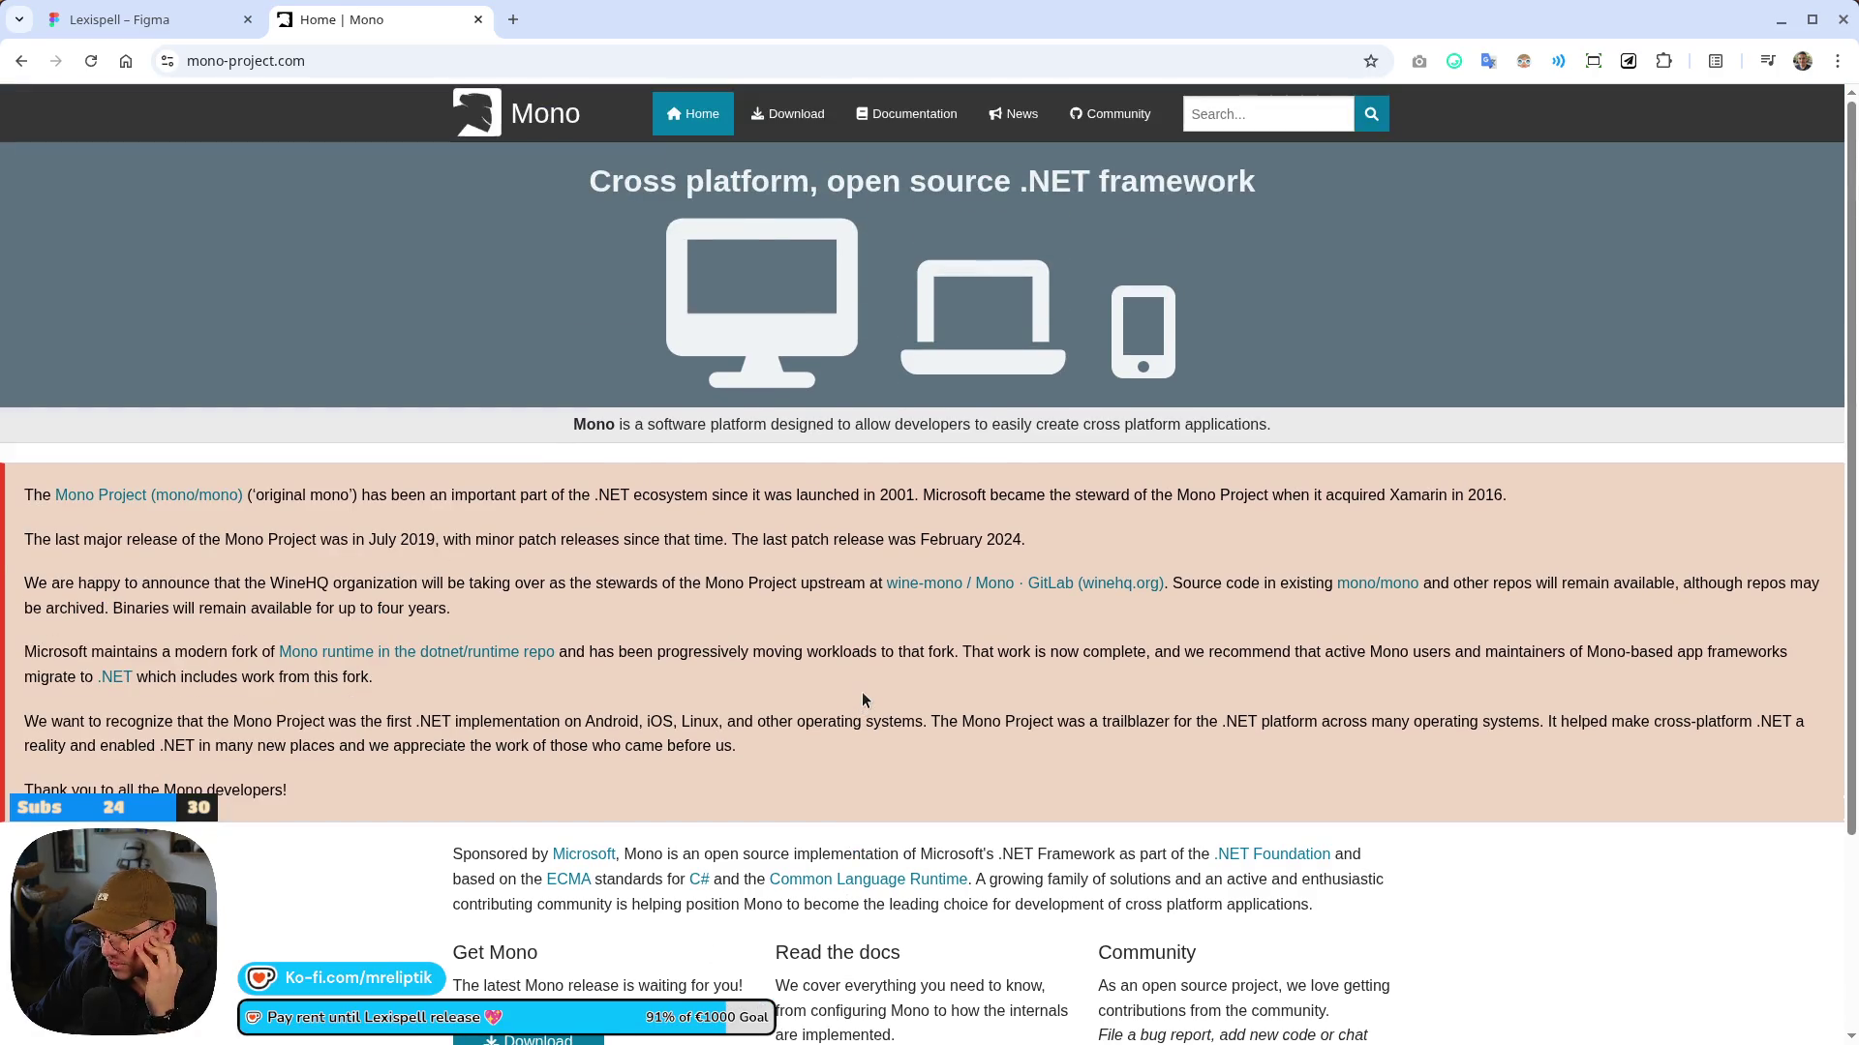
scroll(862, 691, "down", 3)
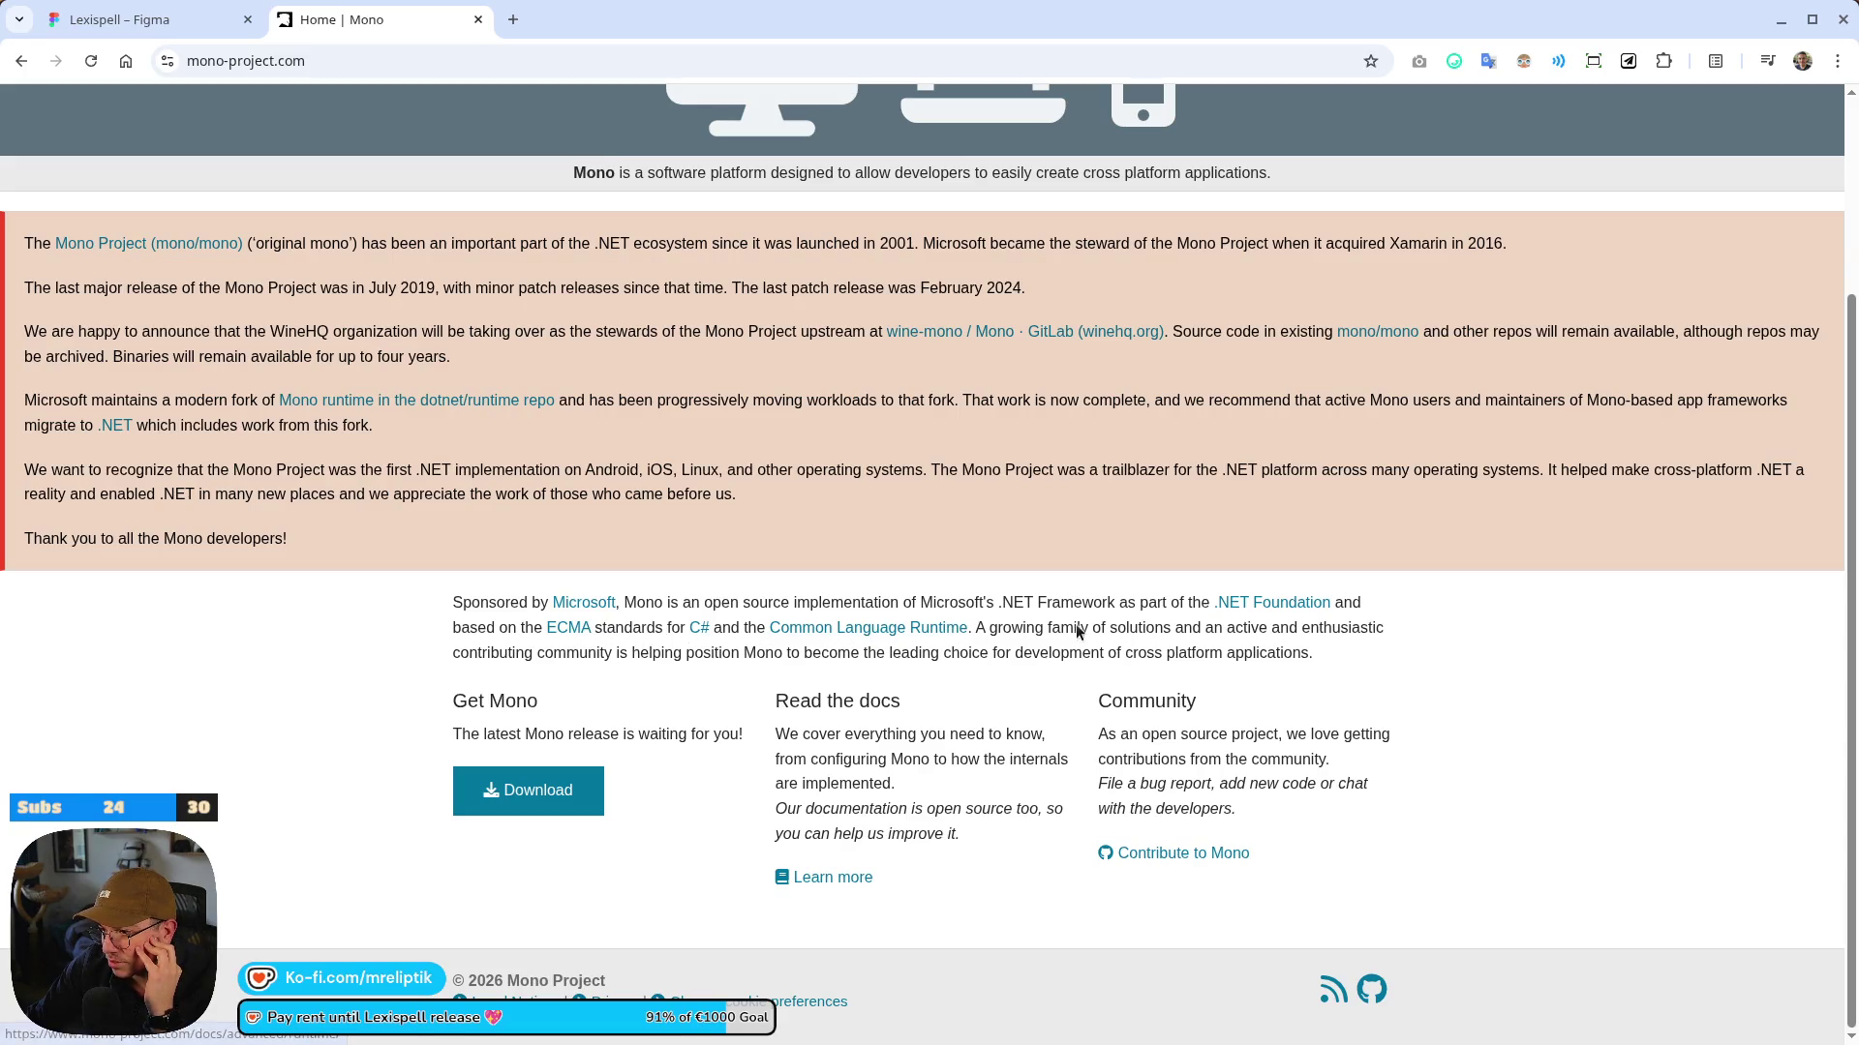
middle_click(339, 29)
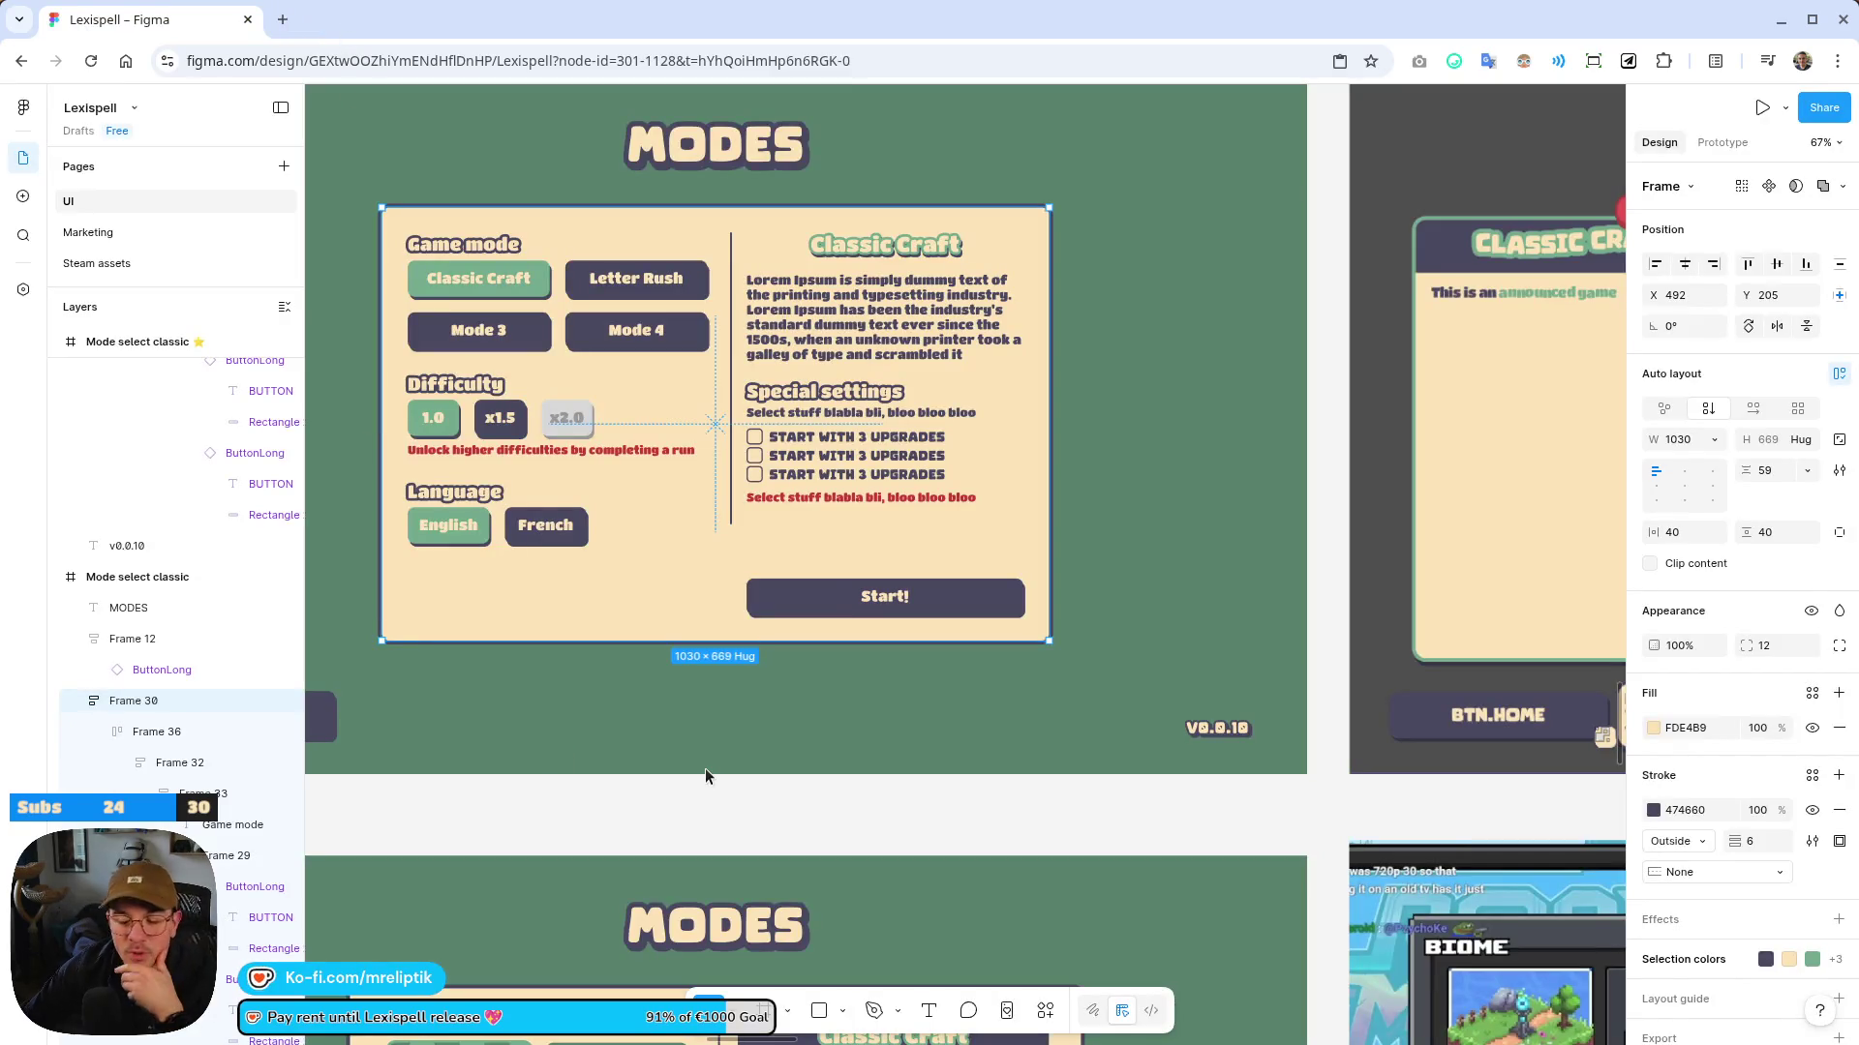
Step: Move the older 'Mode select classic' mockup off to the left
scroll(704, 774, "down", 10)
scroll(670, 623, "up", 5)
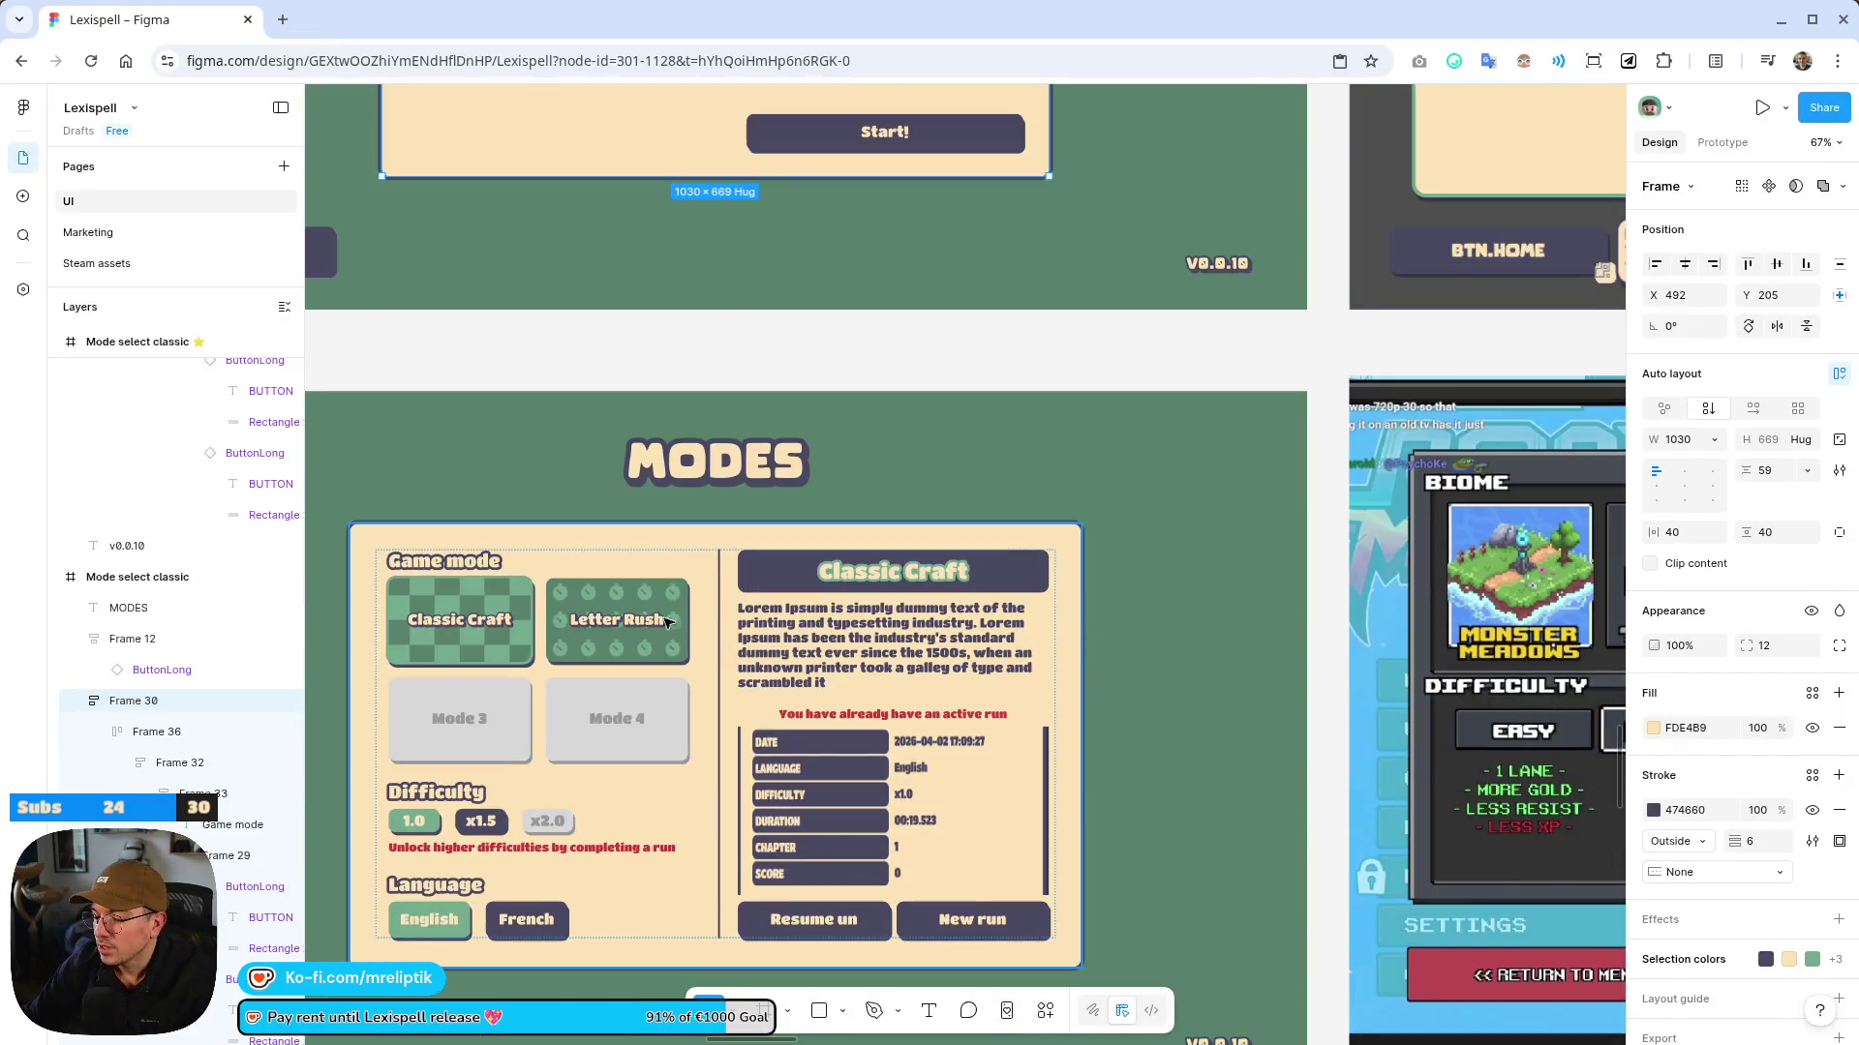
scroll(607, 554, "down", 5)
scroll(630, 469, "up", 10)
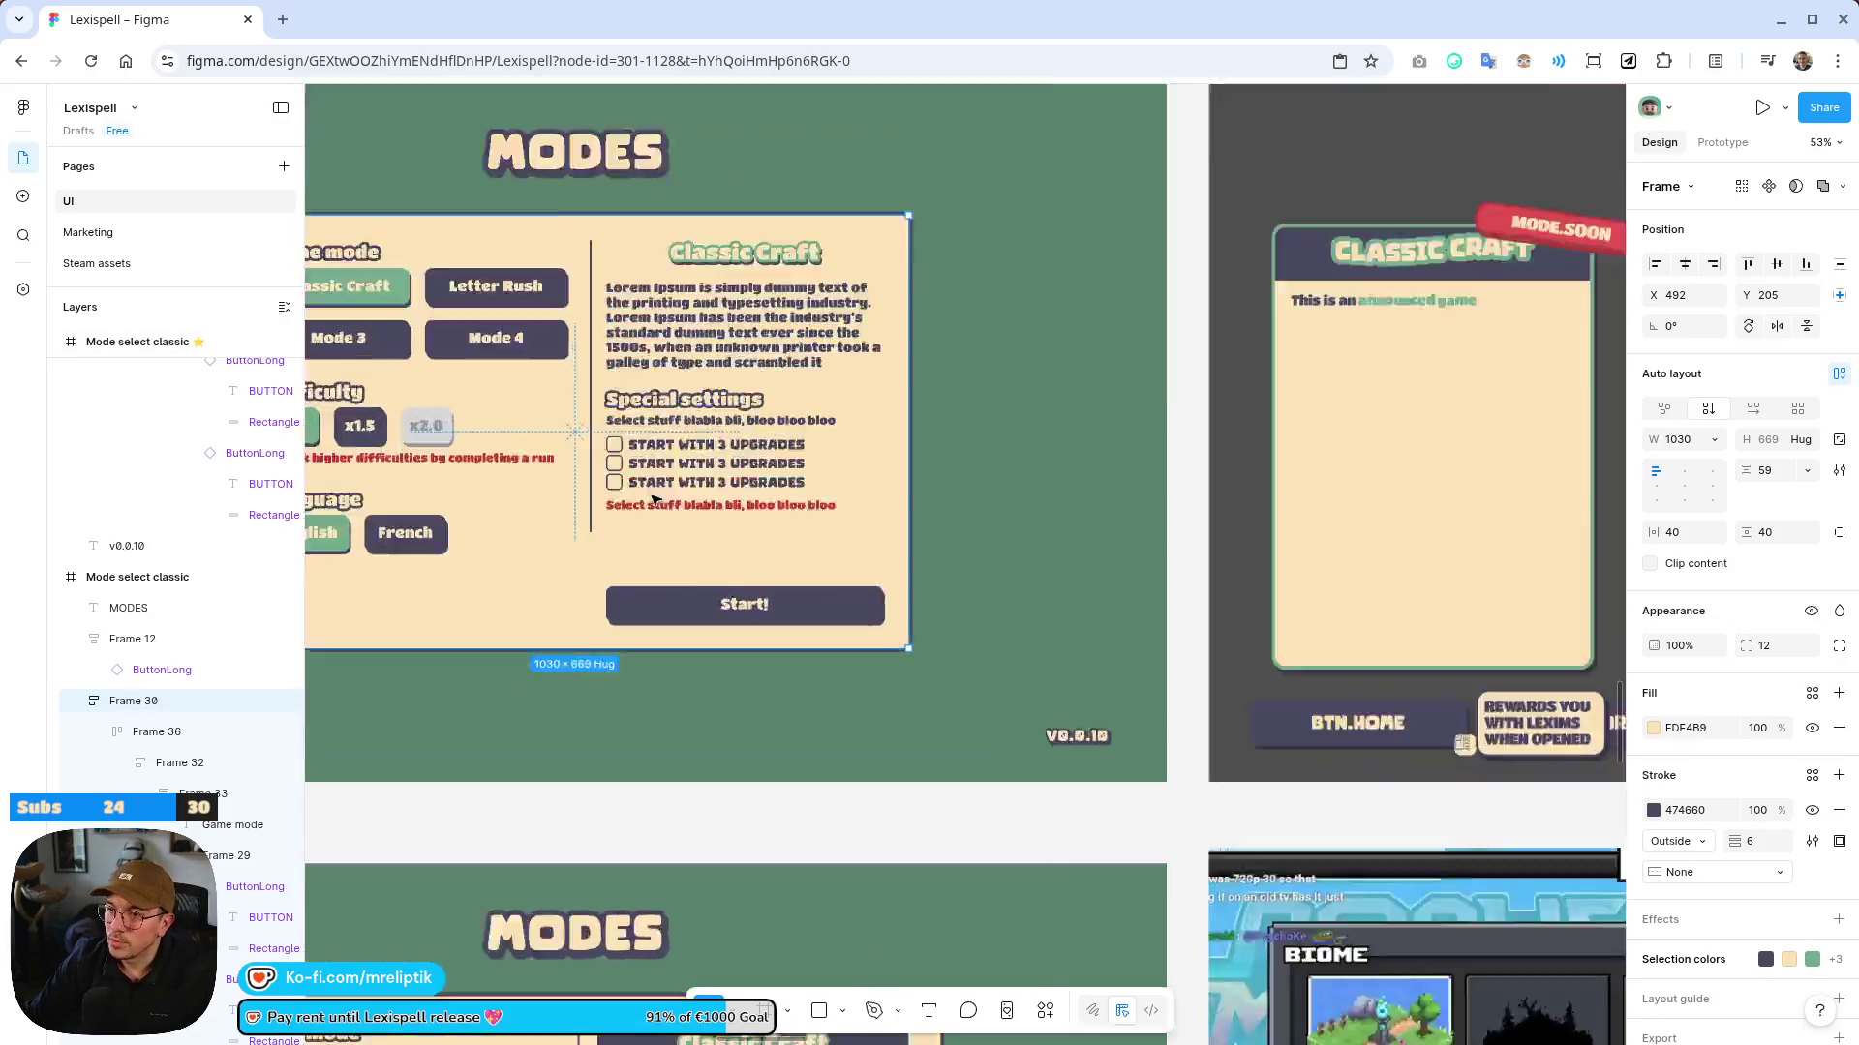
scroll(803, 356, "down", 10)
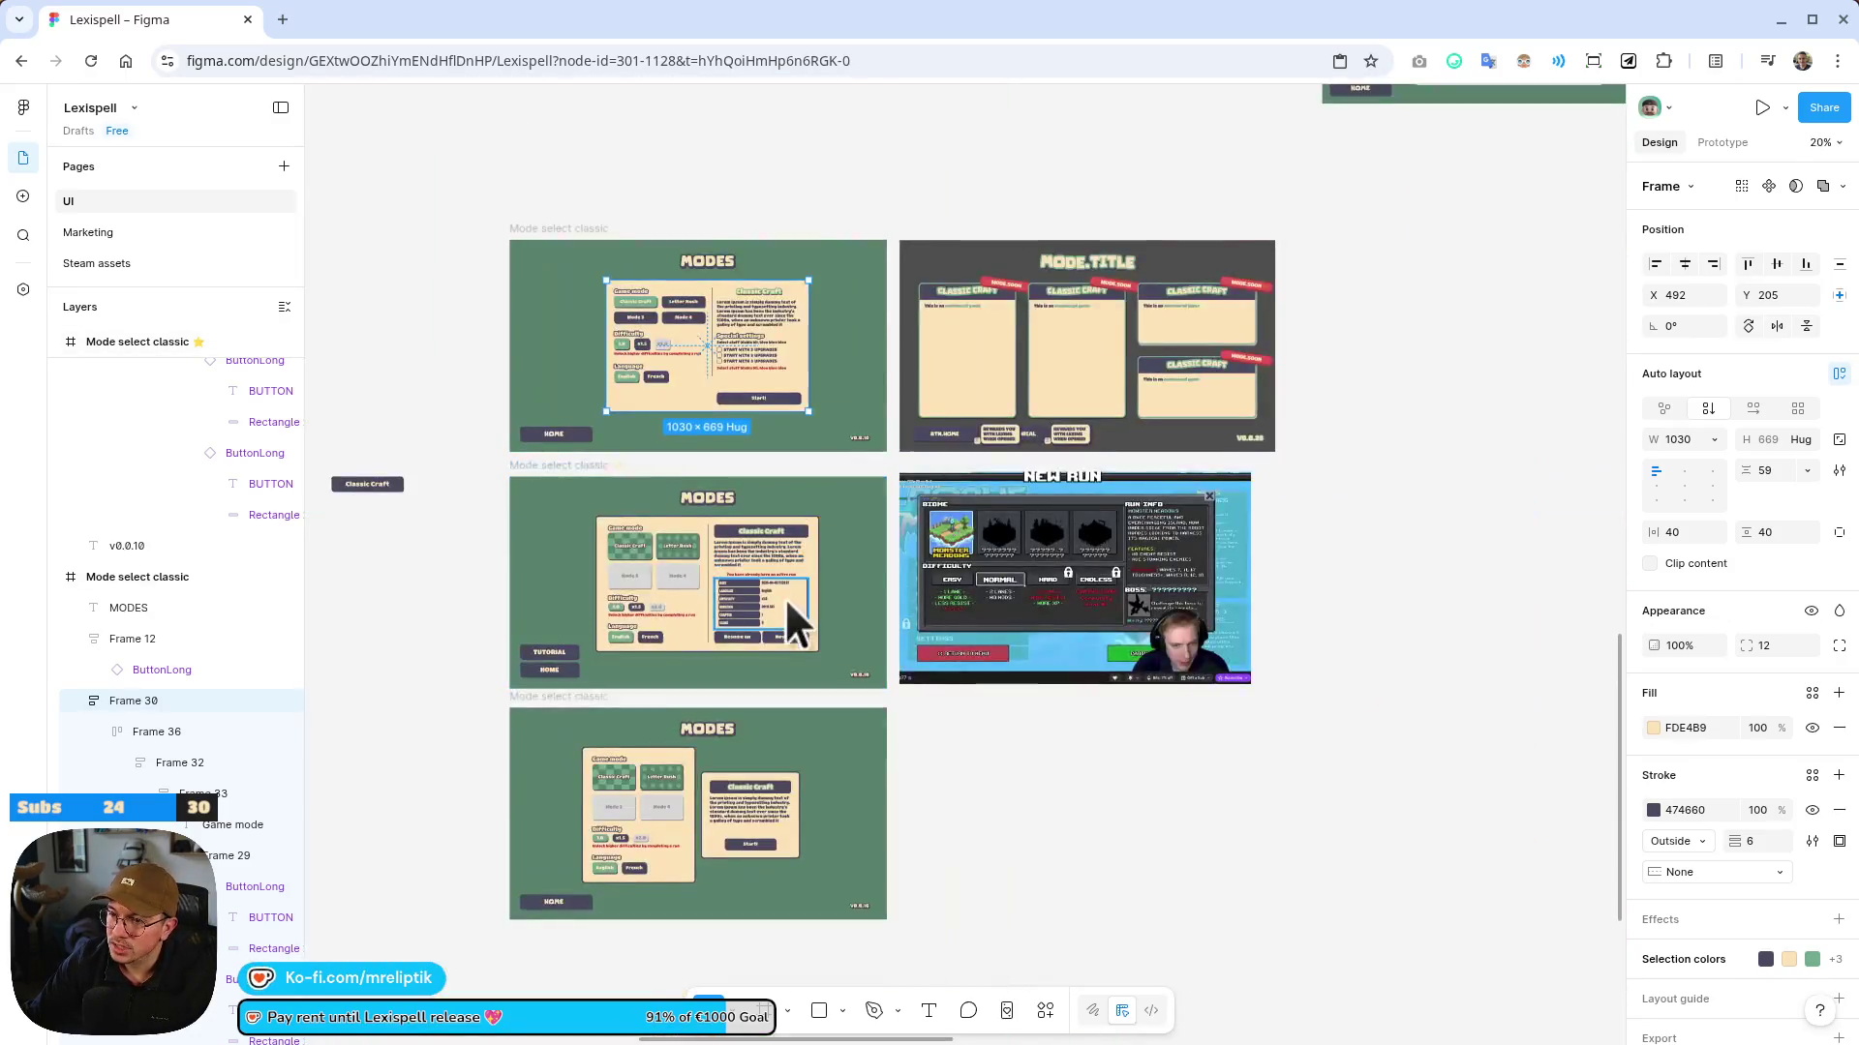
scroll(784, 596, "up", 2)
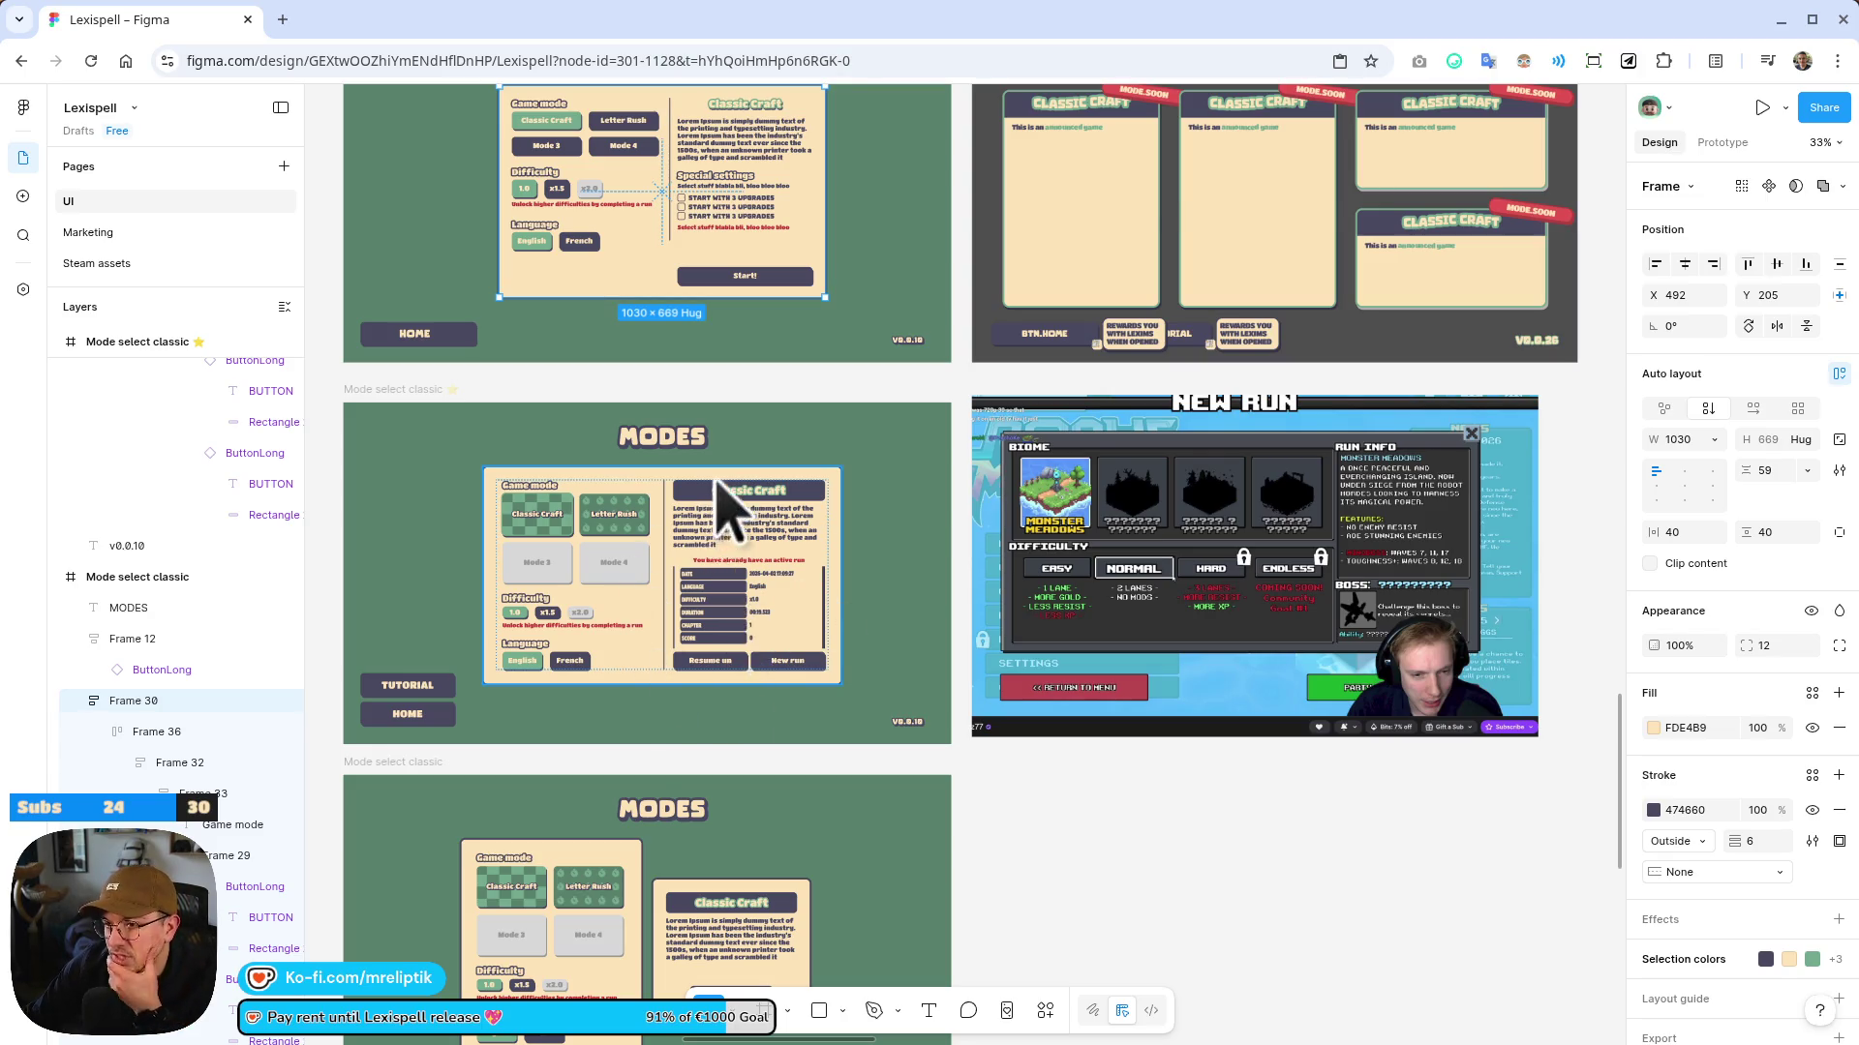
scroll(768, 519, "down", 3)
scroll(716, 571, "down", 3)
left_click(548, 538)
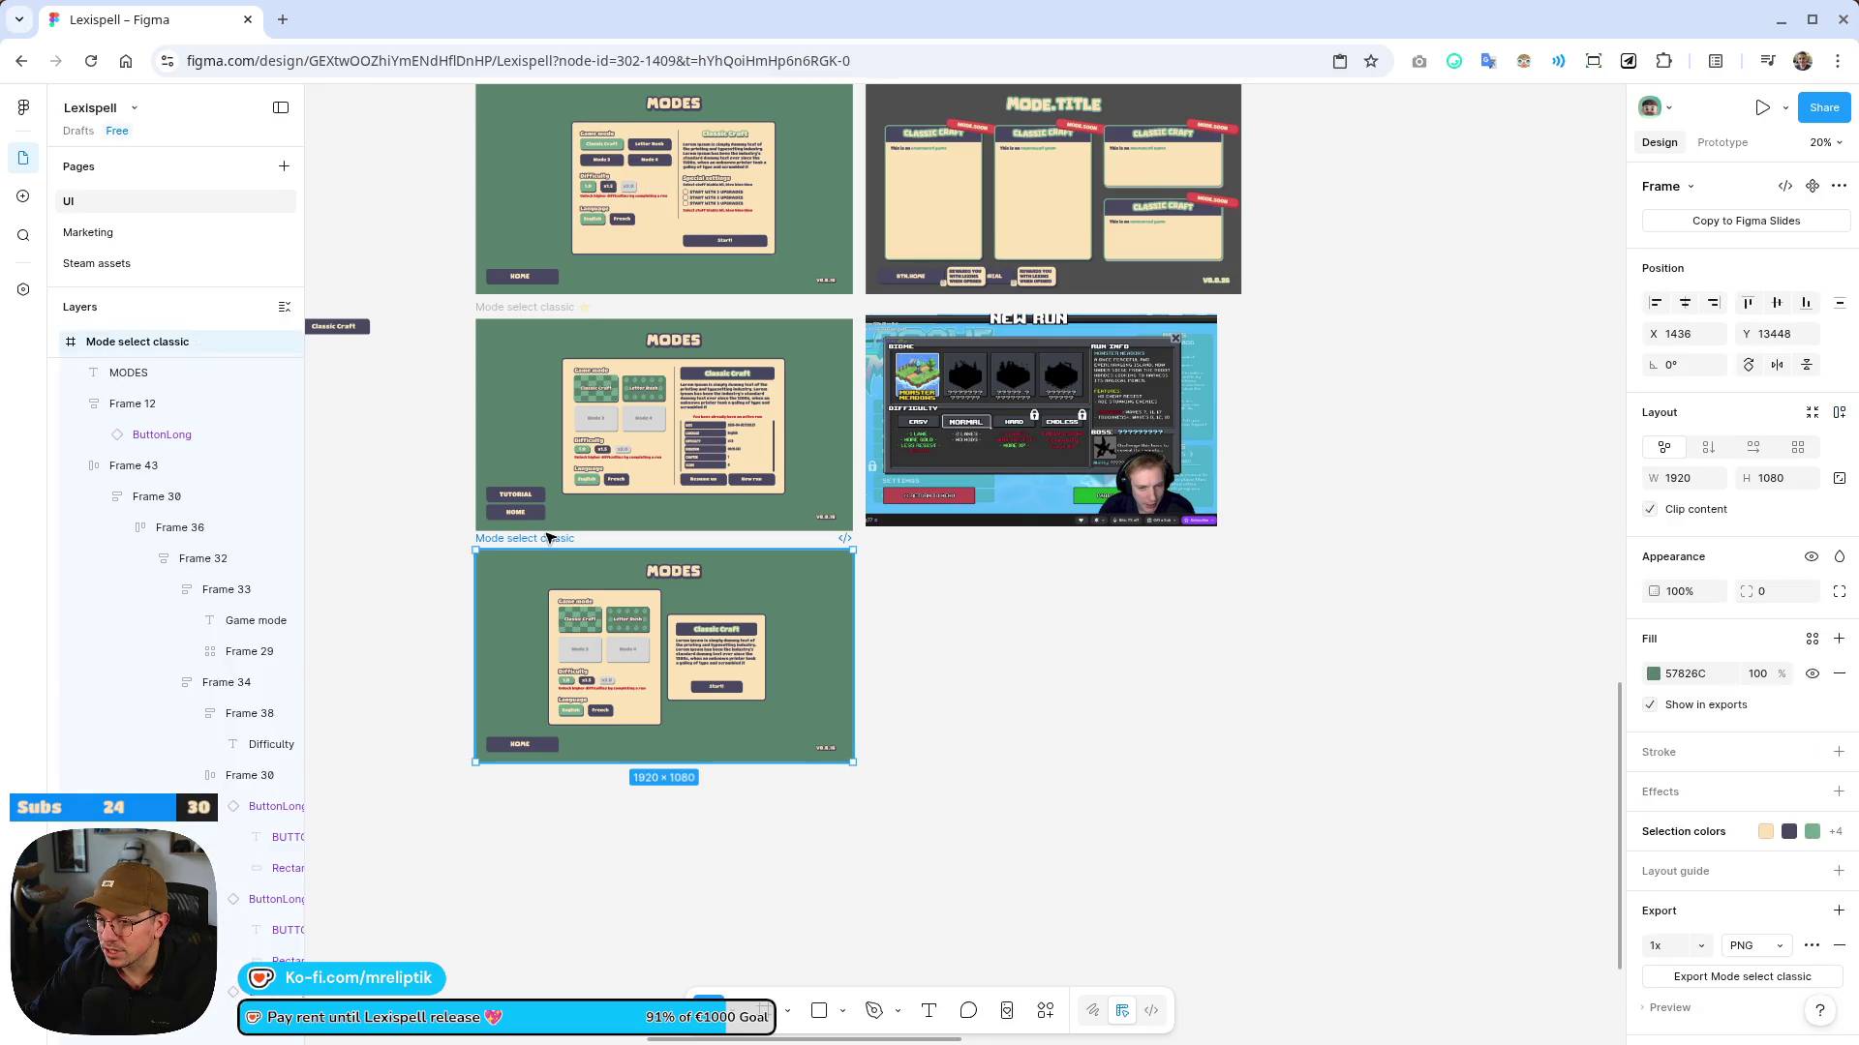
scroll(775, 571, "down", 4)
mouse_move(680, 556)
left_mouse_down()
mouse_move(665, 770)
mouse_move(488, 549)
left_mouse_up()
Step: Alt-drag a duplicate of the 'Mode select classic ⭐' mockup directly beneath it
scroll(701, 485, "up", 4)
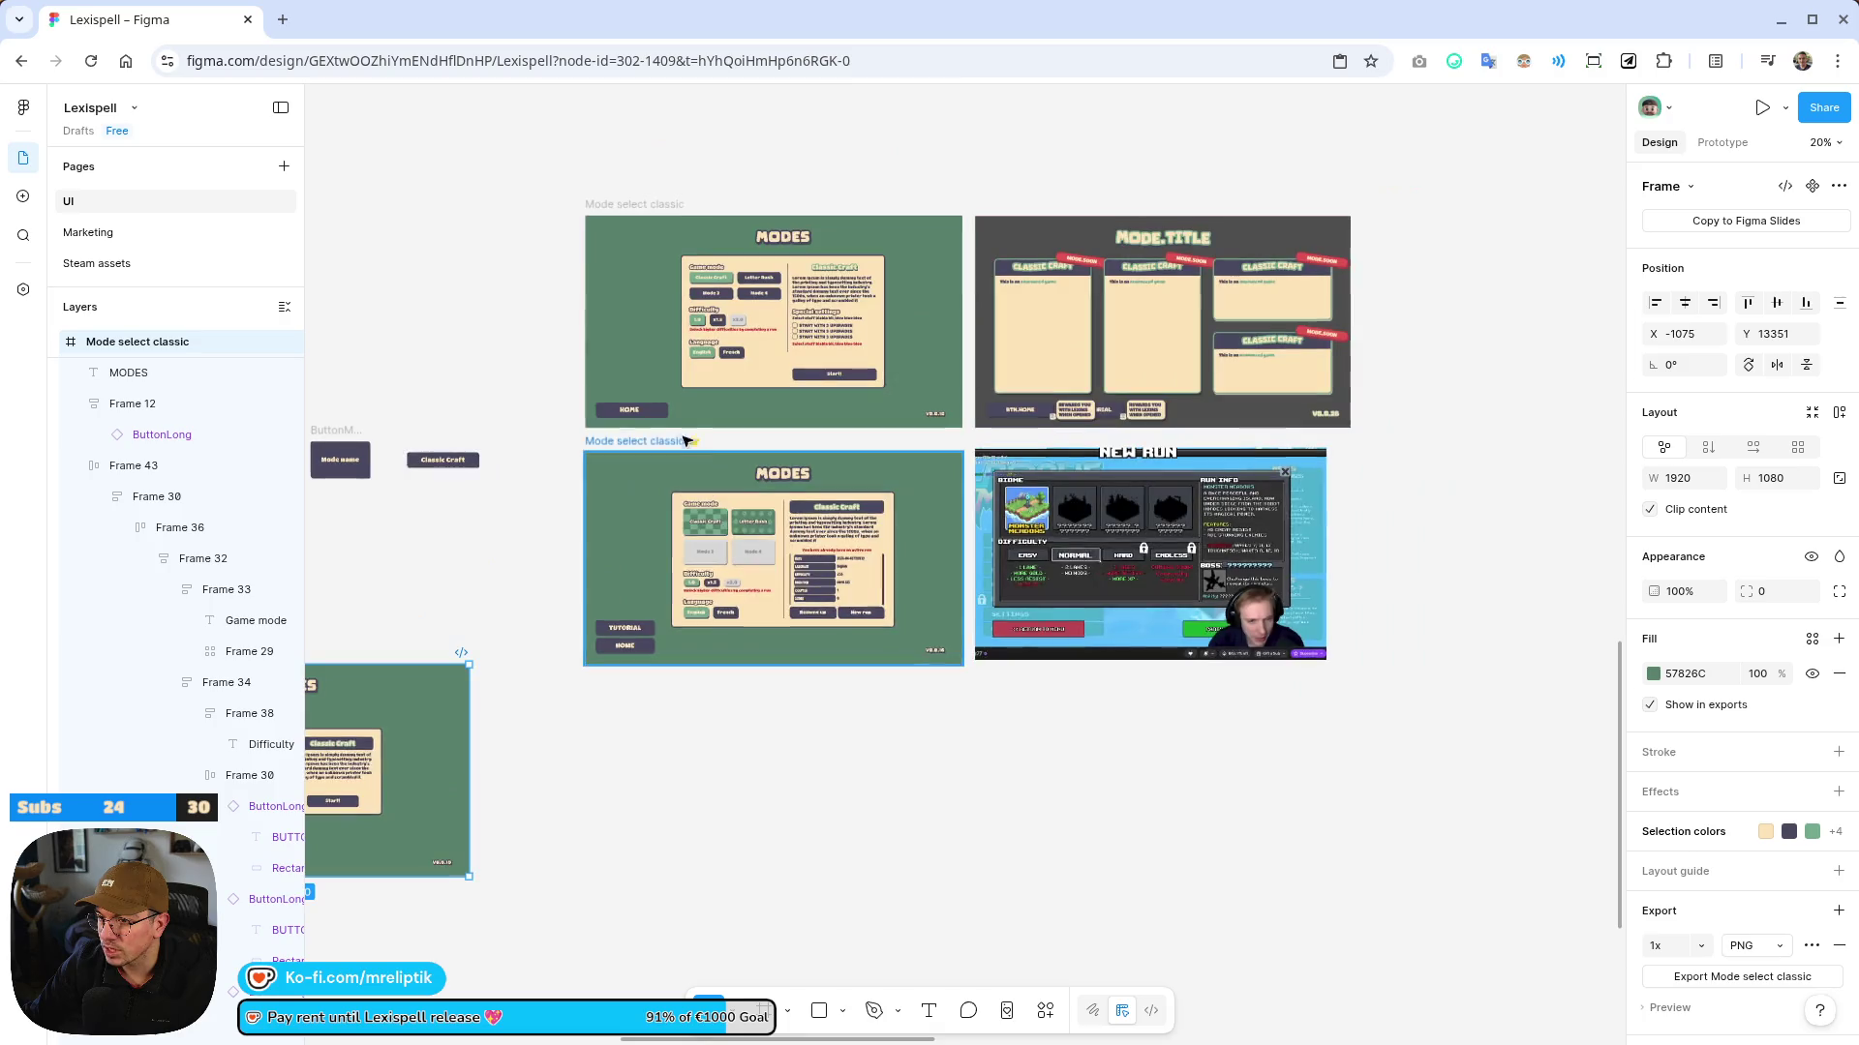
left_click(651, 472)
left_click_drag(650, 471, 650, 705)
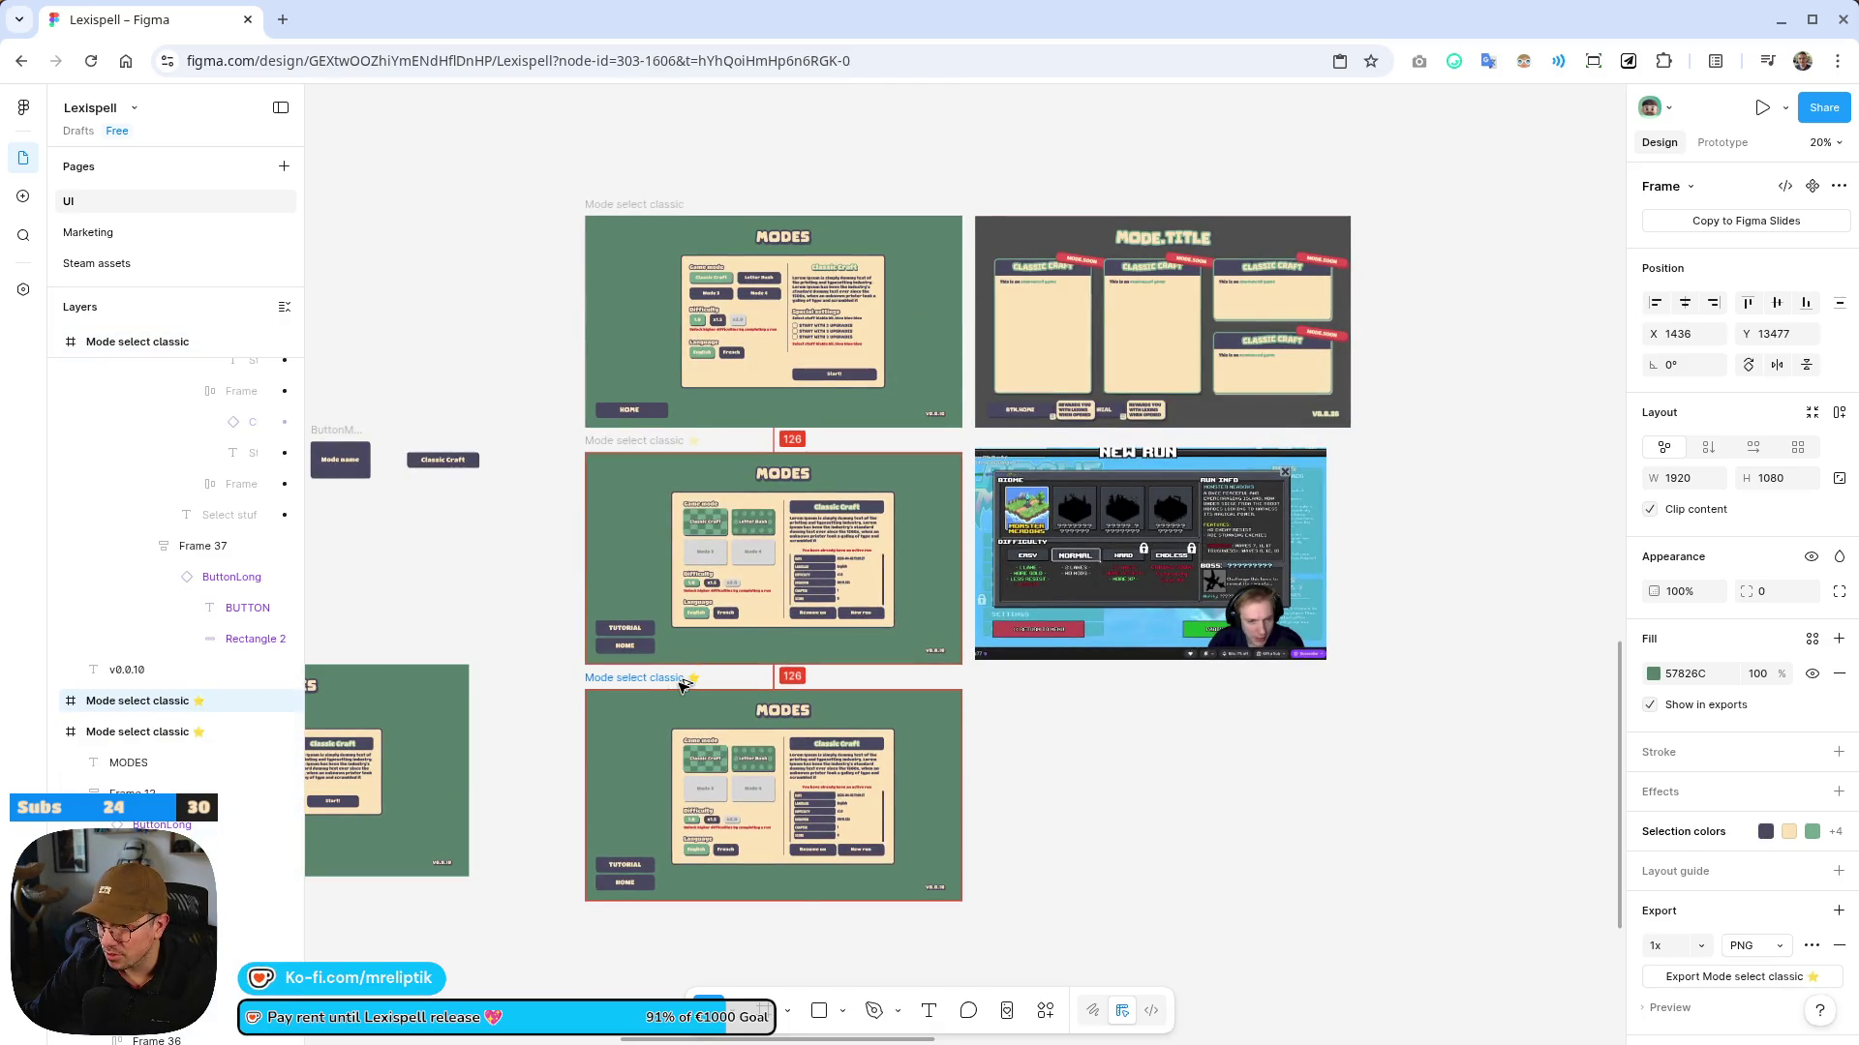
scroll(678, 678, "down", 3)
scroll(663, 583, "up", 5)
scroll(594, 528, "down", 3)
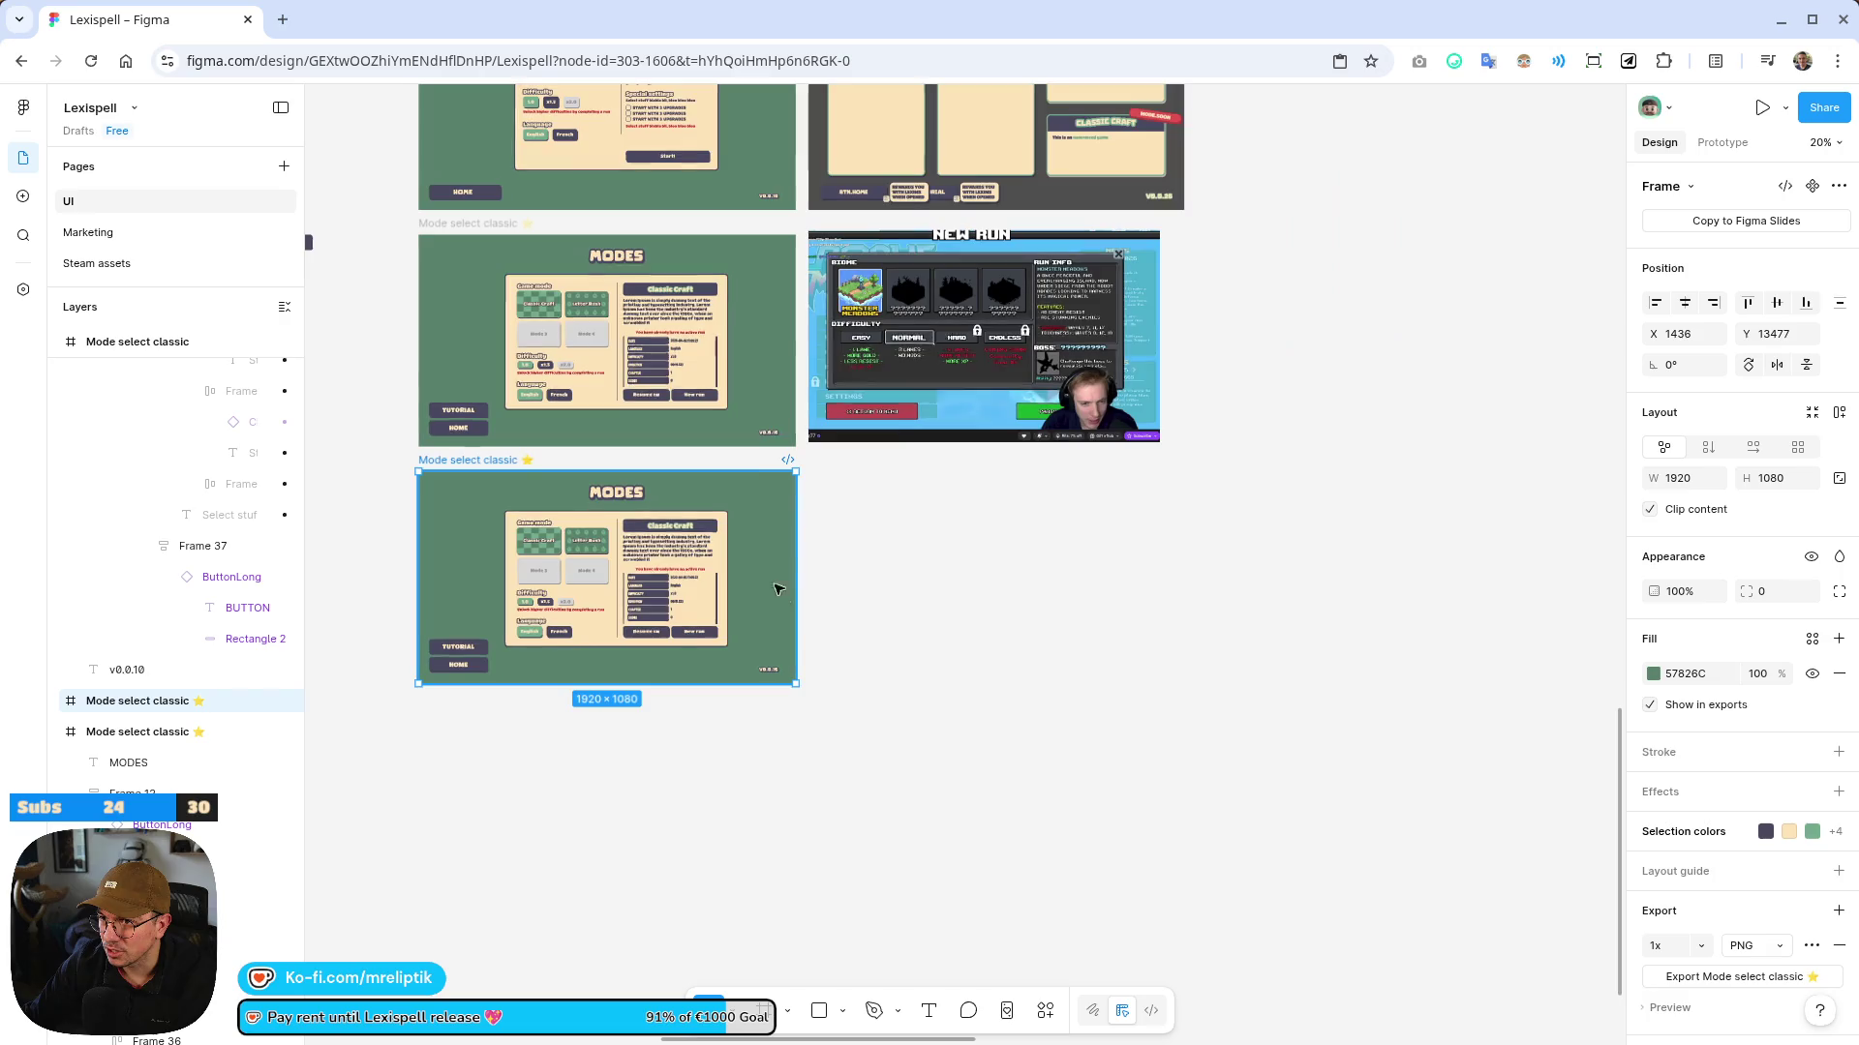
scroll(736, 358, "down", 5)
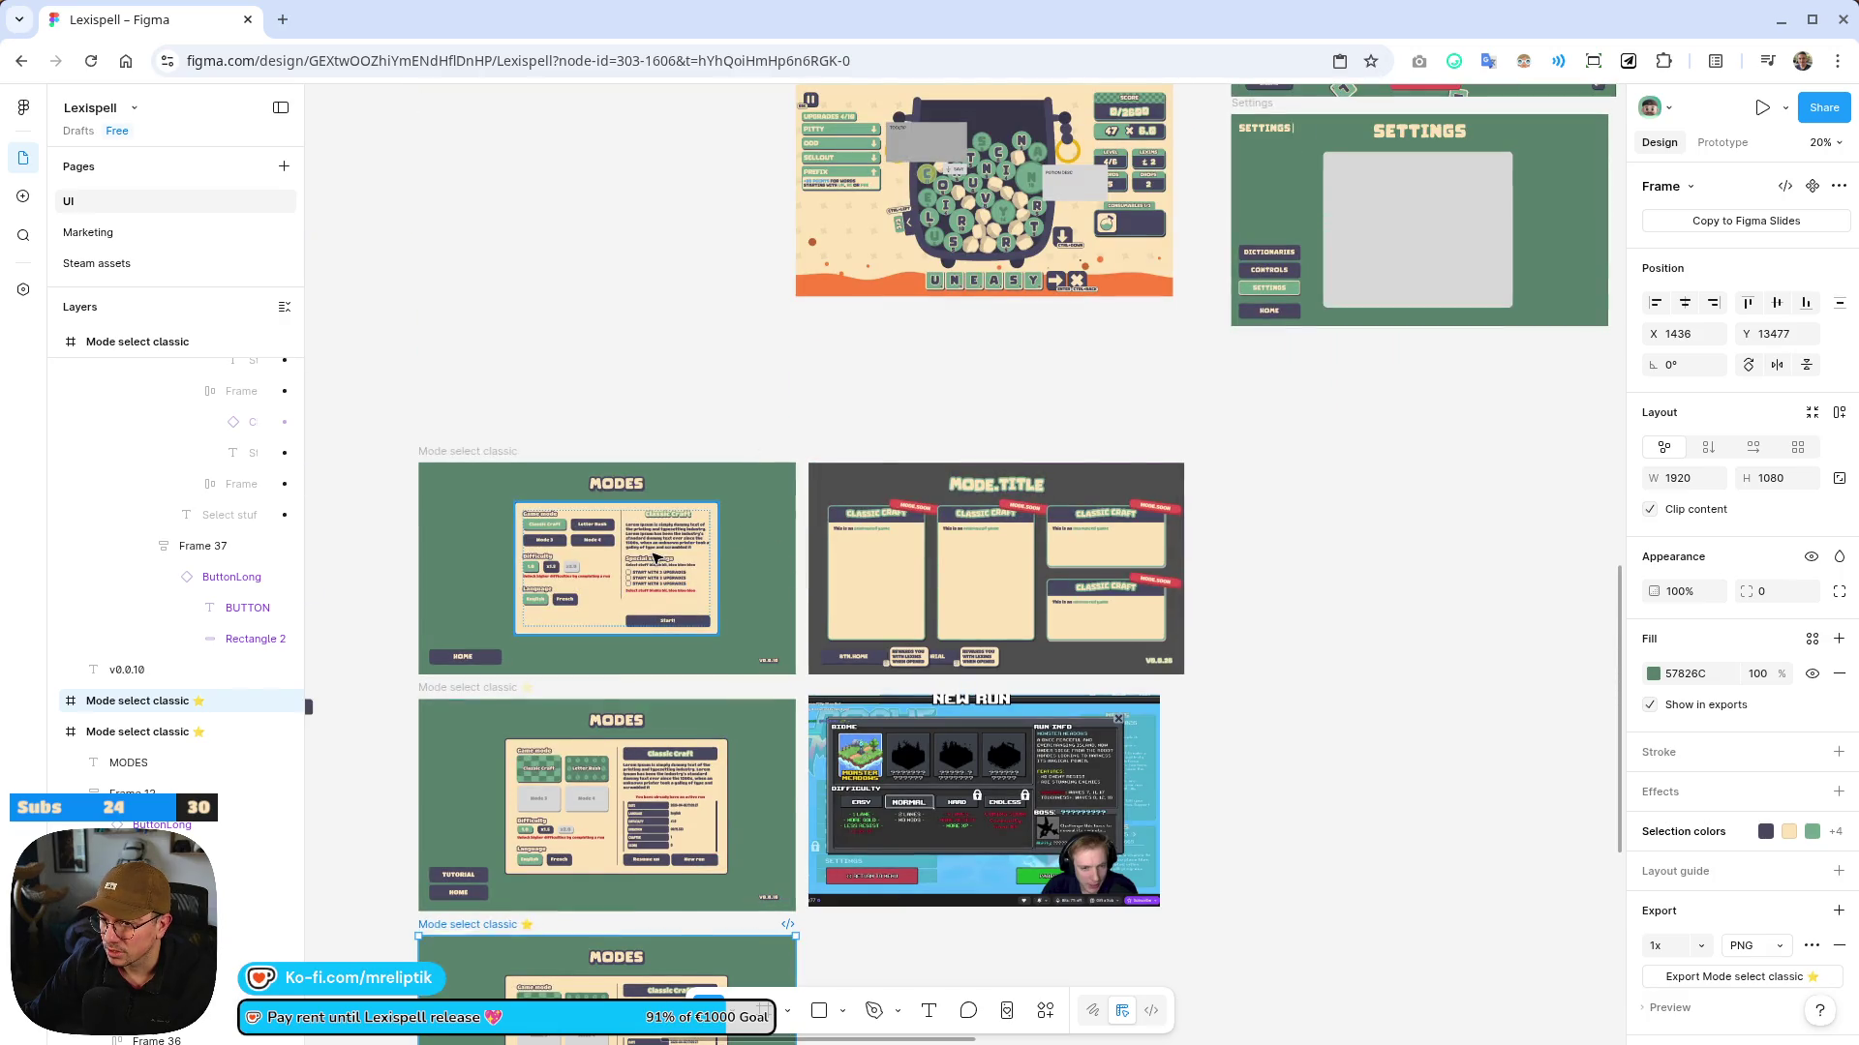
Step: Drill into the first mockup's settings panel to the Special settings block (Frame 34)
left_click(654, 558)
scroll(650, 542, "up", 6)
double_click(643, 510)
double_click(643, 510)
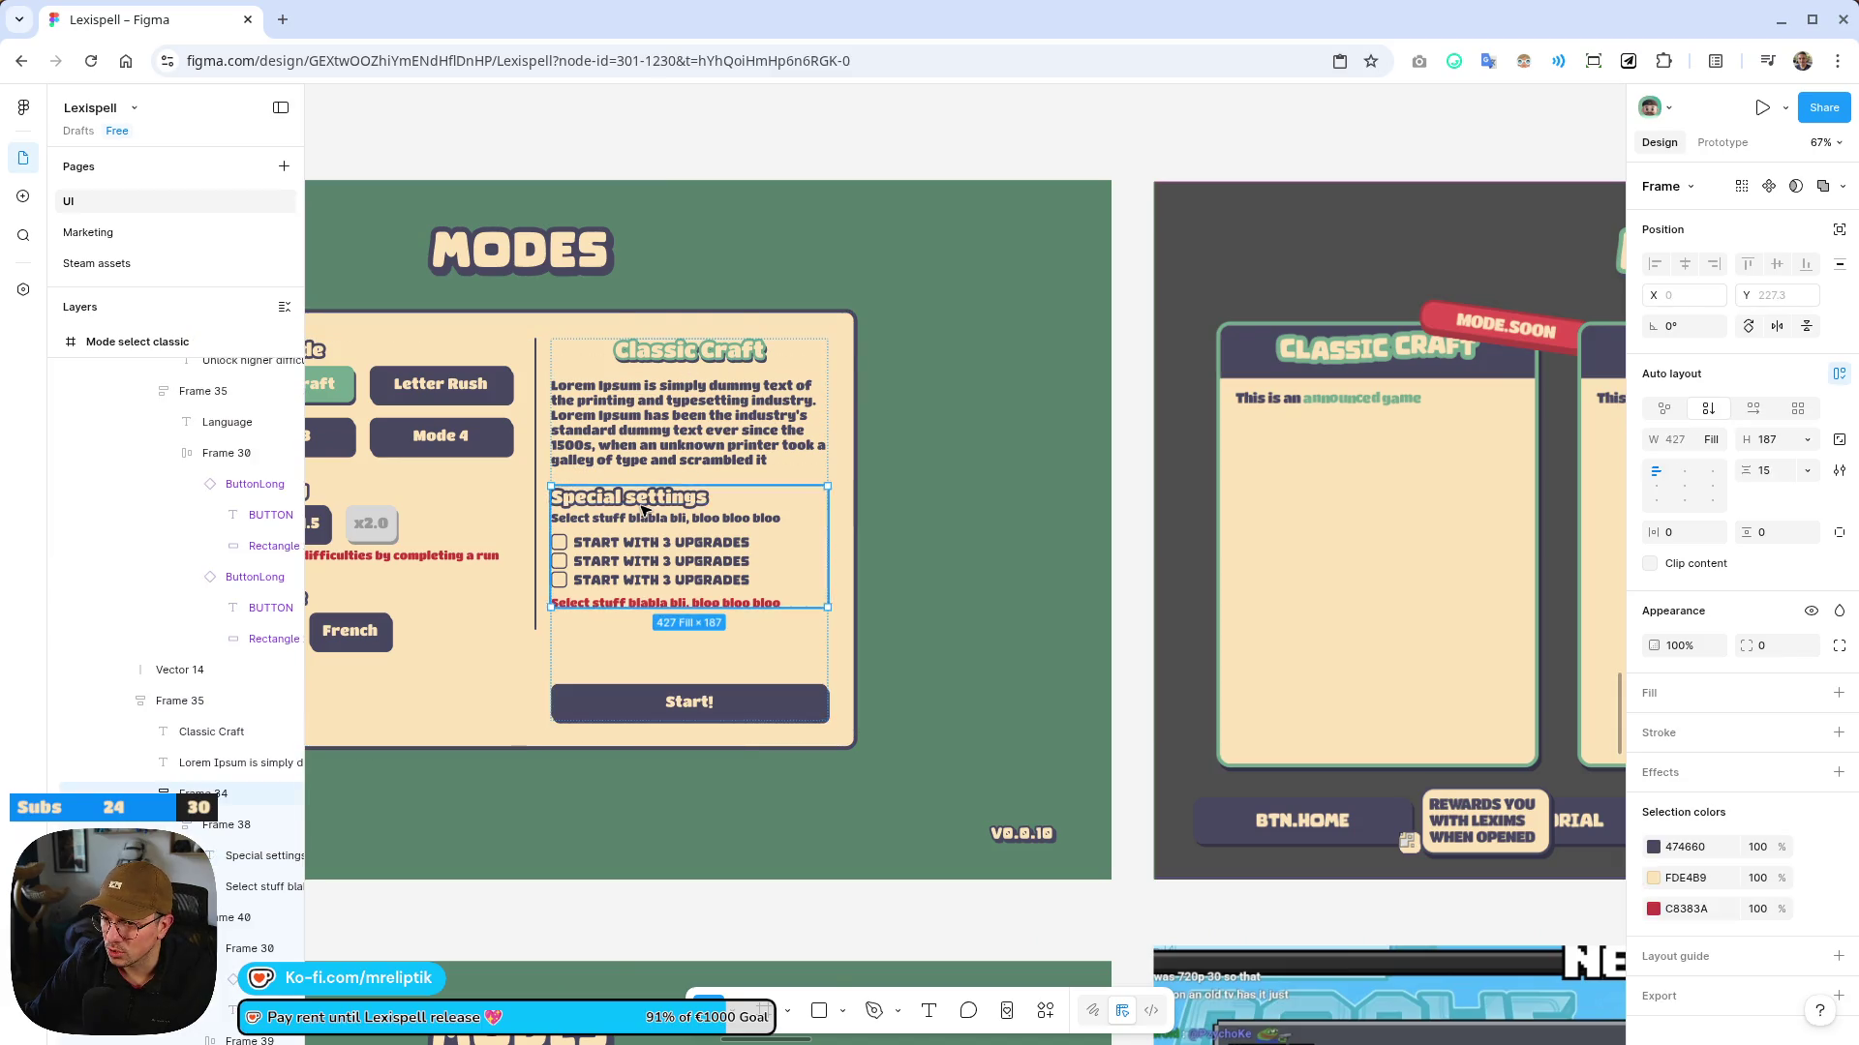
scroll(643, 510, "down", 5)
scroll(600, 609, "up", 3)
scroll(603, 608, "up", 3)
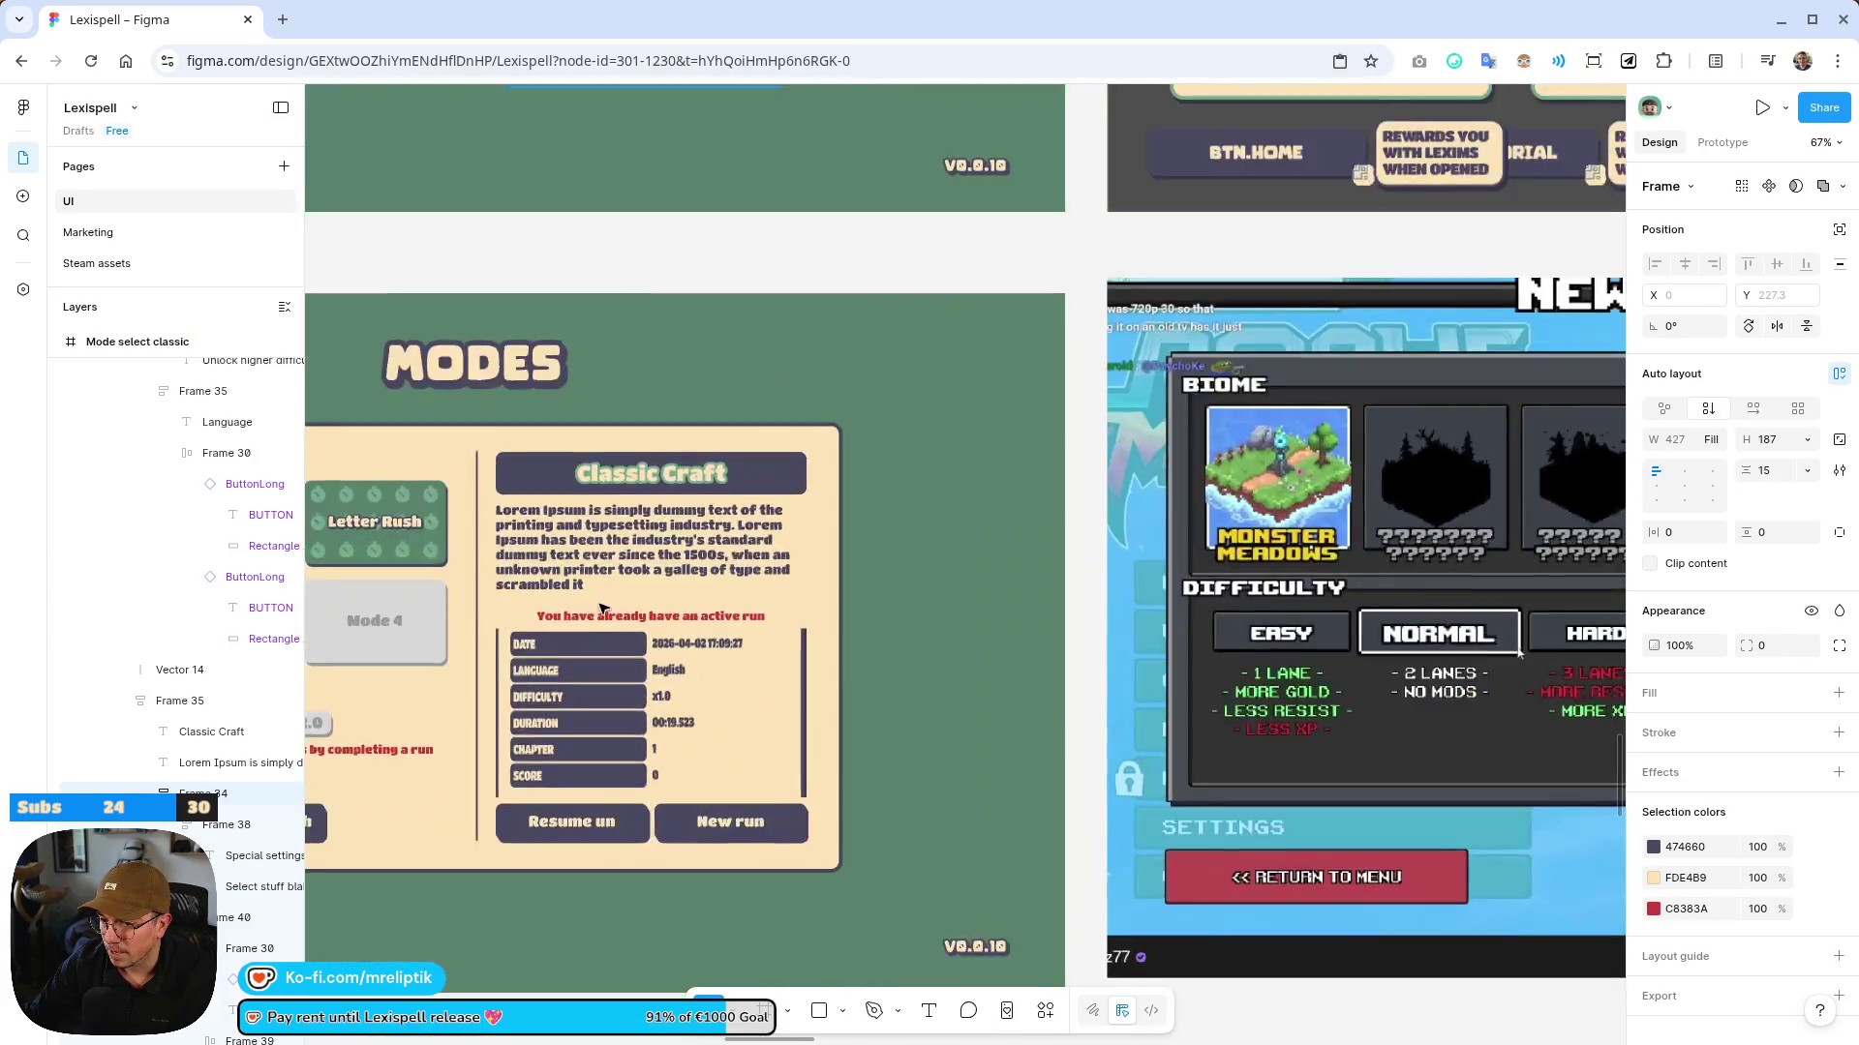
Step: Paste the Special settings block into the run-info mockup's Classic Craft column (Frame 35)
left_click(603, 608)
double_click(571, 610)
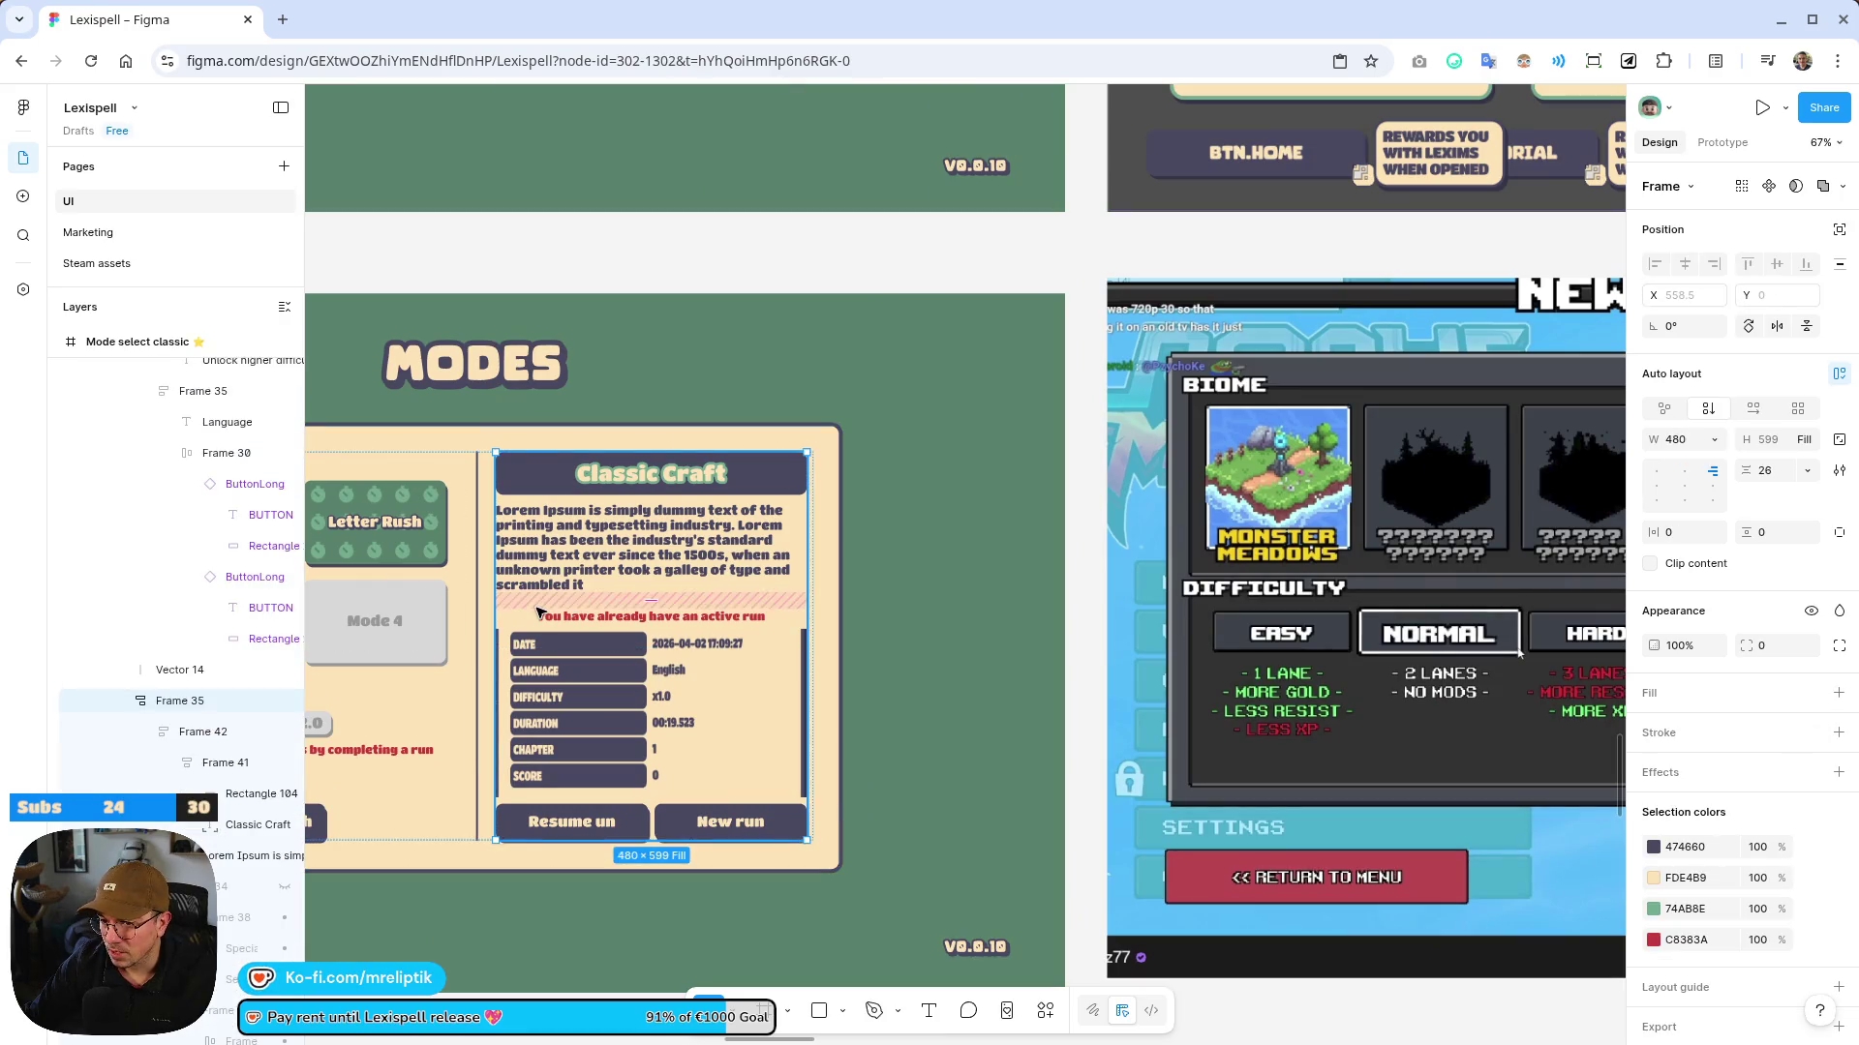
key("ctrl+v")
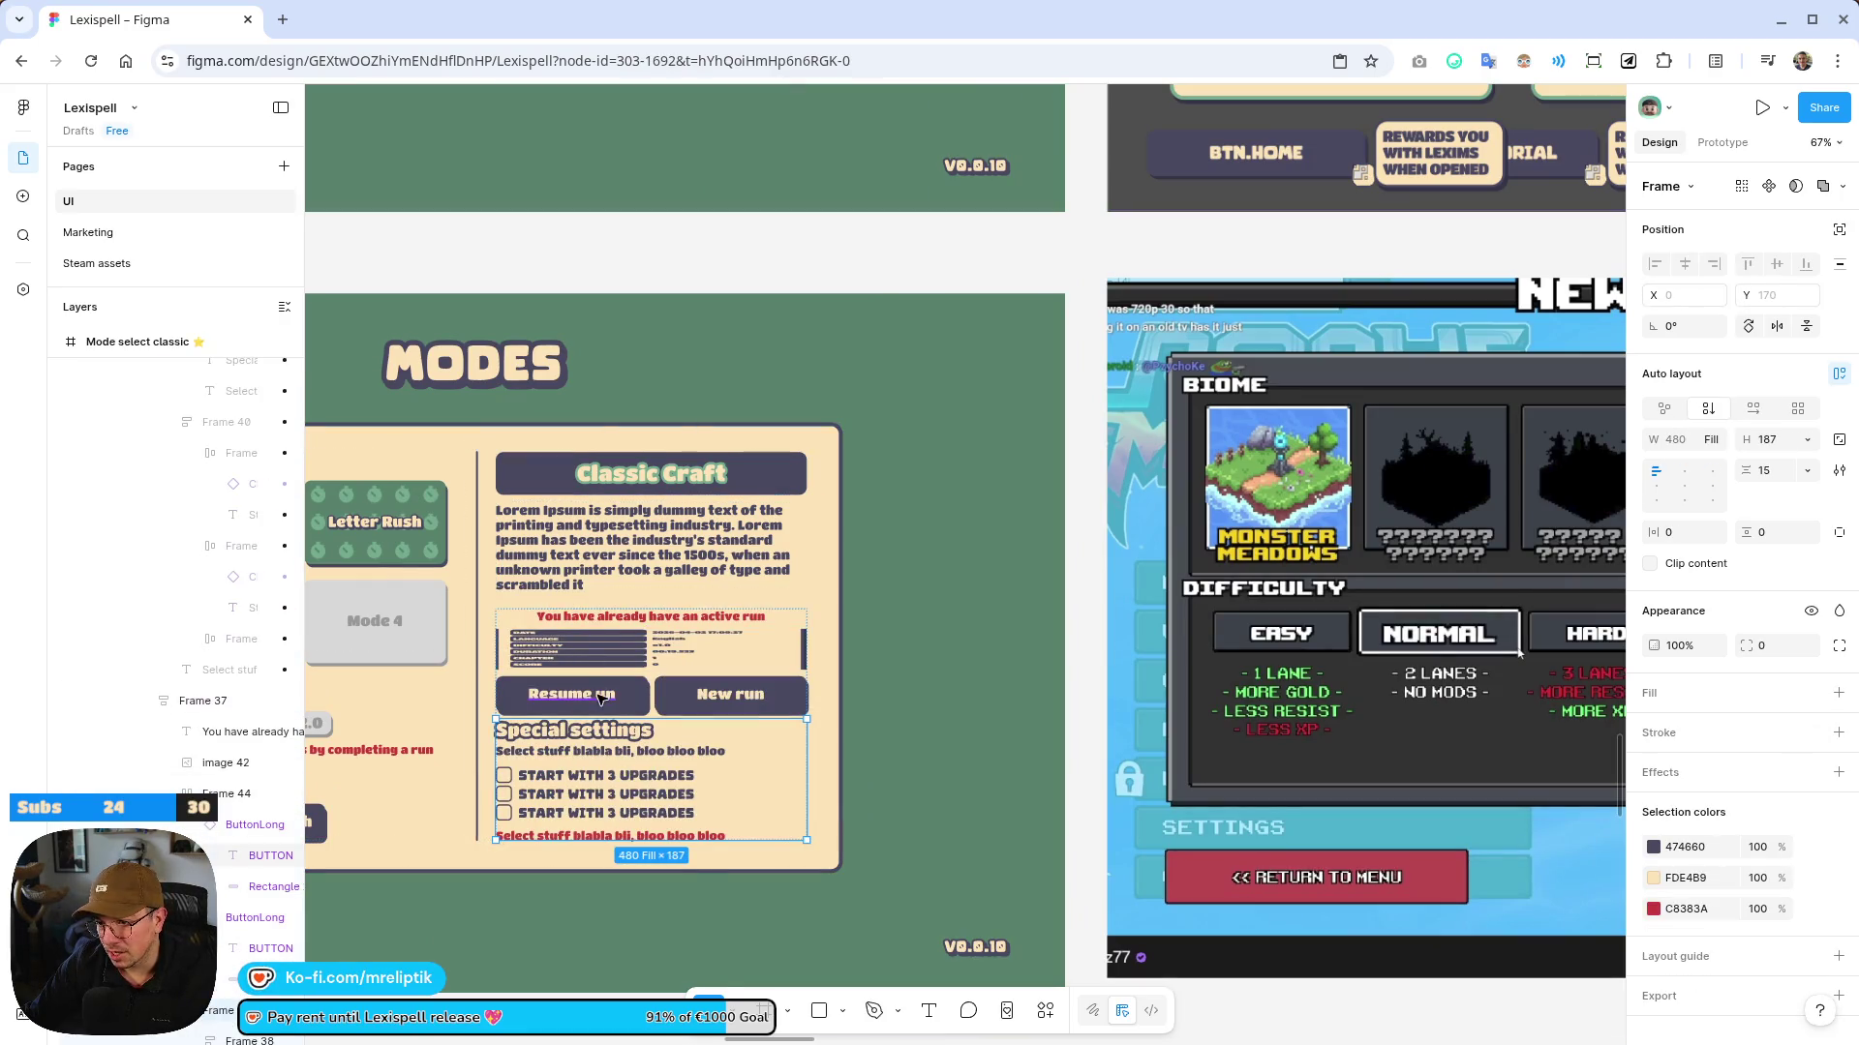
left_click(571, 639)
left_click(566, 618)
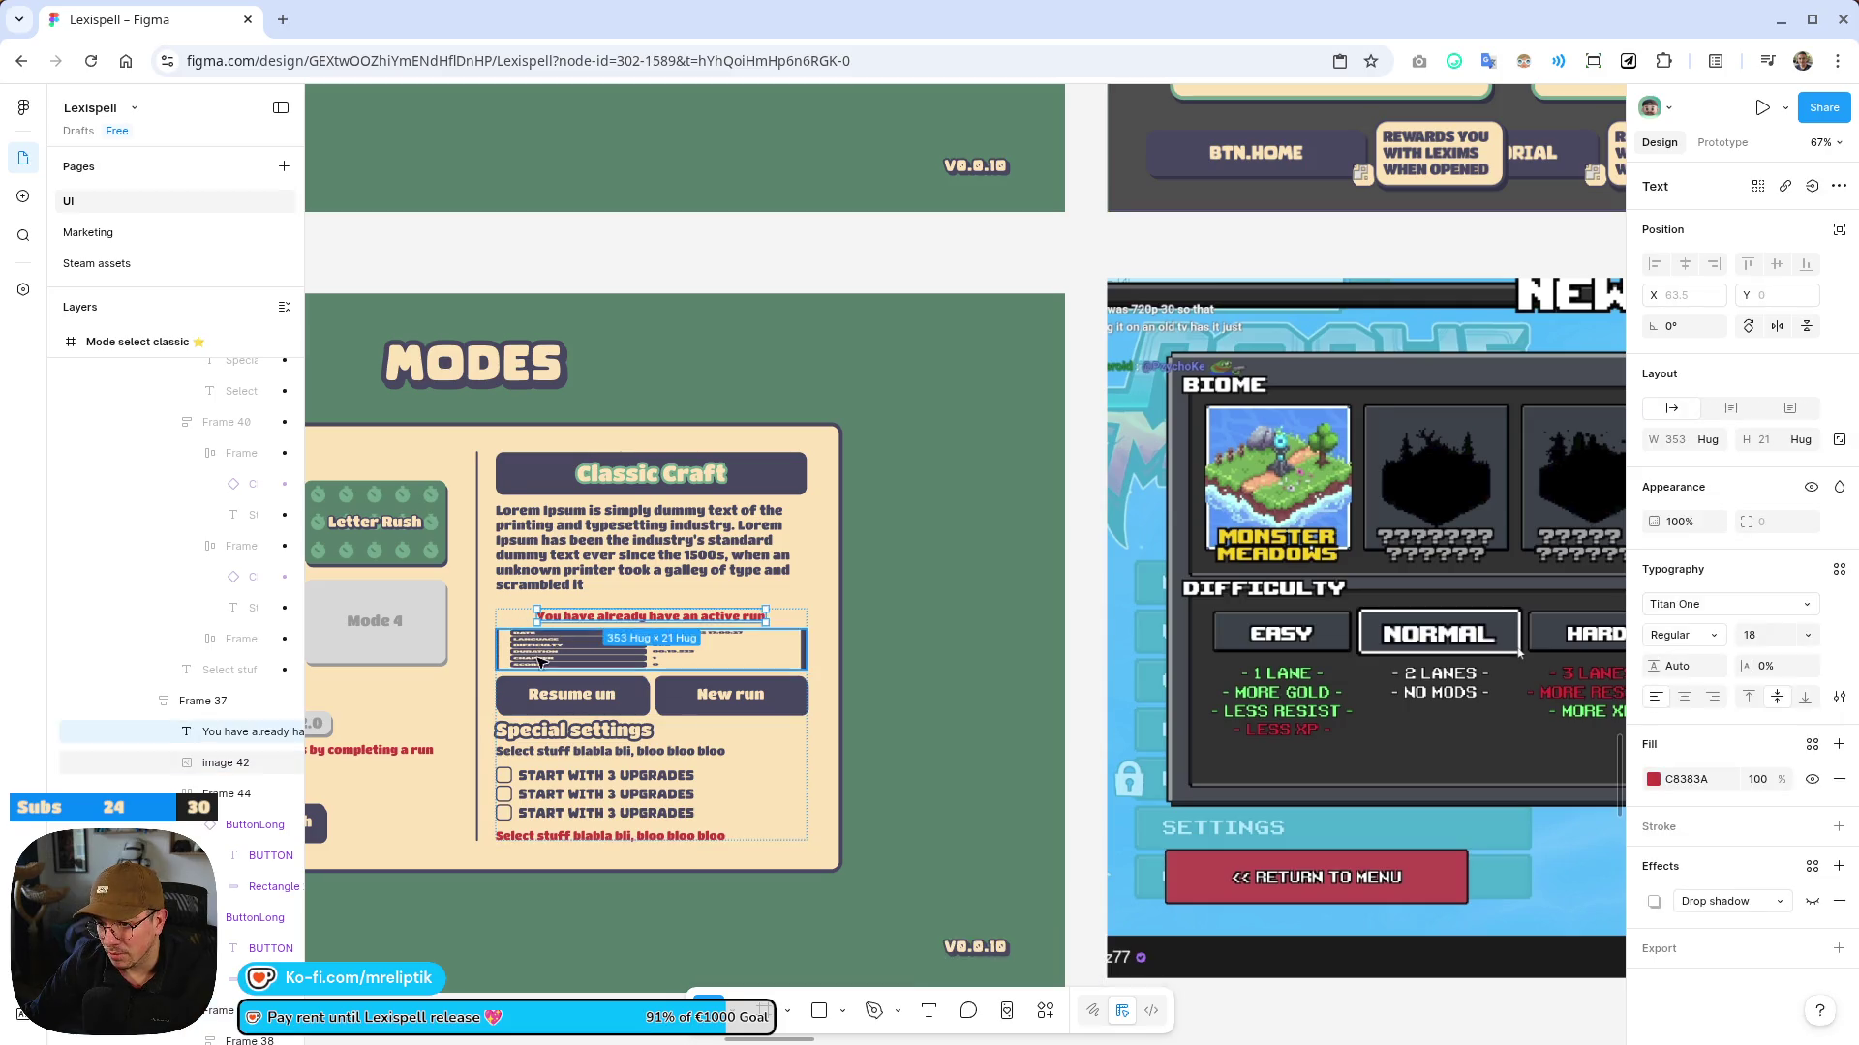
Step: Move Special settings above the run info, then select the warning text and table image
left_click_drag(540, 733, 541, 617)
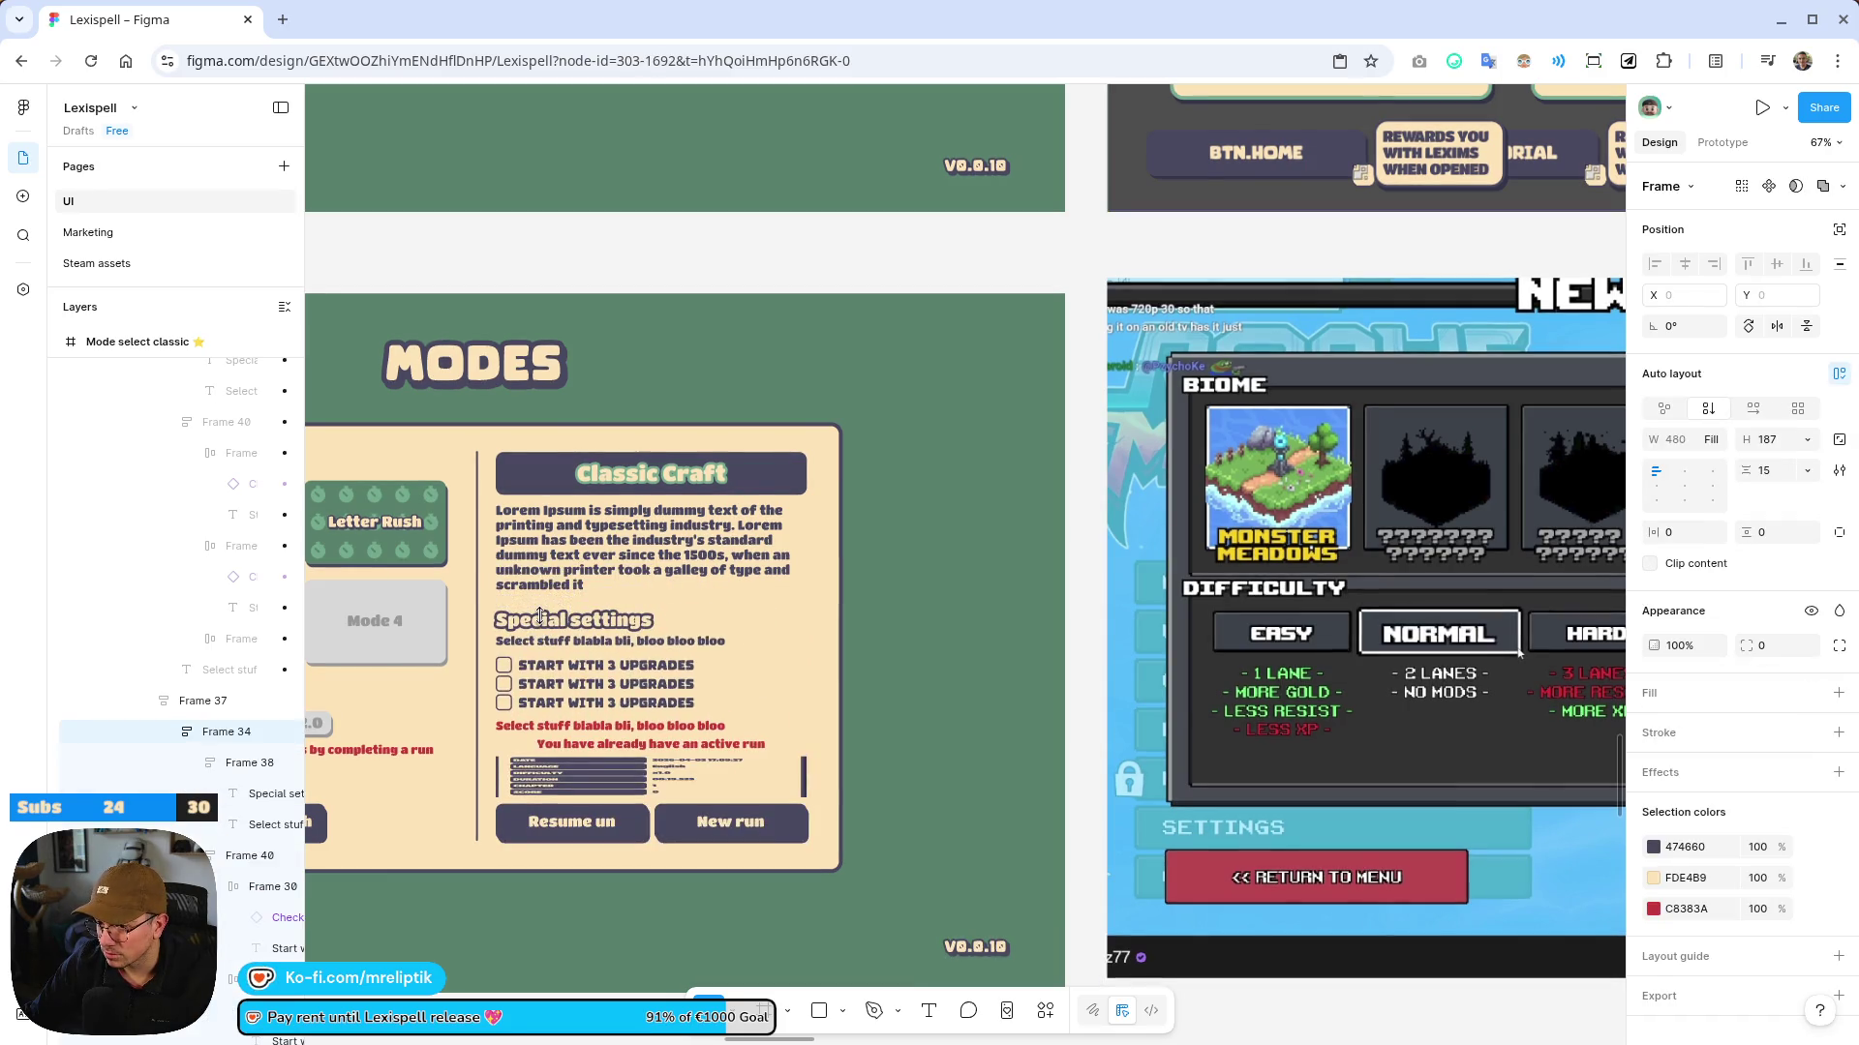
scroll(544, 668, "down", 3)
left_click(555, 746)
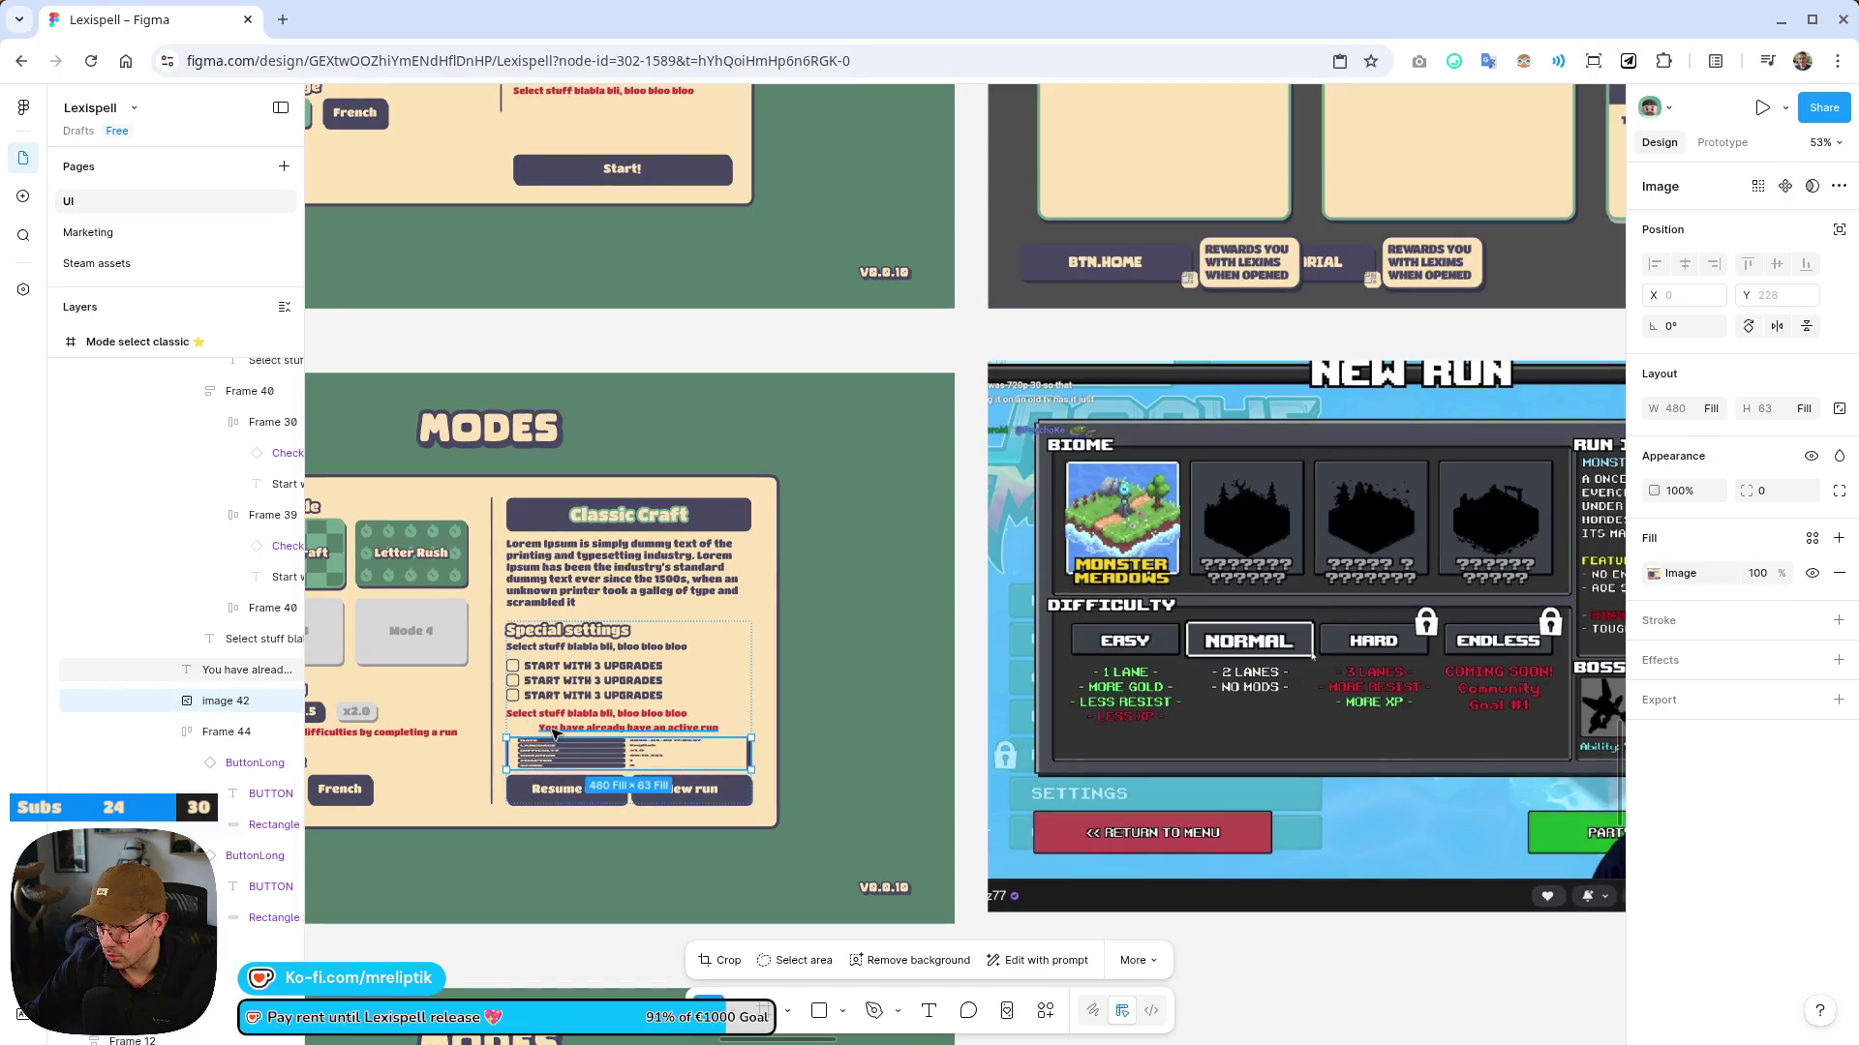
key("Escape")
left_click(237, 701)
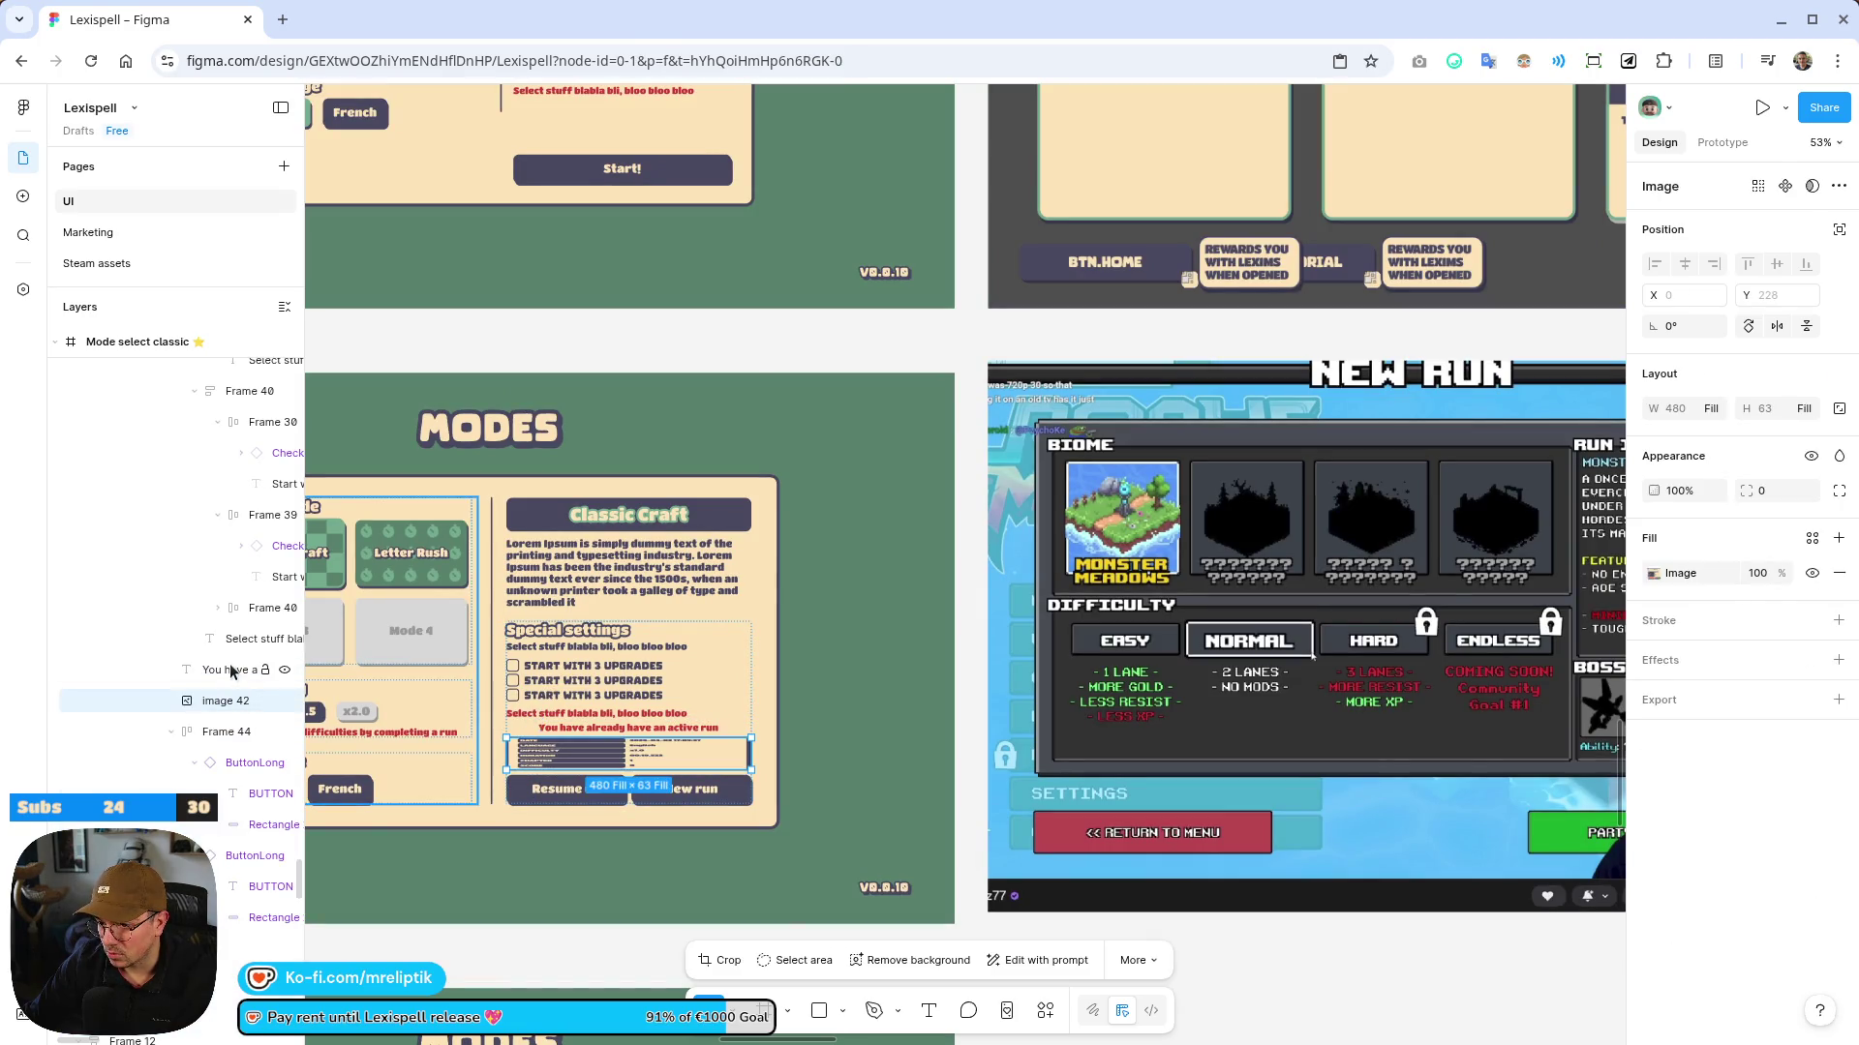
left_click(230, 669, "shift")
Step: Wrap the warning and table in an auto-layout frame and remove it from the column
key("shift+a")
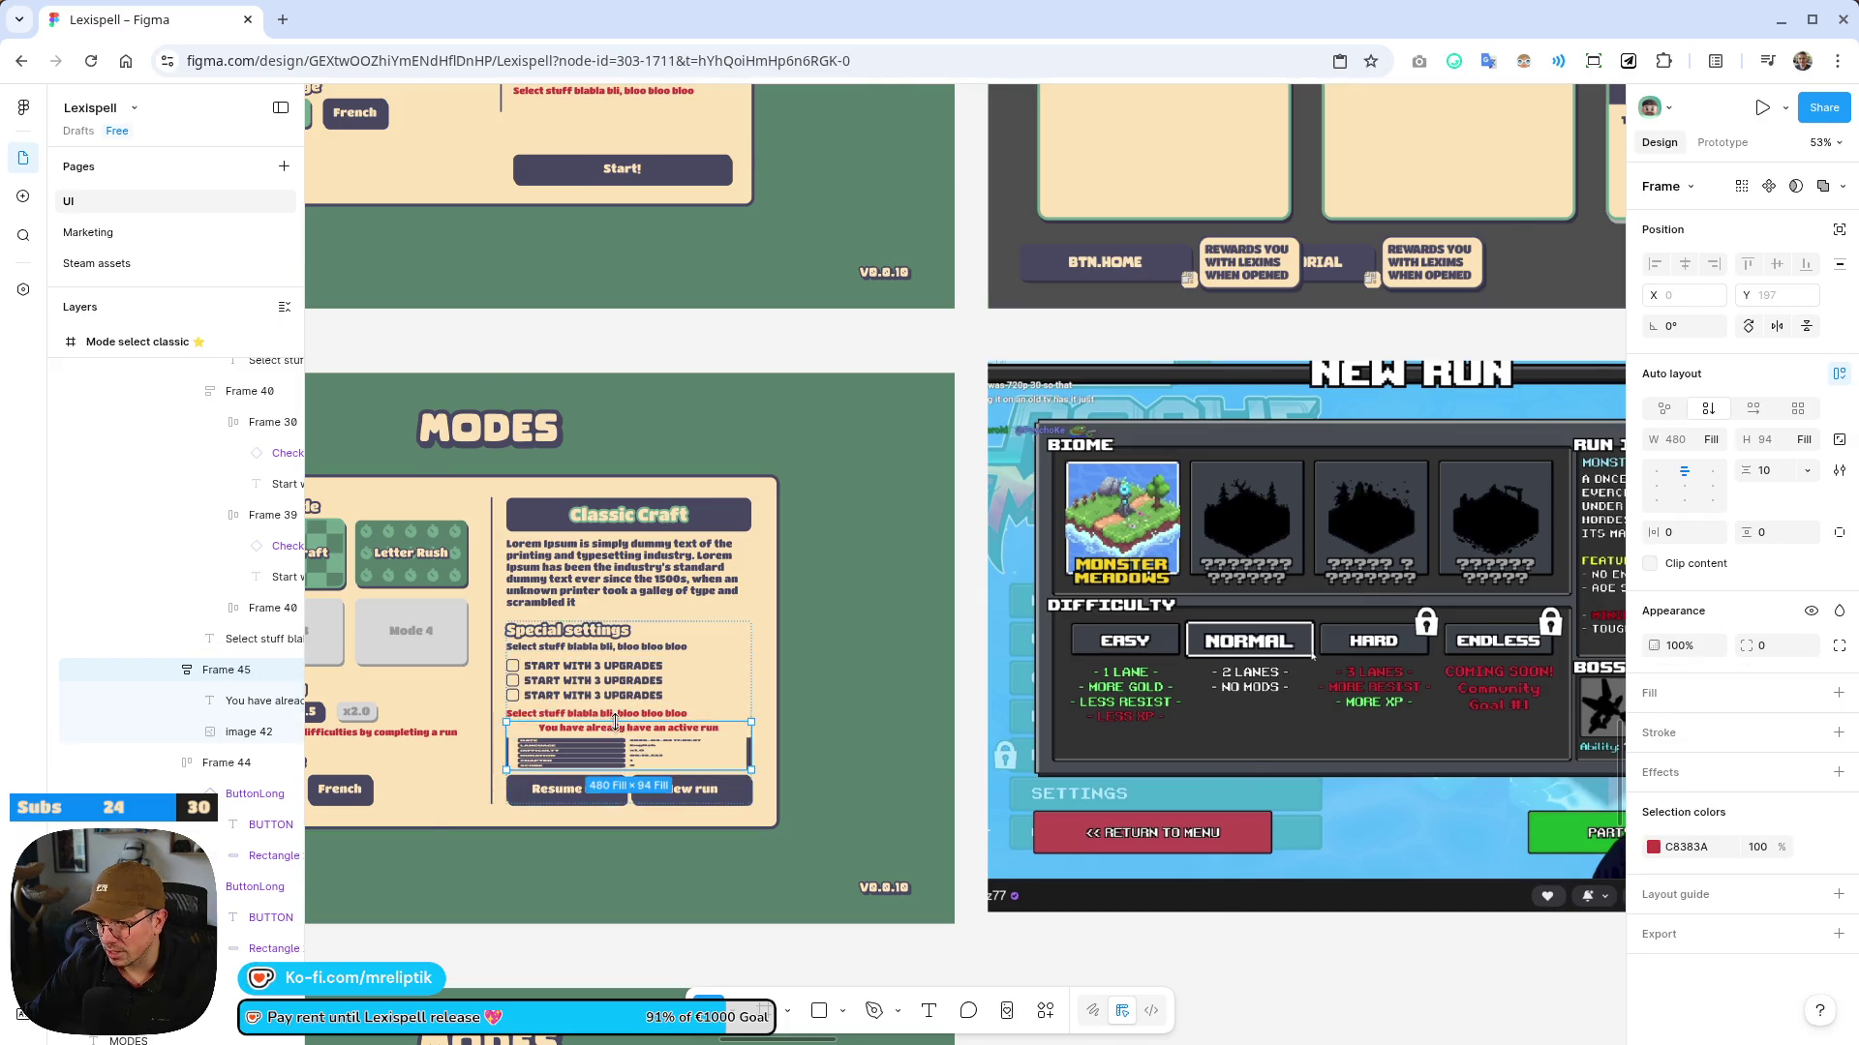
scroll(618, 726, "left", 5)
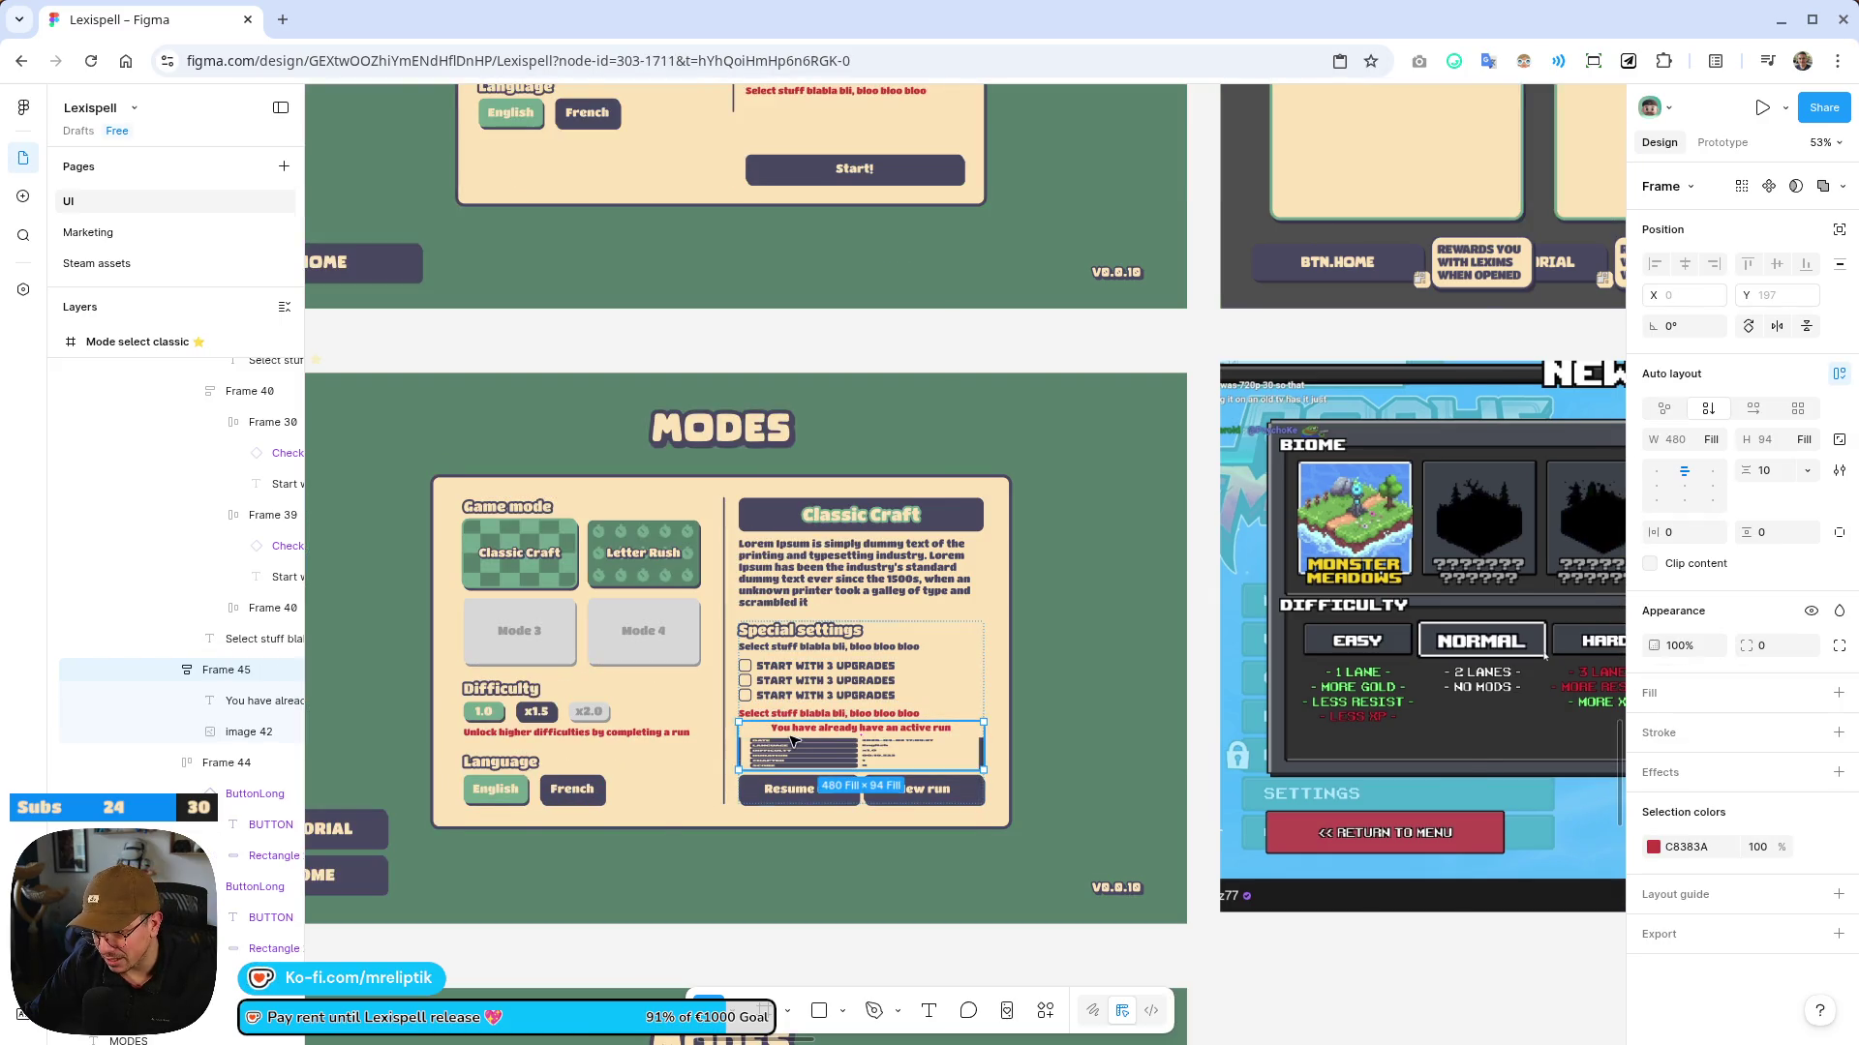
mouse_move(789, 747)
left_mouse_down()
mouse_move(1016, 576)
mouse_move(1012, 634)
mouse_move(987, 641)
mouse_move(1042, 631)
mouse_move(998, 630)
left_mouse_up()
key("ctrl+z")
scroll(997, 630, "down", 2)
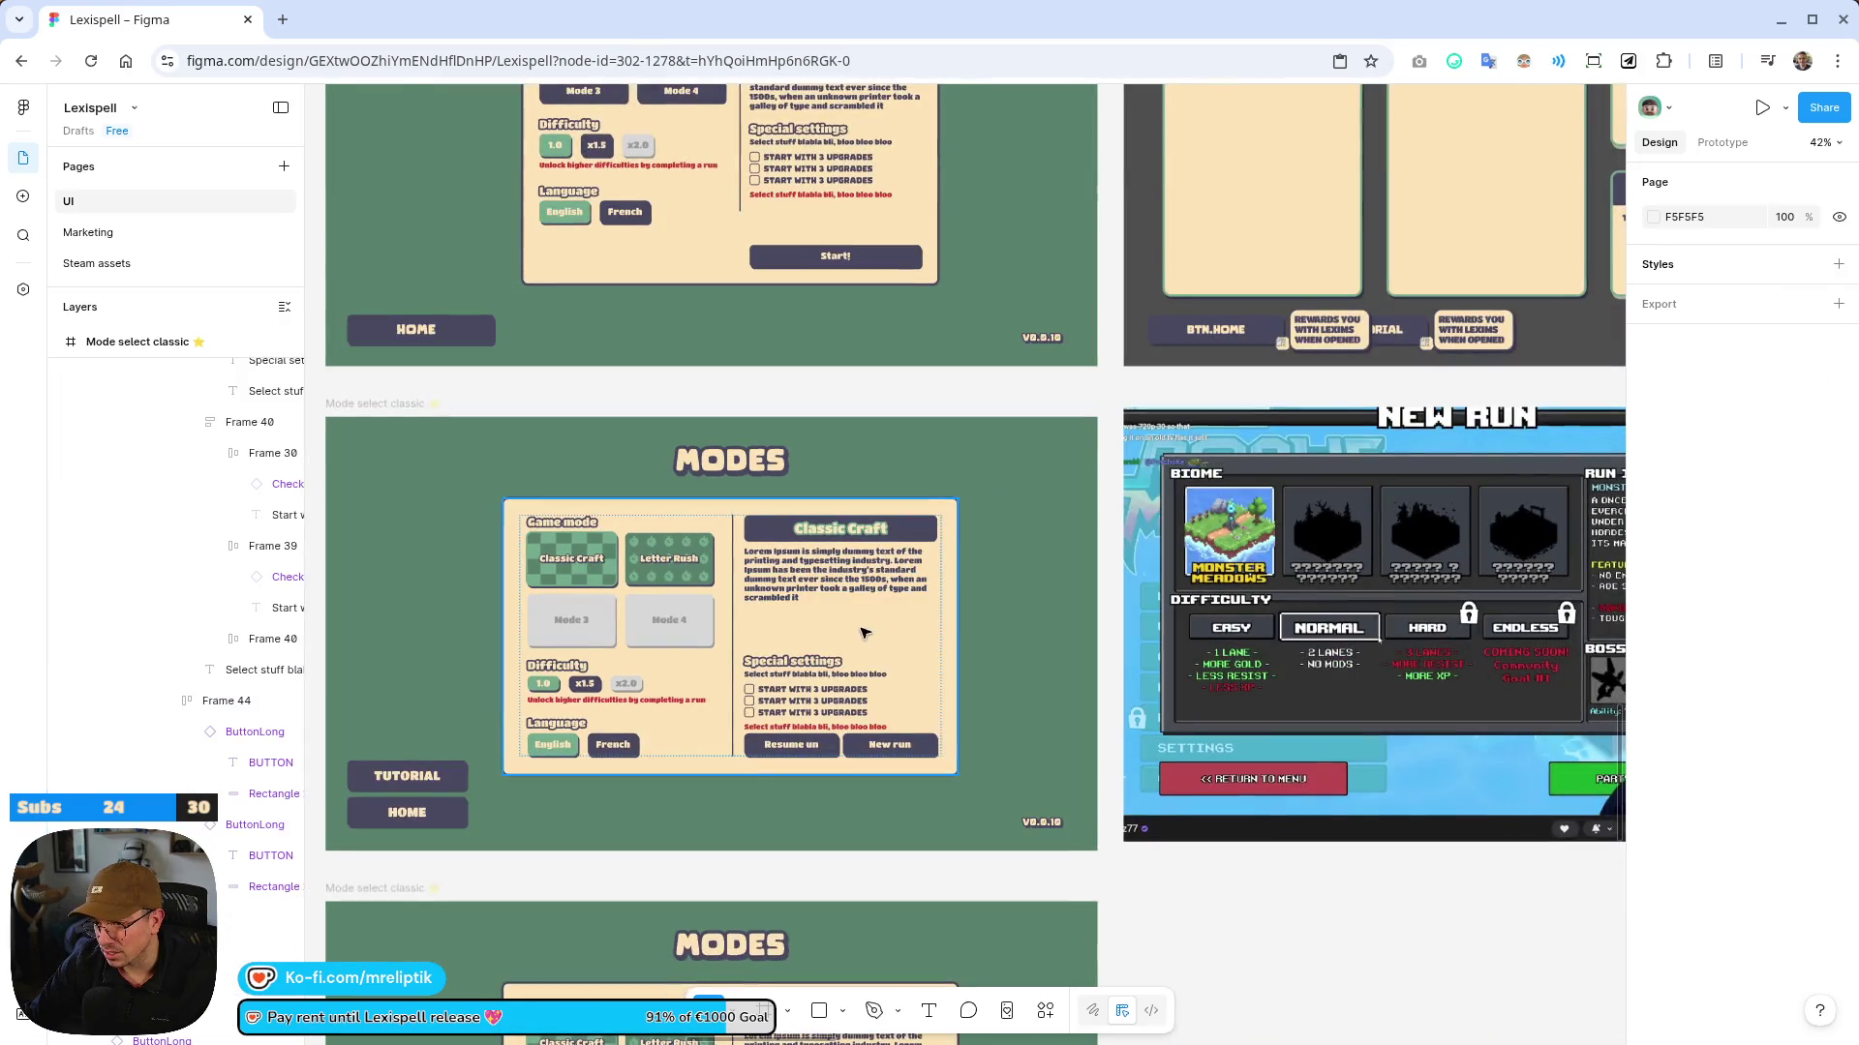
Step: Move the Special settings block up under the Lorem description text
scroll(830, 642, "up", 5)
left_click(800, 630)
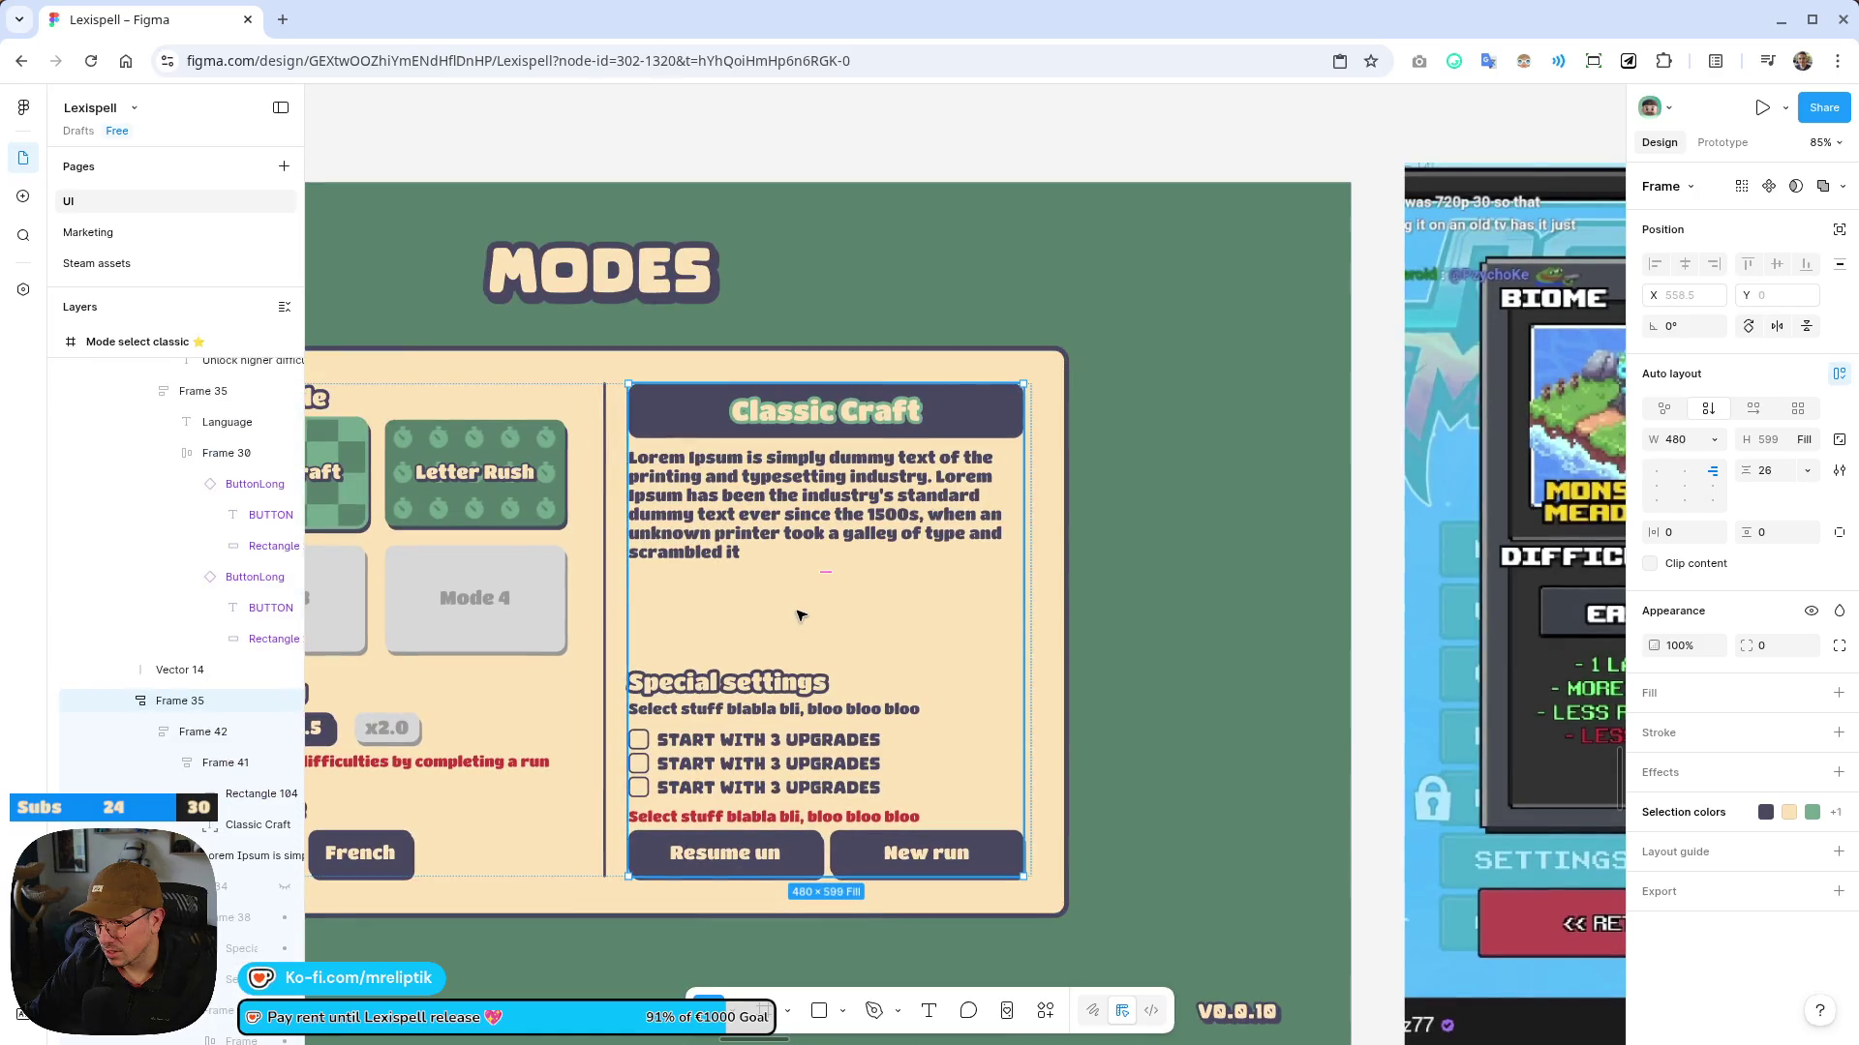
double_click(760, 695)
mouse_move(758, 743)
left_mouse_down()
mouse_move(751, 541)
mouse_move(842, 523)
mouse_move(720, 572)
mouse_move(746, 586)
mouse_move(746, 739)
mouse_move(774, 489)
mouse_move(786, 581)
left_mouse_up()
Step: Paste the active-run group (Frame 45) into Frame 36 as a column after Classic Craft
scroll(521, 600, "down", 5, "ctrl")
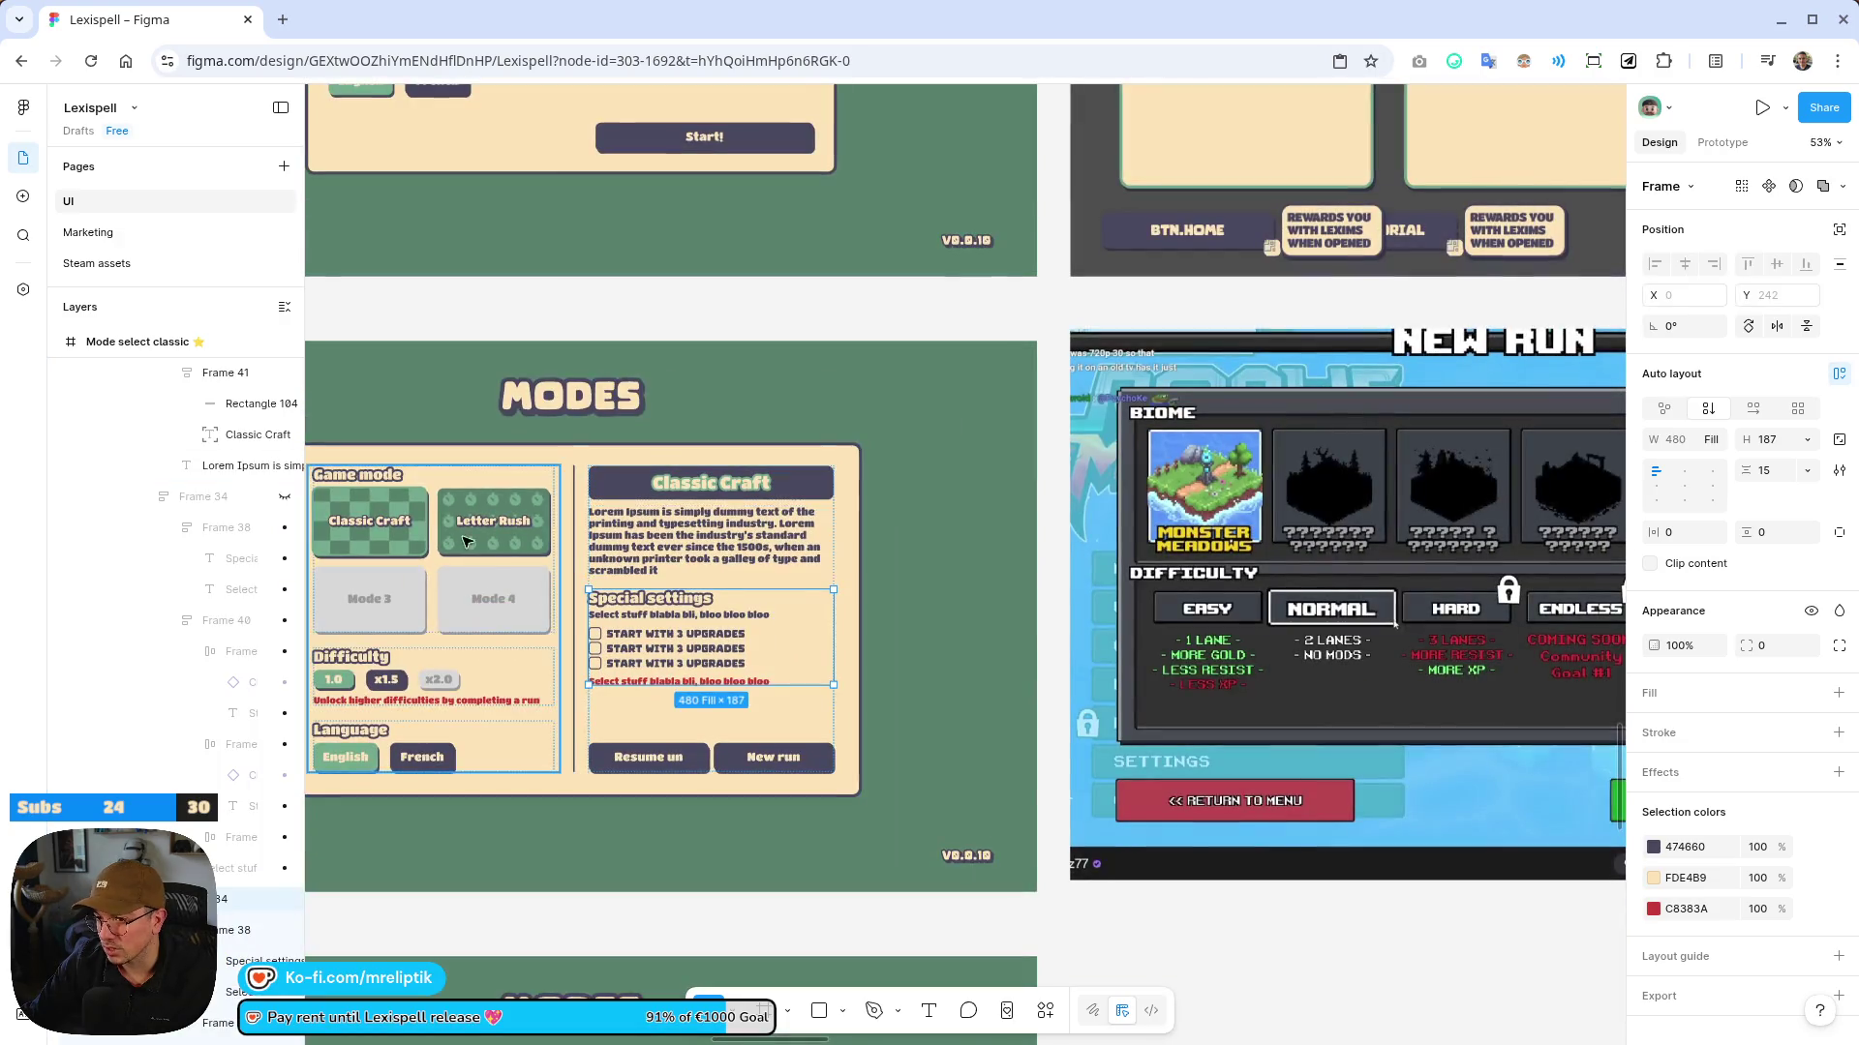
scroll(162, 645, "down", 10)
scroll(214, 743, "down", 5)
left_click(165, 662)
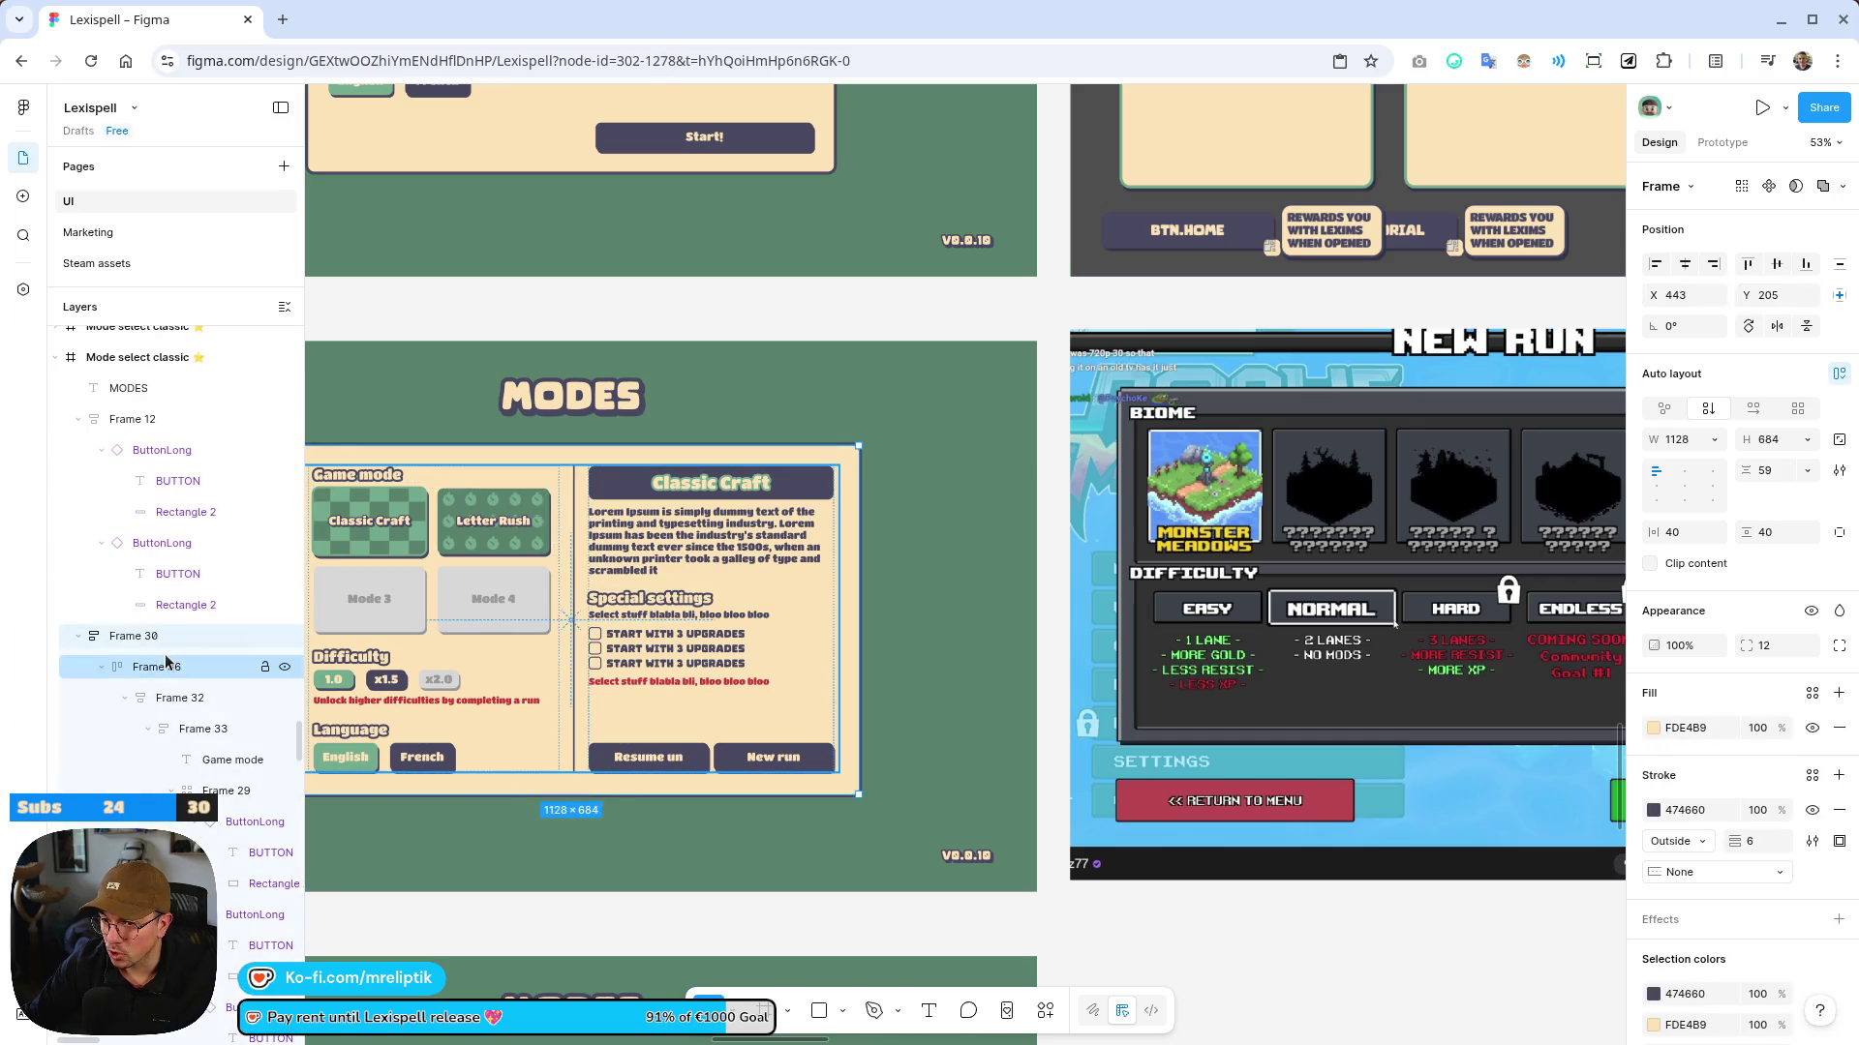
key("Return")
left_click(102, 667)
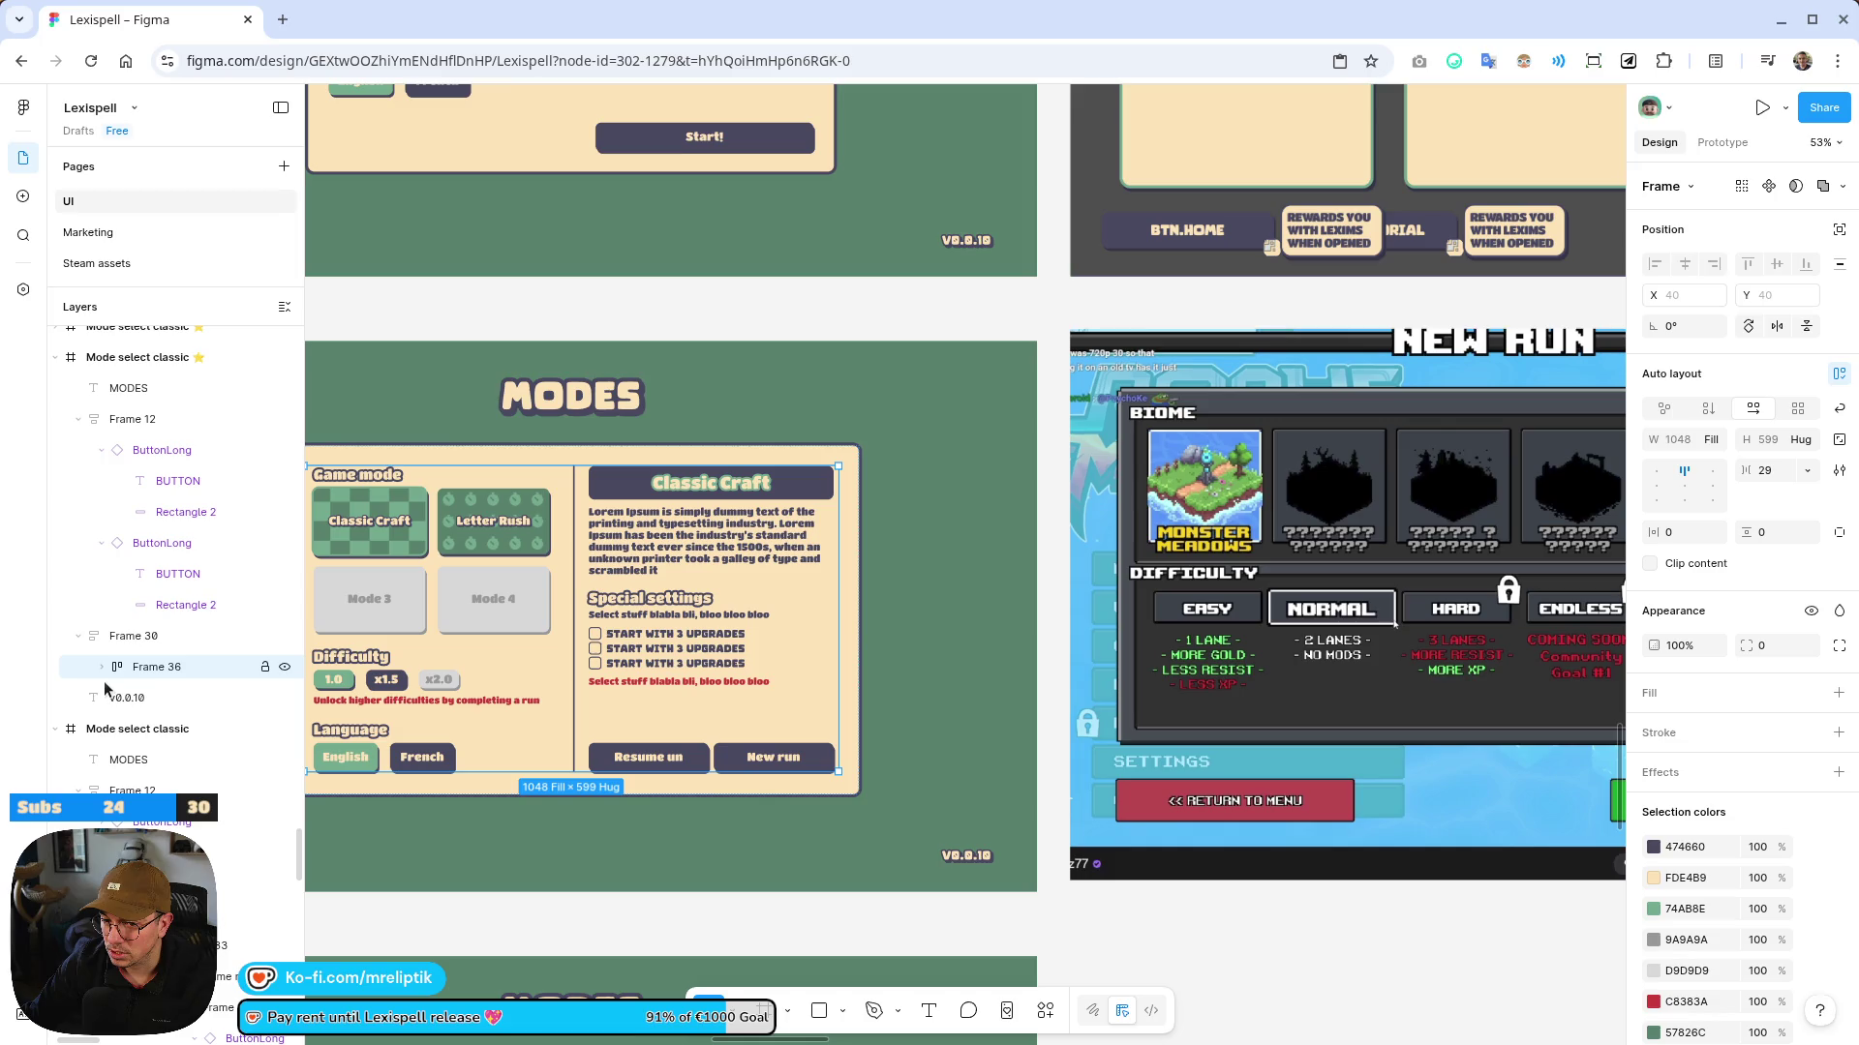
key("shift+Return")
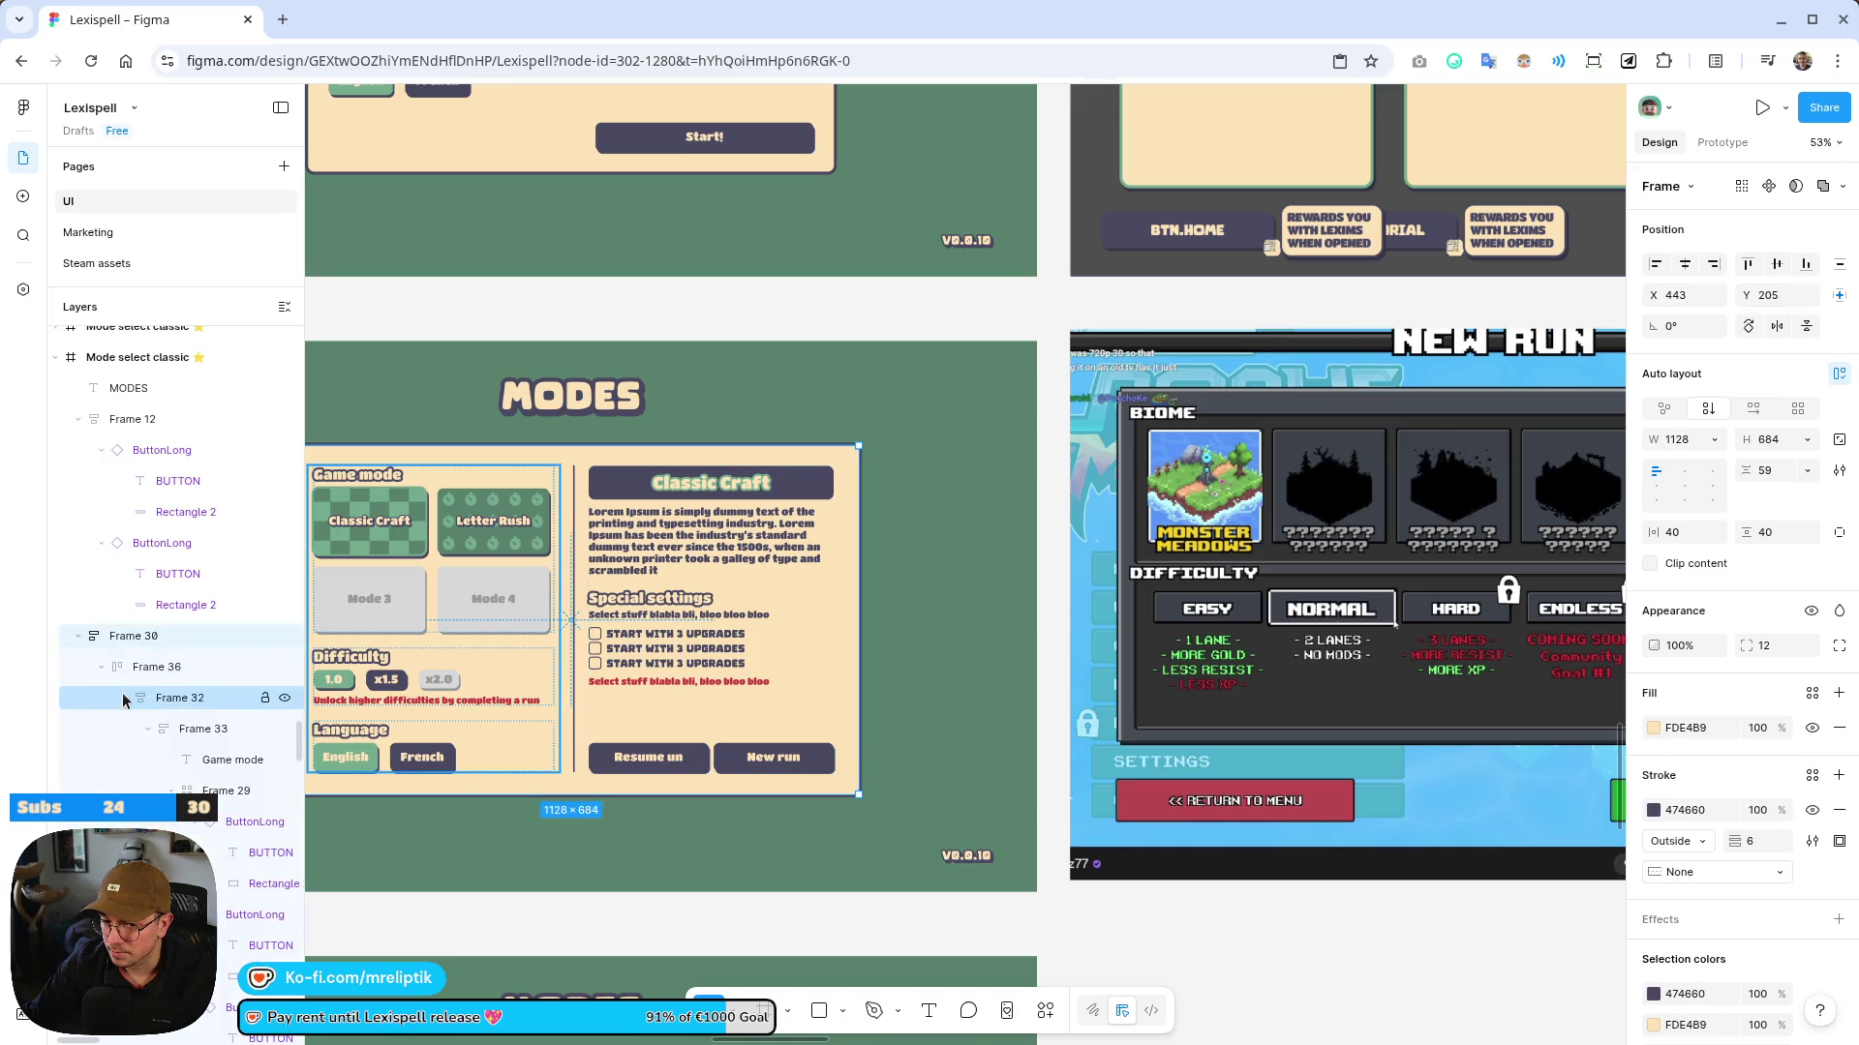
left_click(174, 699)
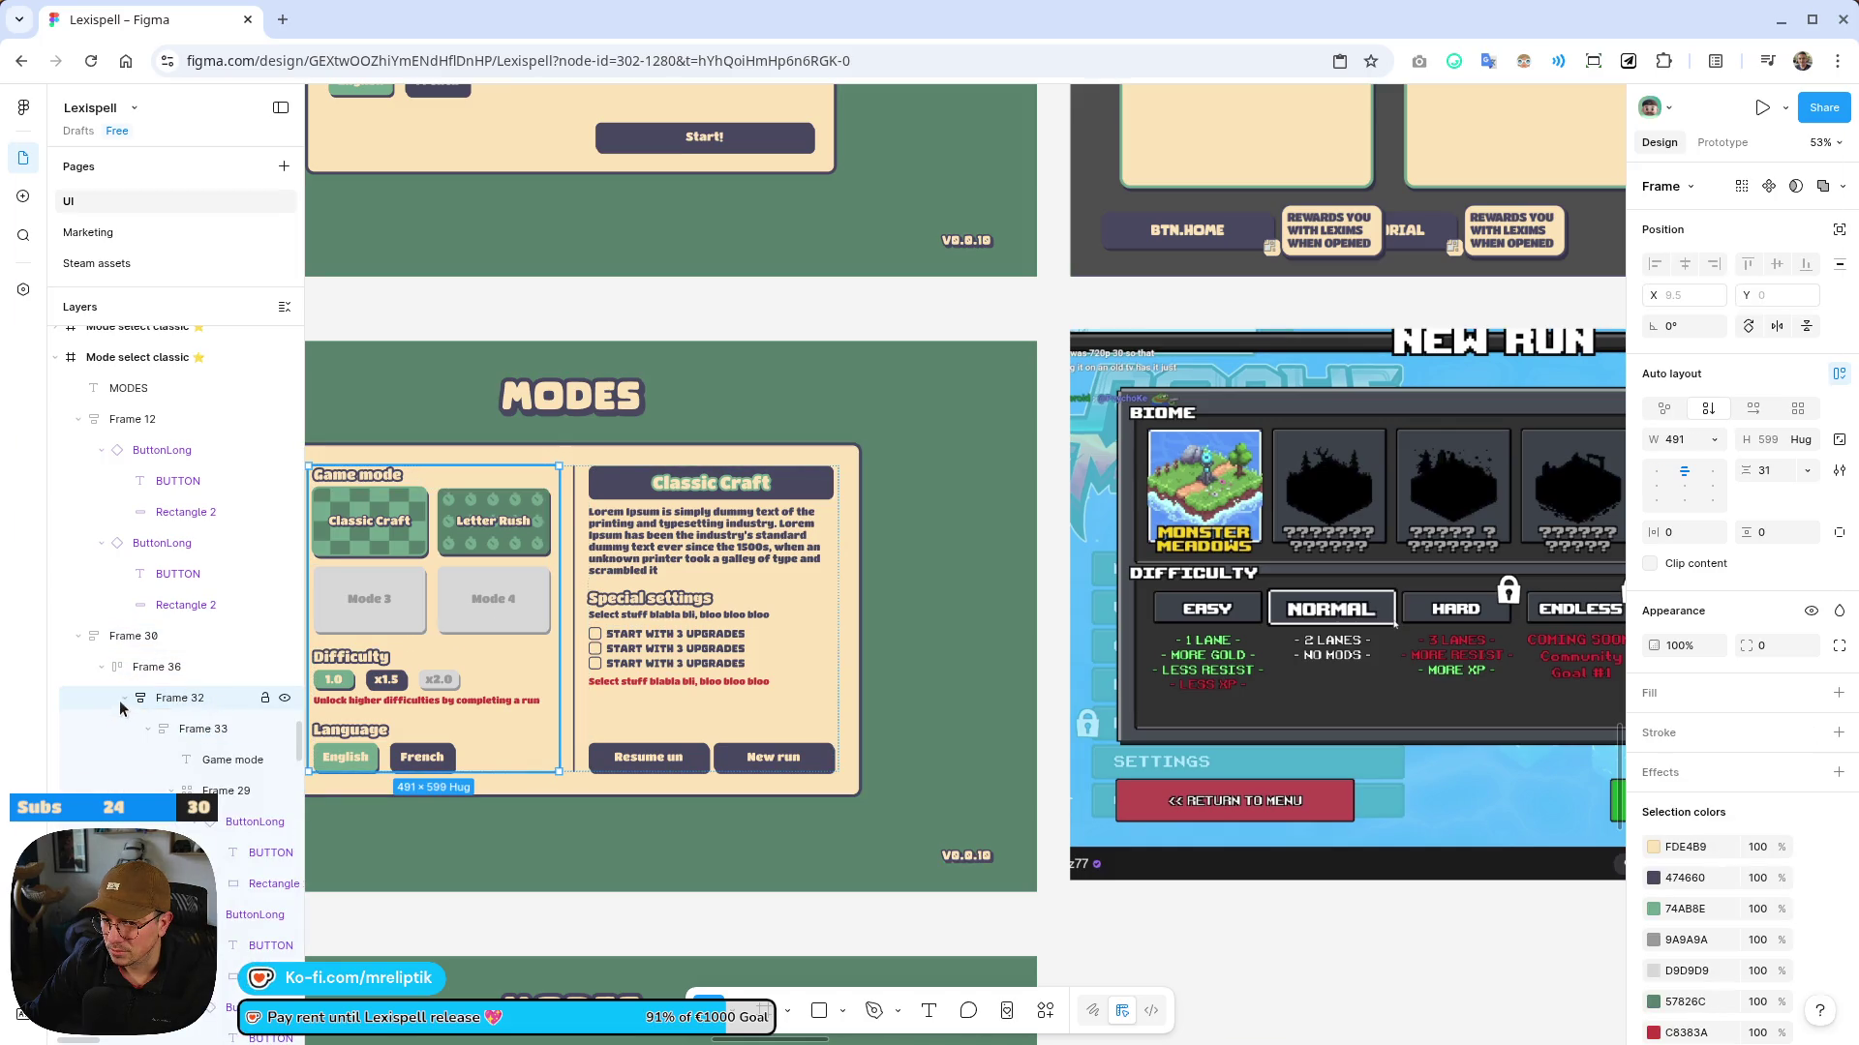
left_click(143, 731)
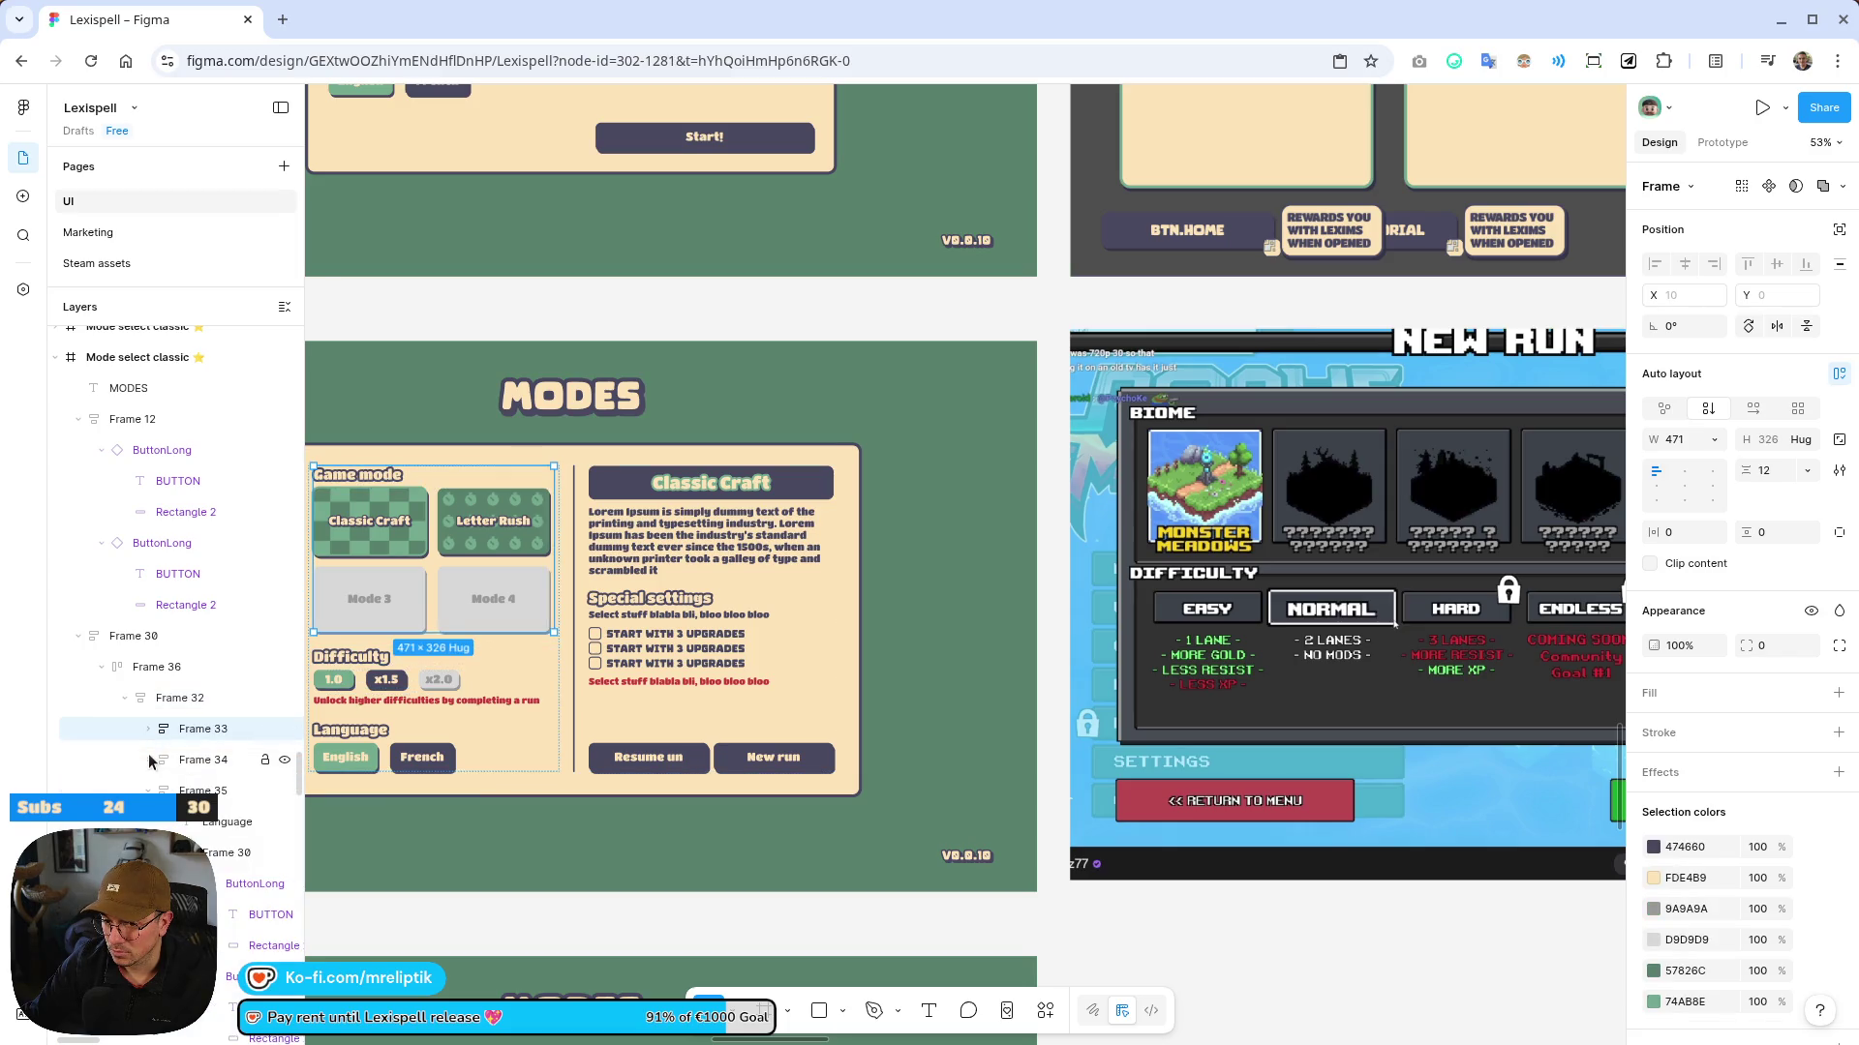
left_click(148, 729)
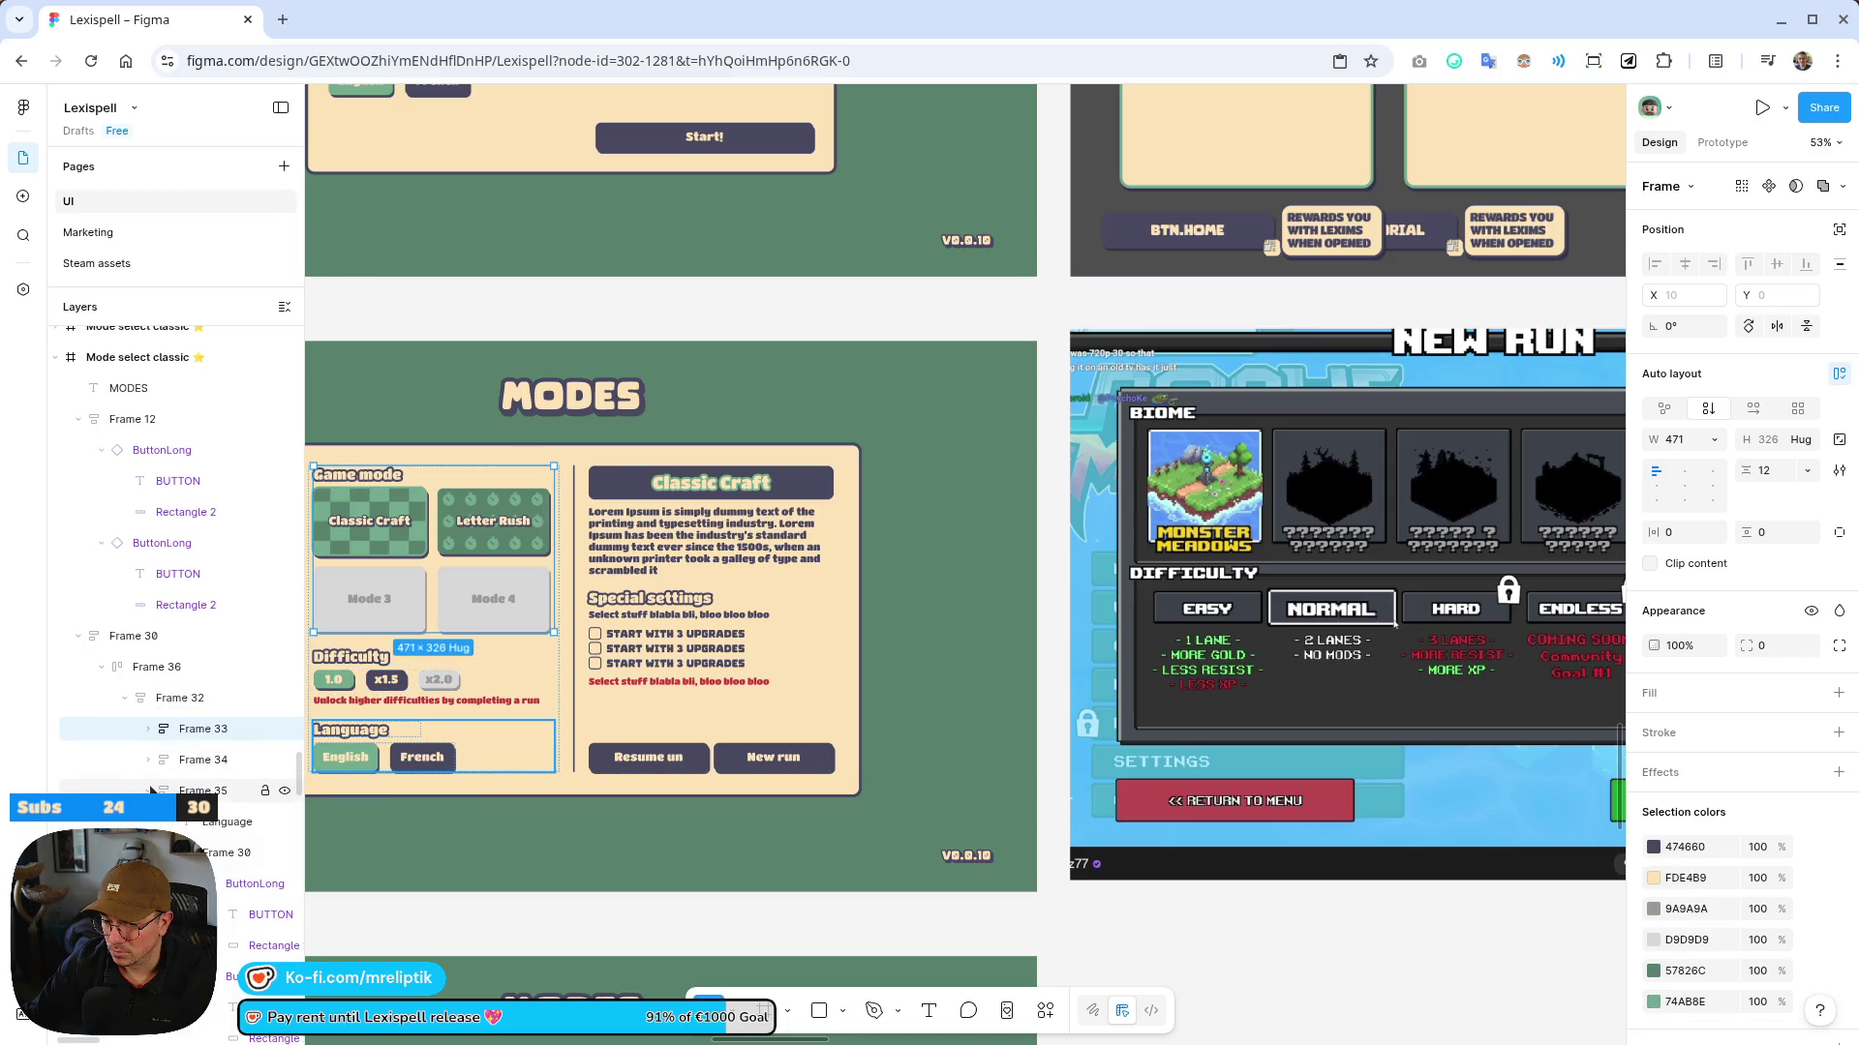
left_click(179, 698)
left_click(125, 698)
left_click(180, 760)
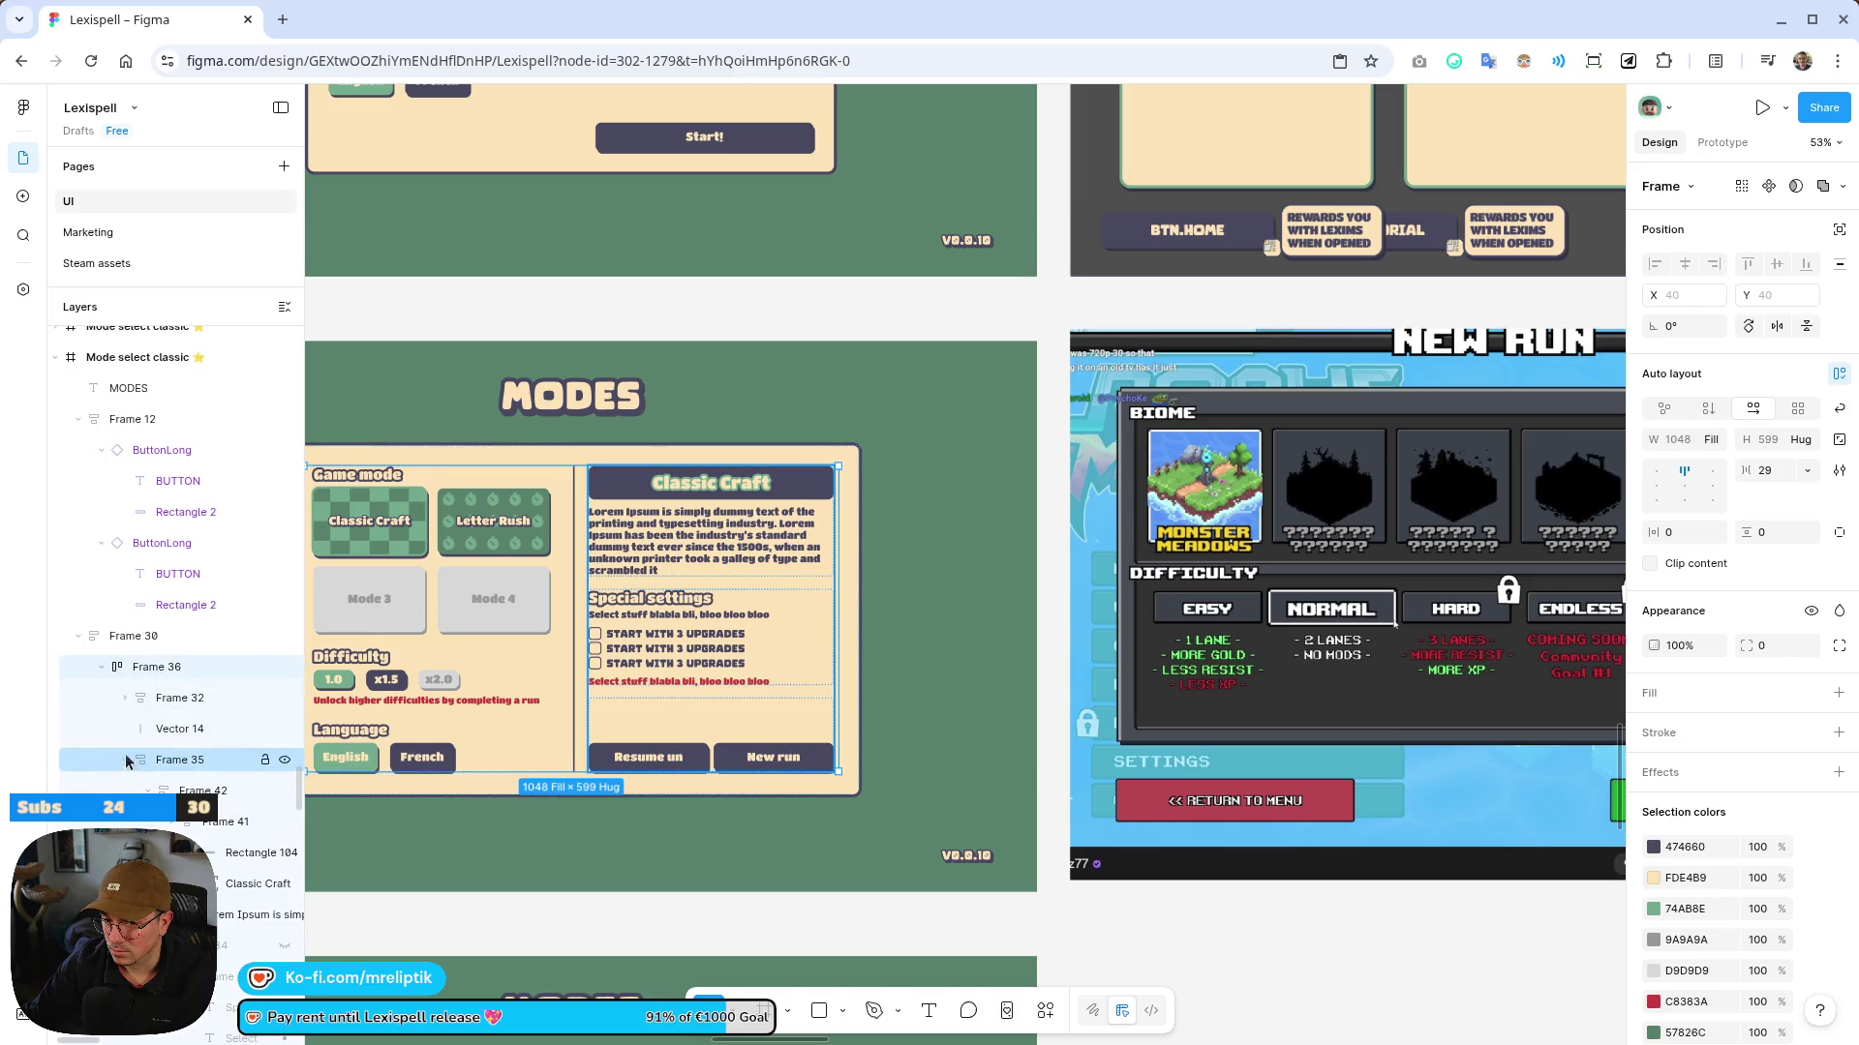
left_click(125, 760)
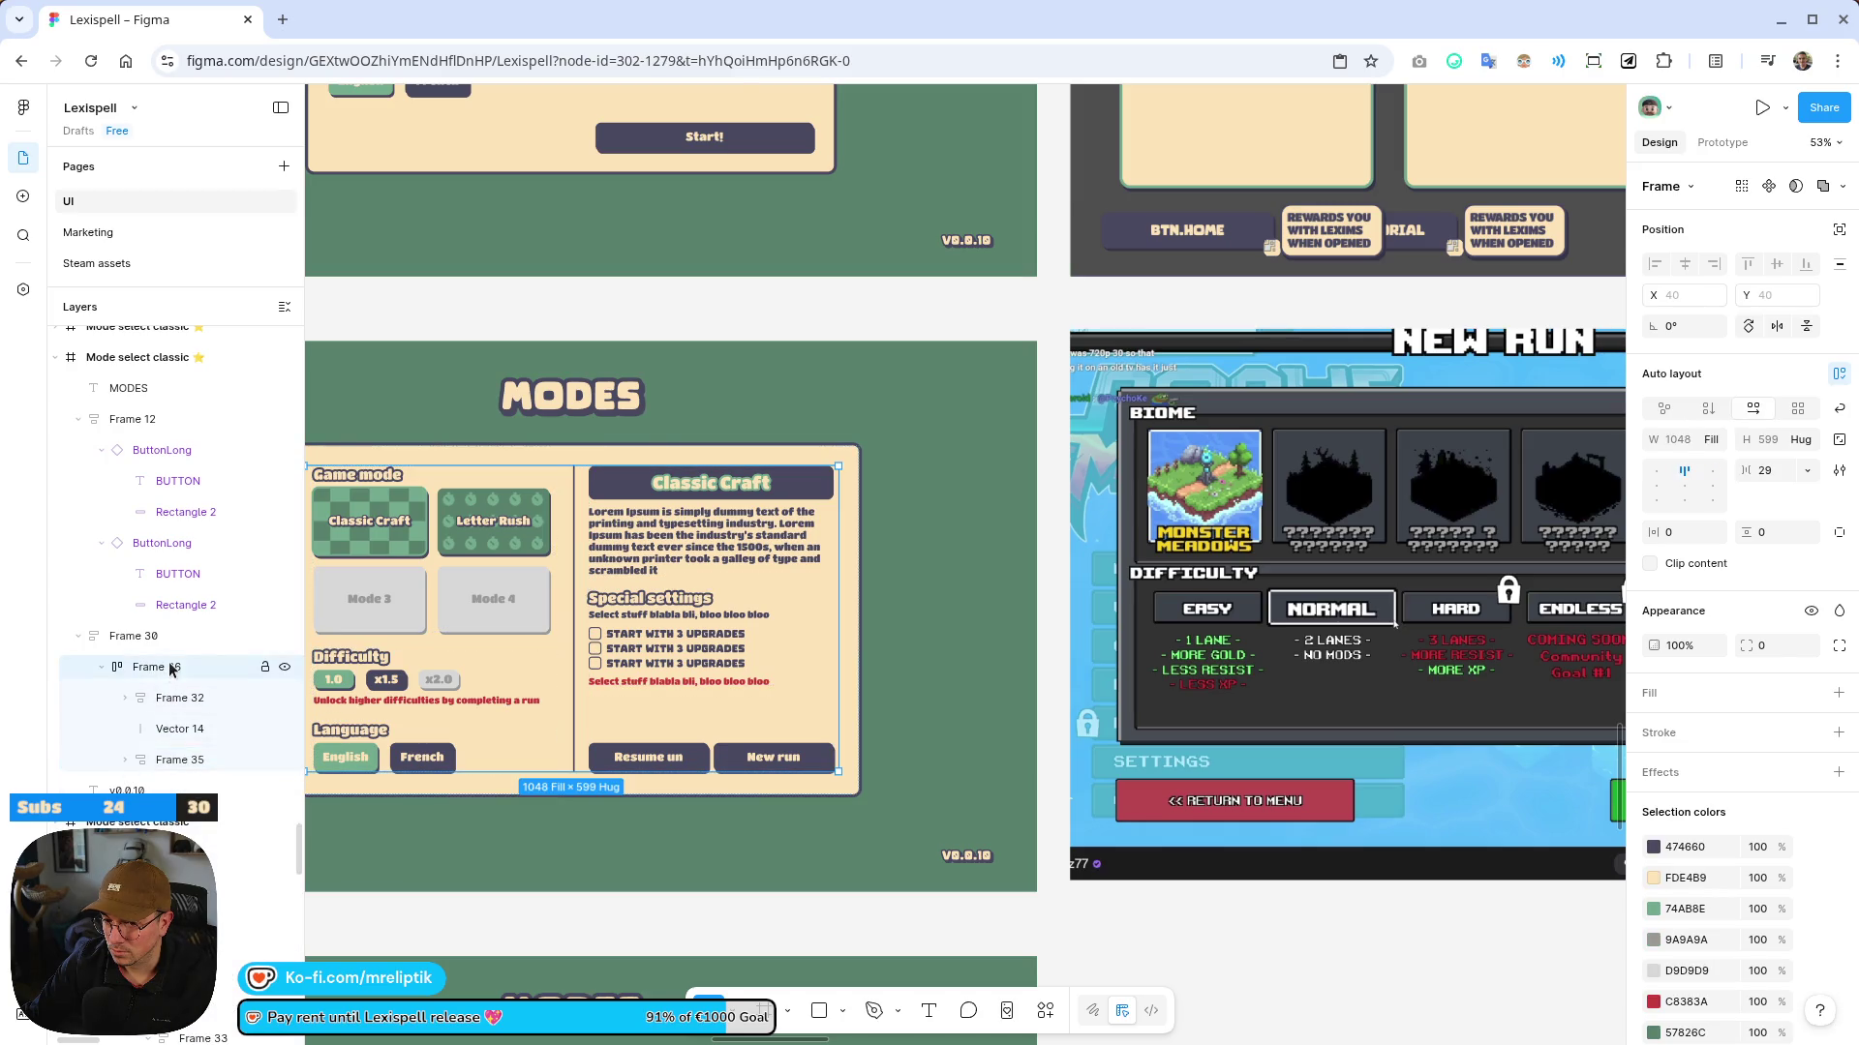
key("ctrl+v")
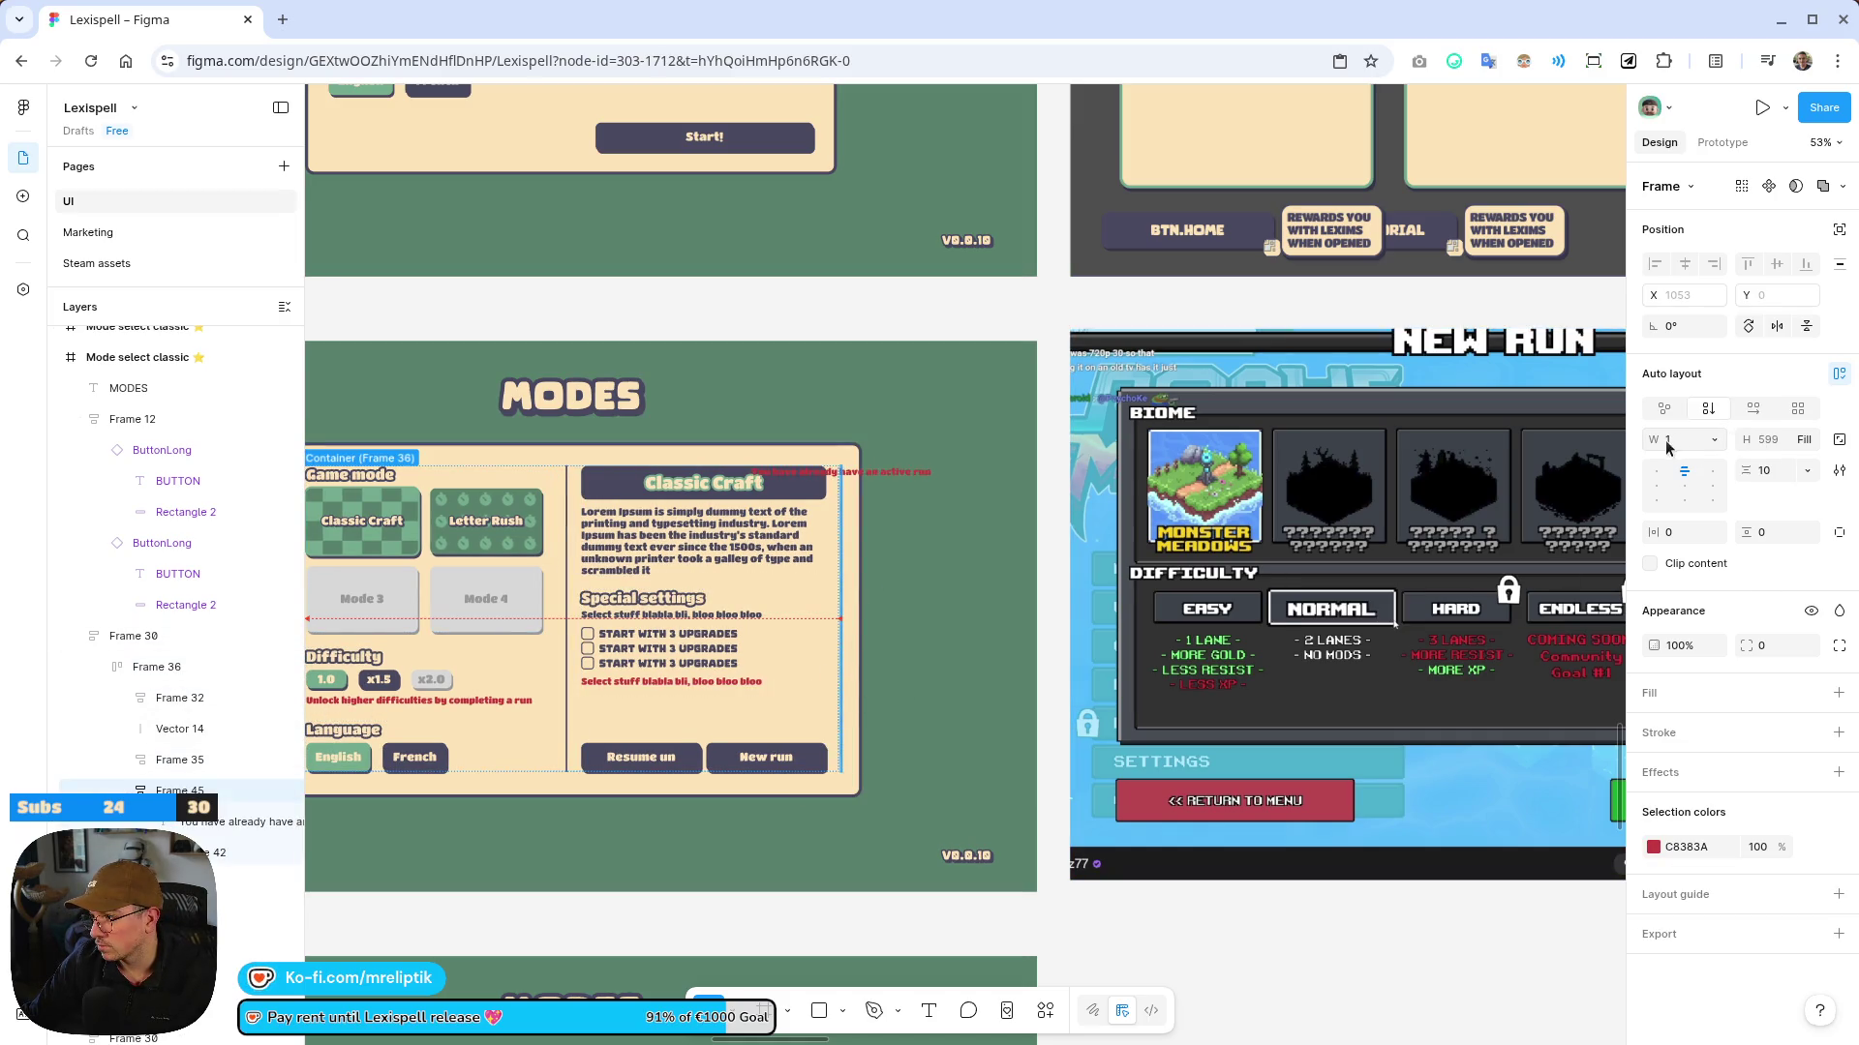
Step: Set the new column's width to Hug contents and widen Frame 30 to fit three columns
left_click(1714, 444)
left_click(1659, 417)
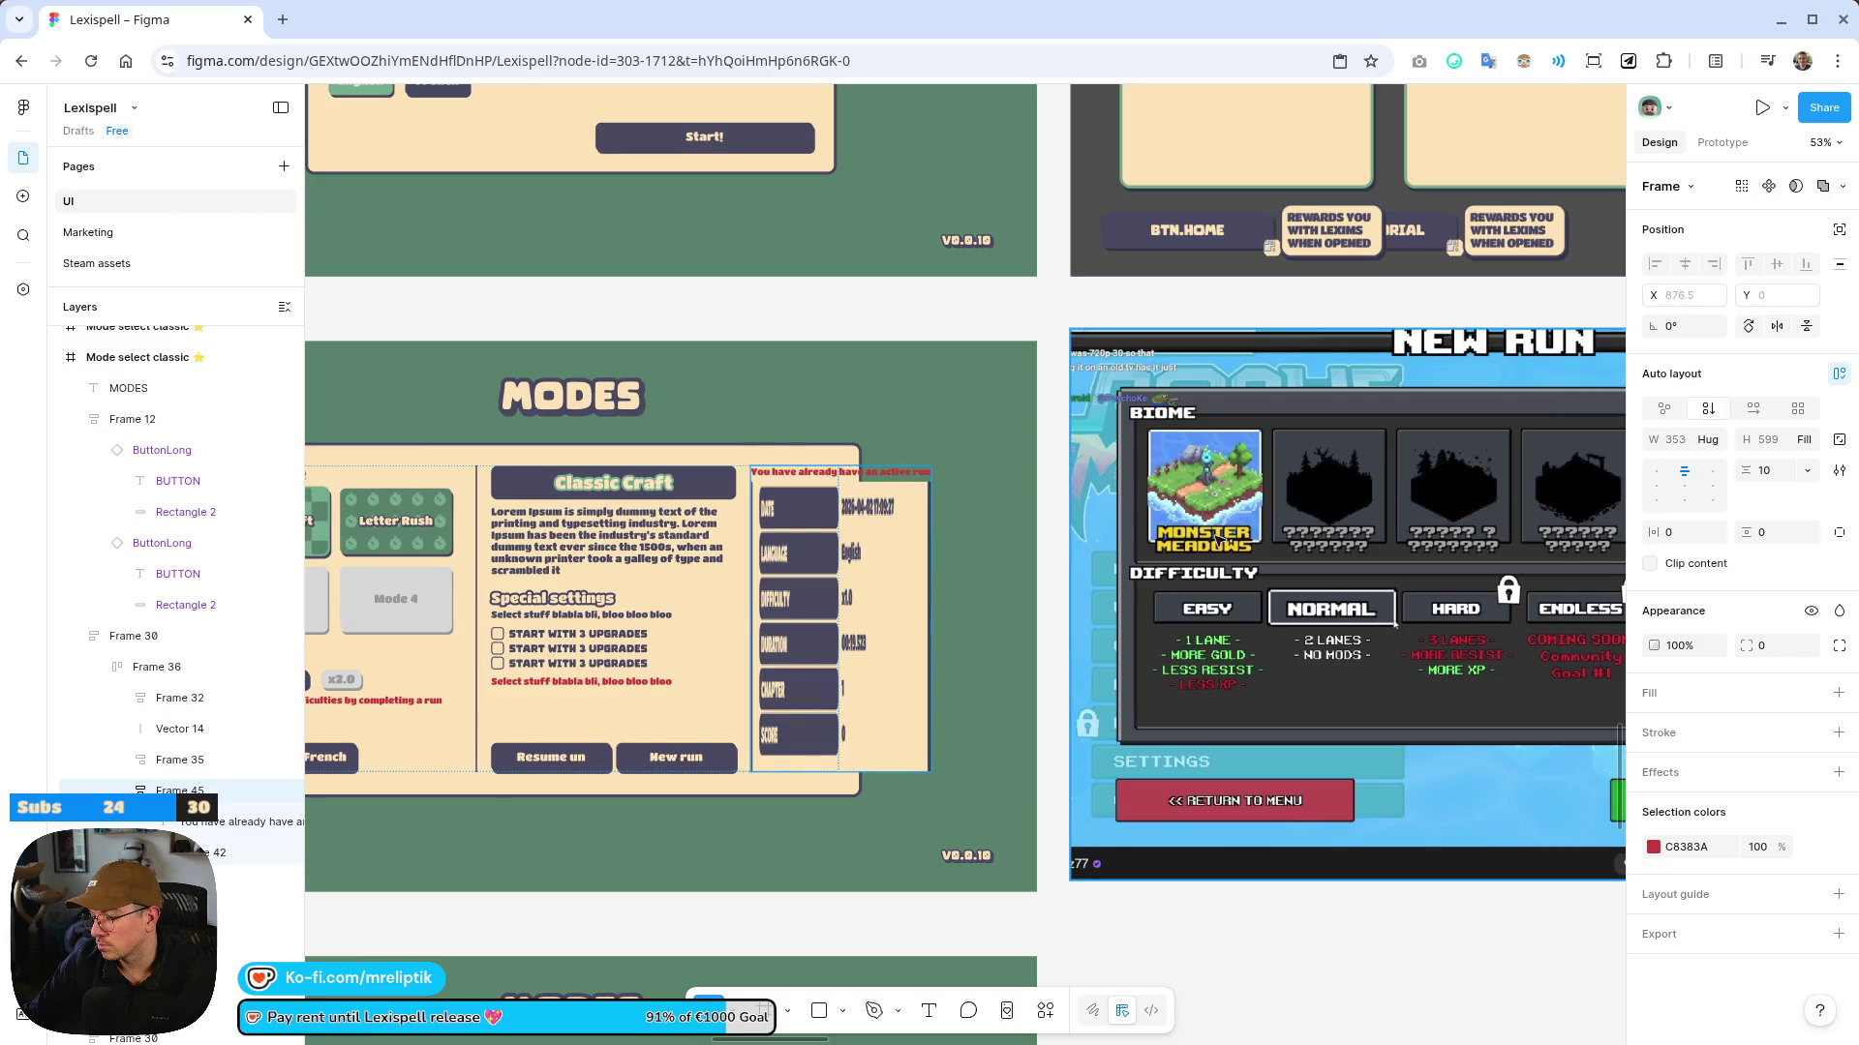
scroll(818, 594, "down", 3)
left_click(817, 594)
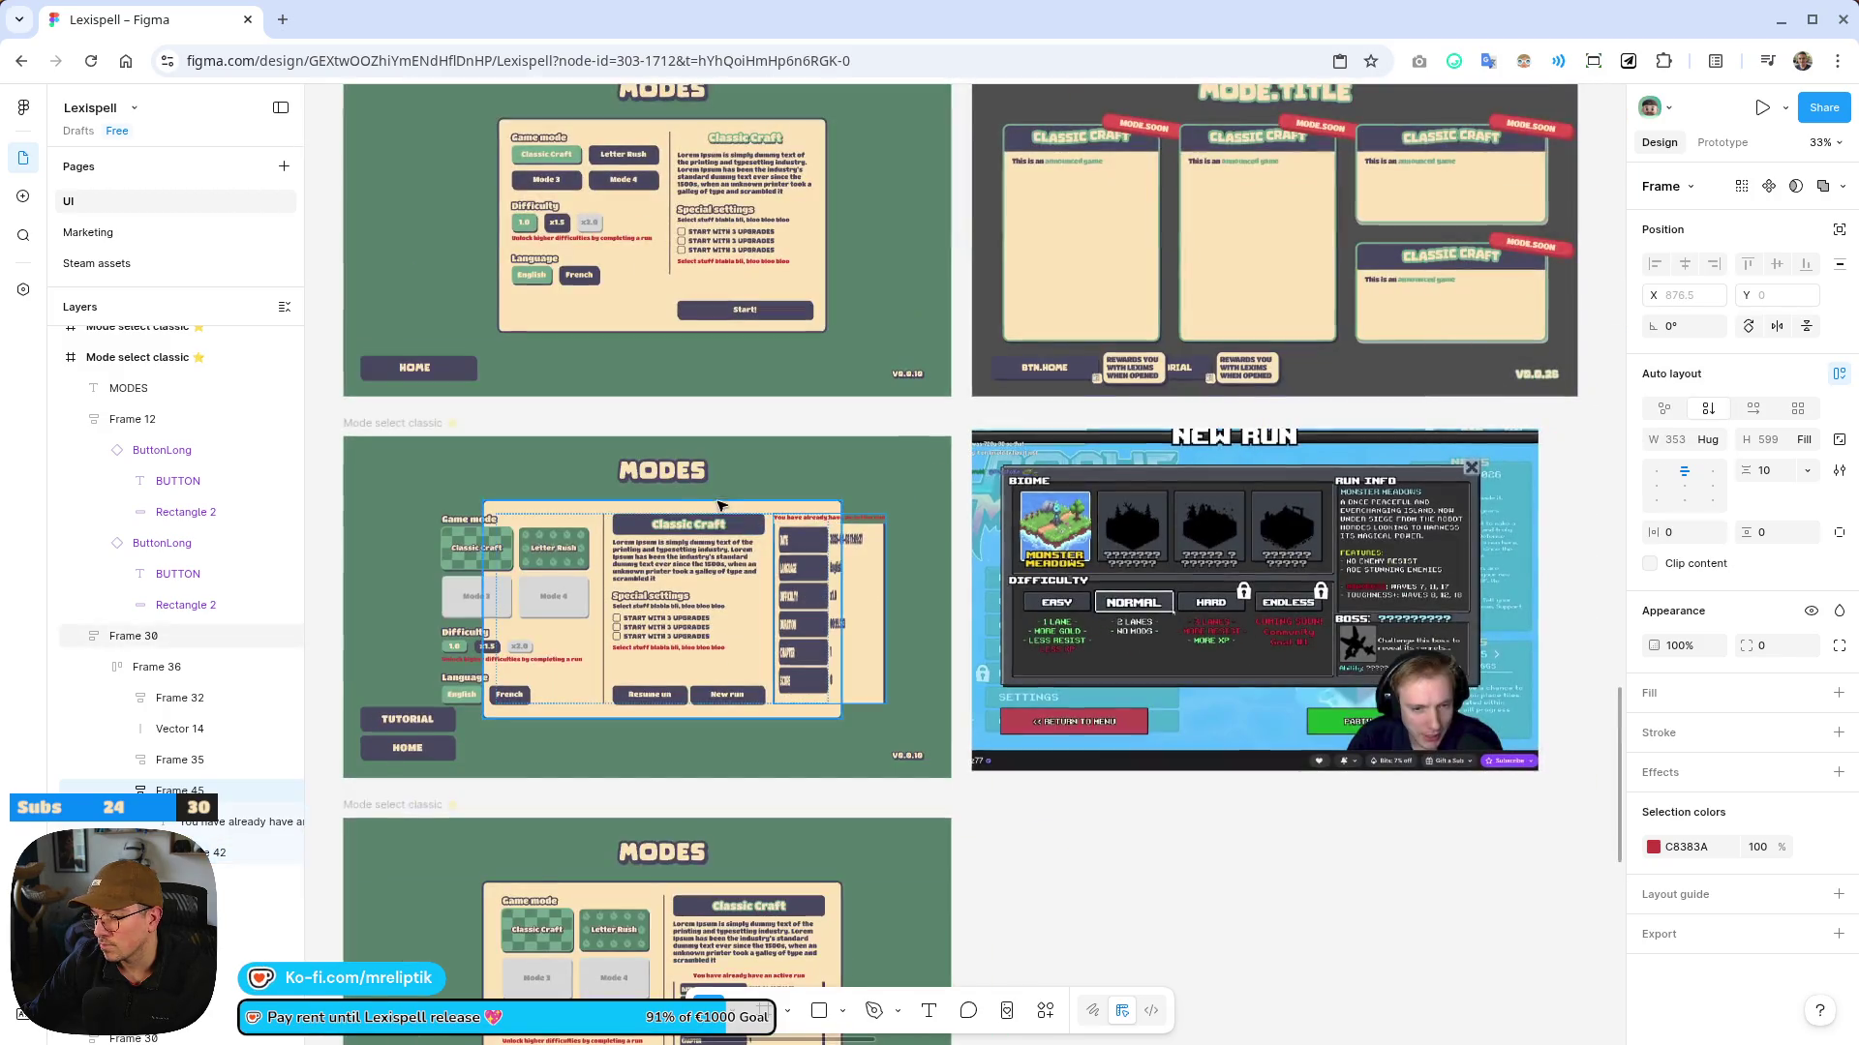
scroll(979, 636, "up", 3)
left_click_drag(987, 636, 1110, 636)
Step: Resize the run-info table image 42 to 430 wide and make it shorter
scroll(820, 605, "down", 3)
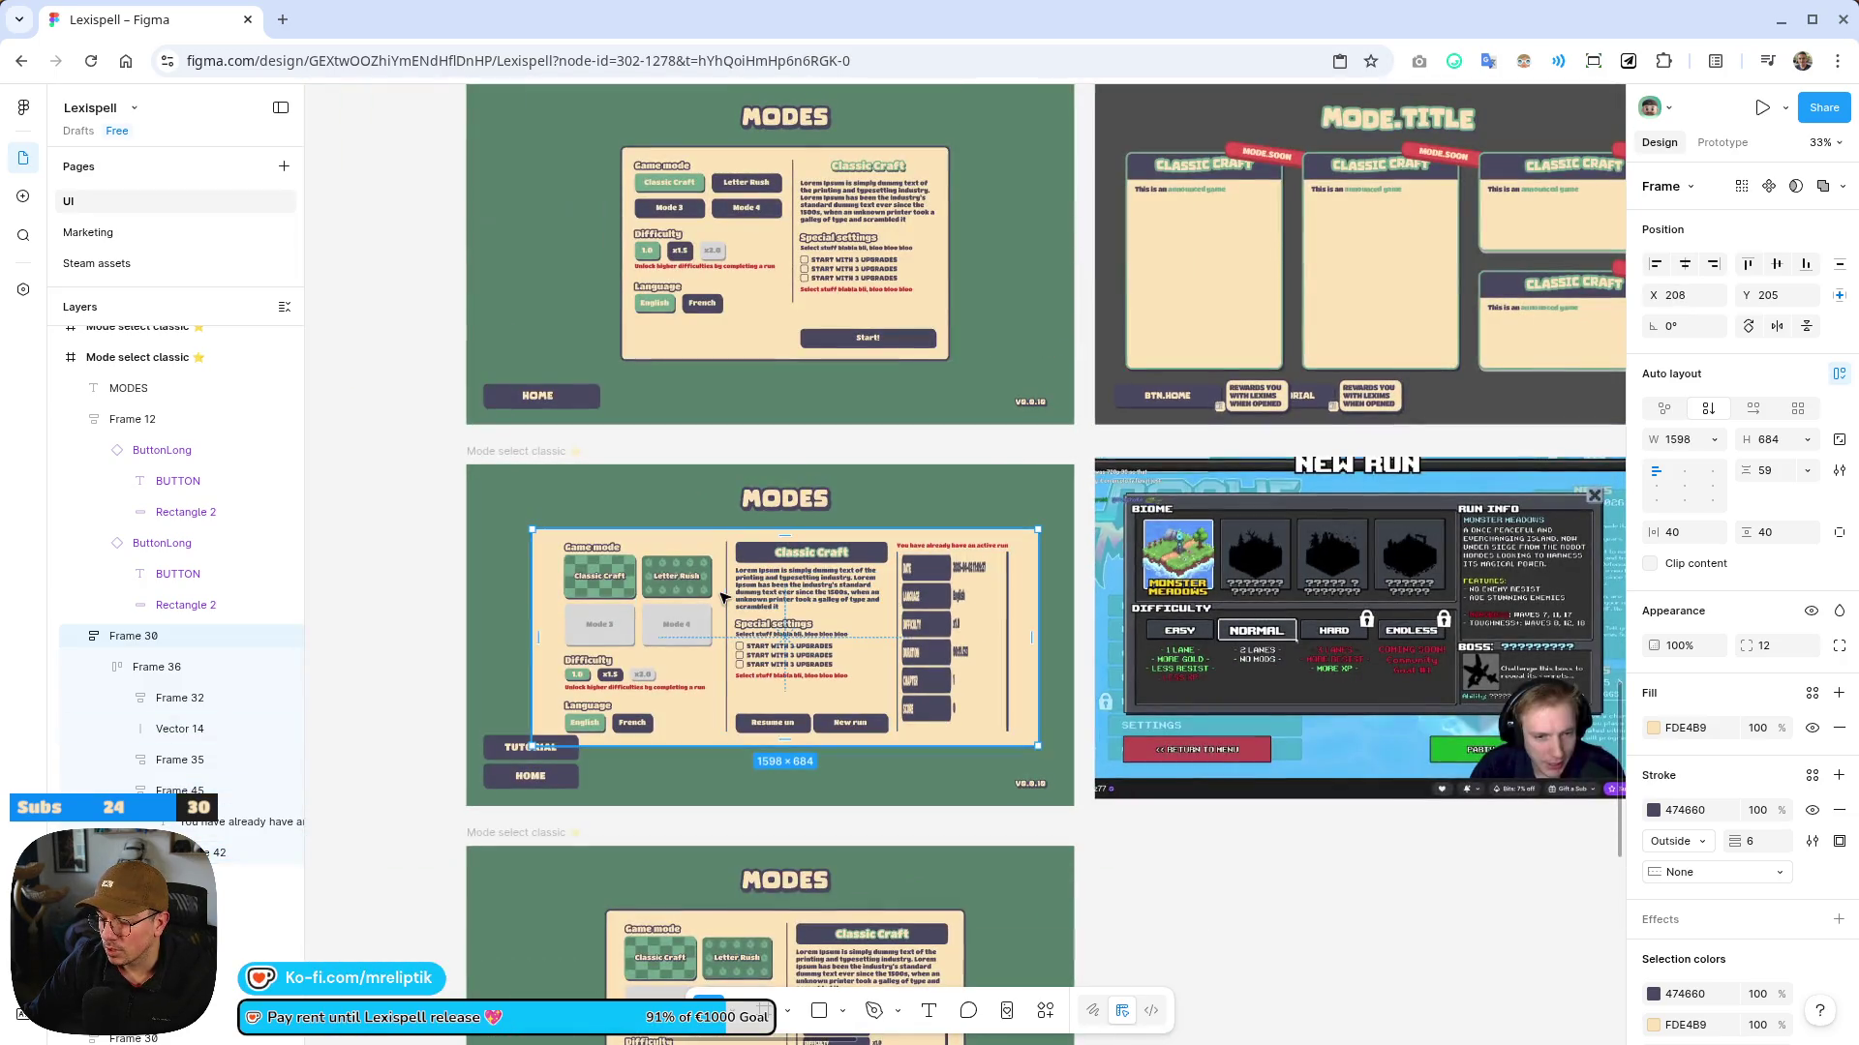
scroll(820, 605, "up", 3)
left_click(1070, 612)
left_click(1070, 612)
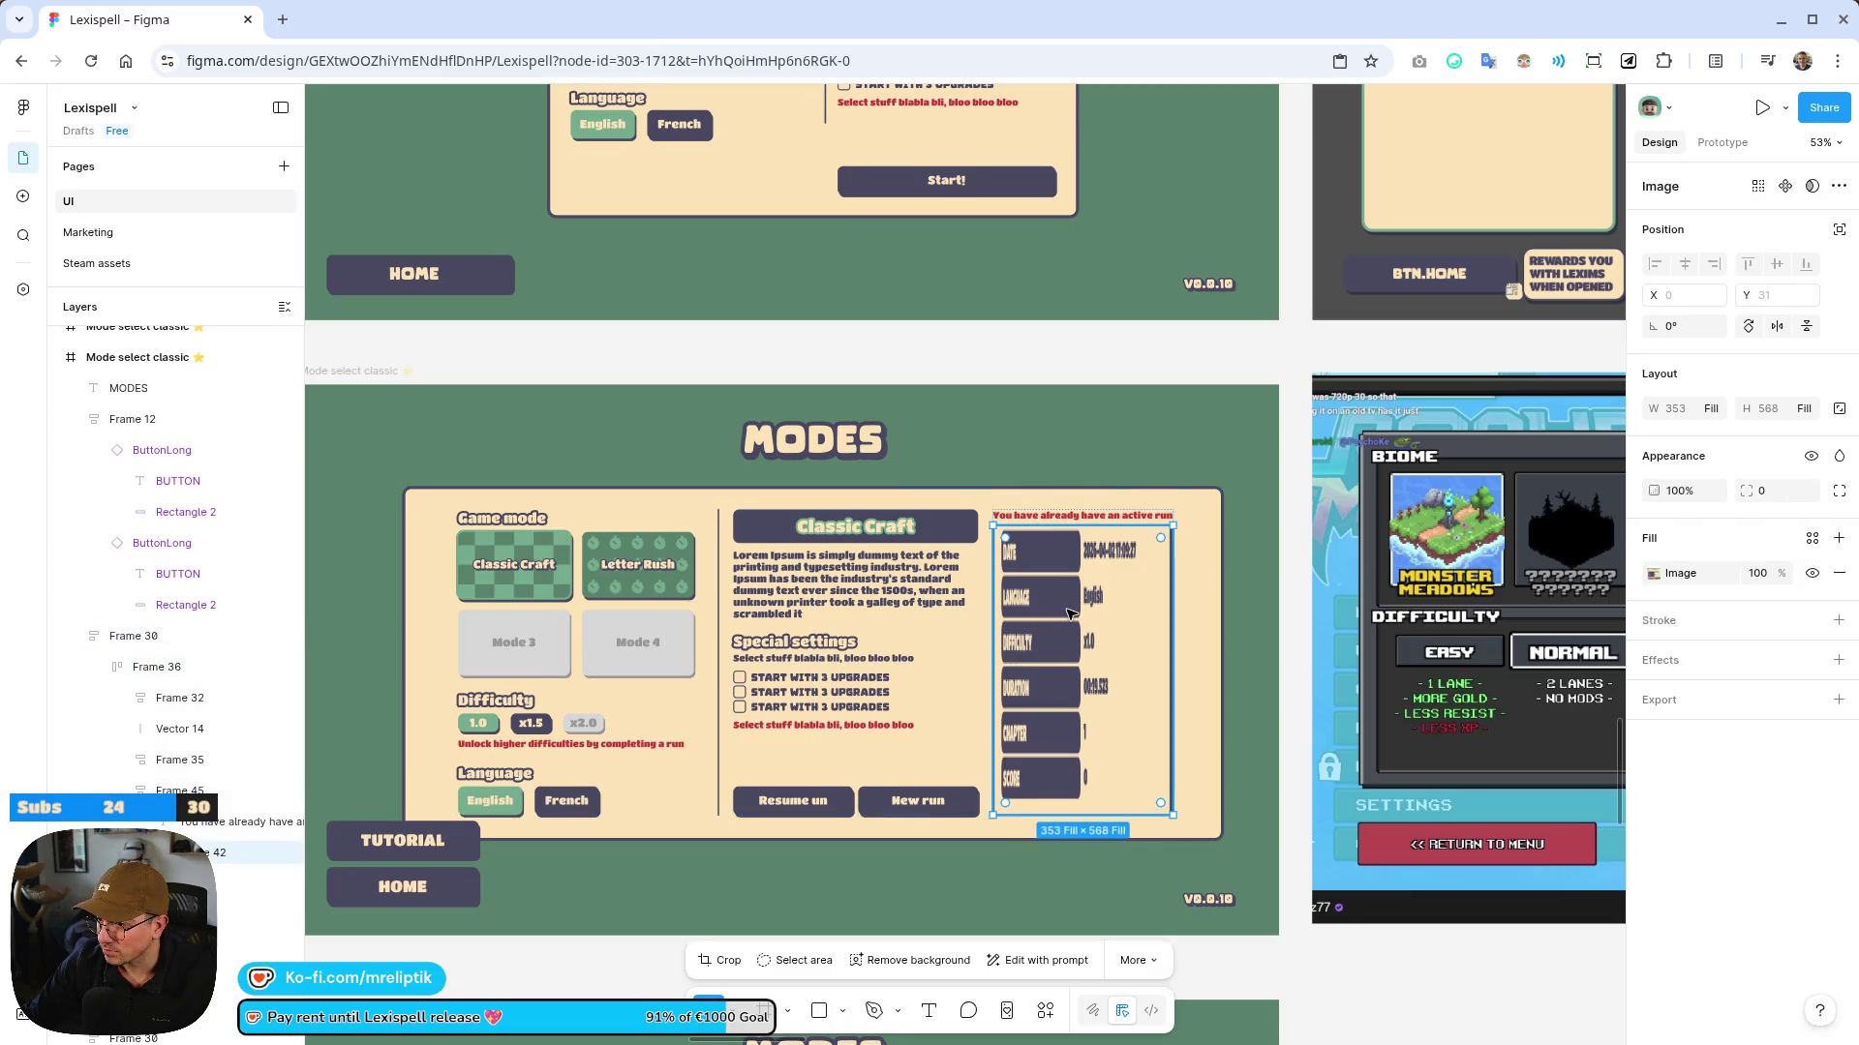
left_click_drag(1173, 657, 1192, 655)
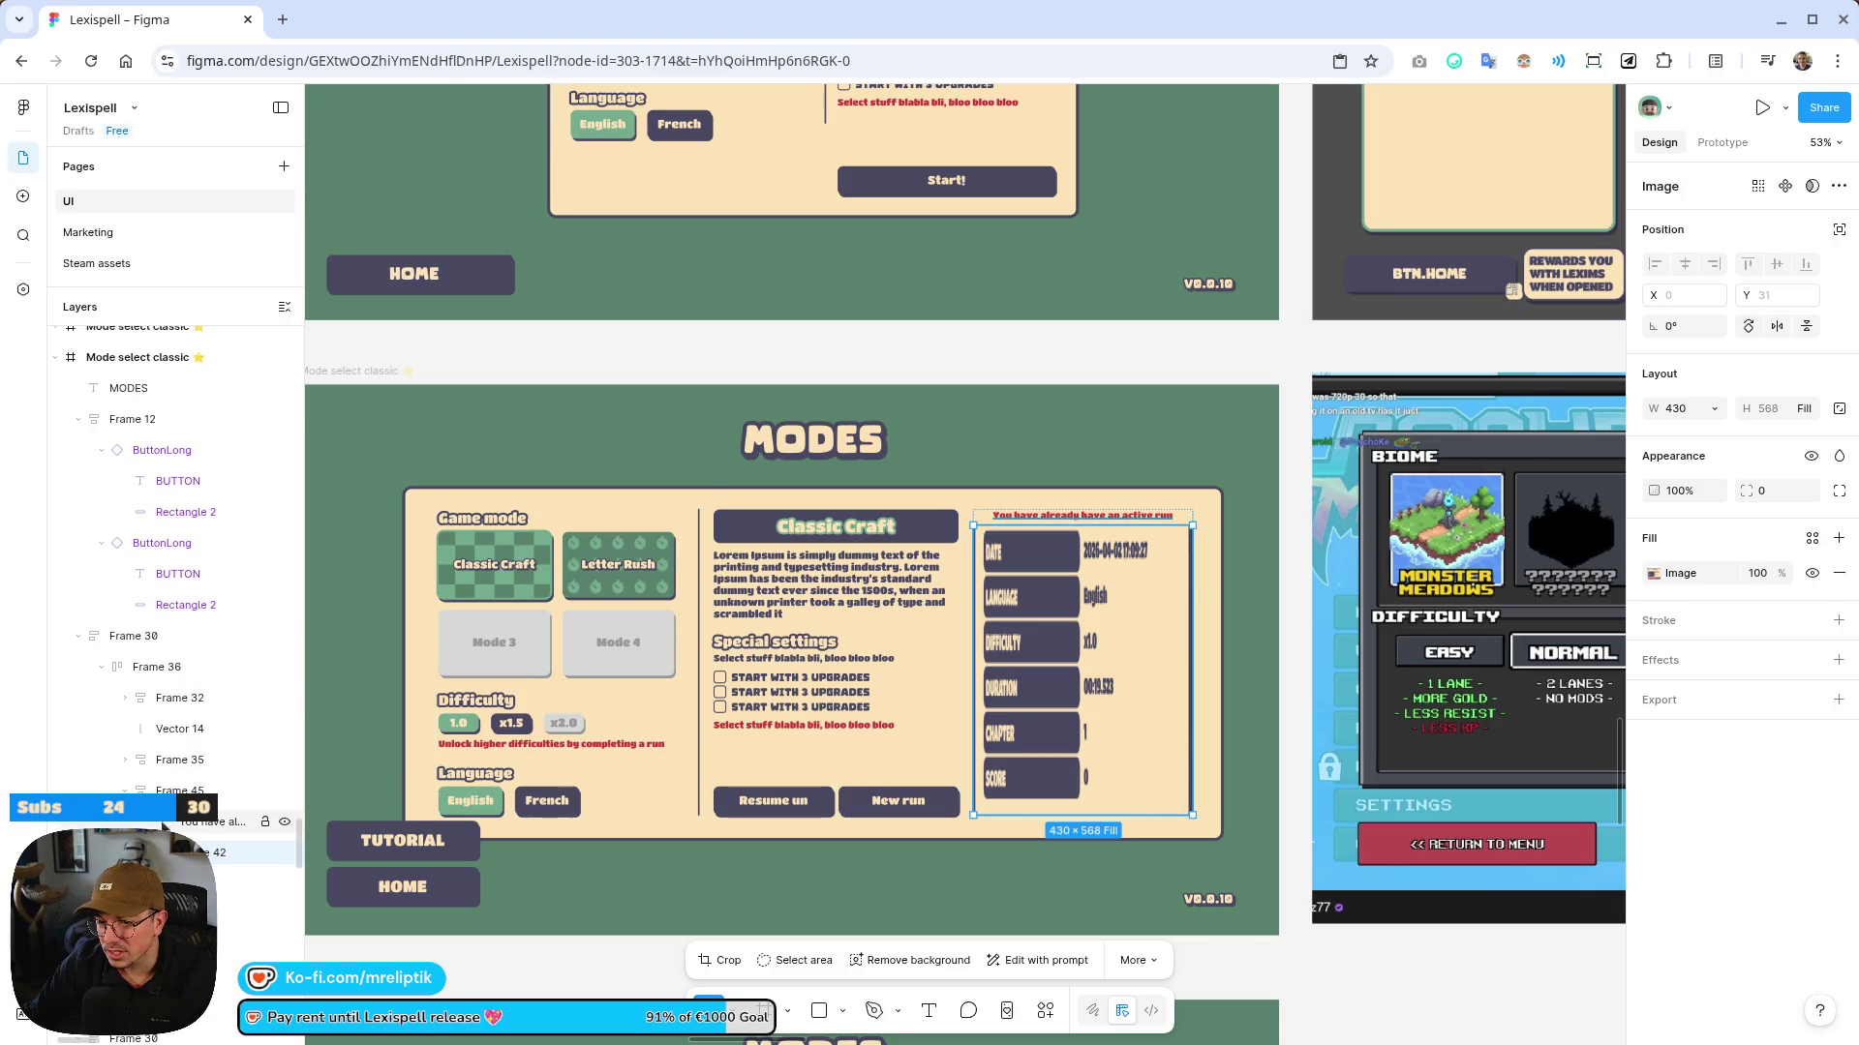
left_click(1082, 515)
left_click(1108, 774)
left_click_drag(1108, 814, 1108, 617)
key("Escape")
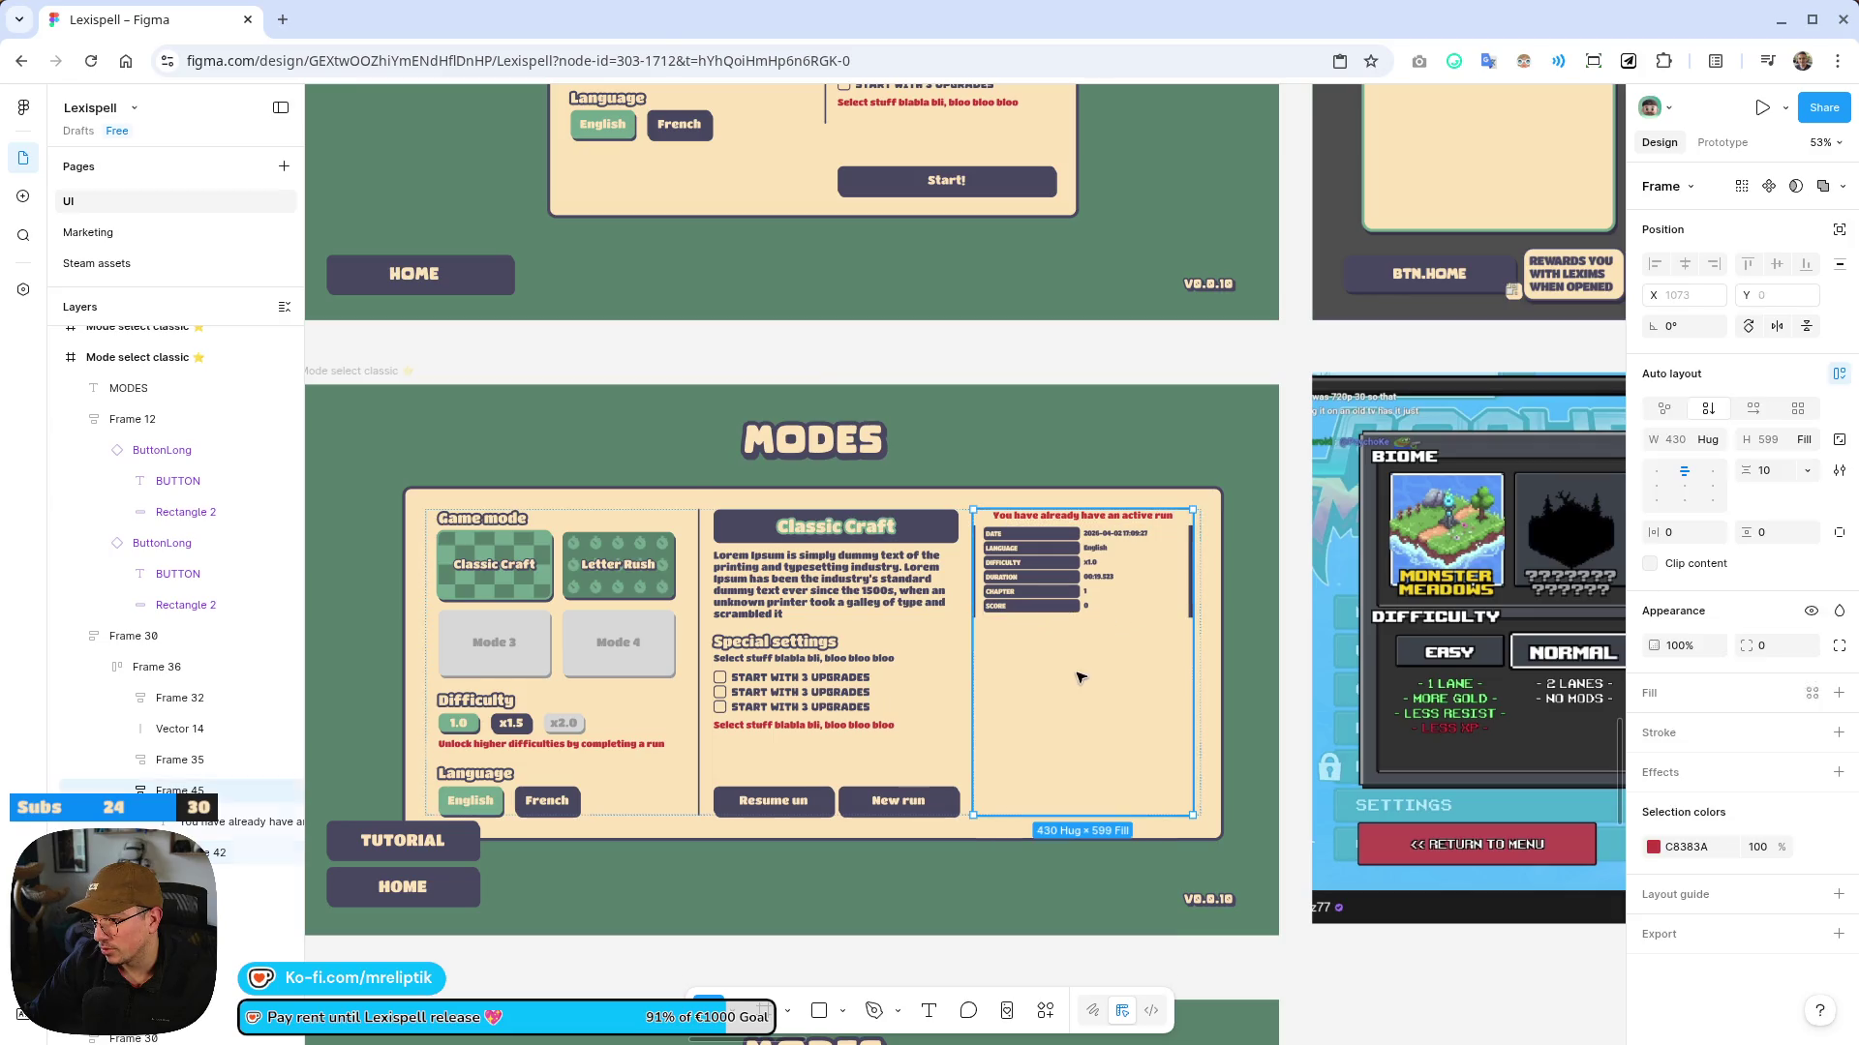
scroll(867, 771, "down", 3)
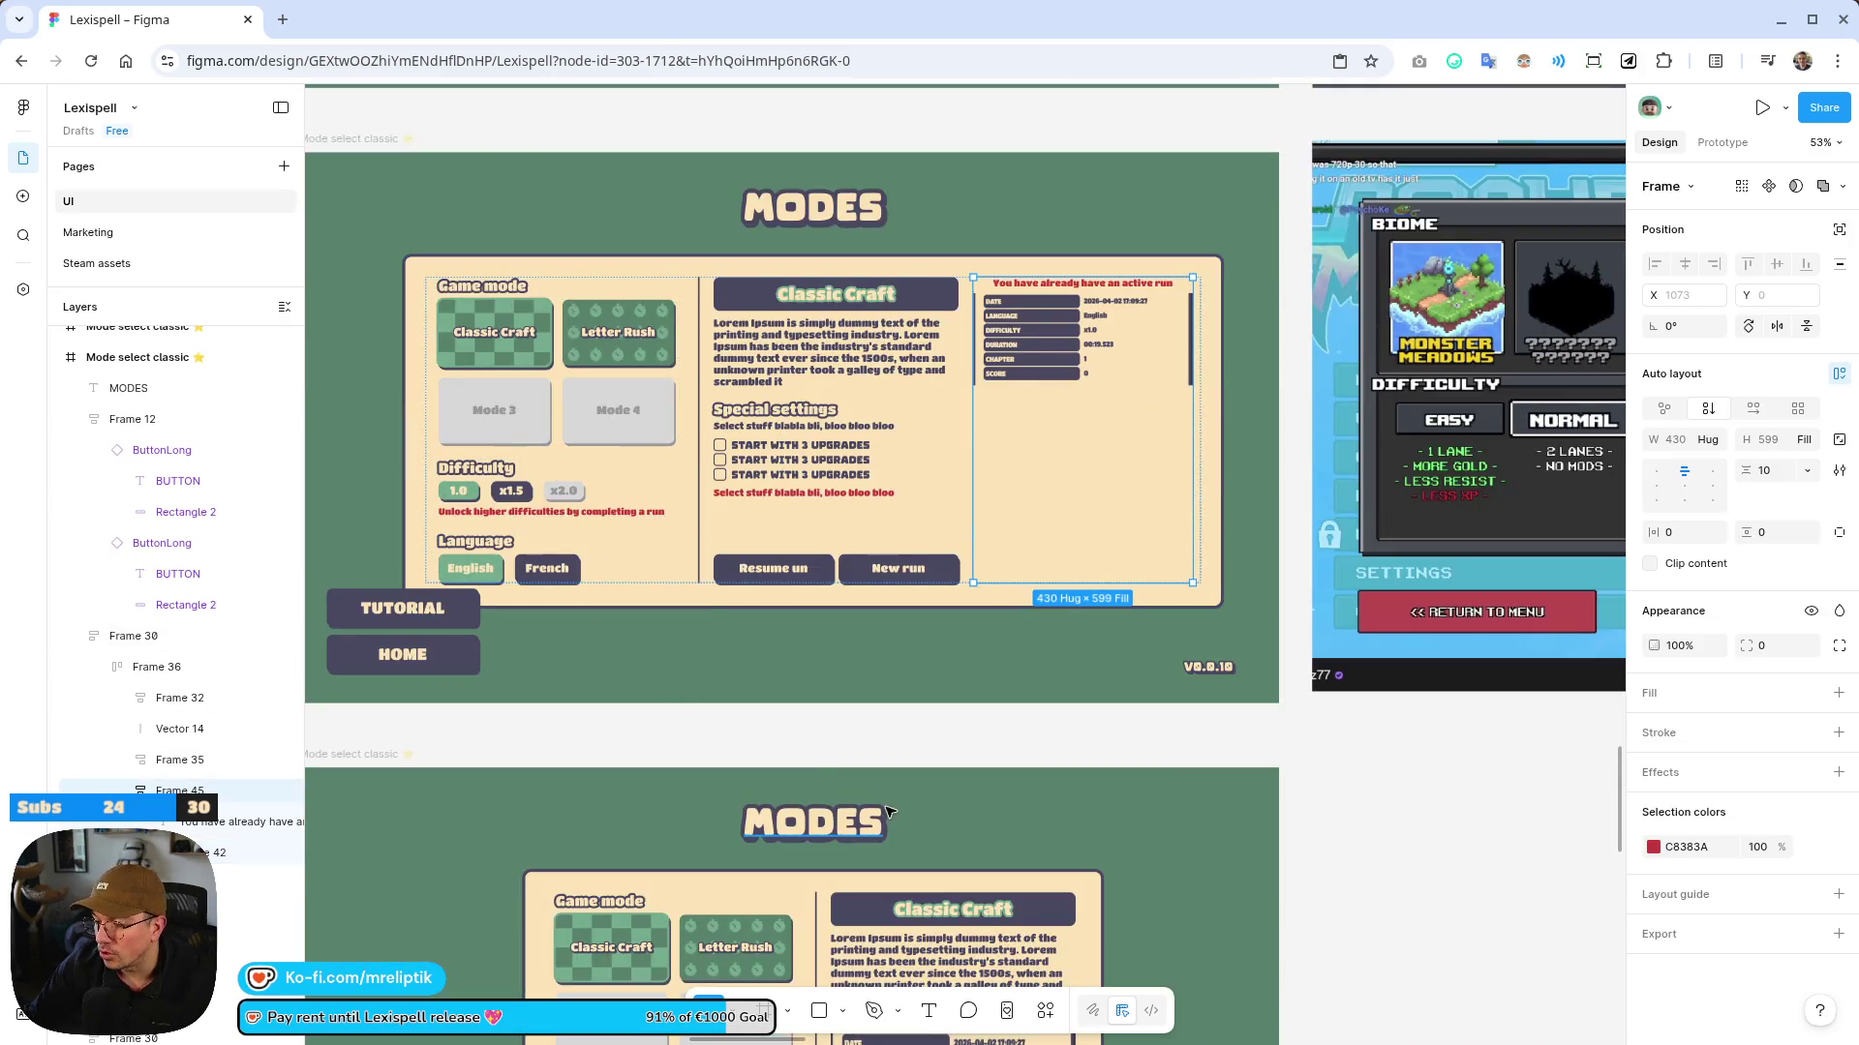
left_click(1343, 855)
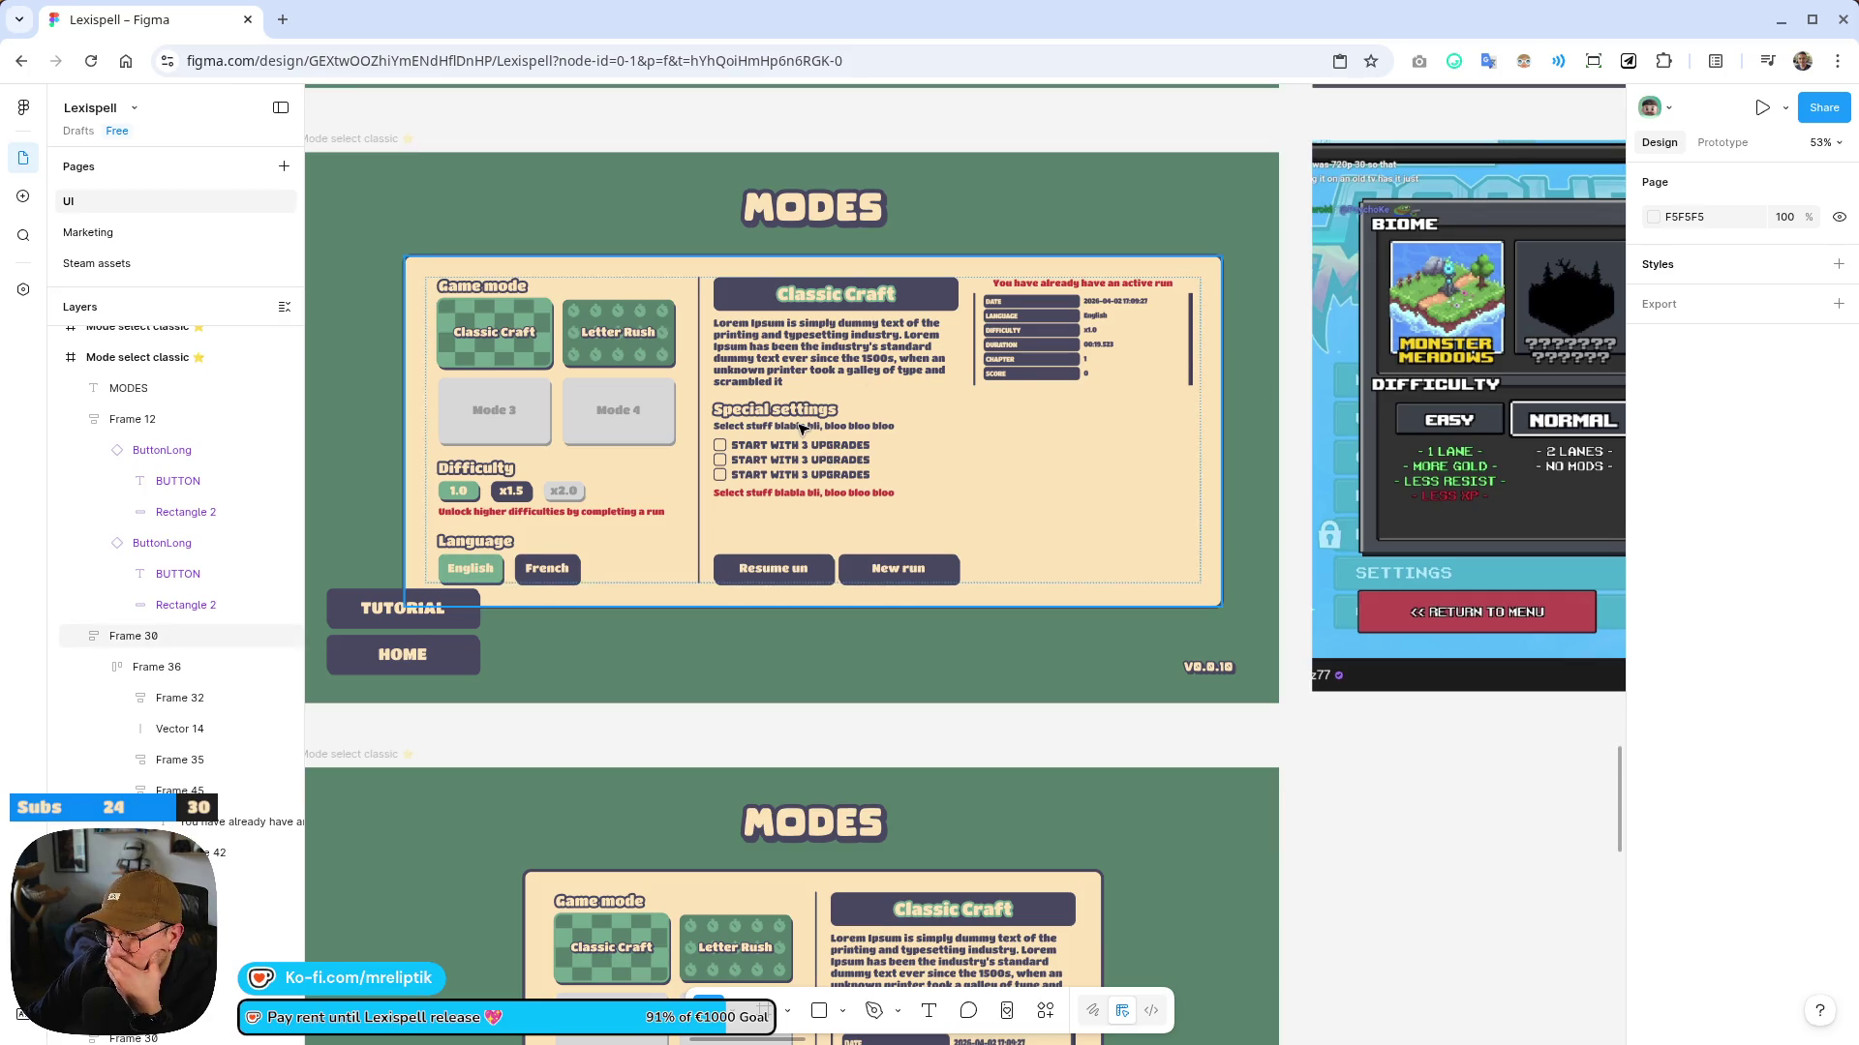
double_click(738, 418)
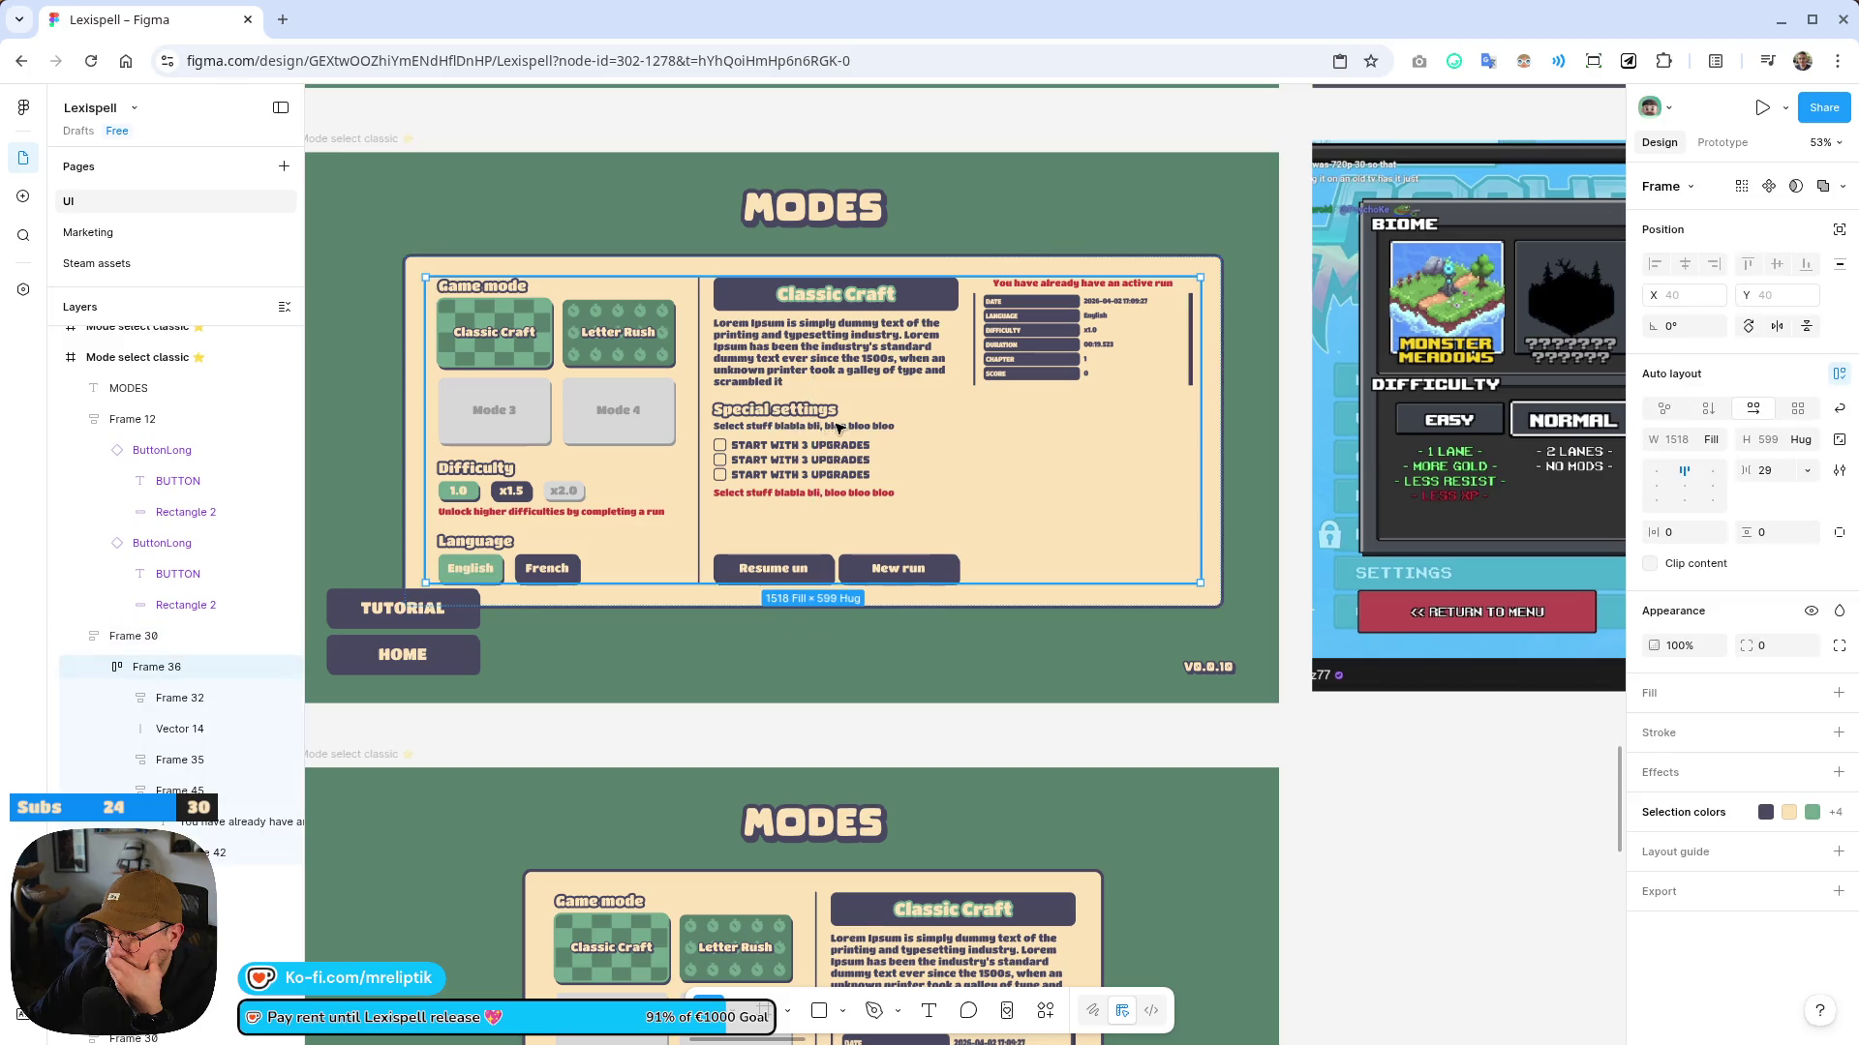
Step: Move the Special settings block from the middle column to under the run table in the right column
mouse_move(739, 416)
left_mouse_down()
mouse_move(1089, 406)
mouse_move(1060, 397)
mouse_move(1036, 340)
mouse_move(1055, 388)
mouse_move(963, 387)
mouse_move(900, 436)
left_mouse_up()
key("ctrl+x")
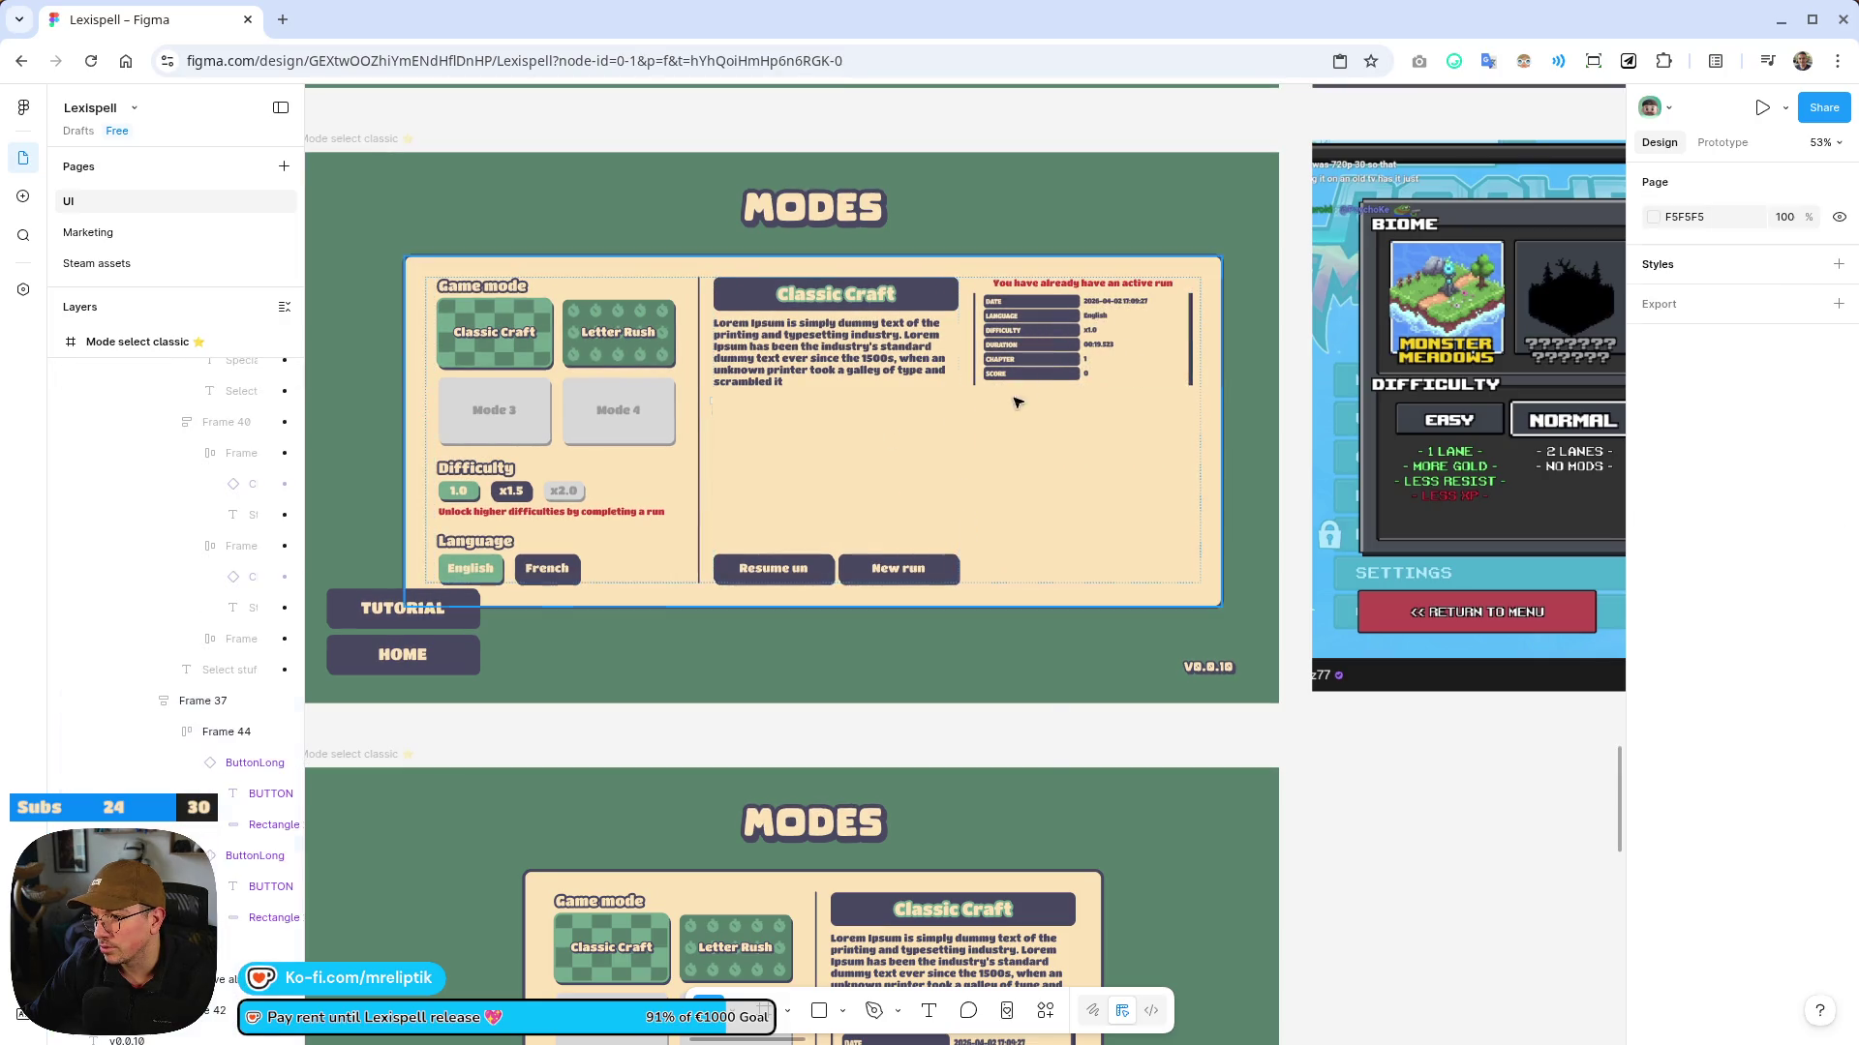
left_click(1036, 300)
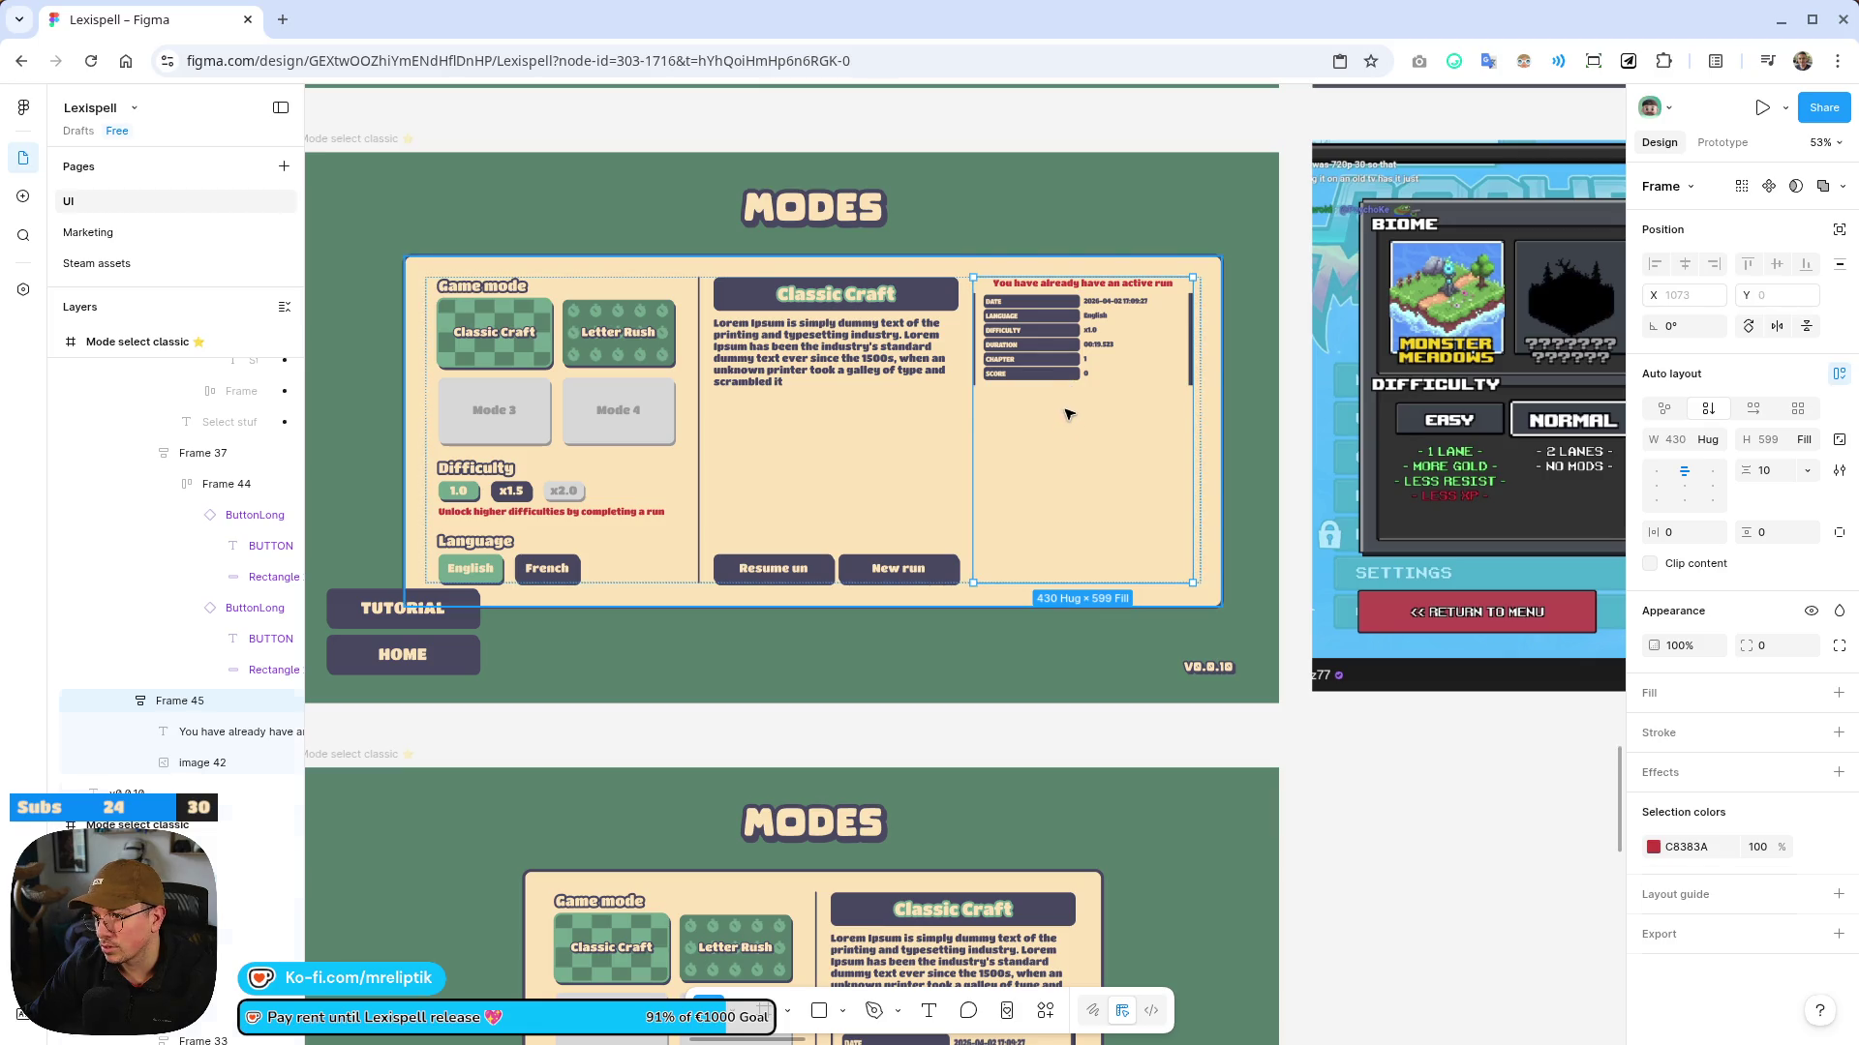
key("ctrl+v")
Step: Delete the Resume run and New run button row from the middle column's card
scroll(891, 617, "down", 3)
left_click(890, 617)
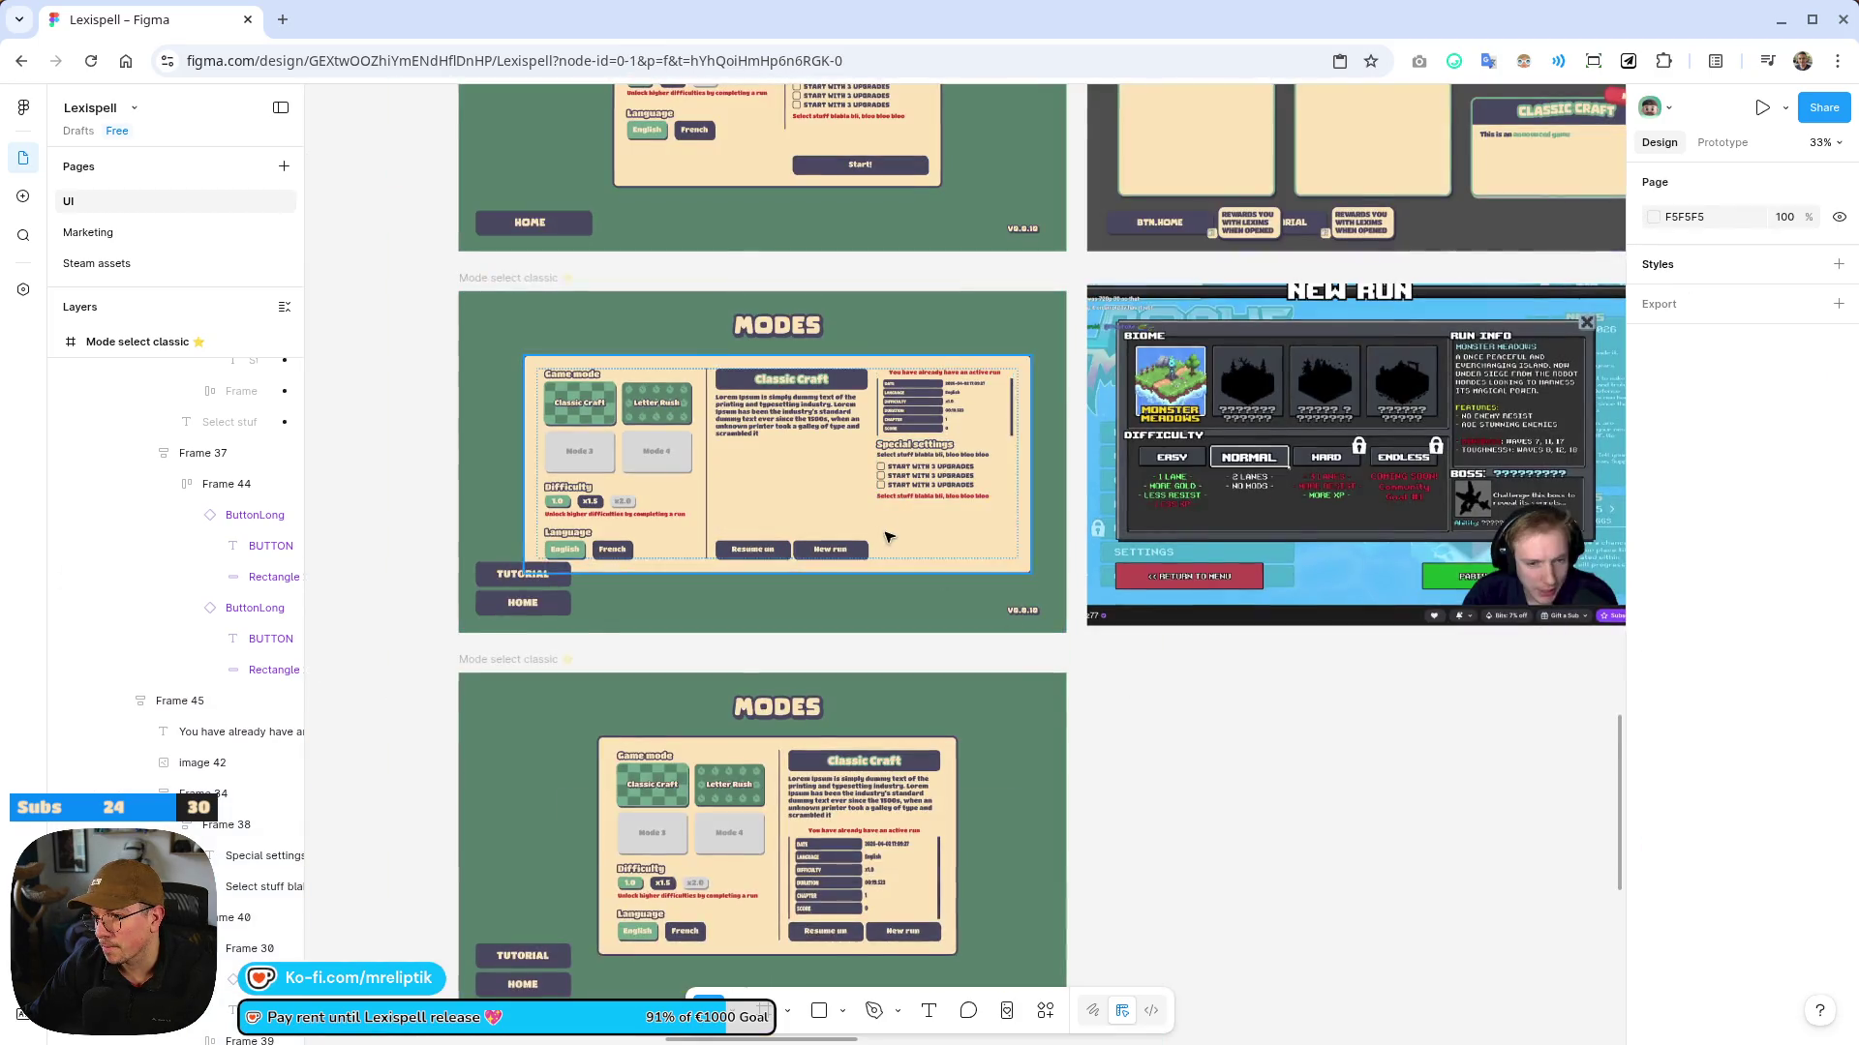
scroll(885, 534, "up", 3)
left_click(752, 565)
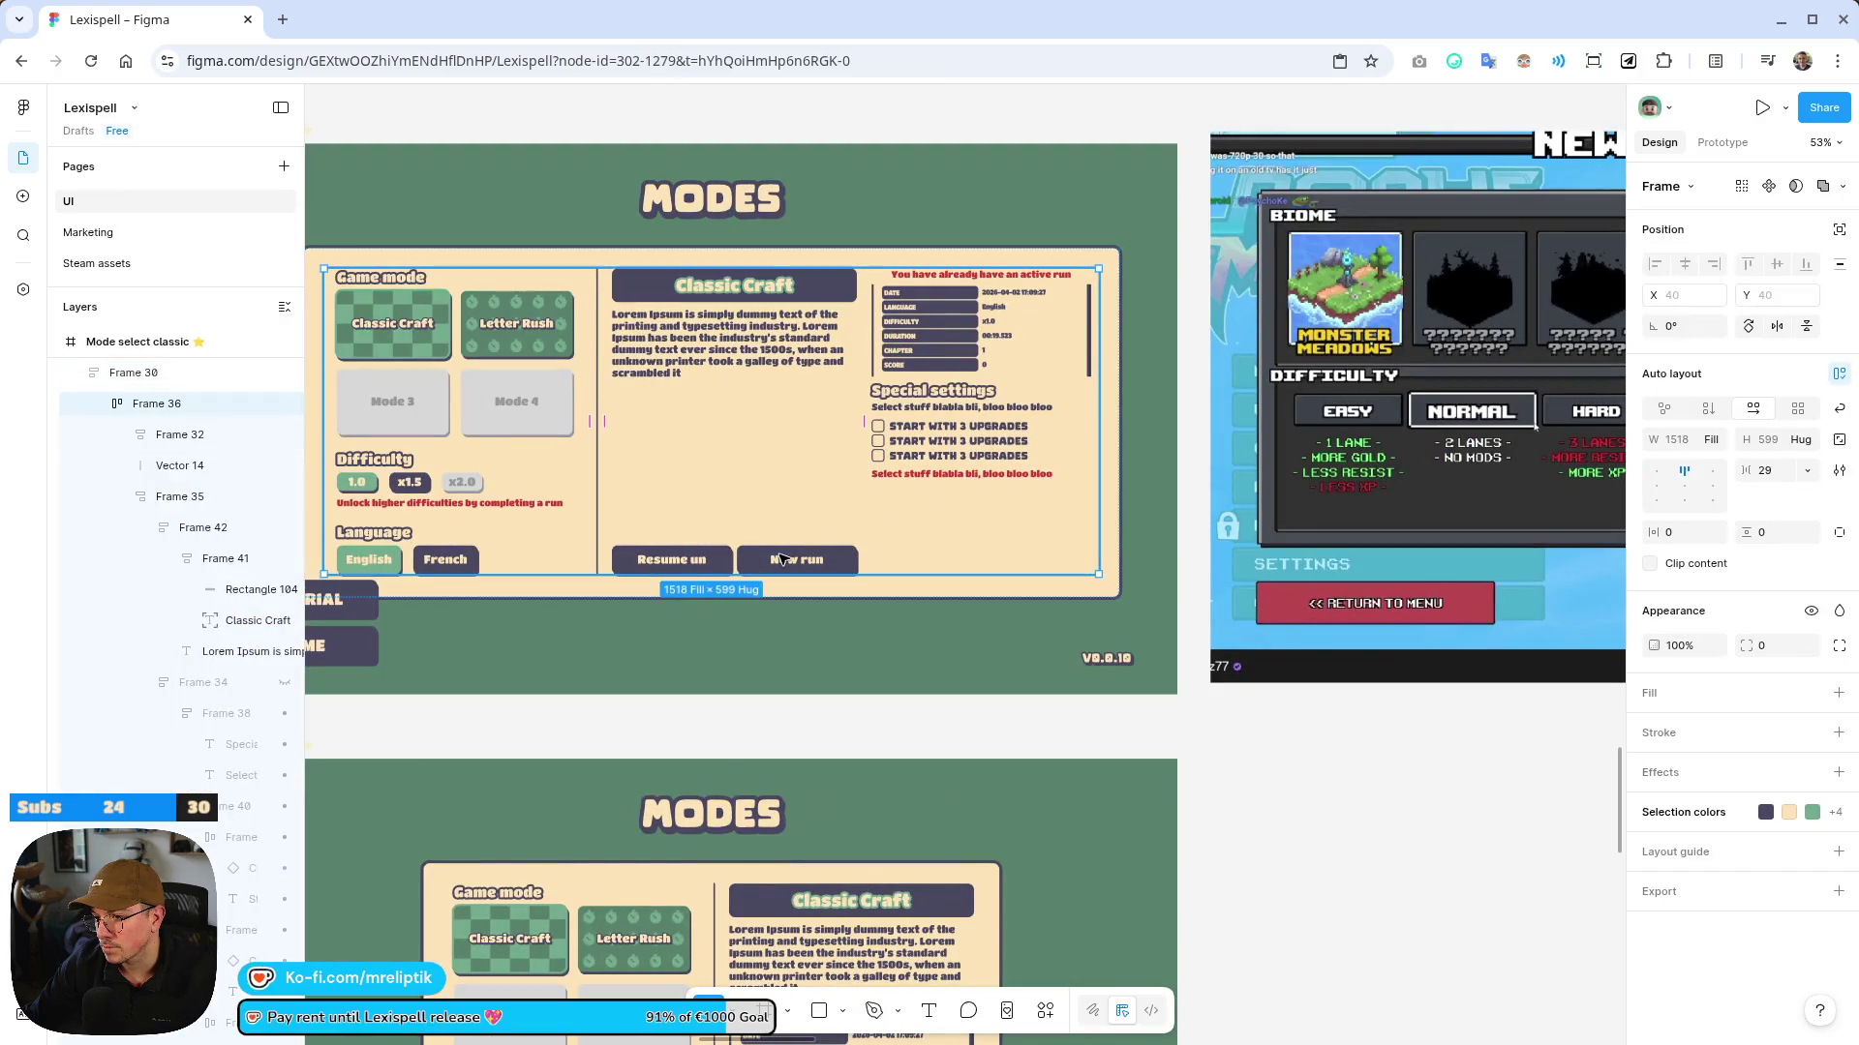
left_click(760, 565)
left_click(771, 567)
left_click(771, 567)
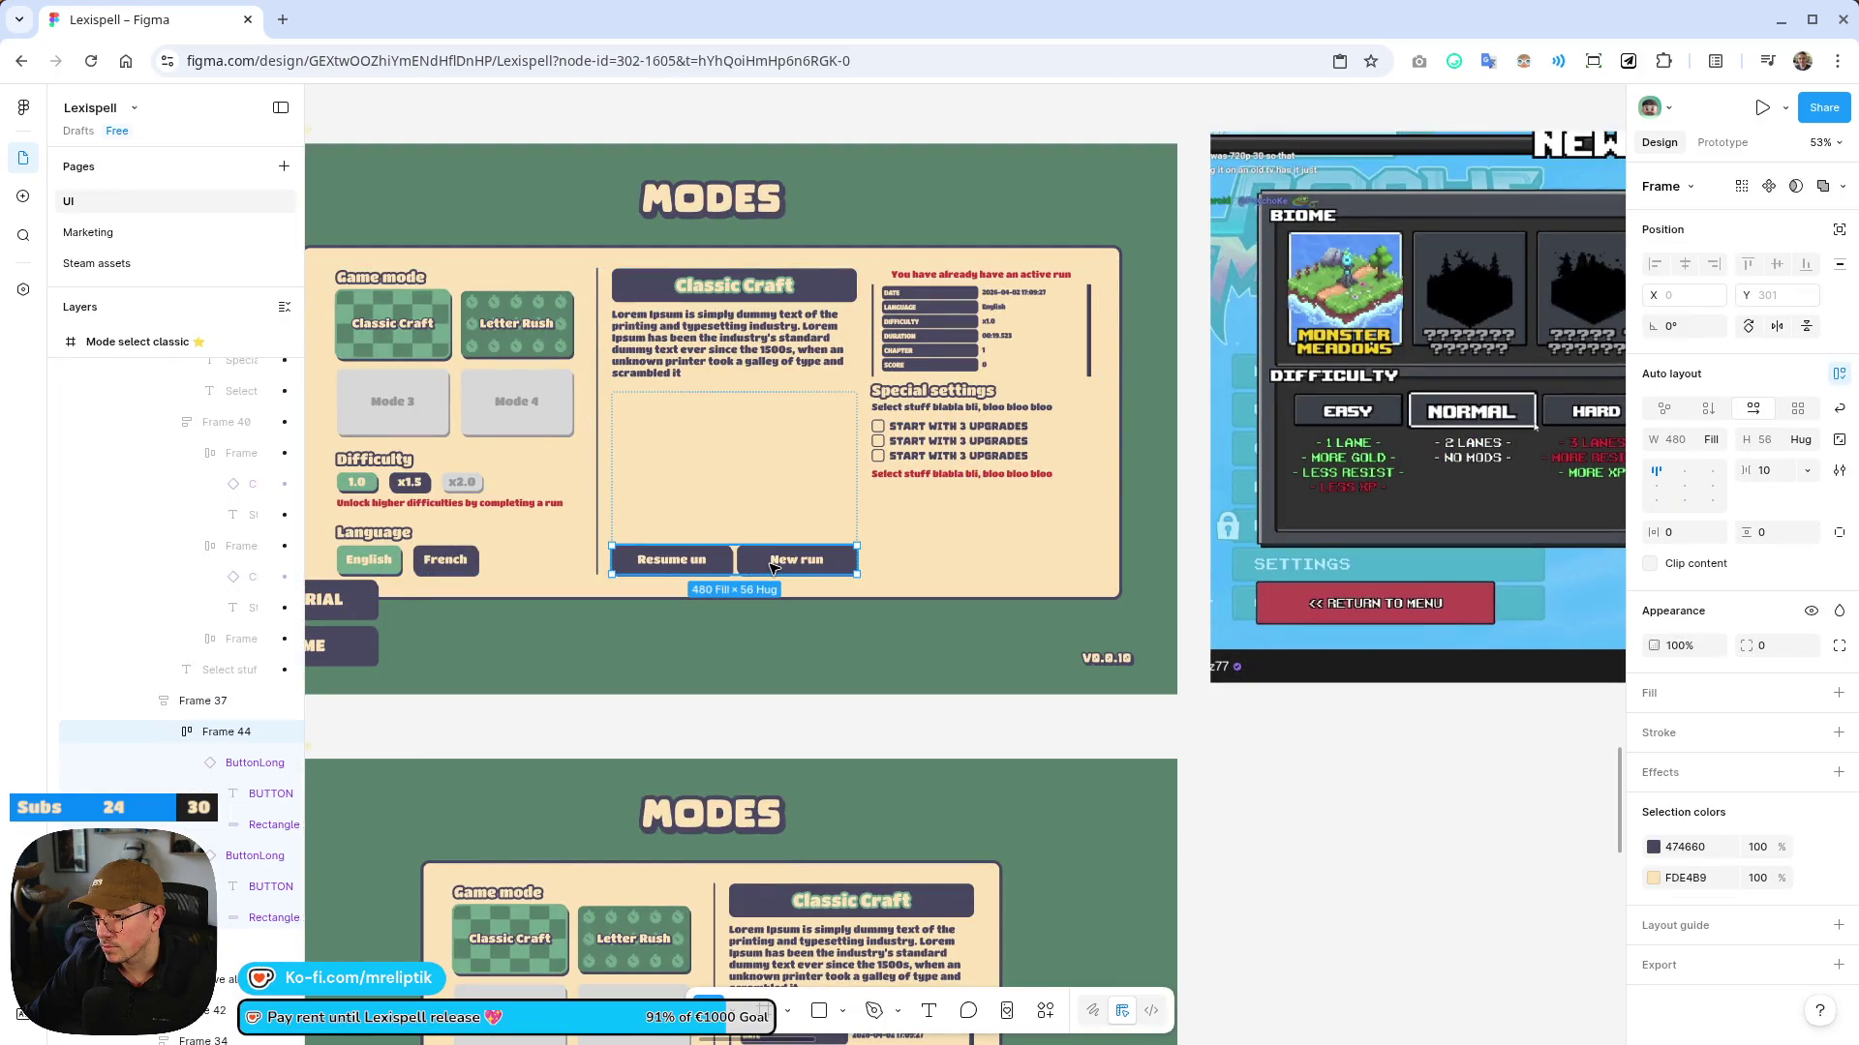
key("Delete")
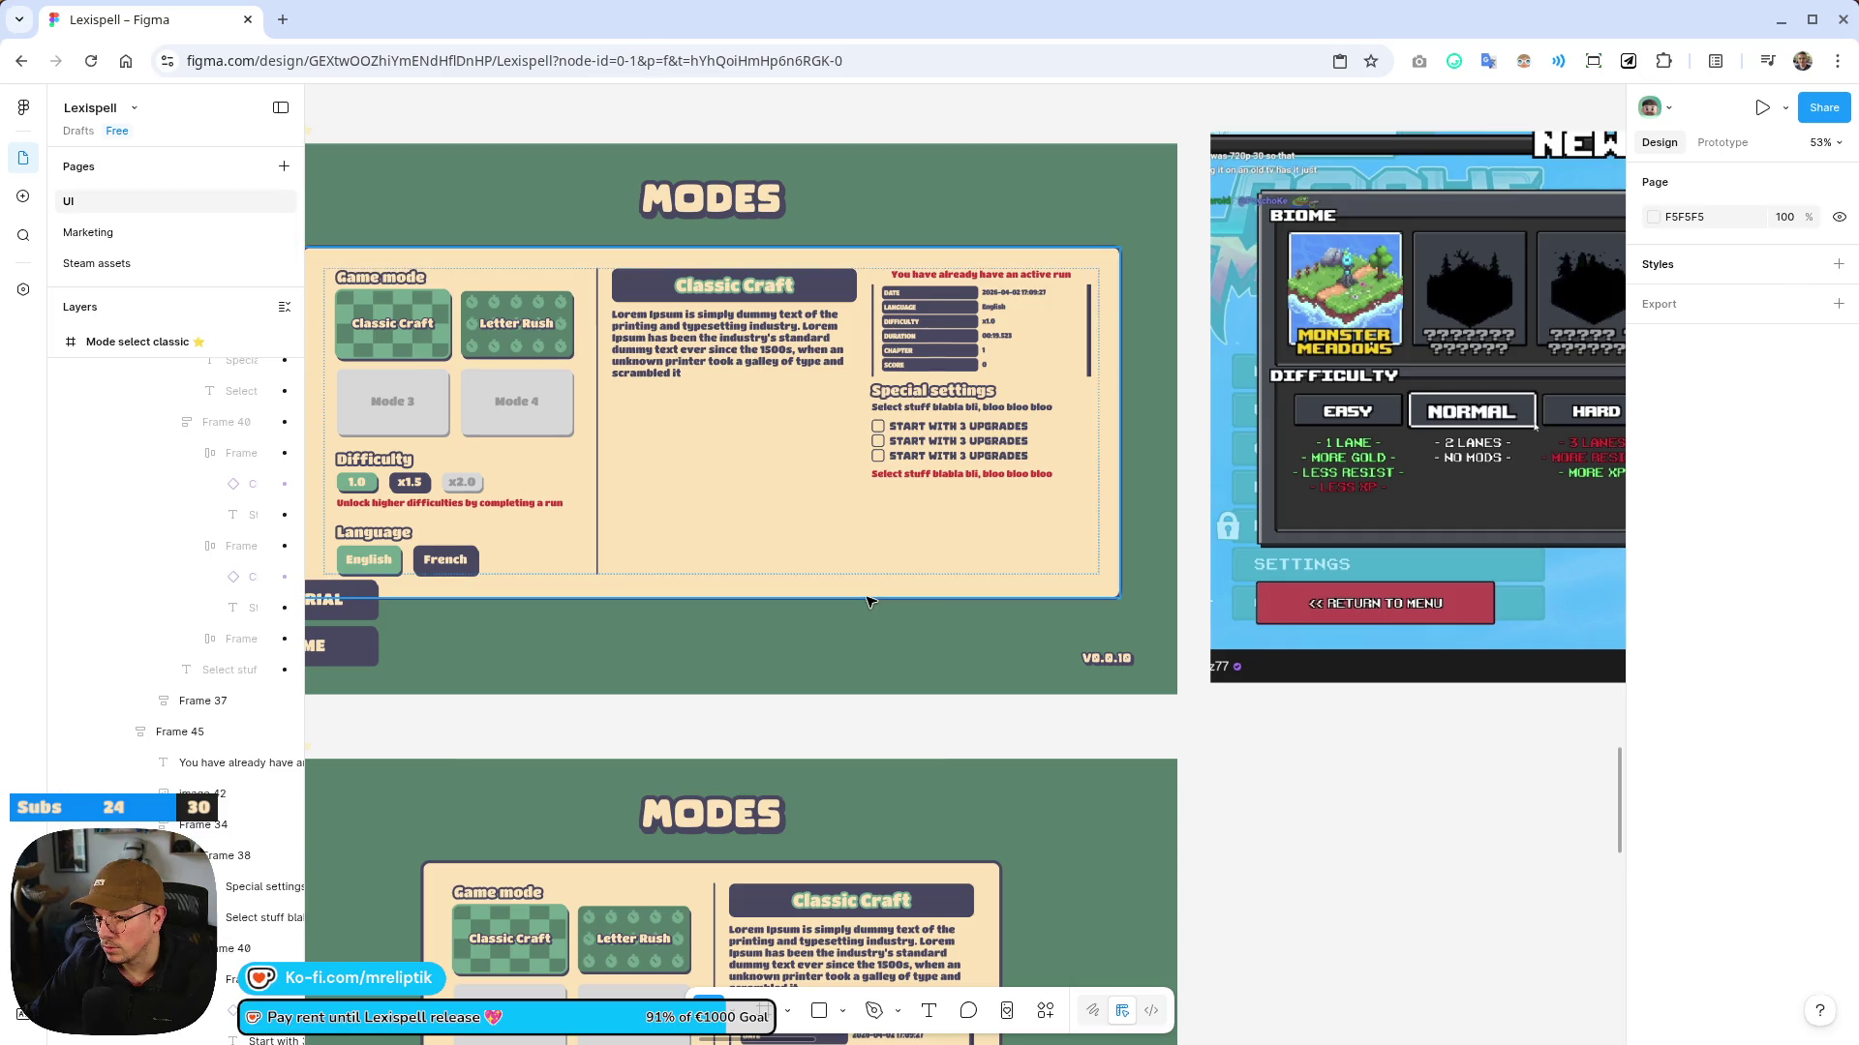
Step: Paste the button row into the right column with Fill container height, aligned bottom-center
left_click(972, 523)
left_click(973, 523)
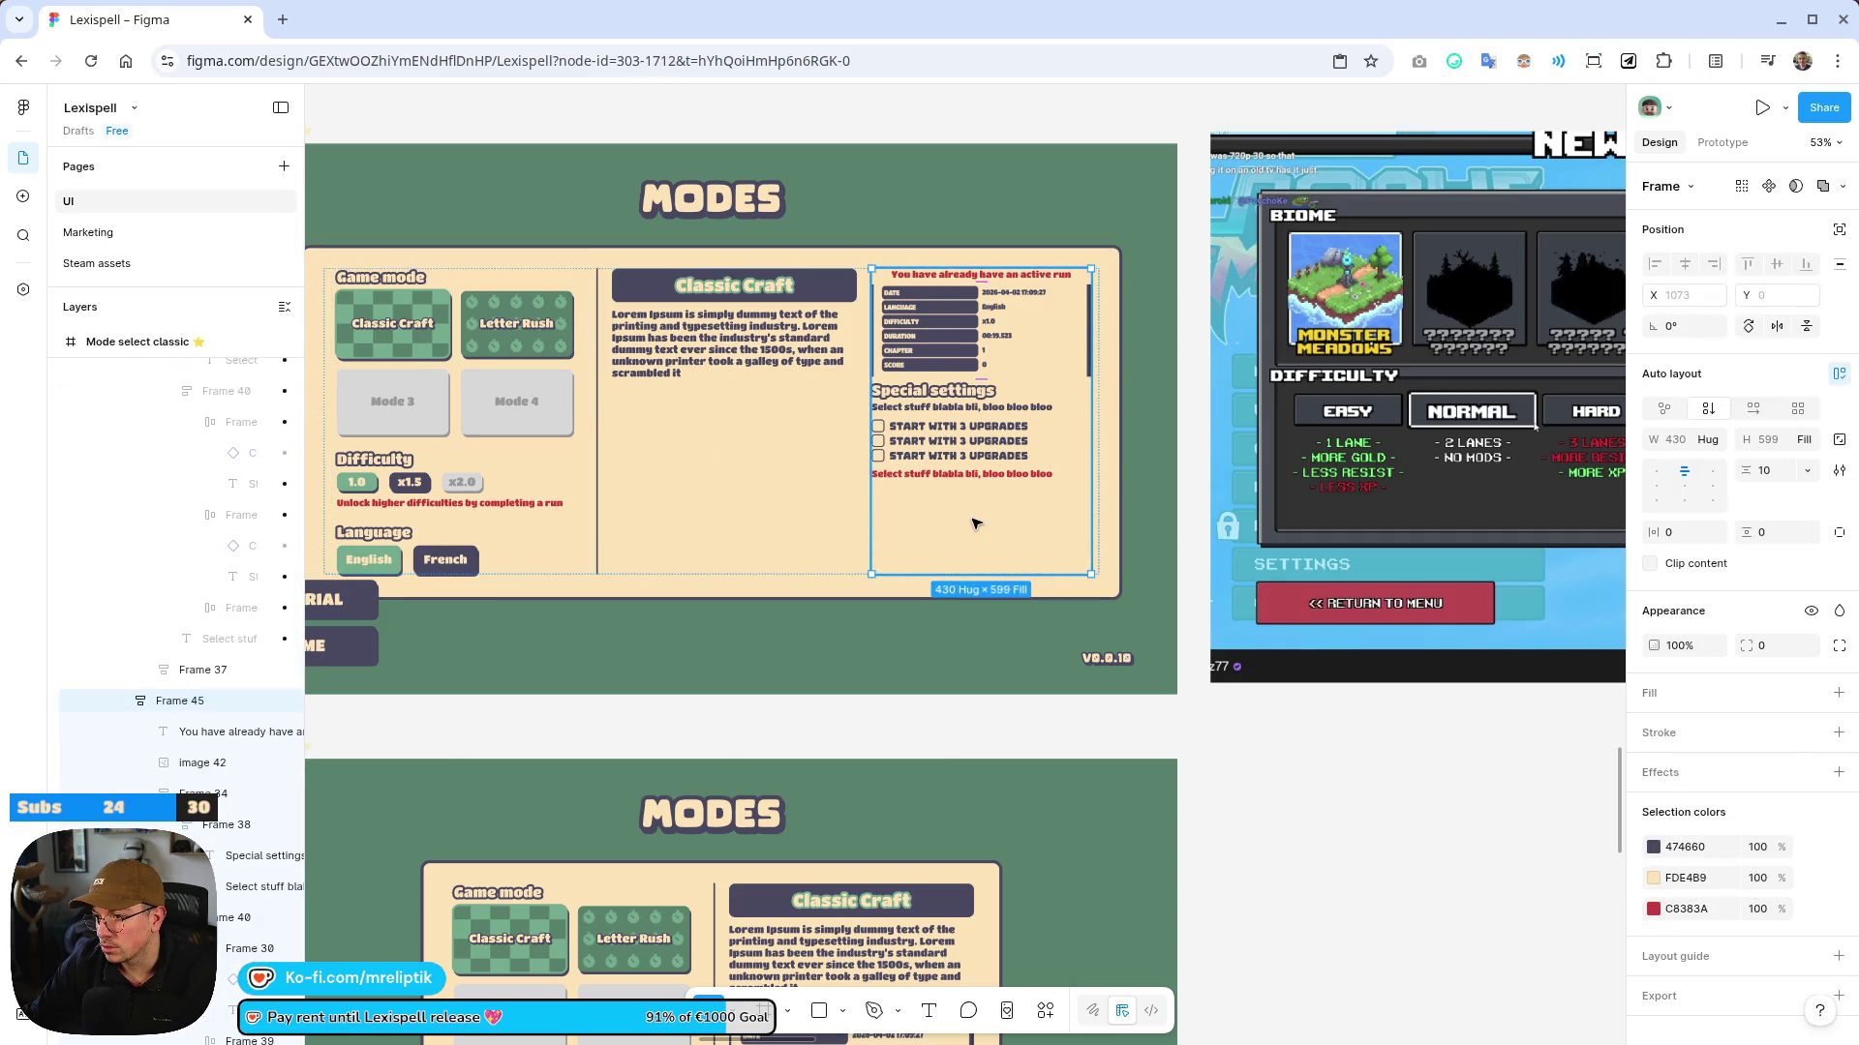
key("ctrl+v")
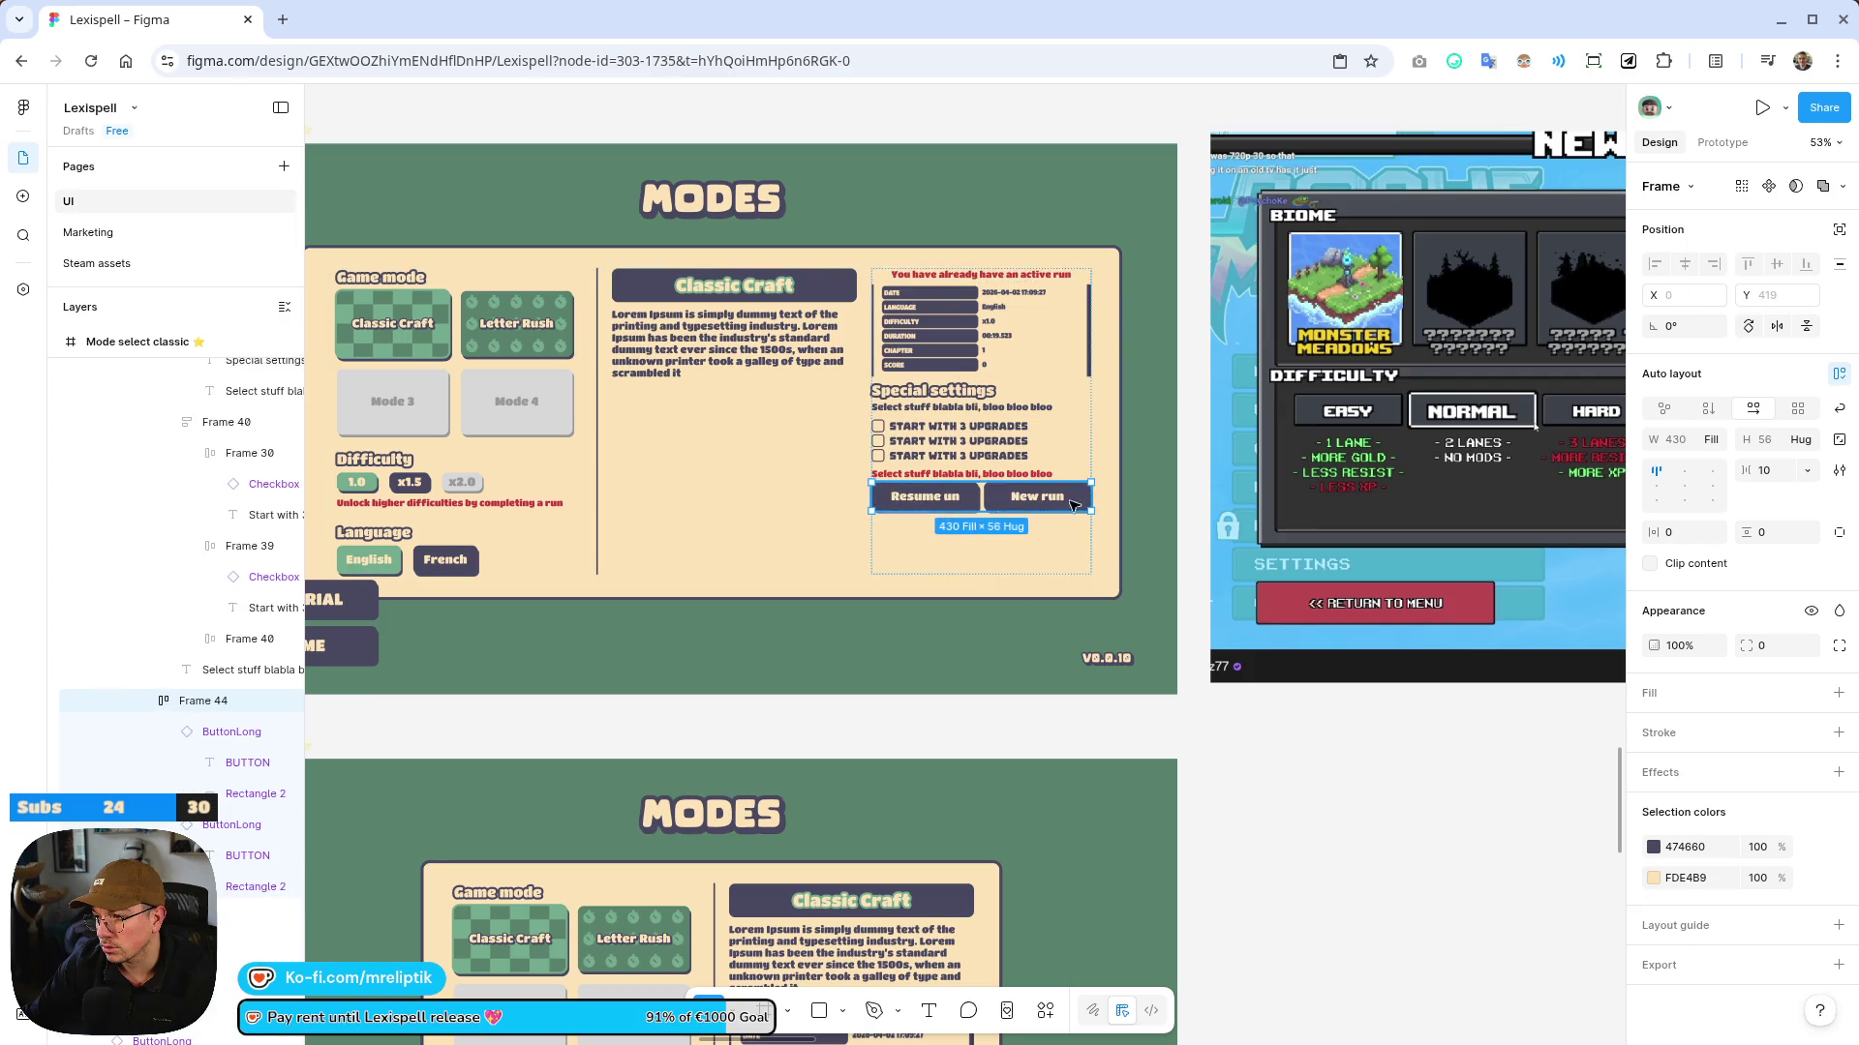
left_click(1806, 441)
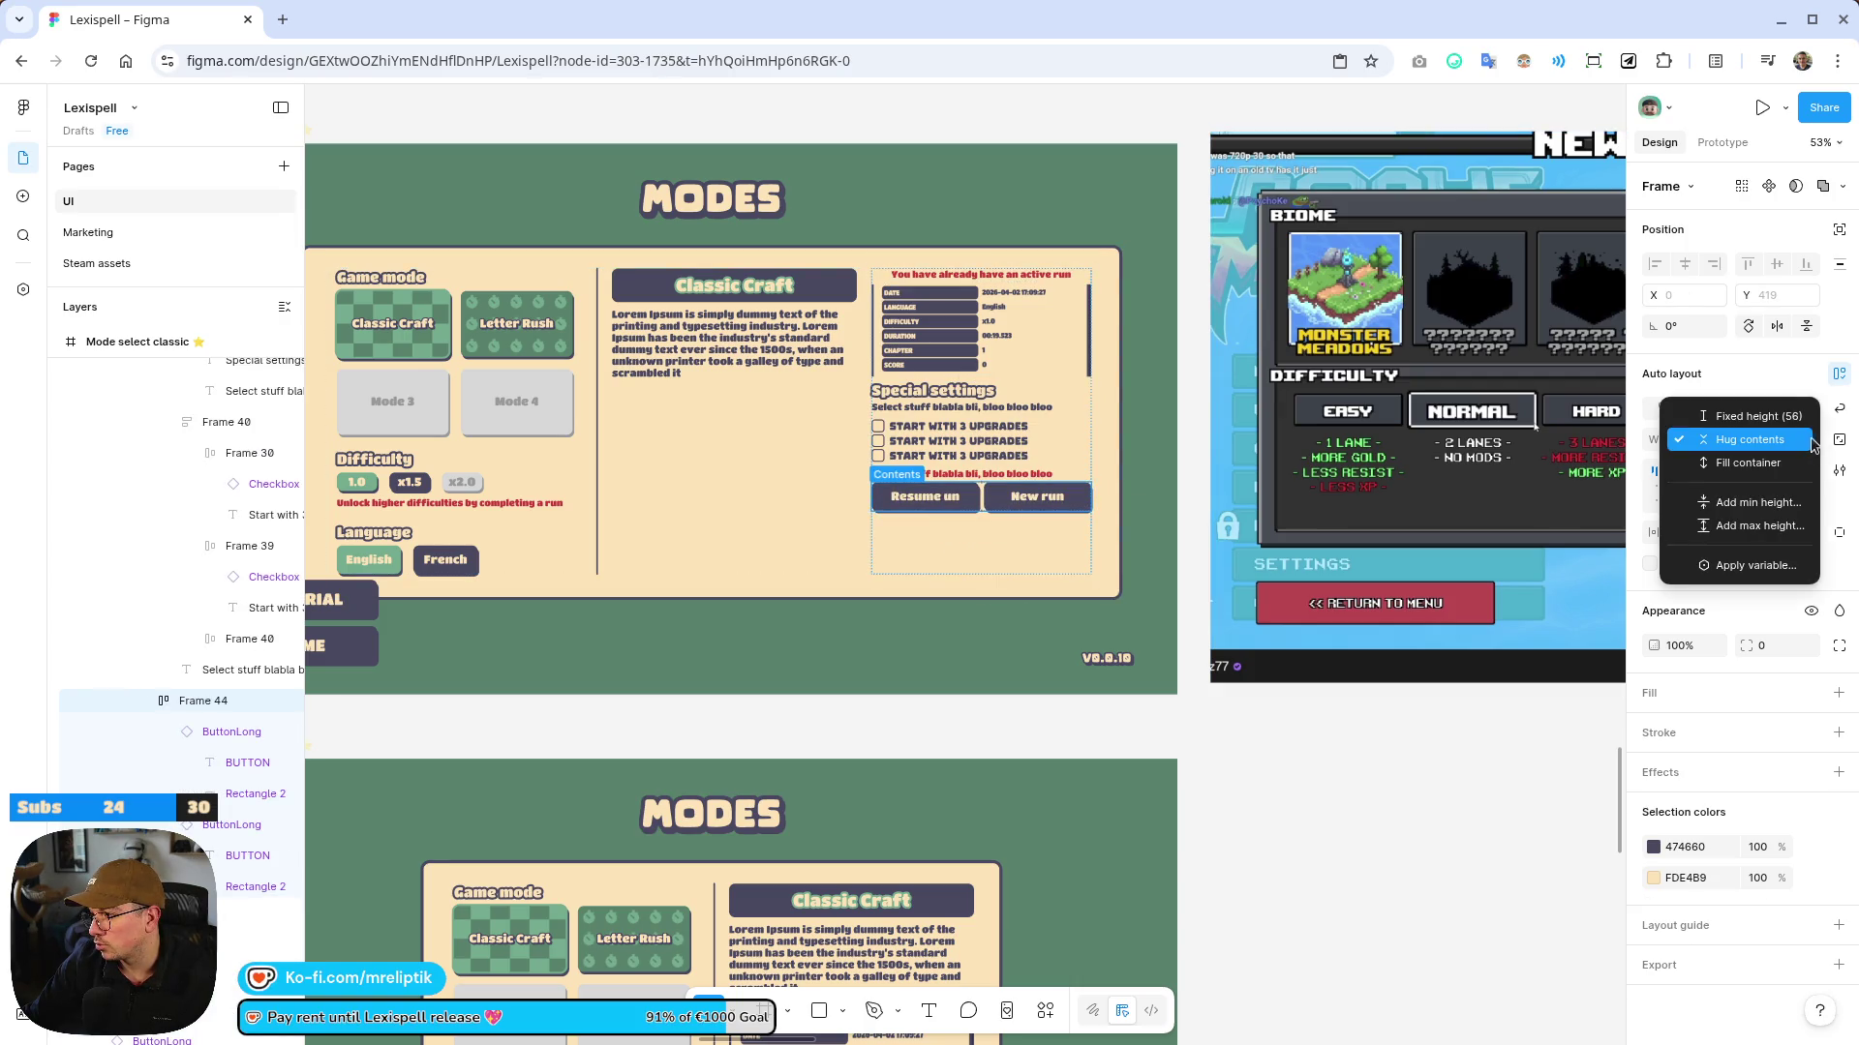
left_click(1772, 472)
left_click(1685, 502)
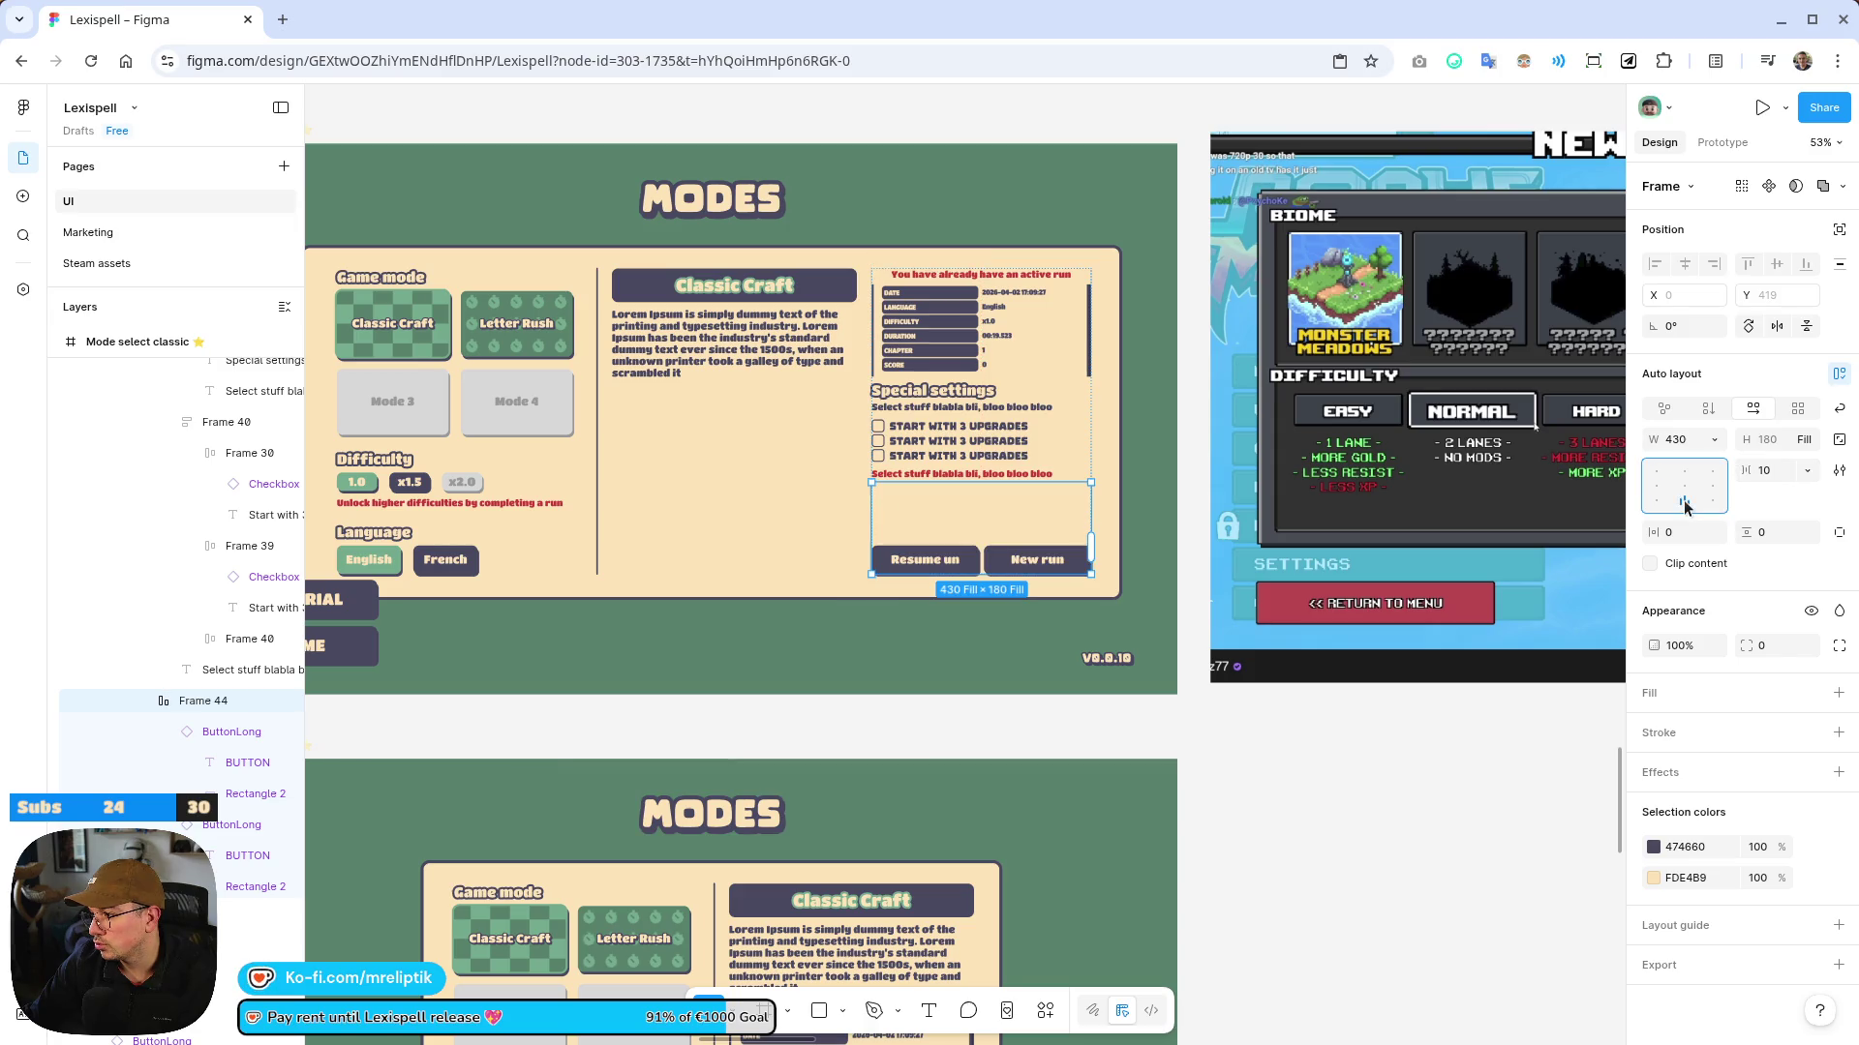
scroll(1050, 625, "down", 2)
left_click(1108, 726)
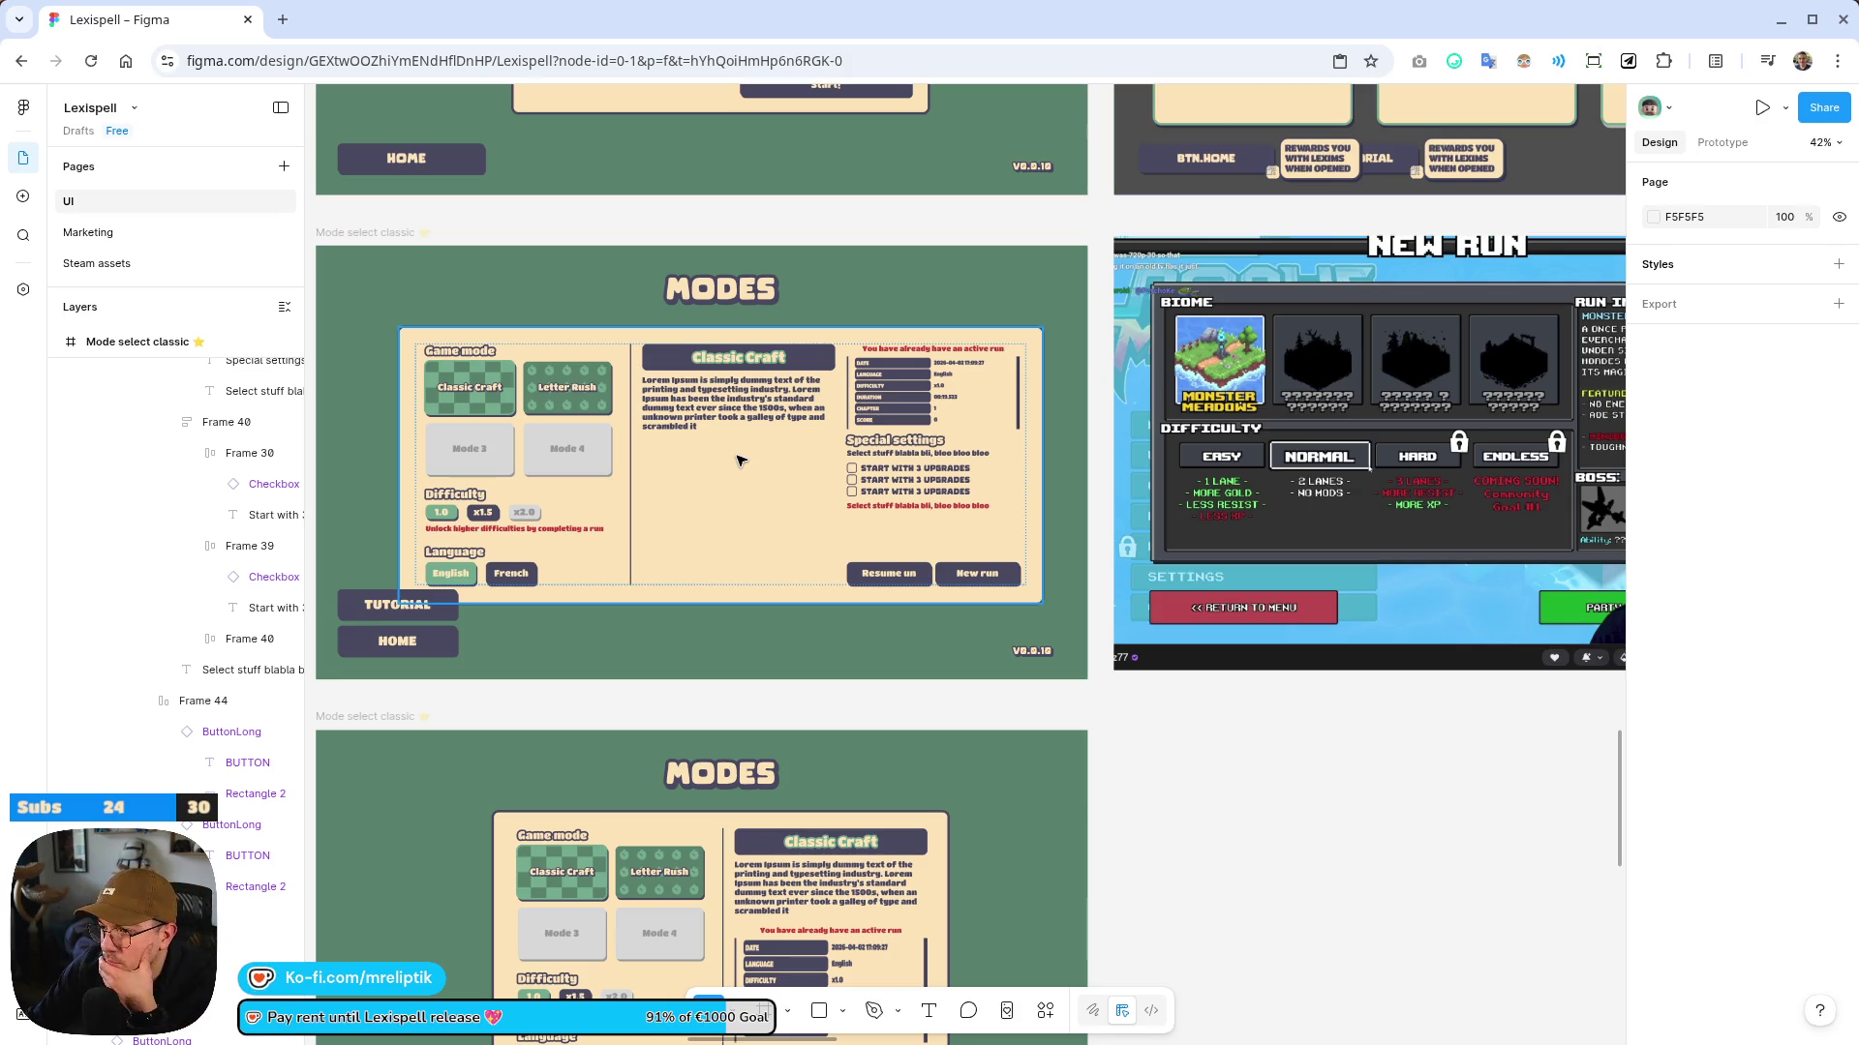
Step: Crop the right edge of the run stats image so it measures 400×181
left_click(1019, 394)
double_click(973, 375)
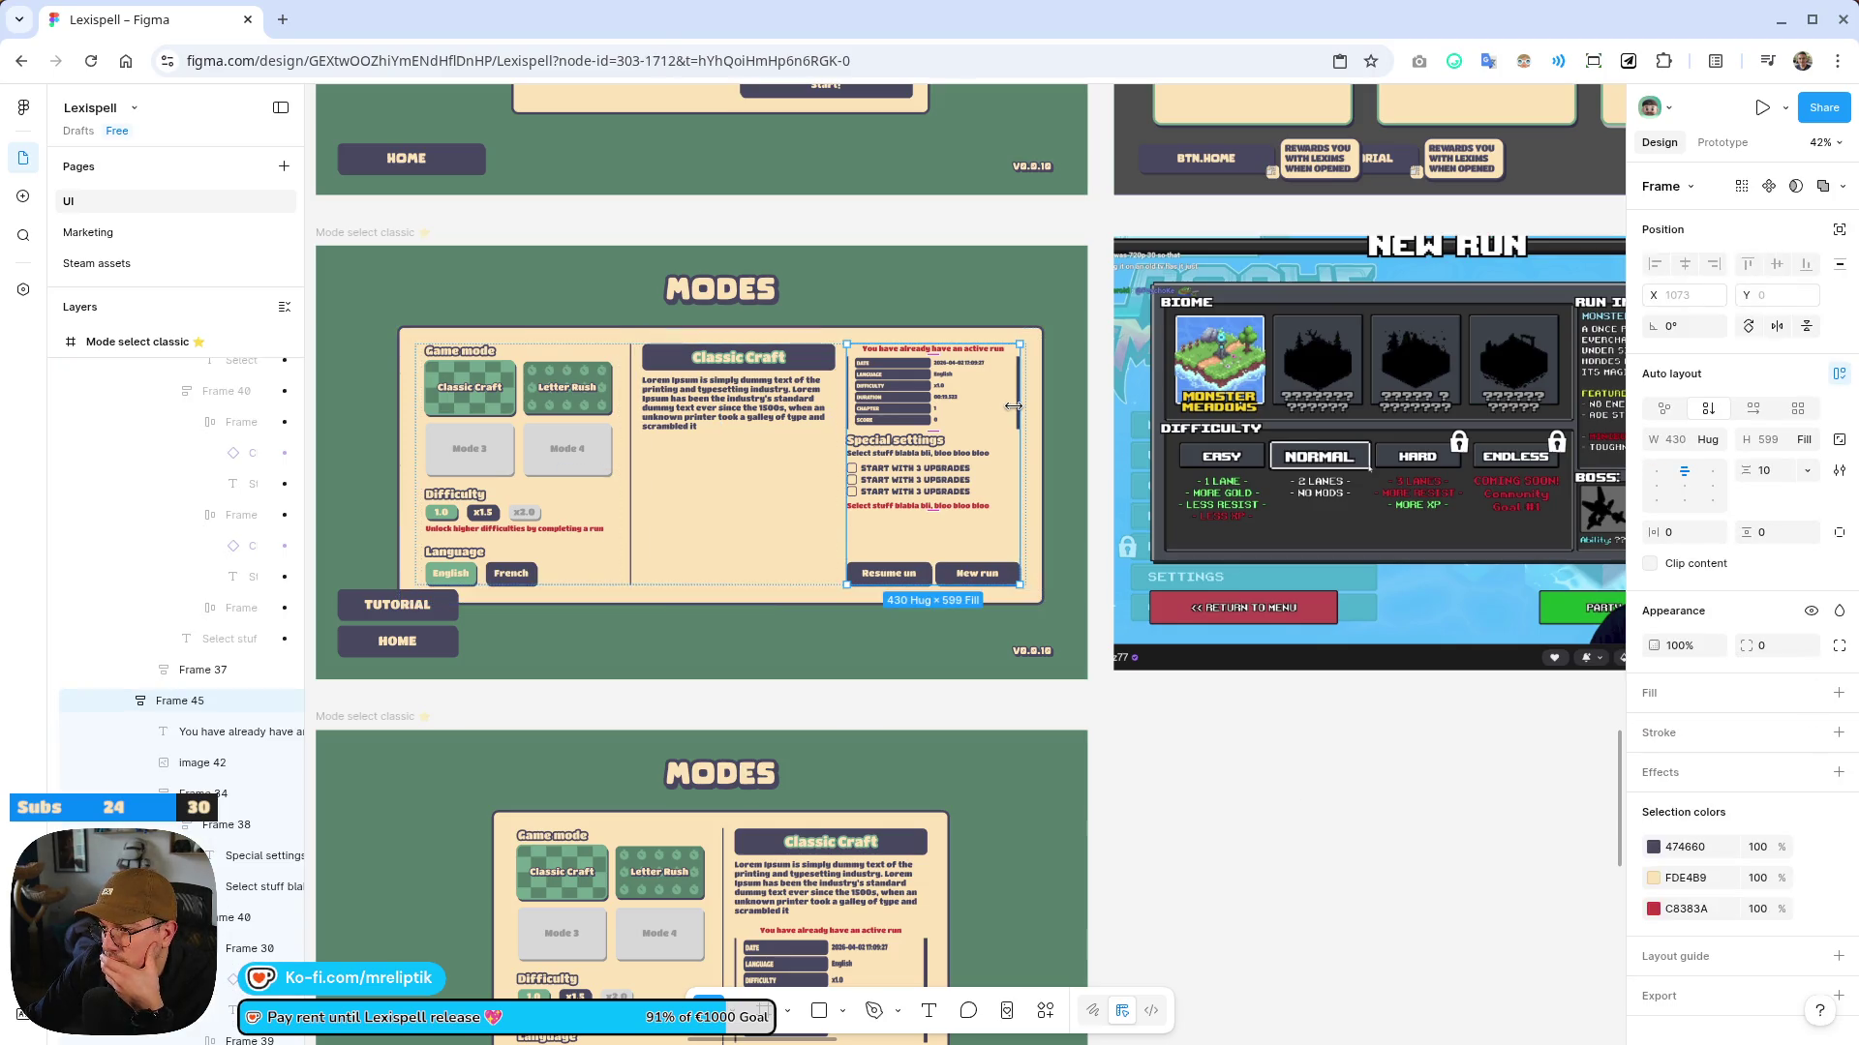
scroll(973, 375, "up", 10)
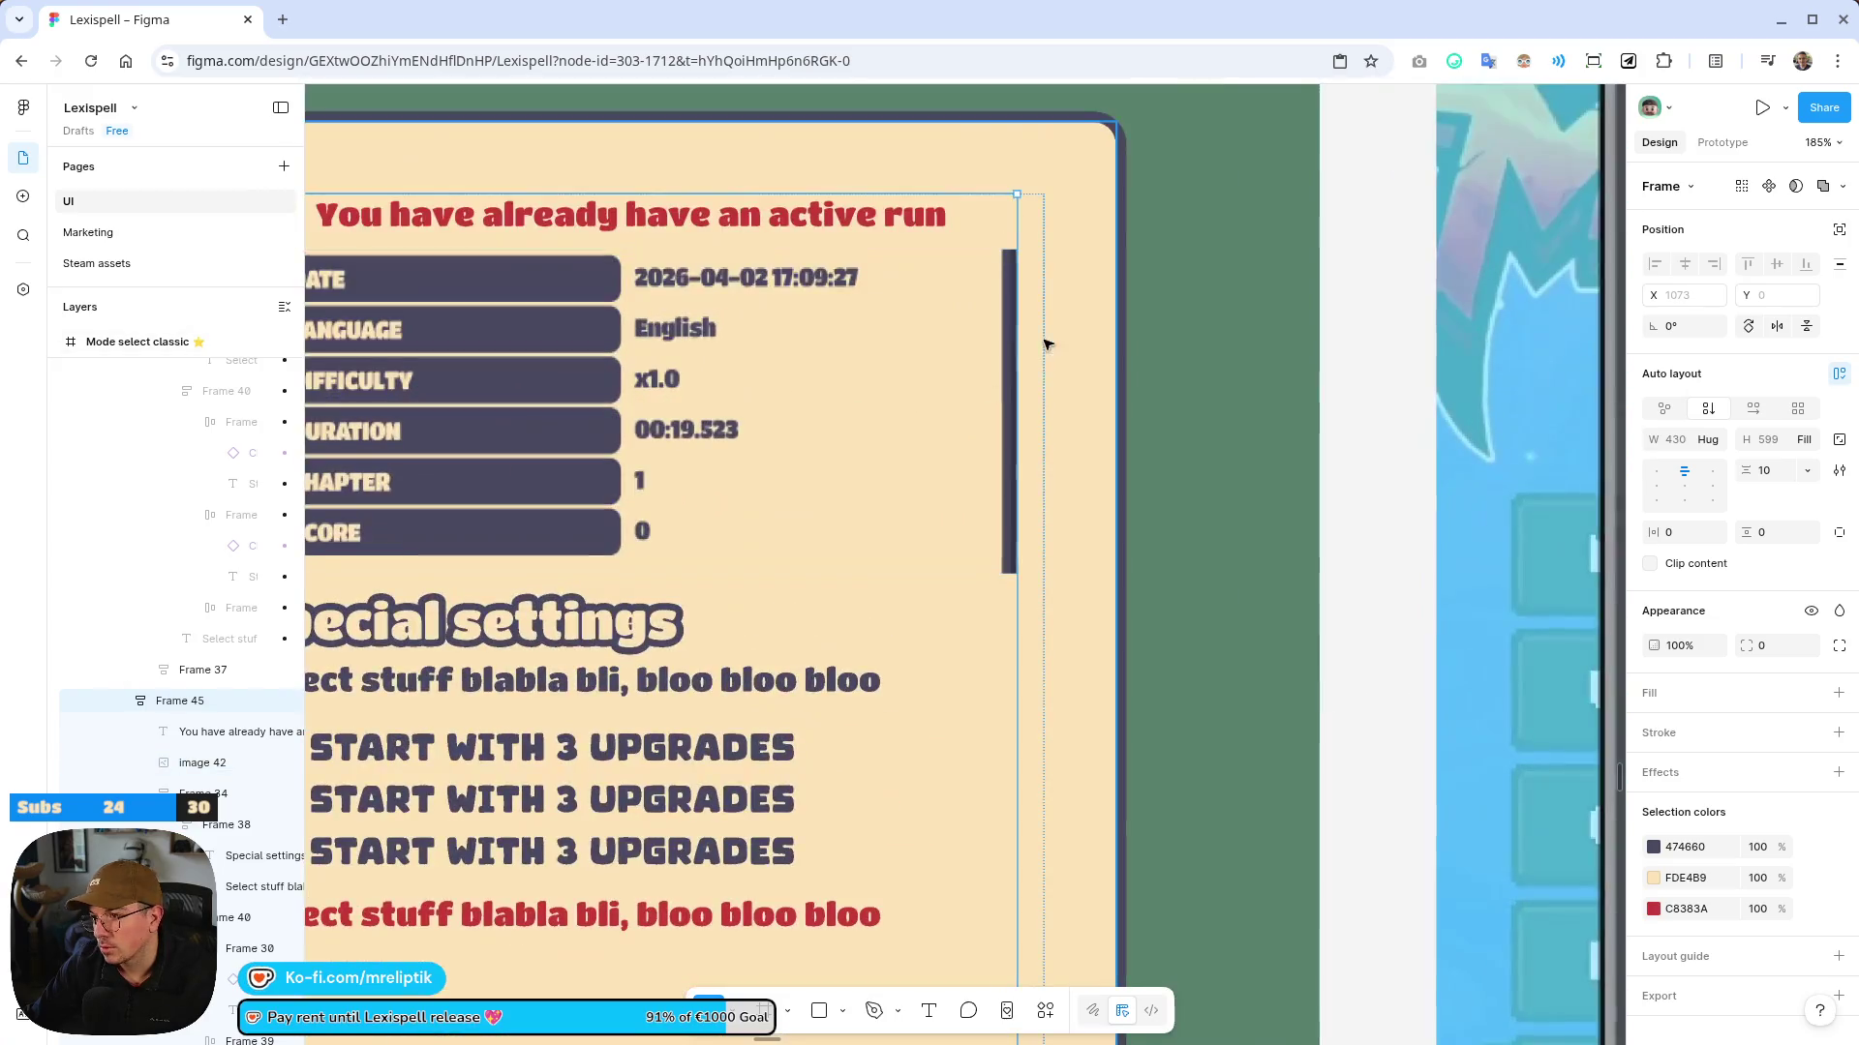
left_click(1010, 344)
scroll(1010, 344, "down", 2)
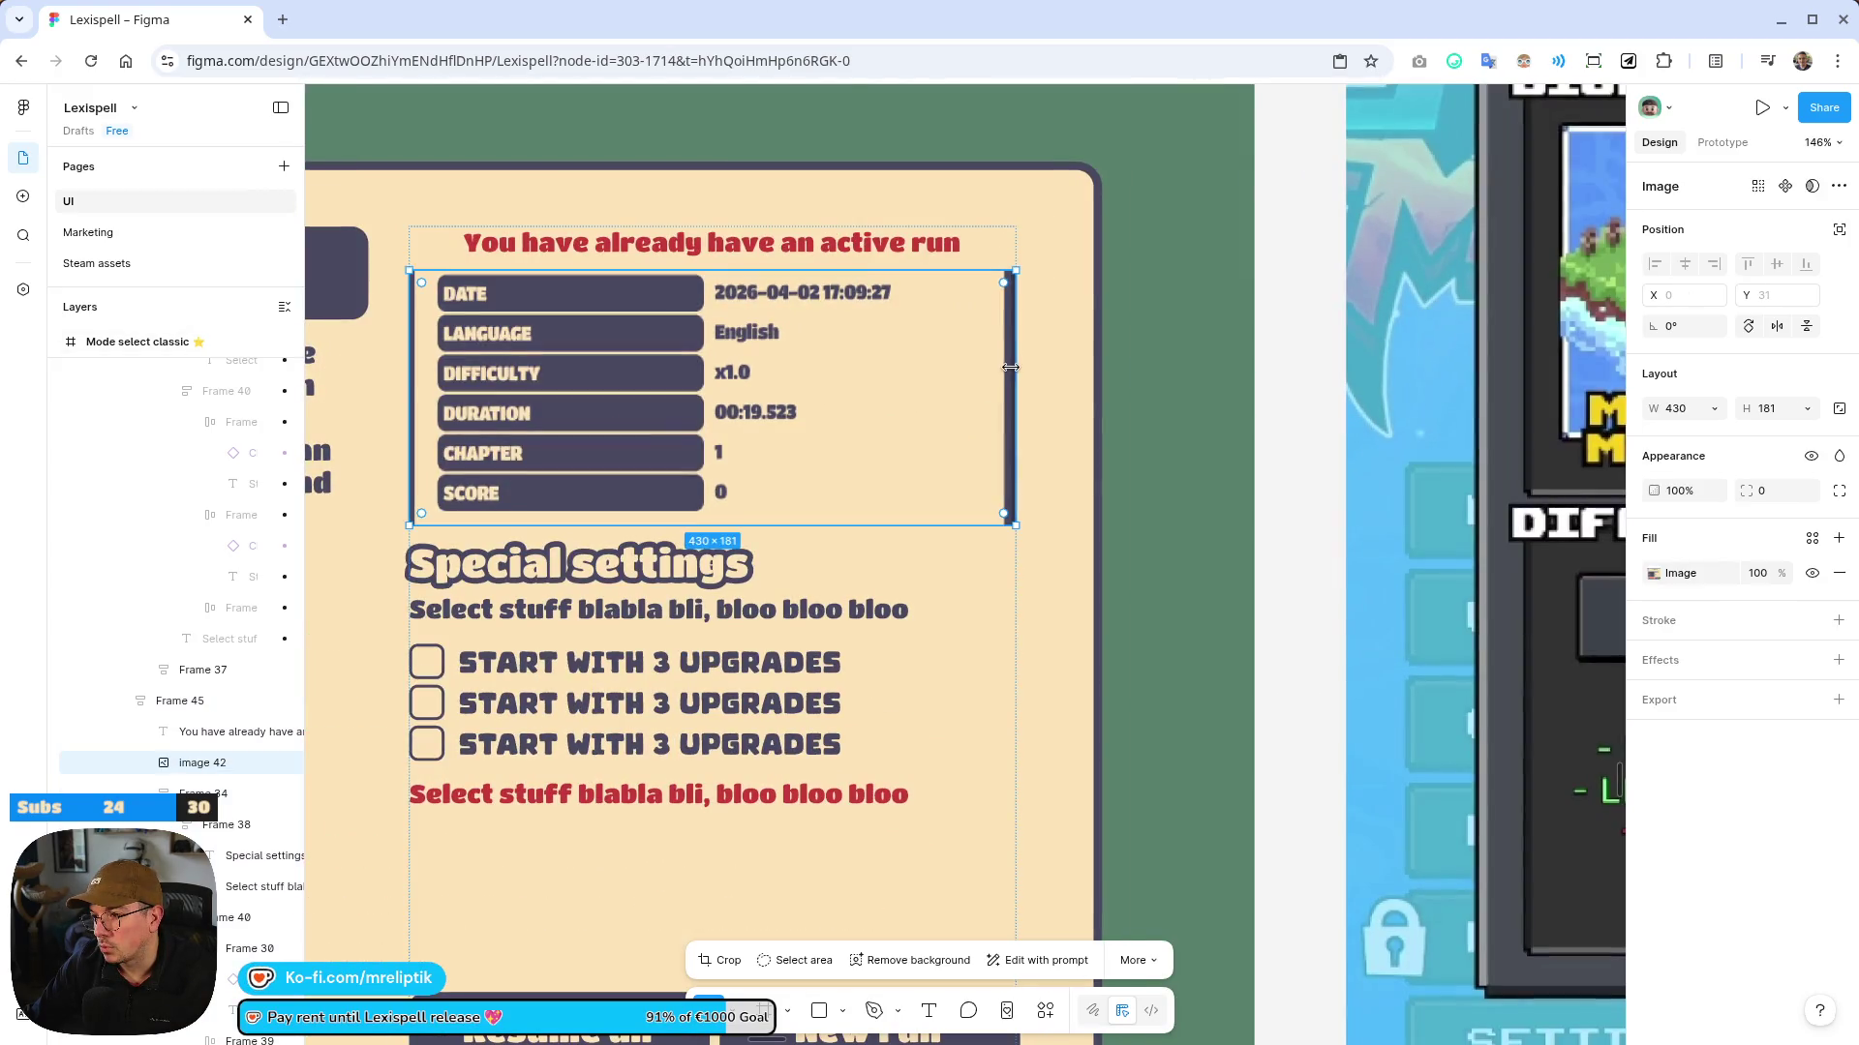
double_click(1012, 366)
left_click_drag(1013, 399, 991, 400)
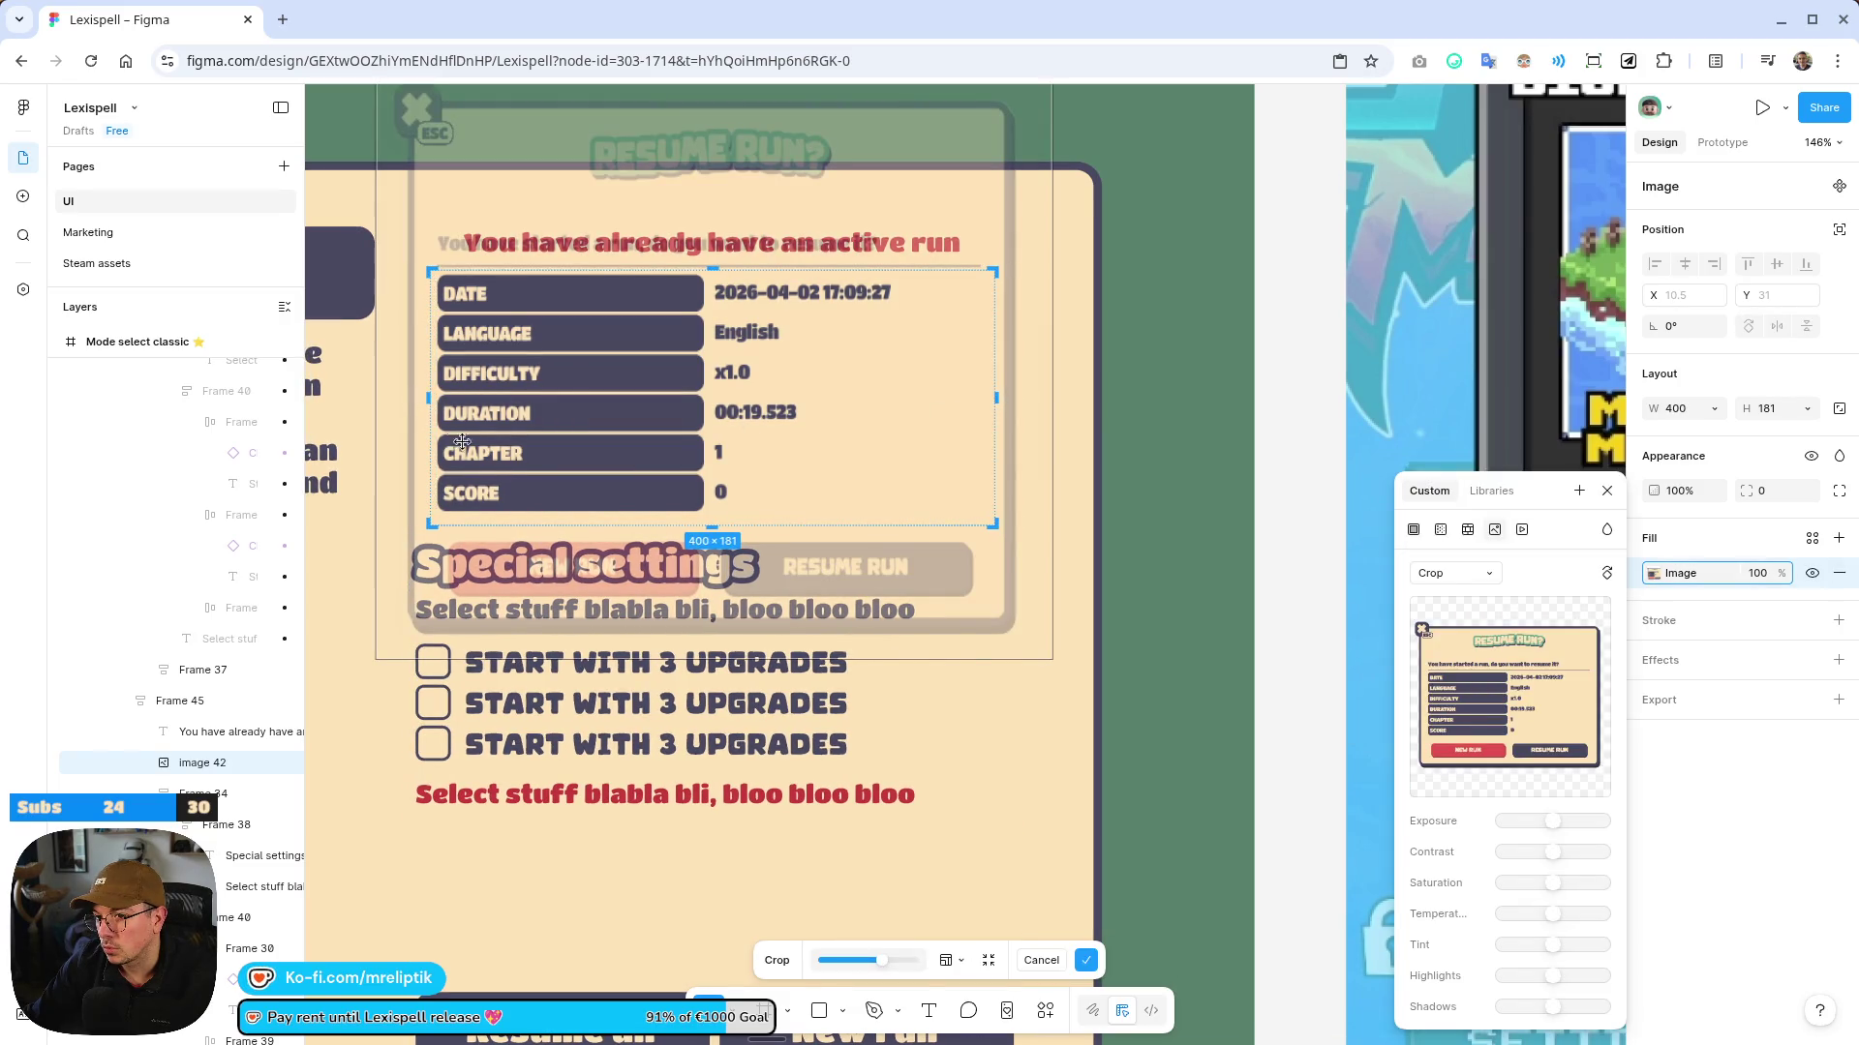
scroll(654, 507, "down", 3)
key("Return")
scroll(547, 438, "down", 5)
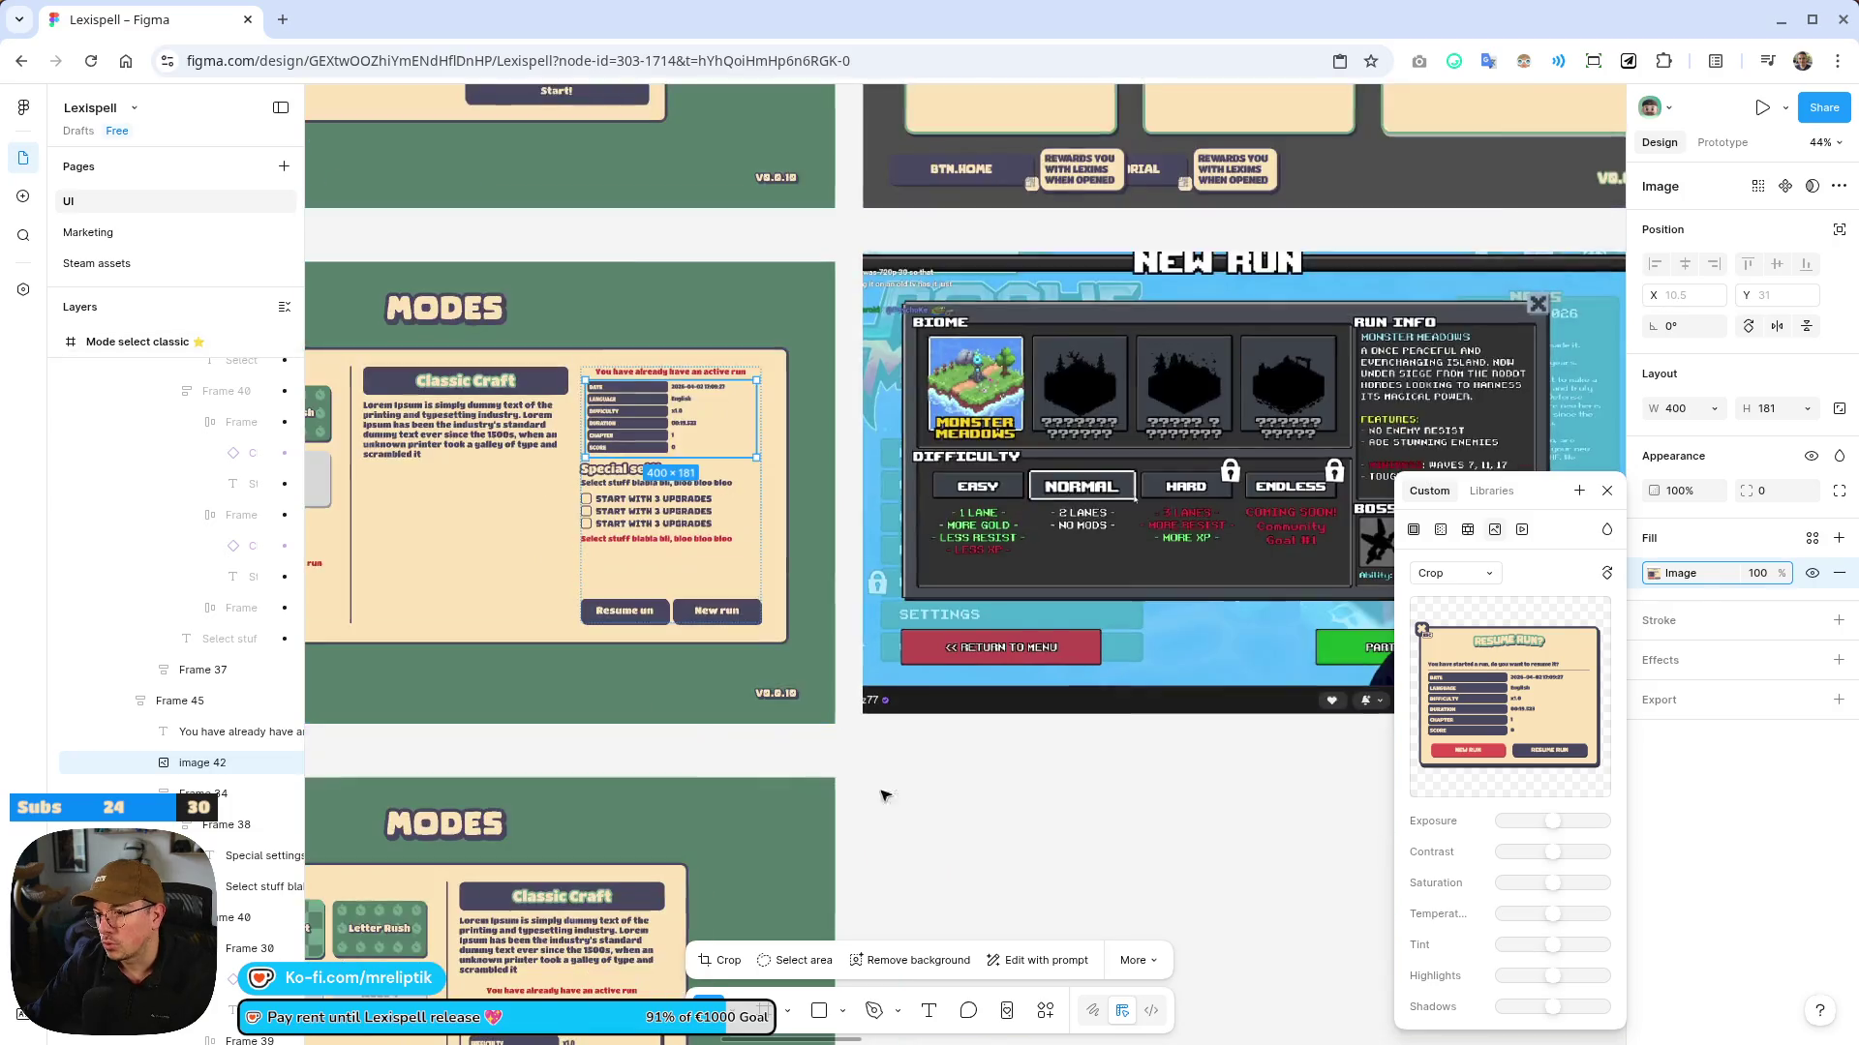
key("Escape")
scroll(547, 439, "up", 3)
scroll(494, 571, "down", 1)
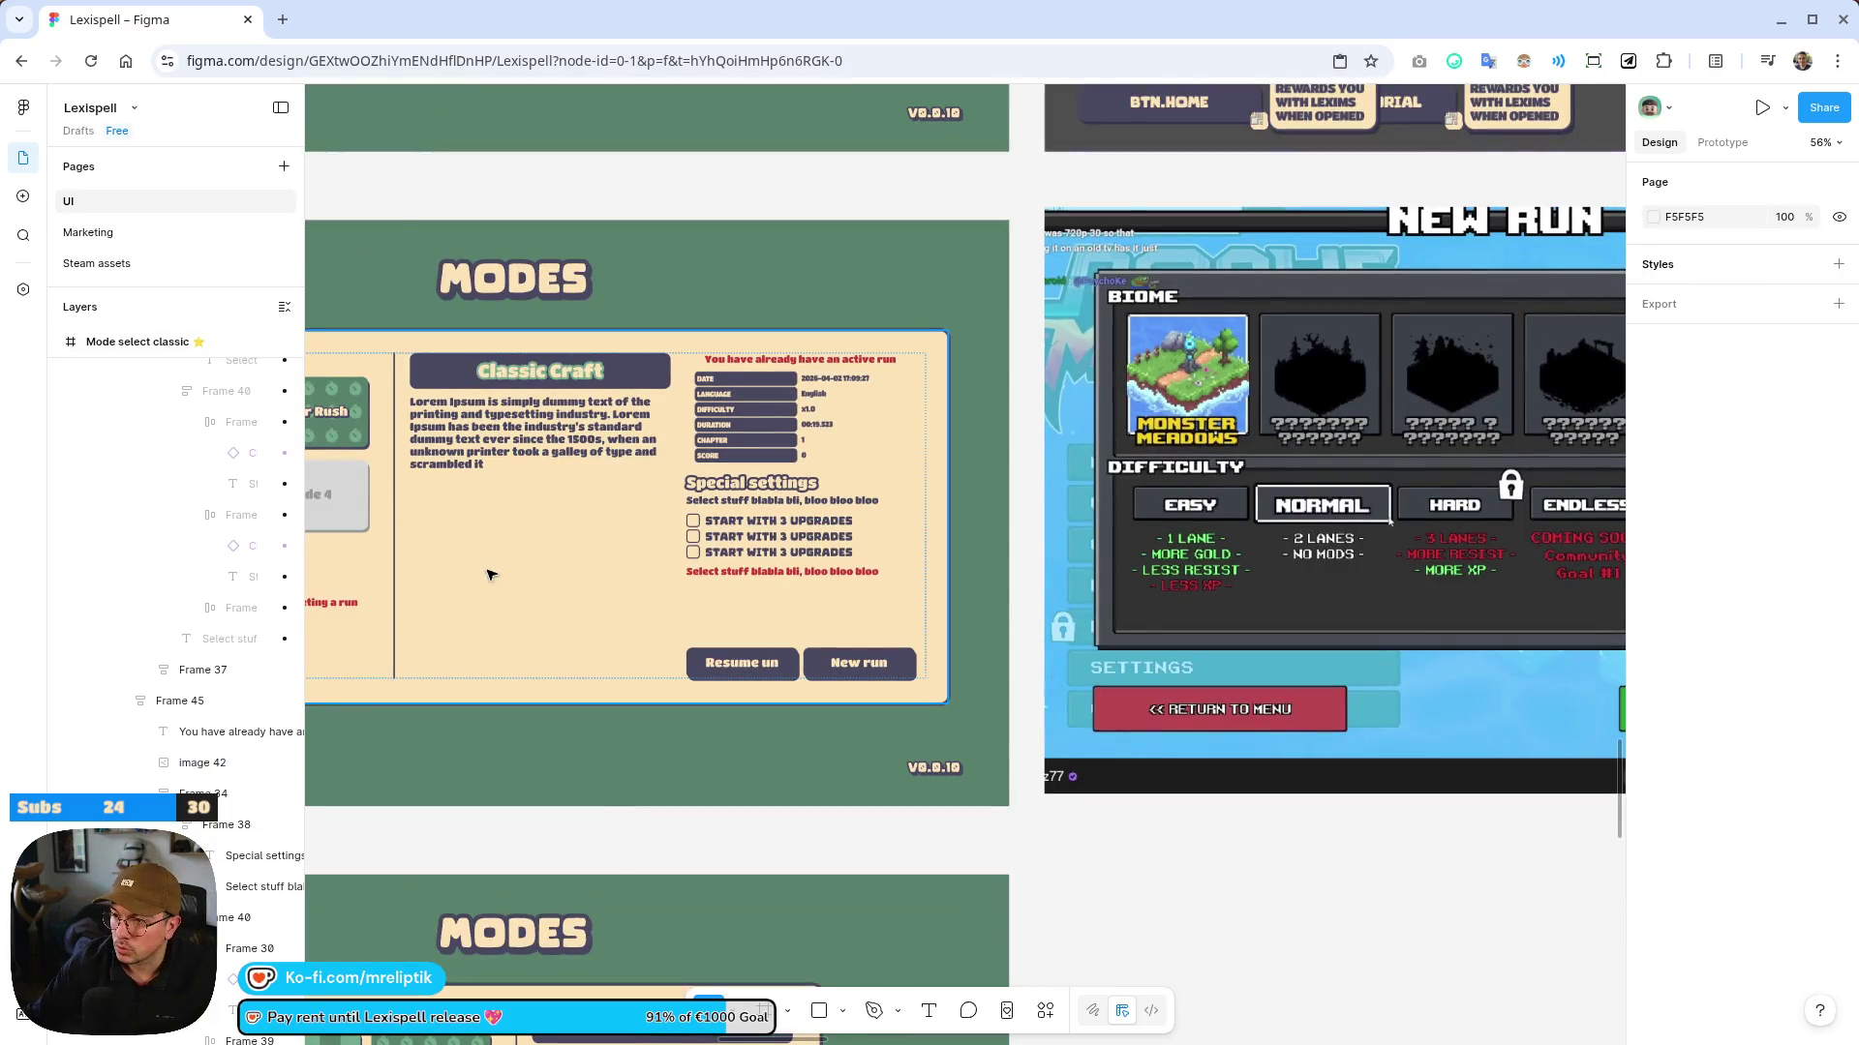
Step: Delete the star from the middle Modes frame's name so it reads 'Mode select classic'
left_click_drag(616, 582, 697, 589)
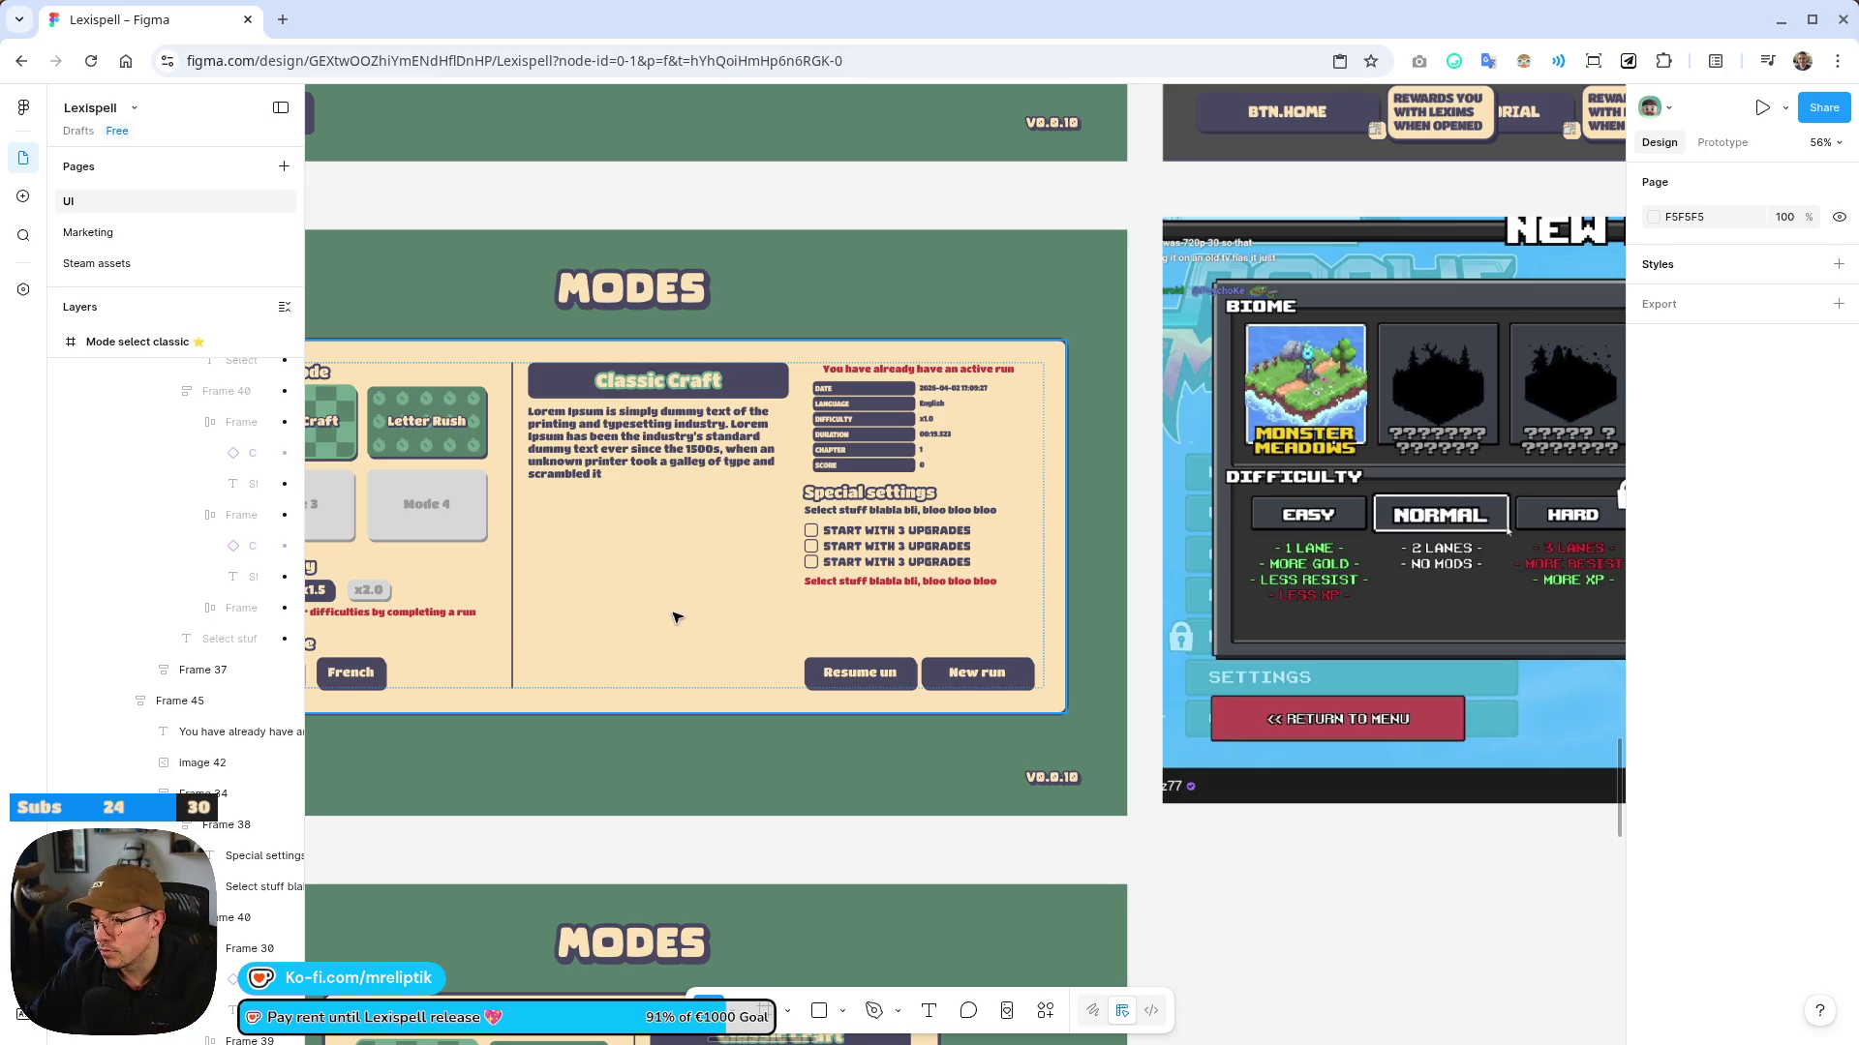
scroll(675, 617, "down", 3)
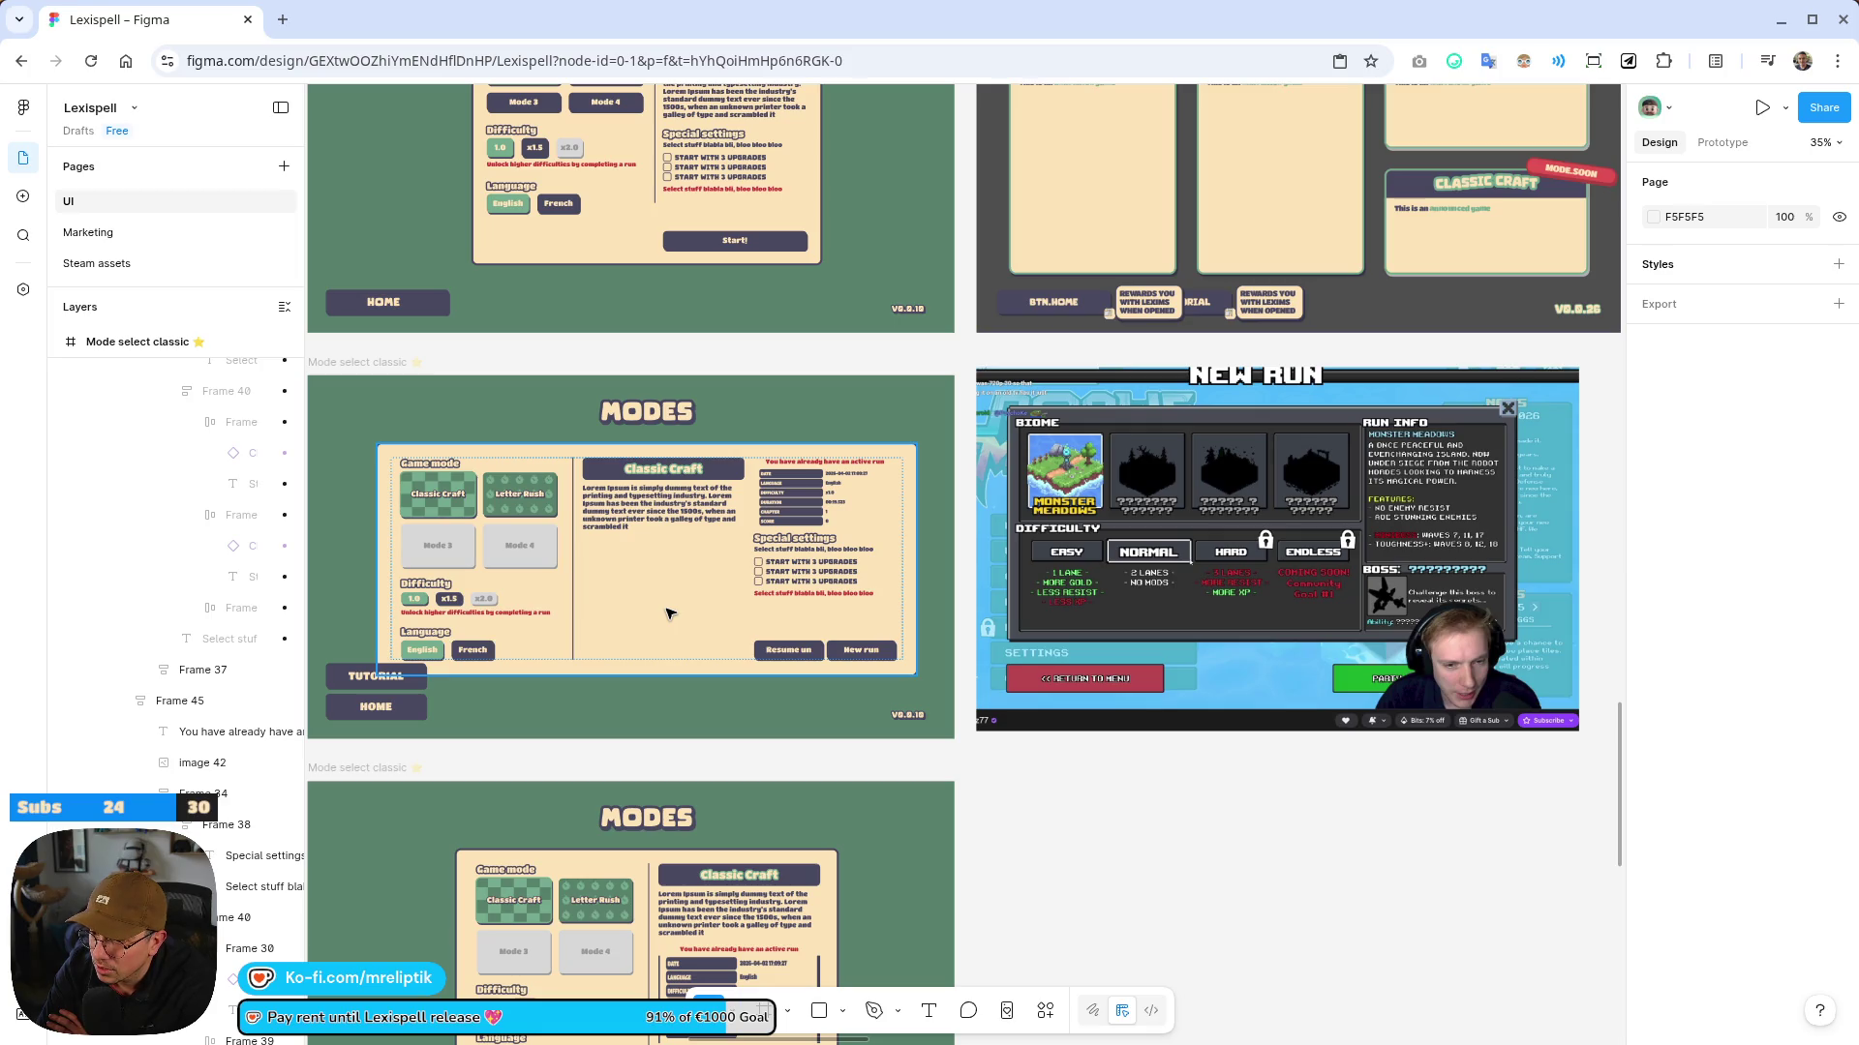
scroll(676, 629, "down", 5)
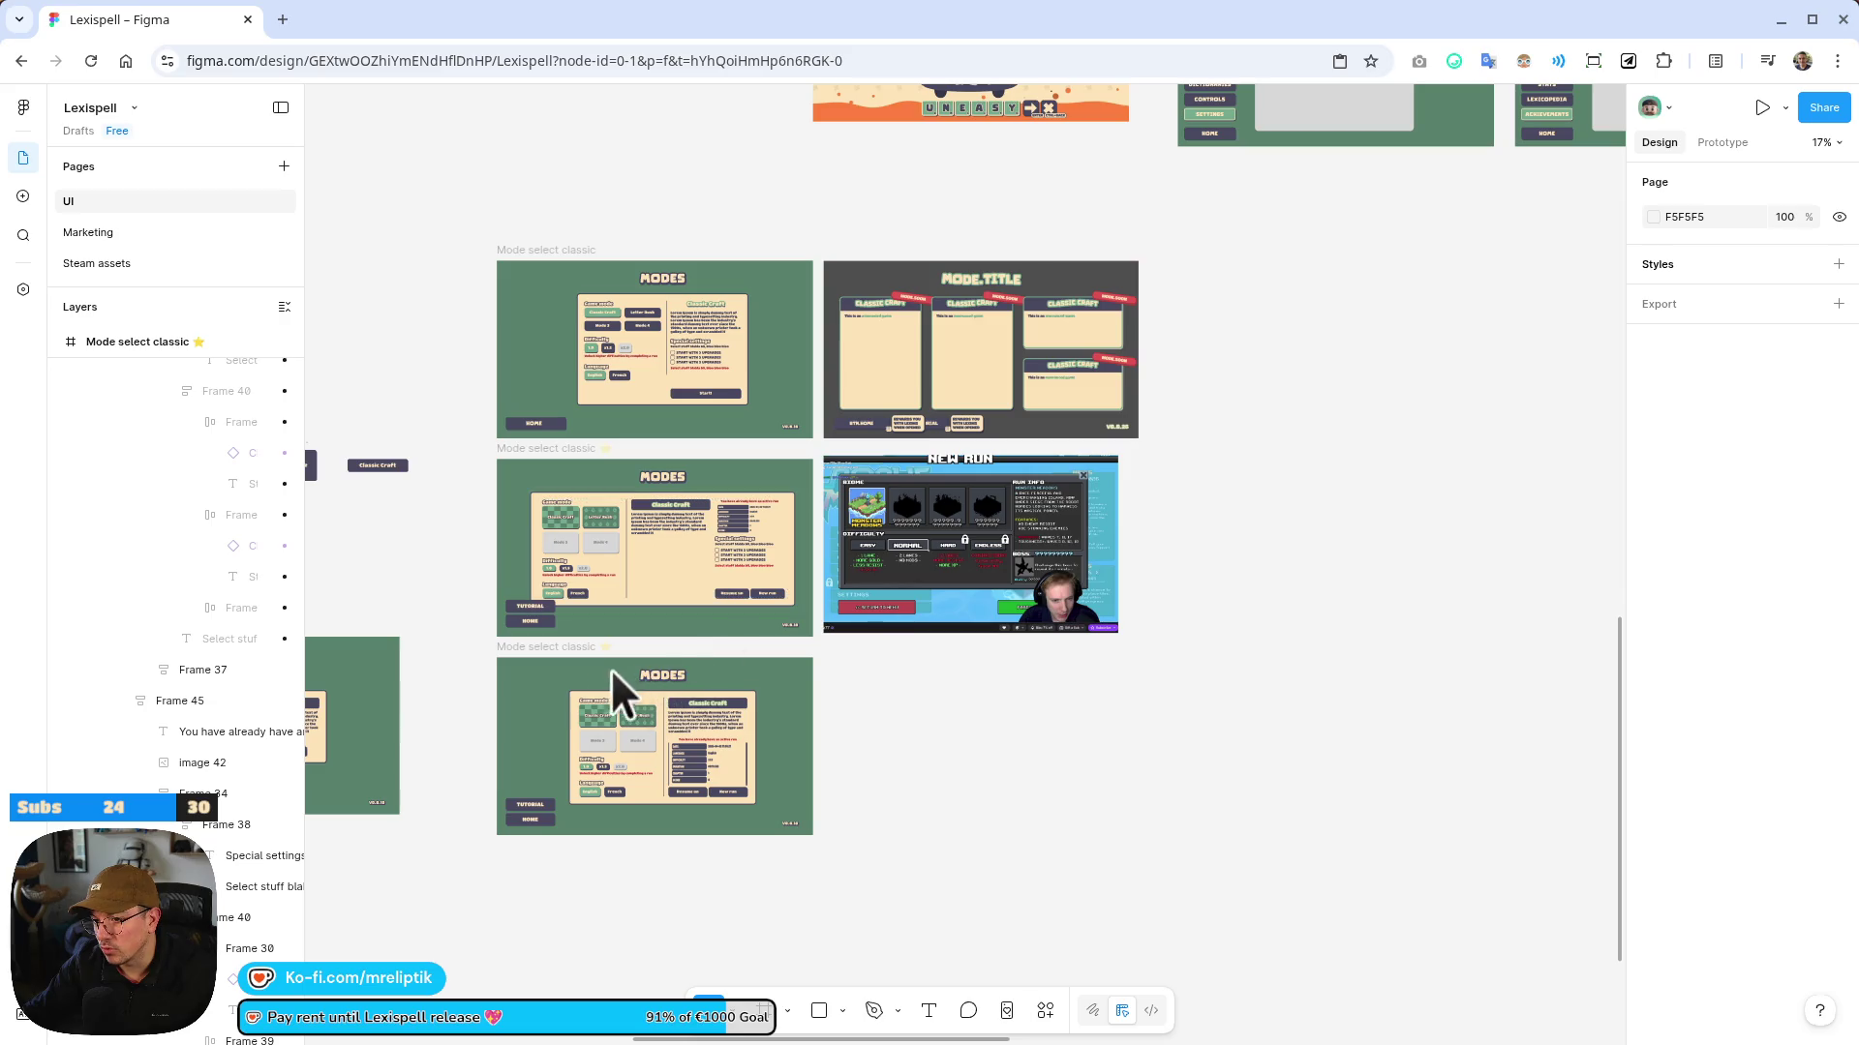
scroll(581, 426, "up", 5)
double_click(470, 484)
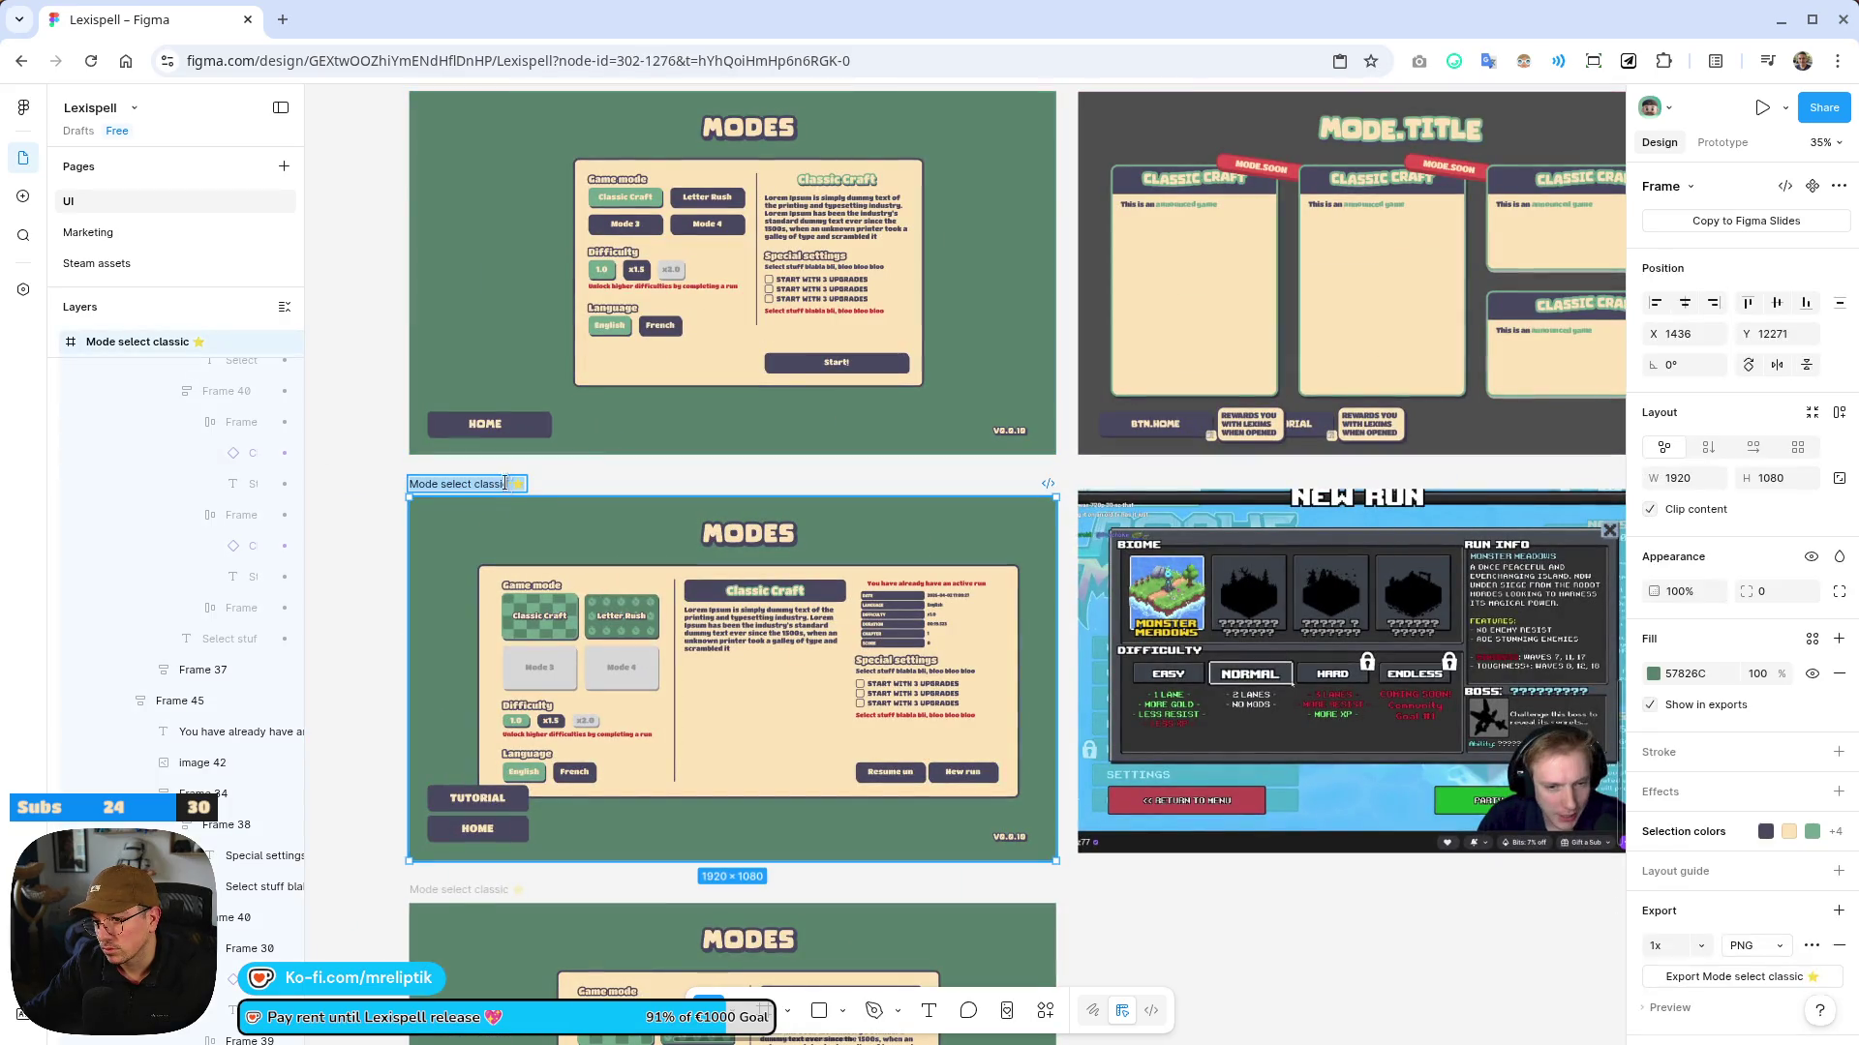
key("Delete")
key("Return")
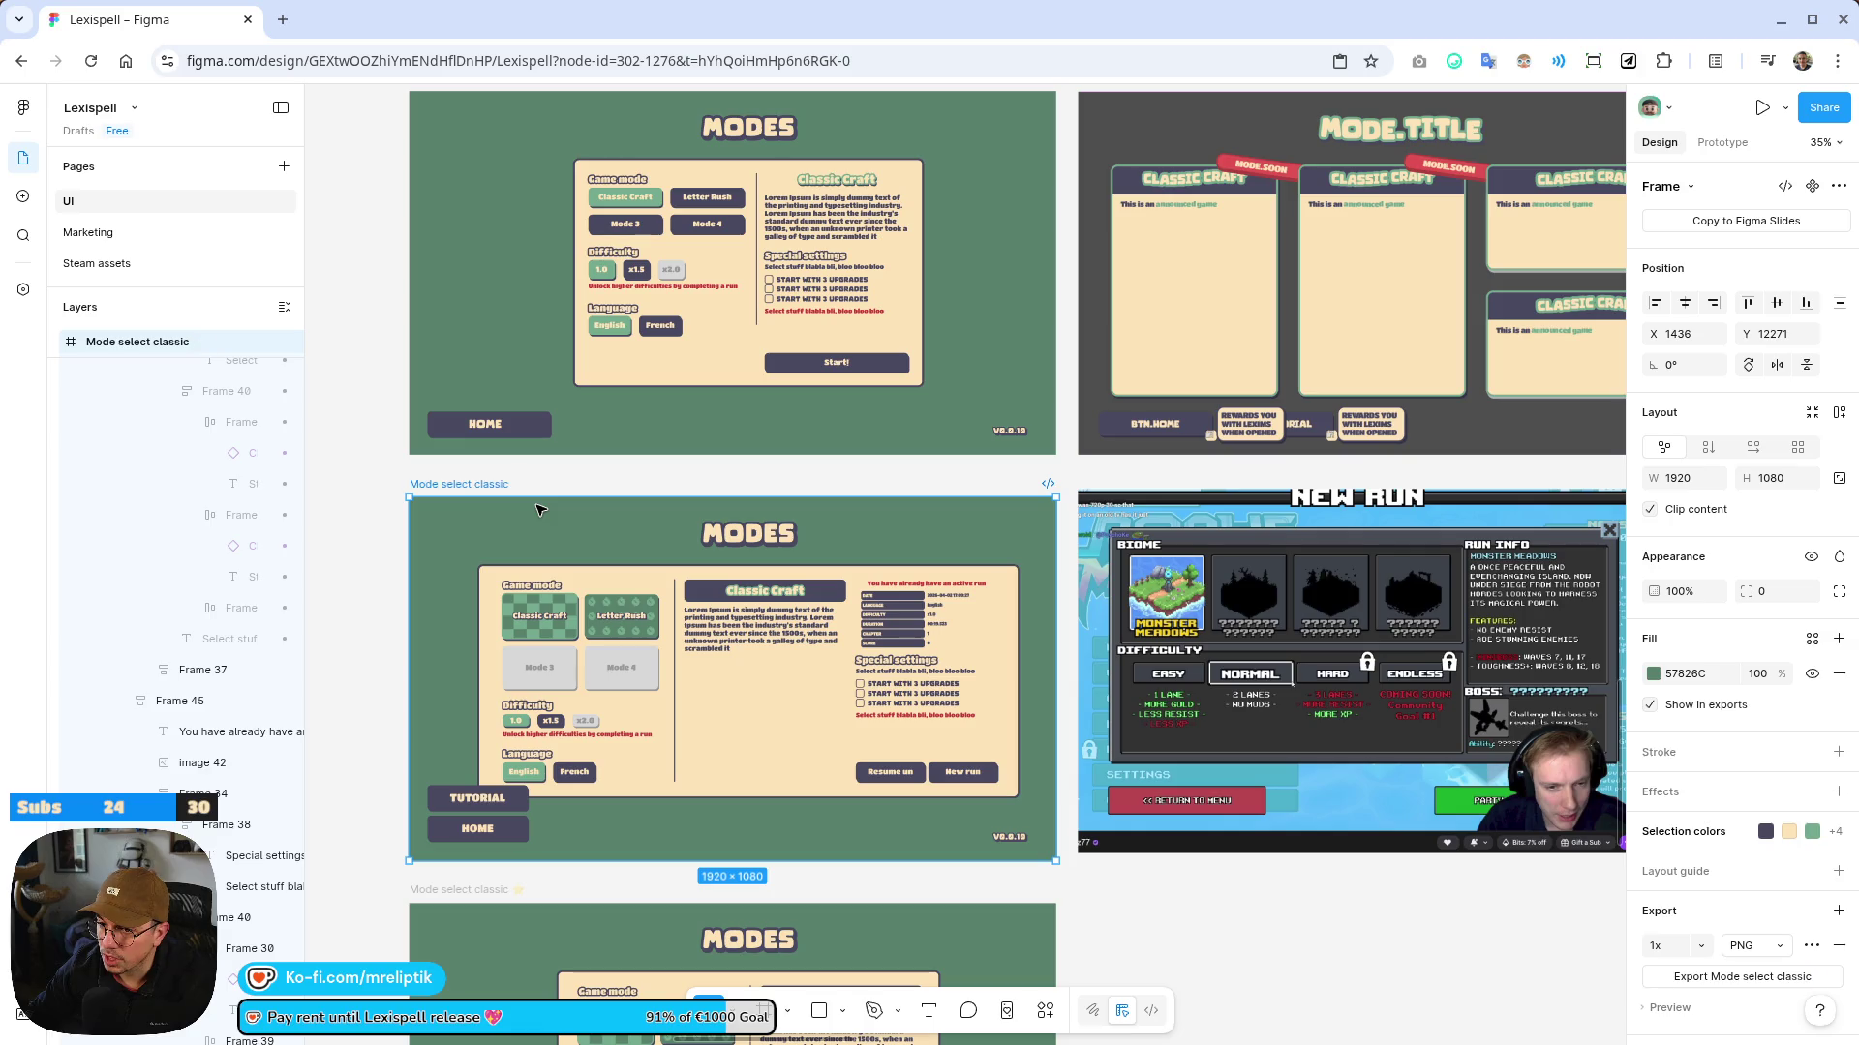
scroll(837, 711, "down", 5)
left_click(837, 711)
Step: Scroll around the canvas and select the inner Modes panel
scroll(900, 741, "up", 3)
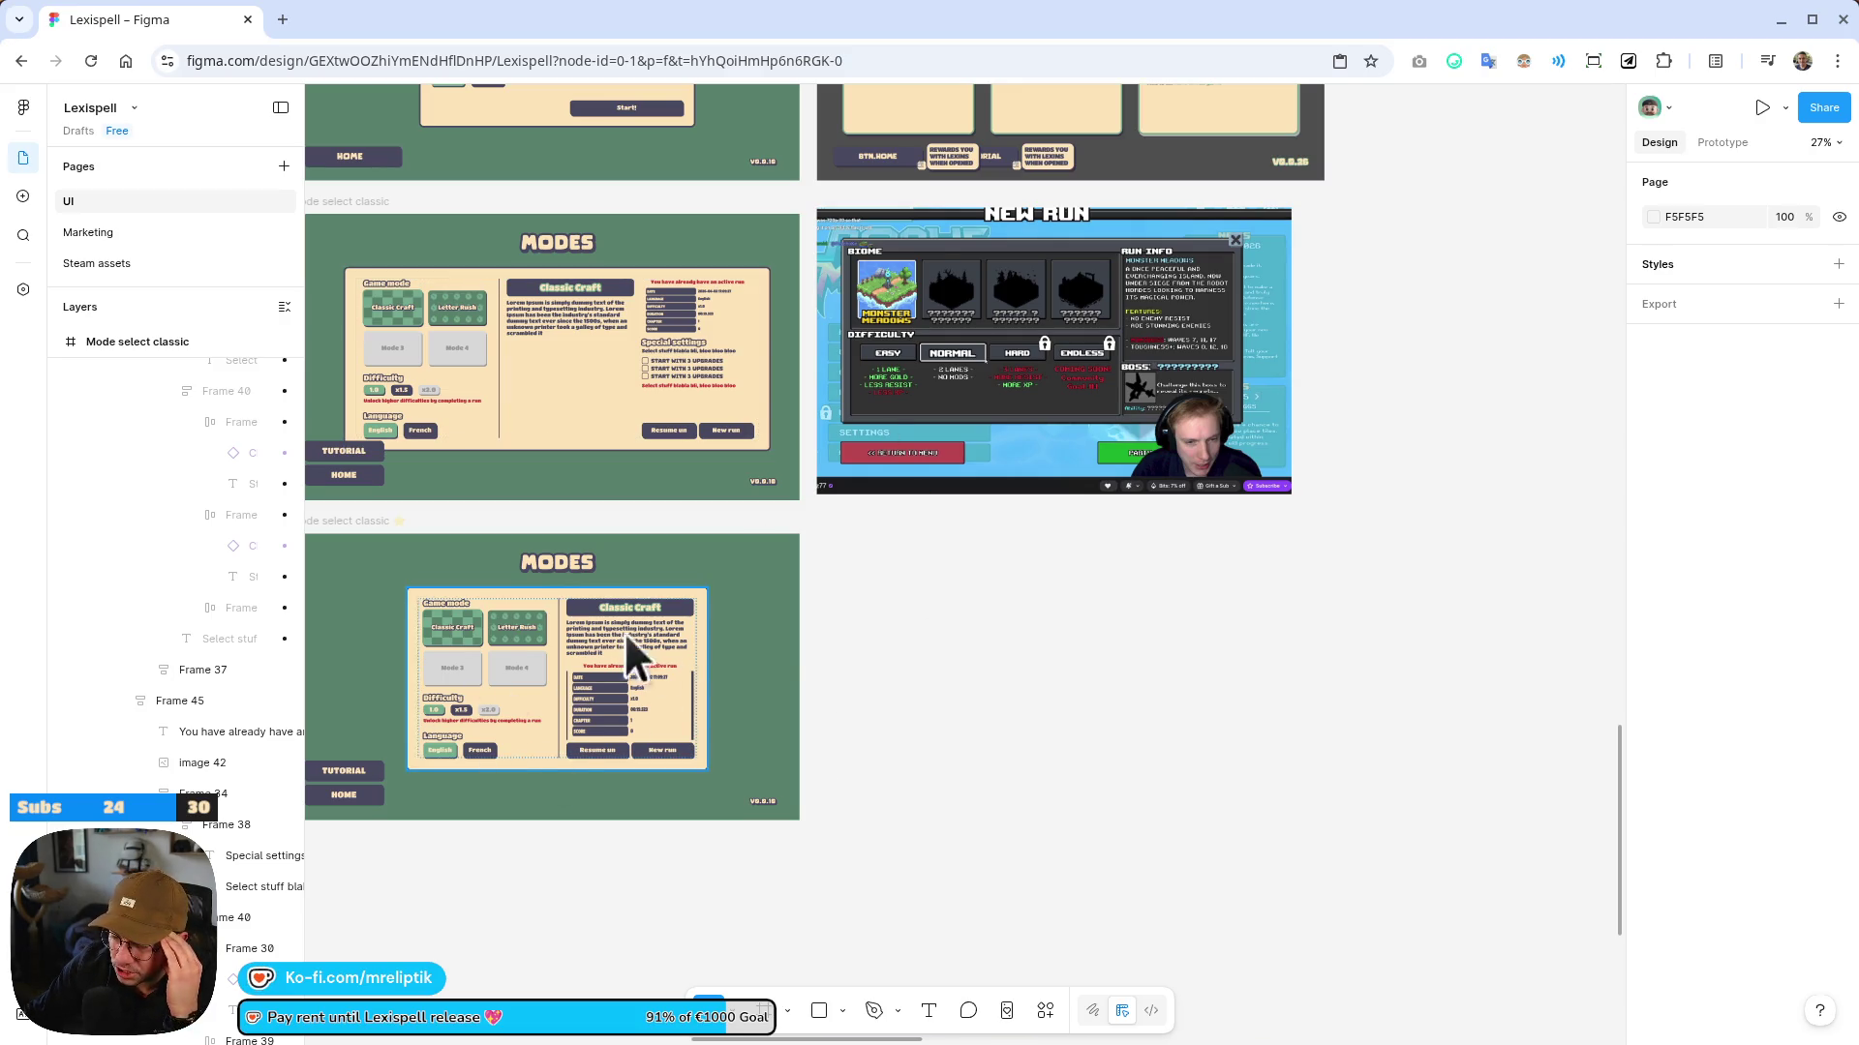
scroll(659, 721, "up", 5)
scroll(658, 736, "down", 5)
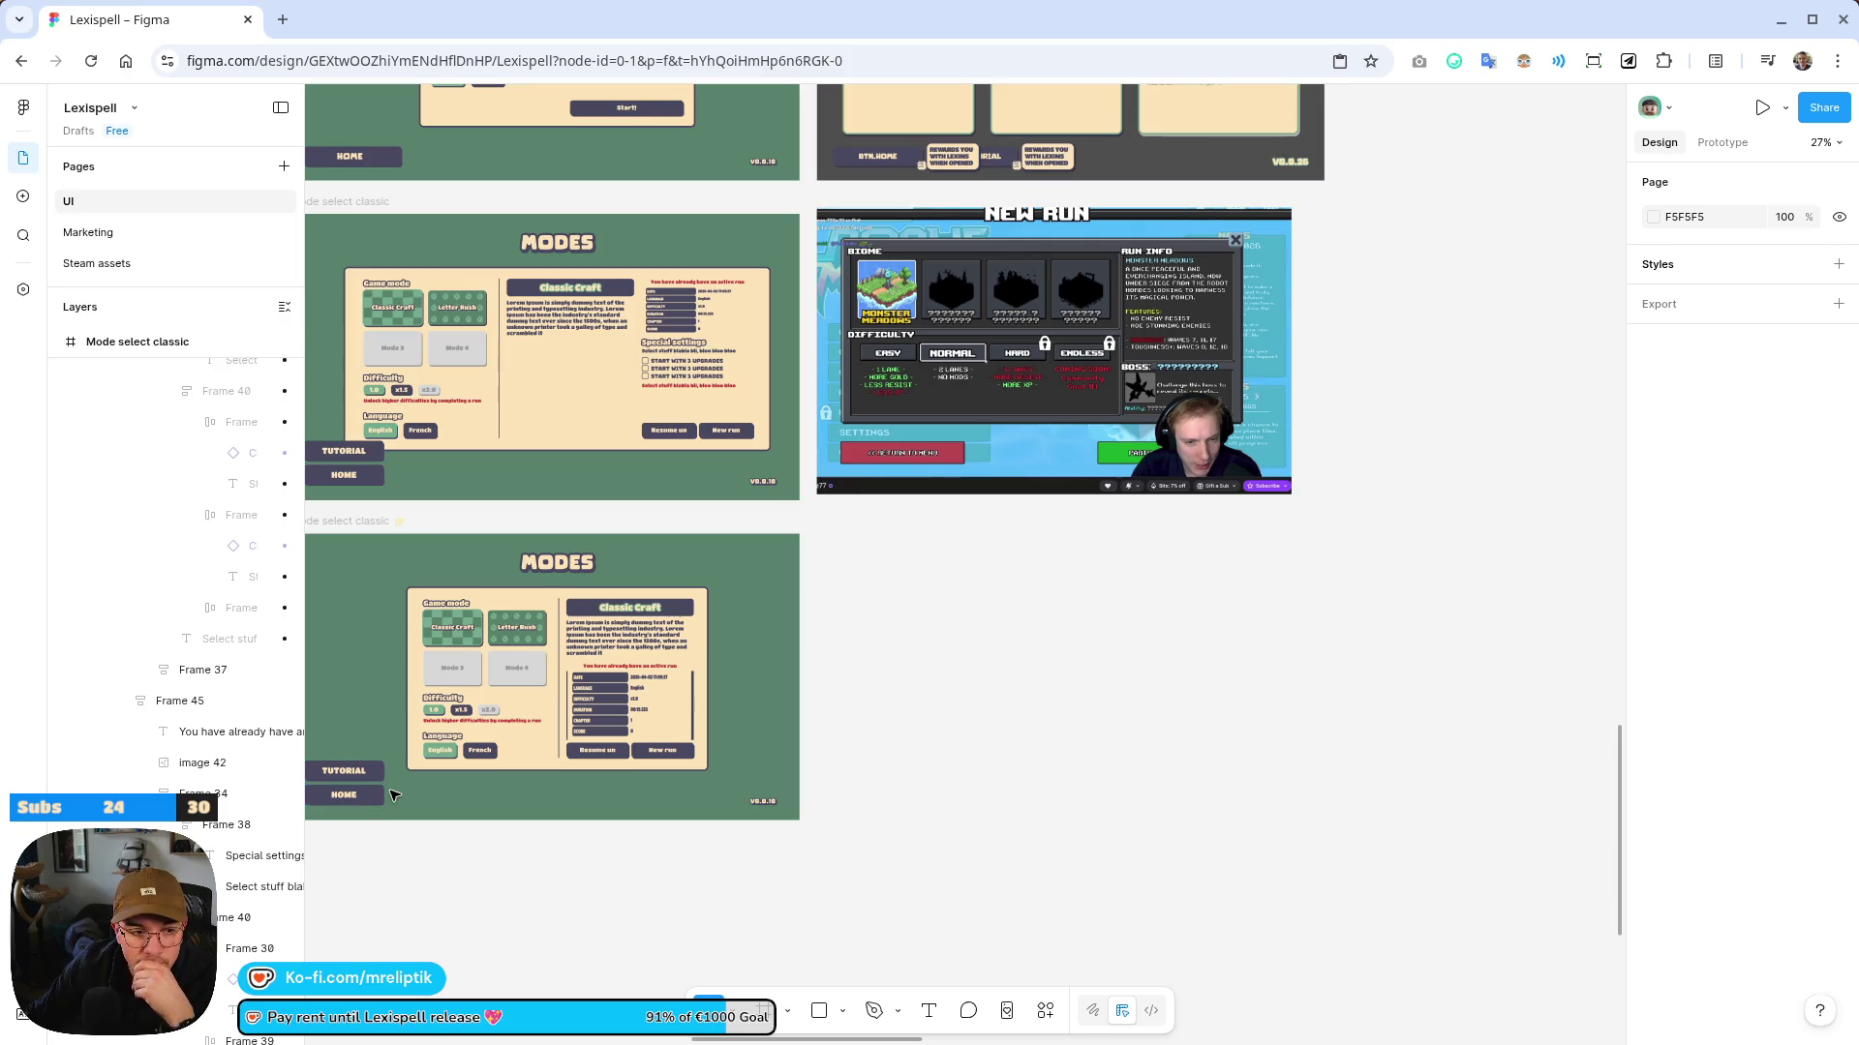
scroll(658, 794, "left", 3)
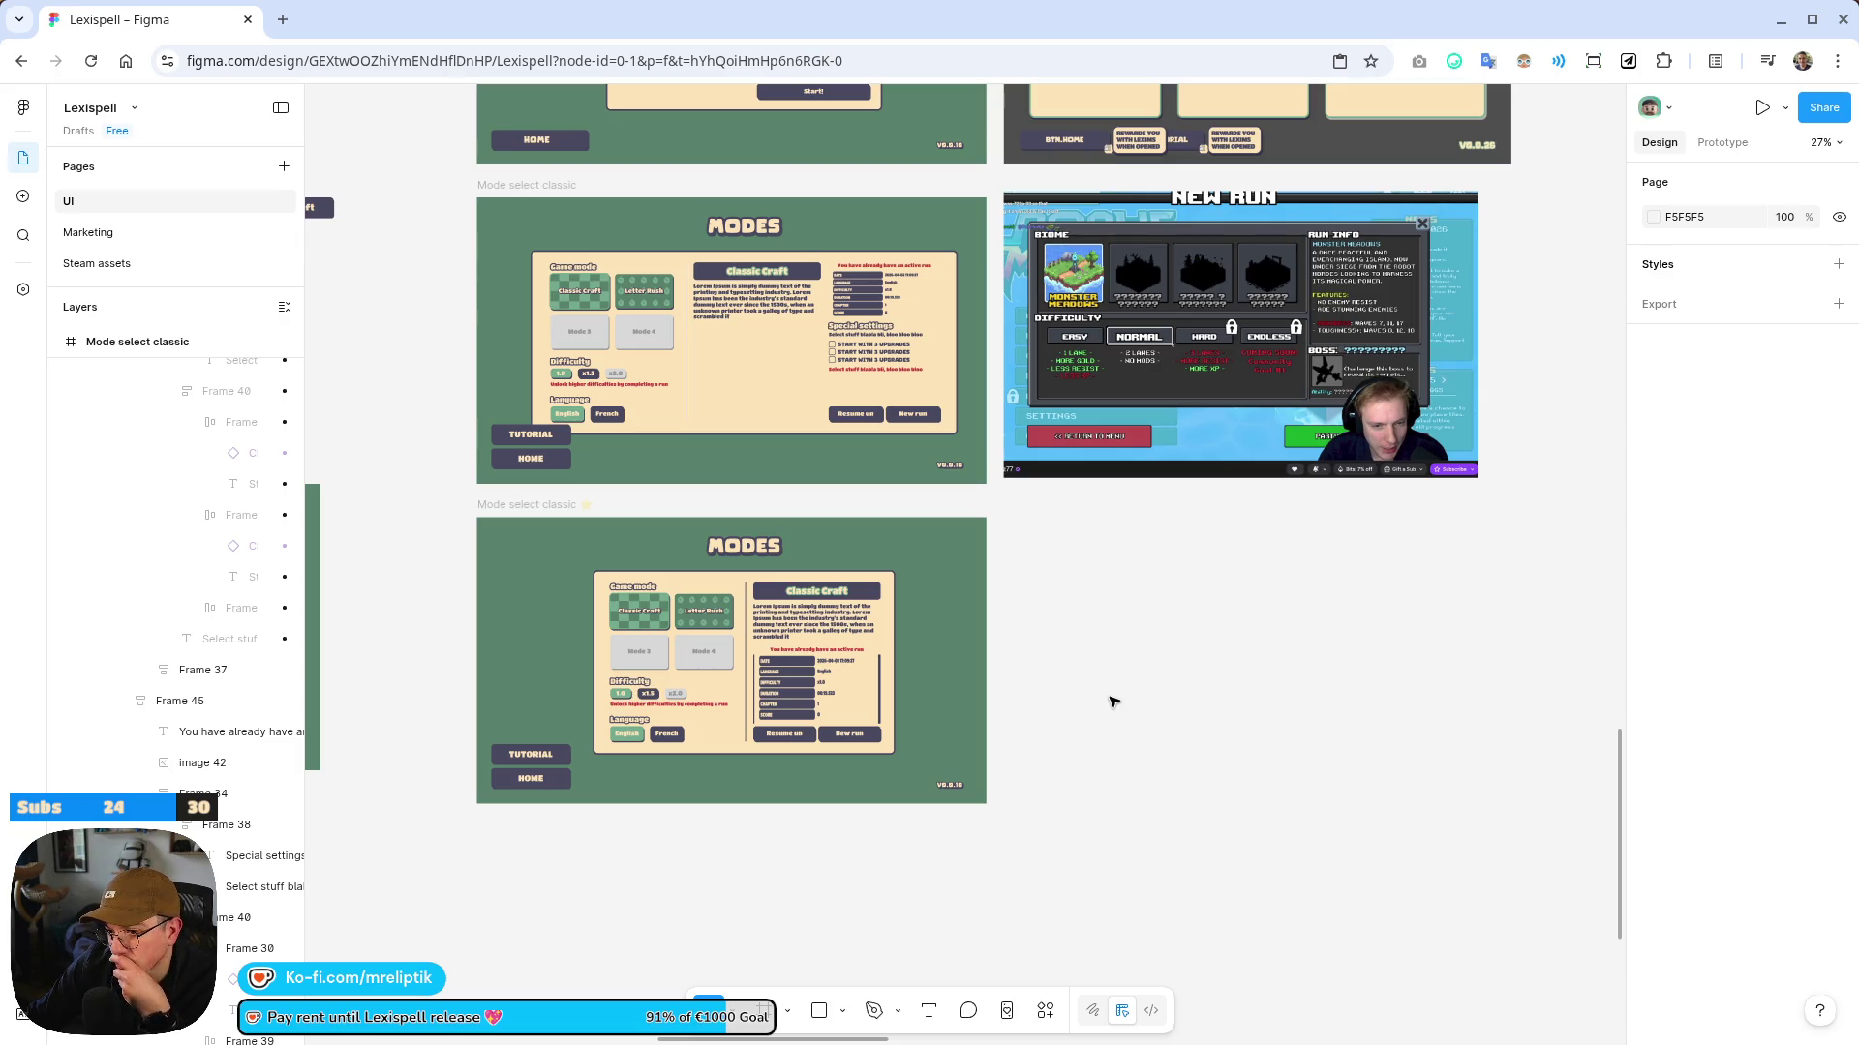
scroll(748, 657, "up", 5)
left_click(748, 658)
Step: Drag the Modes panel's bottom edge down to make it 767 high
scroll(742, 805, "down", 3)
left_click_drag(742, 804, 742, 842)
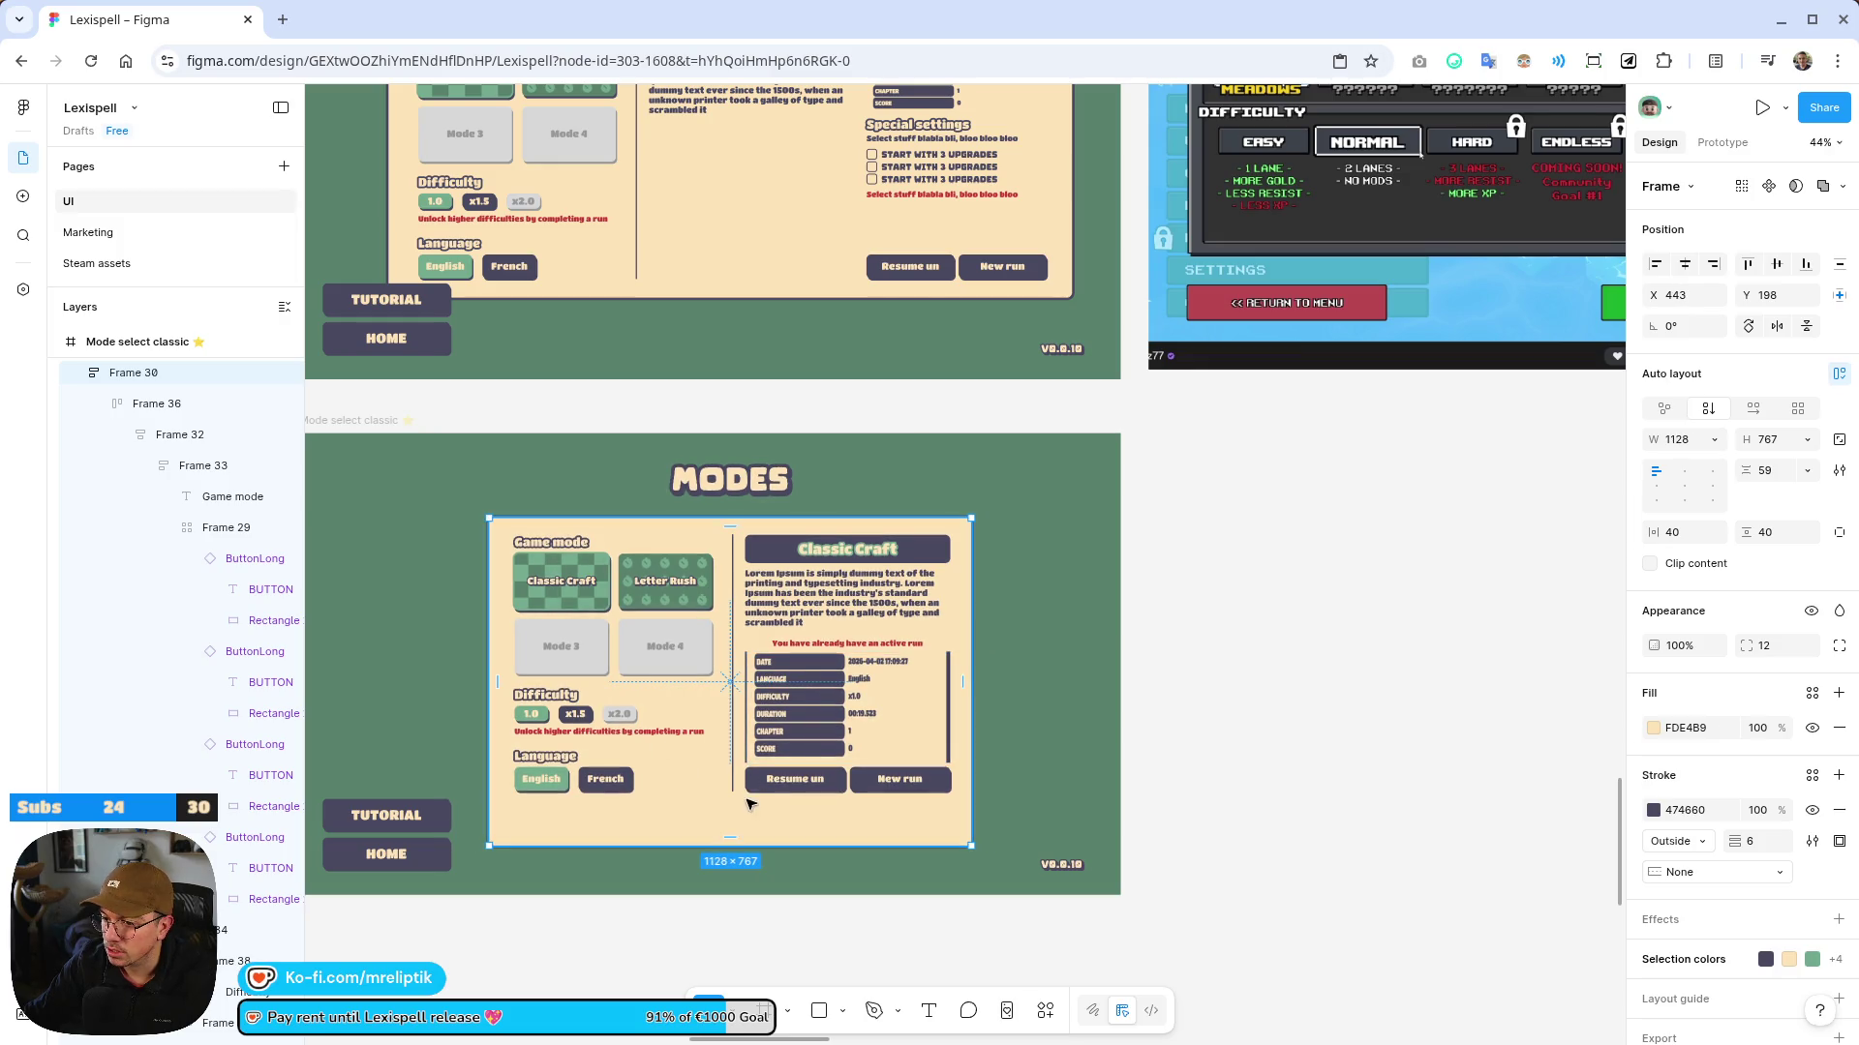
left_click(821, 780)
scroll(823, 781, "up", 5)
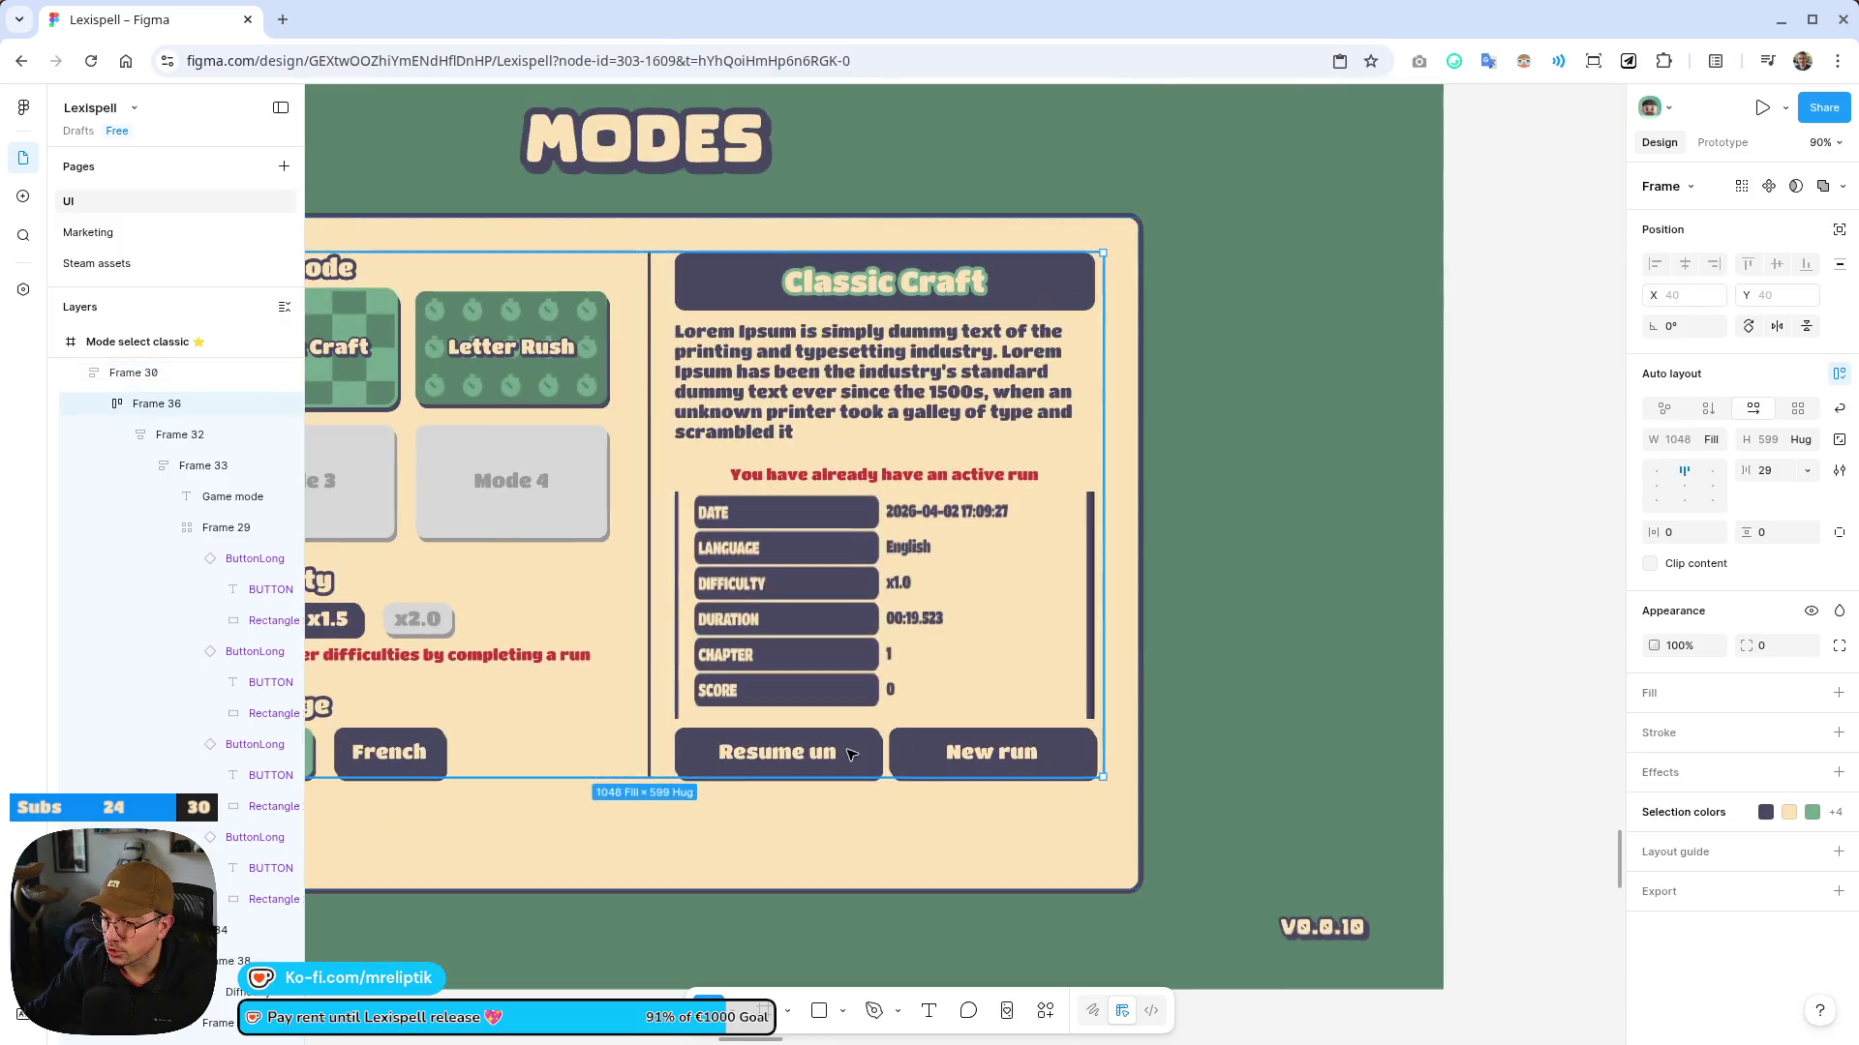
scroll(851, 754, "down", 3)
scroll(689, 693, "down", 3)
left_click(689, 693)
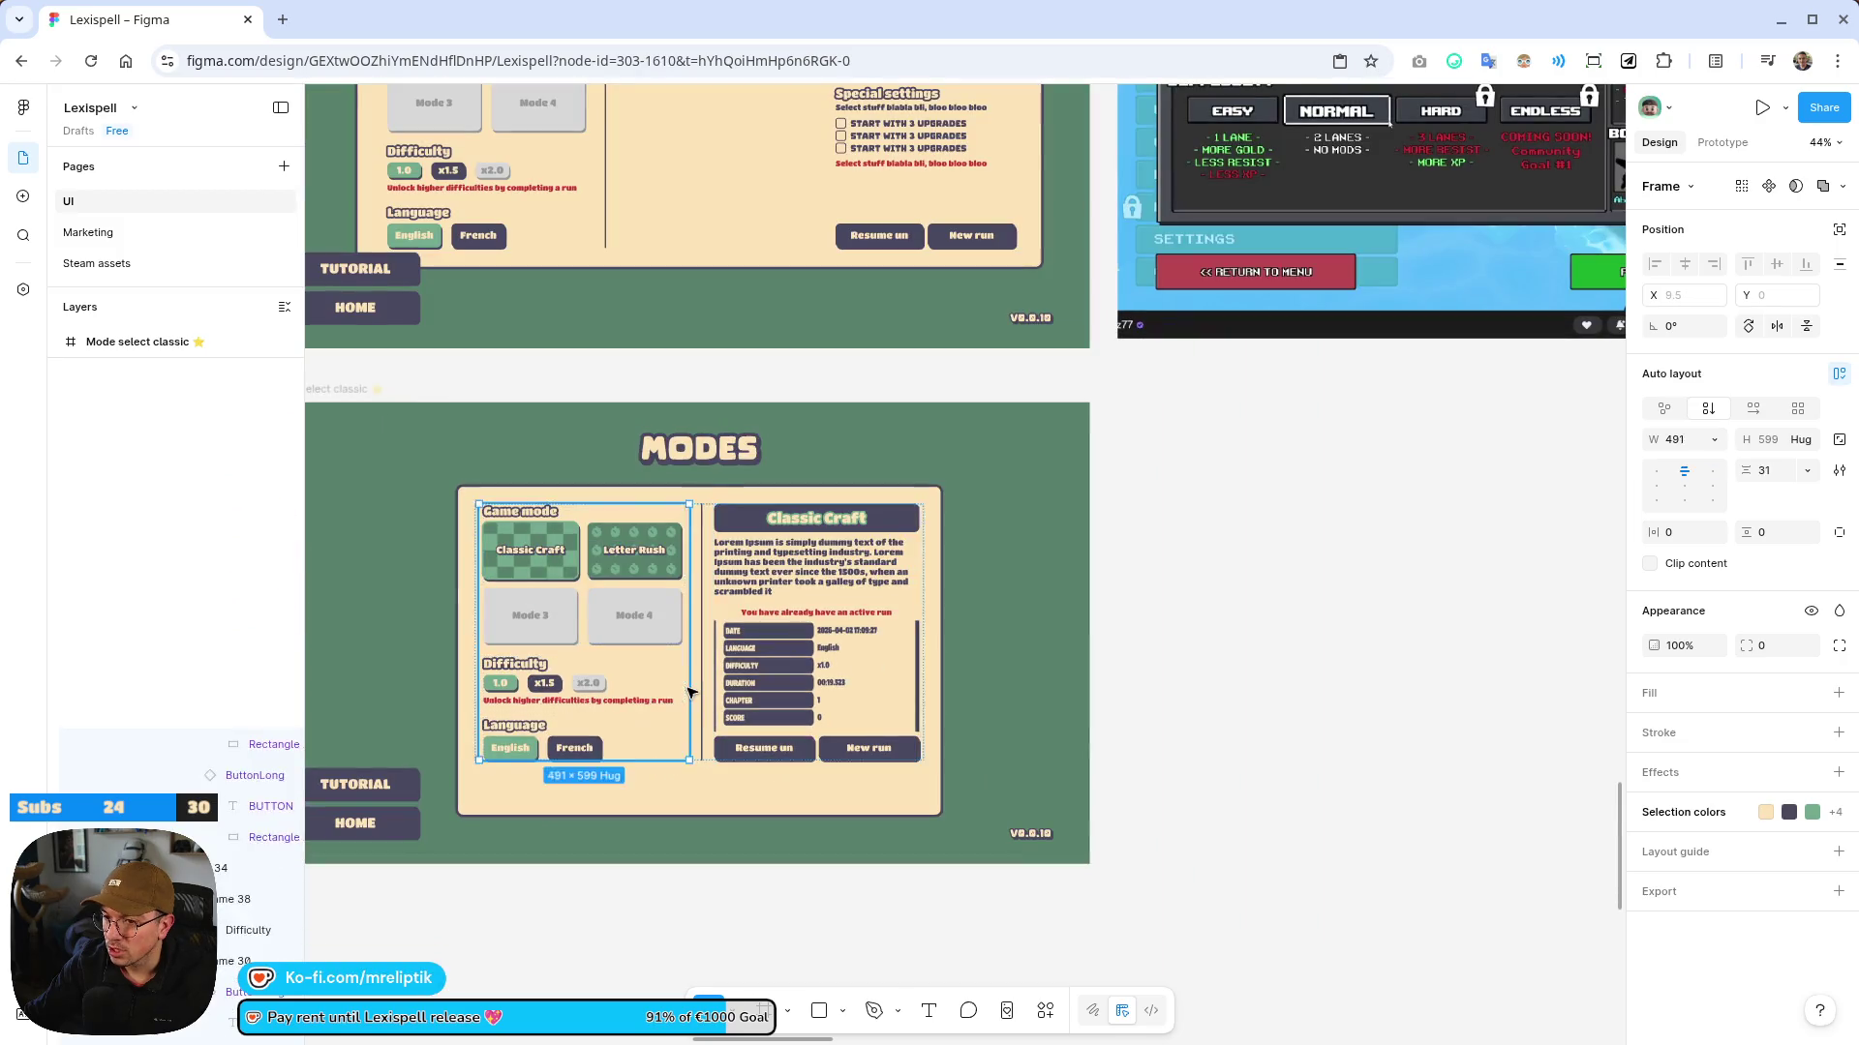
left_click(134, 410)
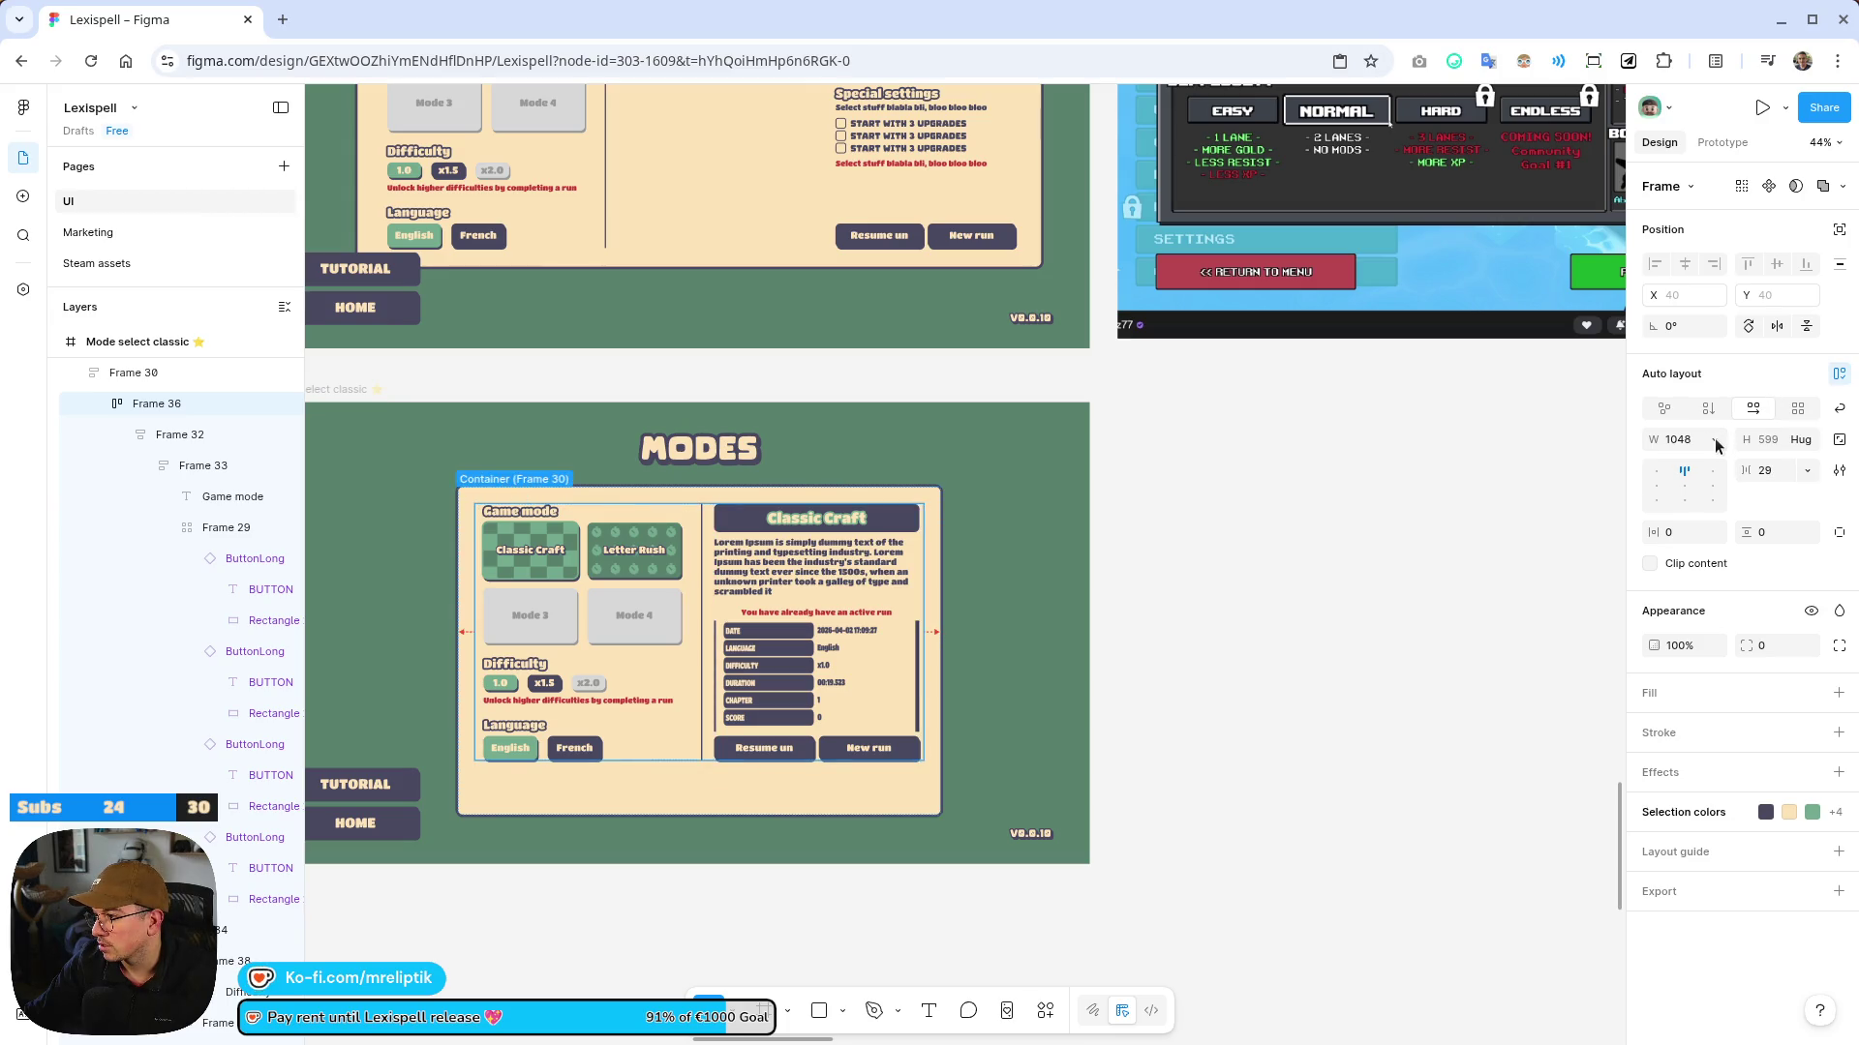
Step: Set the two-column content frame's height to Fill container, stretching it to 687
left_click(1801, 440)
left_click(1790, 469)
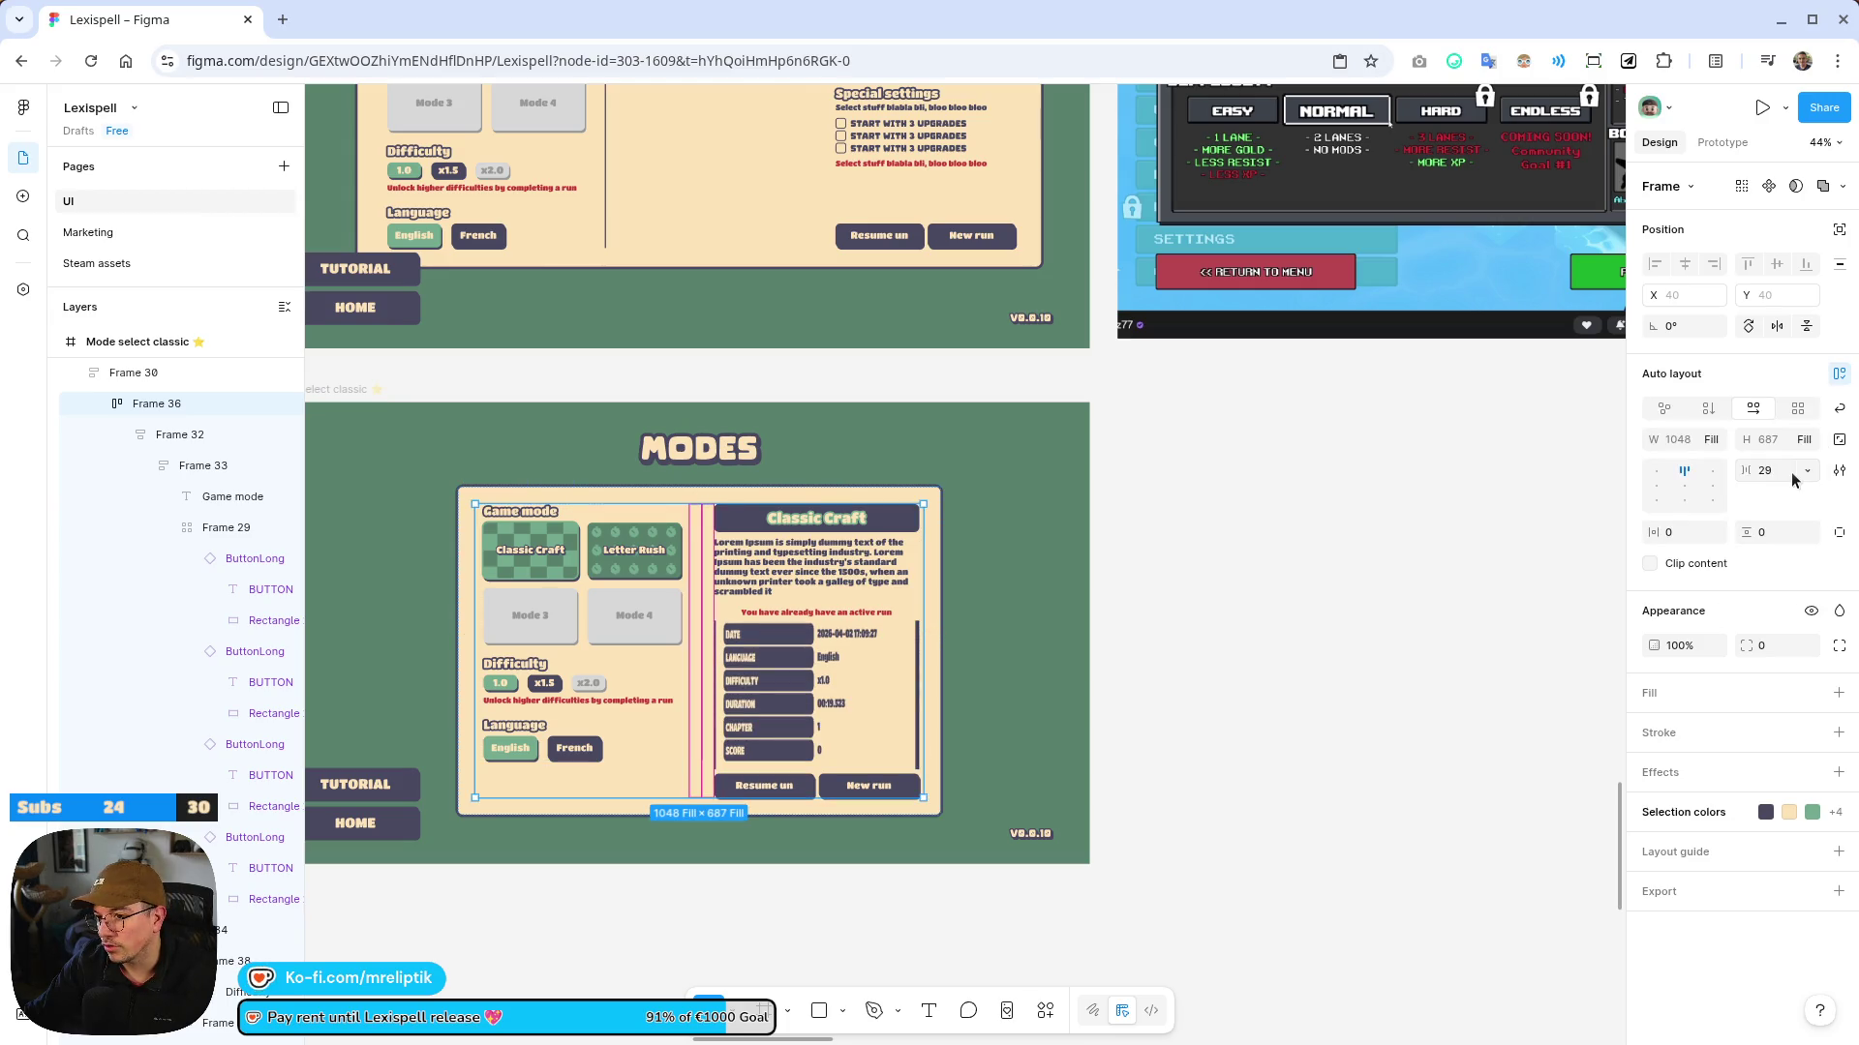
left_click(1711, 439)
key("Escape")
left_click(1414, 506)
scroll(760, 716, "down", 3)
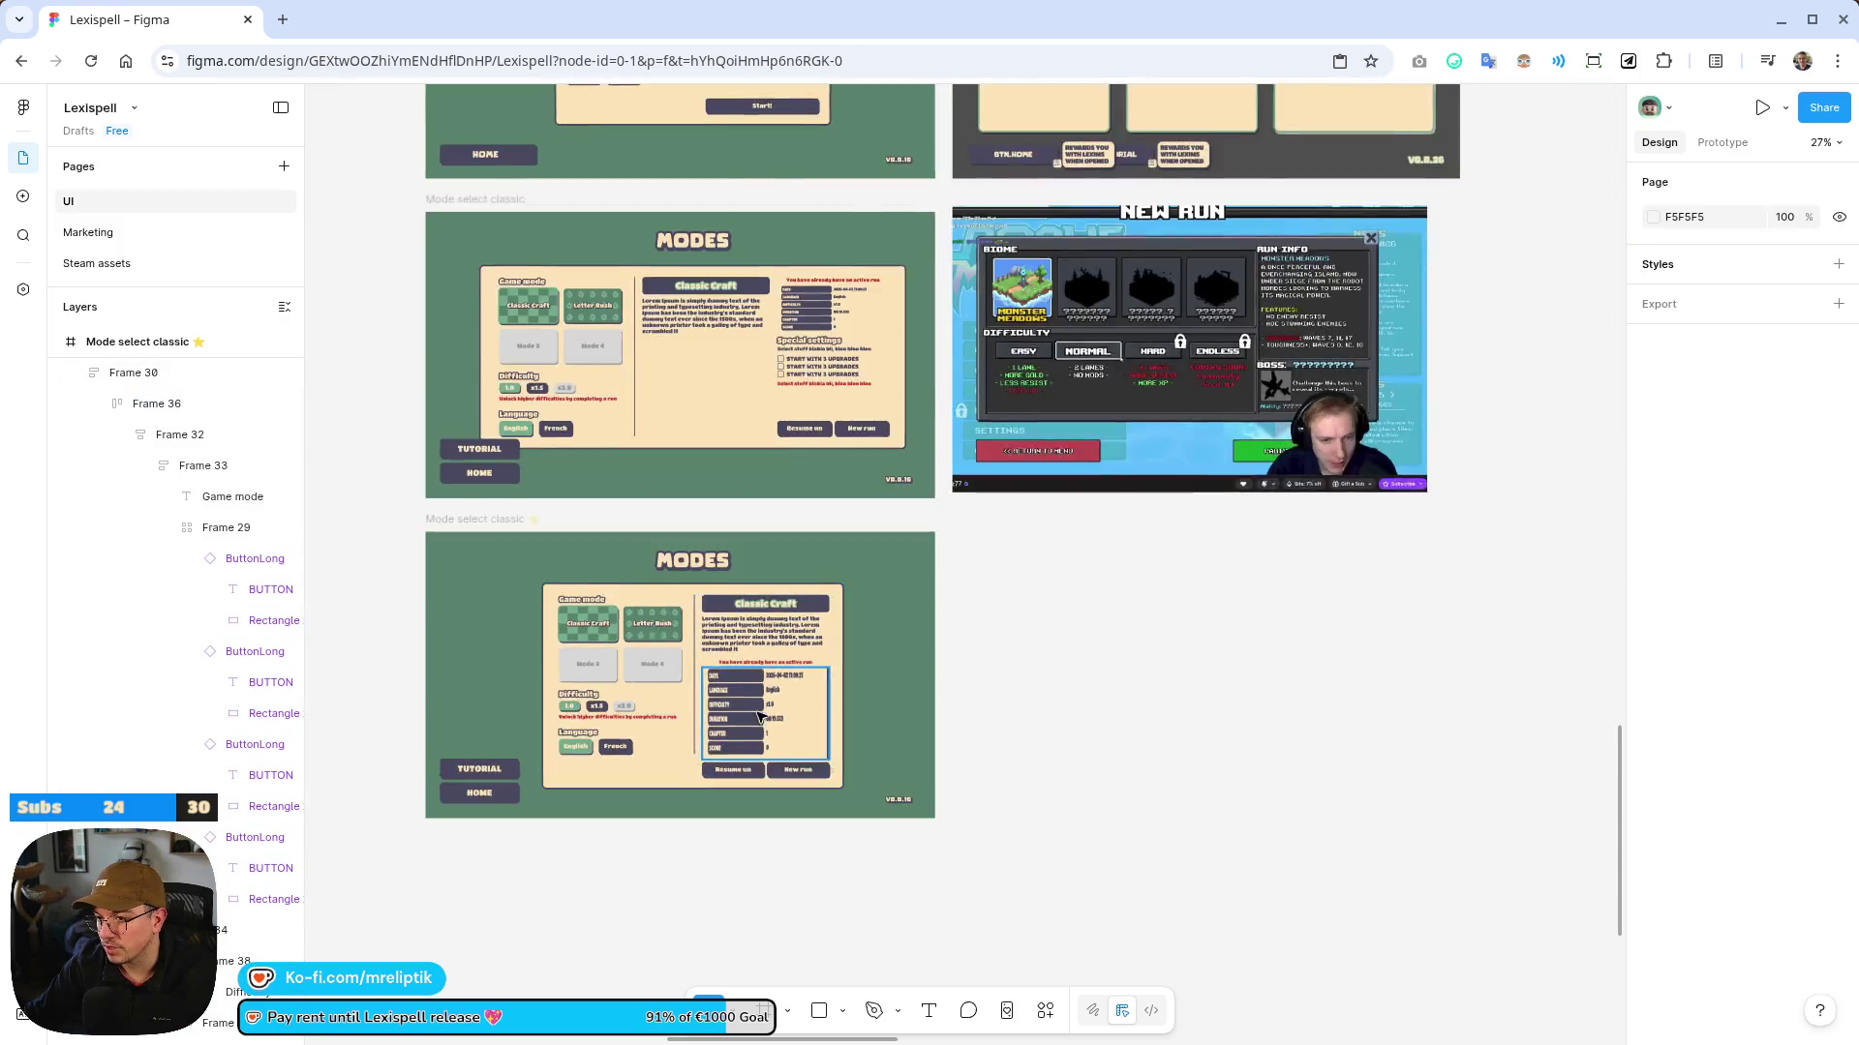
scroll(760, 717, "up", 5)
left_click(806, 689)
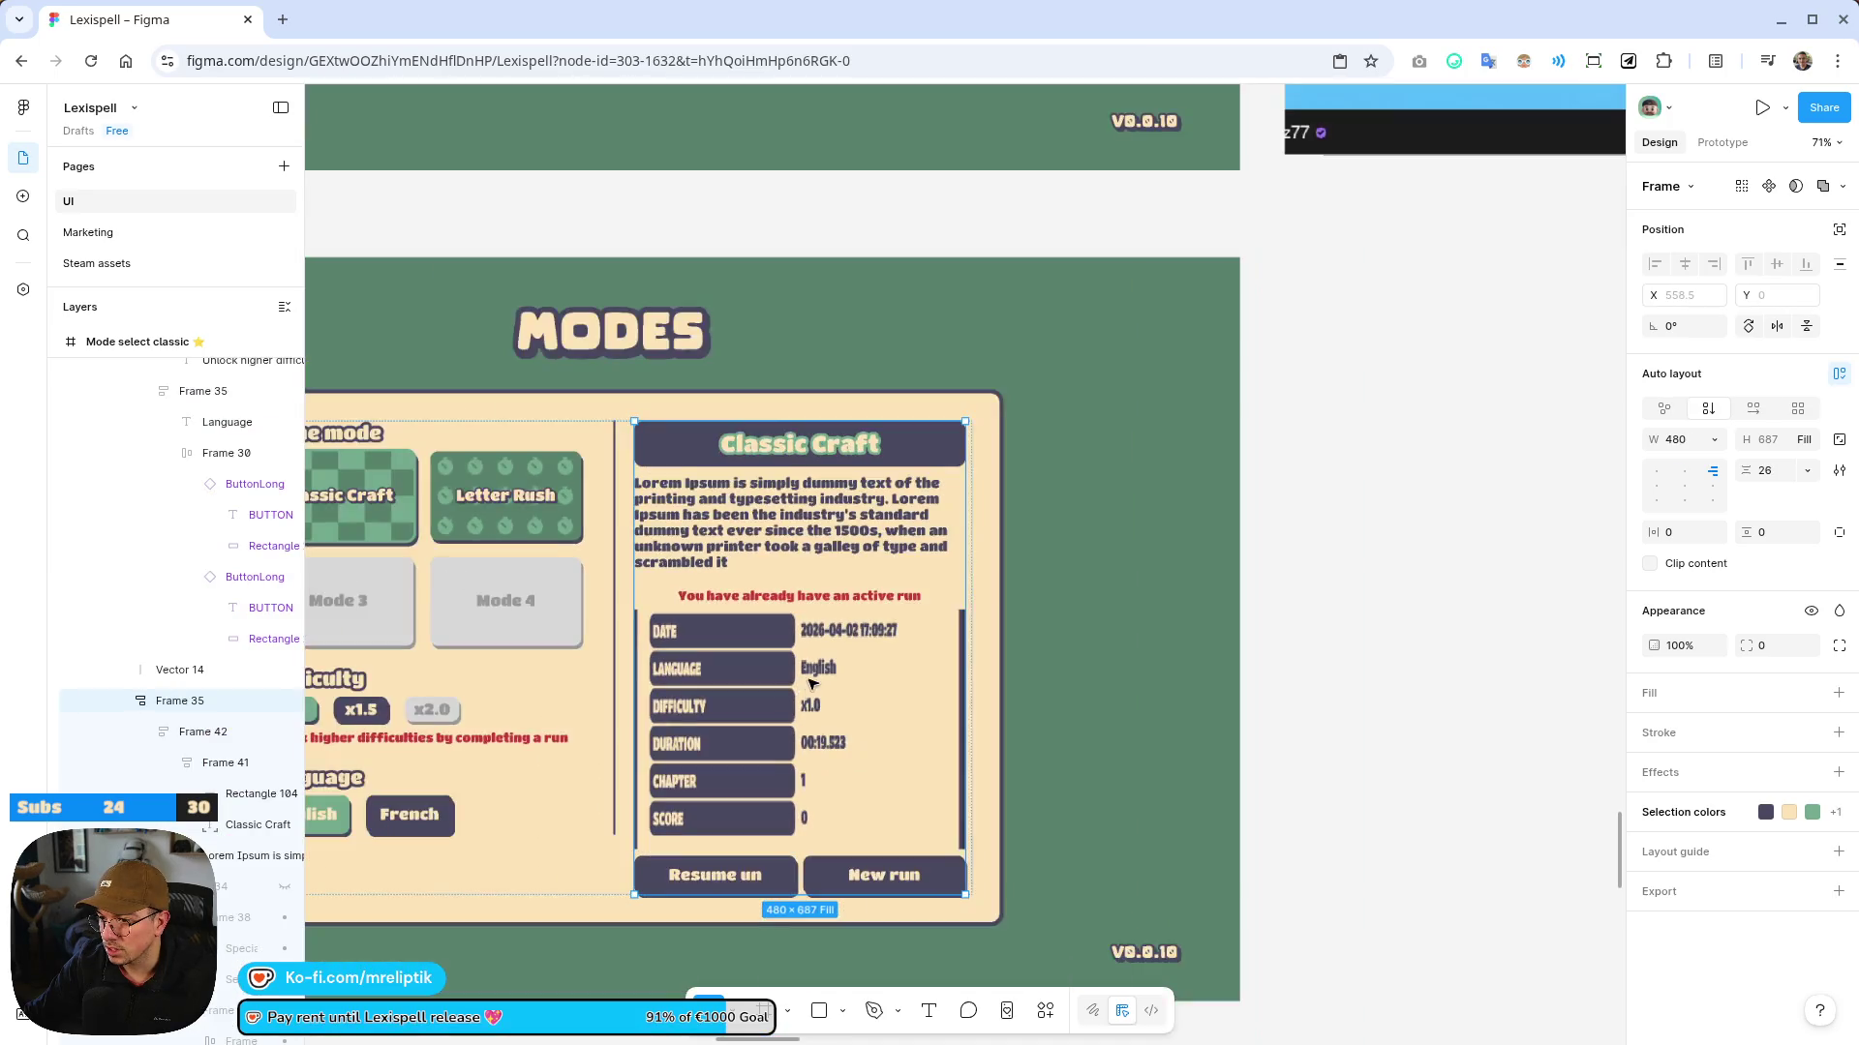
Step: Resize the run stats image taller and move it above the active-run warning
double_click(807, 689)
double_click(811, 678)
left_click_drag(819, 612, 819, 677)
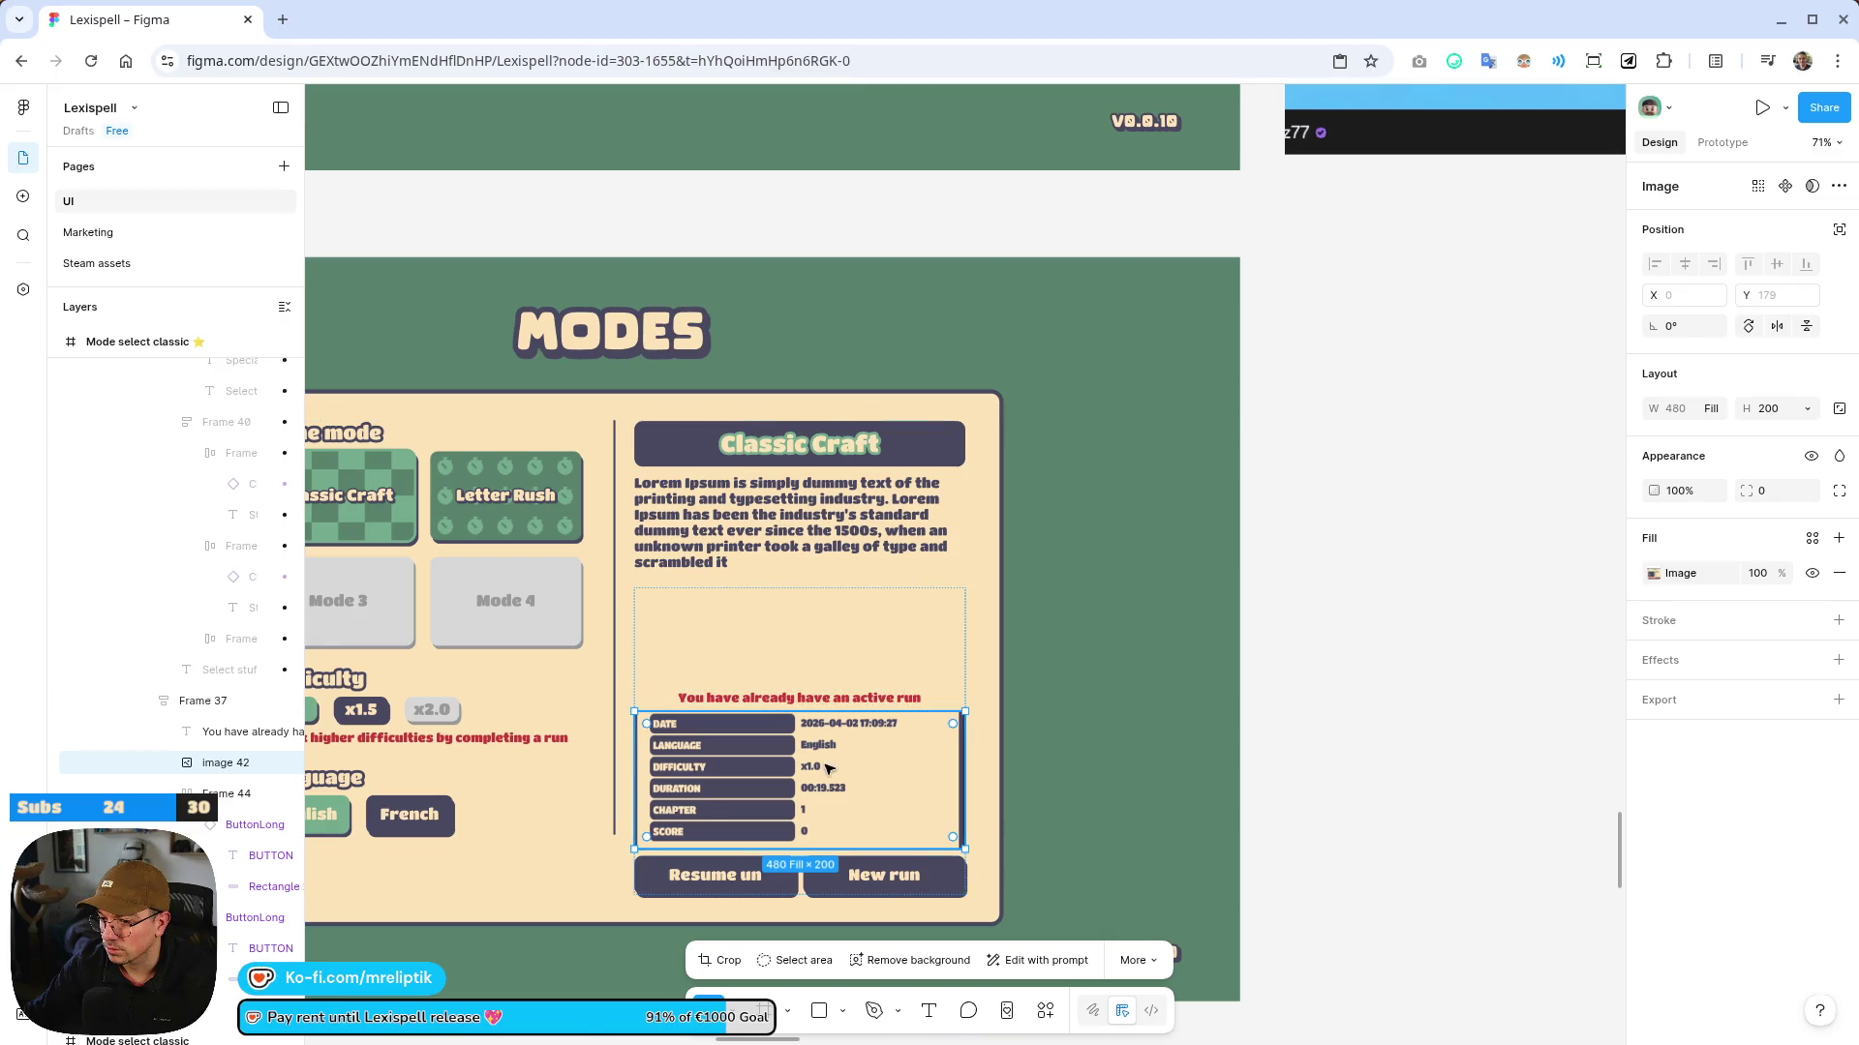
left_click_drag(830, 770, 803, 658)
left_click(791, 623)
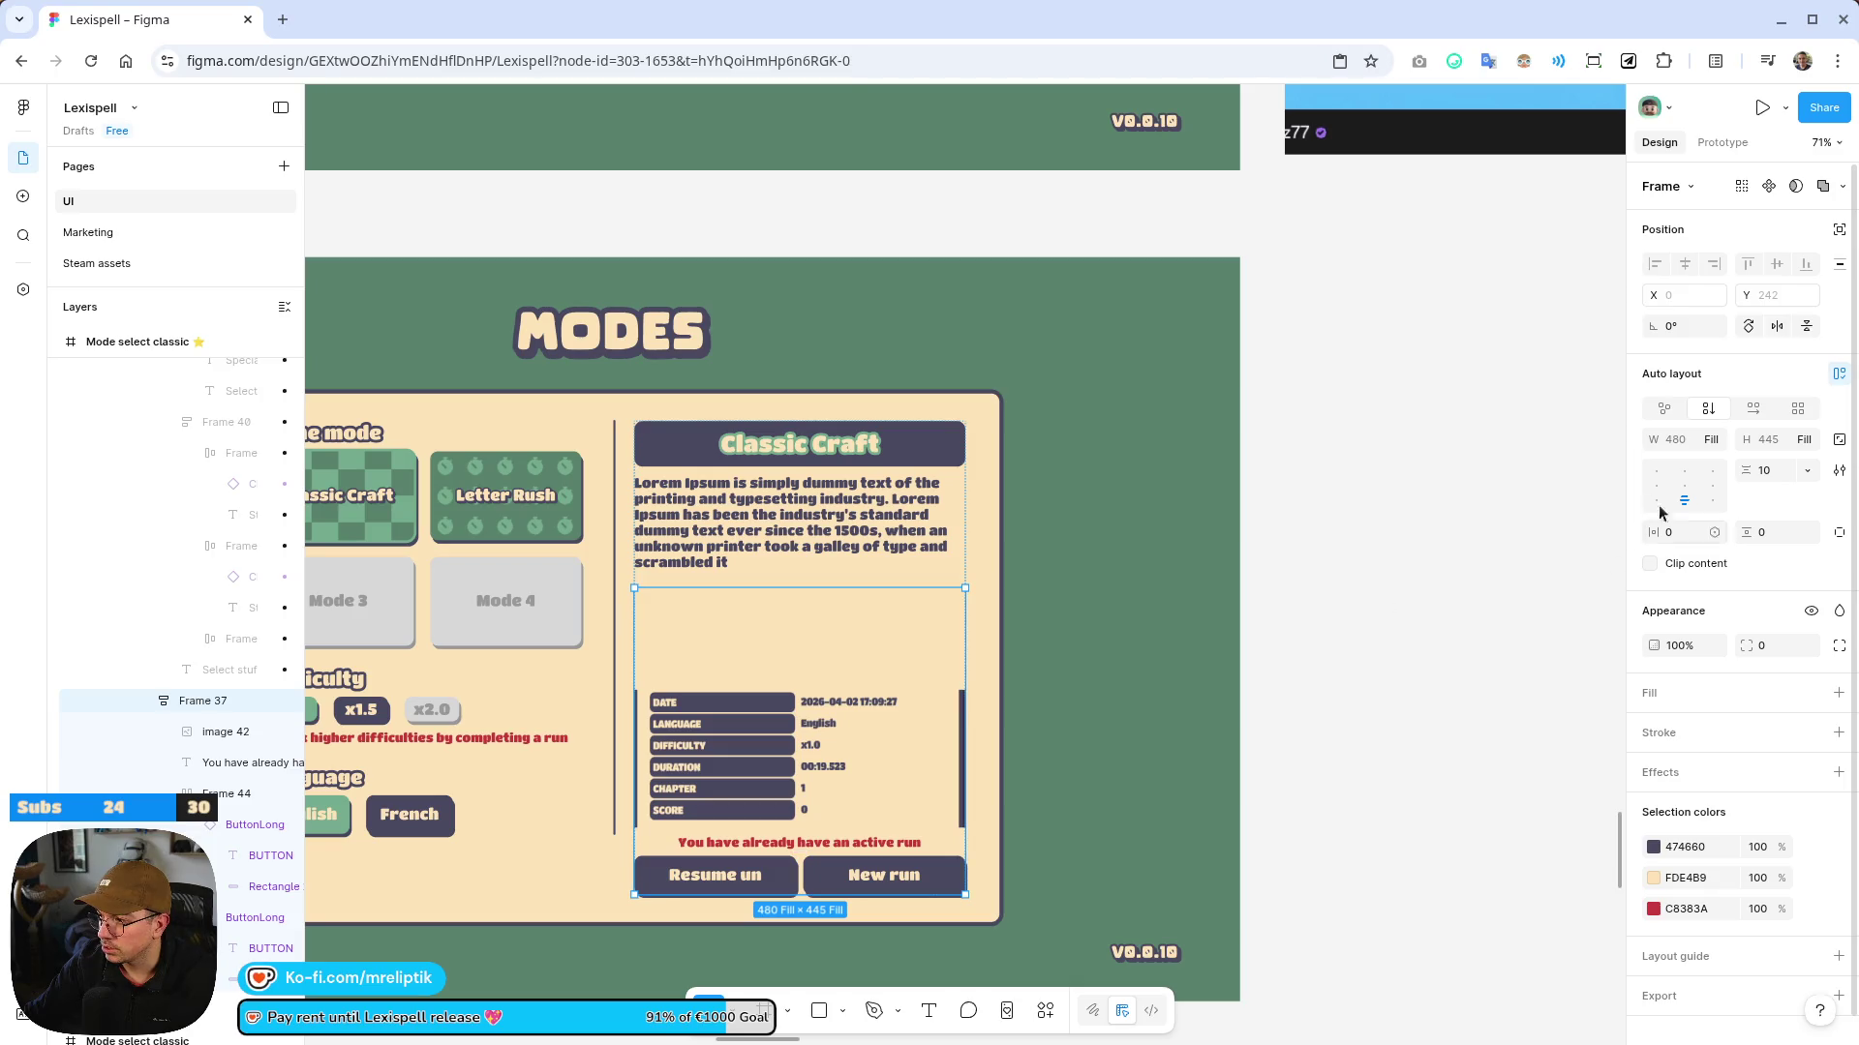
Step: Group the run stats image with the active-run warning and move the group up the column
left_click(725, 744)
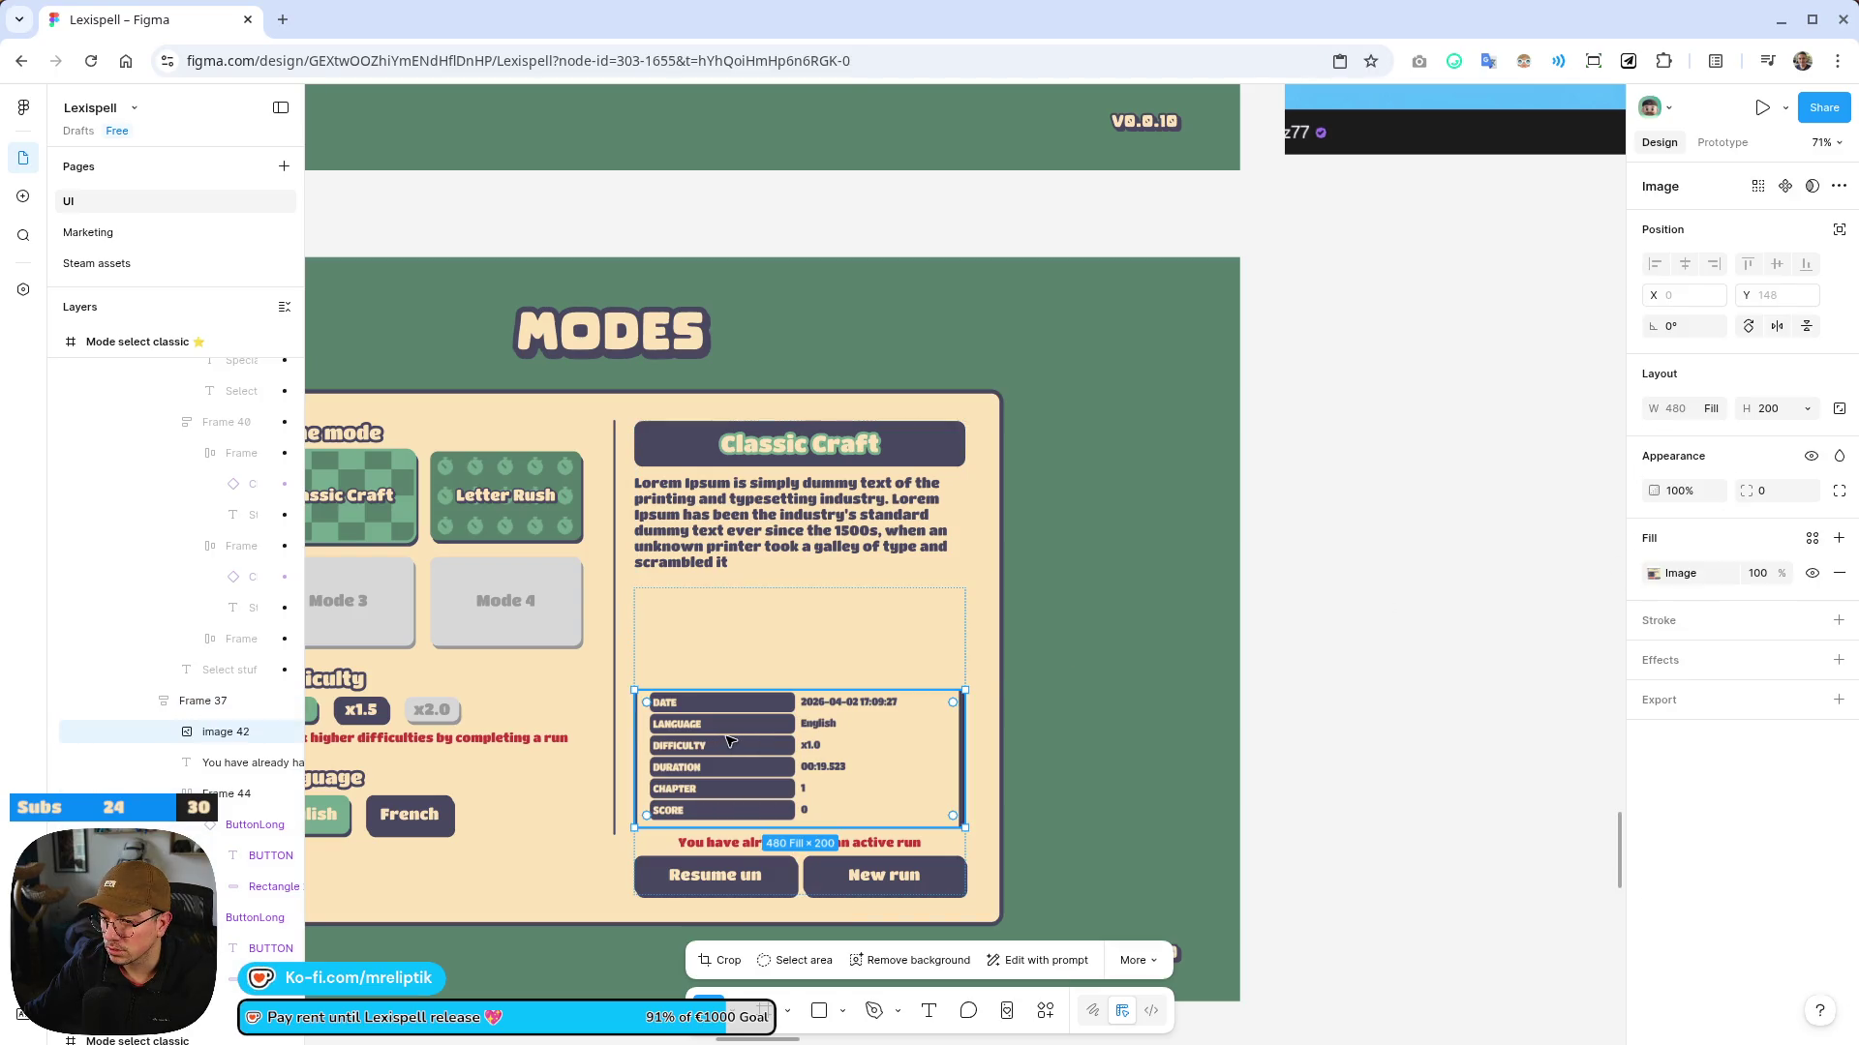
left_click(723, 848, "shift")
key("shift+a")
mouse_move(751, 740)
left_mouse_down()
mouse_move(748, 549)
mouse_move(630, 631)
left_mouse_up()
left_click_drag(199, 729, 189, 695)
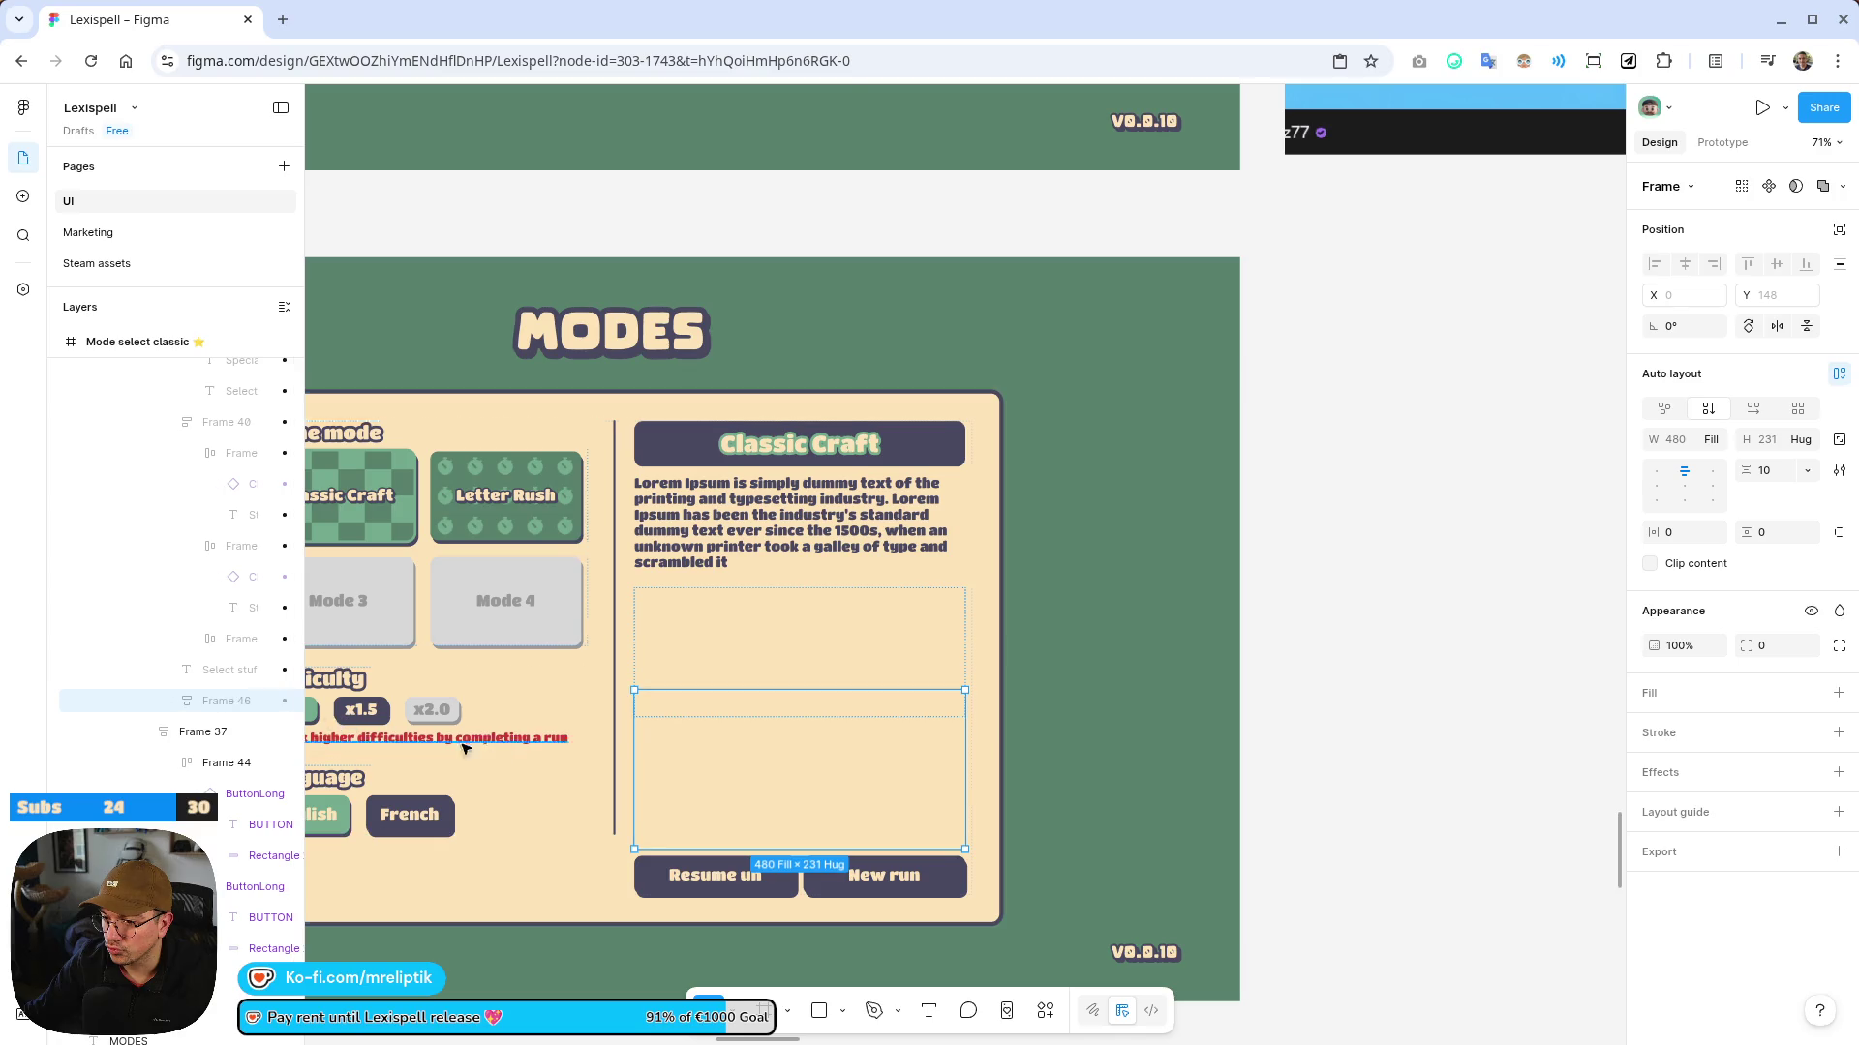
key("ctrl+z")
Step: Restore the deleted run-info table and place it above the Resume and New run buttons
key("Delete")
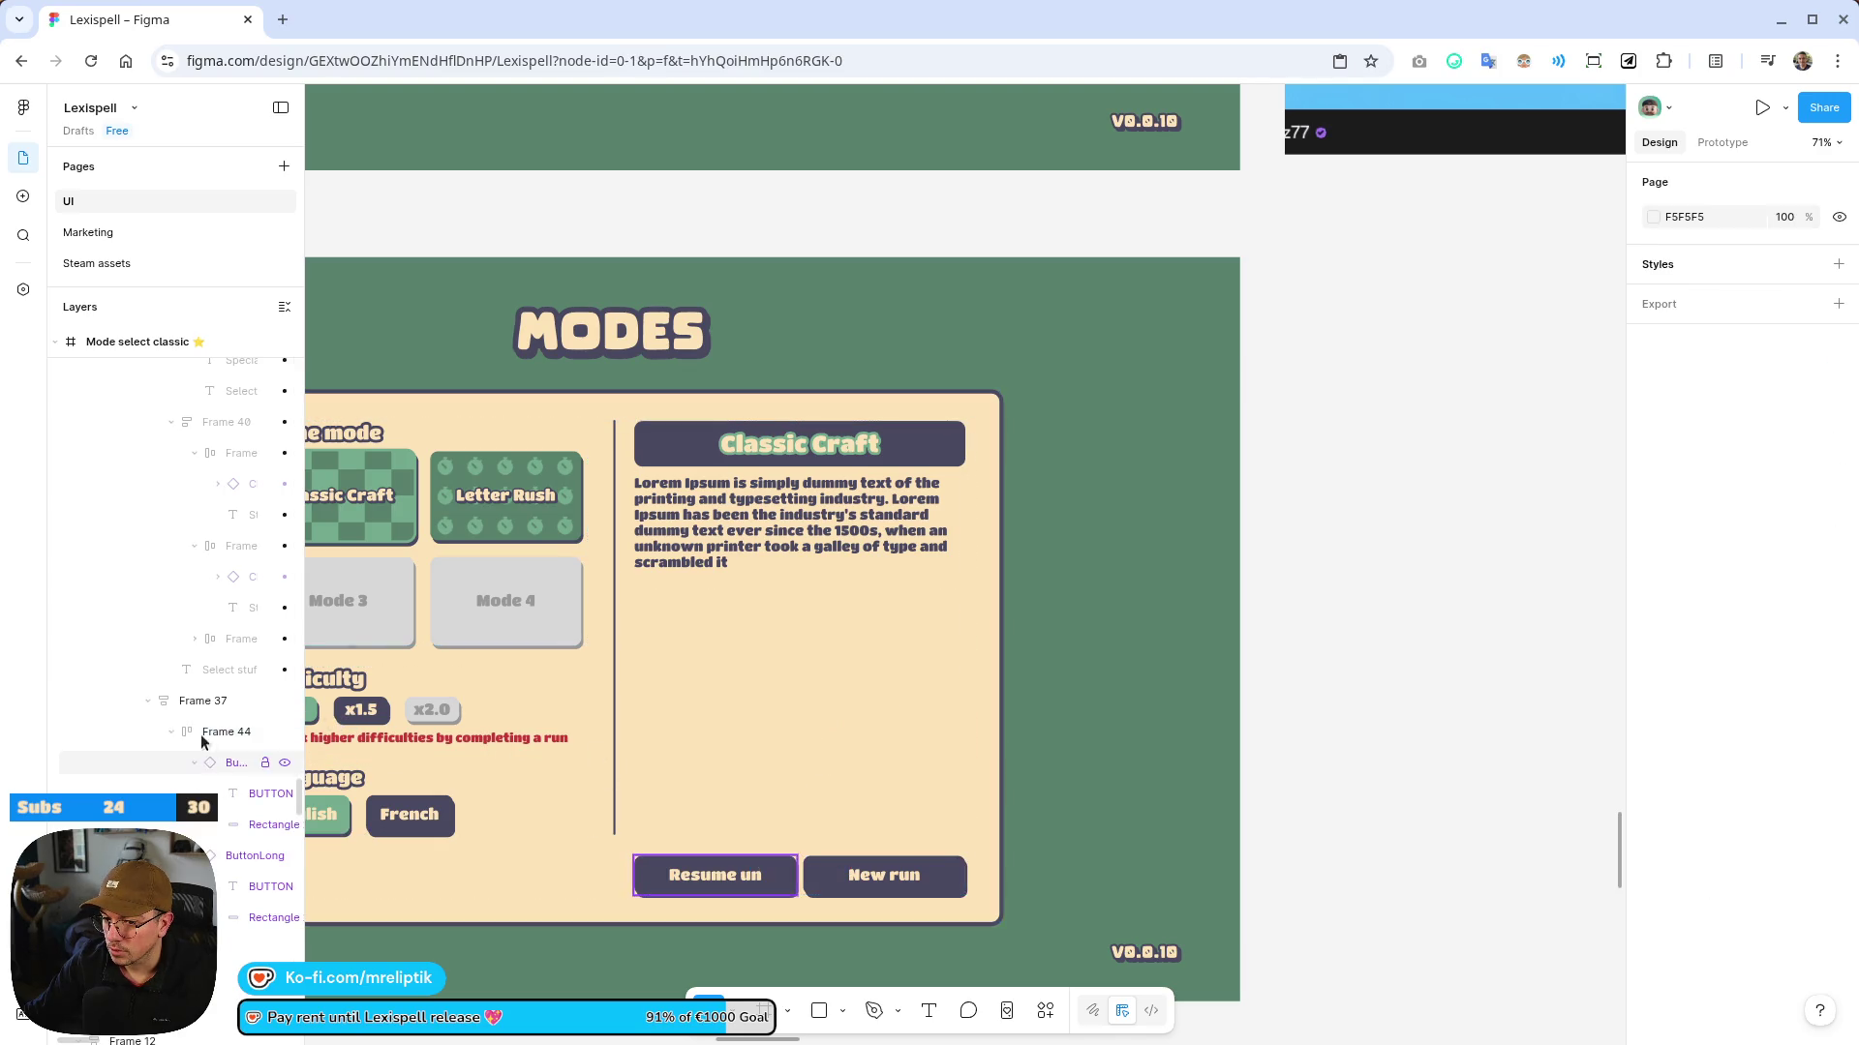
left_click(164, 734)
left_click(775, 542)
scroll(807, 568, "up", 2)
scroll(193, 543, "up", 3)
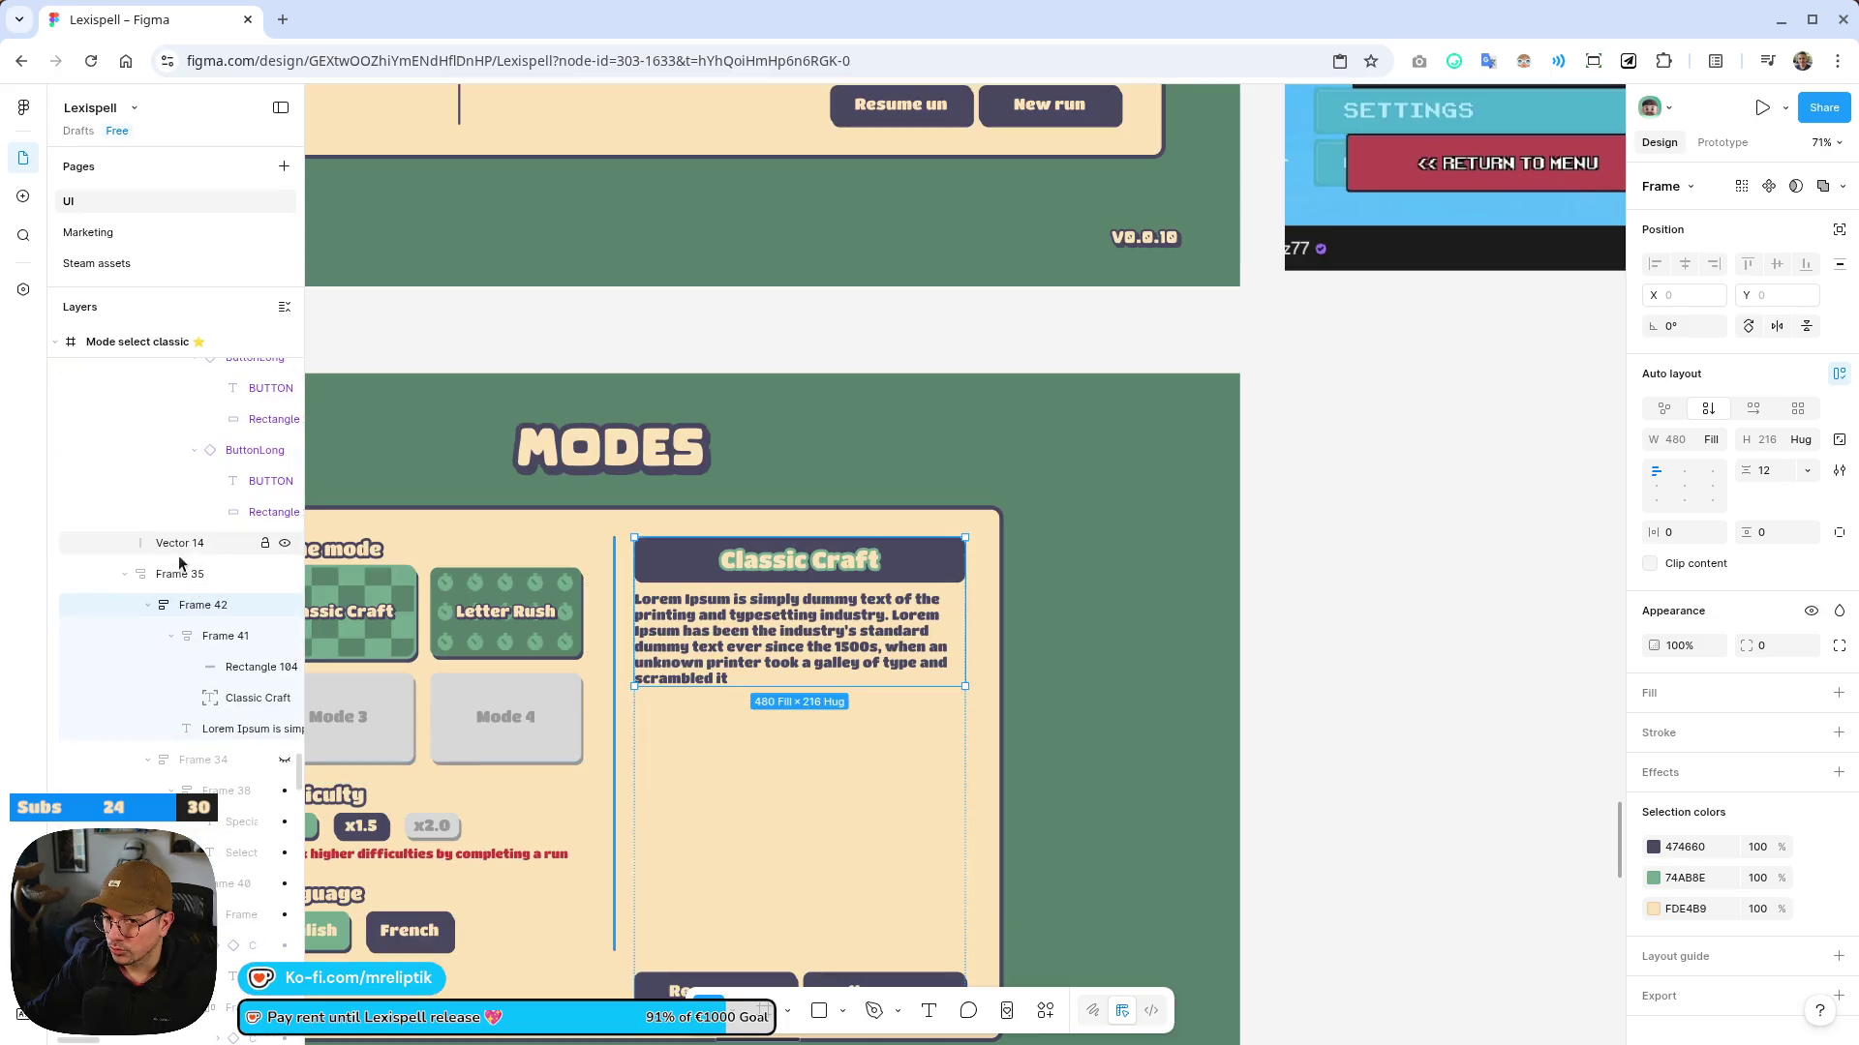
left_click(169, 574)
key("ctrl+z")
scroll(830, 721, "down", 2)
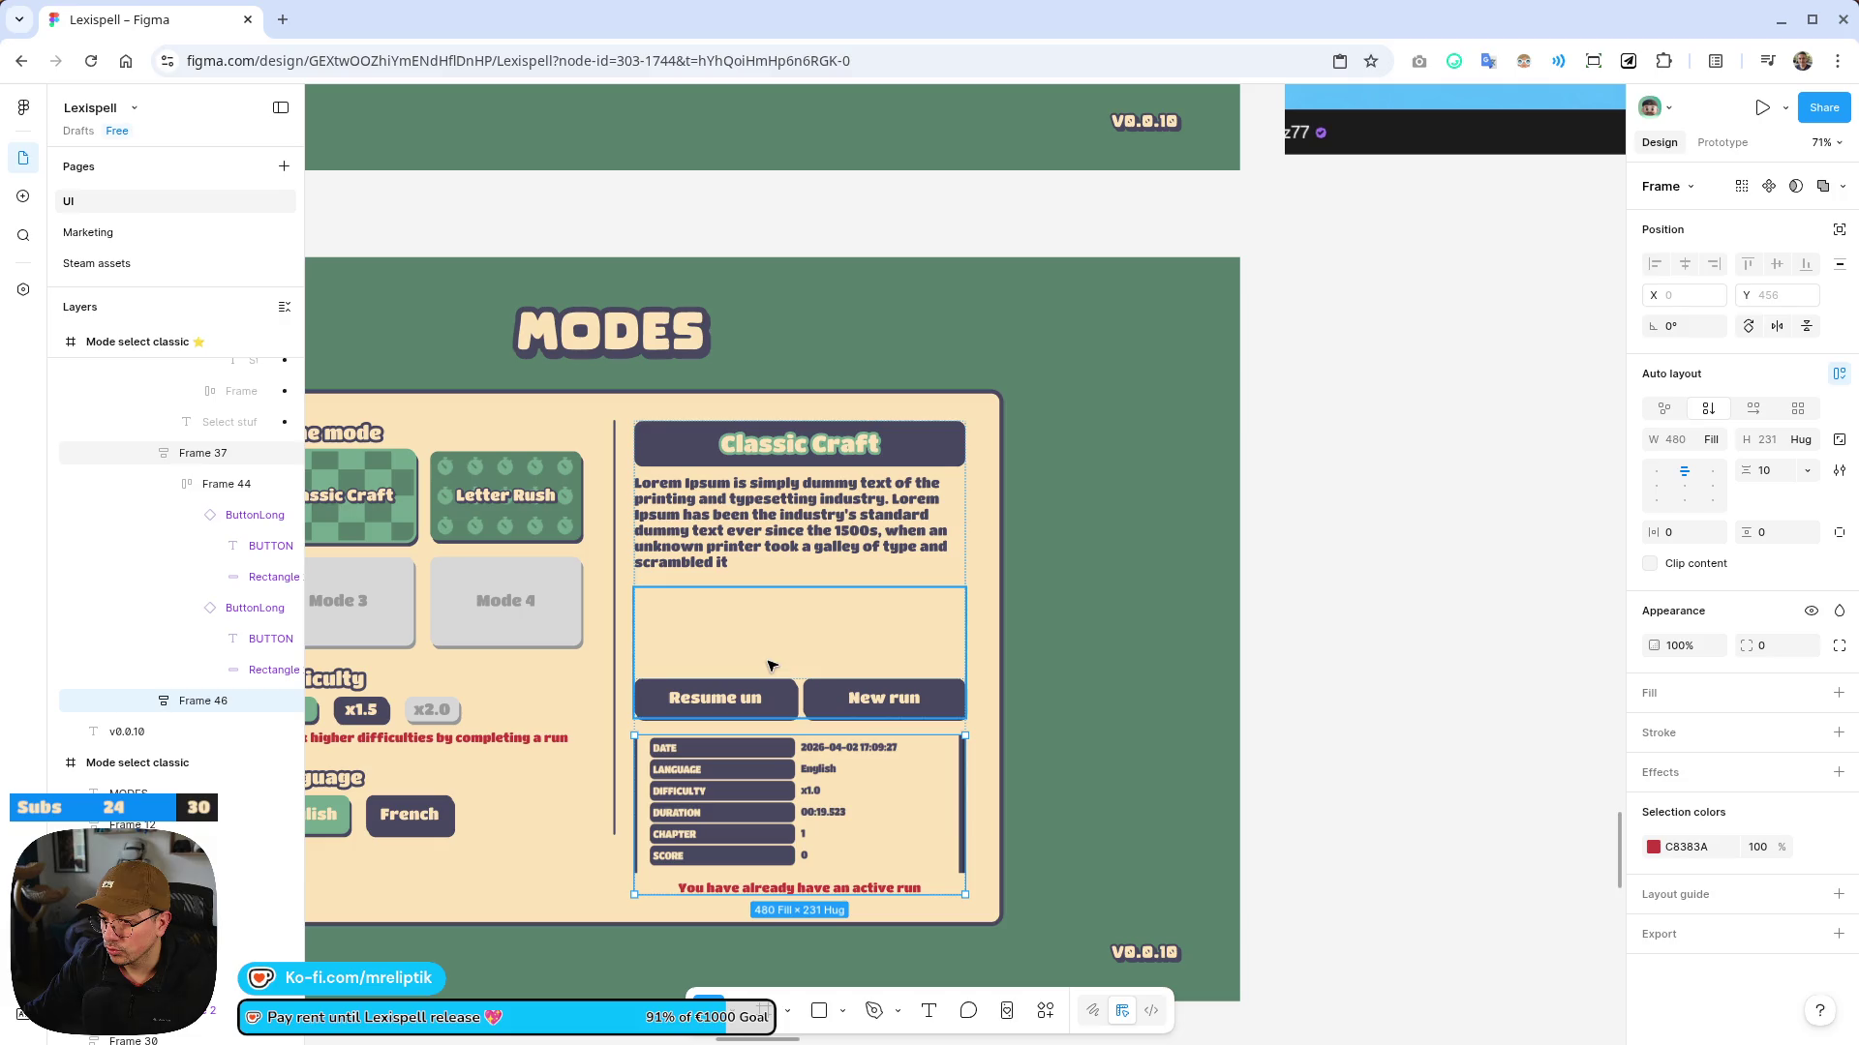
left_click_drag(768, 721, 762, 611)
key("Escape")
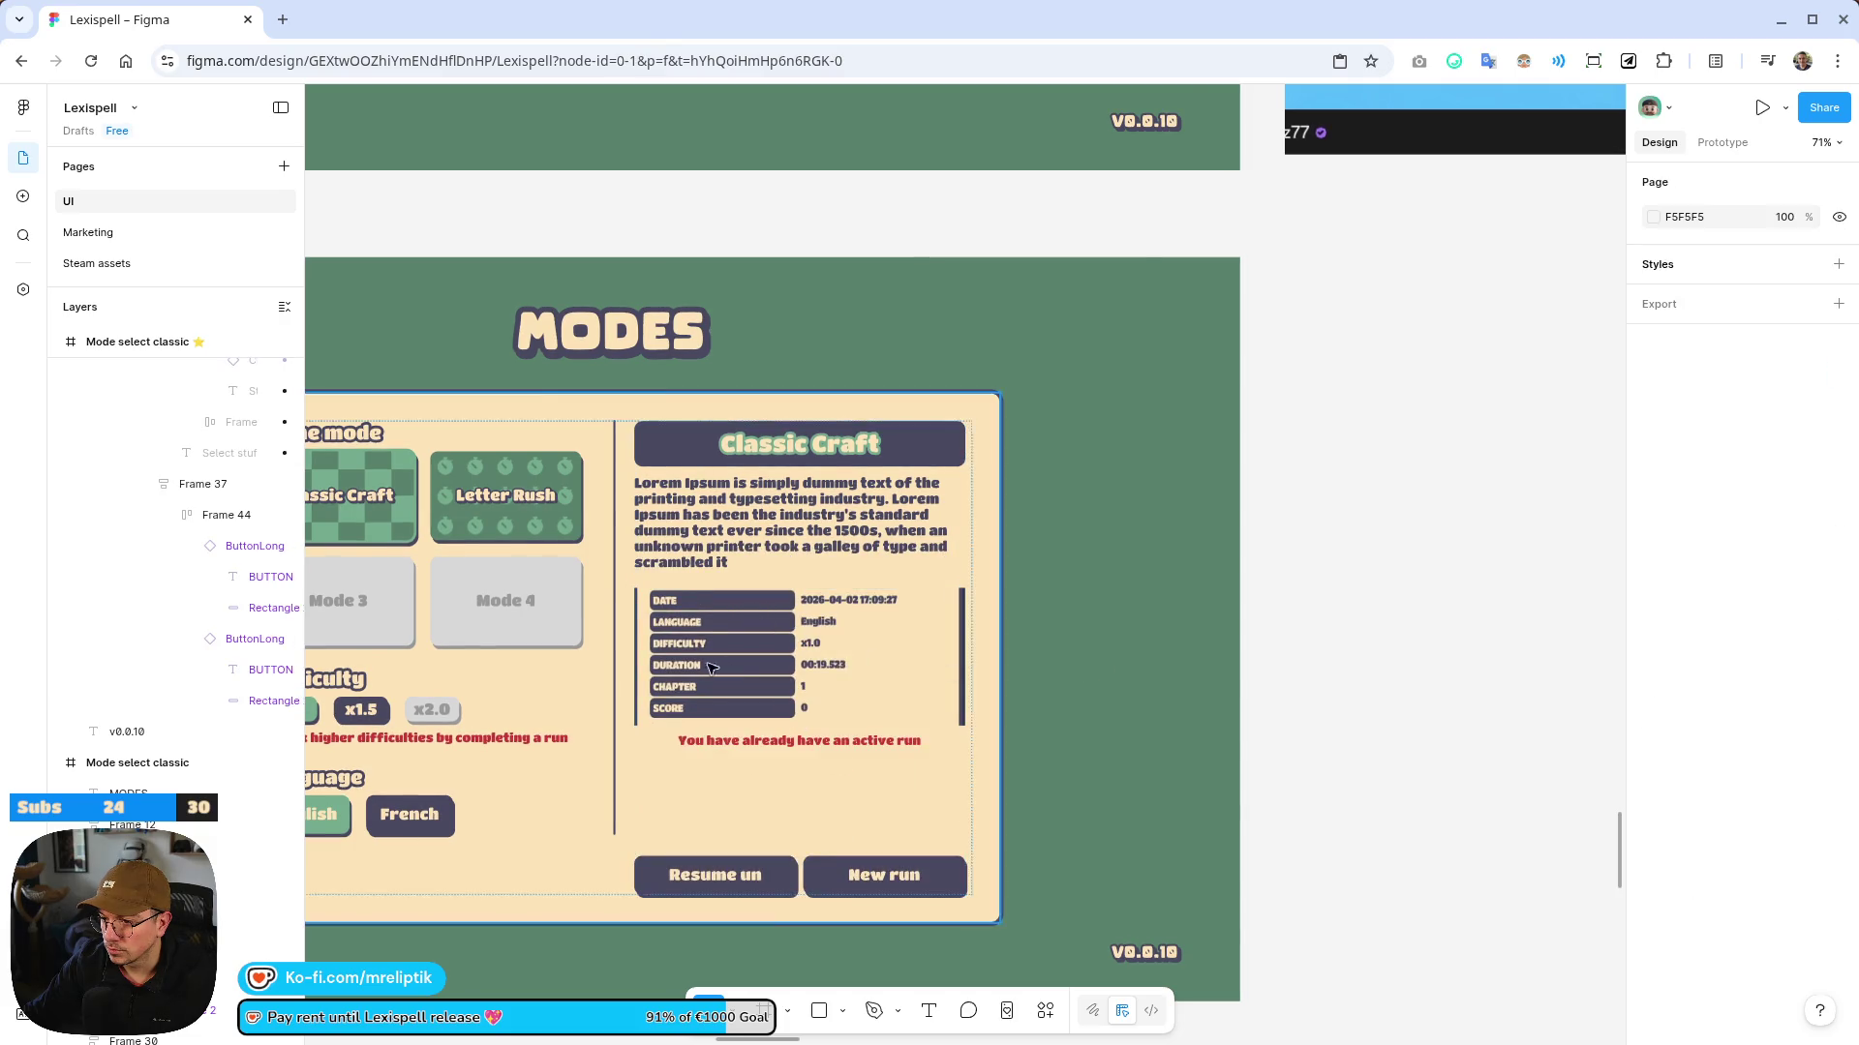
scroll(721, 667, "down", 3)
scroll(796, 815, "up", 3)
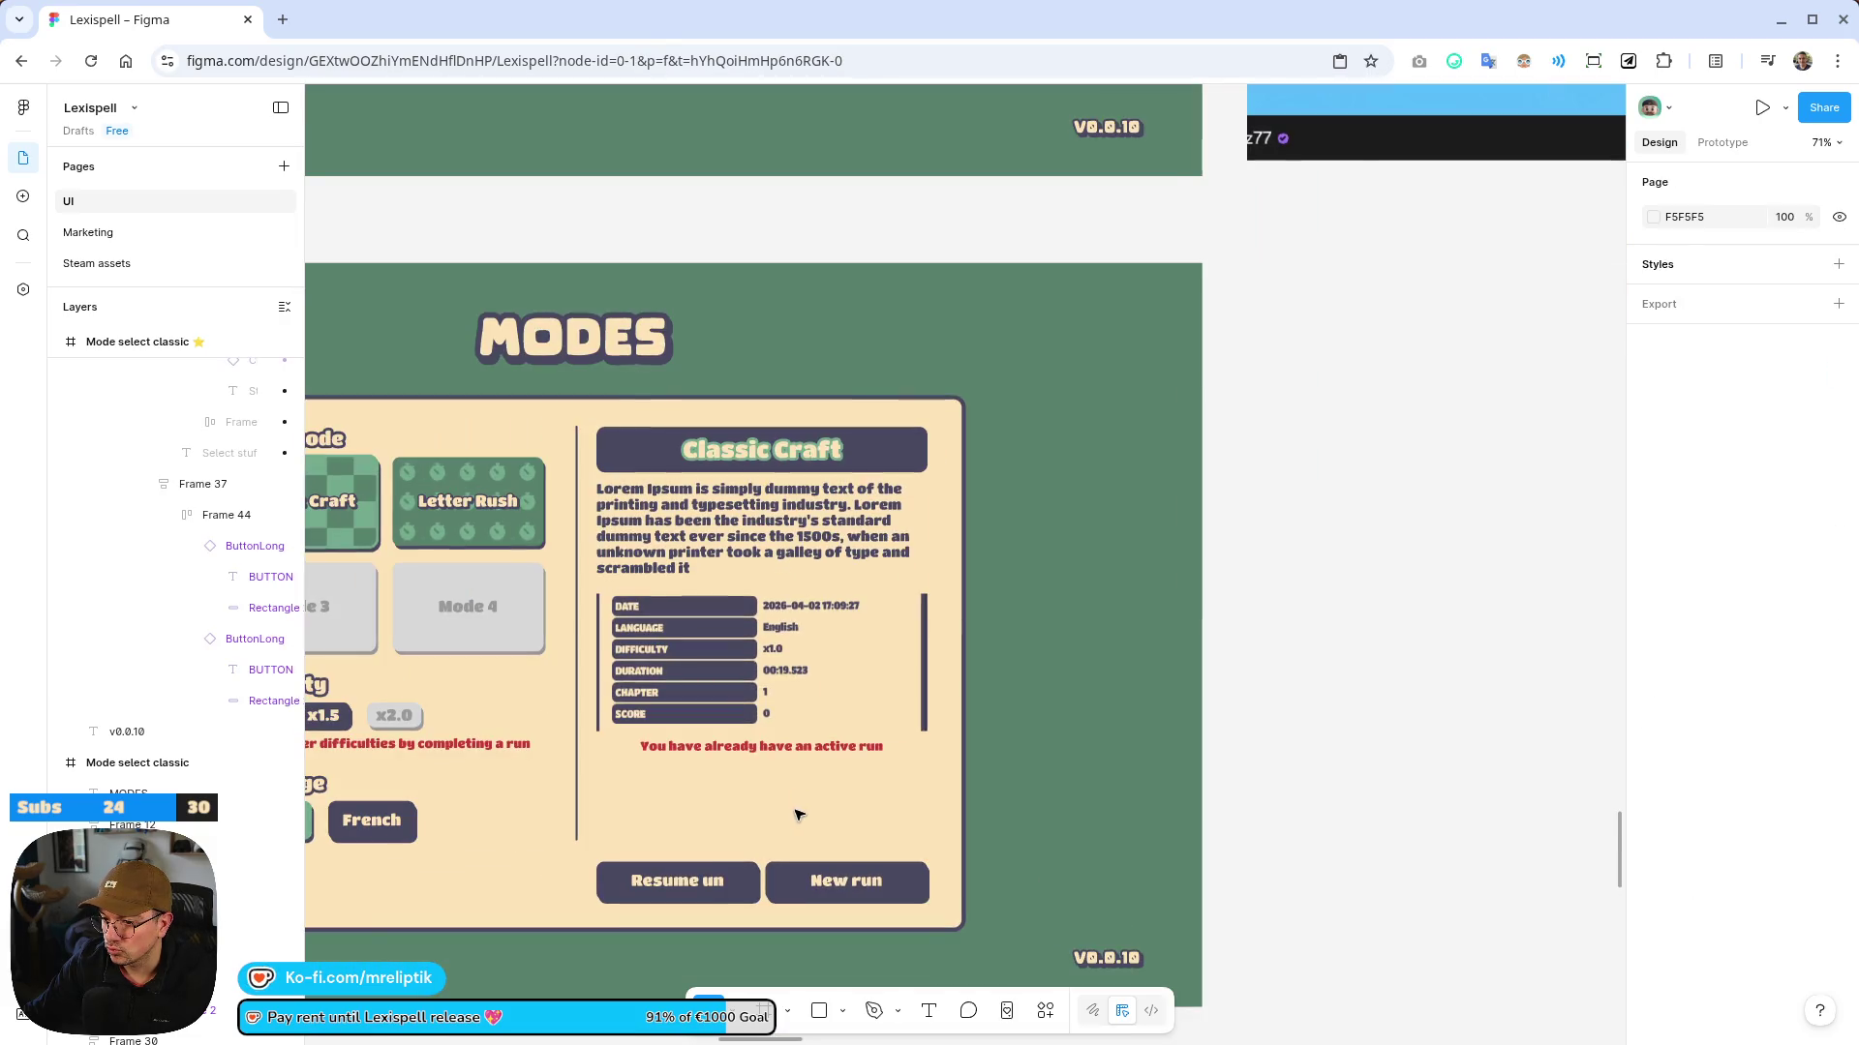
scroll(847, 811, "down", 3)
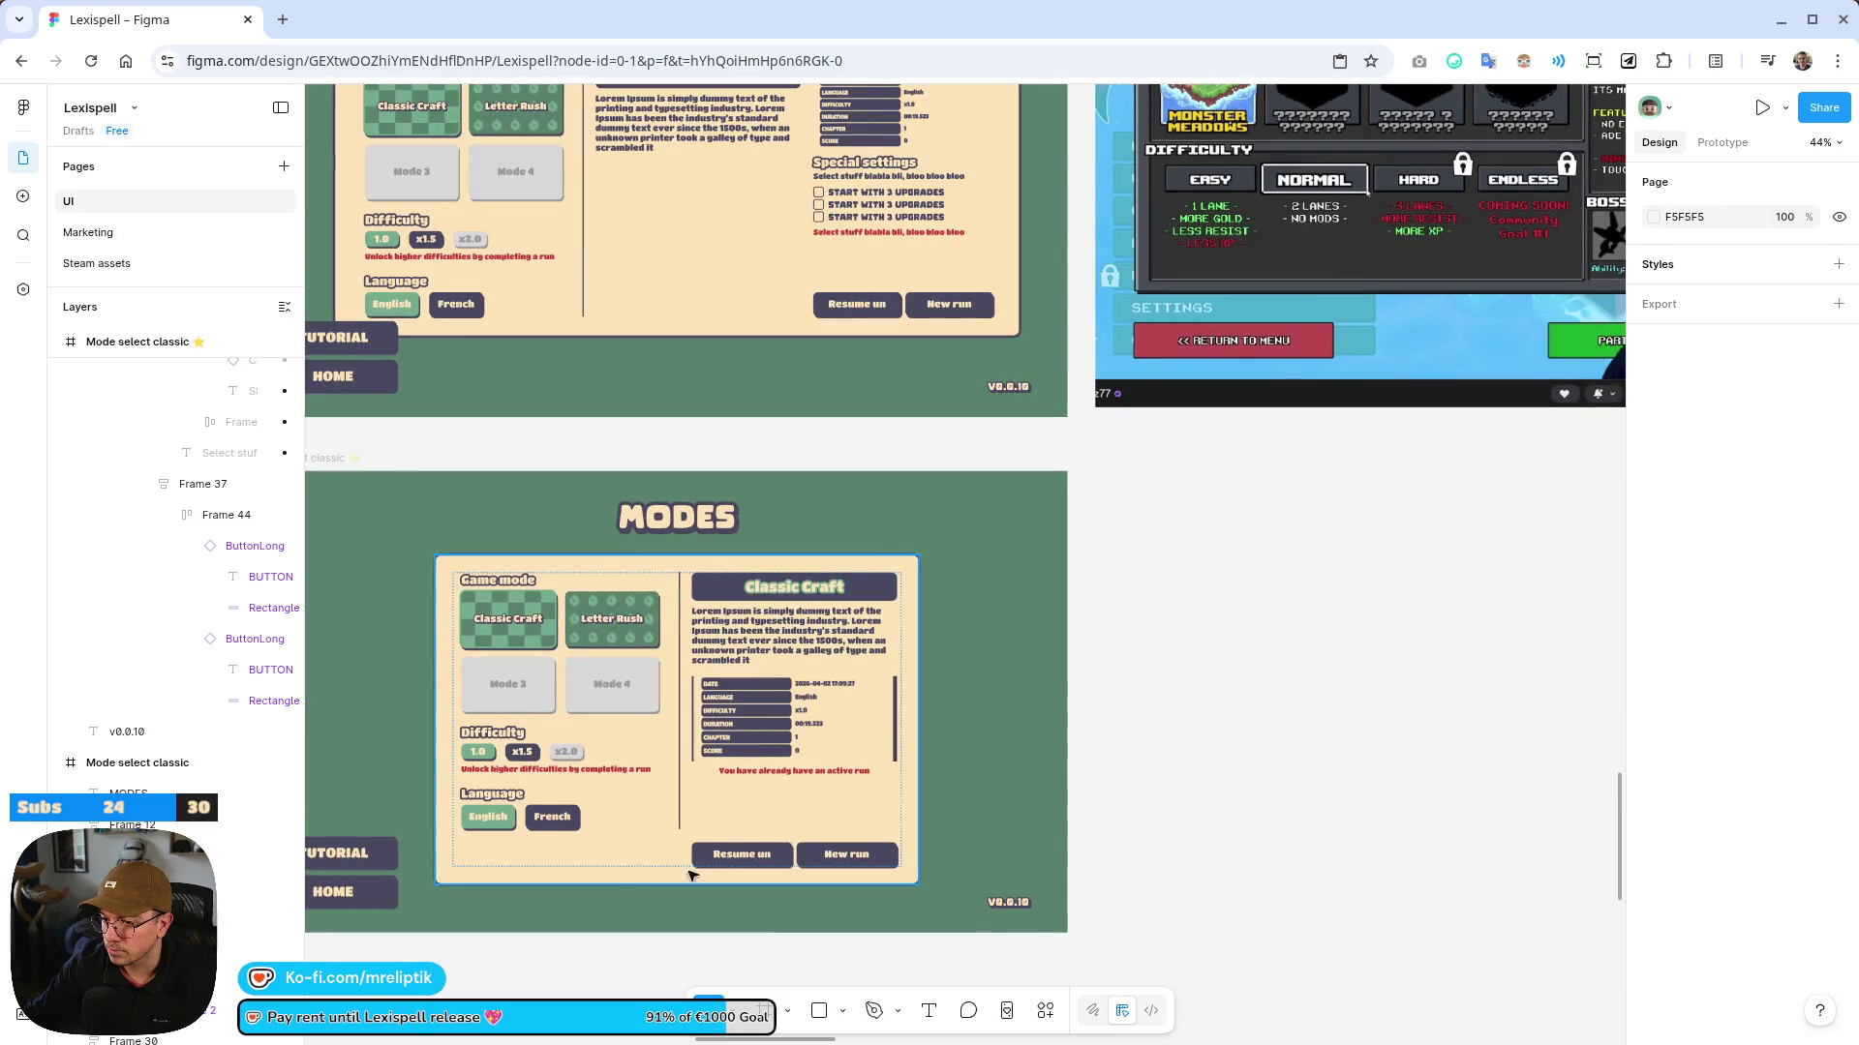
Step: Set the left column's height to Fill container so it spans the panel
double_click(487, 728)
left_click(540, 808)
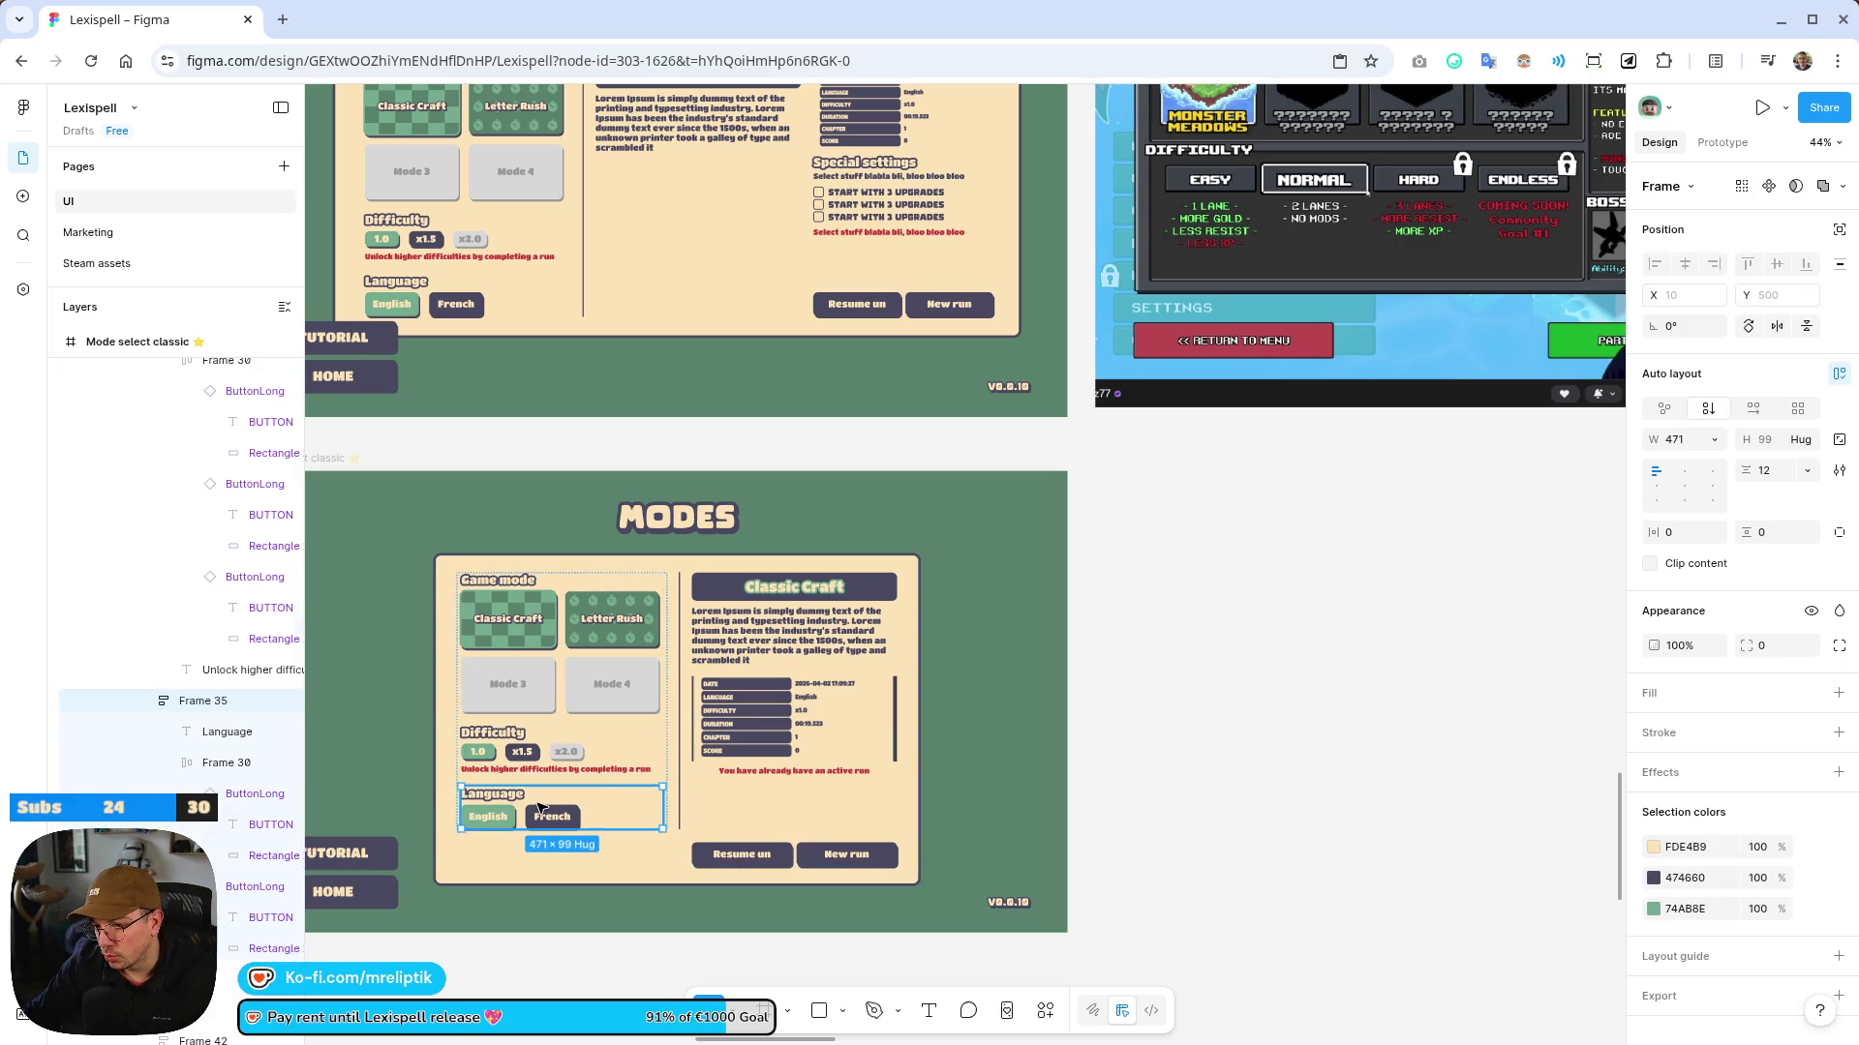
scroll(540, 808, "up", 2)
left_click(1807, 440)
left_click(1733, 436)
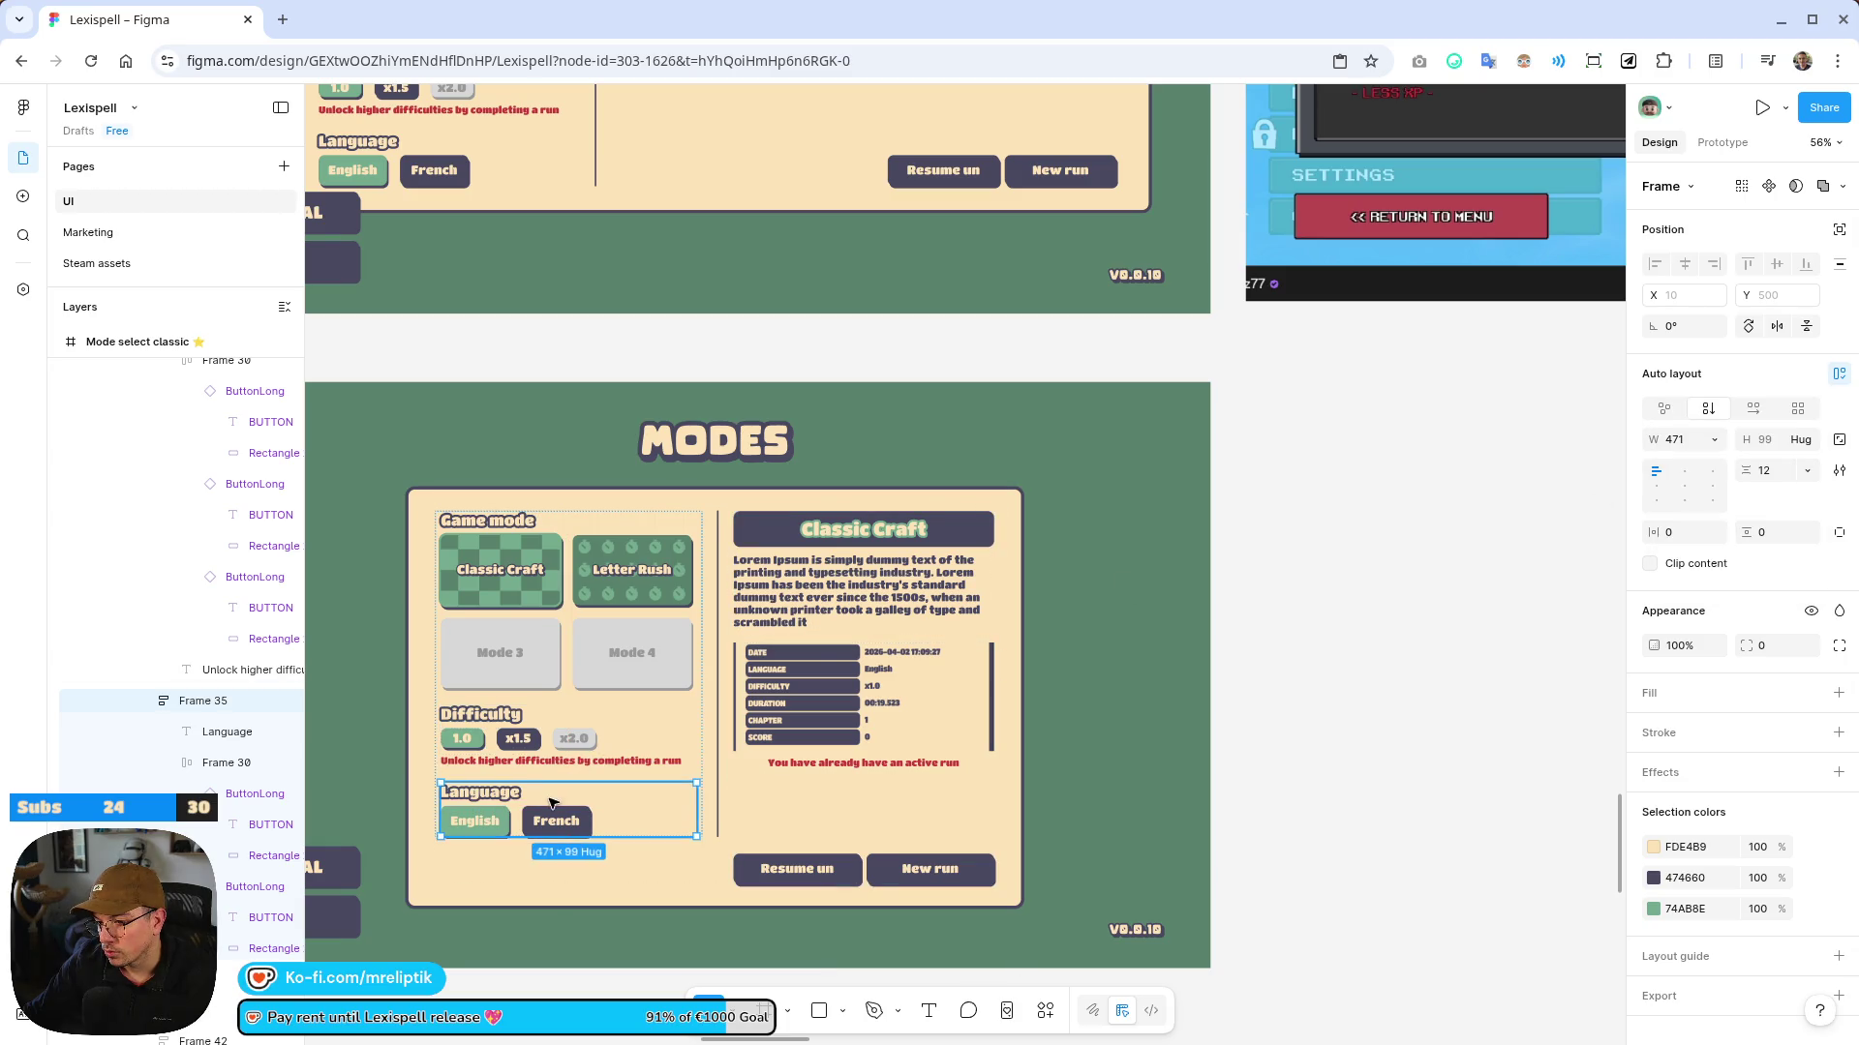
left_click(478, 513)
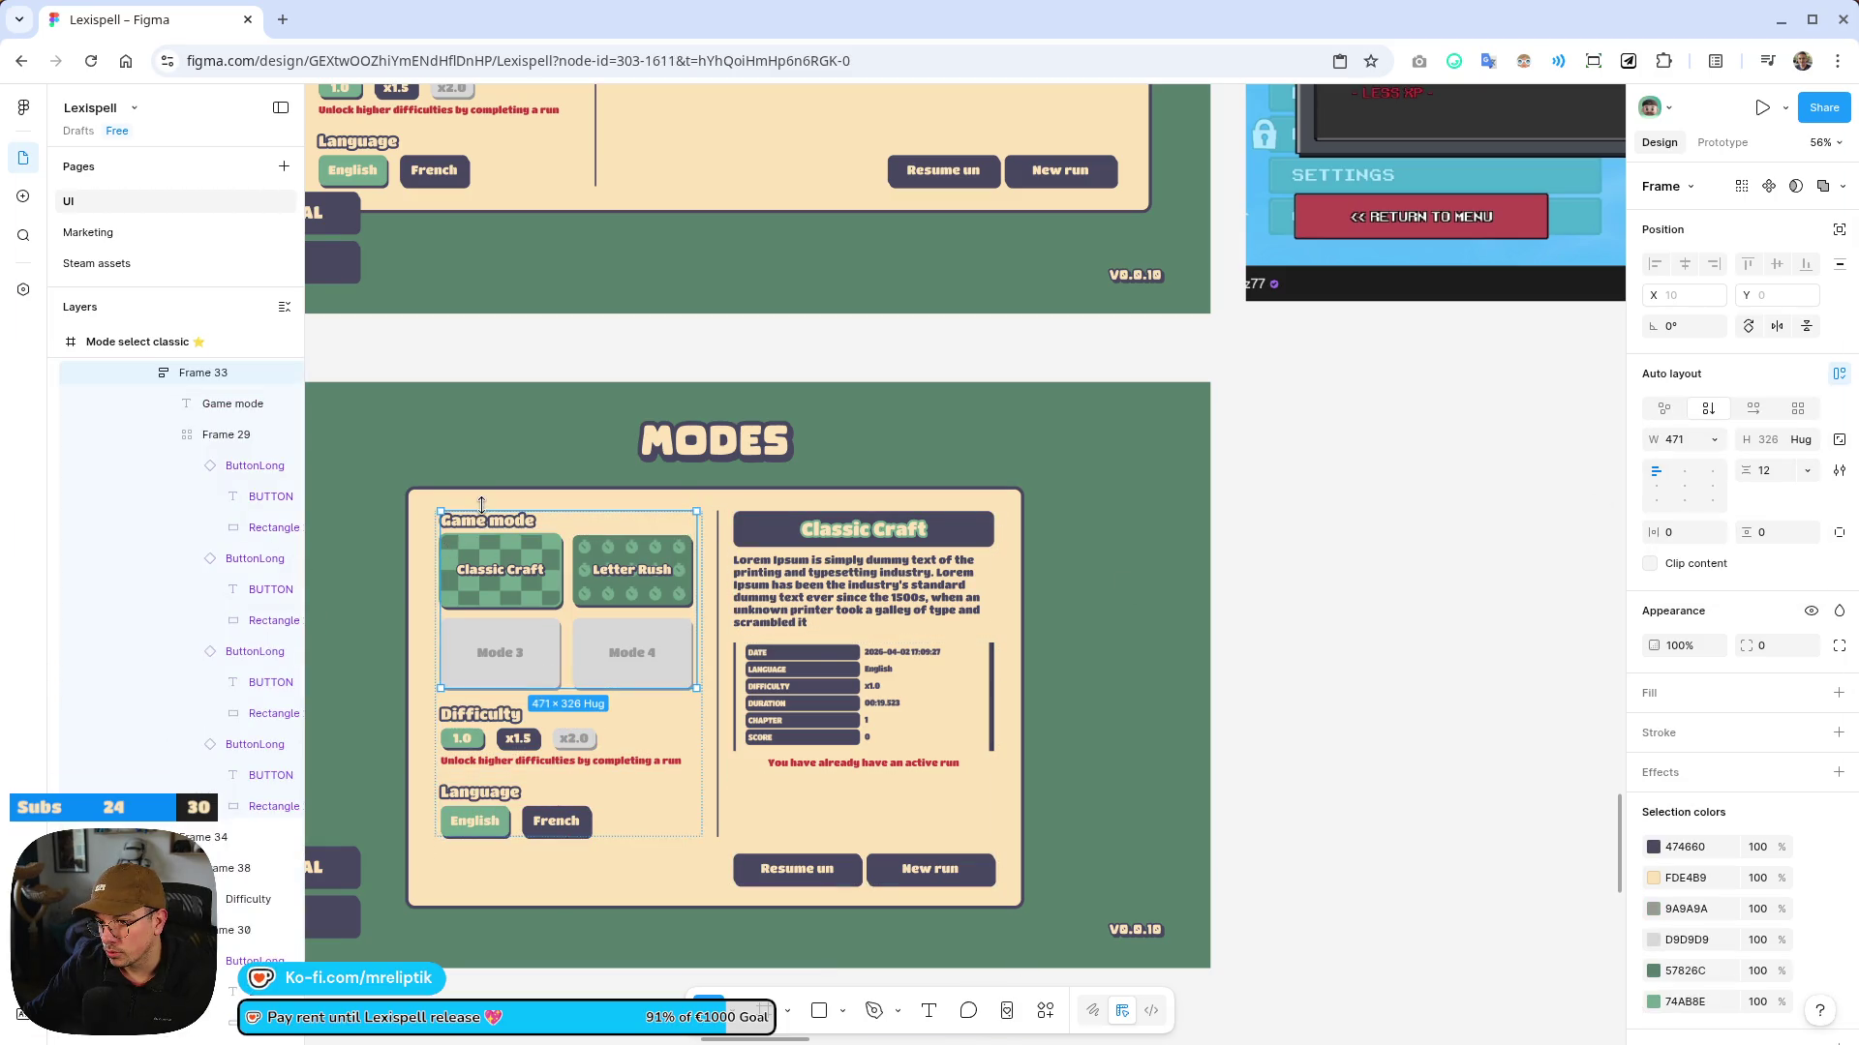
scroll(213, 590, "up", 5)
left_click(178, 690)
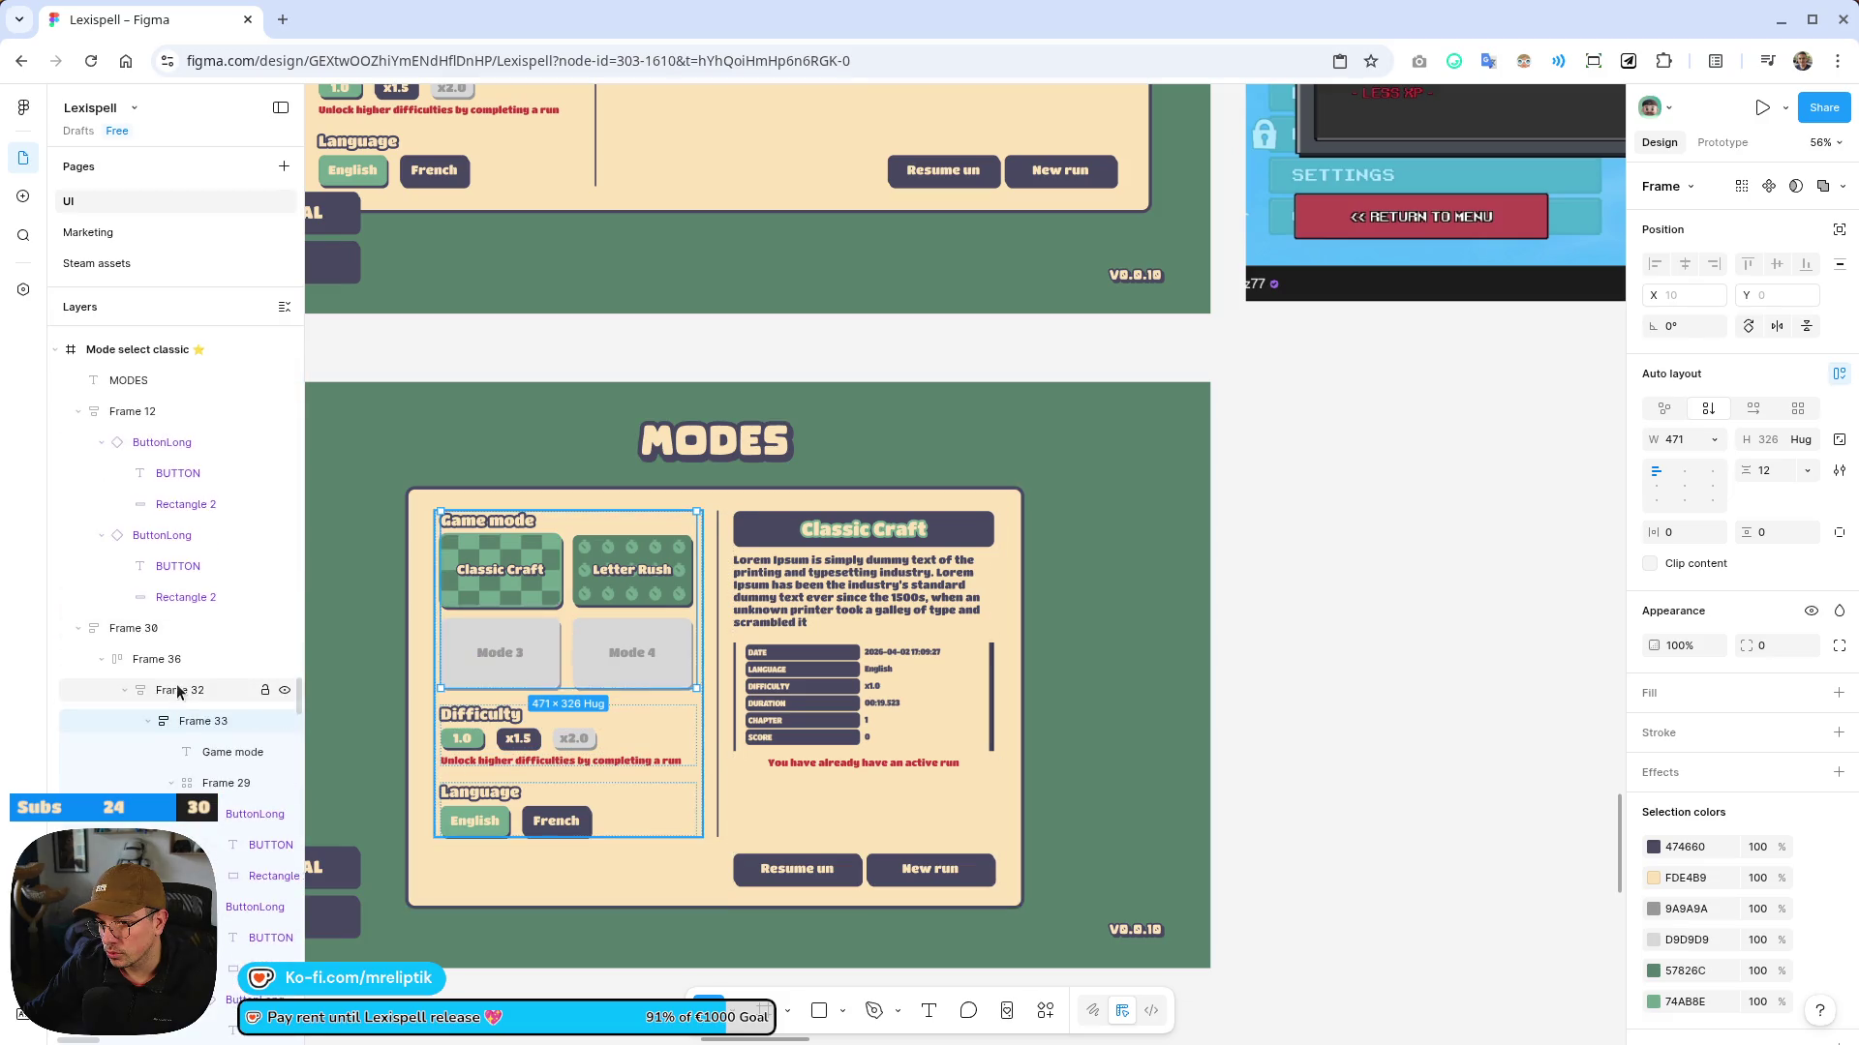
left_click(1798, 440)
left_click(1774, 469)
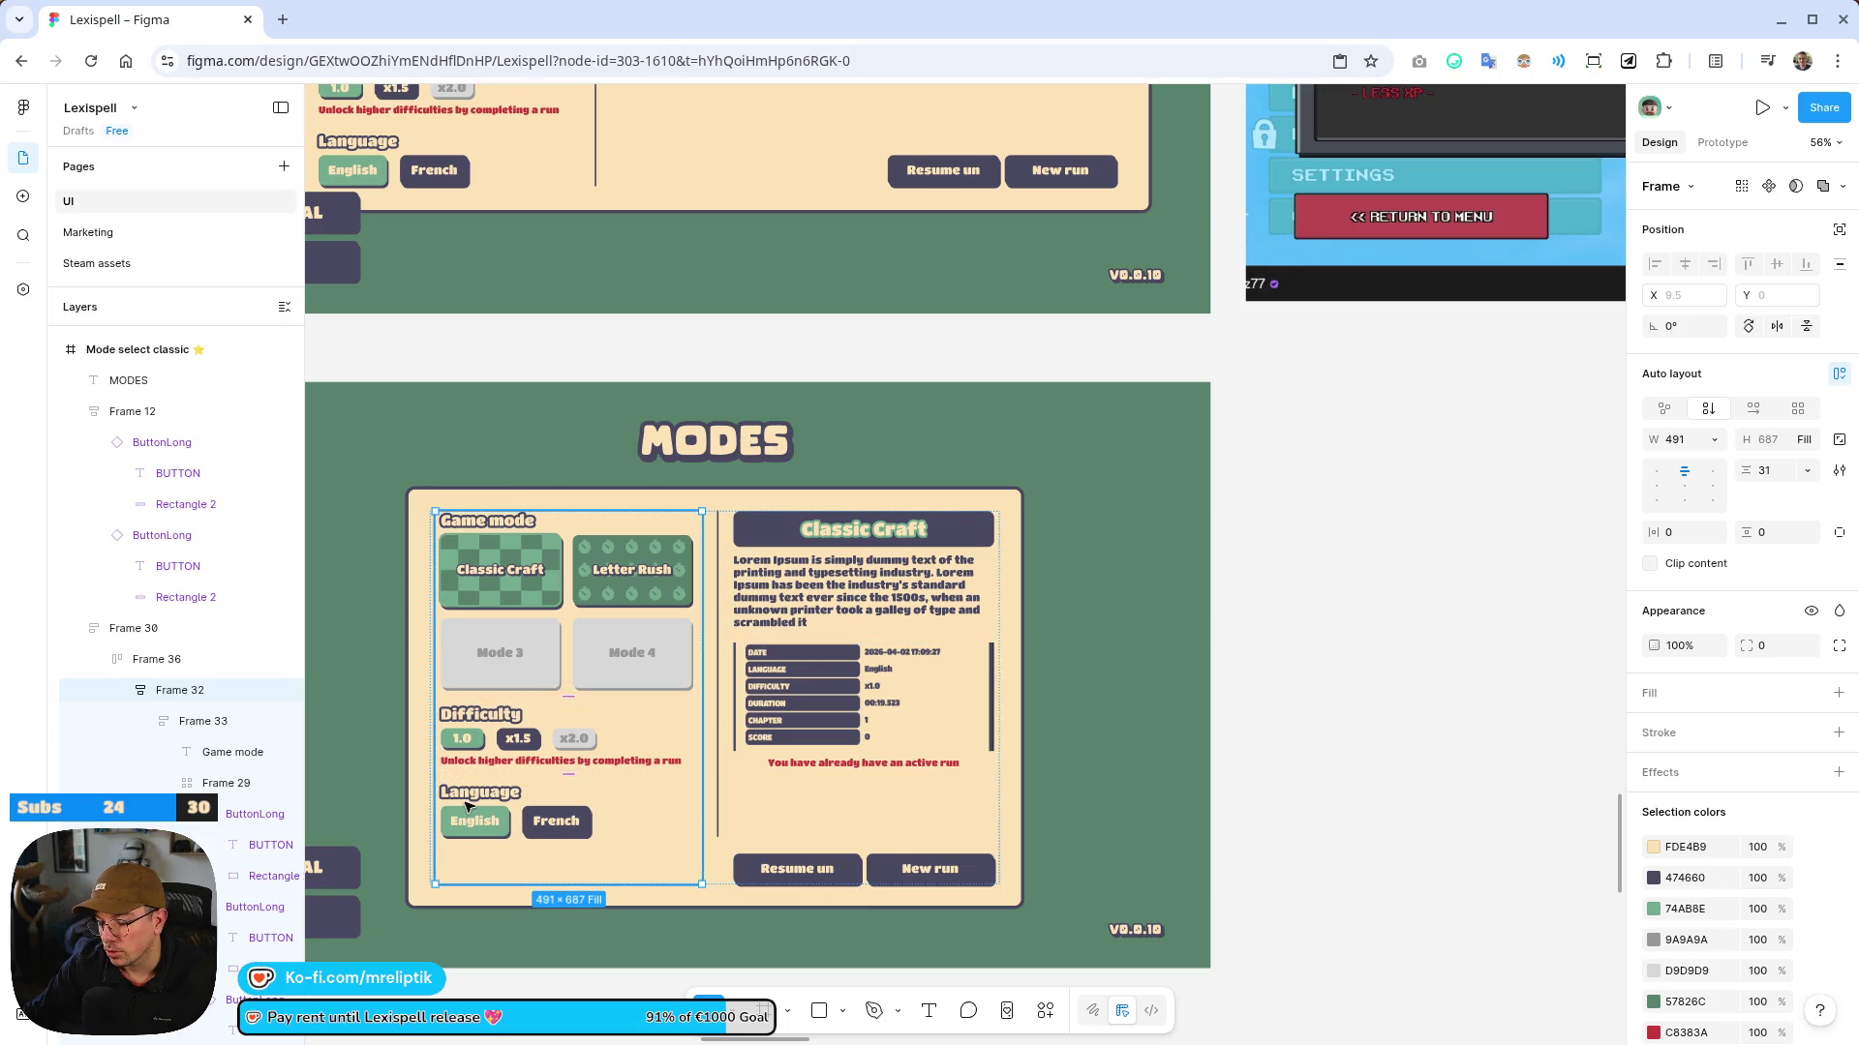
Step: Set the Language and Difficulty sections' heights to Fill container
left_click(630, 808)
left_click(1807, 441)
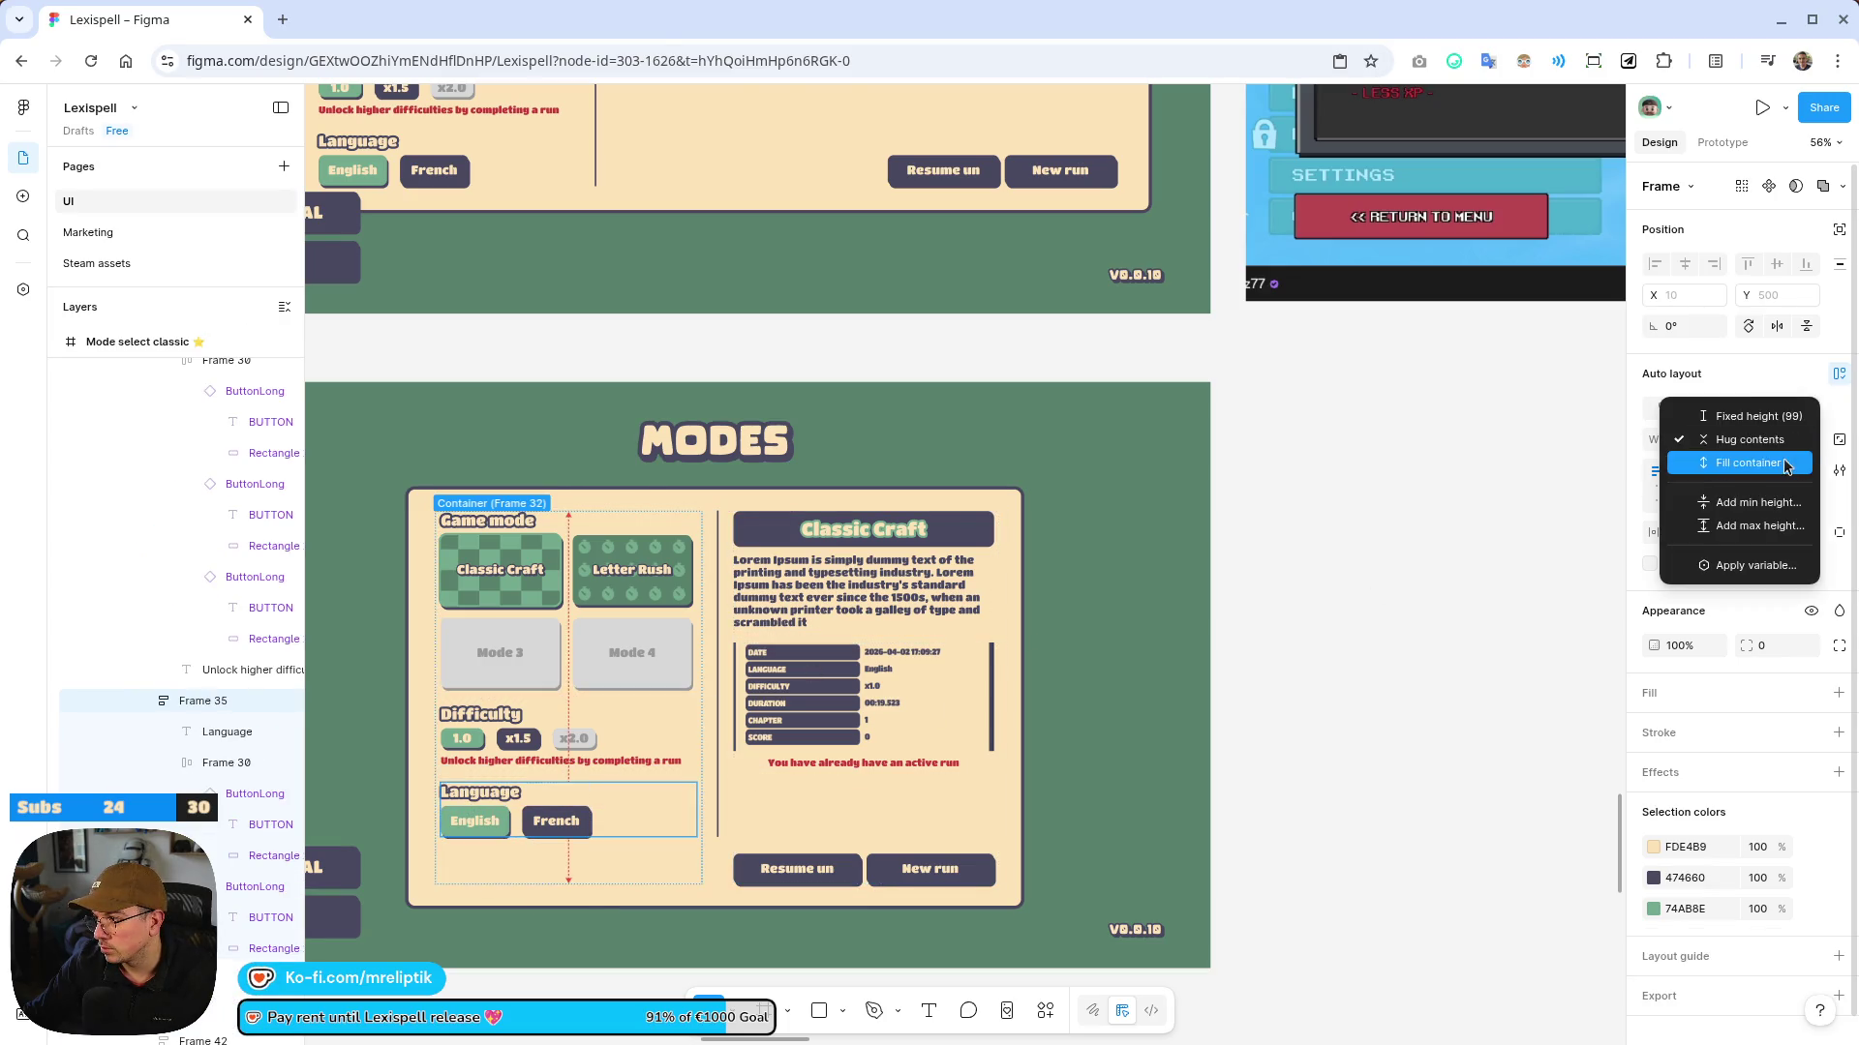
left_click(1773, 470)
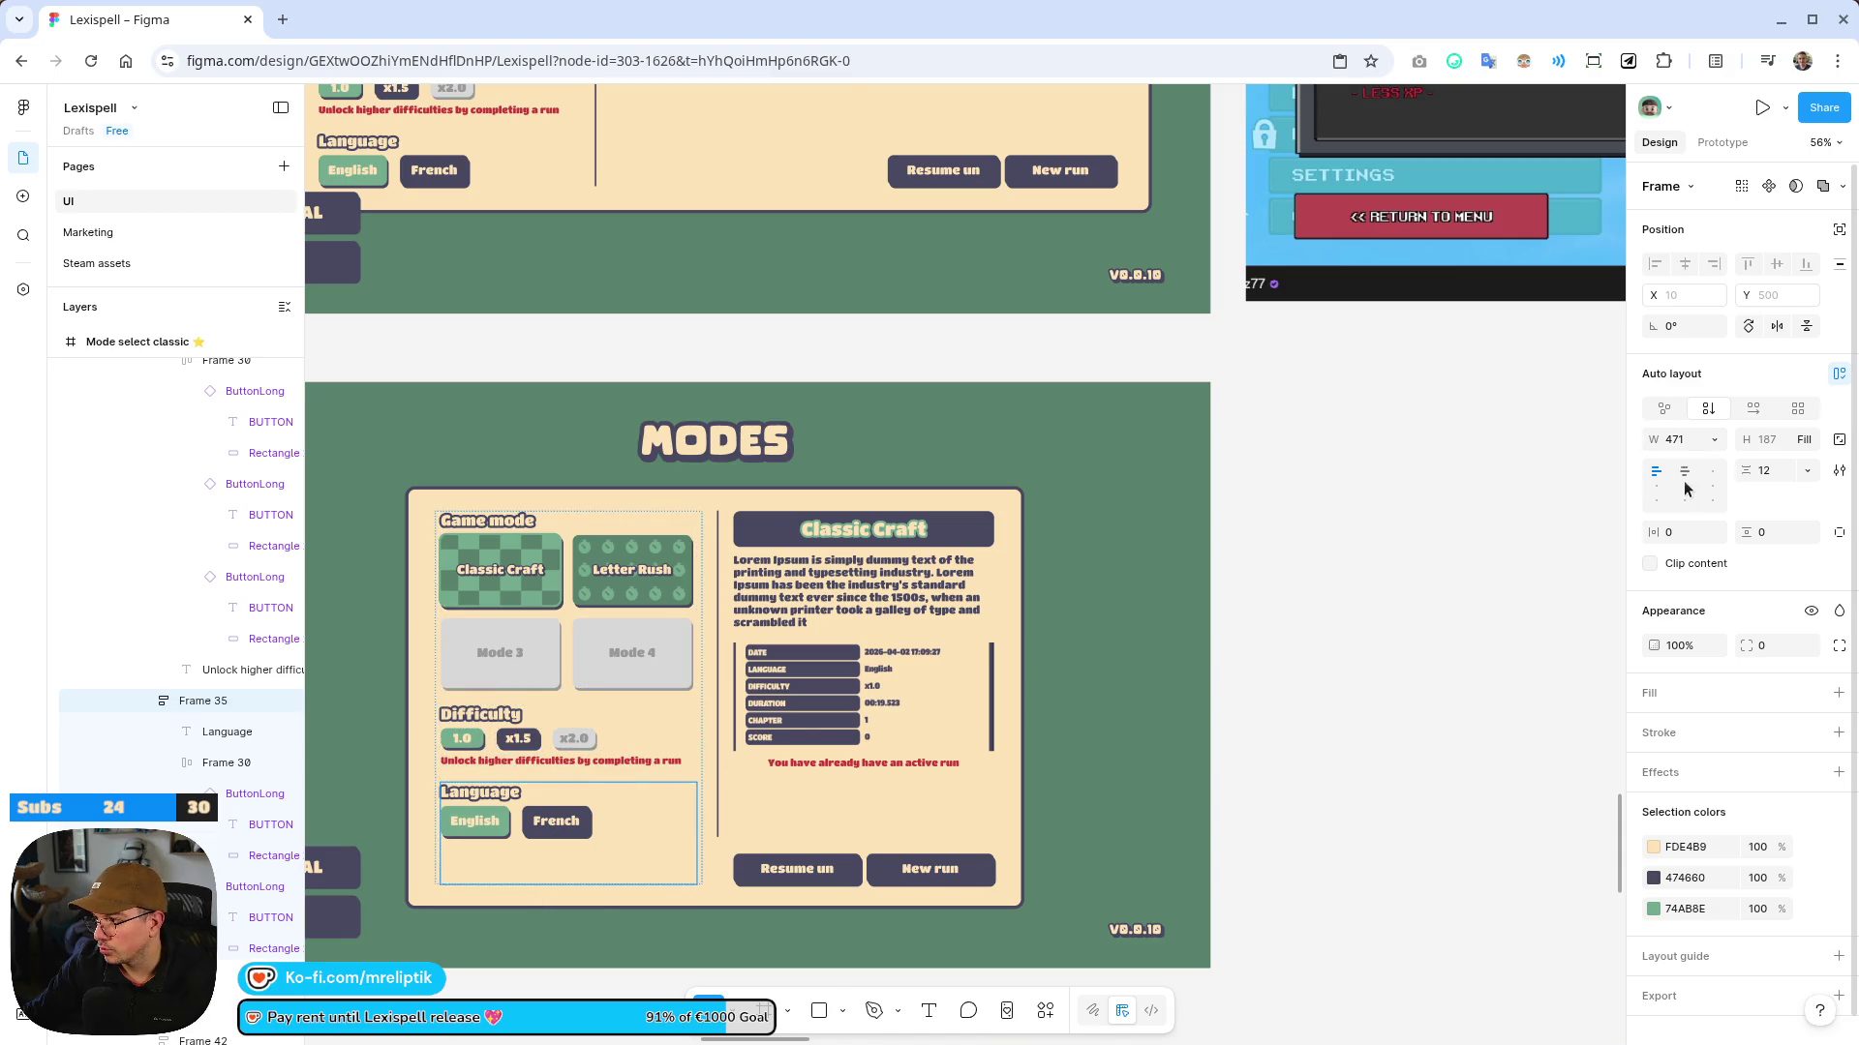
scroll(507, 719, "up", 5)
left_click(507, 719)
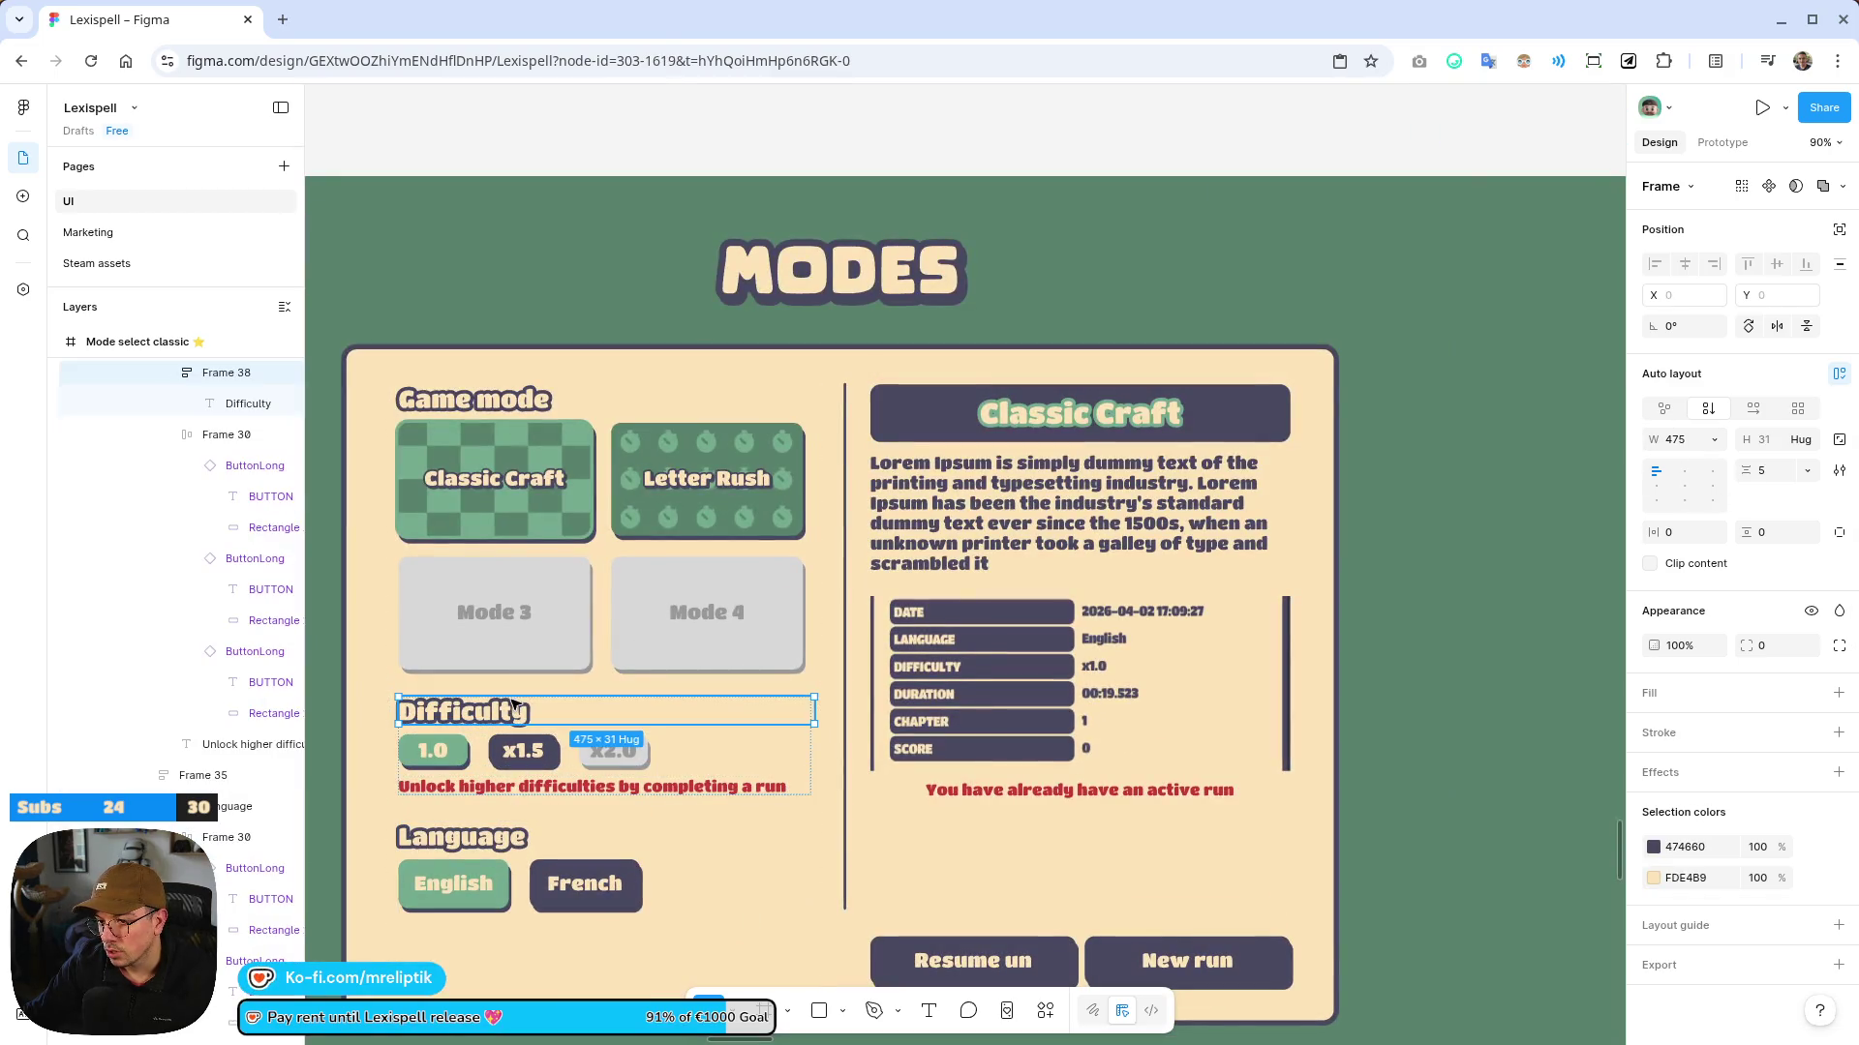
left_click(549, 701)
left_click(507, 716)
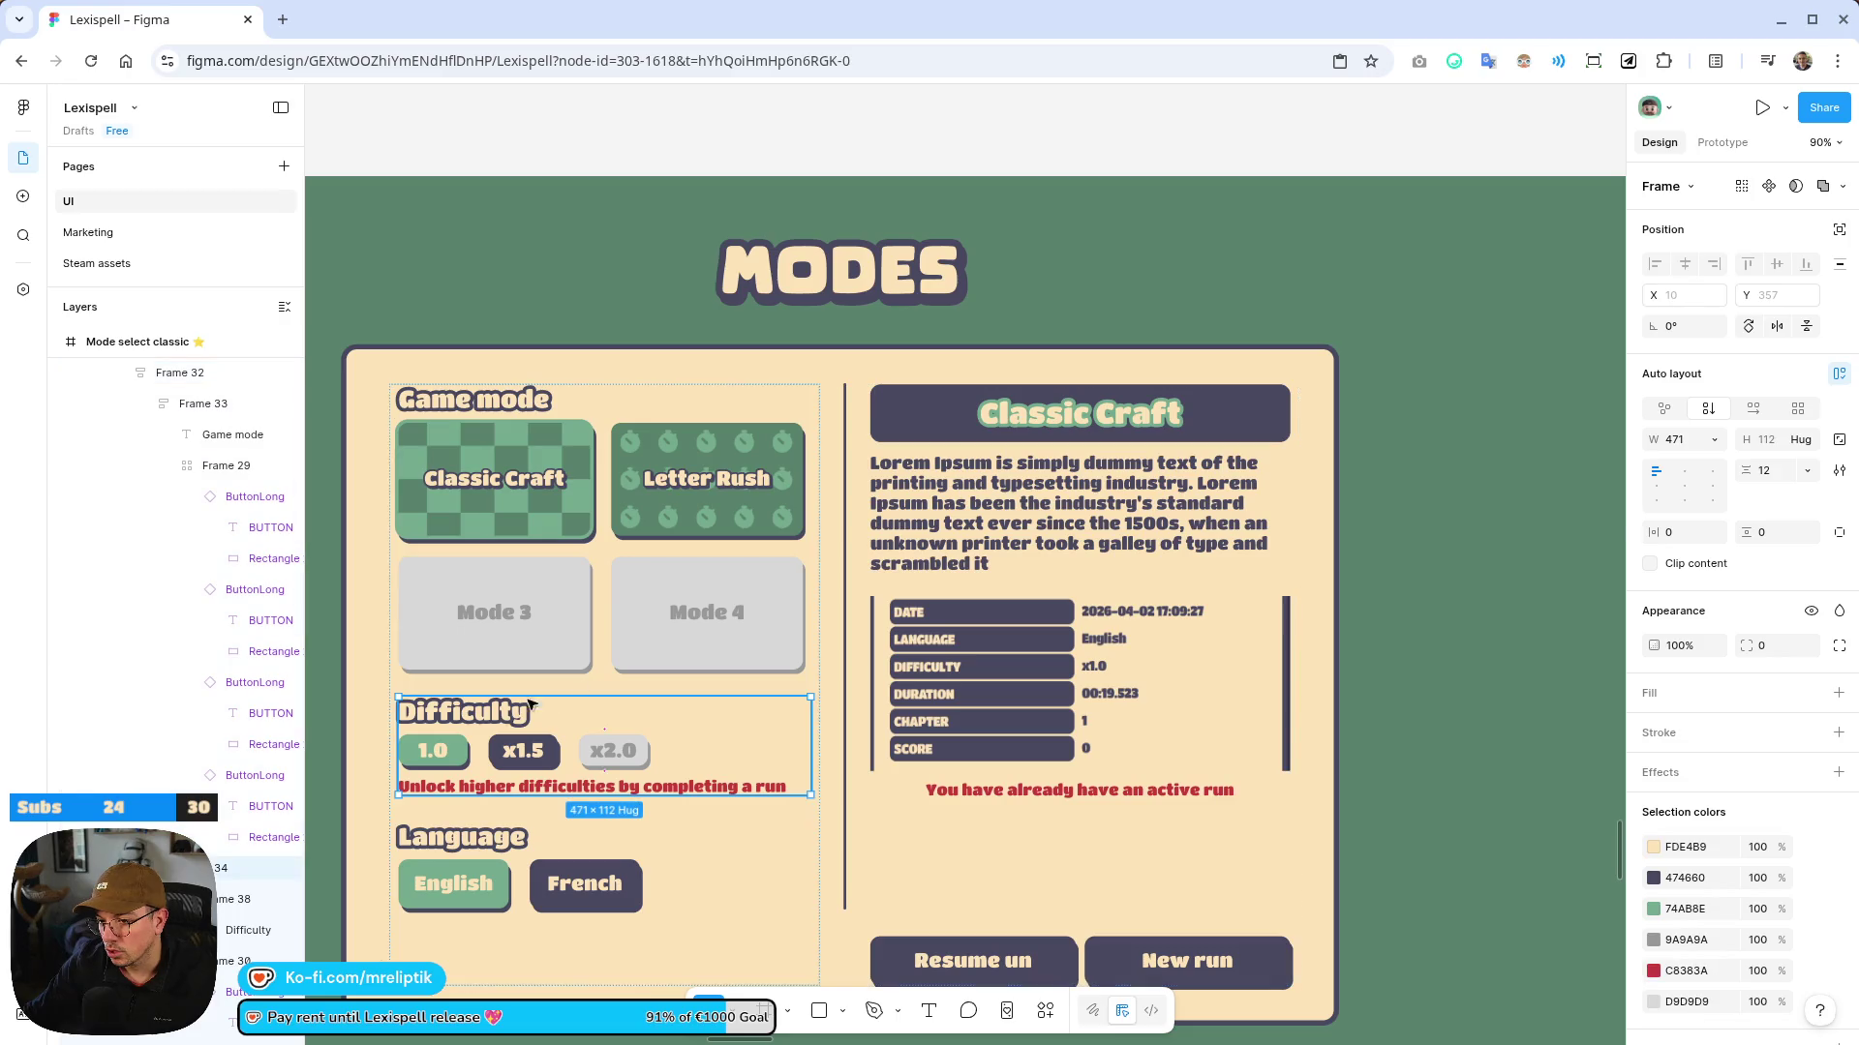
left_click(1804, 440)
left_click(1775, 463)
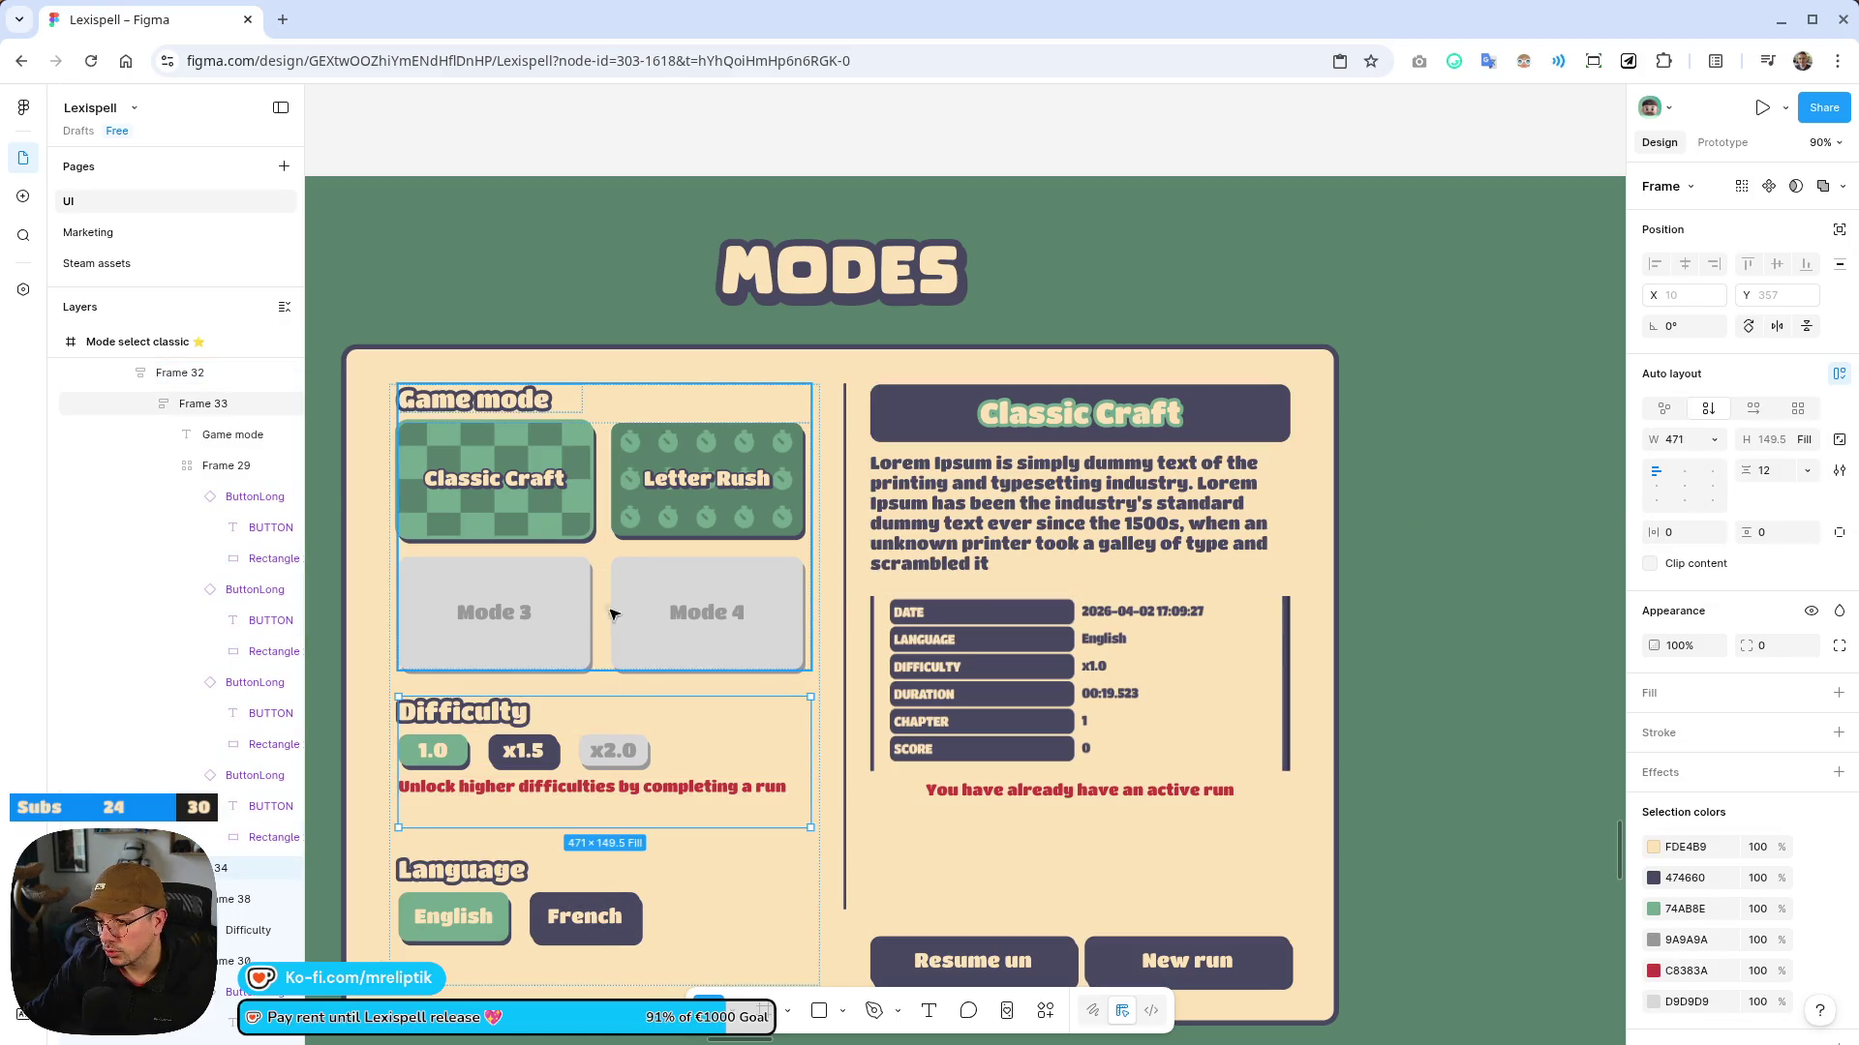
Step: Try Fill container height on the Game mode section, then undo it
left_click(453, 407)
left_click(1805, 441)
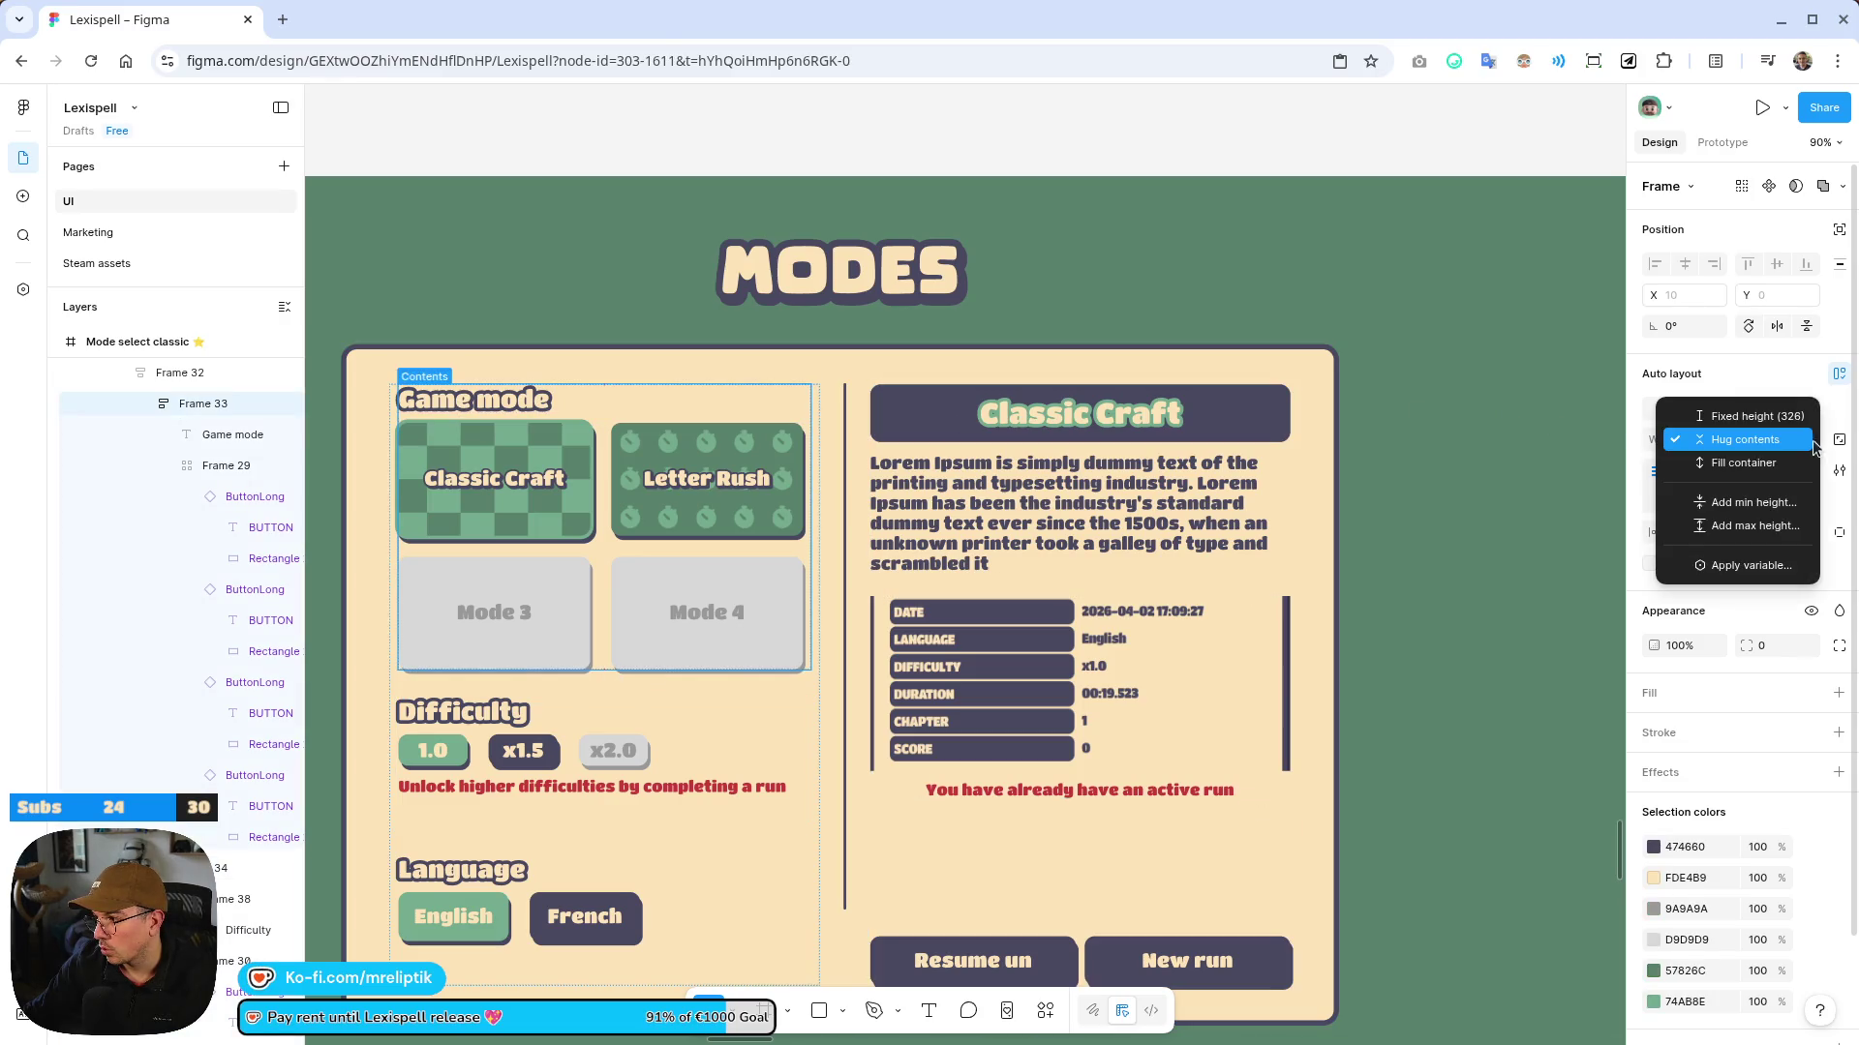
key("Escape")
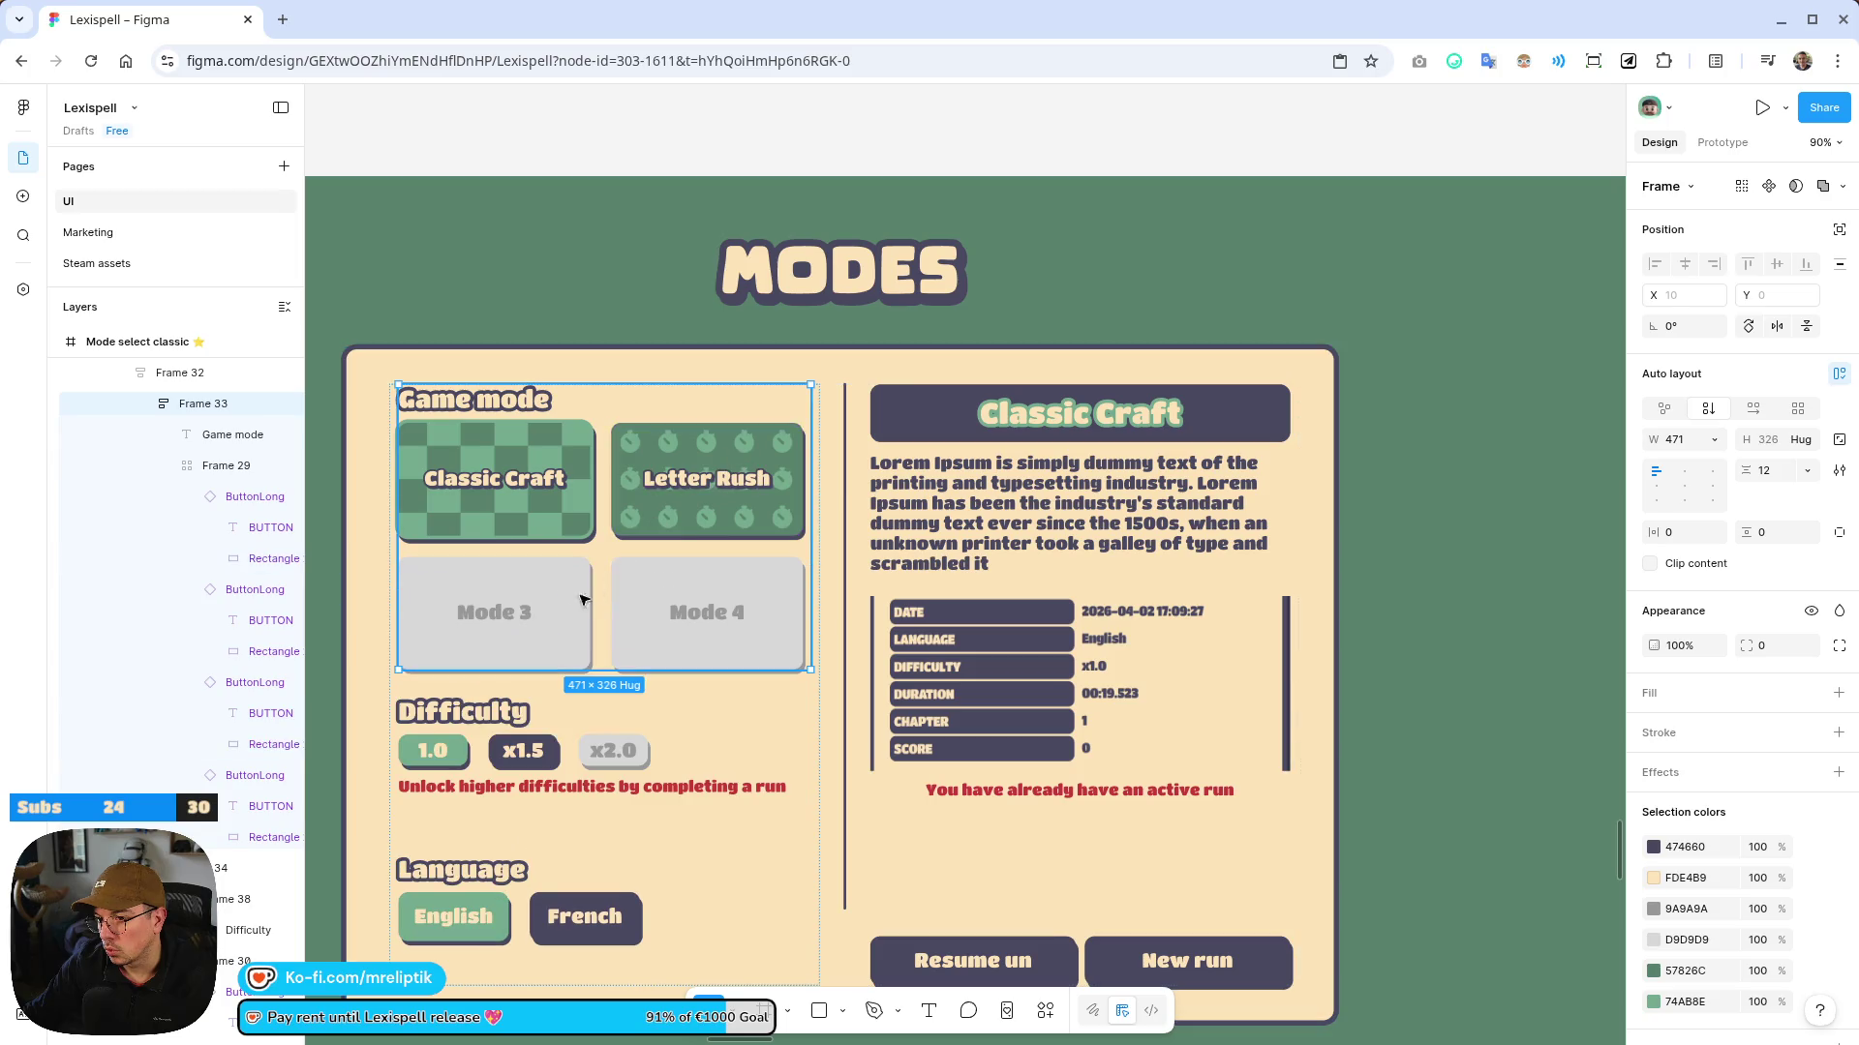
left_click(208, 467)
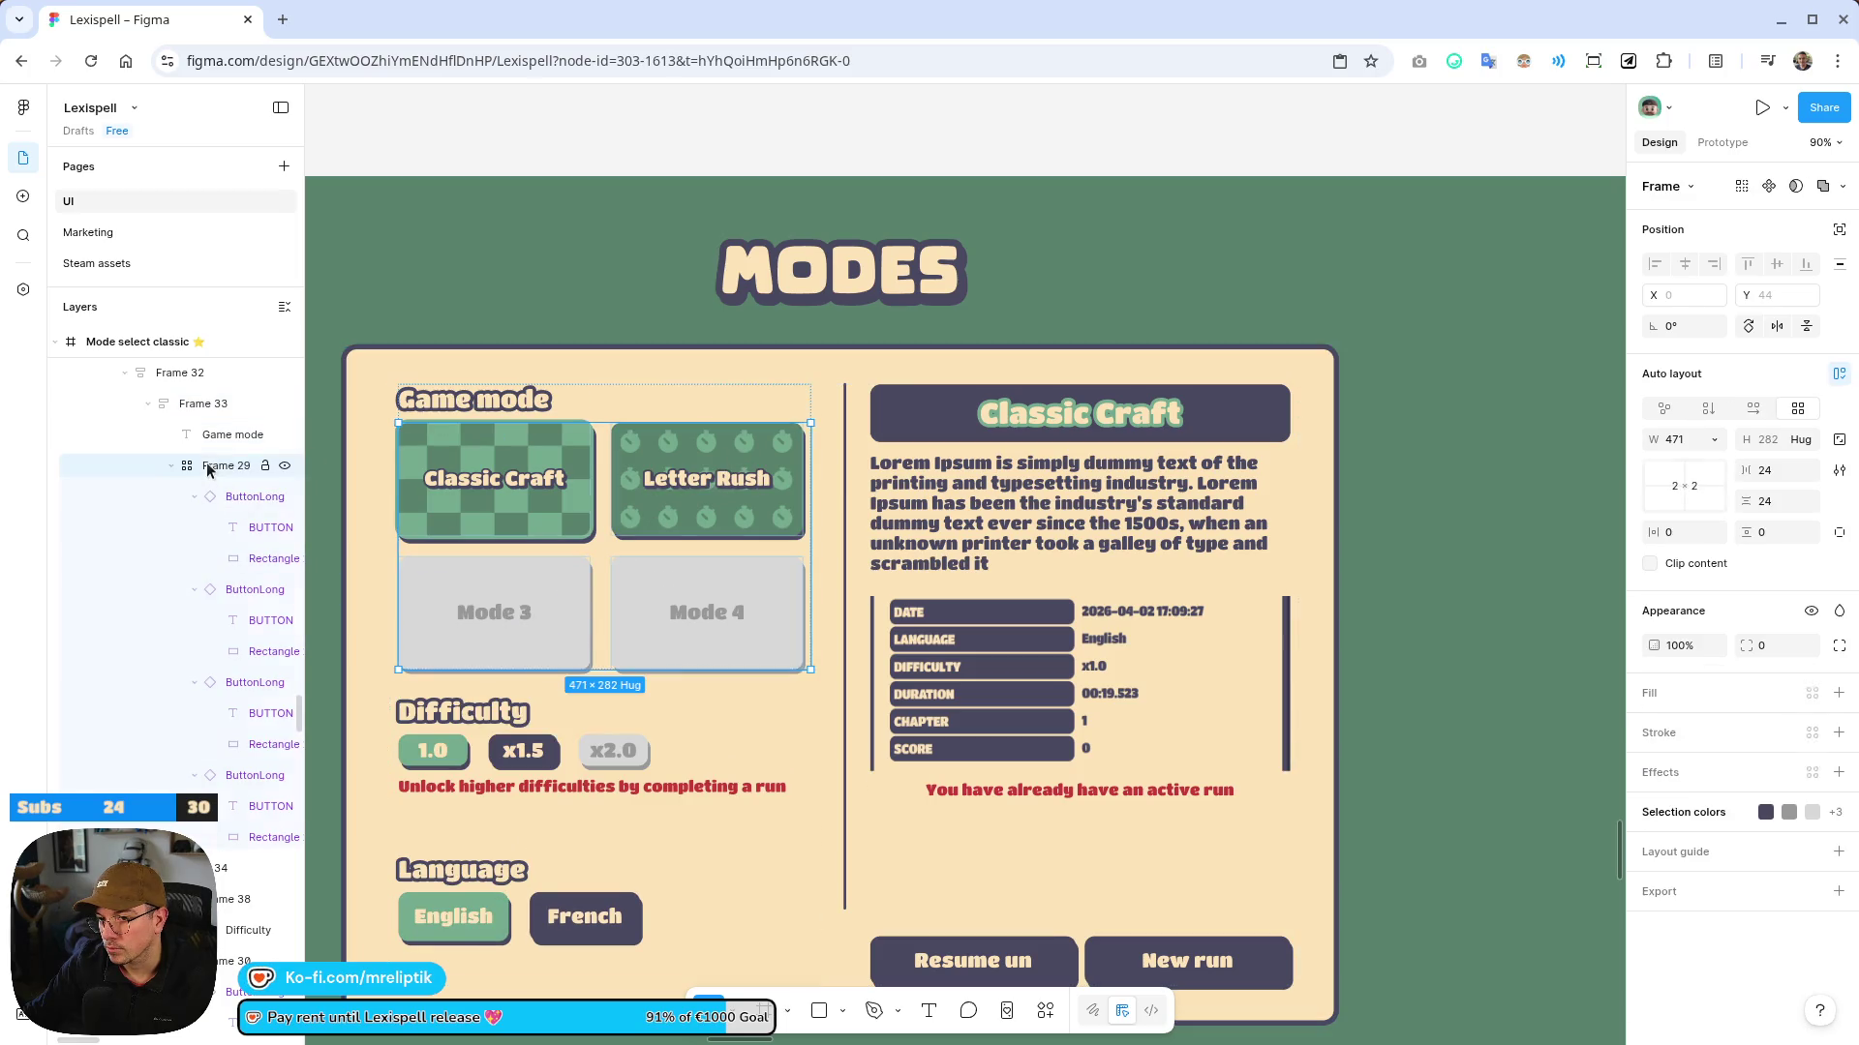
left_click(221, 405)
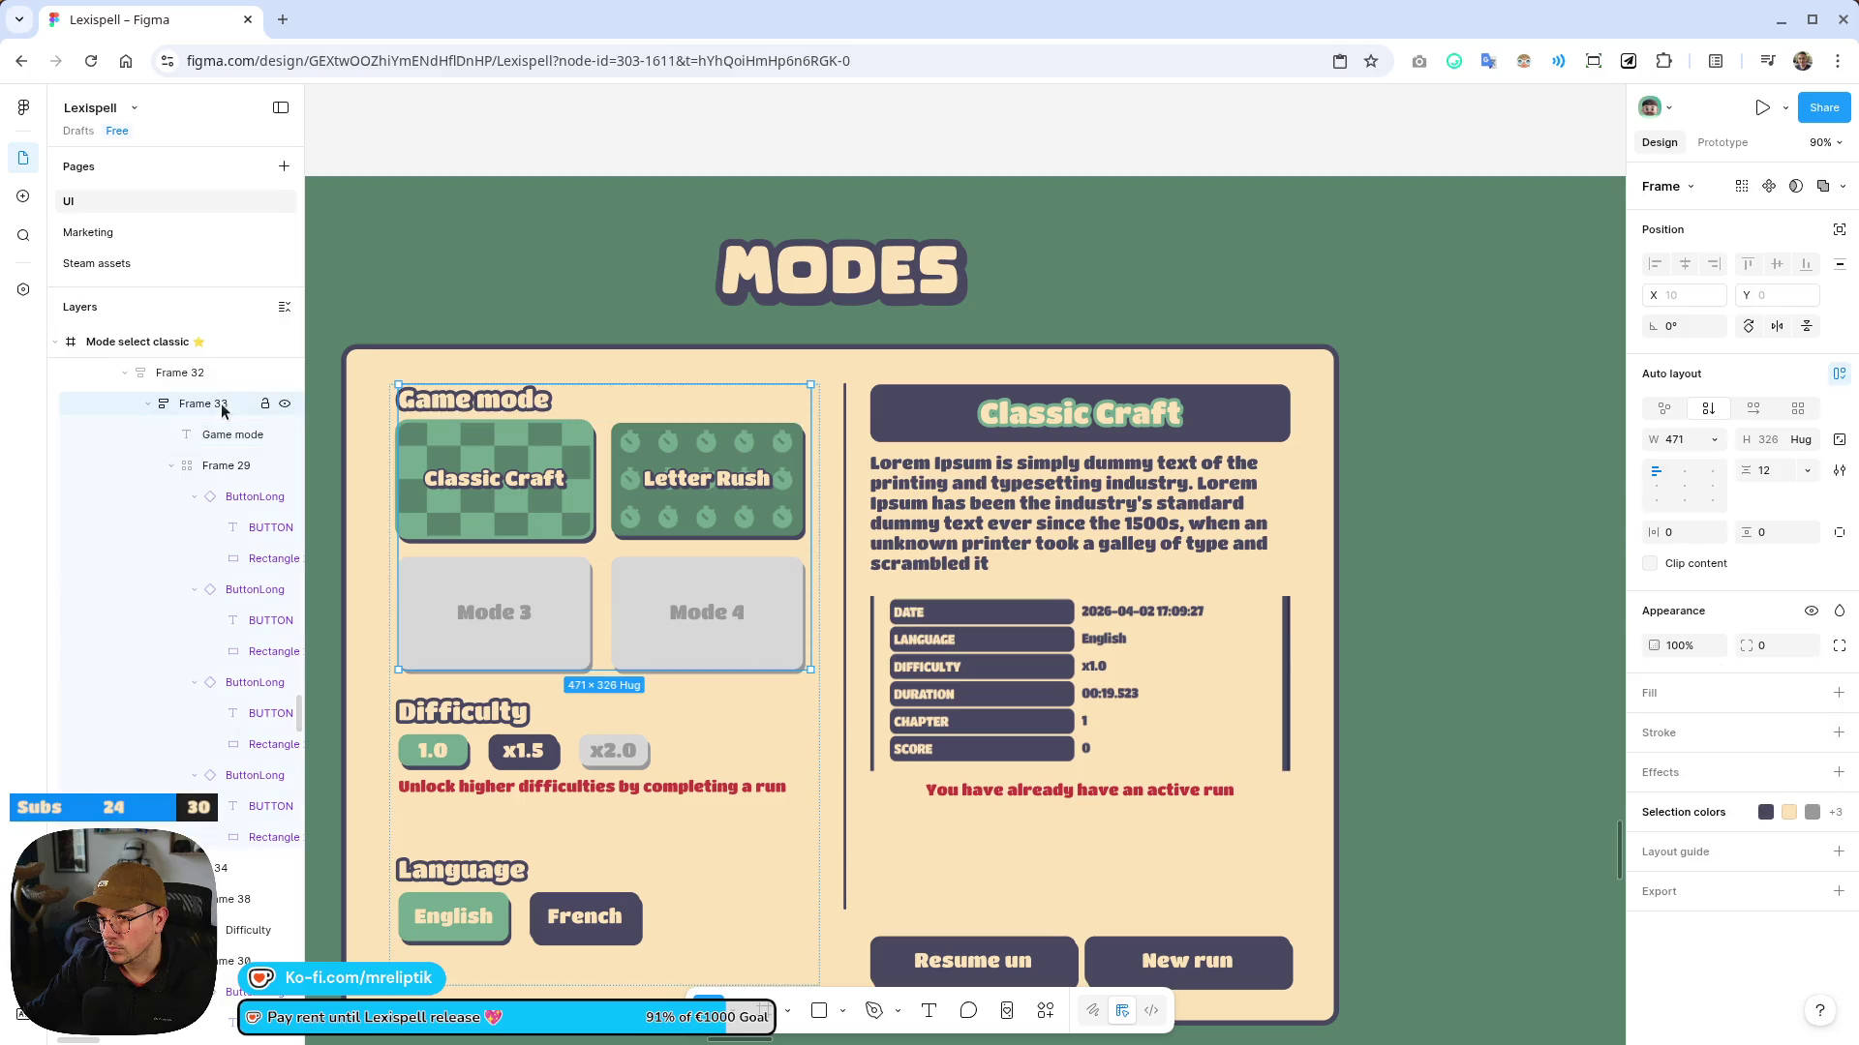
left_click(1809, 442)
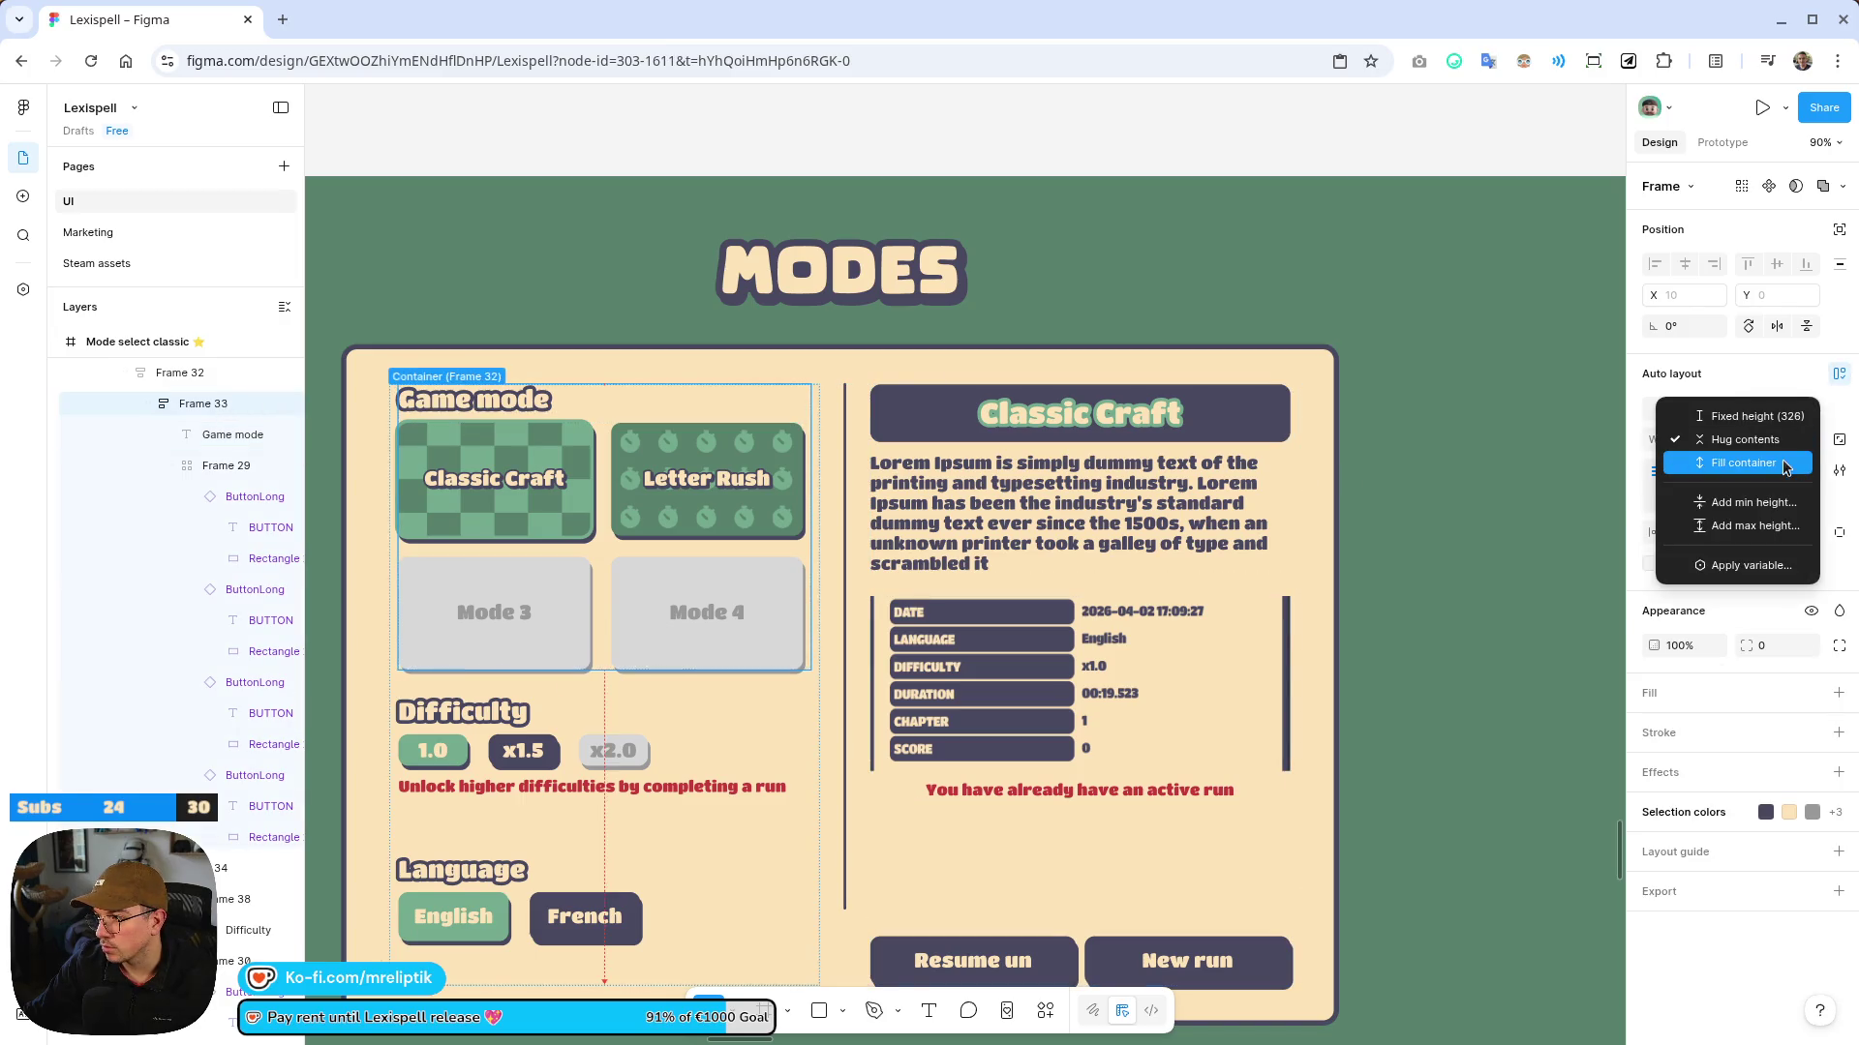
left_click(1781, 468)
key("ctrl+z")
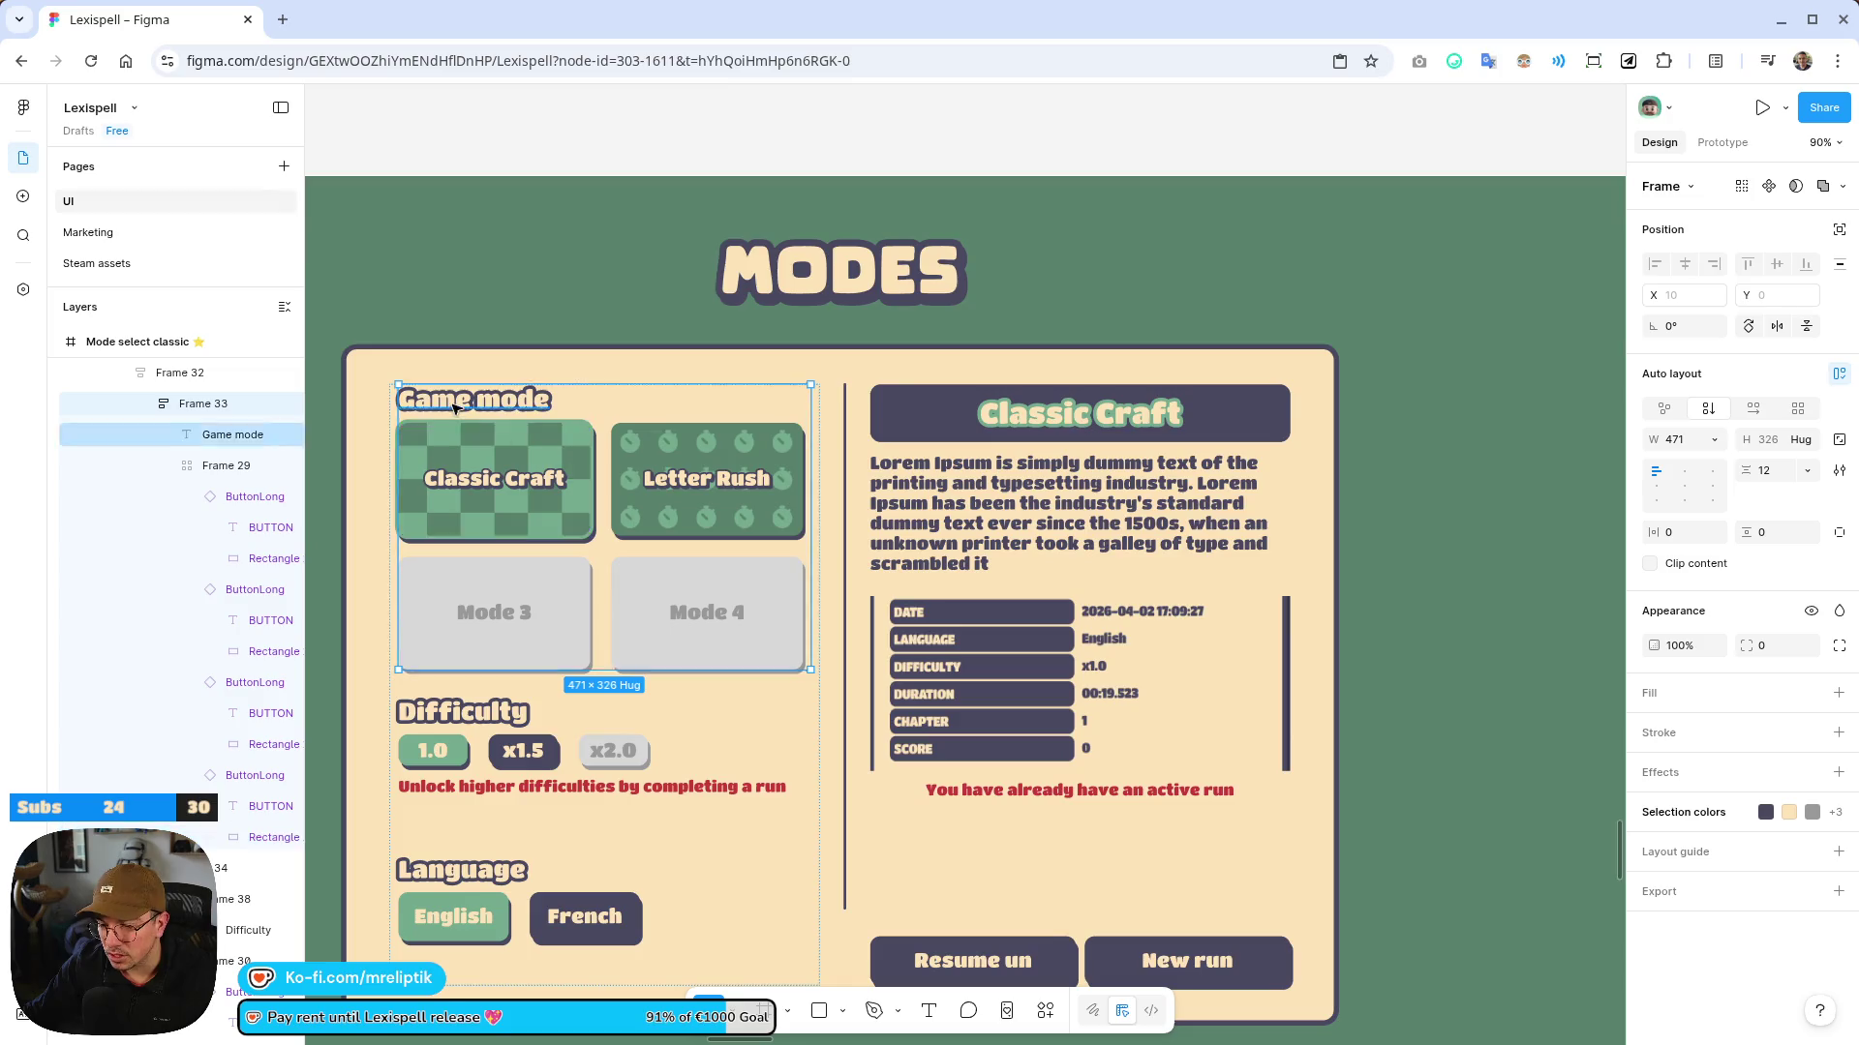
key("Escape")
scroll(451, 404, "down", 3)
scroll(557, 575, "down", 3)
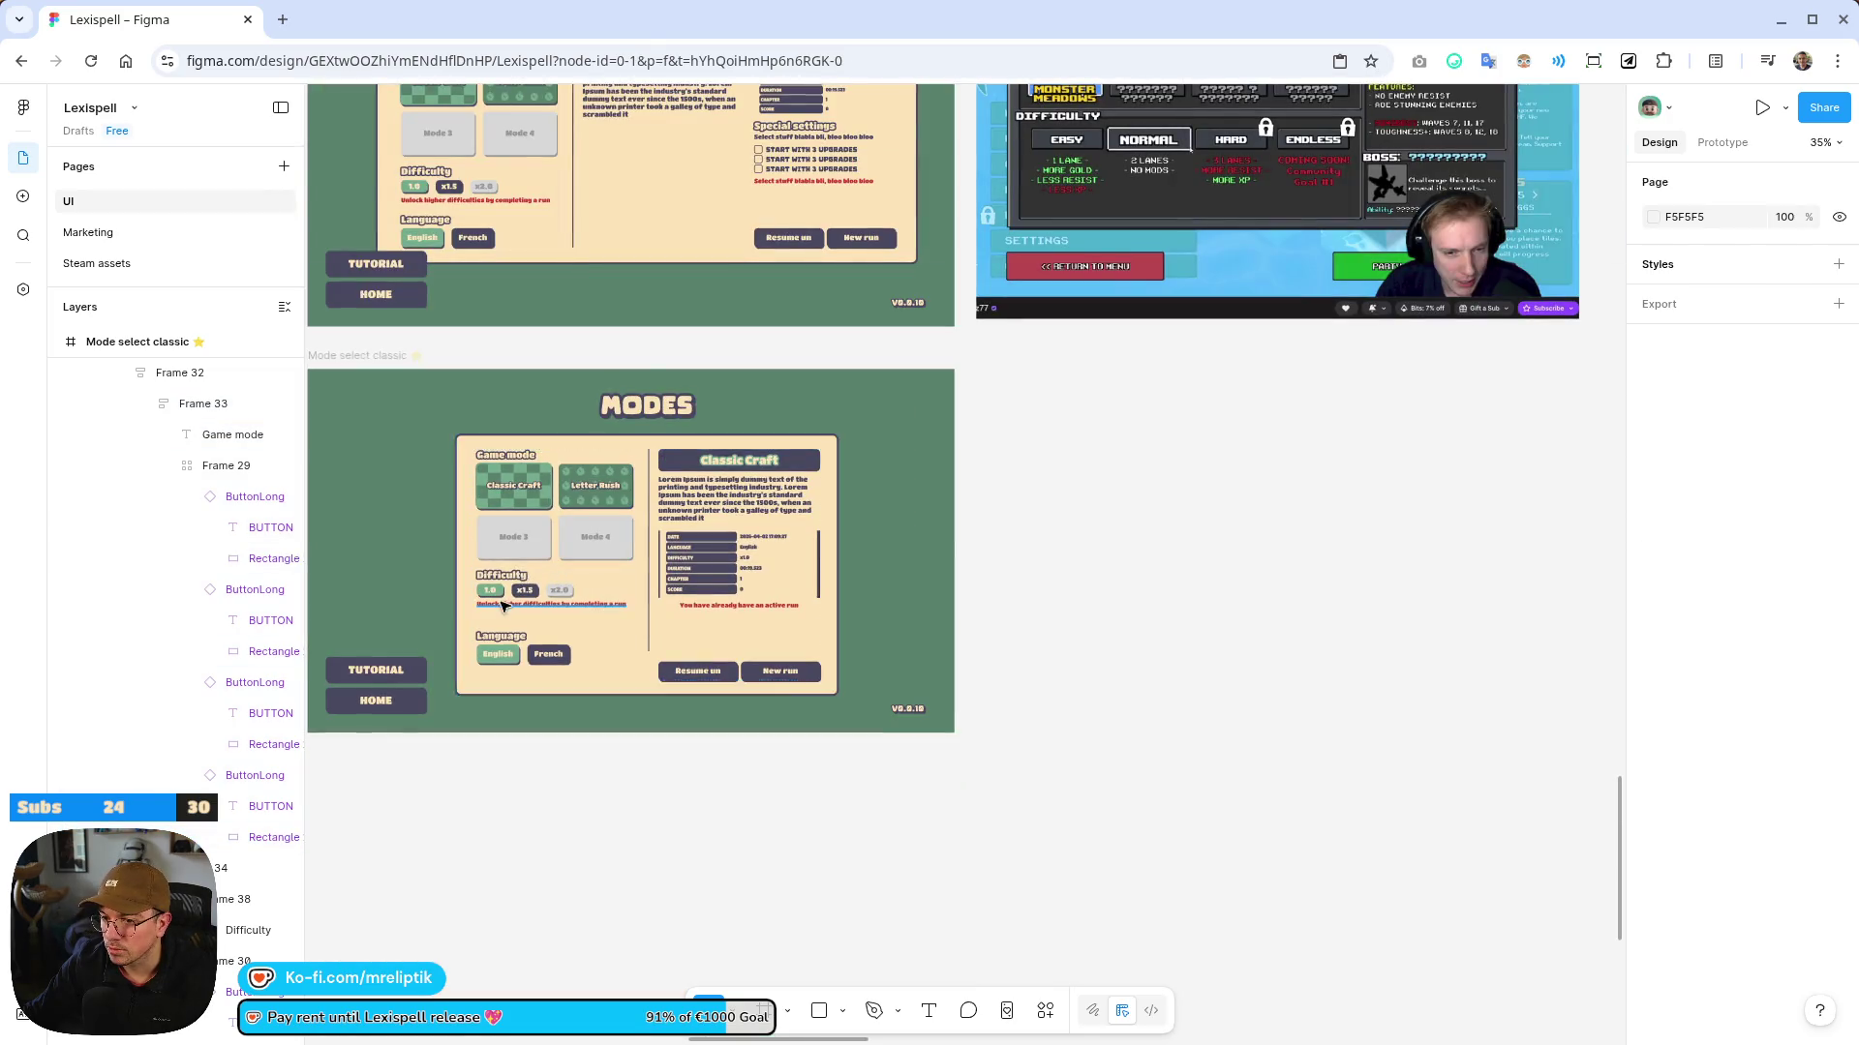
scroll(502, 607, "up", 3)
Step: Give the Game mode section a fixed height of 375
left_click(507, 305)
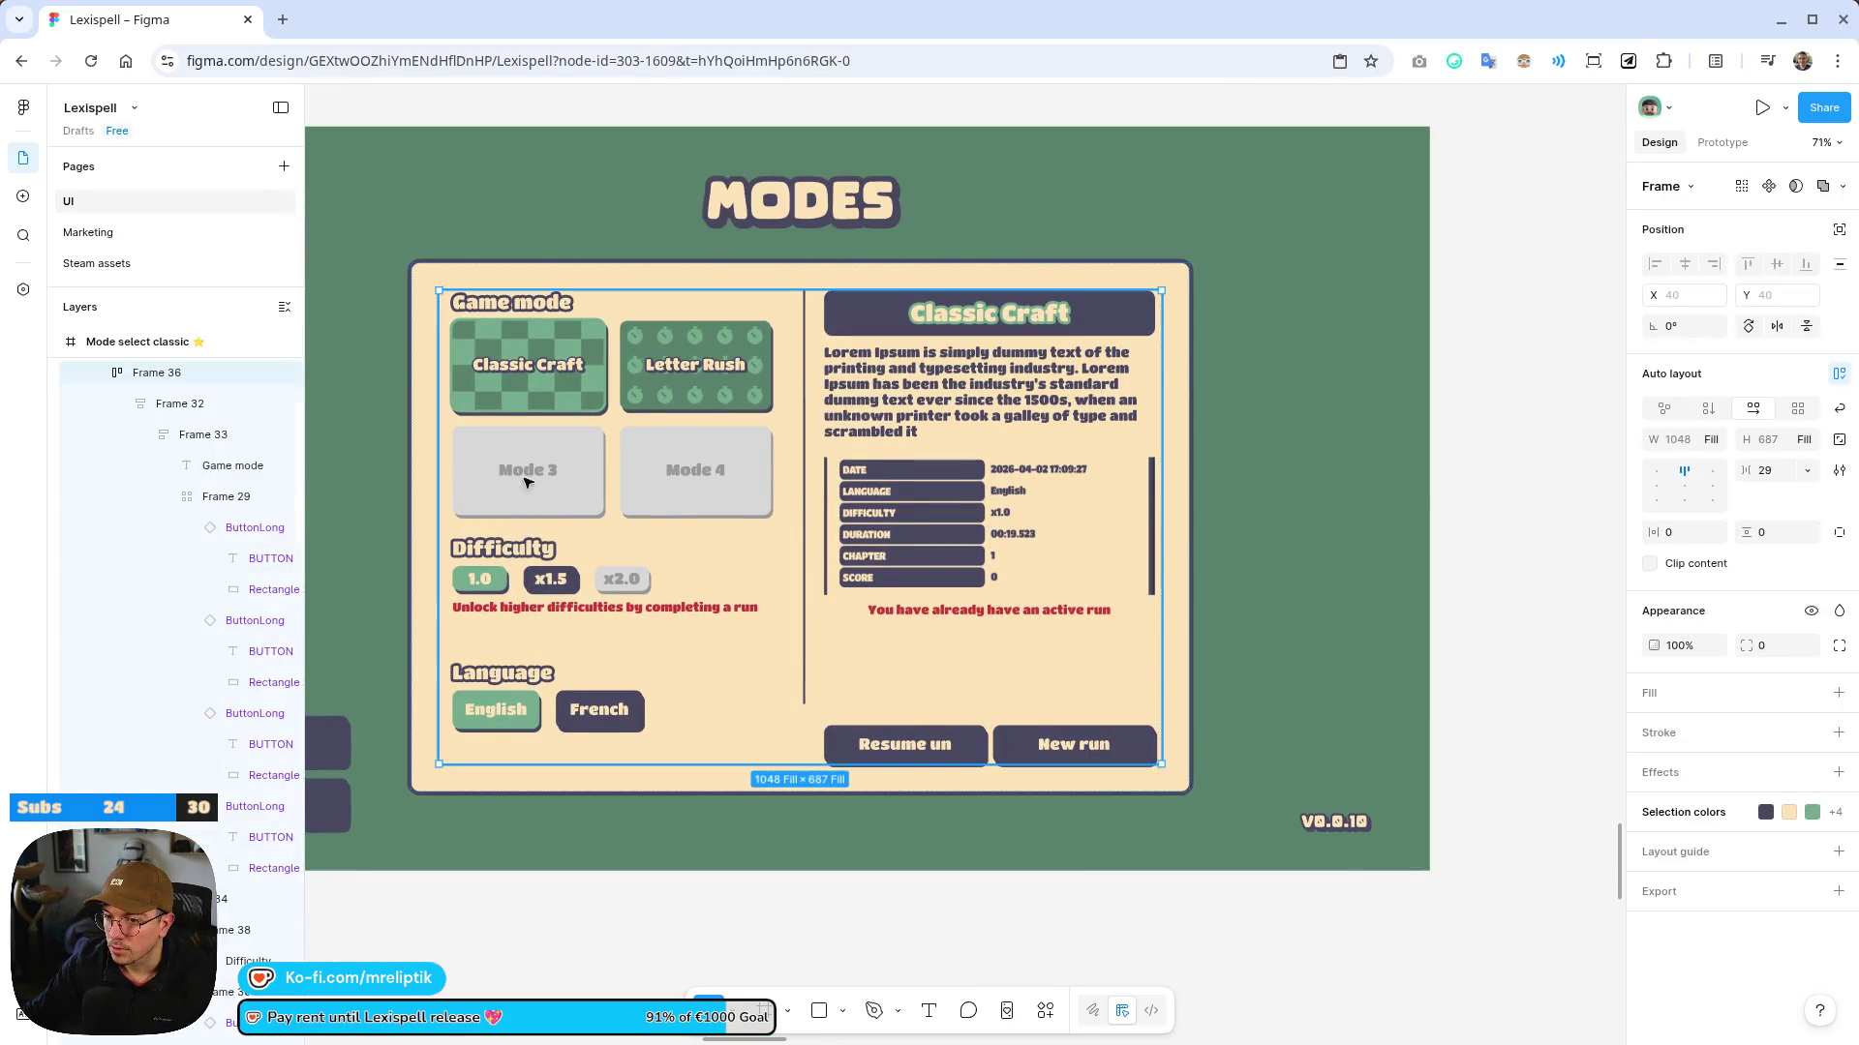
left_click(503, 315)
double_click(503, 312)
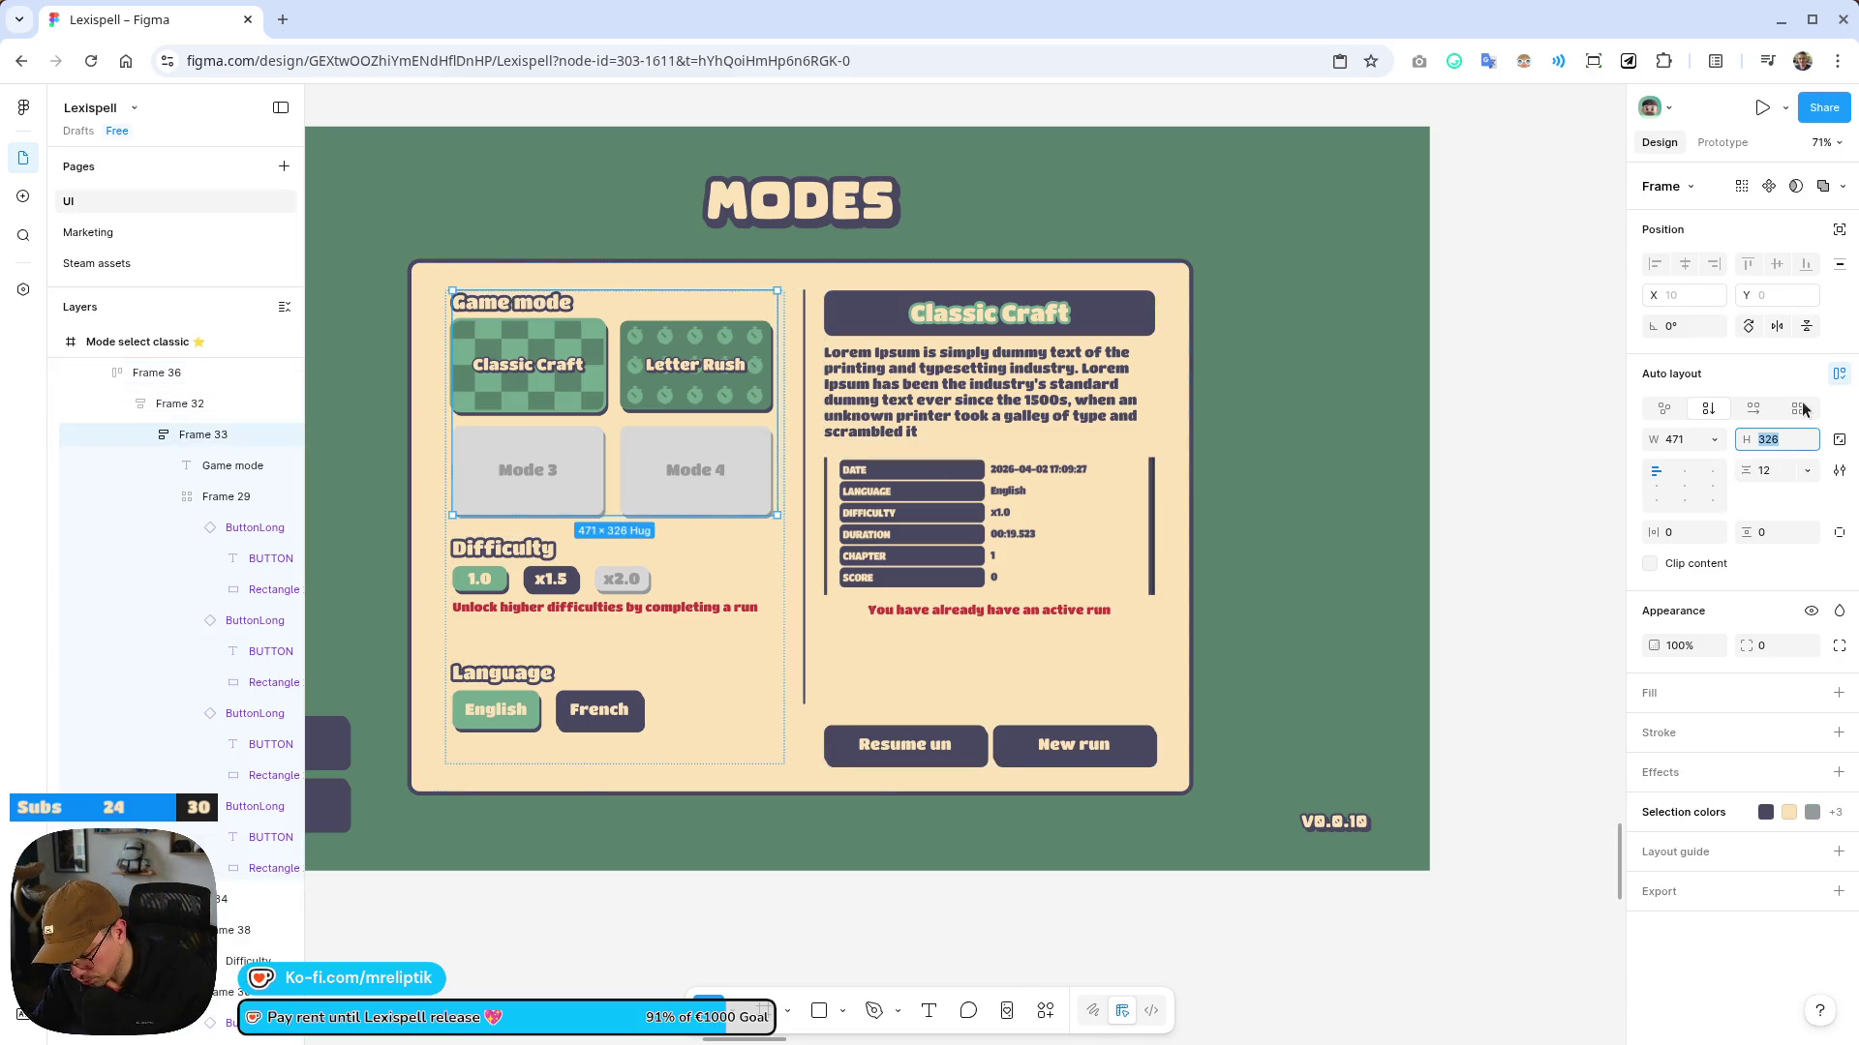
type("5")
key("Return")
scroll(879, 505, "down", 2)
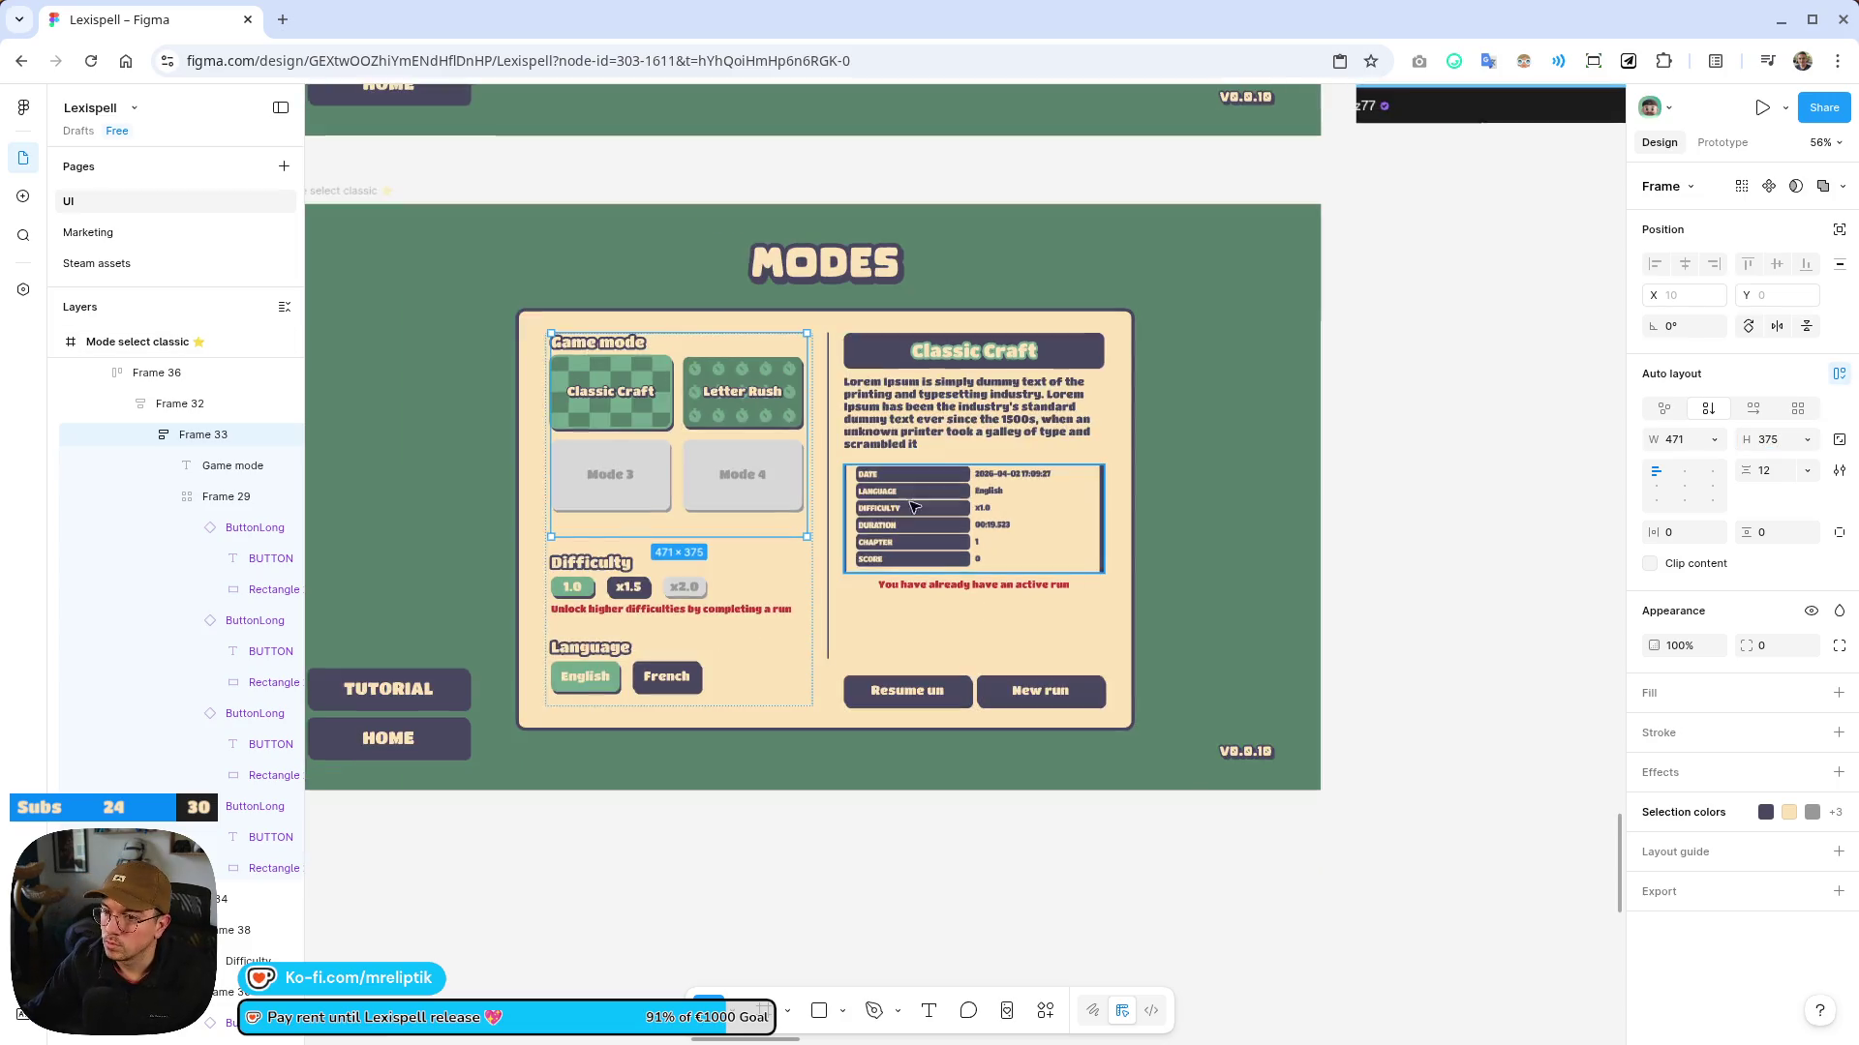
left_click(1402, 572)
scroll(1401, 572, "down", 4)
scroll(710, 521, "down", 2)
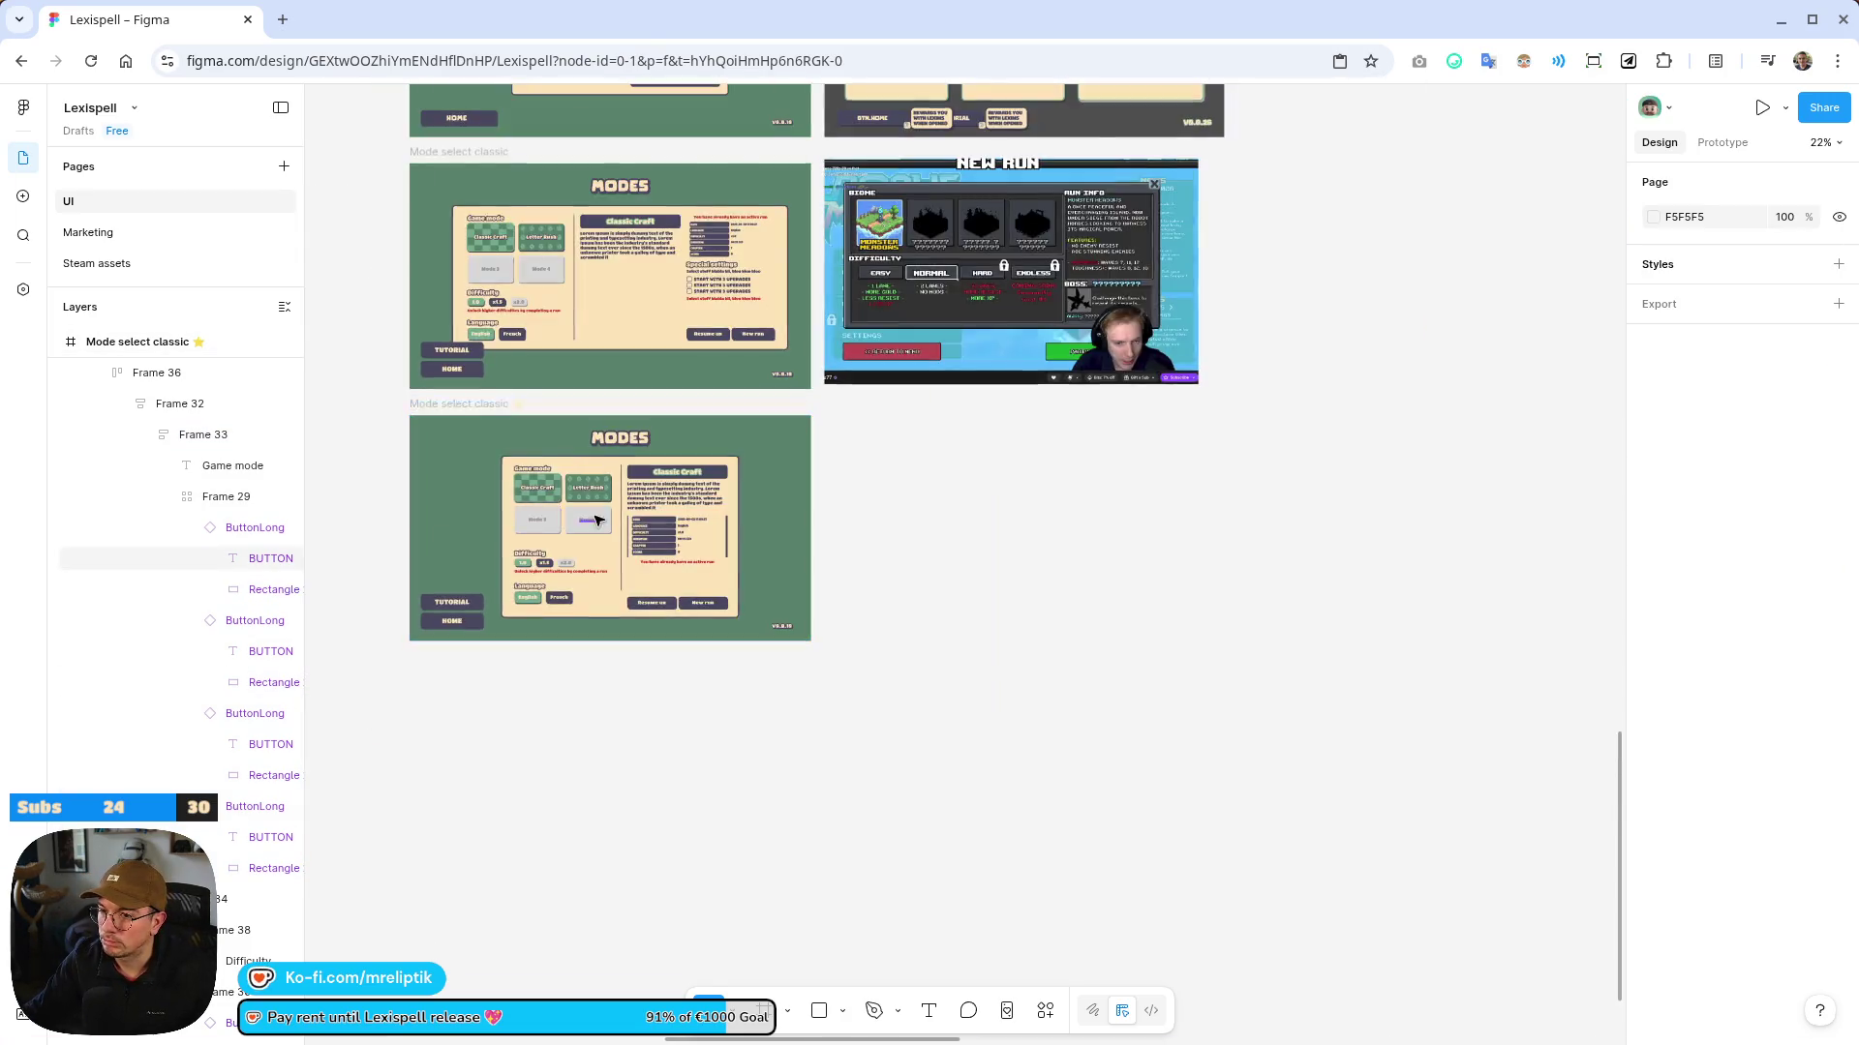
scroll(803, 735, "up", 4)
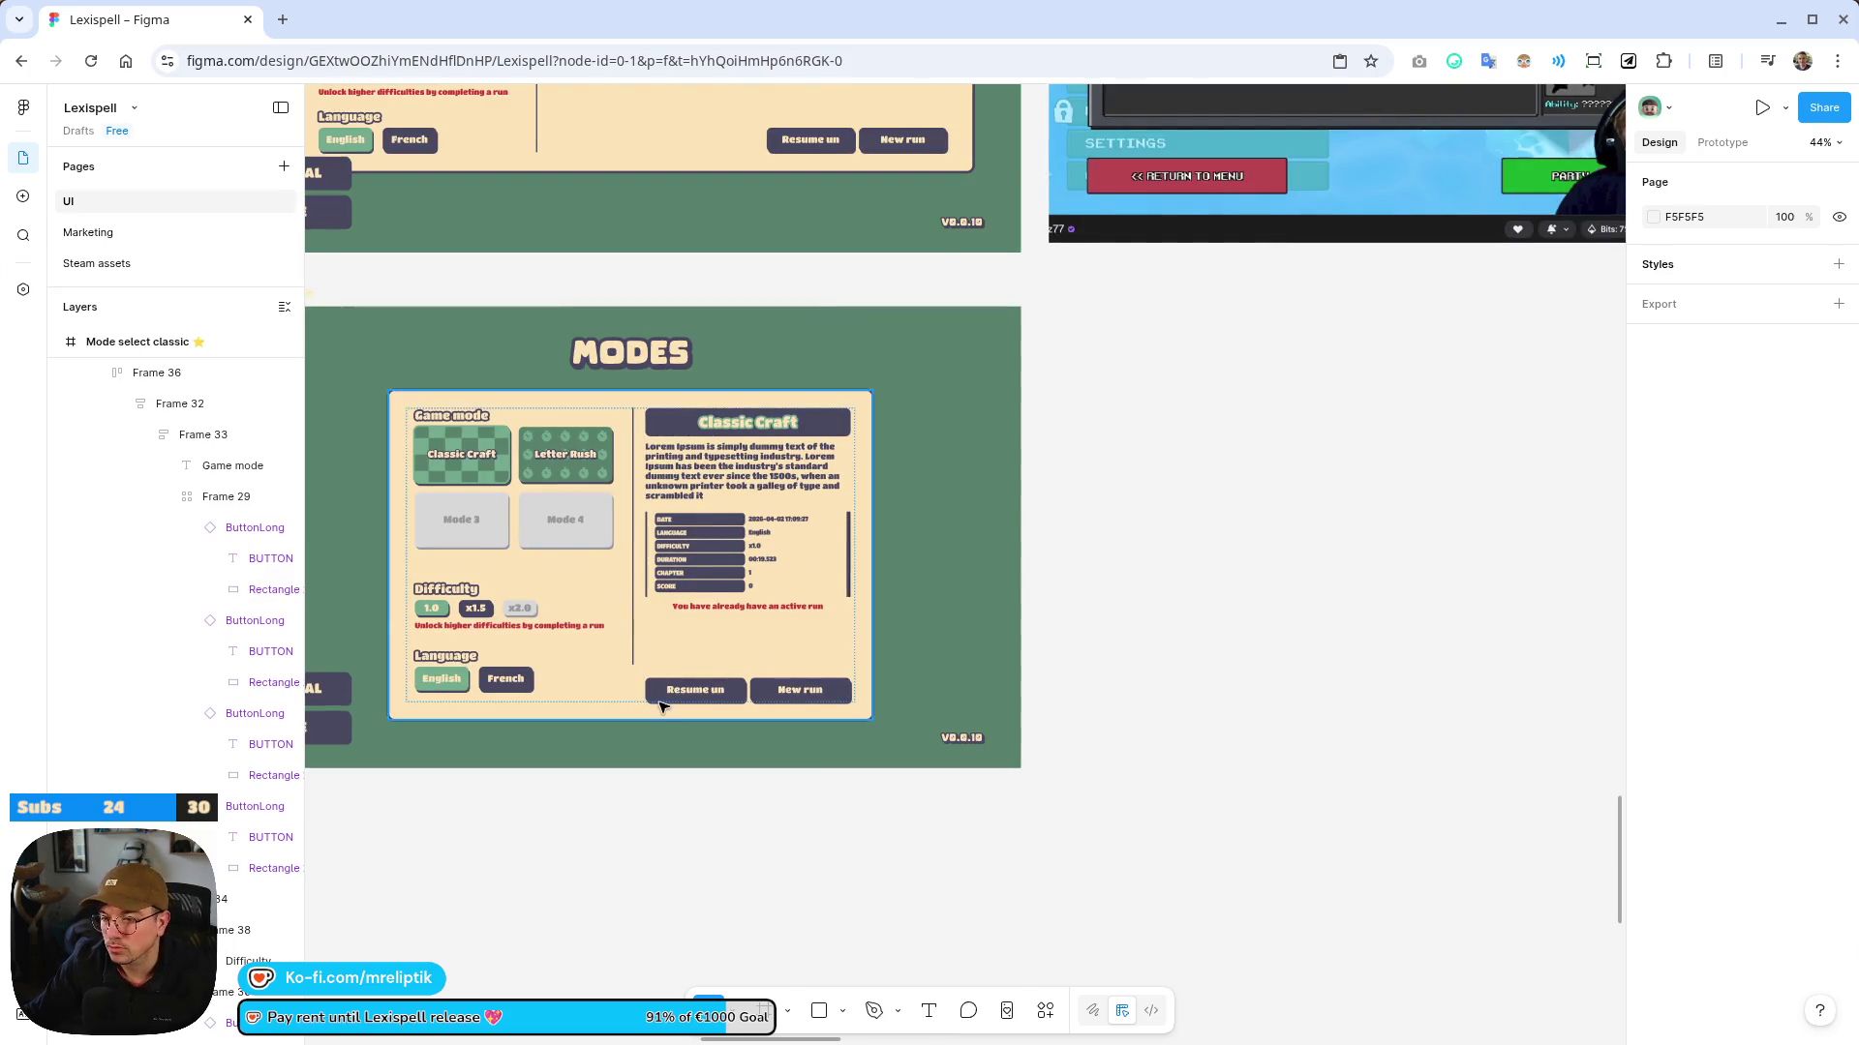